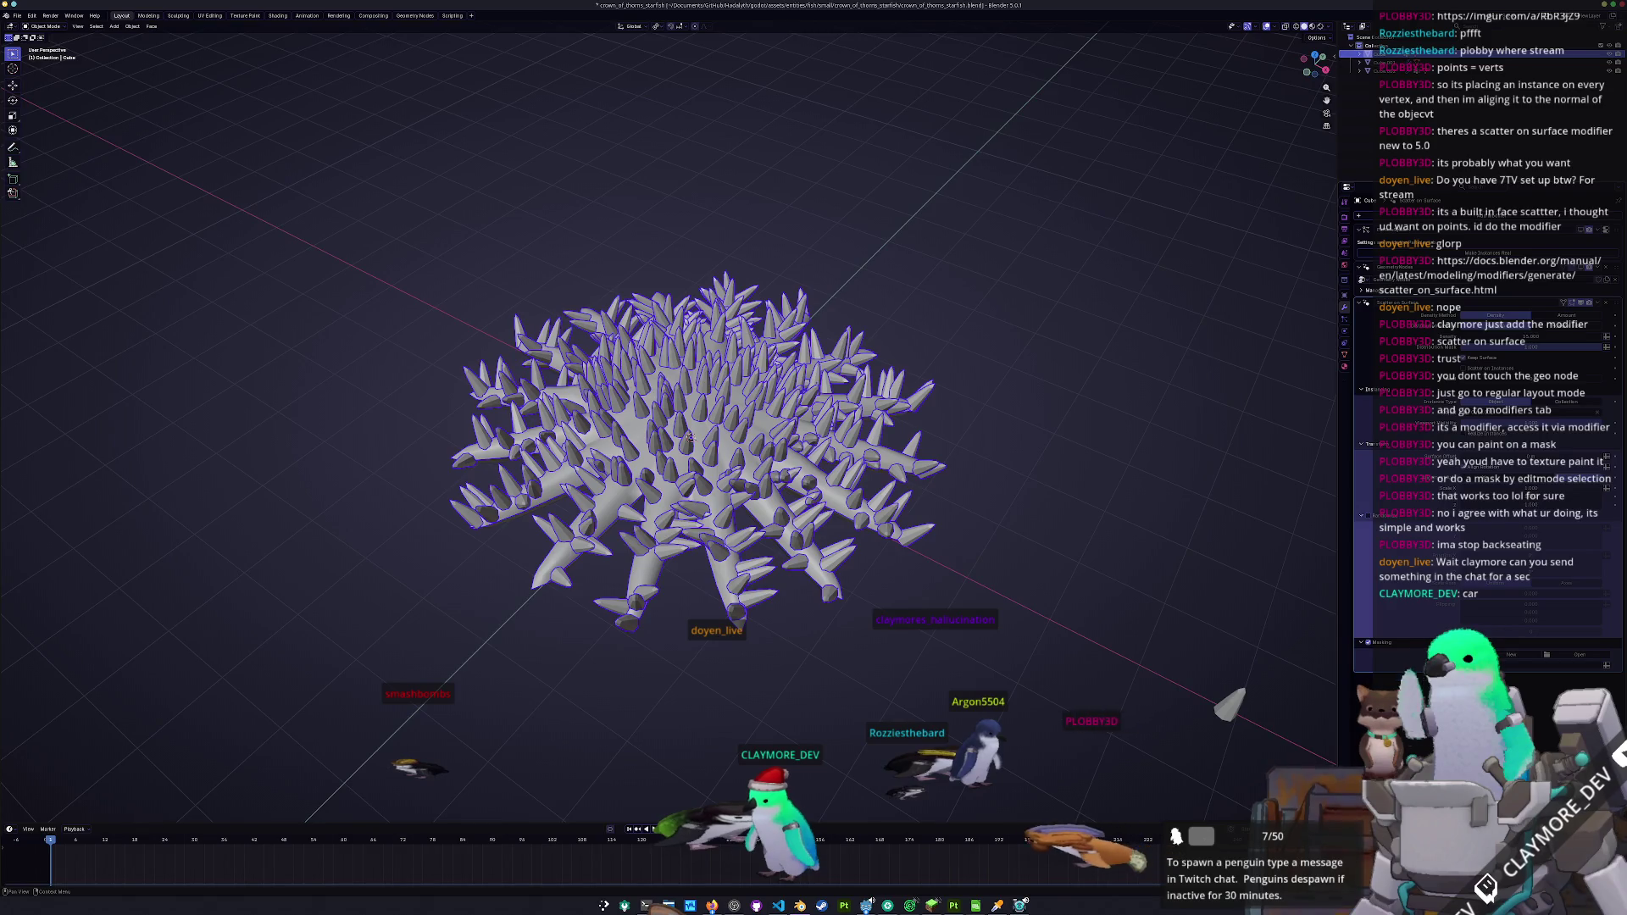
- Apply the Scatter on Surface modifier to turn the spikes into real mesh, reapplying after one undo
mouse_move(689, 435)
left_mouse_down()
mouse_move(901, 628)
mouse_move(893, 578)
mouse_move(913, 569)
left_mouse_up()
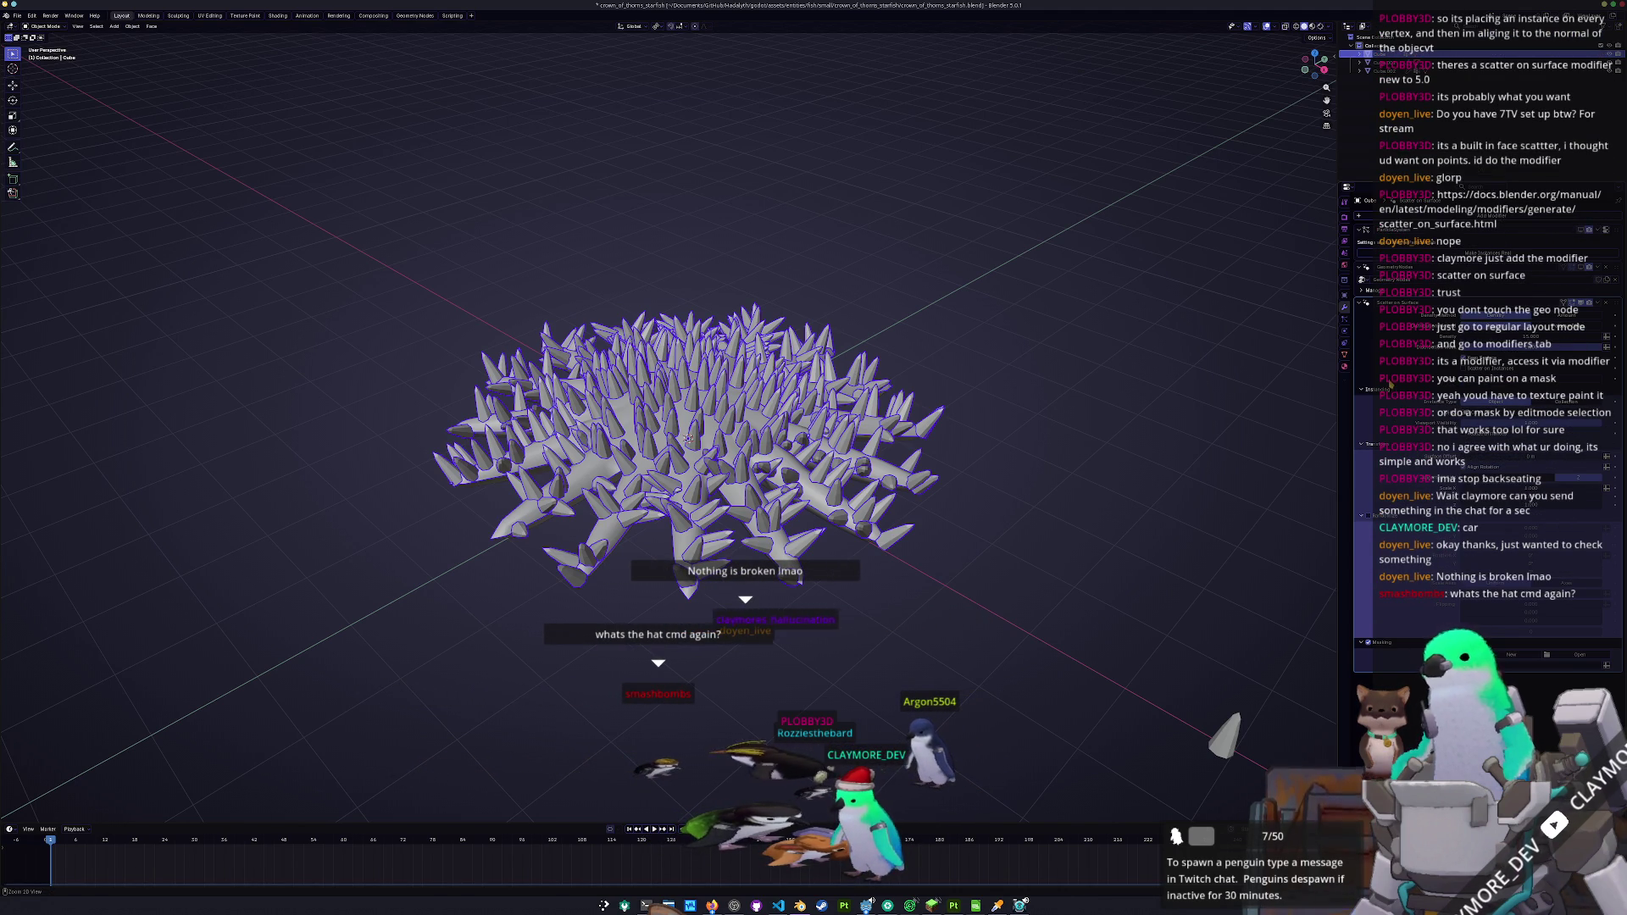
key("ctrl+a")
key("ctrl+z")
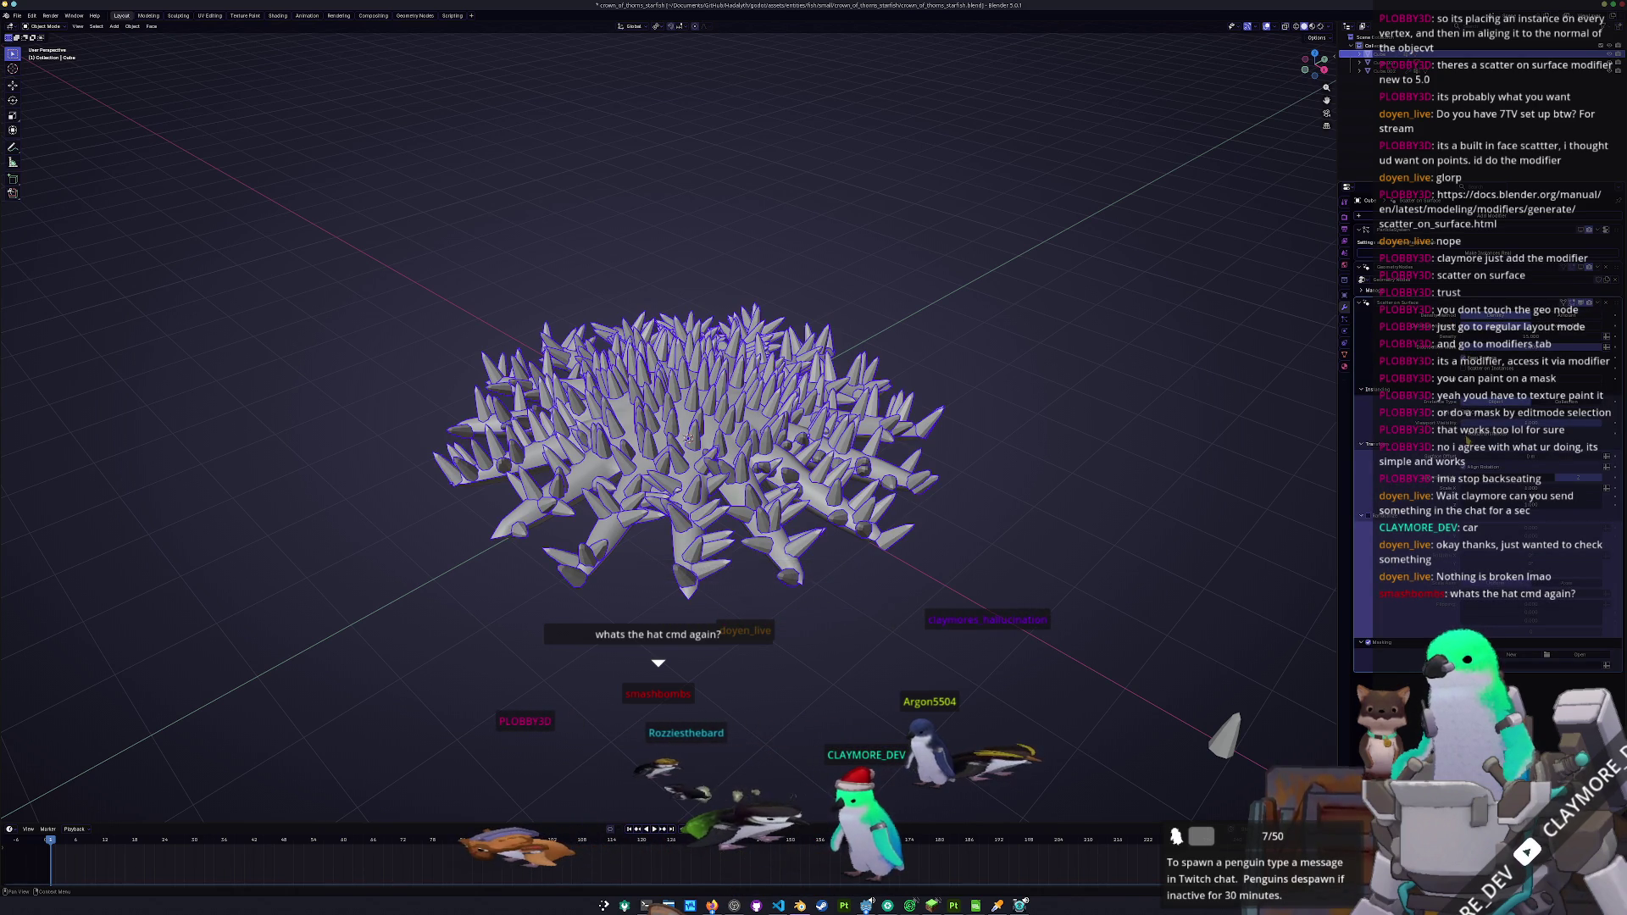
key("alt+a")
key("ctrl+a")
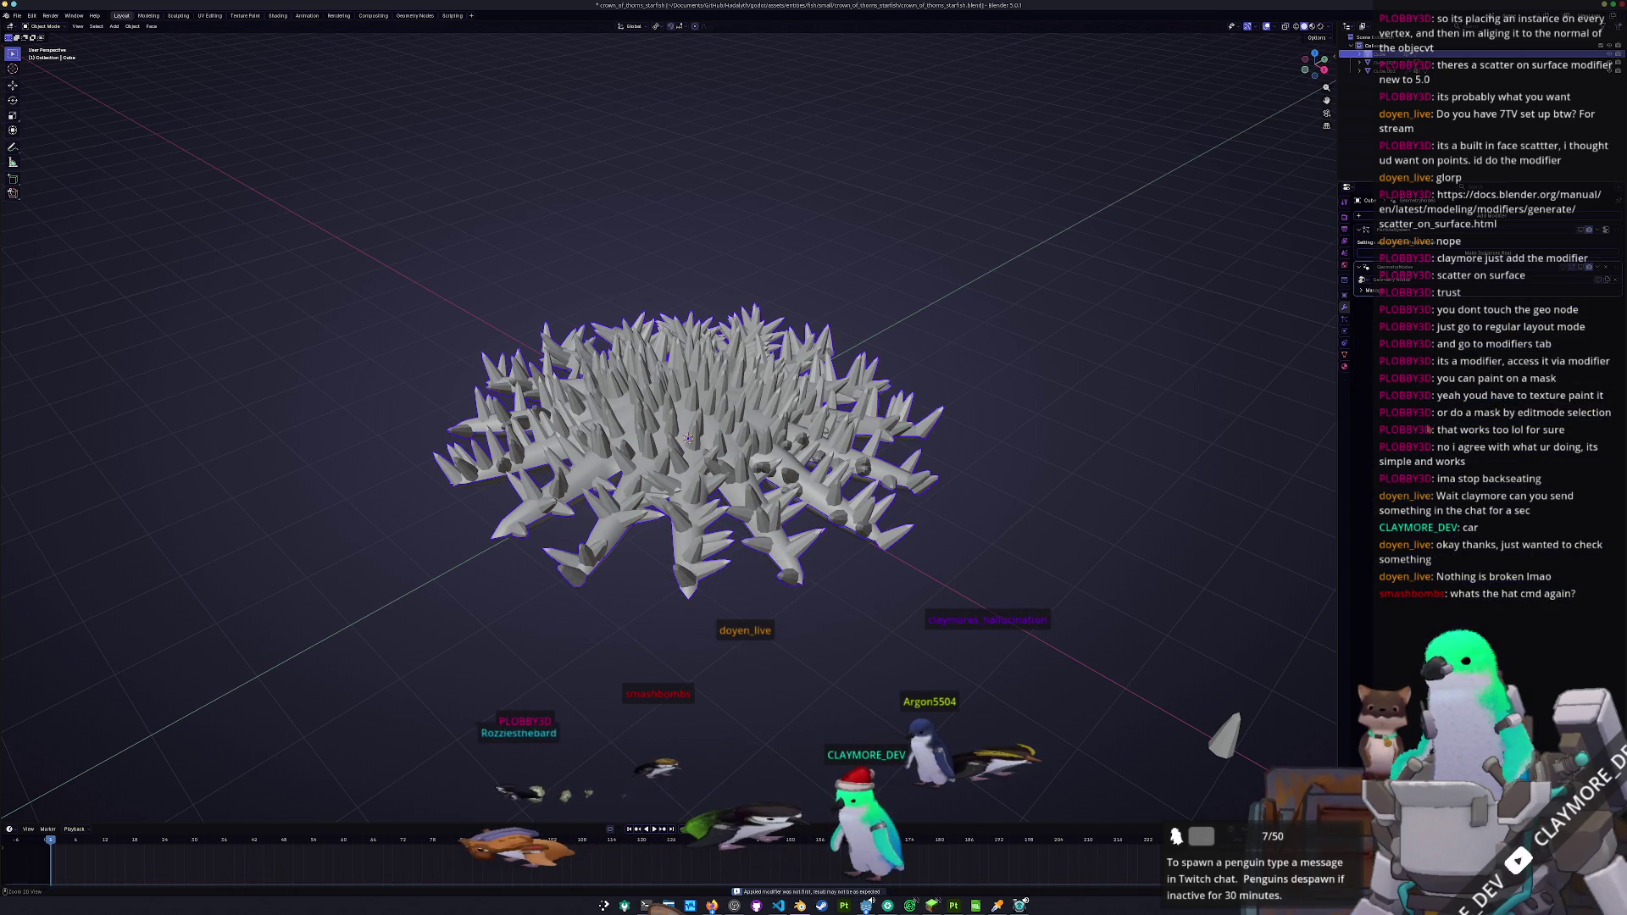
- Select the starfish base and separate it from the spikes into its own object
key("Tab")
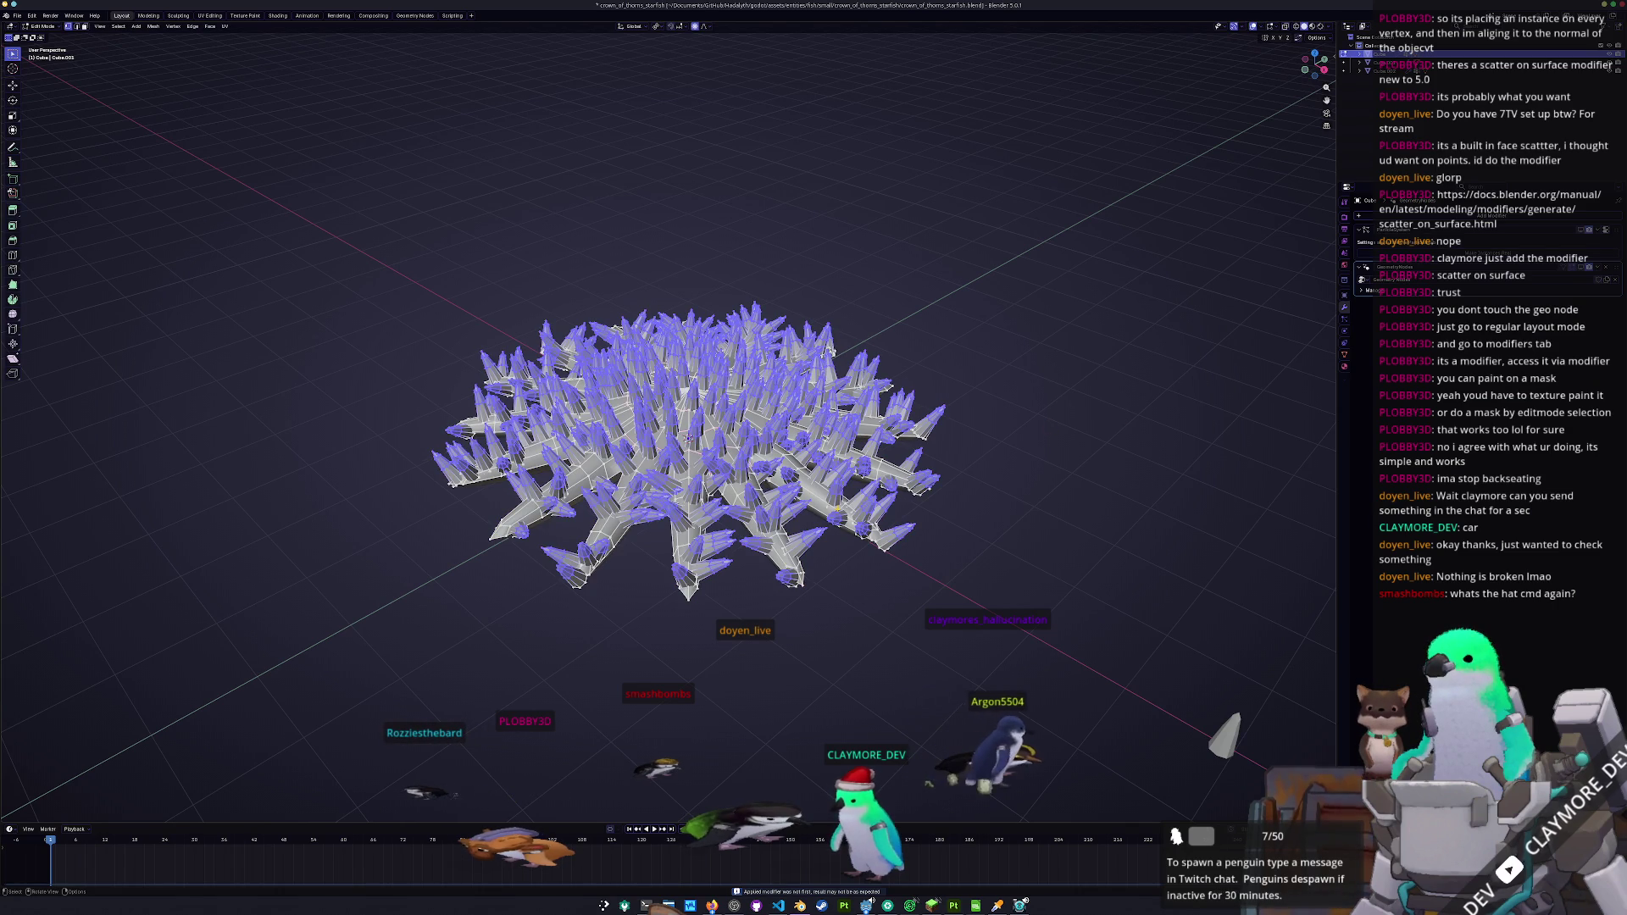
key("ctrl+i")
key("ctrl+l")
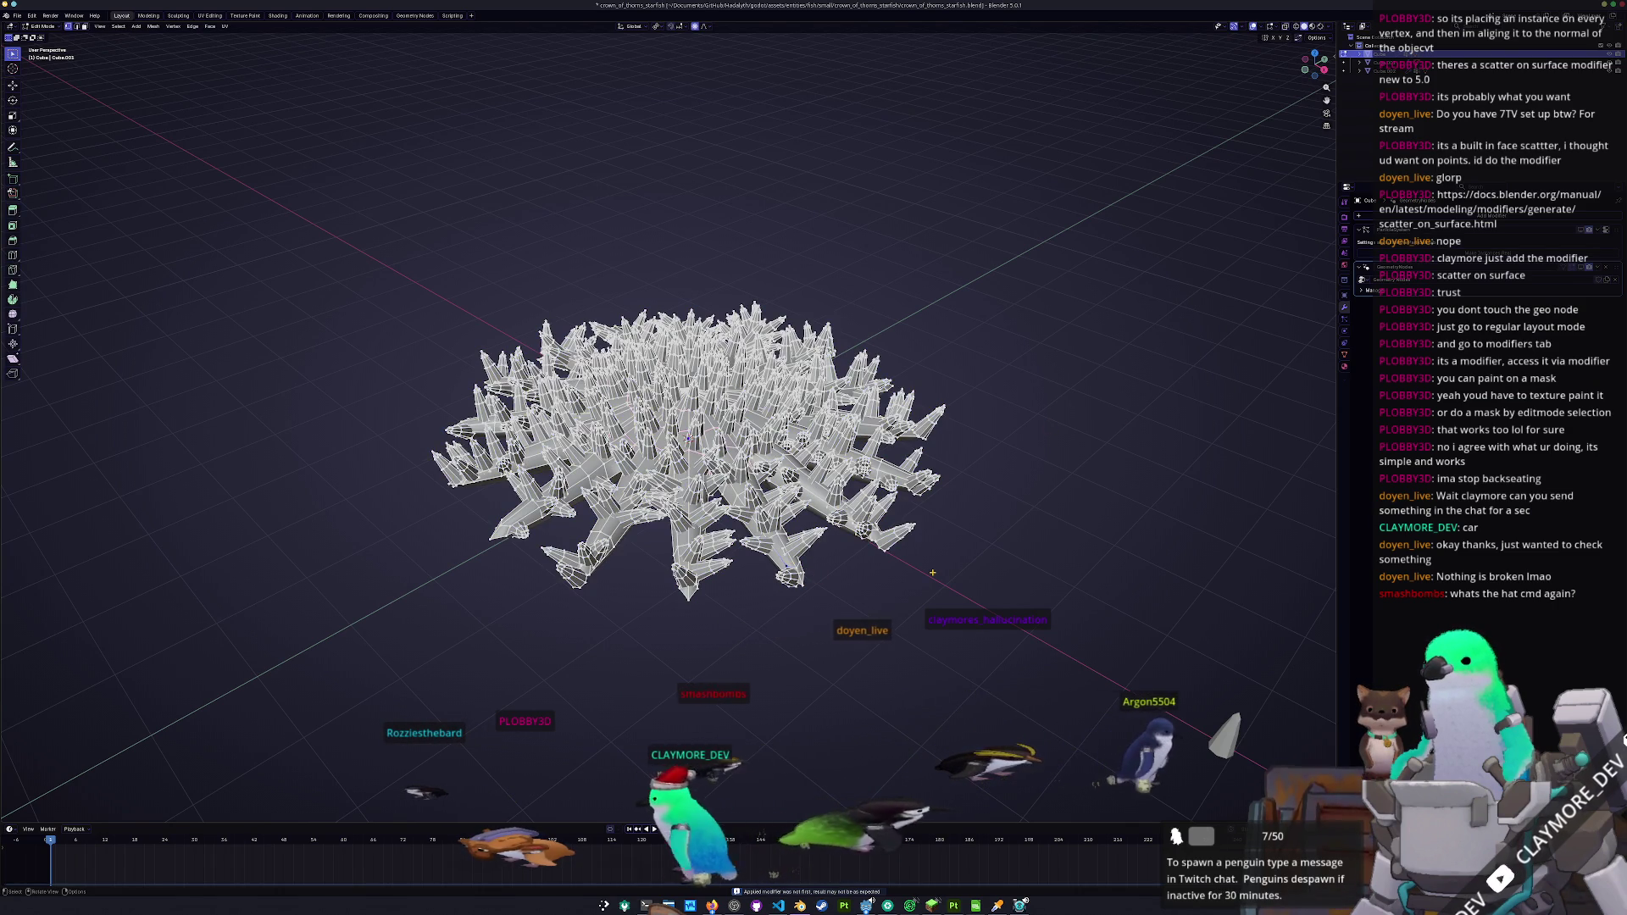
right_click(932, 573)
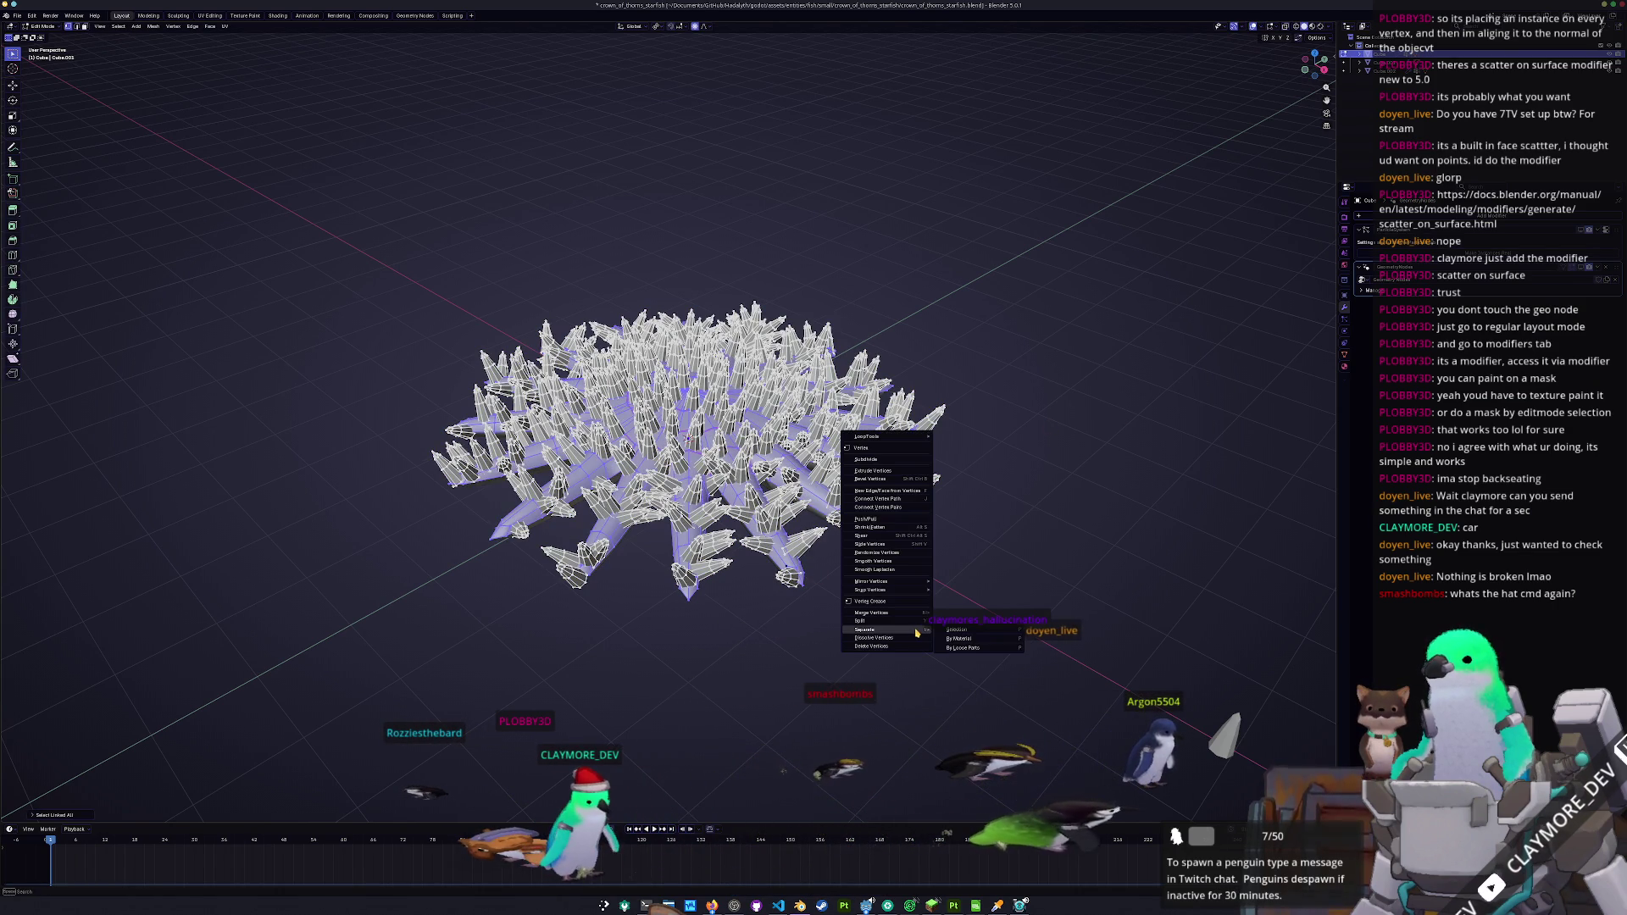
left_click(952, 637)
key("Tab")
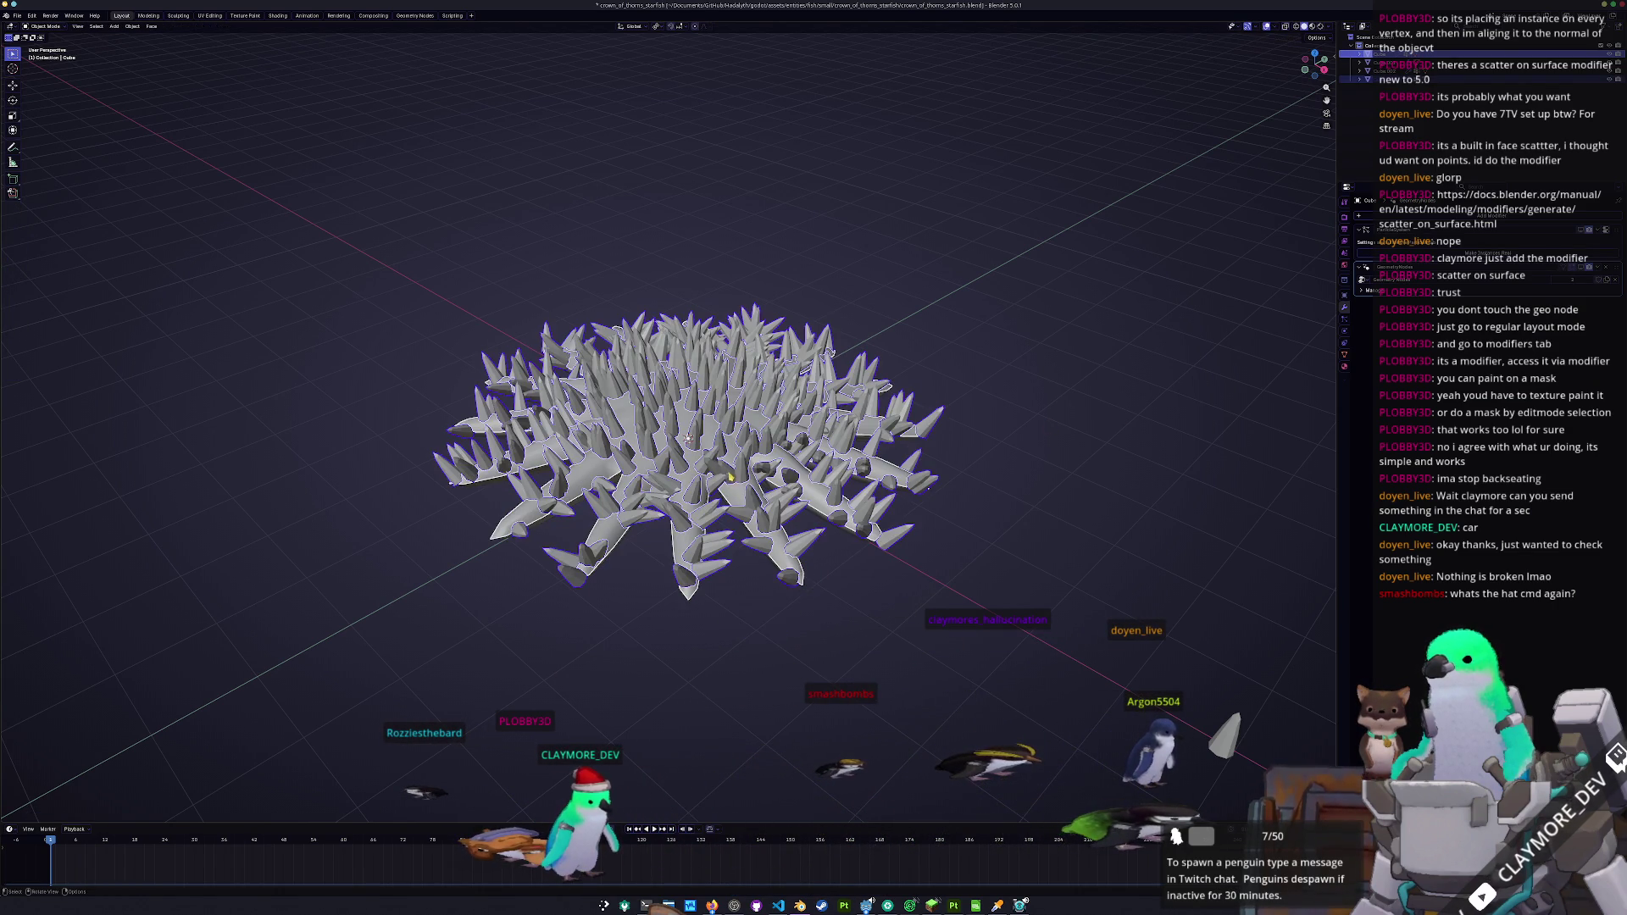
- Return to editing the spike mesh from a top view and clear its selection
key("Tab")
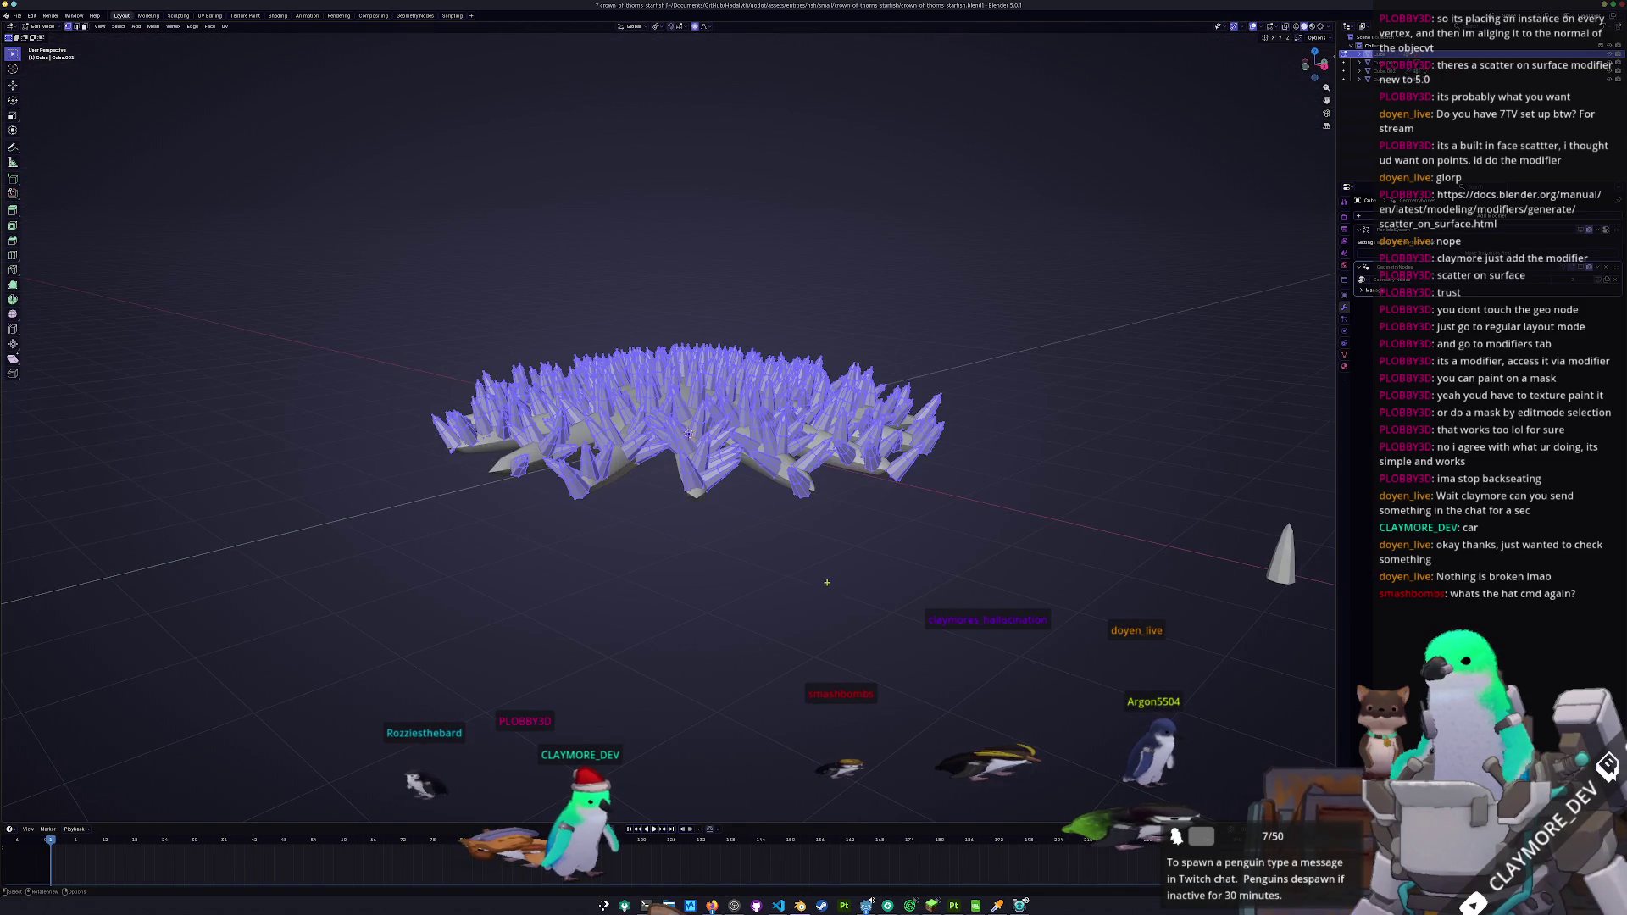
key("KP_7")
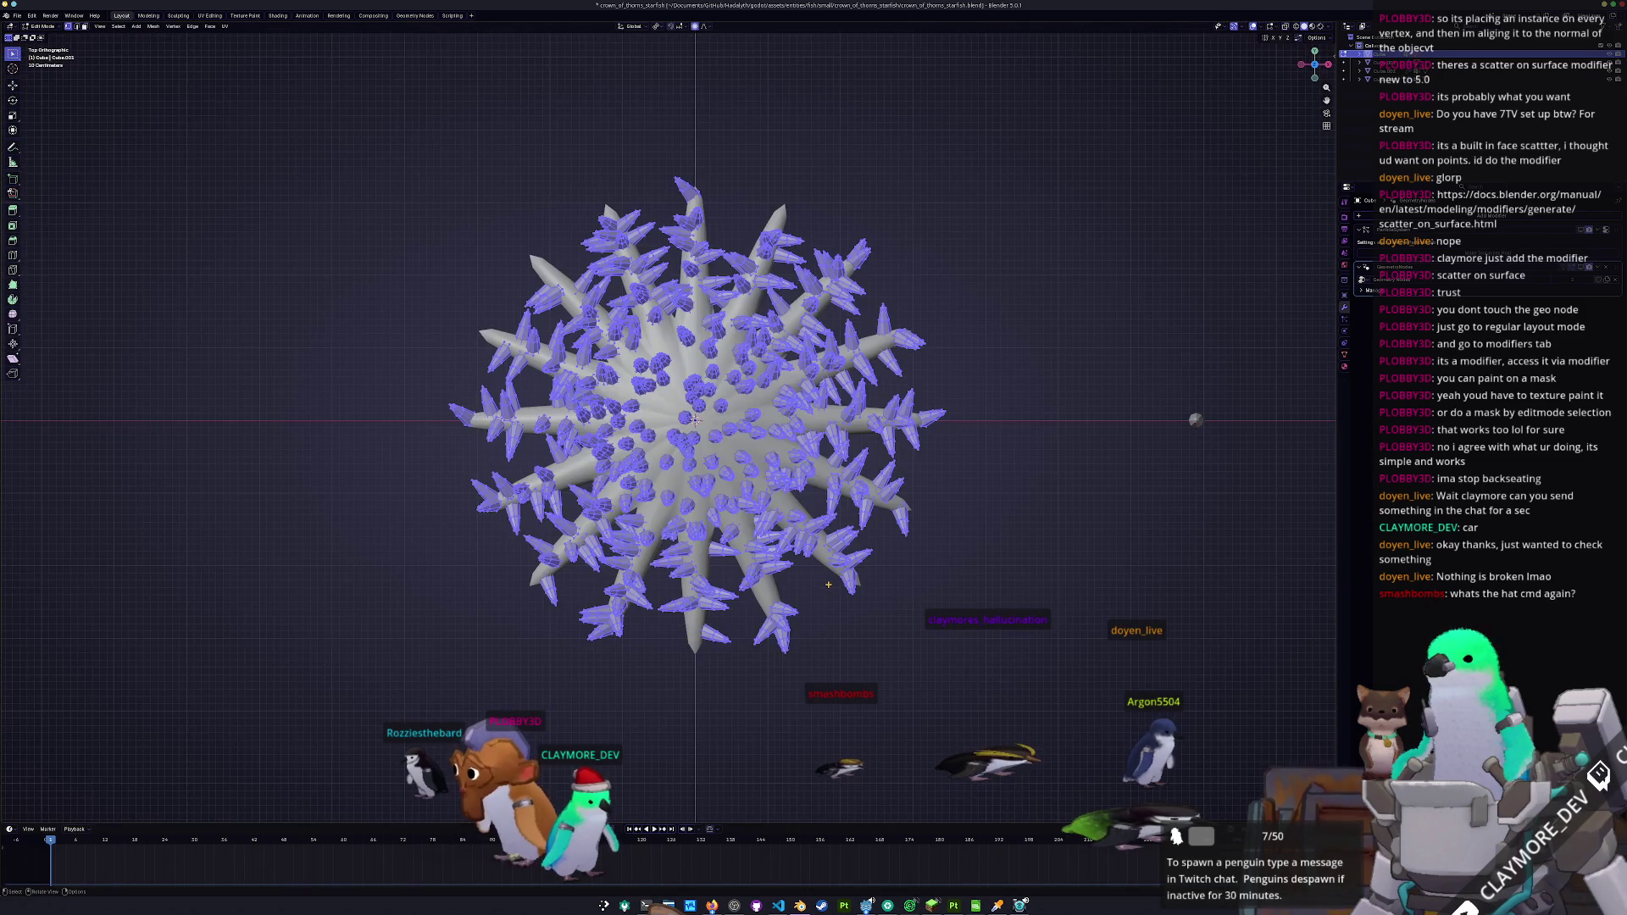
key("Tab")
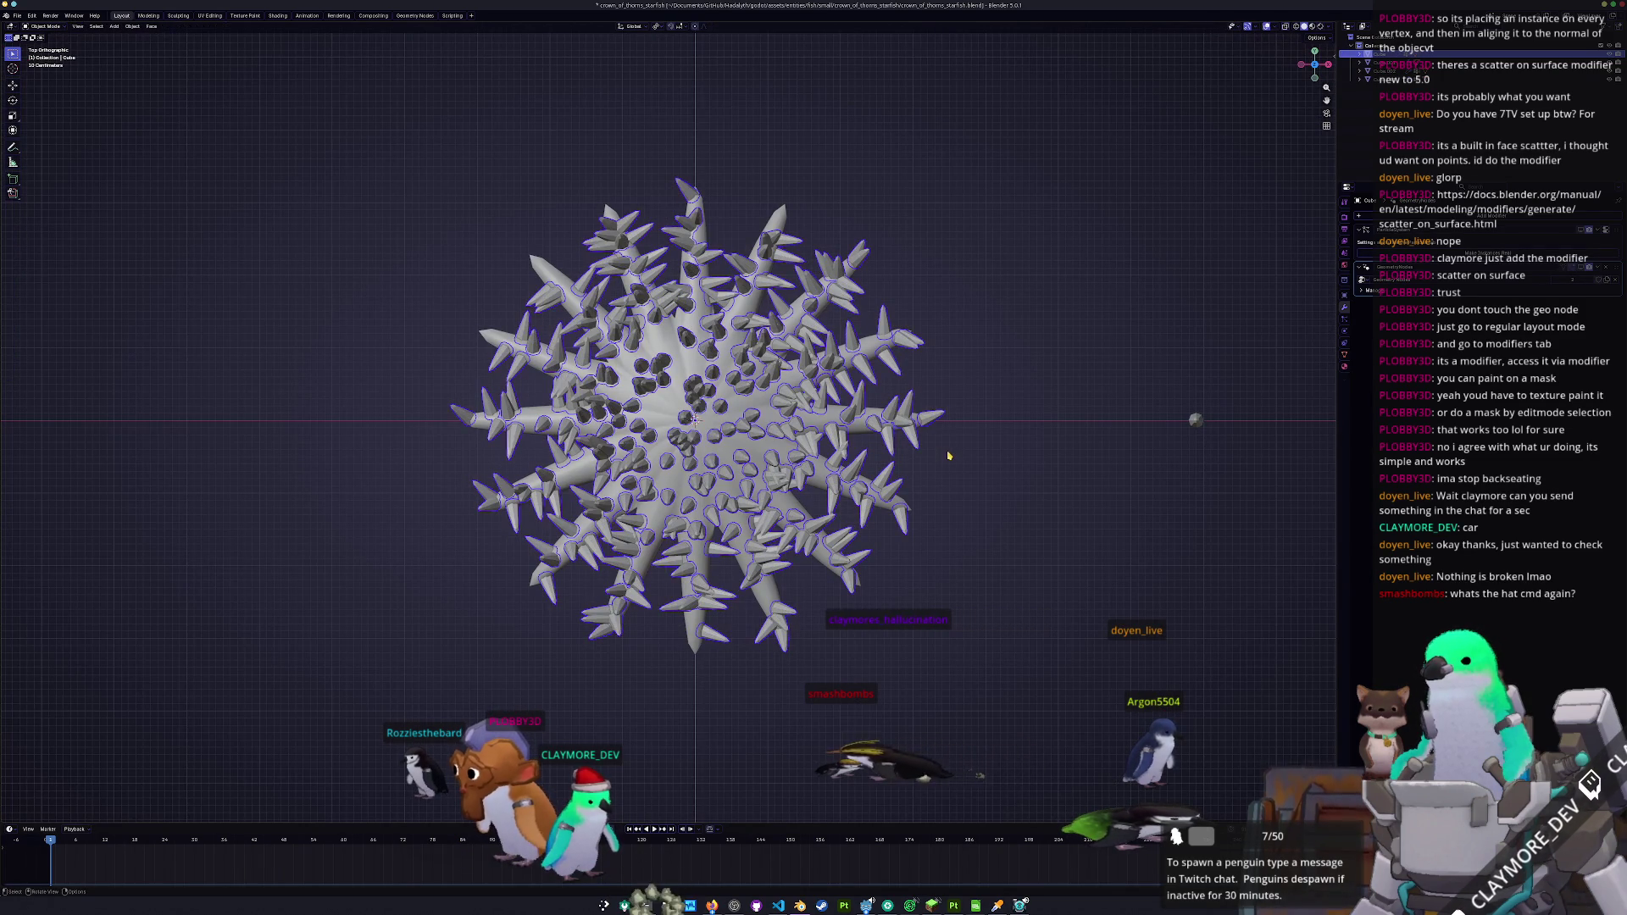
scroll(929, 467, "down", 1)
key("Tab")
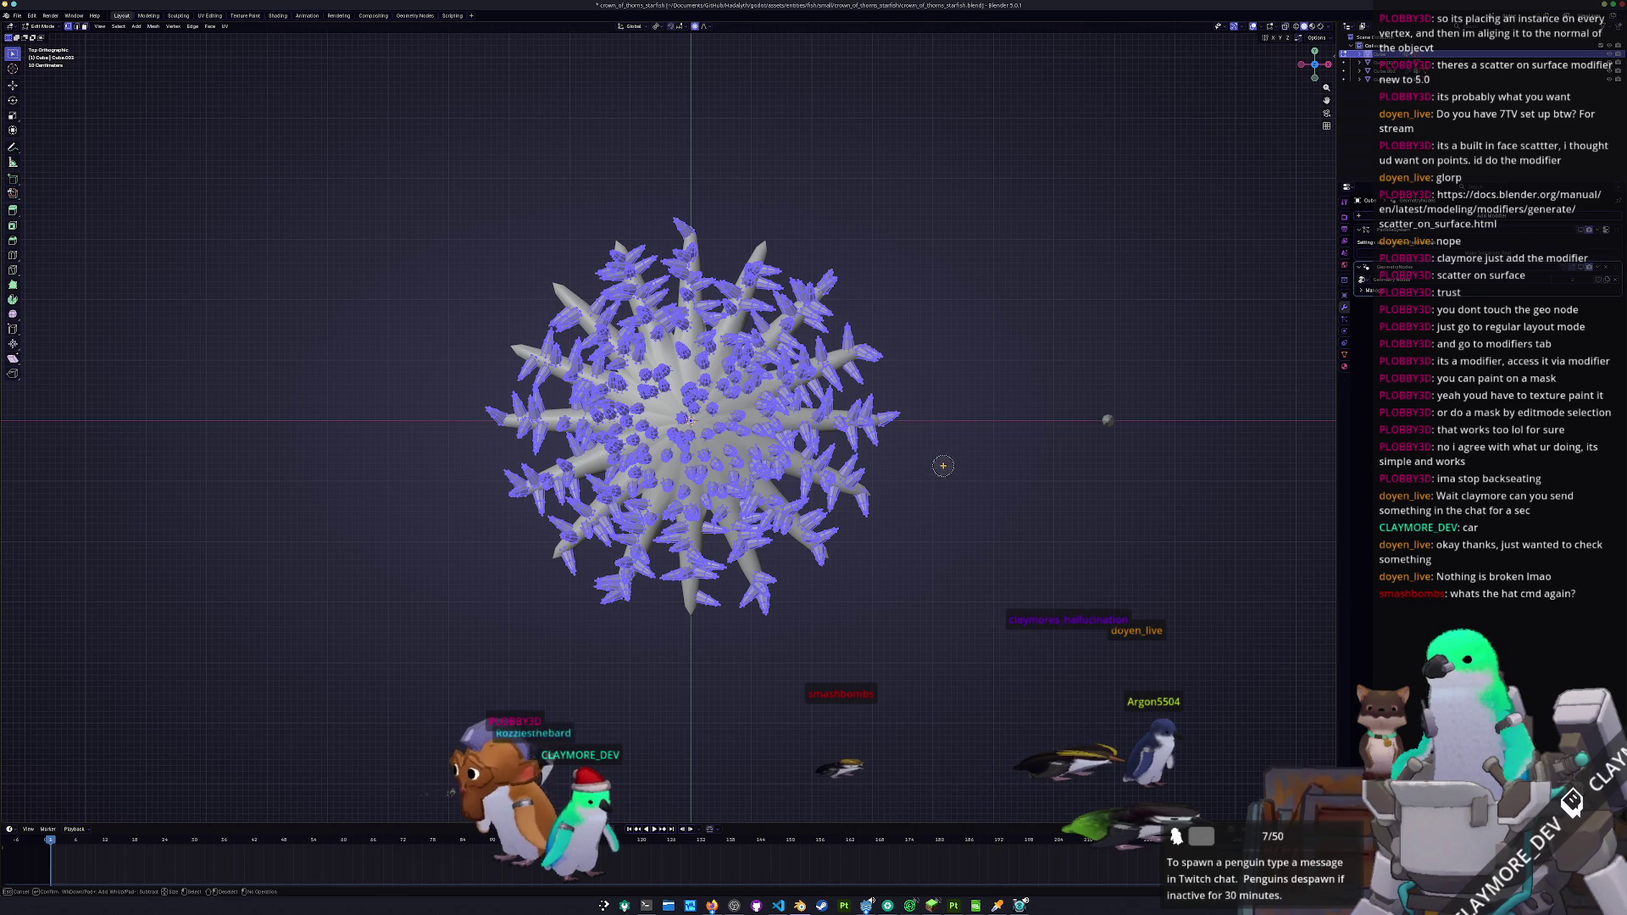
key("c")
scroll(1093, 458, "down", 10)
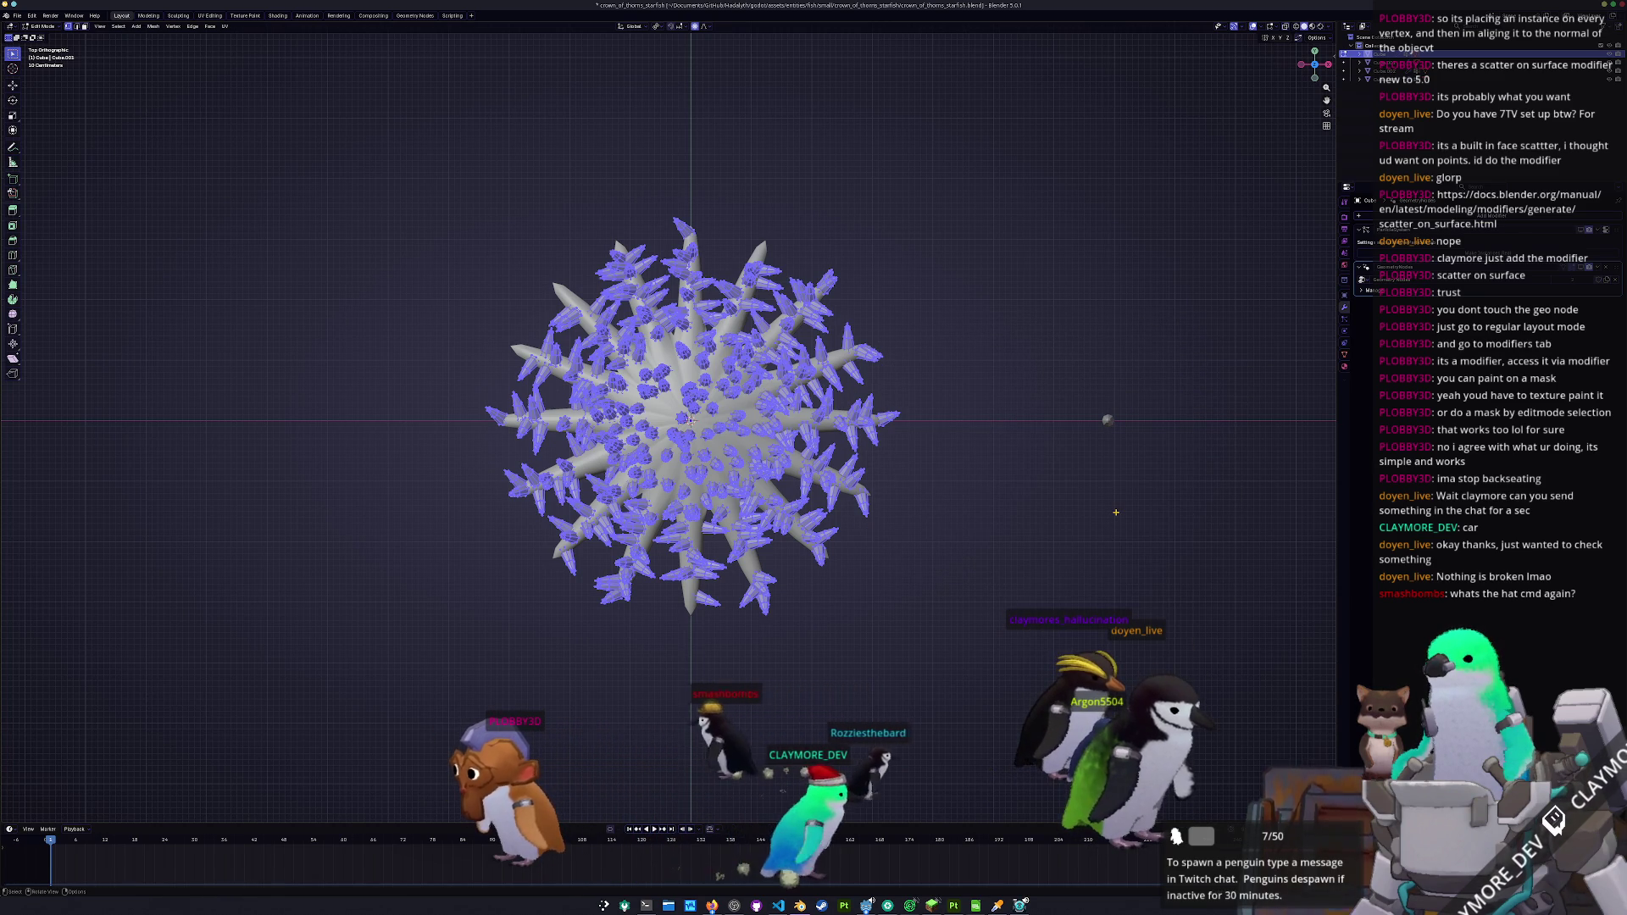
key("Escape")
key("alt+a")
- Circle-select the spikes around the starfish centre, then invert to the outer spikes
key("c")
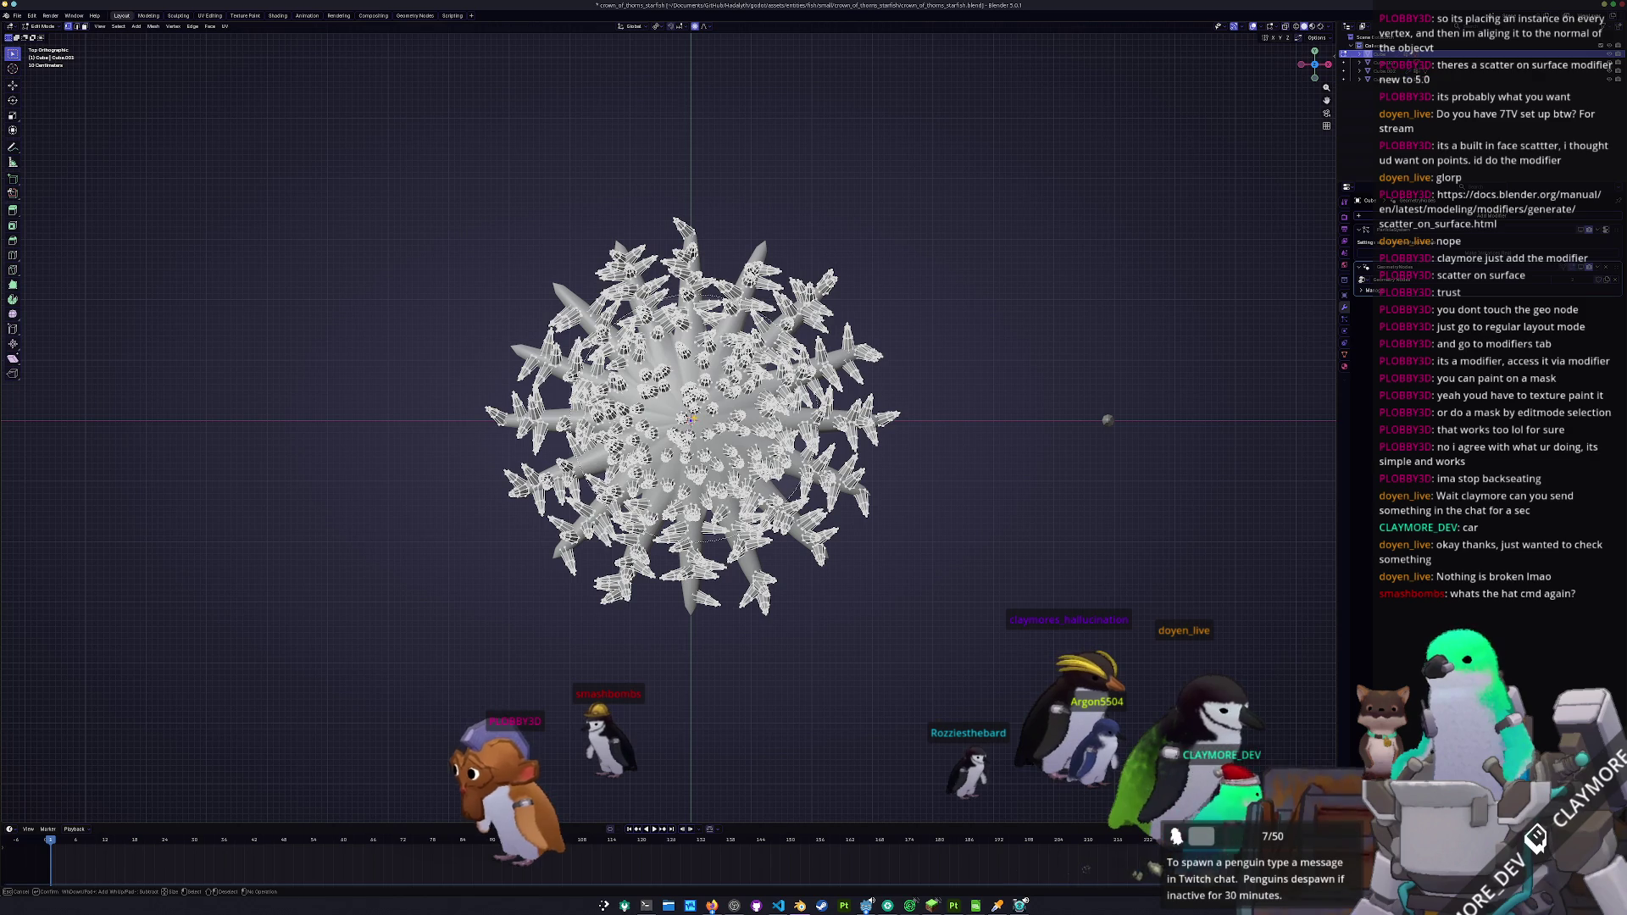
left_click(693, 419)
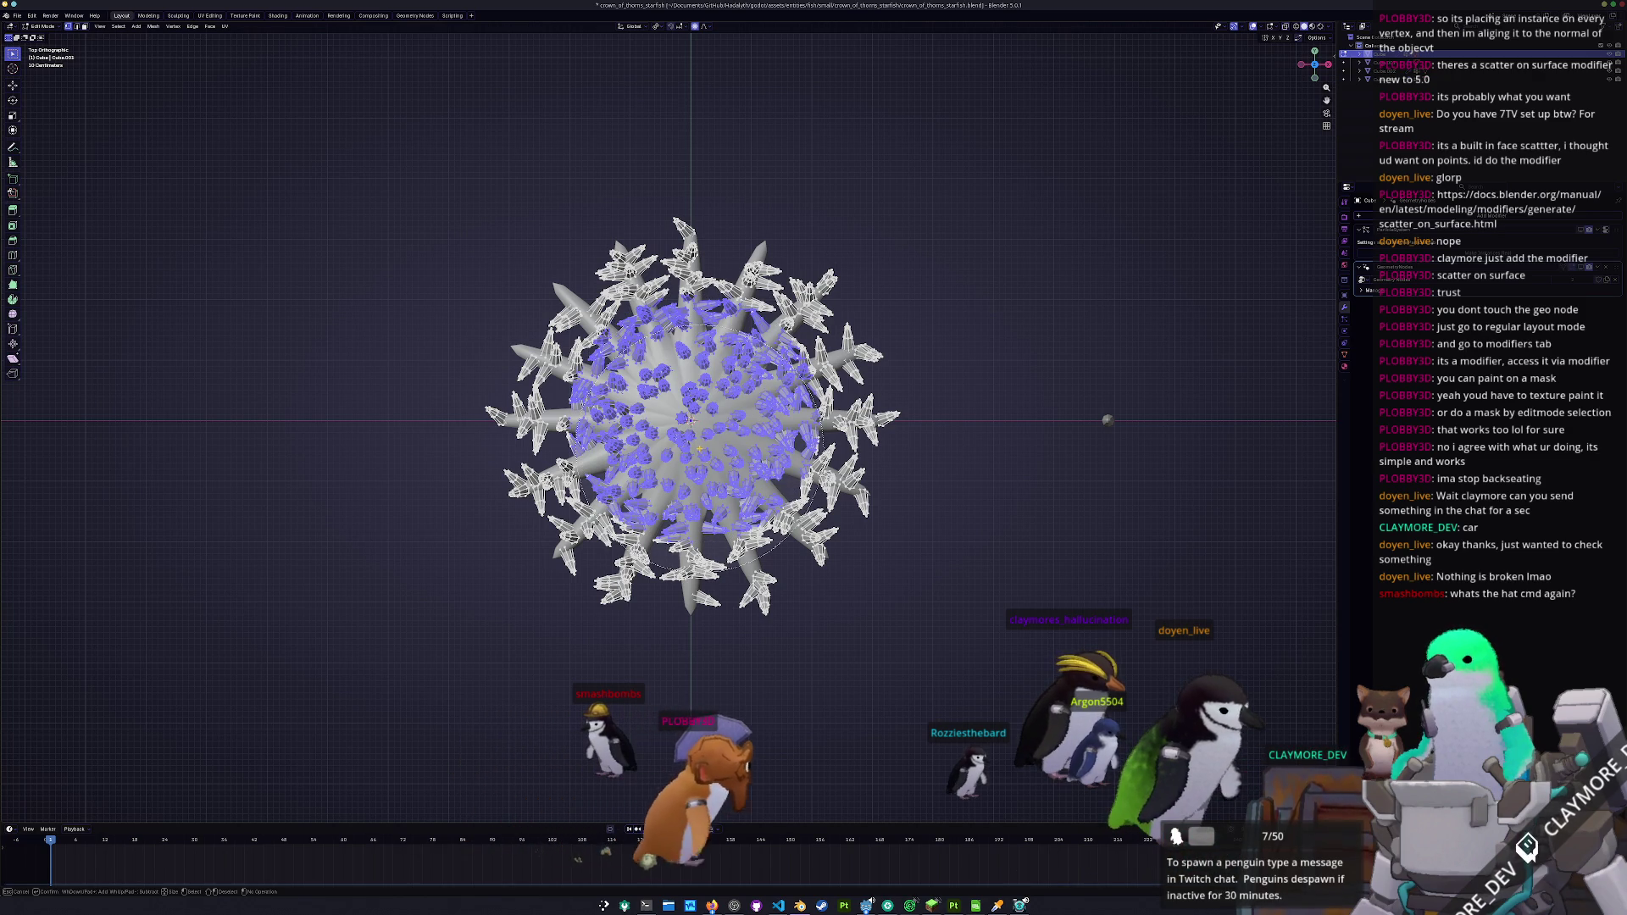
right_click(1055, 563)
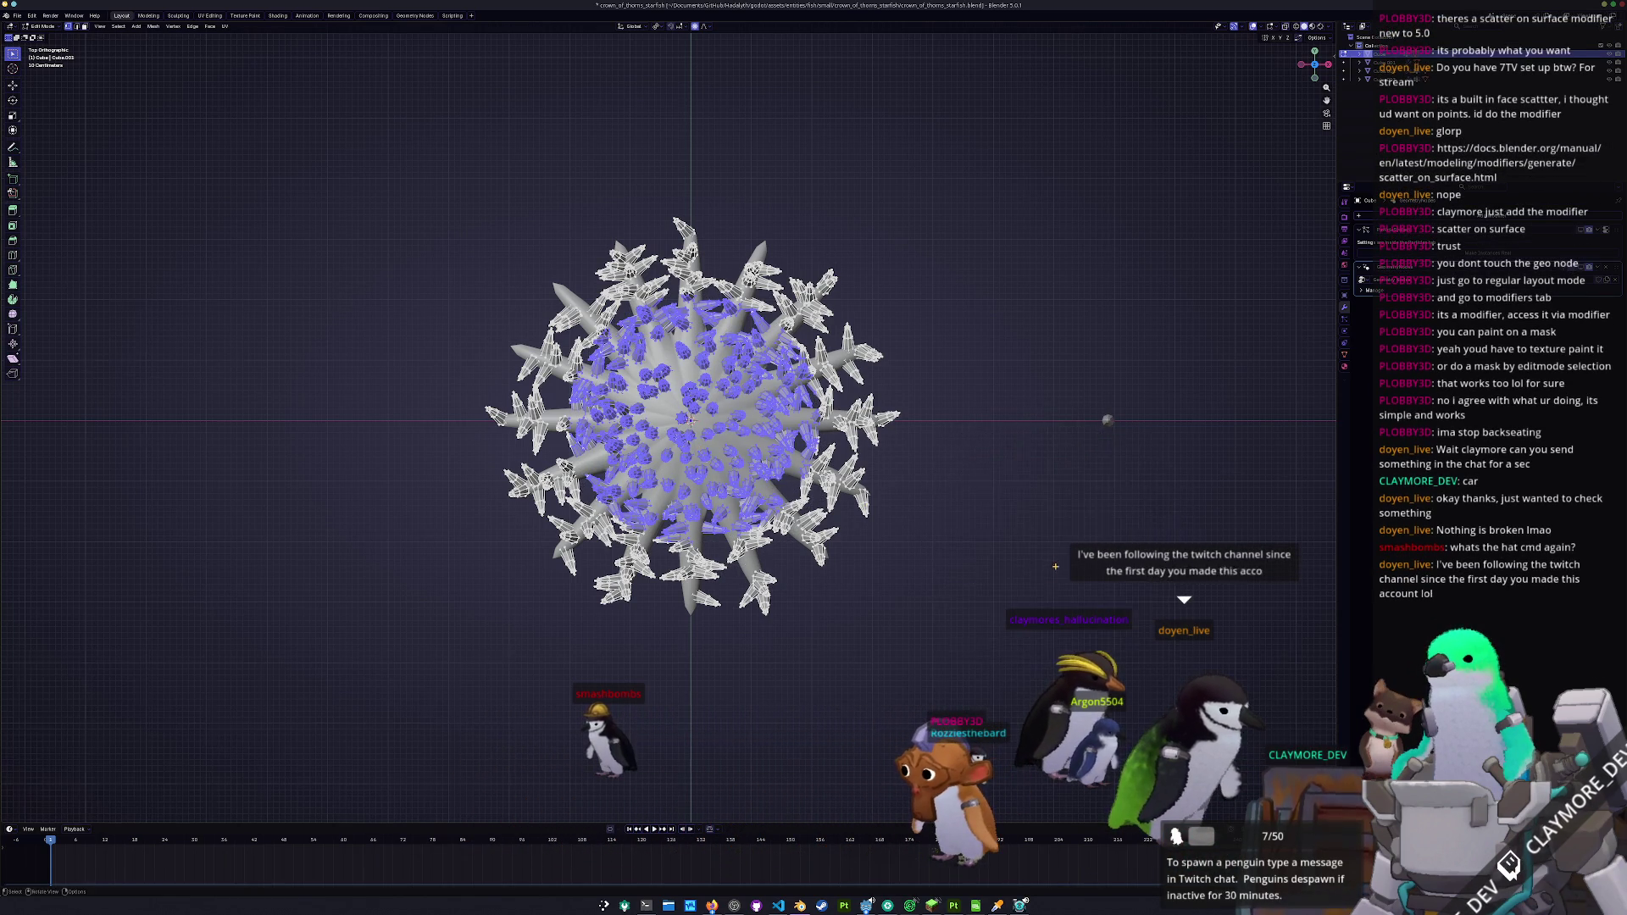
left_click_drag(1055, 563, 1021, 563)
key("ctrl+i")
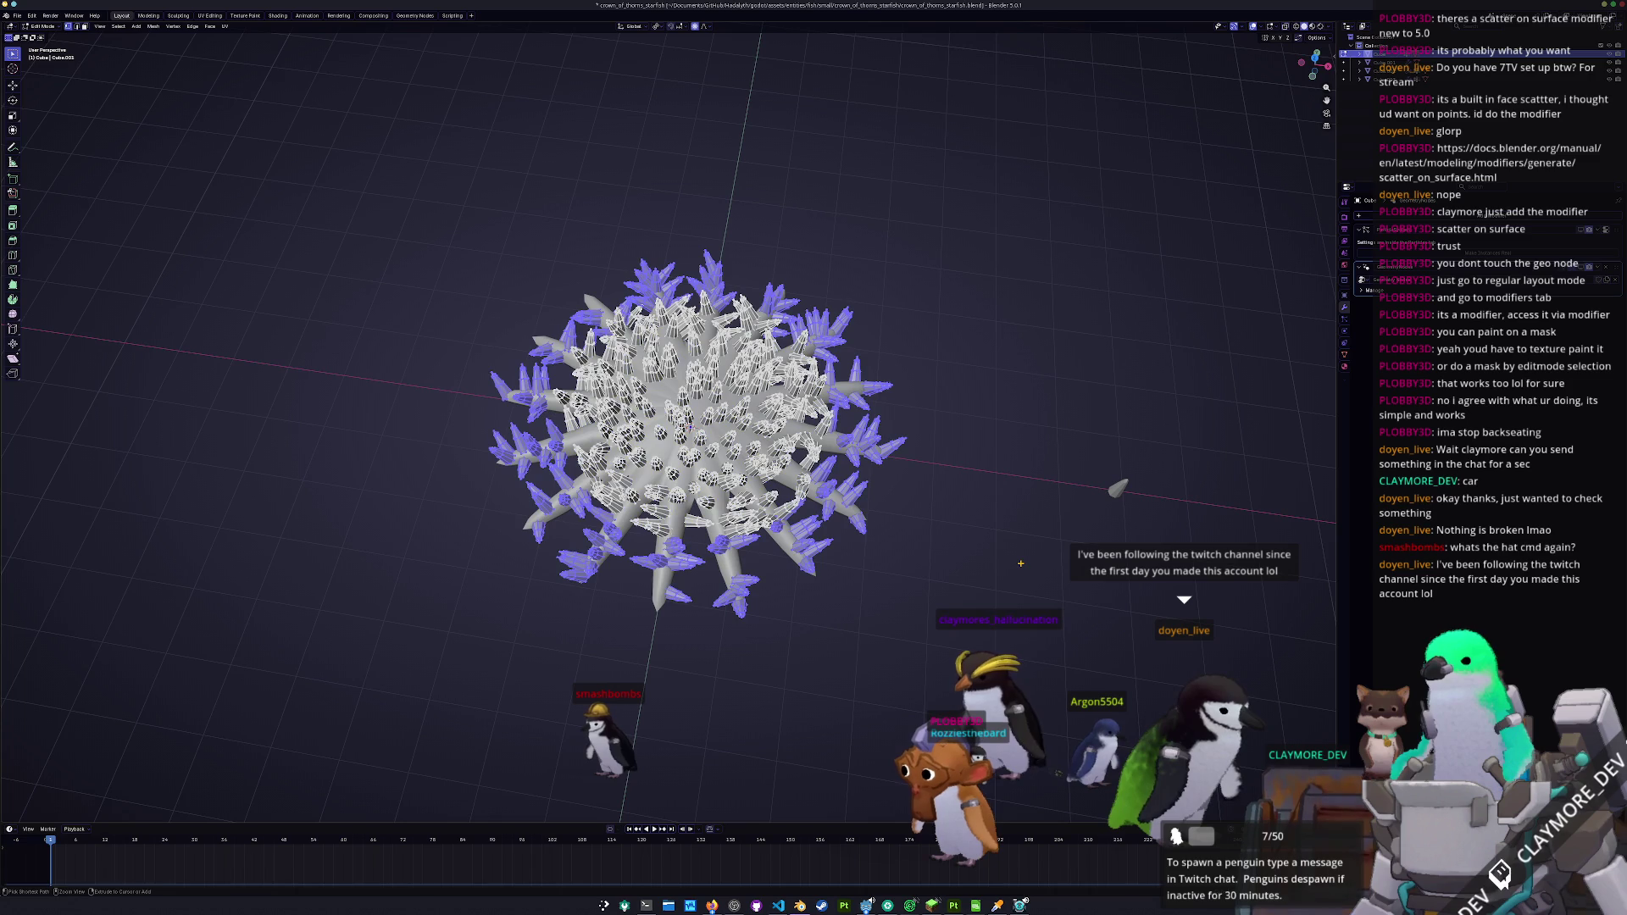
- Set the pivot to Individual Origins and rescale the selected spikes about their own centres
left_click(657, 26)
left_click(672, 66)
key("s")
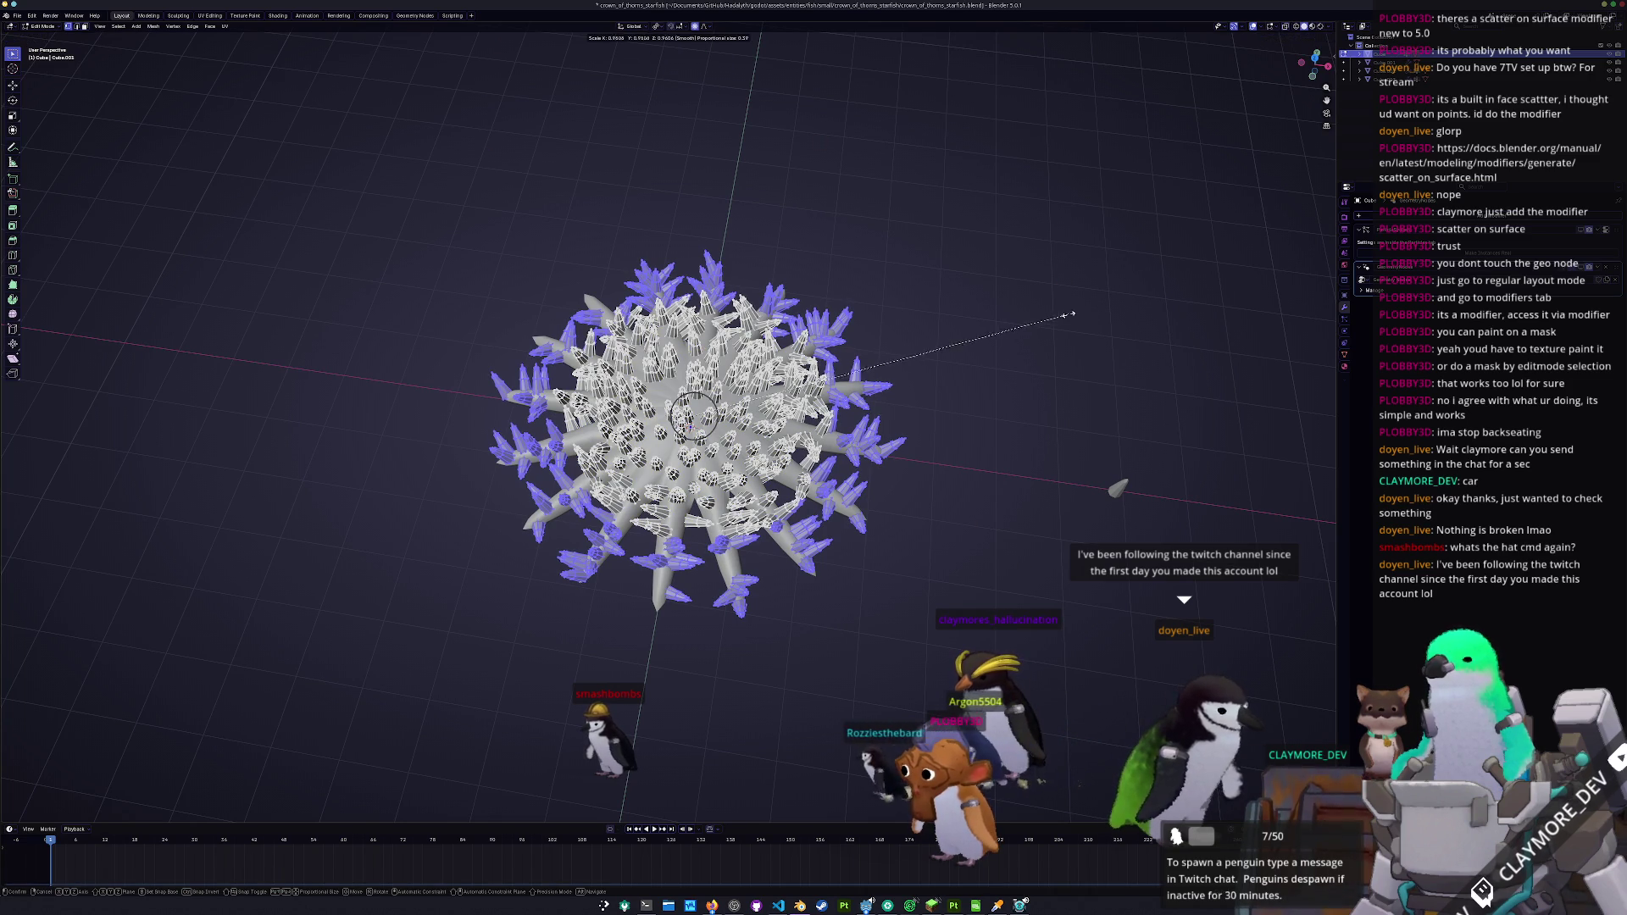
scroll(927, 353, "up", 10)
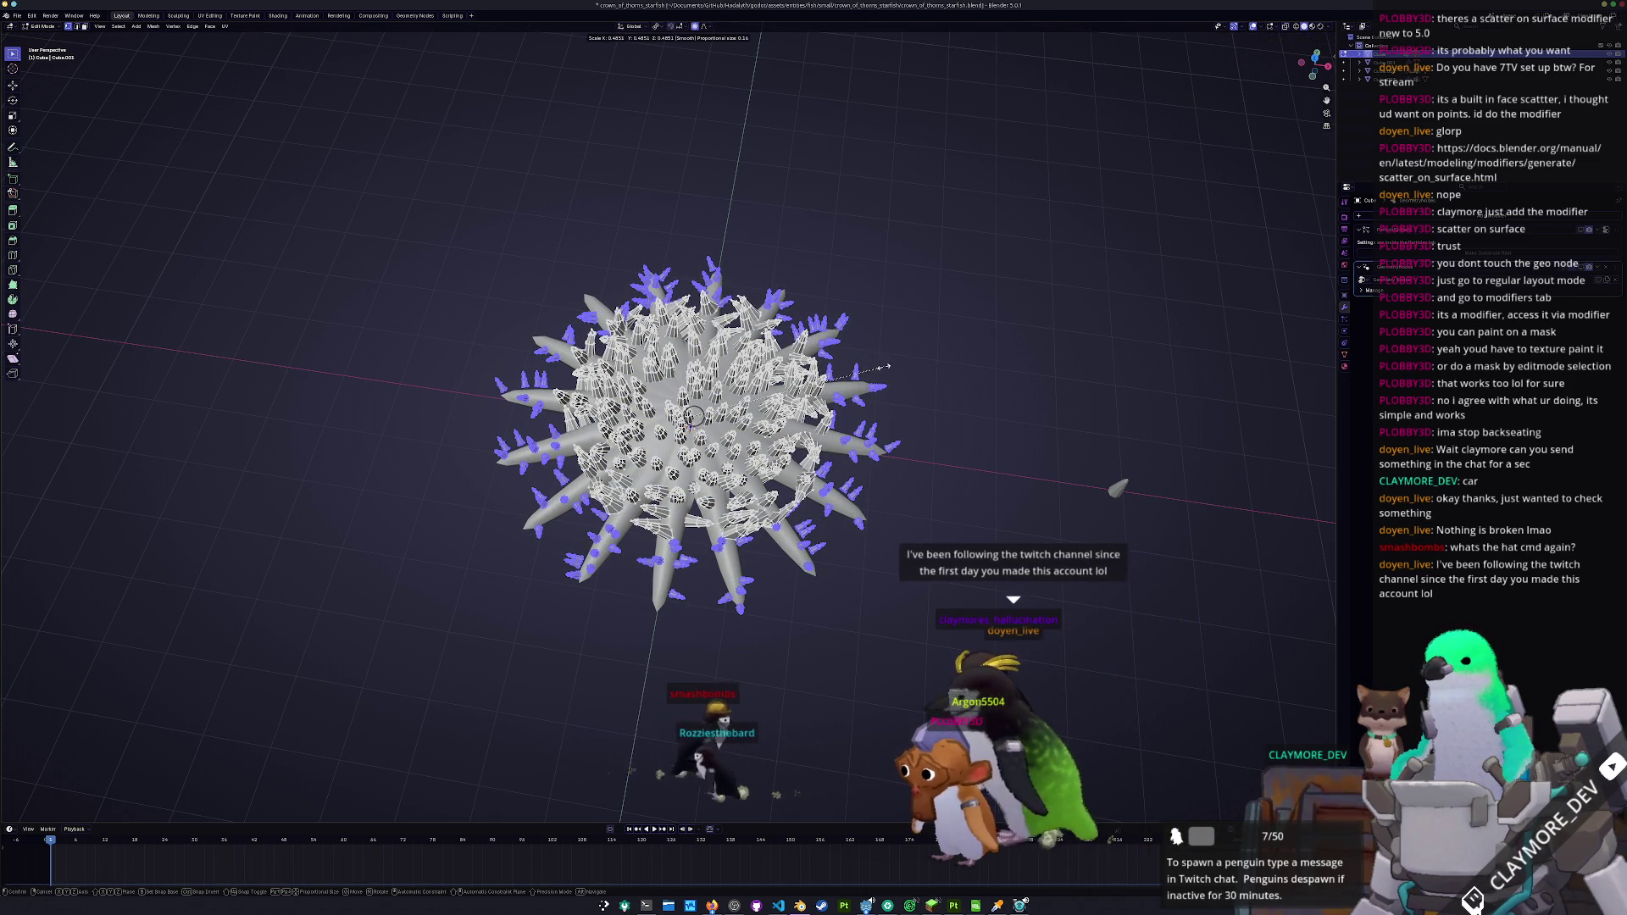
left_click(919, 355)
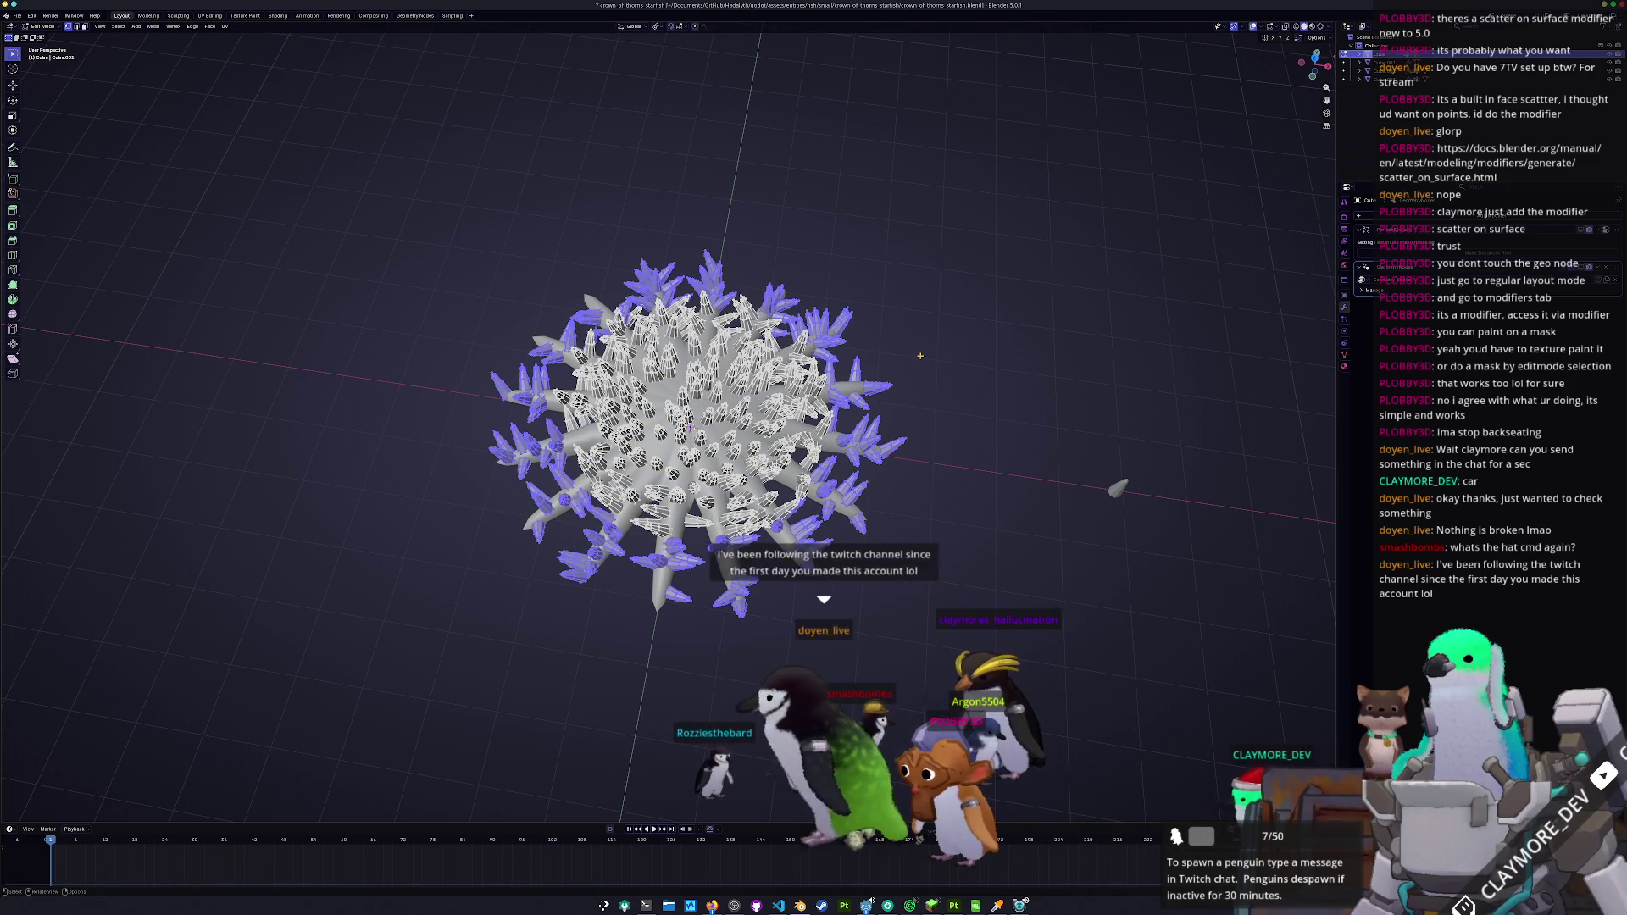
scroll(920, 355, "up", 3)
key("s")
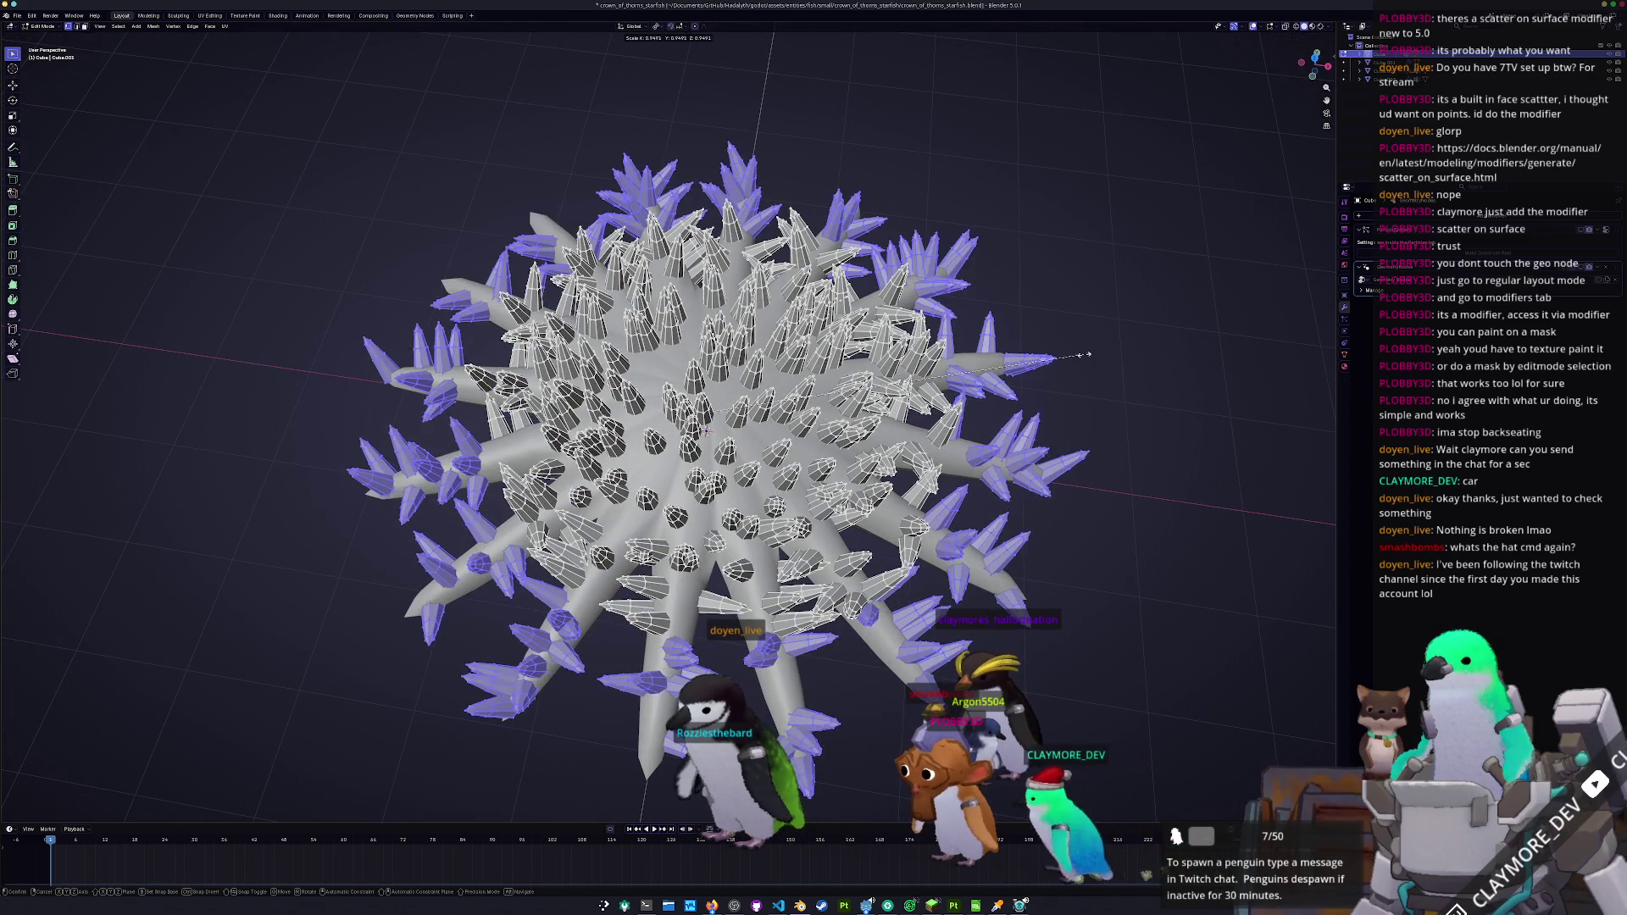
left_click(940, 418)
- From a low side view, try further spike resizes, cancel them, and leave Edit Mode
left_click_drag(941, 418, 929, 310)
key("s")
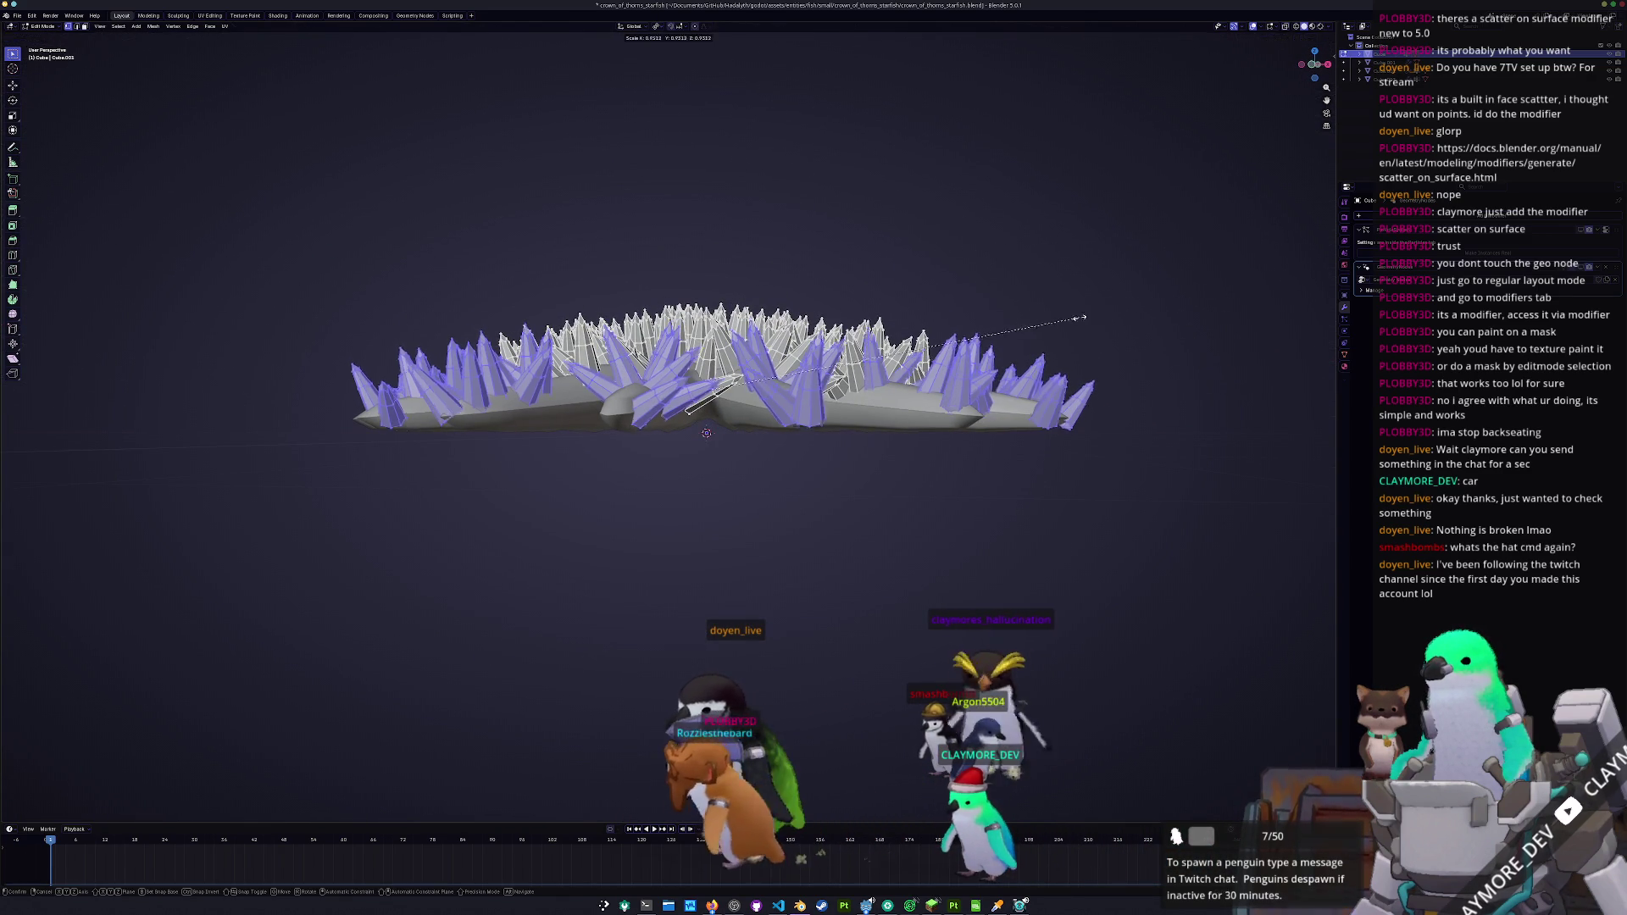
mouse_move(886, 378)
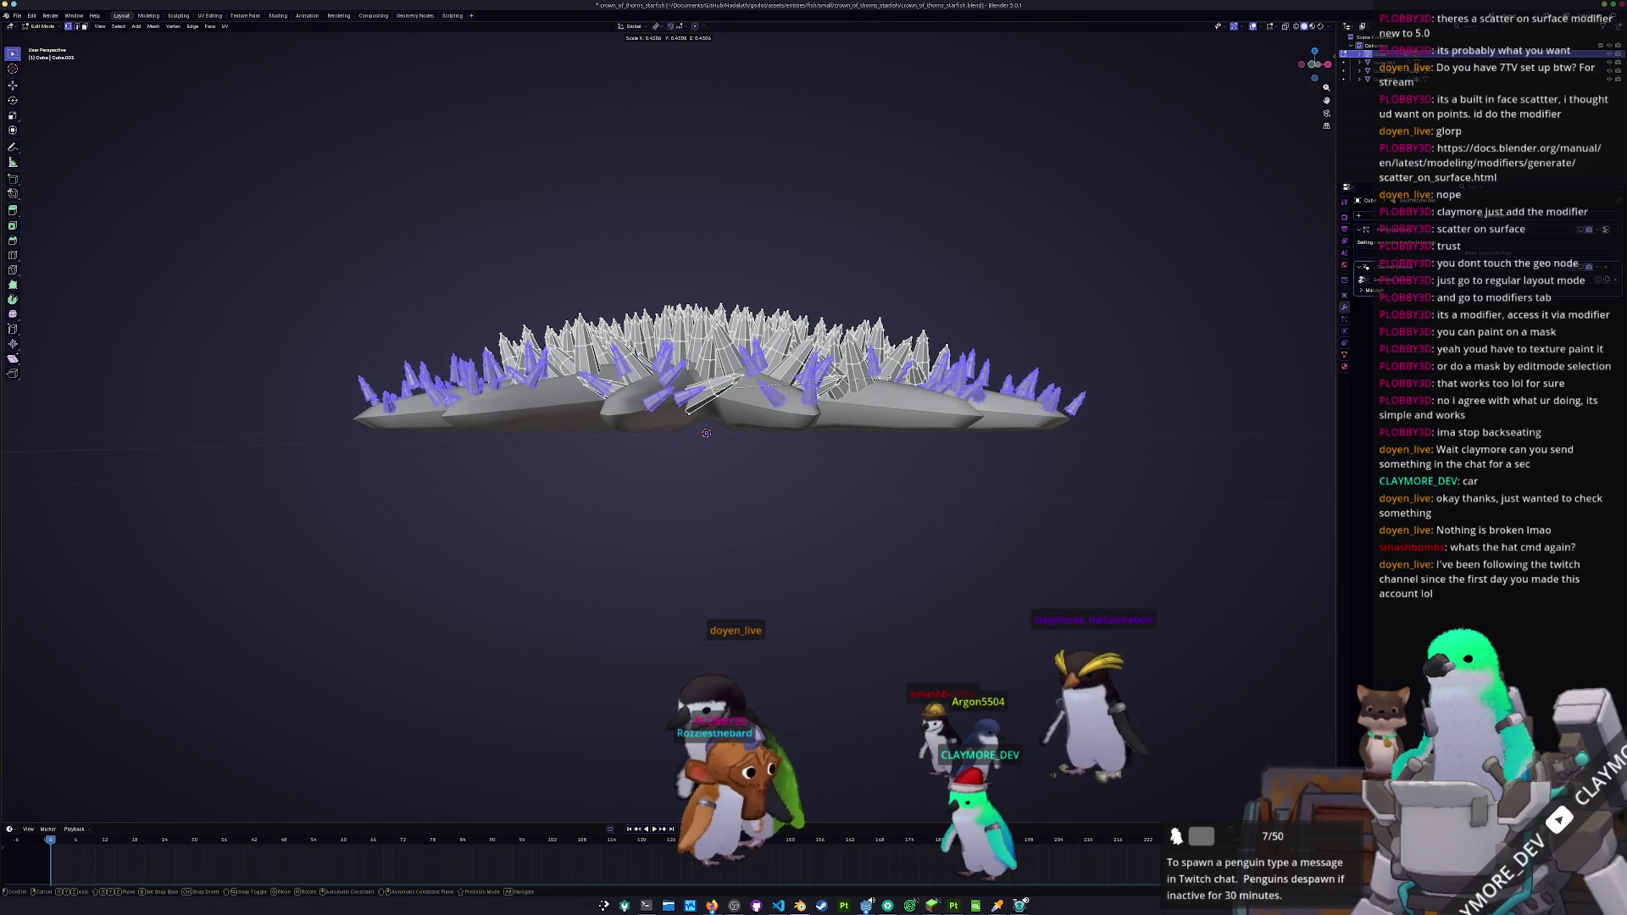
key("Escape")
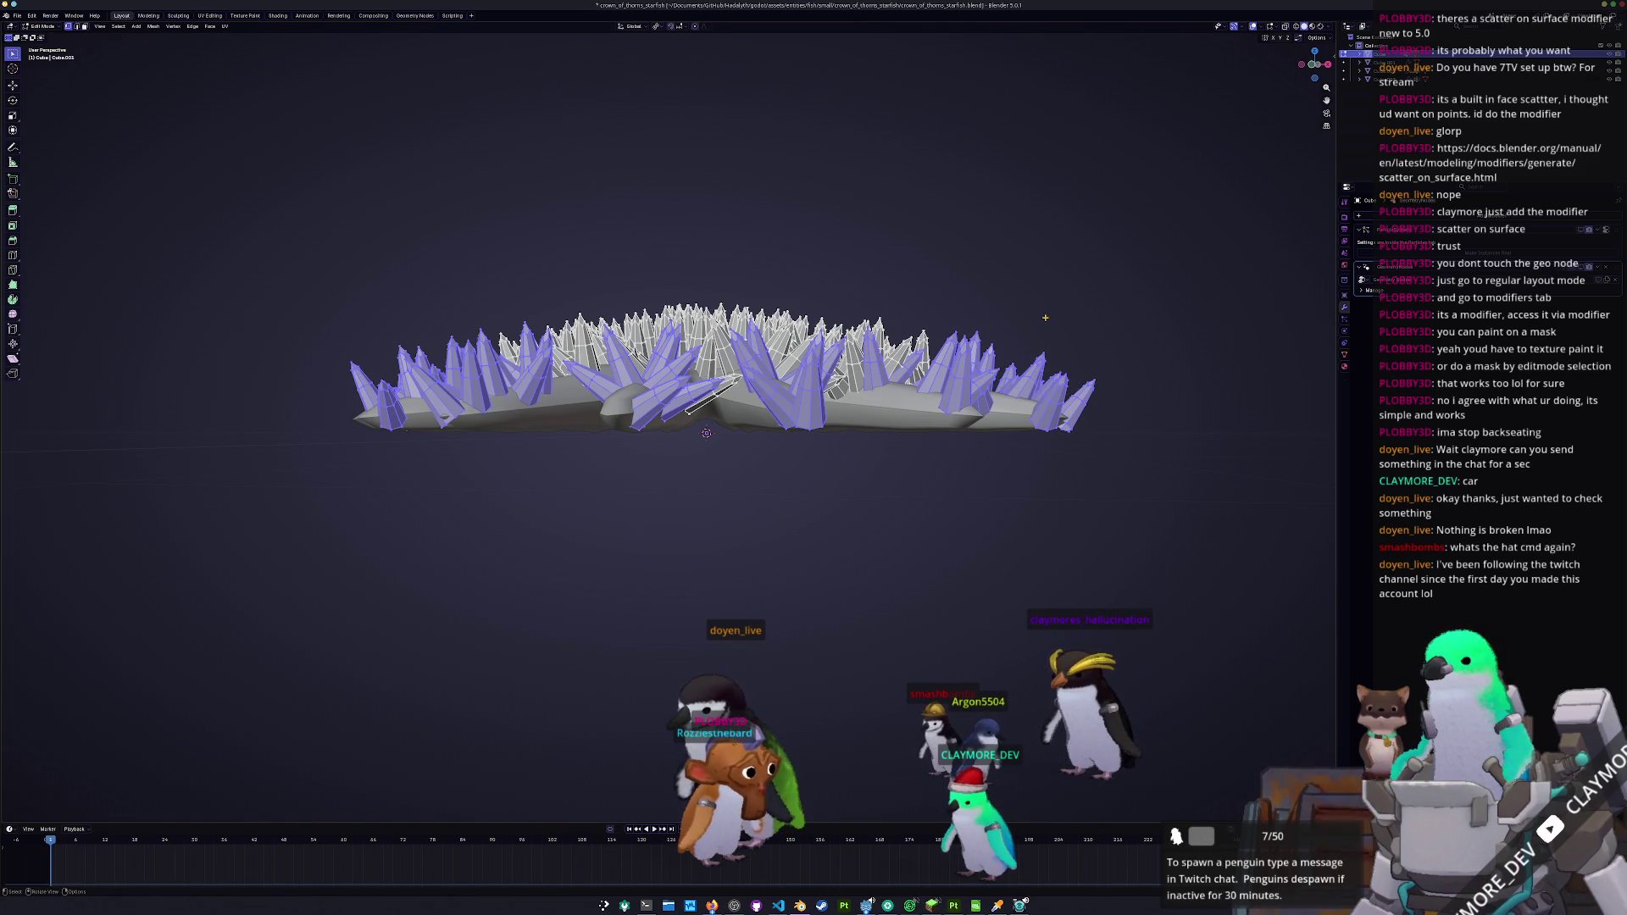
key("s")
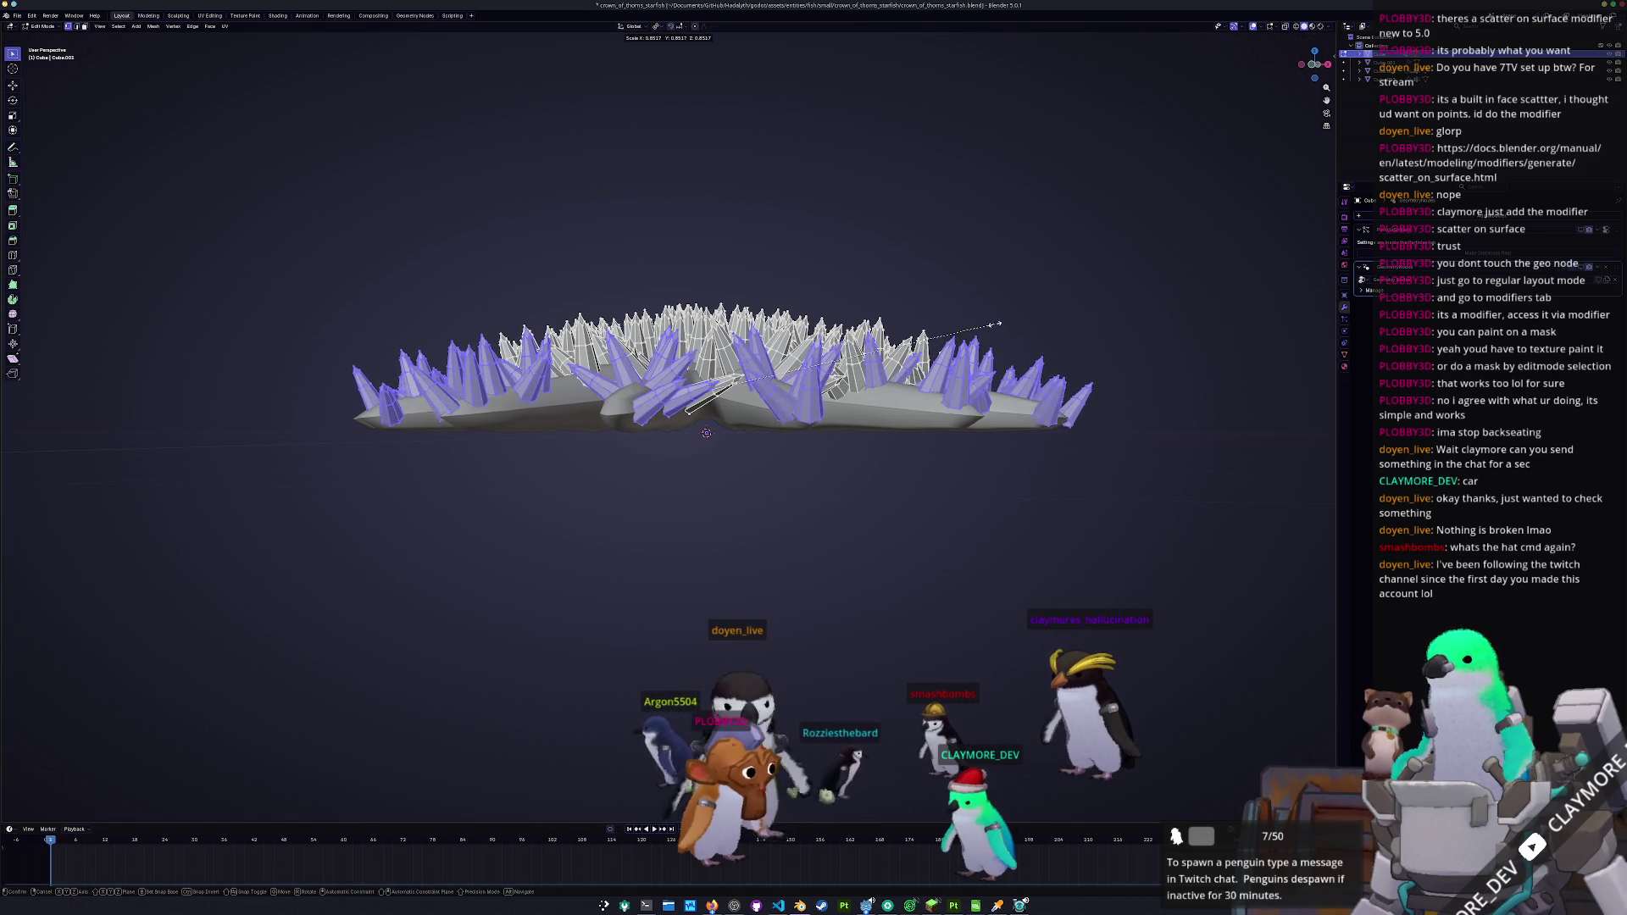
key("Escape")
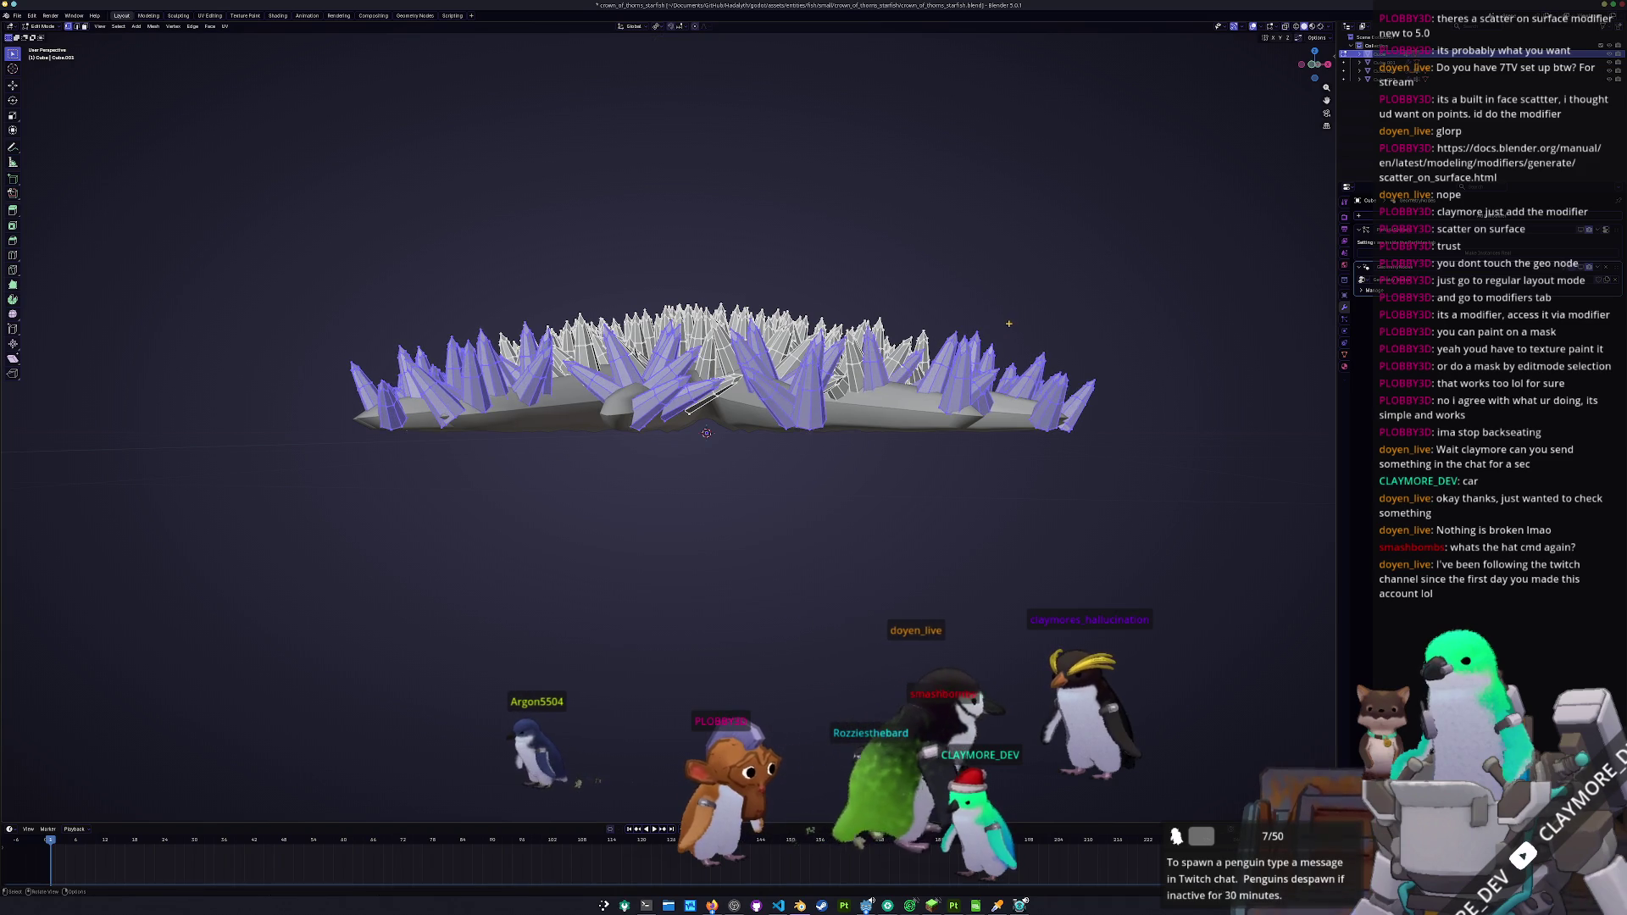
key("Tab")
key("Tab")
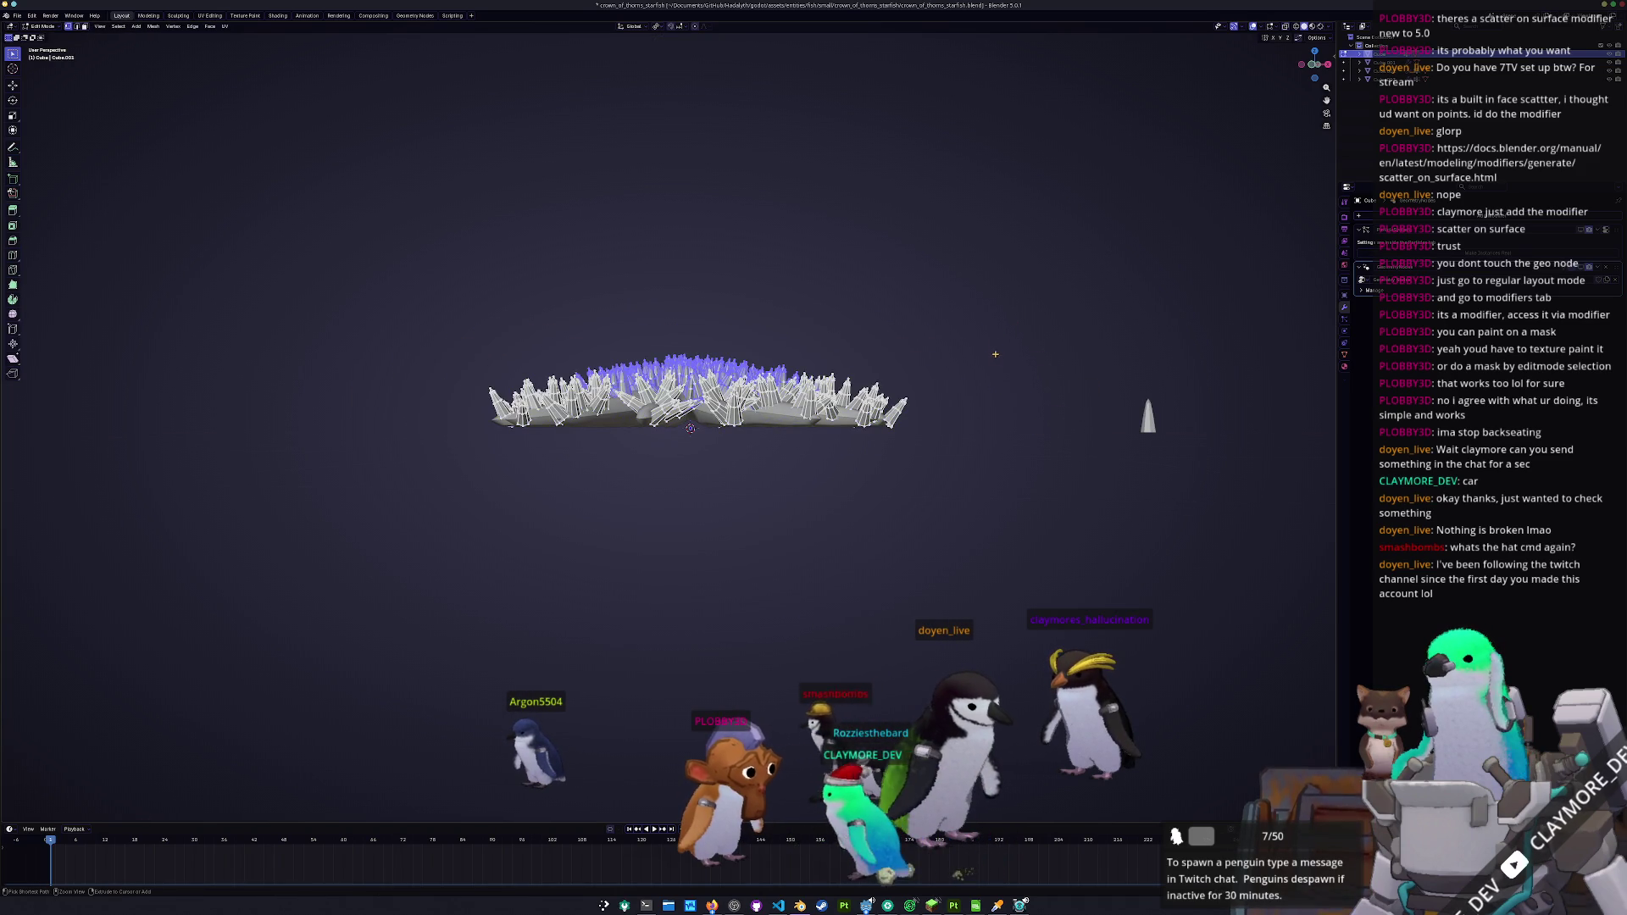
- Resize the spikes again, then select all and flatten them along the Z axis
left_click_drag(993, 377, 1001, 401)
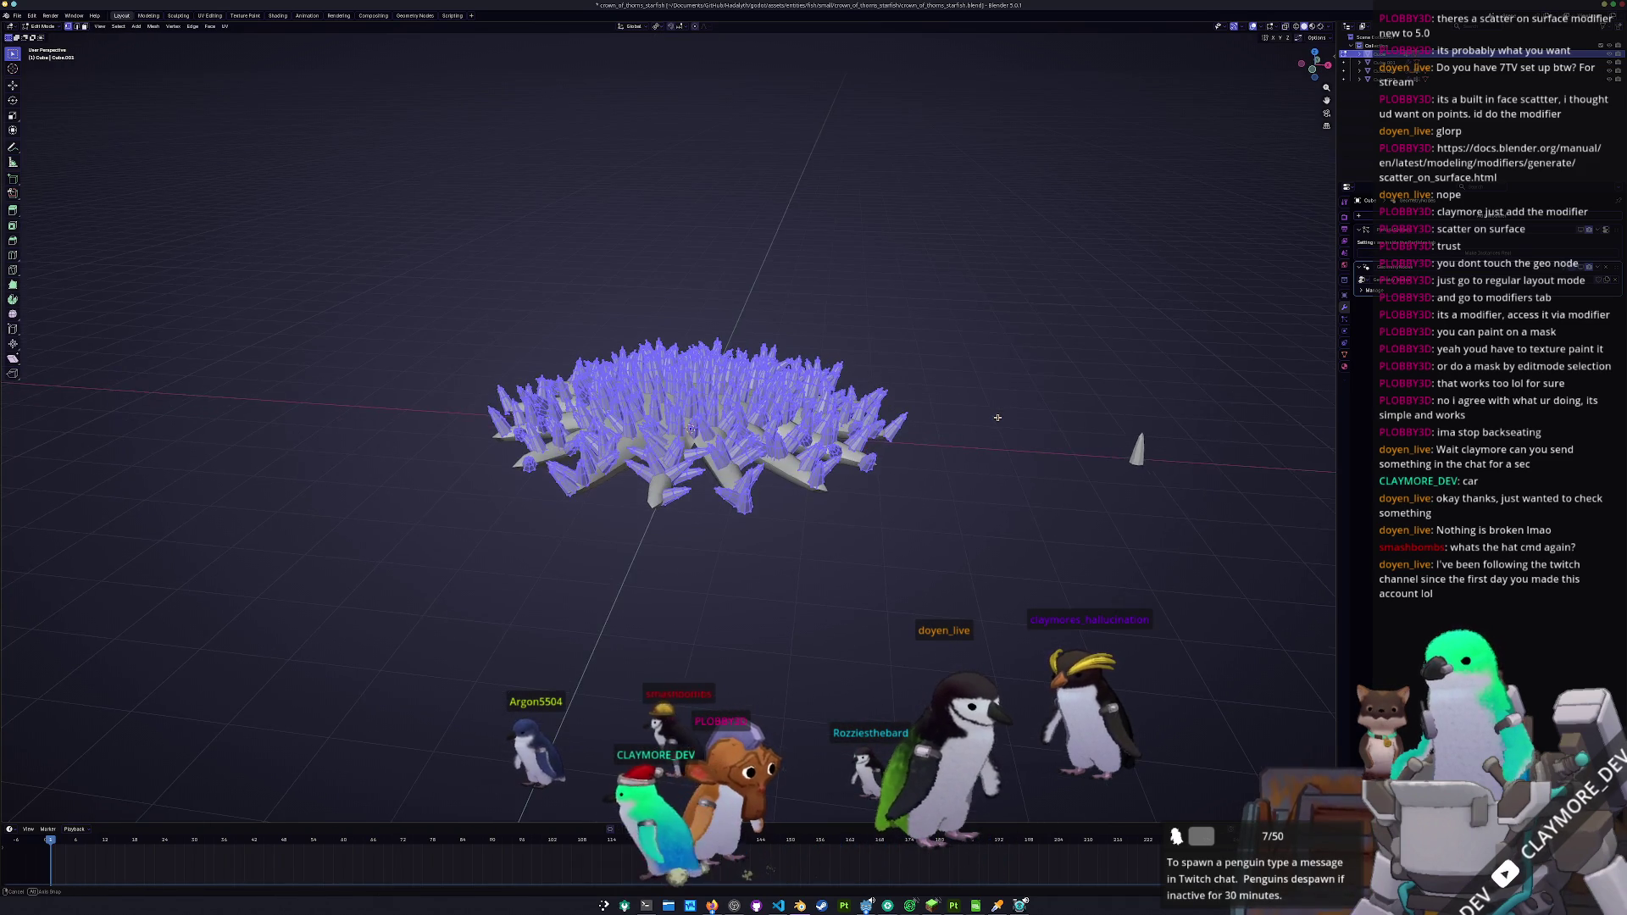
scroll(998, 408, "up", 2)
key("s")
left_click(1096, 416)
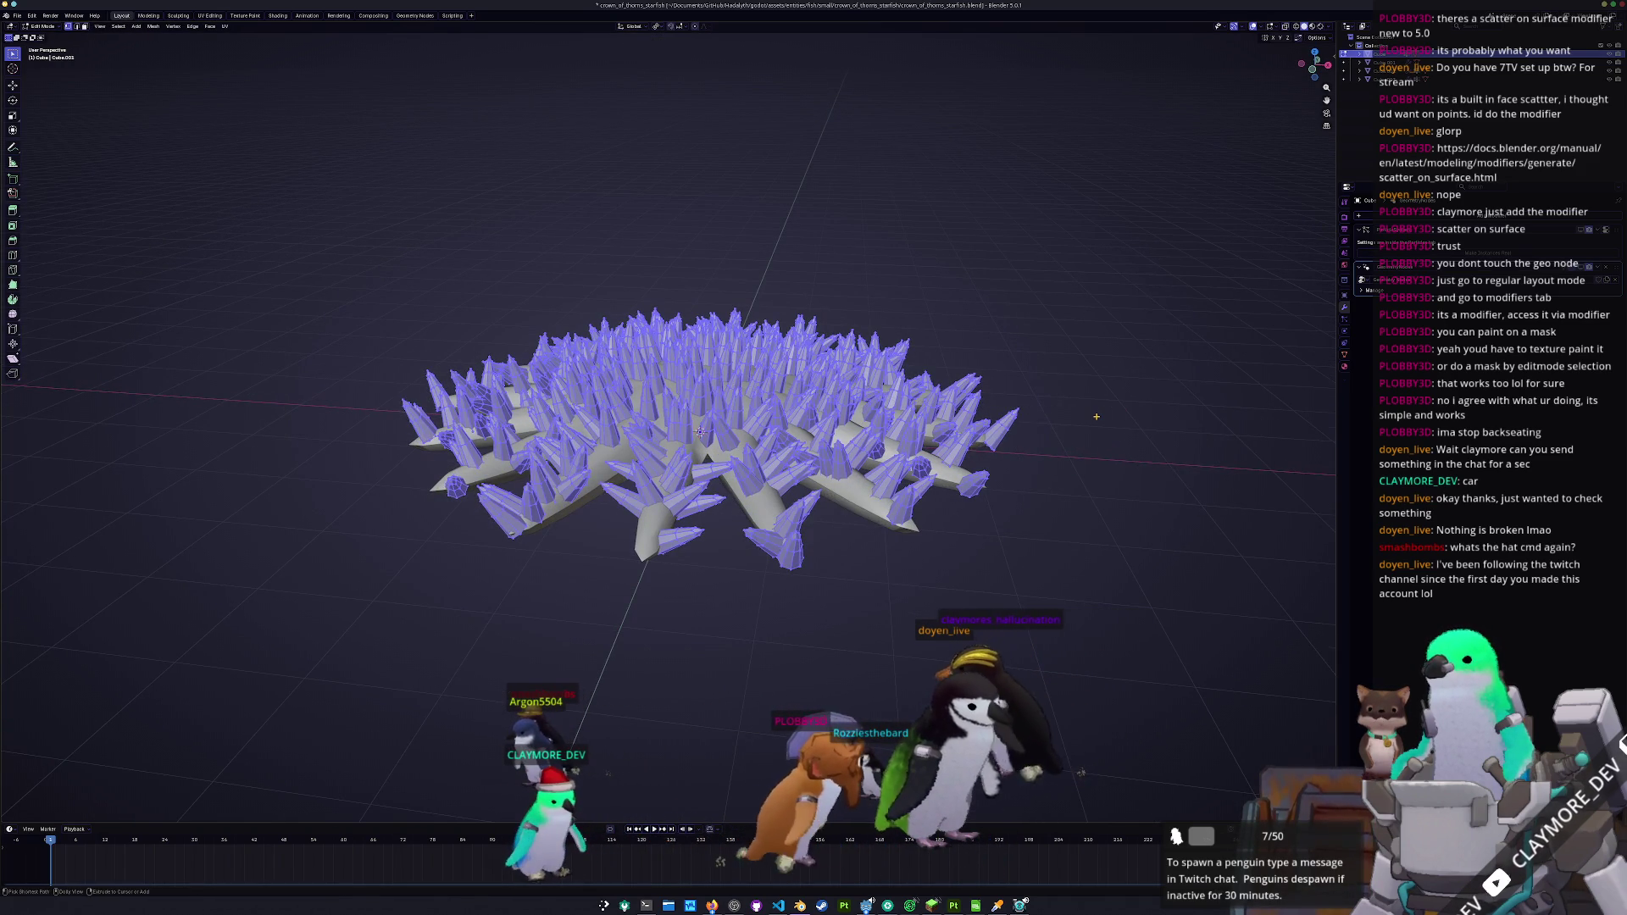
key("alt+a")
key("a")
key("s")
key("z")
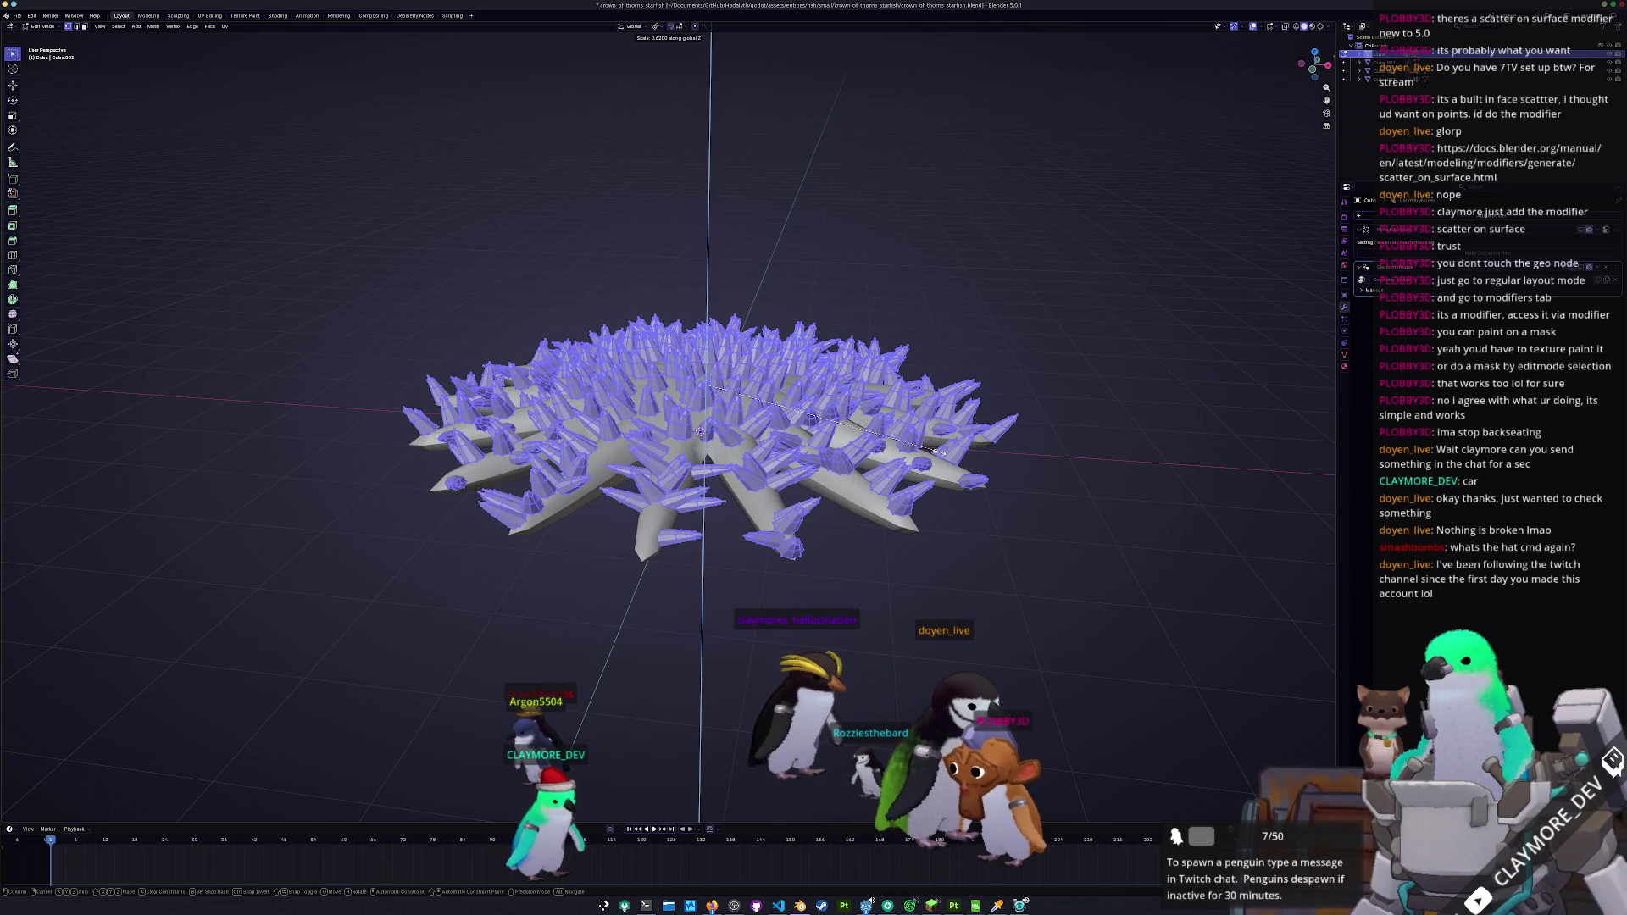
left_click(887, 506)
left_click_drag(887, 506, 875, 468)
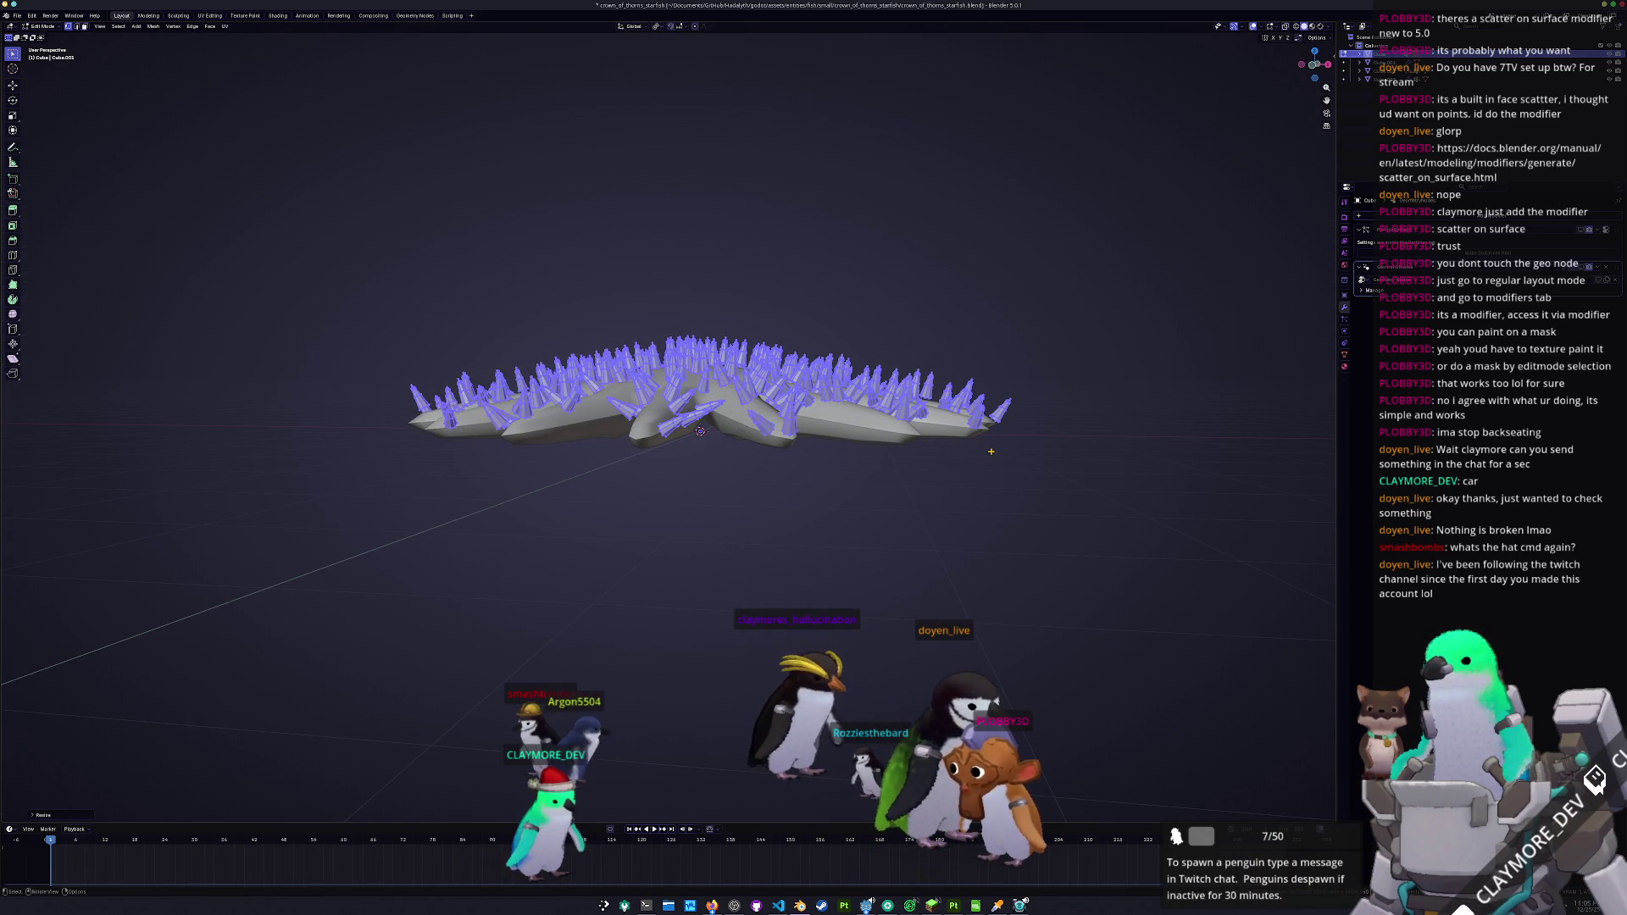
- Undo the flattening to restore full-height spikes, cancel an Alt+S thickening, and exit Edit Mode
key("ctrl+z")
key("ctrl+shift+z")
key("ctrl+z")
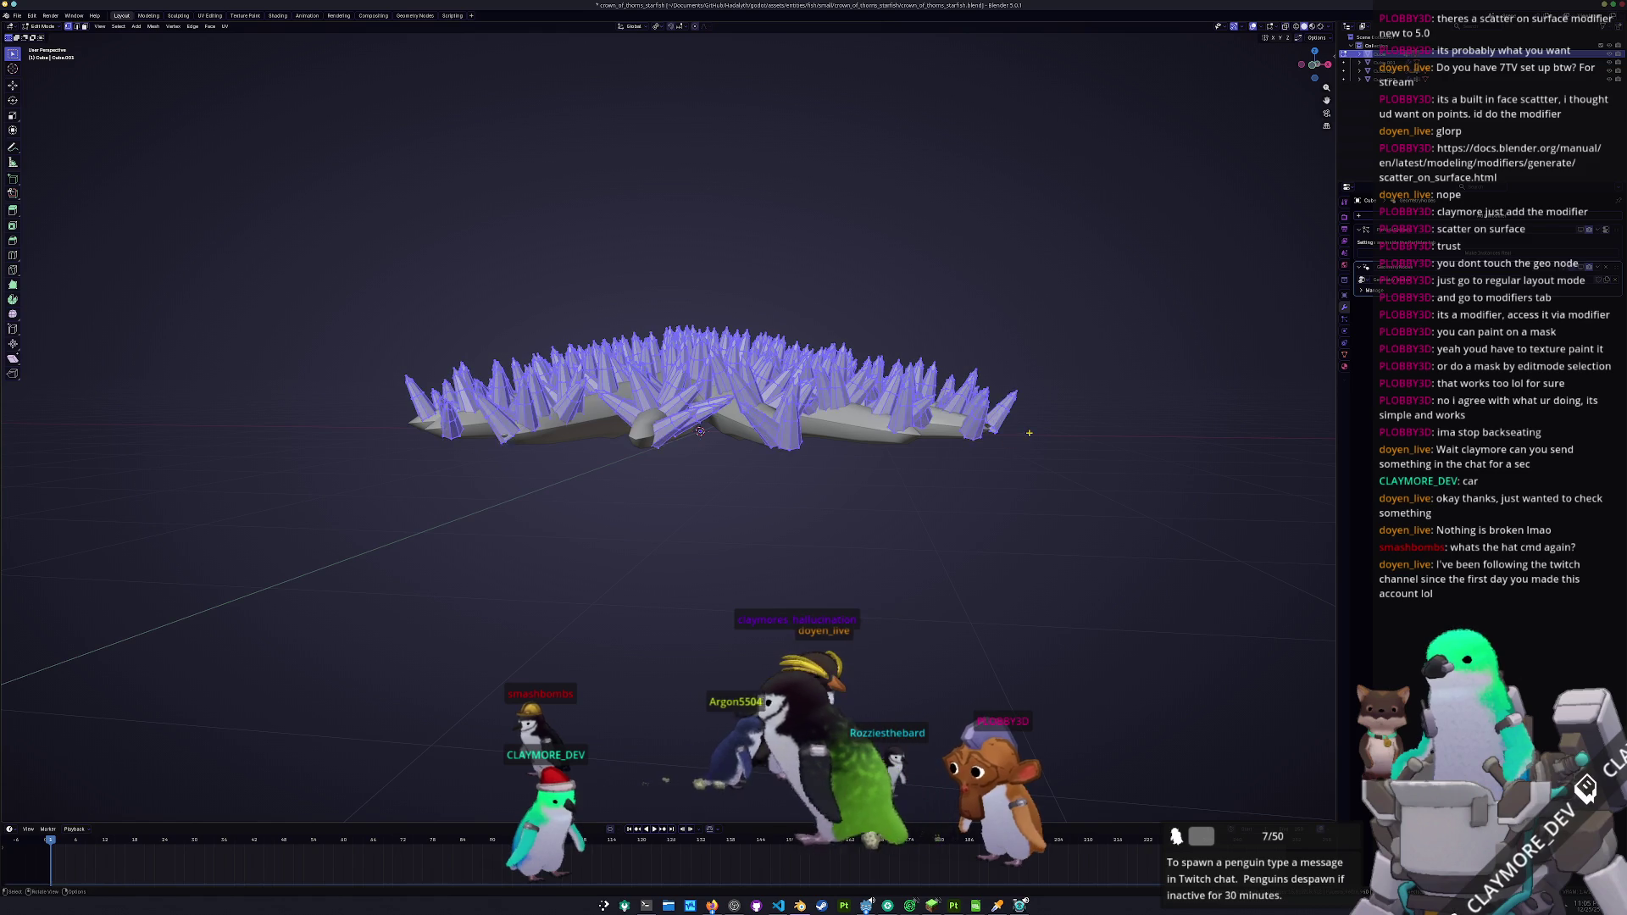
key("alt+s")
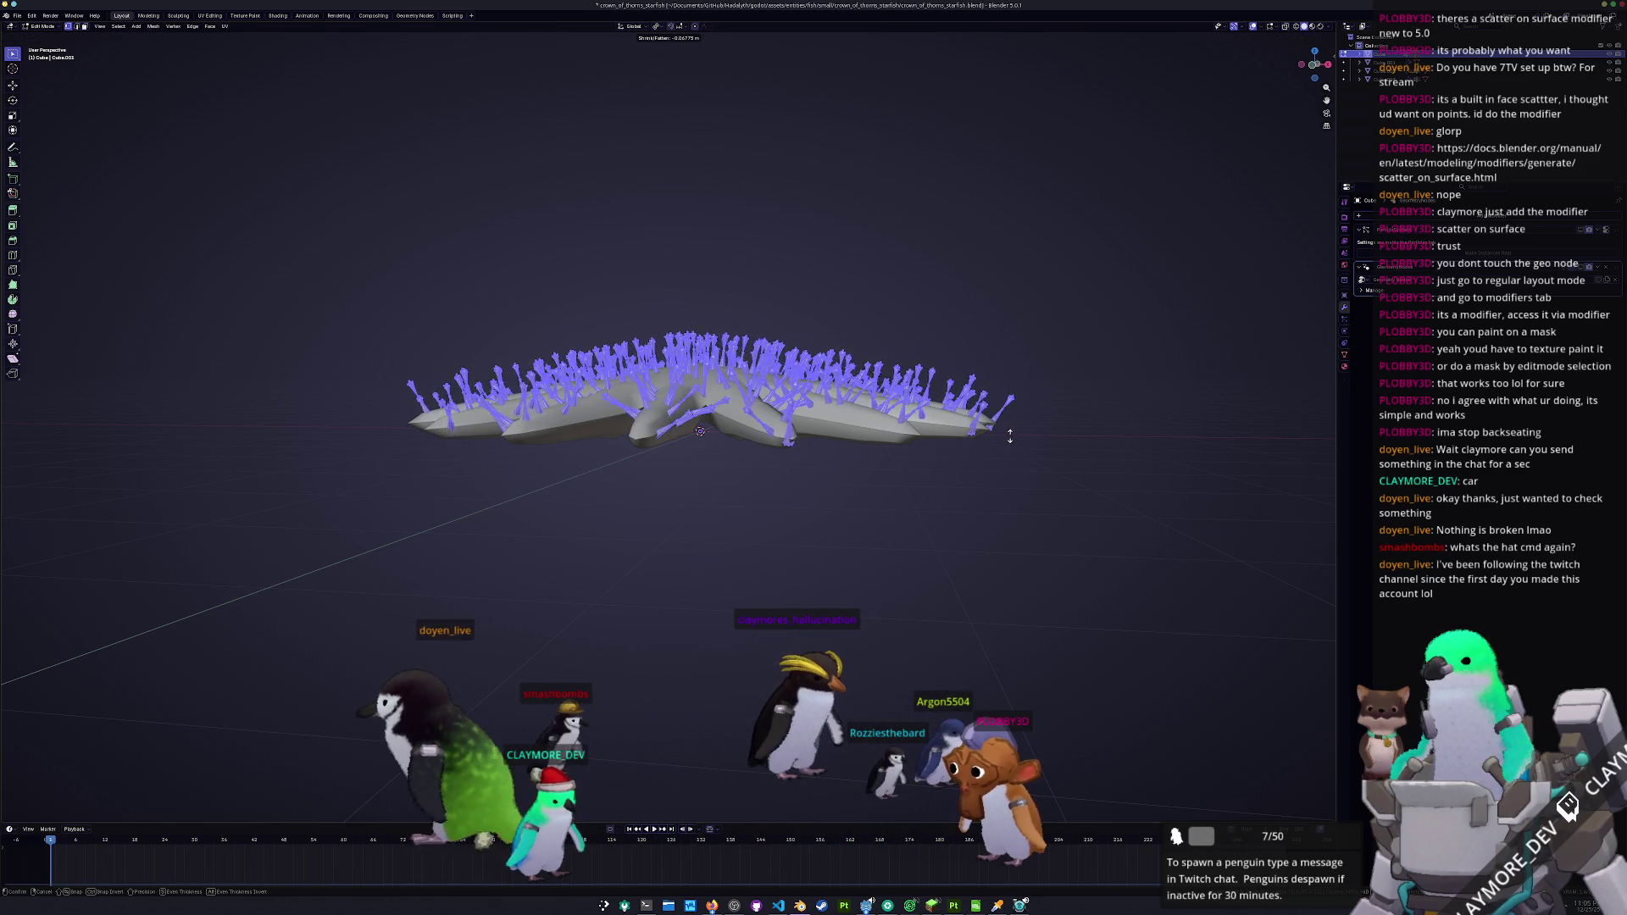
key("Escape")
key("Tab")
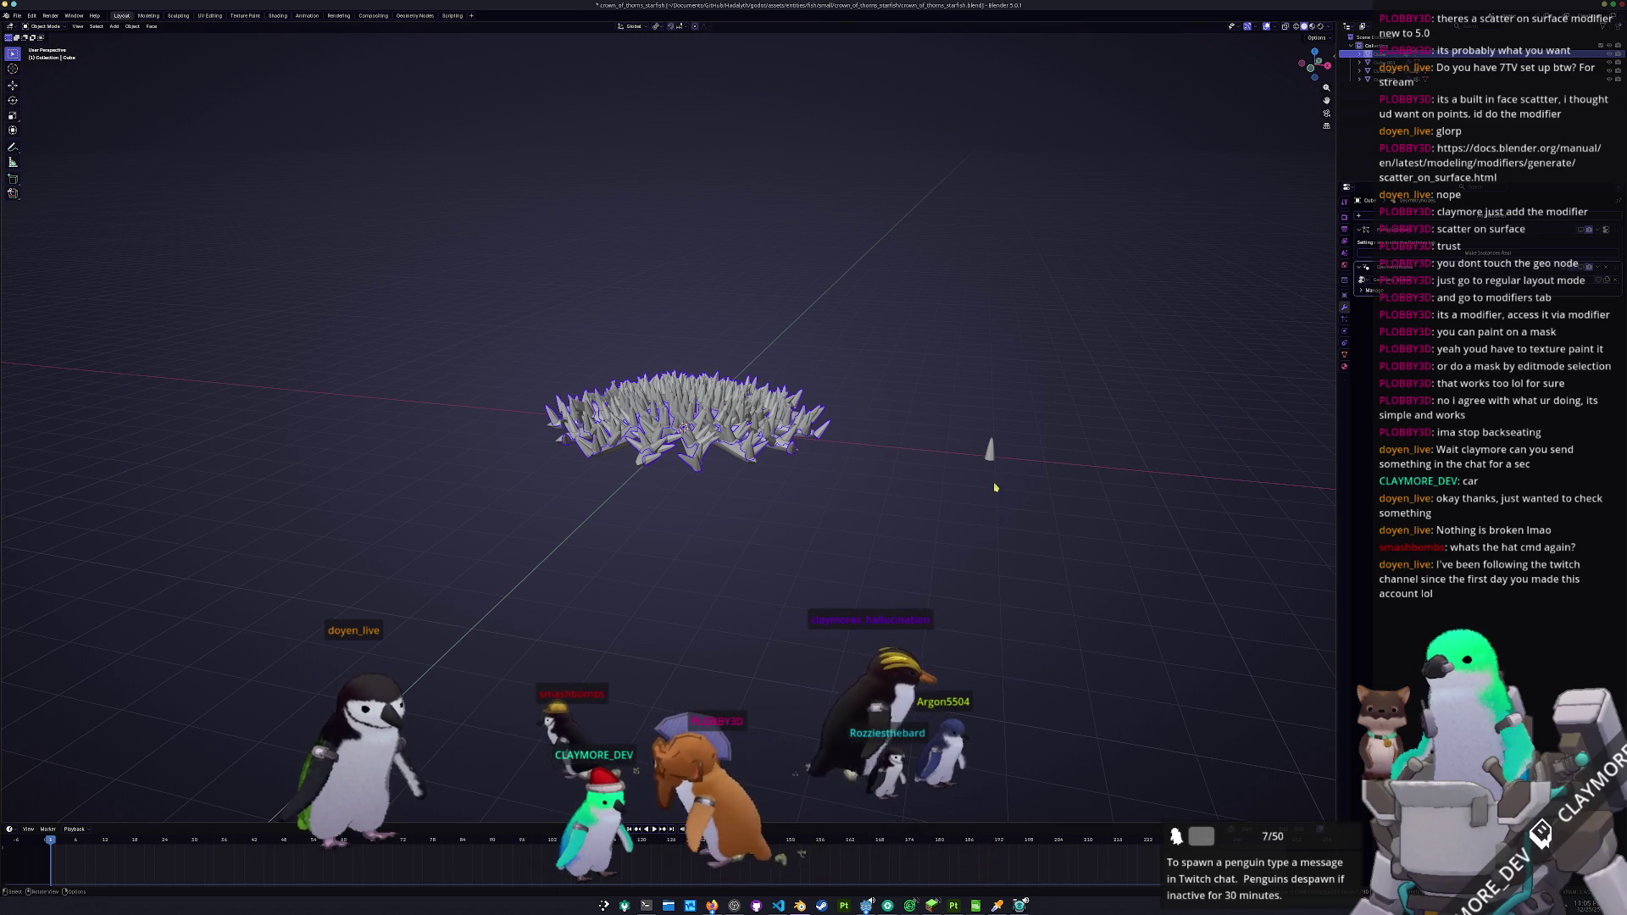
- Select the lone cone and separate the spike mesh into loose parts
left_click_drag(1006, 499, 950, 497)
left_click(989, 466)
scroll(1017, 483, "up", 3)
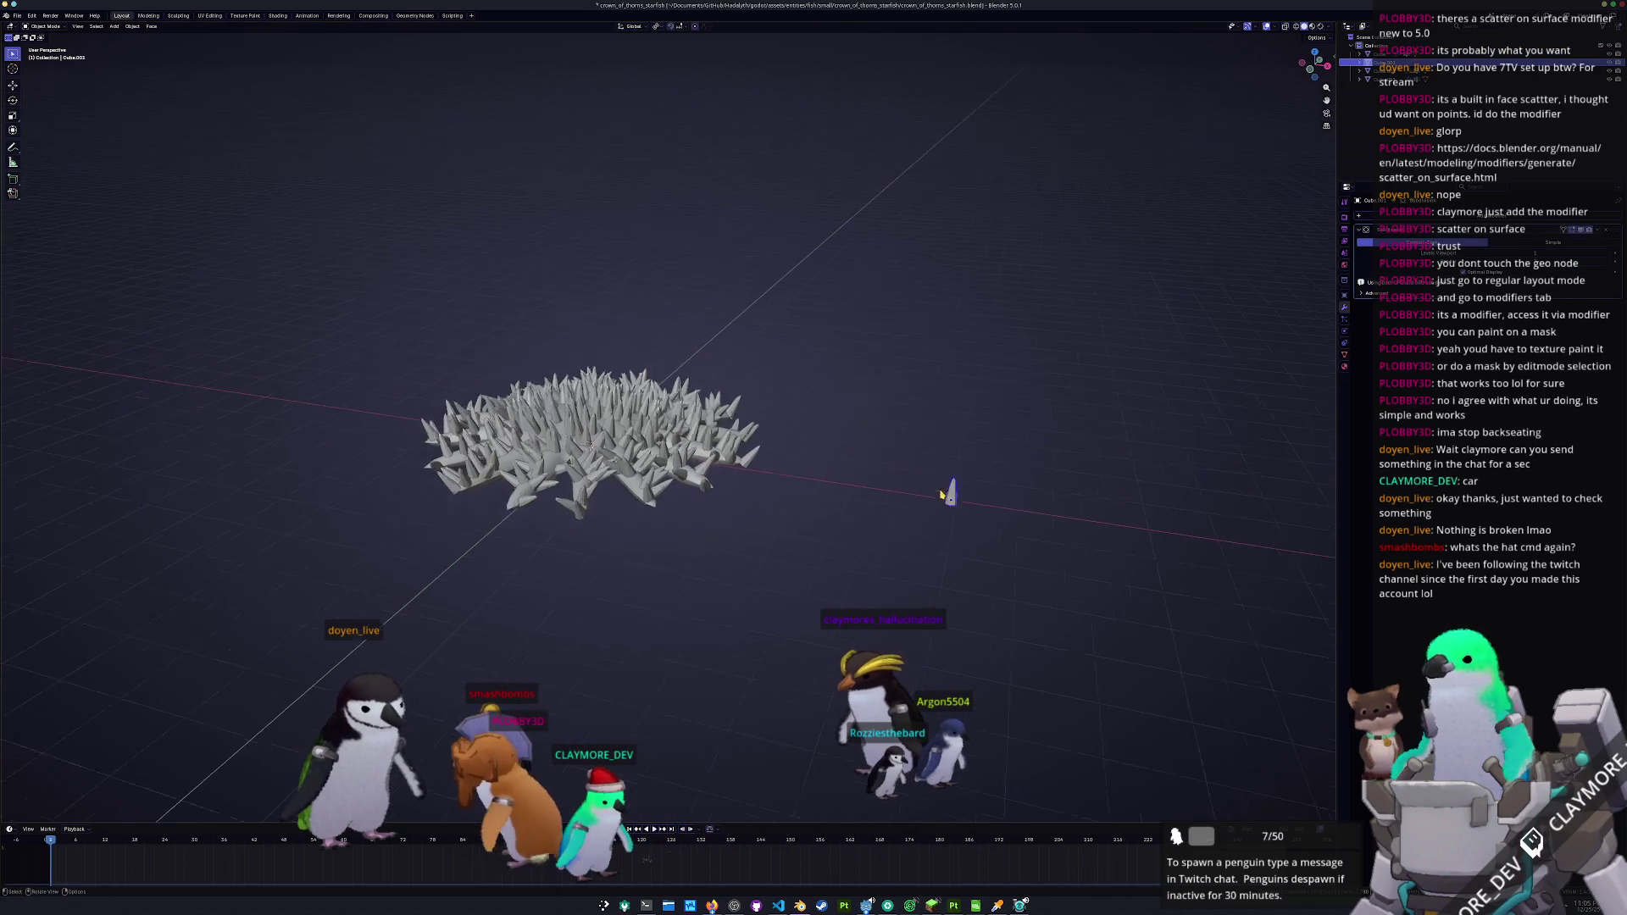
left_click_drag(1006, 501, 964, 506)
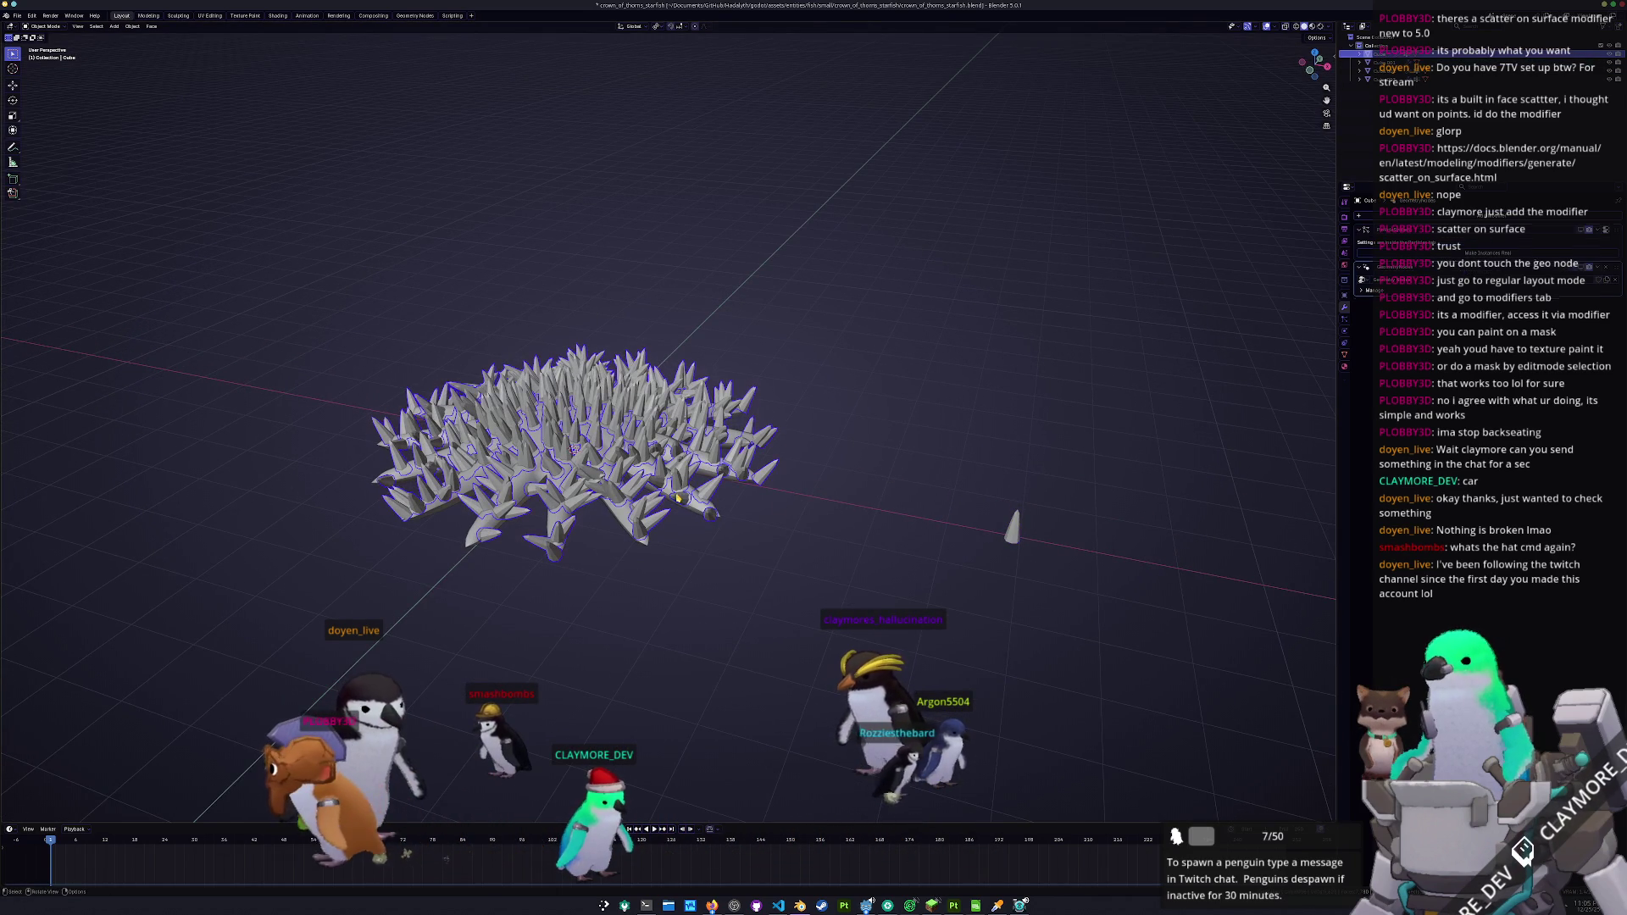
key("Tab")
key("a")
key("p")
key("l")
key("Tab")
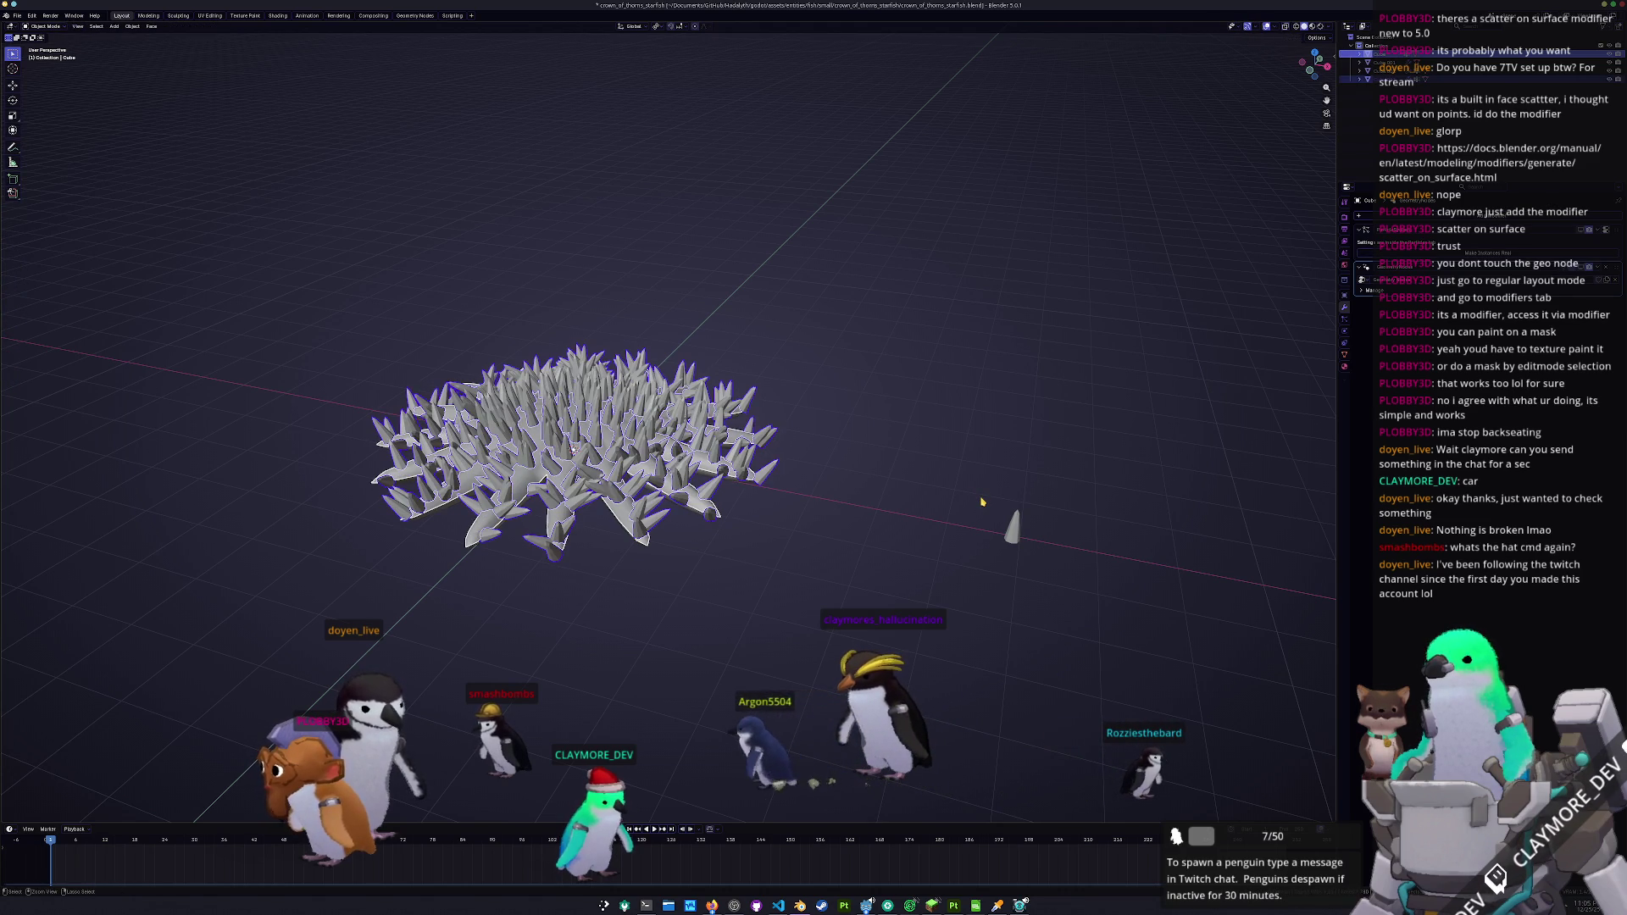
key("Tab")
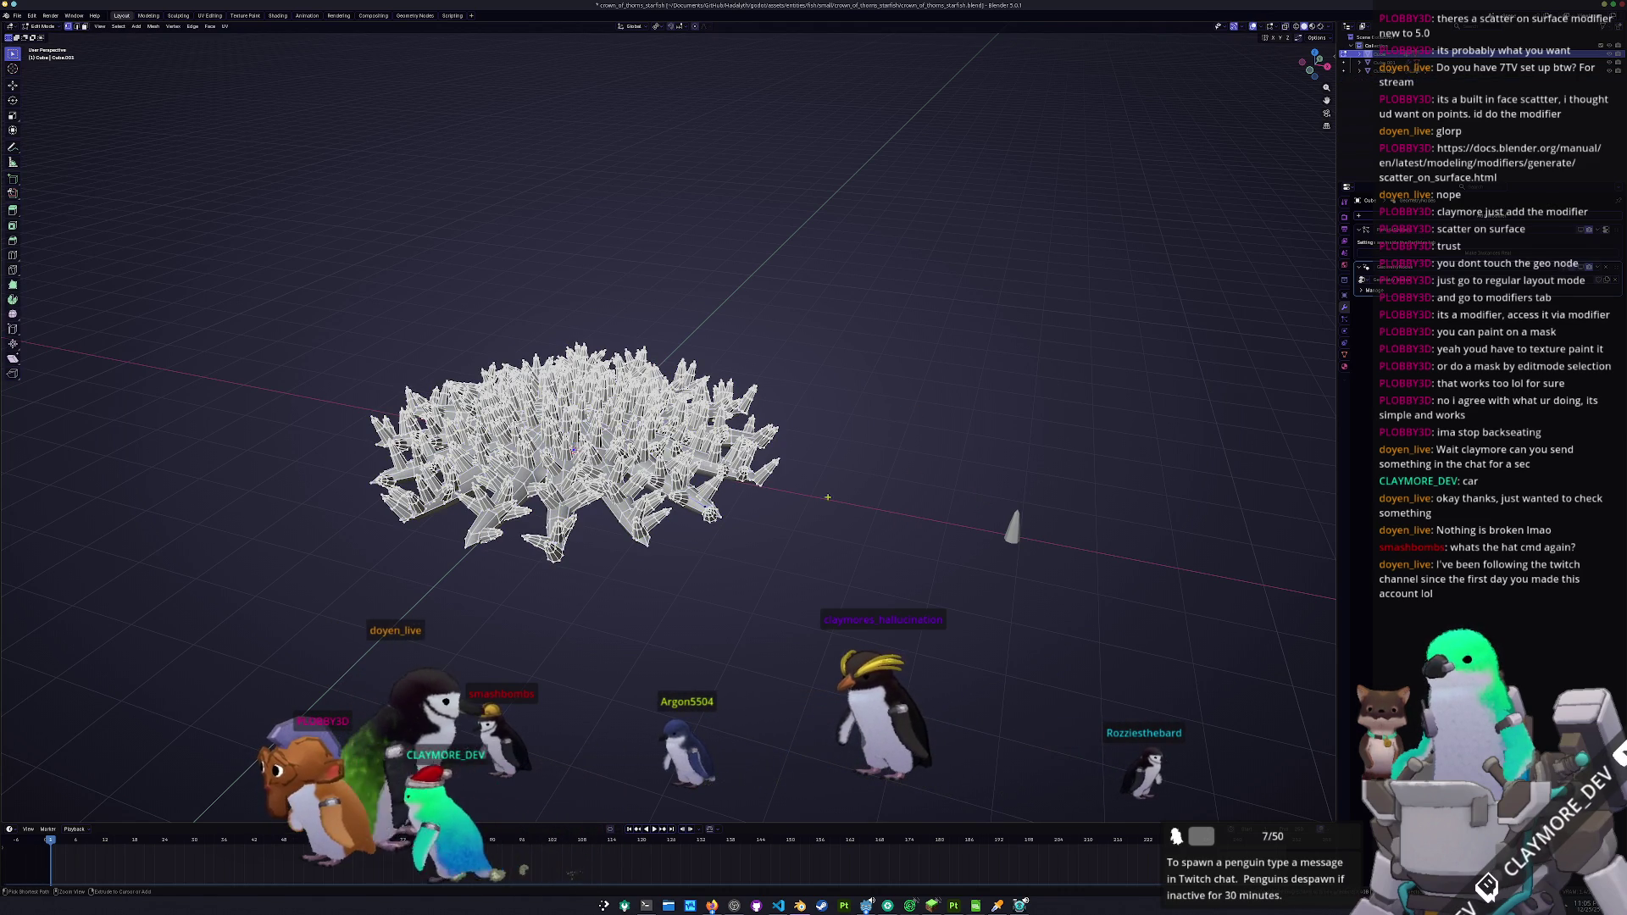
key("Tab")
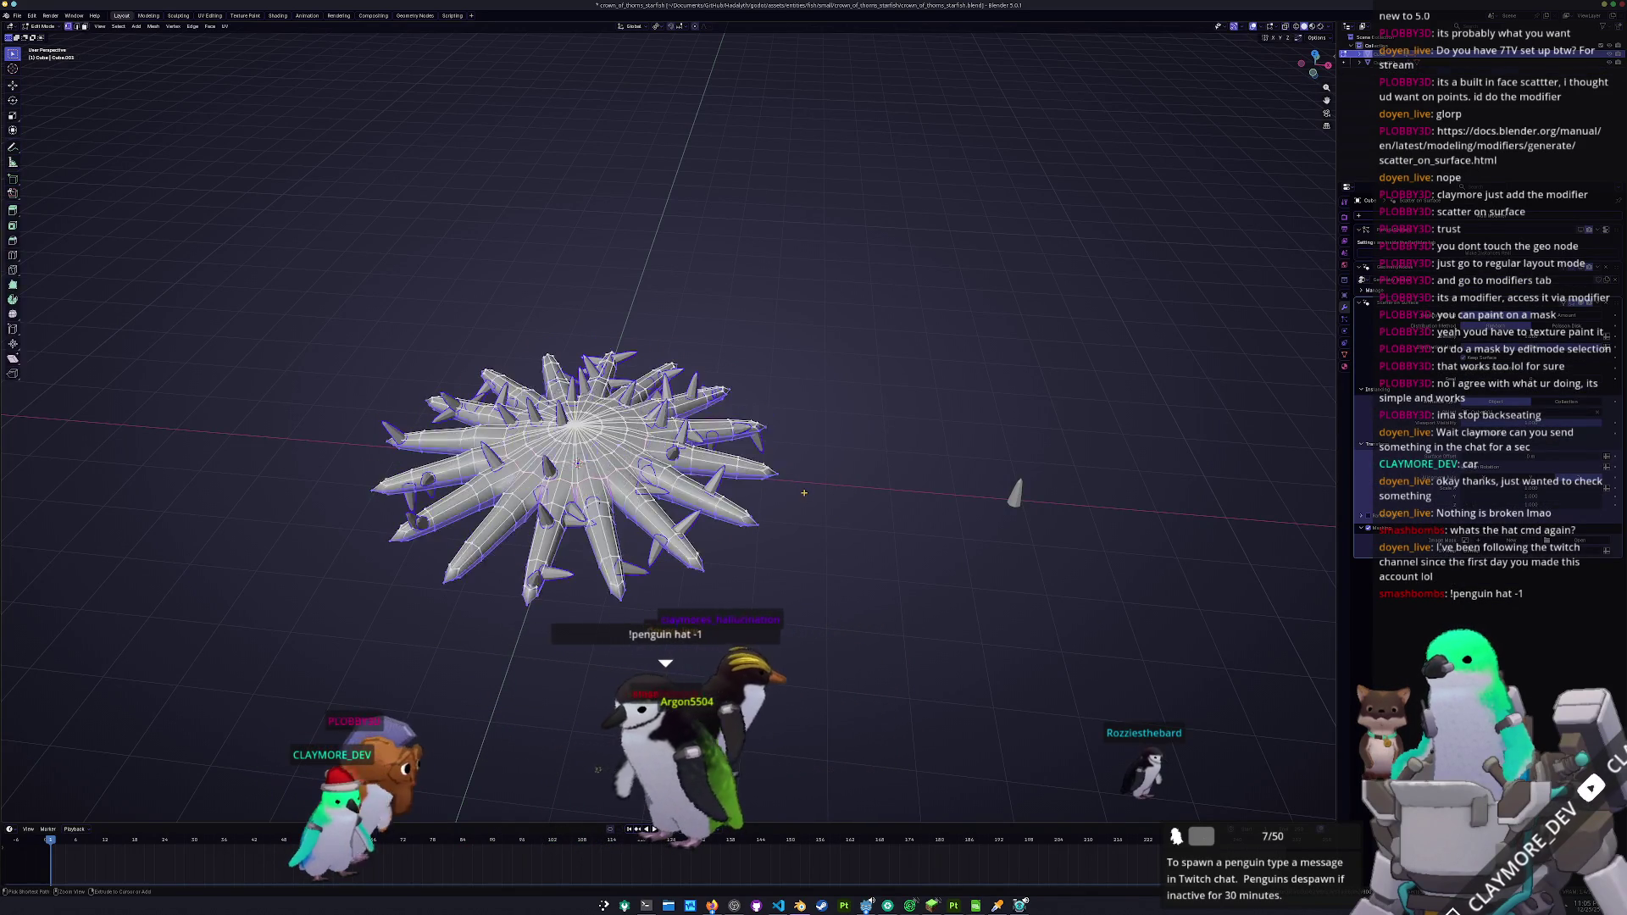
- Delete the cone and undo the scatter back to the plain starfish body
key("ctrl+z")
key("ctrl+z")
key("ctrl+z")
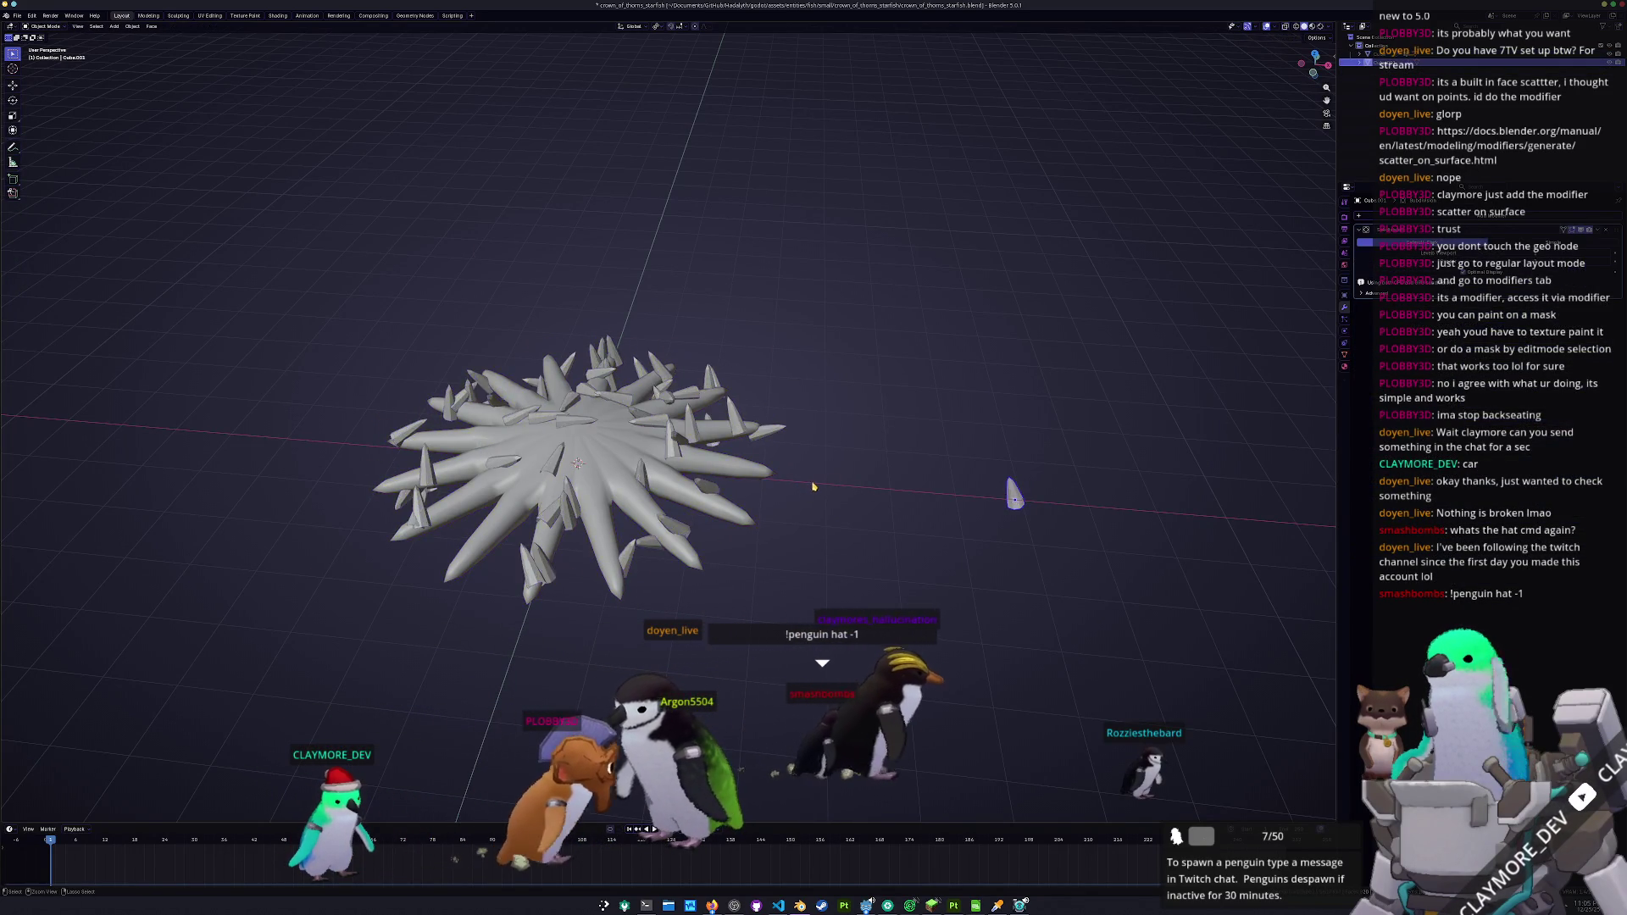
key("ctrl+z")
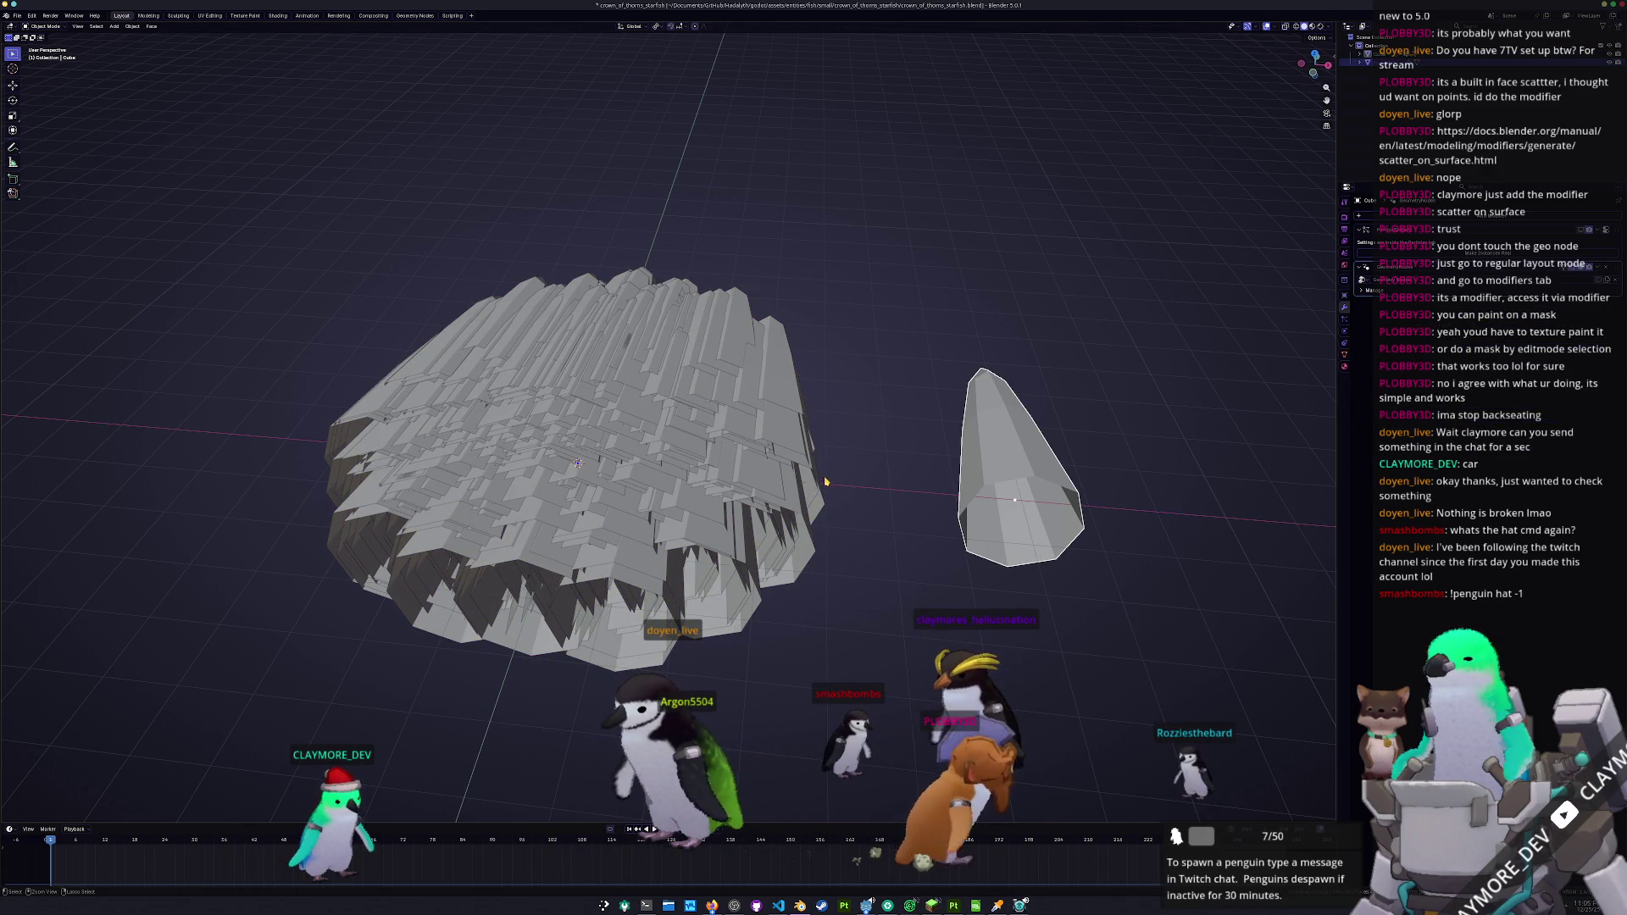
left_click(1013, 477)
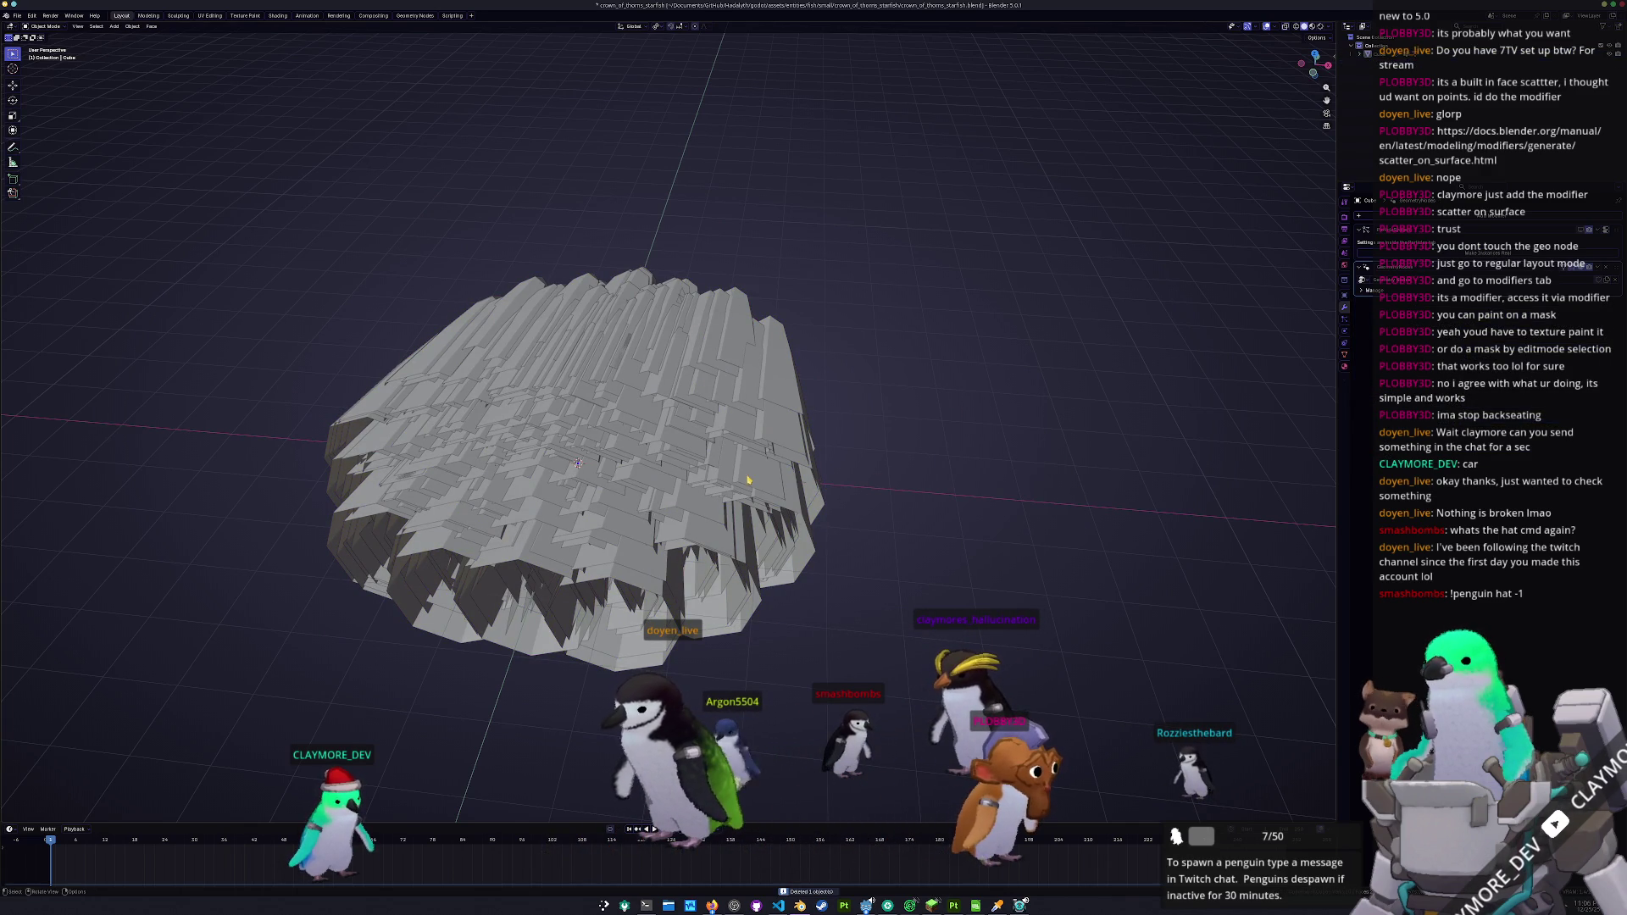
key("a")
key("ctrl+z")
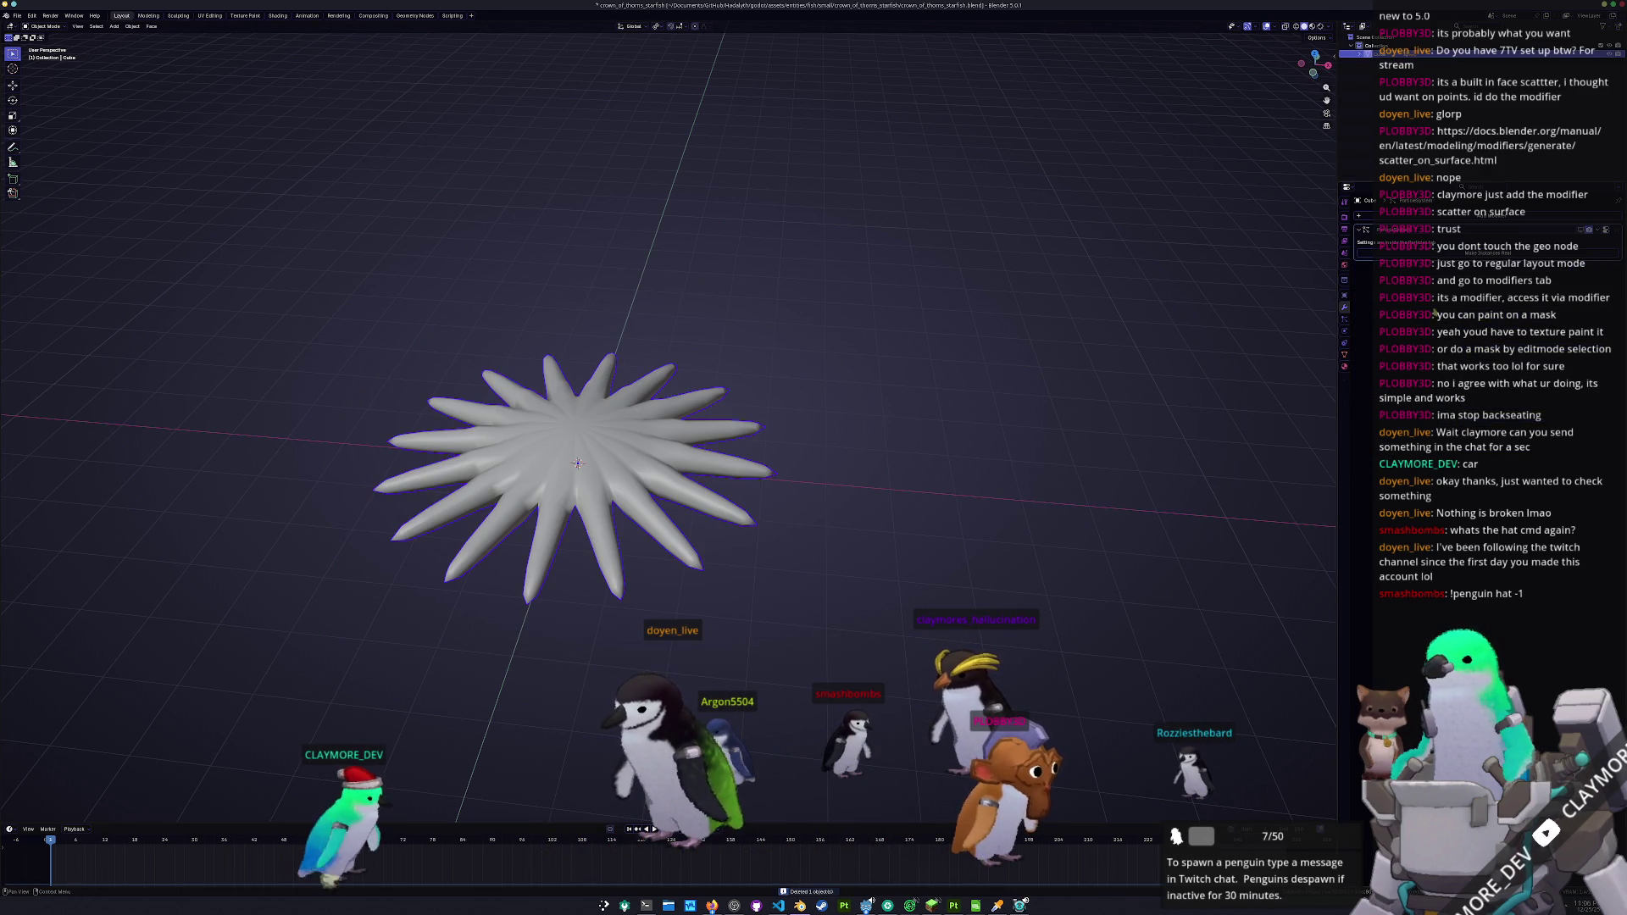
- Enable the spike ParticleSystem and use Make Instances Real to create separate spike objects
left_click(1344, 322)
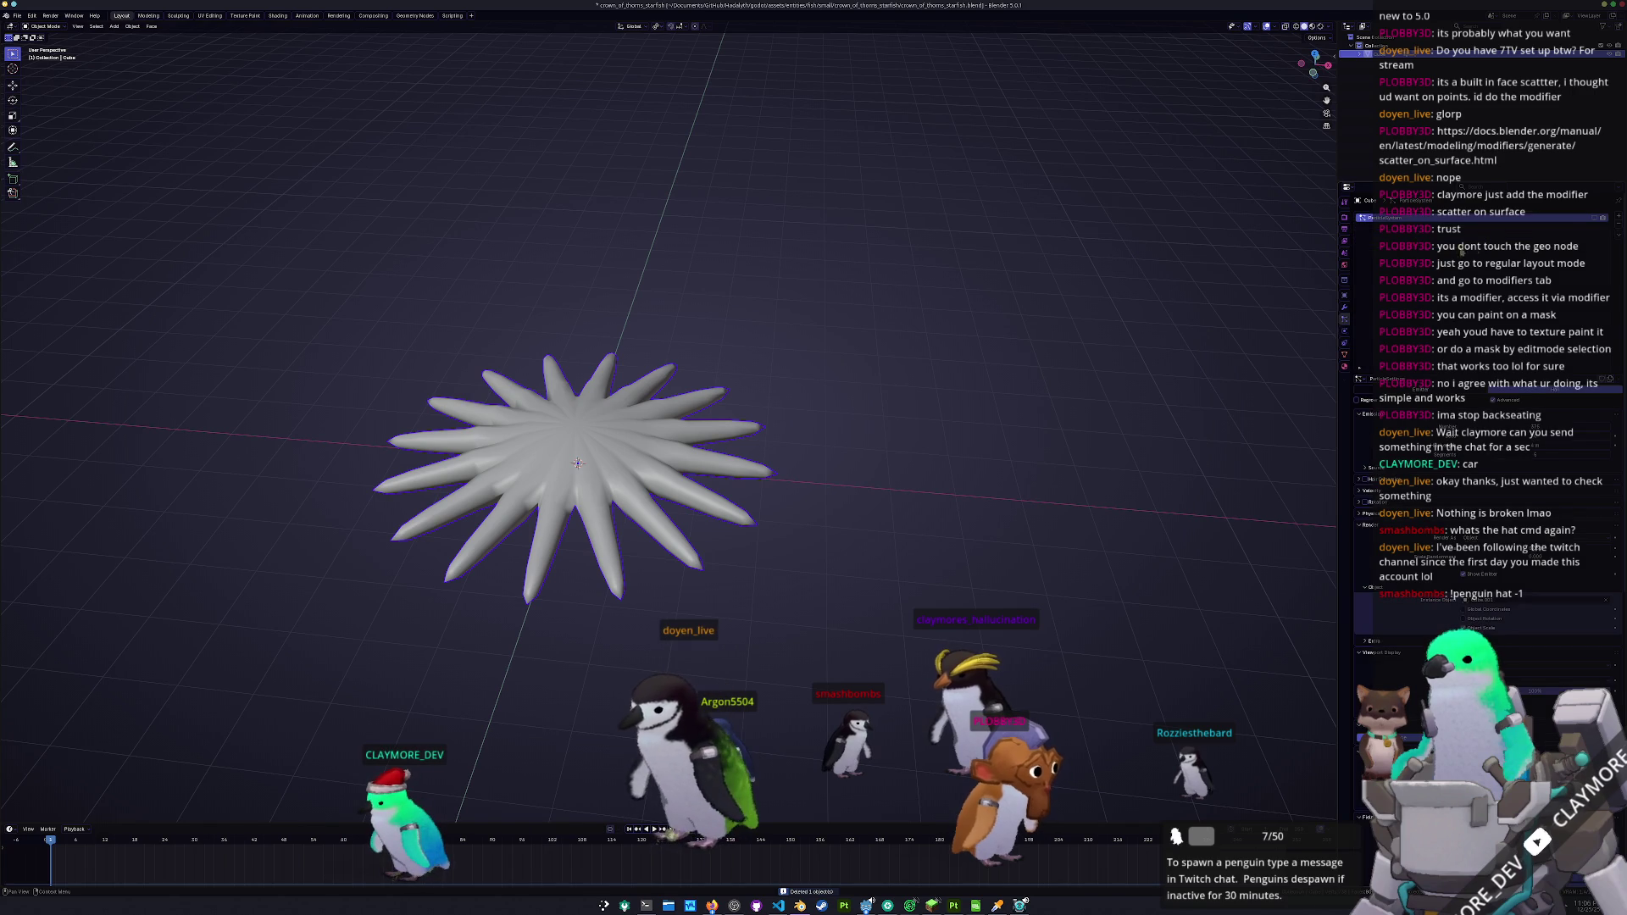
left_click(1595, 218)
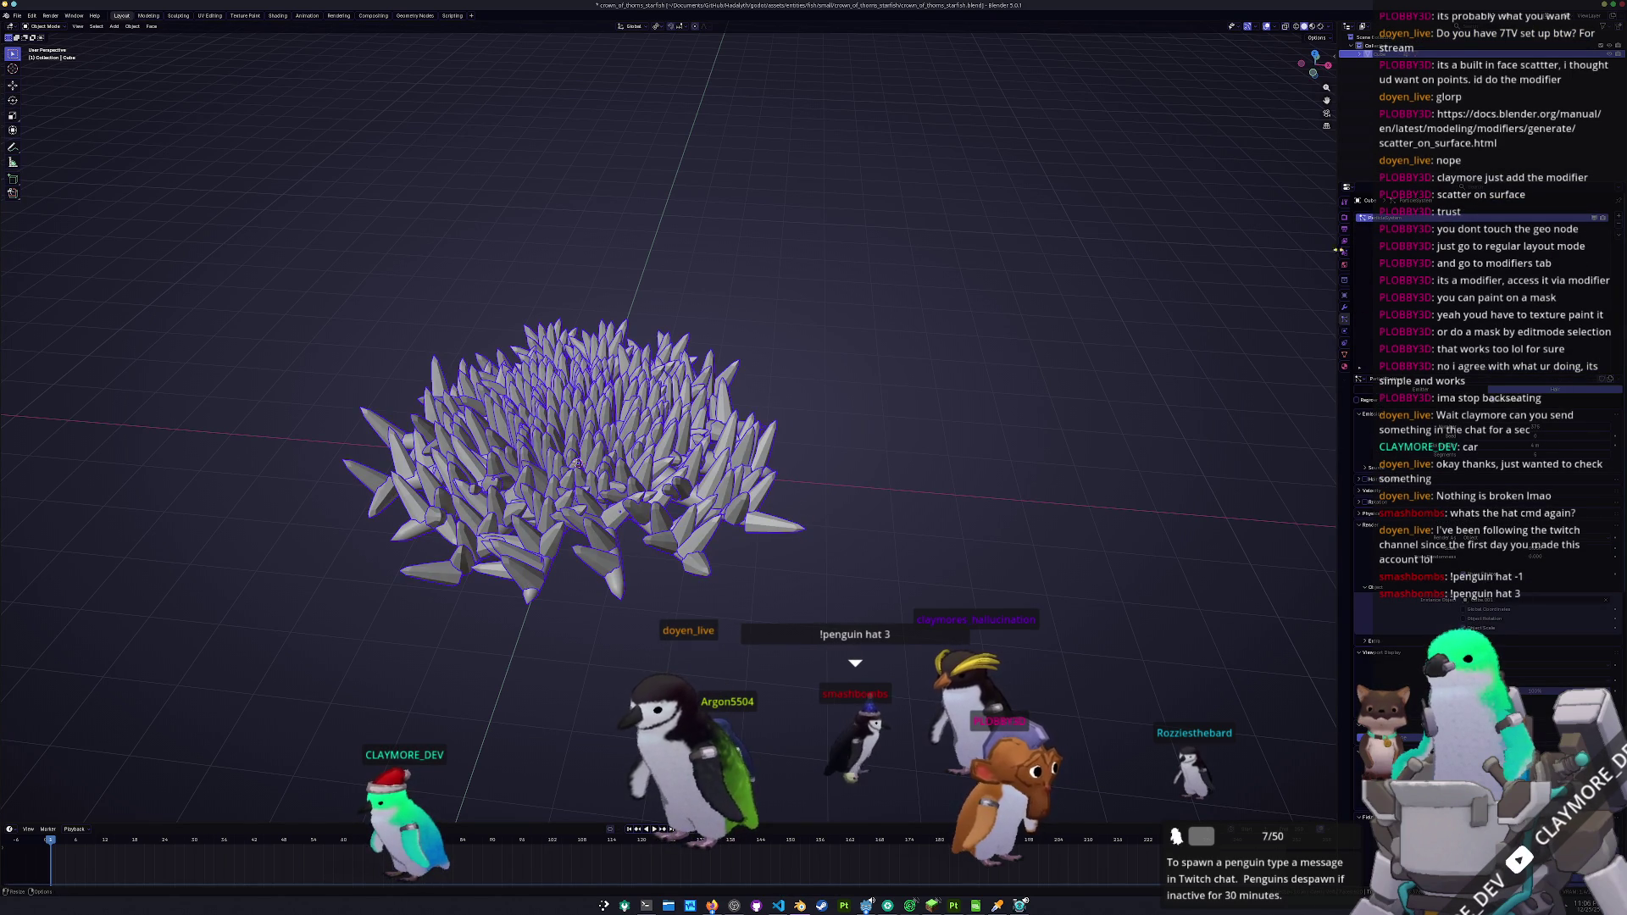
left_click(1344, 310)
left_click(1455, 259)
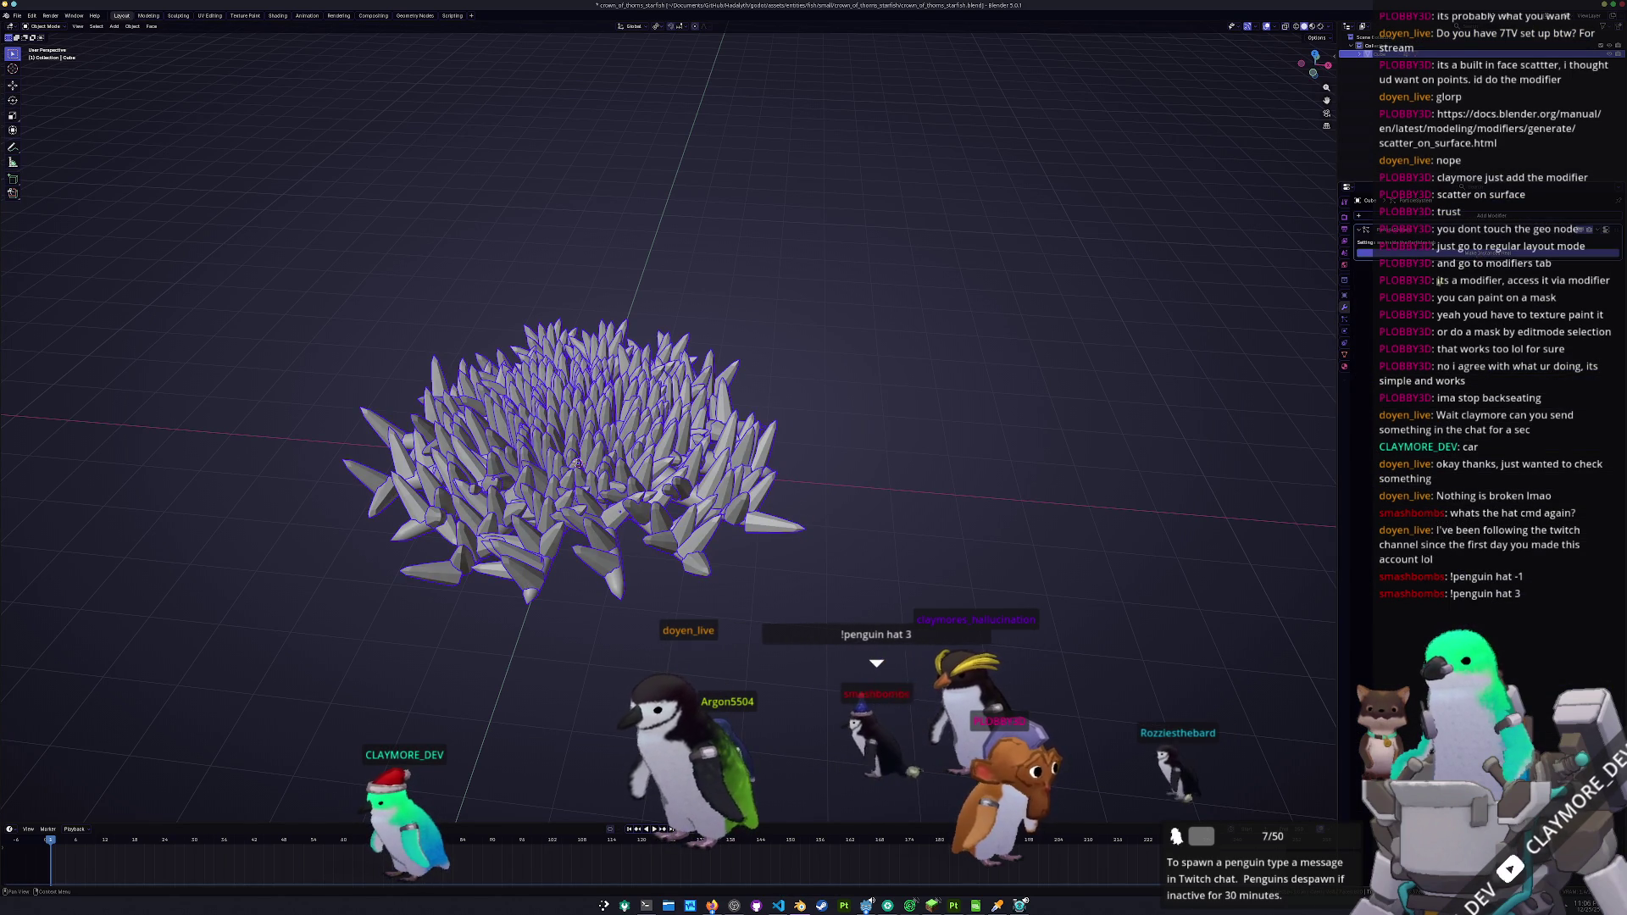
left_click(796, 503)
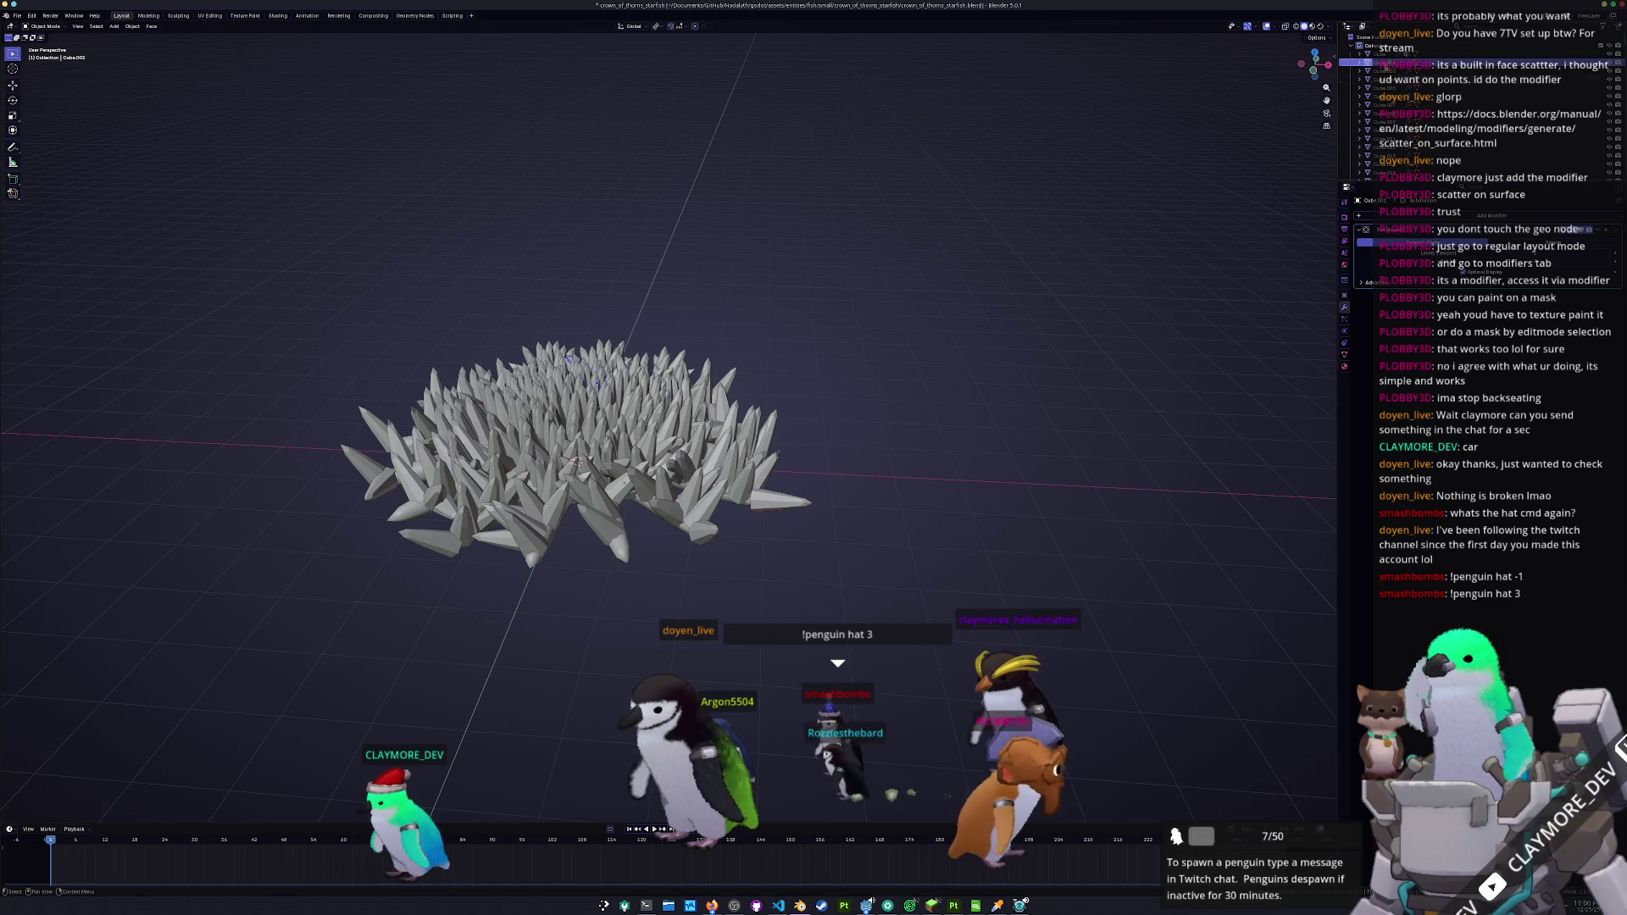
left_click_drag(947, 390, 653, 451)
left_click(654, 452)
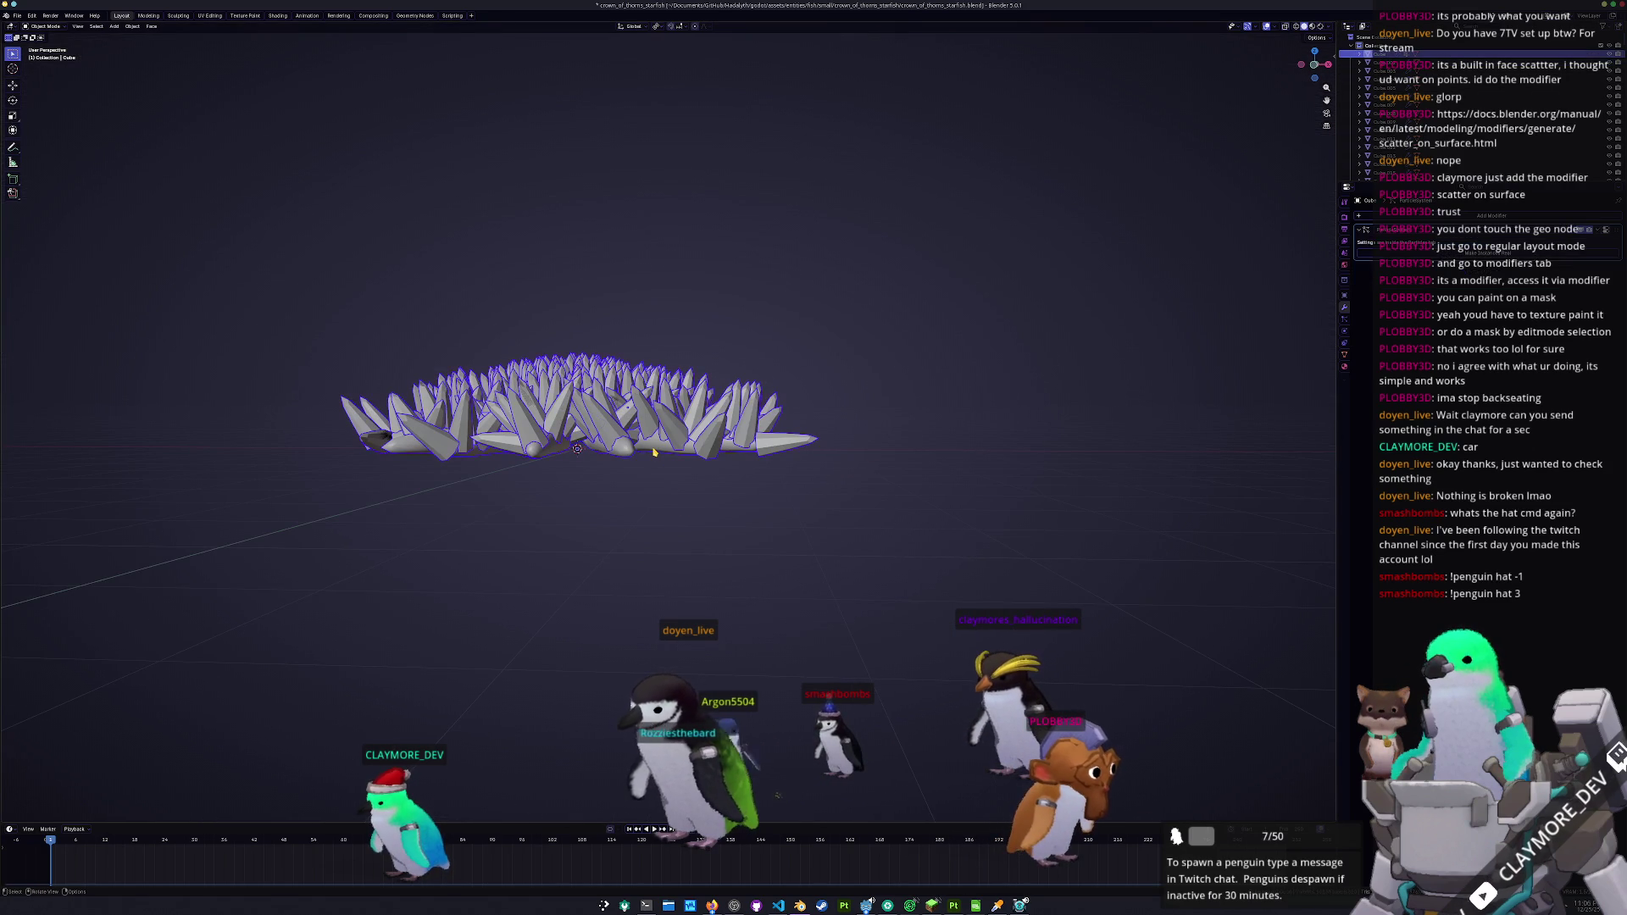
- Hide the emitter, select the outer ring of spikes, and scale it to 0.76
key("h")
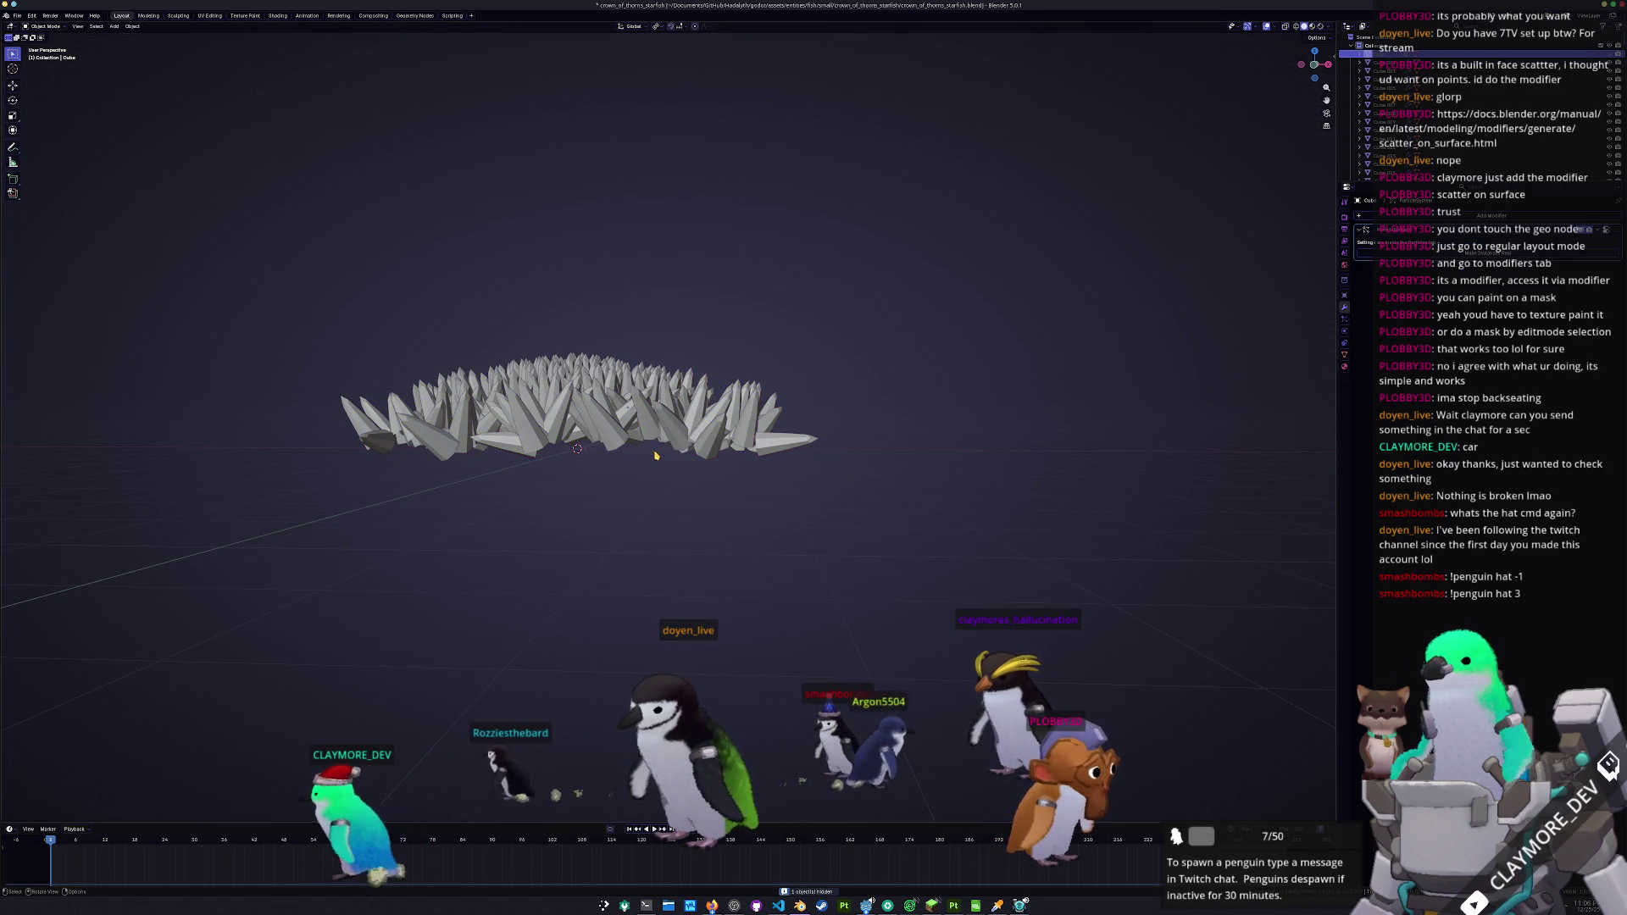
key("KP_7")
mouse_move(897, 715)
left_mouse_down()
mouse_move(414, 208)
mouse_move(974, 434)
left_mouse_up()
key("c")
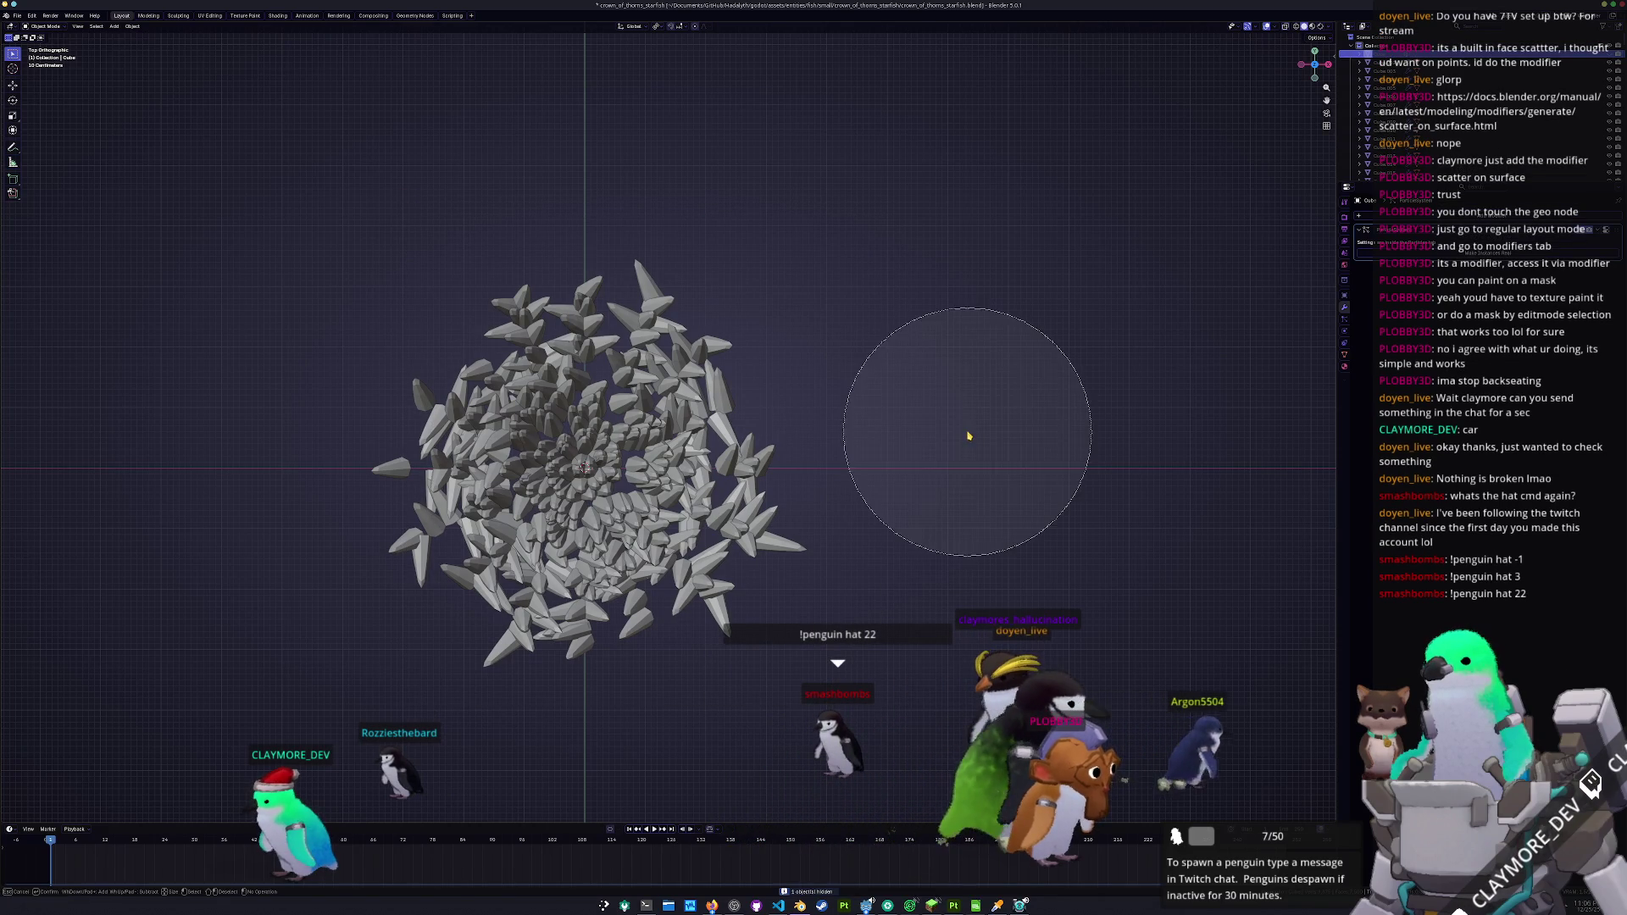
left_click(584, 468)
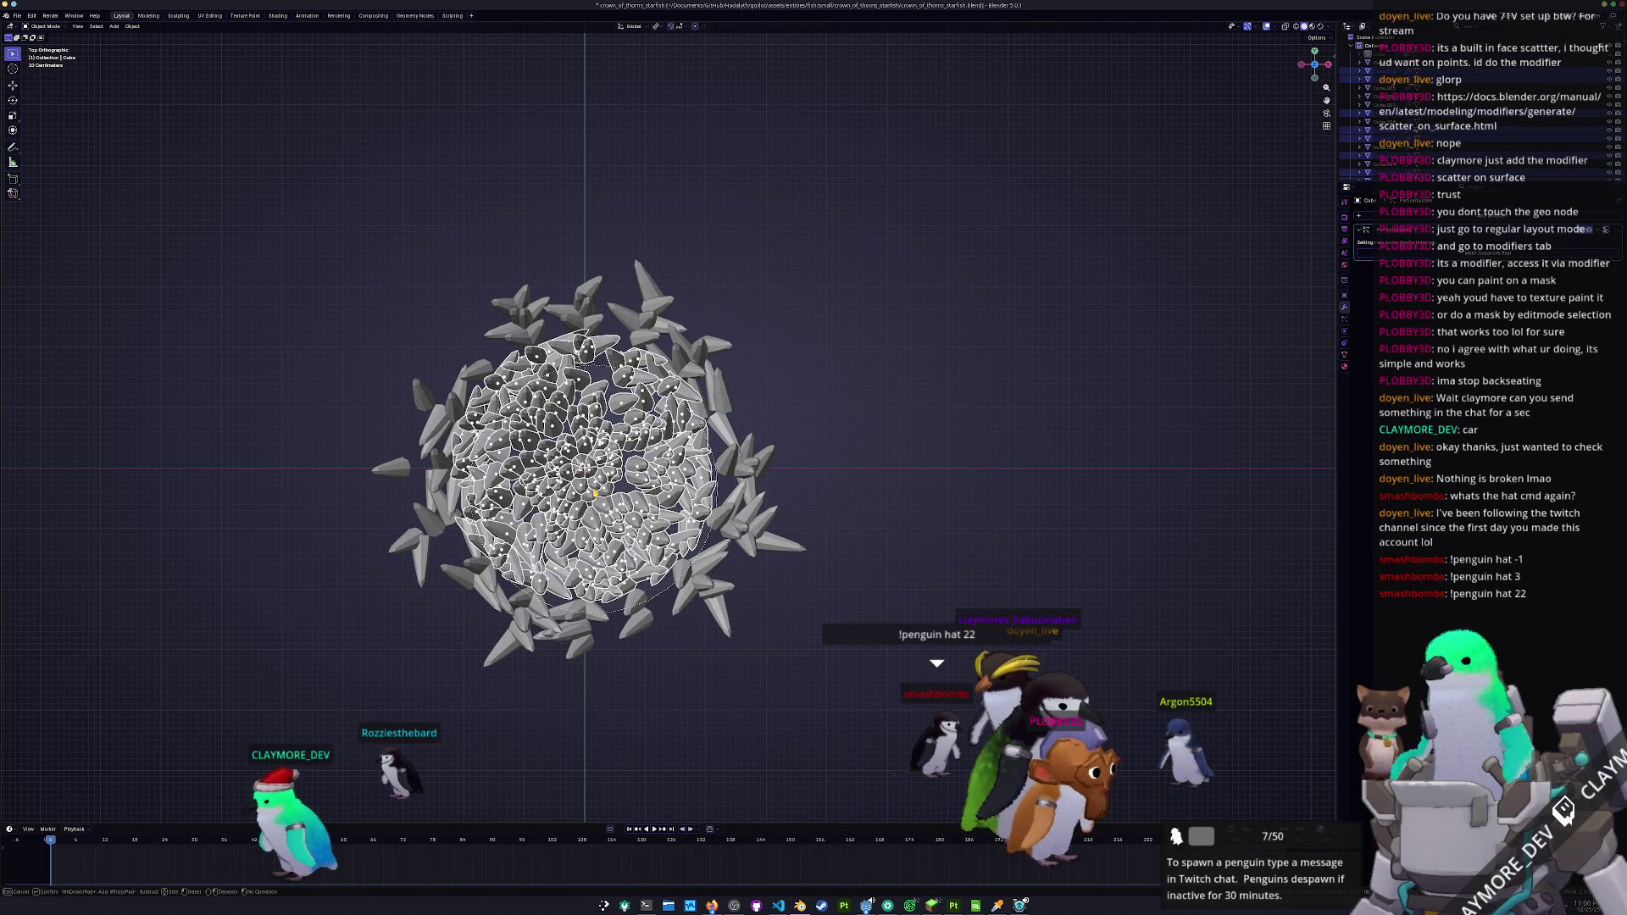
key("Escape")
key("ctrl+i")
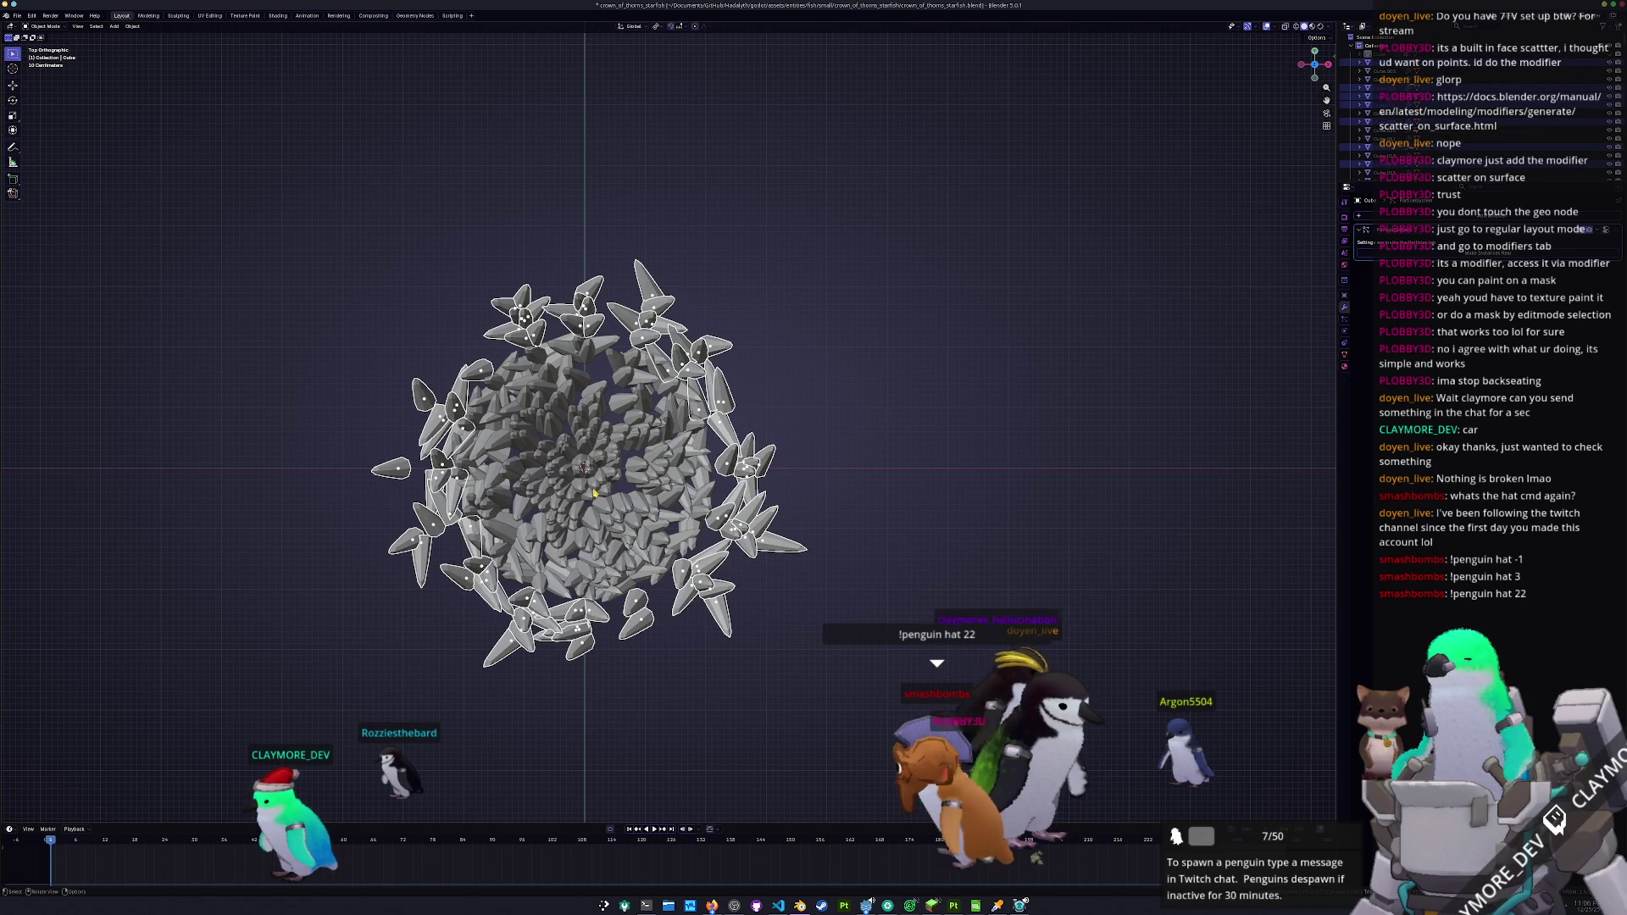
left_click_drag(857, 460, 850, 407)
key("s")
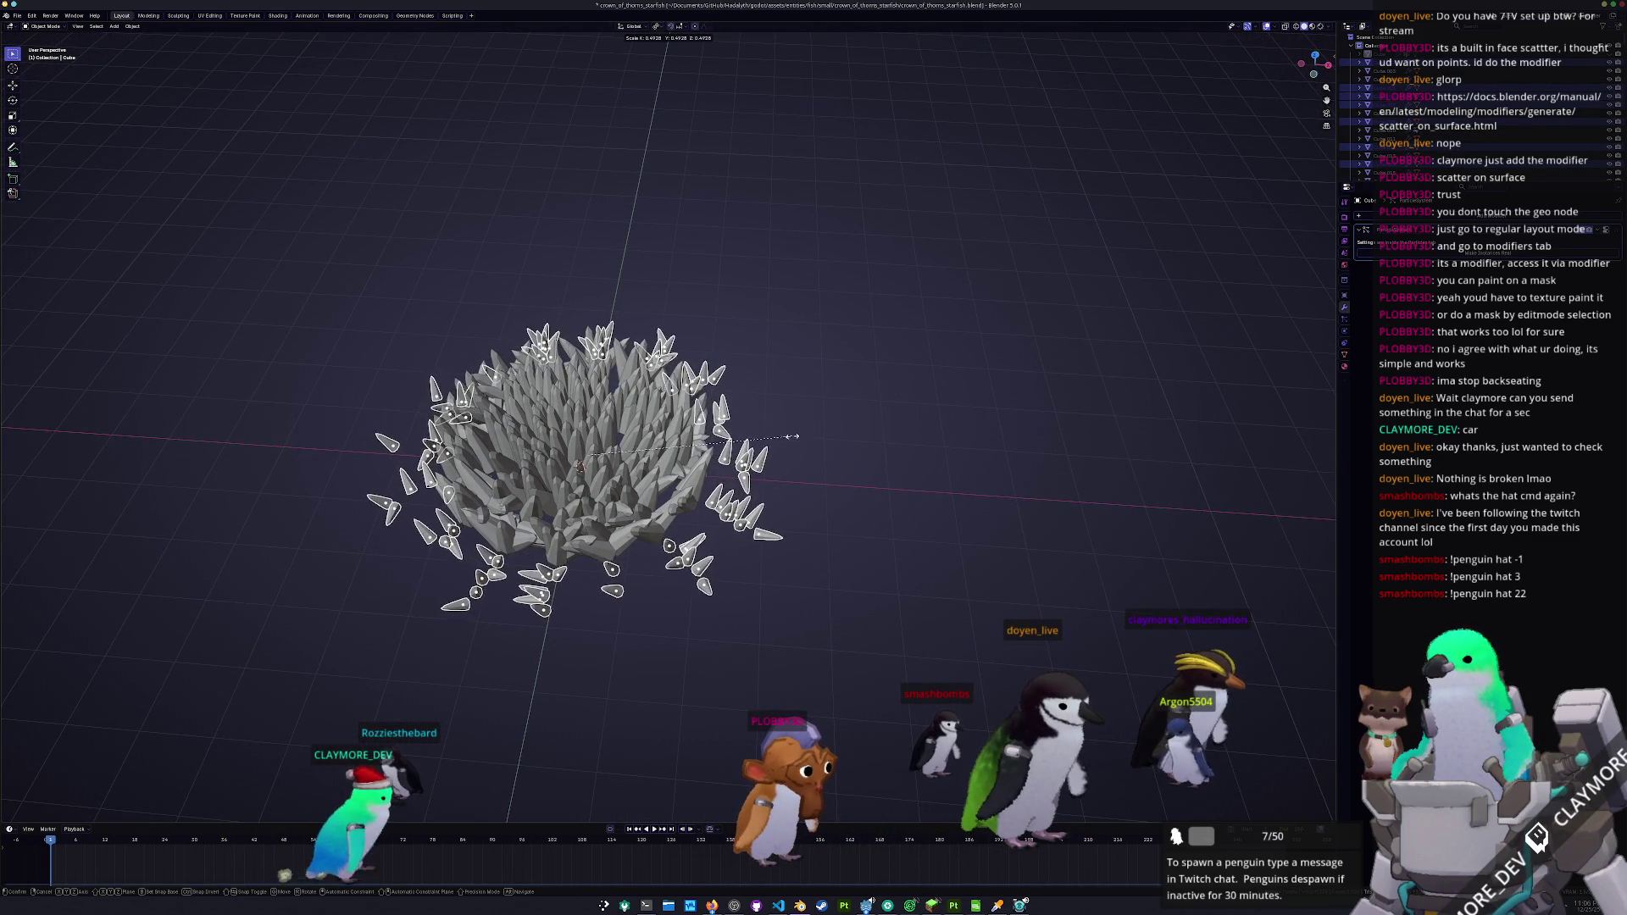
left_click(803, 434)
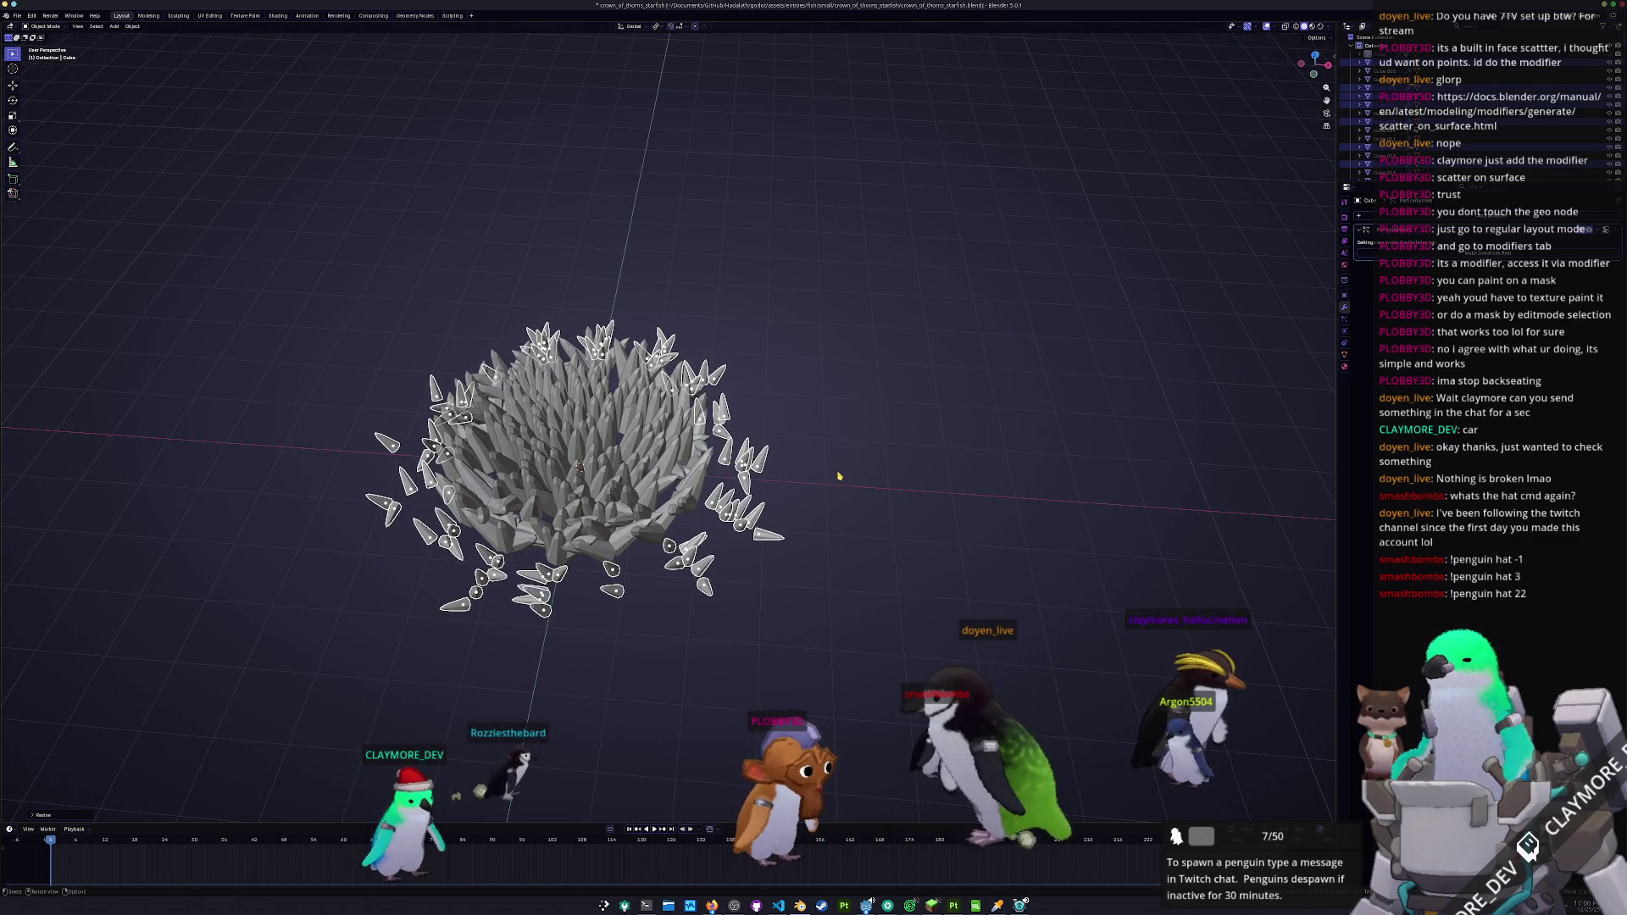
- In top view, deselect everything and circle-select the central spike cluster
key("KP_7")
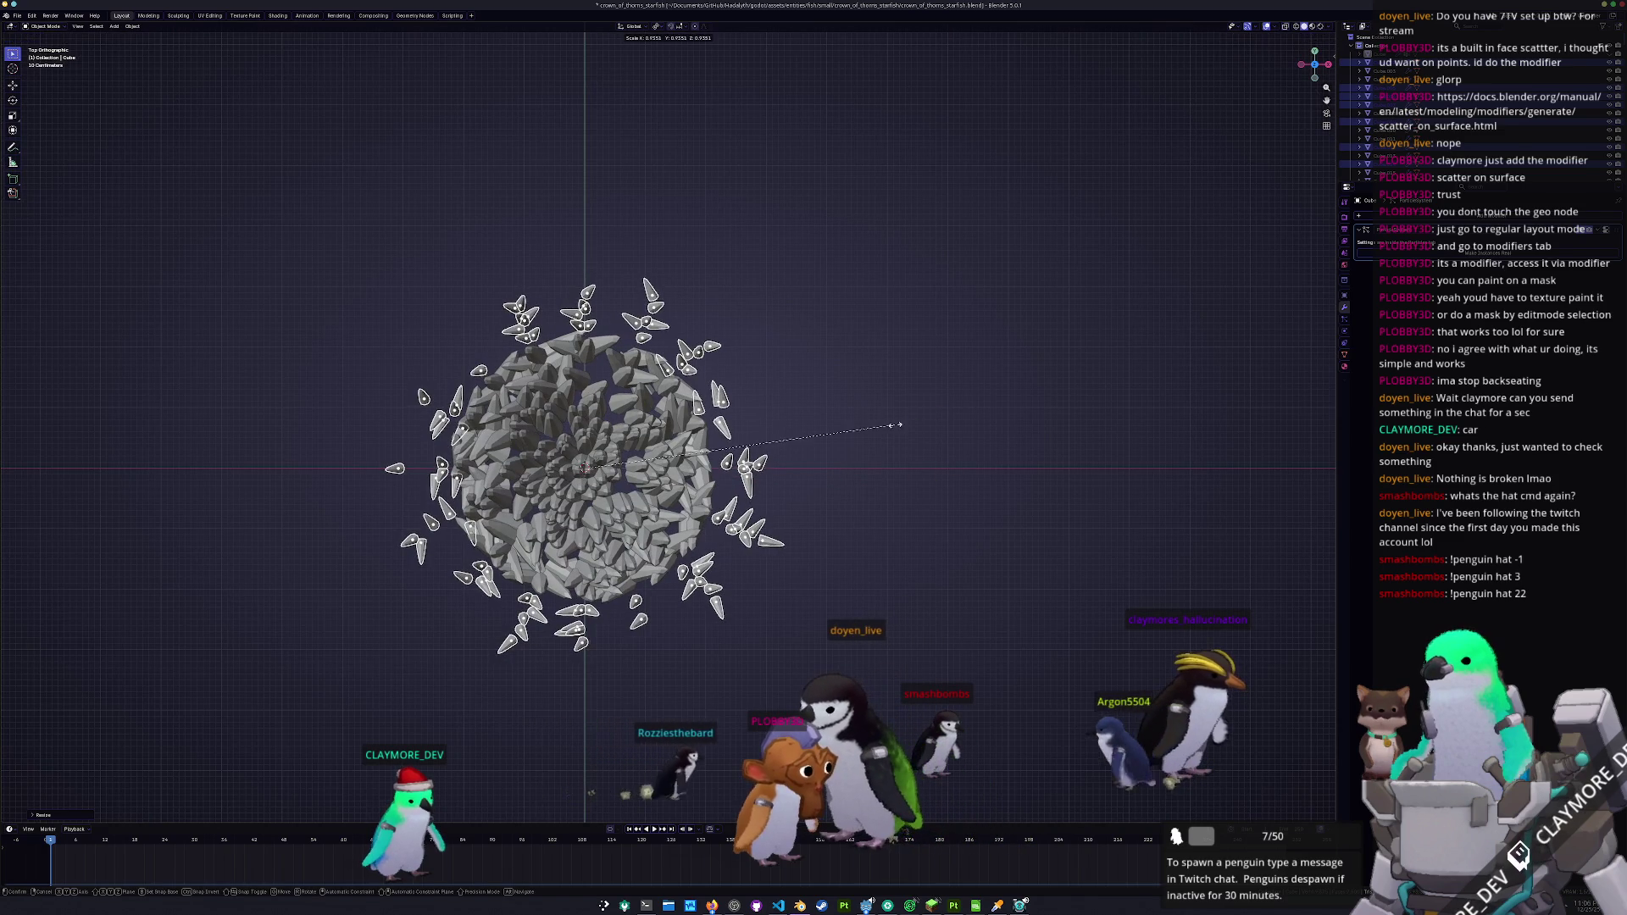
left_click(915, 531)
key("c")
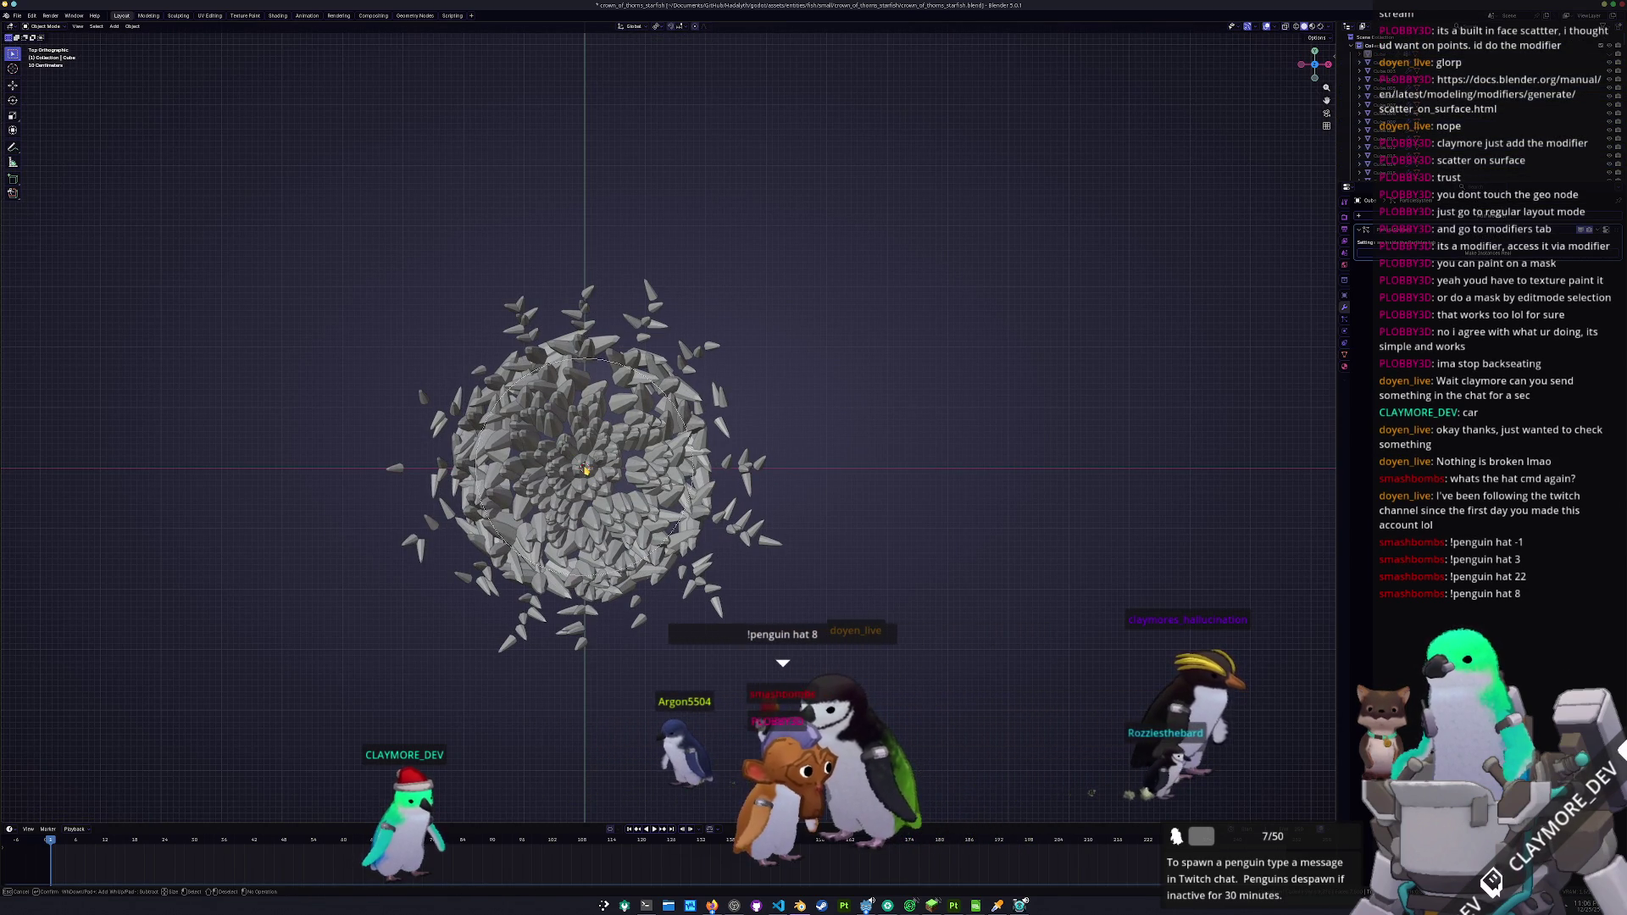
scroll(585, 468, "up", 2)
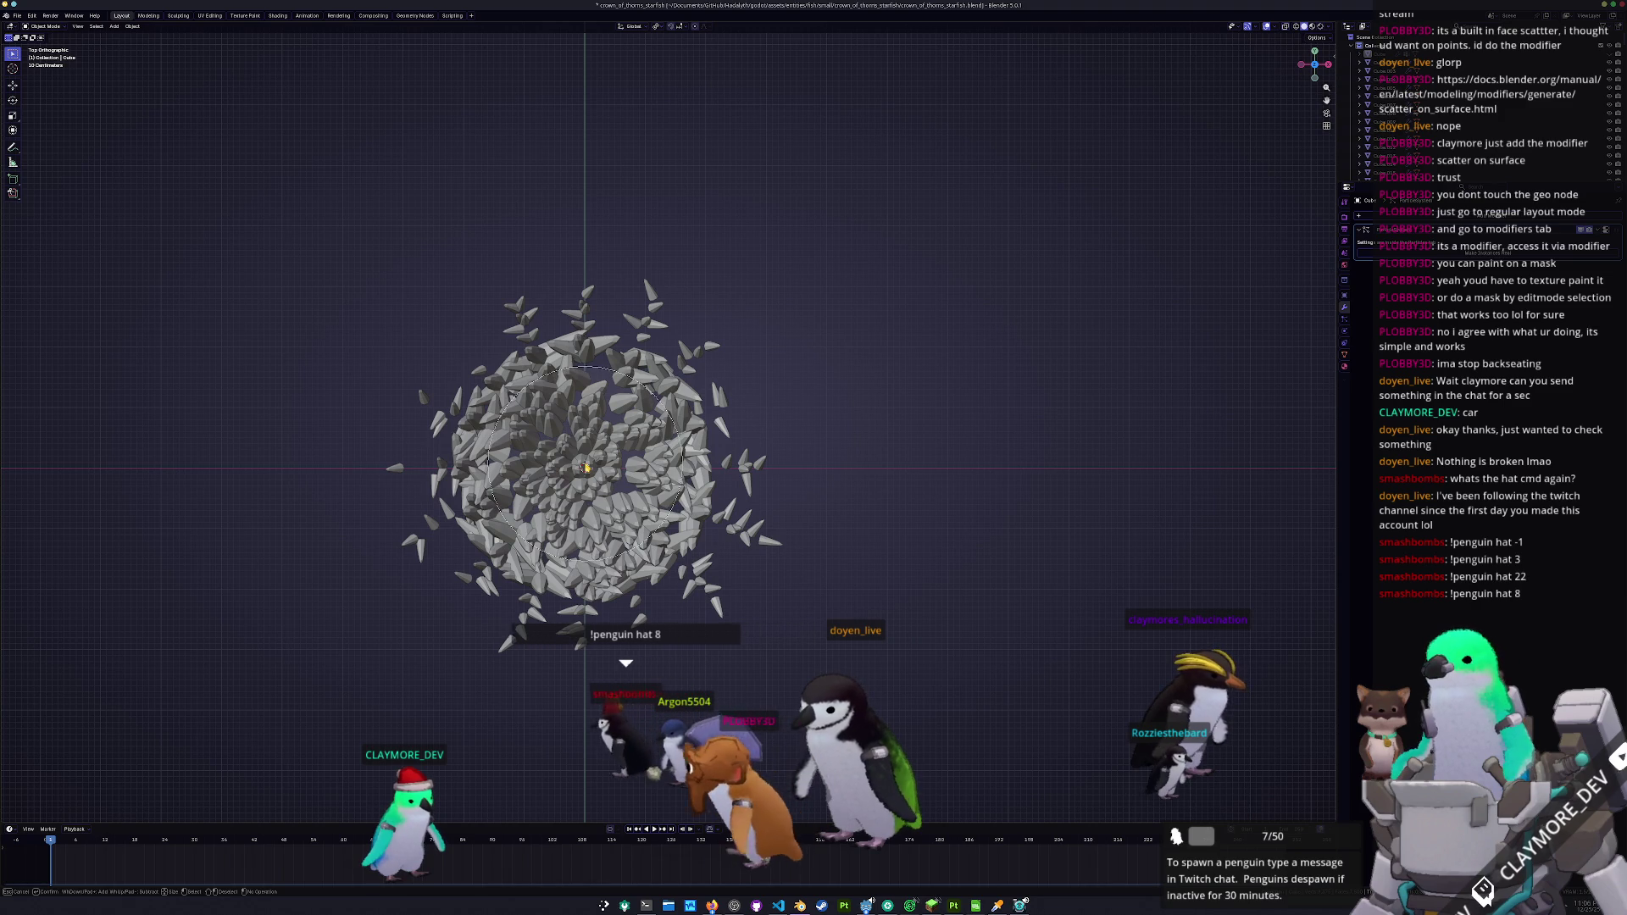
left_click(585, 467)
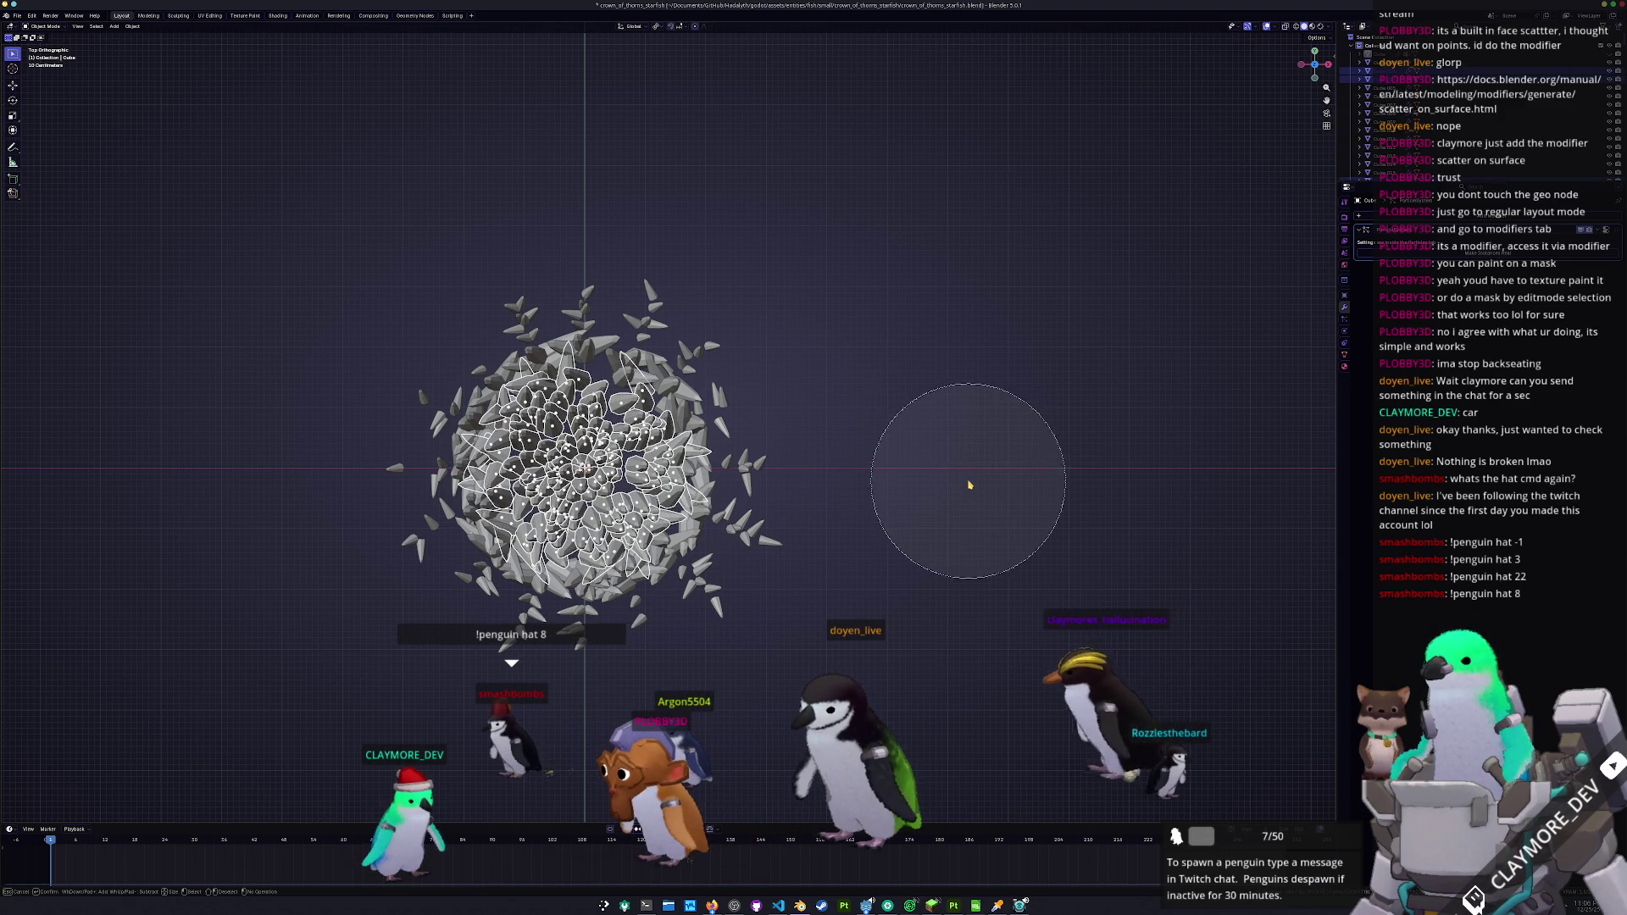
- Invert the selection to the outer spikes and shrink them slightly
key("Escape")
key("ctrl+i")
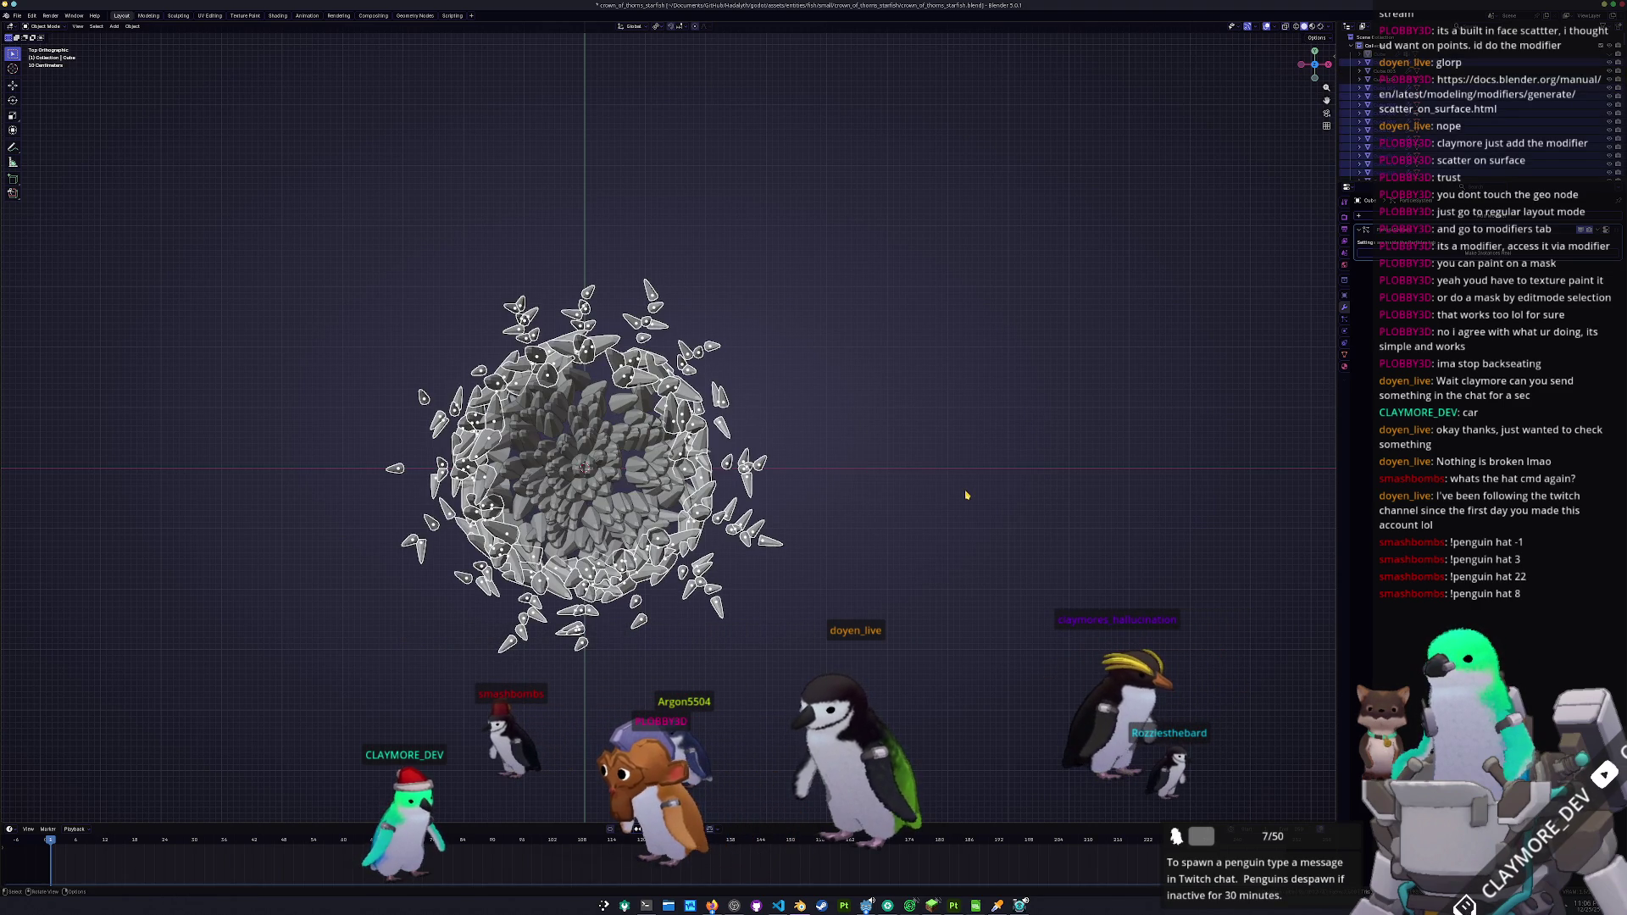
mouse_move(882, 534)
left_mouse_down()
mouse_move(858, 476)
mouse_move(950, 489)
left_mouse_up()
key("s")
left_click(930, 514)
key("KP_7")
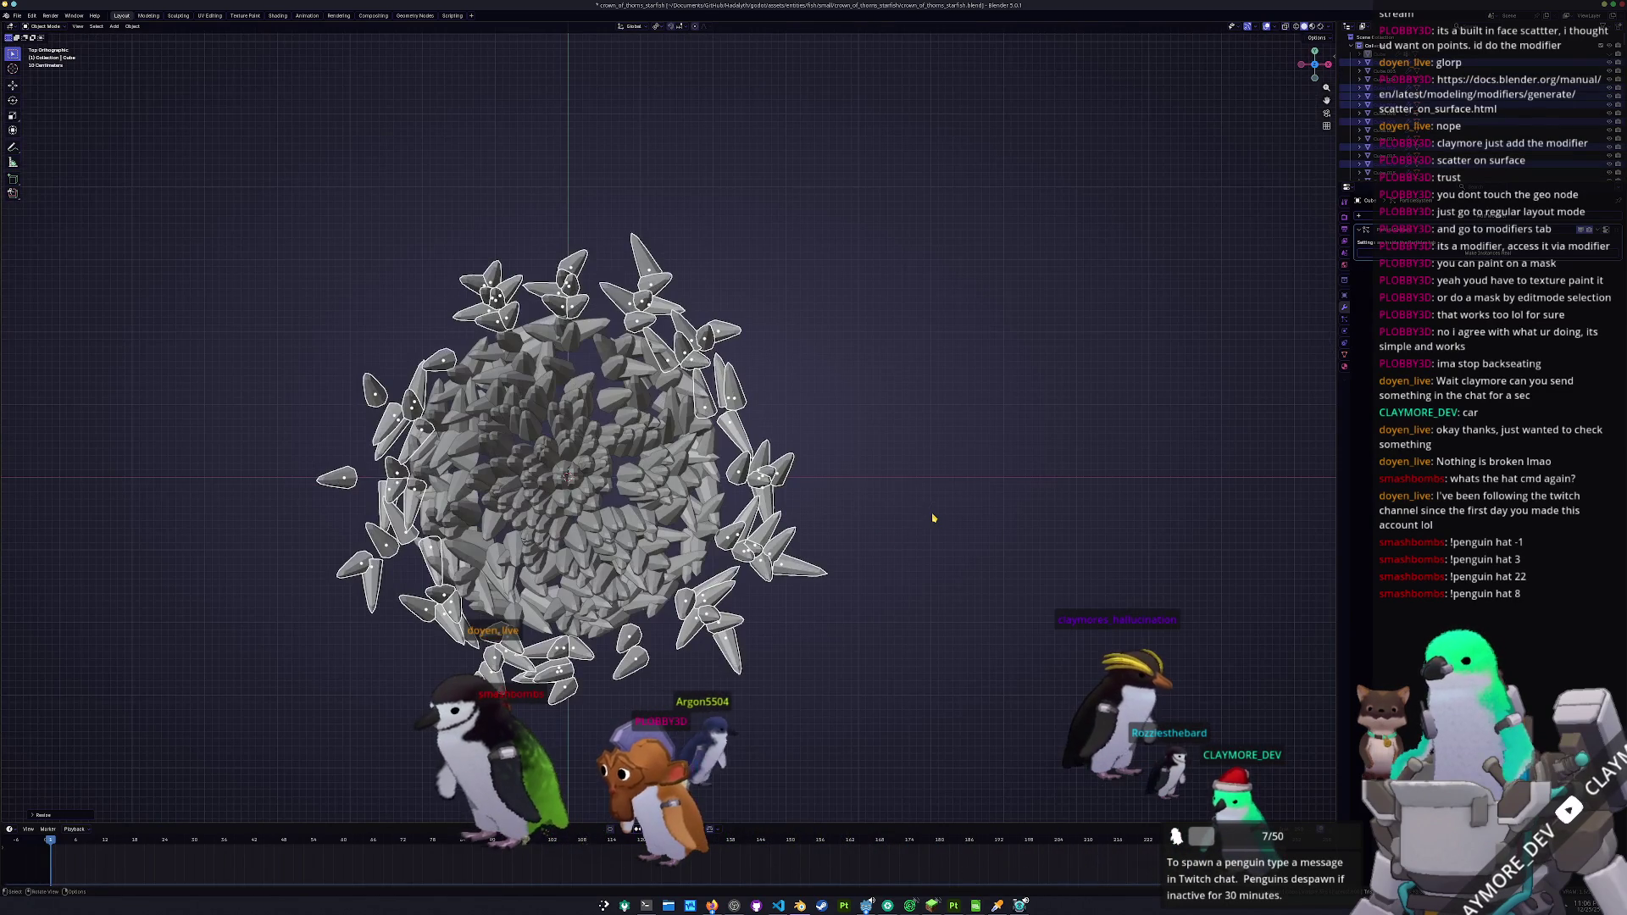
- Reselect the central spikes, invert to the outer ring, and scale it to about 0.85
left_click(943, 511)
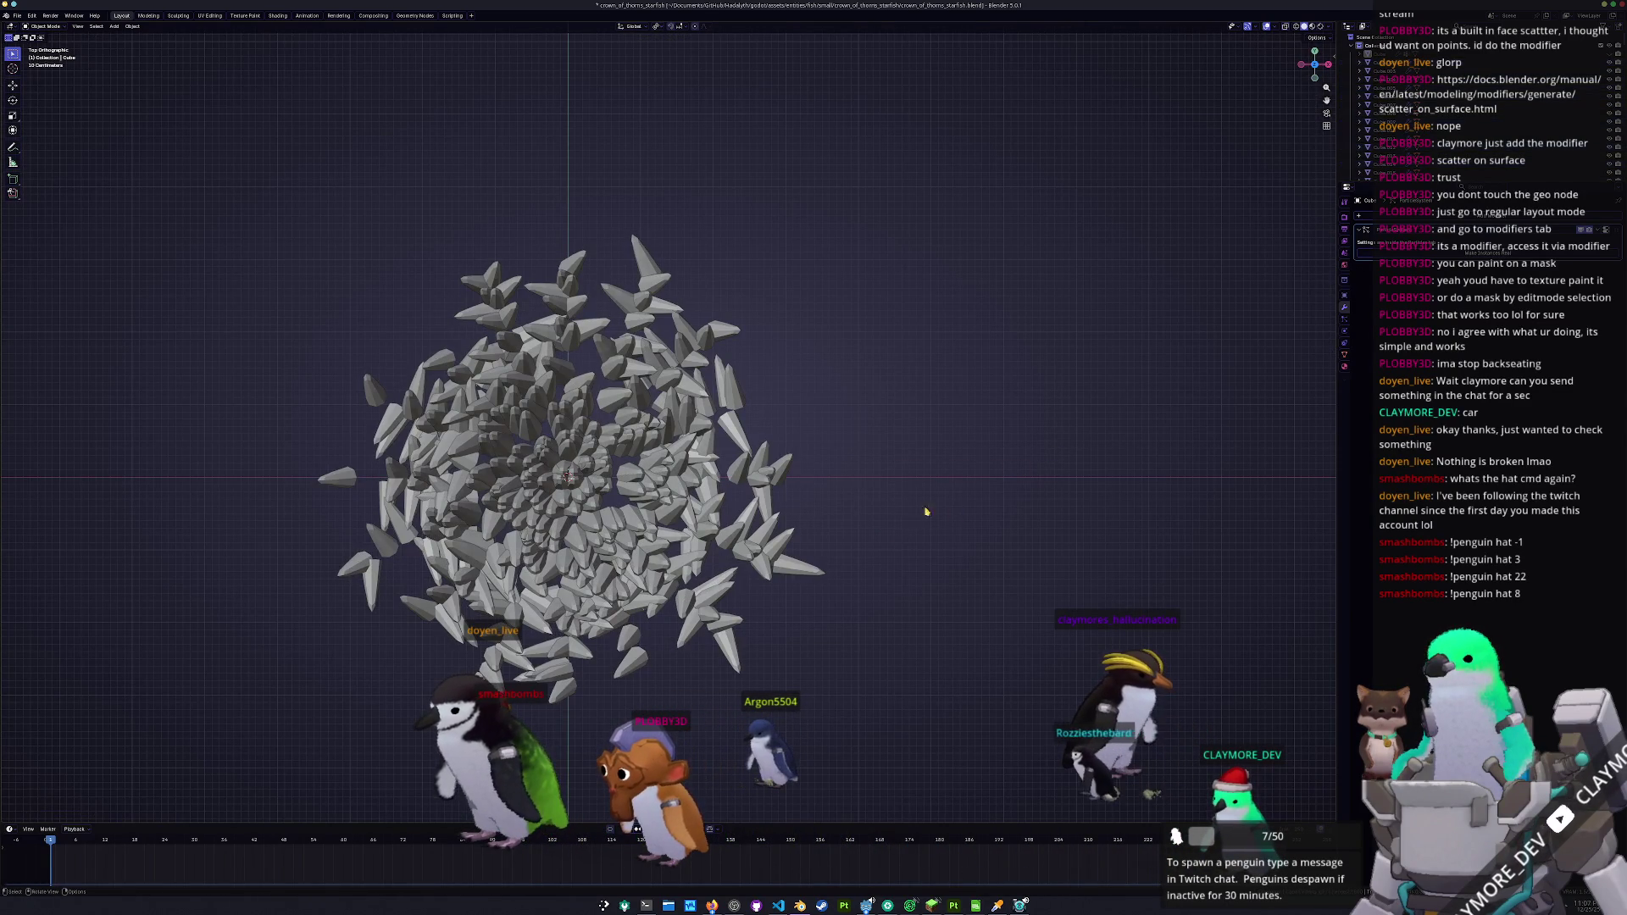
key("c")
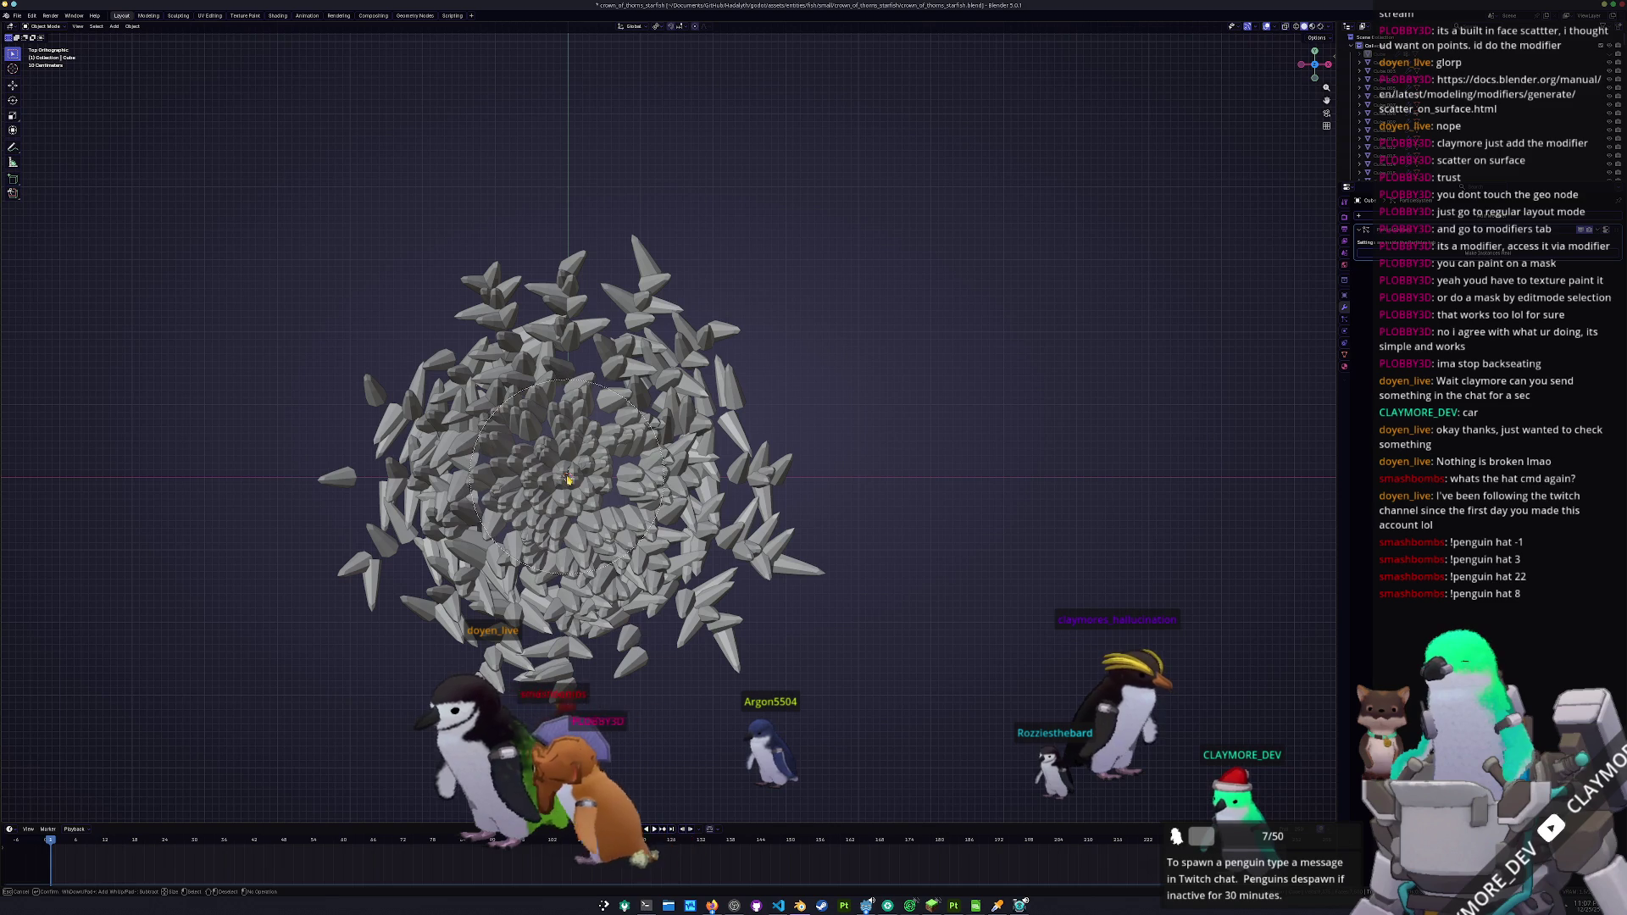
left_click(567, 477)
key("Escape")
key("ctrl+i")
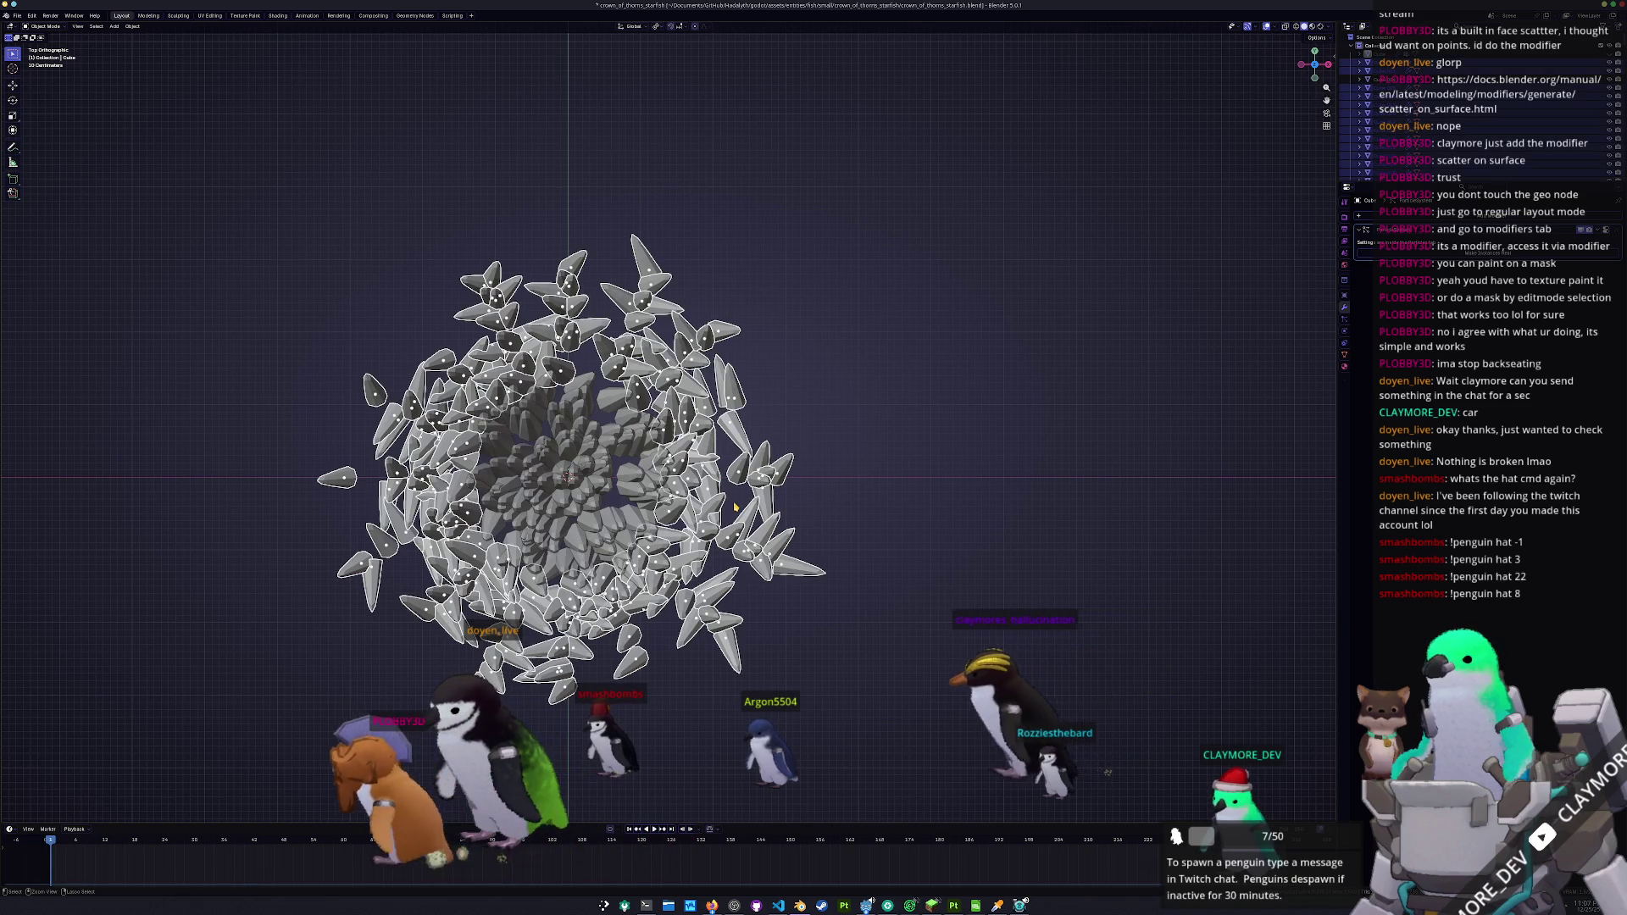
key("s")
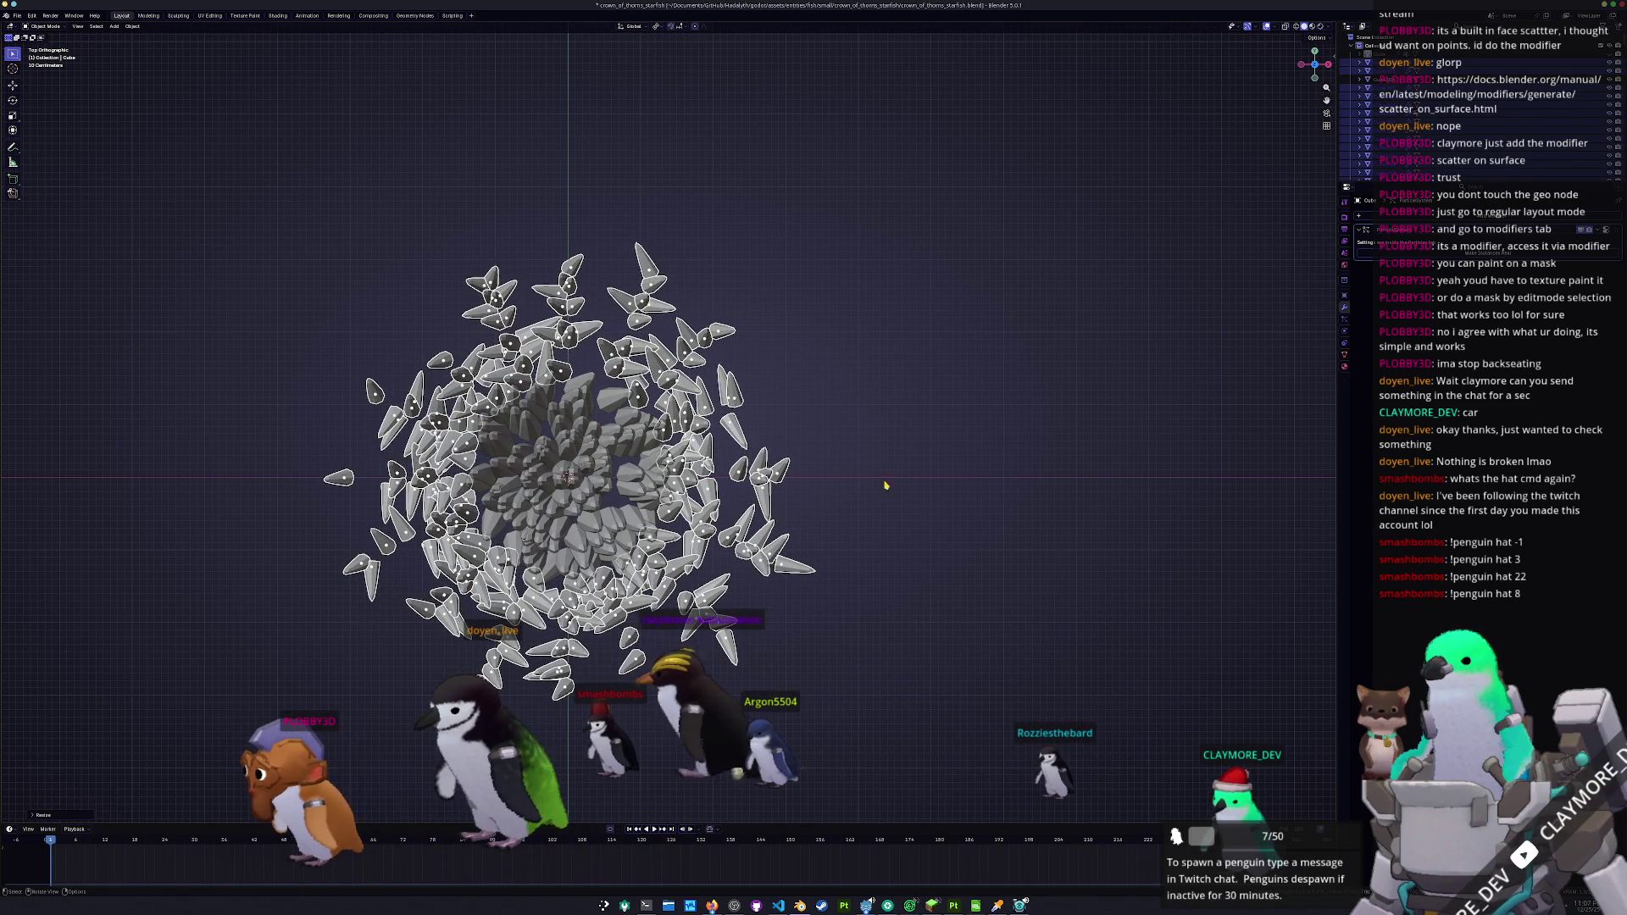
key("alt+a")
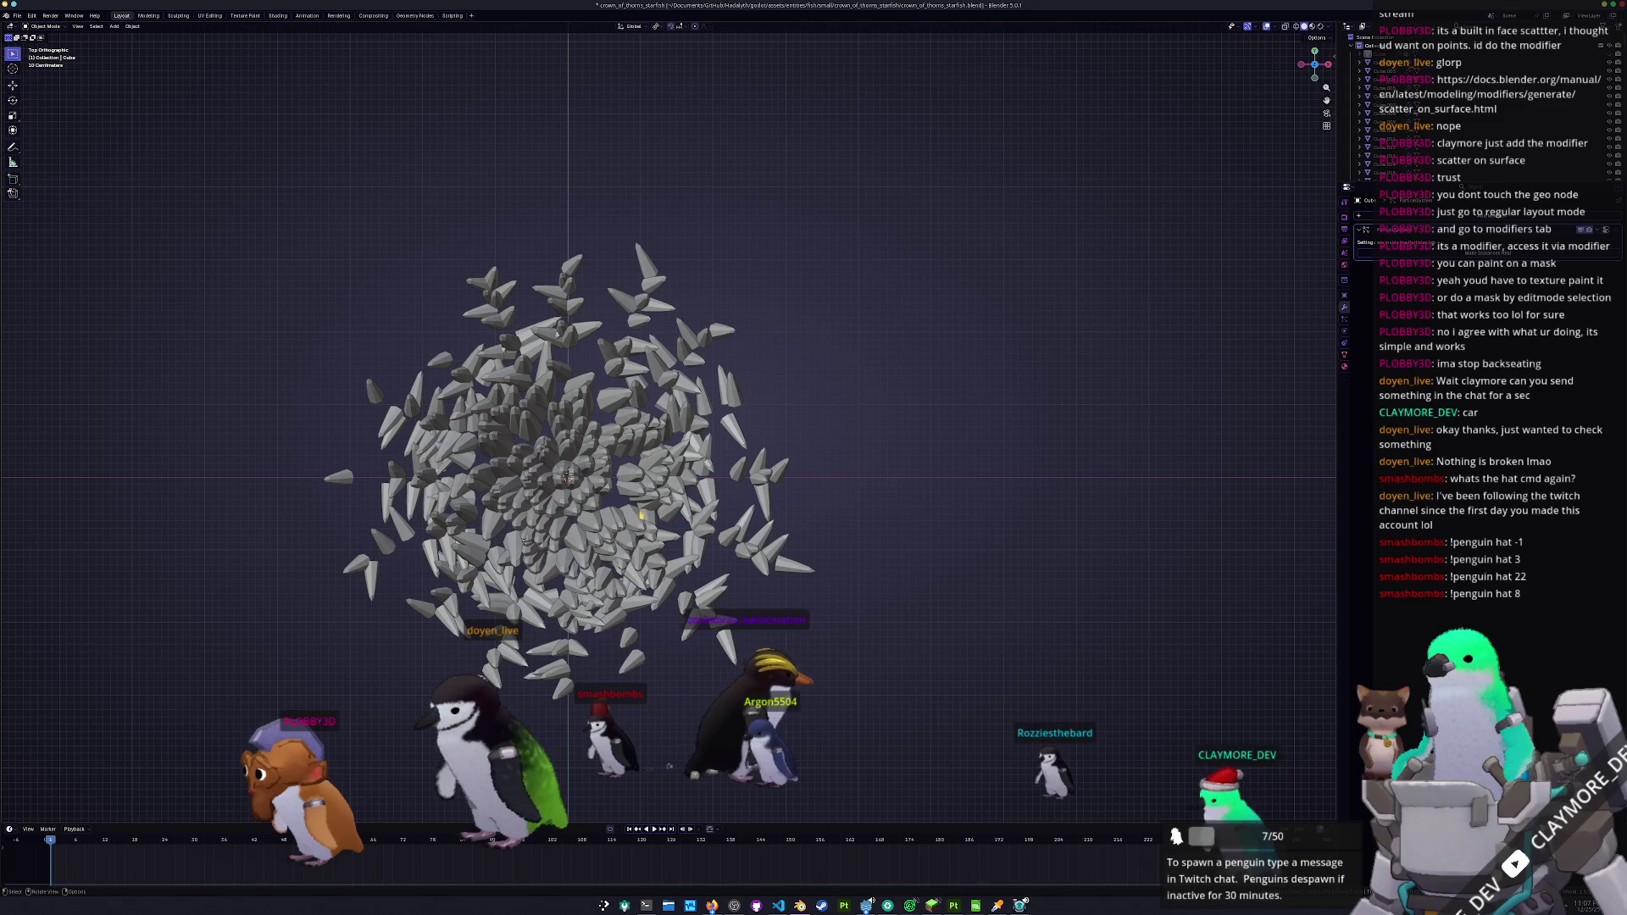
key("c")
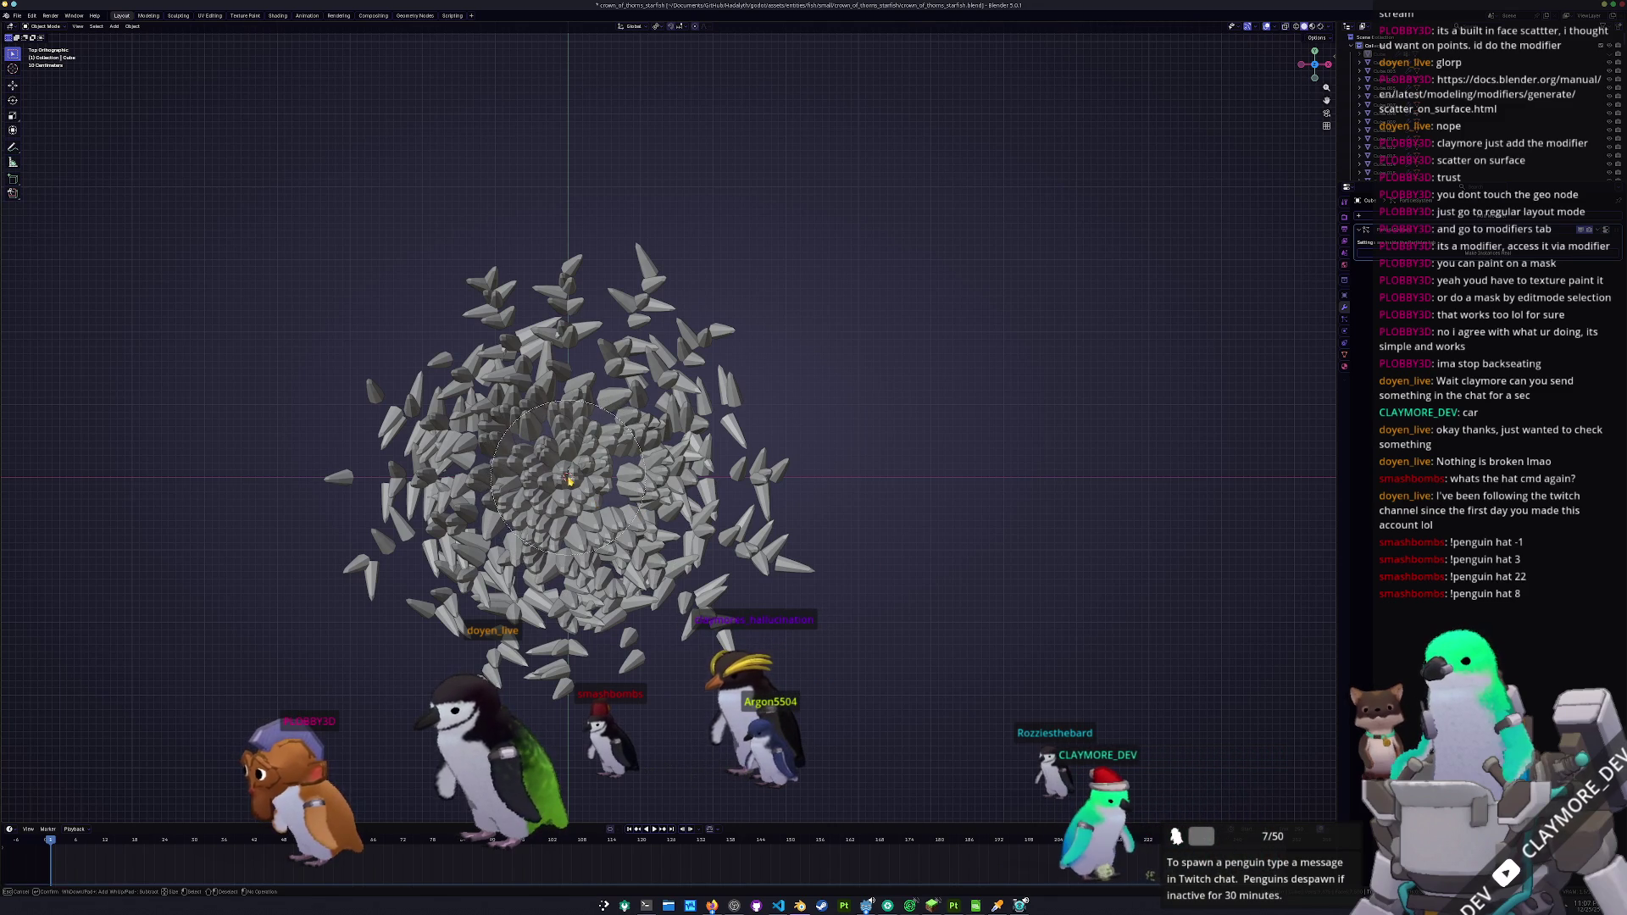
left_click(569, 479)
right_click(570, 481)
key("ctrl+i")
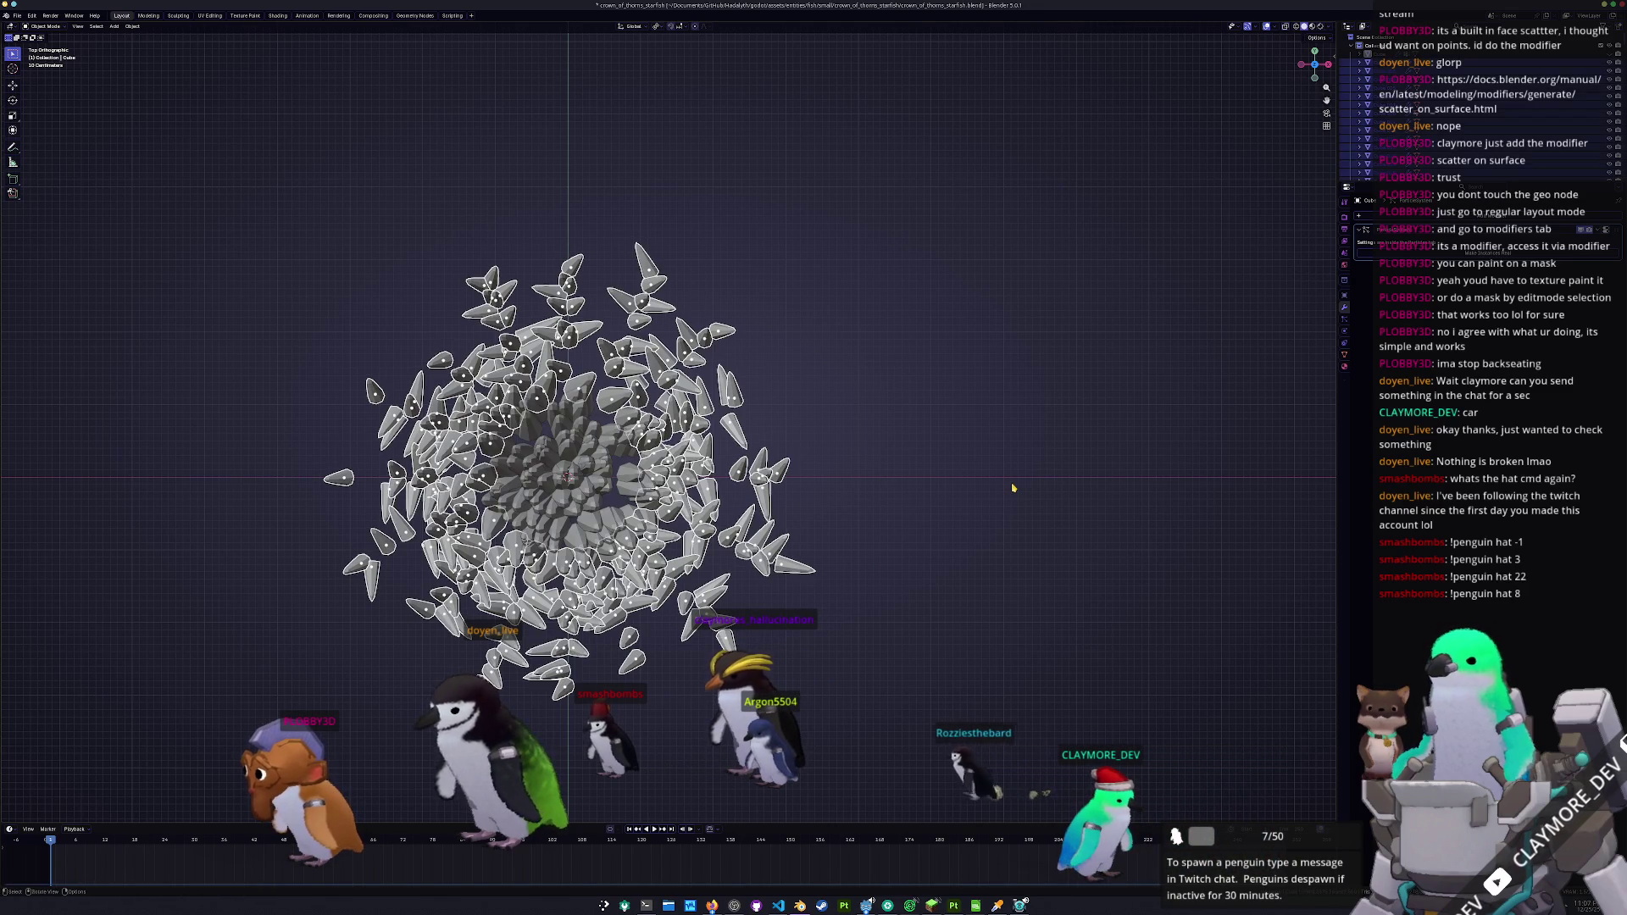
key("s")
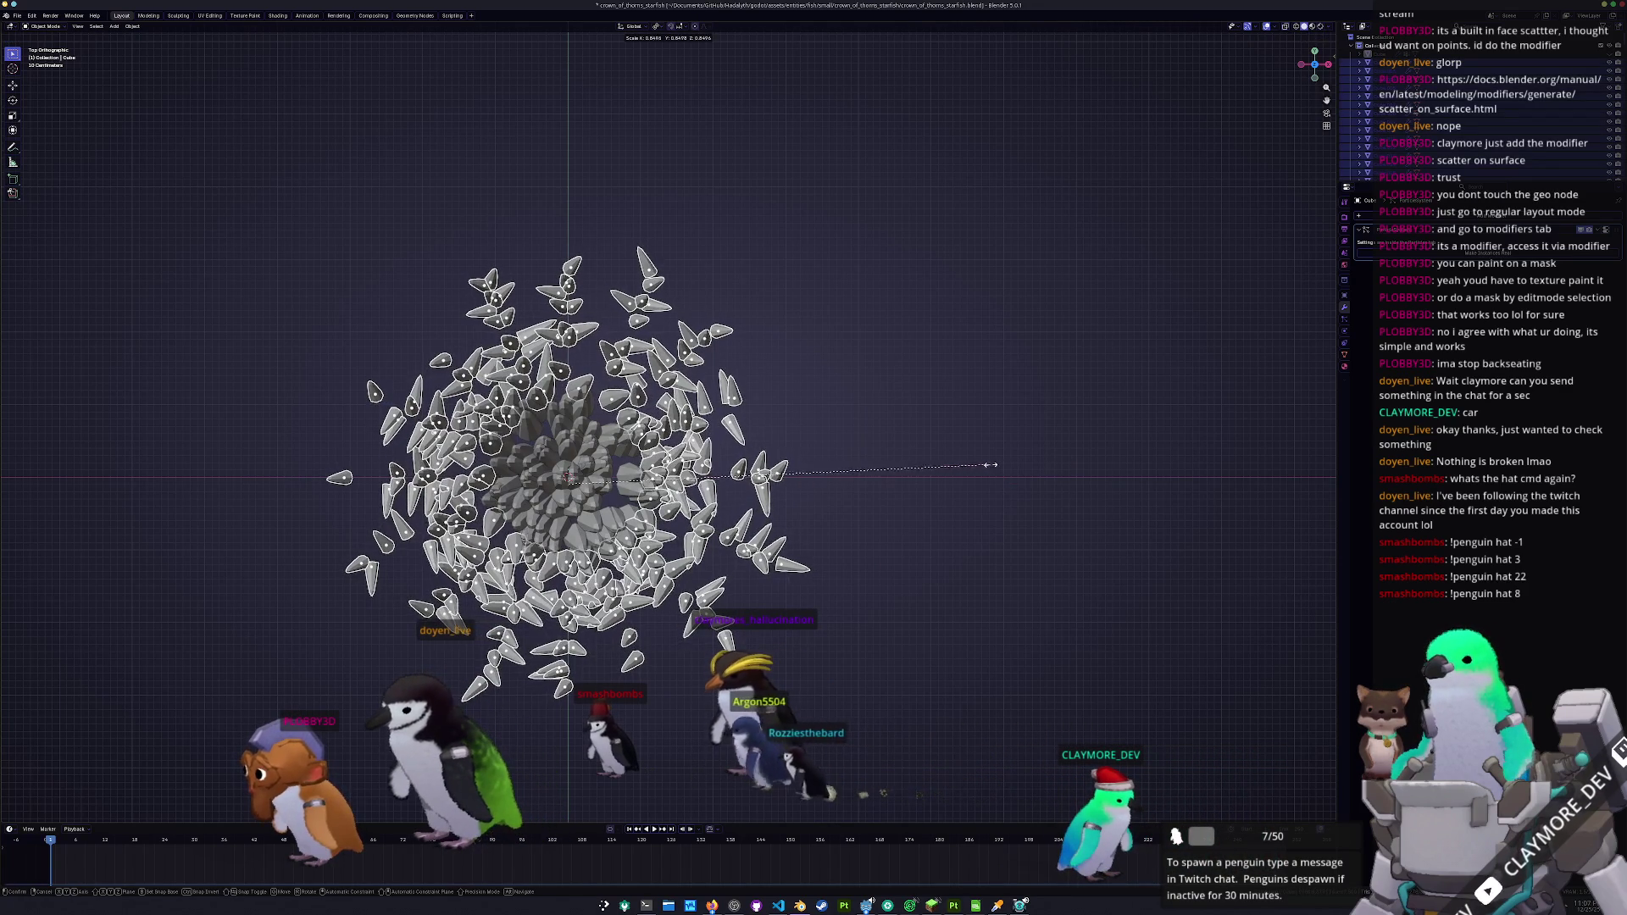
left_click_drag(948, 528, 854, 586)
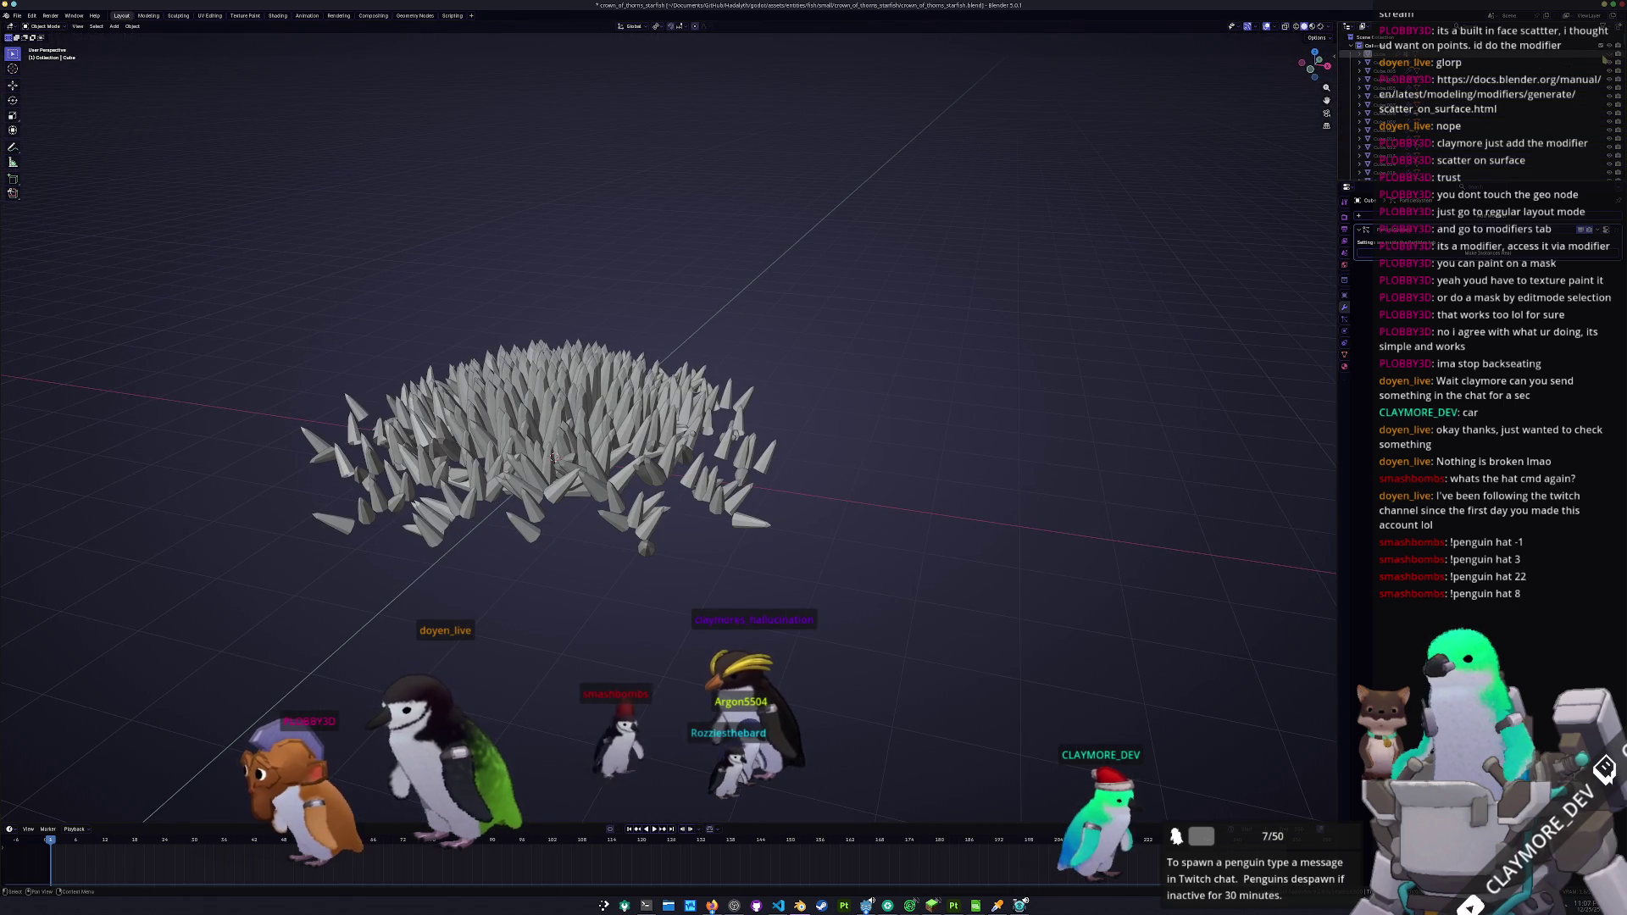
- Unhide the starfish body, select it and show its particle settings
left_click(1609, 56)
left_click(781, 531)
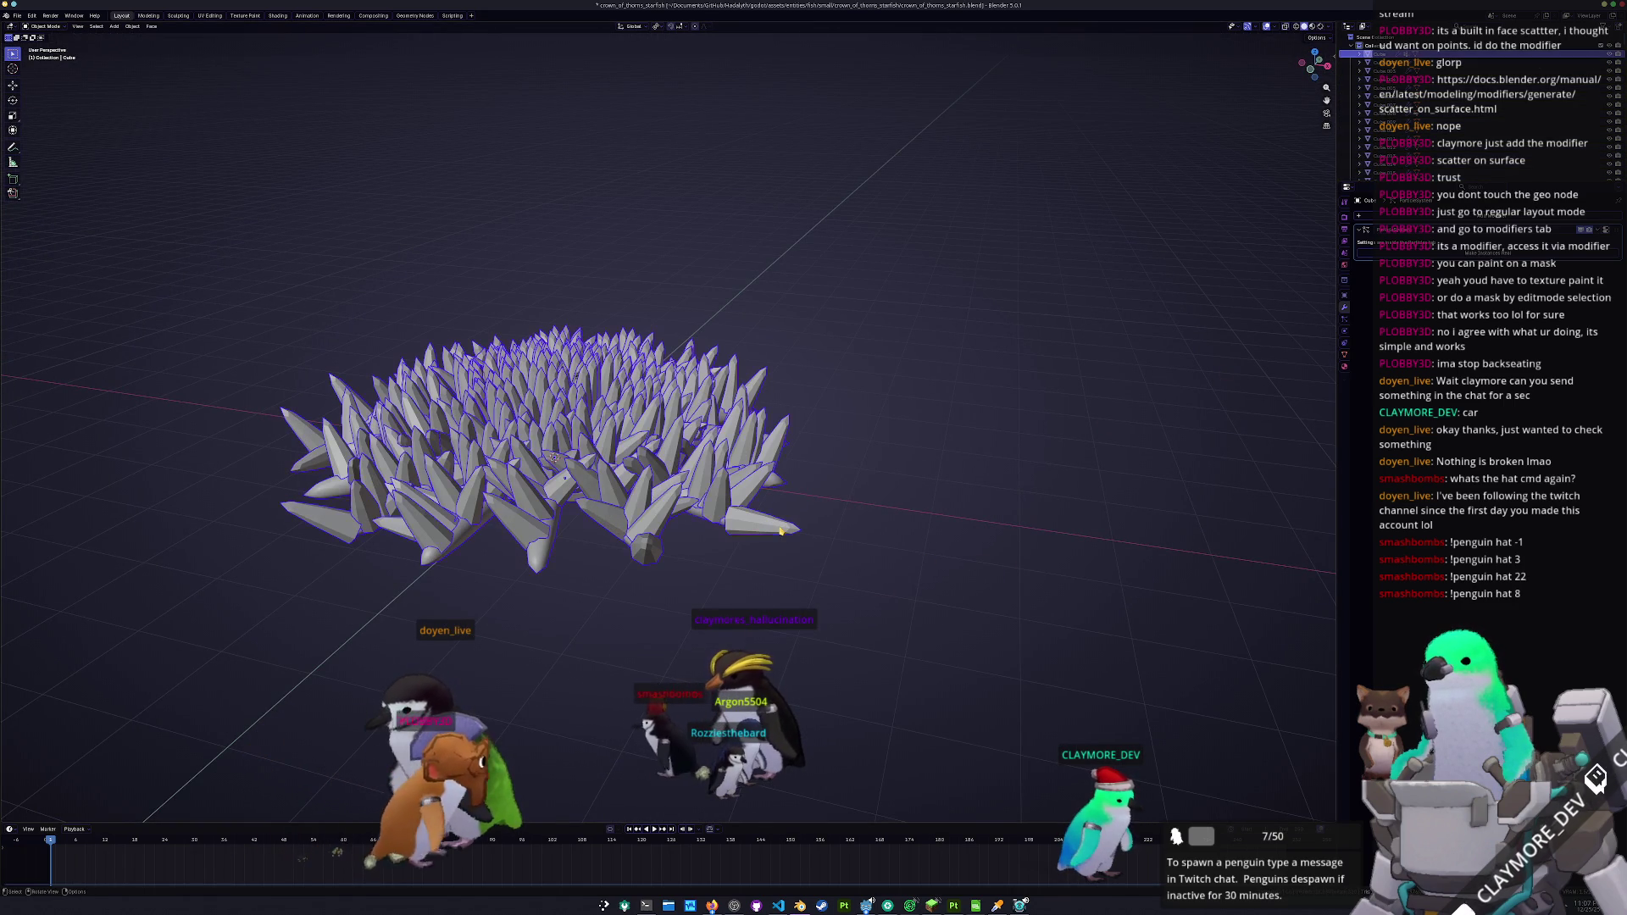
left_click(1344, 319)
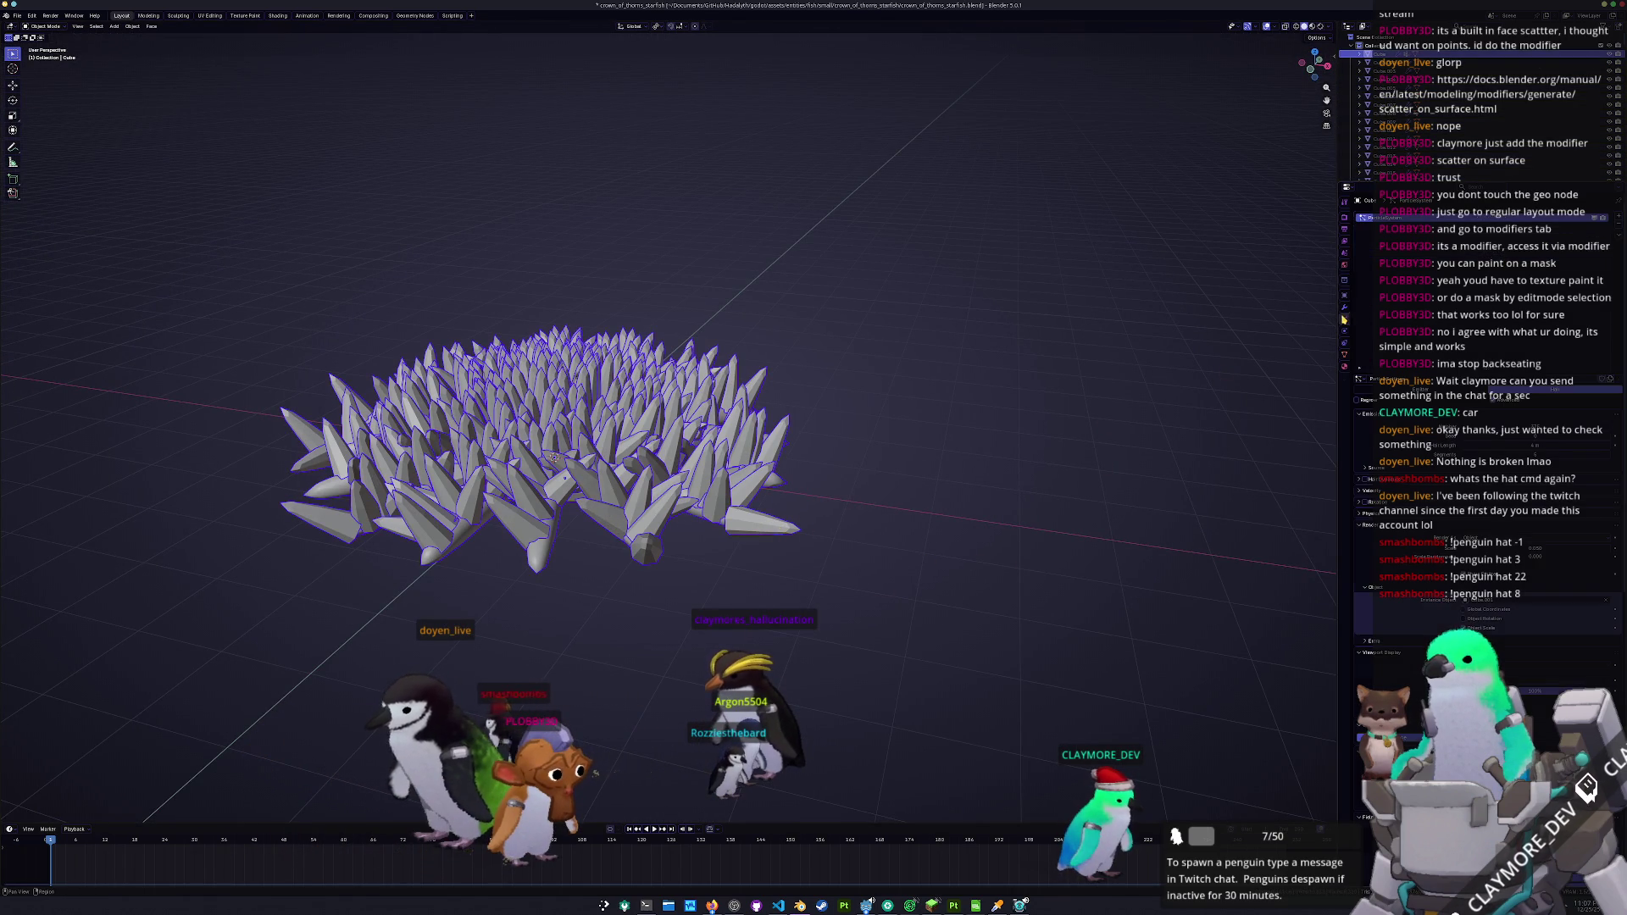
- Move a single spike along its own Z axis and rotate it around Y
mouse_move(889, 407)
left_mouse_down()
mouse_move(889, 564)
mouse_move(971, 518)
mouse_move(699, 593)
left_mouse_up()
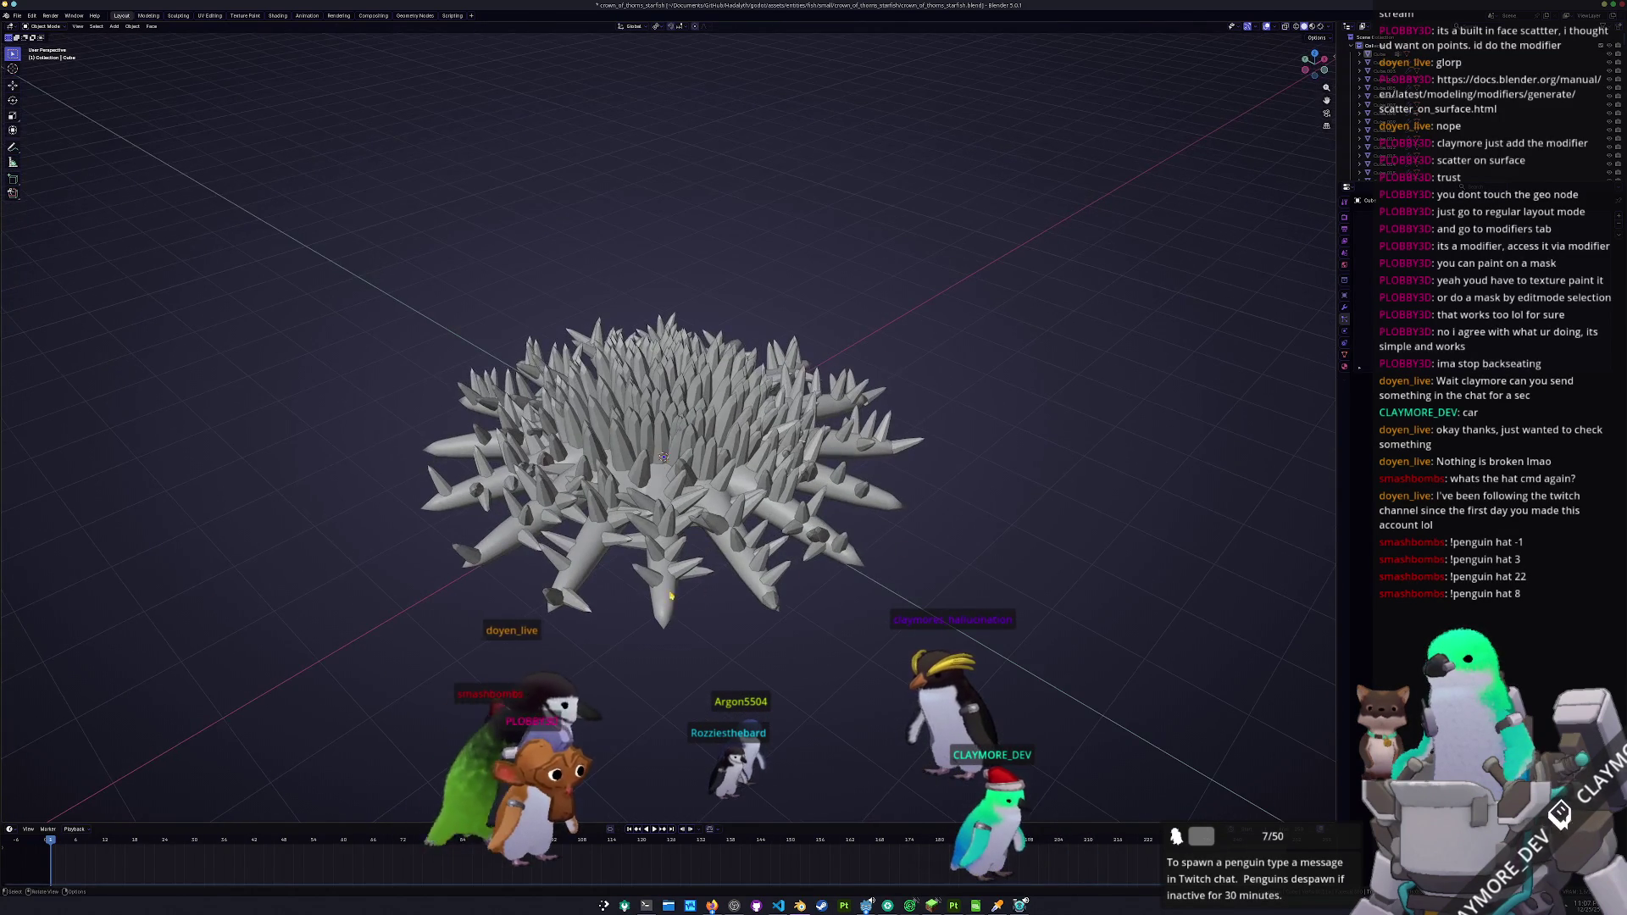
left_click_drag(584, 606, 644, 624)
left_click(645, 625)
key("g")
key("z")
key("z")
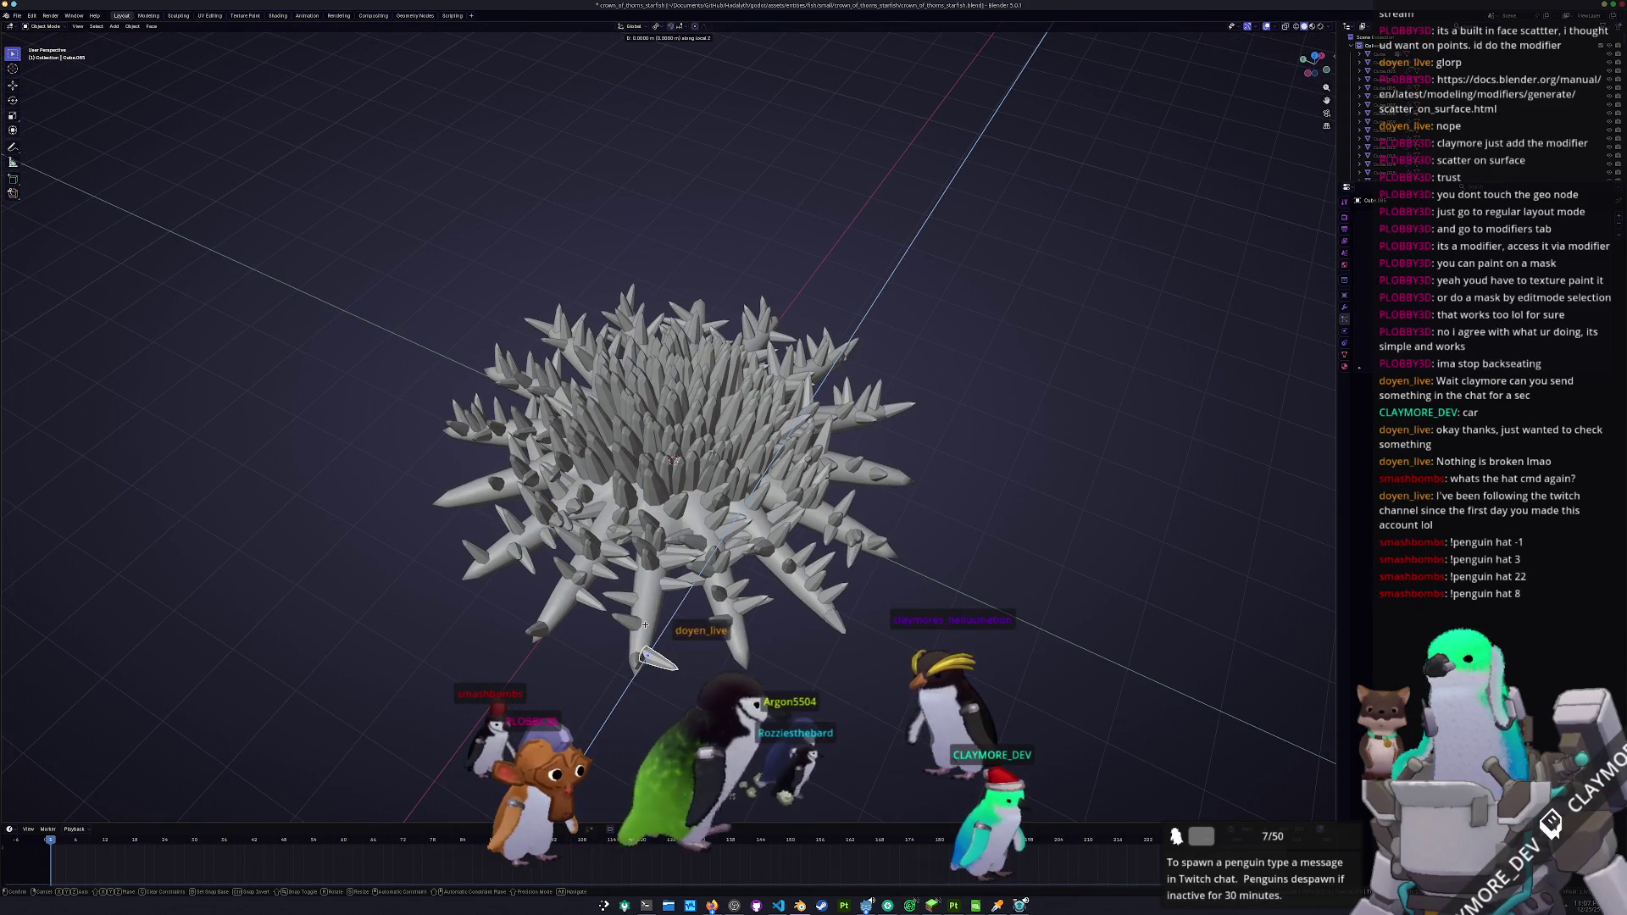
left_click(649, 616)
key("r")
key("x")
key("y")
key("z")
left_click(699, 596)
- Rotate and move another spine, checking it from low side views
left_click_drag(699, 596, 912, 494)
key("r")
left_click(983, 434)
left_click(974, 440)
mouse_move(974, 441)
left_mouse_down()
mouse_move(893, 519)
mouse_move(742, 257)
mouse_move(676, 264)
left_mouse_up()
left_click_drag(813, 463, 864, 537)
scroll(1014, 540, "up", 3)
mouse_move(1014, 540)
left_mouse_down()
mouse_move(1034, 519)
mouse_move(924, 545)
left_mouse_up()
key("g")
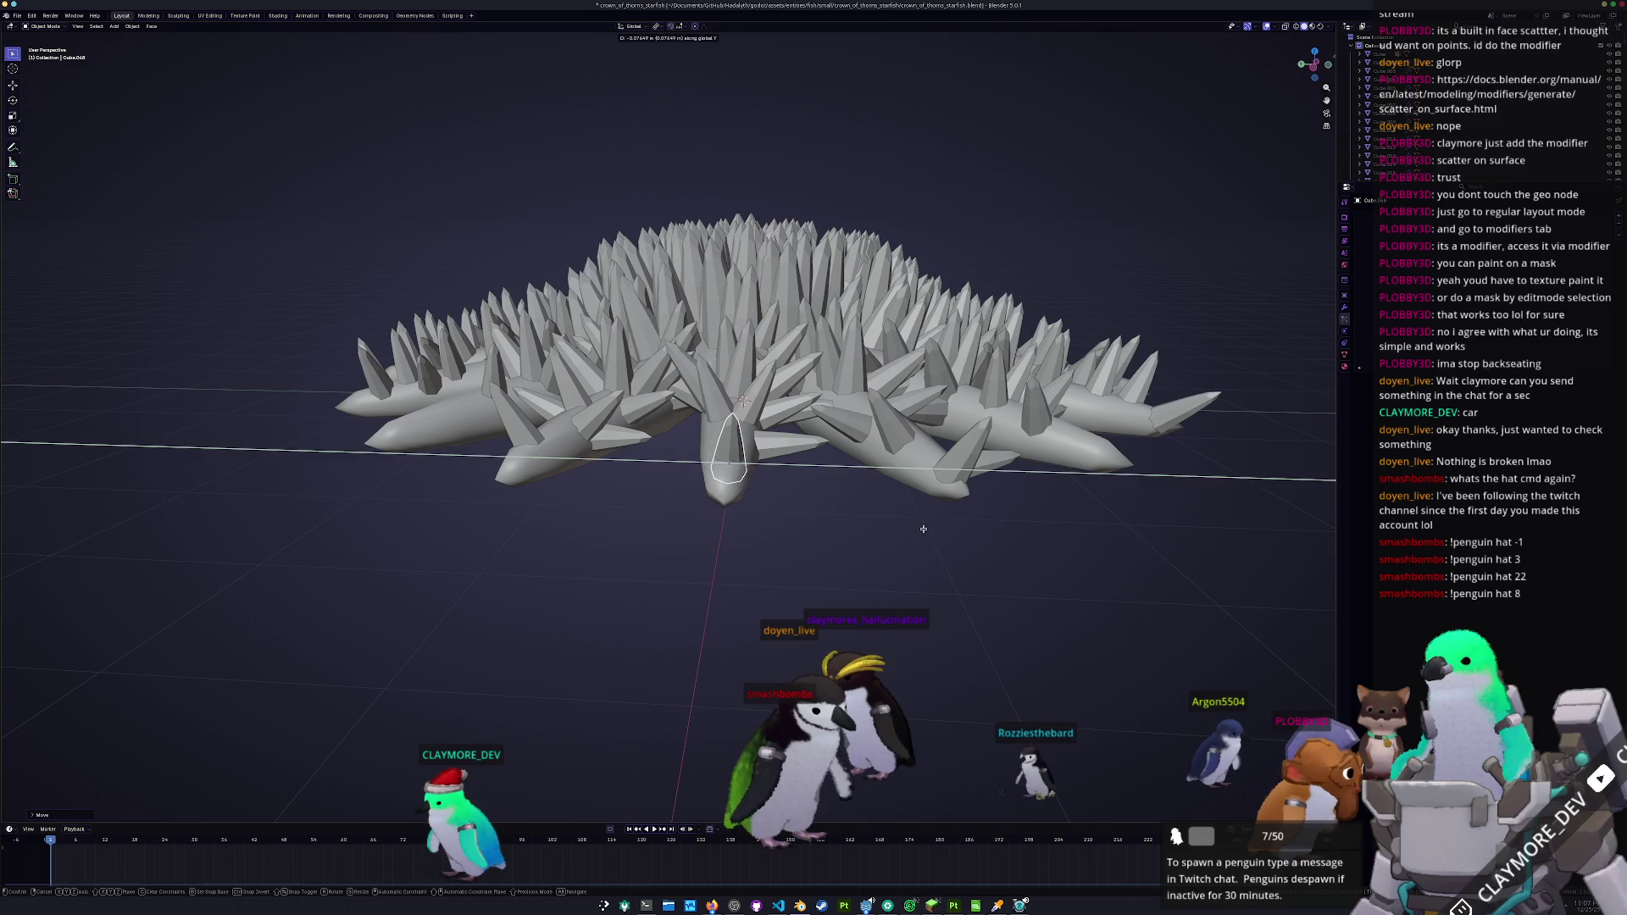
mouse_move(959, 471)
left_mouse_down()
mouse_move(991, 462)
mouse_move(830, 472)
left_mouse_up()
key("g")
- Delete several small stray spikes with X, confirming each deletion
left_click(1070, 477)
left_click(732, 354)
left_click_drag(732, 354, 702, 381)
key("x")
left_click(727, 345)
key("x")
left_click(702, 382)
left_click(774, 420)
mouse_move(773, 420)
left_mouse_down()
mouse_move(750, 445)
mouse_move(759, 474)
mouse_move(788, 440)
left_mouse_up()
key("x")
left_click(750, 445)
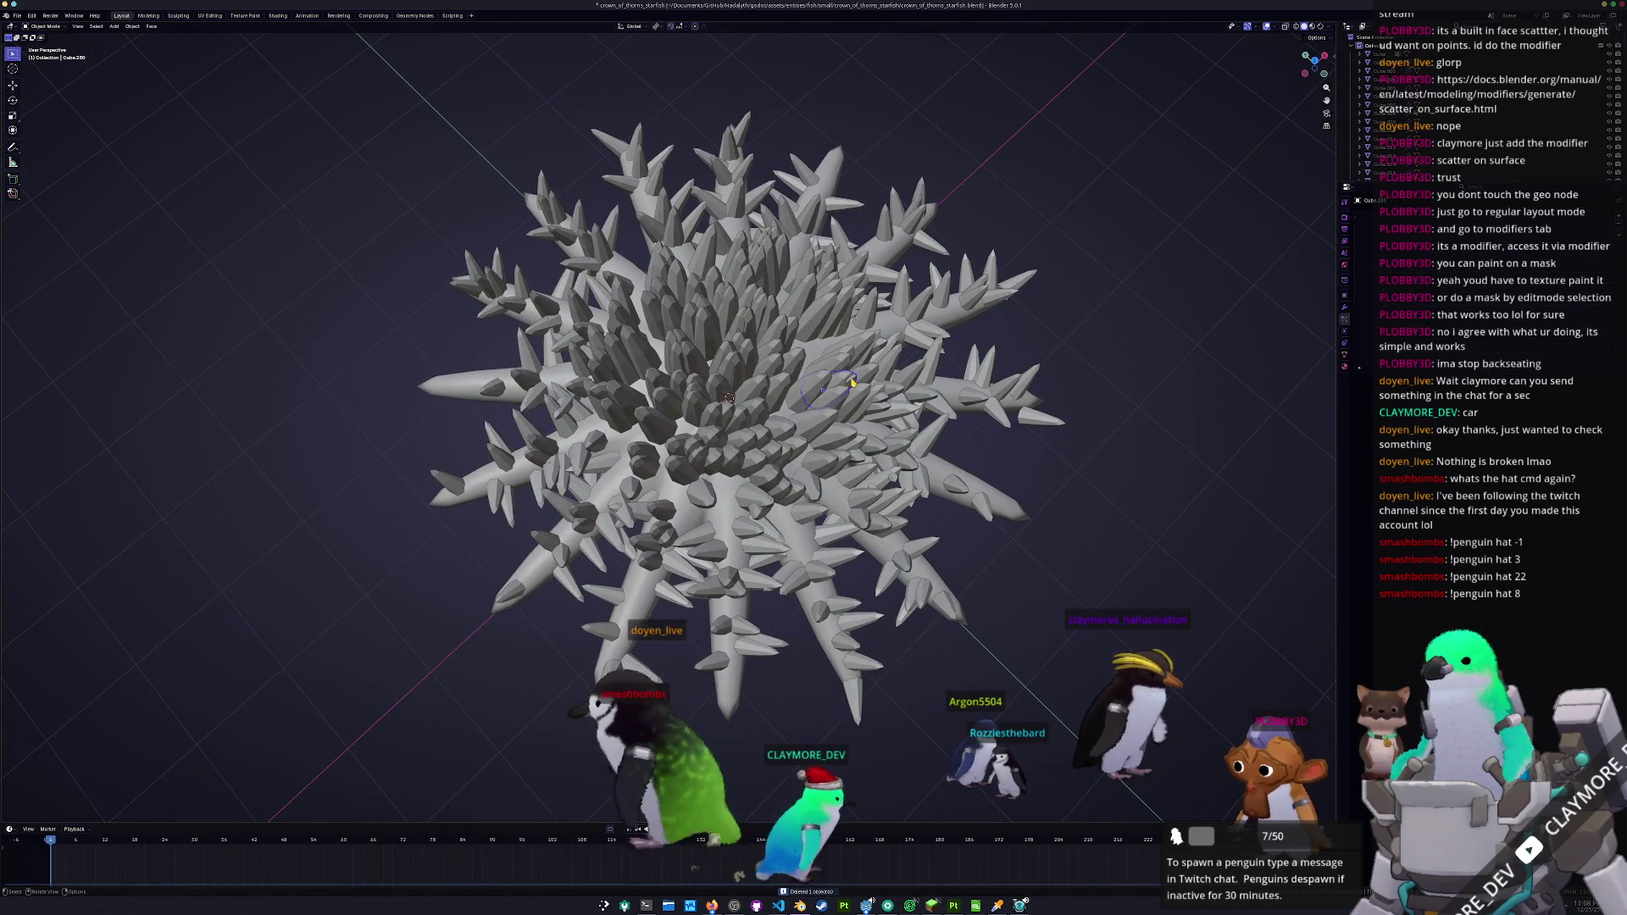
left_click_drag(867, 407, 868, 500)
left_click(871, 508)
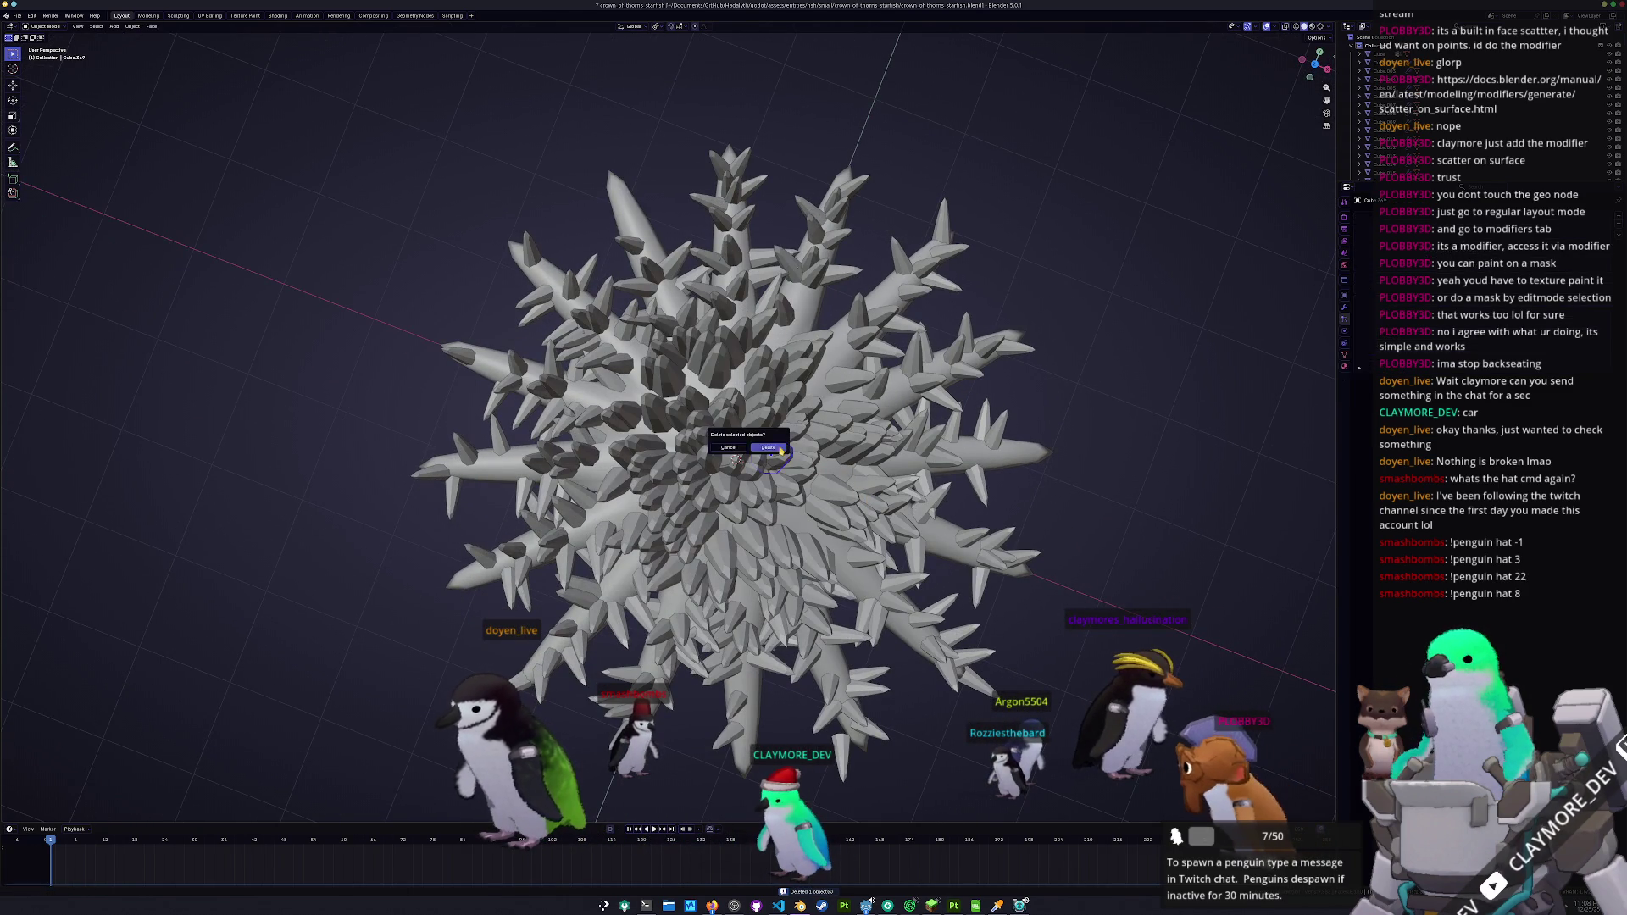
- Slide a central spike with its height locked and delete the small central object
left_click(746, 454)
key("g")
key("shift+z")
left_click(745, 444)
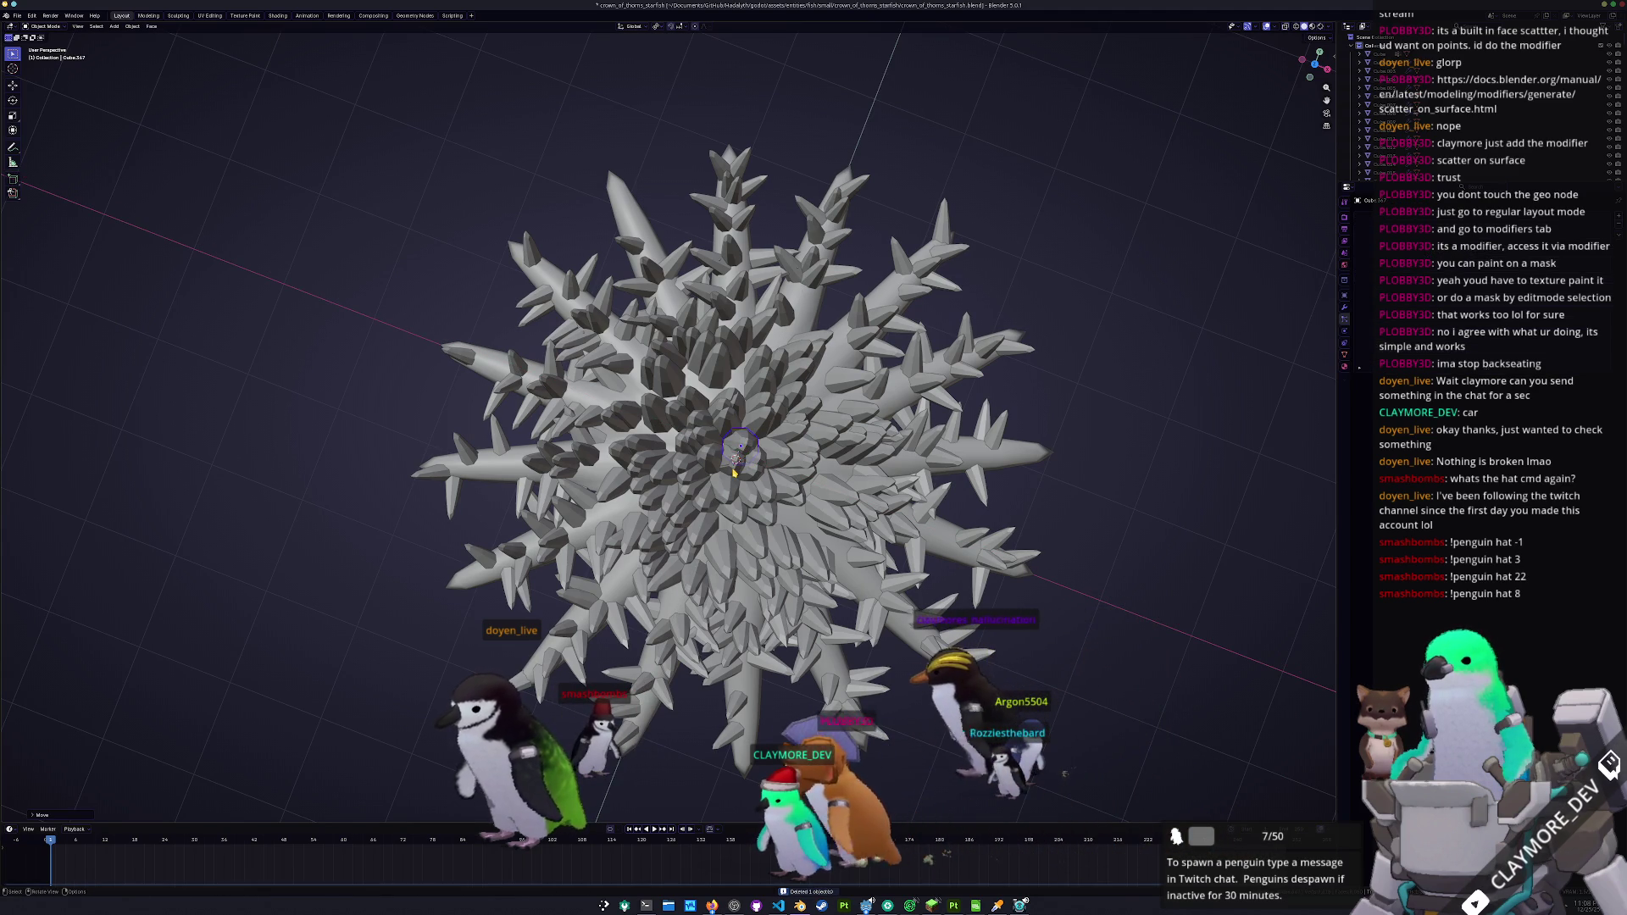
key("x")
left_click(734, 472)
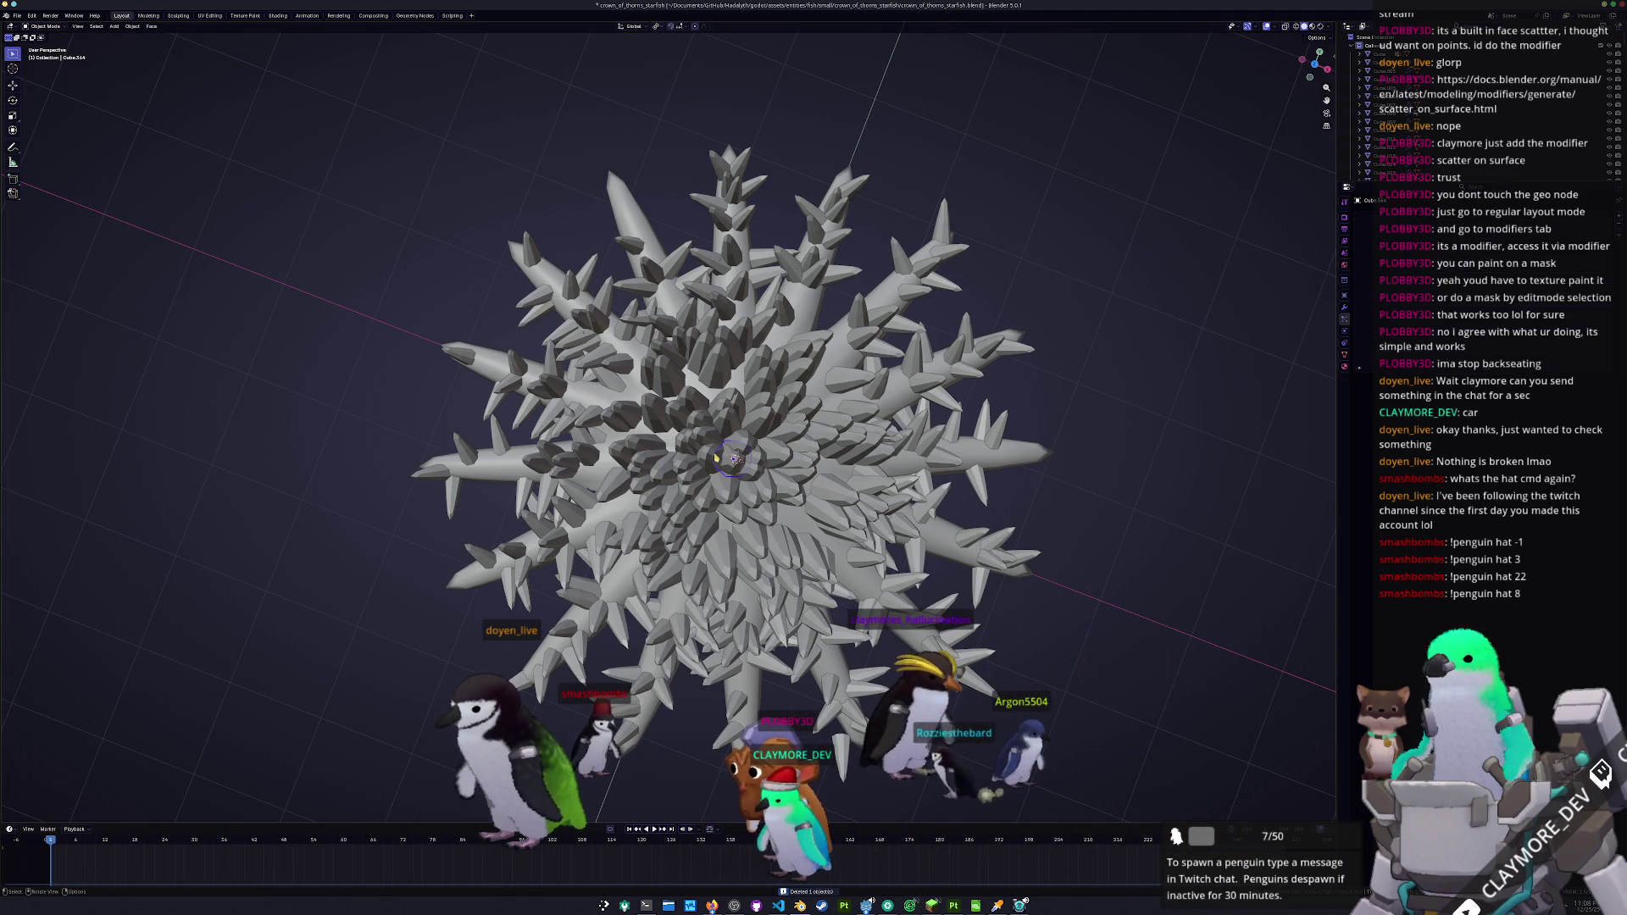
key("shift+z")
left_click(732, 371)
- Duplicate spikes with Shift+D and slide the copies across the surface into gaps
key("shift+d")
key("shift+z")
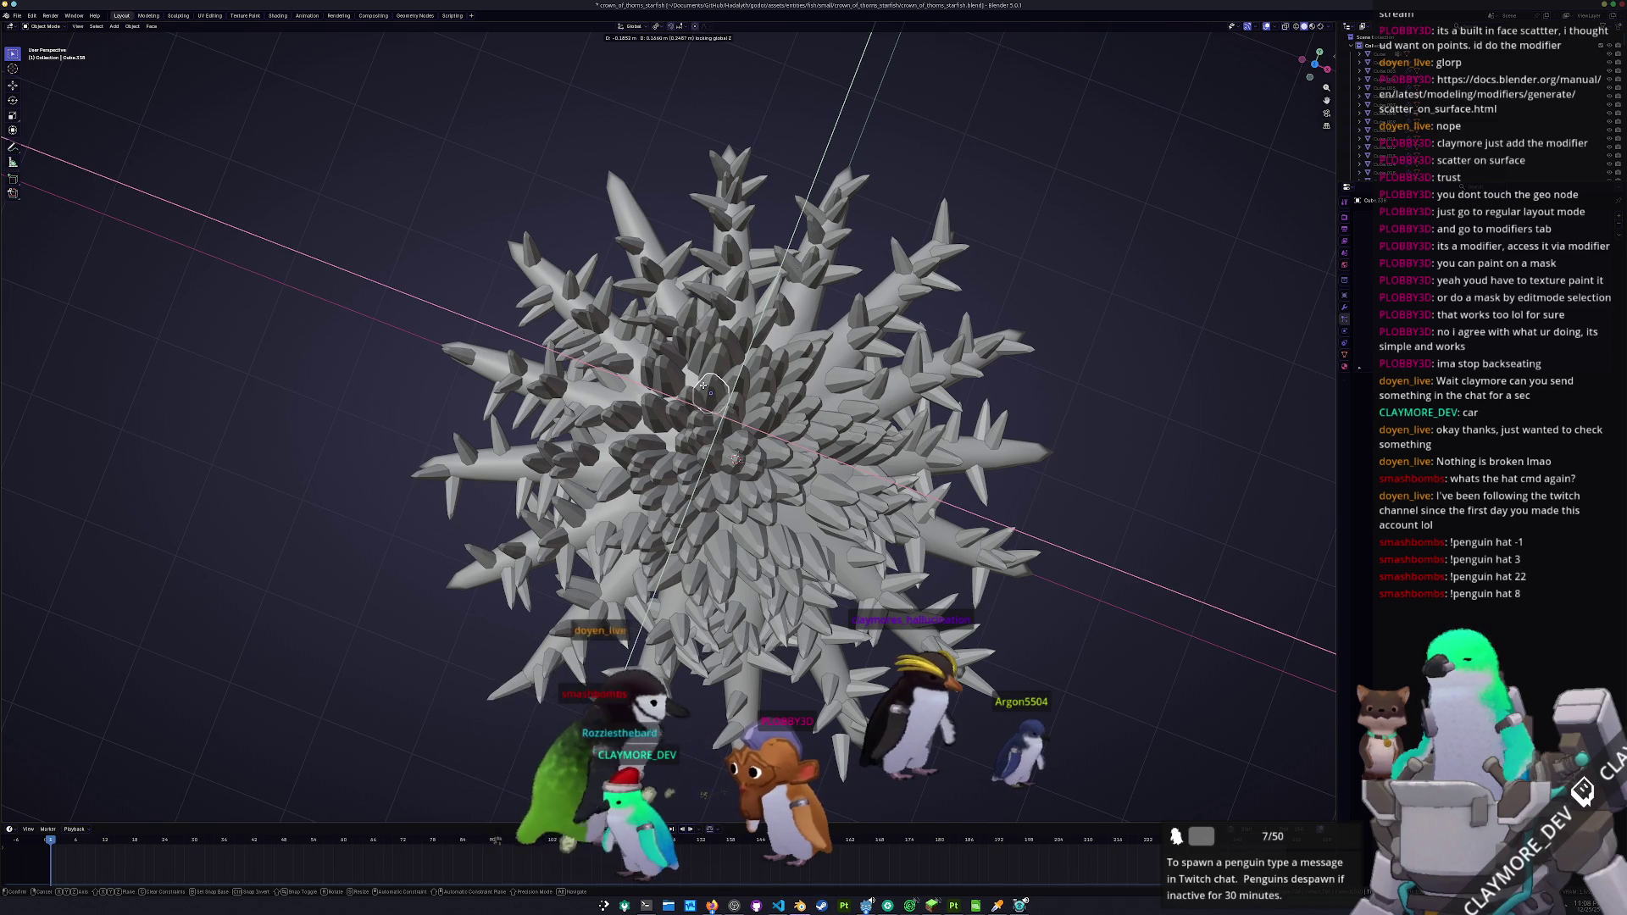
left_click(704, 389)
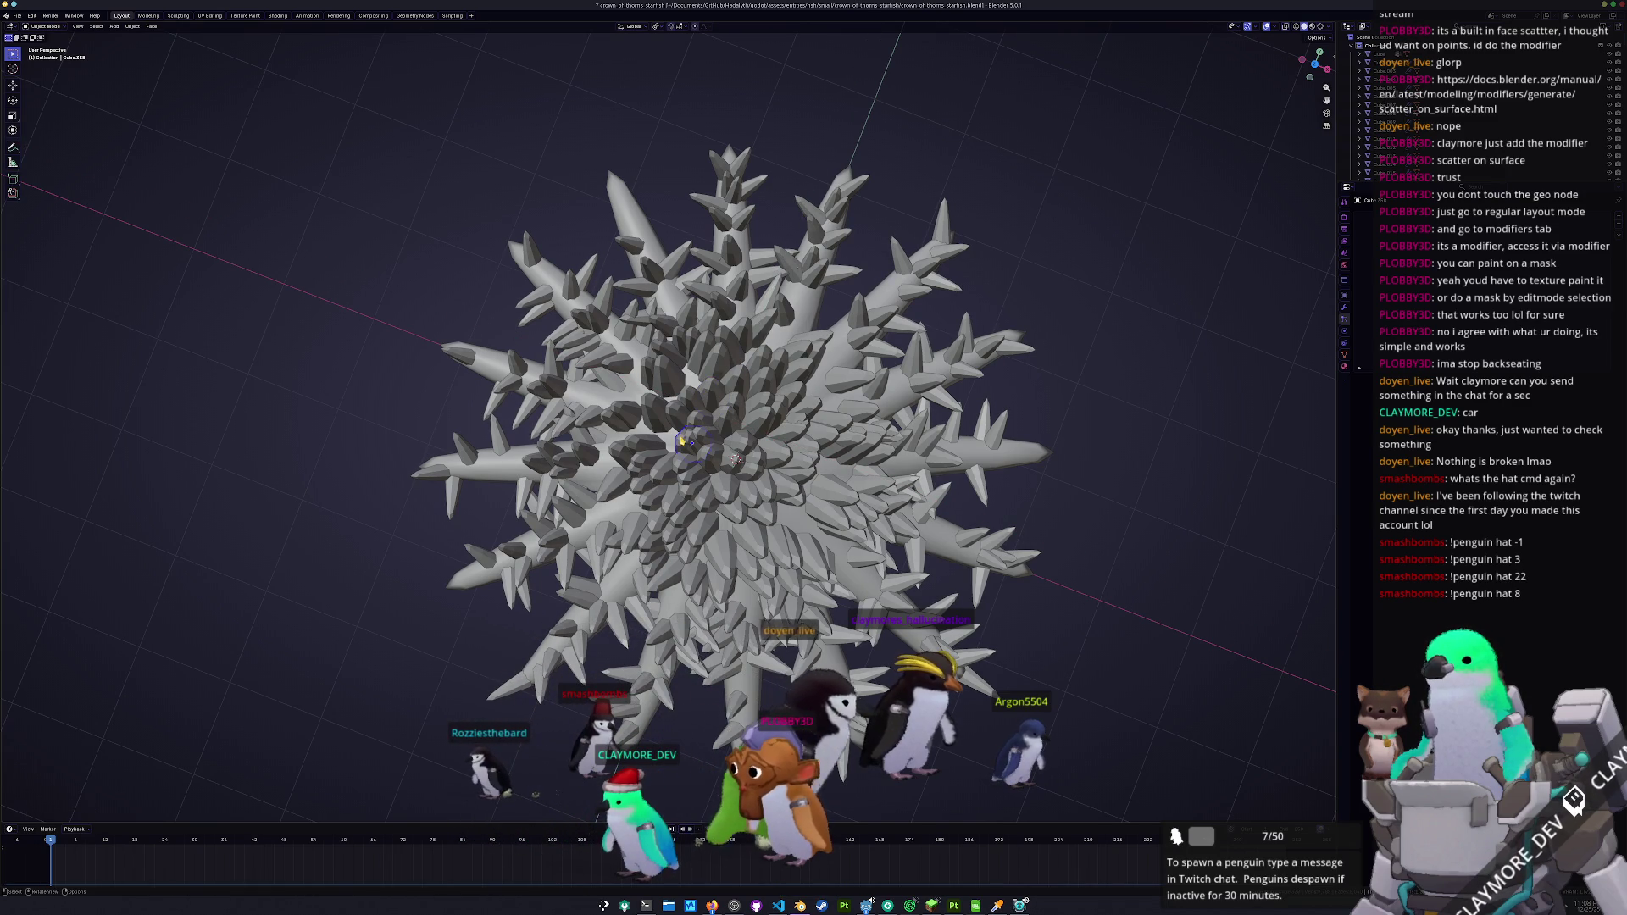
key("g")
key("shift+z")
left_click(661, 434)
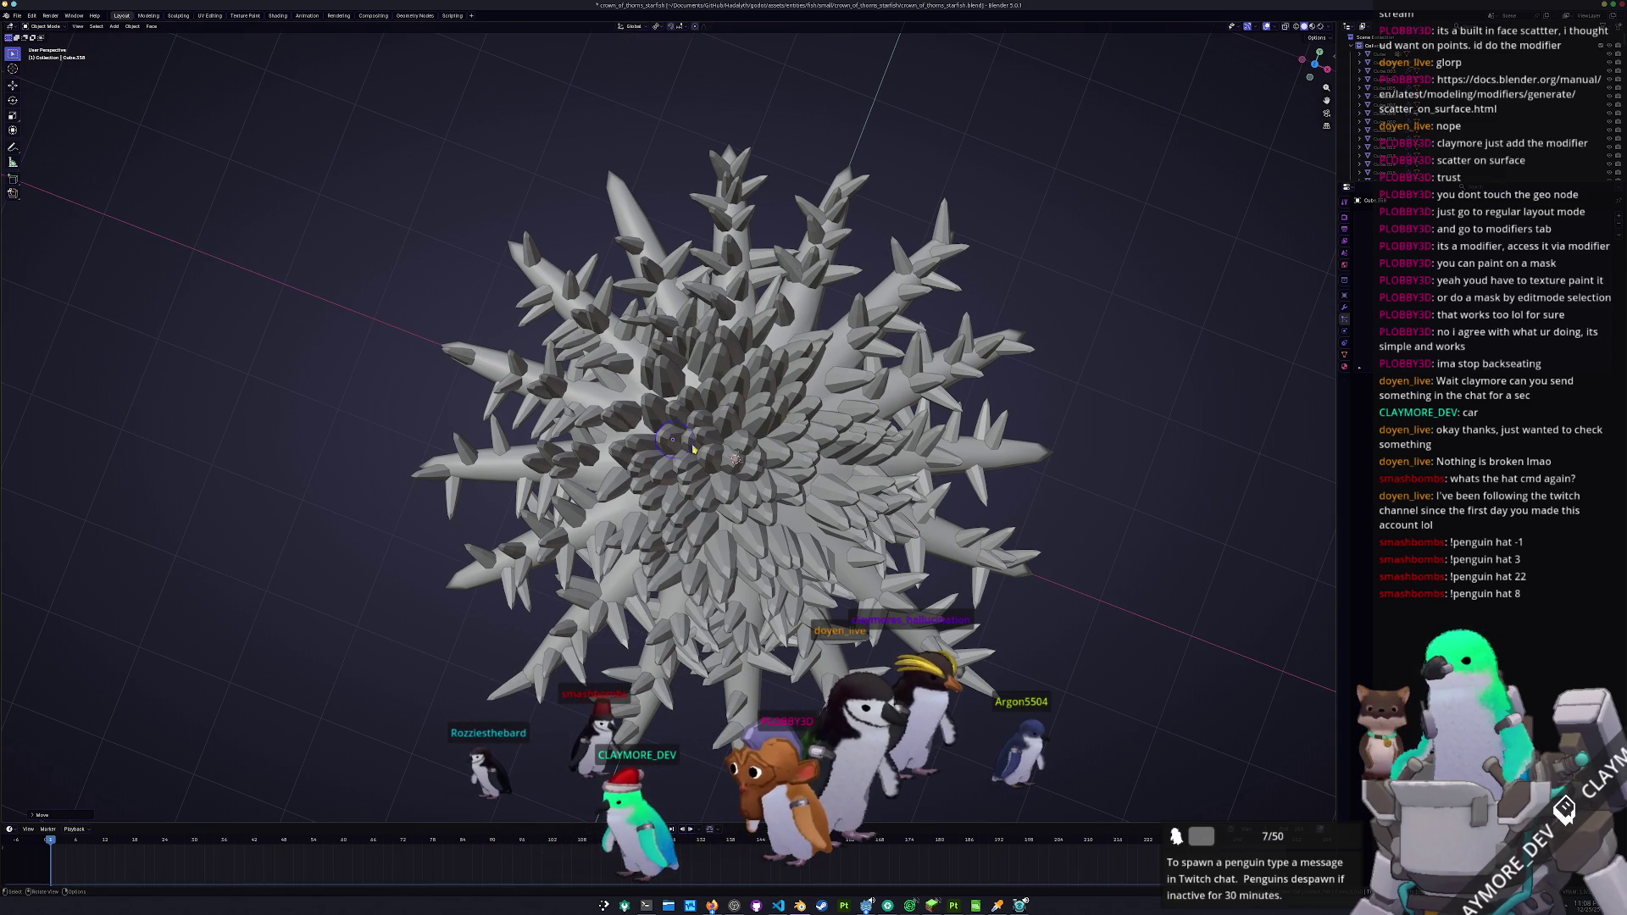
mouse_move(779, 443)
left_mouse_down()
mouse_move(730, 549)
mouse_move(657, 566)
mouse_move(678, 509)
left_mouse_up()
left_click(711, 582)
key("shift+d")
key("z")
- Finish moving a spike along Y, then rotate it and a second spike
key("y")
left_click(650, 570)
key("r")
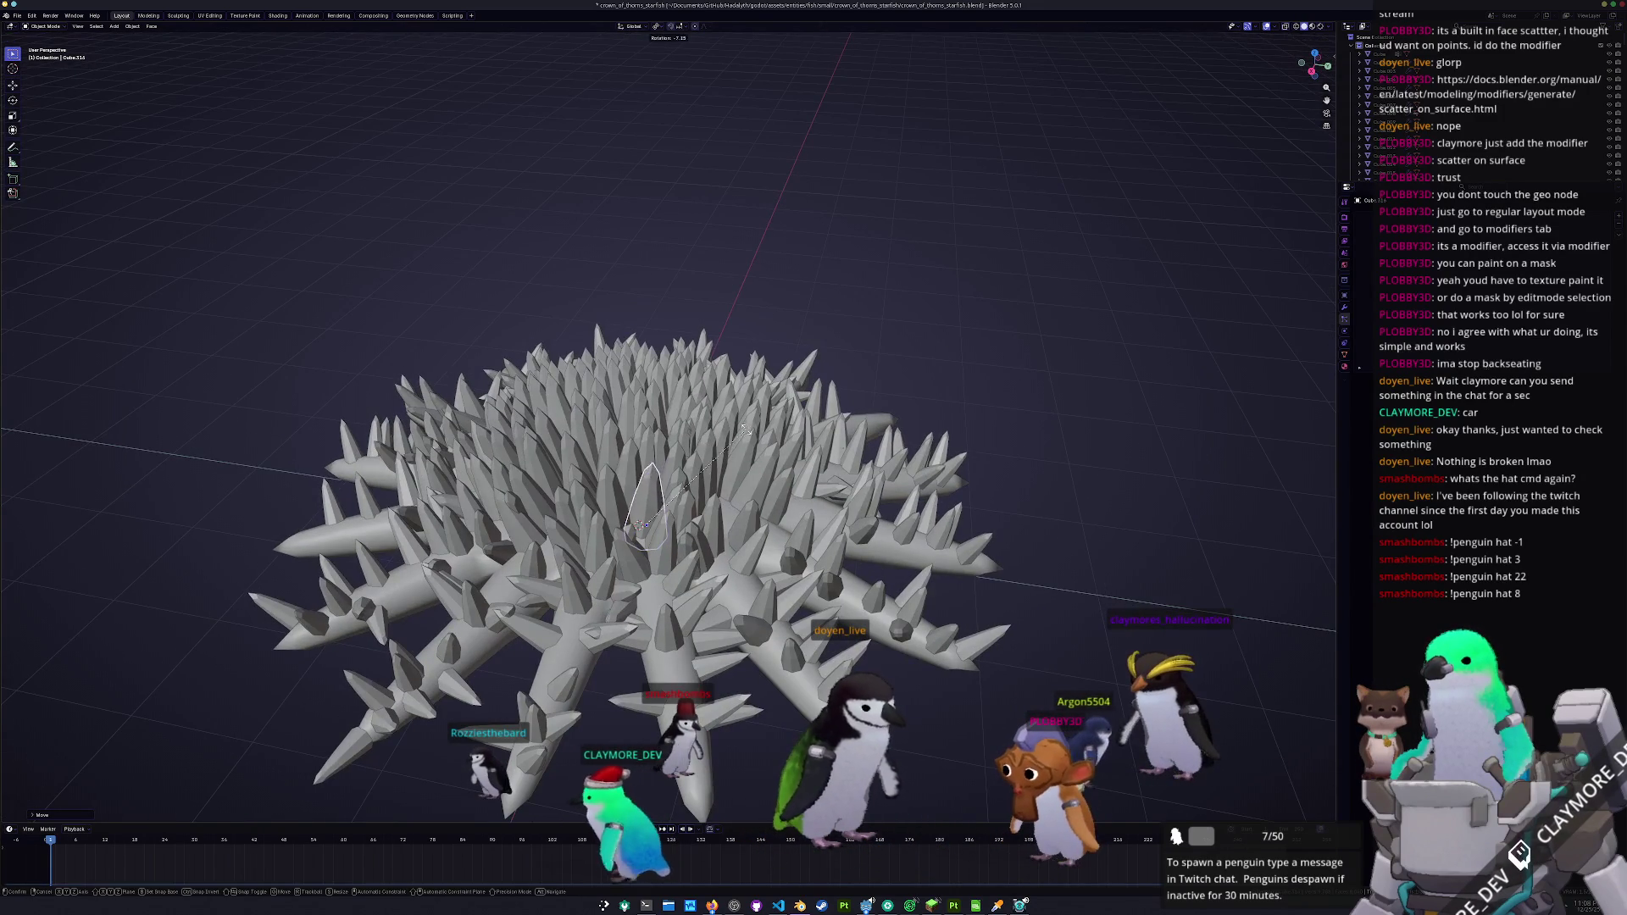
mouse_move(734, 420)
left_mouse_down()
mouse_move(700, 366)
mouse_move(611, 514)
mouse_move(746, 487)
left_mouse_up()
left_click(700, 378)
left_click(746, 487)
key("r")
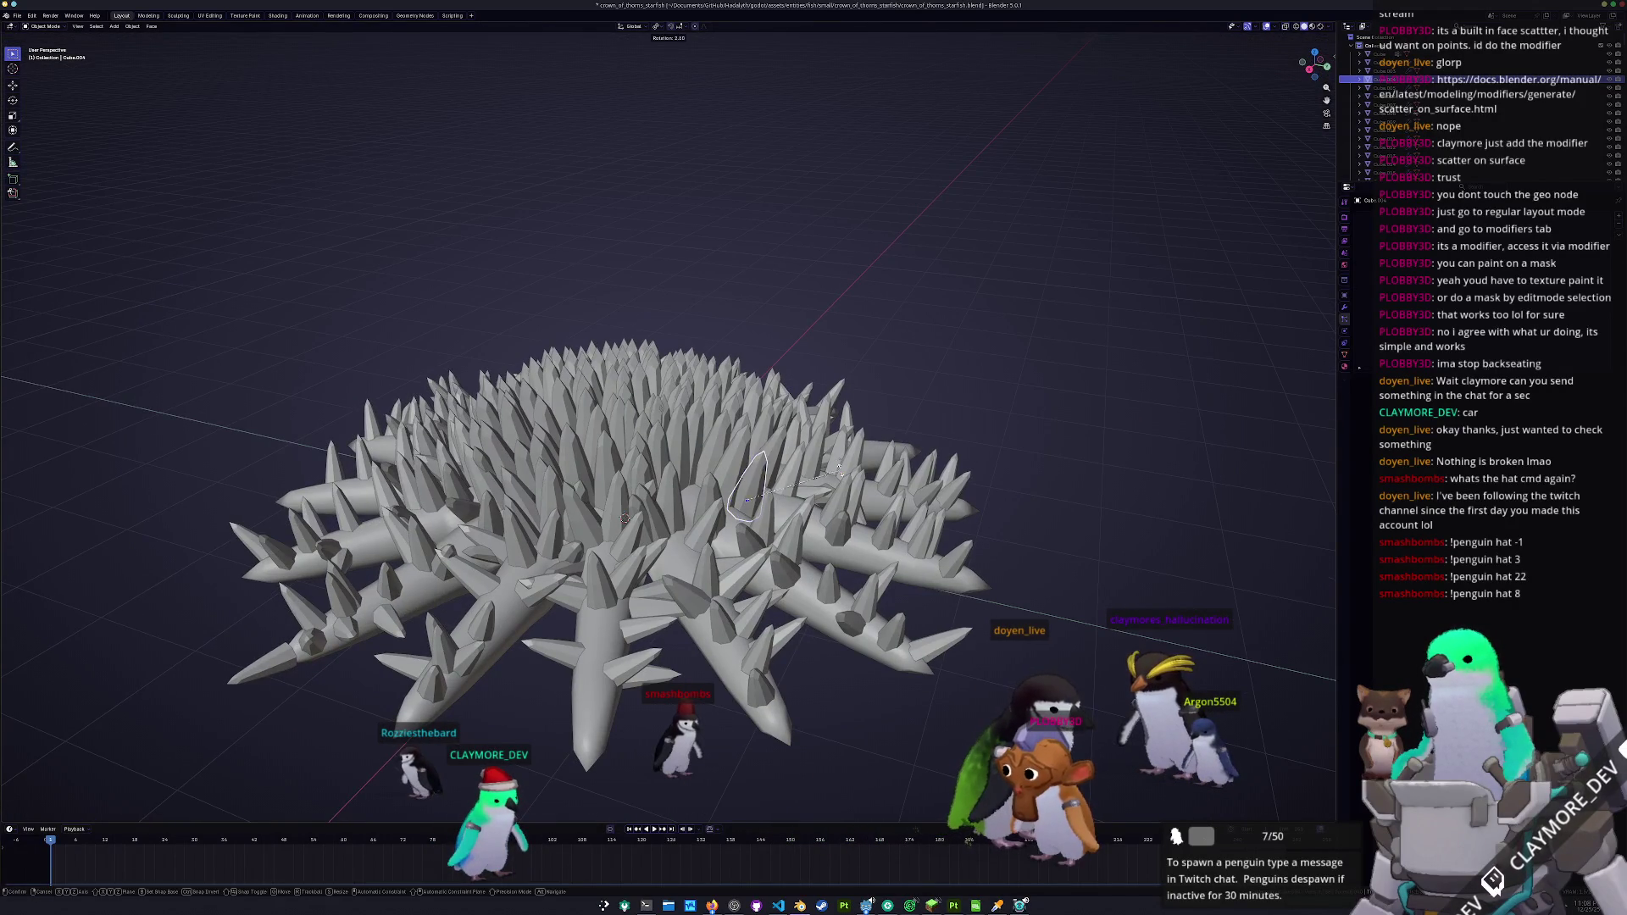
left_click(836, 464)
mouse_move(836, 464)
left_mouse_down()
mouse_move(823, 505)
mouse_move(698, 518)
mouse_move(642, 473)
left_mouse_up()
- Slide another spike with height locked, then switch to top orthographic view
left_click(677, 492)
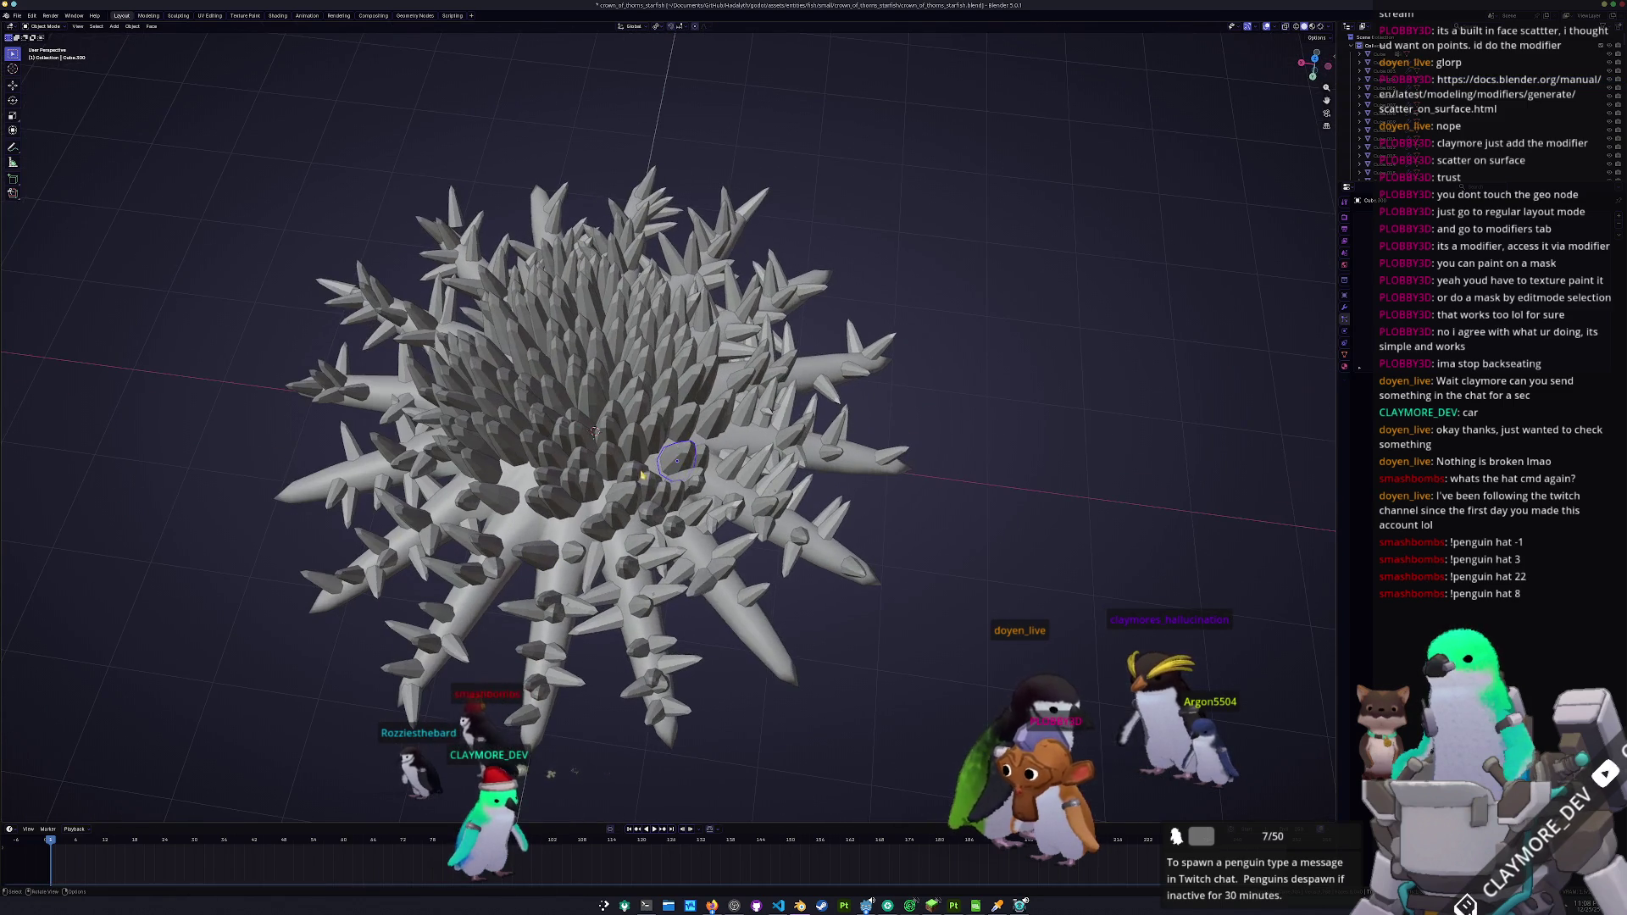
key("shift+z")
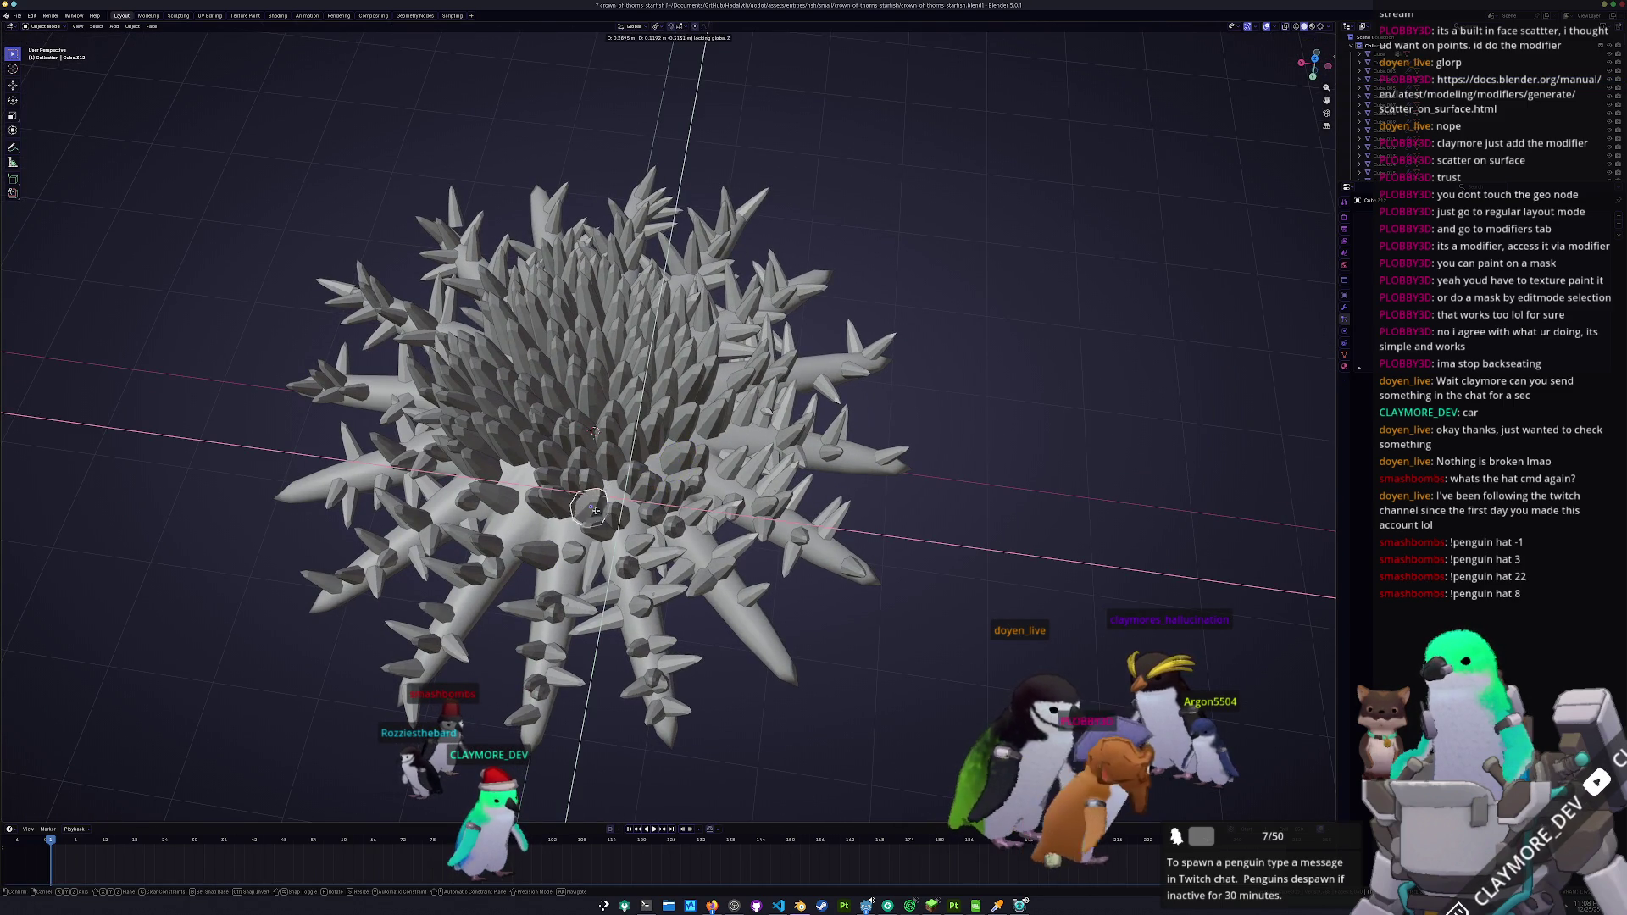
left_click(575, 530)
key("g")
key("shift+z")
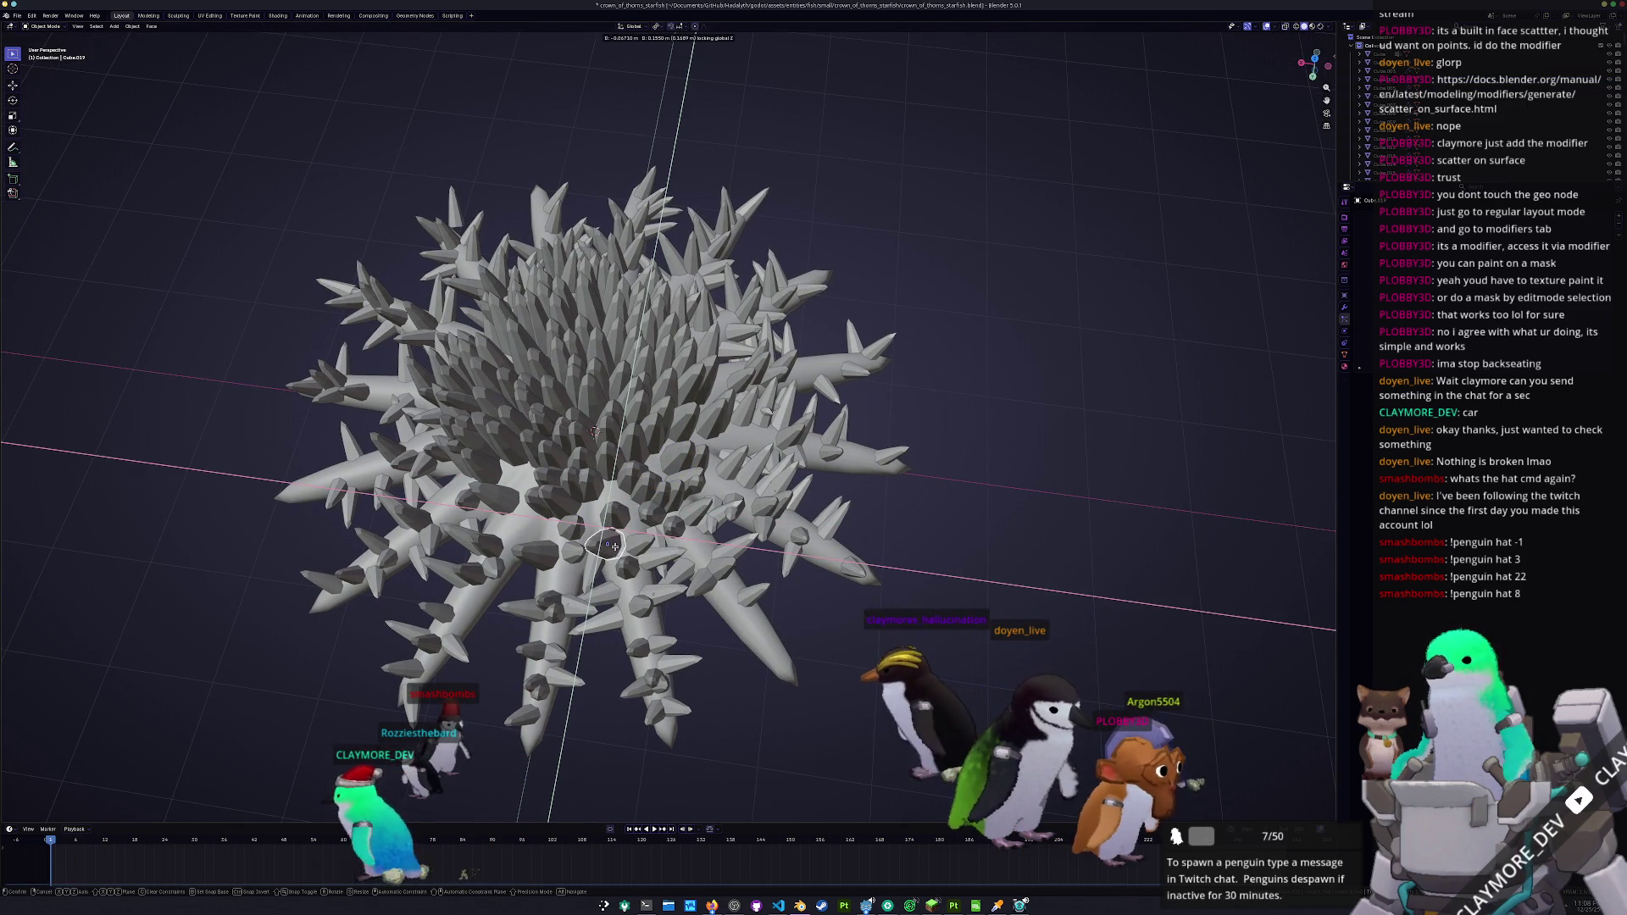
left_click(614, 539)
mouse_move(614, 538)
left_mouse_down()
mouse_move(612, 459)
mouse_move(662, 426)
left_mouse_up()
mouse_move(555, 492)
left_mouse_down()
mouse_move(722, 354)
mouse_move(758, 449)
left_mouse_up()
key("KP_5")
key("KP_7")
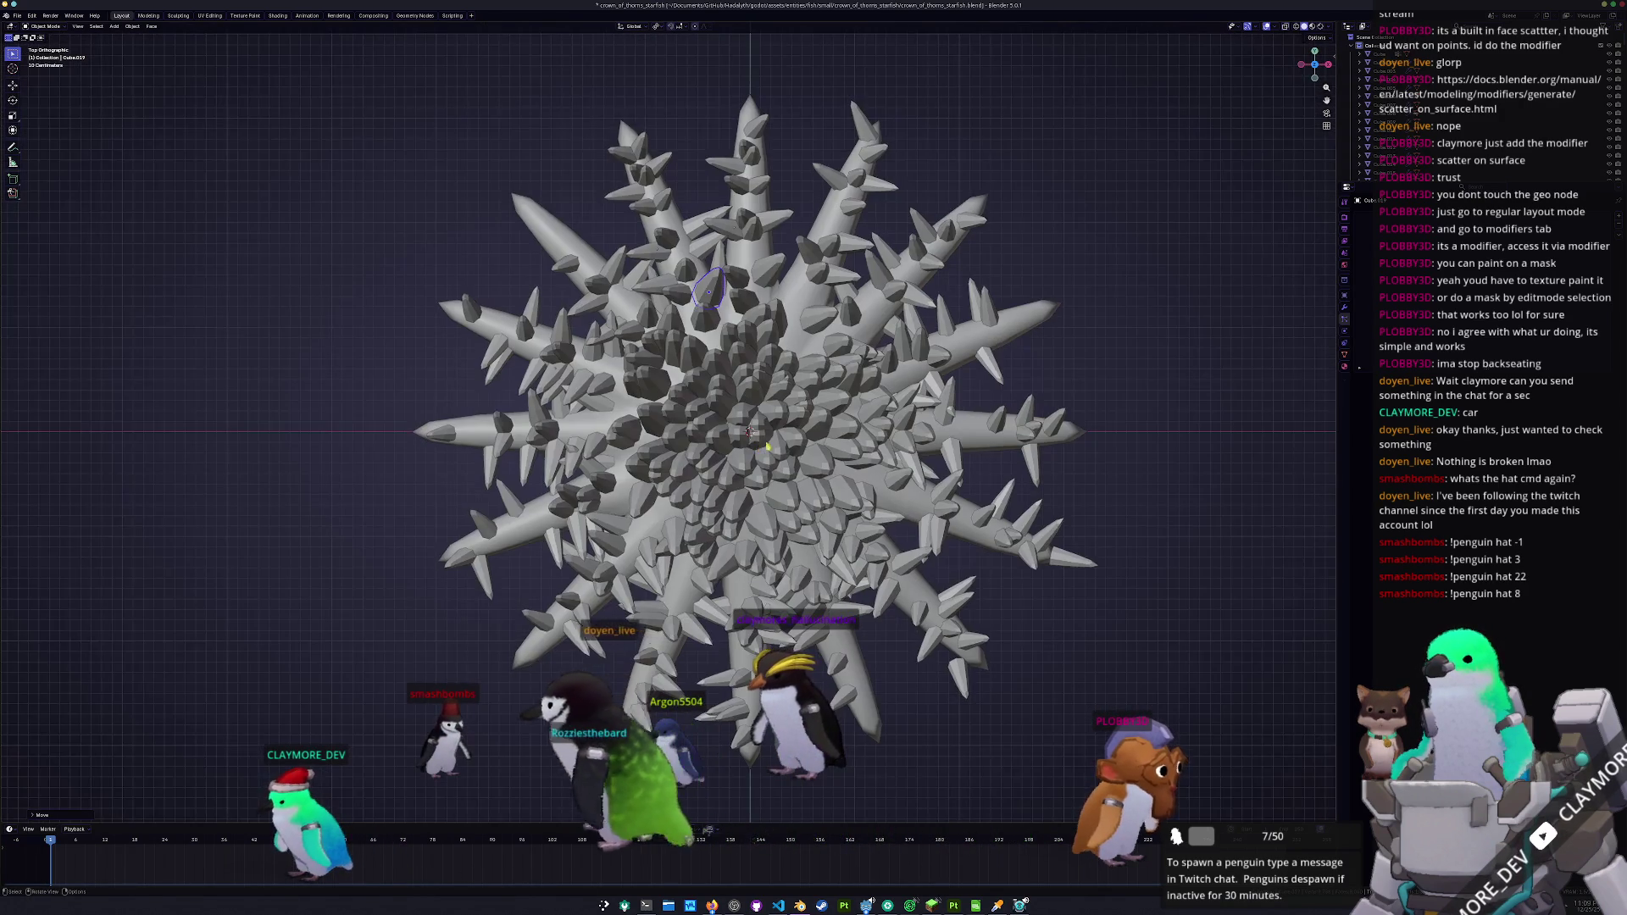
- Hide the body, circle-select the centre spikes, invert, and shrink the outer spikes
scroll(746, 398, "down", 3)
left_click(742, 347)
key("h")
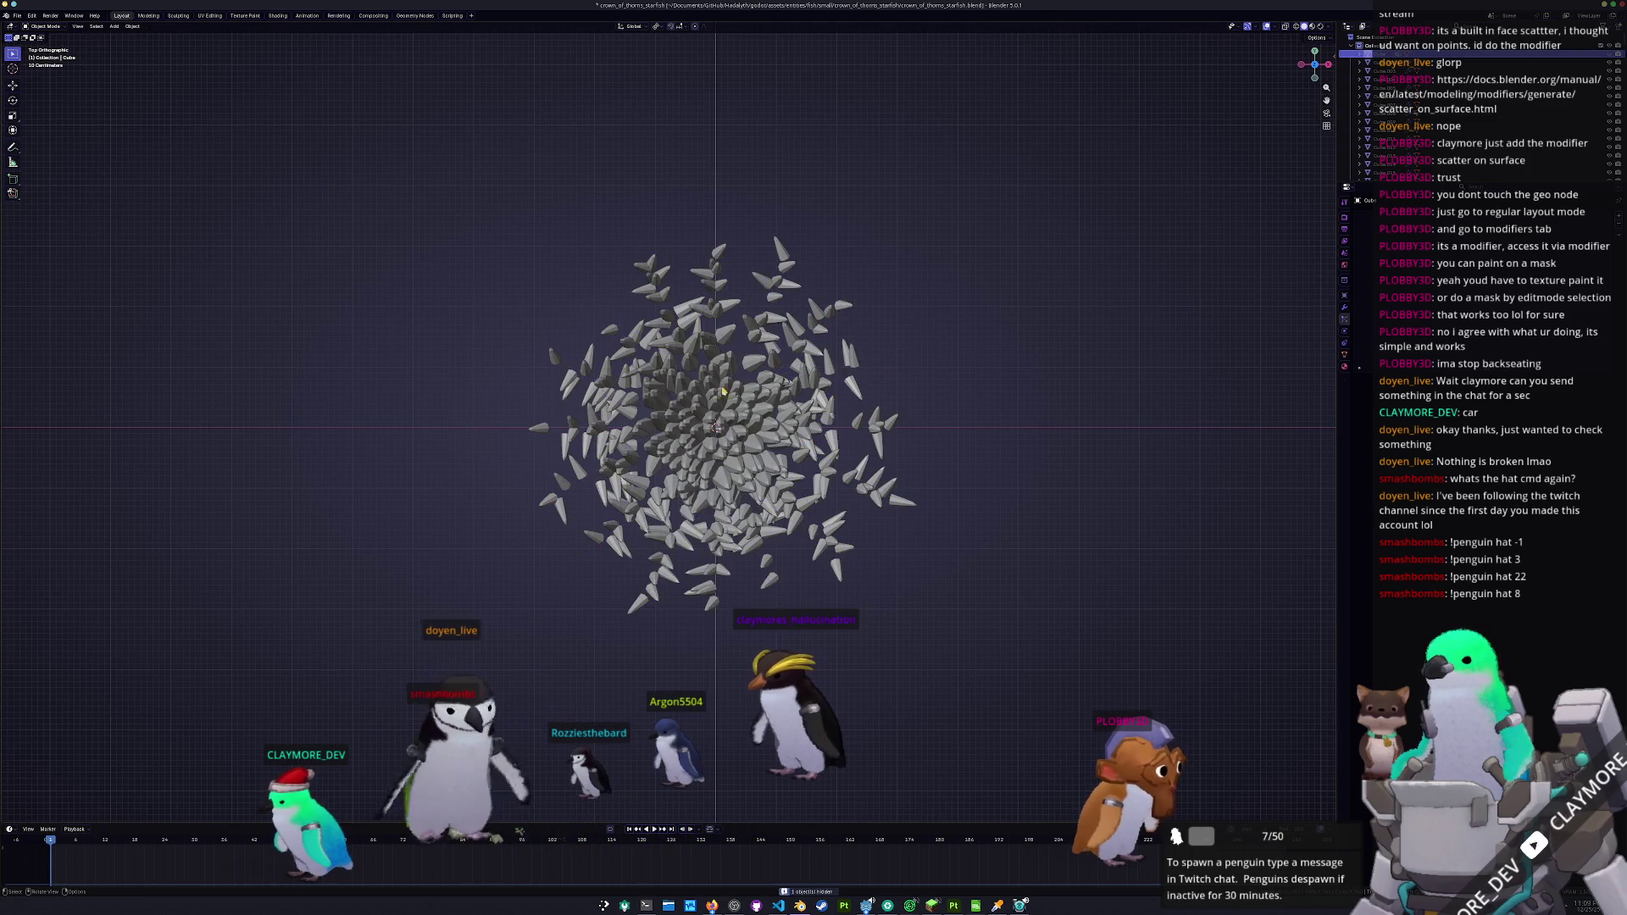
key("c")
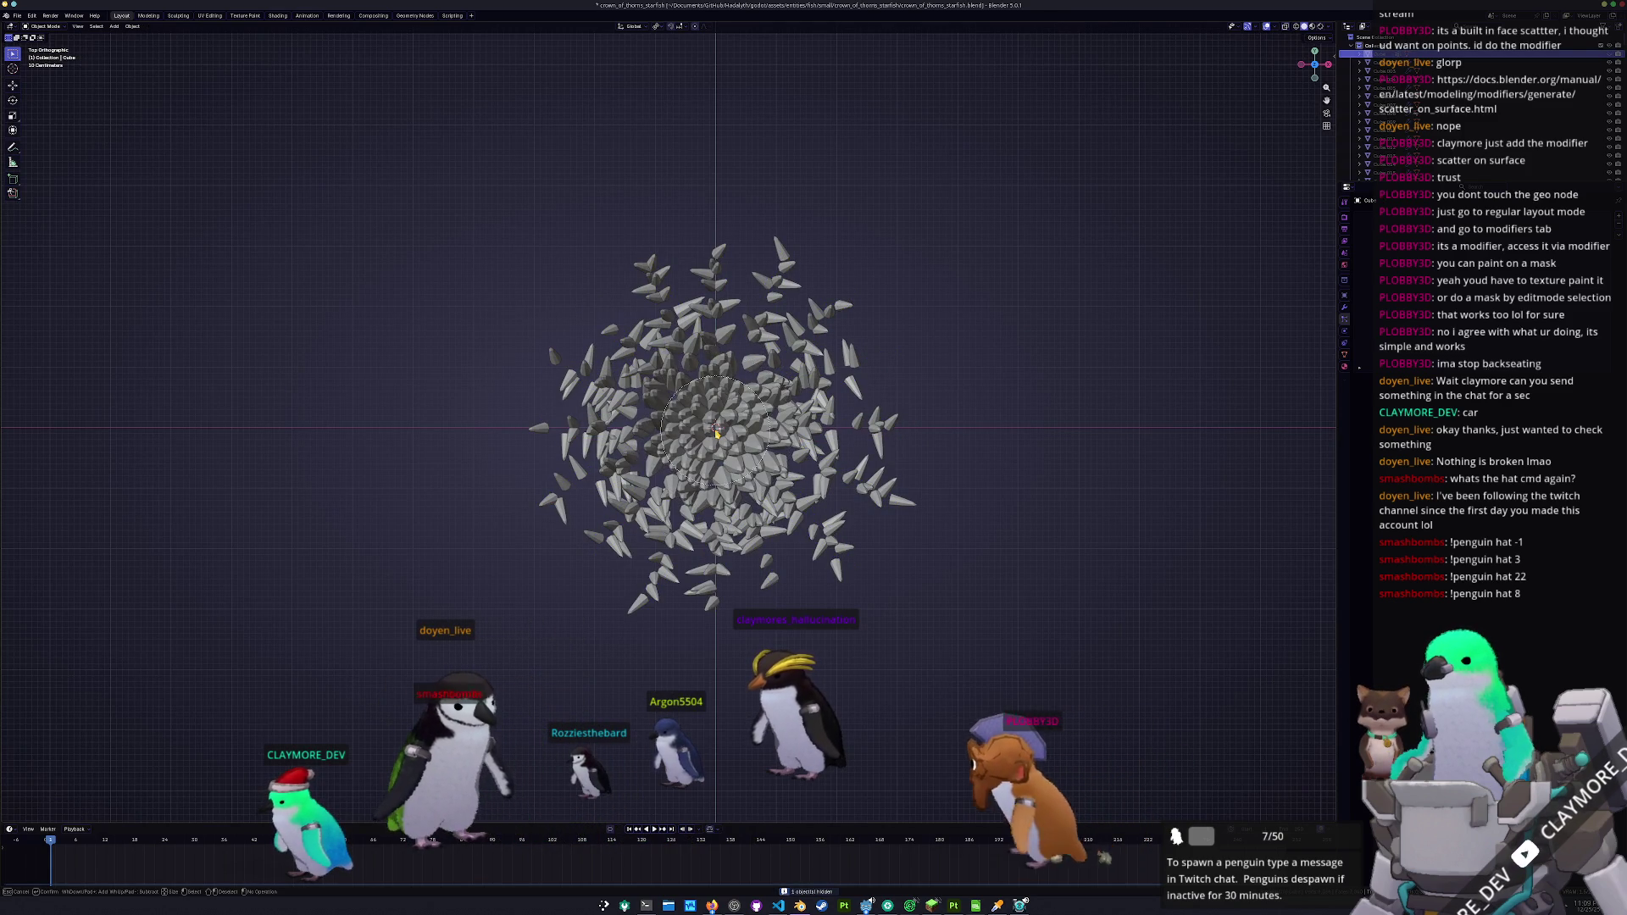
left_click(715, 432)
right_click(1134, 434)
key("ctrl+i")
key("s")
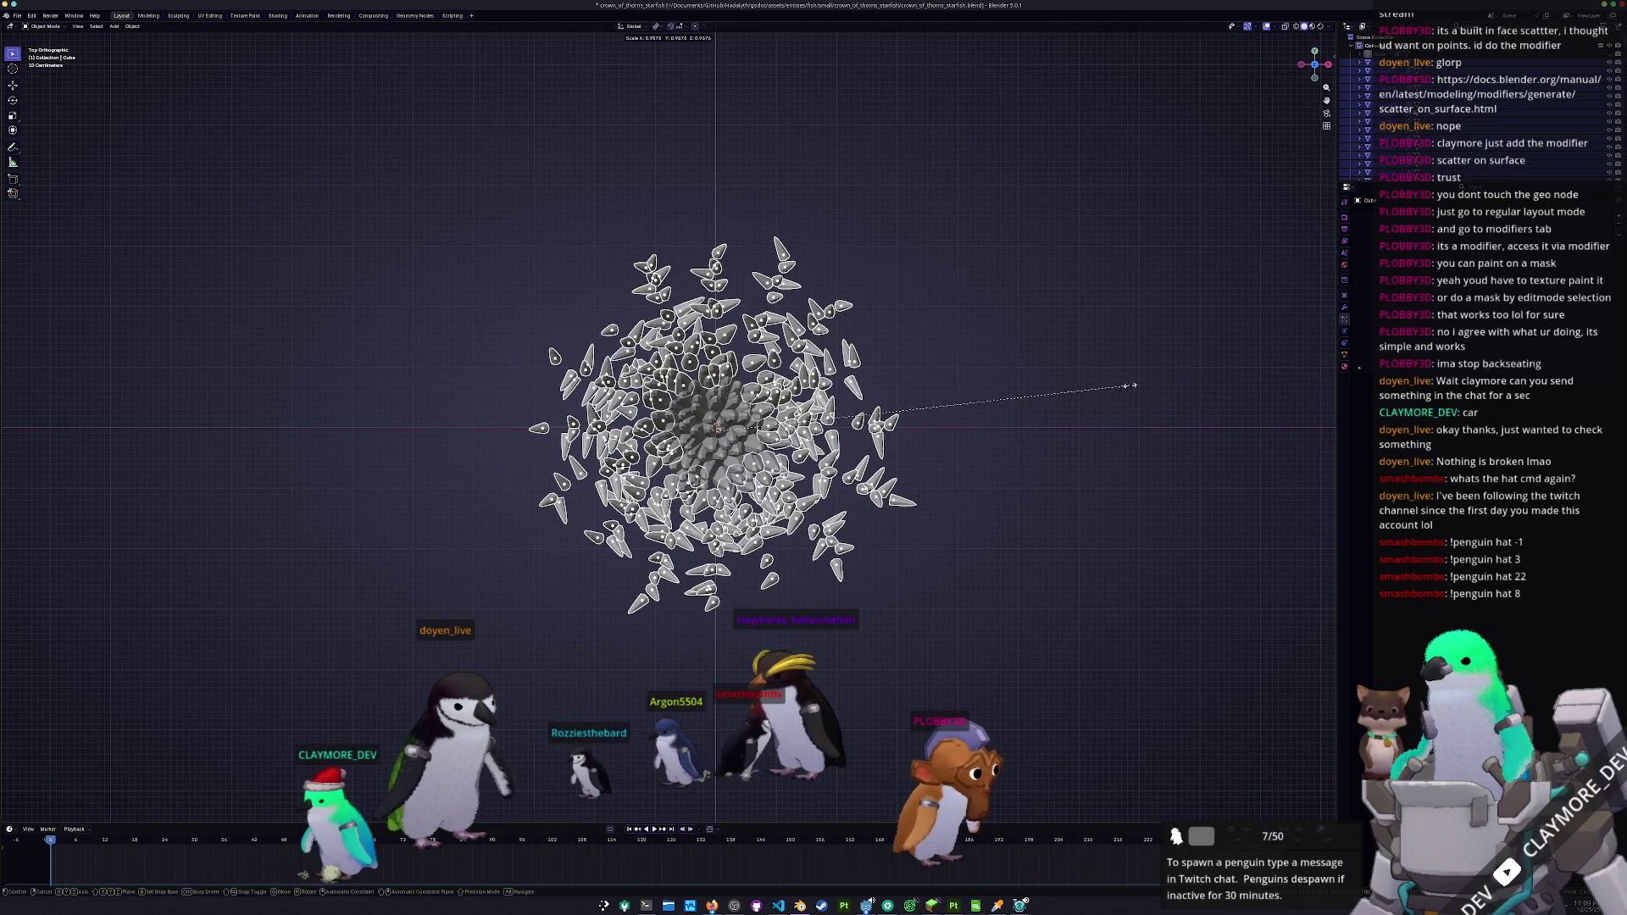
left_click(1064, 394)
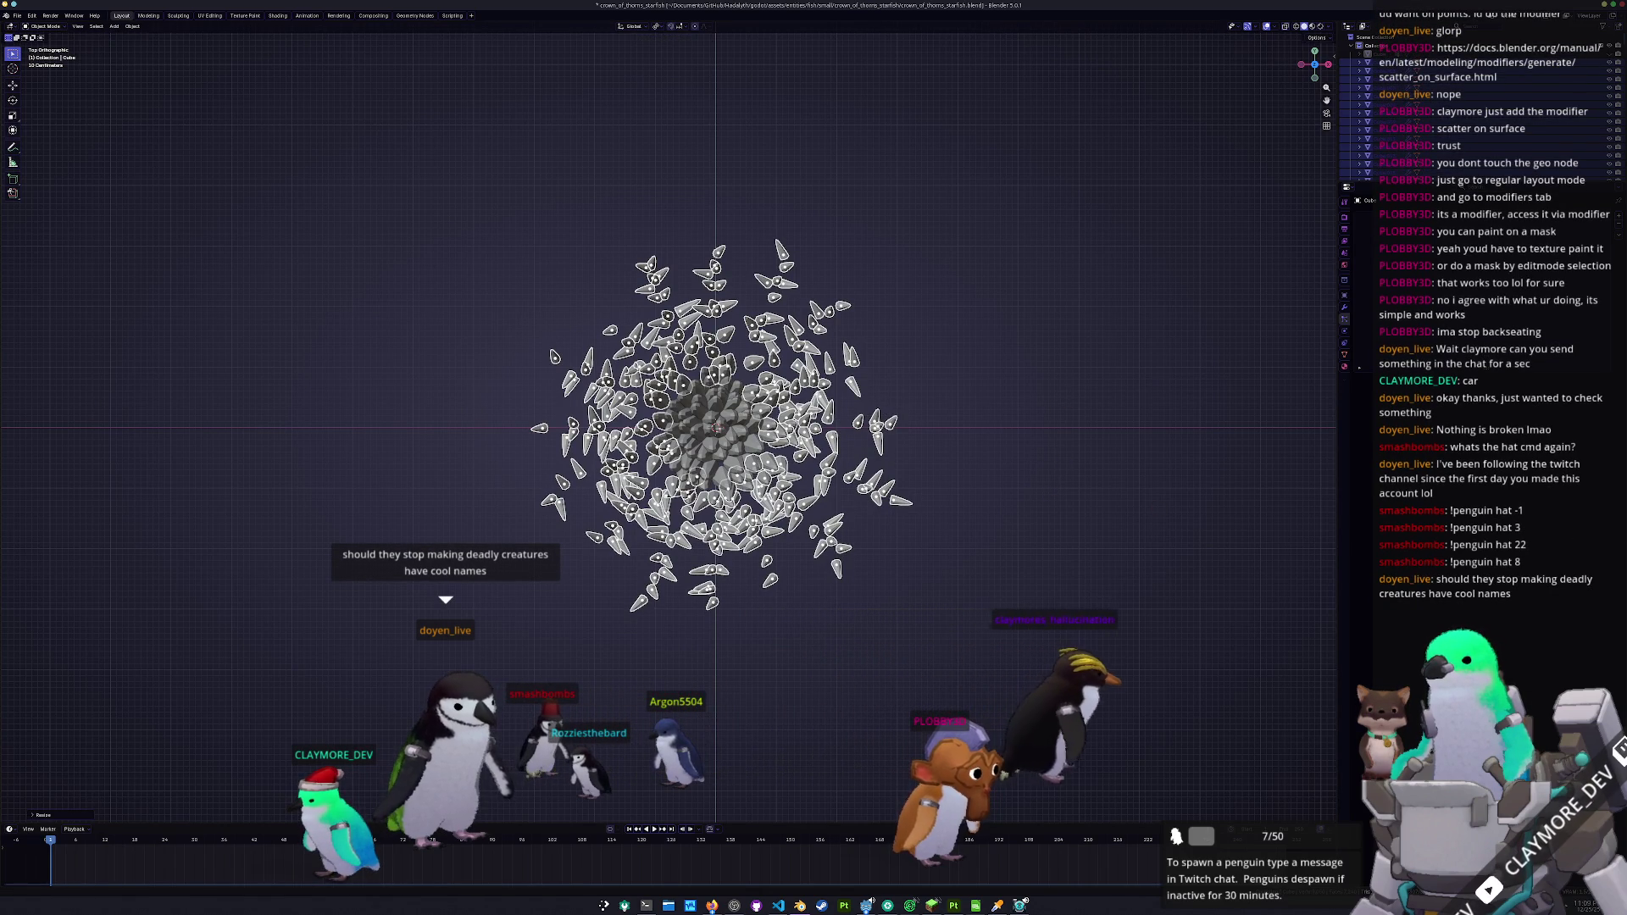
- Unhide the long arms and slide one body spike with its height locked
scroll(1001, 490, "up", 2)
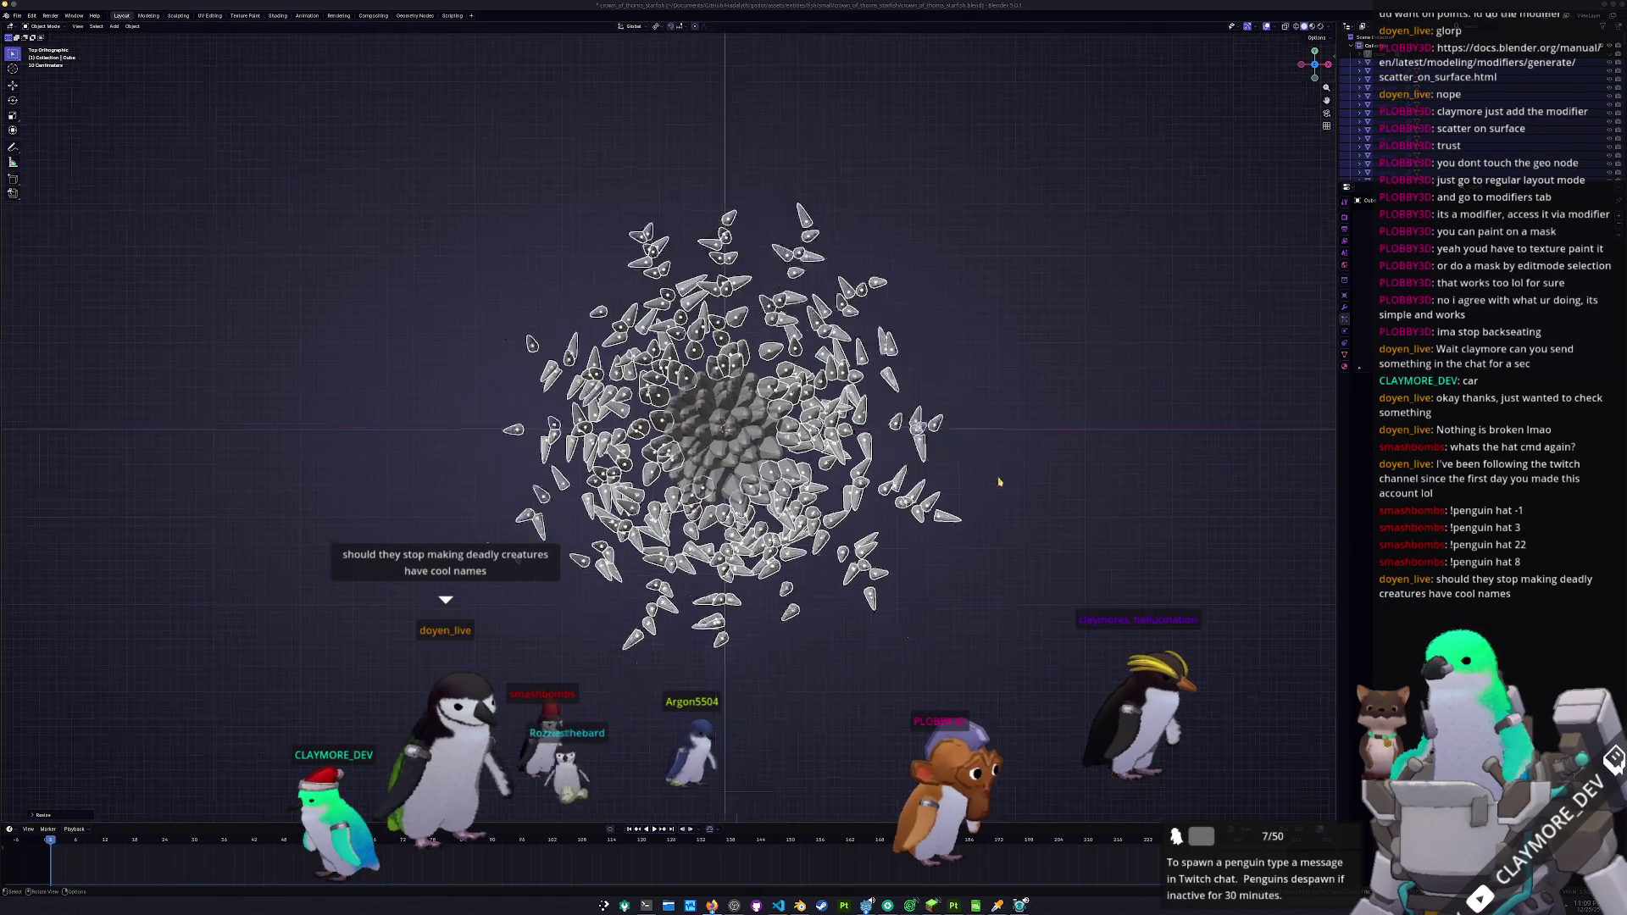
left_click(1608, 53)
left_click_drag(1109, 486, 960, 487)
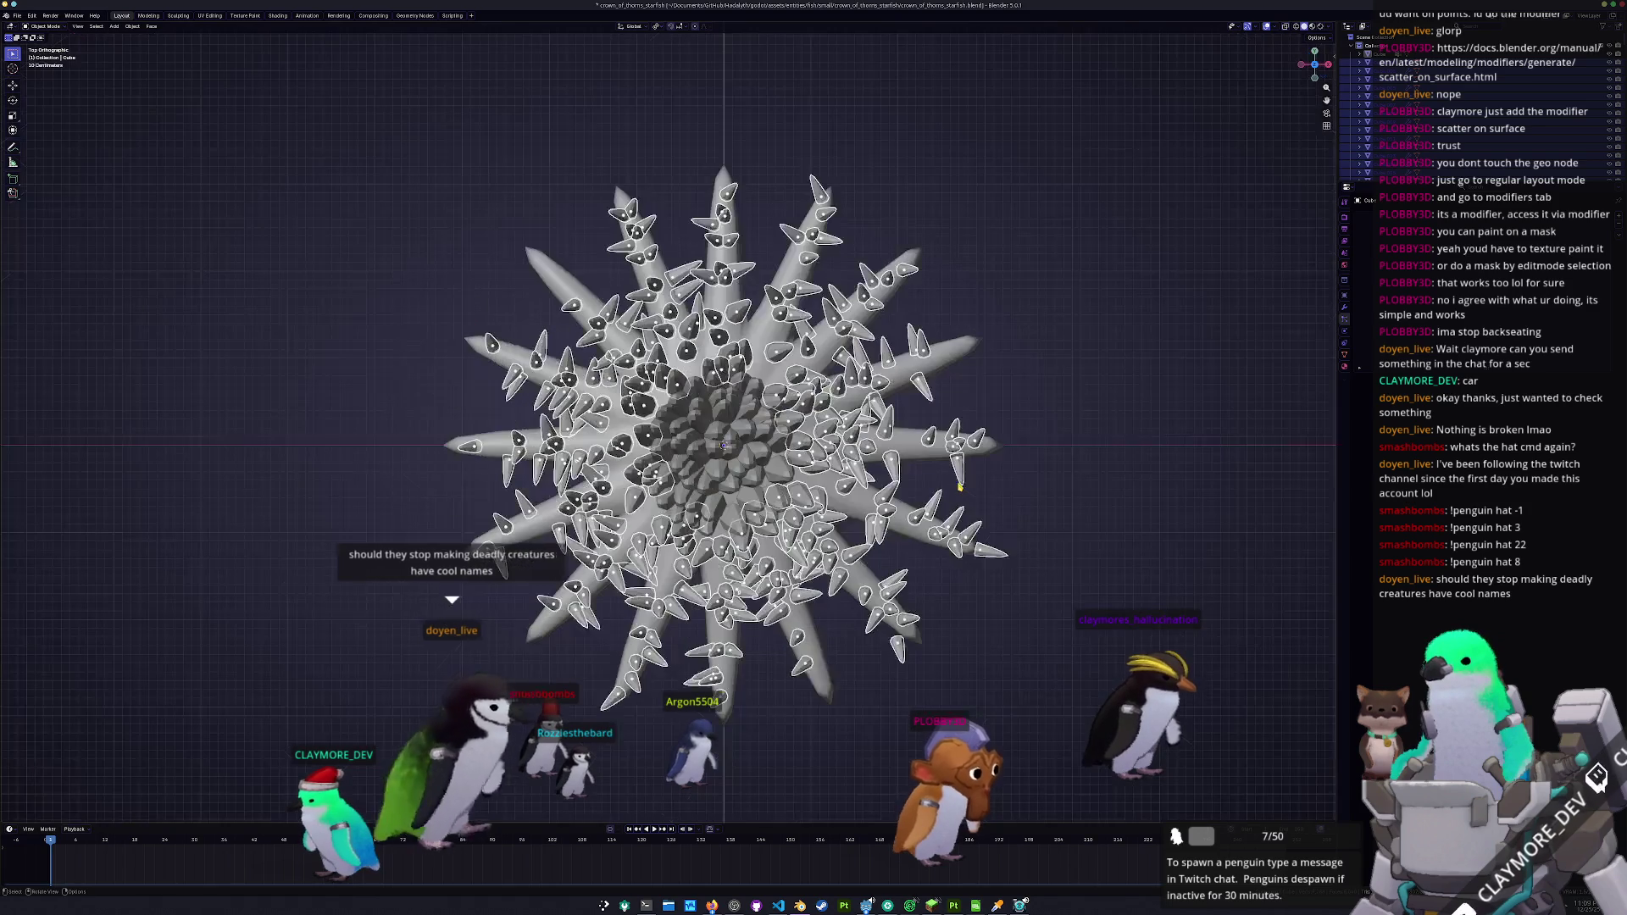
scroll(726, 472, "up", 3)
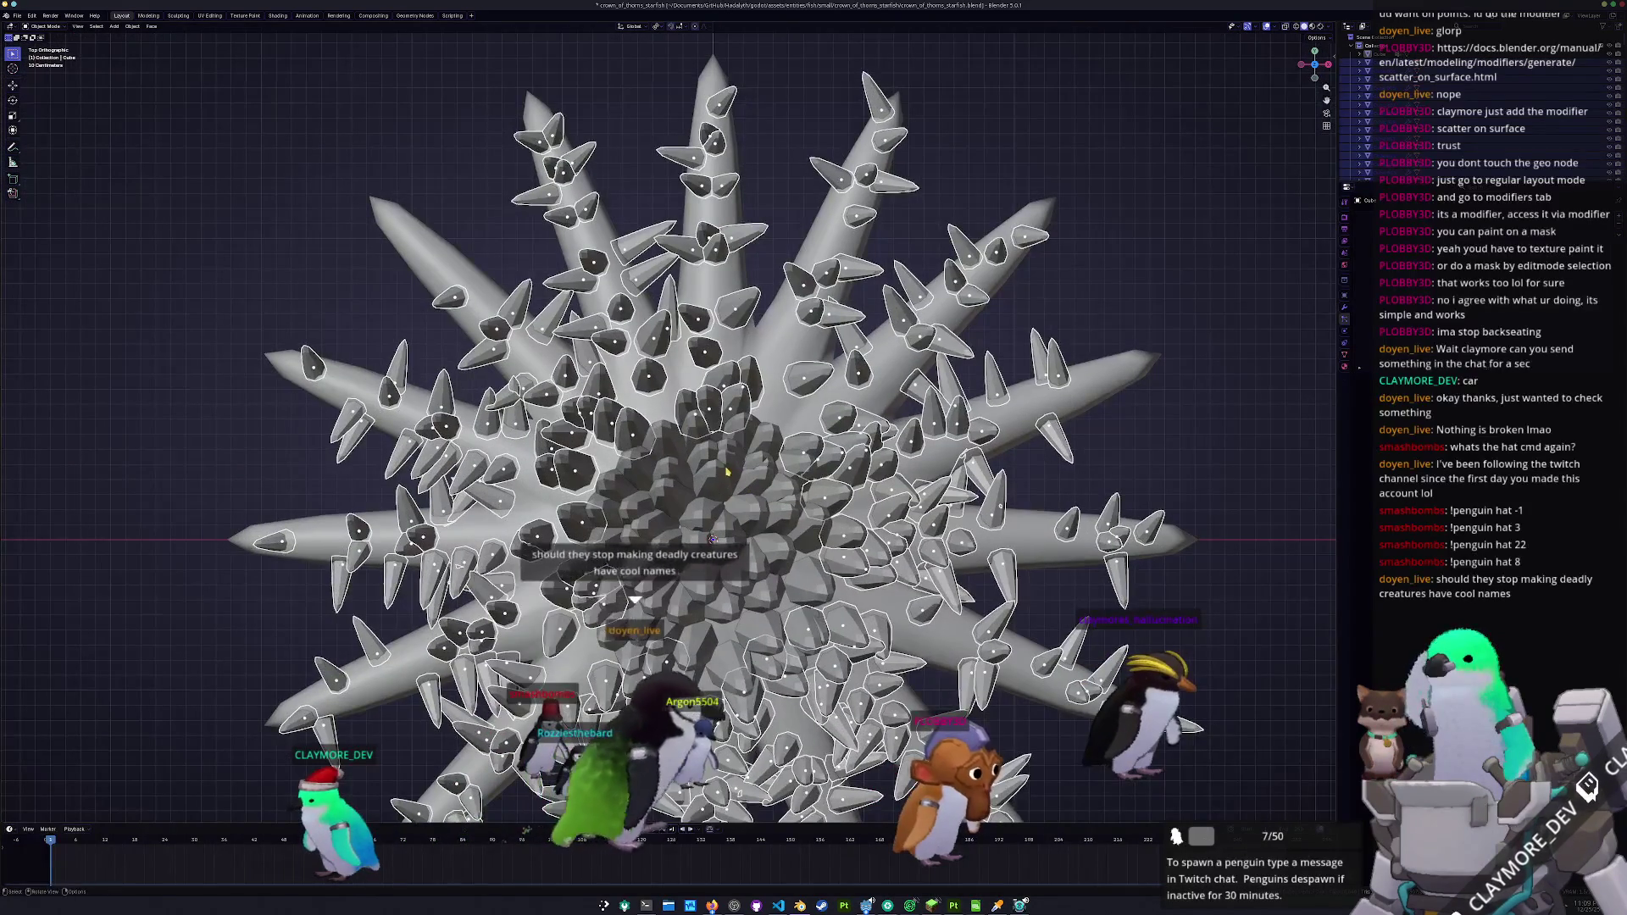
left_click(727, 472)
key("g")
key("shift+z")
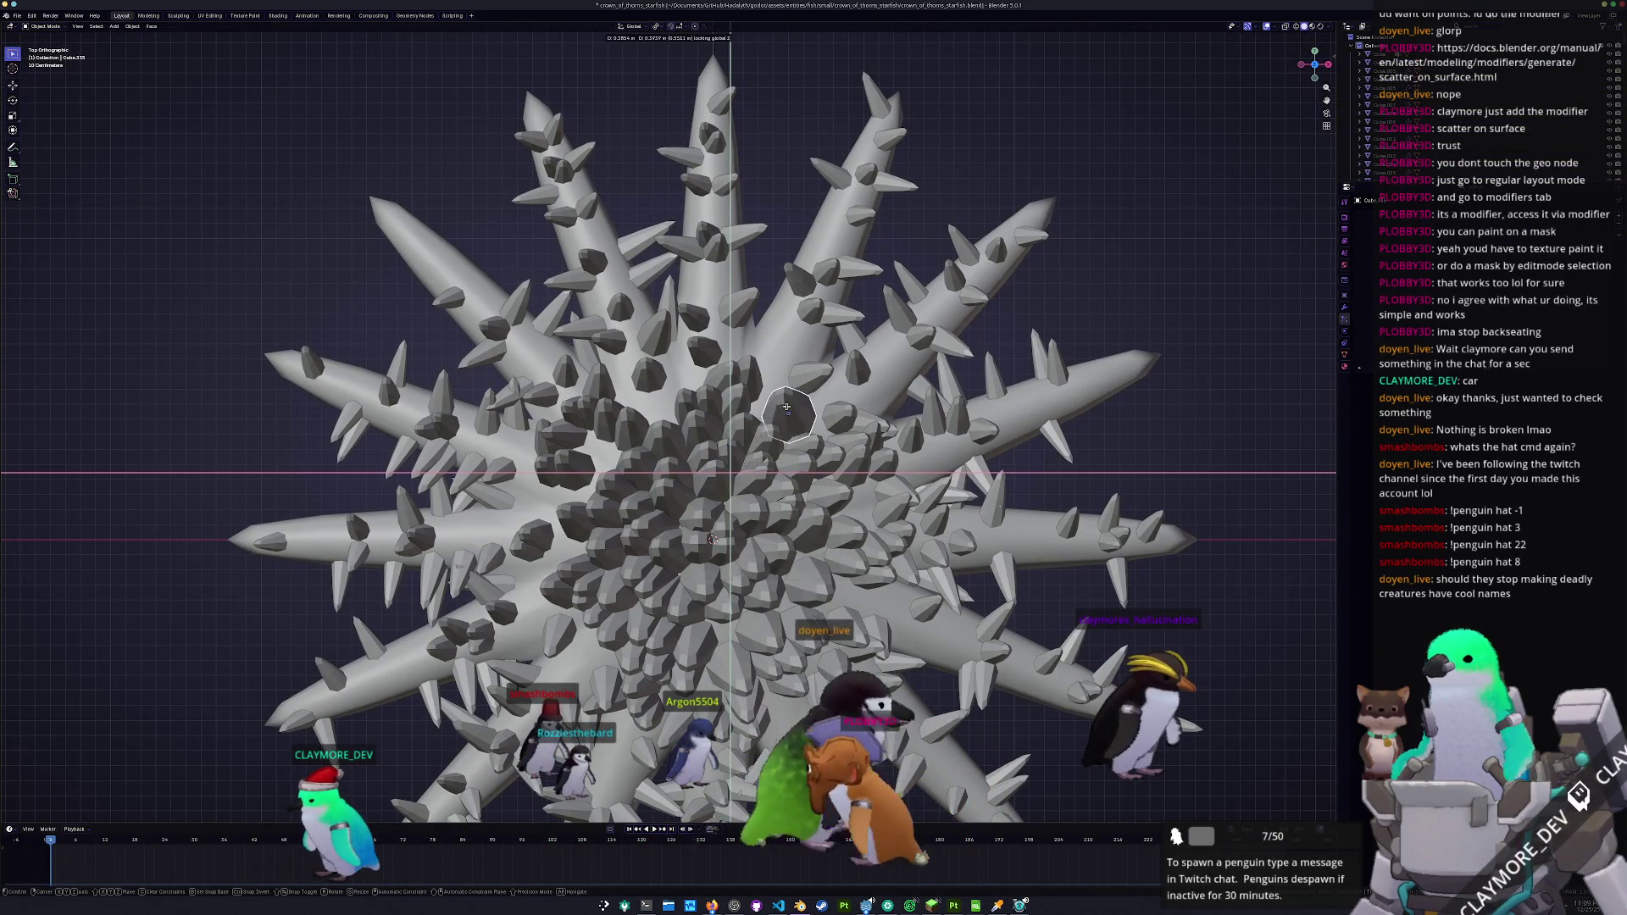
left_click(788, 409)
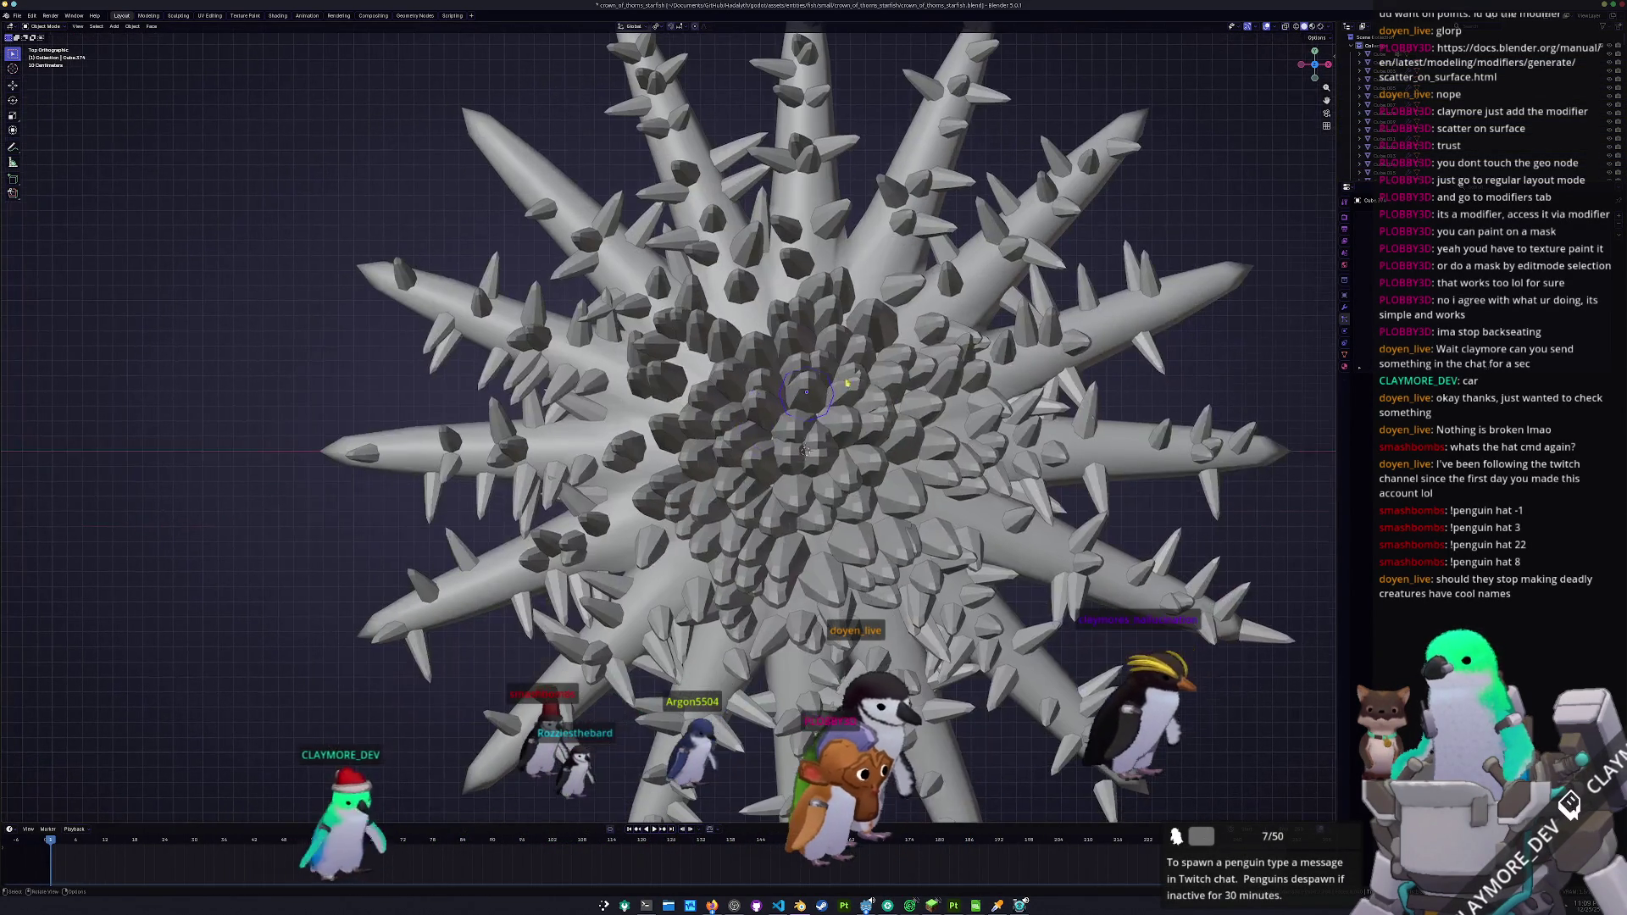
- Shift and shrink a second spike, then move and delete another
left_click_drag(801, 395, 621, 419)
key("s")
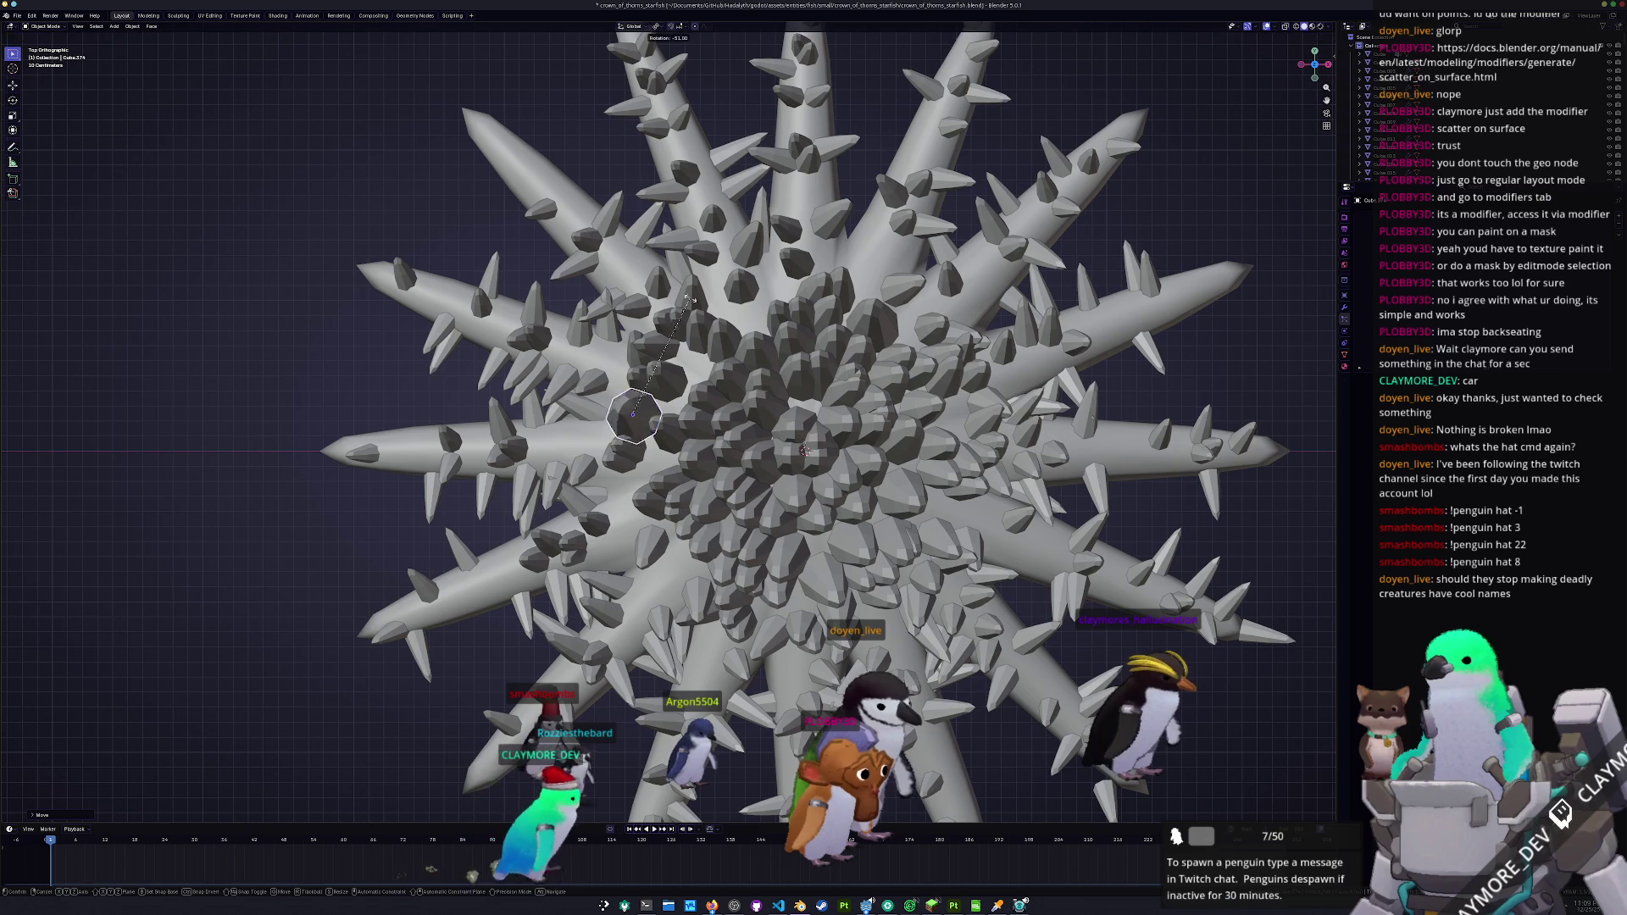
left_click(728, 350)
scroll(794, 464, "up", 2)
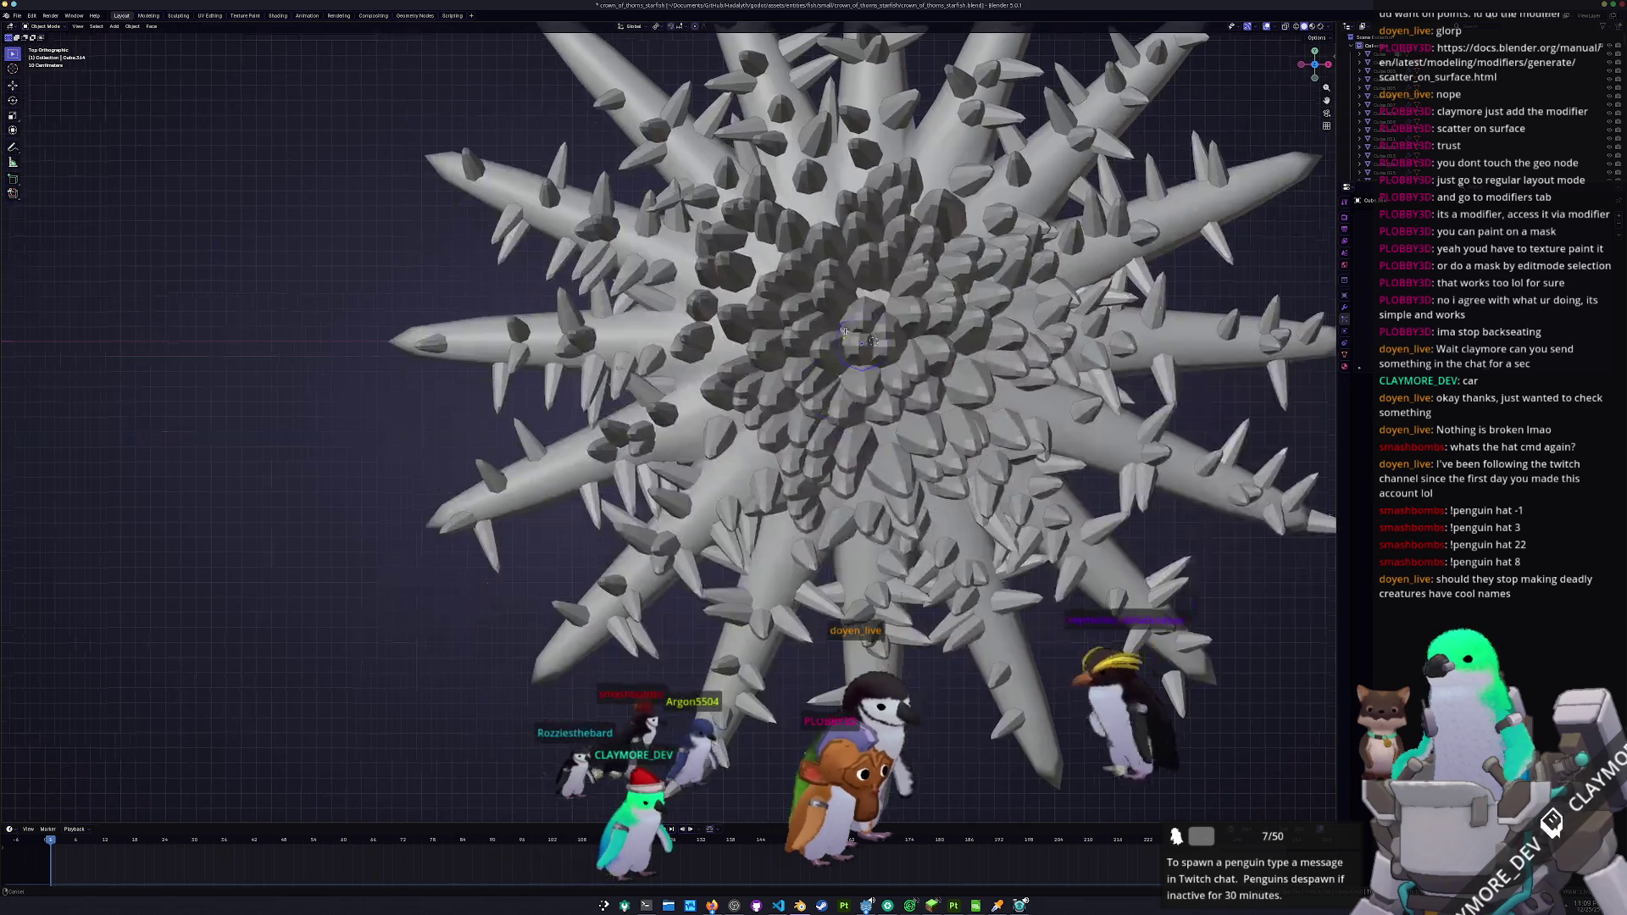
left_click_drag(807, 387, 799, 396)
left_click(732, 477)
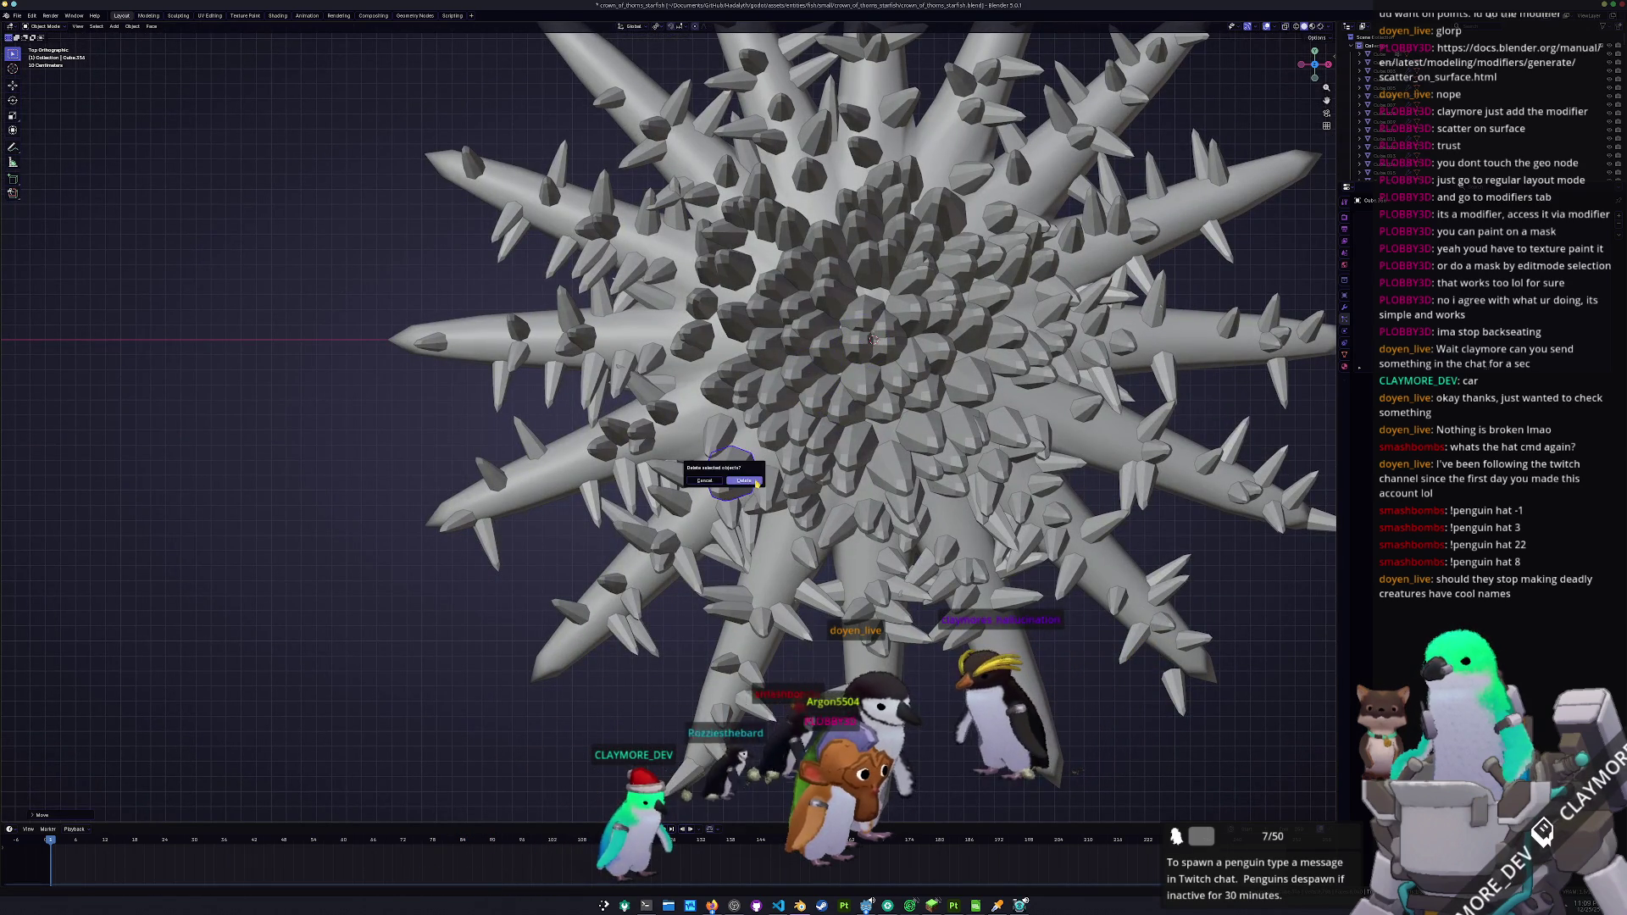
key("Delete")
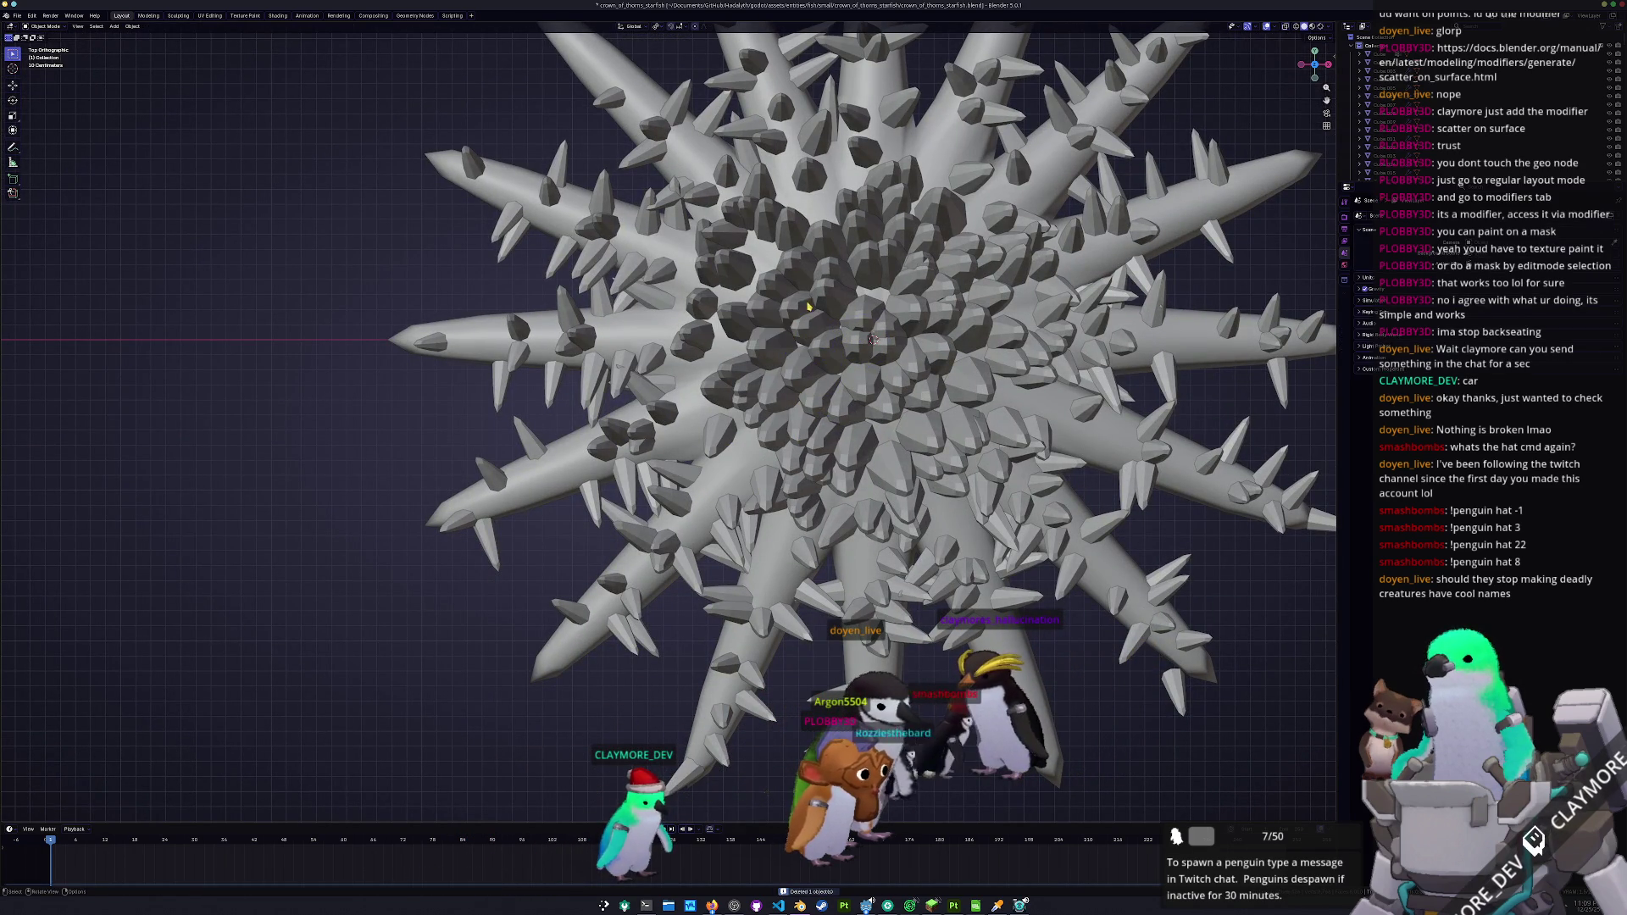
left_click(824, 297)
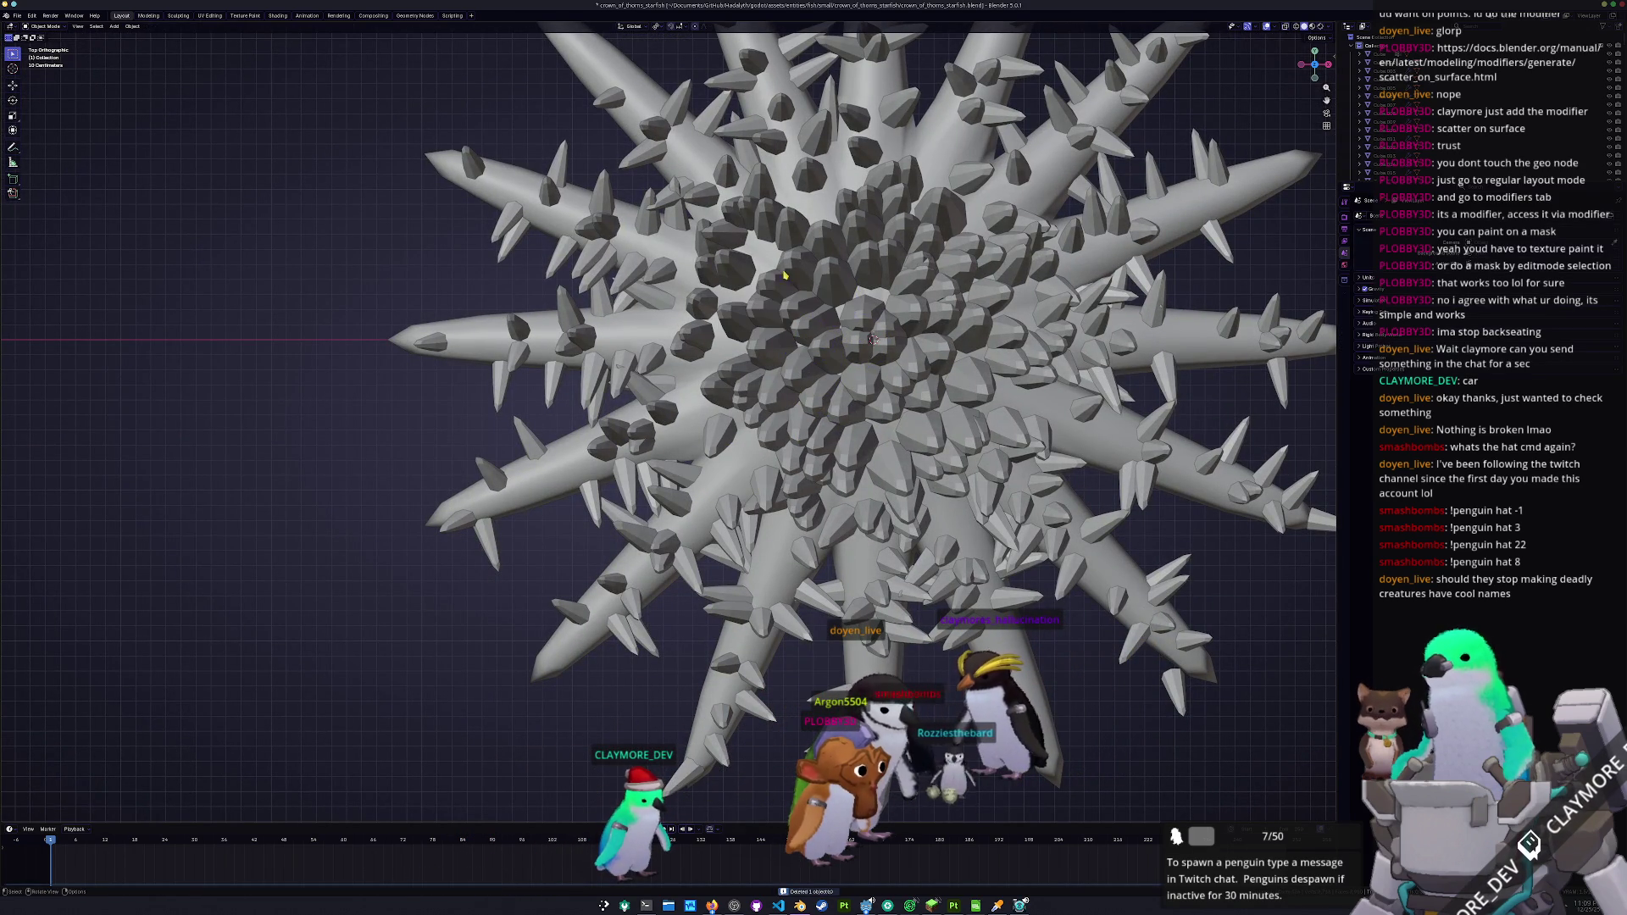
left_click(886, 255)
- Delete several crowded spikes near the centre with X and Delete
left_click(924, 255)
left_click(923, 258)
key("x")
left_click(920, 255)
left_click(934, 362)
key("x")
left_click(934, 362)
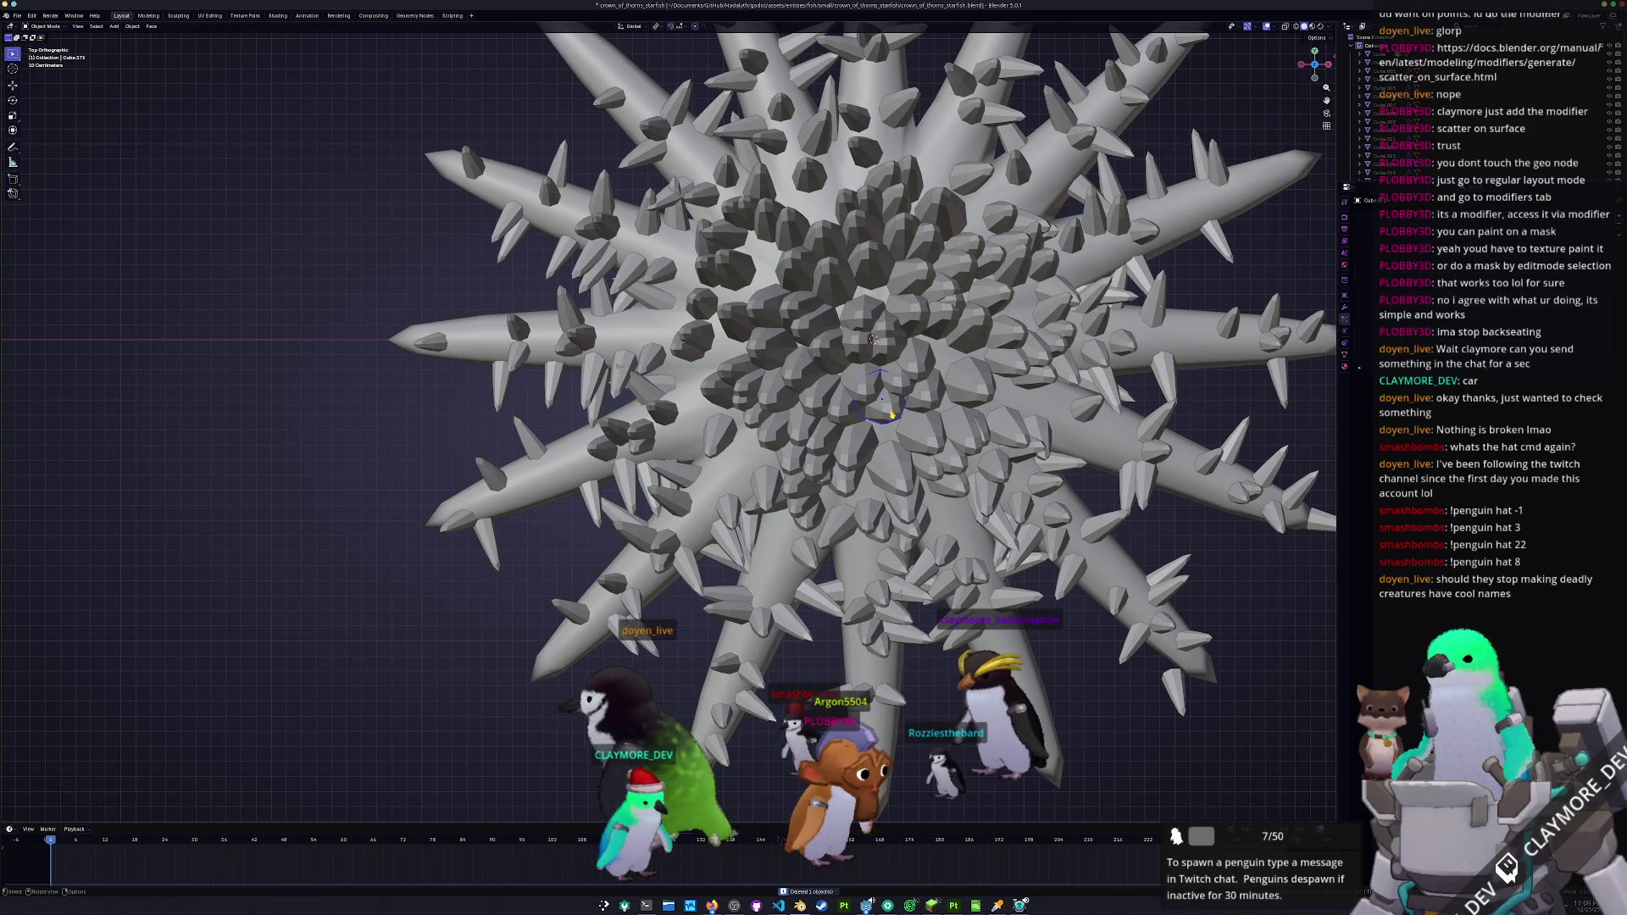
key("Delete")
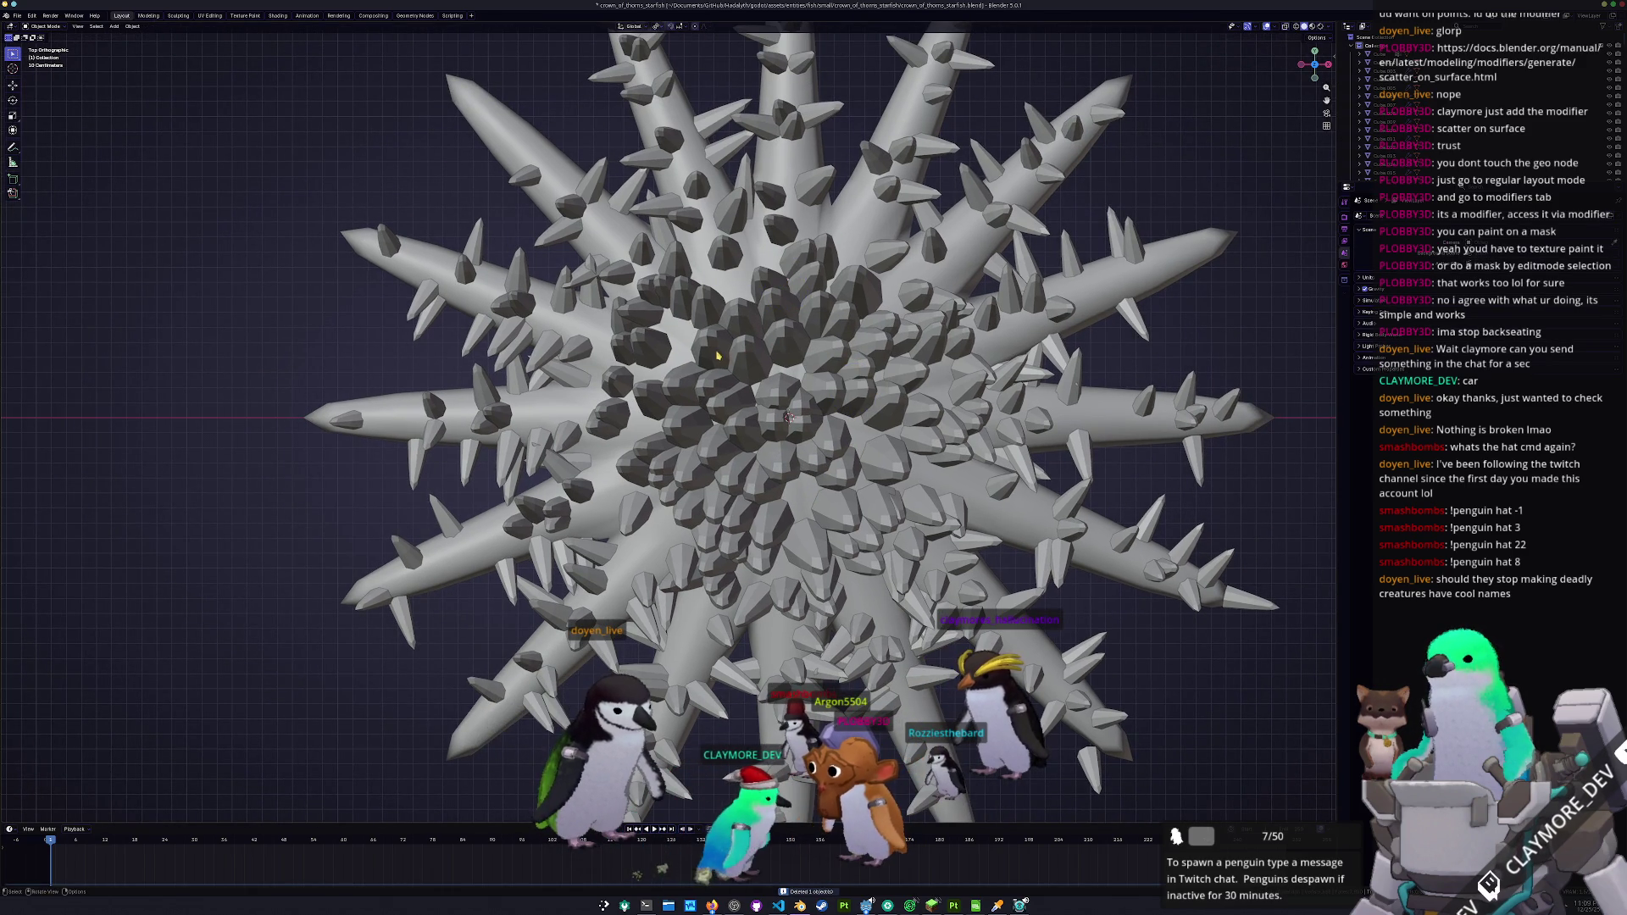
left_click(720, 414)
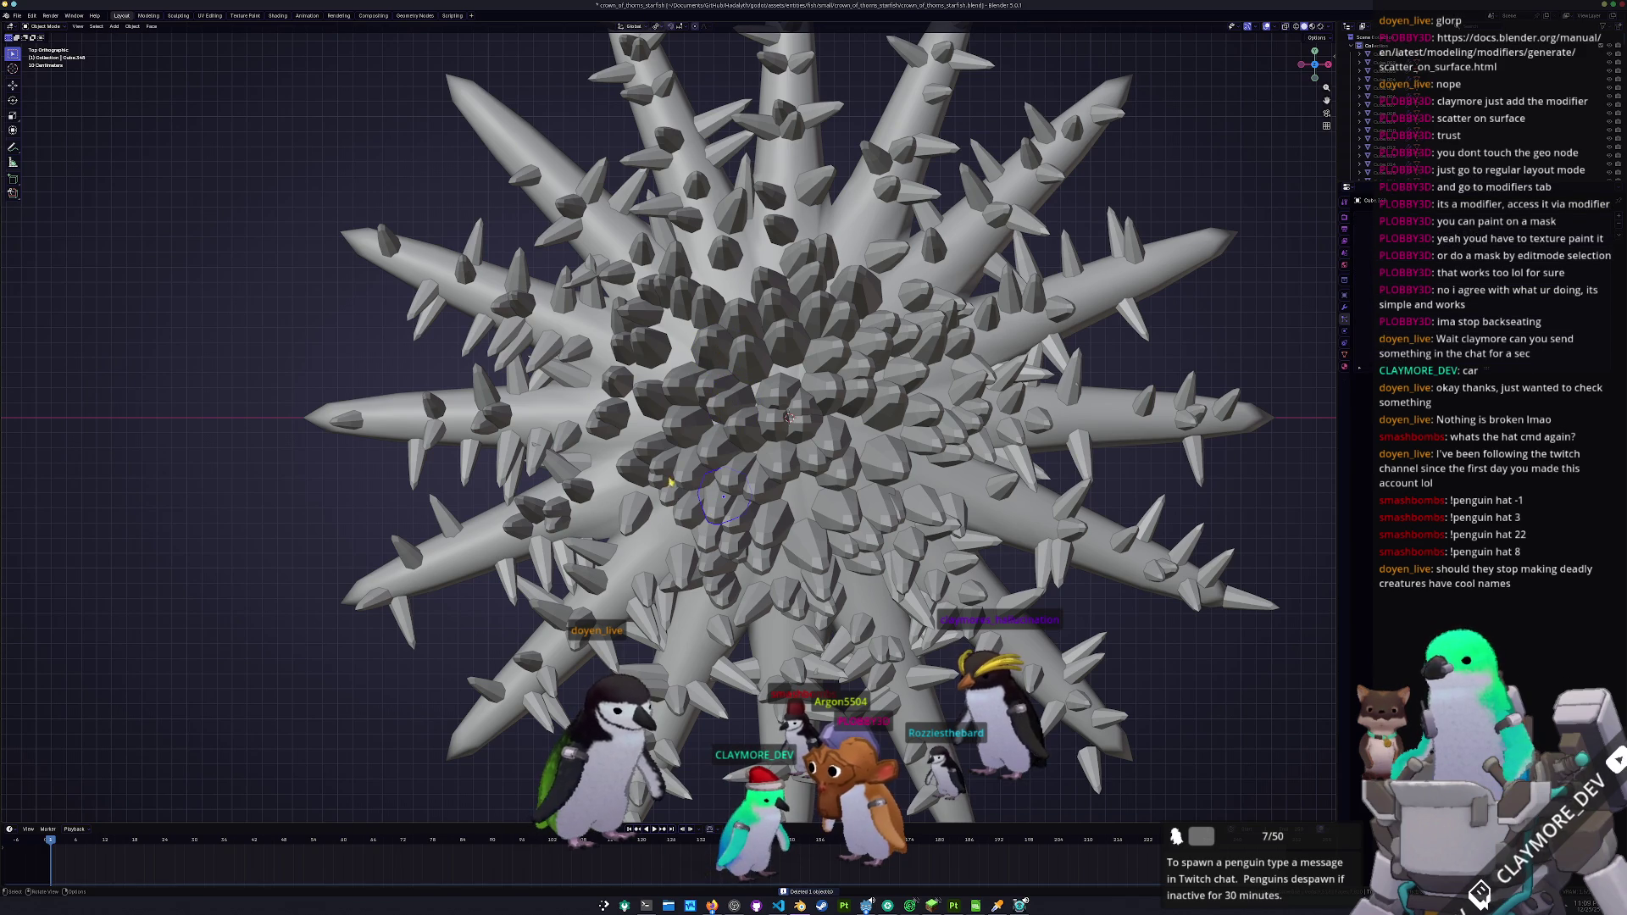
key("Delete")
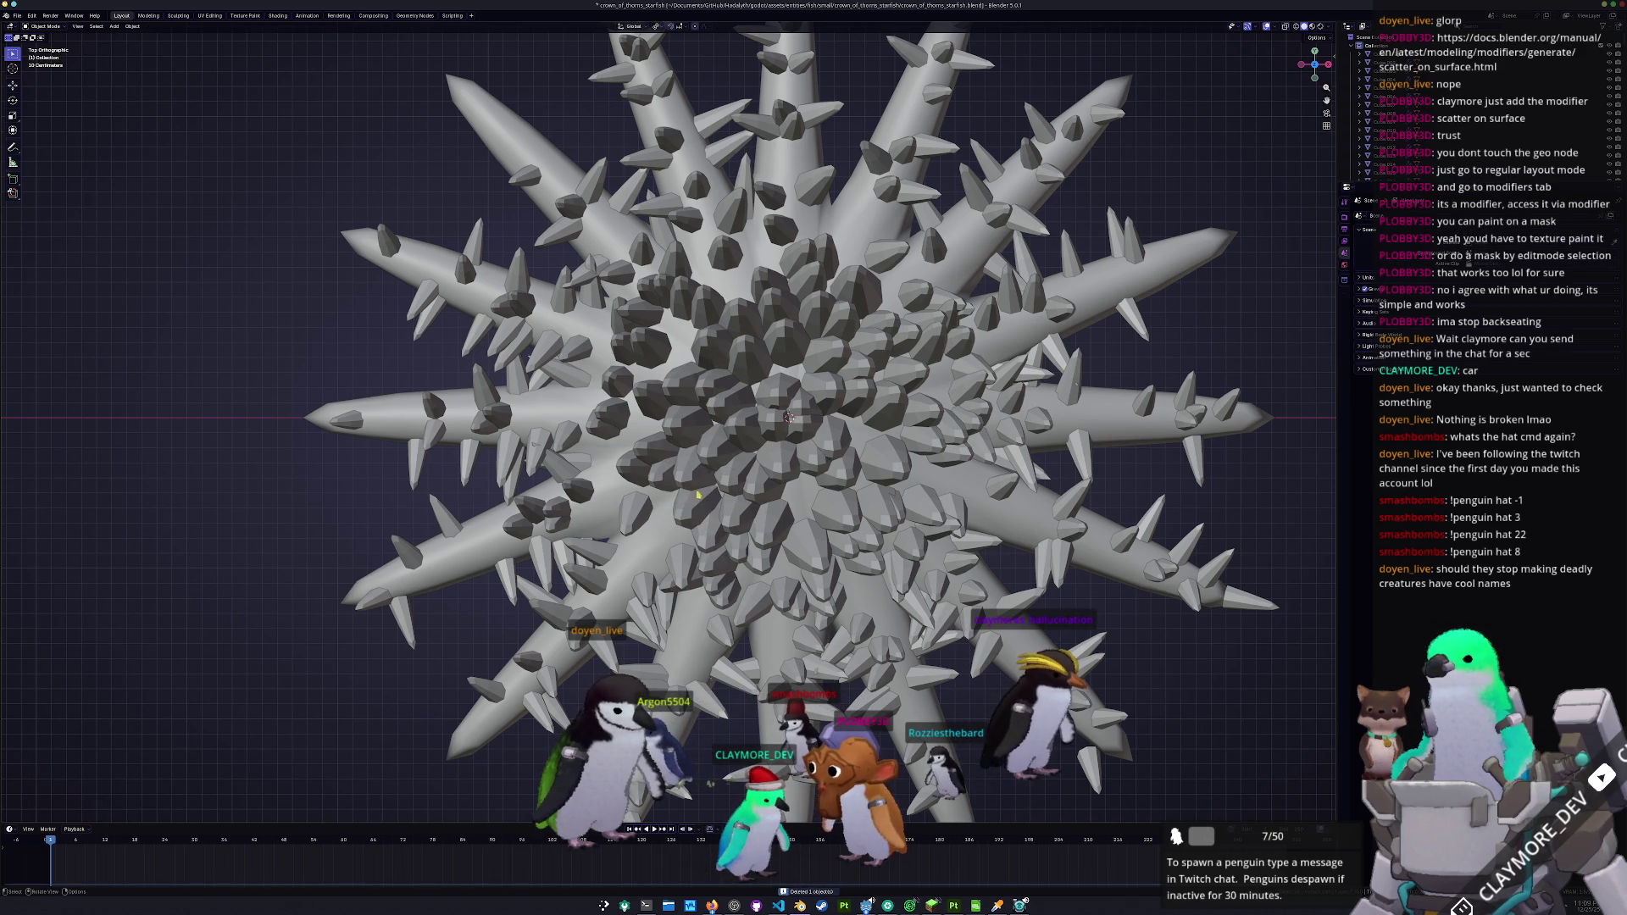
key("Delete")
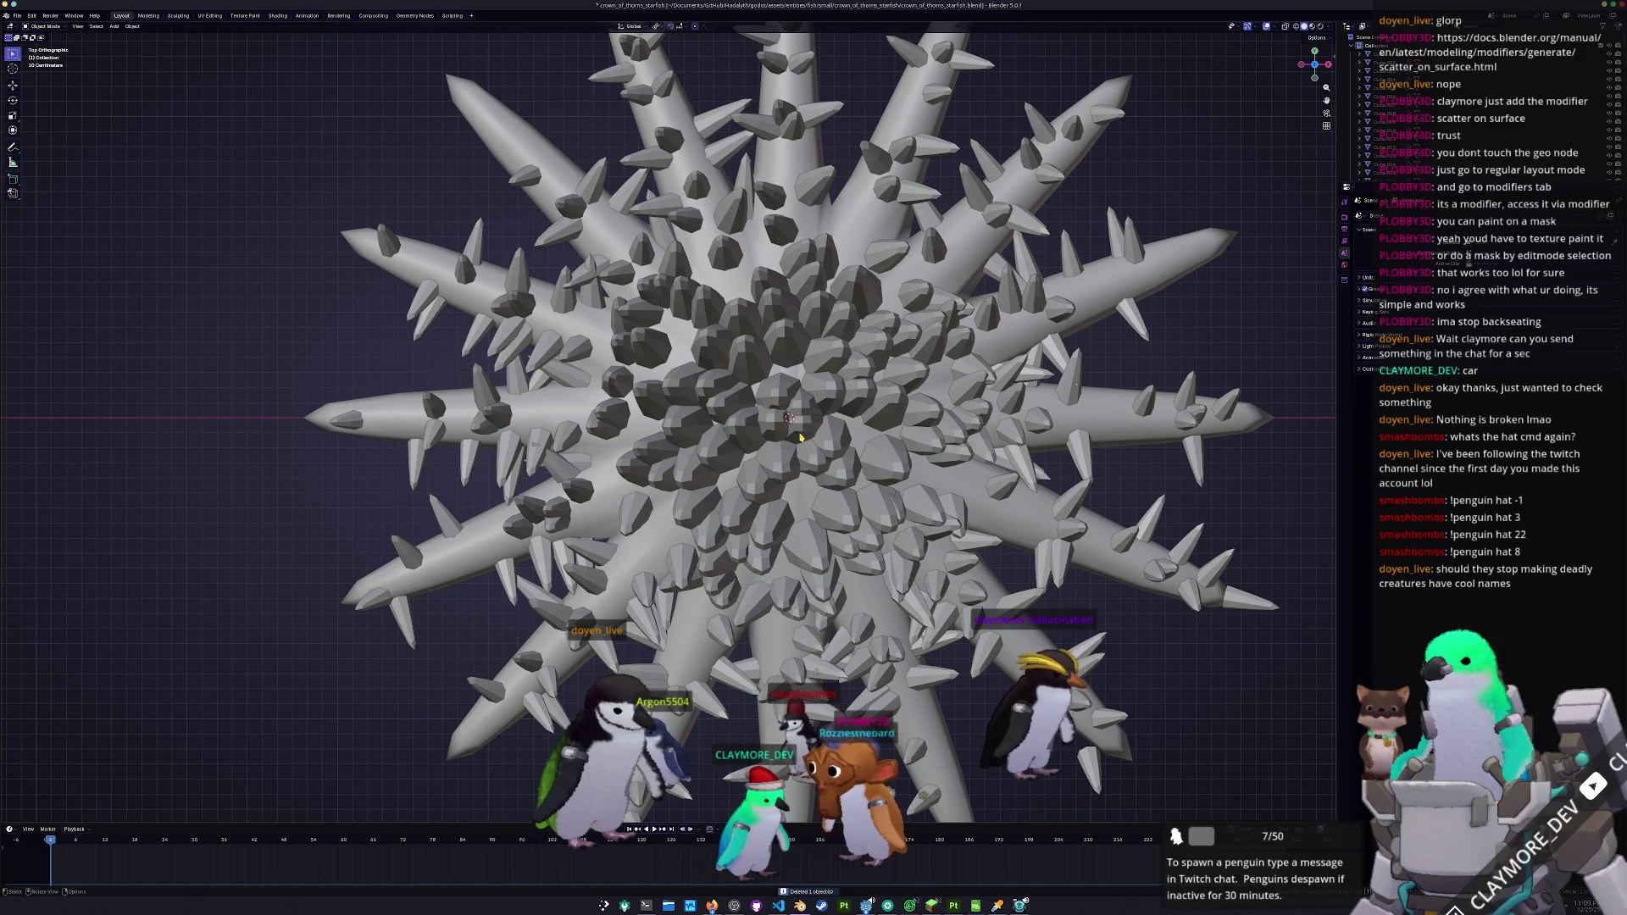
left_click_drag(858, 366, 719, 491)
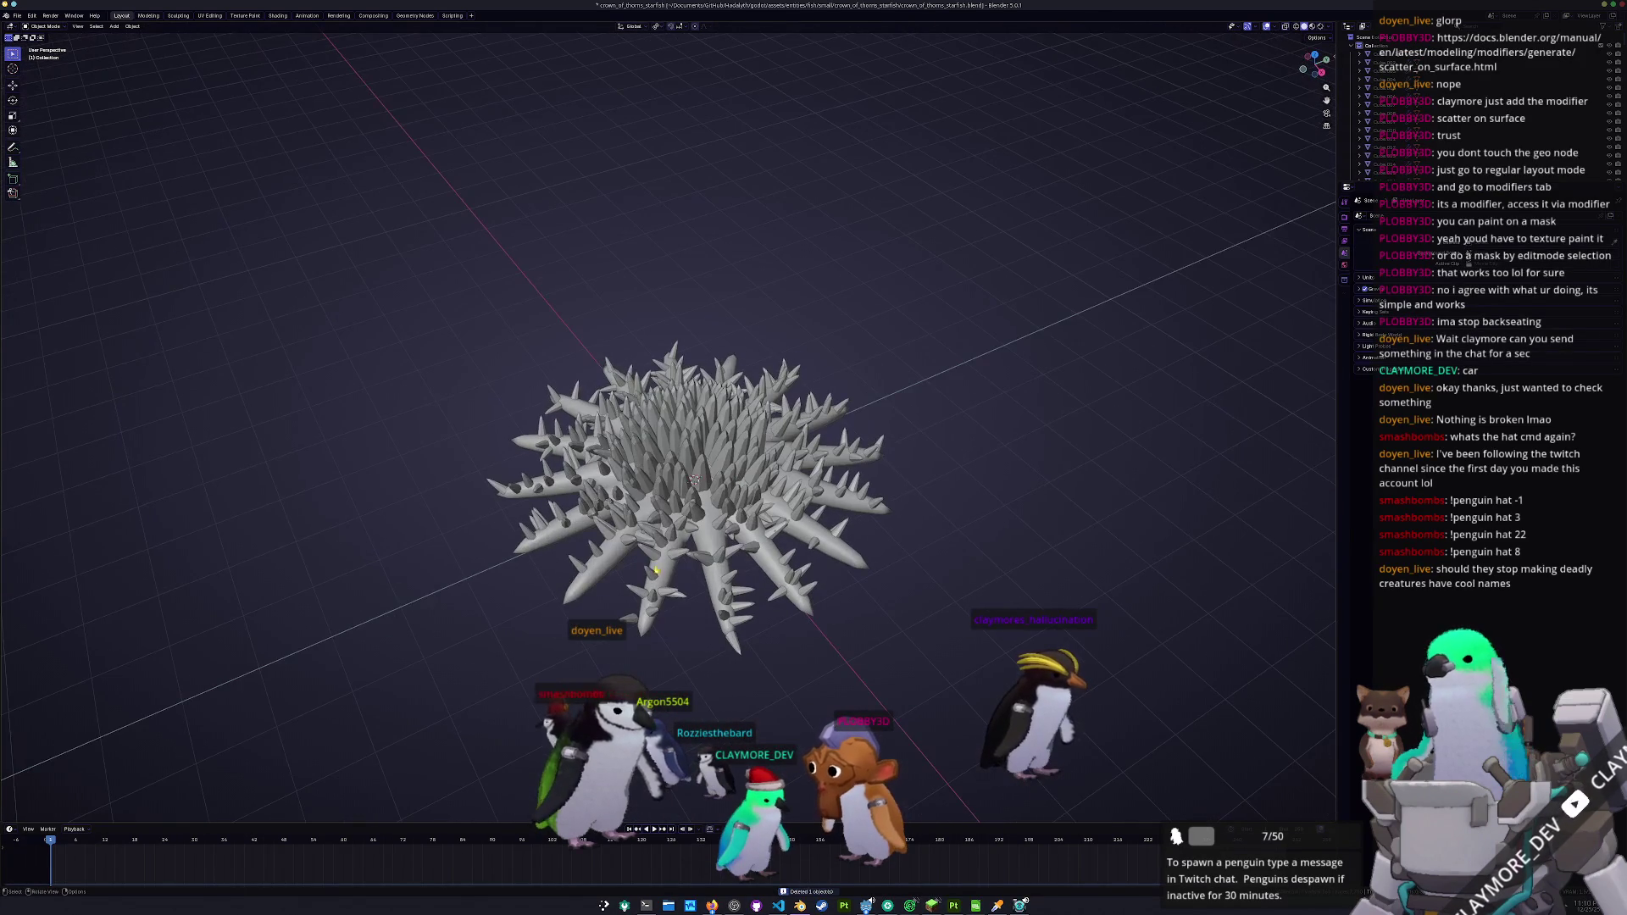
- Nudge a spike along its local Y axis, then zoom-frame the whole starfish
left_click_drag(633, 624, 551, 542)
key("g")
key("x")
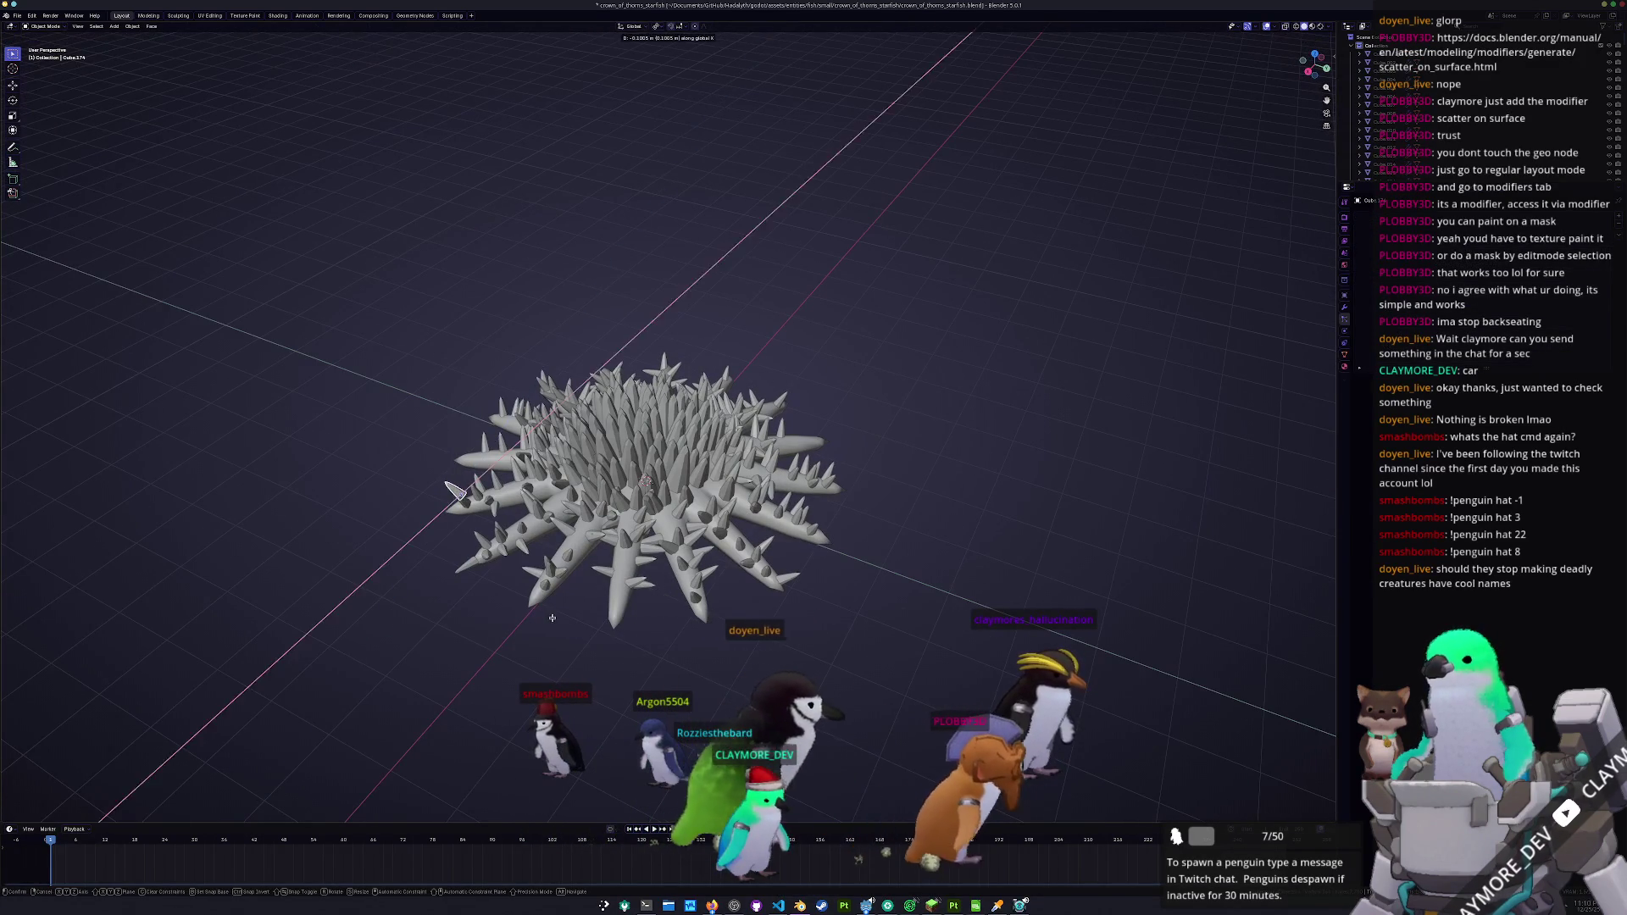
right_click(552, 618)
left_click(466, 564)
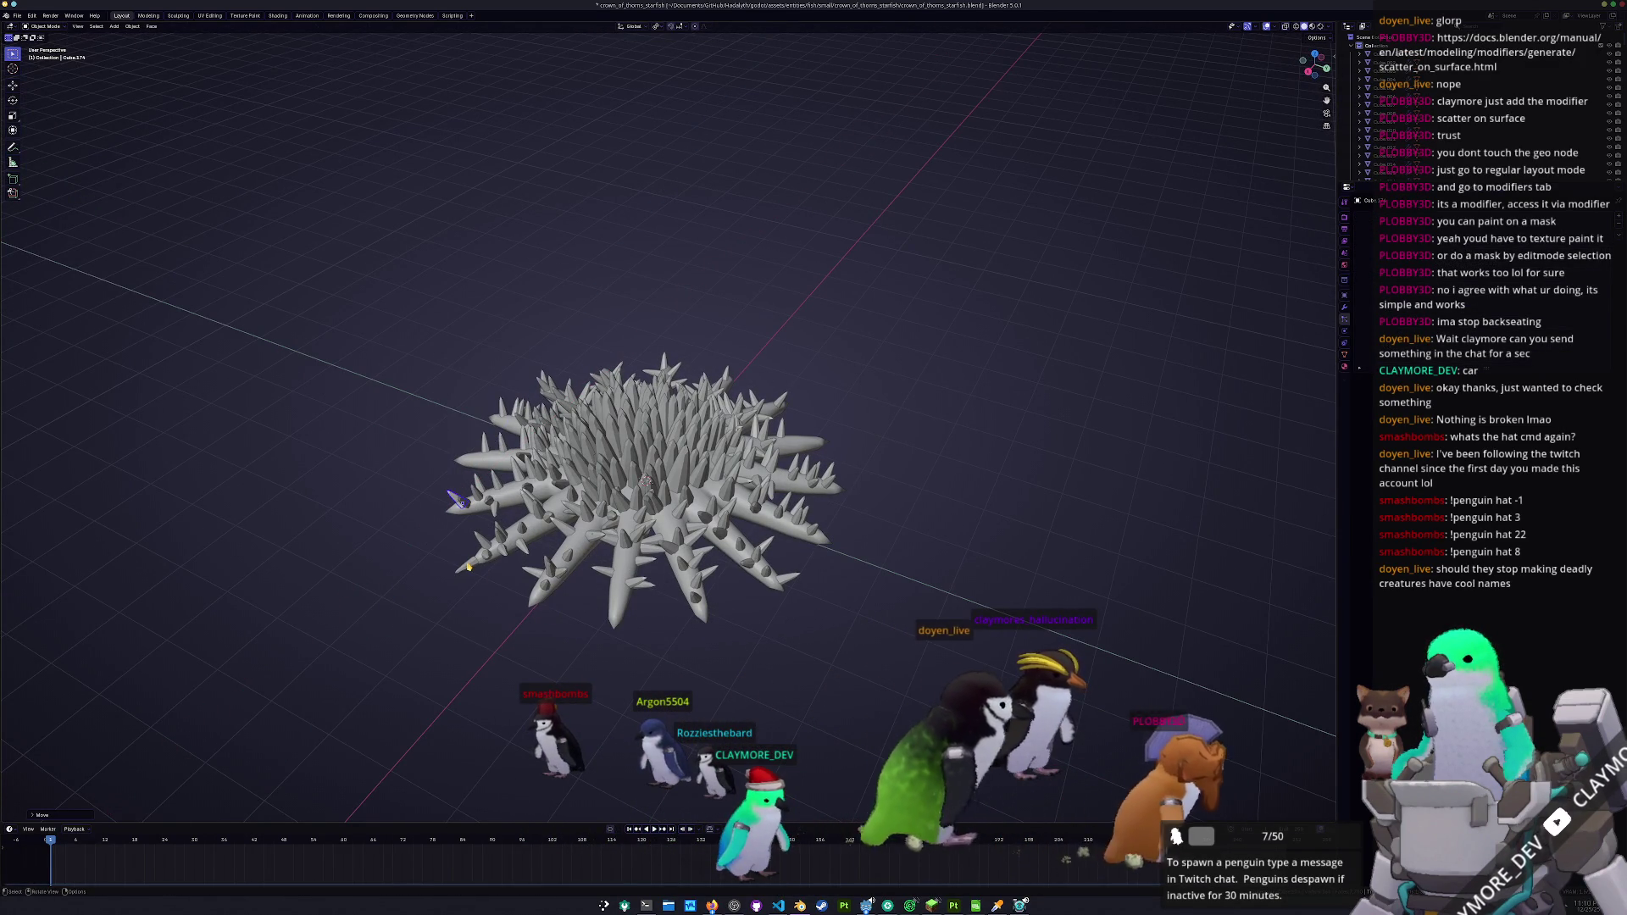
key("g")
key("y")
key("y")
left_click(476, 561)
mouse_move(476, 561)
left_mouse_down()
mouse_move(601, 612)
mouse_move(563, 606)
mouse_move(562, 570)
mouse_move(592, 637)
left_mouse_up()
key("shift+b")
left_click_drag(514, 257, 839, 570)
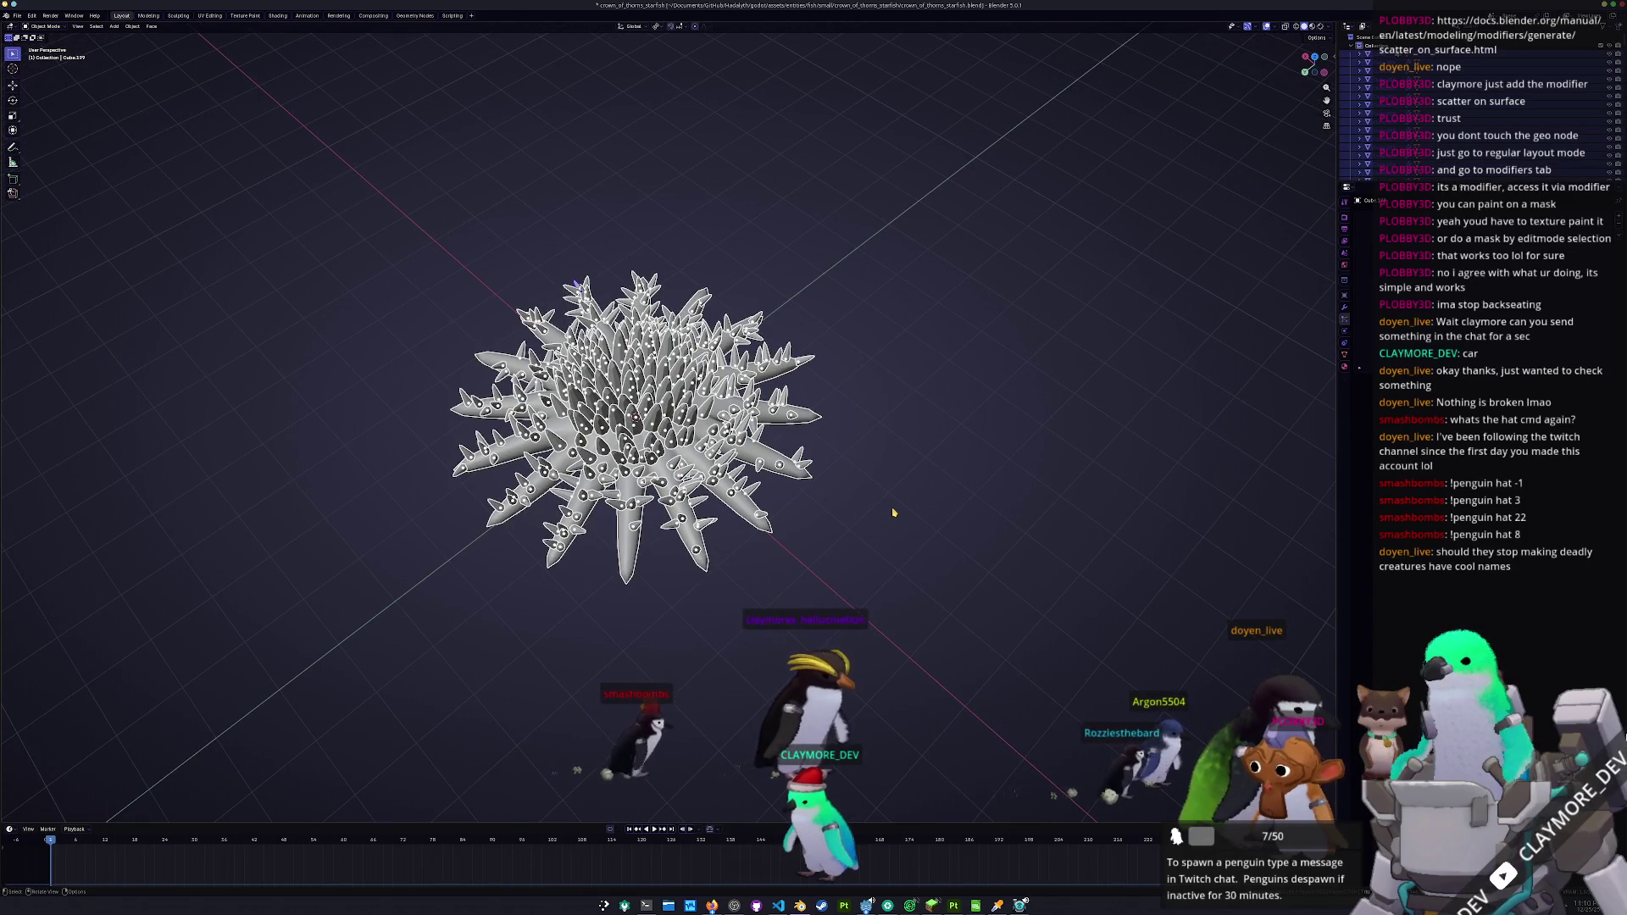
- Apply smooth shading to the starfish body
right_click(893, 512)
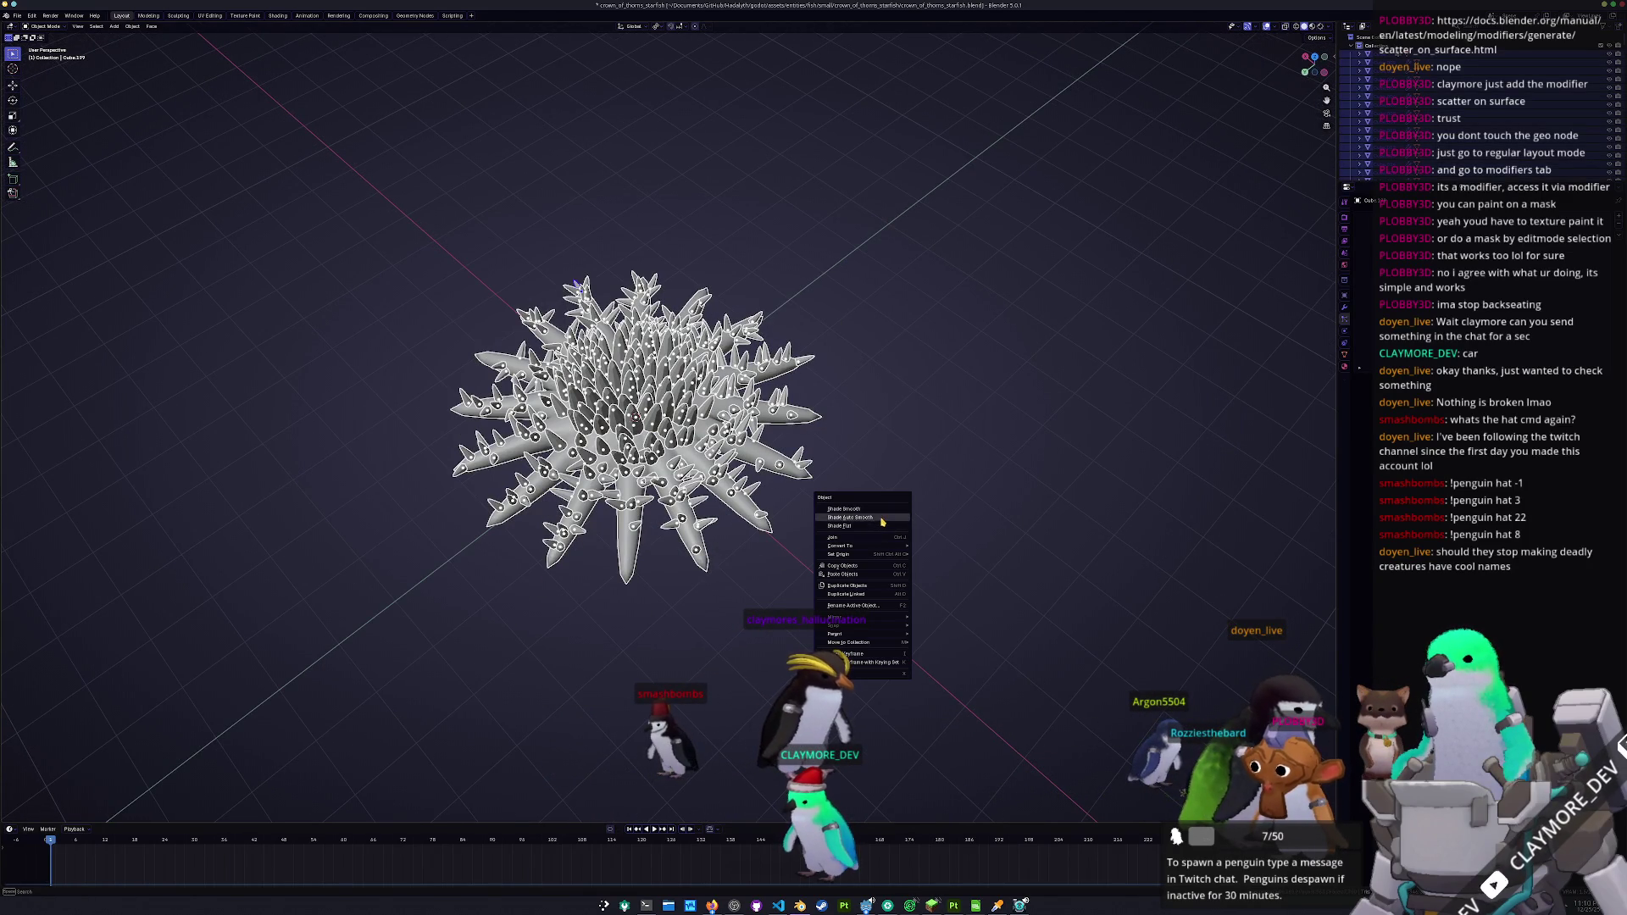
left_click(881, 519)
left_click(877, 517)
scroll(790, 458, "up", 2)
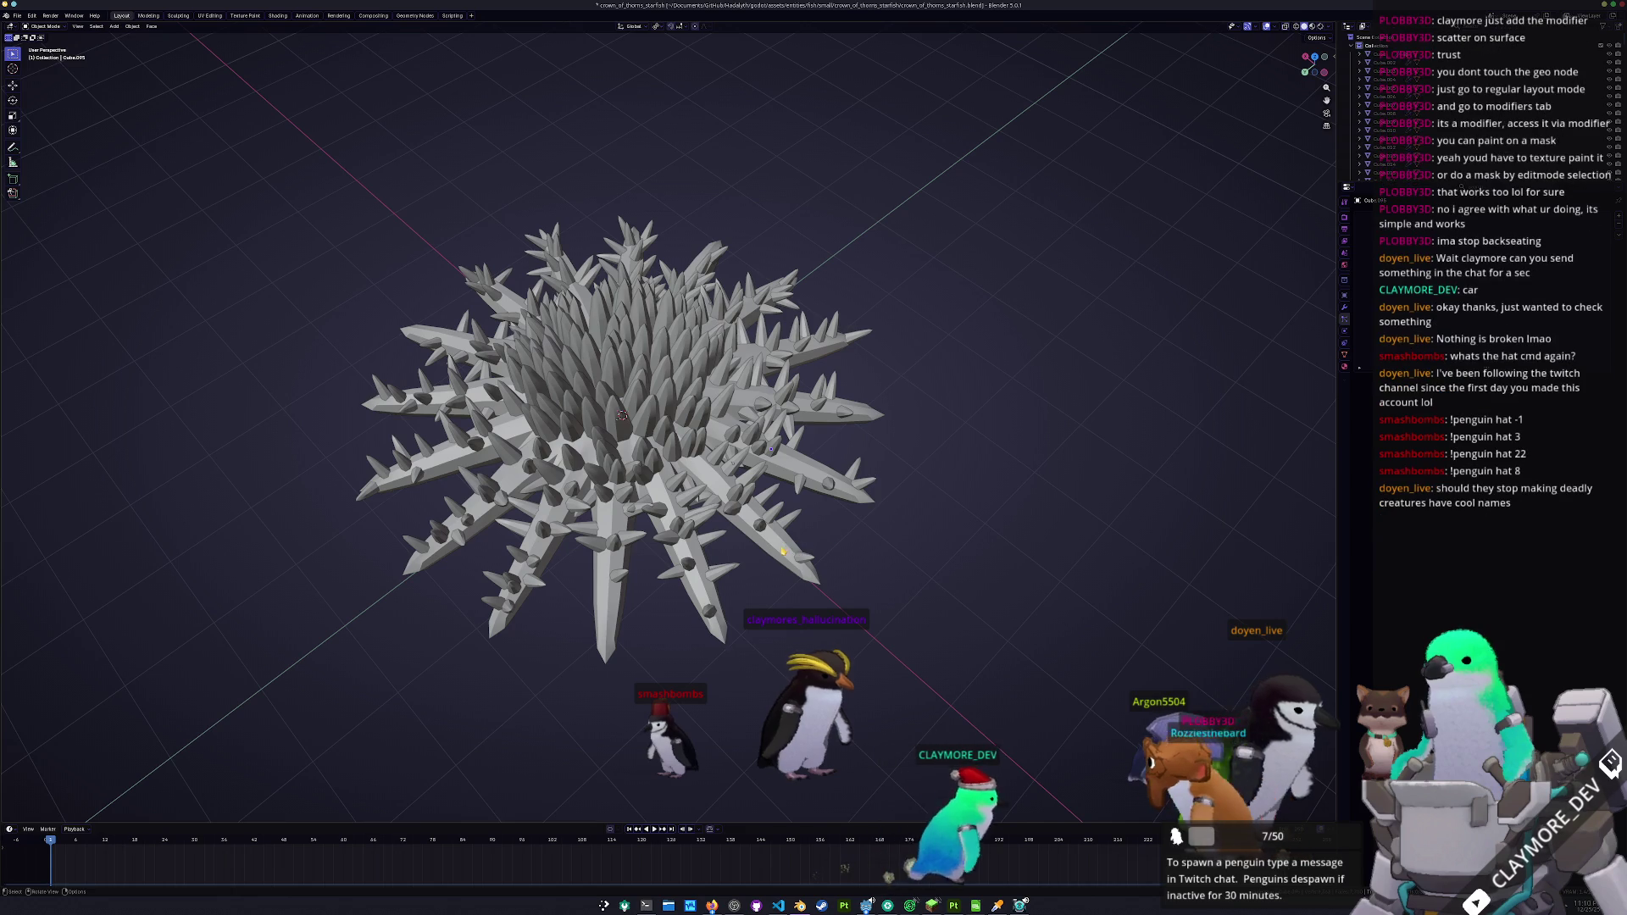
left_click(781, 549)
right_click(780, 549)
left_click(773, 544)
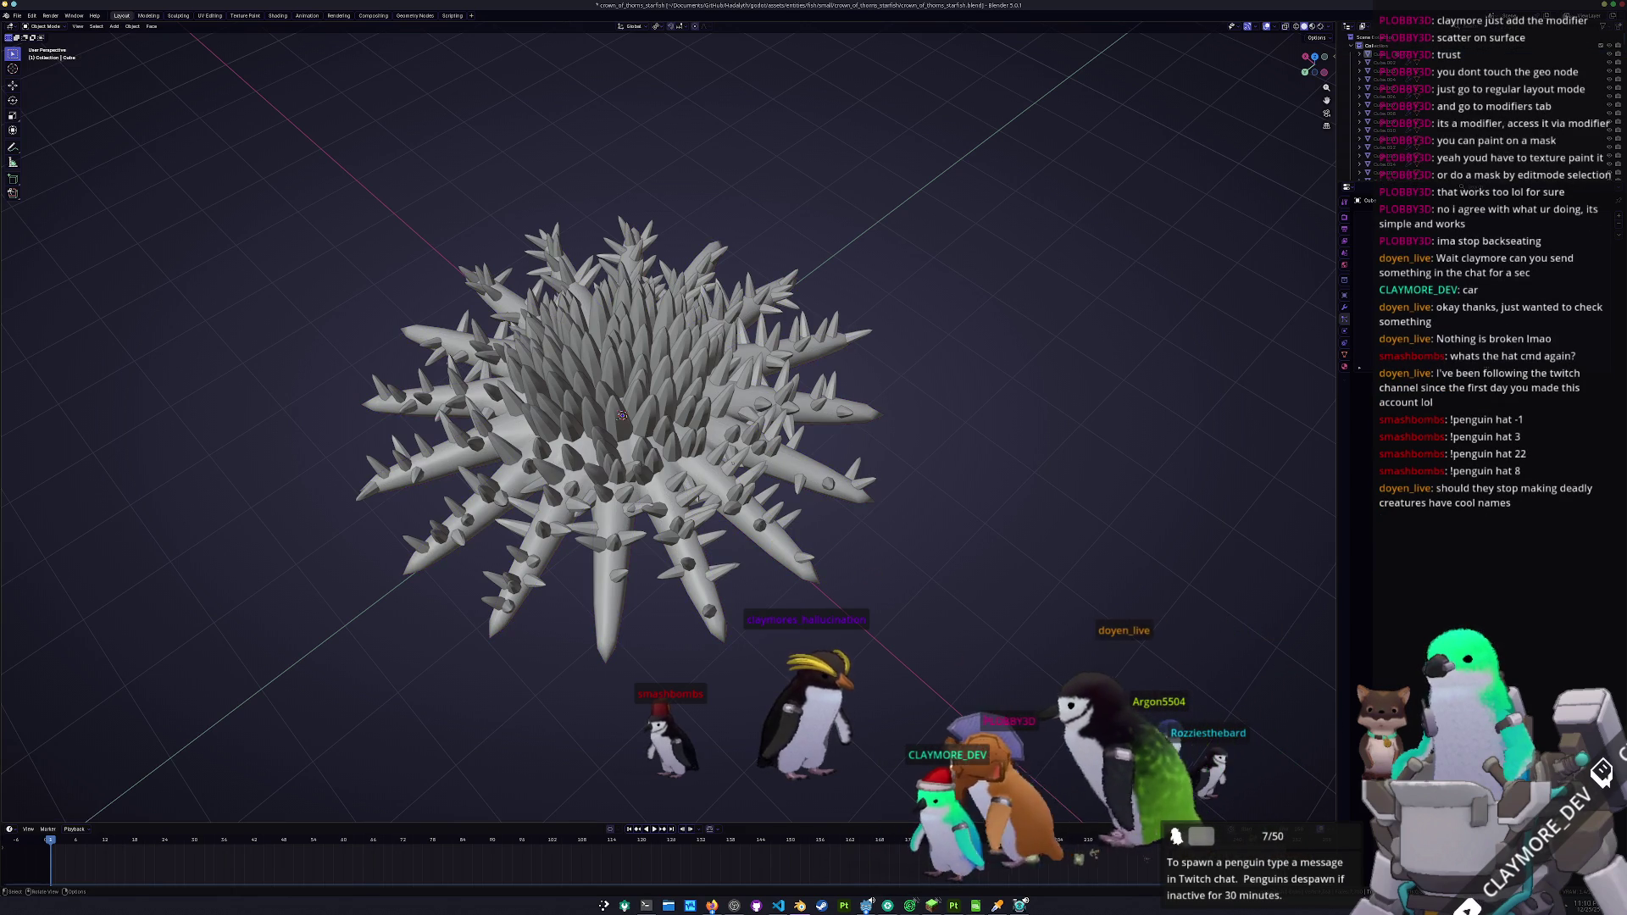
- Smooth-shade all the spike objects, then undo that shading
key("a")
right_click(306, 177)
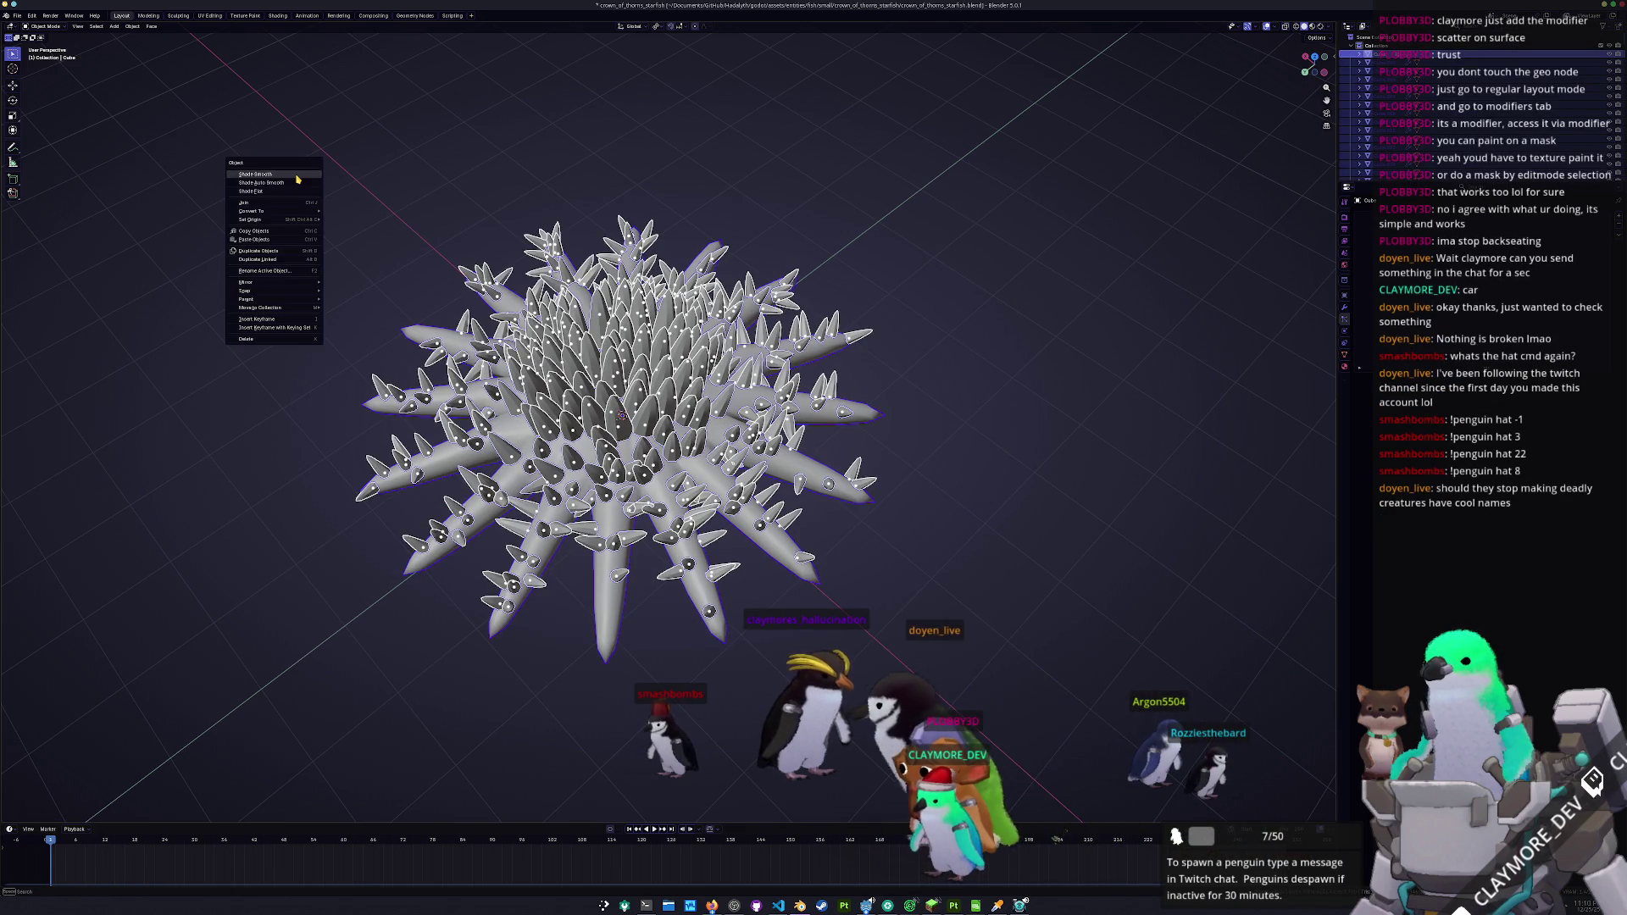
left_click(298, 175)
key("ctrl+z")
key("ctrl+z")
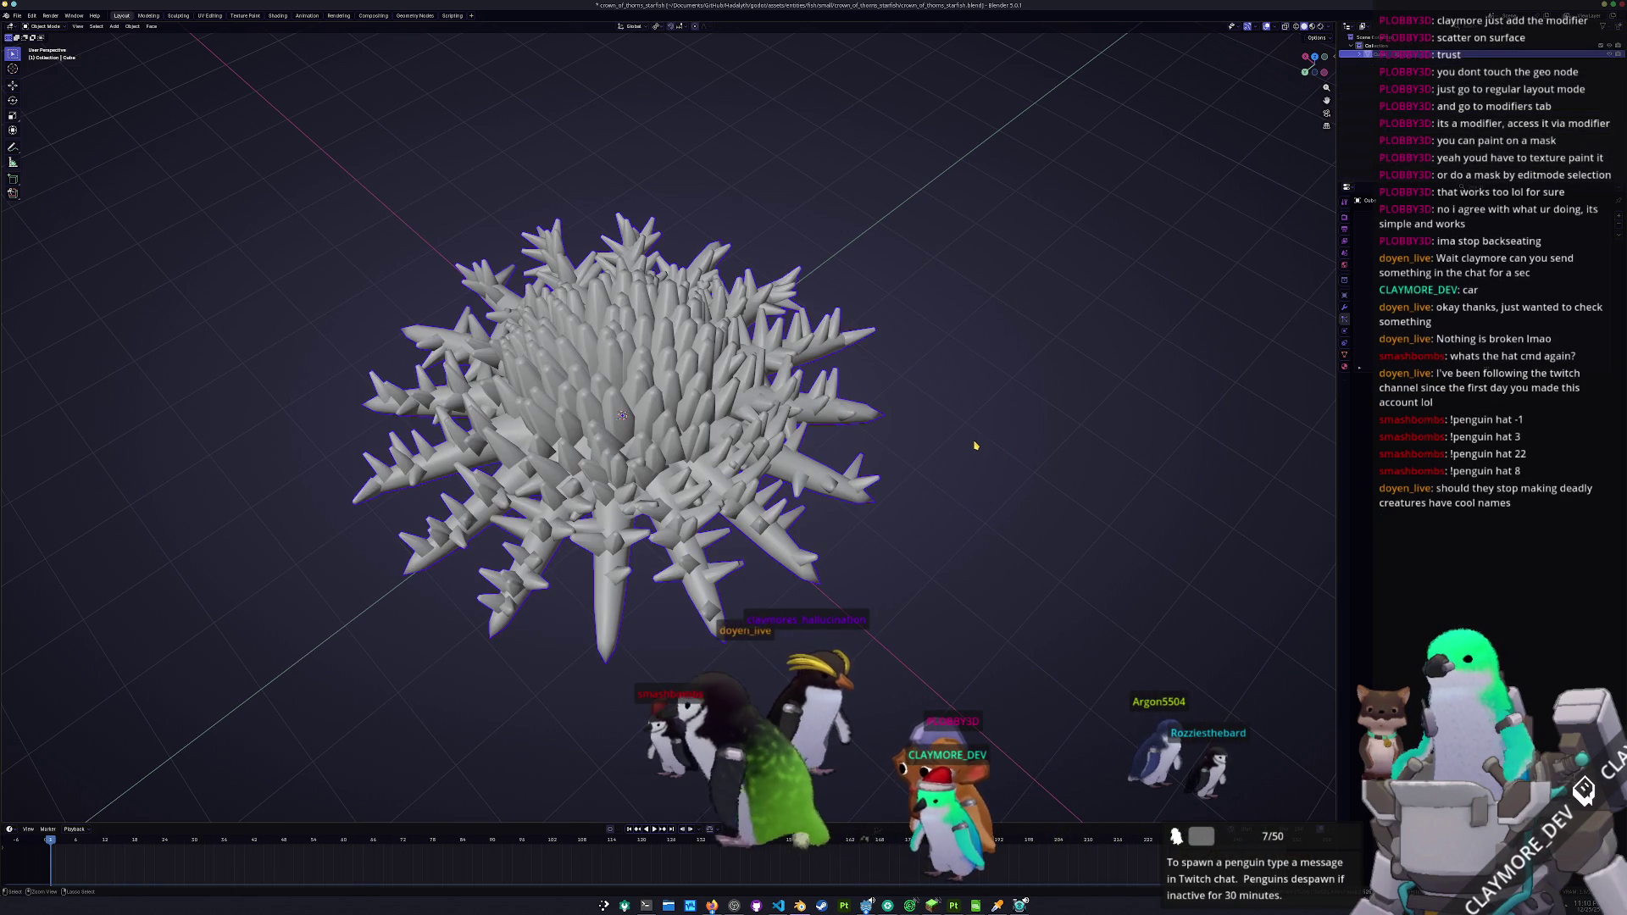
- Select all the spike objects and convert them to mesh
key("a")
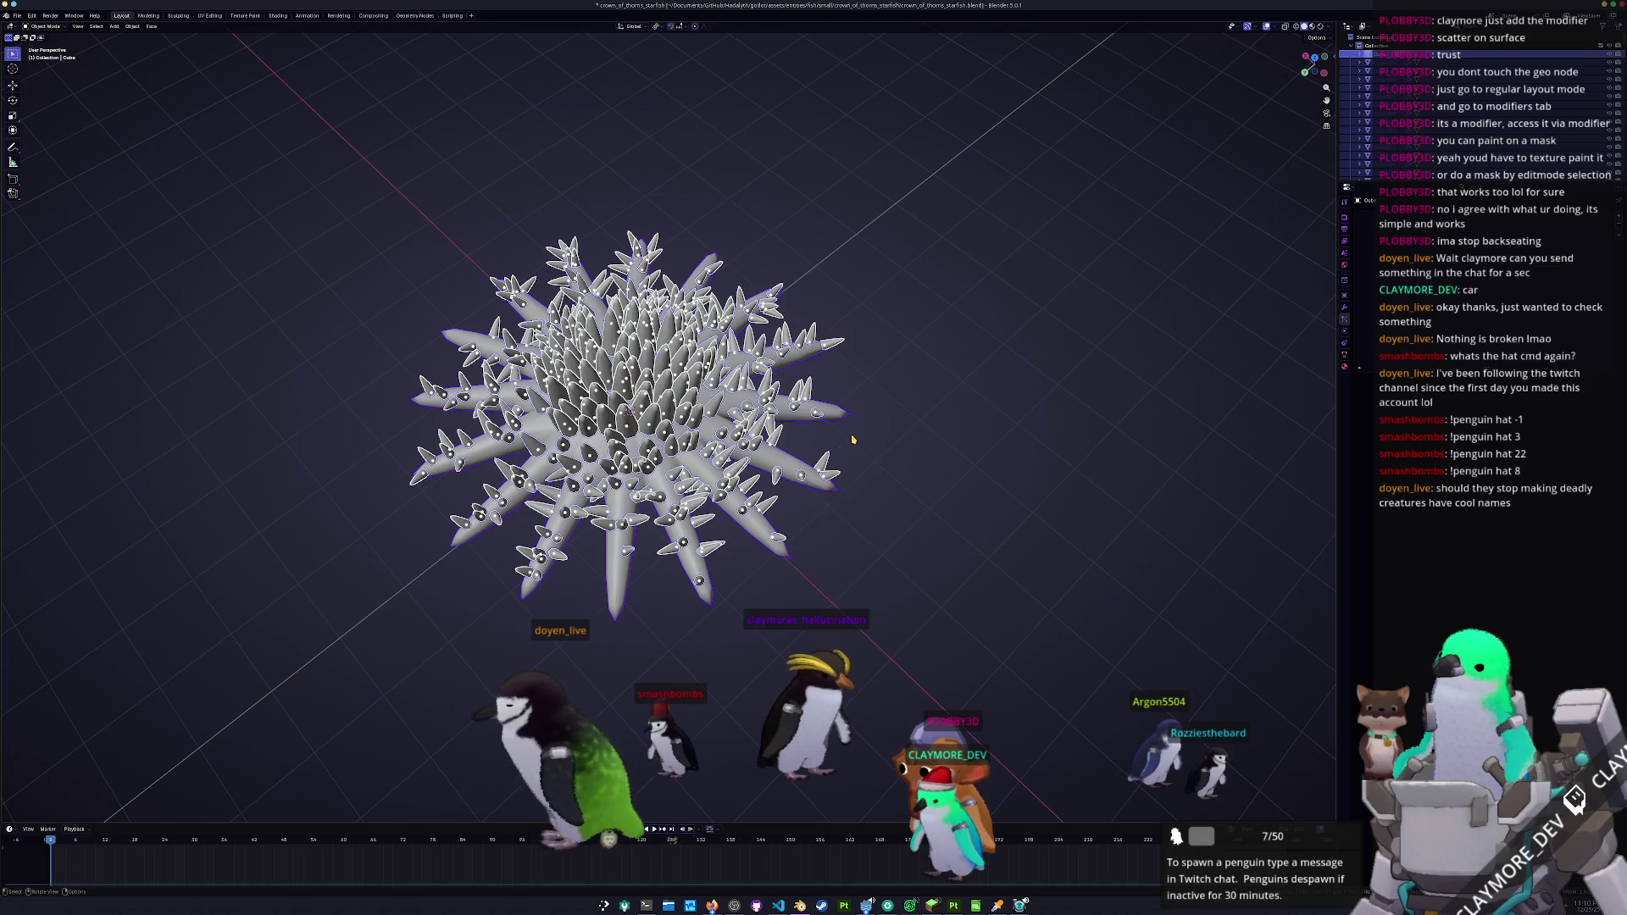
right_click(851, 444)
mouse_move(813, 471)
left_click(902, 475)
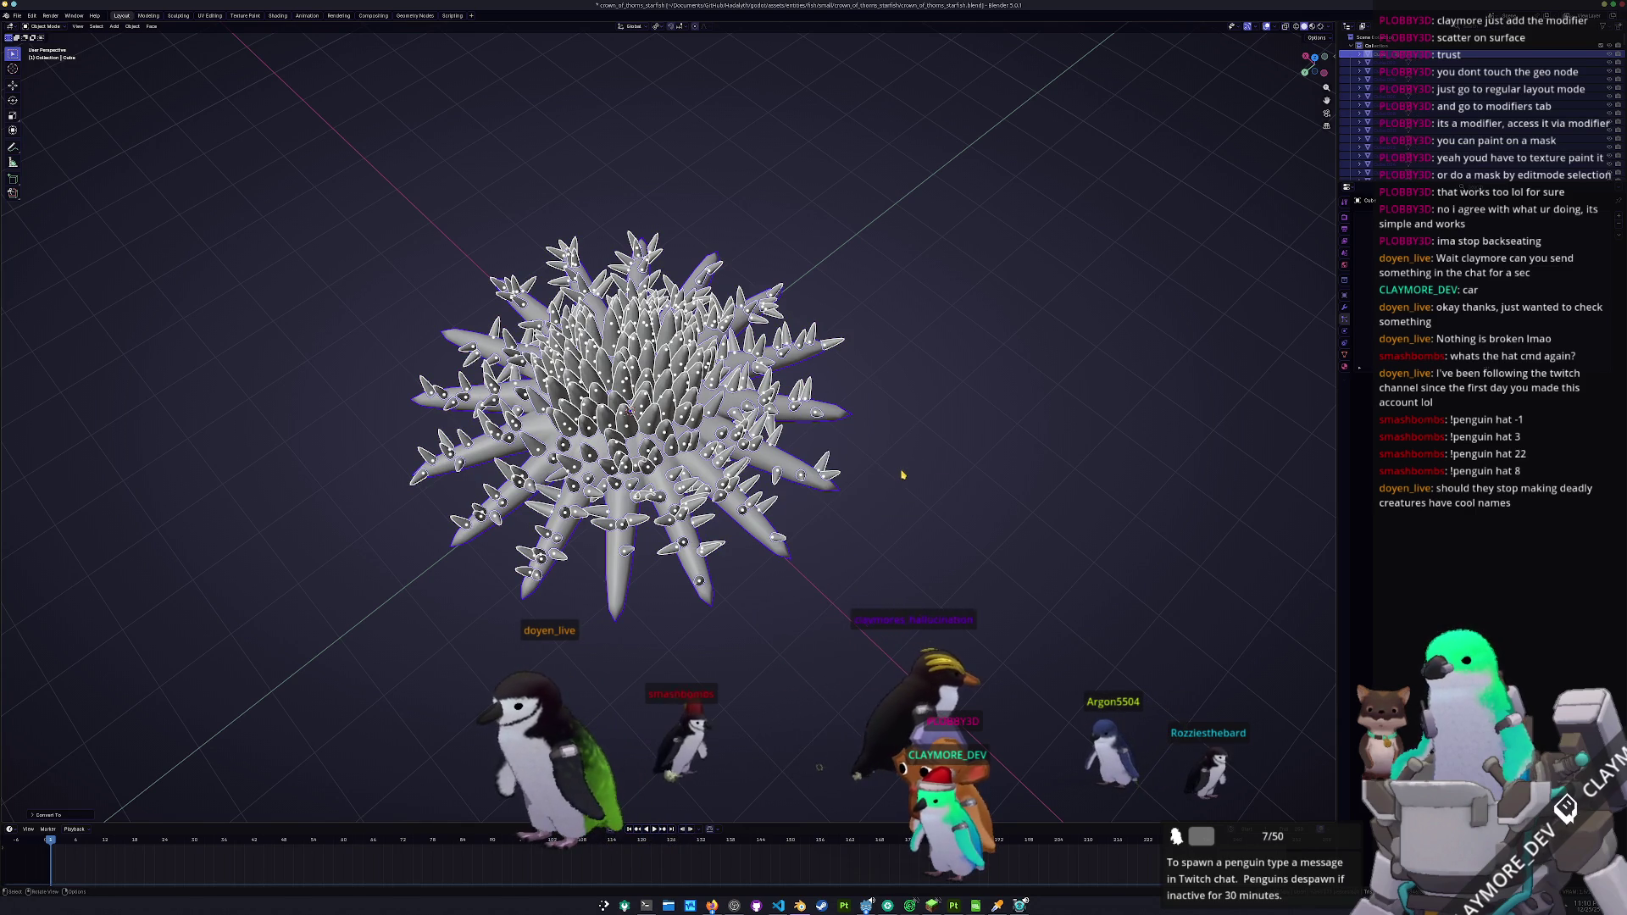
- Join the spikes into one object and apply all its transforms
key("ctrl+j")
key("ctrl+a")
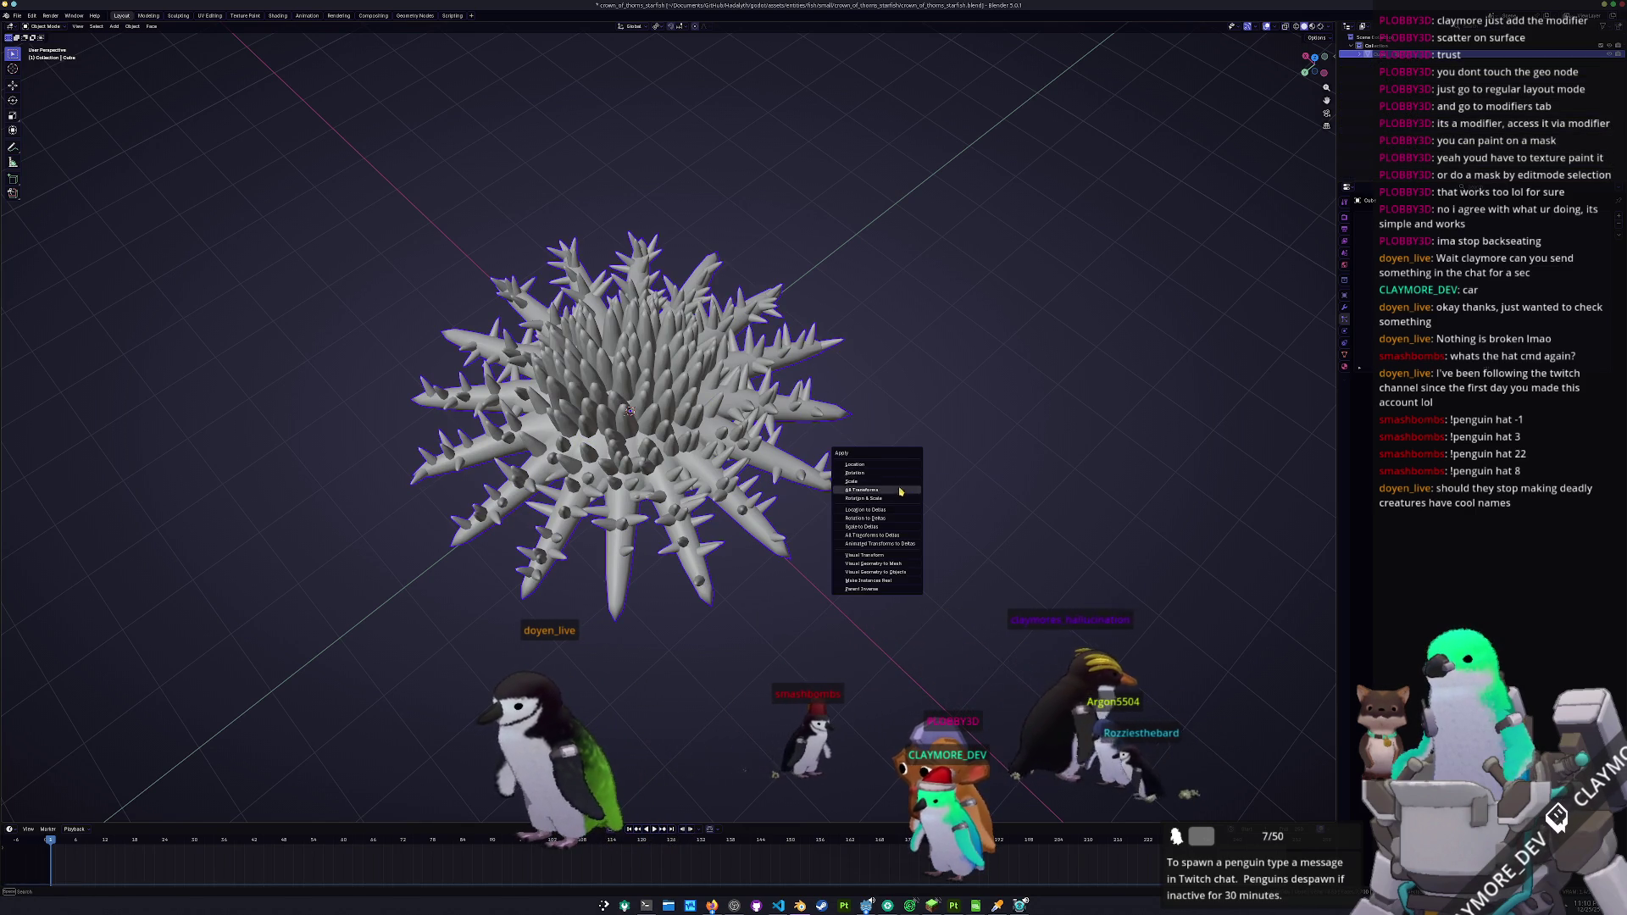
left_click(901, 489)
mouse_move(907, 474)
left_mouse_down()
mouse_move(940, 423)
mouse_move(1033, 449)
left_mouse_up()
scroll(760, 396, "up", 5)
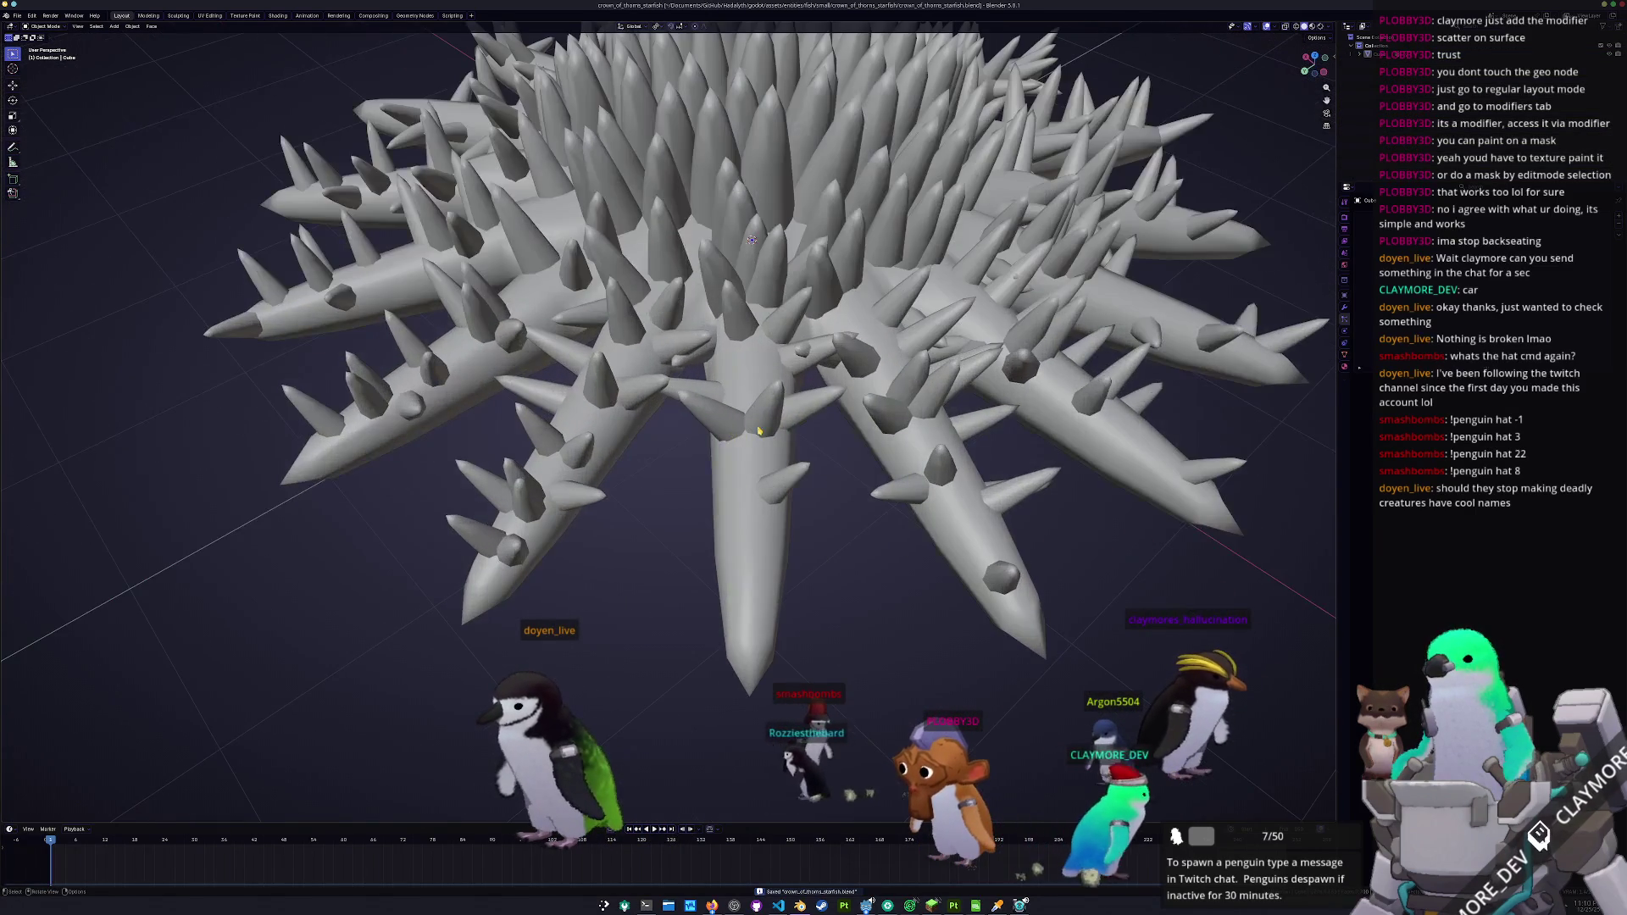
left_click(760, 396)
mouse_move(760, 396)
left_mouse_down()
mouse_move(837, 425)
mouse_move(828, 462)
left_mouse_up()
scroll(827, 468, "down", 4)
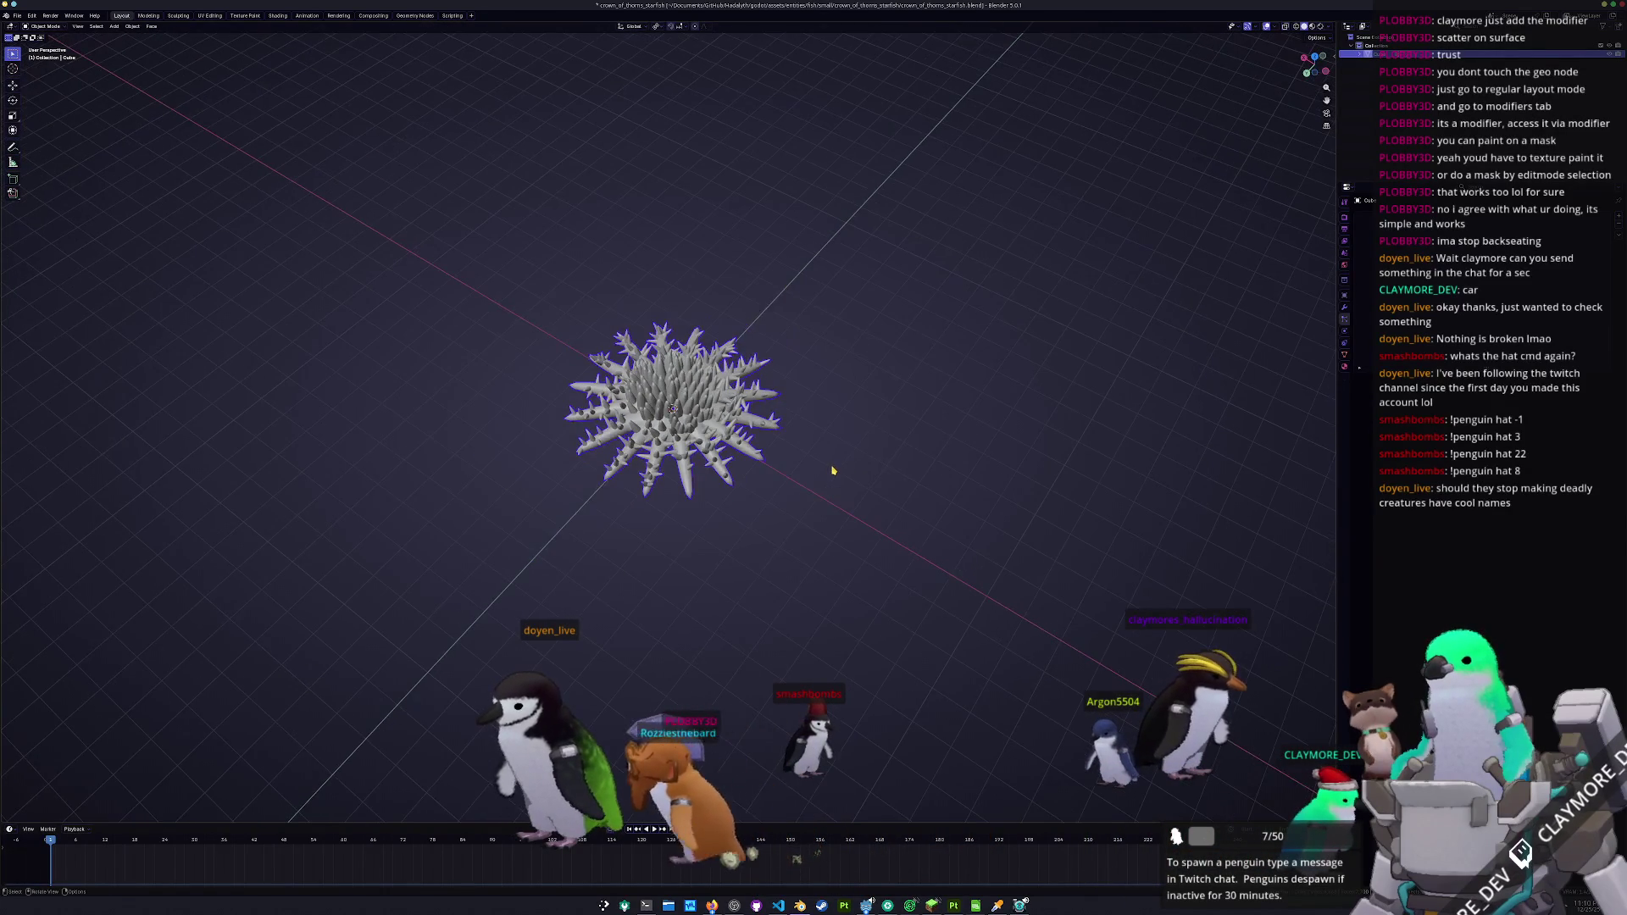
scroll(831, 471, "up", 2)
scroll(862, 469, "down", 2)
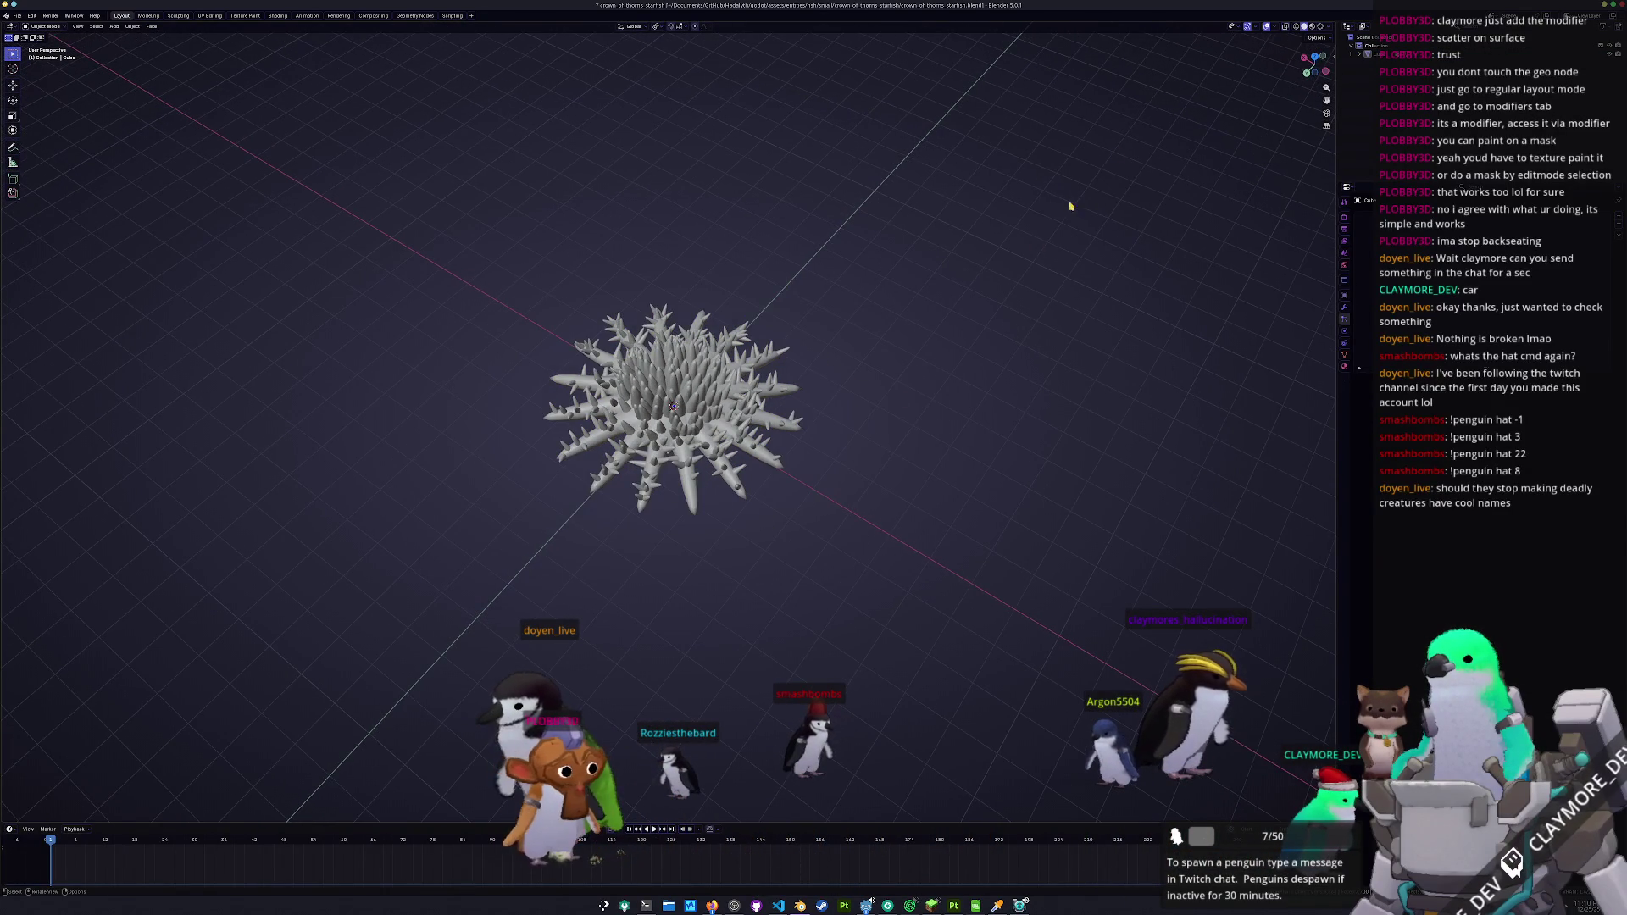
left_click(1311, 27)
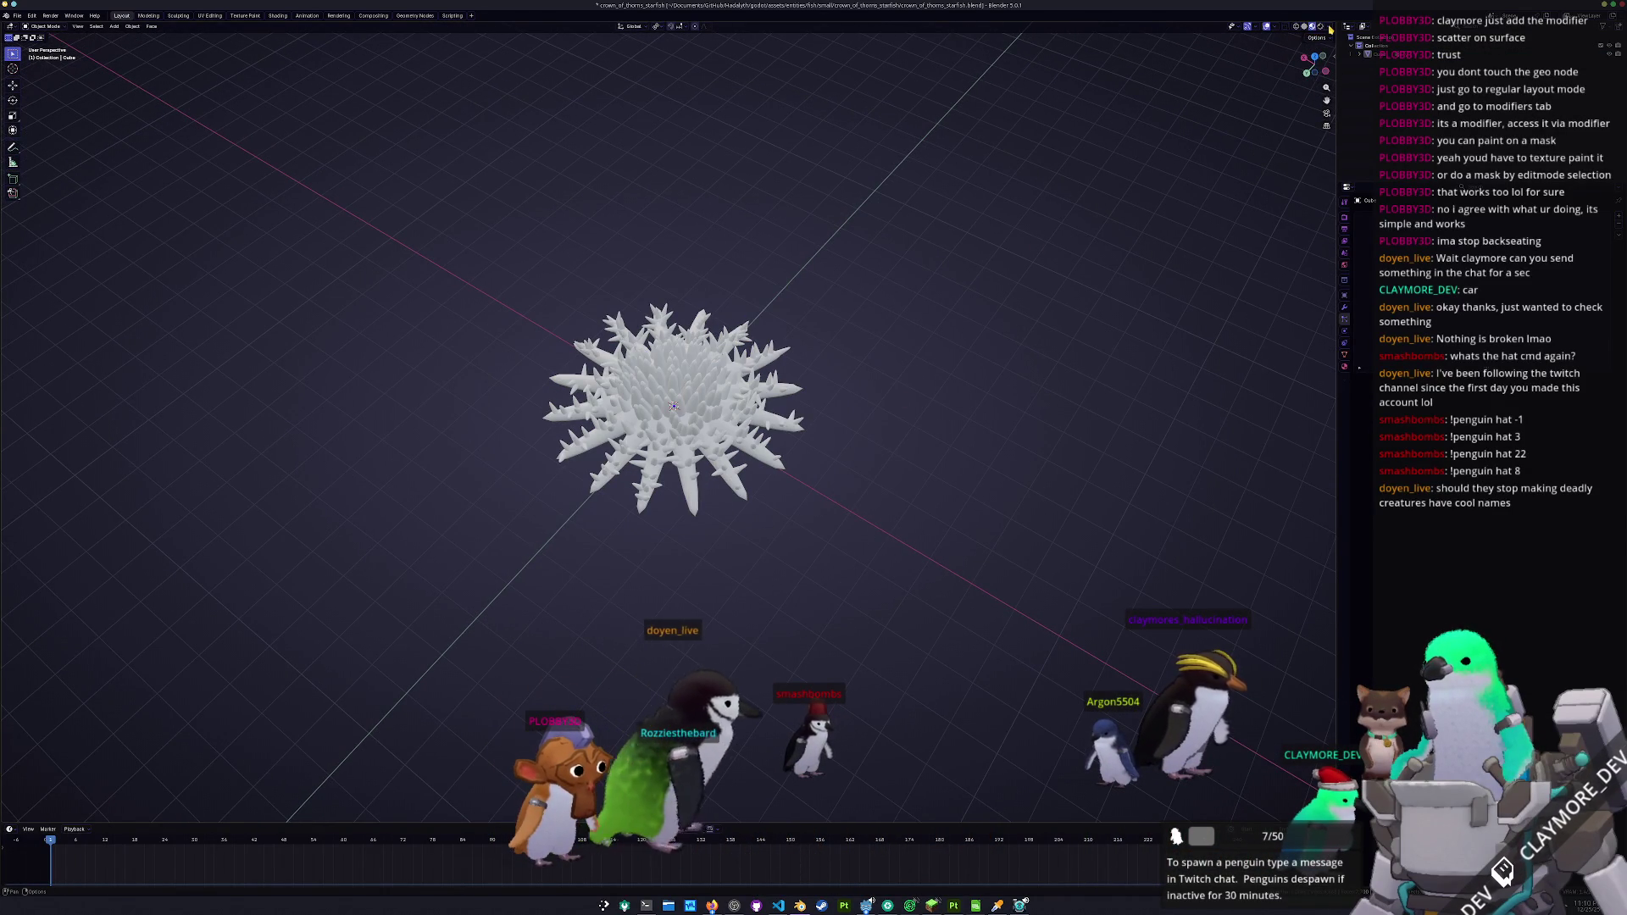
left_click(1327, 27)
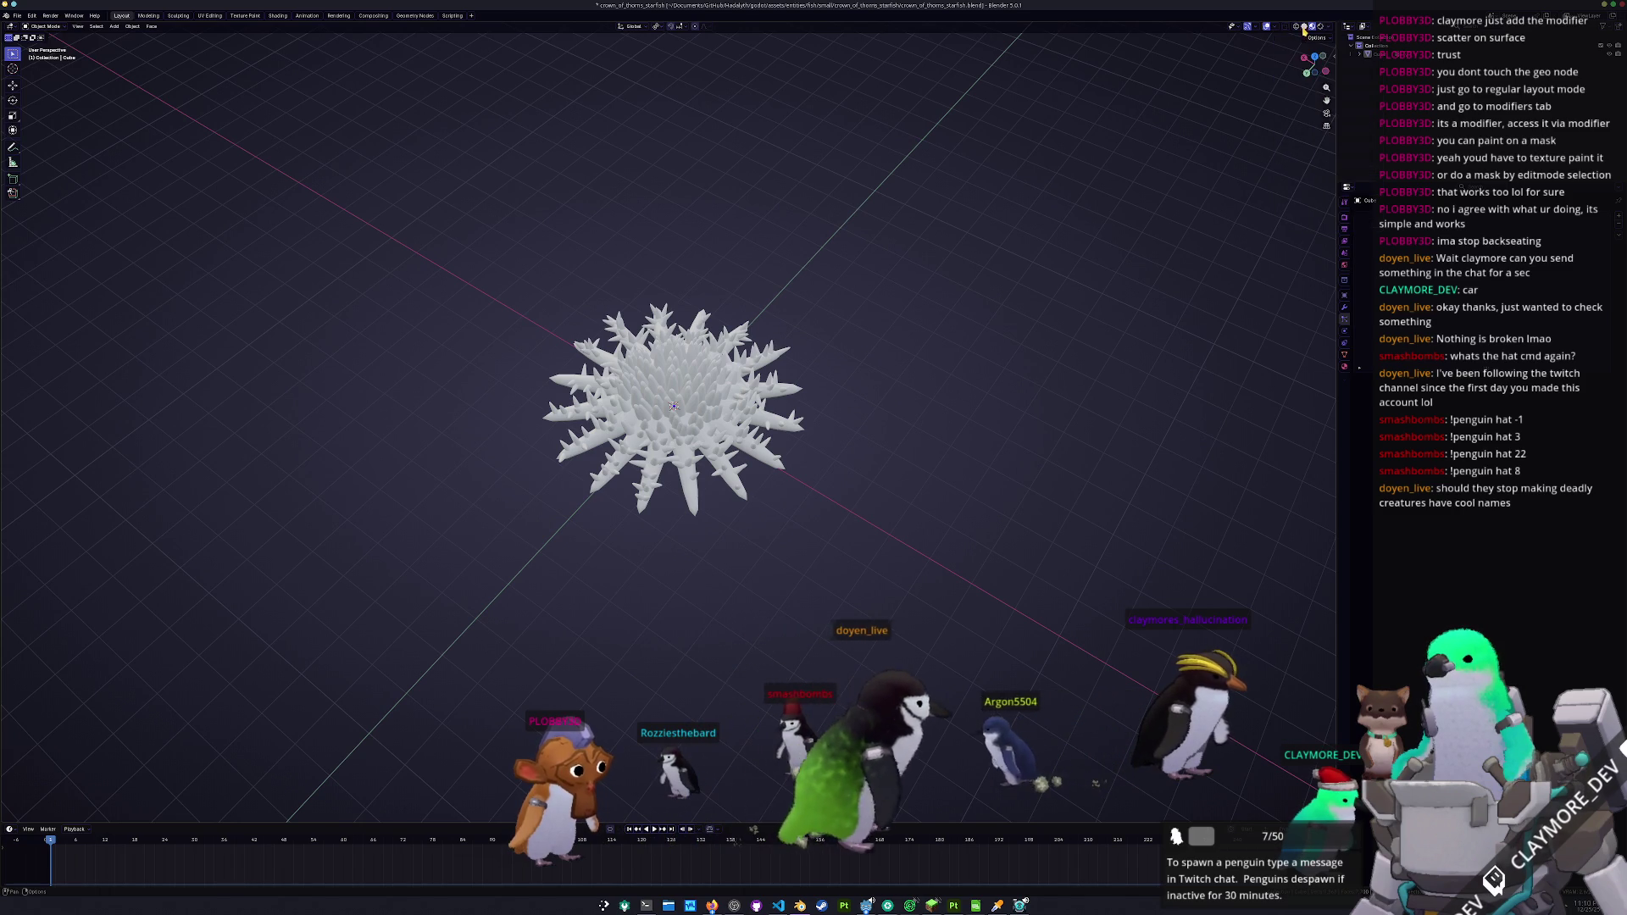
left_click(1304, 26)
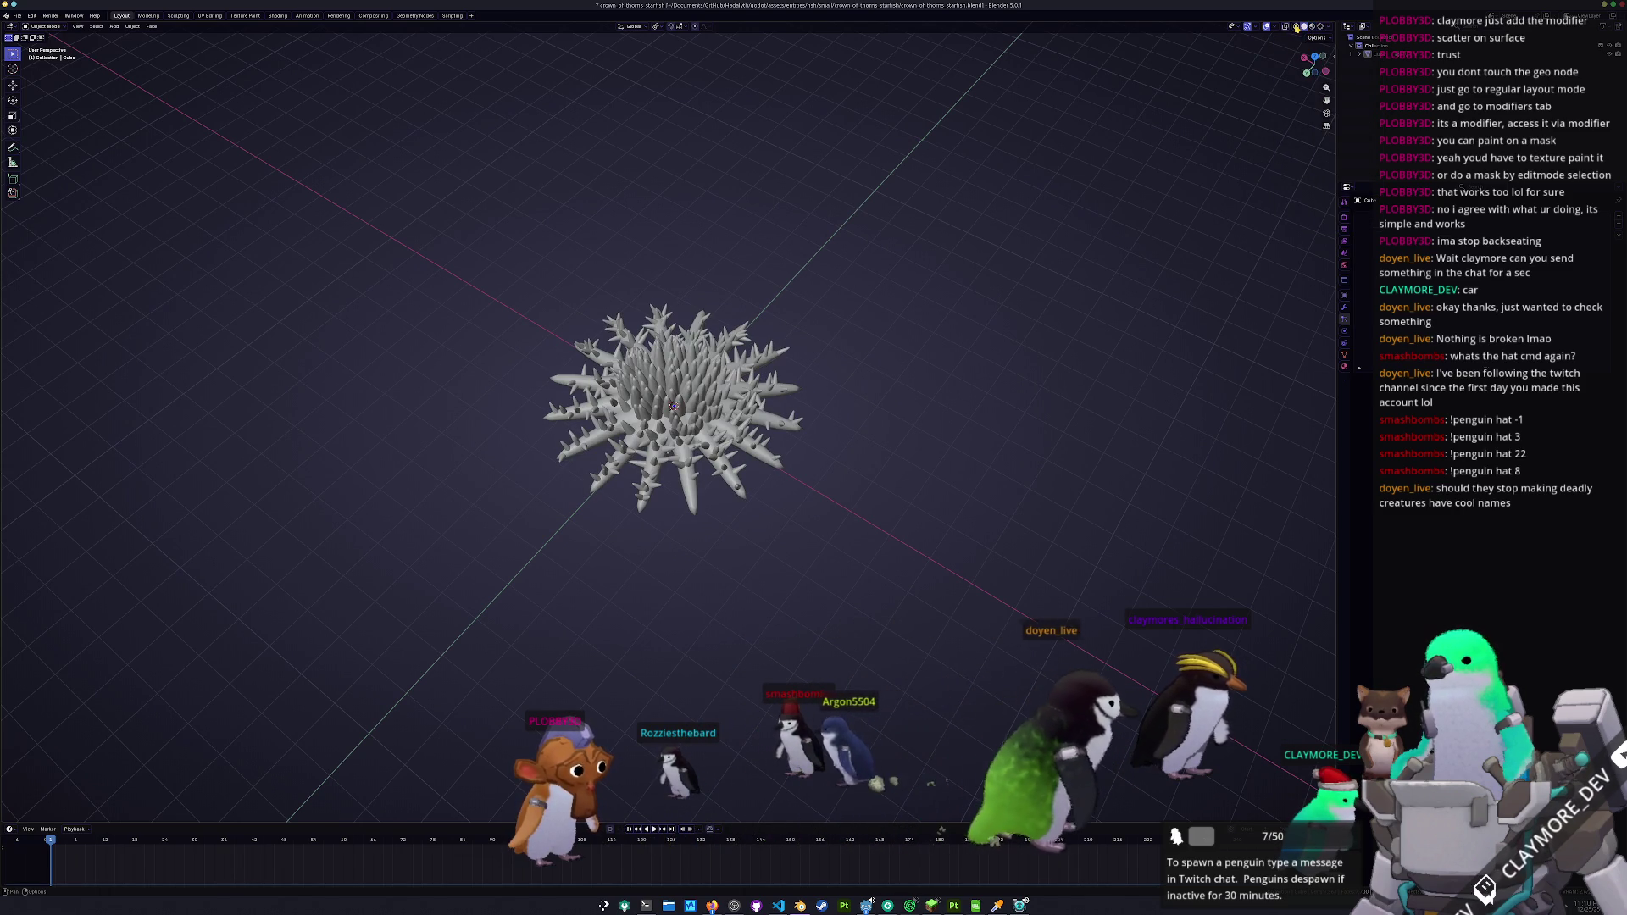
left_click(1329, 27)
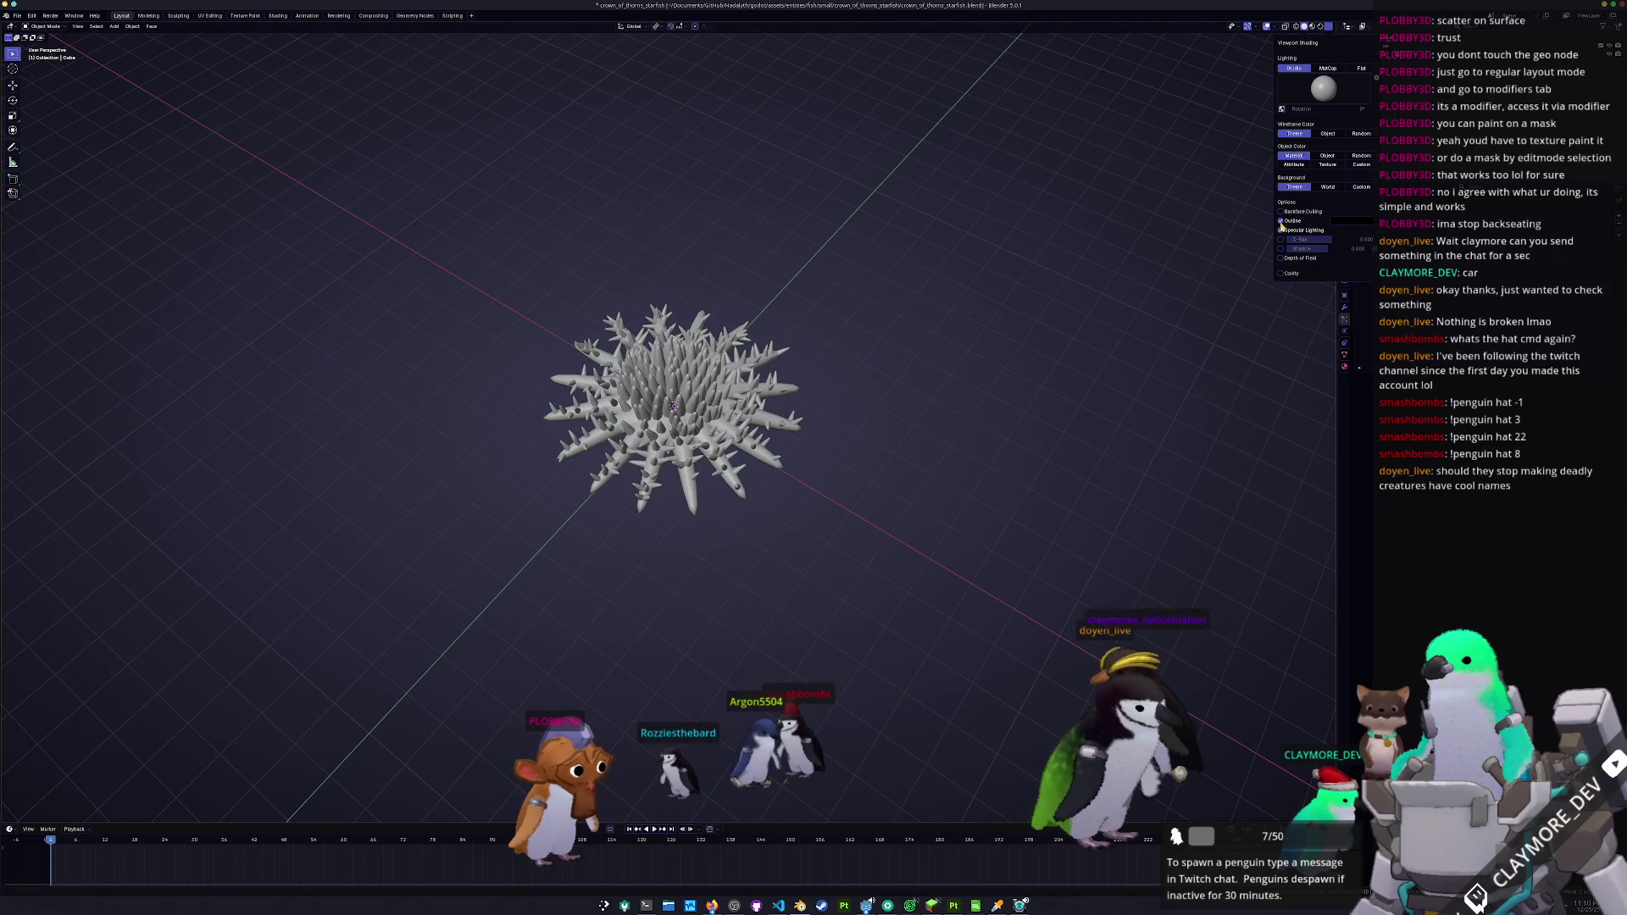
left_click(1281, 231)
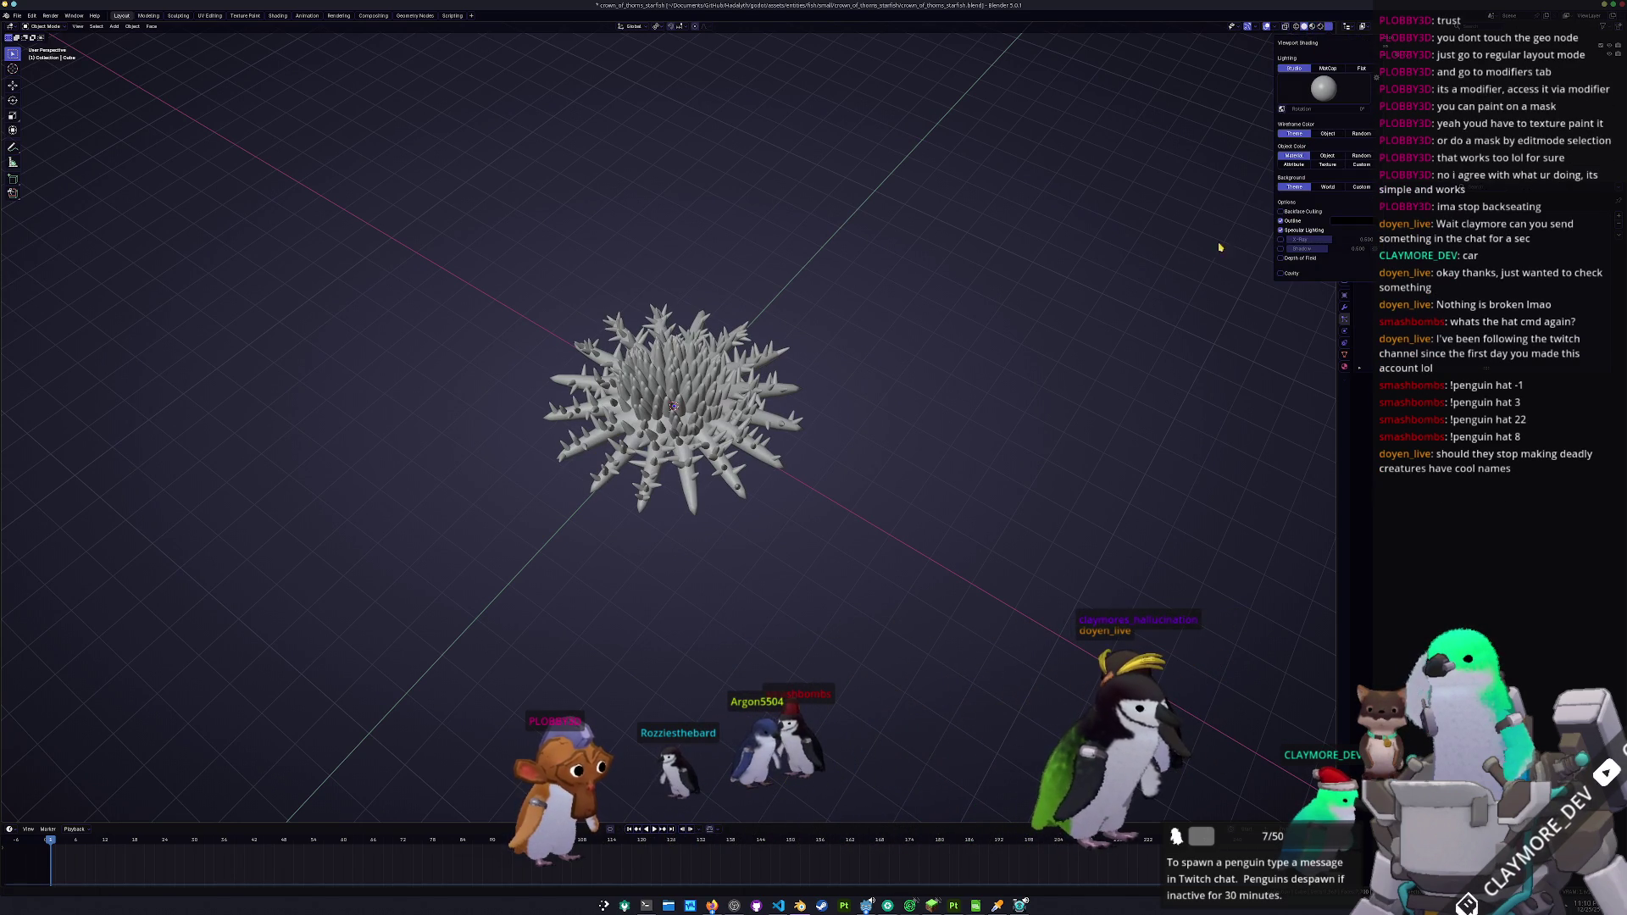
left_click(1328, 68)
left_click(1362, 67)
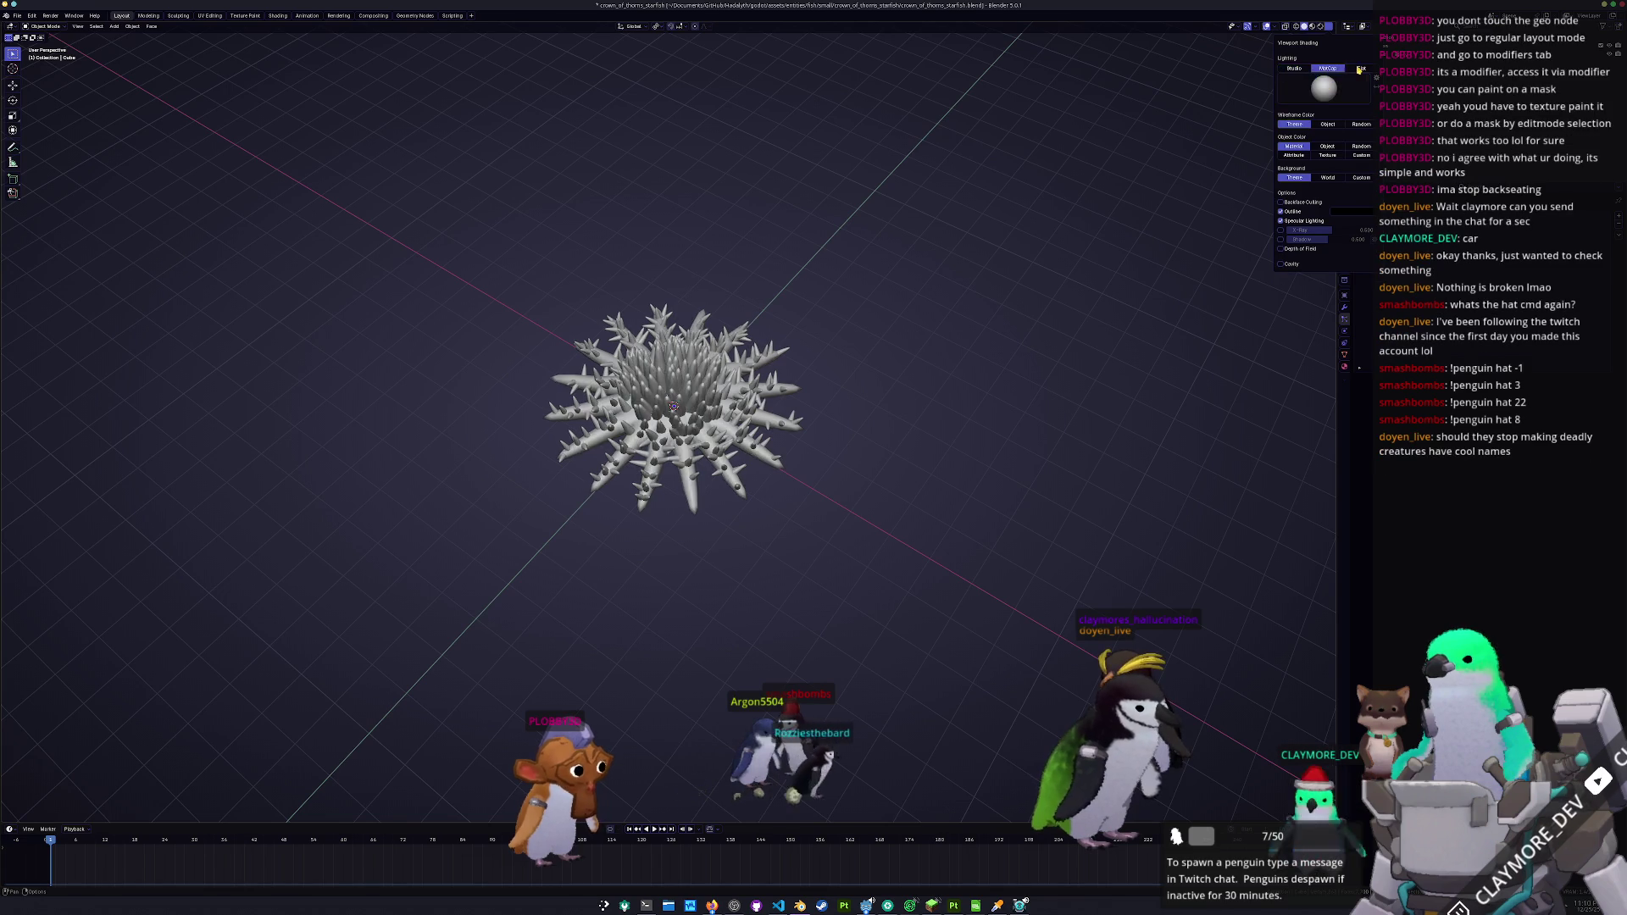
mouse_move(926, 313)
left_mouse_down()
mouse_move(889, 345)
mouse_move(893, 246)
mouse_move(857, 378)
left_mouse_up()
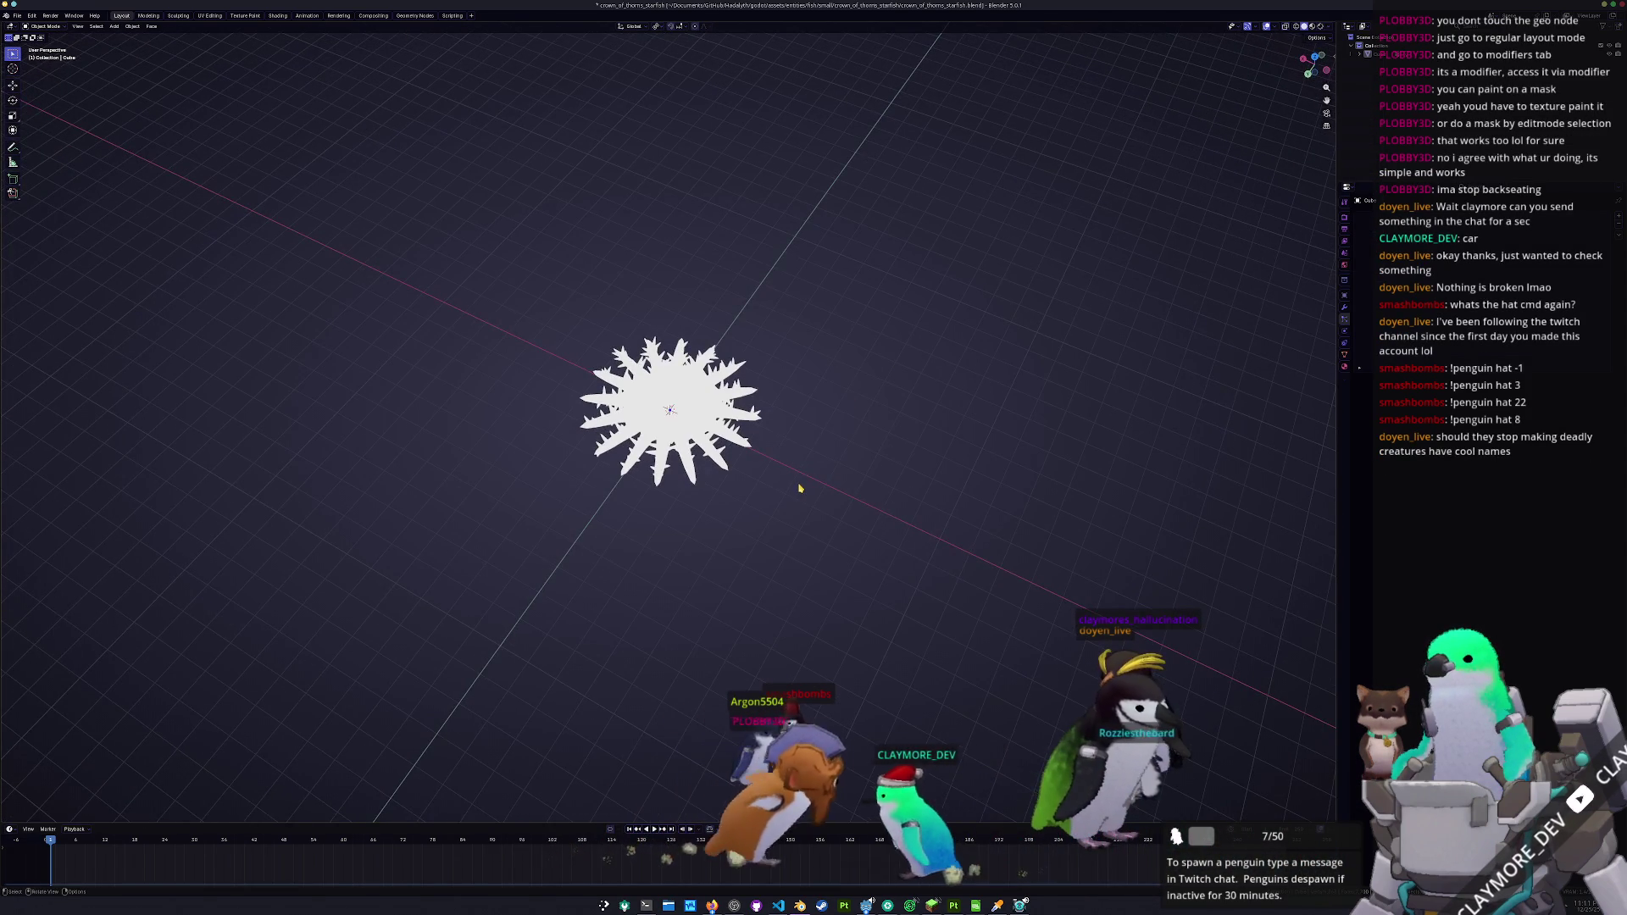
mouse_move(797, 493)
left_mouse_down()
mouse_move(764, 509)
mouse_move(778, 504)
left_mouse_up()
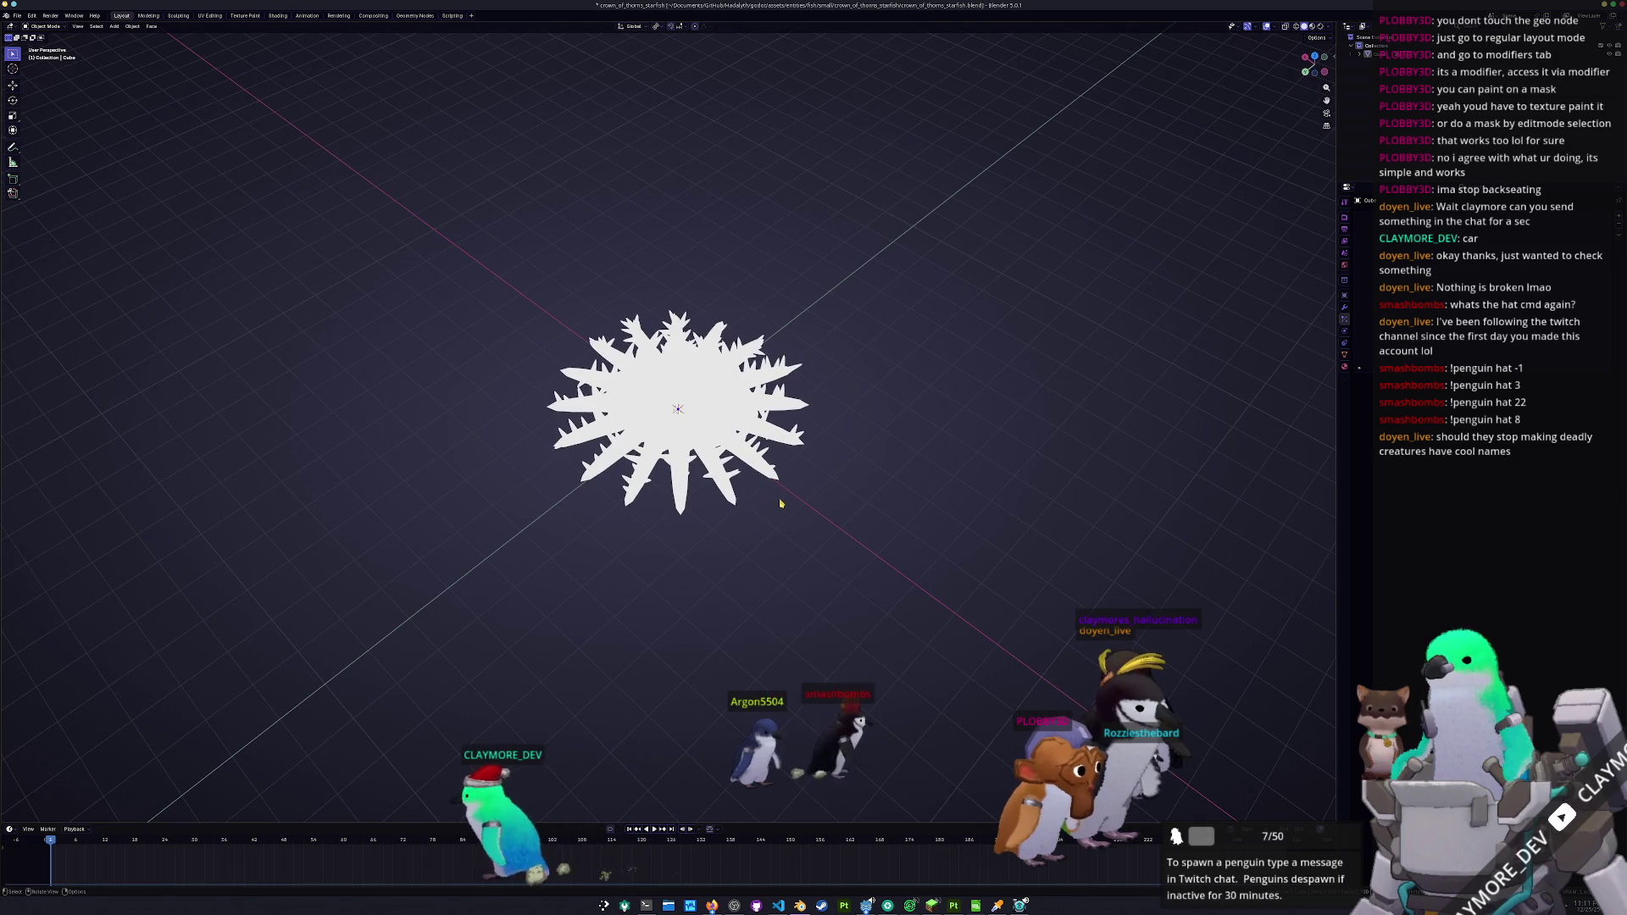
key("Tab")
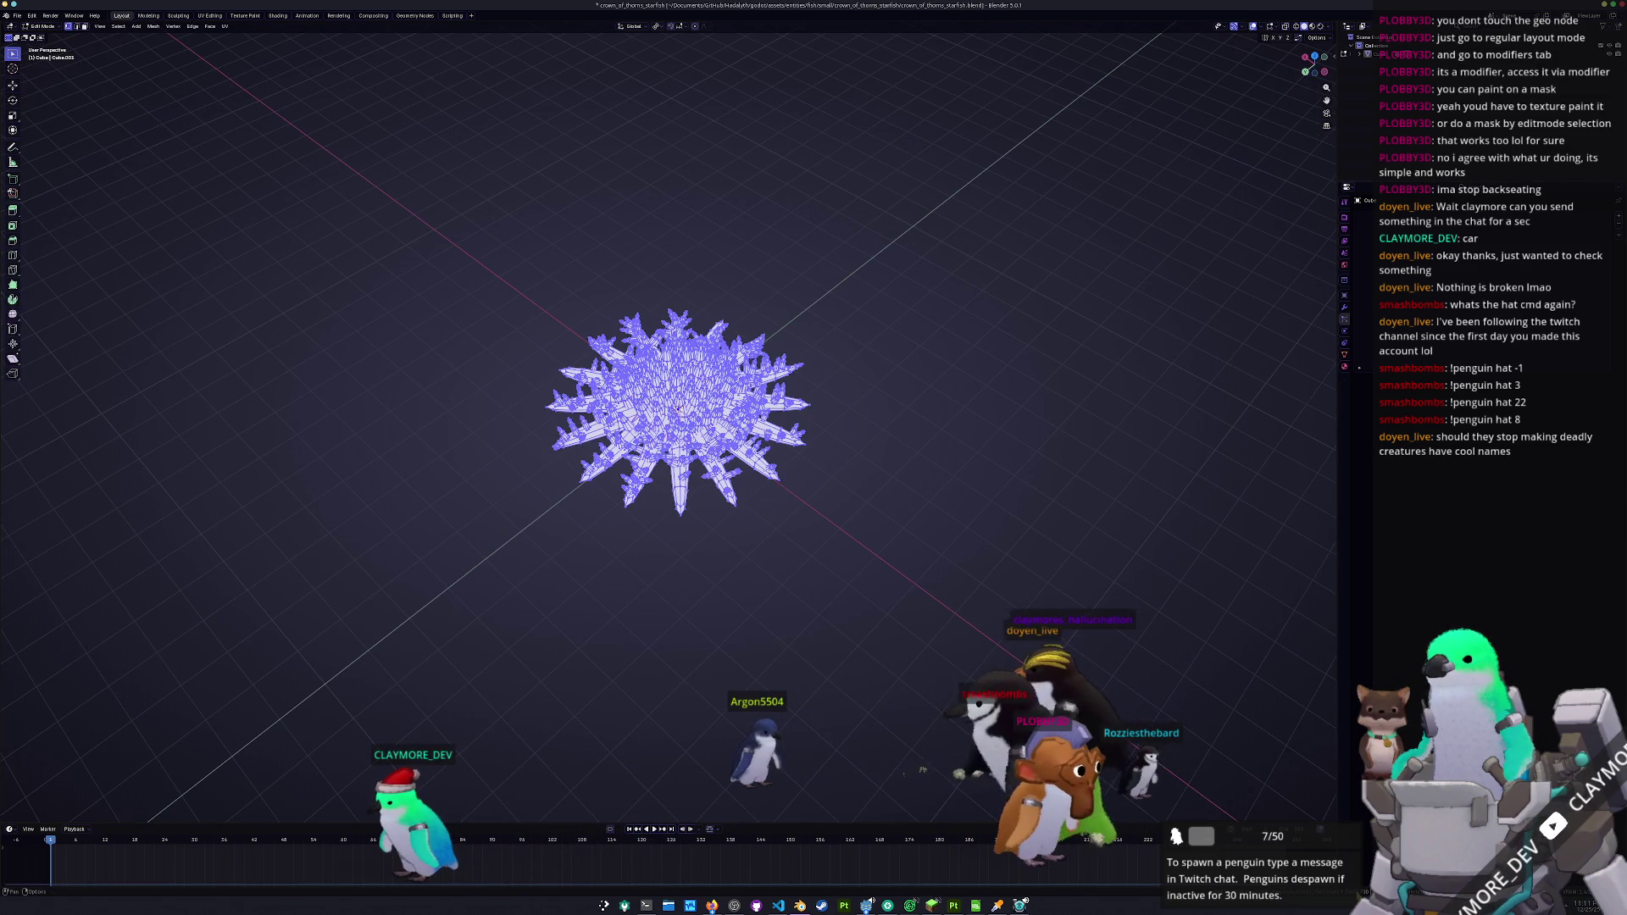
key("Tab")
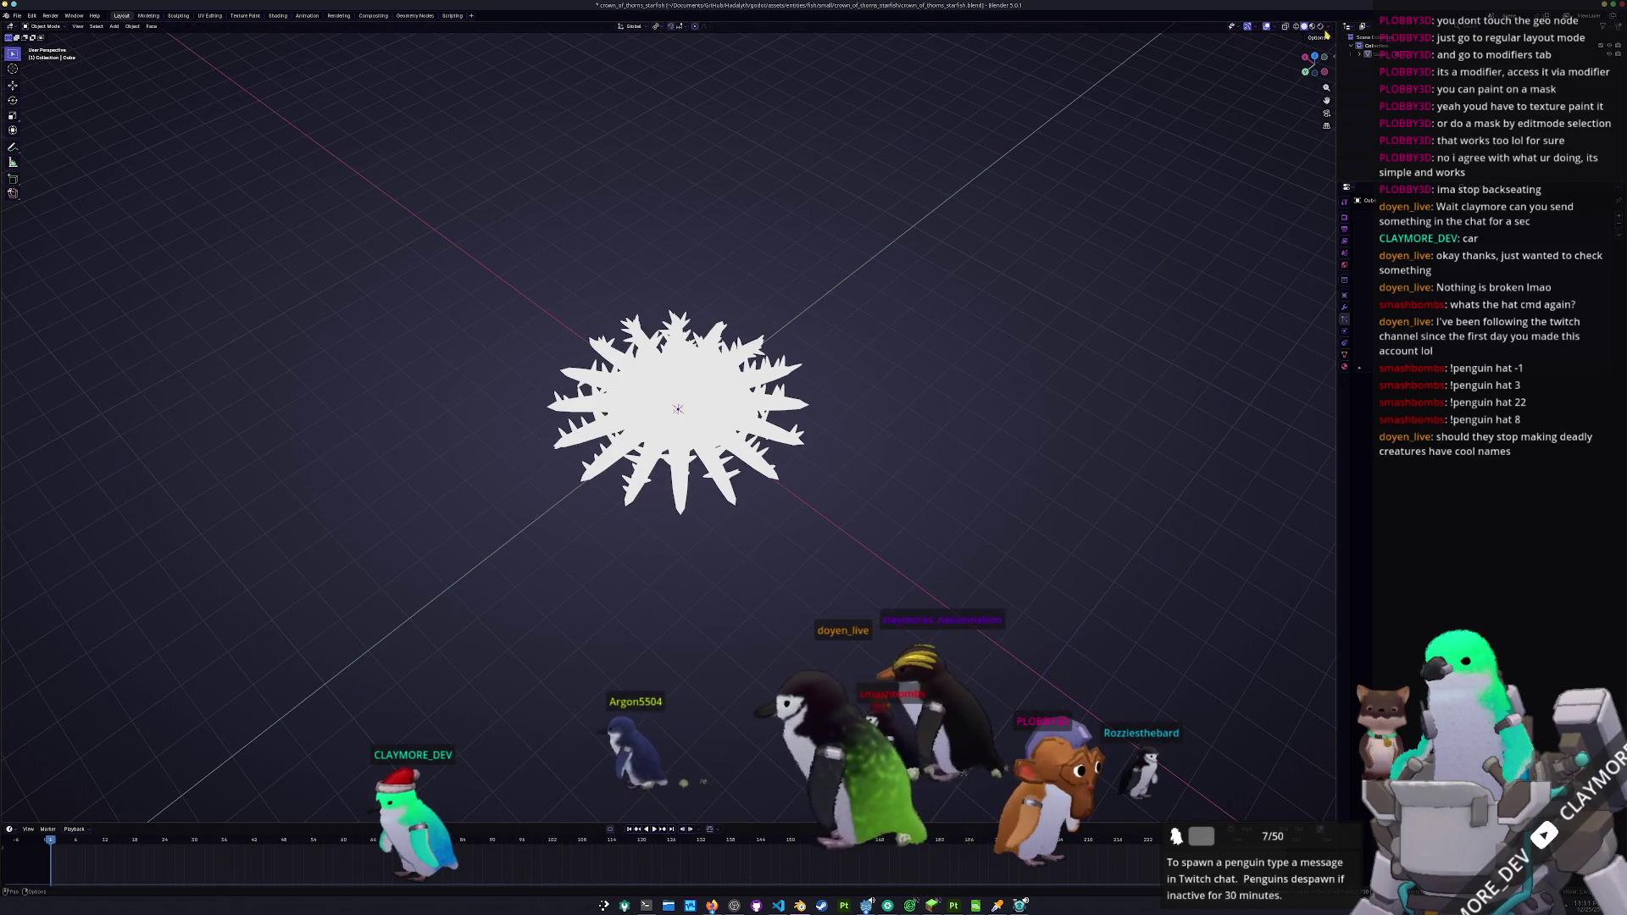
left_click(1329, 27)
key("Escape")
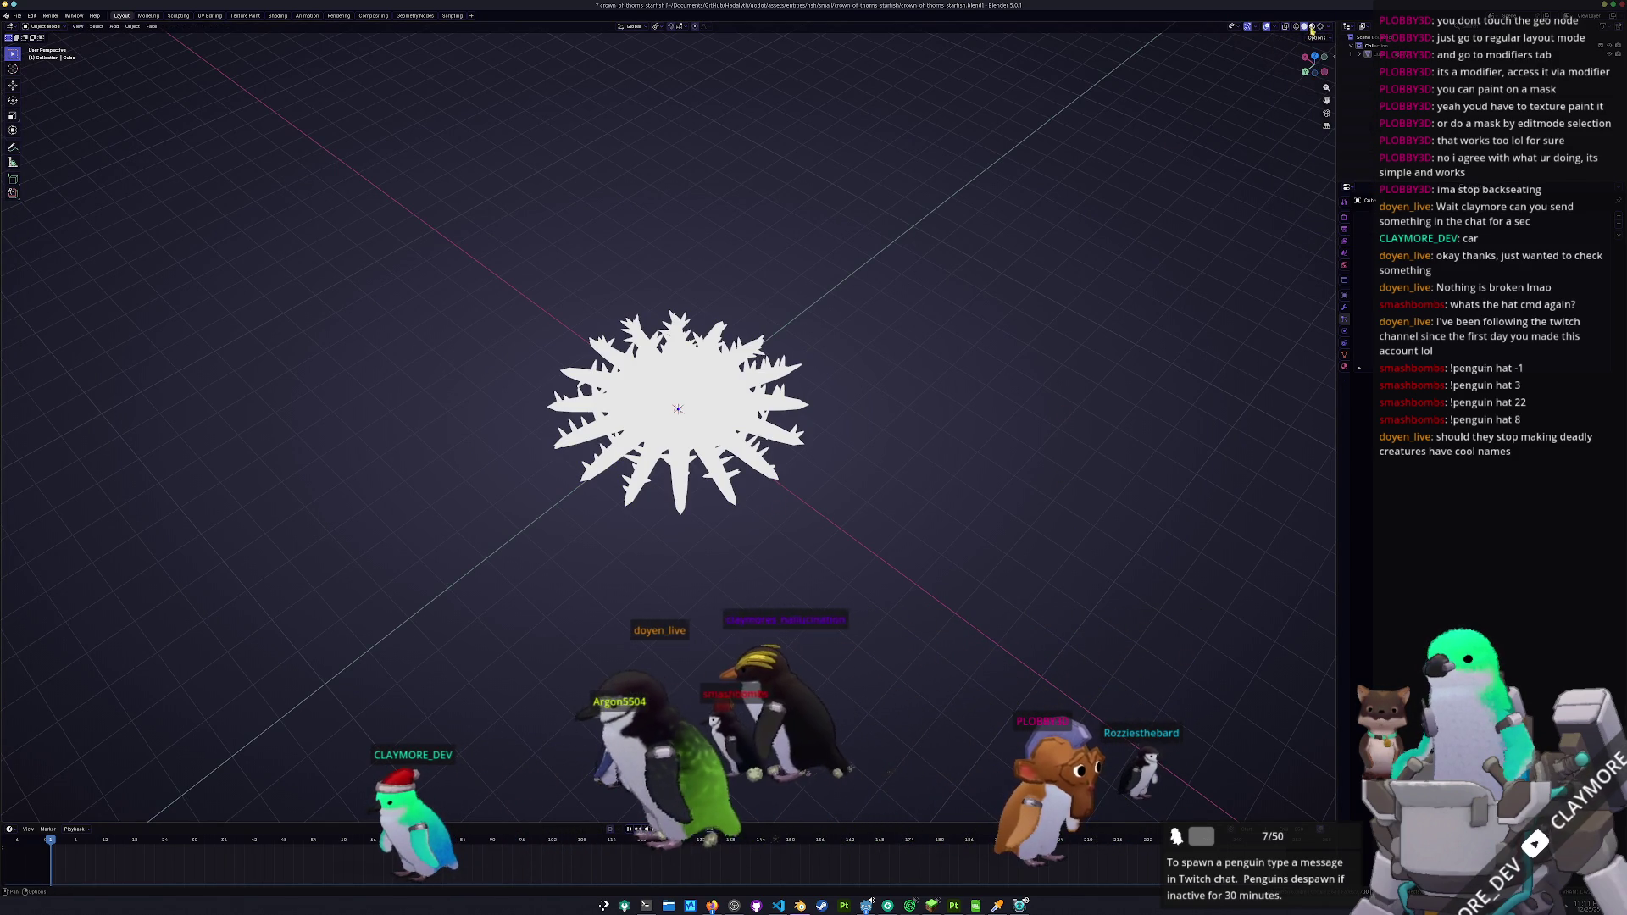
left_click(1329, 27)
left_click(1294, 68)
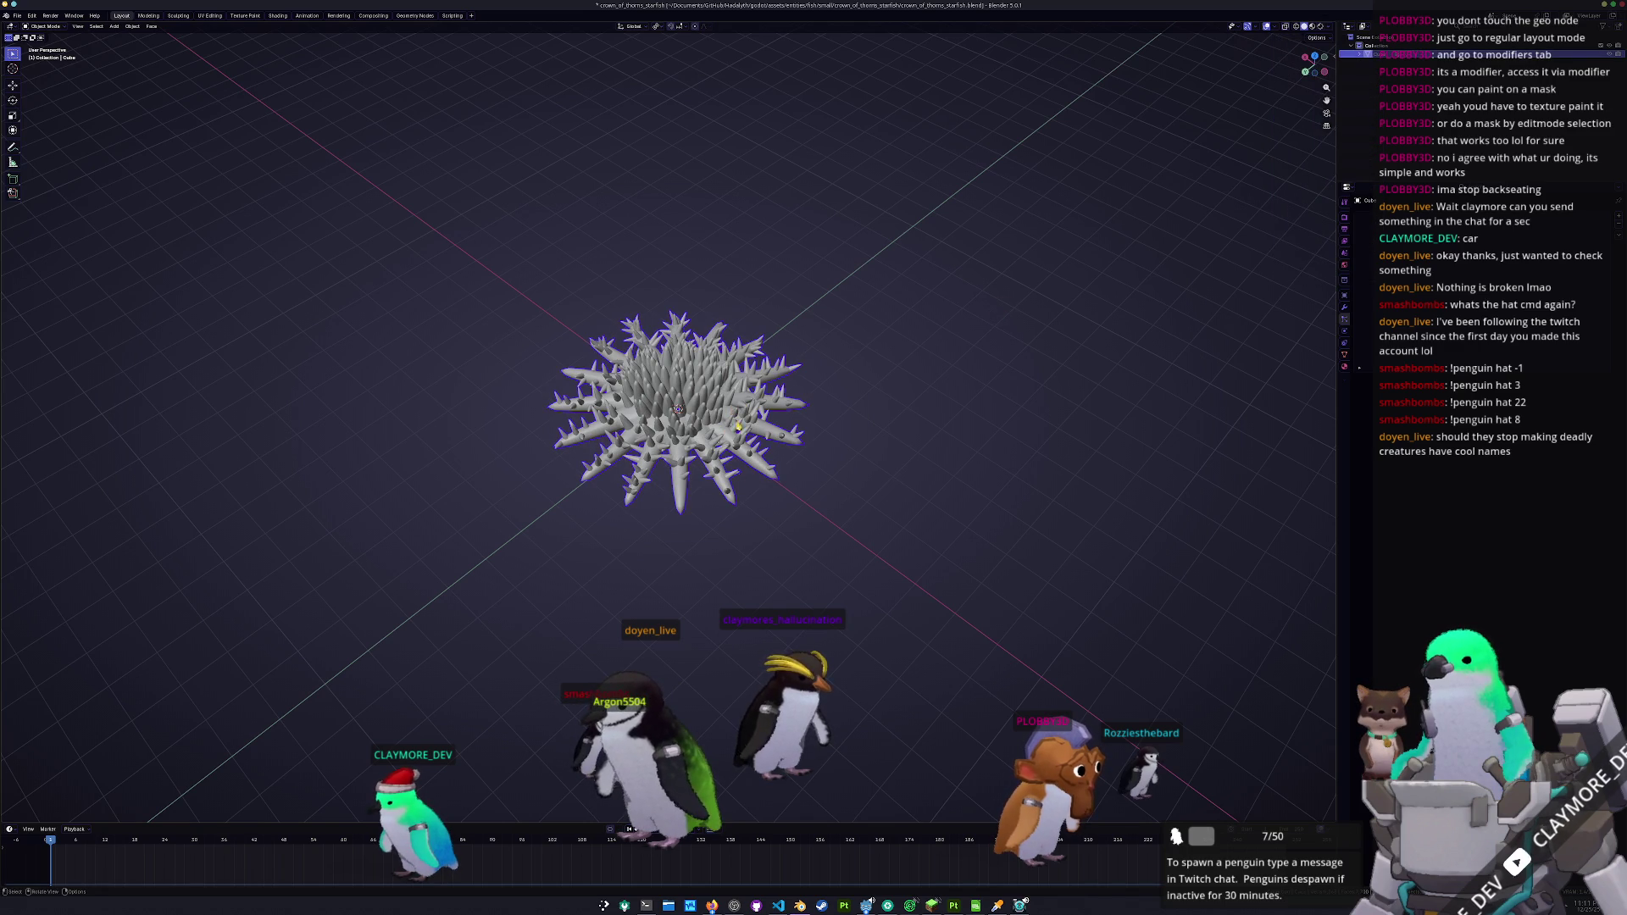
mouse_move(710, 907)
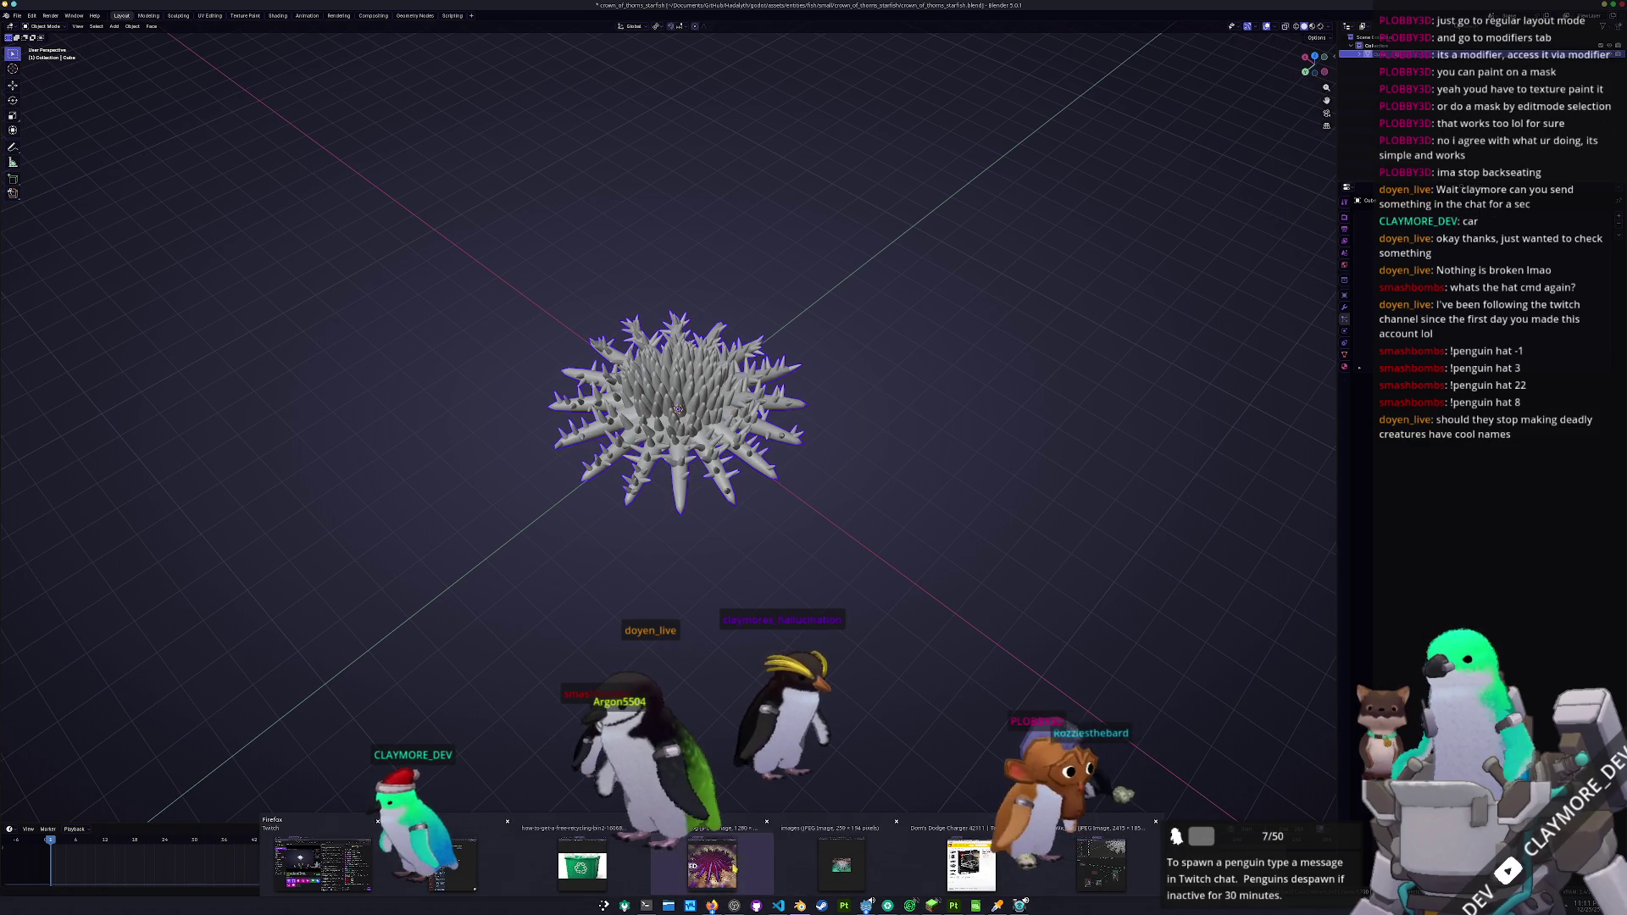
left_click(739, 869)
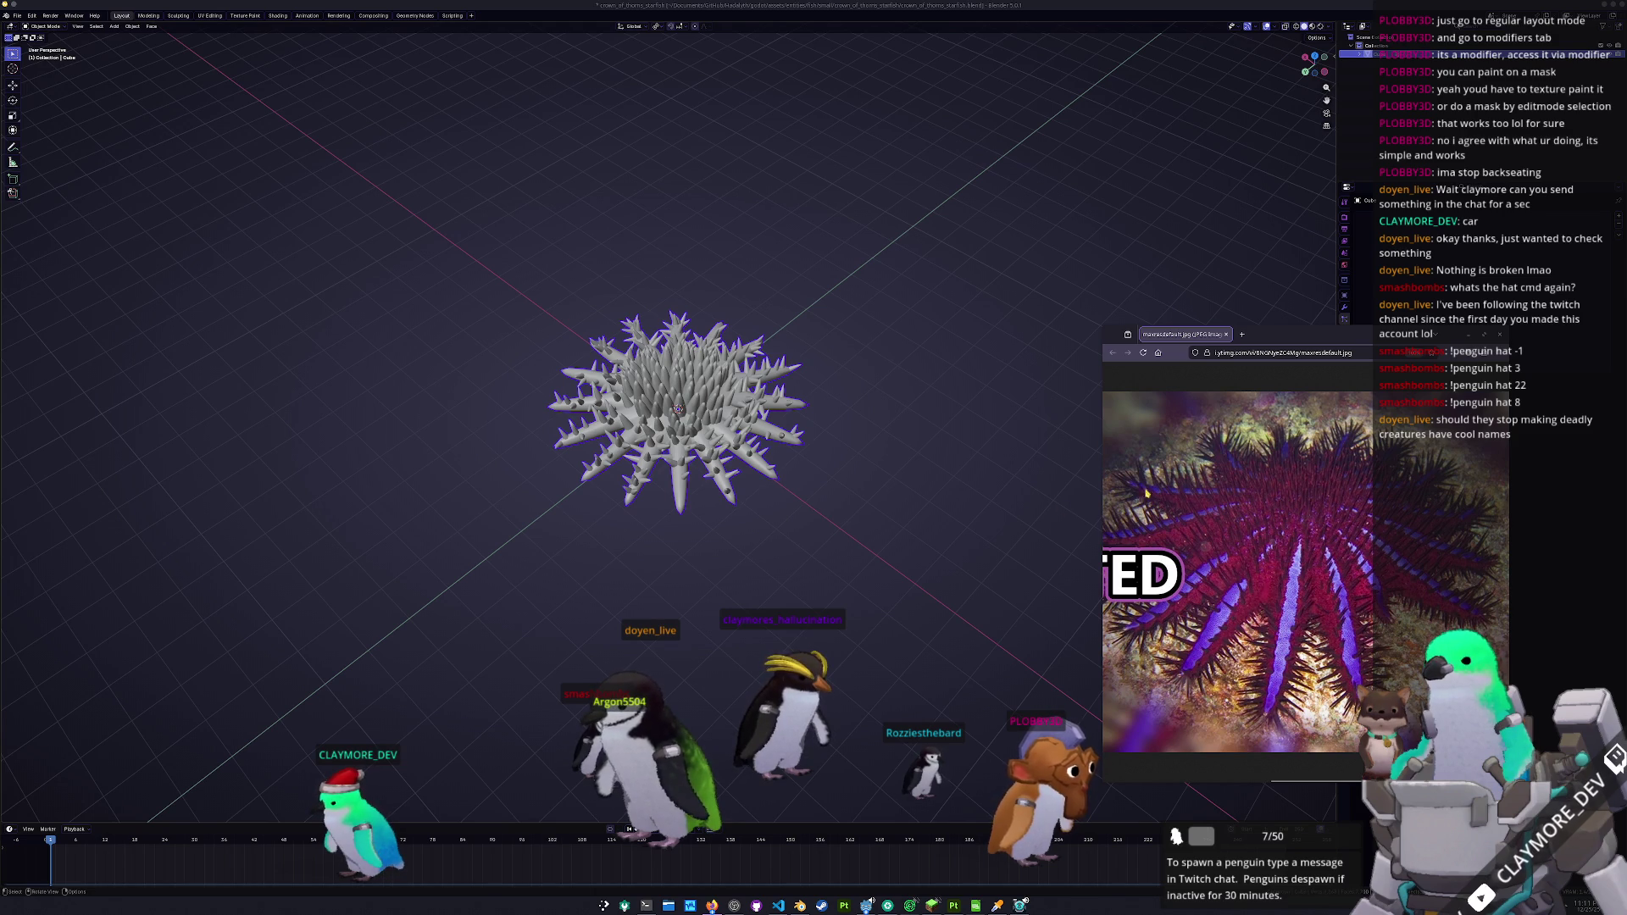
left_click_drag(775, 543, 789, 567)
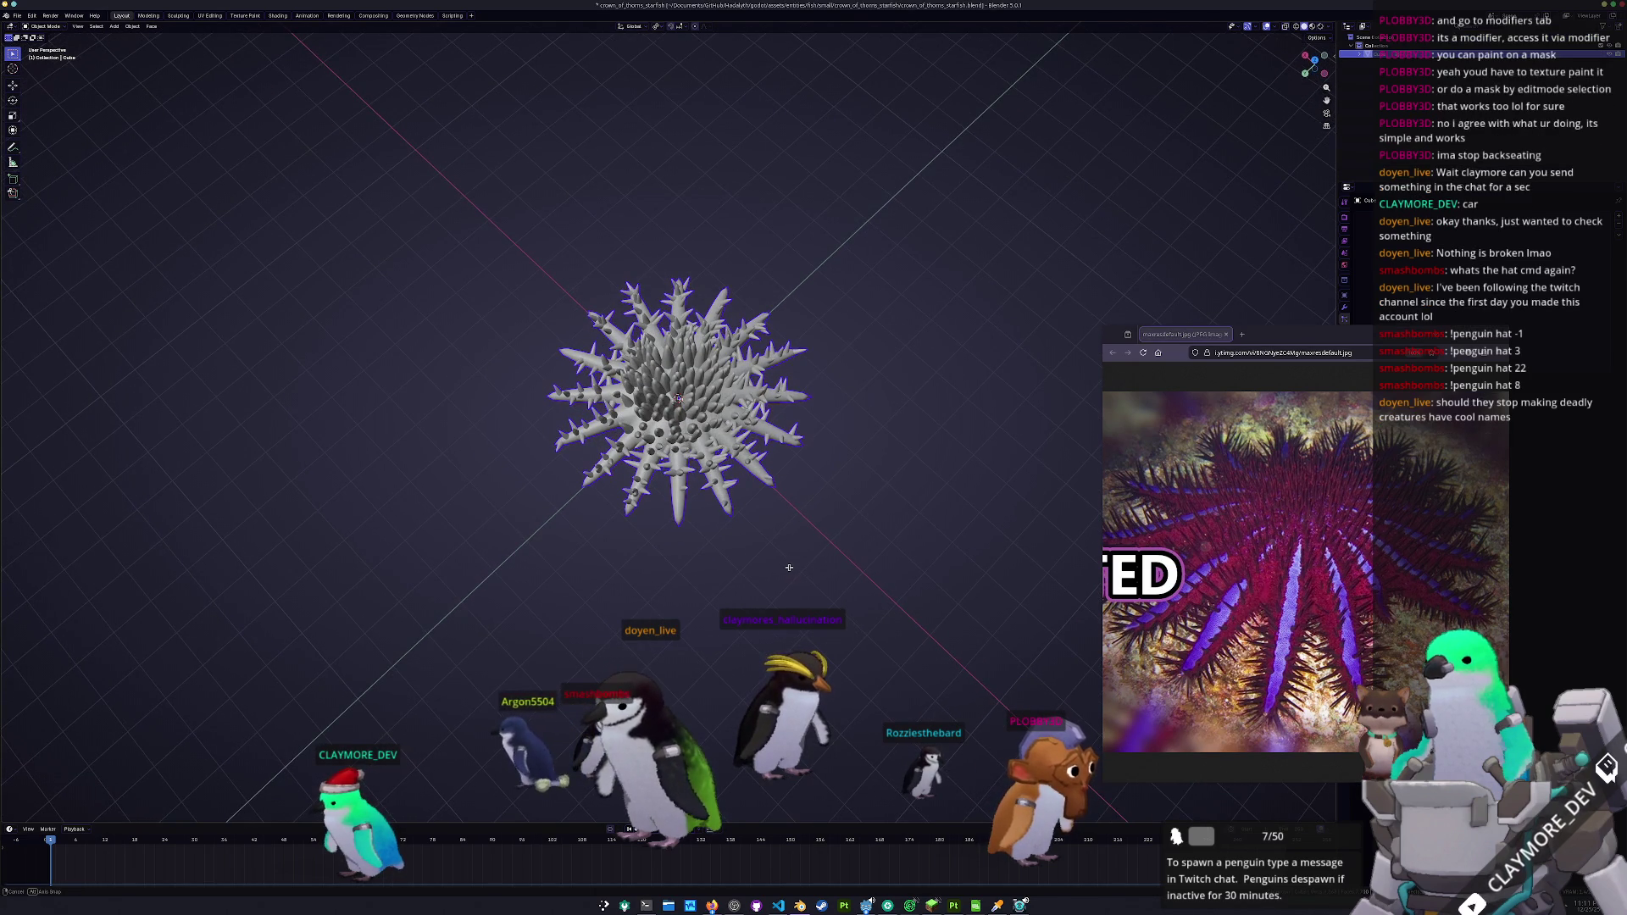
mouse_move(729, 496)
left_mouse_down()
mouse_move(682, 499)
mouse_move(726, 514)
mouse_move(687, 513)
left_mouse_up()
- From top view, enter Edit Mode with X-ray on and move the selected vertices
key("KP_7")
scroll(666, 576, "up", 3)
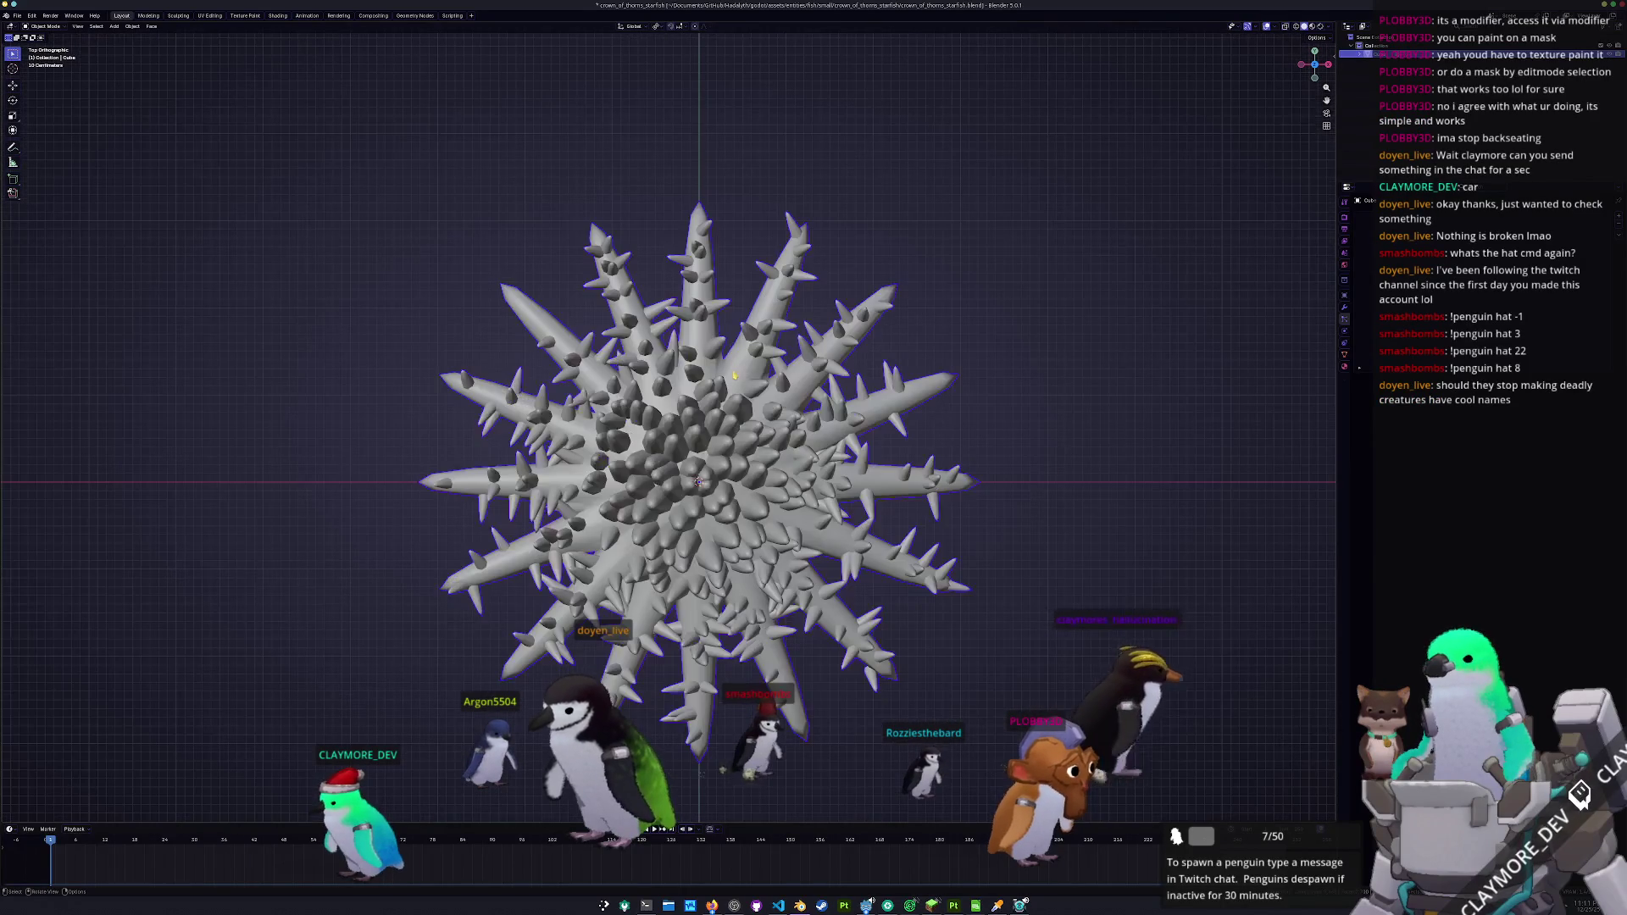
key("Tab")
key("alt+z")
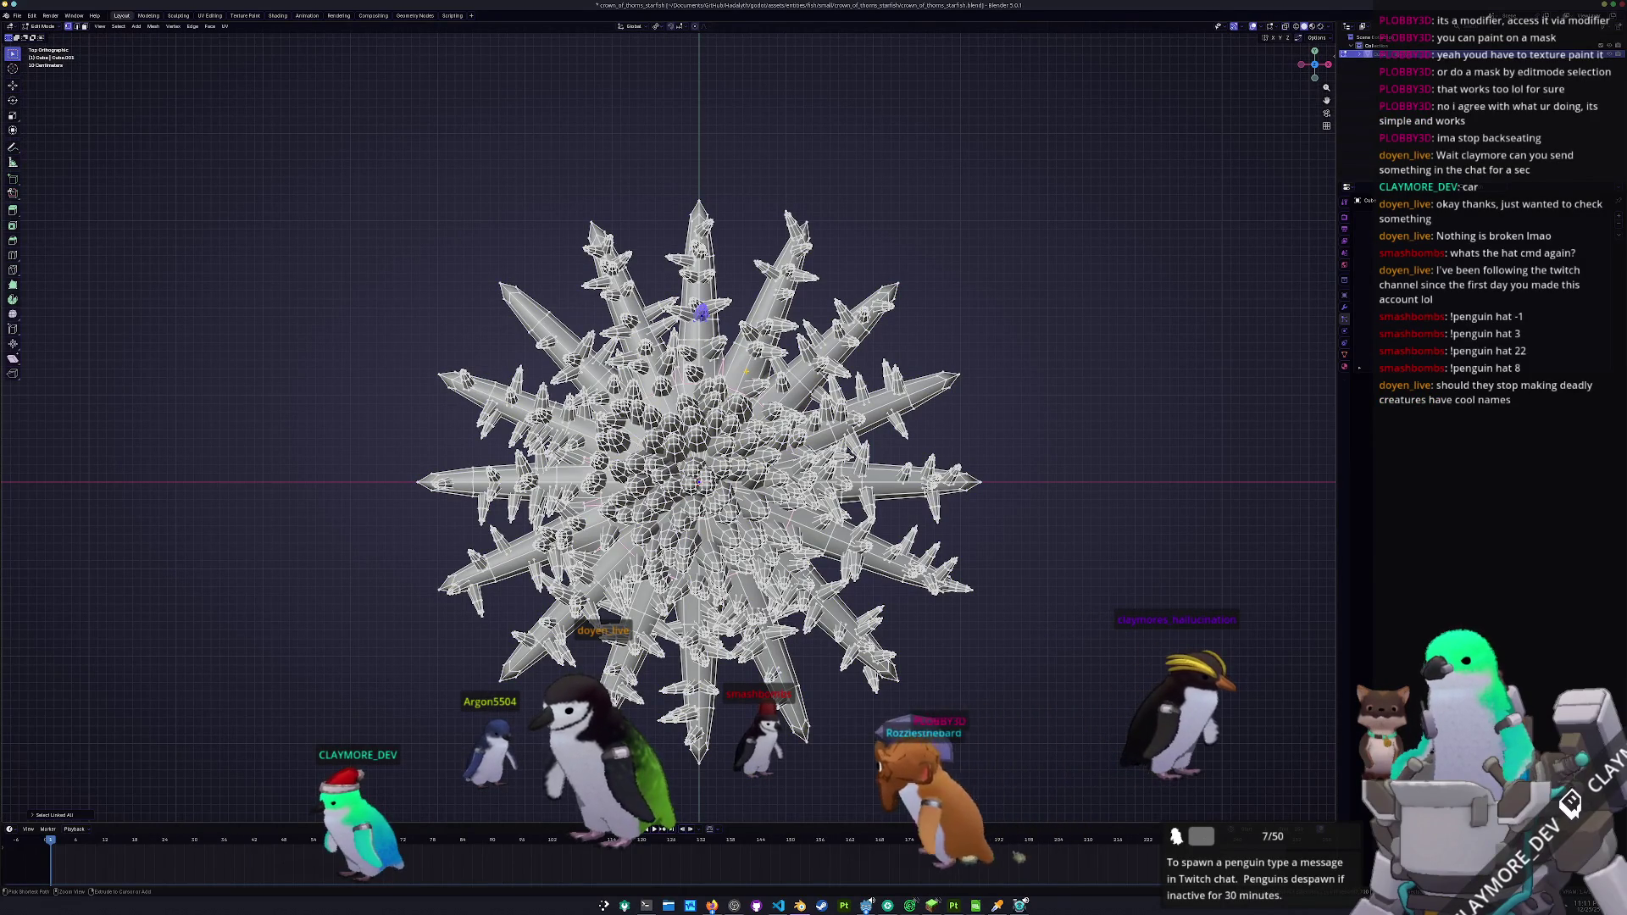
key("g")
left_click(751, 323)
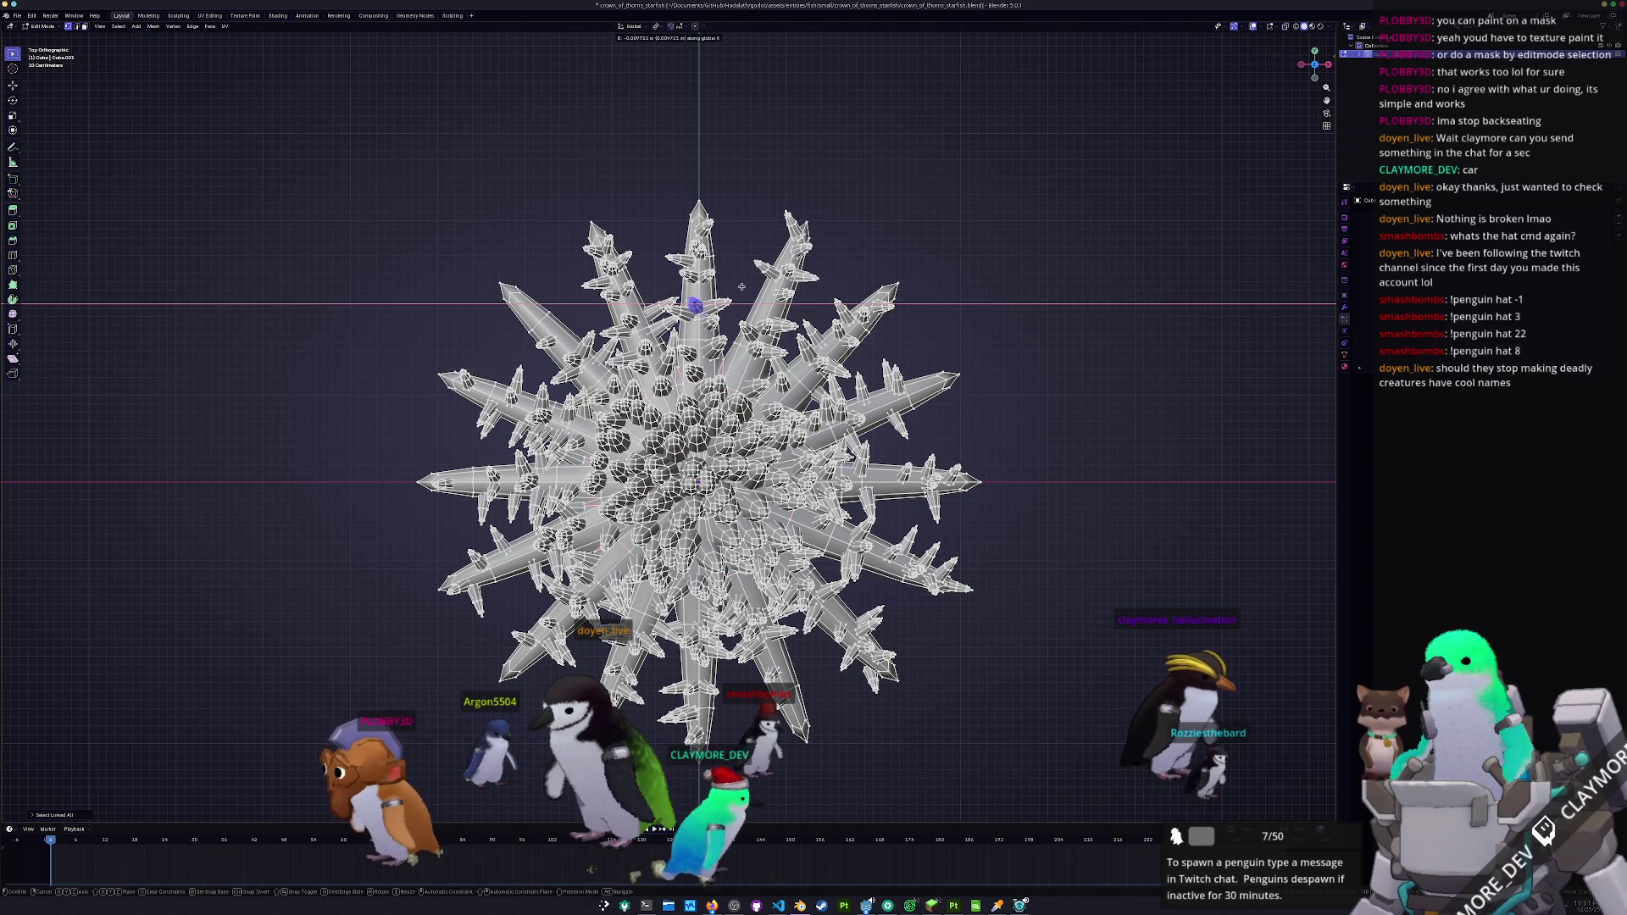
- Select a point on the top spike and shift it along the X axis
scroll(698, 88, "up", 2)
left_click(695, 318)
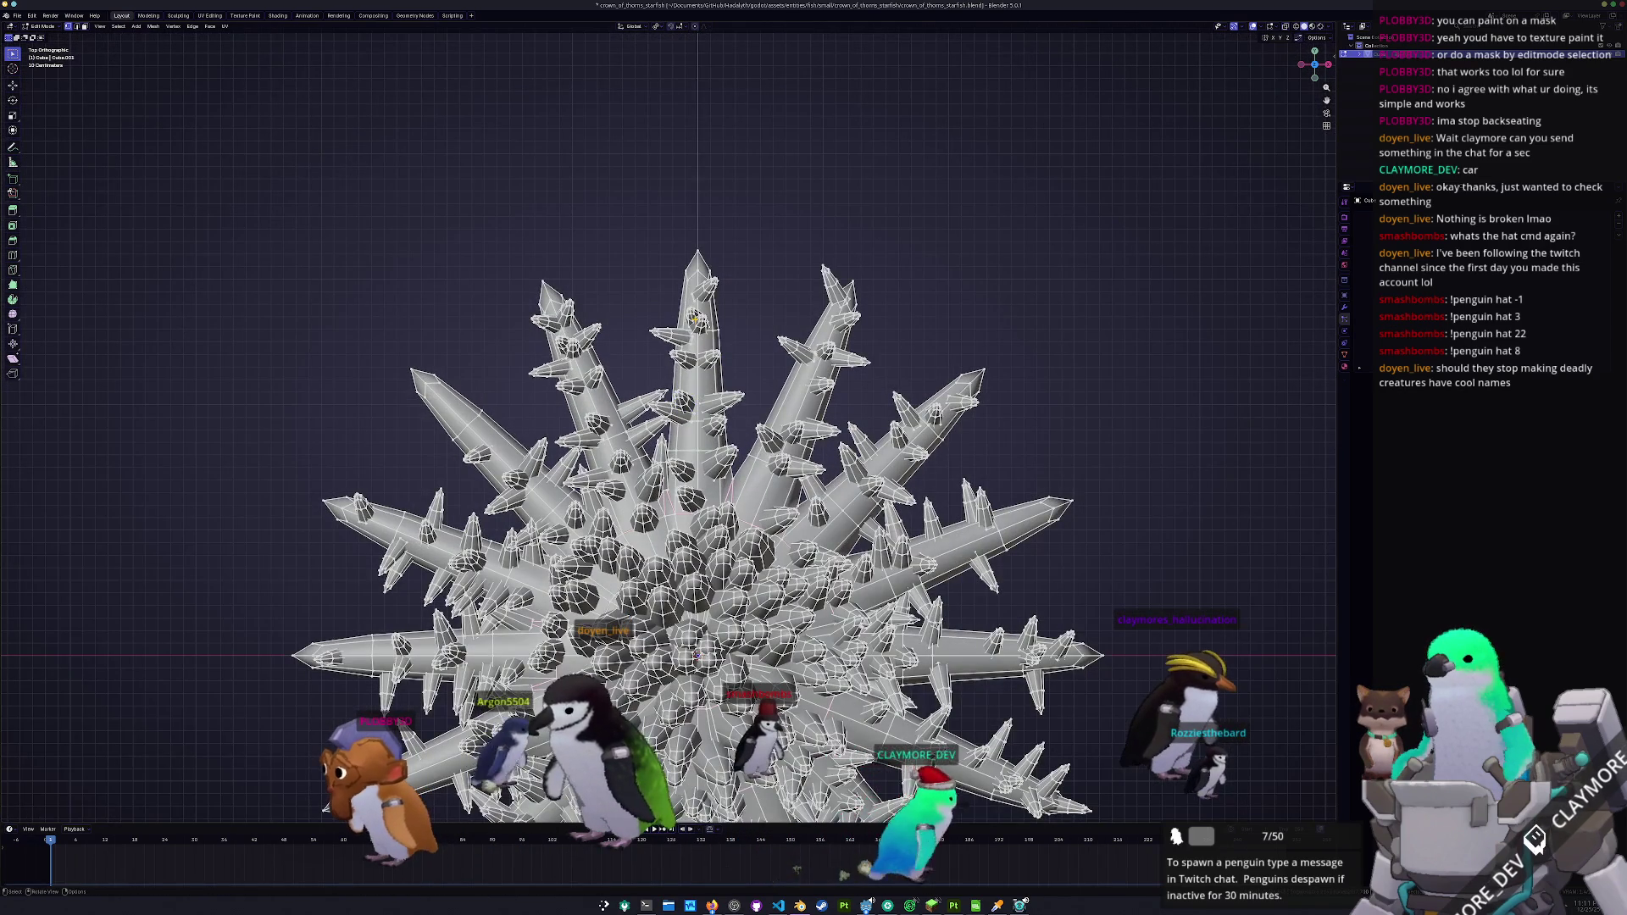
key("g")
key("x")
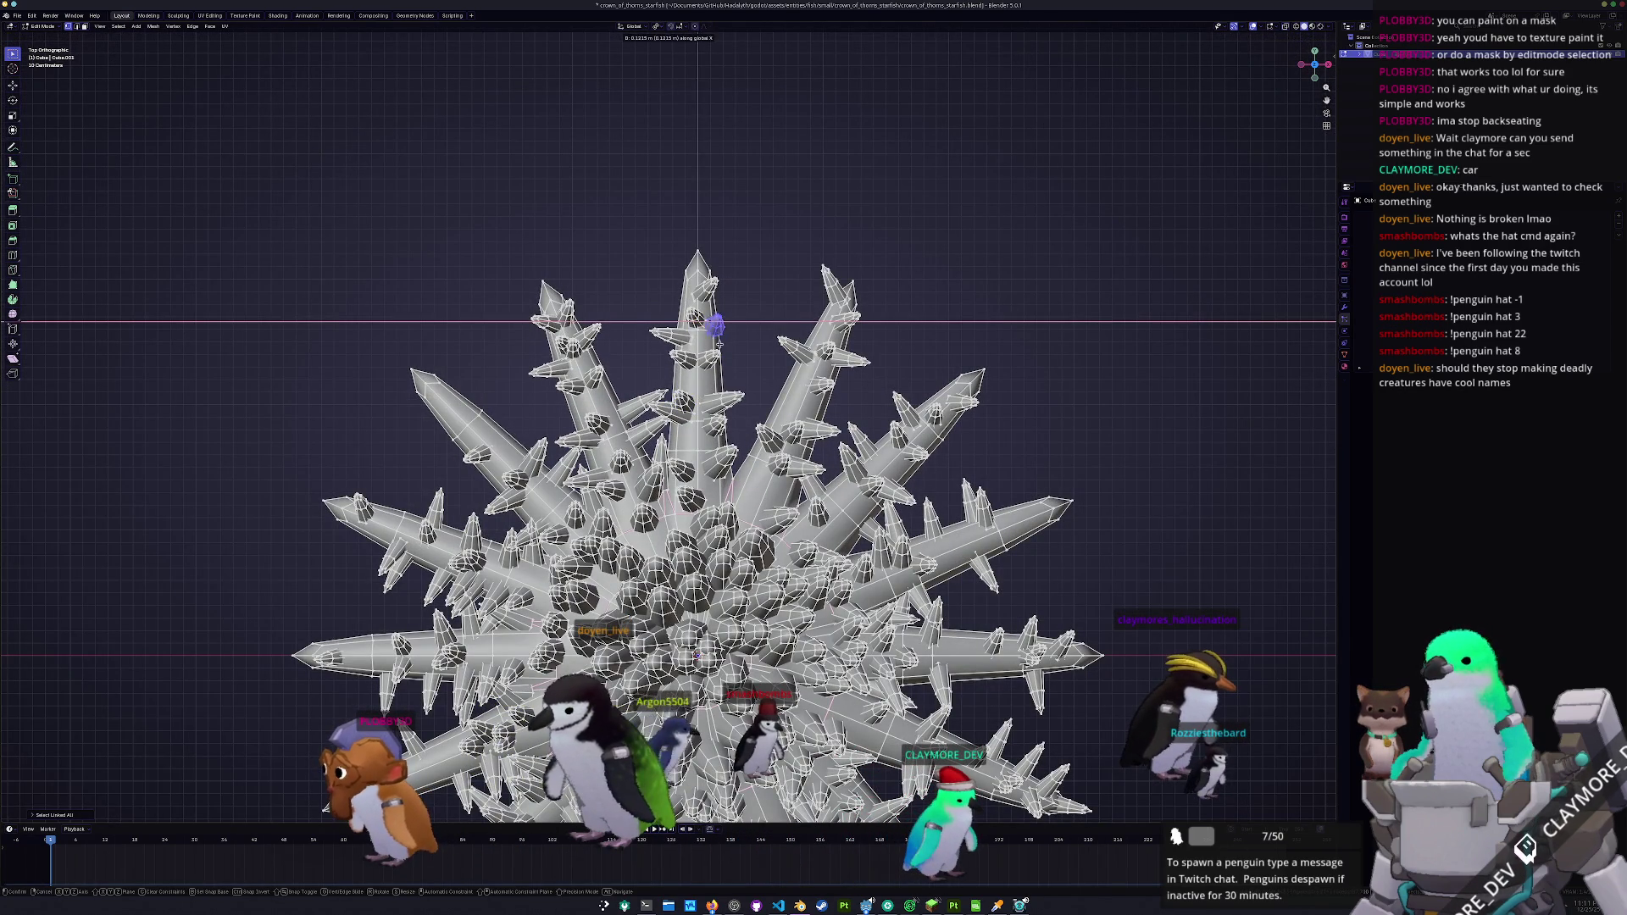
left_click(713, 342)
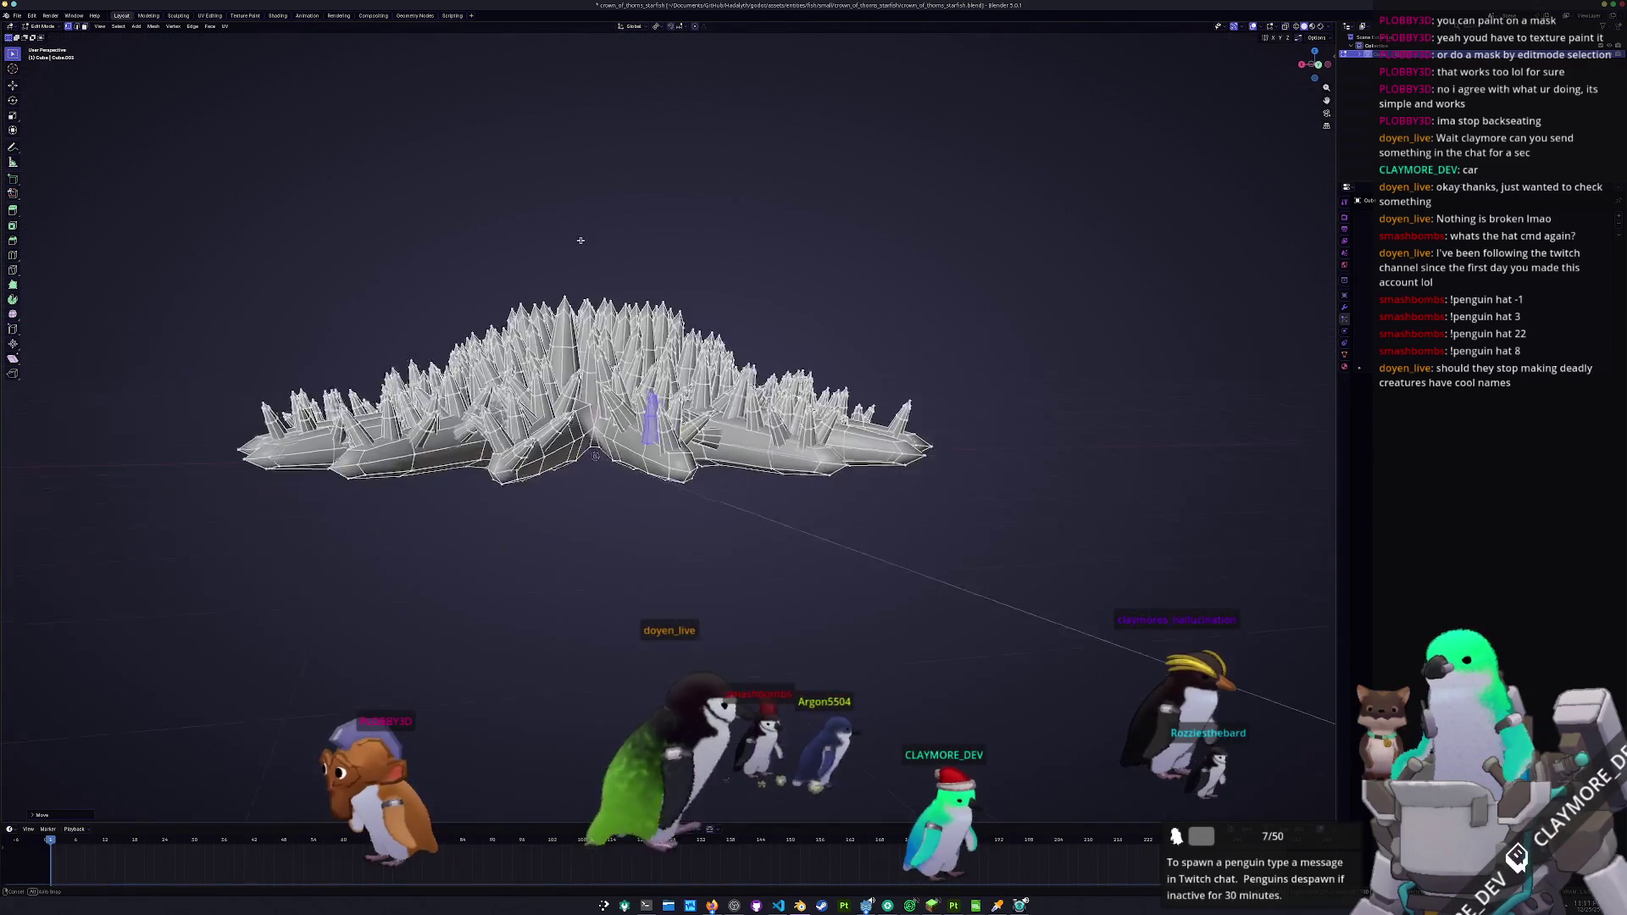
- Move the spike along X, confirm its rotation, then shift it along Z
left_click_drag(760, 301, 650, 449)
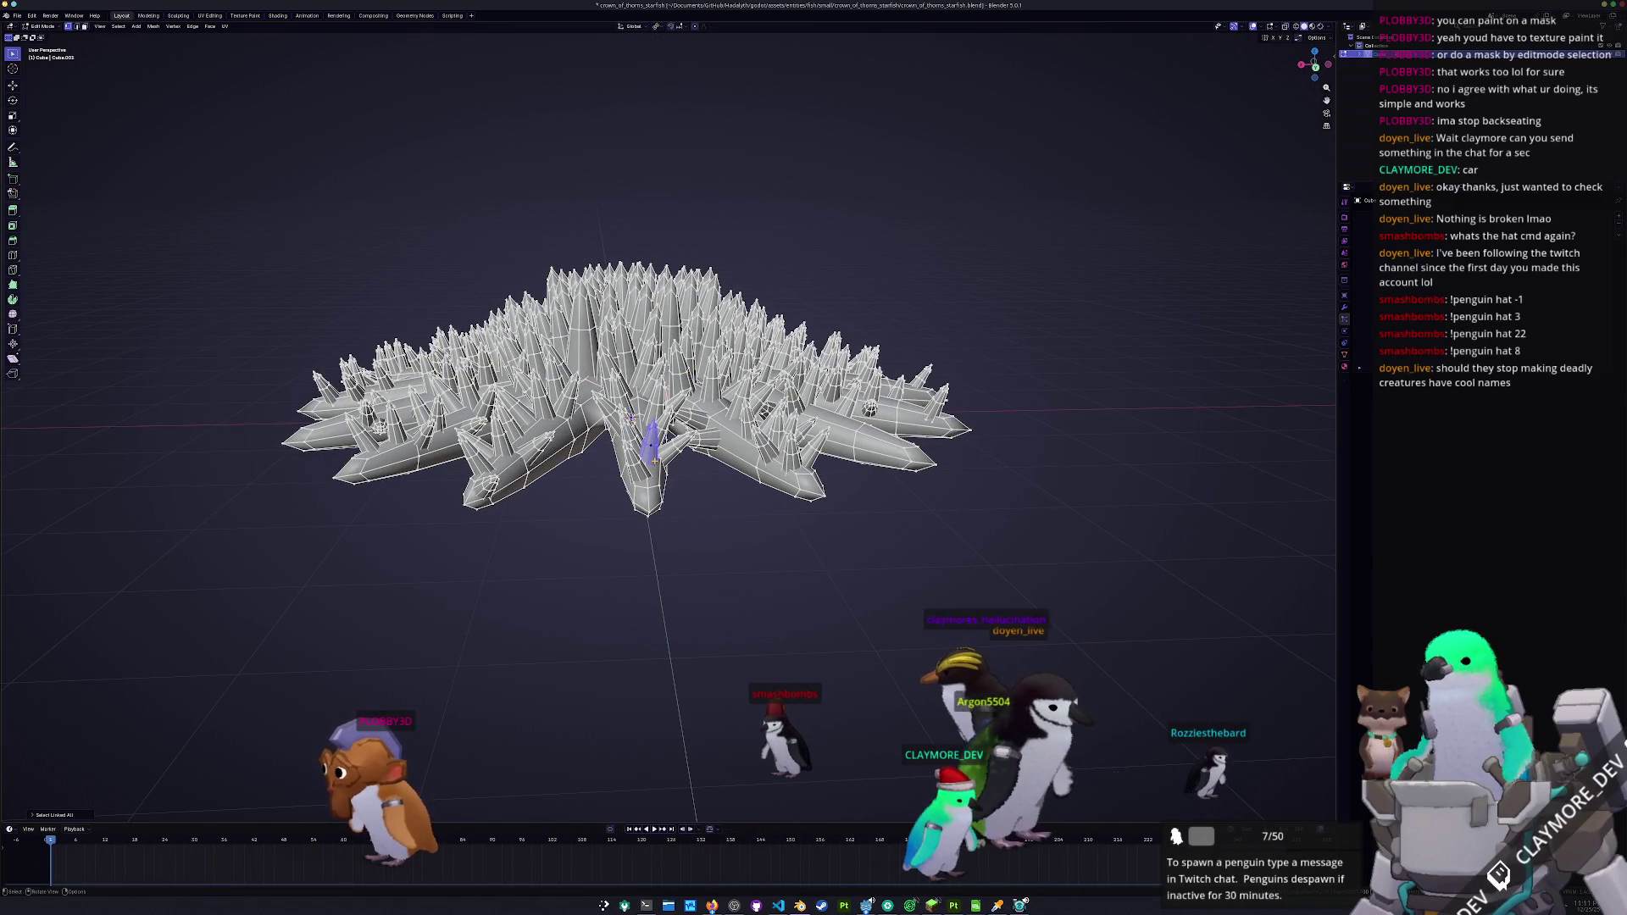
scroll(655, 460, "up", 2)
key("g")
key("x")
key("Return")
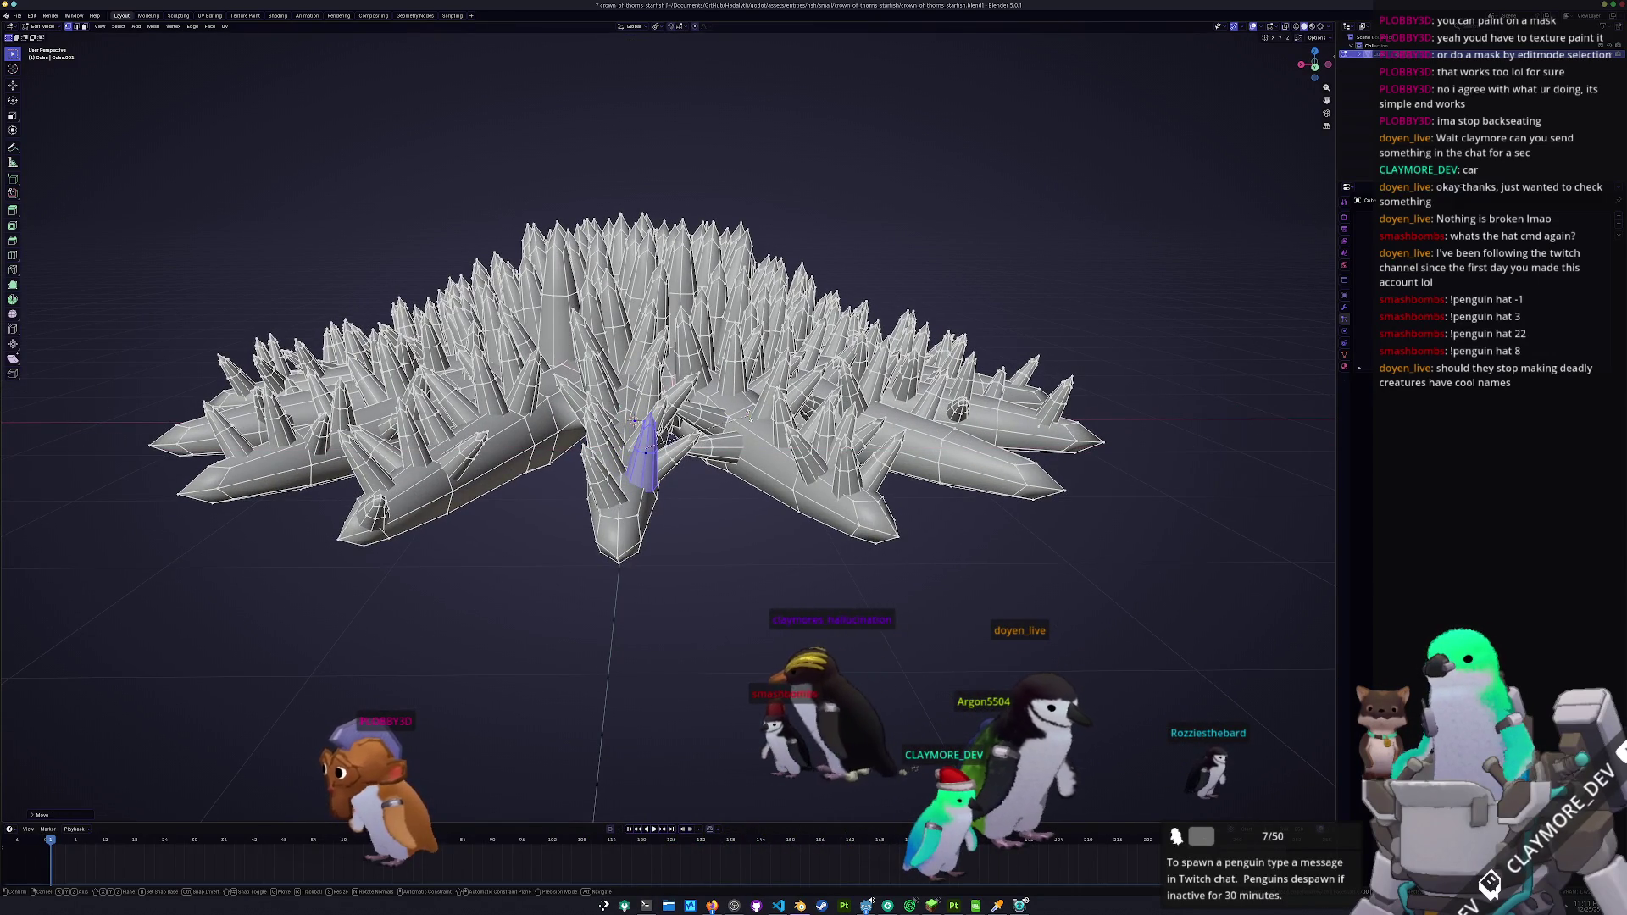
key("Return")
key("g")
key("z")
key("Return")
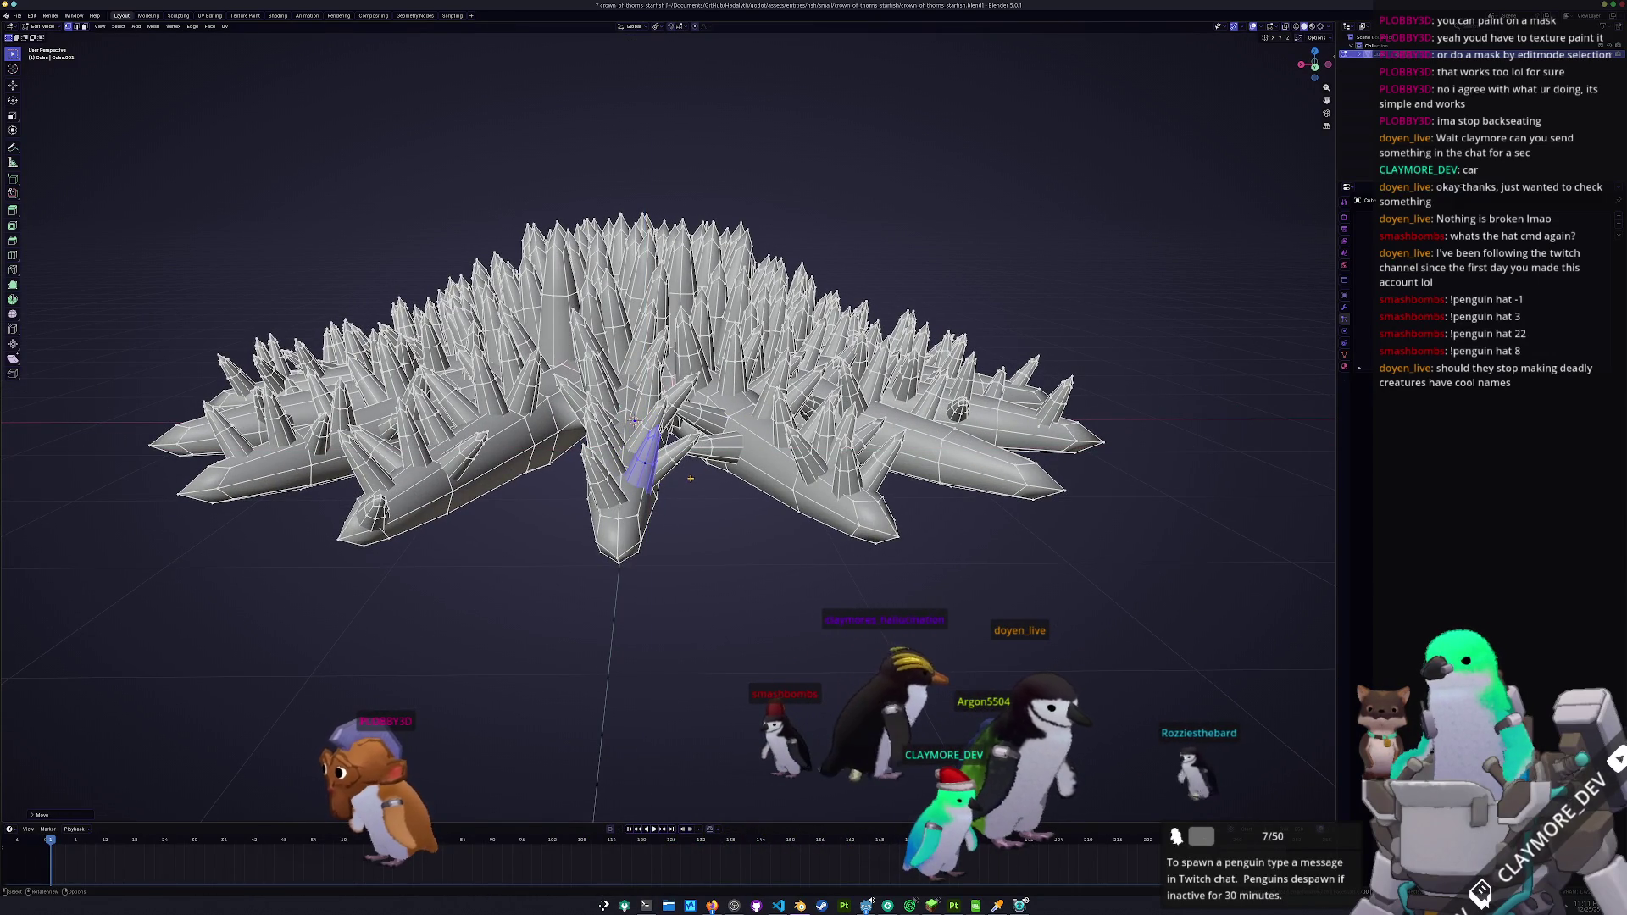
- Select another whole connected spike and move it along the X axis
key("KP_8")
key("KP_8")
key("KP_8")
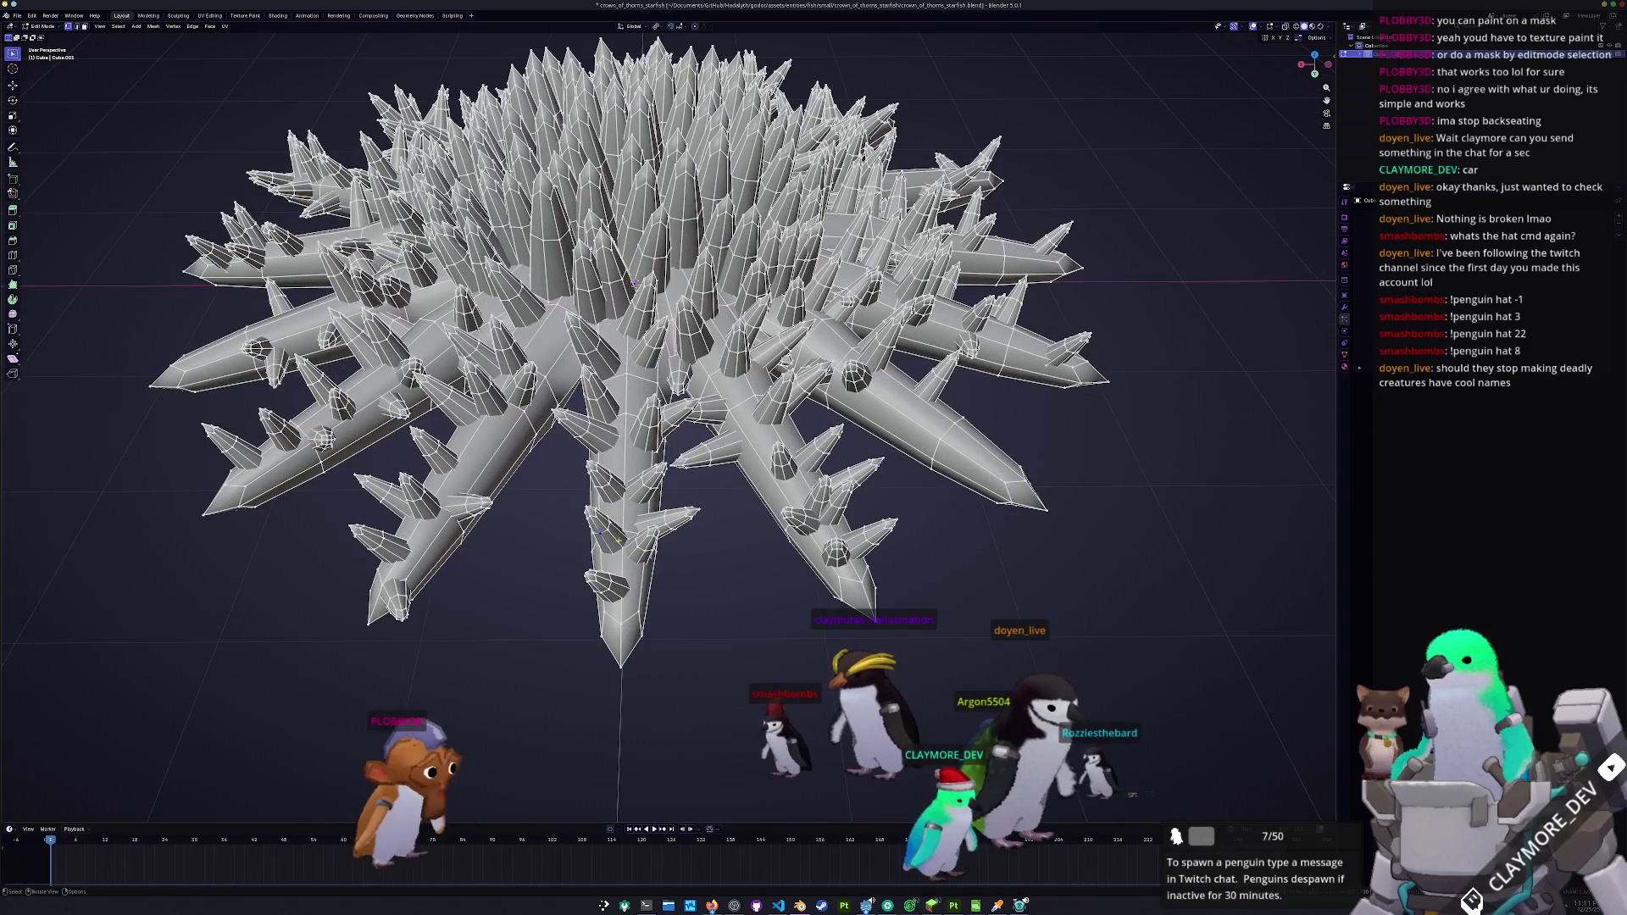
left_click(606, 536)
key("ctrl+l")
key("g")
key("x")
key("Return")
- Tilt the spike around the X axis and shift it along Z
key("KP_4")
key("KP_8")
key("r")
key("x")
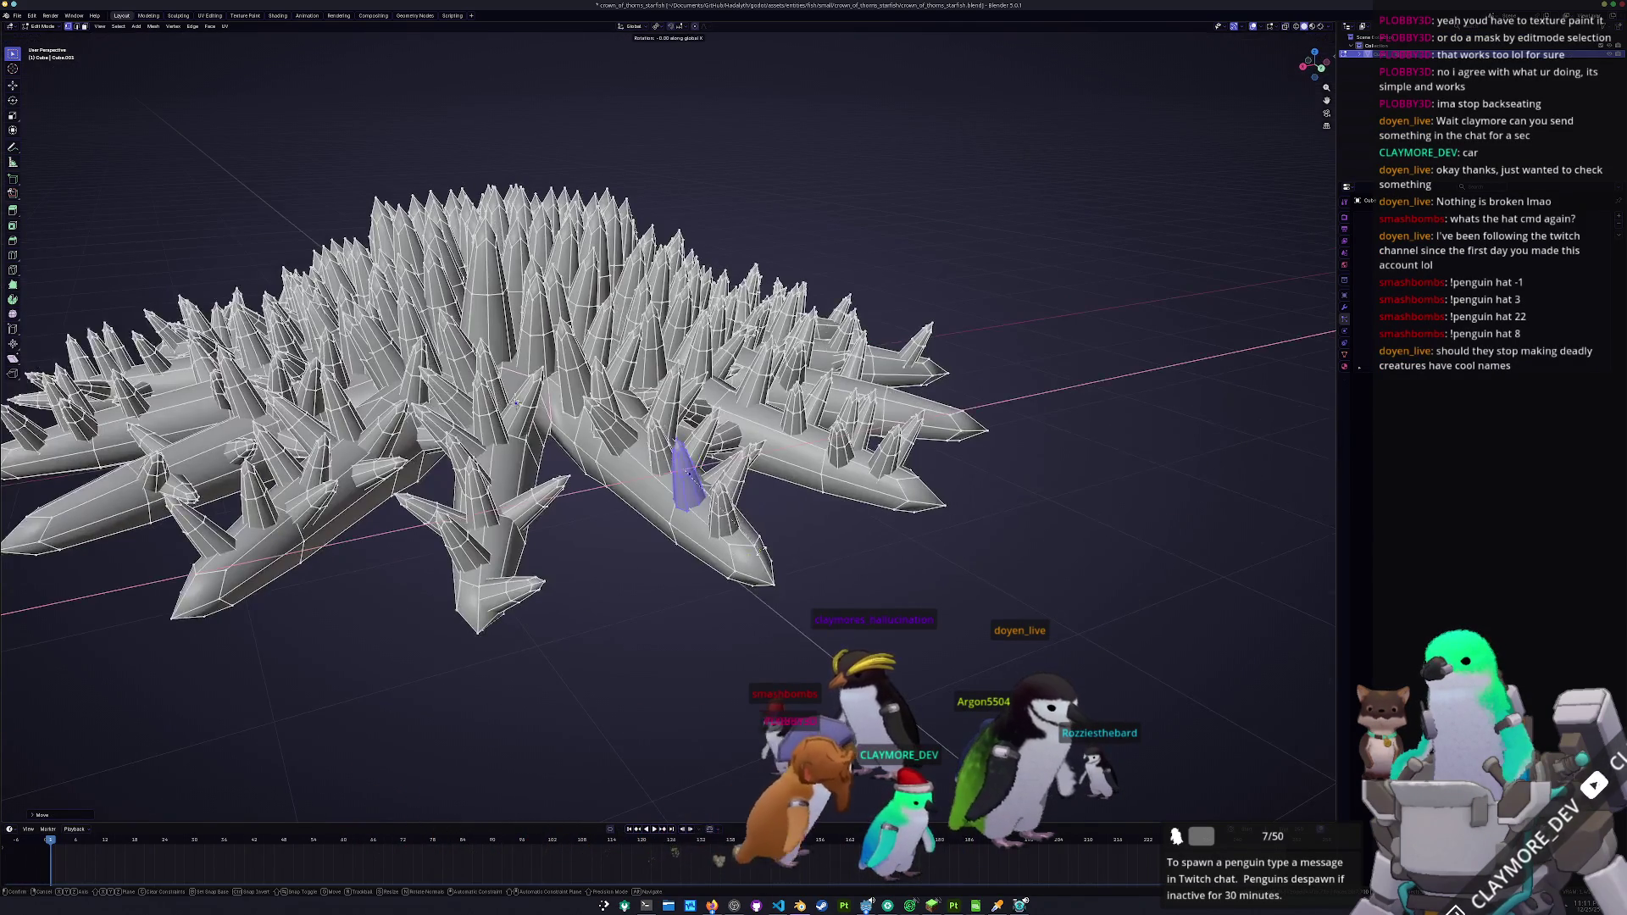
key("Return")
key("g")
key("z")
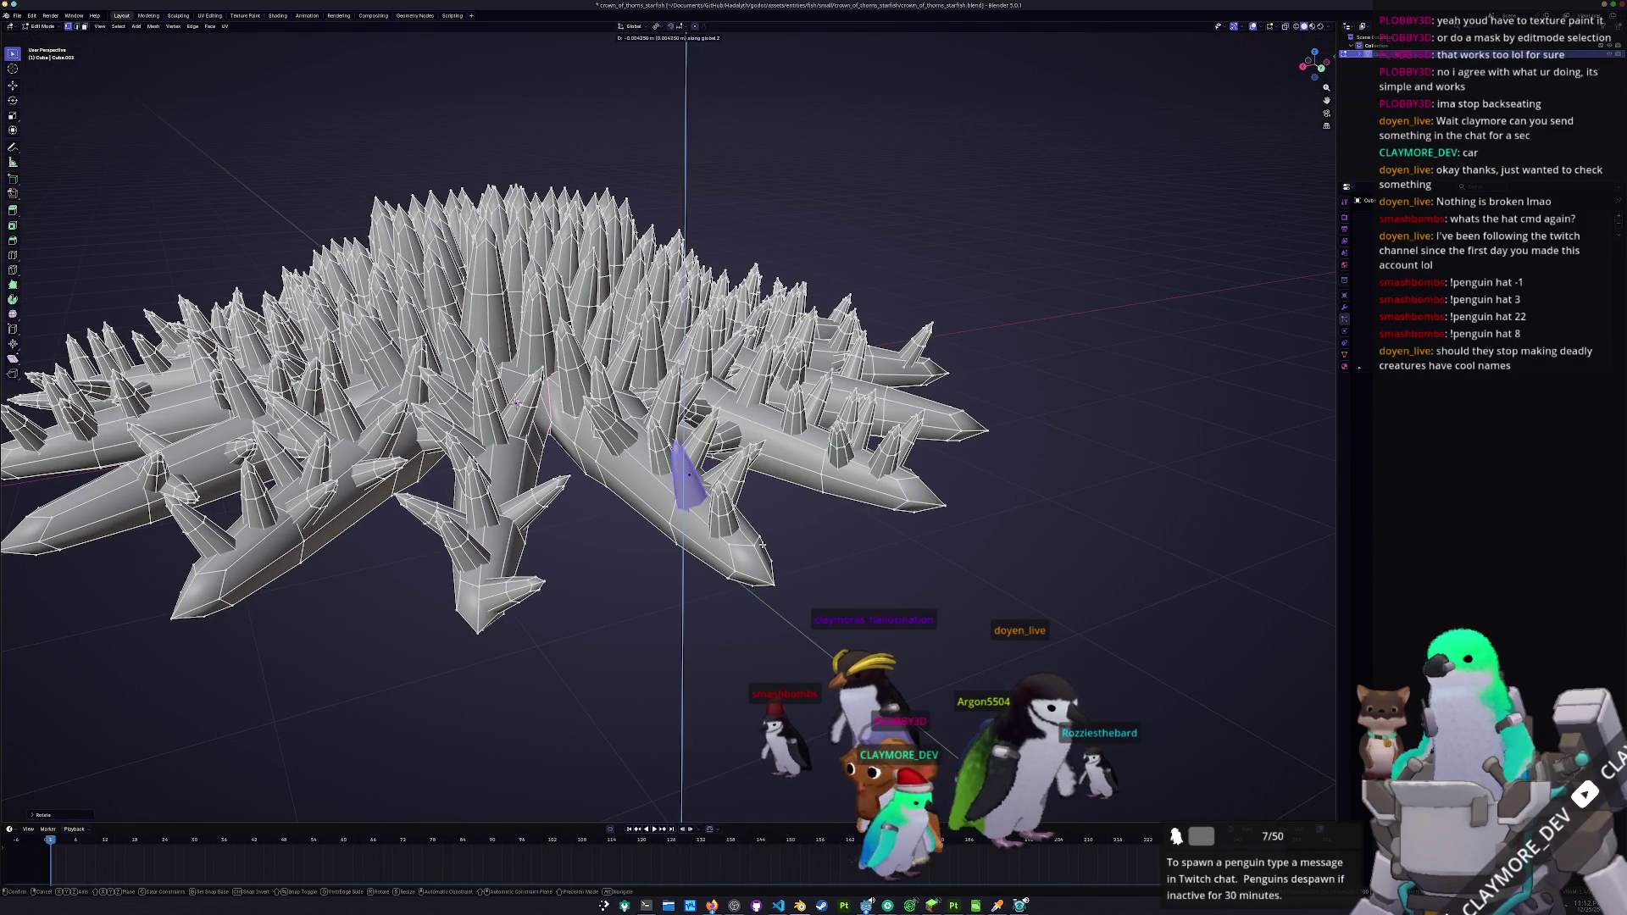
key("Return")
- Check the shape in Object Mode, then reposition the spike again in Edit Mode
key("Tab")
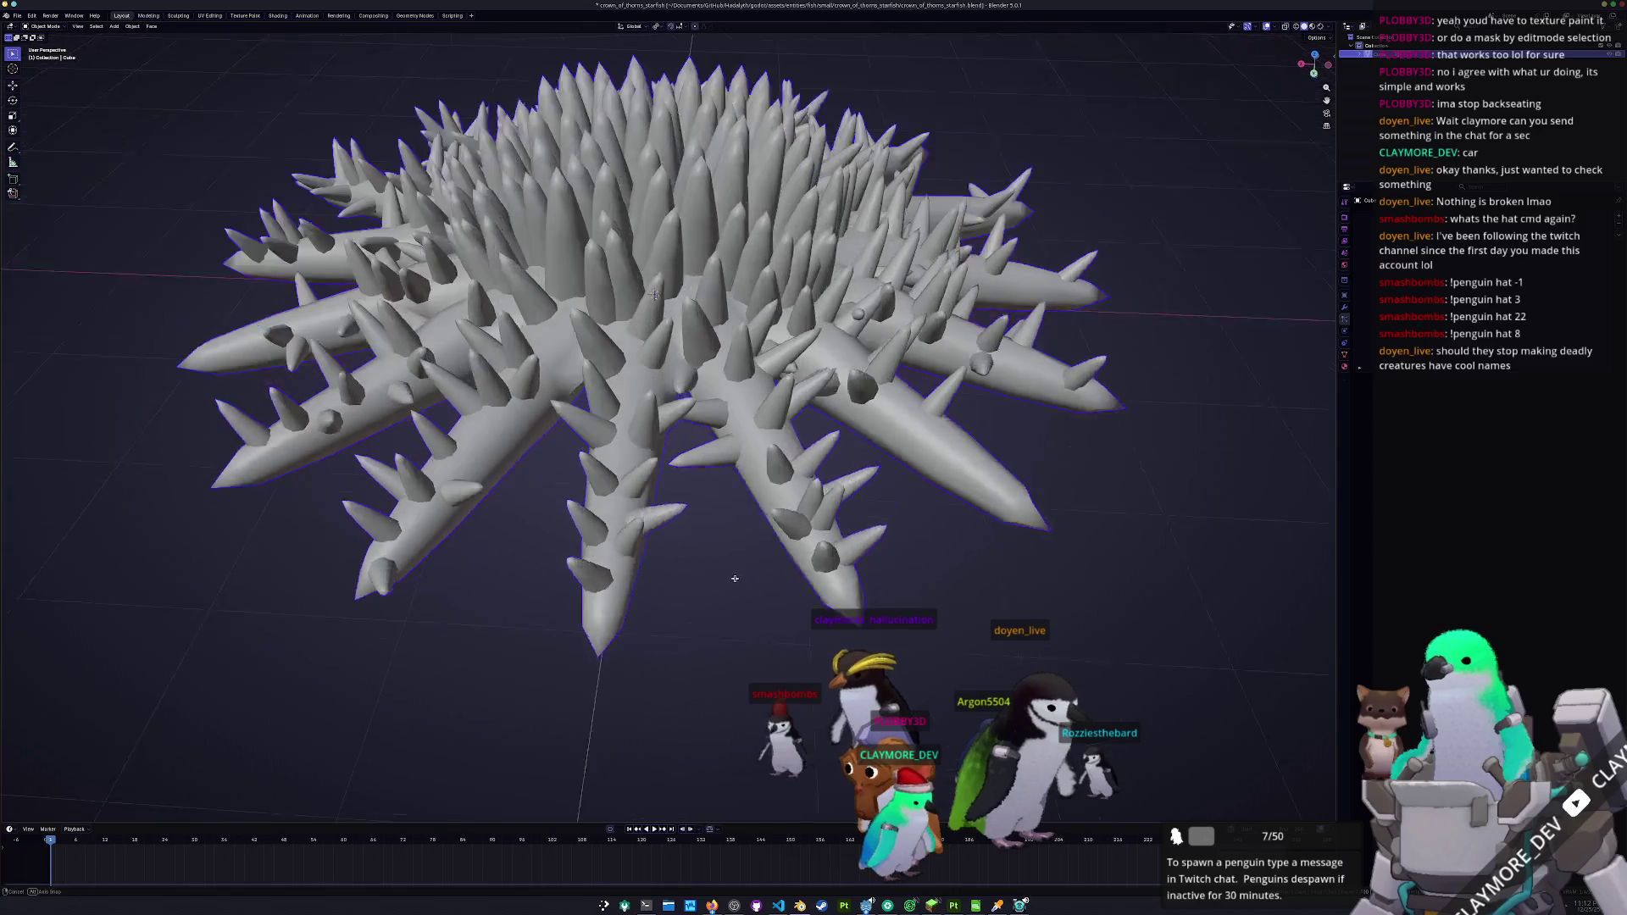
key("Tab")
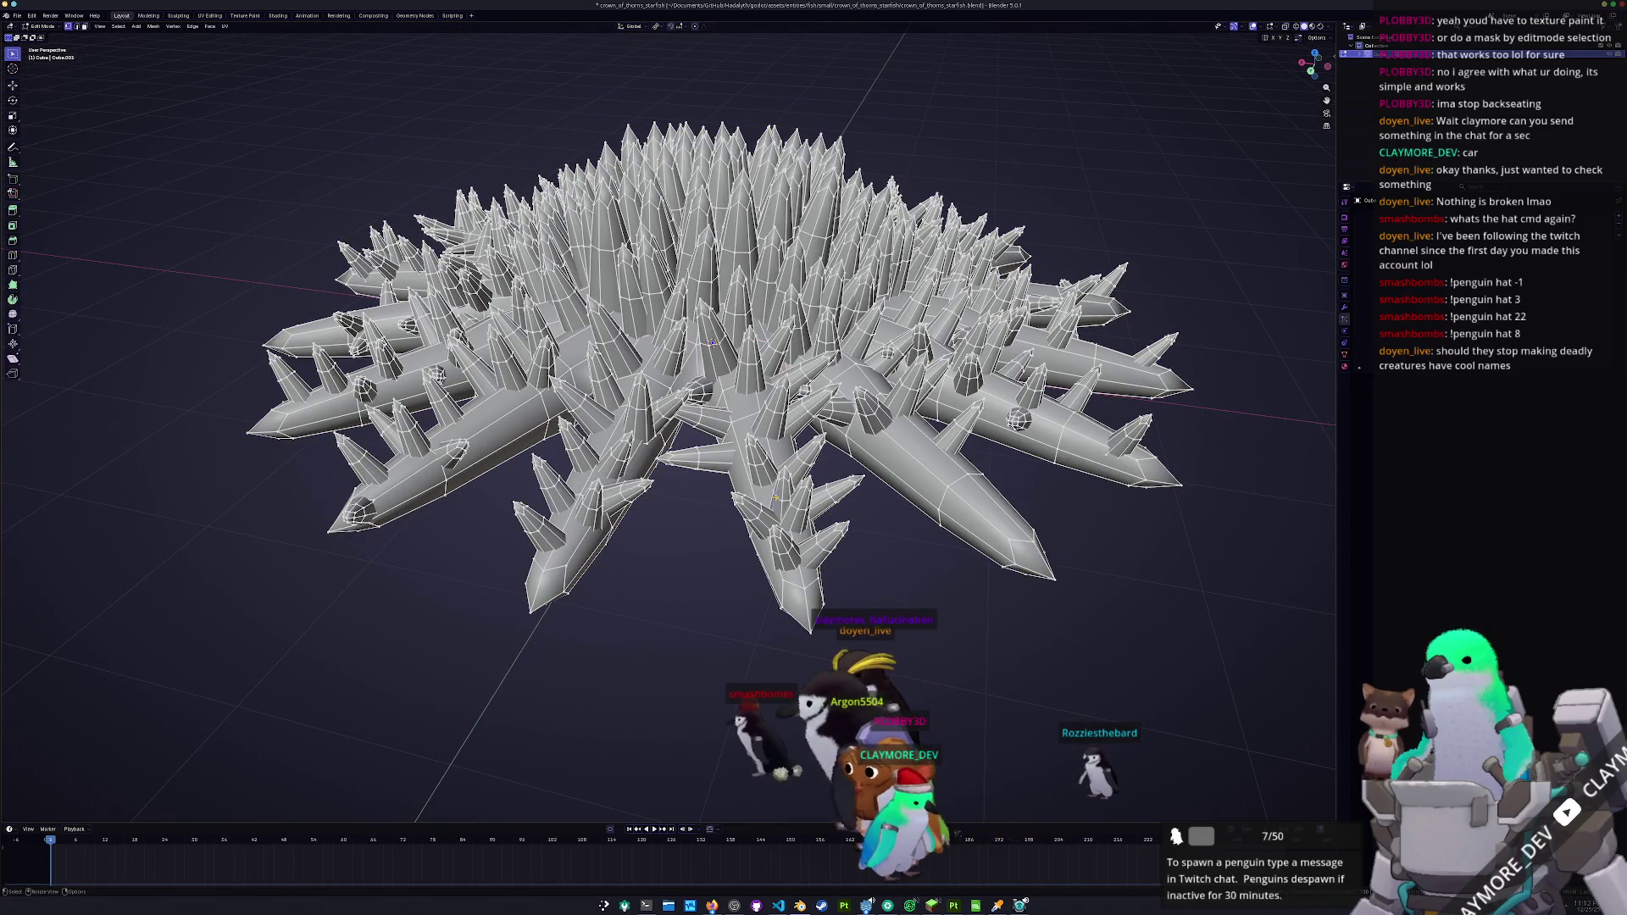
left_click_drag(711, 342, 721, 331)
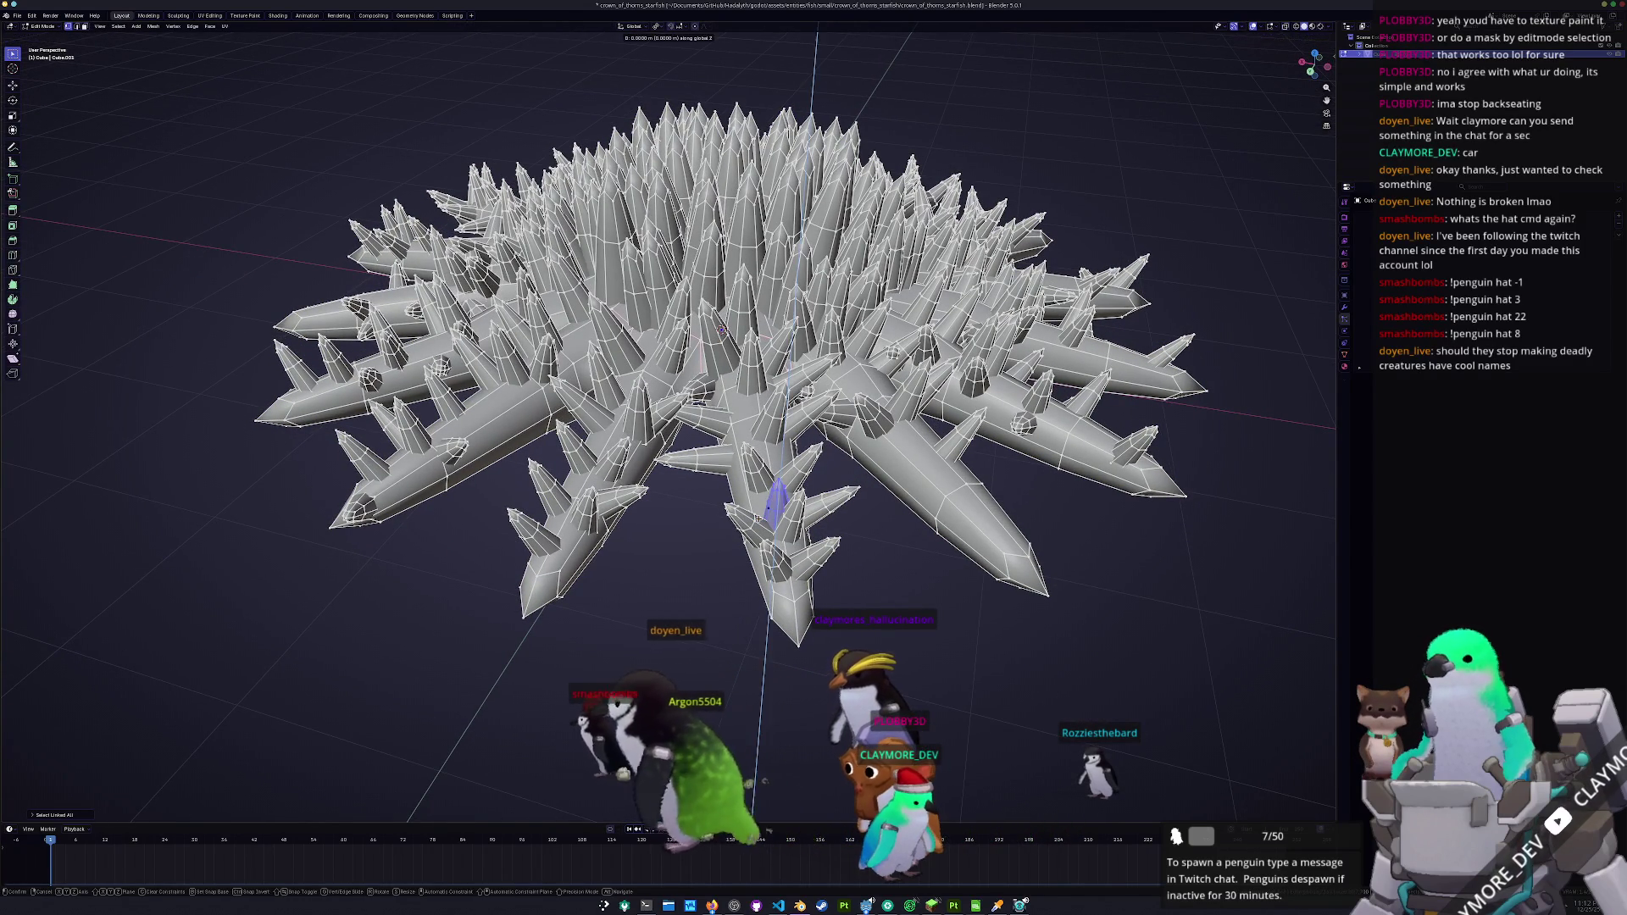
mouse_move(722, 330)
left_mouse_down()
mouse_move(717, 205)
mouse_move(775, 382)
left_mouse_up()
key("g")
key("x")
left_click(717, 205)
- Rotate the spike, then cancel an unwanted second tilt
key("r")
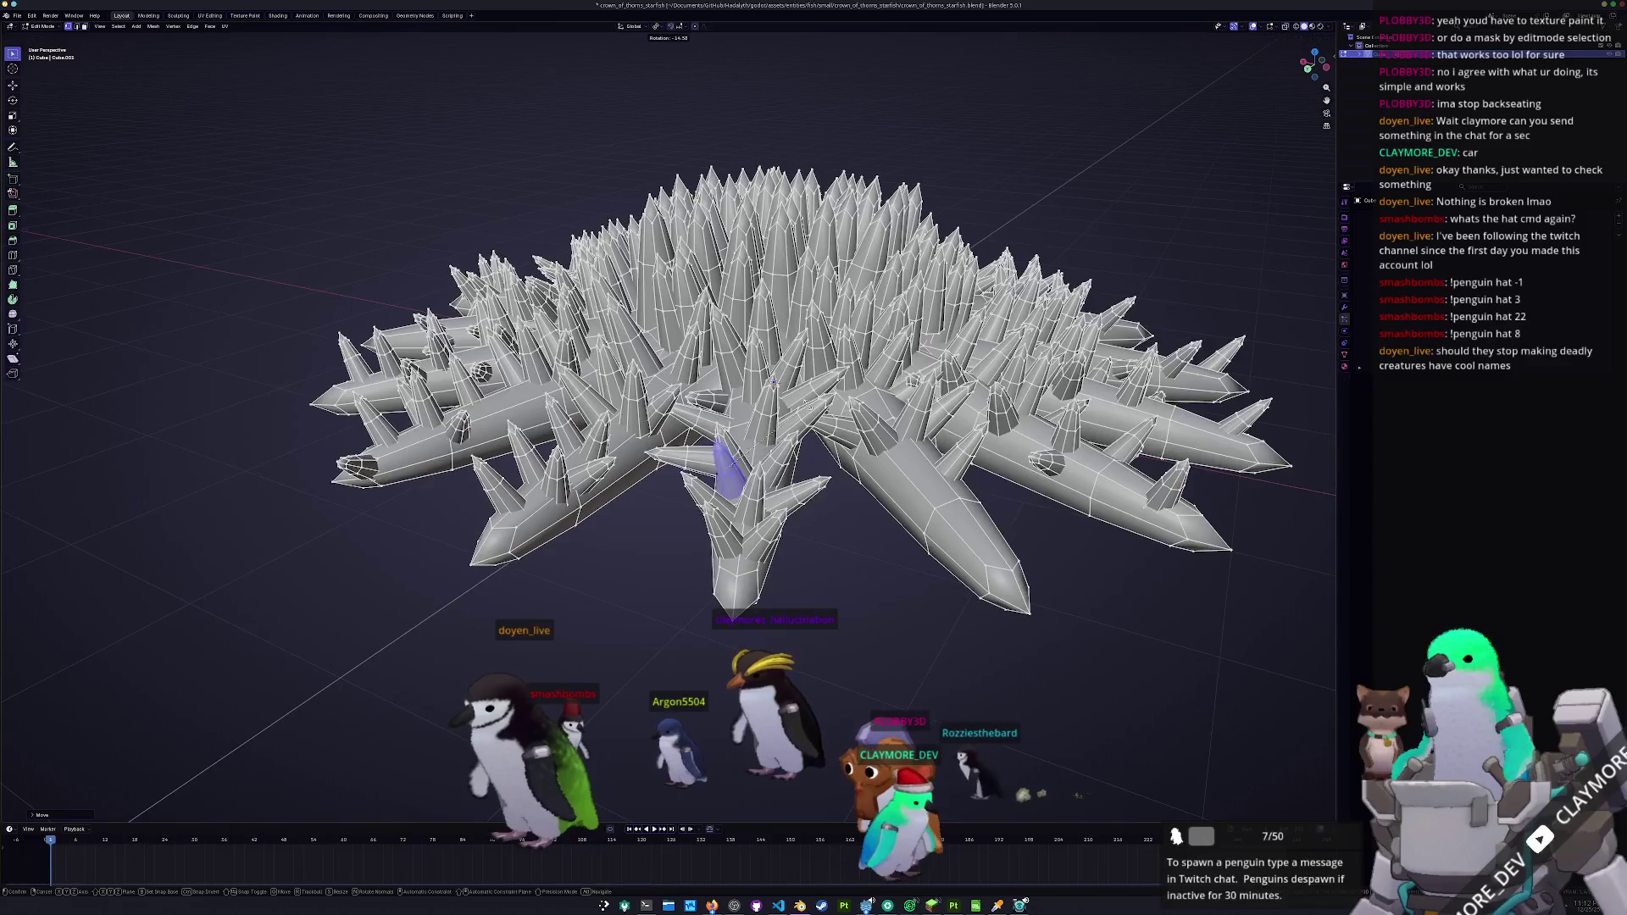
left_click(773, 382)
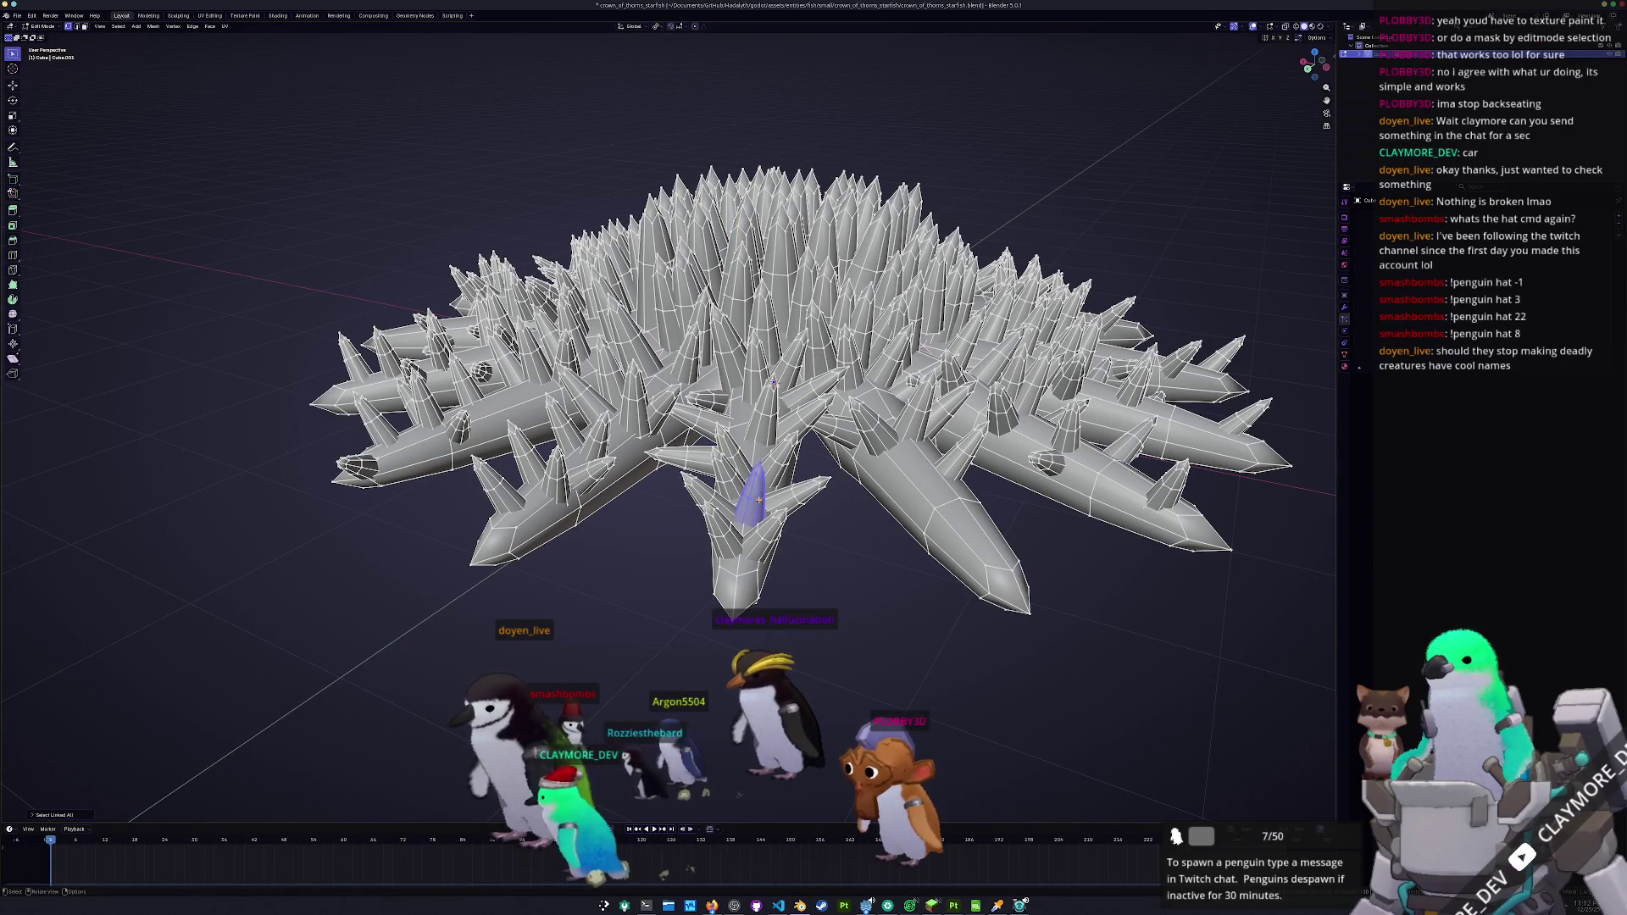
key("r")
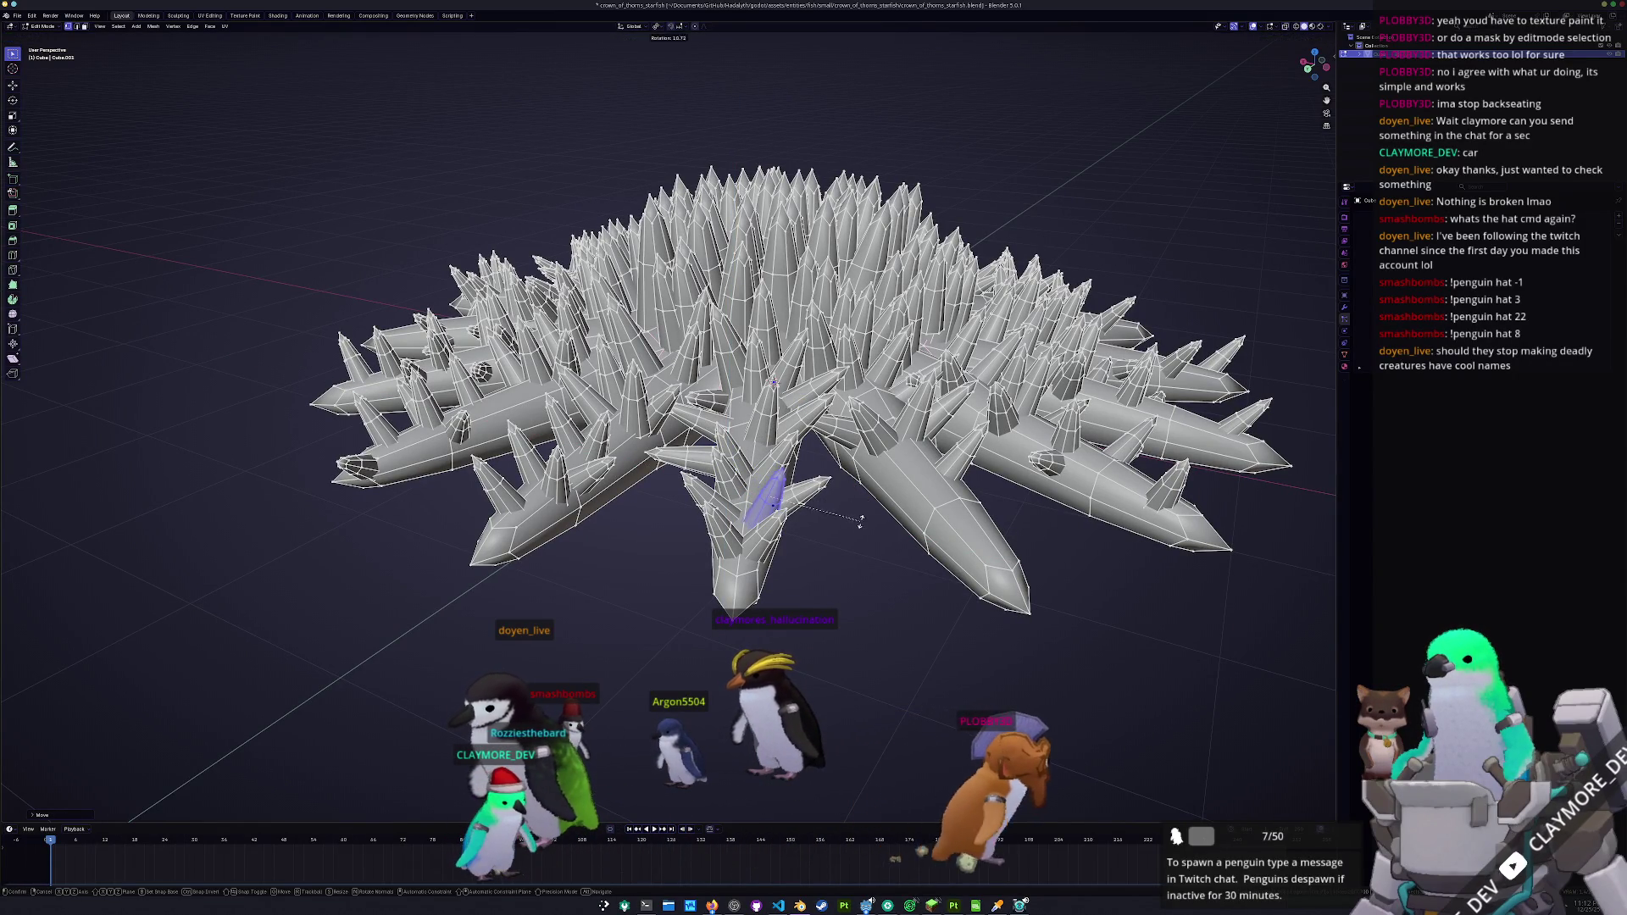
right_click(858, 532)
mouse_move(858, 532)
left_mouse_down()
mouse_move(792, 475)
mouse_move(817, 389)
left_mouse_up()
- Tilt the selected spike around the X axis
key("r")
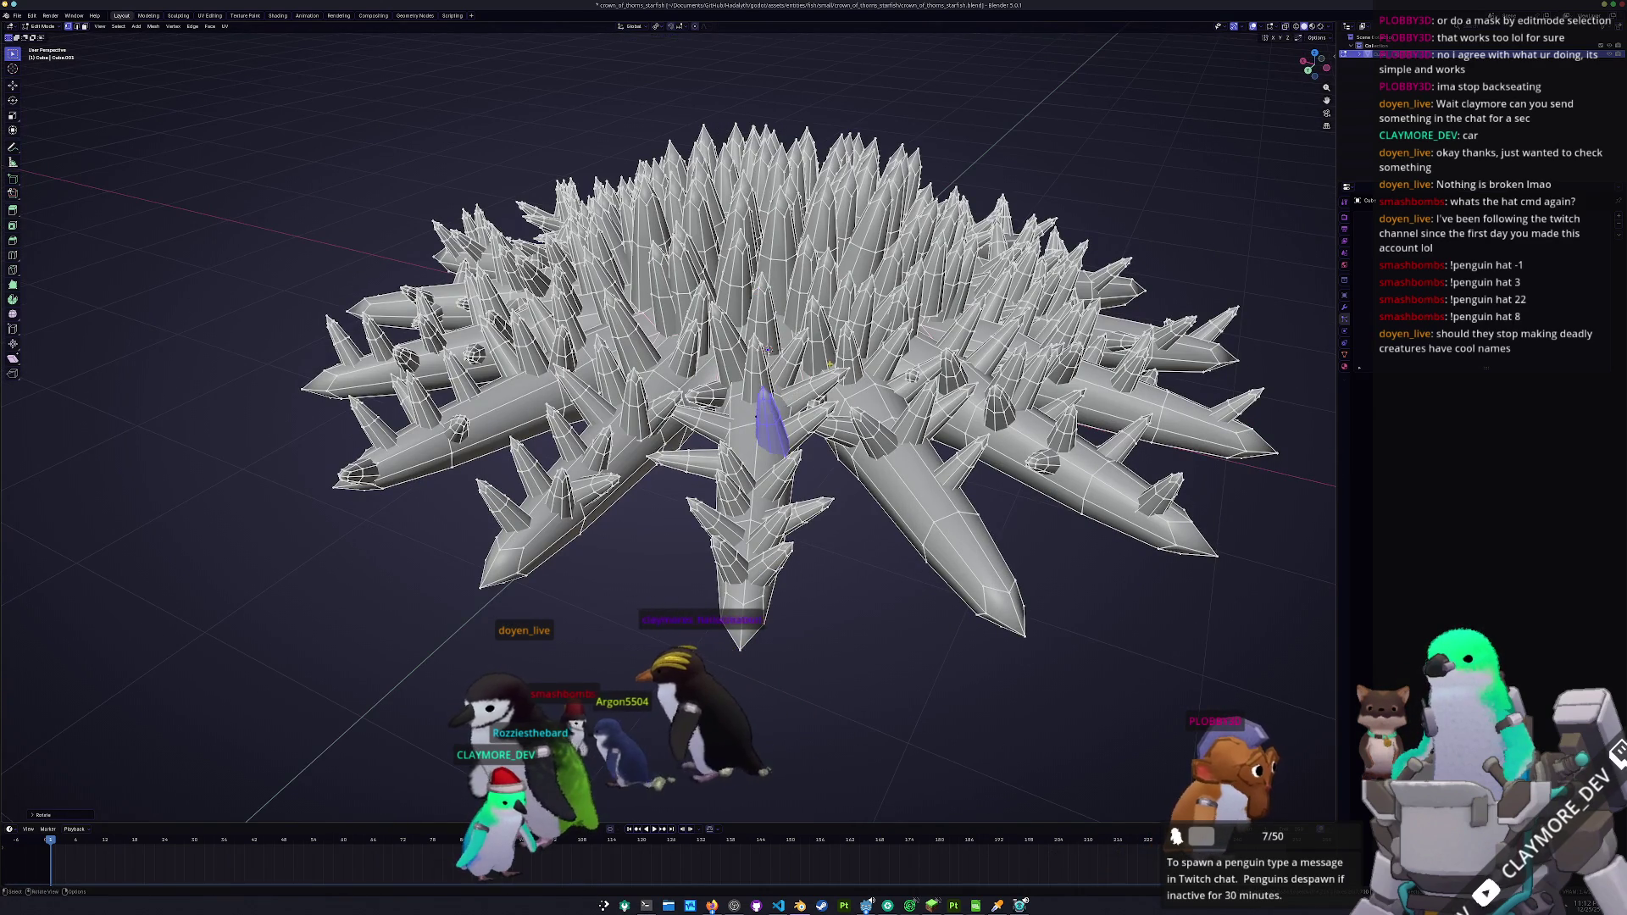
key("r")
key("x")
left_click(766, 347)
scroll(780, 381, "down", 4)
left_click_drag(795, 413, 777, 494)
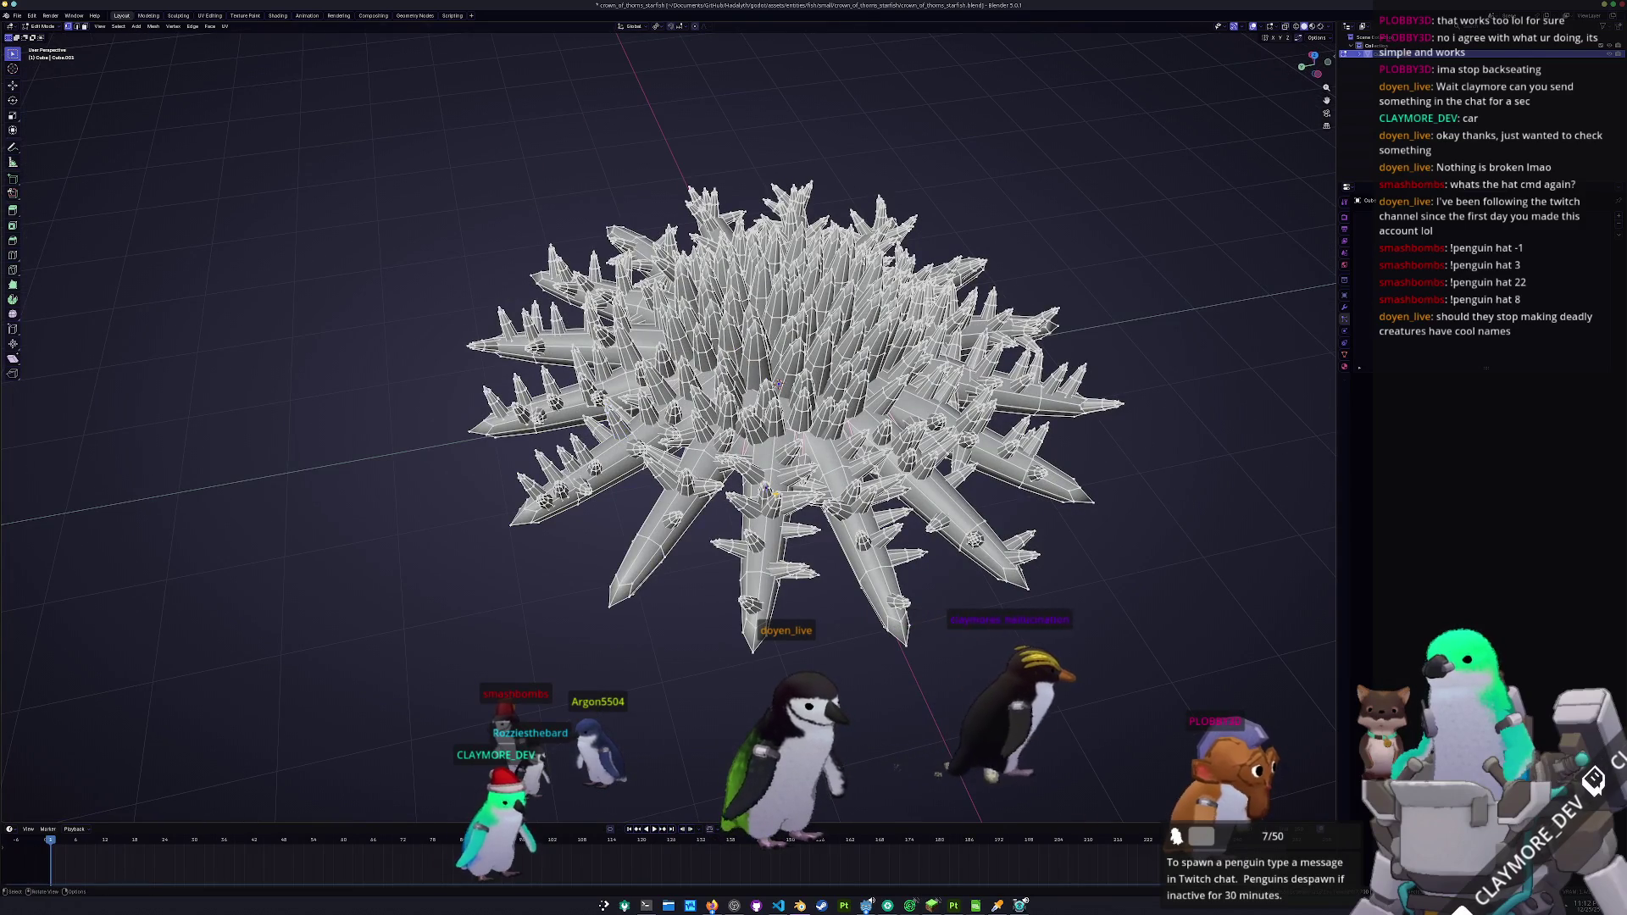
scroll(779, 386, "up", 6)
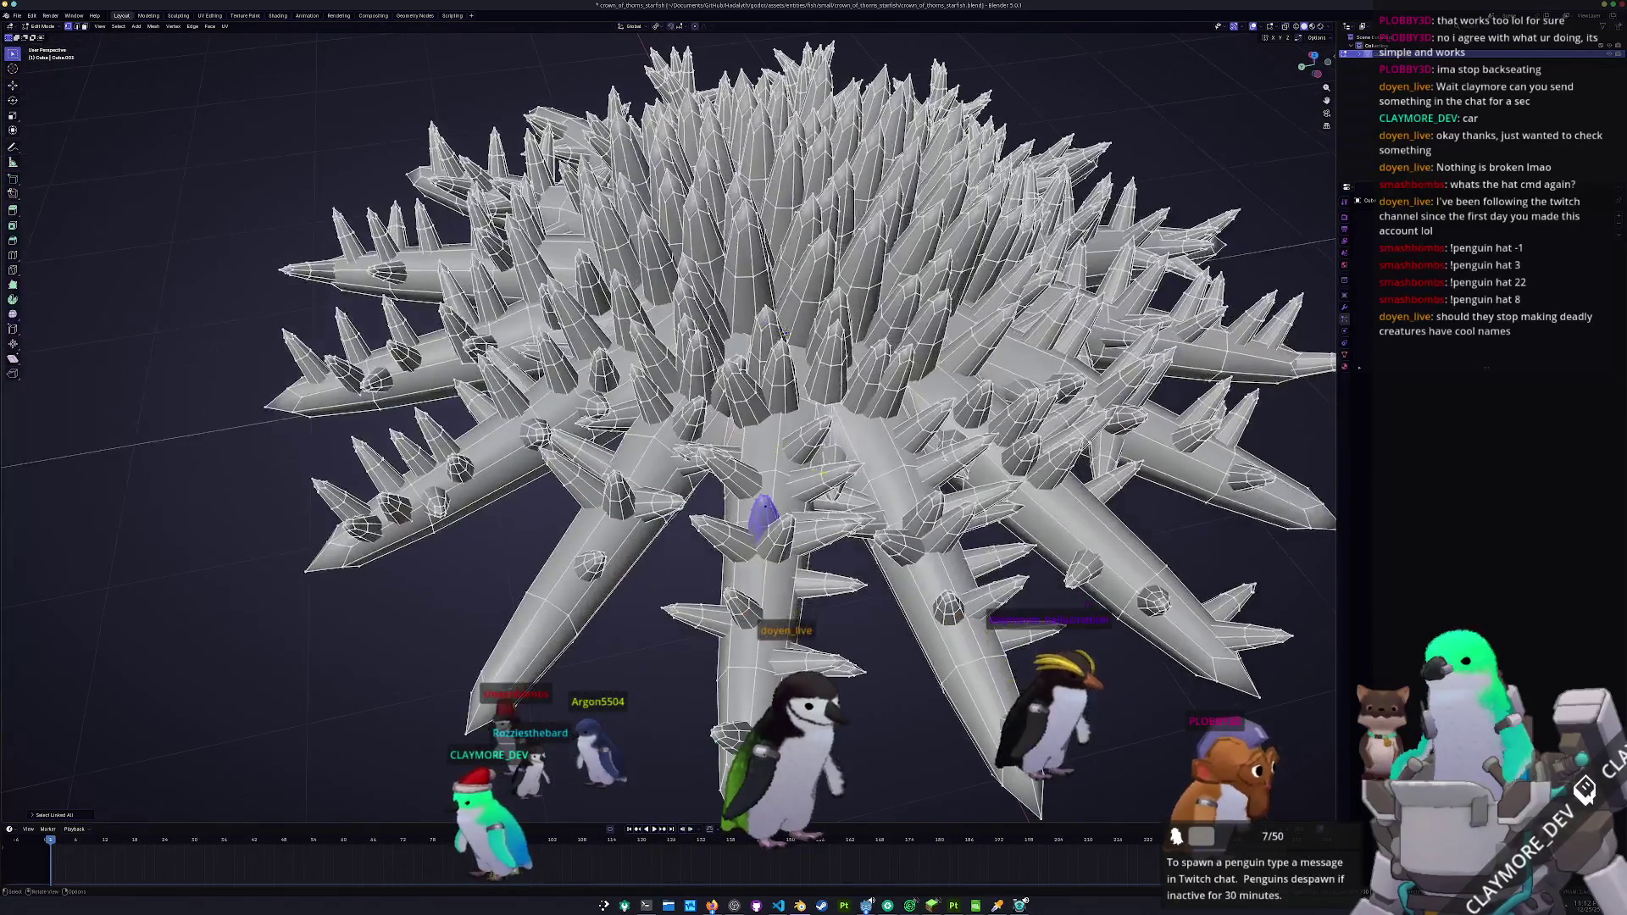
- Move the spike, finally restricting it to a vertical Z move
key("g")
key("x")
key("shift+z")
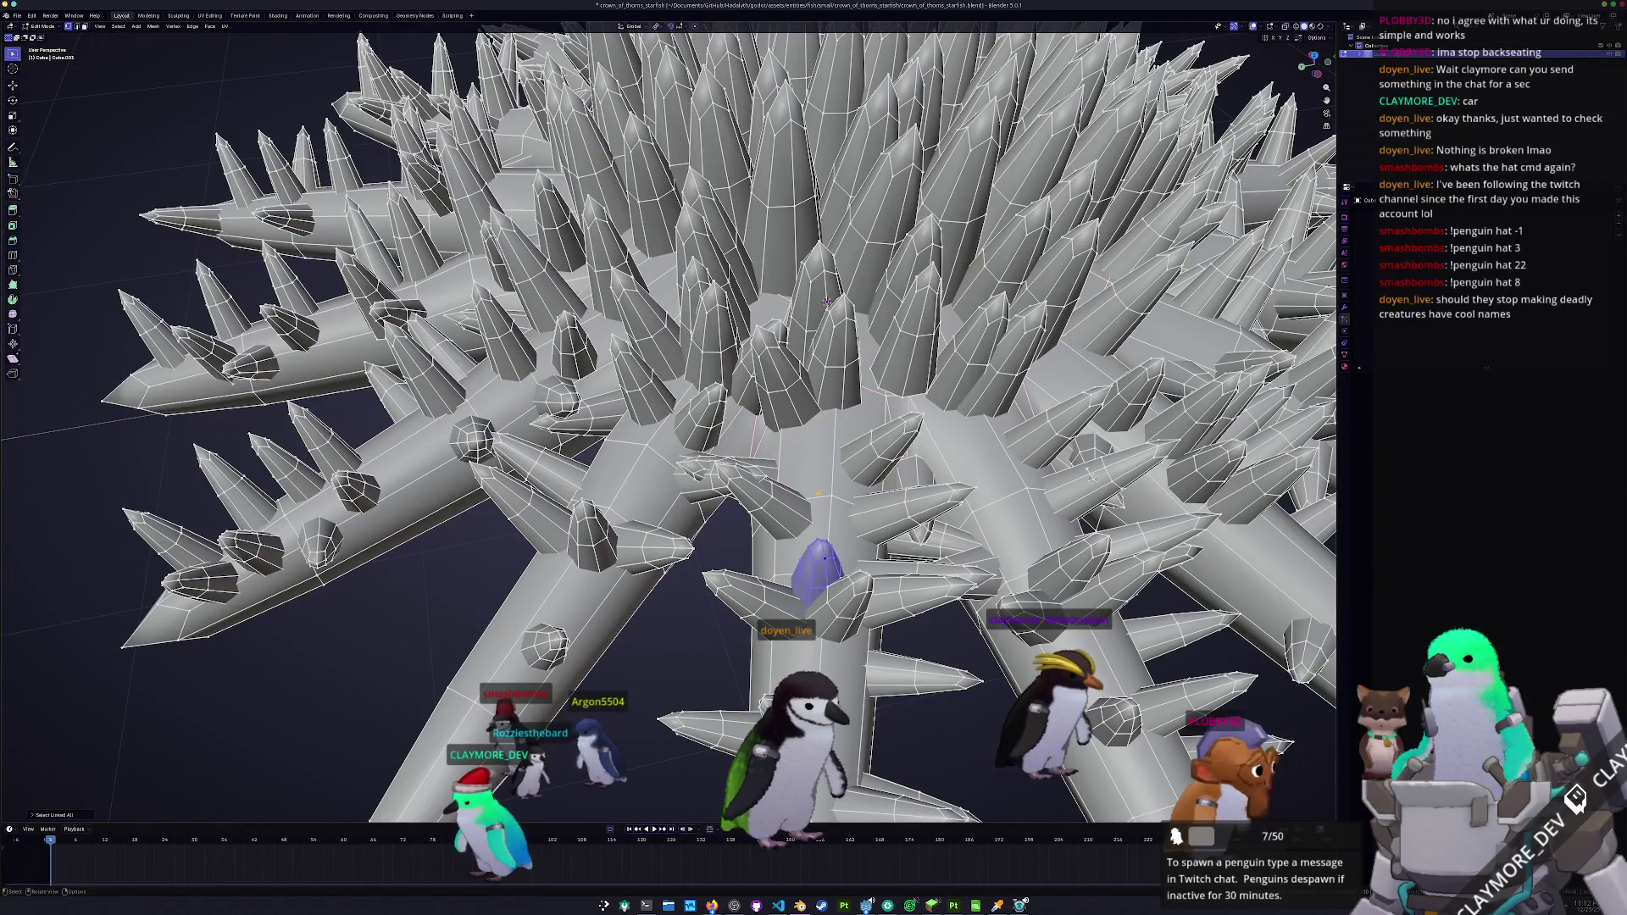
scroll(771, 442, "down", 5)
left_click_drag(770, 442, 938, 403)
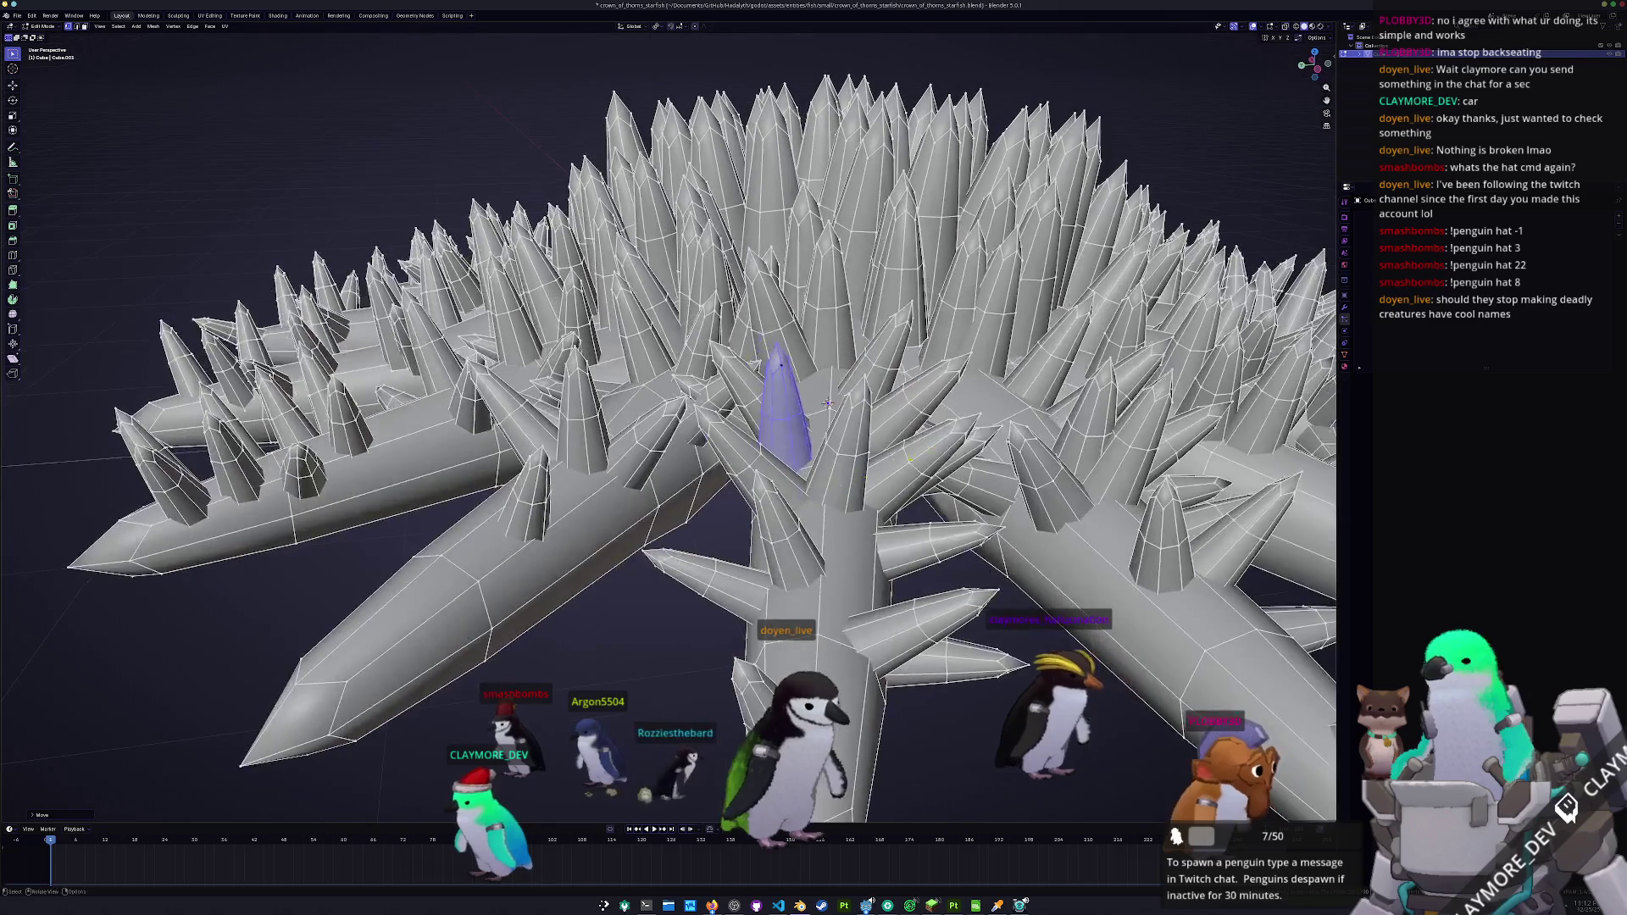
key("z")
left_click(938, 404)
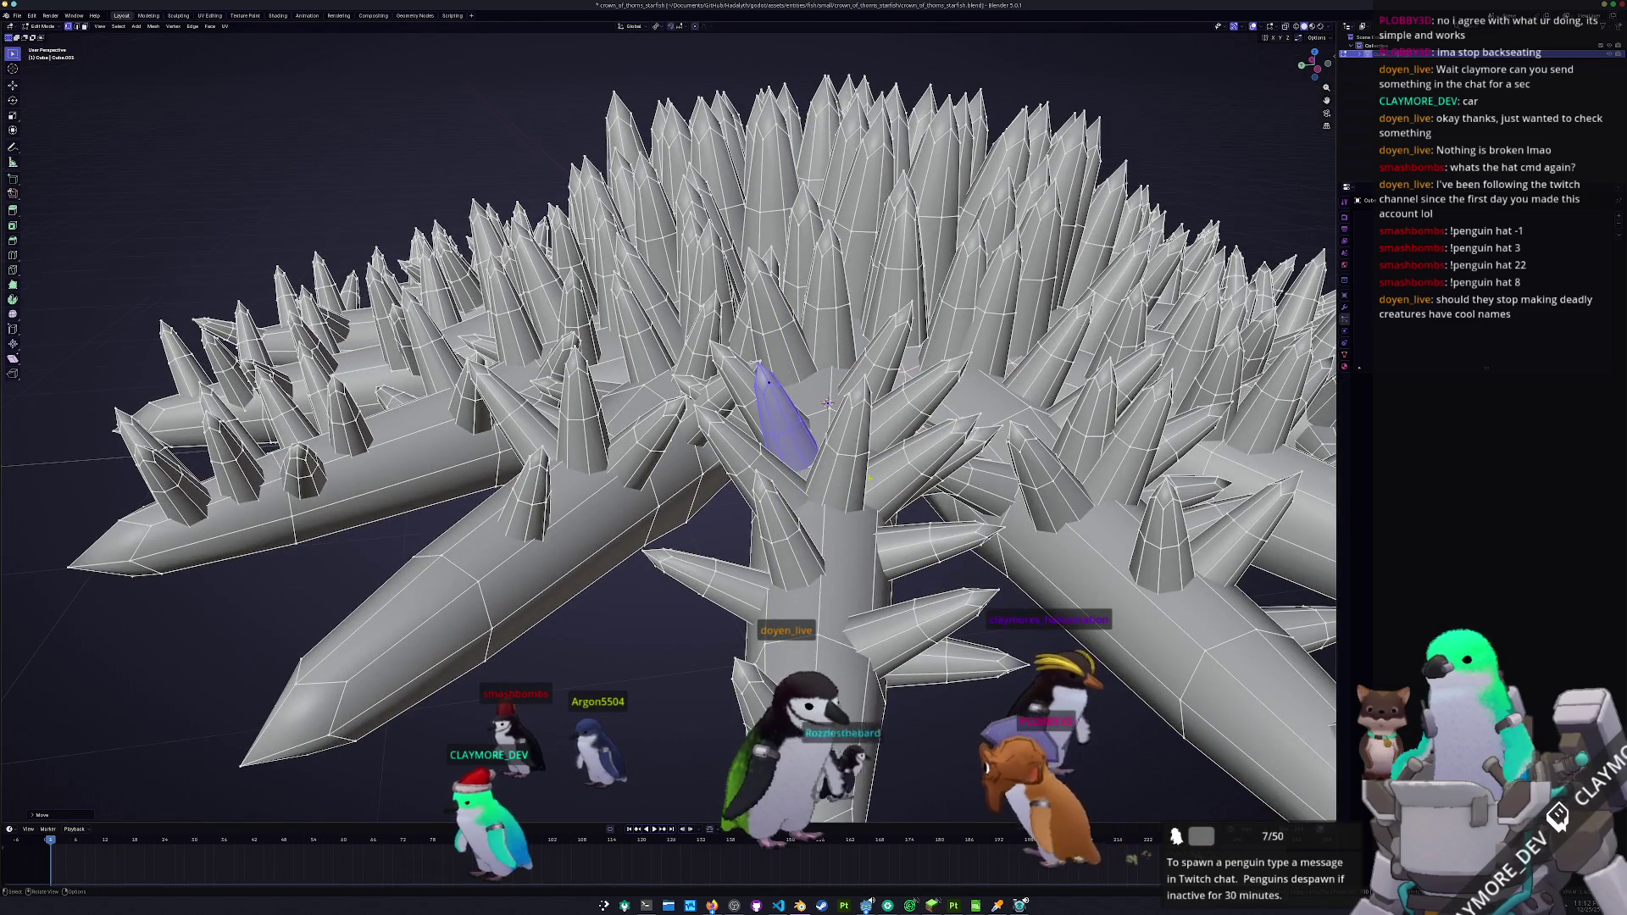
- Select another misplaced spike piece and shift it along the Y axis
scroll(862, 509, "down", 6)
scroll(861, 508, "up", 2)
left_click(823, 432)
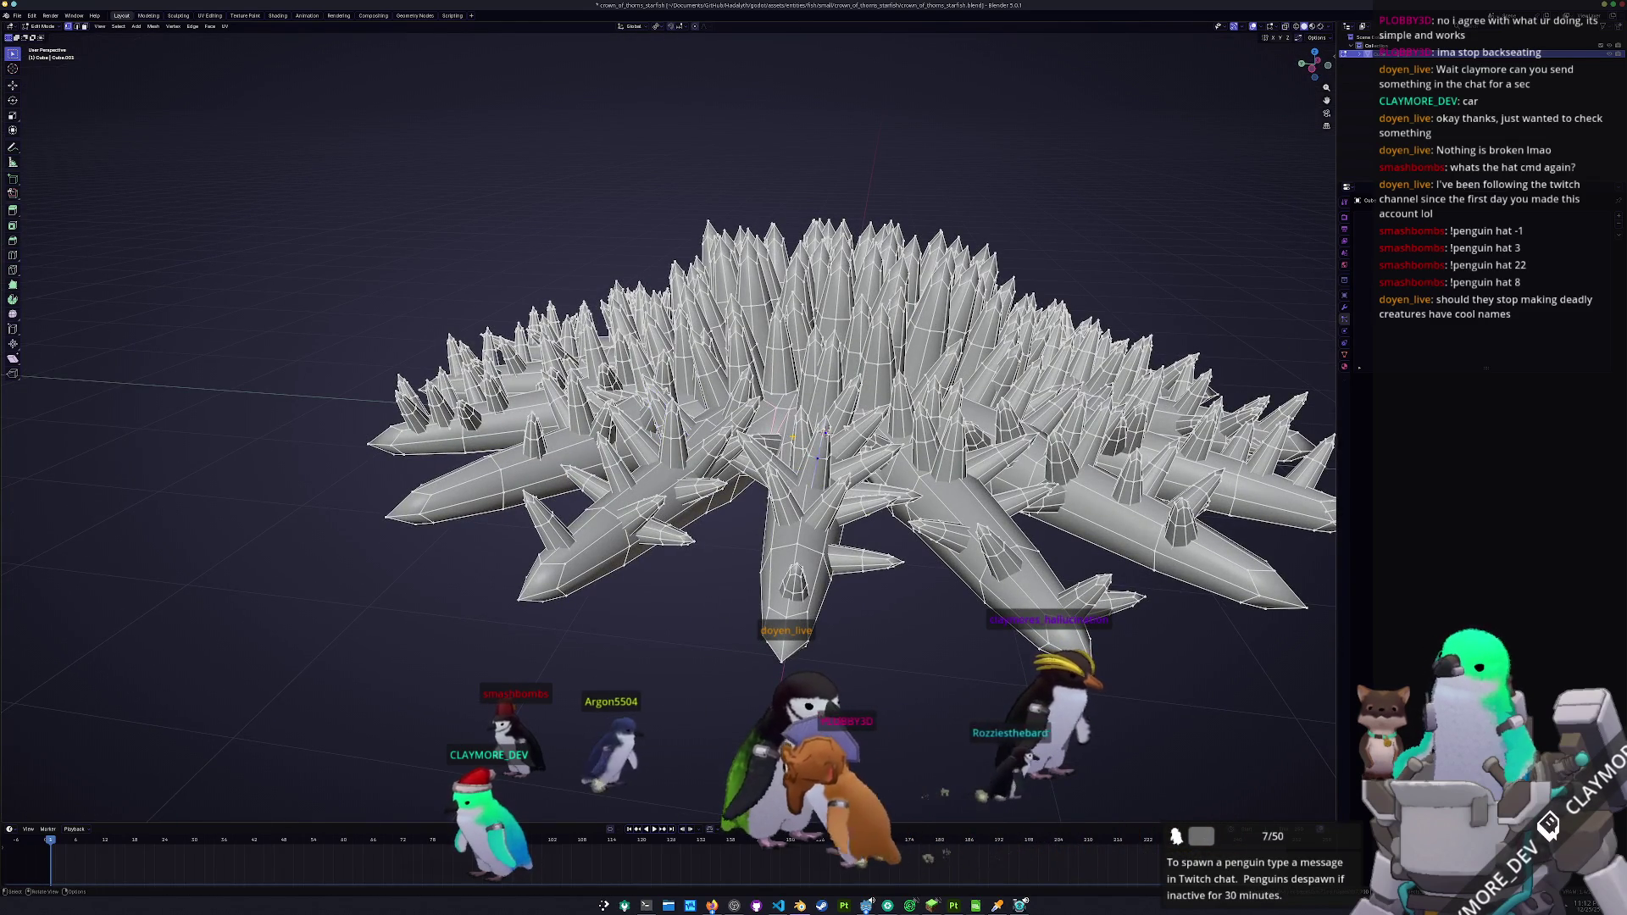
scroll(824, 431, "up", 2)
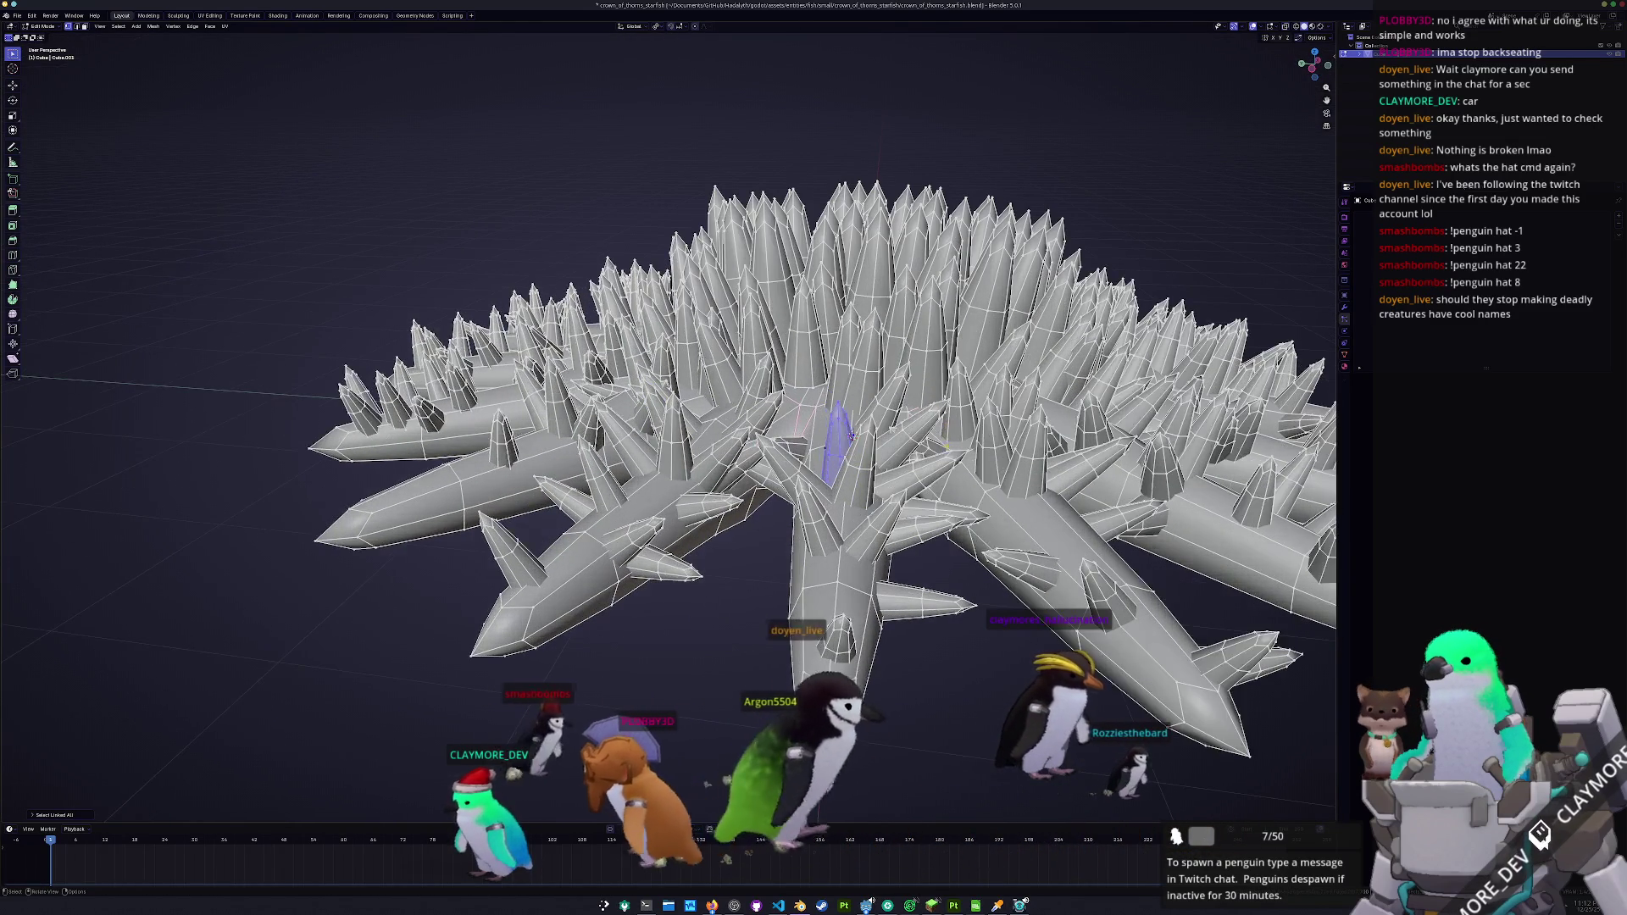
key("y")
left_click(852, 436)
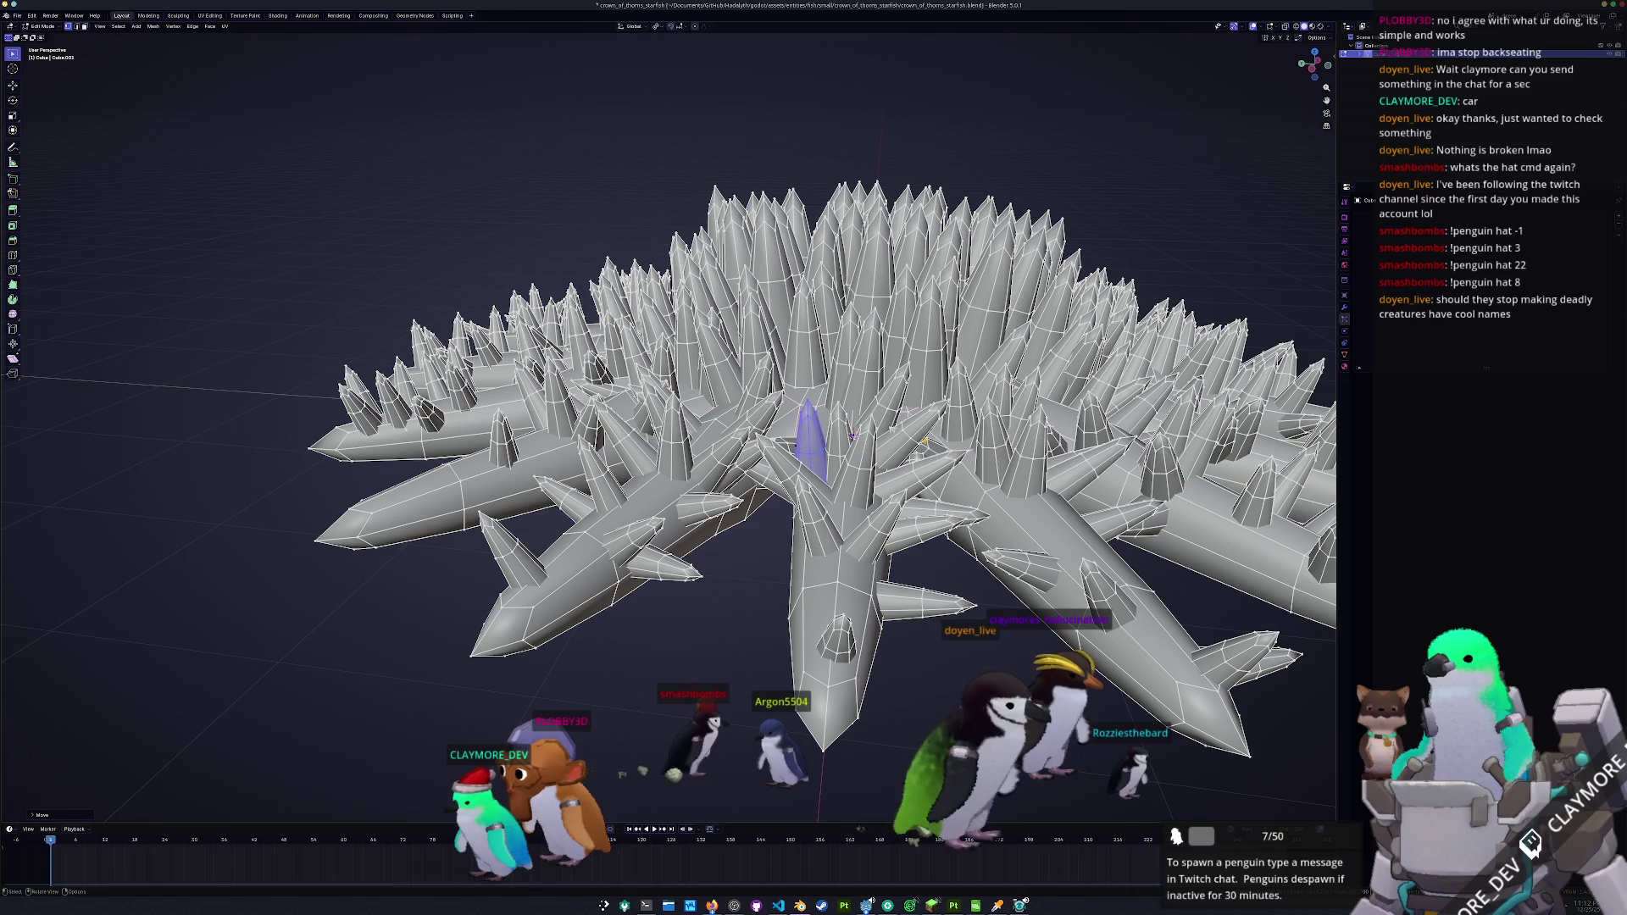
left_click(852, 435)
- Delete the stray spike's vertices, then select another spike and lower it into the body
key("x")
left_click(906, 406)
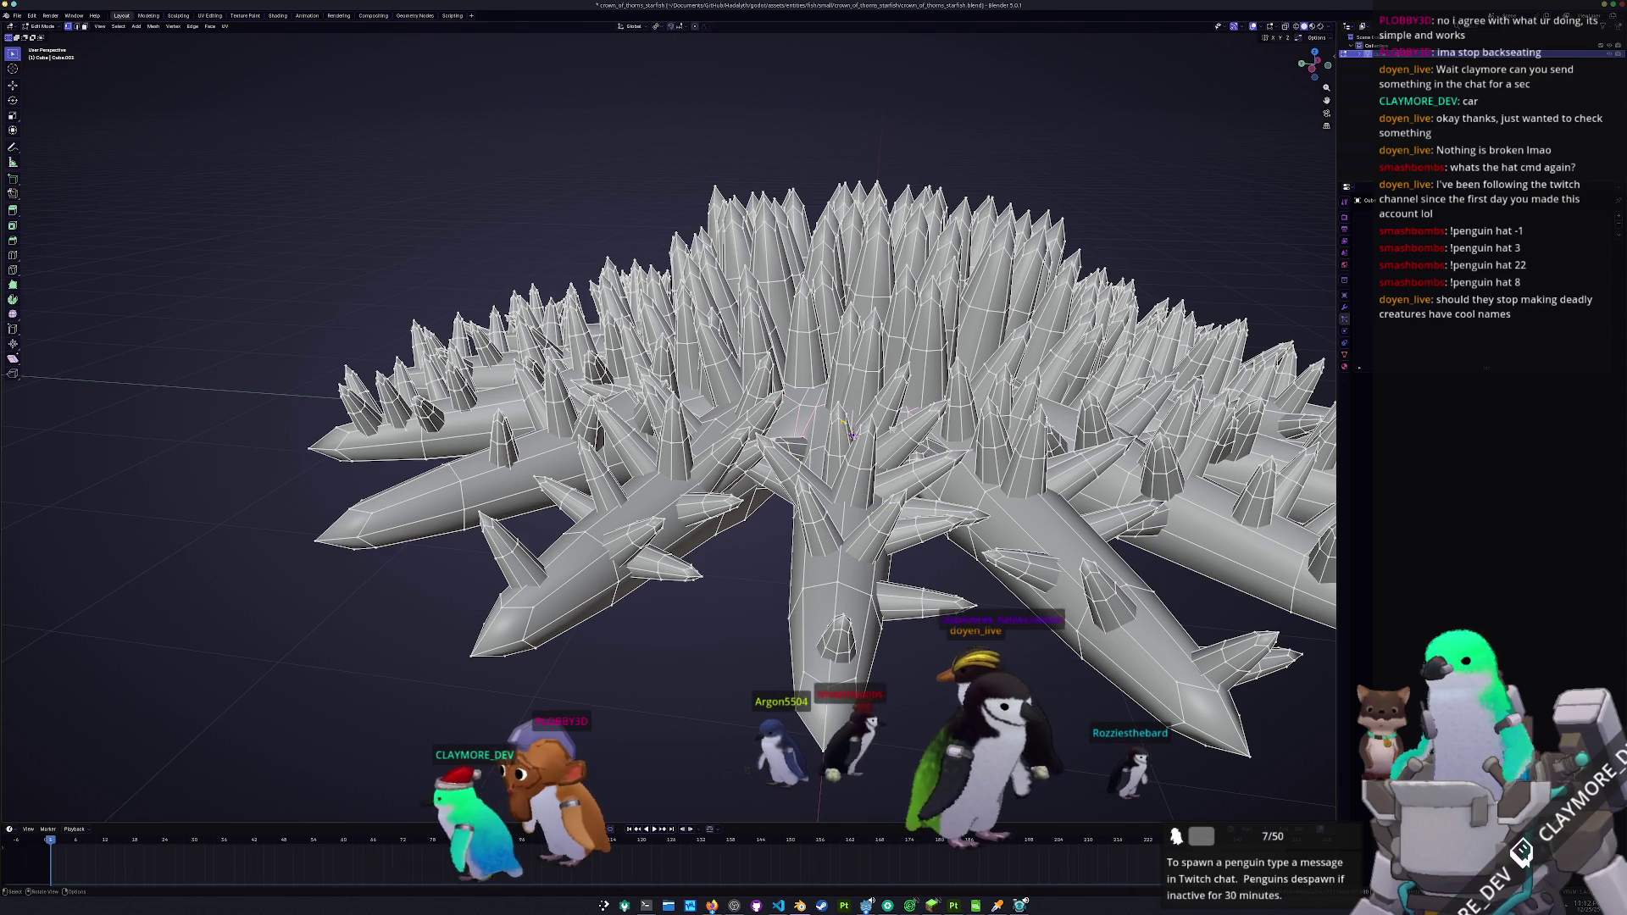
key("ctrl+l")
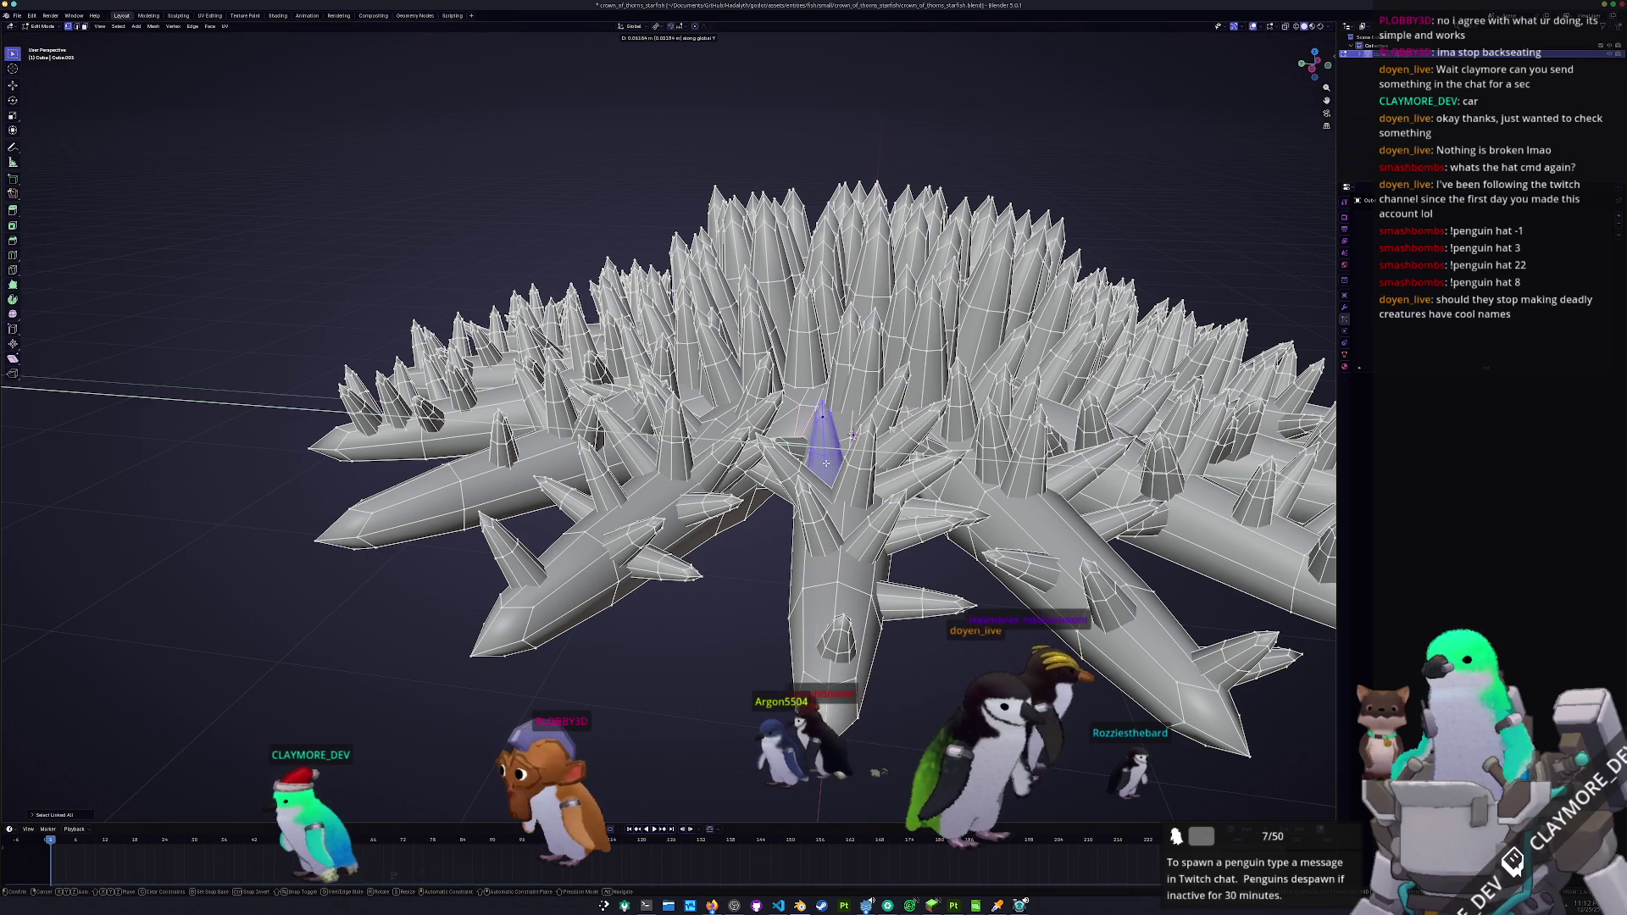
key("g")
key("z")
left_click(869, 458)
- Check the whole starfish, cancel a trial X move, and return to Object Mode
key("Tab")
scroll(853, 436, "down", 5)
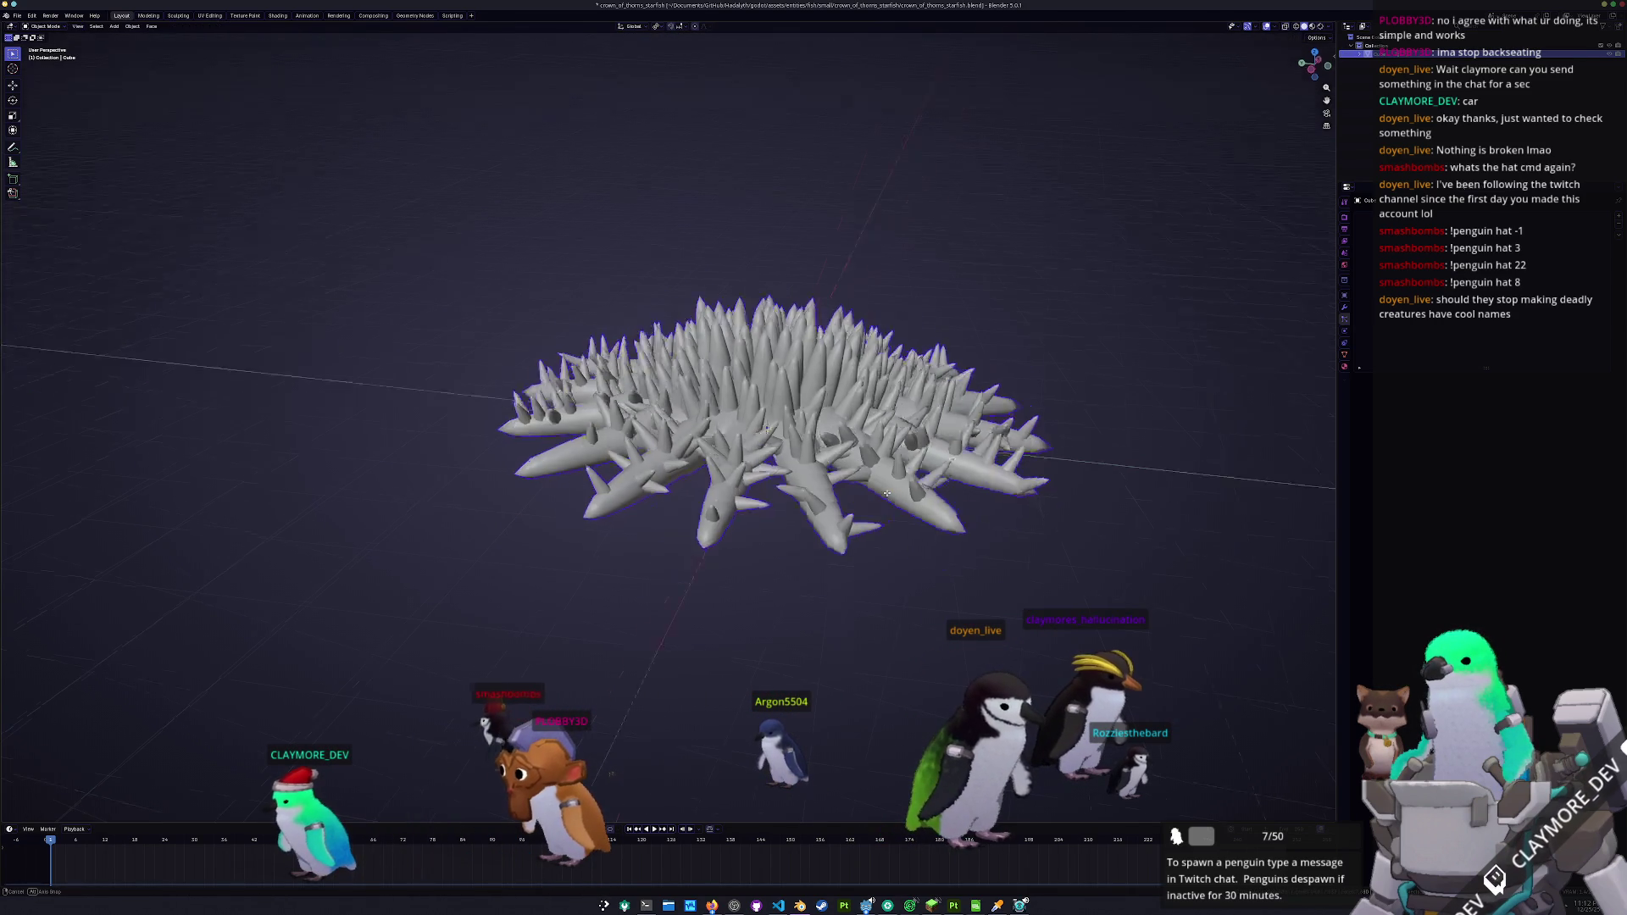
key("Tab")
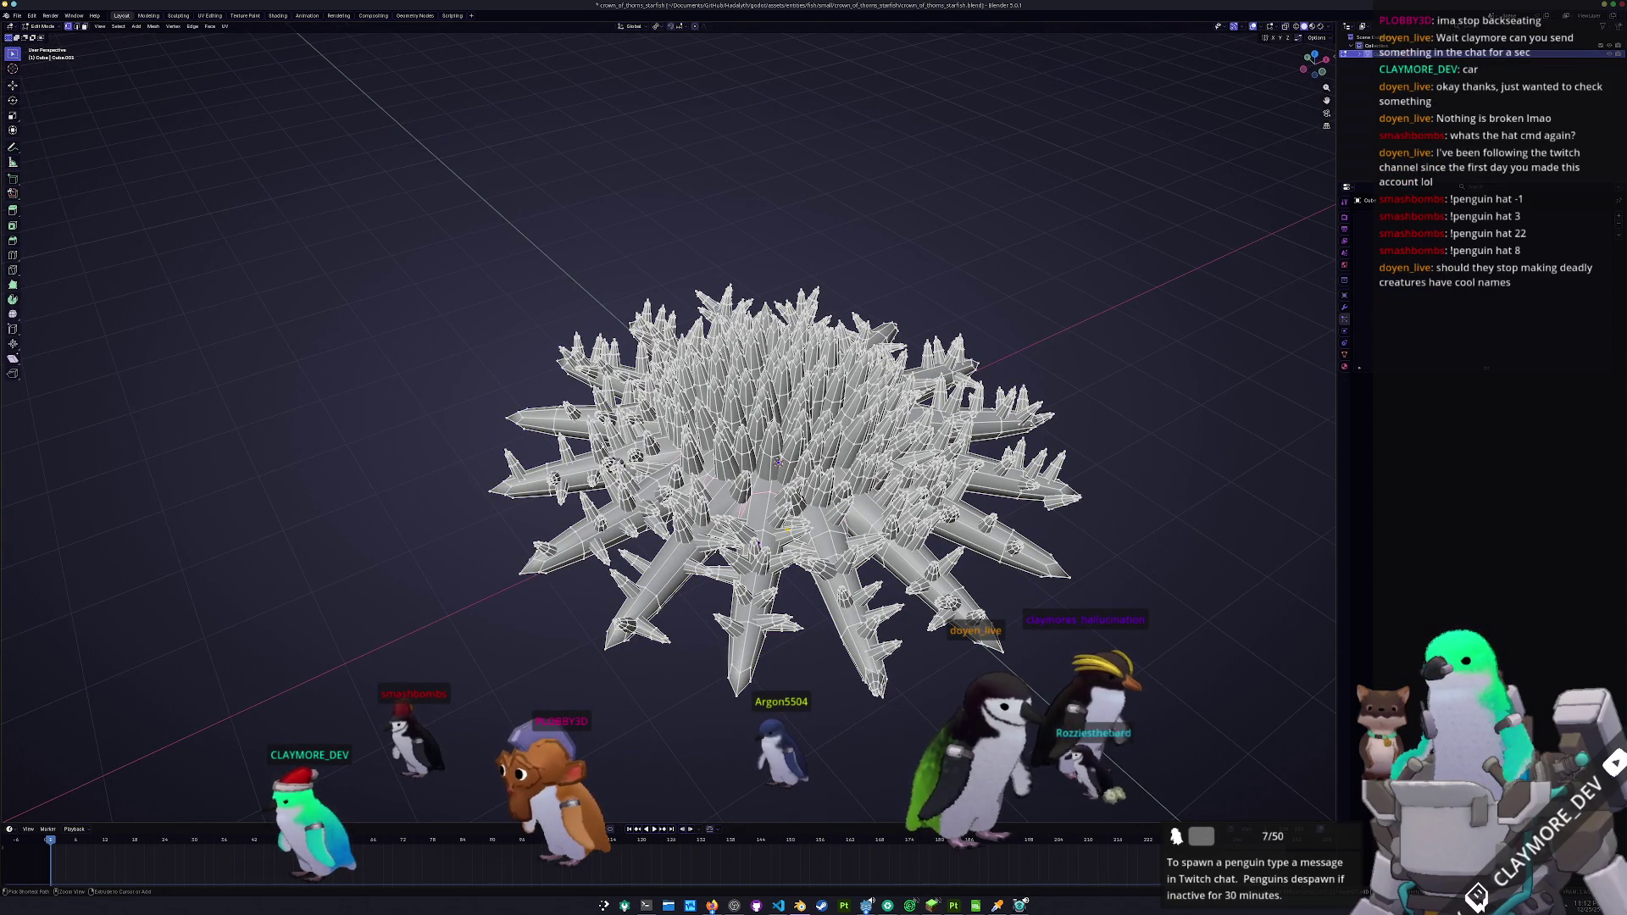
scroll(763, 474, "up", 4)
key("g")
key("x")
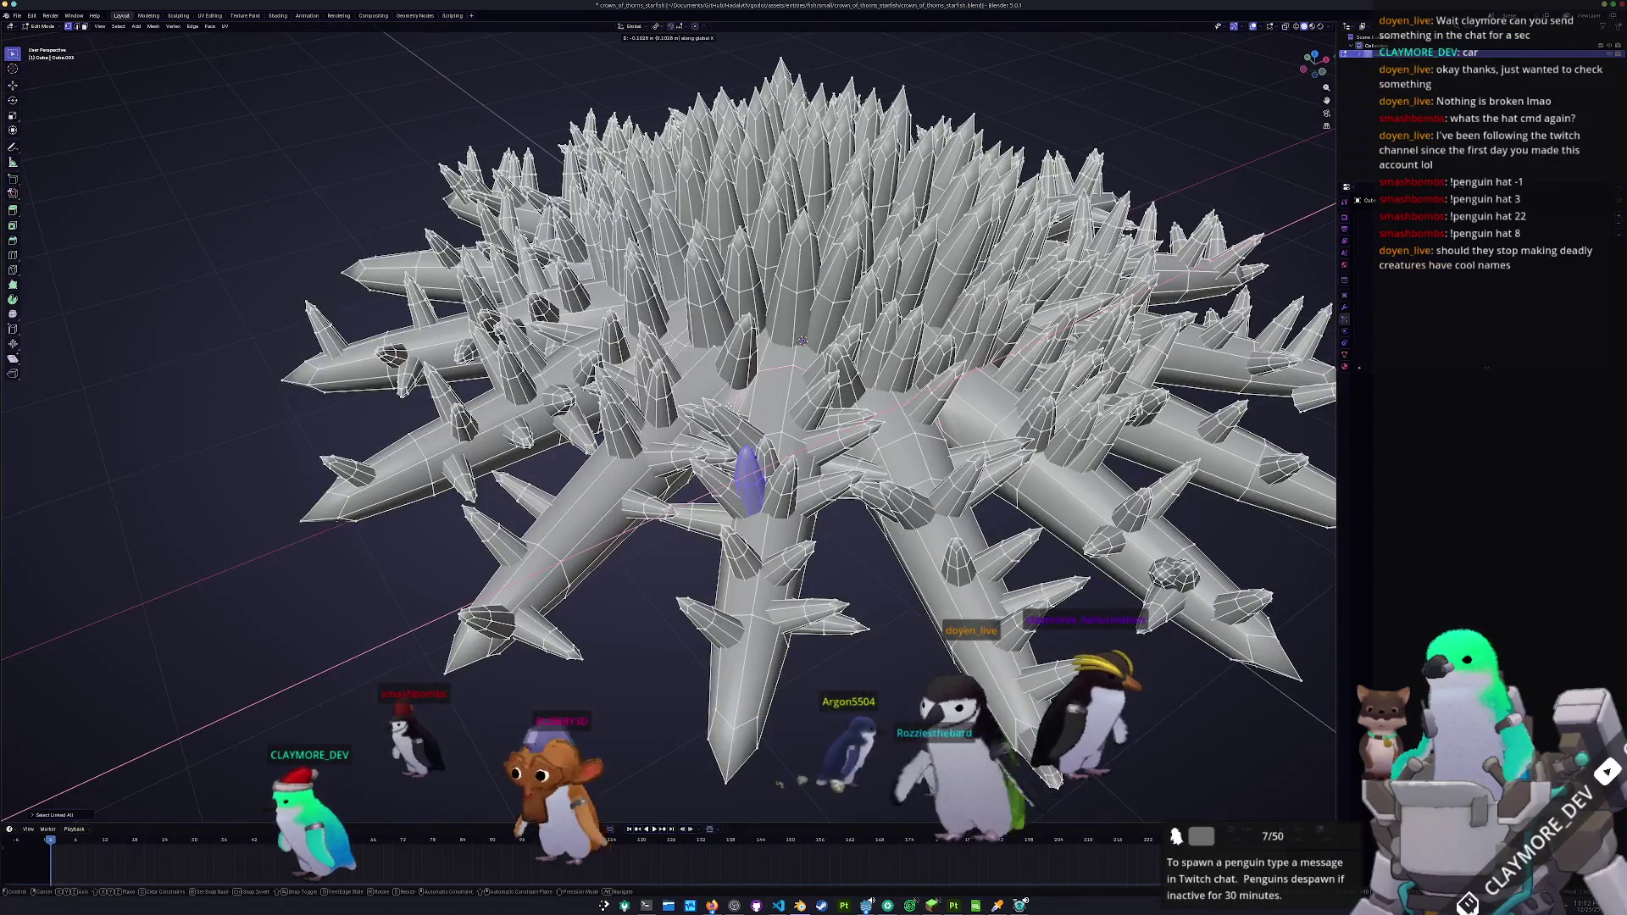
right_click(678, 398)
key("Tab")
scroll(754, 363, "down", 5)
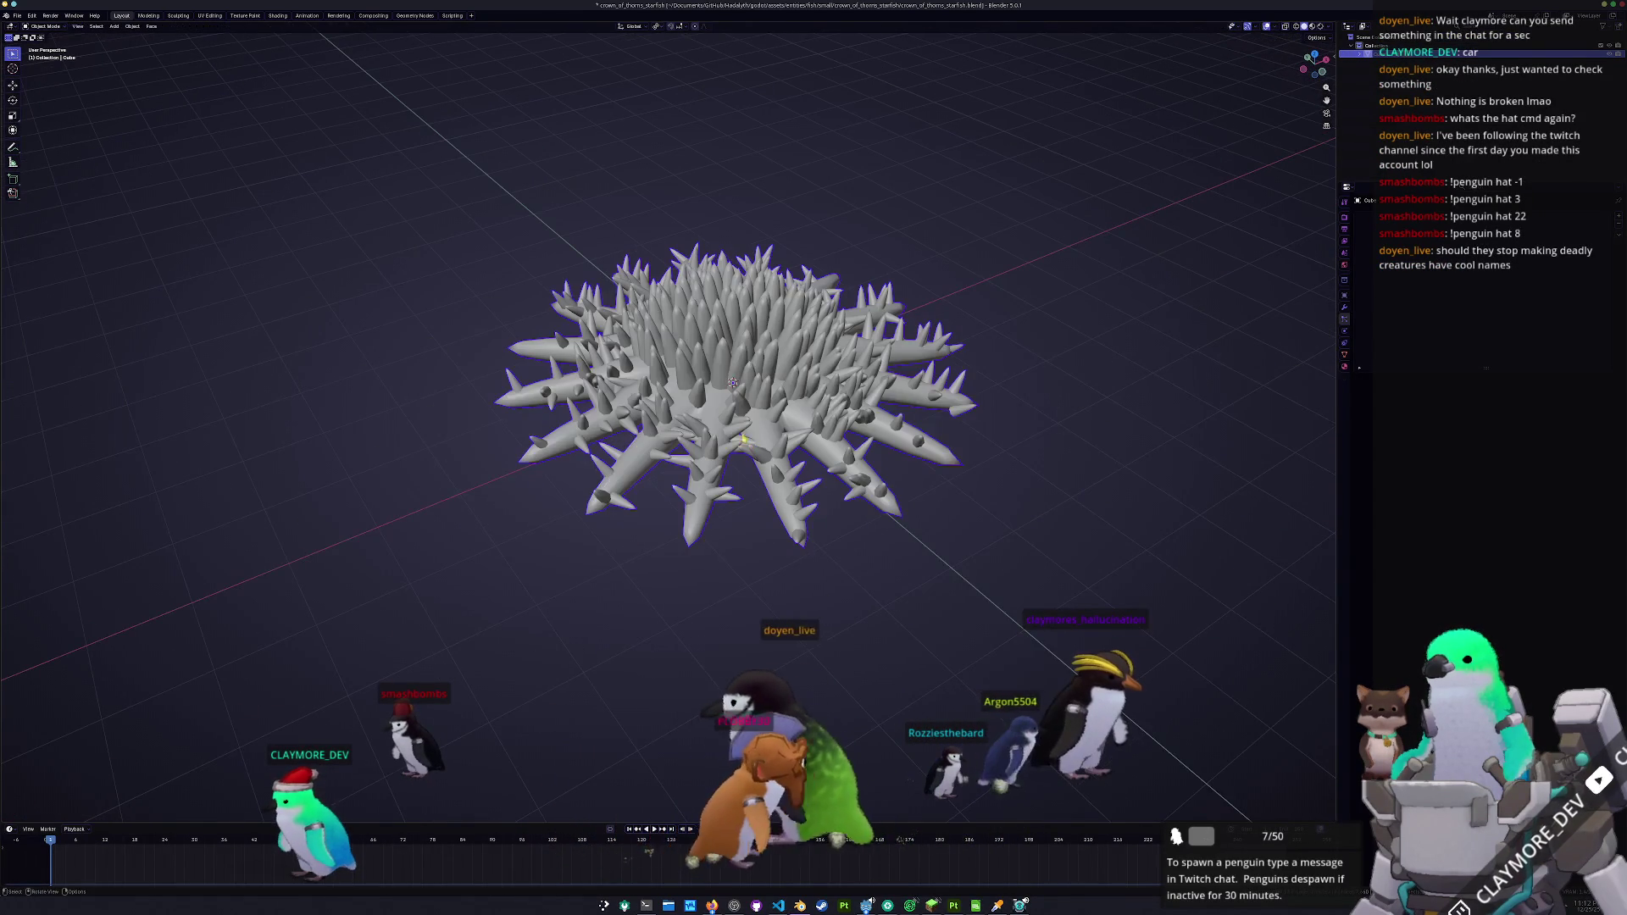
- Merge all the starfish's vertices by distance, removing 460 overlapping ones
key("Tab")
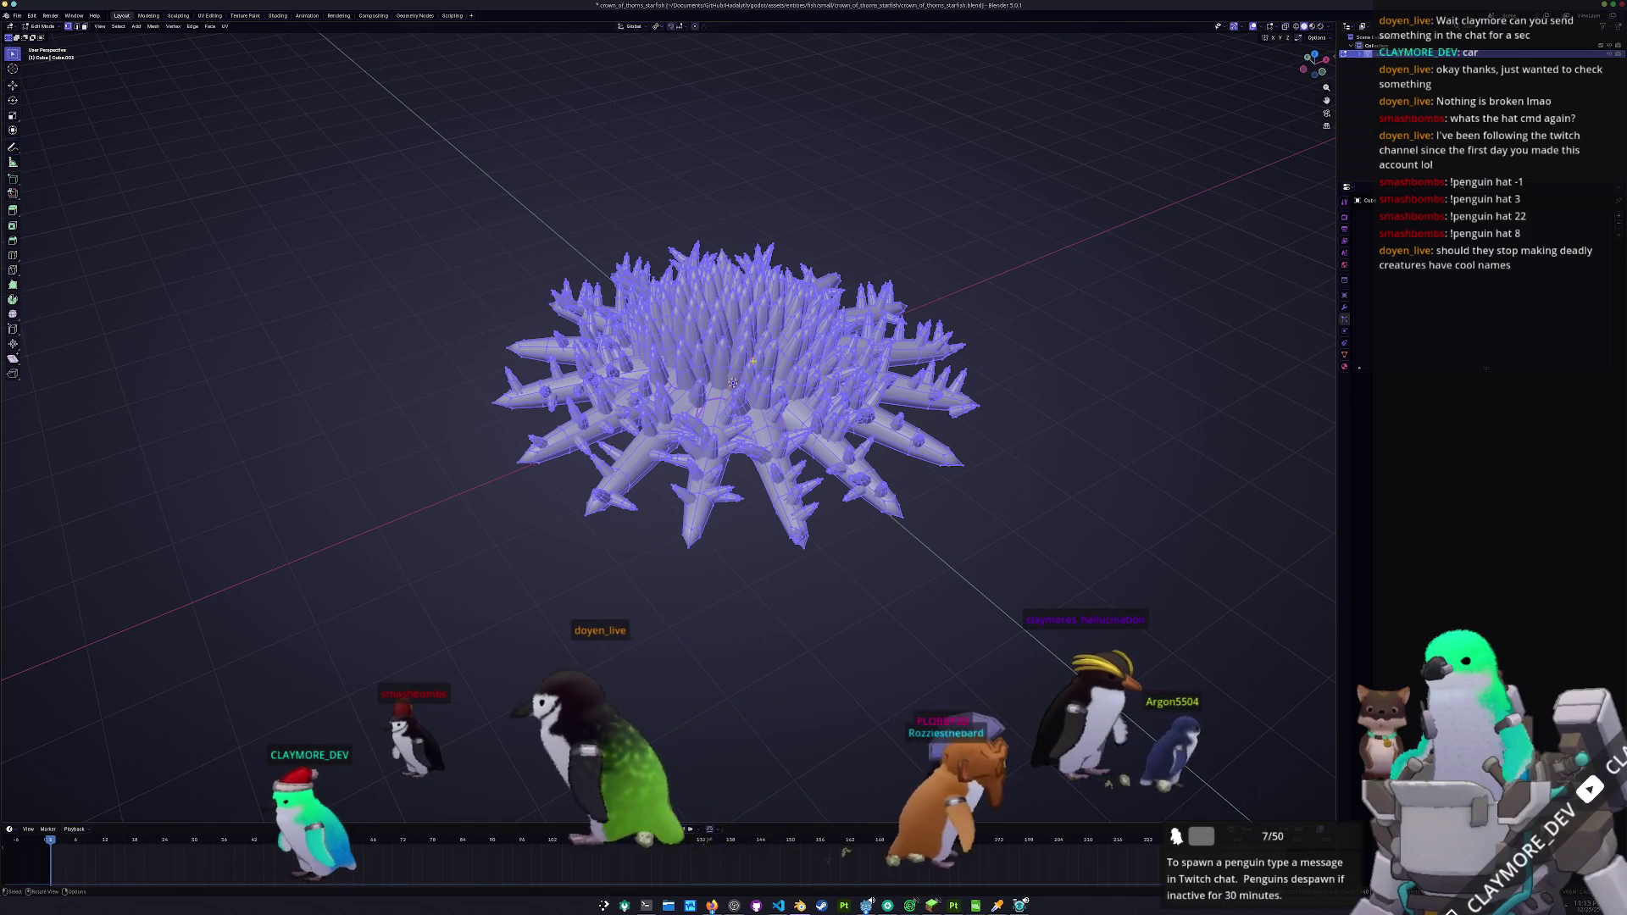
right_click(731, 443)
mouse_move(745, 526)
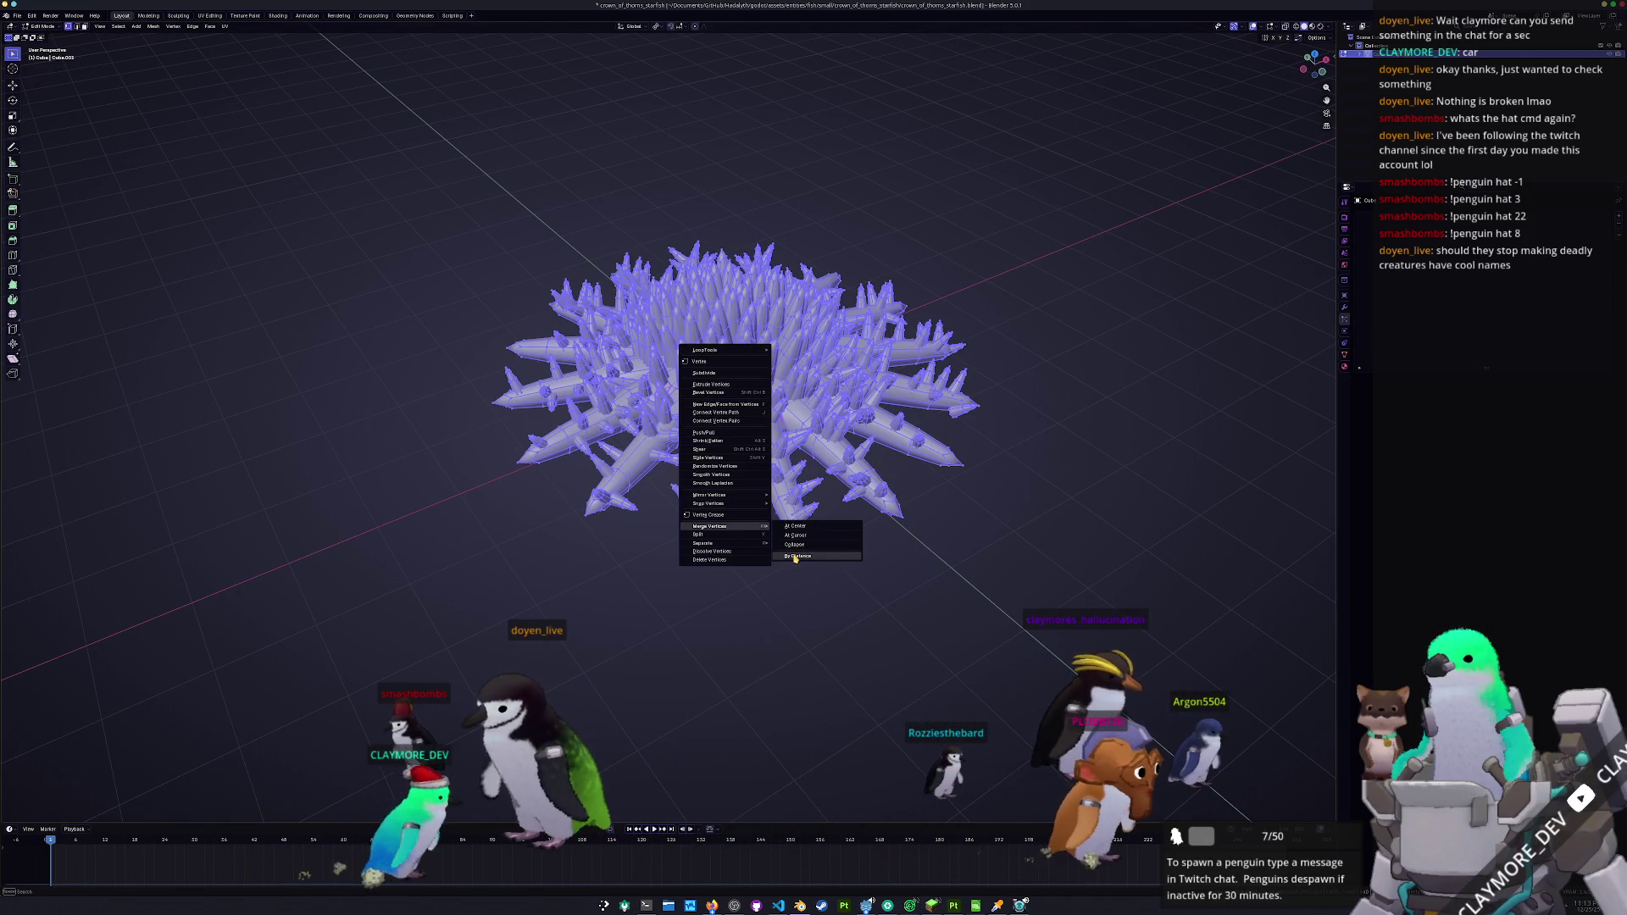
left_click(804, 557)
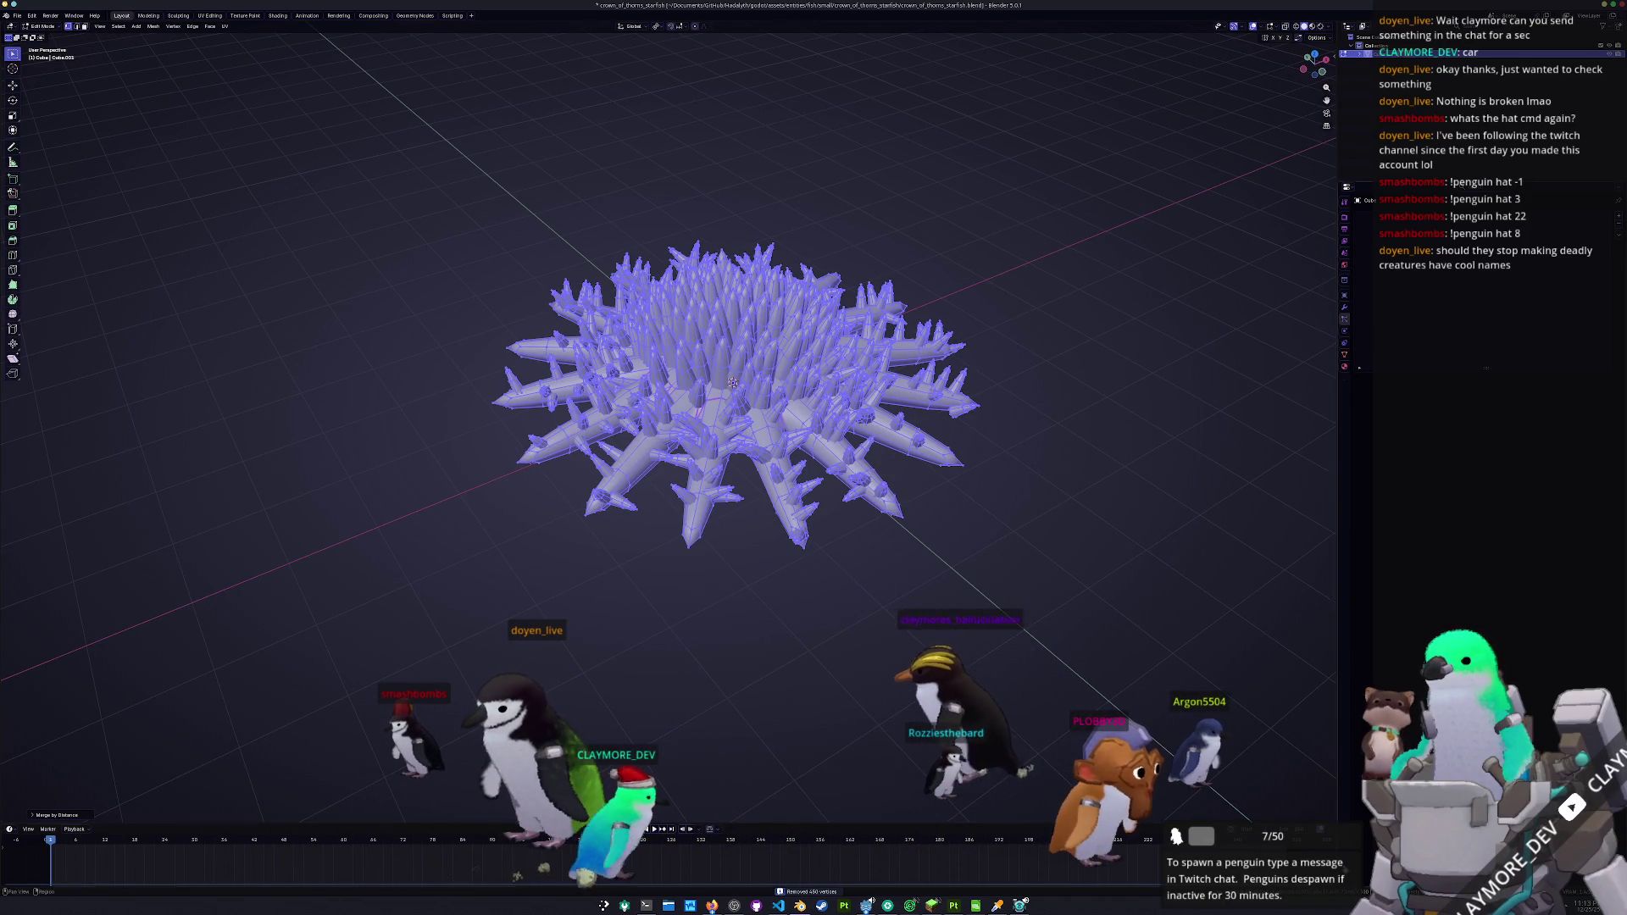
- Return to Object Mode and save crown_of_thorns_starfish.blend
key("KP_8")
key("KP_8")
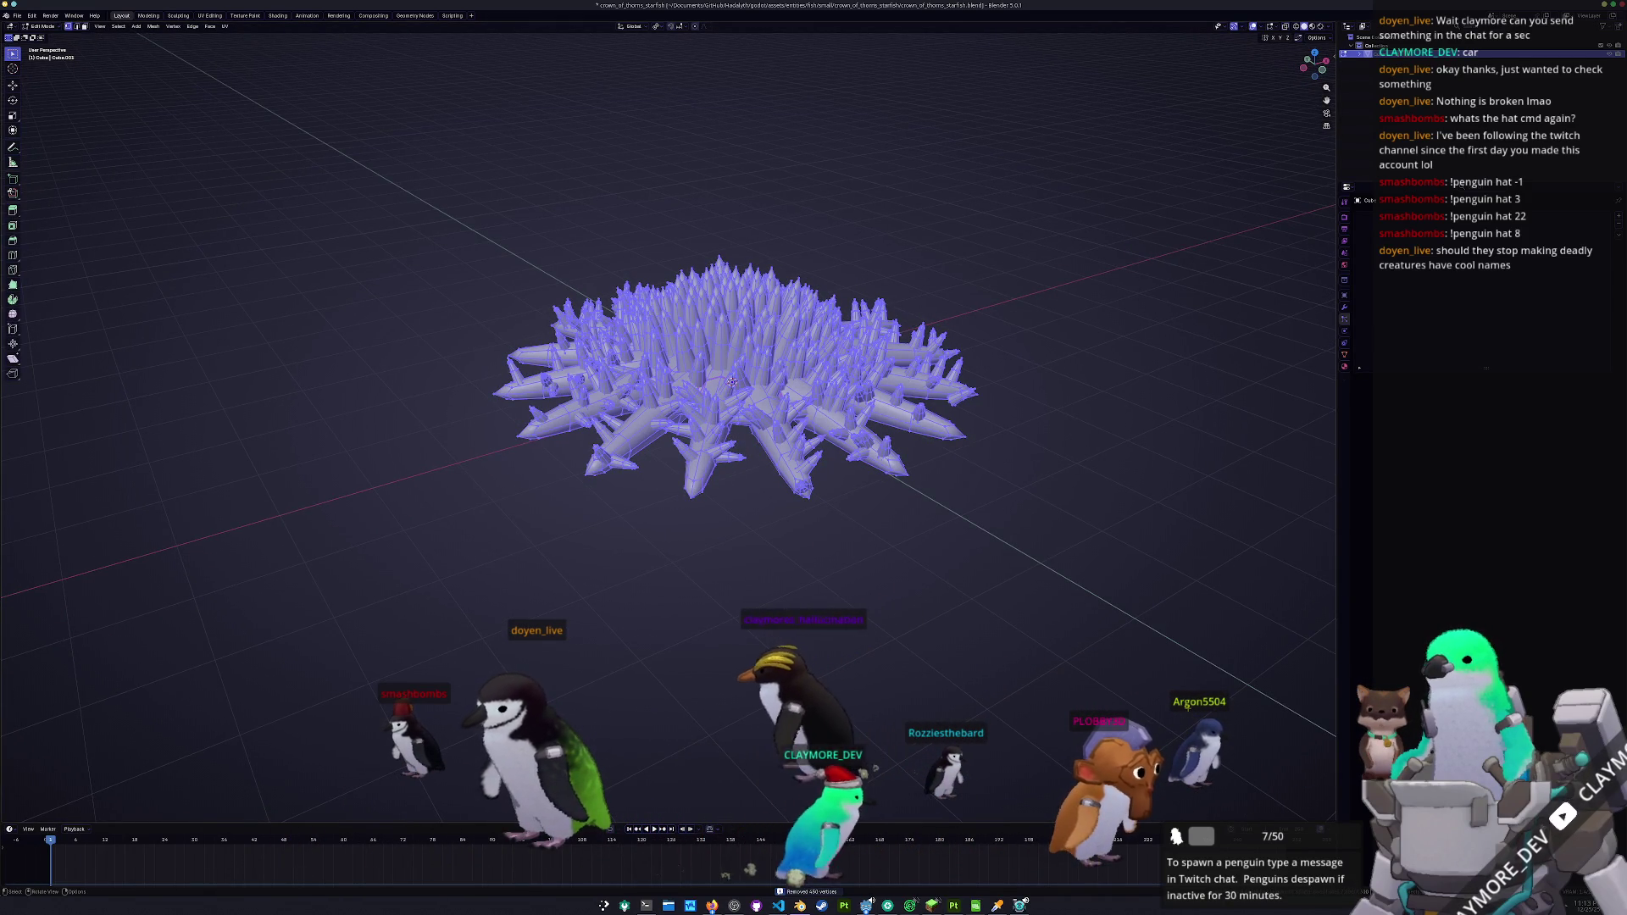
key("KP_2")
key("KP_2")
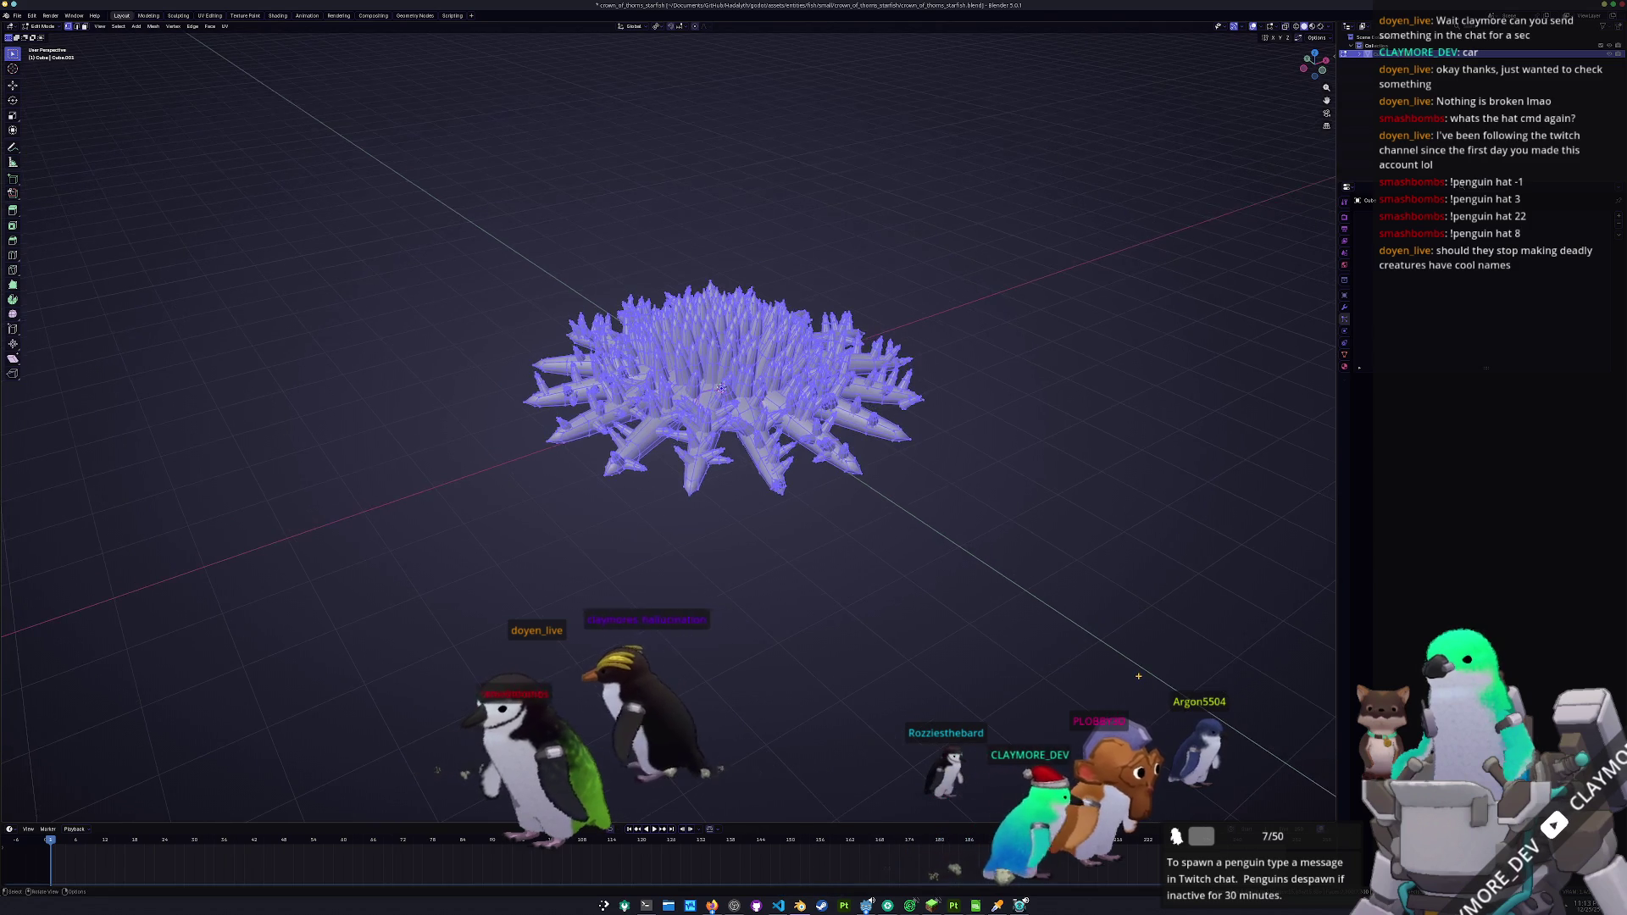
key("Tab")
key("ctrl+s")
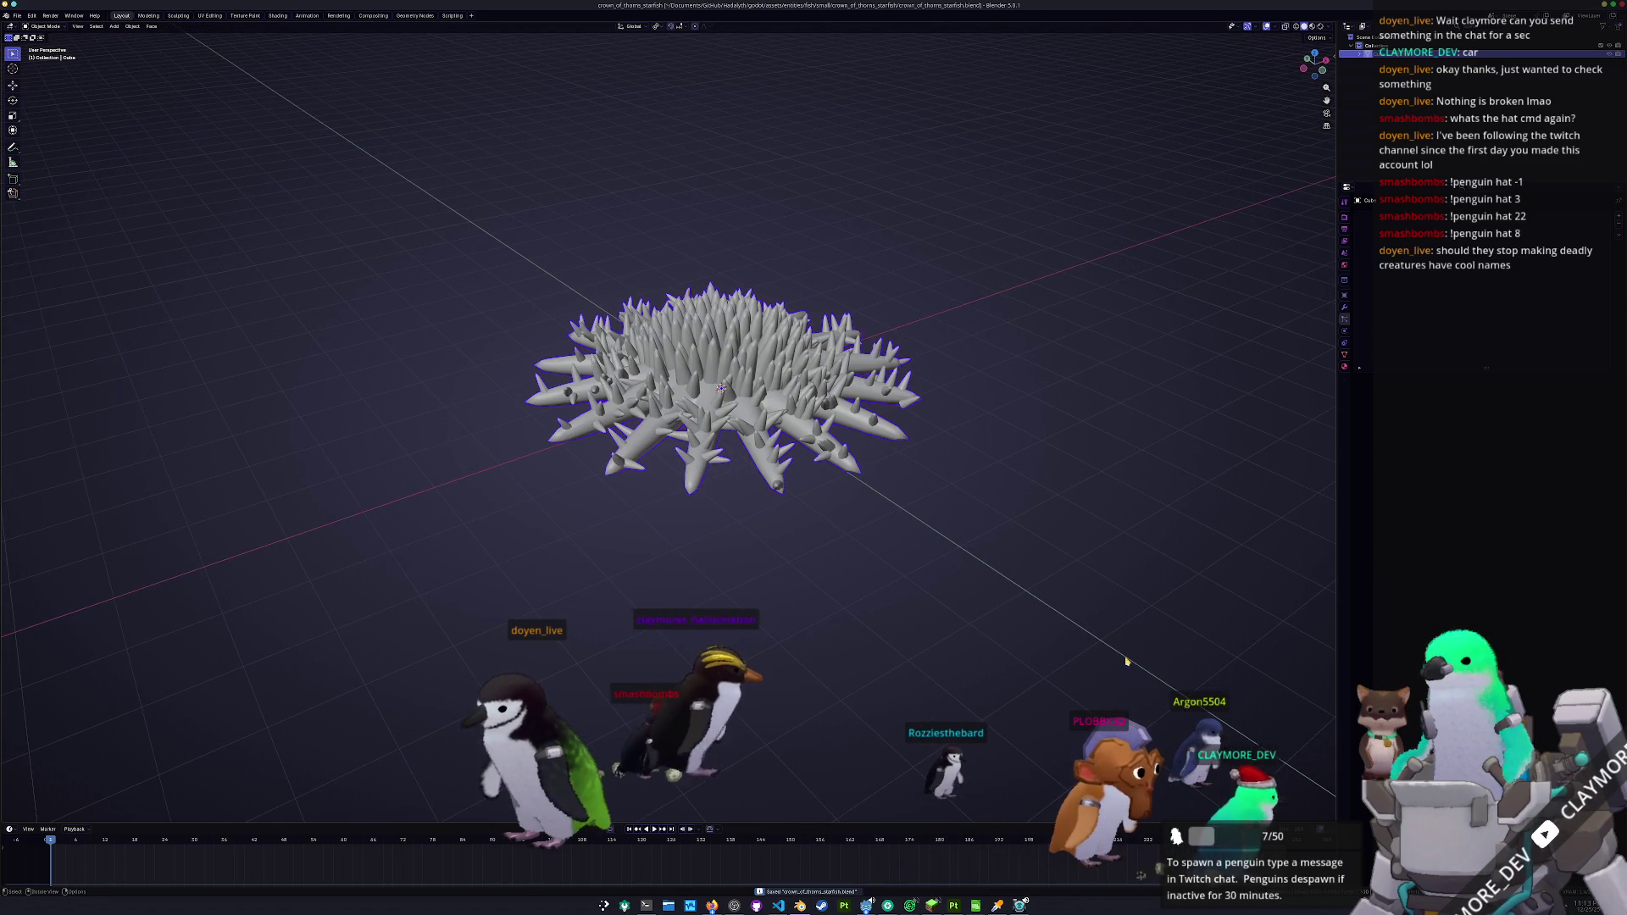
- Rename the Cube object to 'crown_of_thorns_starfish', then enter Edit Mode in the UV Editing workspace
key("KP_8")
key("F2")
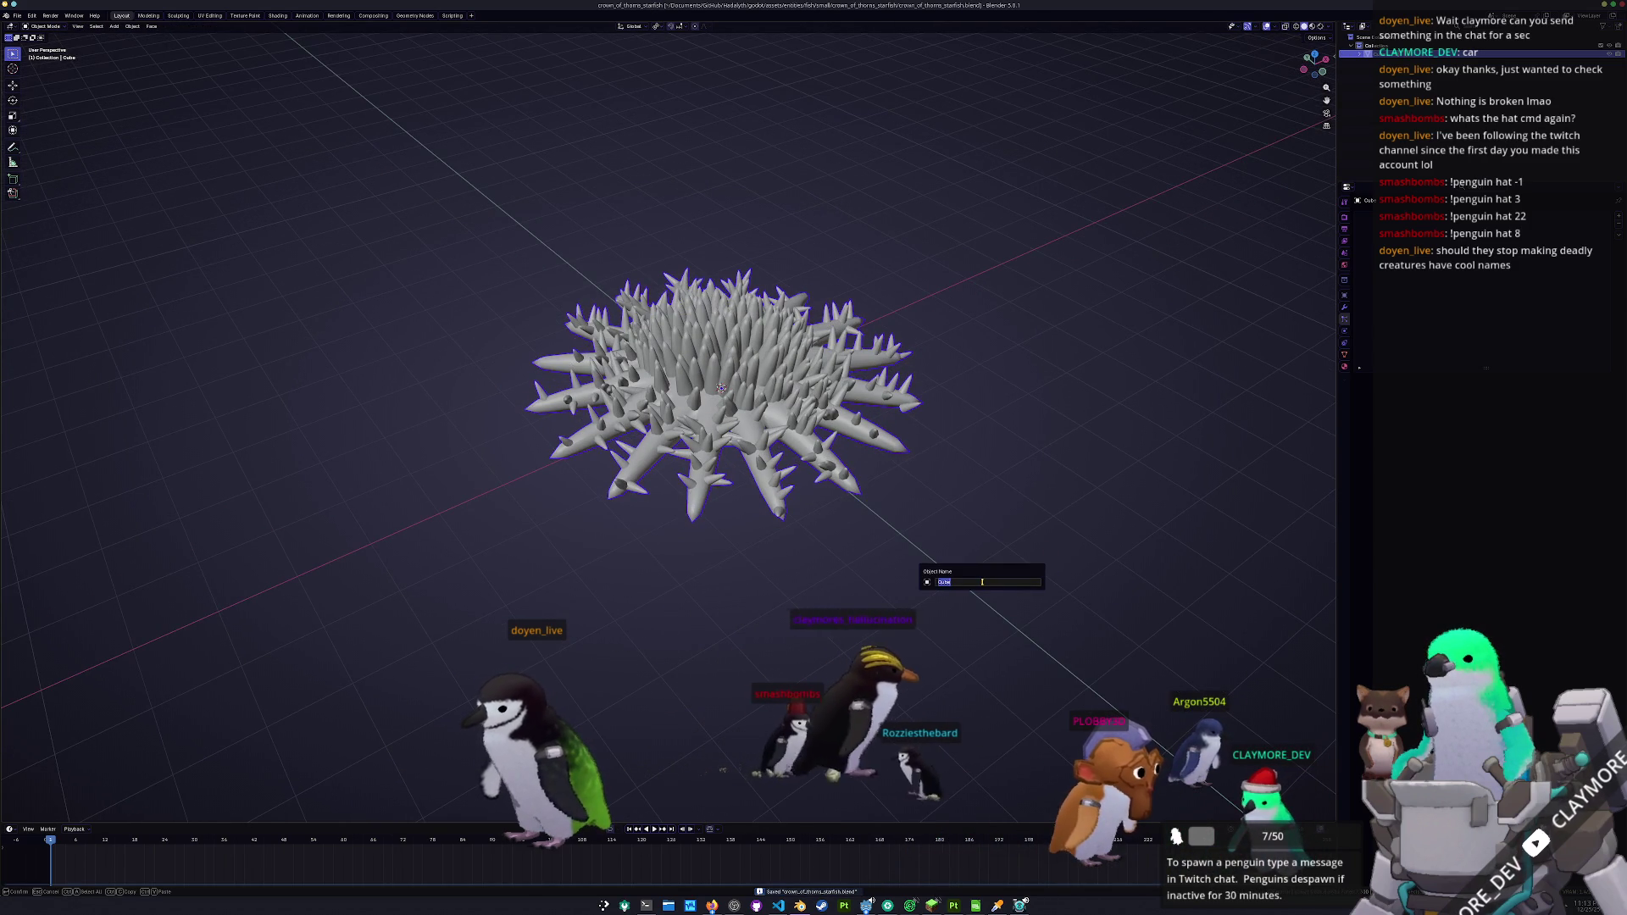
type("crown_of_thorns_starf")
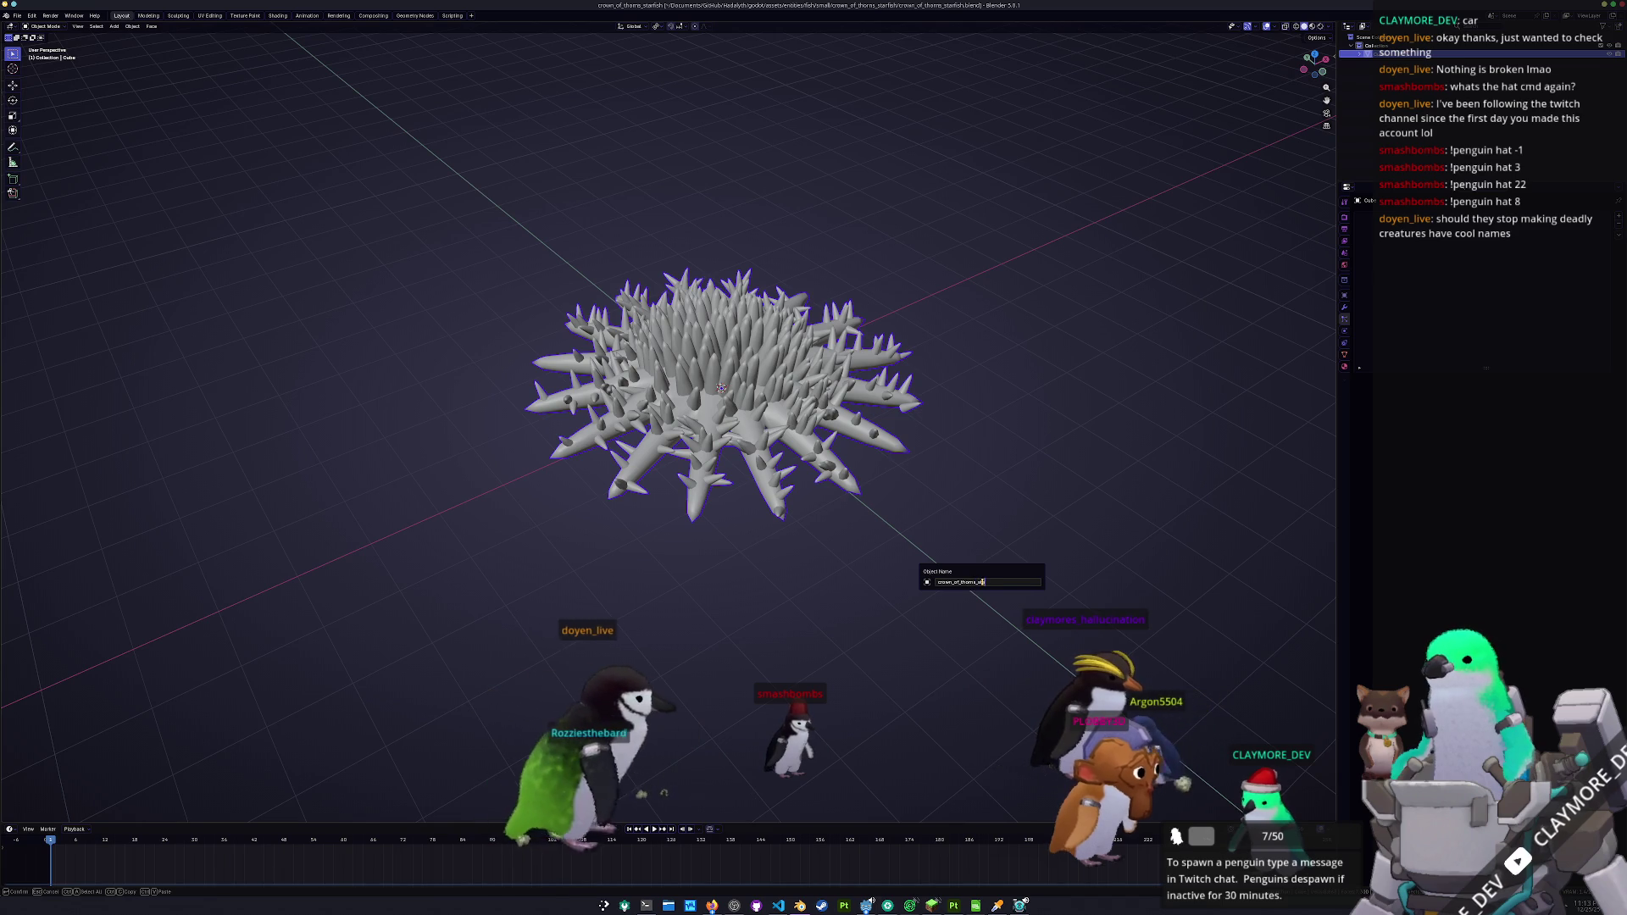
type("ish")
key("Return")
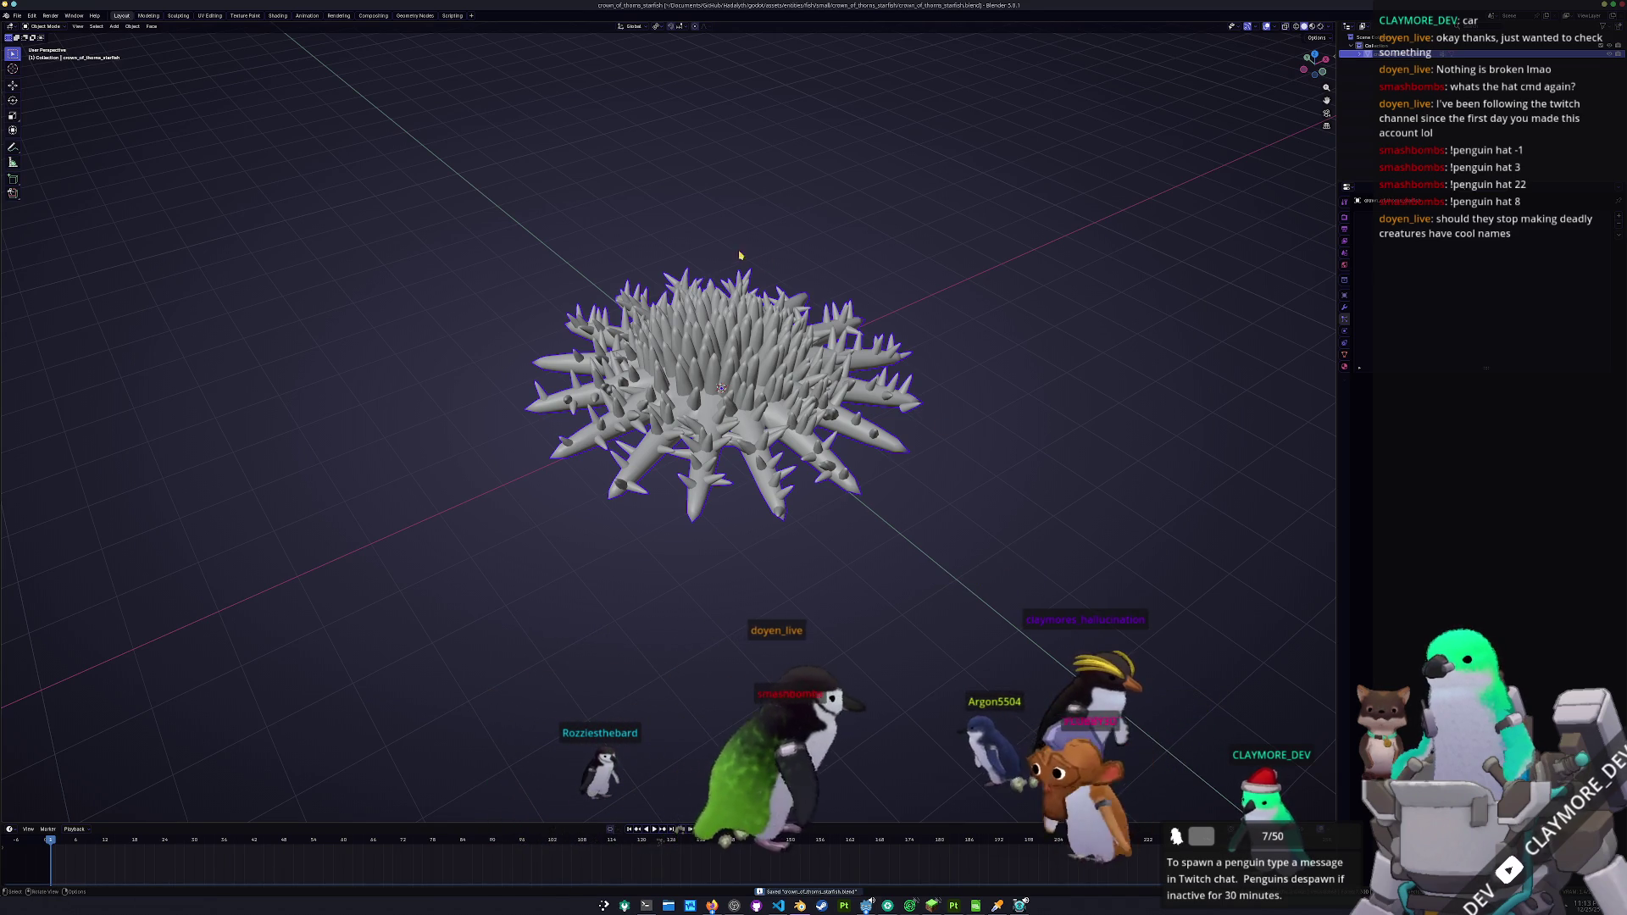
key("Tab")
left_click(210, 16)
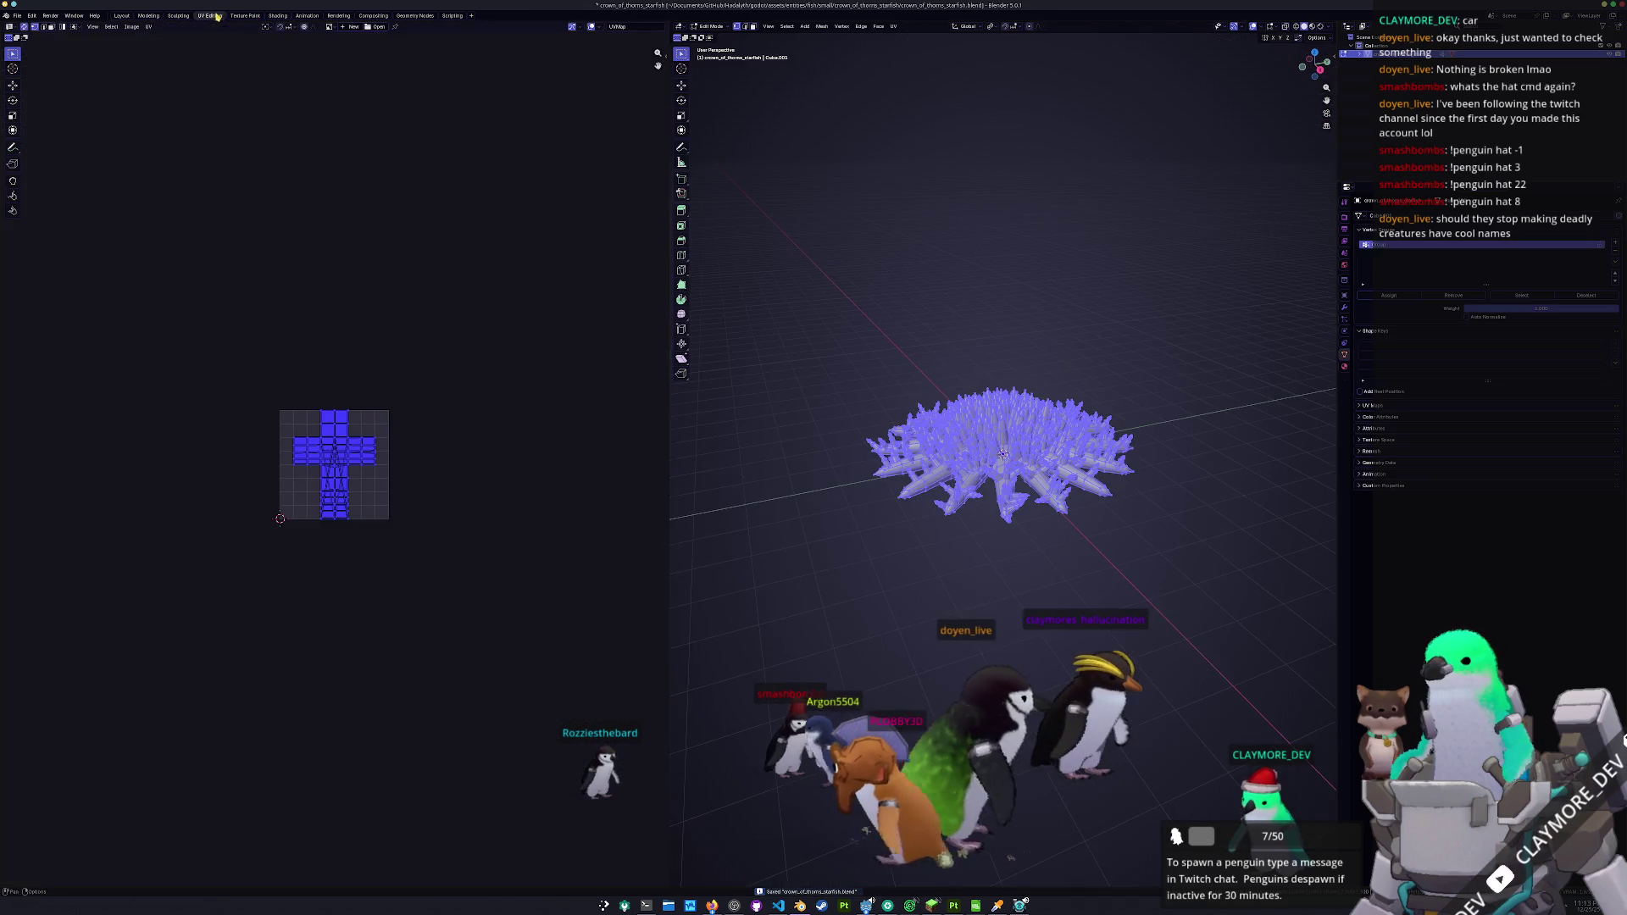
- Unwrap the starfish mesh with Smart UV Project
left_click(893, 26)
left_click(915, 63)
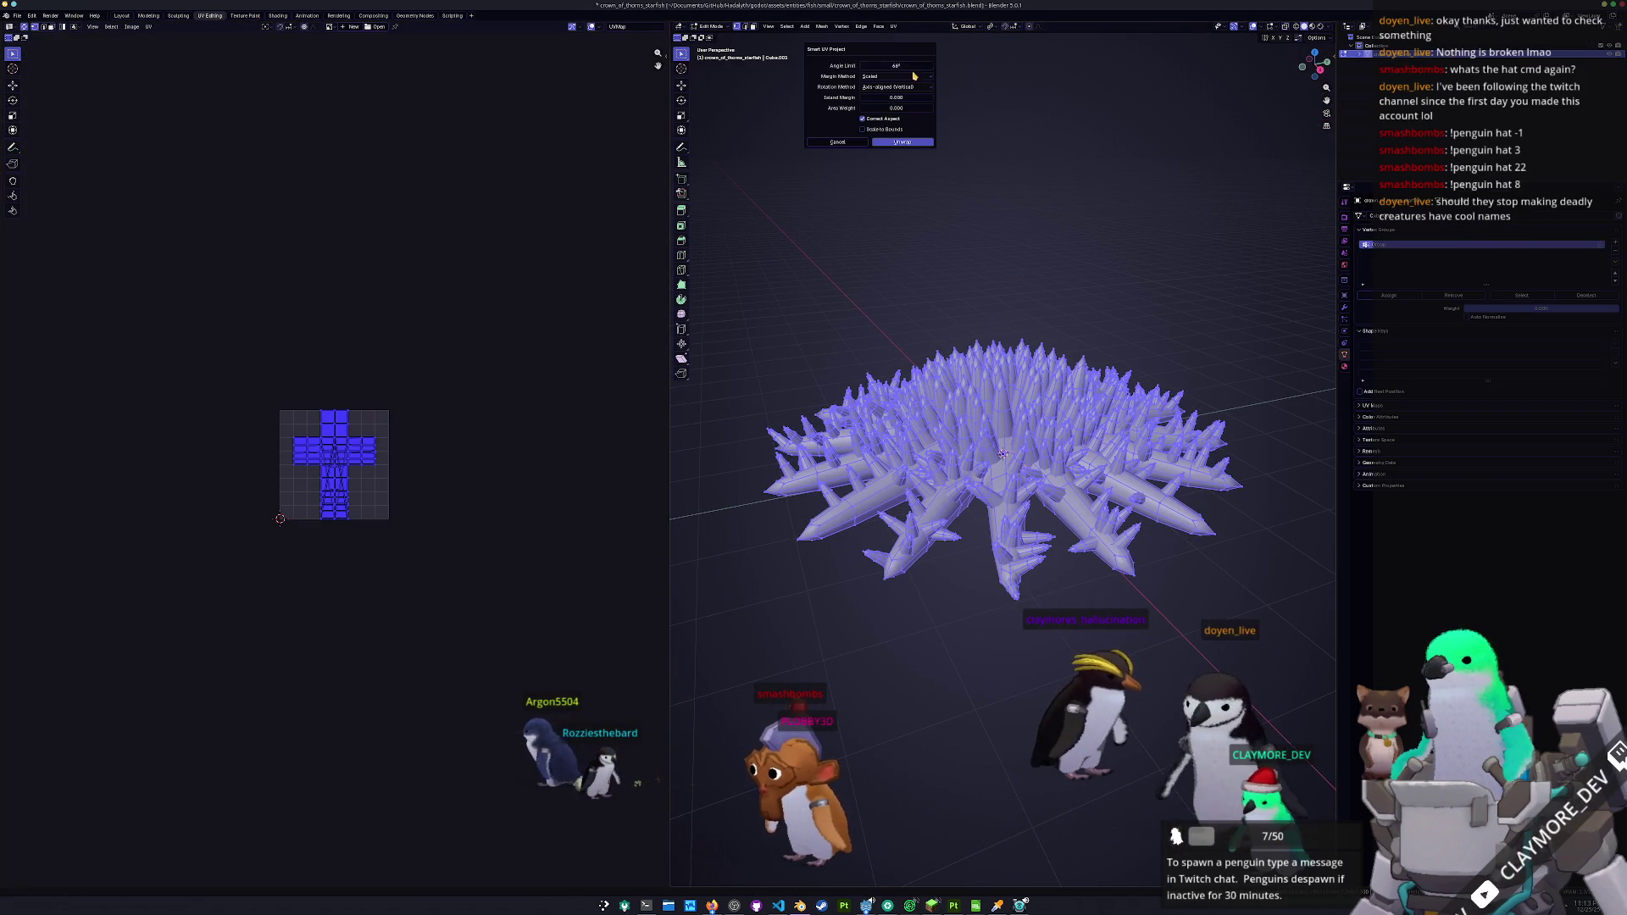
left_click(901, 143)
scroll(418, 364, "up", 7)
key("n")
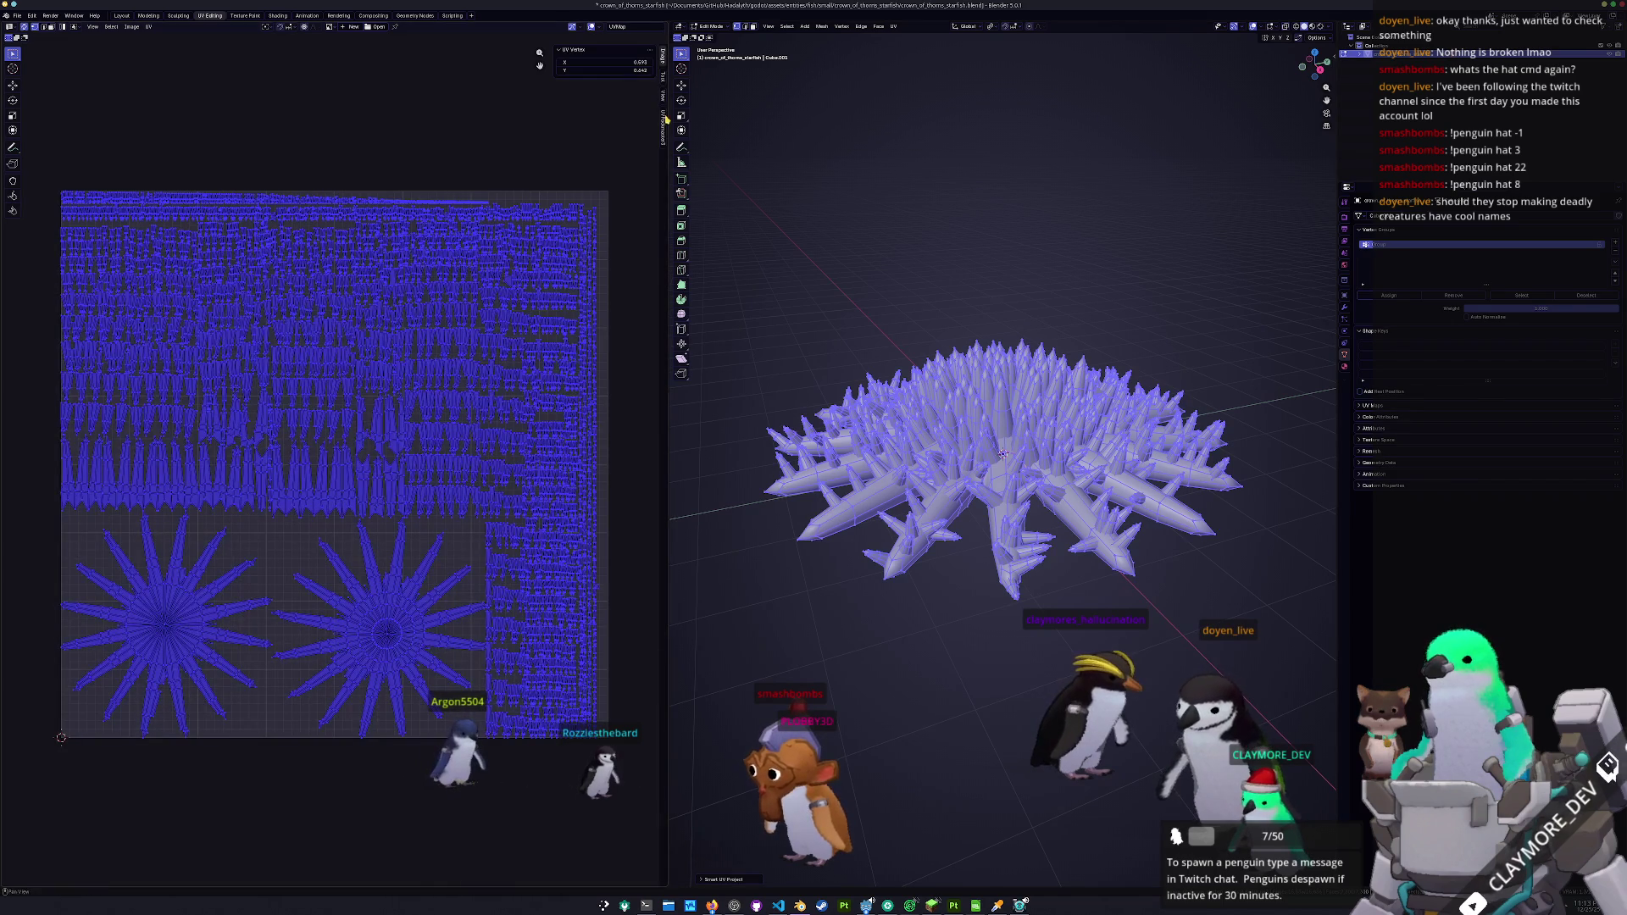
- Pack the UV islands with UVPackmaster3, then return to Object Mode and save
left_click(664, 134)
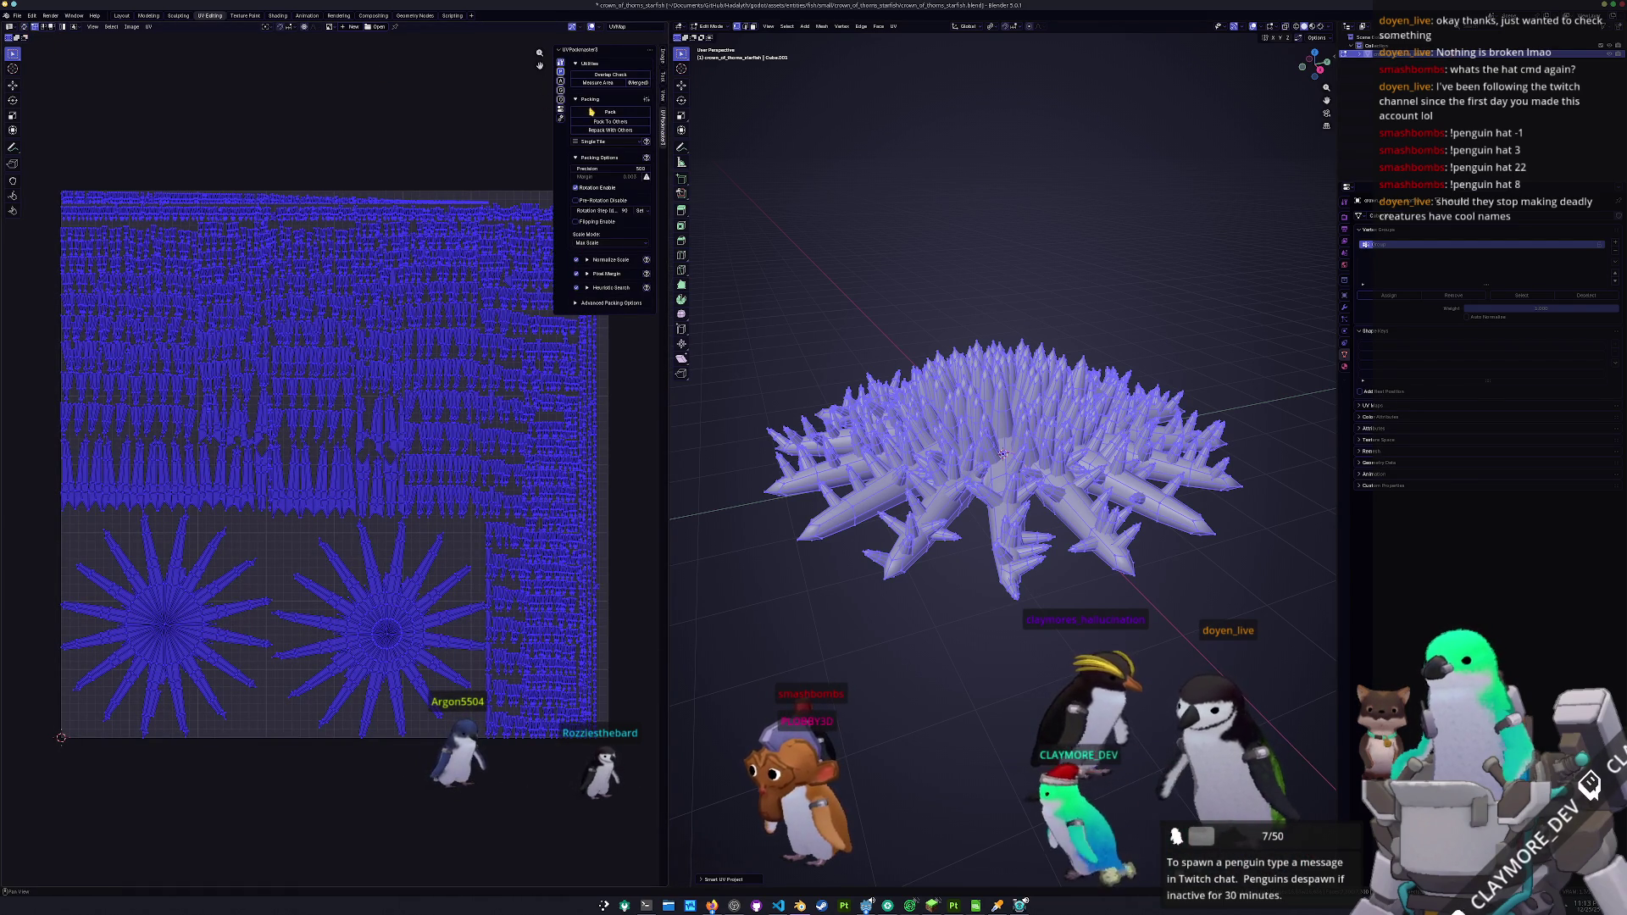
left_click(581, 113)
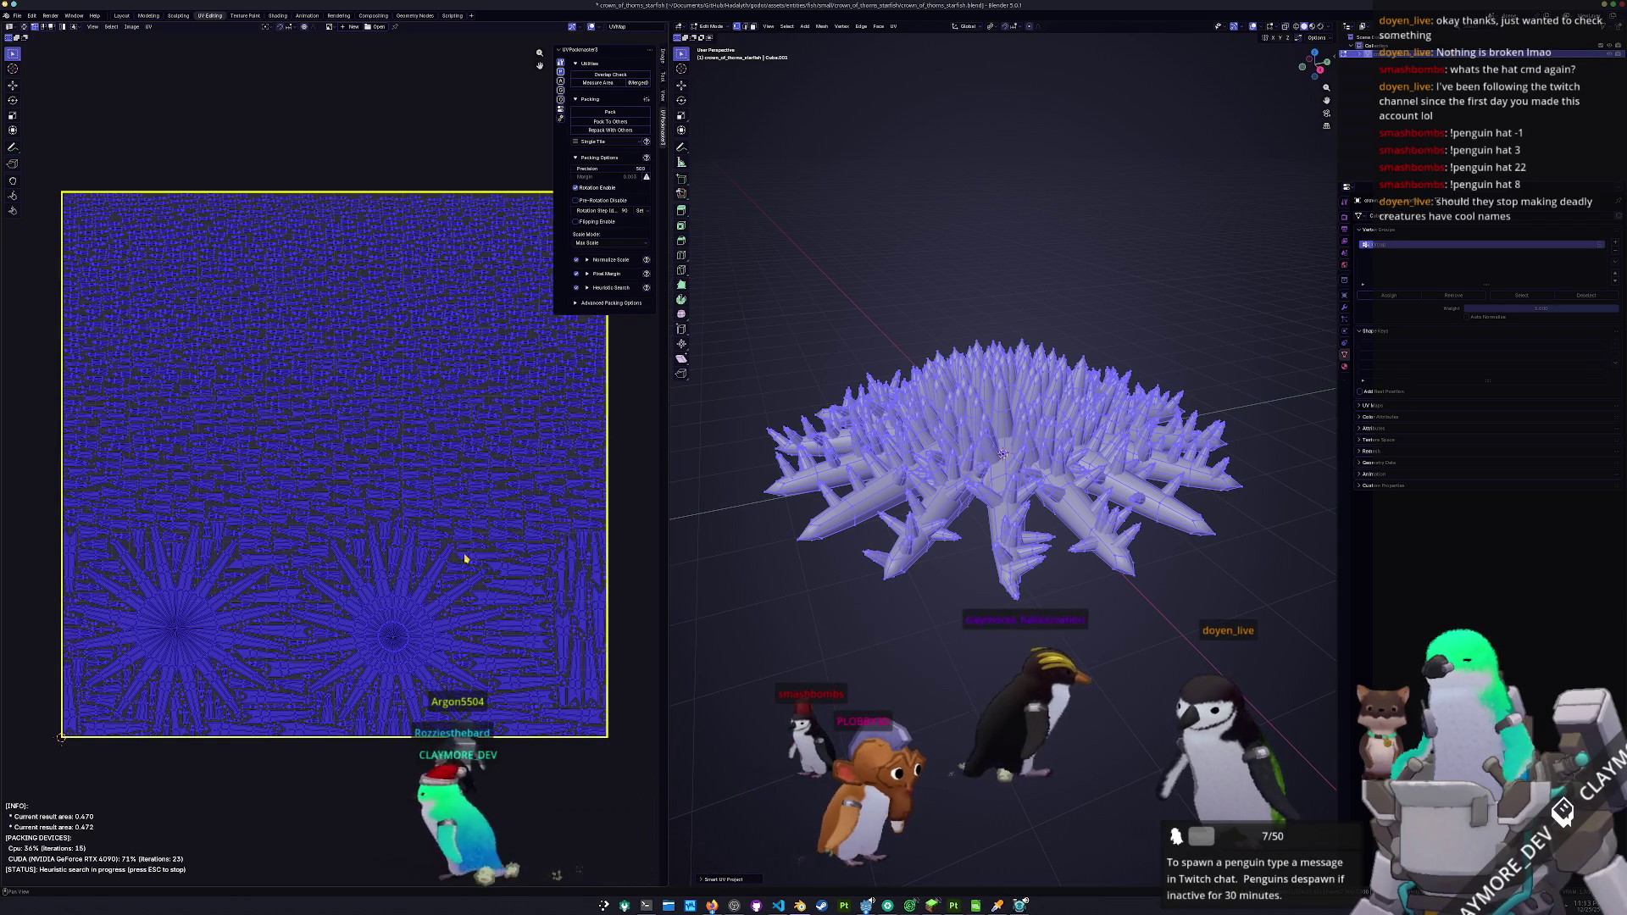
key("Tab")
scroll(1008, 337, "up", 1)
scroll(1008, 336, "up", 1)
scroll(1008, 336, "down", 3)
key("ctrl+s")
scroll(526, 414, "up", 2)
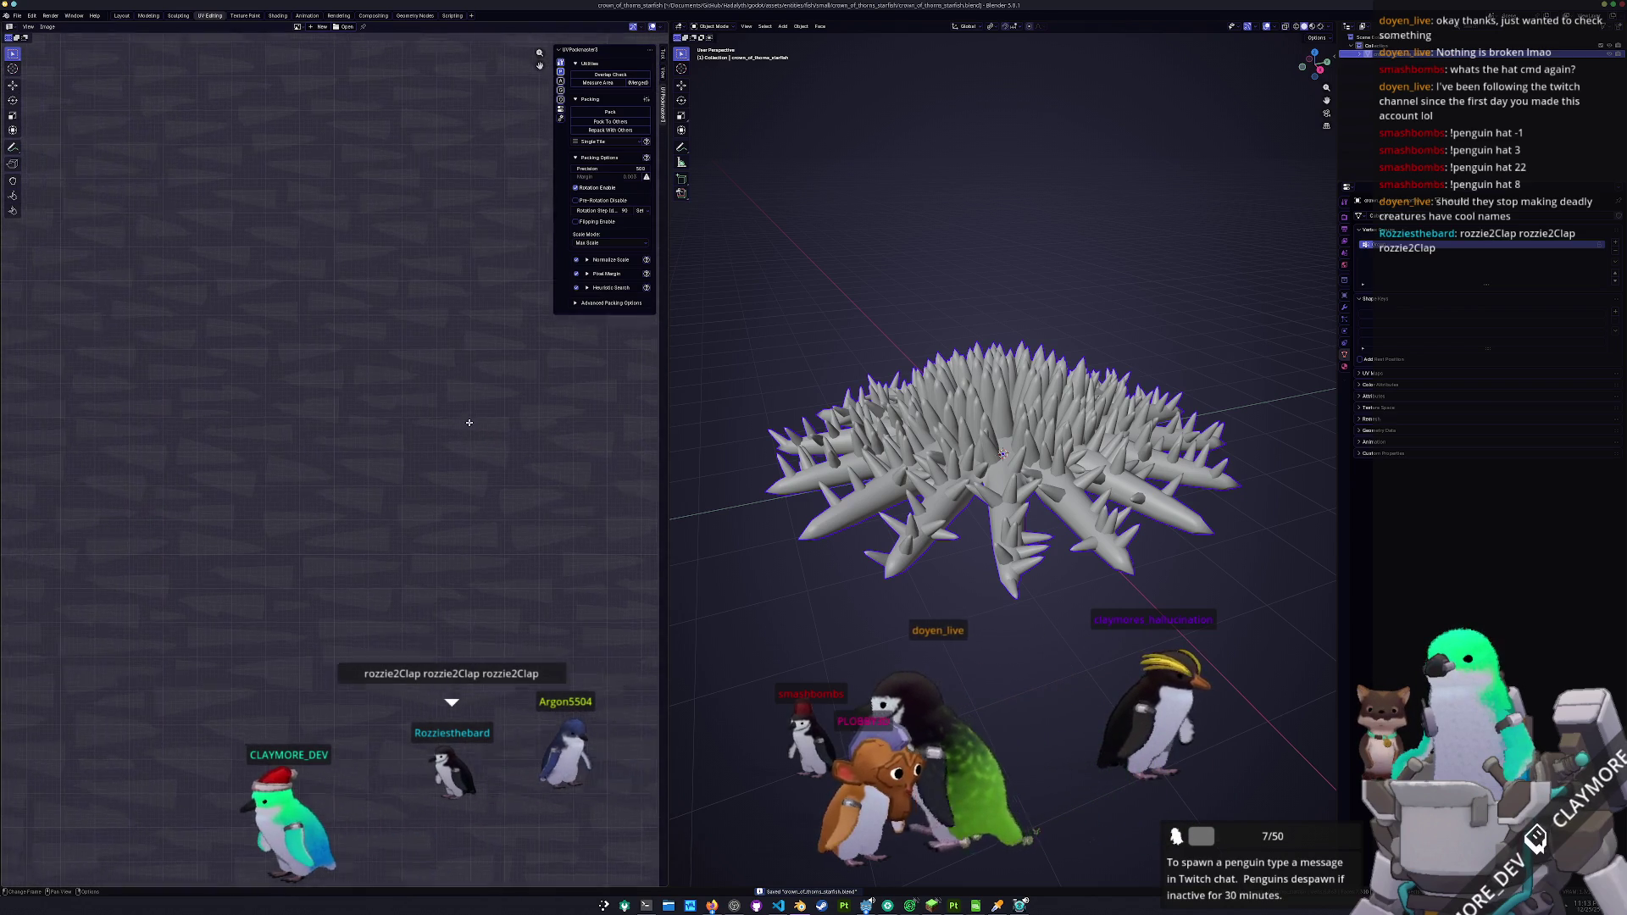
- Add a new colour attribute to the starfish and name its material crown_of_thorns_starfish
scroll(309, 526, "down", 4)
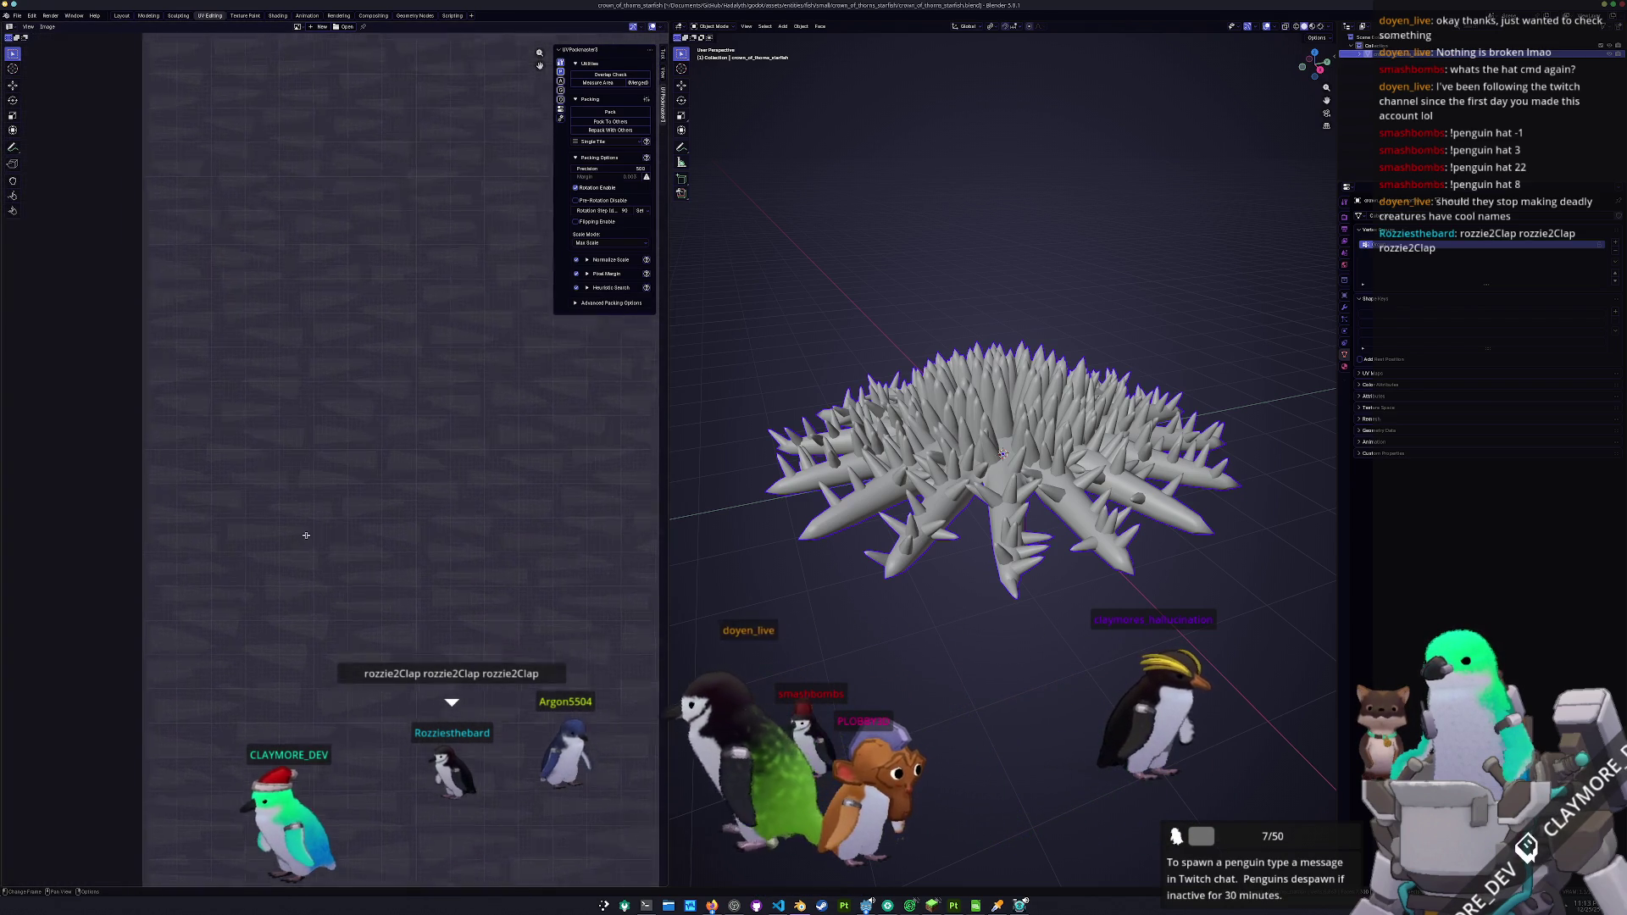
scroll(344, 628, "down", 1)
key("Home")
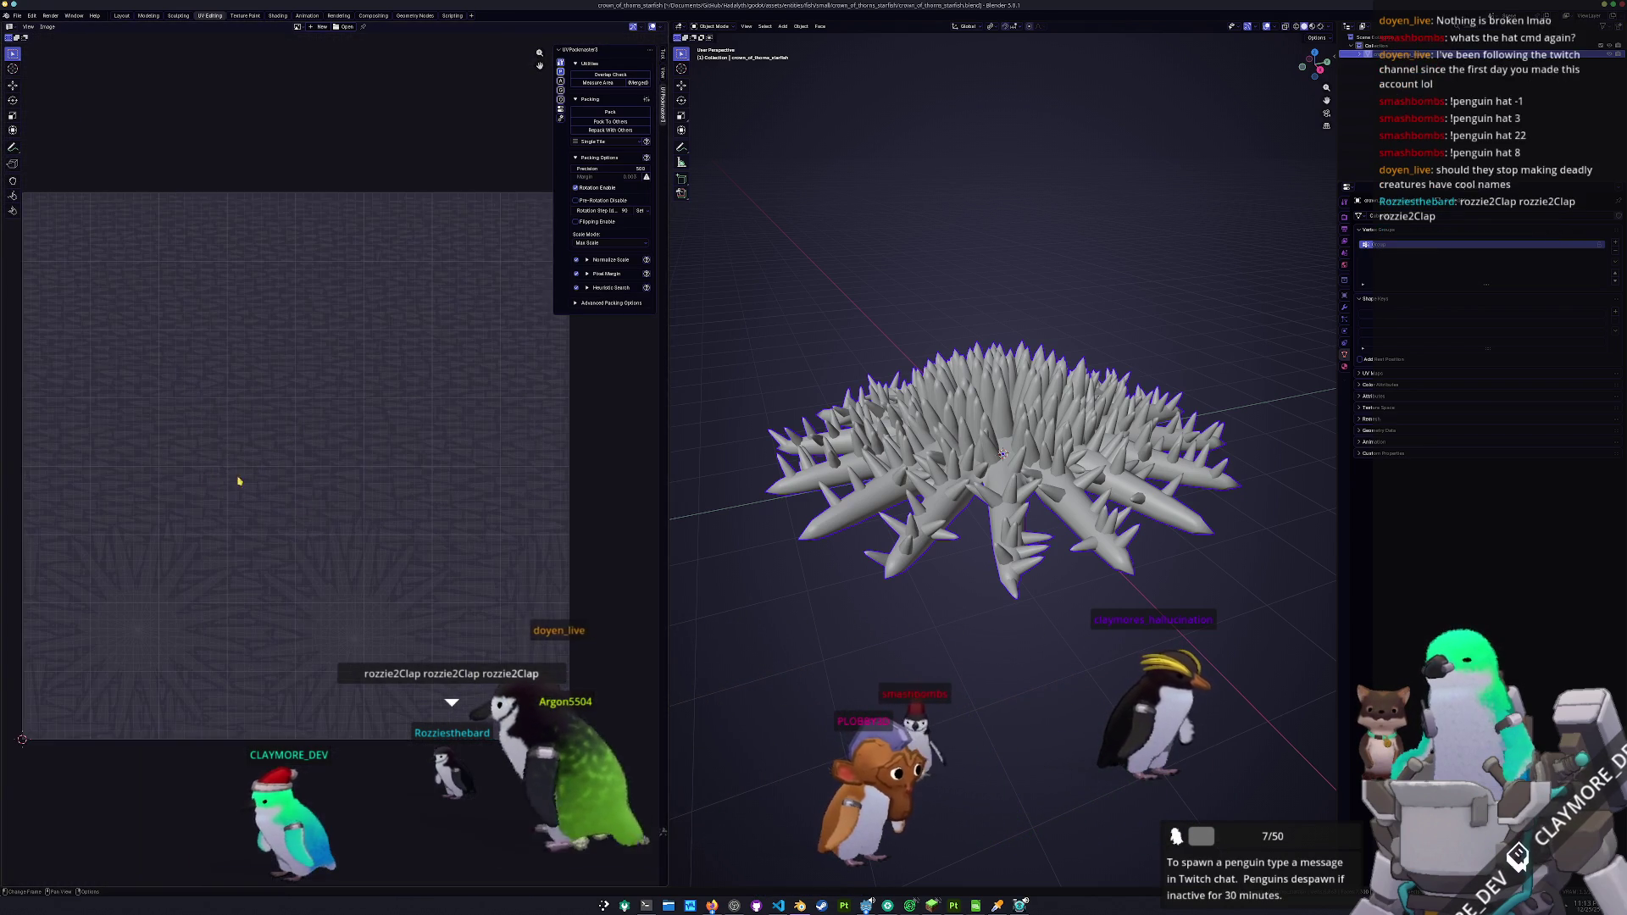
scroll(892, 620, "down", 4)
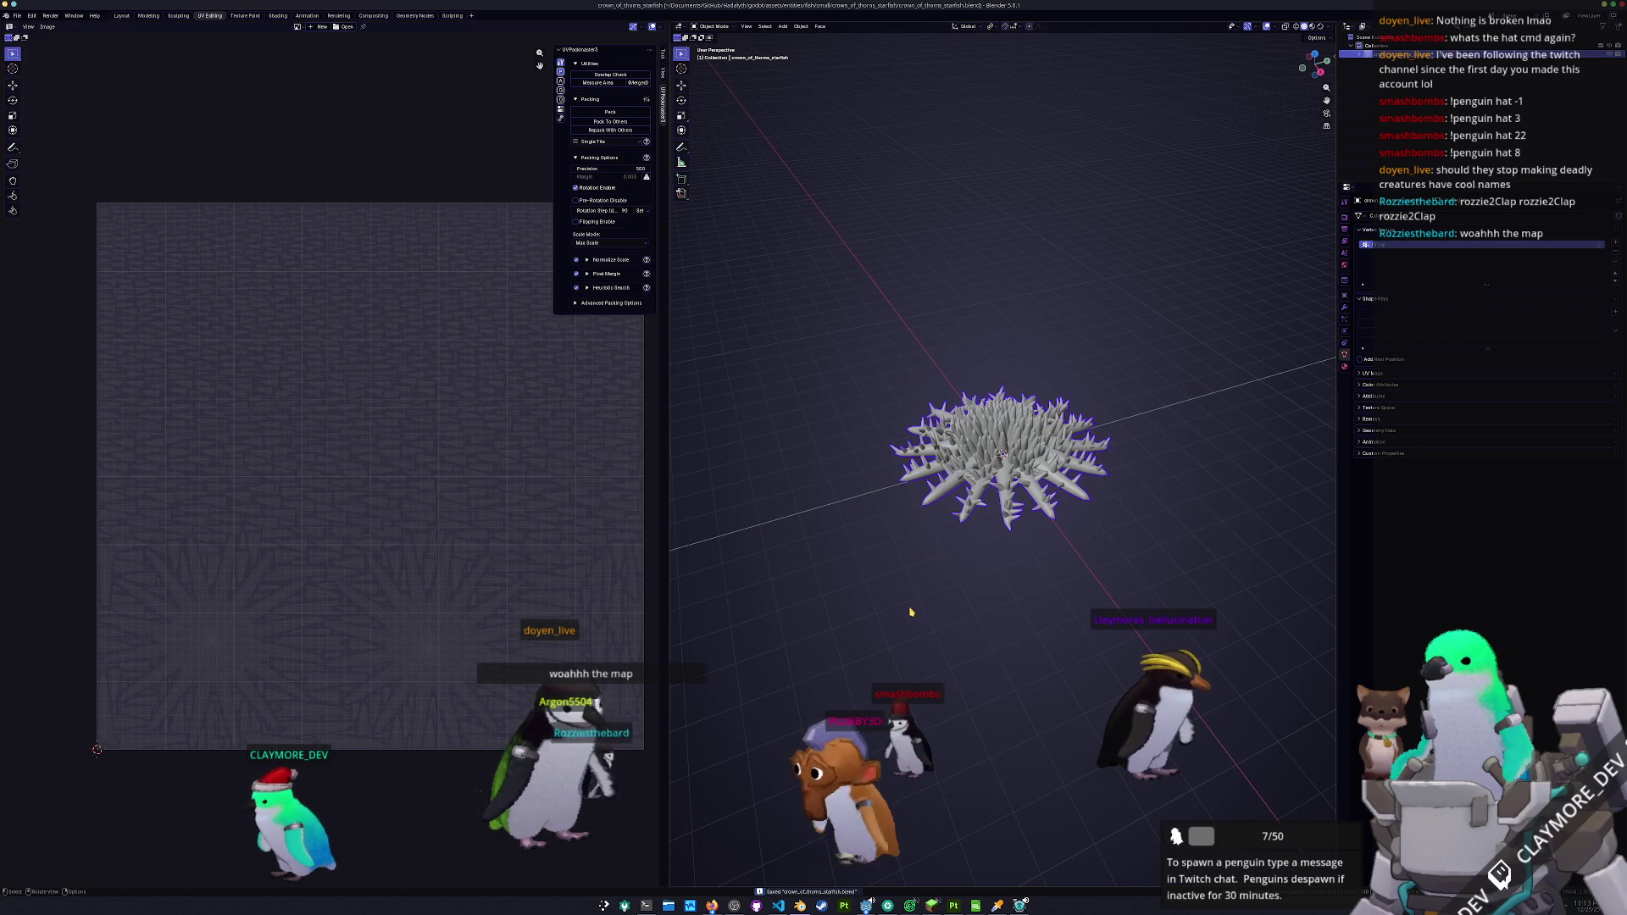
left_click_drag(452, 543, 435, 551)
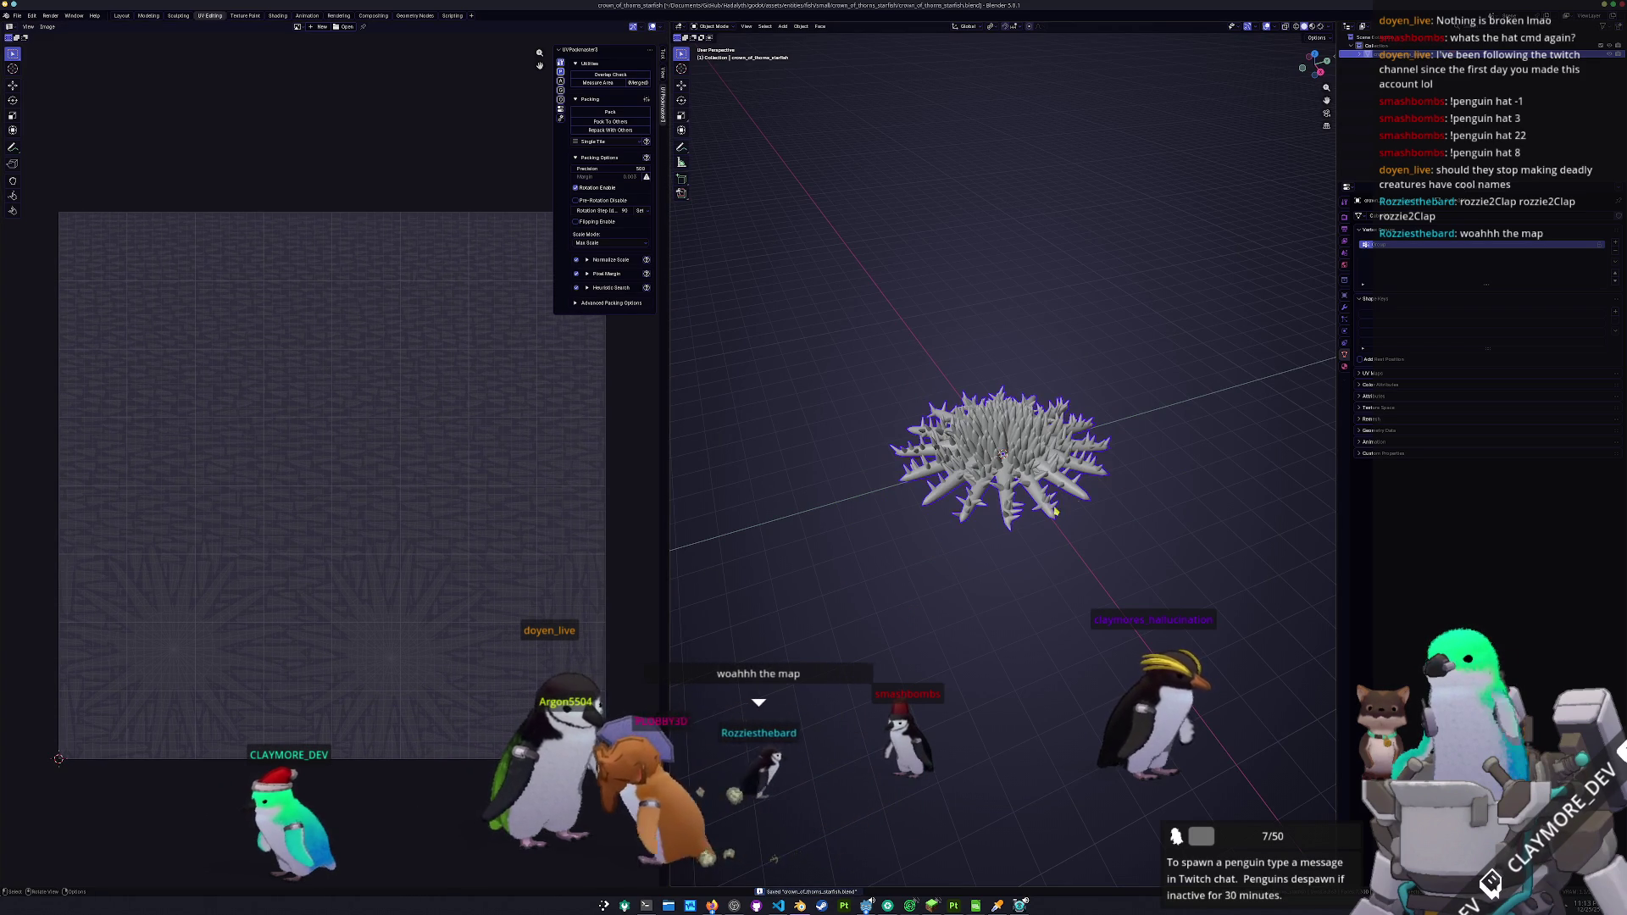
left_click(1378, 384)
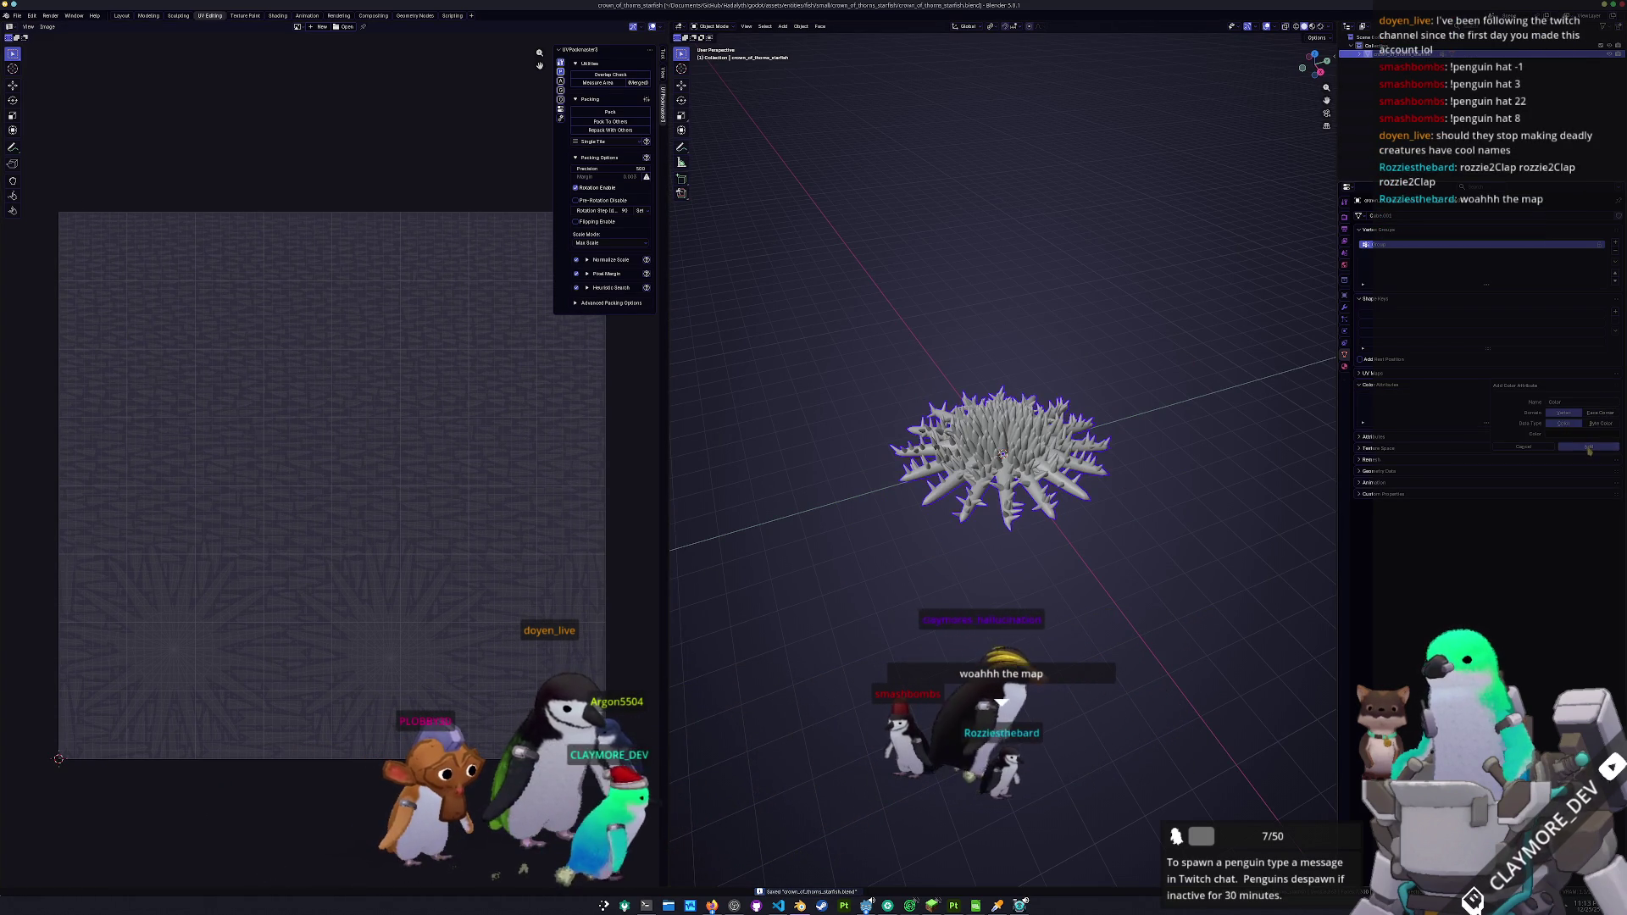
left_click(1614, 396)
left_click(1344, 366)
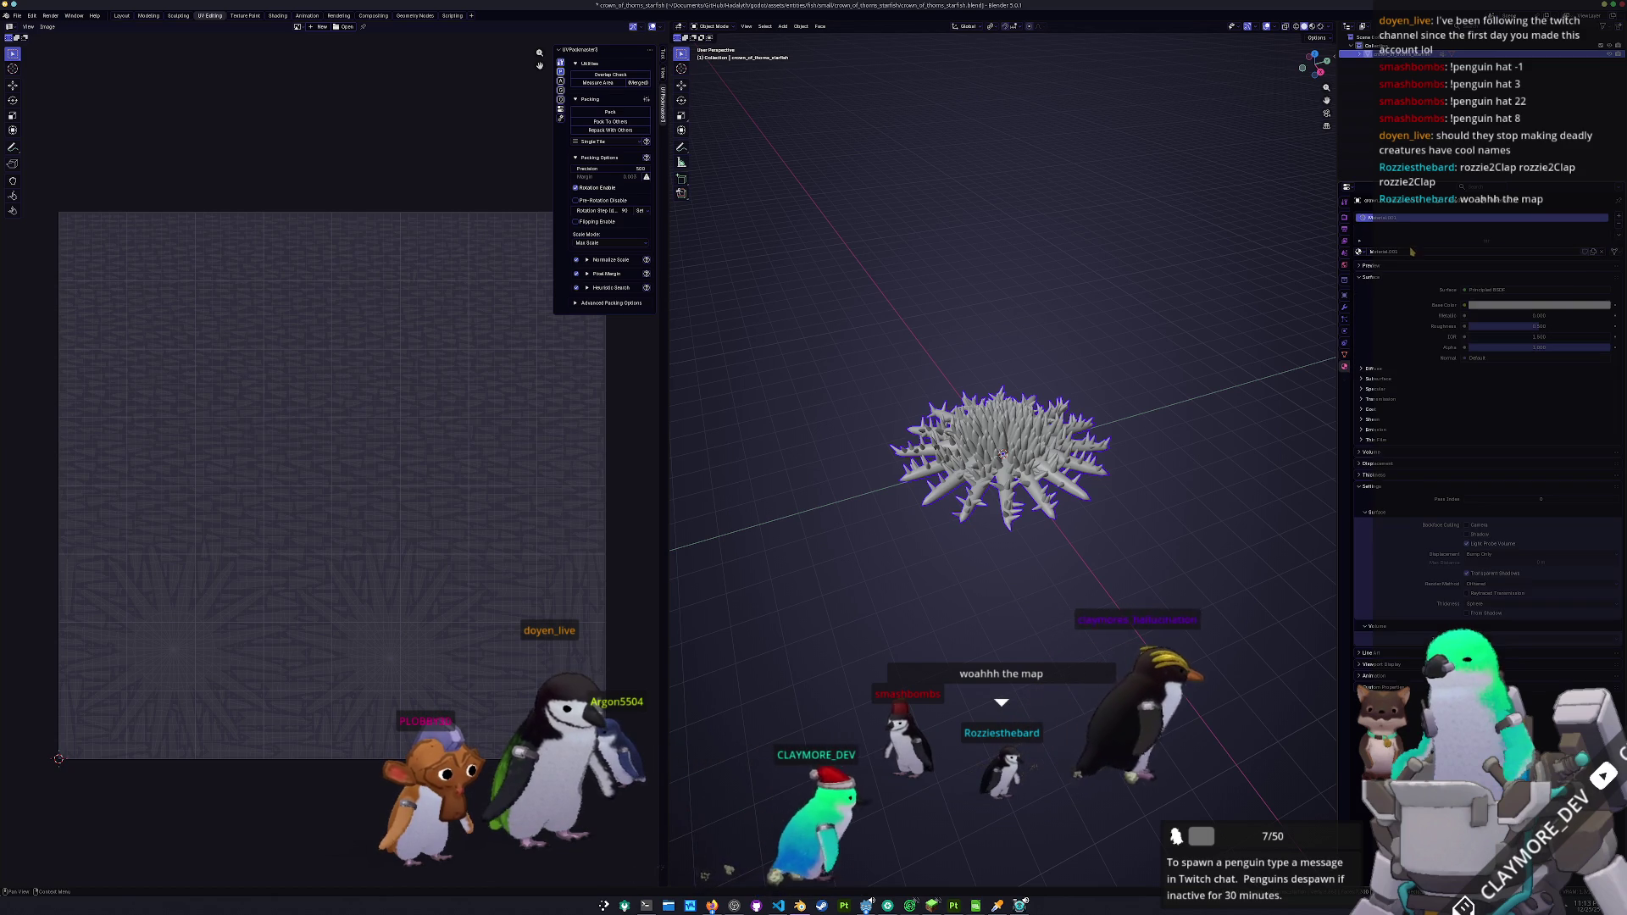
type("crown_")
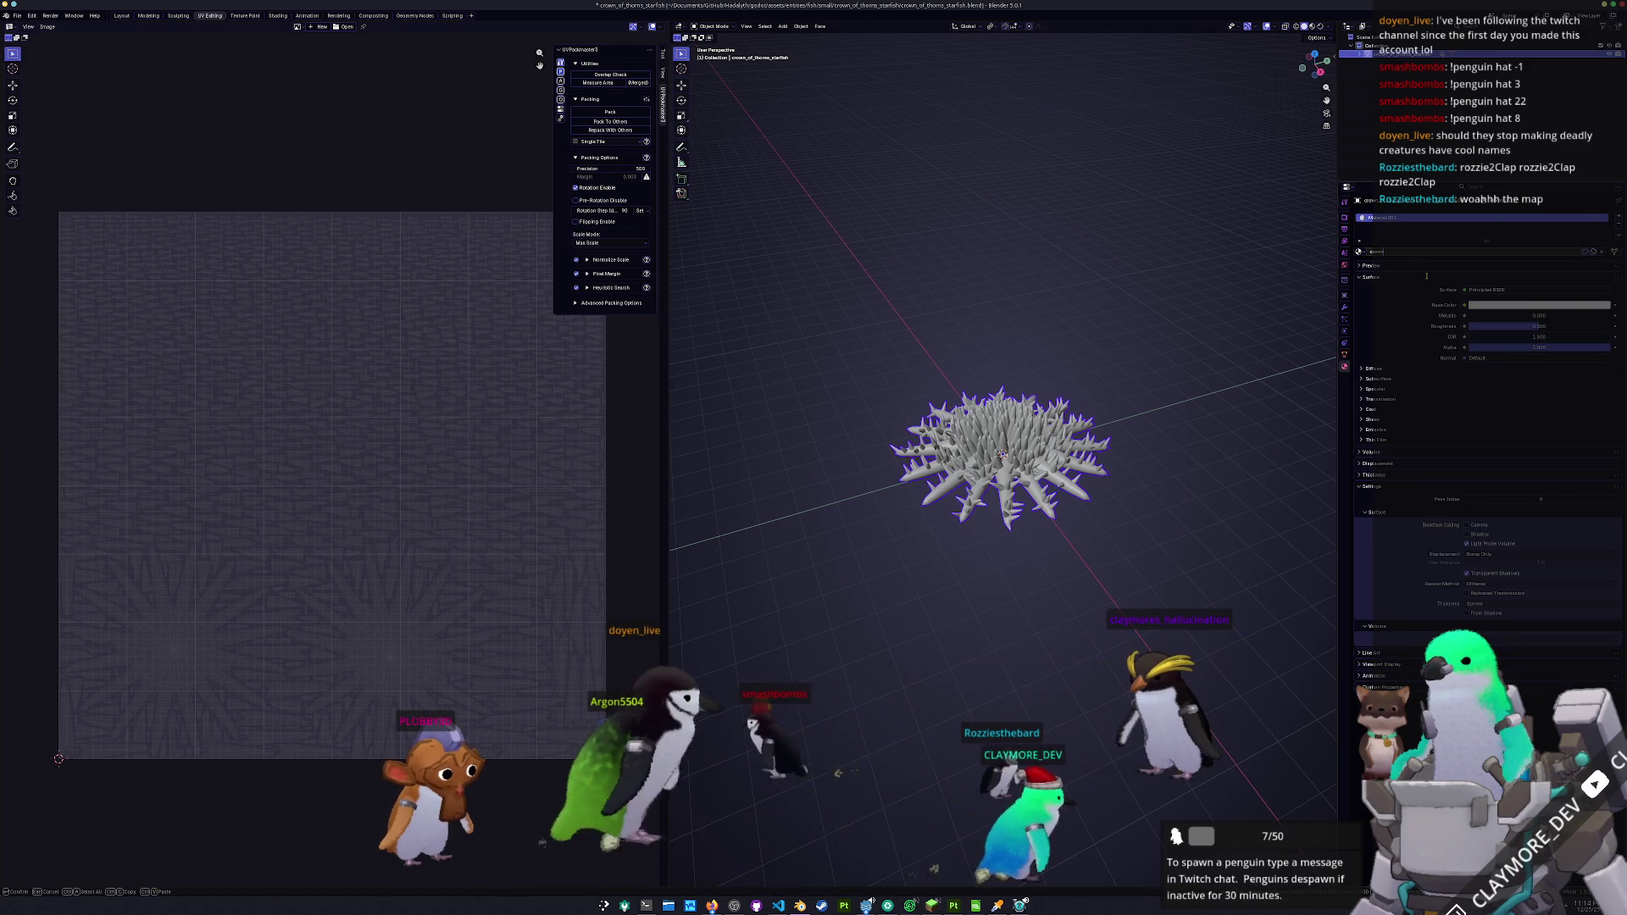
type("of_thorns")
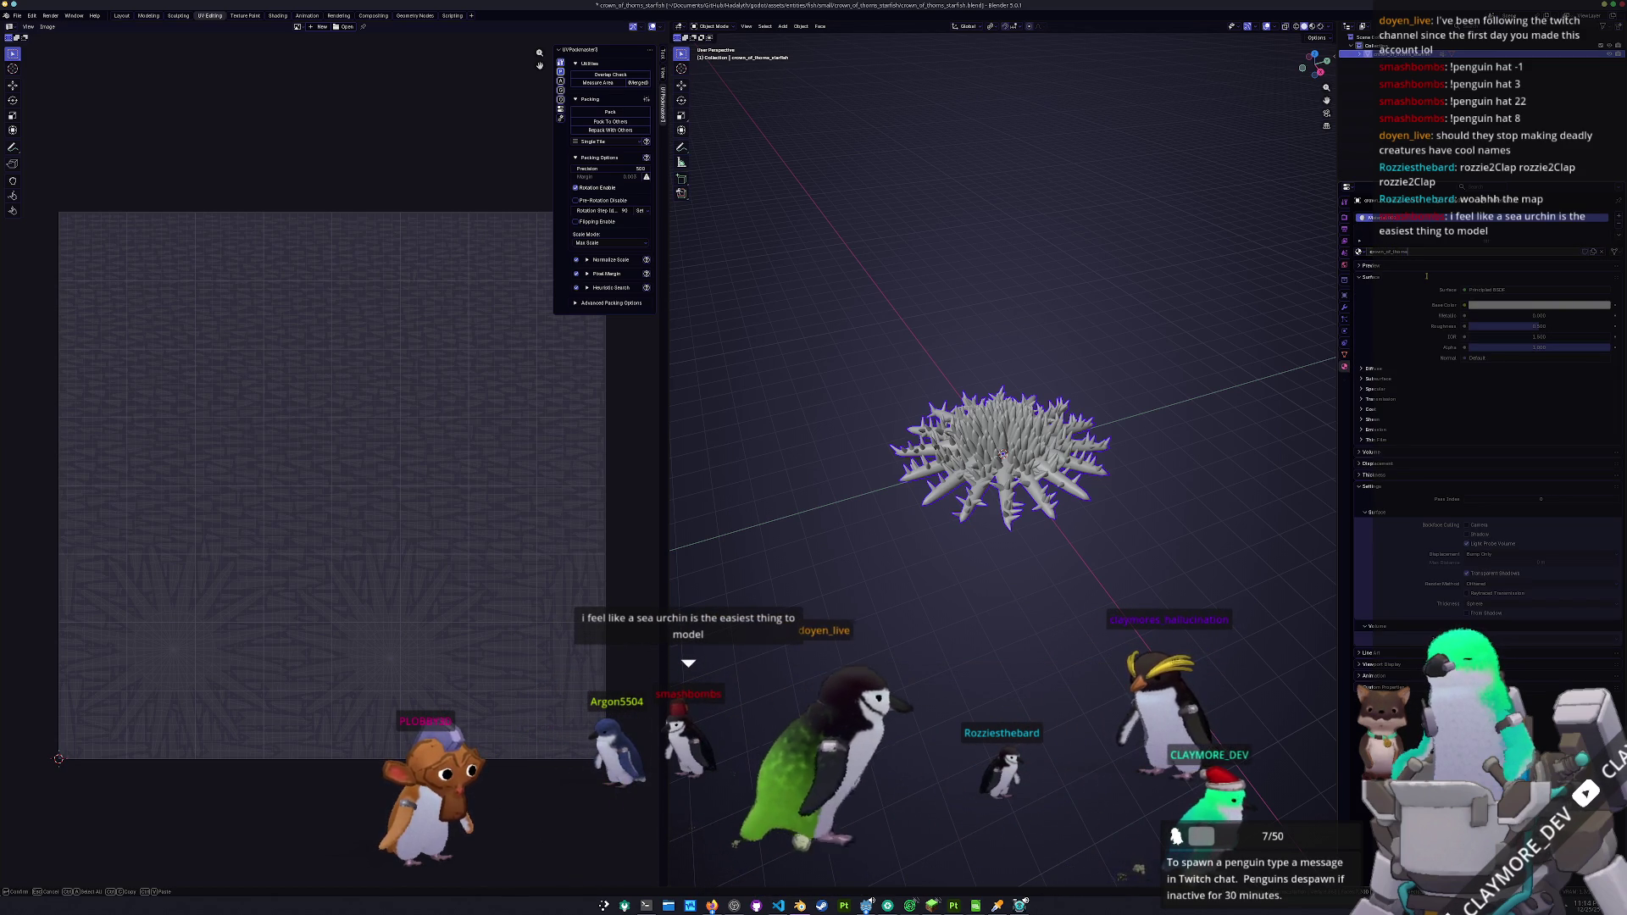
type("_starfish")
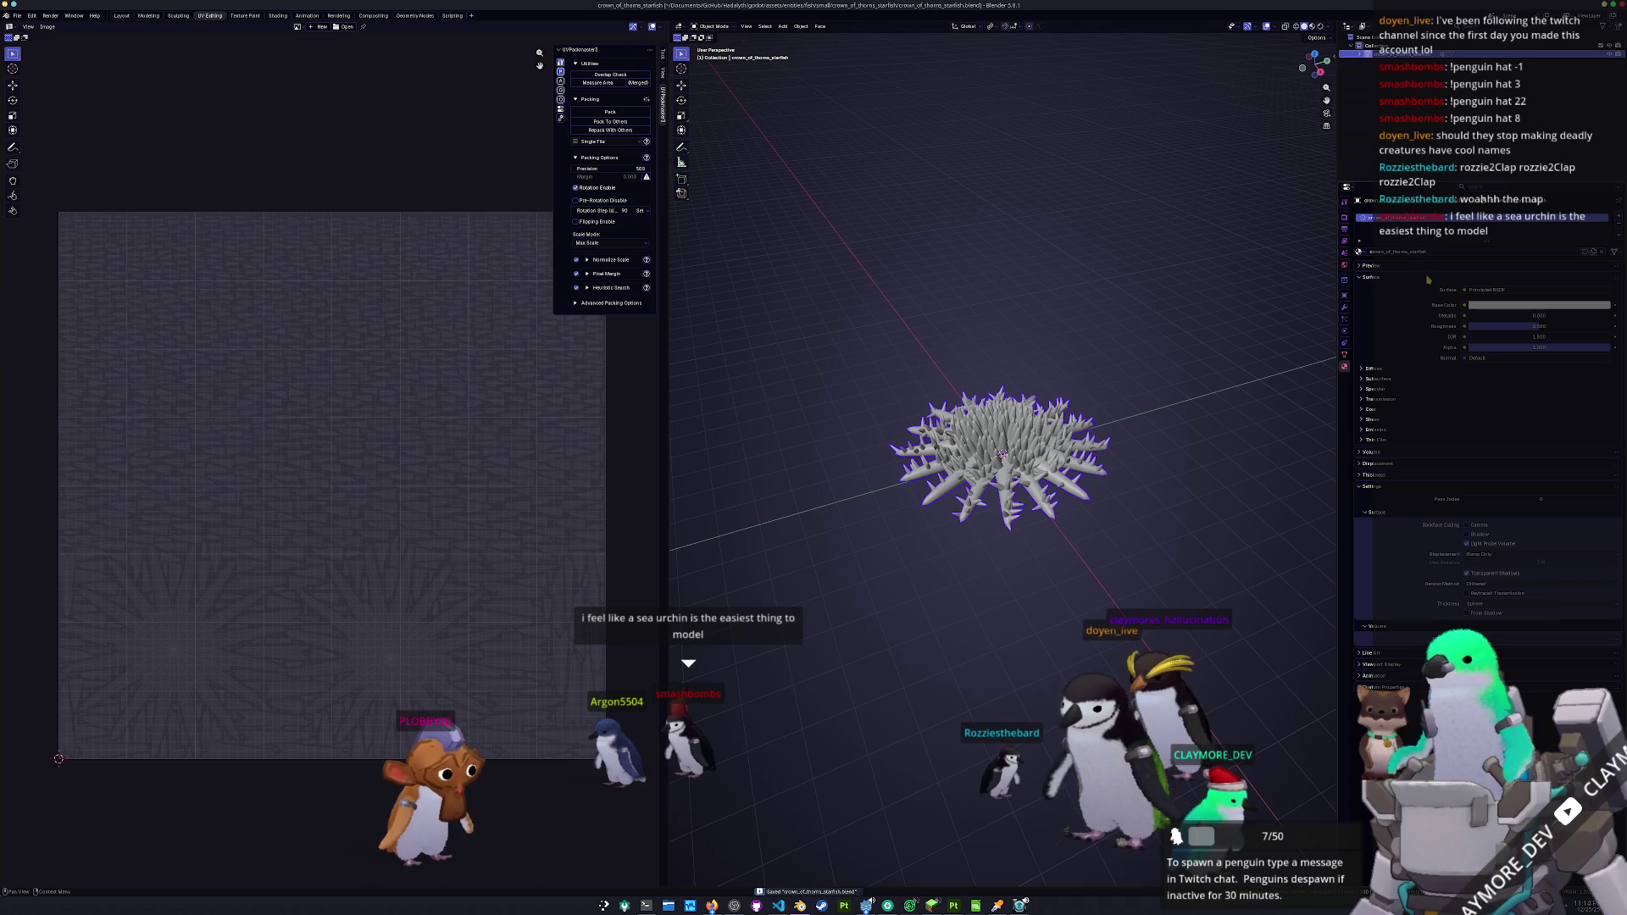
- Apply the starfish's transforms, save the blend file, and switch to the Shading workspace
key("ctrl+a")
left_click(1003, 457)
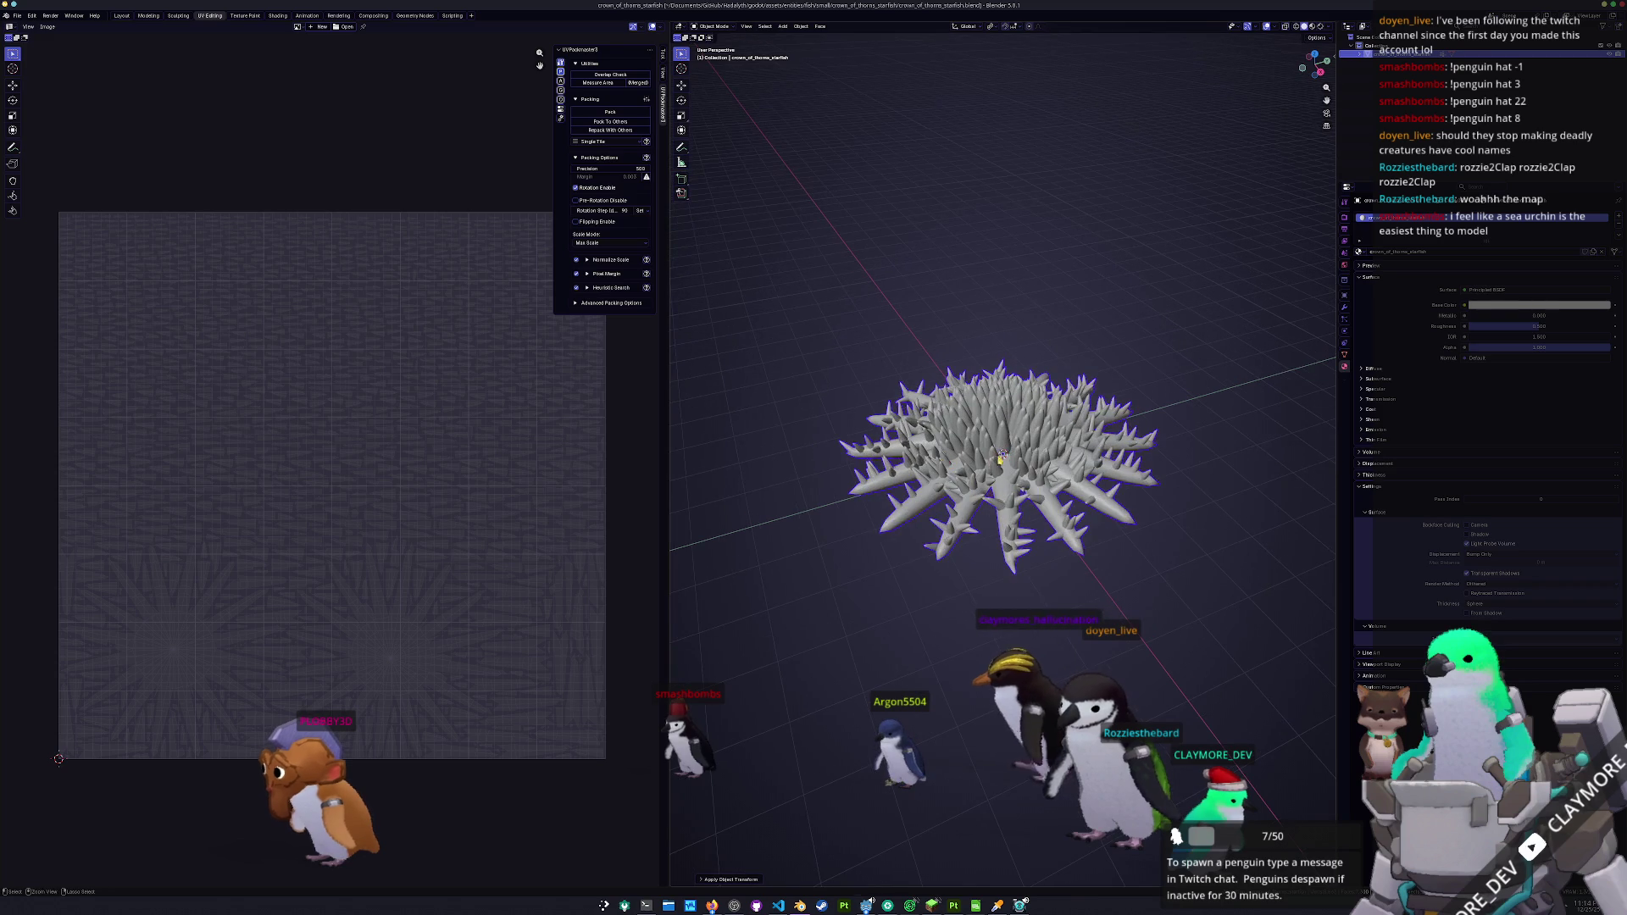
key("ctrl+s")
left_click(283, 16)
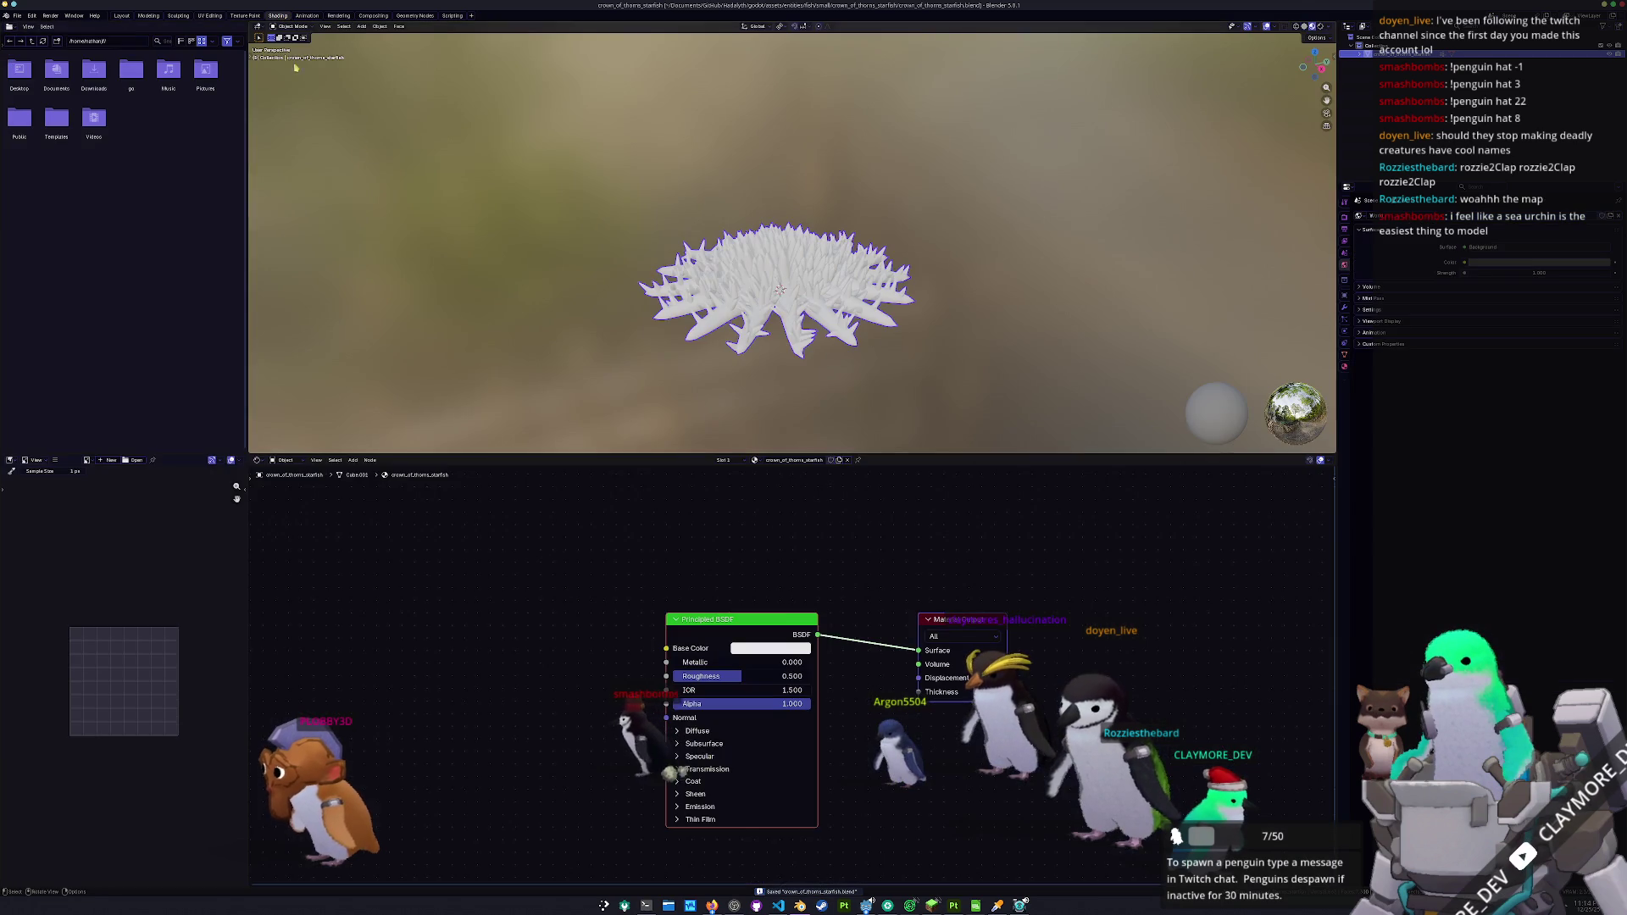
- Add a Texture Coordinate node and preview its Generated output on the starfish
key("shift+a")
type("texture coord")
key("Return")
left_click(468, 518)
left_click_drag(559, 539, 919, 650)
- Add a Color Attribute node set to read the Color attribute
key("shift+a")
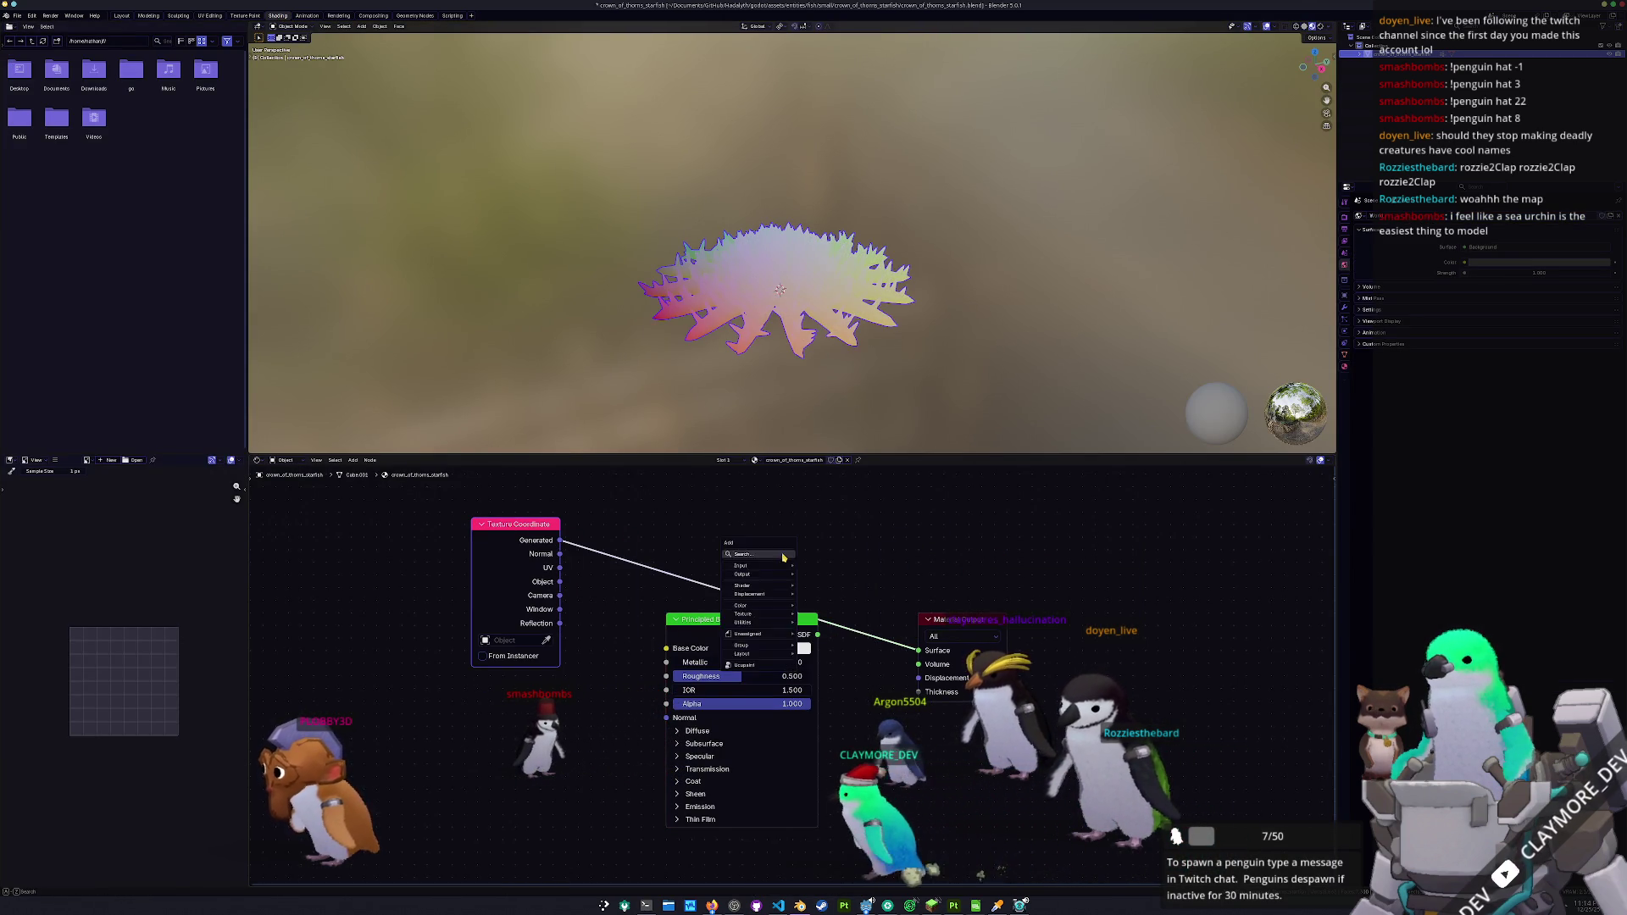
left_click(819, 580)
left_click(975, 530)
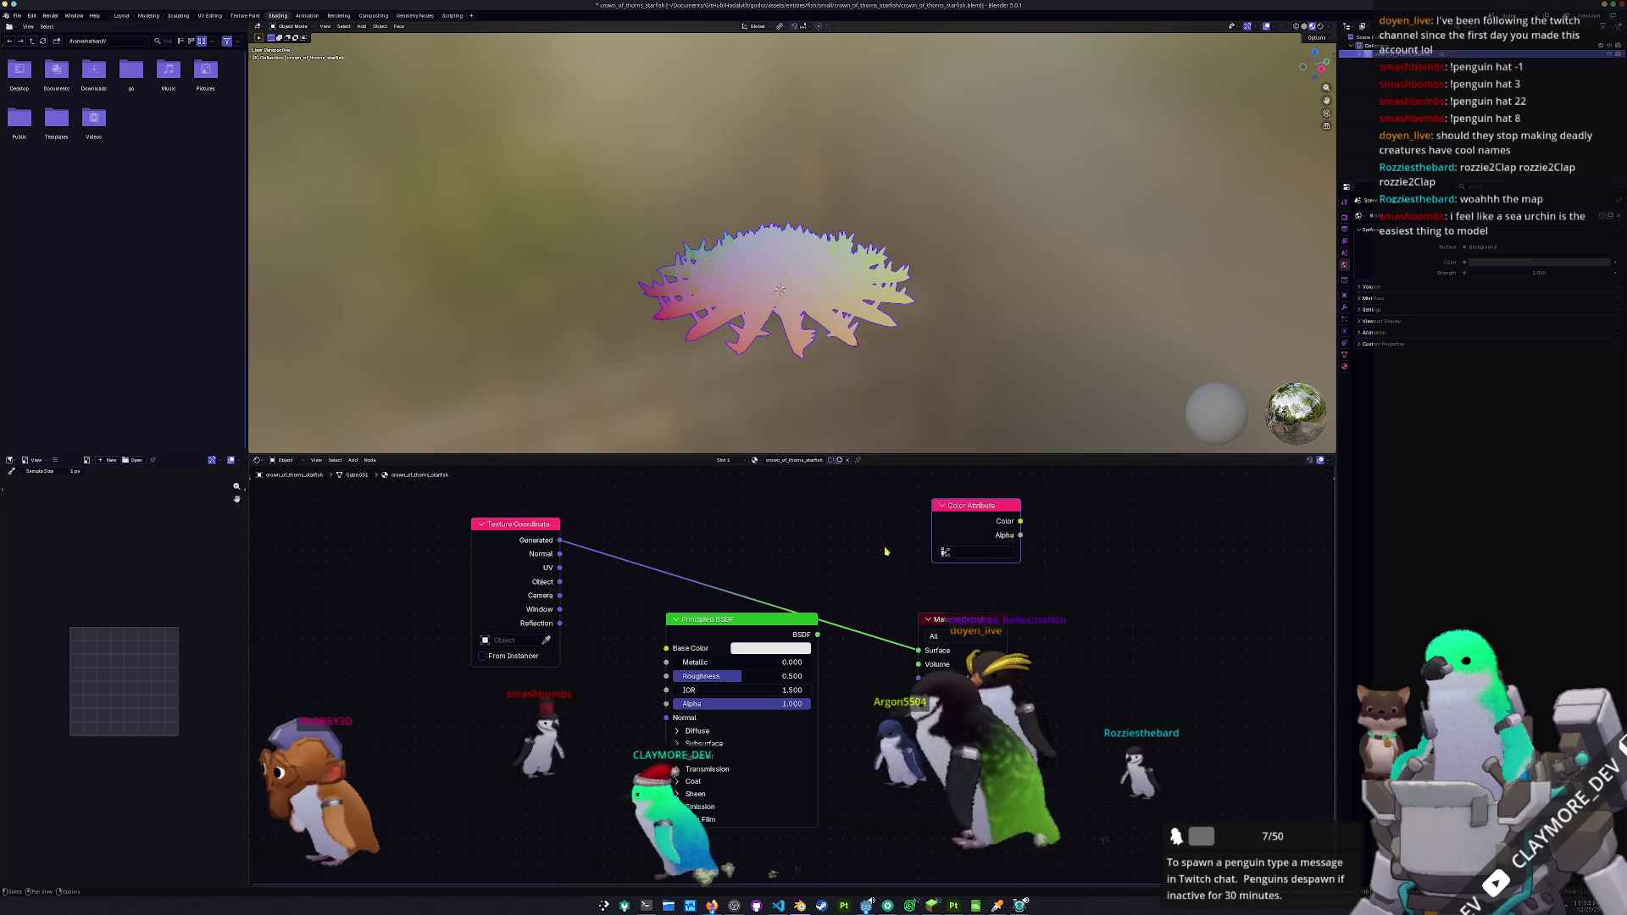
left_click(974, 552)
left_click(974, 575)
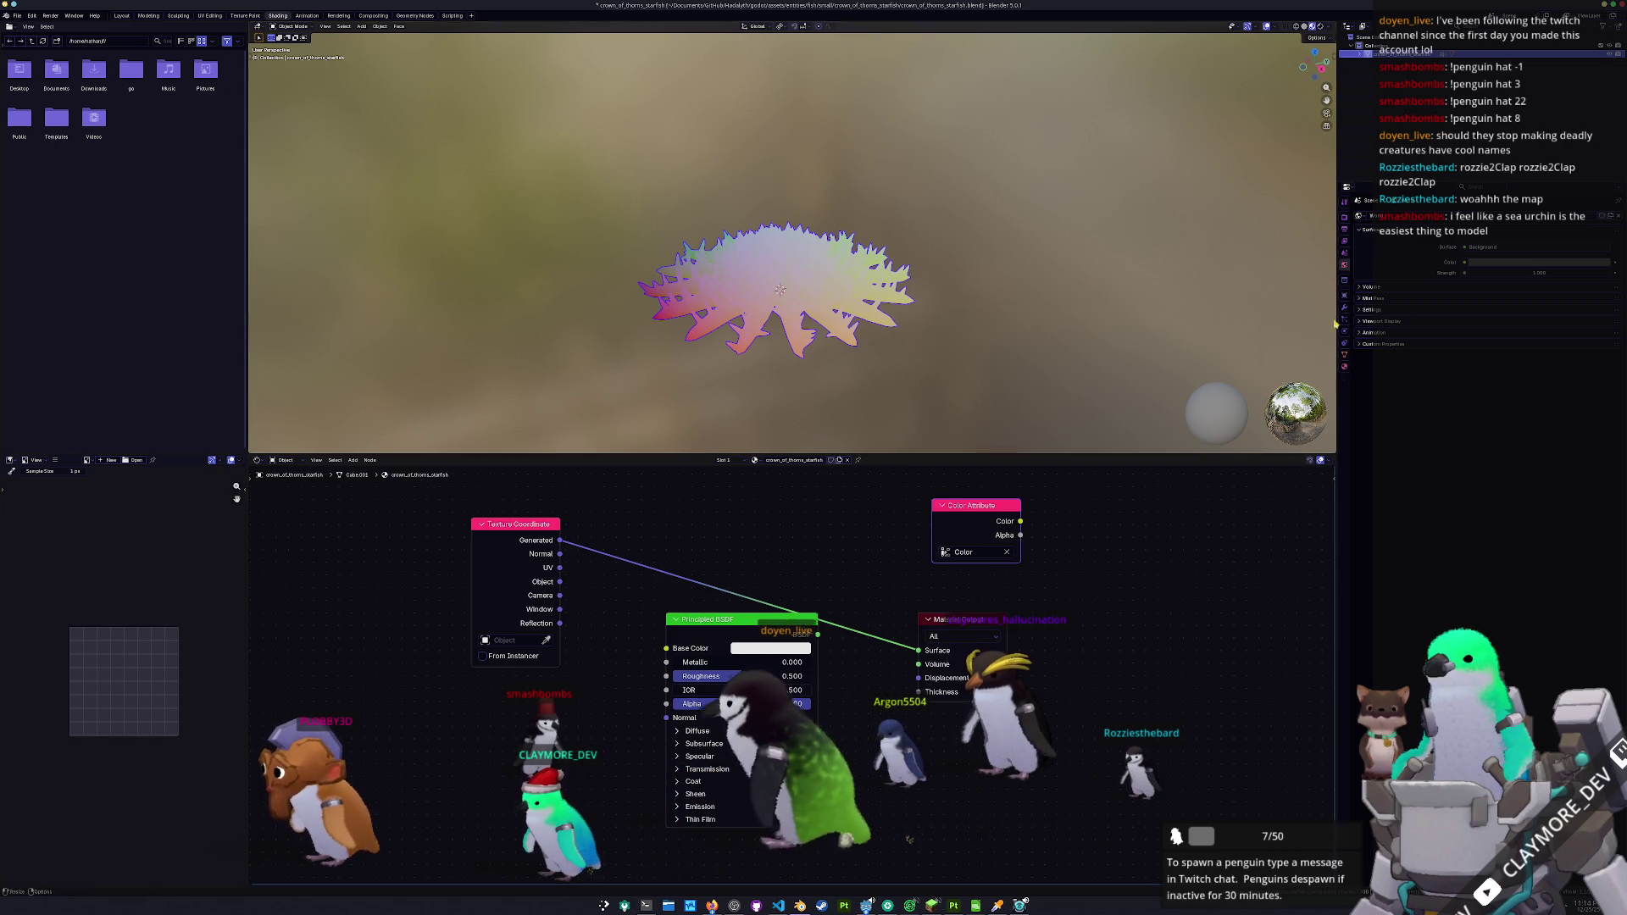
- Expand the Bake settings, preview the Color Attribute on the starfish, and reapply transforms
left_click(1345, 218)
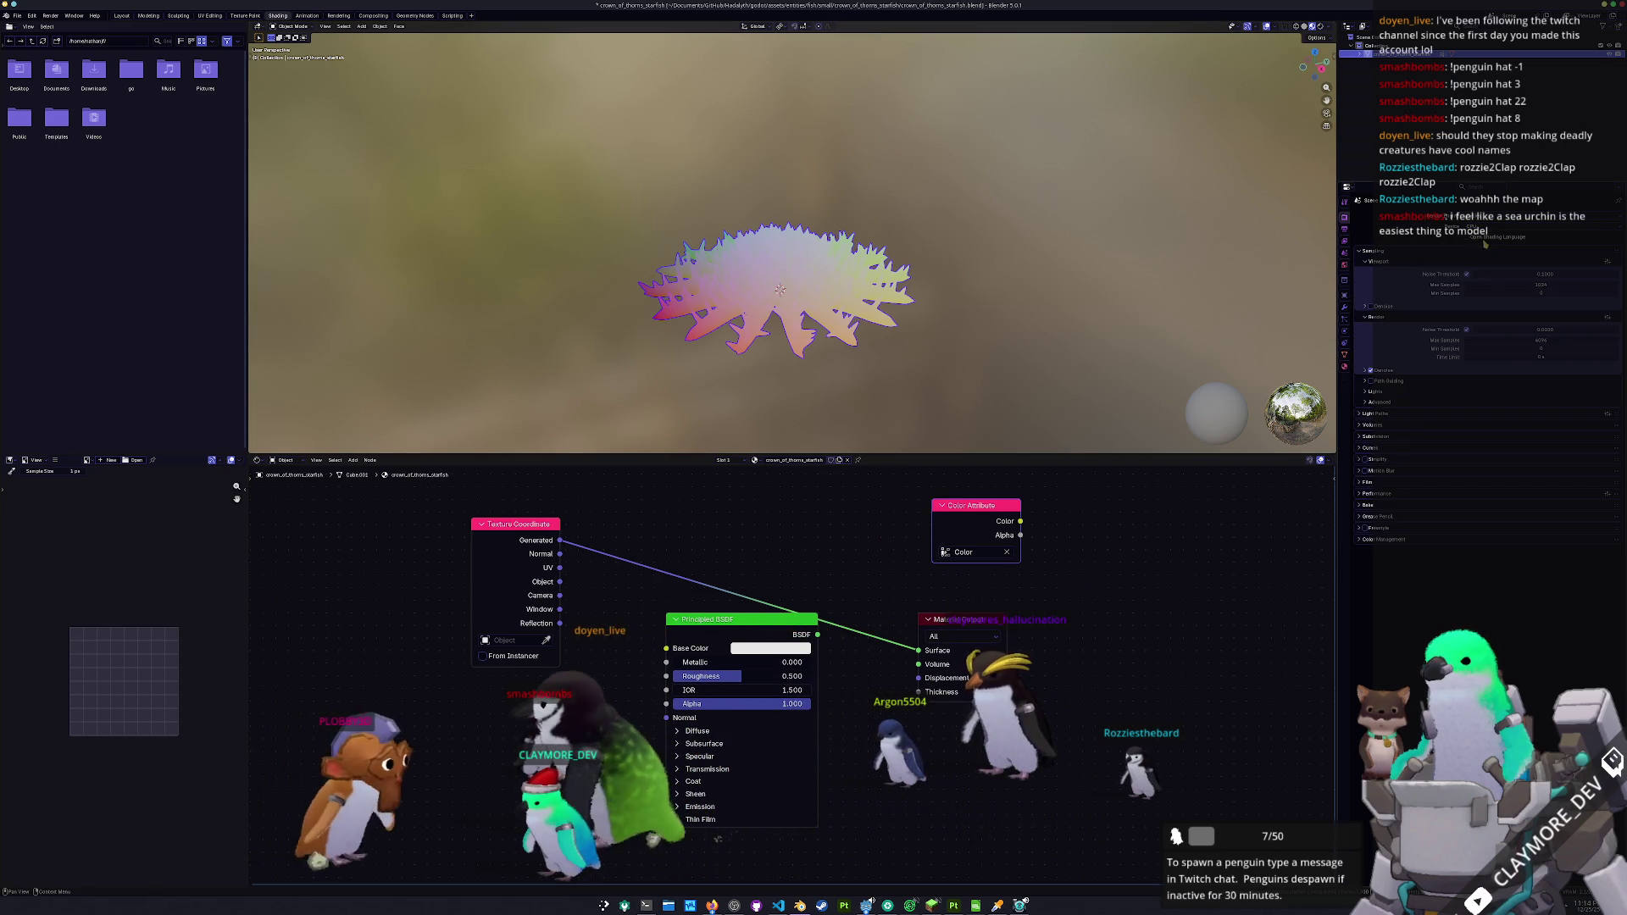
left_click(1380, 505)
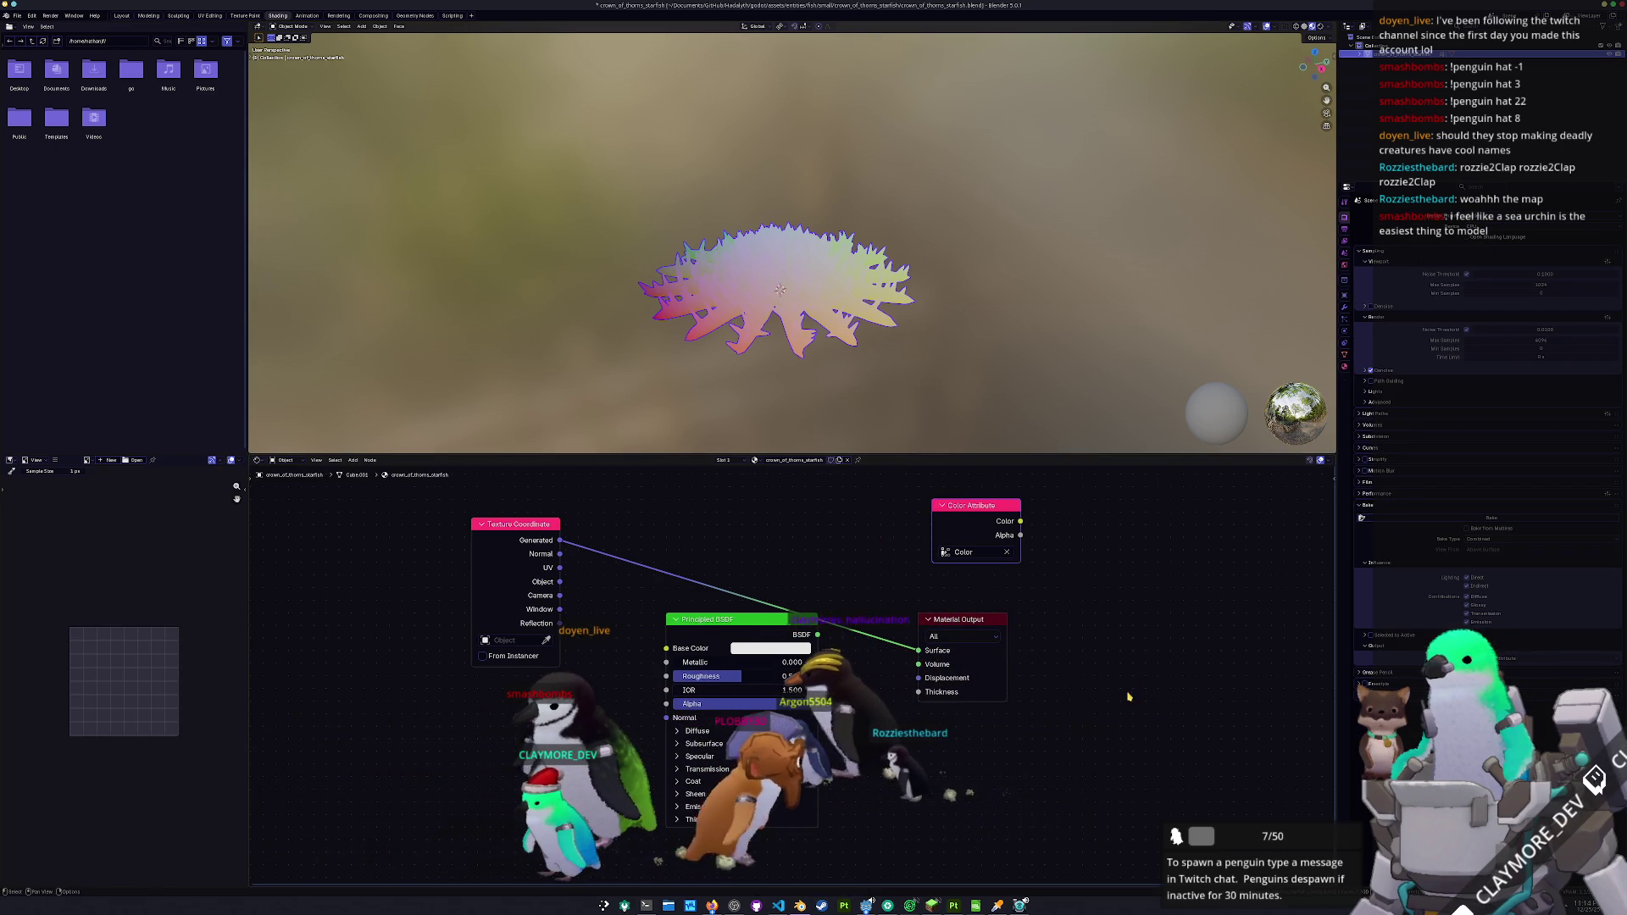
left_click(963, 506, "ctrl+shift")
key("ctrl+a")
left_click(779, 282)
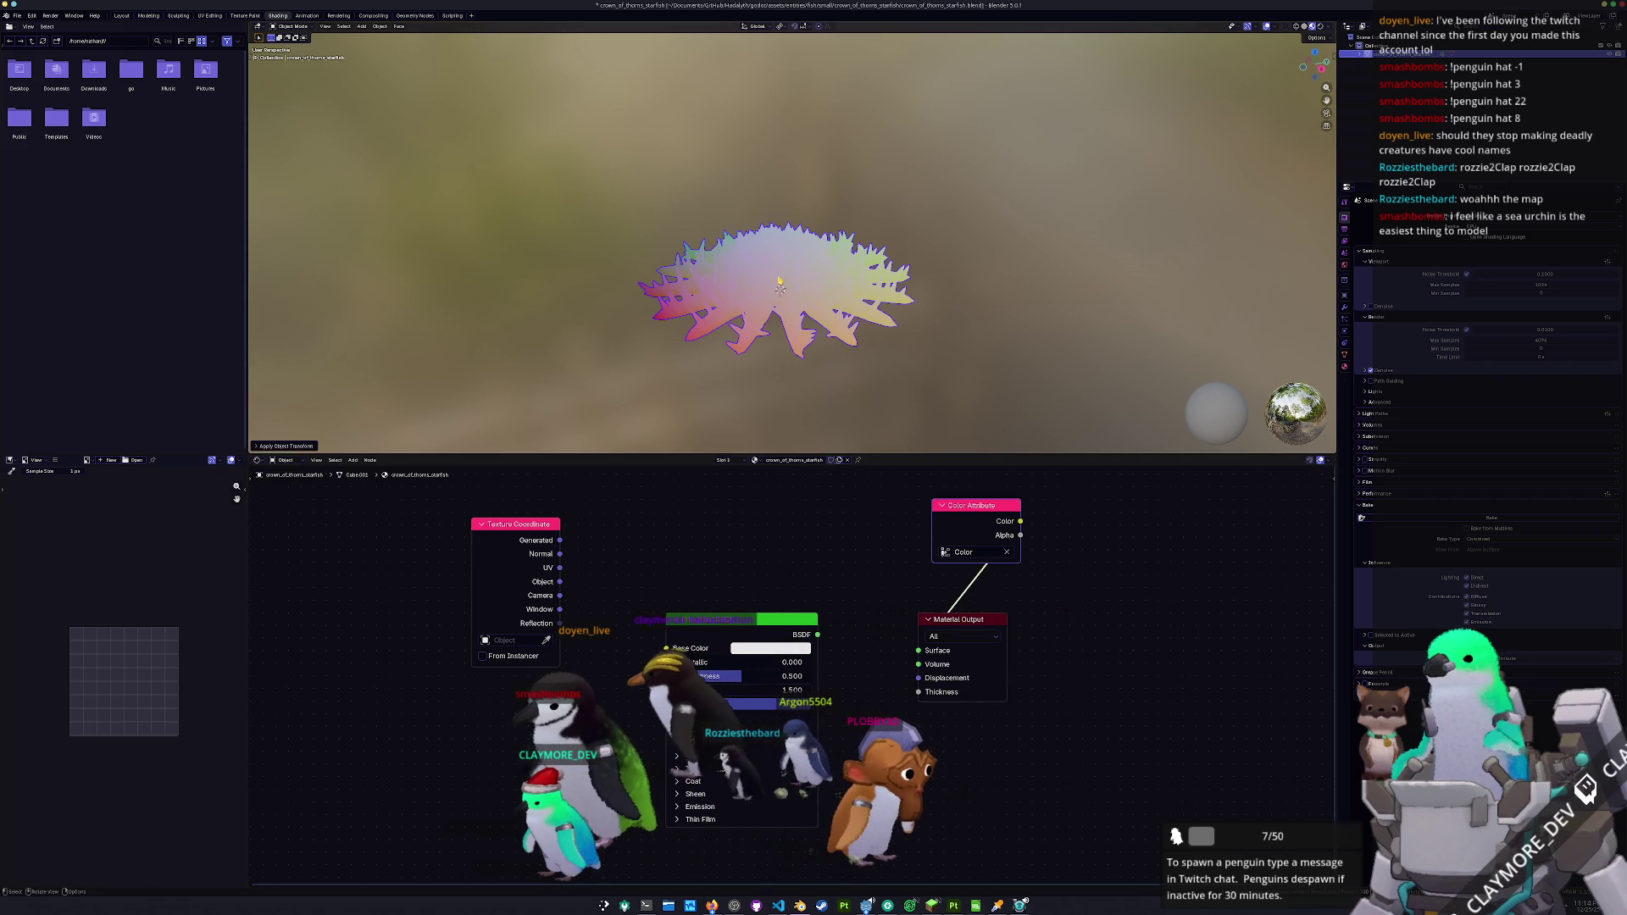
scroll(778, 290, "up", 1)
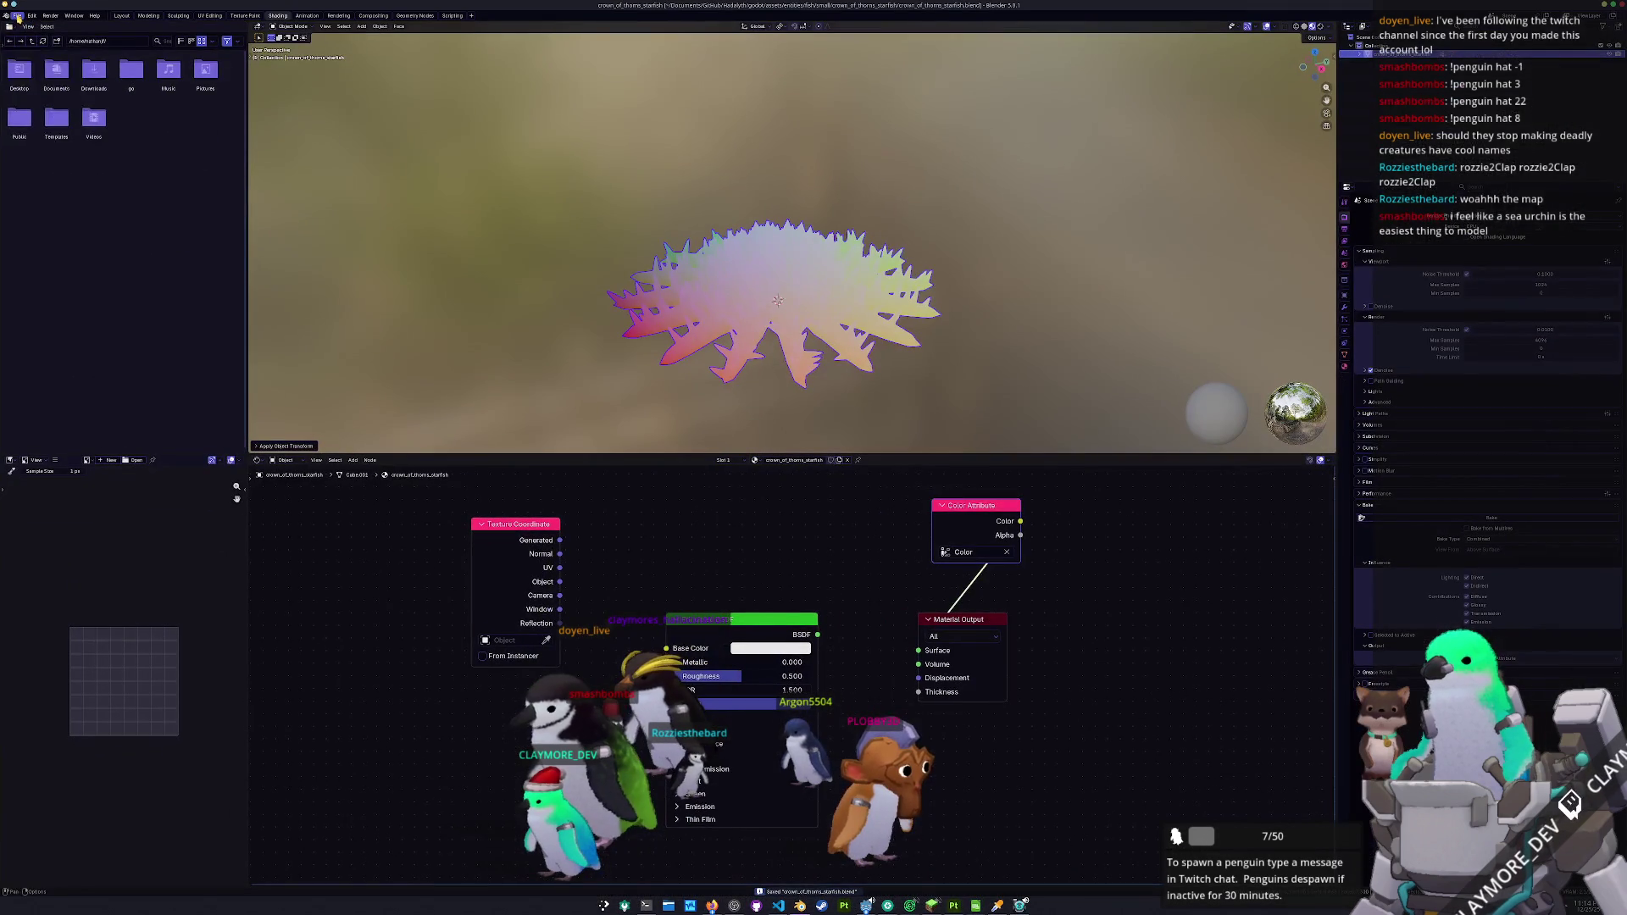
left_click(17, 15)
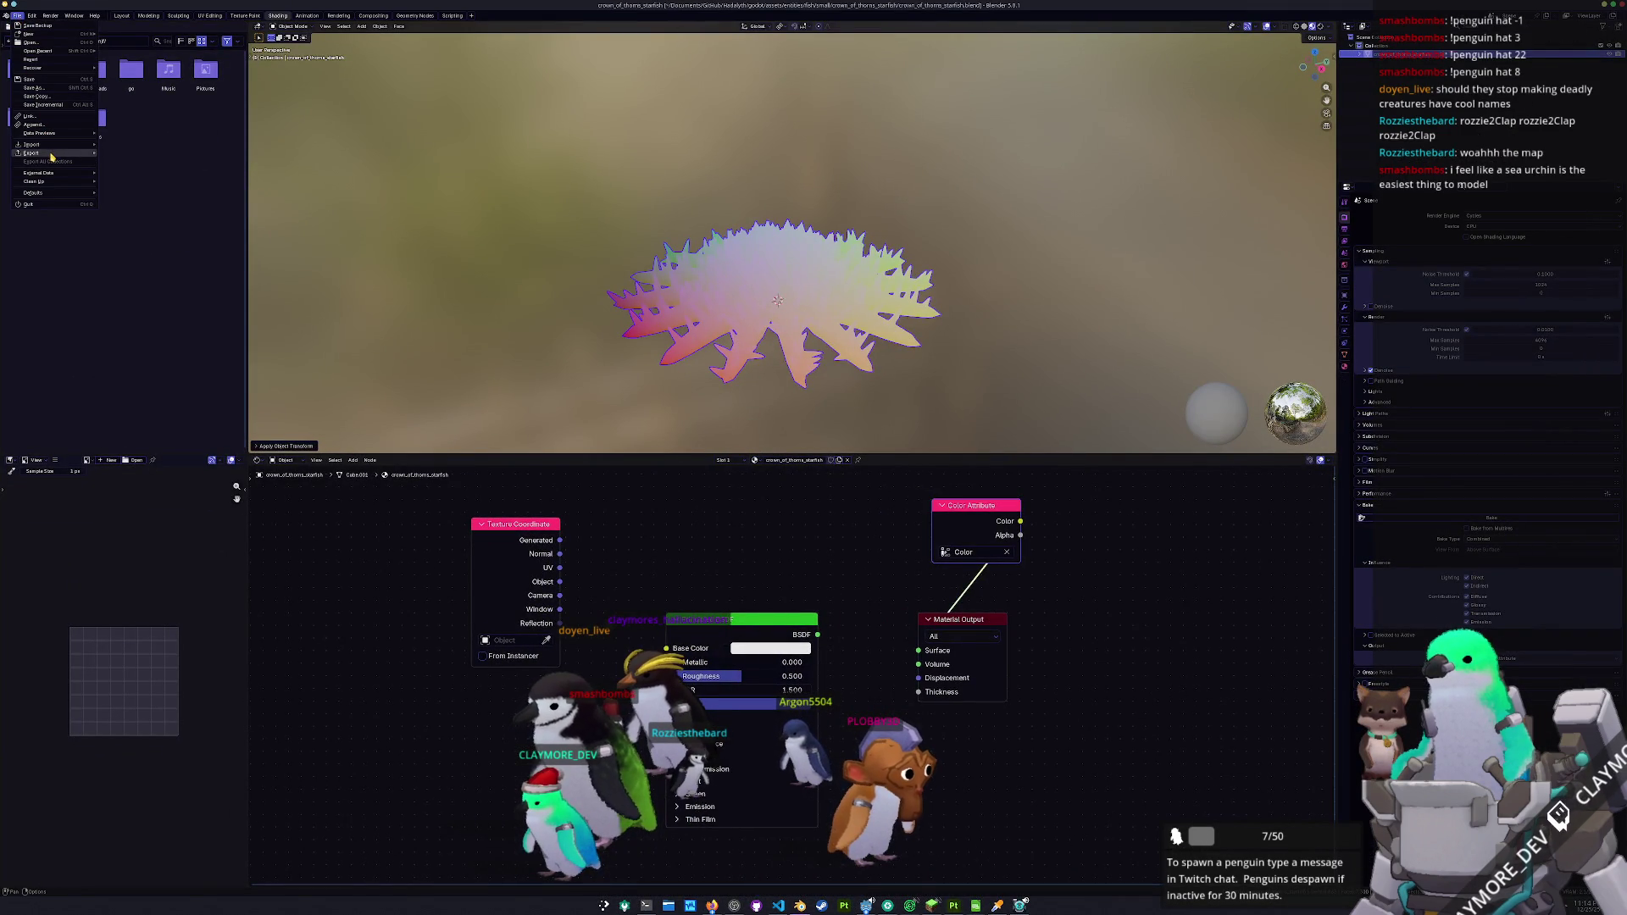
- Export the starfish as FBX into a new 'exports' folder, then switch to Substance 3D Painter
mouse_move(52, 154)
left_click(124, 222)
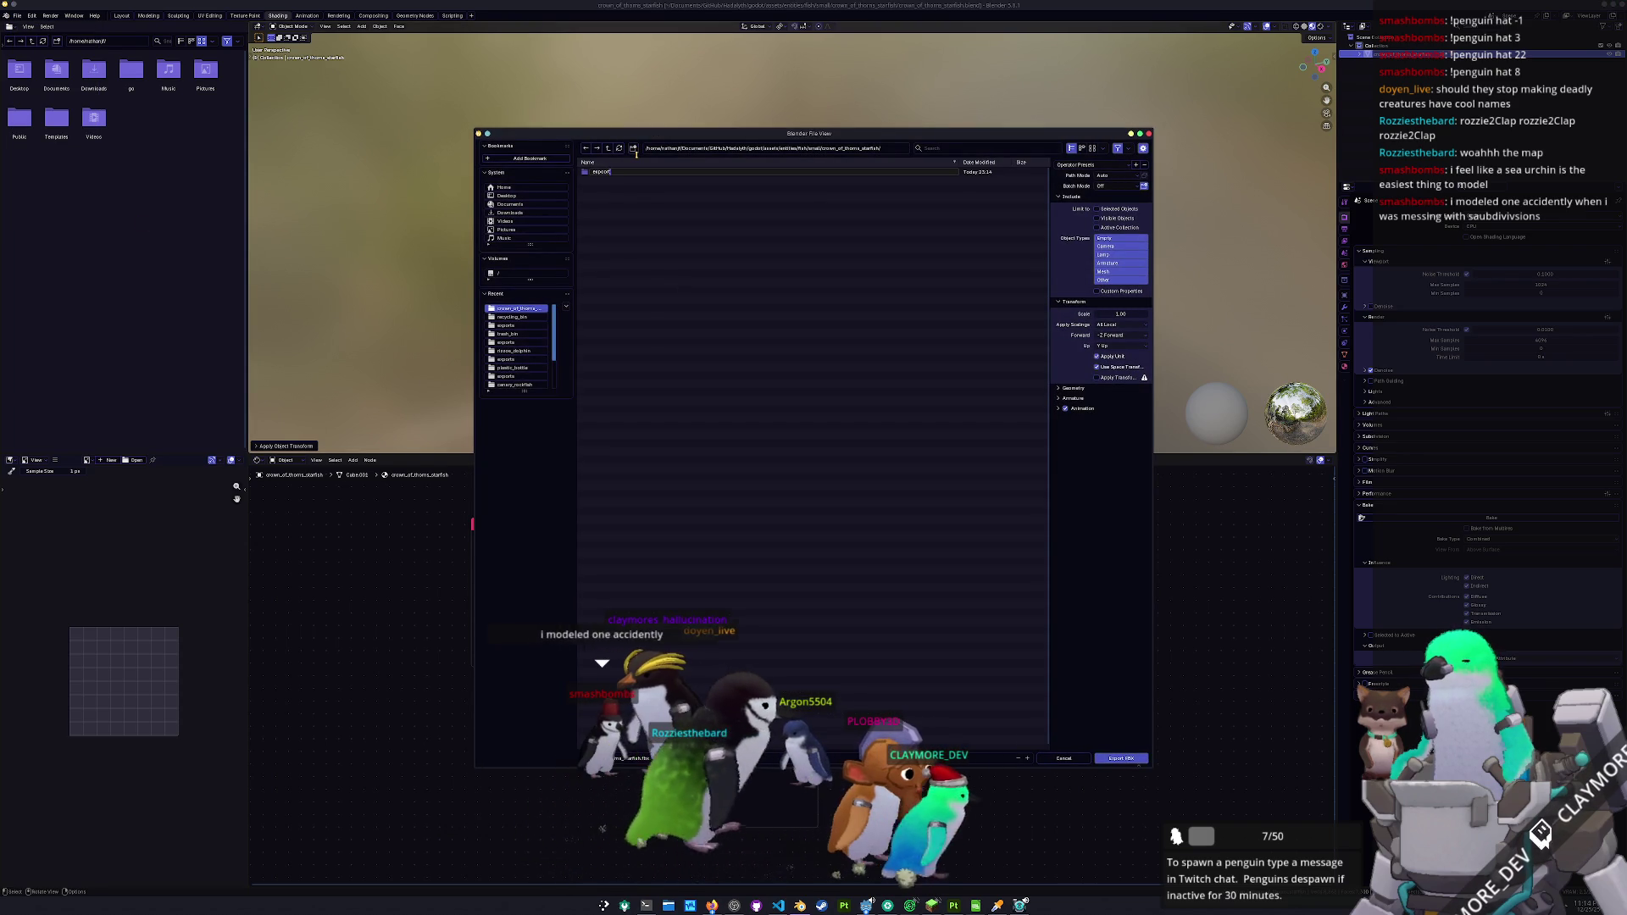
key("Return")
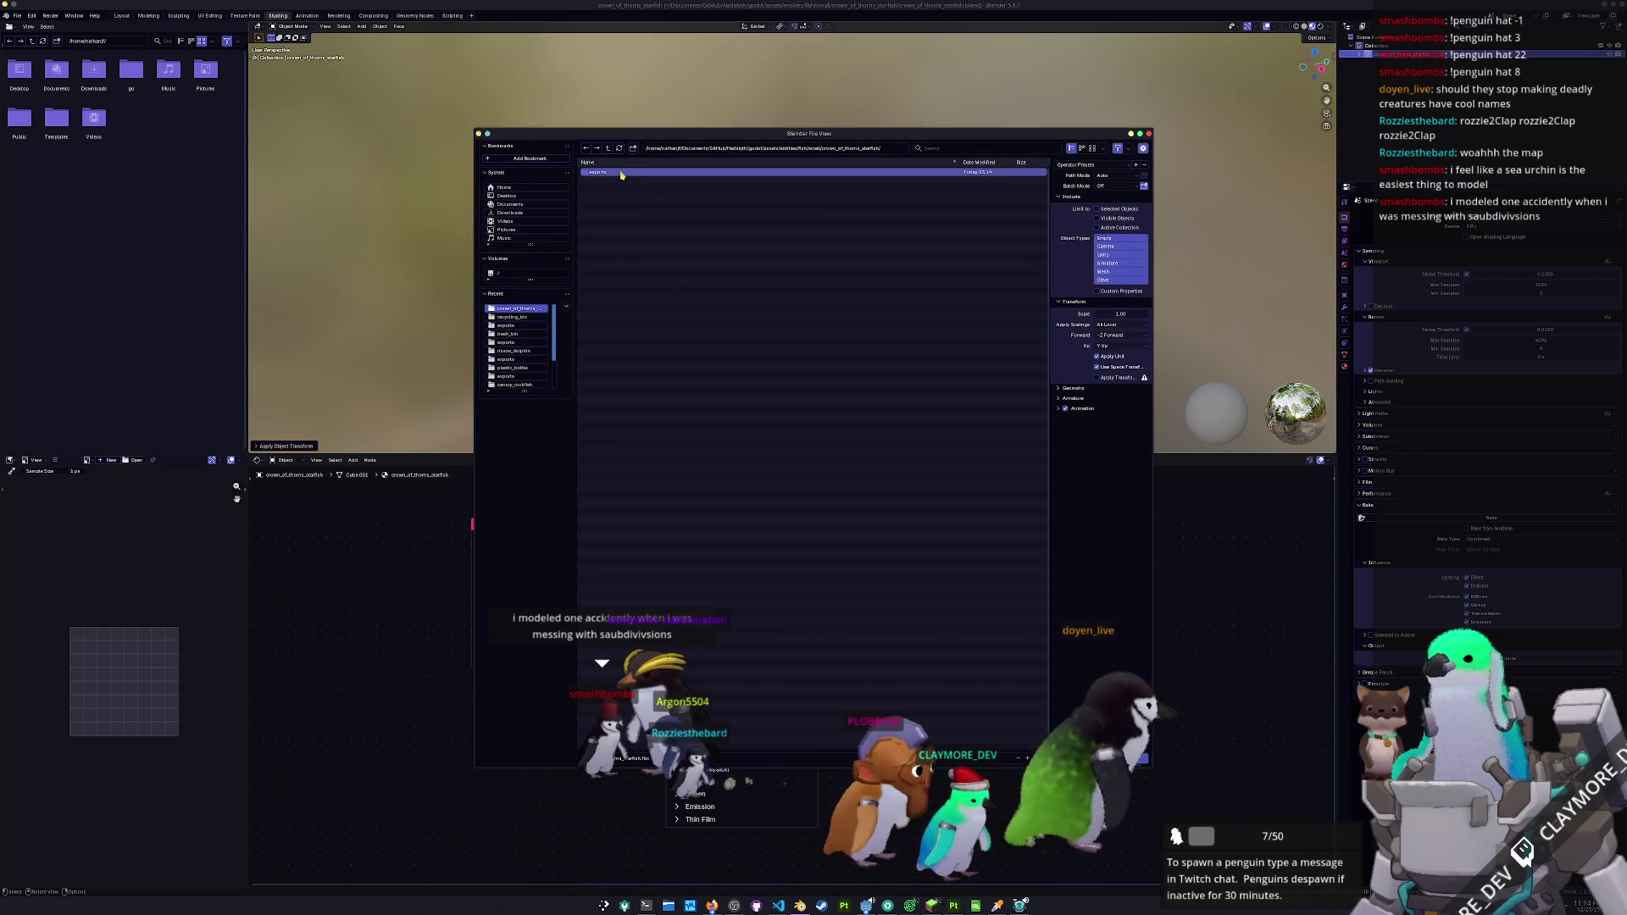
double_click(621, 172)
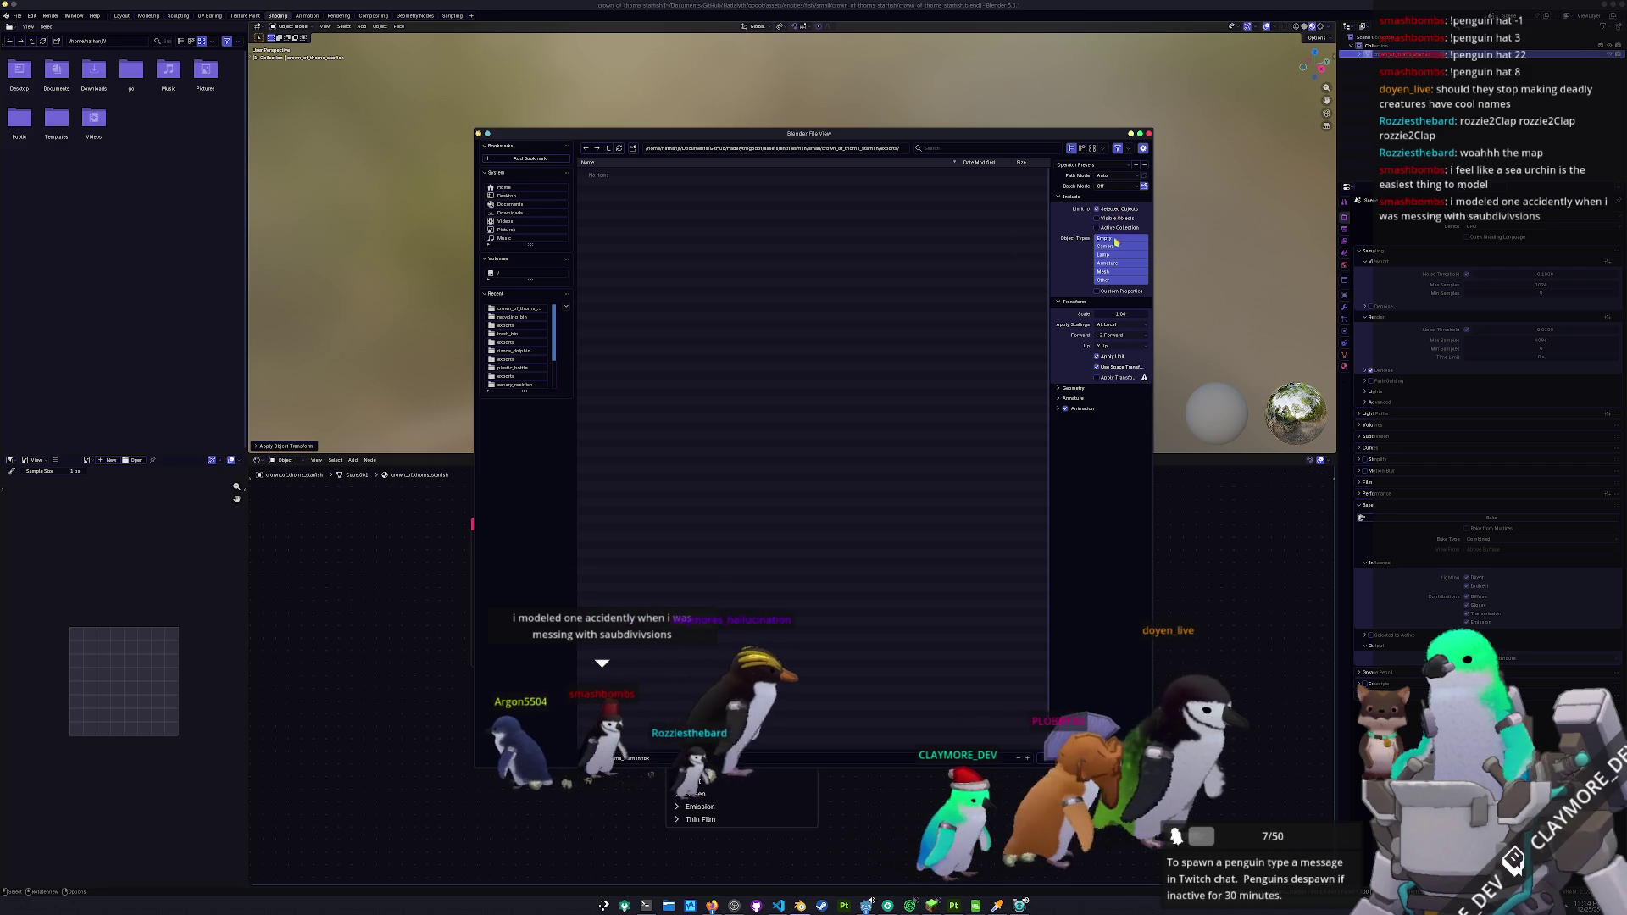
left_click(1120, 758)
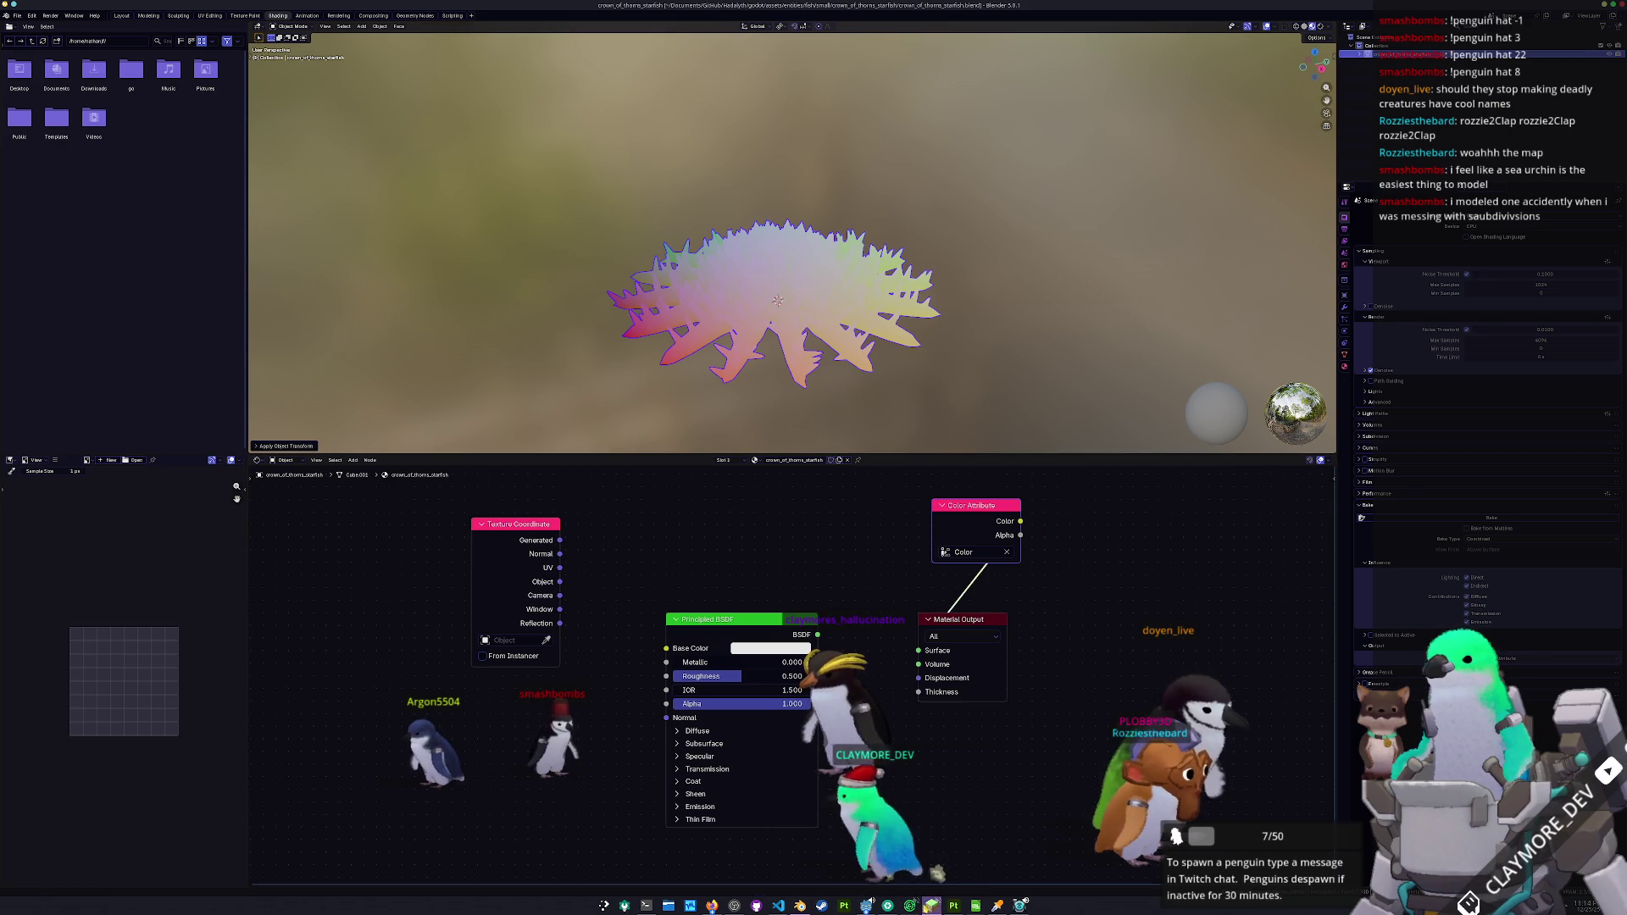
key("alt+Tab")
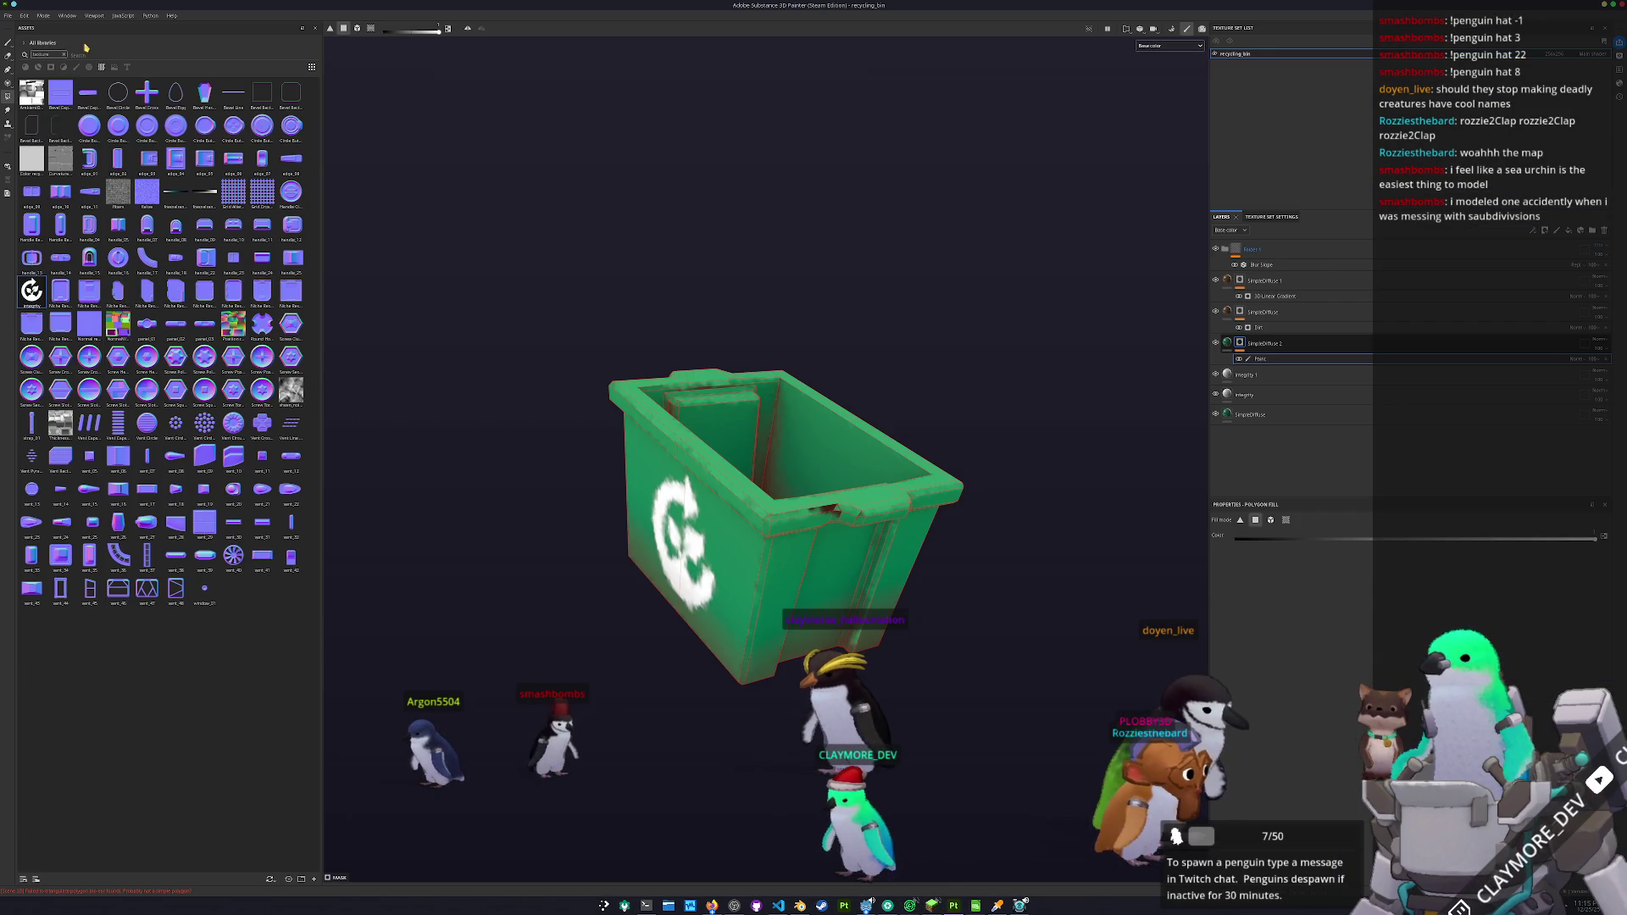
- Start a new project and browse the mesh picker up to the entities assets, then into fish > small
left_click(10, 16)
left_click(25, 26)
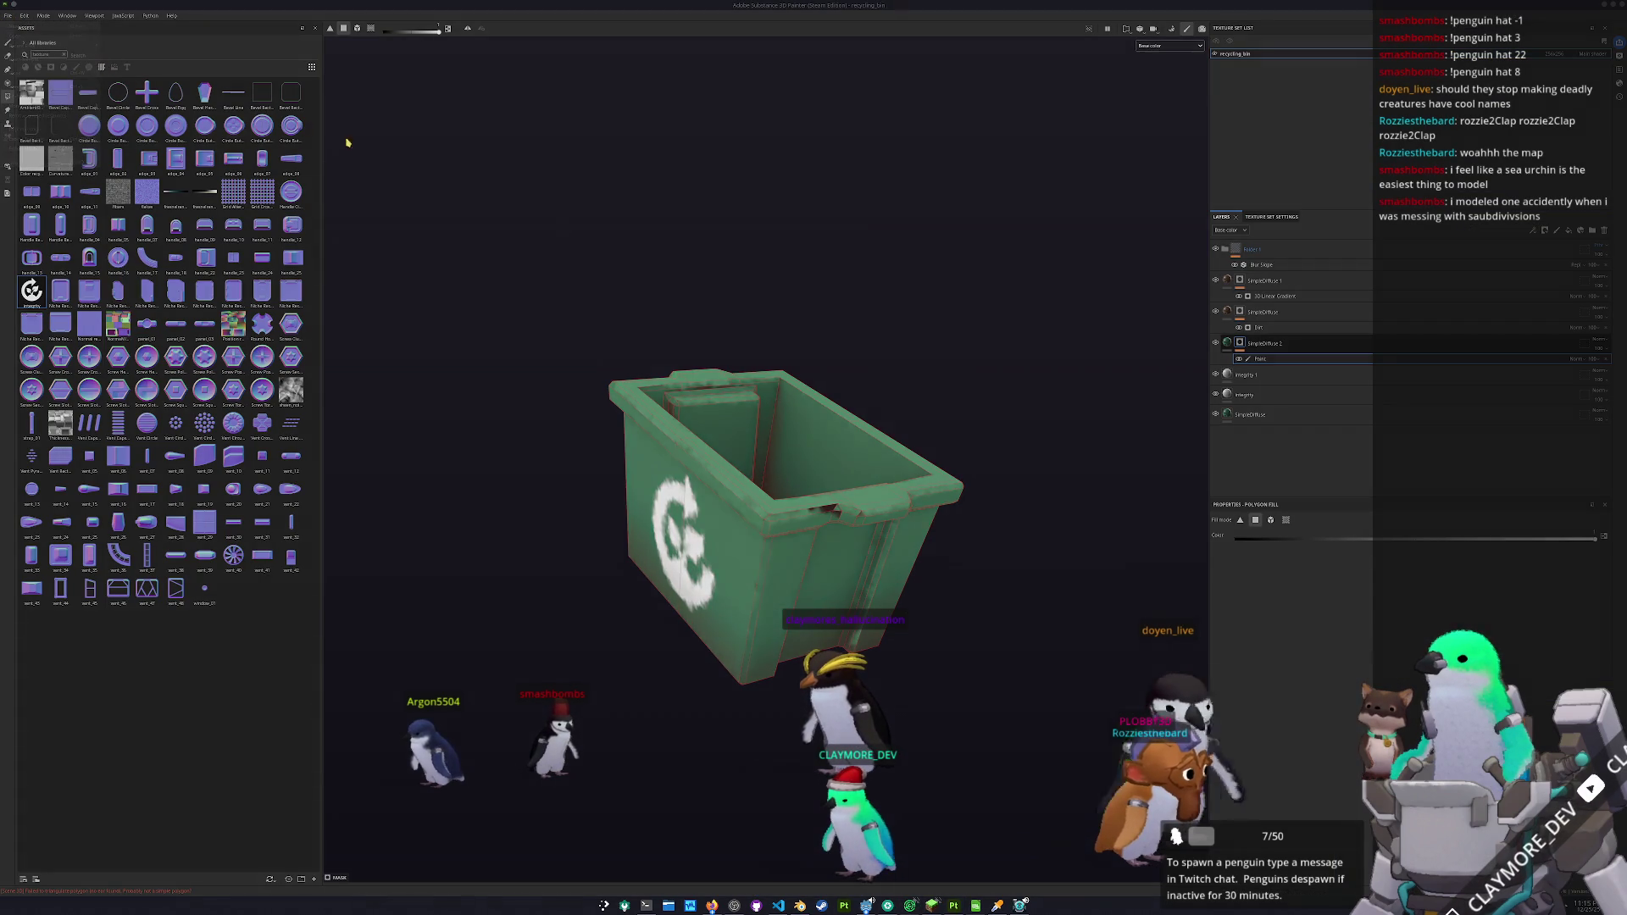
left_click(893, 341)
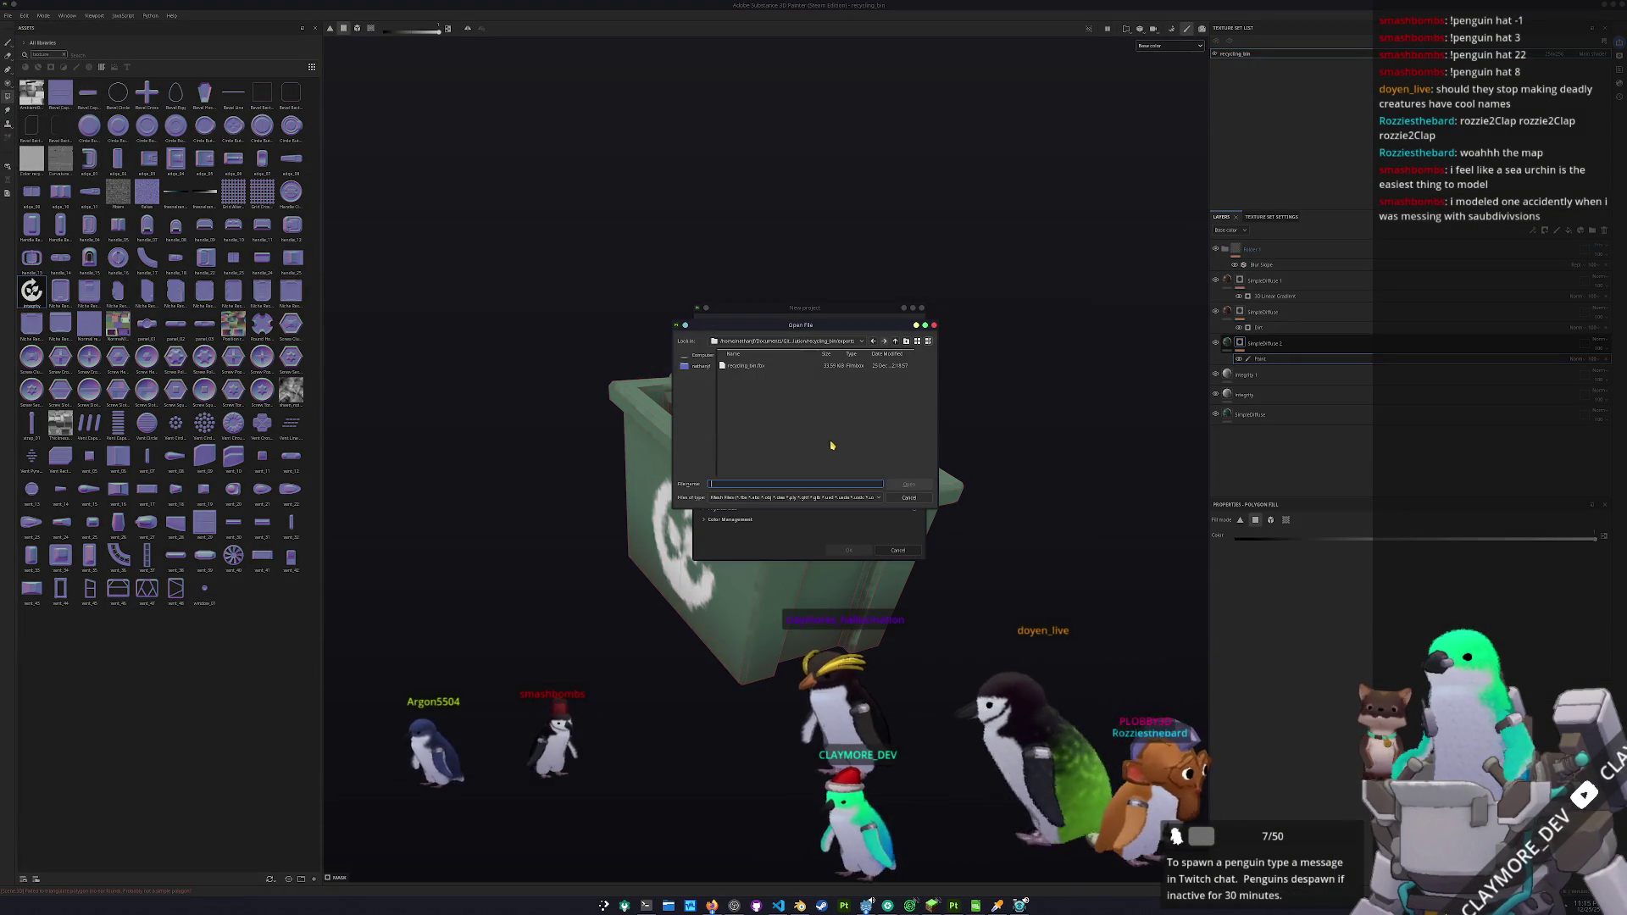
left_click(895, 340)
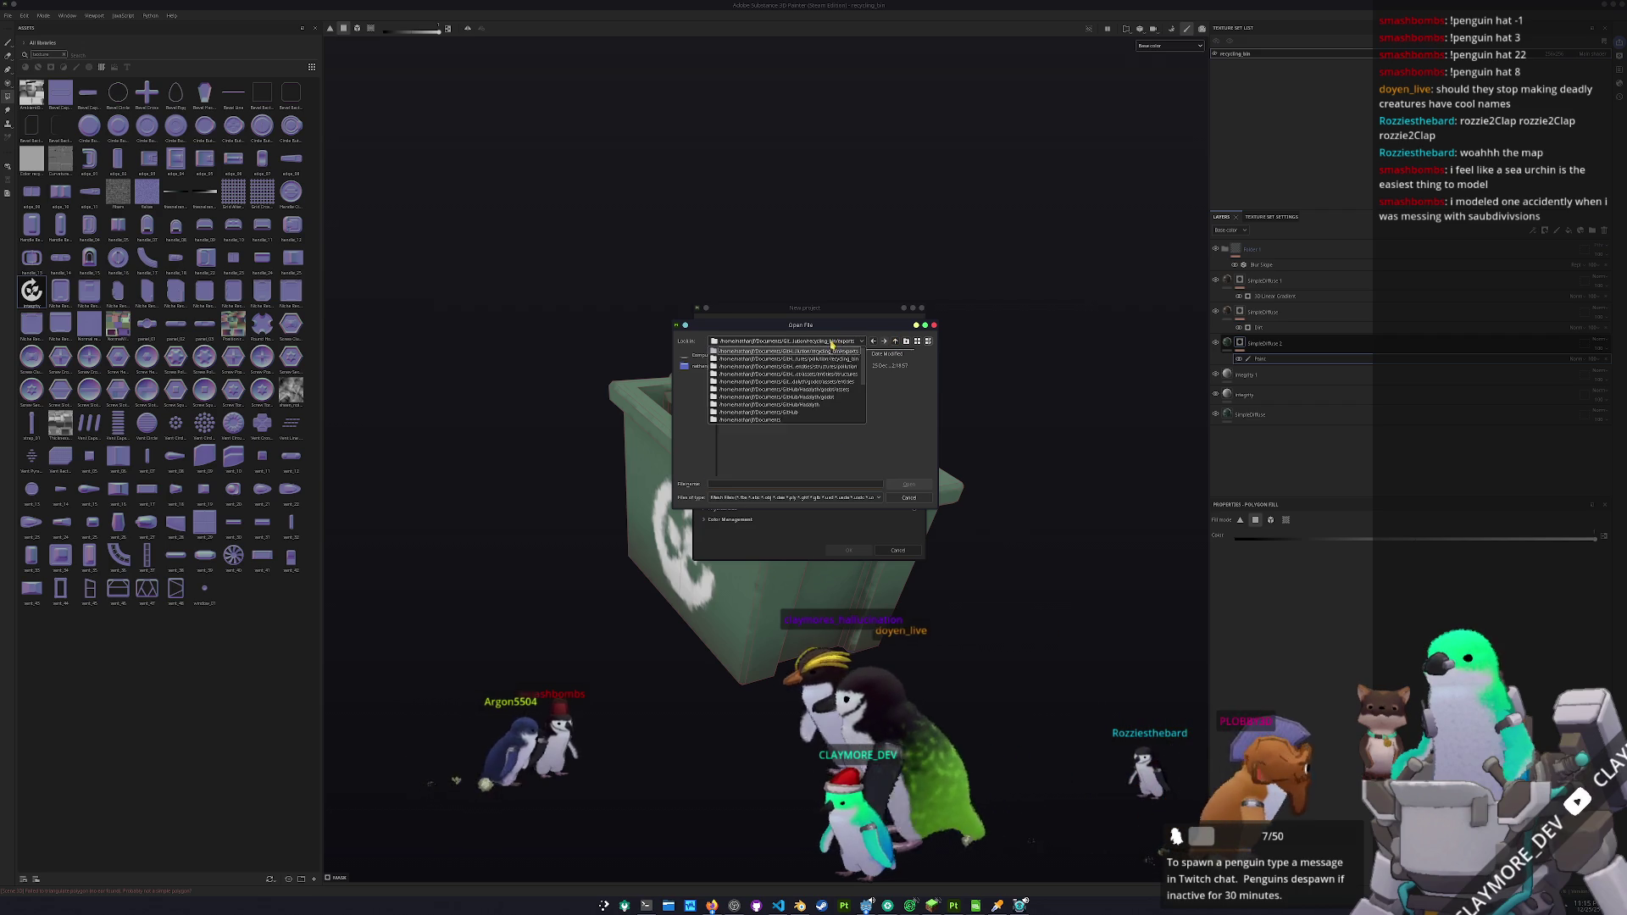
left_click(896, 341)
left_click(896, 341)
left_click(896, 340)
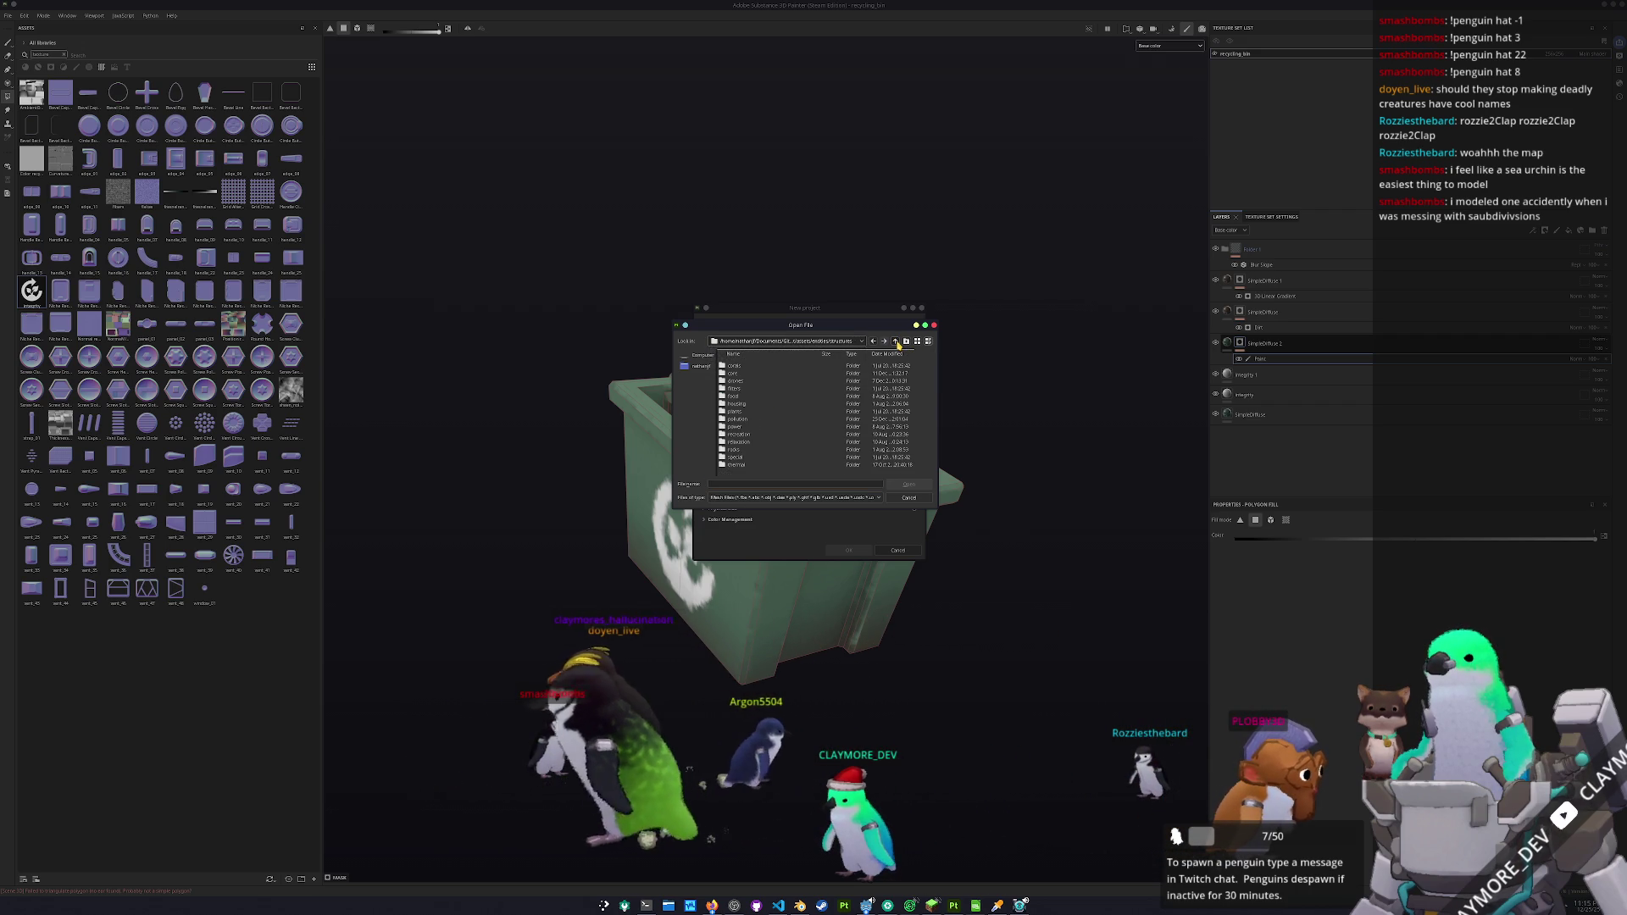
left_click(896, 340)
double_click(737, 384)
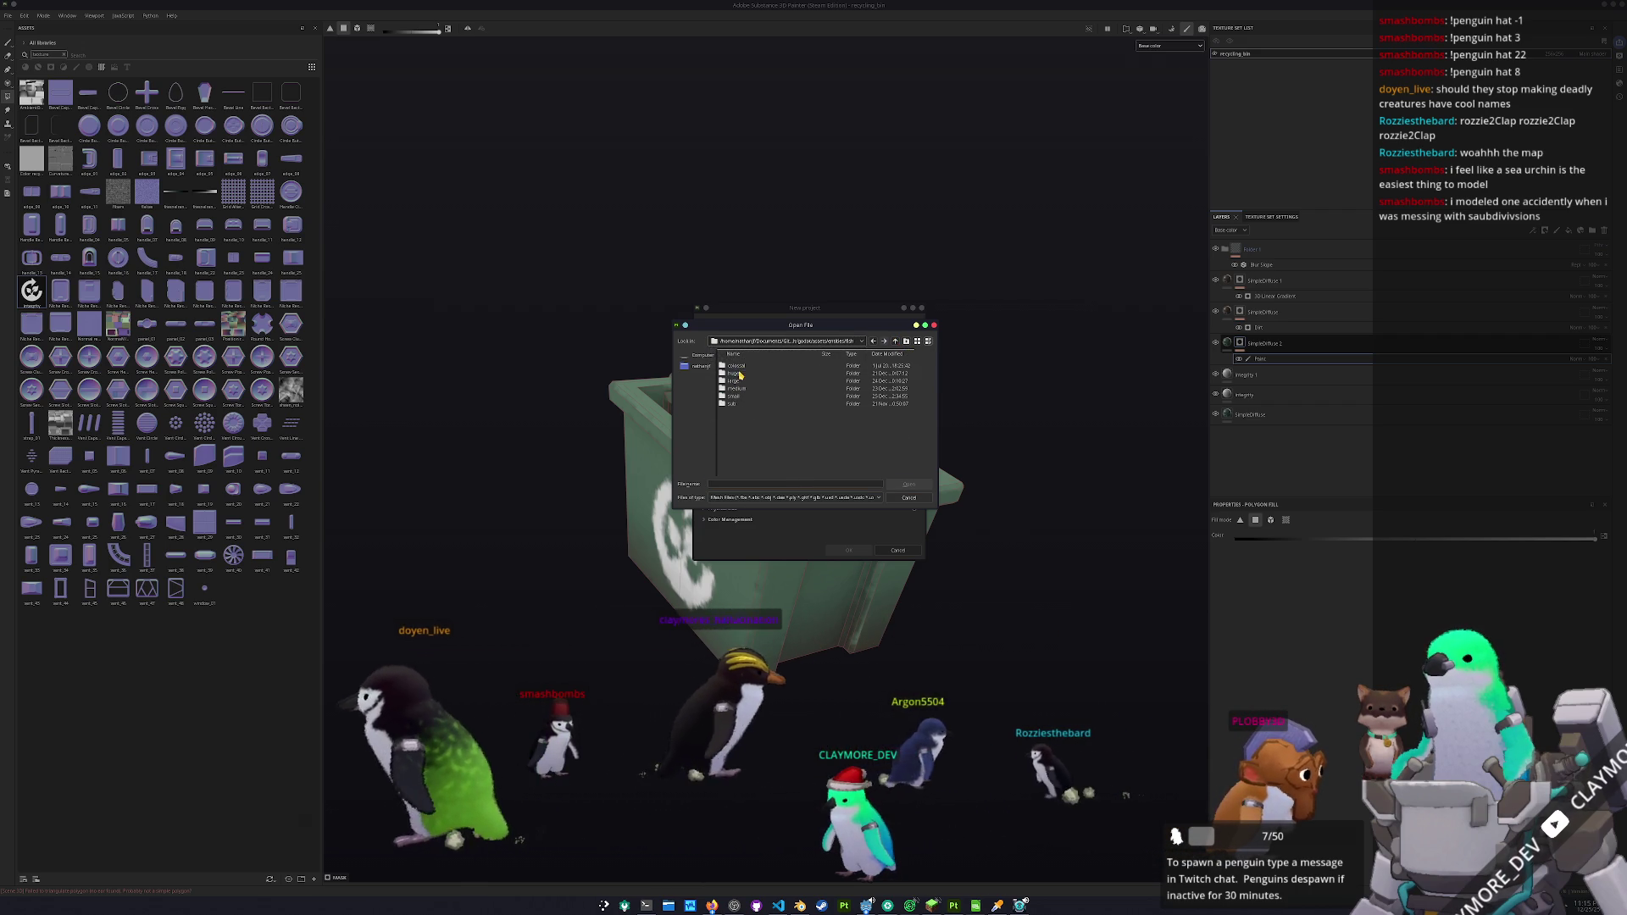
double_click(733, 396)
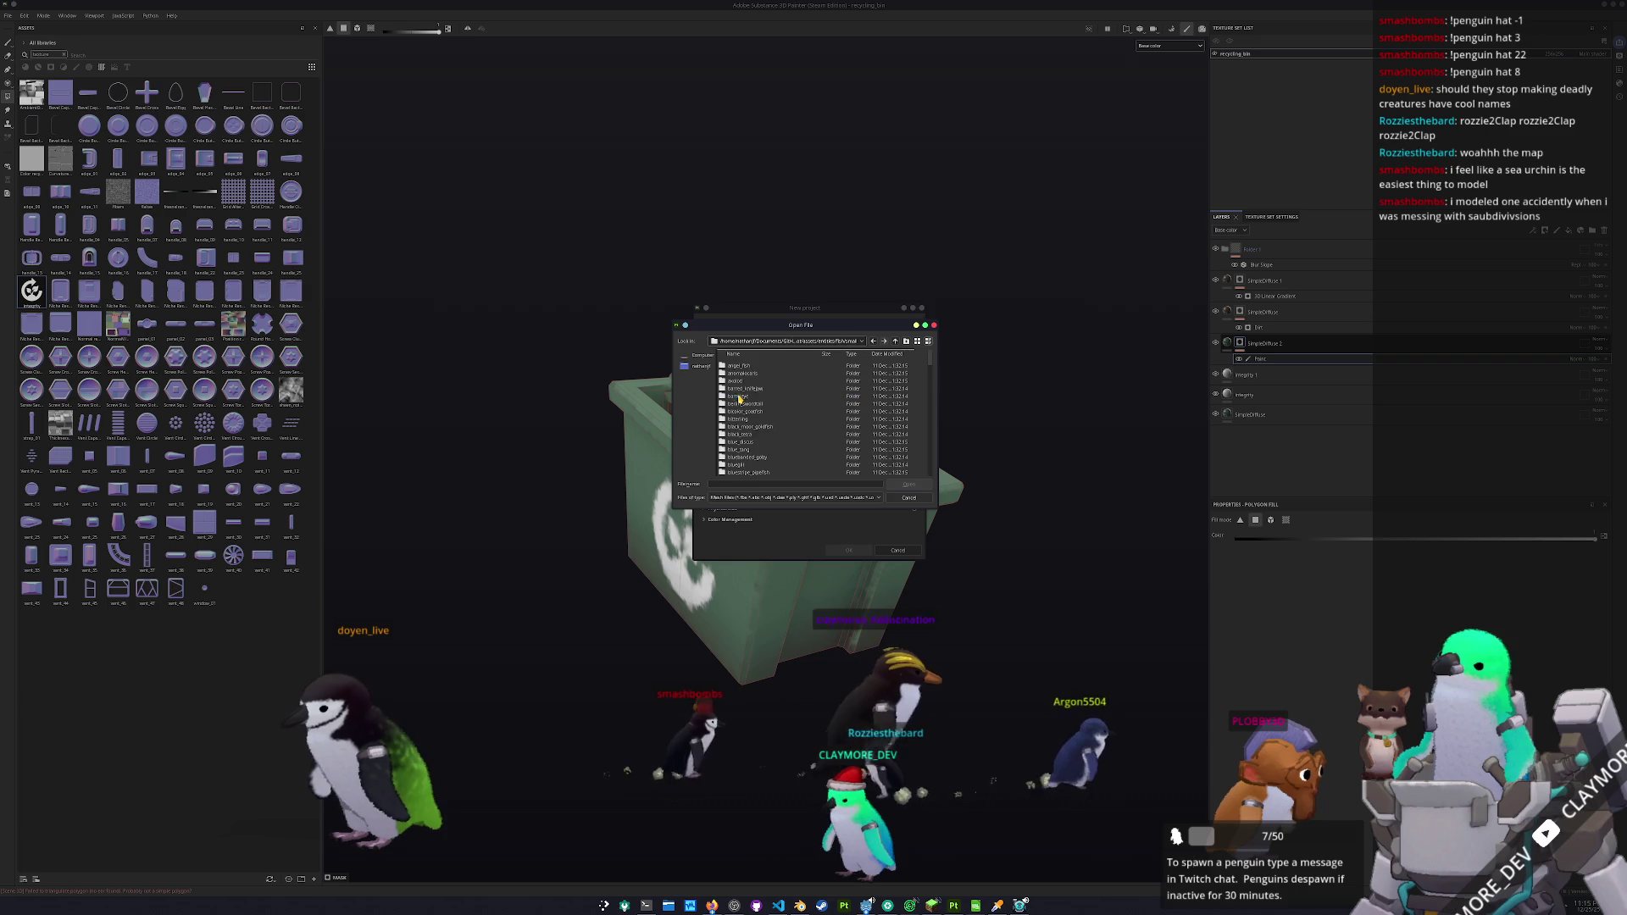
scroll(739, 420, "down", 8)
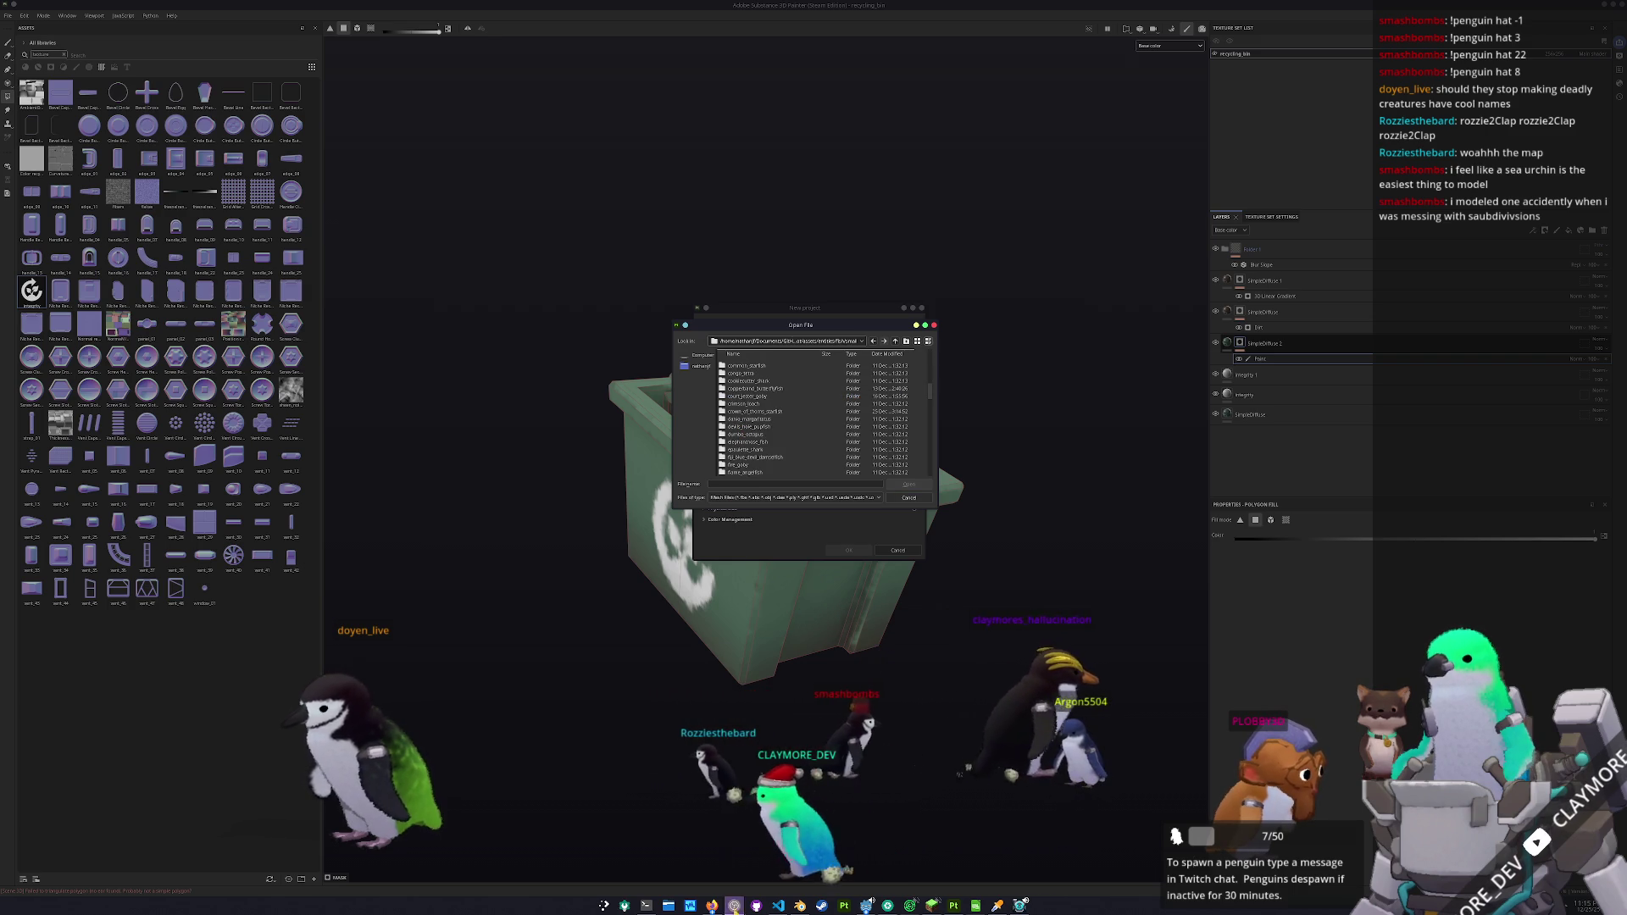
mouse_move(711, 907)
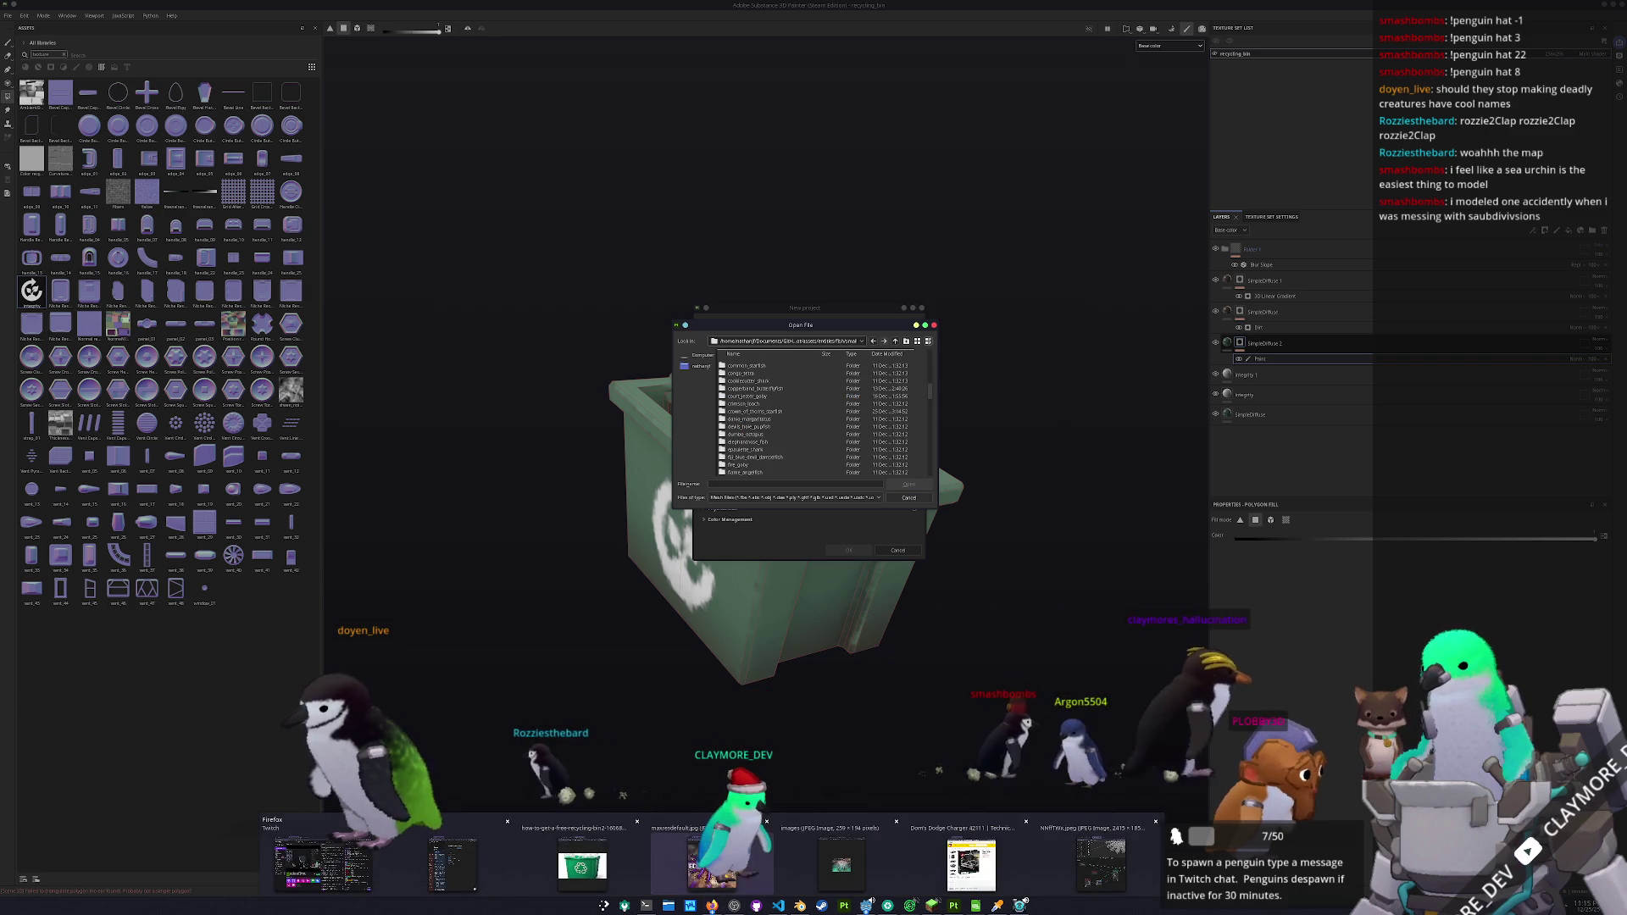
left_click(1051, 852)
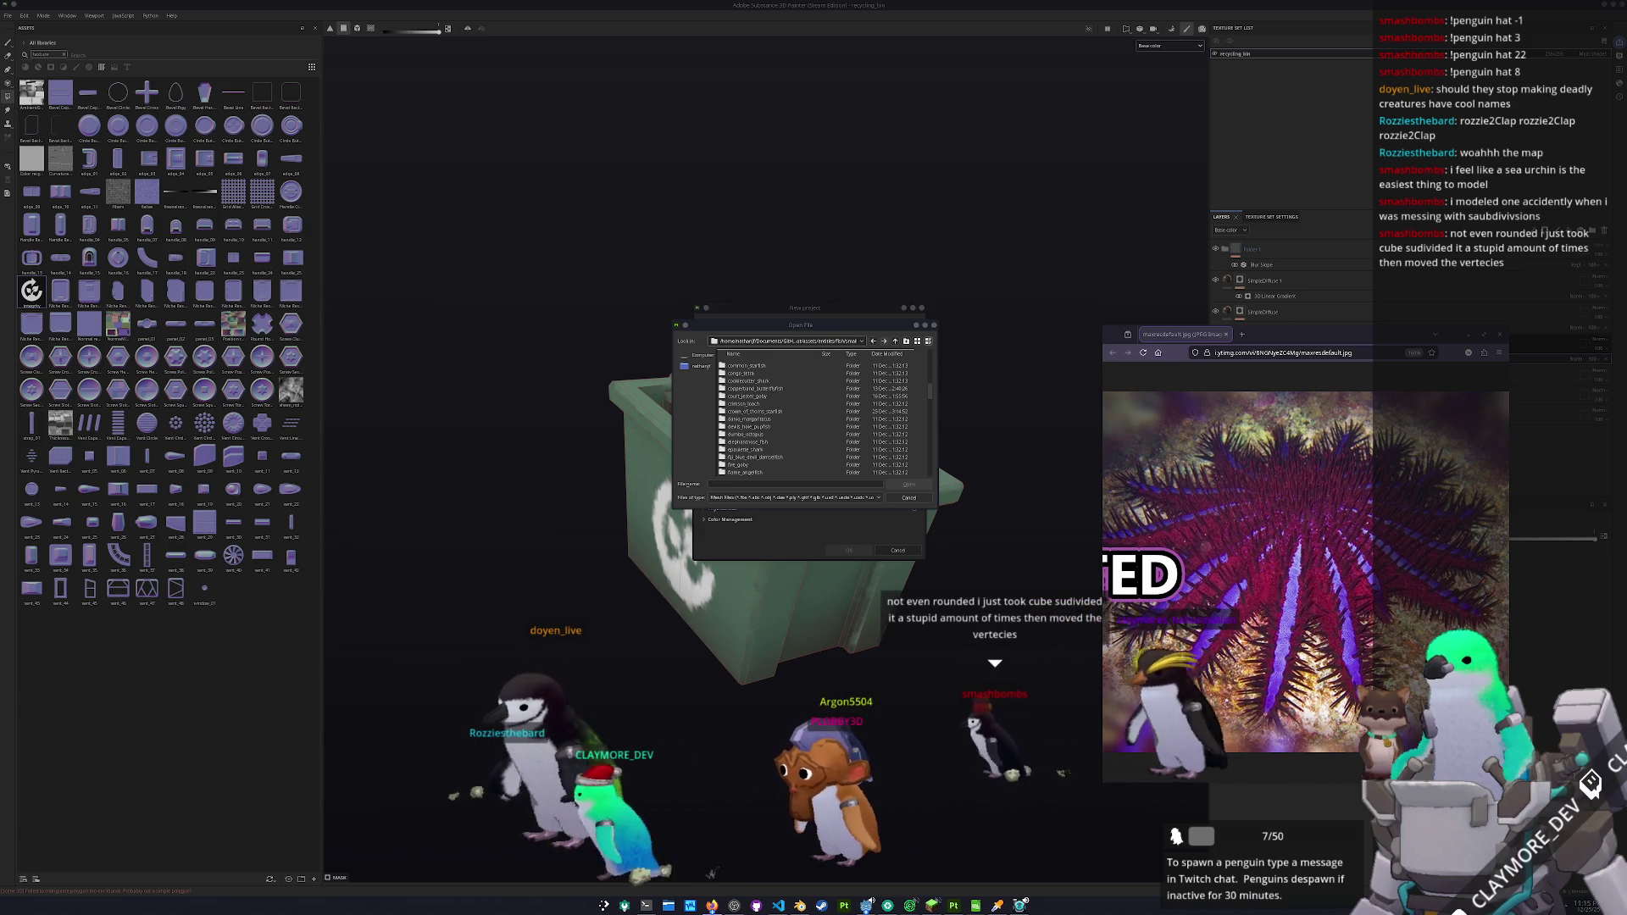
scroll(922, 419, "down", 1)
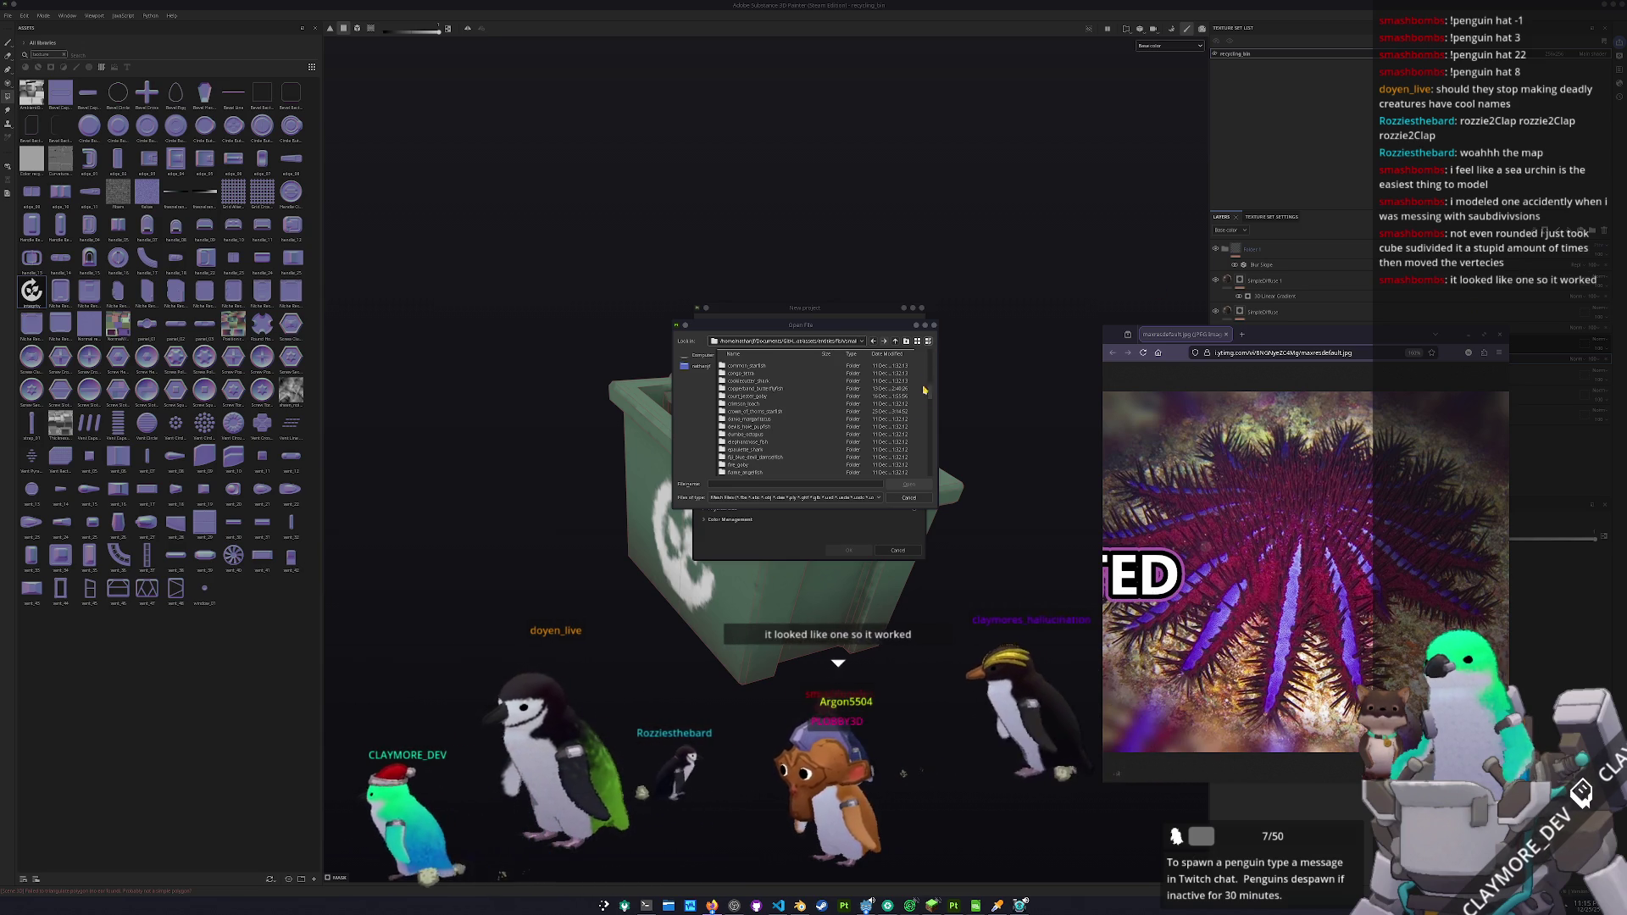
scroll(775, 411, "up", 1)
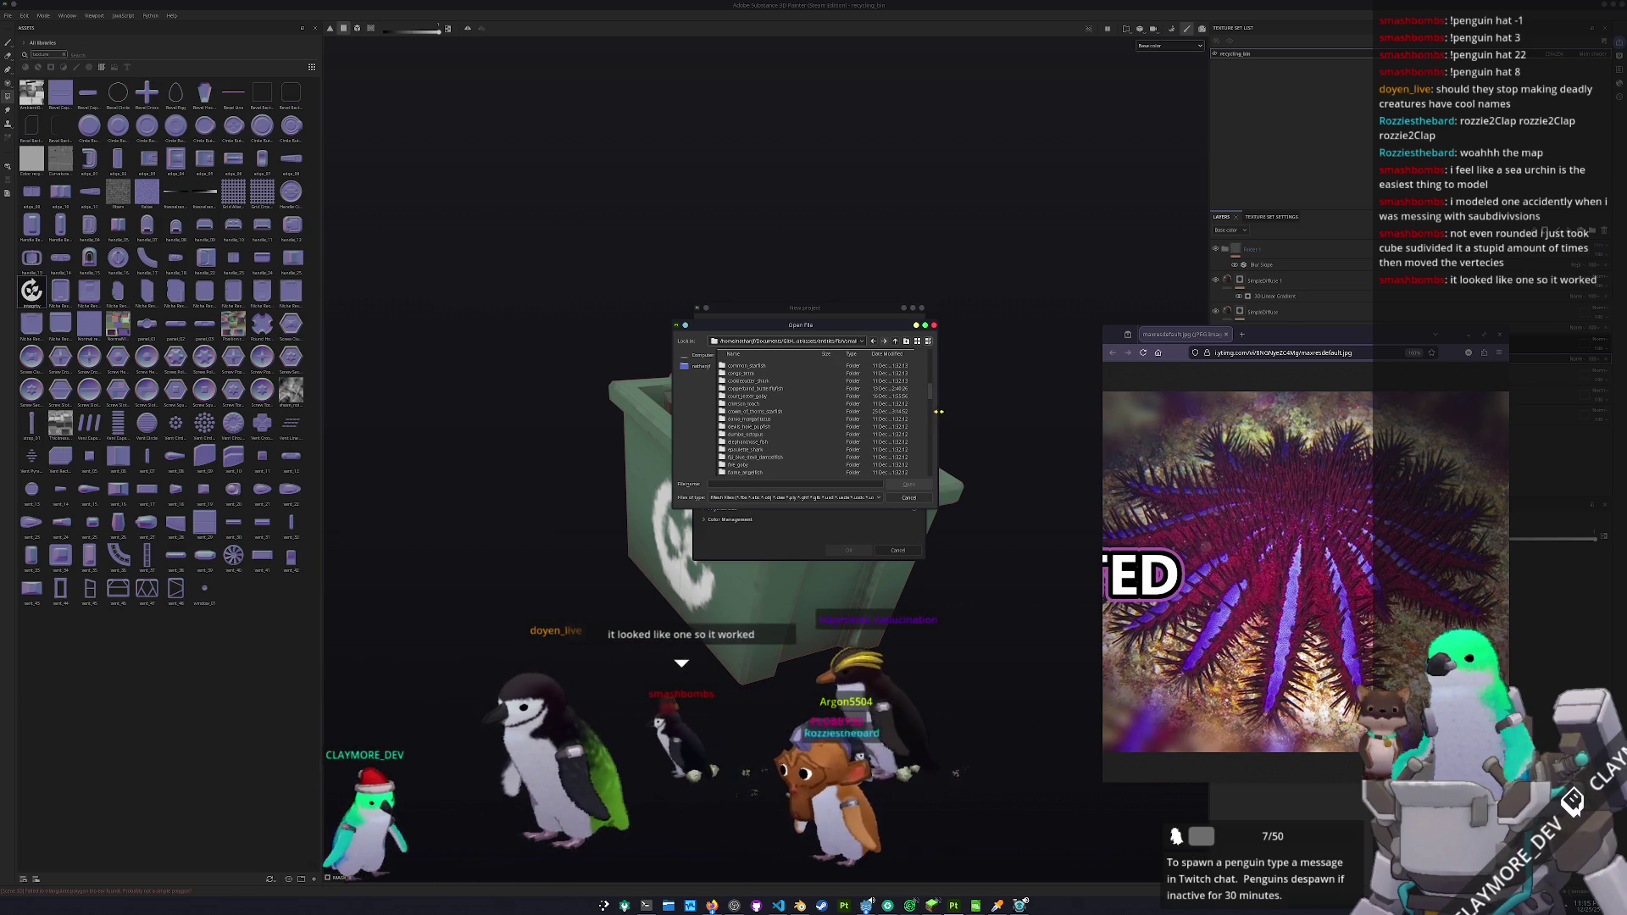
mouse_move(829, 327)
left_mouse_down()
mouse_move(839, 347)
mouse_move(968, 370)
left_mouse_up()
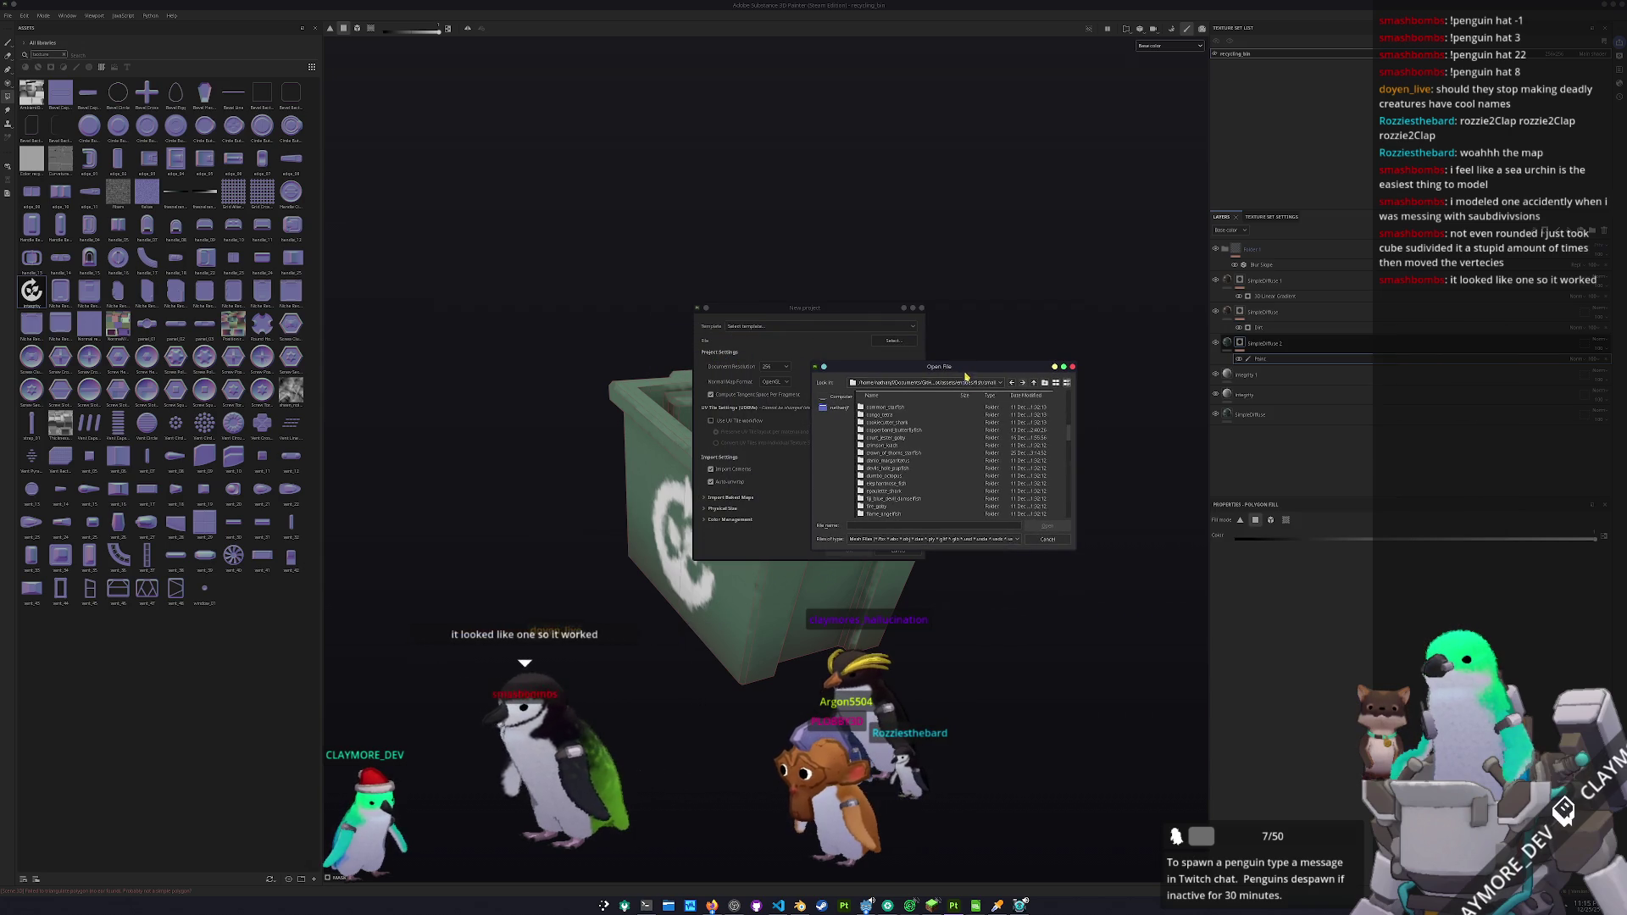
- Browse to fish/small/crown_of_thorns_starfish/exports and pick crown_of_thorns_starfish.fbx as the mesh
left_click(1000, 382)
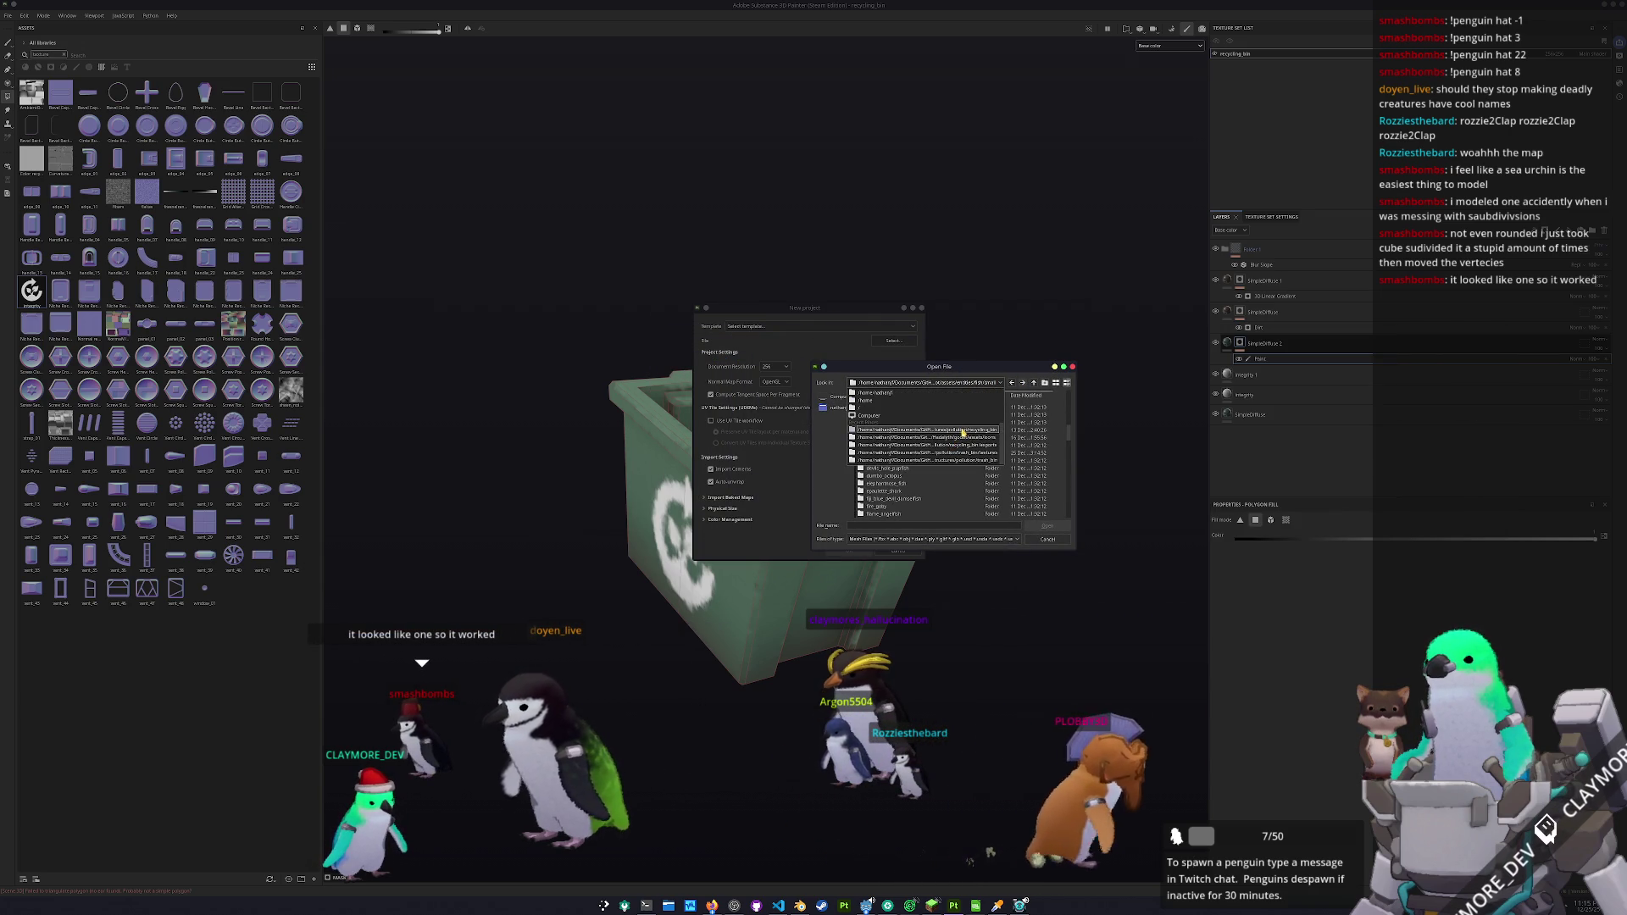
left_click(932, 458)
left_click(1034, 382)
left_click(1034, 382)
left_click(1034, 382)
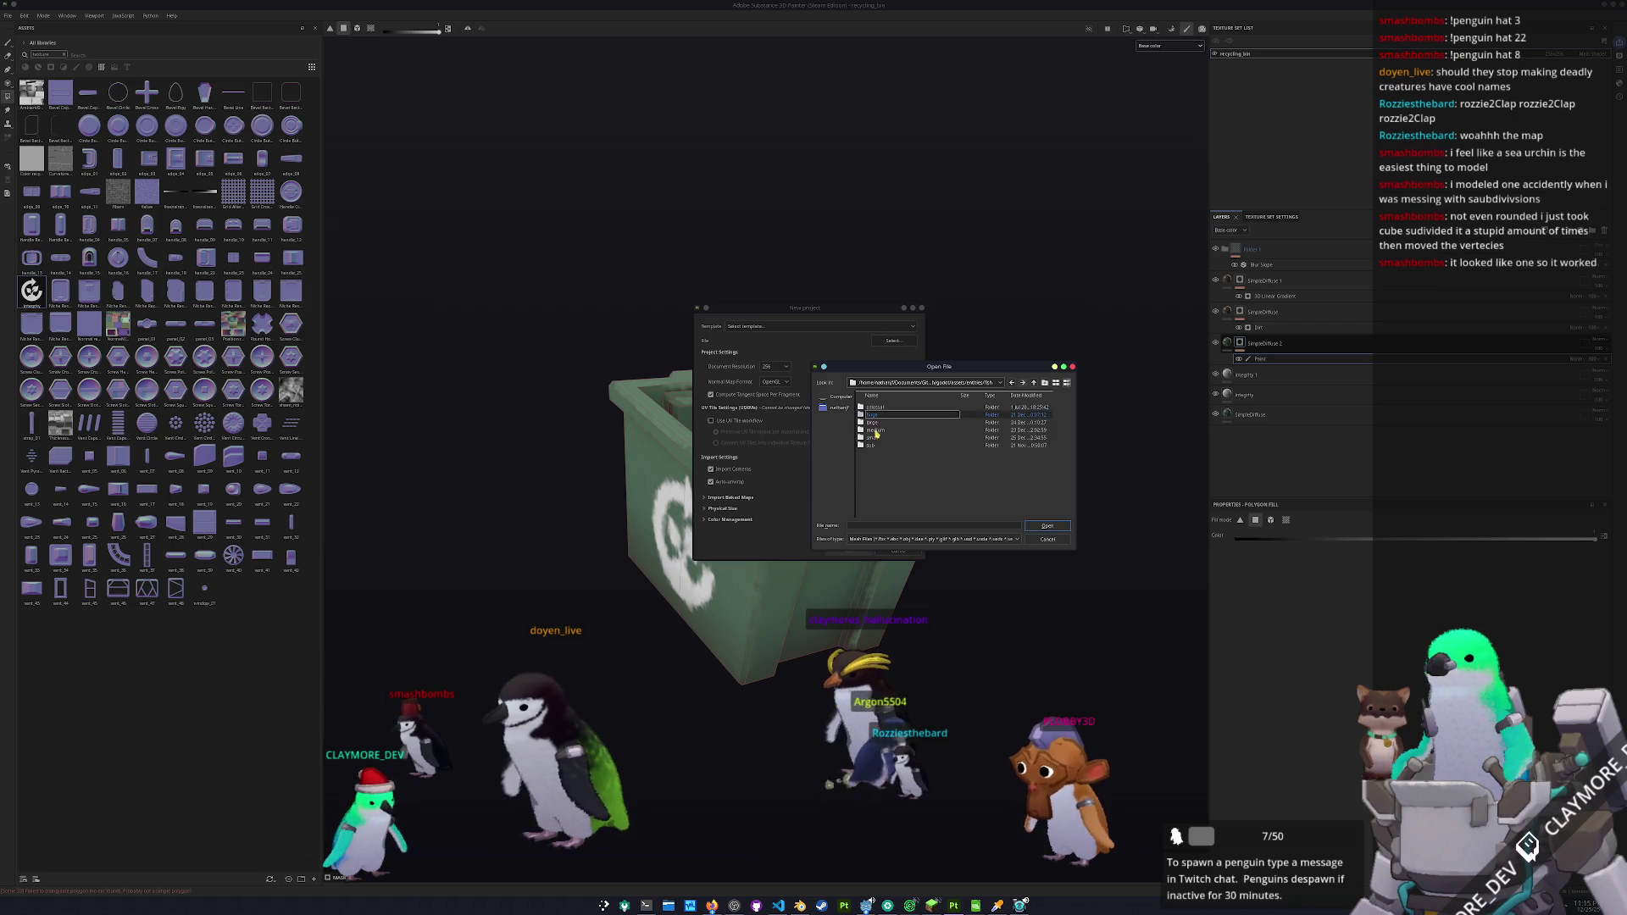
double_click(870, 437)
scroll(888, 451, "down", 5)
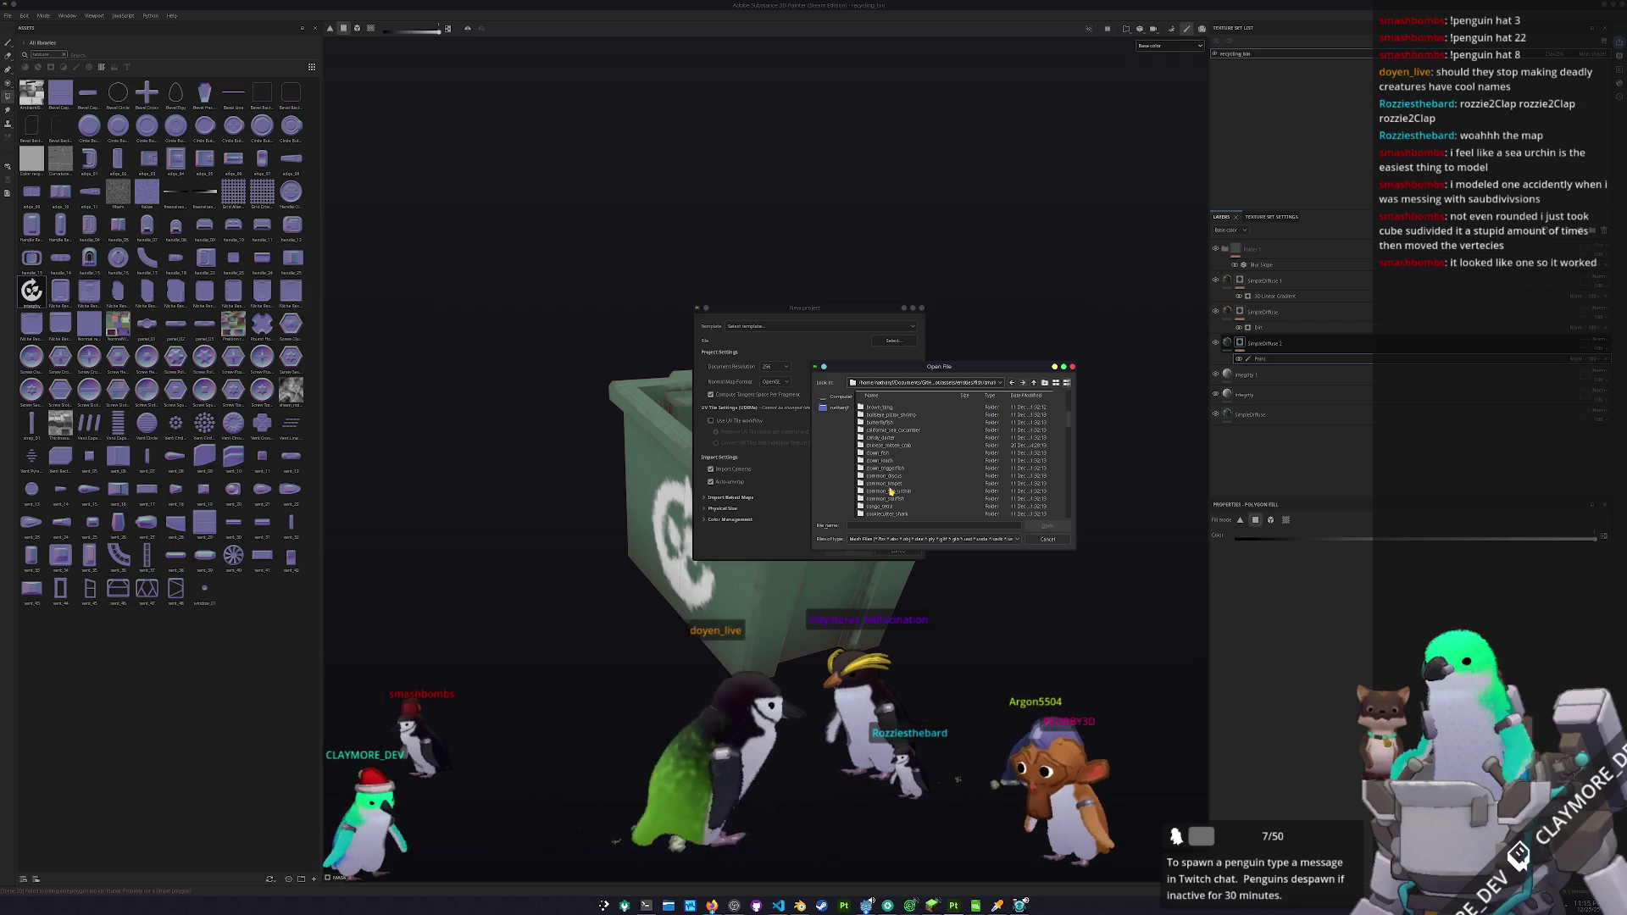
scroll(900, 485, "down", 2)
double_click(896, 483)
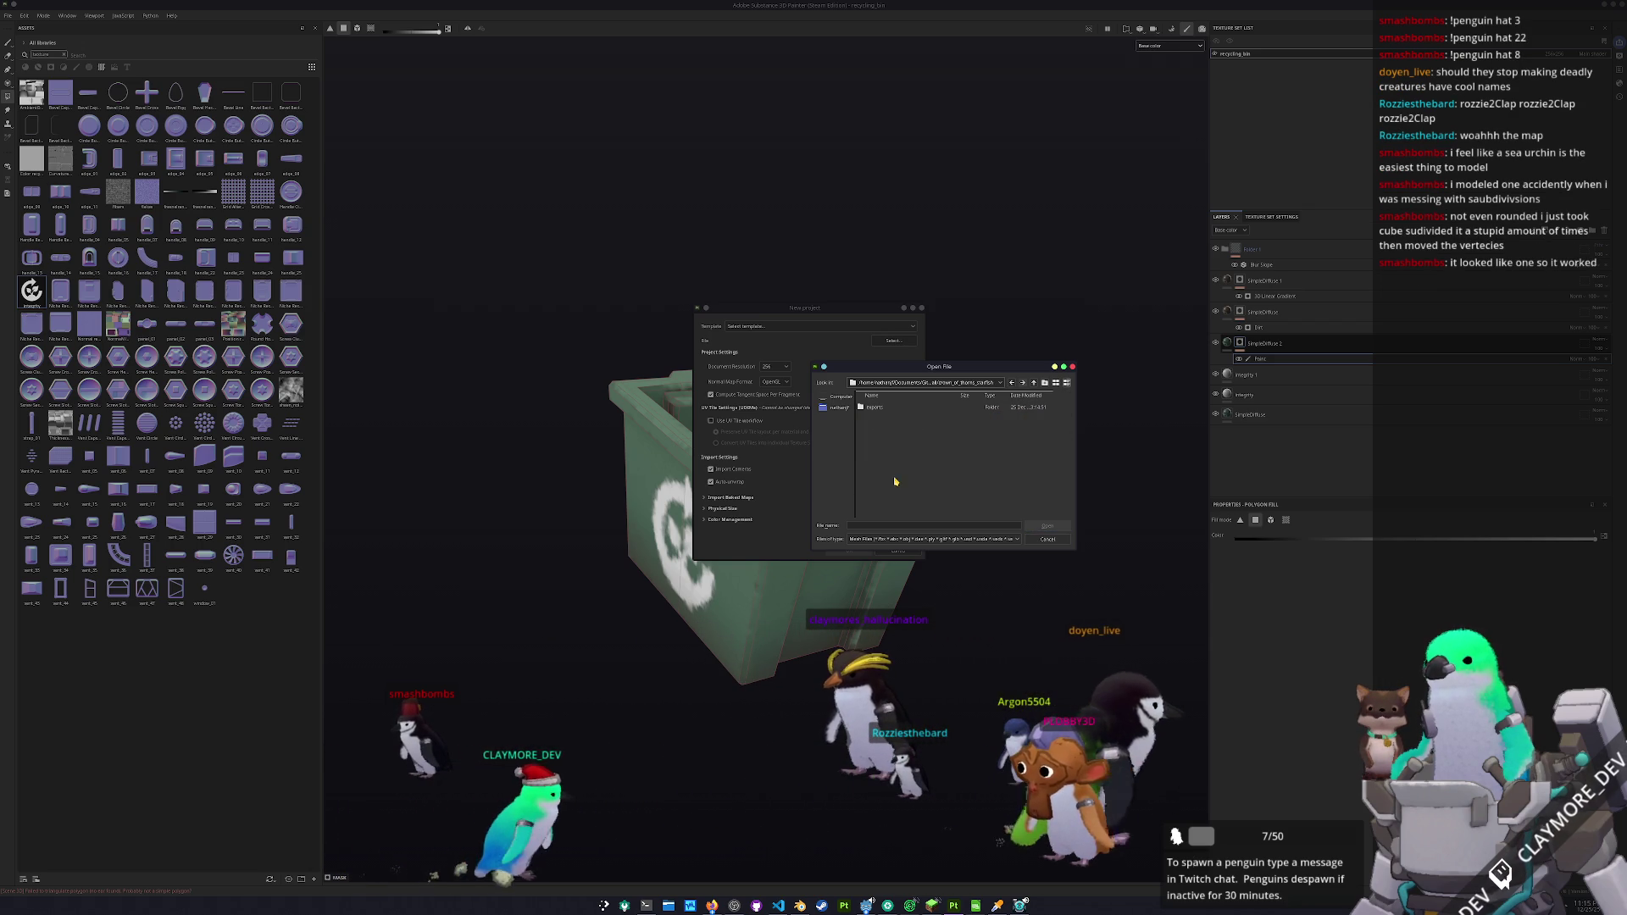
double_click(873, 407)
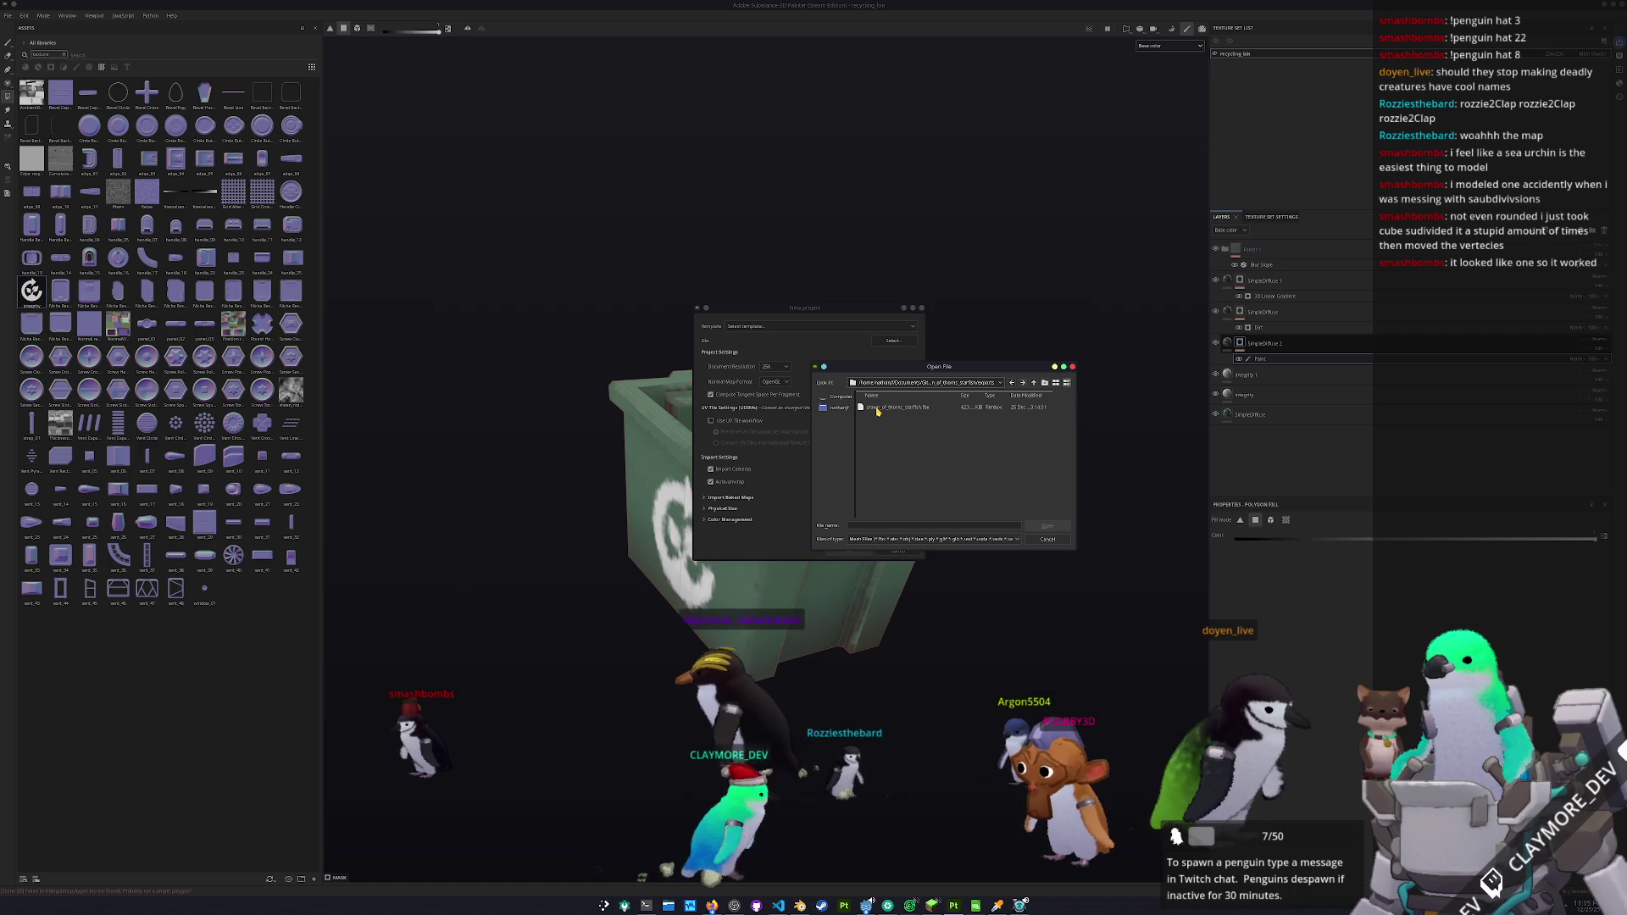
double_click(876, 407)
- Confirm the new project settings and discard the recycling bin project
left_click(775, 366)
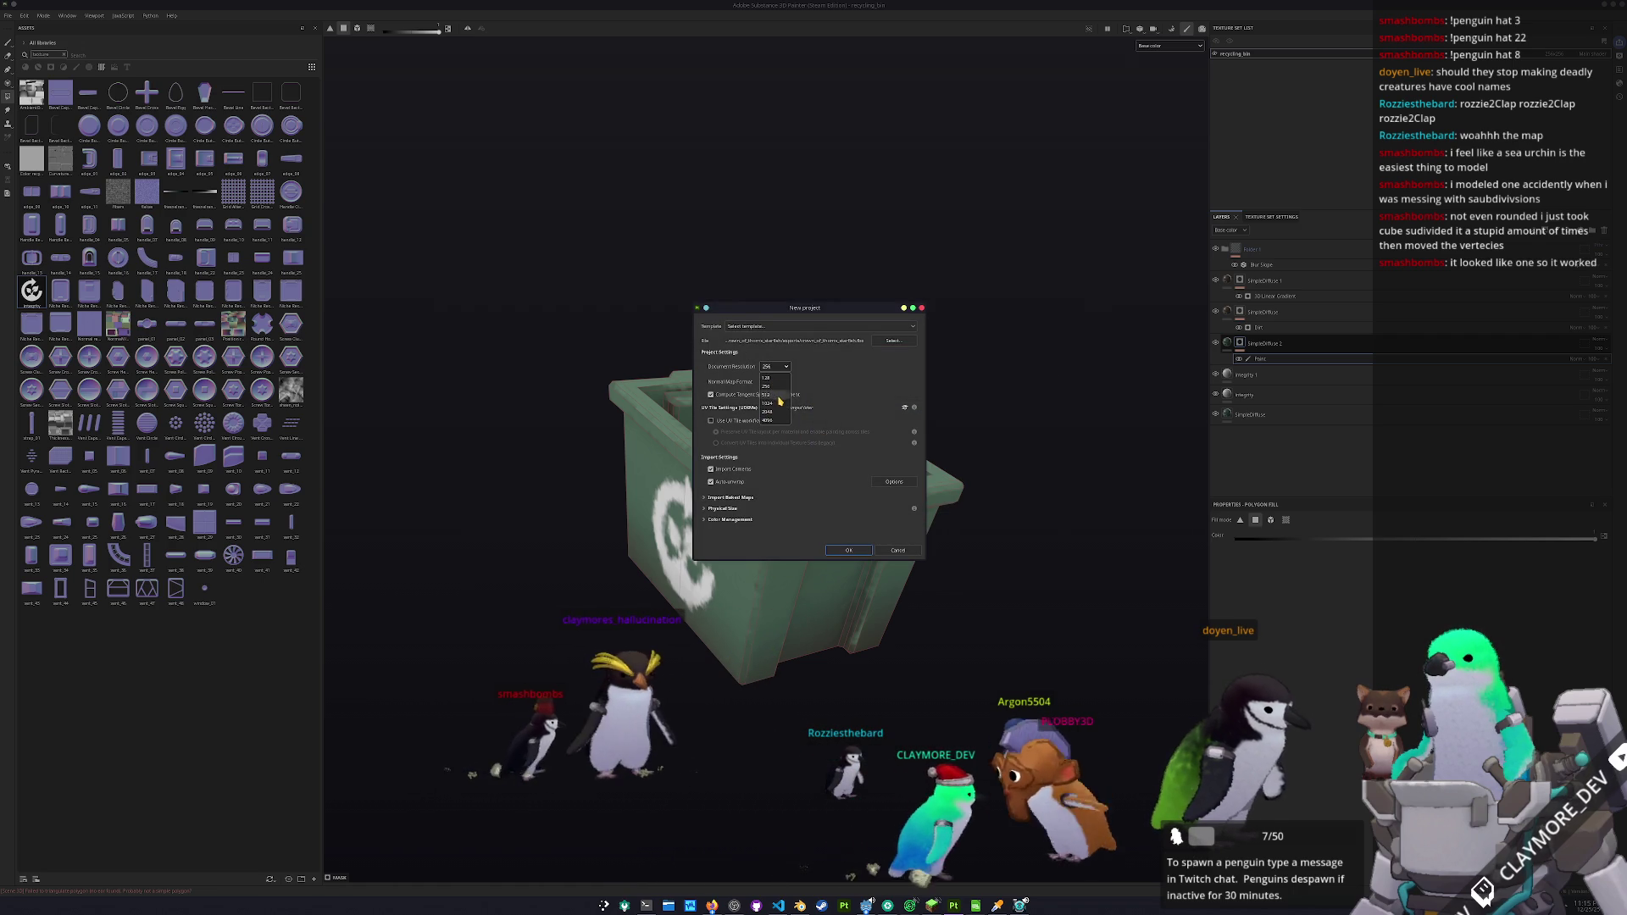
left_click(847, 550)
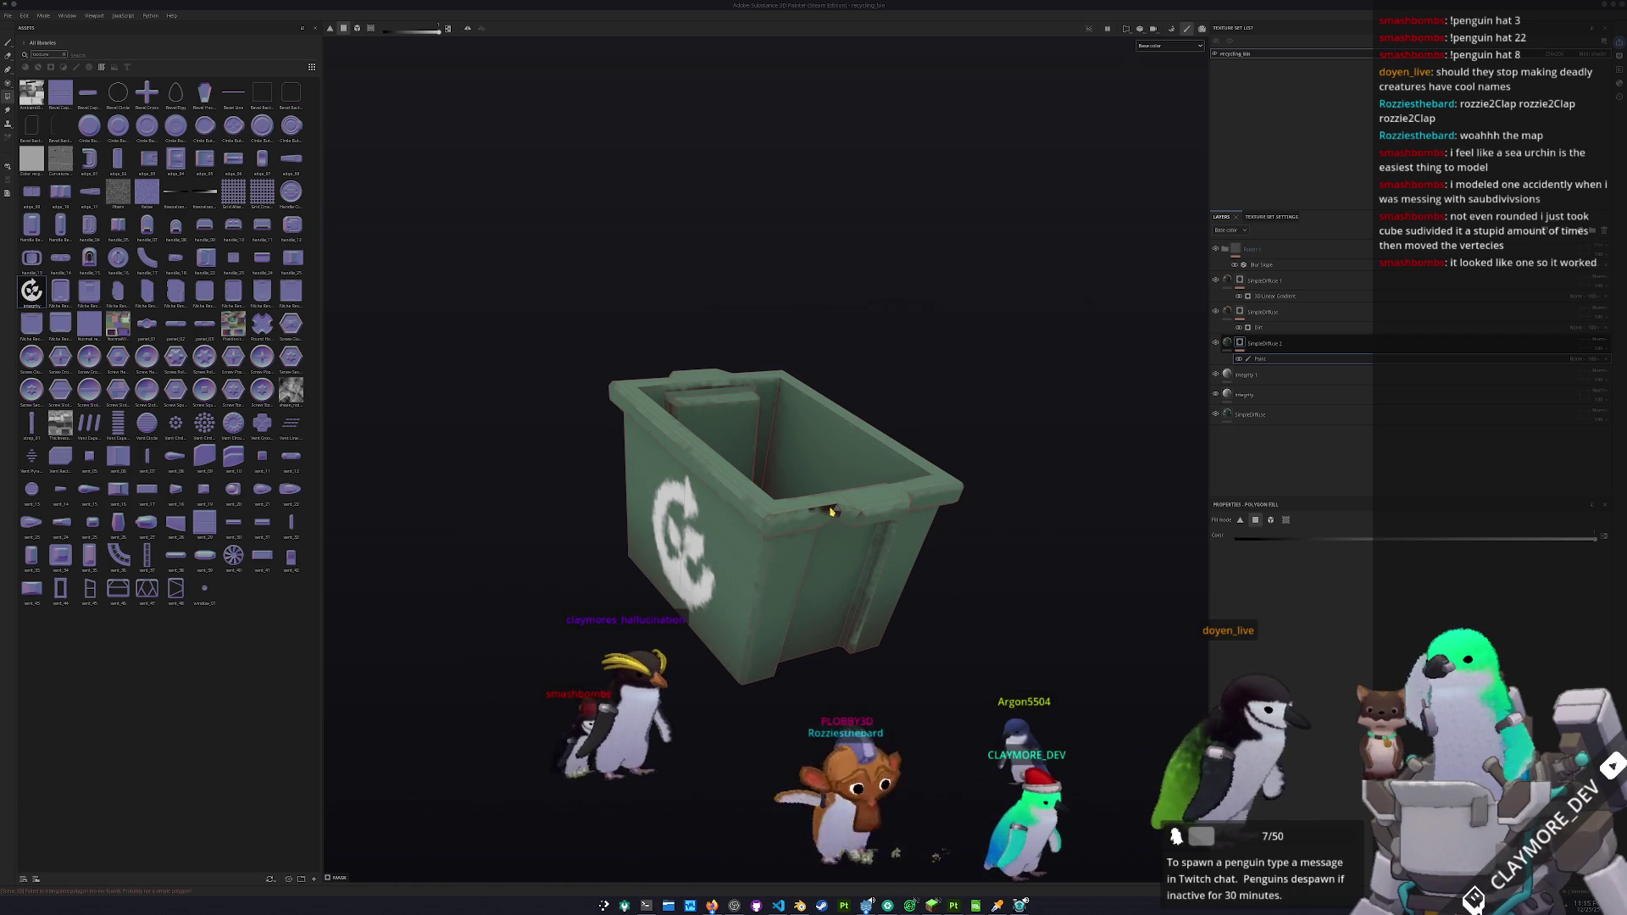
left_click(798, 455)
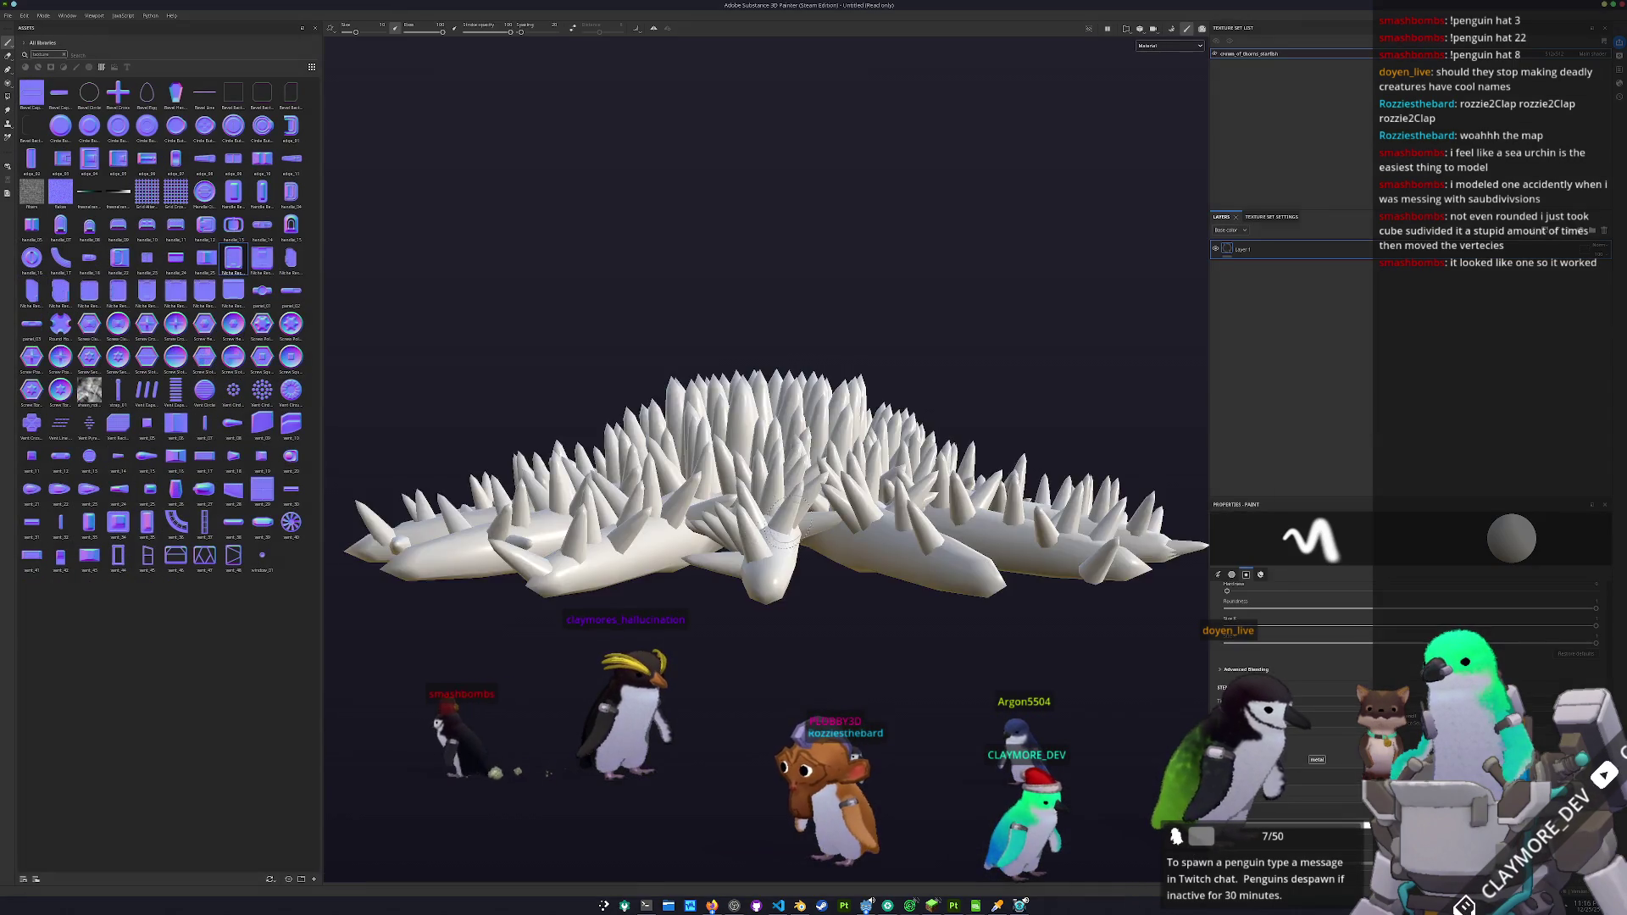
- Bake the starfish's mesh maps at 1024 output size and show the Base color channel
key("ctrl+b")
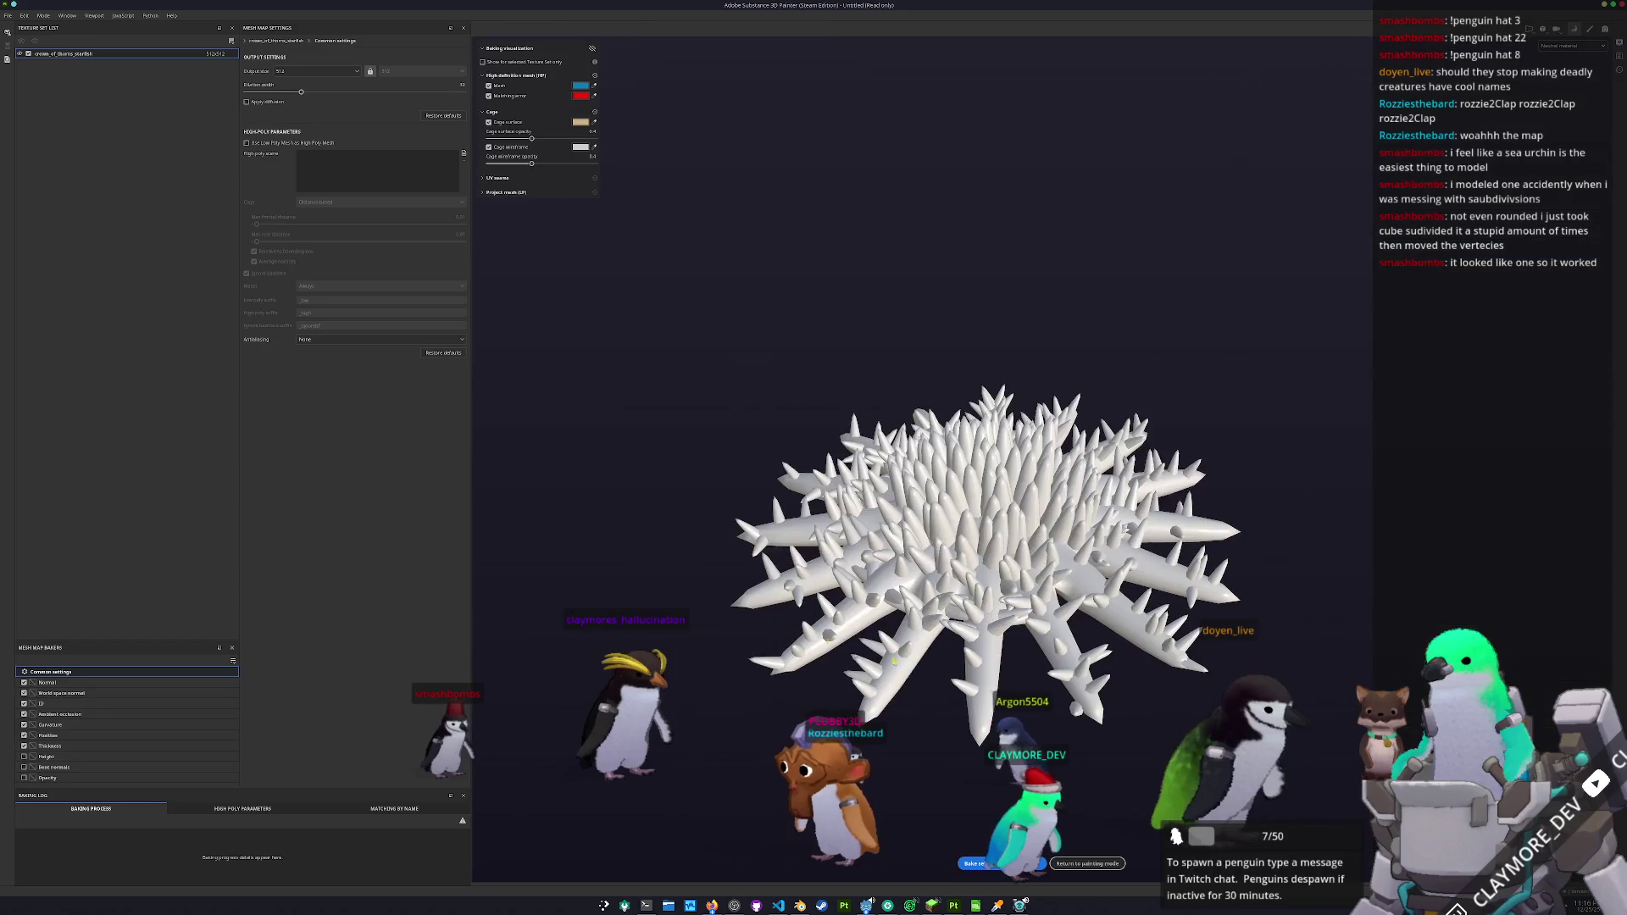
left_click(974, 863)
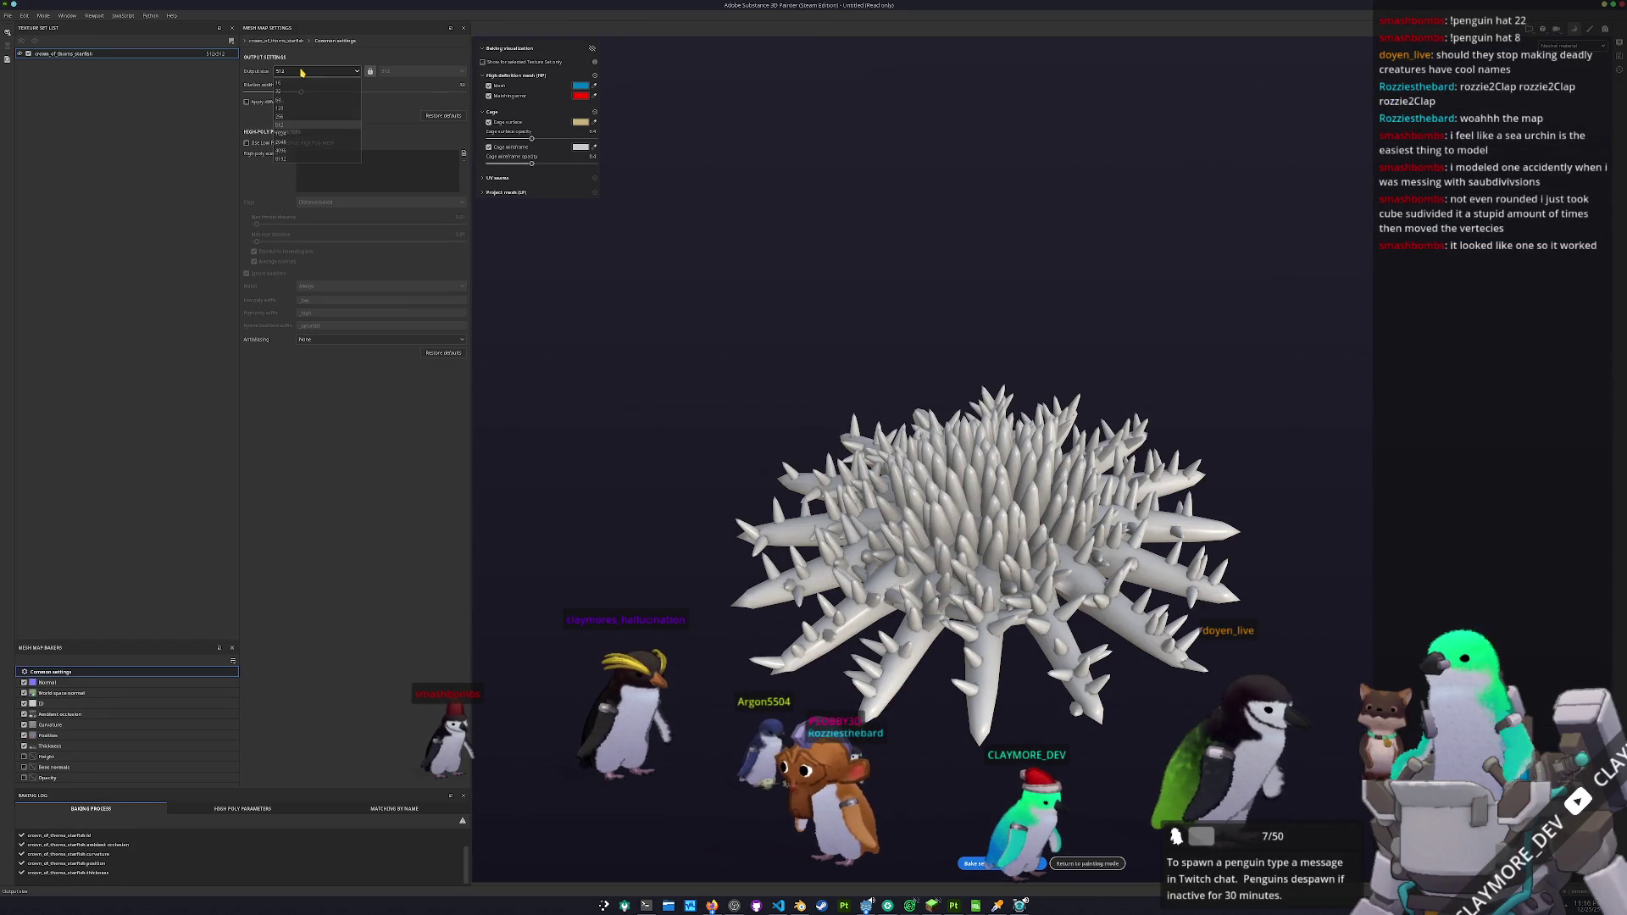
left_click(297, 133)
left_click(982, 864)
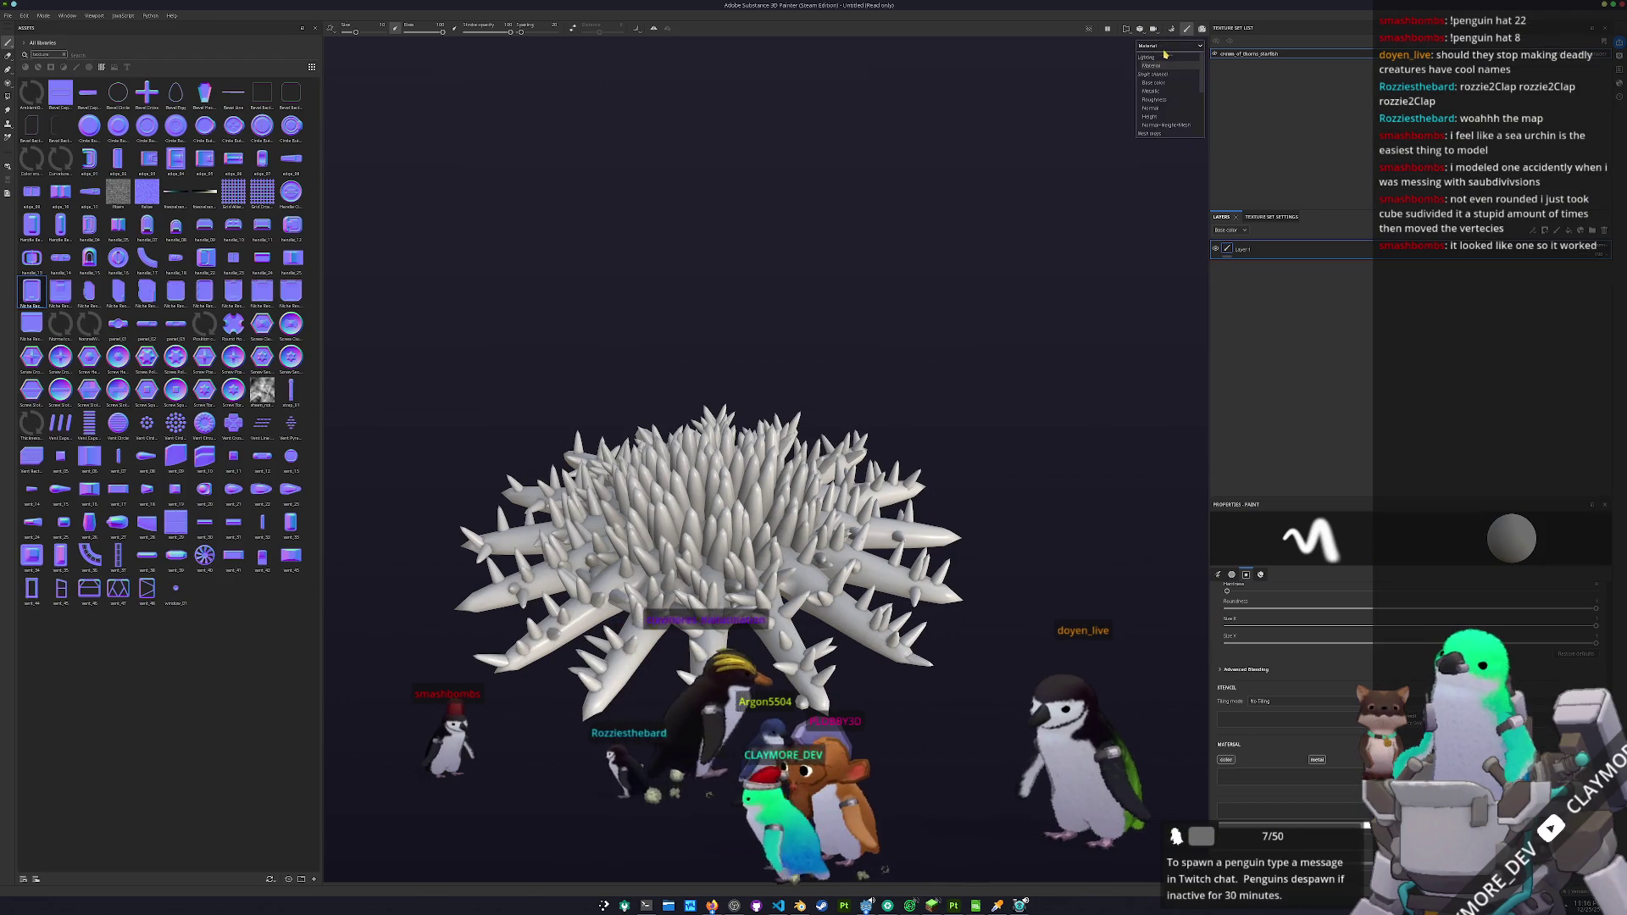
left_click(1153, 82)
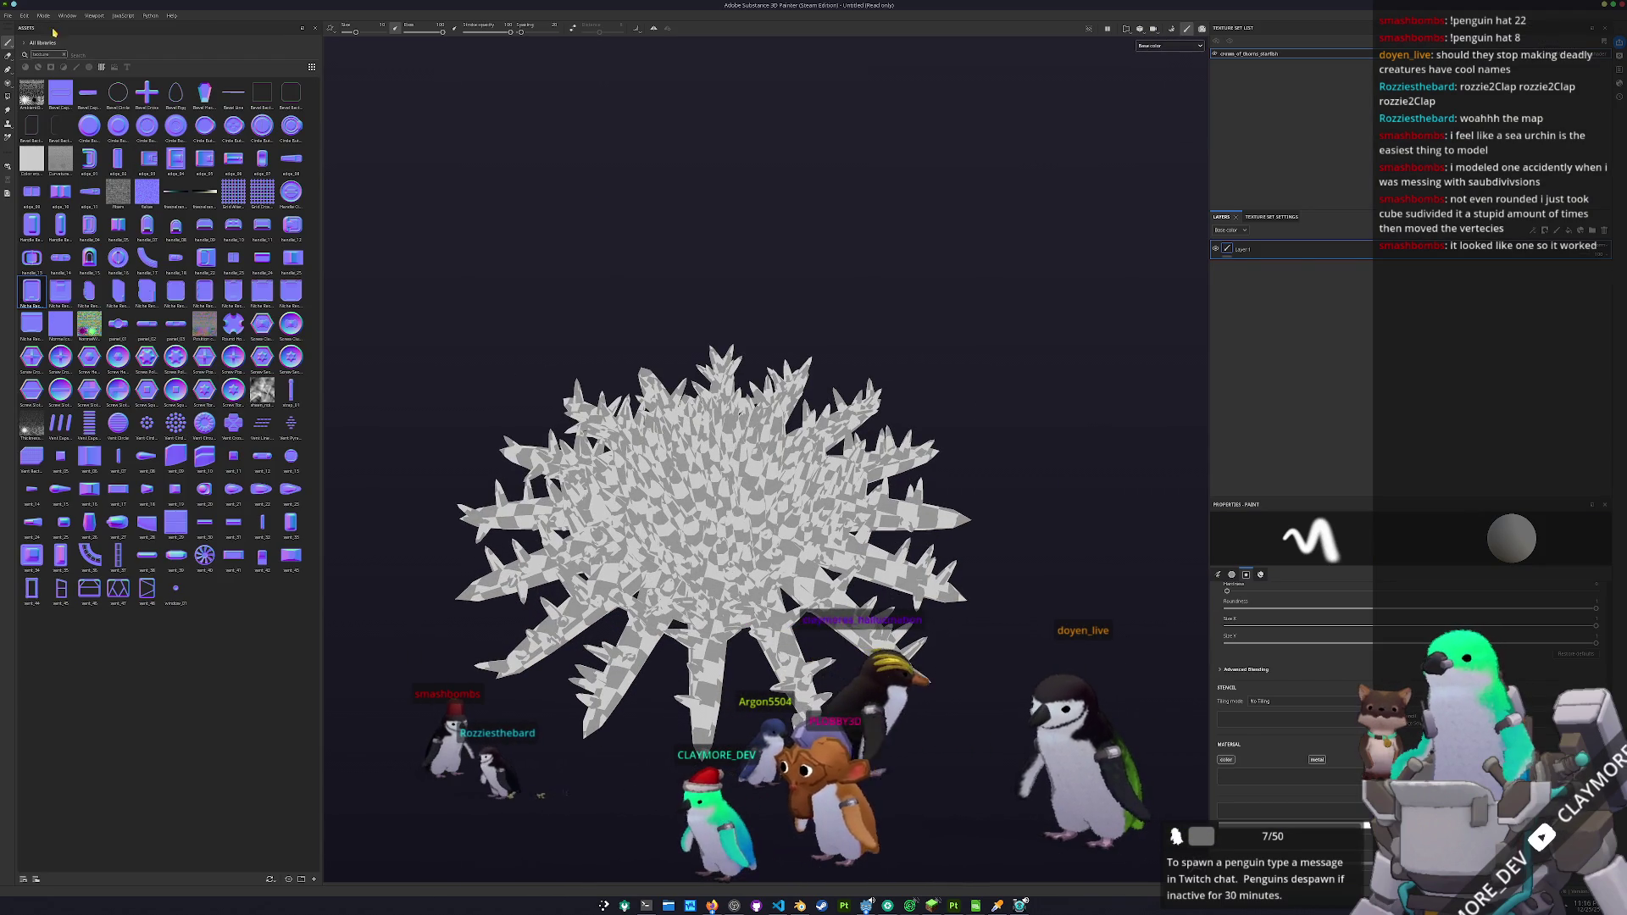
- Filter assets to materials, drop SimpleDiffuse onto the starfish's layers, and expand its Diffuse settings
left_click(67, 54)
left_click(26, 67)
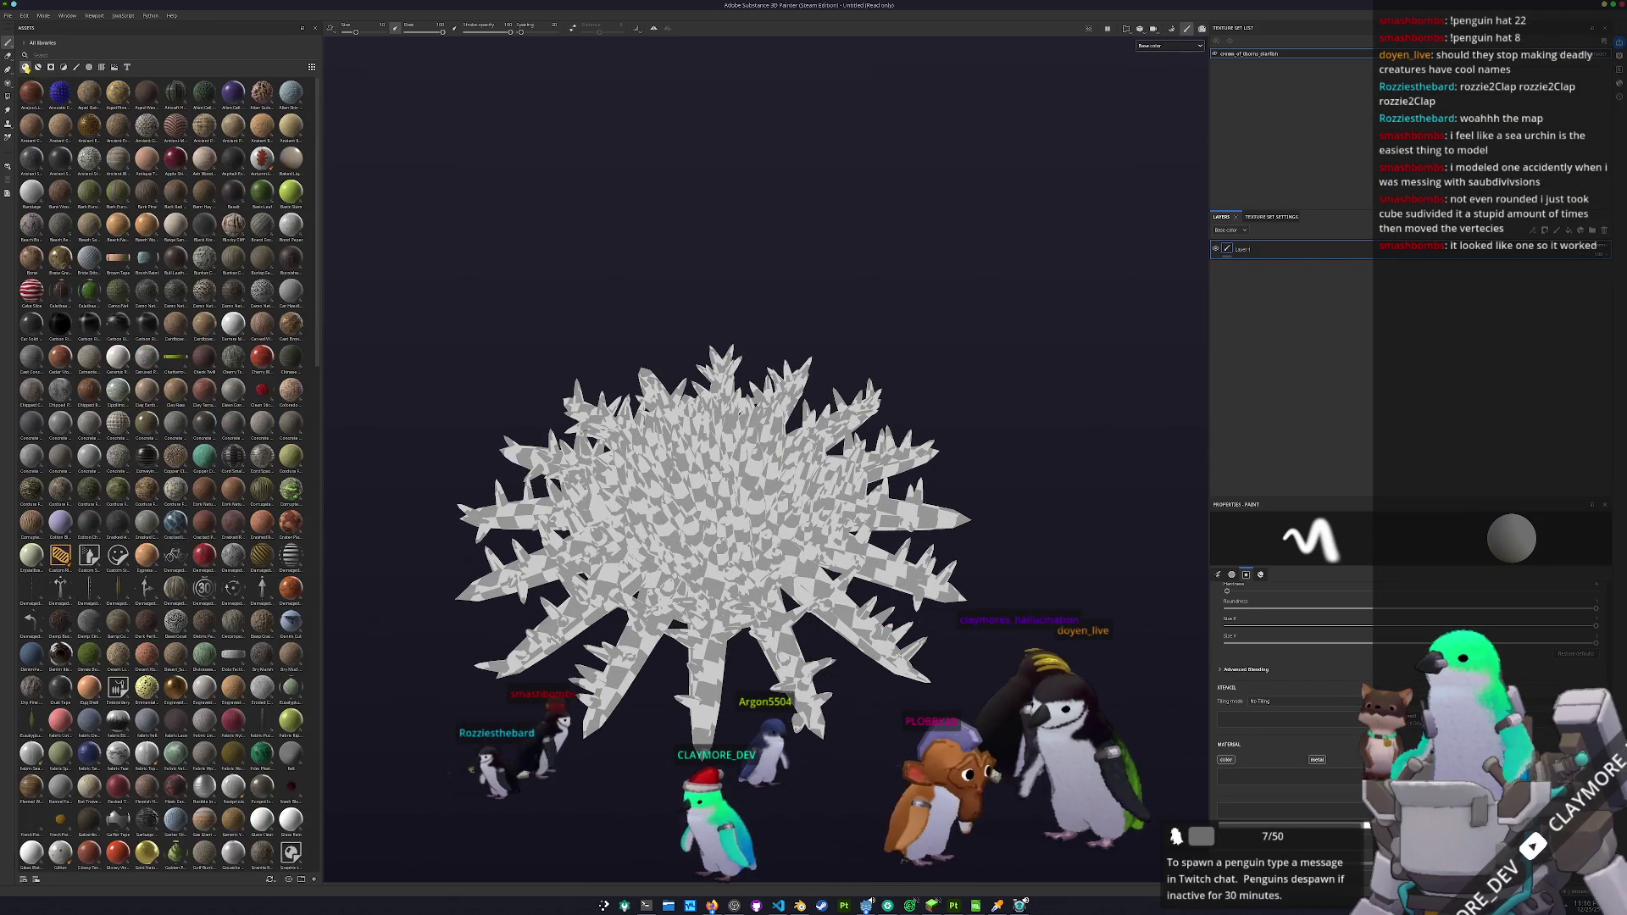
scroll(214, 413, "down", 15)
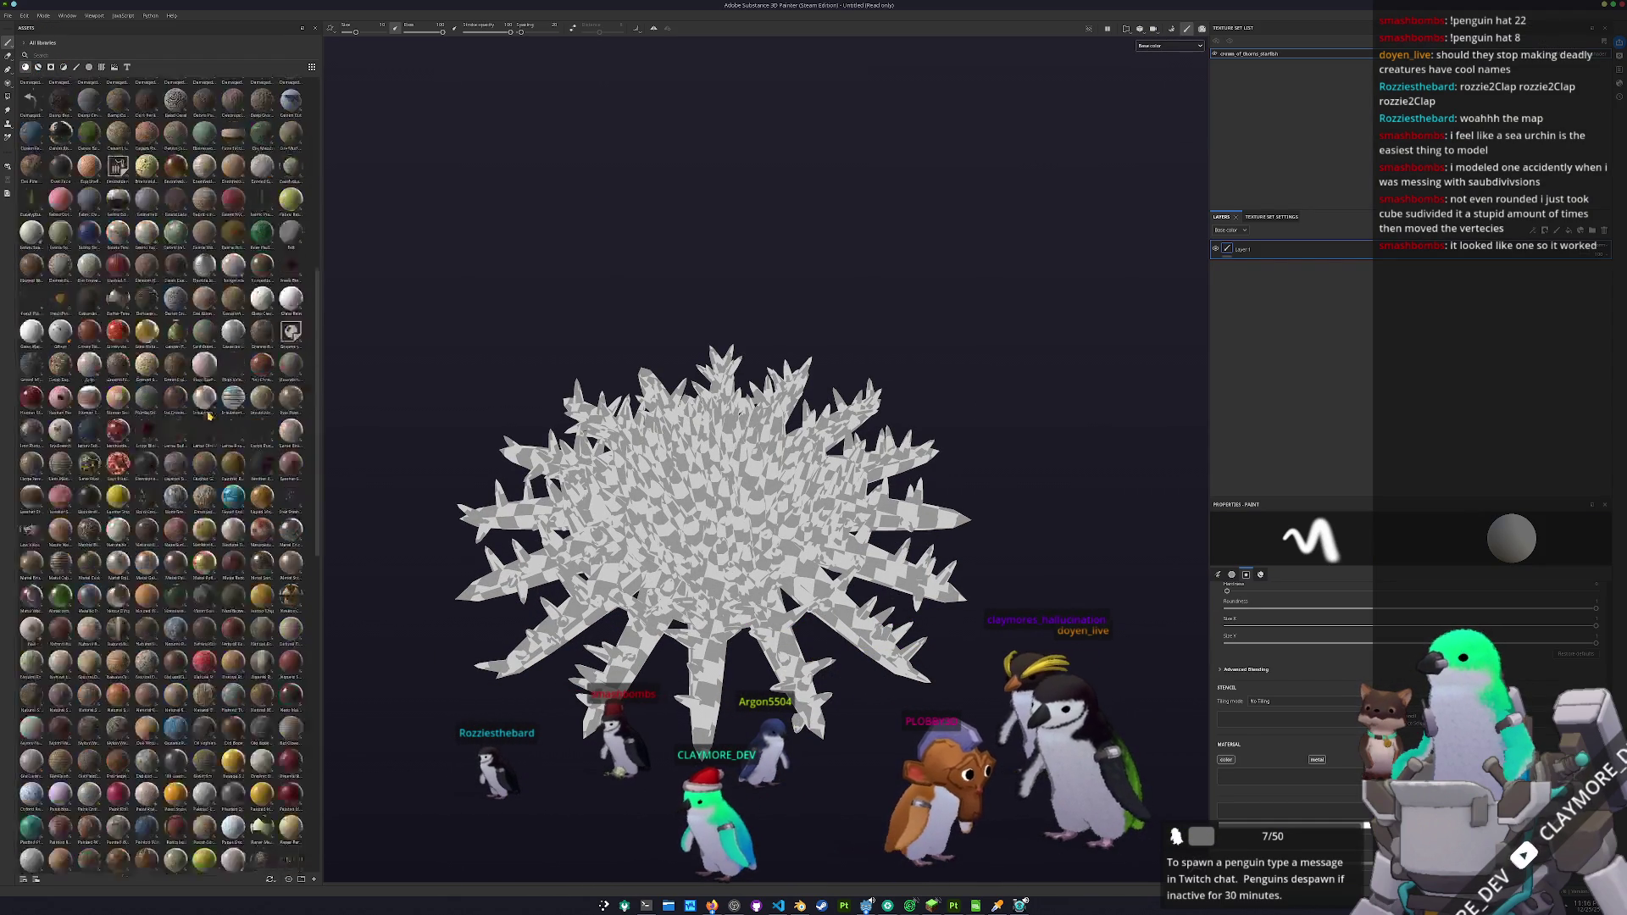
left_click_drag(118, 326, 1254, 264)
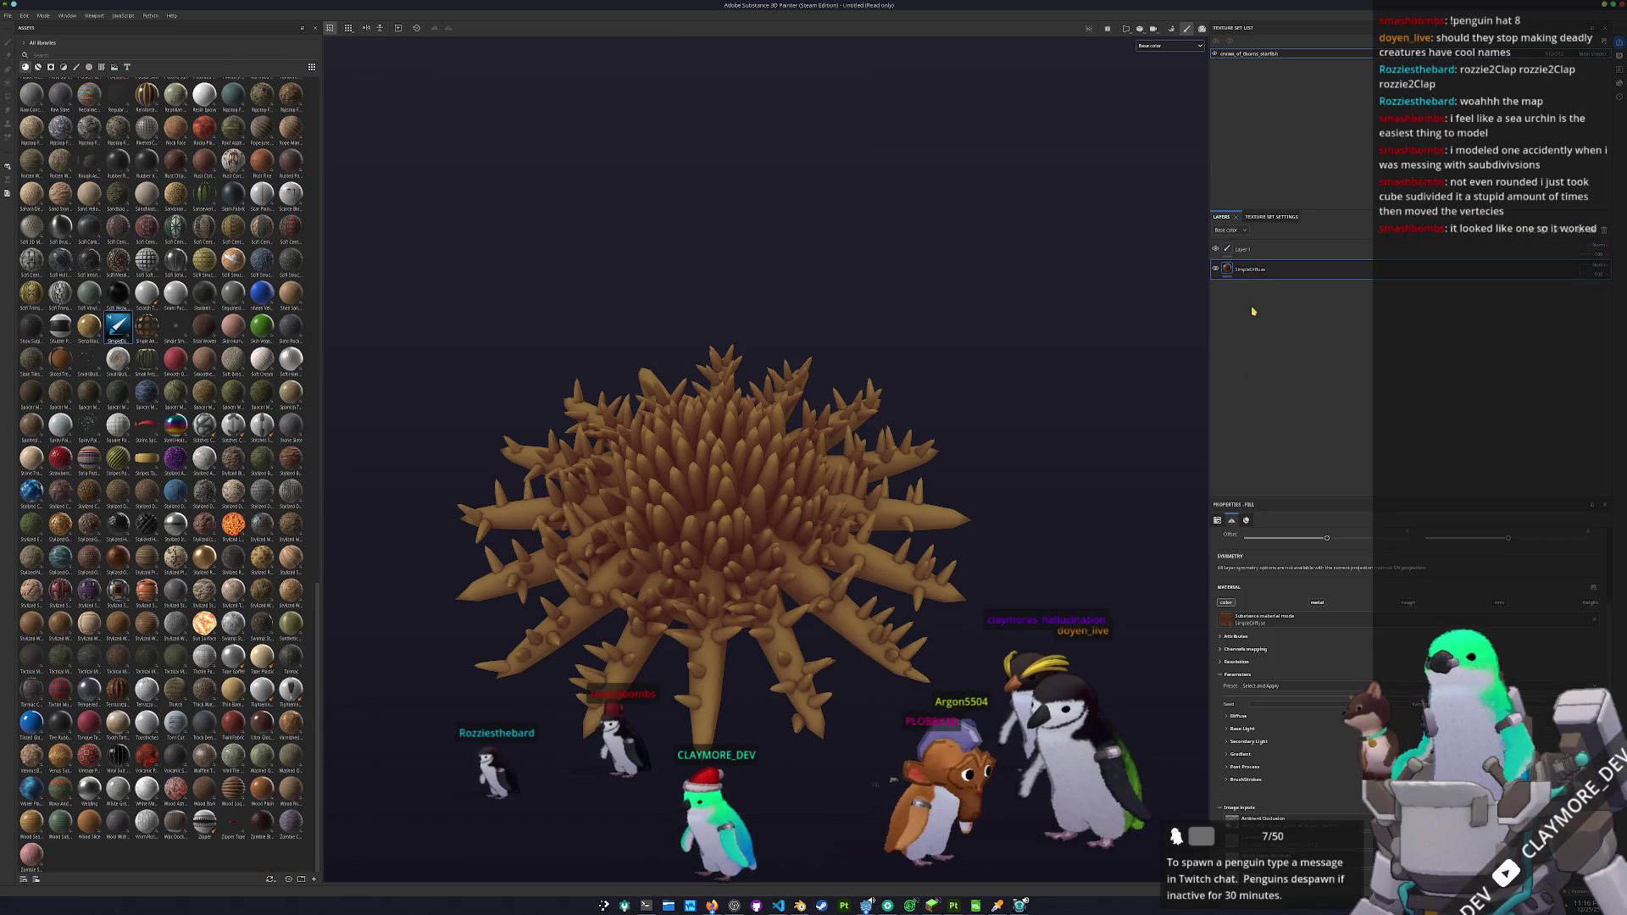
left_click(1238, 716)
scroll(1311, 743, "down", 1)
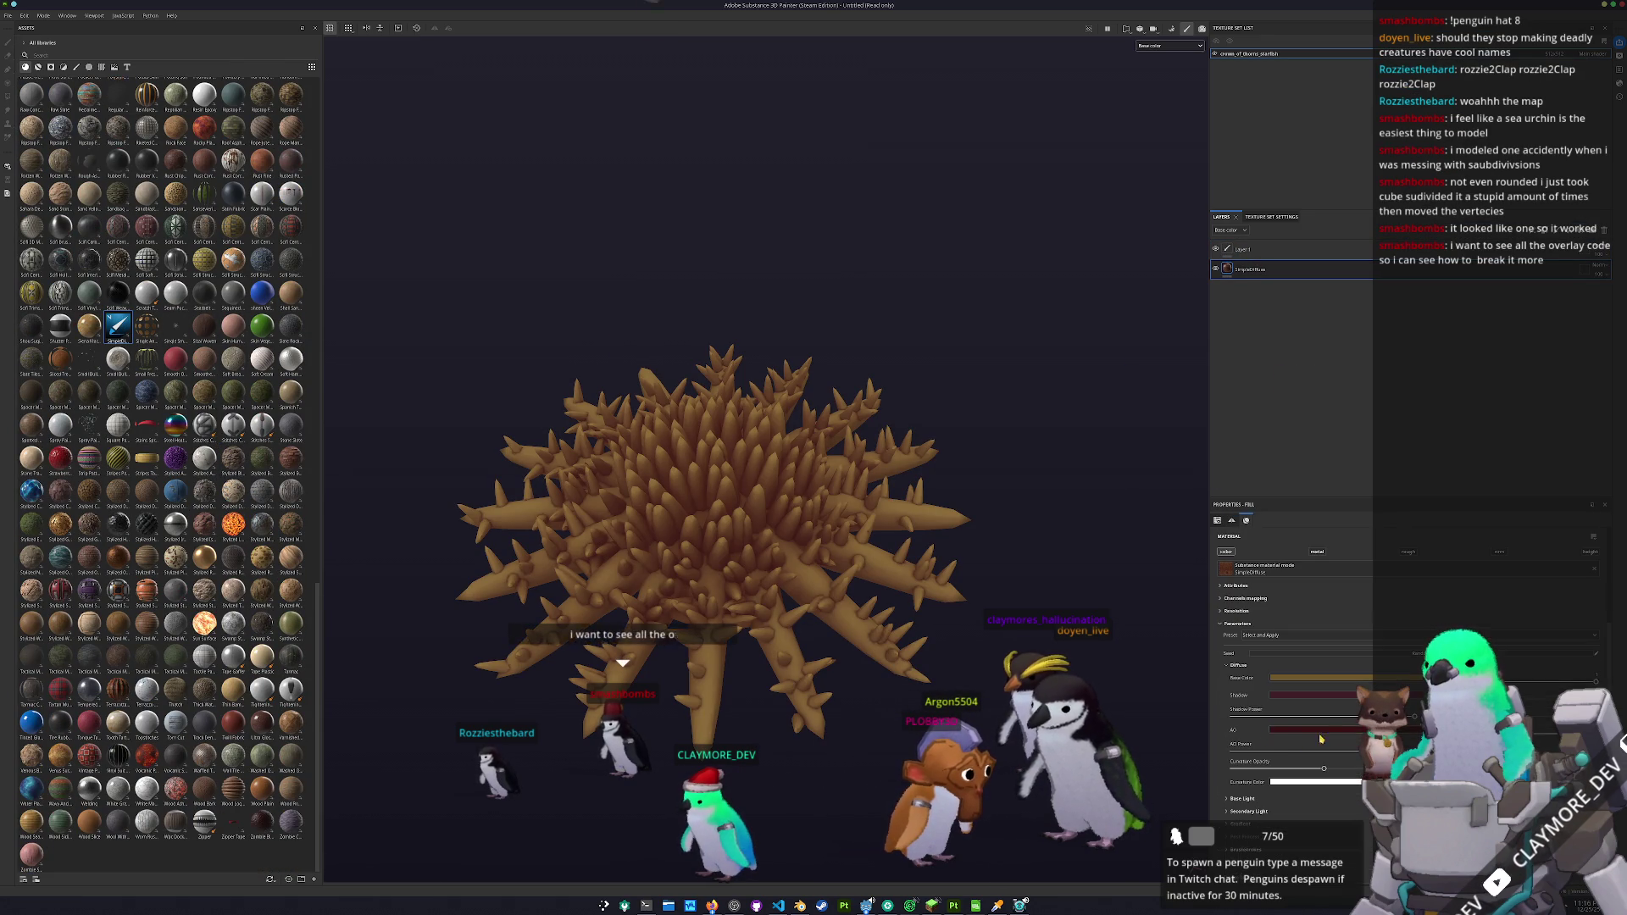
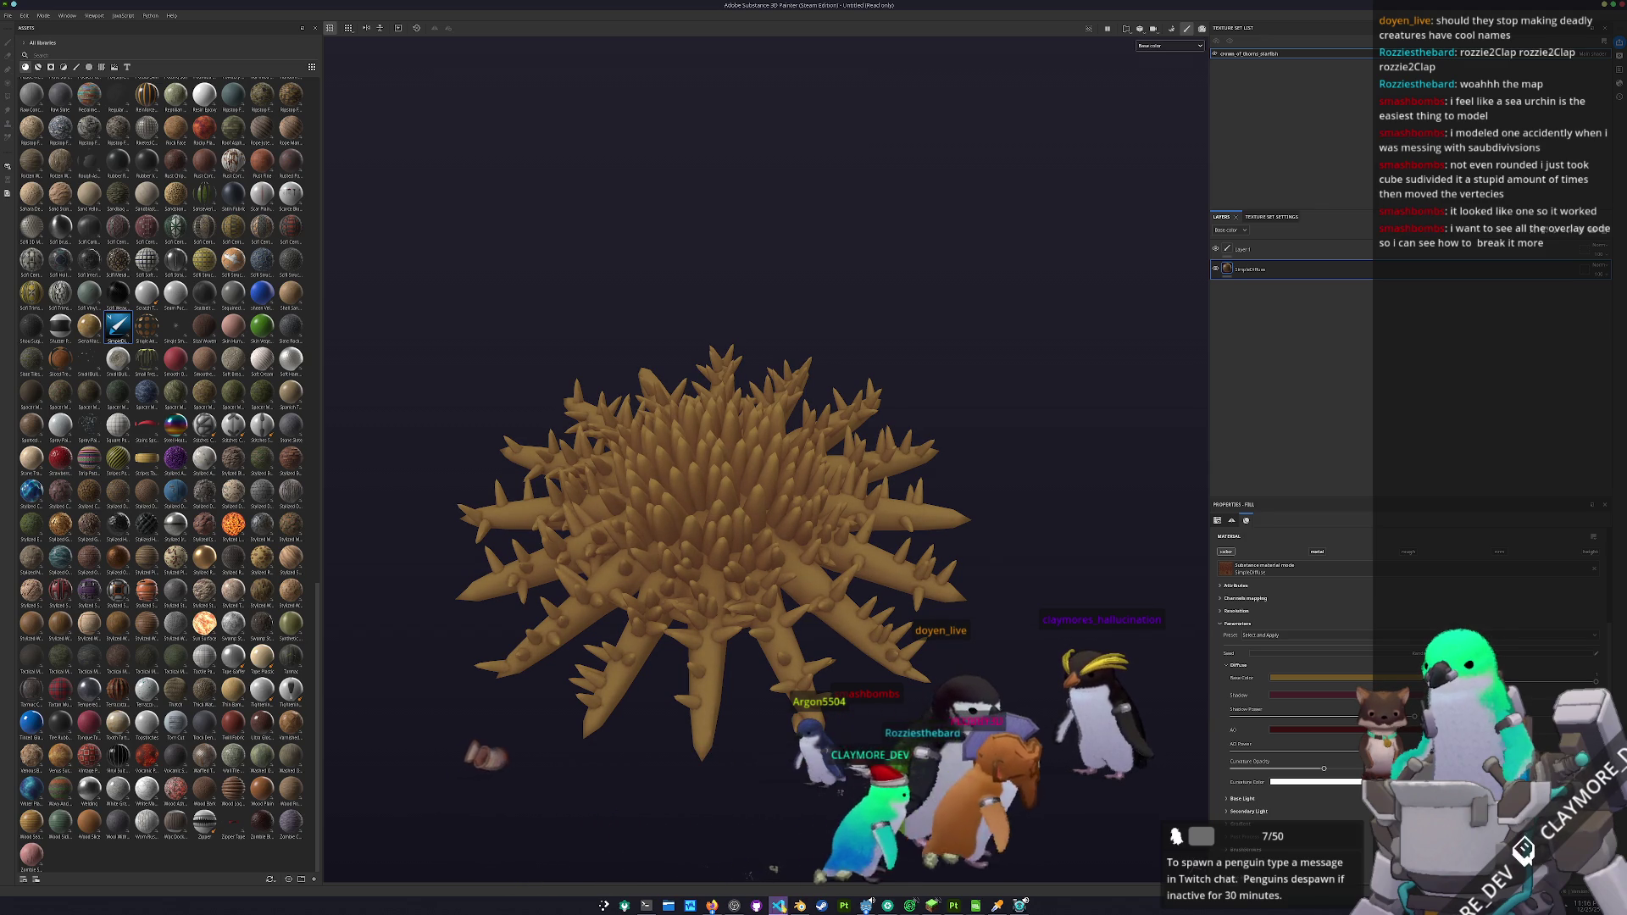
- Open a new empty Visual Studio Code window from its taskbar icon
right_click(780, 906)
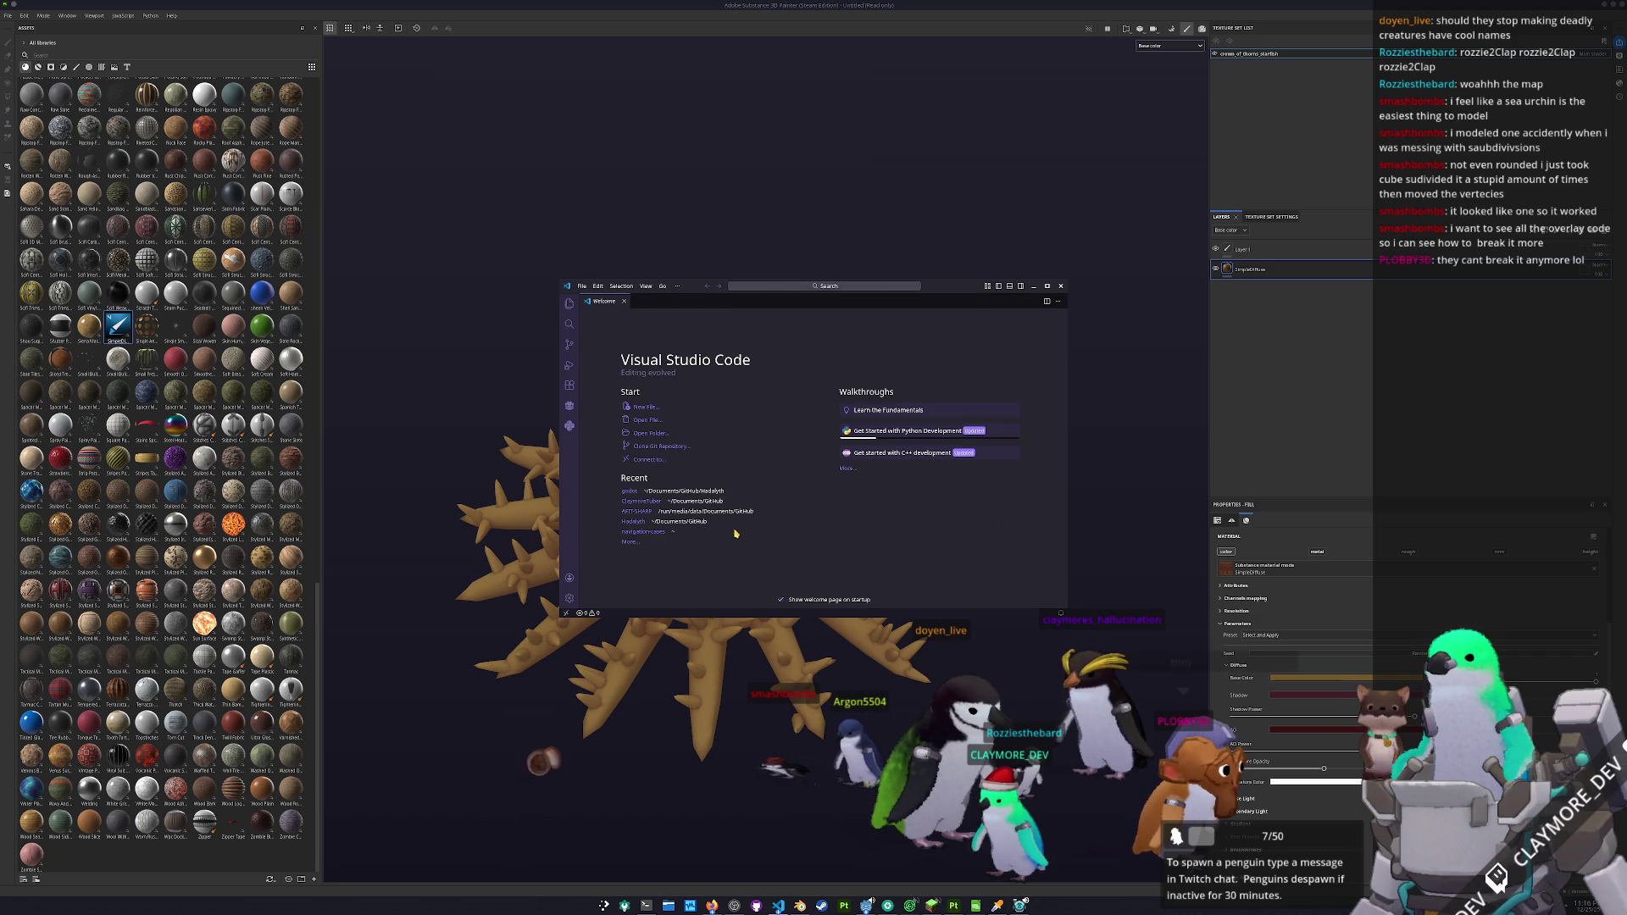
- Open the ClaymoreTuber project and snap its window to the left half of the screen
left_click(640, 501)
left_click_drag(949, 286, 915, 343)
key("super+Left")
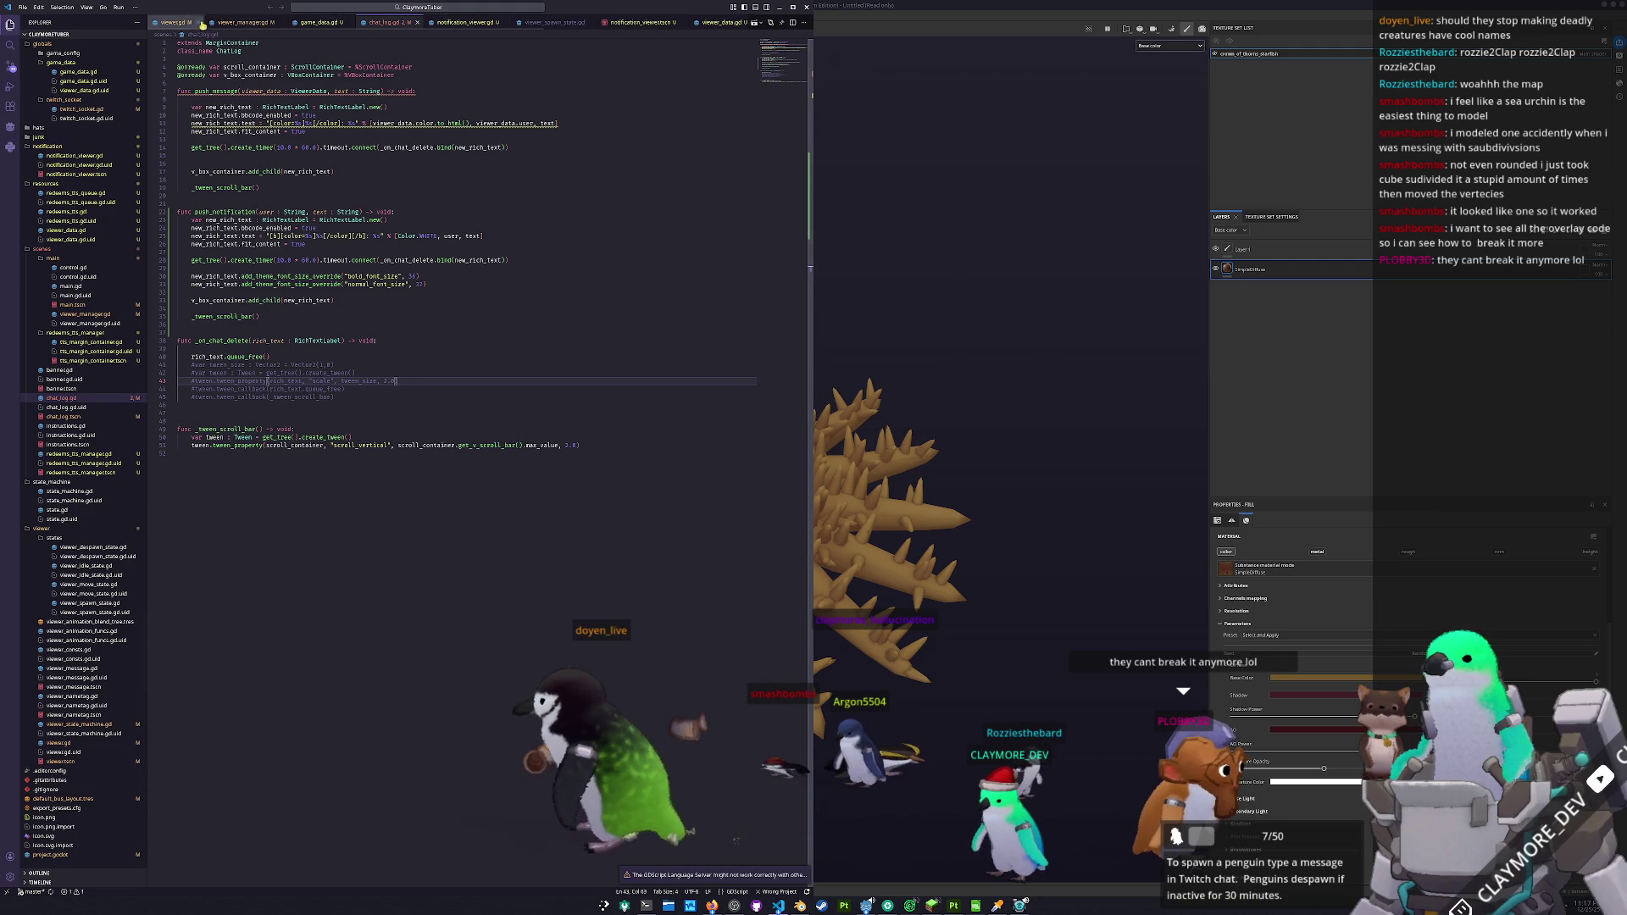
- Show viewer_manager.gd with enlarged text, scrolled to the clutter-command parsing code
left_click(245, 22)
left_click(413, 370)
left_click_drag(781, 364, 781, 133)
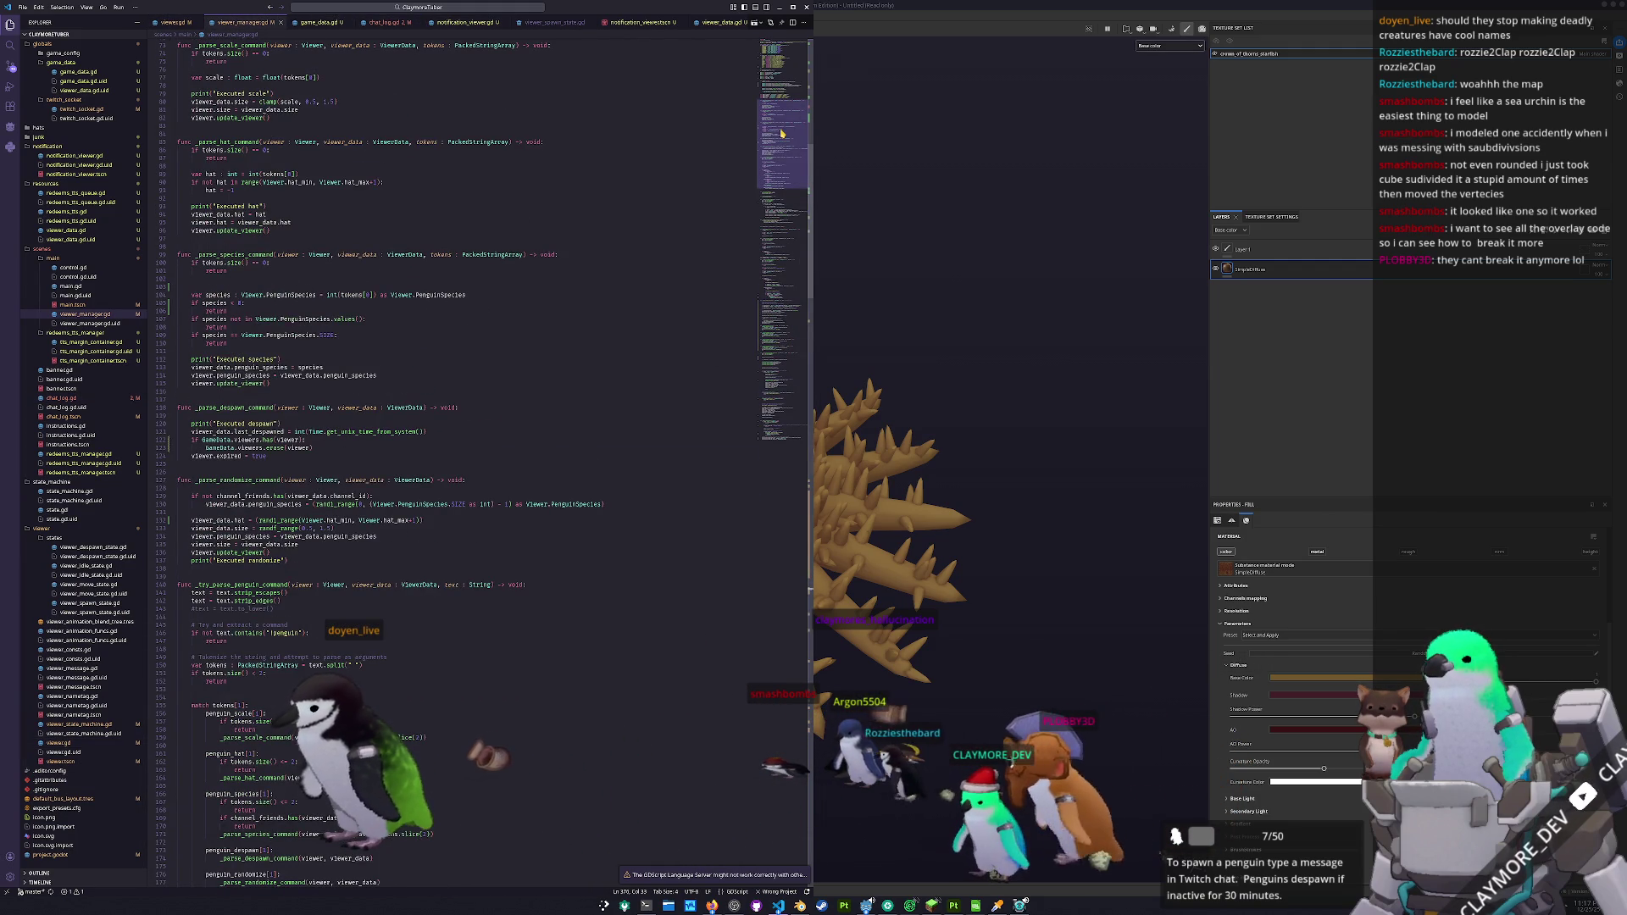
scroll(559, 307, "down", 5)
scroll(559, 306, "up", 1)
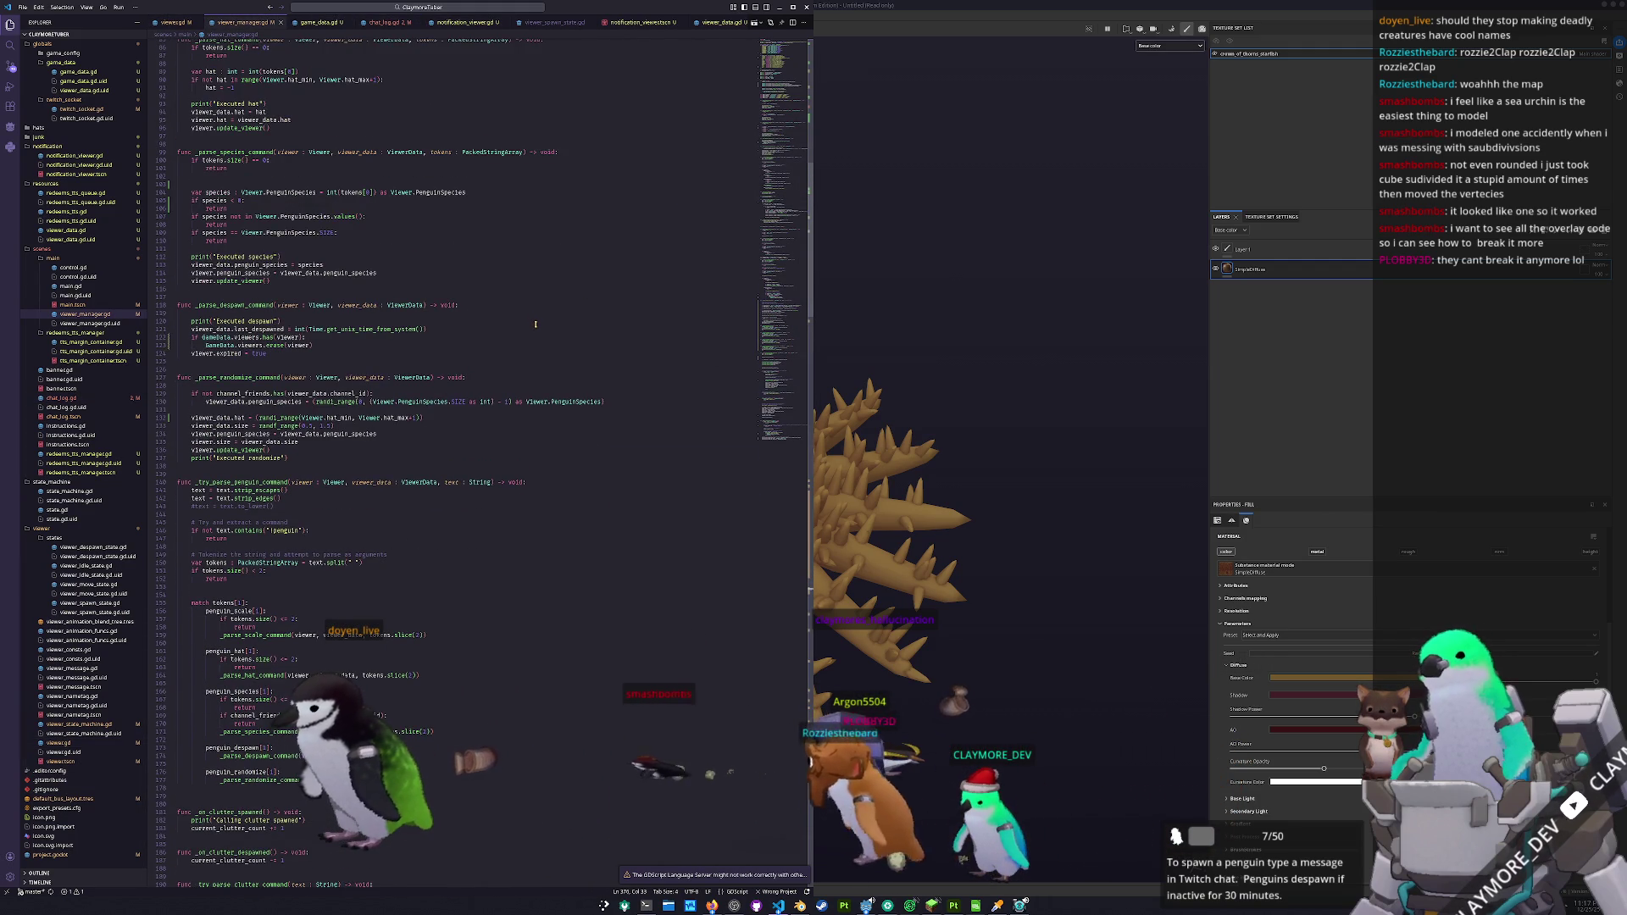
key("ctrl+equal")
key("ctrl+equal")
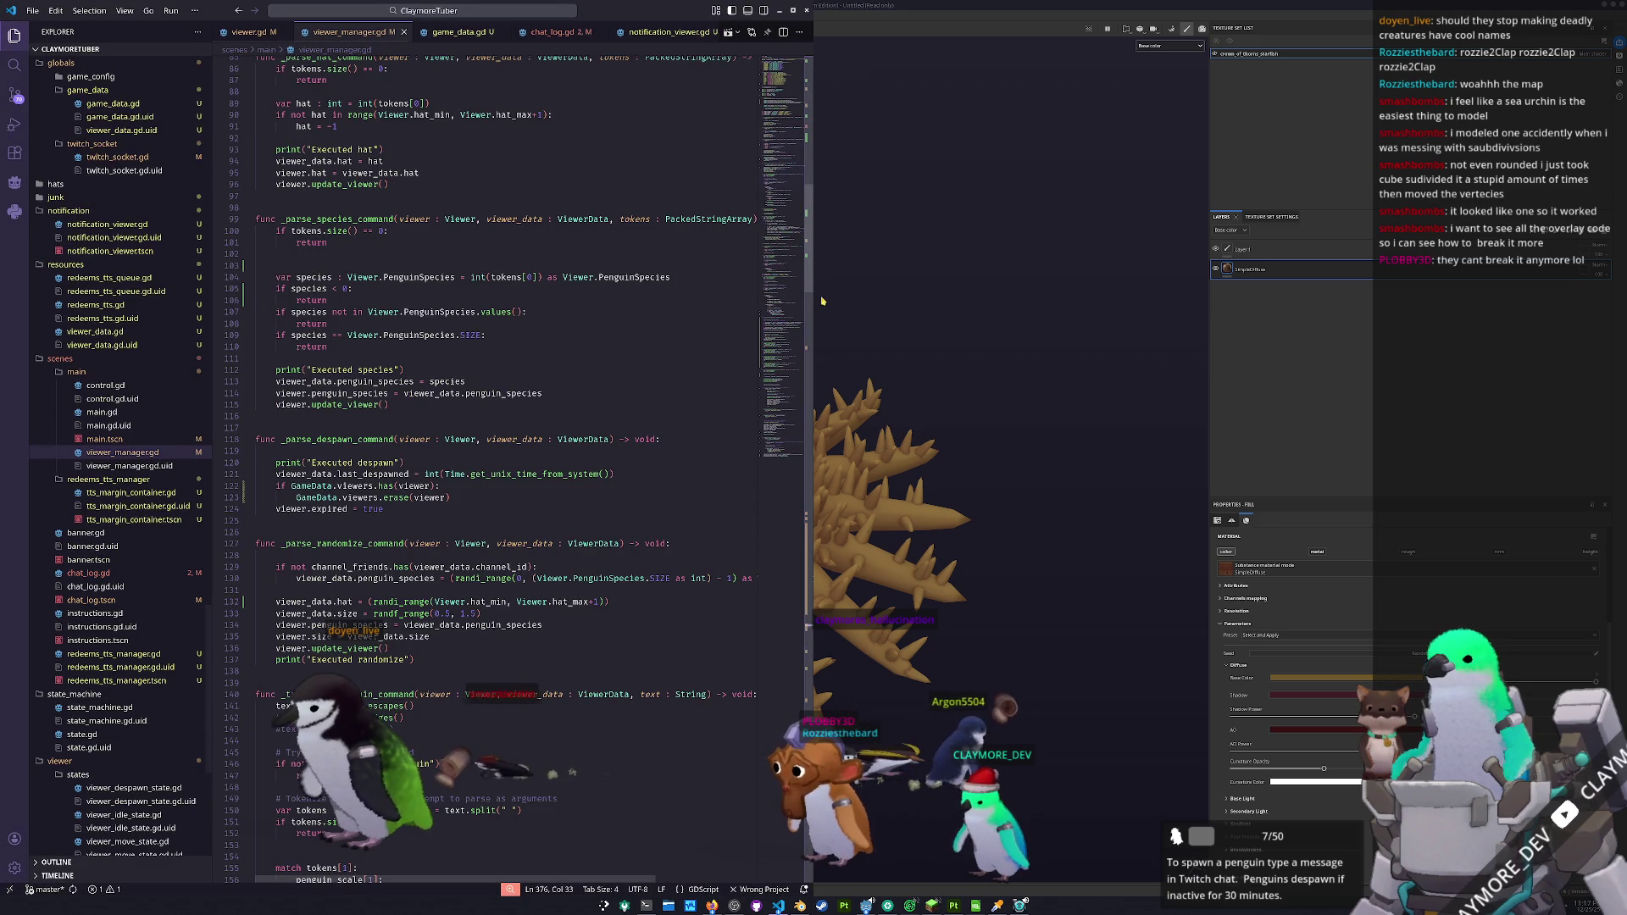
left_click_drag(813, 262, 1105, 262)
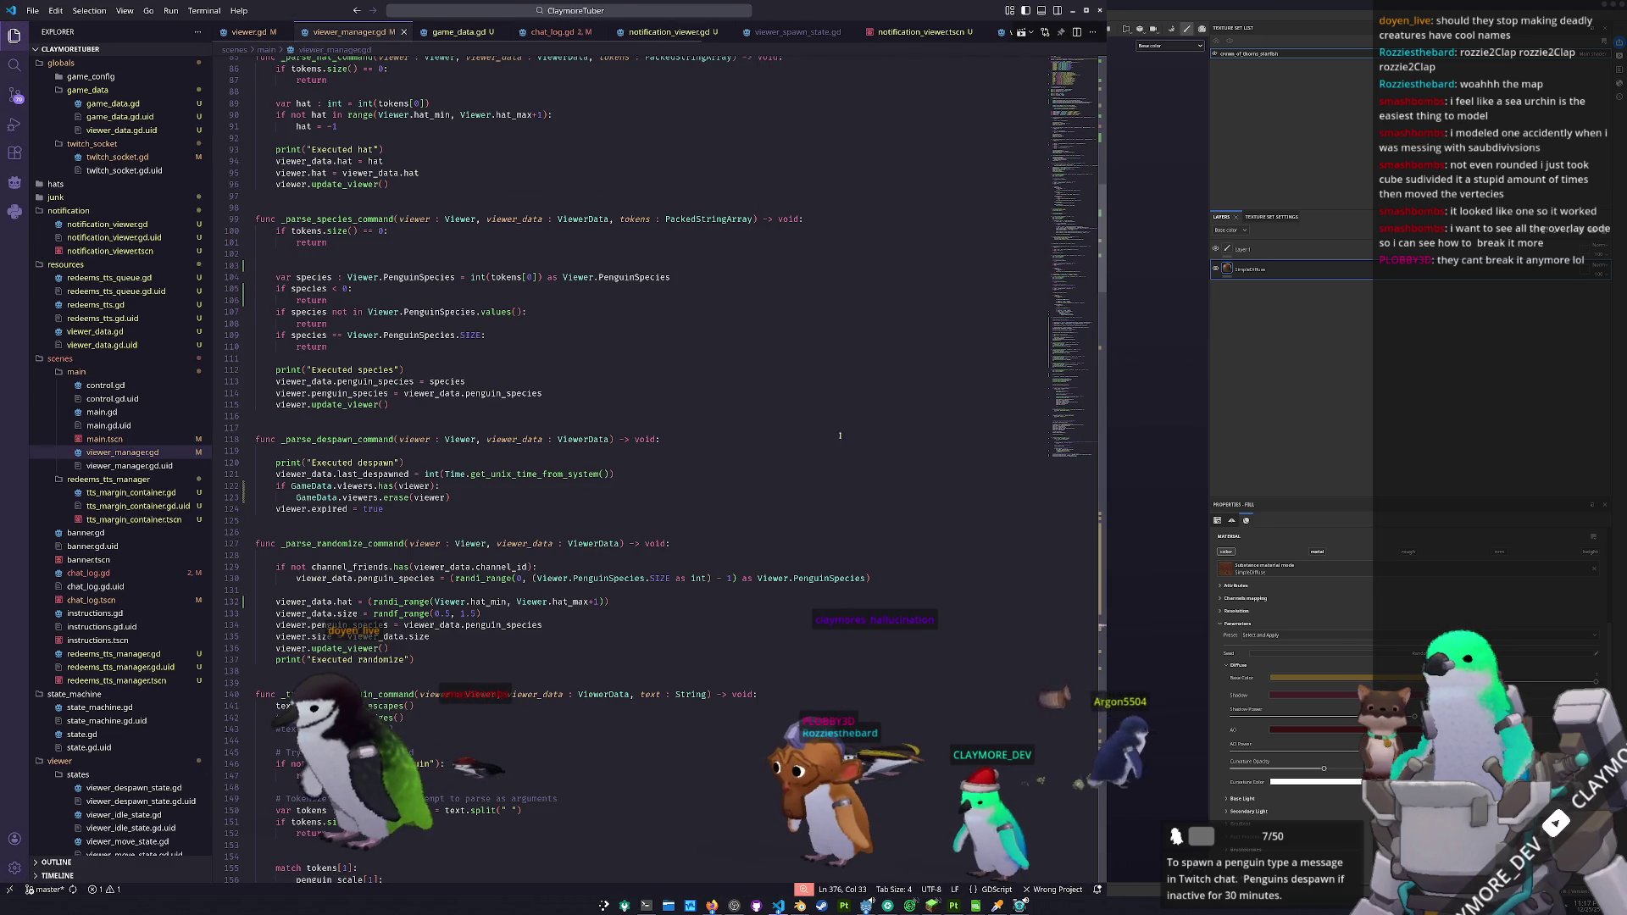
scroll(841, 460, "down", 2)
scroll(842, 460, "down", 13)
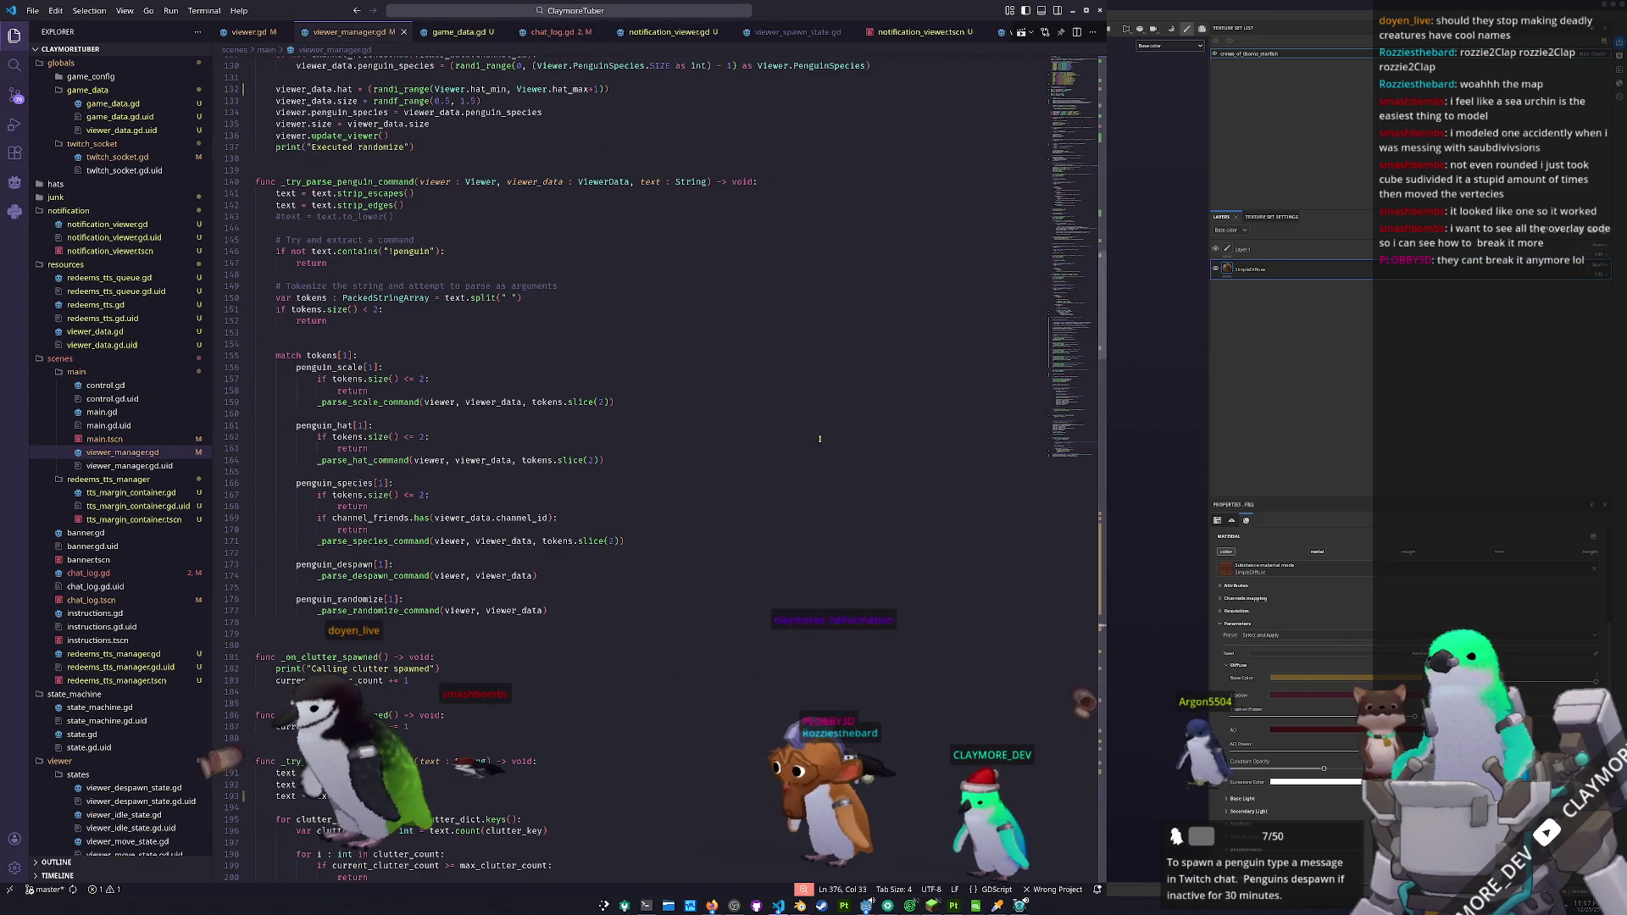
scroll(819, 435, "down", 13)
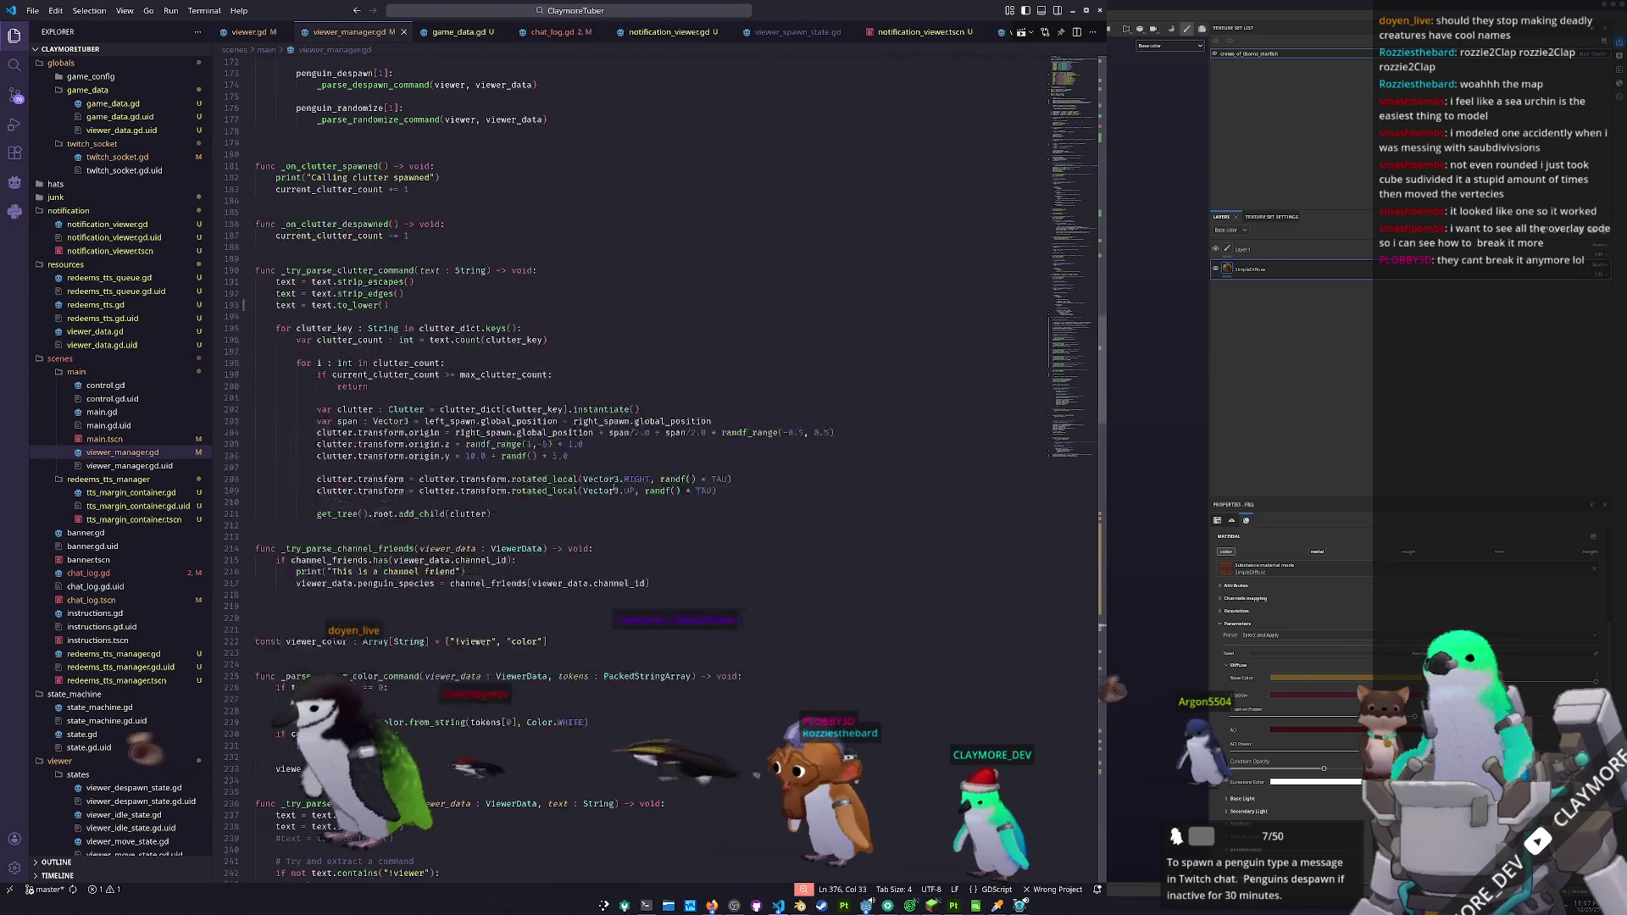
scroll(615, 463, "down", 1)
- Select the strip_escapes() call on line 191, then switch to viewer.gd
left_click(255, 376)
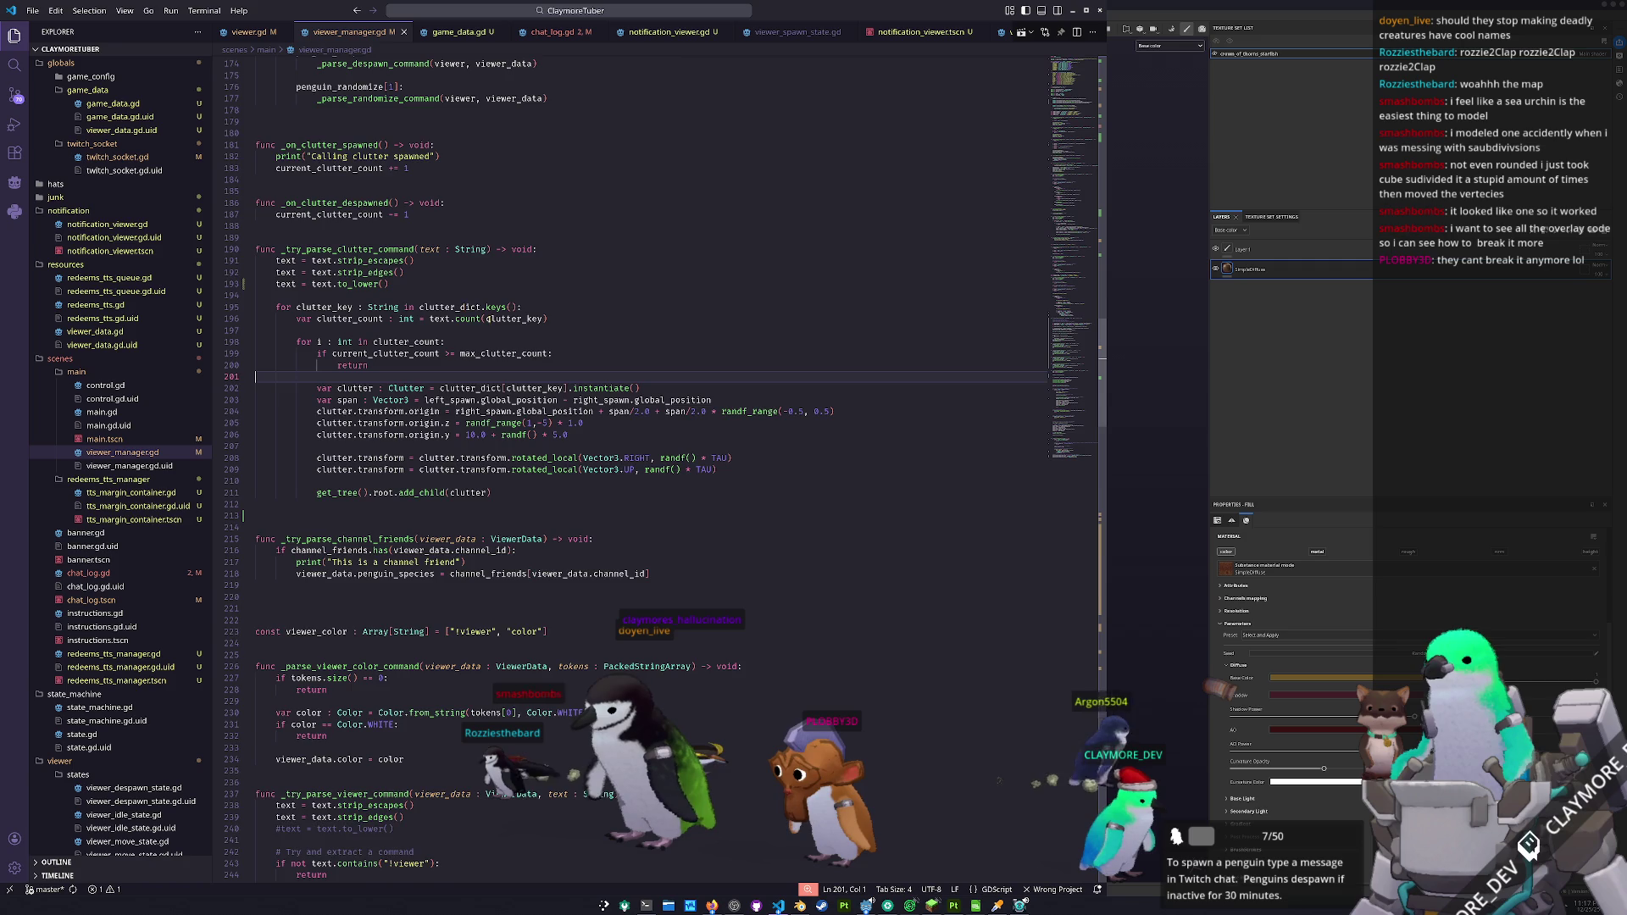
scroll(356, 235, "up", 2)
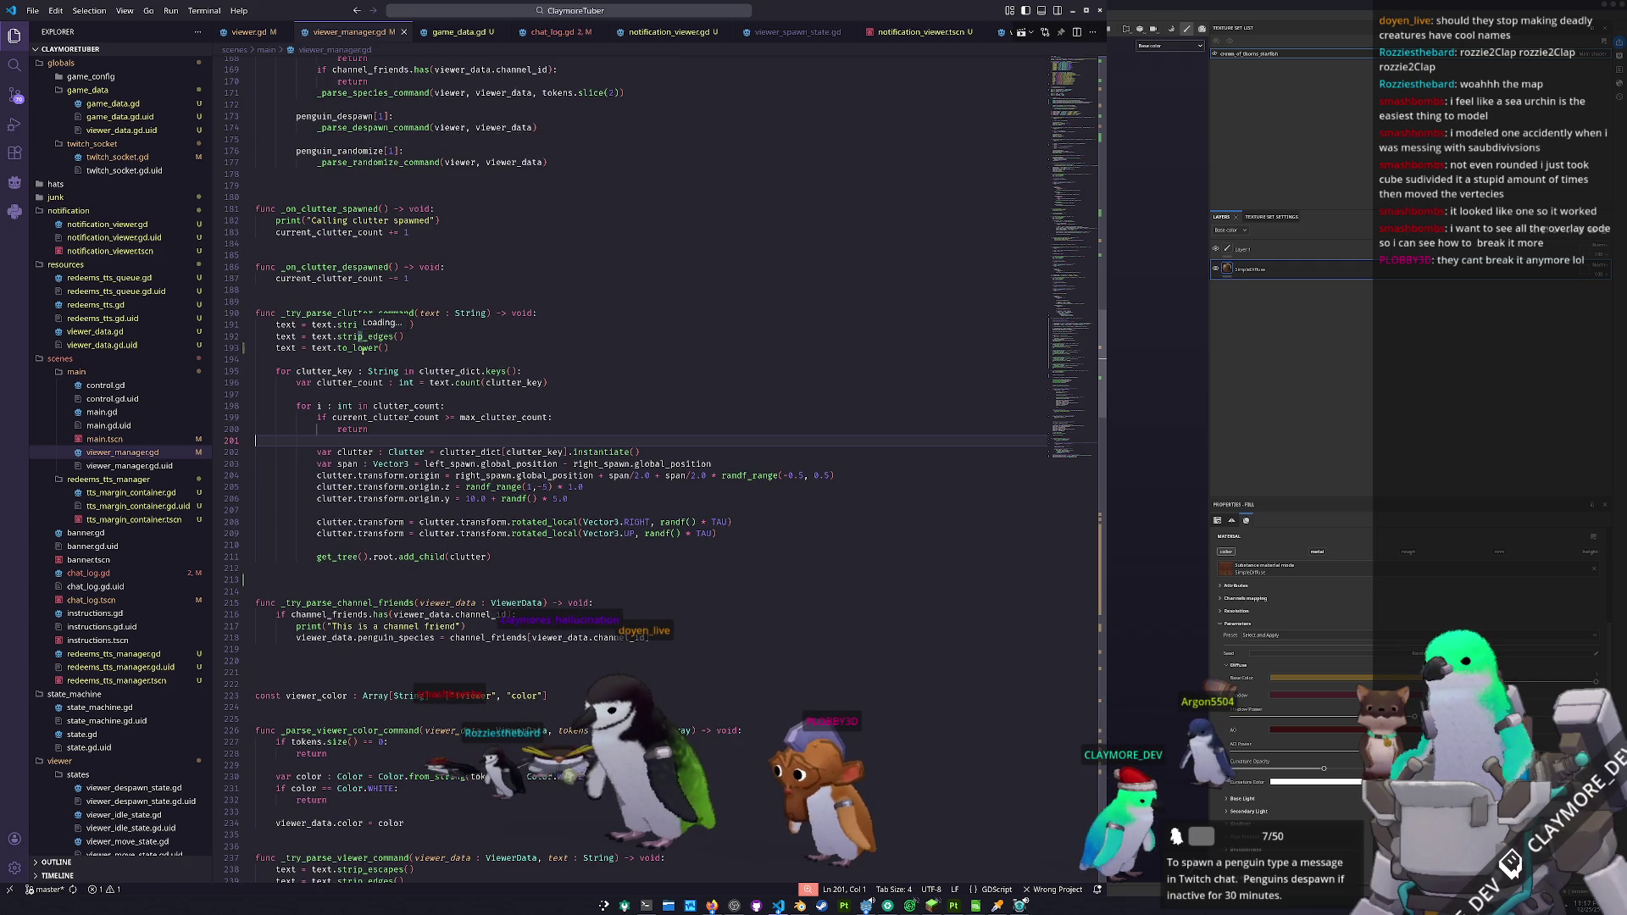
left_click(365, 359)
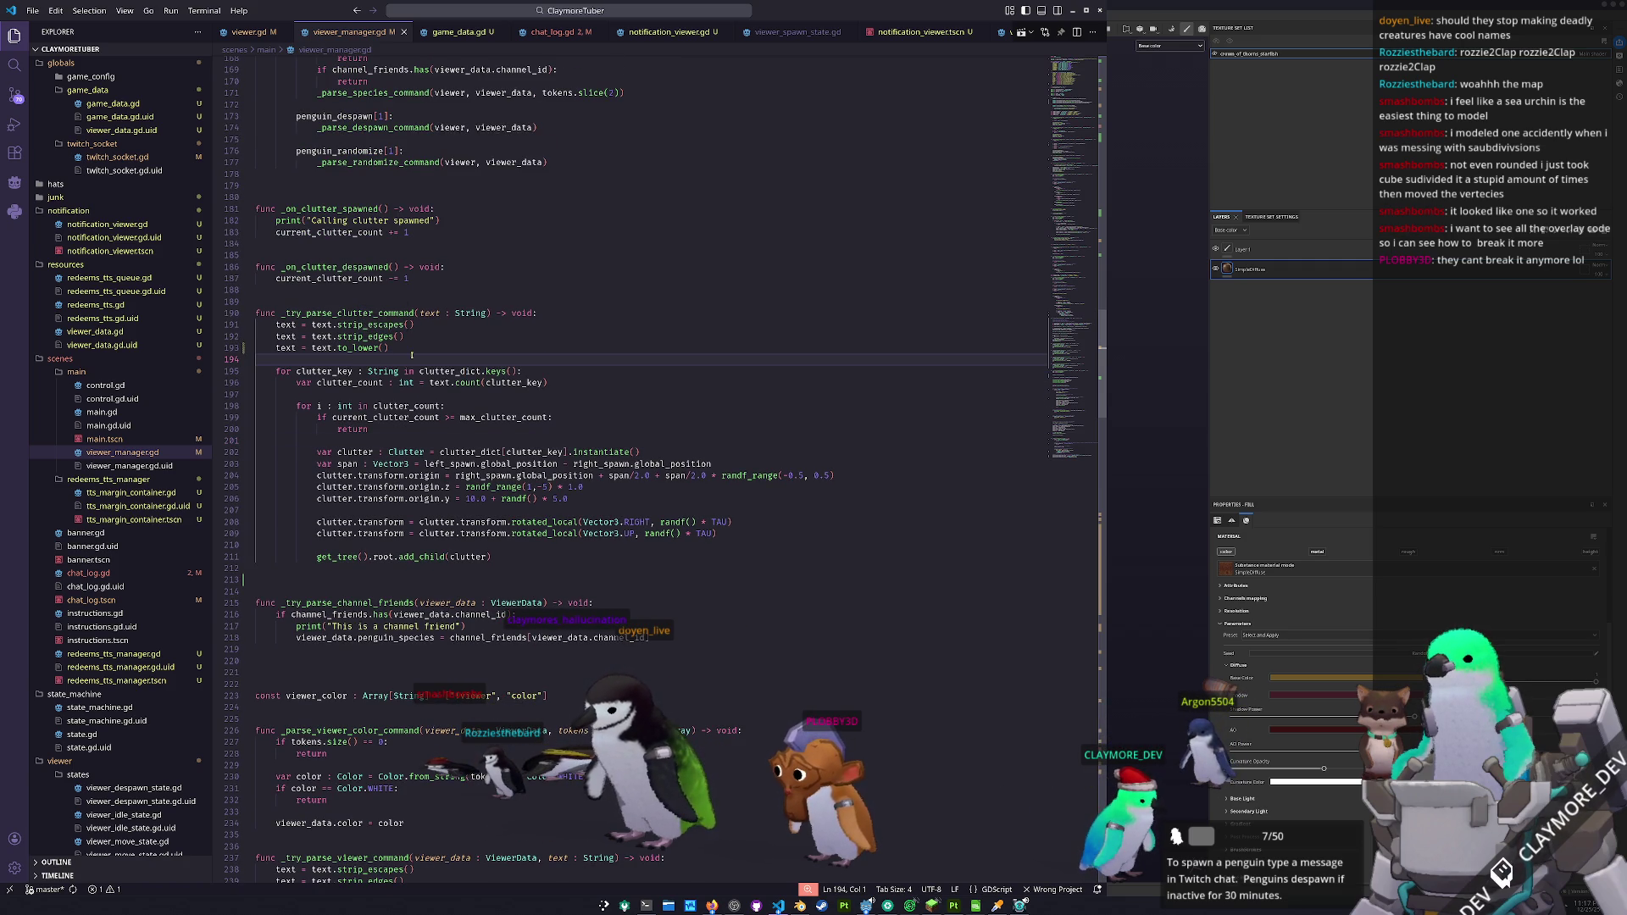
key("Up")
key("Up")
key("Up")
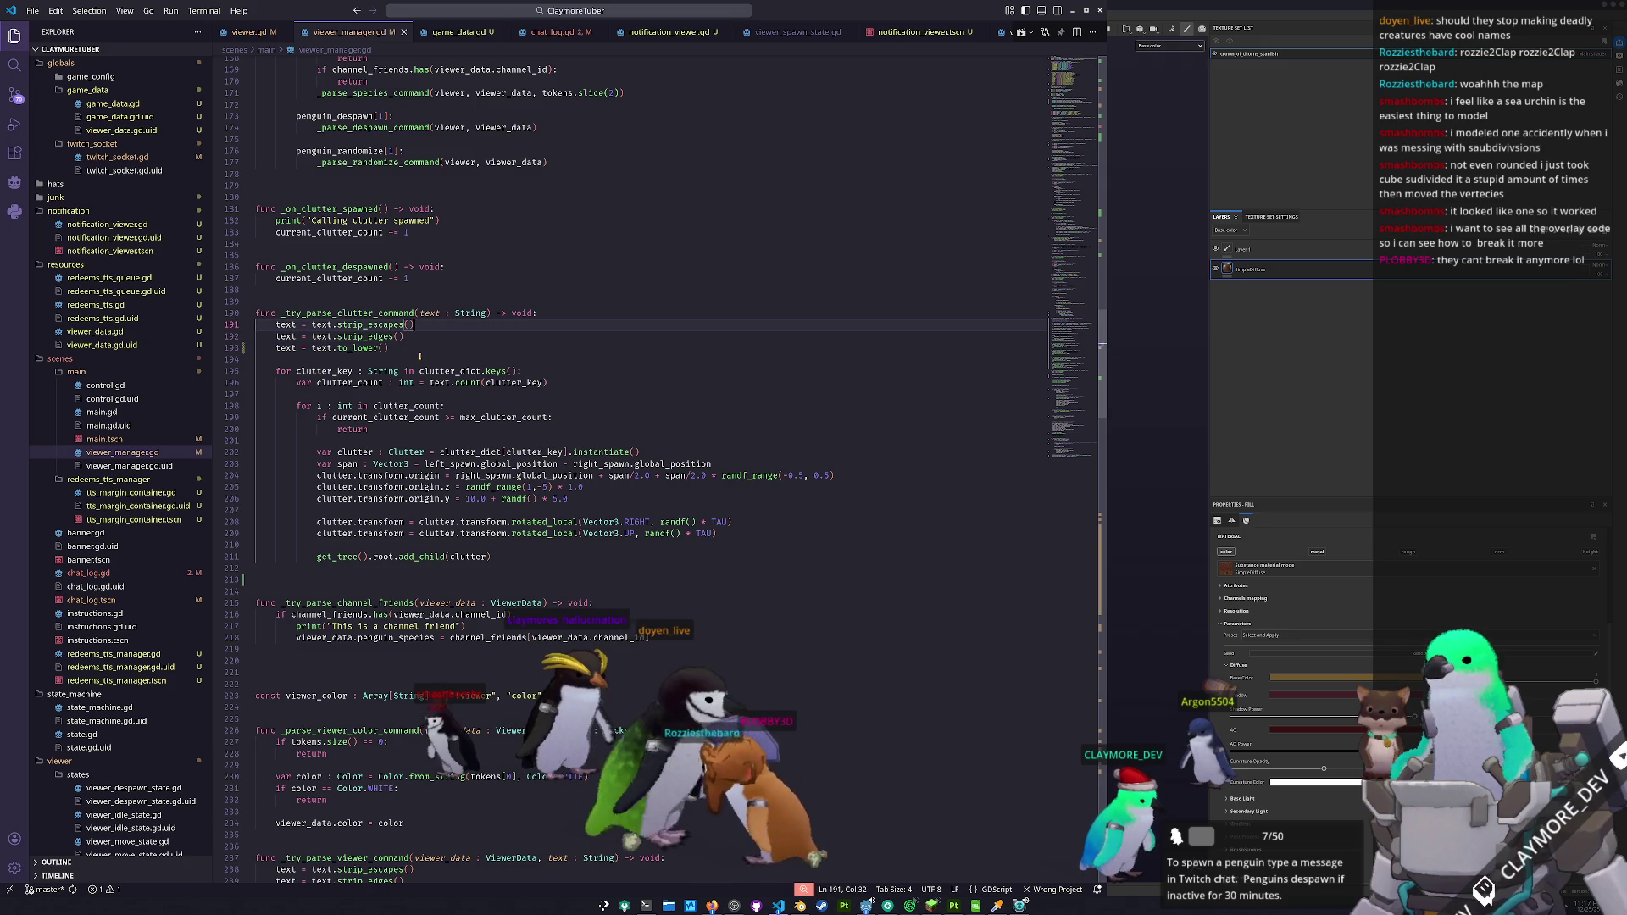
key("ctrl+shift+Left")
key("ctrl+shift+Left")
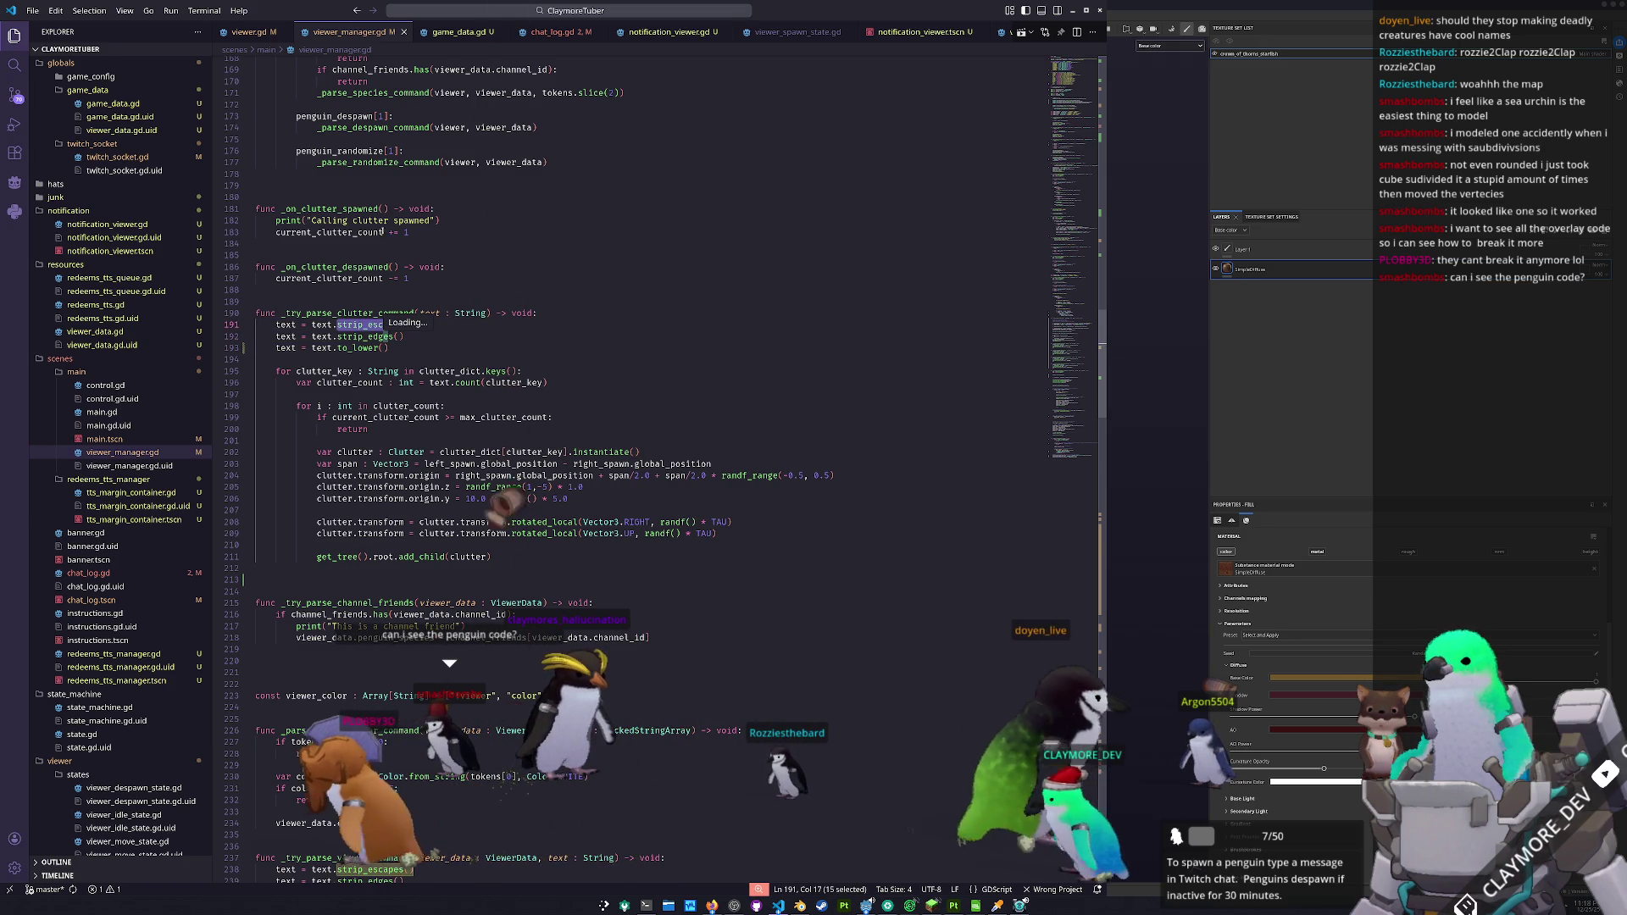
scroll(356, 211, "up", 1)
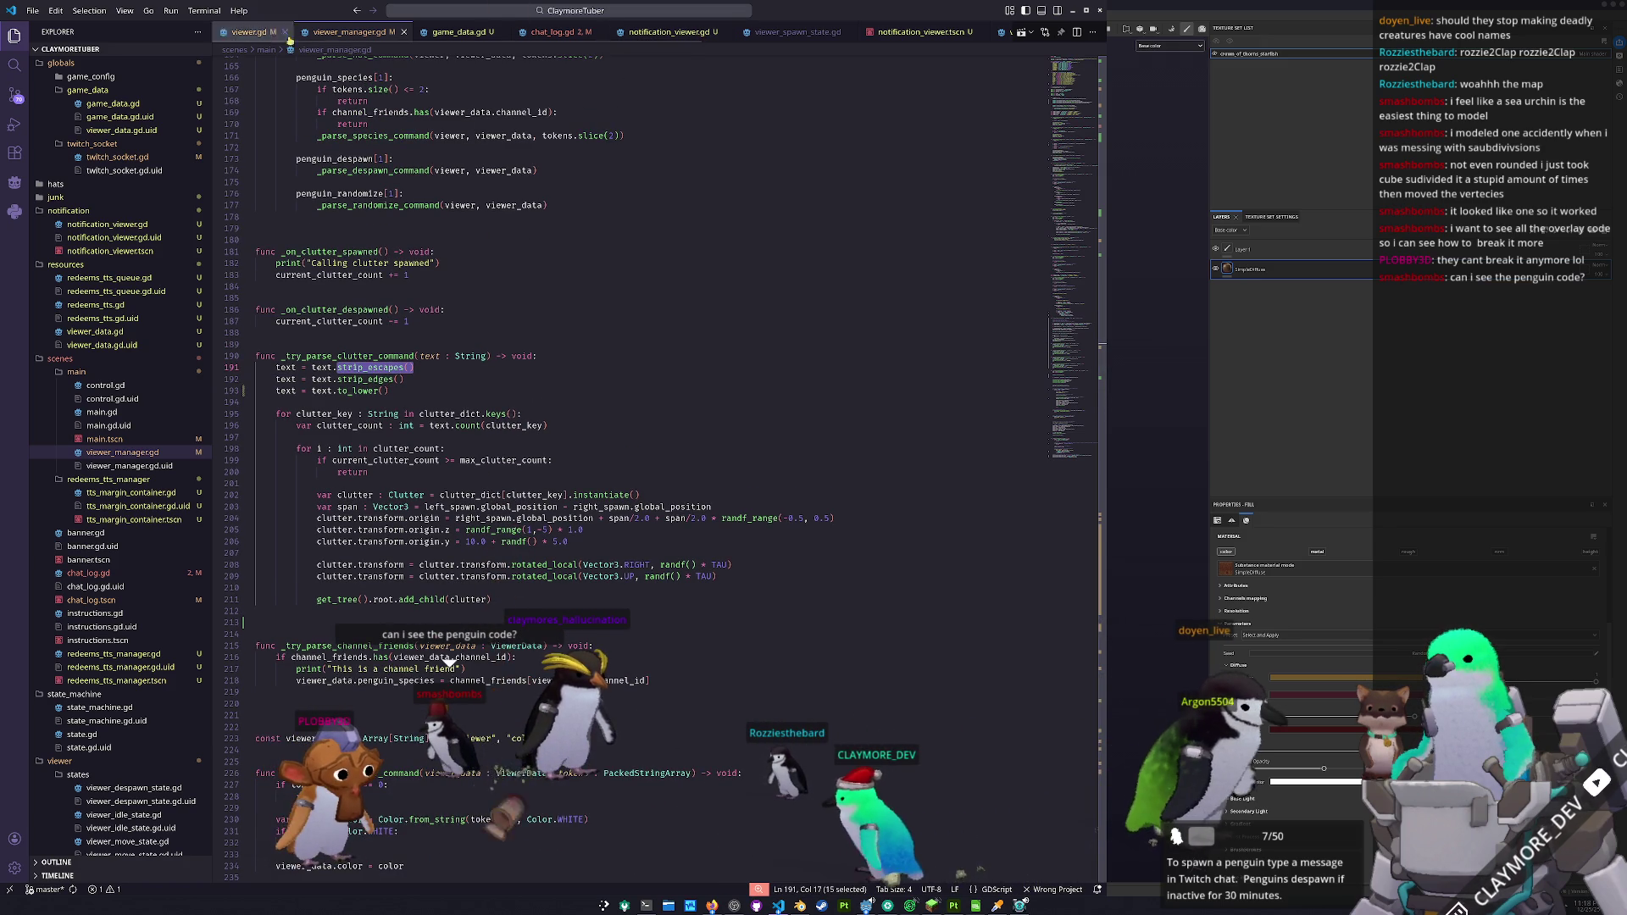
left_click(254, 31)
- Read through viewer.gd, highlighting the text-progress tween lines 230–233
scroll(1077, 227, "up", 5)
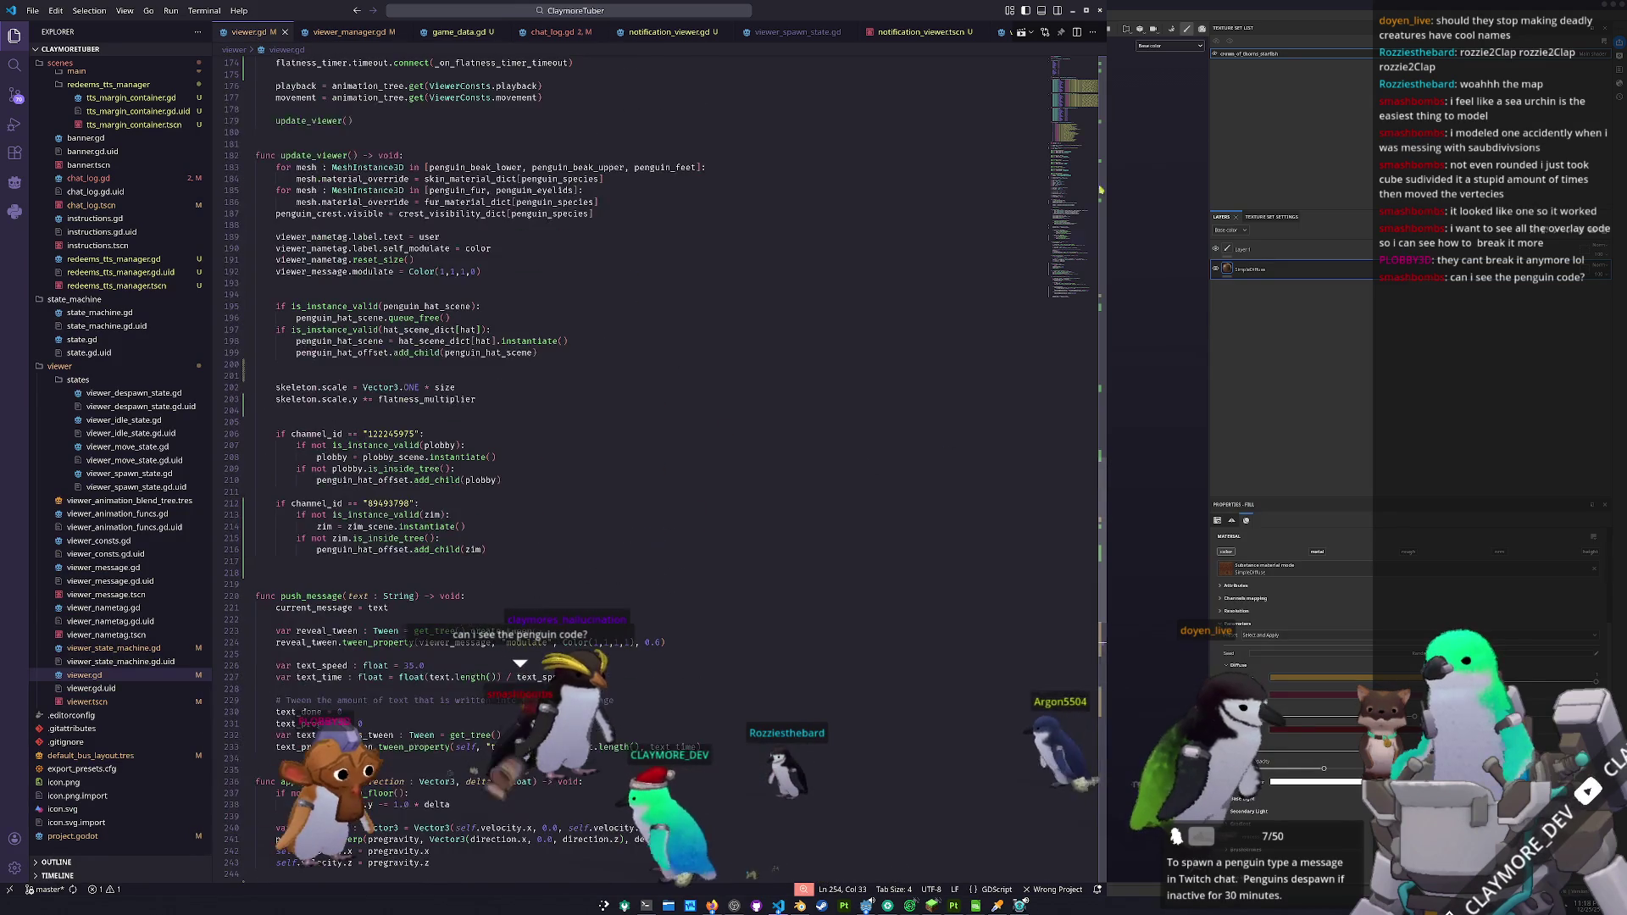
scroll(1077, 227, "up", 4)
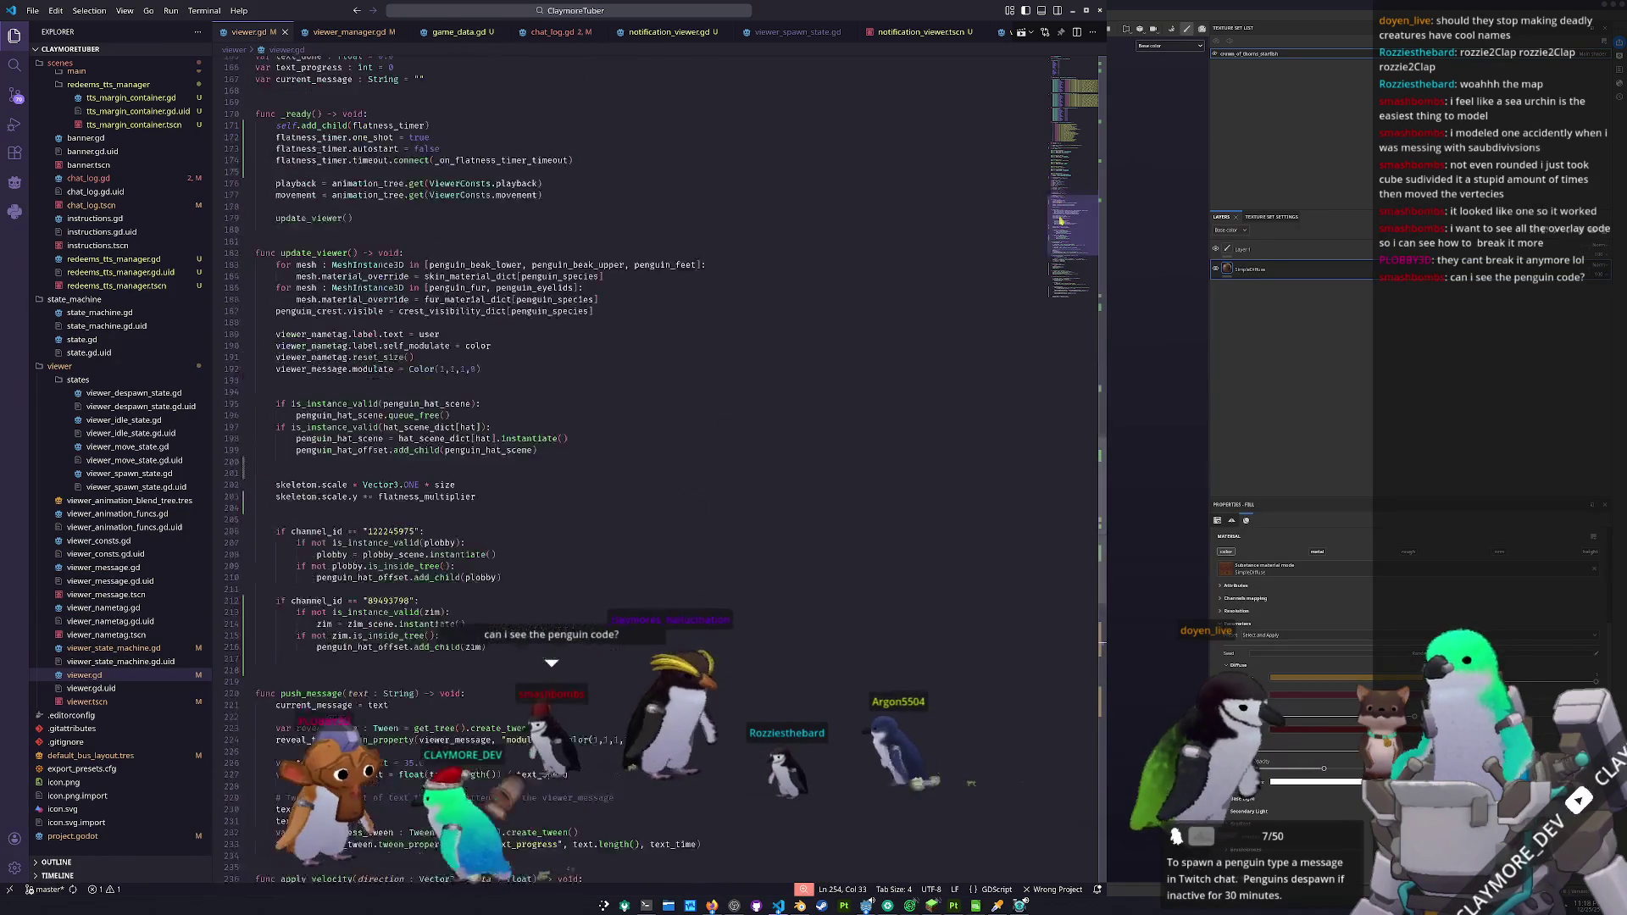
scroll(1057, 219, "down", 1)
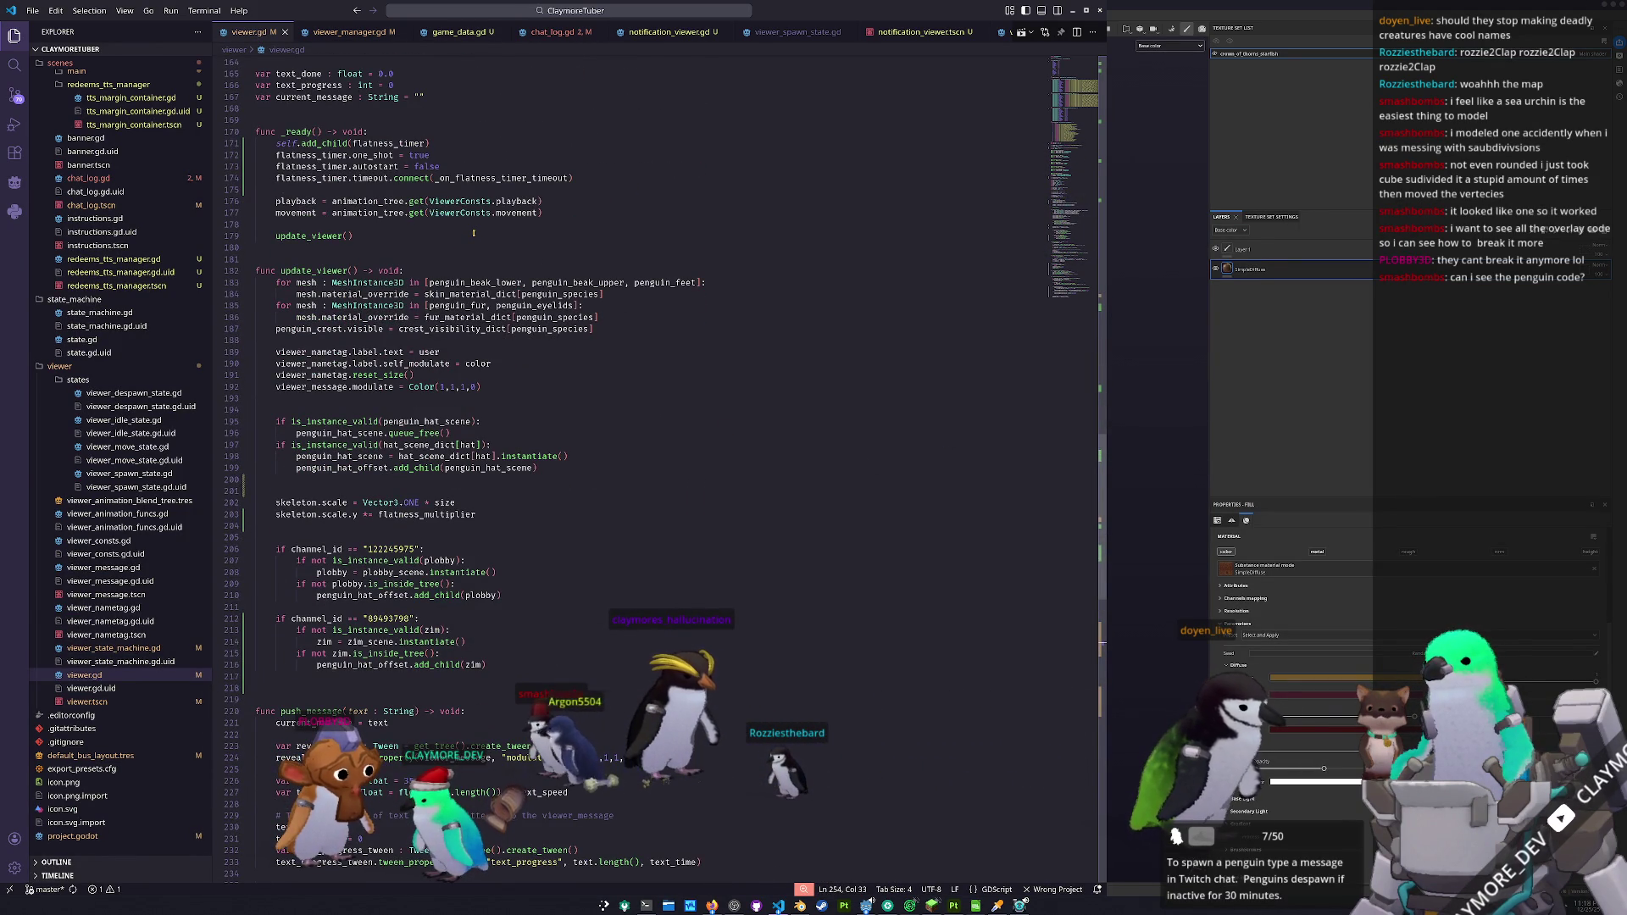
scroll(473, 233, "down", 3)
scroll(467, 245, "down", 1)
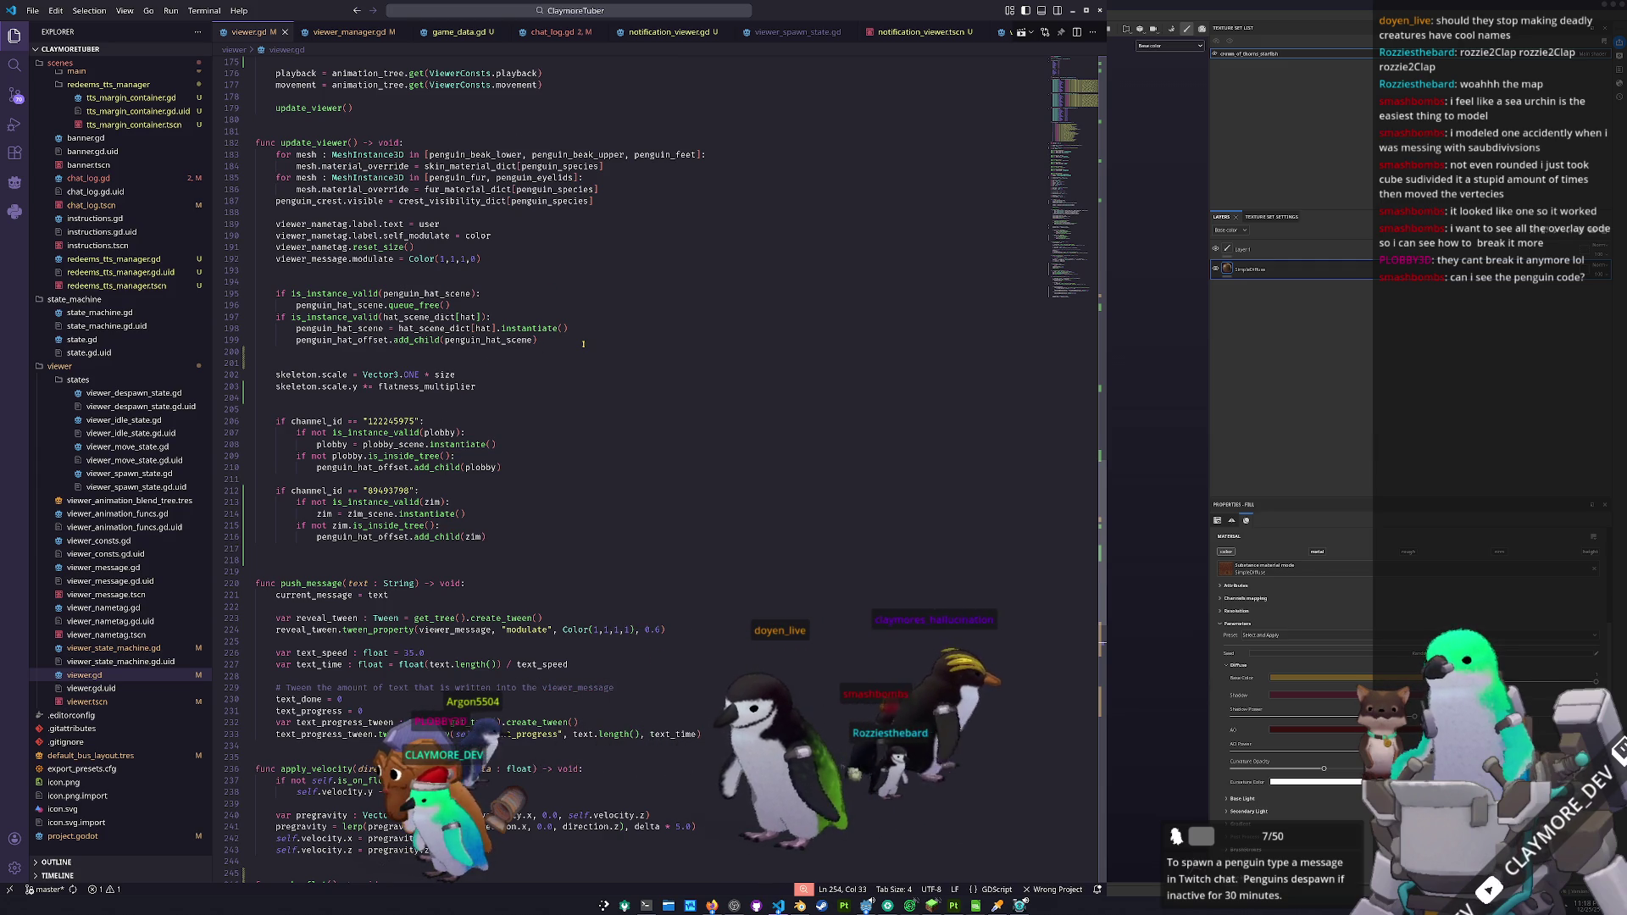
scroll(582, 343, "down", 5)
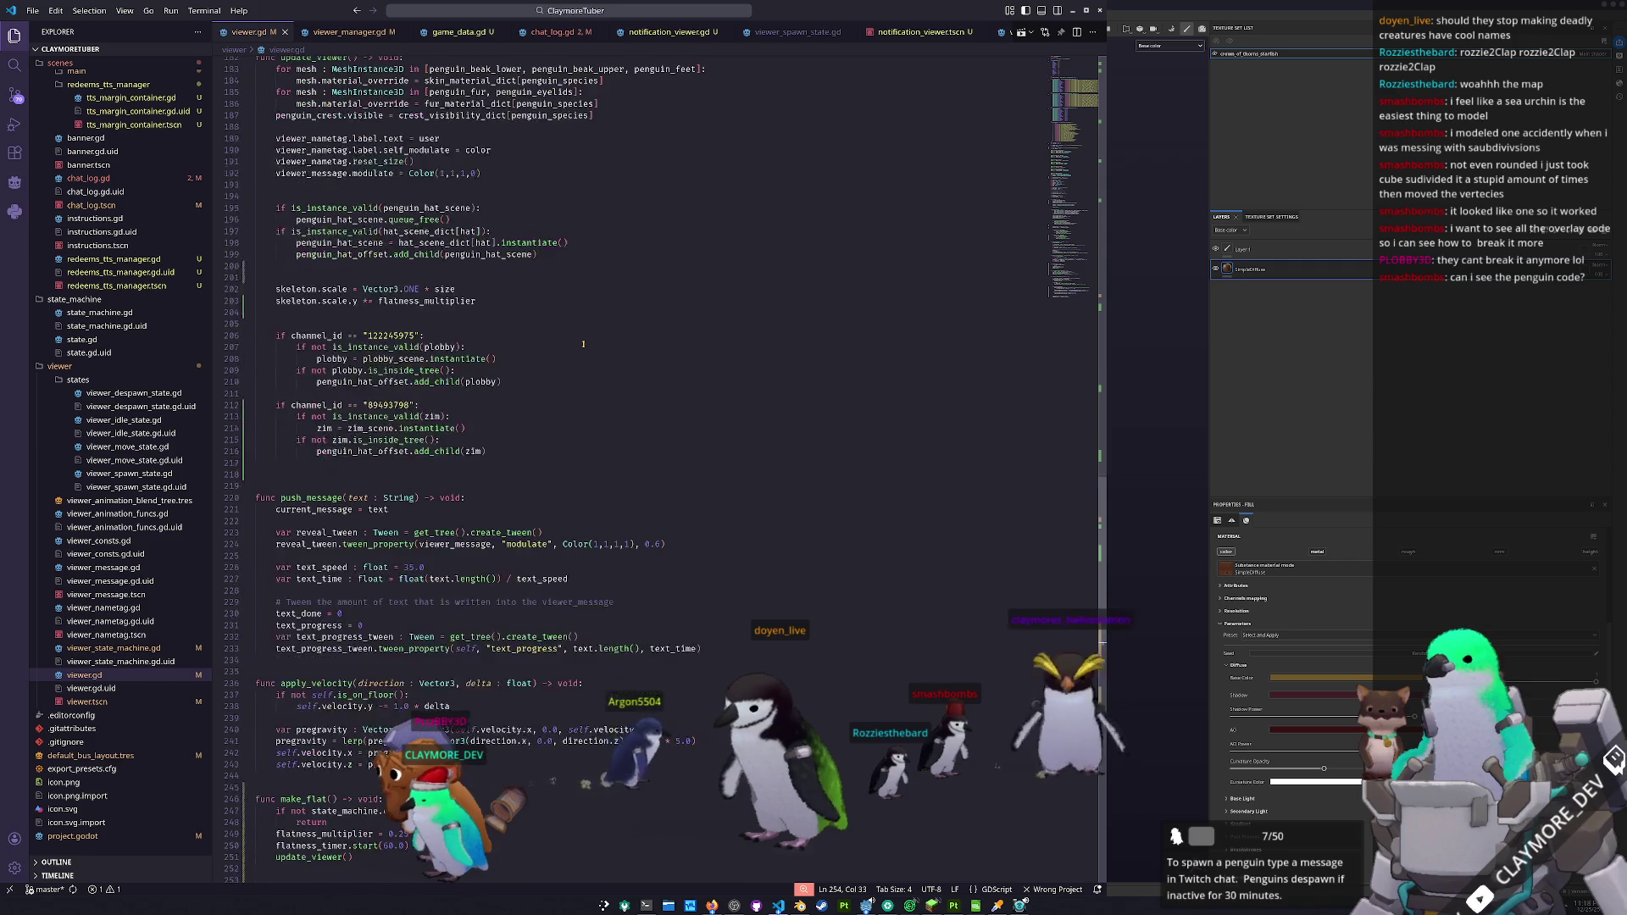
scroll(583, 344, "up", 2)
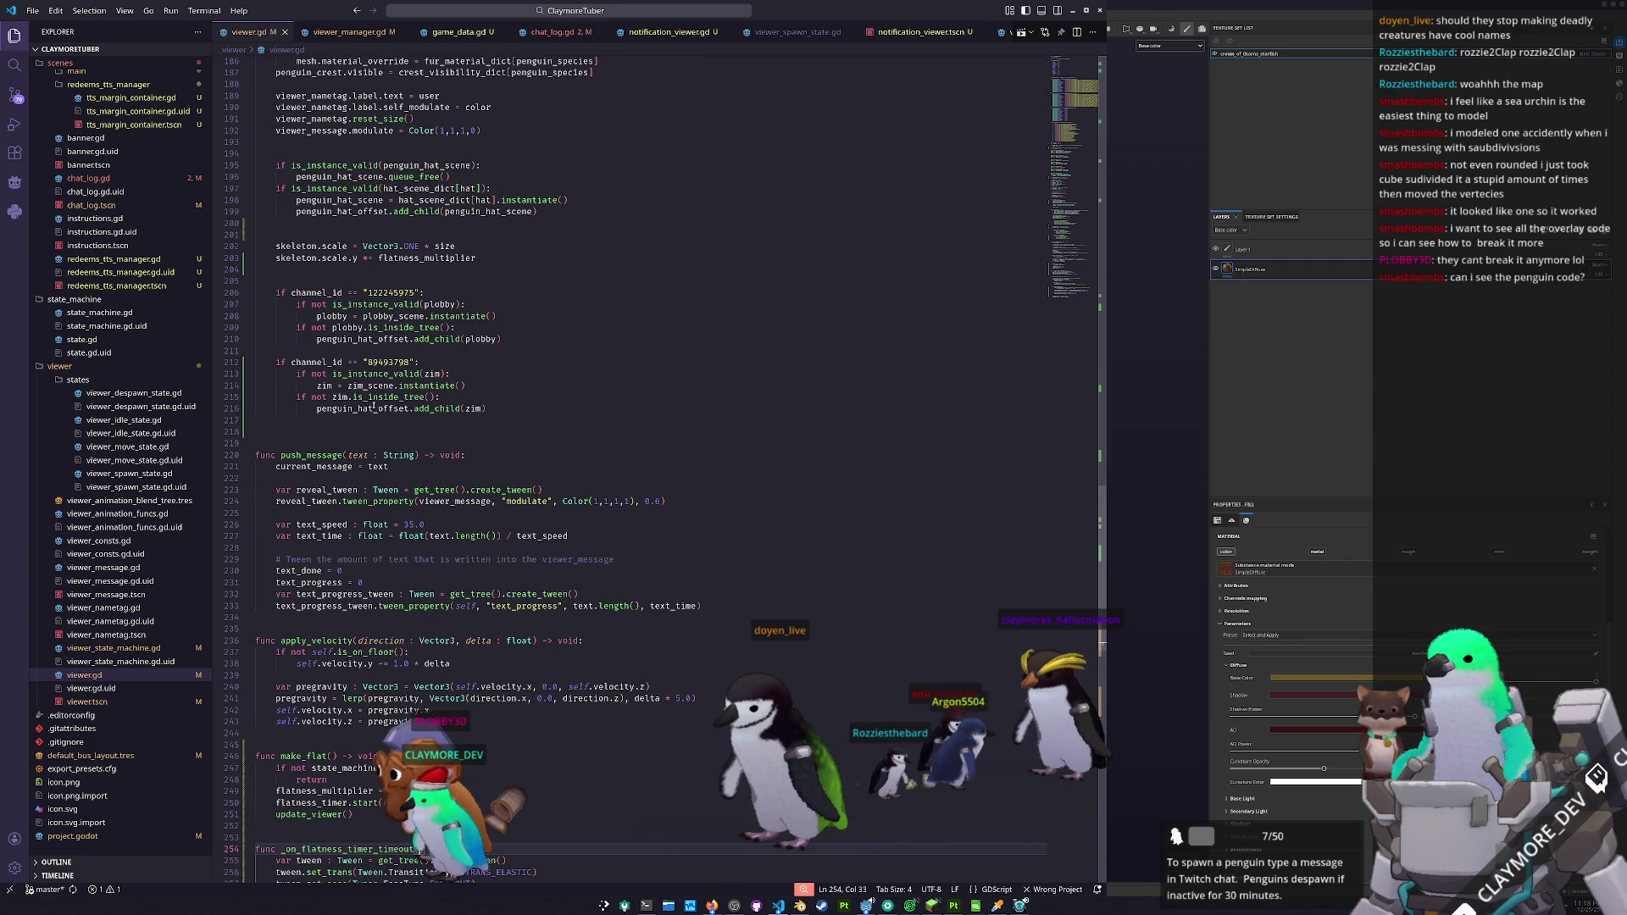
scroll(745, 388, "down", 1)
scroll(726, 348, "down", 5)
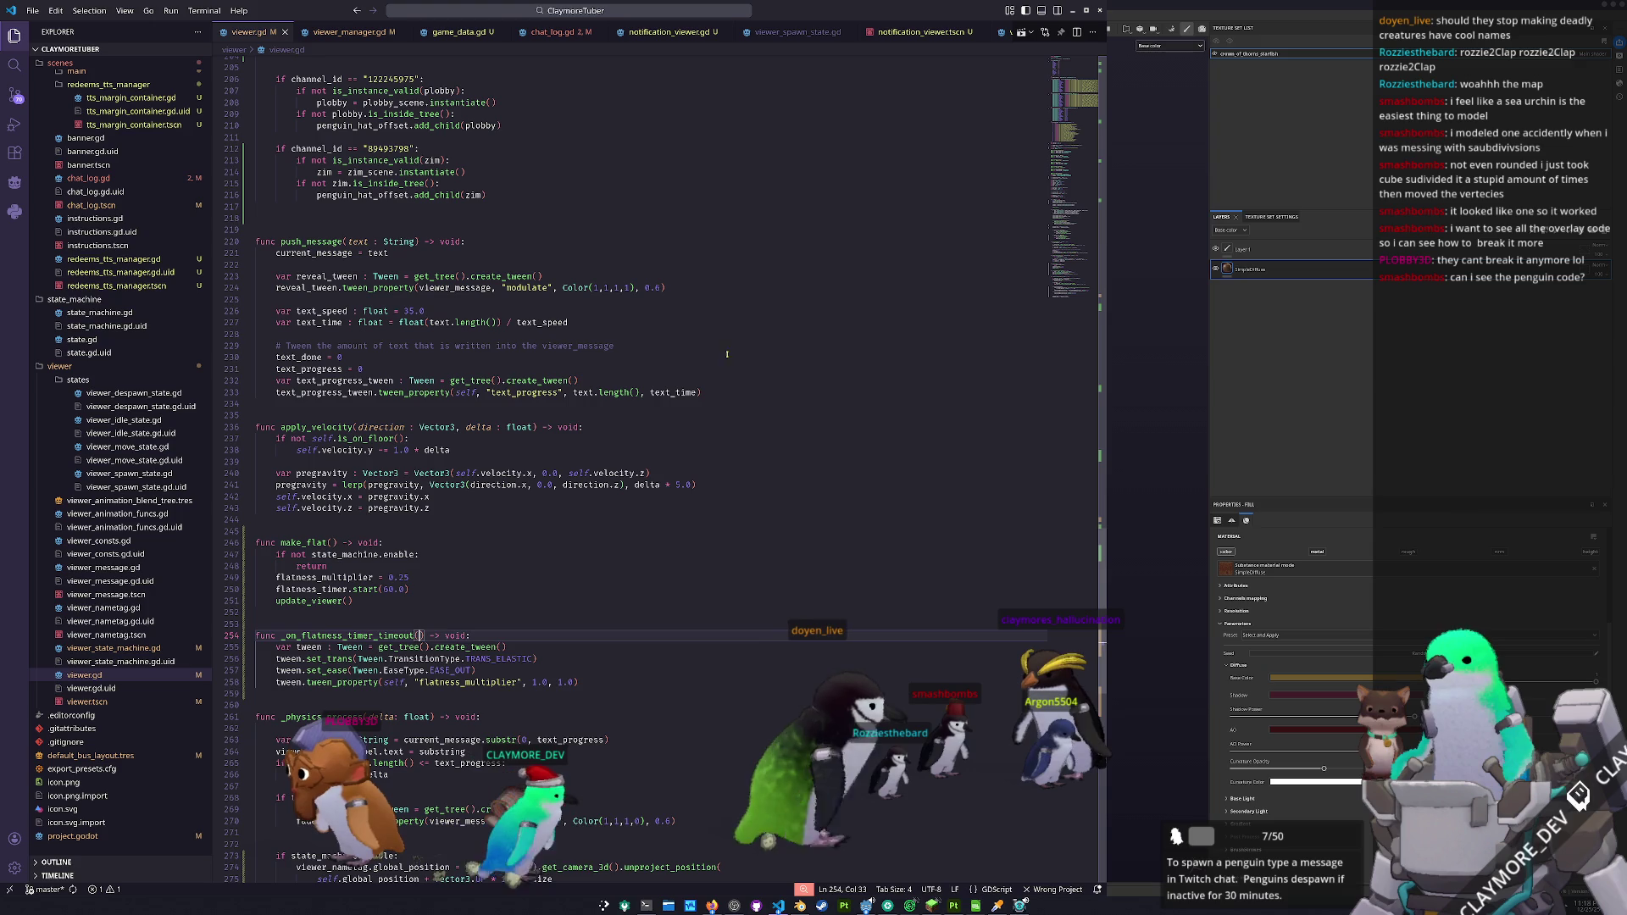
mouse_move(733, 394)
left_mouse_down()
mouse_move(729, 297)
mouse_move(732, 356)
left_mouse_up()
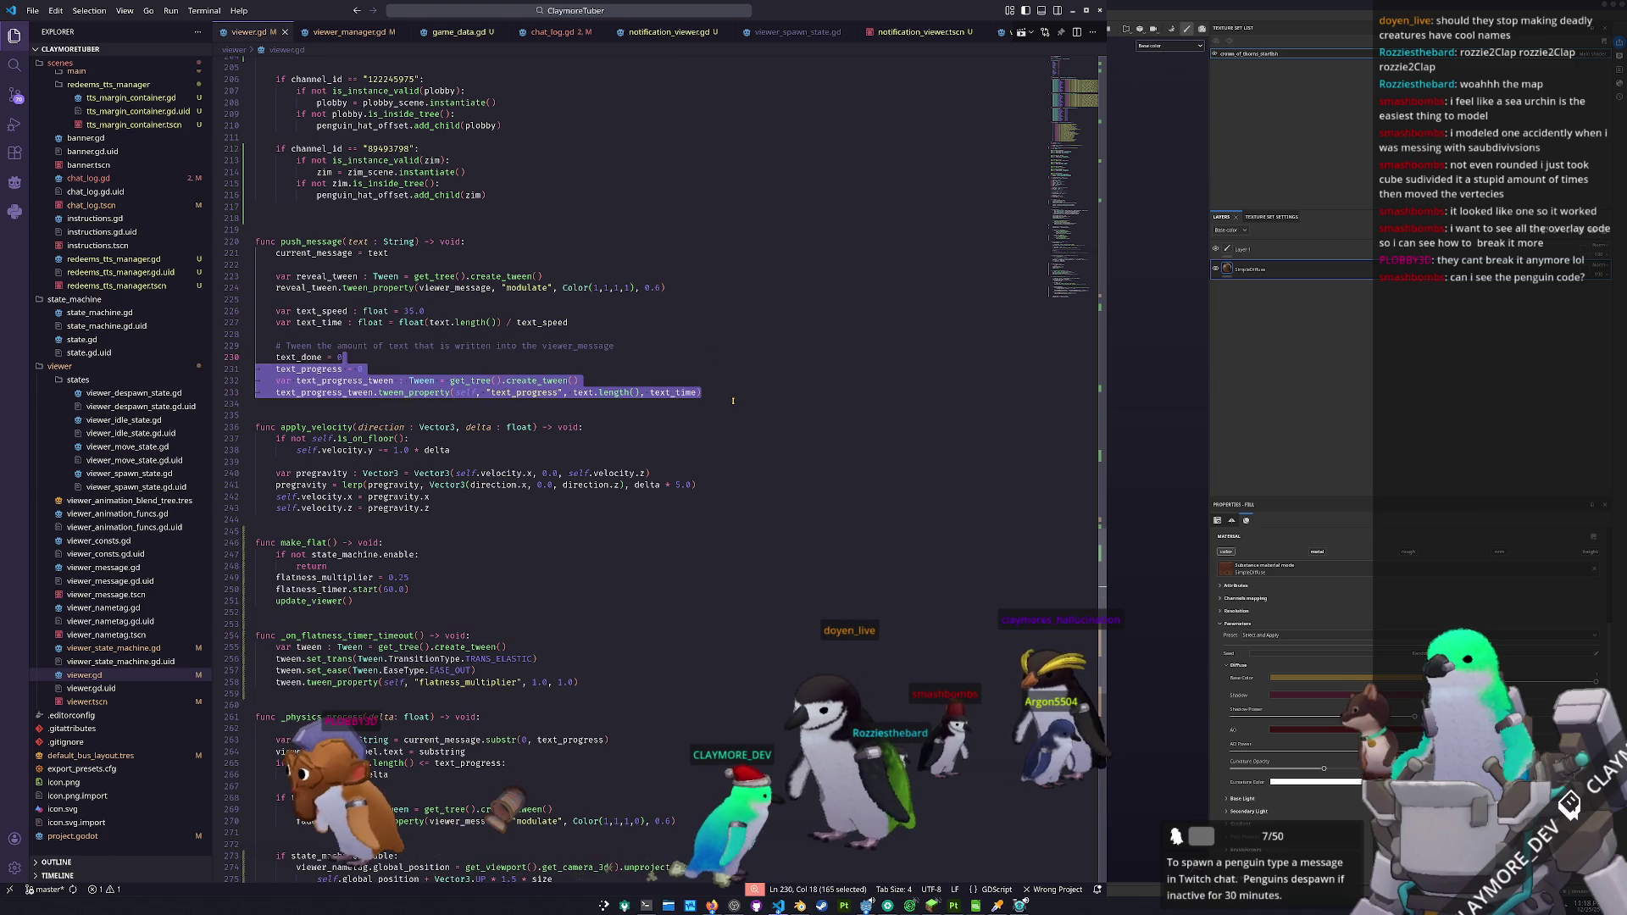
left_click(737, 401)
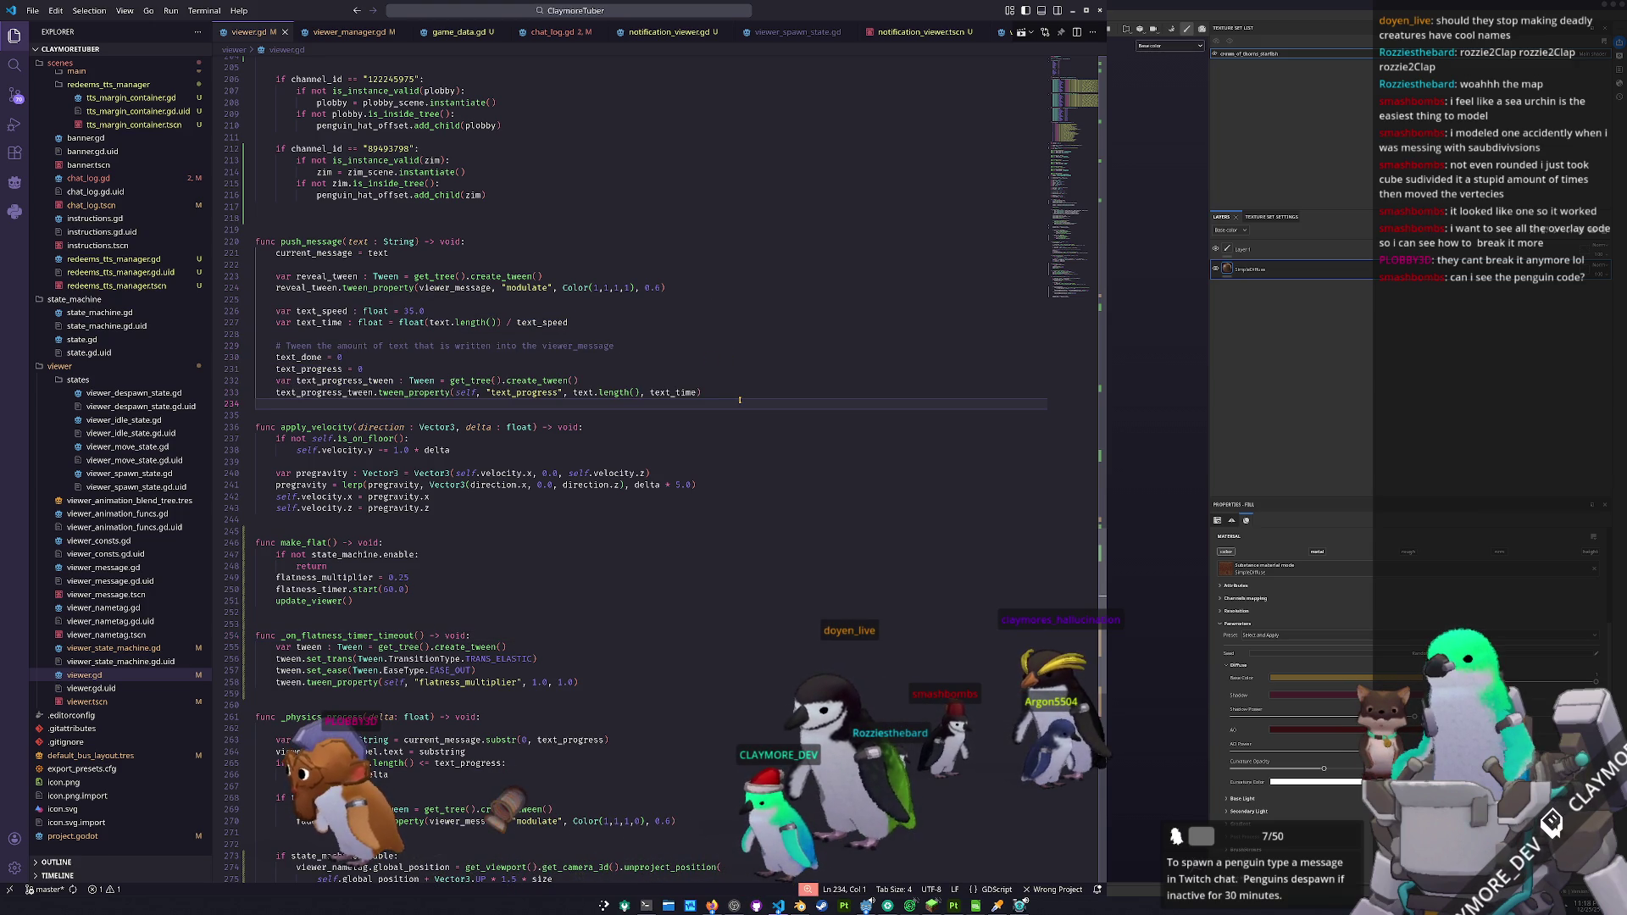
- Read redeems_tts_manager.gd, then return to the starfish model in Substance Painter
scroll(739, 400, "down", 5)
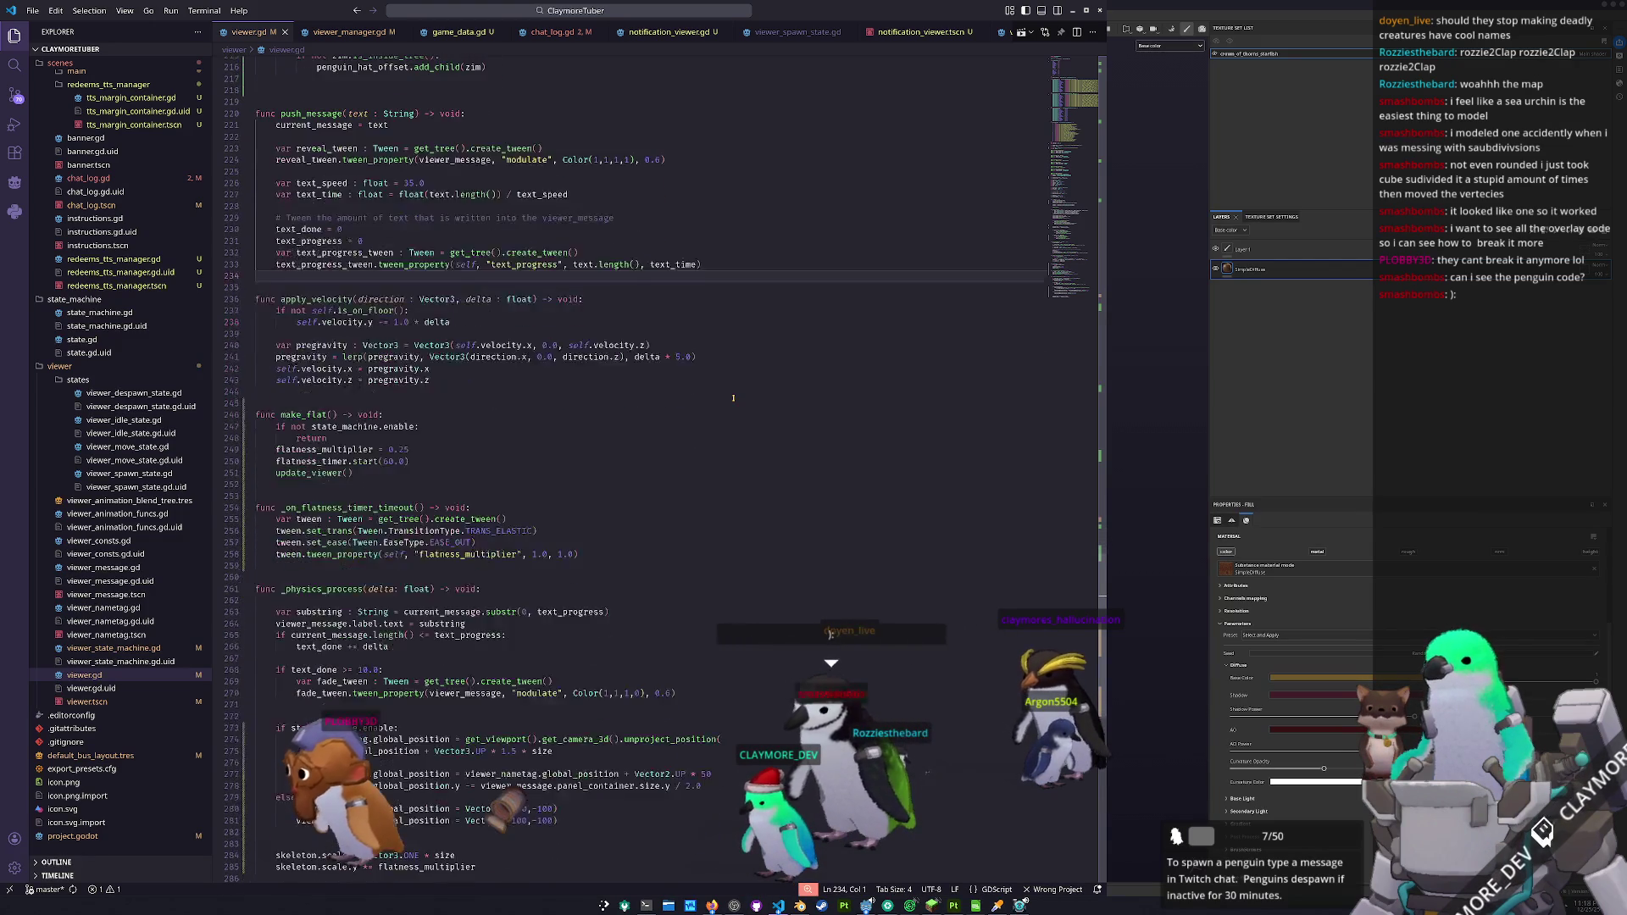
scroll(733, 398, "down", 2)
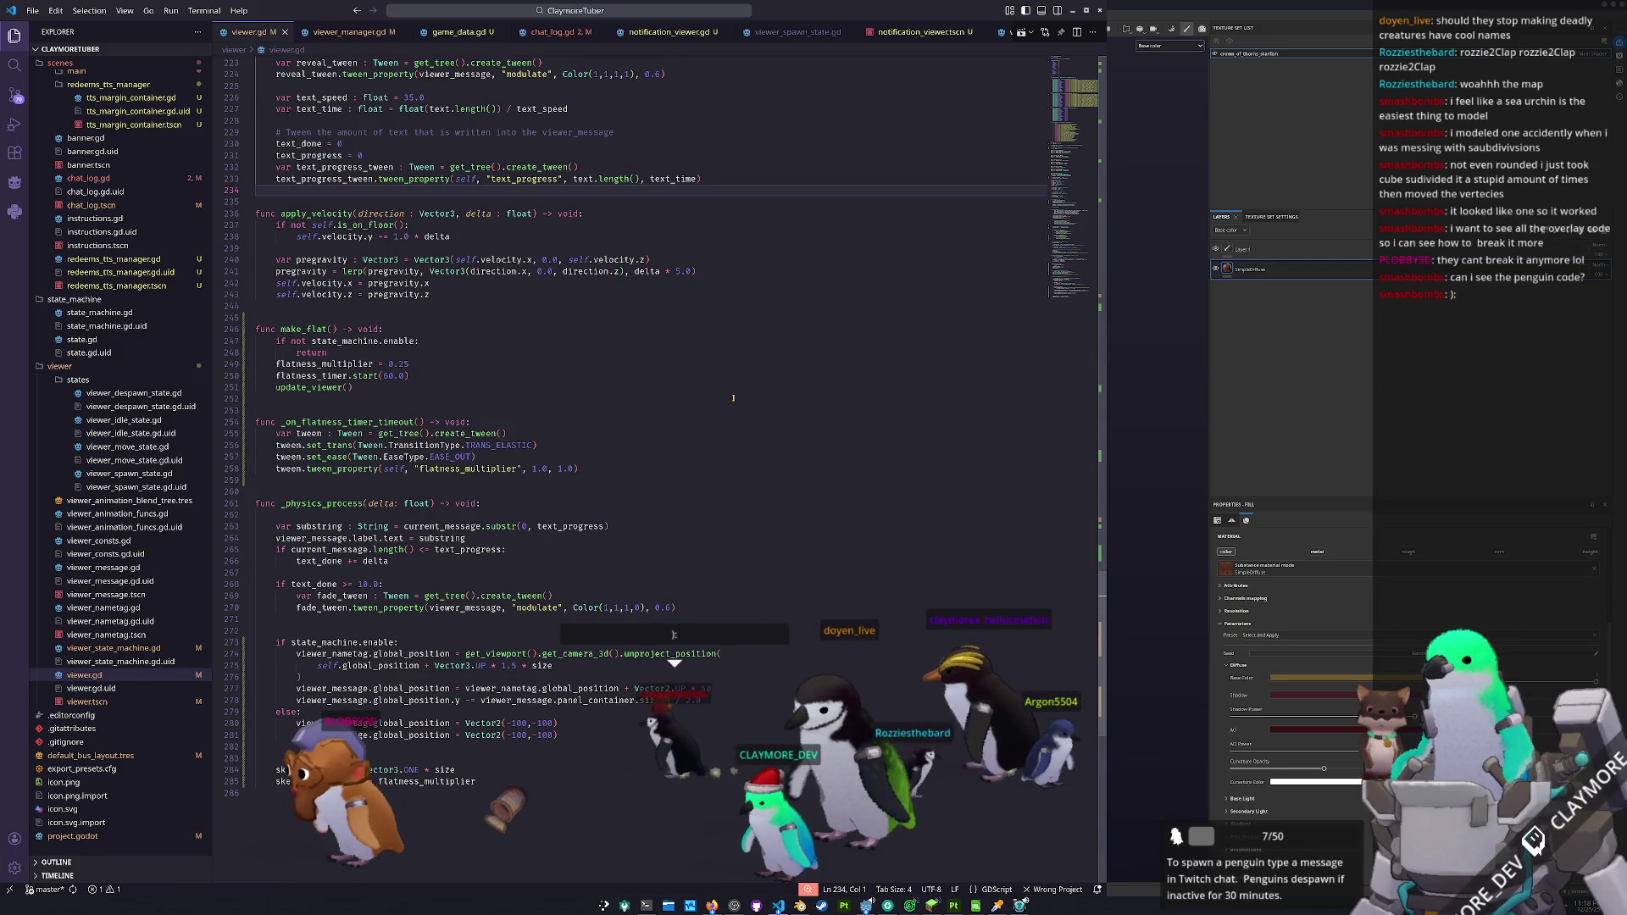
scroll(652, 385, "down", 5)
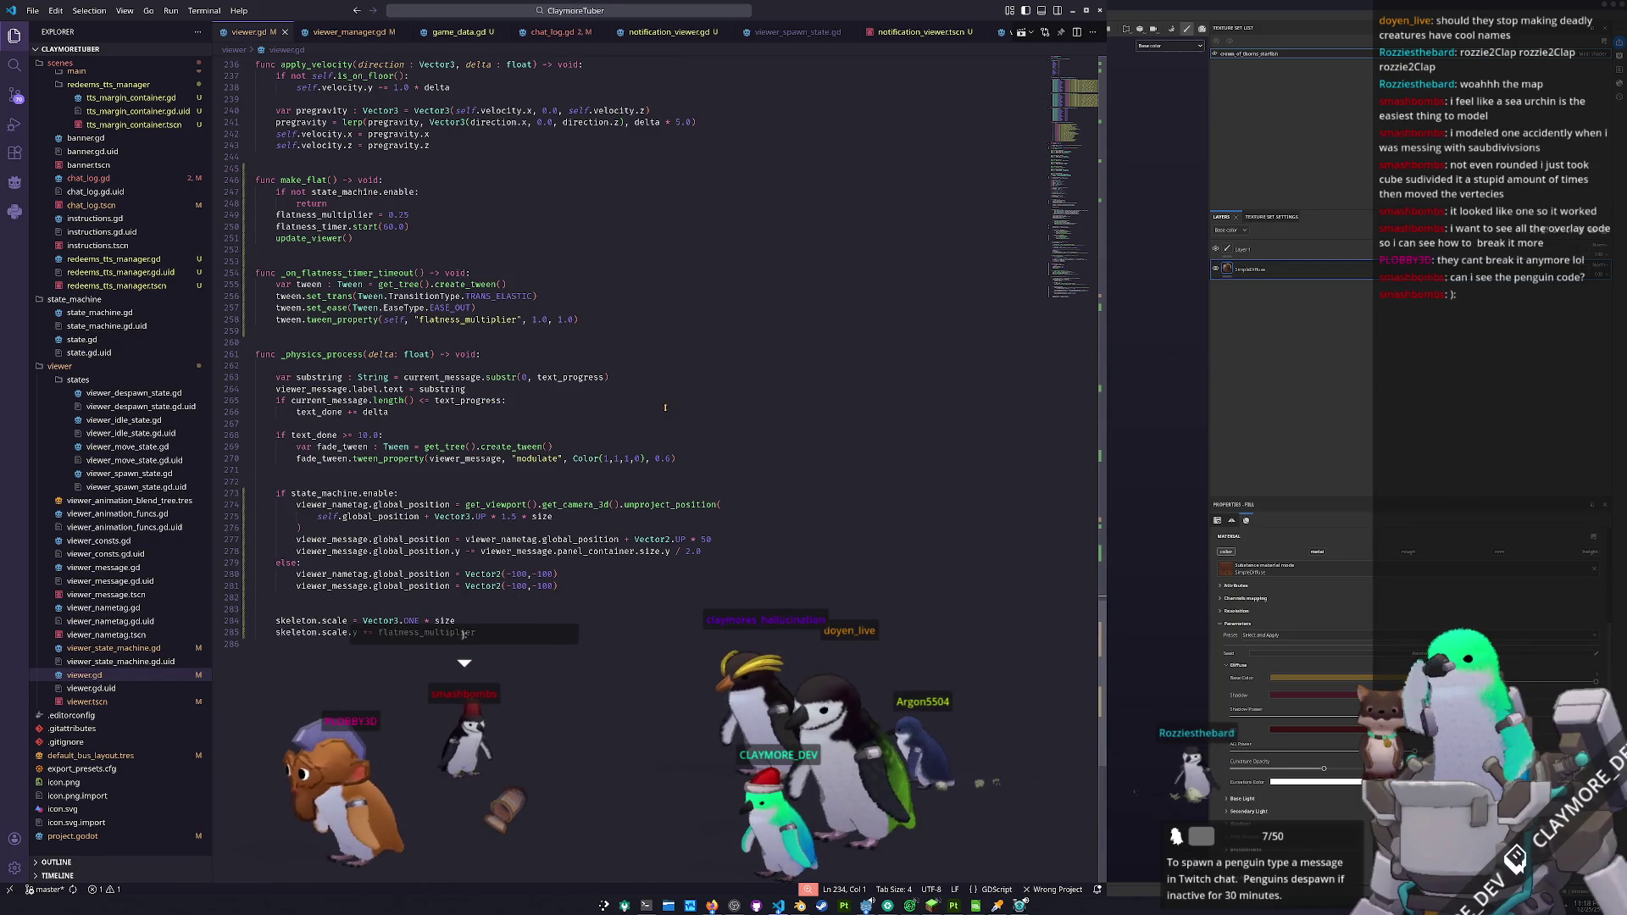
scroll(665, 407, "up", 6)
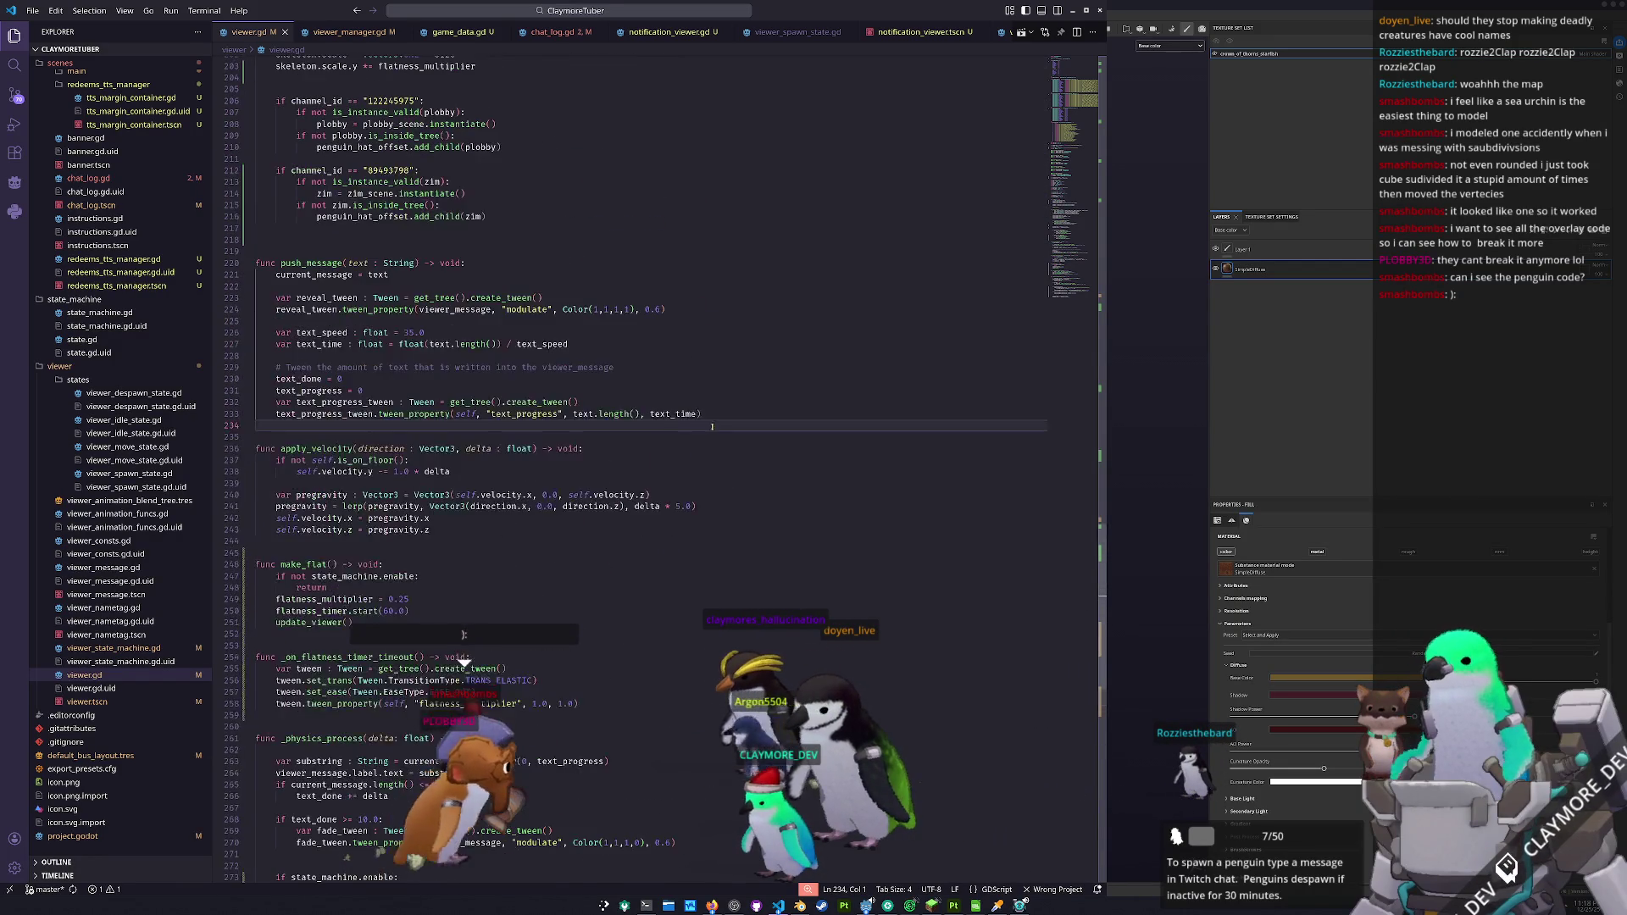
scroll(705, 422, "up", 13)
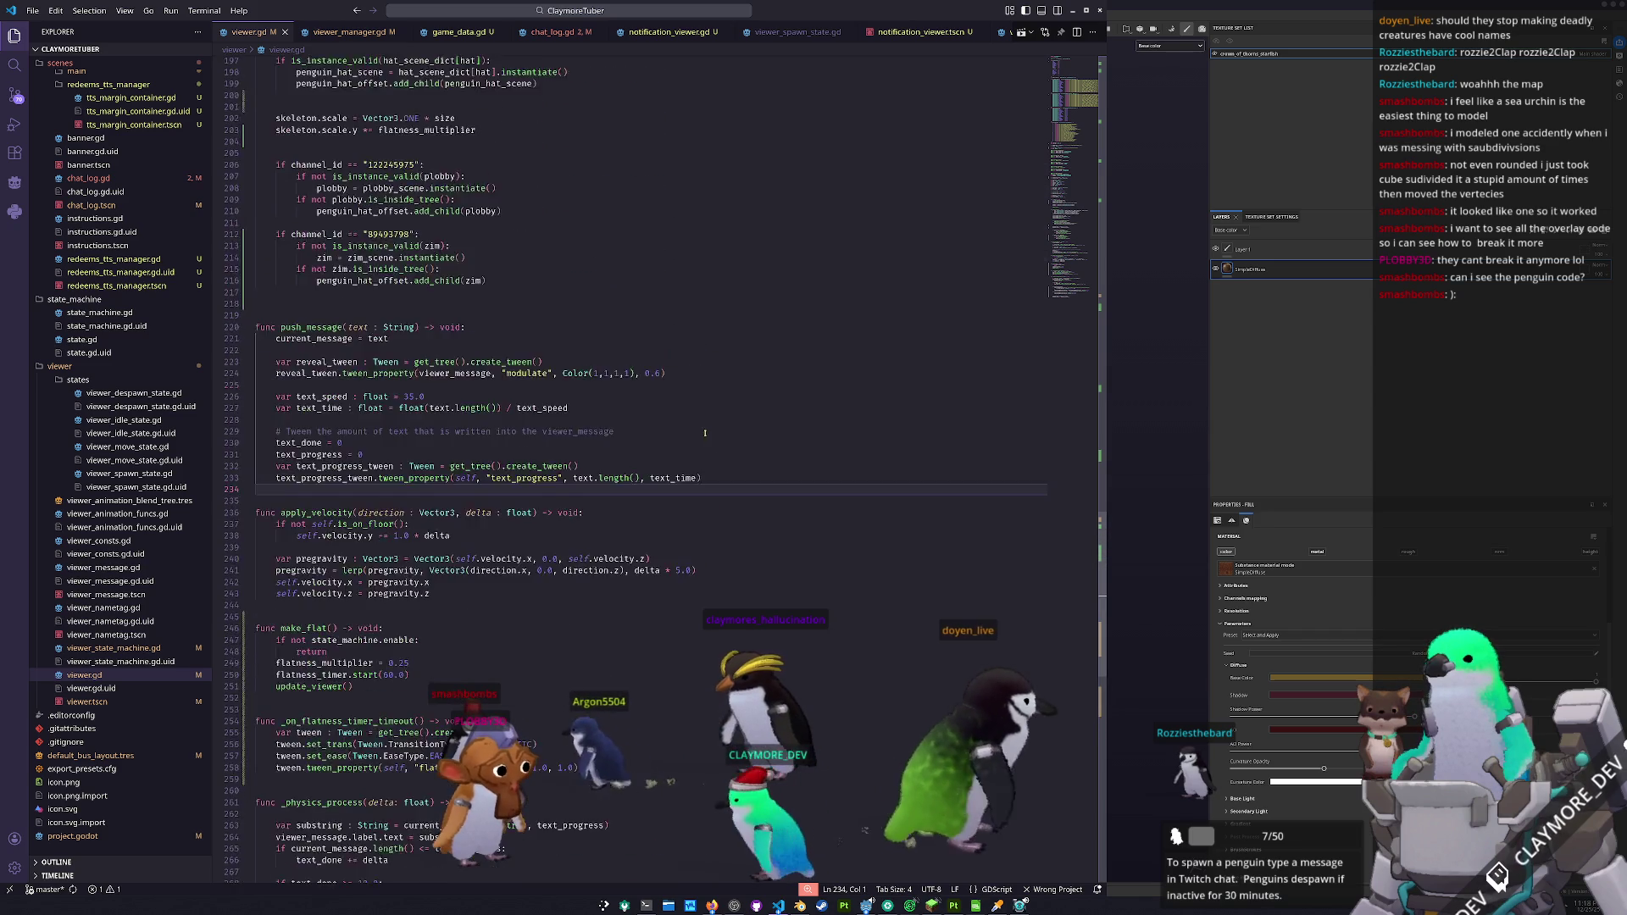
scroll(711, 437, "up", 10)
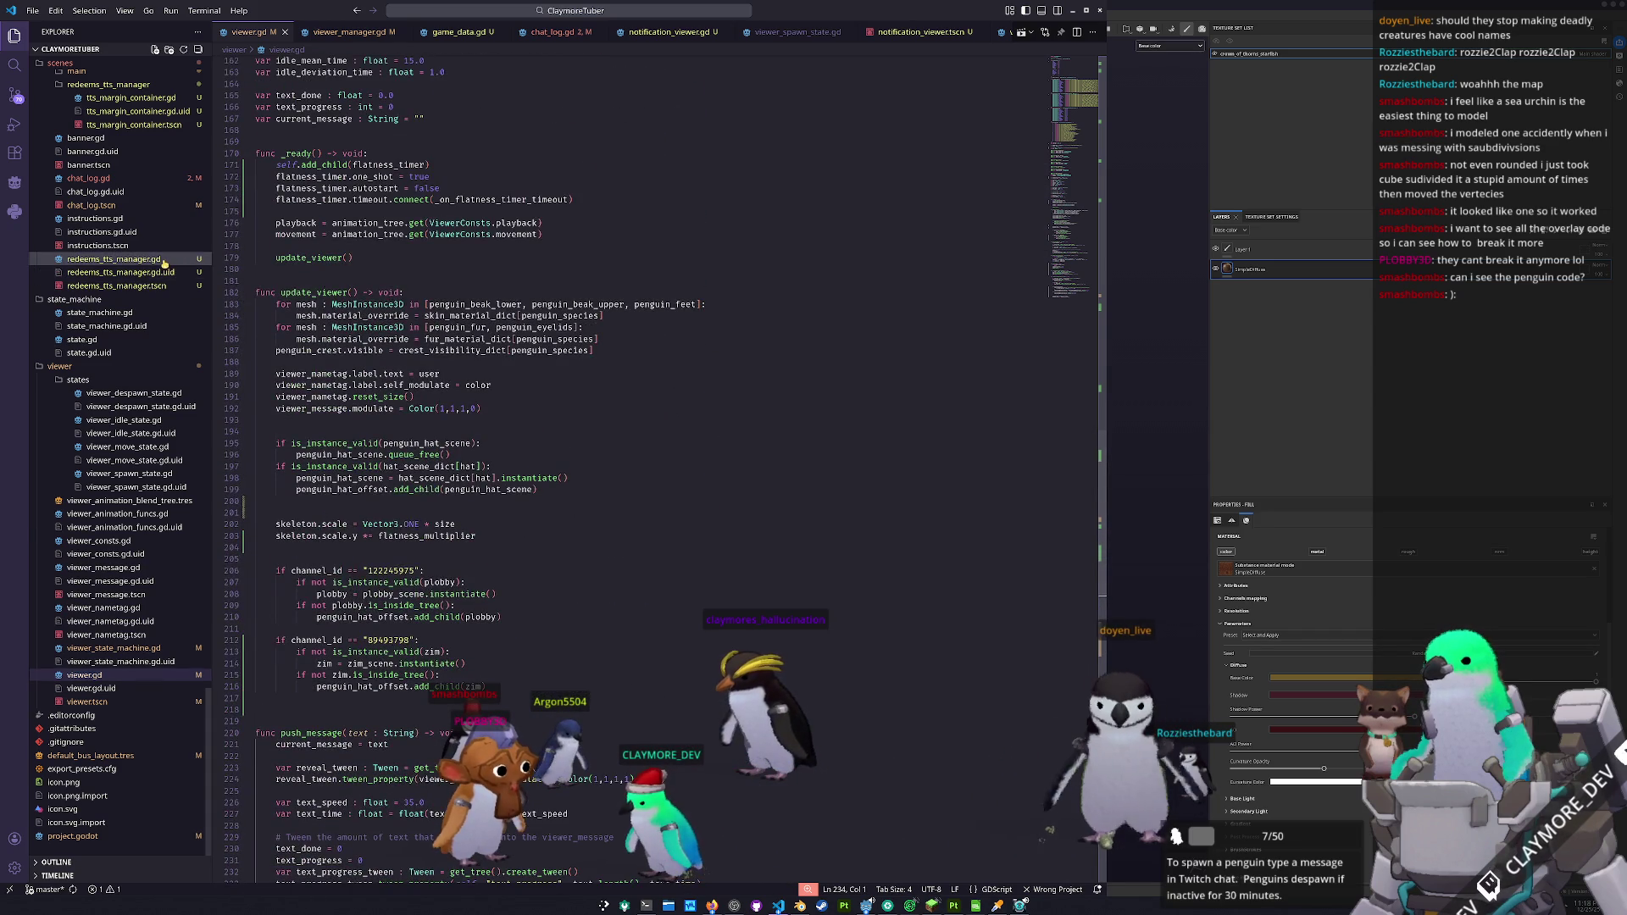
left_click(161, 260)
scroll(347, 364, "down", 2)
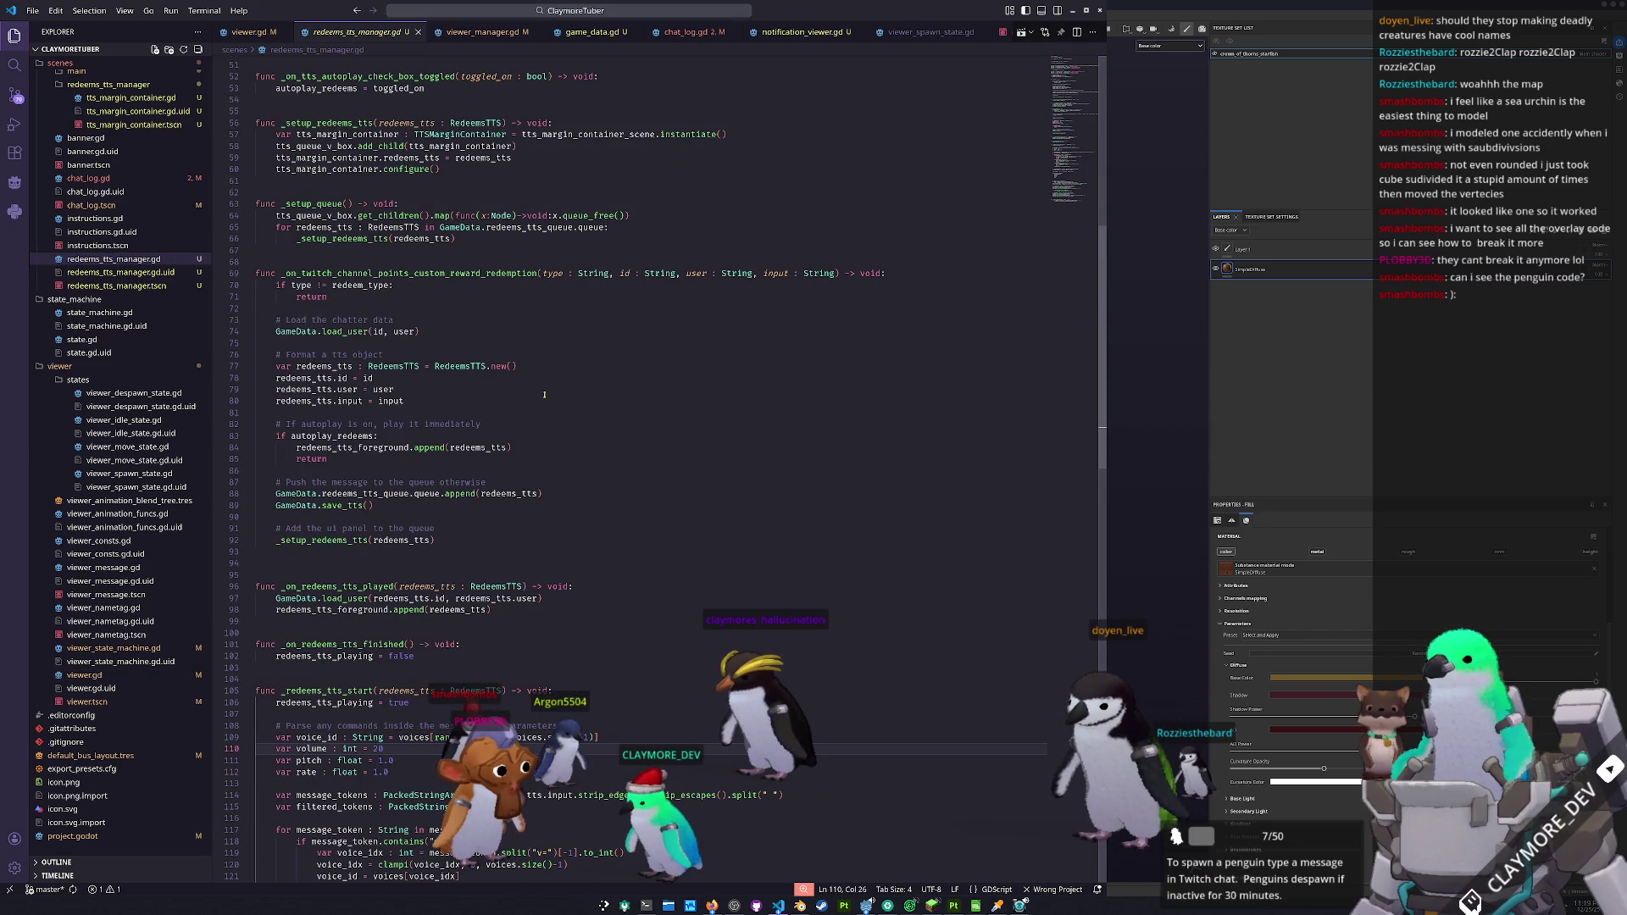
scroll(743, 485, "up", 3)
left_click(1162, 490)
mouse_move(1130, 449)
left_mouse_down()
mouse_move(940, 483)
mouse_move(988, 436)
mouse_move(823, 545)
left_mouse_up()
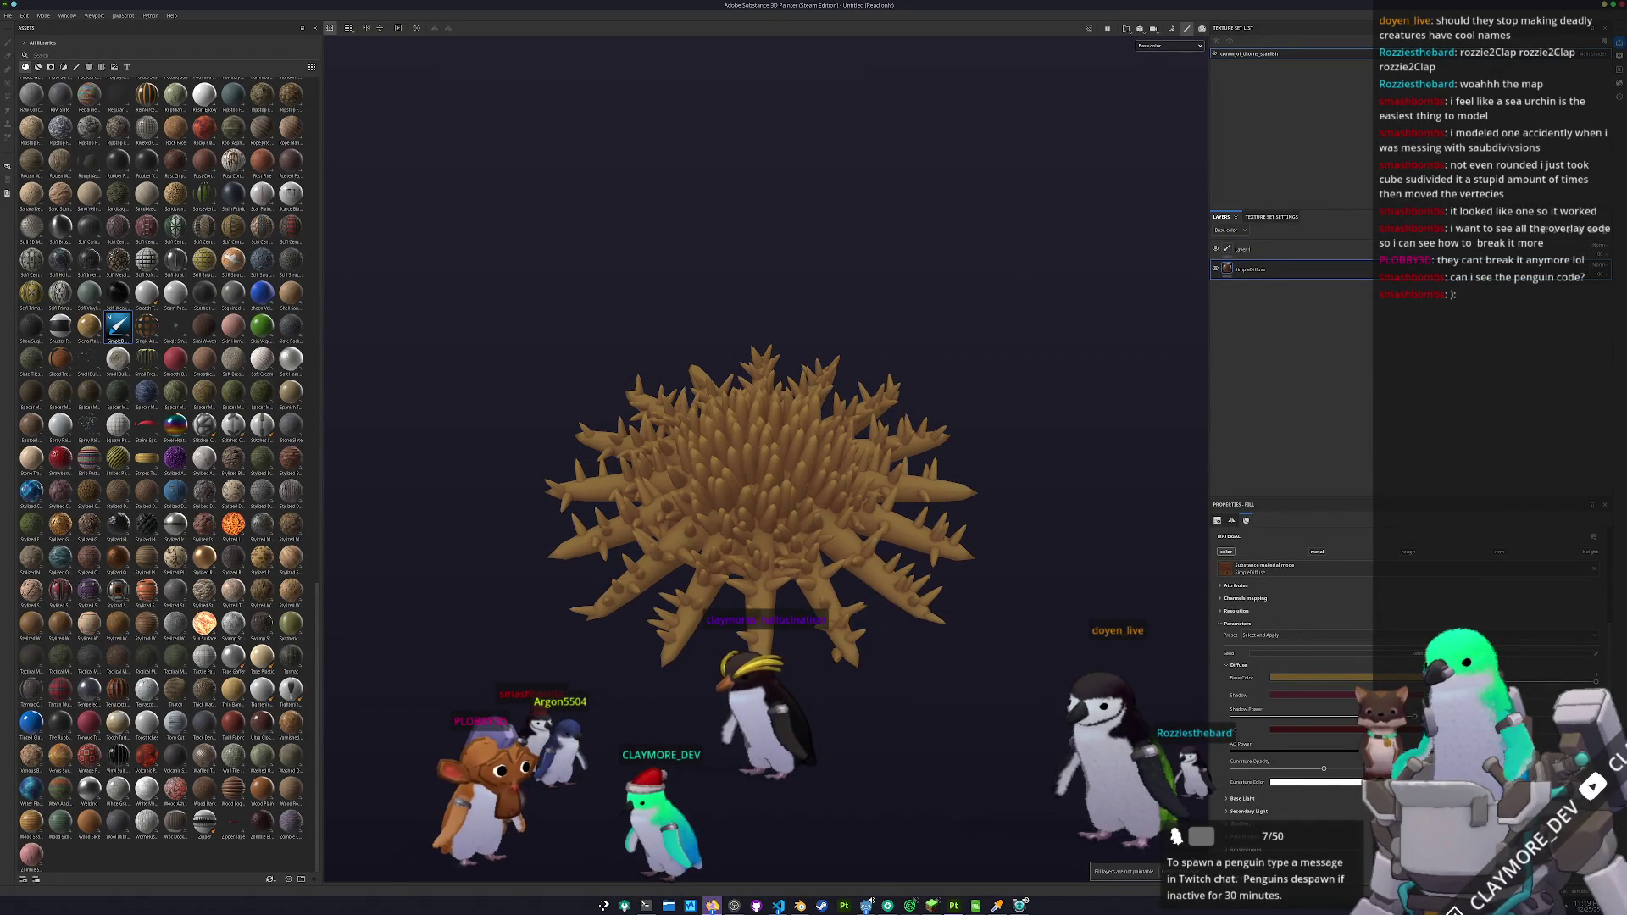
- Sample the crimson from the crown-of-thorns reference photo as the starfish's colour
mouse_move(713, 906)
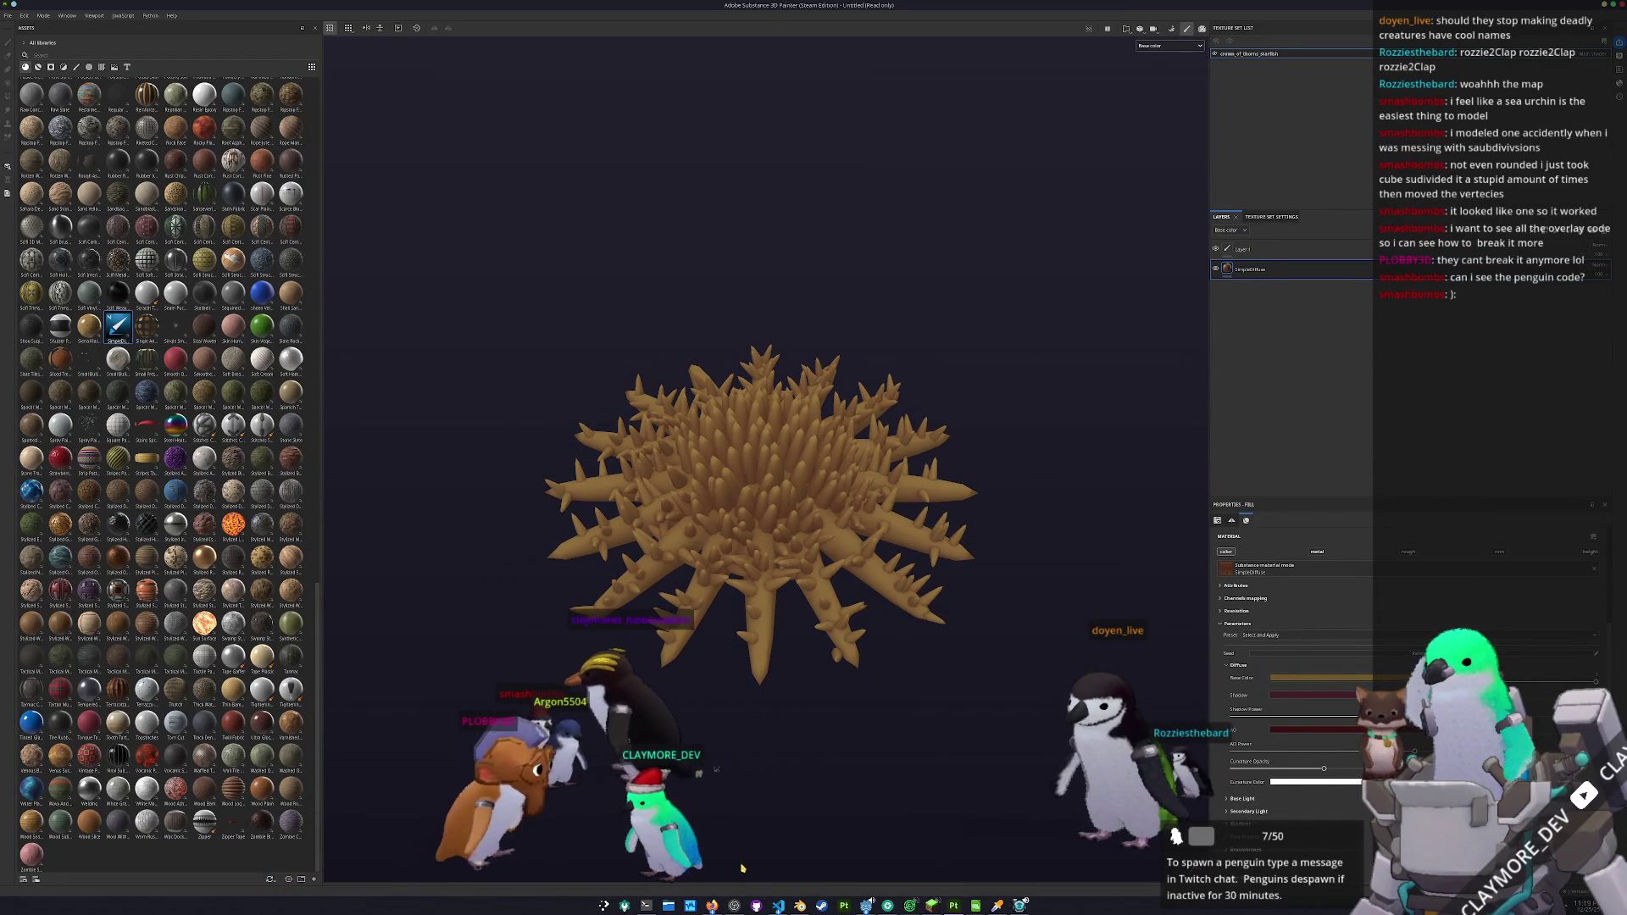
key("alt+Tab")
mouse_move(1305, 345)
left_mouse_down()
mouse_move(1097, 327)
mouse_move(267, 102)
left_mouse_up()
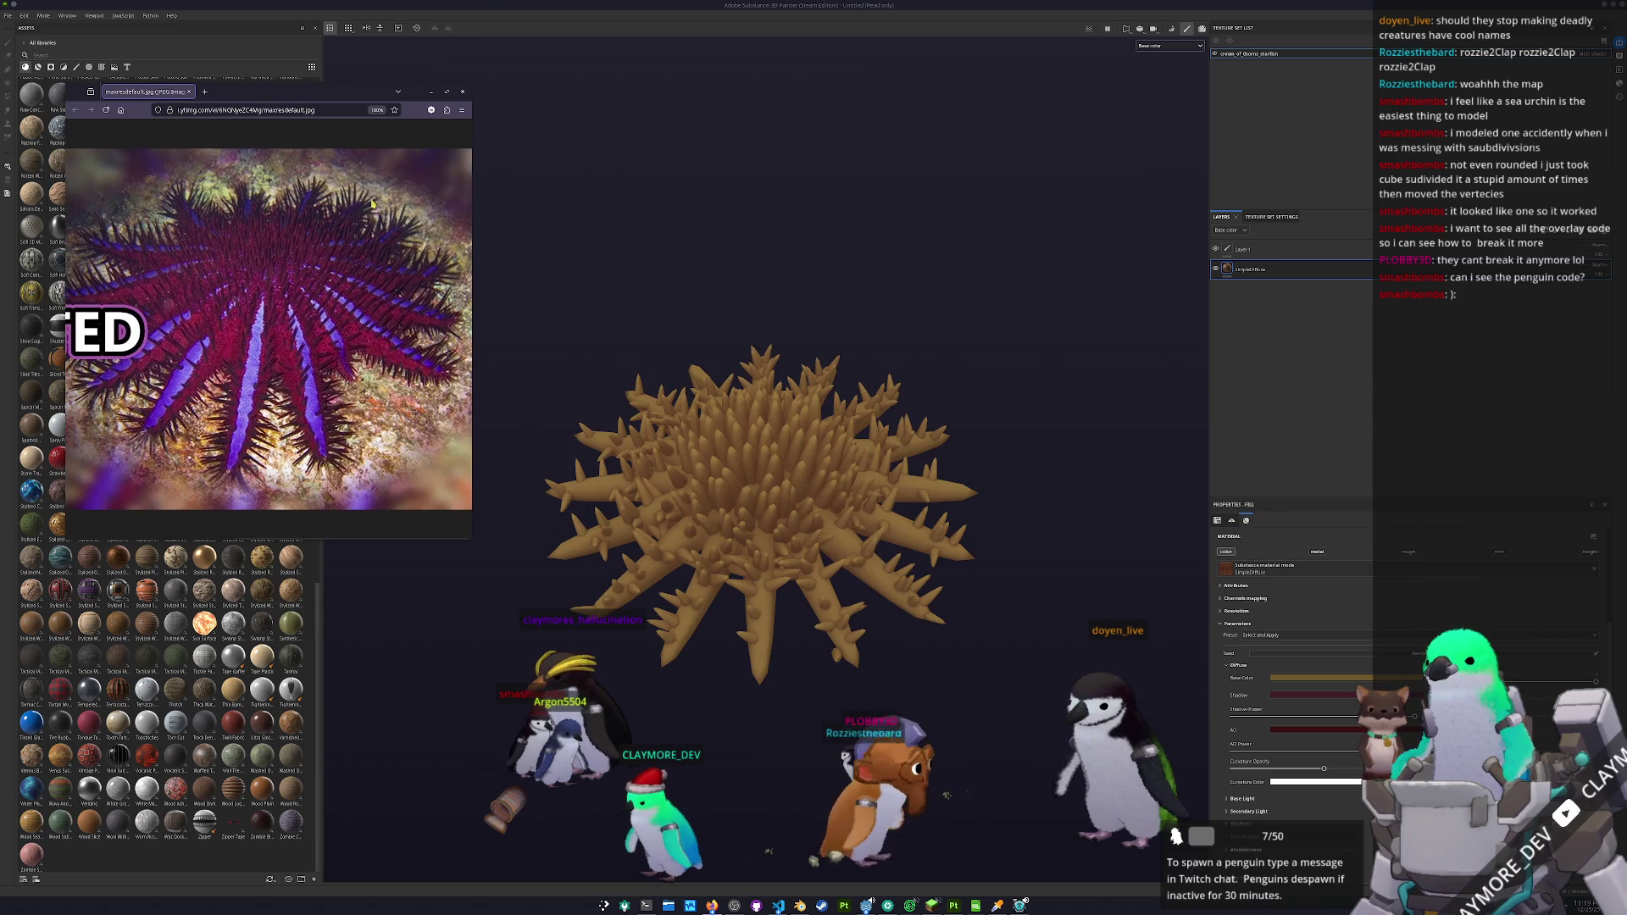
mouse_move(820, 350)
left_mouse_down()
mouse_move(671, 133)
mouse_move(617, 90)
left_mouse_up()
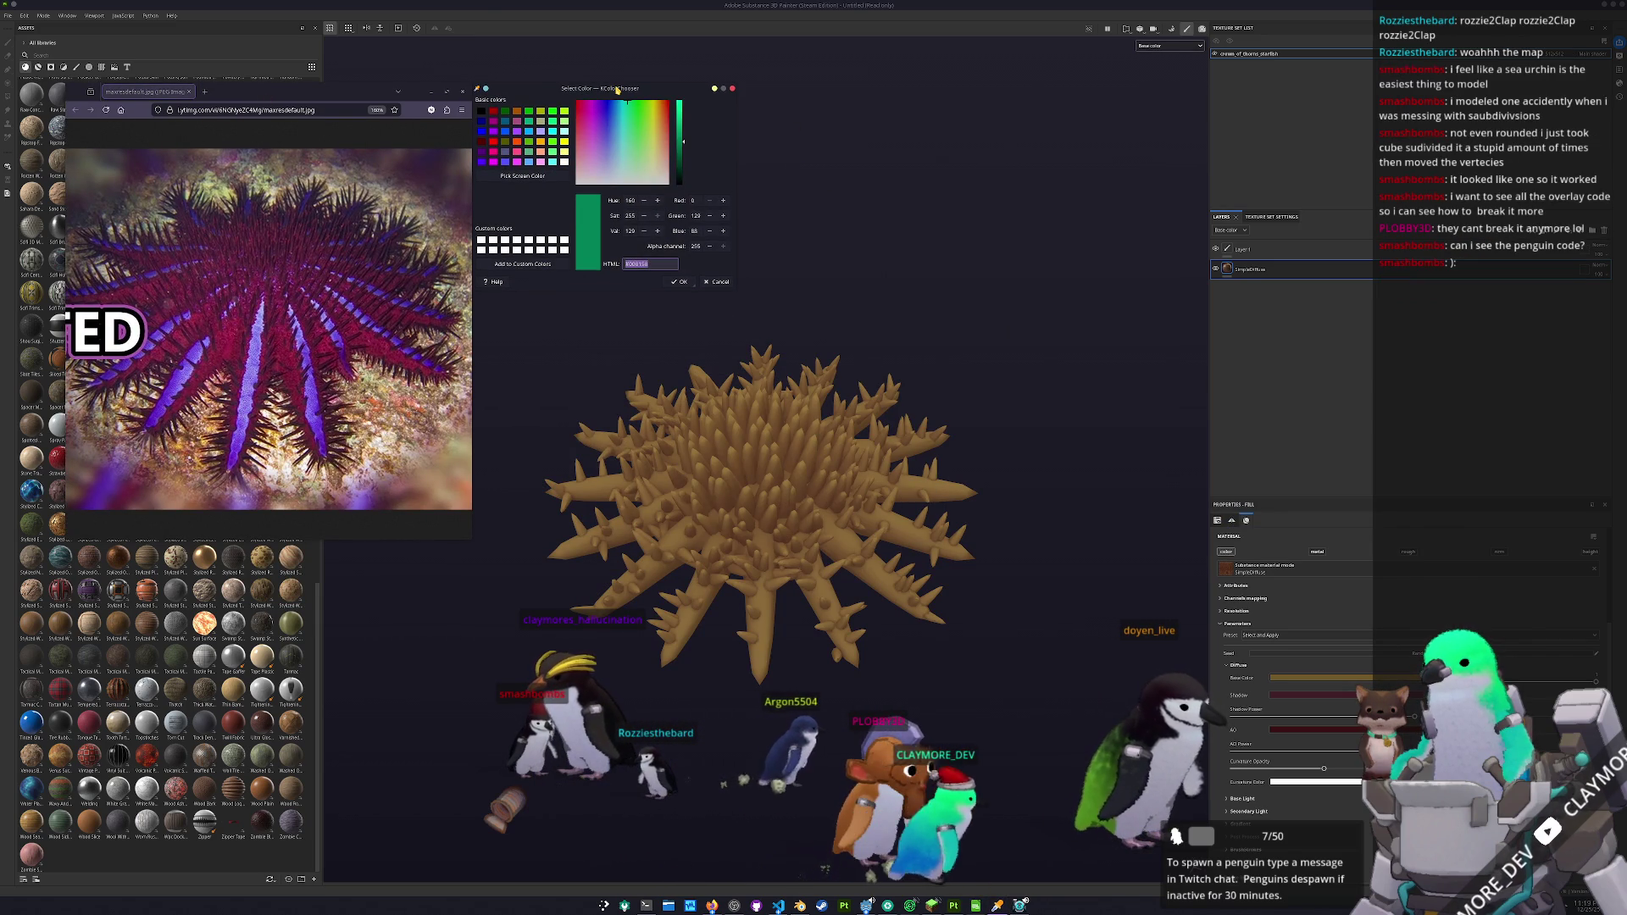
left_click(530, 176)
left_click(355, 280)
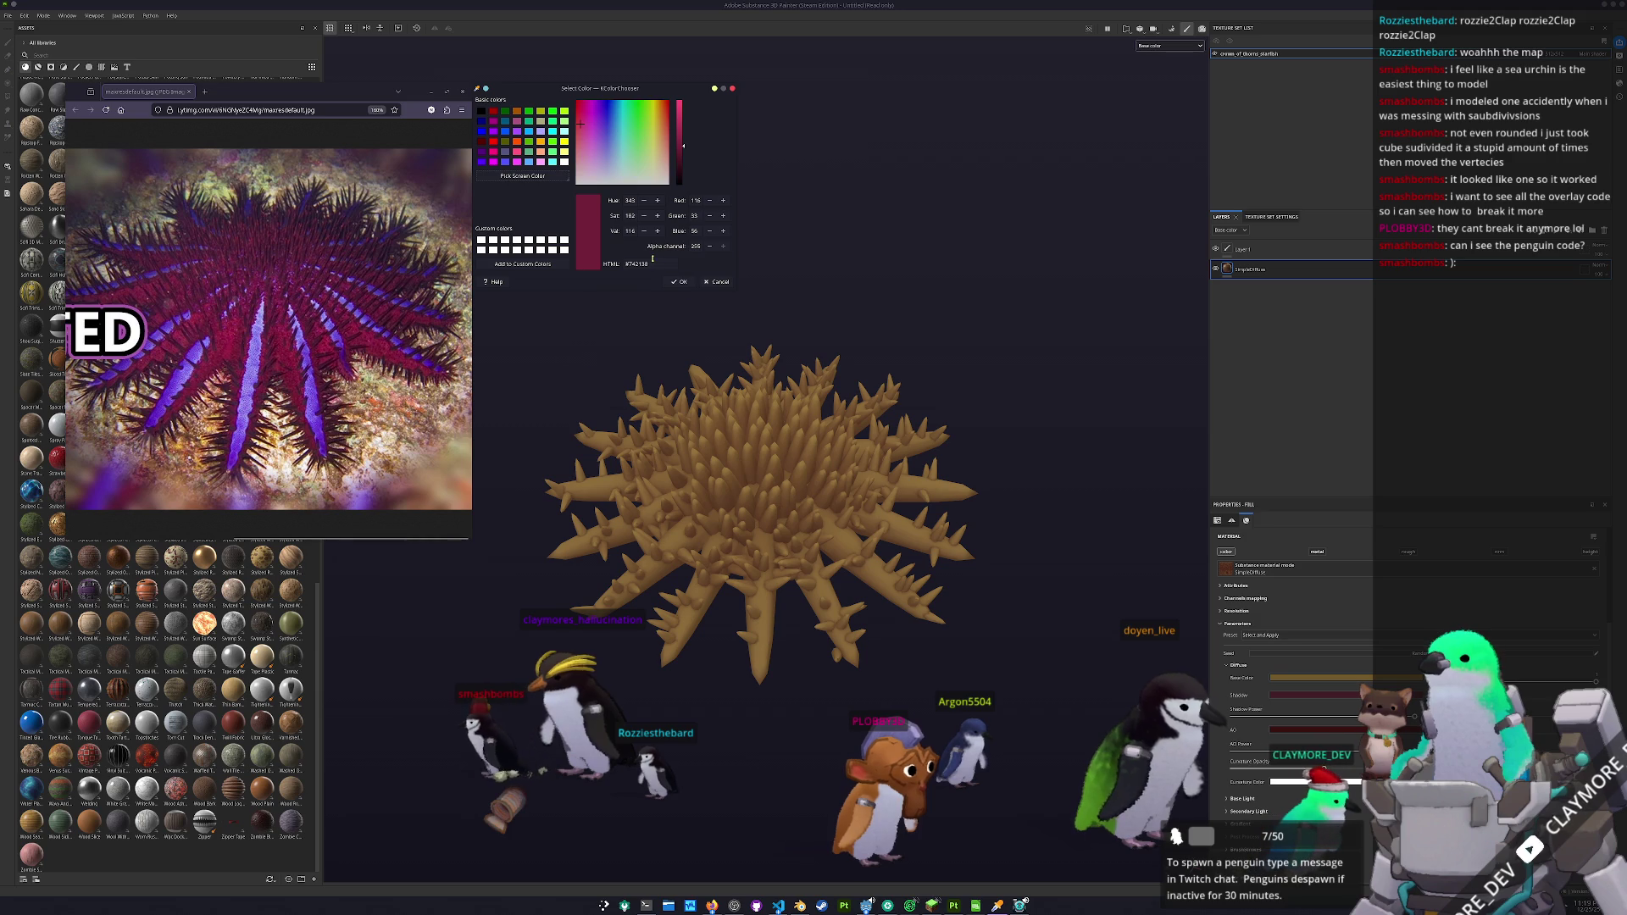
- View the crimson starfish from above, then bring up the game window
left_click(1281, 266)
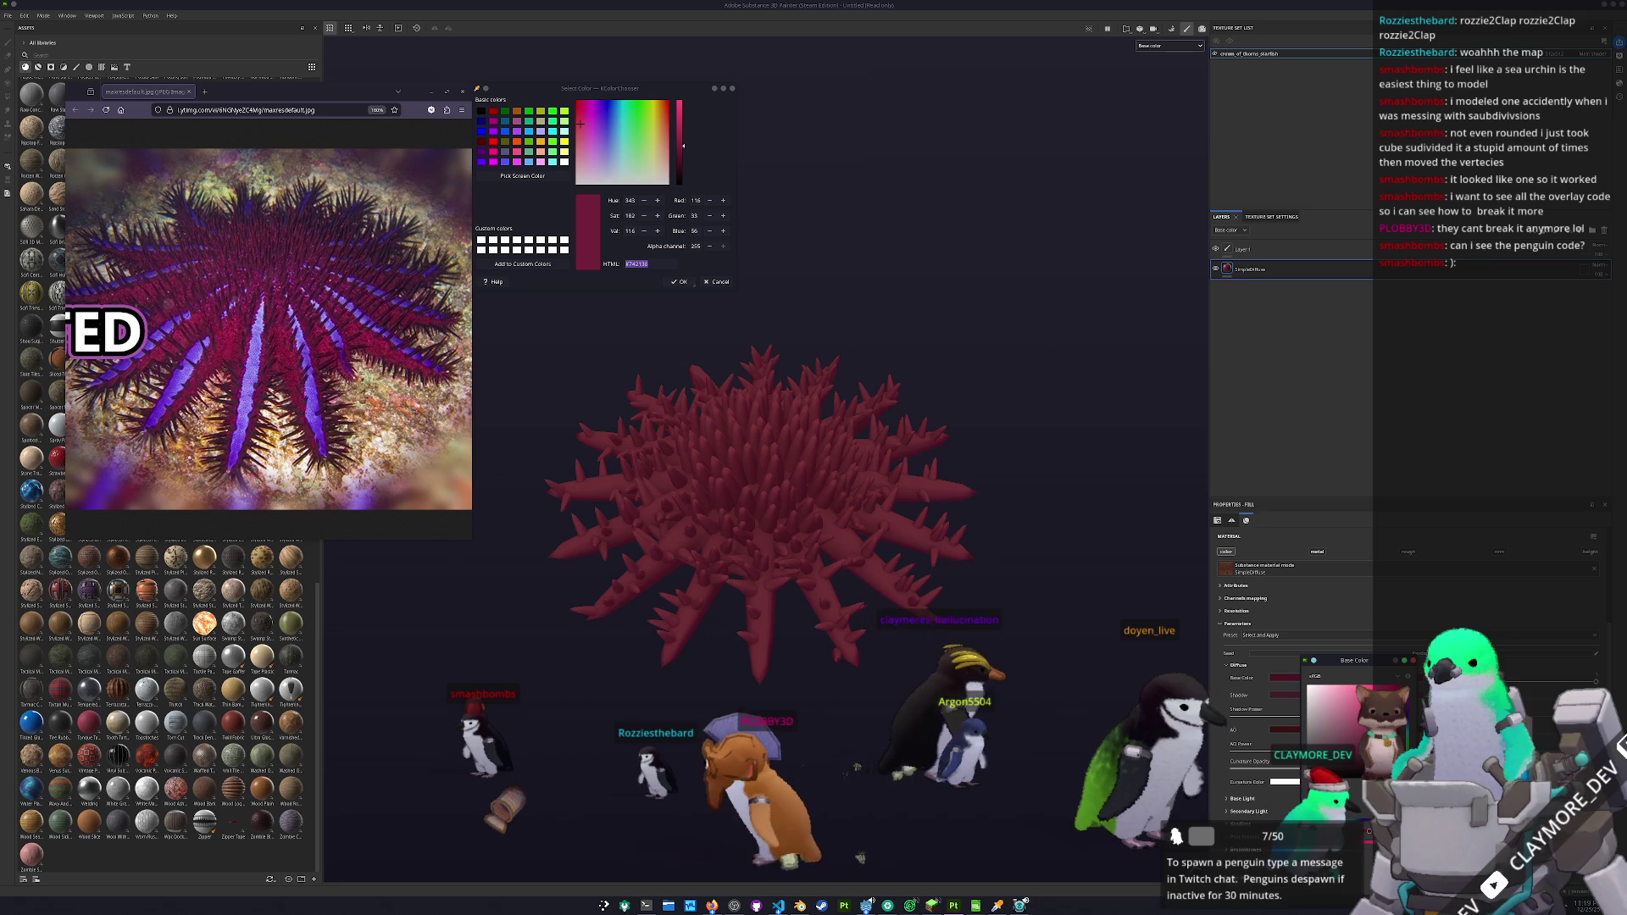
mouse_move(625, 440)
left_mouse_down()
mouse_move(925, 631)
mouse_move(897, 527)
mouse_move(943, 629)
left_mouse_up()
scroll(897, 527, "down", 3)
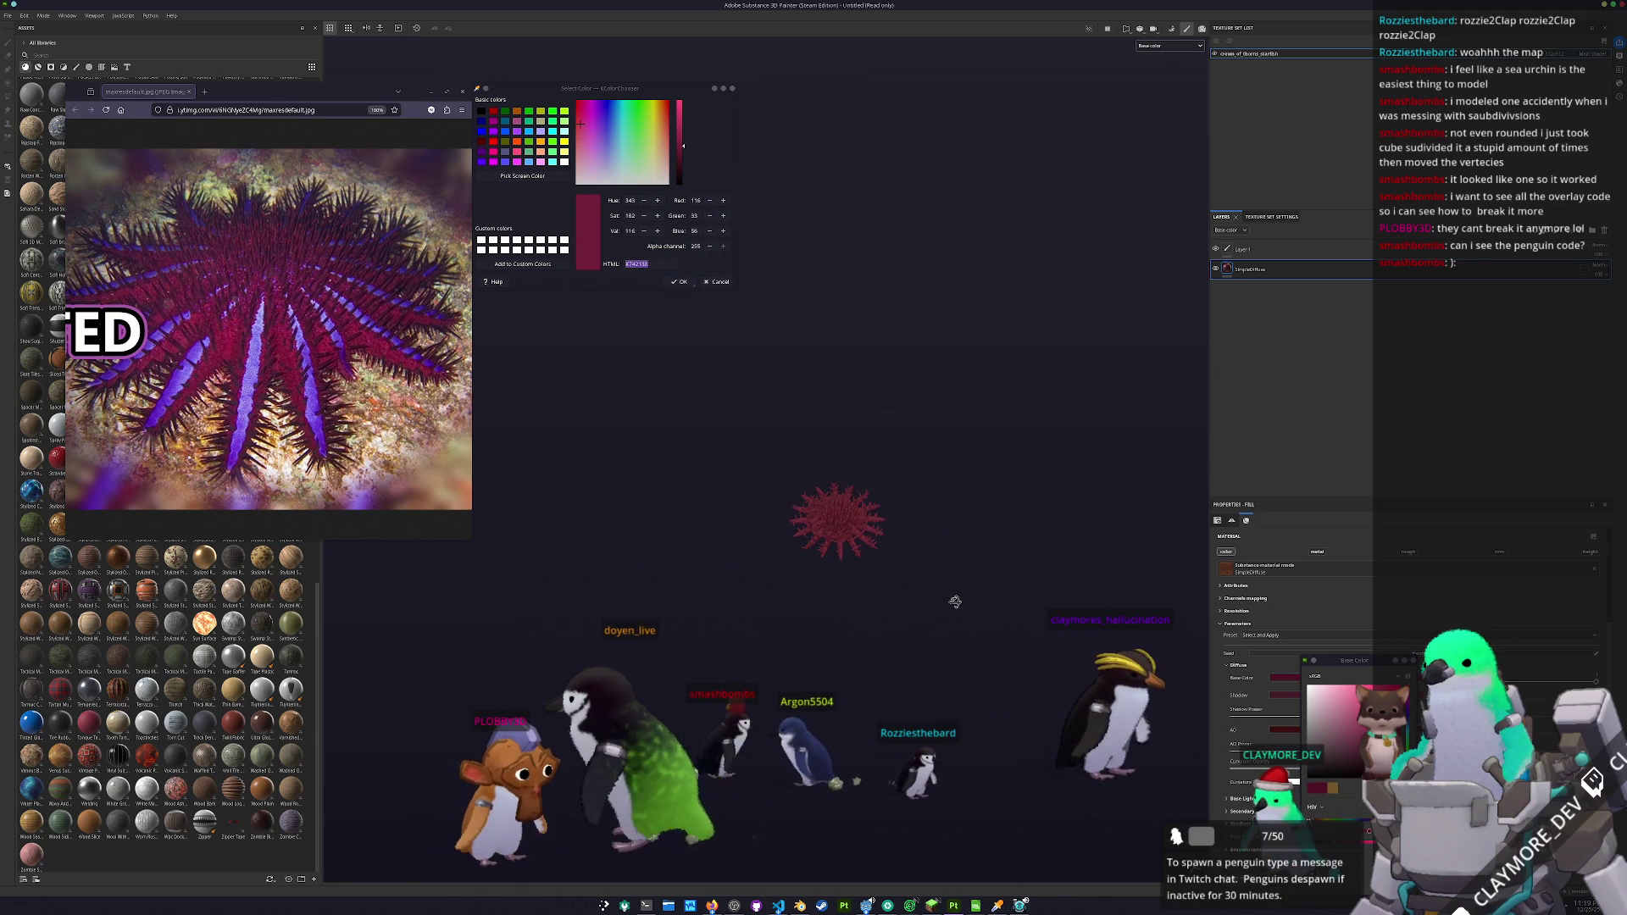
scroll(921, 535, "down", 4)
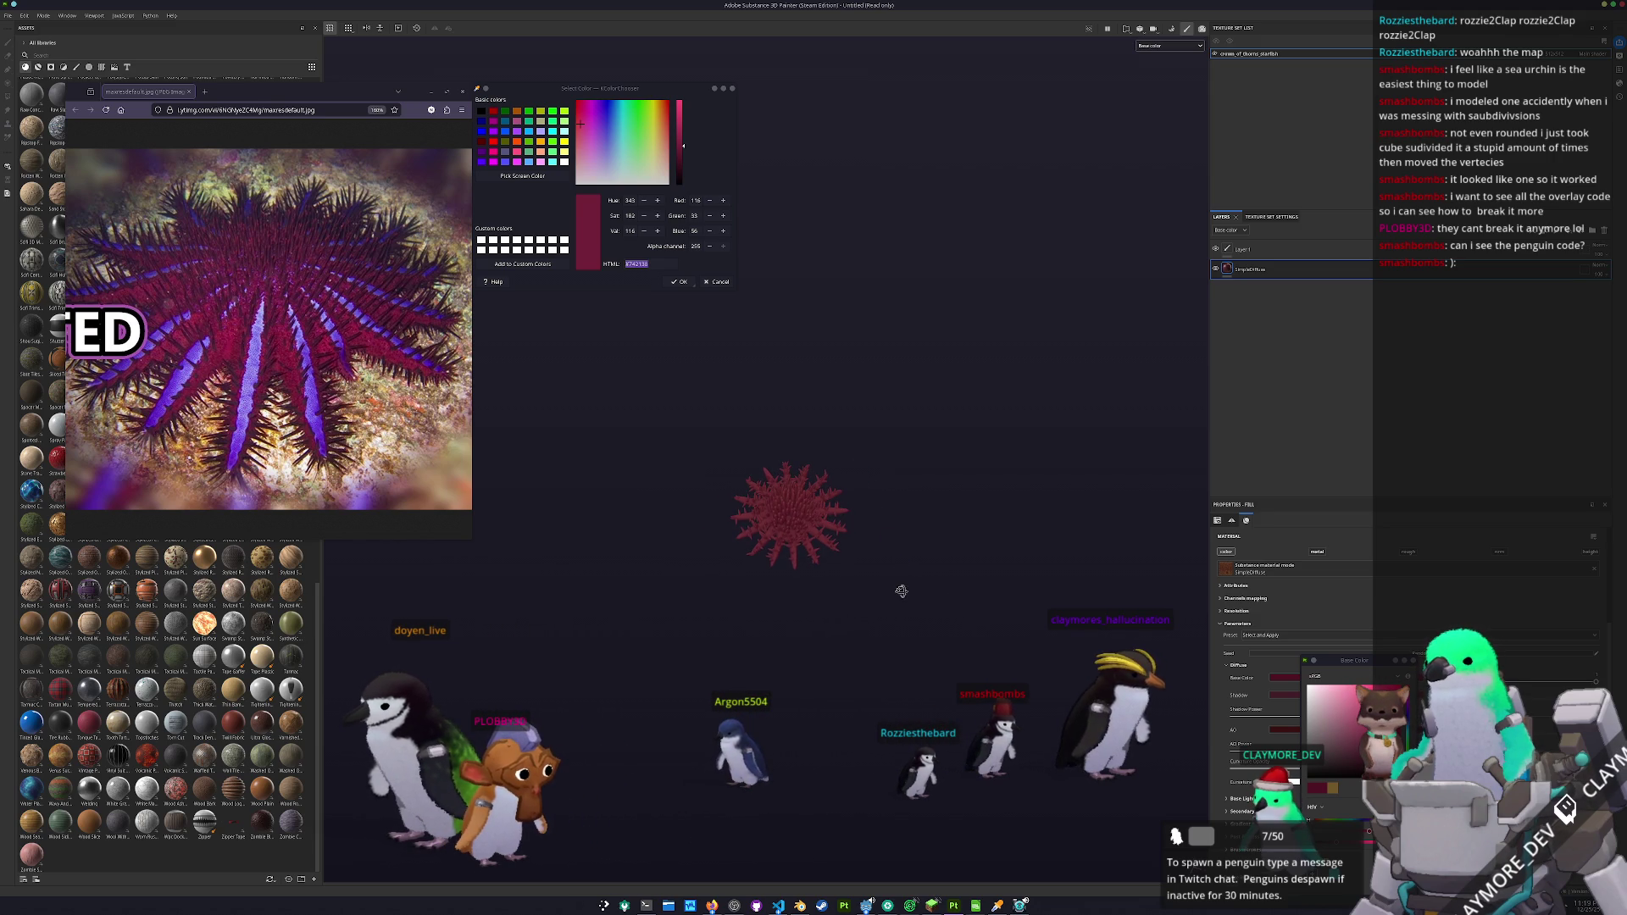
left_click(1019, 905)
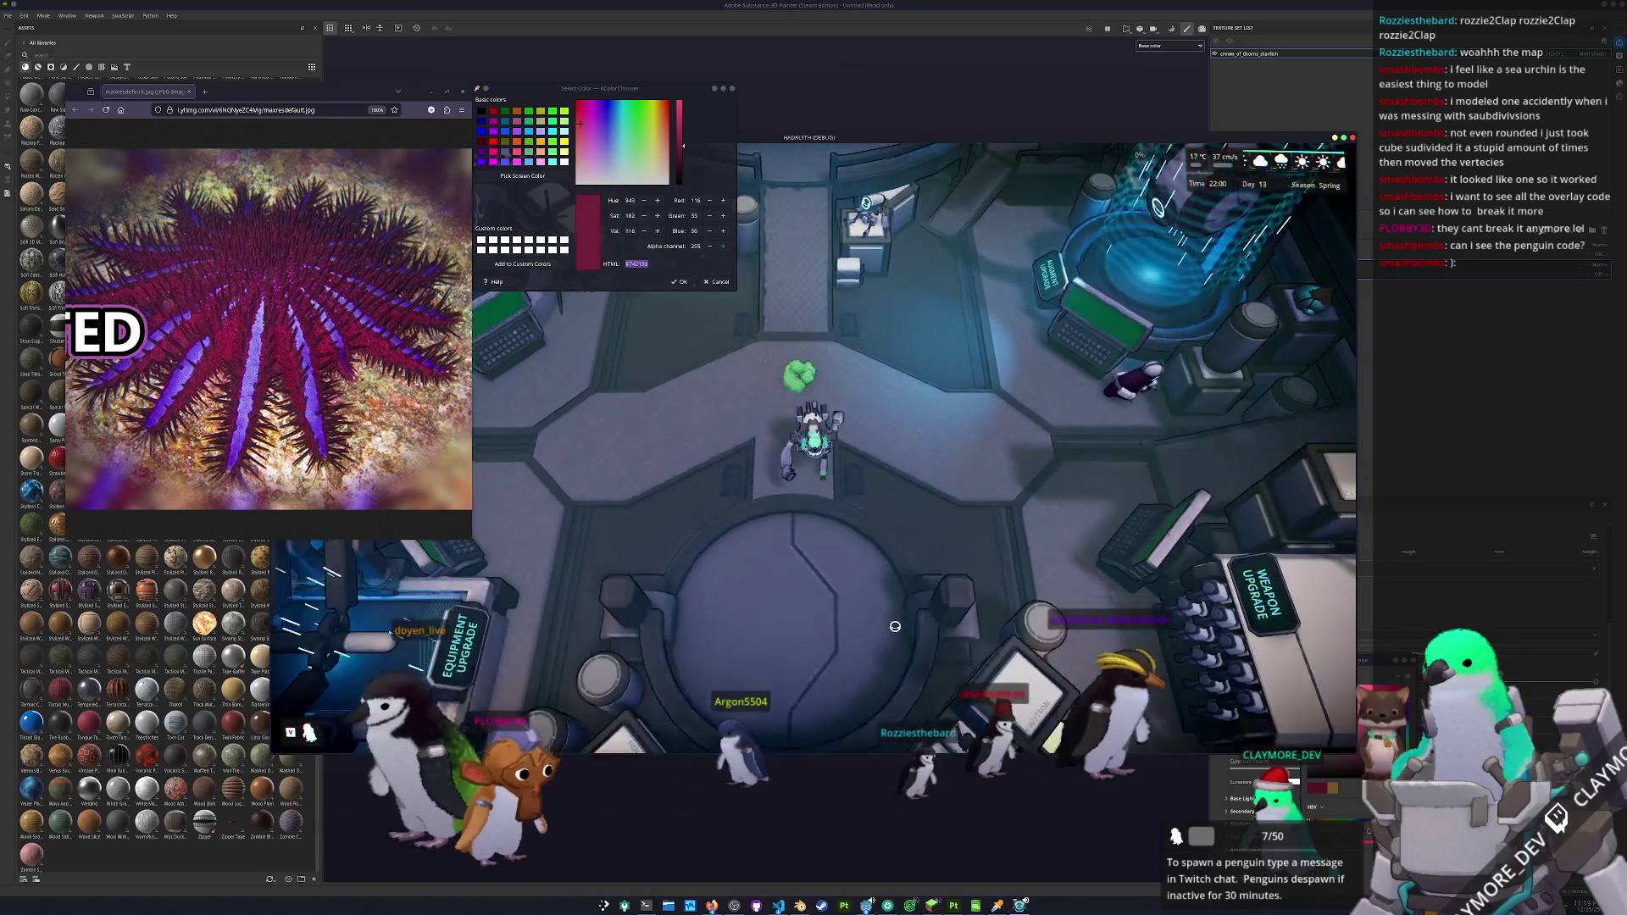
- Explore the game's underwater map, close the game, and duplicate SimpleDiffuse as SimpleDiffuse 1
key("e")
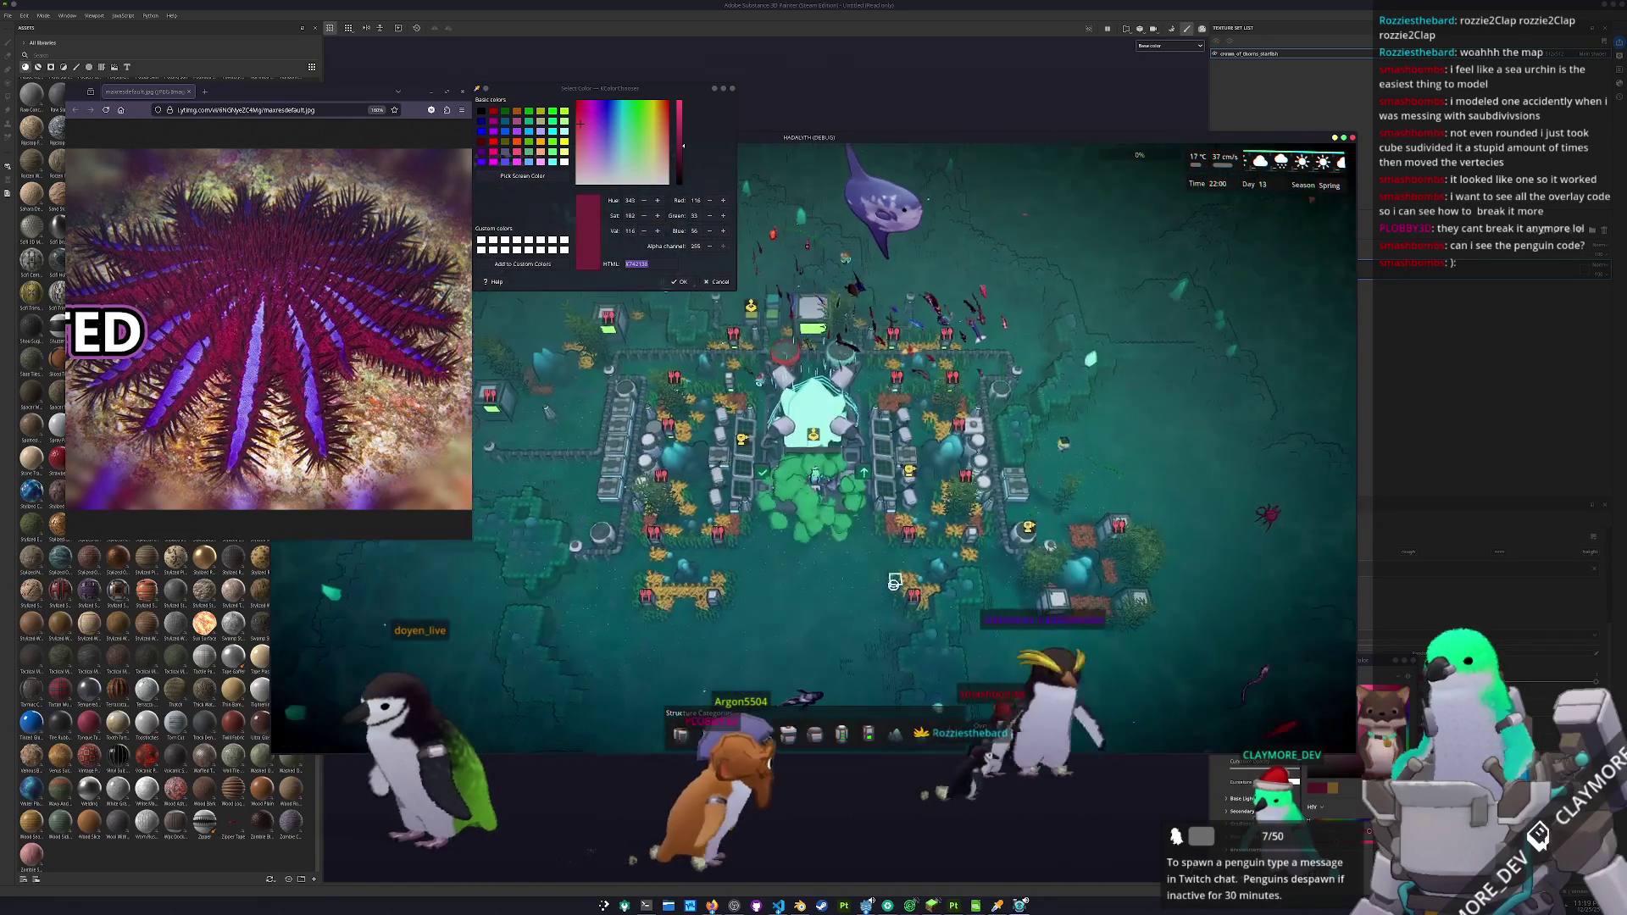
key("d")
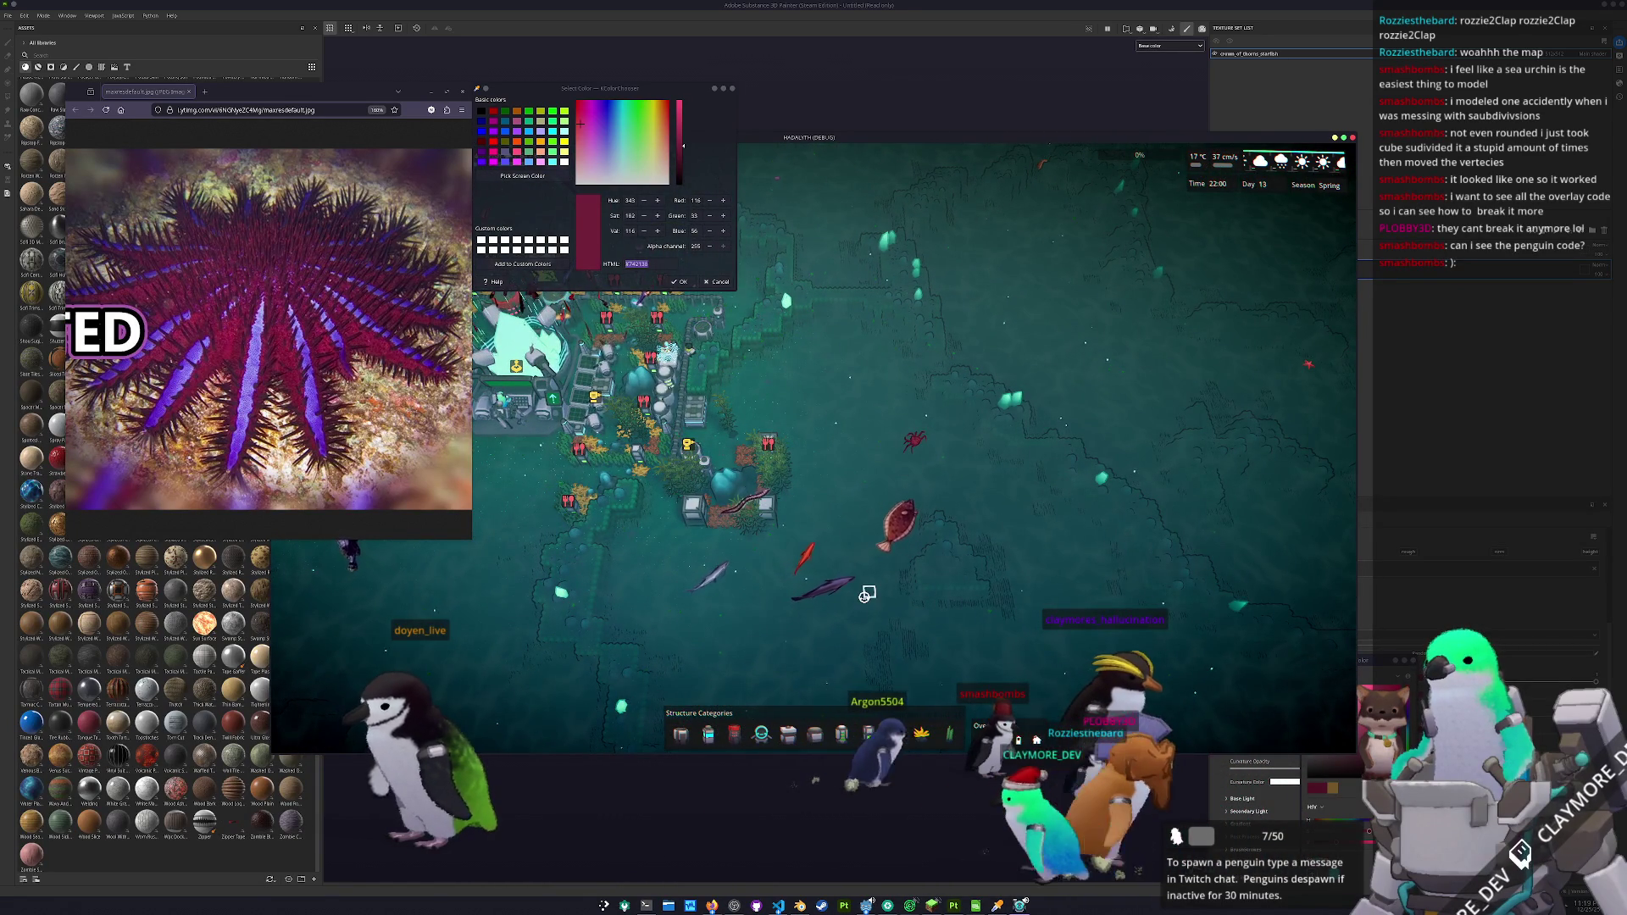
scroll(848, 597, "up", 5)
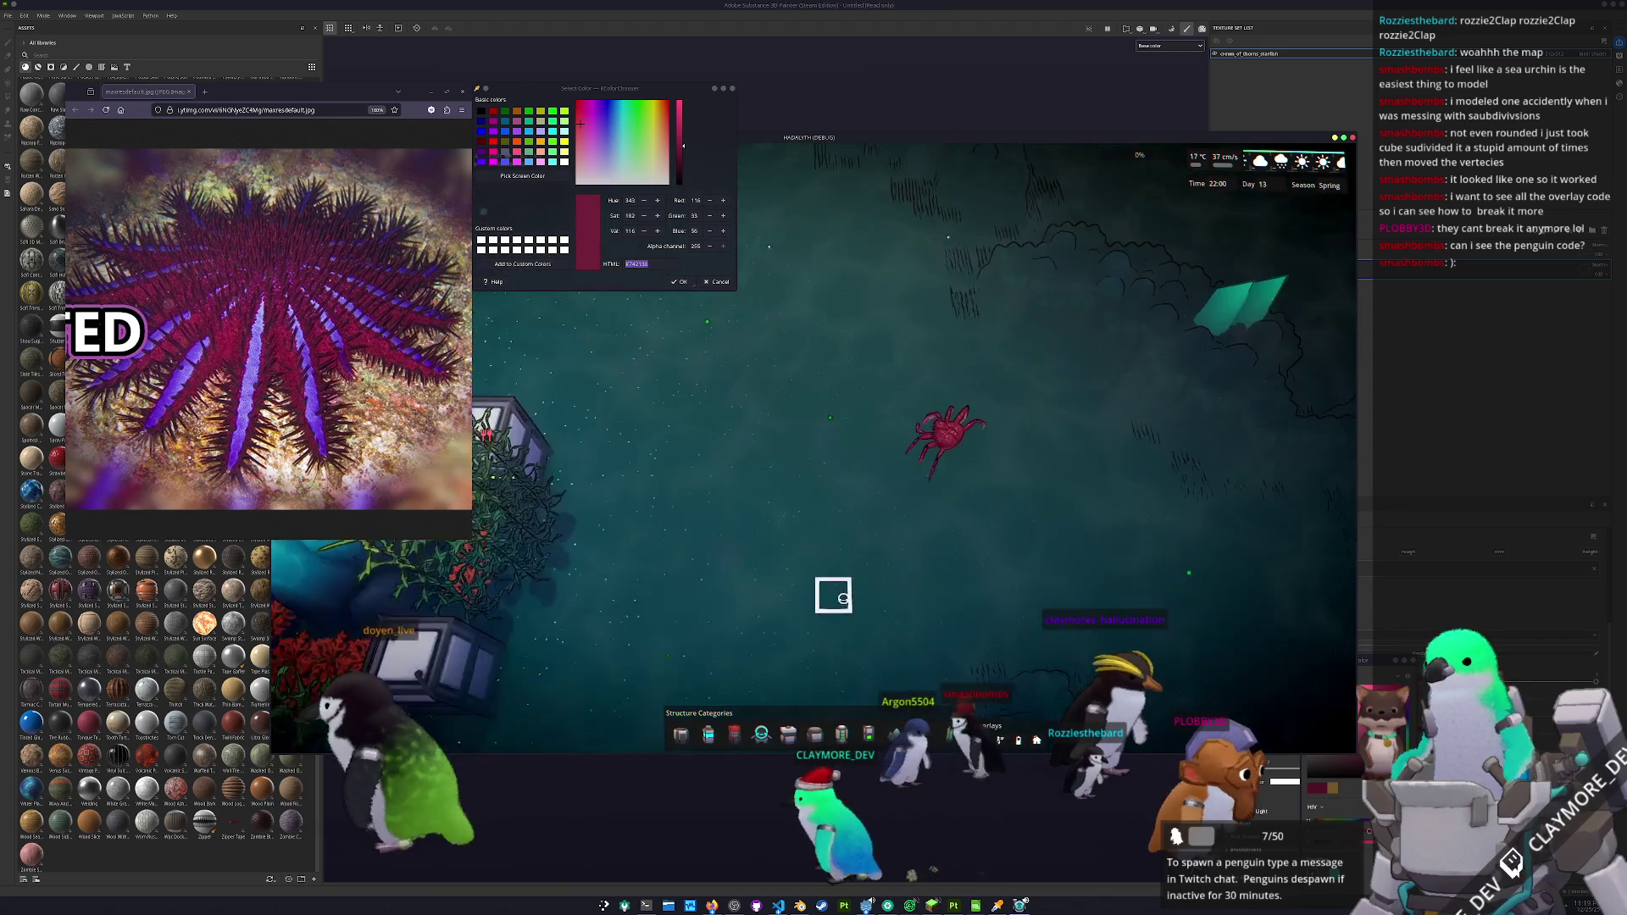
key("d")
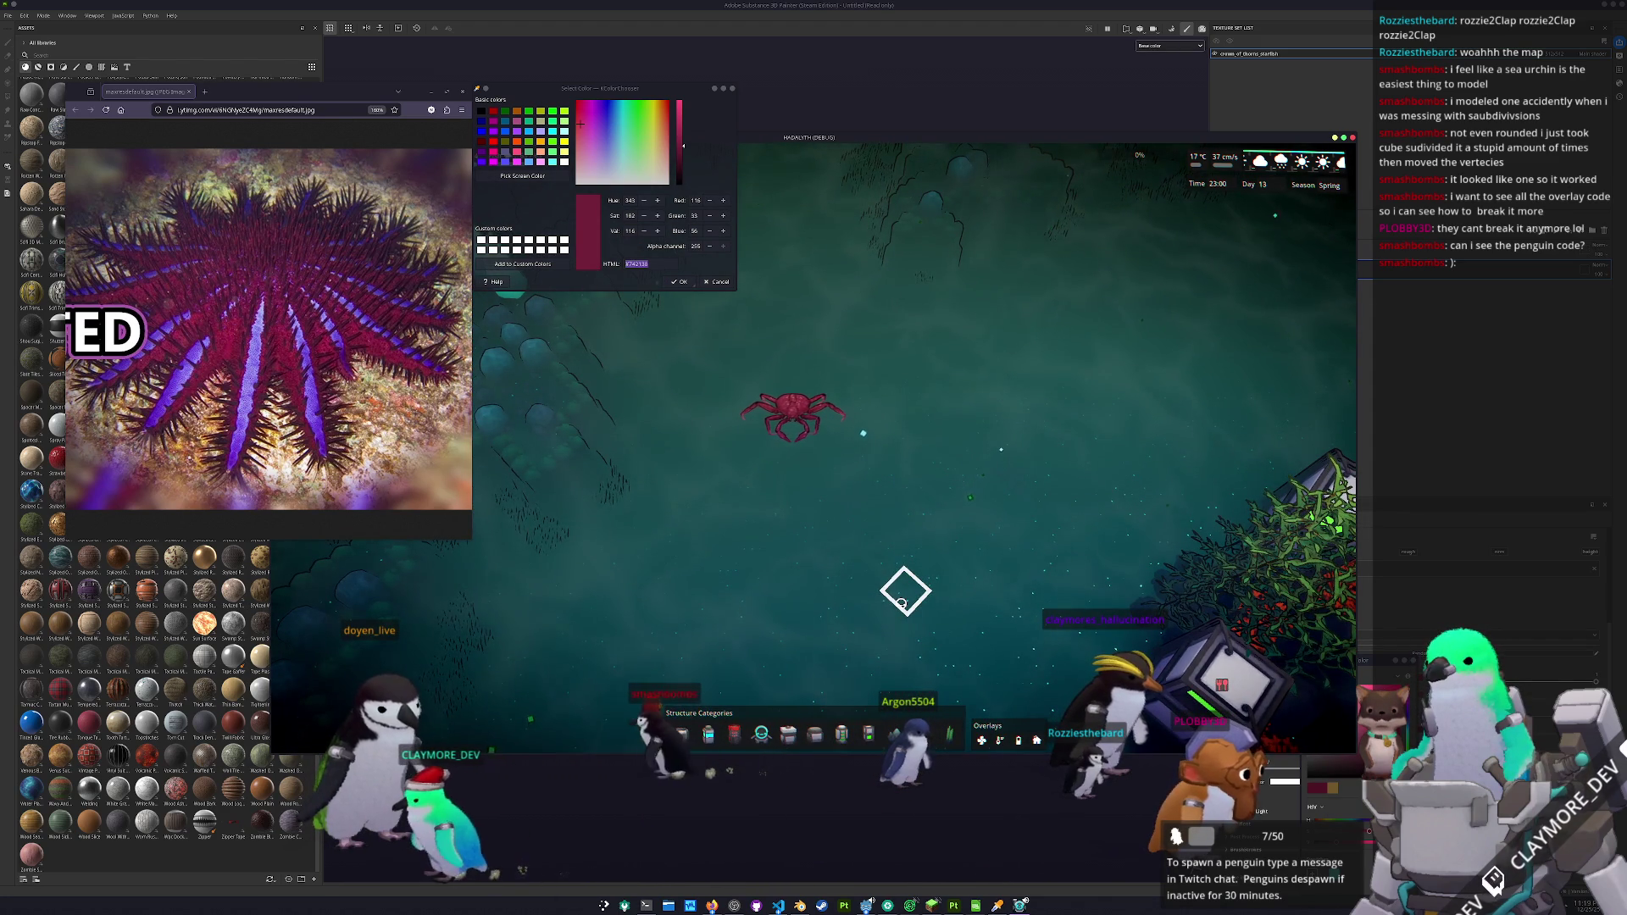
scroll(903, 603, "down", 5)
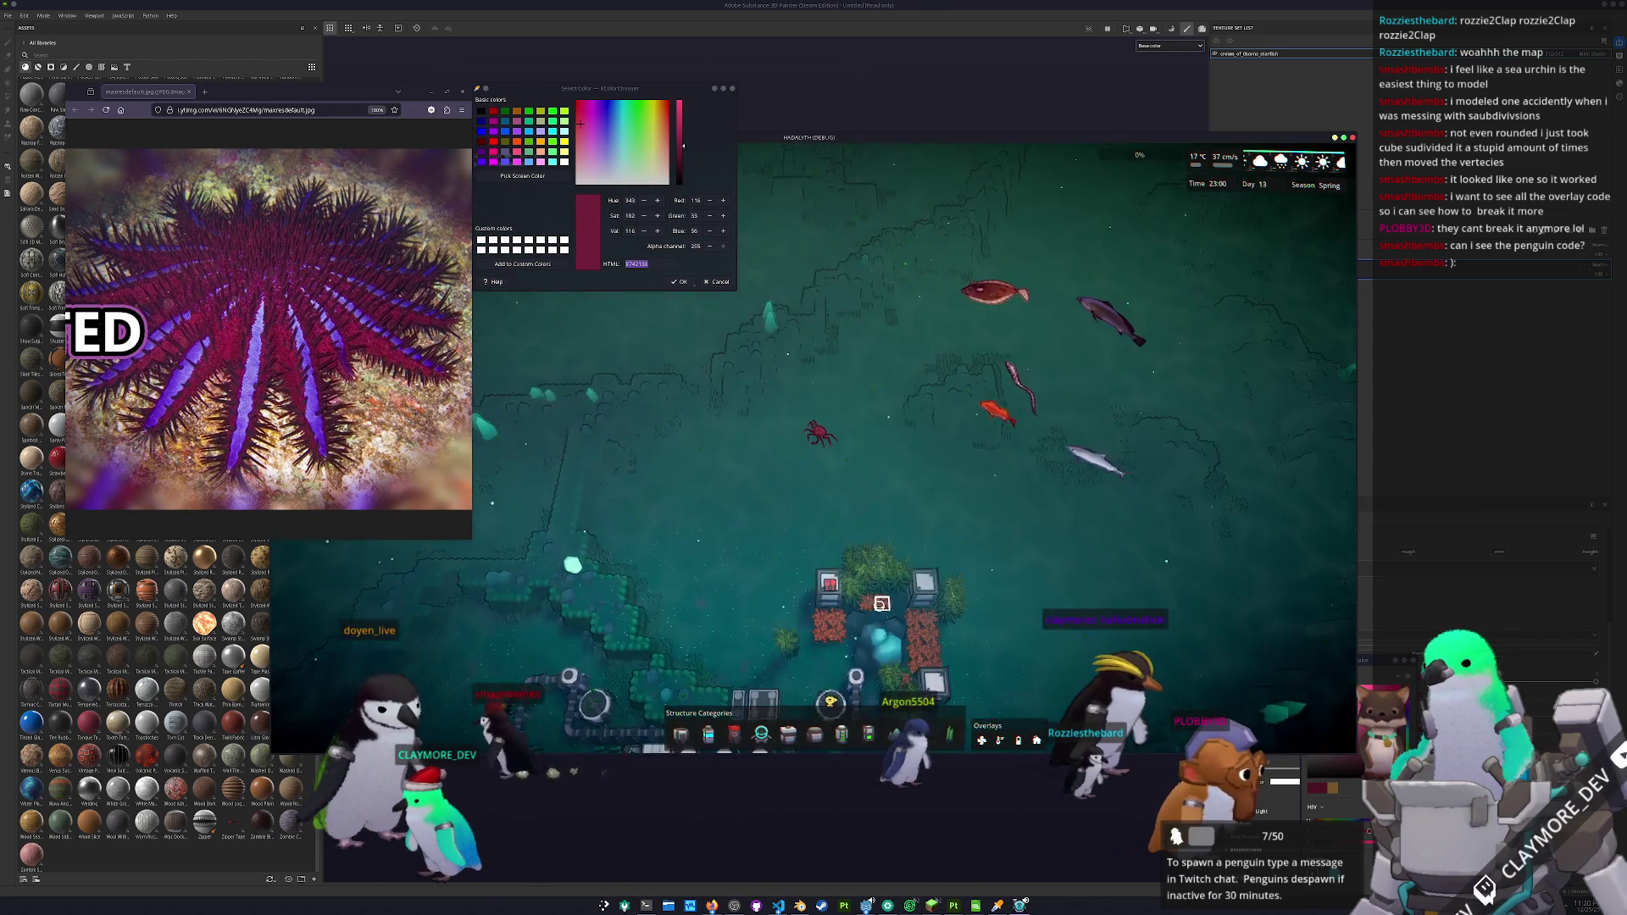
scroll(903, 603, "up", 3)
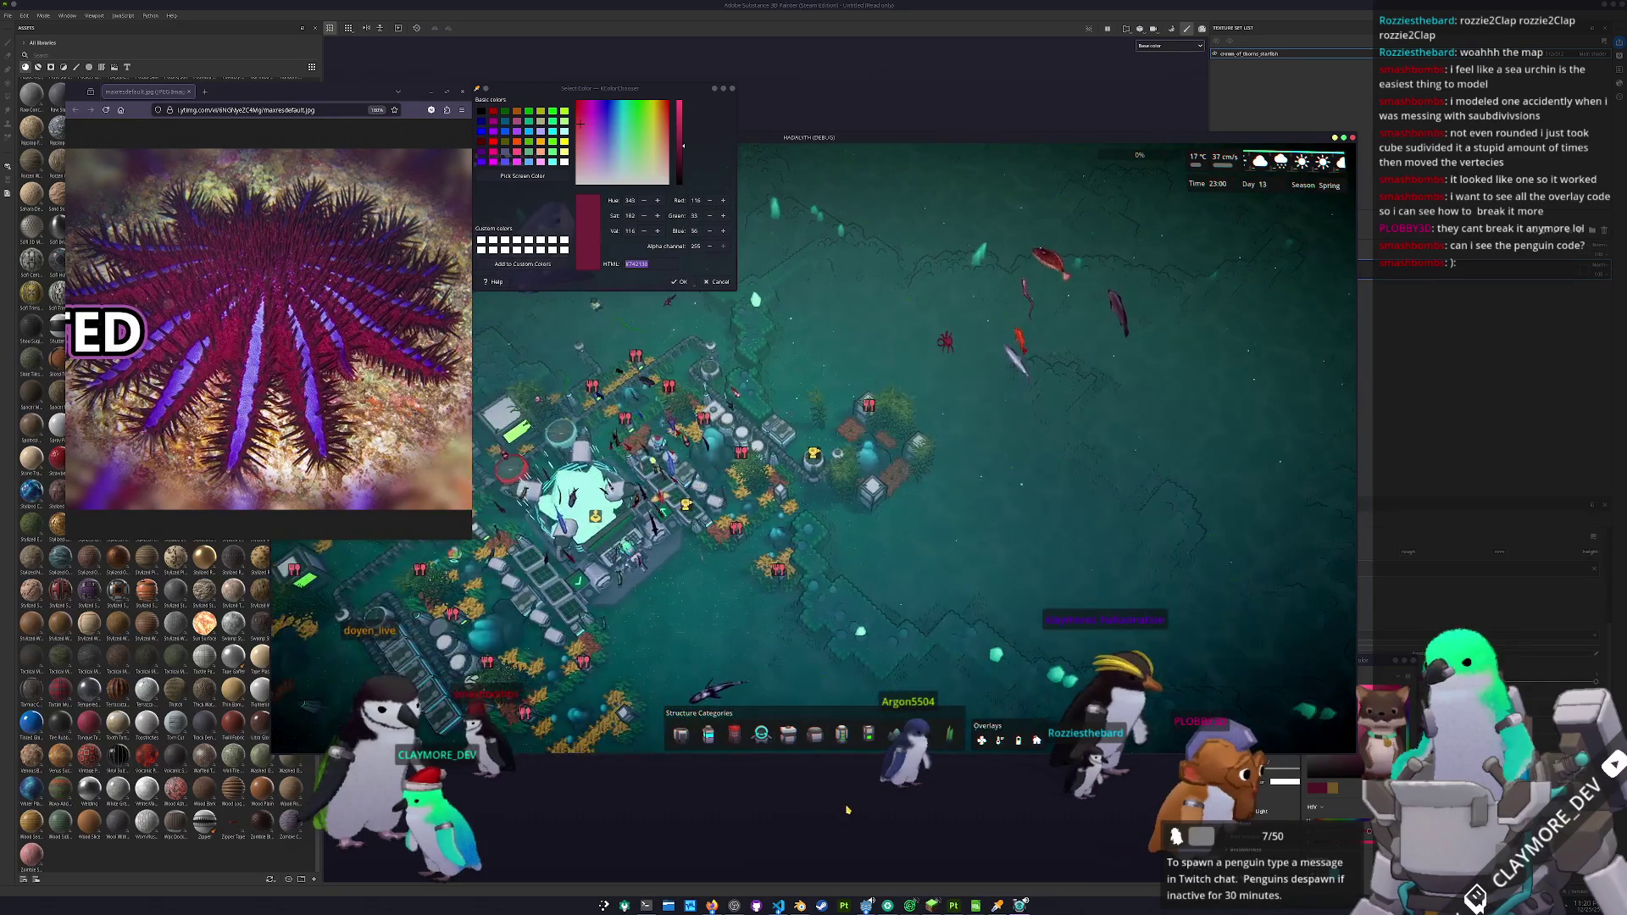
key("alt+F4")
key("ctrl+d")
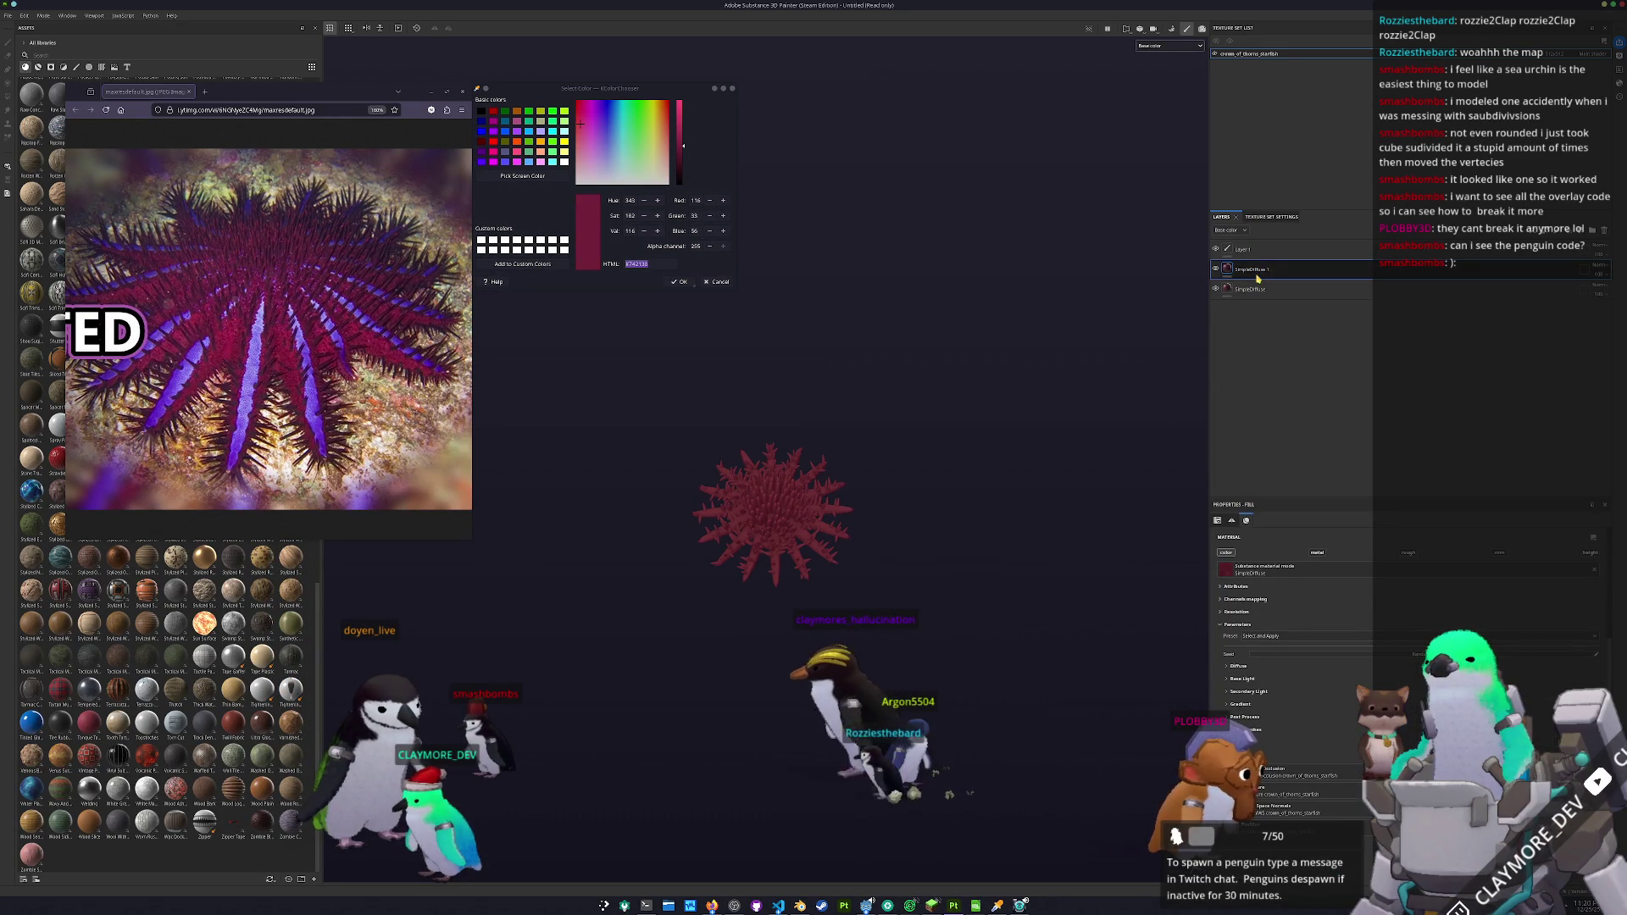
- Create Folder 1 with a black mask, removing the trial mask from SimpleDiffuse 1
right_click(1259, 273)
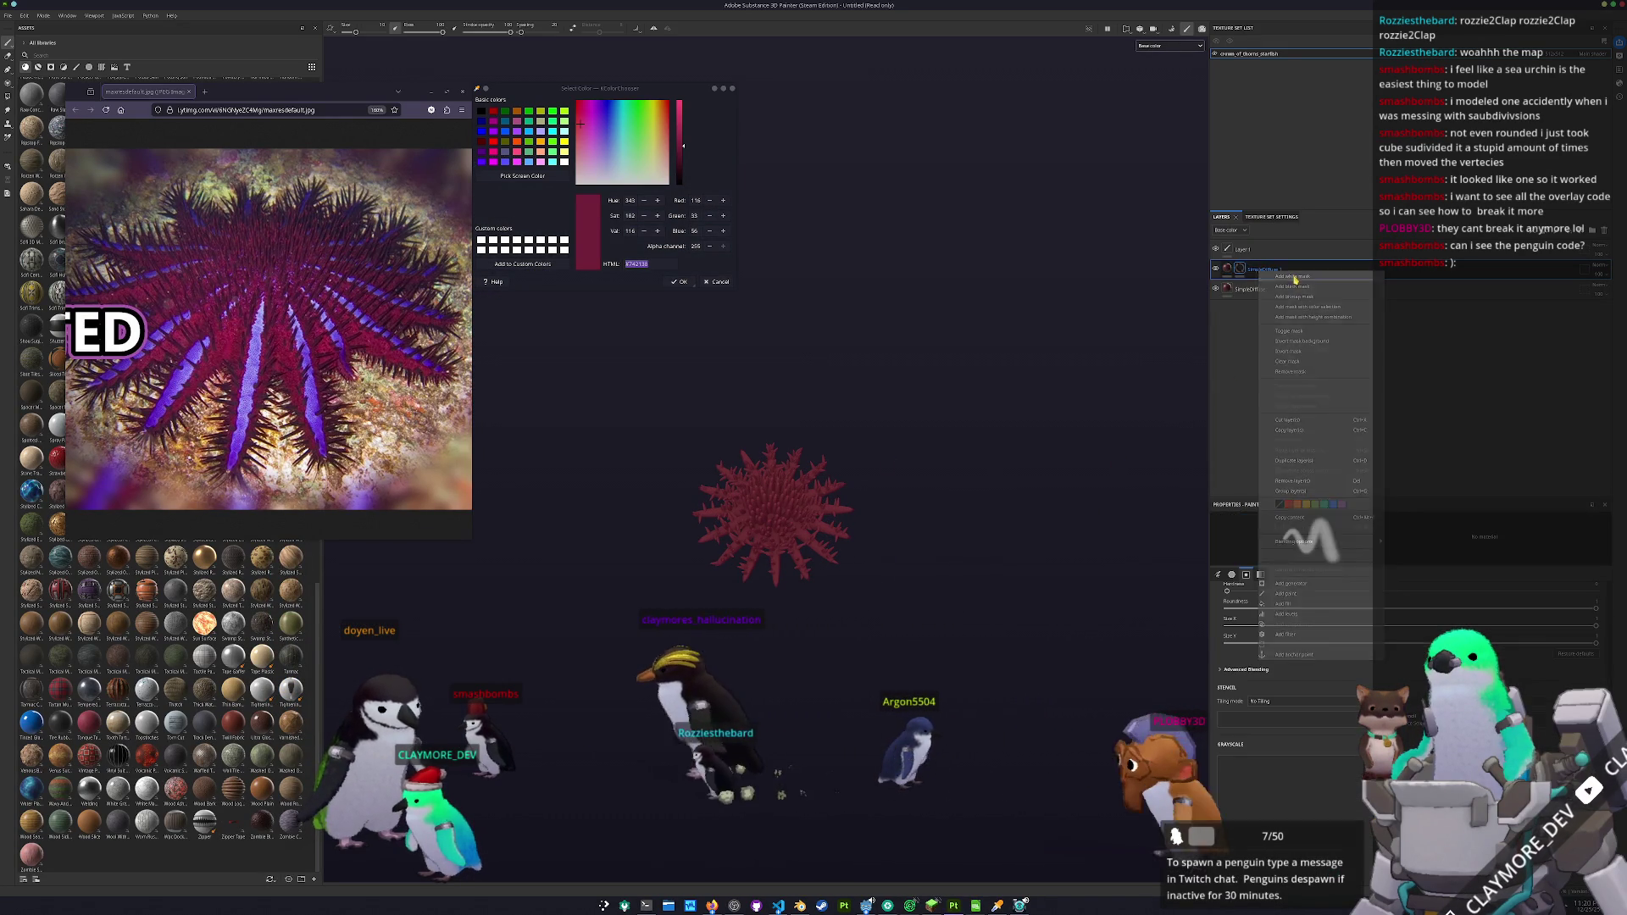
left_click(1280, 288)
scroll(1265, 554, "up", 1)
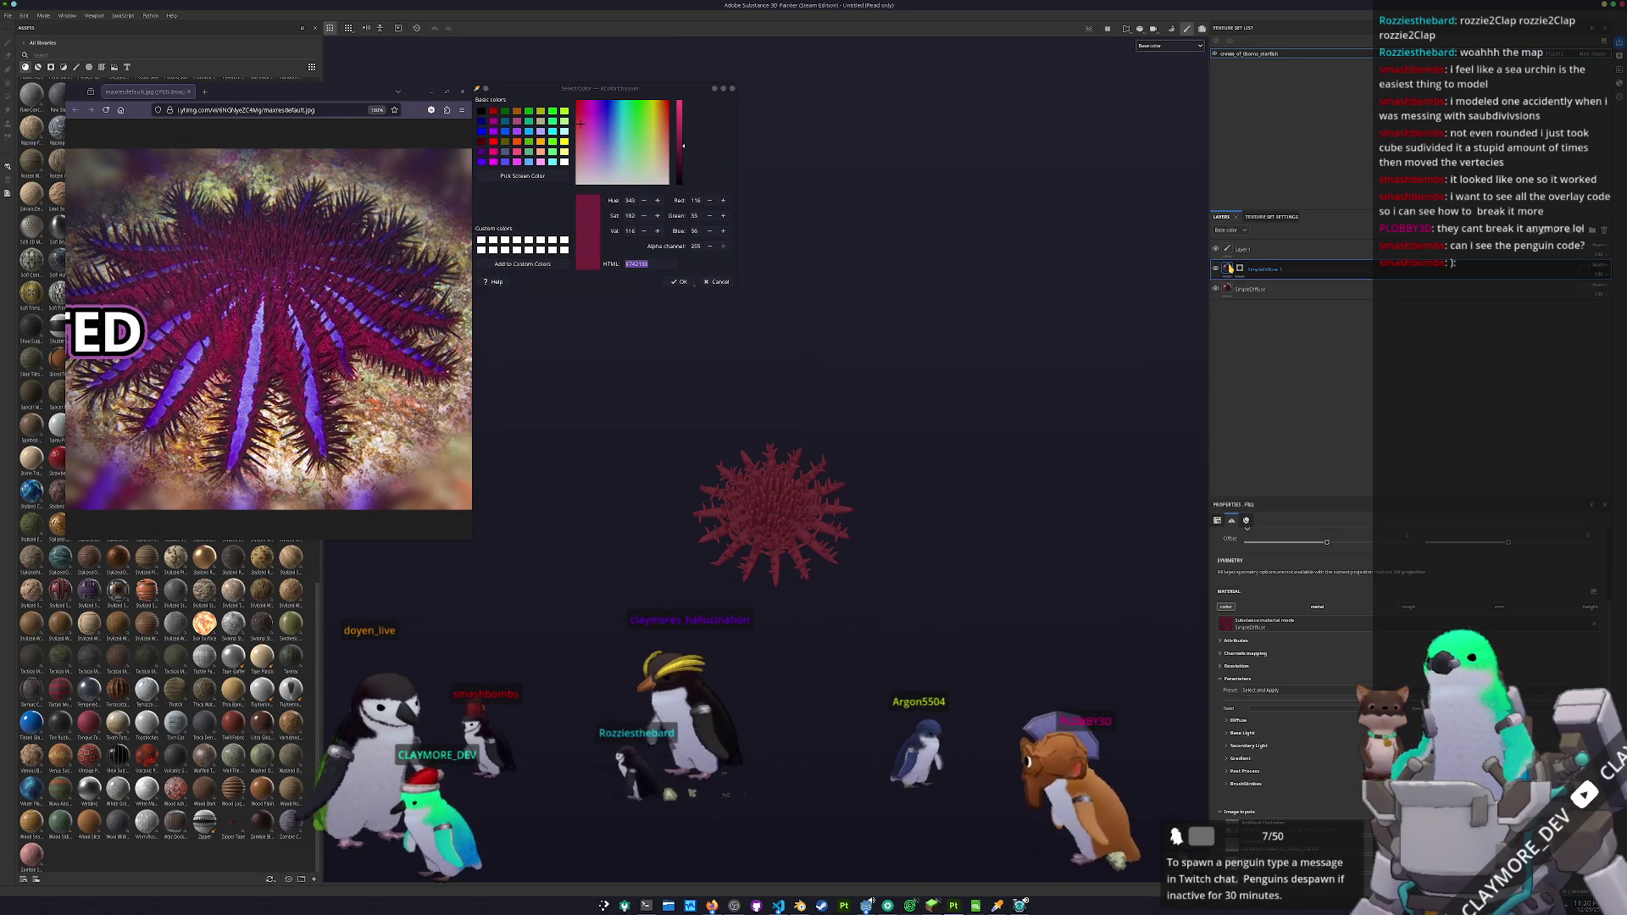
left_click(1238, 720)
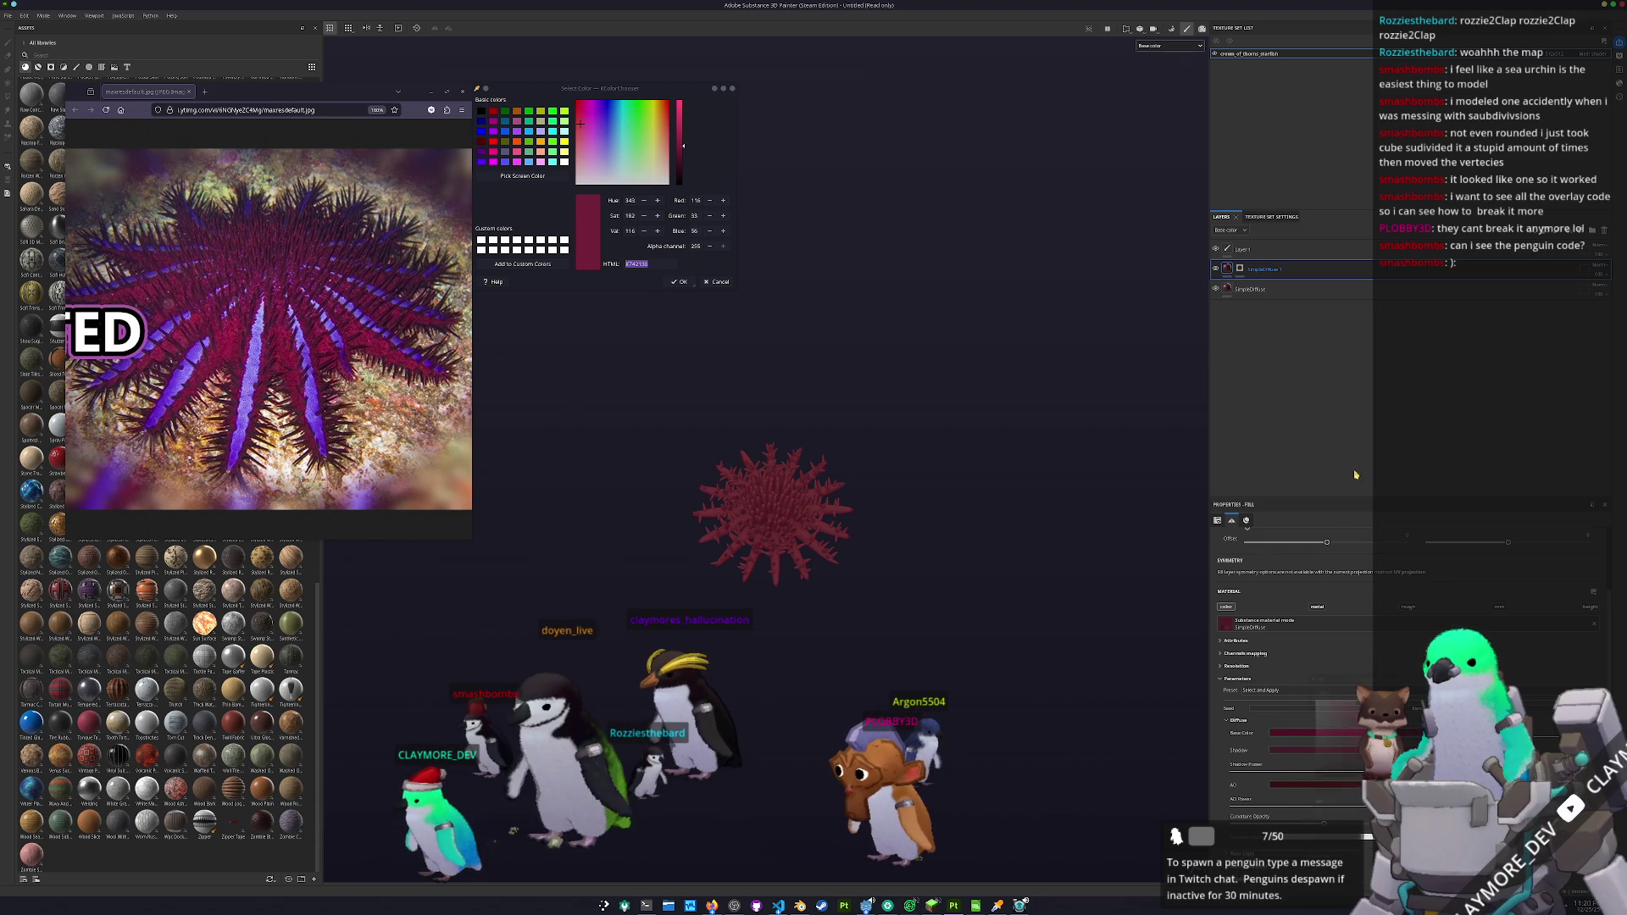
left_click(1592, 229)
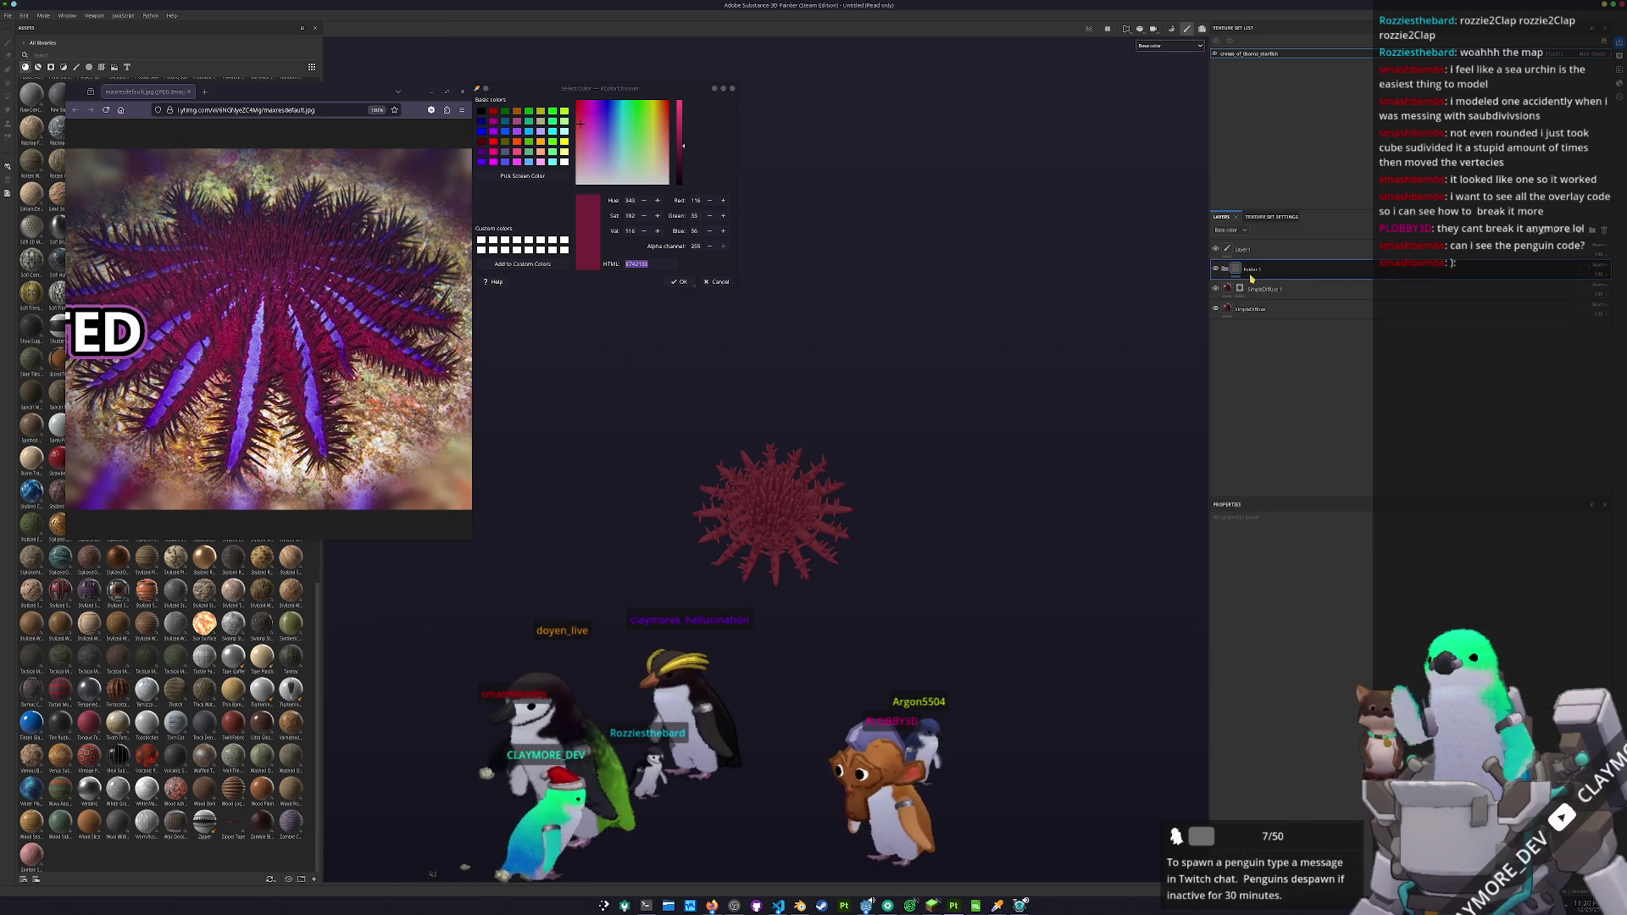
right_click(1257, 274)
left_click(1281, 288)
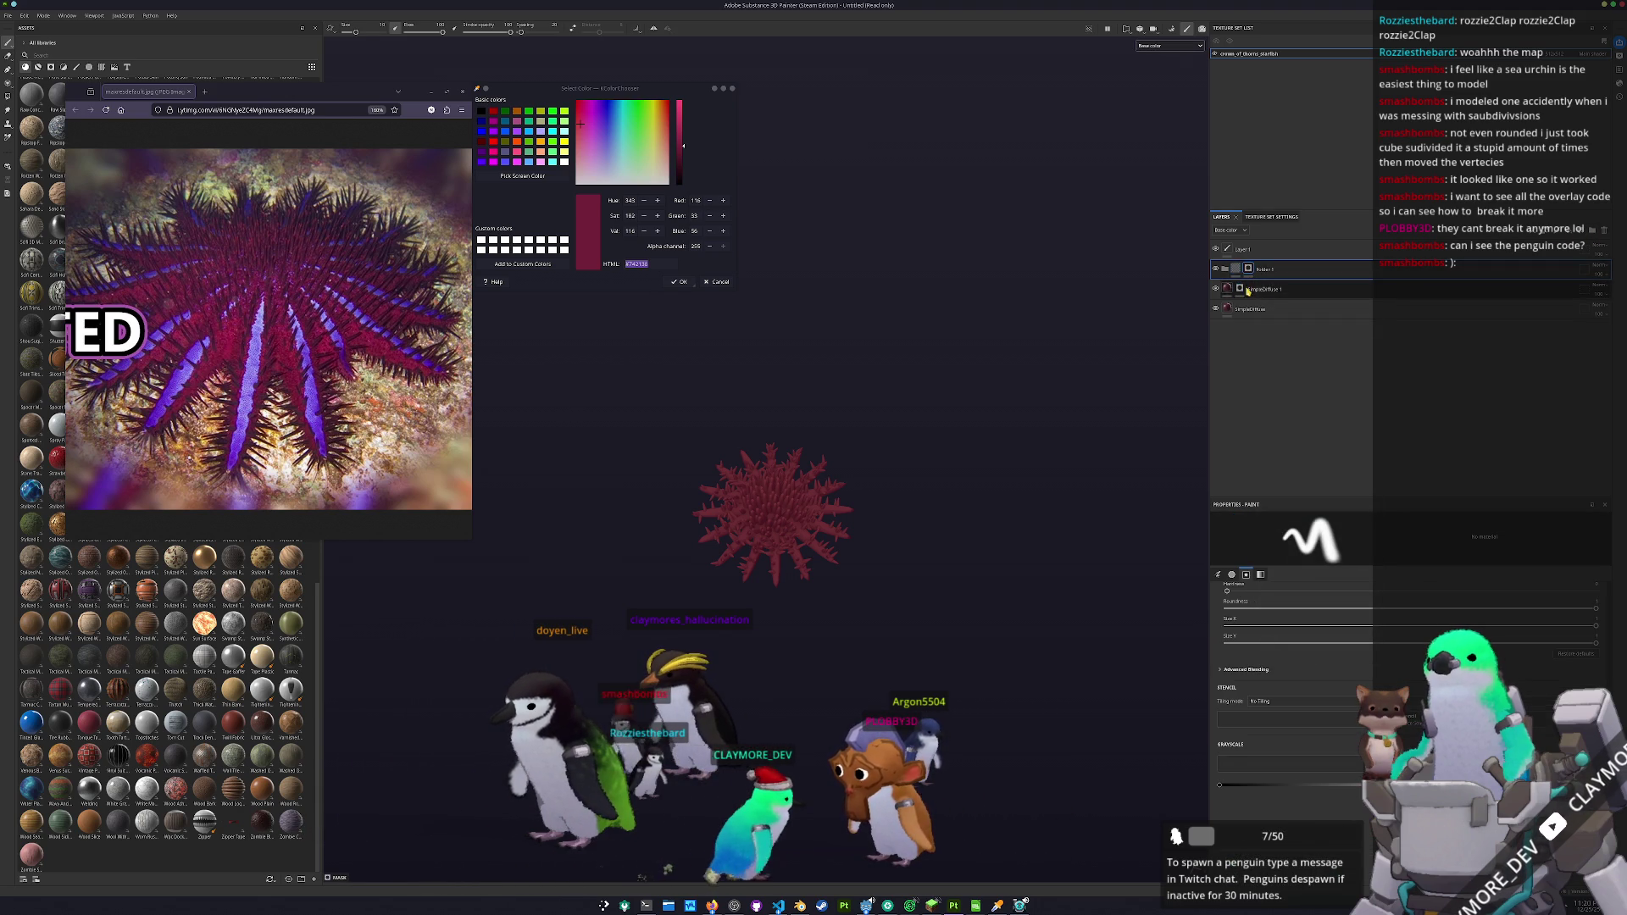
right_click(1266, 288)
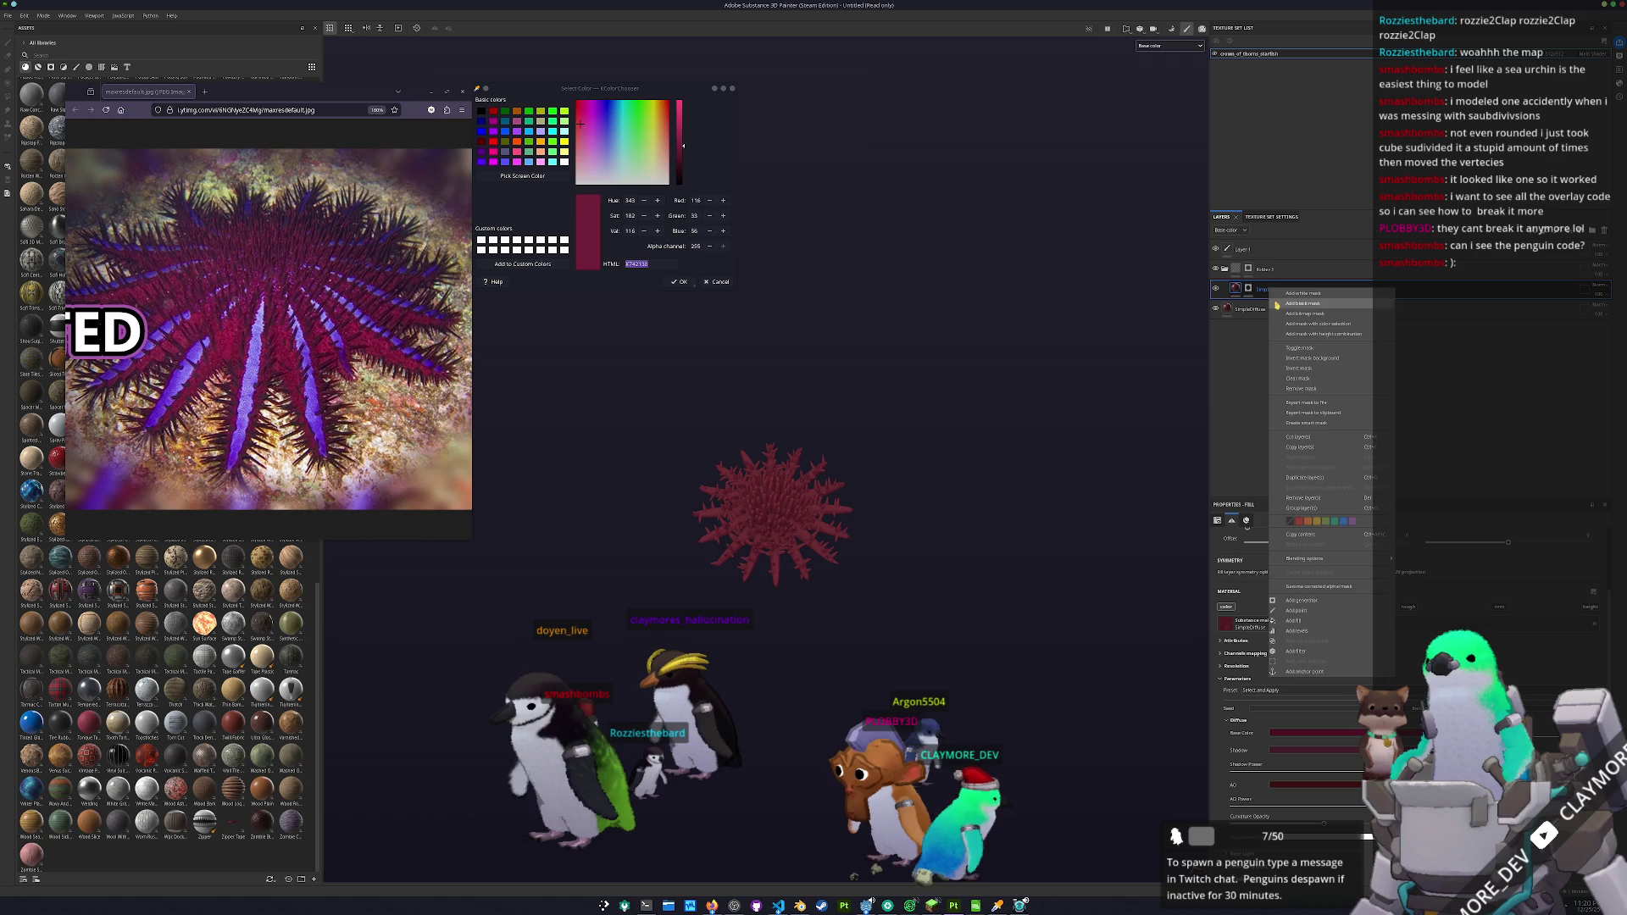
left_click(1301, 388)
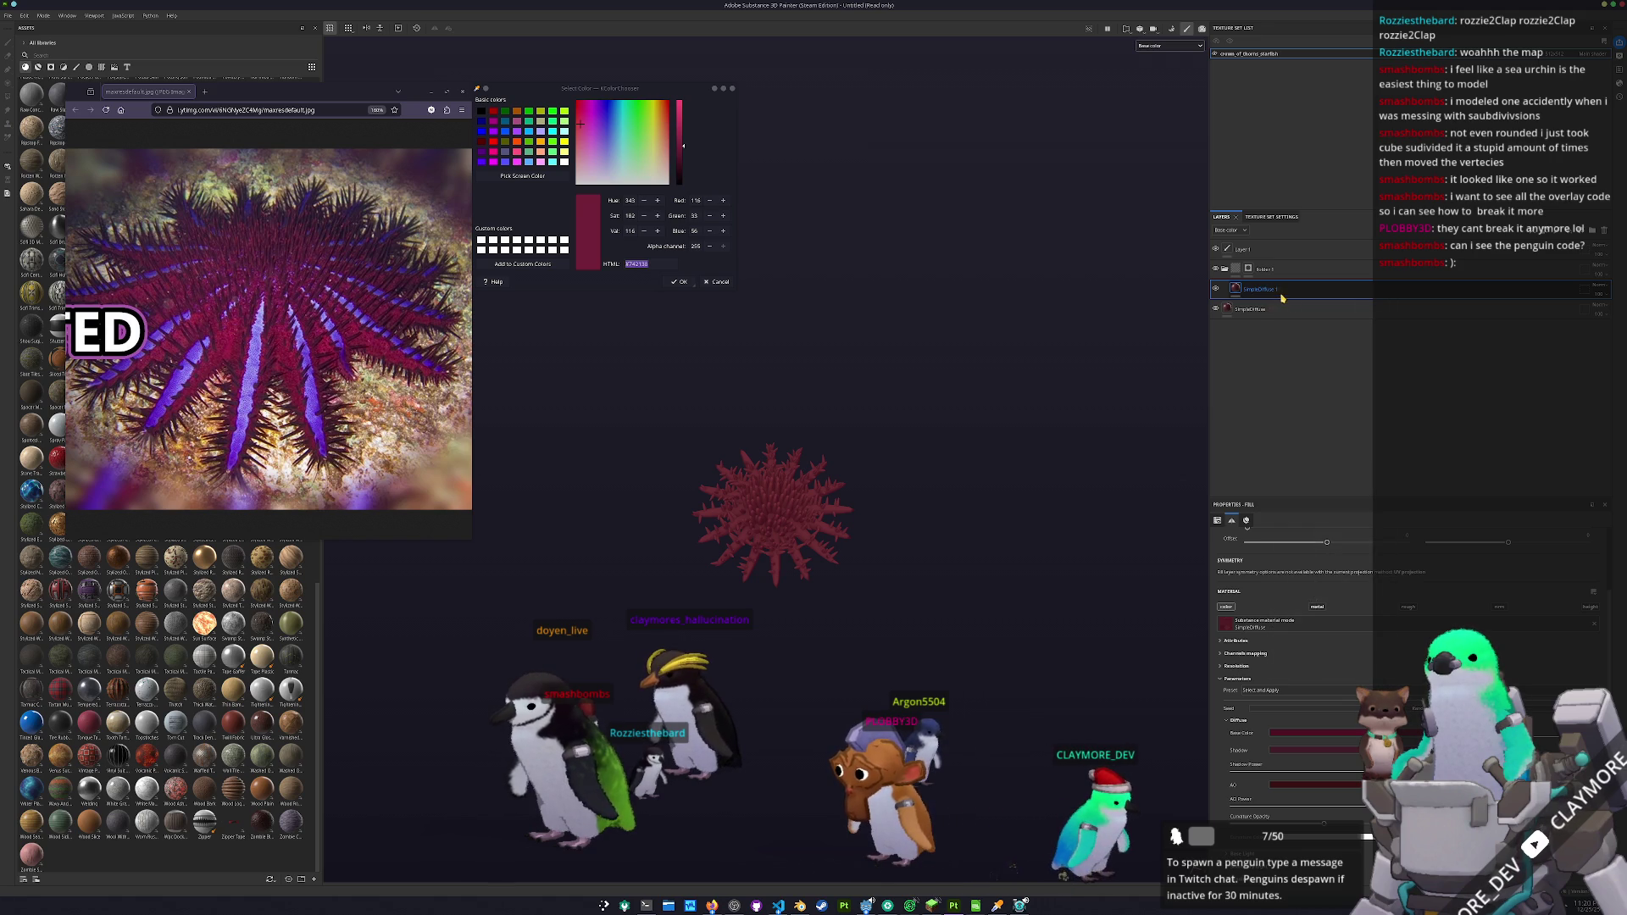
- Duplicate into SimpleDiffuse 2, black-mask SimpleDiffuse 1, and show SimpleDiffuse 2's Diffuse settings
key("ctrl+d")
right_click(1260, 311)
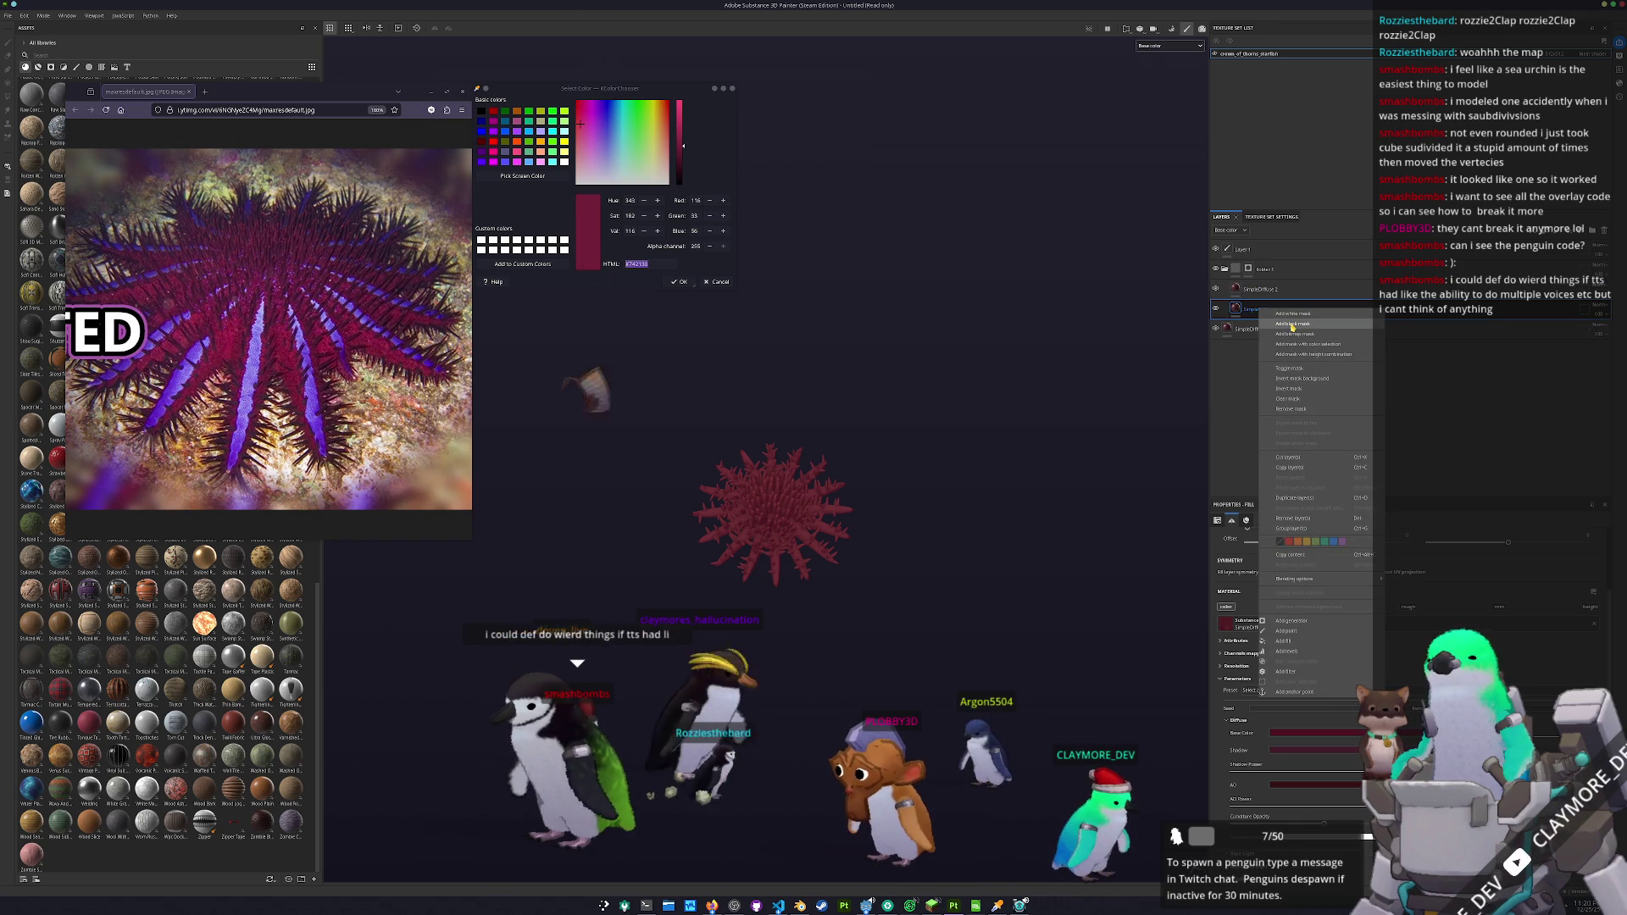
left_click(1292, 324)
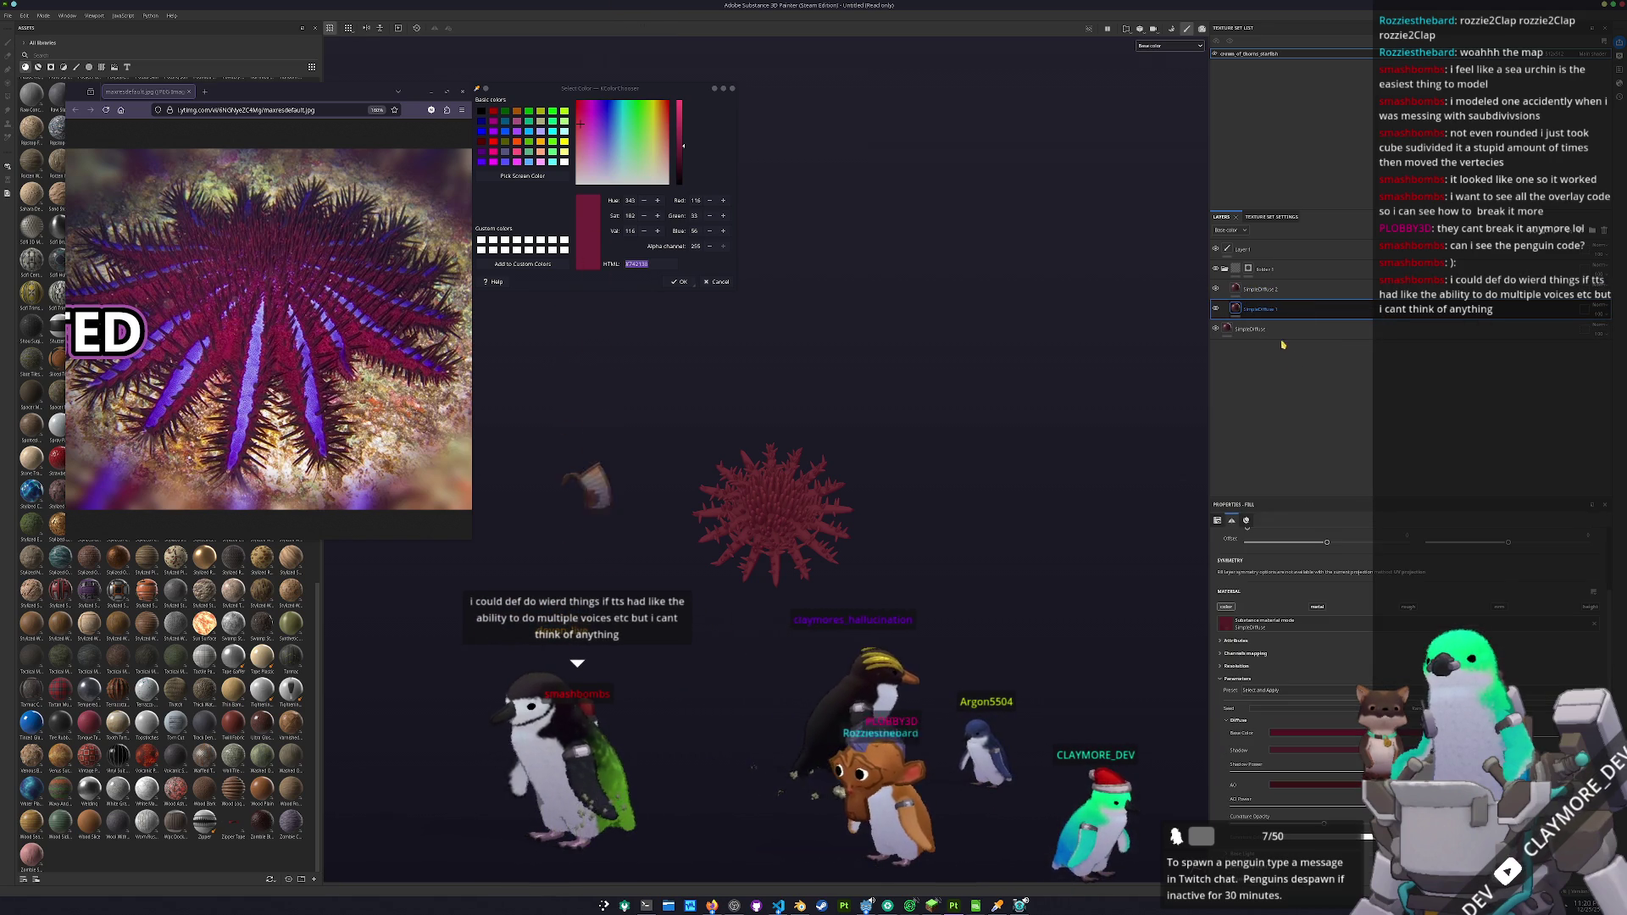
left_click(1257, 290)
right_click(1258, 290)
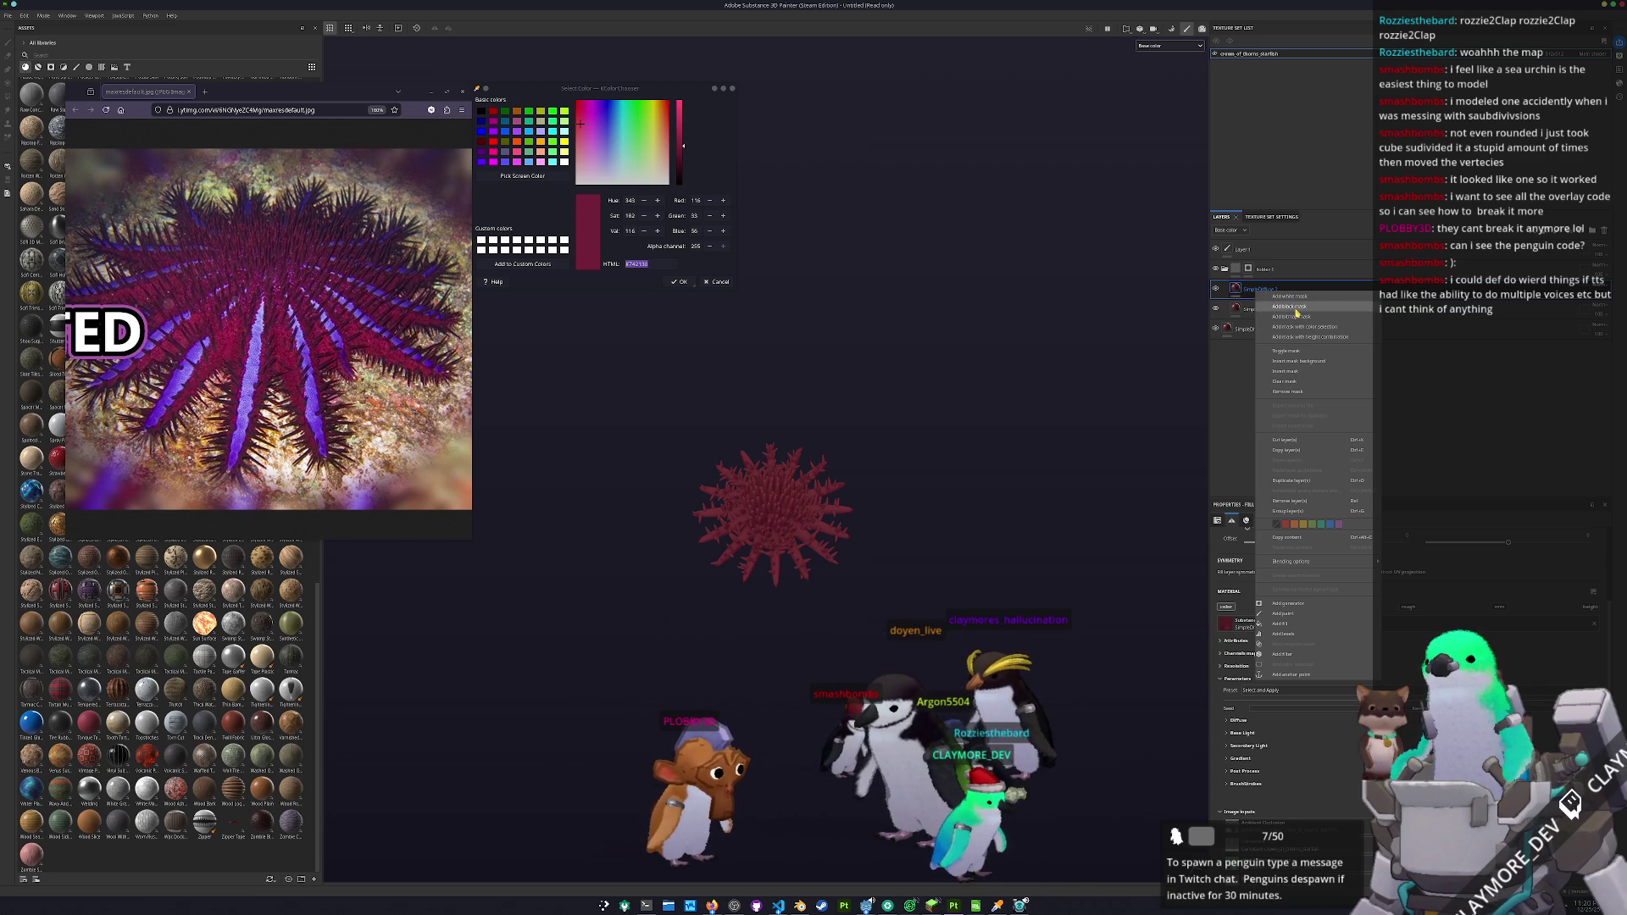
left_click(1235, 289)
left_click(1238, 692)
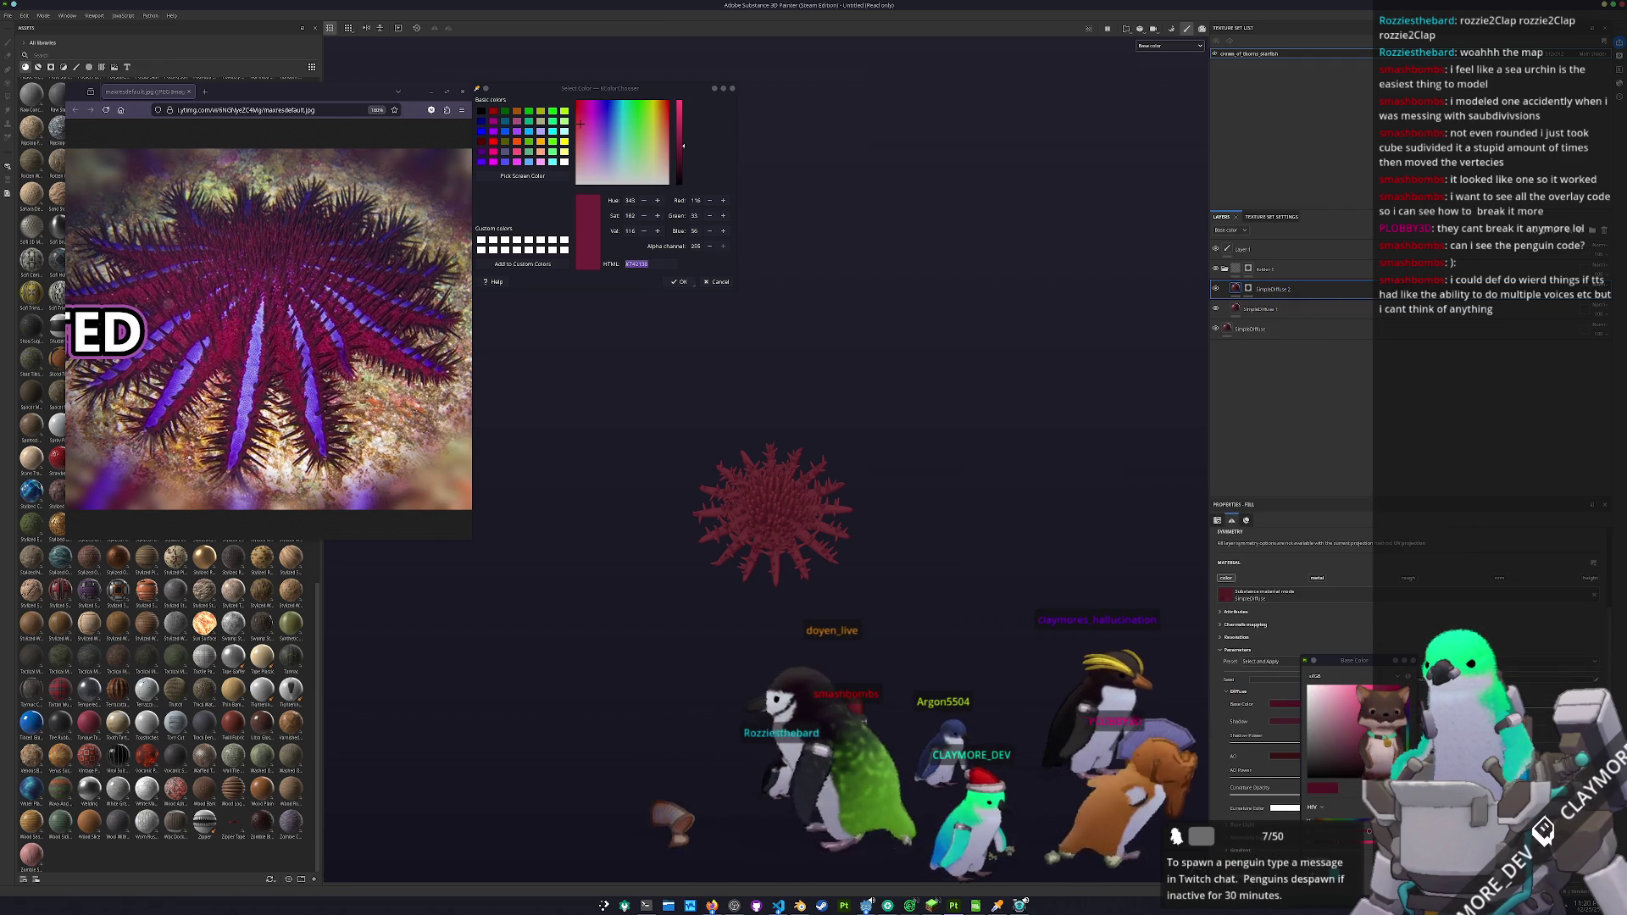
left_click_drag(1364, 667, 1420, 582)
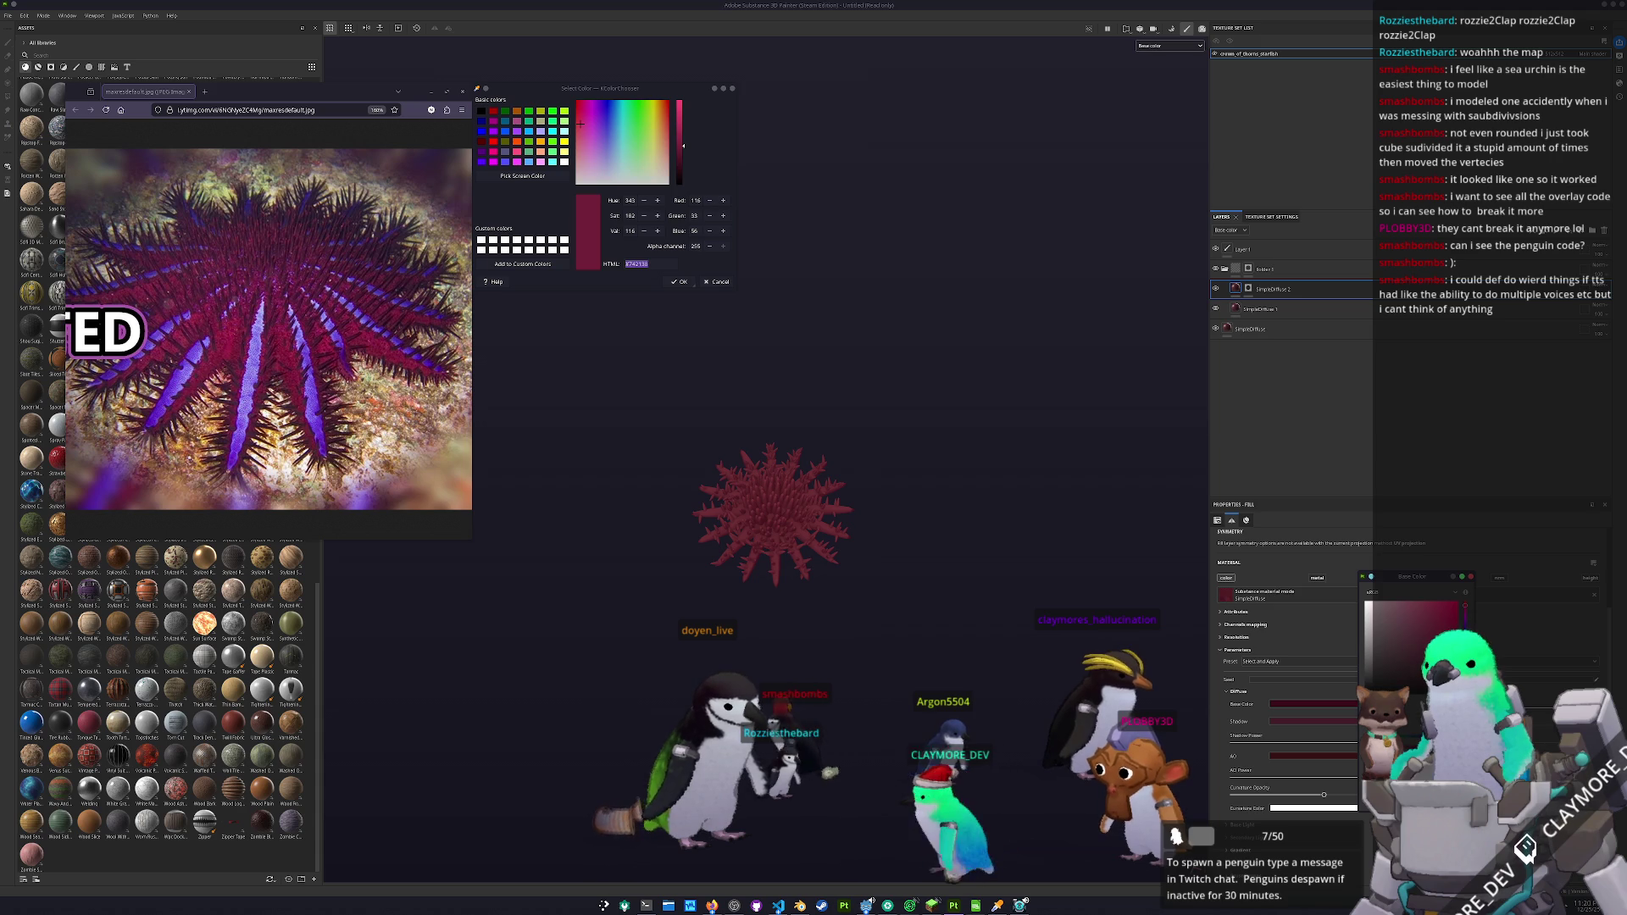
- Add a generator effect to SimpleDiffuse 2's mask
left_click(1255, 289)
right_click(1252, 291)
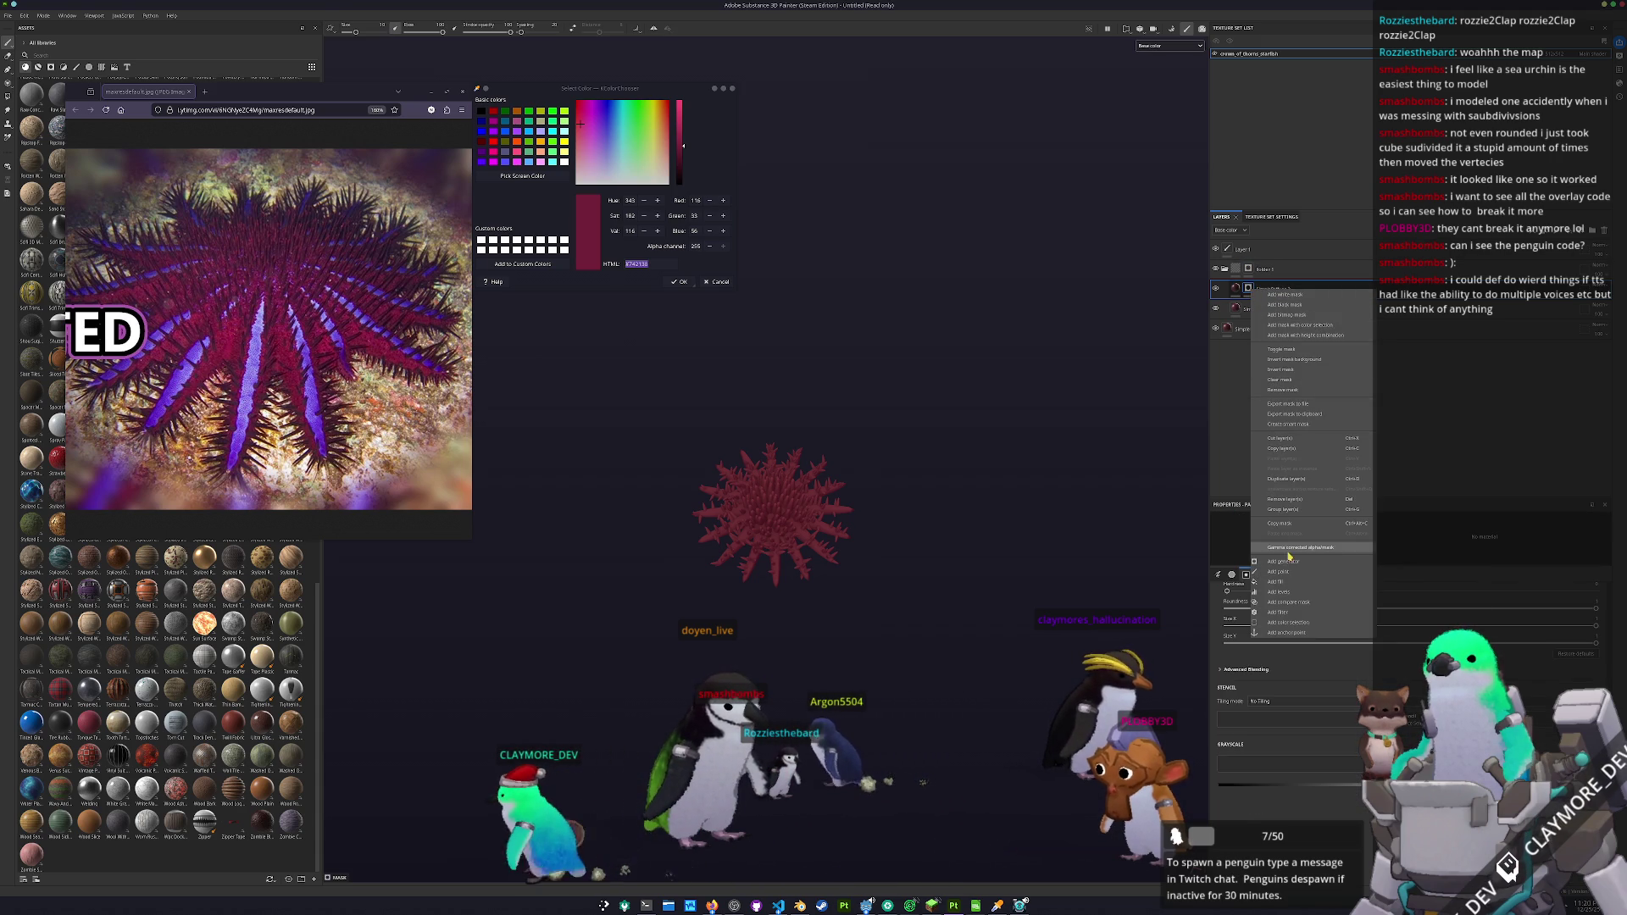
left_click(1296, 561)
mouse_move(889, 600)
left_mouse_down()
mouse_move(890, 465)
mouse_move(1020, 533)
mouse_move(1152, 517)
left_mouse_up()
left_click(1305, 545)
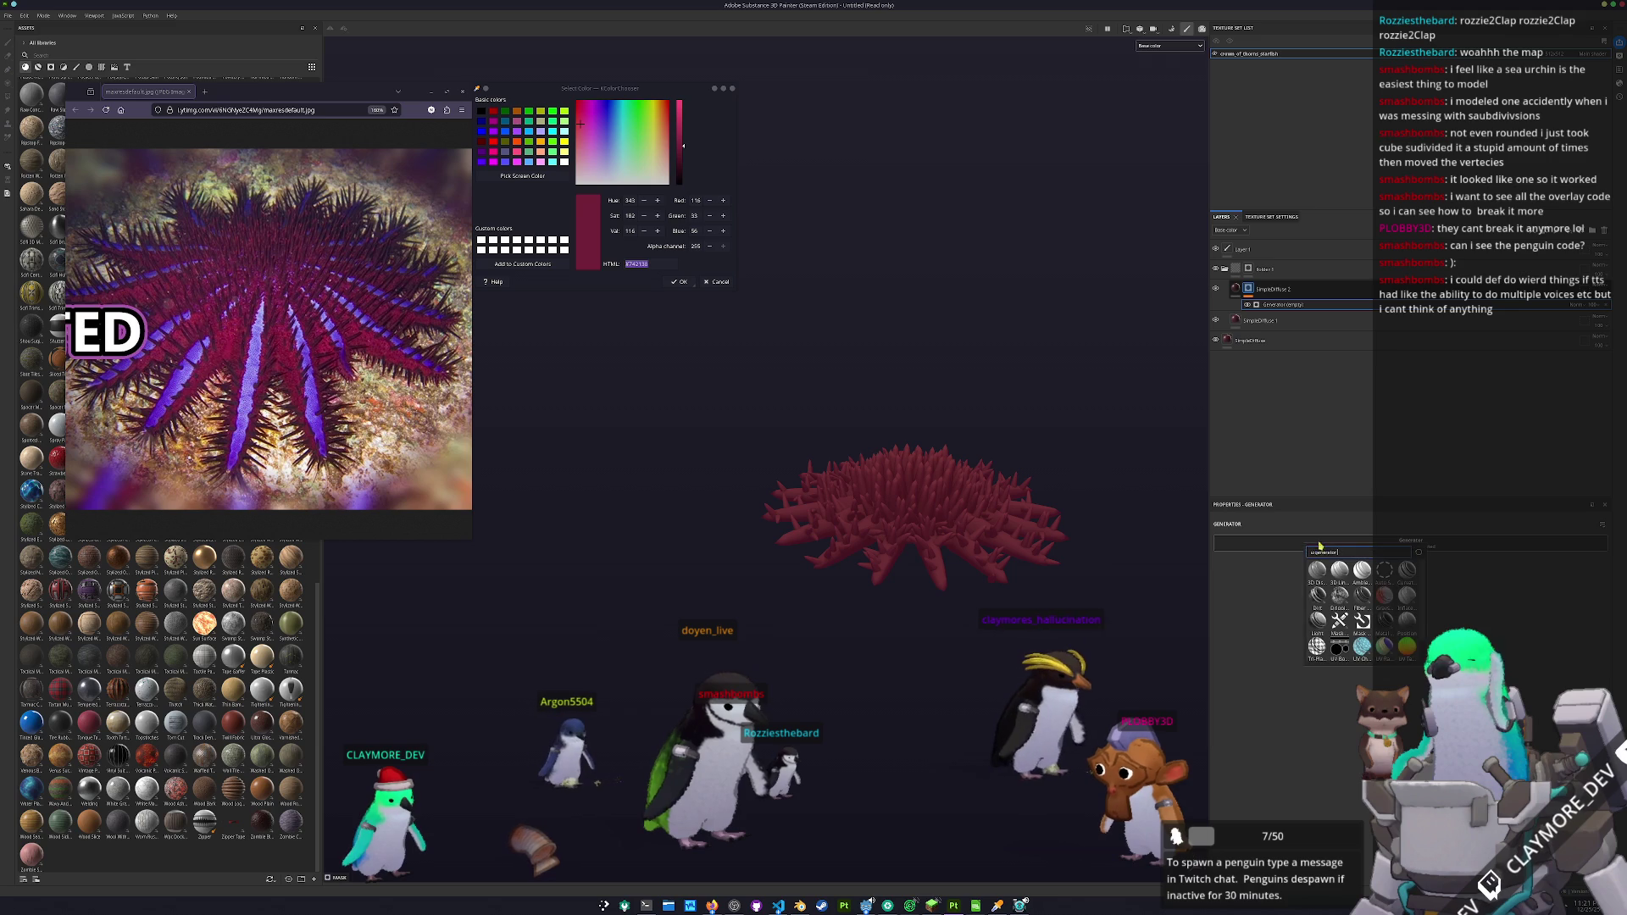
- Close the generator list without choosing one and bring up the TTS Queue window
left_click(1272, 585)
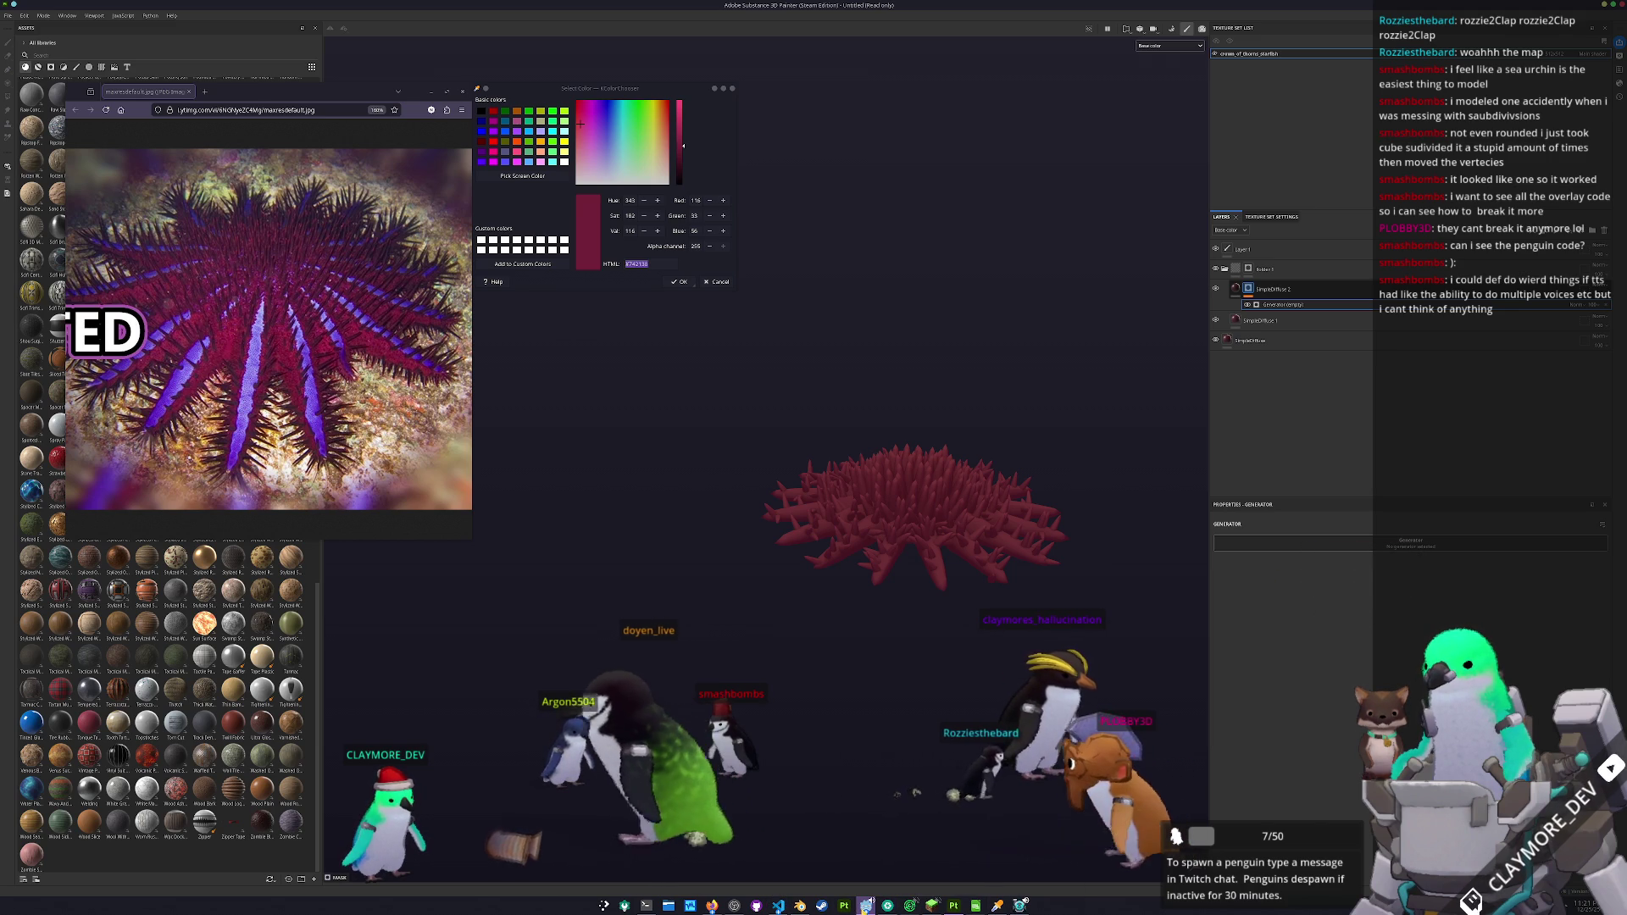
mouse_move(865, 905)
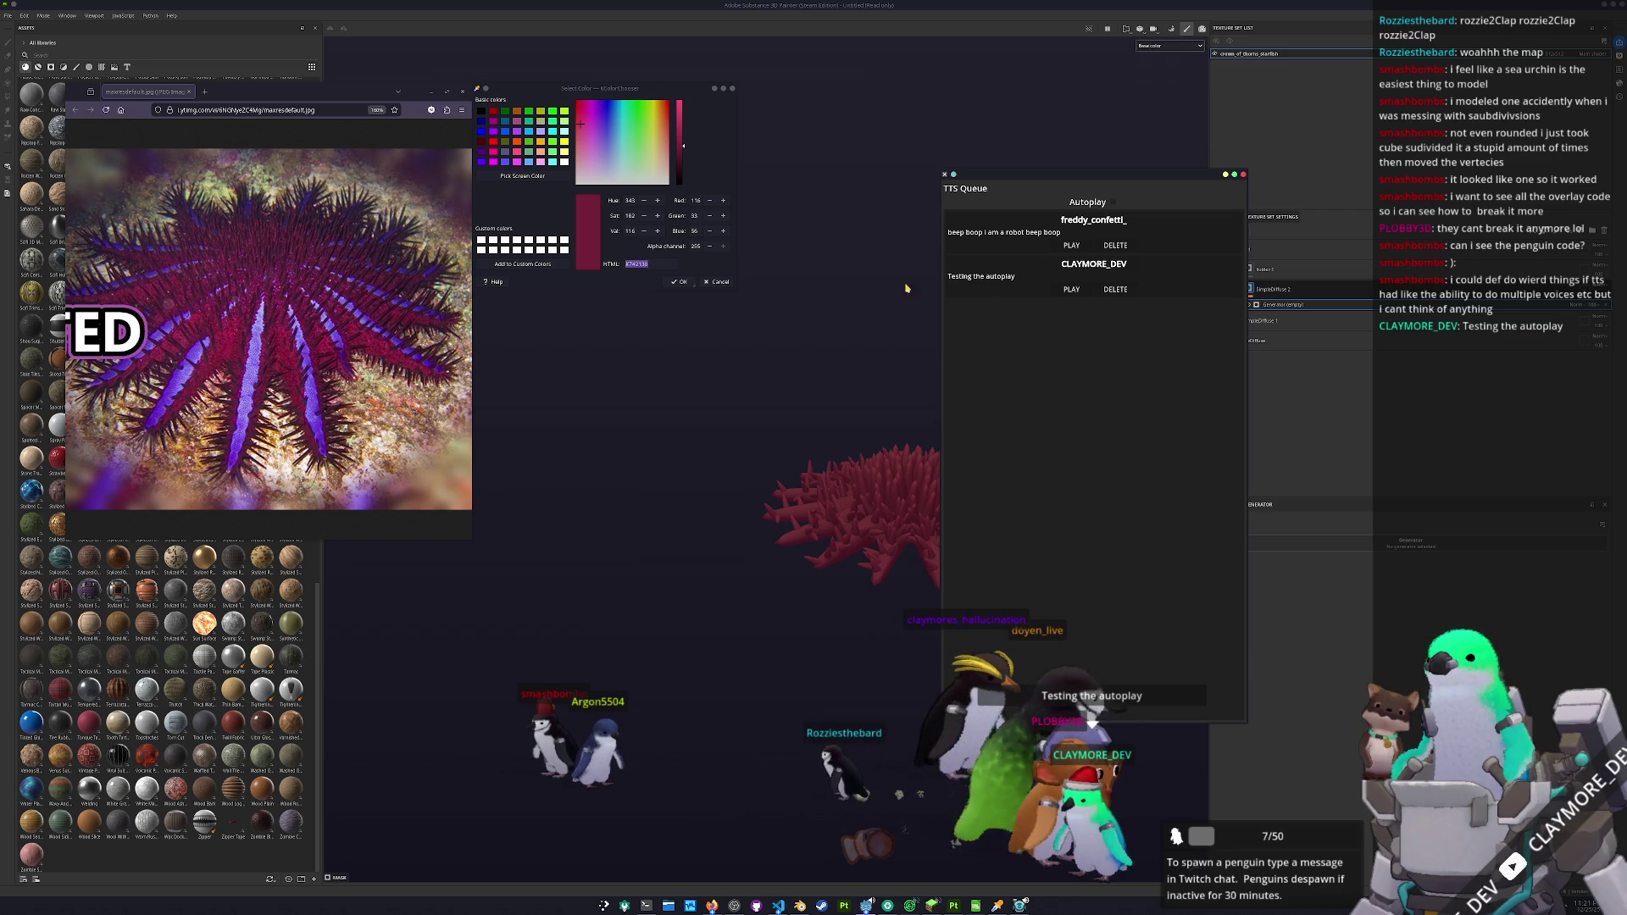
- Turn on TTS Queue autoplay, then return to the crimson starfish in Substance Painter
left_click(1113, 202)
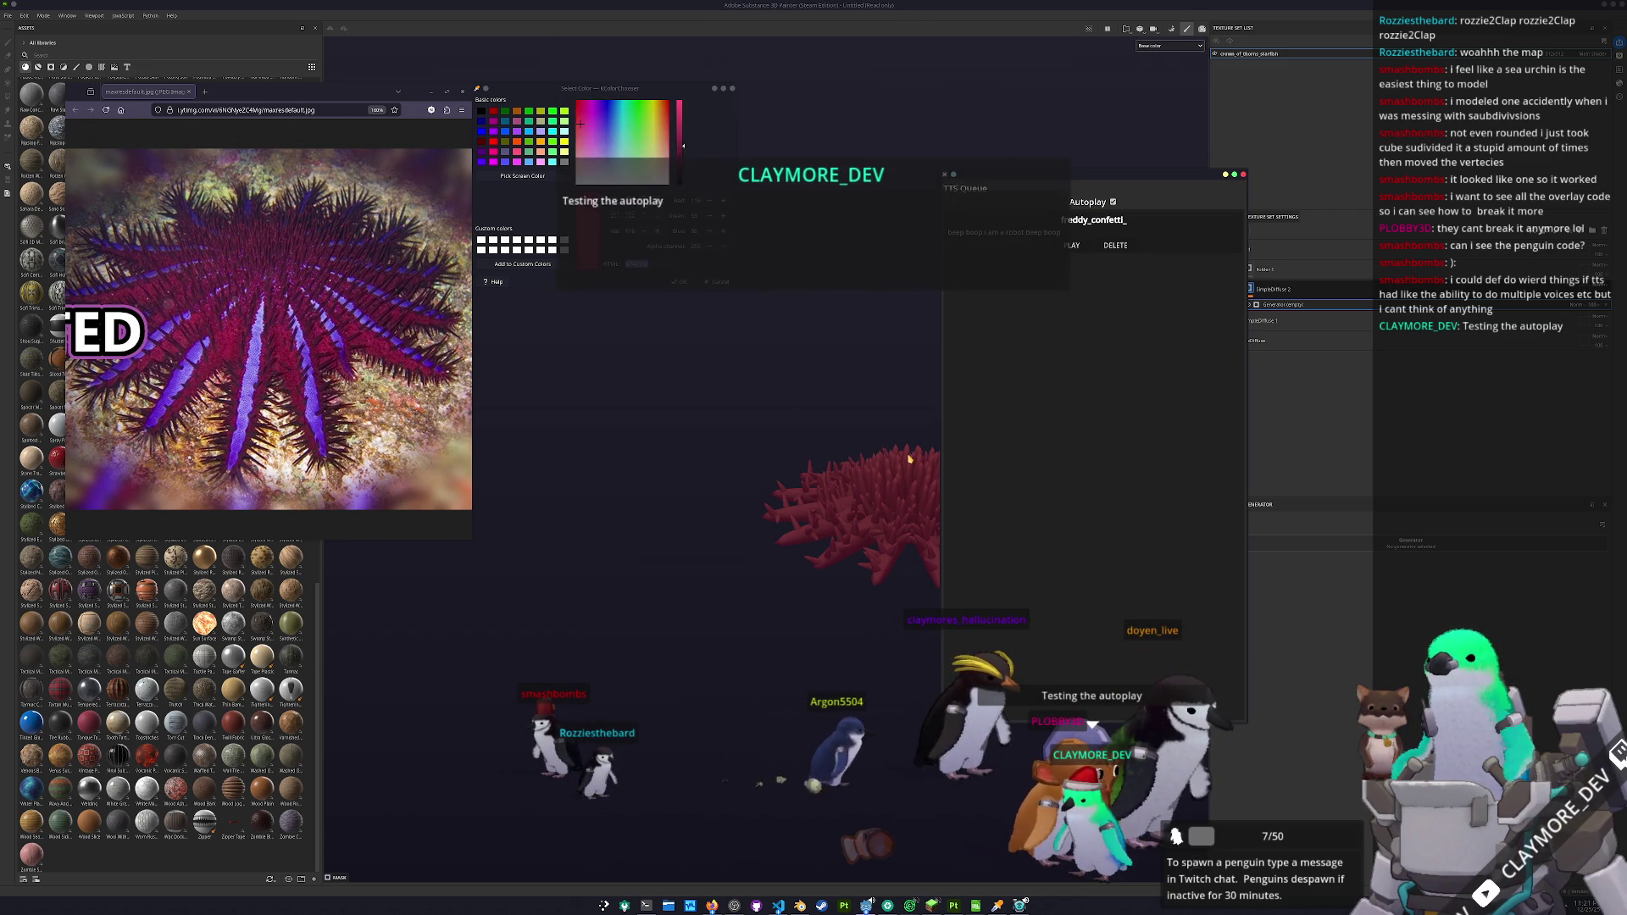
left_click(980, 479)
scroll(872, 508, "up", 3)
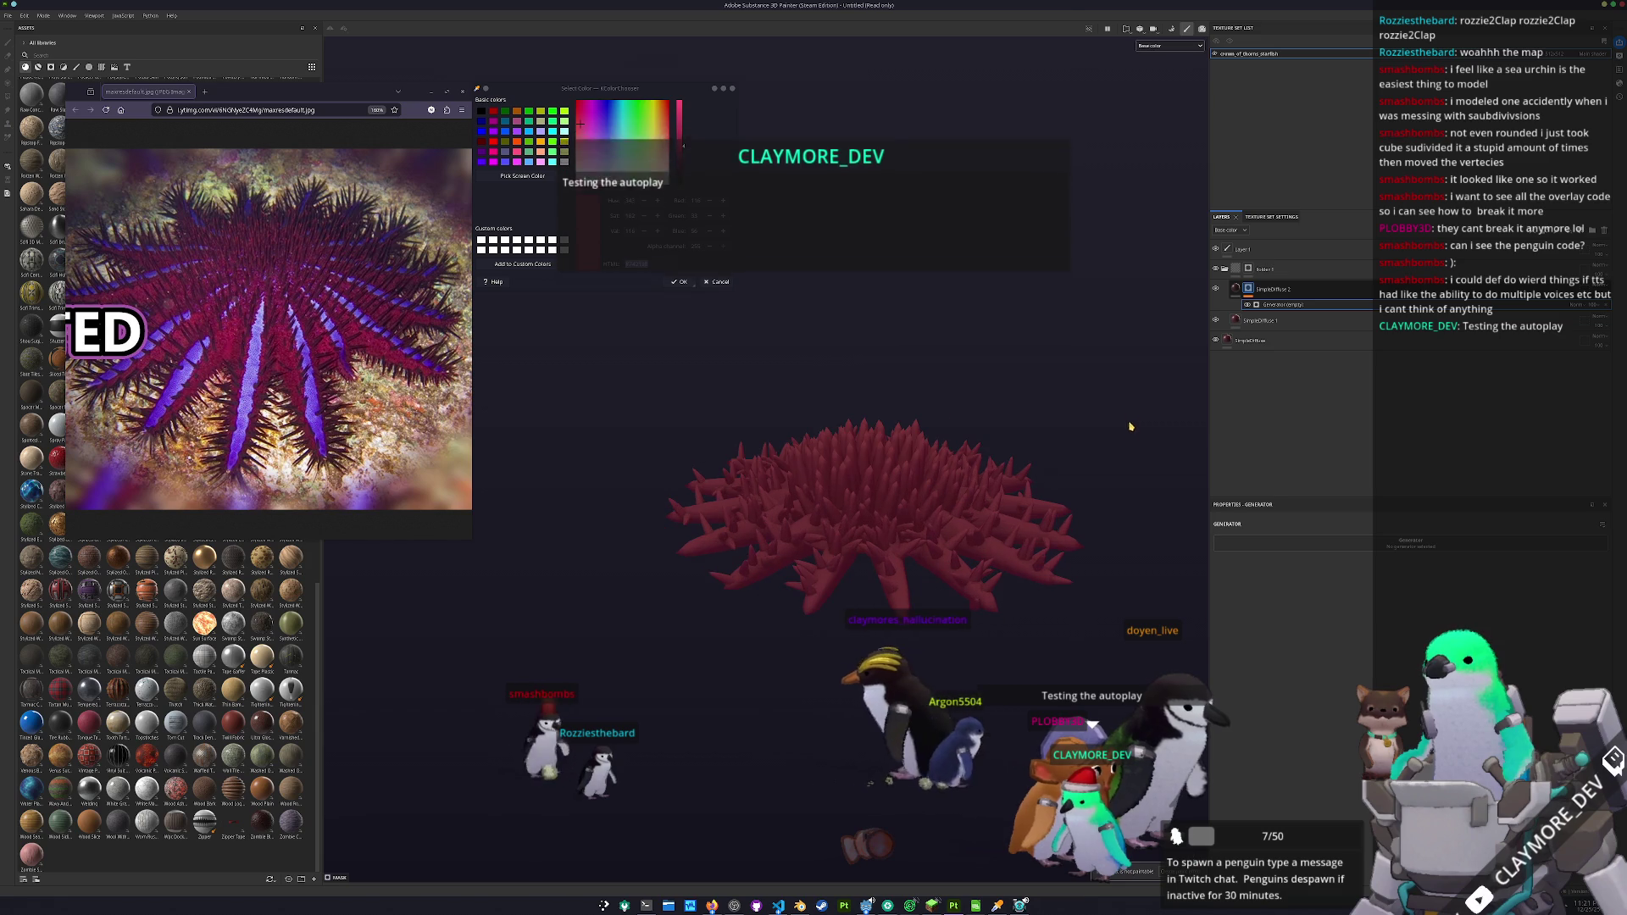
- Set the generator to Light, add a paint layer inside Folder 1, and choose Polygon Fill
left_click(1278, 546)
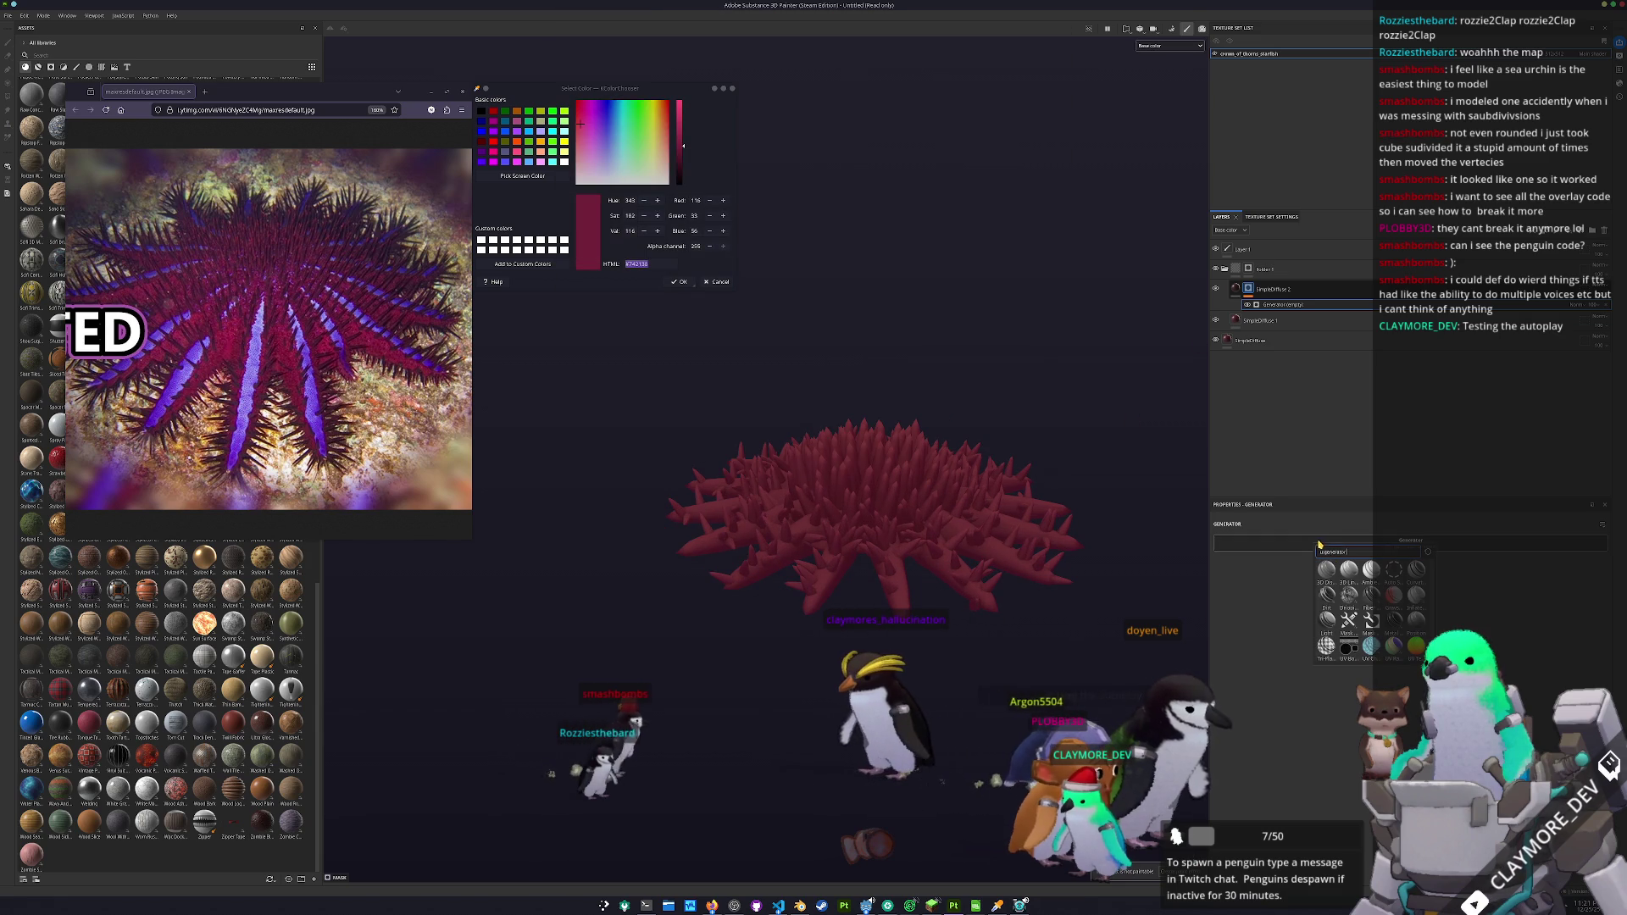
left_click(1330, 623)
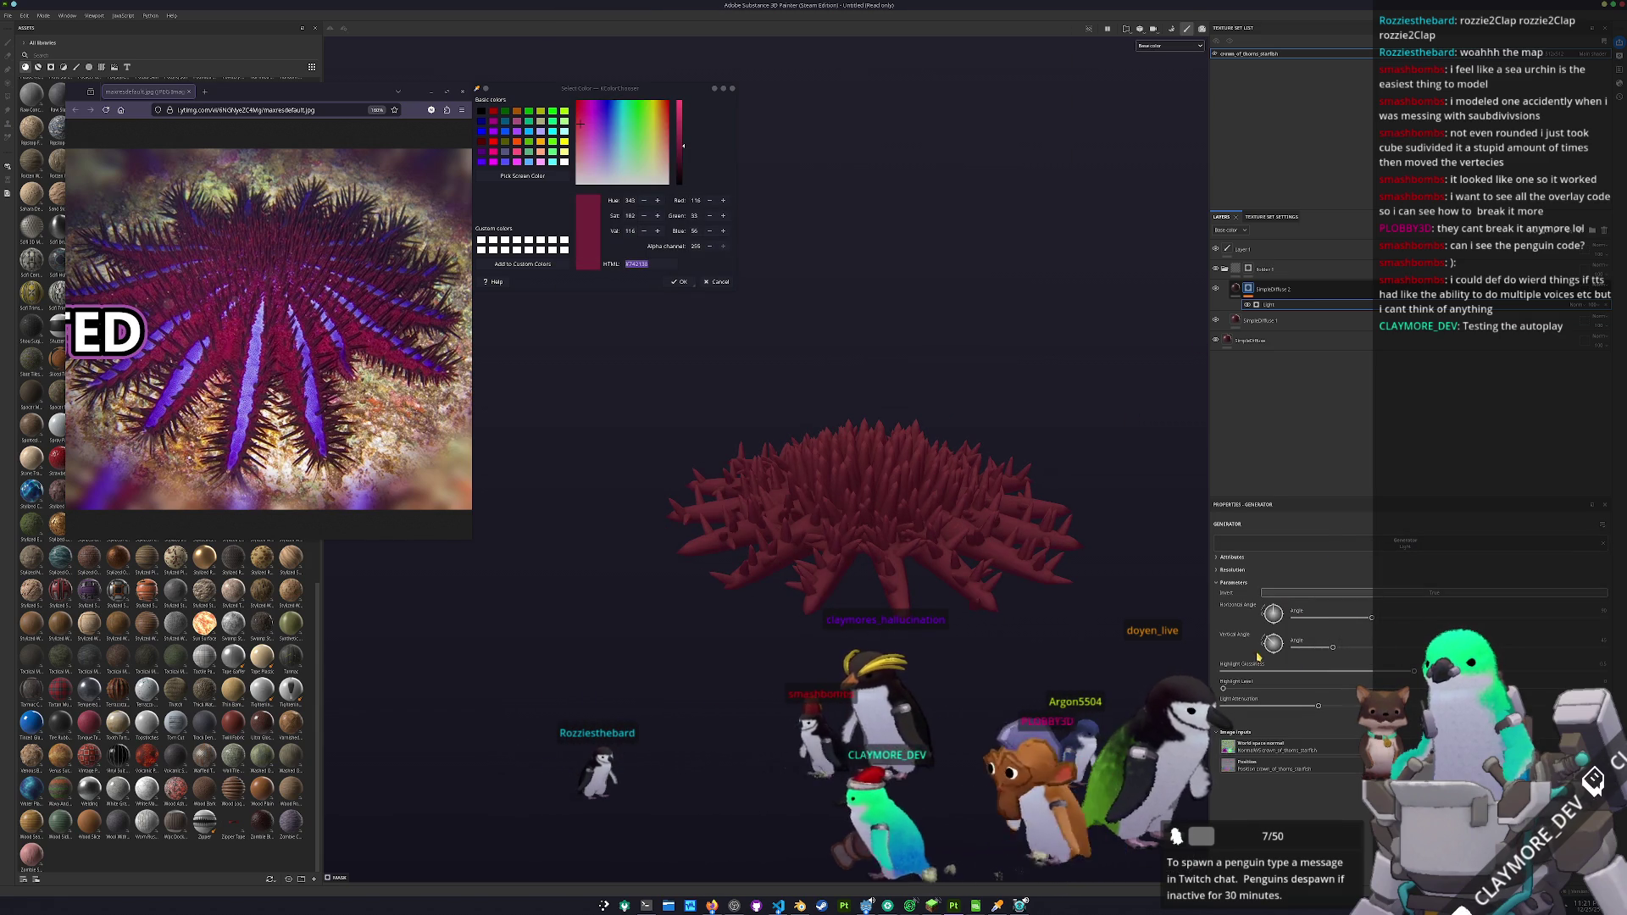
right_click(1250, 270)
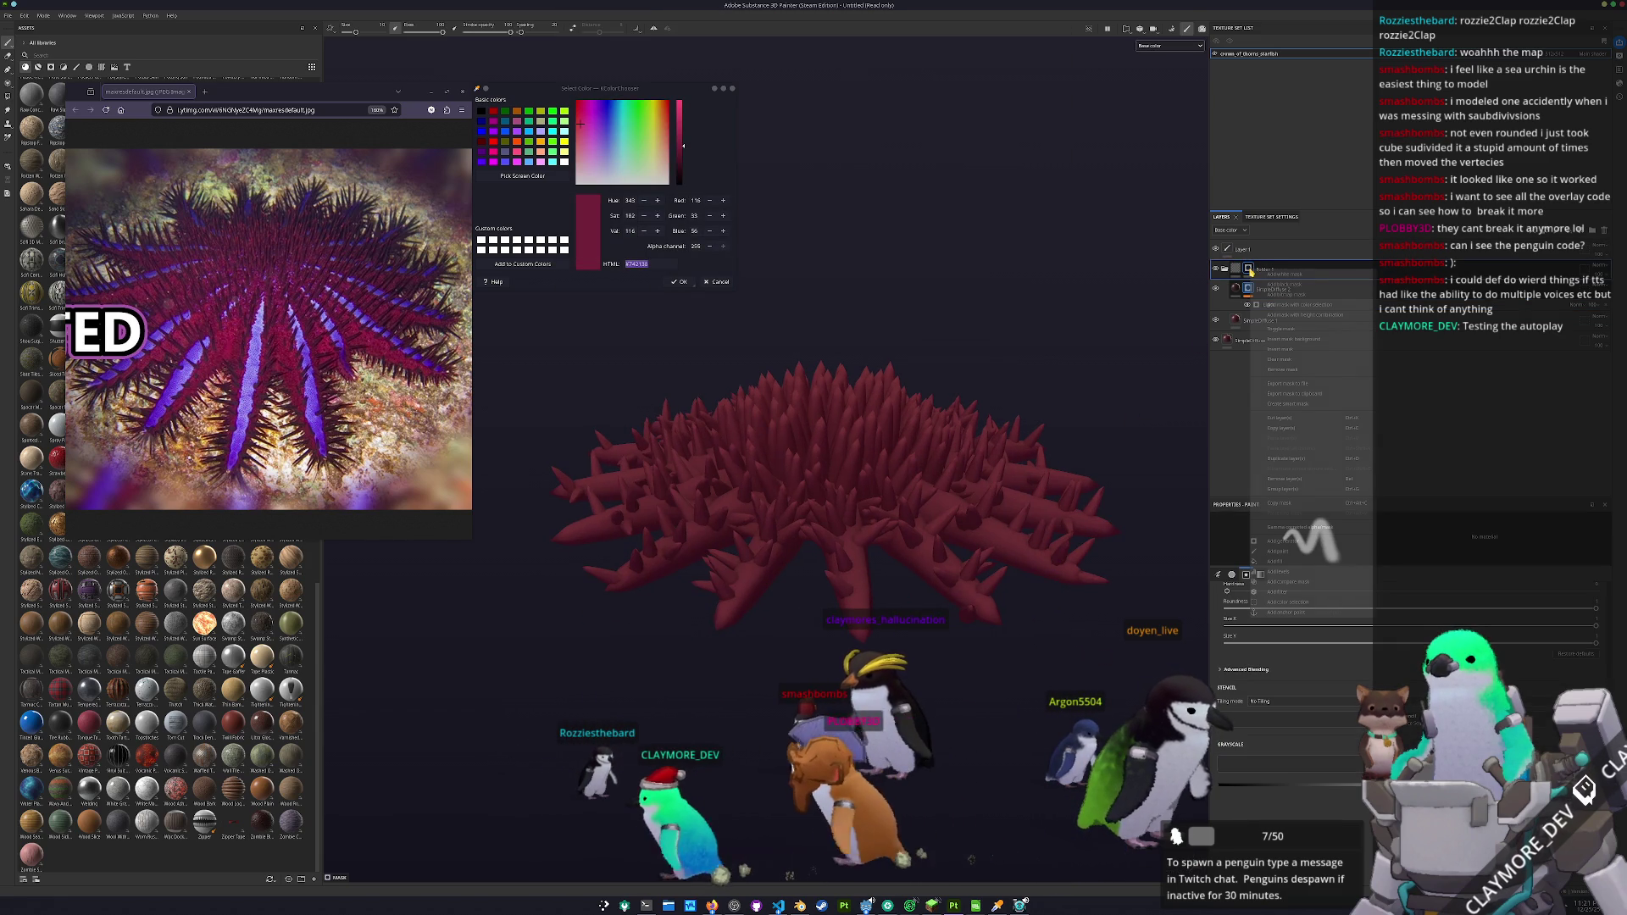
left_click(1282, 551)
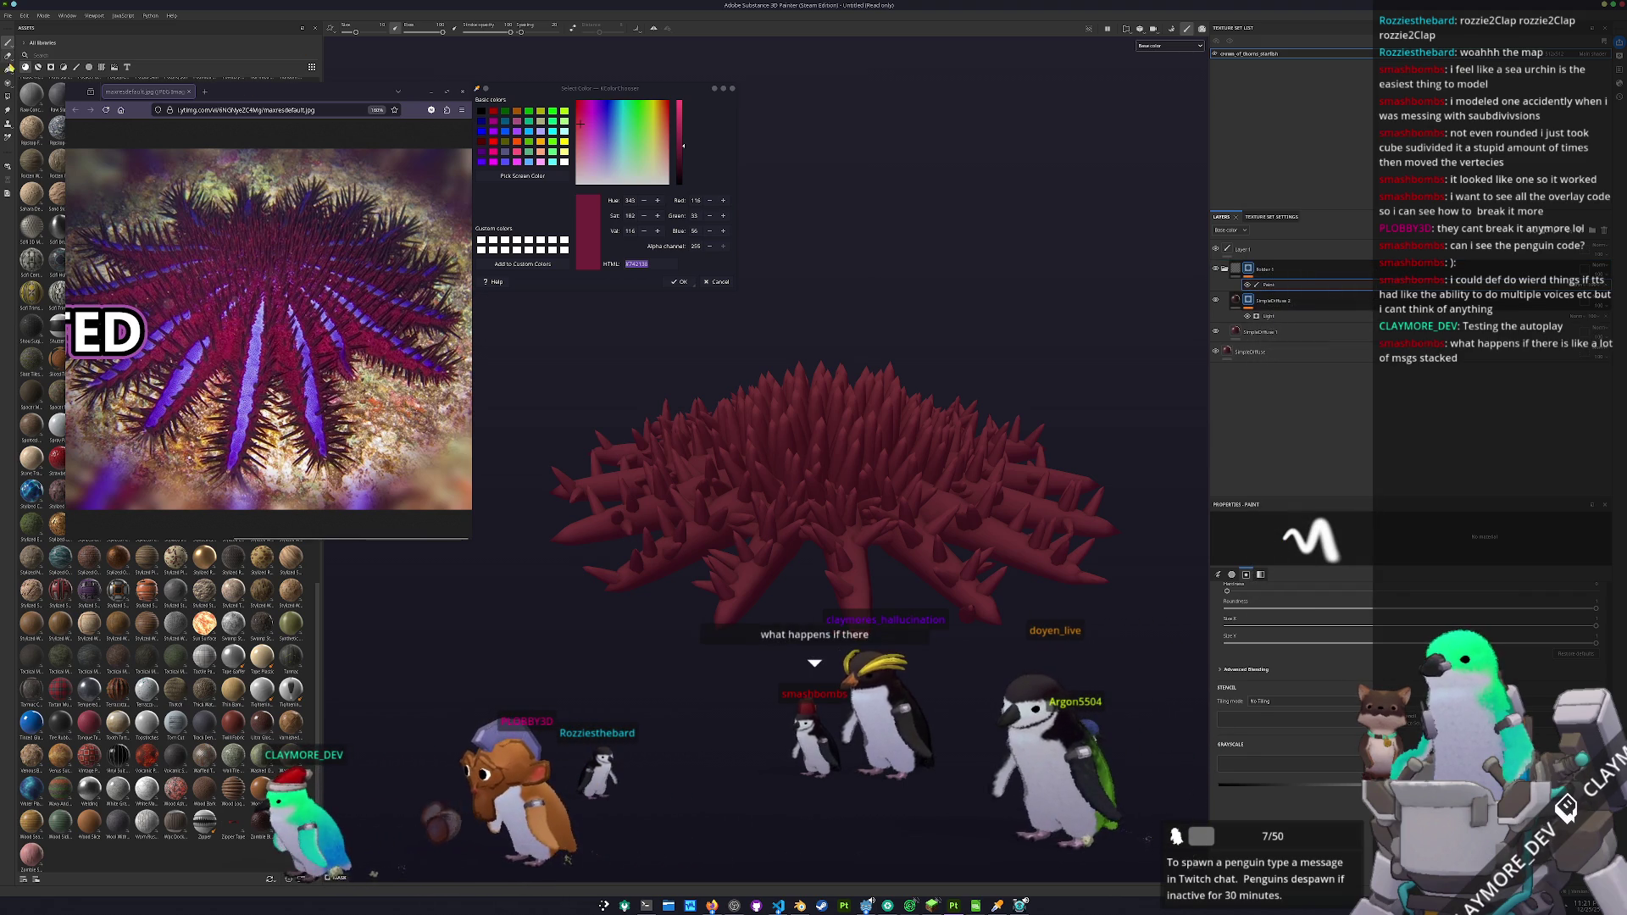
left_click(8, 96)
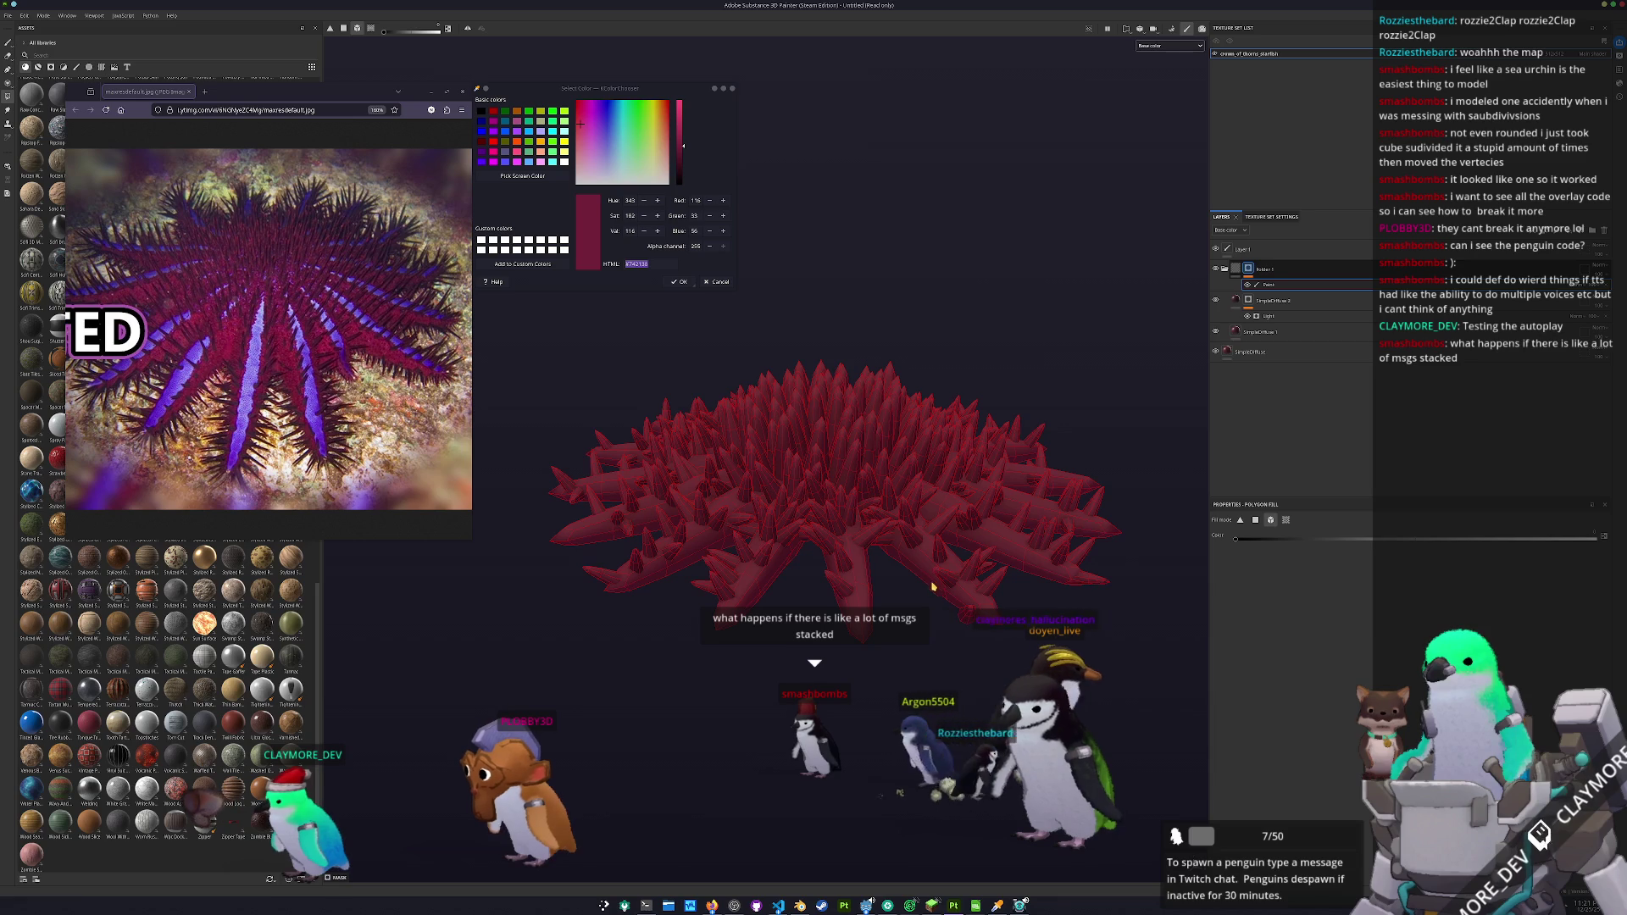
- Inspect the SimpleDiffuse layers, their base colour and the Light generator settings
left_click_drag(932, 585, 1135, 420)
left_click(1239, 301)
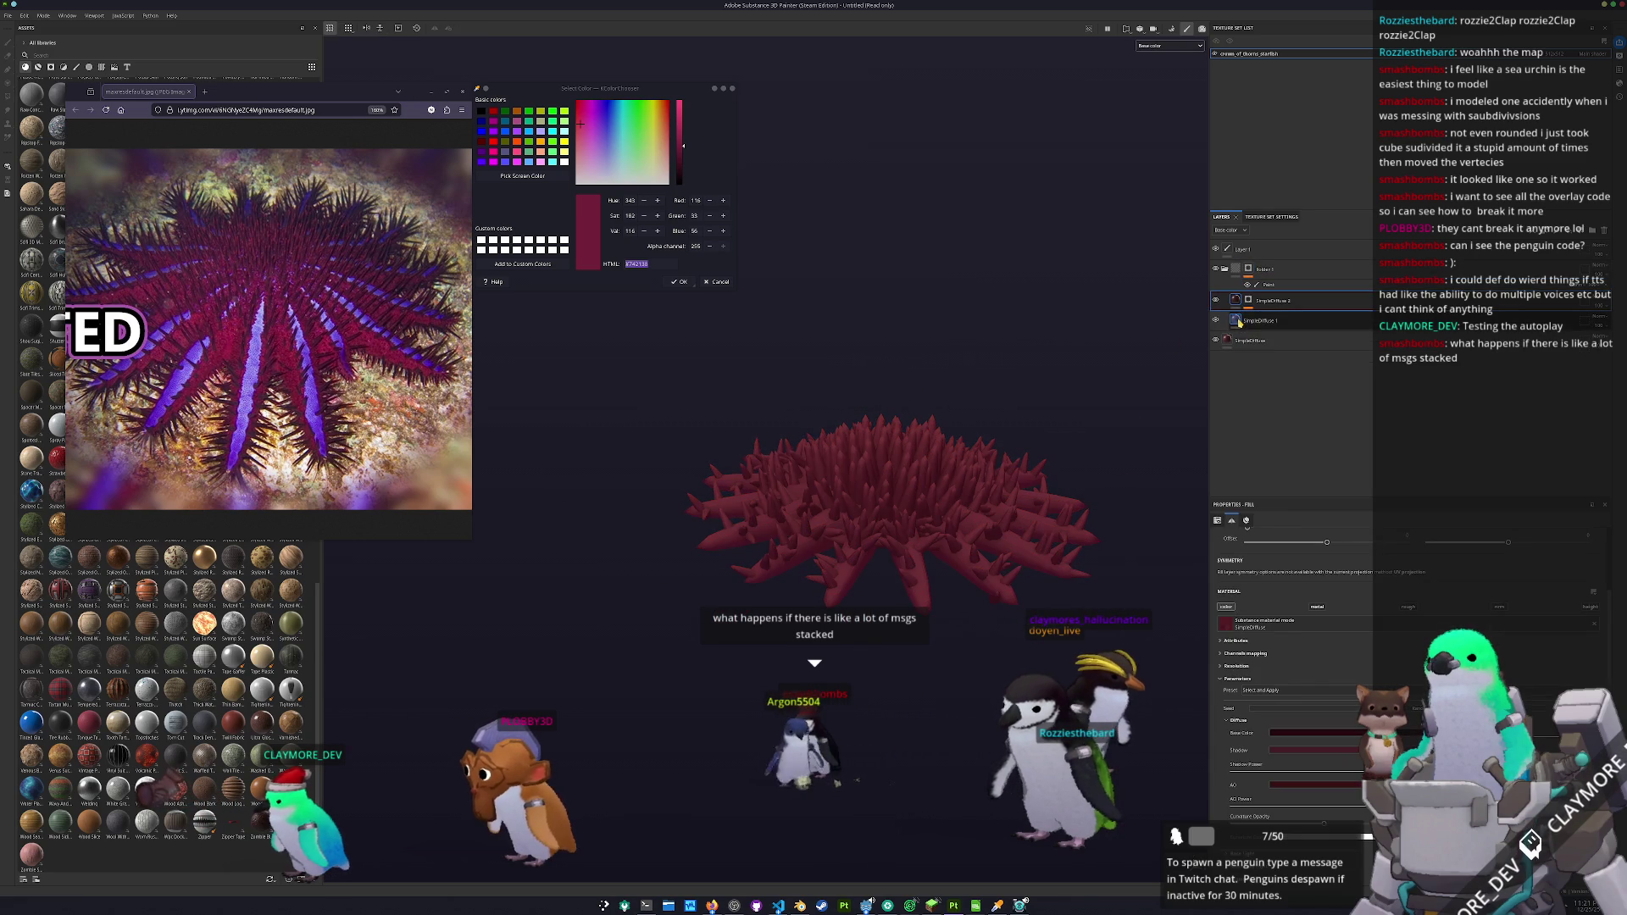
left_click(1238, 321)
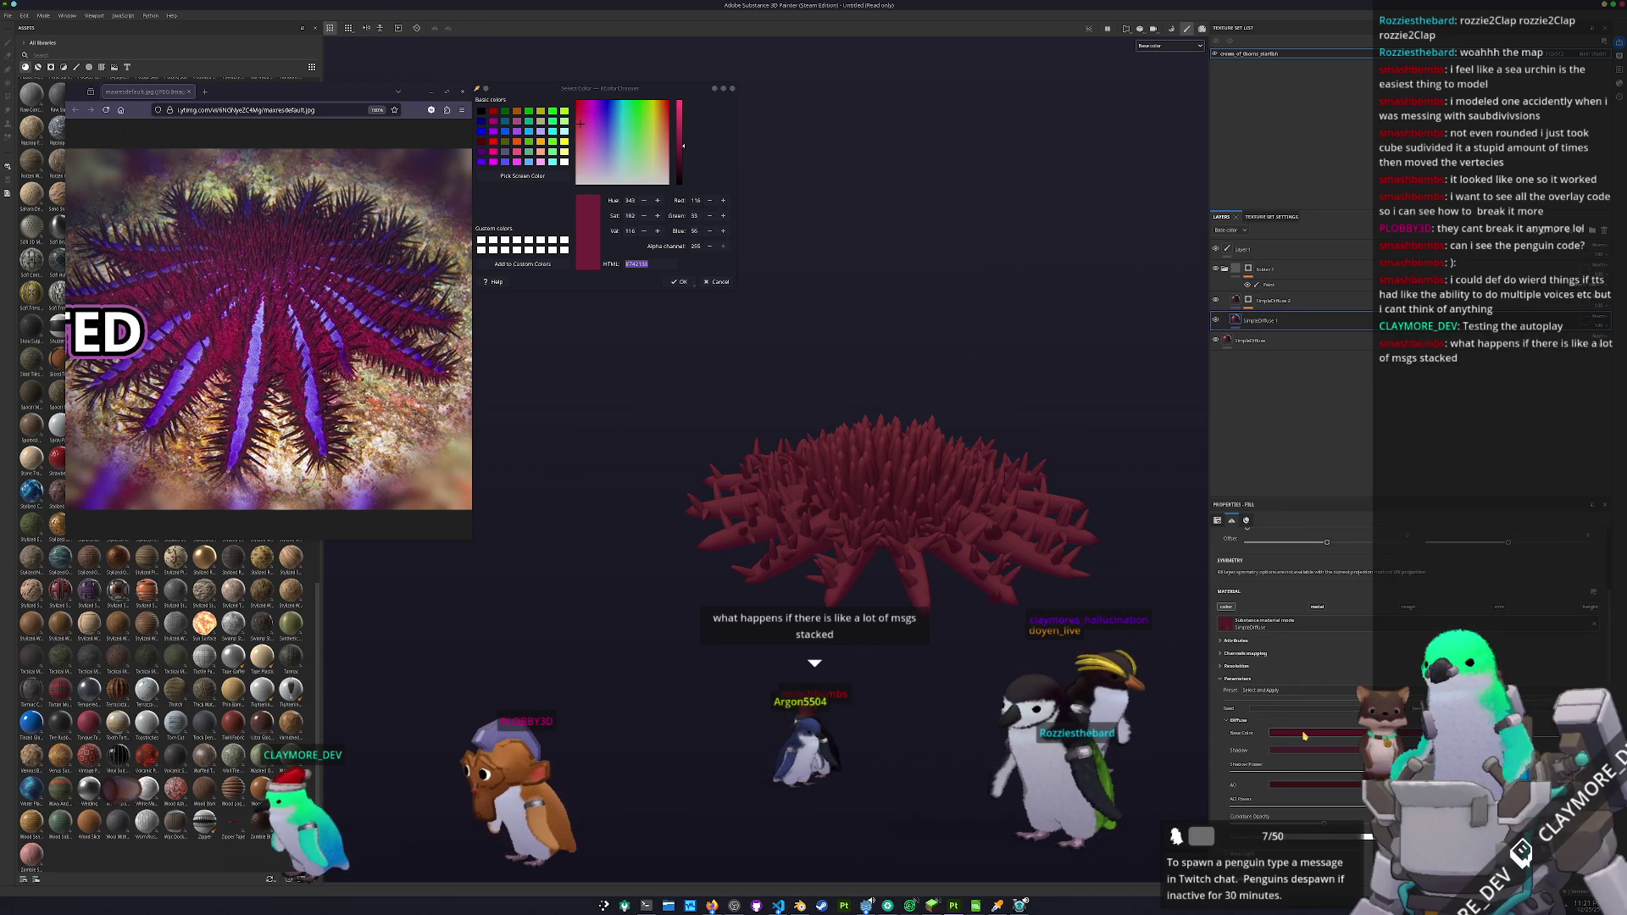
left_click(1313, 726)
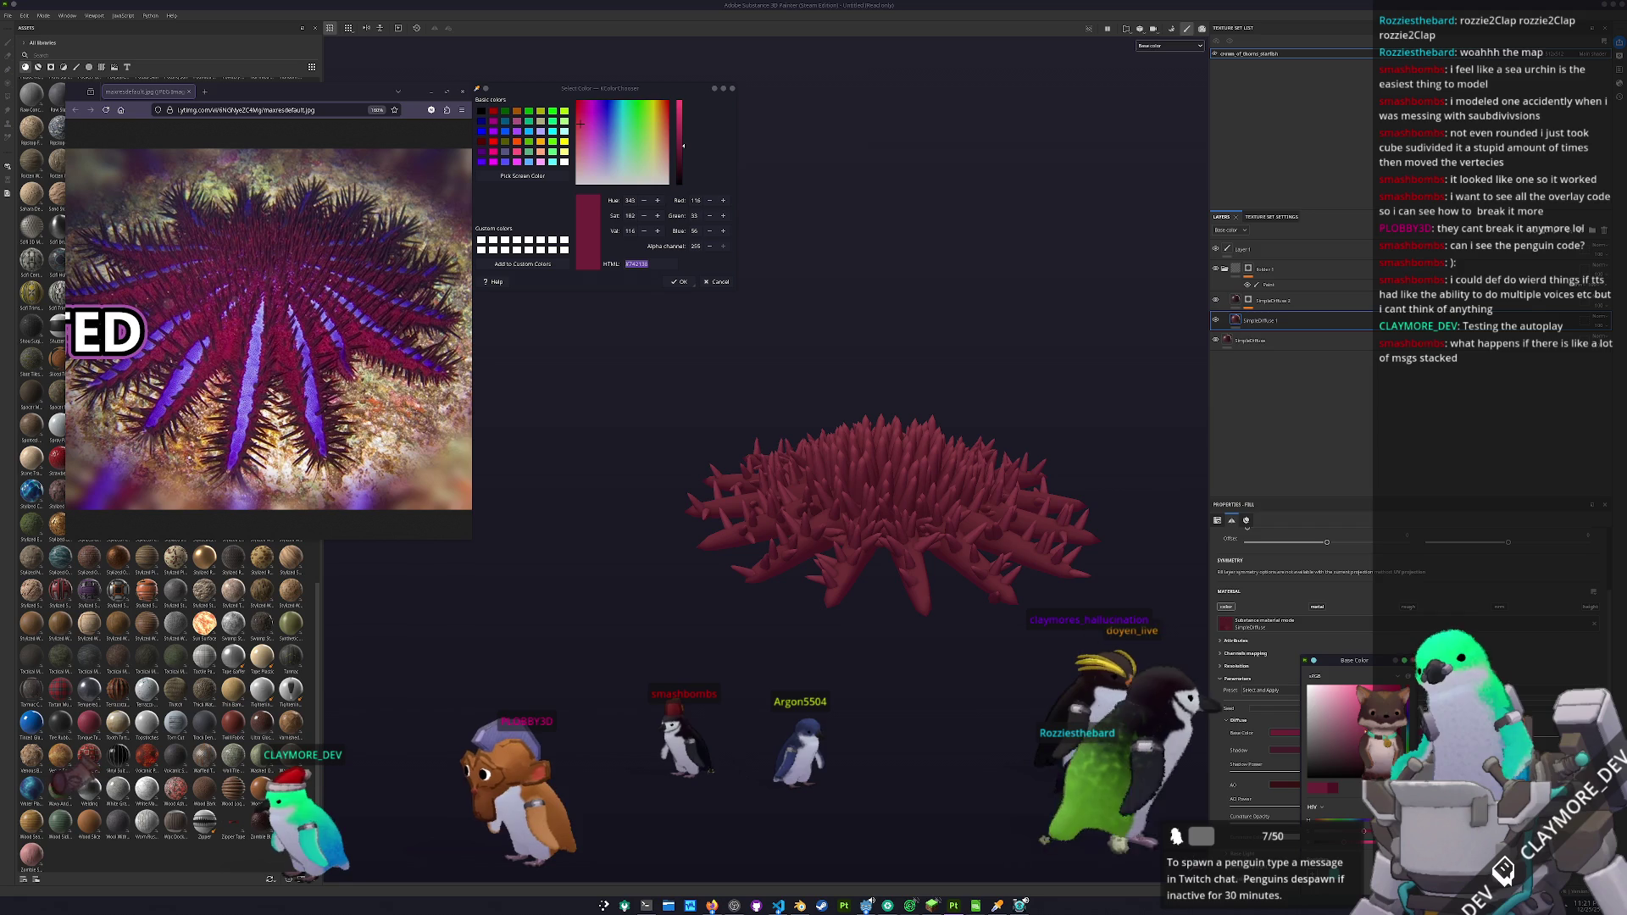
left_click(1247, 300)
left_click(1269, 316)
left_click(1270, 317)
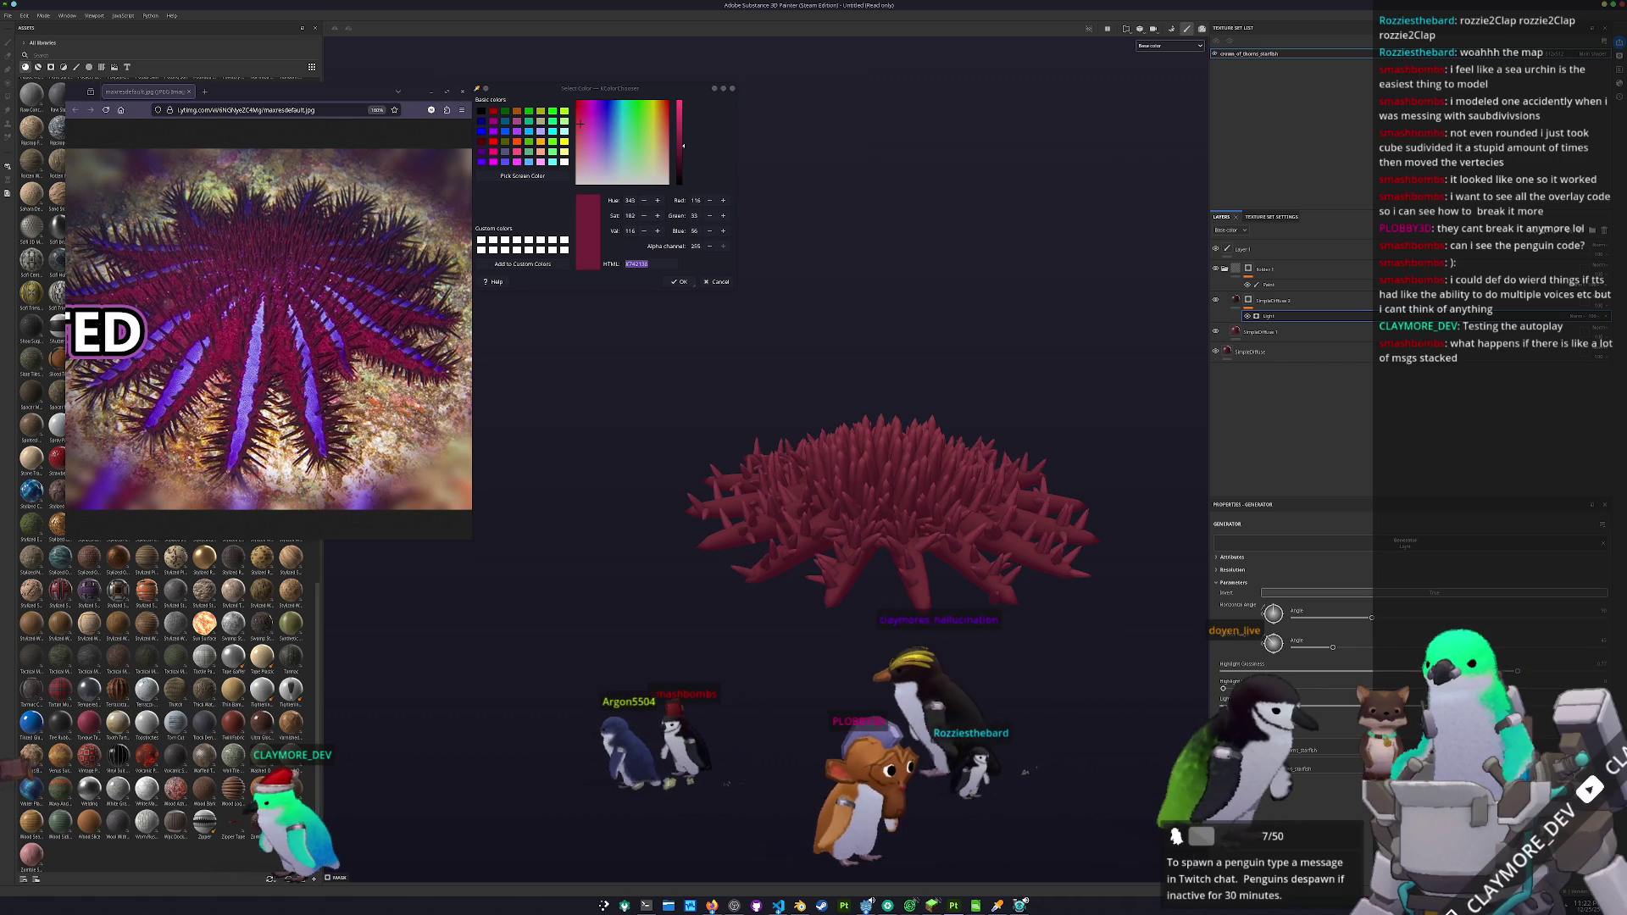
left_click_drag(1031, 516, 1038, 474)
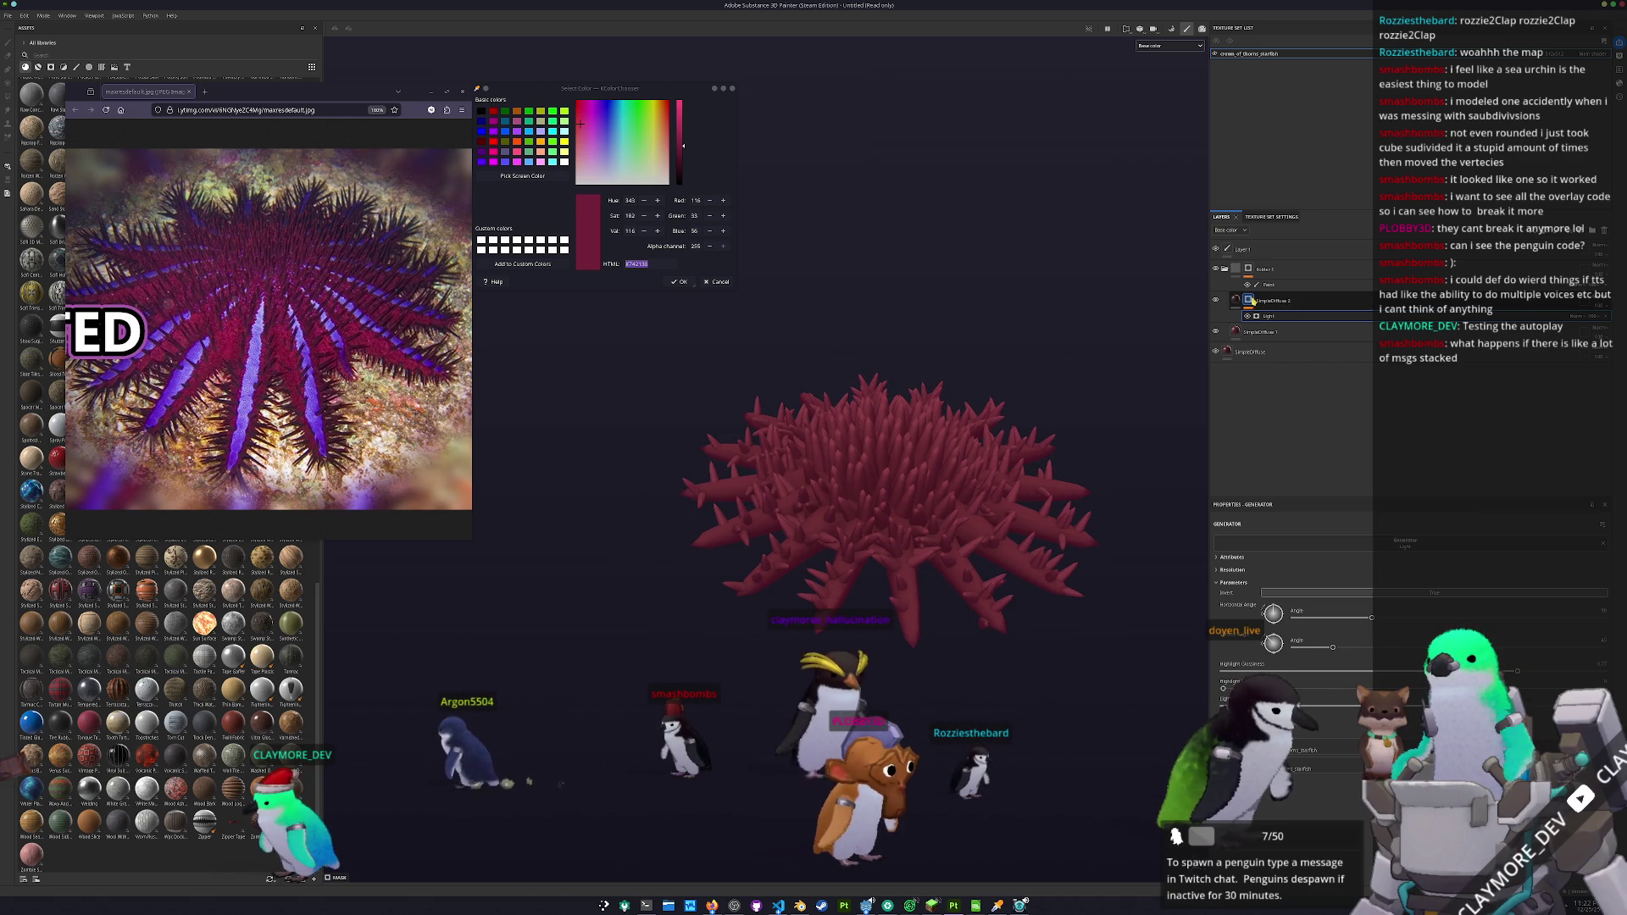
left_click(1234, 334)
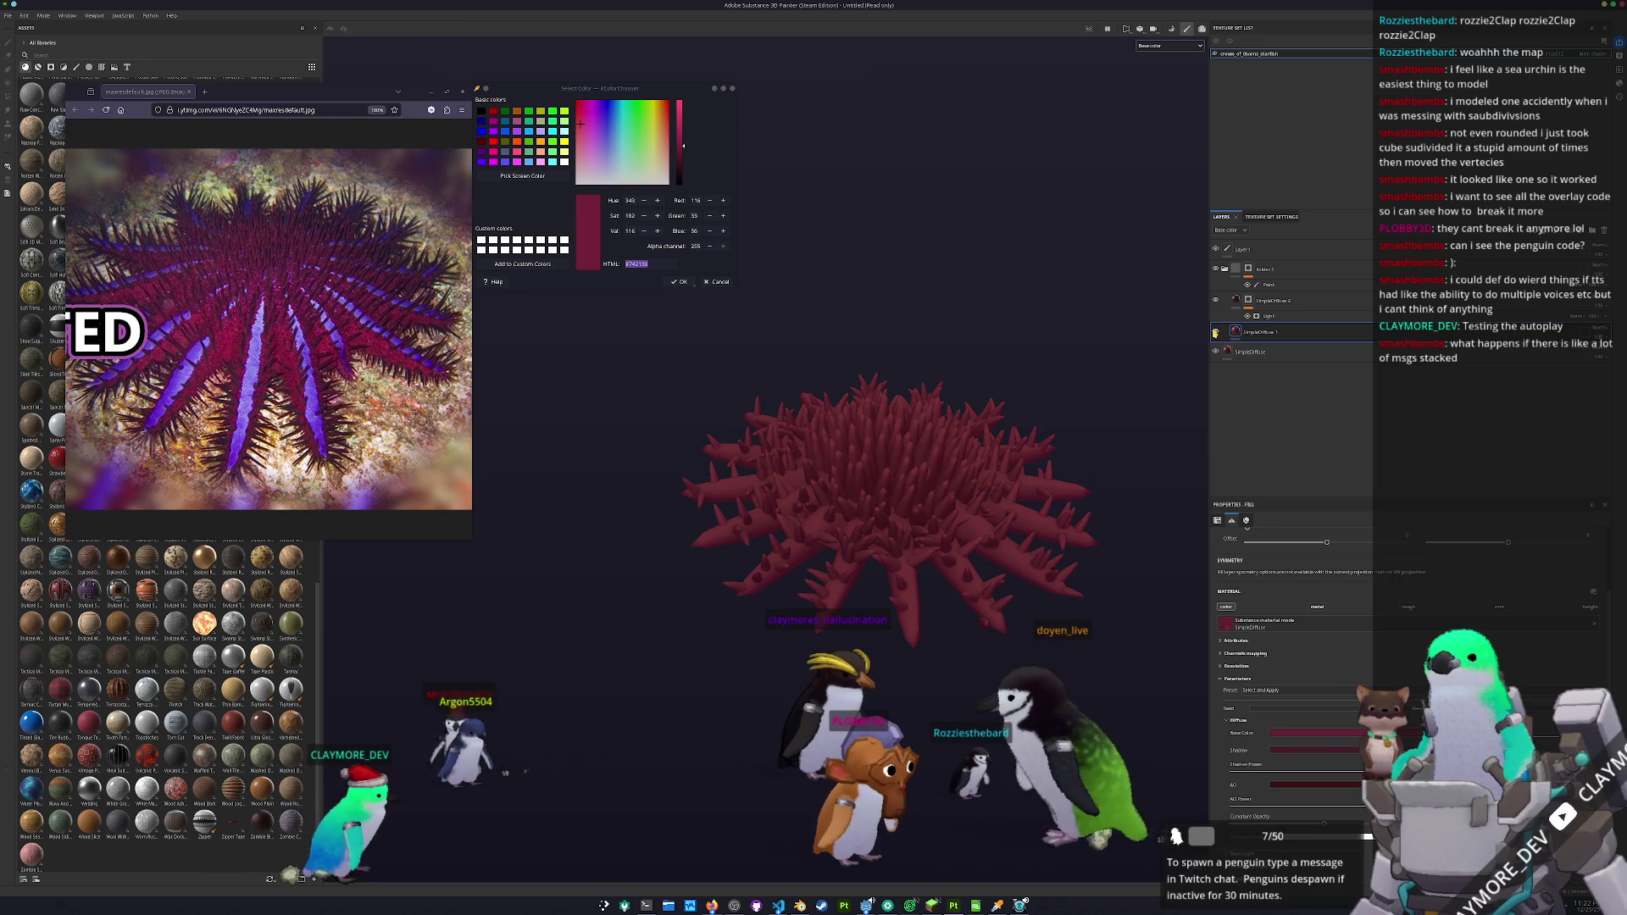
left_click(1268, 317)
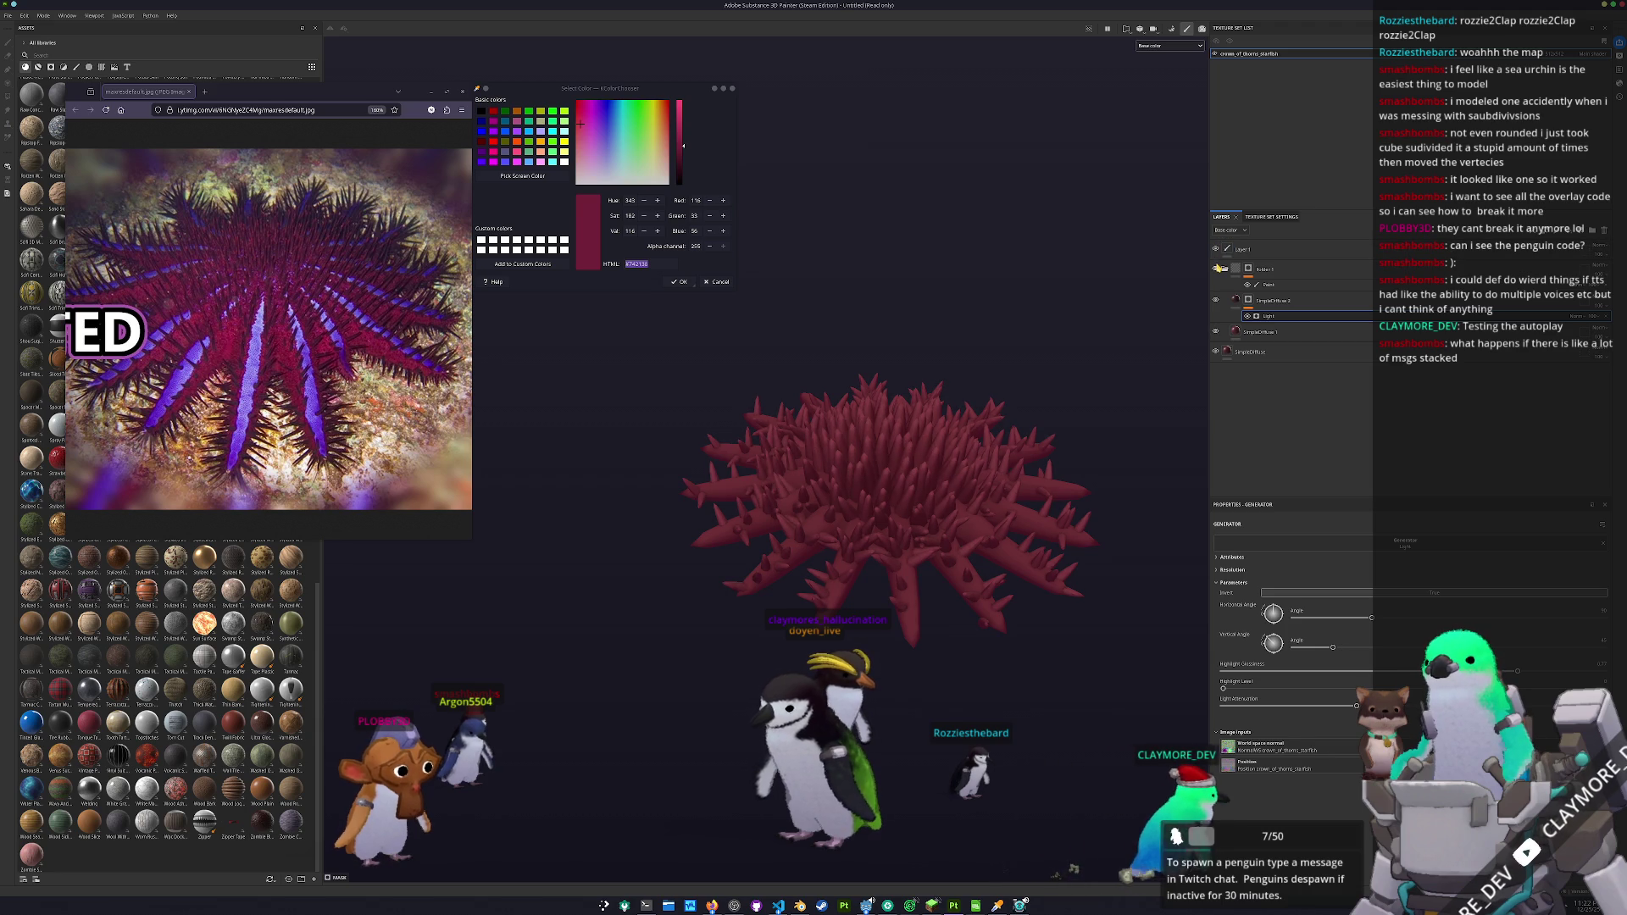
- Move the other SimpleDiffuse 1 layer to the top of the stack, just under Layer 1
mouse_move(1064, 334)
left_mouse_down()
mouse_move(1020, 475)
mouse_move(1023, 359)
mouse_move(1002, 428)
mouse_move(1064, 476)
mouse_move(1056, 458)
left_mouse_up()
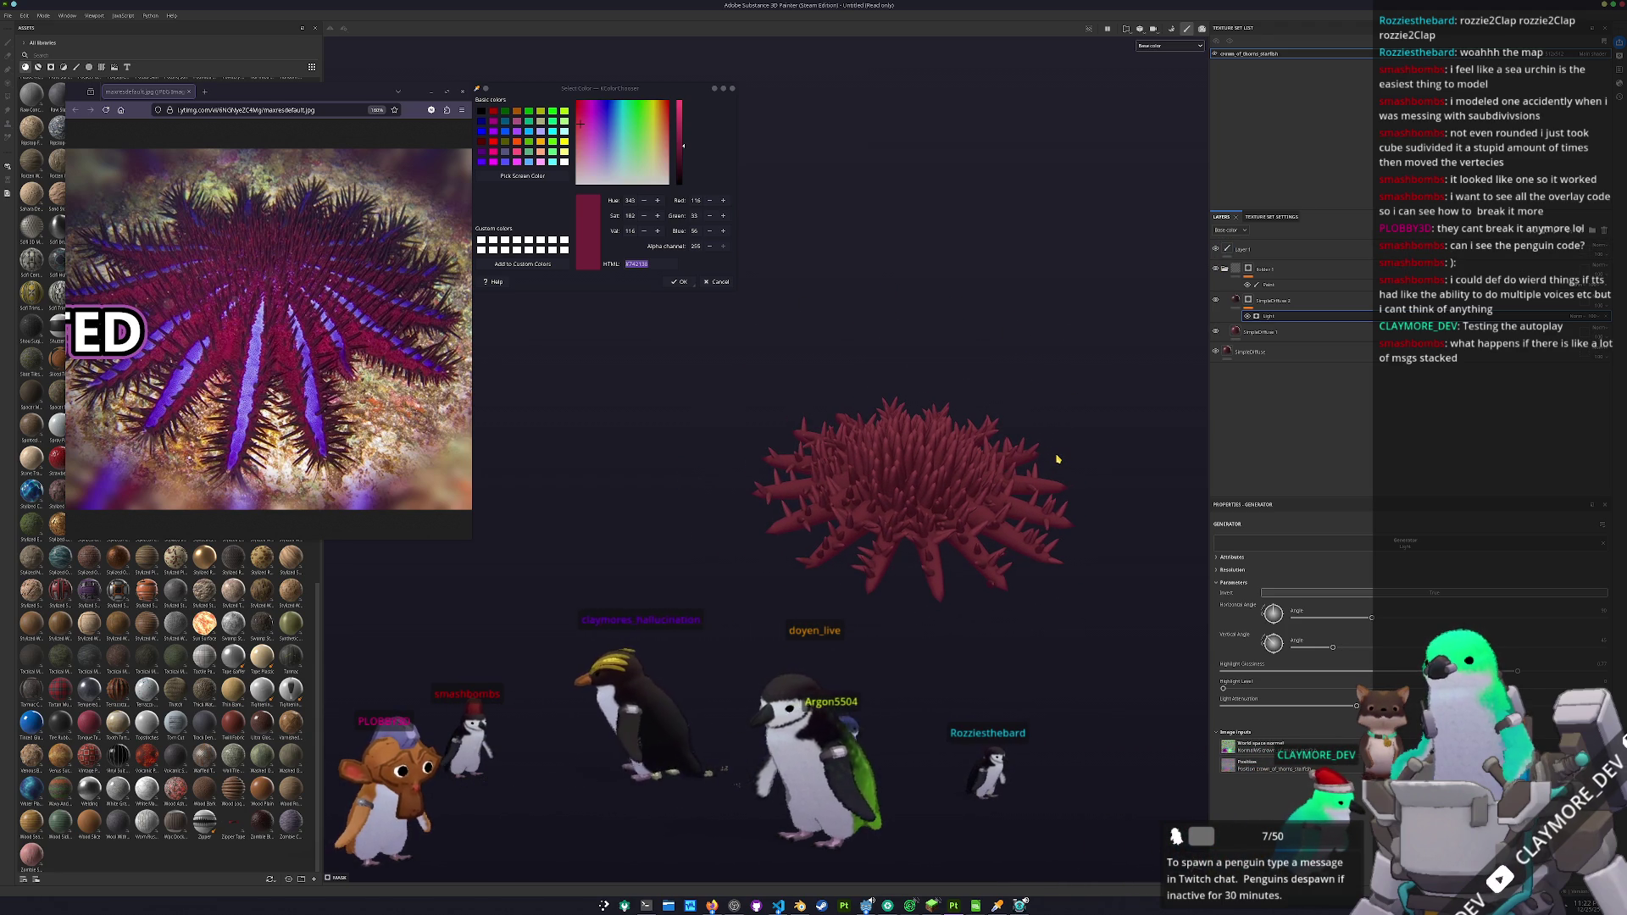
scroll(1056, 458, "up", 3)
left_click_drag(1100, 456, 1042, 508)
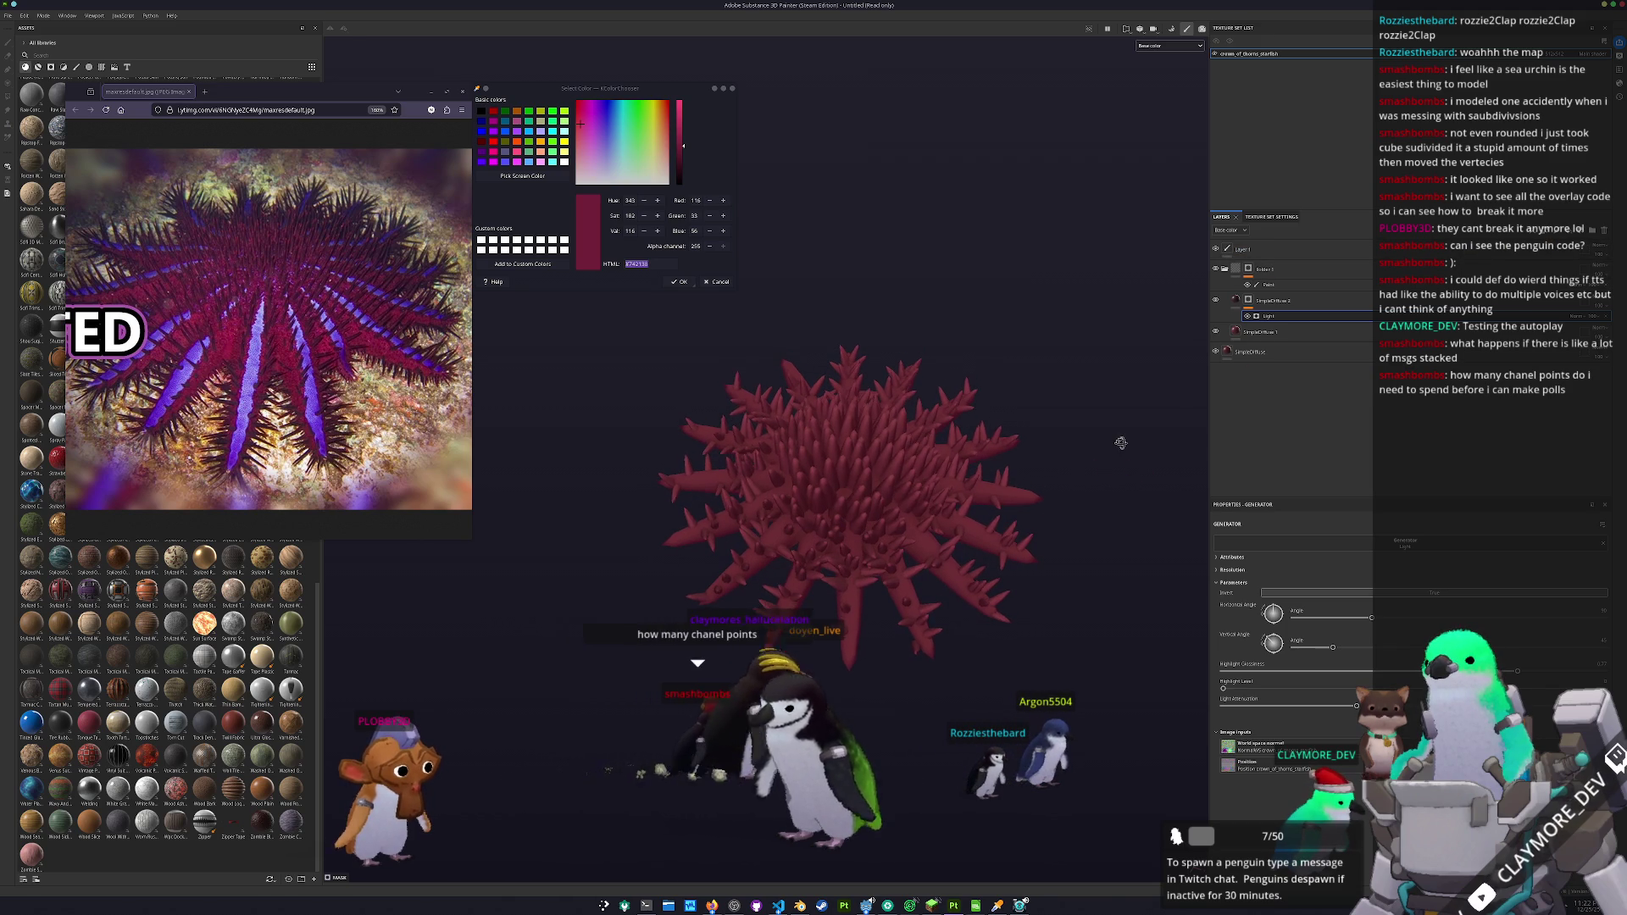
left_click(1278, 359)
left_click_drag(1278, 359, 1247, 281)
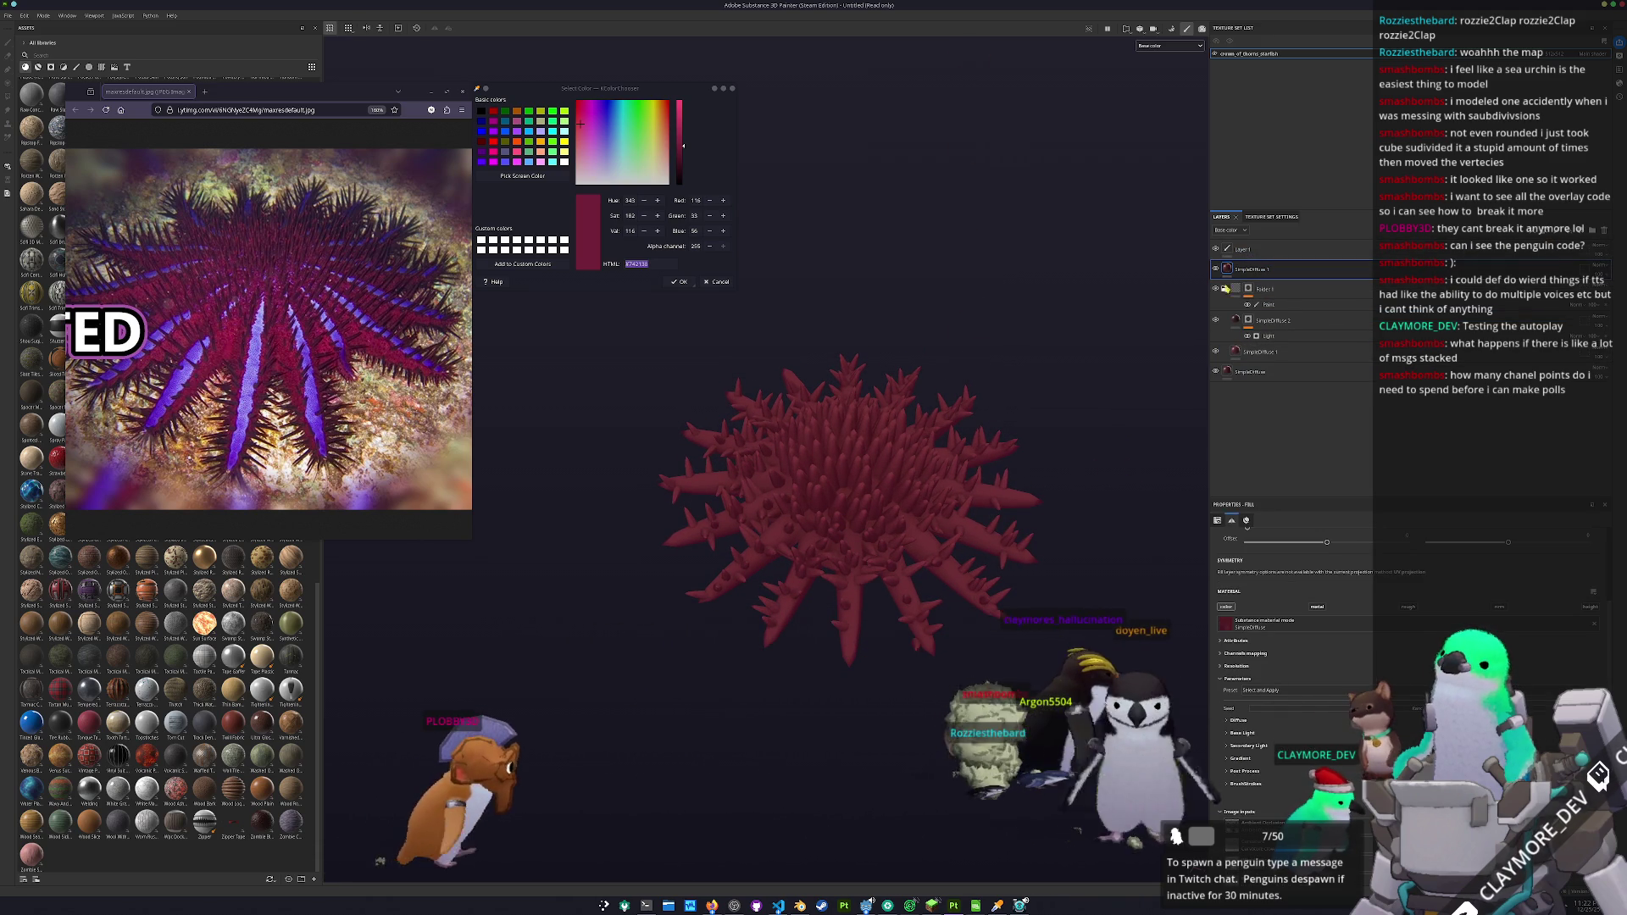
- Sample the purple of the starfish's stripes as the diffuse base colour
left_click(1237, 719)
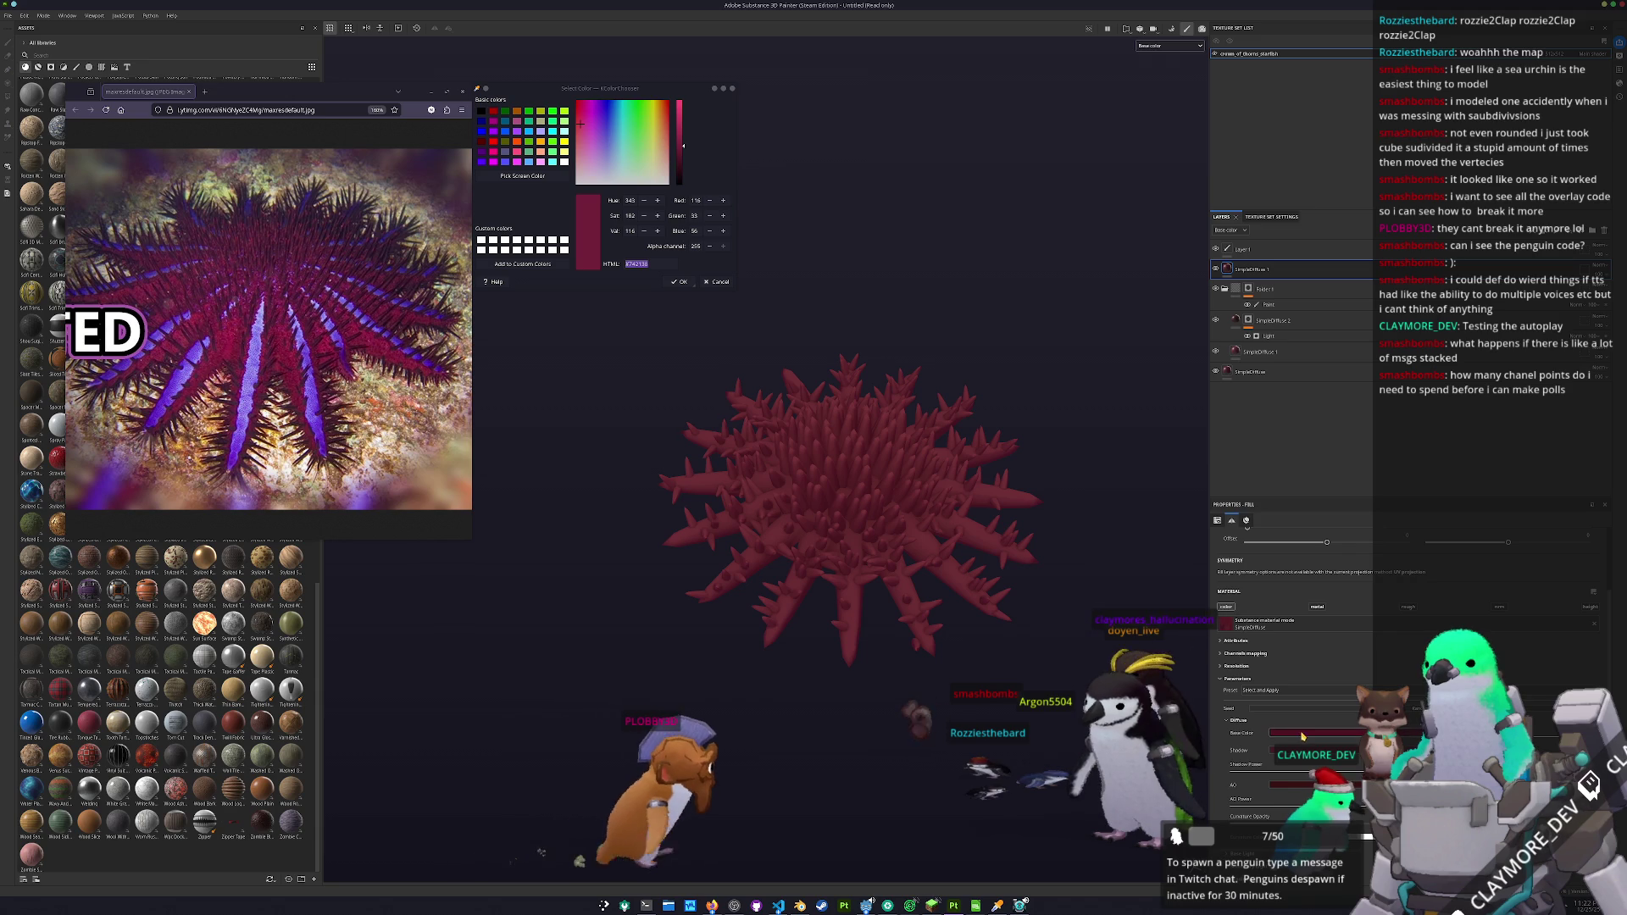
left_click(1303, 734)
left_click(1306, 660)
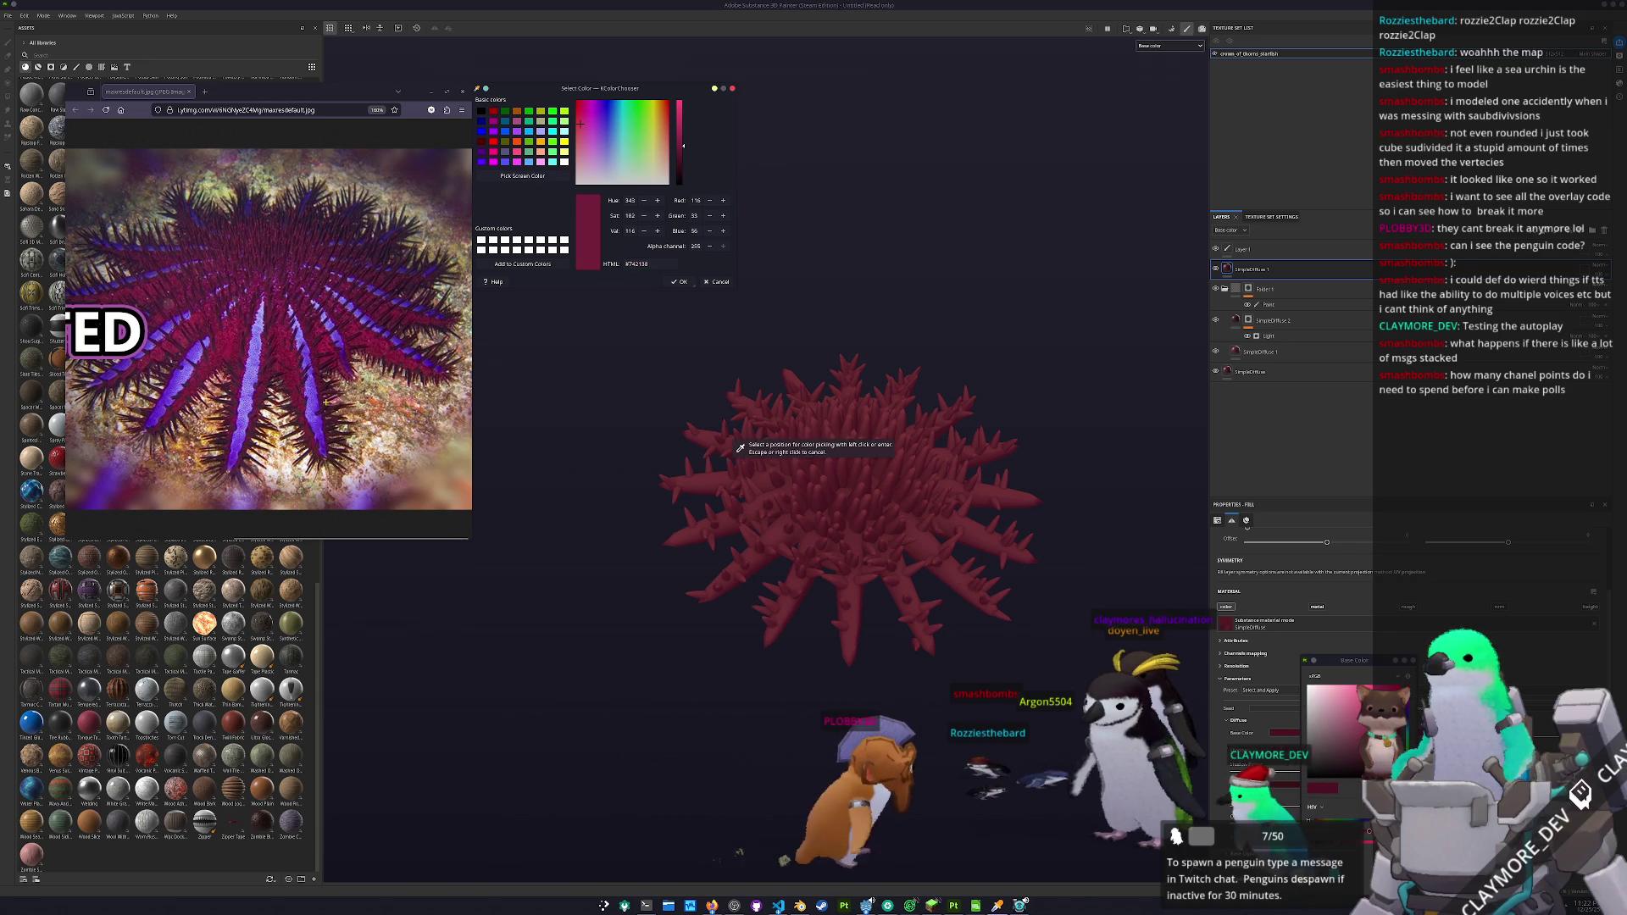
left_click(327, 401)
triple_click(650, 263)
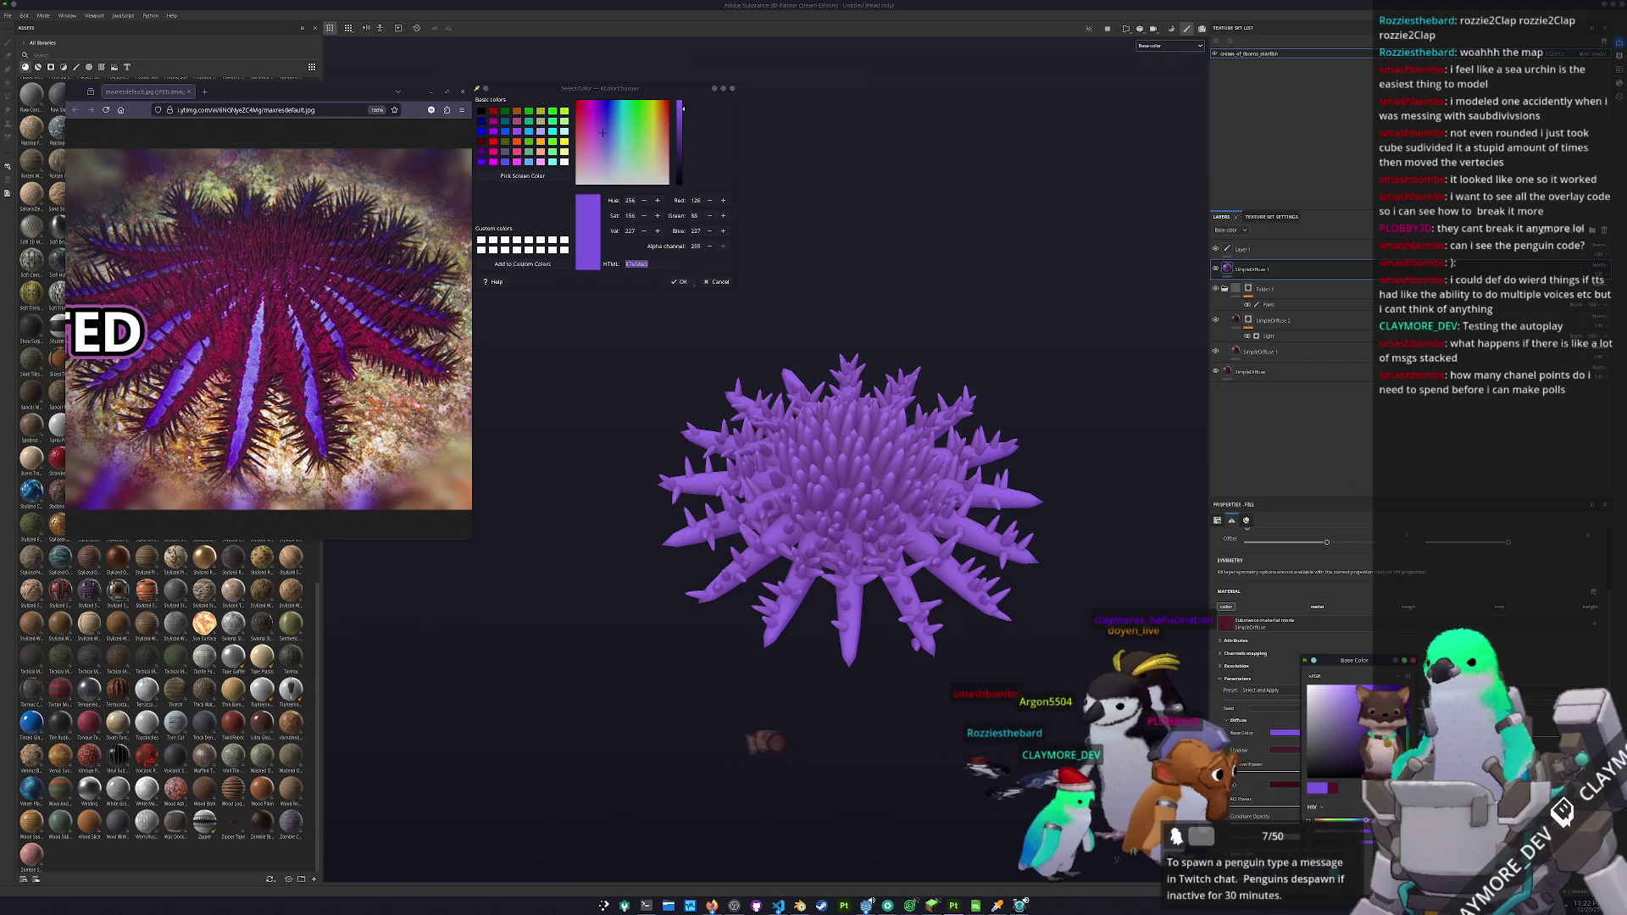
- Mask SimpleDiffuse 1 with paint and fill effects, setting the fill to 0 so the starfish turns red
right_click(1266, 270)
left_click(1296, 283)
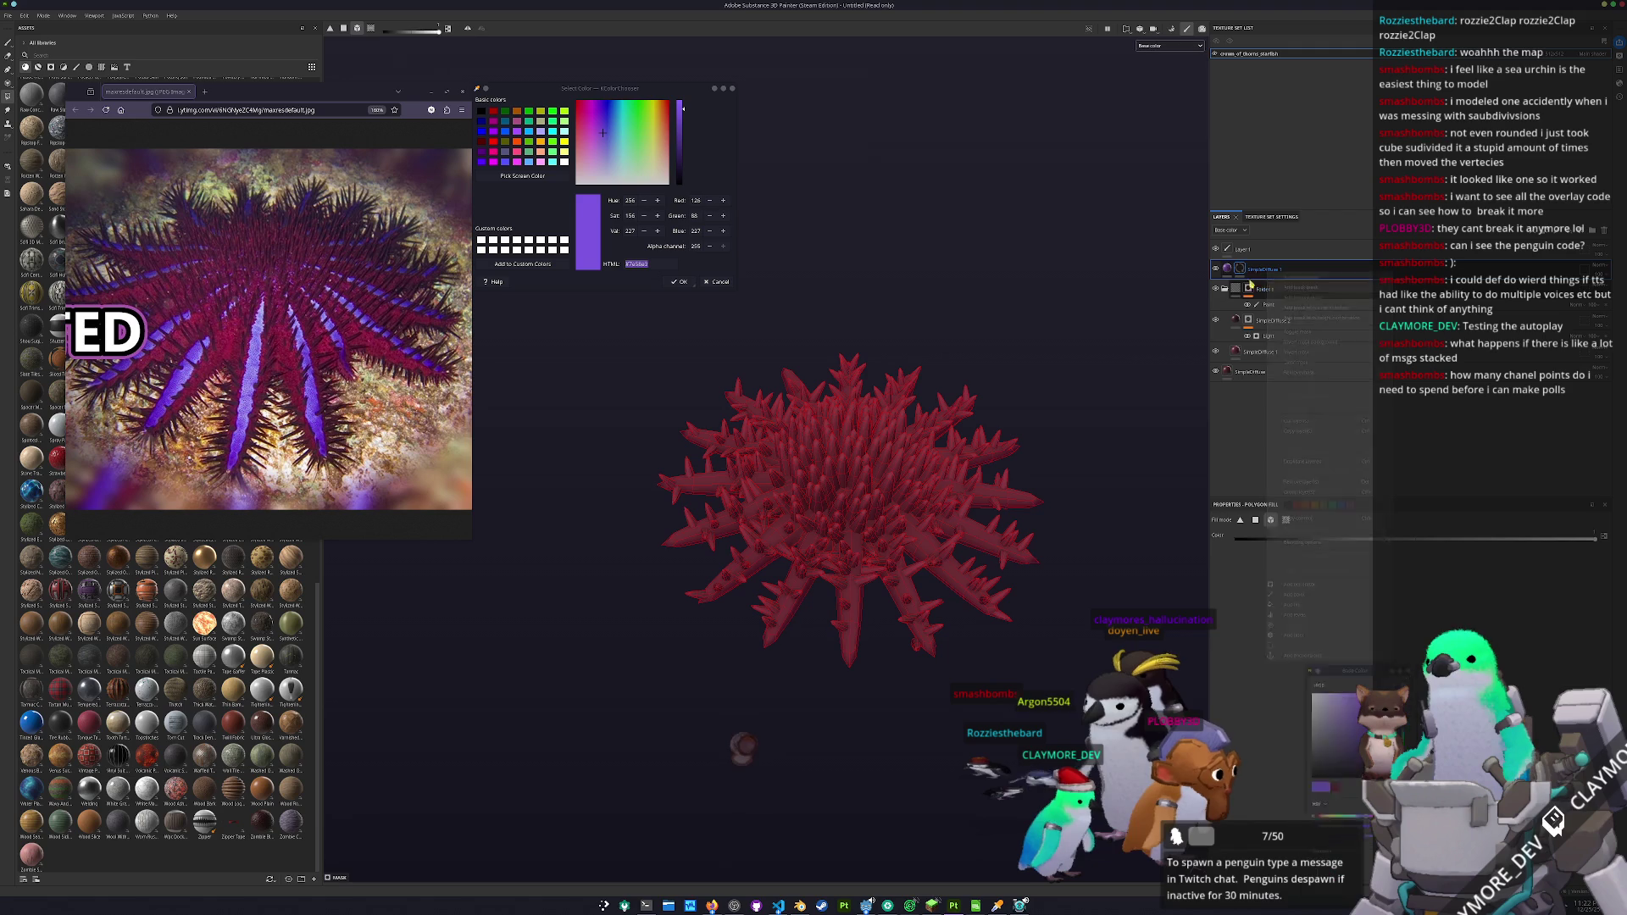
right_click(1240, 269)
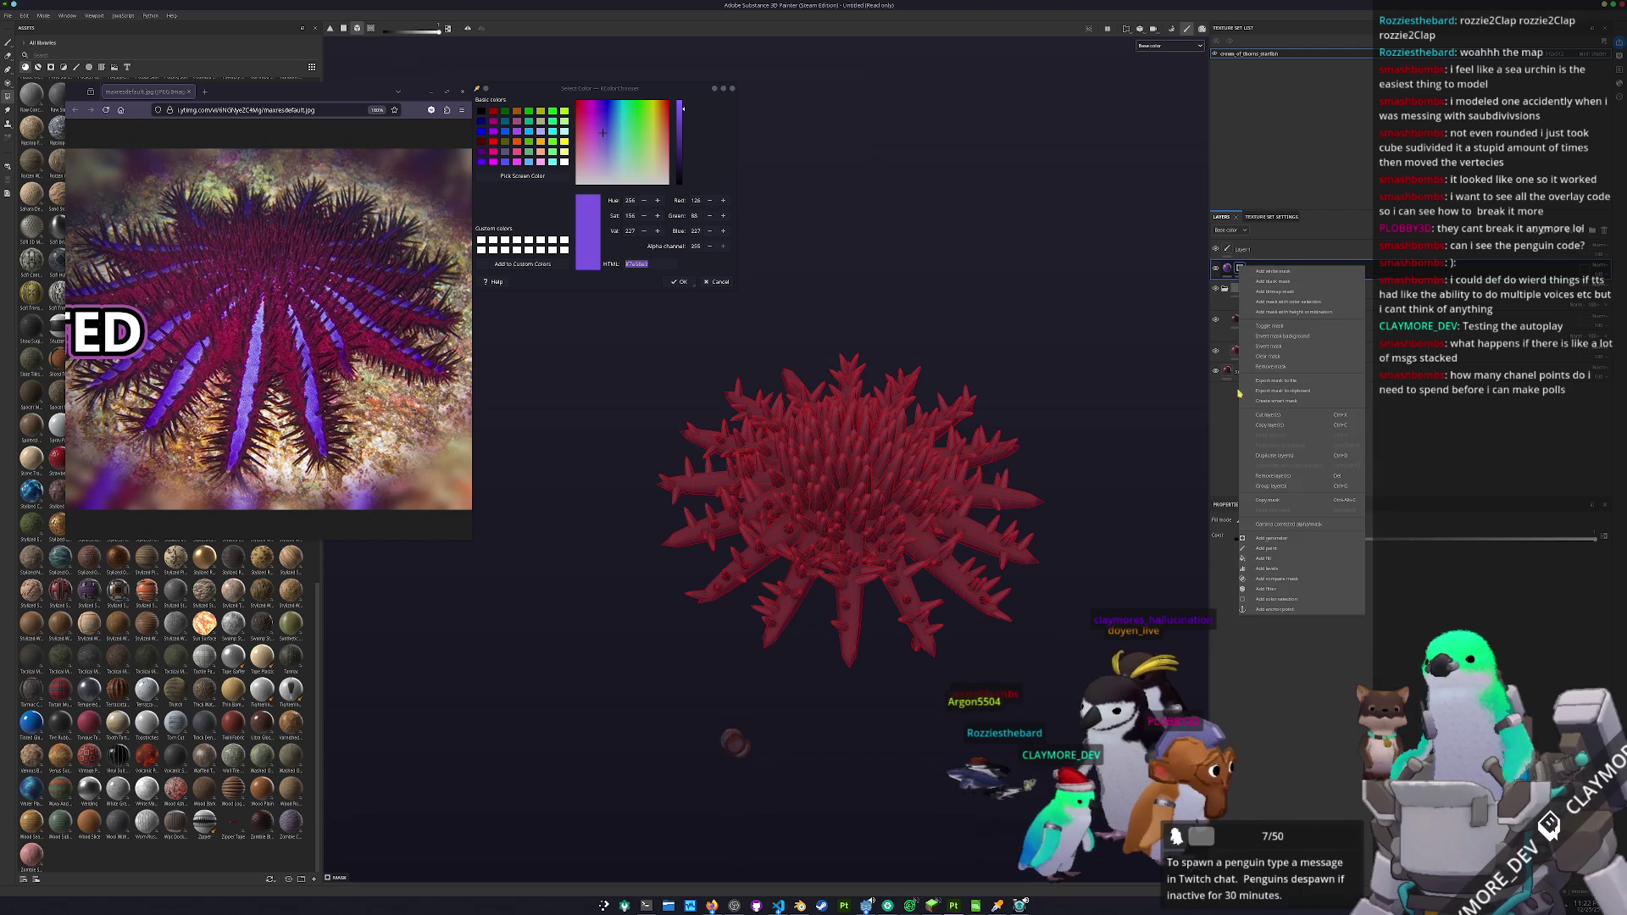
left_click(1264, 548)
scroll(912, 622, "up", 2)
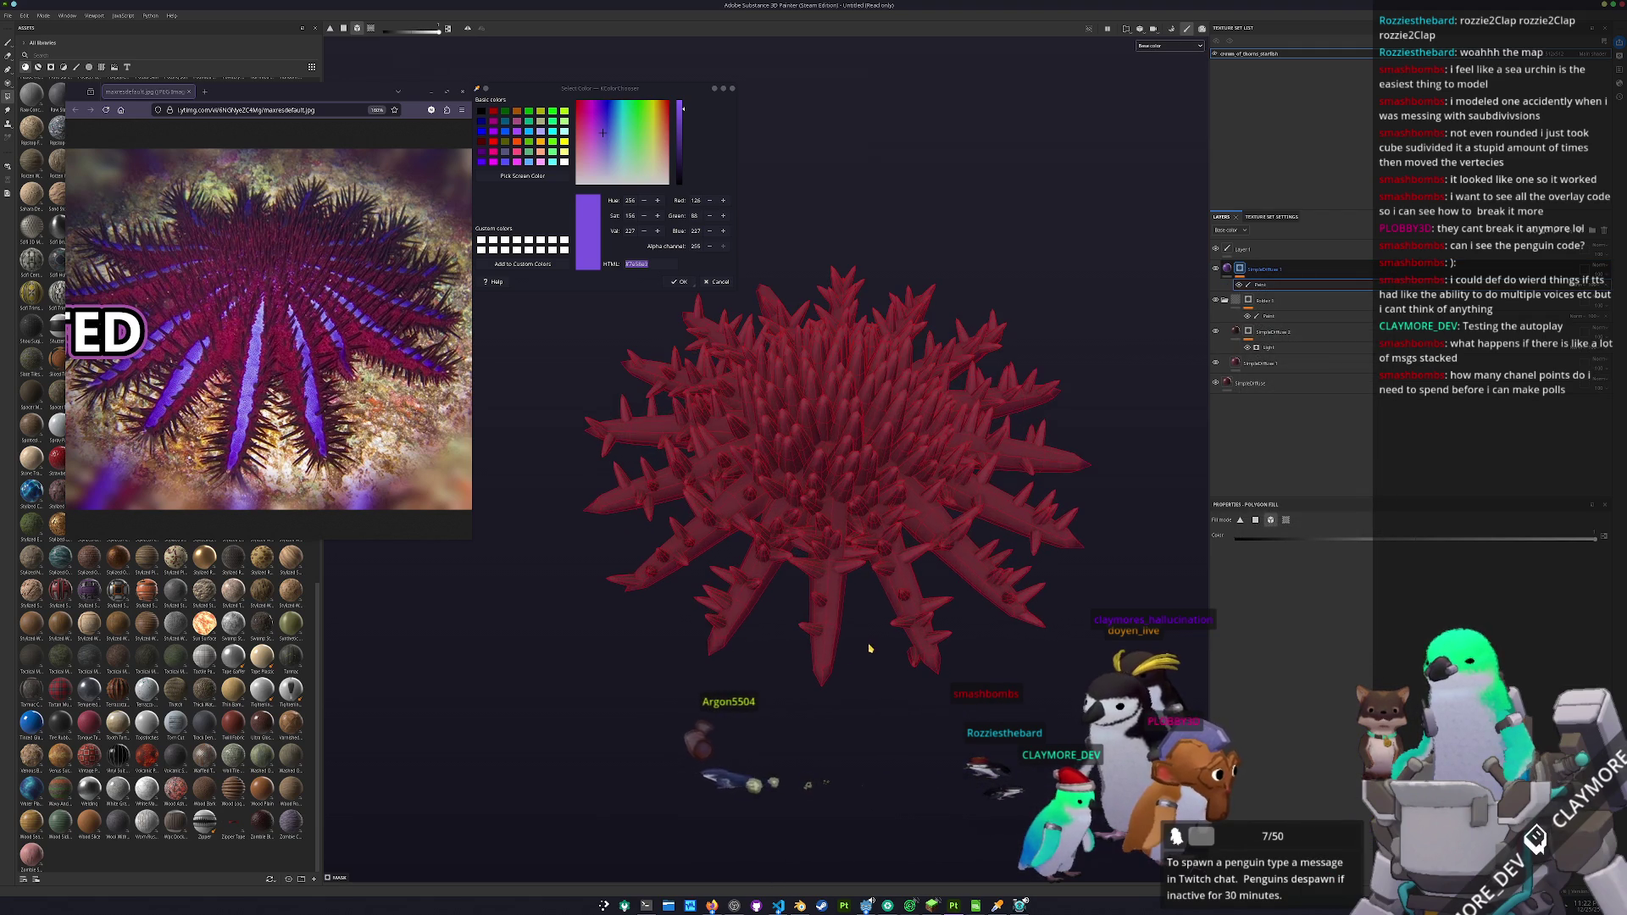
right_click(1241, 269)
left_click(1271, 560)
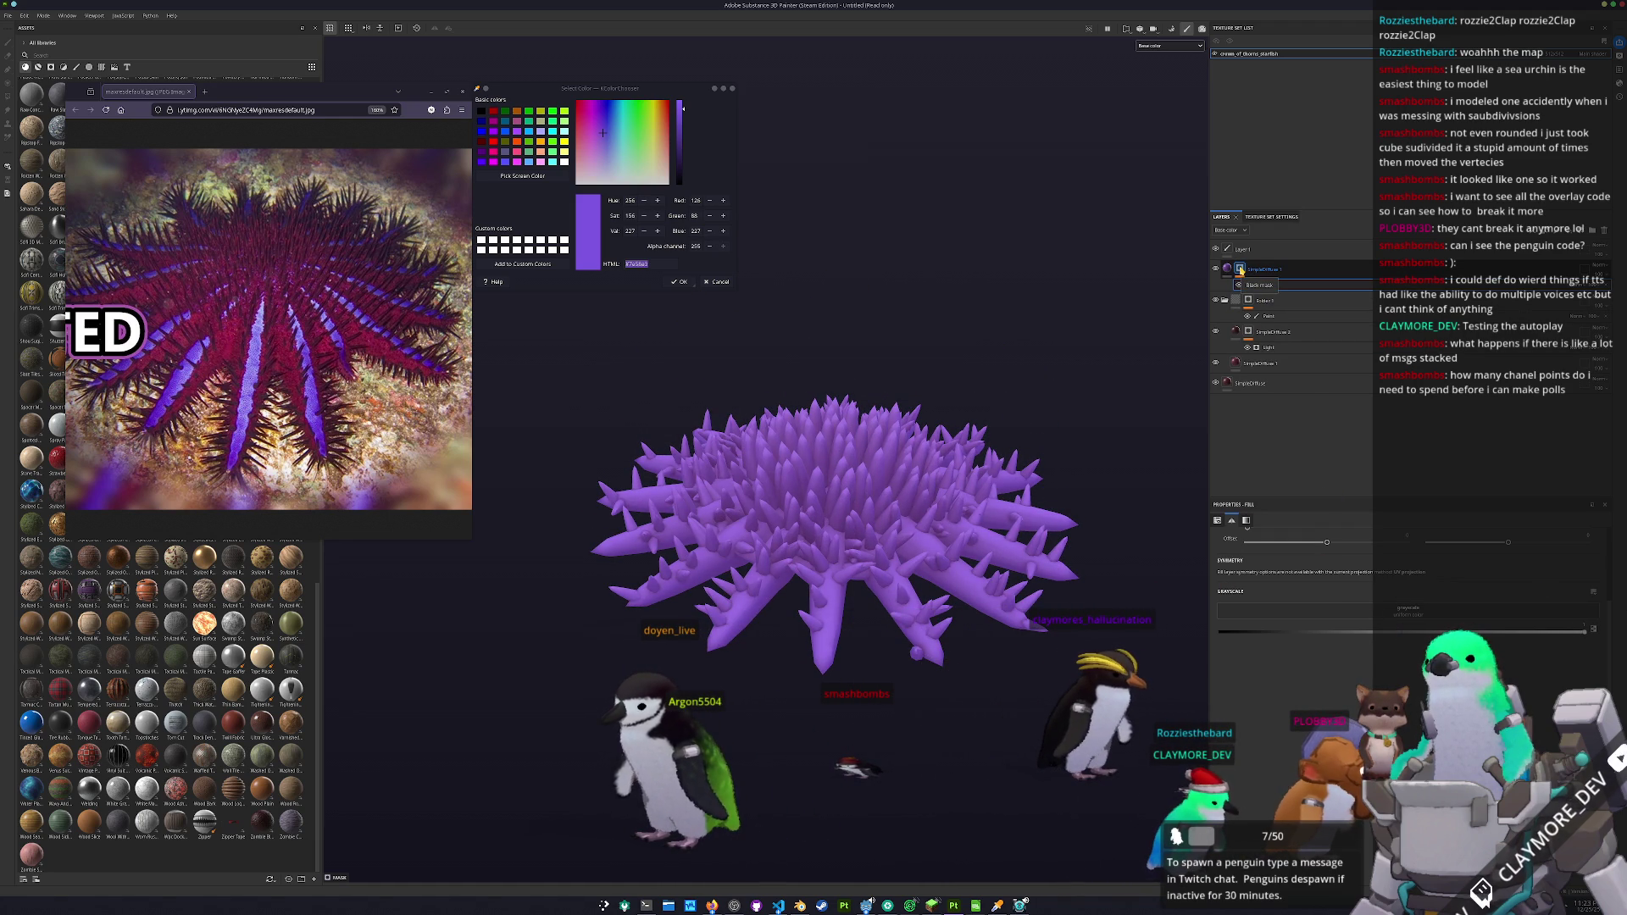
left_click_drag(1583, 631, 1146, 637)
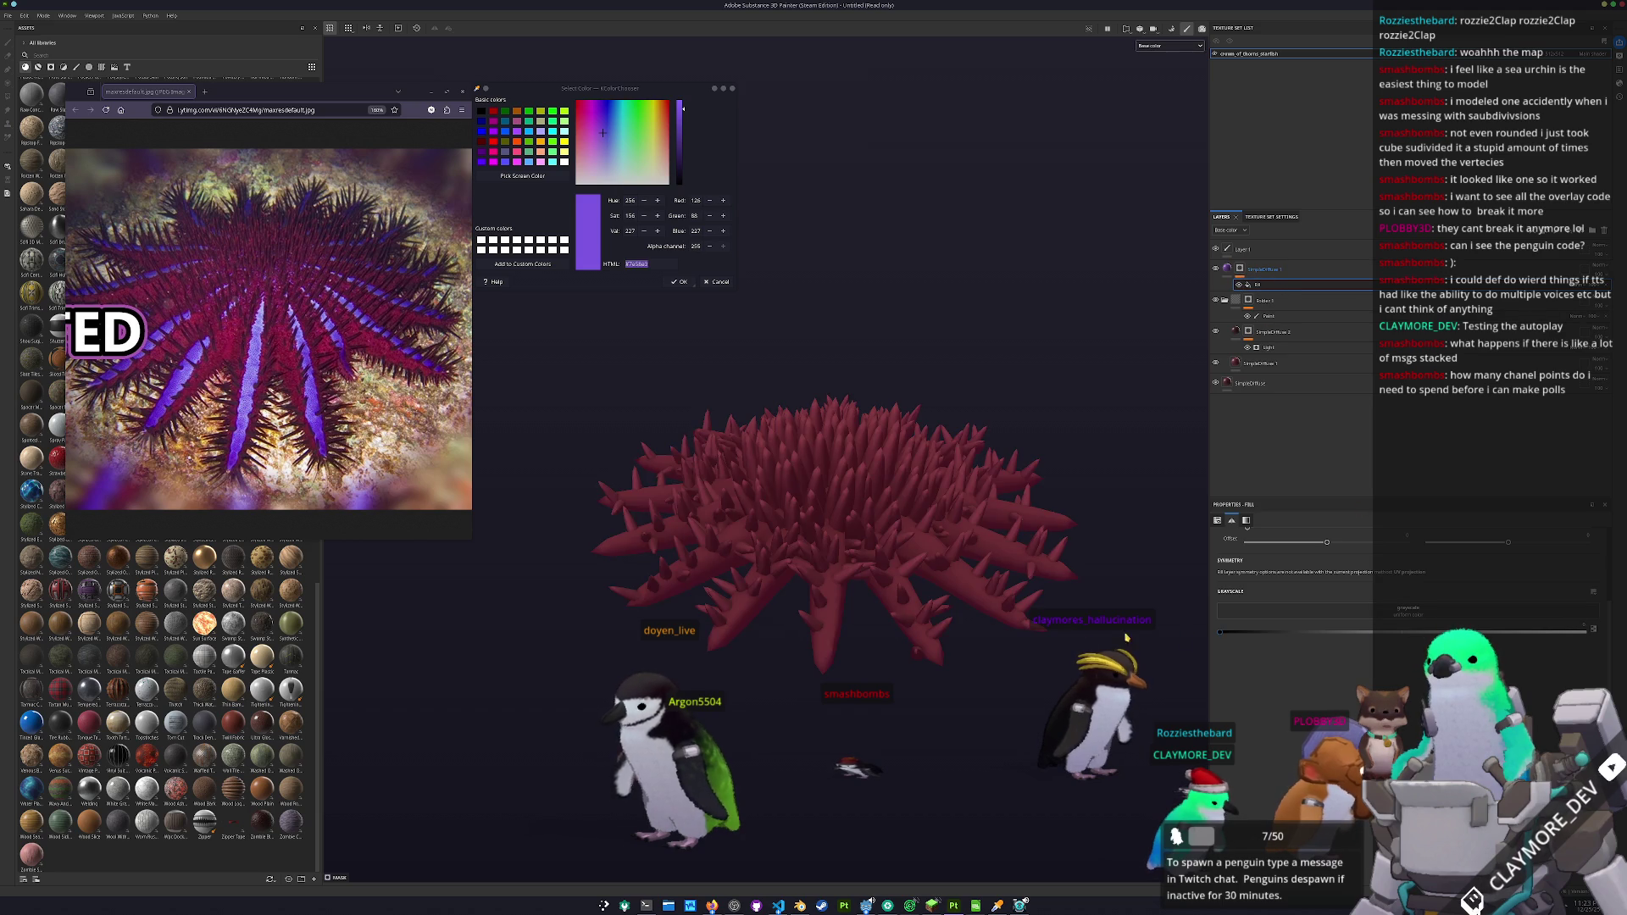
- Add a paint layer and mask paint effects, try a purple polygon fill on the body, then undo it
left_click(1243, 268)
right_click(1243, 268)
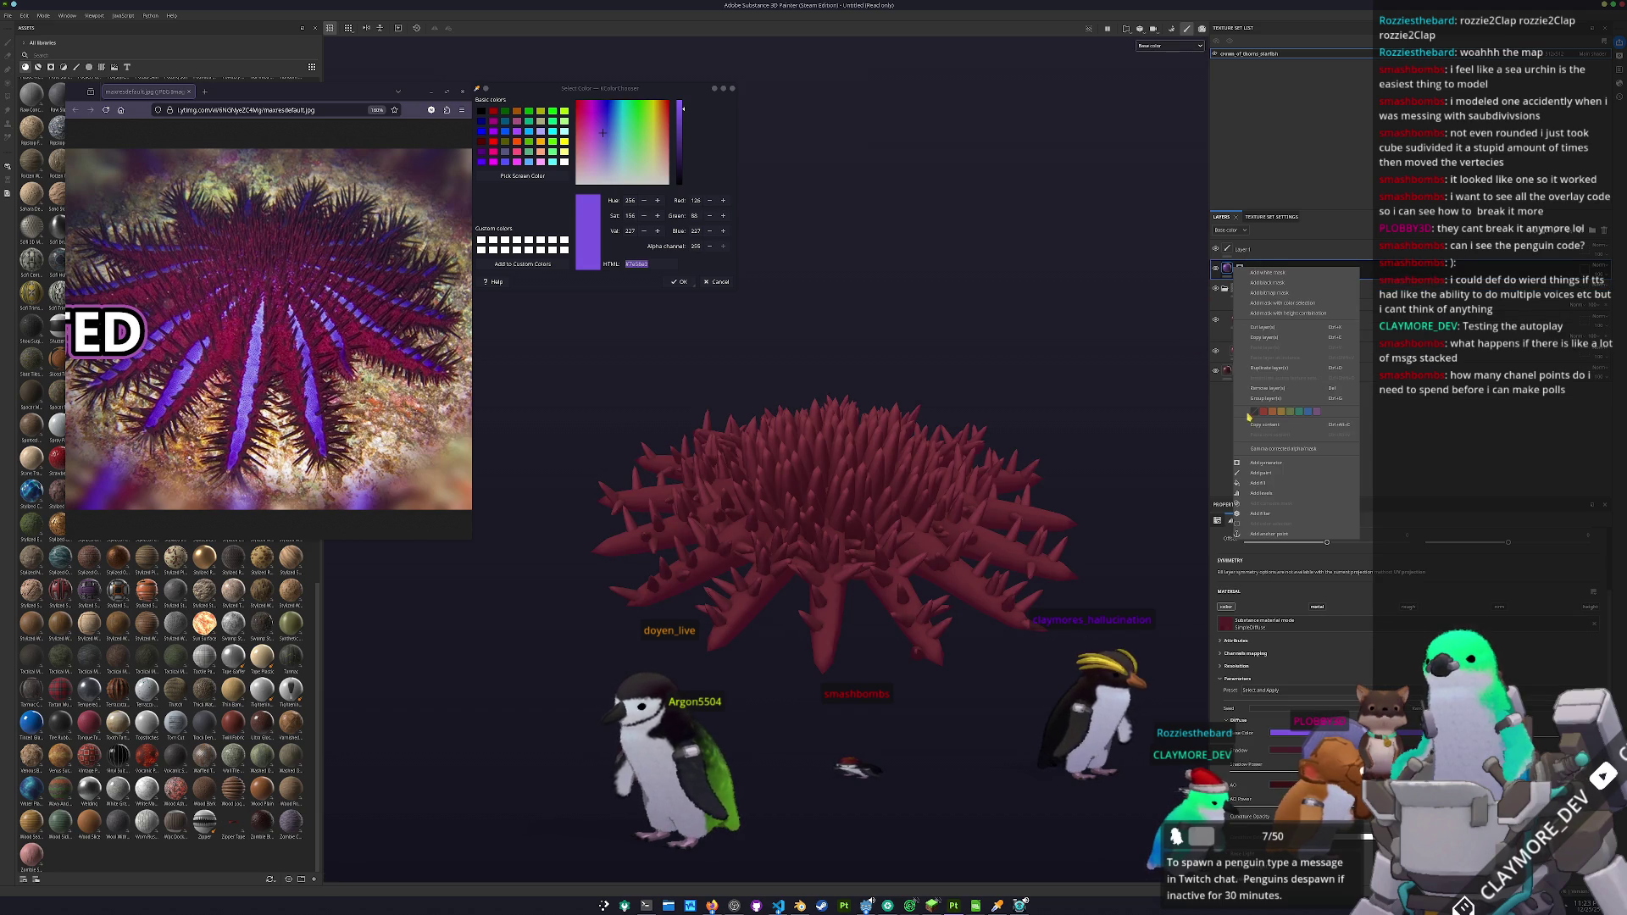
left_click(1263, 472)
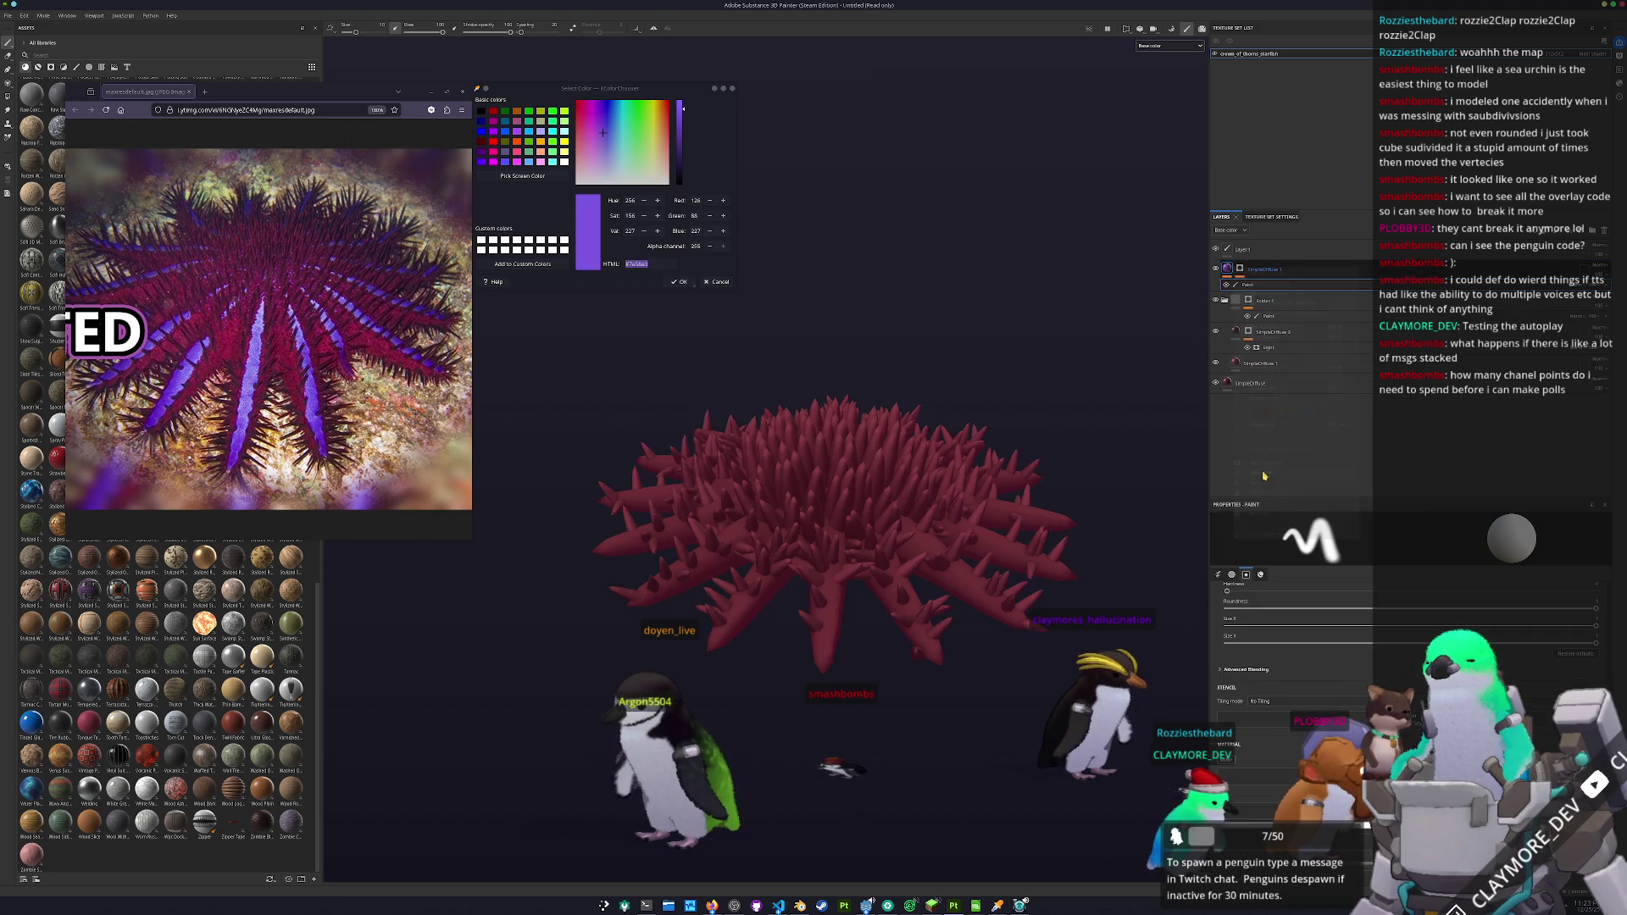
left_click(1241, 270)
right_click(1241, 270)
left_click(1273, 551)
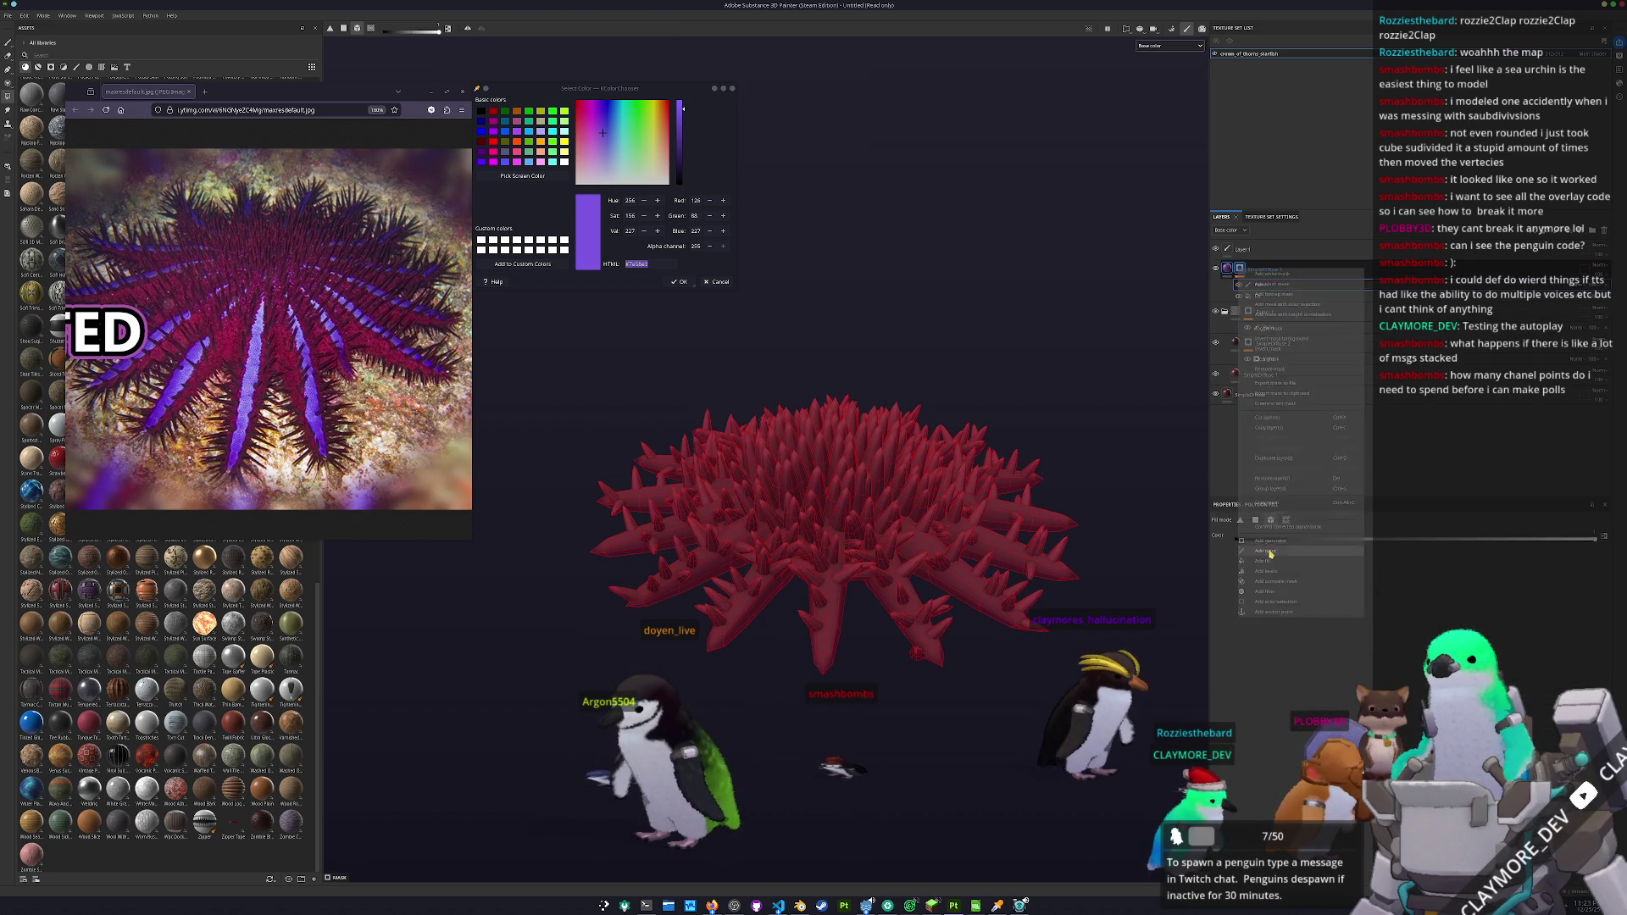
left_click(983, 605)
scroll(1142, 396, "down", 2)
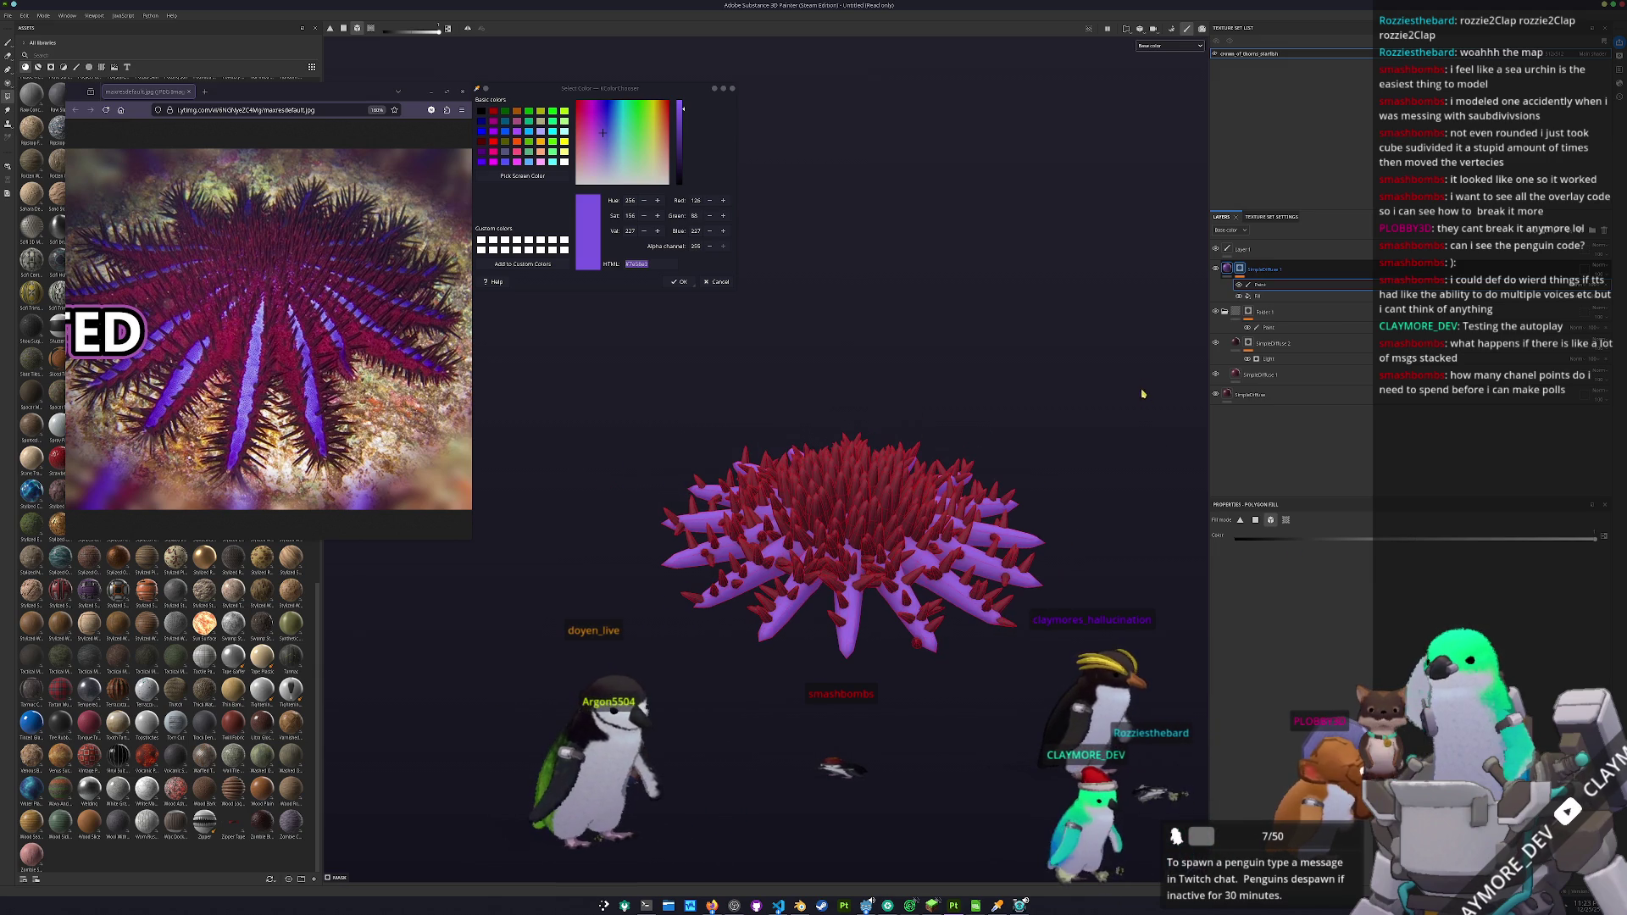
right_click(1229, 272)
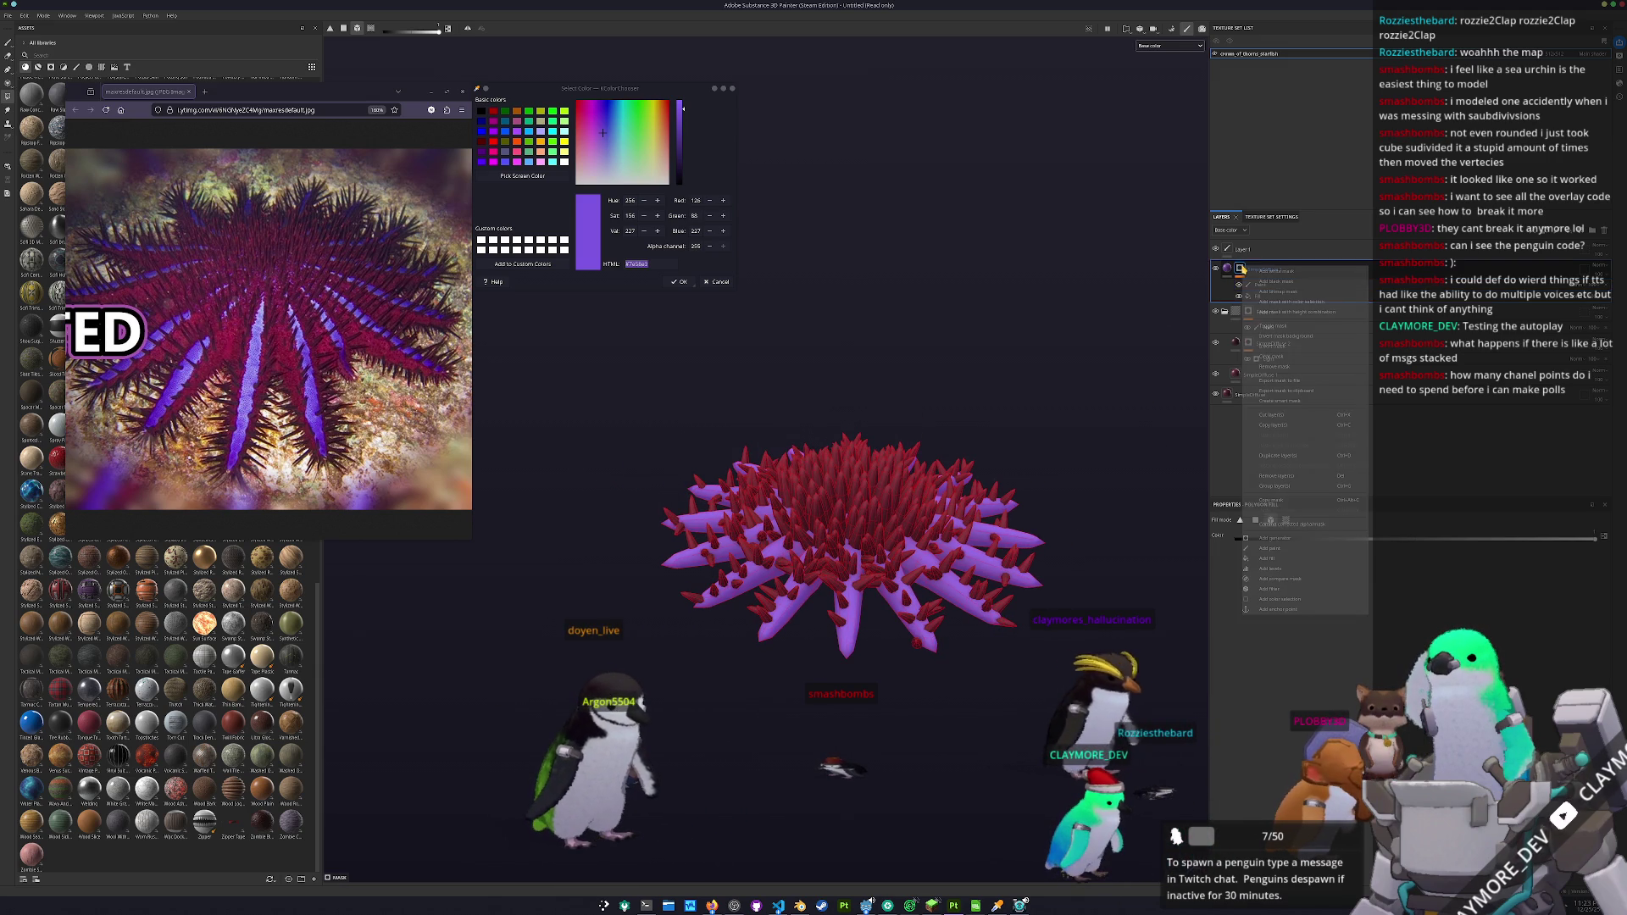
left_click(1281, 549)
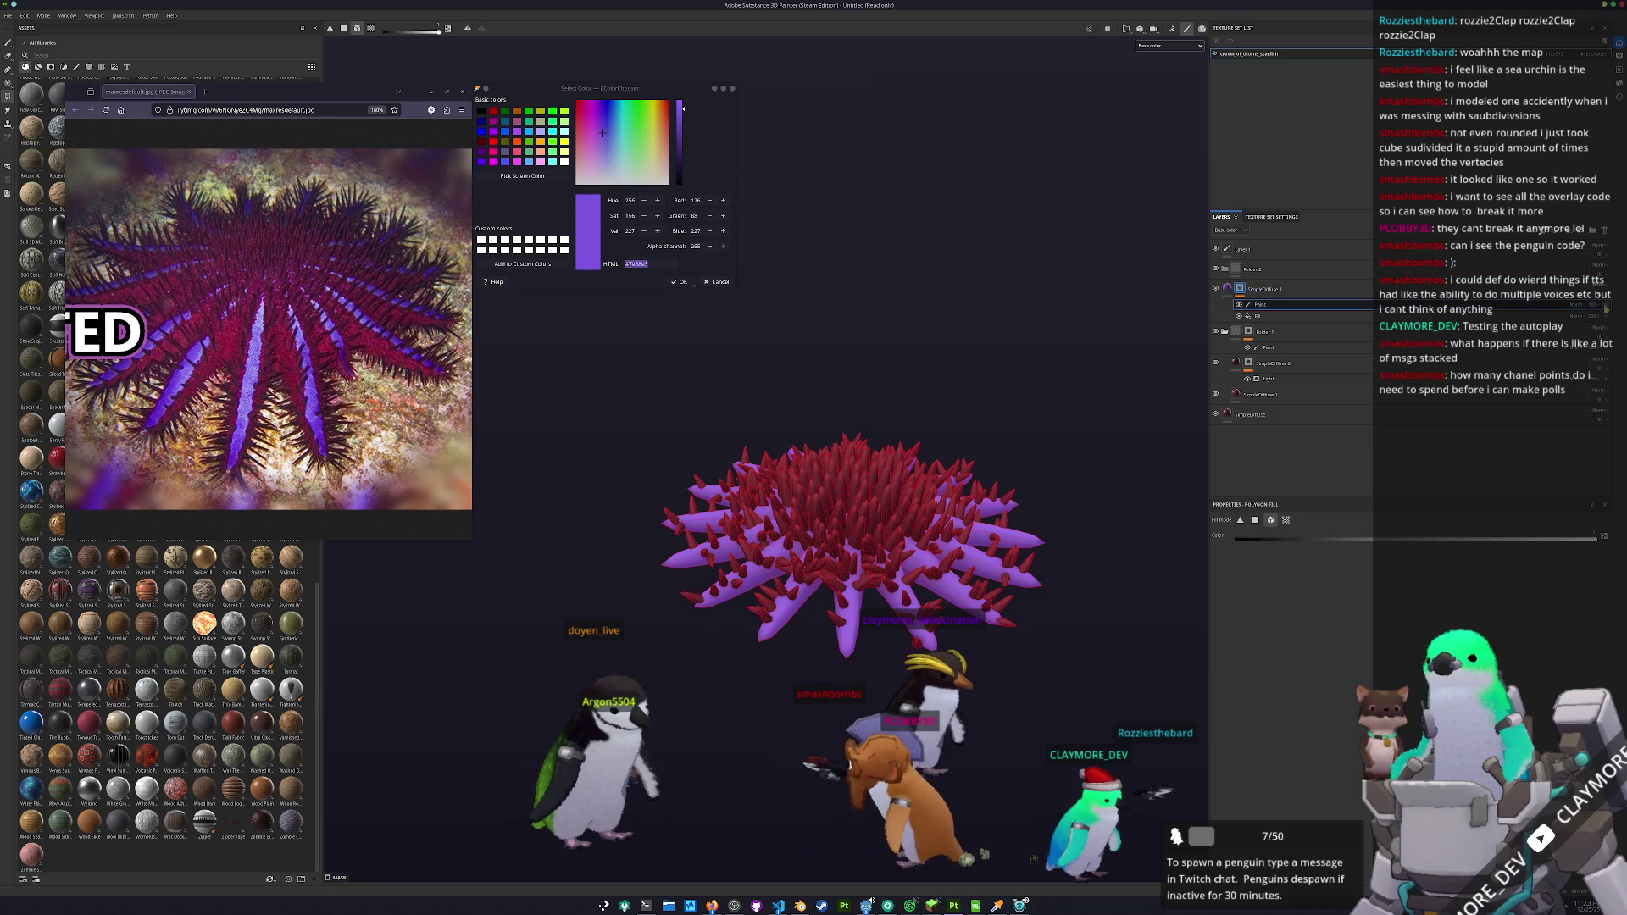
key("4")
- Add a new paint layer inside Folder 2 for the purple markings
mouse_move(1271, 289)
left_mouse_down()
mouse_move(1292, 276)
mouse_move(1249, 286)
left_mouse_up()
right_click(1249, 286)
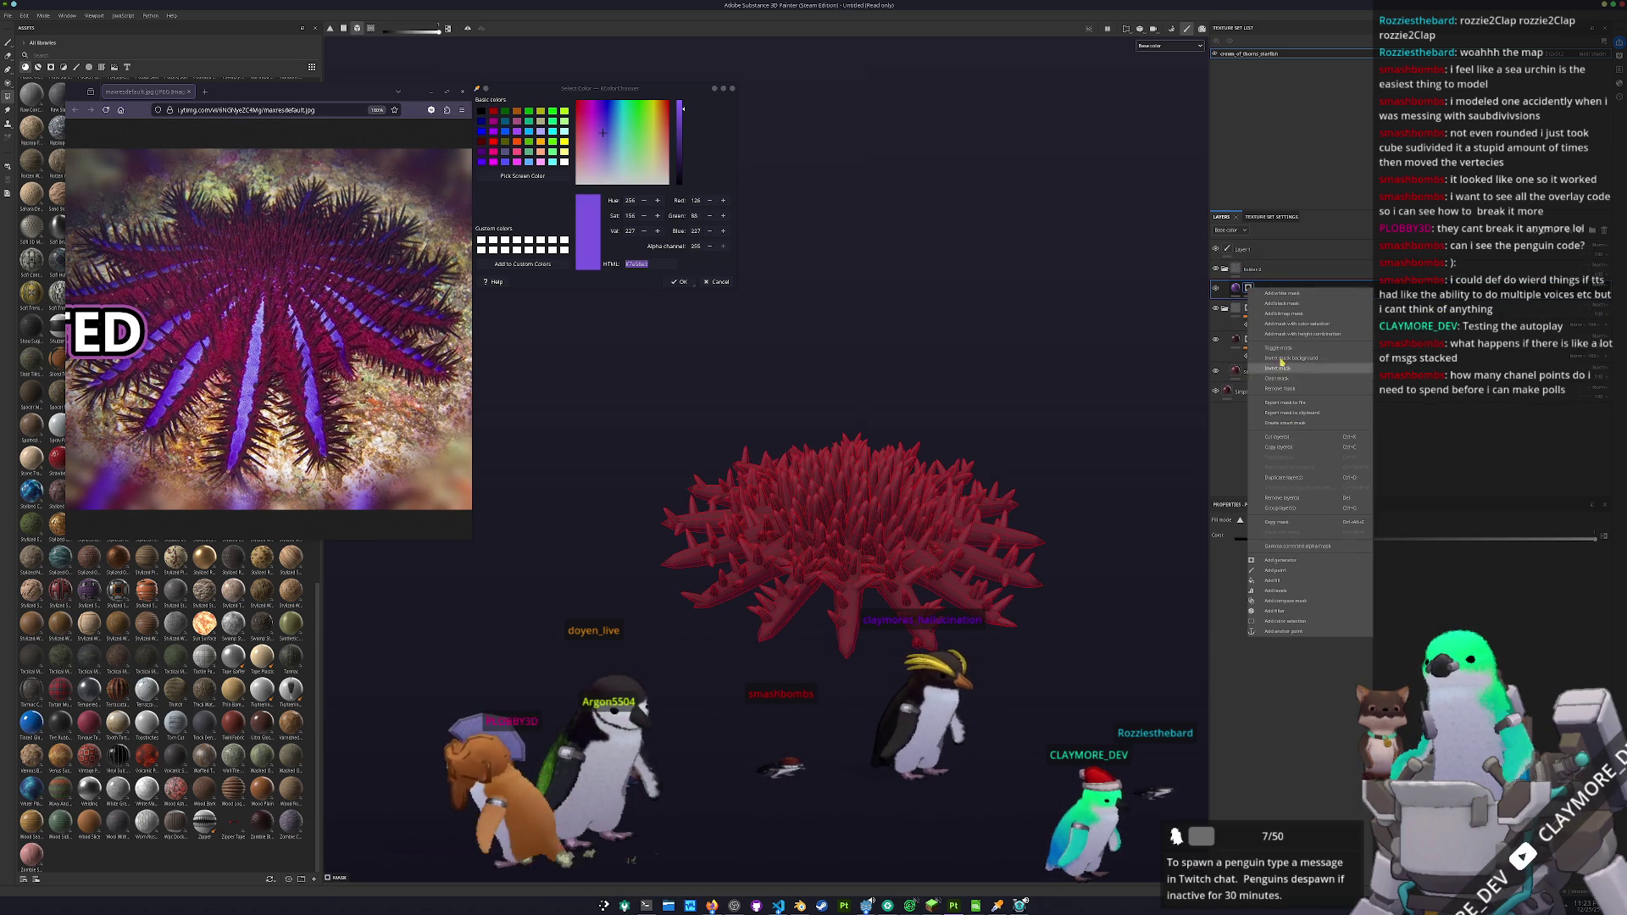
left_click(1263, 271)
right_click(1250, 268)
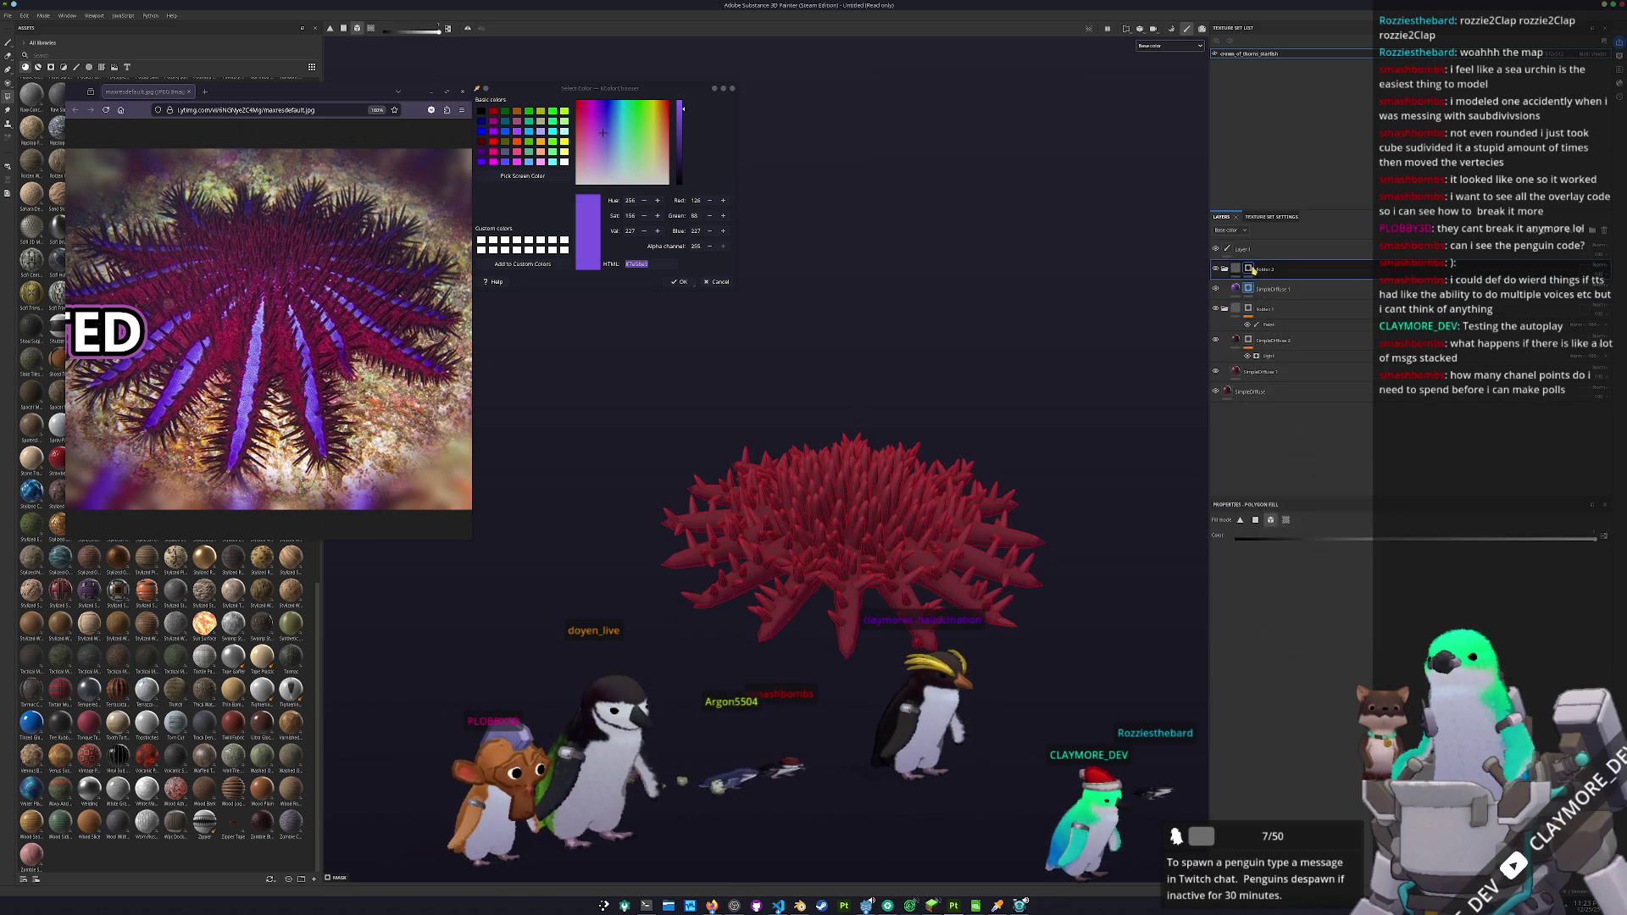
left_click(1279, 551)
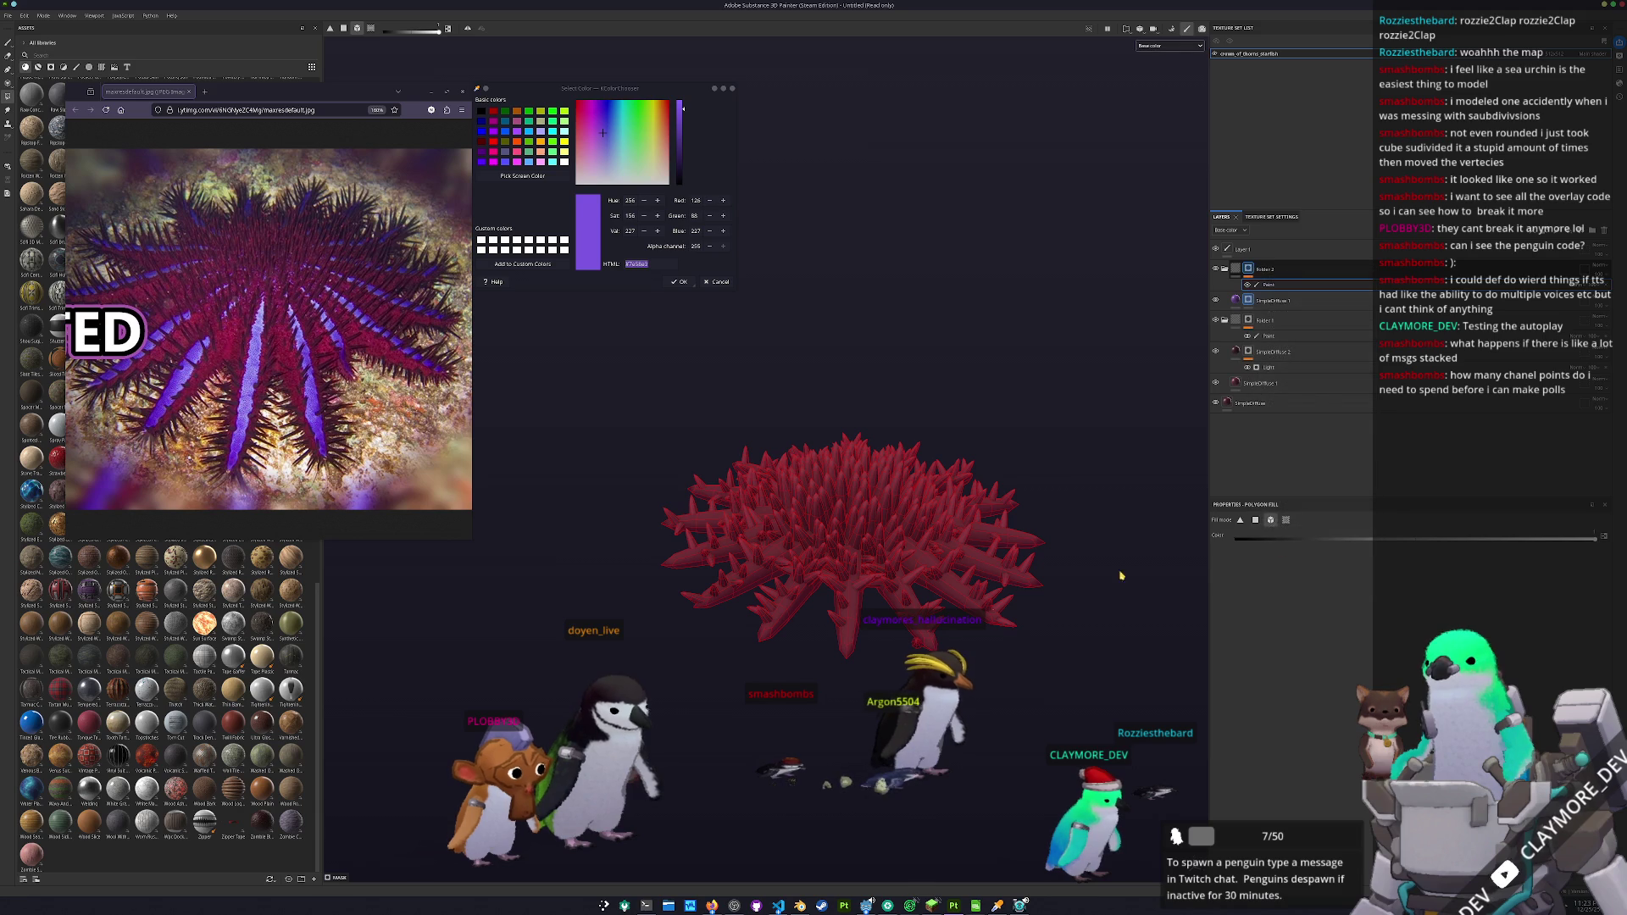
left_click(1229, 300)
scroll(807, 397, "up", 3)
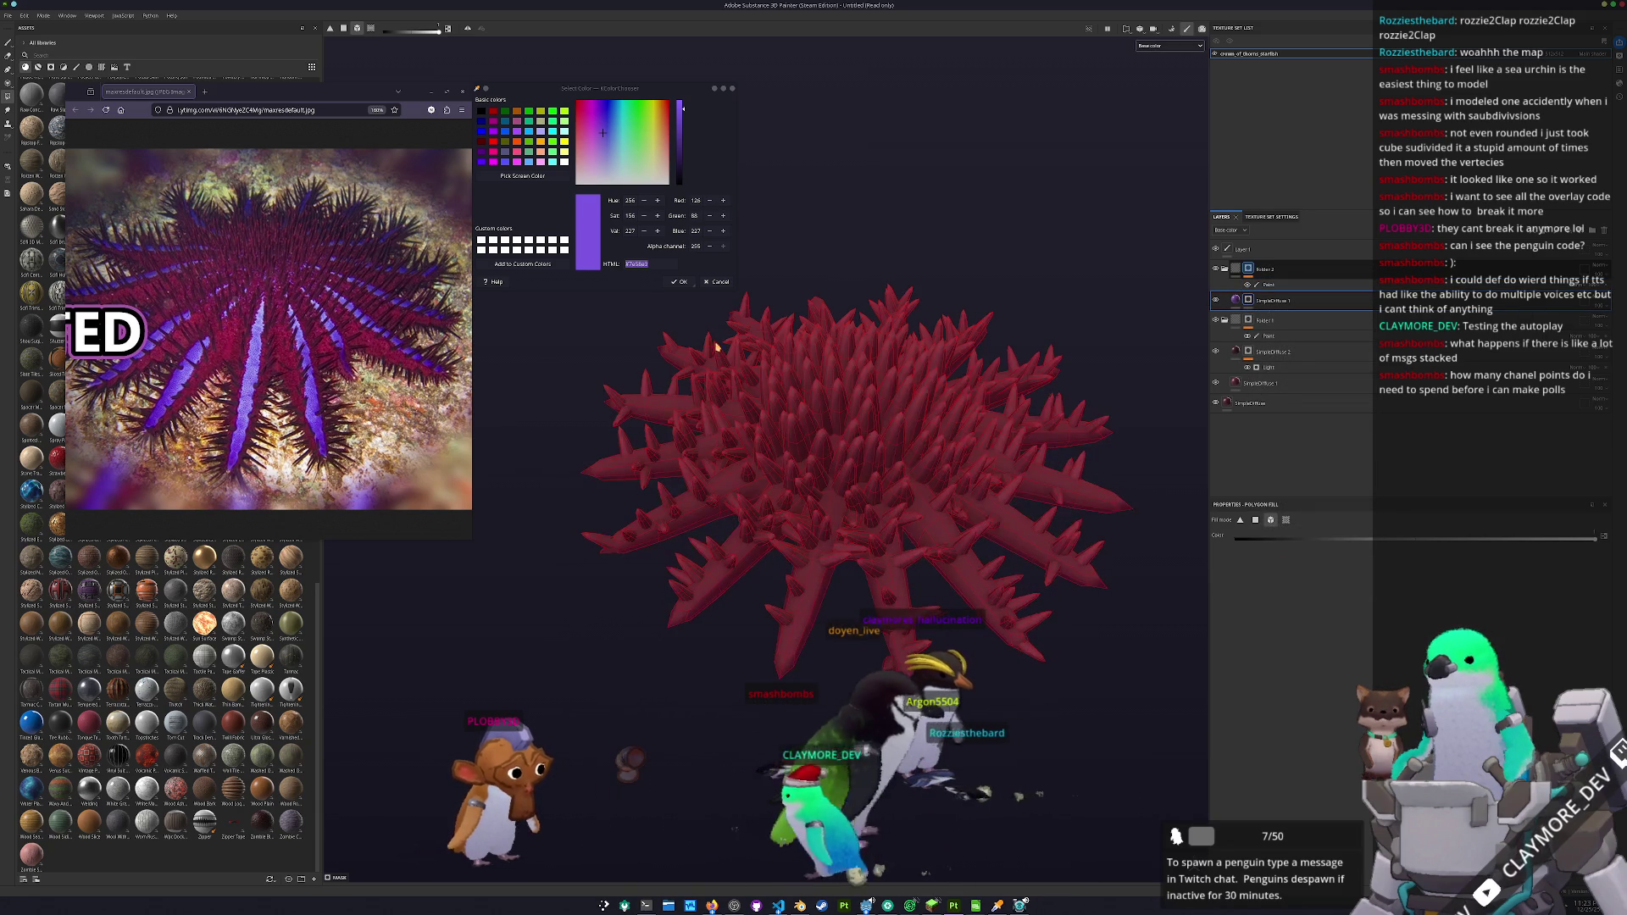
- Paint a straight purple stripe along one starfish arm with the brush
left_click(9, 43)
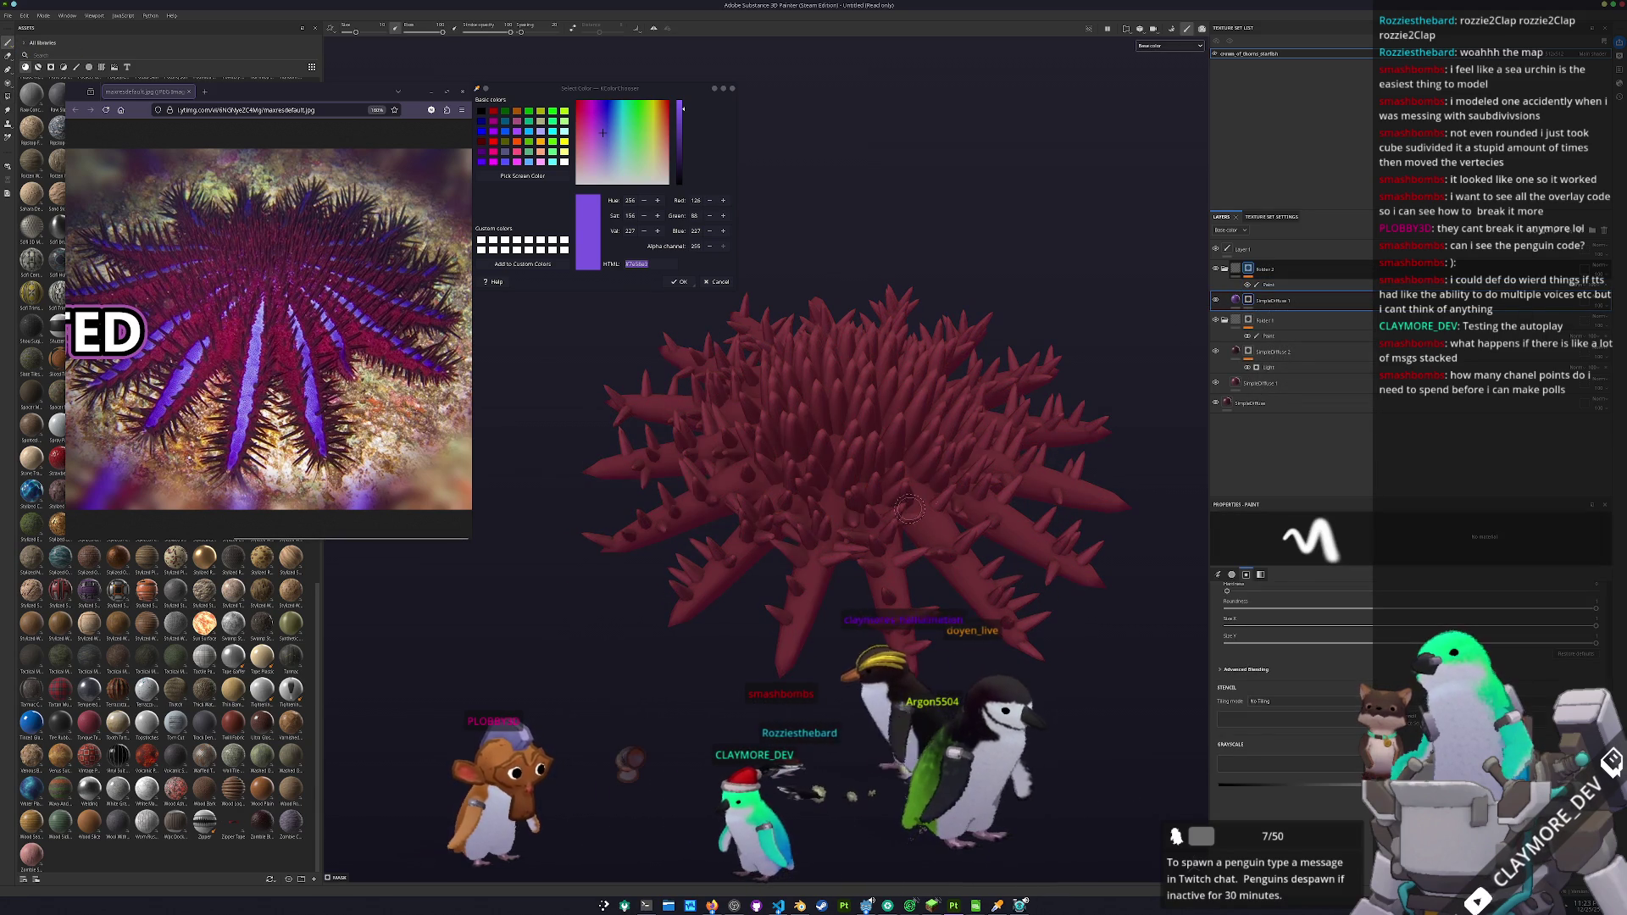
left_click_drag(896, 520, 860, 695)
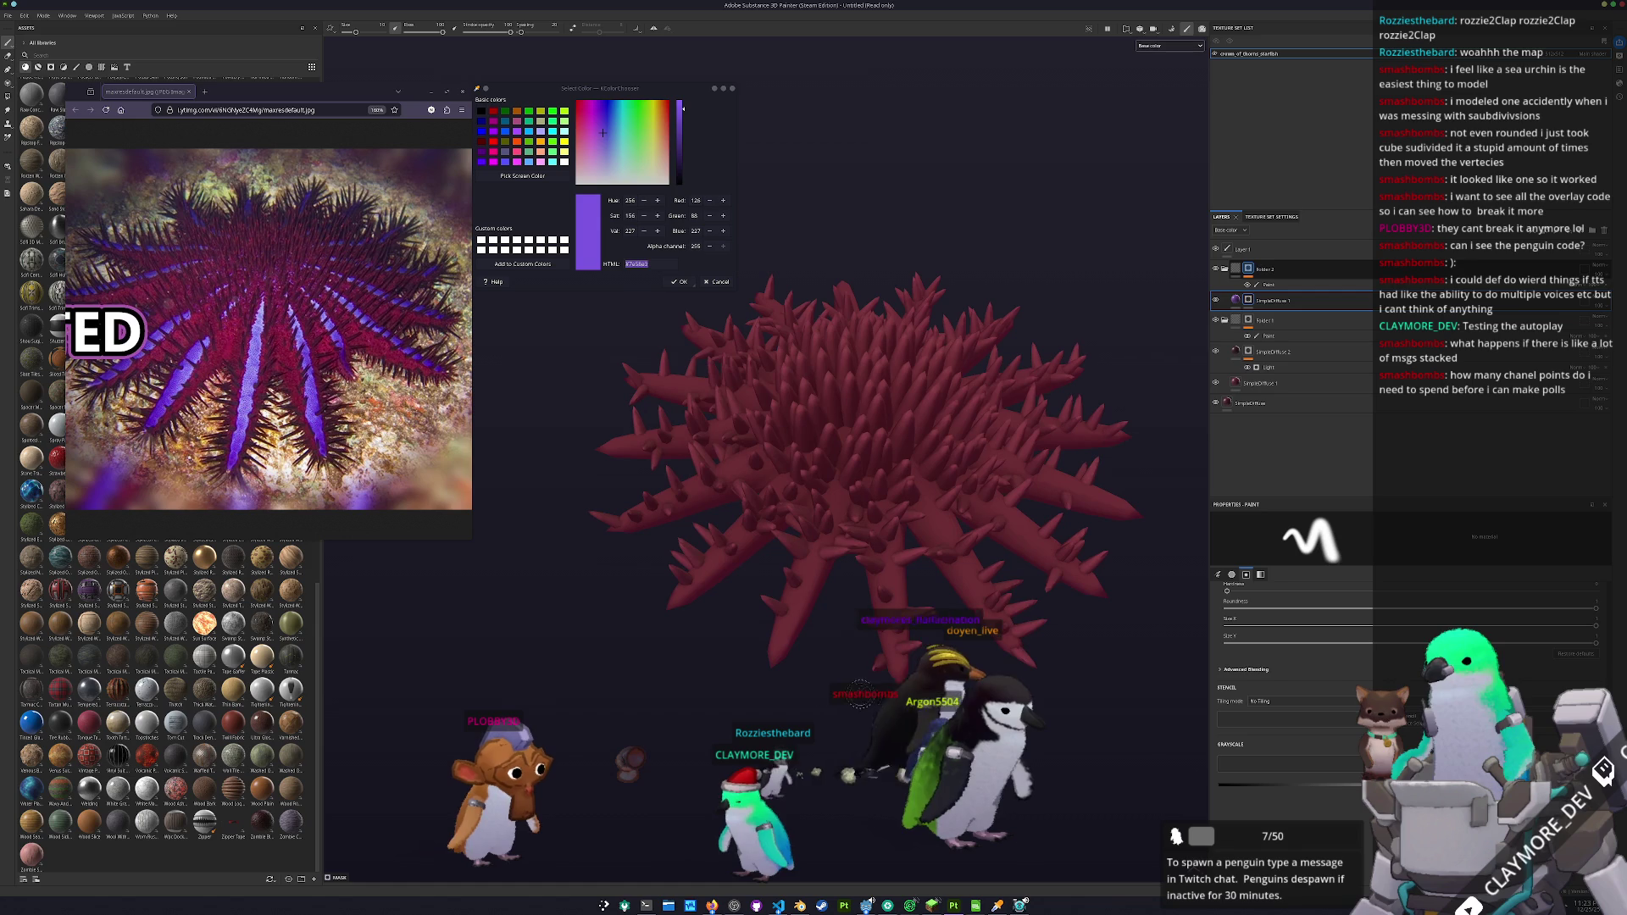
scroll(865, 665, "down", 2)
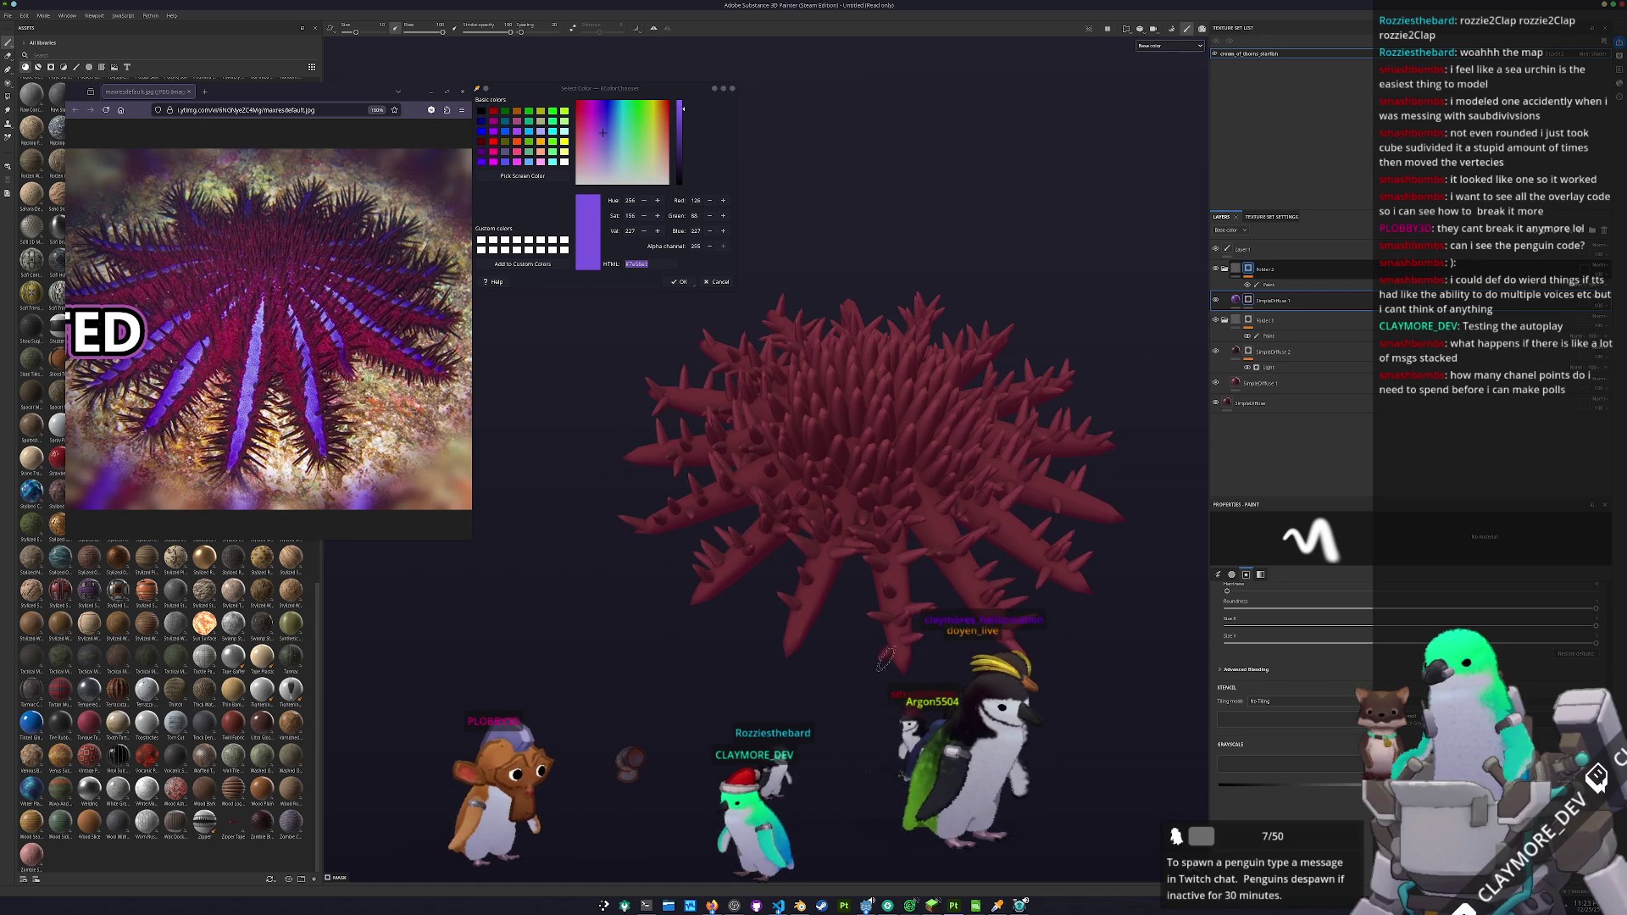
scroll(889, 644, "up", 3)
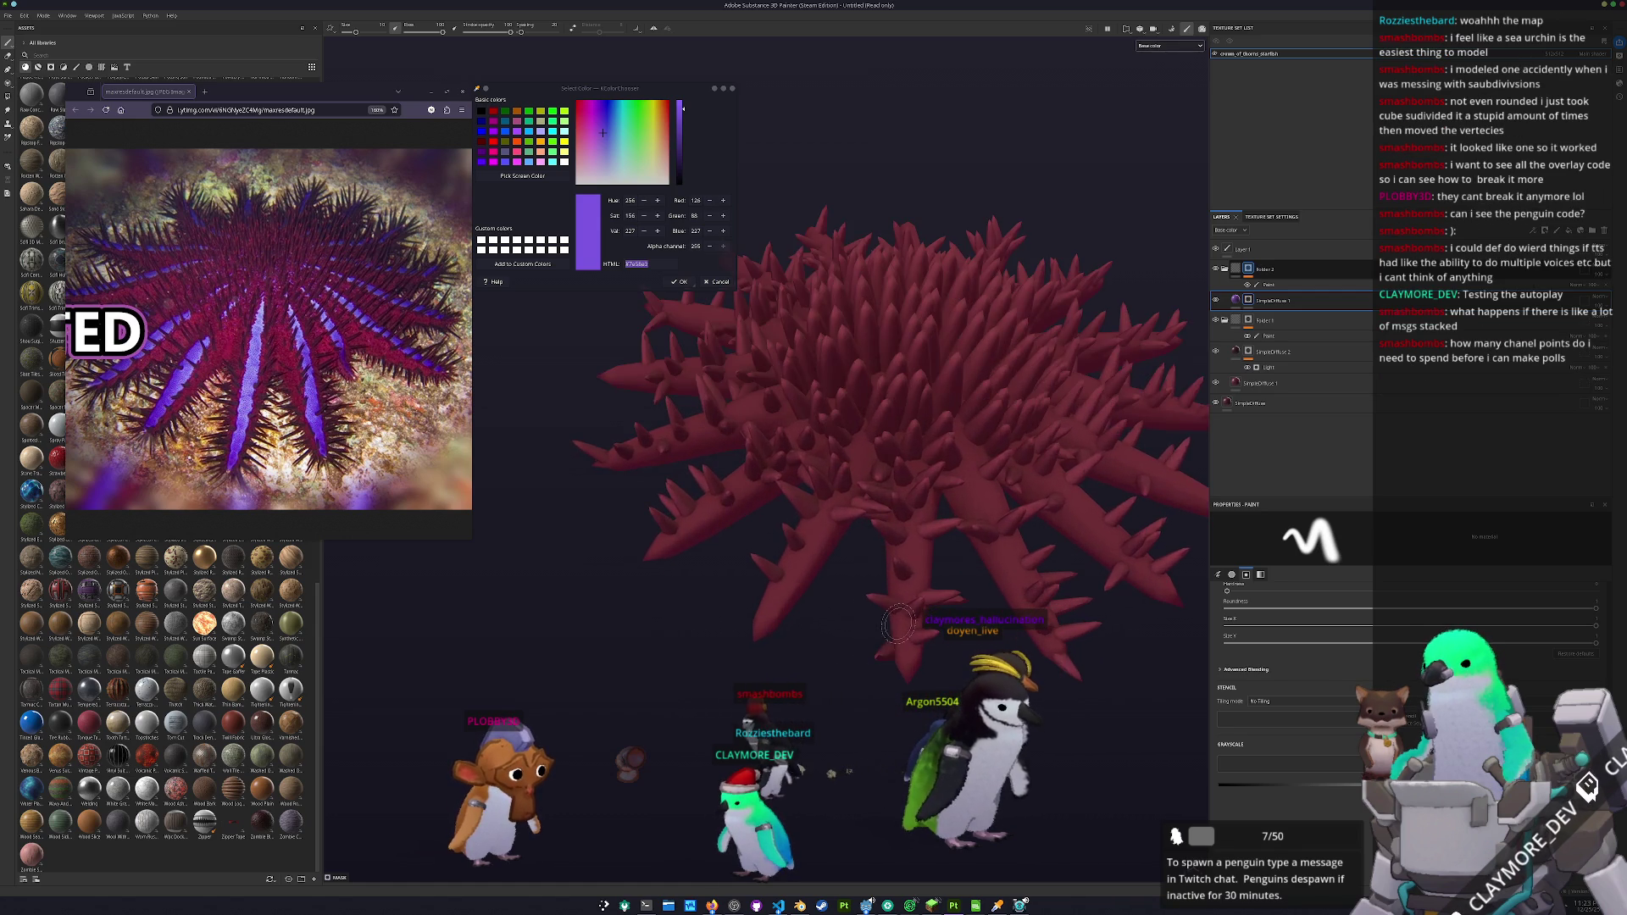
left_click_drag(898, 625, 905, 691)
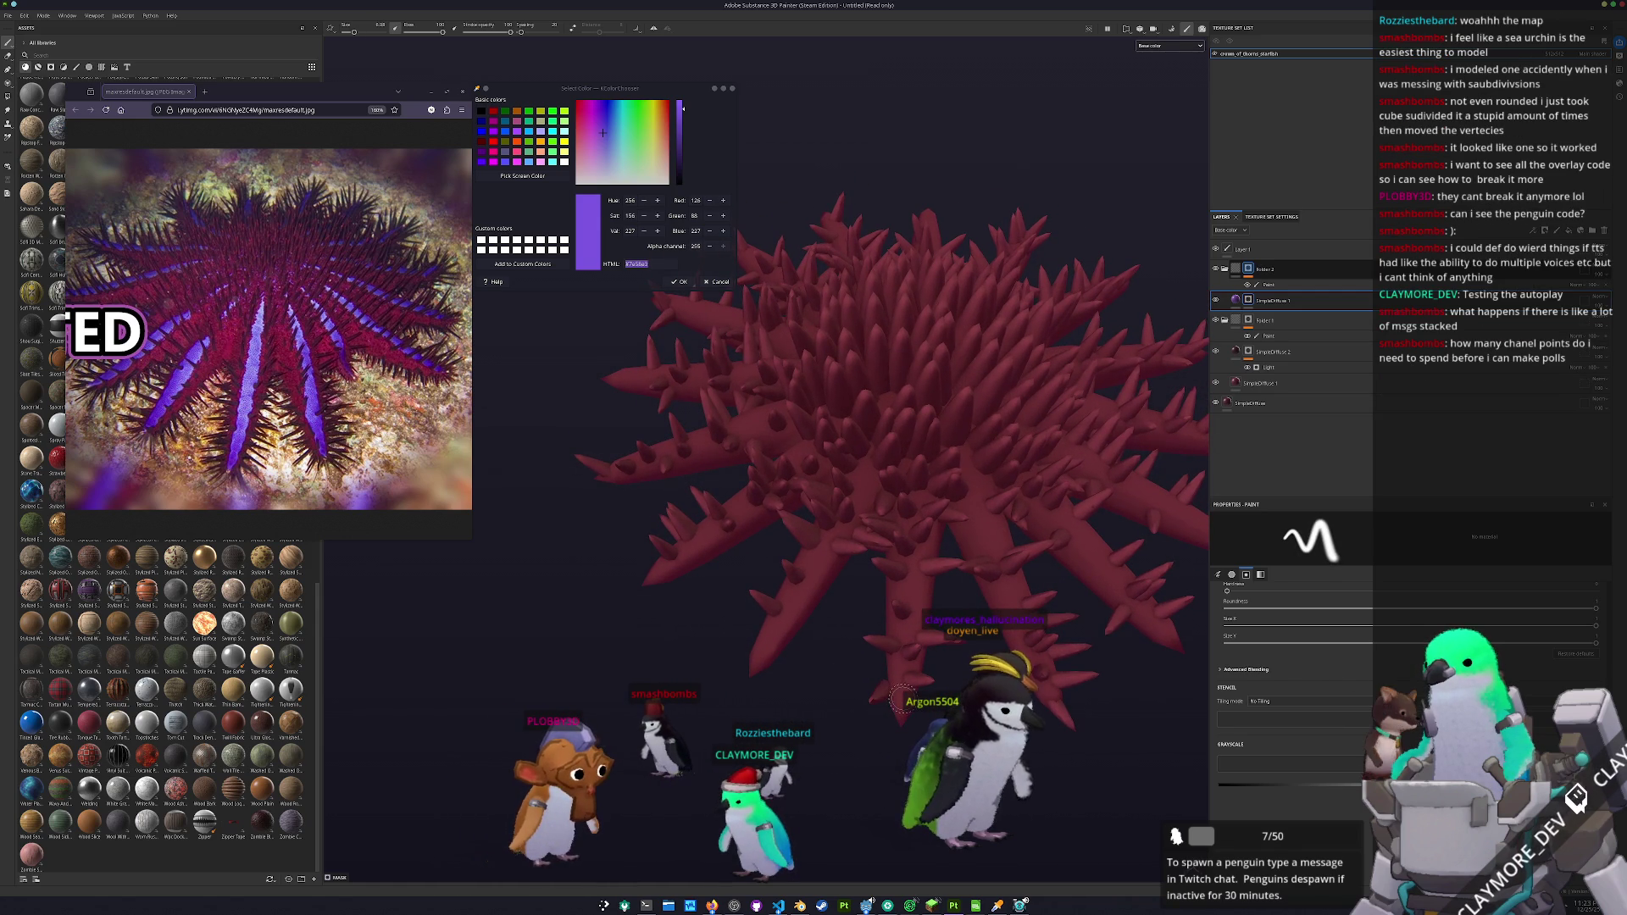
left_click(929, 425, "shift")
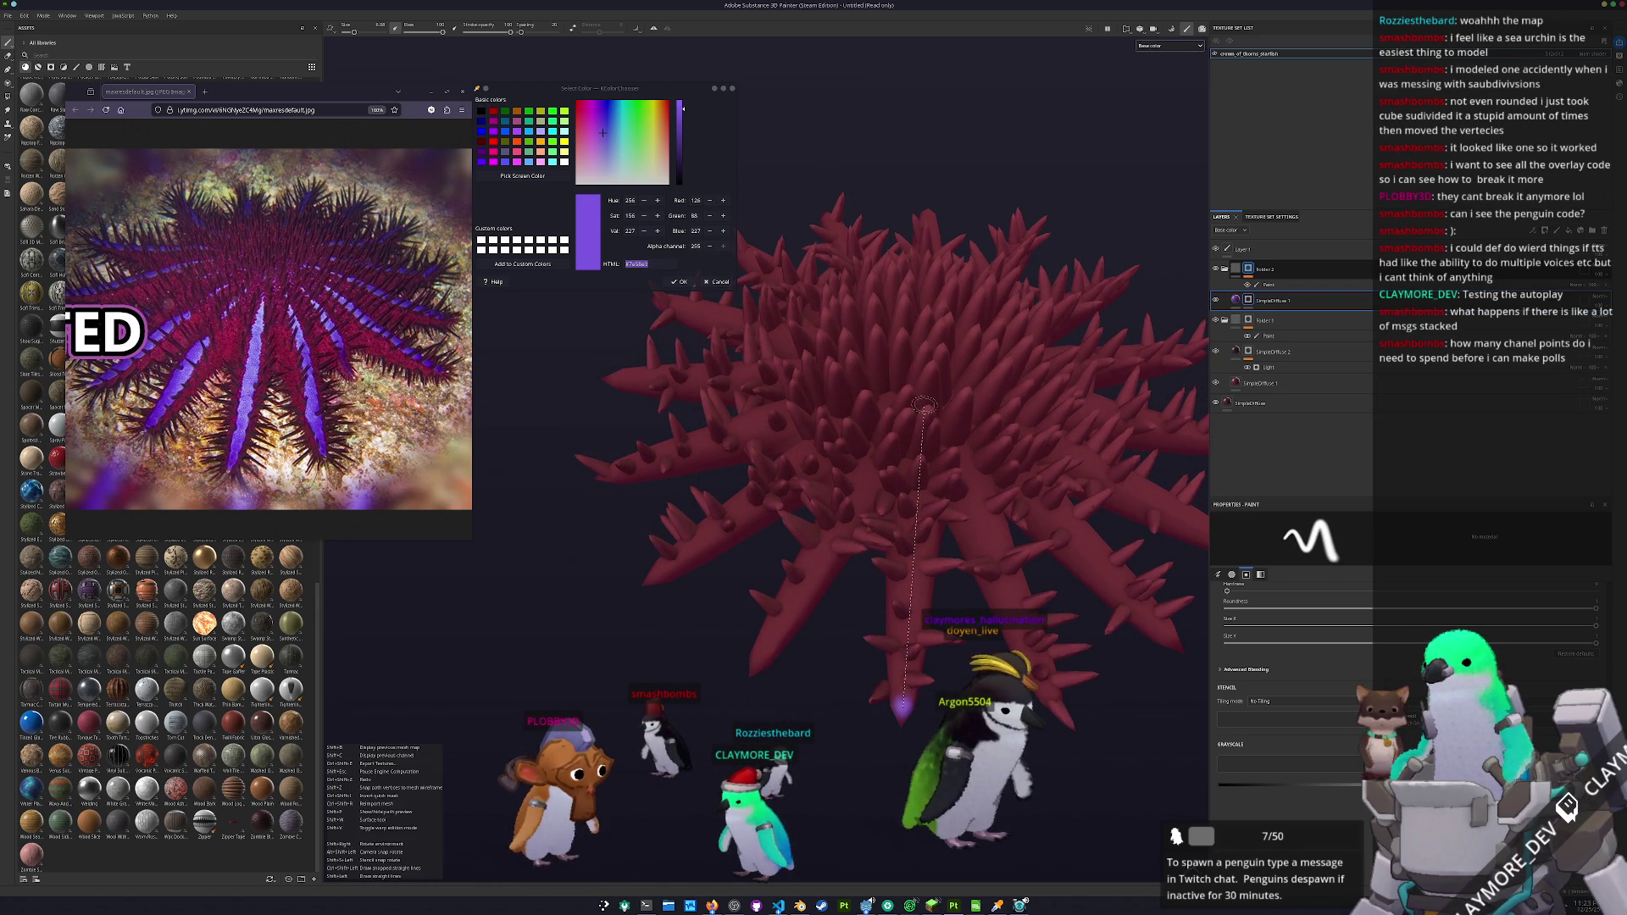
mouse_move(929, 425)
left_mouse_down()
mouse_move(929, 536)
mouse_move(738, 648)
left_mouse_up()
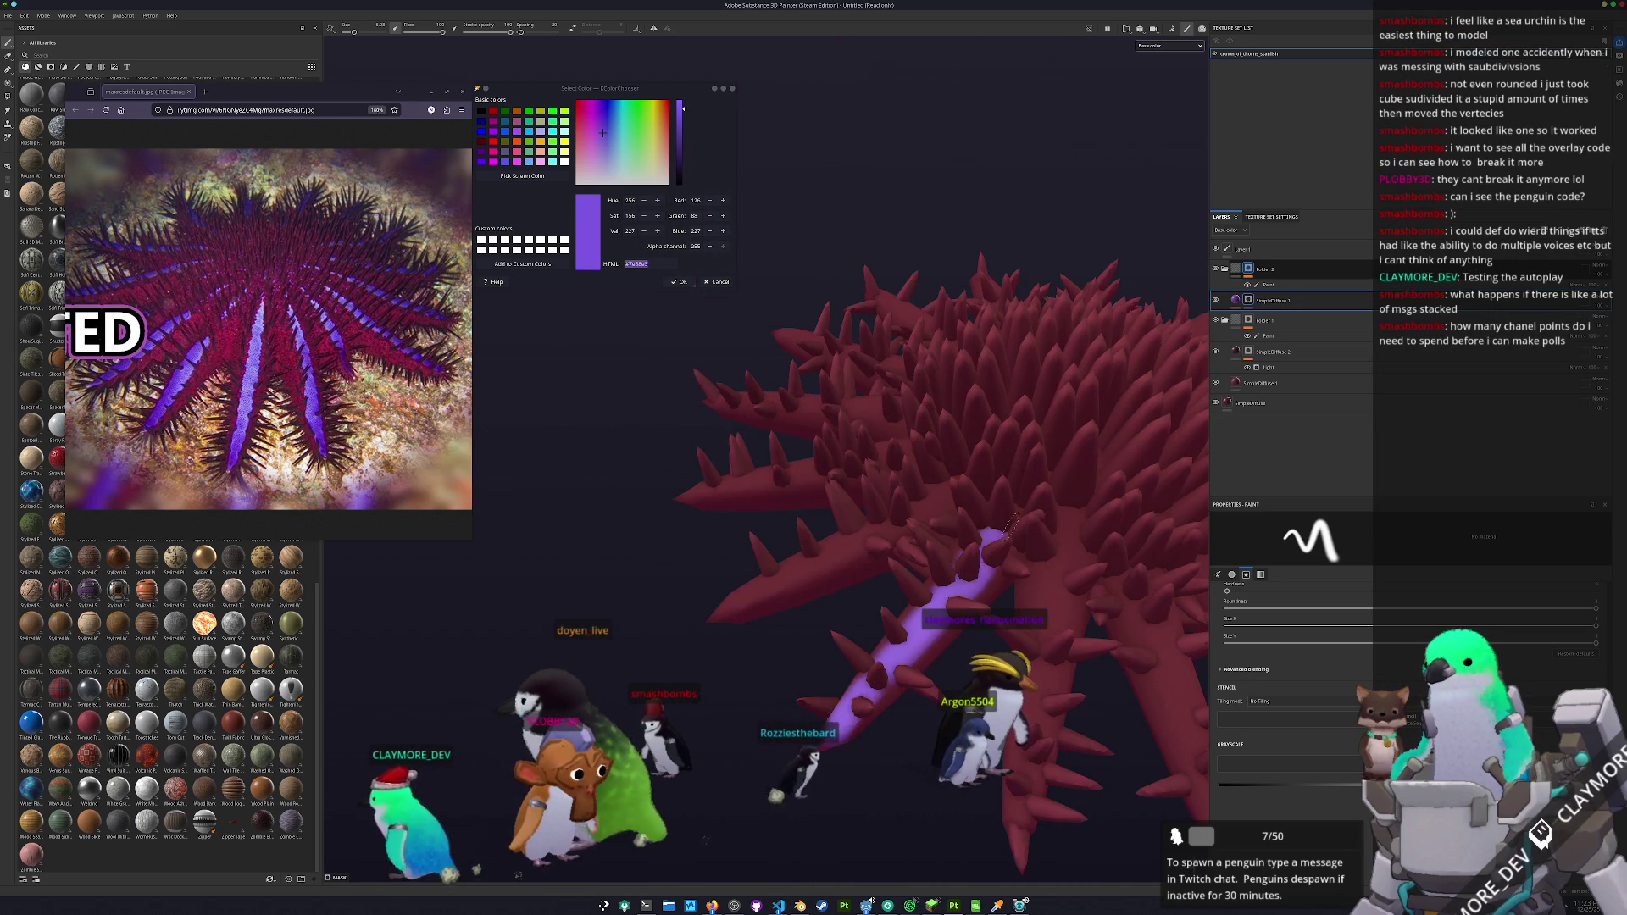
- Set the painting symmetry type to Radial
scroll(943, 567, "down", 2)
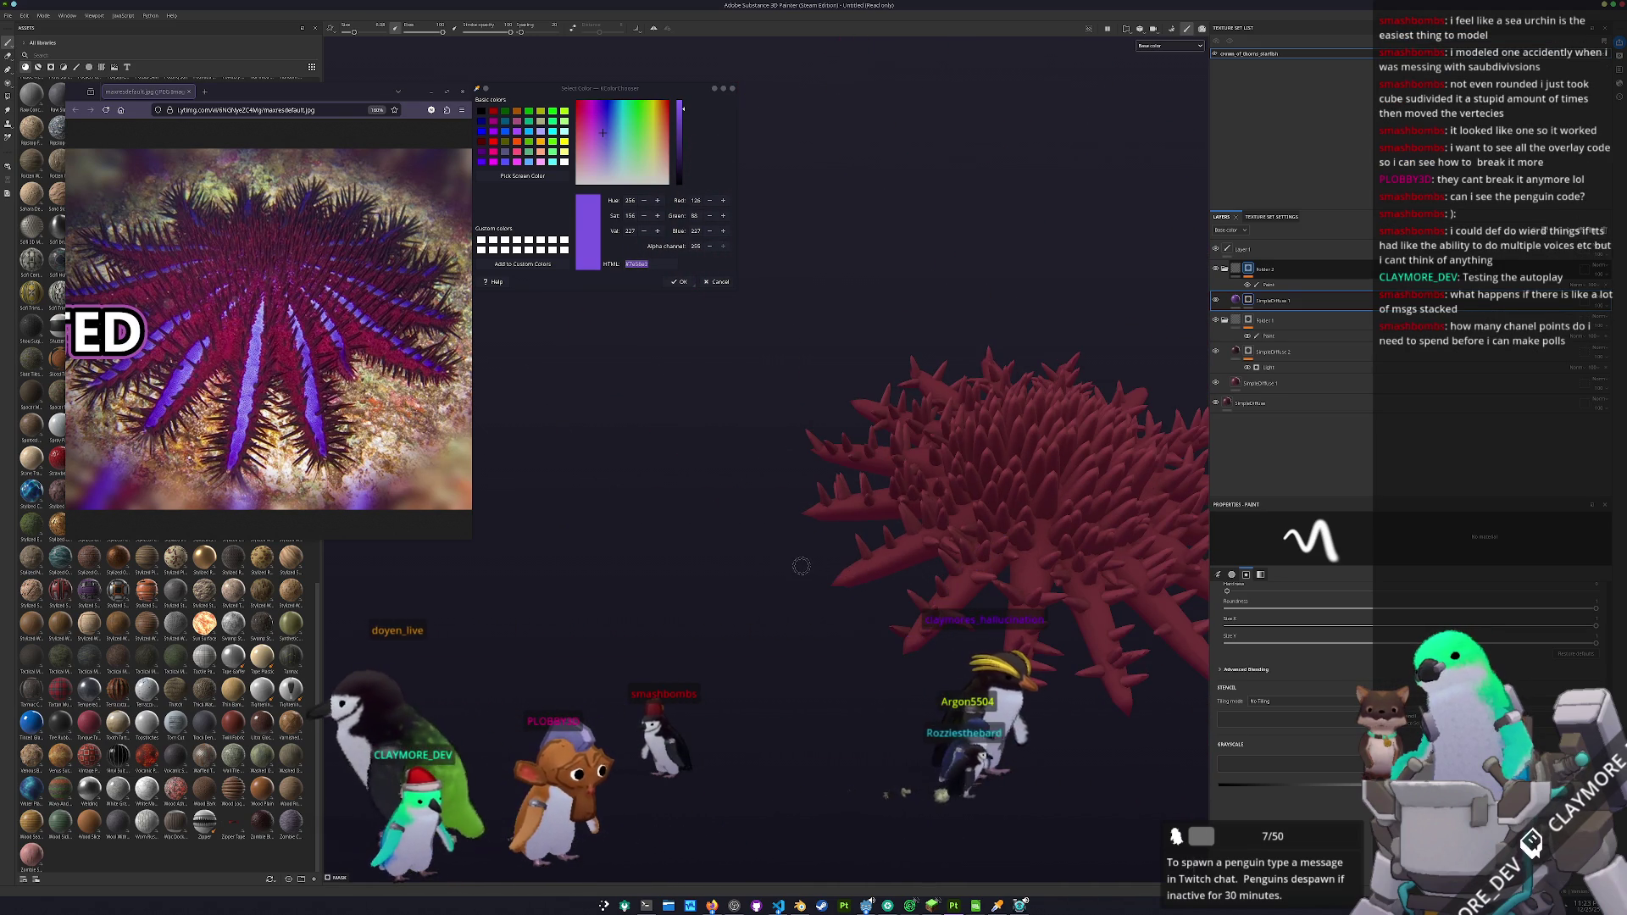
left_click_drag(800, 566, 929, 519)
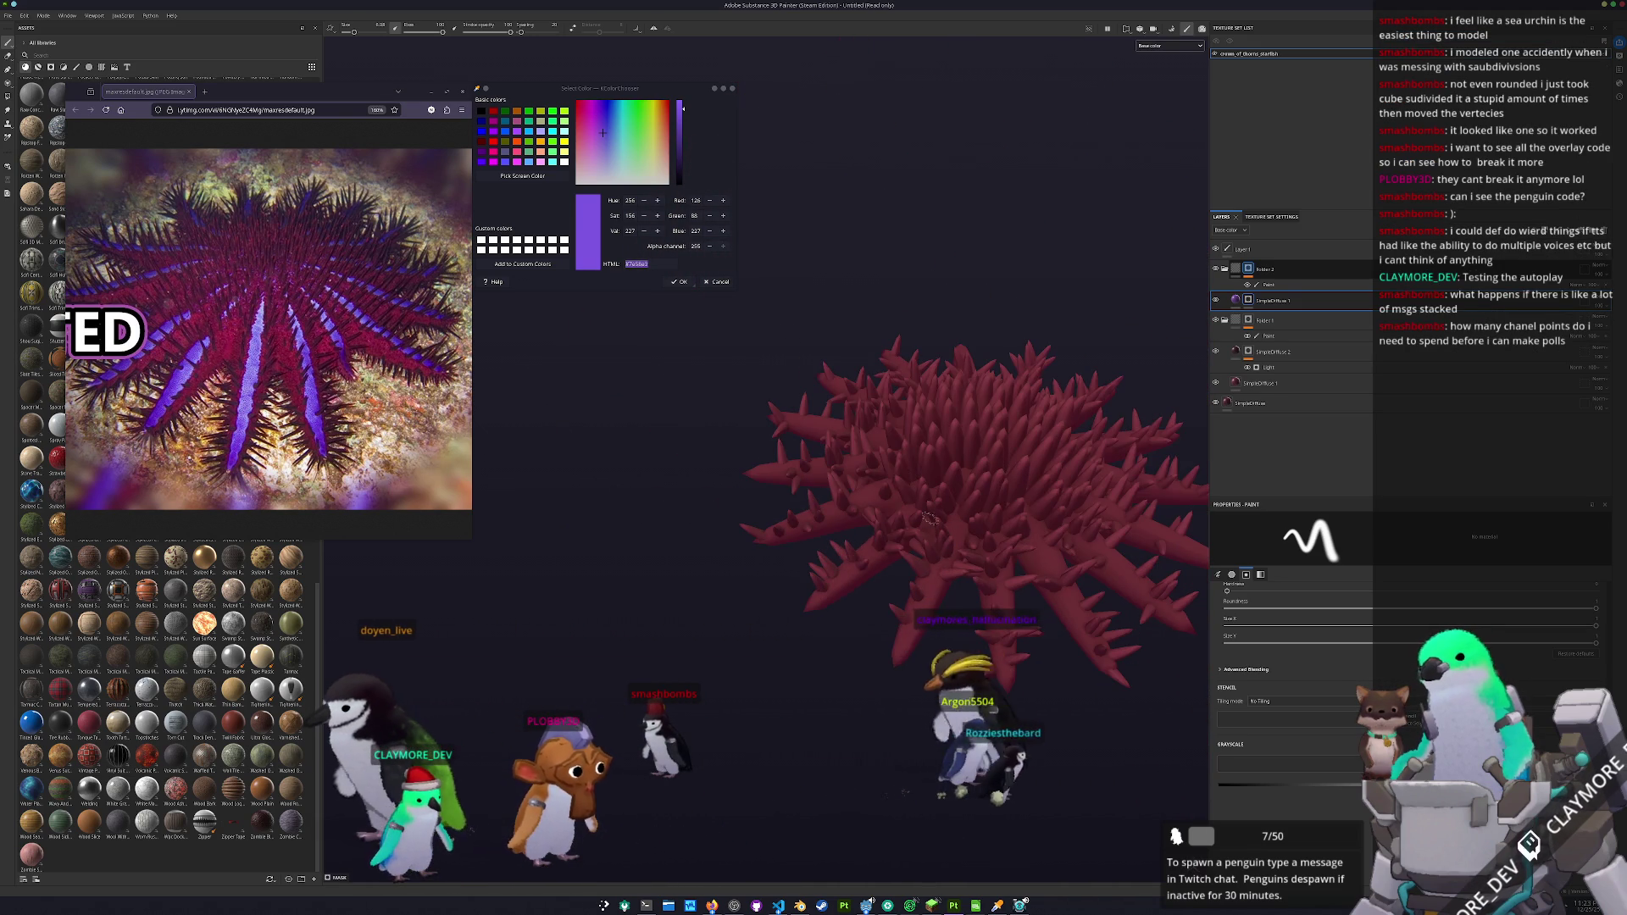
left_click(669, 30)
left_click(734, 66)
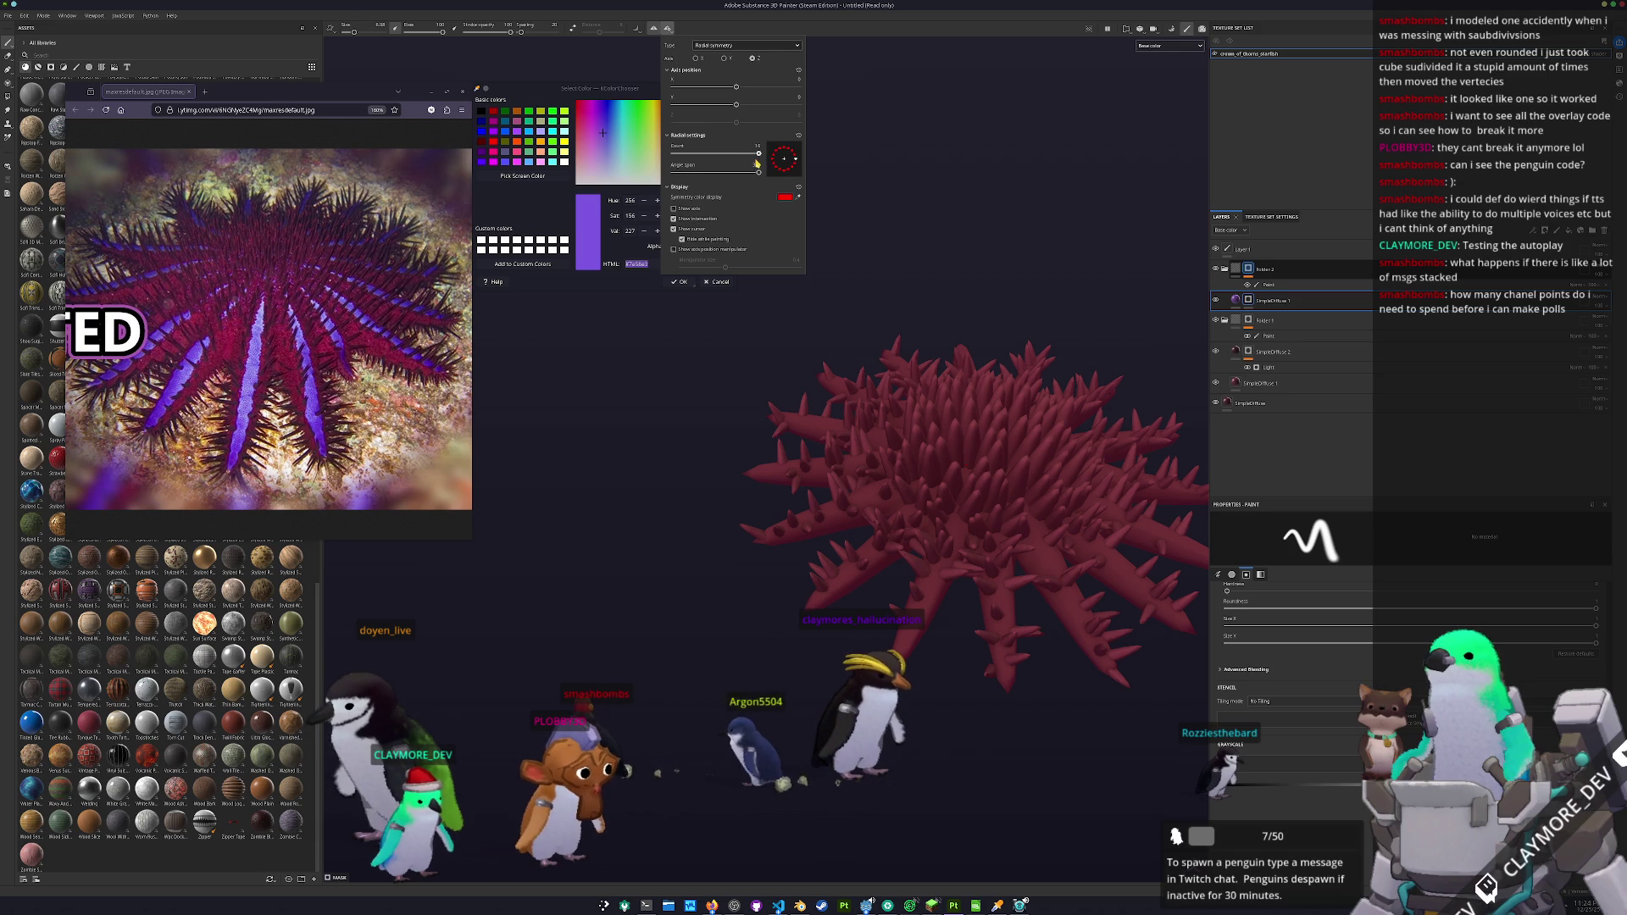
left_click_drag(1002, 660, 1000, 603)
mouse_move(990, 526)
left_mouse_down()
mouse_move(932, 593)
mouse_move(816, 666)
left_mouse_up()
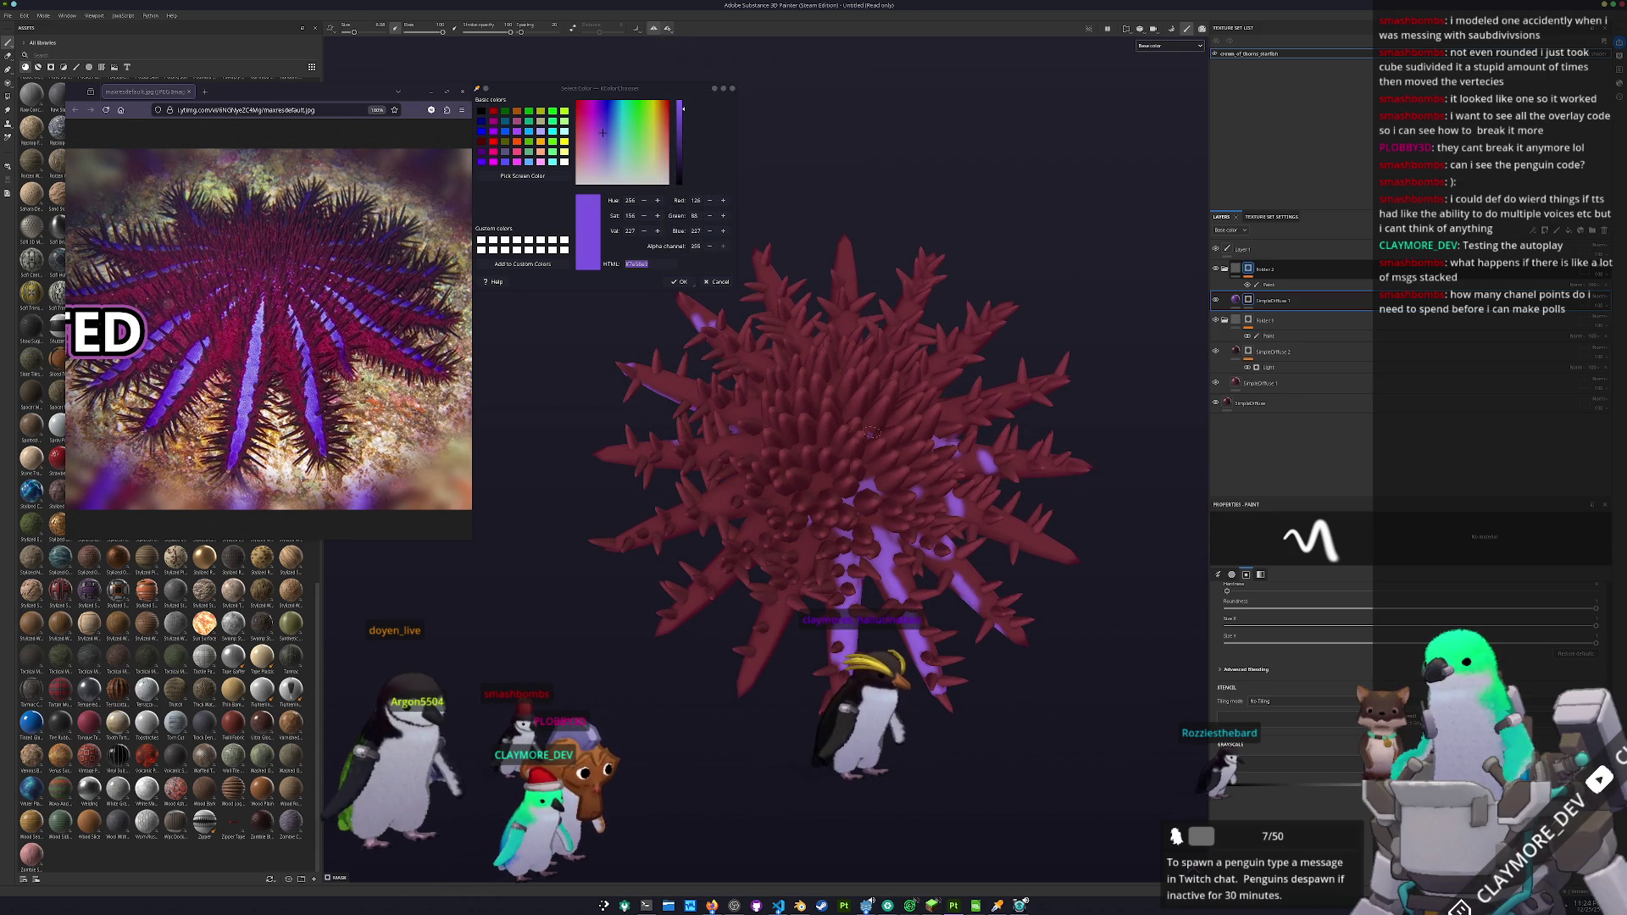
left_click_drag(816, 458, 775, 492)
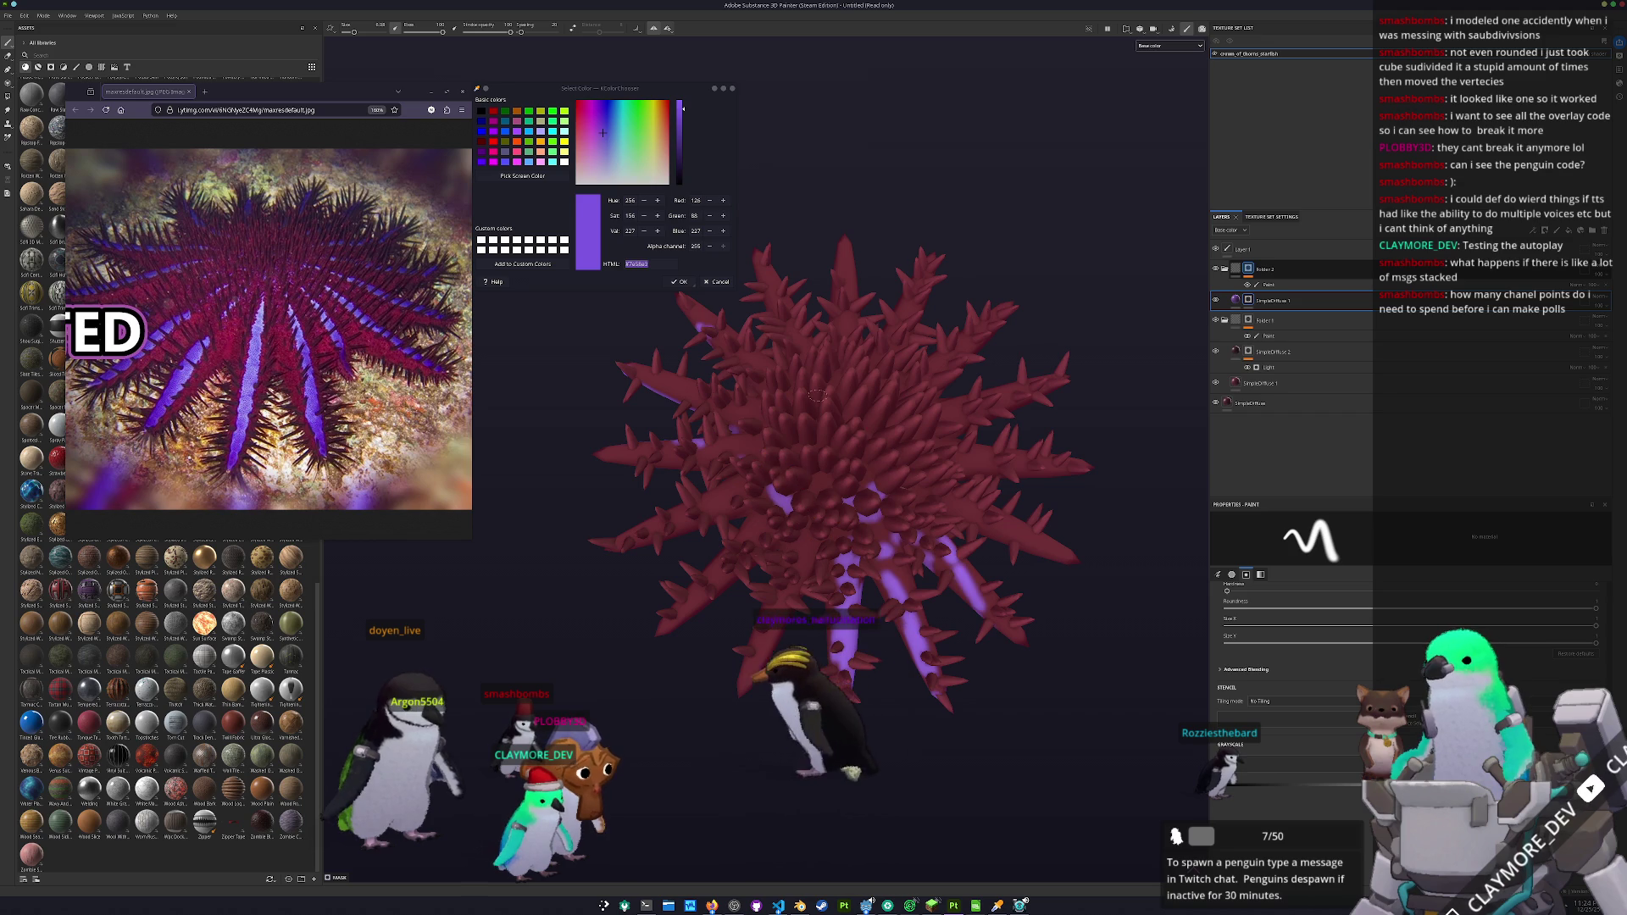
key("ctrl+z")
key("ctrl+z")
key("ctrl+z")
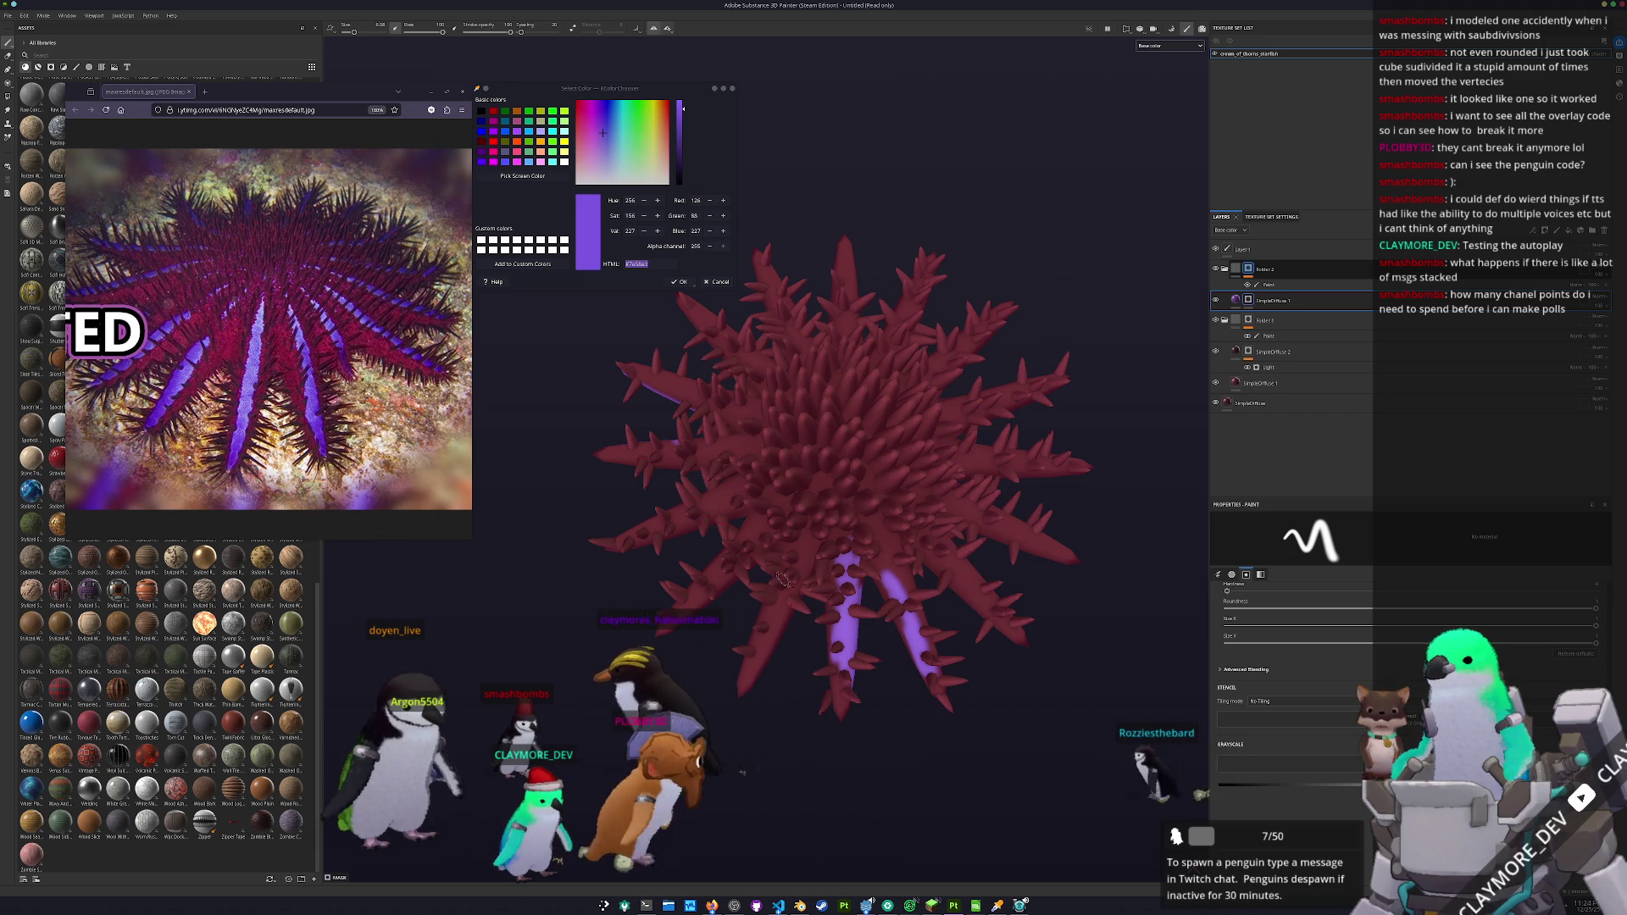
mouse_move(790, 593)
left_mouse_down()
mouse_move(793, 632)
mouse_move(834, 488)
left_mouse_up()
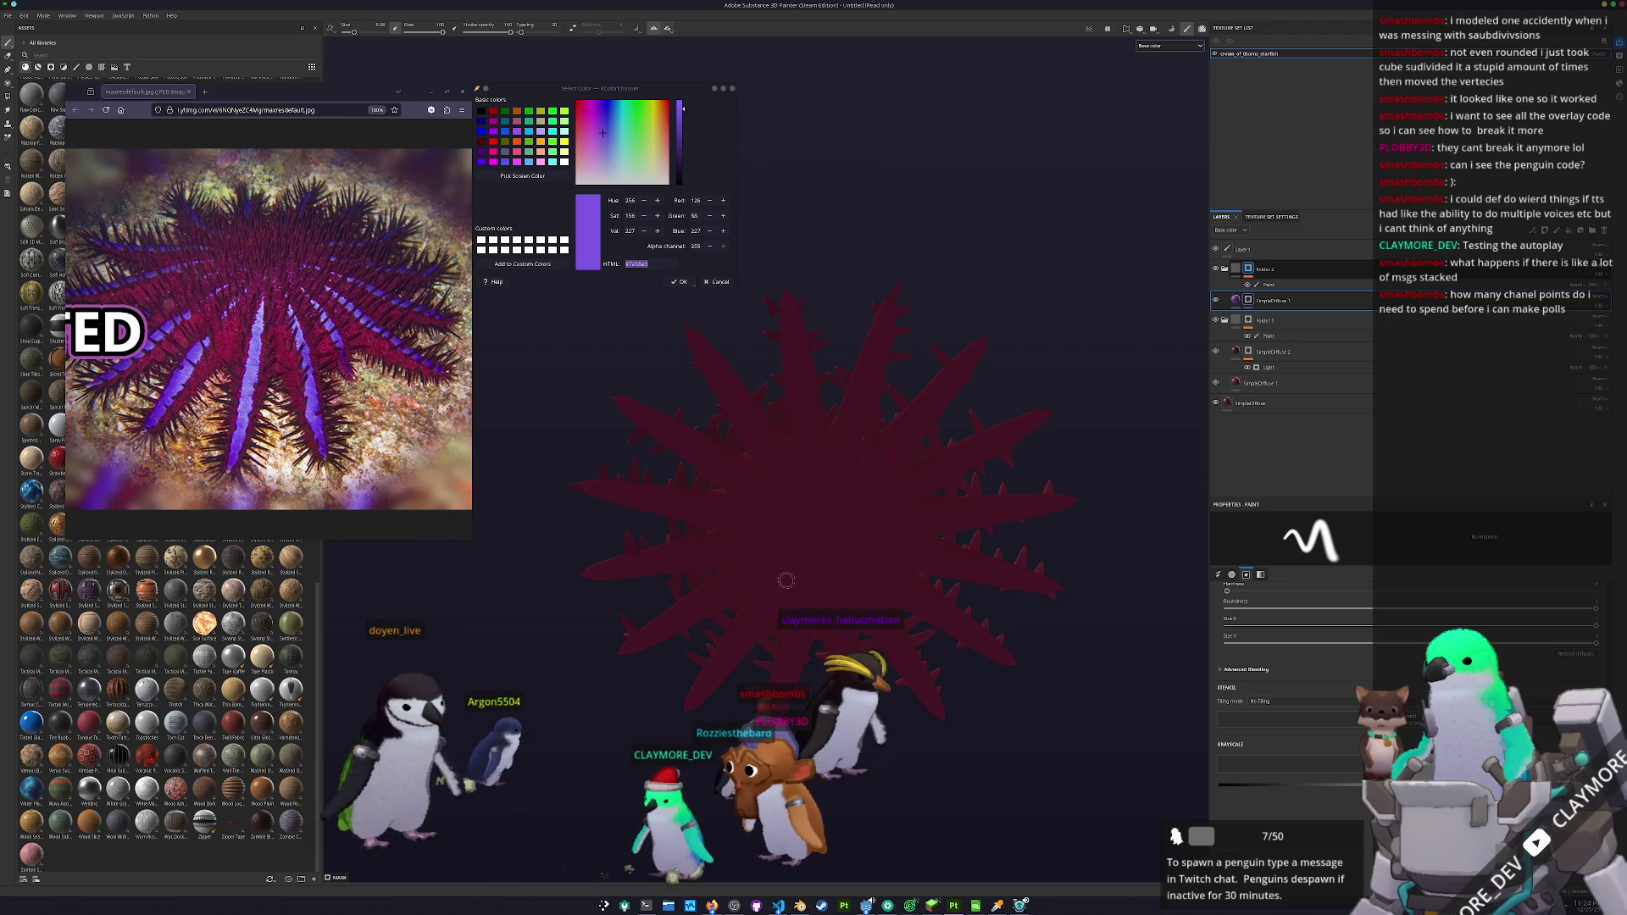
left_click_drag(783, 214, 785, 254)
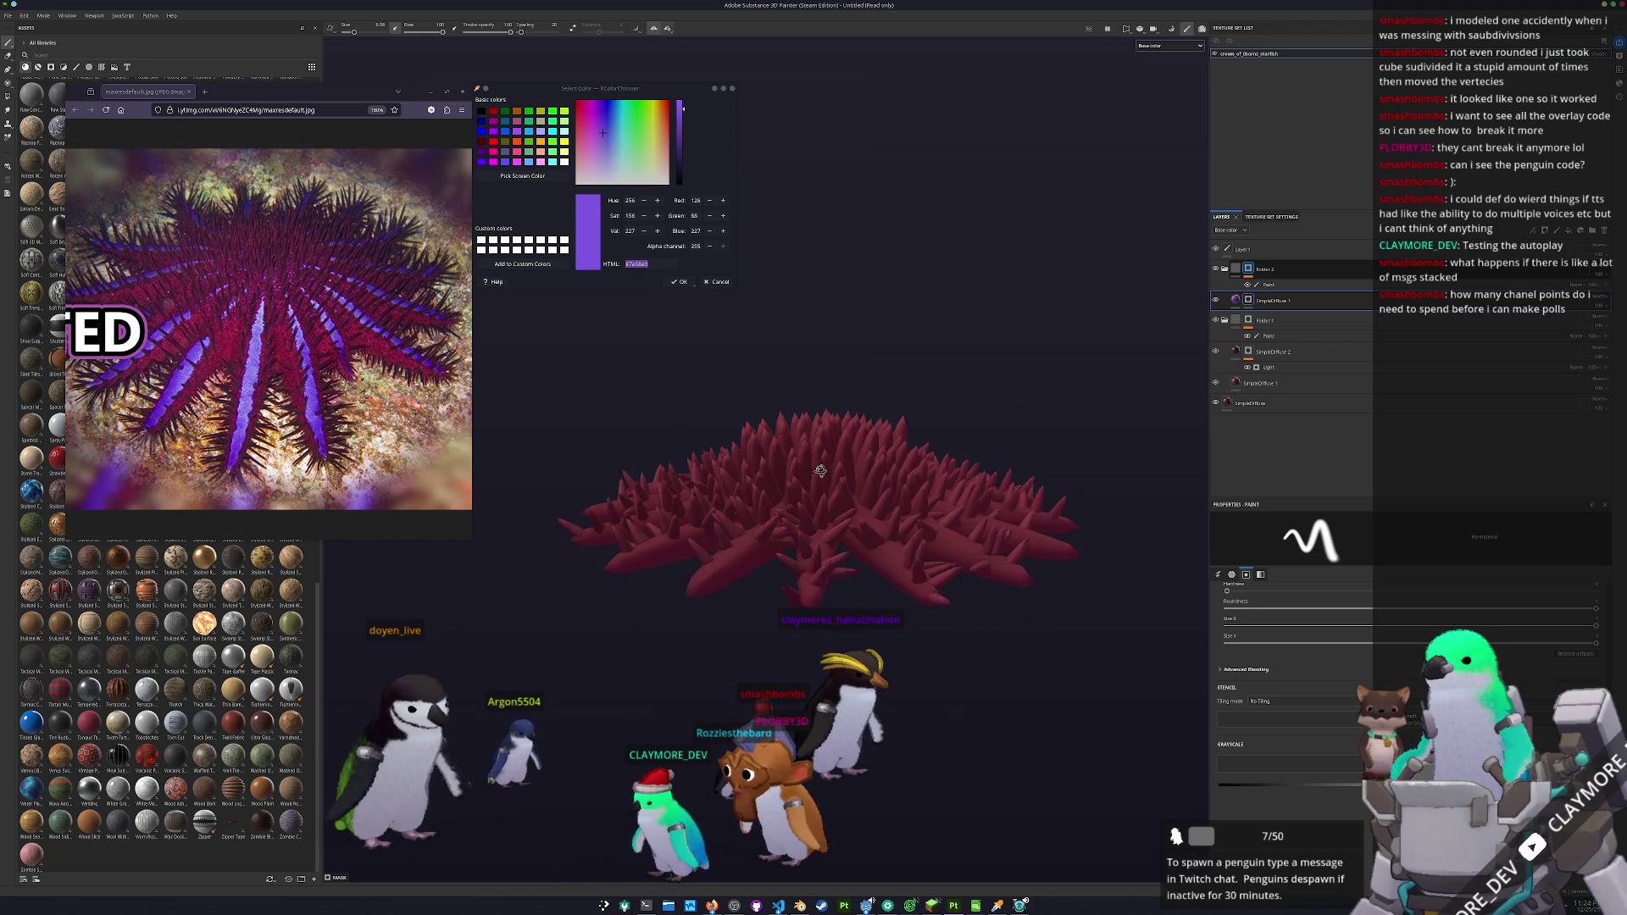
left_click(669, 29)
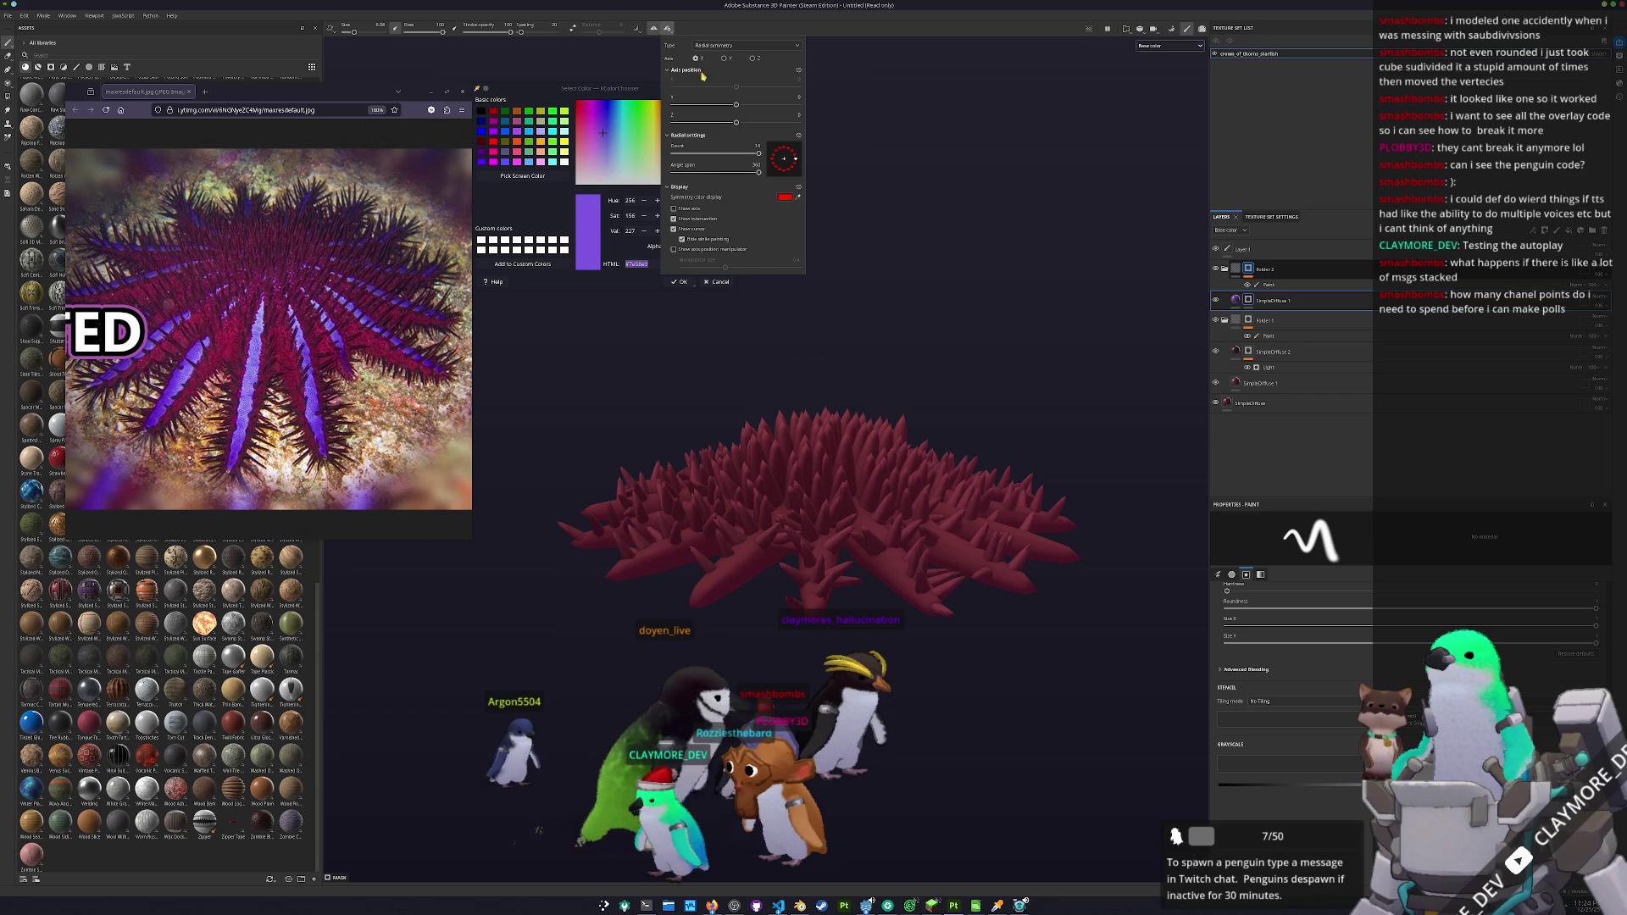
left_click_drag(820, 576, 814, 552)
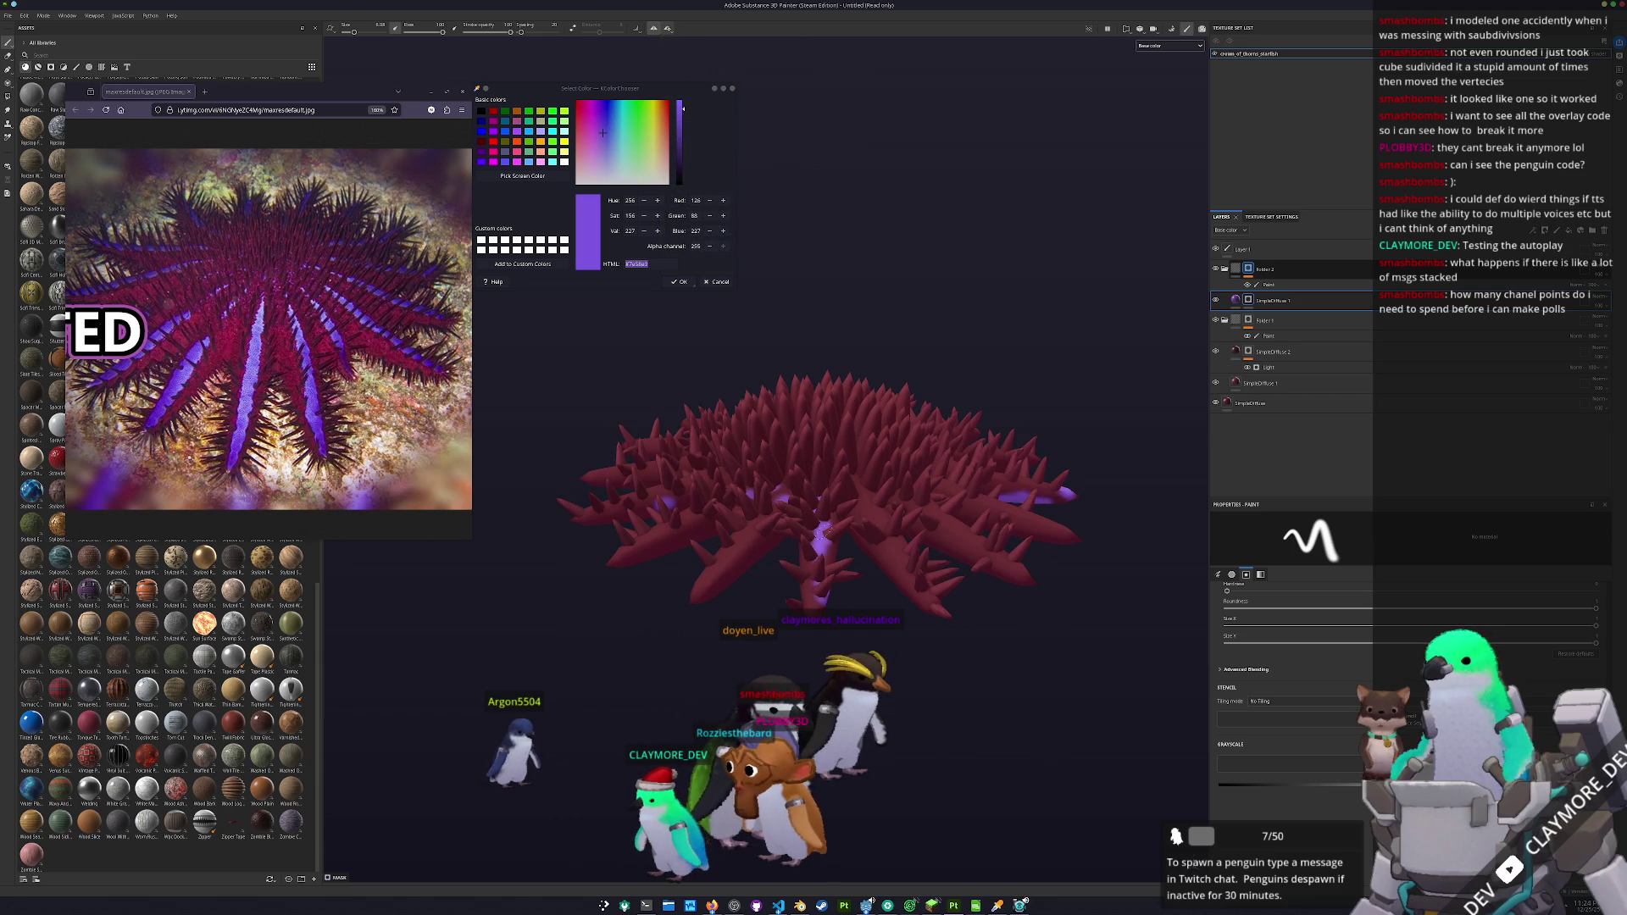
left_click_drag(820, 488, 811, 620)
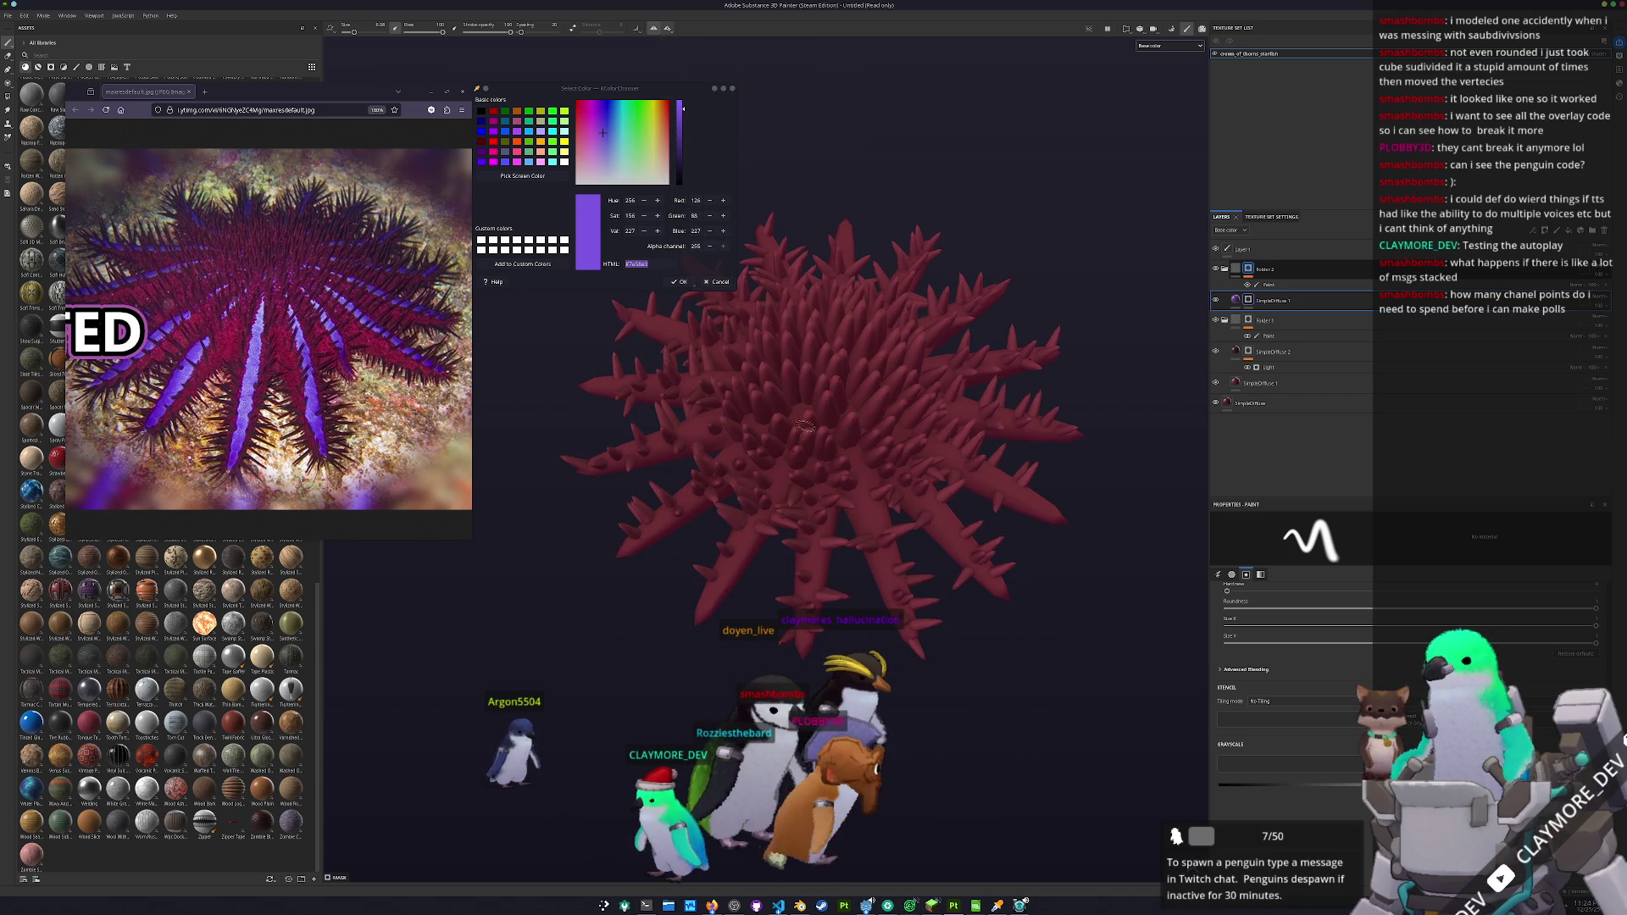
left_click(668, 28)
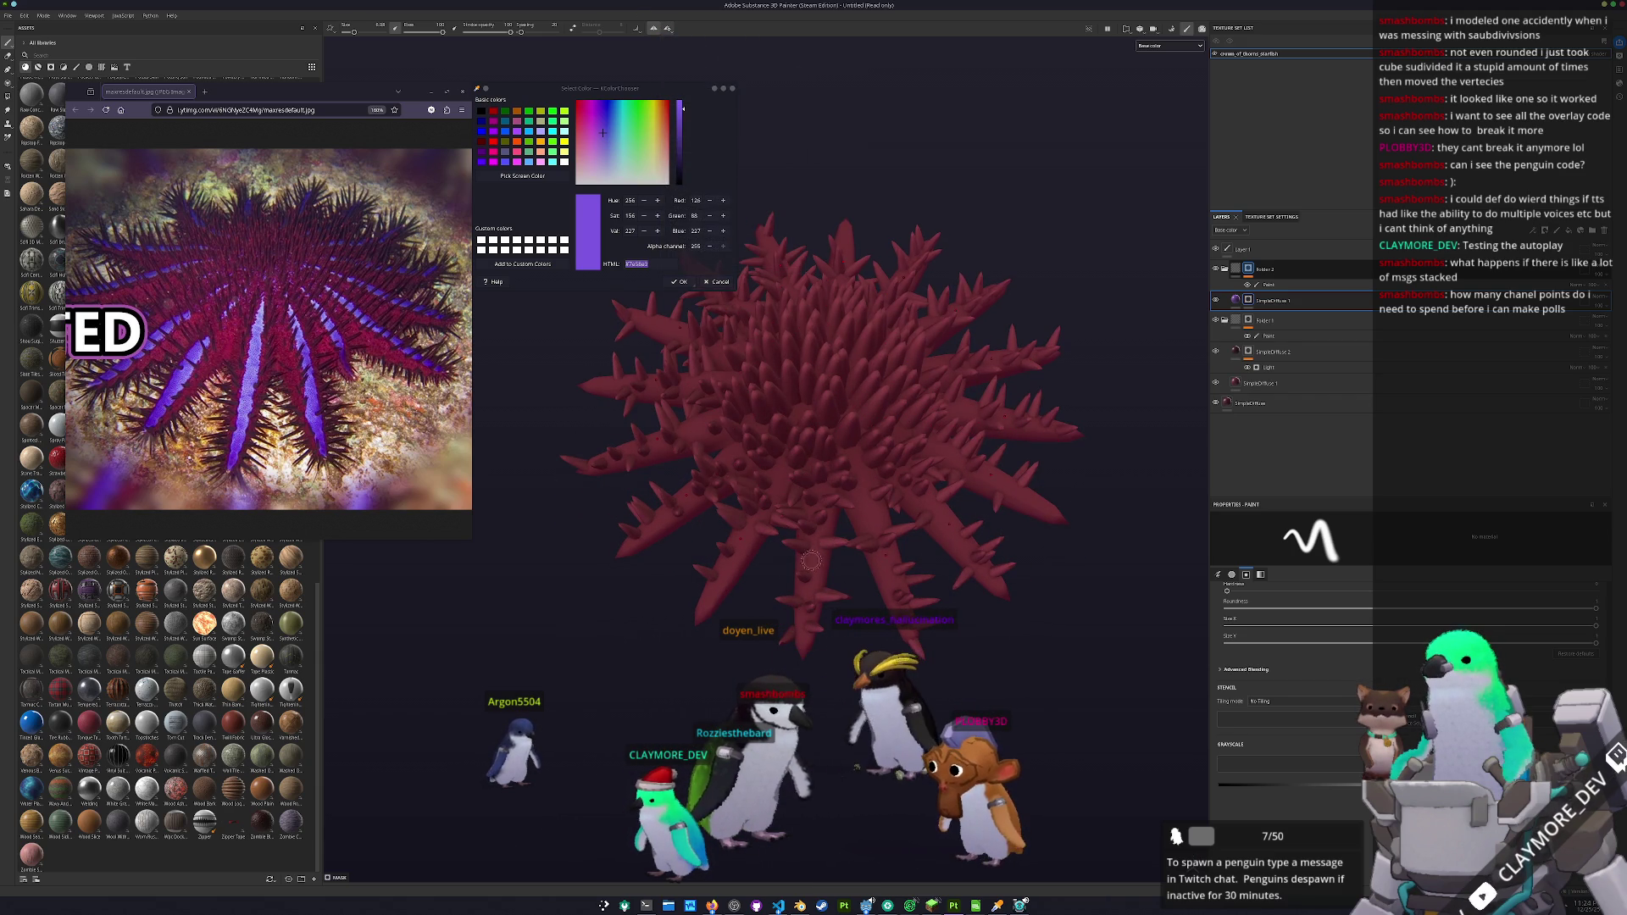
- Paint straight purple strokes along all the starfish arms
left_click(828, 432, "shift")
left_click_drag(820, 738, 765, 591)
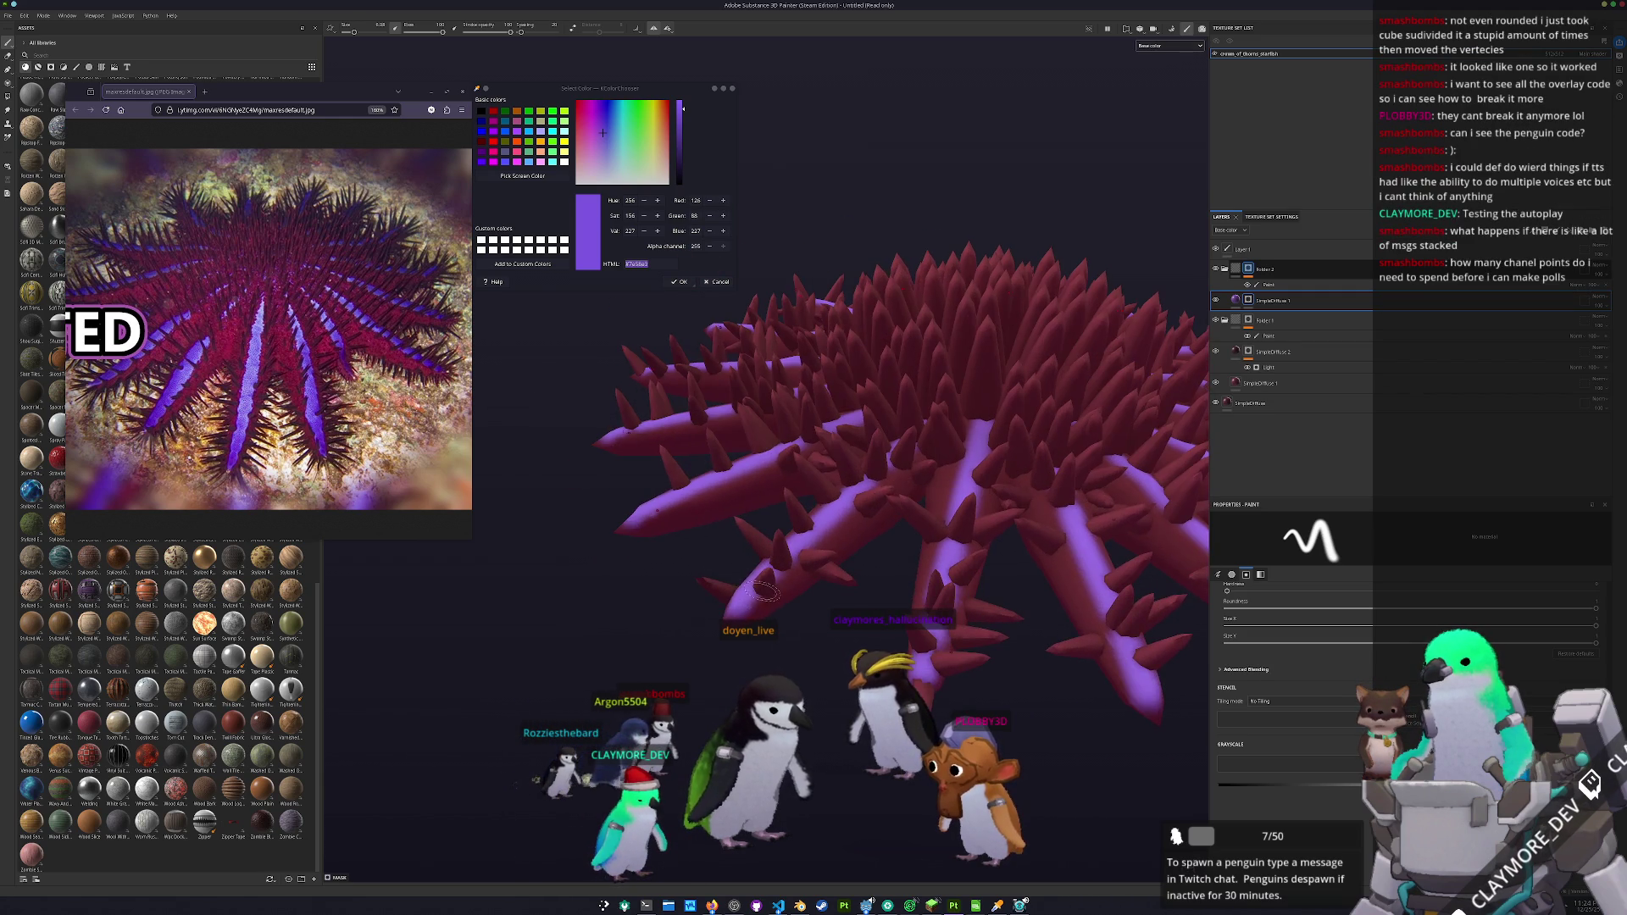
left_click(820, 551, "shift")
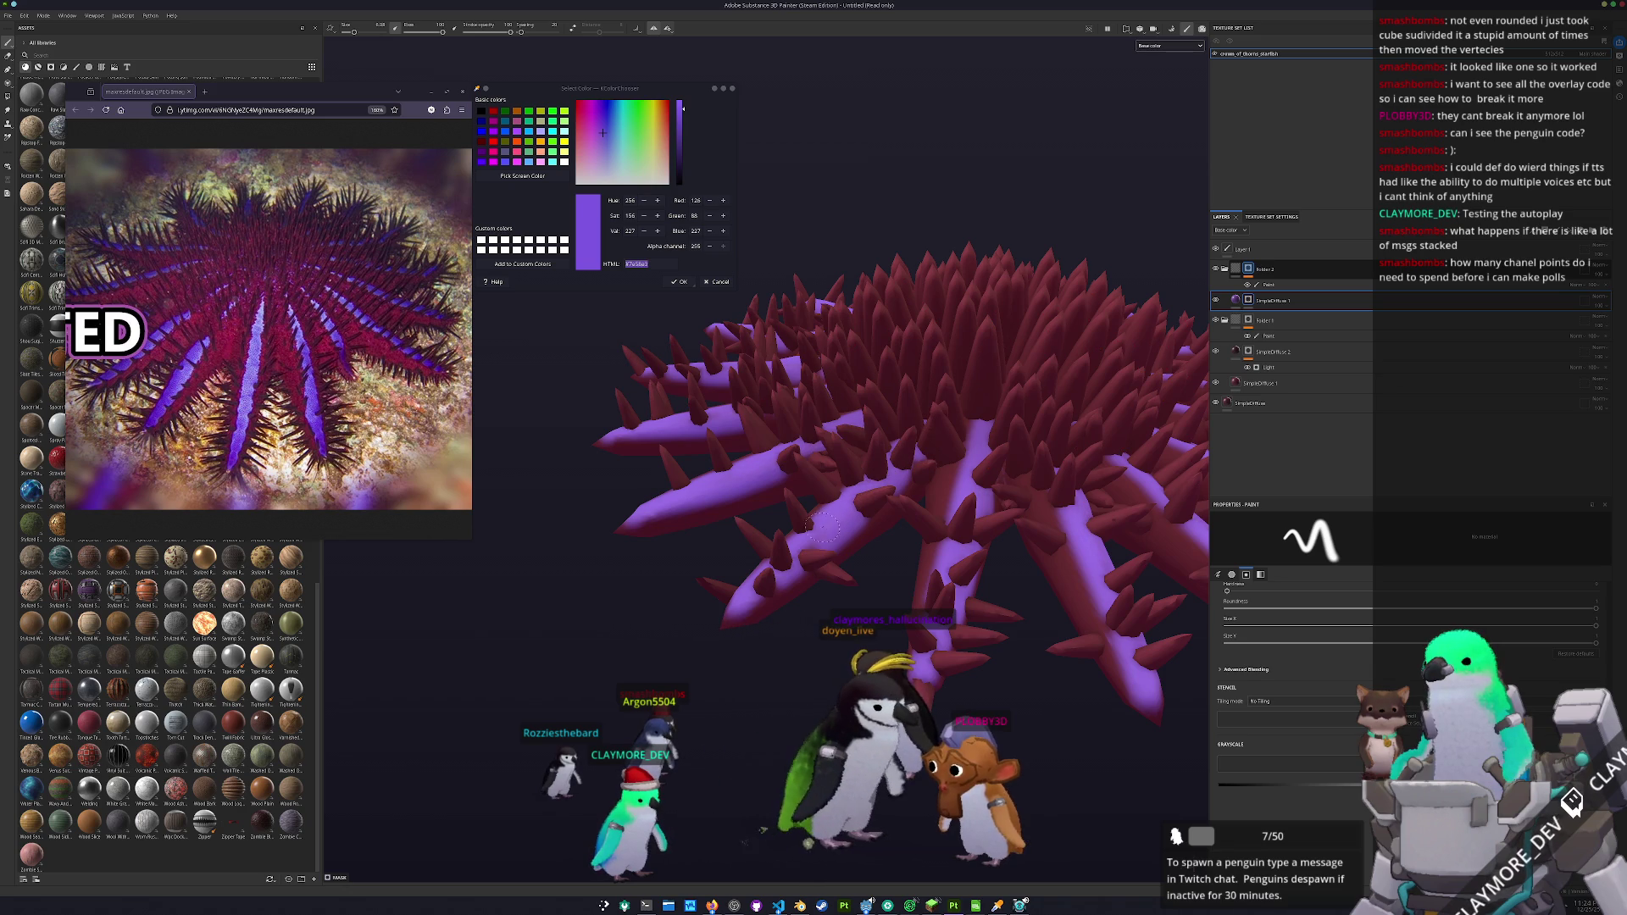
- Orbit and zoom around the starfish to inspect the purple arm lines
left_click_drag(781, 558, 974, 675)
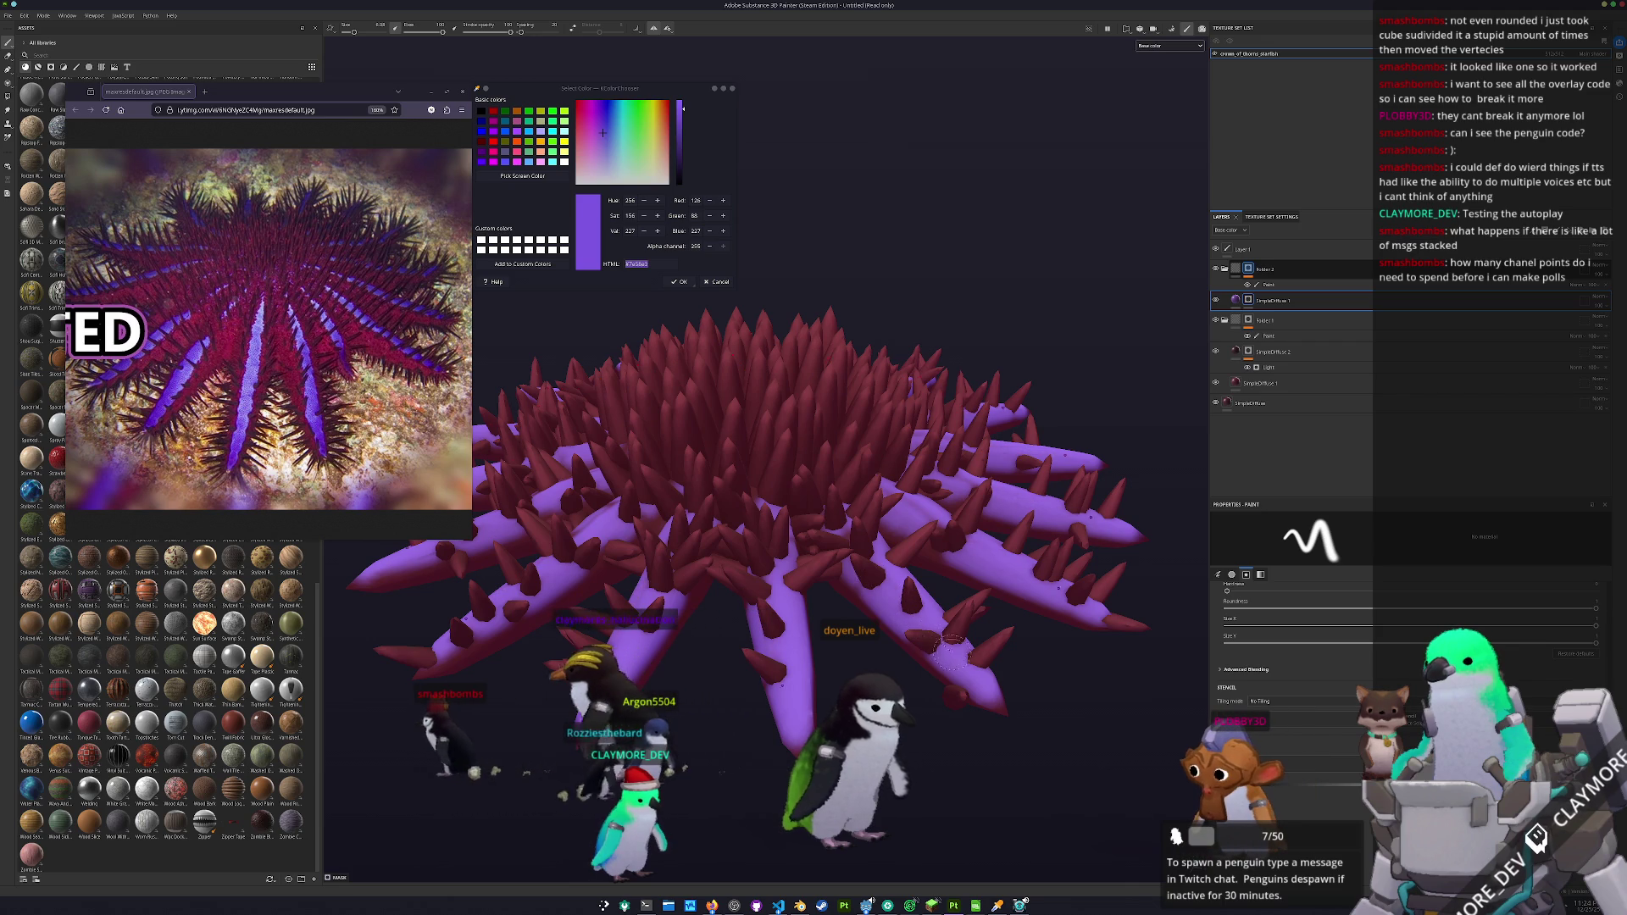
left_click_drag(913, 631, 786, 688)
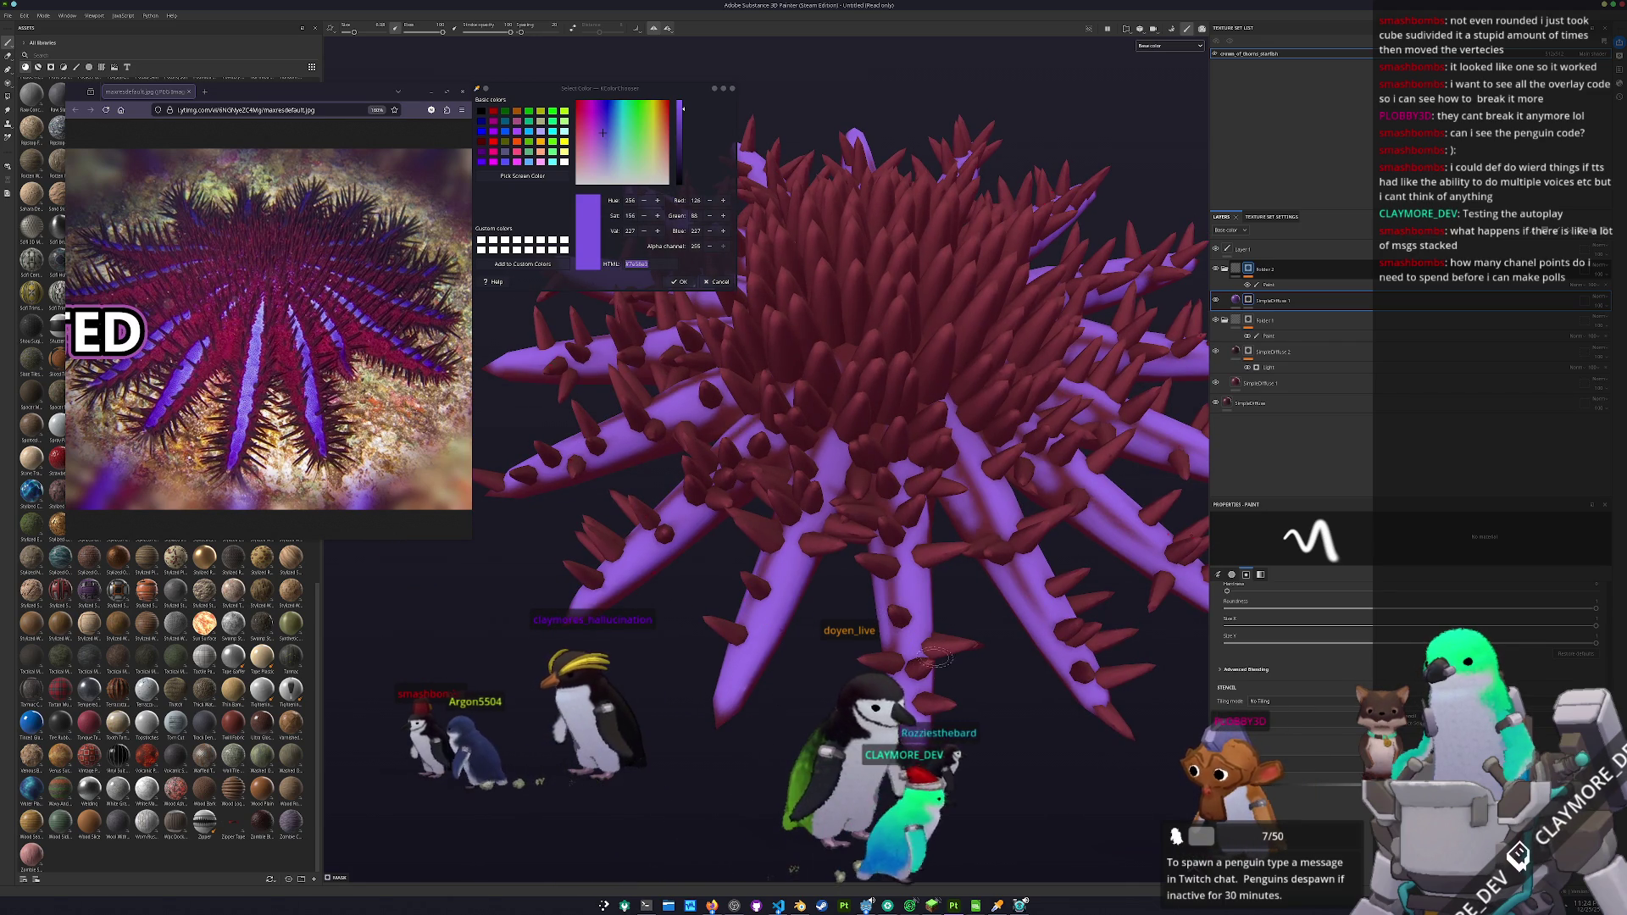
scroll(934, 652, "up", 3)
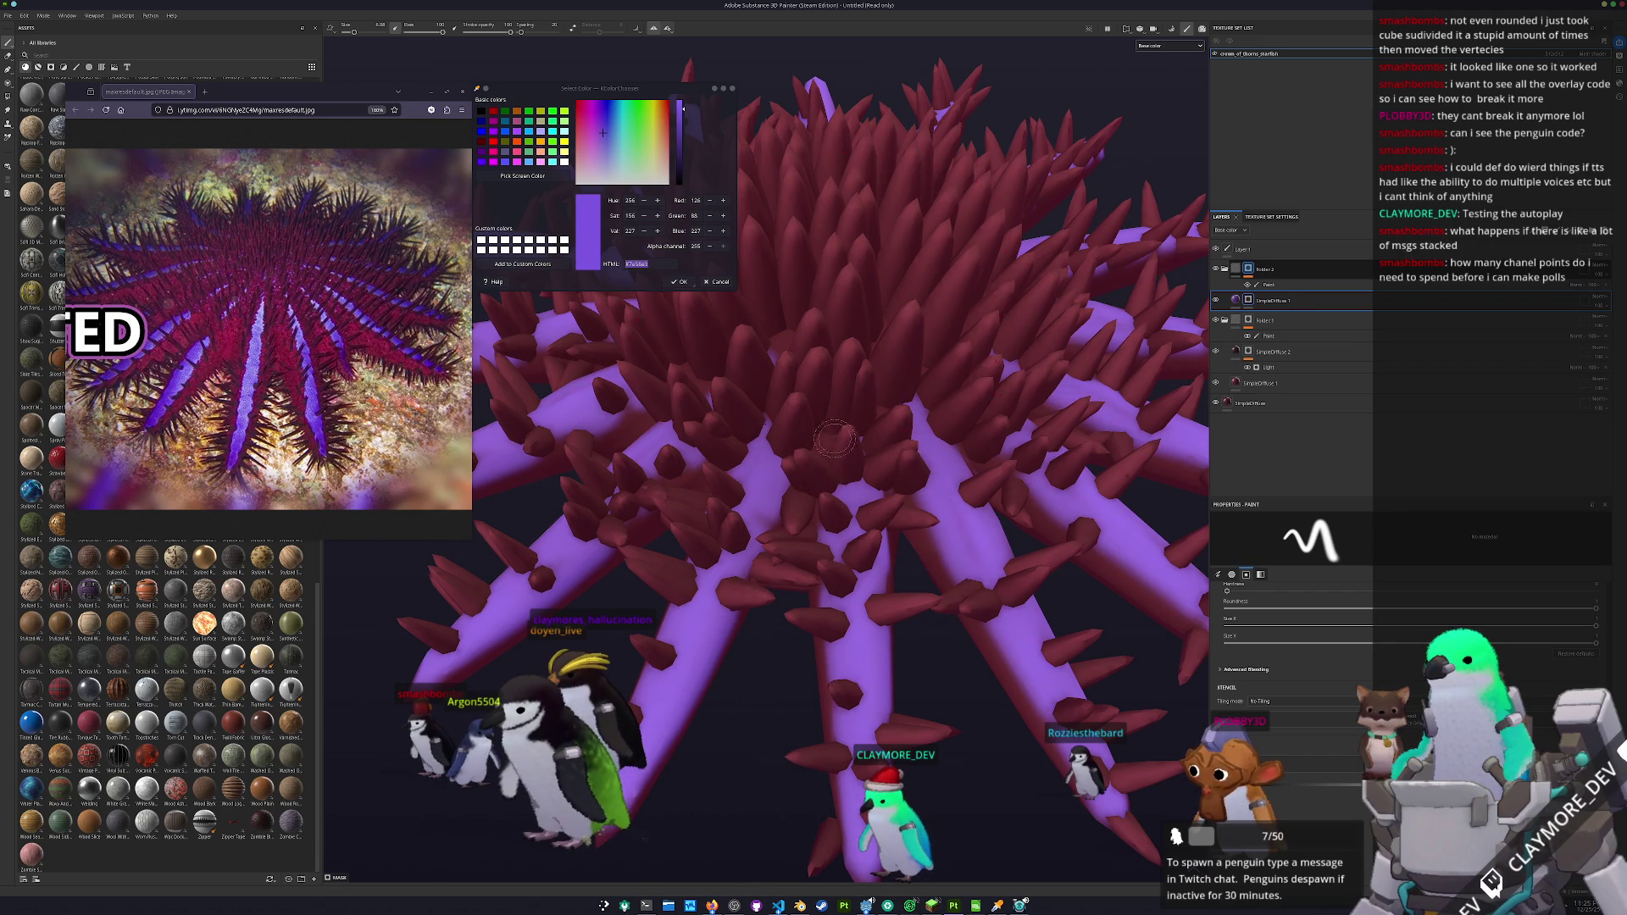
left_click_drag(839, 394, 814, 572)
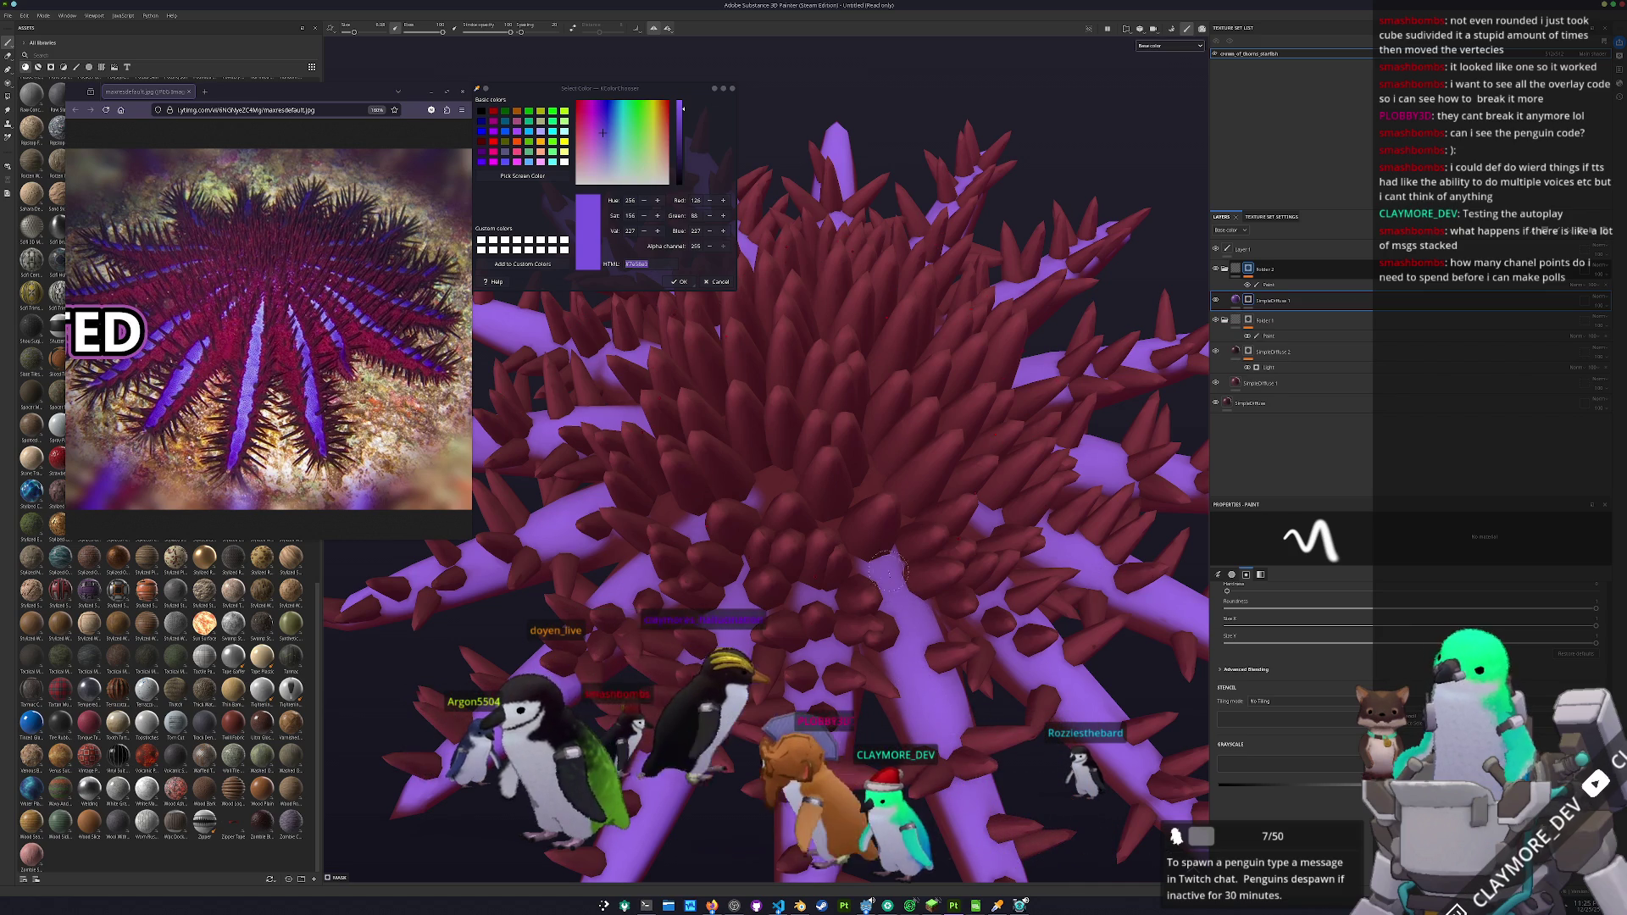
mouse_move(887, 573)
left_mouse_down()
mouse_move(793, 681)
mouse_move(854, 699)
left_mouse_up()
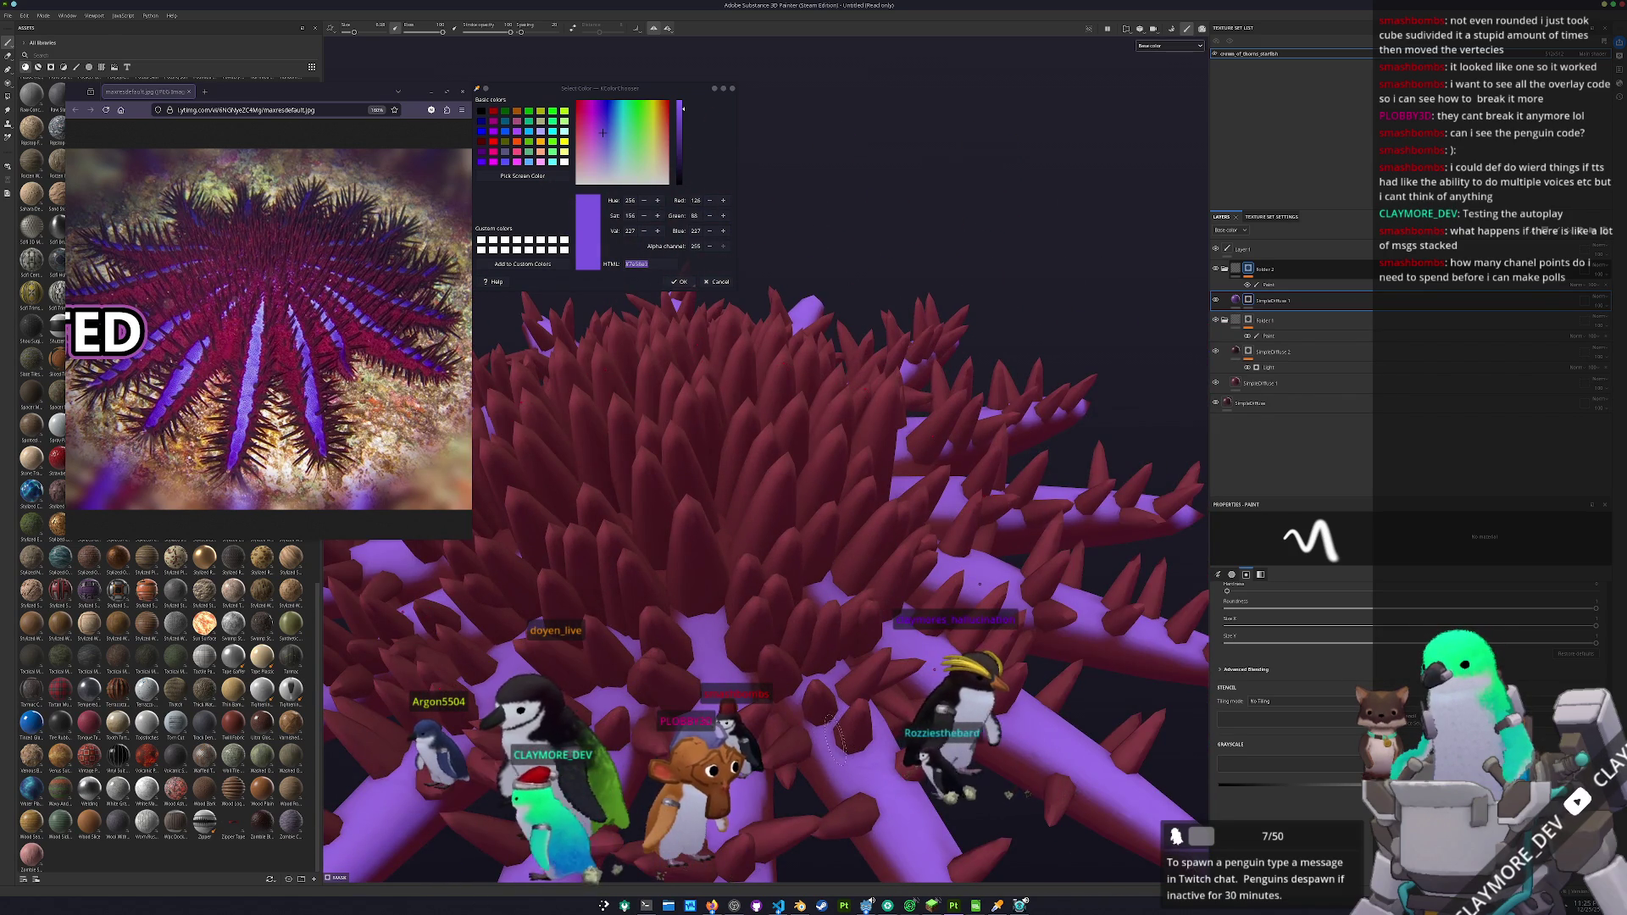
left_click_drag(737, 606, 640, 610)
mouse_move(715, 672)
left_mouse_down()
mouse_move(785, 542)
mouse_move(780, 637)
left_mouse_up()
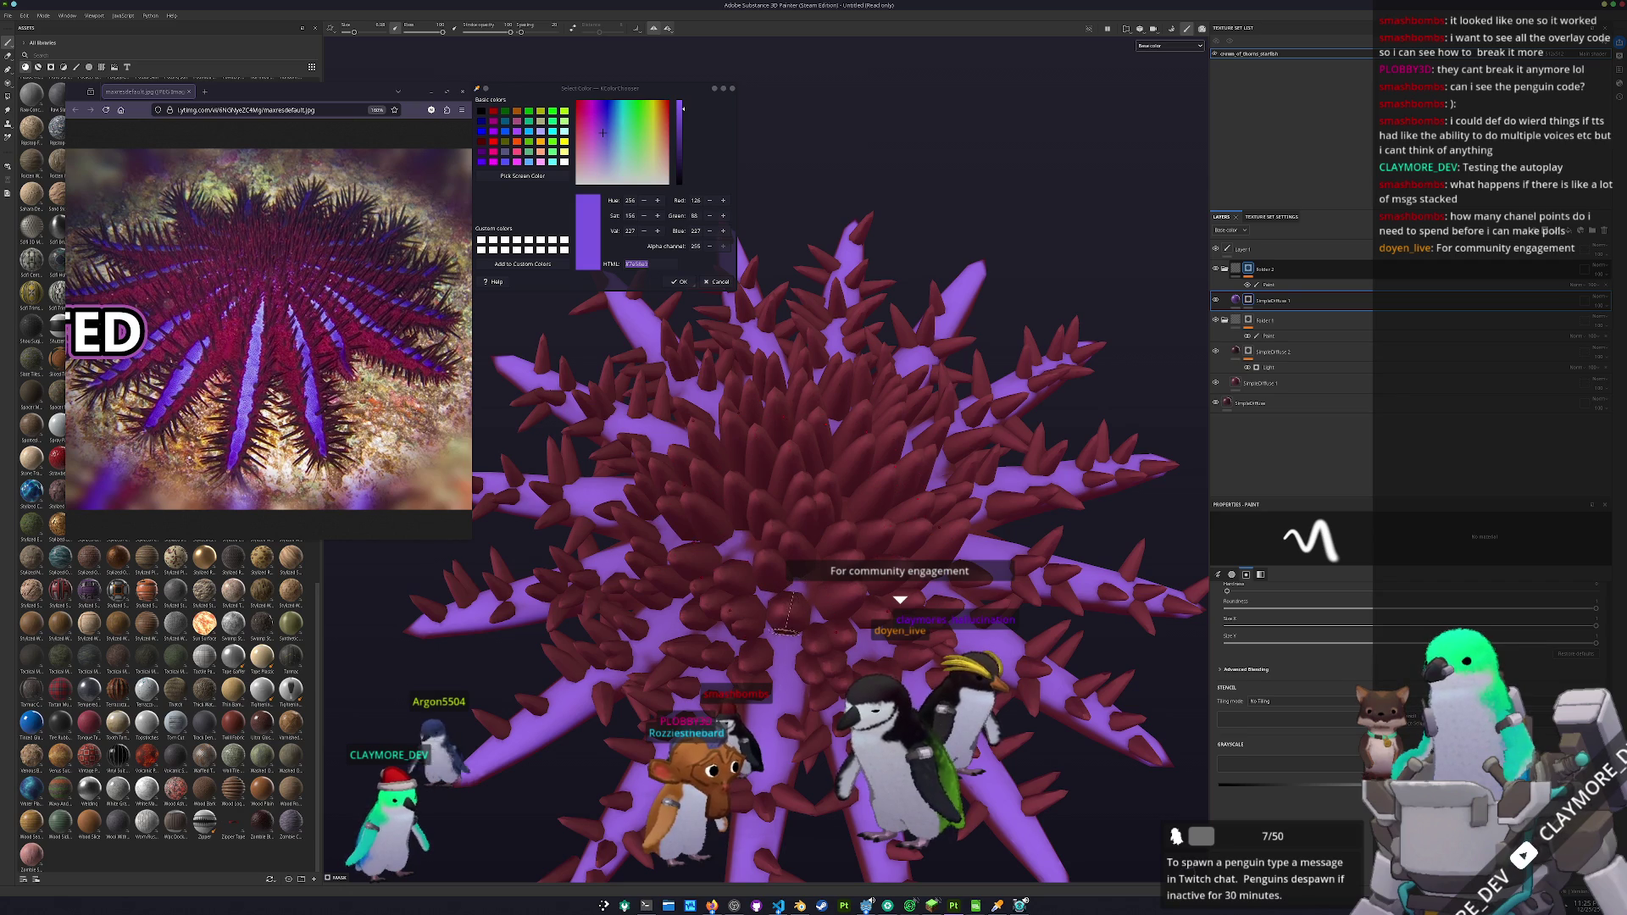
scroll(778, 655, "down", 5)
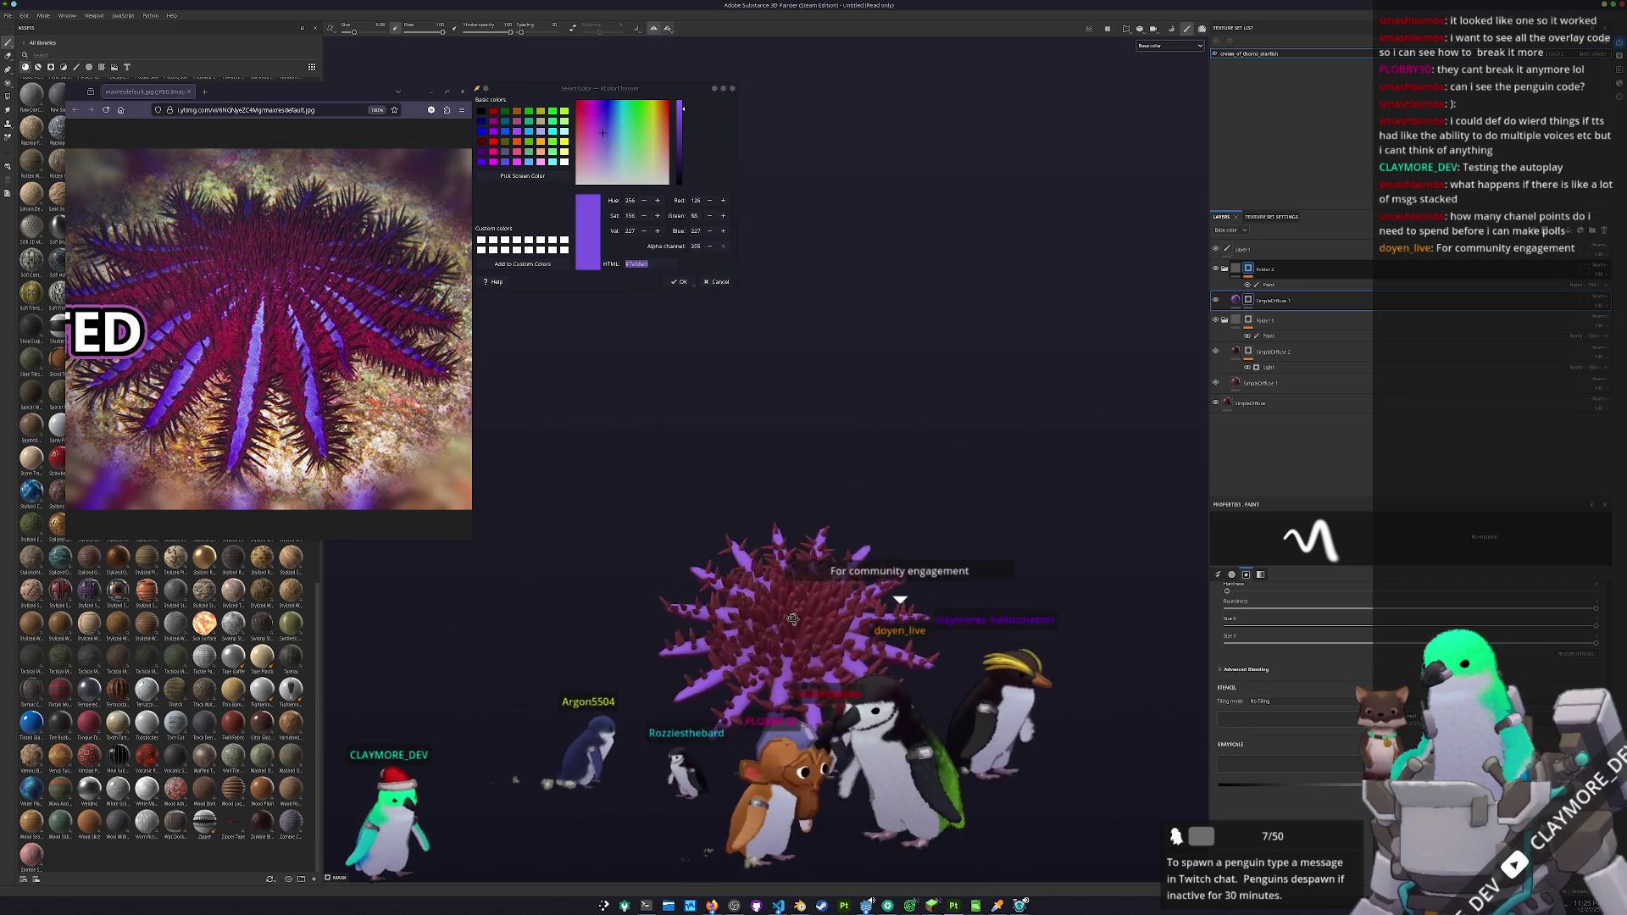
- Duplicate the SimpleDiffuse layer and move the copy to the top of the stack
scroll(805, 576, "up", 3)
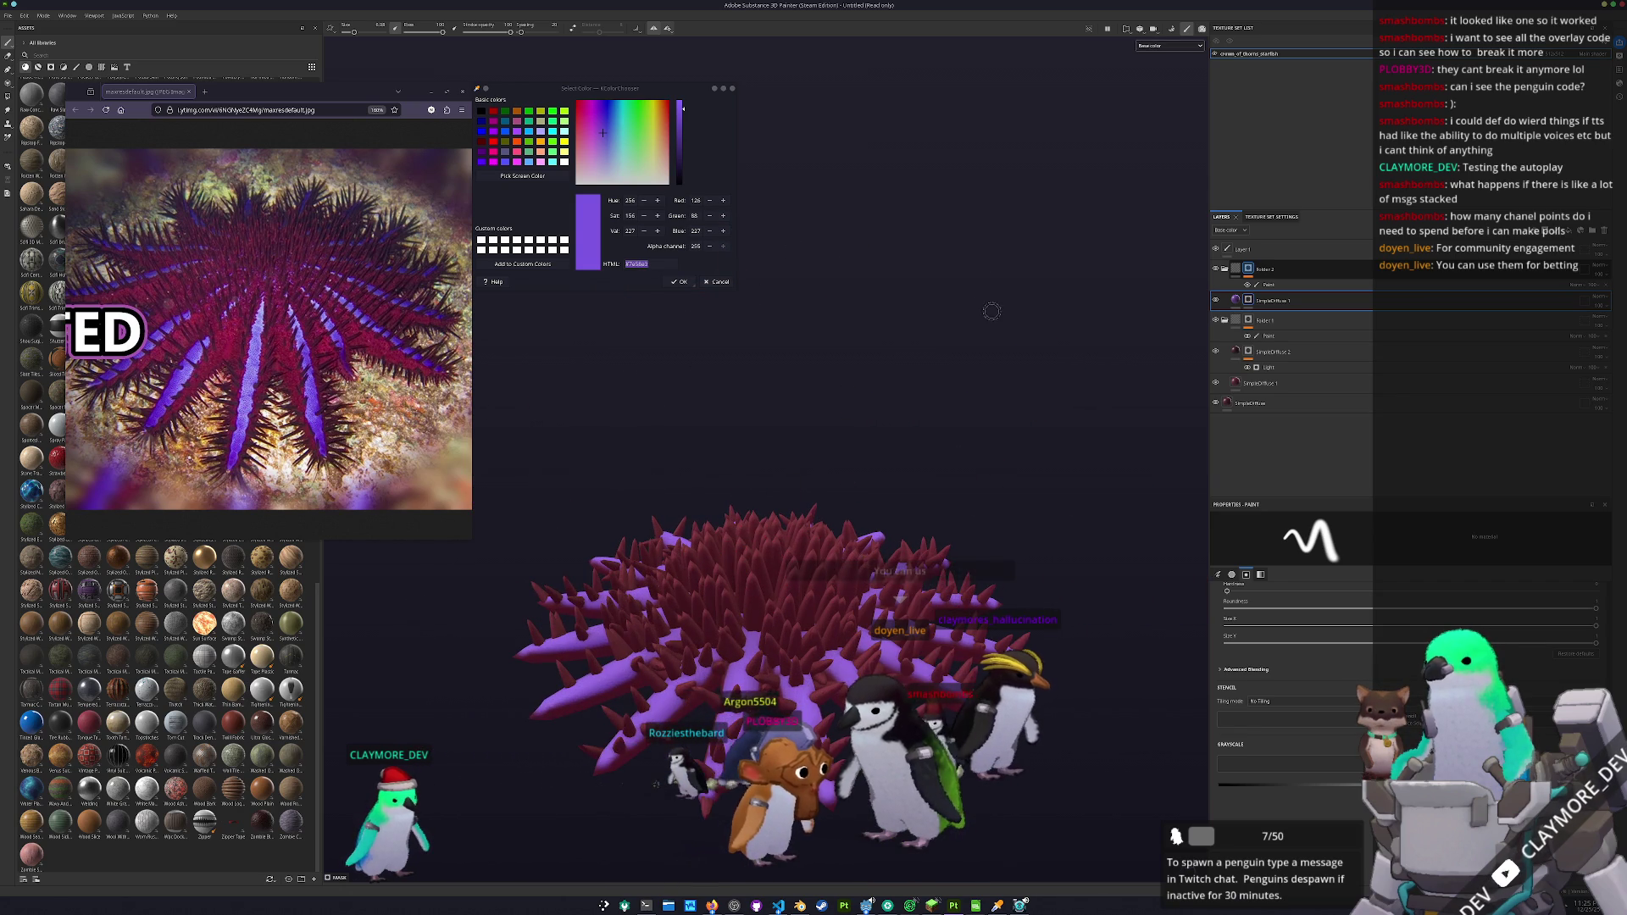
left_click(1305, 403)
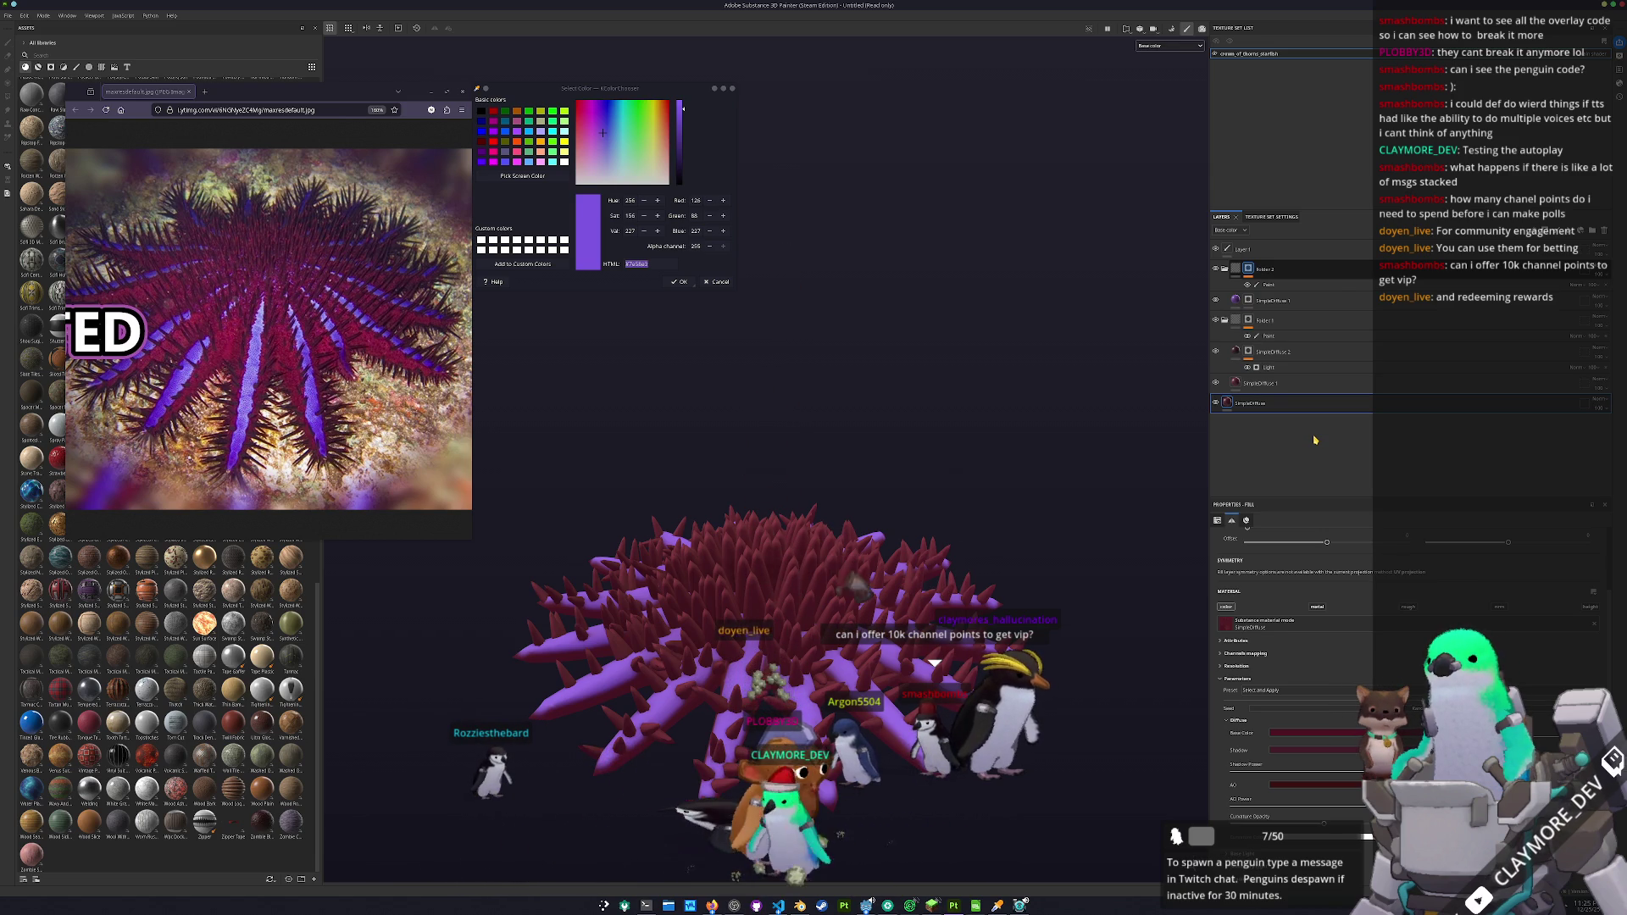
key("ctrl+d")
left_click_drag(1288, 403, 1246, 252)
left_click(1237, 721)
scroll(1335, 675, "down", 2)
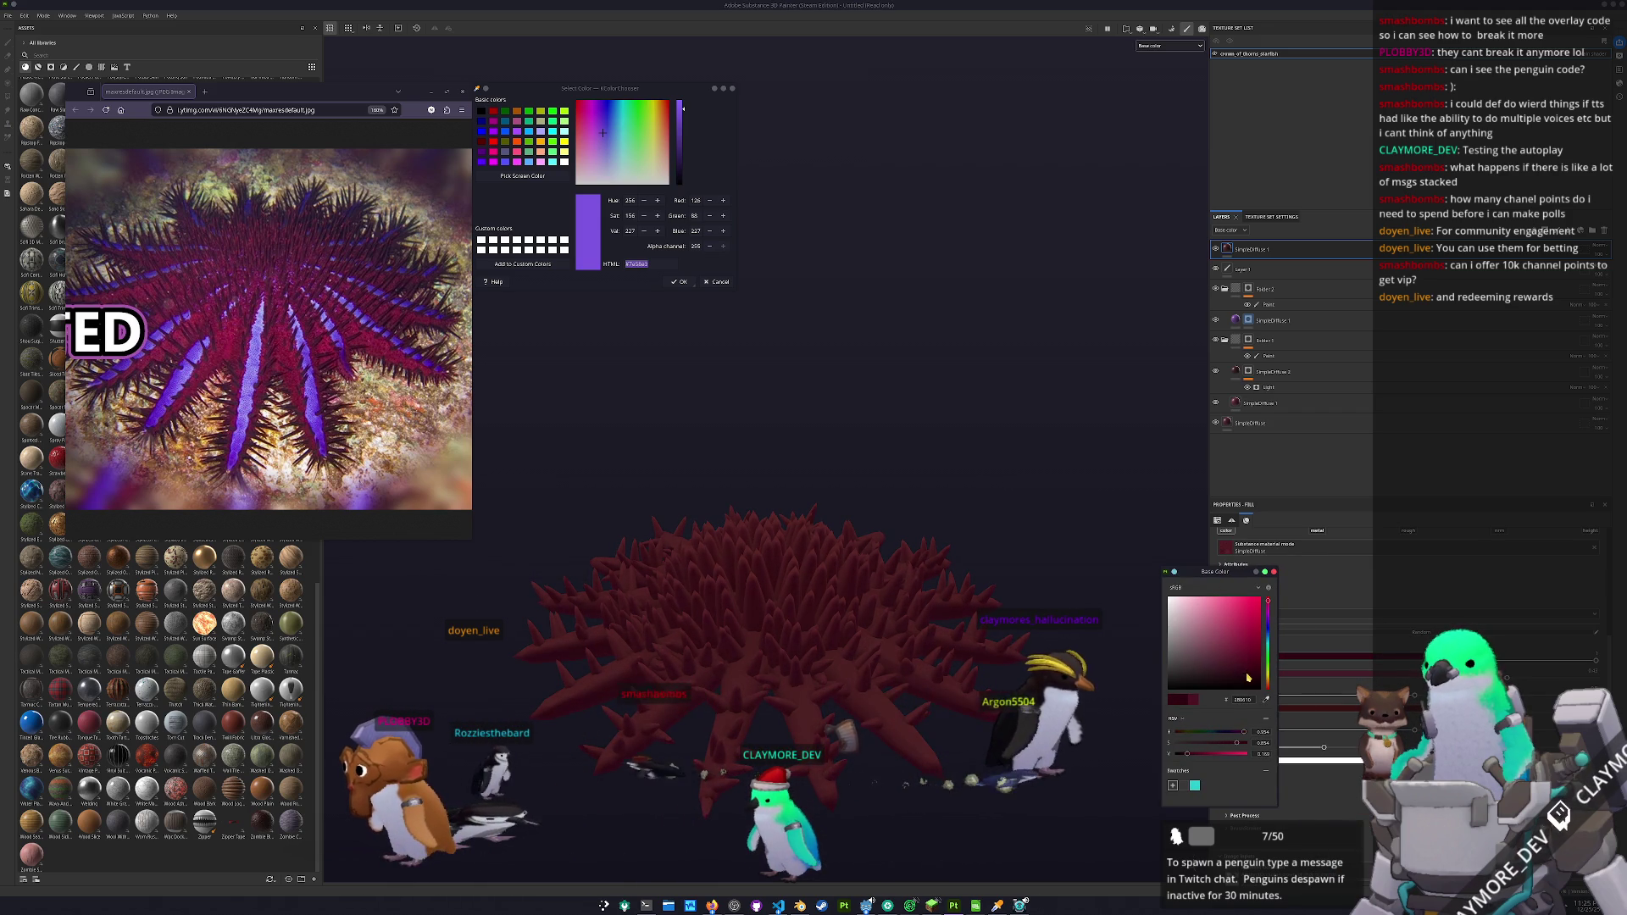
- Give the copy a white mask filled with inverted, high-contrast 3D Perlin Noise specks
right_click(1259, 253)
left_click(1277, 257)
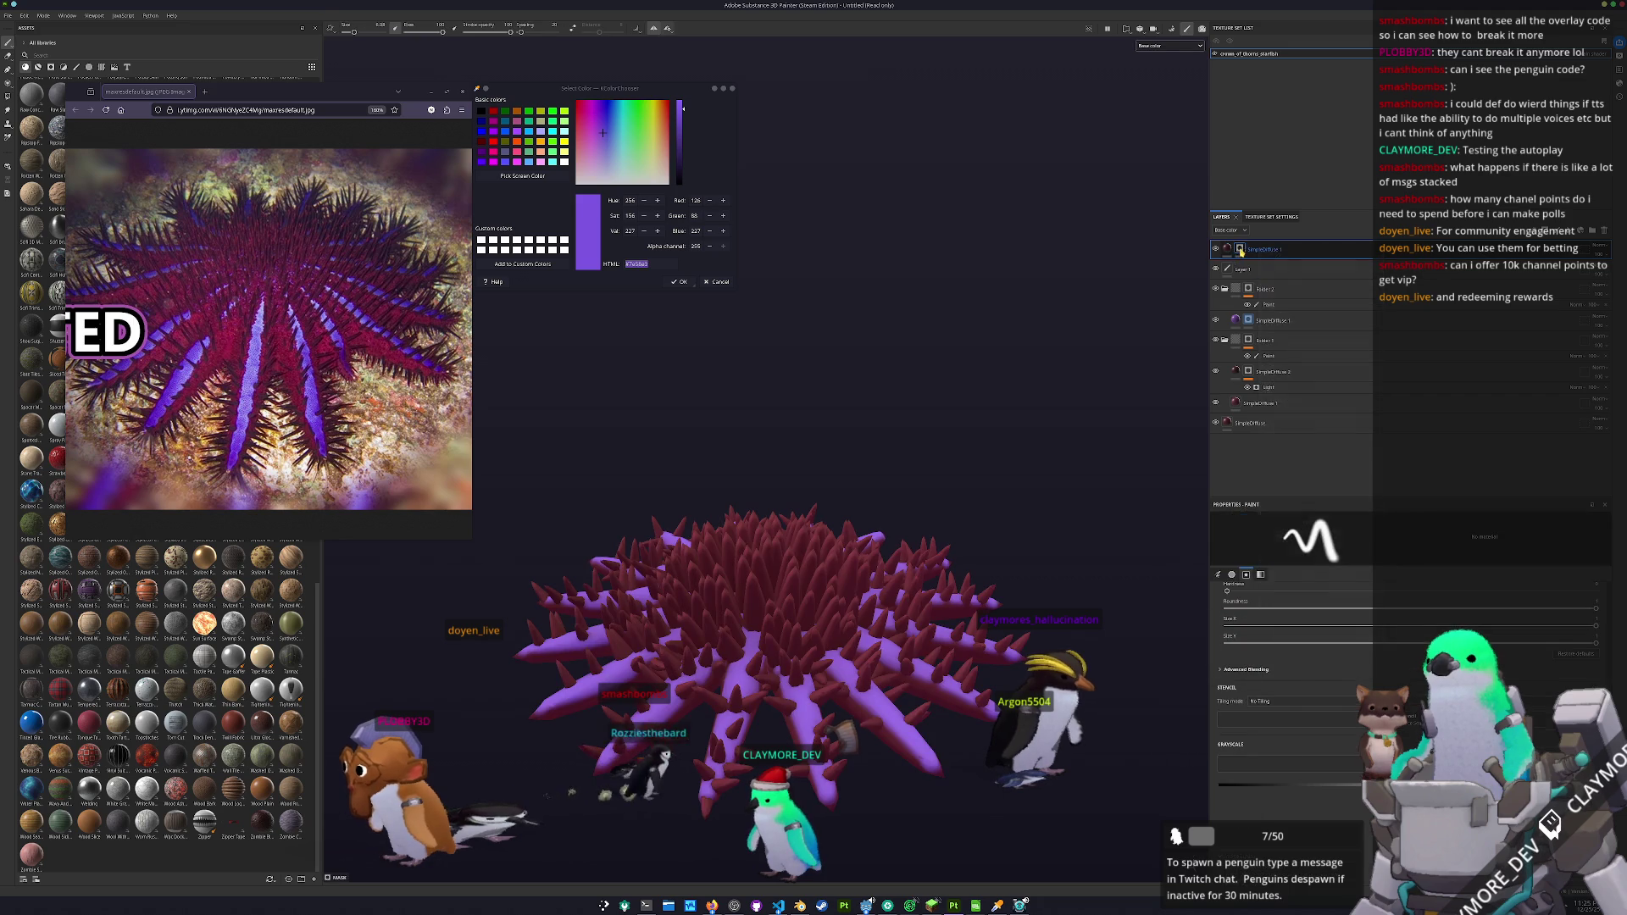
right_click(1240, 248)
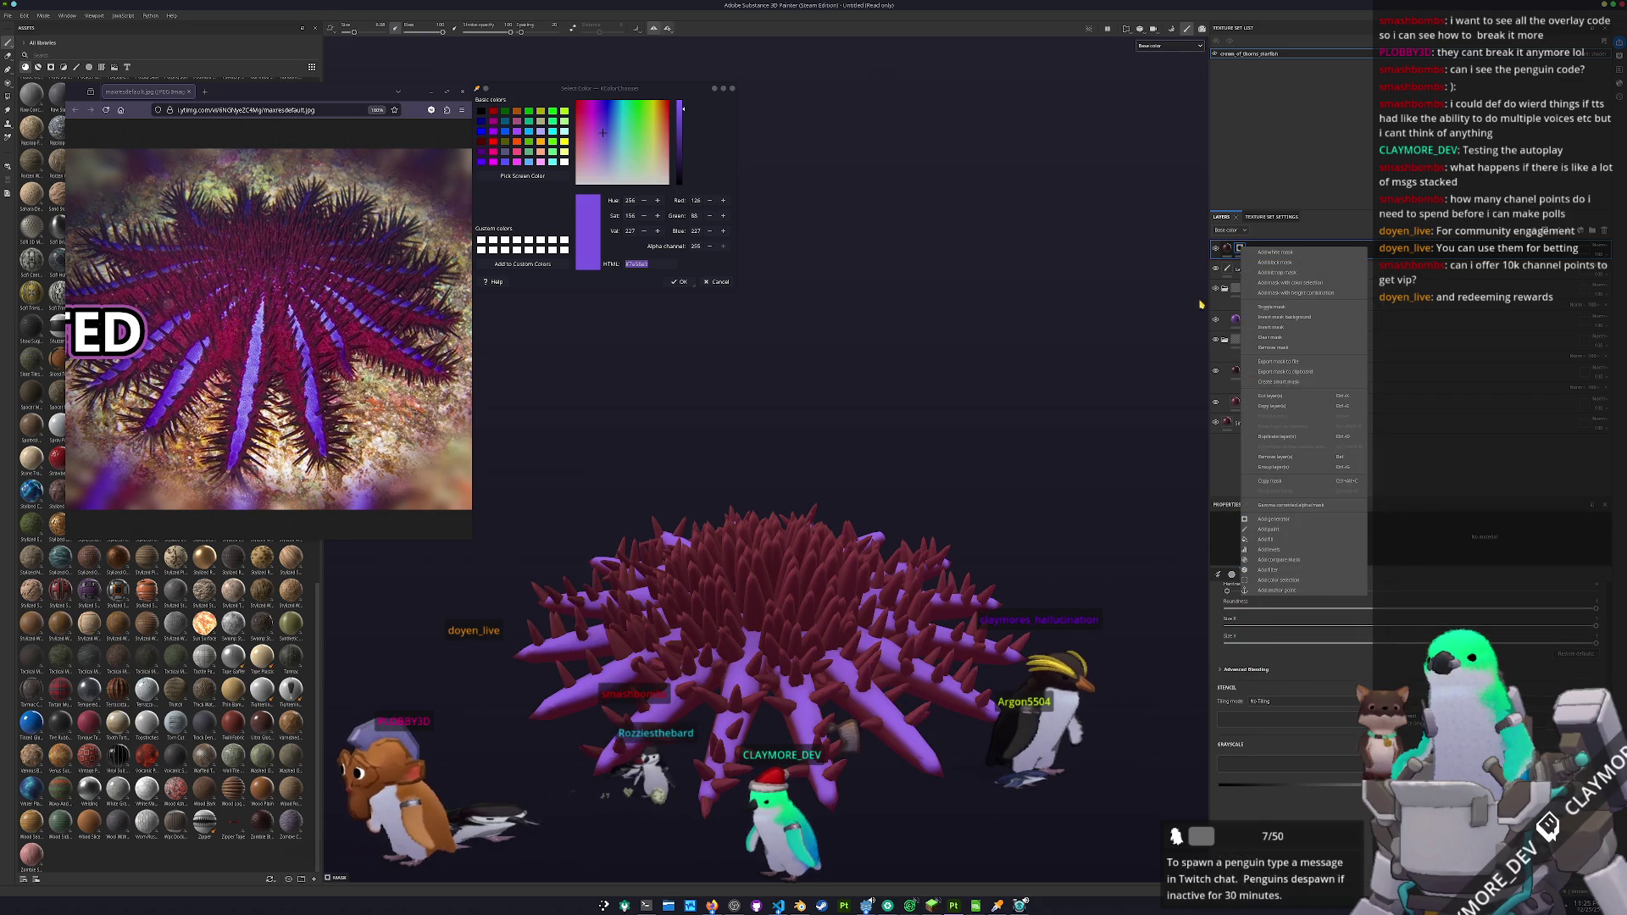
left_click(1266, 539)
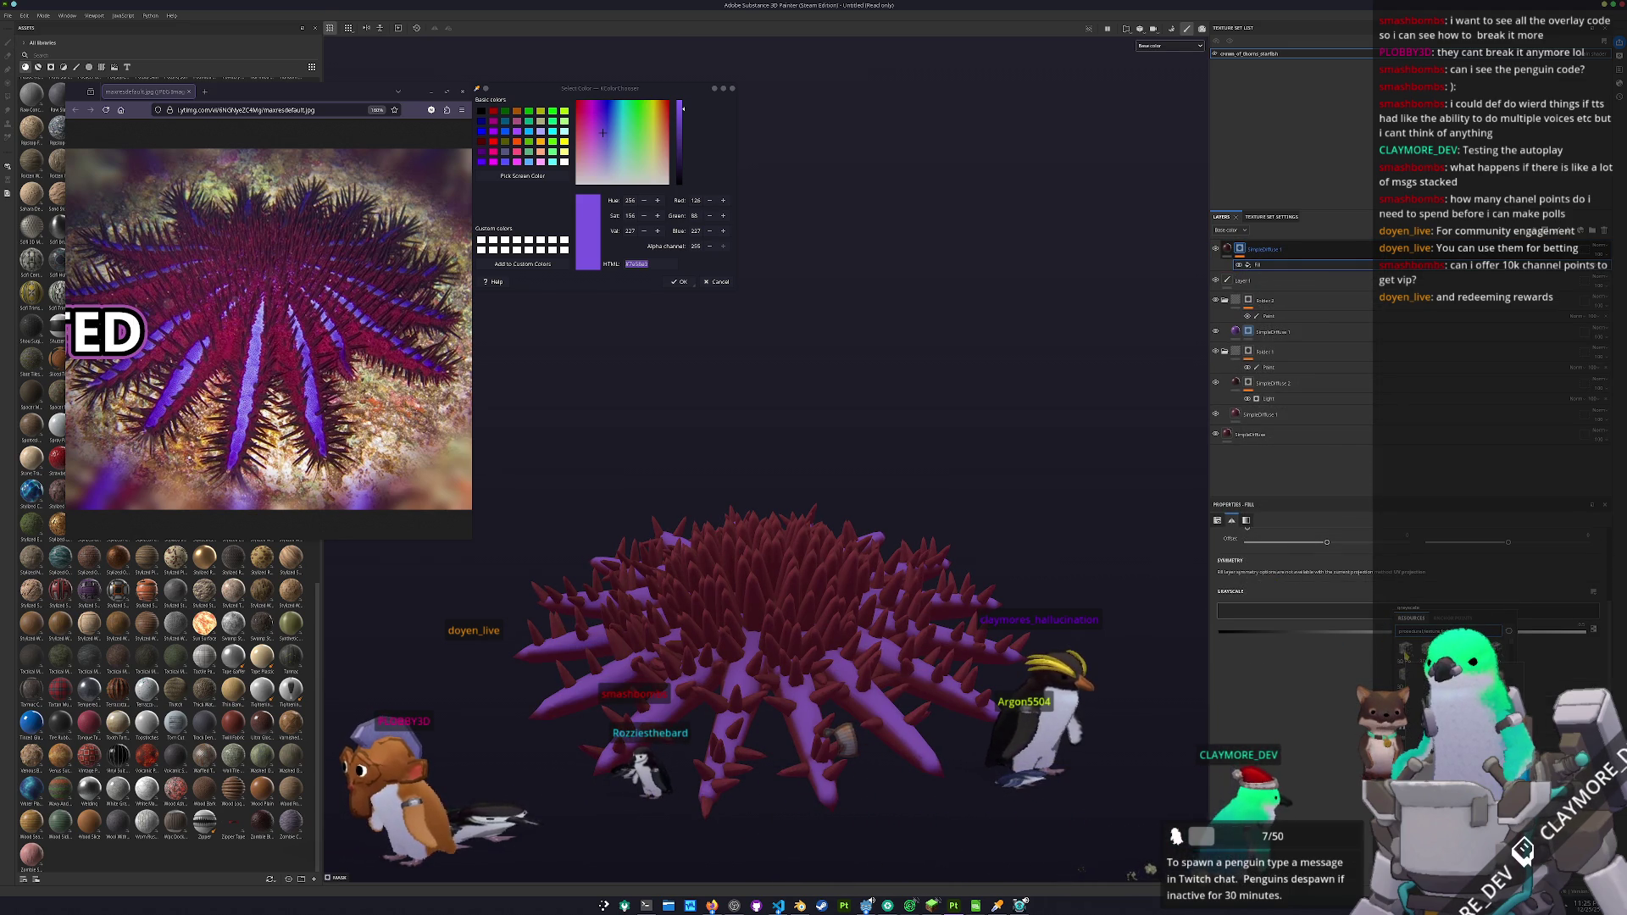
left_click(1406, 651)
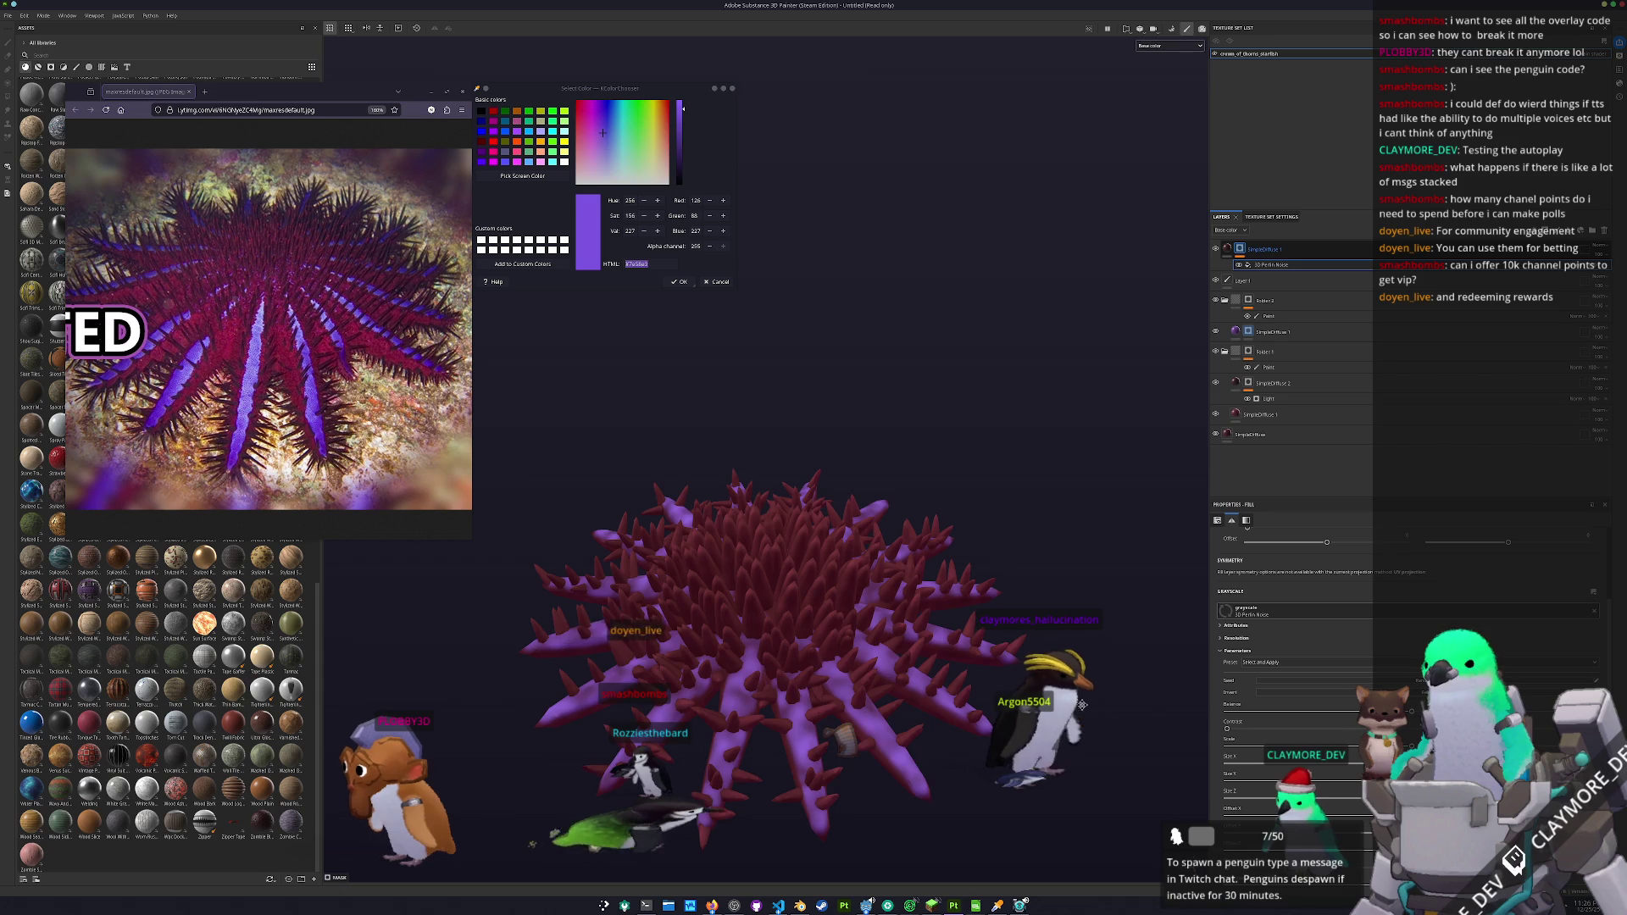
scroll(1230, 688, "down", 1)
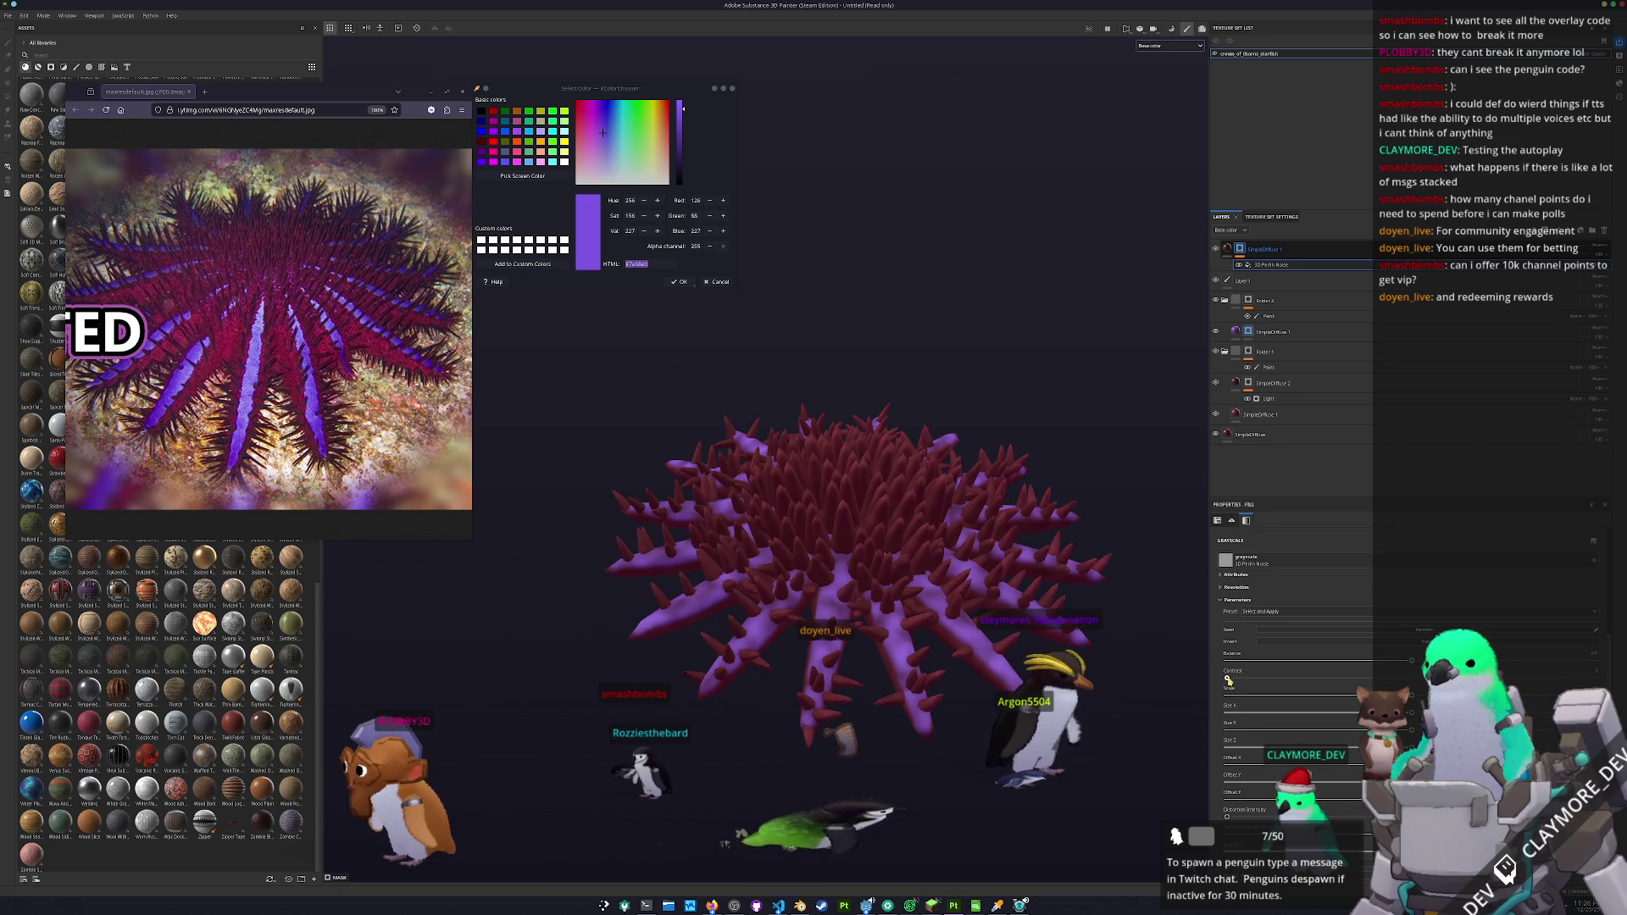
left_click_drag(1227, 677, 1559, 678)
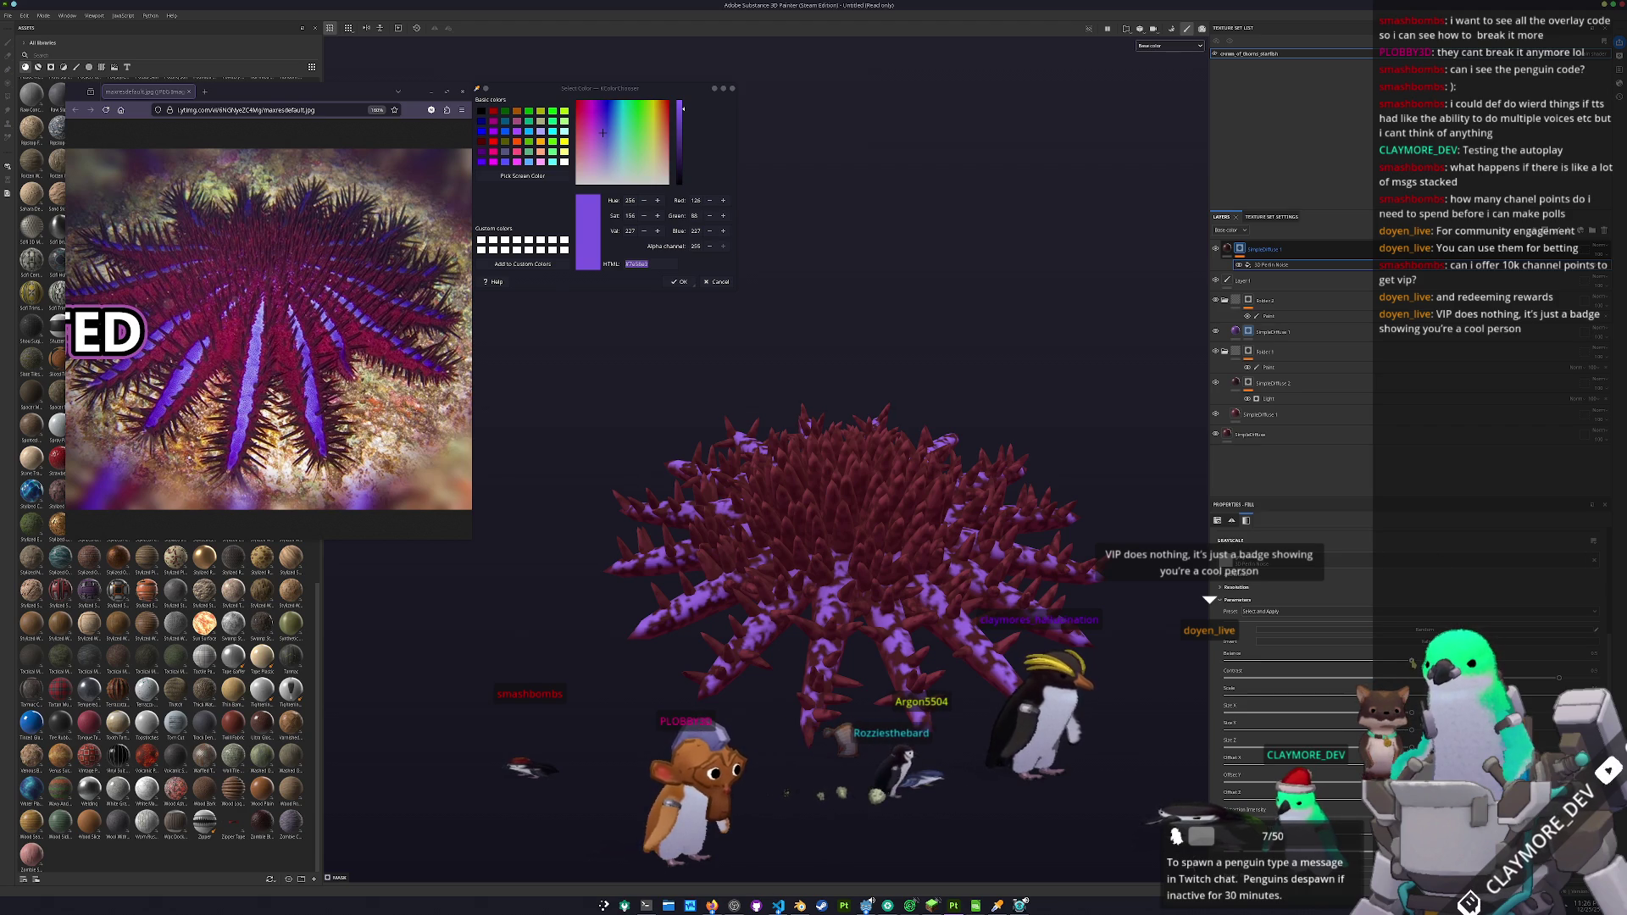
left_click_drag(1410, 664, 1389, 662)
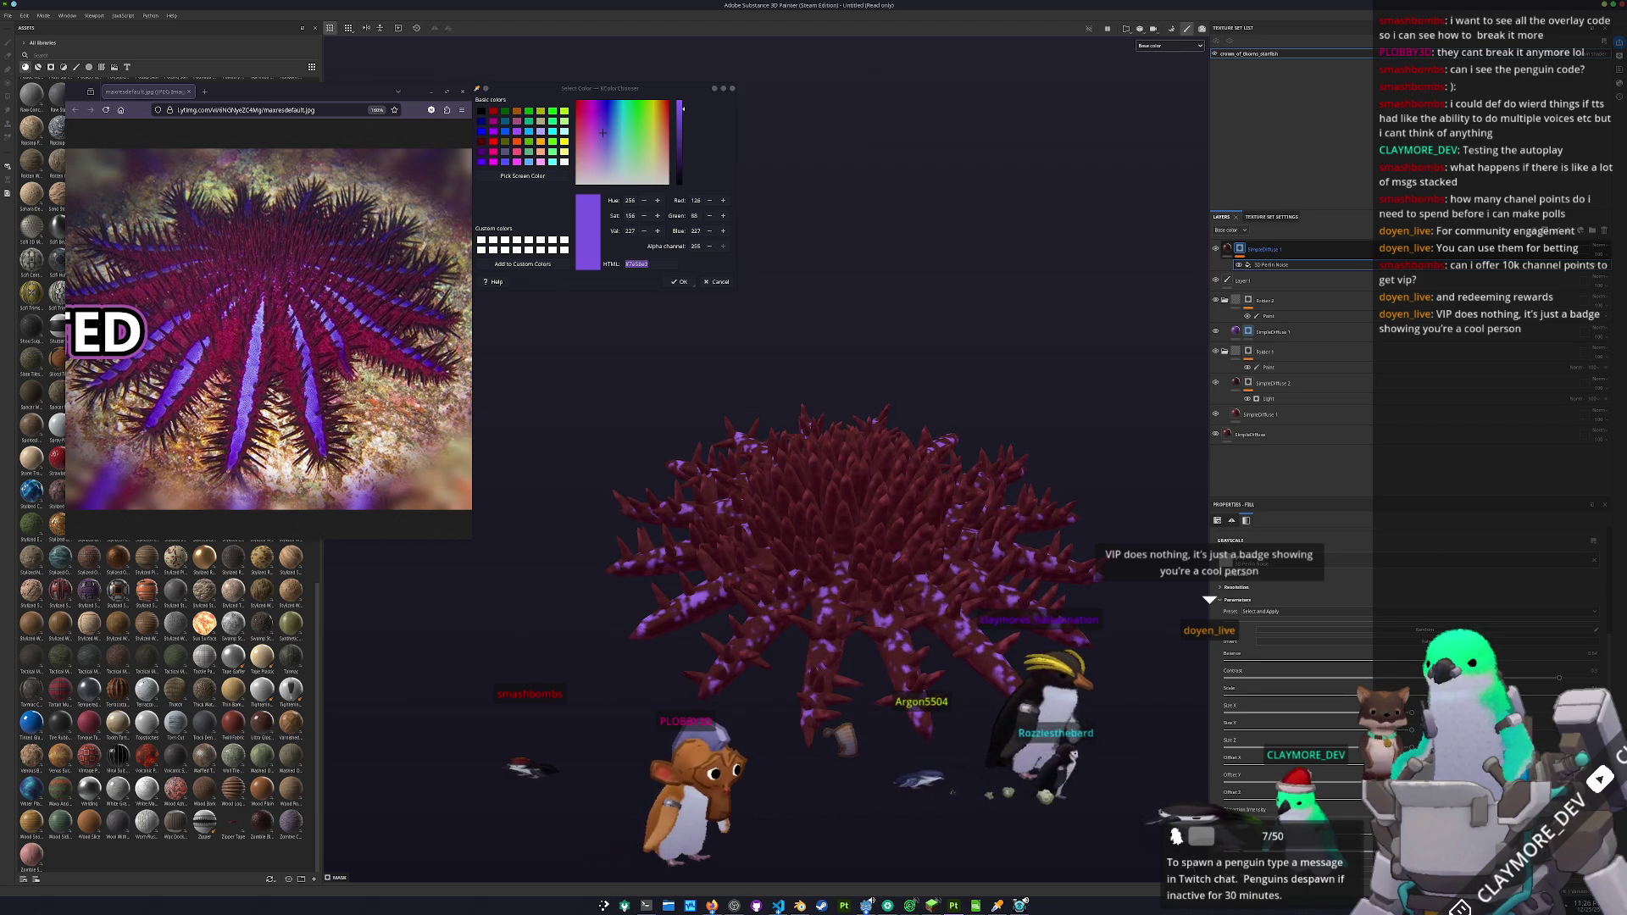
left_click(1415, 642)
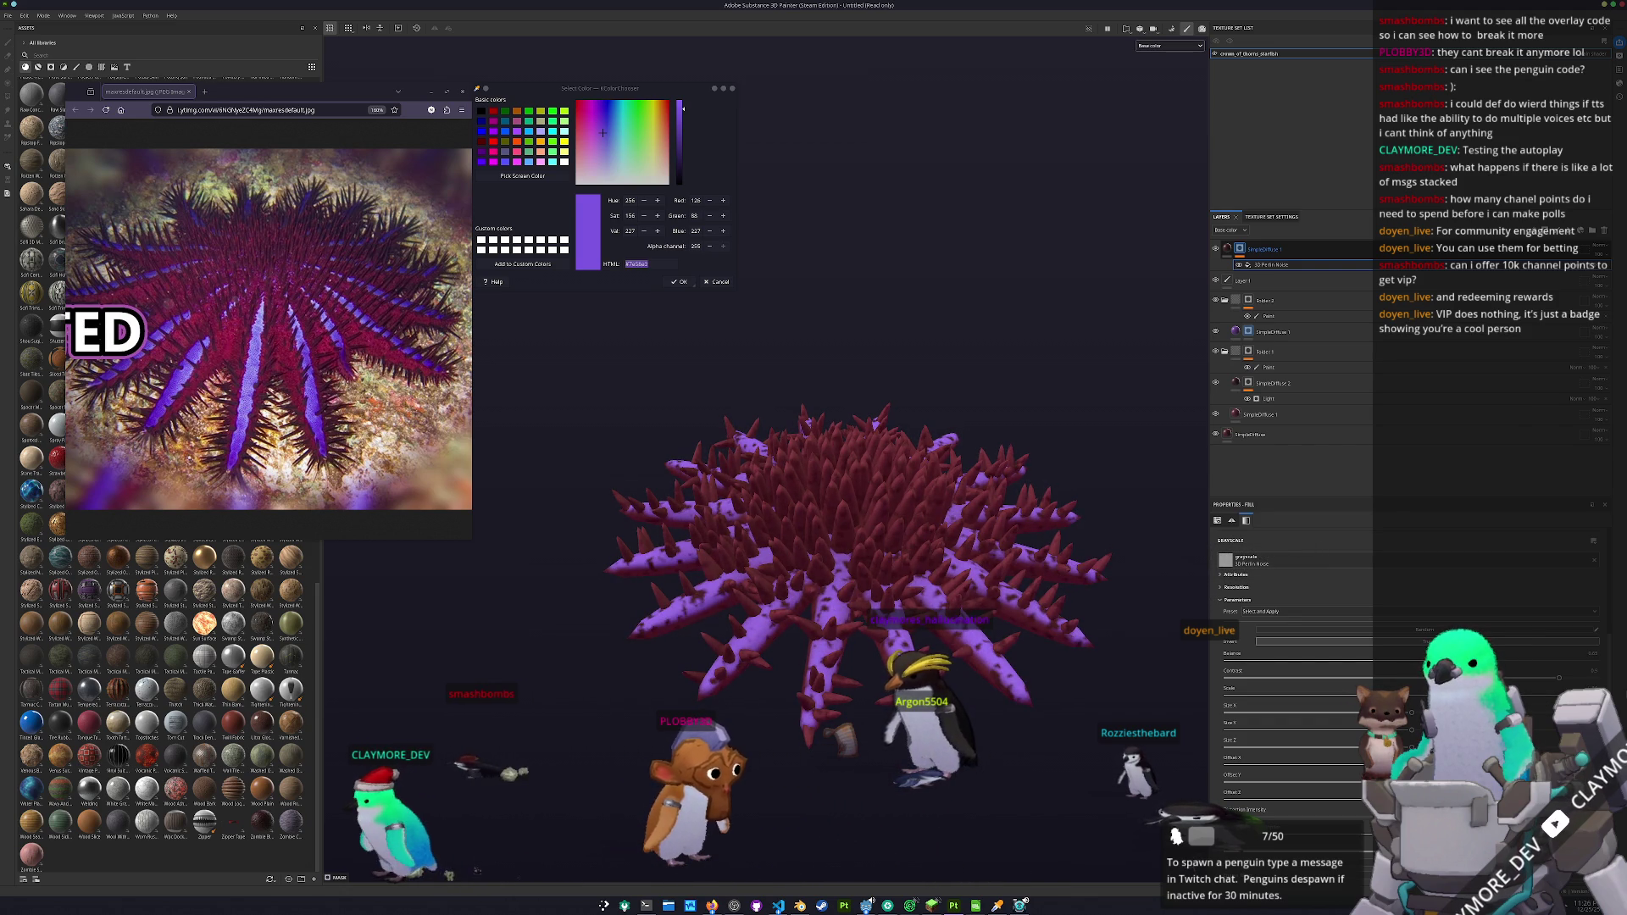
left_click_drag(1029, 432, 1059, 406)
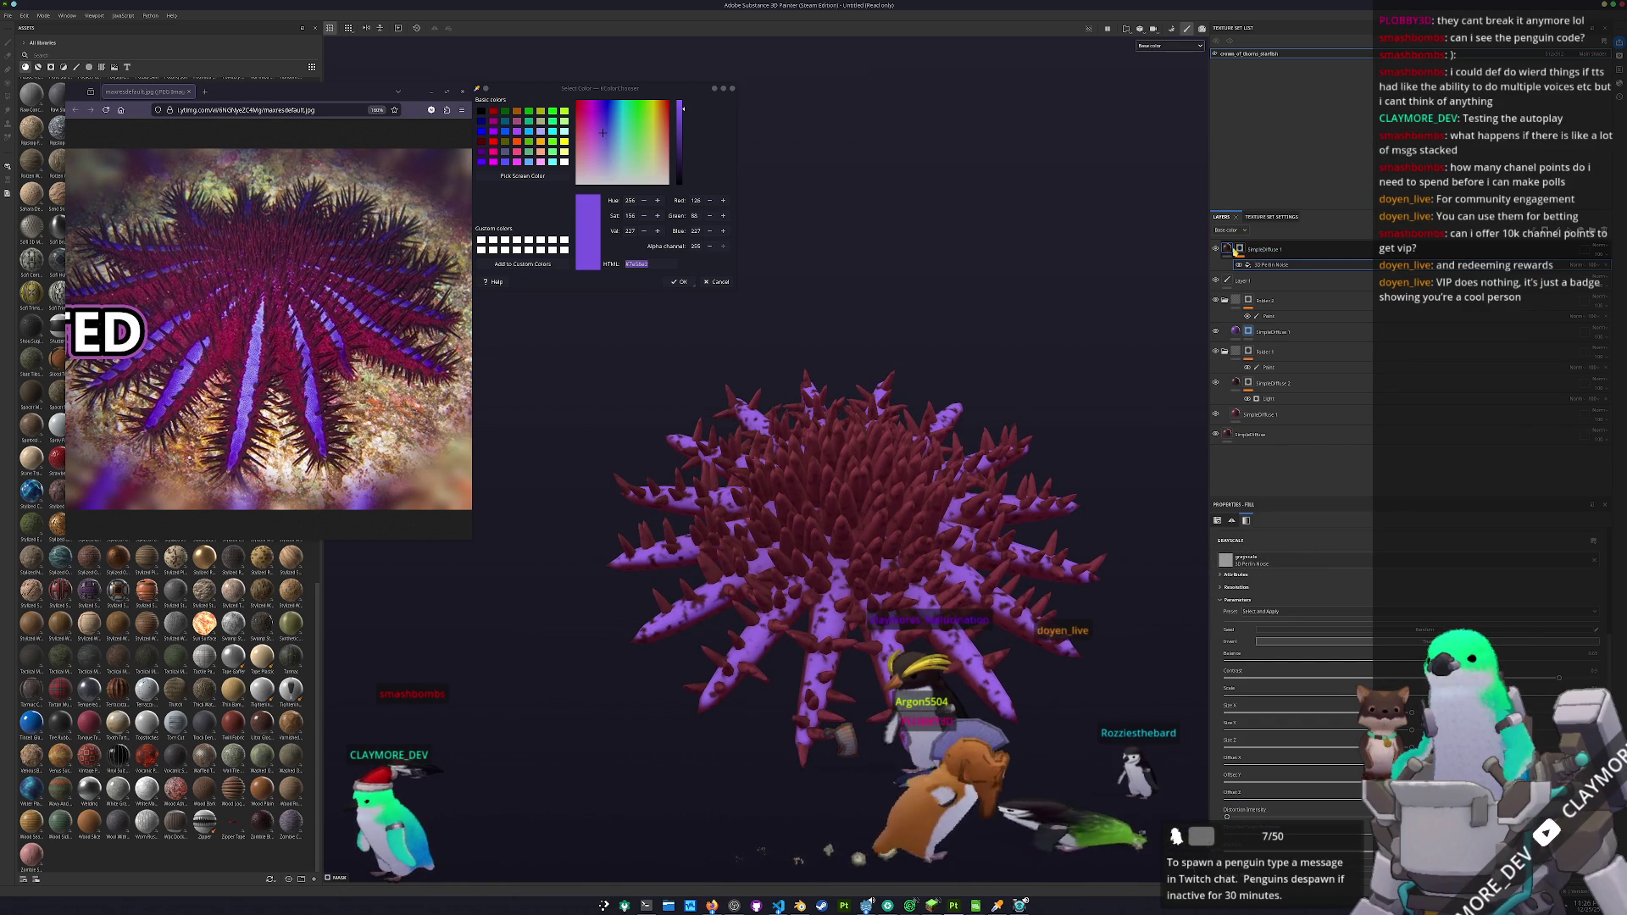
key("1")
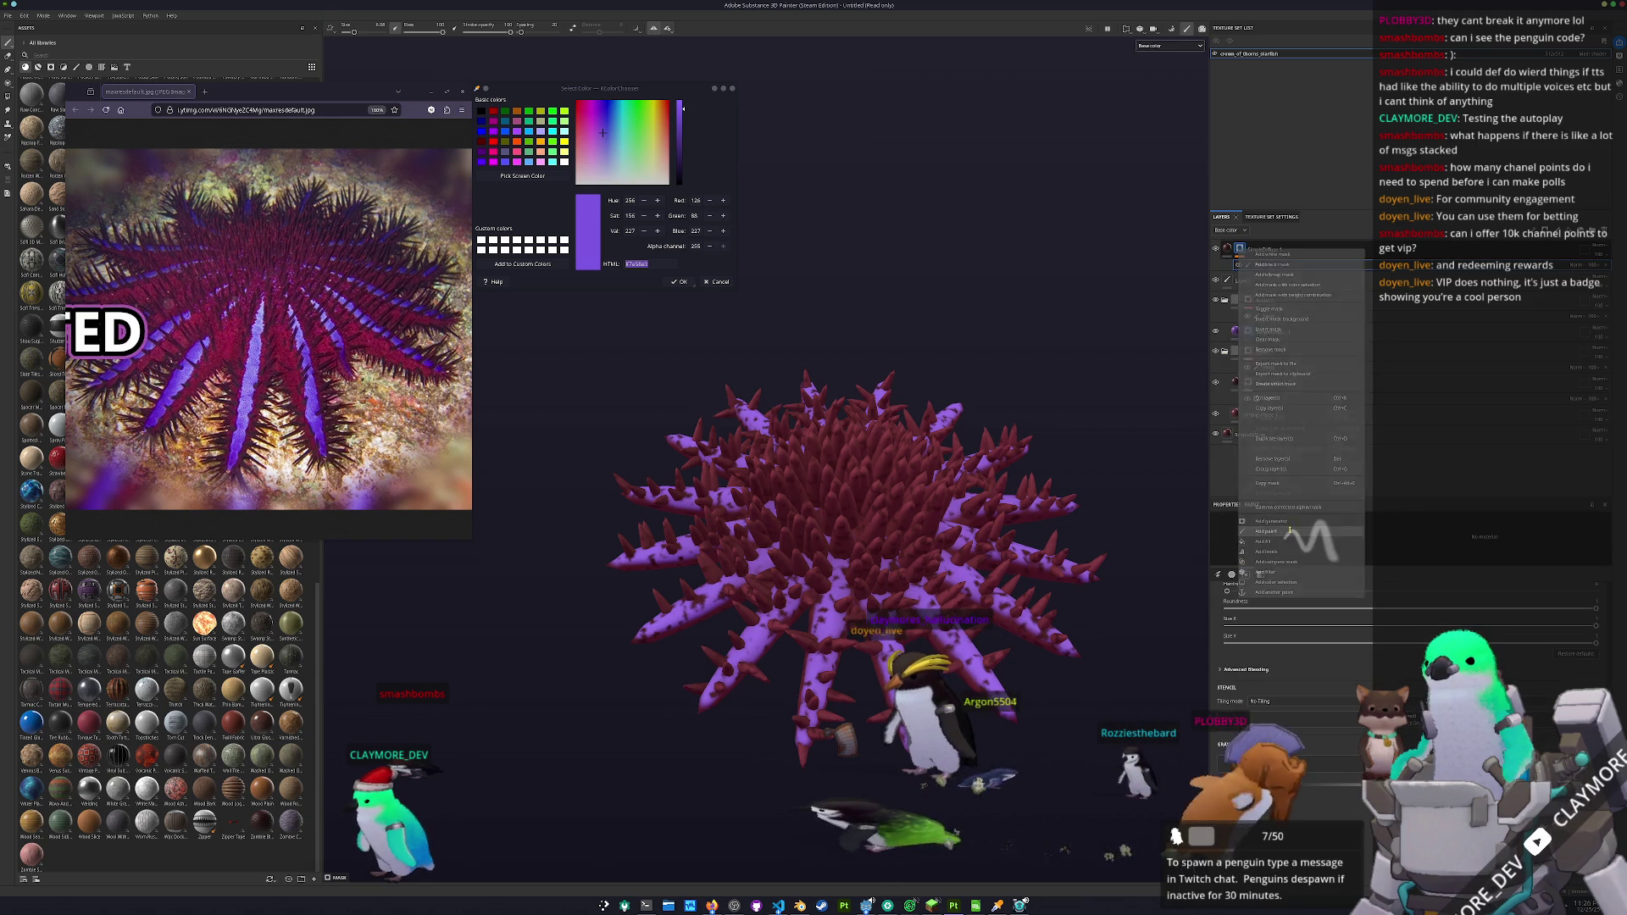
- Remove the stray paint effect, reorder SimpleDiffuse 1 around Folder 2, and select the bottom SimpleDiffuse layer
key("Delete")
left_click_drag(1262, 249, 1262, 269)
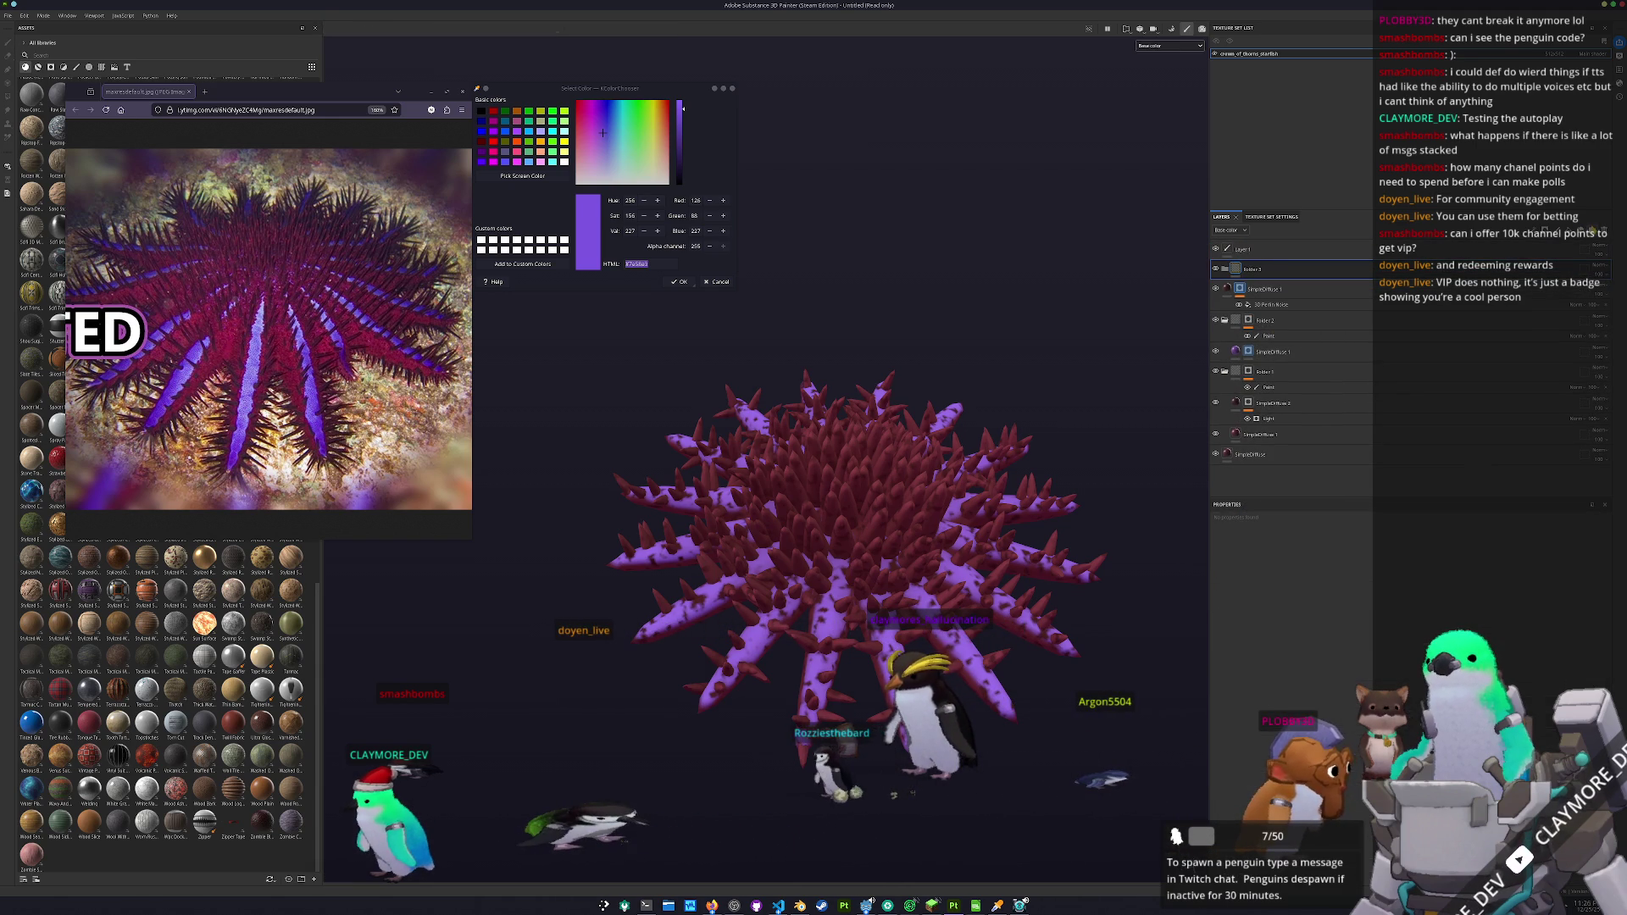
key("ctrl+z")
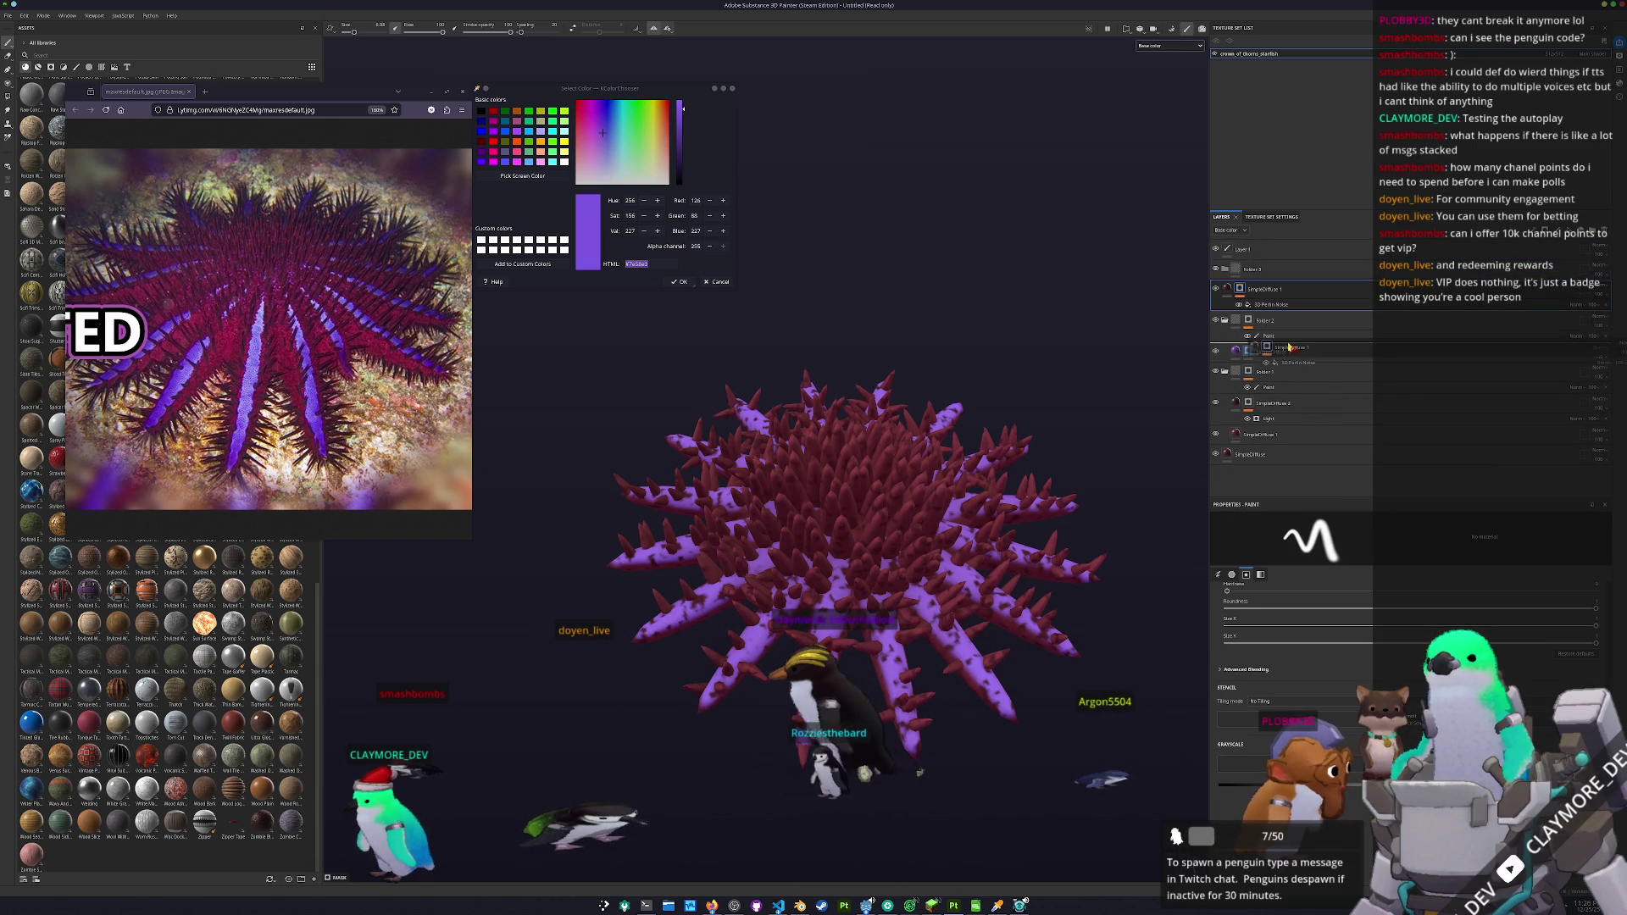
mouse_move(1101, 423)
left_mouse_down()
mouse_move(1064, 436)
mouse_move(1110, 431)
left_mouse_up()
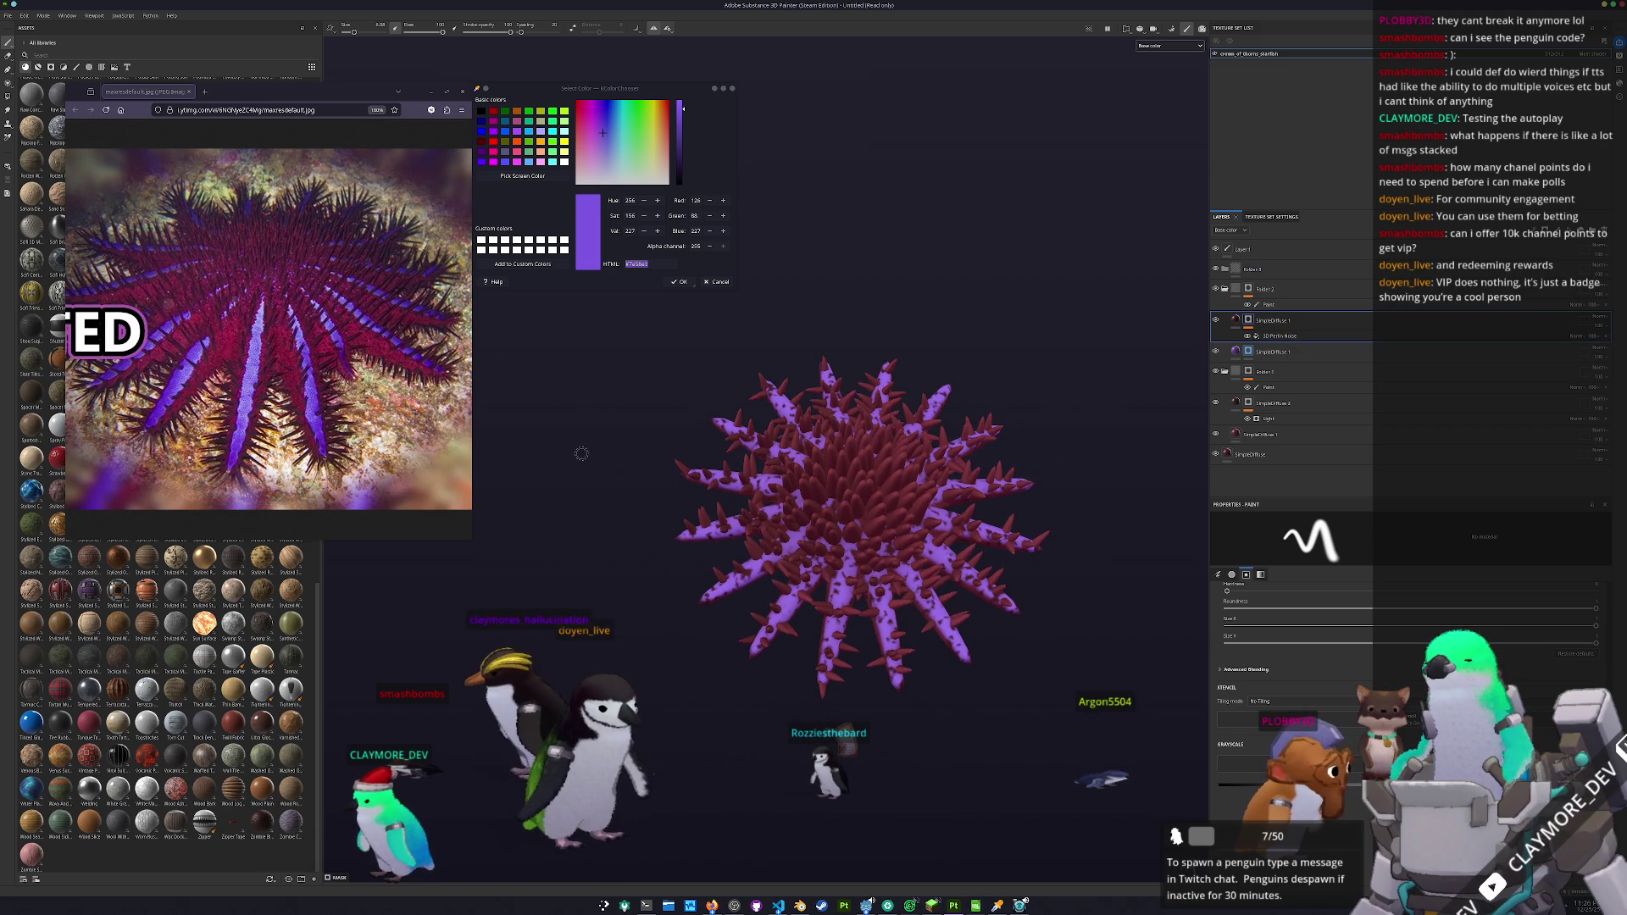
scroll(380, 404, "up", 3)
left_click_drag(695, 398, 974, 381)
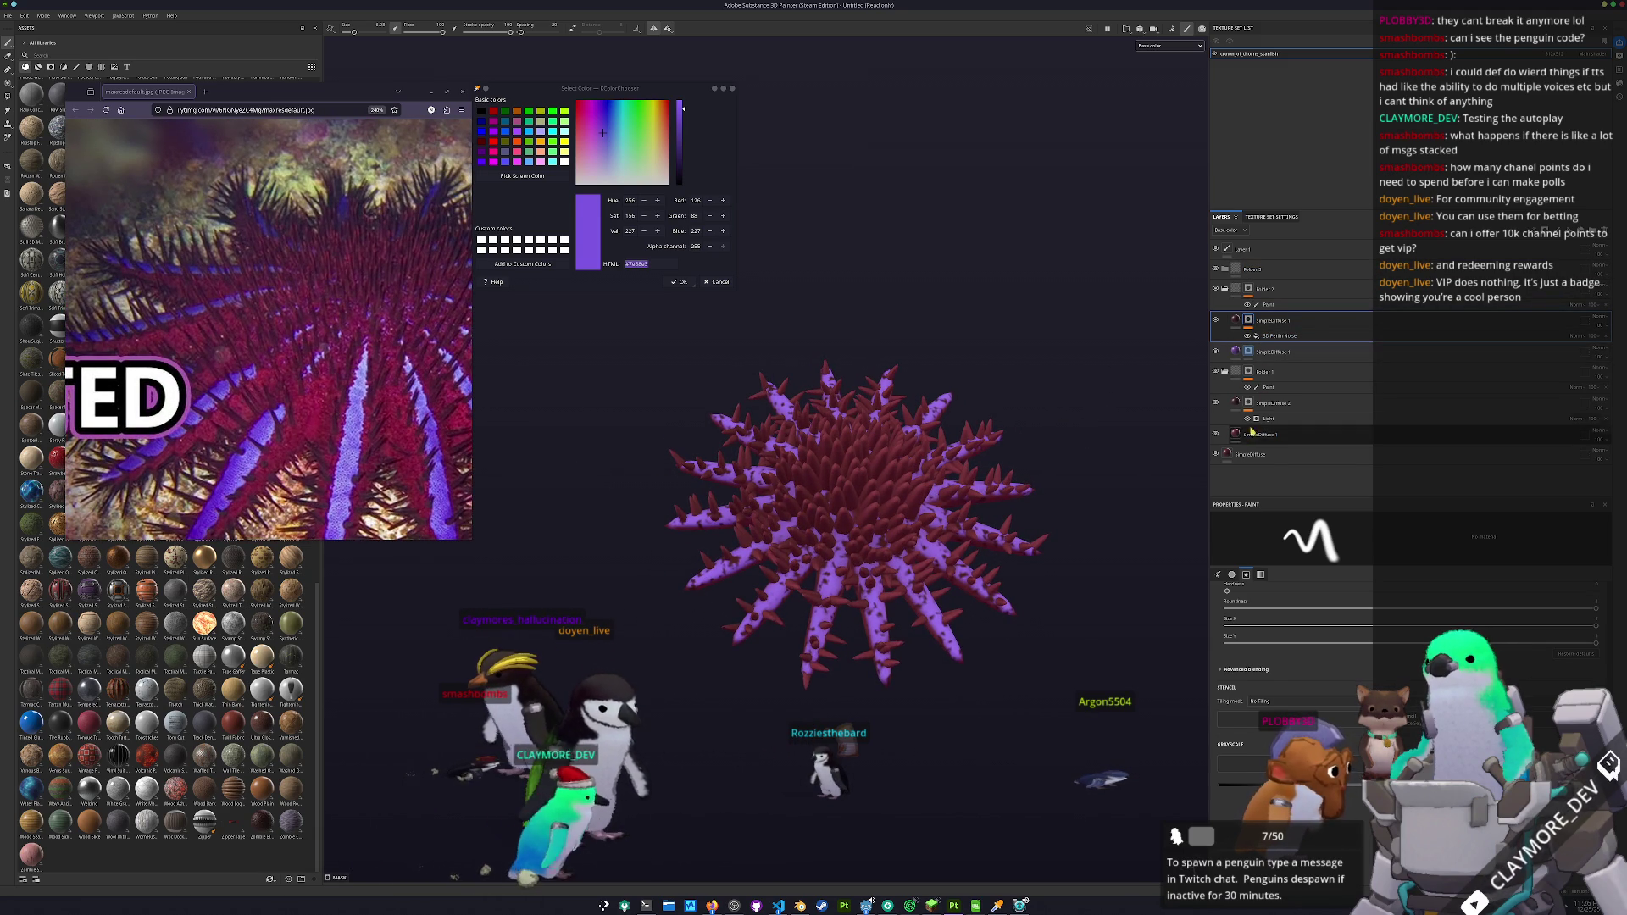
left_click(1271, 454)
scroll(1315, 631, "down", 1)
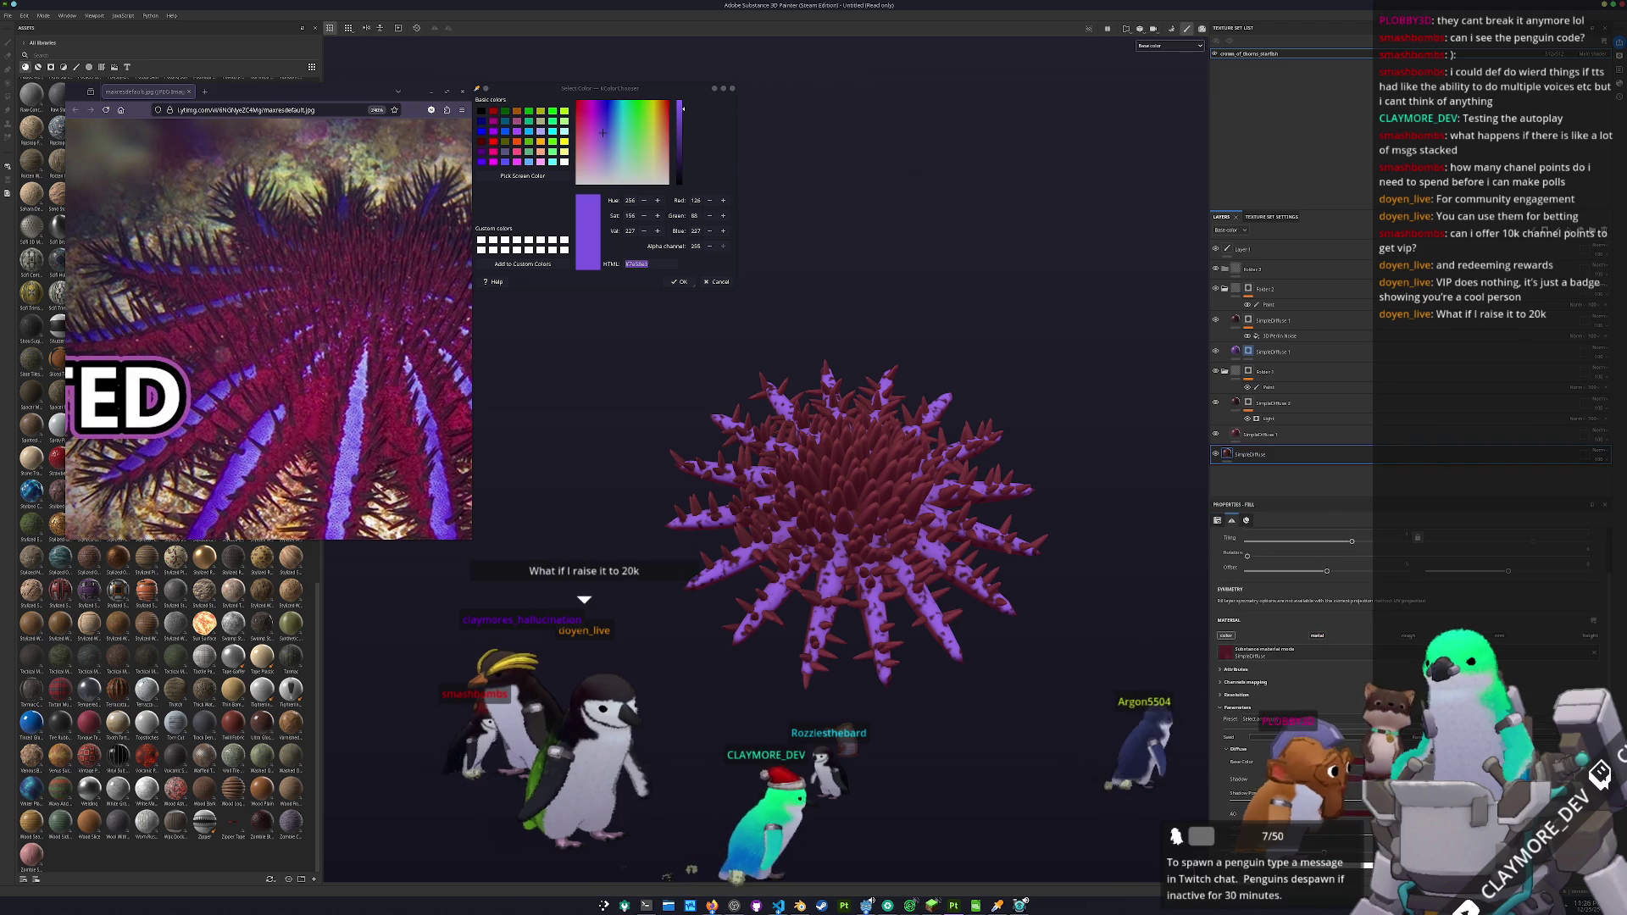
- Darken the base colour of the bottom diffuse layer used for the spines
left_click(1317, 762)
mouse_move(1365, 660)
left_mouse_down()
mouse_move(1130, 468)
mouse_move(1144, 456)
left_mouse_up()
left_click_drag(1160, 549, 1170, 568)
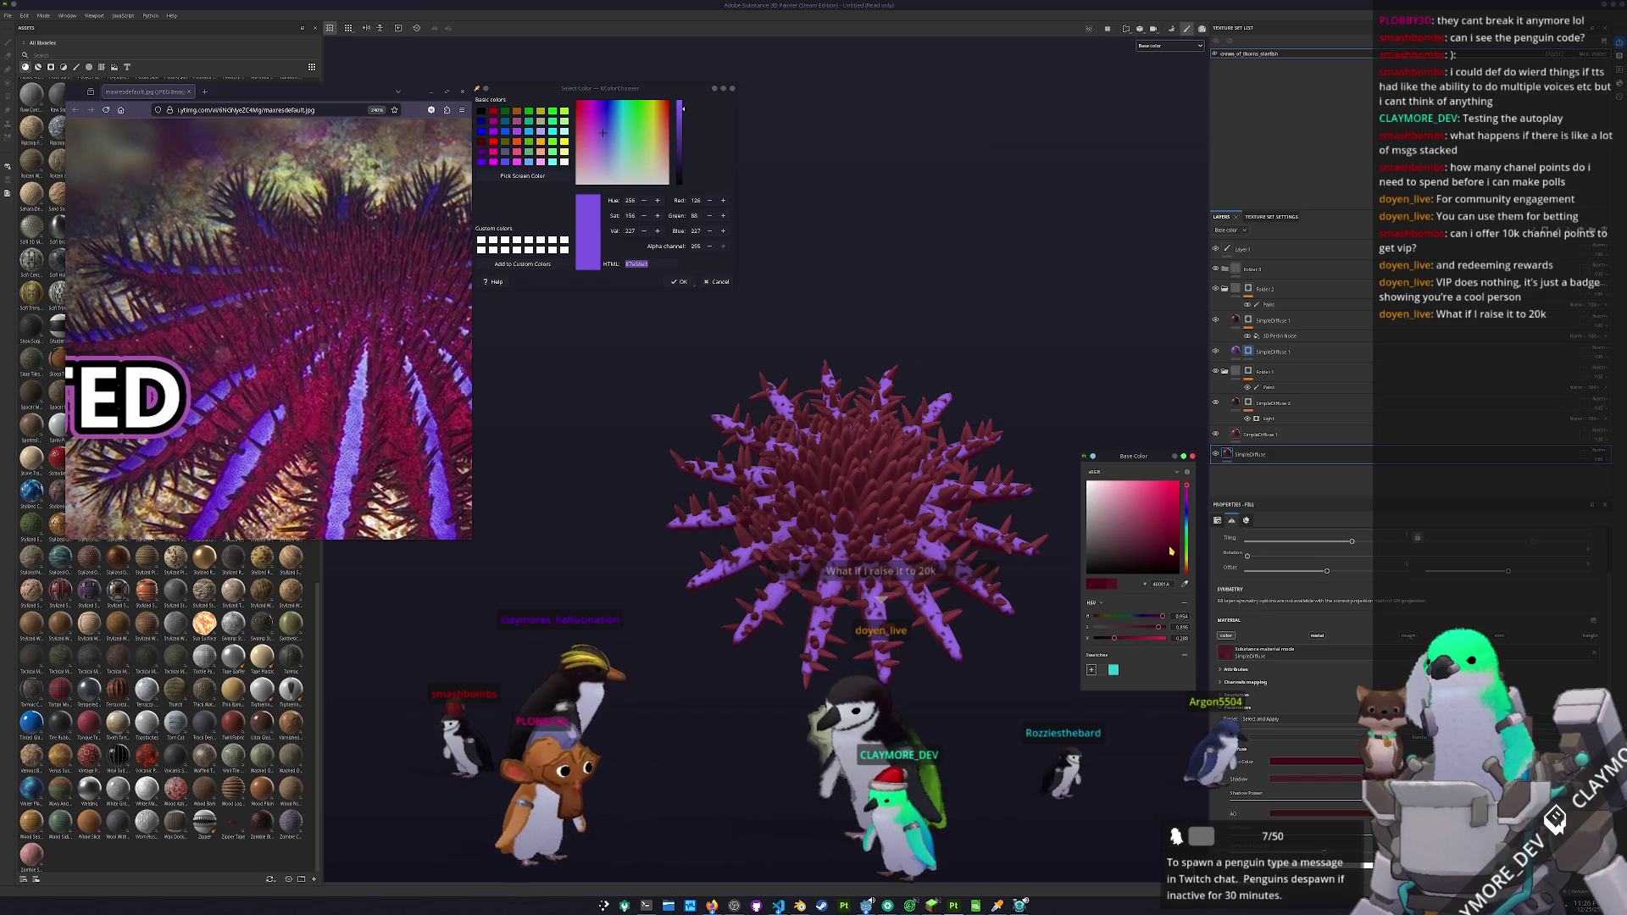
left_click_drag(1166, 539, 1175, 551)
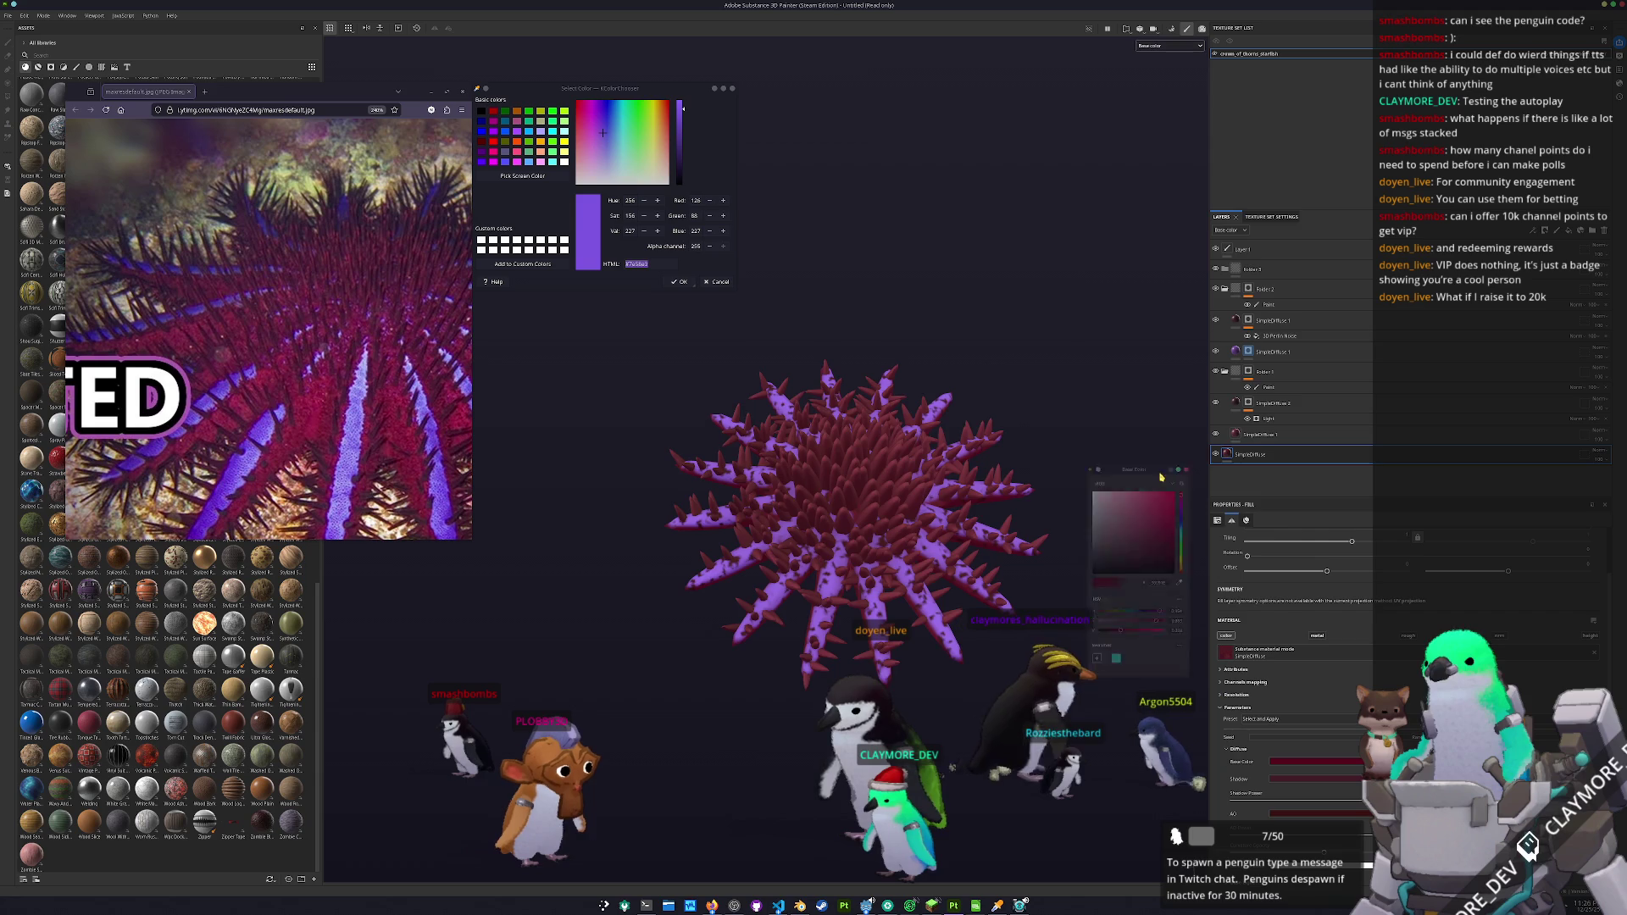
- Orbit around the starfish and select the SimpleDiffuse 2 layer for editing
left_click(1275, 433)
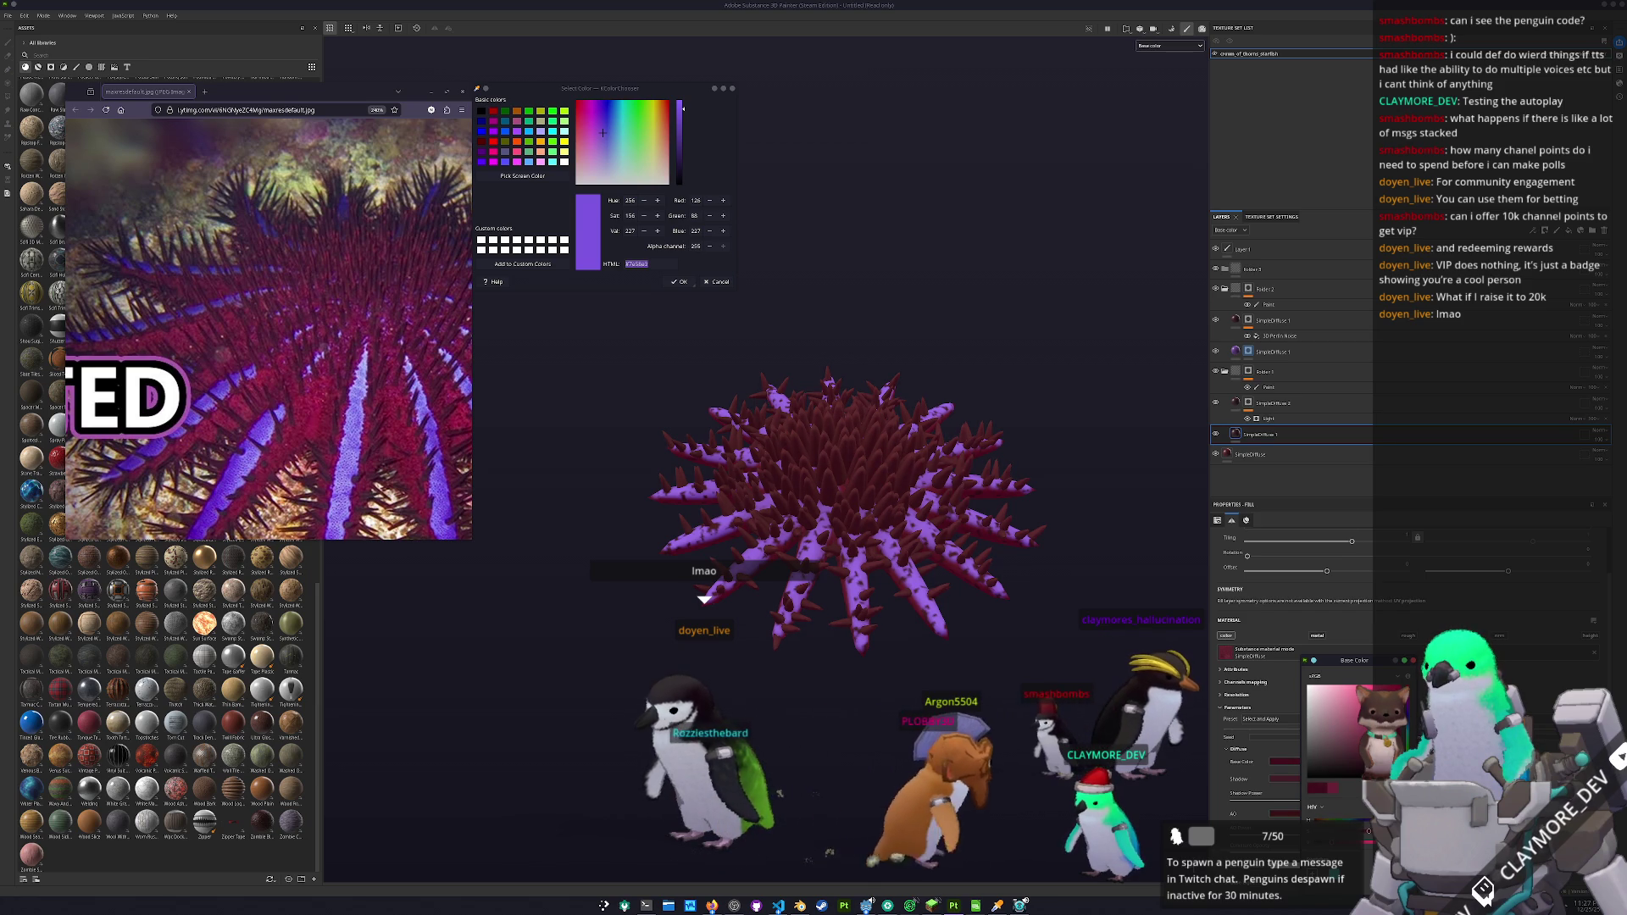
left_click_drag(1083, 559, 1127, 508)
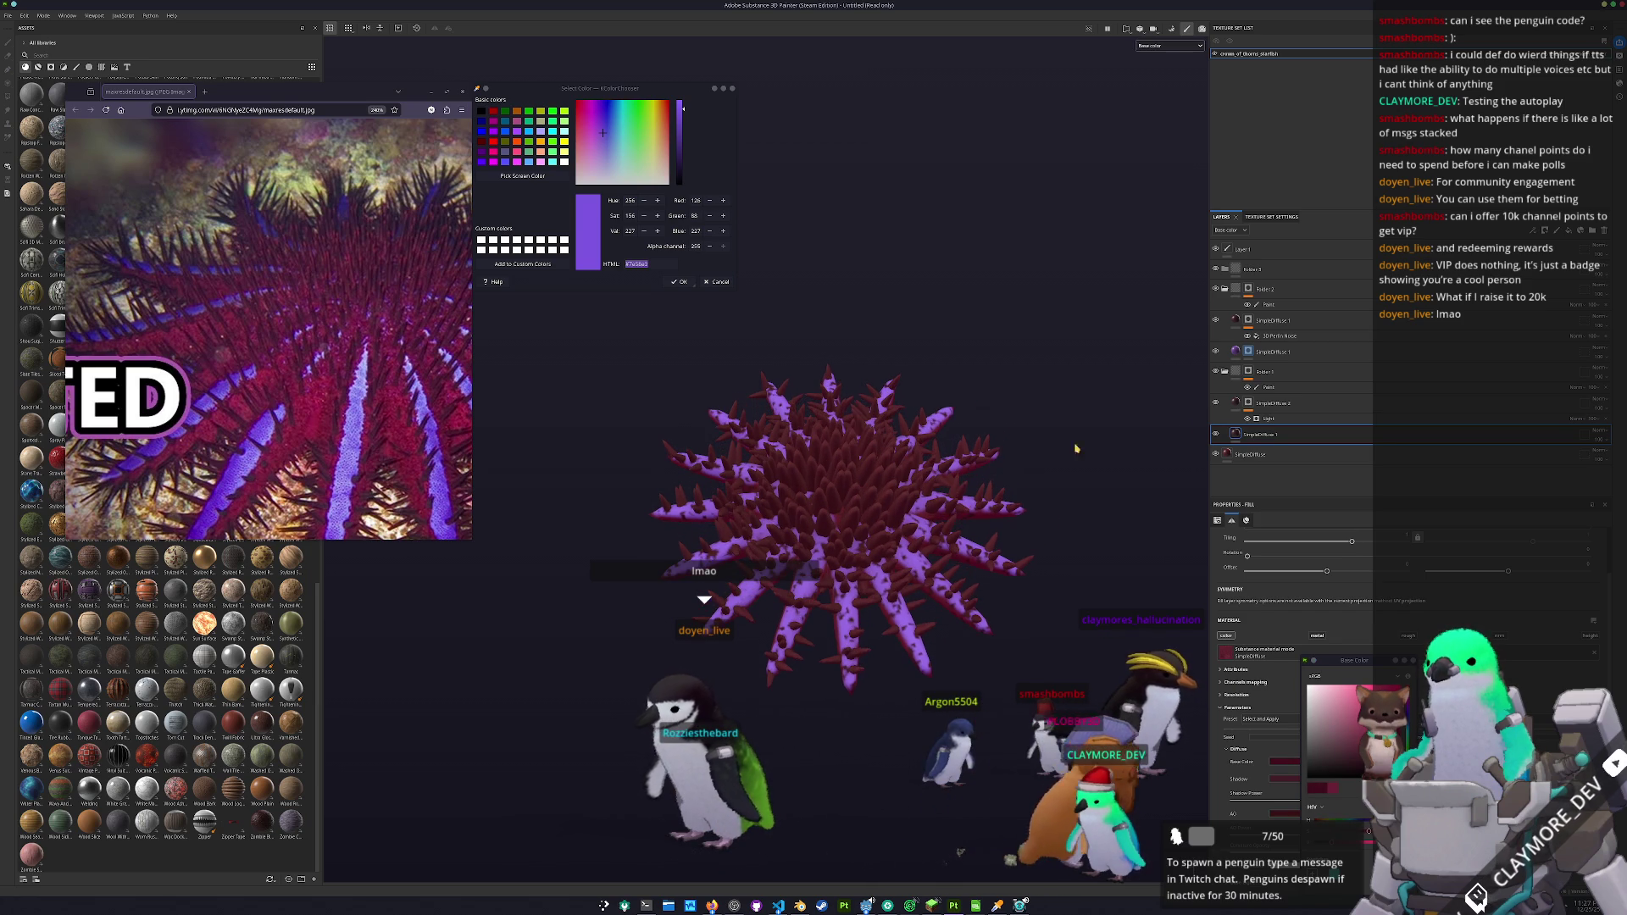
left_click(1239, 403)
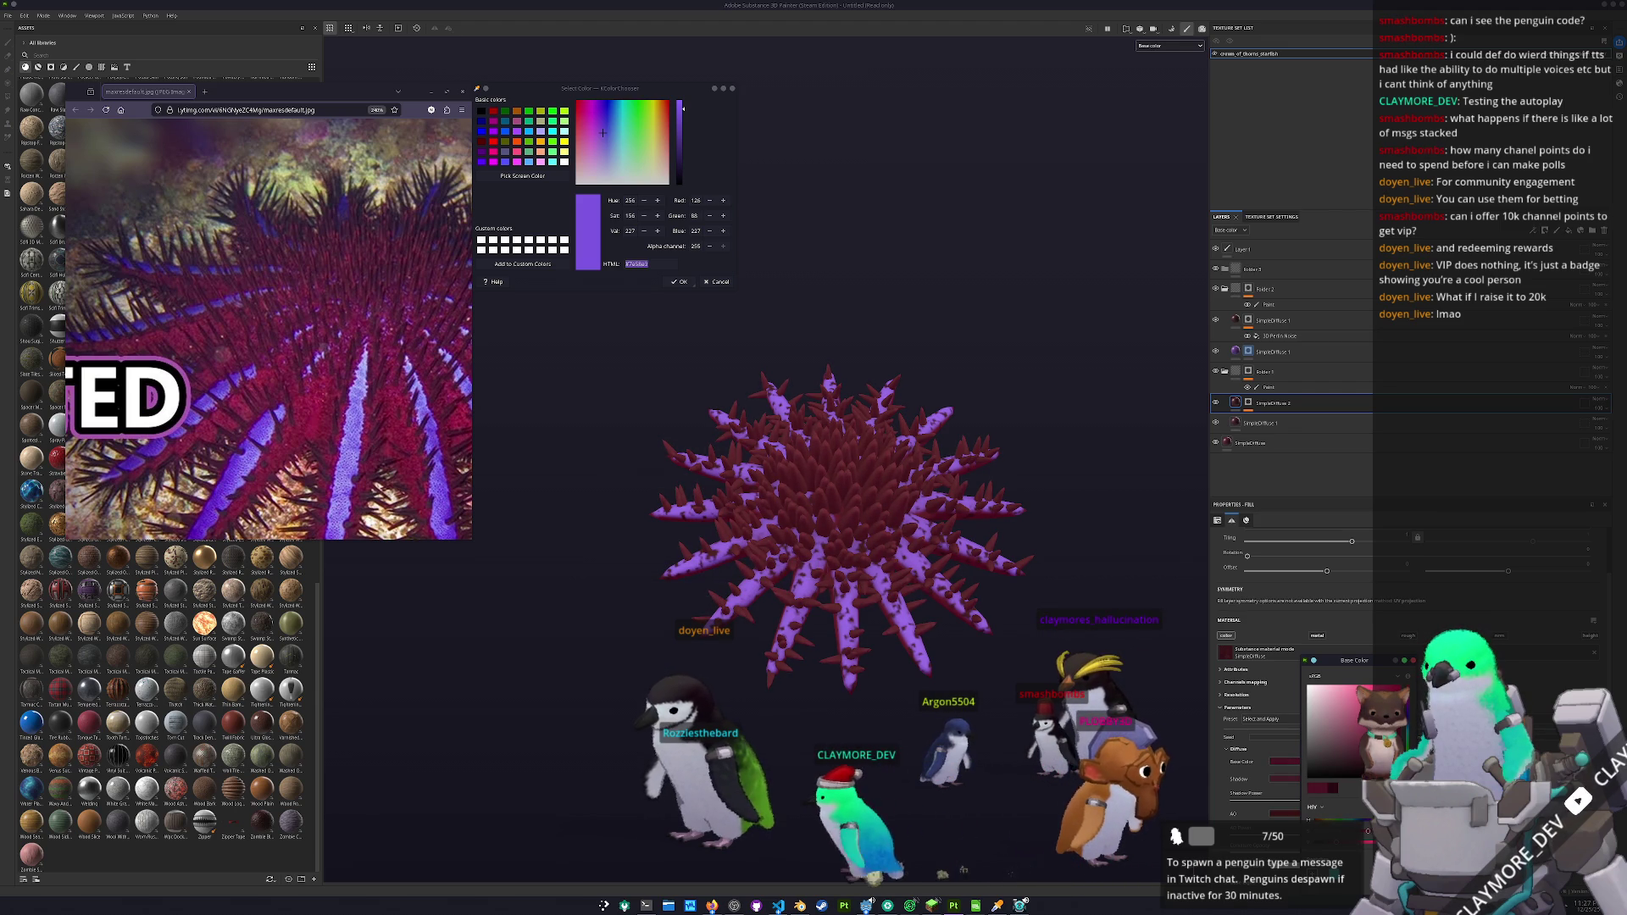
scroll(839, 525, "down", 5)
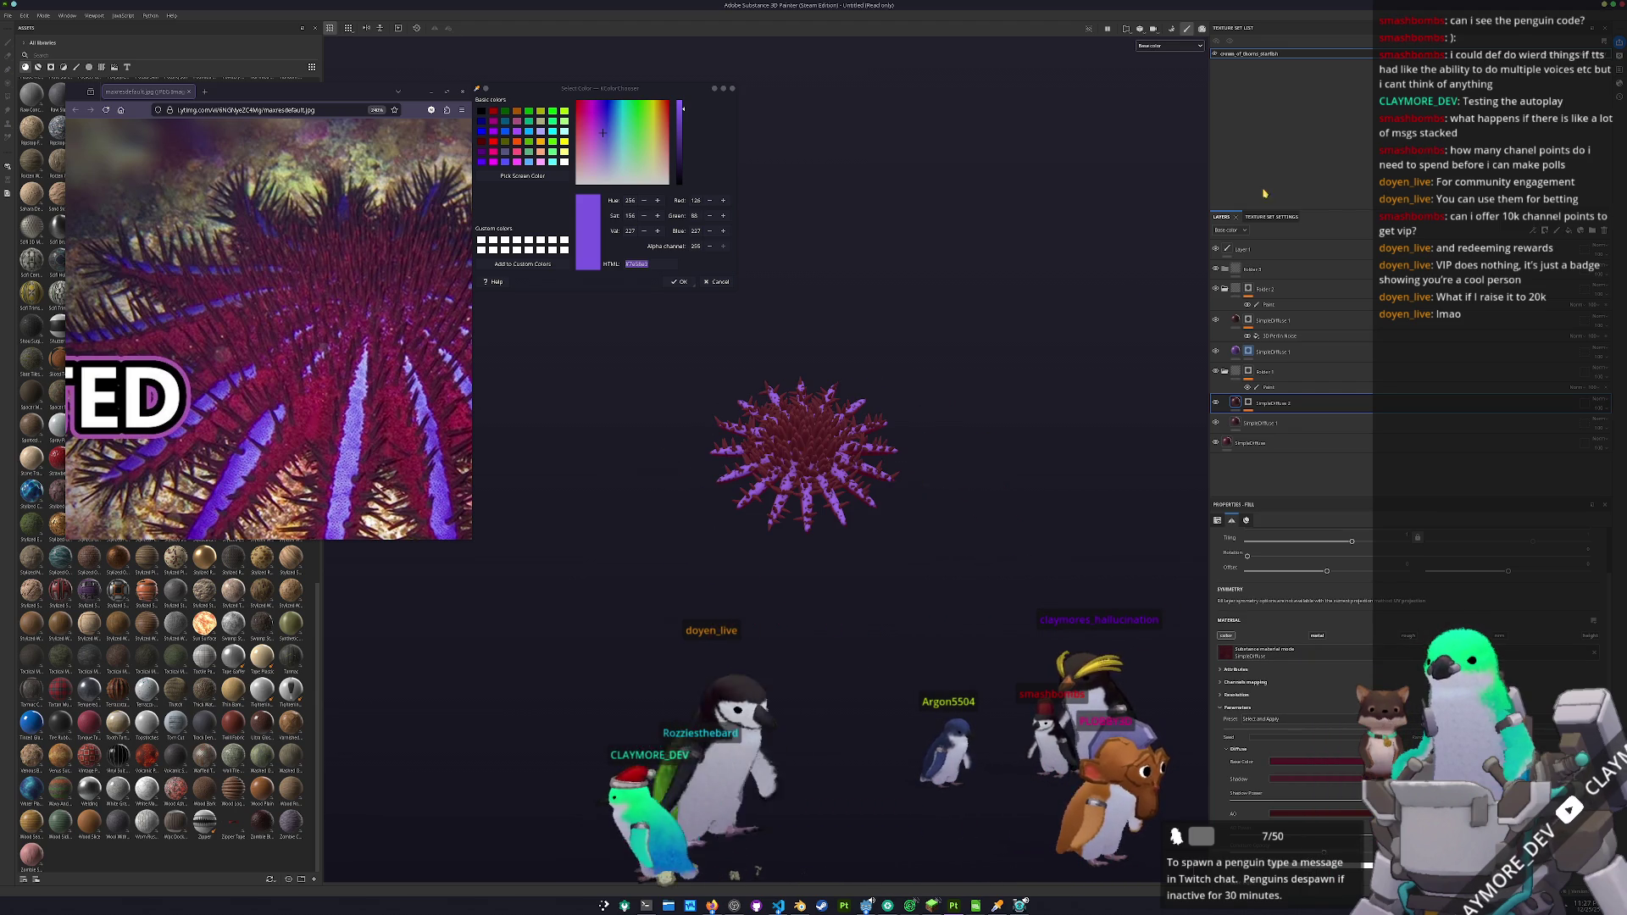
- Add a new layer folder carrying a Blur Slope filter
left_click(1592, 229)
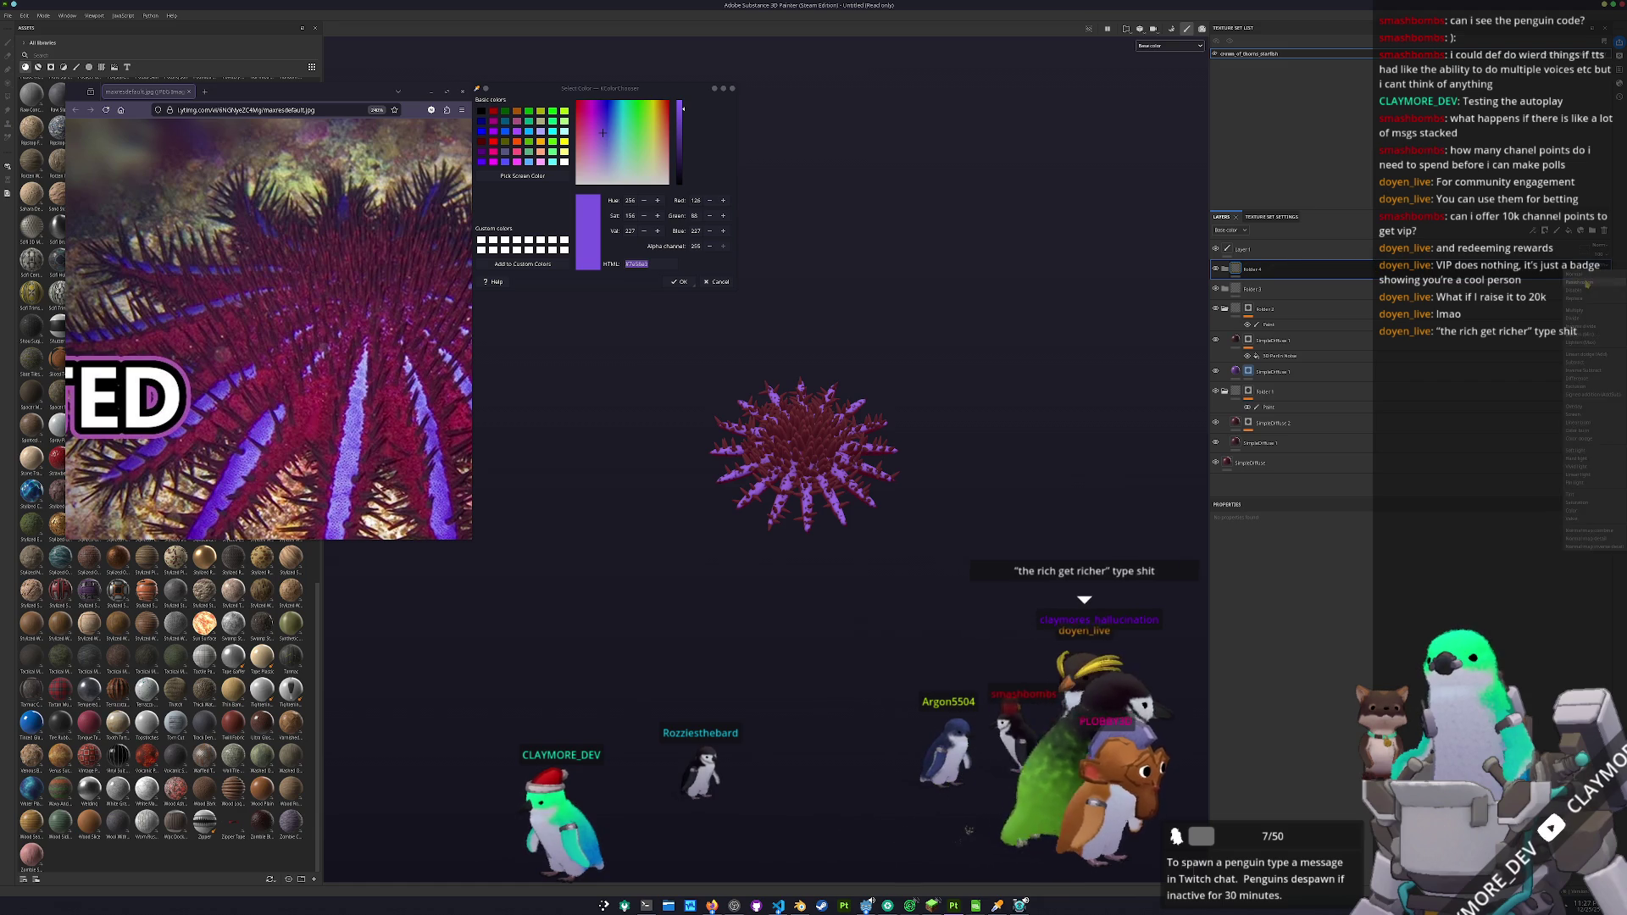
right_click(1598, 264)
left_click(1530, 640)
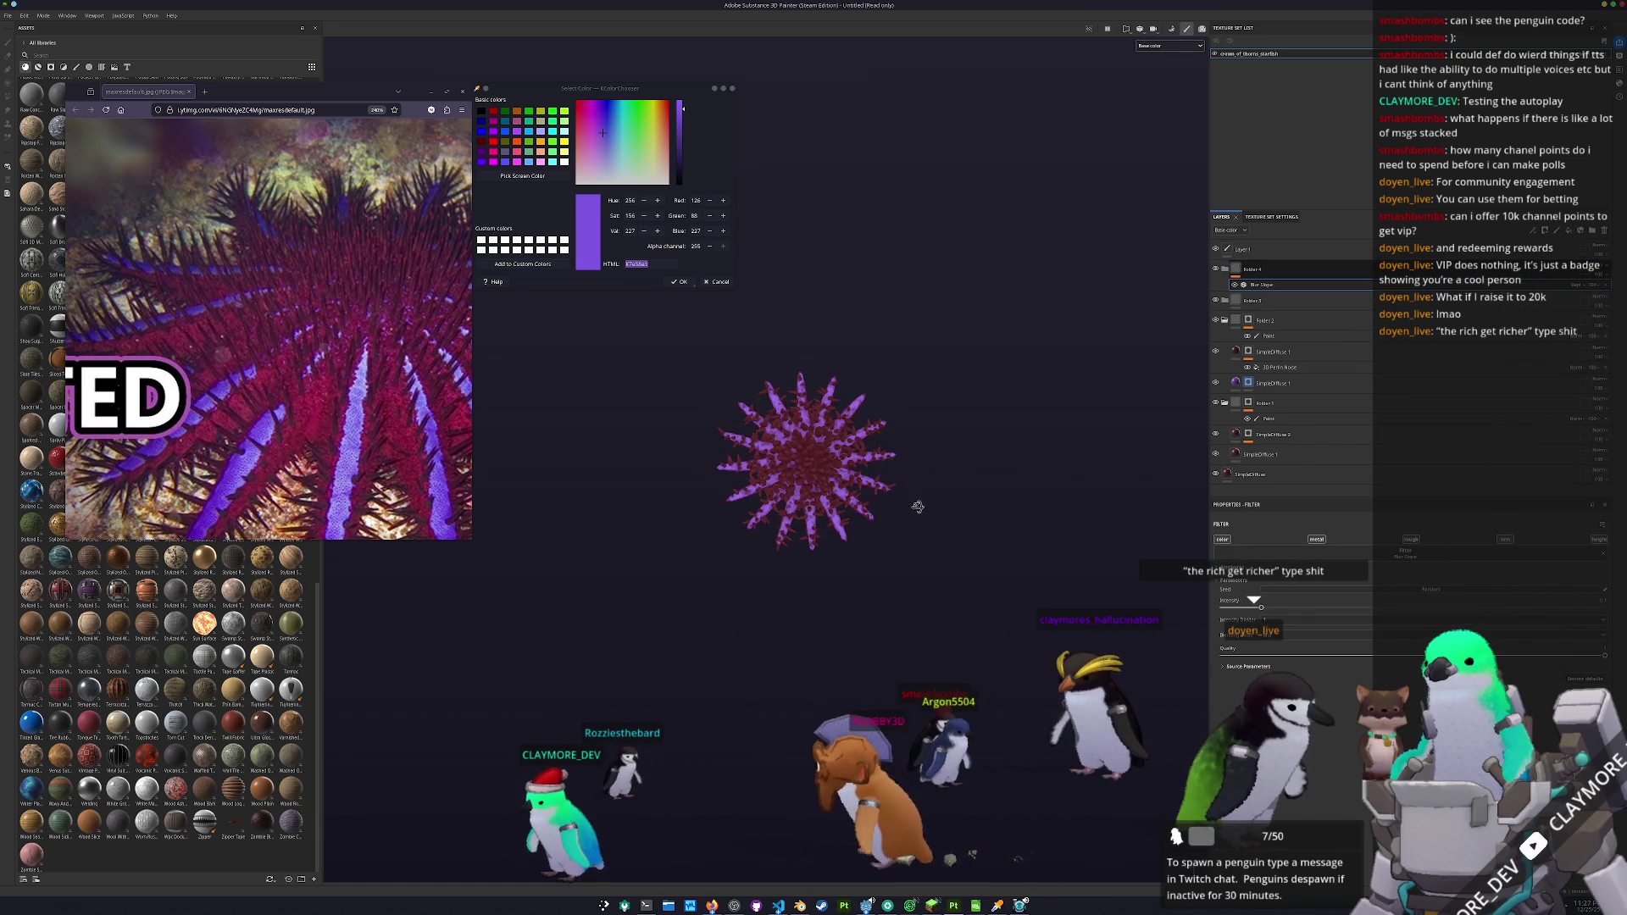
mouse_move(905, 373)
left_mouse_down()
mouse_move(903, 532)
mouse_move(886, 386)
left_mouse_up()
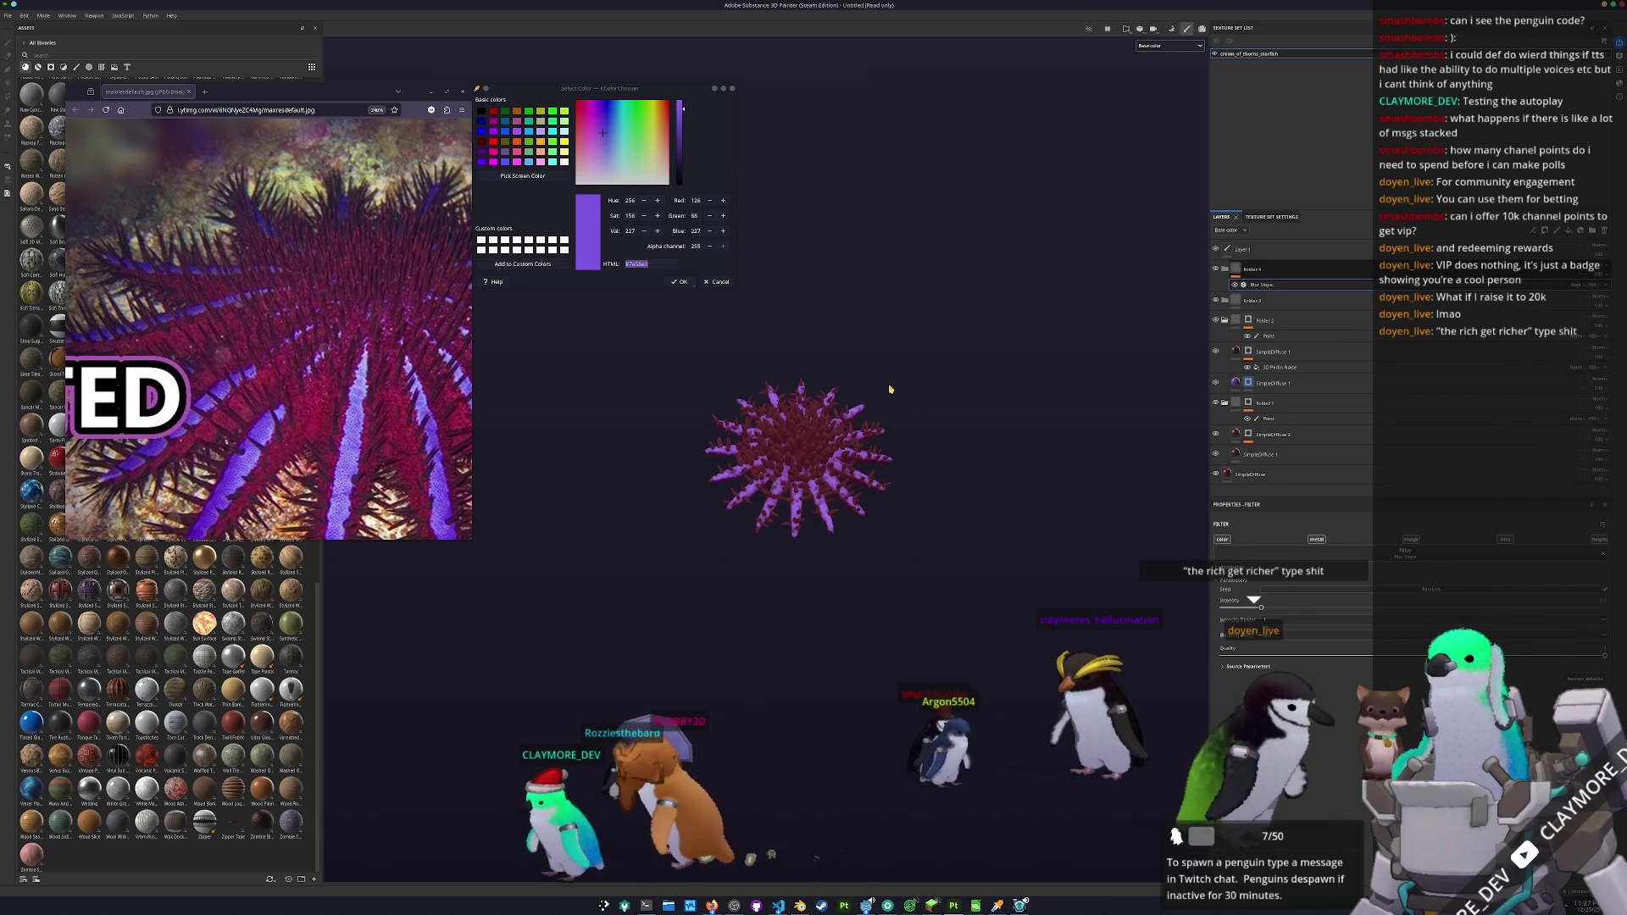
scroll(893, 514, "down", 3)
- Reposition the starfish view and bring up the Save project dialog with Ctrl+S
left_click_drag(688, 463, 810, 493)
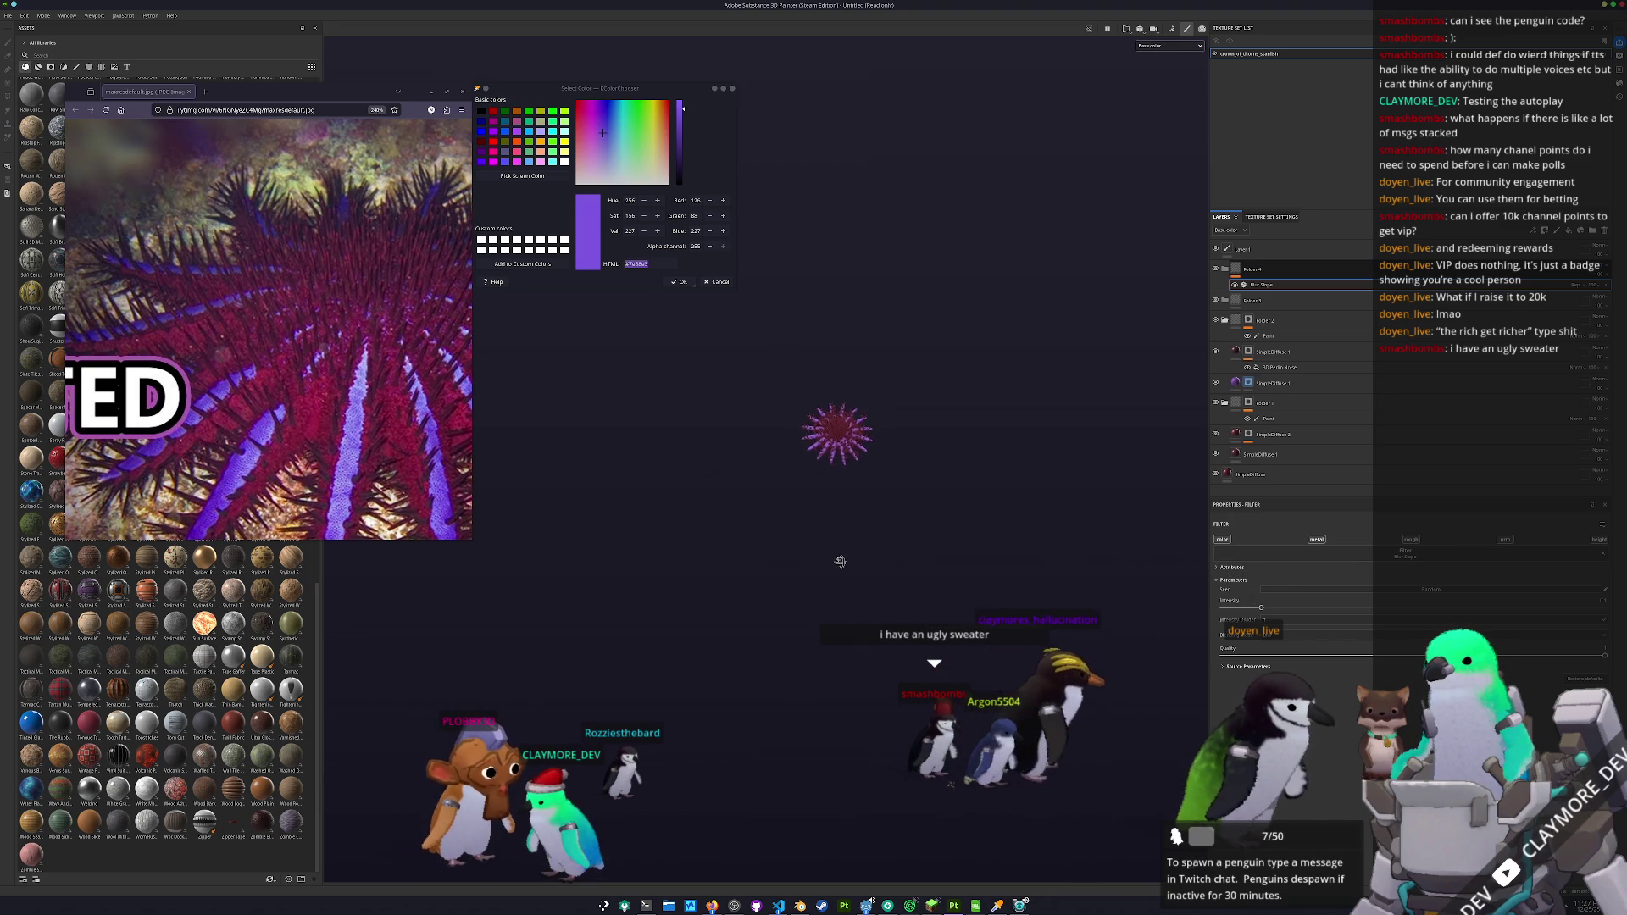
left_click_drag(739, 563, 815, 572)
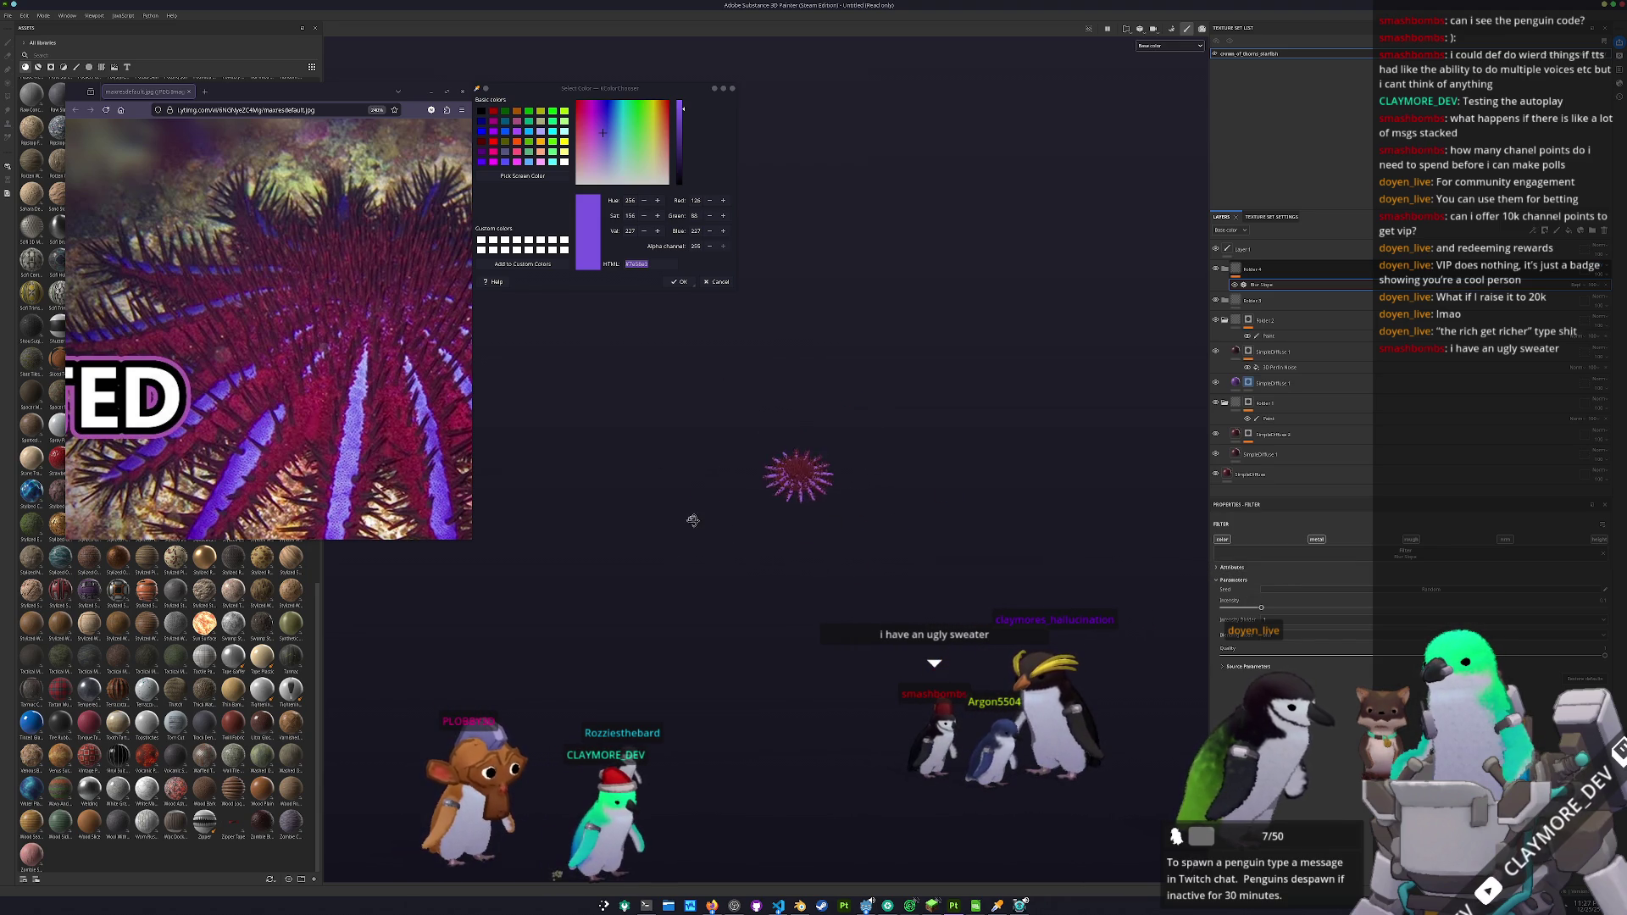
scroll(816, 457, "up", 5)
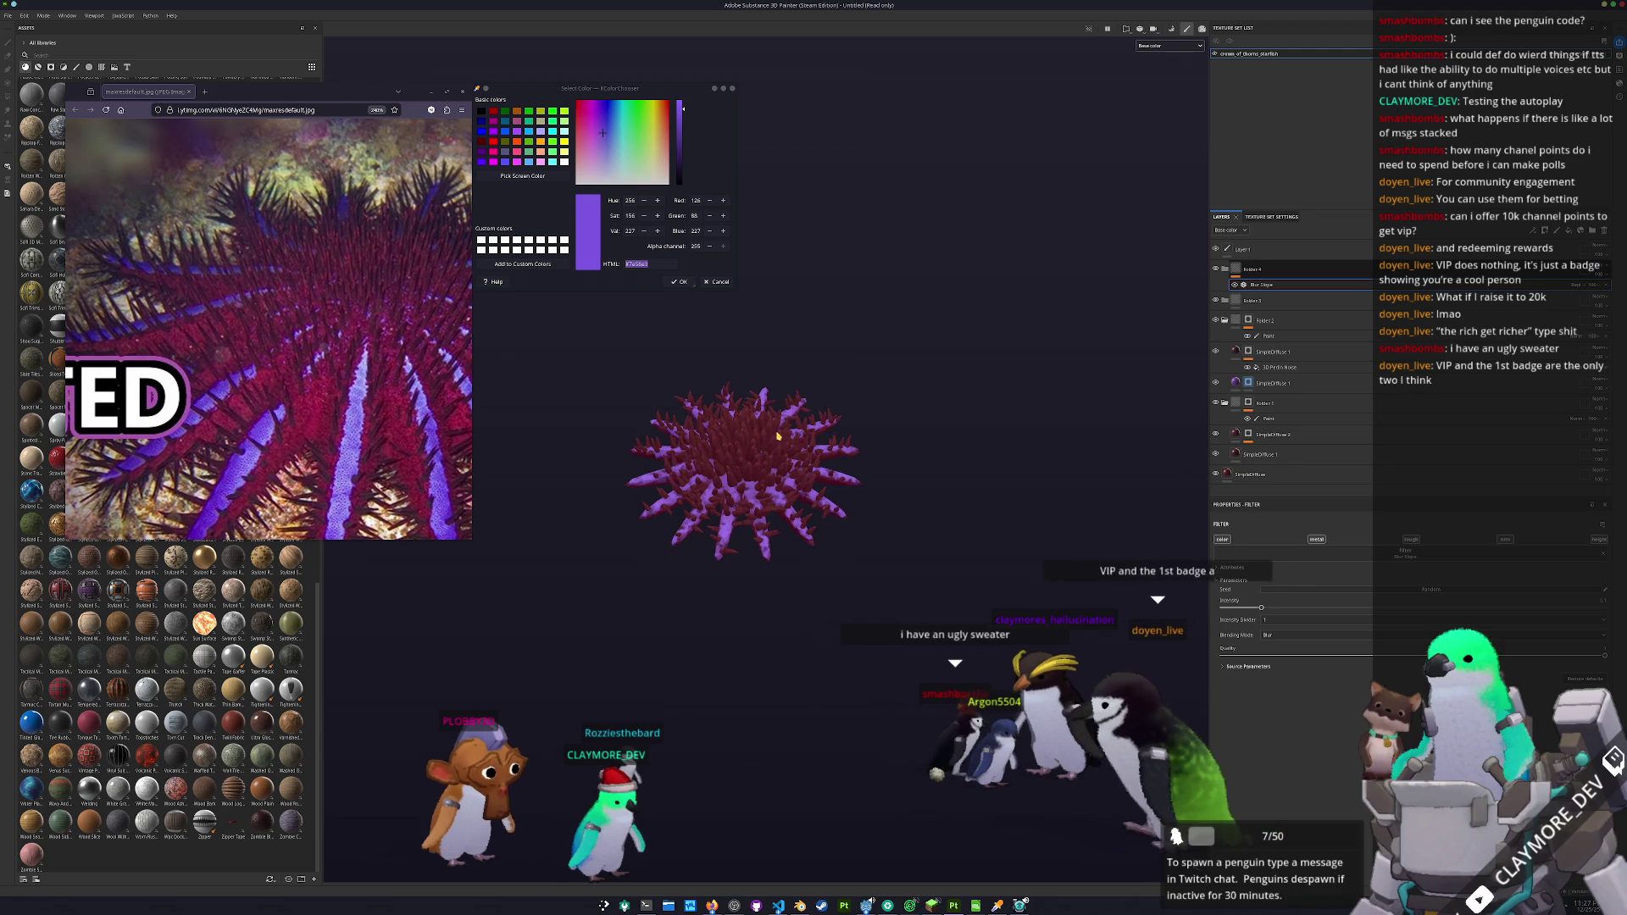
key("ctrl+s")
left_click_drag(805, 342, 1108, 380)
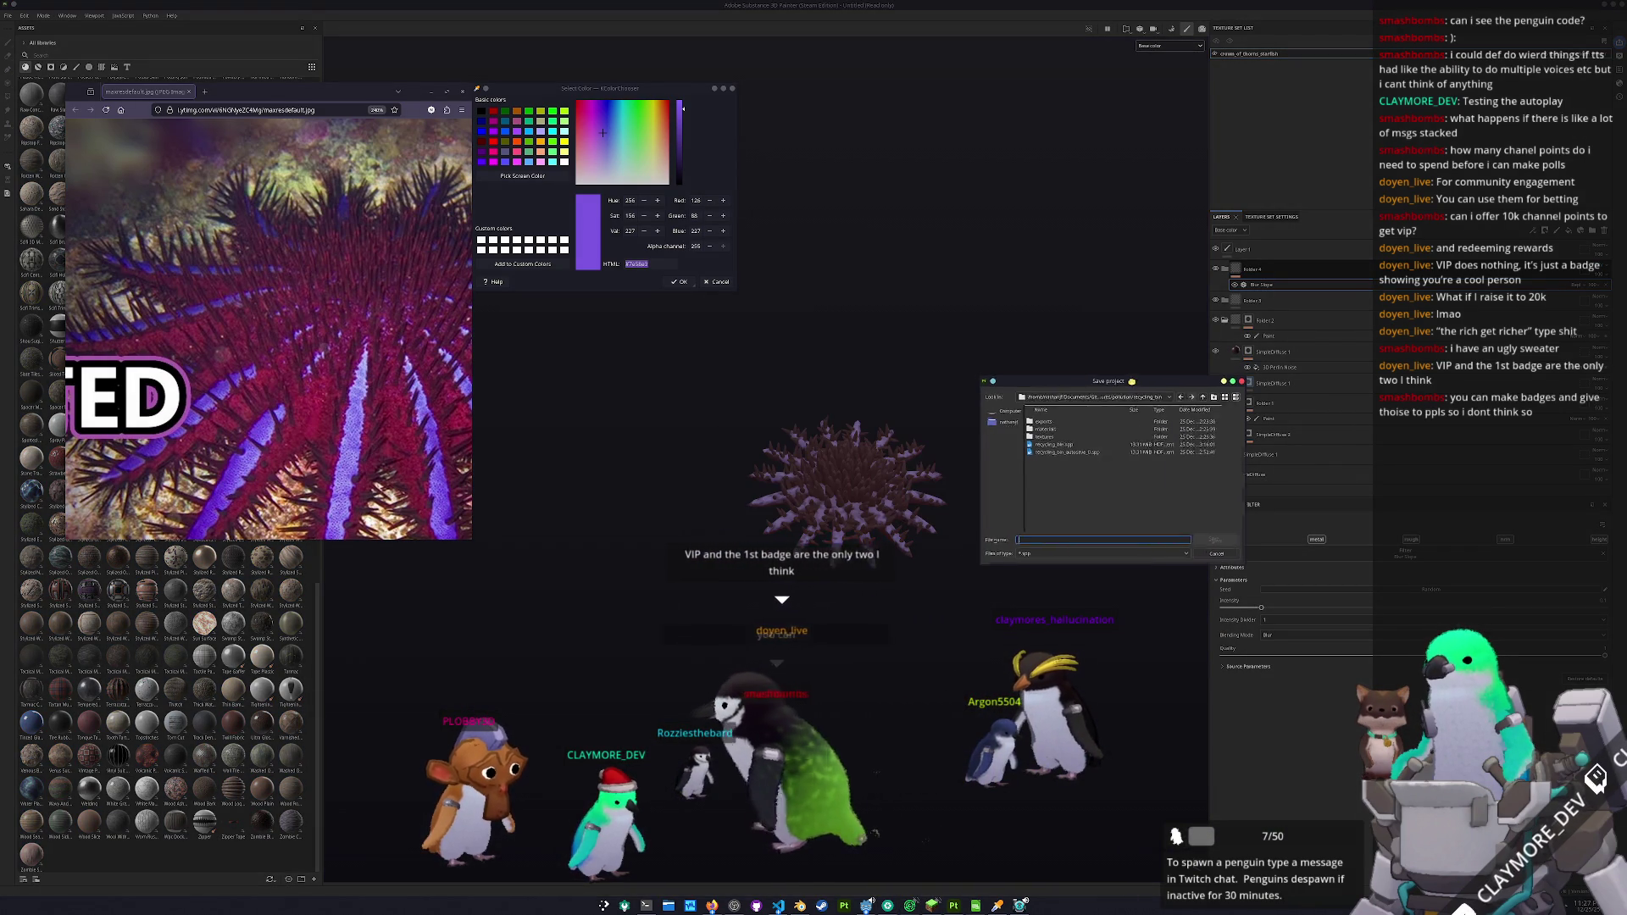
- Save the project as crown_of_thorns_starfish in the crown_of_thorns_starfish folder
left_click(1144, 399)
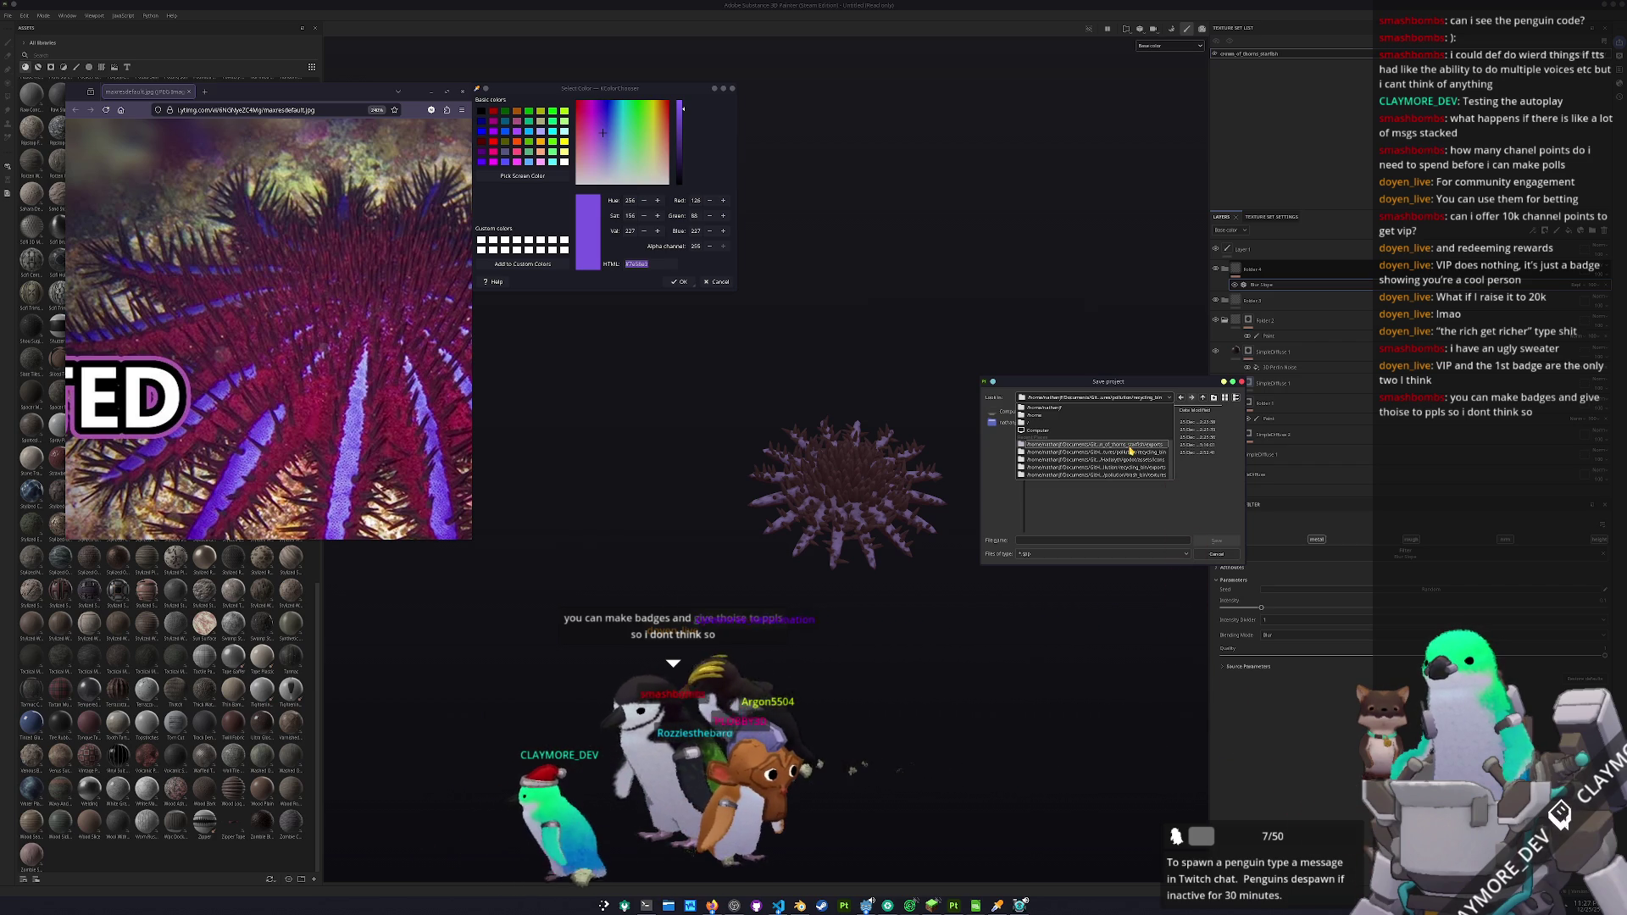
left_click(1130, 445)
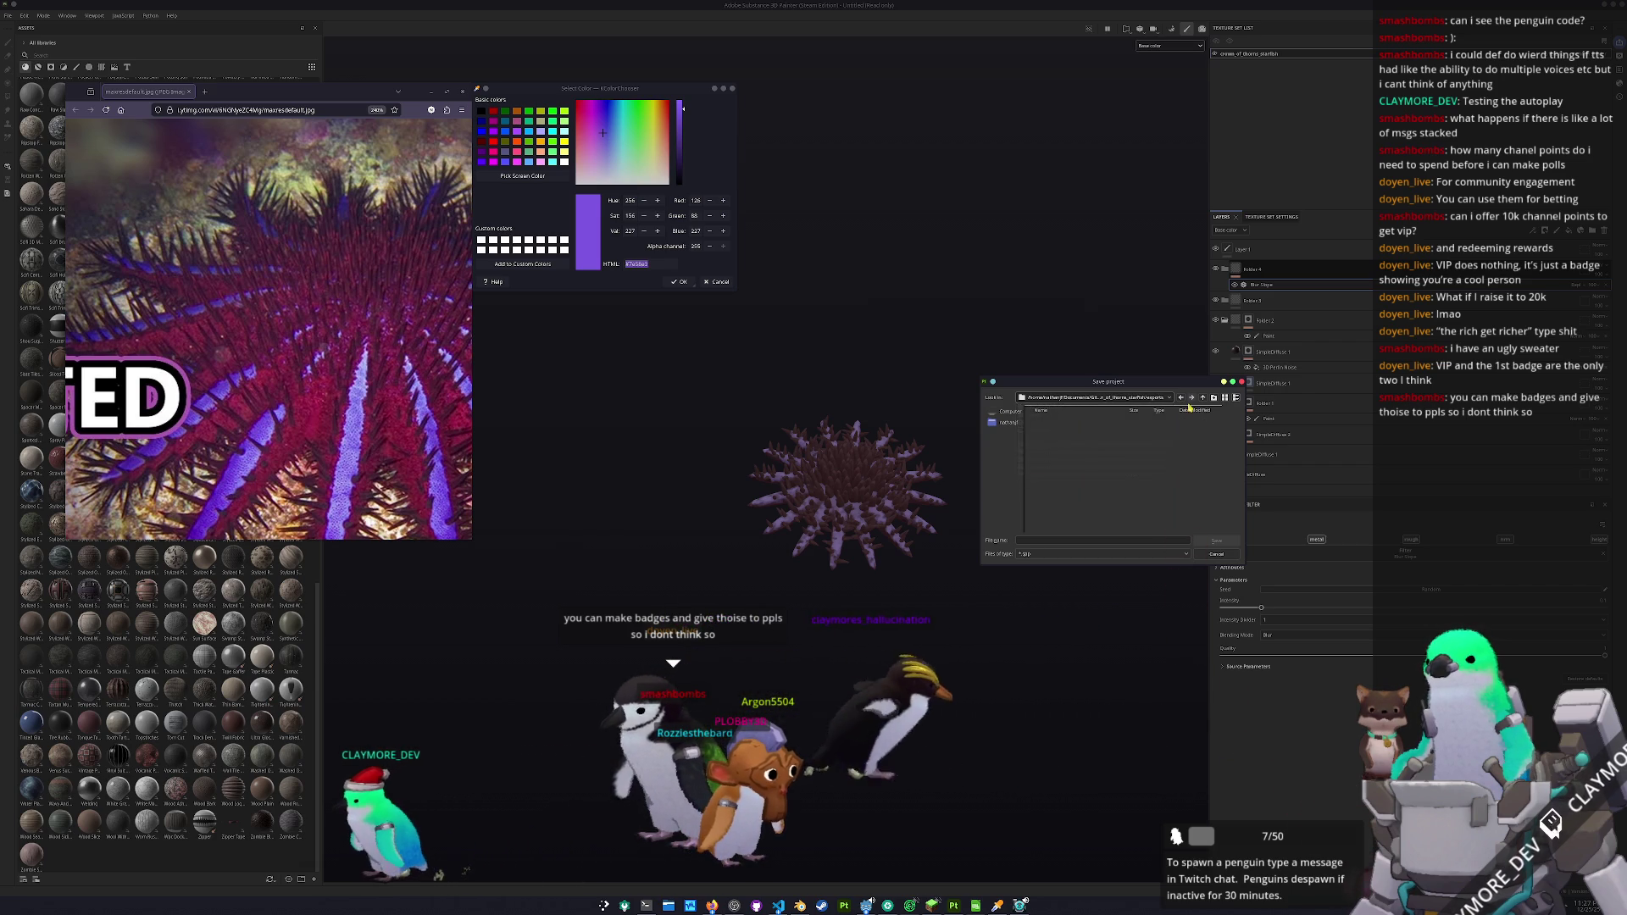
left_click(1068, 541)
type("crown_of_t")
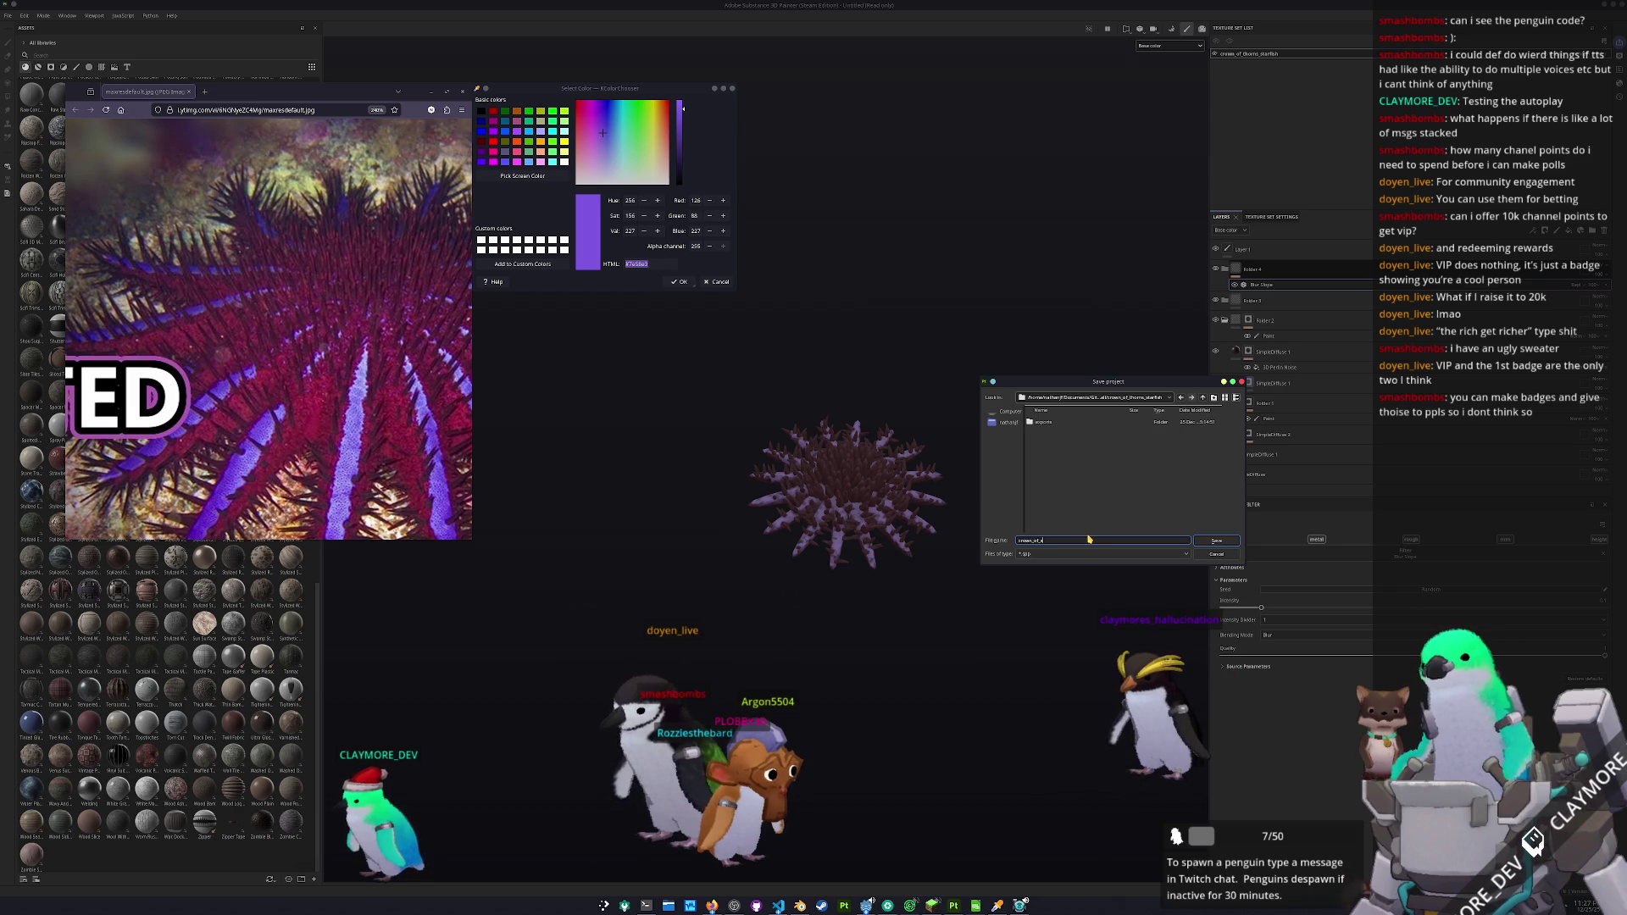
key("BackSpace")
key("BackSpace")
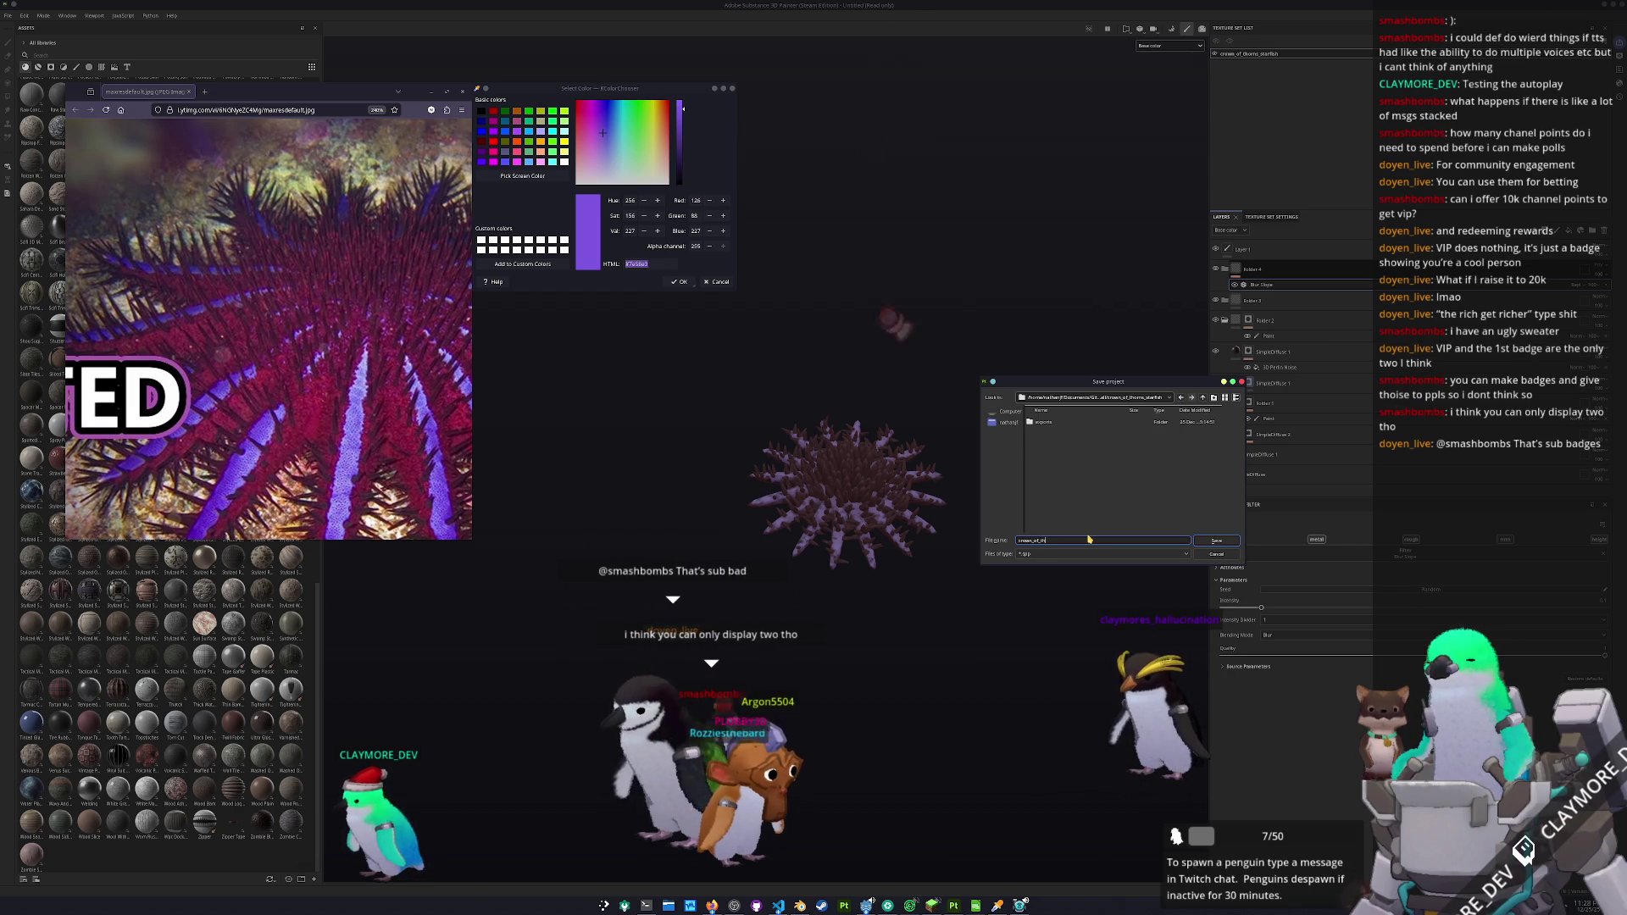
type("sta")
key("Return")
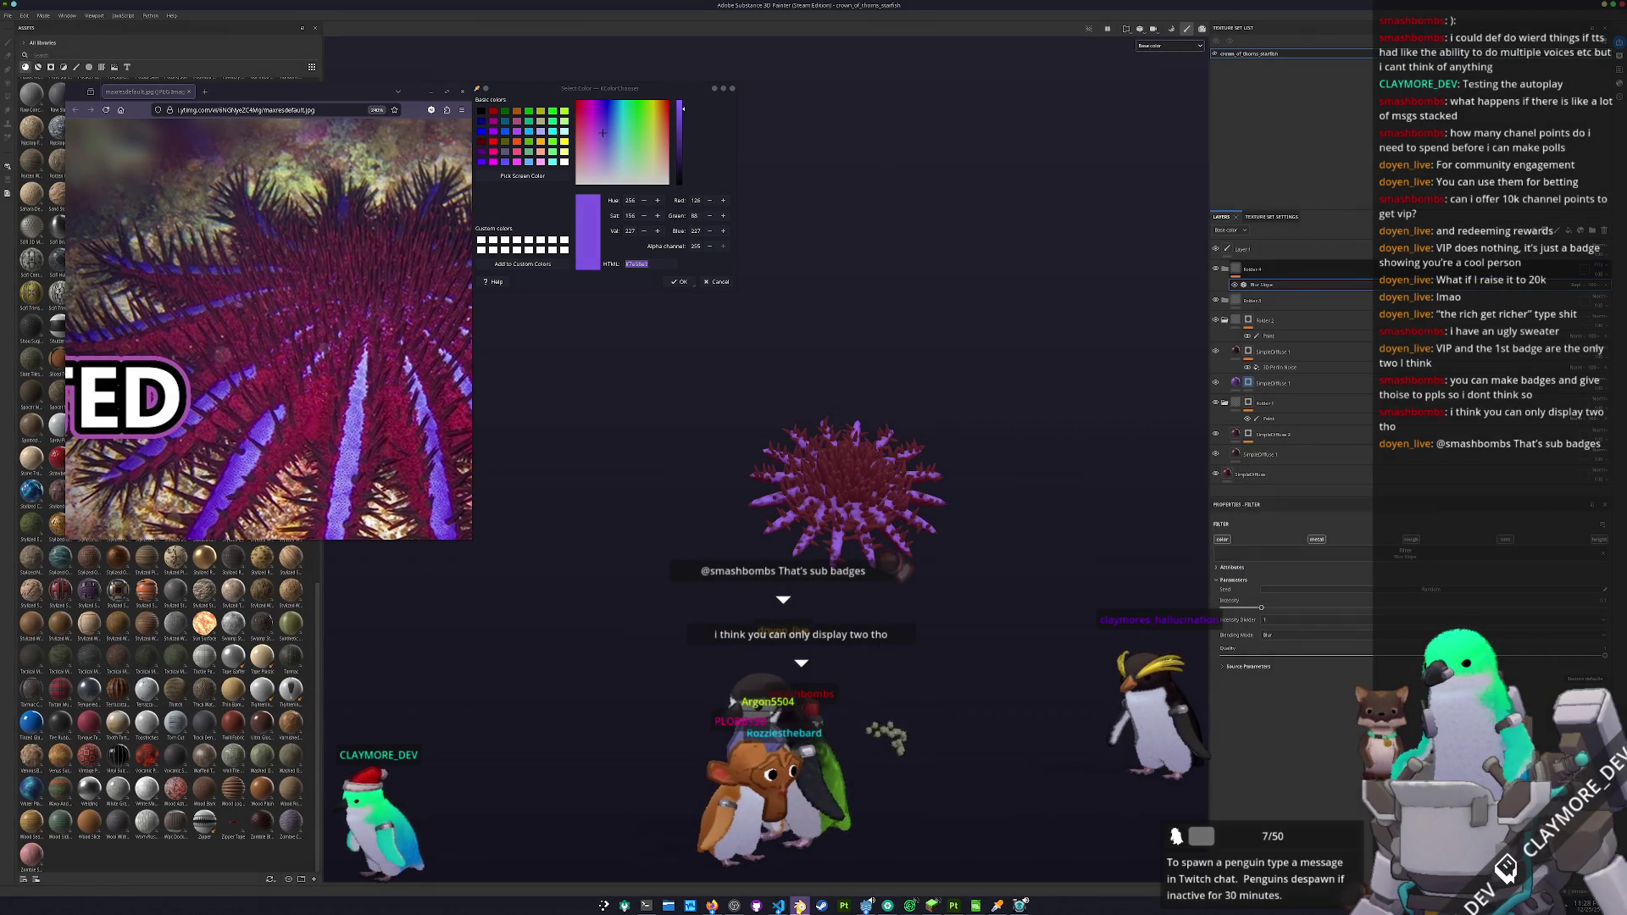
- Switch to Blender and put the starfish mesh into Edit Mode
key("alt+Tab")
key("Tab")
scroll(886, 311, "up", 3)
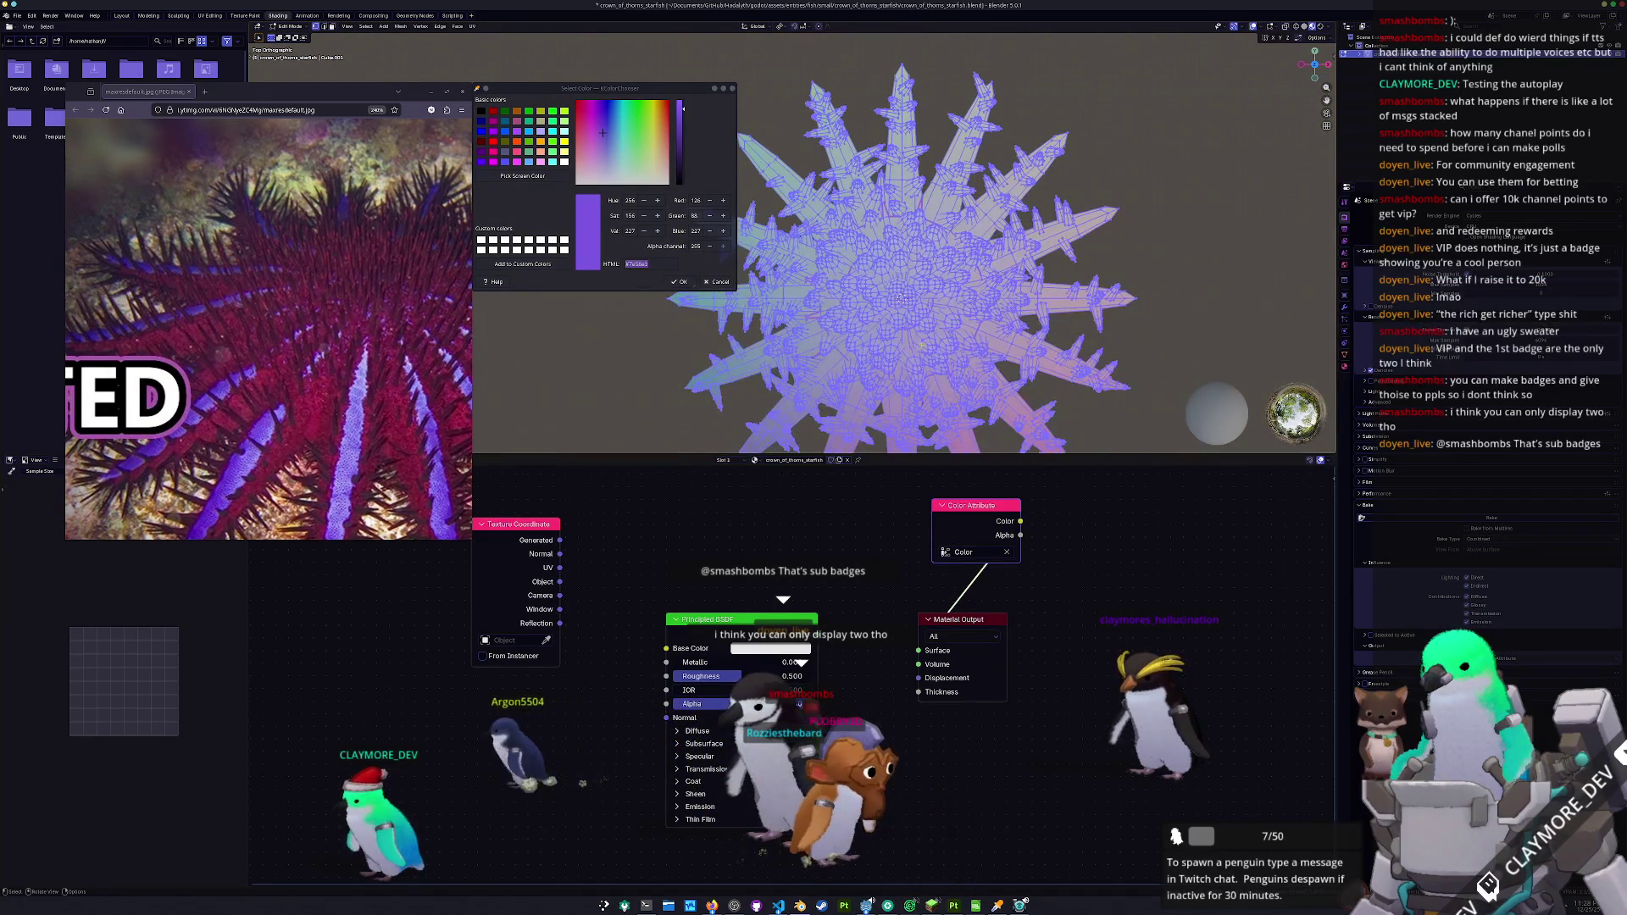
- Try brush-selecting the centre and inverting to the arms, then reset to a clean top view
key("alt+a")
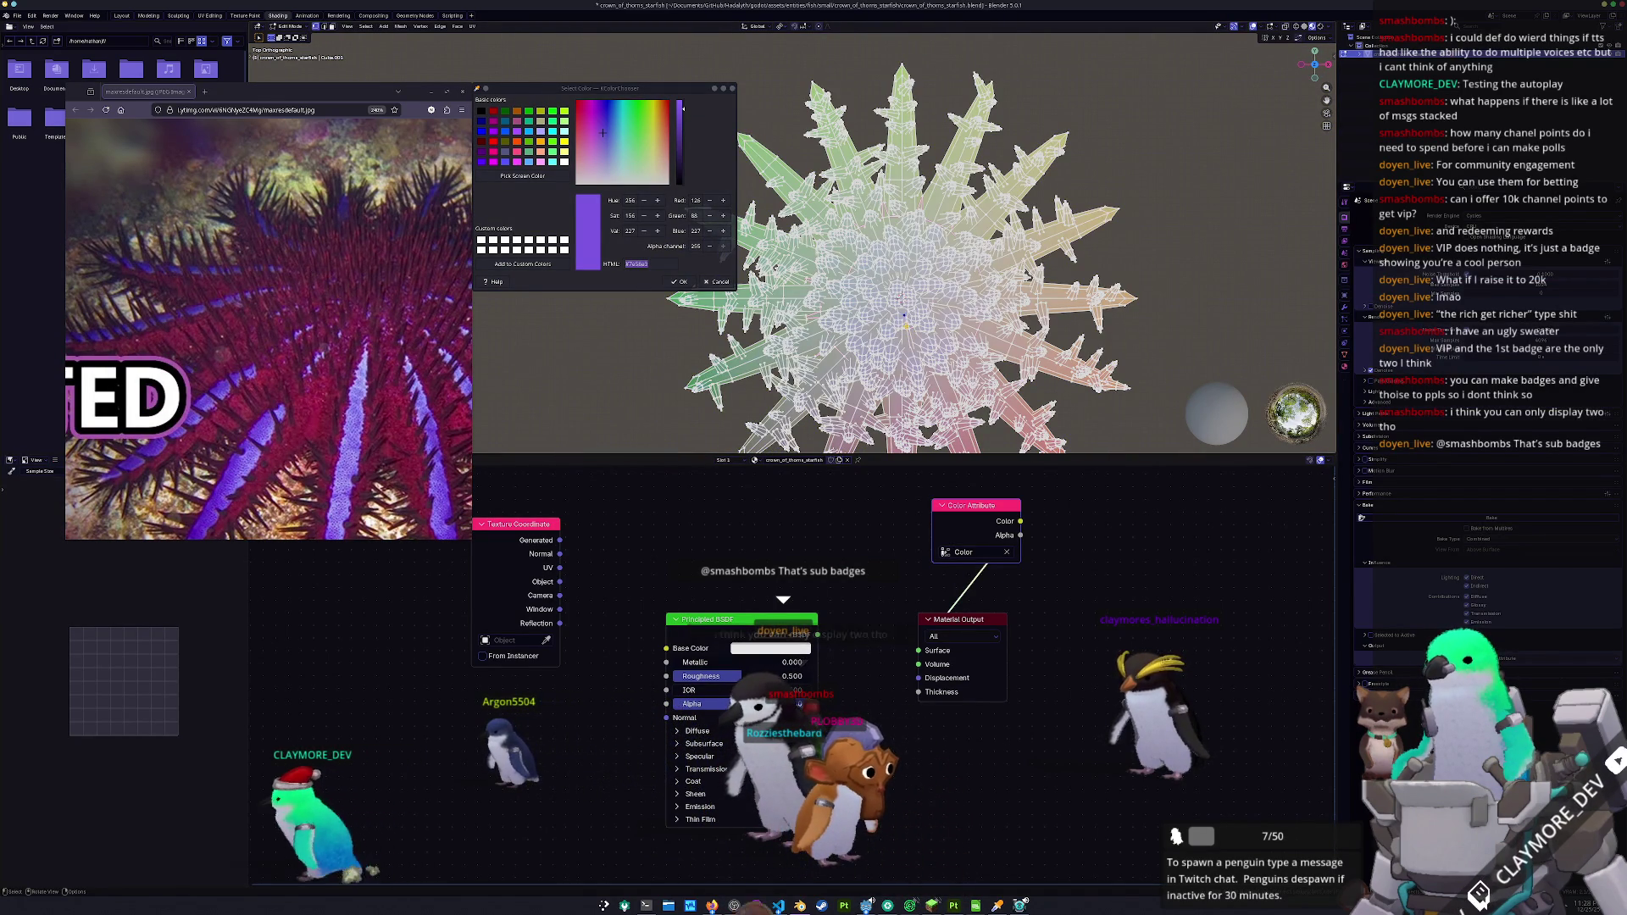
scroll(813, 246, "down", 2)
key("c")
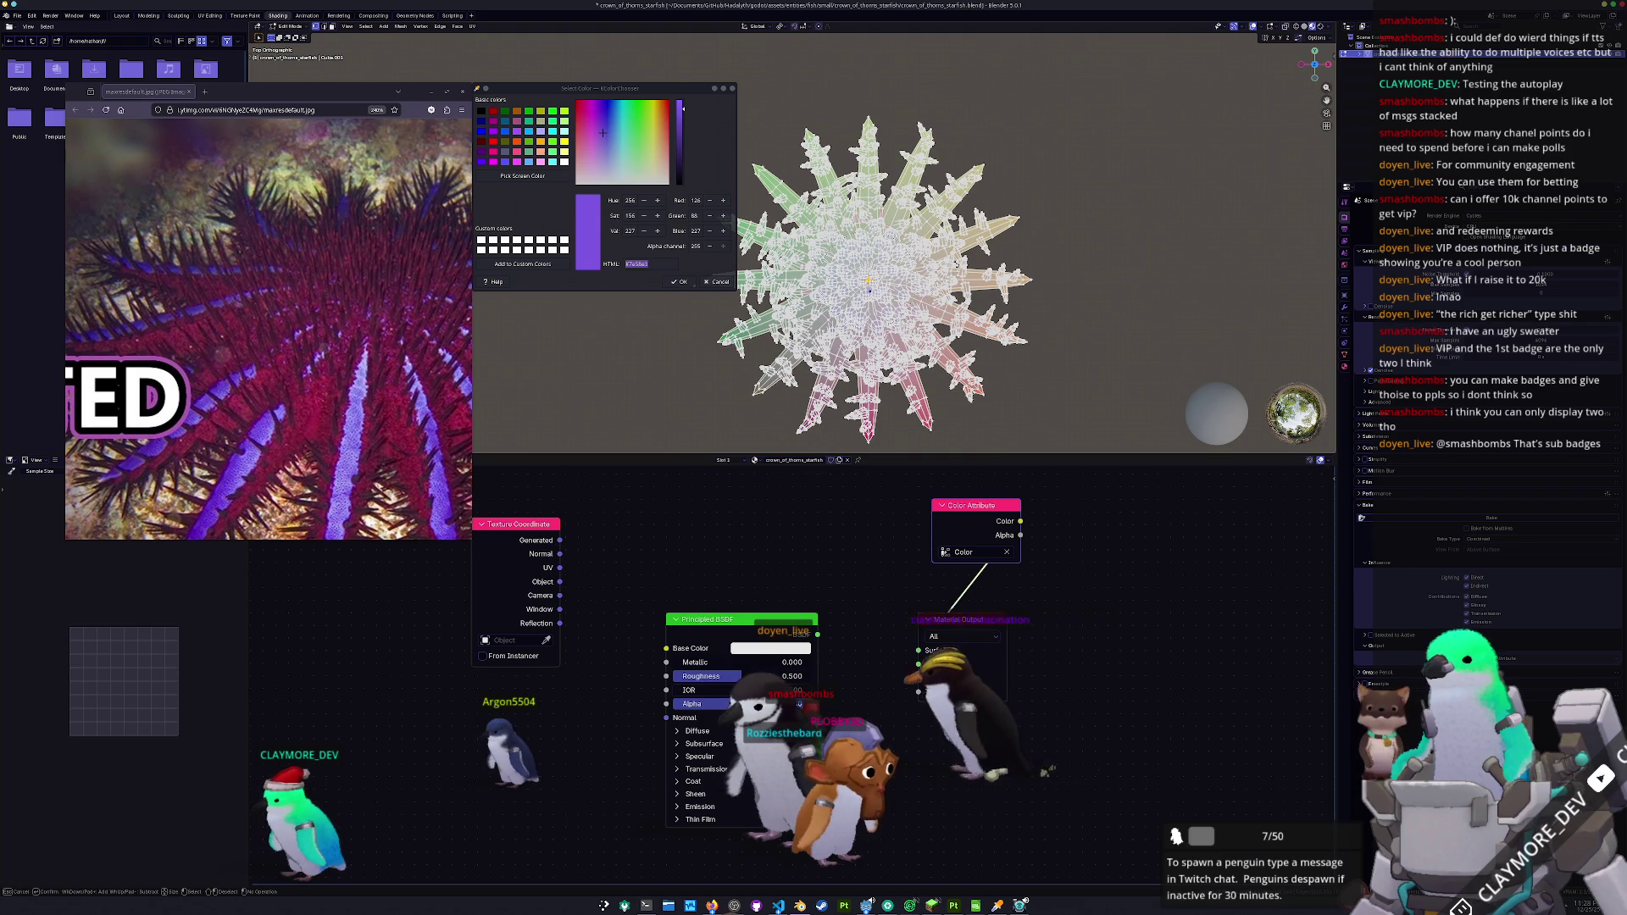
left_click(868, 281)
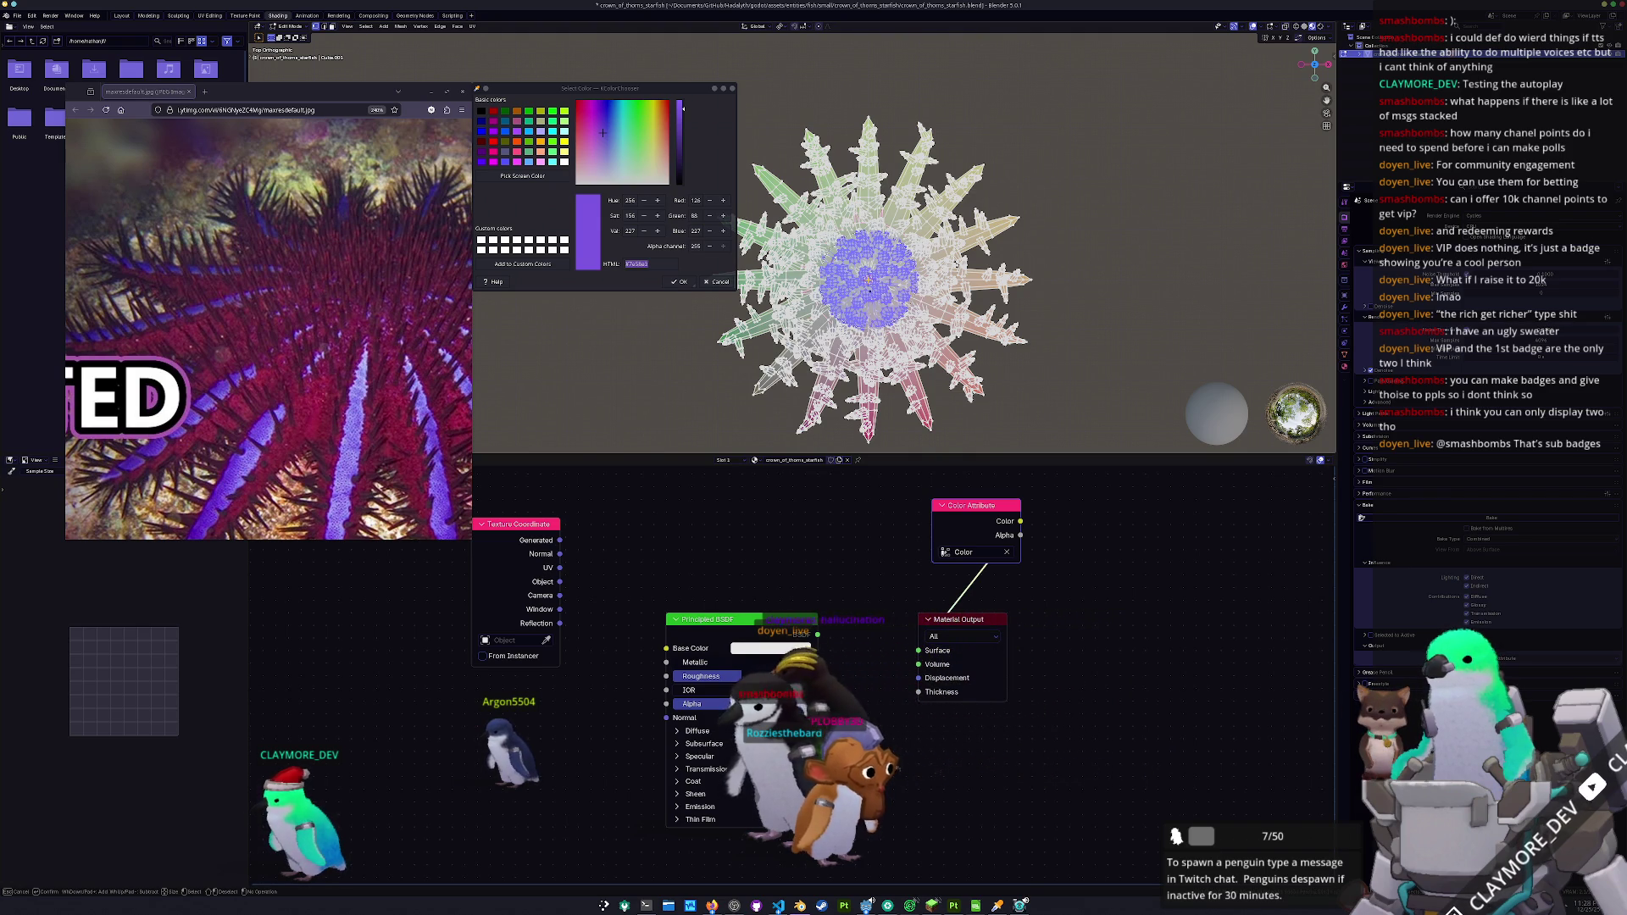
key("Escape")
key("ctrl+i")
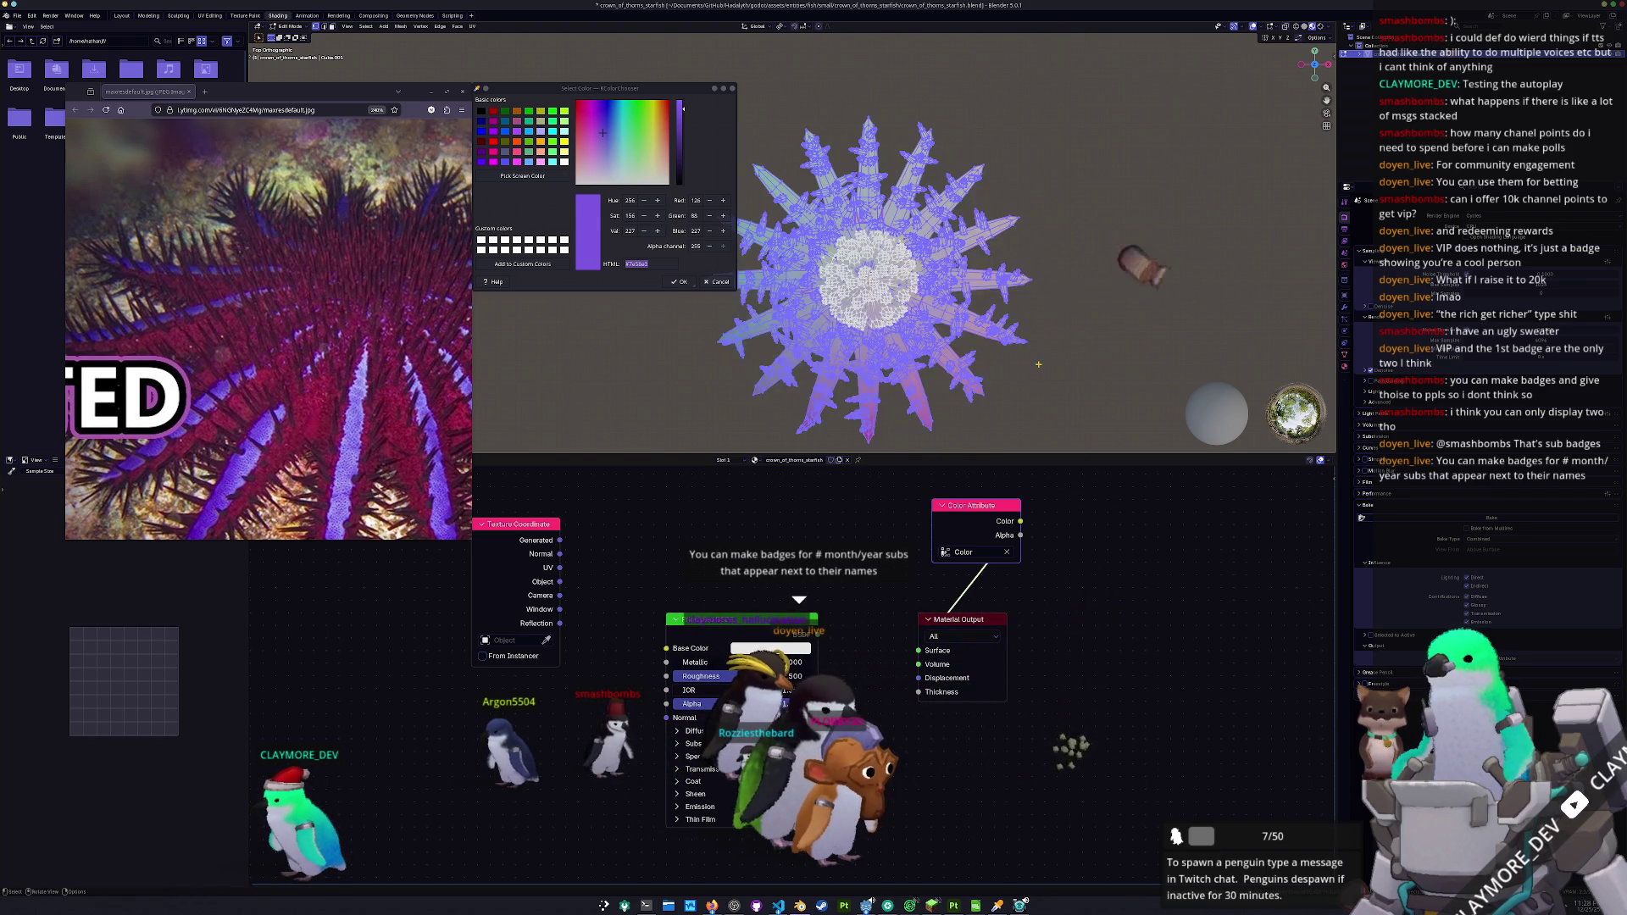
left_click_drag(1038, 363, 987, 324)
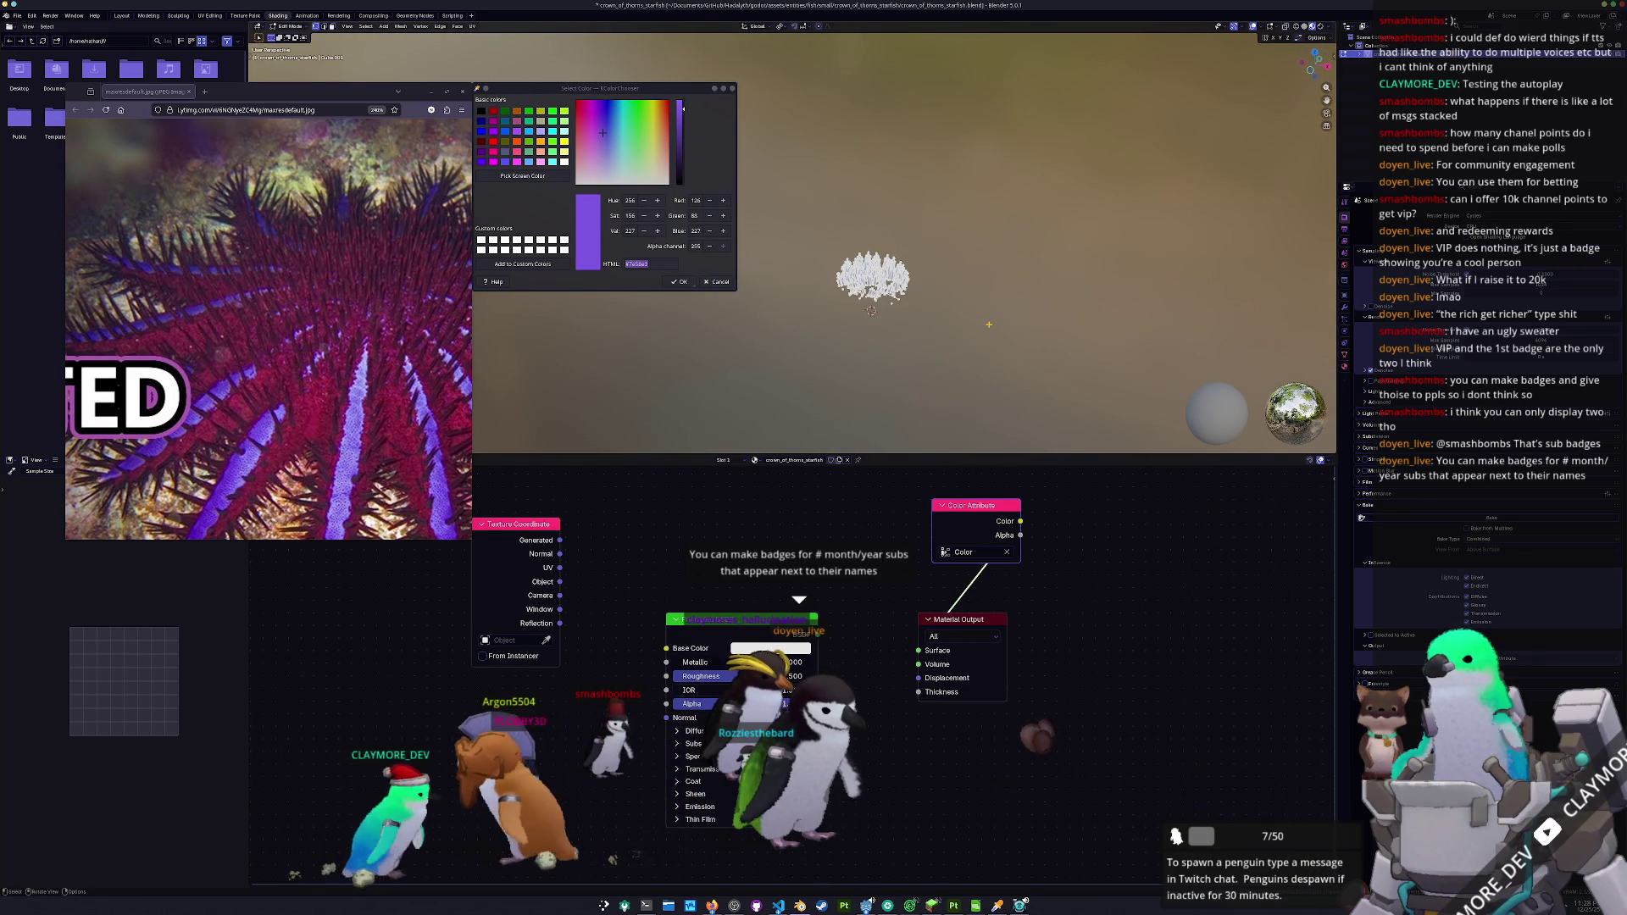
scroll(975, 331, "up", 4)
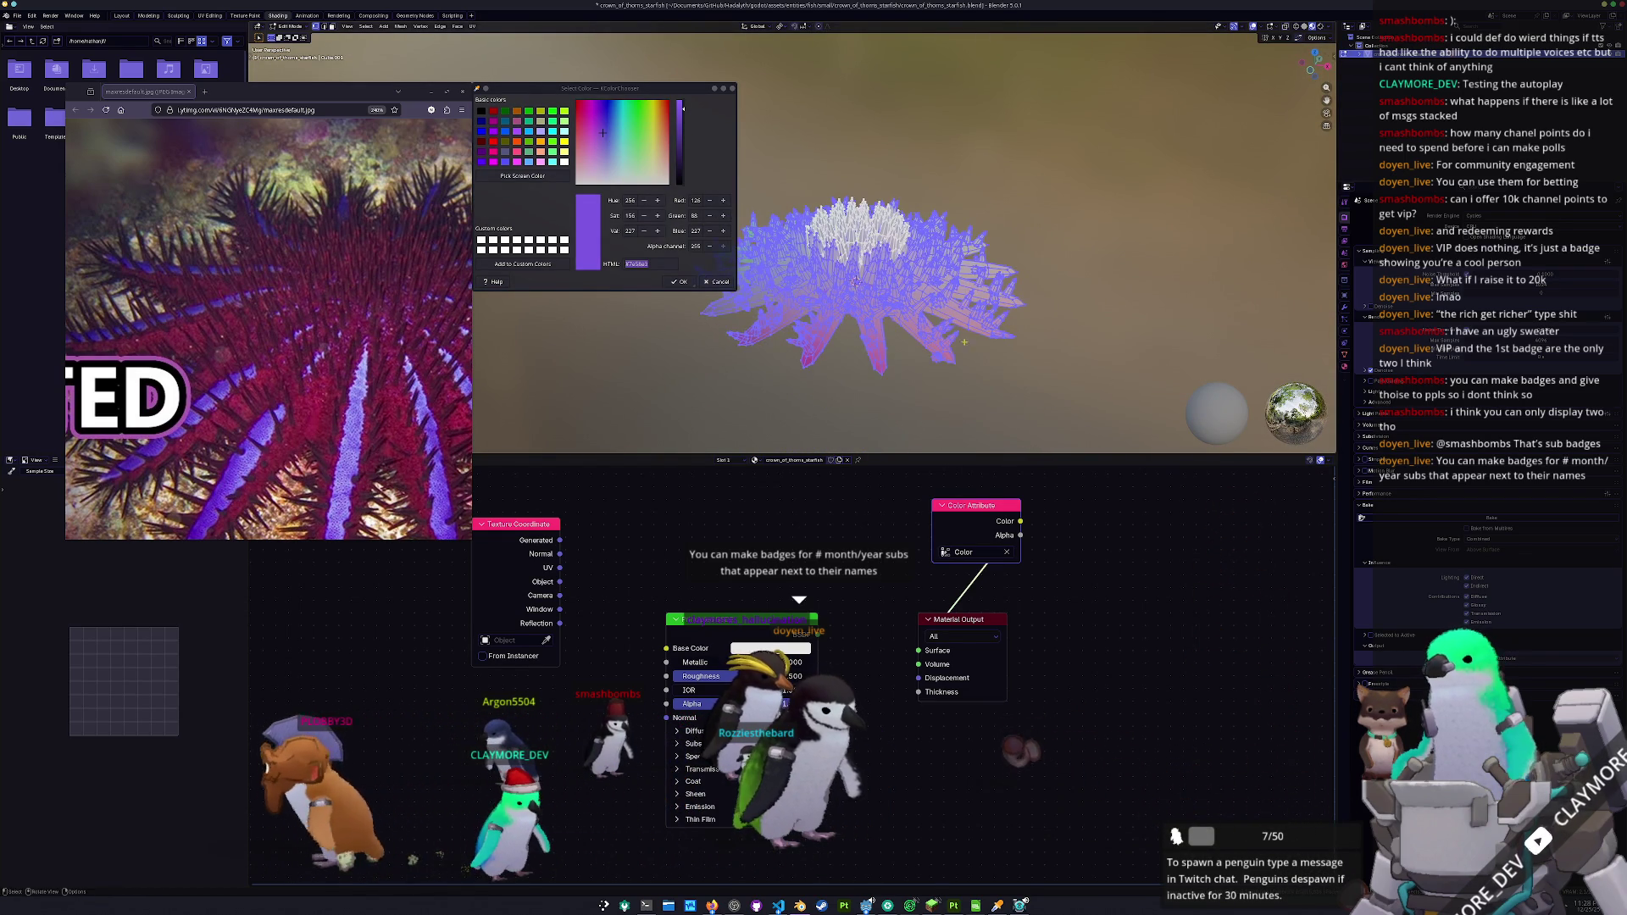
key("alt+a")
key("KP_7")
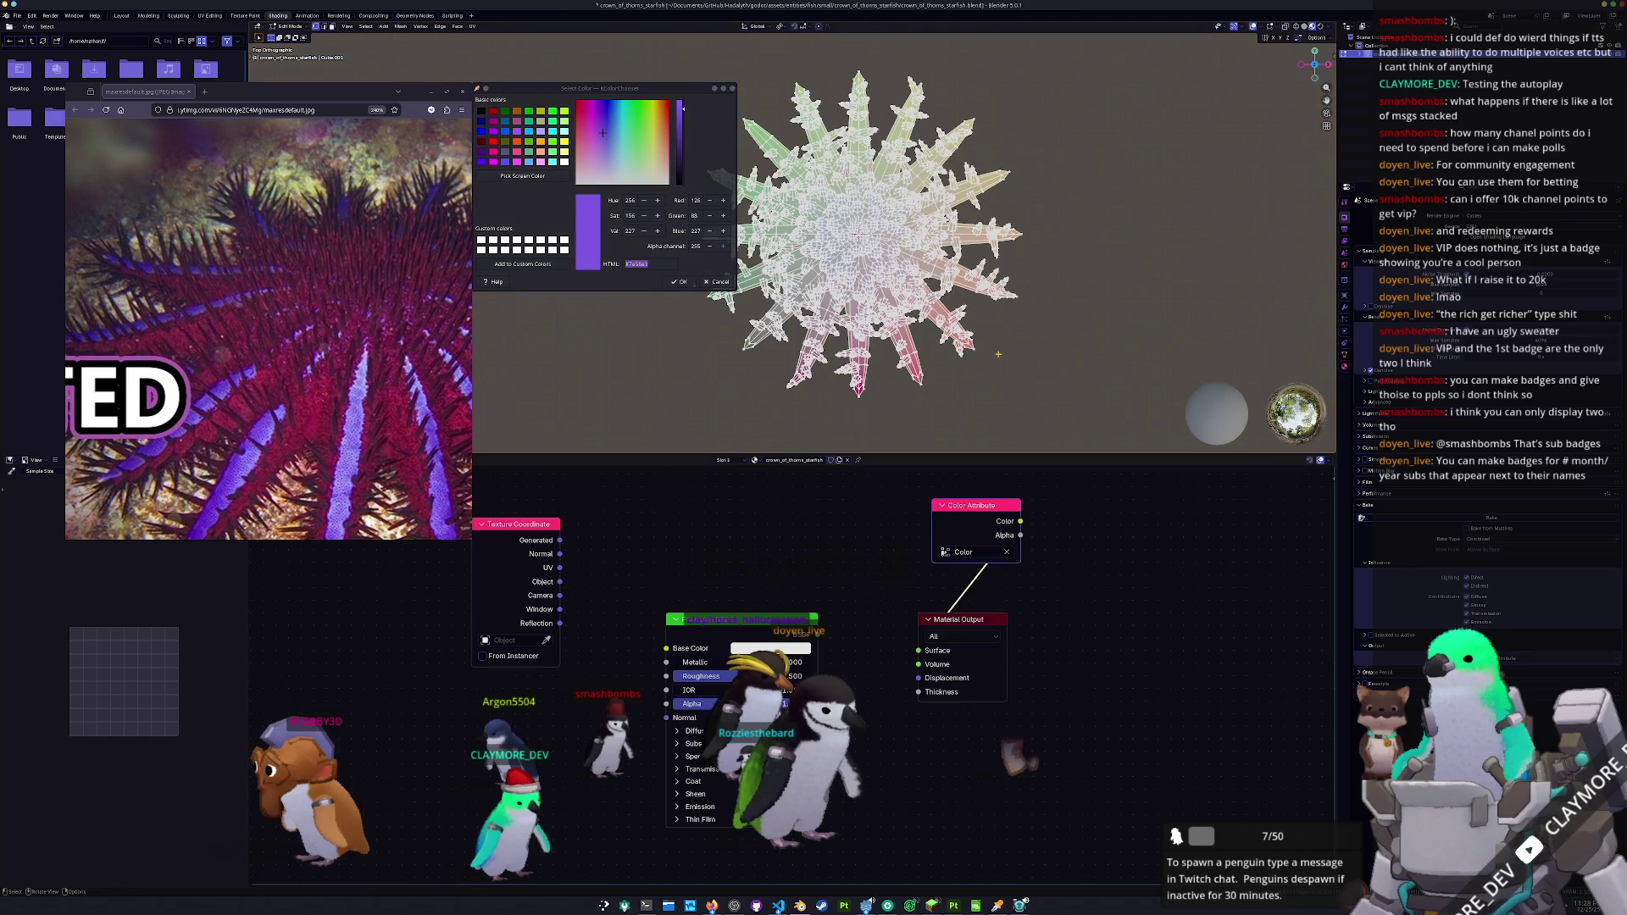
right_click(996, 293)
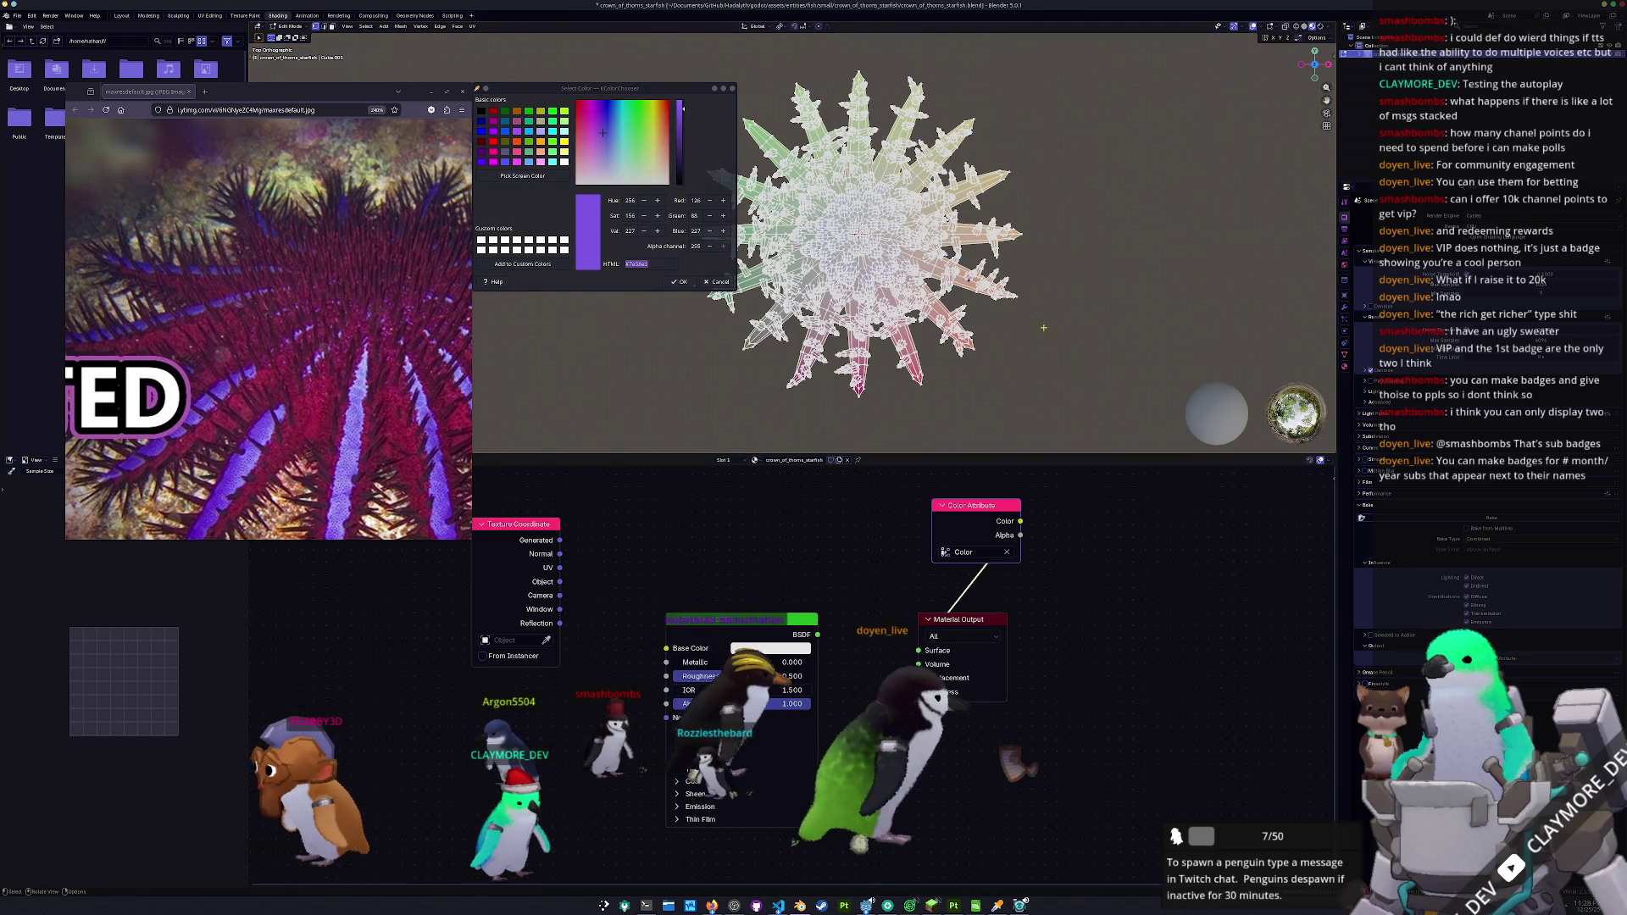
- Circle-select the starfish's central disc and grow the selection outward
key("a")
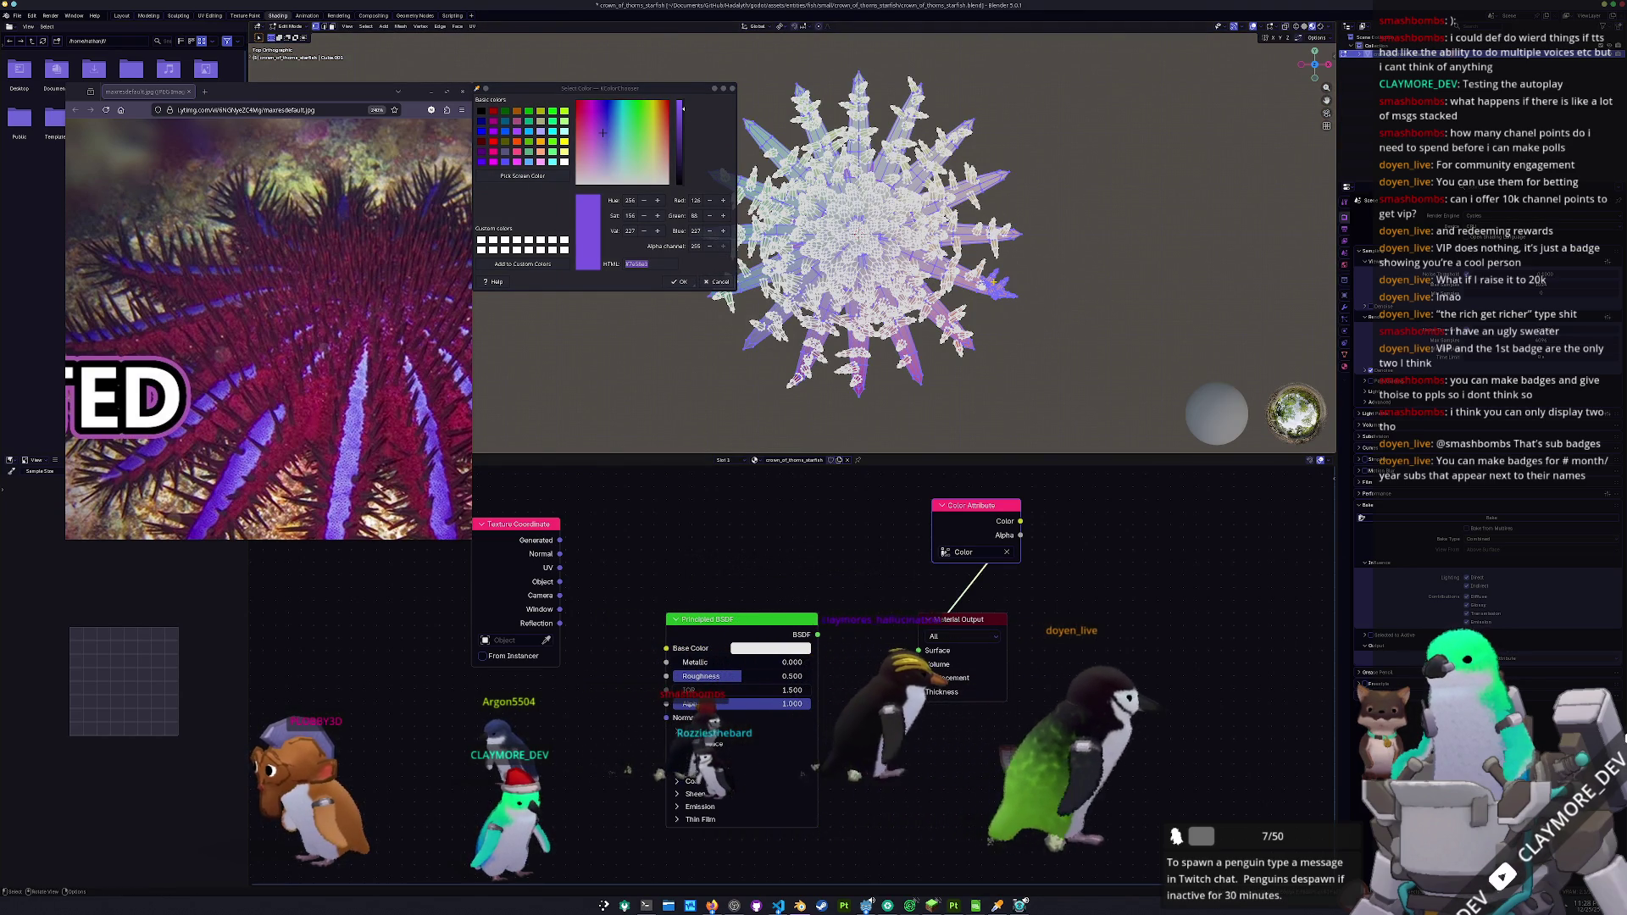
key("alt+a")
key("c")
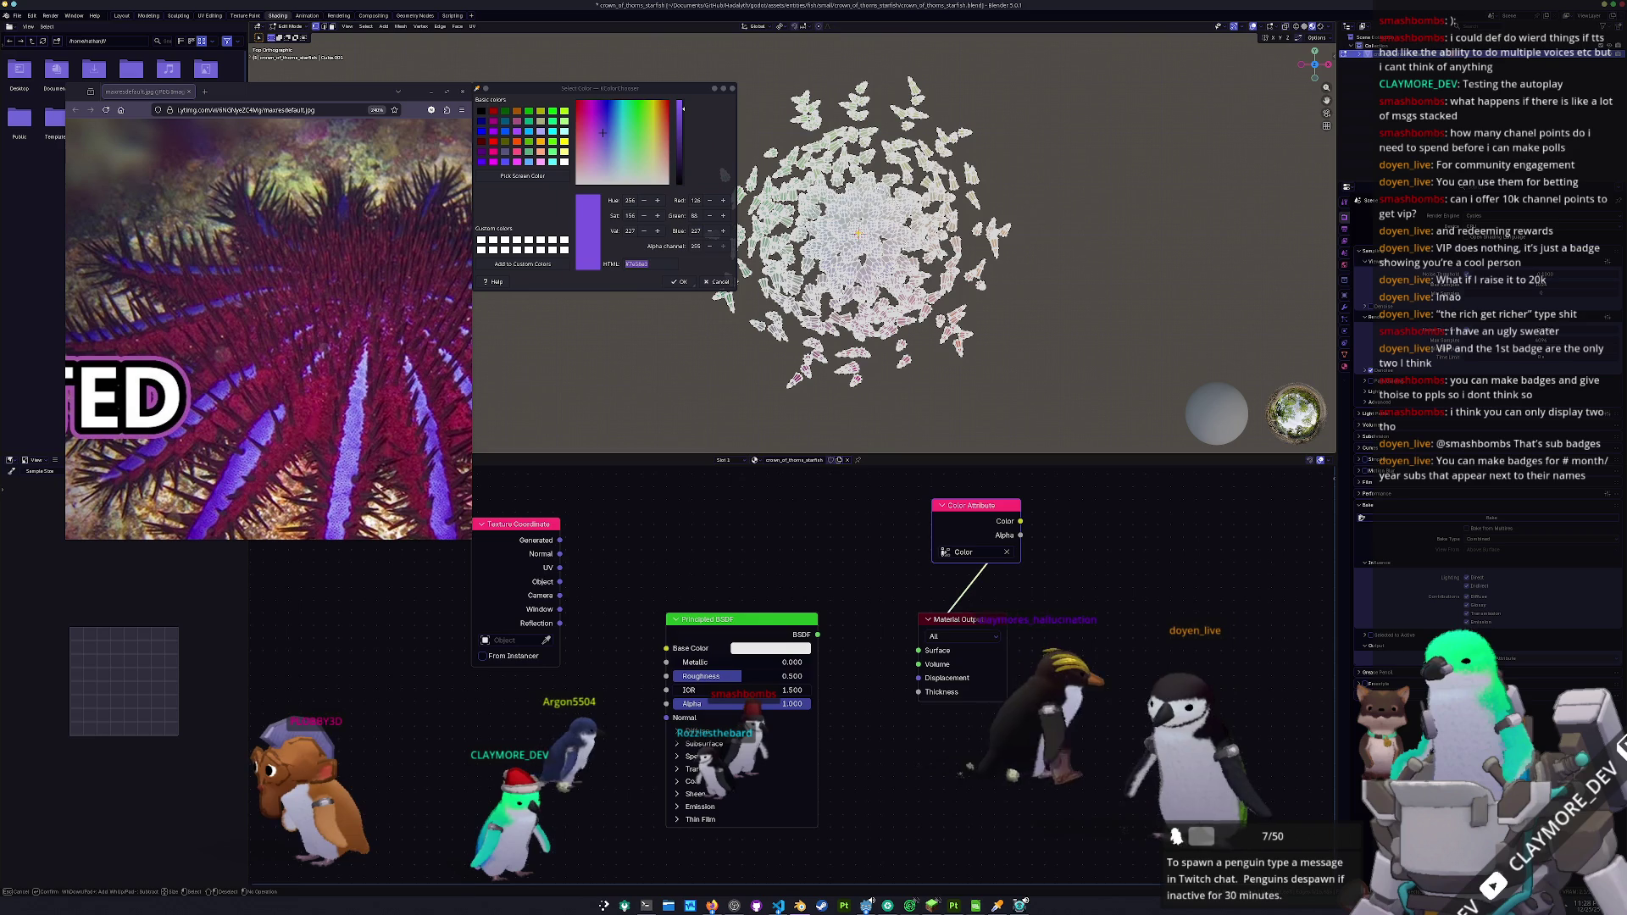
left_click(858, 235)
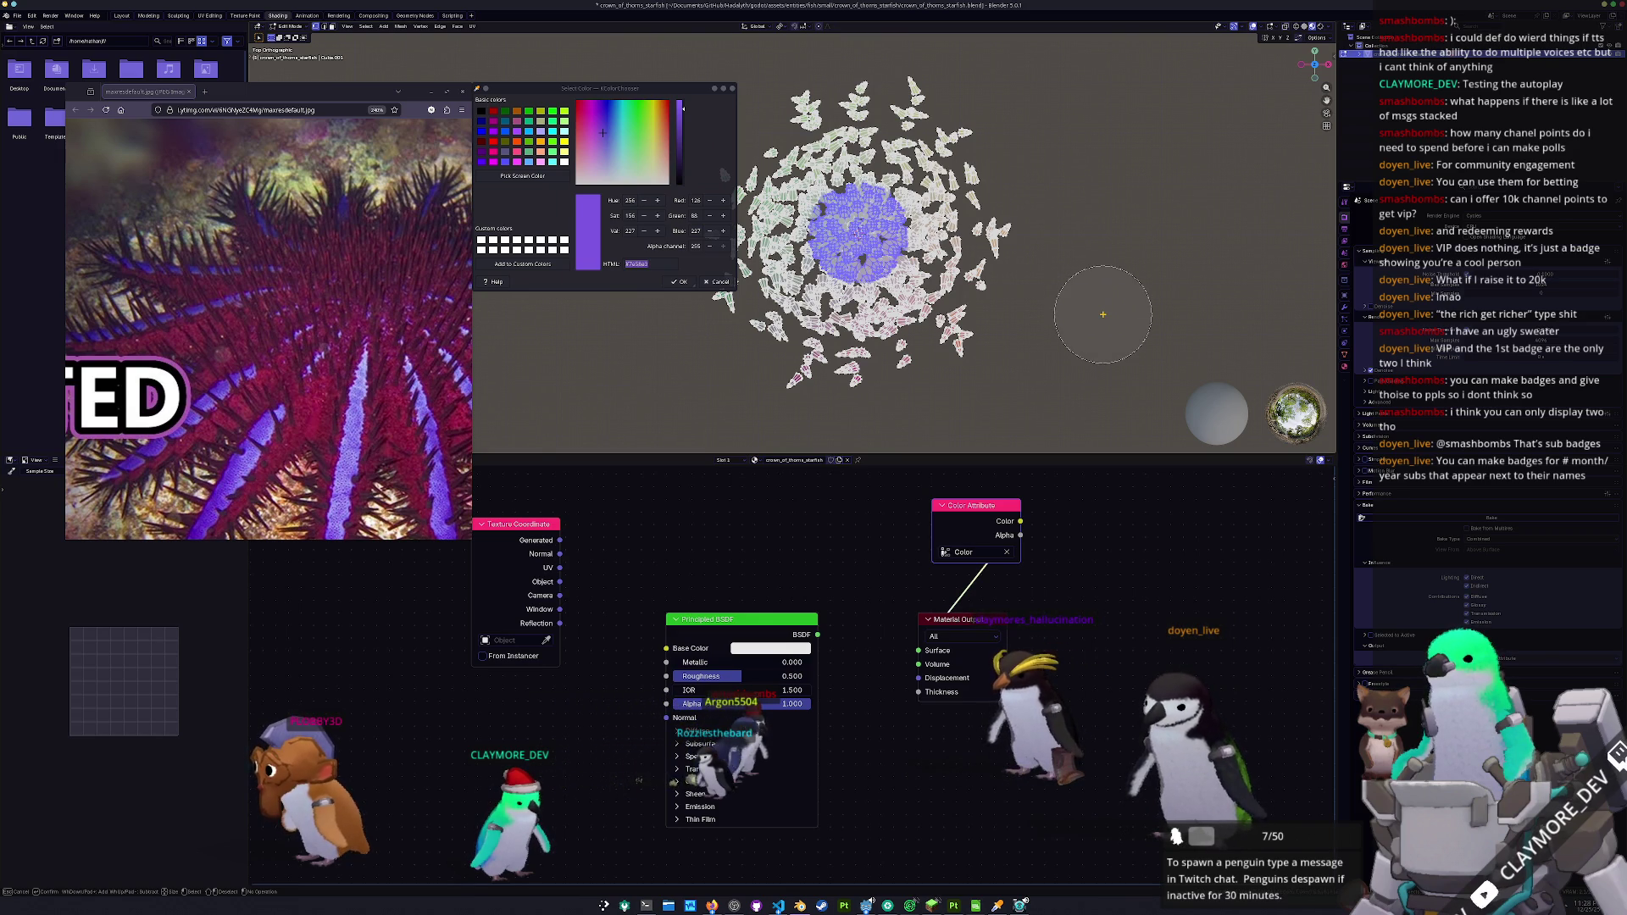
key("Escape")
key("ctrl+KP_Add")
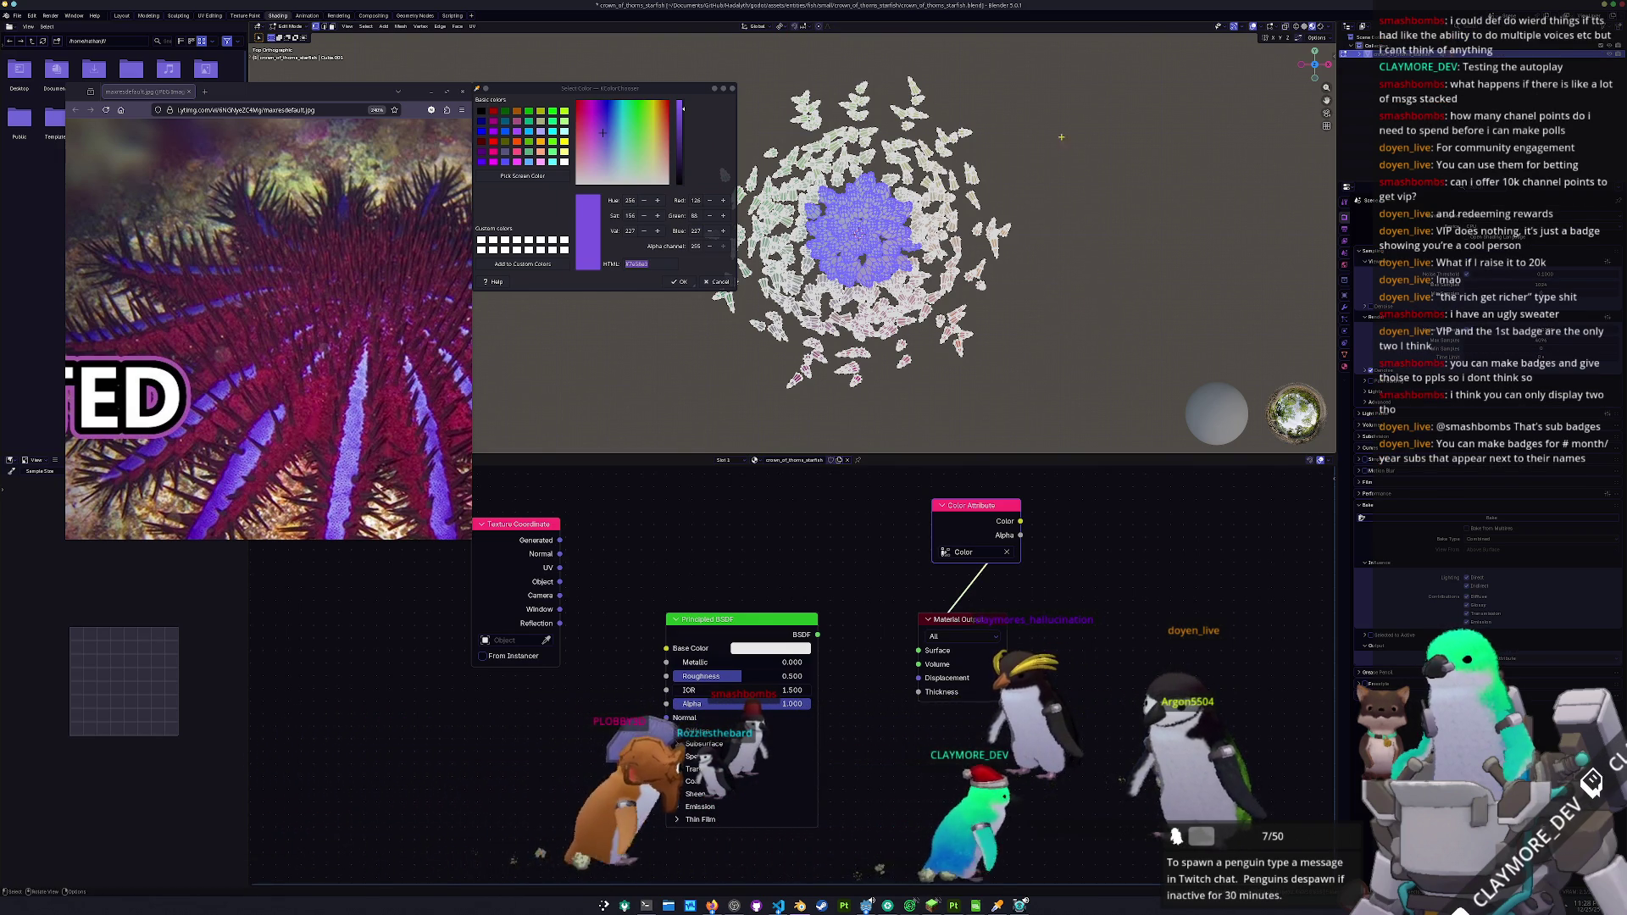
key("s")
key("Escape")
- Select the whole mesh and thin the spikes with Alt+S shrink/fatten
key("alt+s")
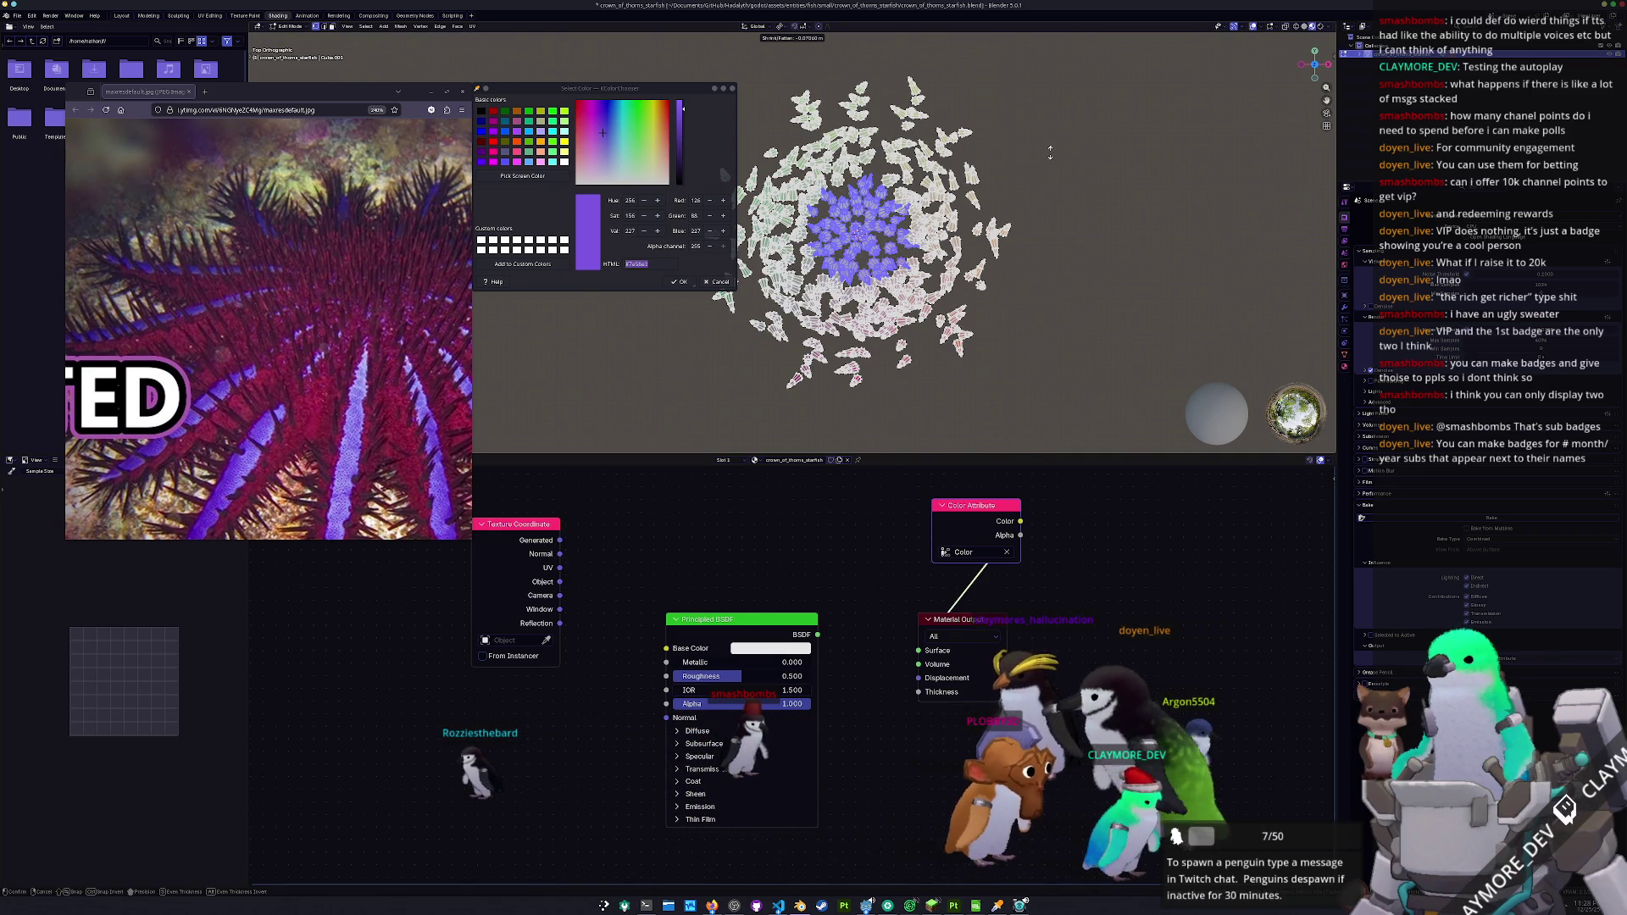
left_click(1059, 155)
key("a")
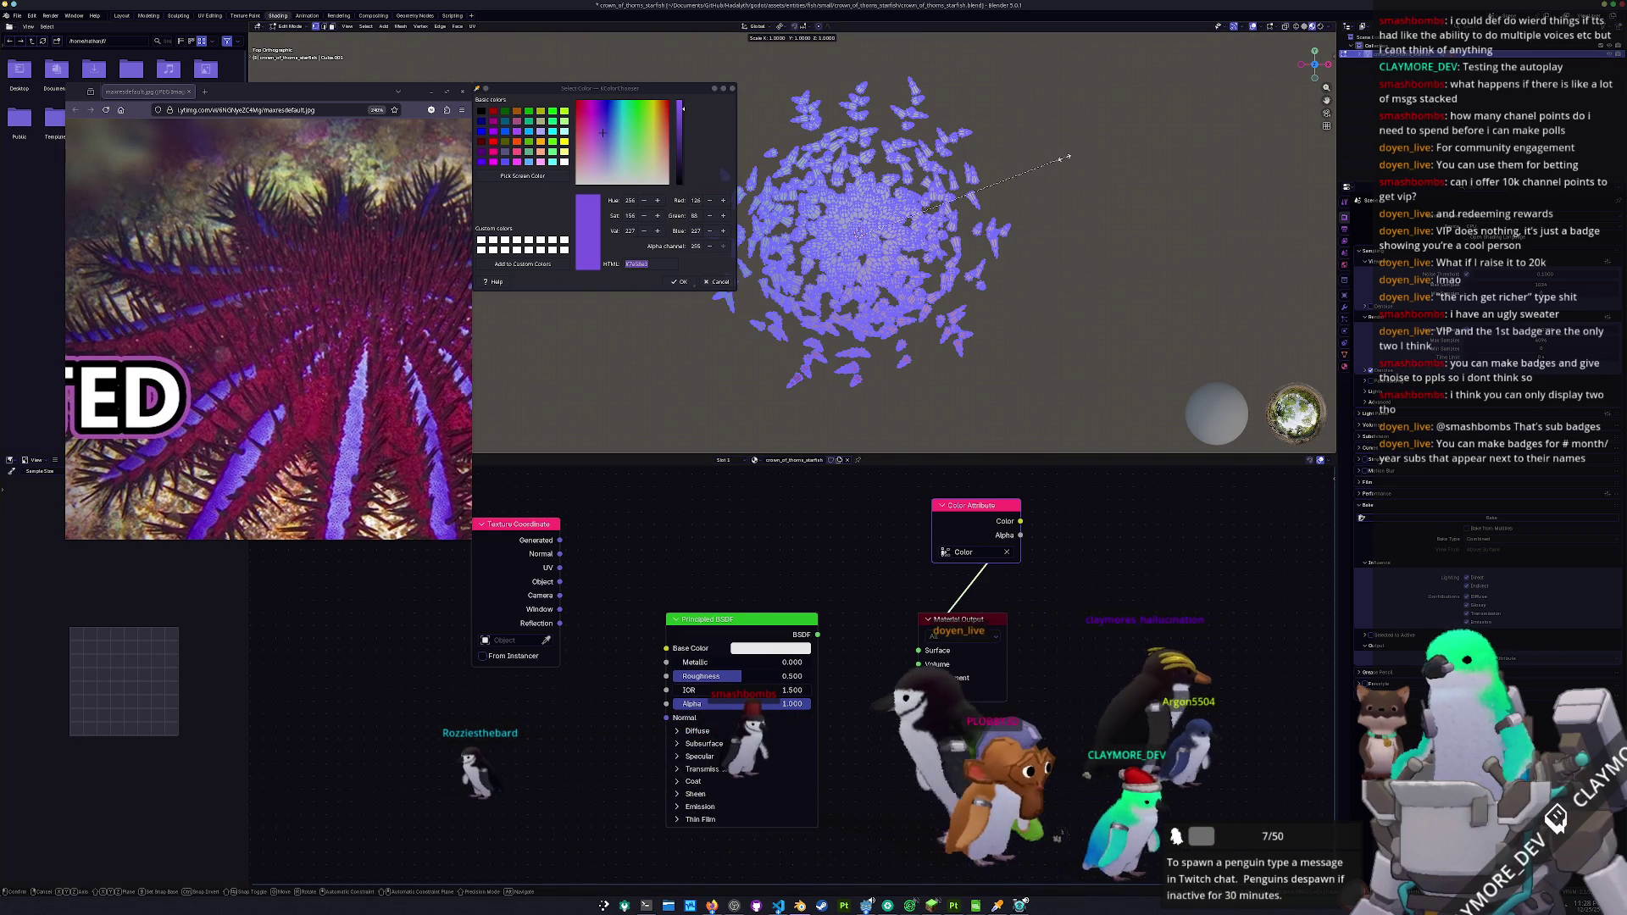
key("Escape")
key("alt+s")
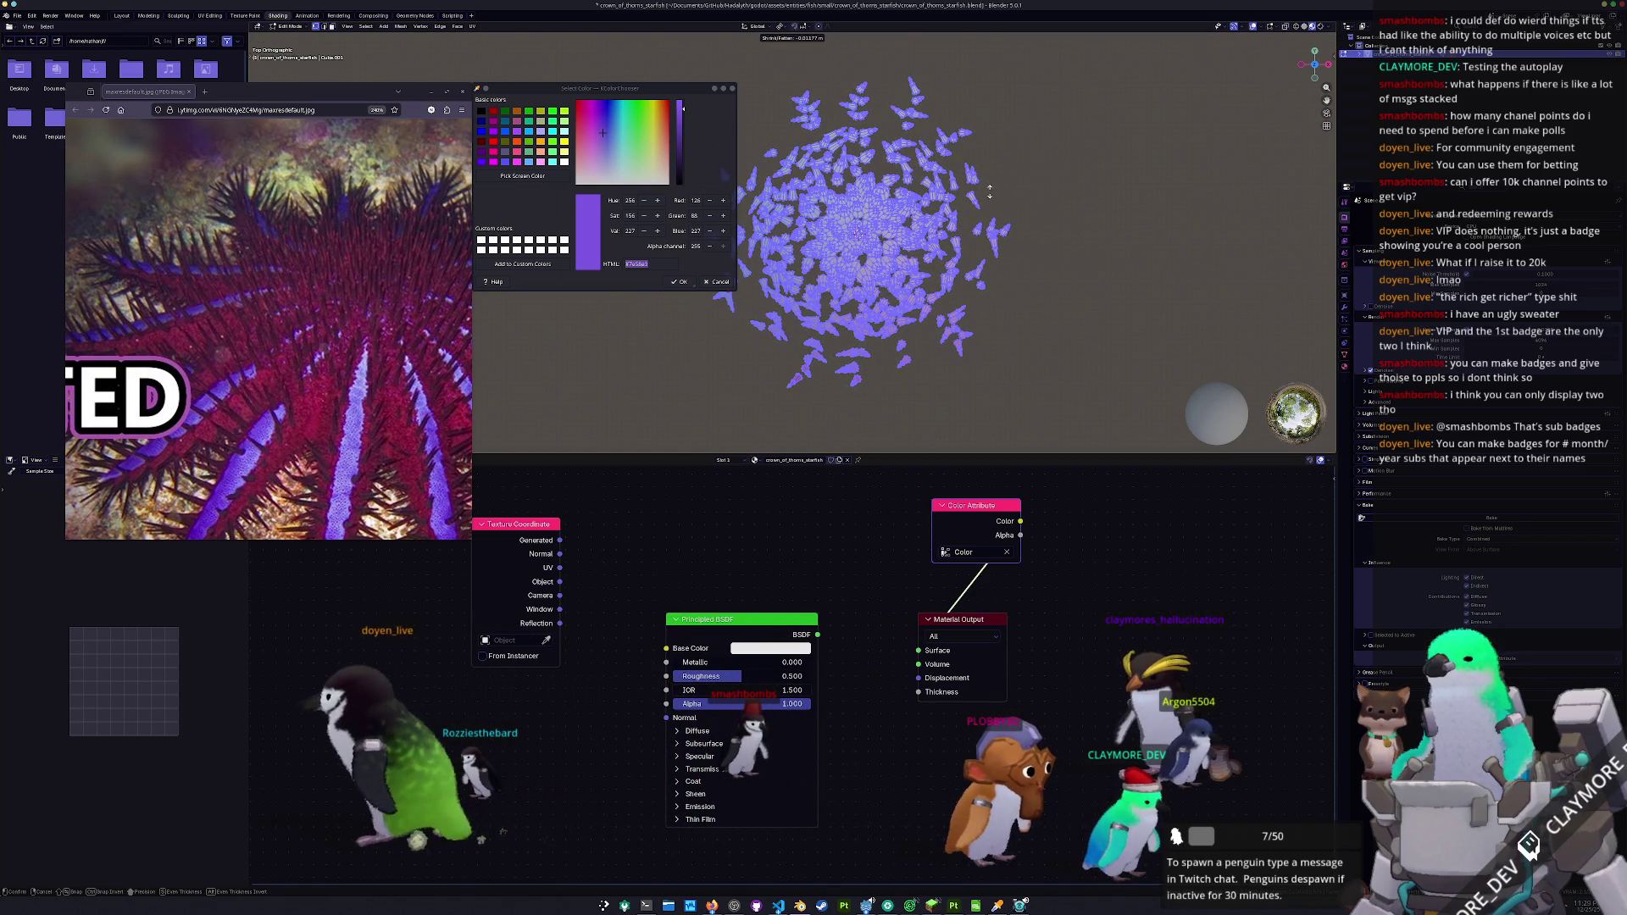
left_click(985, 194)
- Circle-select a round centre patch and pull its faces inward with Alt+S
left_click(1065, 197)
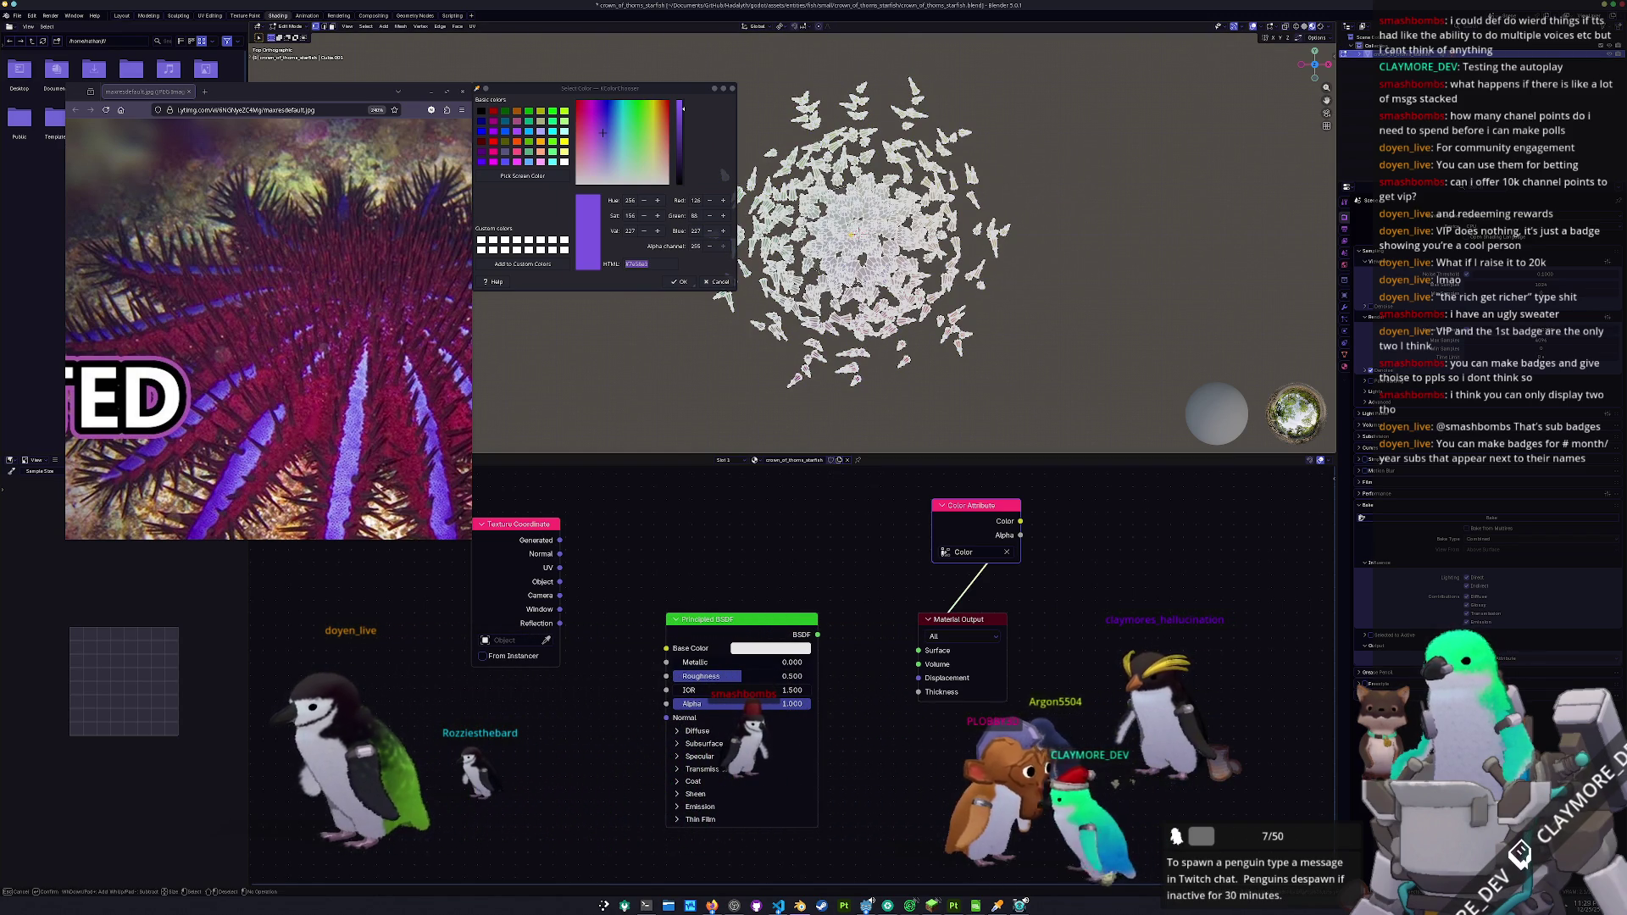
left_click(859, 234)
left_click_drag(859, 234, 872, 241)
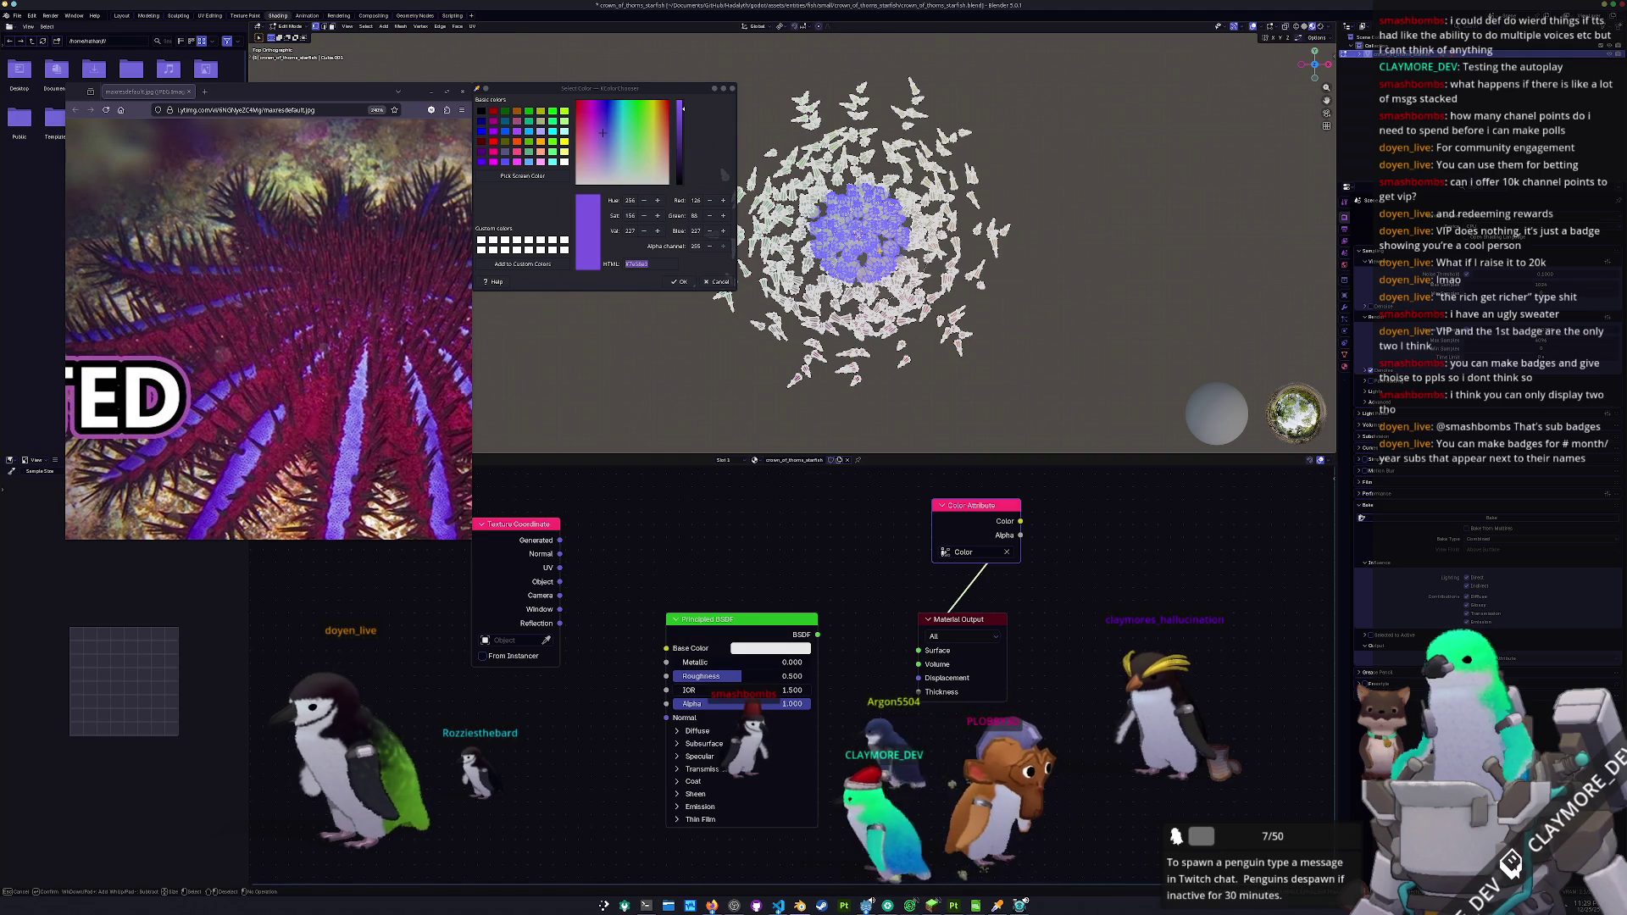
key("Escape")
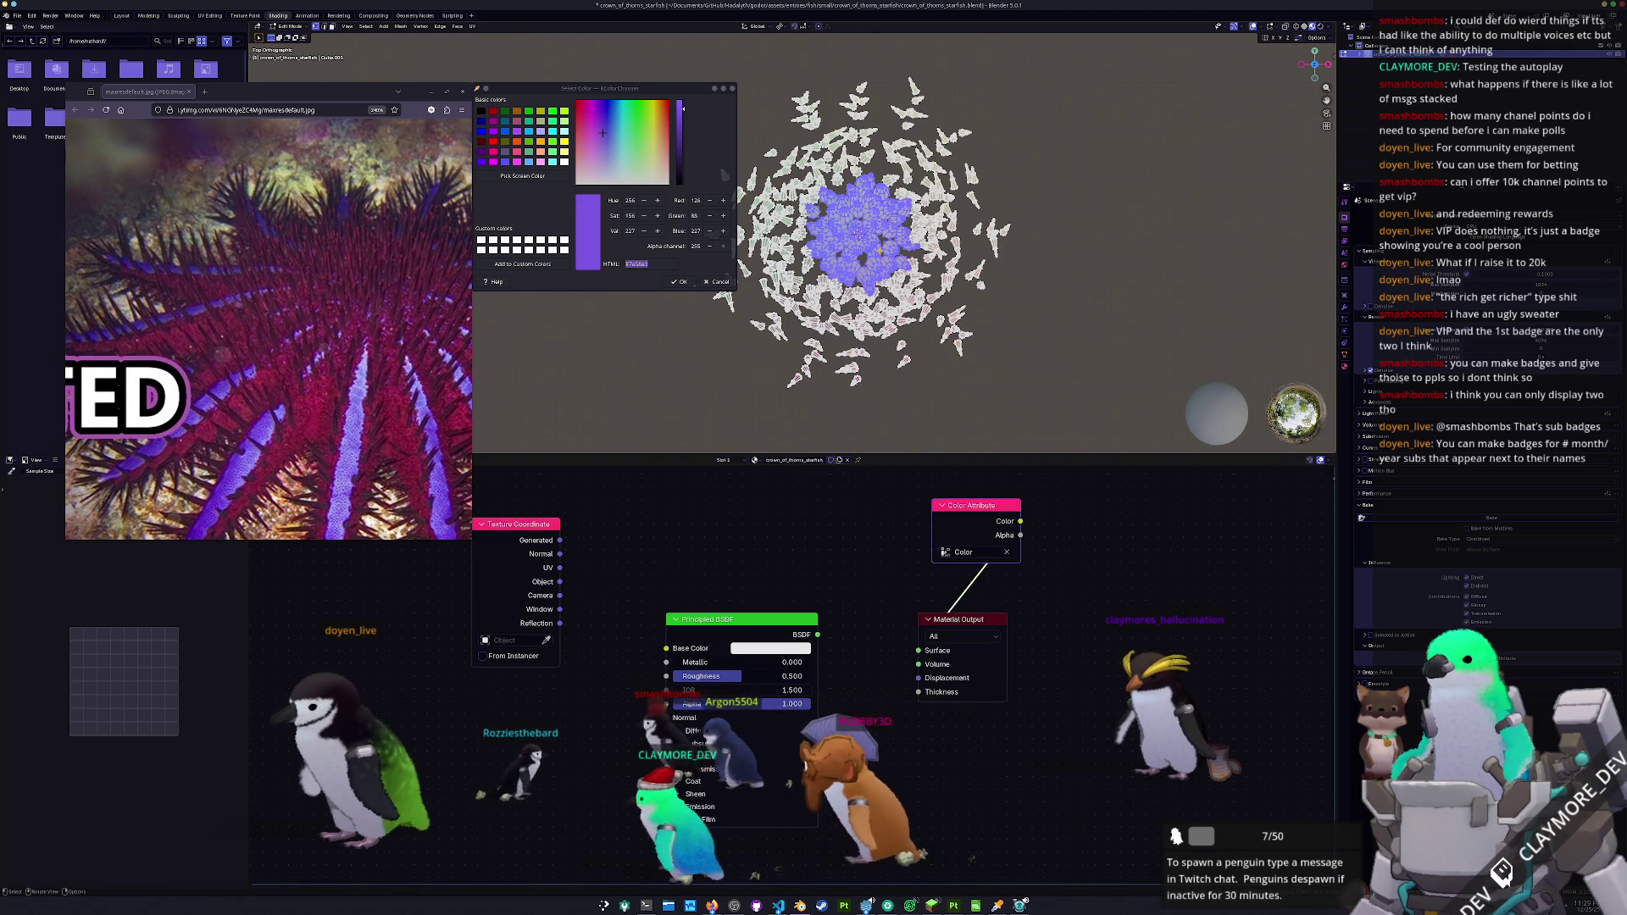
scroll(881, 251, "up", 3)
key("alt+s")
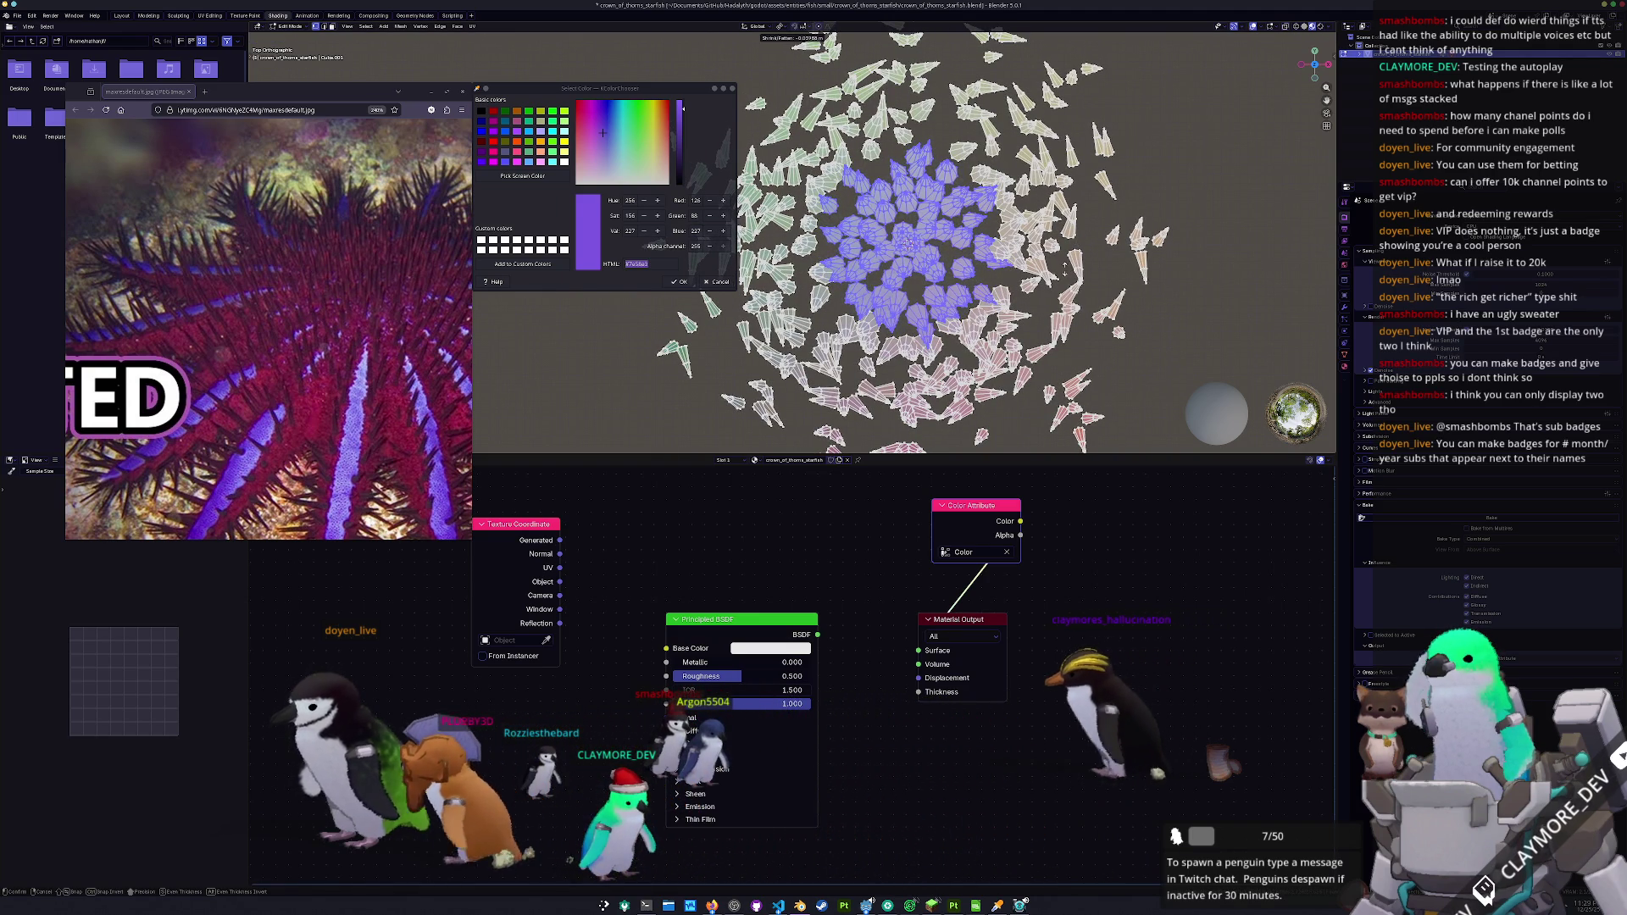
mouse_move(1062, 270)
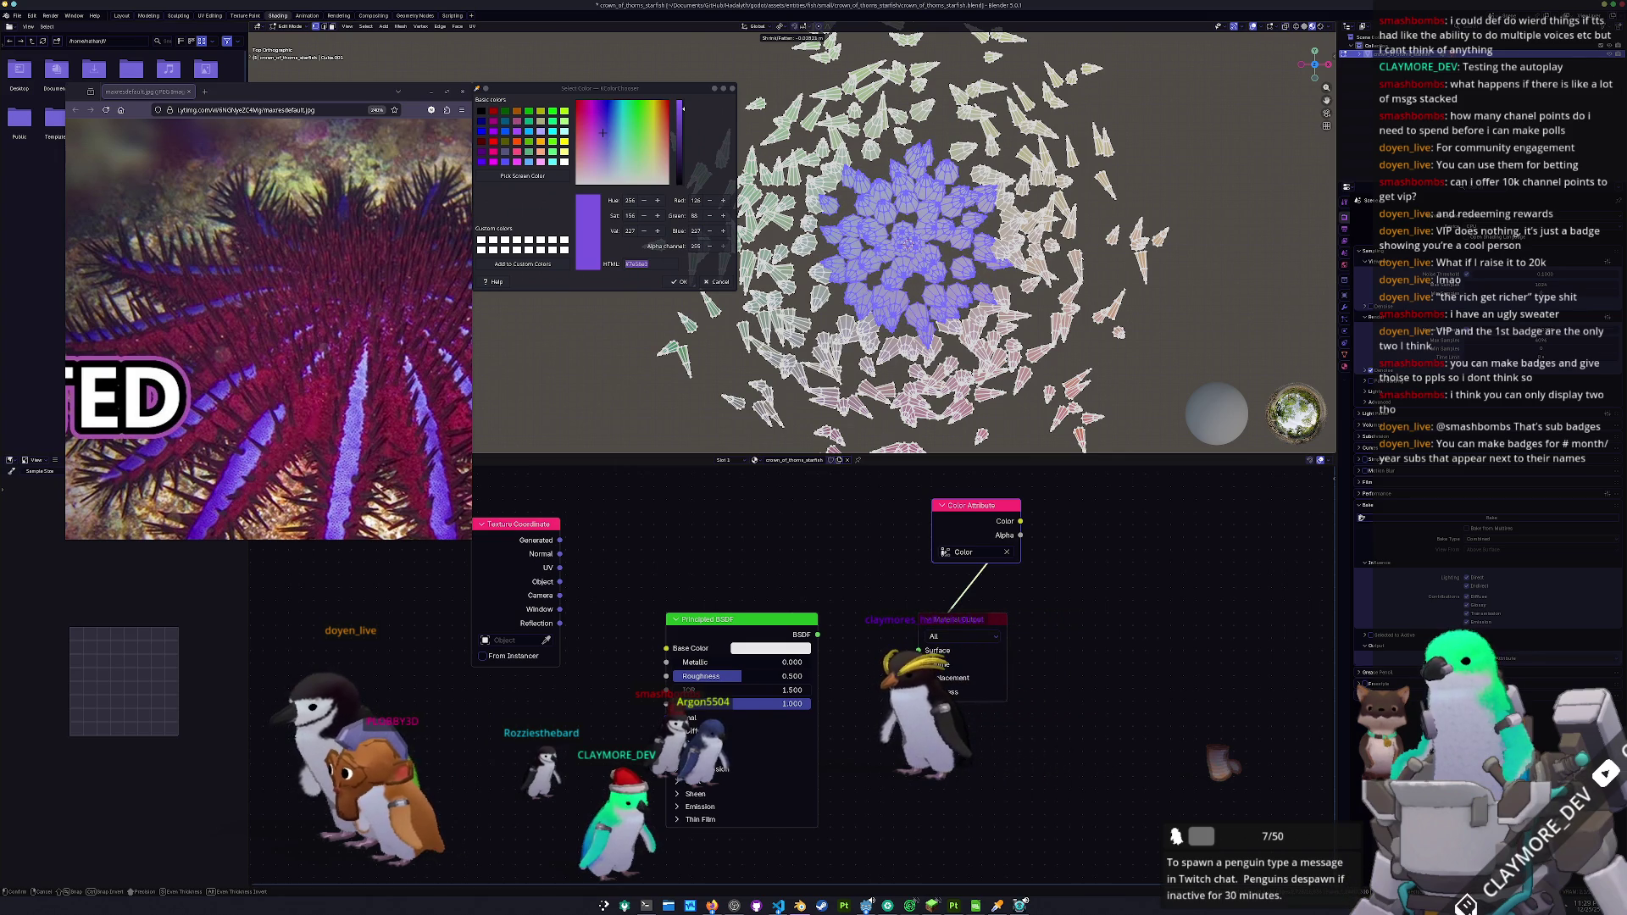
left_click(1081, 259)
- Check the result in Object Mode, then reselect the whole mesh in Edit Mode with X-ray on
key("Tab")
mouse_move(1082, 260)
left_mouse_down()
mouse_move(990, 230)
mouse_move(1051, 267)
left_mouse_up()
key("alt+z")
key("Tab")
scroll(1064, 270, "up", 2)
key("alt+z")
key("alt+z")
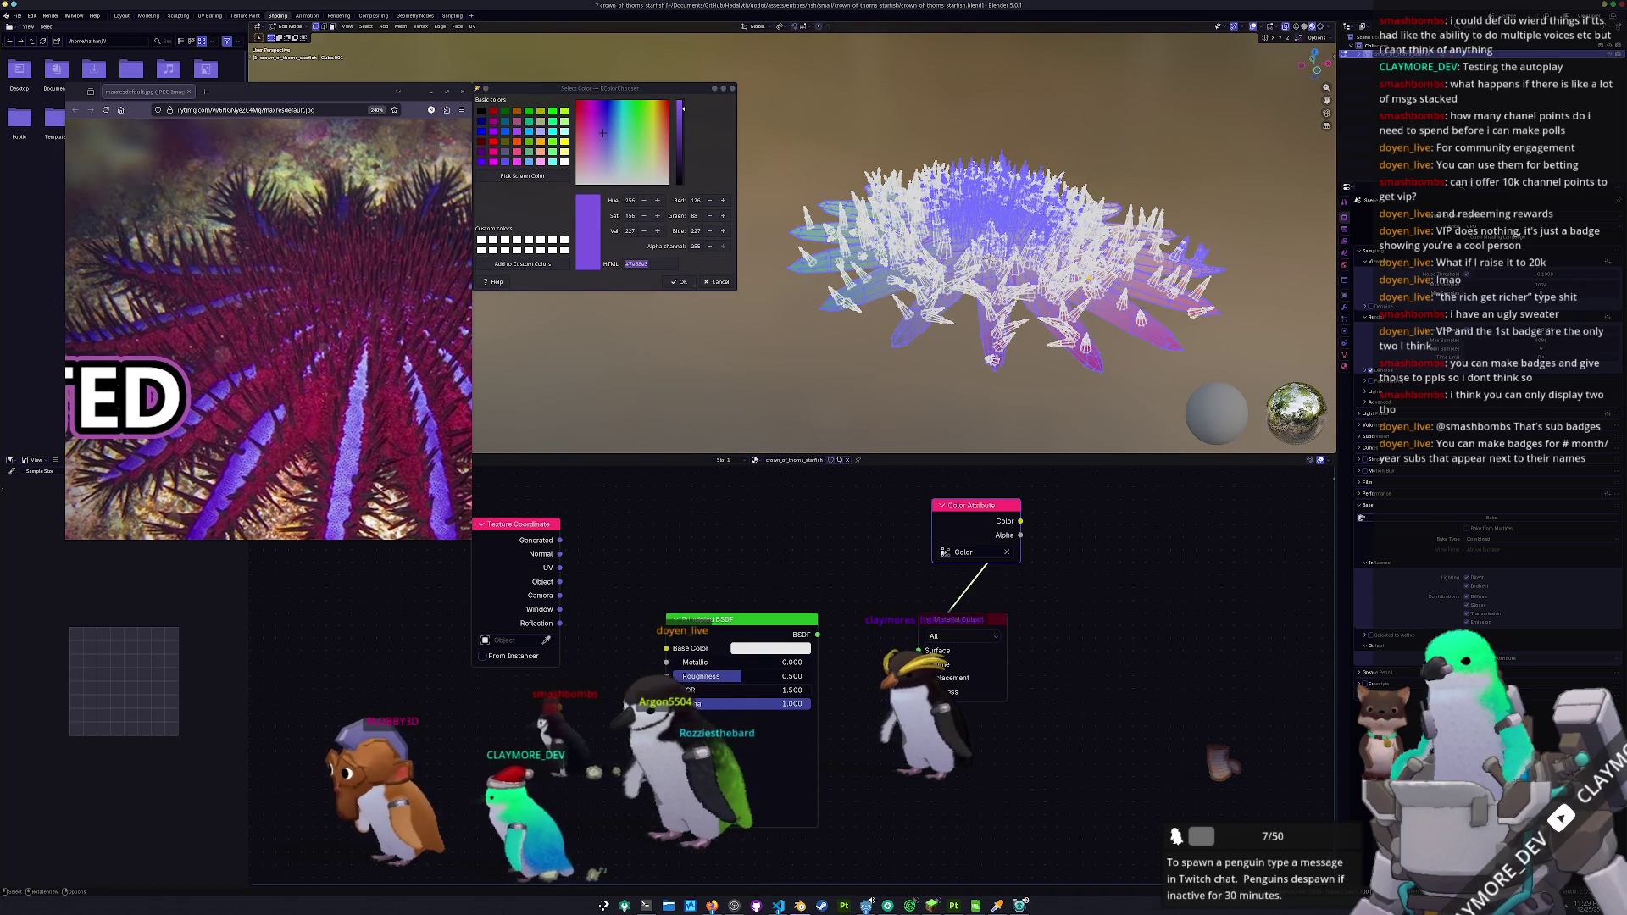
key("a")
right_click(1022, 322)
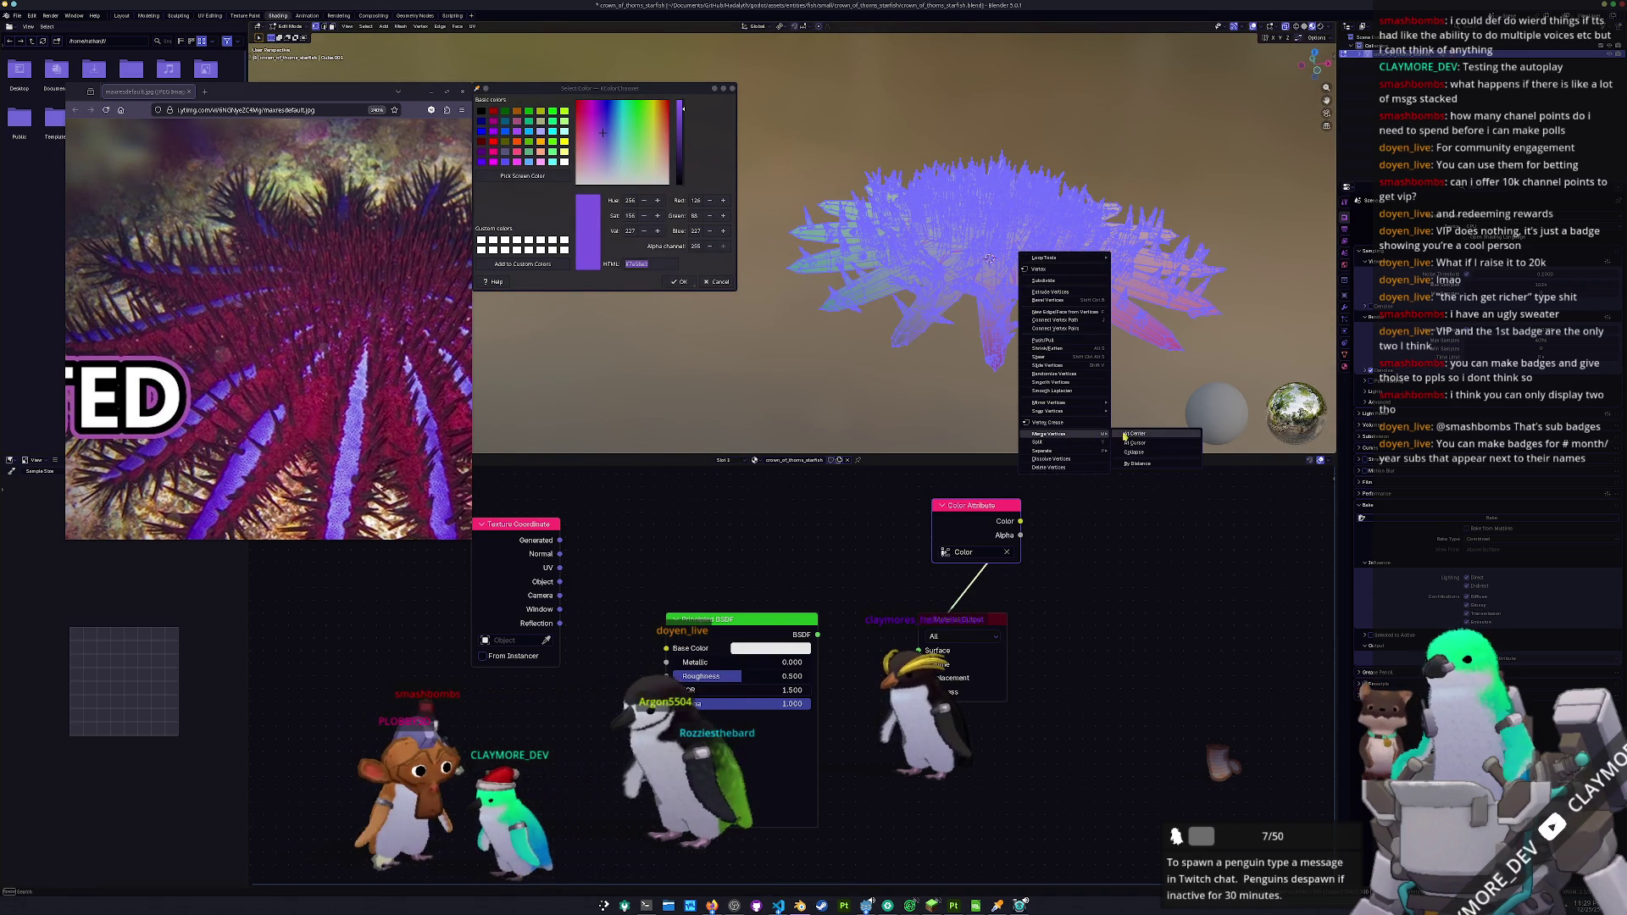
- Merge the mesh's overlapping vertices by distance and save the blend file
left_click(1133, 464)
key("Tab")
left_click_drag(1118, 381, 1101, 310)
key("ctrl+s")
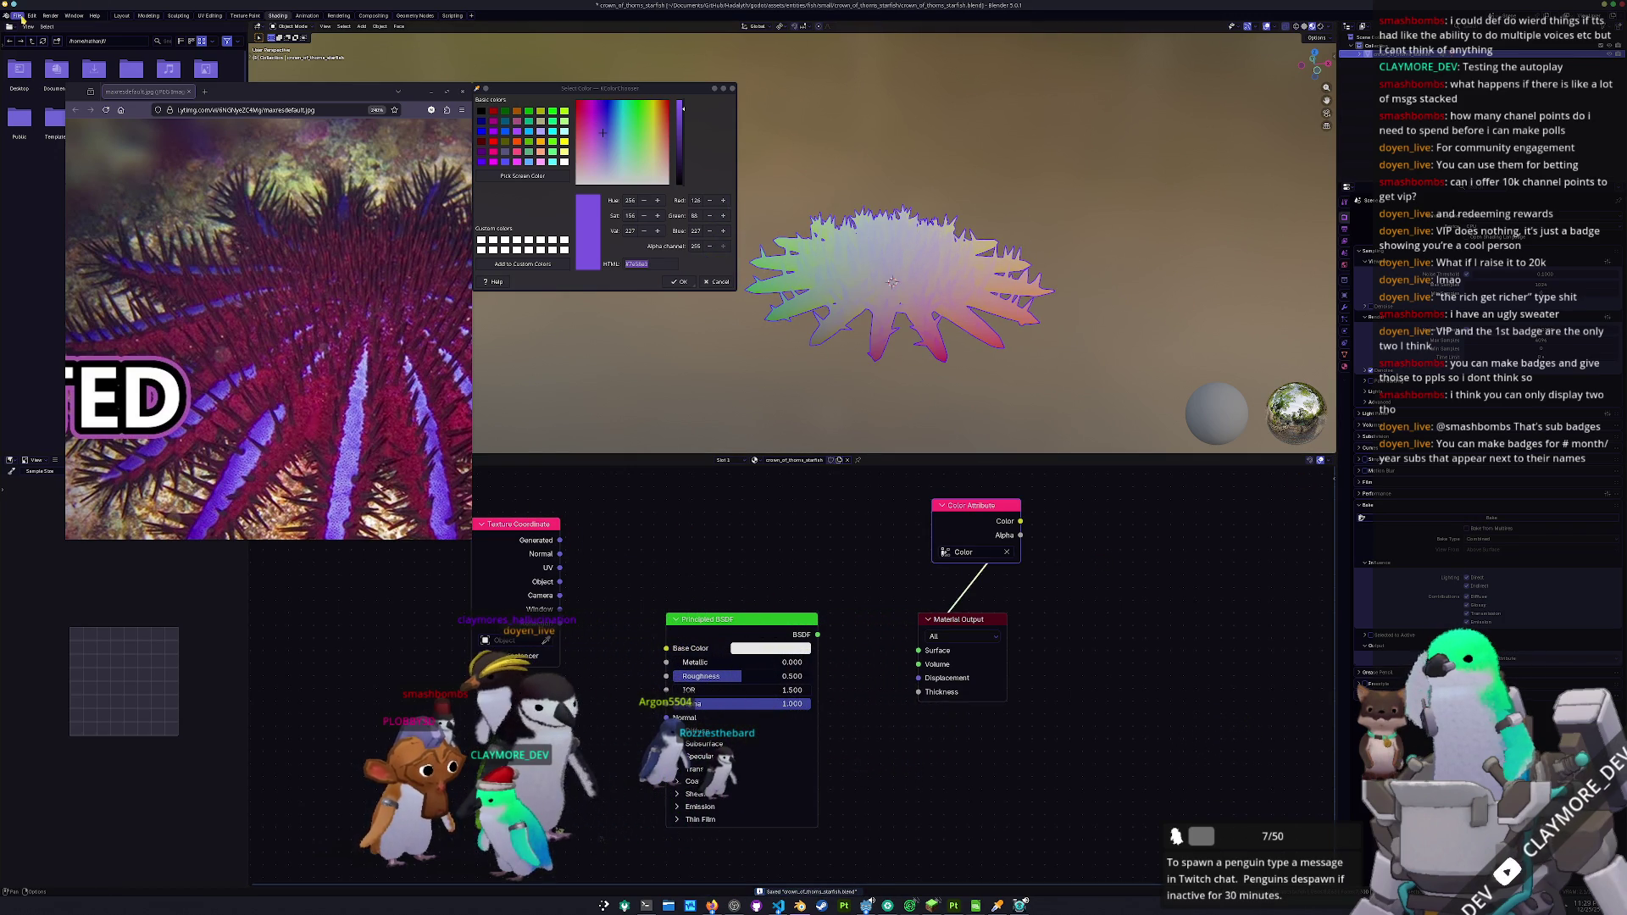
- Export the starfish as FBX and return to Substance Painter
left_click(18, 16)
mouse_move(230, 87)
left_mouse_down()
mouse_move(226, 284)
mouse_move(204, 381)
left_mouse_up()
mouse_move(53, 159)
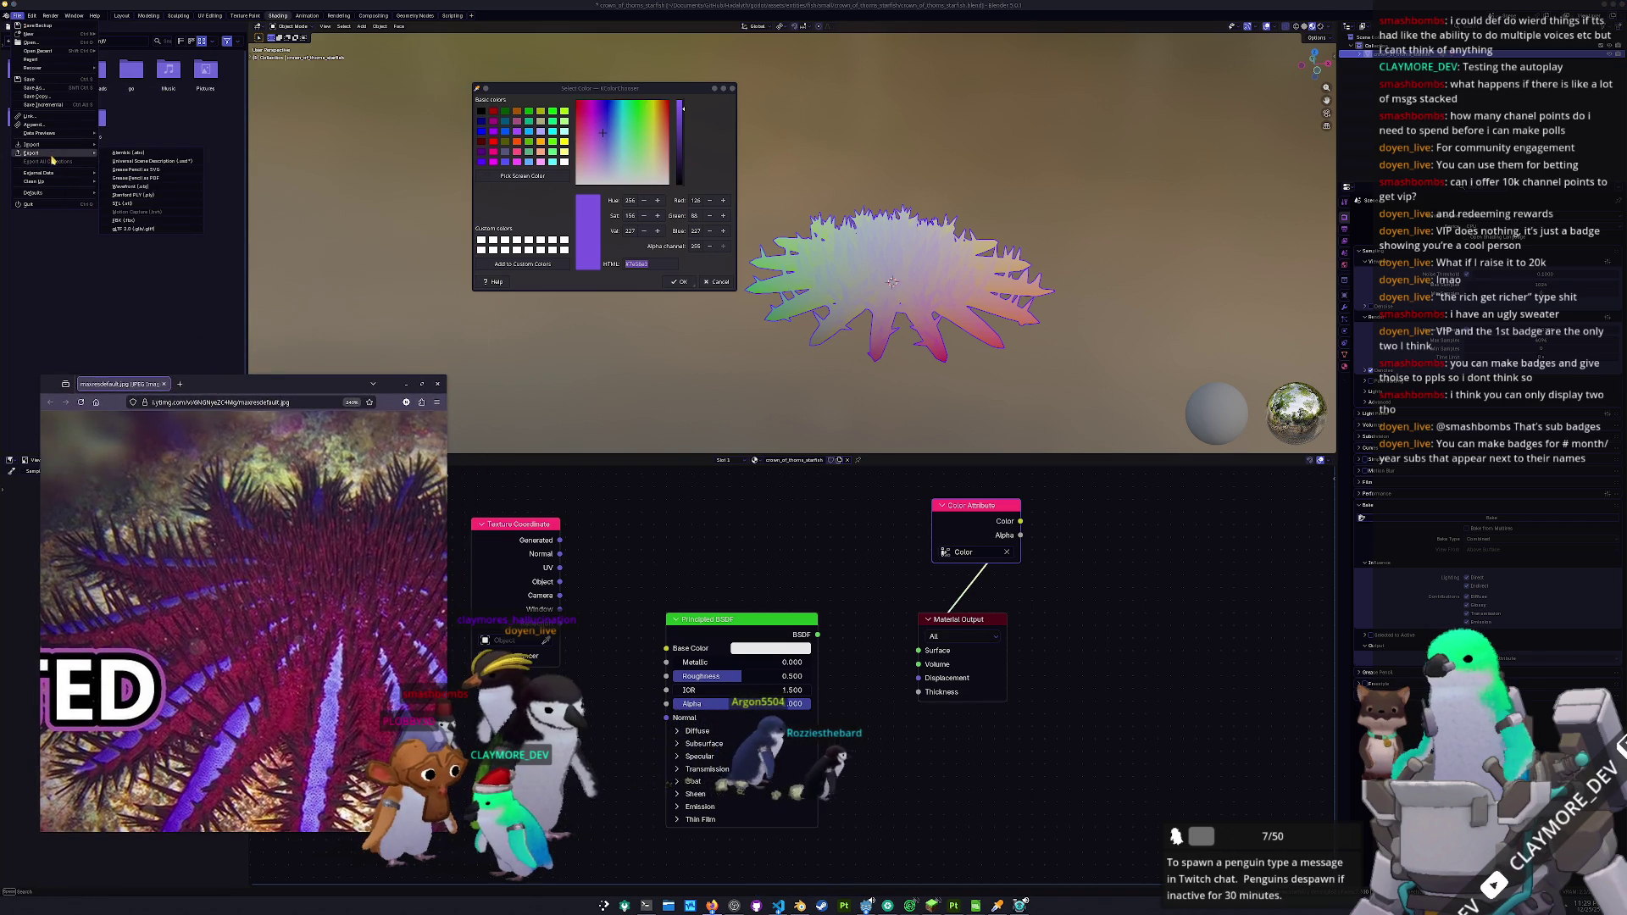
left_click(124, 220)
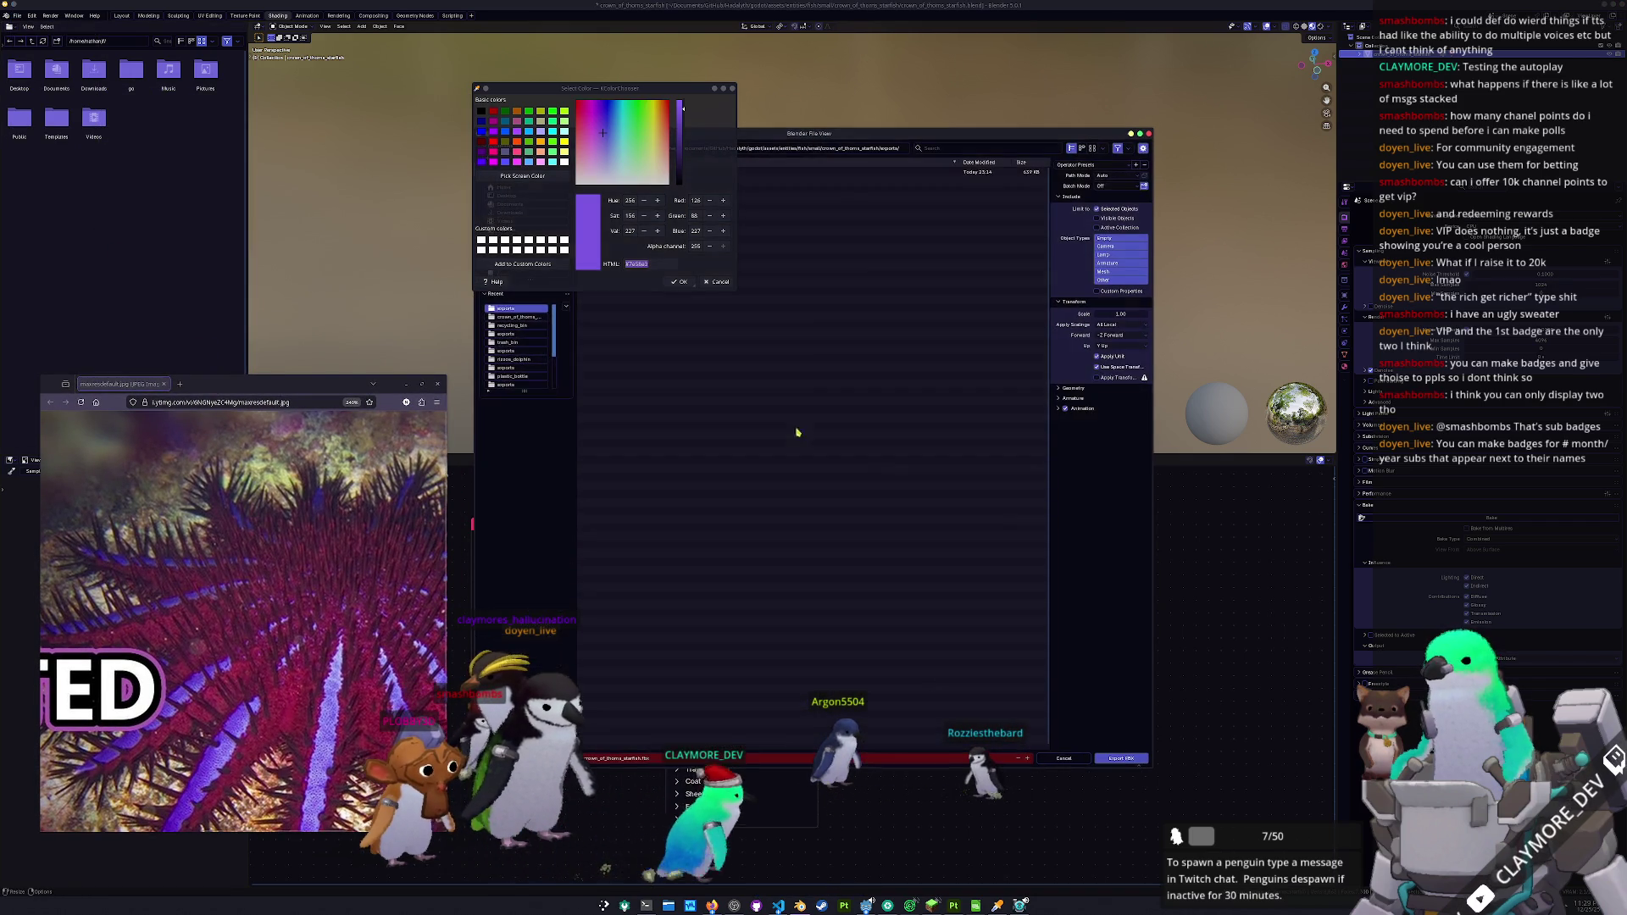
left_click(1113, 758)
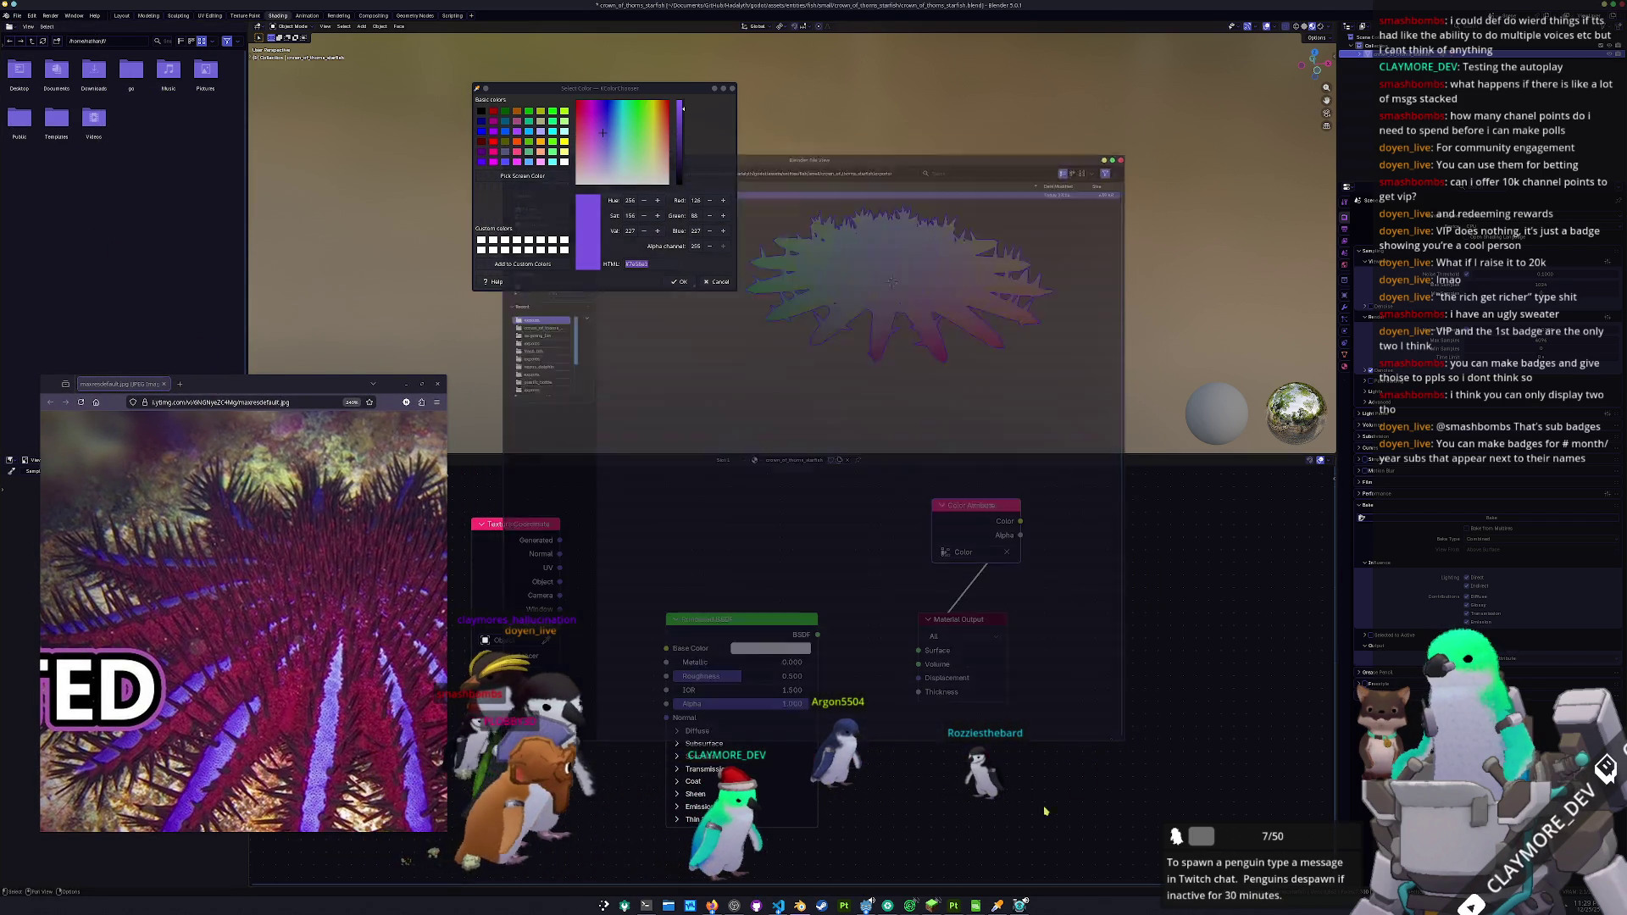
left_click(954, 907)
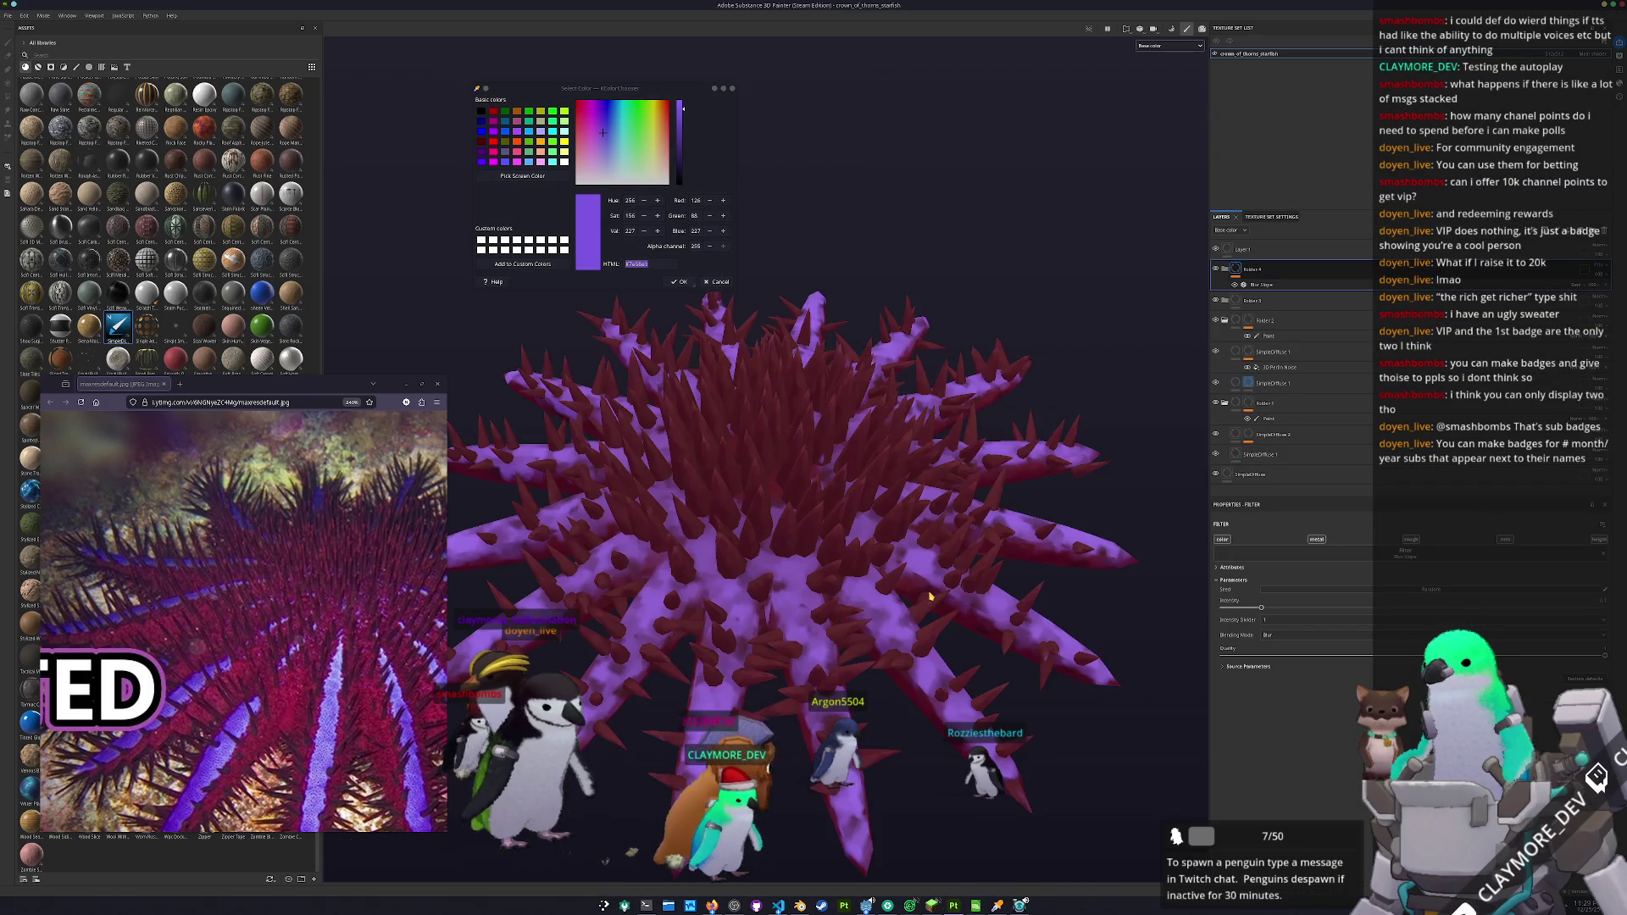
- Bake the mesh maps for the updated starfish mesh and return to painting
key("ctrl+shift+b")
left_click(1005, 865)
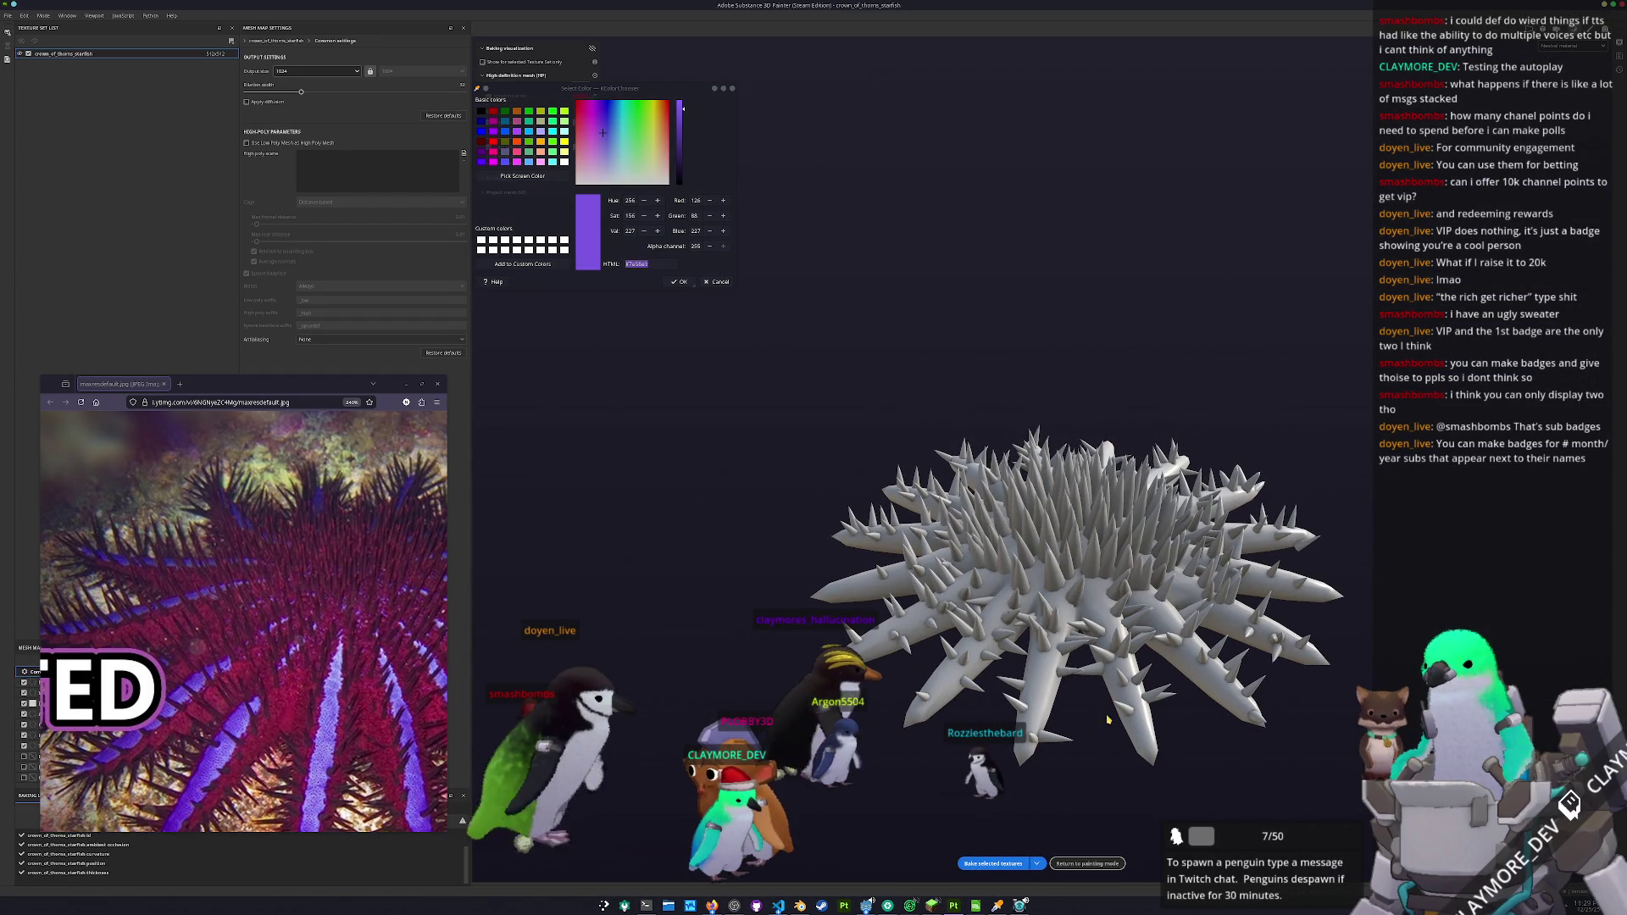
left_click(1065, 864)
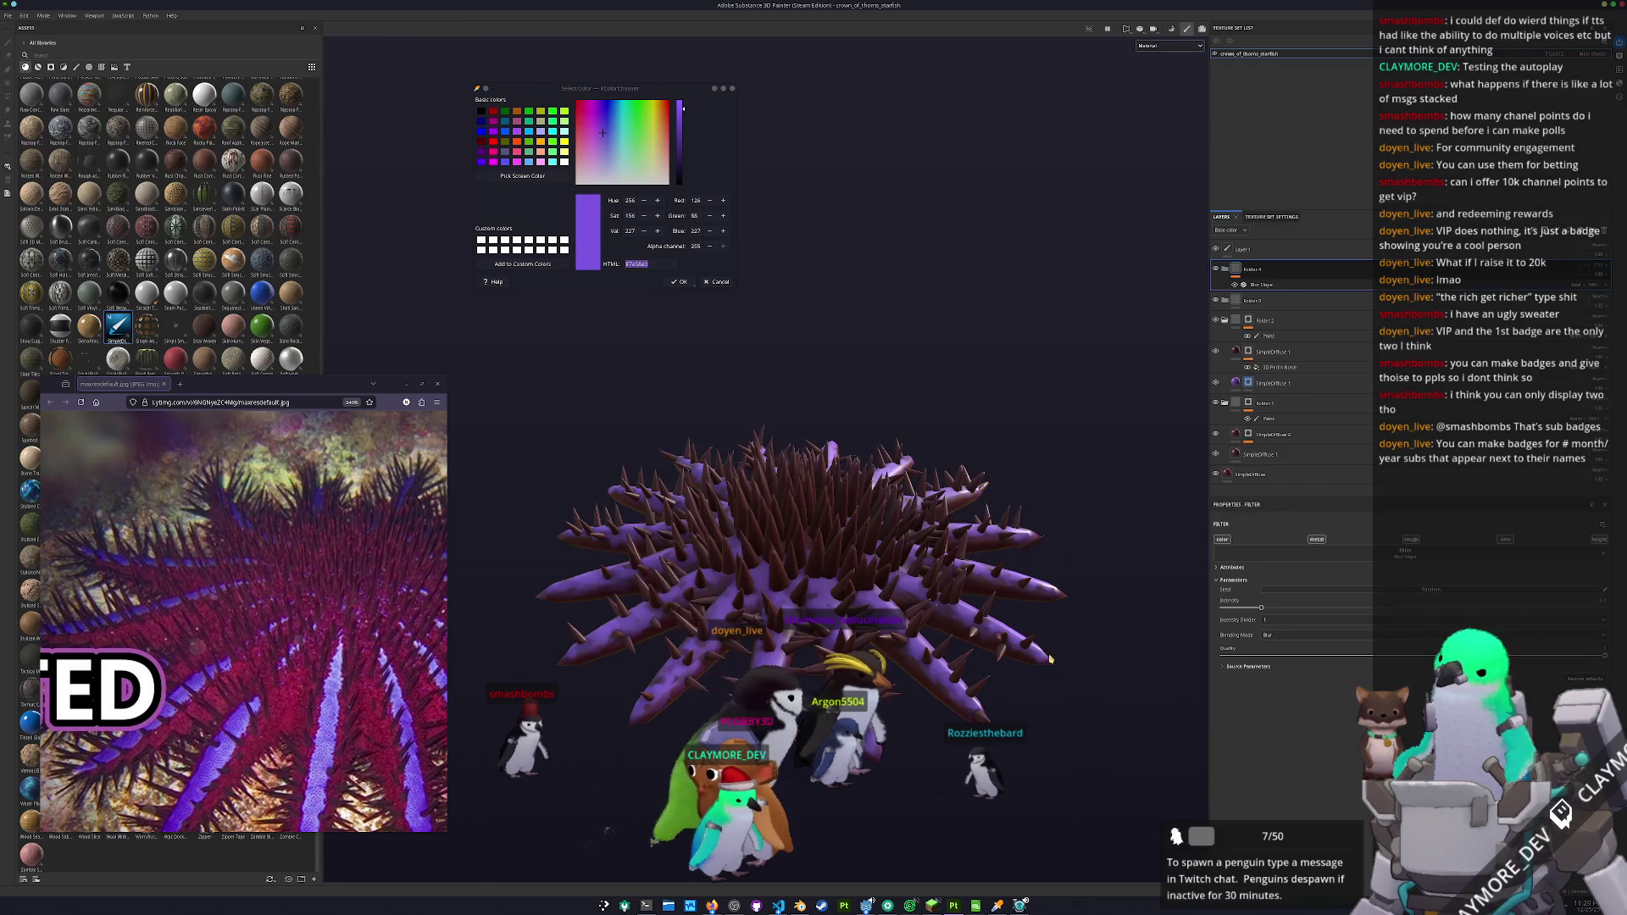
- Preview the Metallic channel, switch back to Base color, and select the SimpleDiffuse 1 layer
left_click(1163, 48)
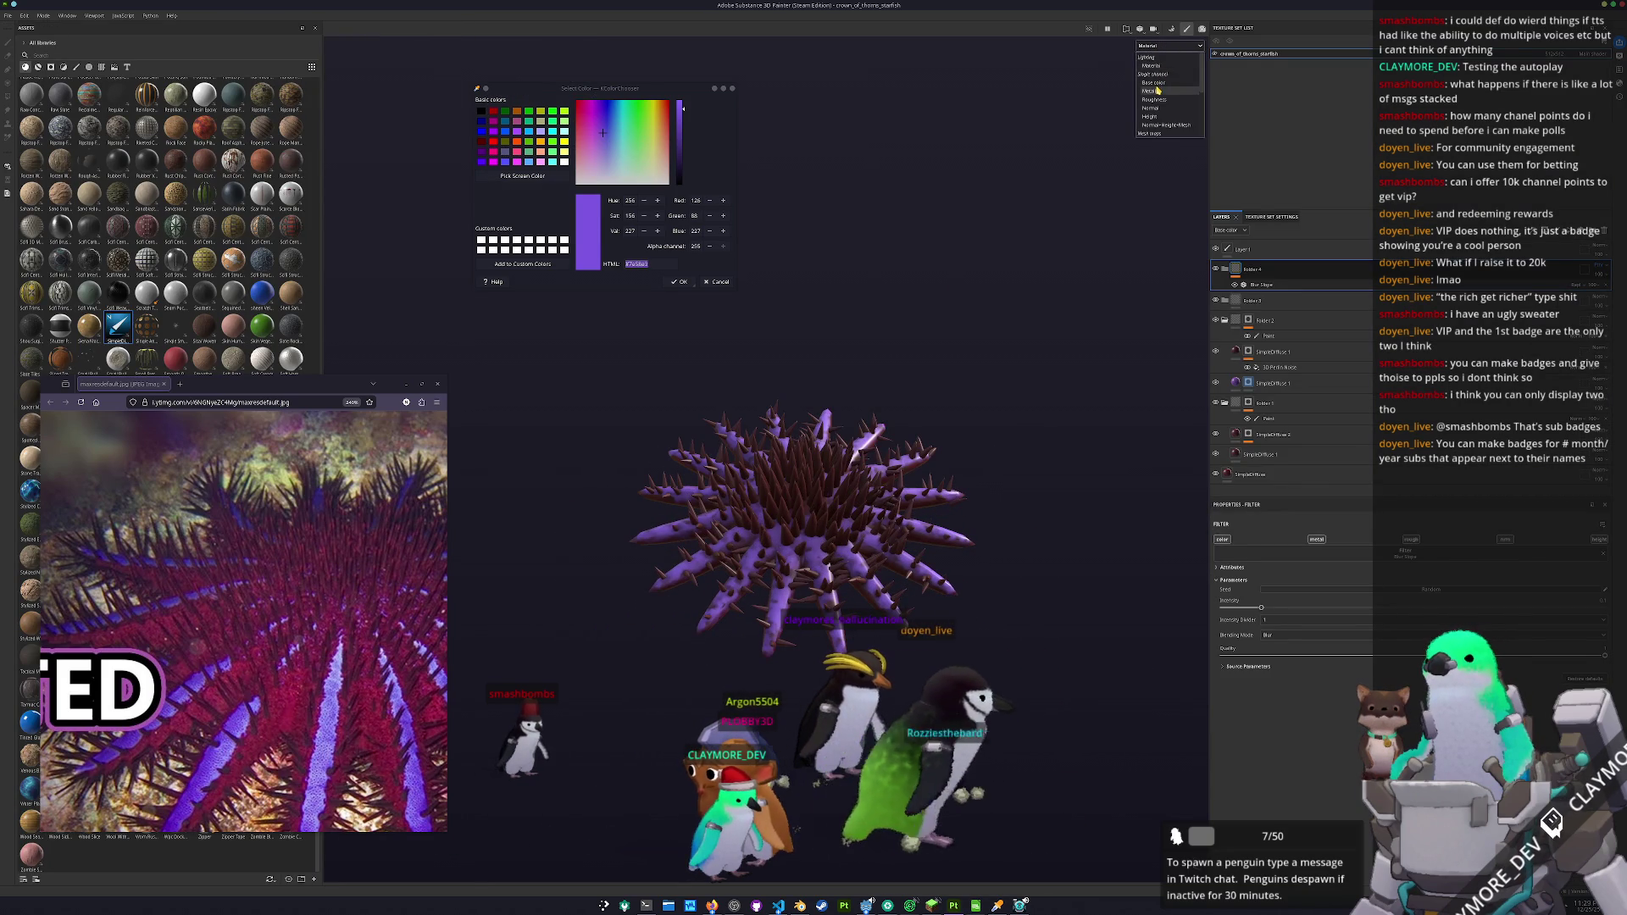
left_click(1158, 87)
left_click(1160, 83)
left_click_drag(746, 440, 678, 455)
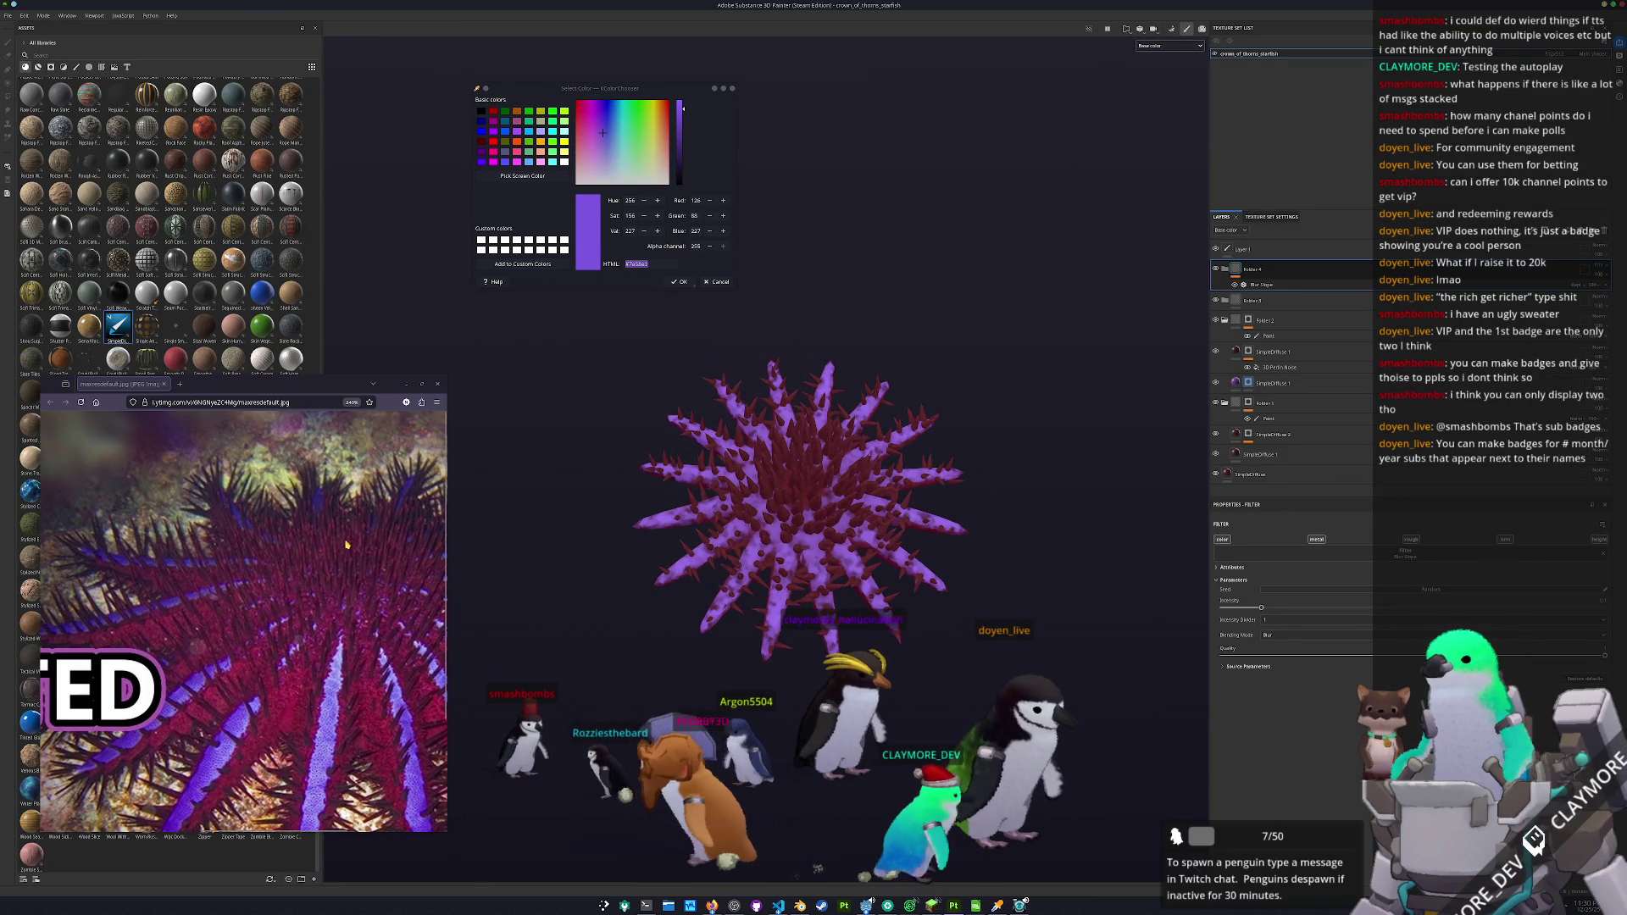
scroll(348, 548, "up", 1)
left_click(1247, 385)
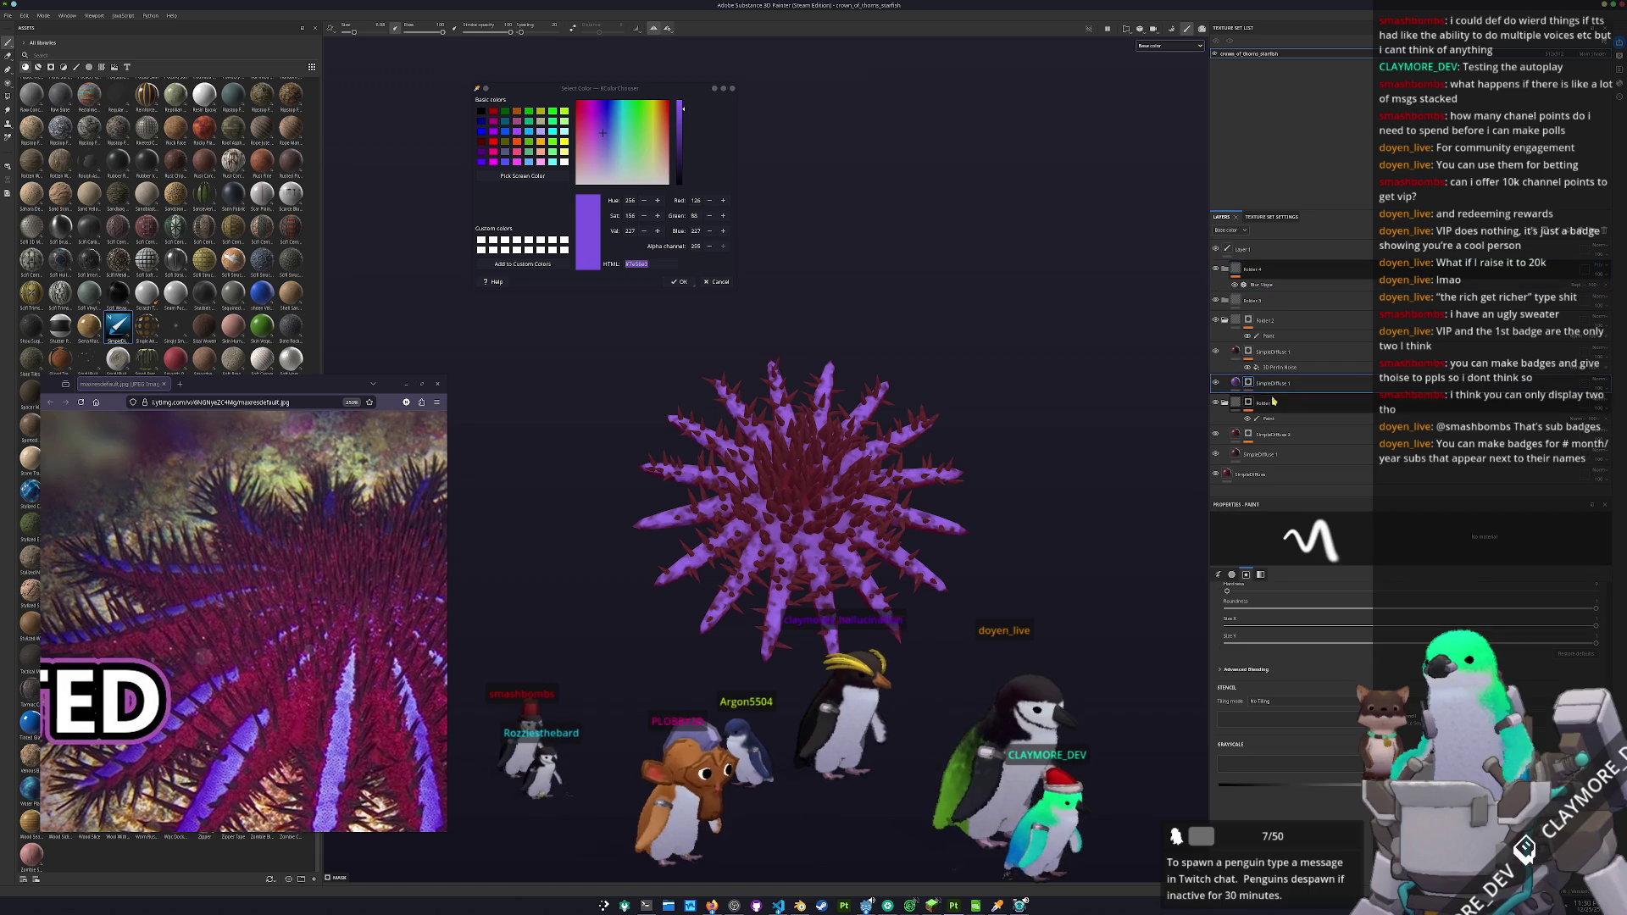
- Orbit and zoom around the starfish to view it from above
scroll(795, 536, "up", 2)
scroll(794, 535, "up", 3)
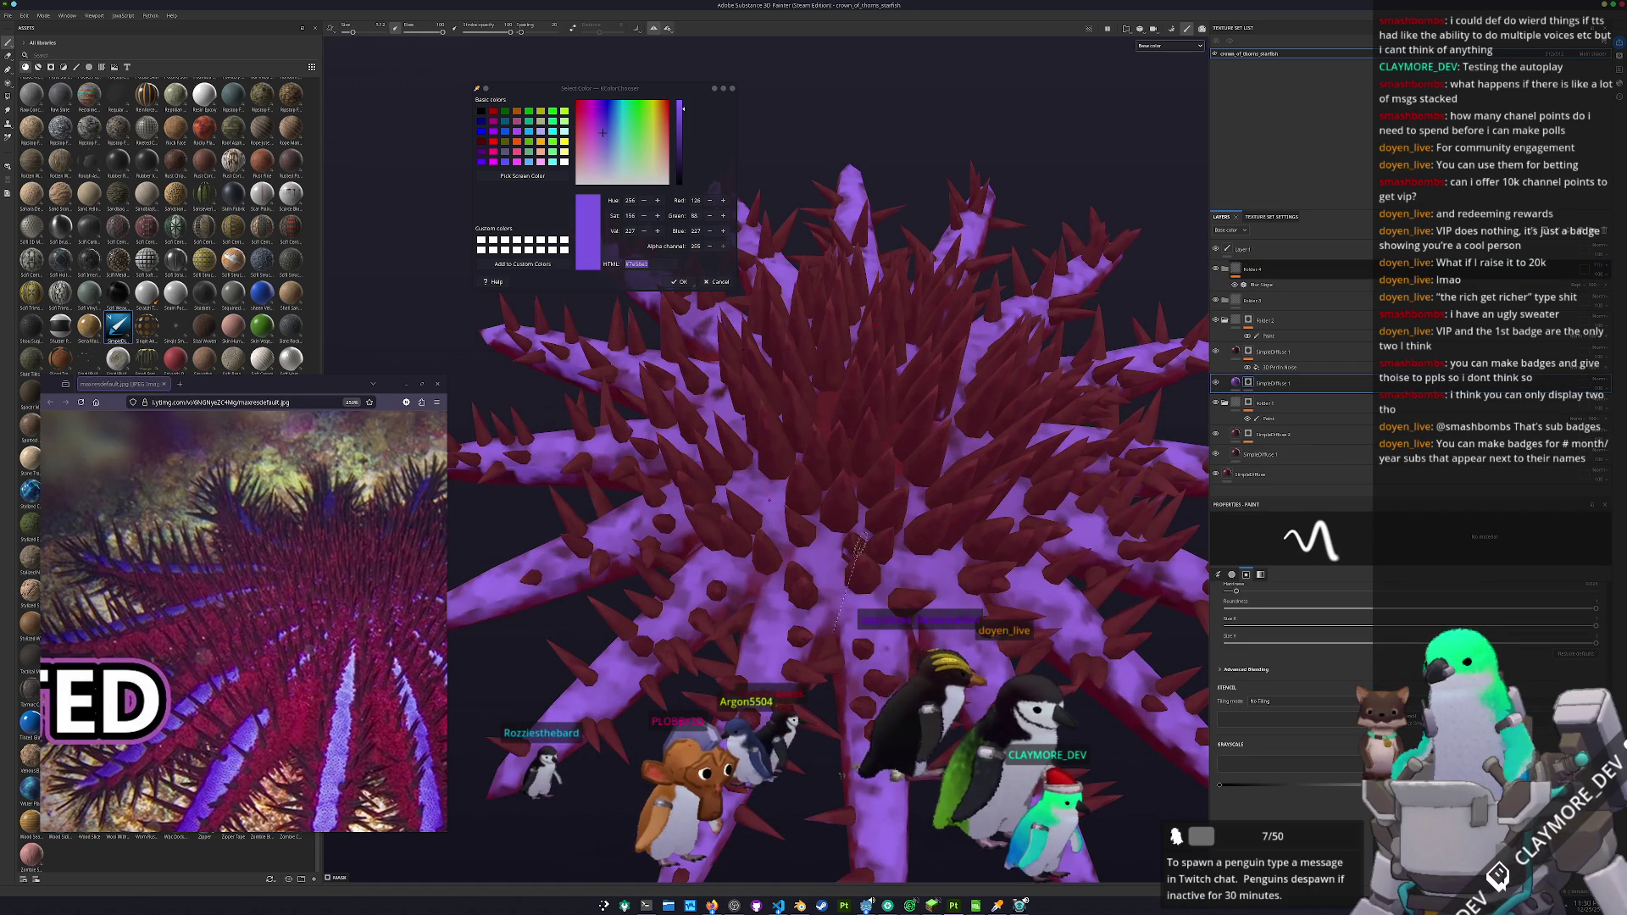
left_click_drag(851, 563, 915, 533)
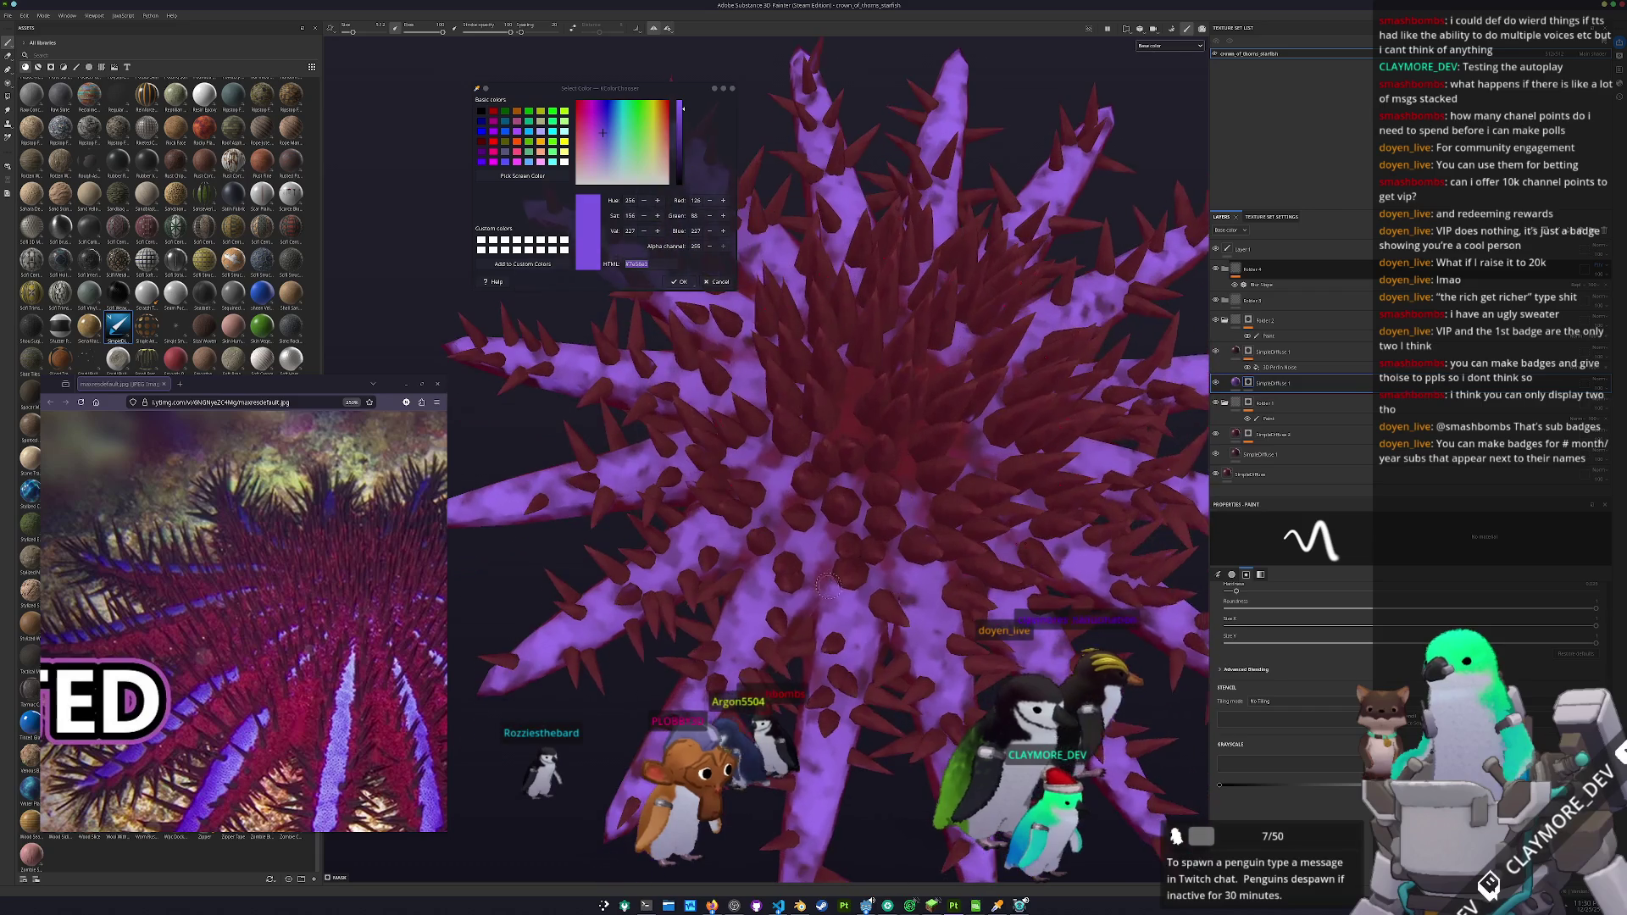
left_click_drag(813, 618, 785, 645)
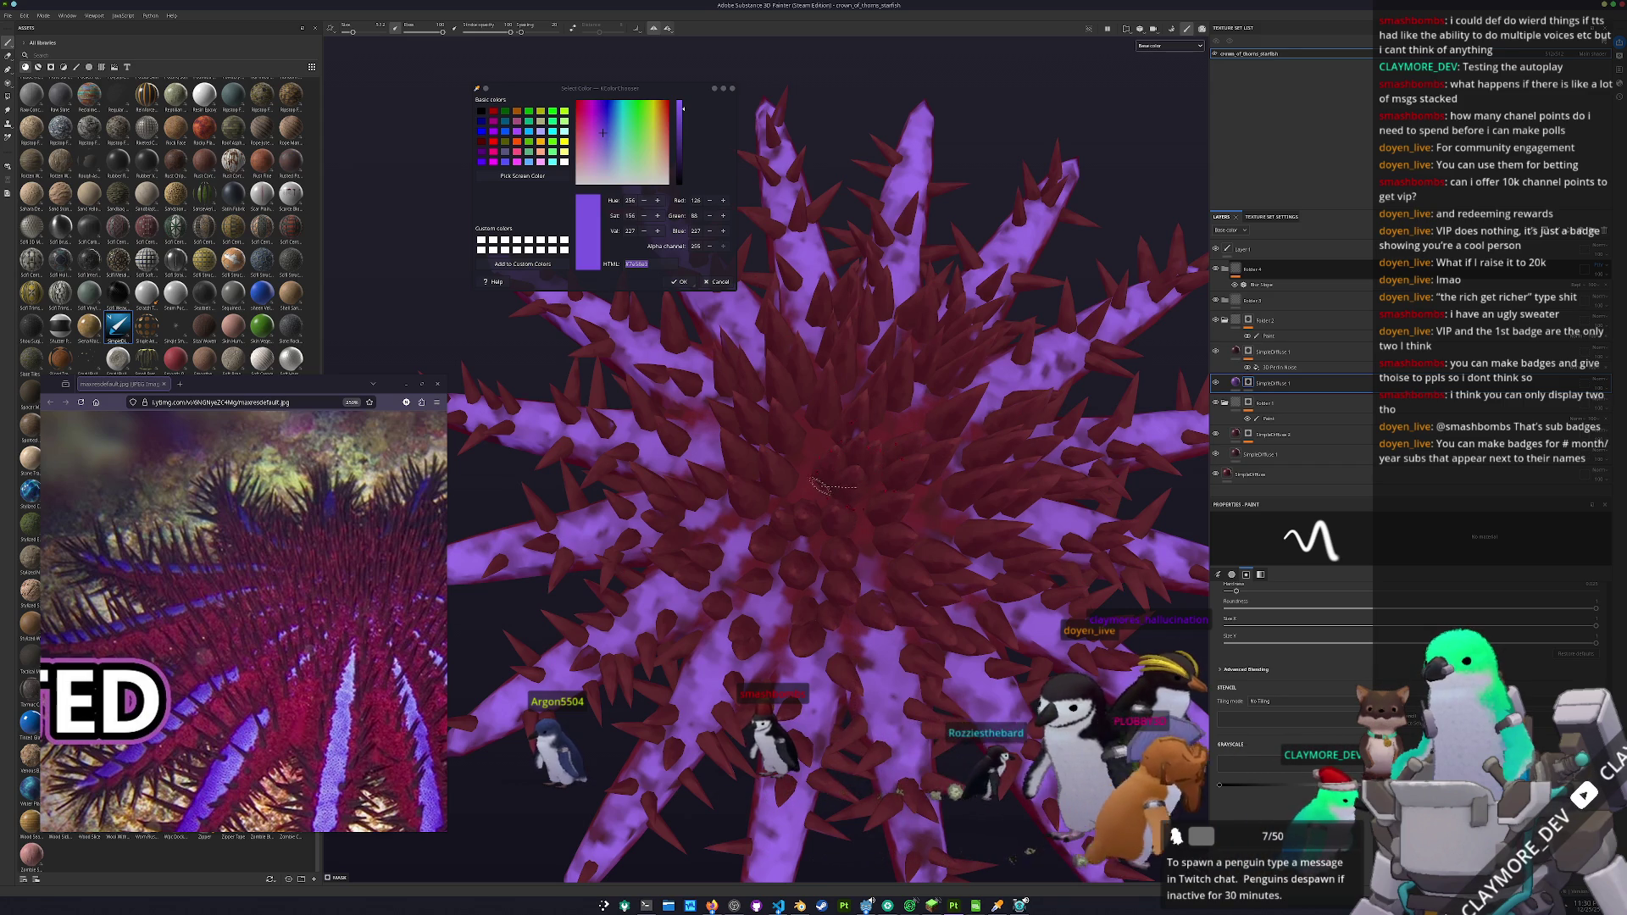
scroll(823, 483, "down", 5)
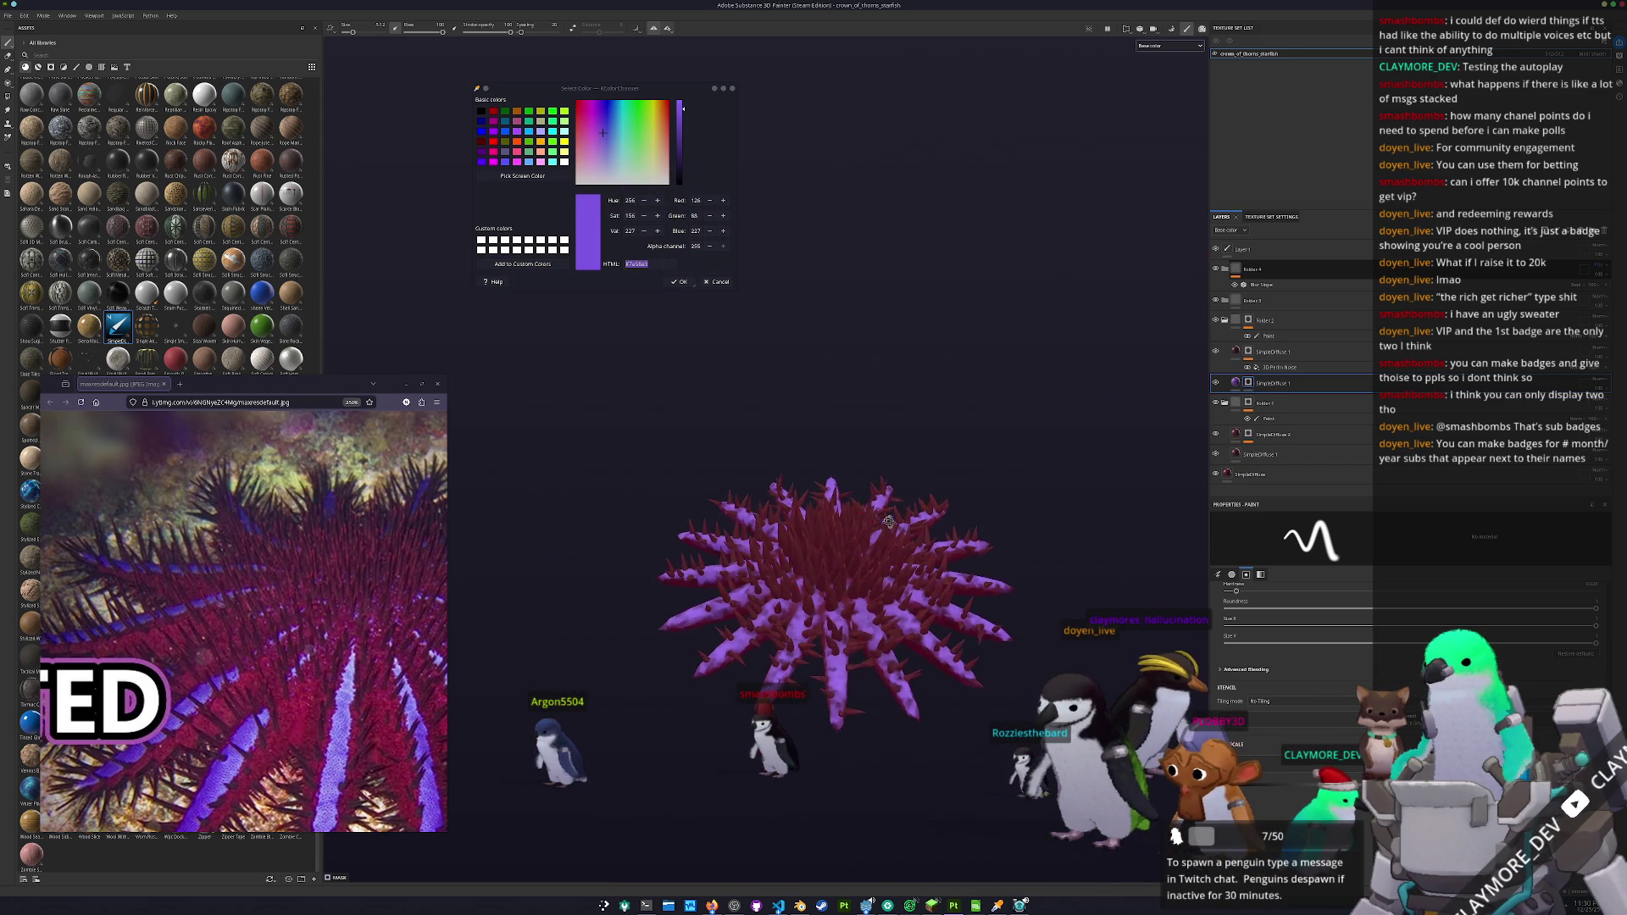
left_click_drag(868, 508, 933, 524)
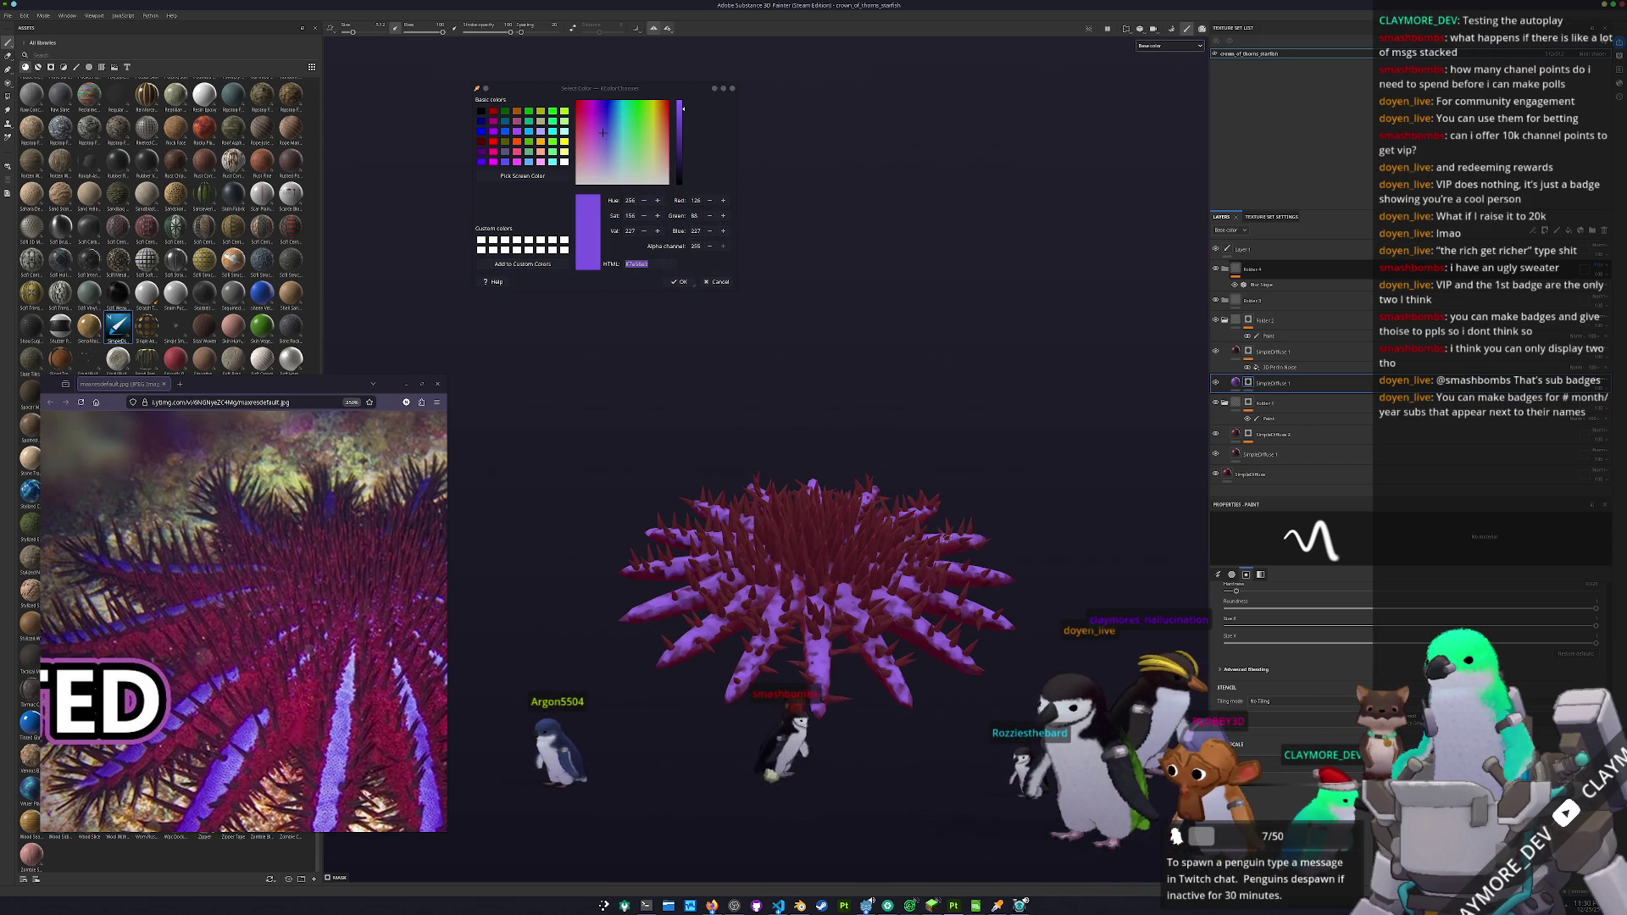
left_click_drag(1097, 547, 1104, 669)
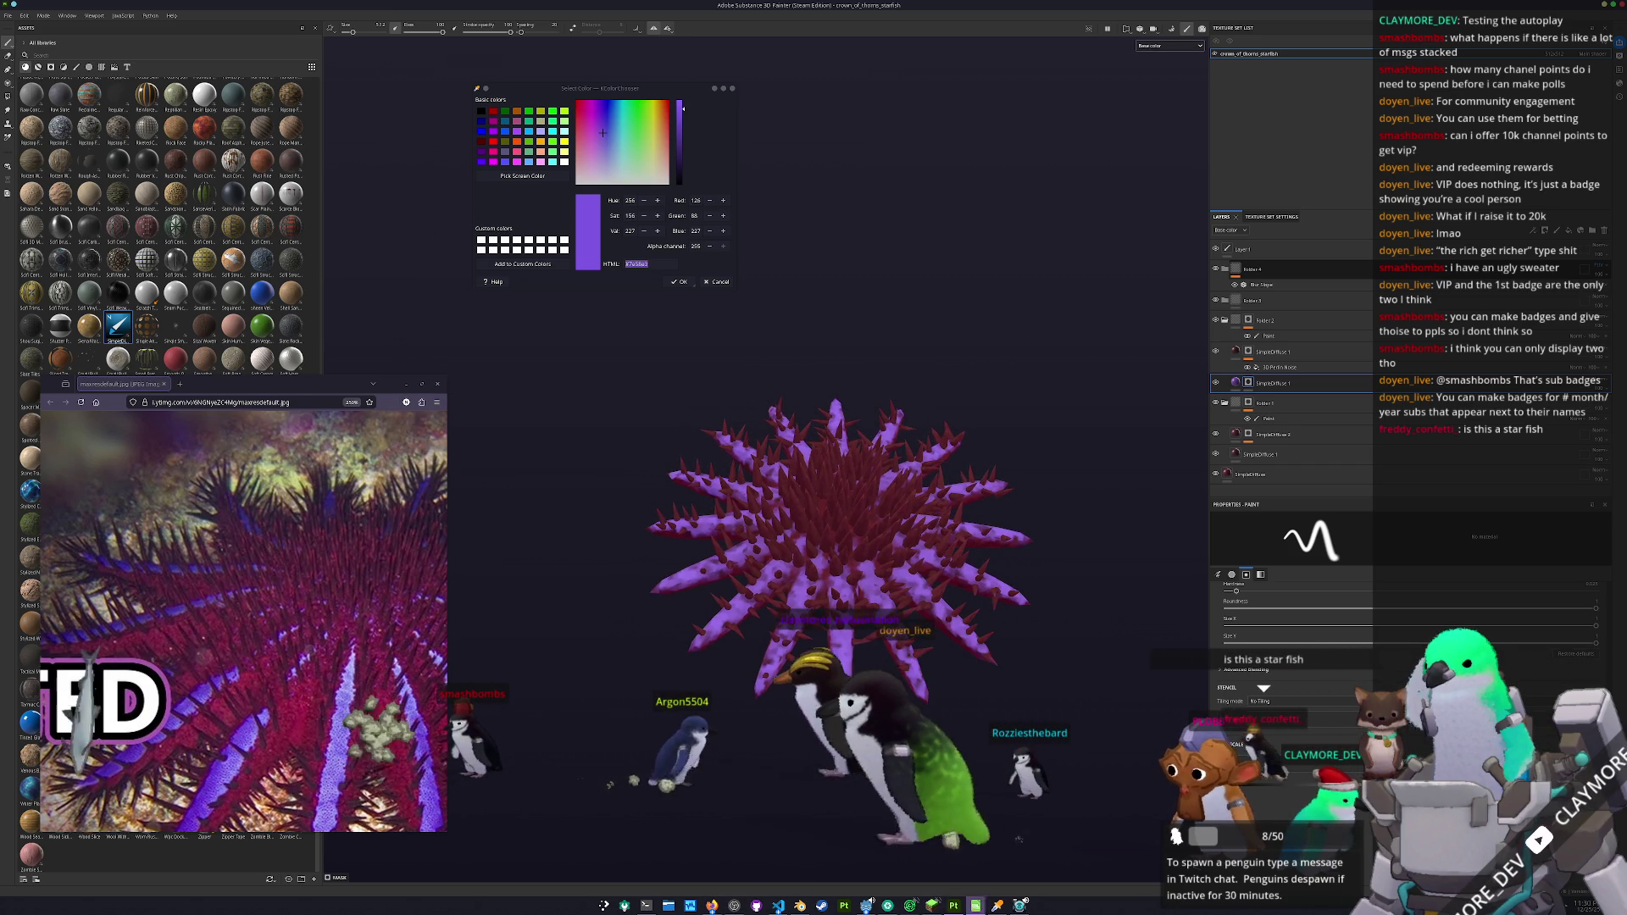
mouse_move(975, 905)
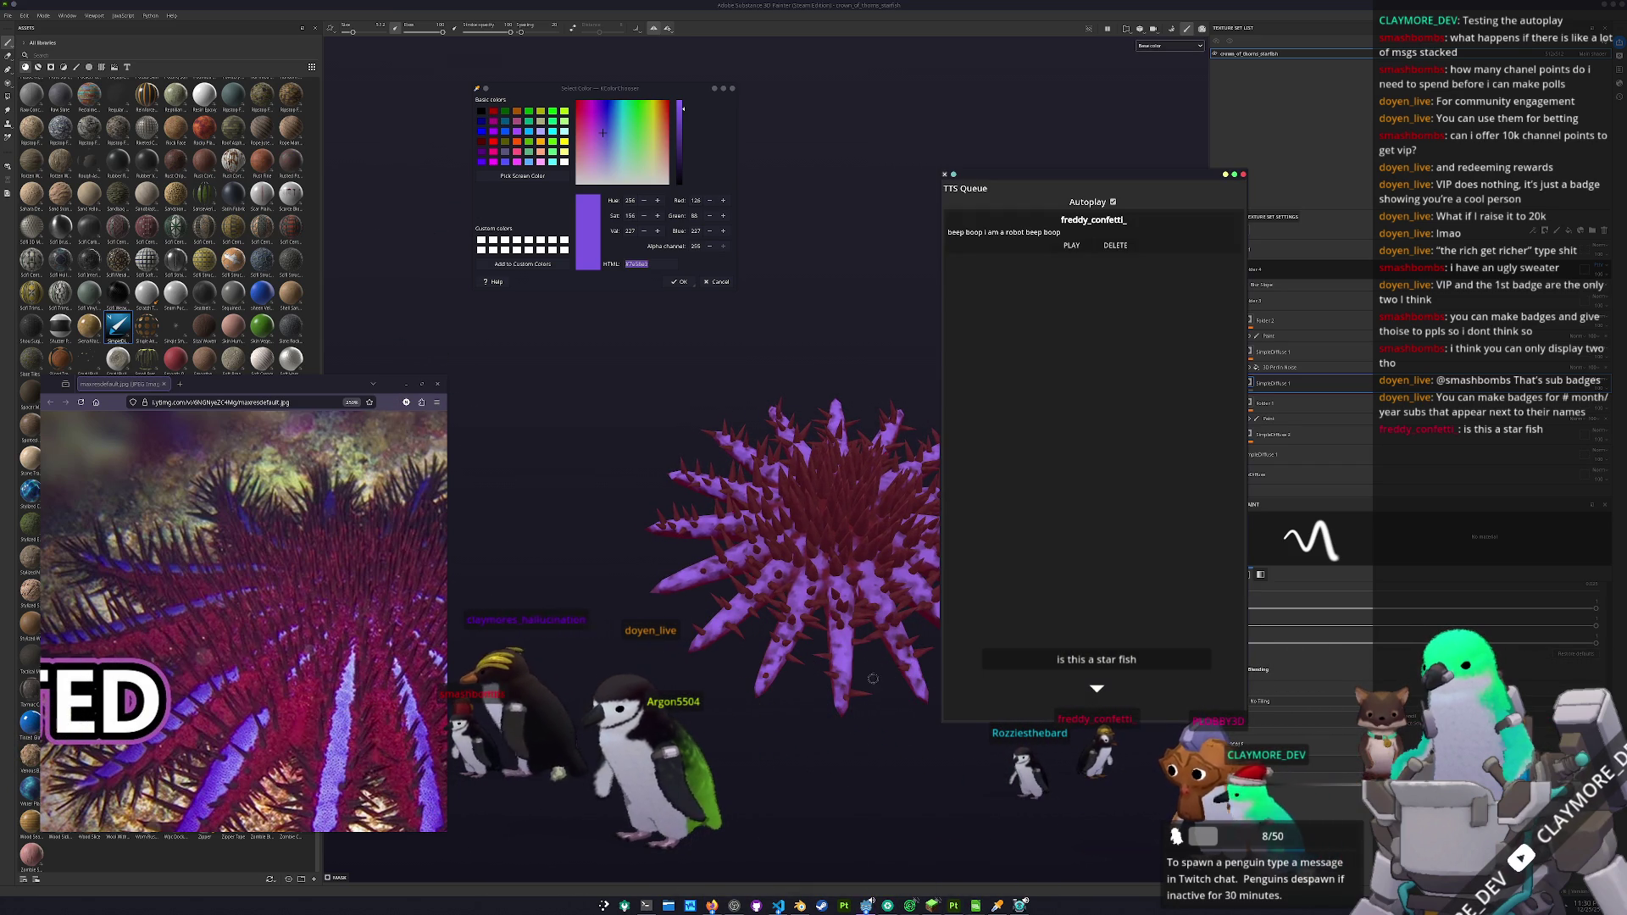
left_click(1070, 247)
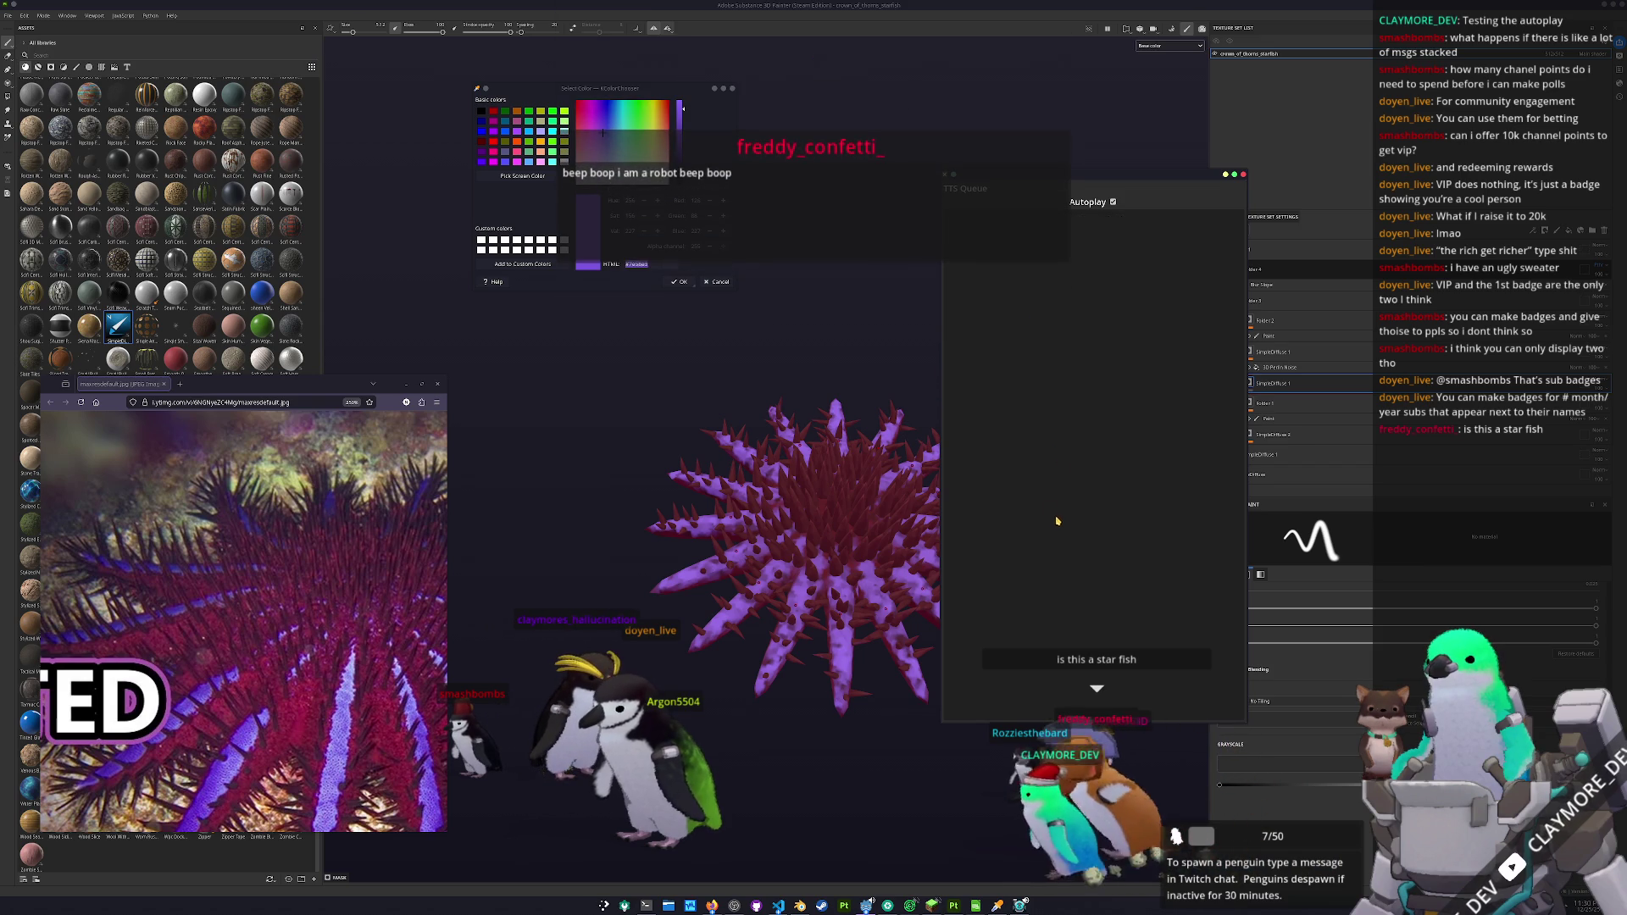
scroll(852, 590, "up", 4)
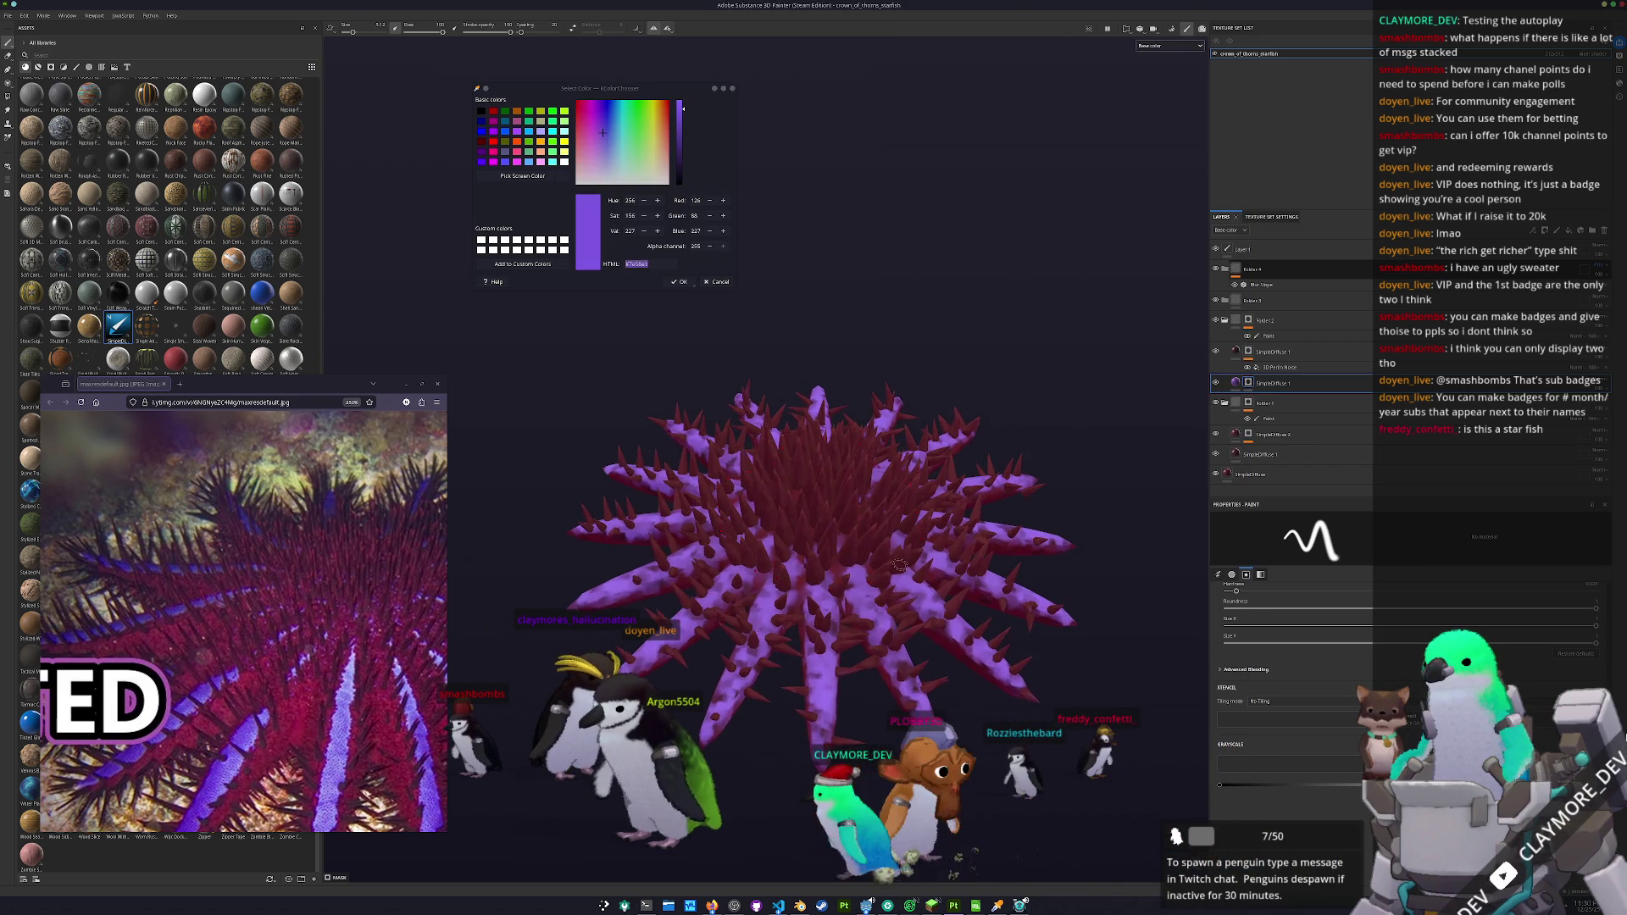
mouse_move(853, 591)
left_mouse_down()
mouse_move(810, 669)
mouse_move(861, 631)
left_mouse_up()
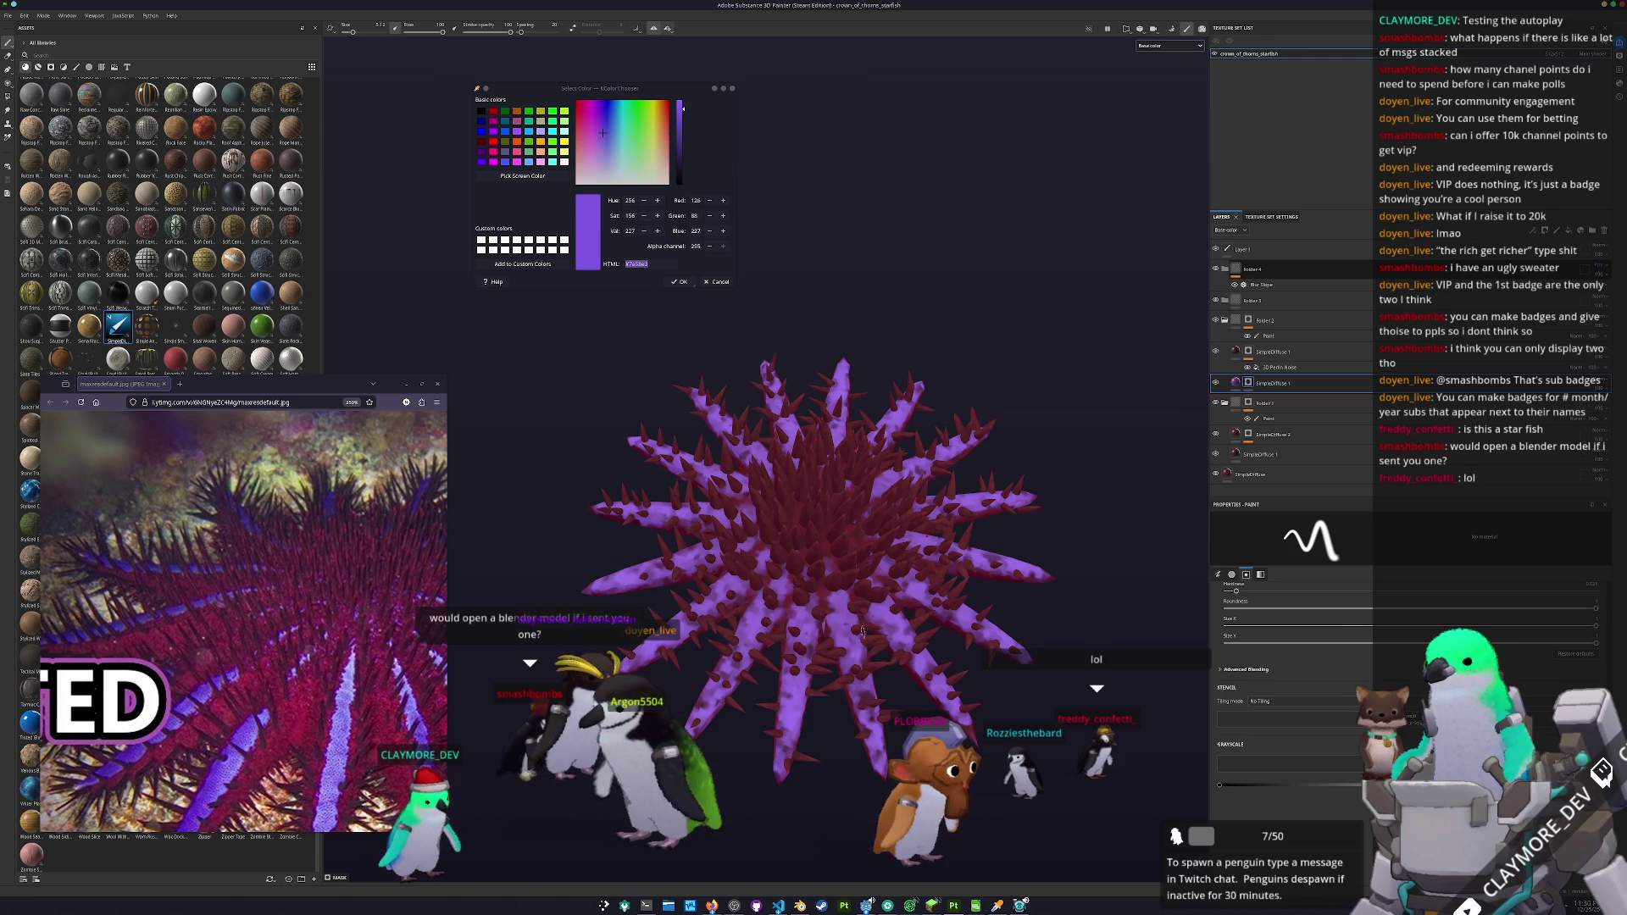
scroll(908, 623, "down", 2)
mouse_move(908, 624)
left_mouse_down()
mouse_move(961, 451)
mouse_move(912, 536)
mouse_move(957, 554)
left_mouse_up()
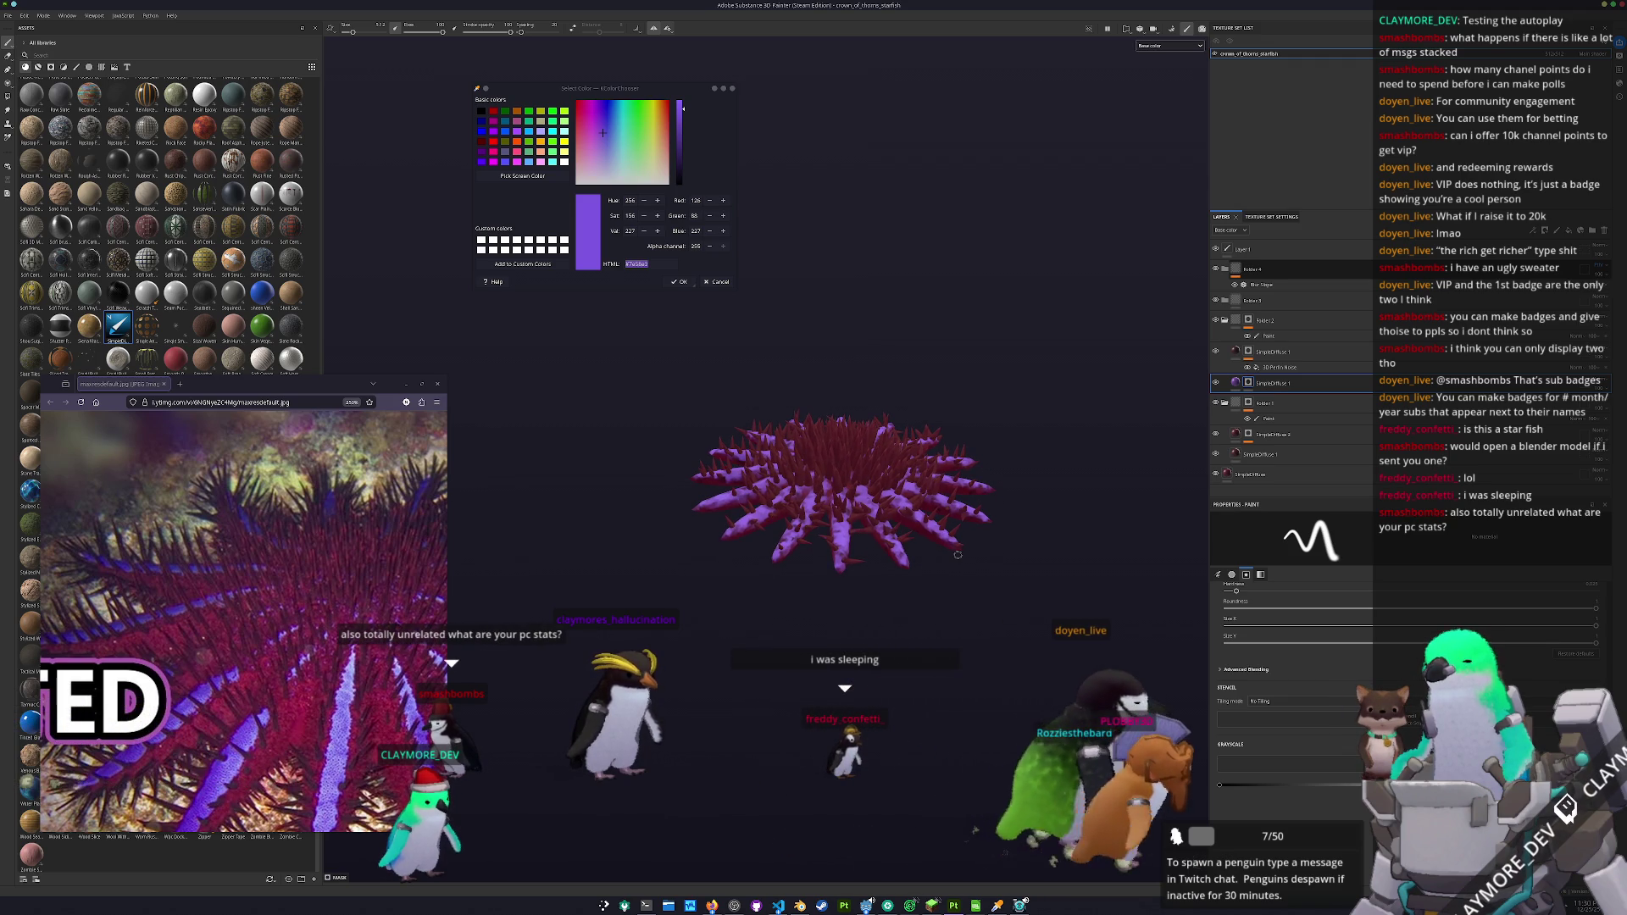
mouse_move(958, 554)
left_mouse_down()
mouse_move(995, 441)
mouse_move(971, 487)
mouse_move(491, 348)
left_mouse_up()
- Fit and close the reference photo window, then cancel the colour picker
mouse_move(318, 388)
left_mouse_down()
mouse_move(941, 248)
mouse_move(1018, 95)
left_mouse_up()
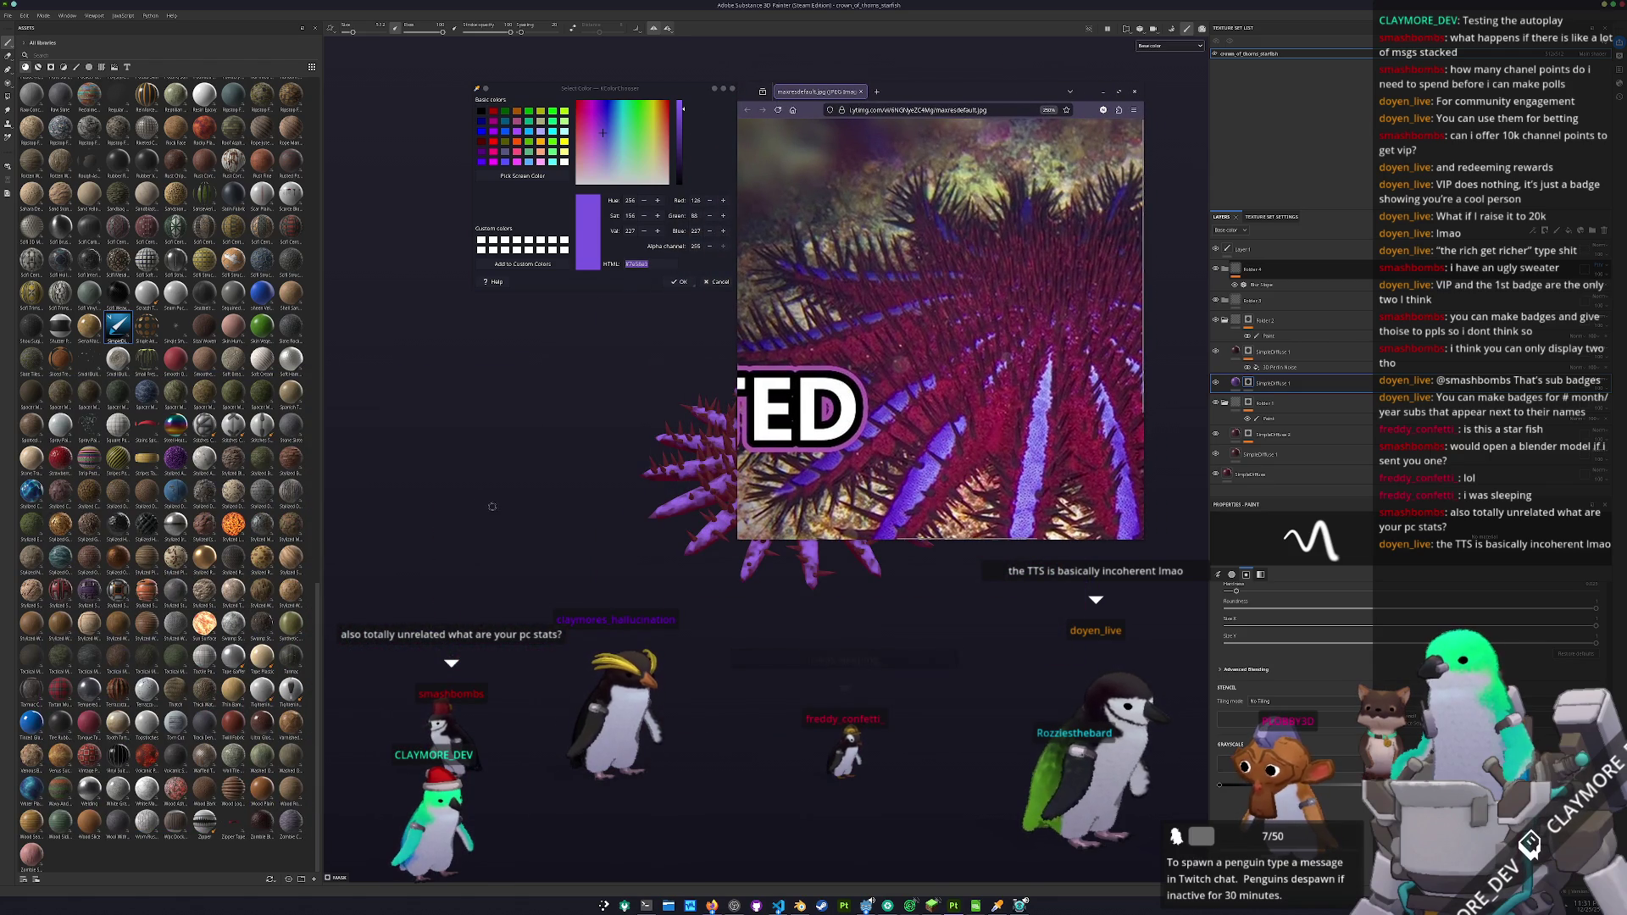
key("ctrl+0")
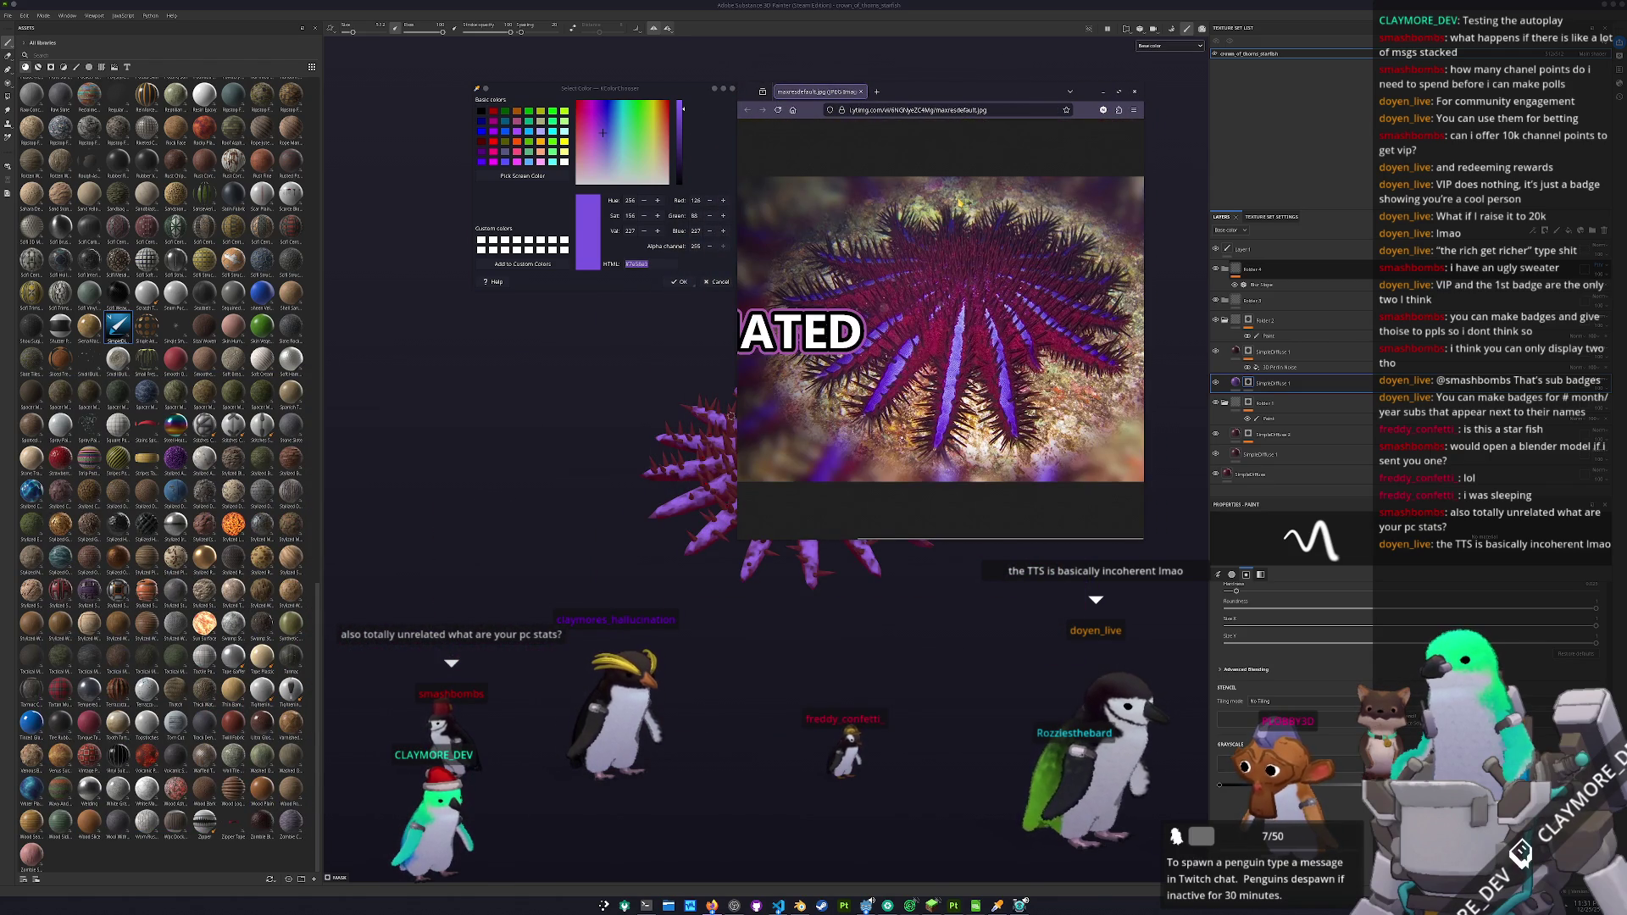
key("ctrl+w")
left_click(716, 280)
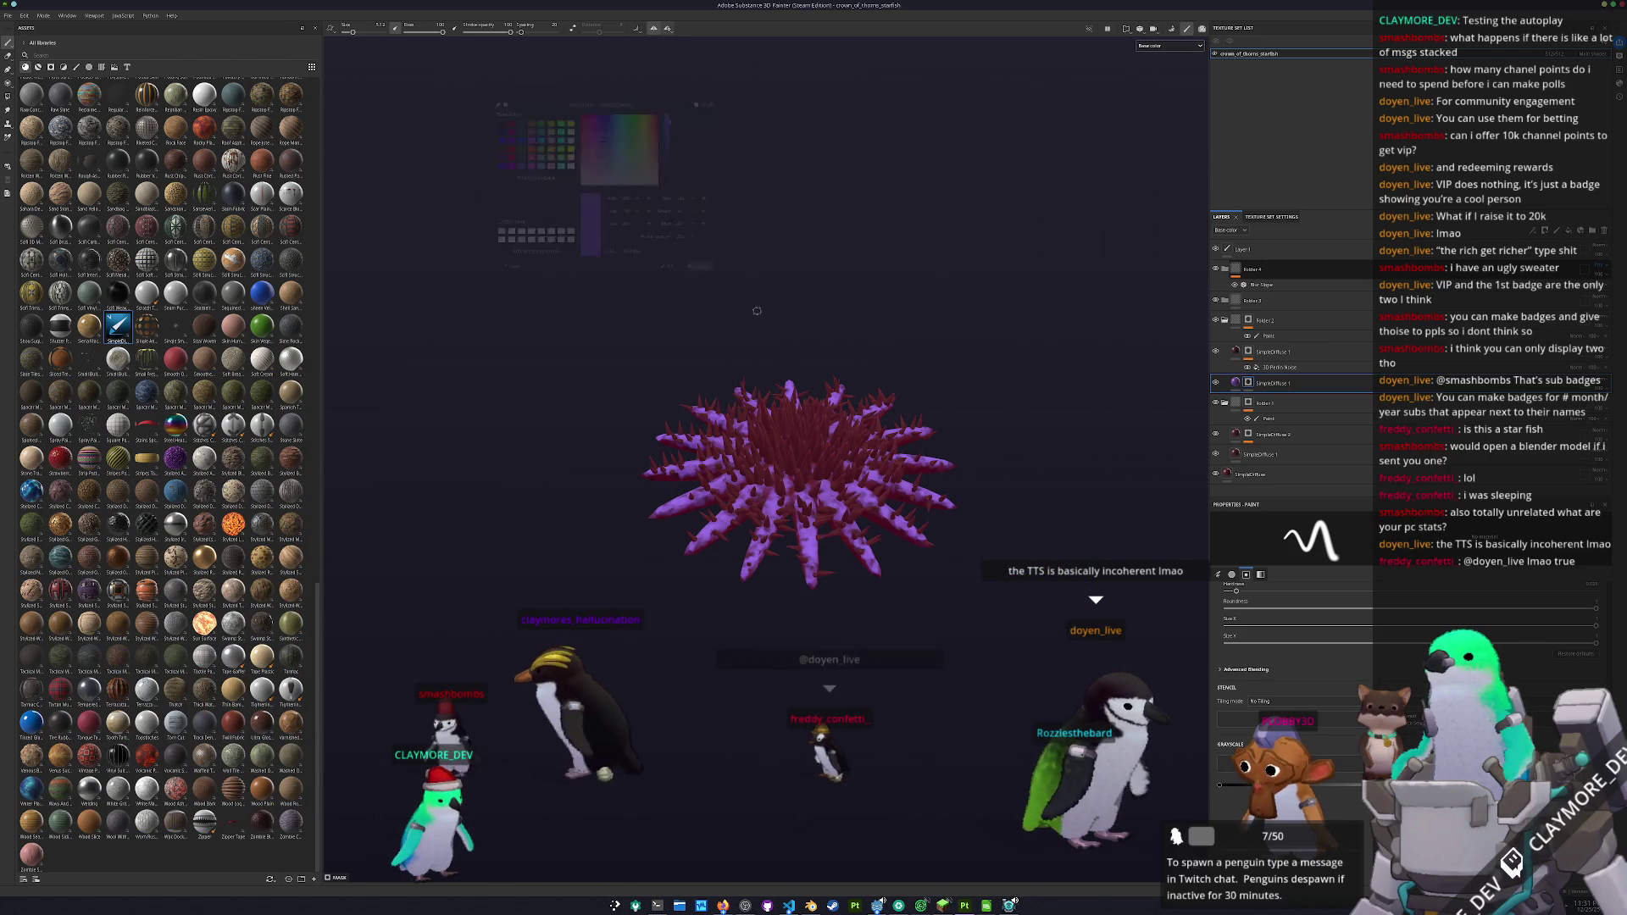
- Set the export output directory to a new textures folder in crown_of_thorns_starfish
key("ctrl+shift+e")
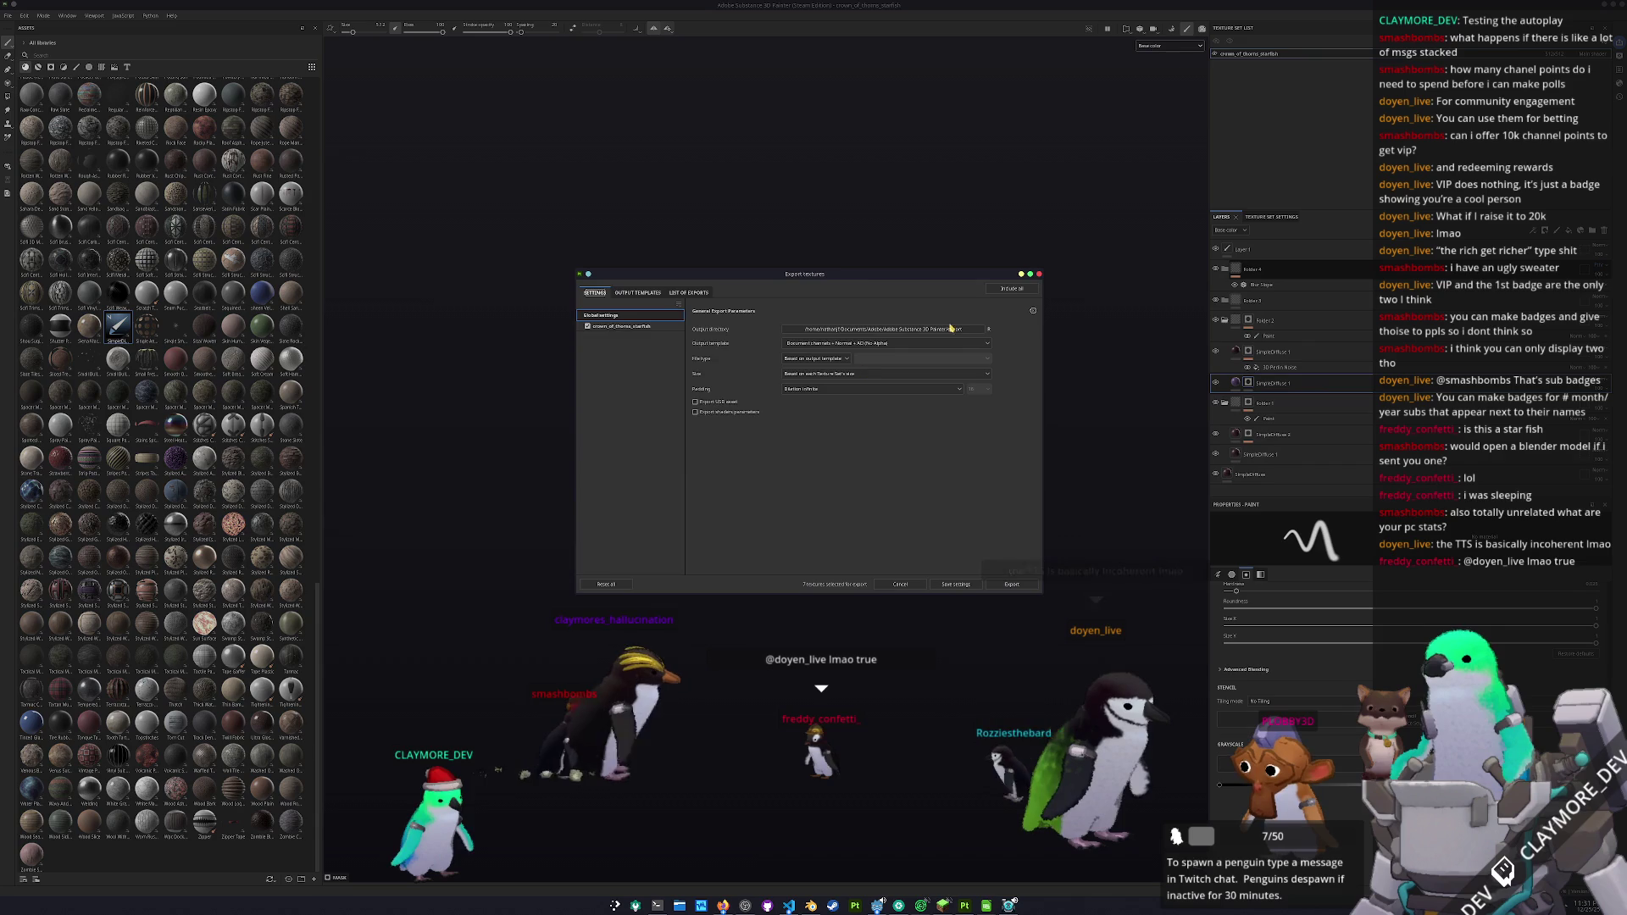
left_click_drag(844, 279, 1002, 264)
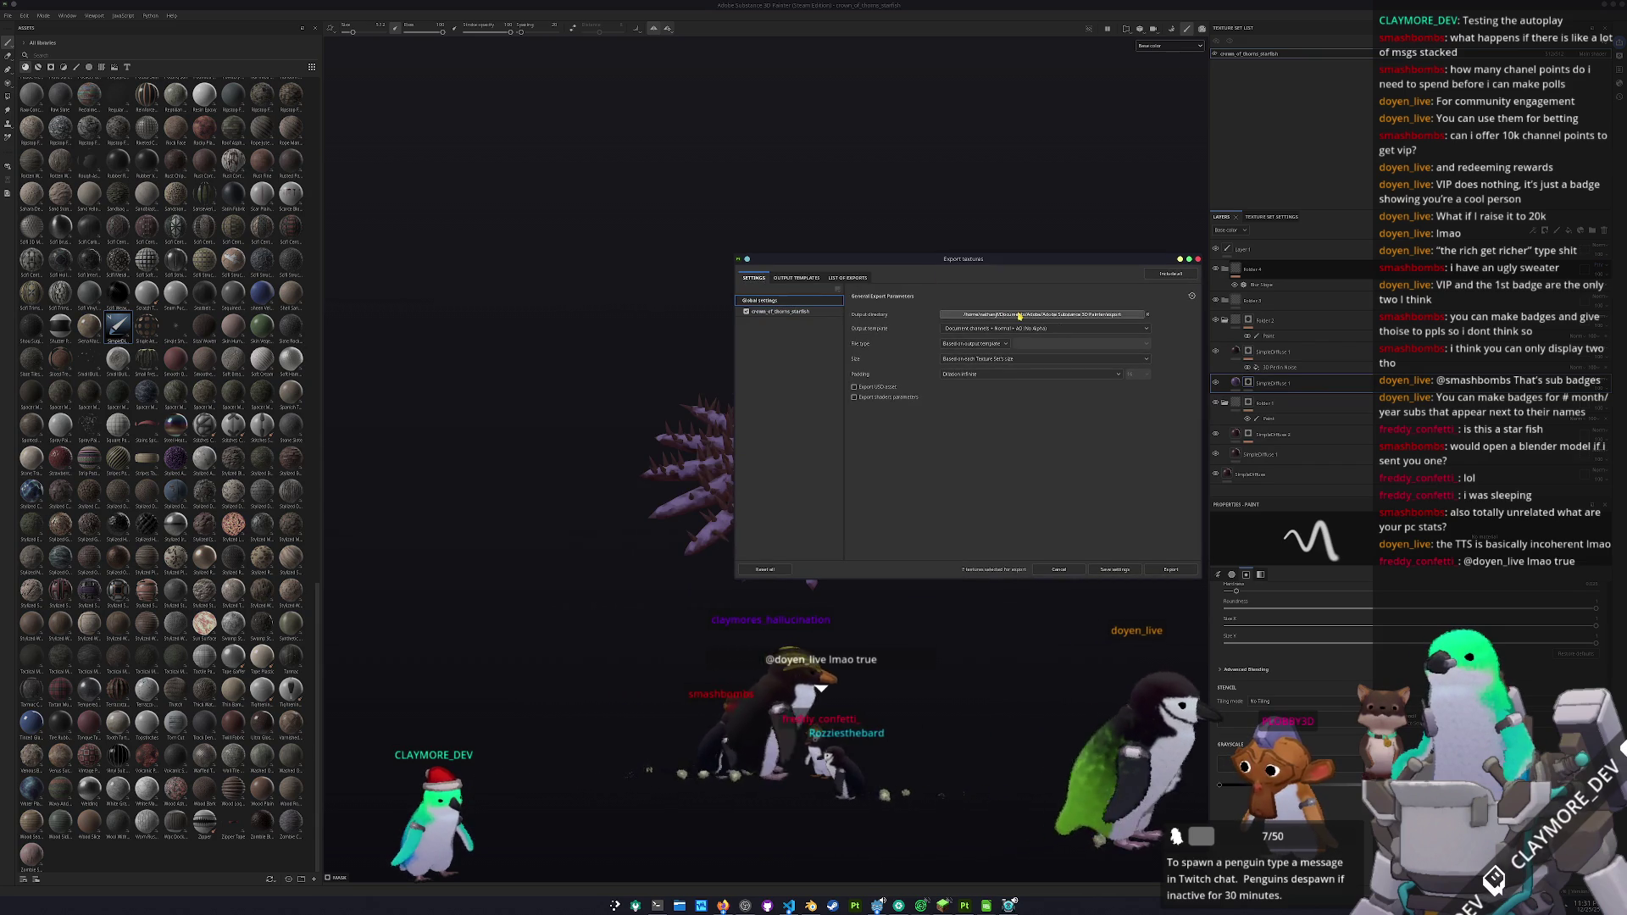
left_click(1147, 314)
left_click(797, 377)
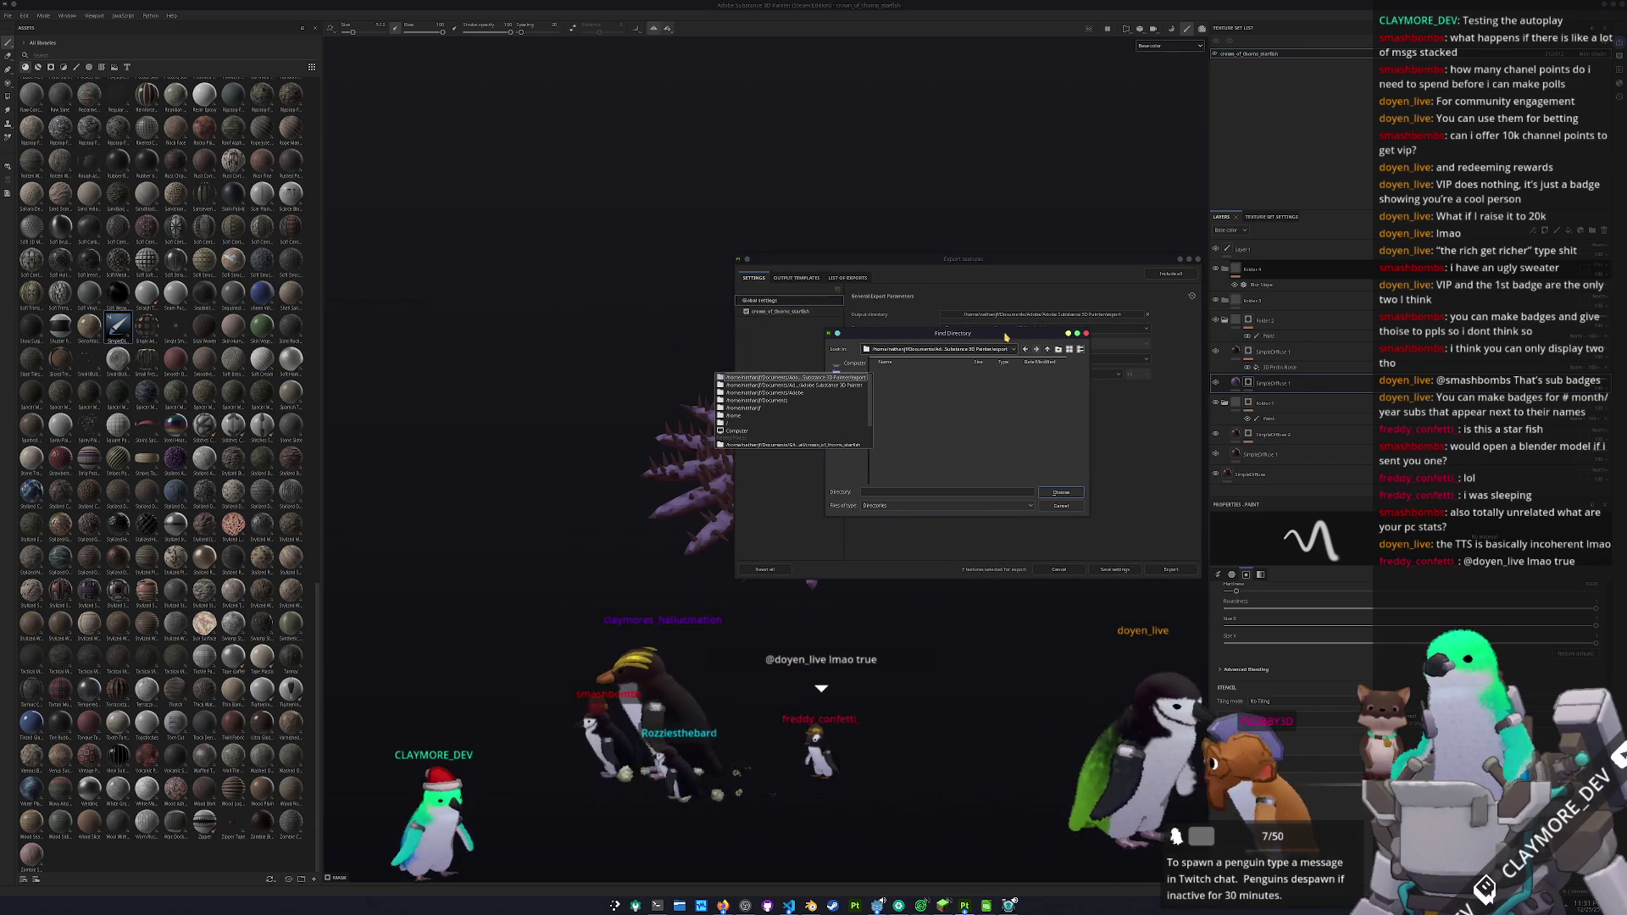
left_click(796, 445)
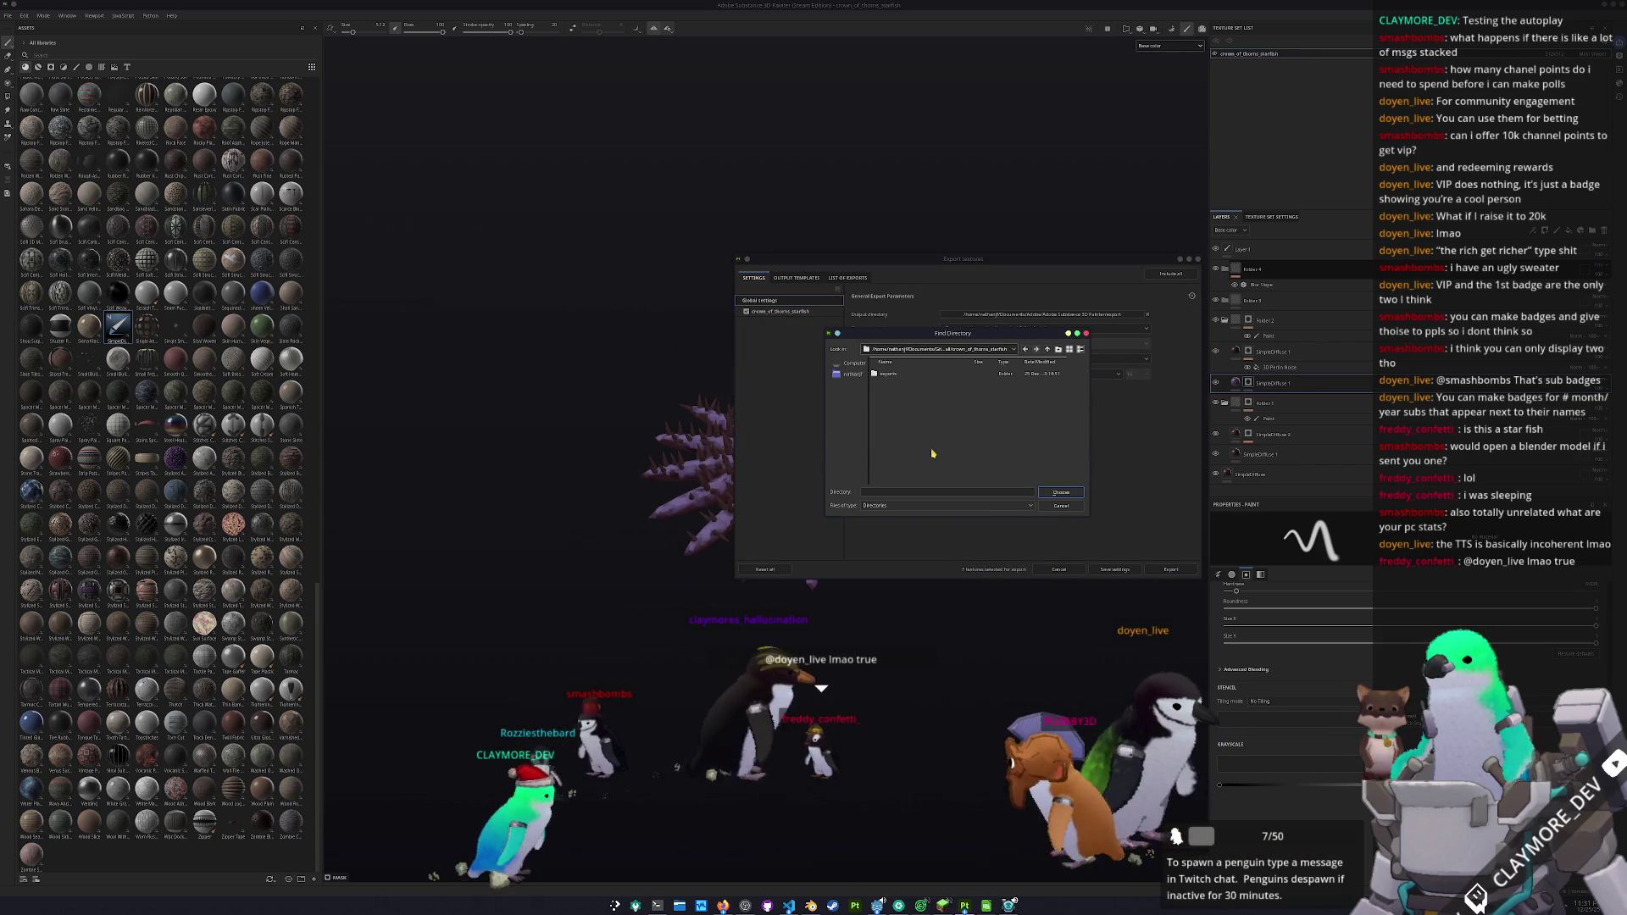
left_click(1057, 350)
key("Return")
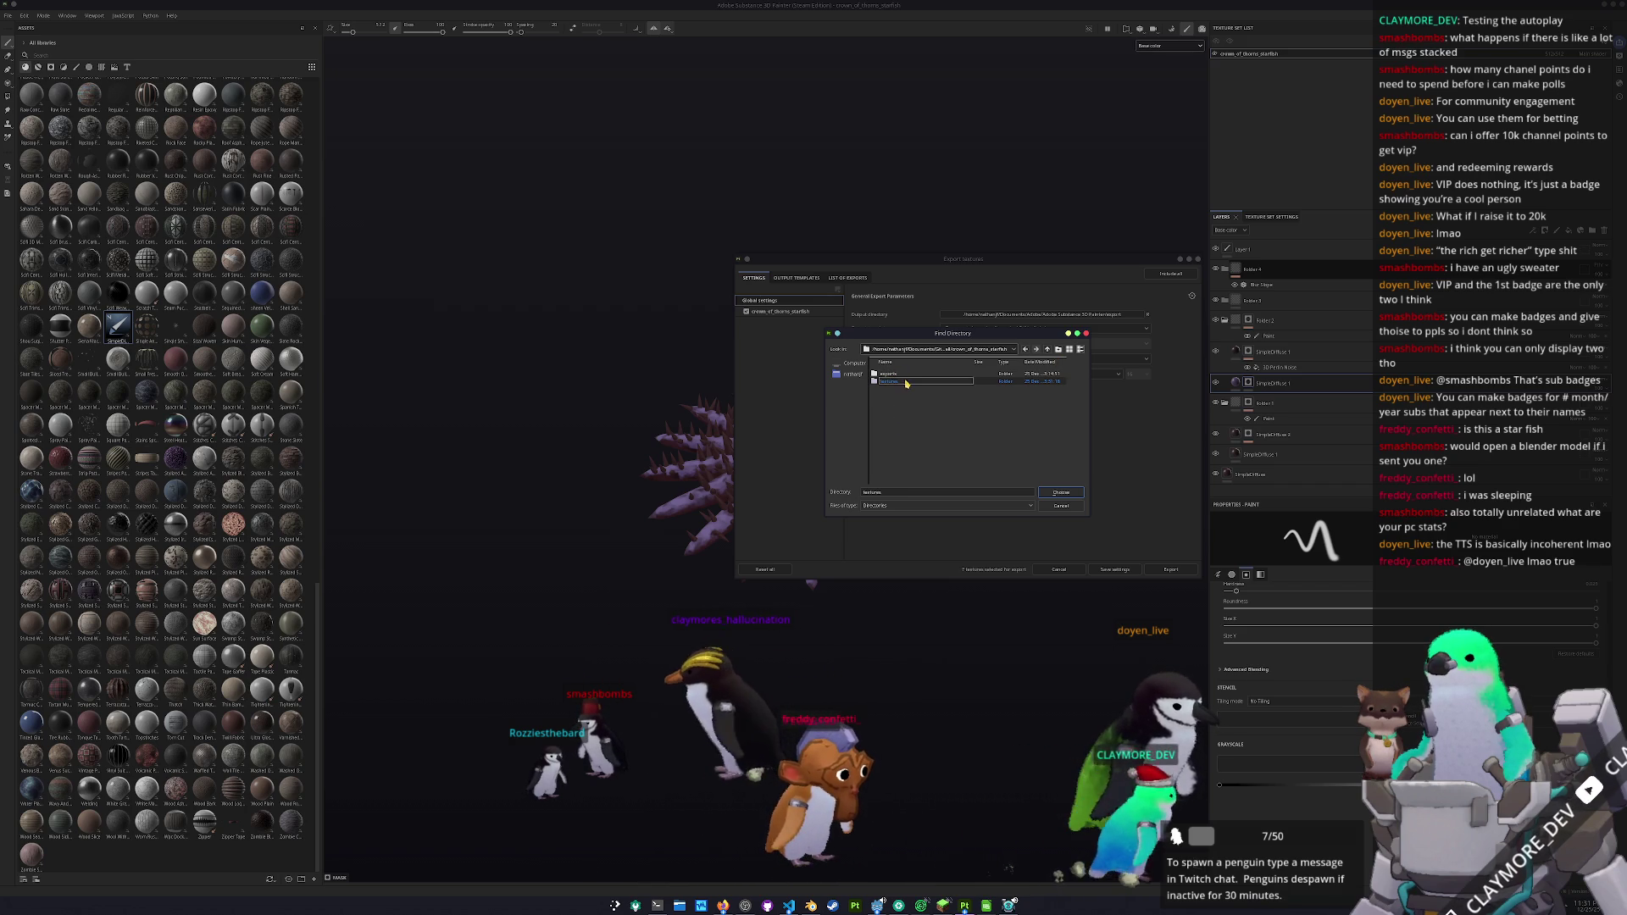
left_click(1068, 492)
- Exclude the Roughness map, export the five texture maps, and switch to Blender
left_click(776, 312)
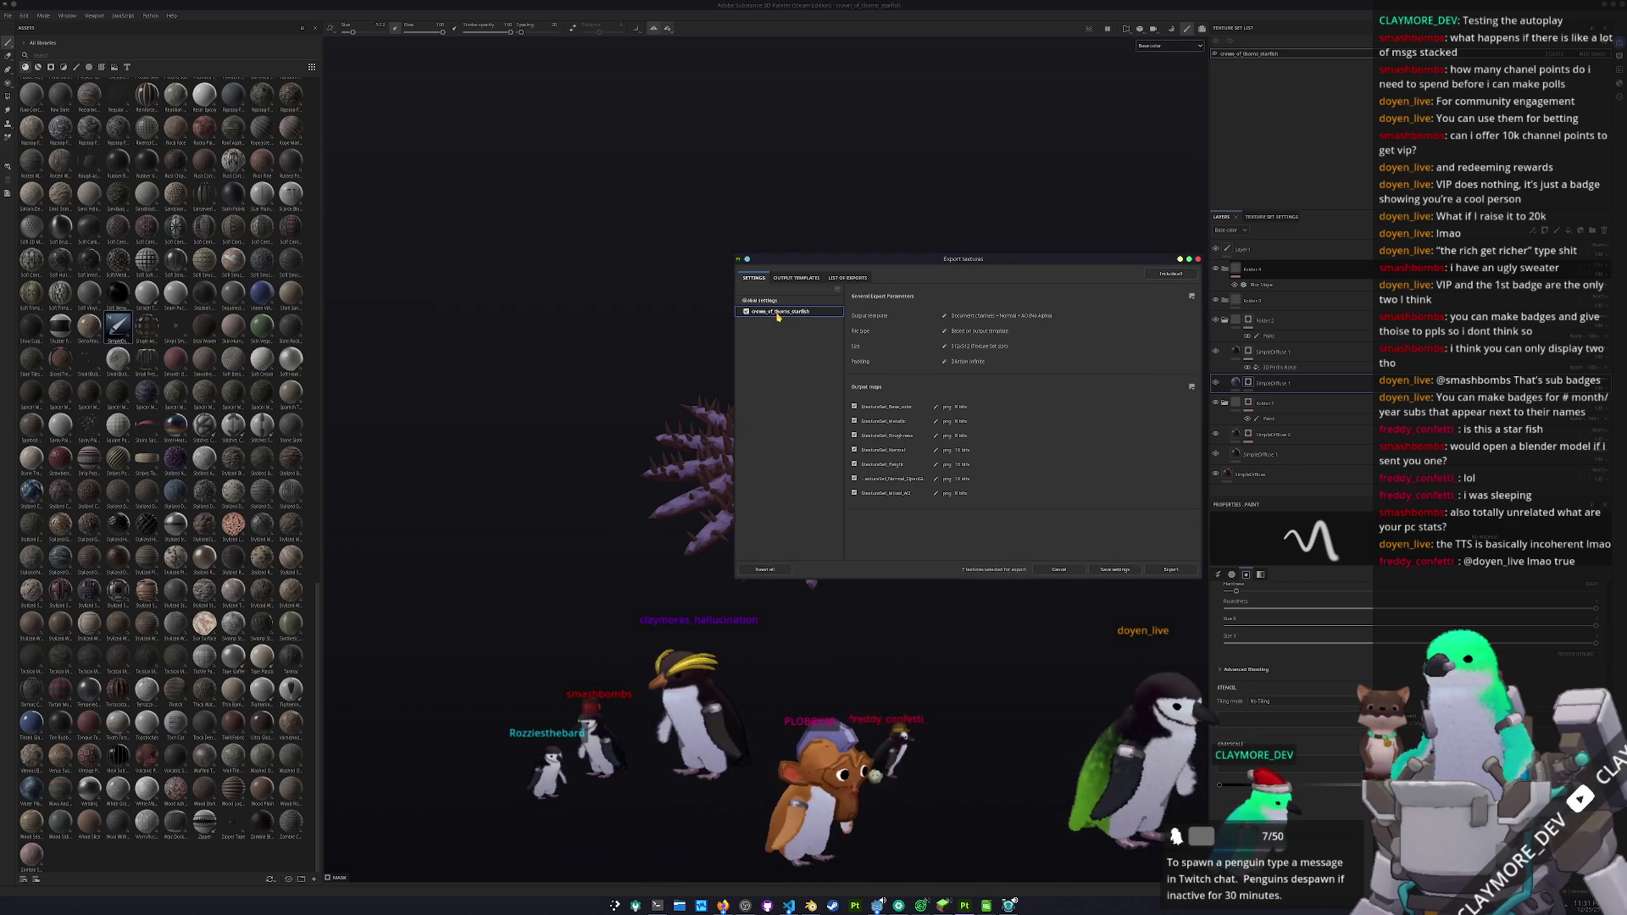
left_click(855, 436)
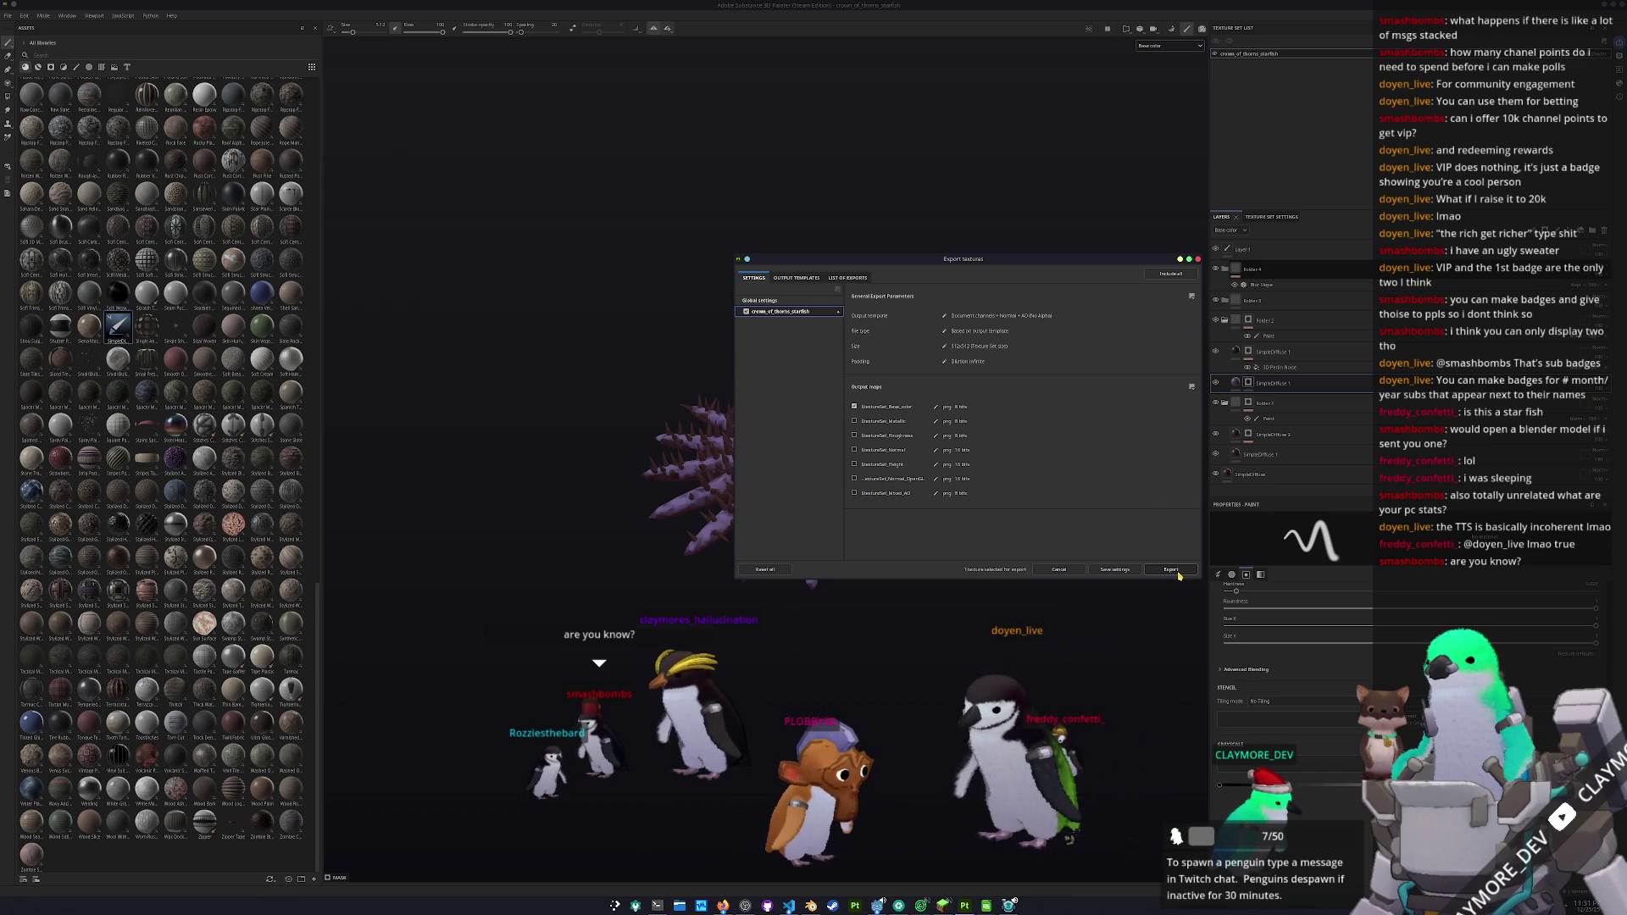
left_click(1174, 571)
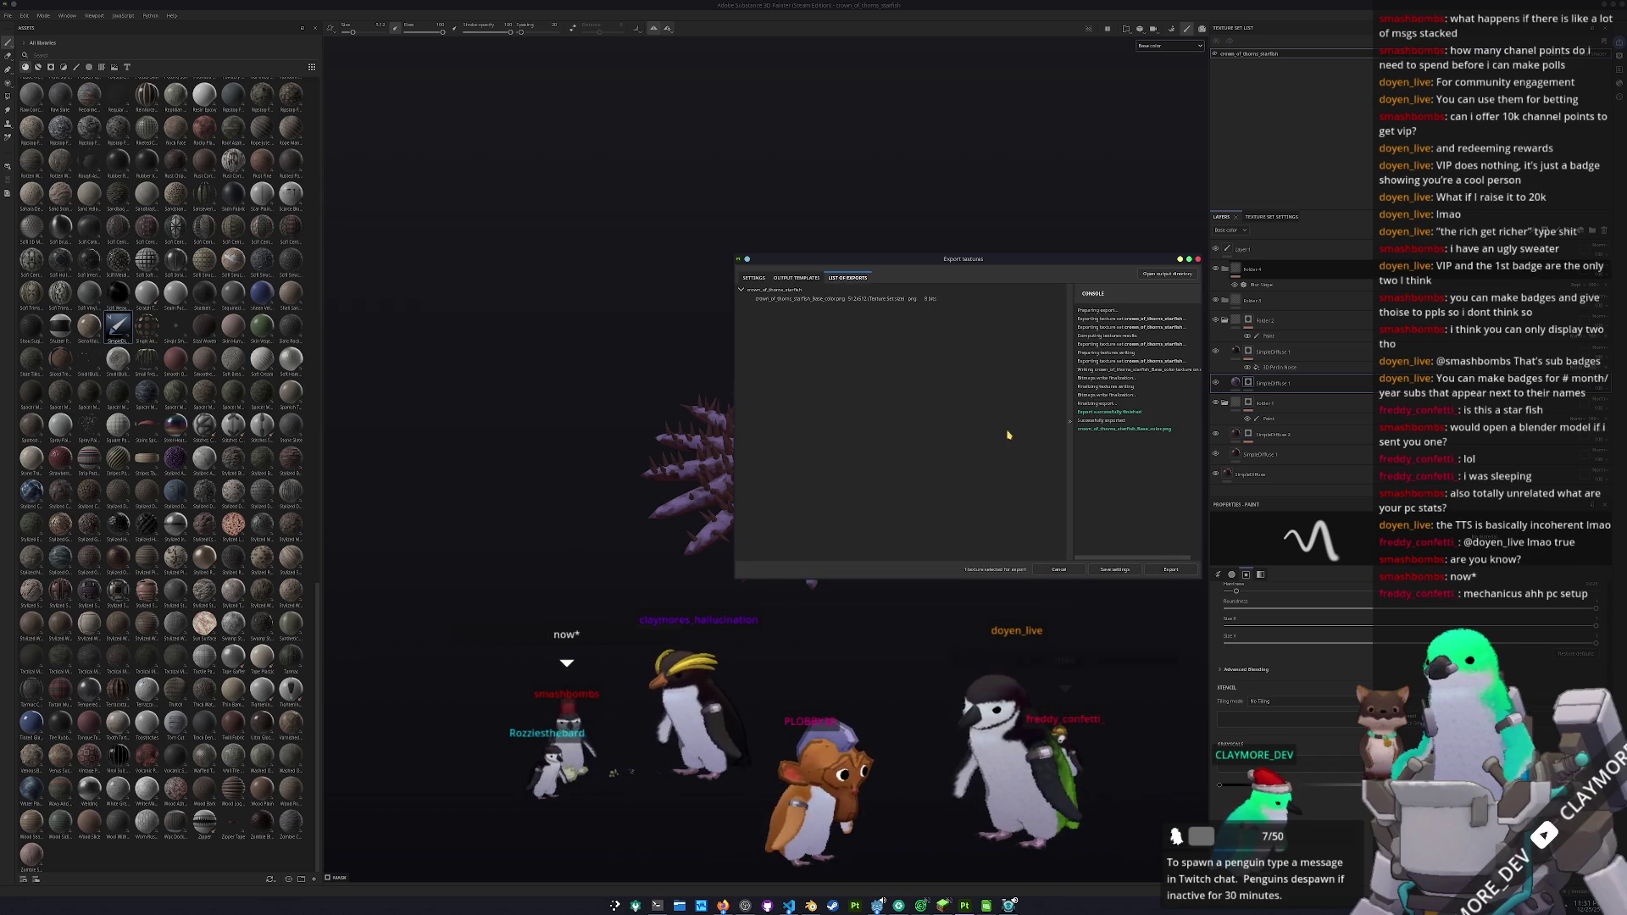
key("Escape")
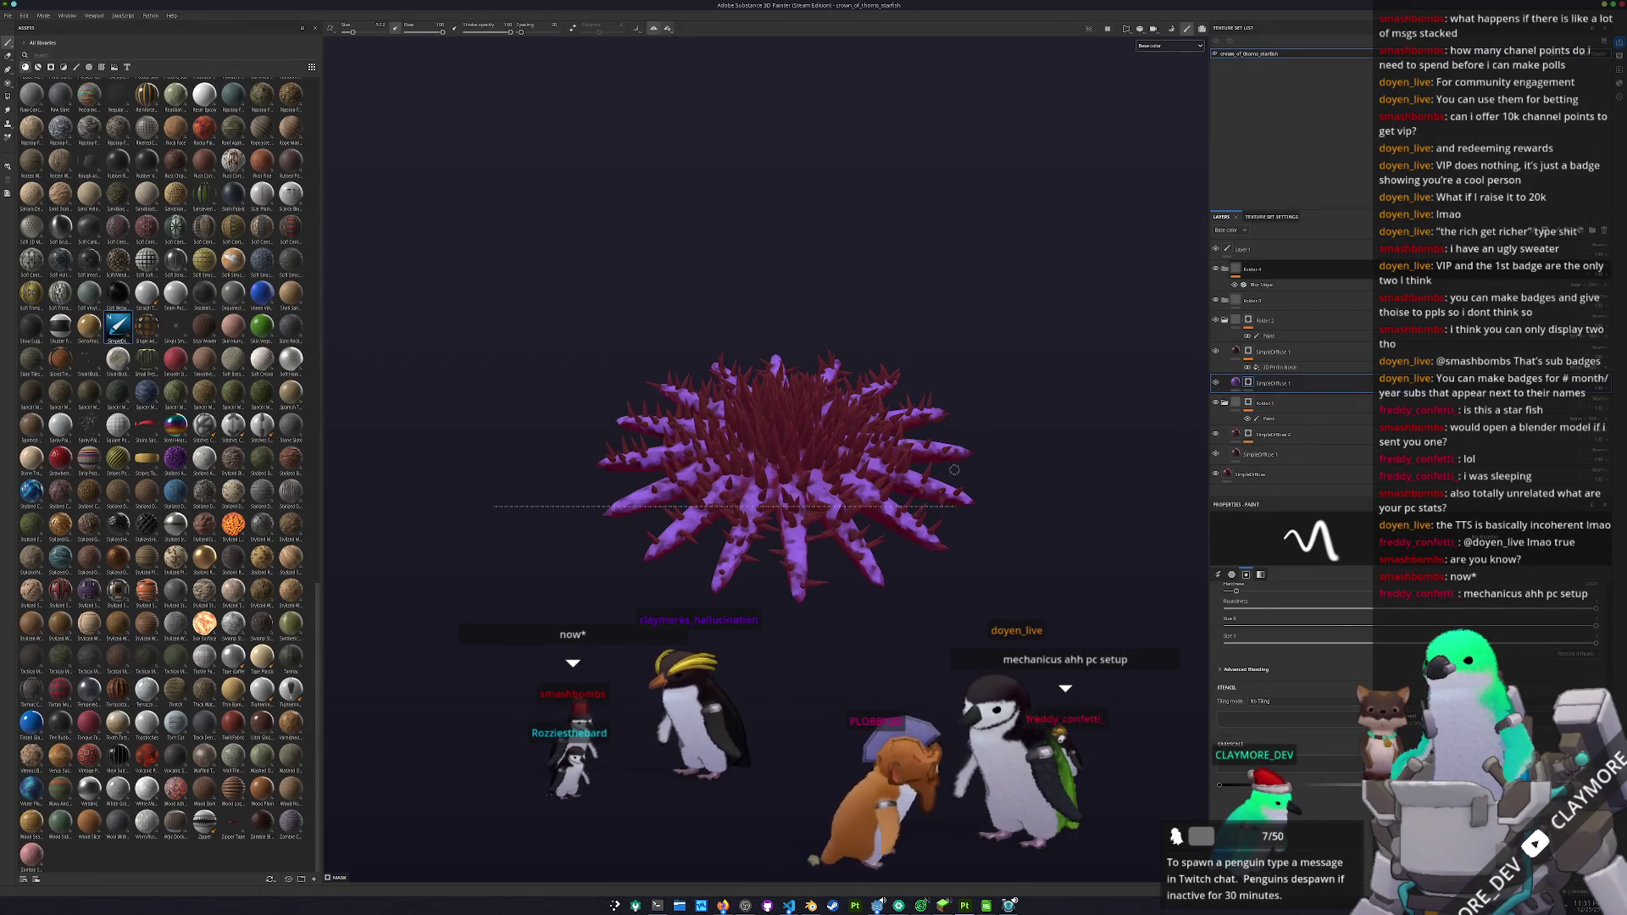
key("ctrl+shift+e")
left_click_drag(922, 279, 998, 284)
key("Escape")
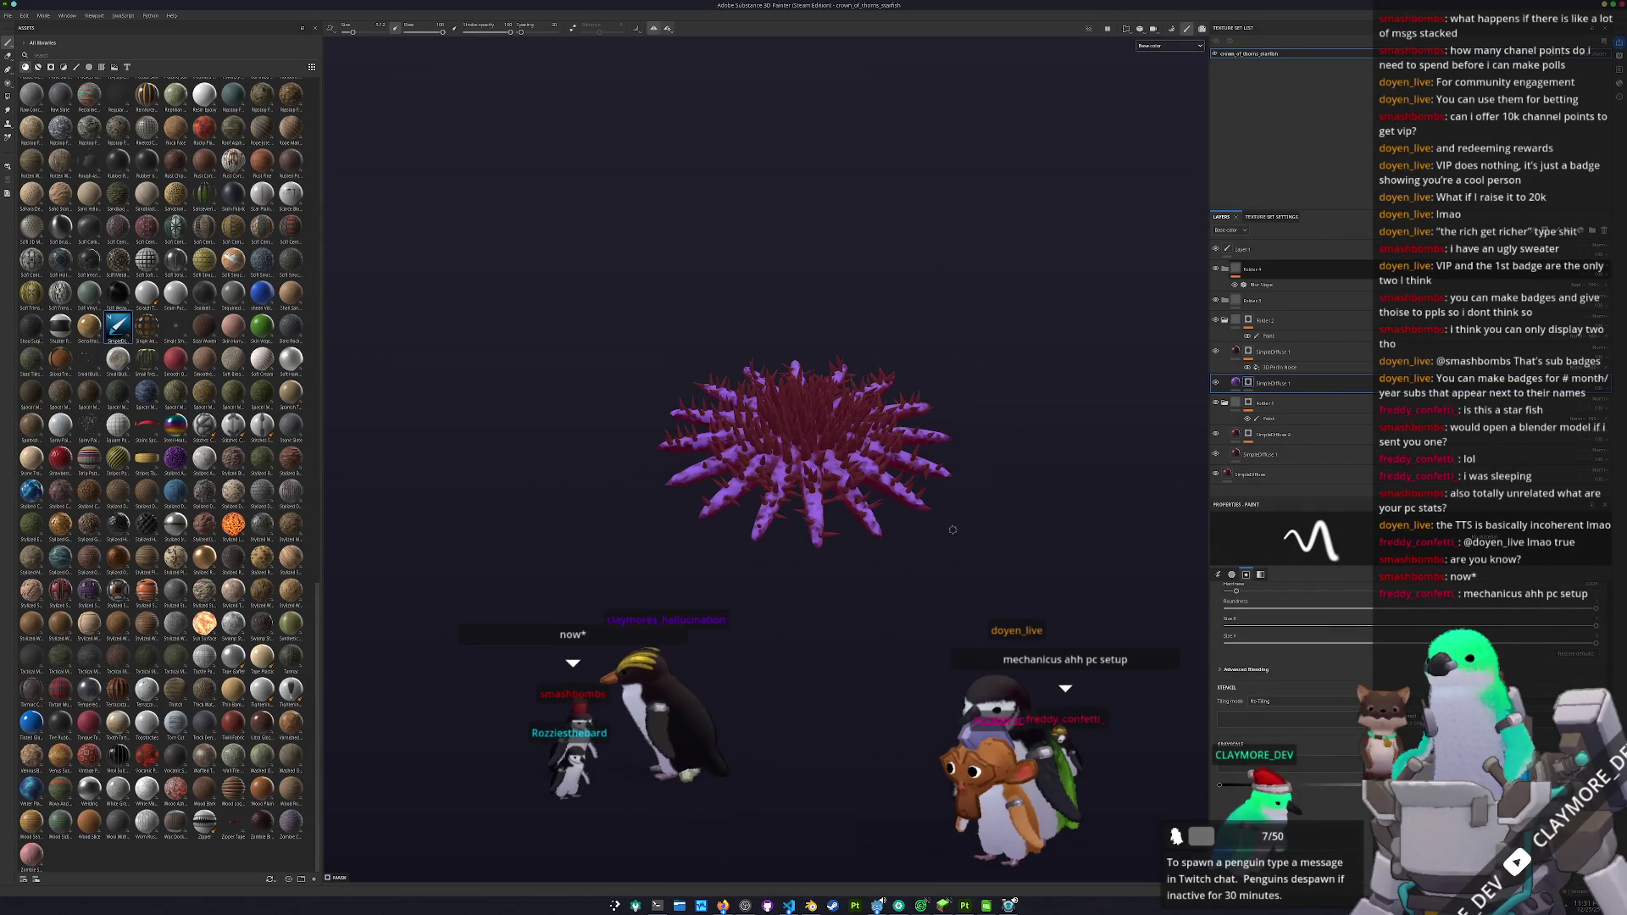
key("alt+Tab")
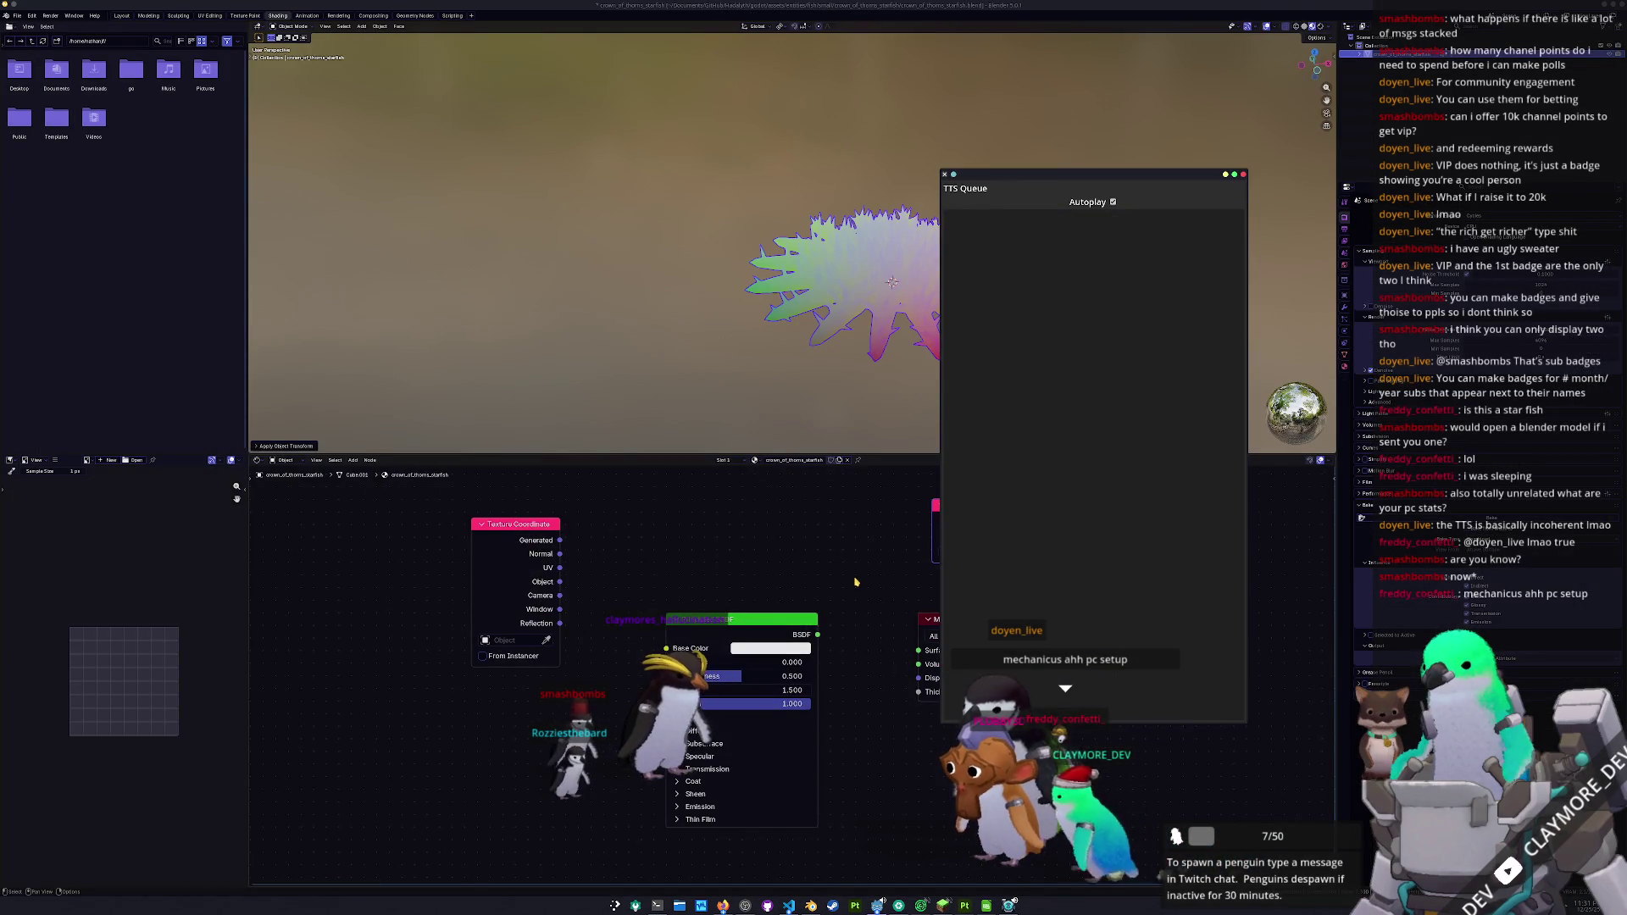
- Close the TTS Queue, show the N panel, and rescale the starfish in top view
left_click(855, 582)
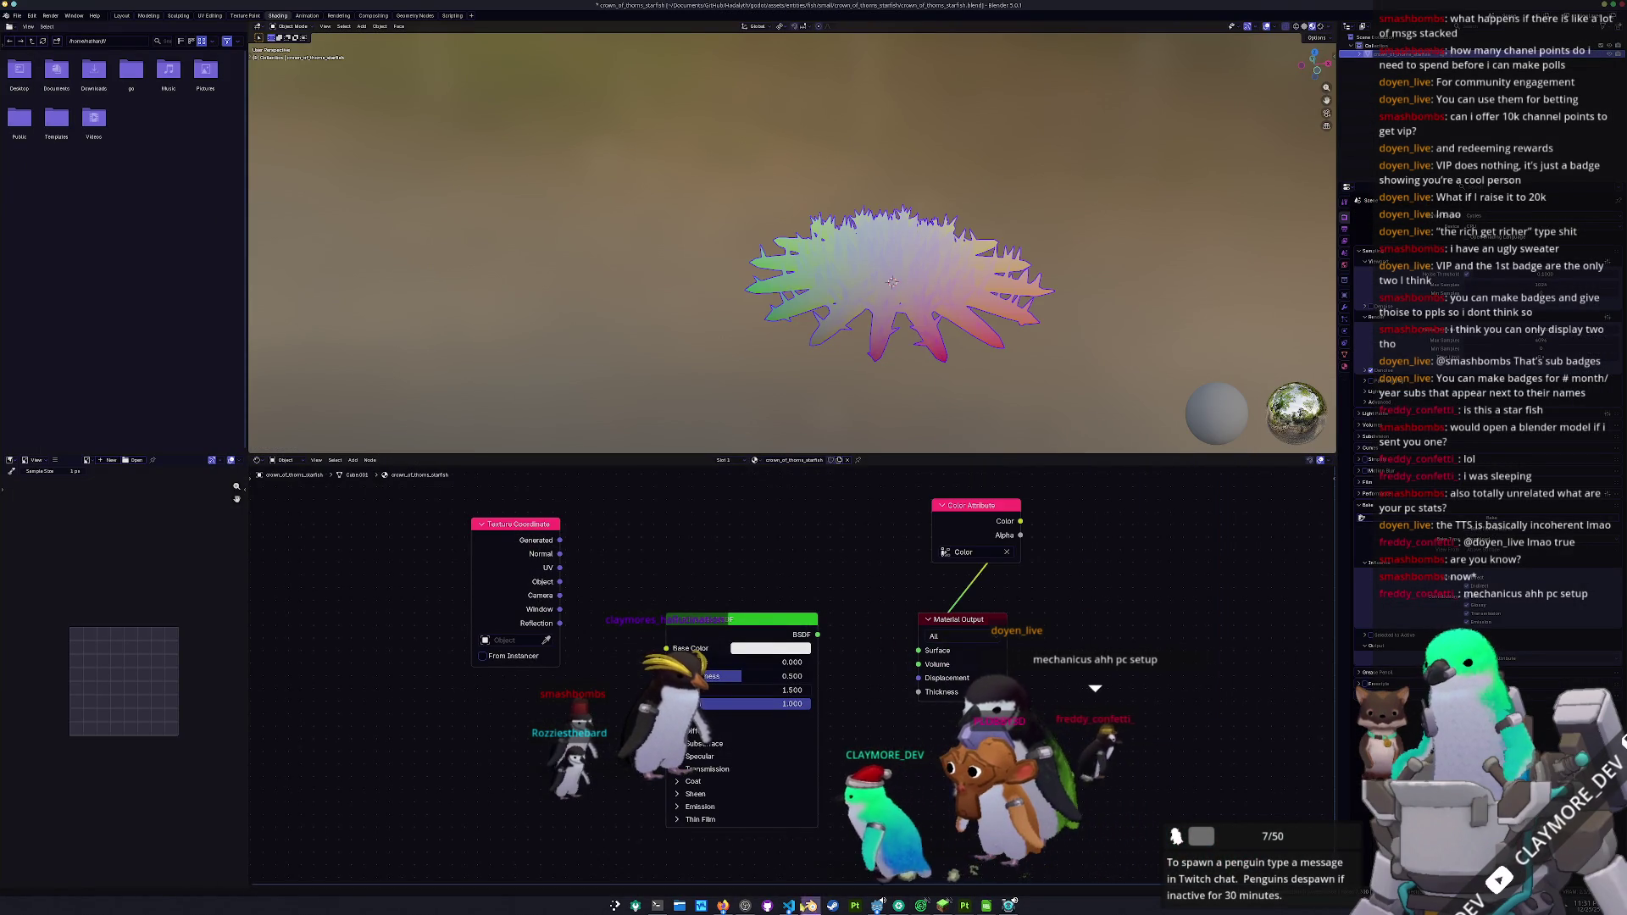
key("n")
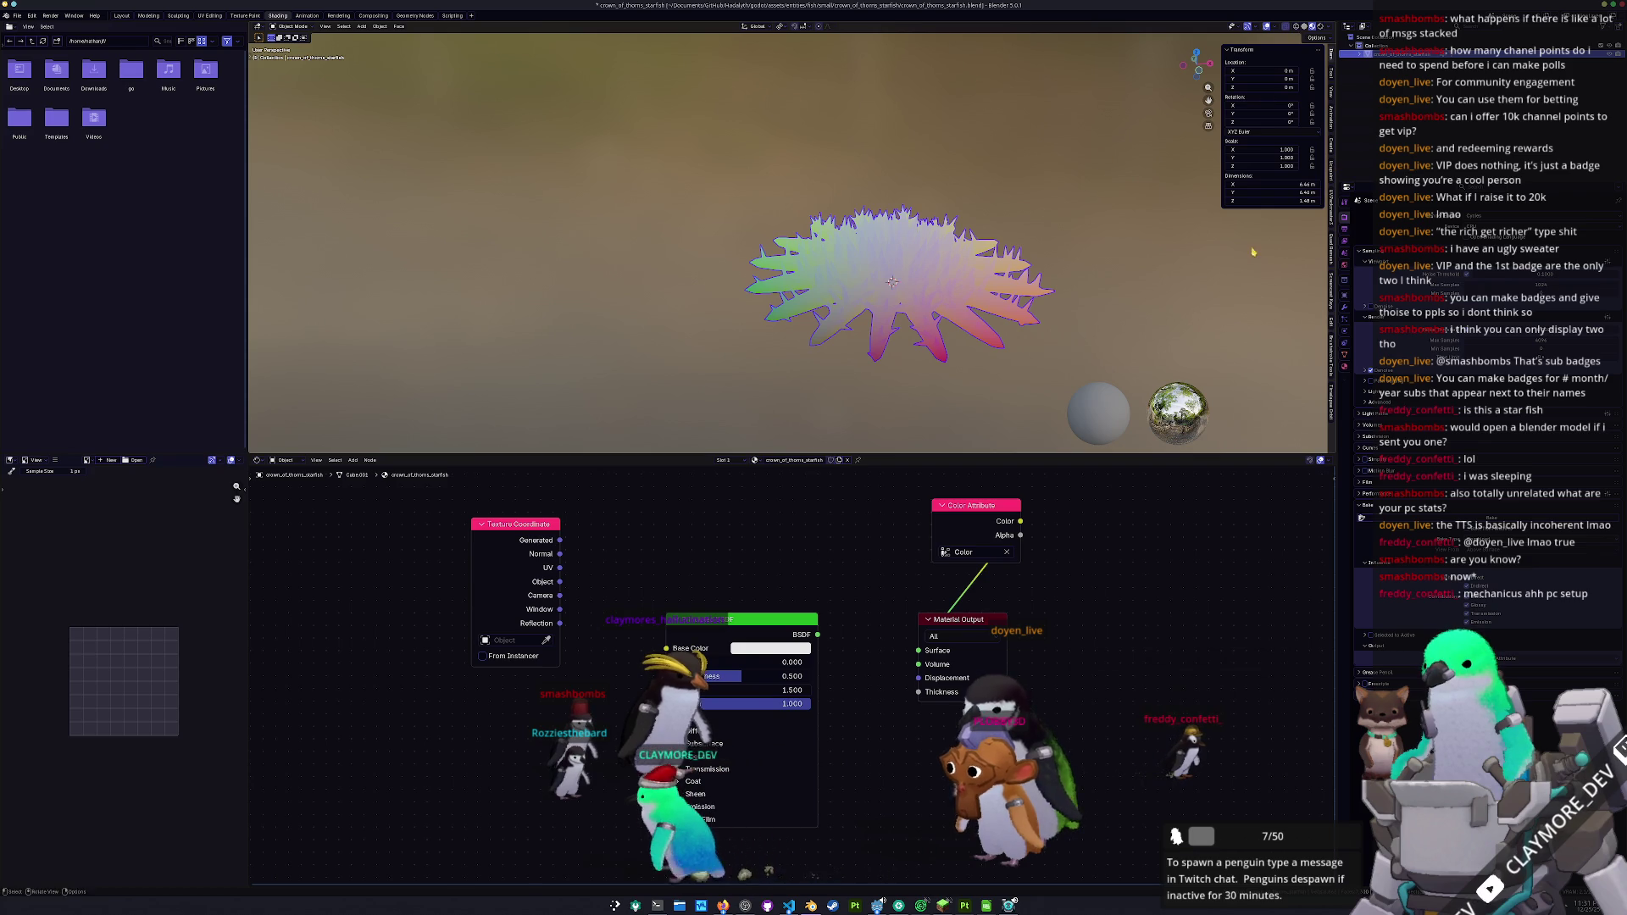
key("s")
key("KP_7")
left_click(1055, 267)
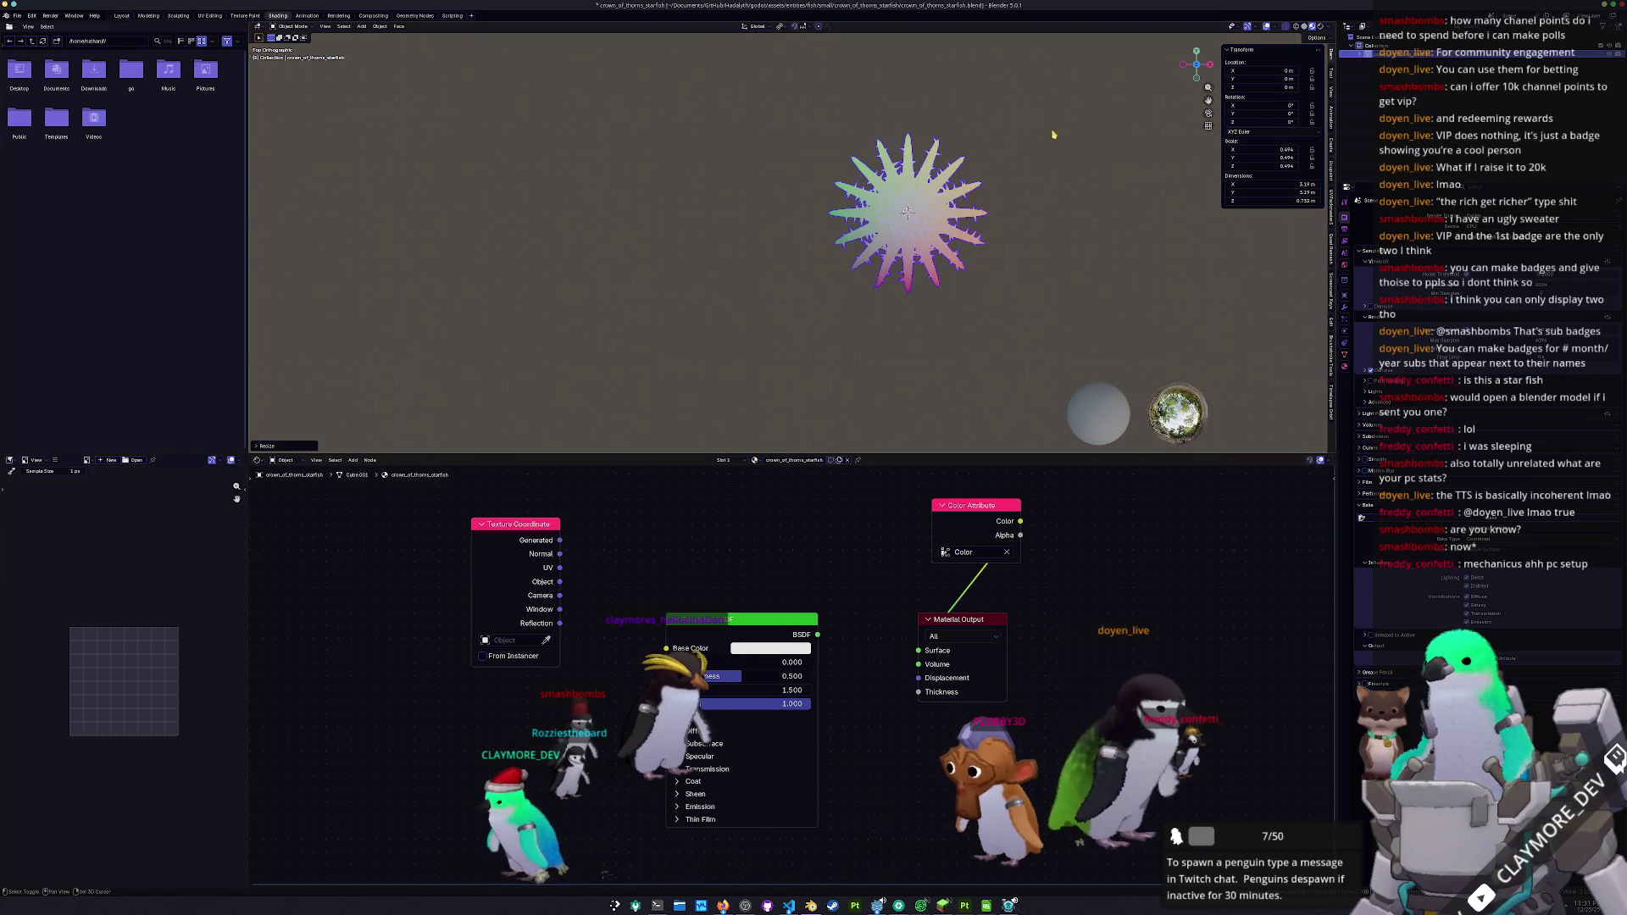
key("s")
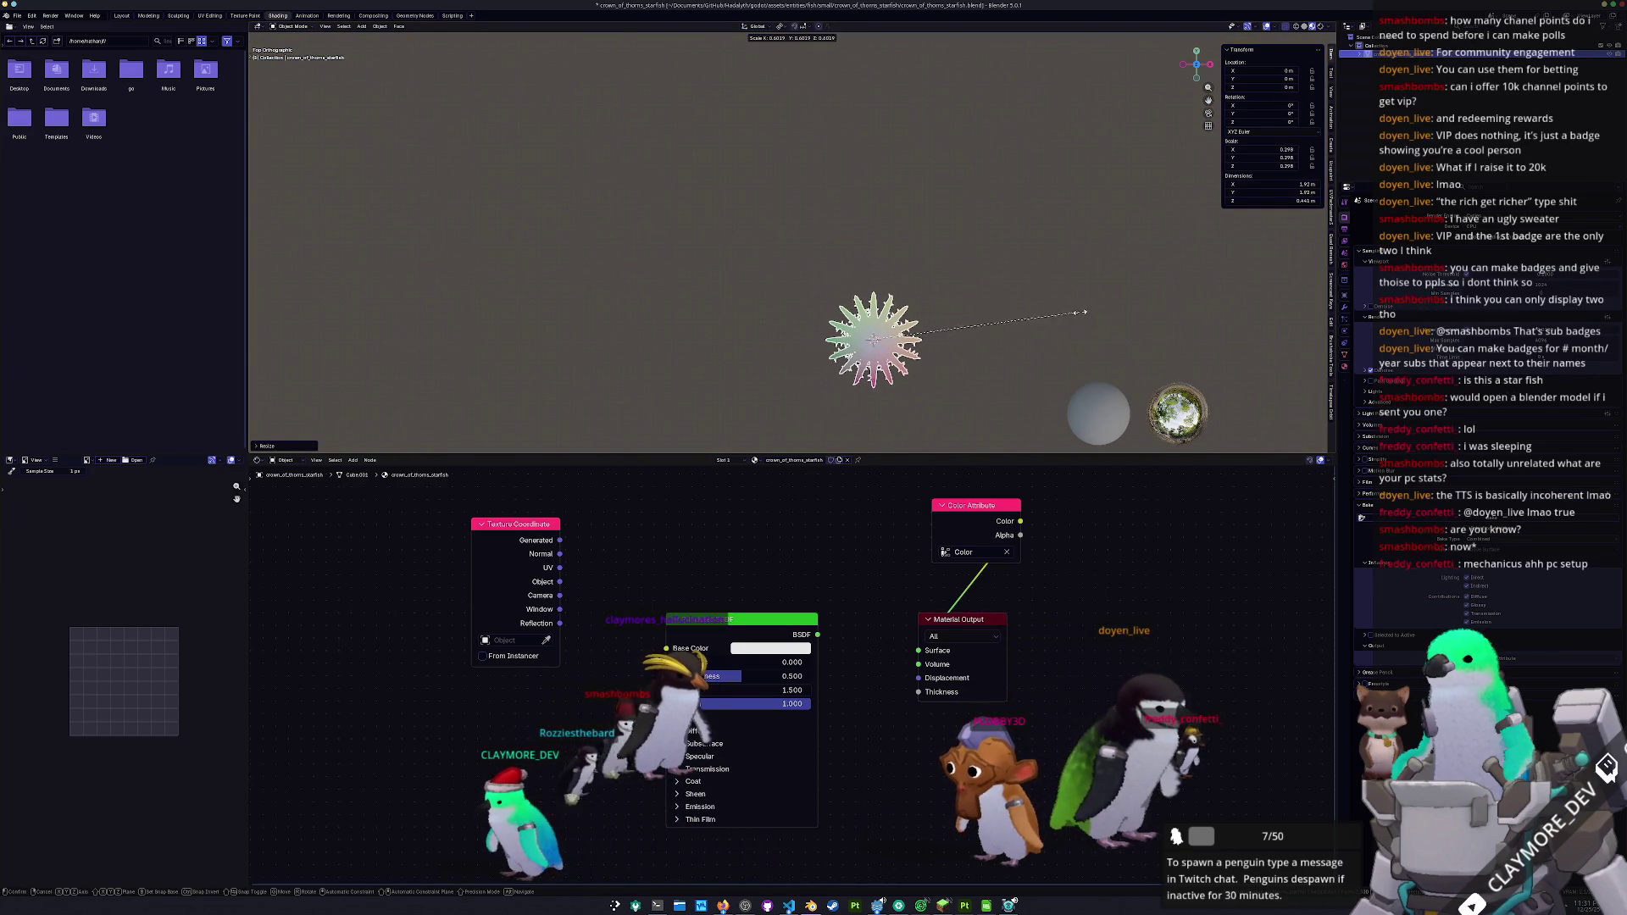
left_click(1156, 302)
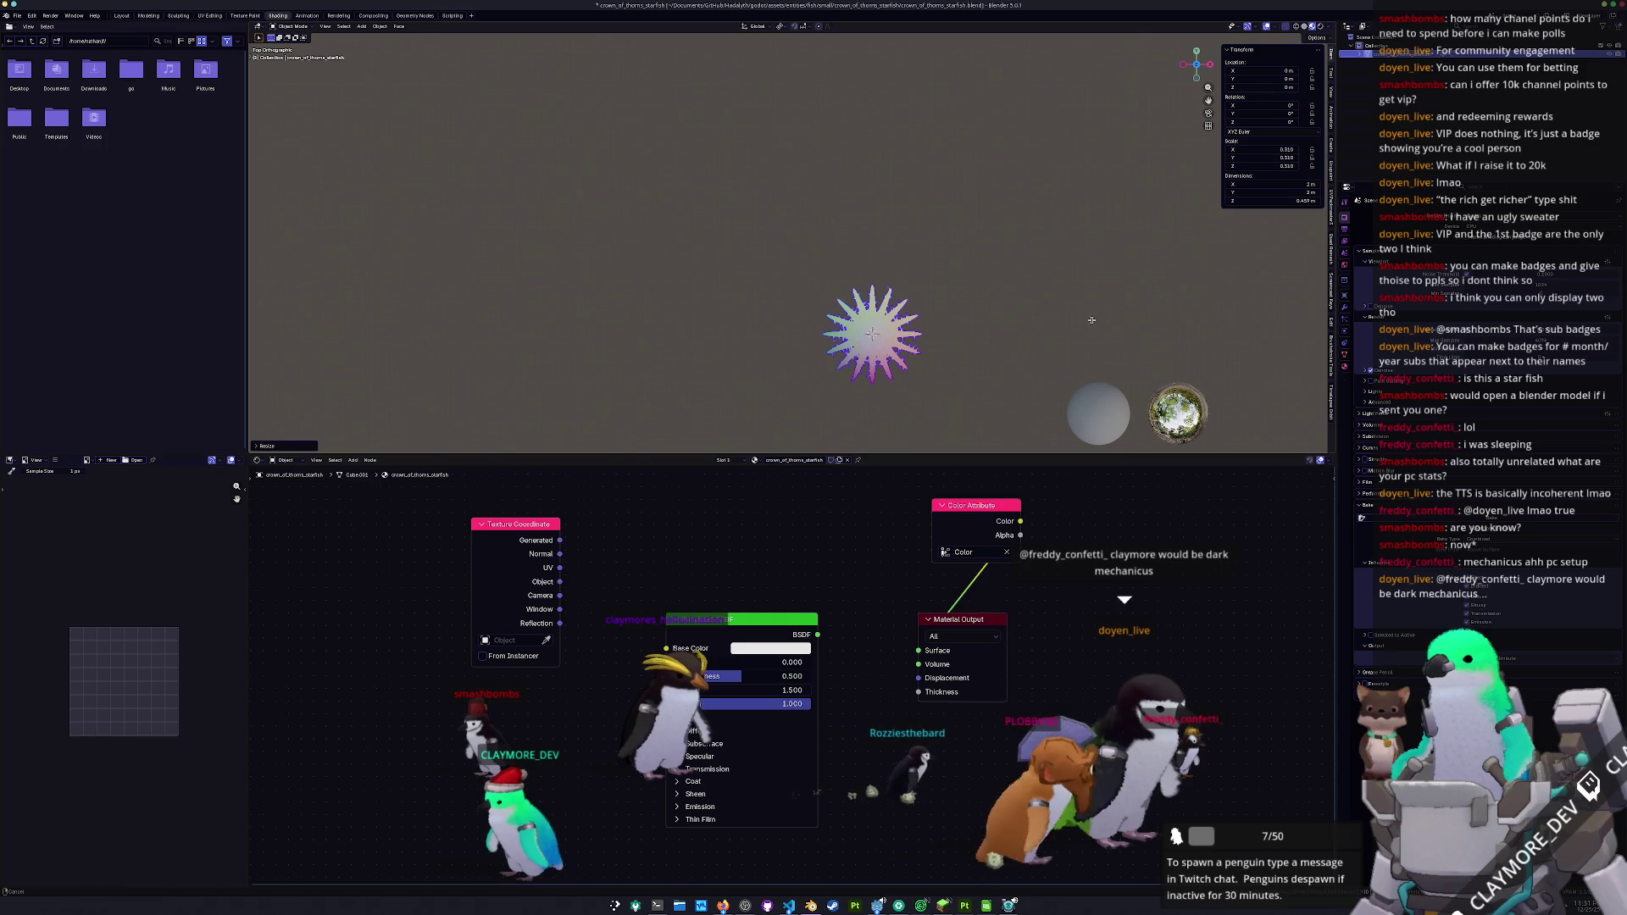
key("KP_Decimal")
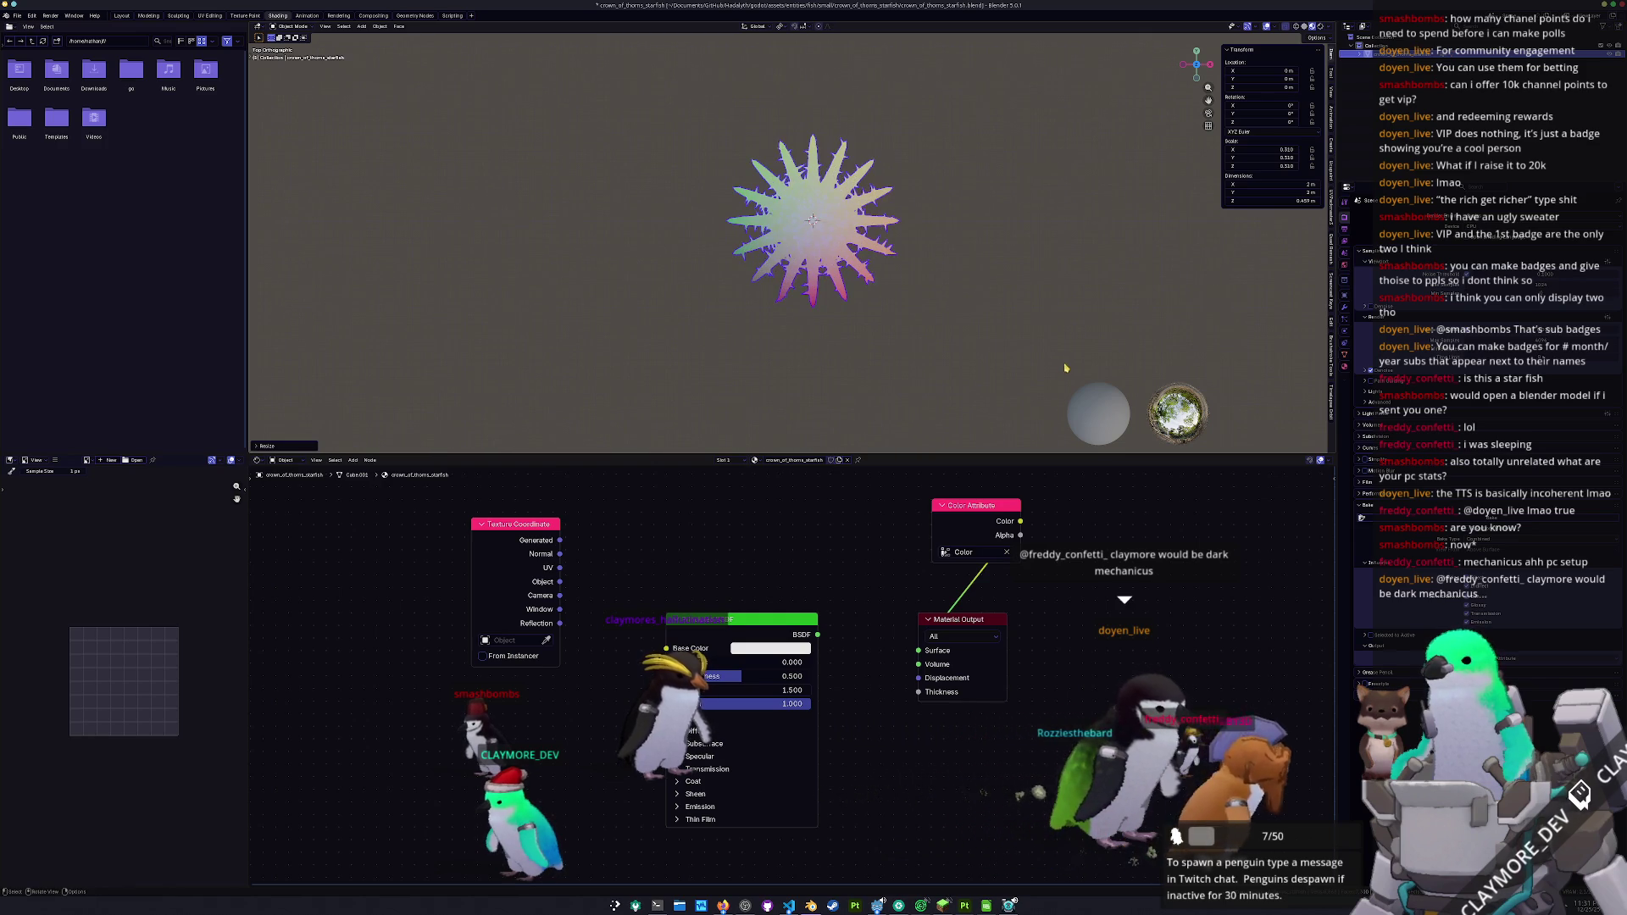
key("s")
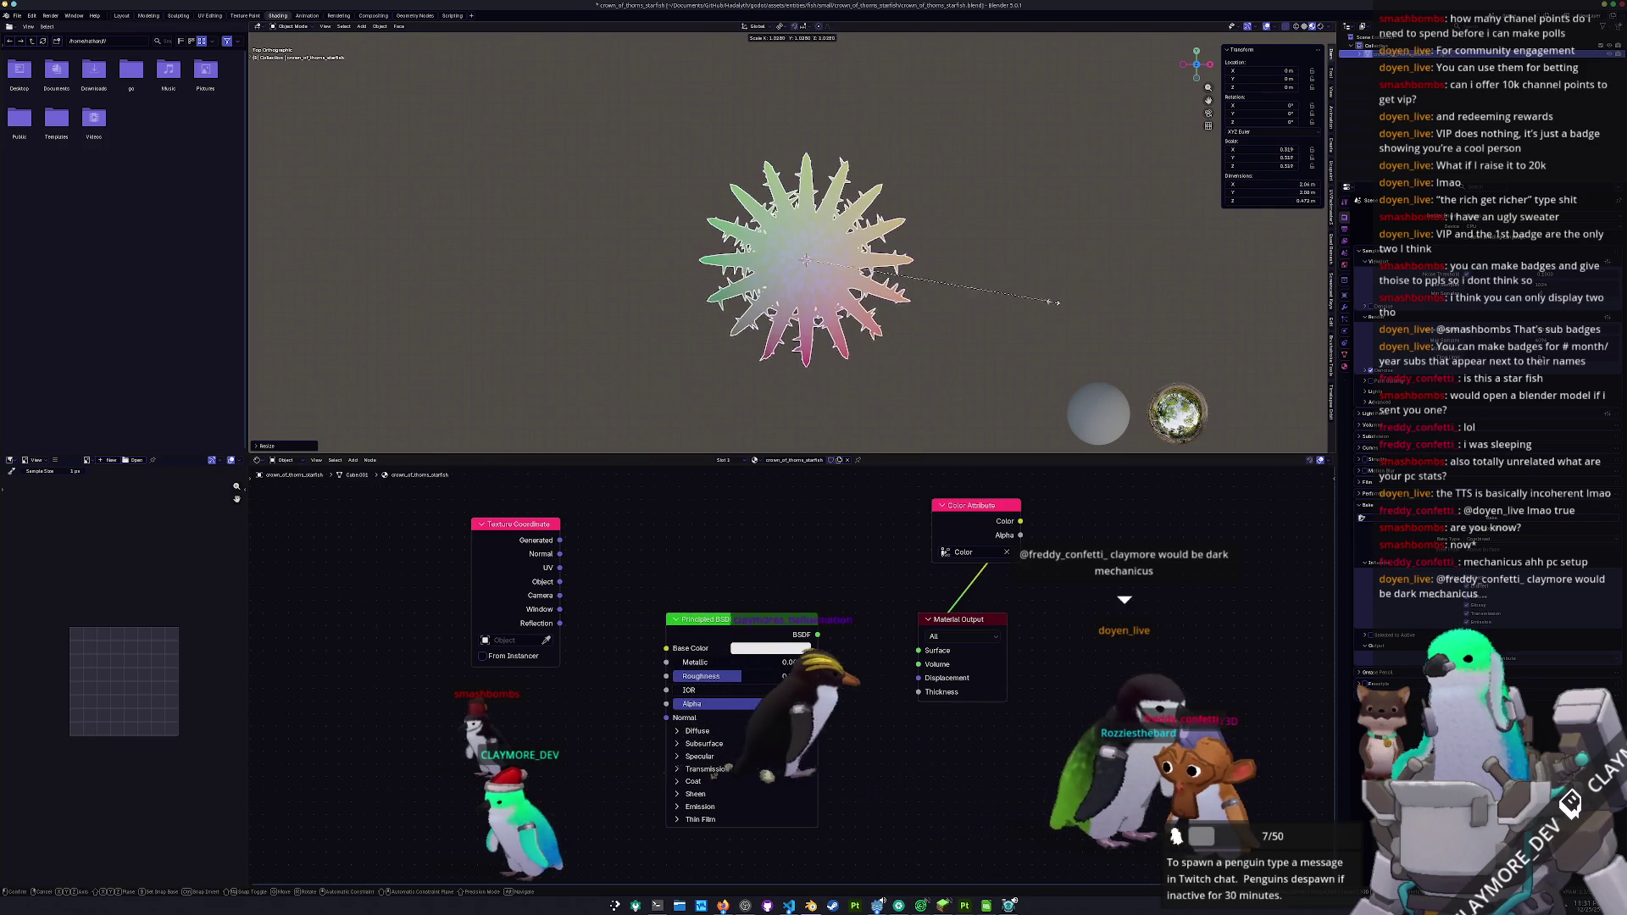
left_click(1294, 296)
- Apply the scale so it reads 1.000 and save the Blender file
key("ctrl+a")
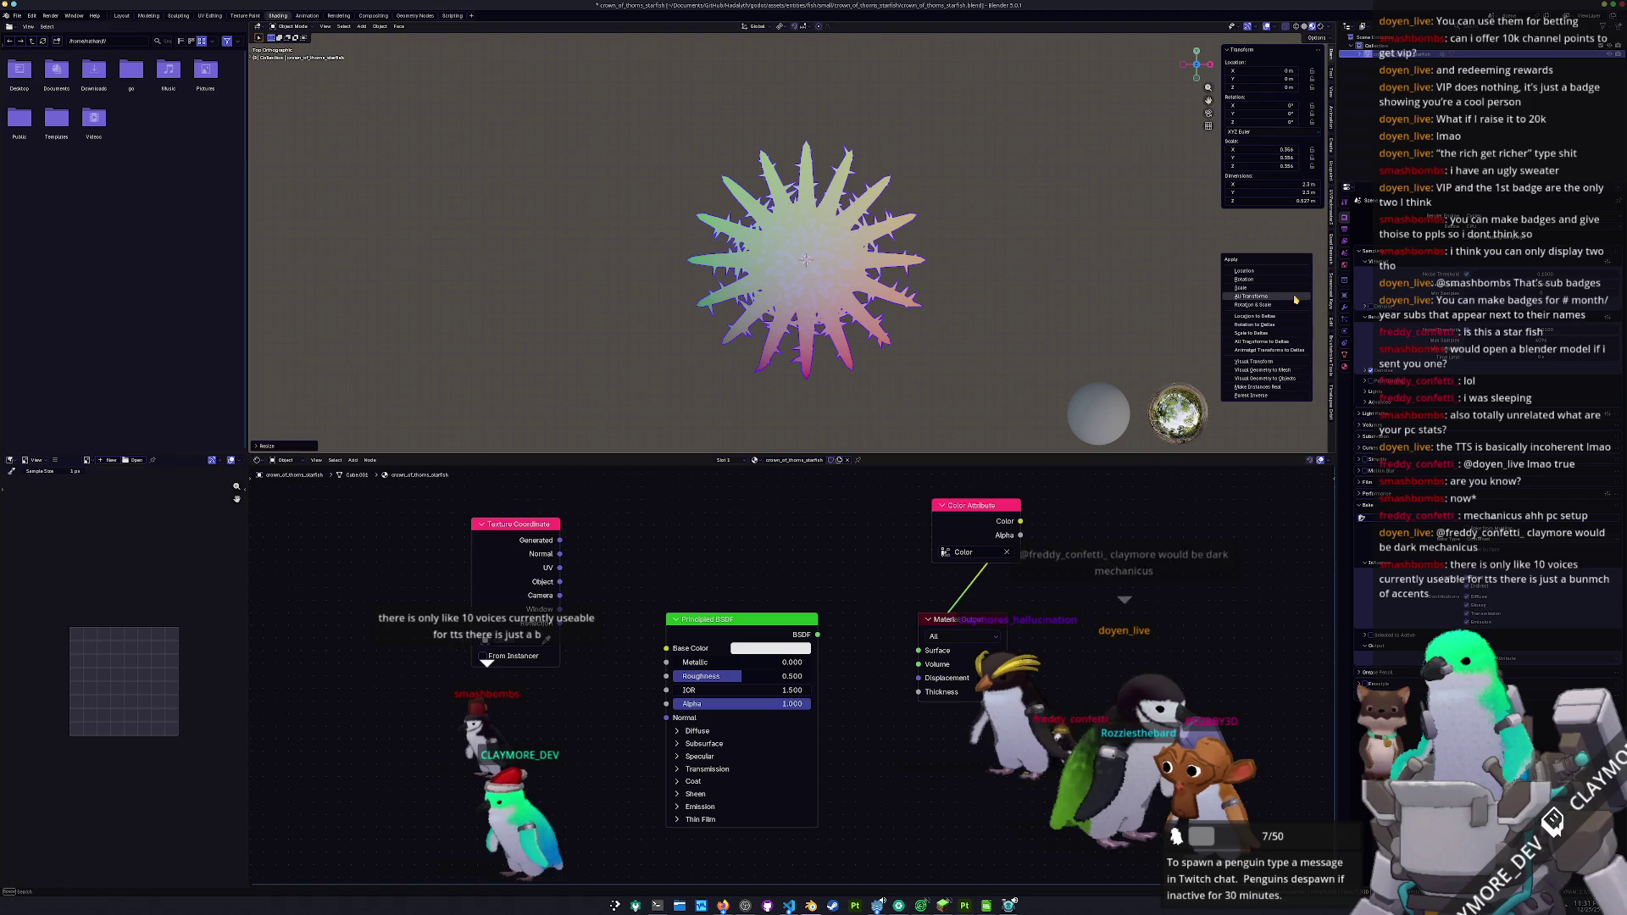
left_click(1251, 296)
left_click_drag(932, 280, 900, 257)
key("ctrl+s")
right_click(900, 256)
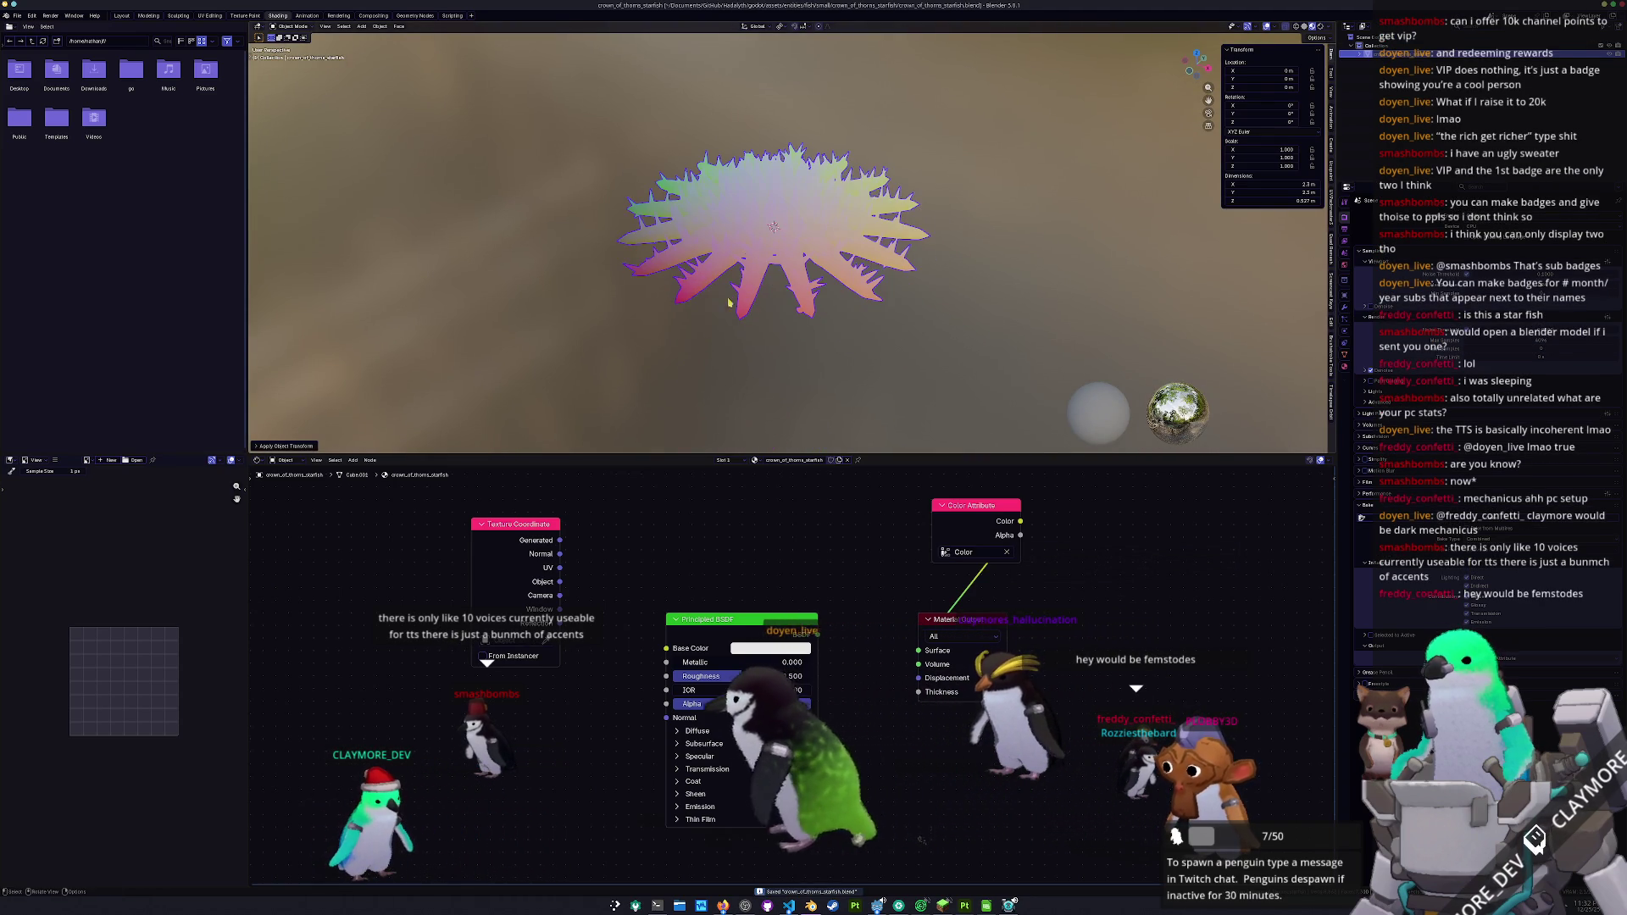
- Abandon a glTF 2.0 export and export the starfish as Wavefront OBJ instead
left_click(17, 15)
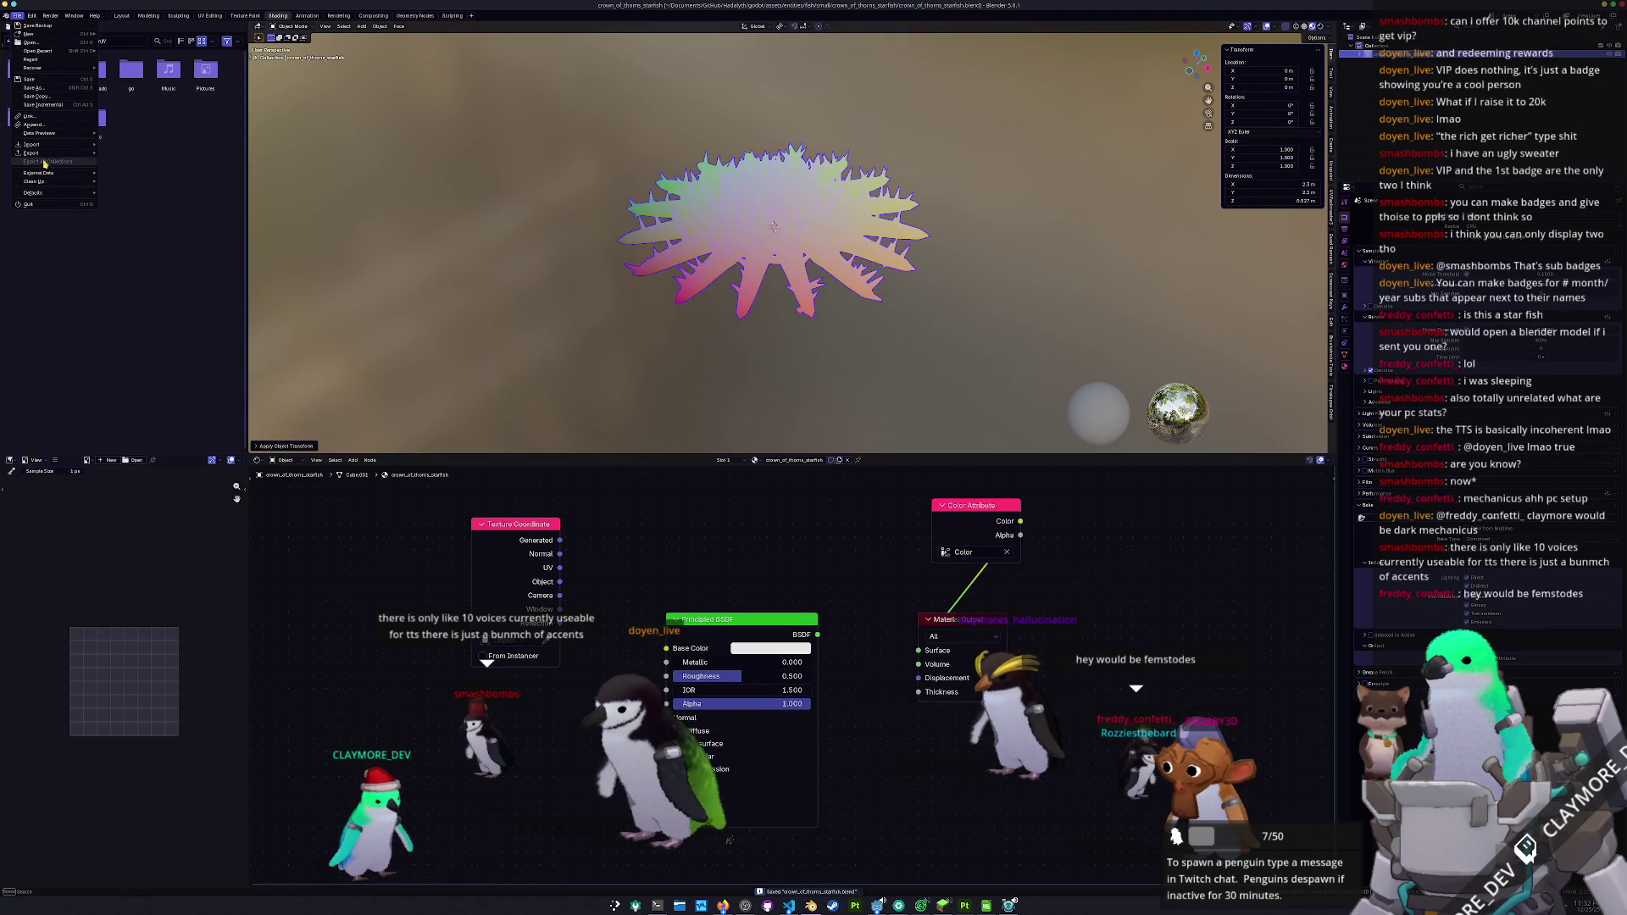
mouse_move(48, 153)
left_click(135, 229)
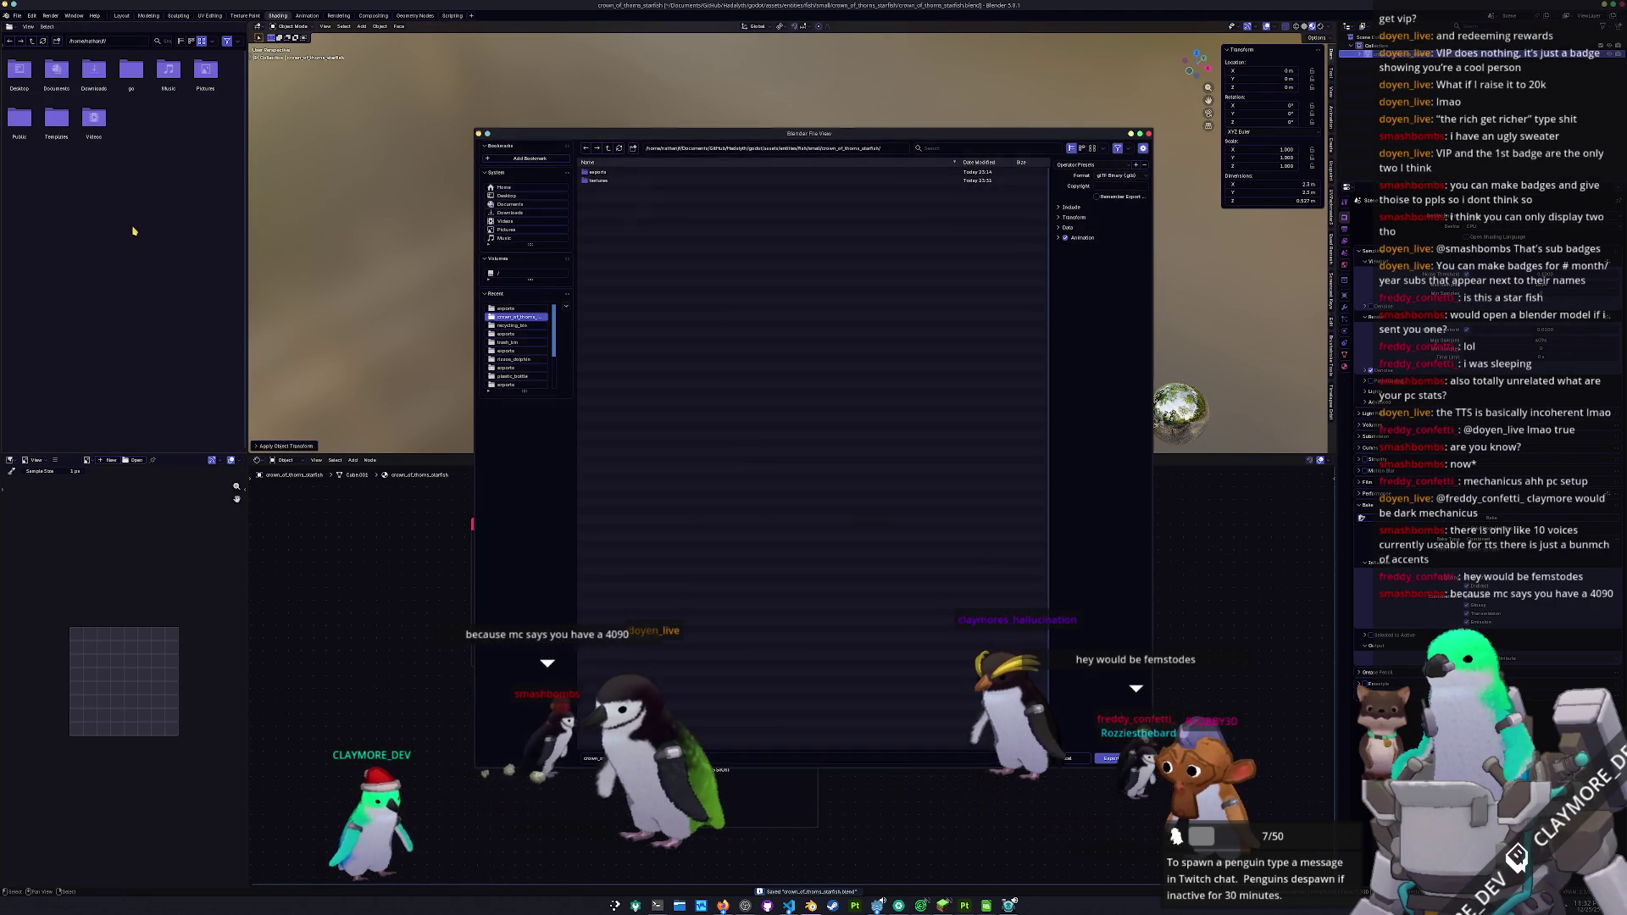
key("Return")
left_click(18, 15)
mouse_move(42, 153)
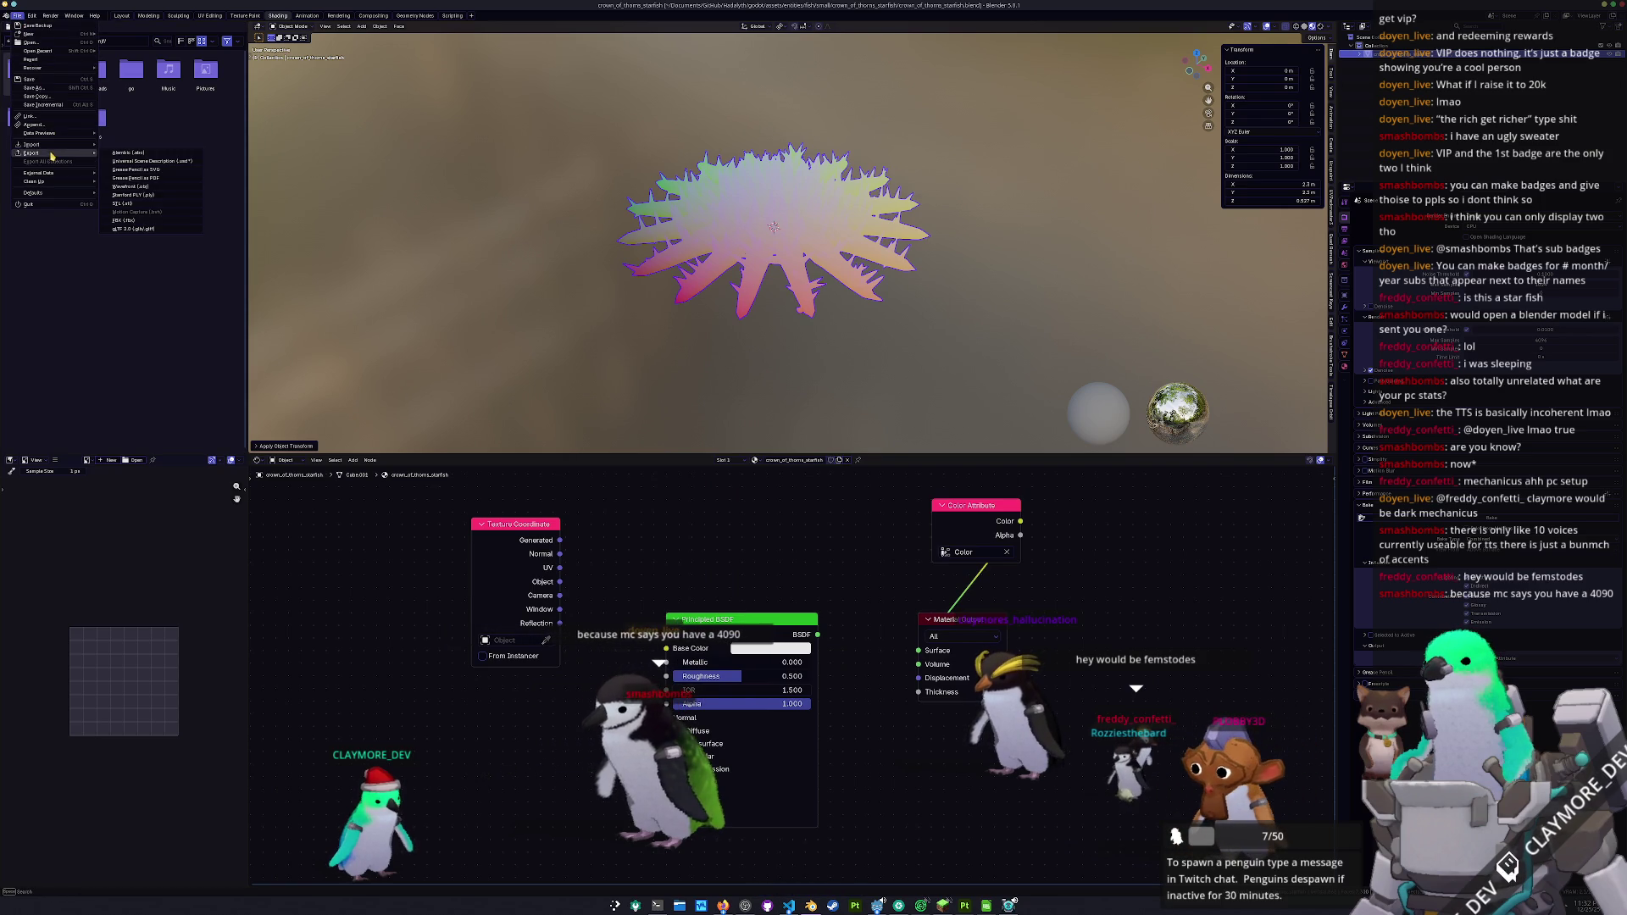
left_click(142, 186)
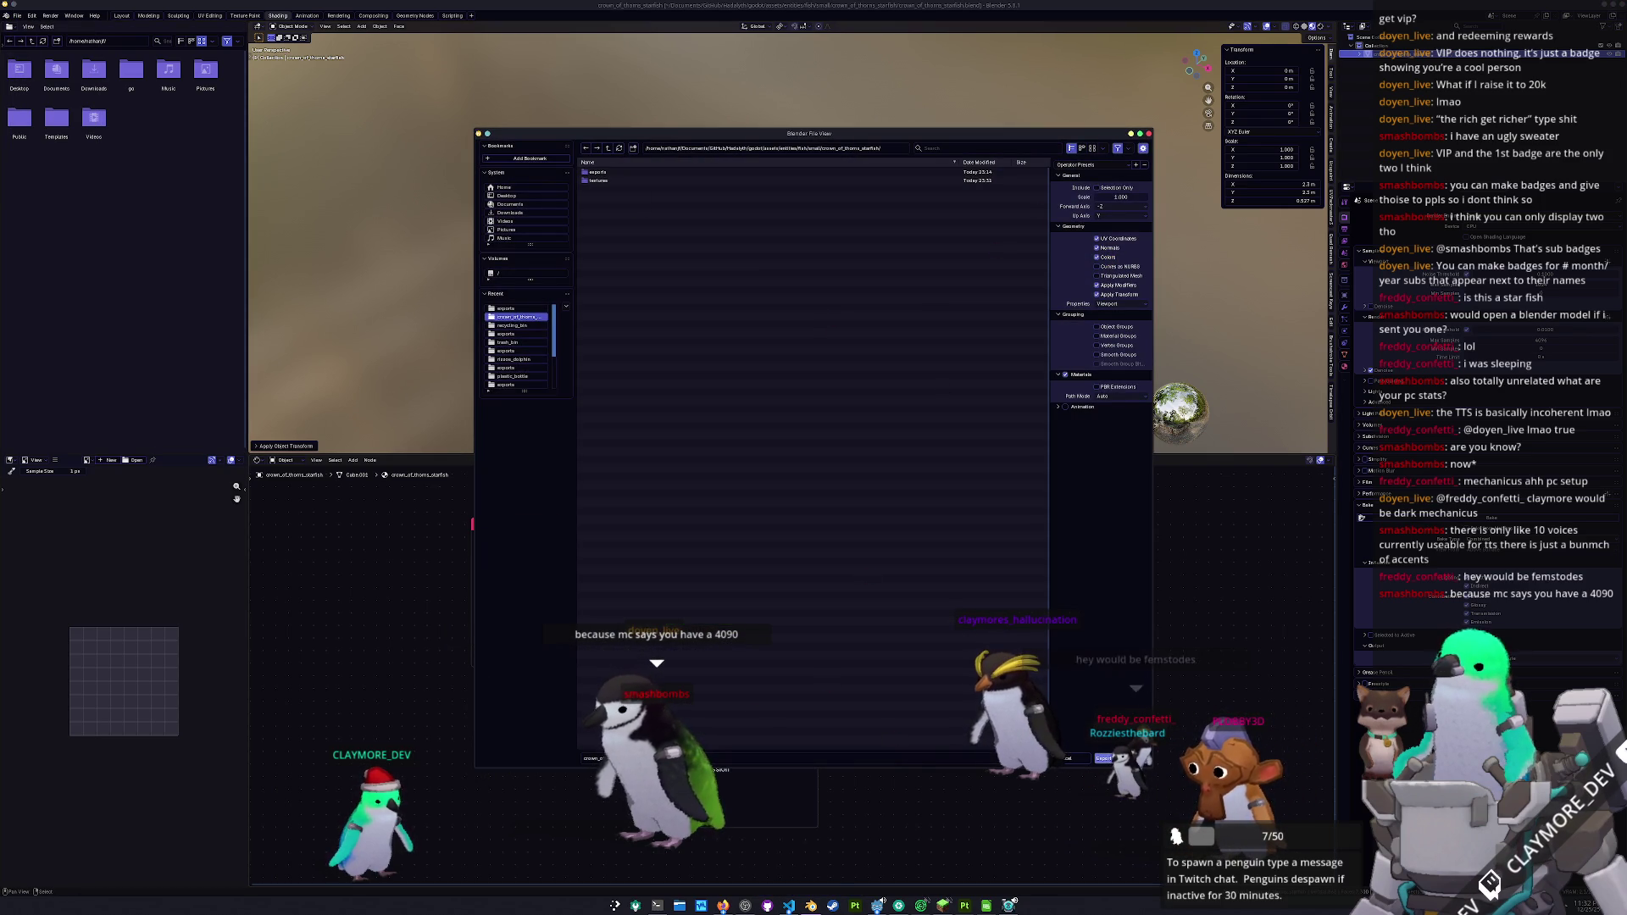
key("Return")
- Switch to the Layout workspace and orbit to look down on the starfish
key("KP_1")
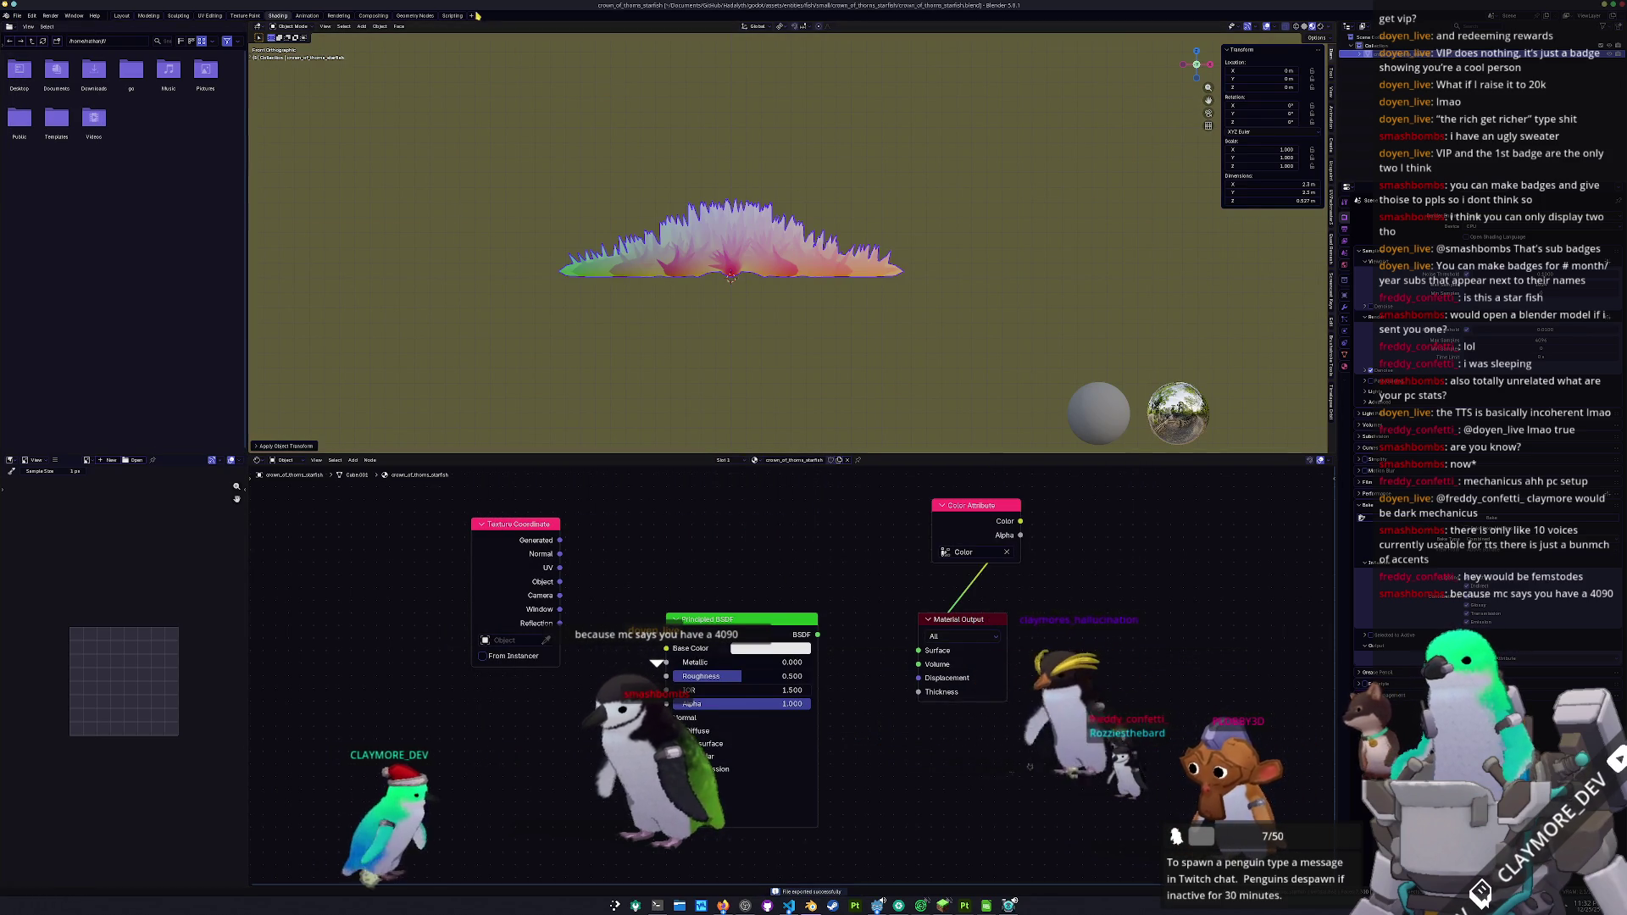
left_click(124, 15)
mouse_move(683, 382)
left_mouse_down()
mouse_move(818, 461)
mouse_move(867, 470)
mouse_move(819, 482)
left_mouse_up()
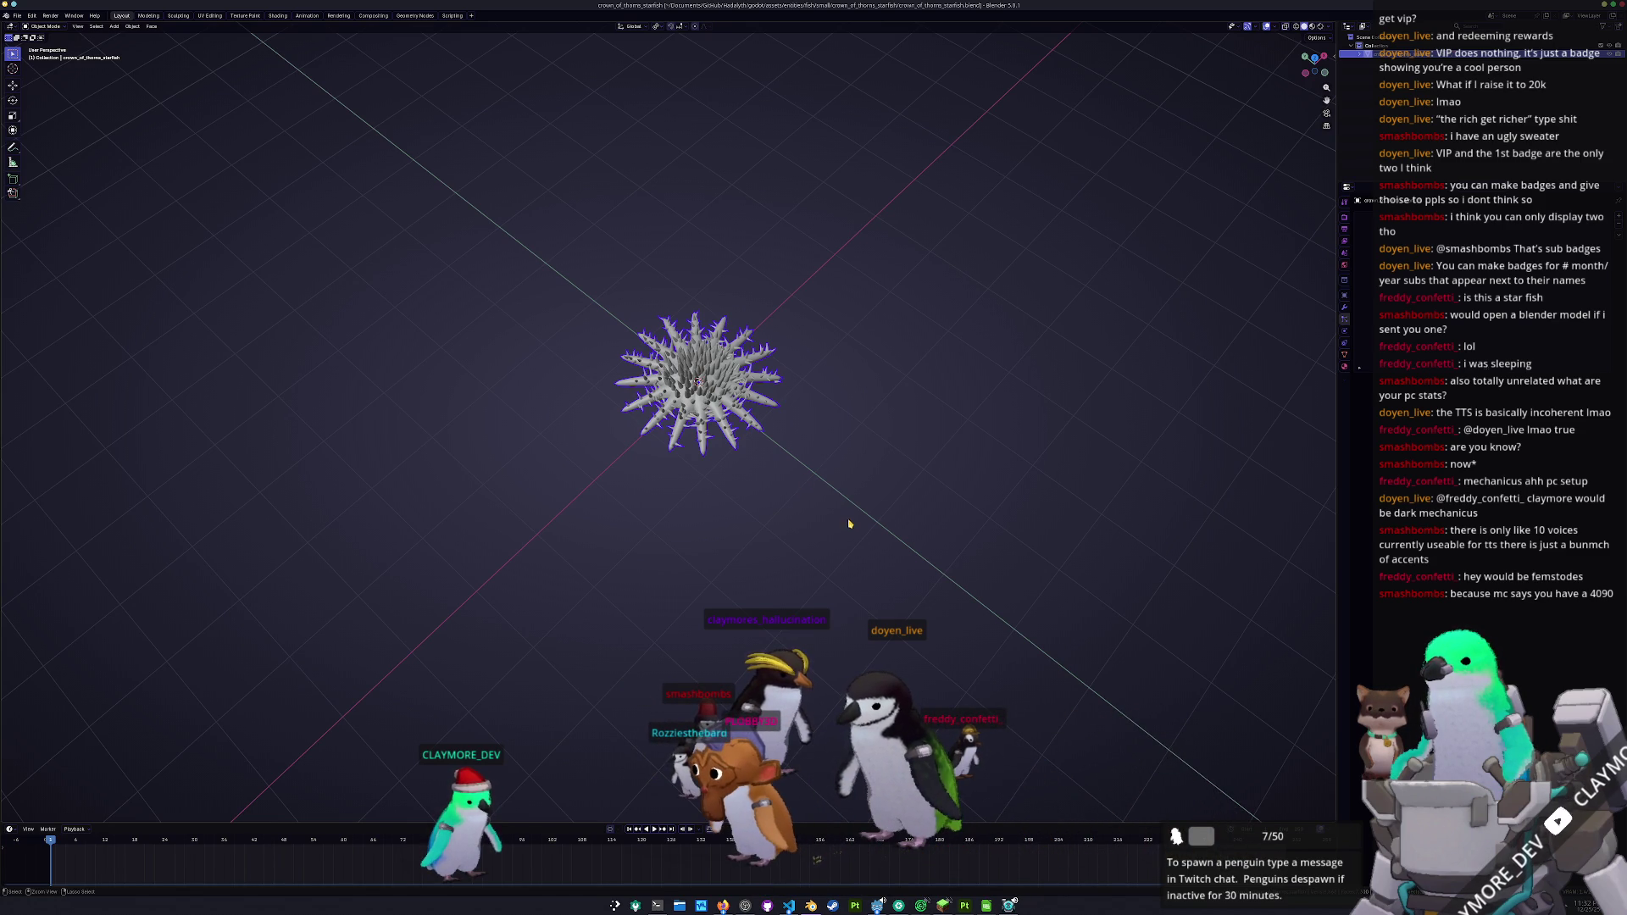
- Bring Minecraft's timed-out Connection Lost screen to the front from the taskbar
left_click(920, 905)
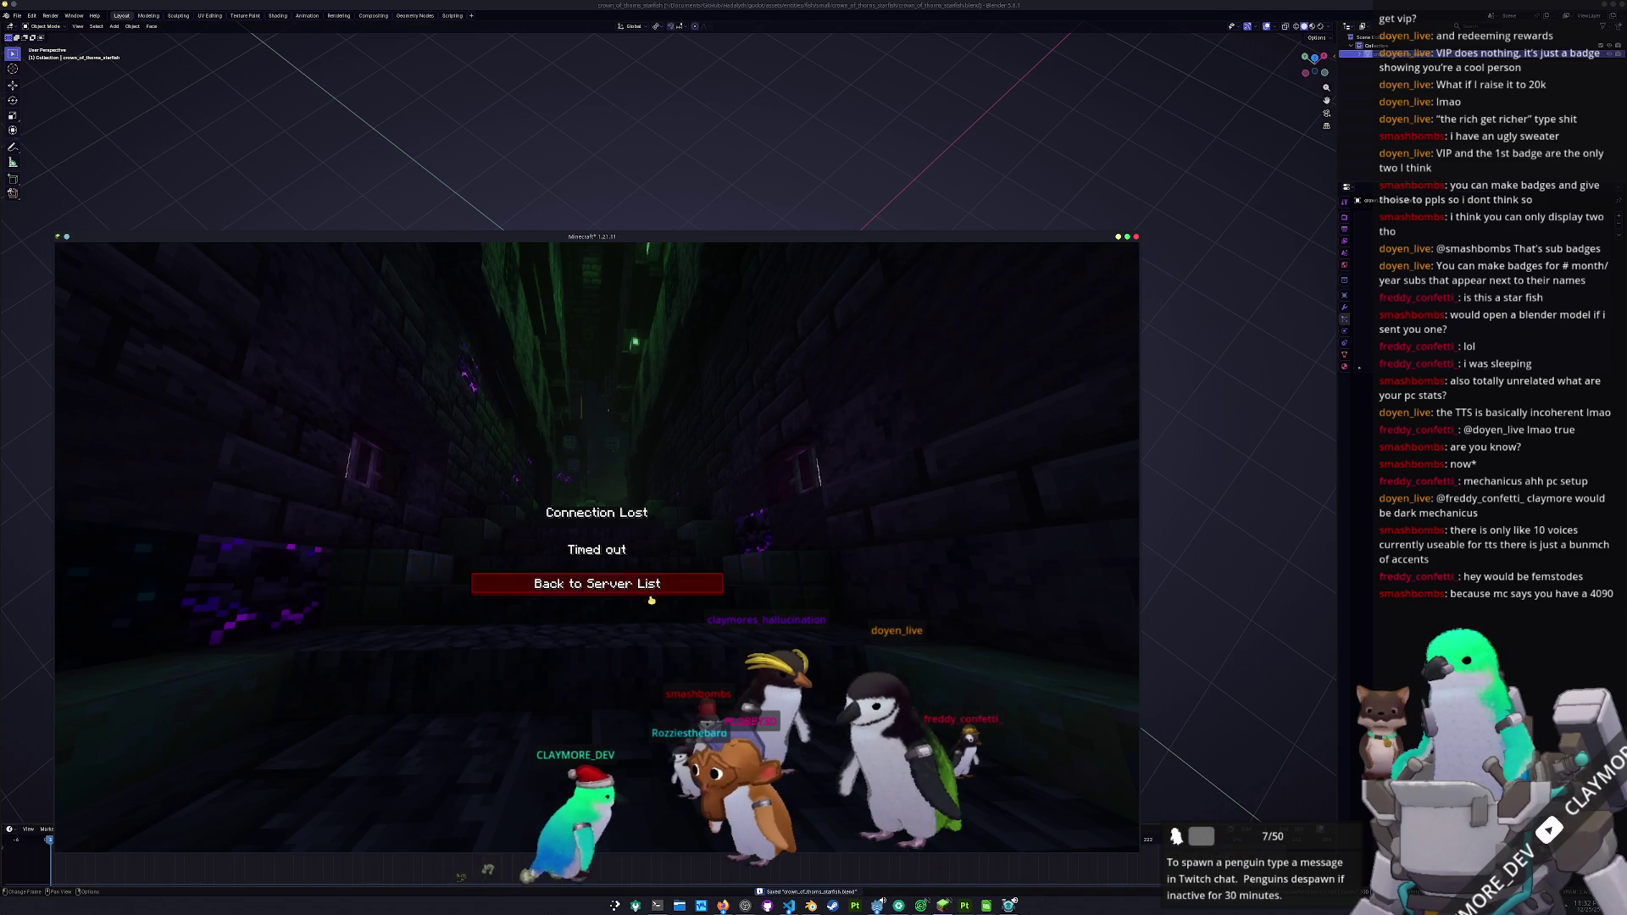
- Reconnect to the multiplayer server from the server list and show the F3 debug overlay
left_click(655, 582)
double_click(444, 319)
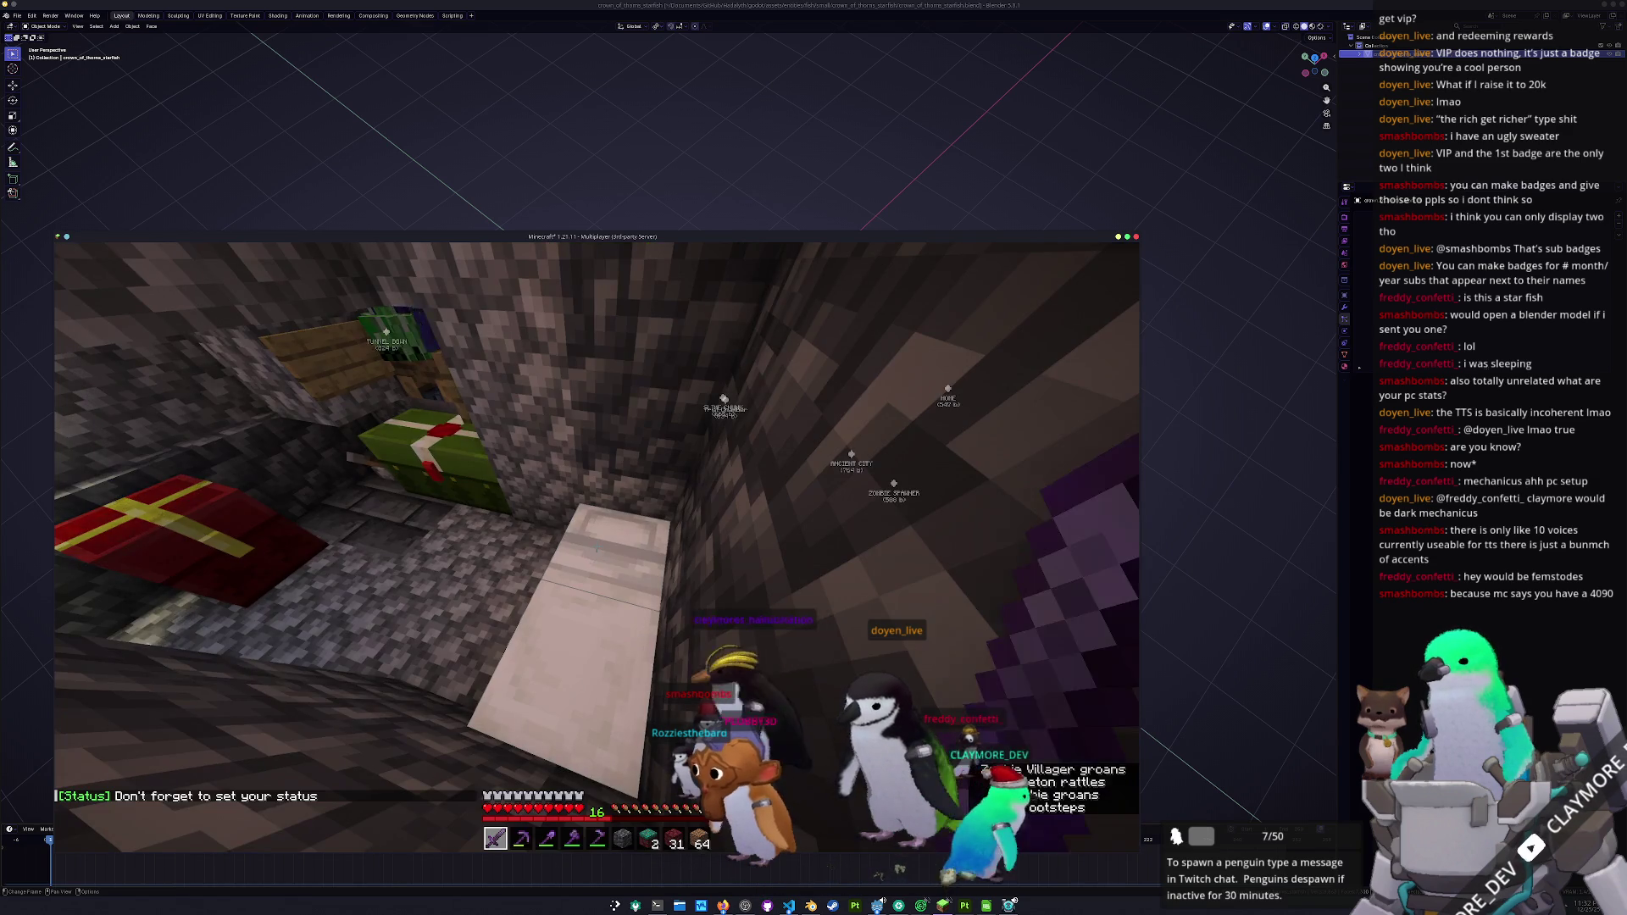
key("F3")
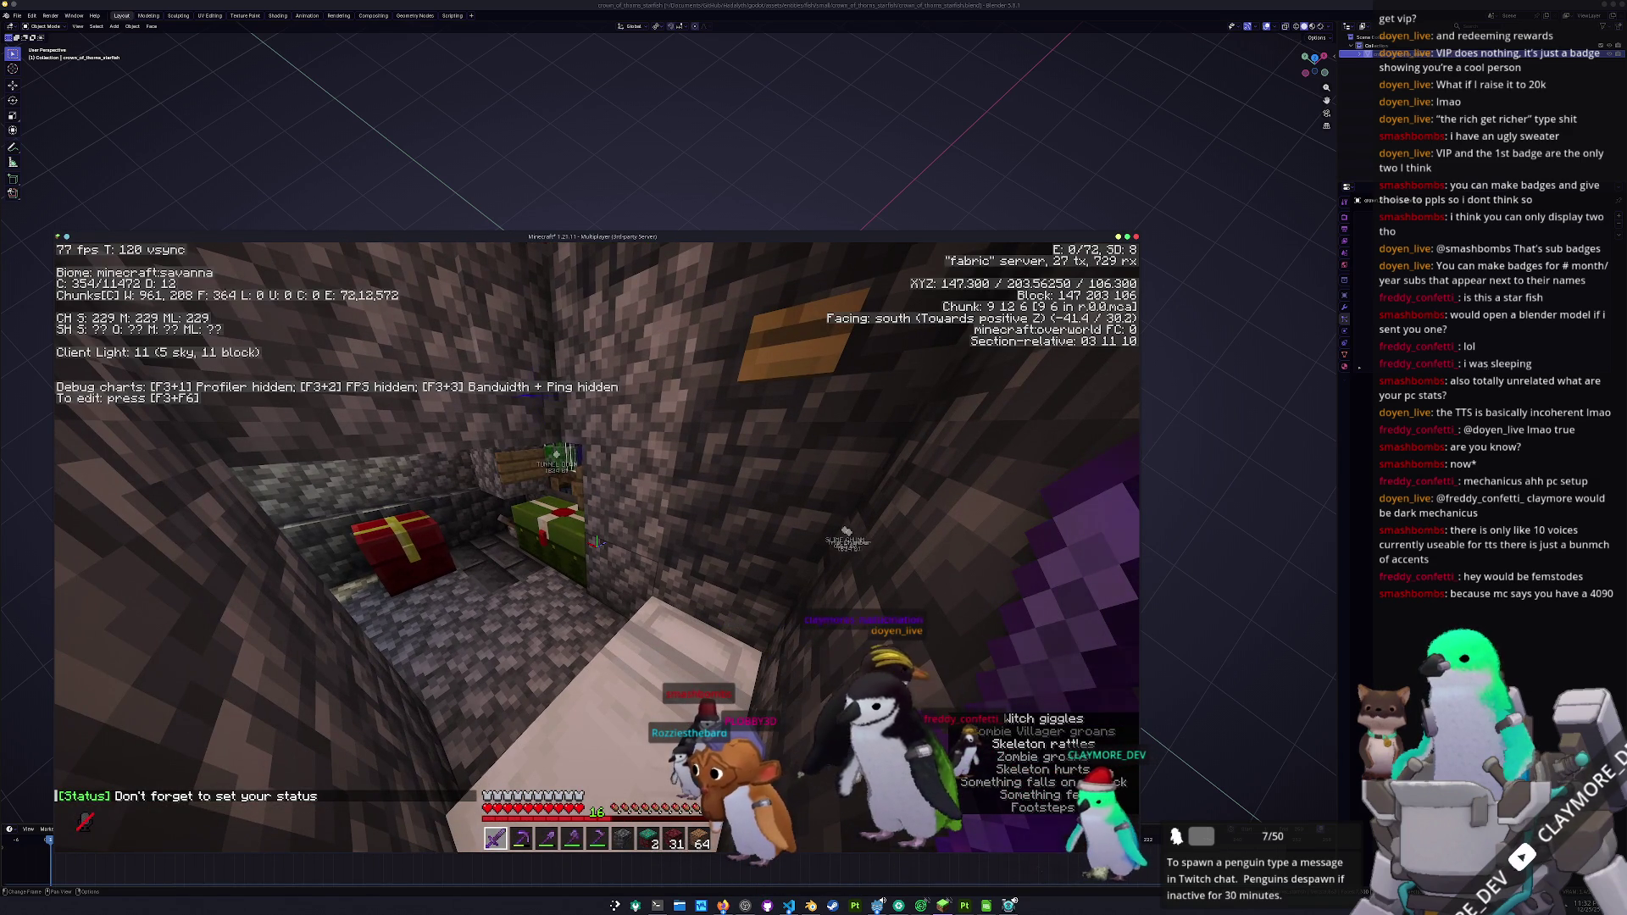
key("super")
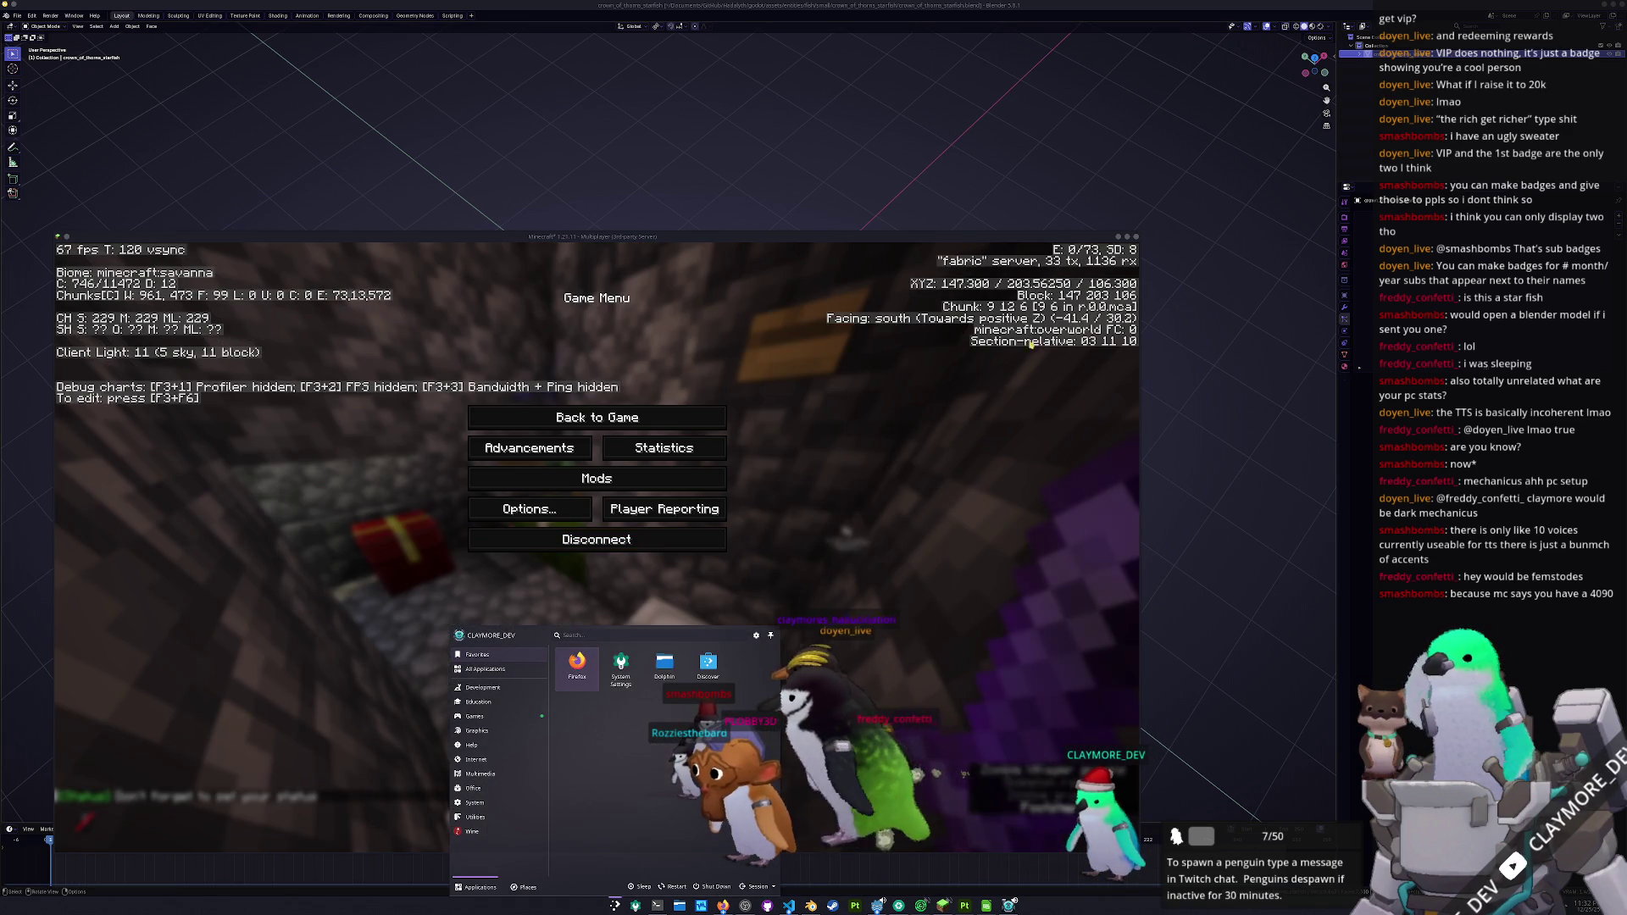
left_click(393, 441)
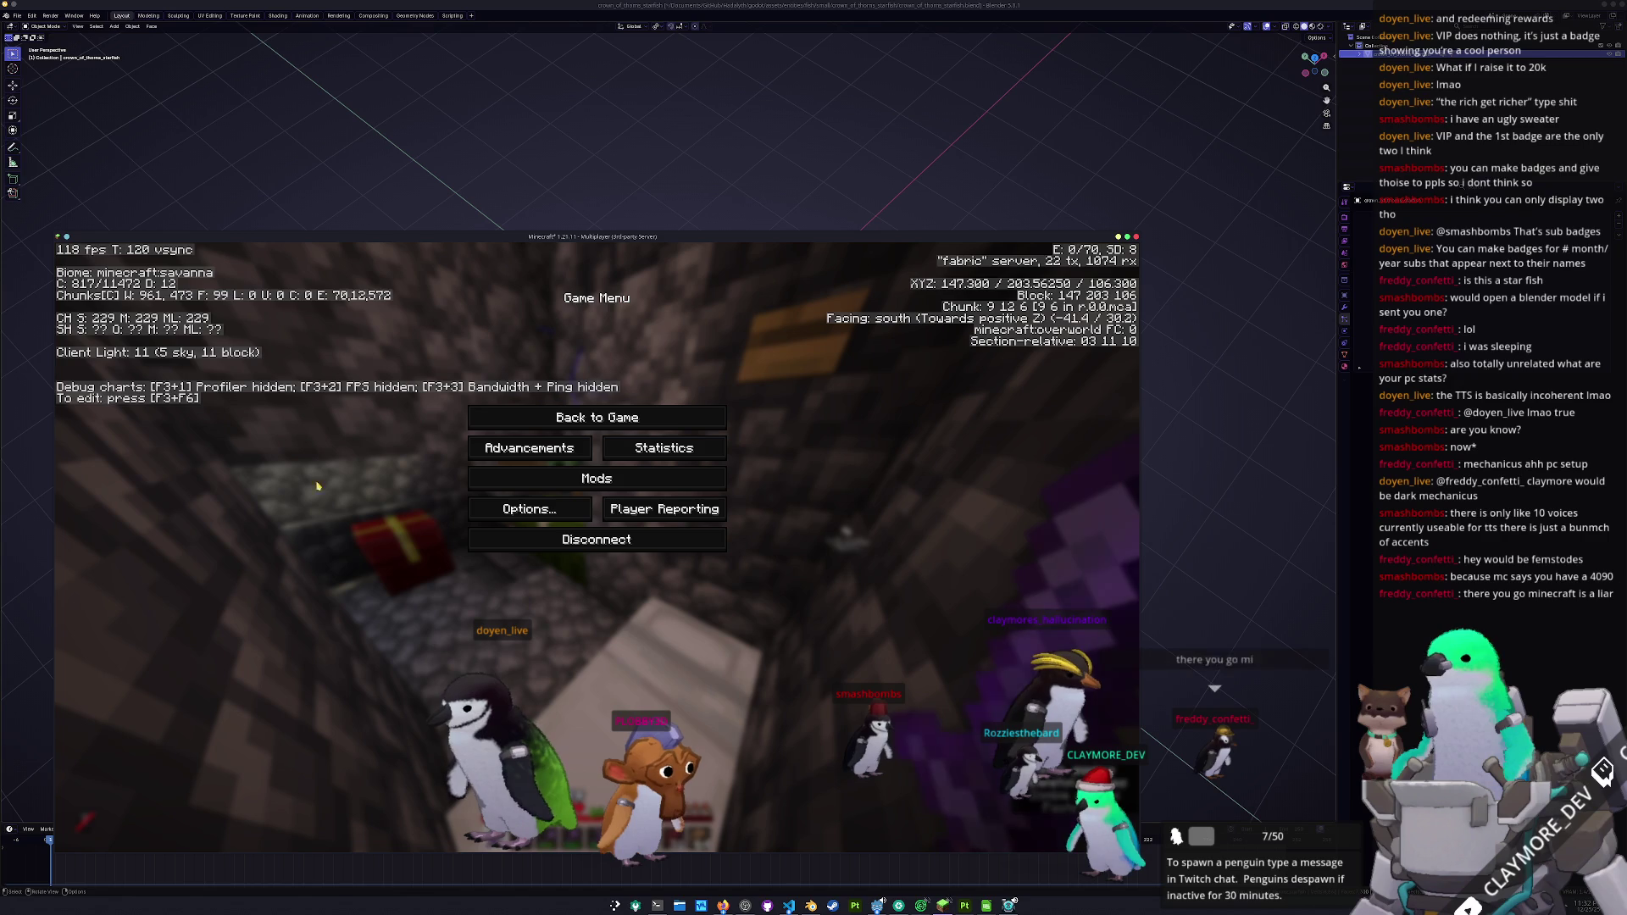
key("Escape")
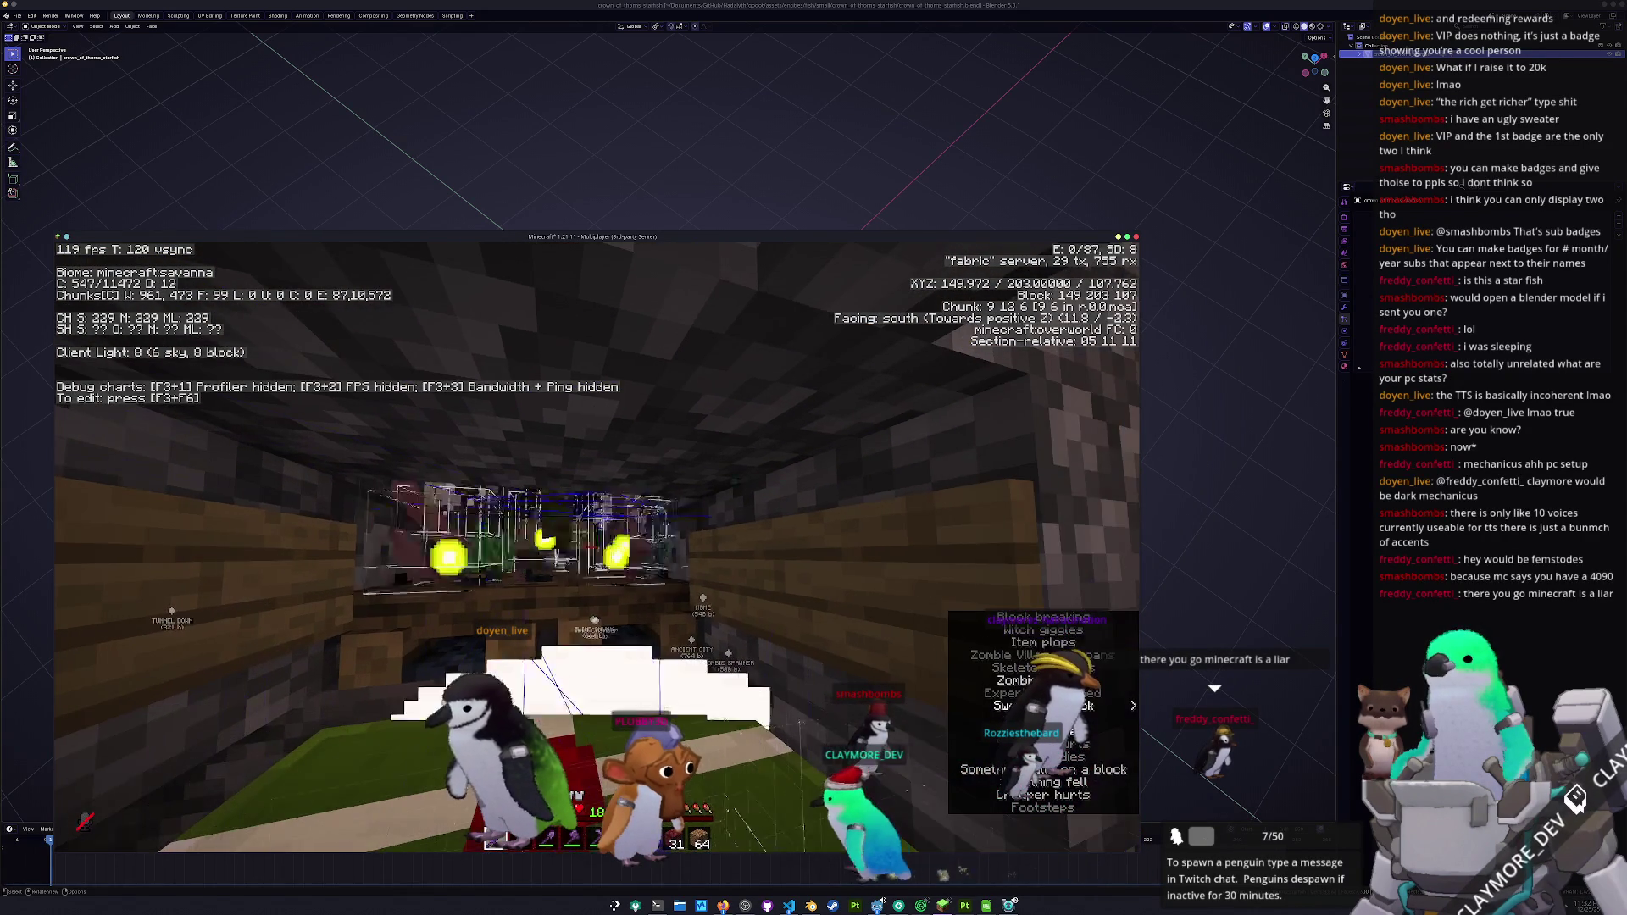
- Fight the mobs in the tunnel, then pause the game
left_click(593, 540)
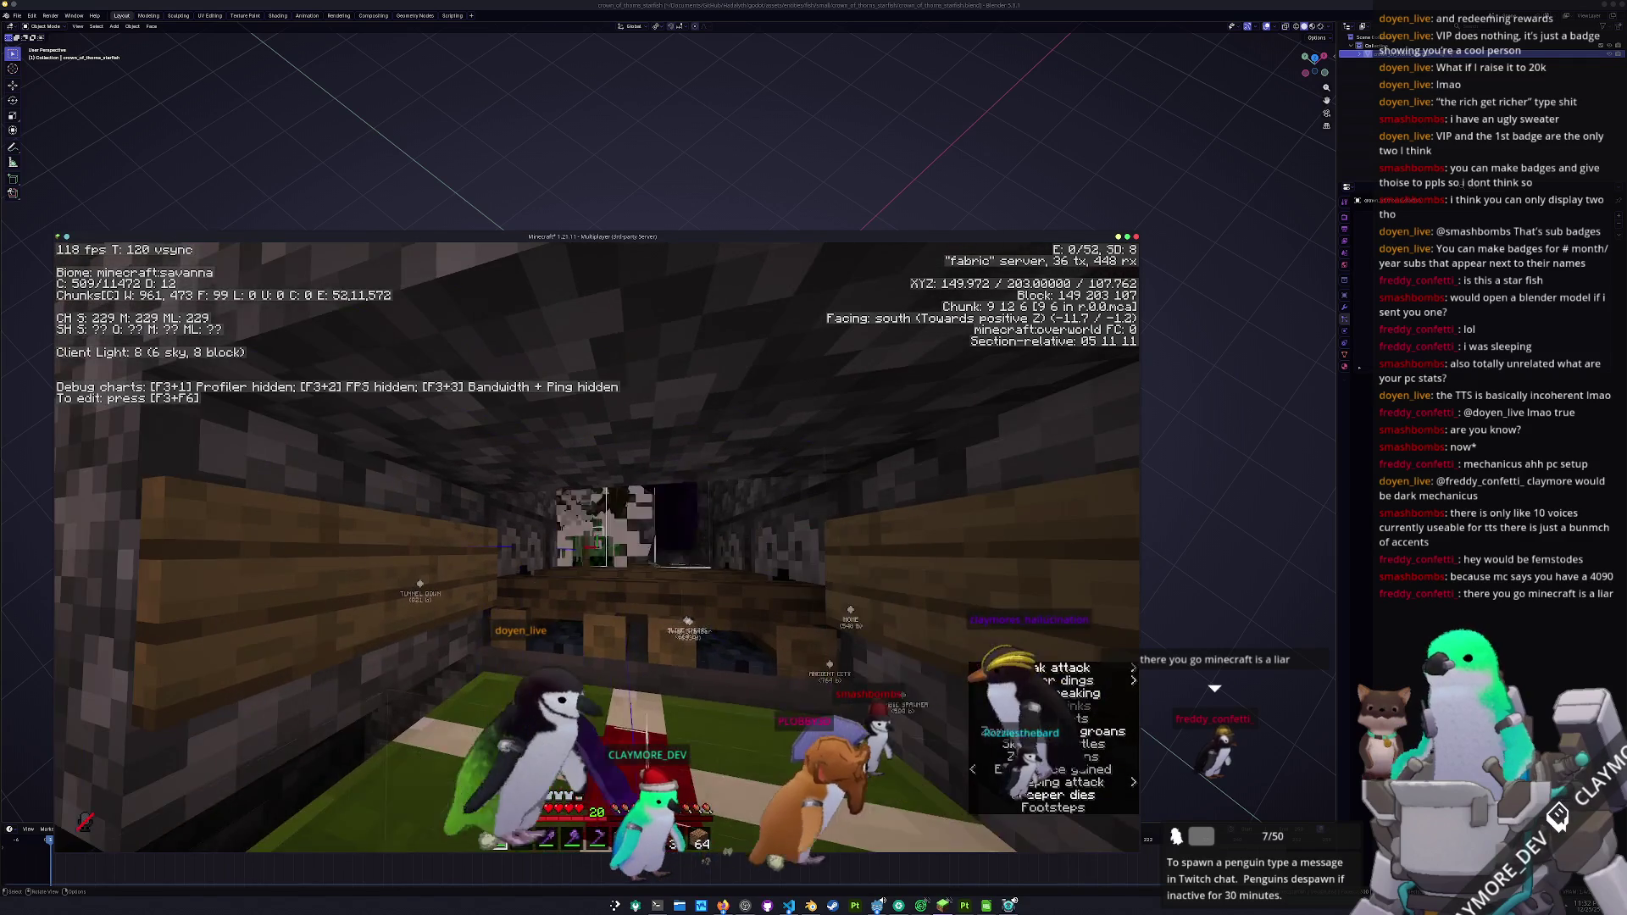
key("9")
key("a")
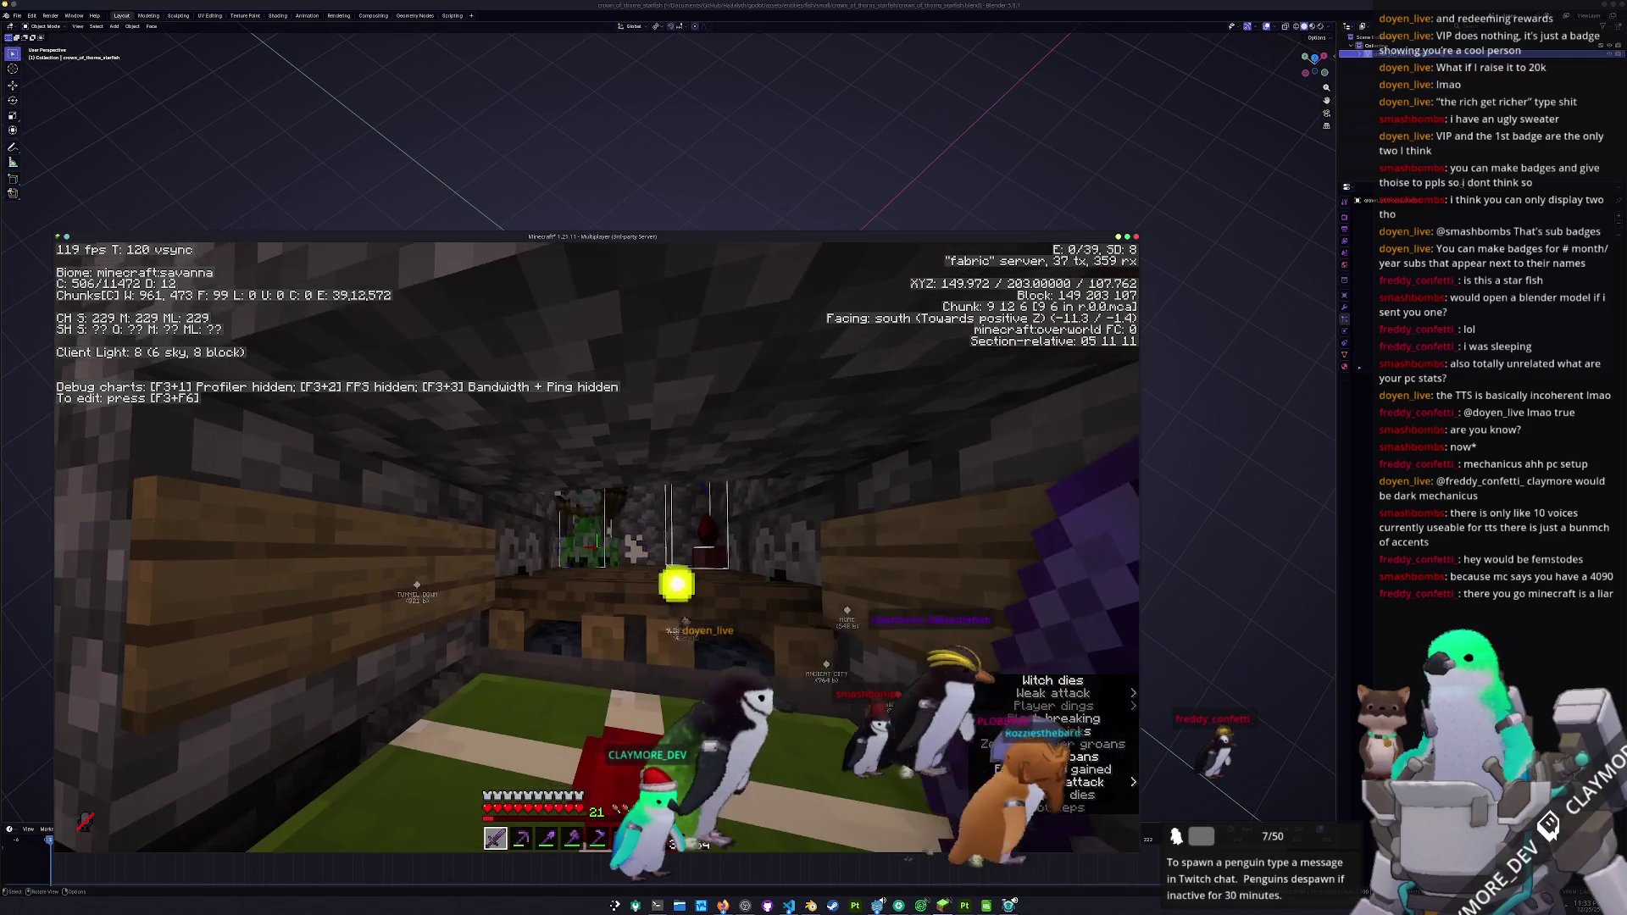
key("d")
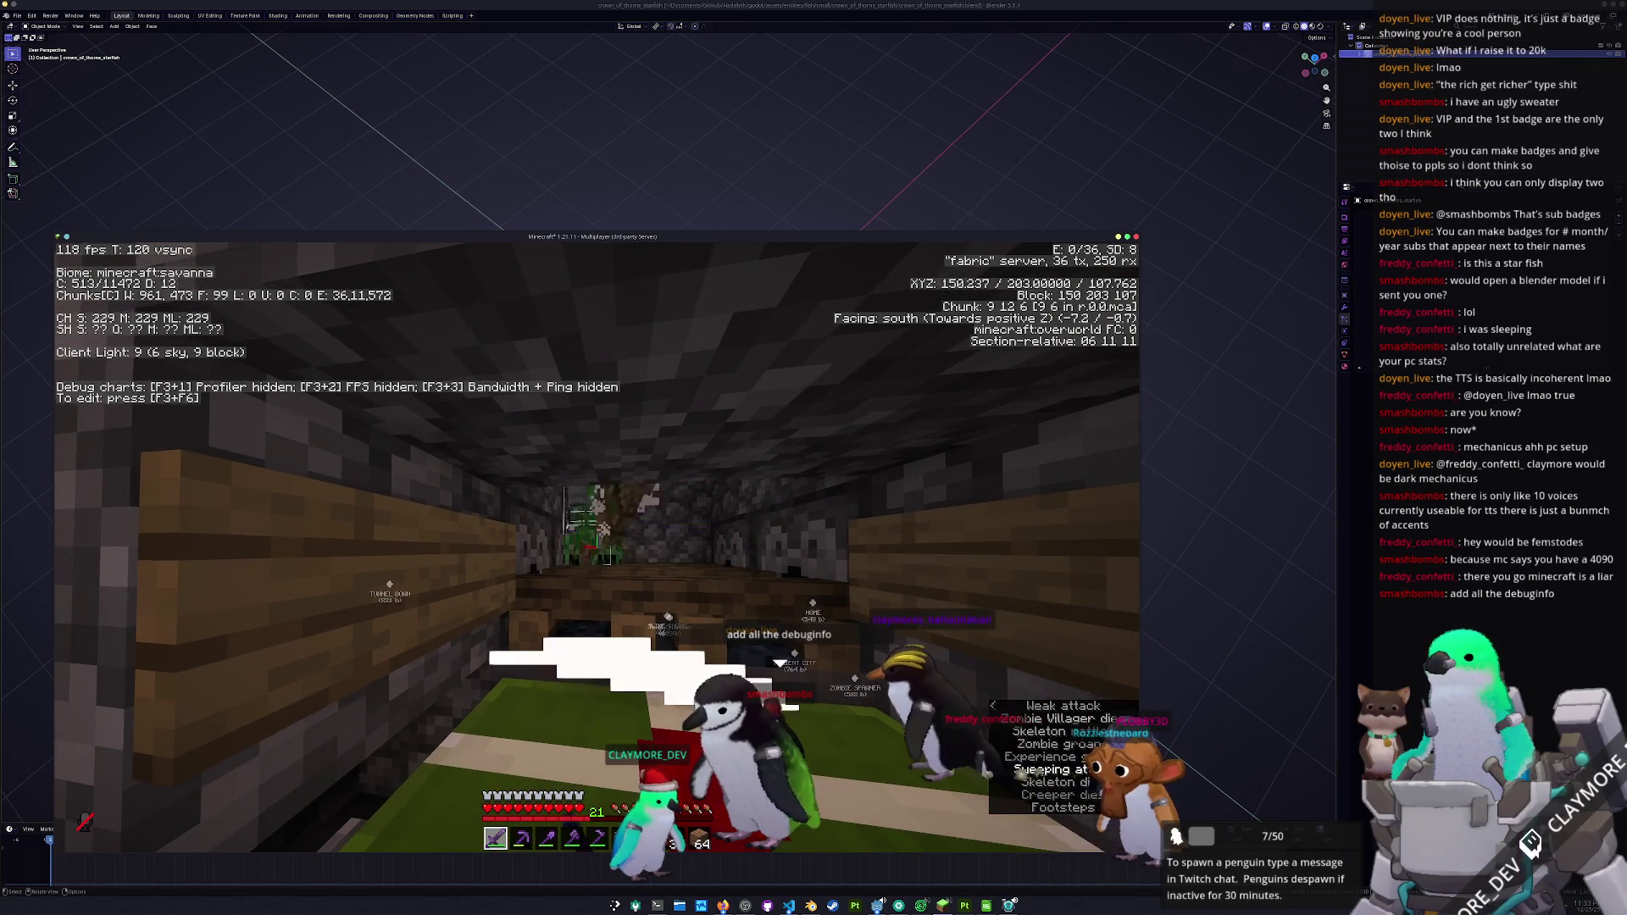
left_click(596, 536)
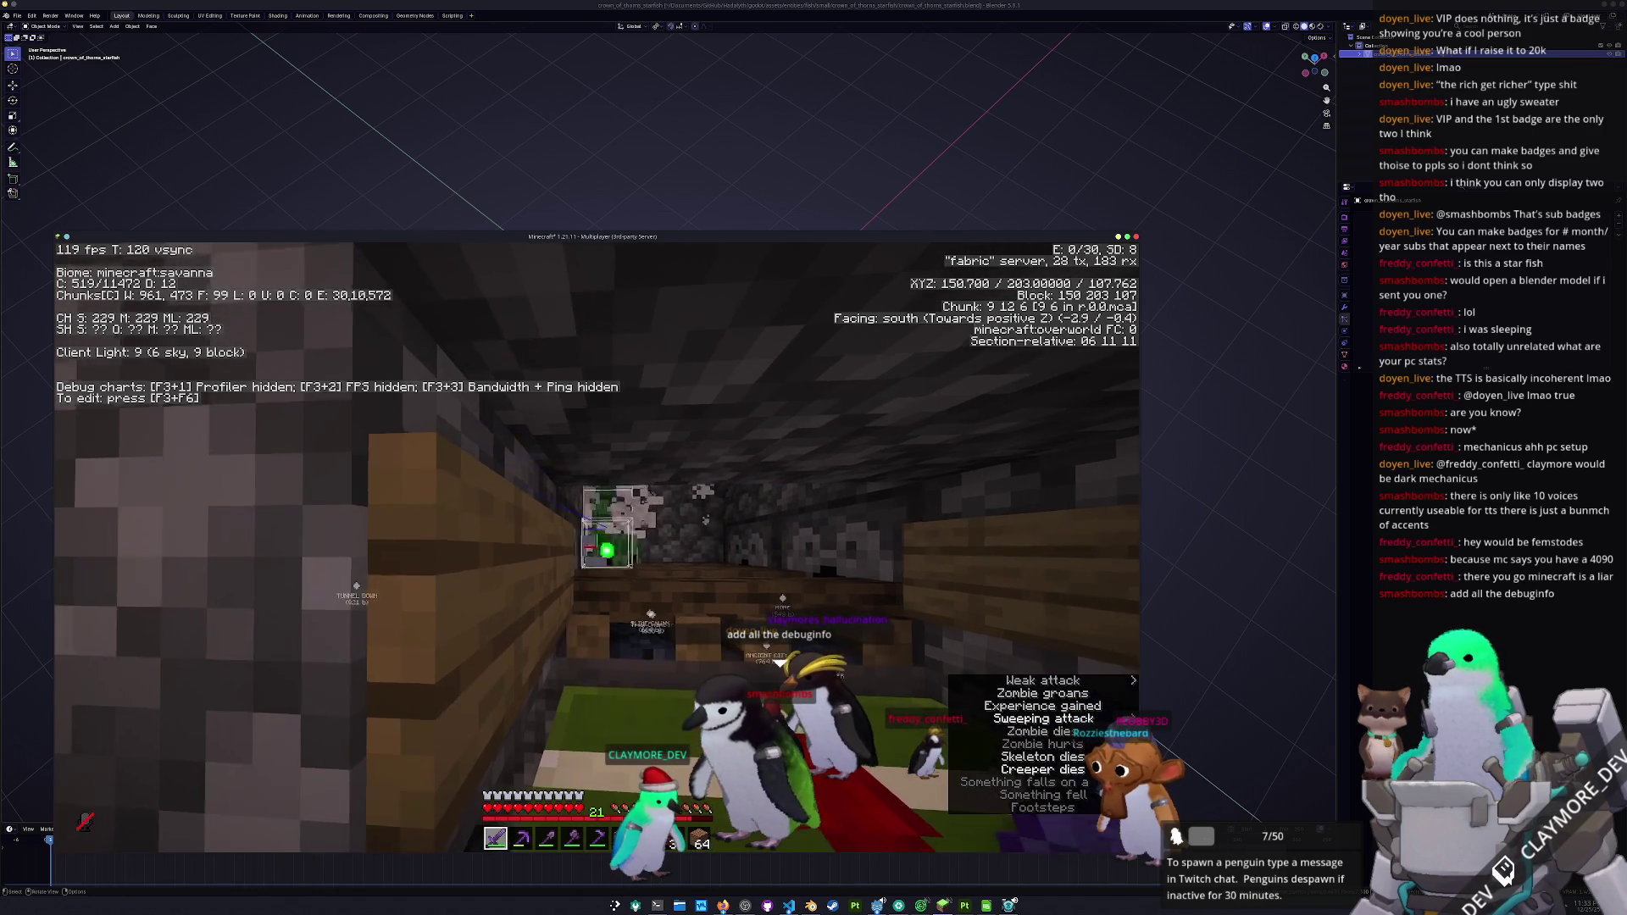
key("a")
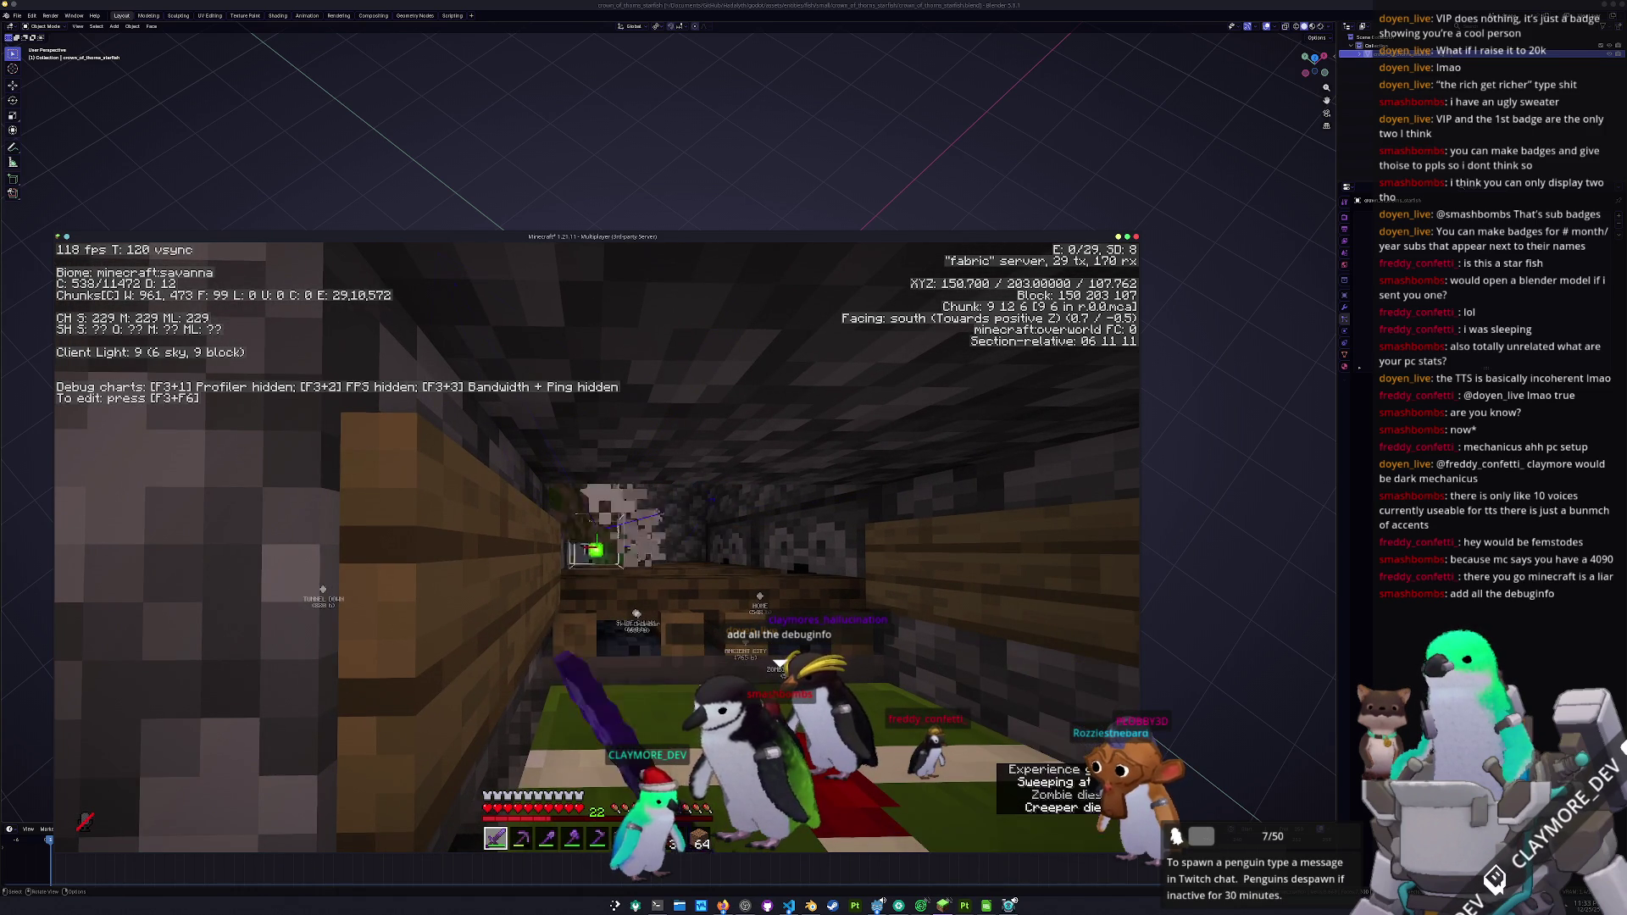
key("d")
key("Escape")
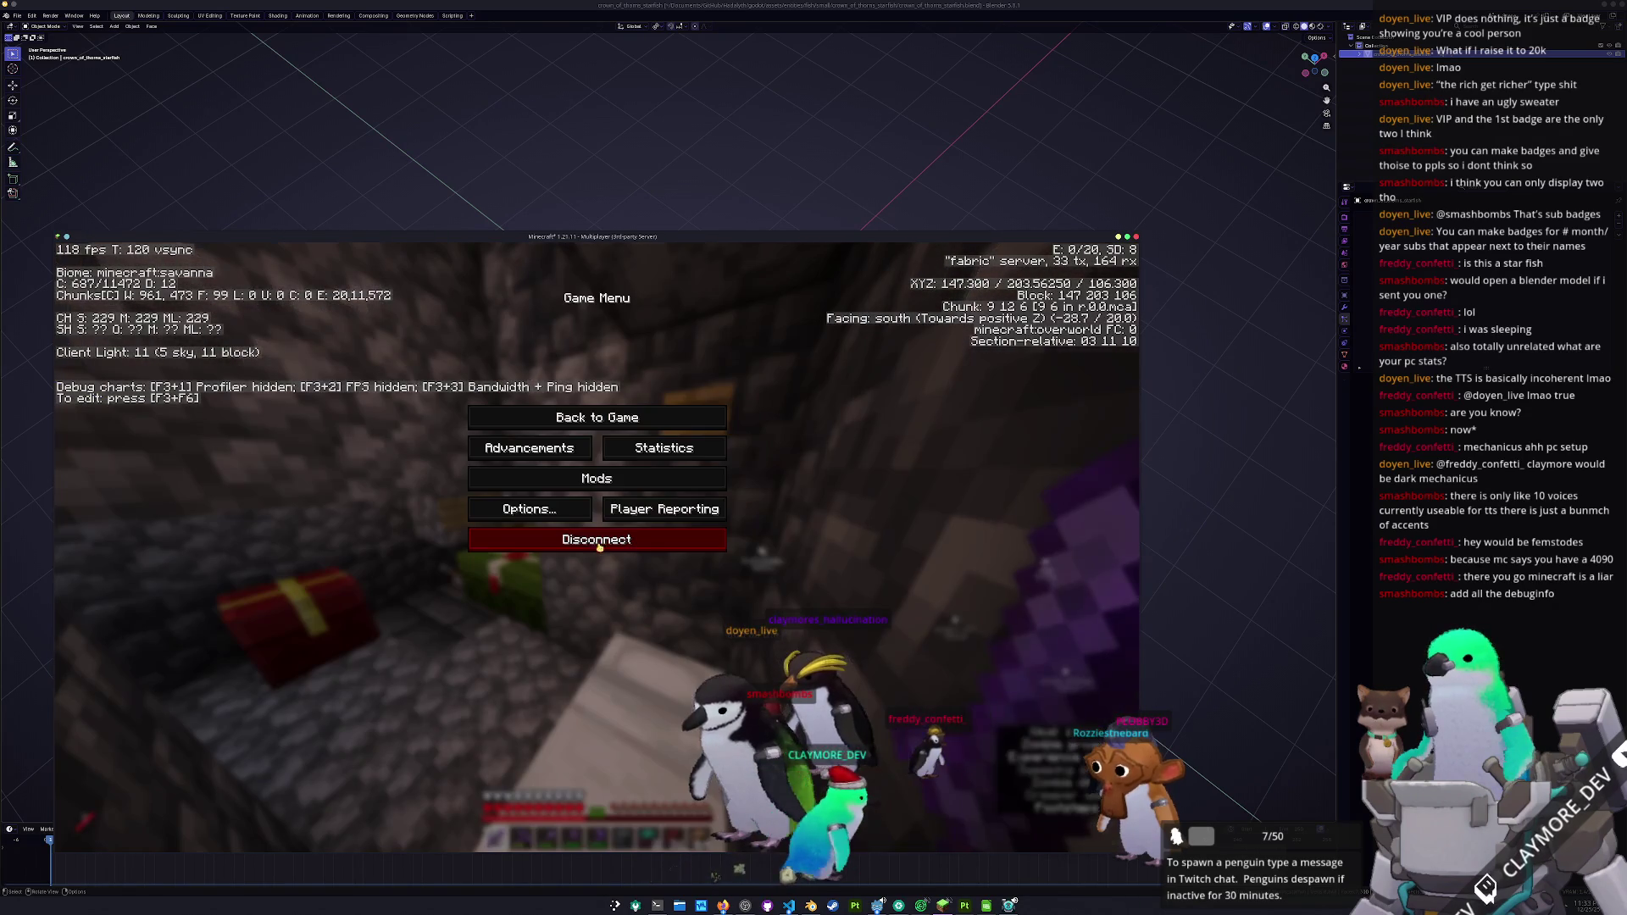
- Cycle past the Blender and TTS Queue windows to bring the Godot editor forward
key("alt+Tab")
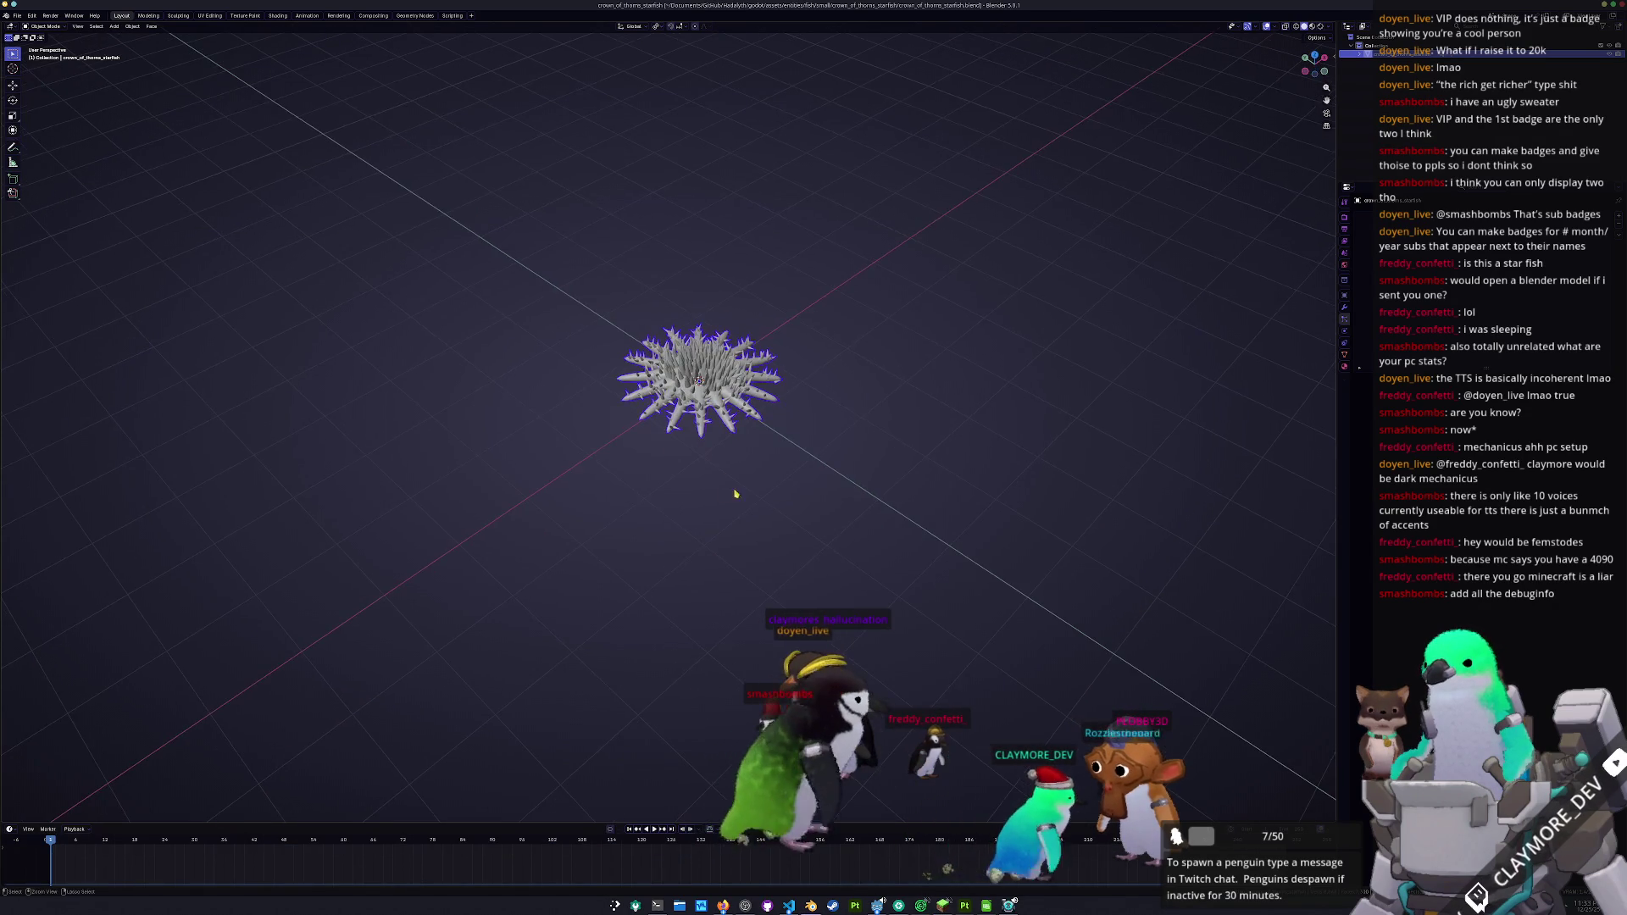
left_click(811, 905)
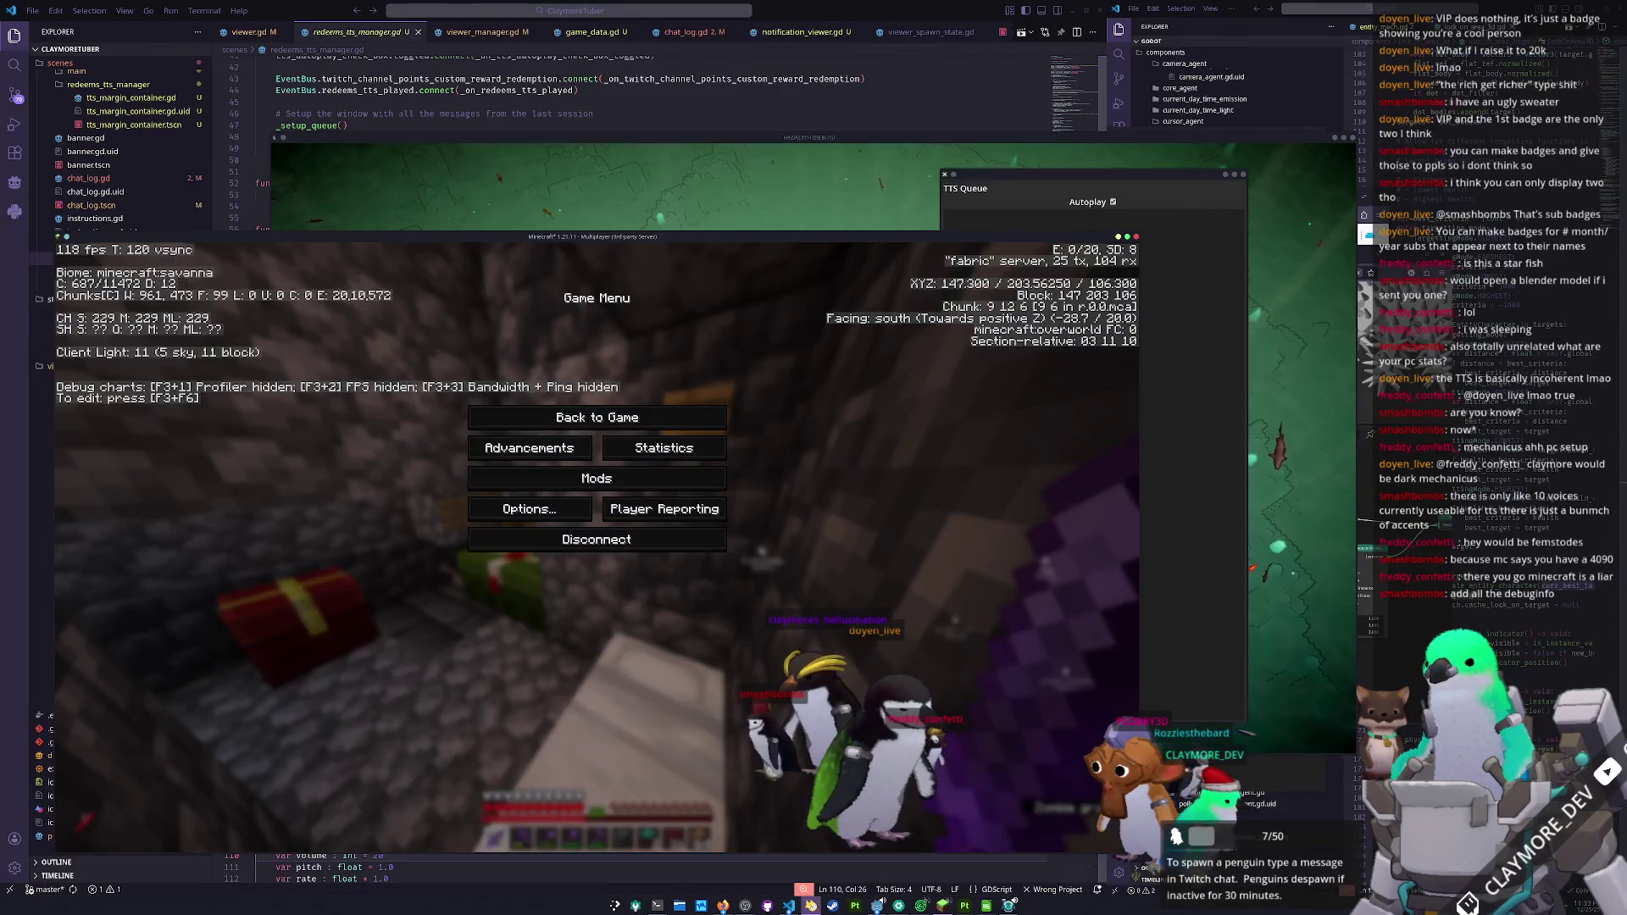
left_click(811, 905)
left_click(877, 905)
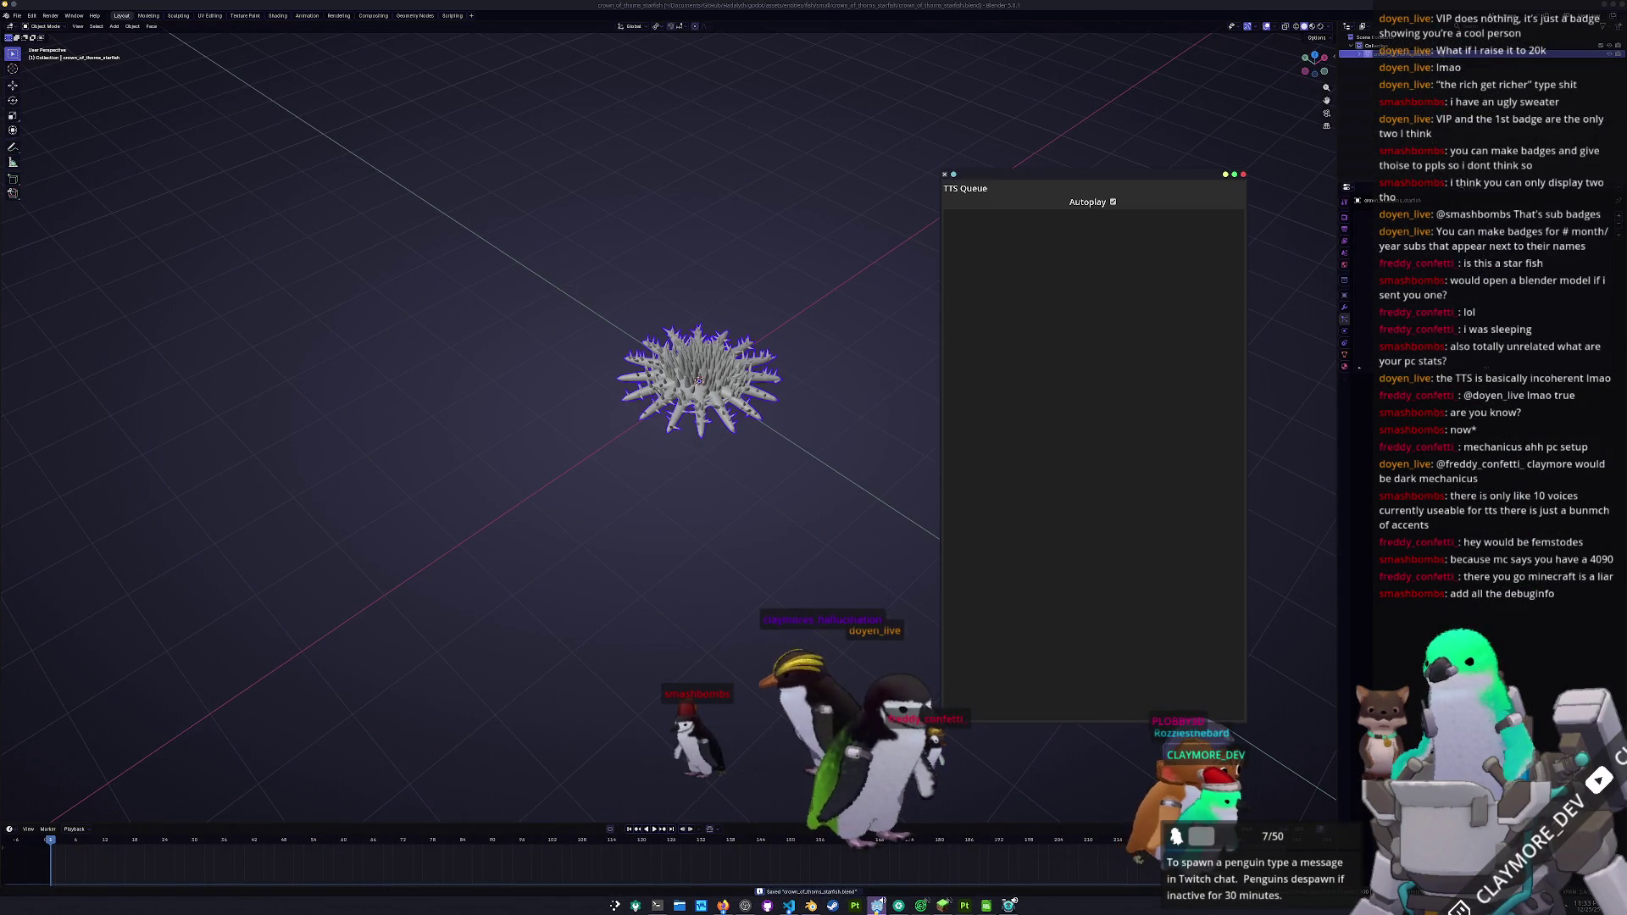
left_click(881, 907)
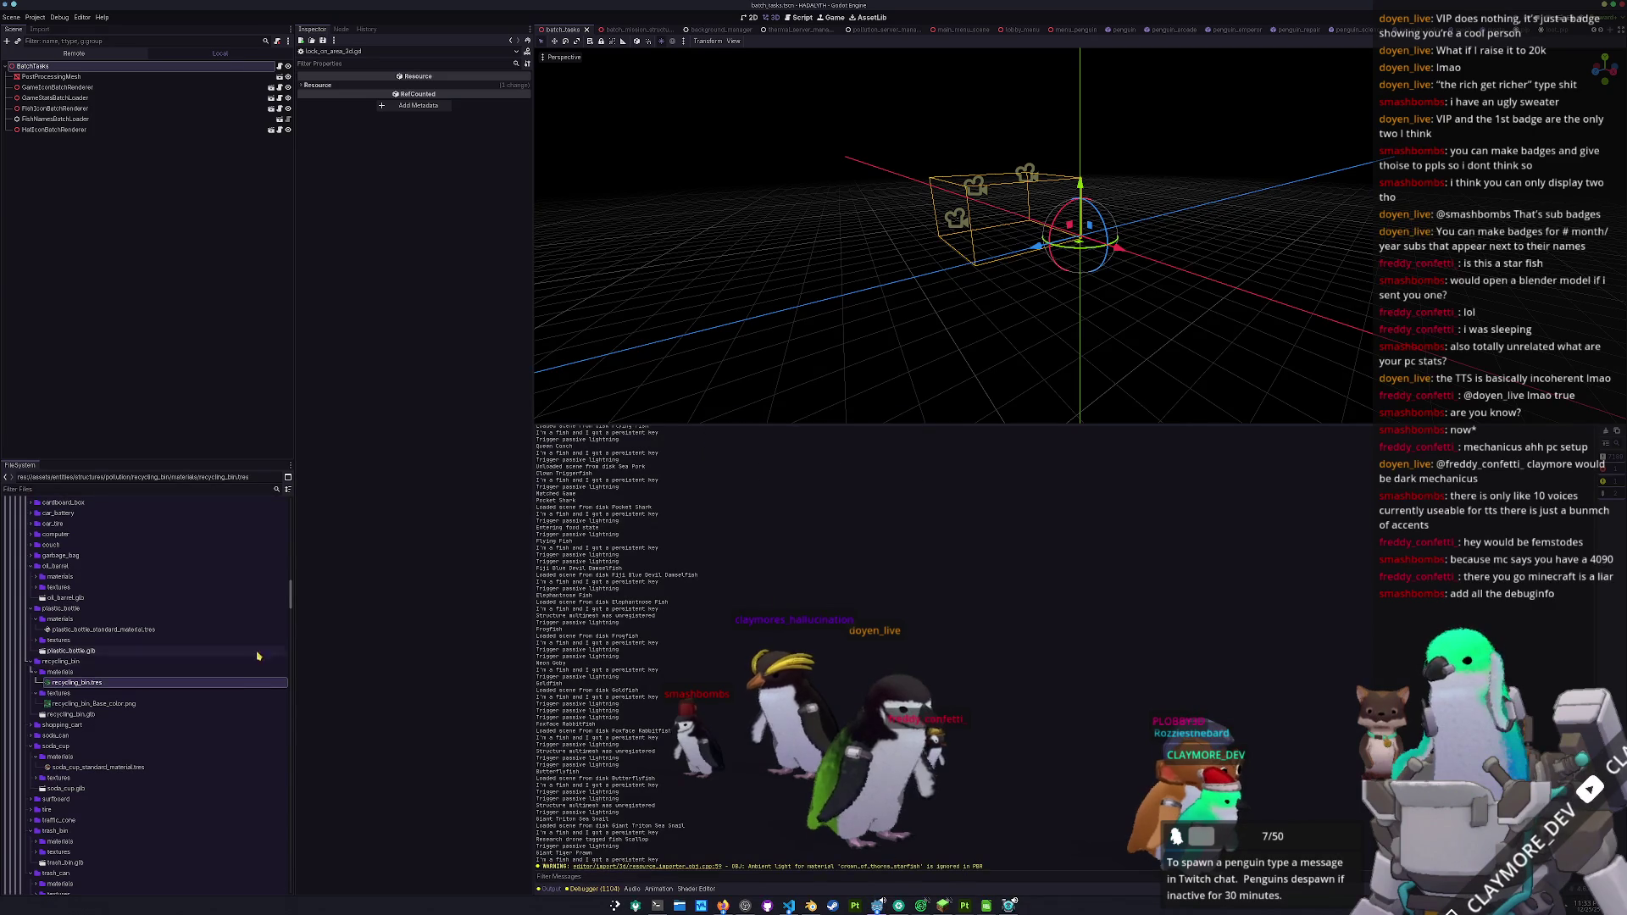
- Collapse the large fish folder, expand entities/fish/small, and select its common_starfish folder
scroll(144, 695, "down", 15)
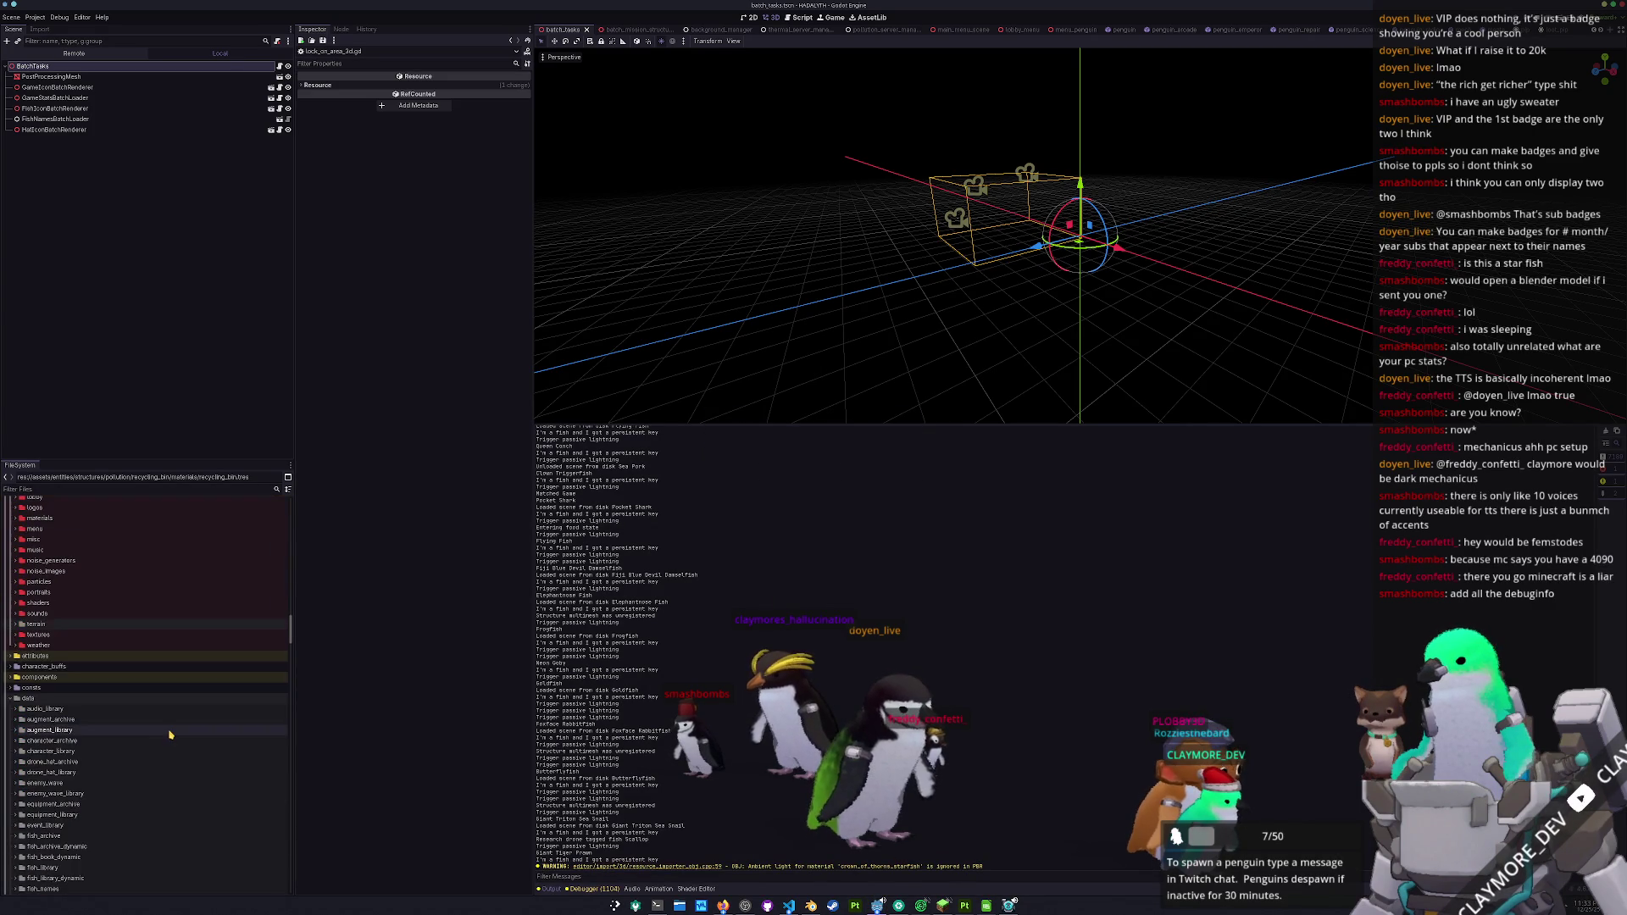
scroll(169, 734, "down", 5)
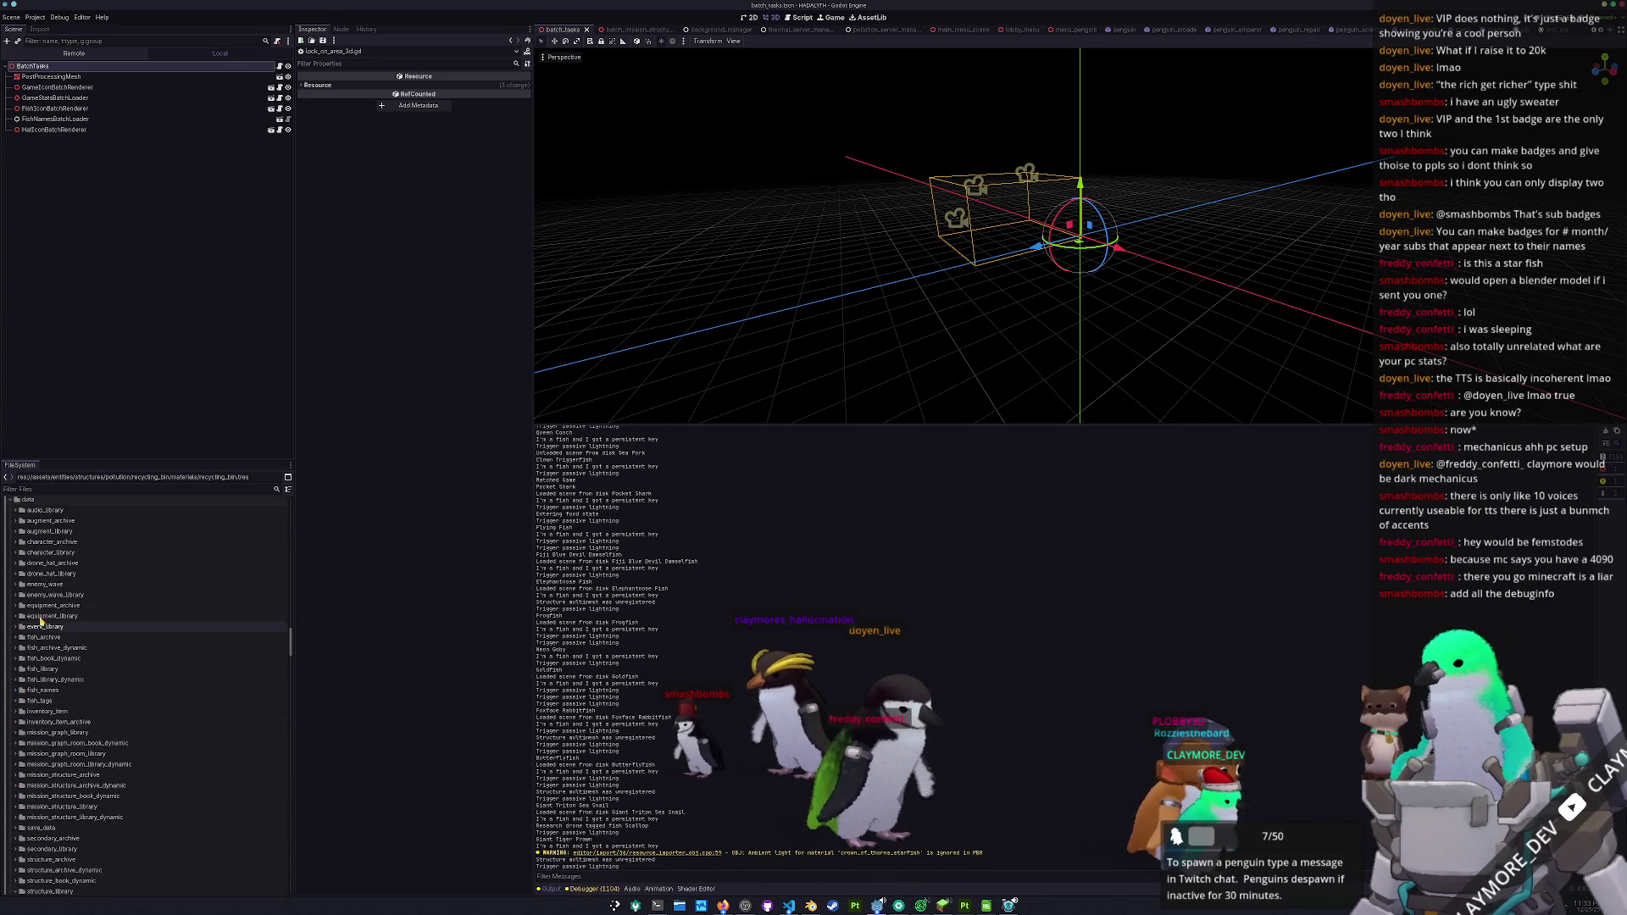
scroll(72, 669, "down", 15)
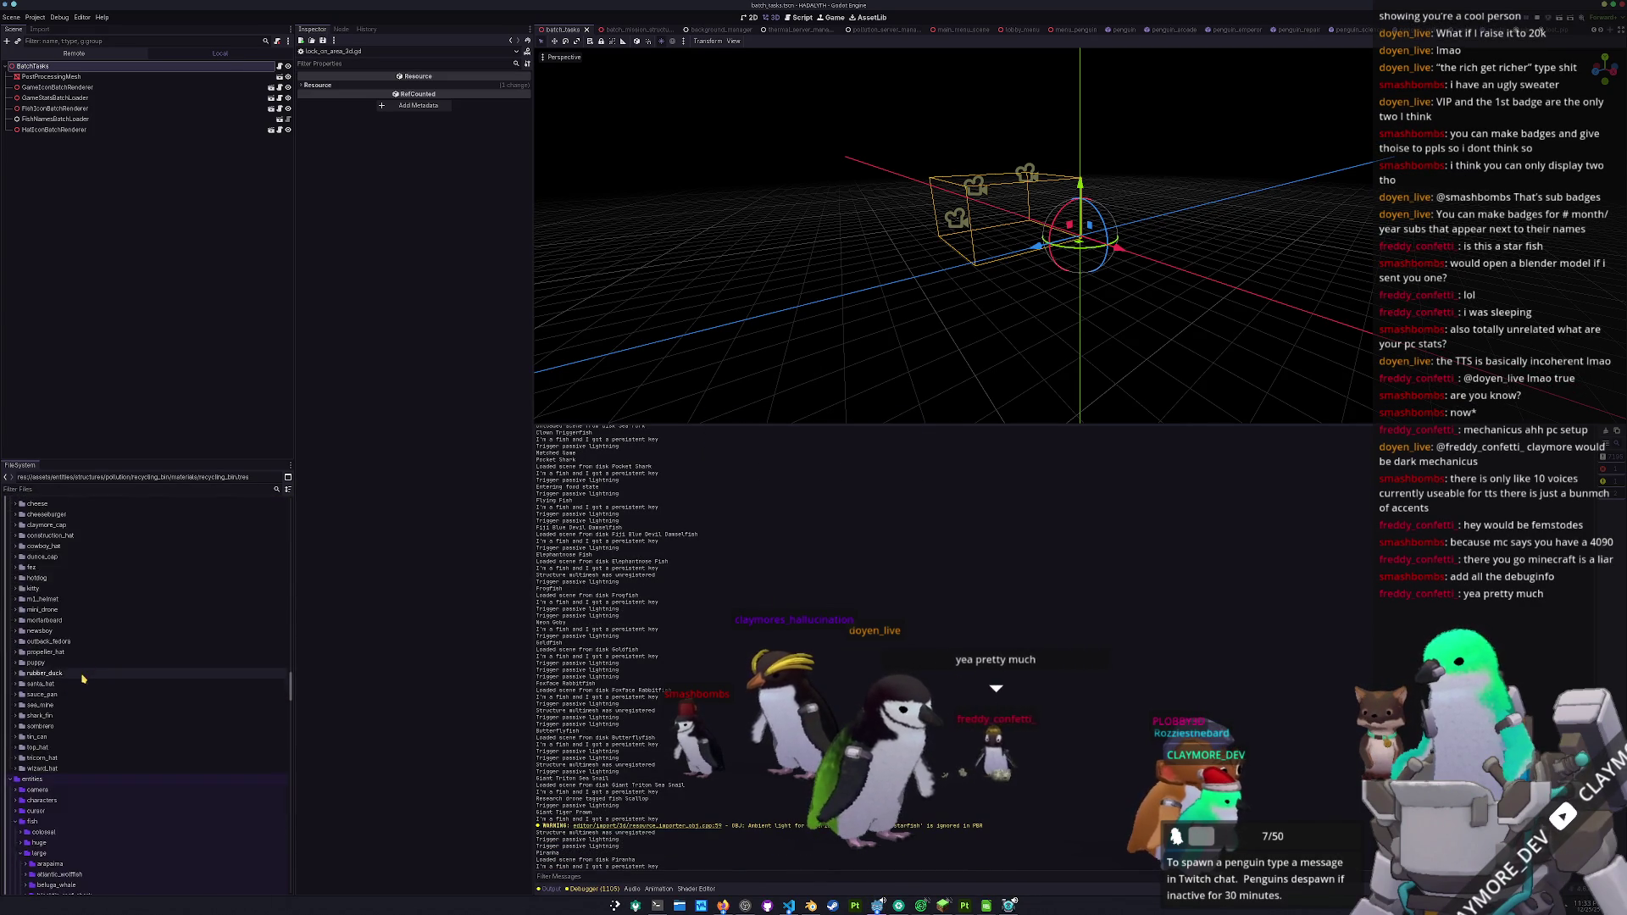
scroll(91, 658, "down", 5)
left_click(49, 559)
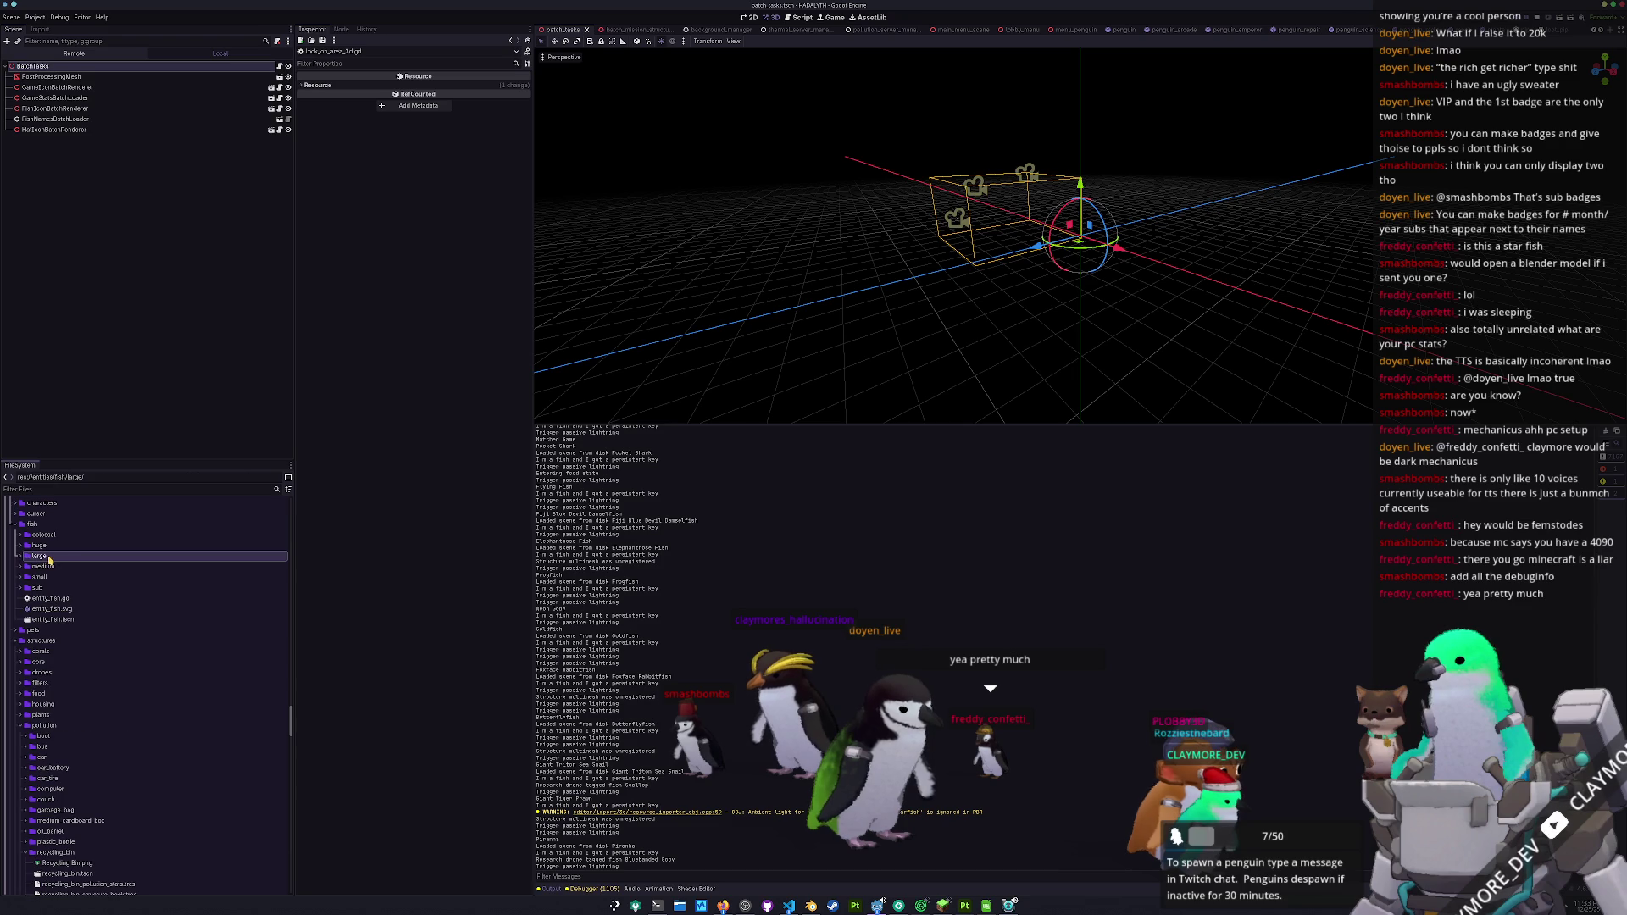
double_click(52, 579)
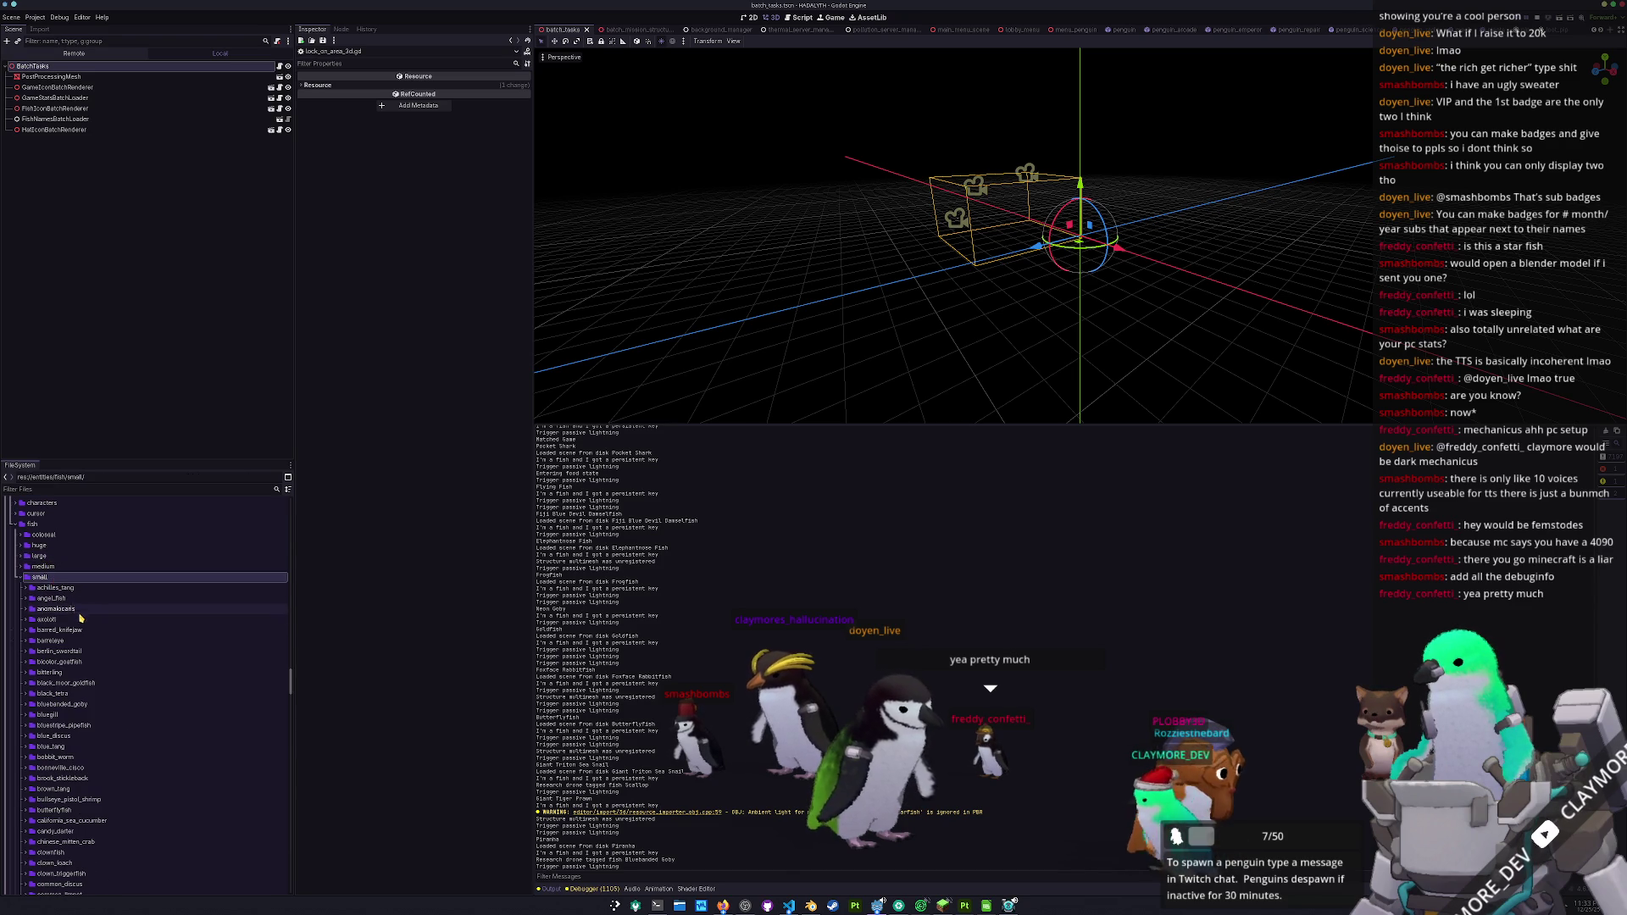
scroll(83, 652, "down", 8)
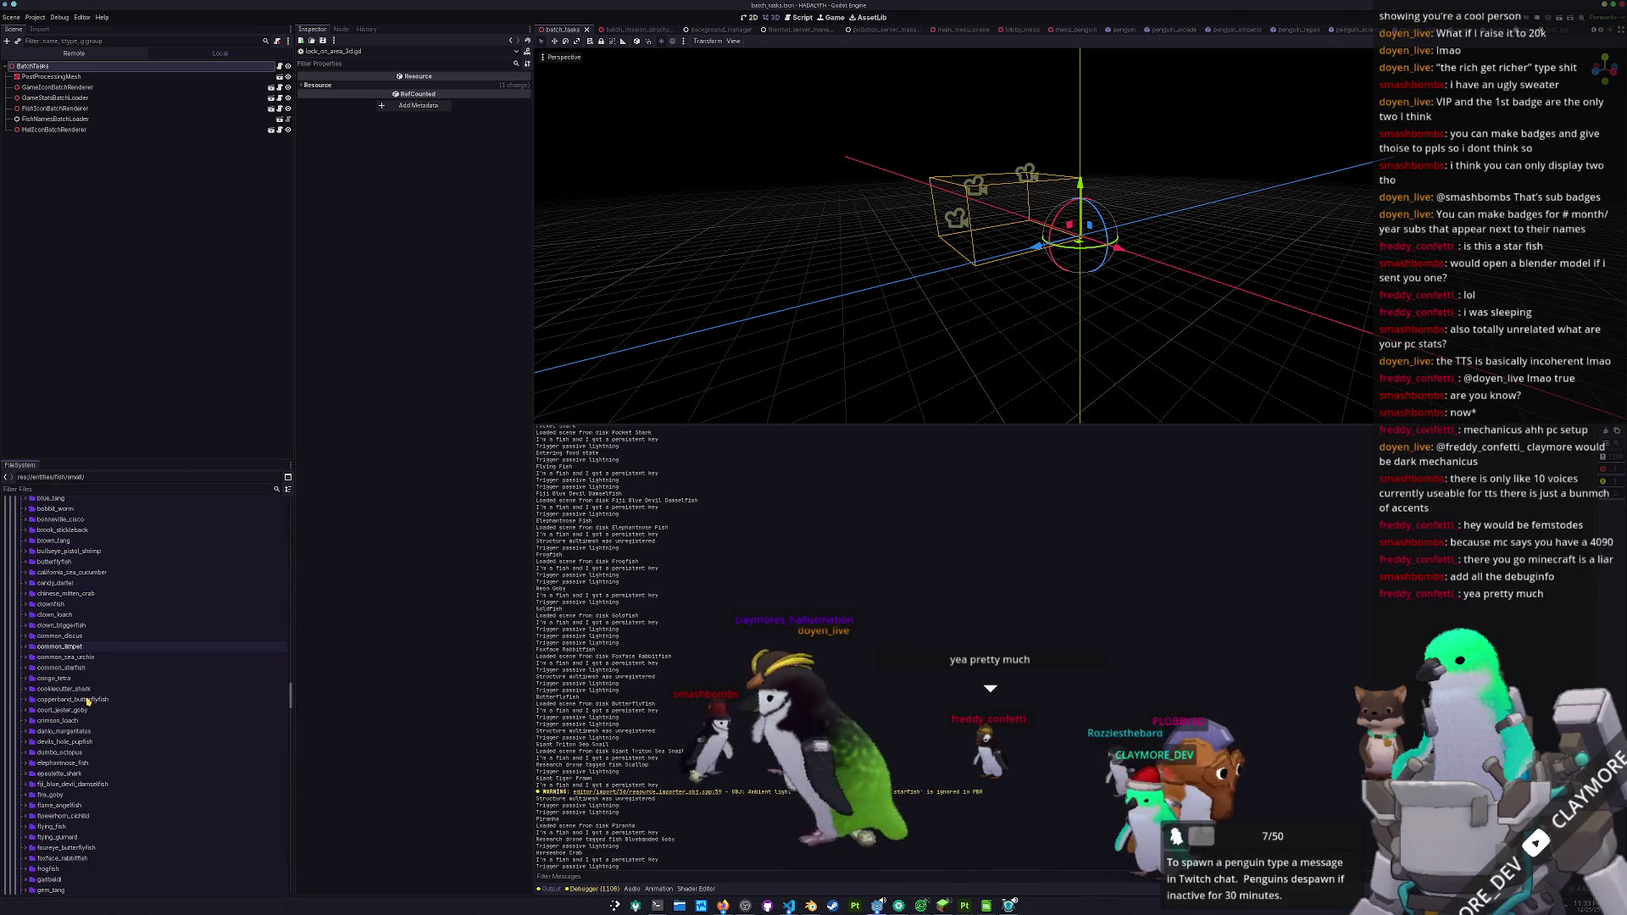
left_click(93, 667)
- Duplicate common_starfish under the name crown_of_thorns_starfish
key("ctrl+d")
type("crown_of_thorn")
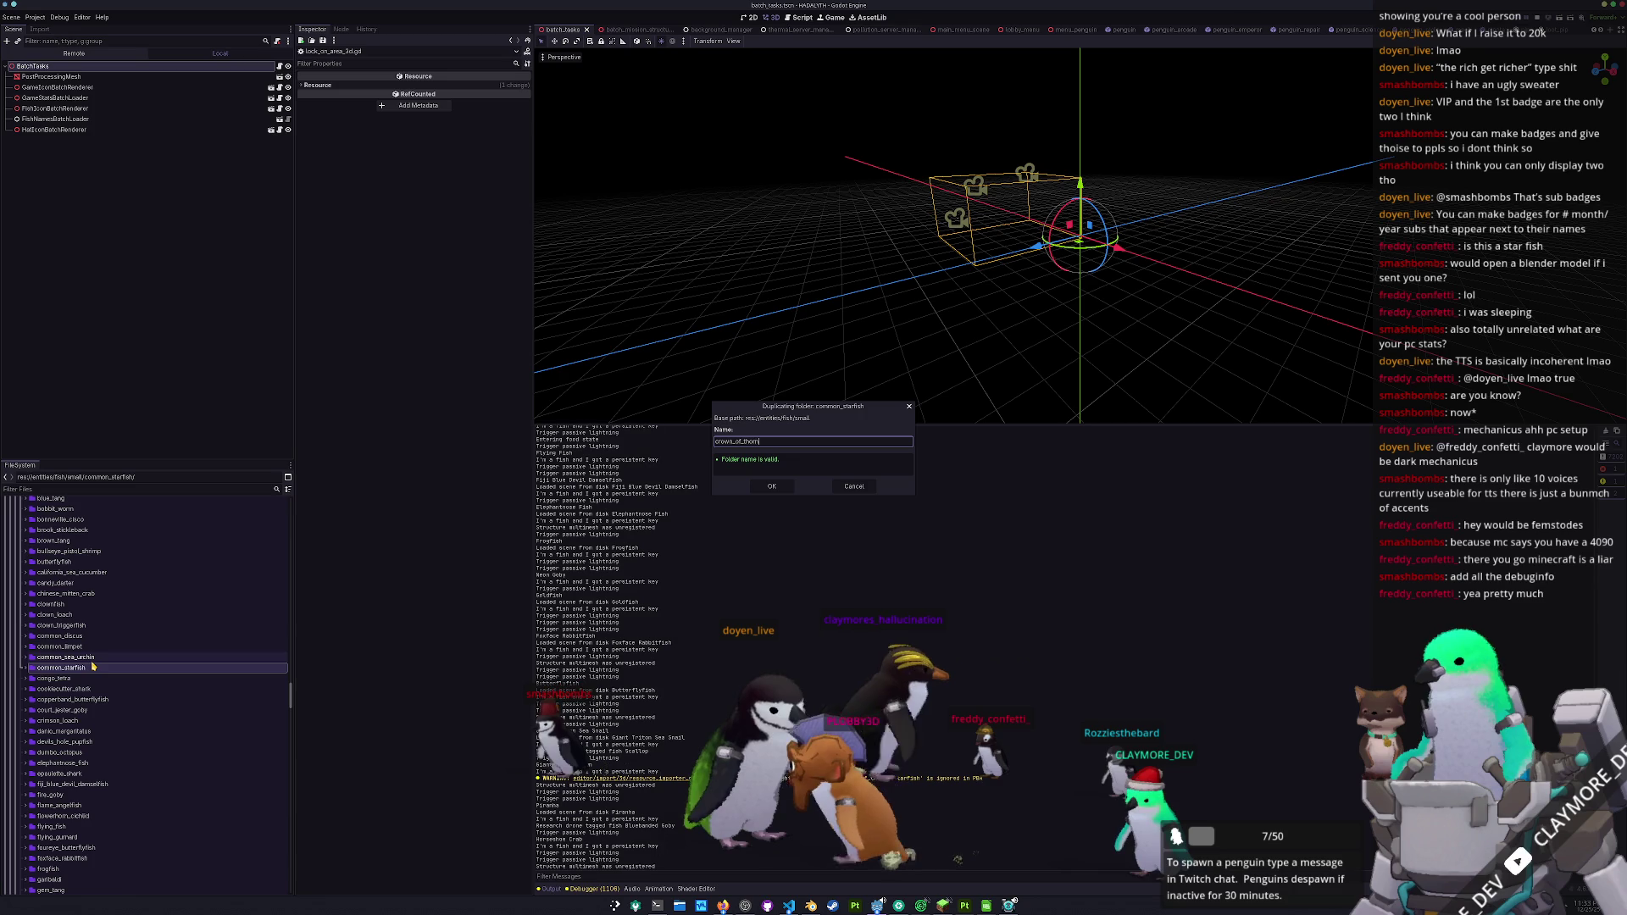
type("s_starfish")
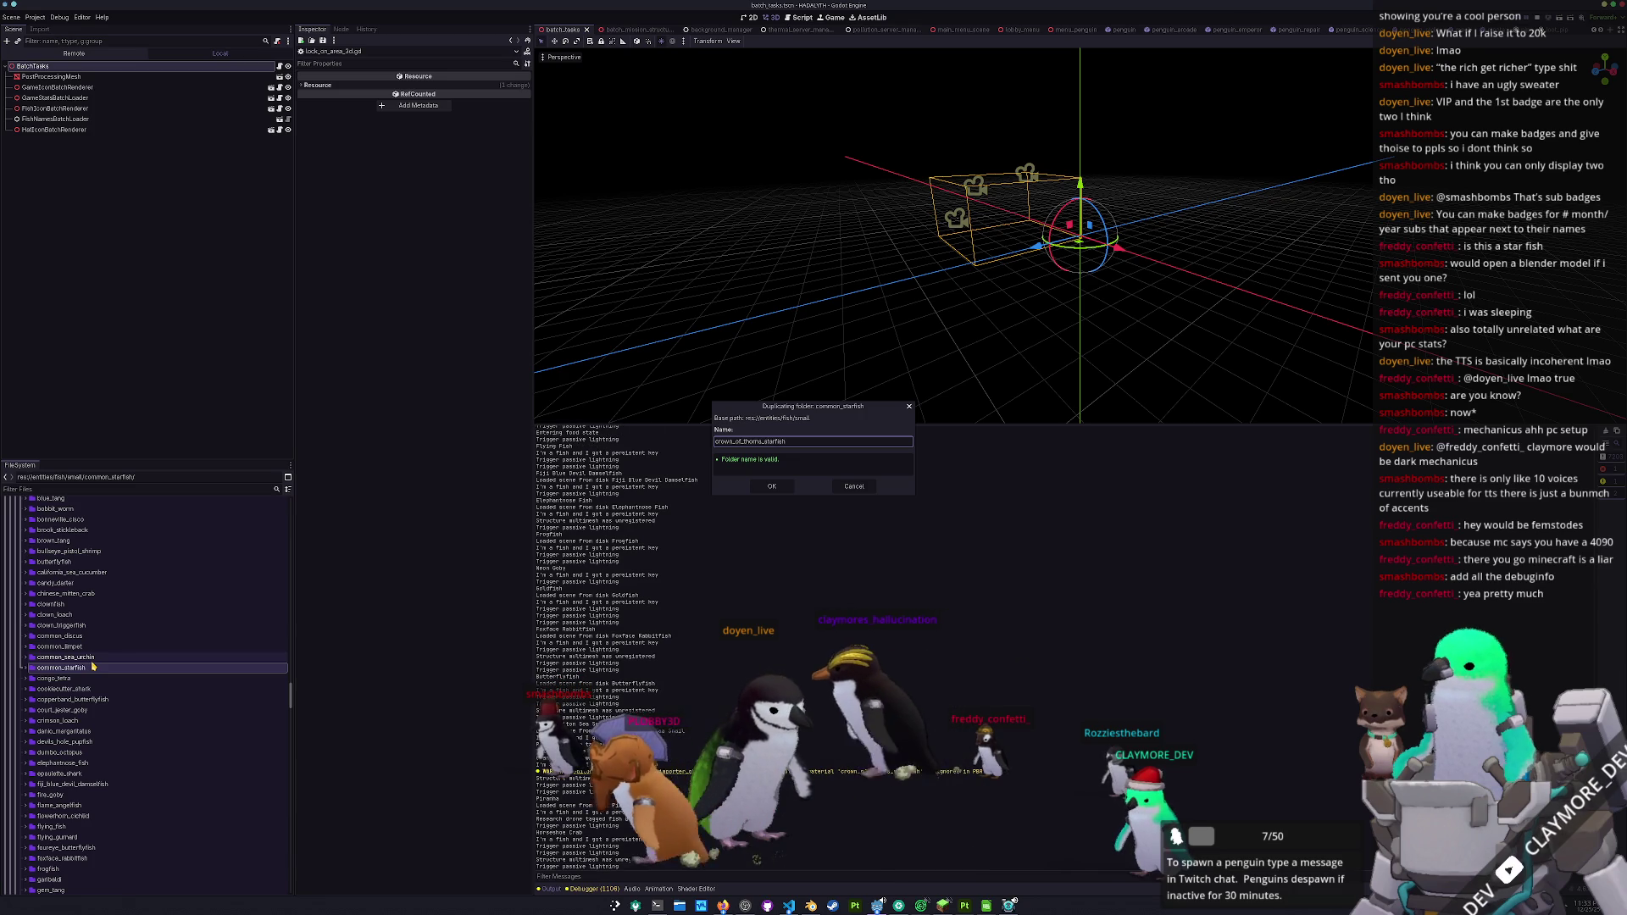
key("Return")
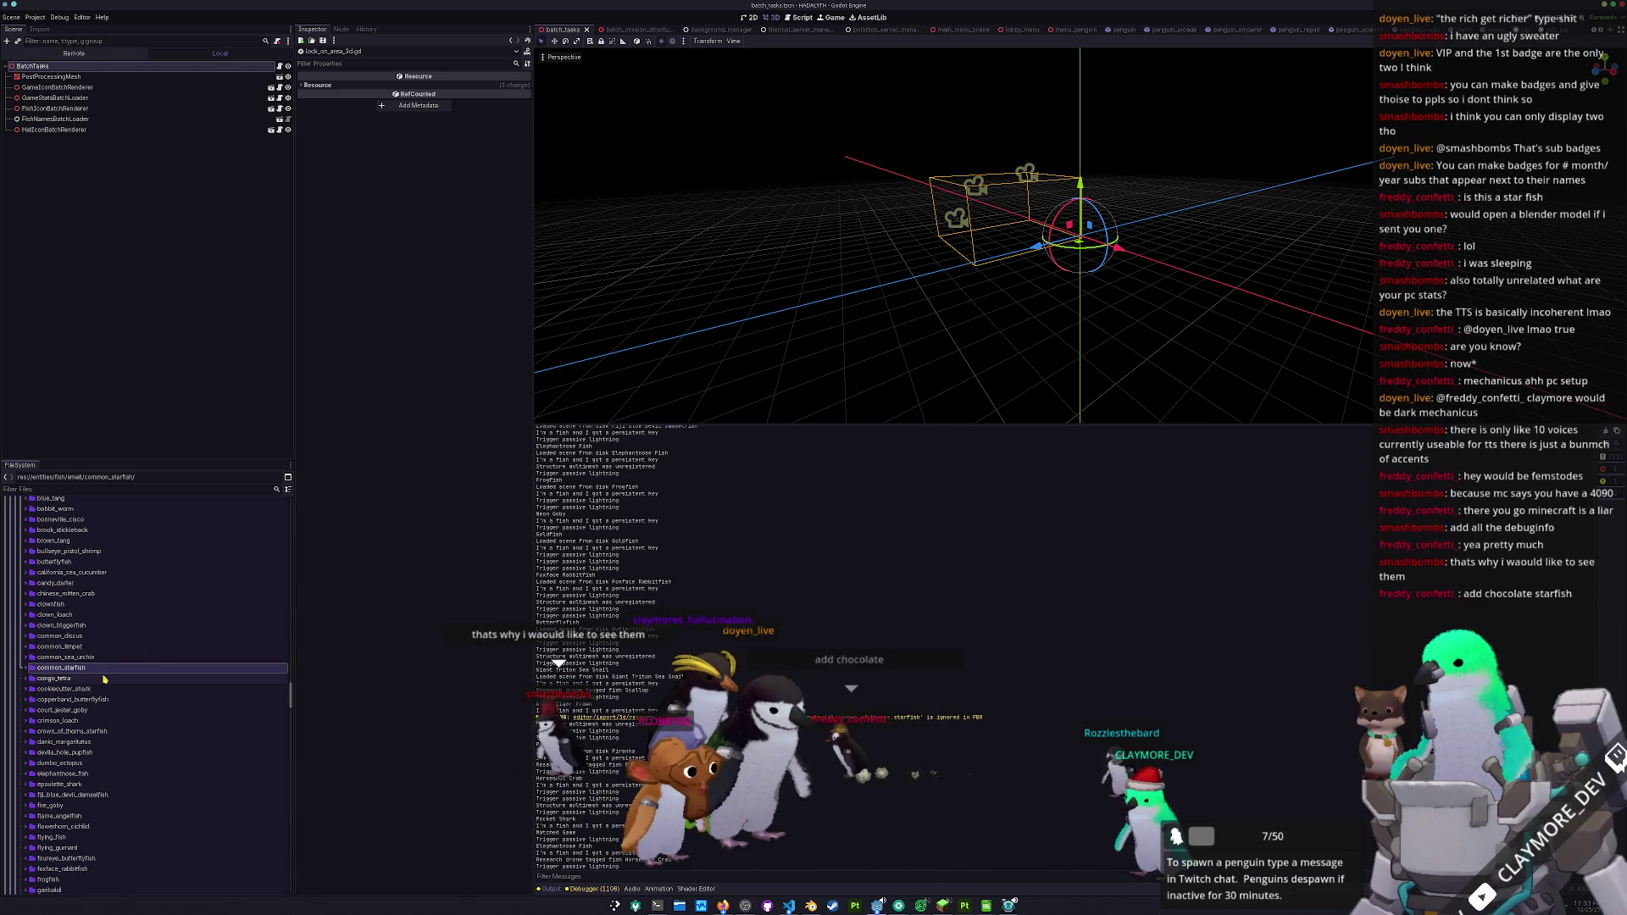
- Bring up the btop system monitor terminal over Godot and resize its window
scroll(102, 745, "down", 2)
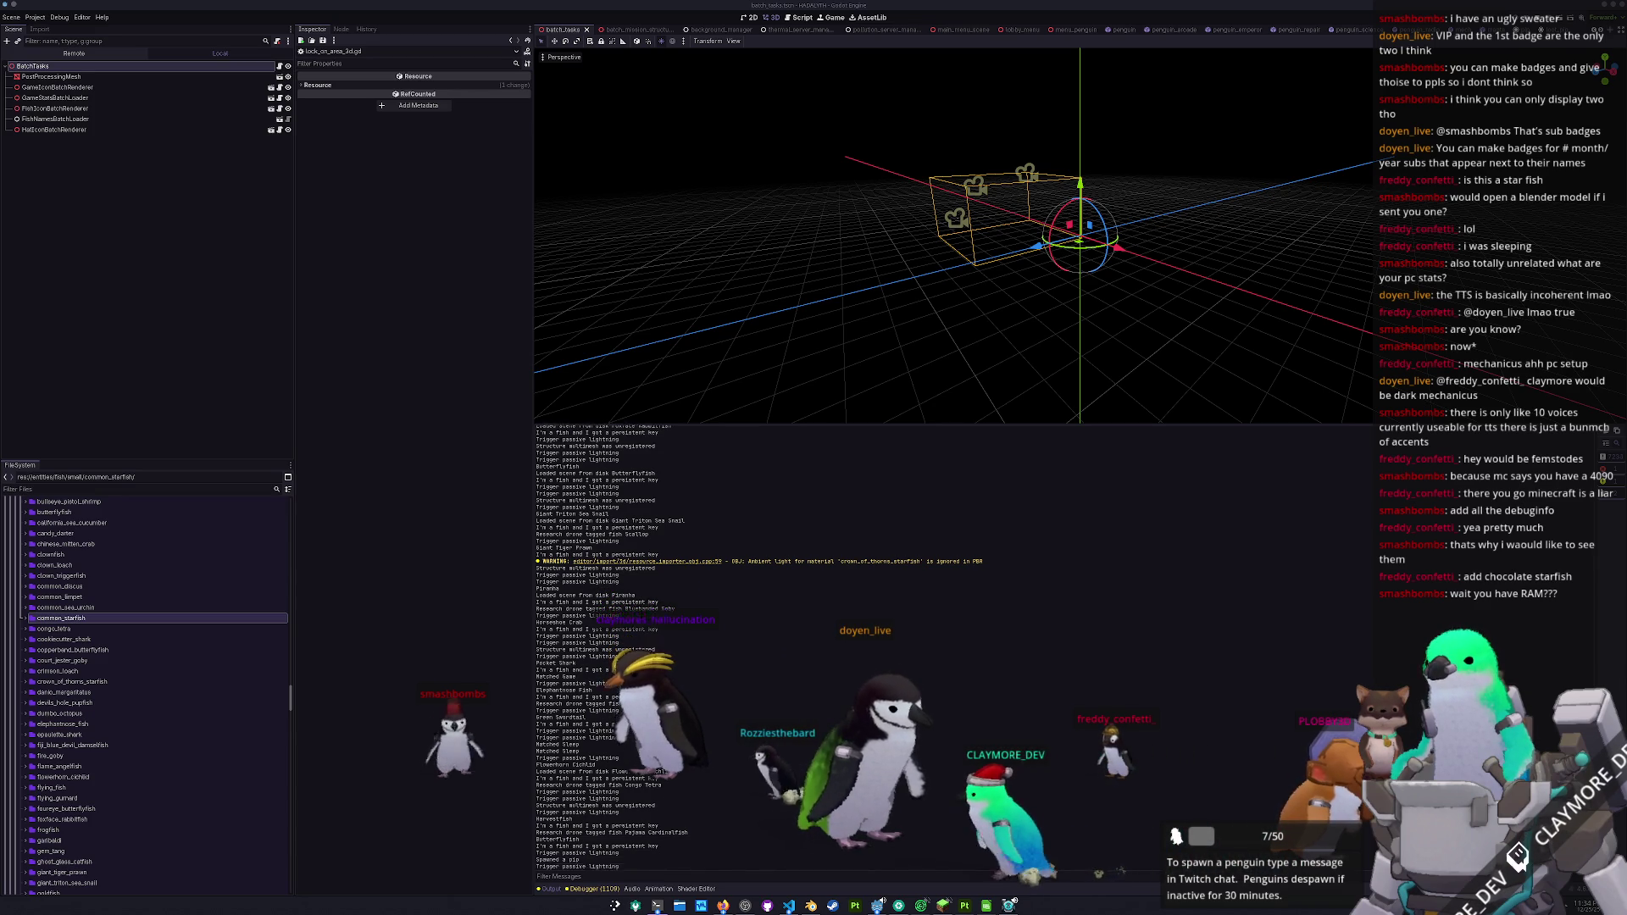
key("alt+Tab")
mouse_move(1080, 62)
left_mouse_down()
mouse_move(866, 494)
mouse_move(876, 477)
mouse_move(809, 363)
left_mouse_up()
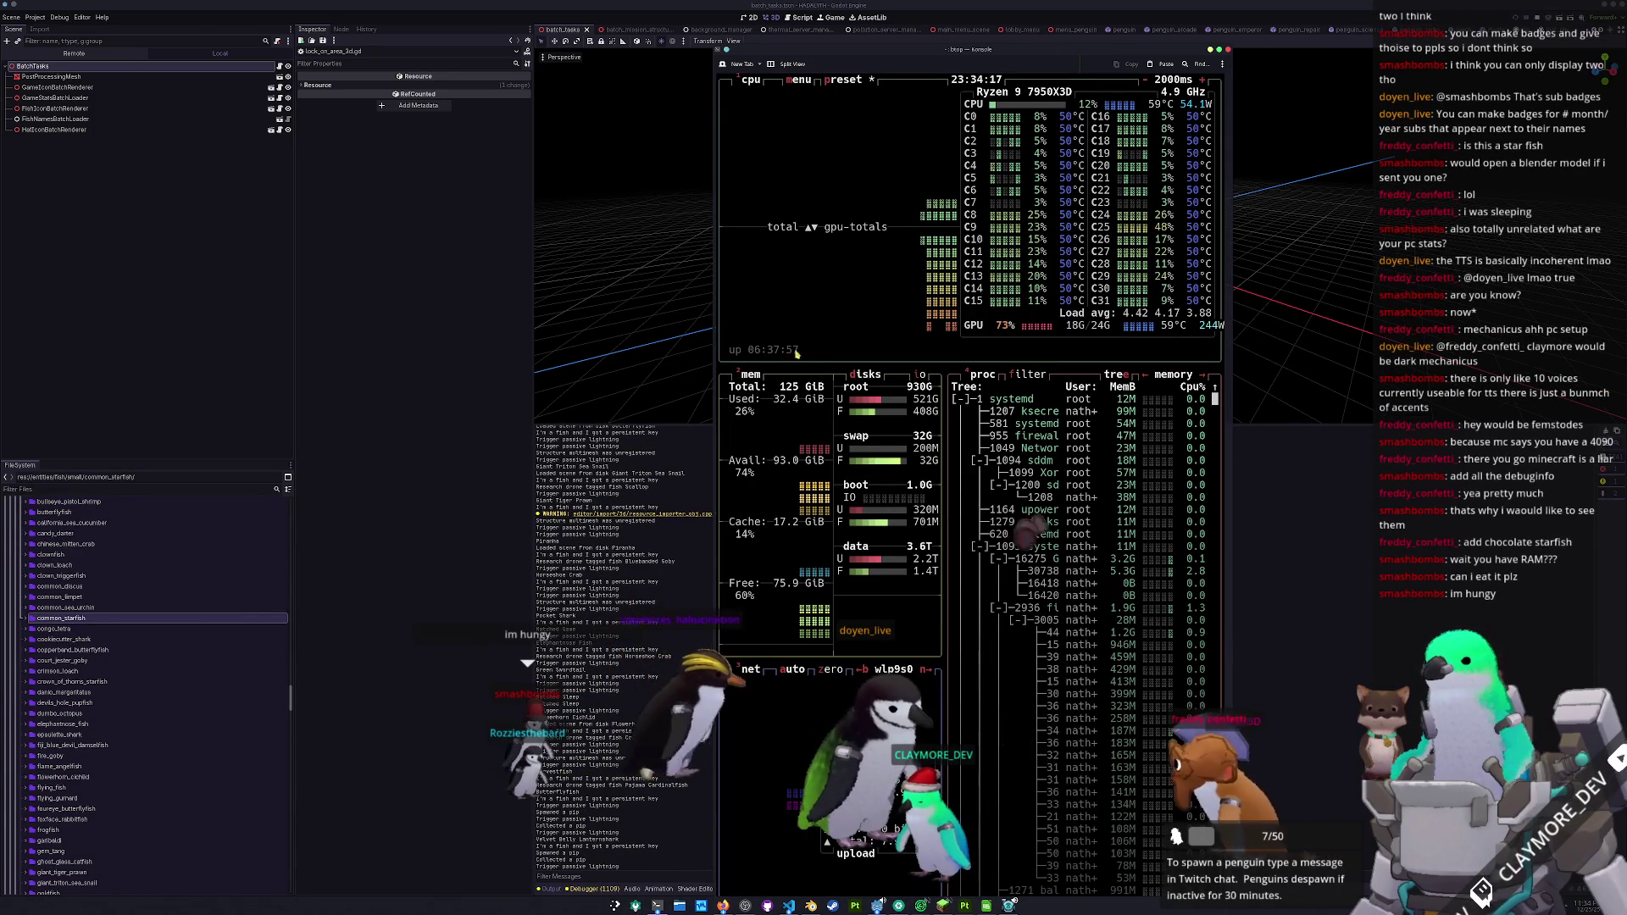
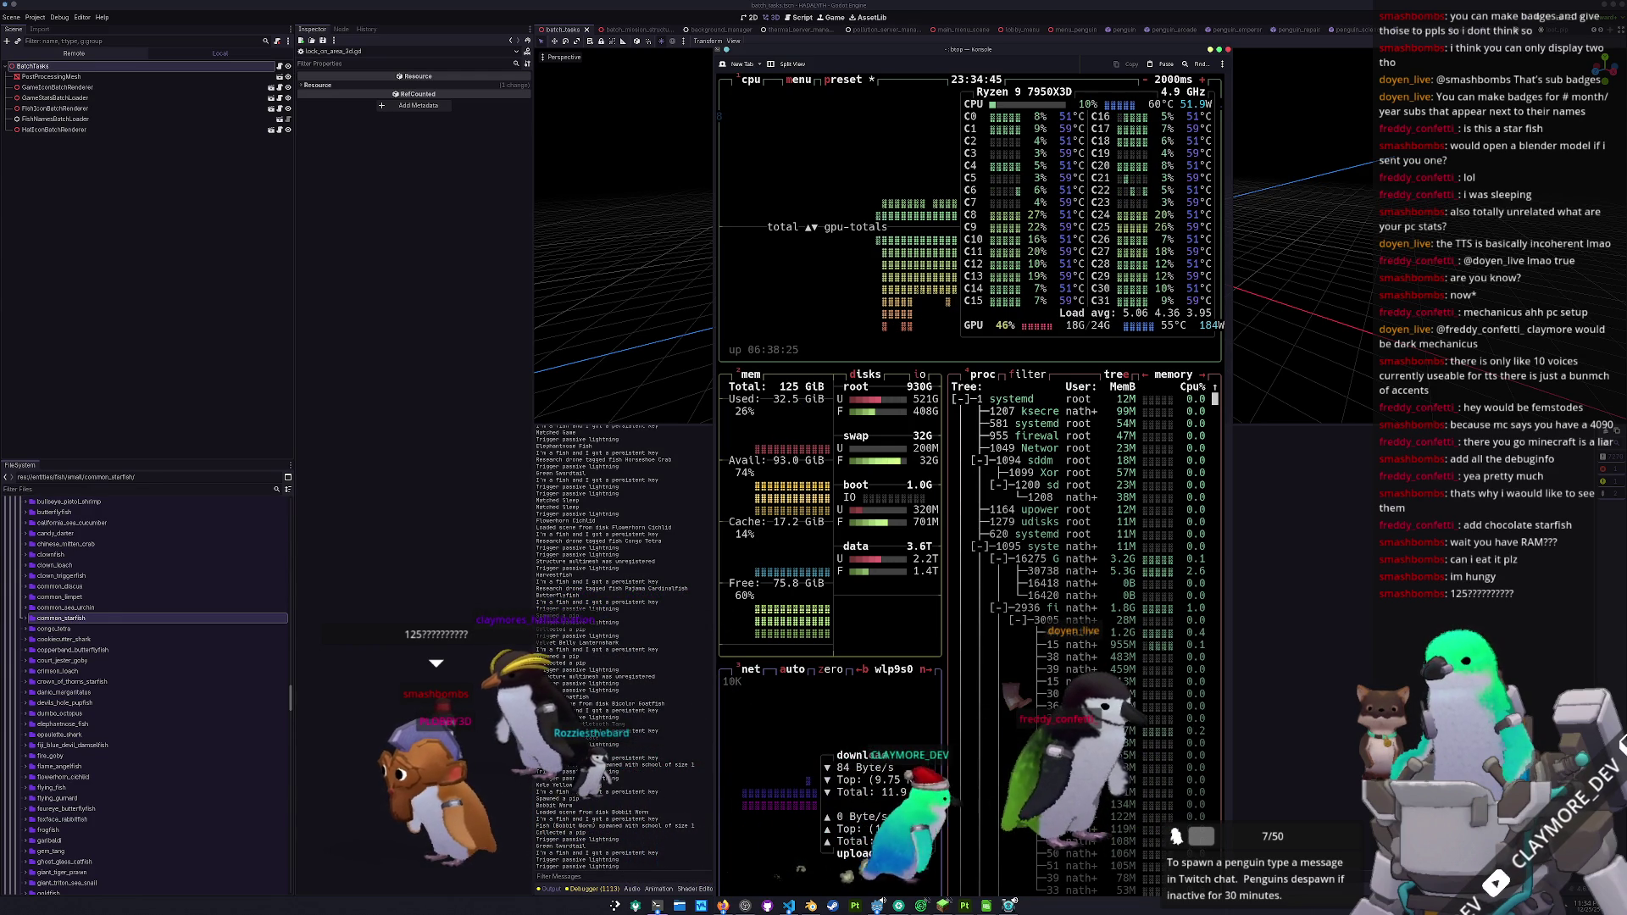
- Close the system monitor window and save the current scene
left_click(1228, 51)
scroll(962, 373, "down", 3)
scroll(966, 362, "up", 3)
key("ctrl+s")
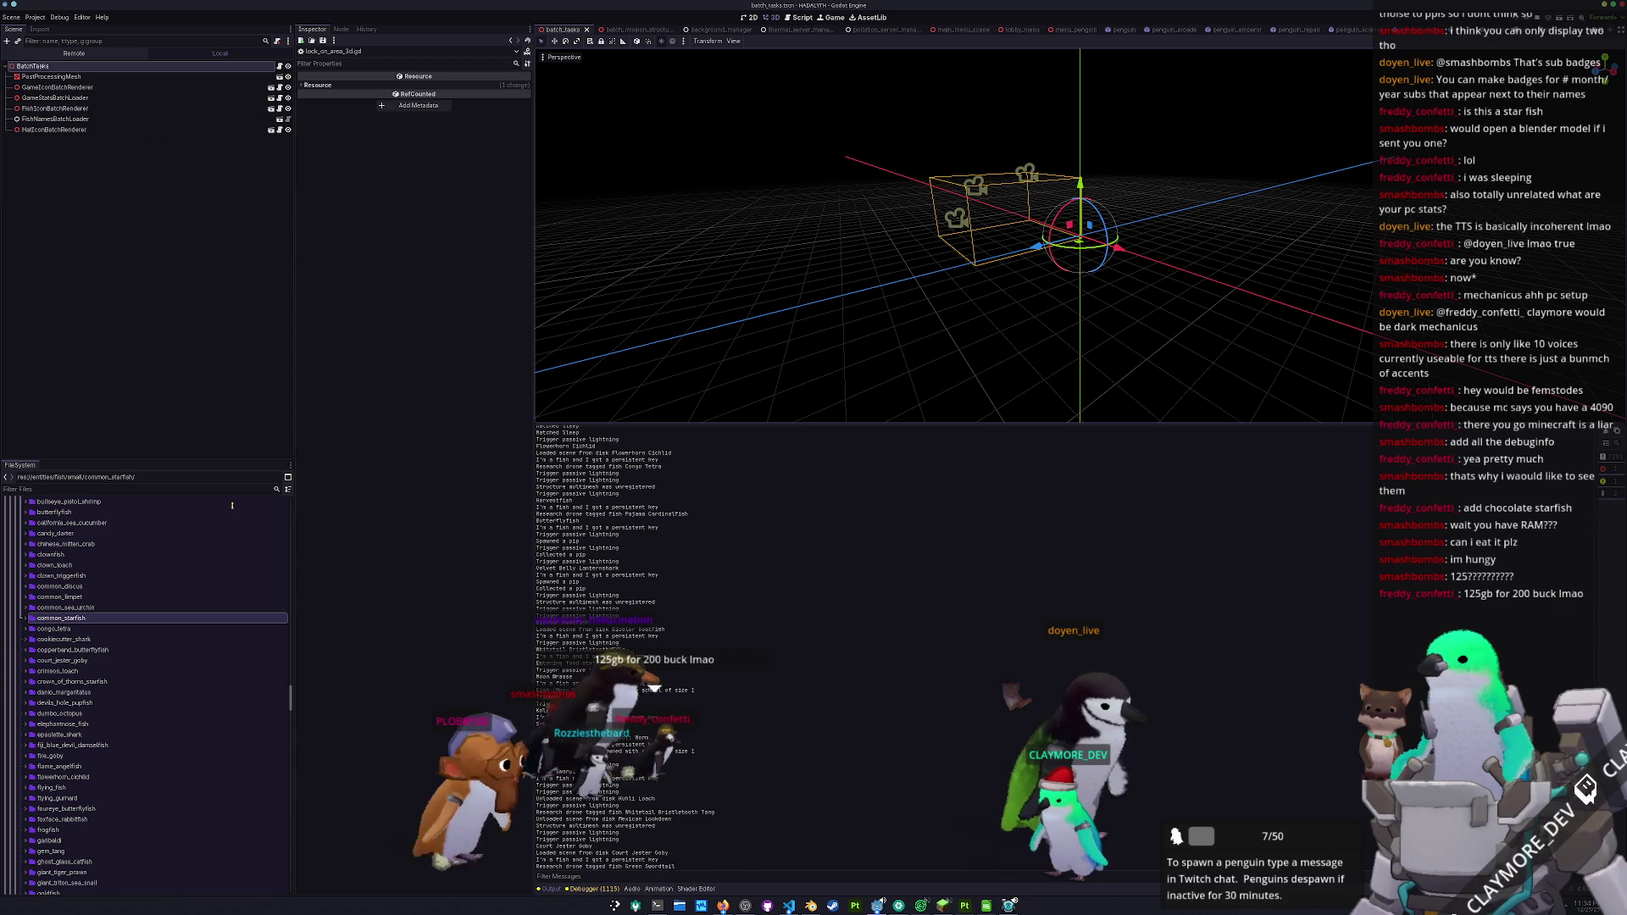
- Open common_starfish.tscn from the crown_of_thorns_starfish folder in the FileSystem dock
scroll(97, 637, "down", 2)
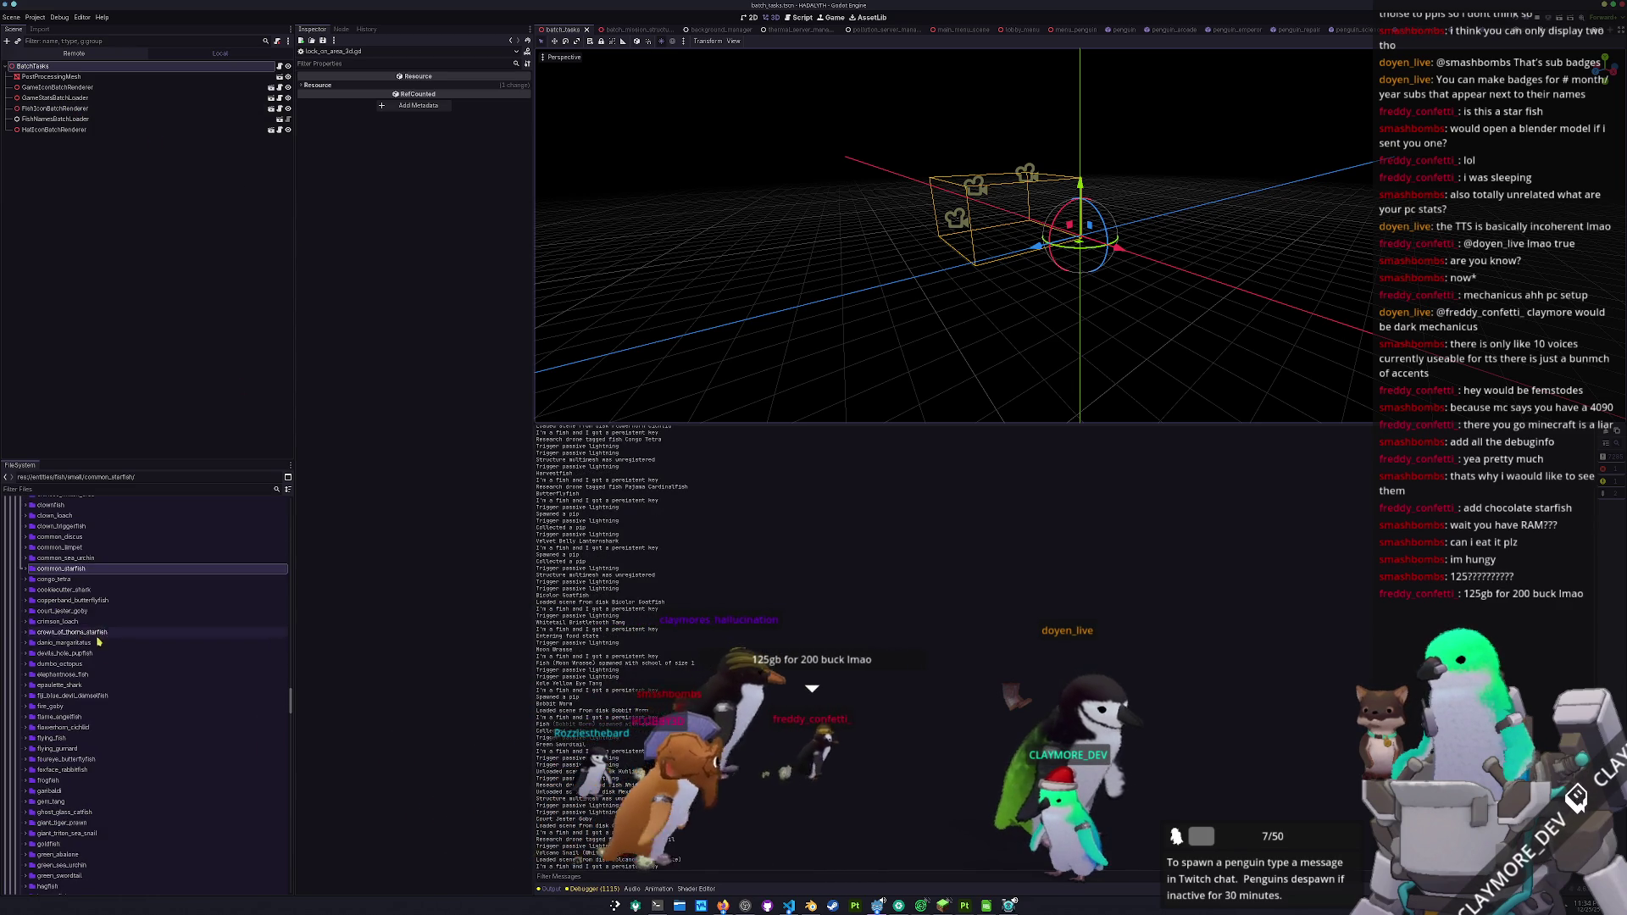
scroll(89, 668, "up", 2)
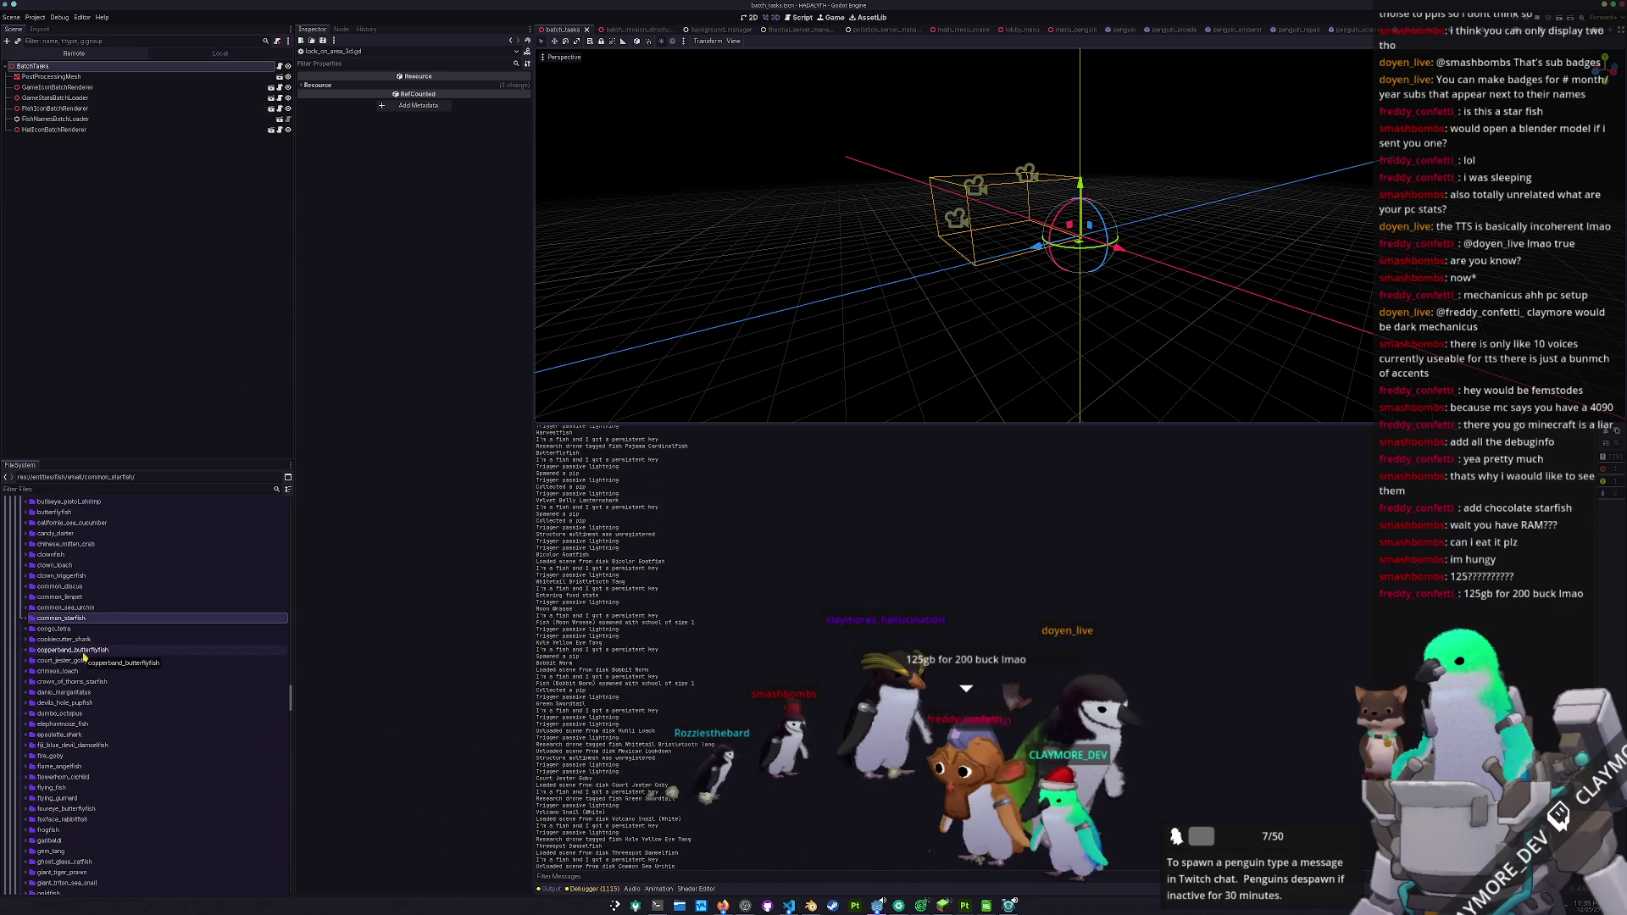
scroll(83, 655, "up", 2)
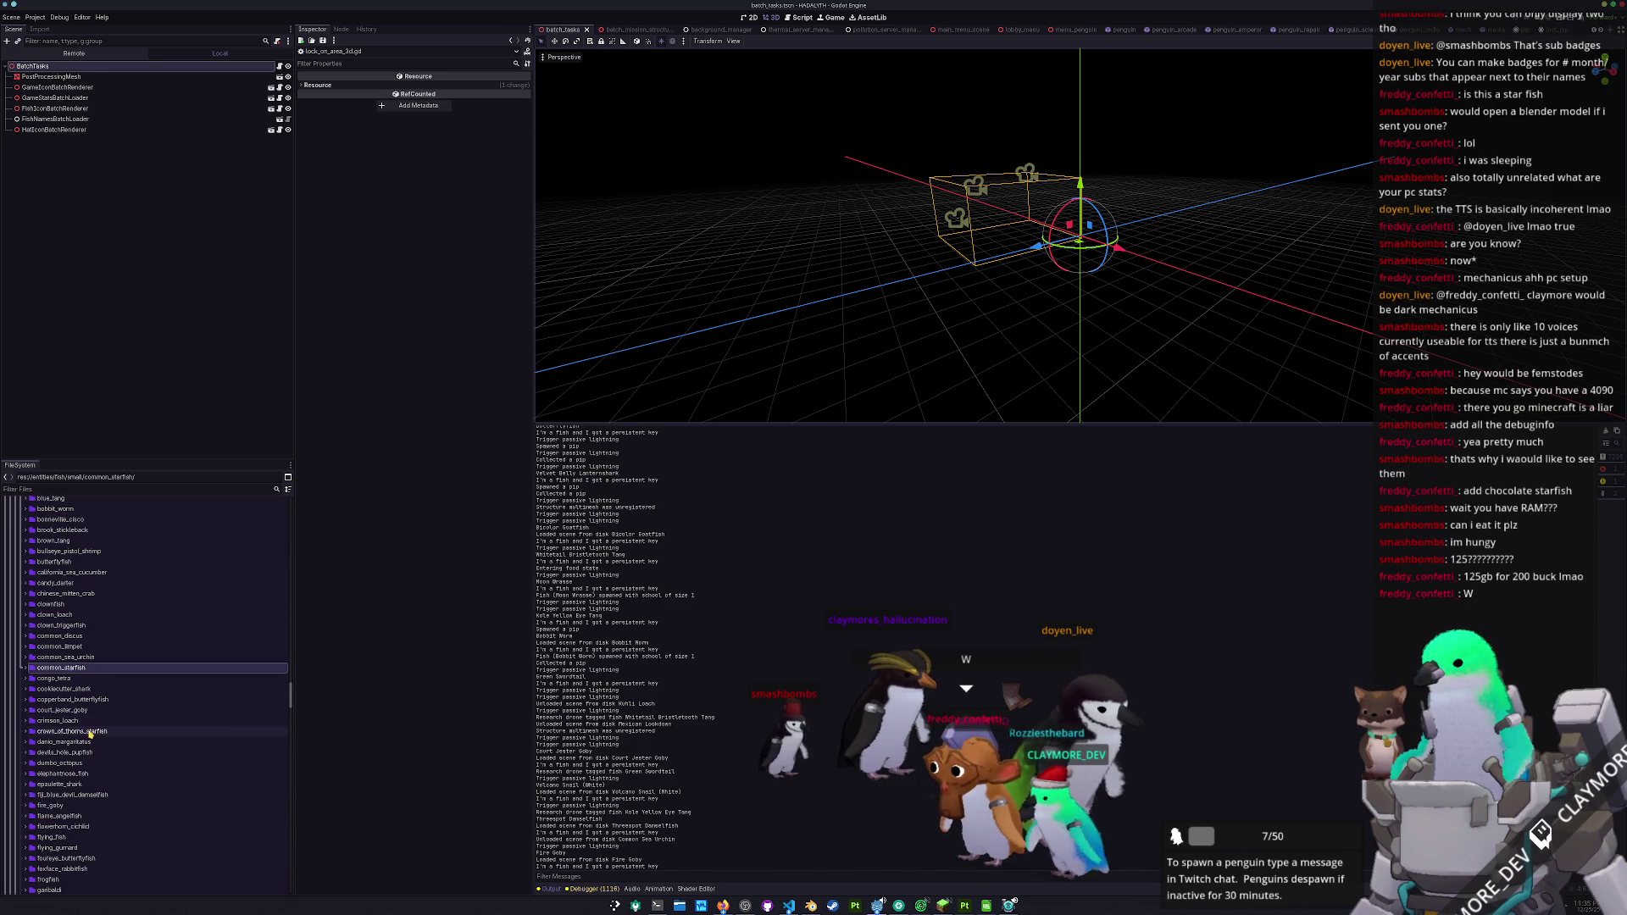
double_click(90, 731)
double_click(79, 752)
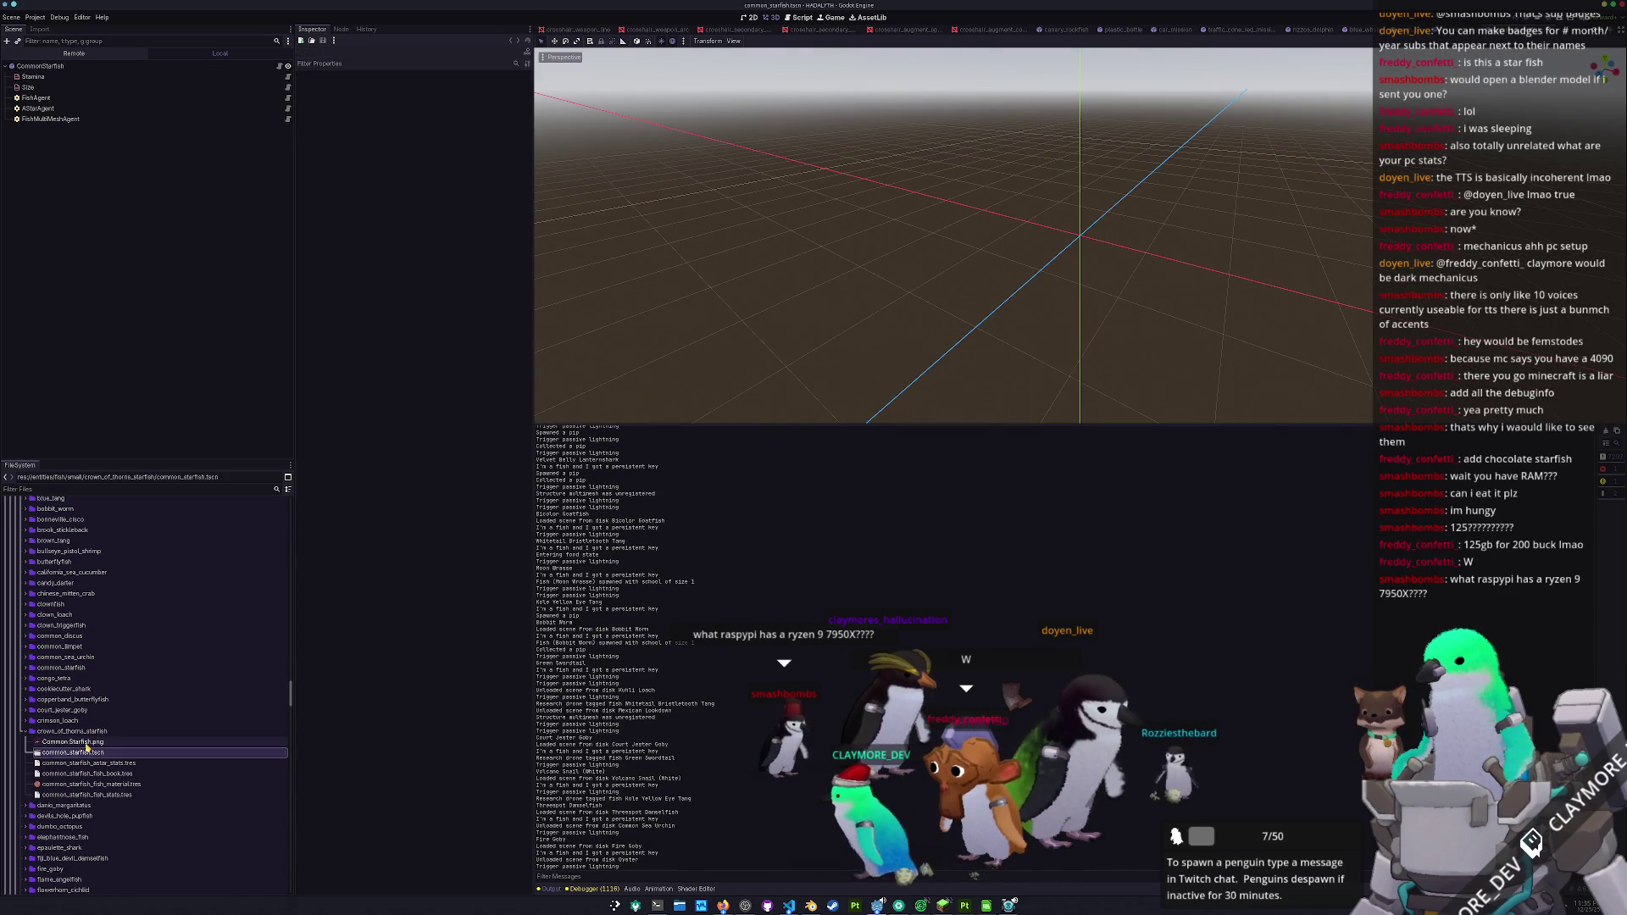
- Rename the copied scene file to crown_of_thorns_starfish
key("F2")
type("crown_of_thorn")
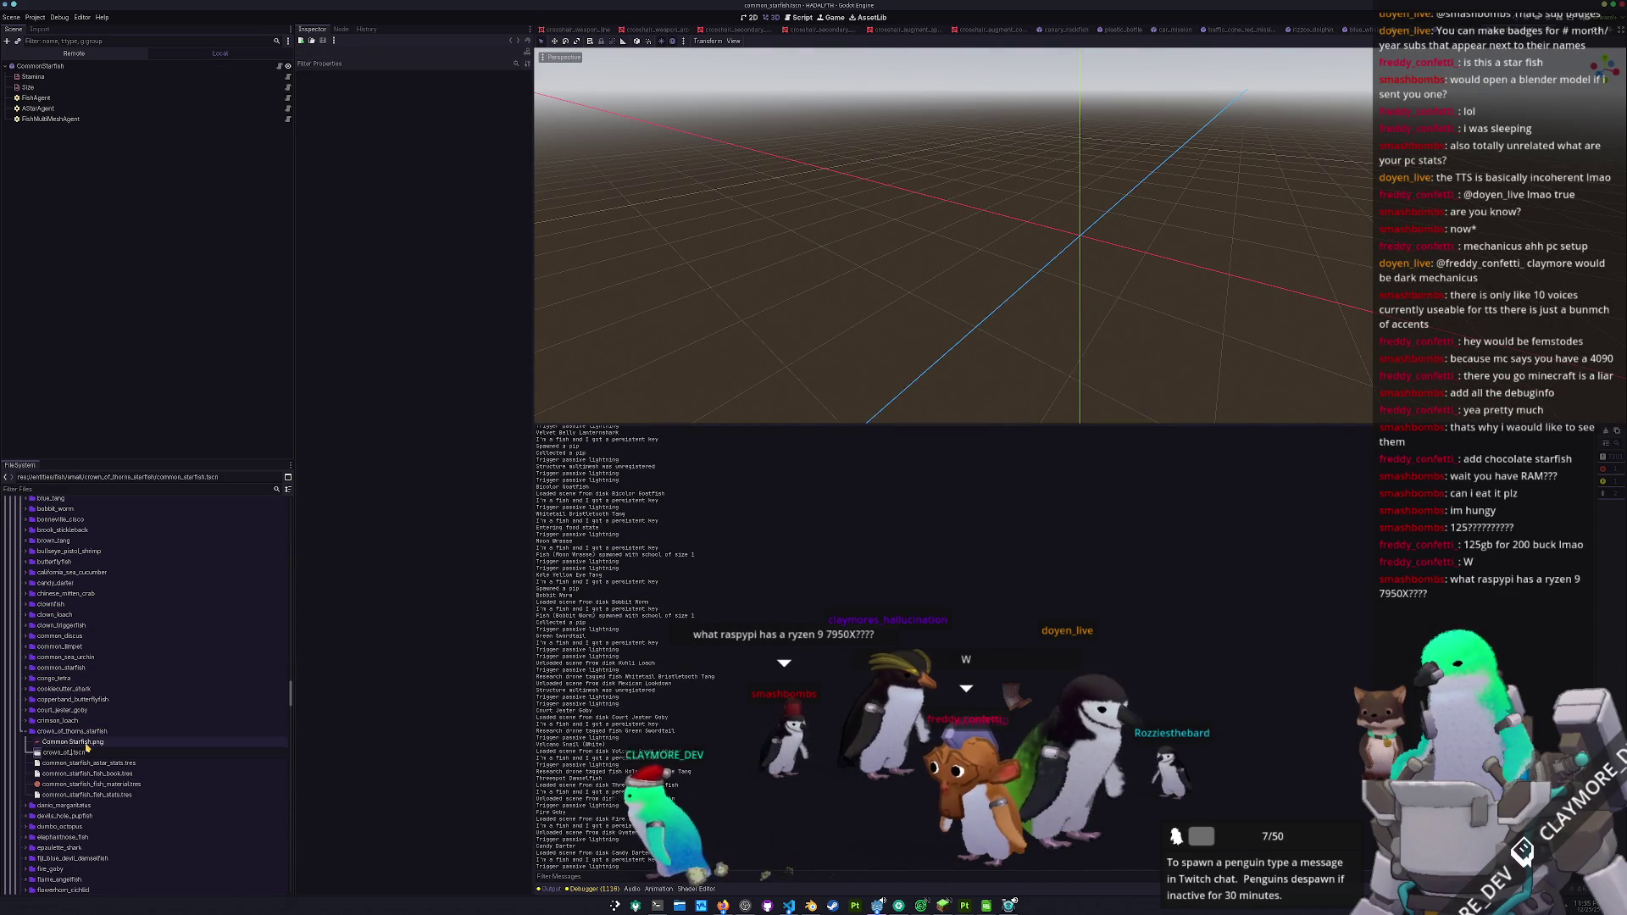
type("s_starfish")
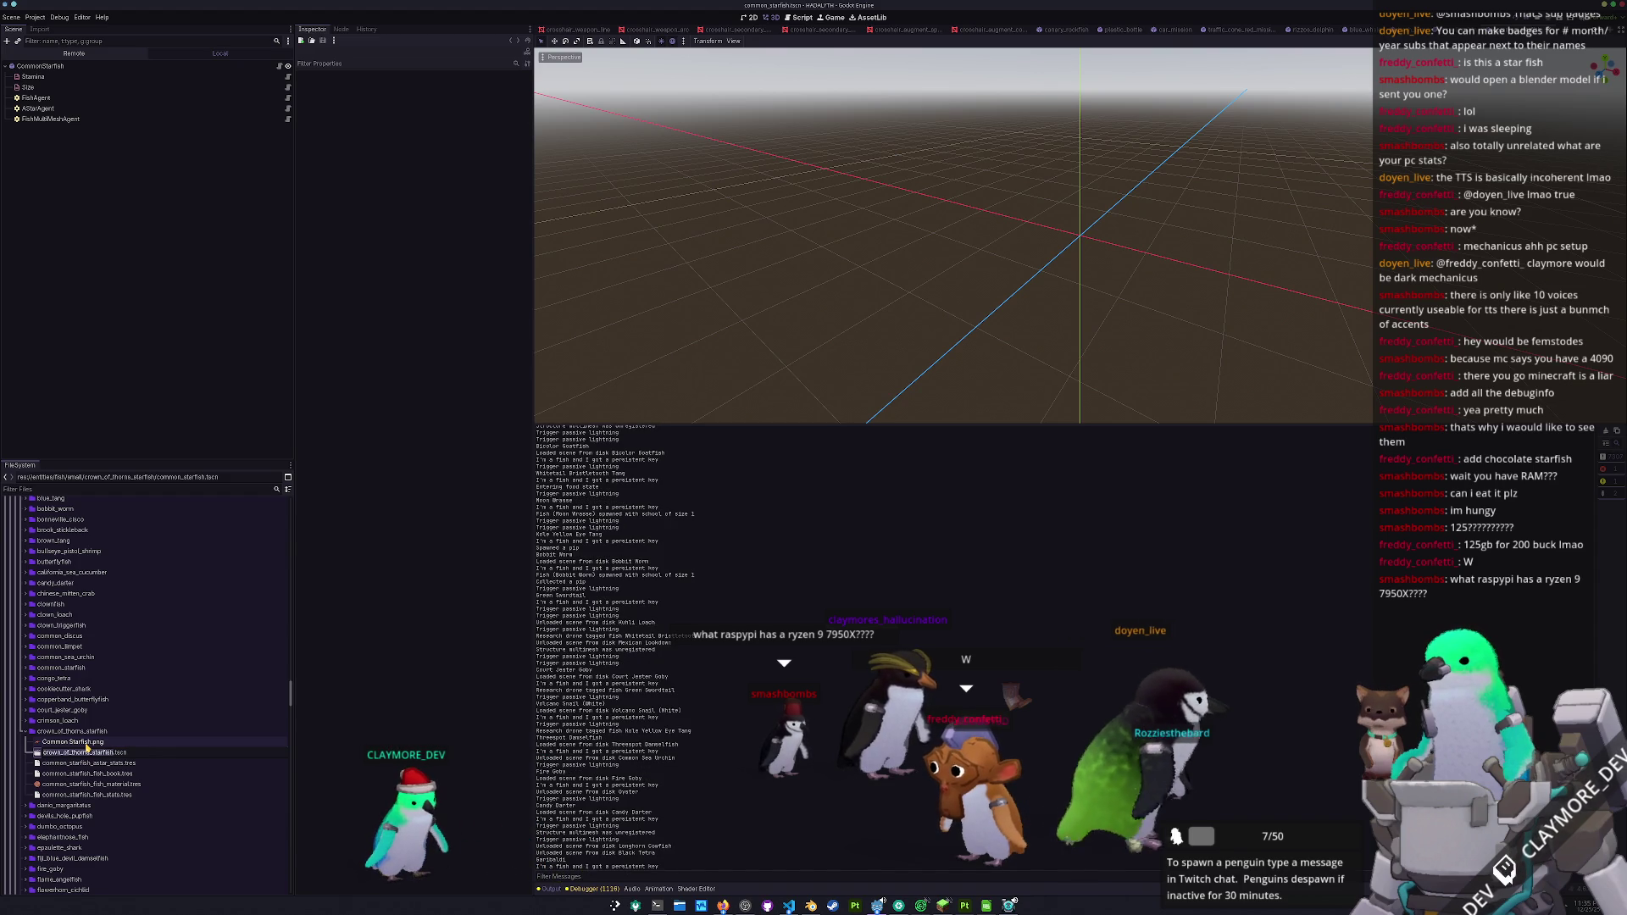
key("Return")
- Rename the fish stats and fish book files to crown_of_thorns names, then select the astar stats file
key("Up")
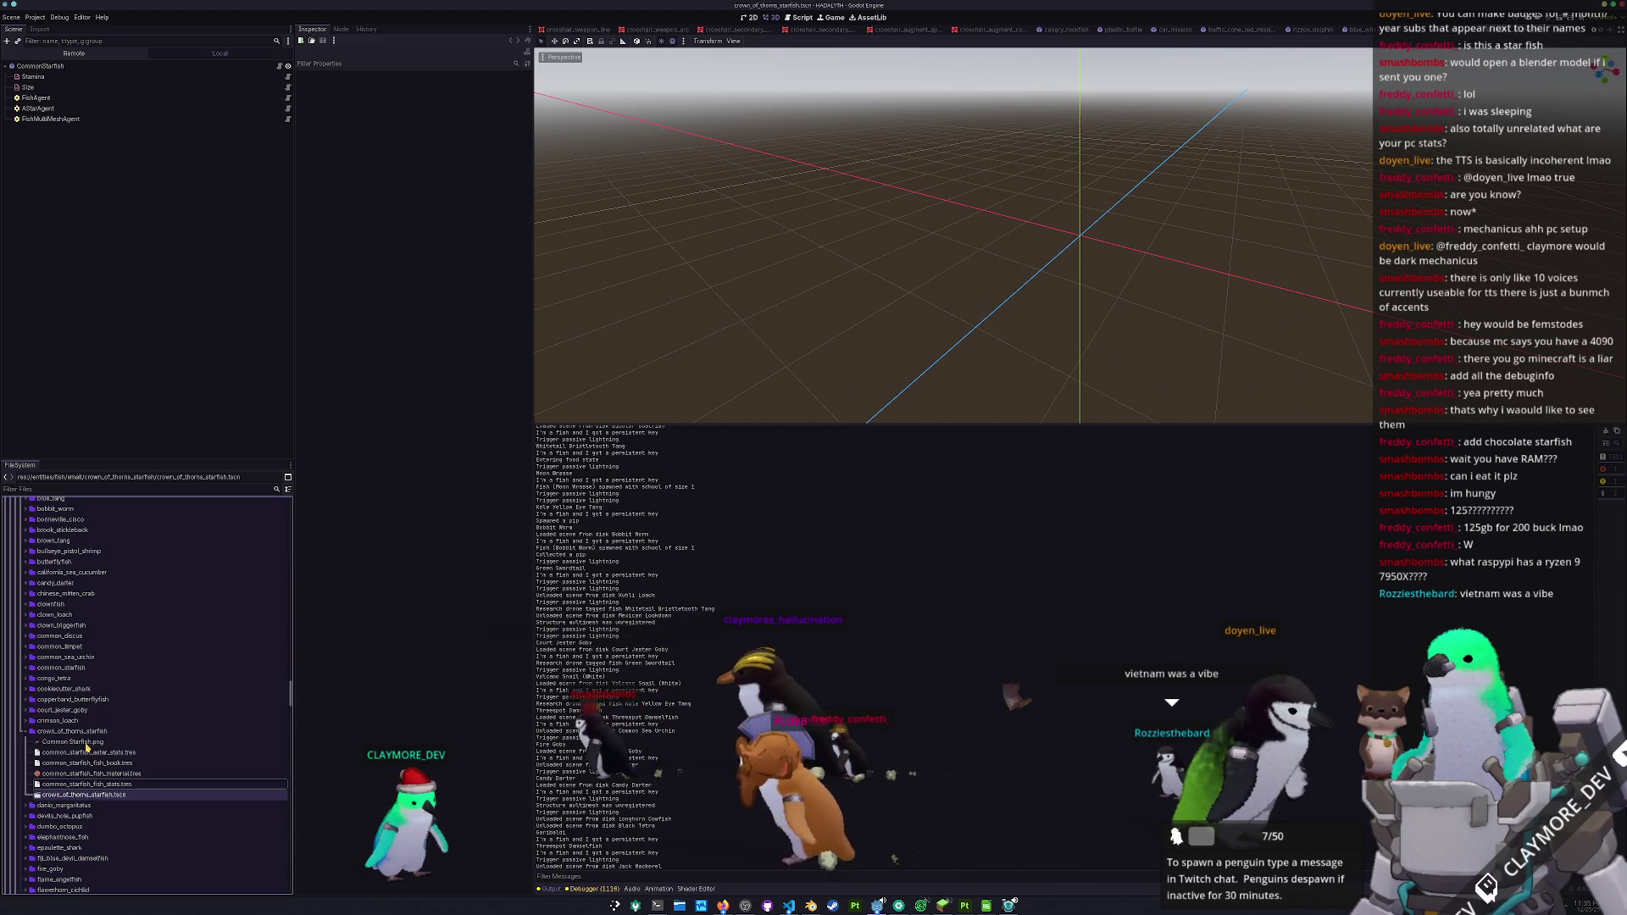
key("F2")
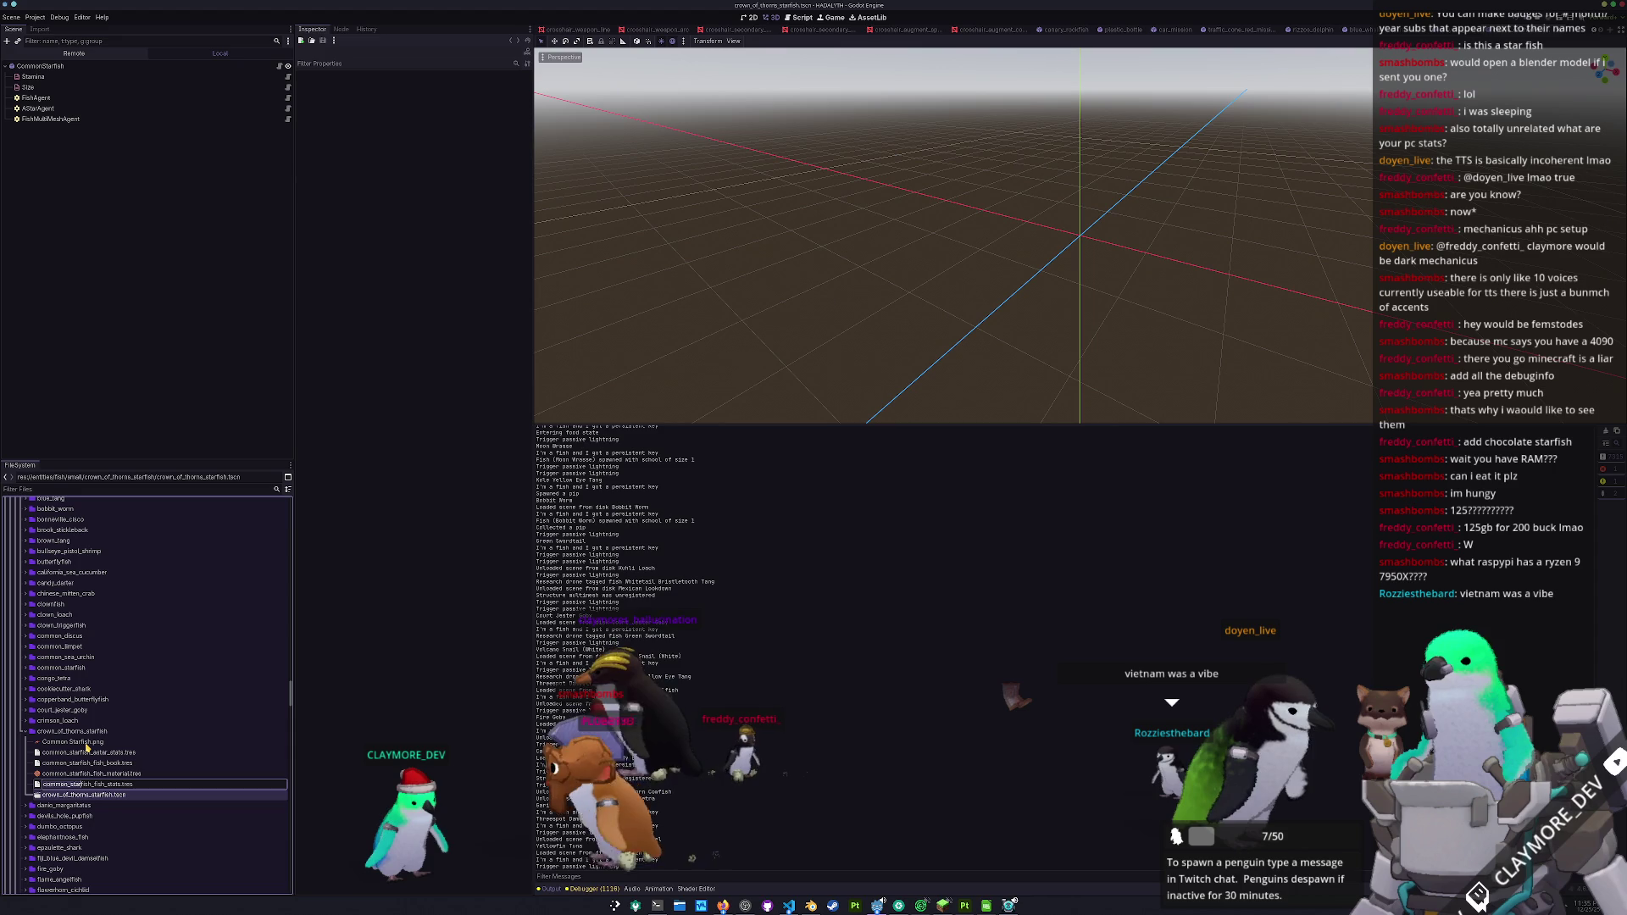
key("ctrl+v")
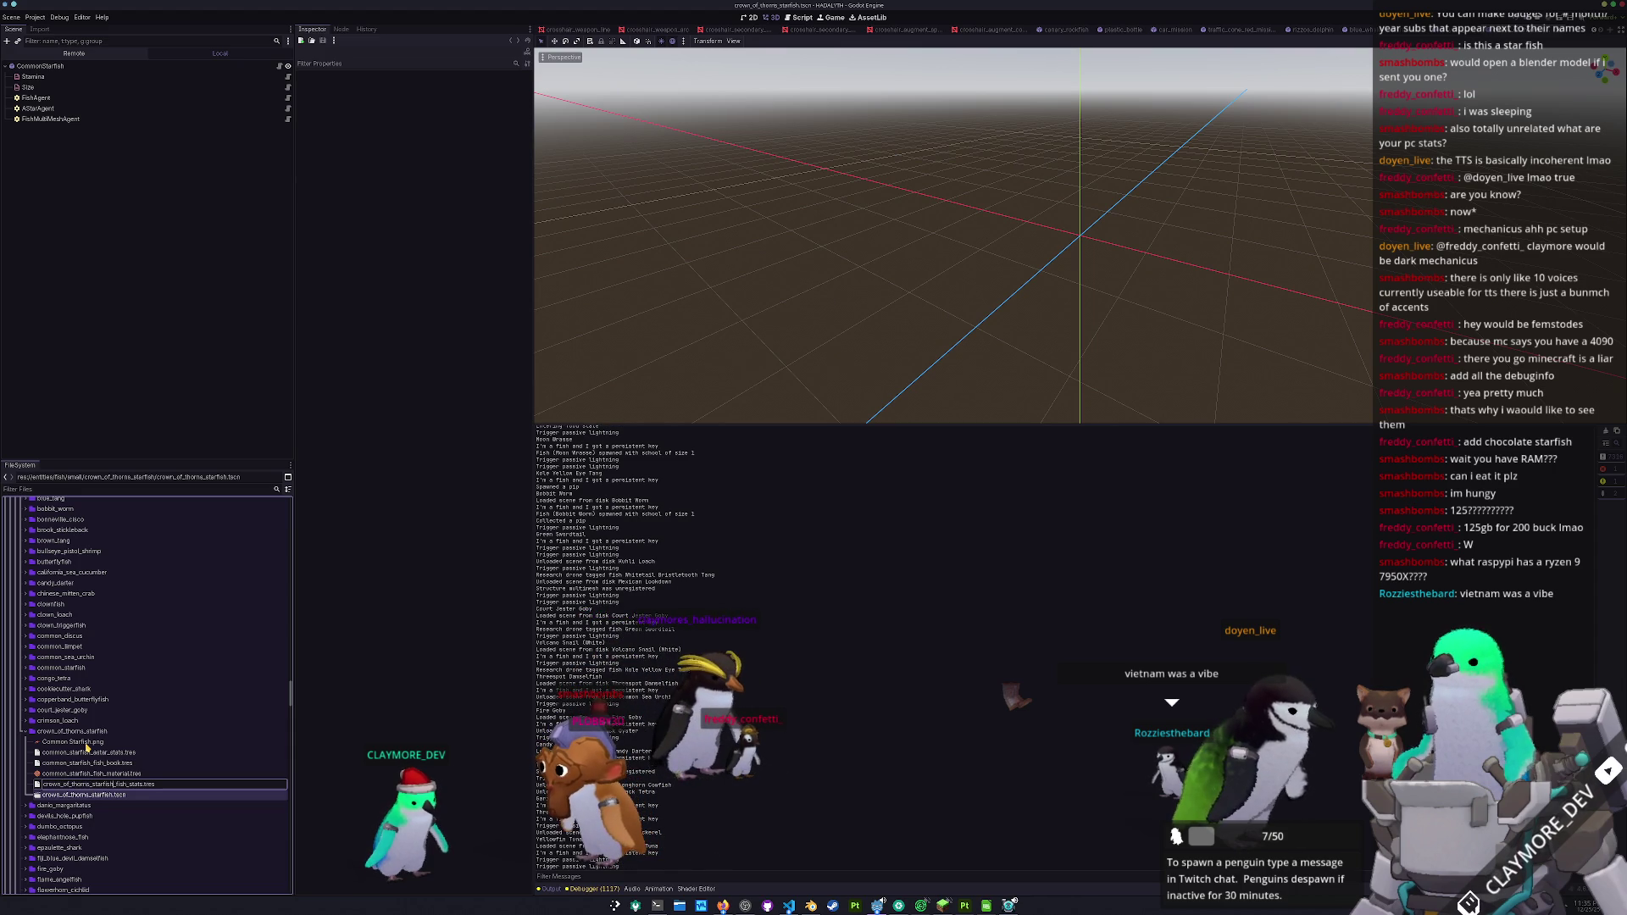
key("Return")
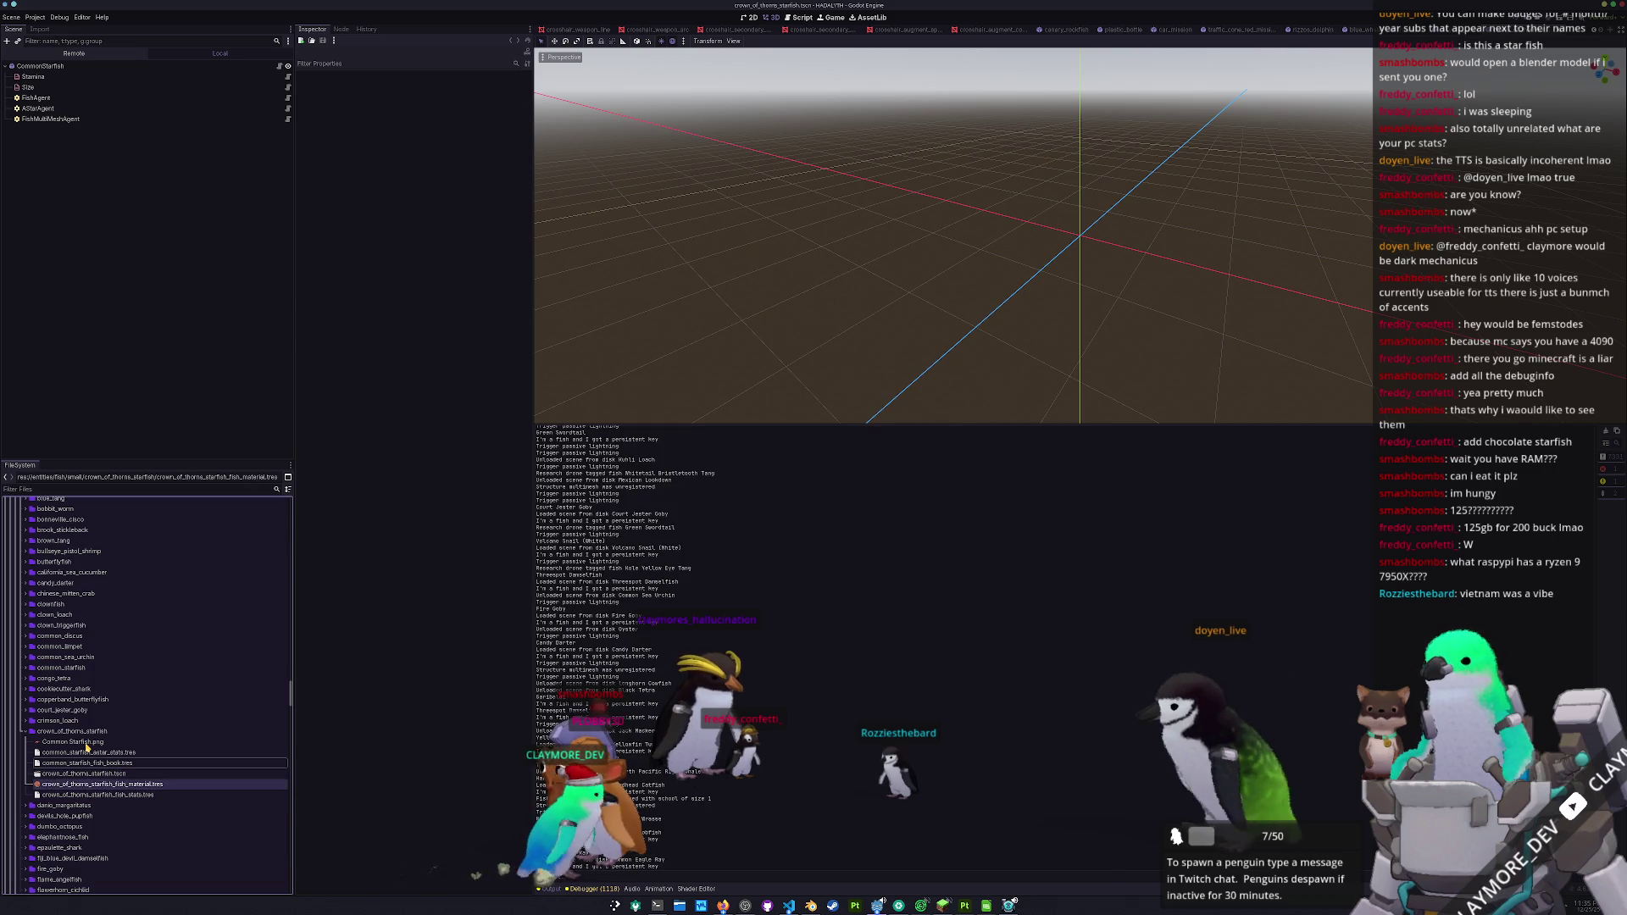
type("crown_of_thorns")
key("Return")
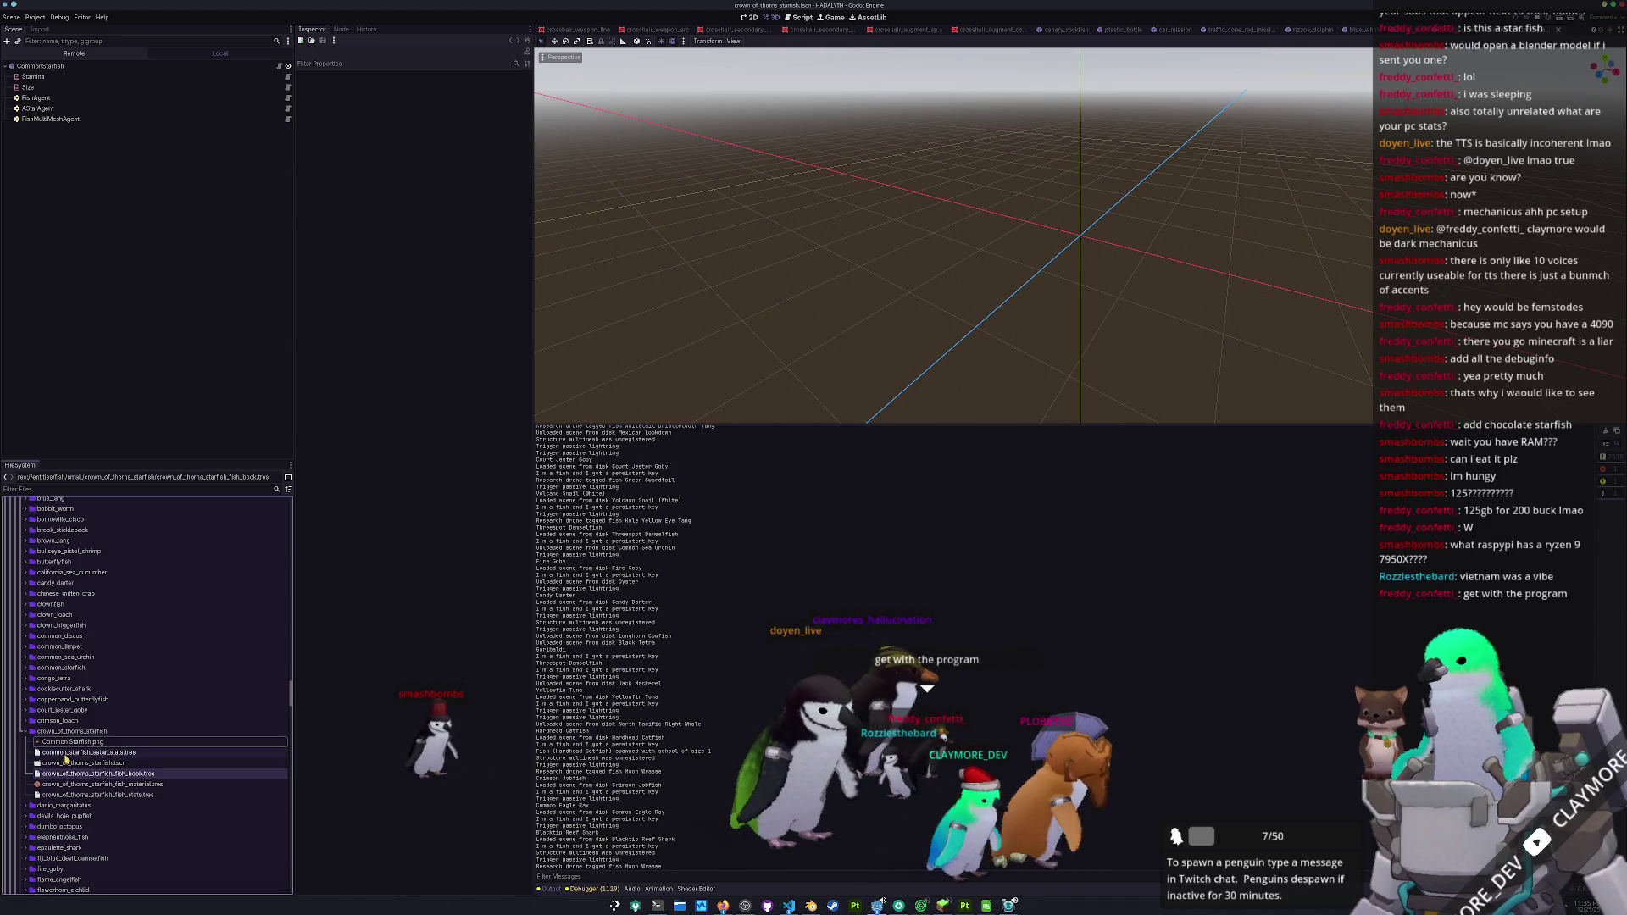
left_click(84, 752)
left_click(85, 762)
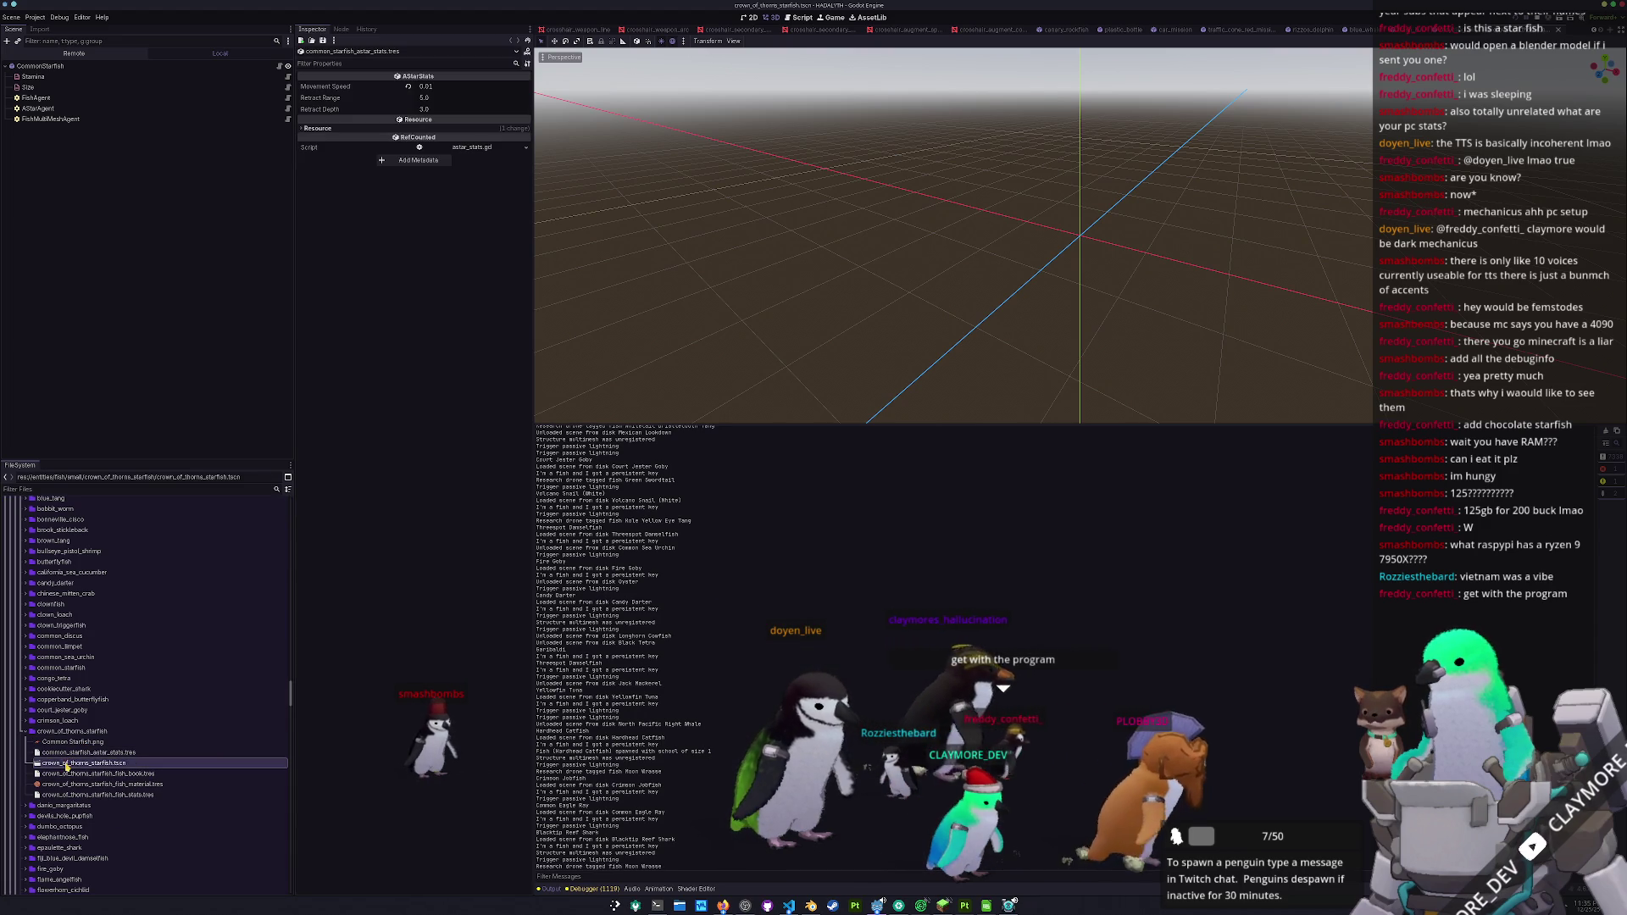
- Rename the scene's root node to CrownOfThornsStarfish
left_click(40, 66)
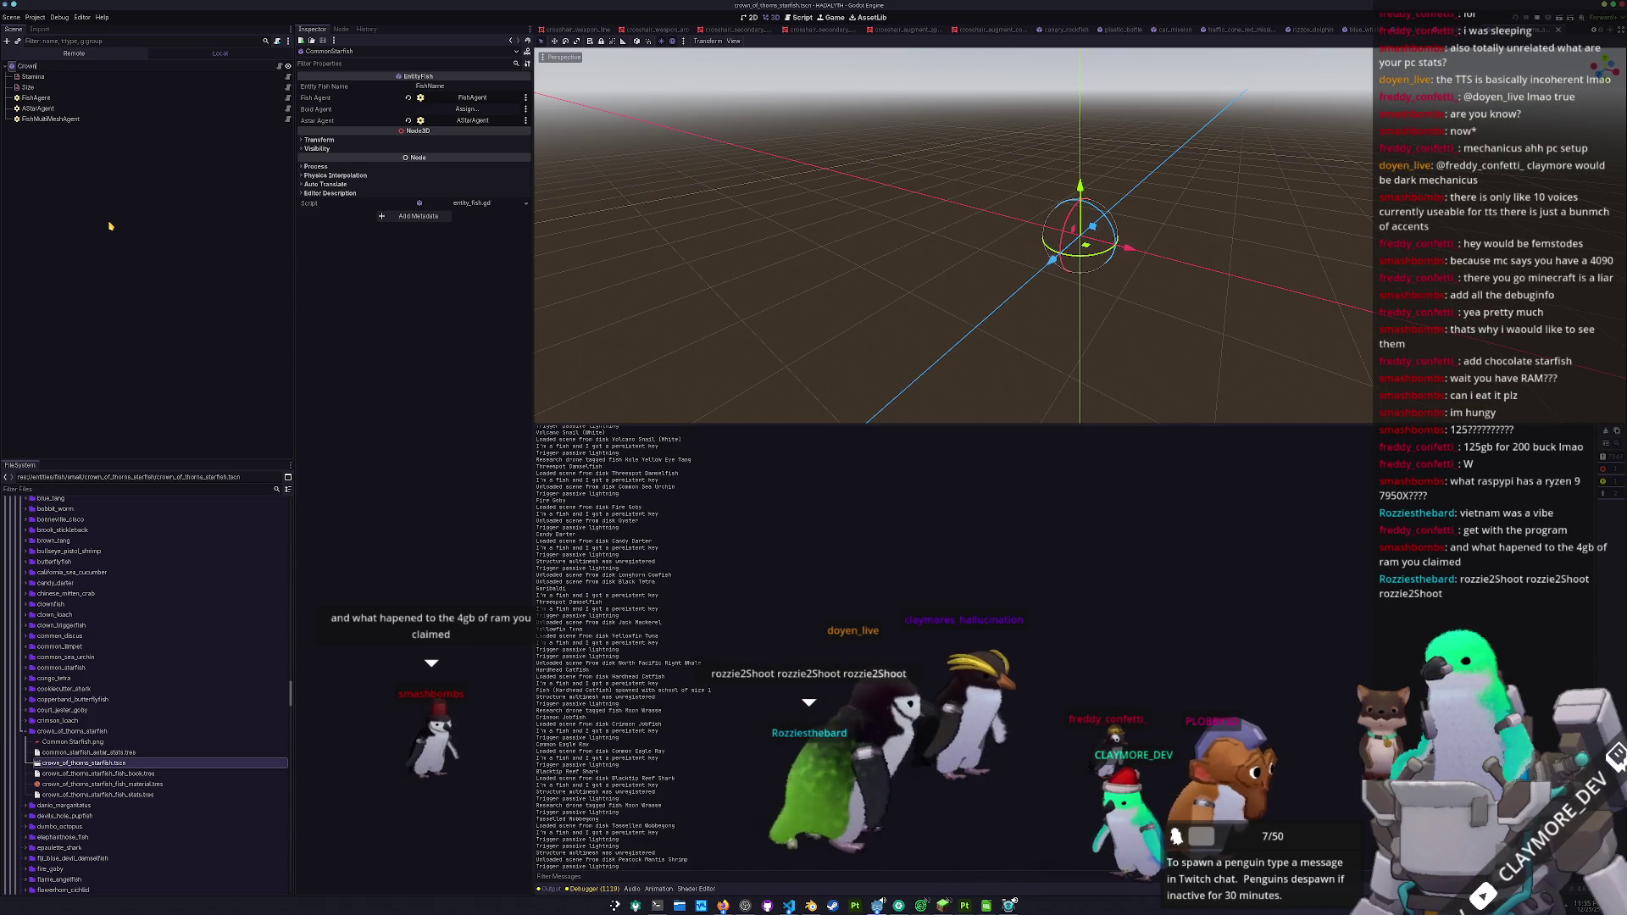
type("OfThornsStarfish")
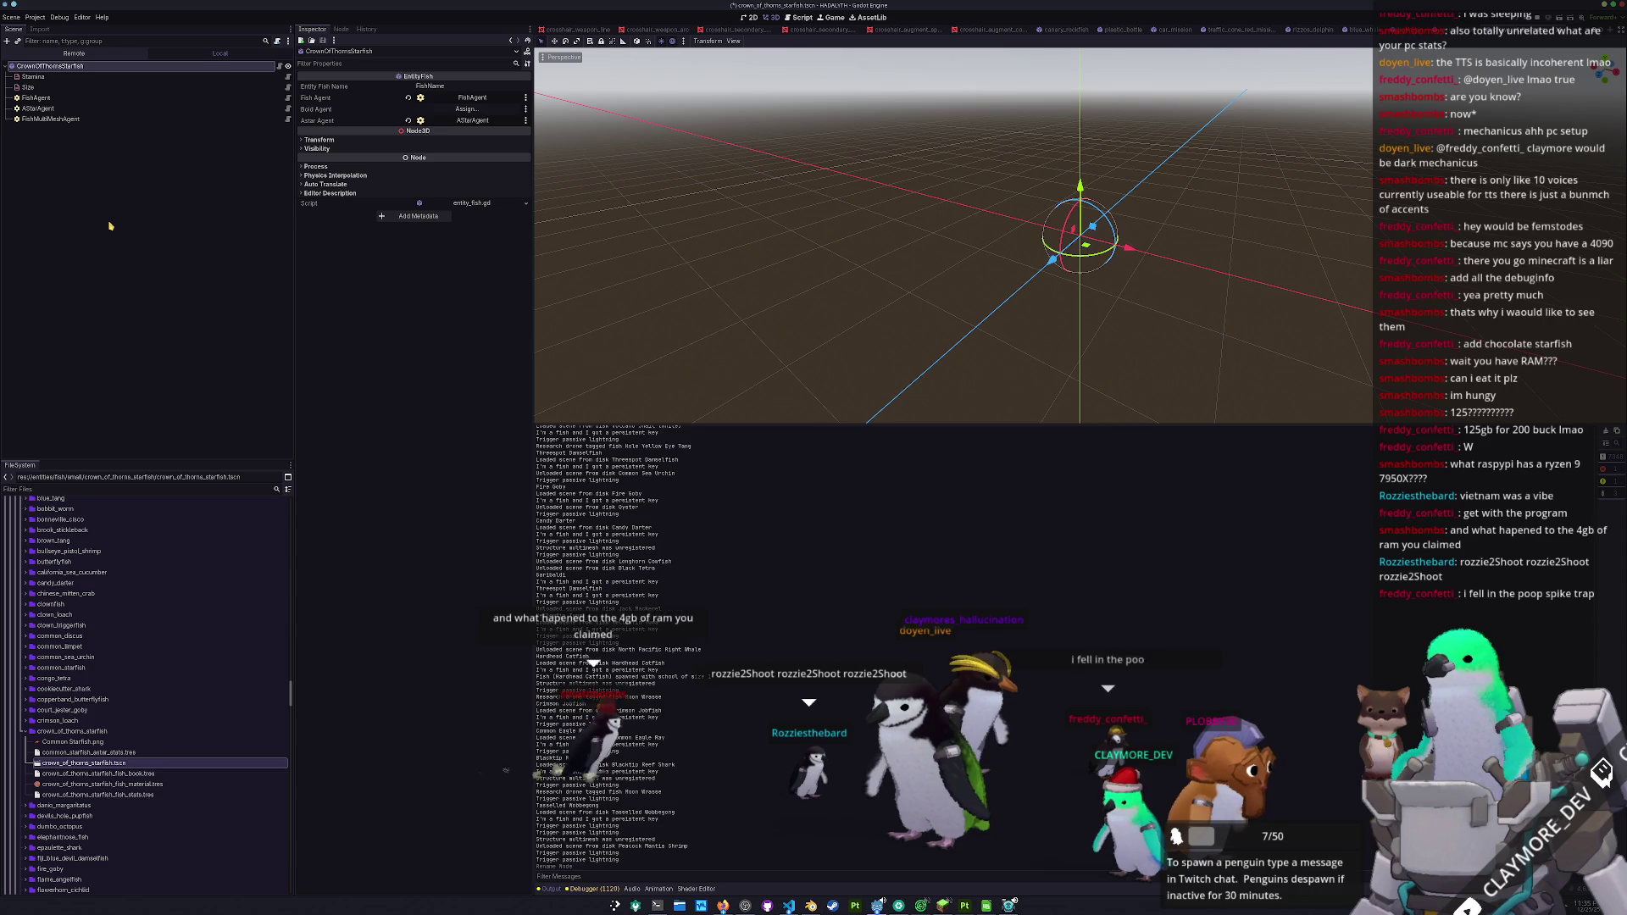
key("Return")
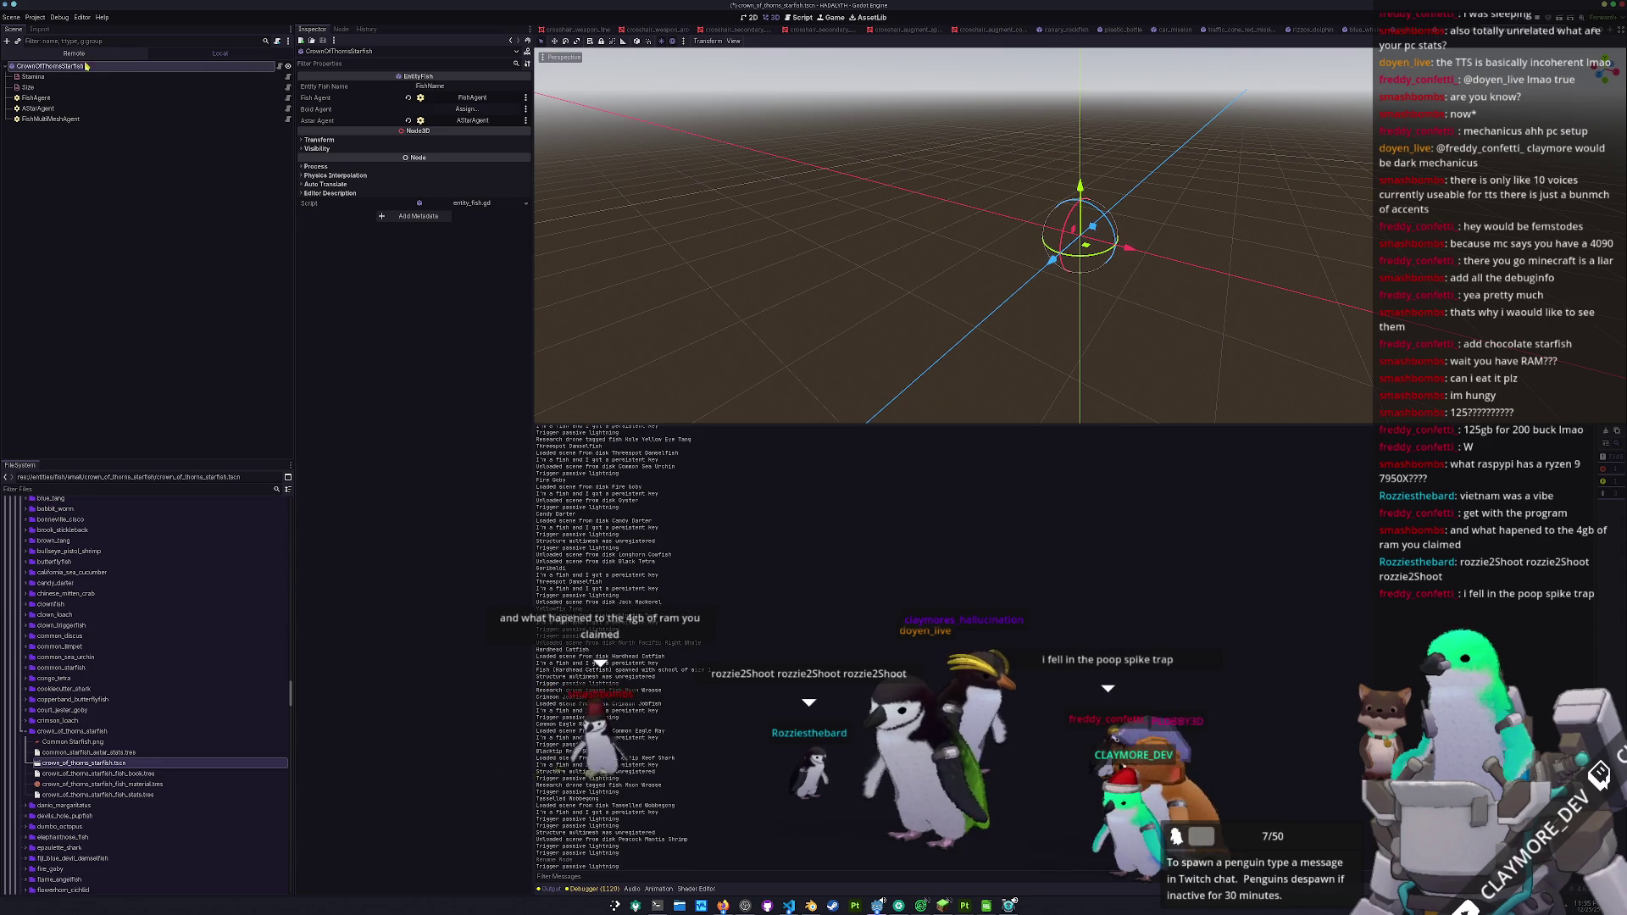
- Delete the Stamina and Size child nodes
left_click(33, 77)
left_click(28, 87, "shift")
key("Delete")
- Check the AStarAgent's Movement Speed, then select the FishMultiMeshAgent node
left_click(38, 88)
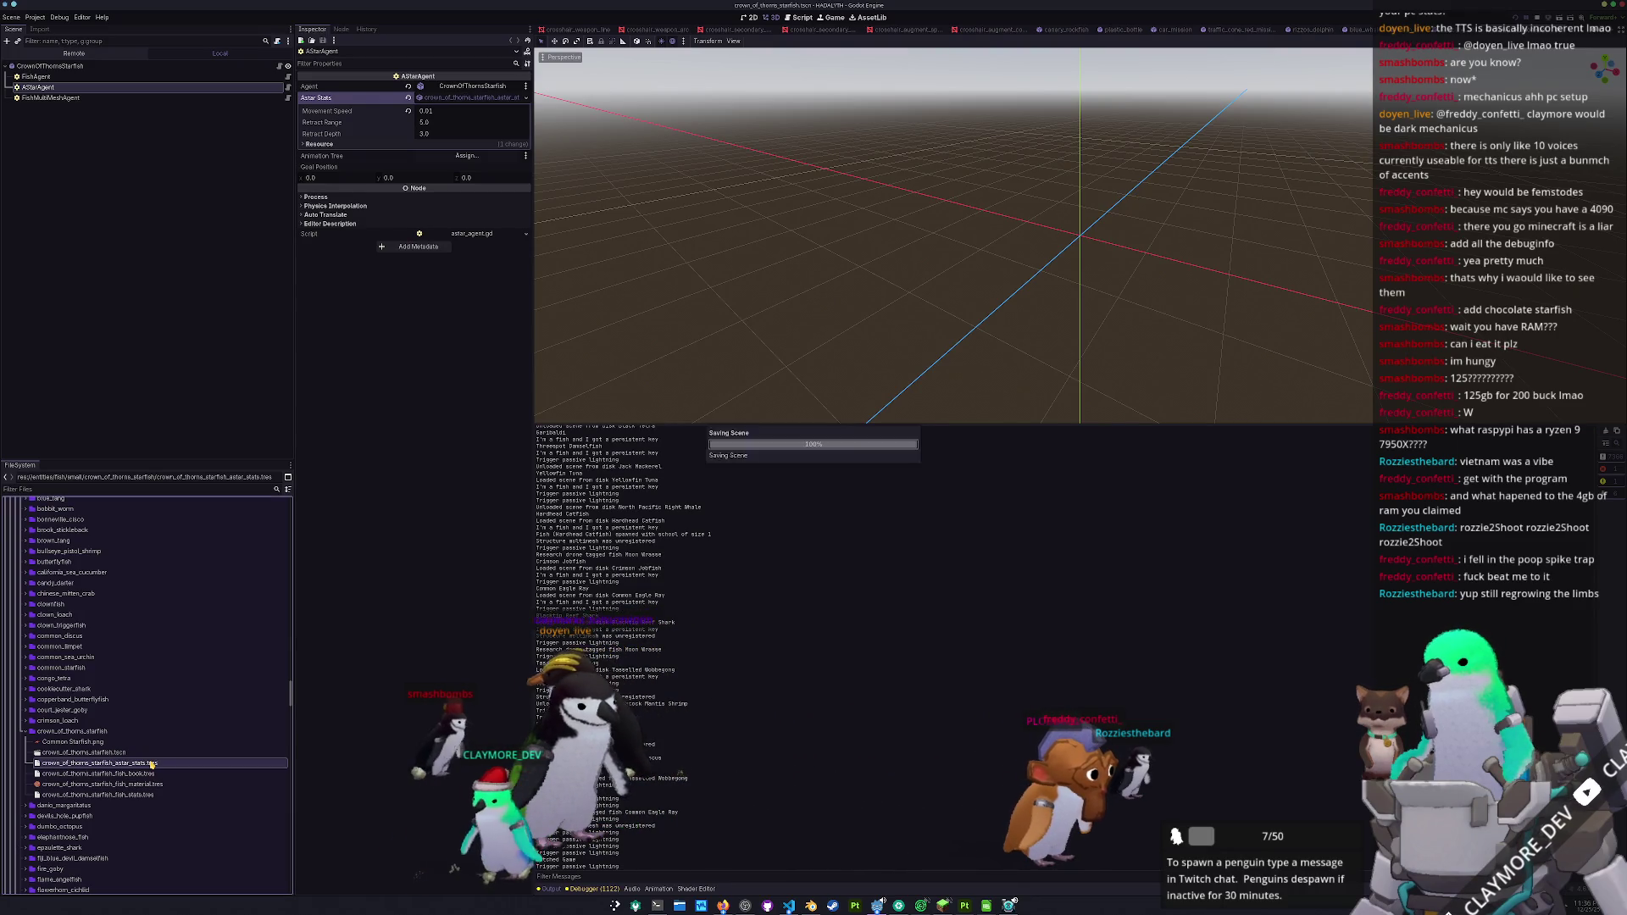
left_click(448, 113)
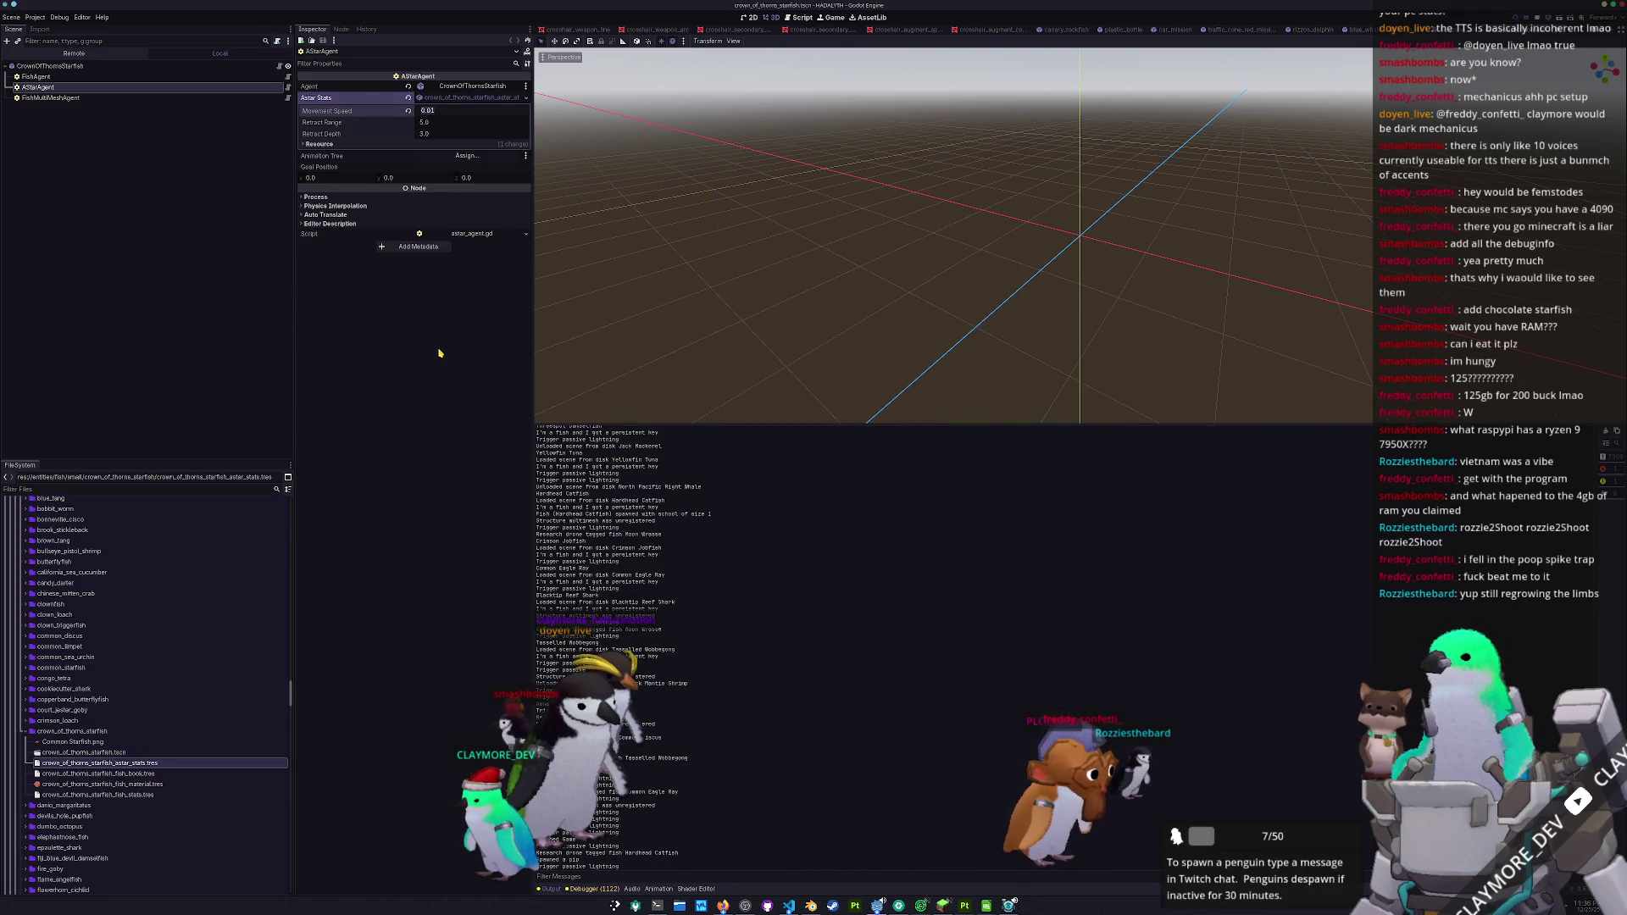
left_click(51, 98)
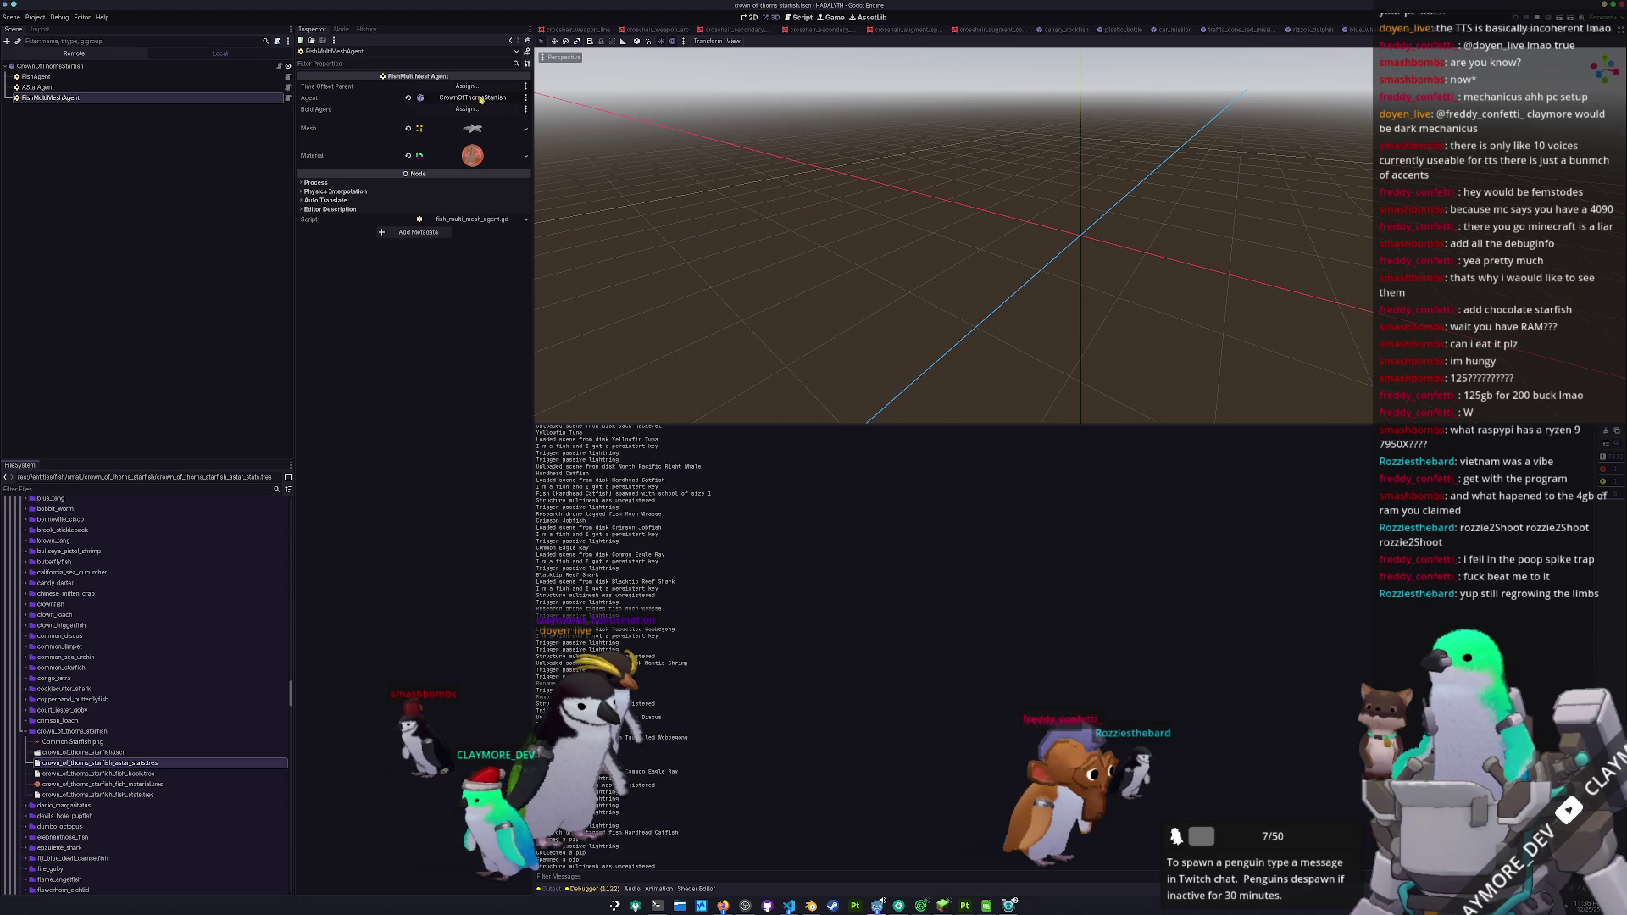
- Quick-load the crown-of-thorns starfish mesh into the multimesh's Mesh property
left_click(487, 131)
left_click(525, 129)
left_click(472, 315)
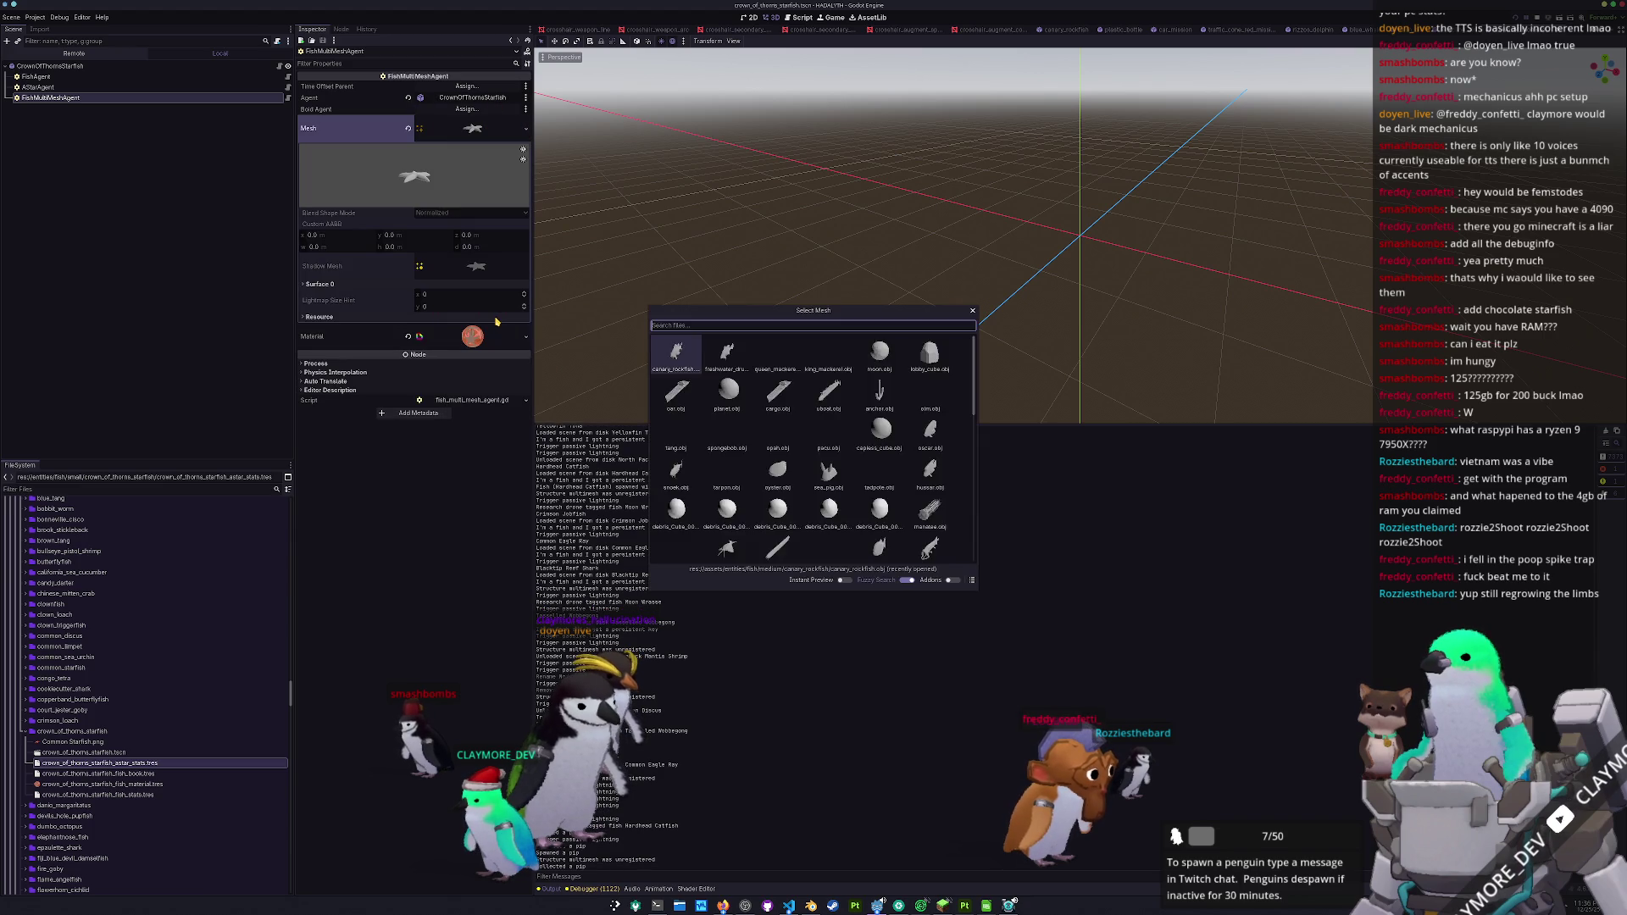
type("crown")
key("Return")
- Quick-load the crown_of_thorns texture as the material's Albedo
left_click(496, 336)
left_click(525, 449)
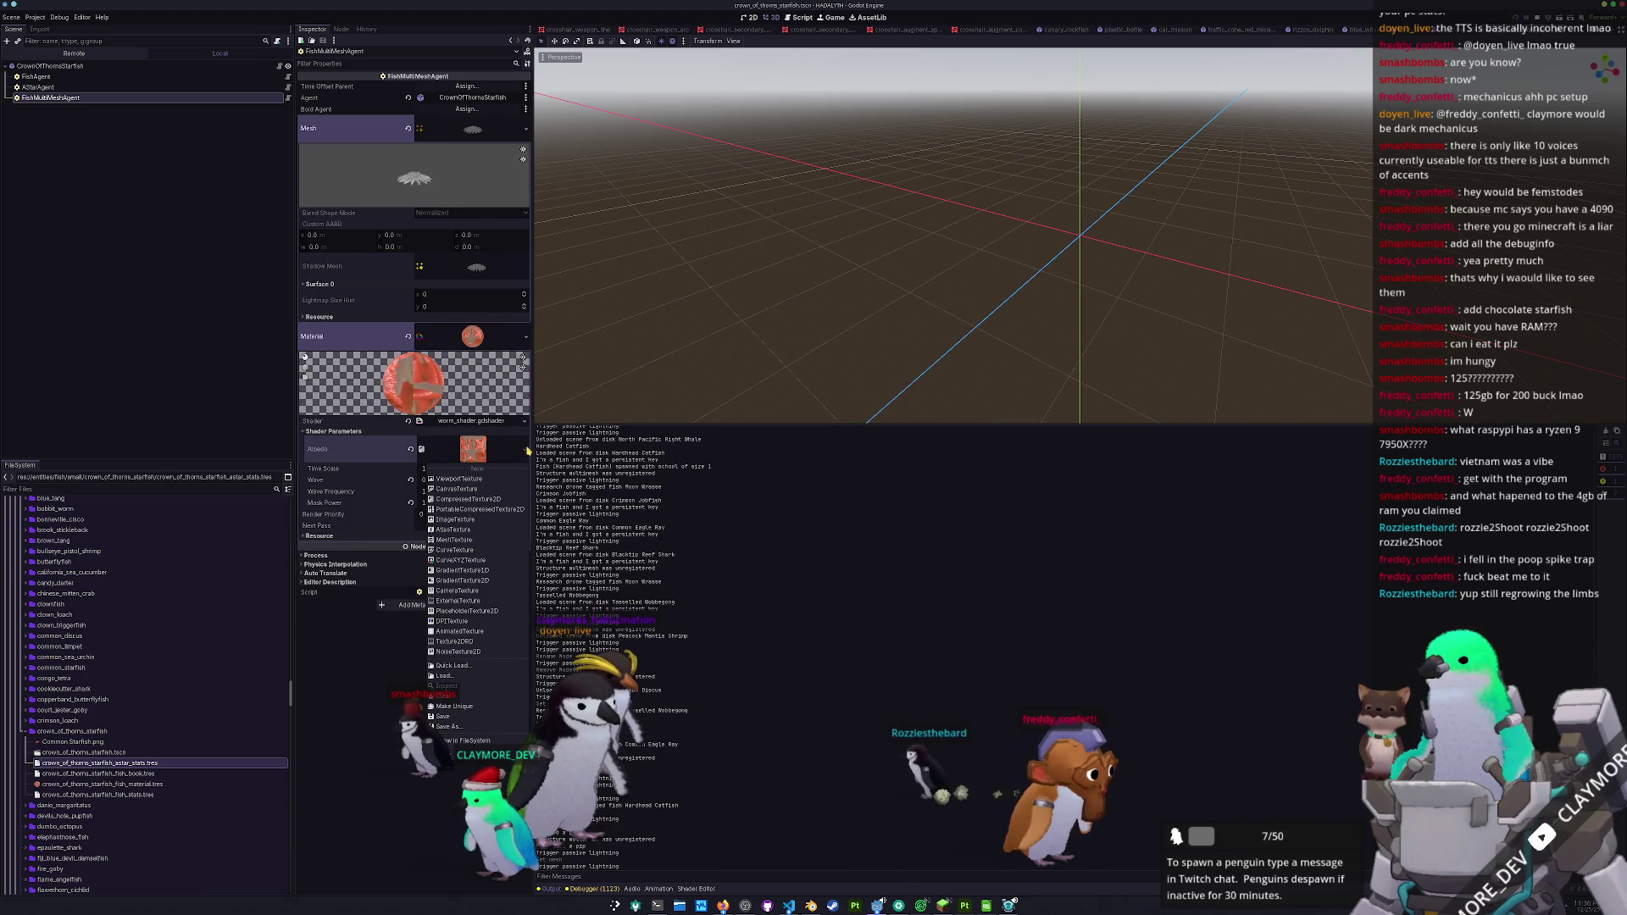
left_click(474, 667)
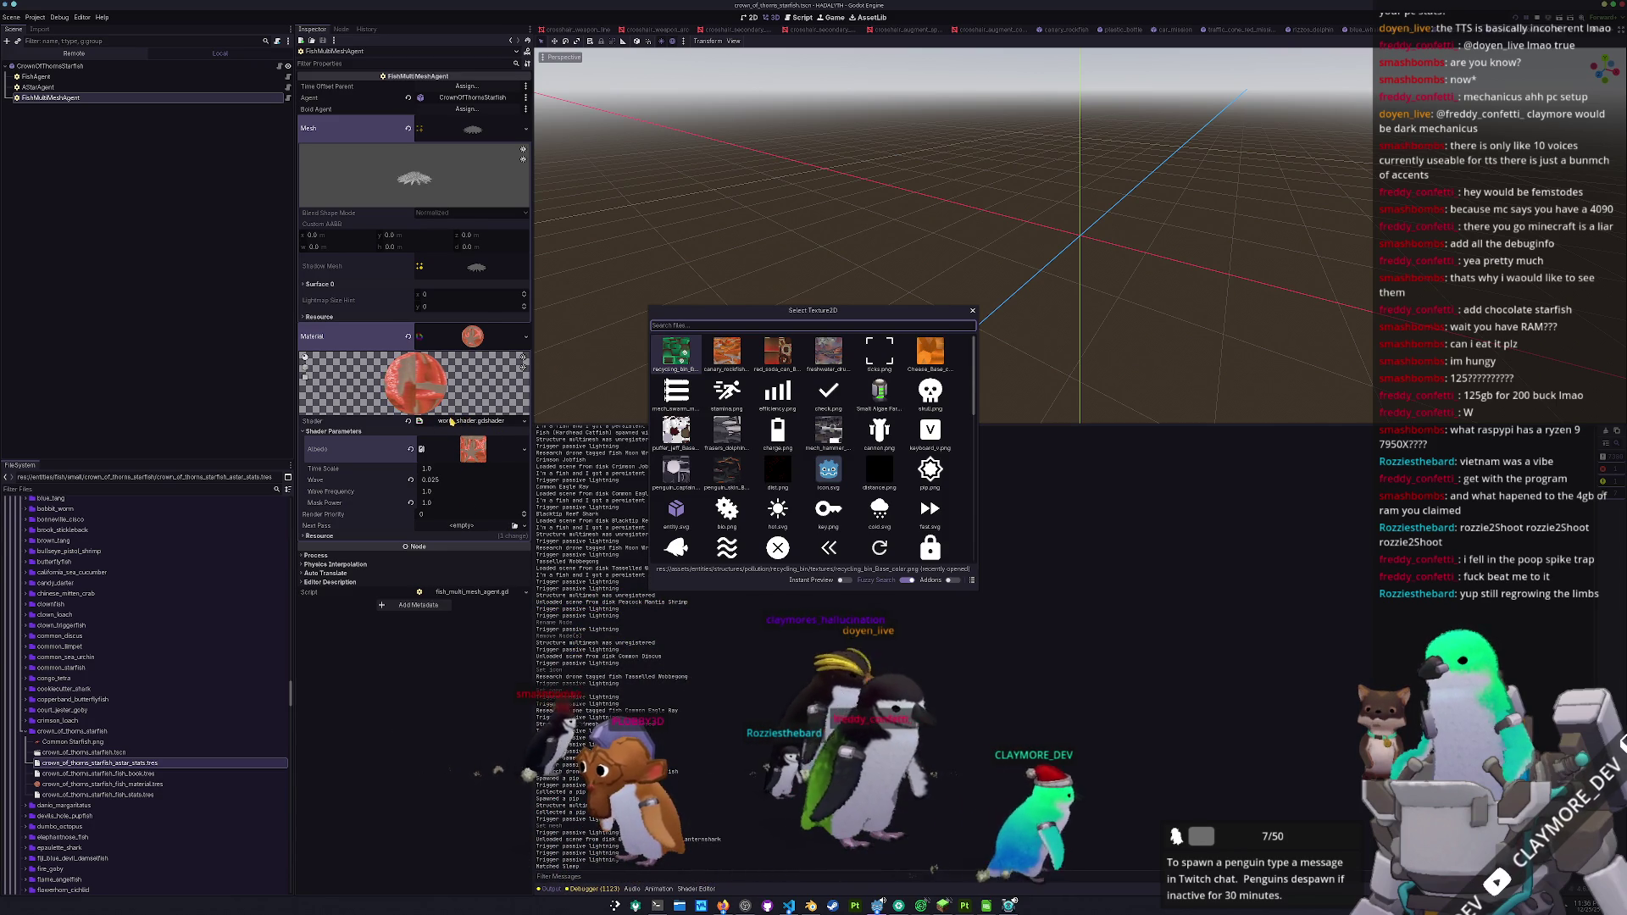
type("crown")
key("Return")
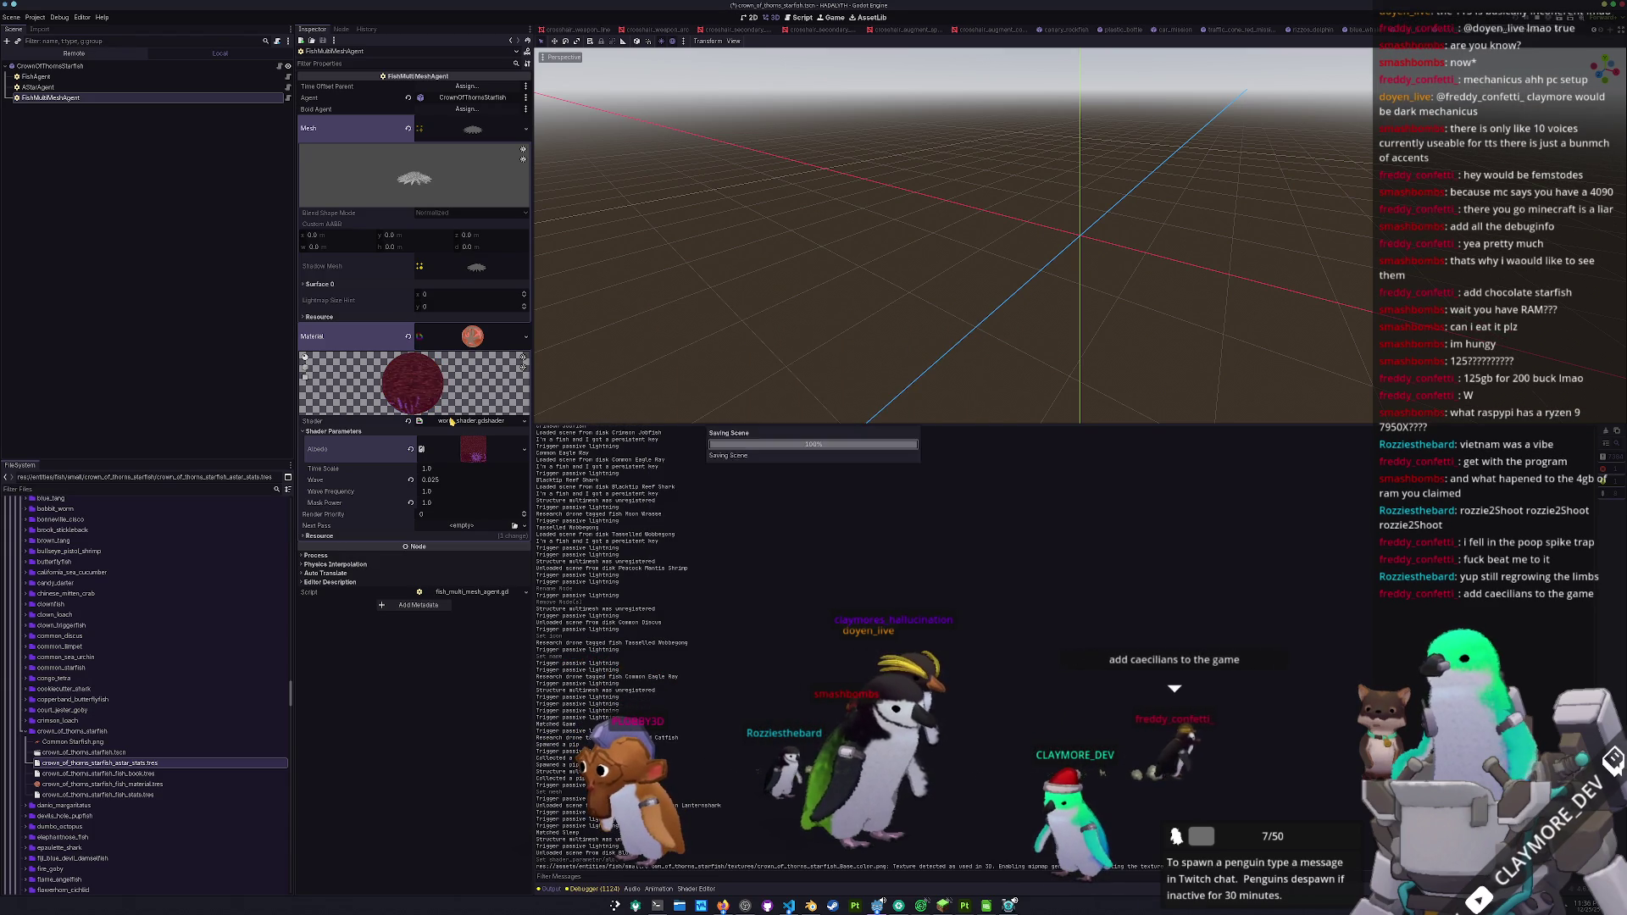
- Delete the old Common Starfish.png from the project
left_click(69, 742)
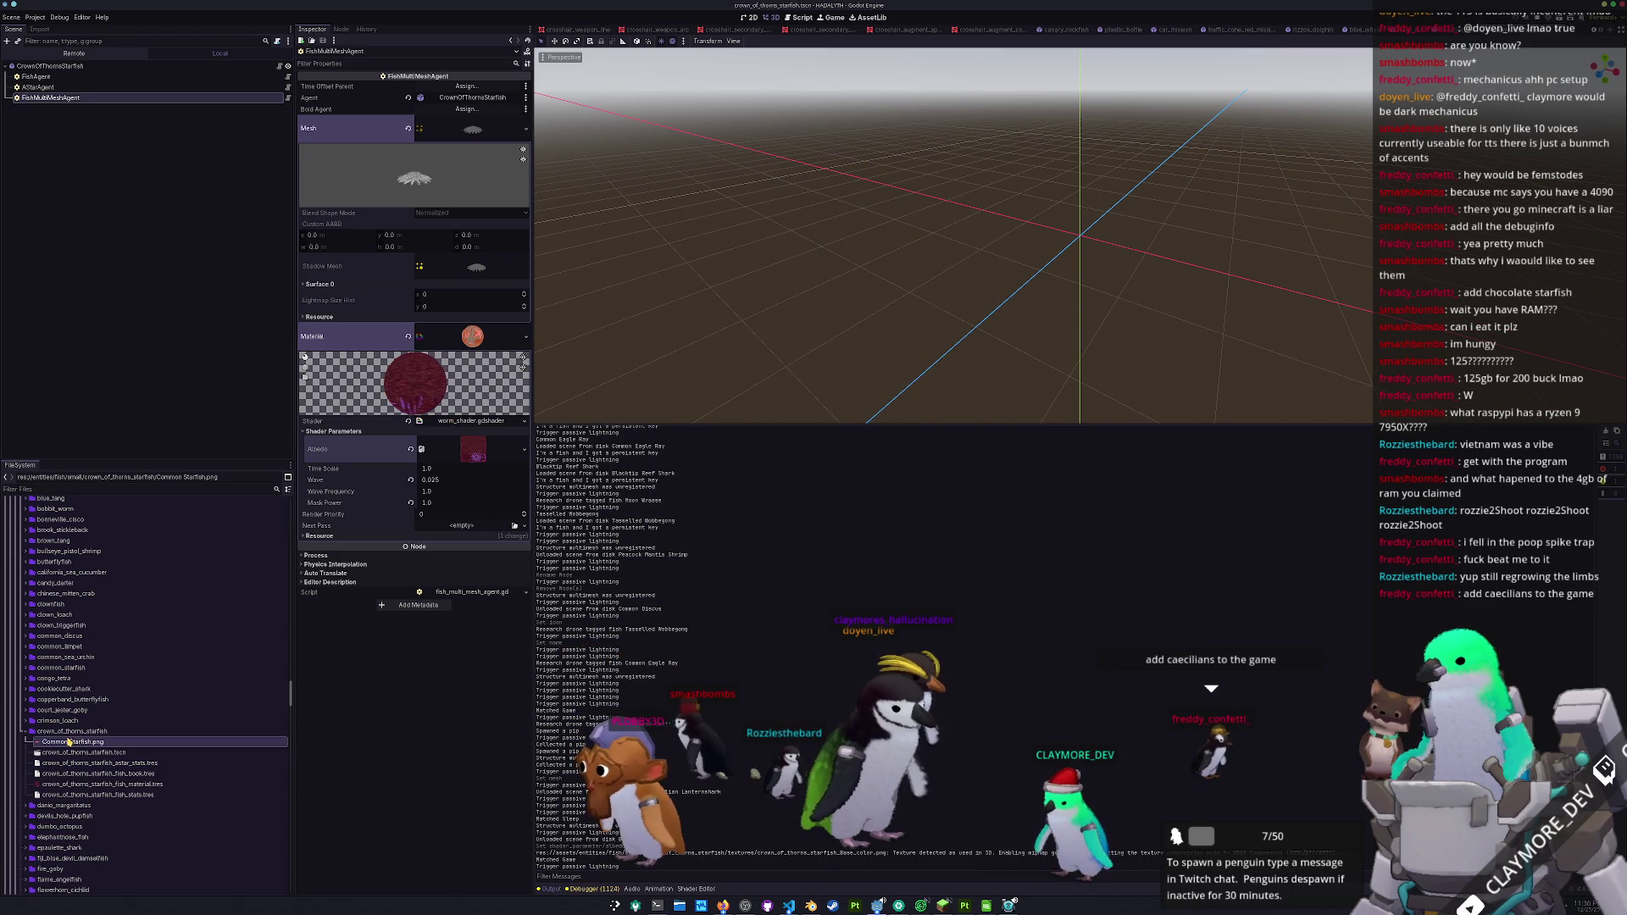
key("Delete")
key("Return")
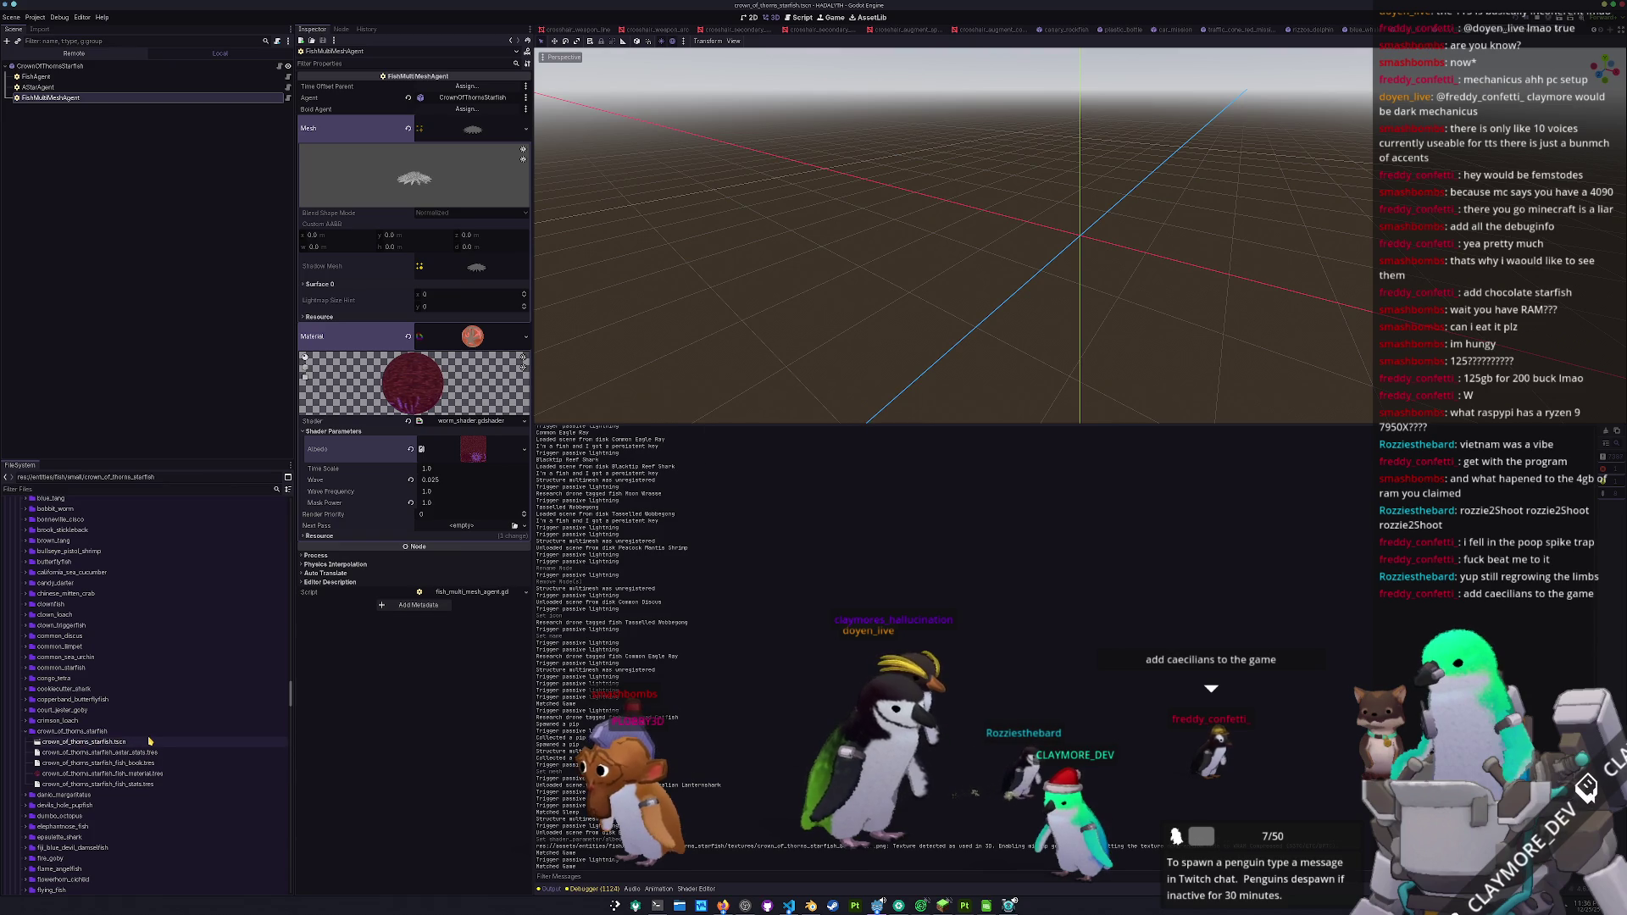
- Open small_fish_library.tres from the fish_library folder
scroll(151, 737, "up", 10)
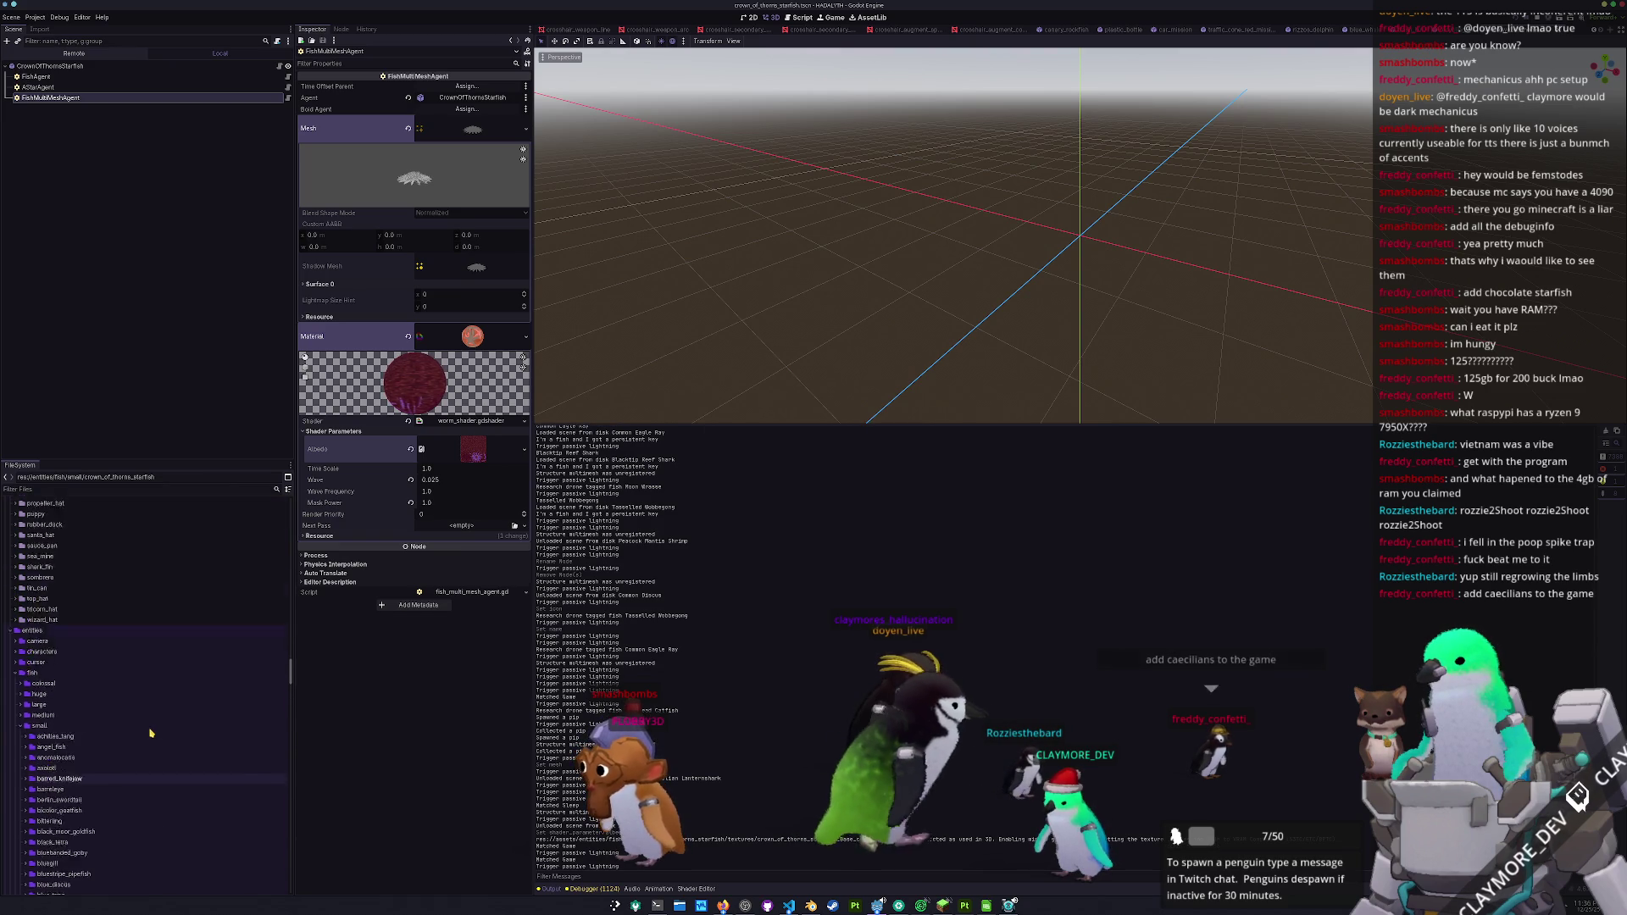
scroll(148, 725, "up", 15)
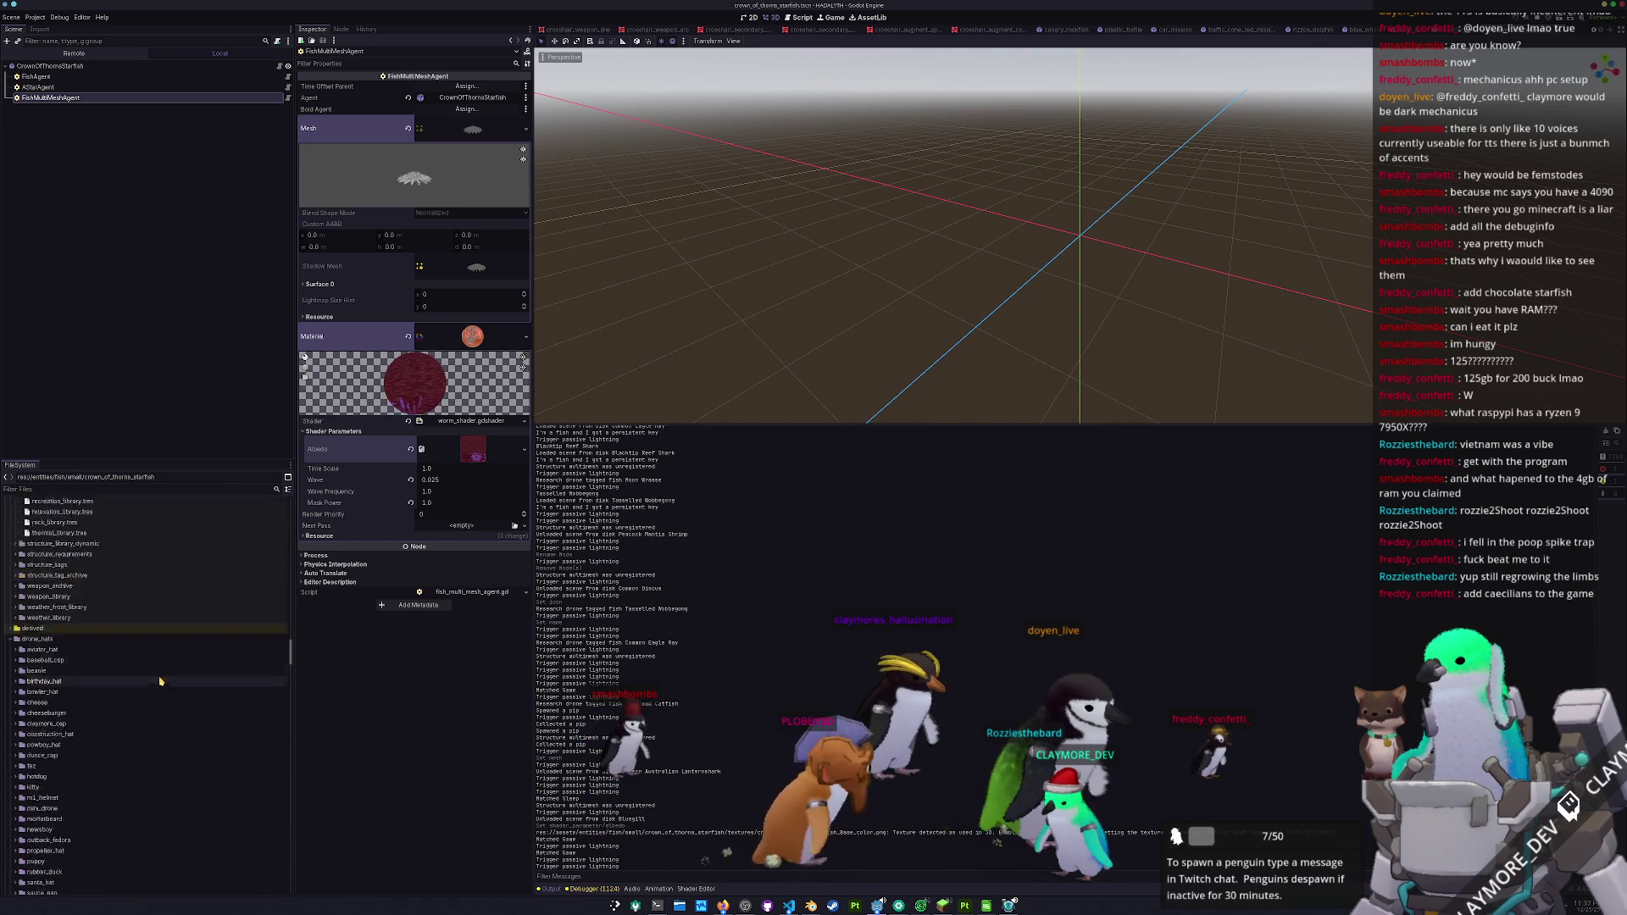
scroll(144, 718, "up", 5)
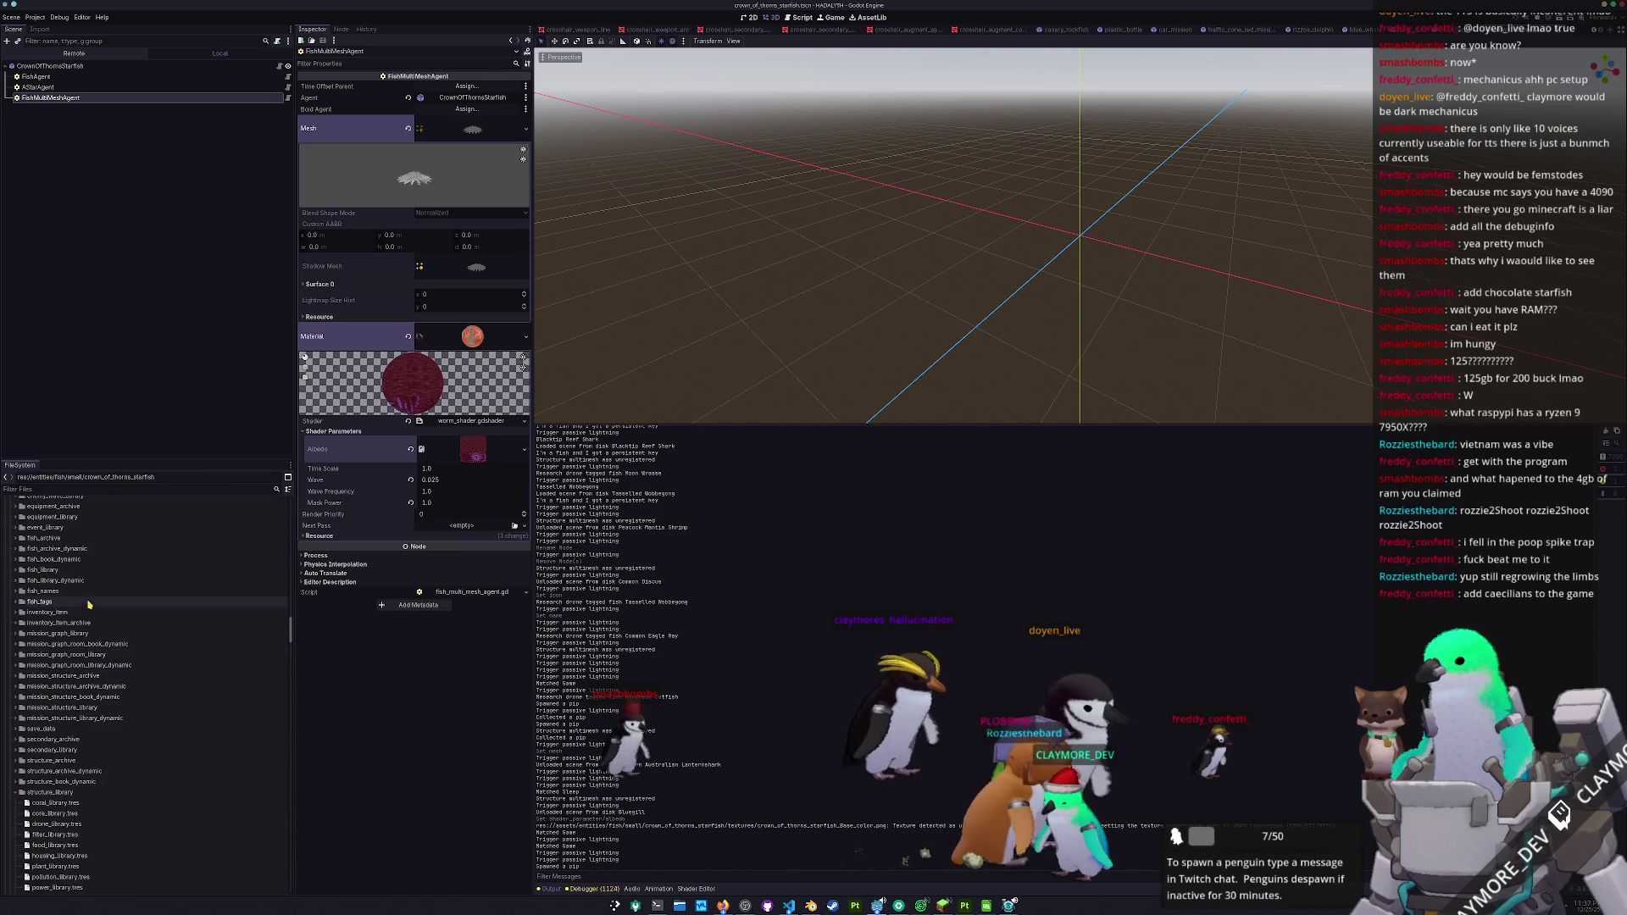
left_click(93, 571)
double_click(64, 622)
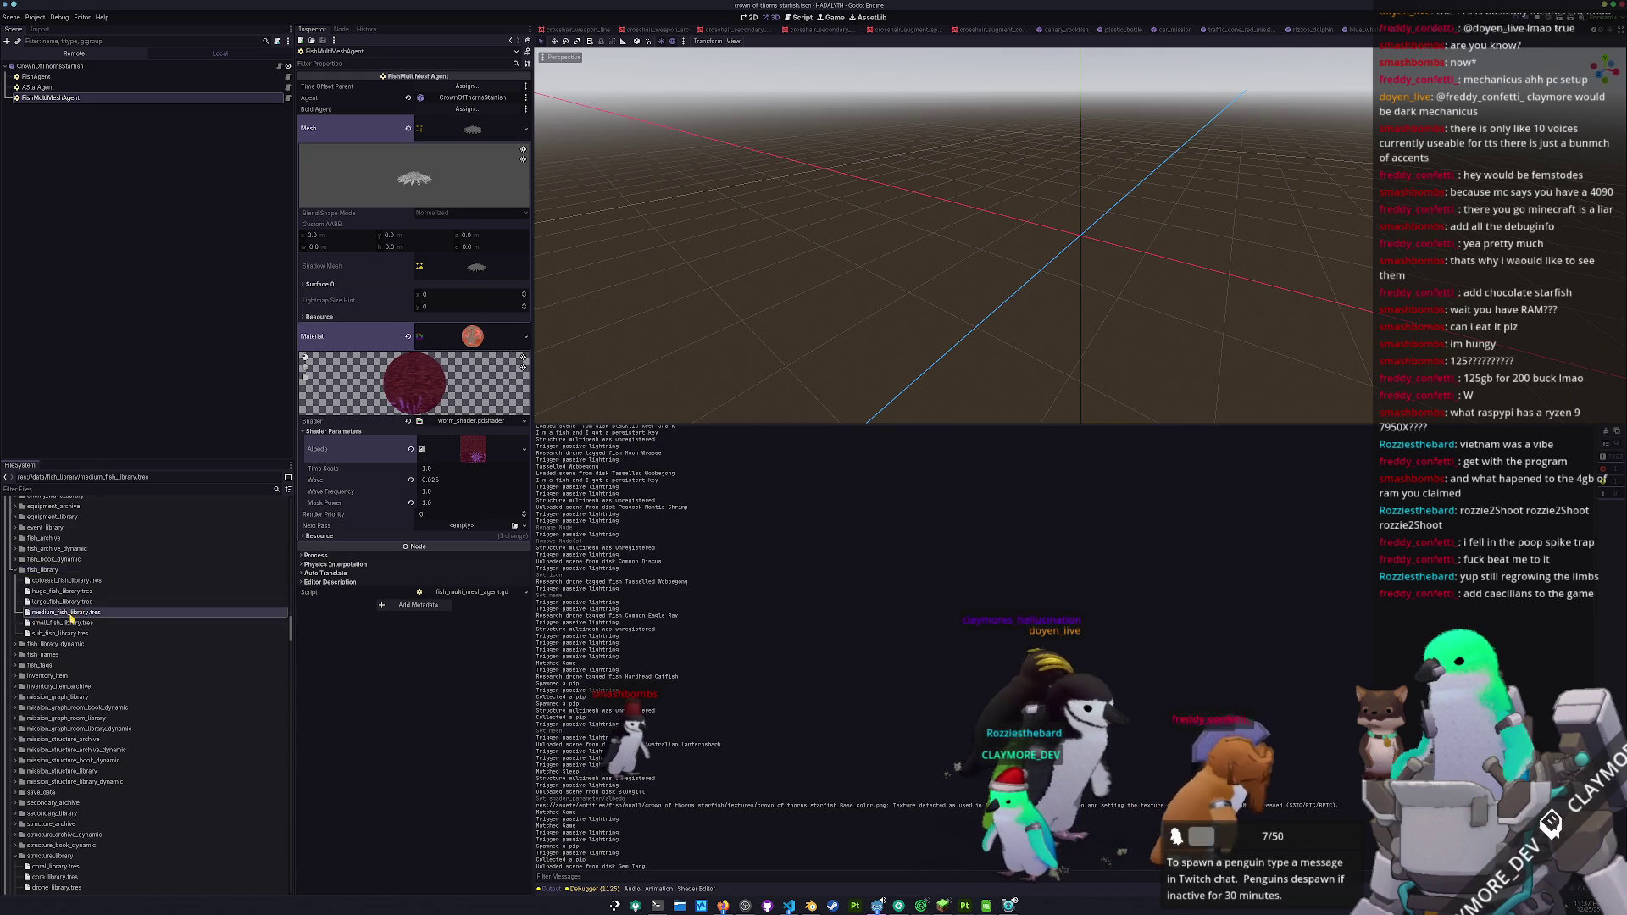
- Add crown_of_thorns_starfish_fish_book.tres as the last Fish Books element and save
left_click(441, 357)
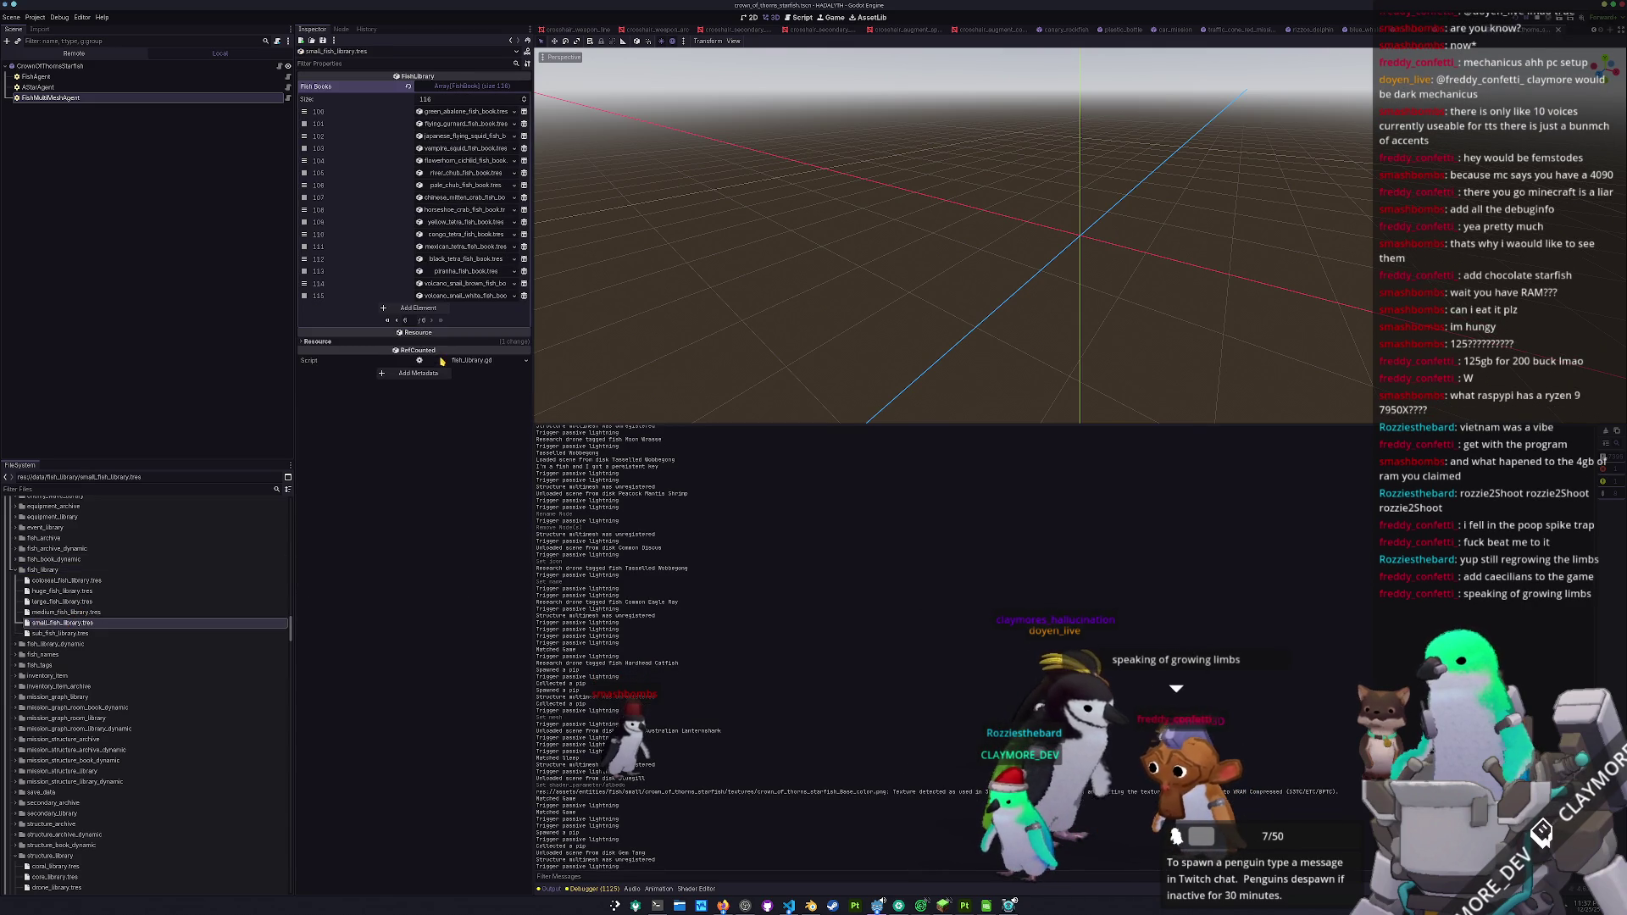
left_click(436, 309)
left_click(505, 309)
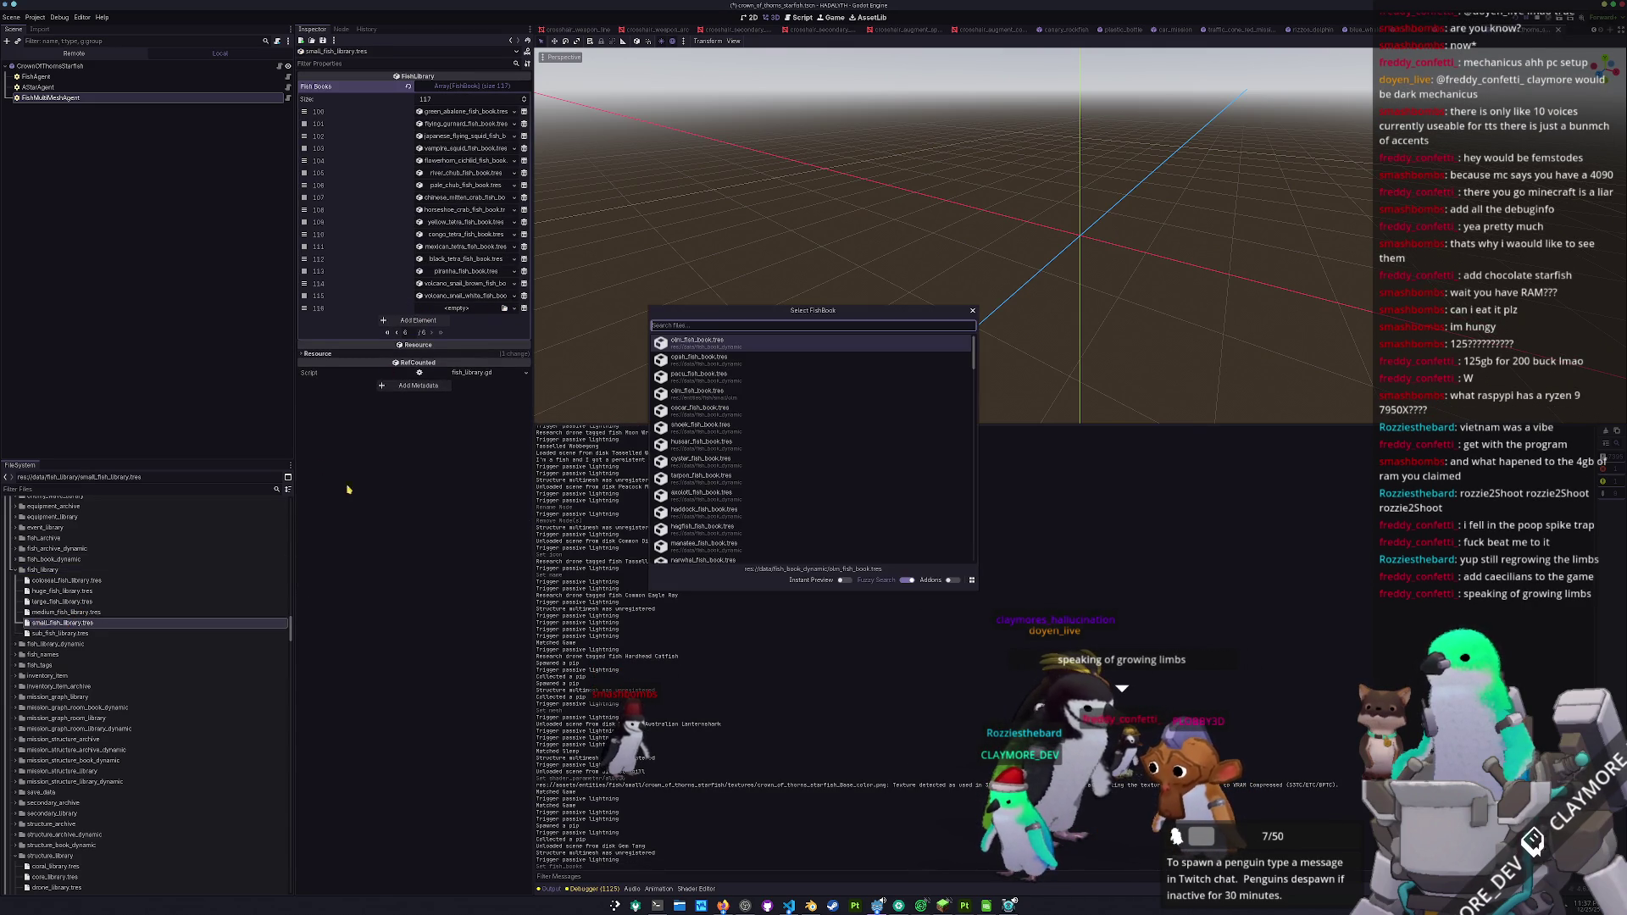
type("crown")
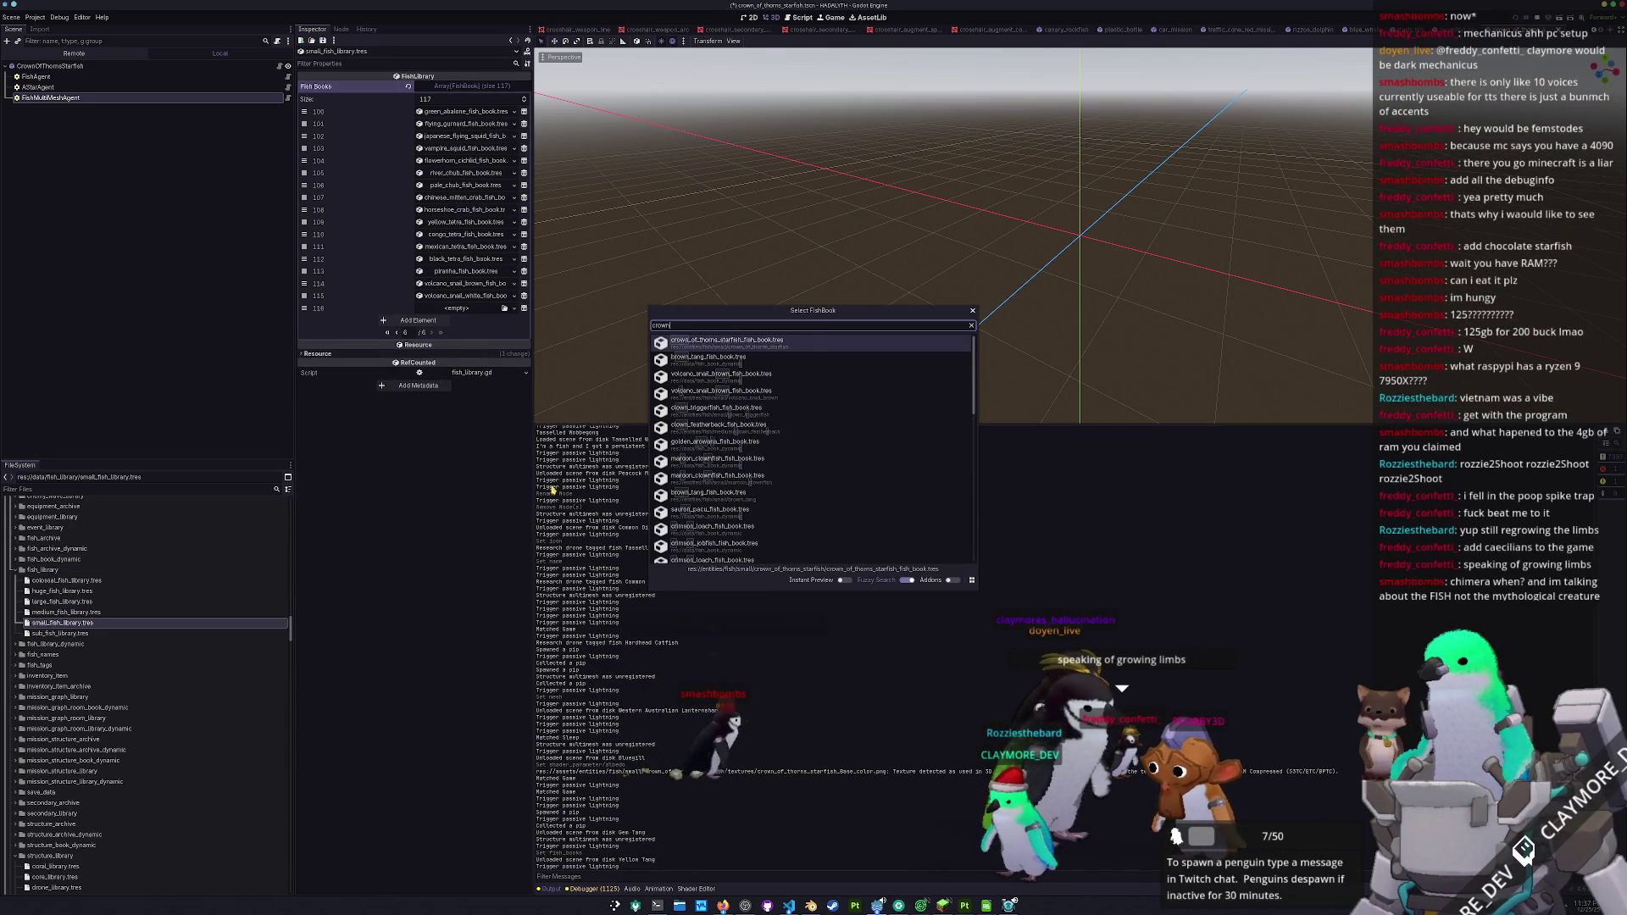
key("Return")
key("ctrl+s")
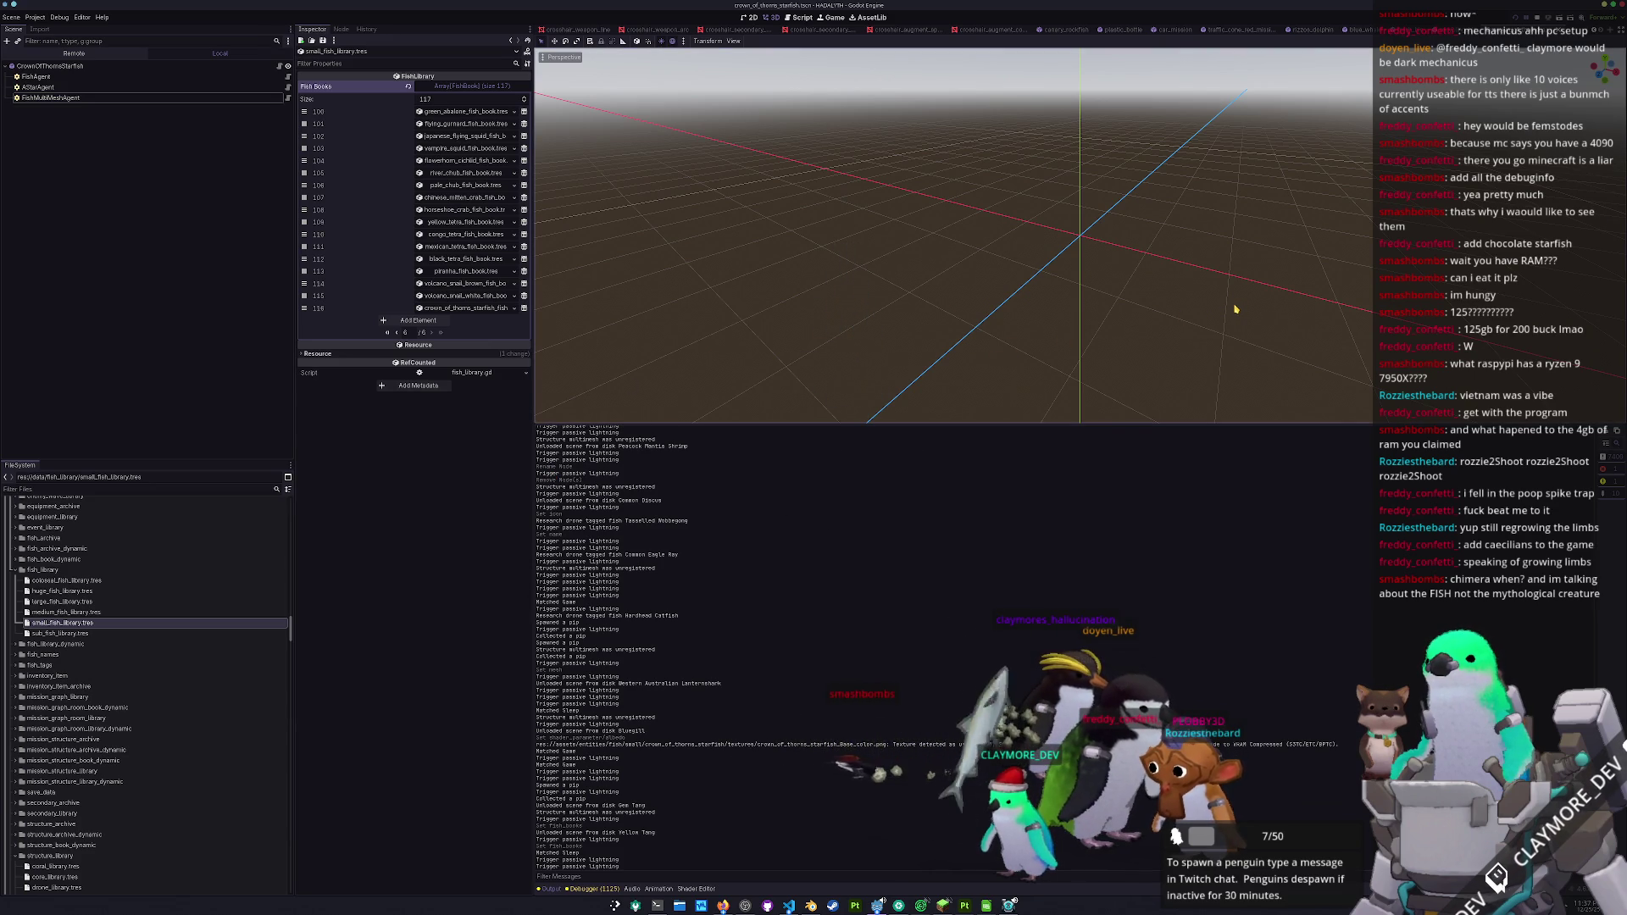
key("alt+shift+o")
- Open batch_tasks.tscn through quick search and run it, relaunching after the import
type("batch")
key("Down")
key("Return")
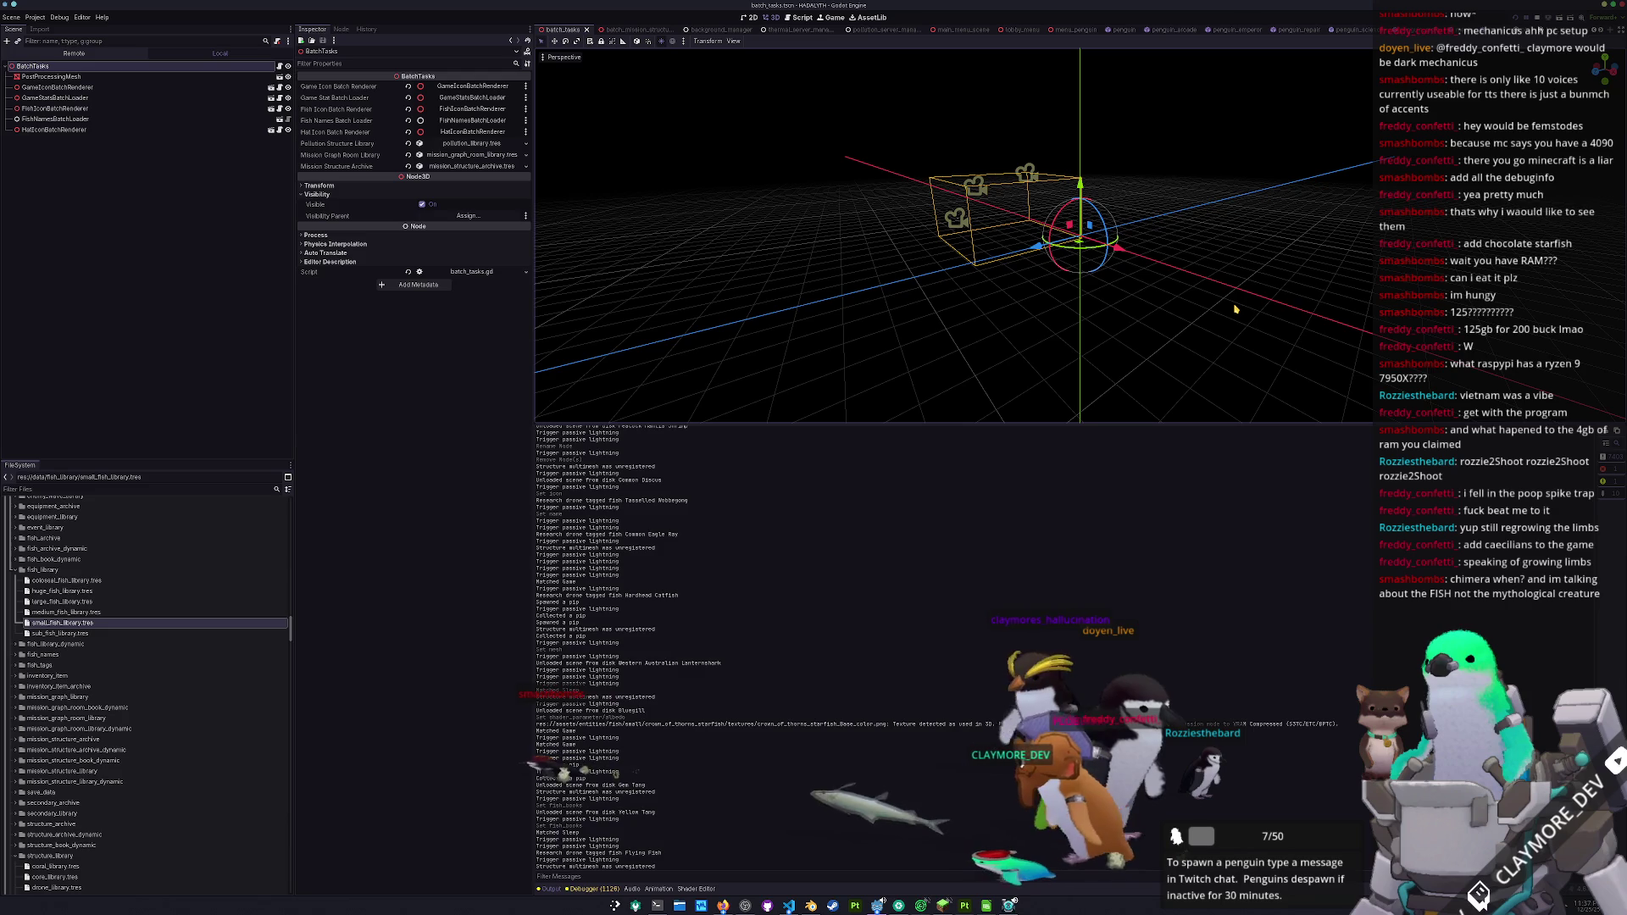
key("F6")
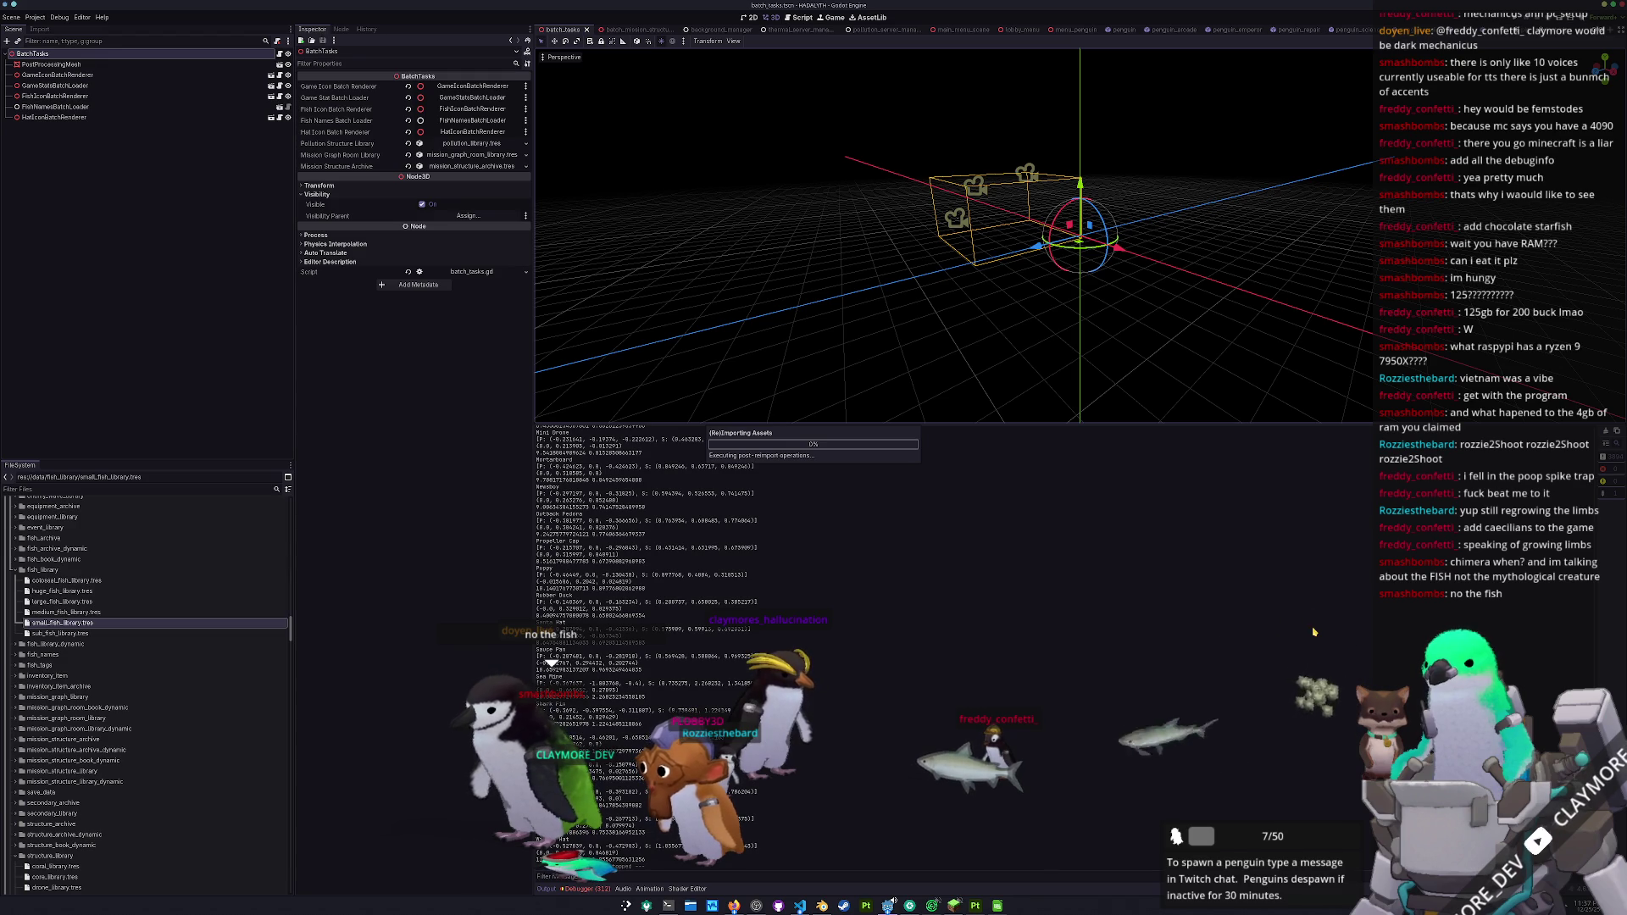
key("F6")
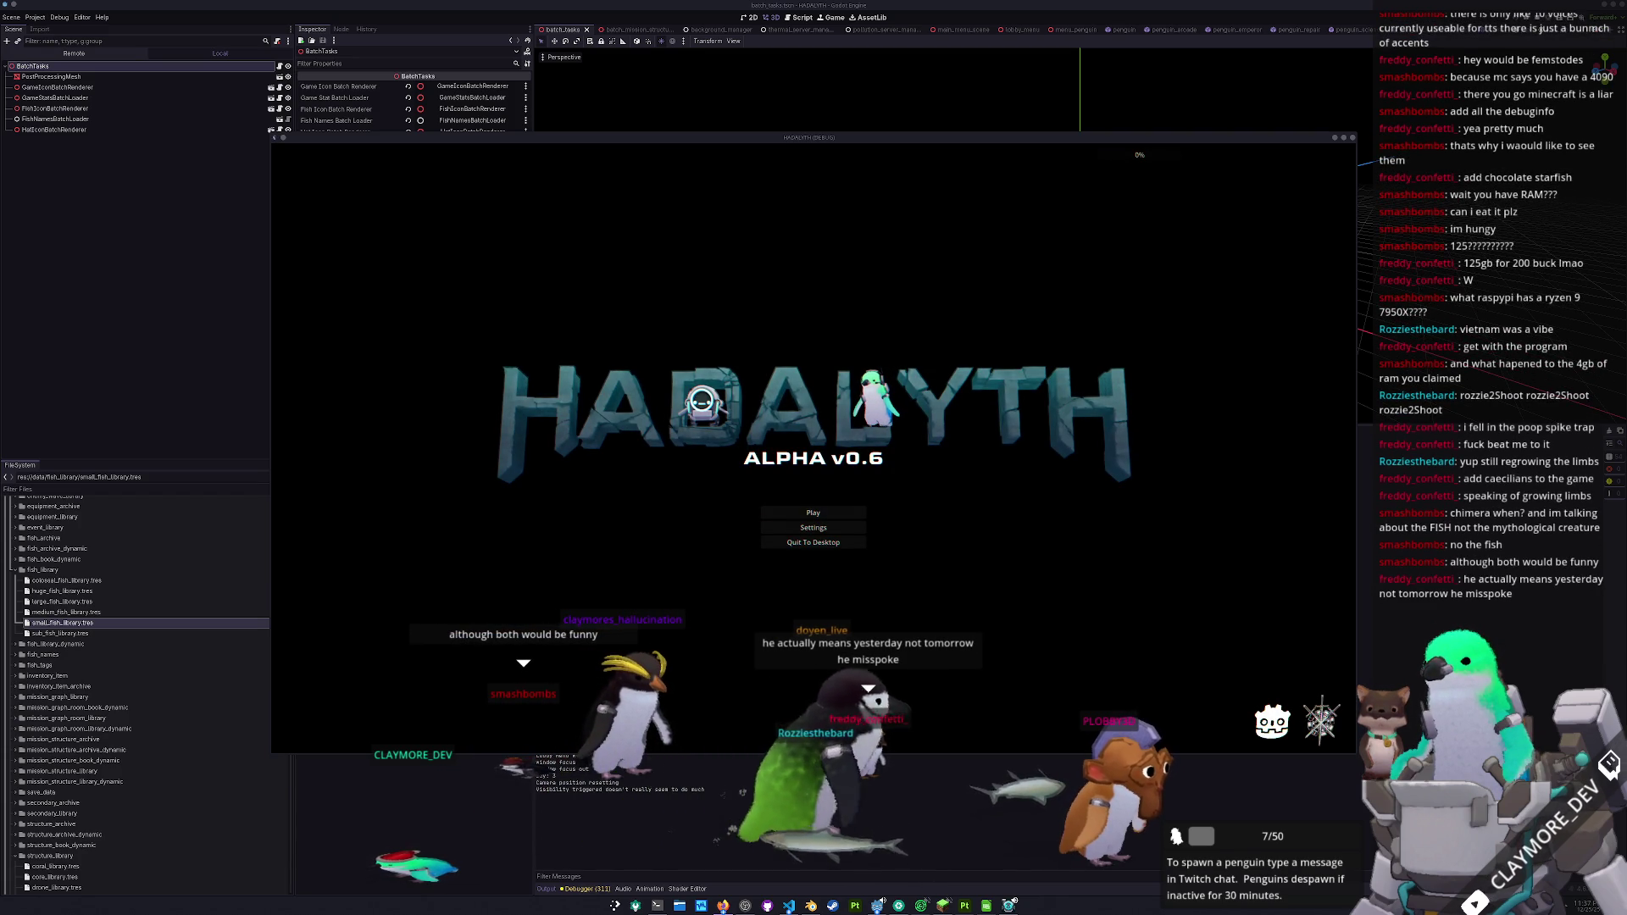
- Load the saved game from slot 1 while glancing at the chimera fish image search
key("alt+Tab")
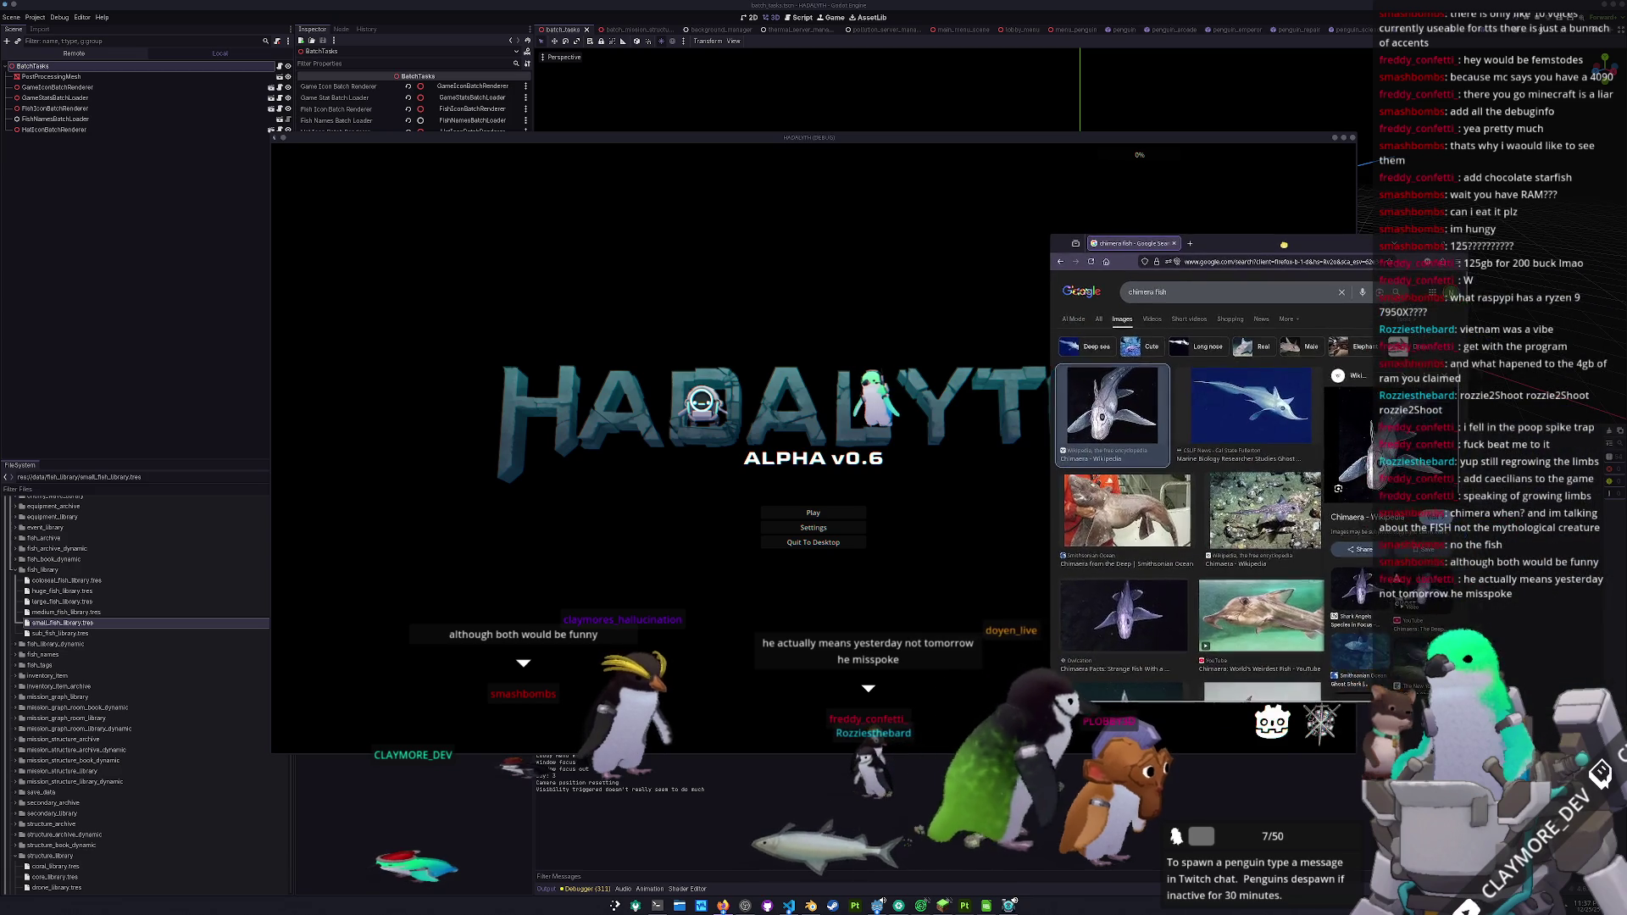
scroll(1260, 516, "down", 2)
scroll(1260, 516, "down", 2)
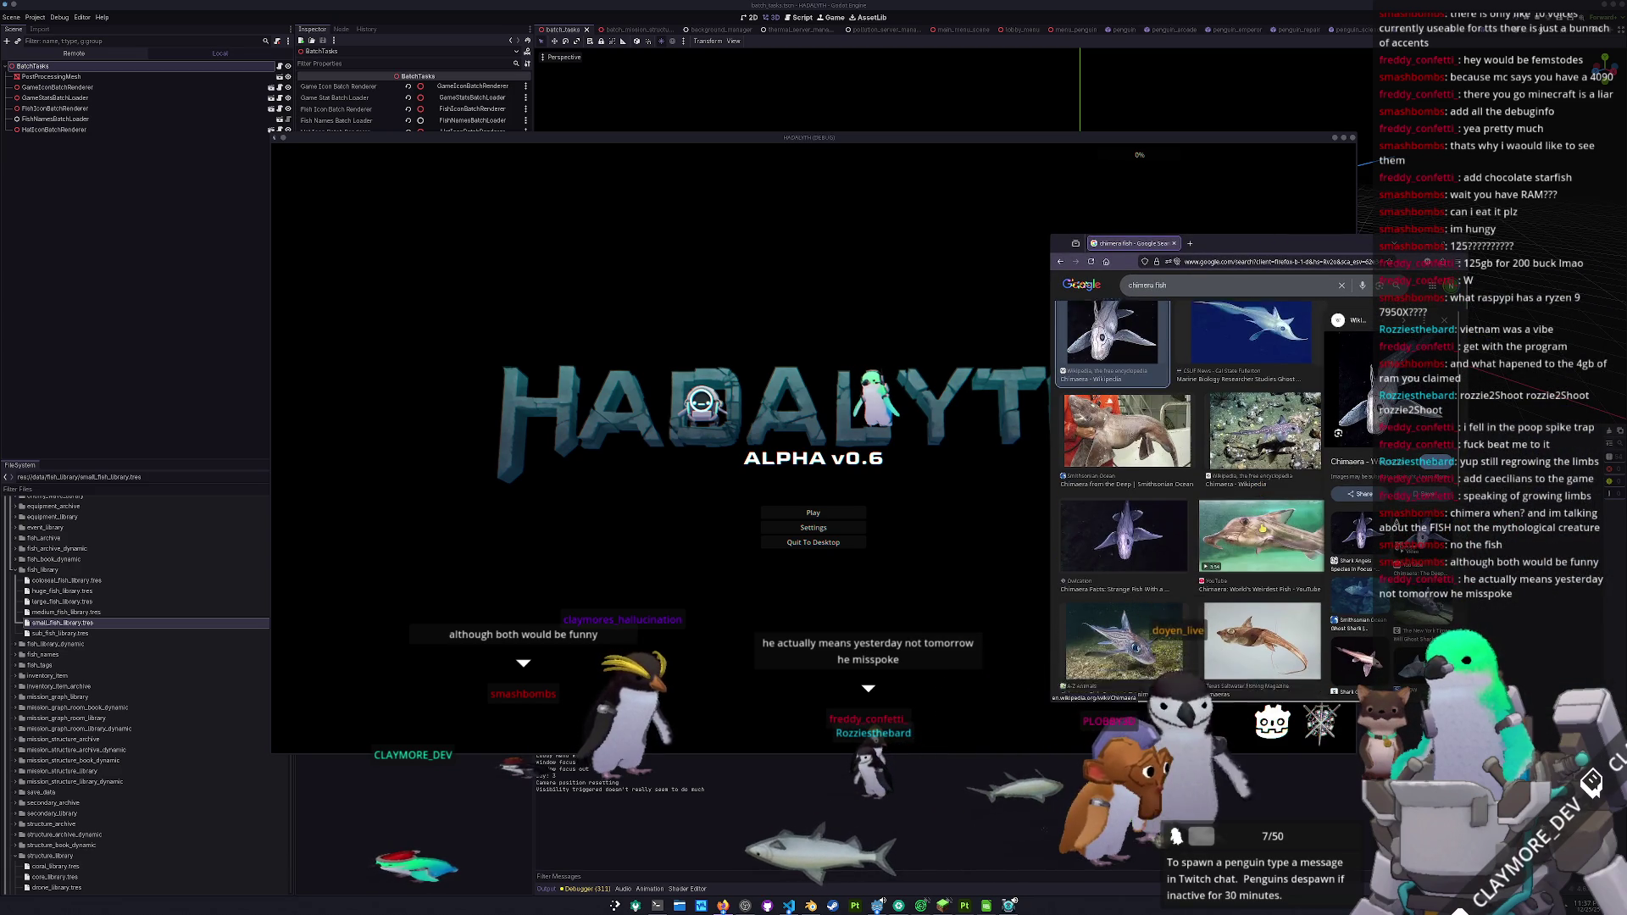
scroll(1263, 532, "up", 2)
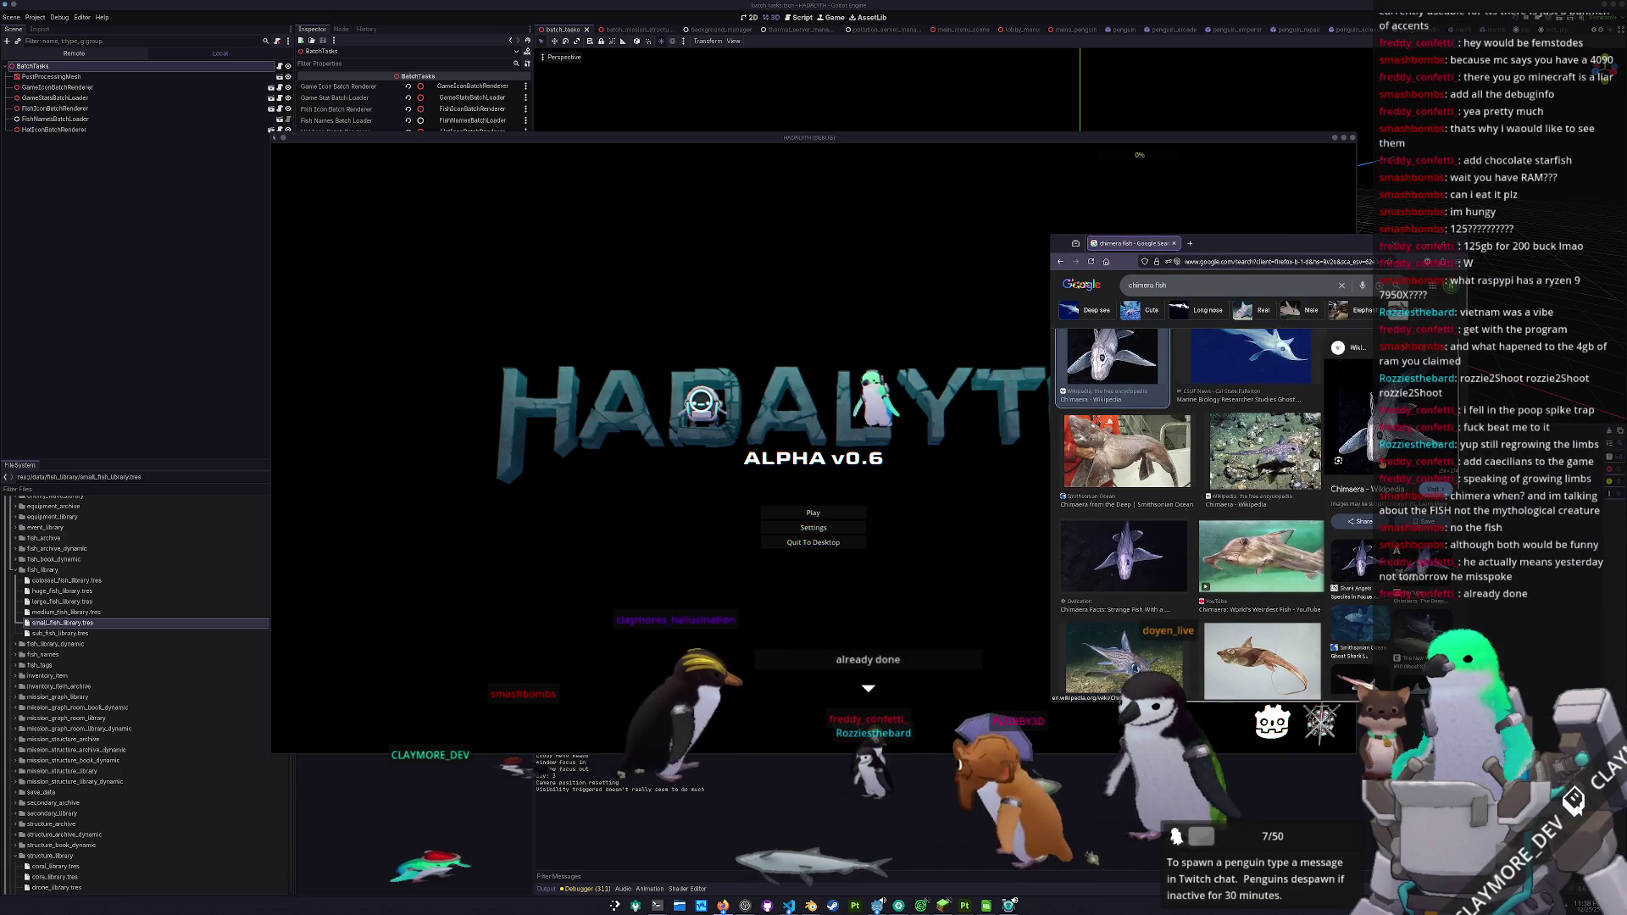
left_click(766, 513)
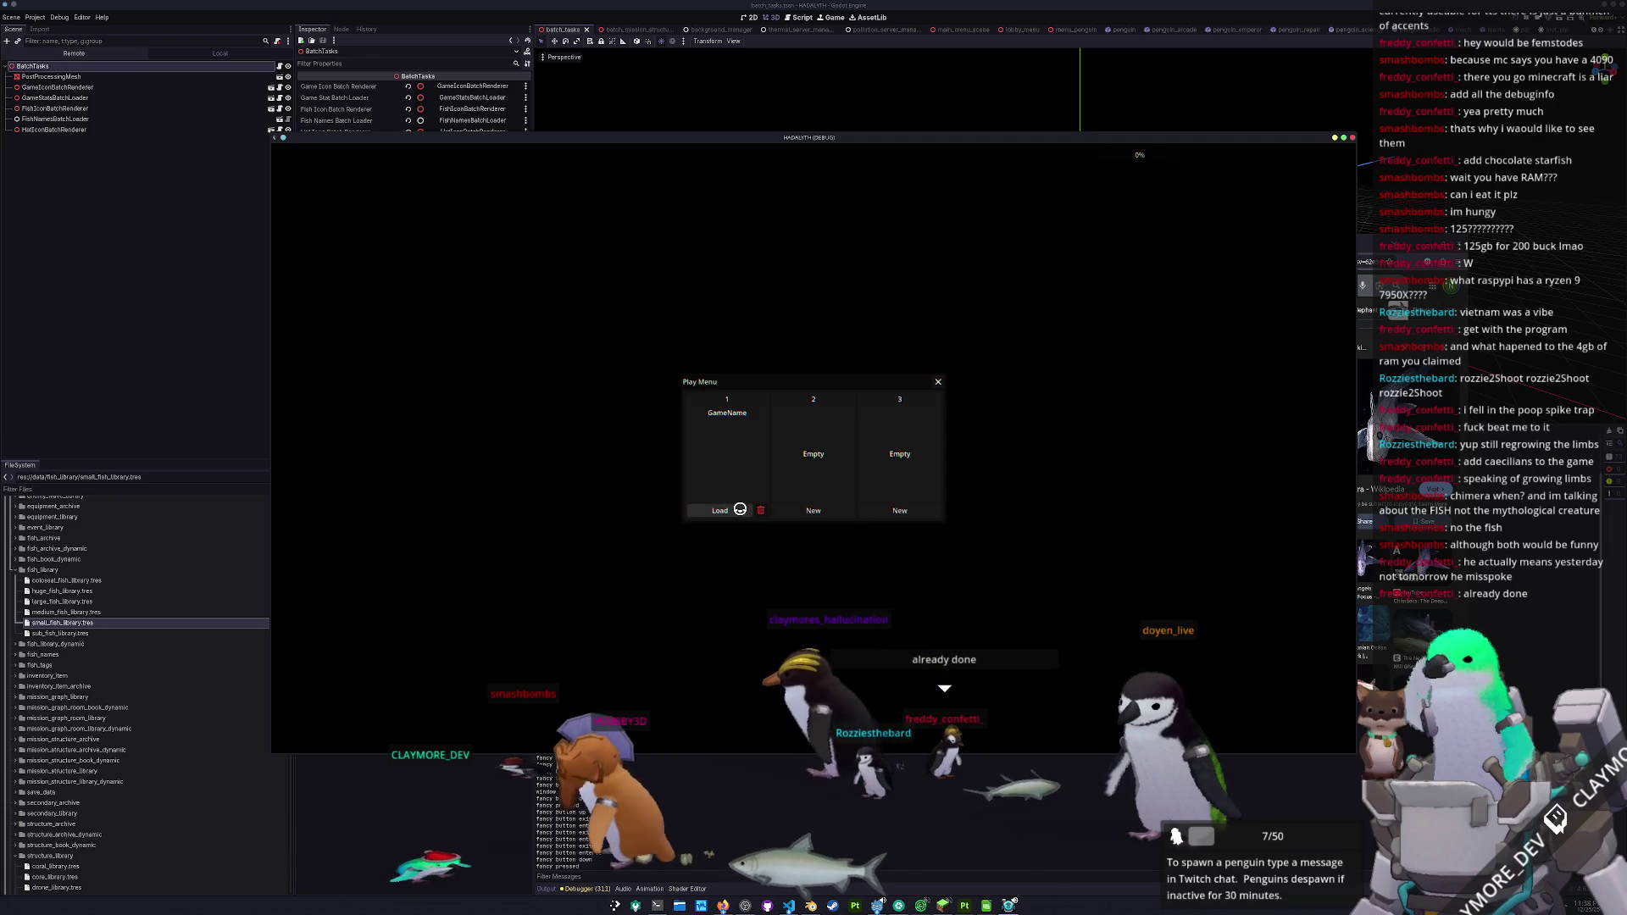
left_click(739, 509)
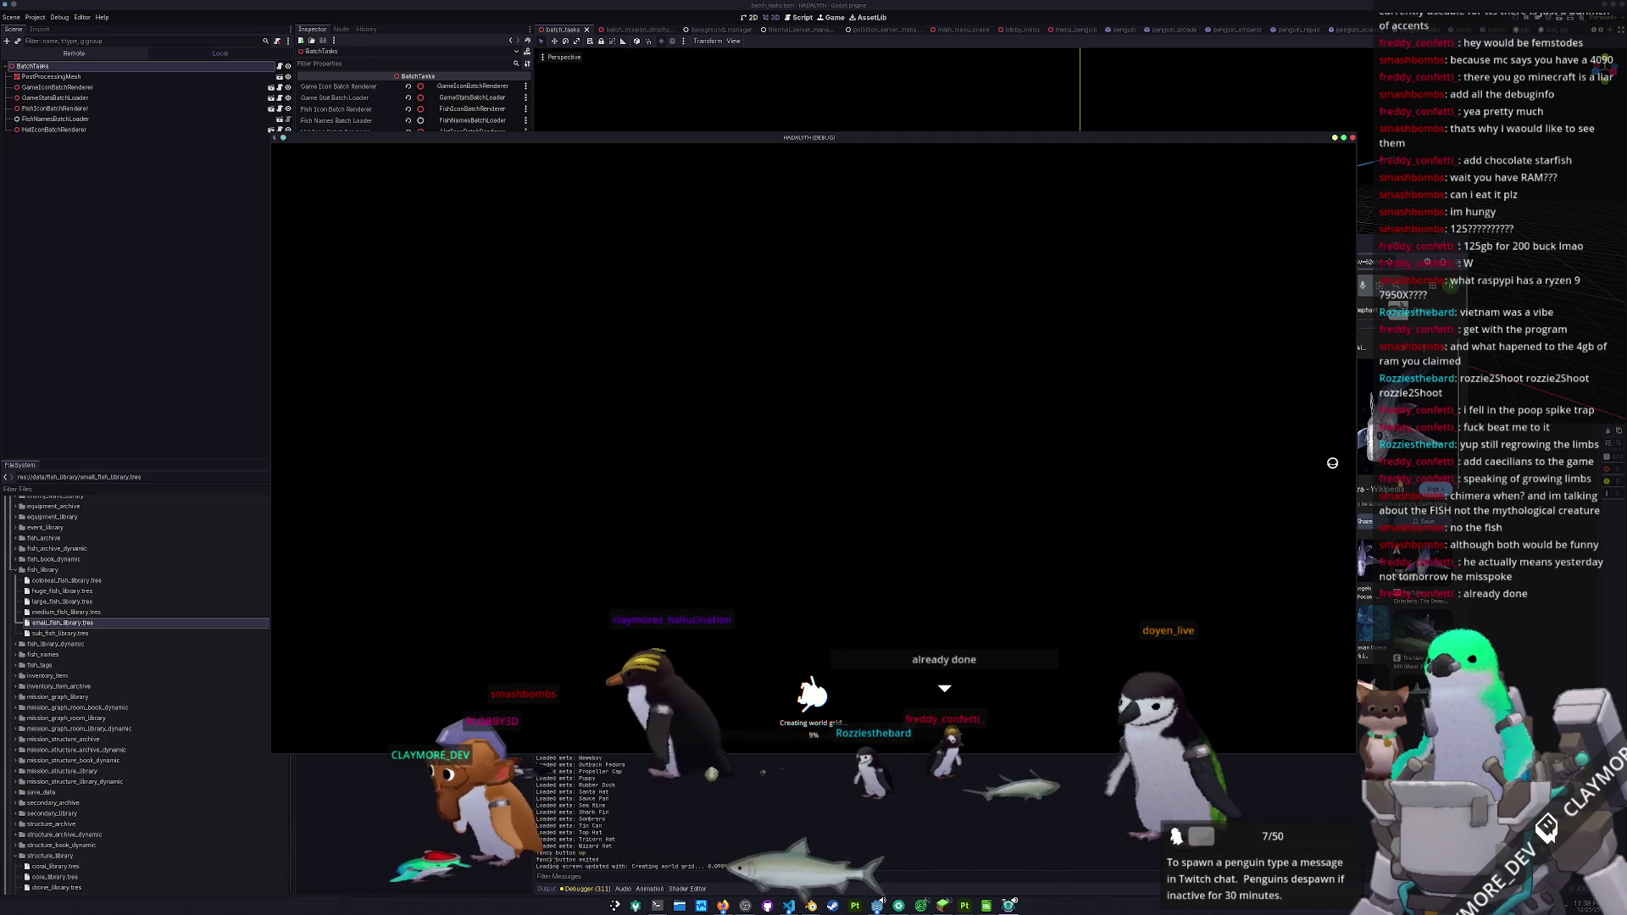
- Walk the robot onto the hub's central pad, enter build mode and open the console
key("alt+Tab")
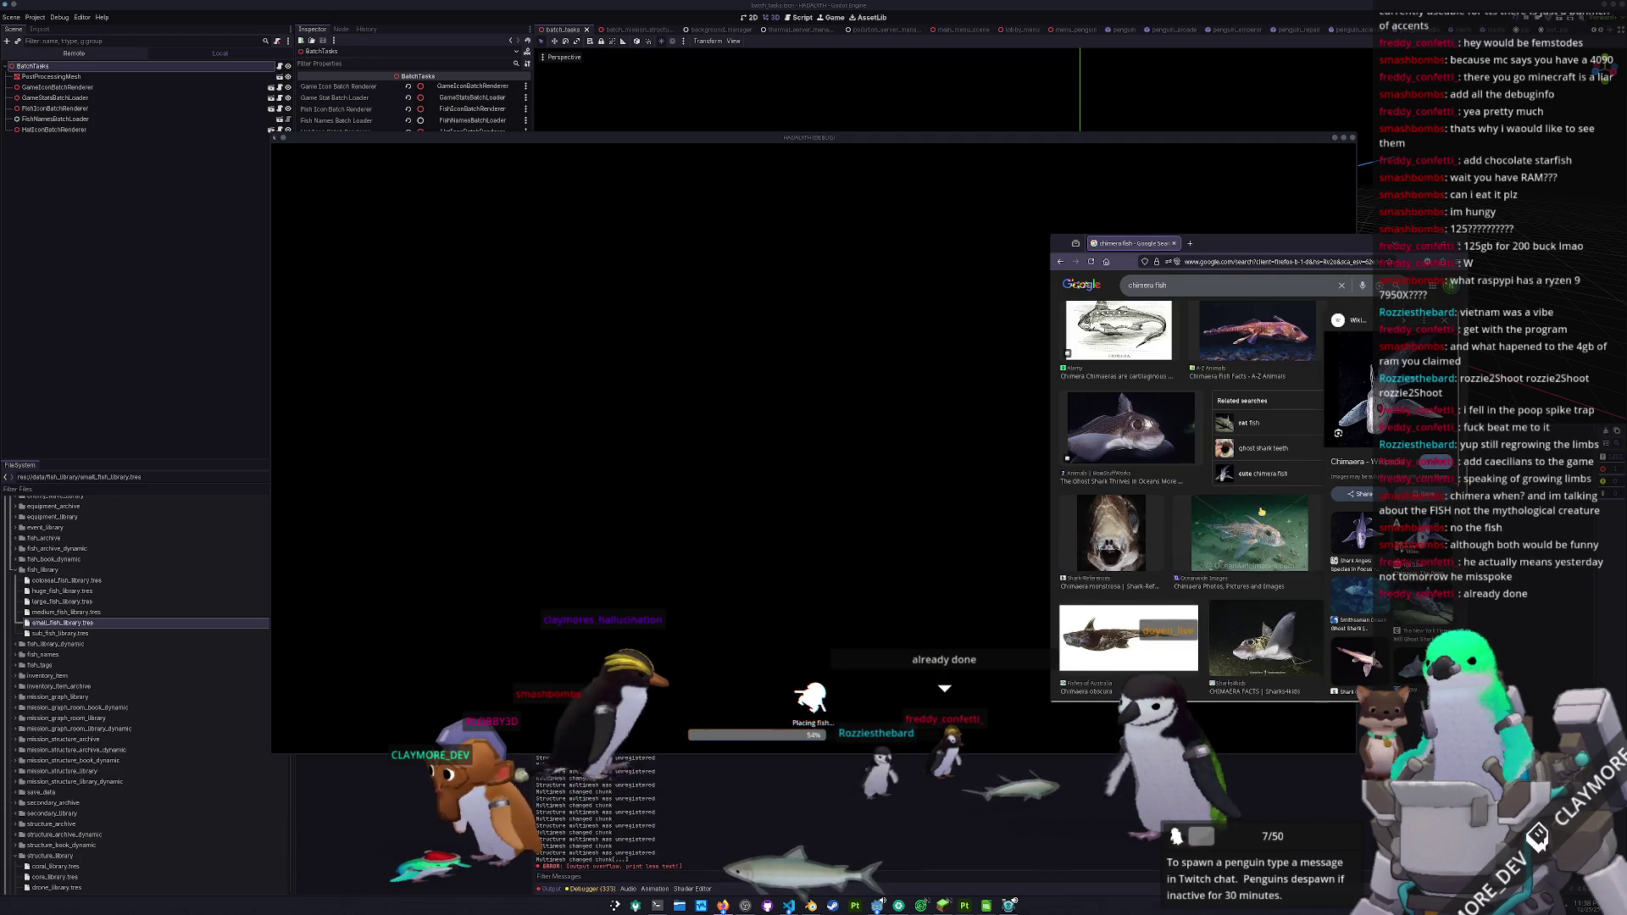
scroll(1286, 503, "down", 5)
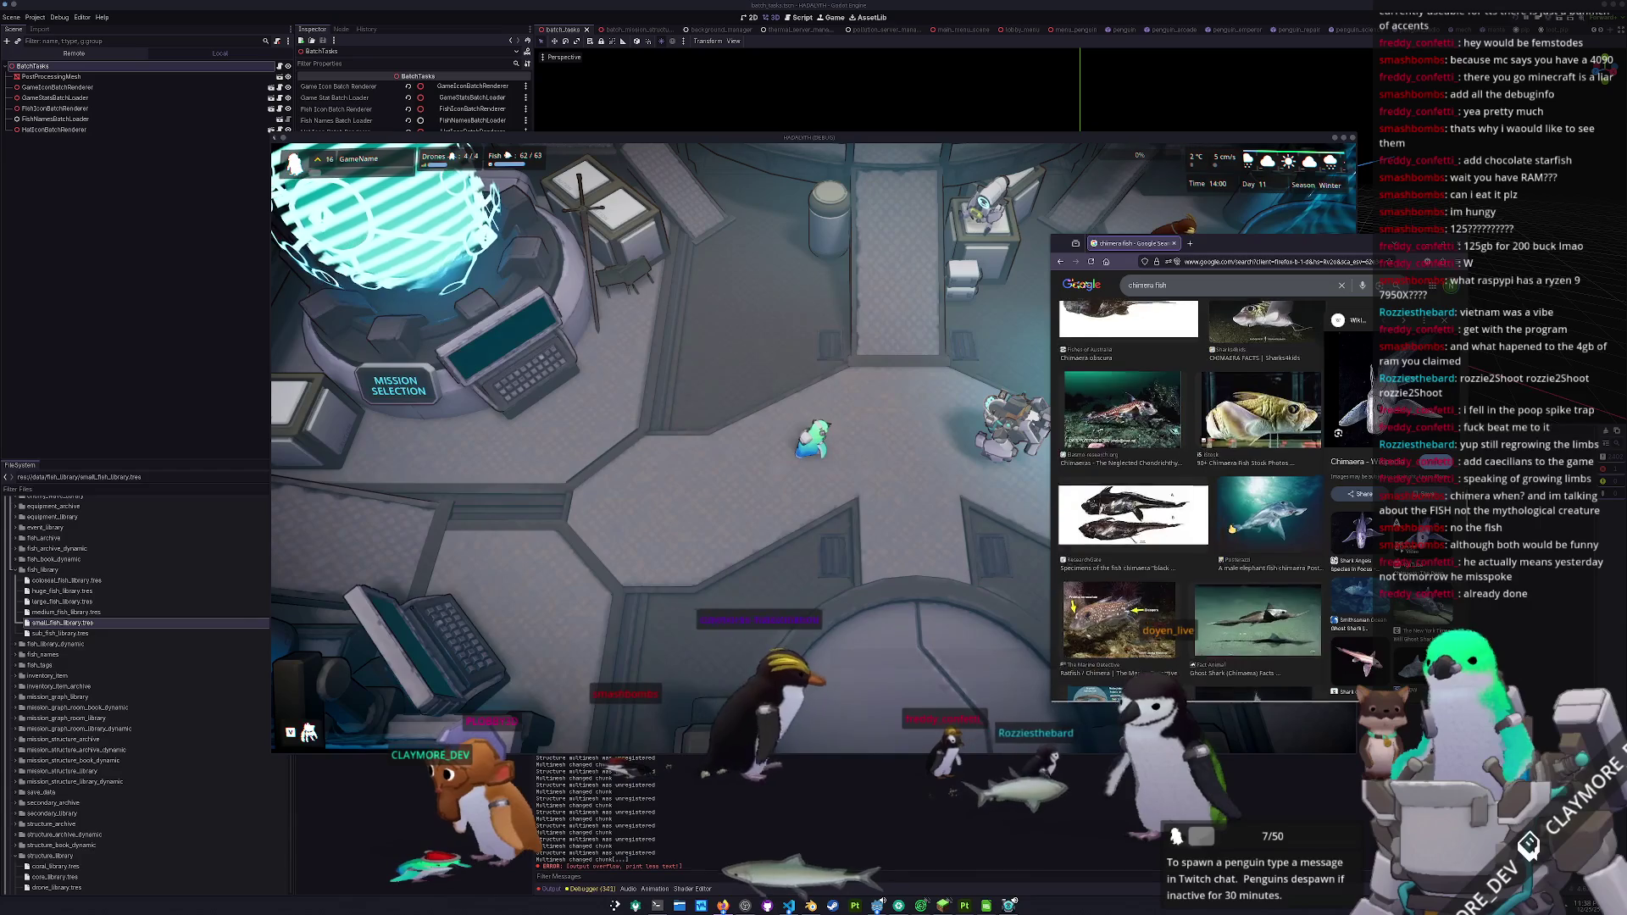
scroll(1262, 516, "down", 3)
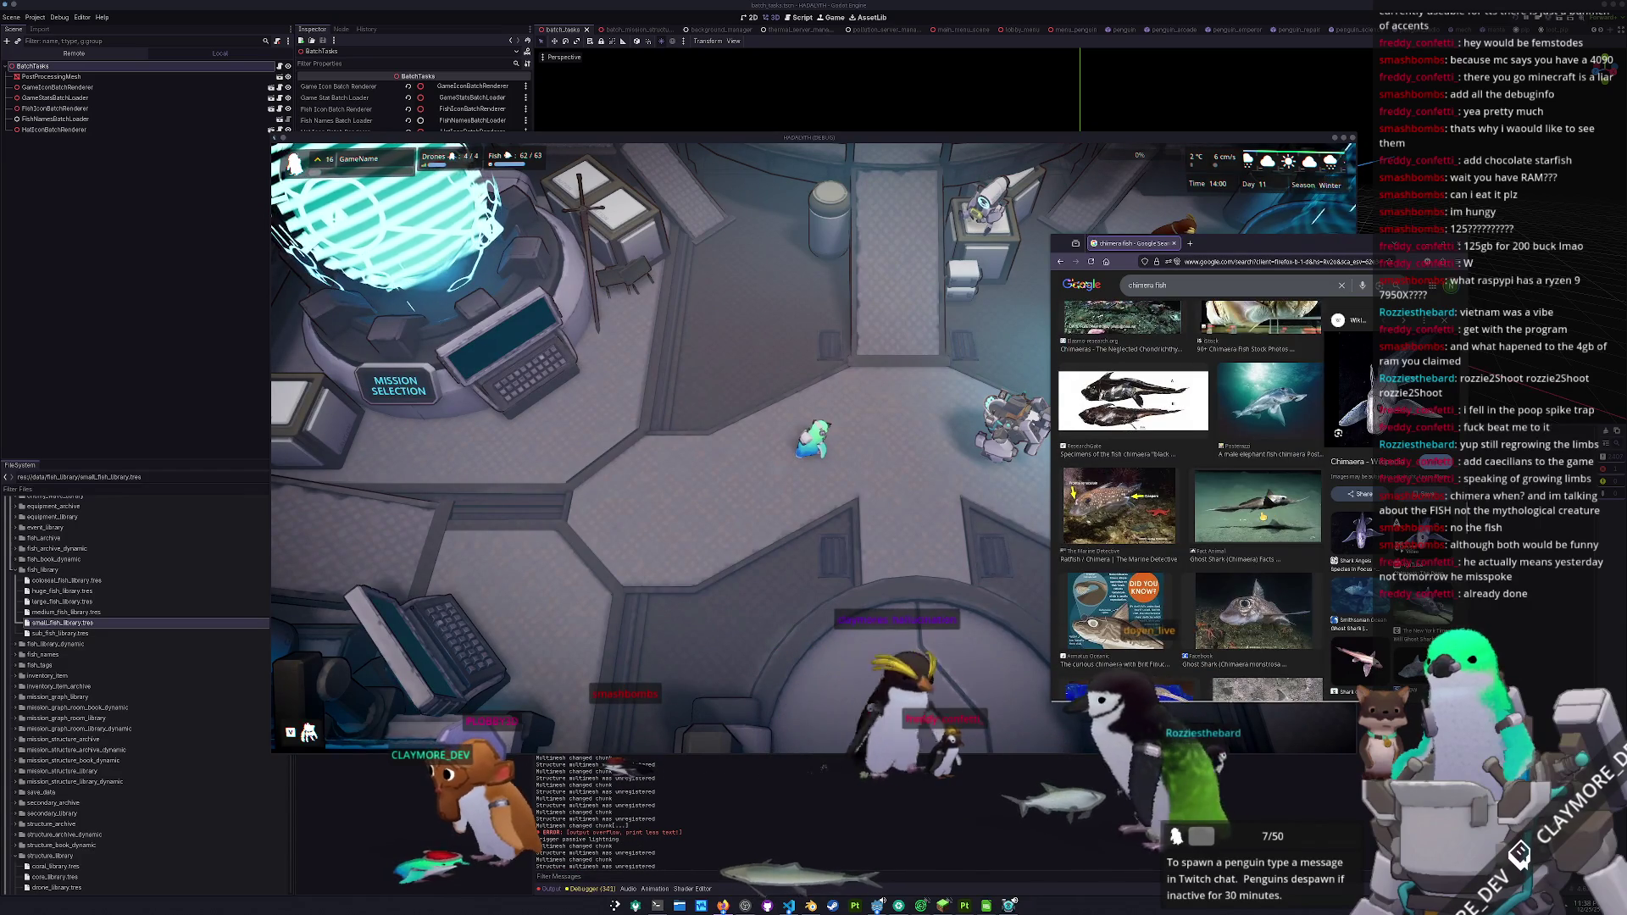
left_click(1259, 506)
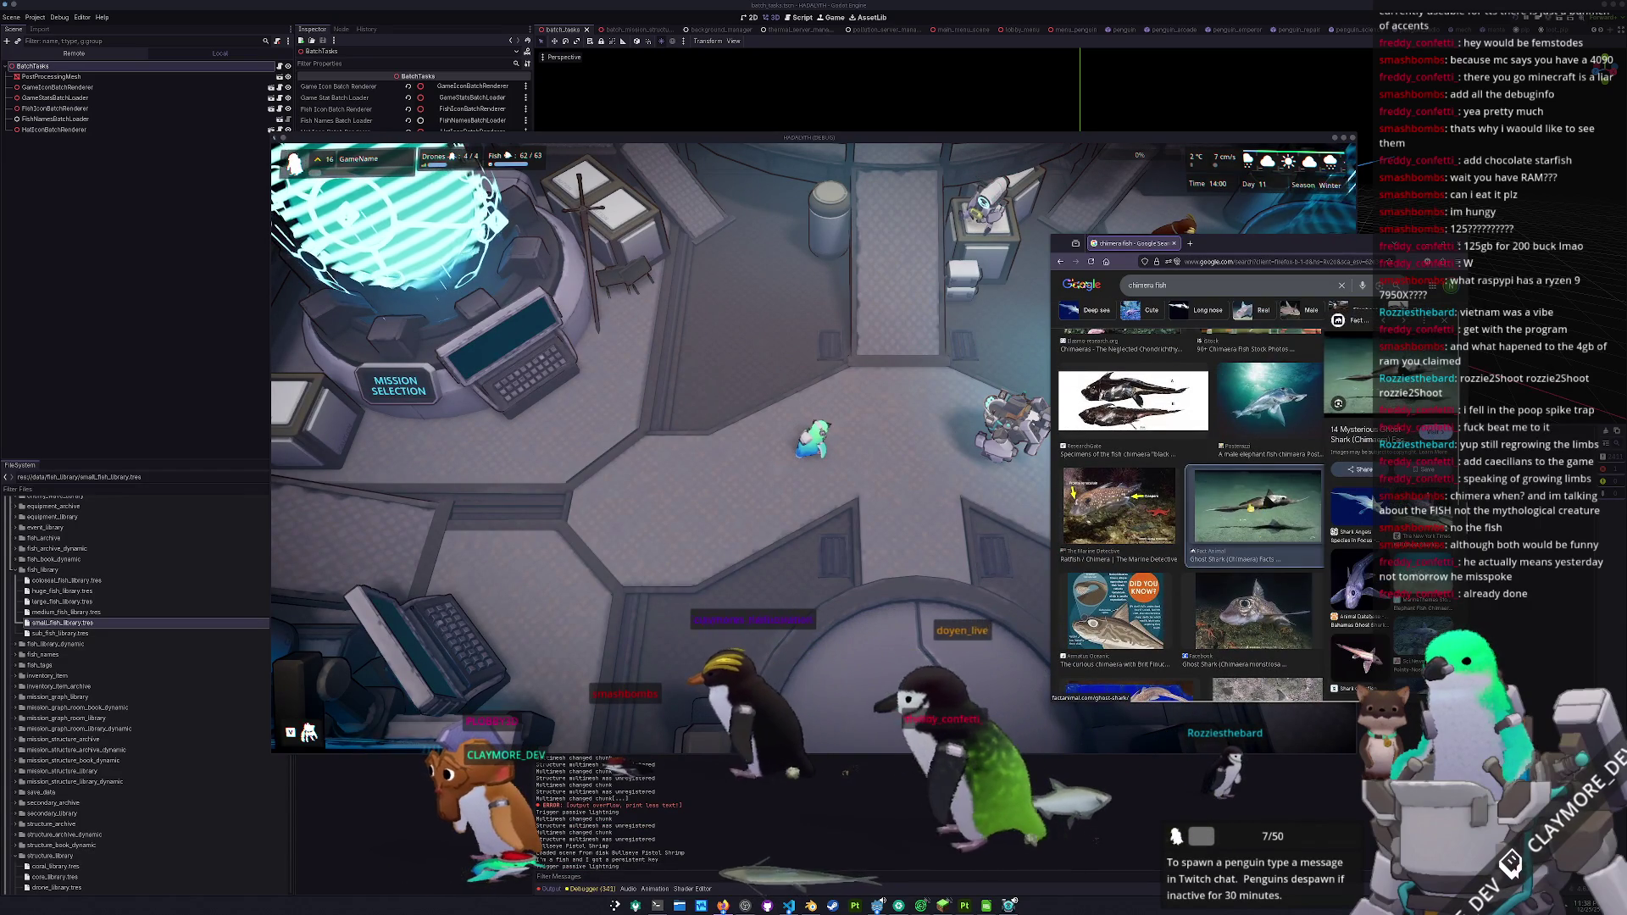
left_click(1002, 596)
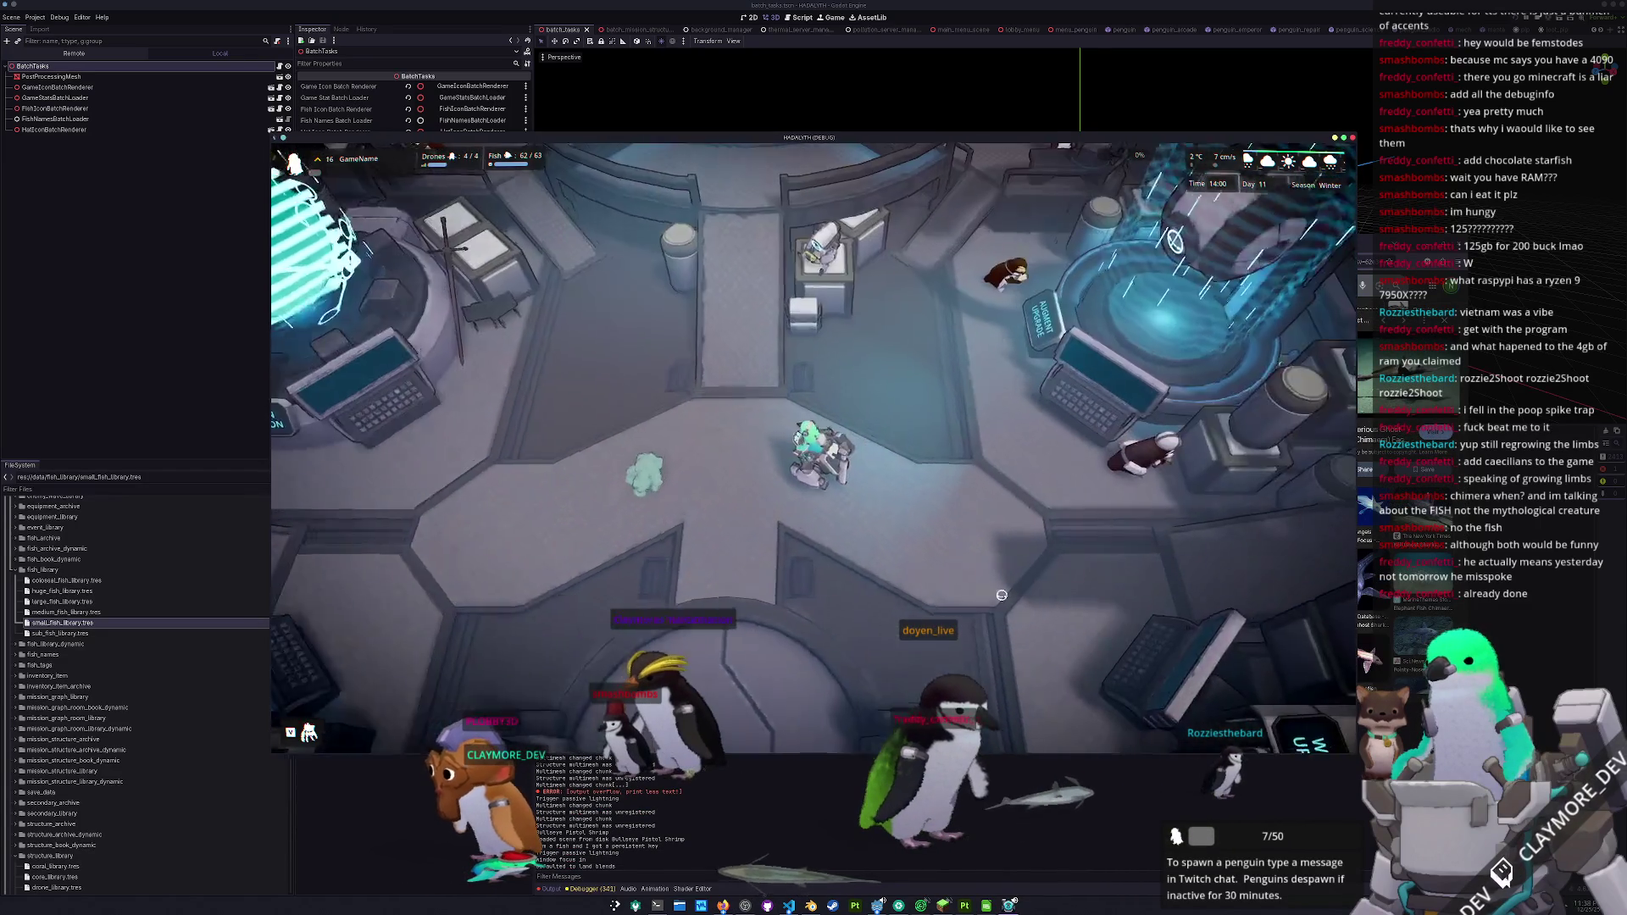
key("s")
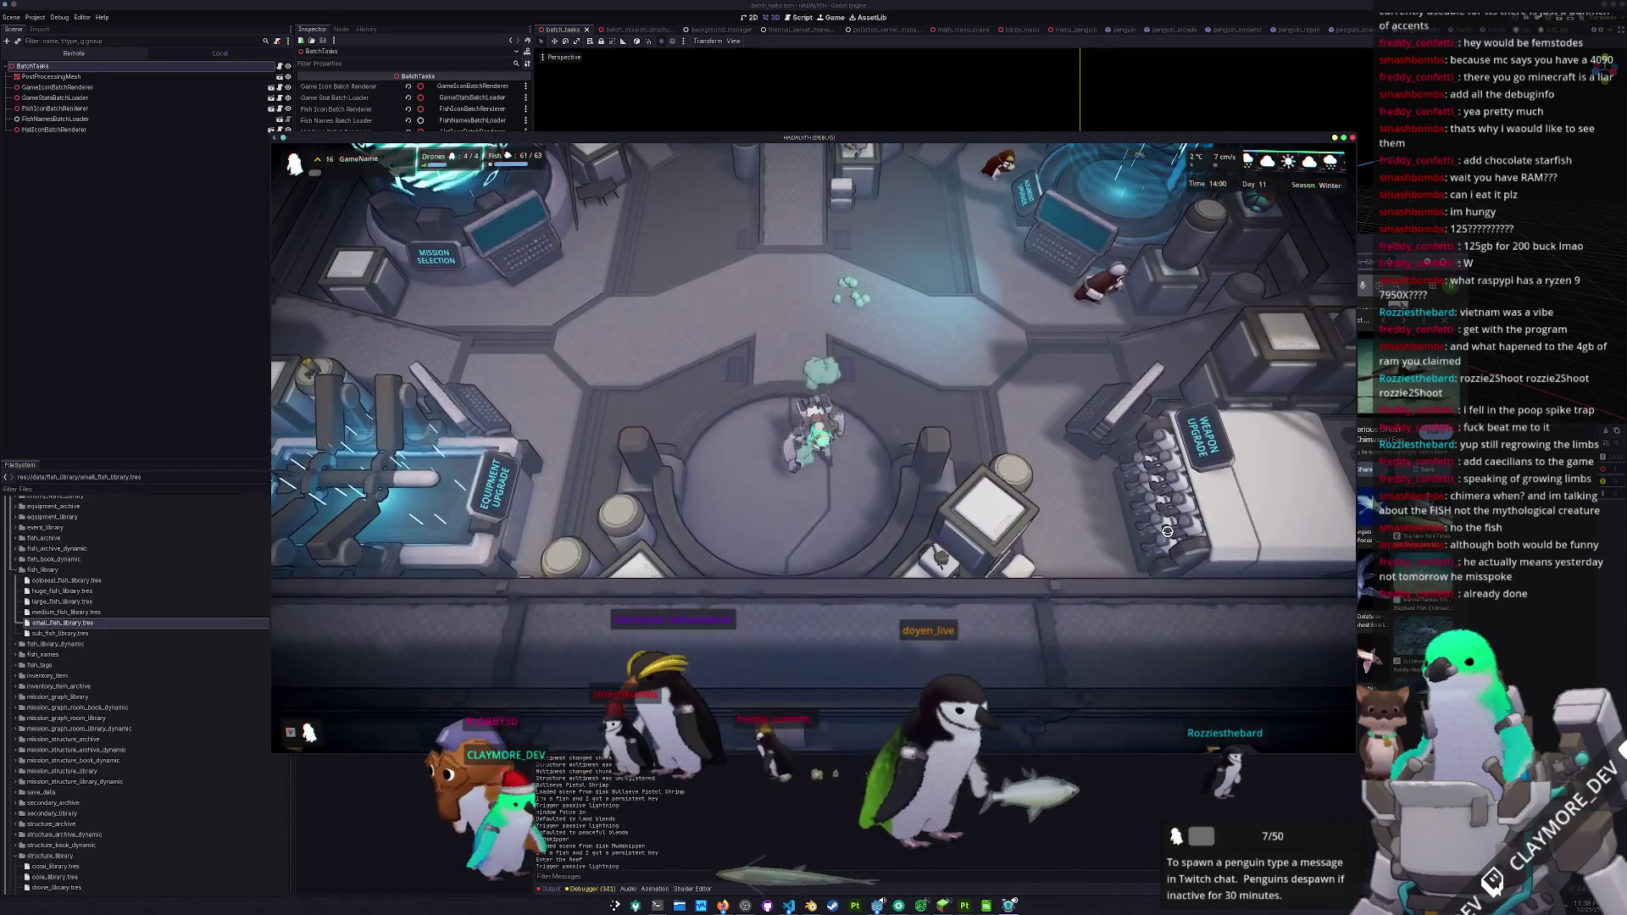
key("s")
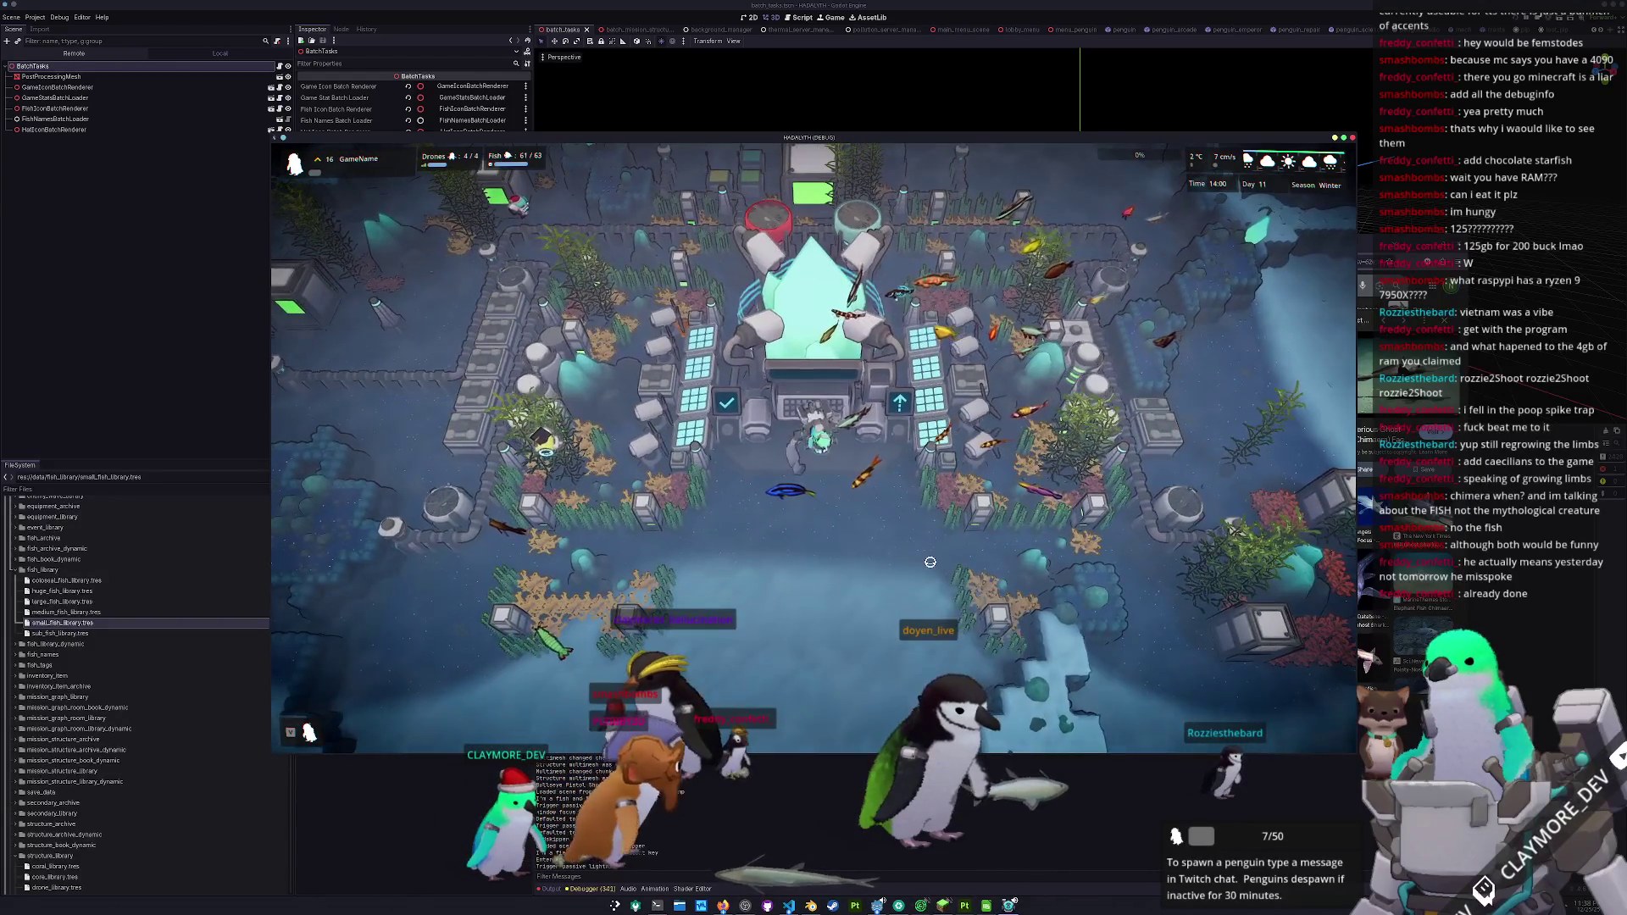
key("b")
key("grave")
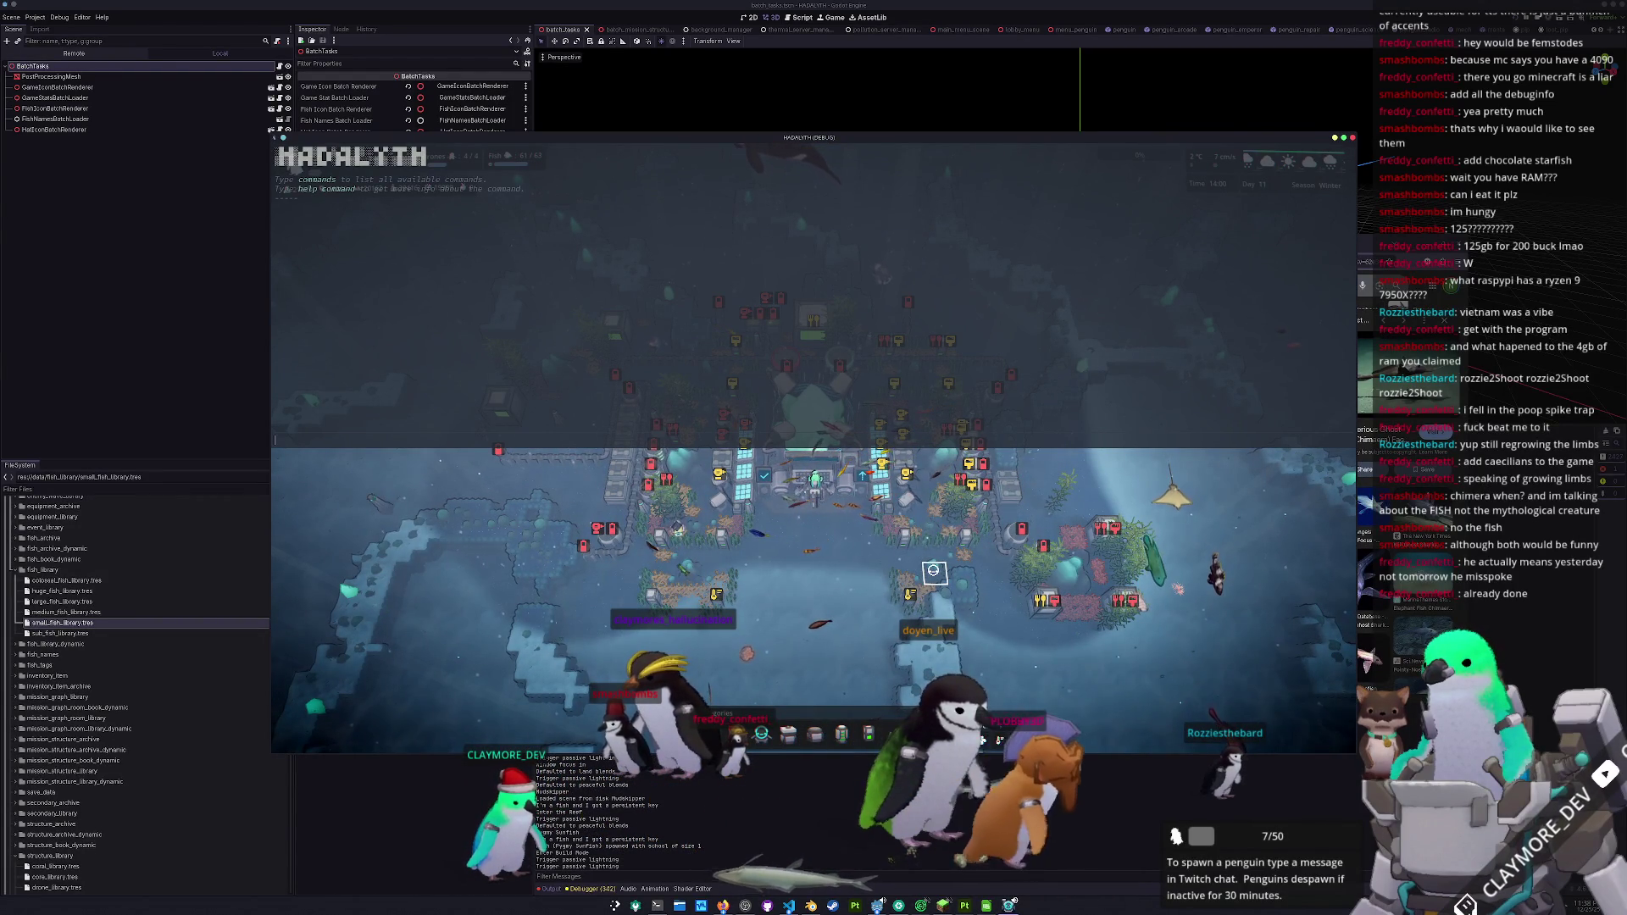
type("day set 8")
- Advance the game to a new summer day with the day command and reopen the console
key("Return")
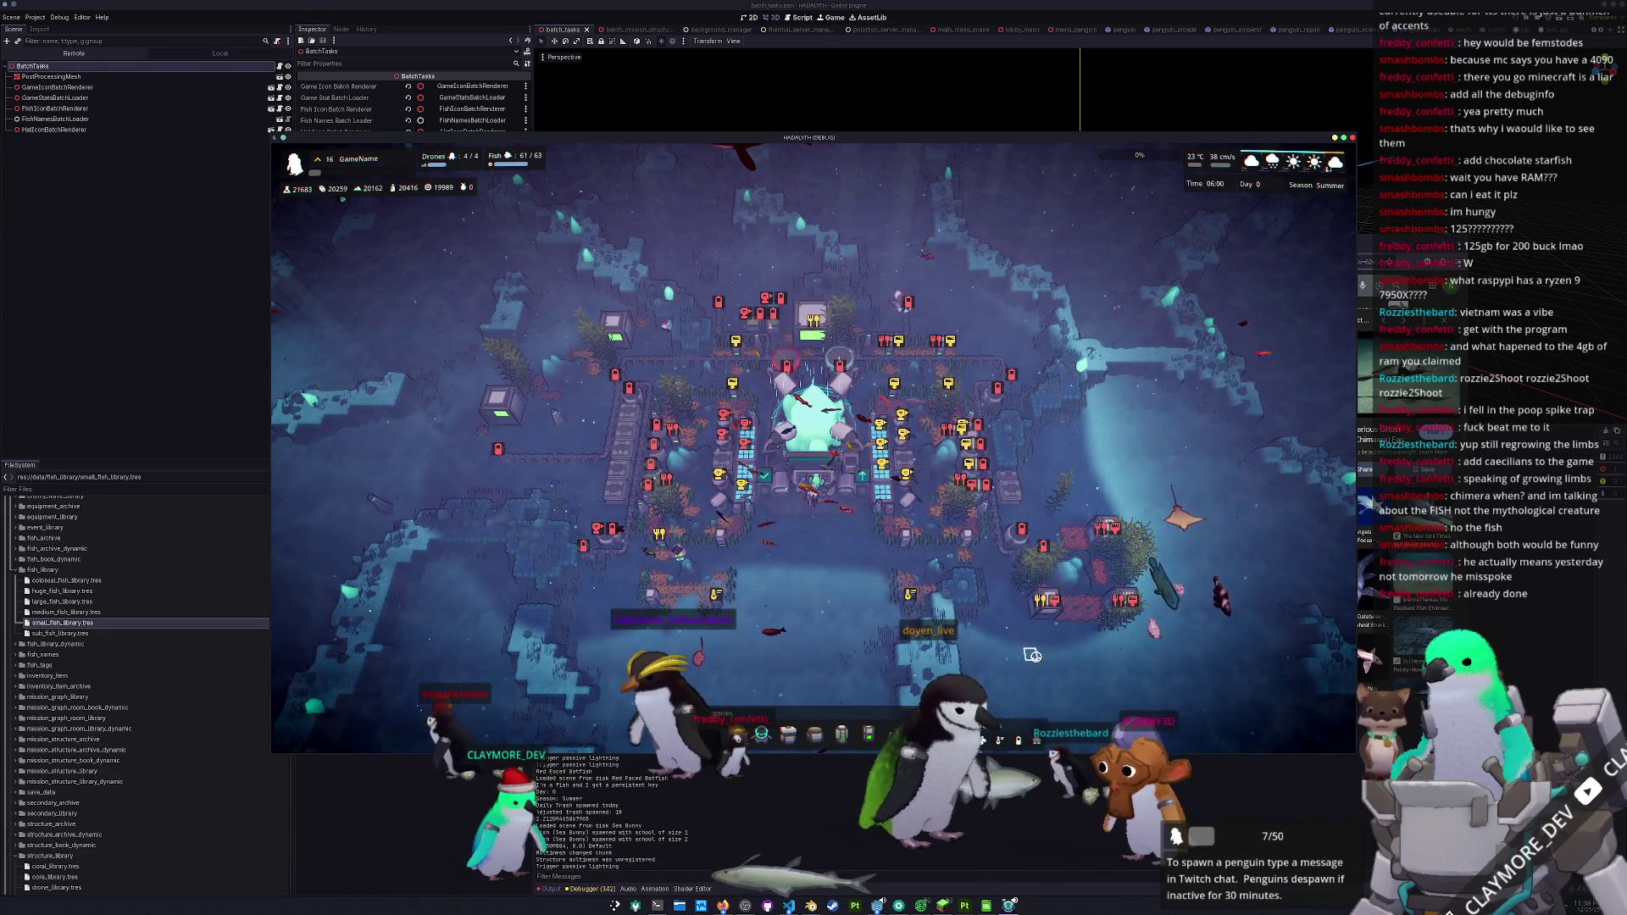
key("d")
key("b")
key("grave")
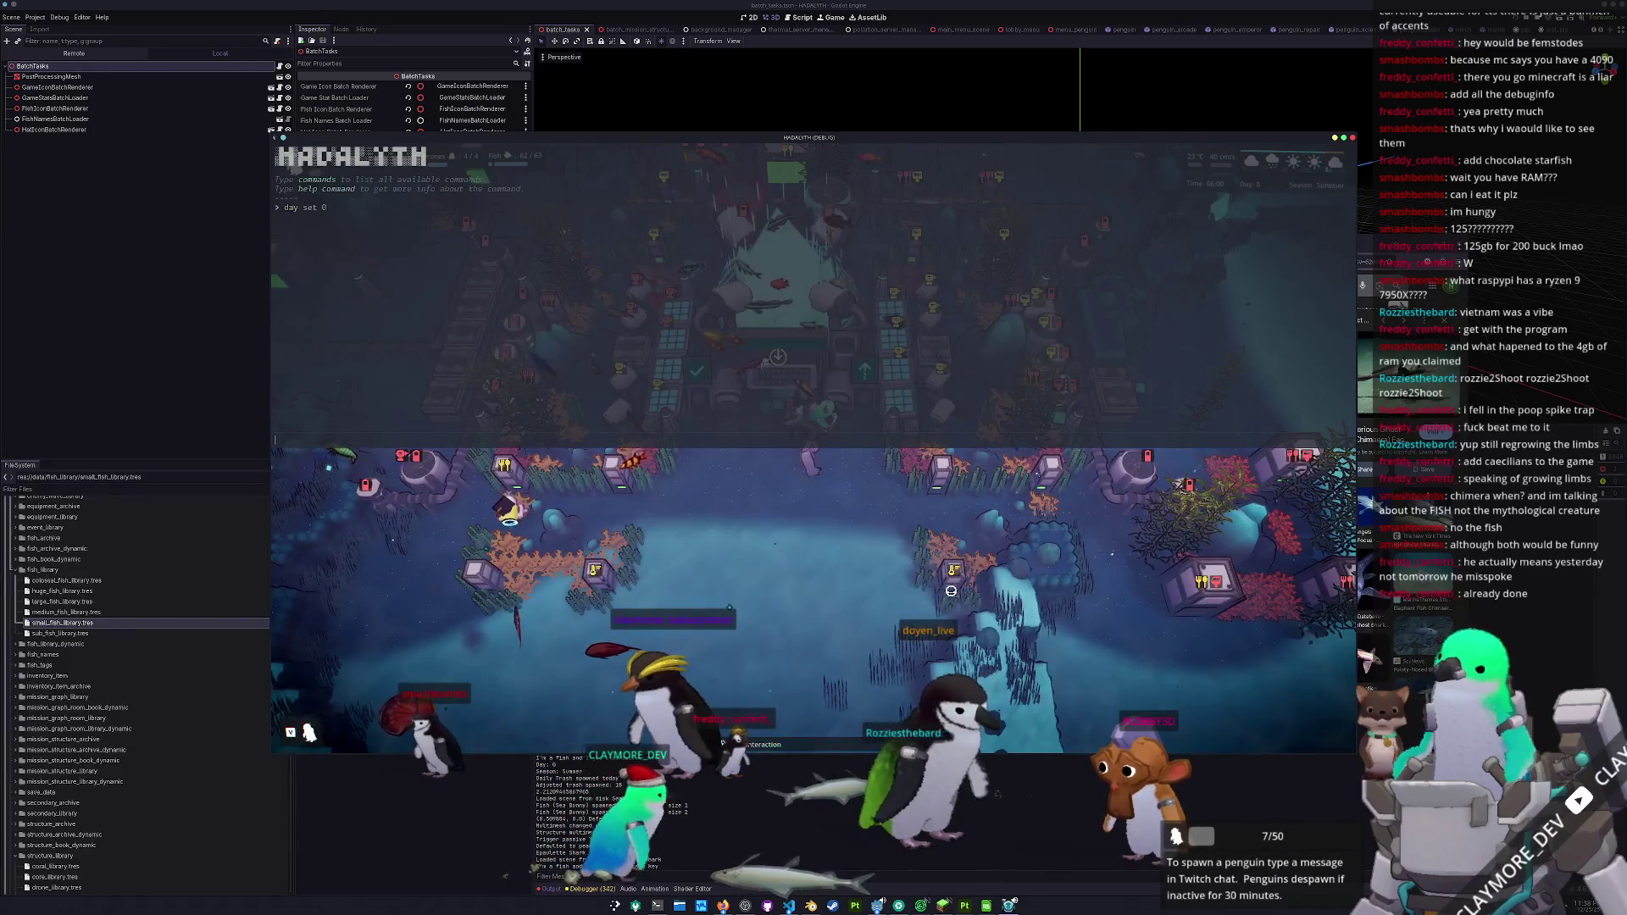
- Spawn 100 Crown Of Thorns Starfish, view the reef in build mode, then switch to Substance 3D Painter
type("fish \"Crown of")
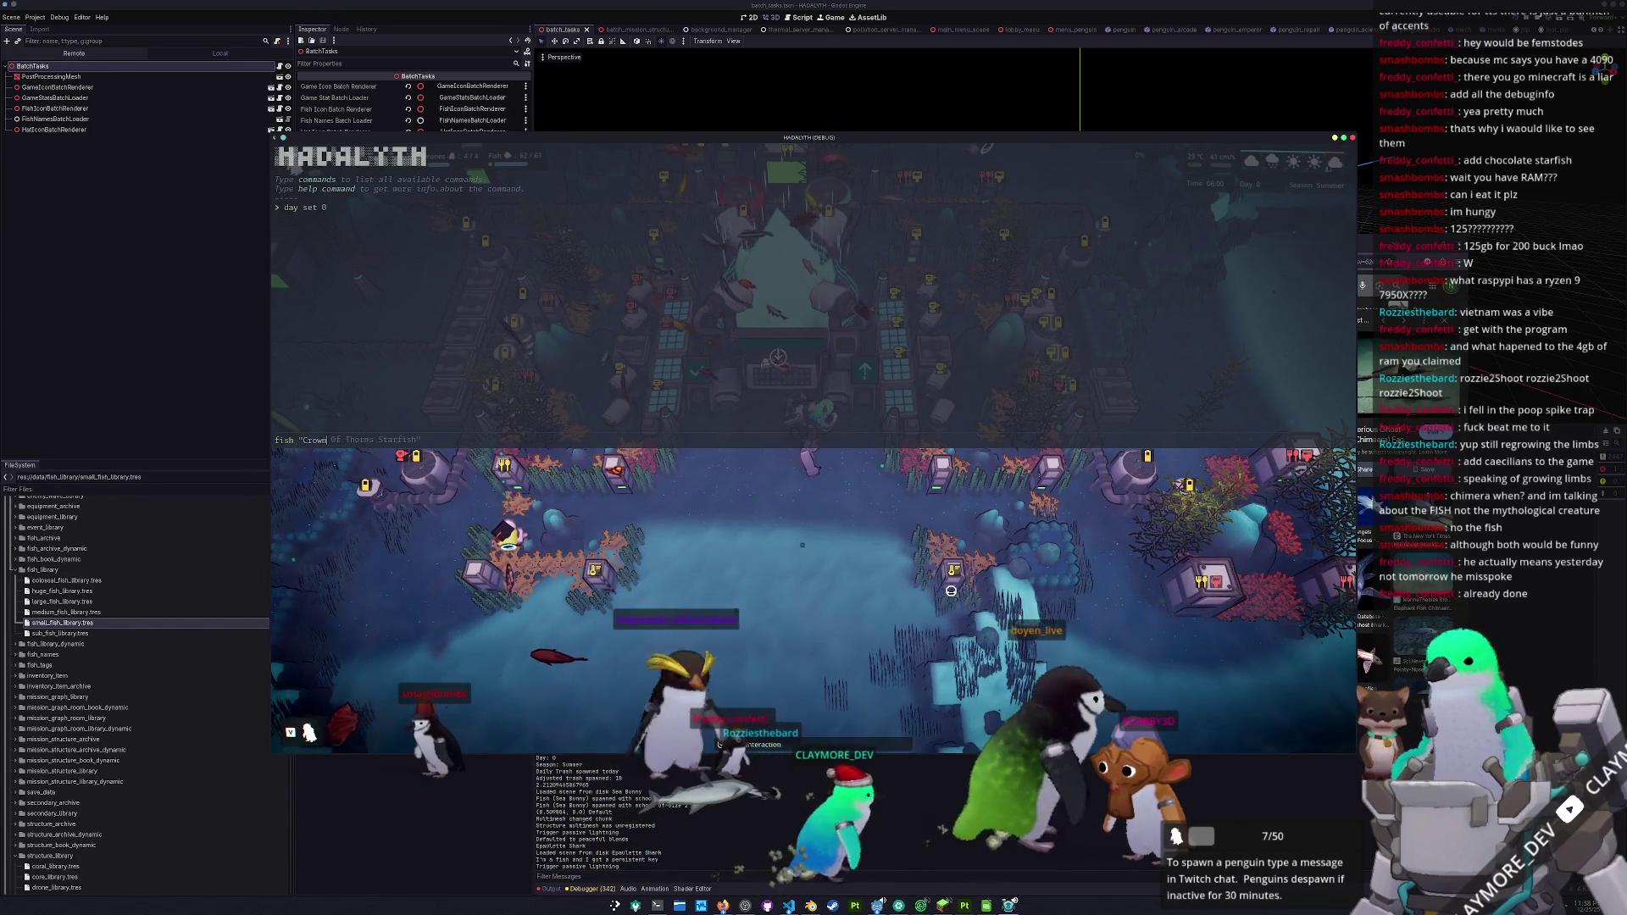
key("Tab")
type("100")
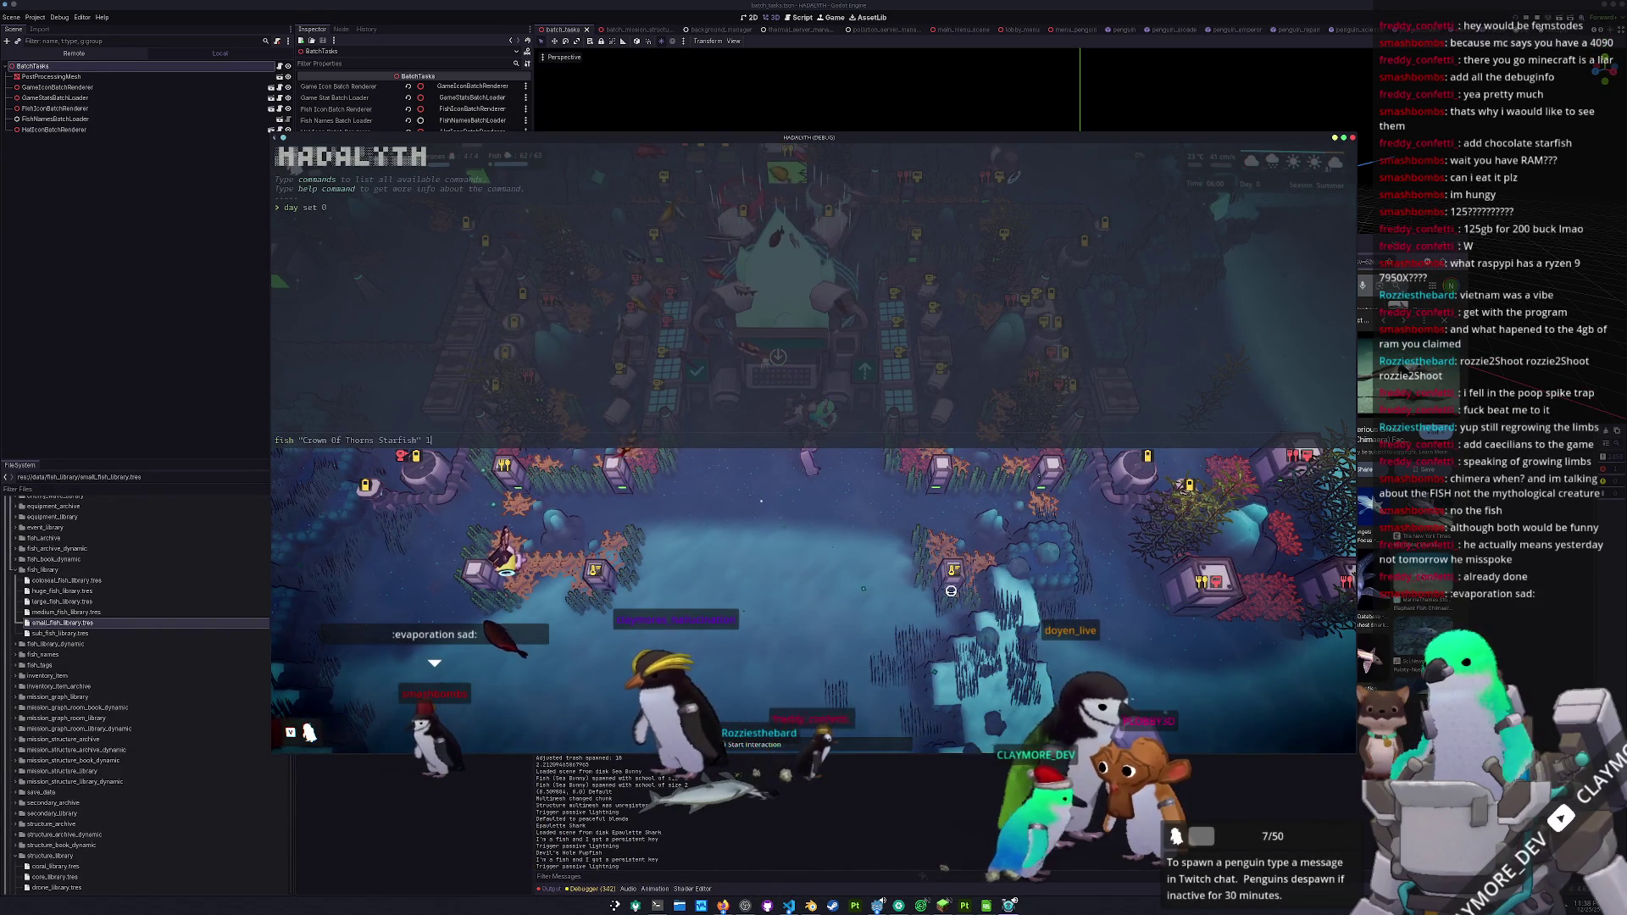
key("Return")
key("grave")
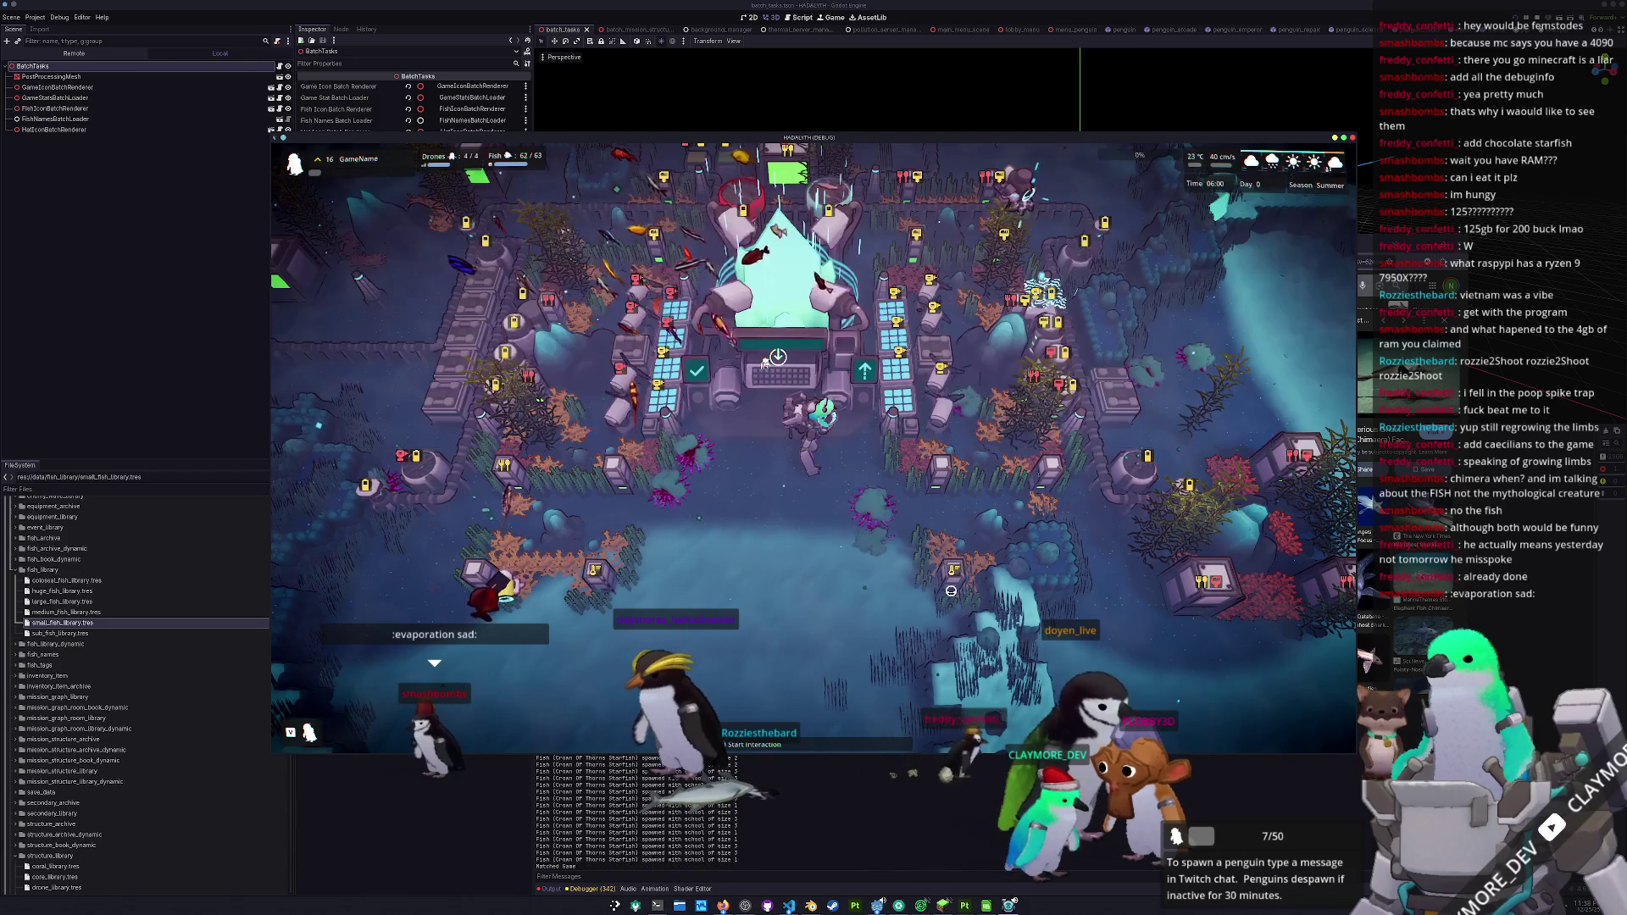
key("b")
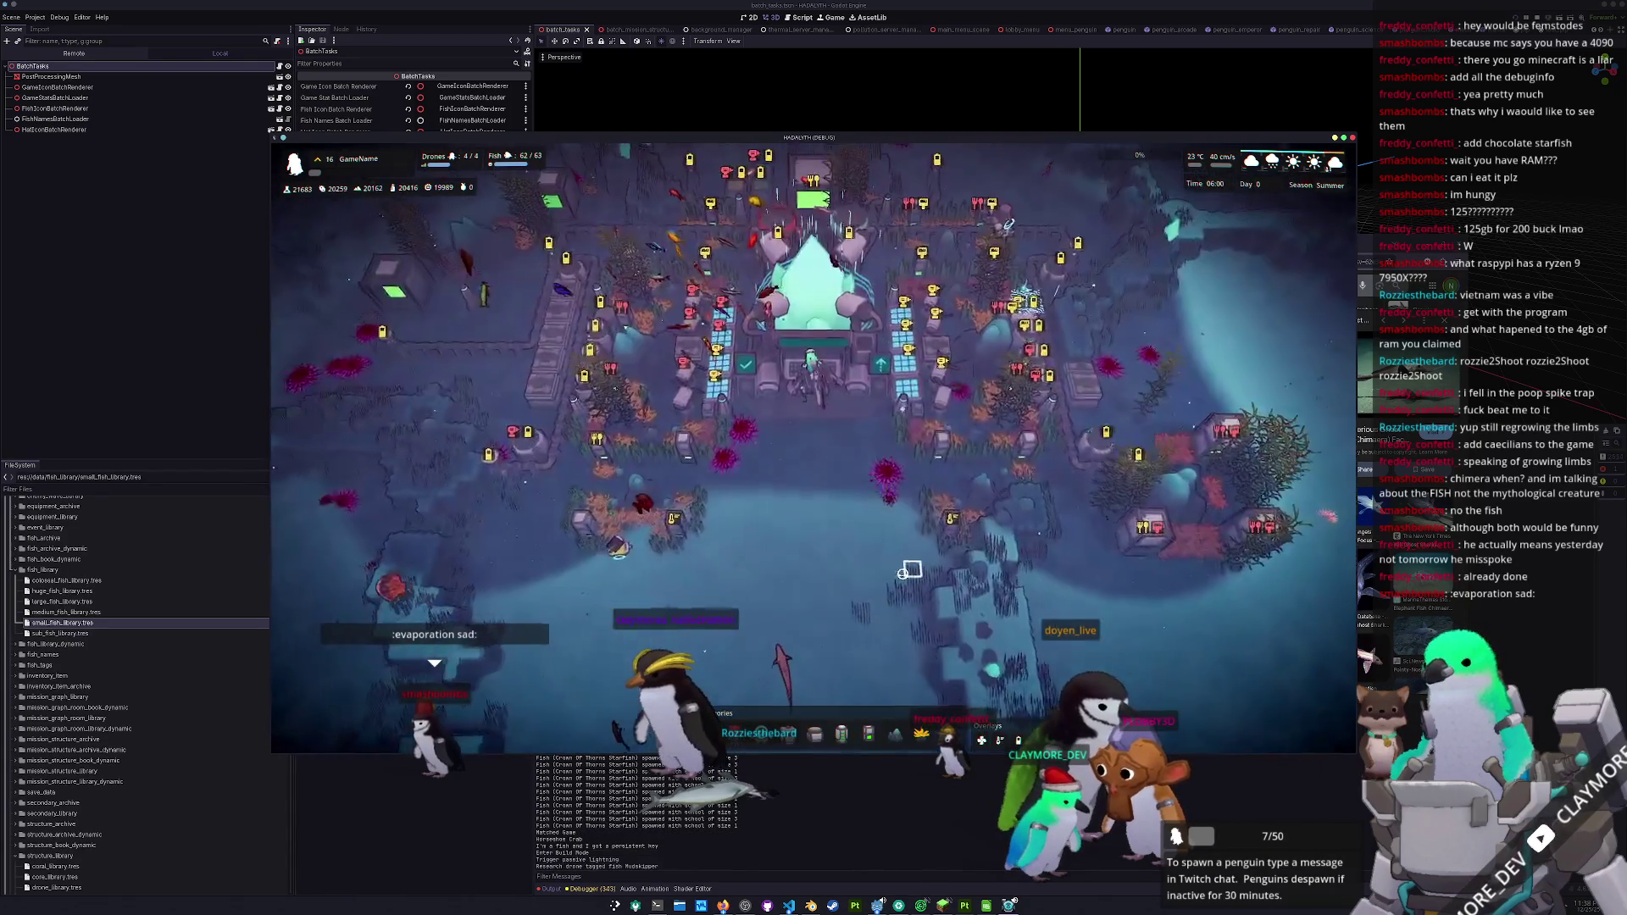
scroll(911, 570, "up", 3)
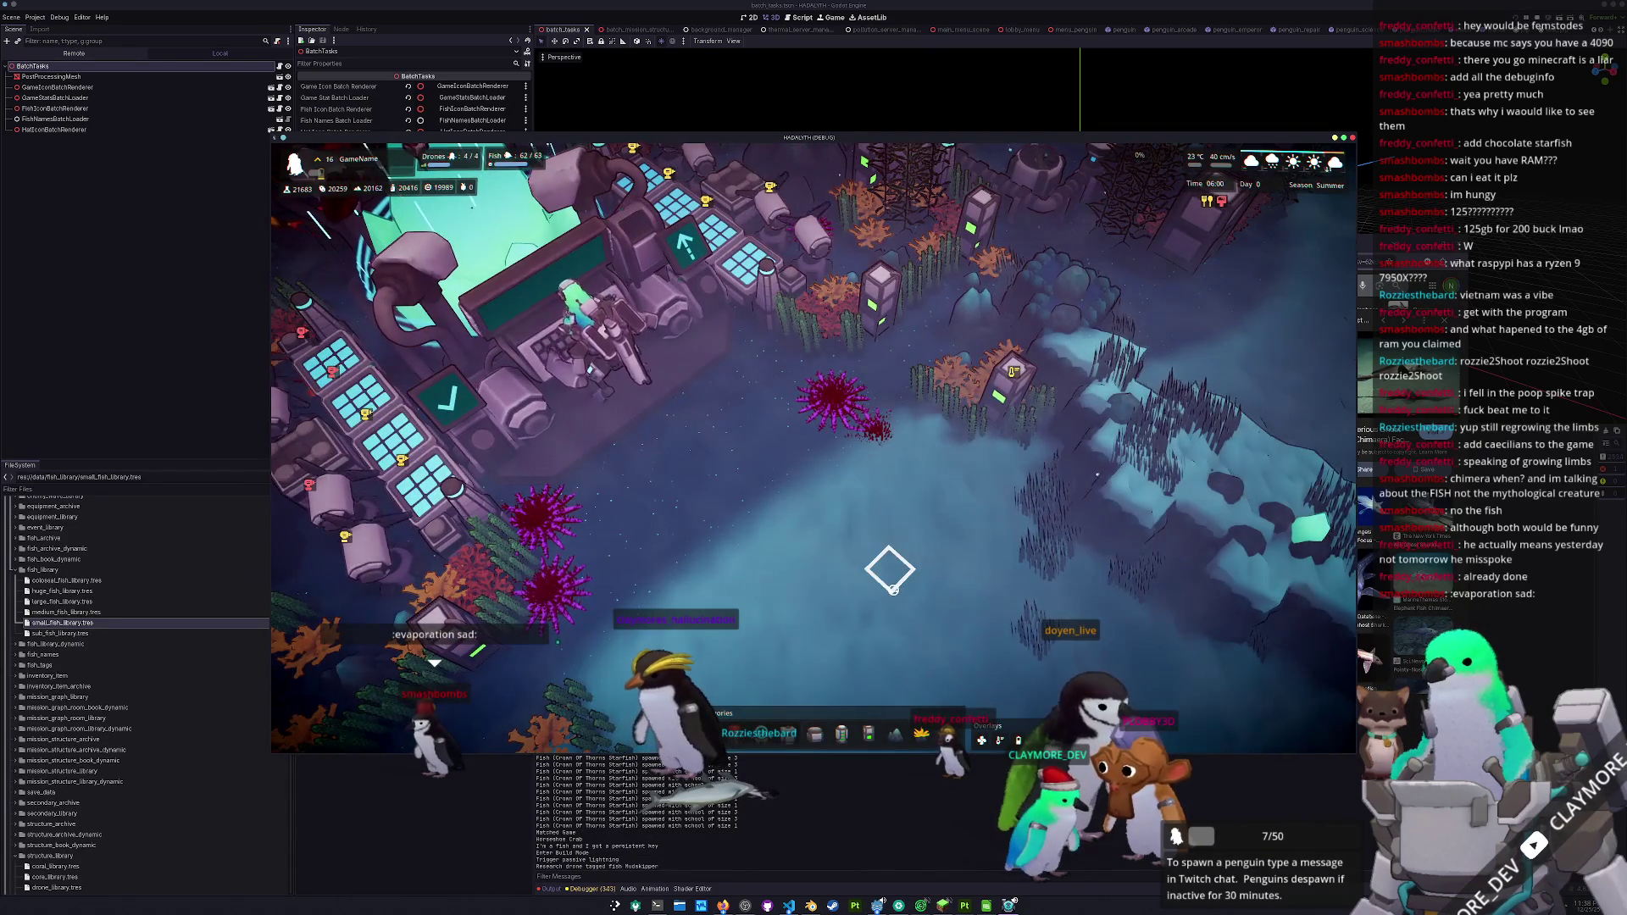
scroll(892, 599, "up", 2)
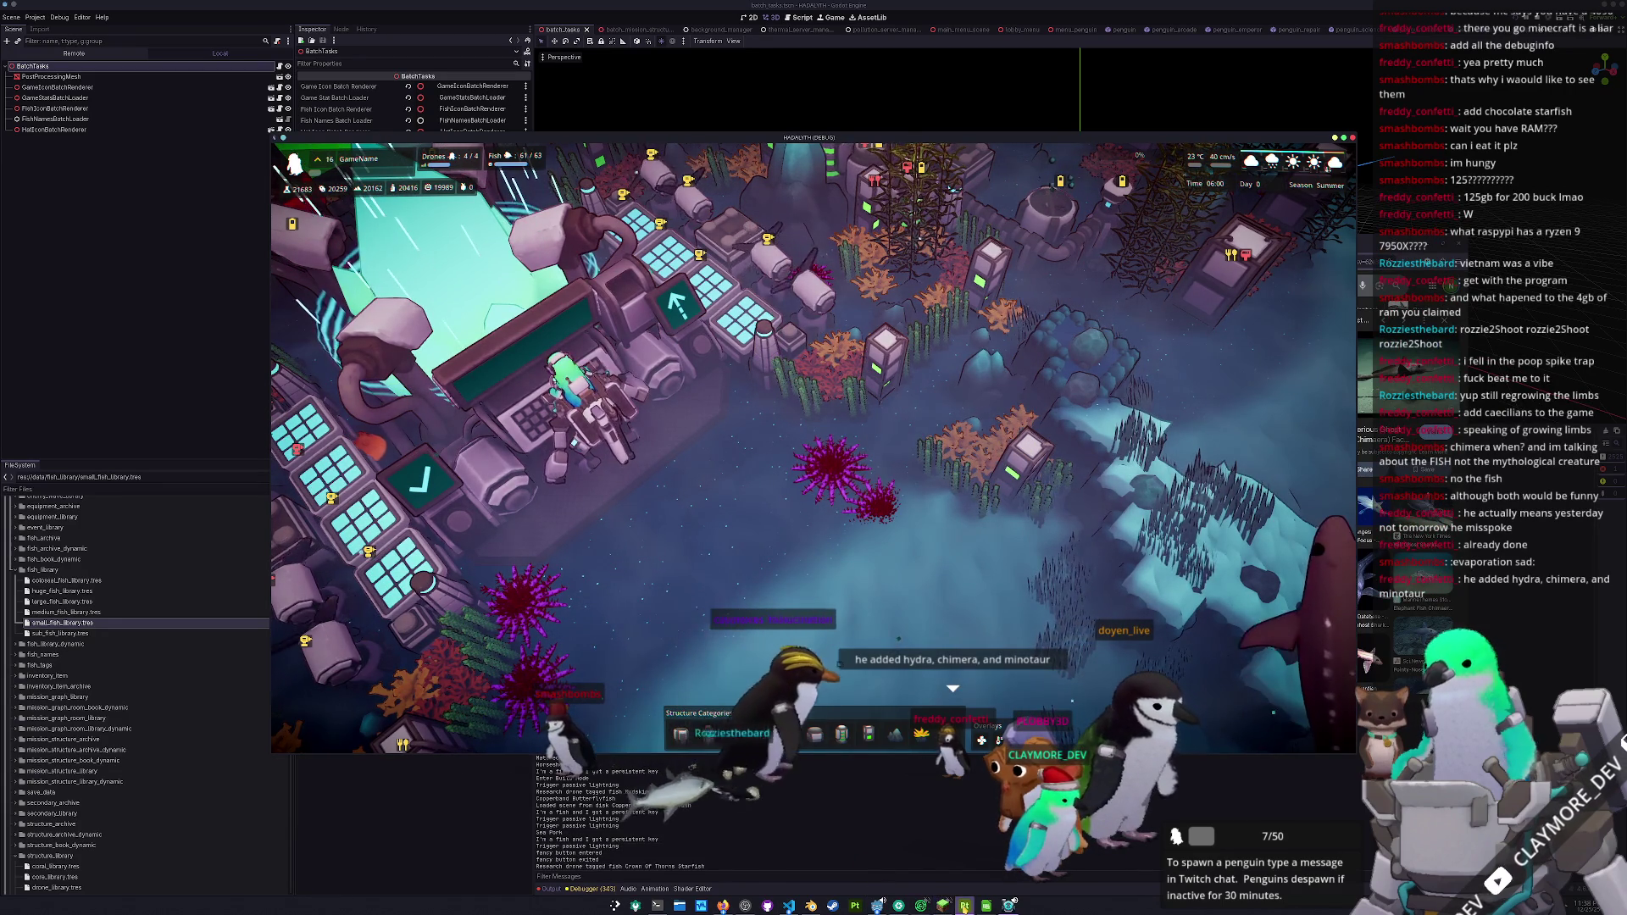
left_click(964, 905)
scroll(1053, 457, "up", 5)
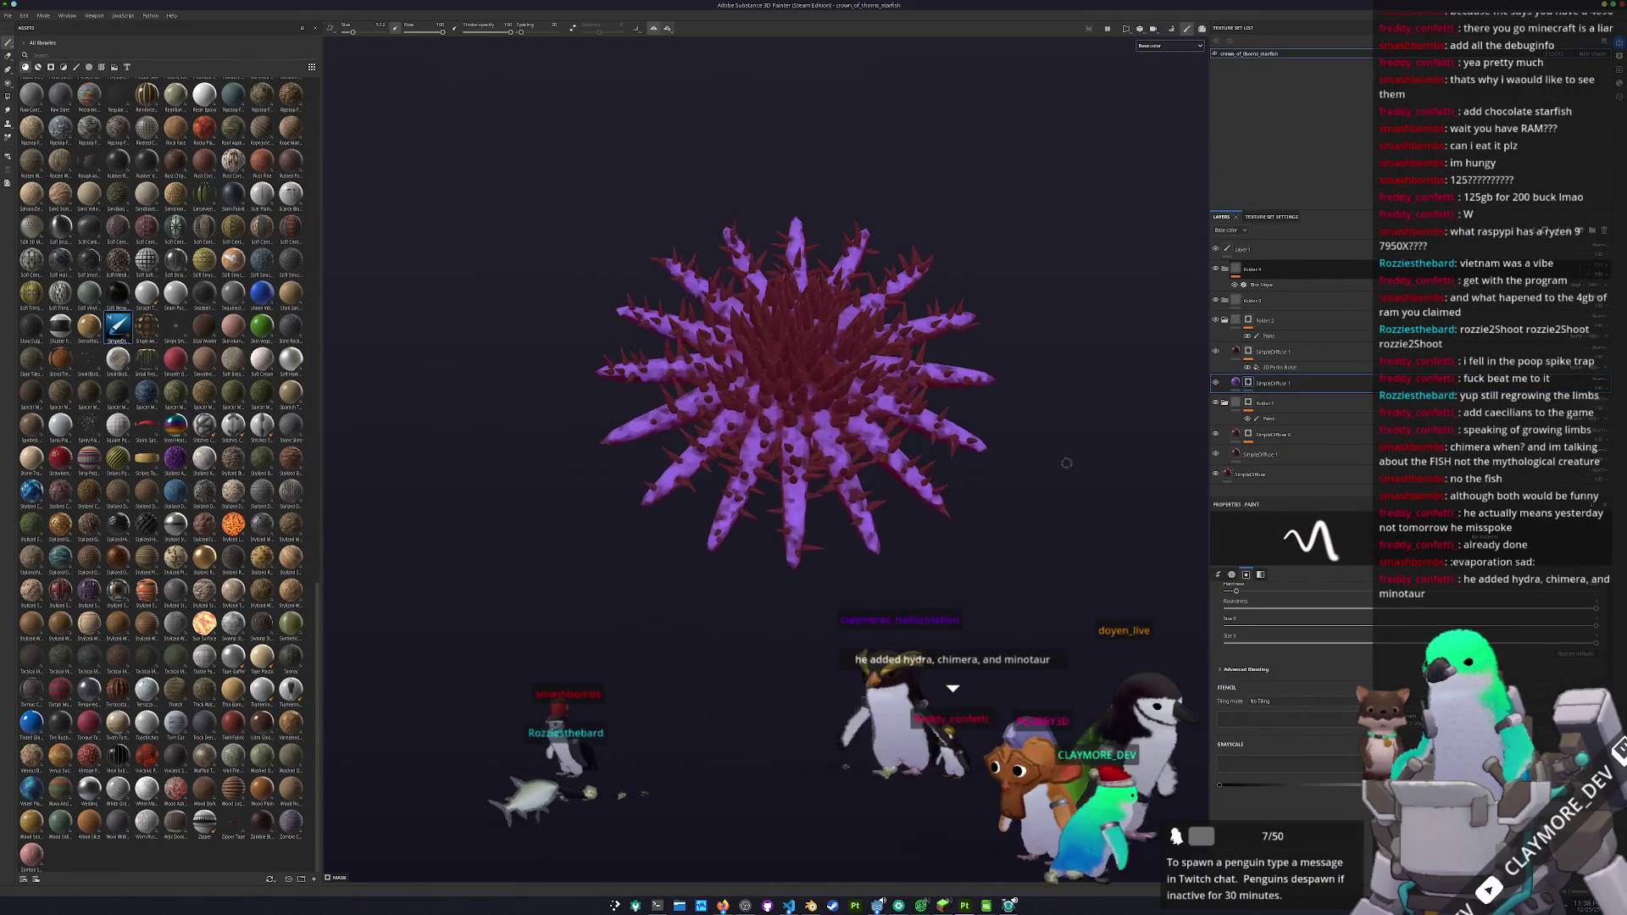
- Orbit and zoom around the purple-armed starfish to inspect it, then return to Godot
left_click_drag(1066, 425, 800, 563)
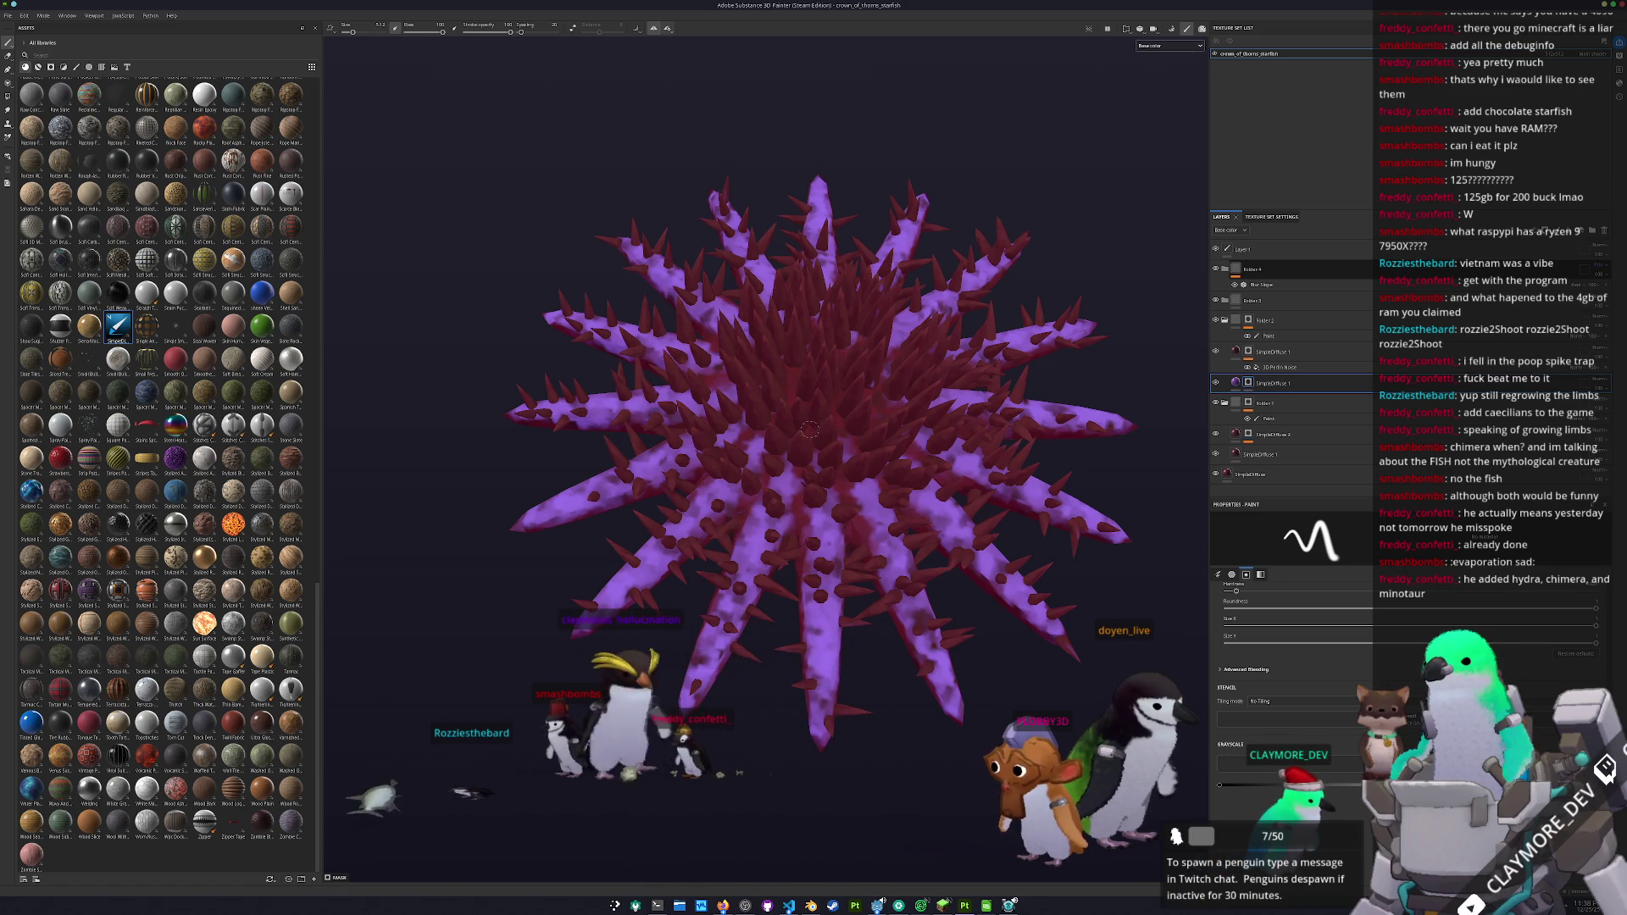
left_click_drag(745, 534, 740, 579)
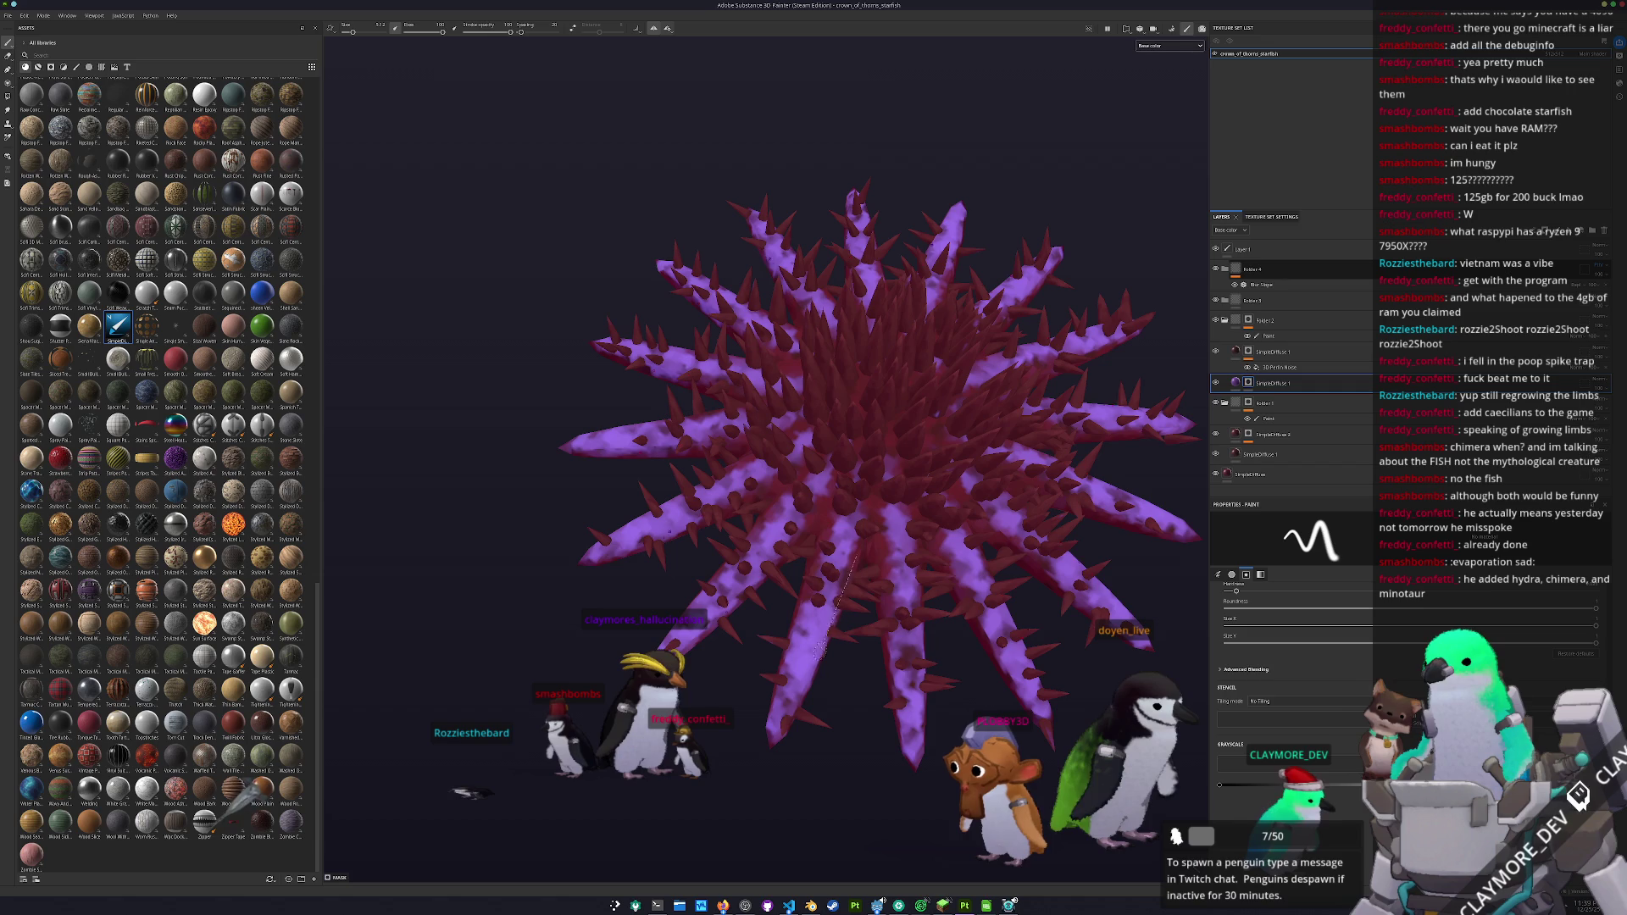
left_click(788, 720, "shift")
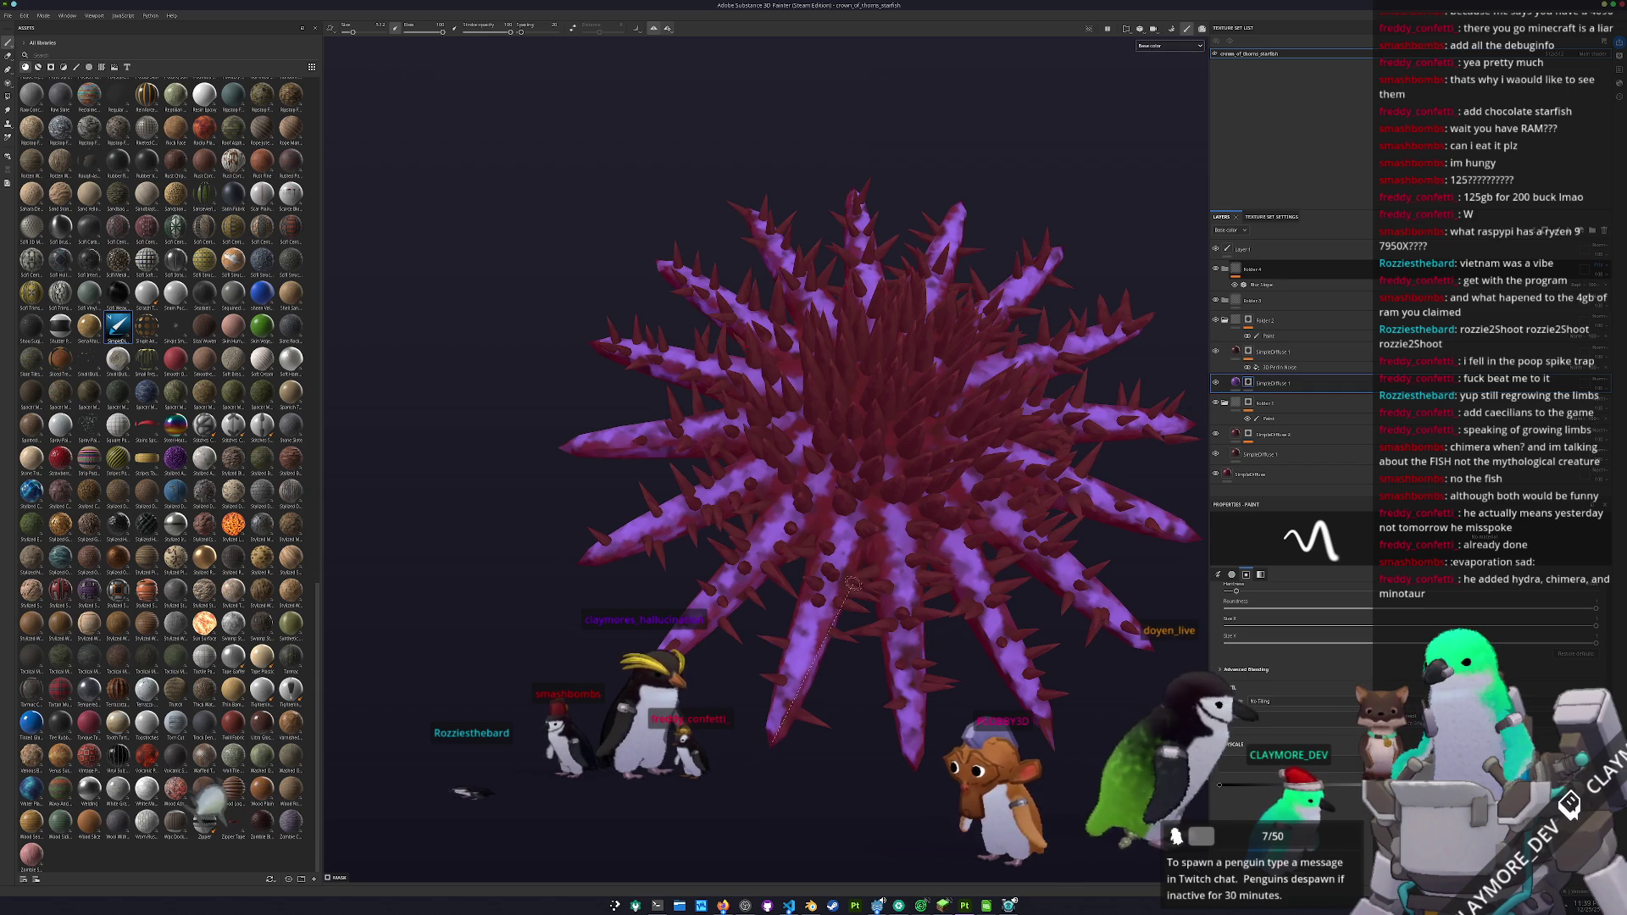
left_click_drag(832, 631, 801, 631, "alt")
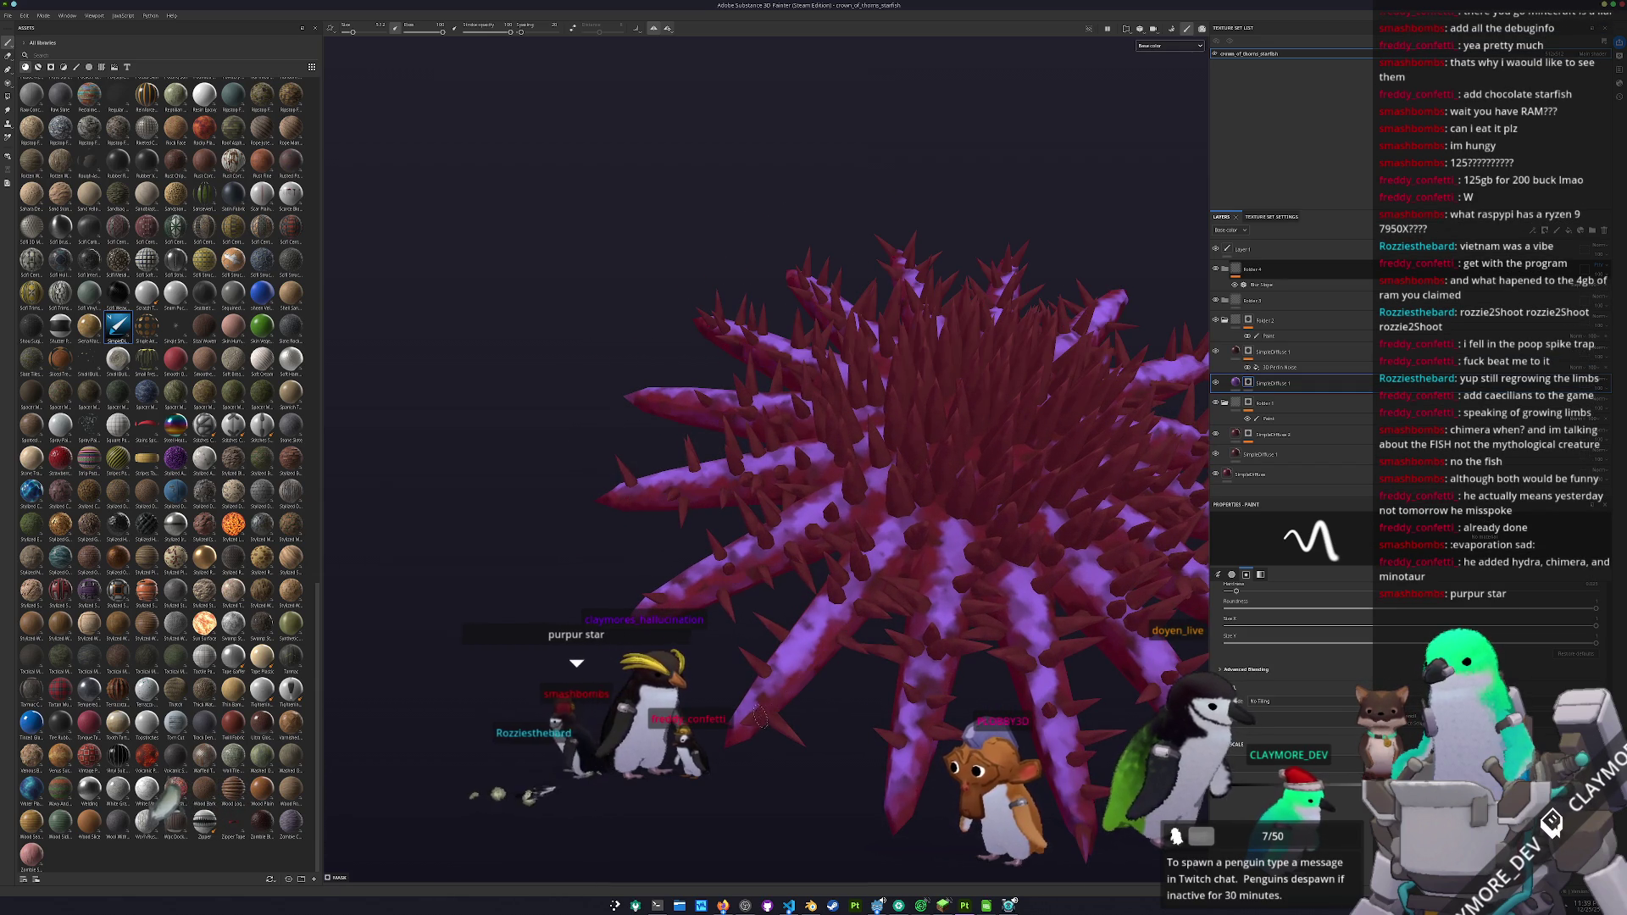
left_click_drag(760, 721, 911, 714, "alt")
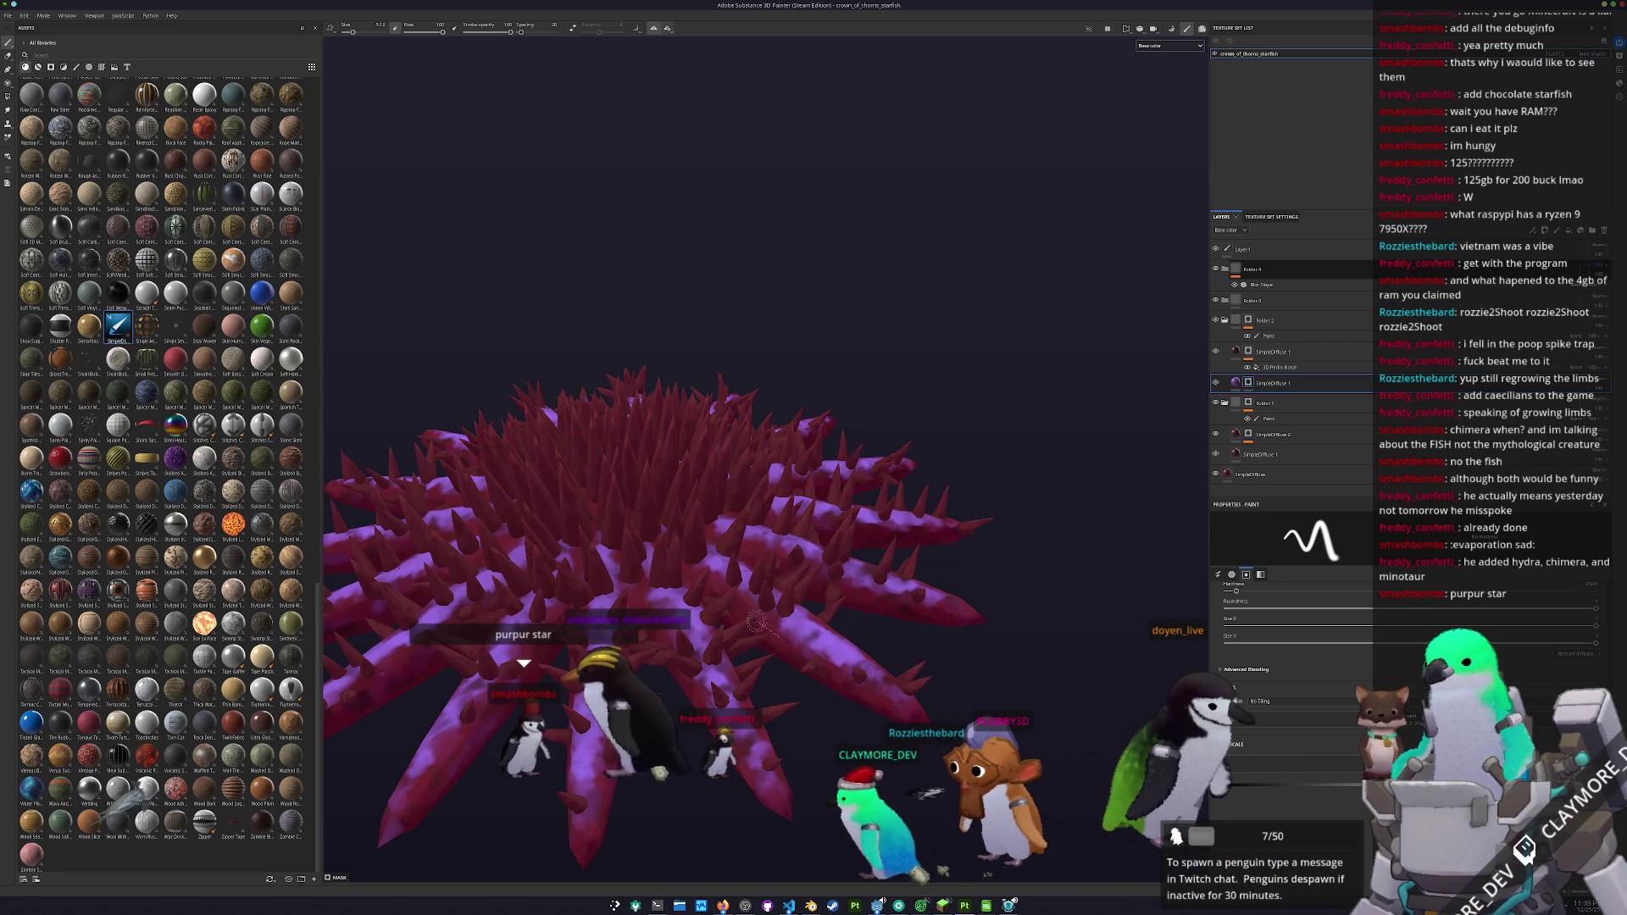
mouse_move(724, 593)
left_mouse_down("alt")
mouse_move(743, 627)
mouse_move(784, 585)
left_mouse_up("alt")
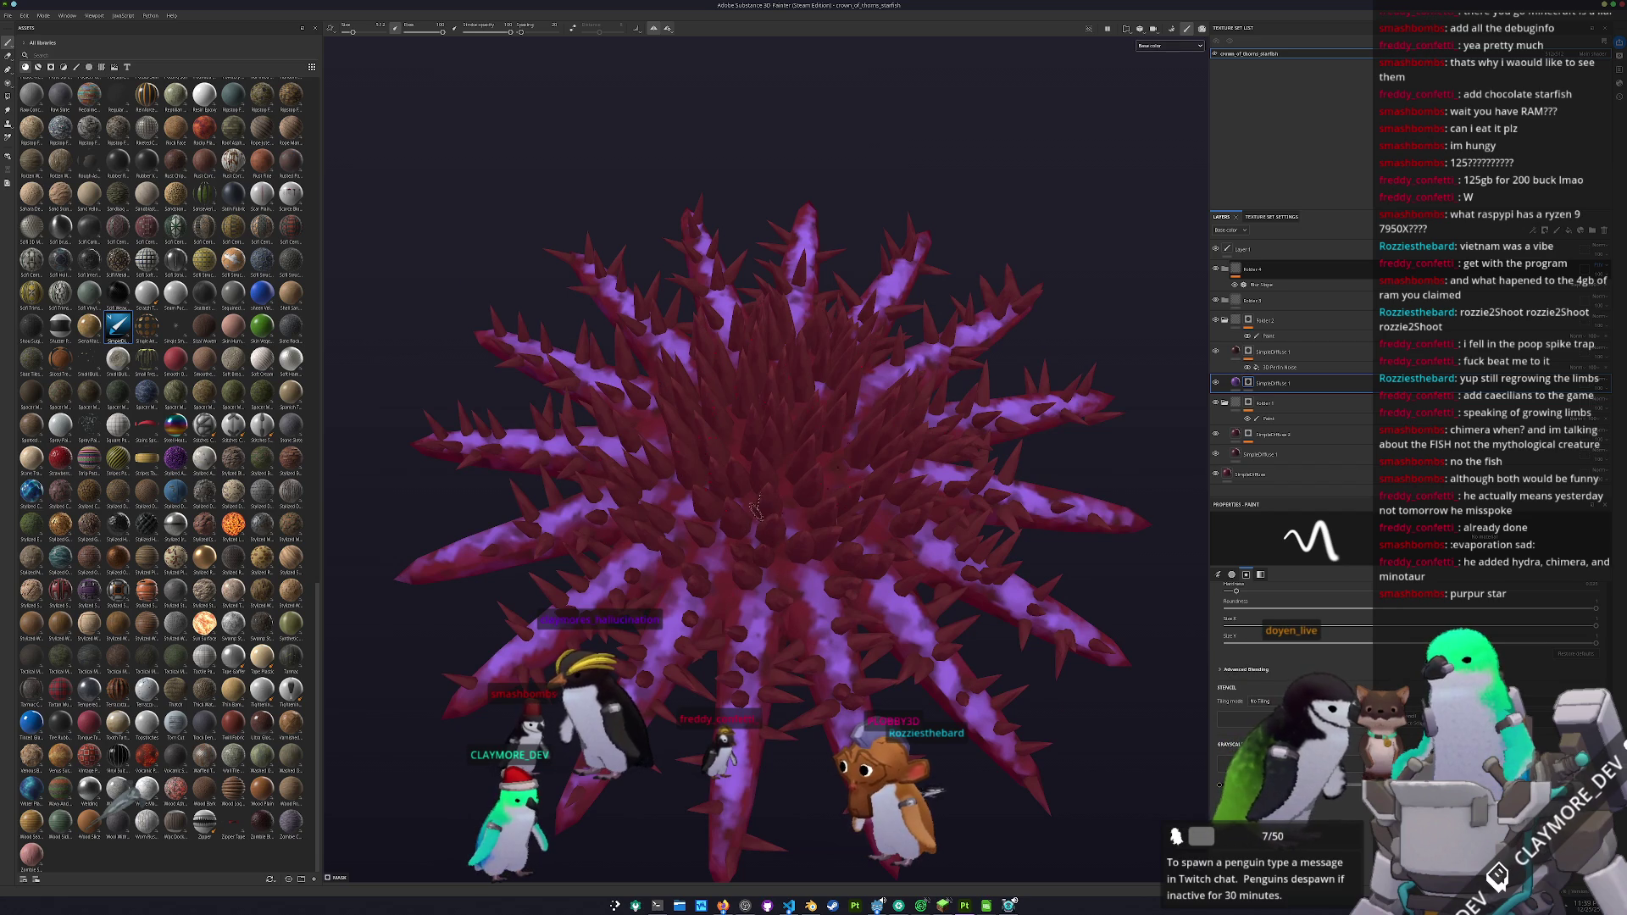
scroll(781, 559, "down", 5)
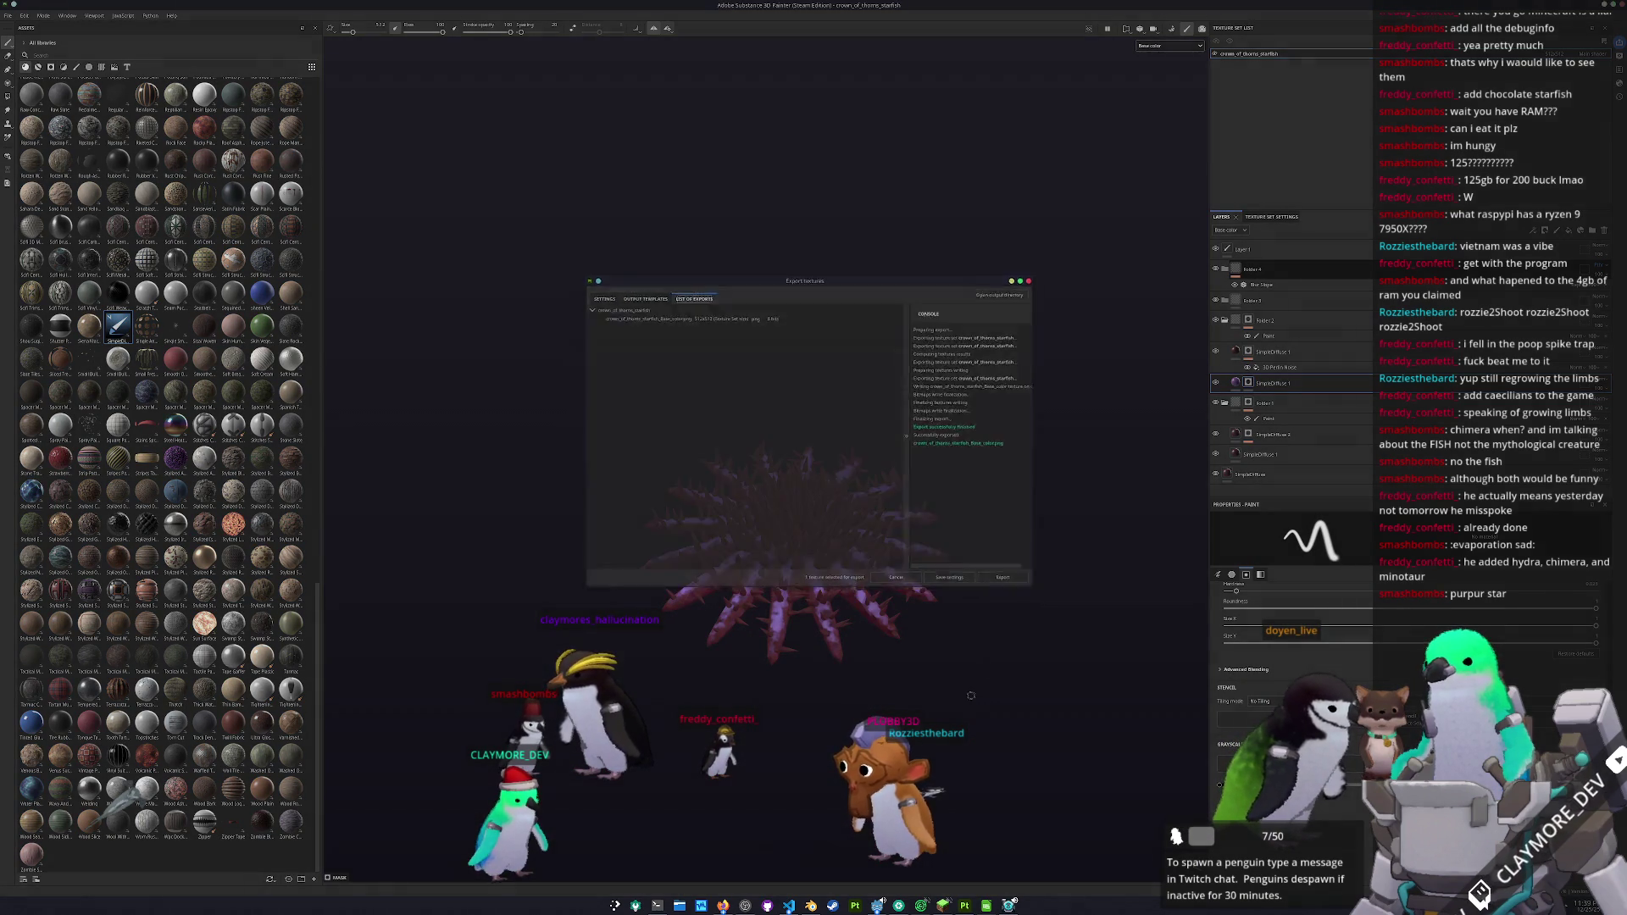
left_click(878, 905)
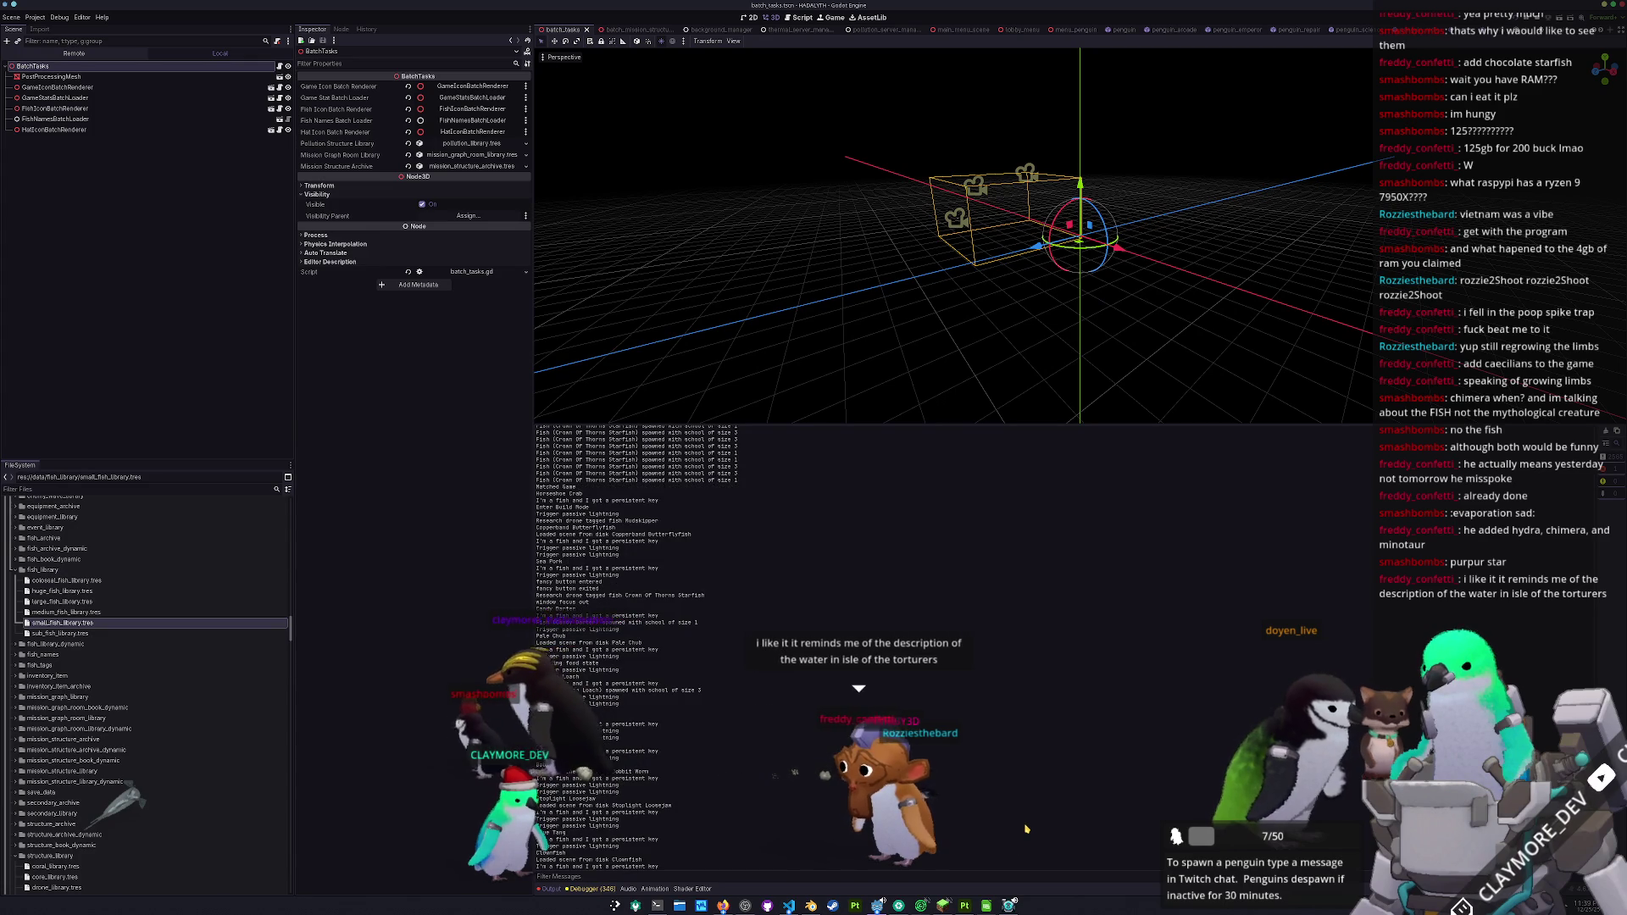
- Bring the running HADALYTH game window forward and zoom out over the underwater base
left_click(878, 905)
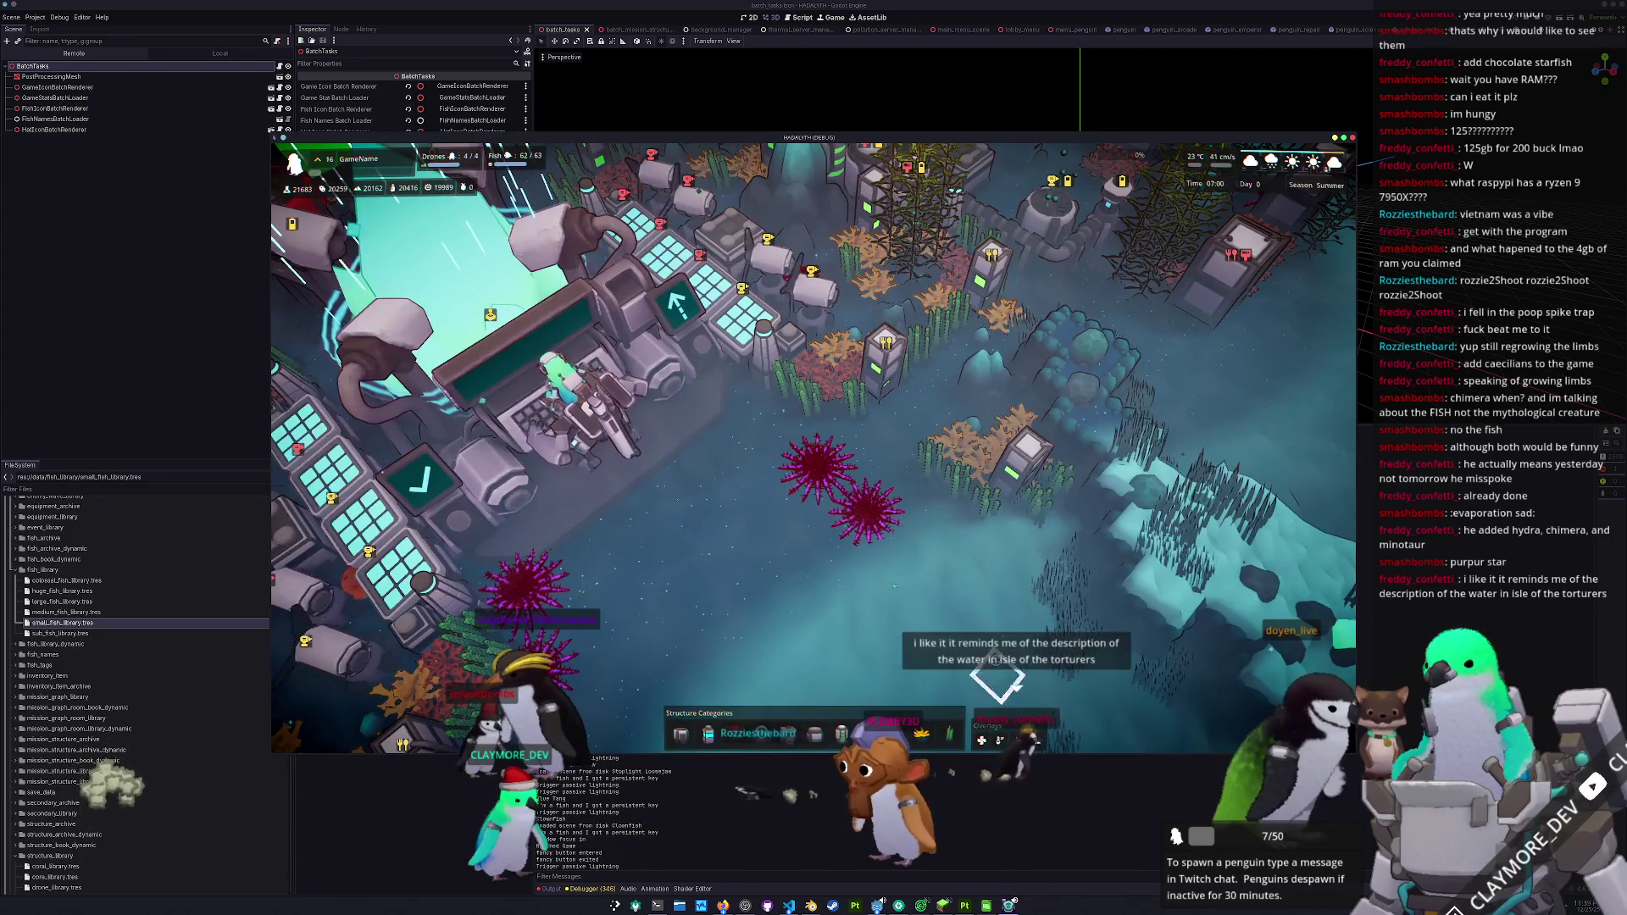
scroll(991, 627, "down", 5)
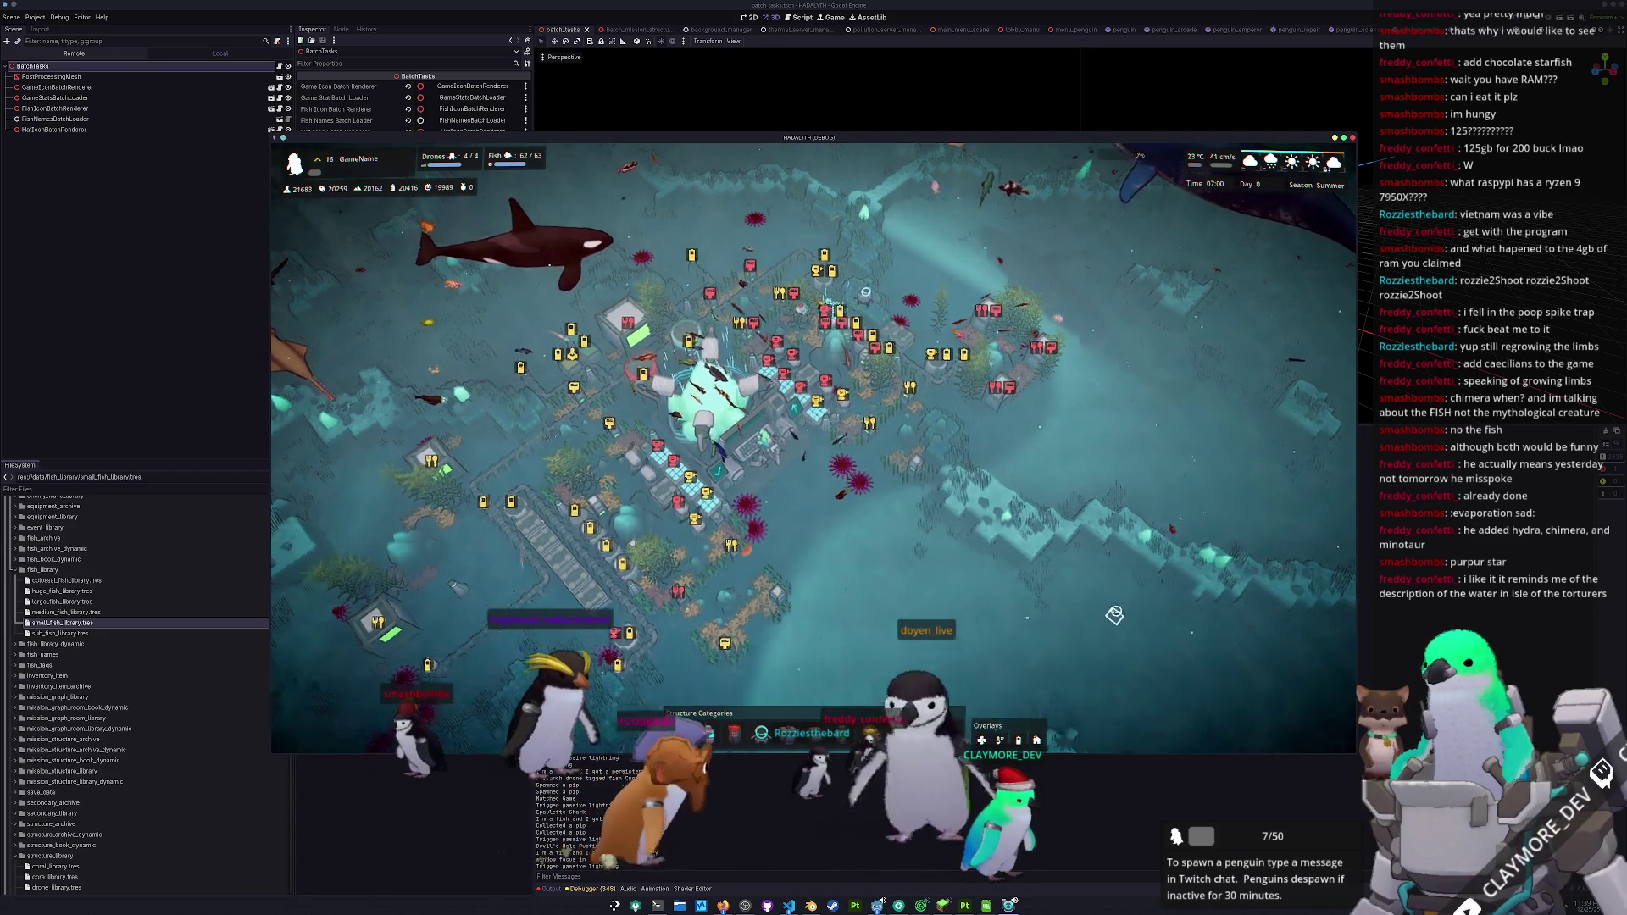
- Look over the base, then kill every fish with the 'fish kill' console command
scroll(1102, 593, "up", 3)
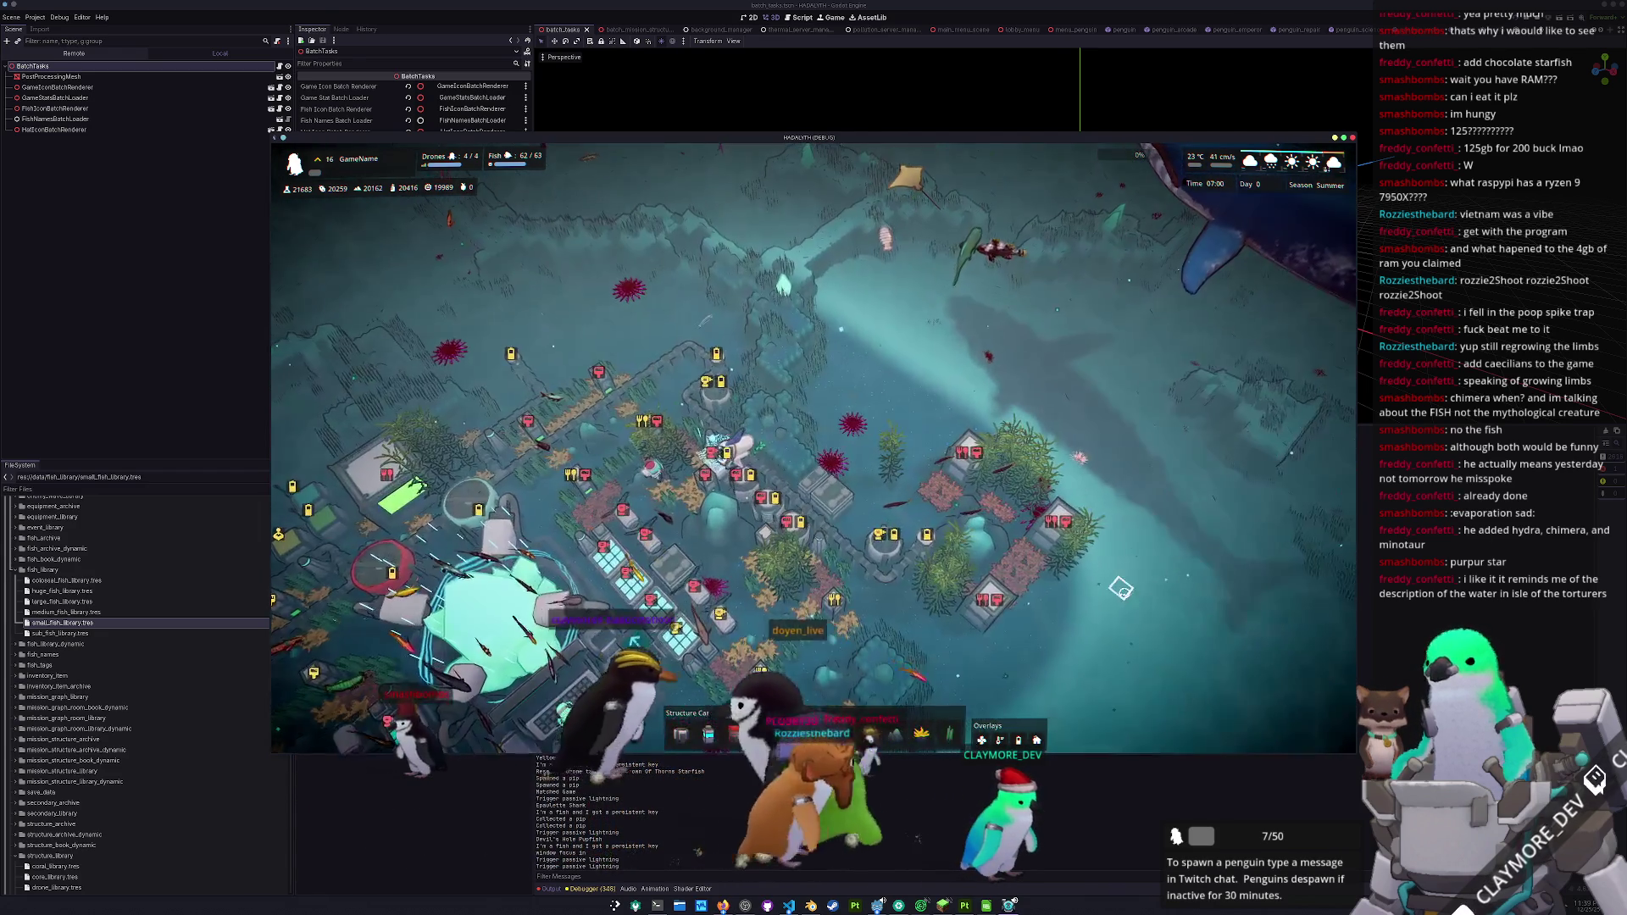
key("s")
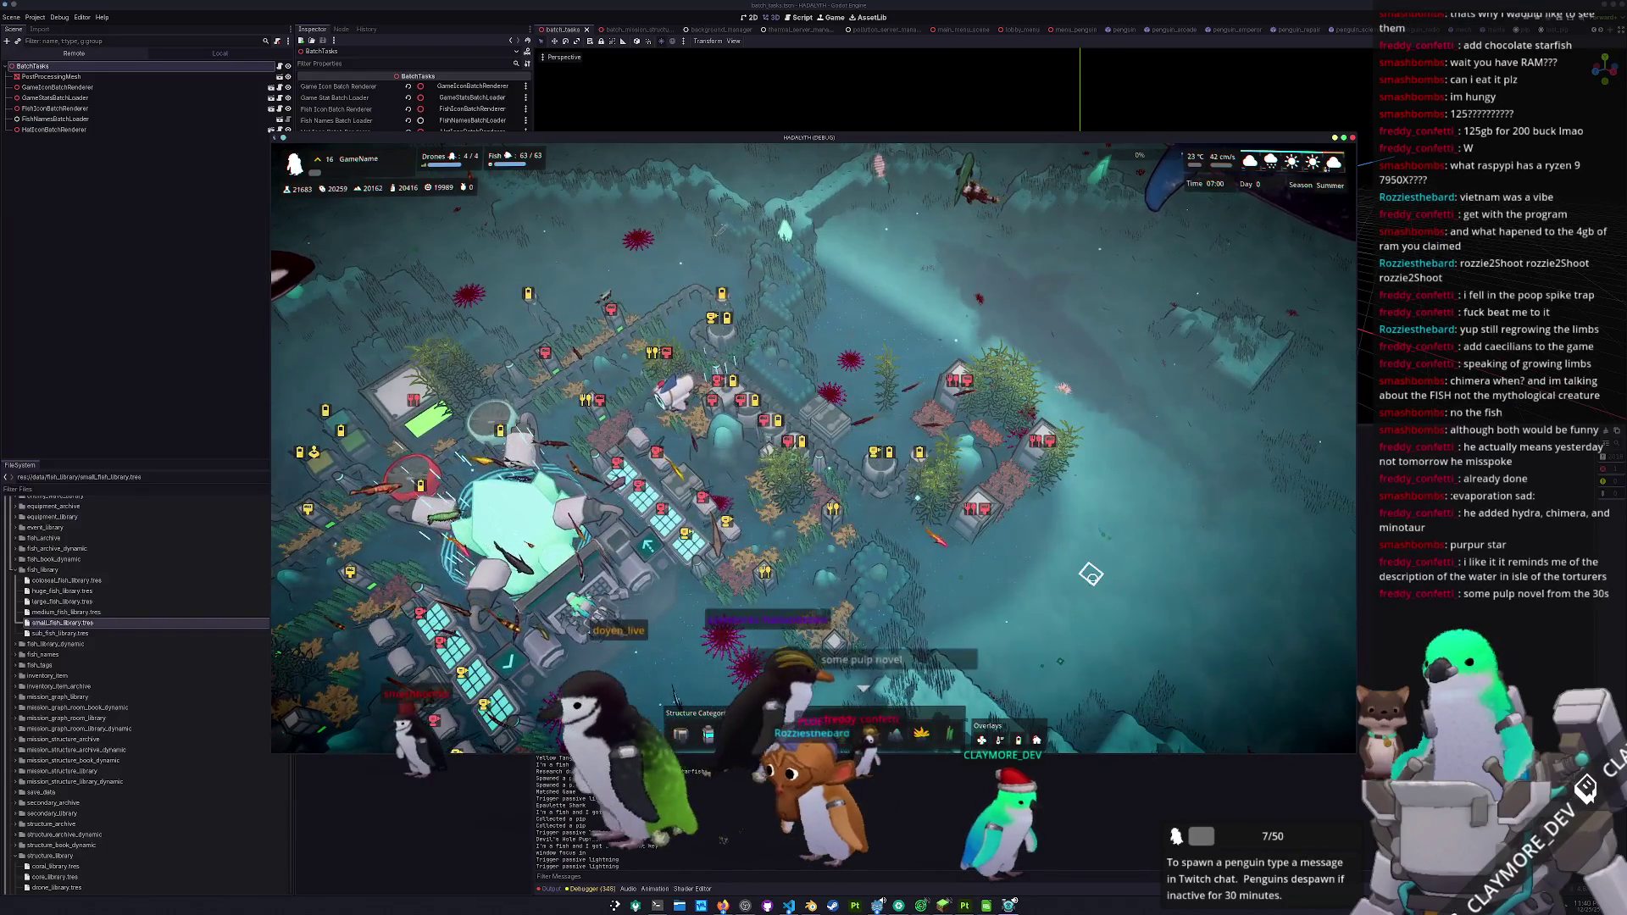
scroll(1119, 583, "down", 3)
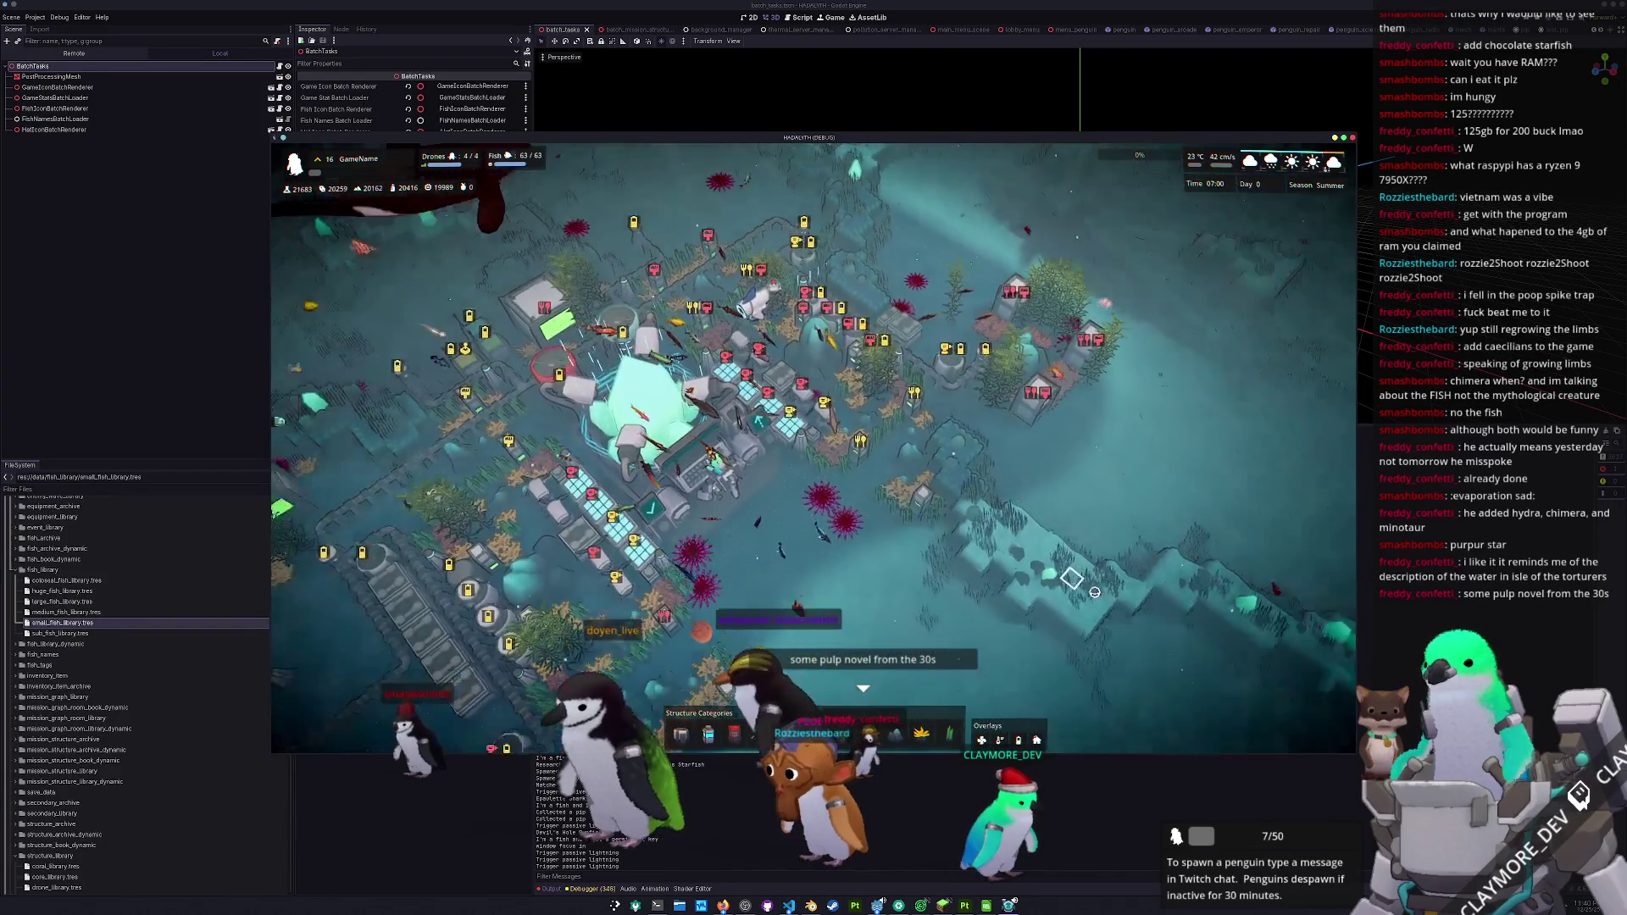
scroll(1094, 592, "down", 3)
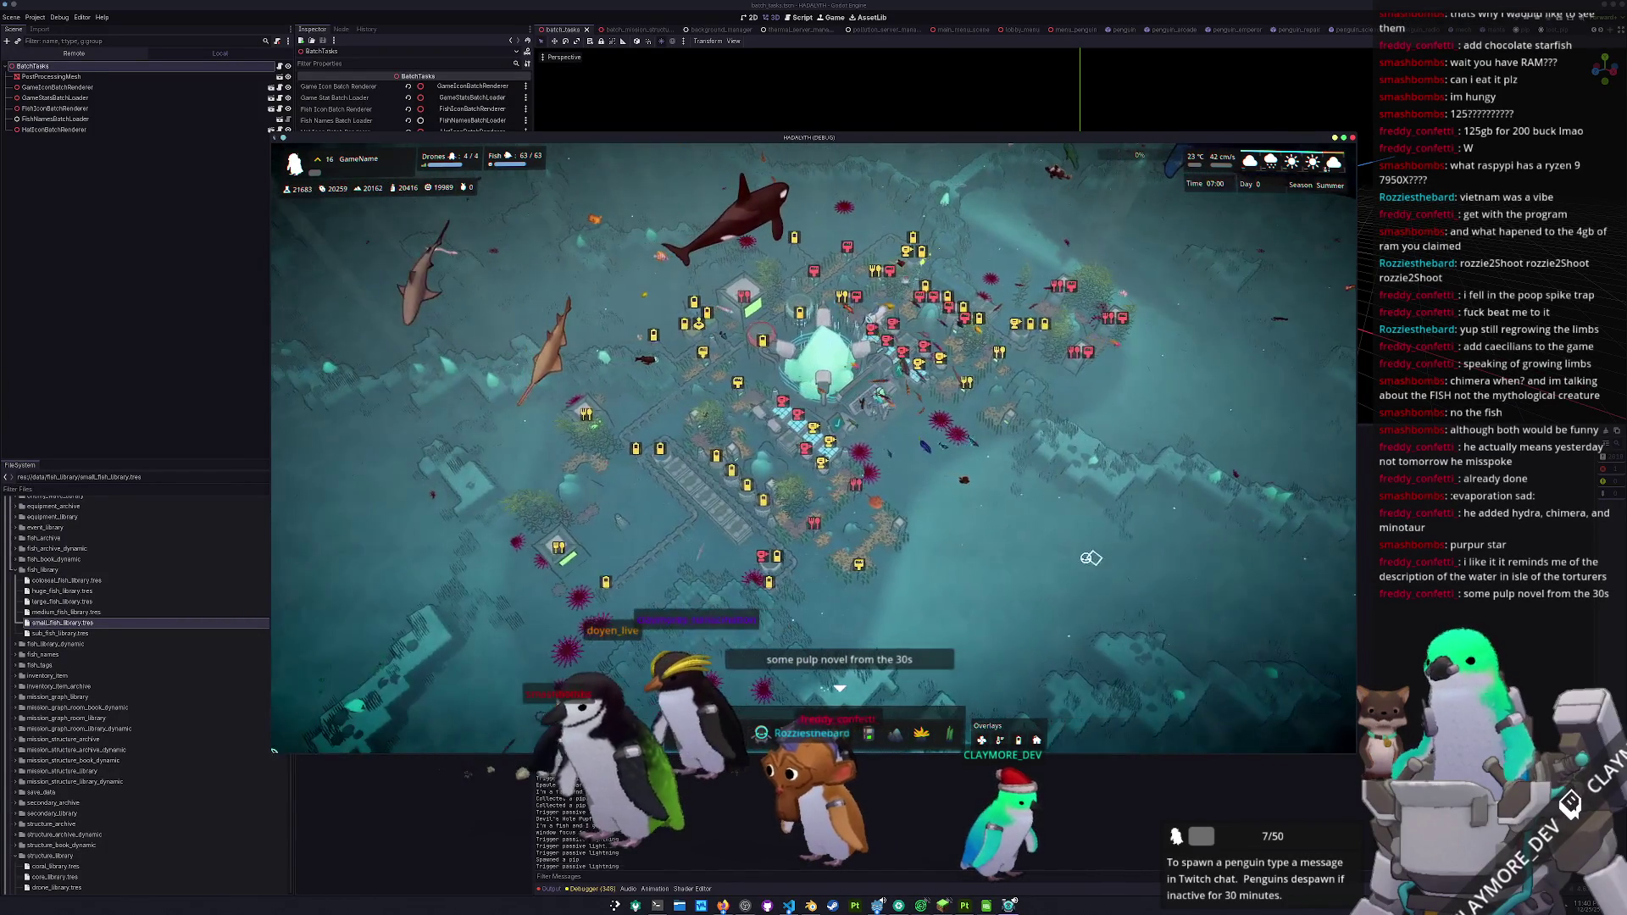
key("d")
key("alt+Tab")
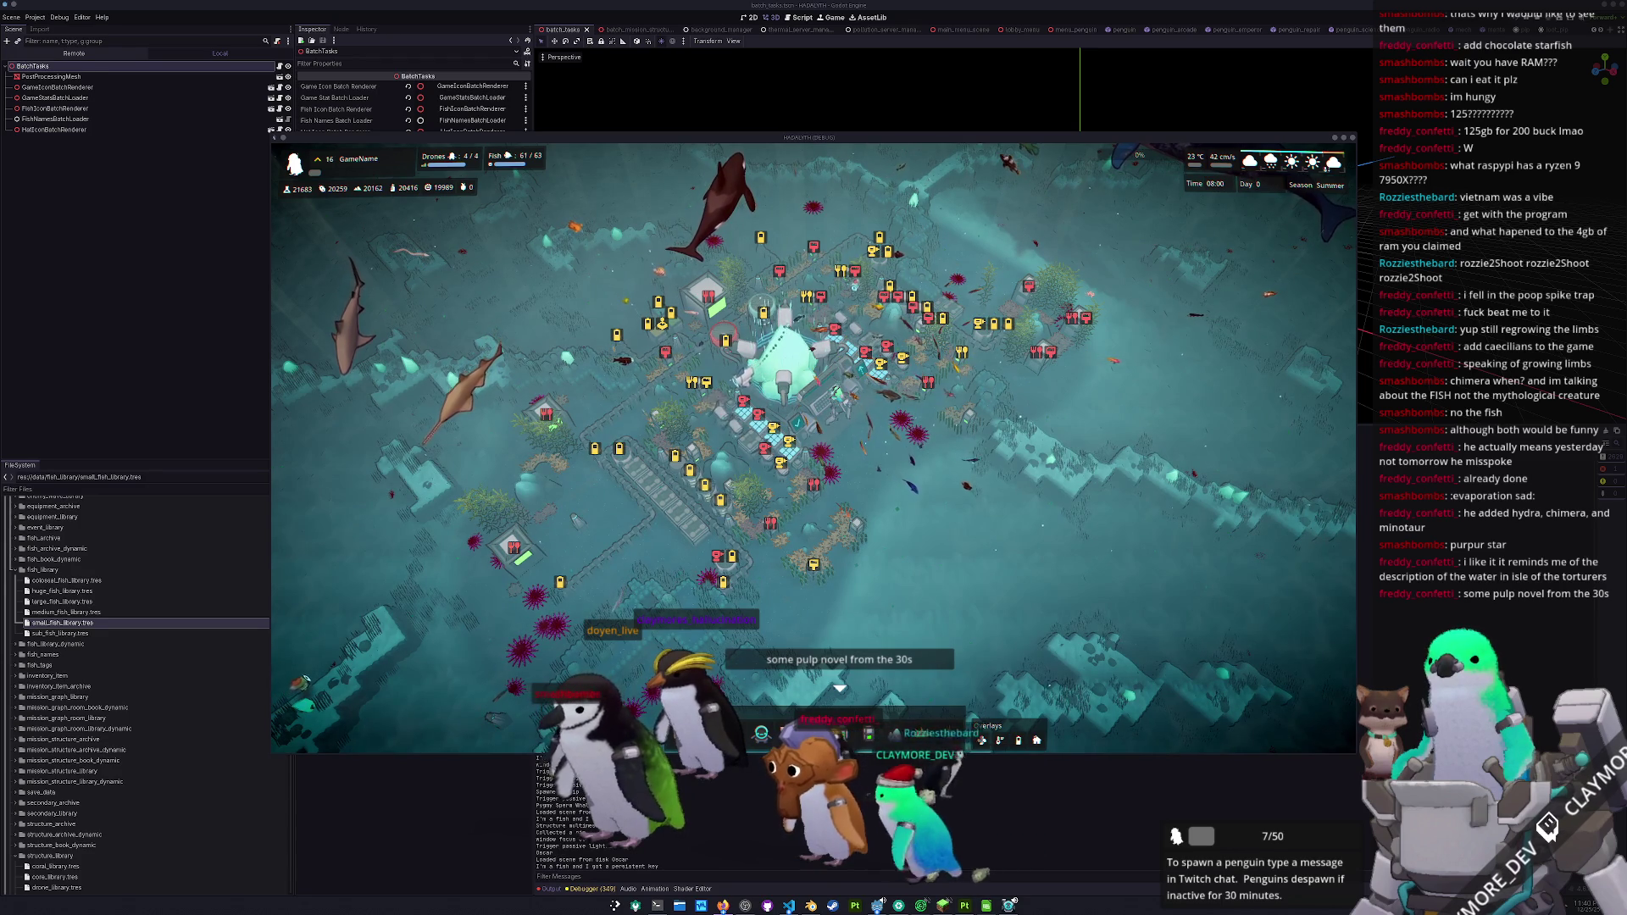
scroll(1118, 540, "up", 5)
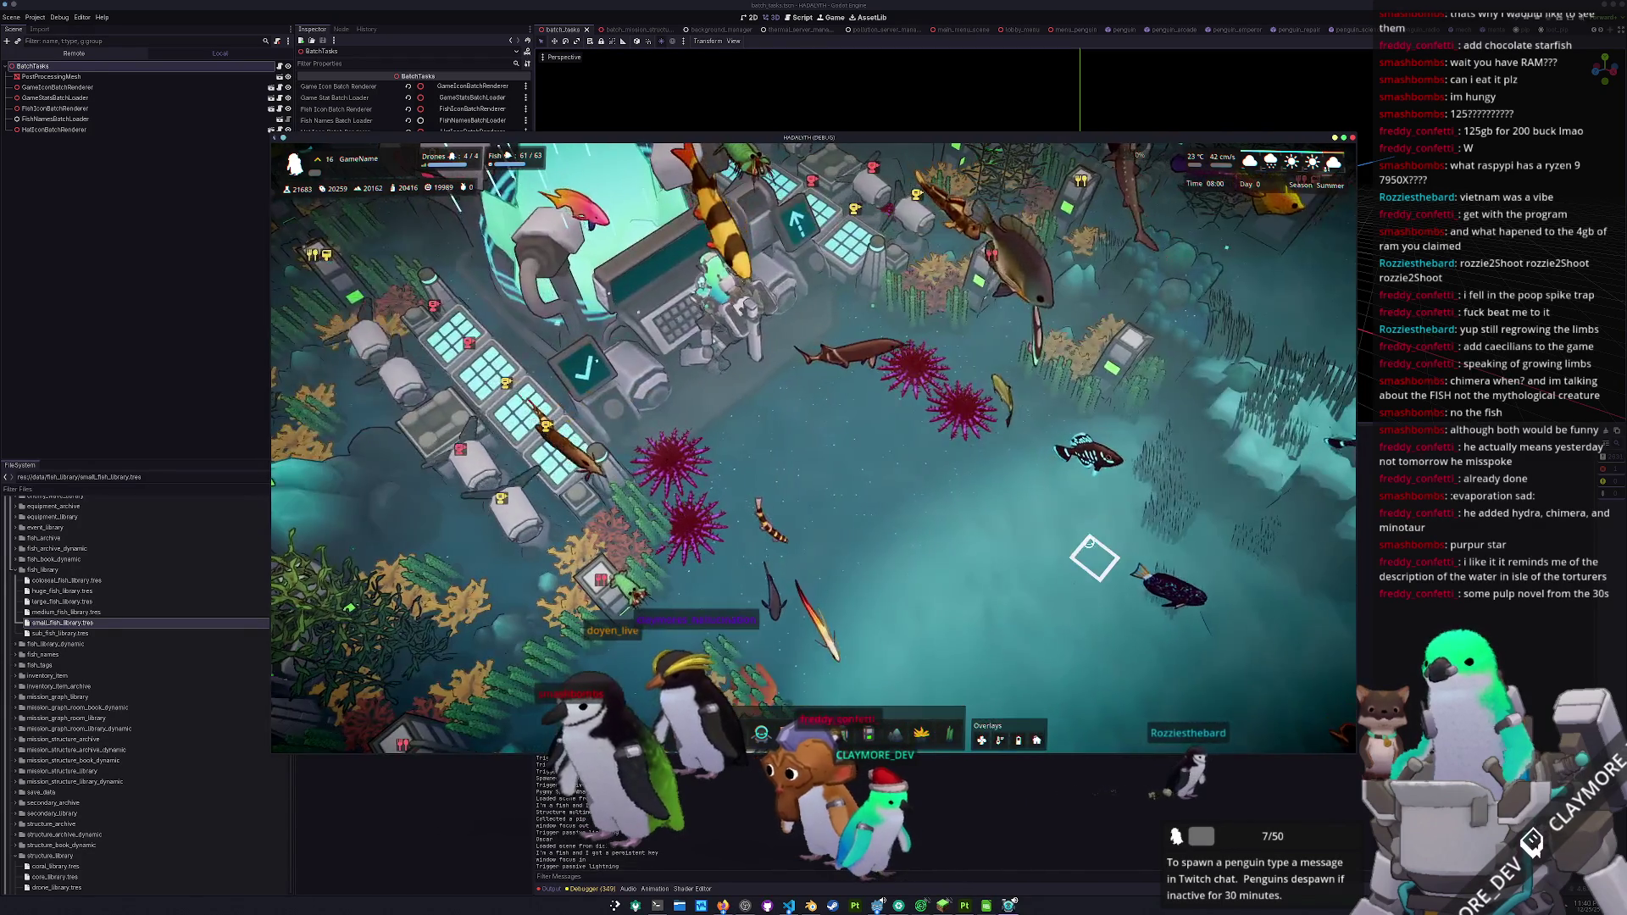
scroll(1088, 541, "down", 5)
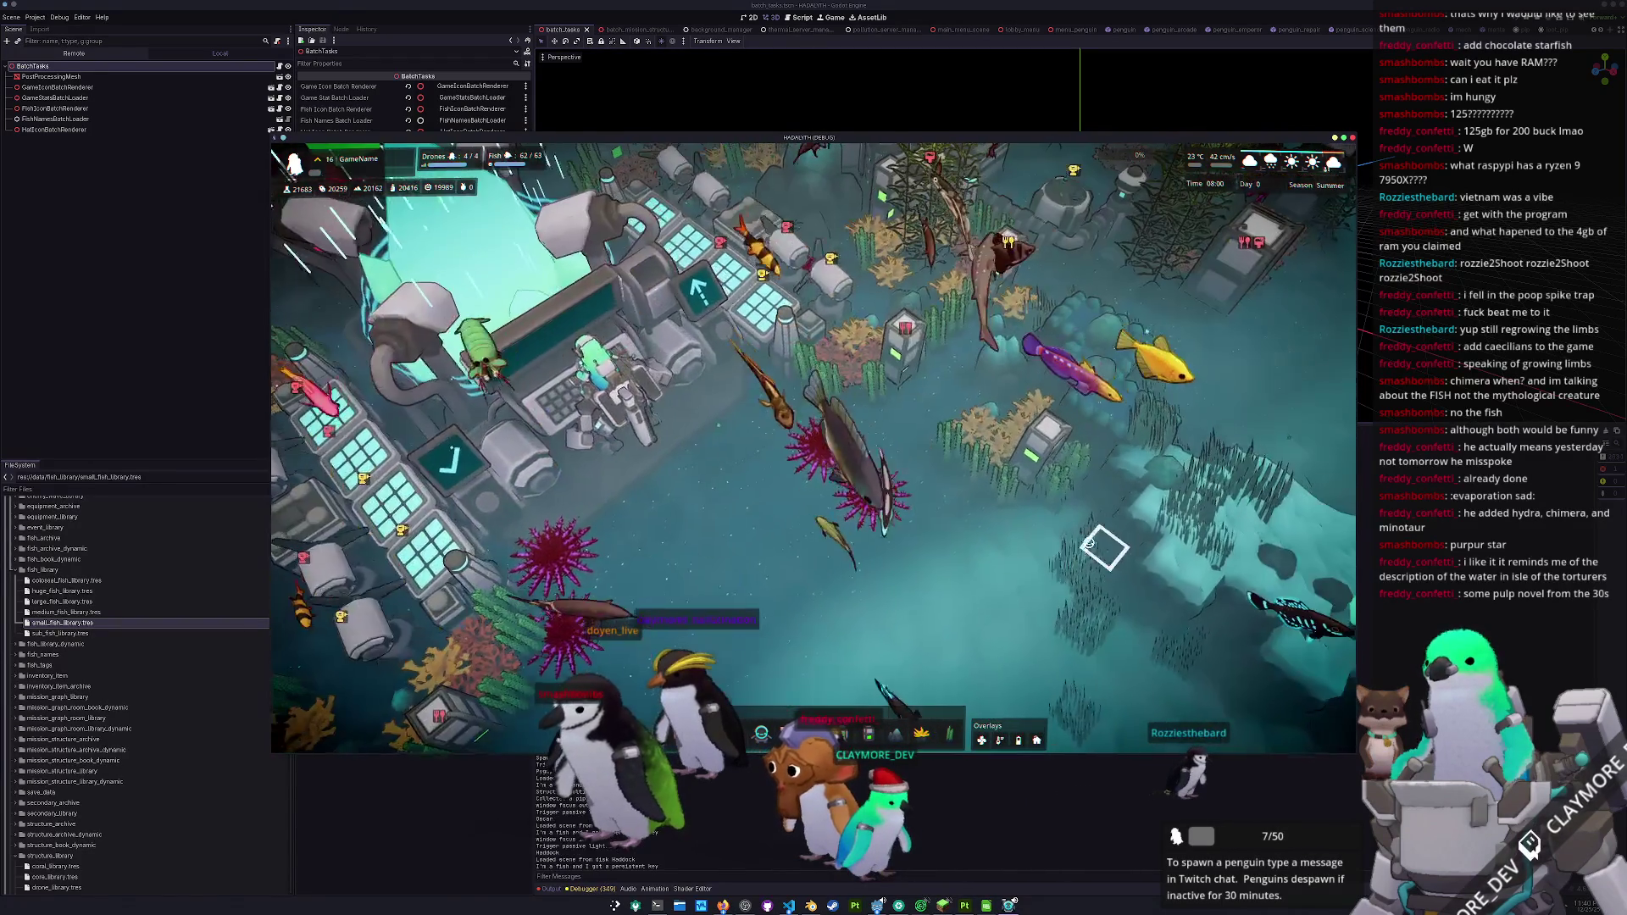
scroll(1085, 541, "down", 3)
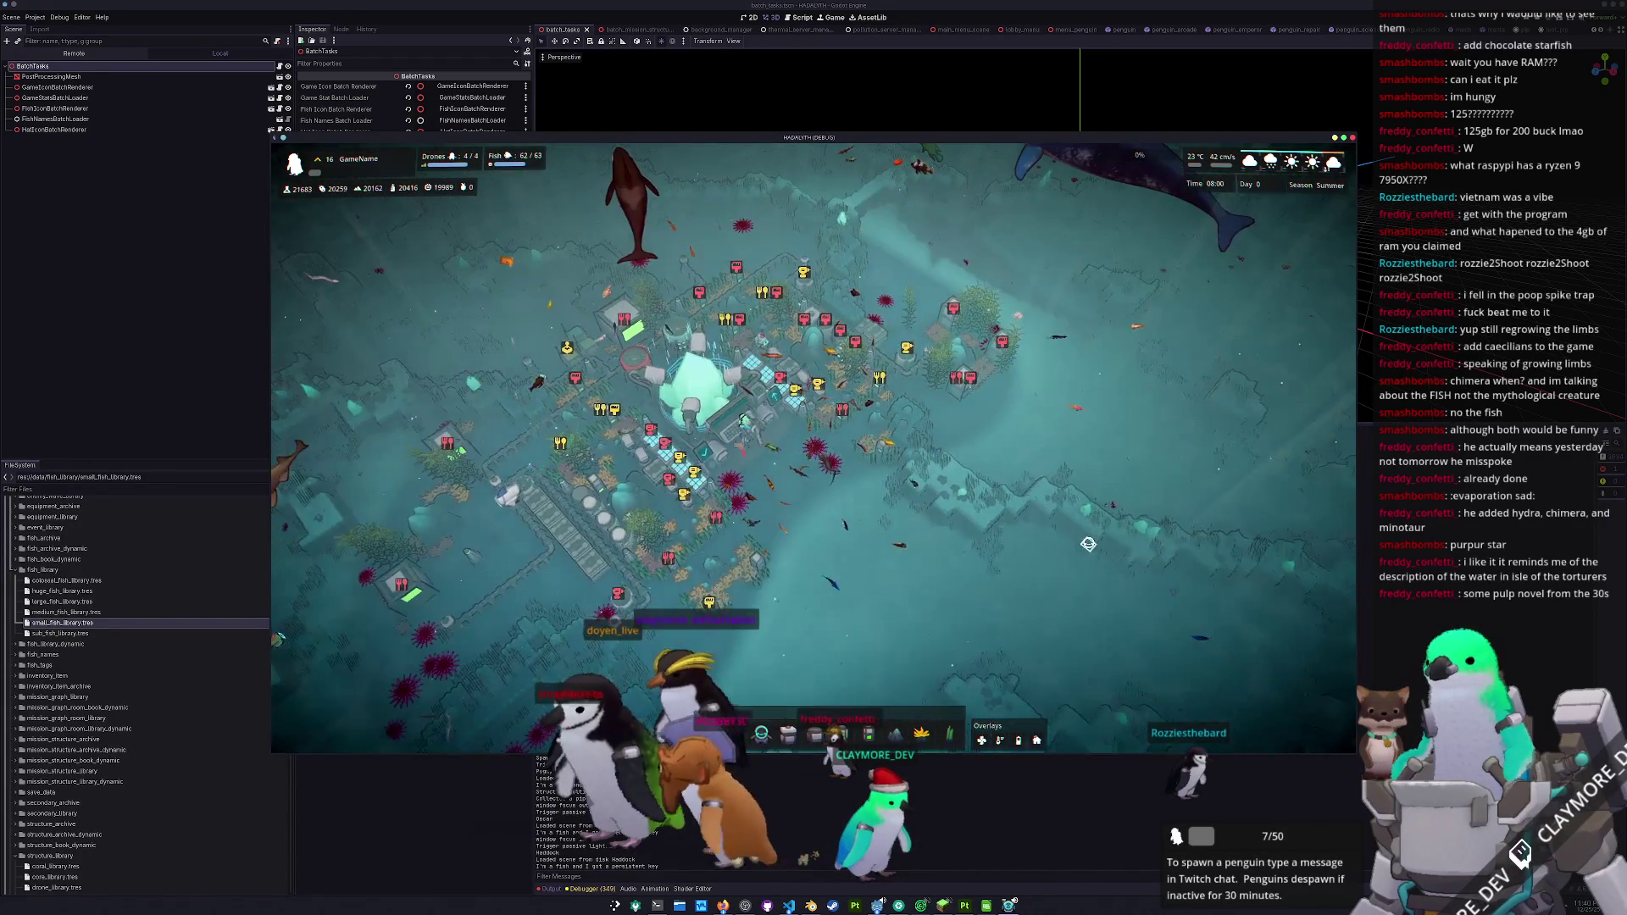
key("grave")
type("fish kill")
key("Return")
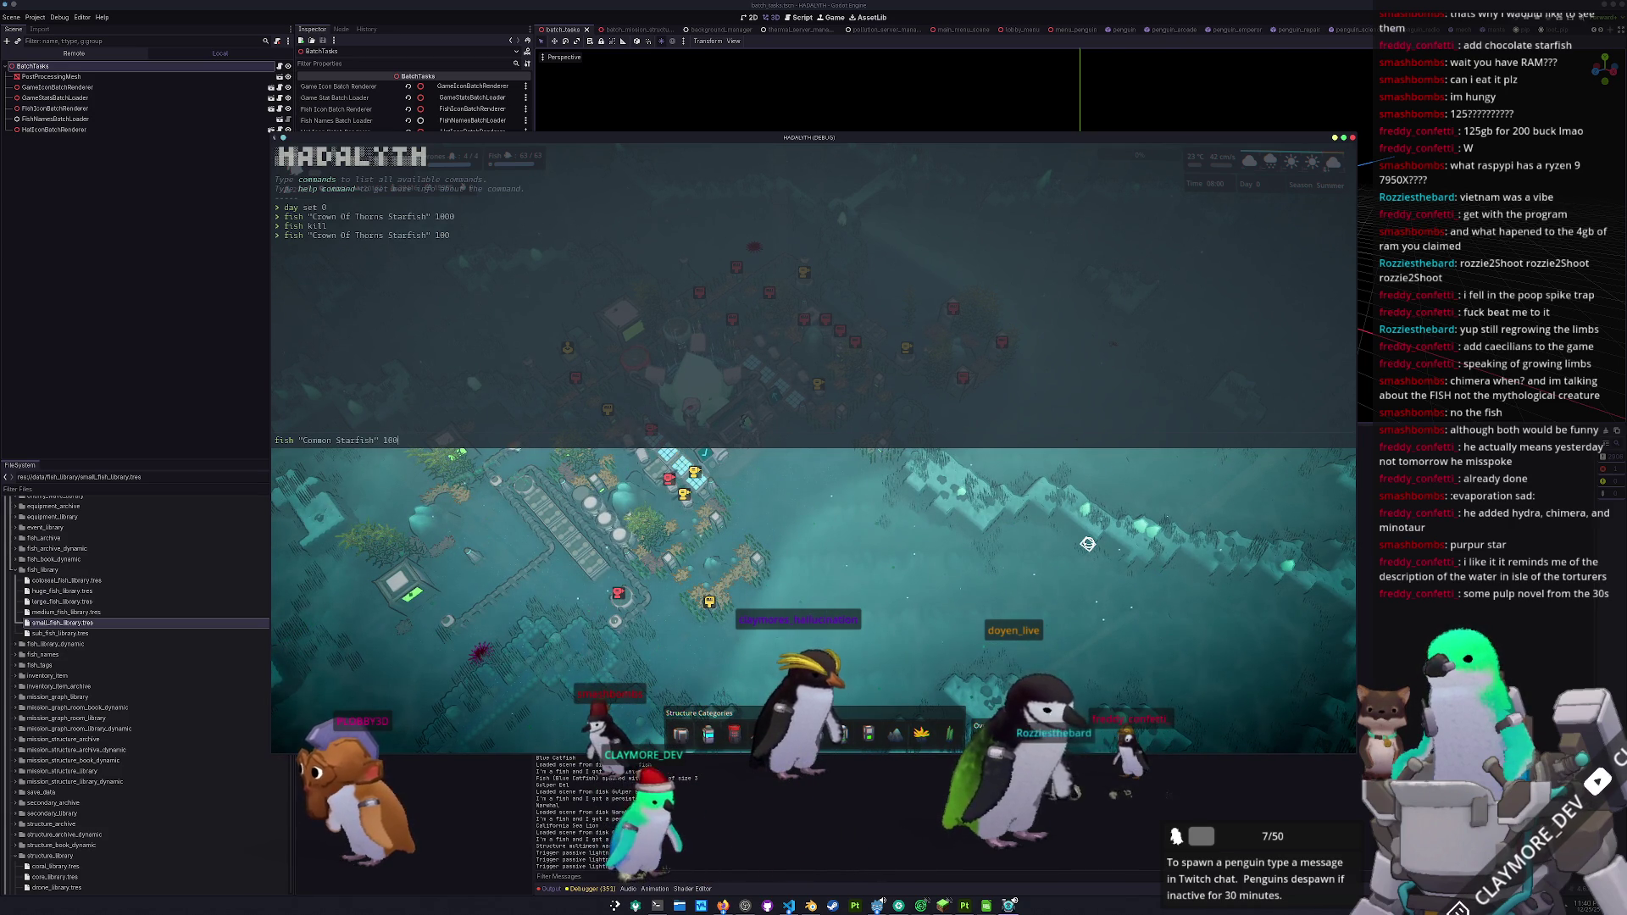
- Recentre the camera on the base and turn on the Tab range overlay with its circles
key("grave")
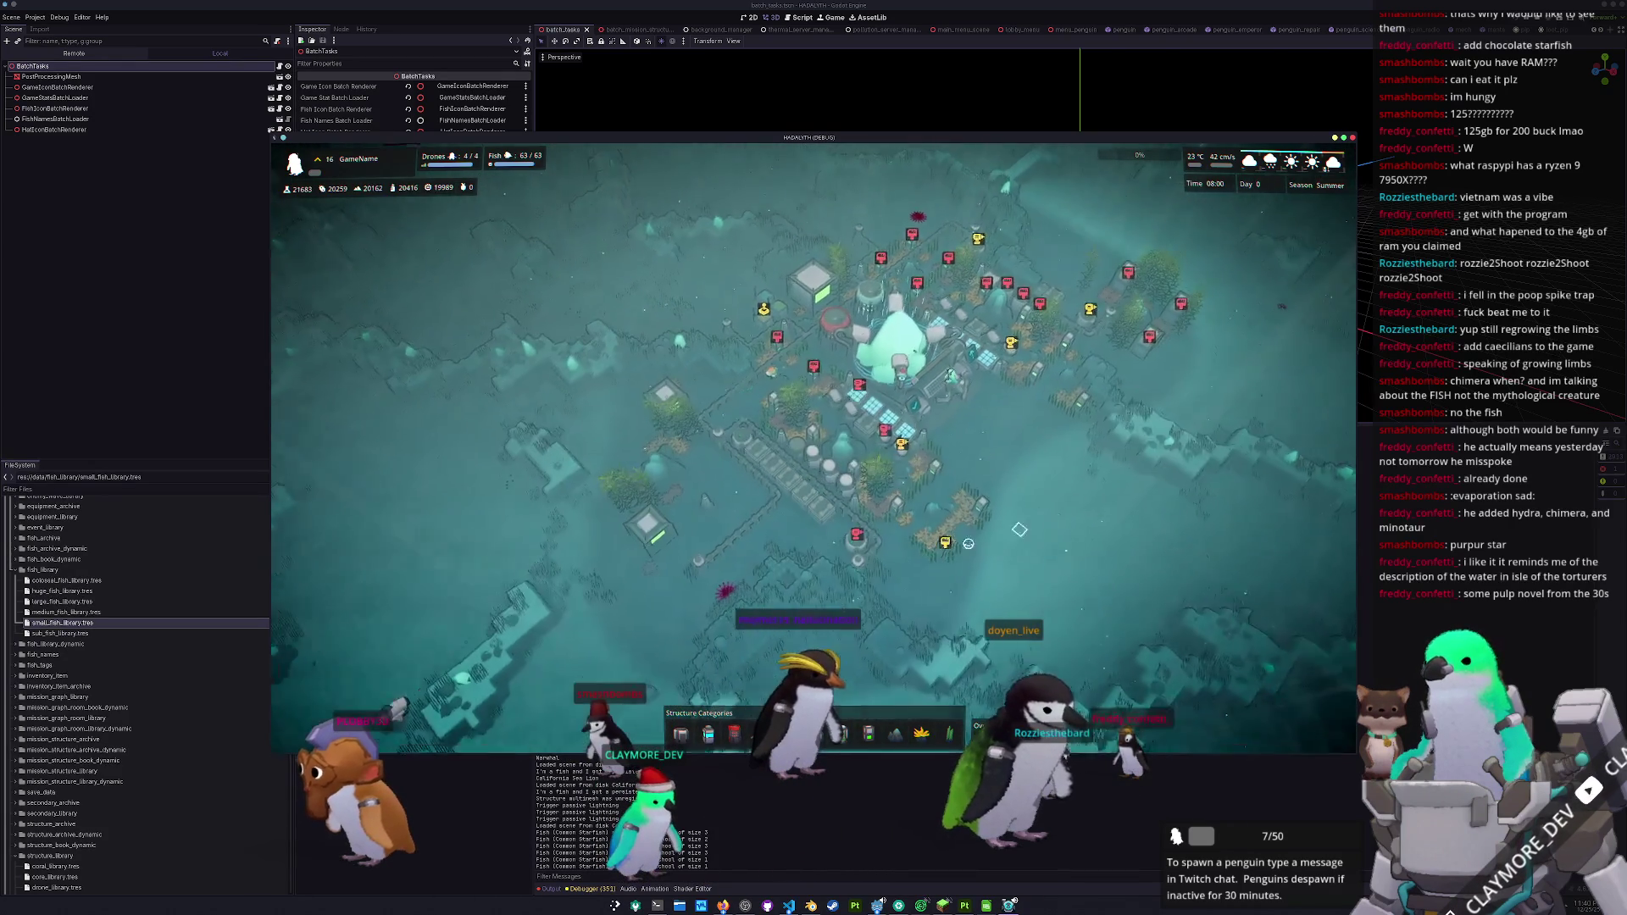
key("w")
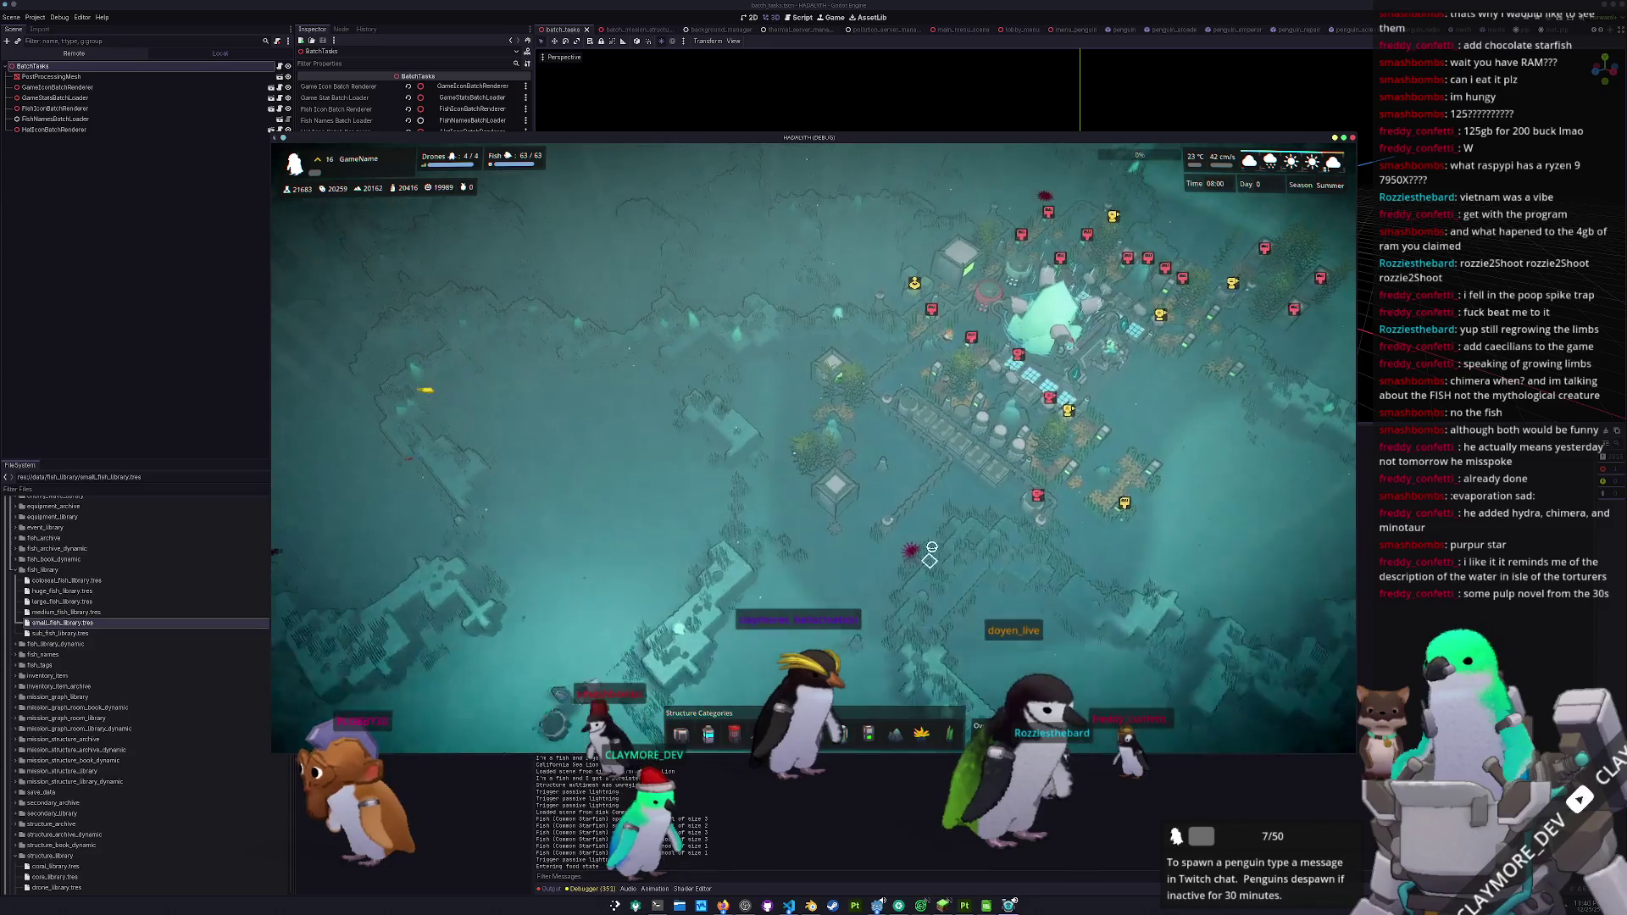
key("d")
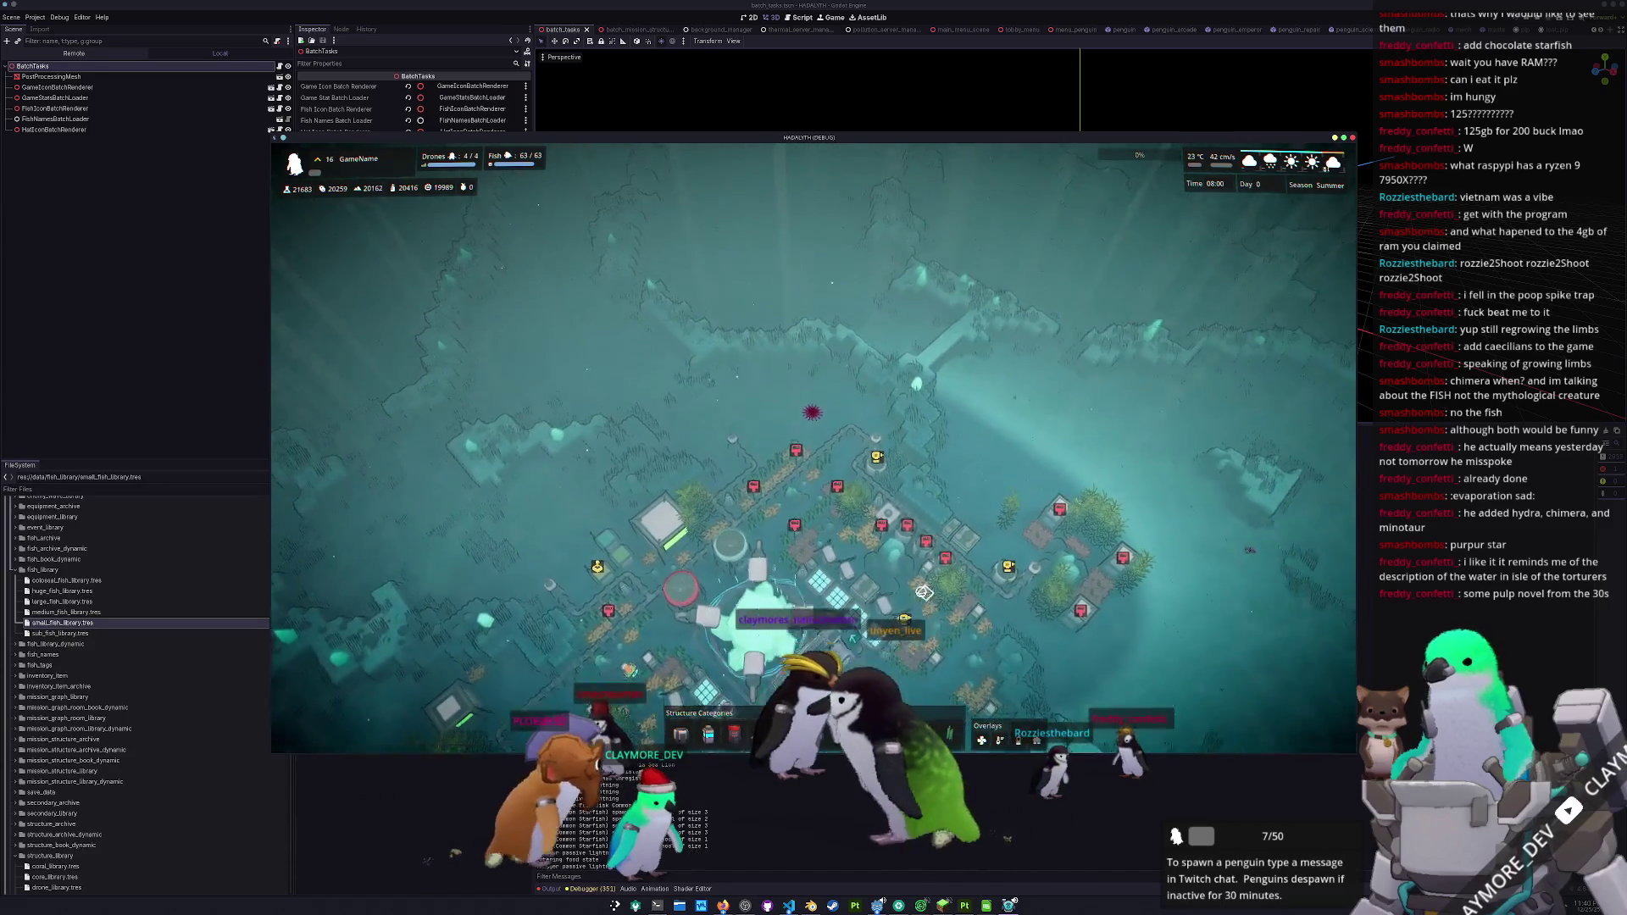
key("s")
key("grave")
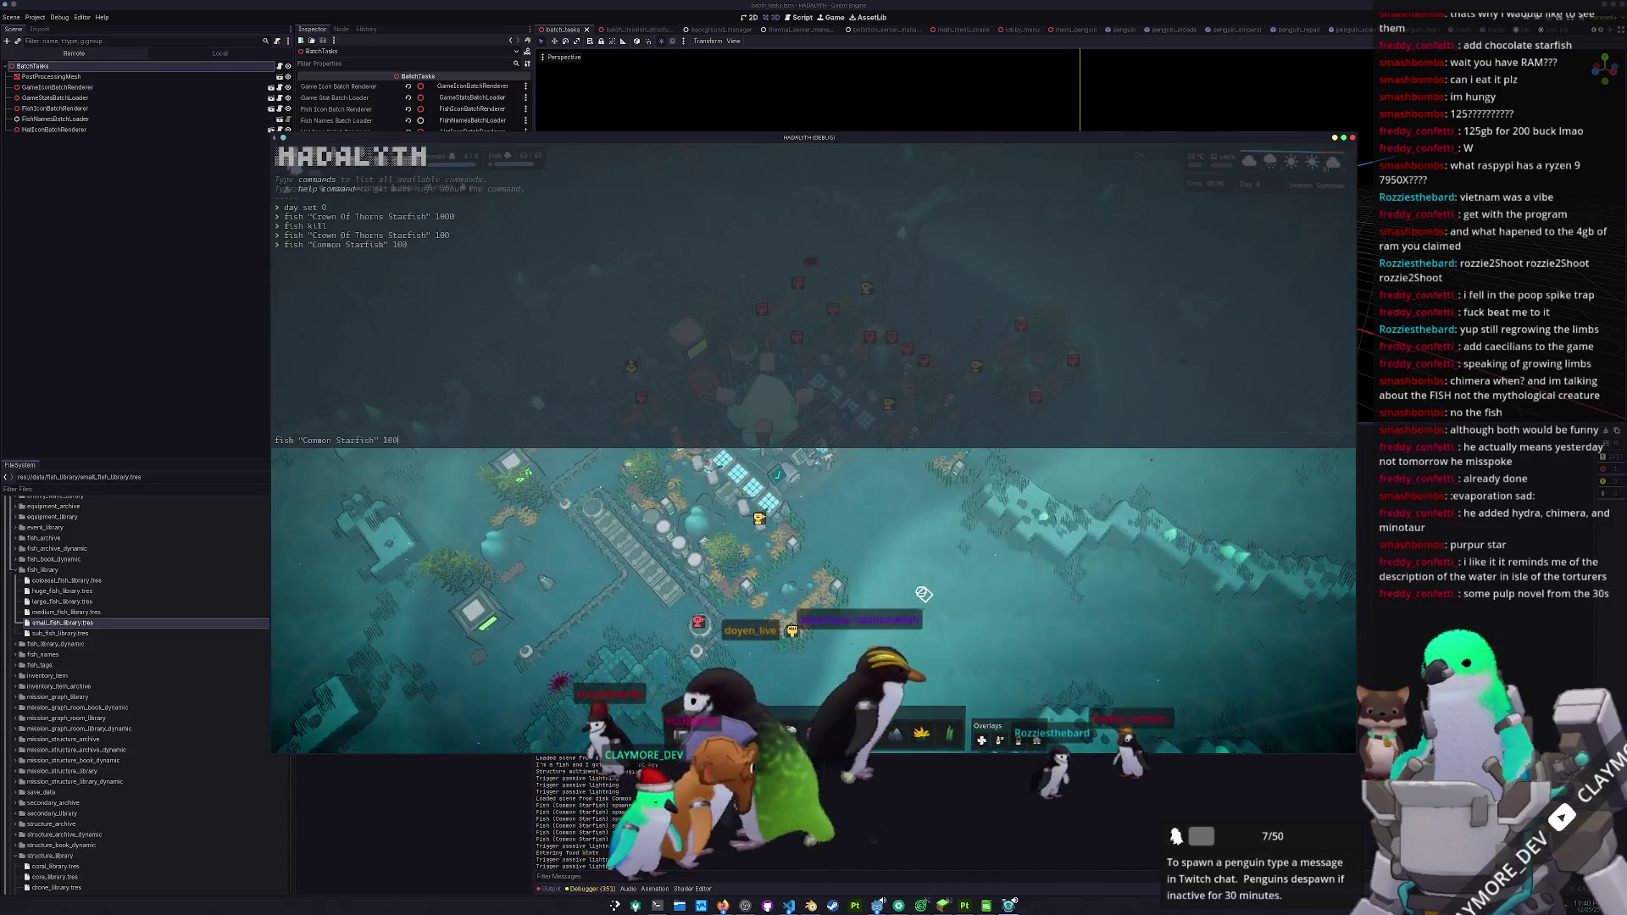
key("grave")
key("s")
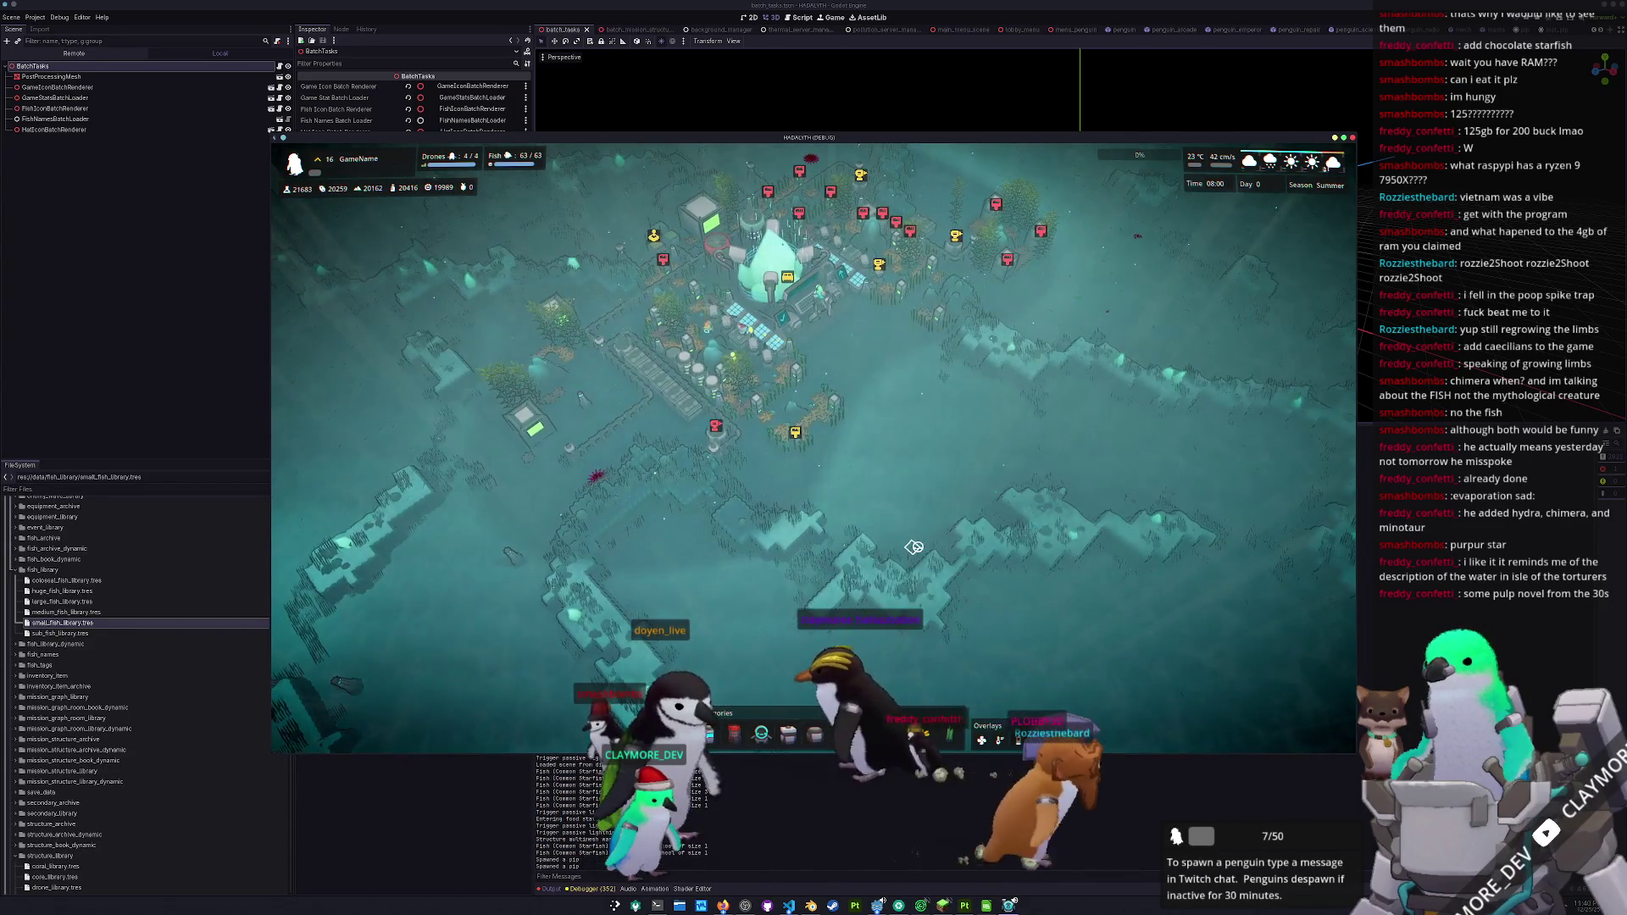
scroll(914, 547, "up", 5)
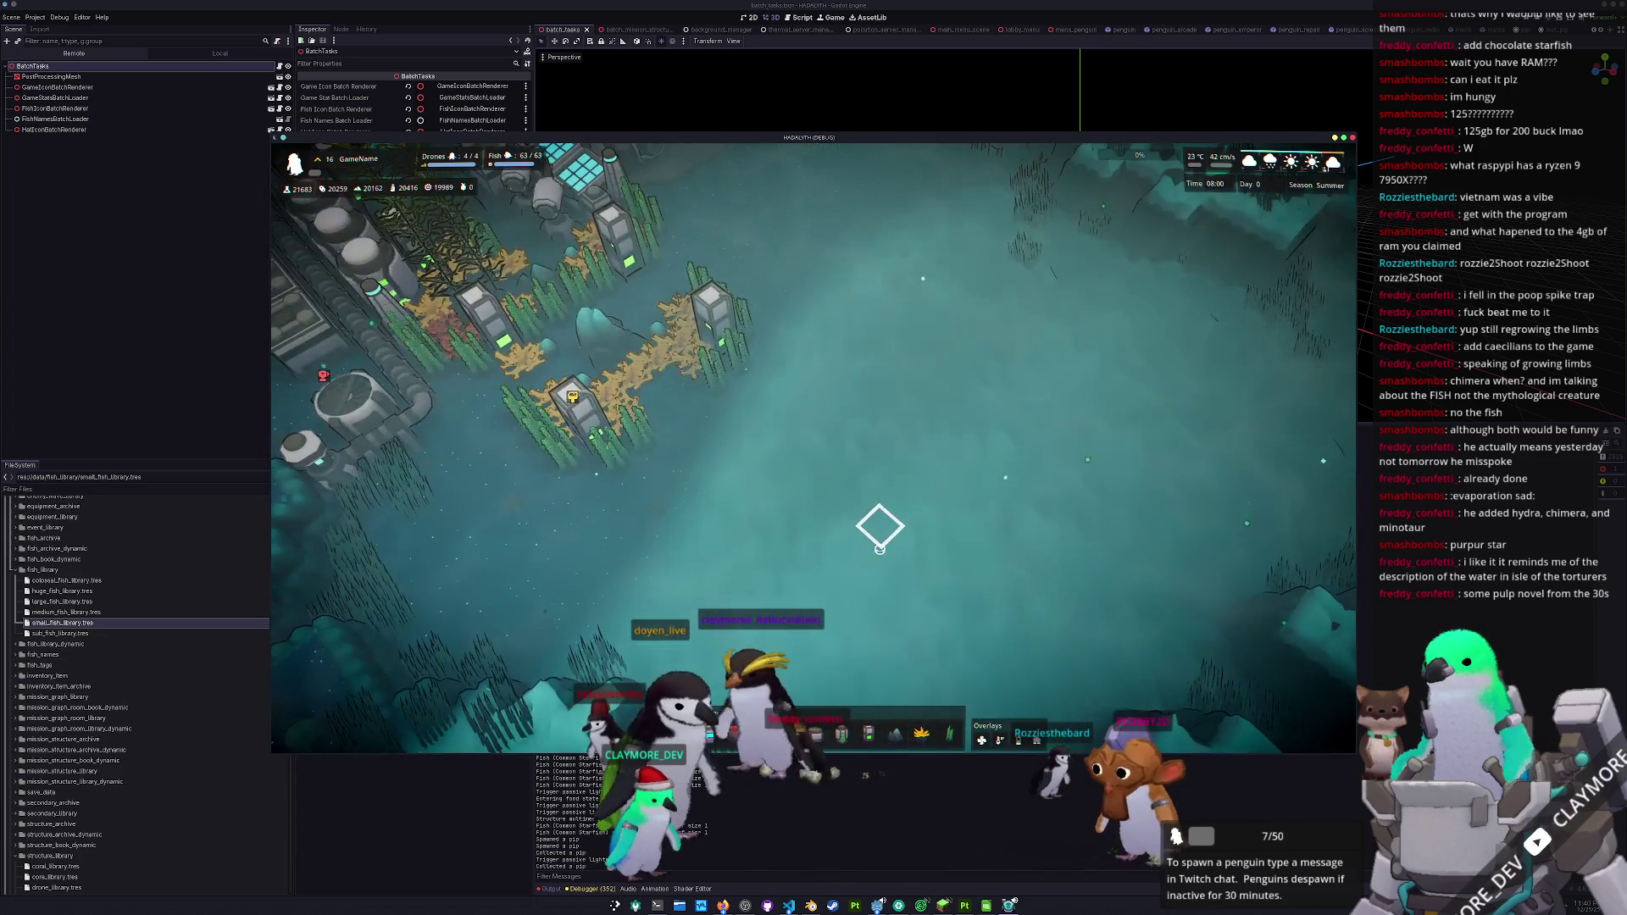
scroll(880, 527, "down", 6)
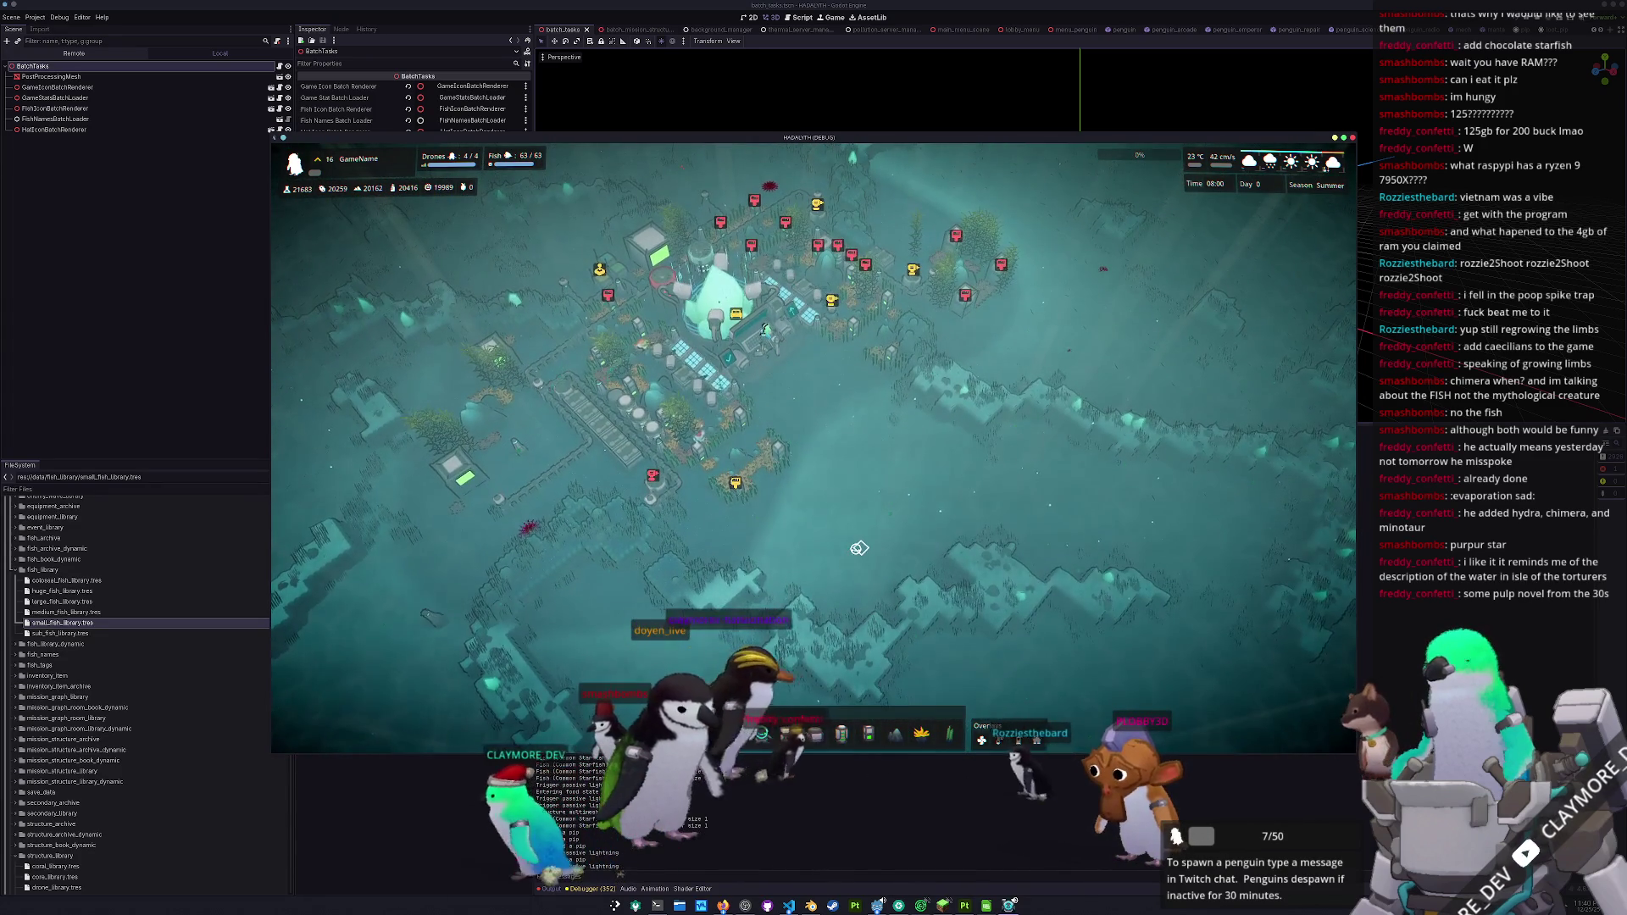
key("Tab")
scroll(855, 545, "up", 2)
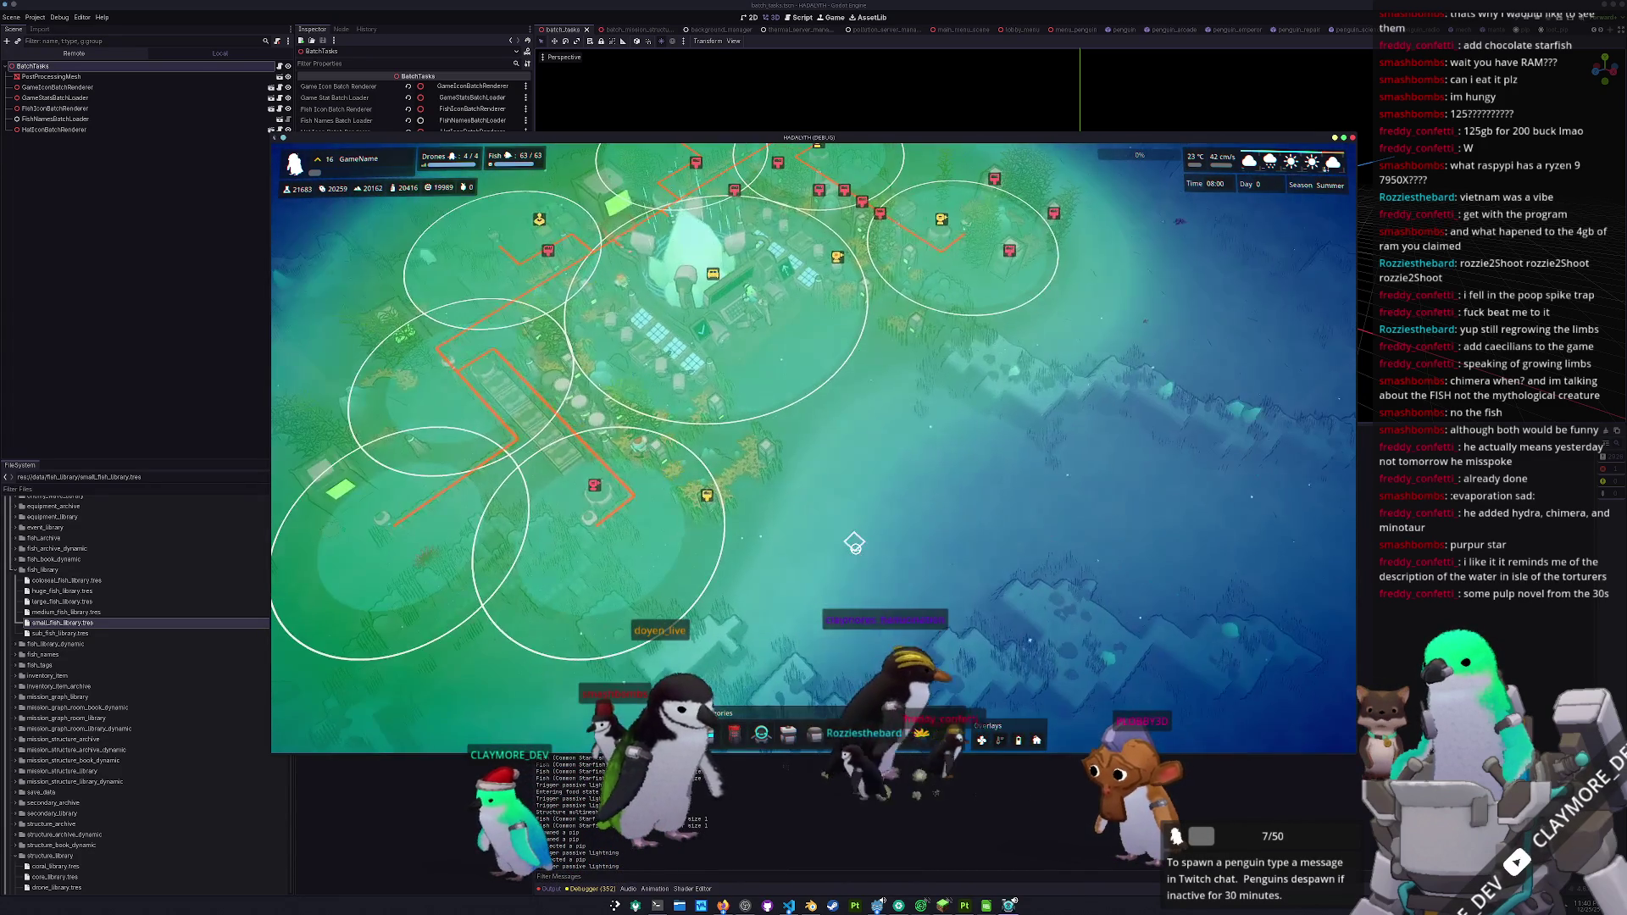
key("Tab")
key("Tab")
key("Tab")
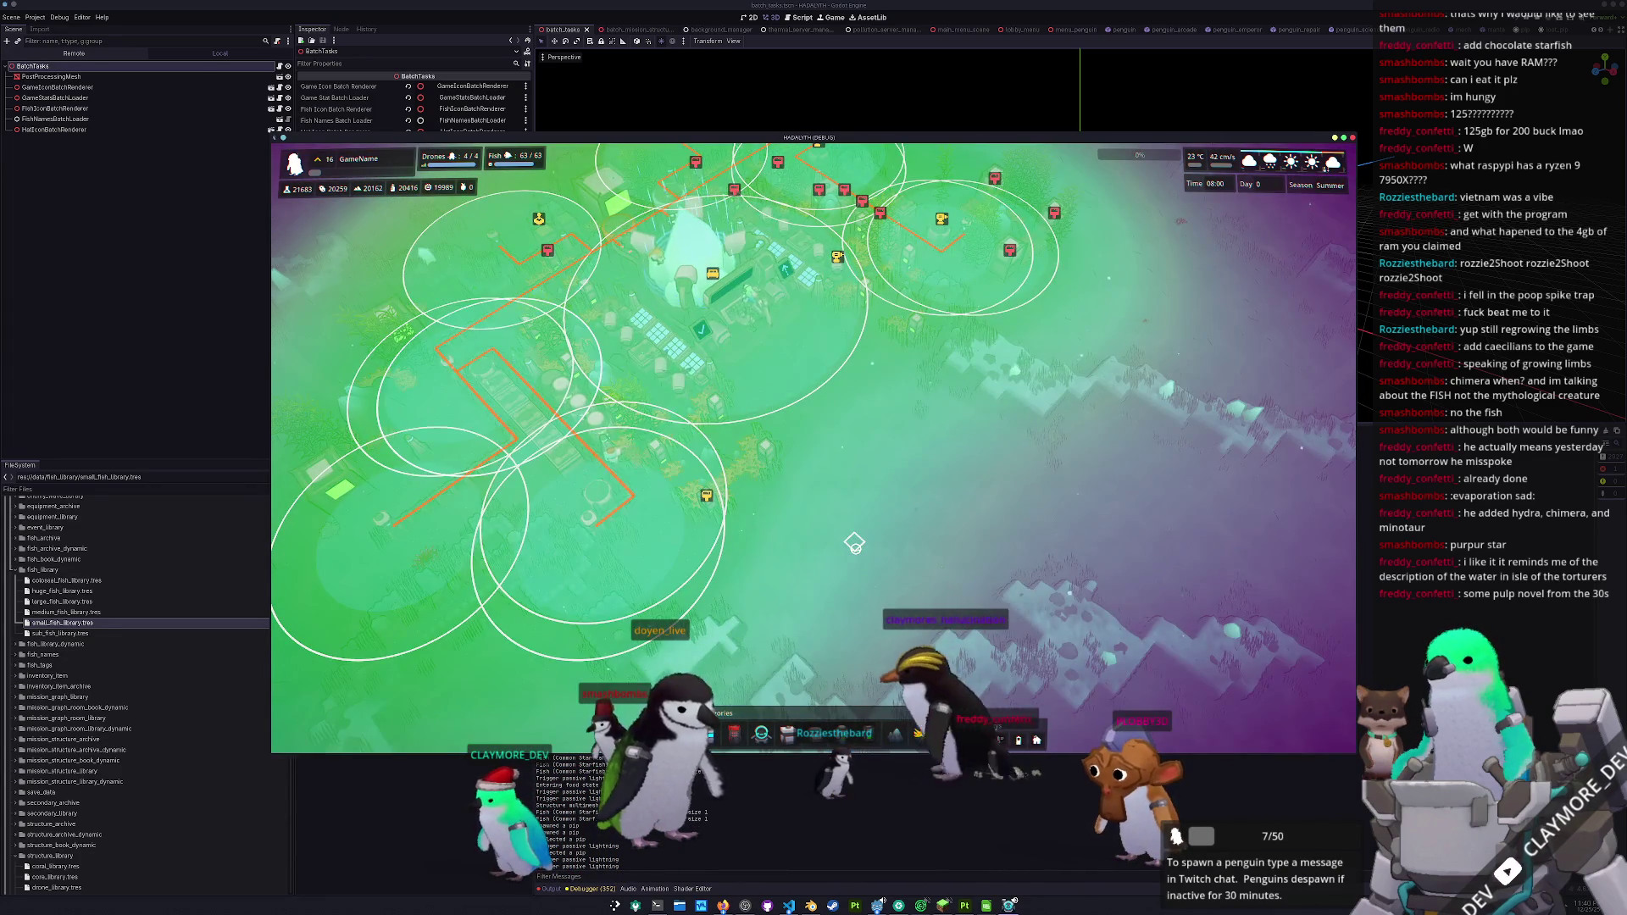
key("Tab")
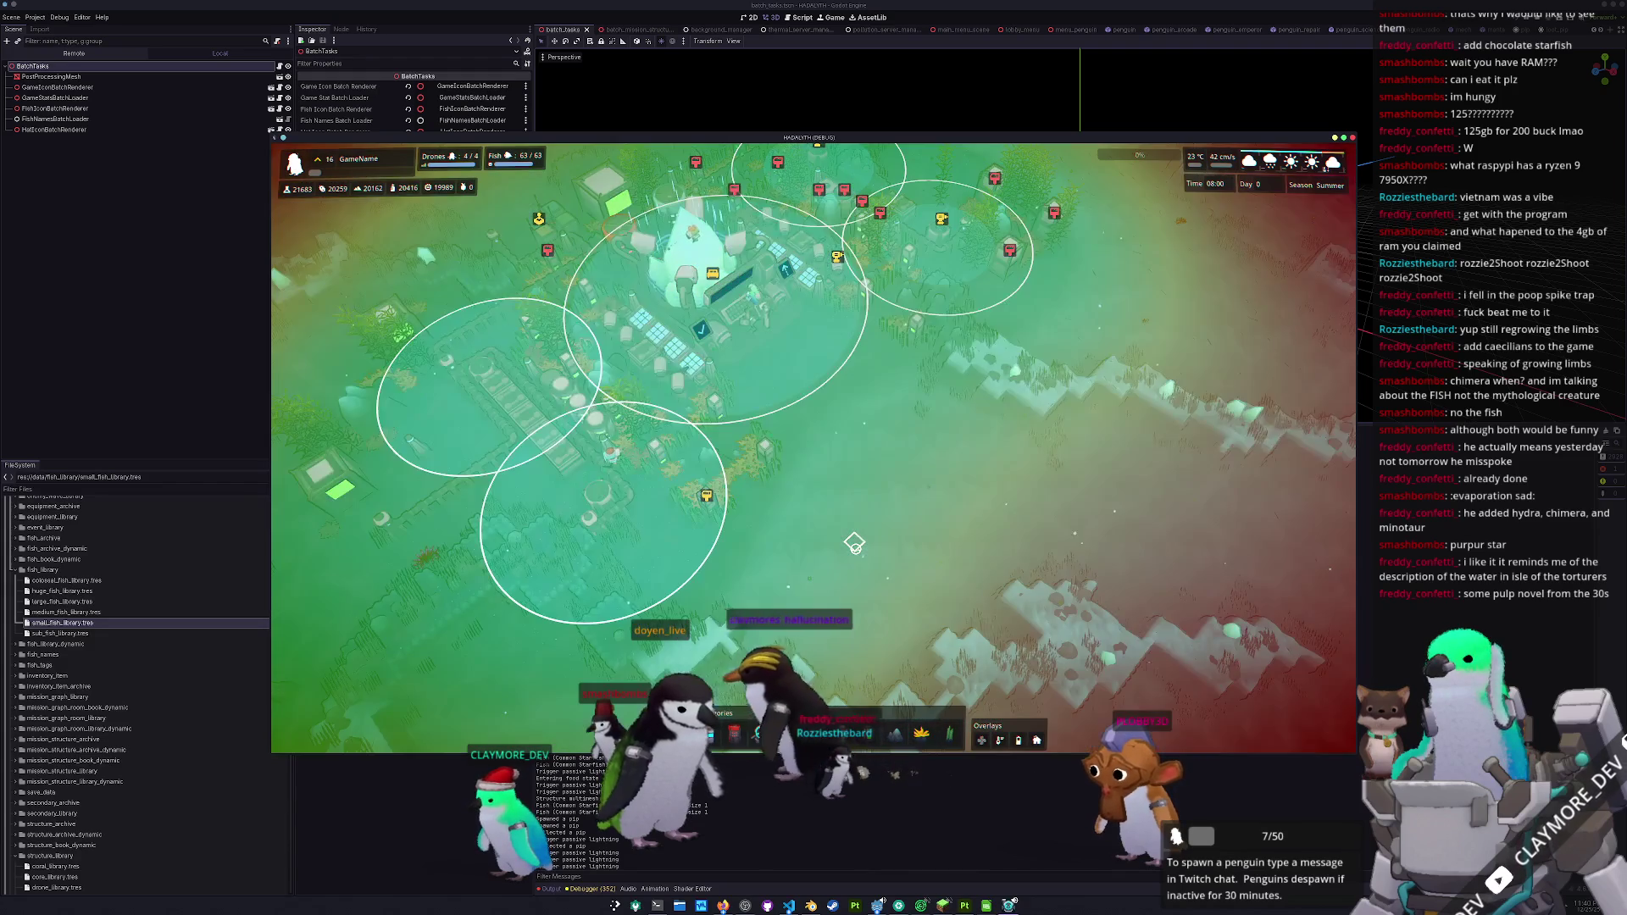
key("Tab")
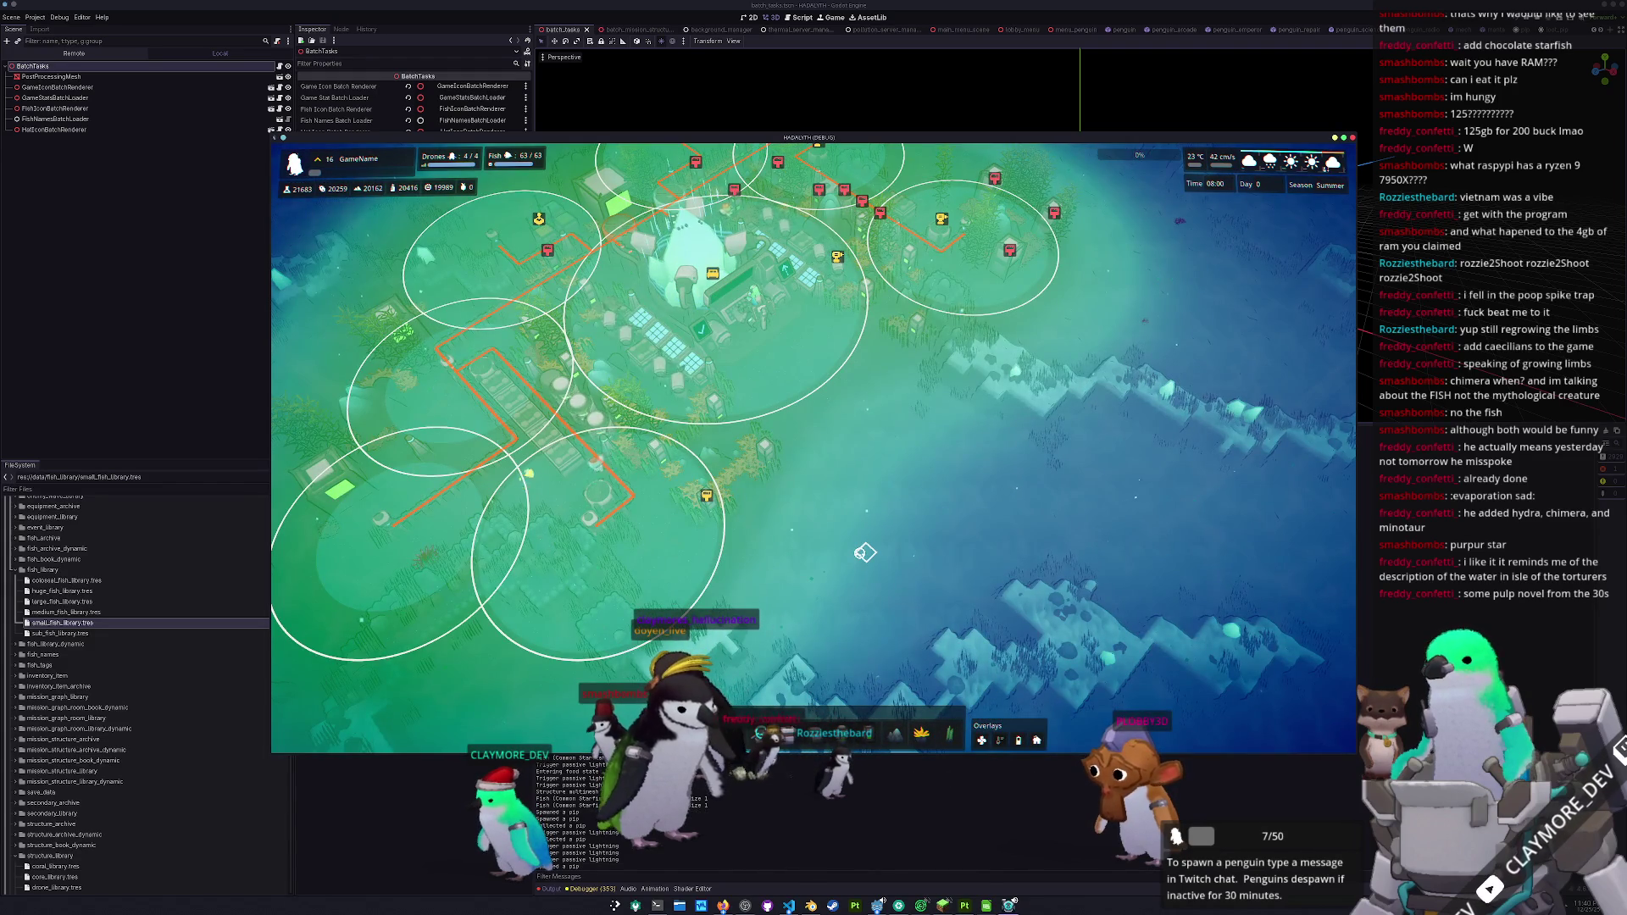
mouse_move(854, 543)
left_mouse_down()
mouse_move(997, 450)
mouse_move(1035, 533)
mouse_move(908, 559)
left_mouse_up()
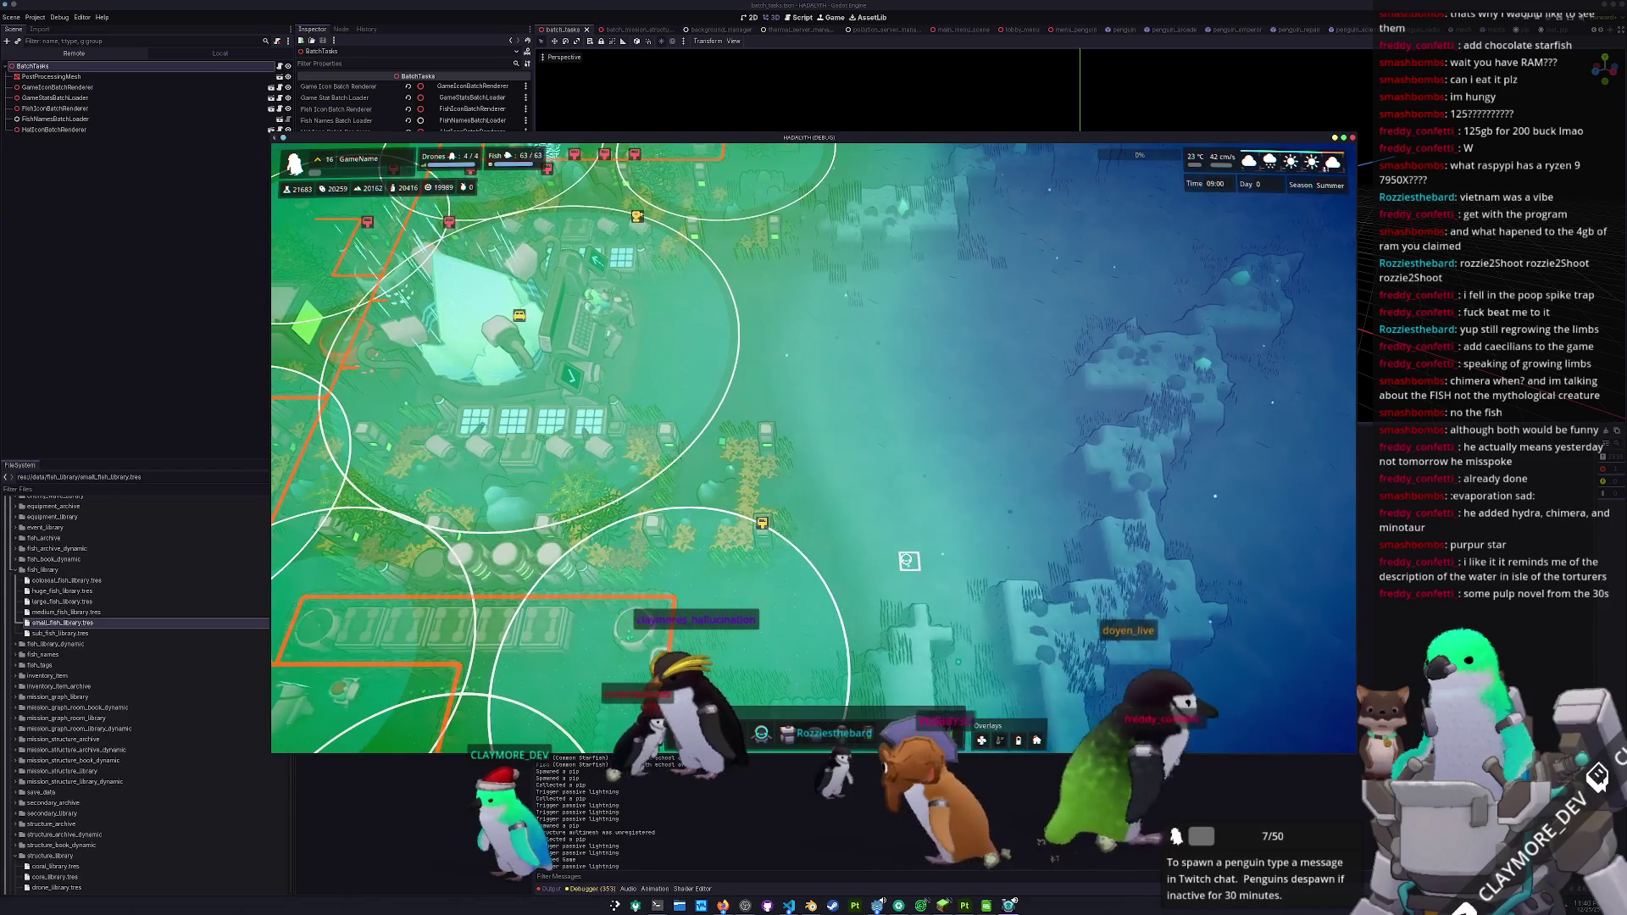
scroll(907, 559, "down", 3)
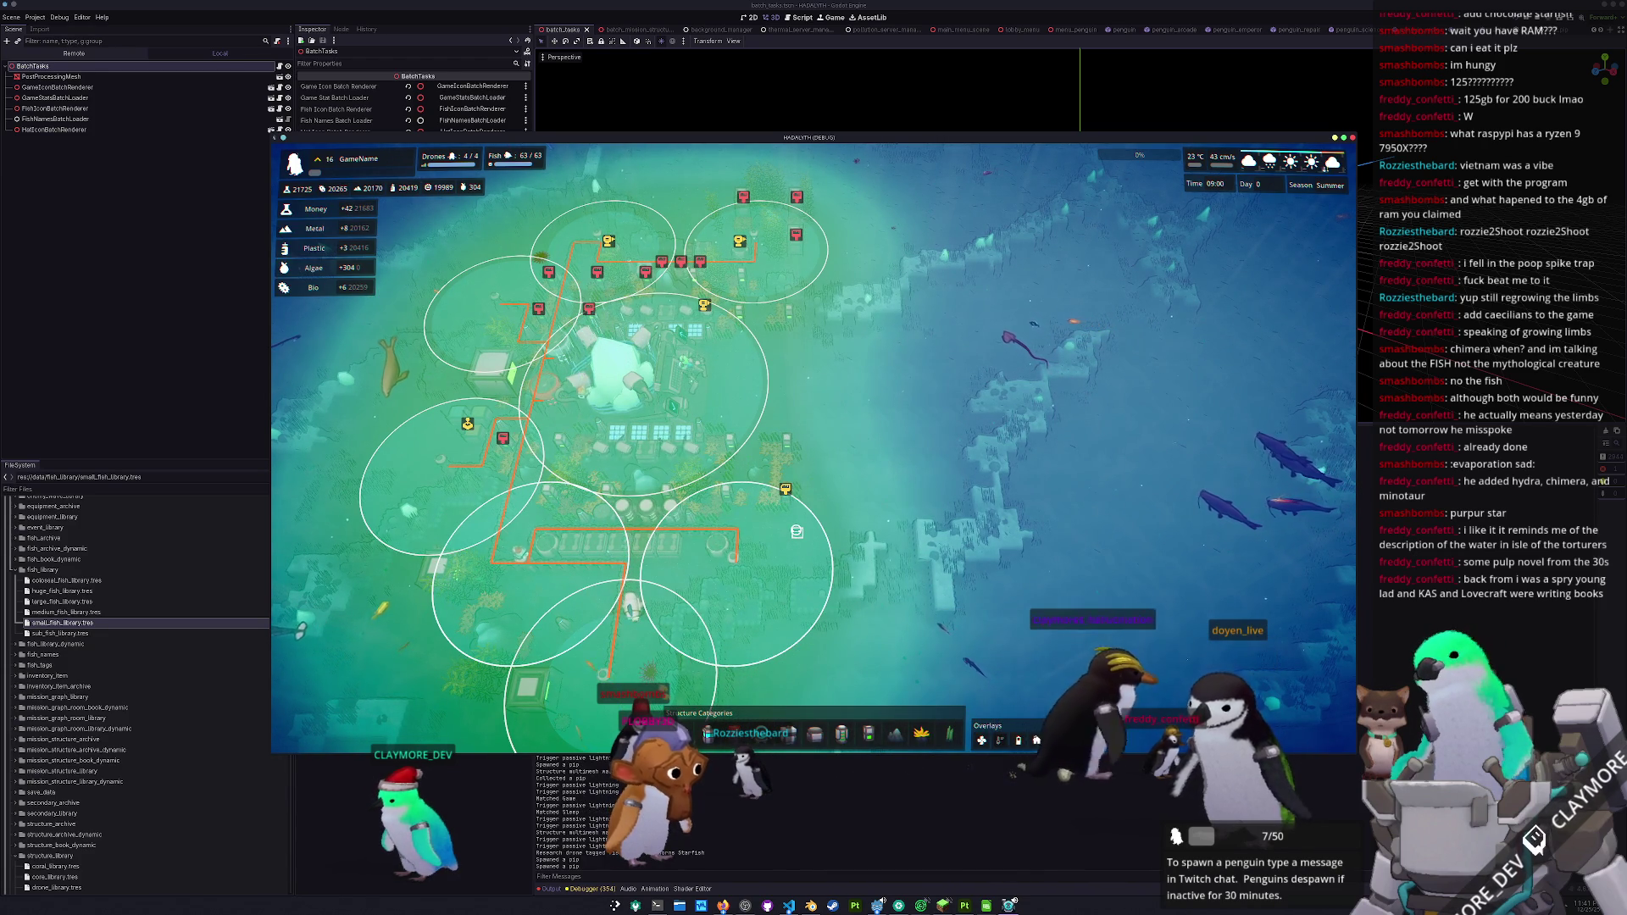
key("Escape")
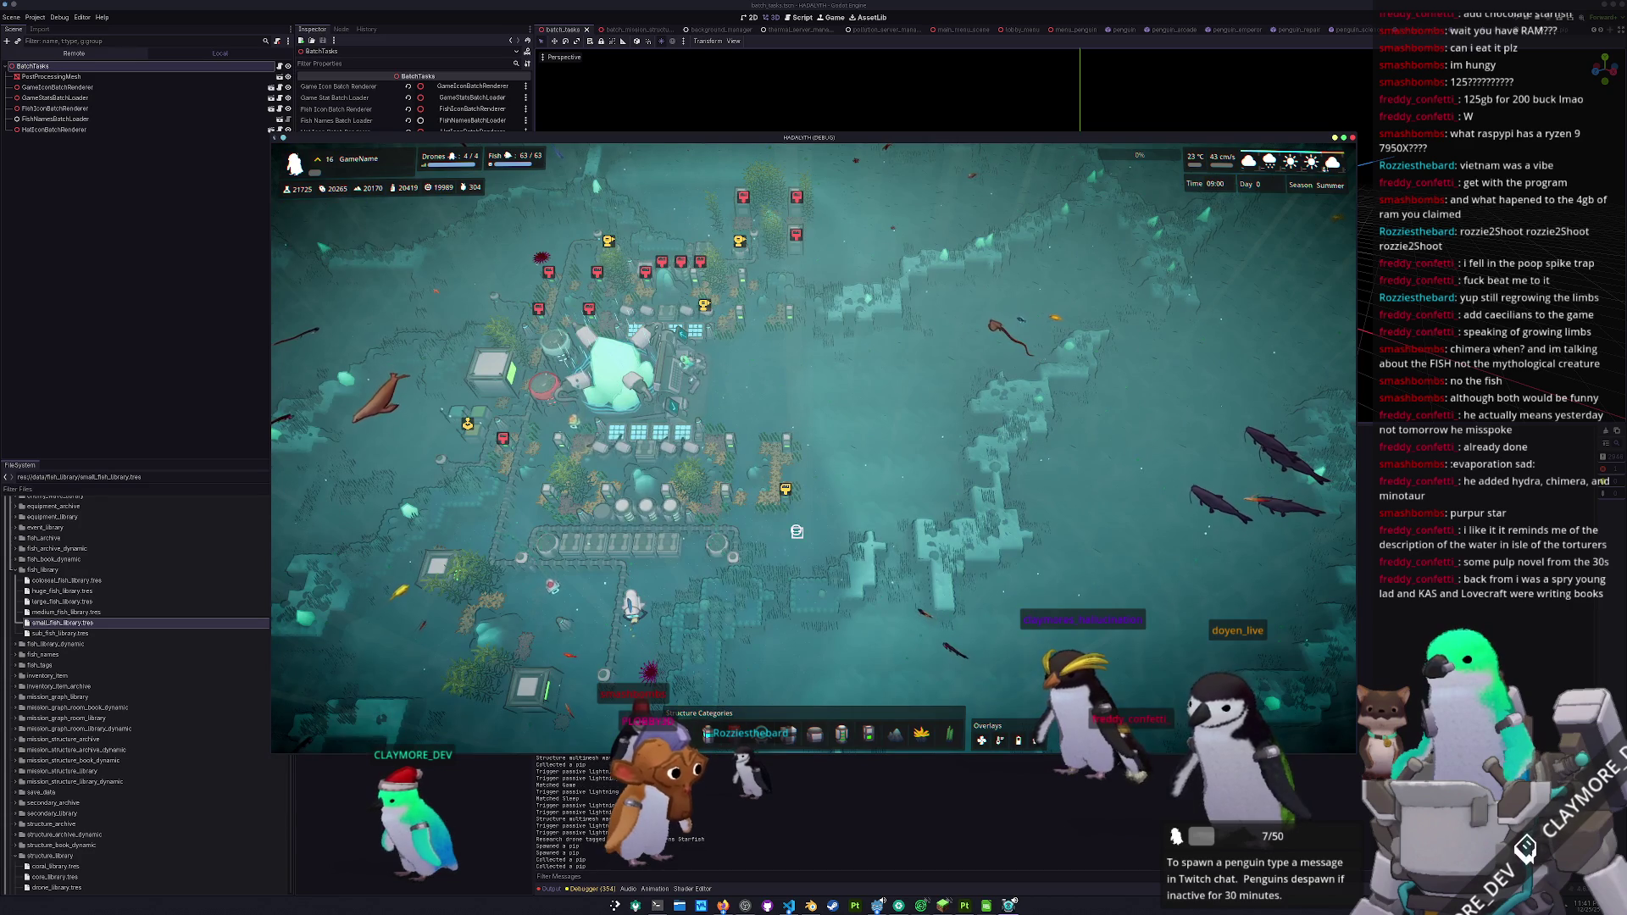
scroll(796, 531, "up", 8)
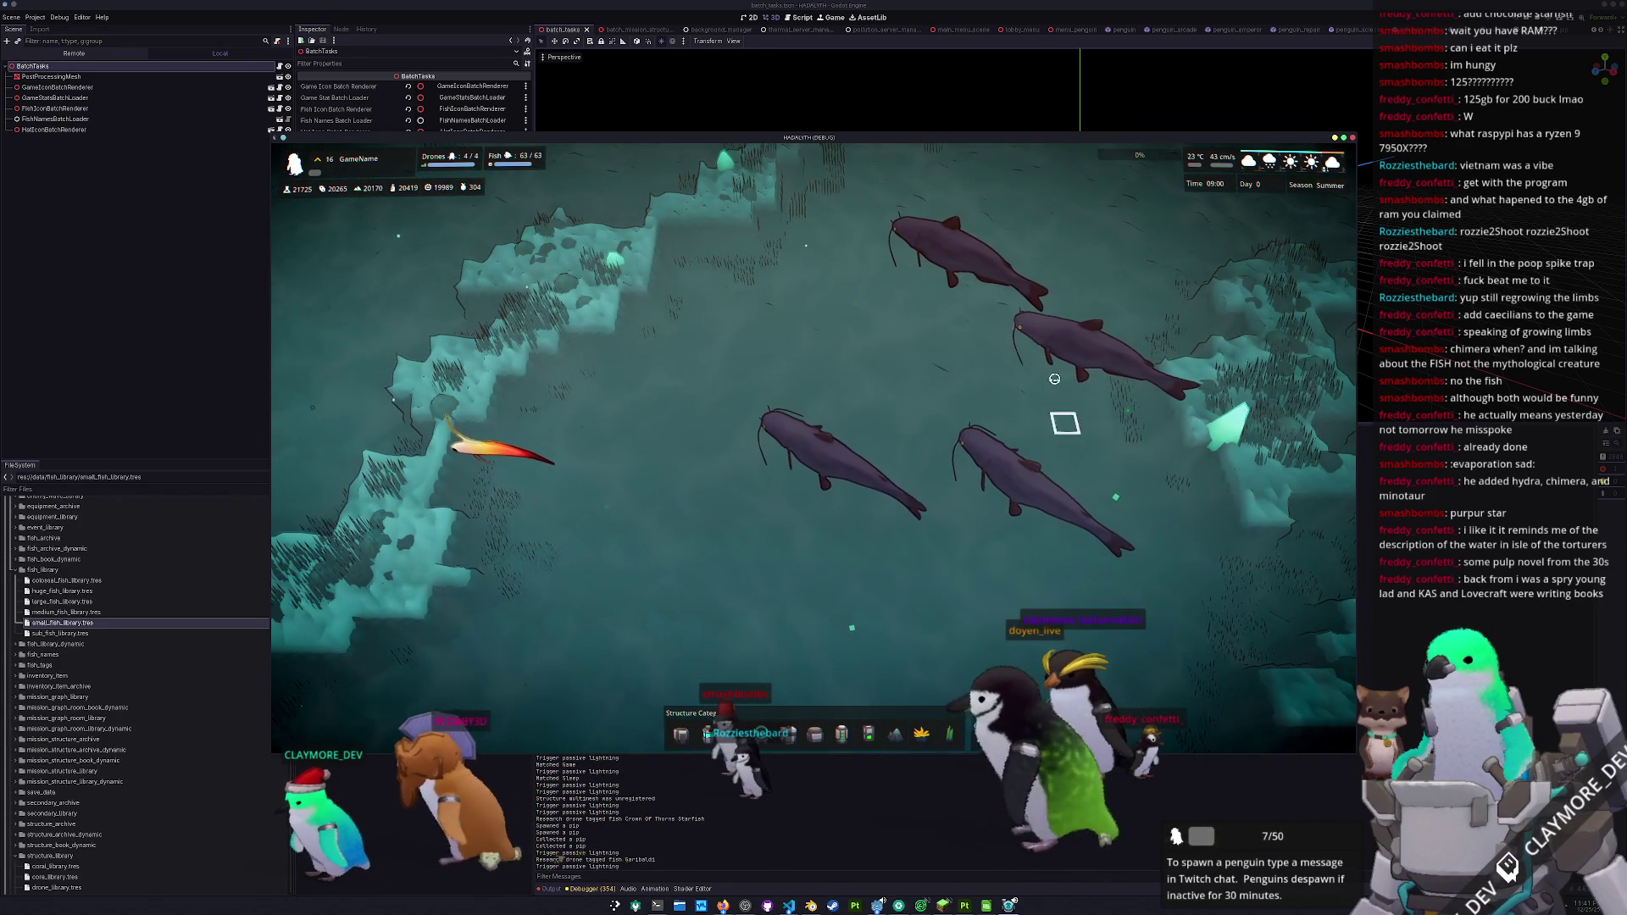
scroll(1002, 550, "down", 3)
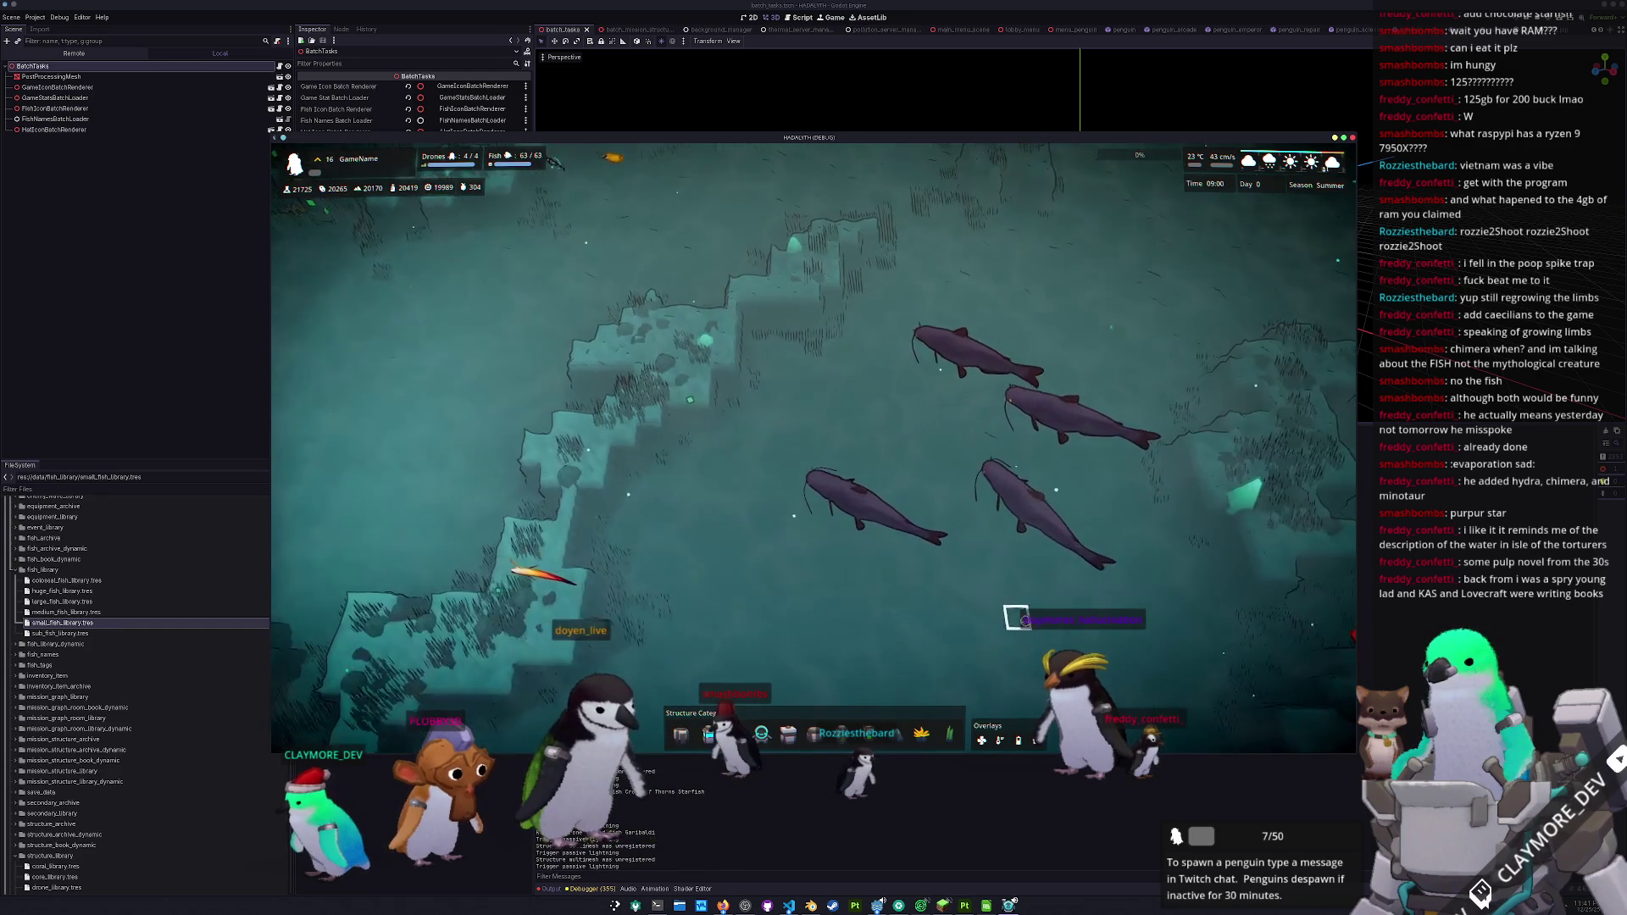
scroll(1030, 612, "up", 3)
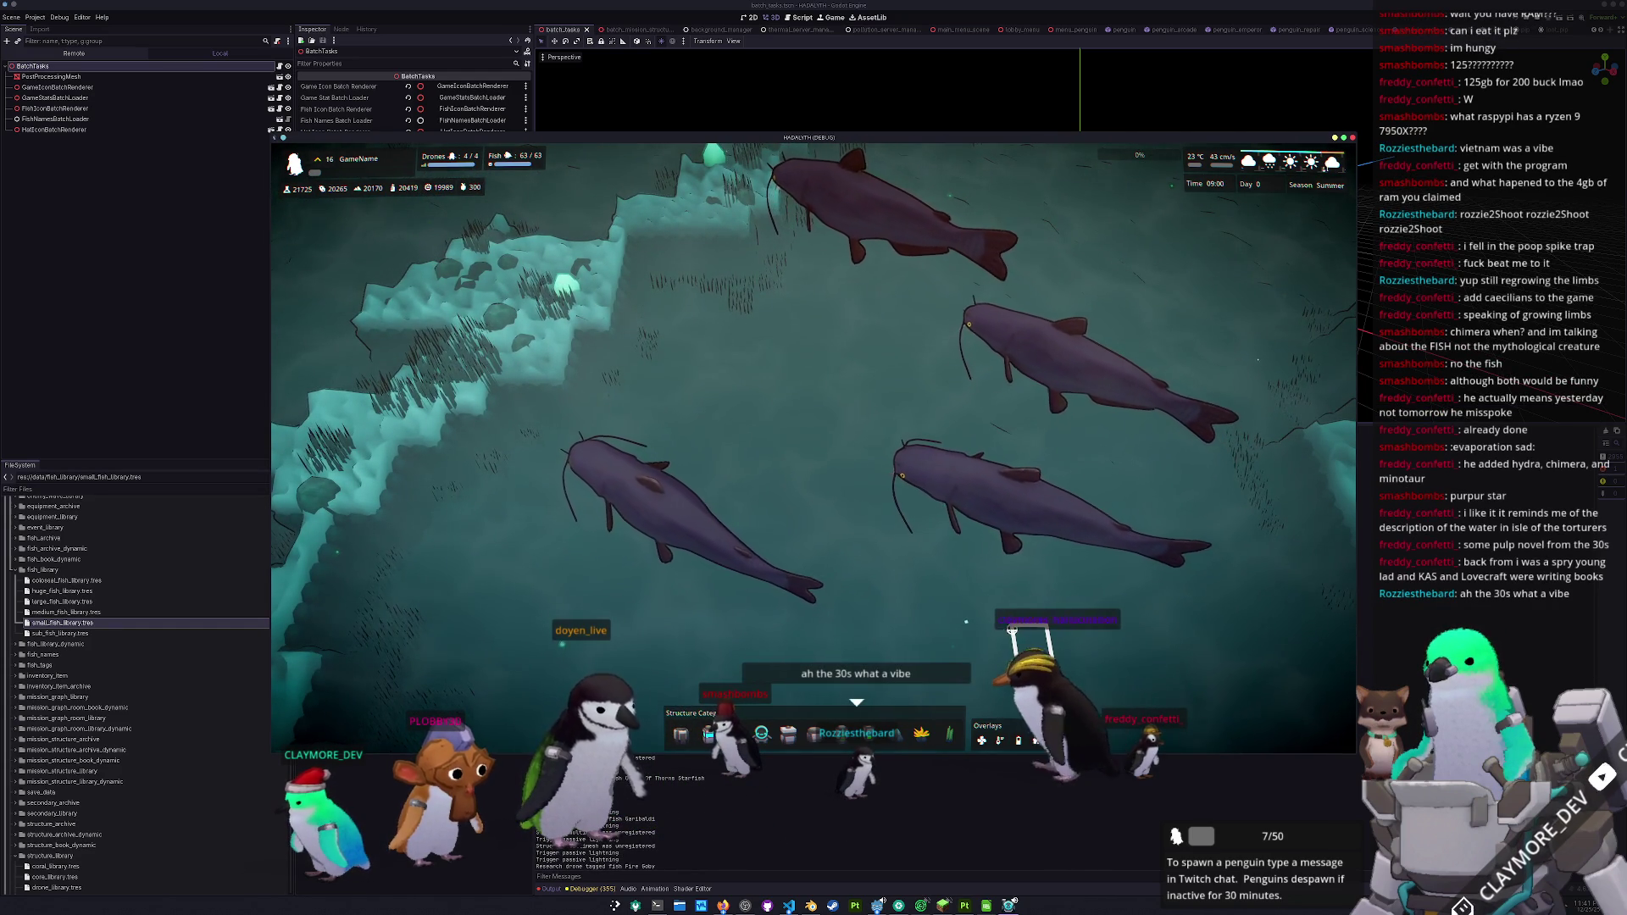
scroll(907, 483, "down", 5)
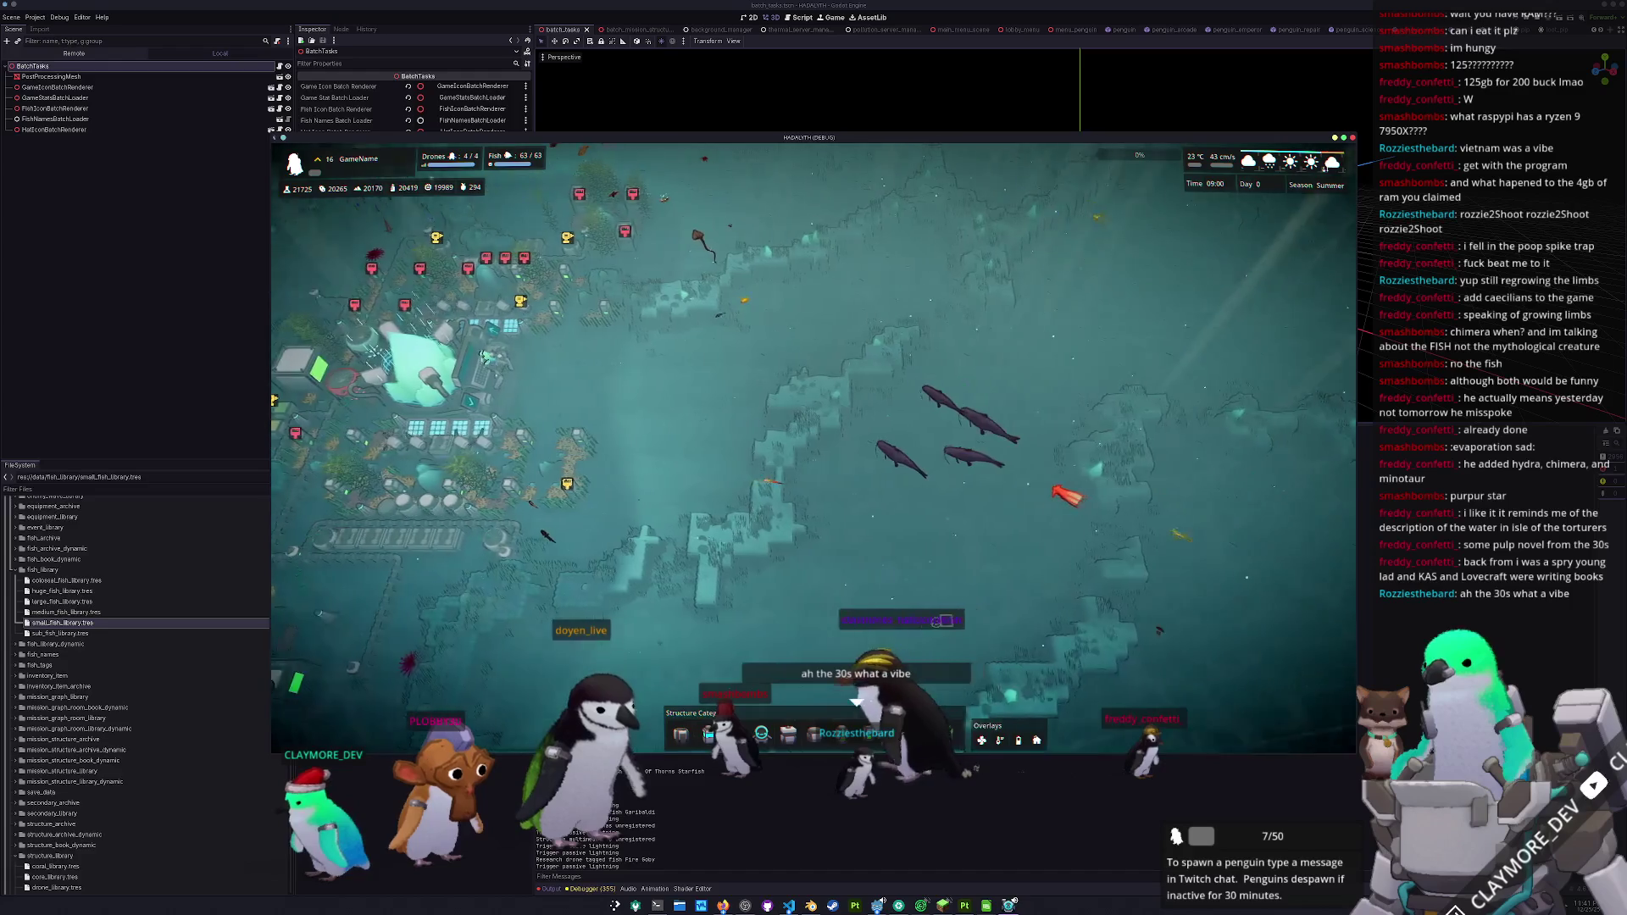
scroll(927, 617, "up", 3)
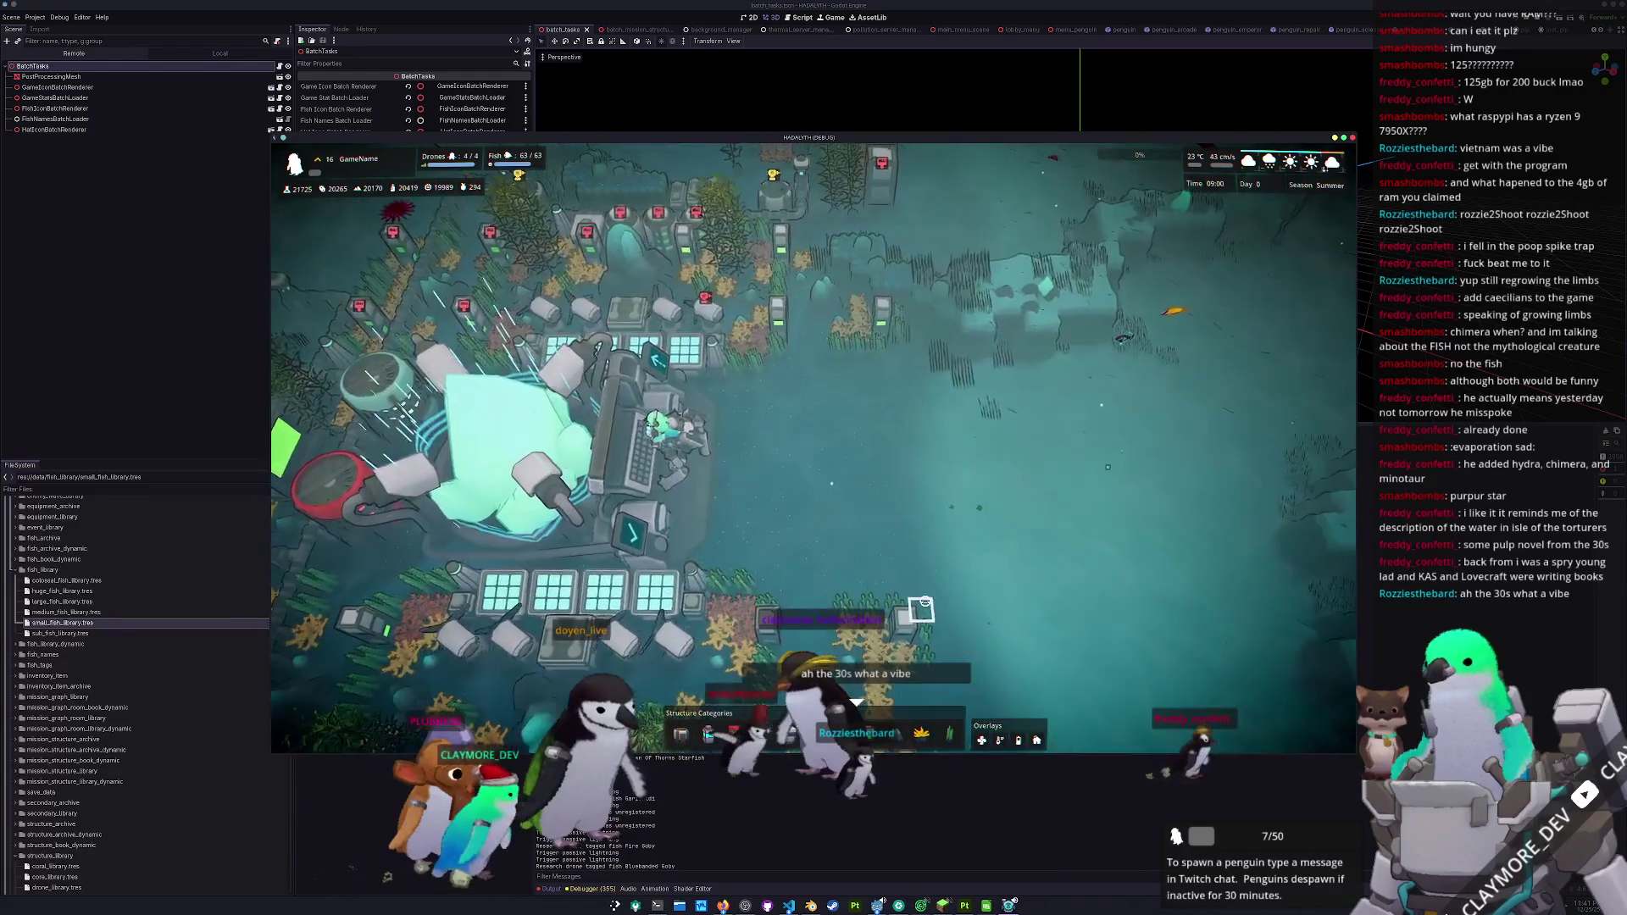
scroll(923, 607, "down", 3)
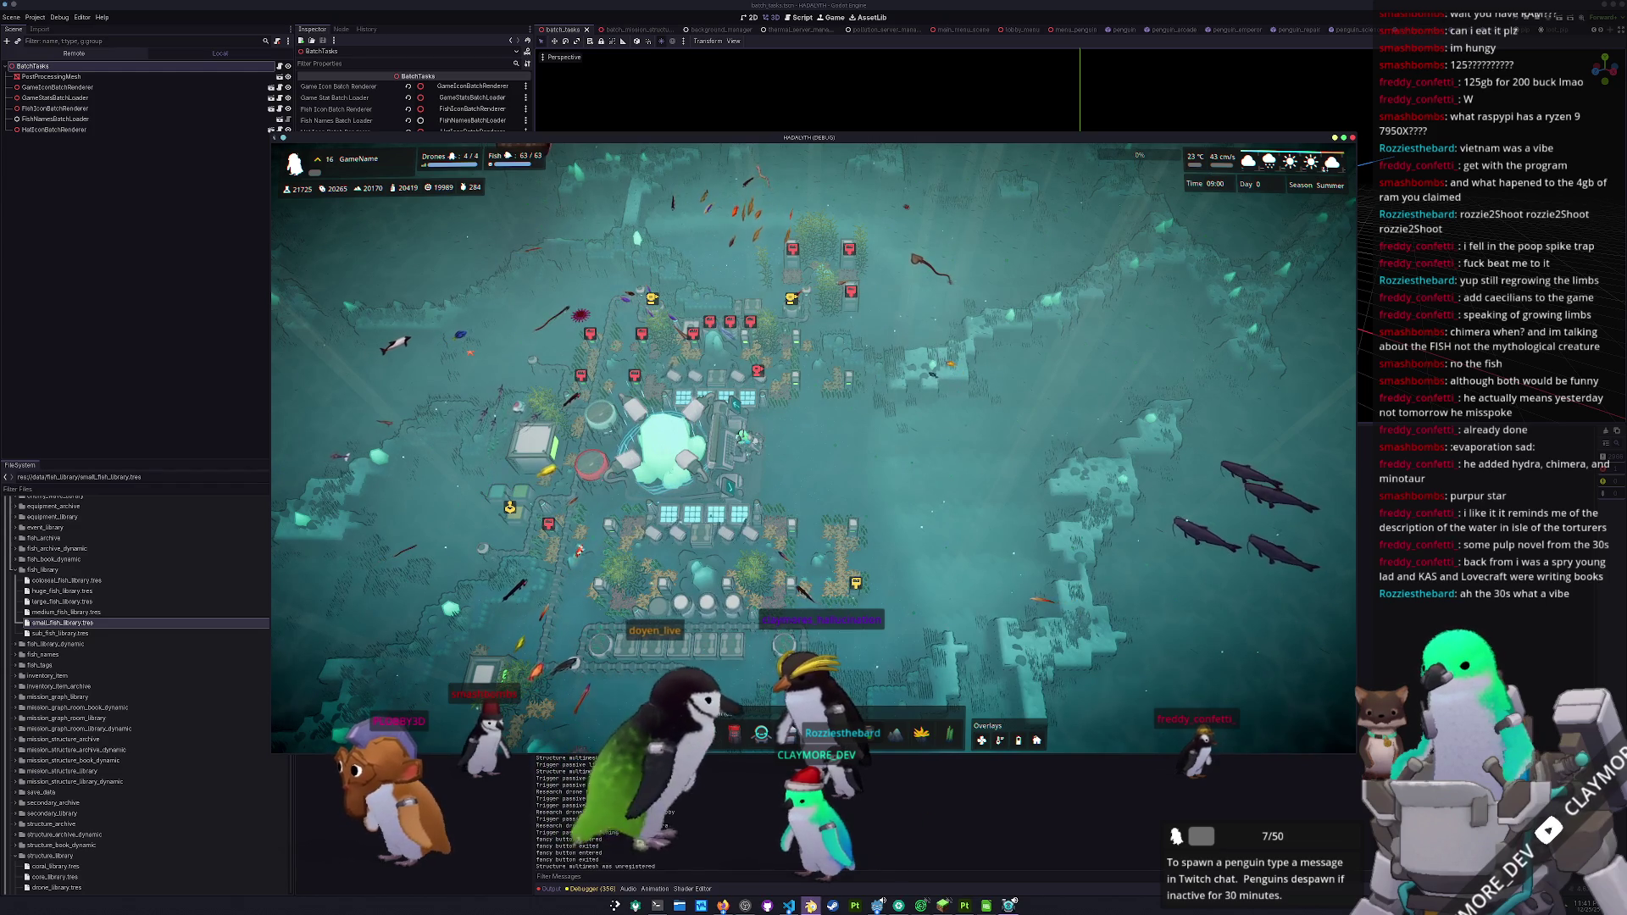
mouse_move(723, 905)
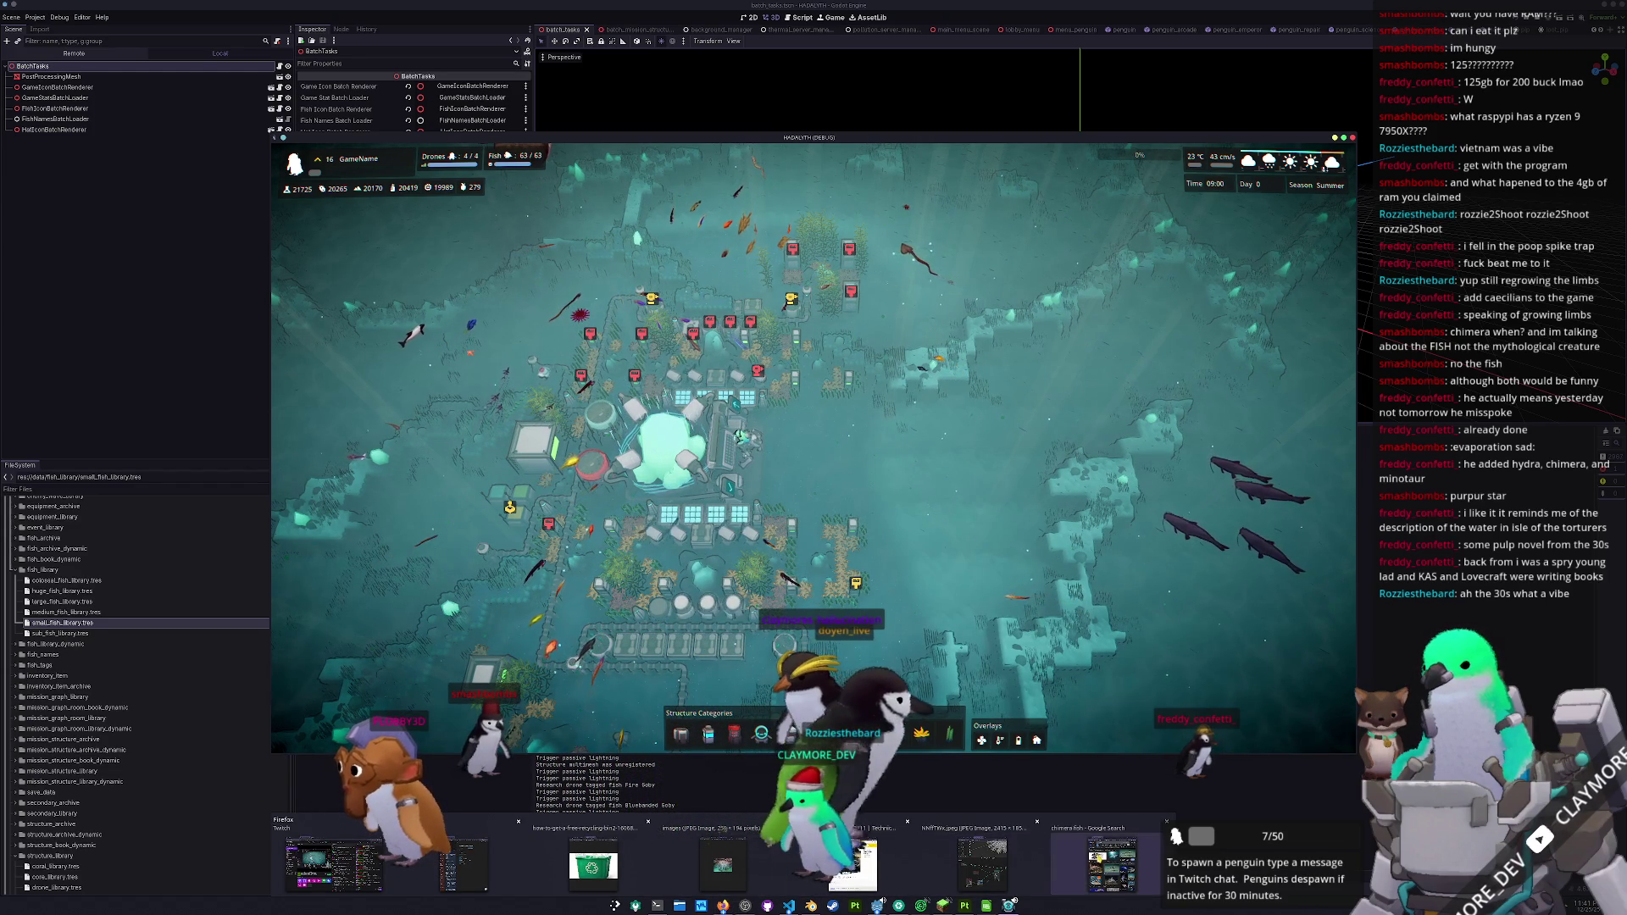
- Glance at the Lego Dodge Charger page, then bring Substance 3D Painter to the front
left_click(901, 873)
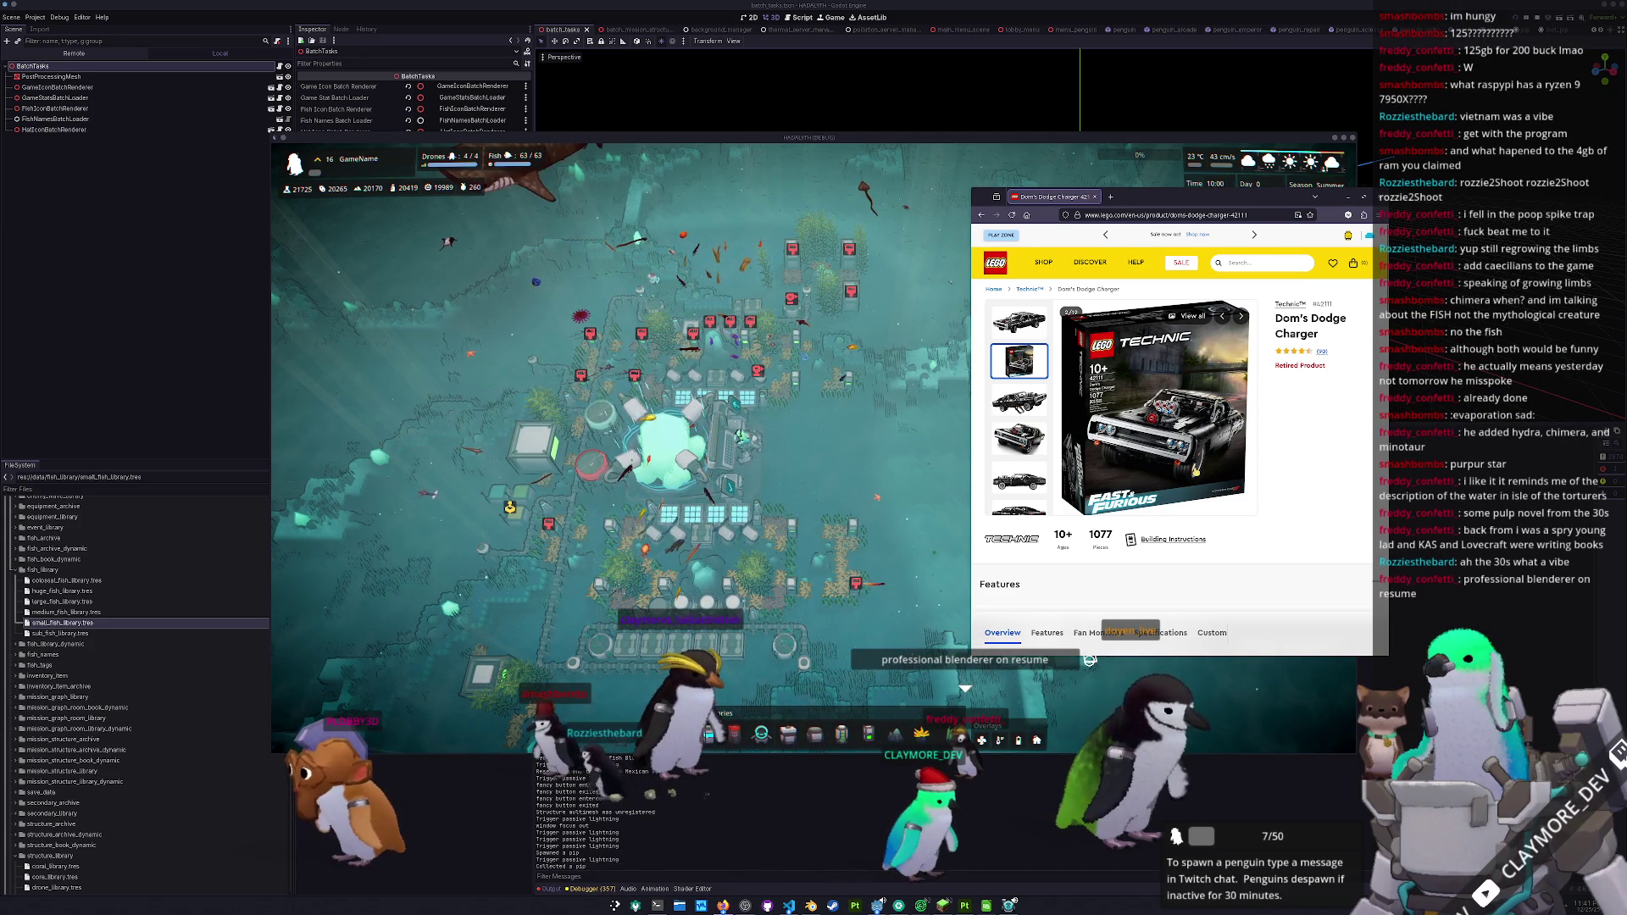
key("alt+Tab")
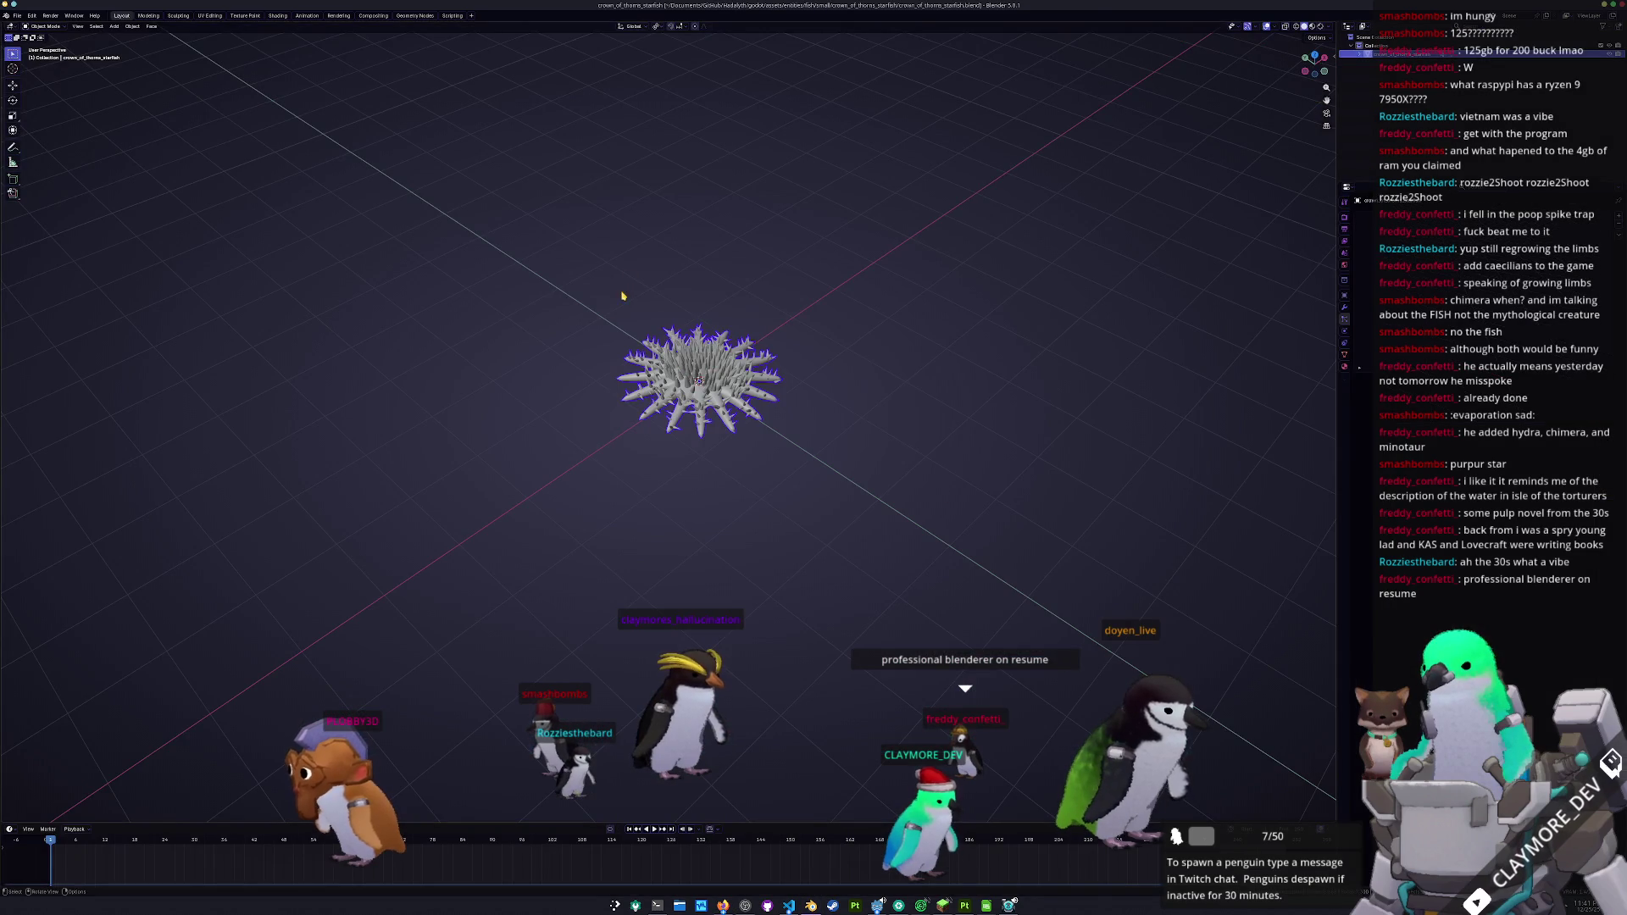
left_click(964, 906)
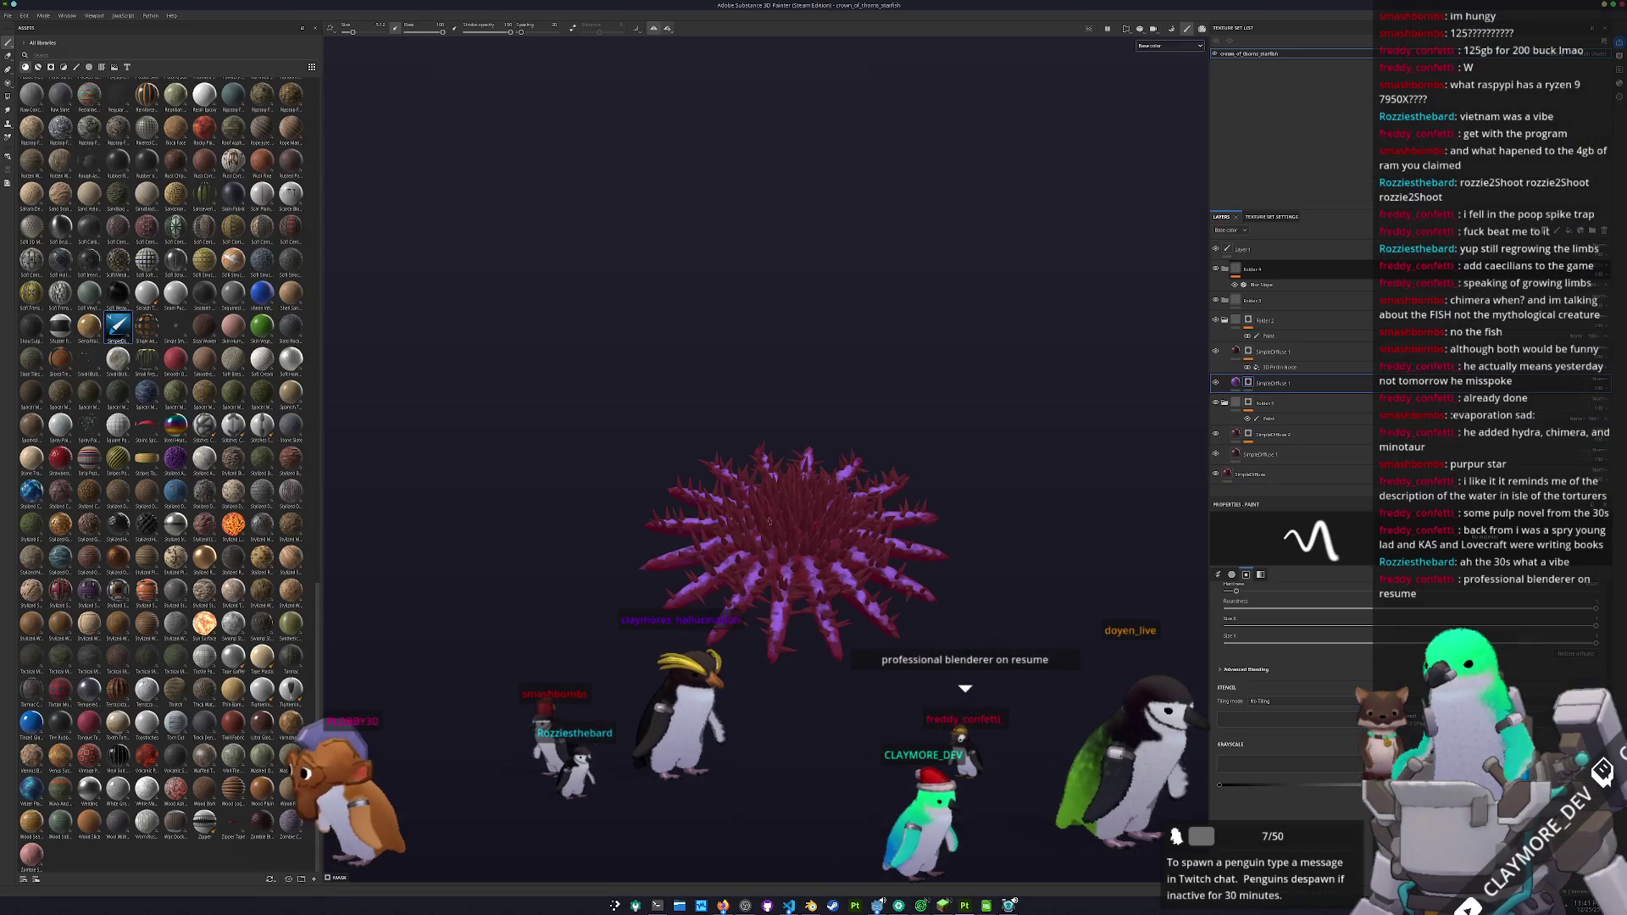
- Open the recent penguin project, saving the starfish project's changes first
left_click(7, 15)
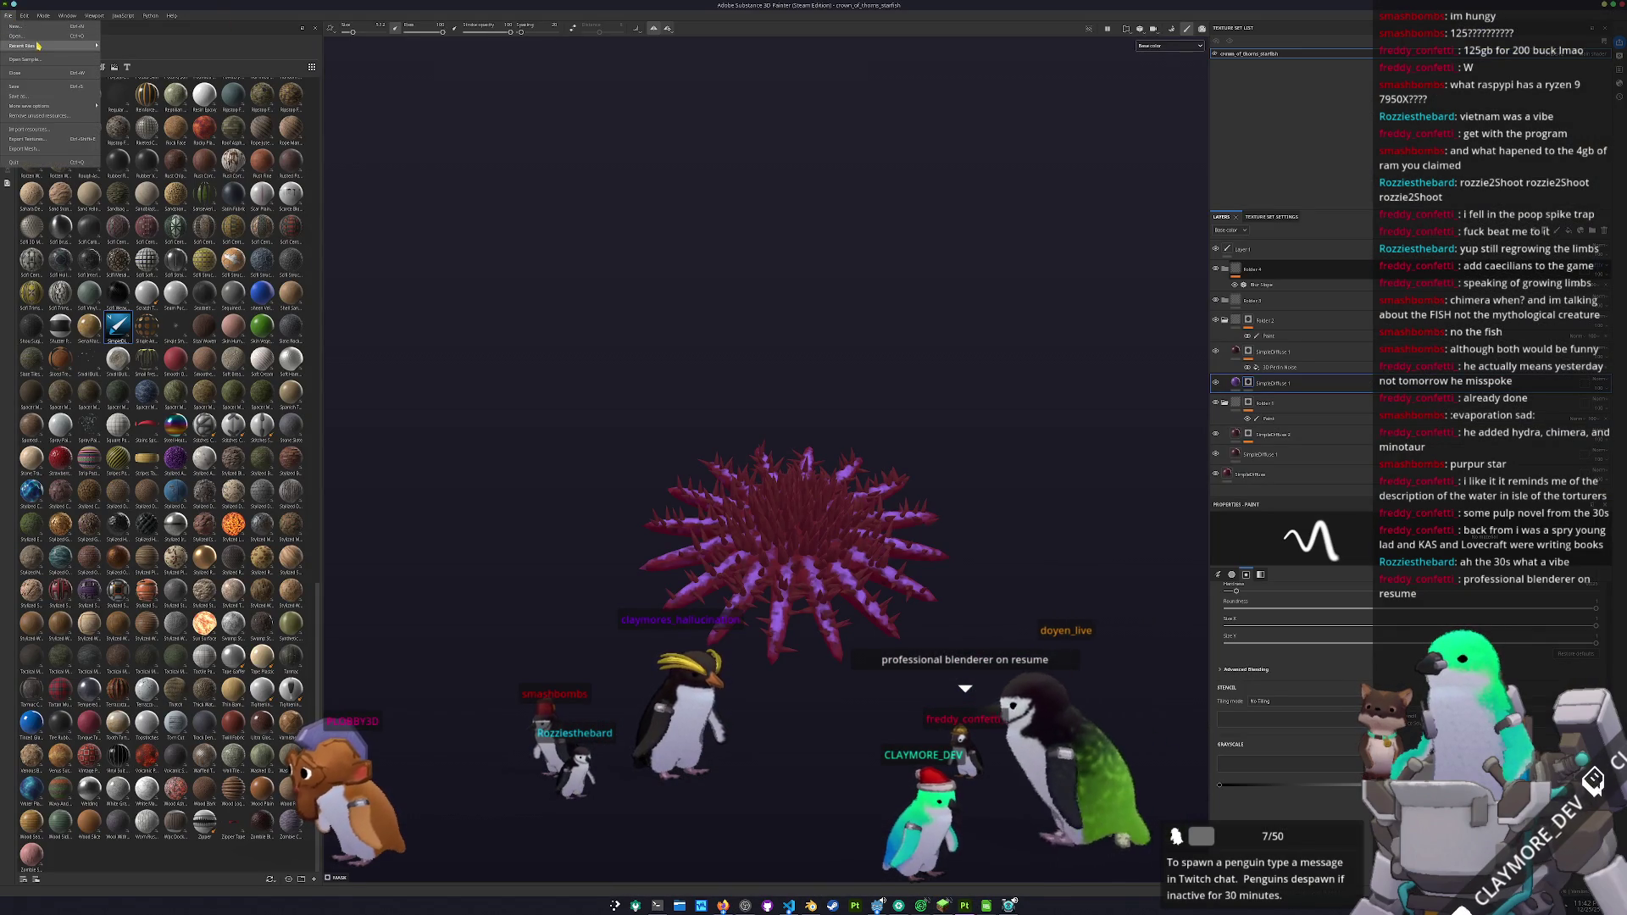
mouse_move(56, 47)
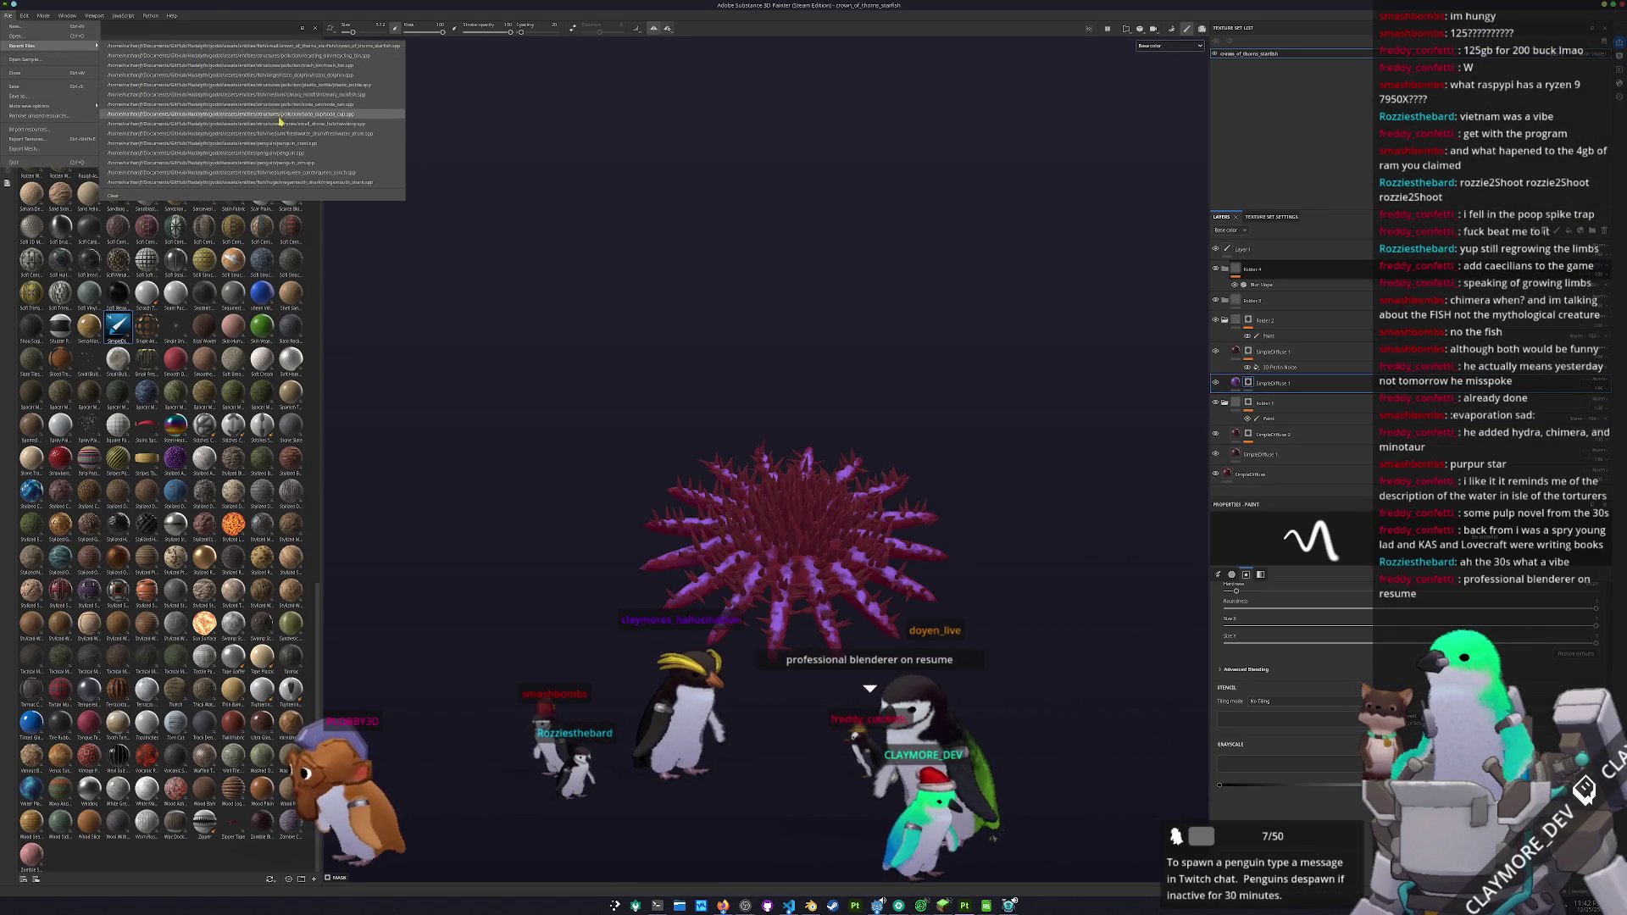
left_click(286, 153)
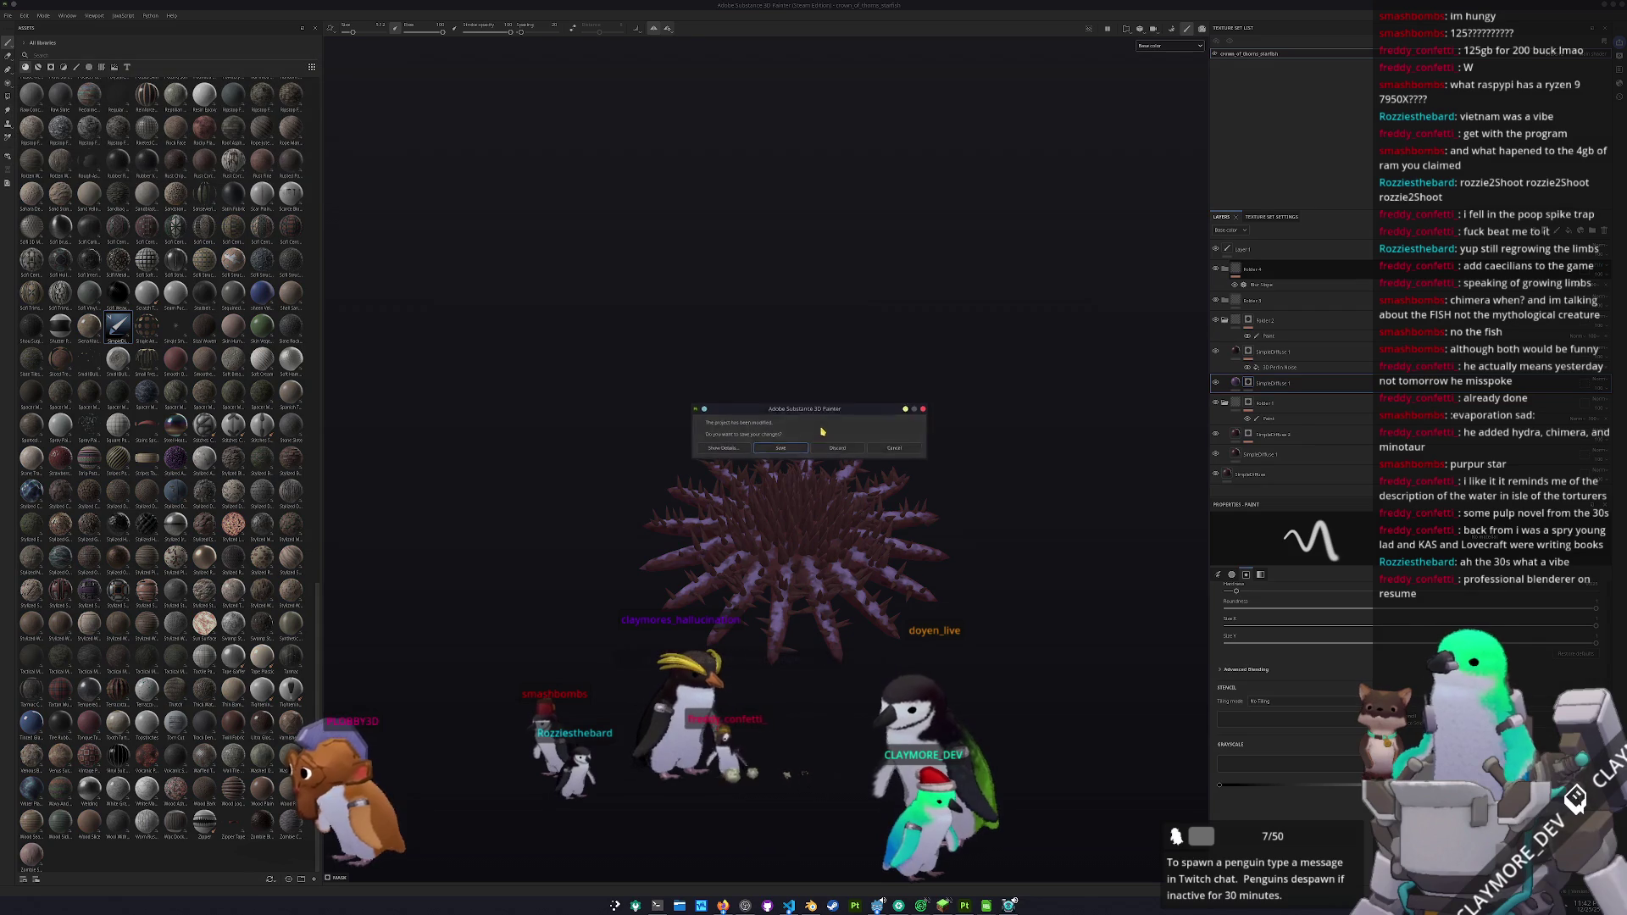
left_click(789, 448)
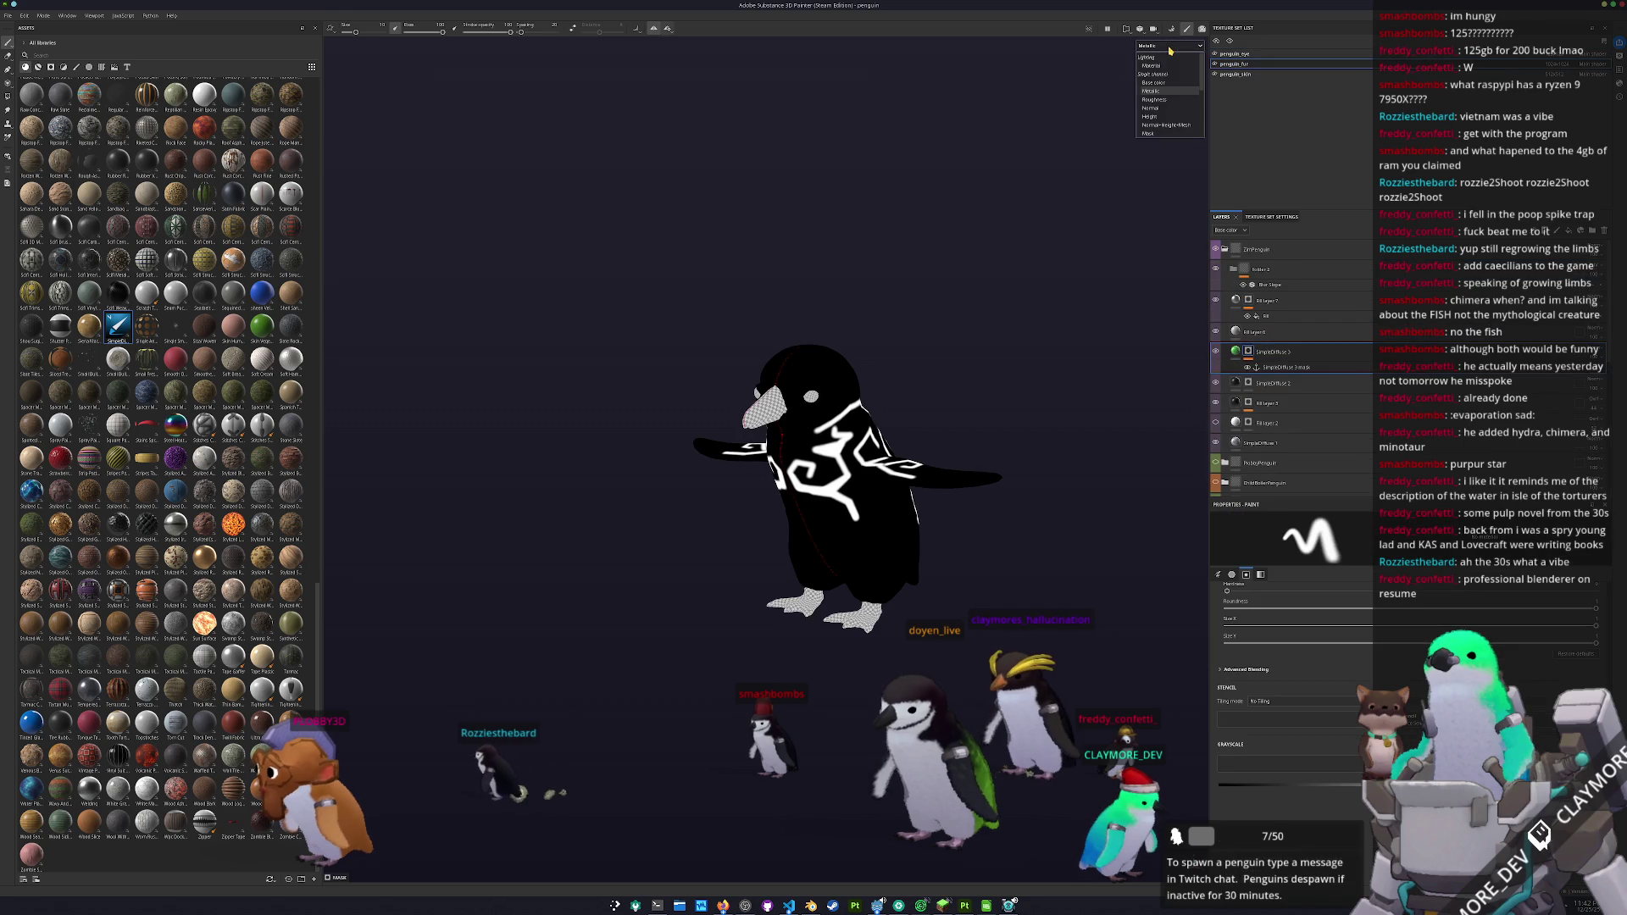
left_click(1164, 47)
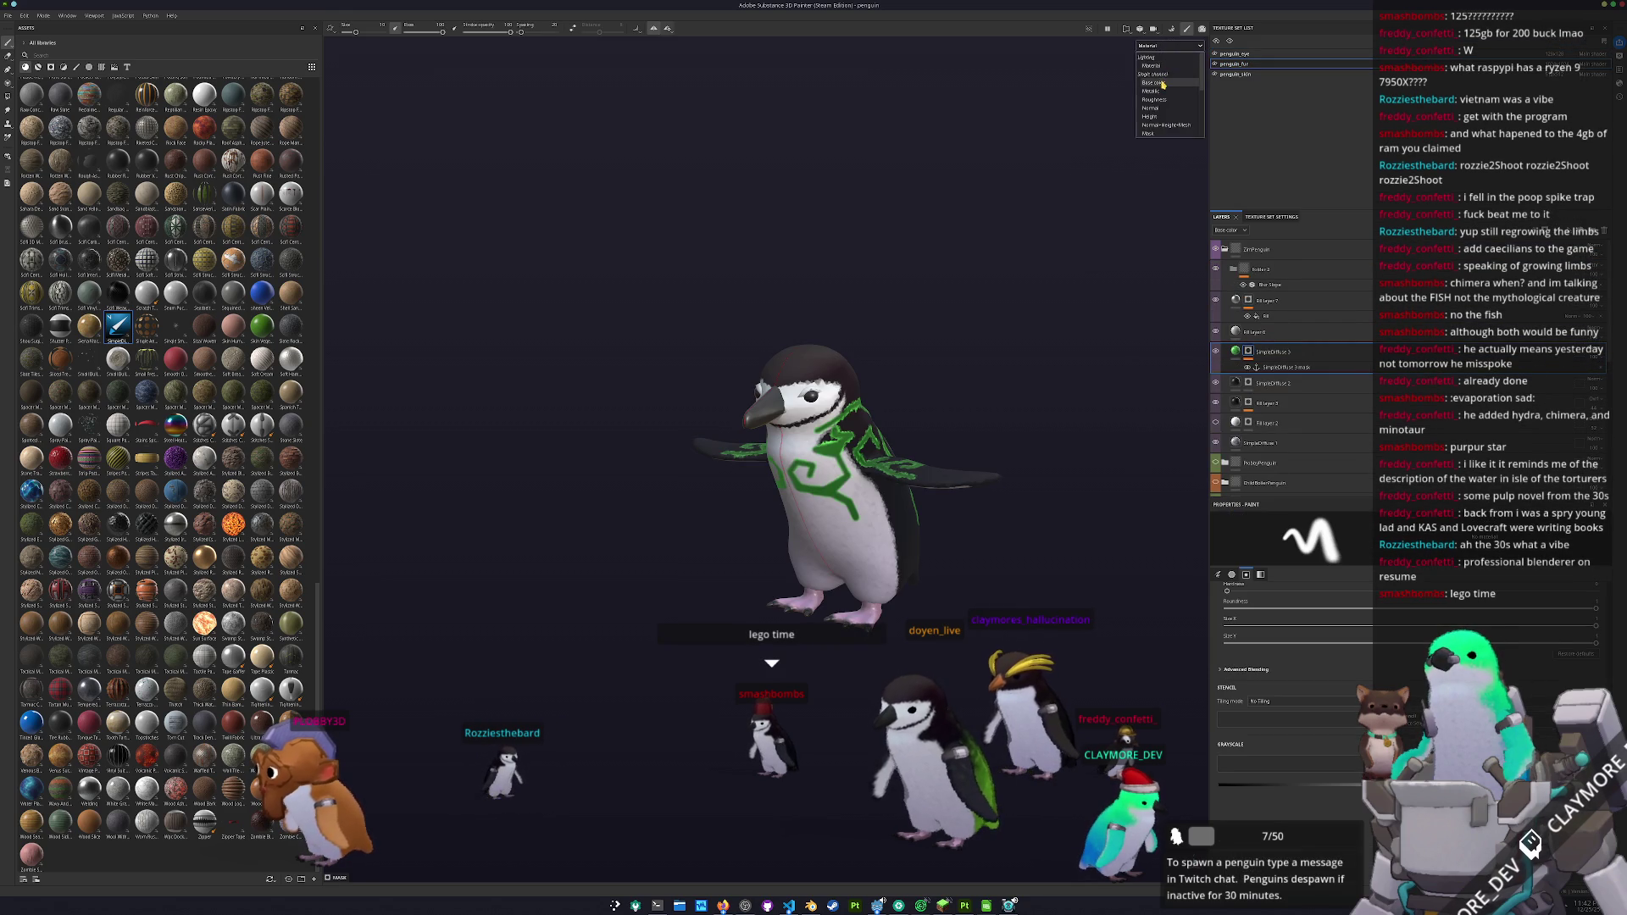
- View the penguin in Base color and hide the ZimPenguin green markings
left_click(1168, 91)
left_click(1223, 249)
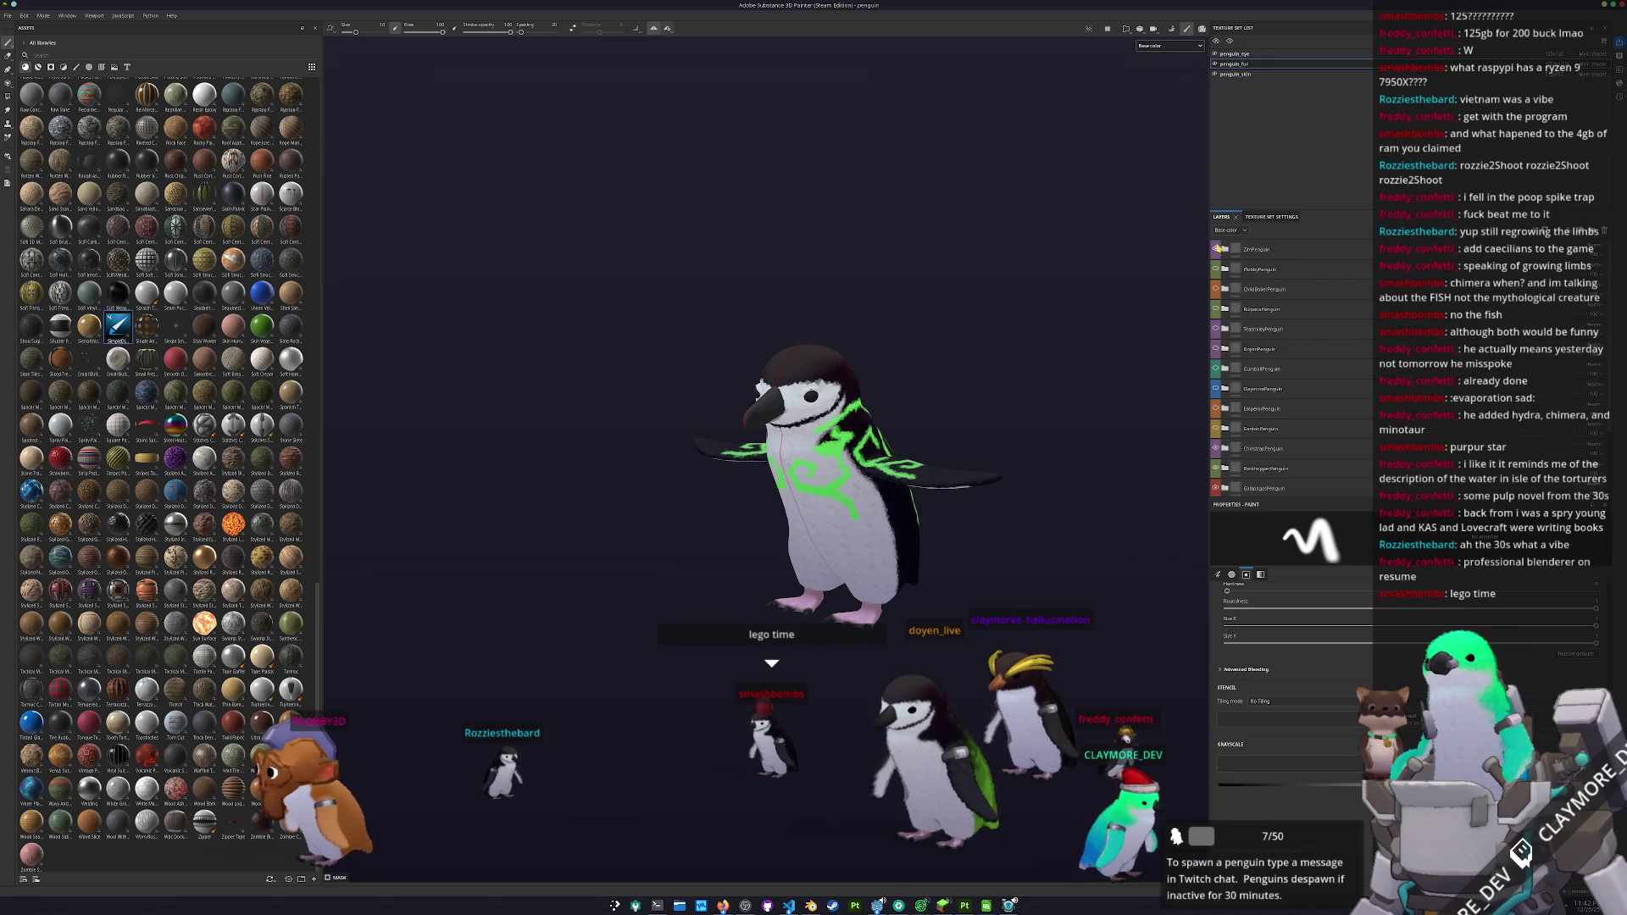
left_click(1216, 249)
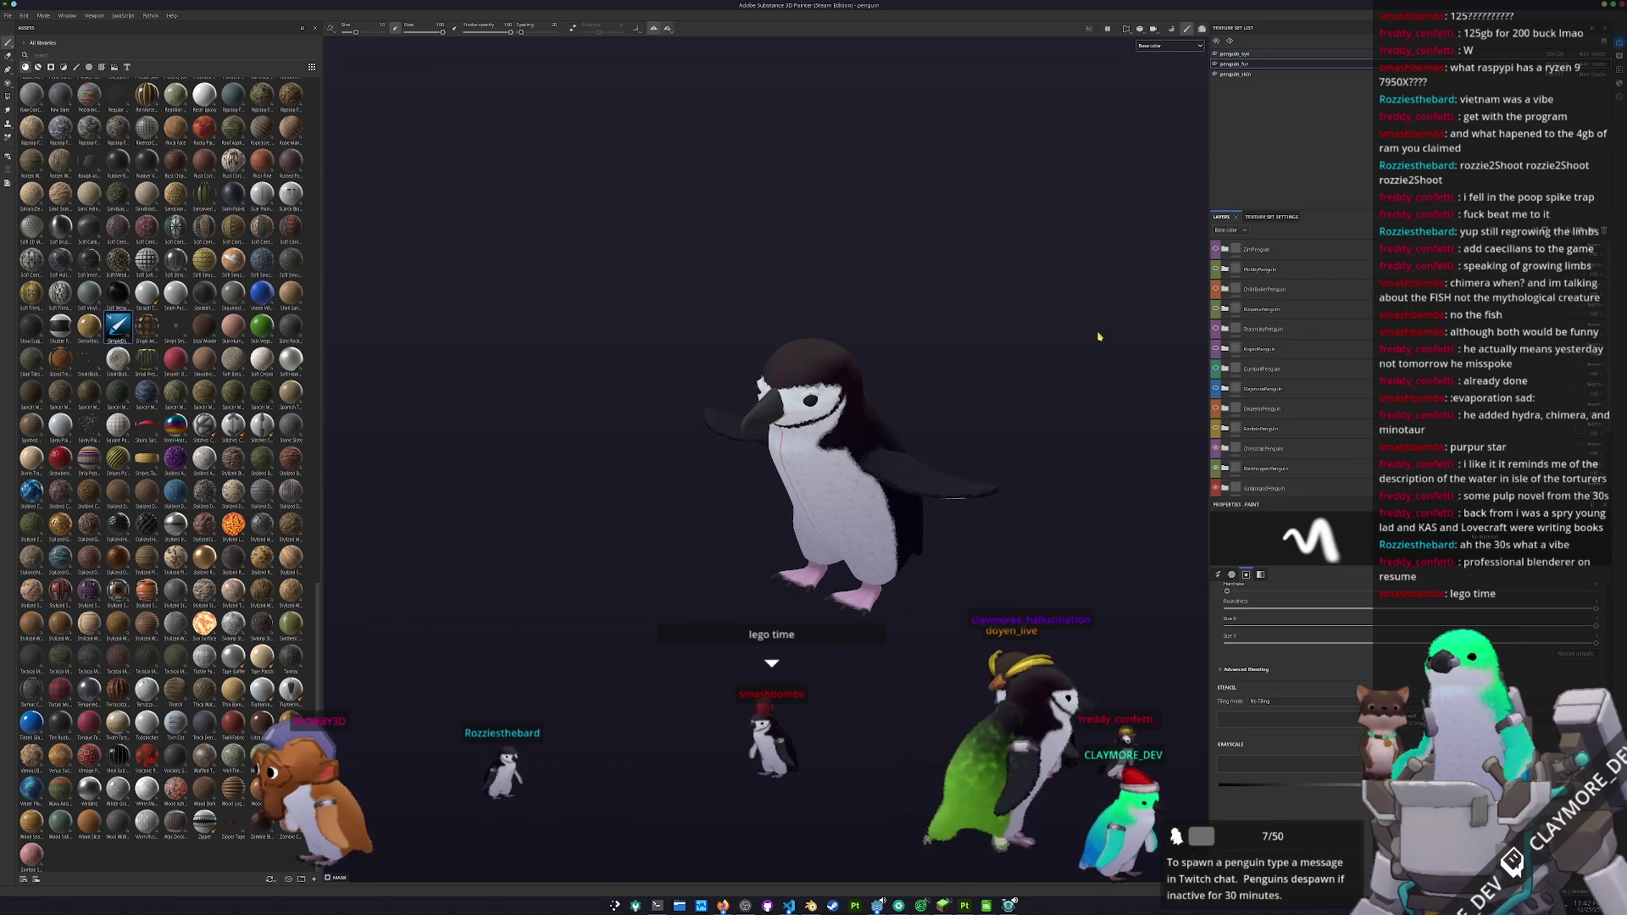
scroll(1249, 289, "down", 3)
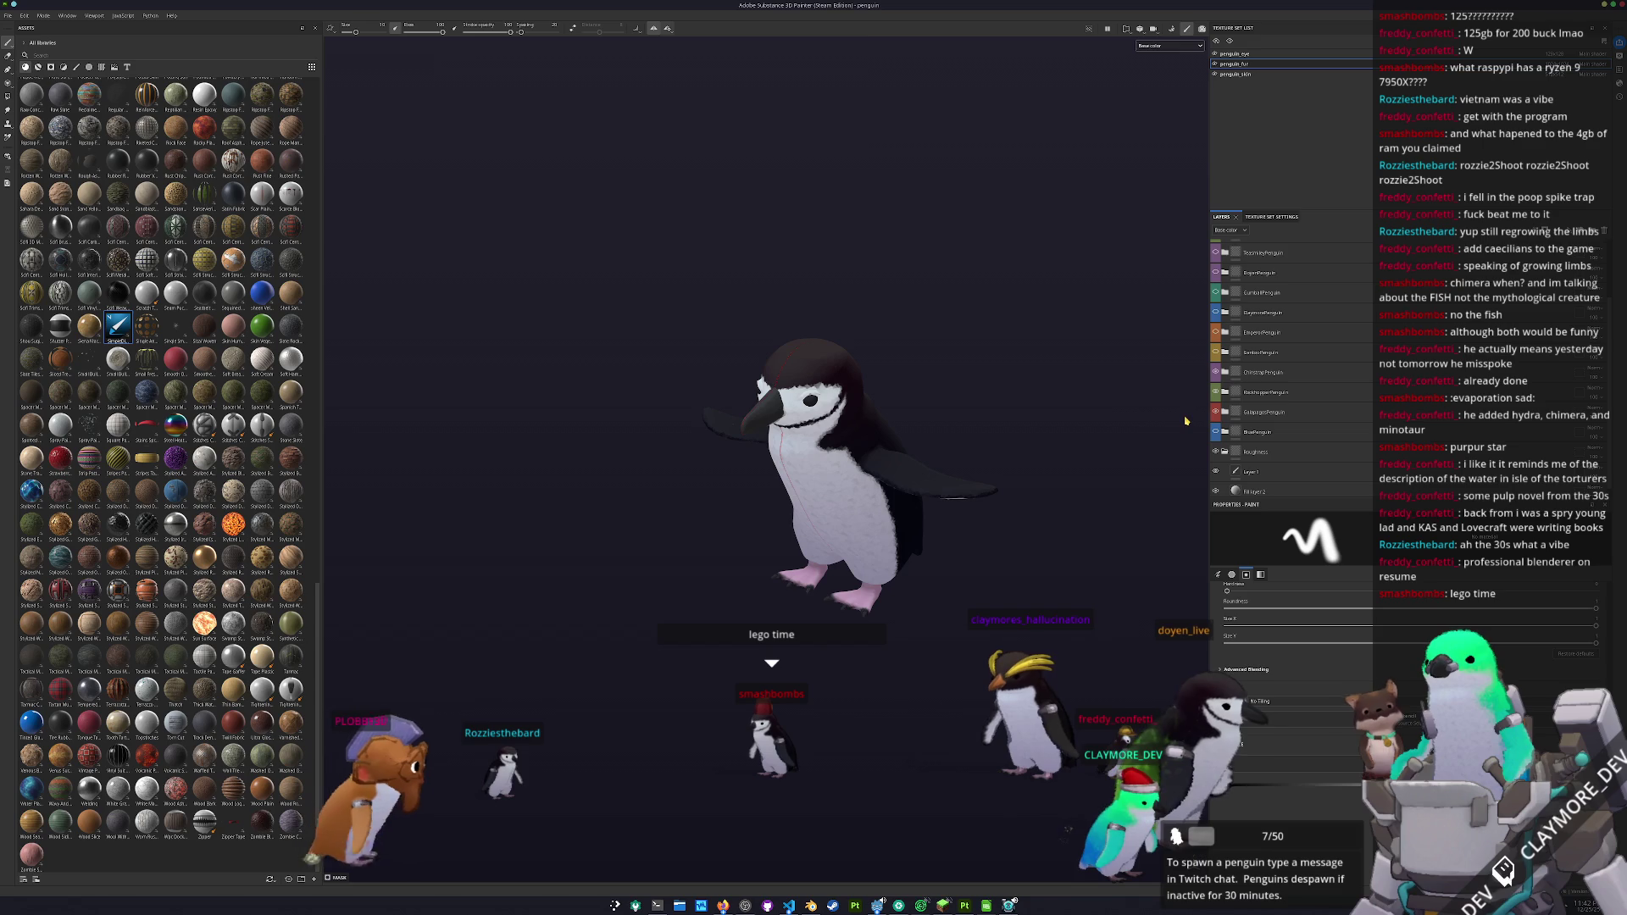
scroll(1099, 446, "up", 2)
mouse_move(1099, 446)
left_mouse_down()
mouse_move(1034, 426)
mouse_move(1047, 435)
left_mouse_up()
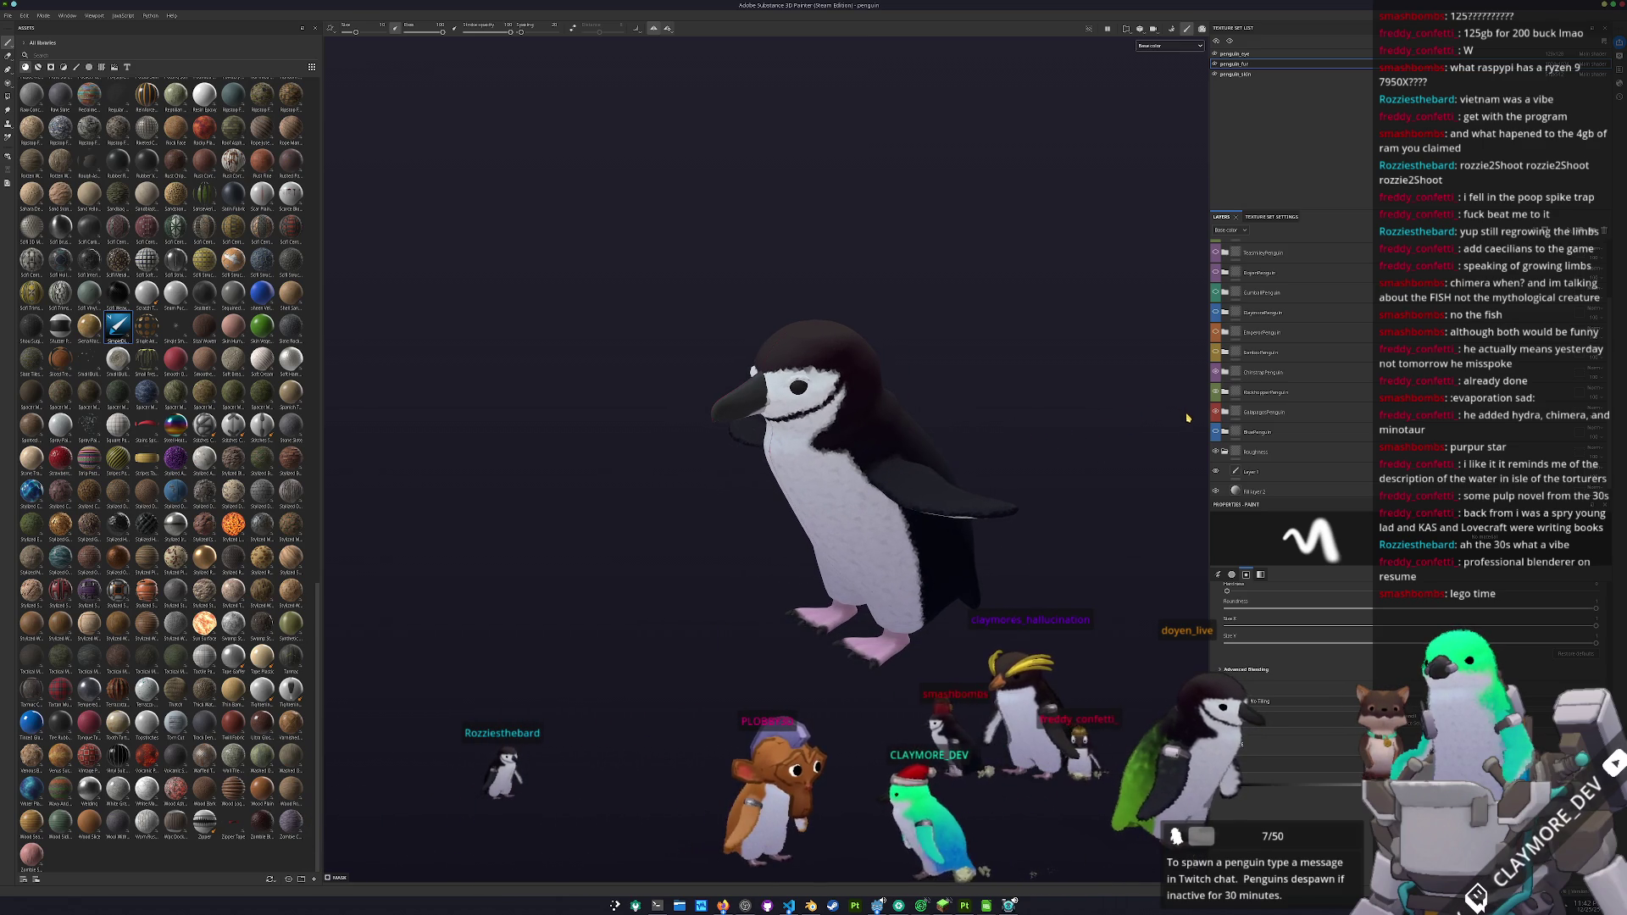
scroll(1271, 437, "up", 1)
scroll(1275, 441, "down", 2)
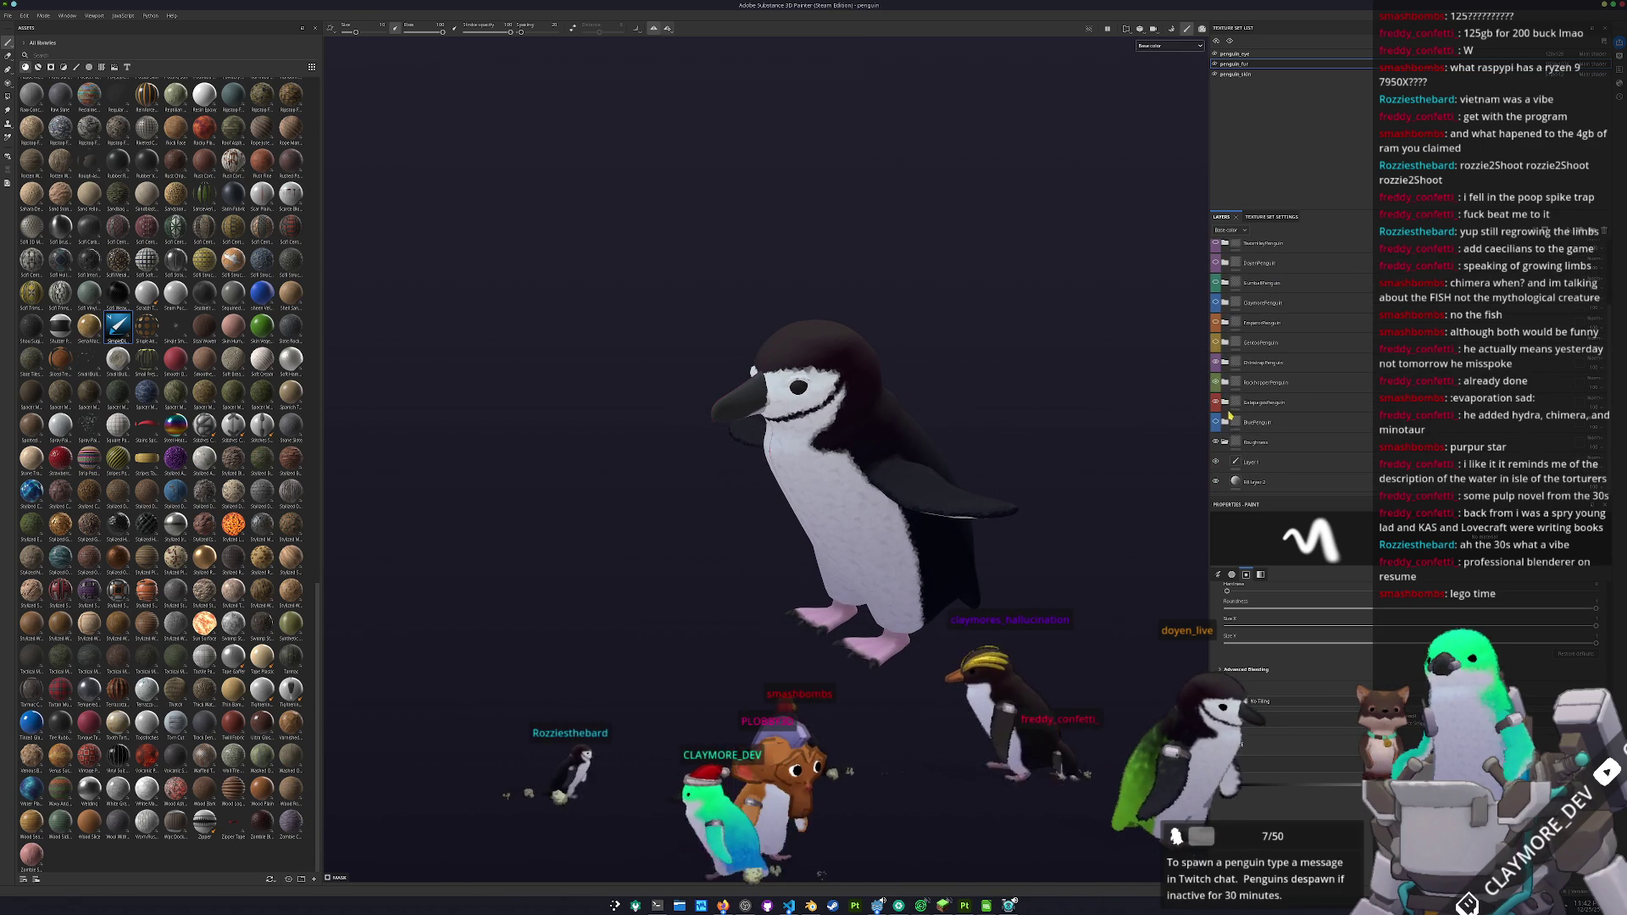
scroll(1216, 356, "up", 2)
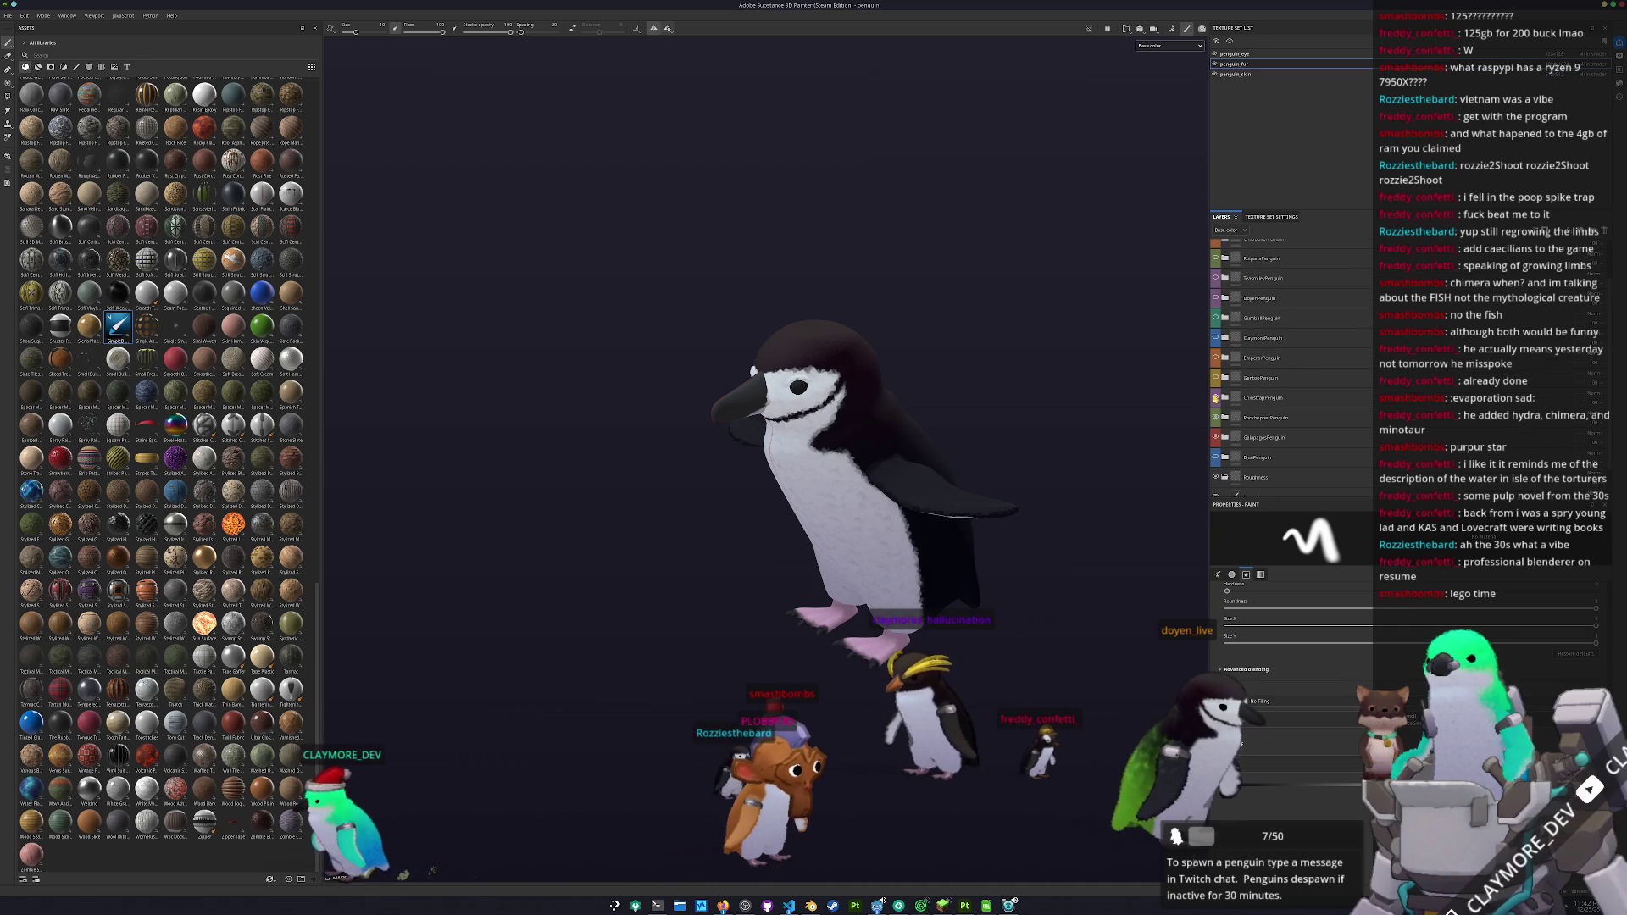
- Try the Gentoo, Emperor, Chinstrap and Galapagos patterns, keeping the Galapagos white band
left_click(1216, 377)
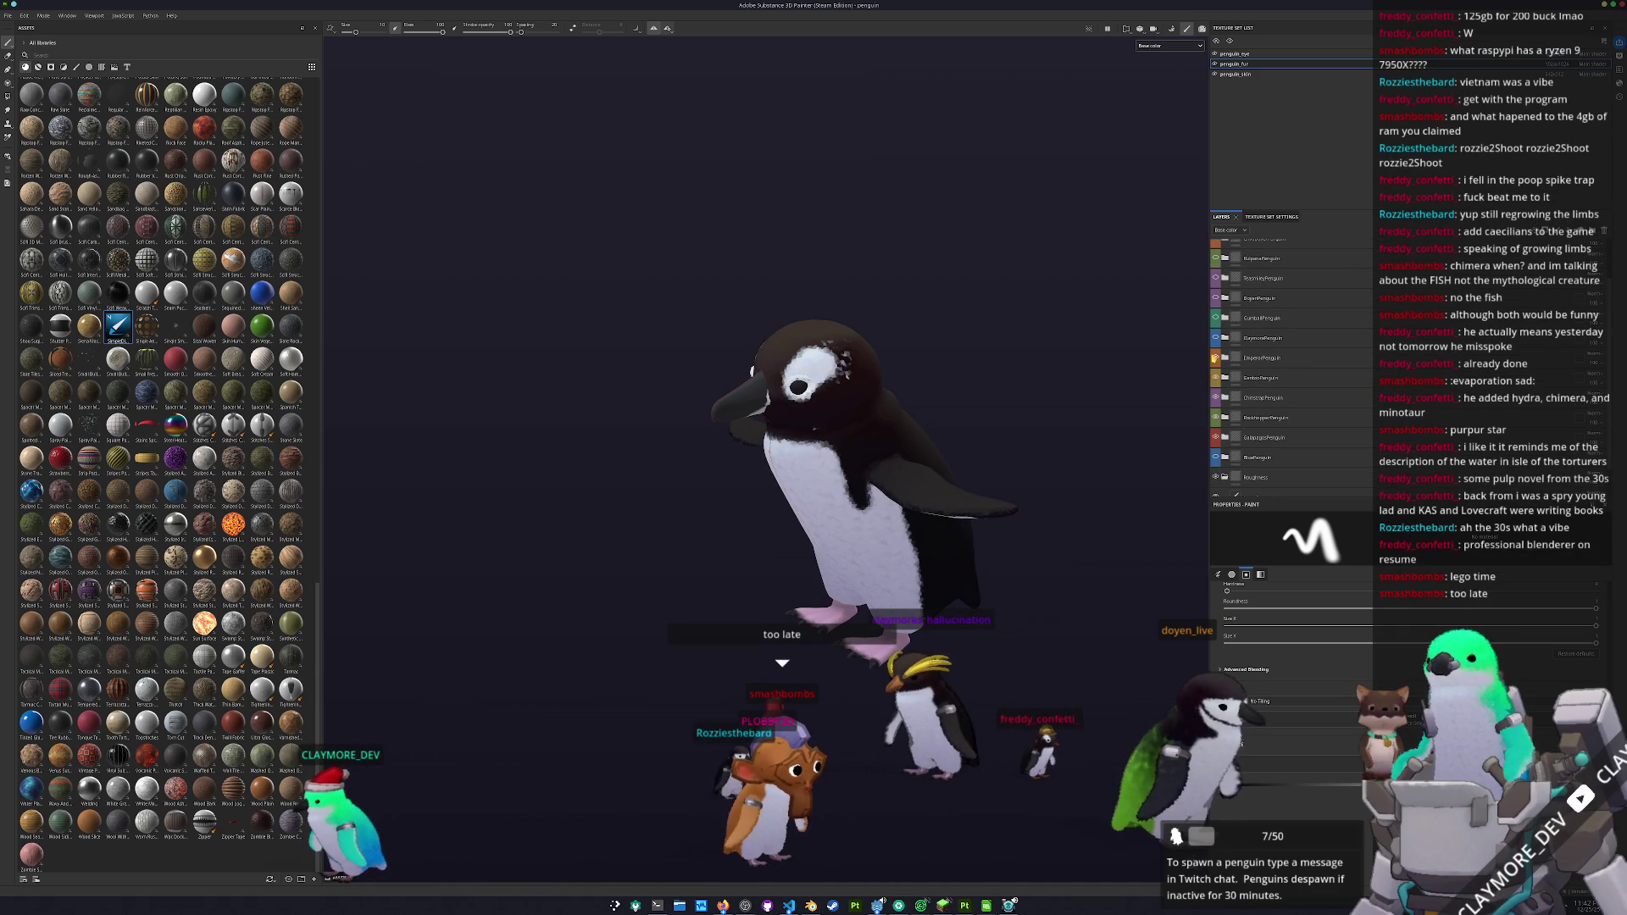
left_click(1216, 357)
left_click(1216, 358)
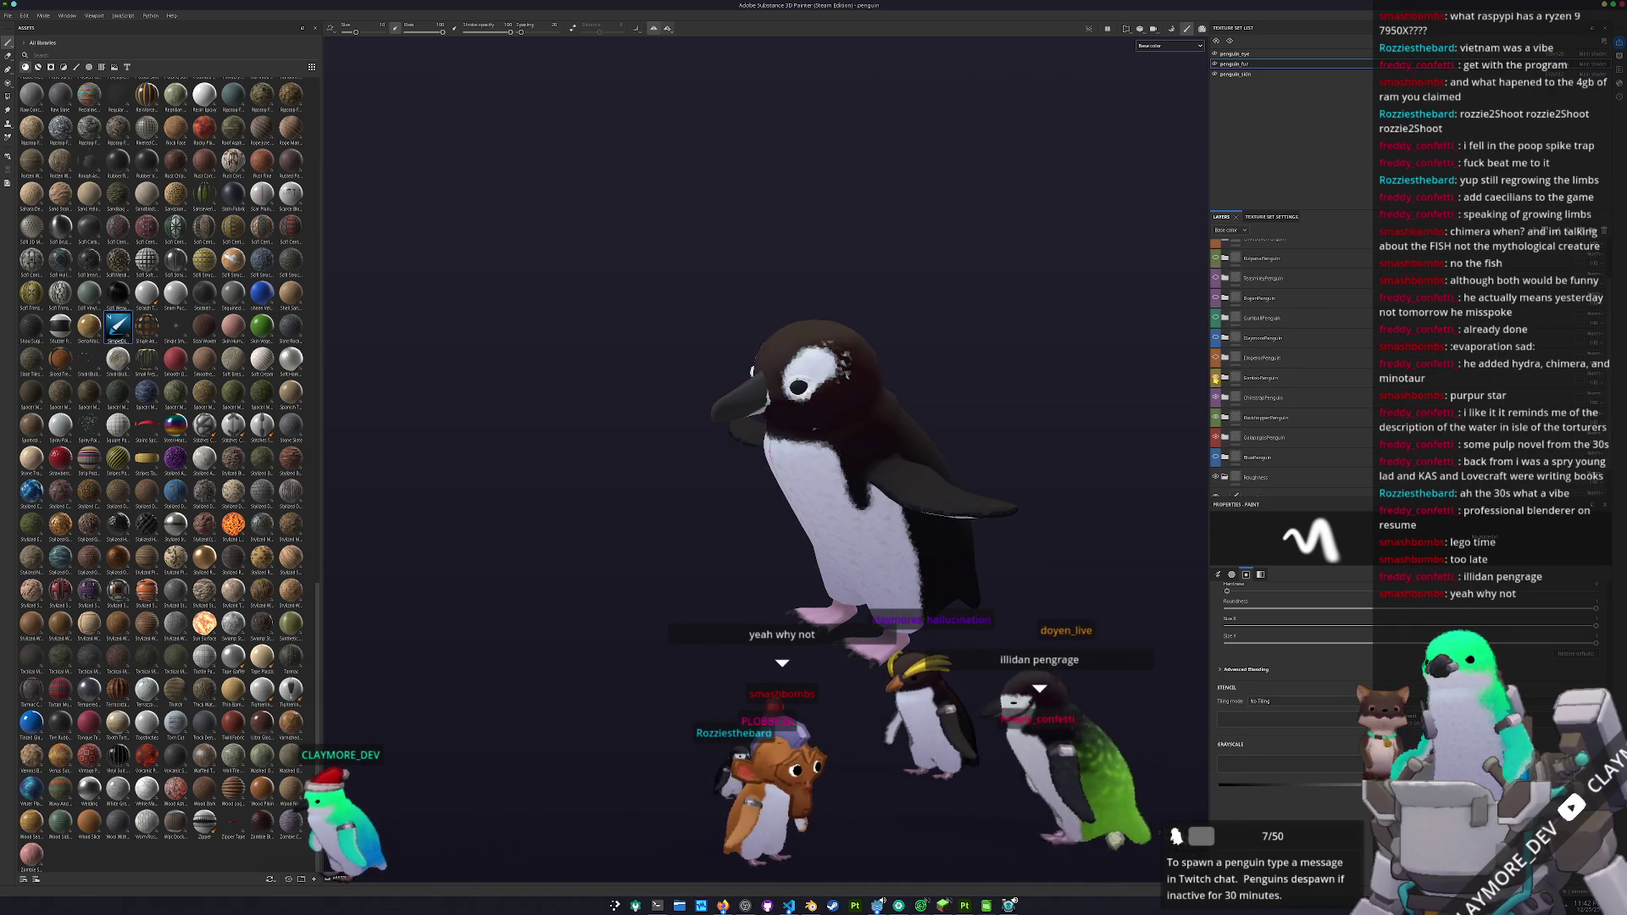
left_click(1216, 398)
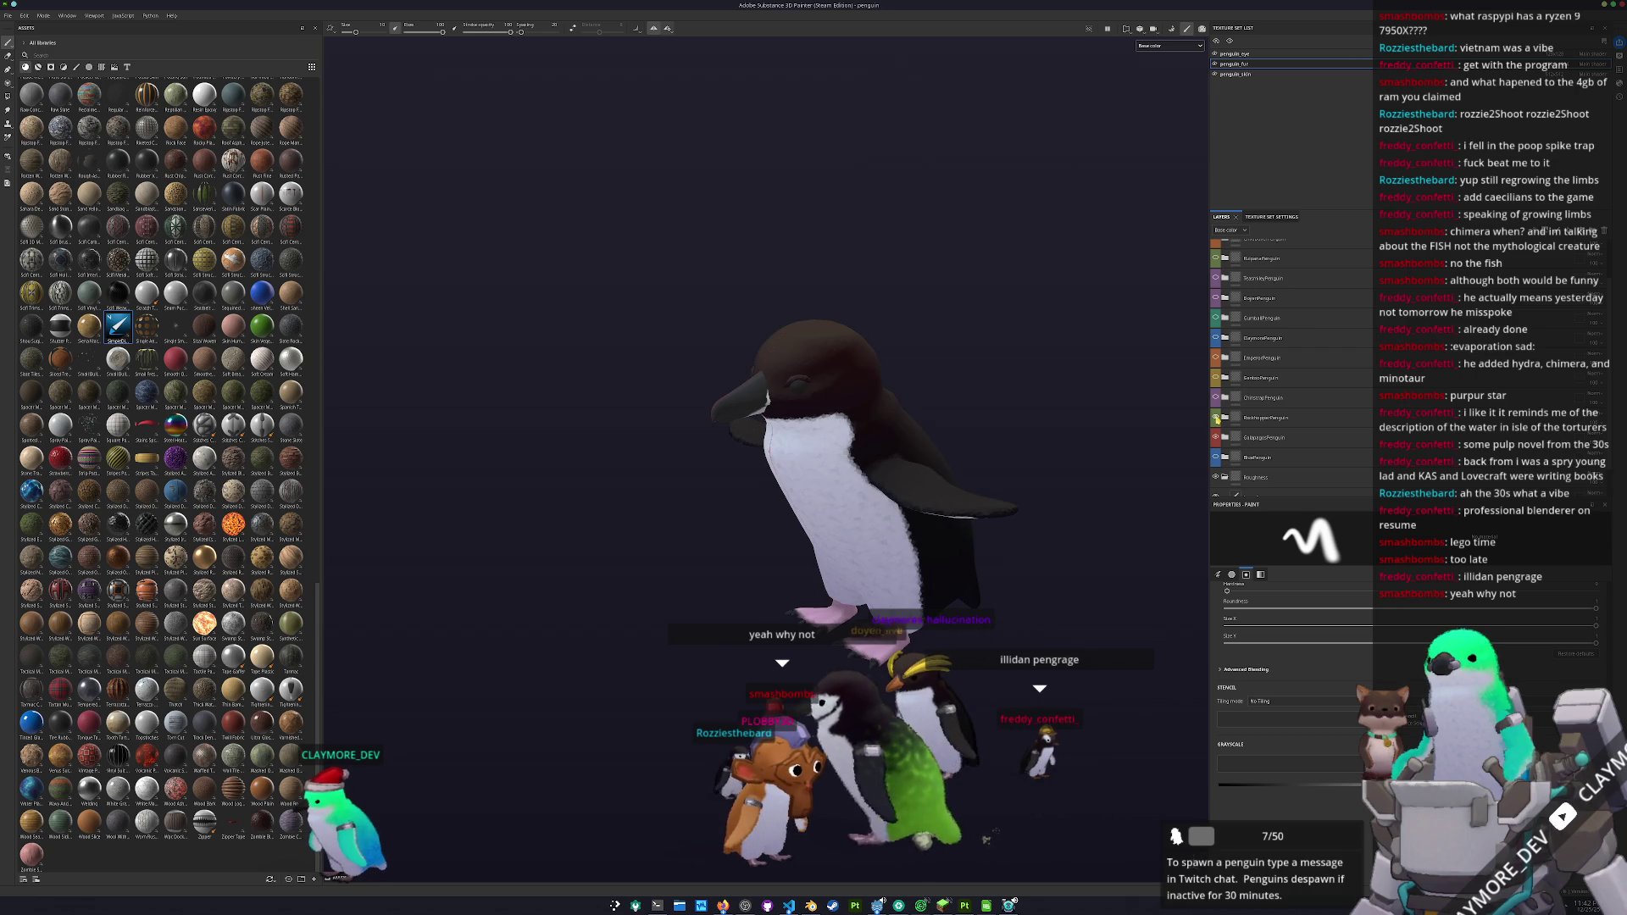
left_click(1215, 437)
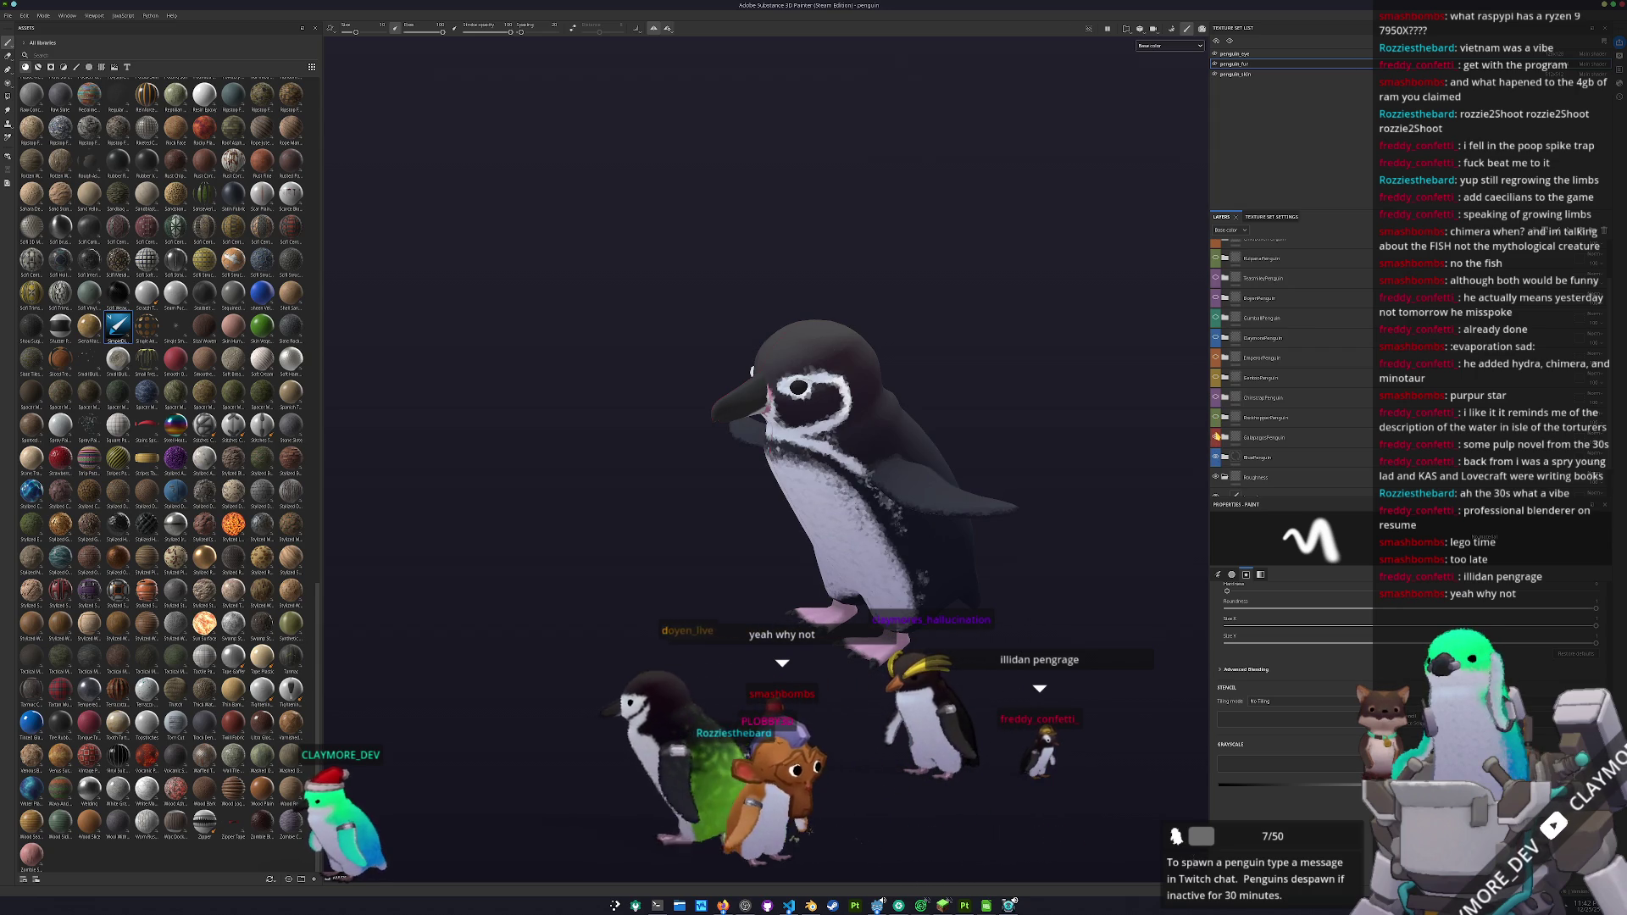
left_click(1216, 436)
left_click_drag(1072, 477, 1049, 453)
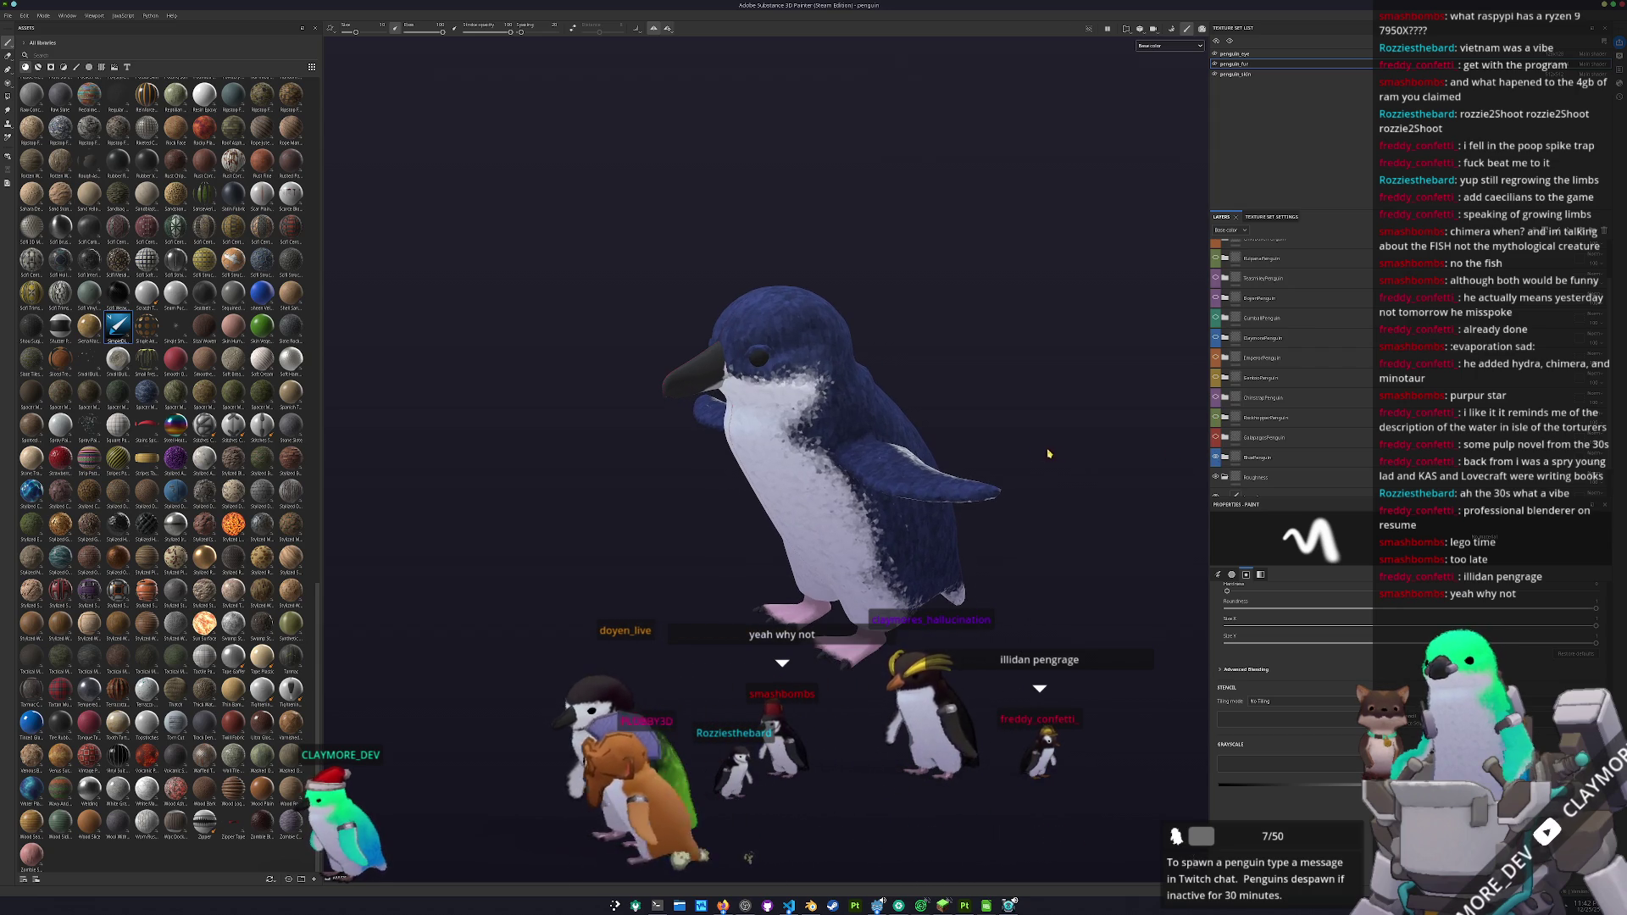
left_click(1215, 437)
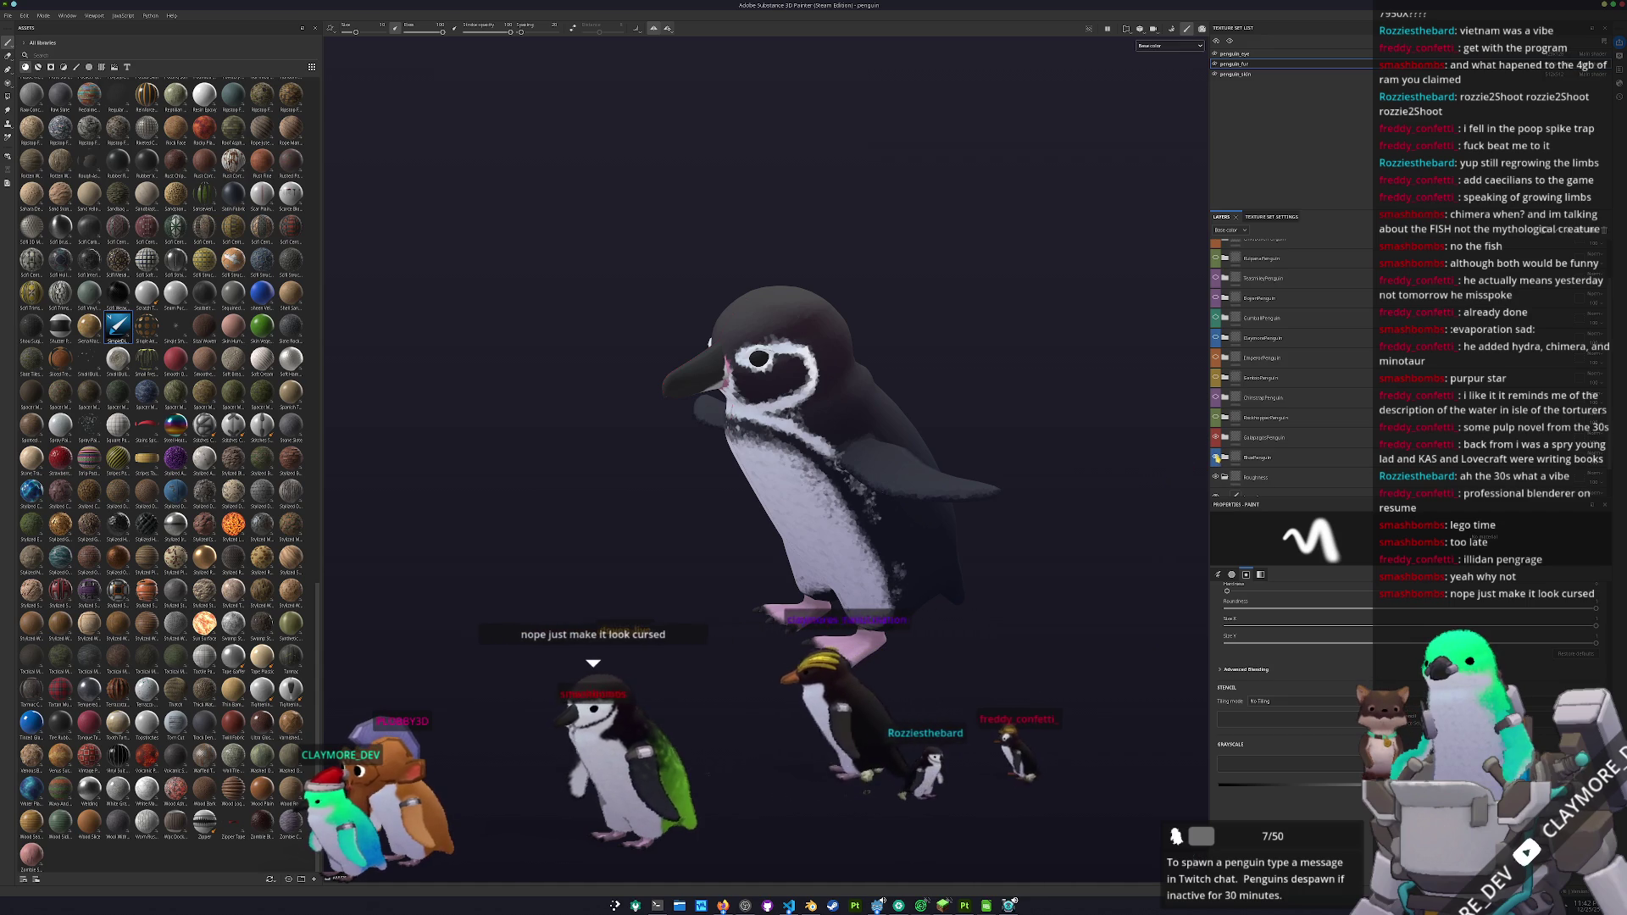
left_click_drag(1132, 467, 1004, 465)
scroll(1218, 434, "up", 1)
scroll(1218, 434, "up", 1)
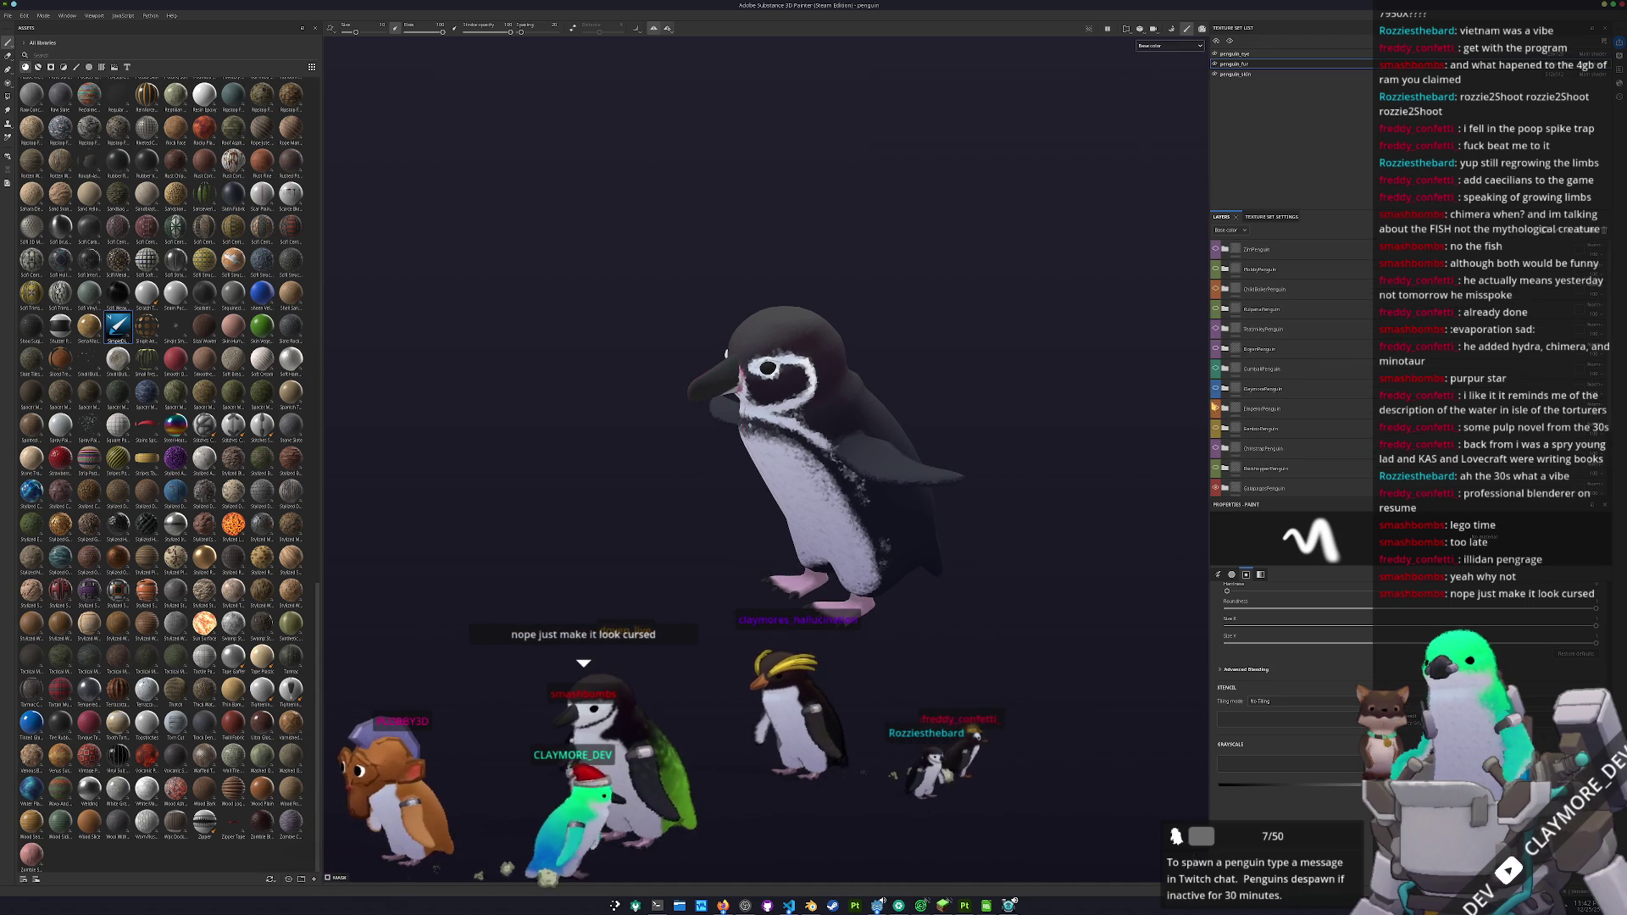
- Preview the teal purple-cheek pattern, then swap it for the black-and-white look
left_click(1219, 294)
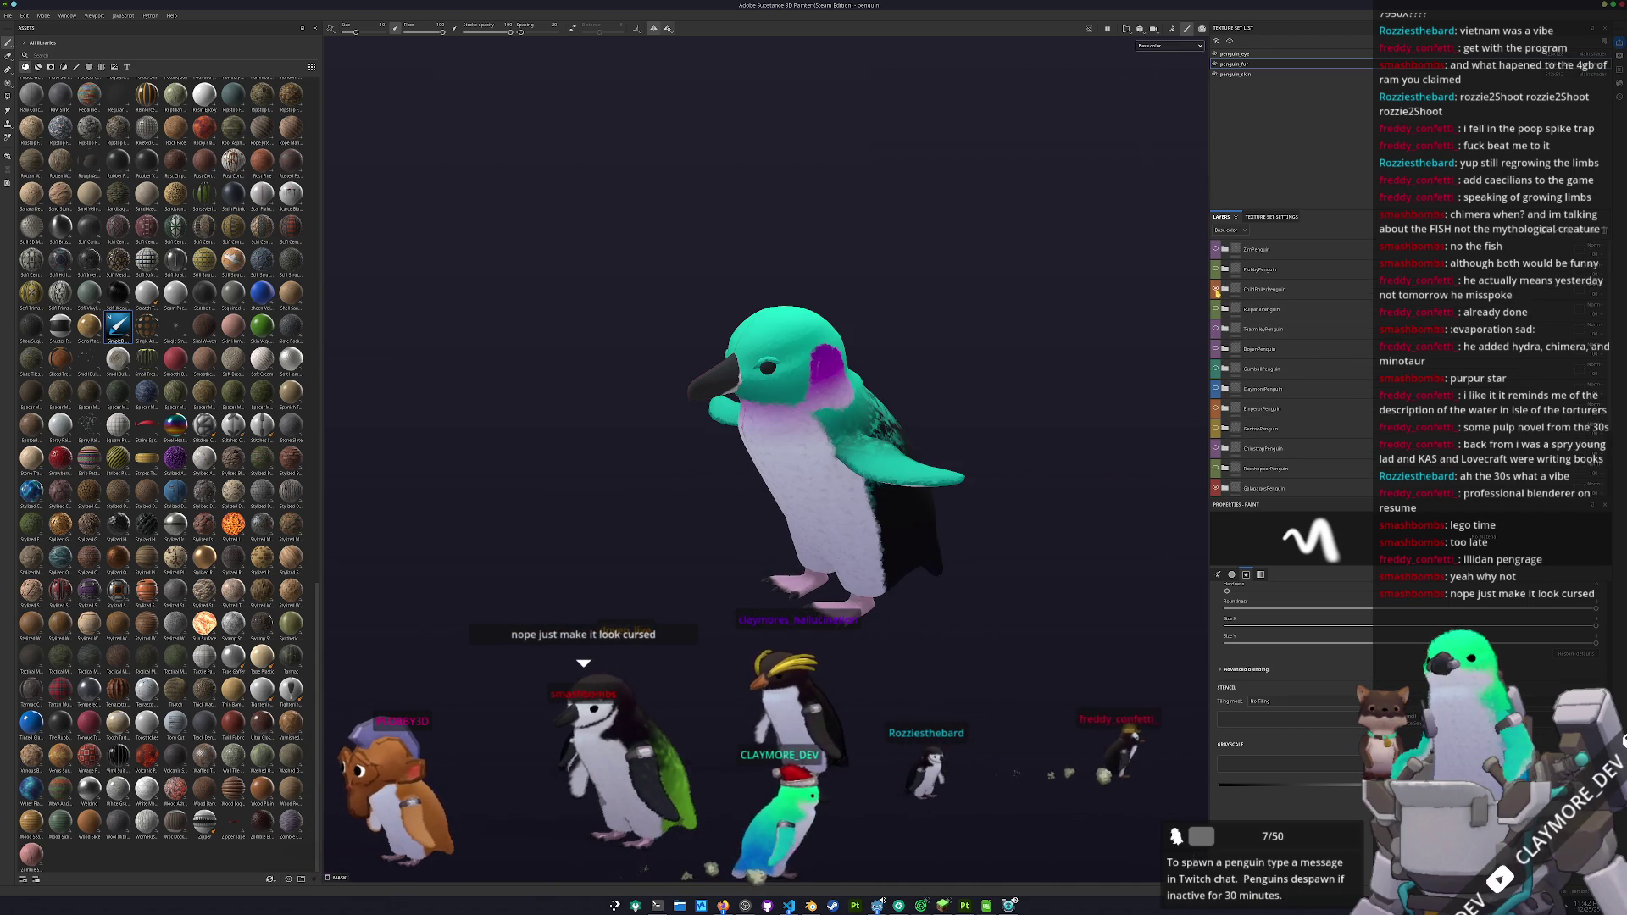
left_click(1219, 294)
left_click(1219, 292)
mouse_move(814, 372)
left_mouse_down()
mouse_move(1050, 359)
mouse_move(1089, 327)
mouse_move(1110, 379)
left_mouse_up()
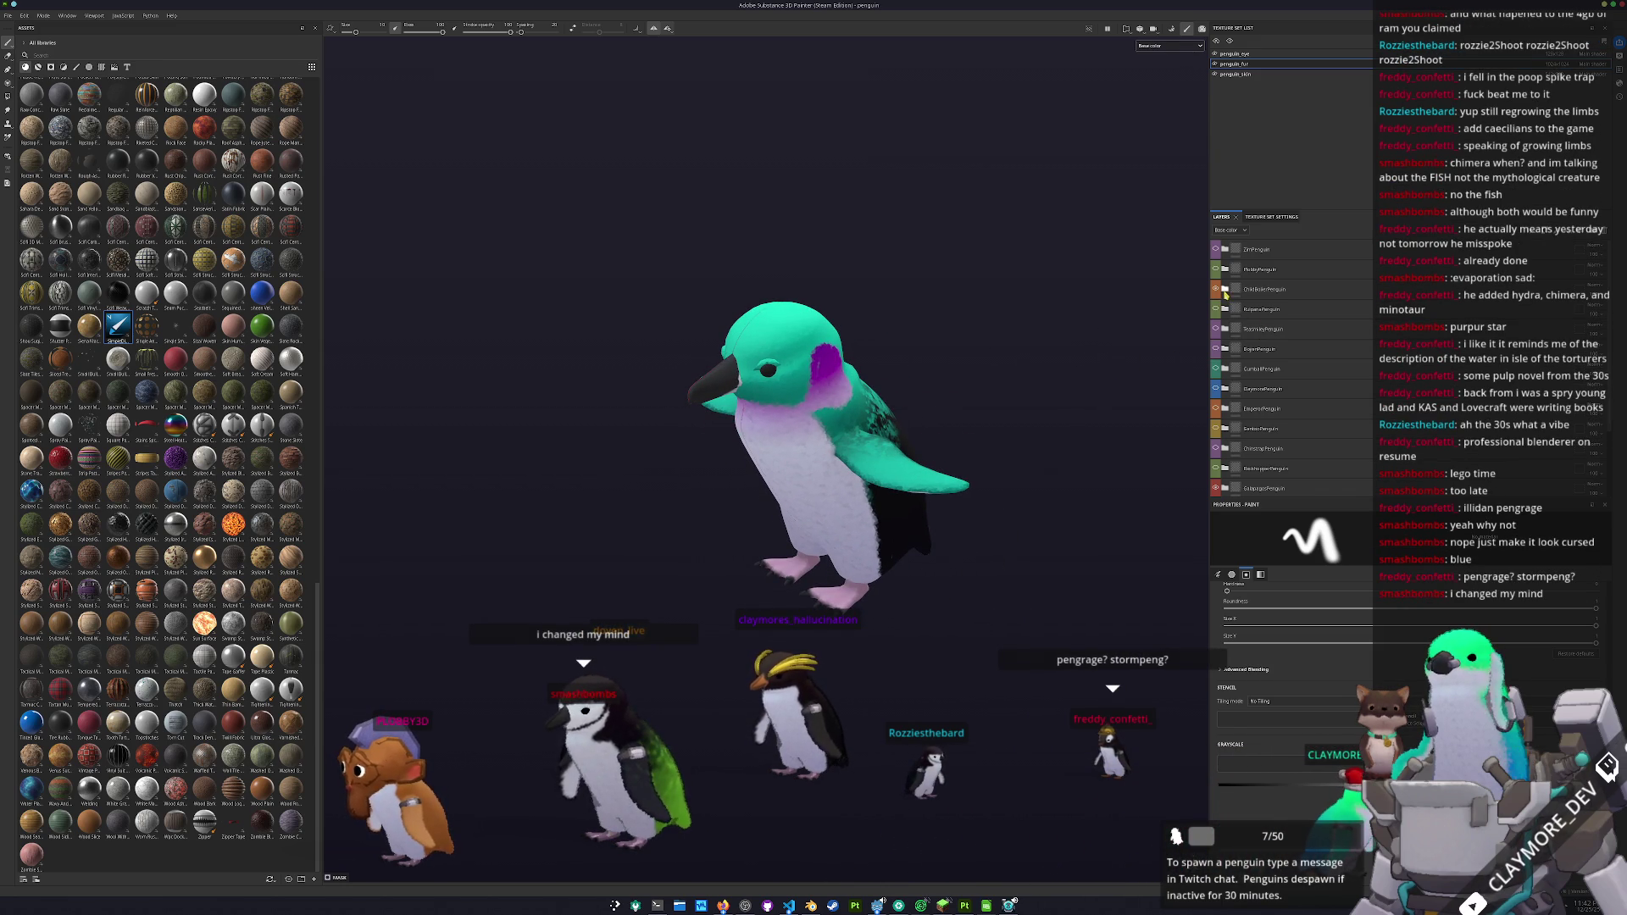
left_click(1217, 290)
scroll(1220, 339, "down", 1)
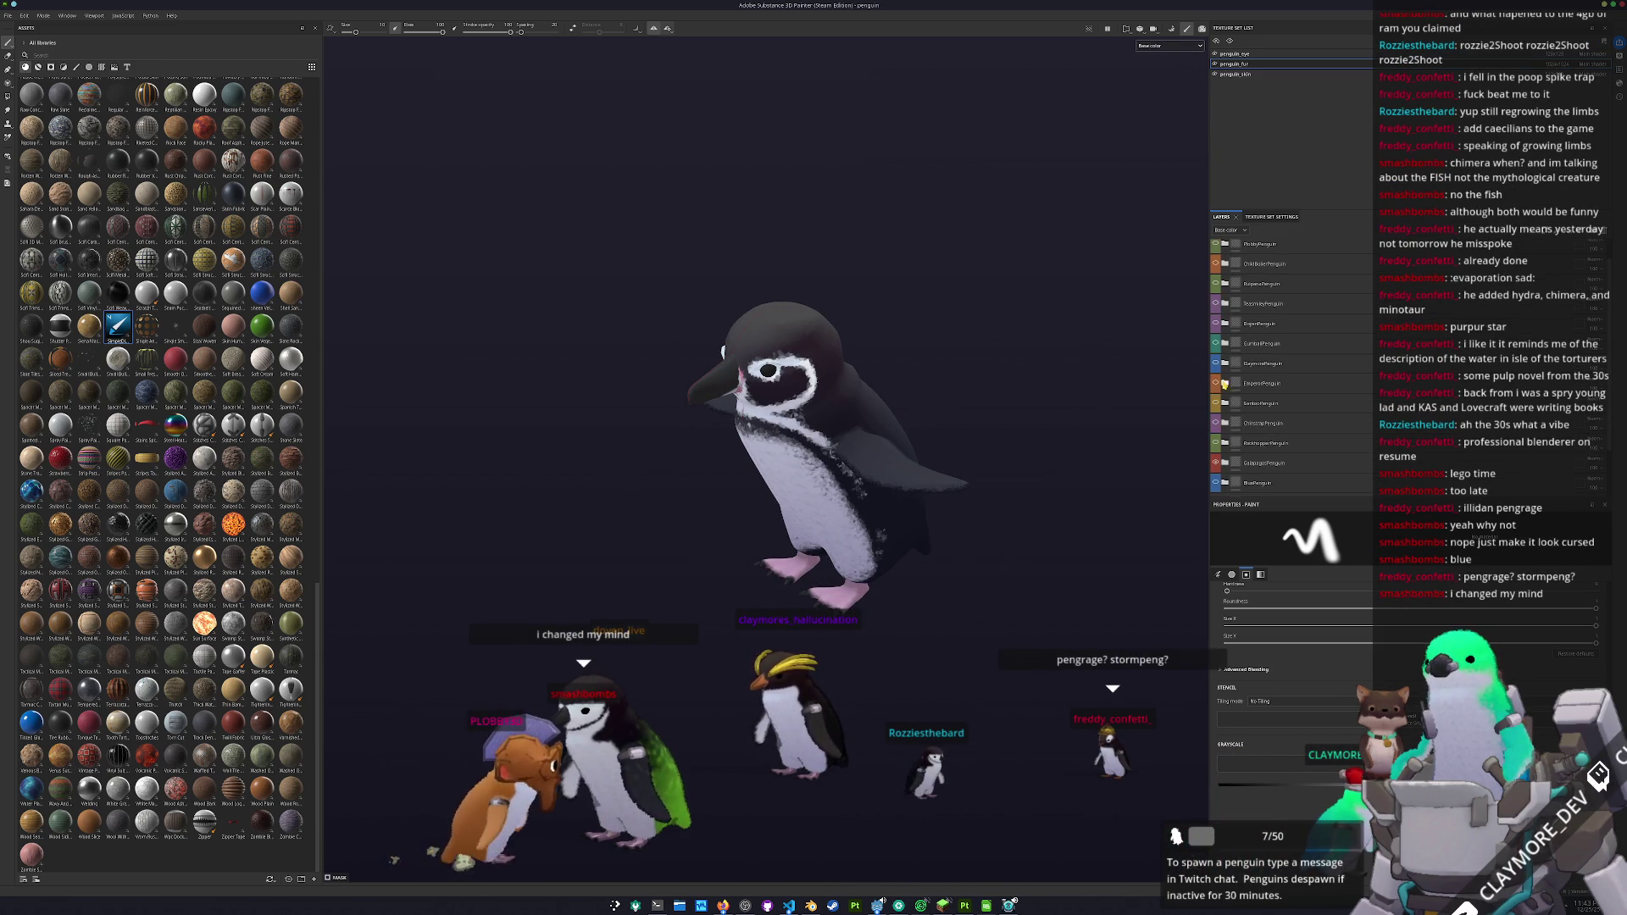
scroll(1220, 373, "up", 1)
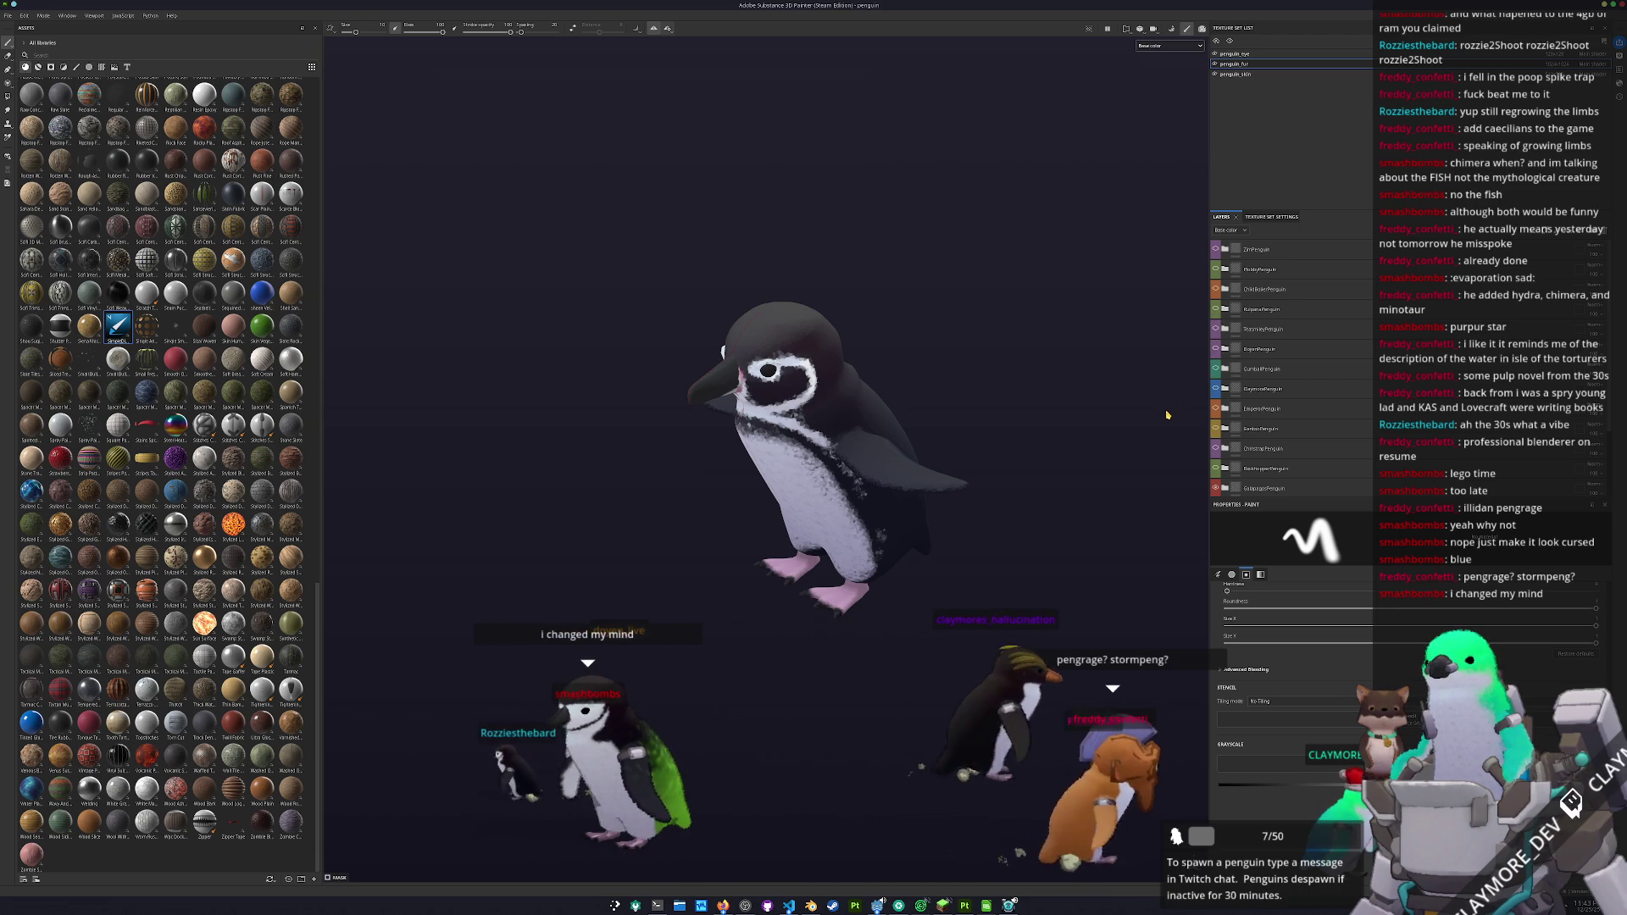
scroll(1220, 442, "down", 4)
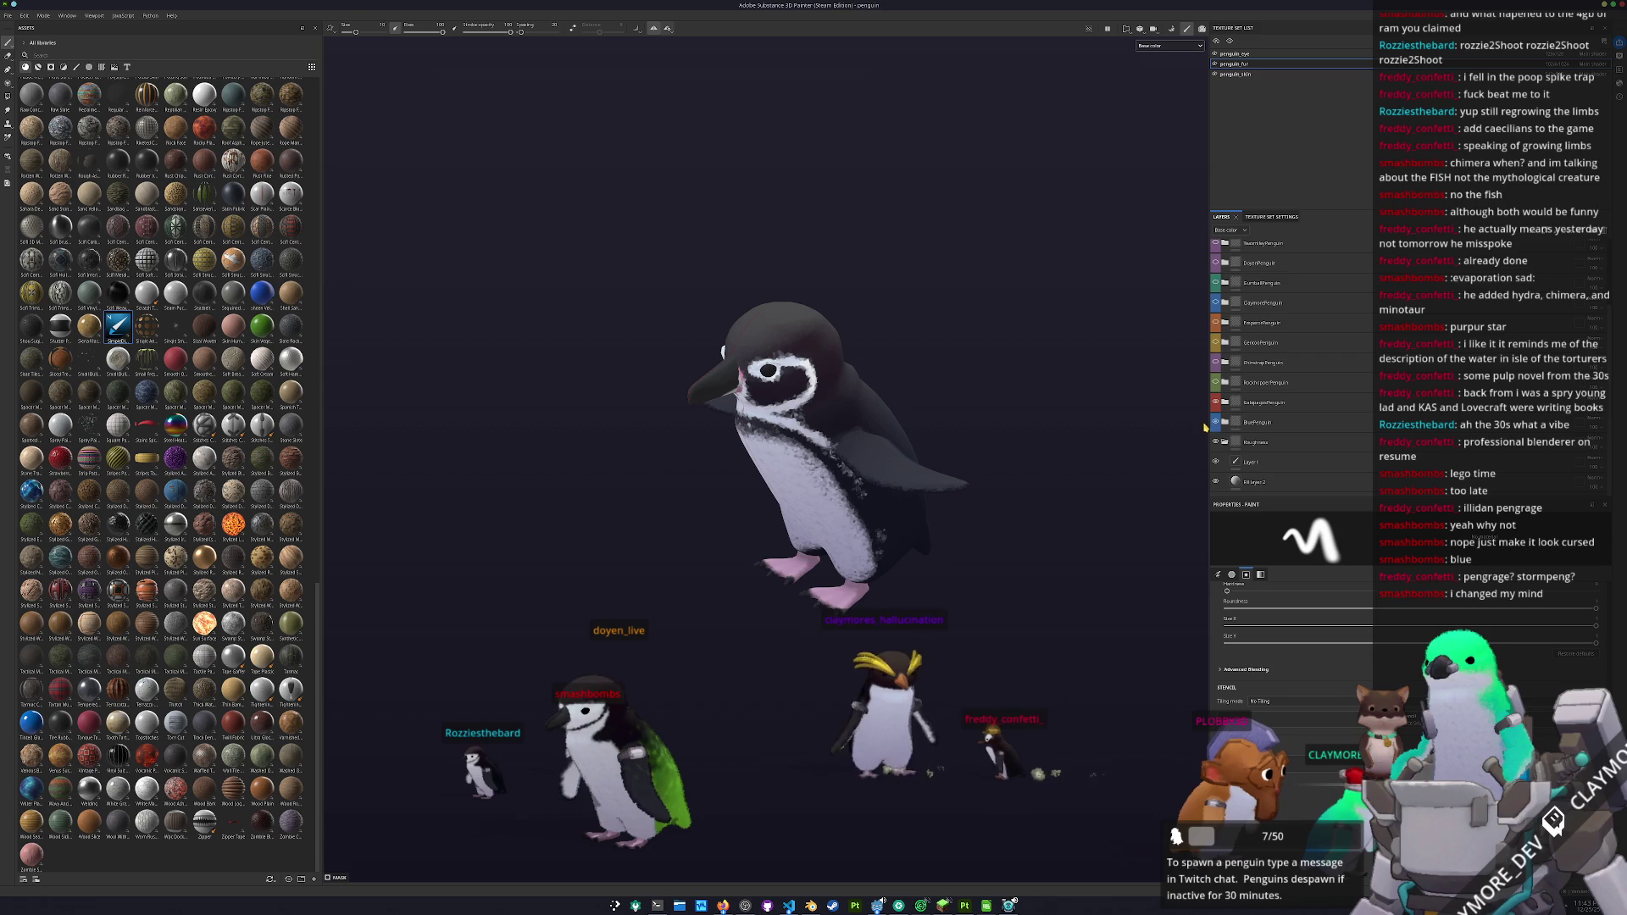
scroll(1218, 401, "up", 3)
scroll(1217, 356, "down", 2)
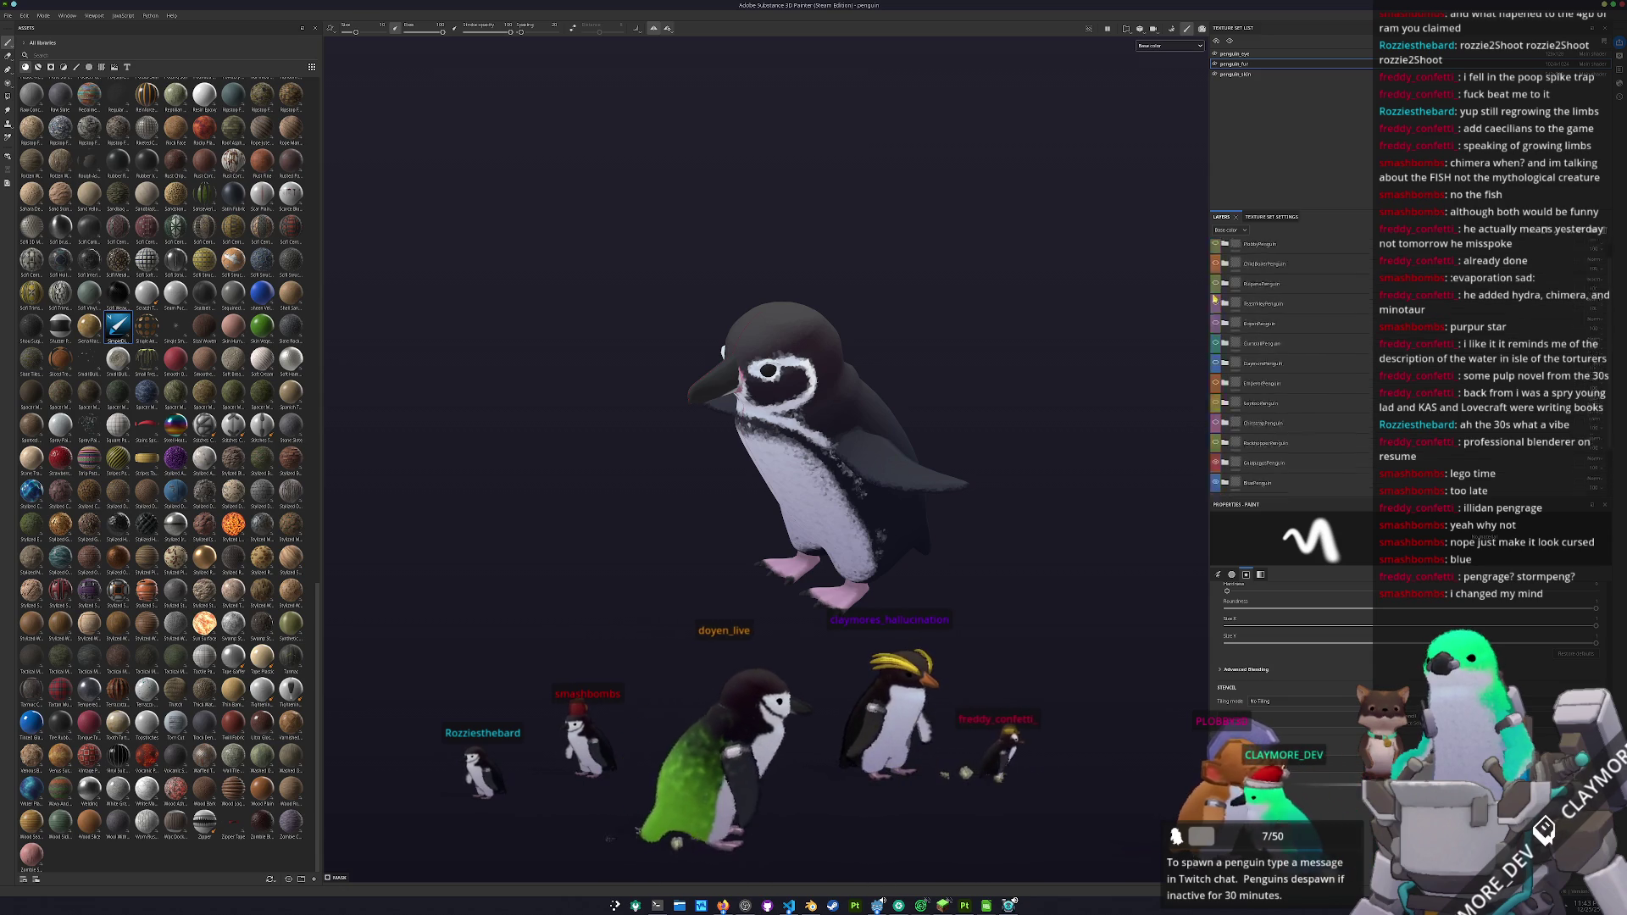
- Show the BluePenguin group, duplicate it, and move the copy to the top of the layers
left_click(1215, 413)
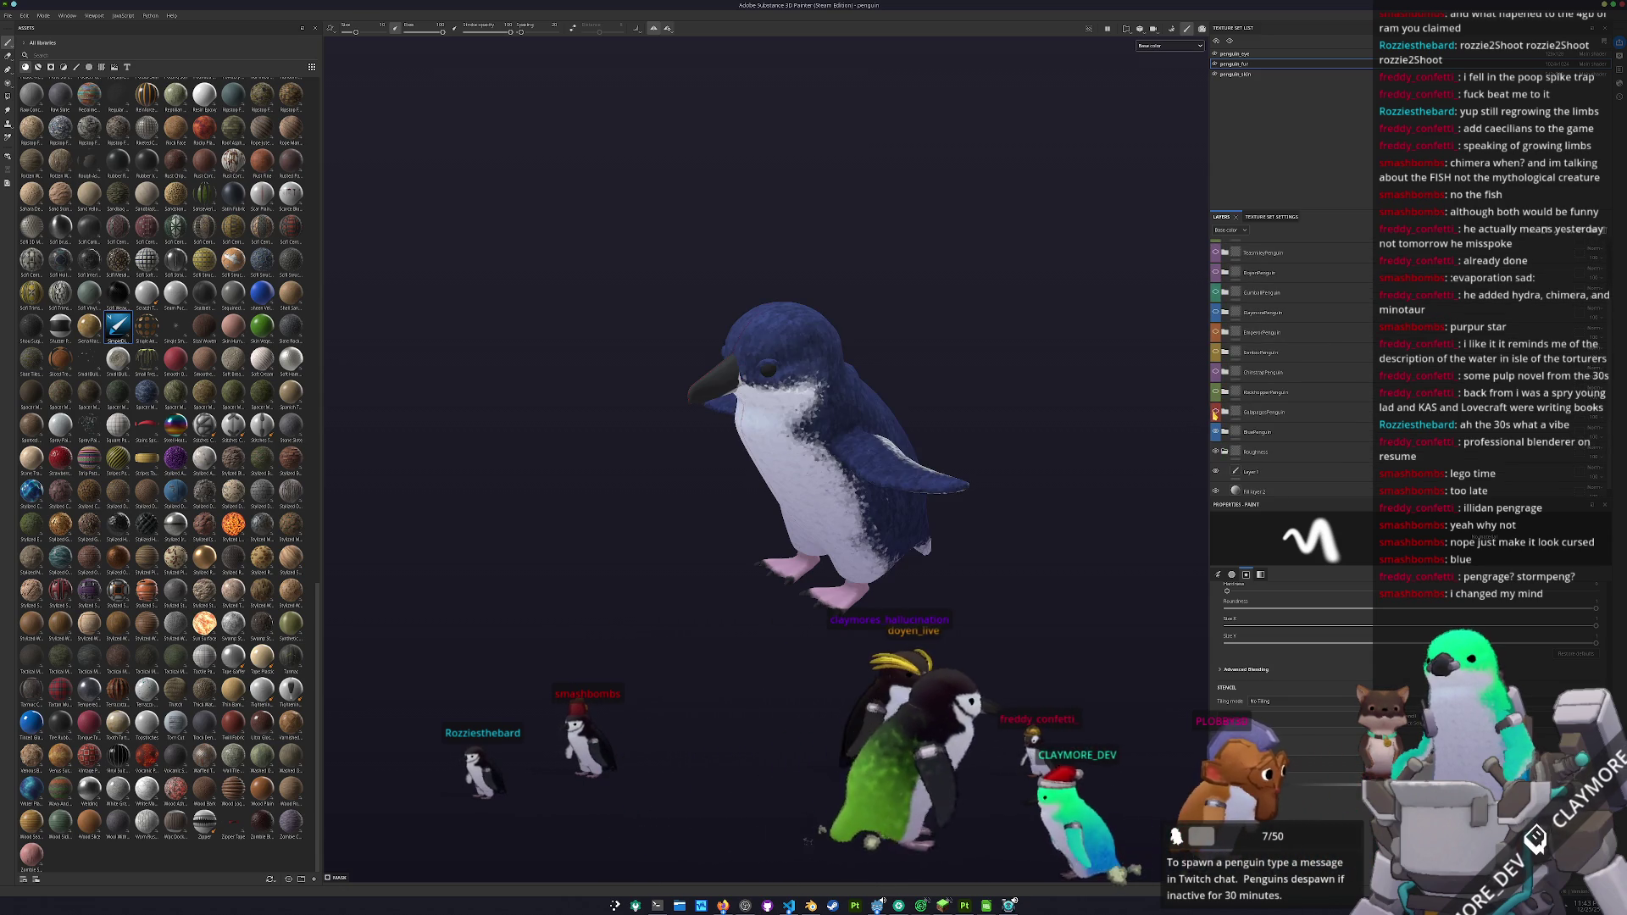
left_click(1254, 432)
left_click(1252, 435)
key("ctrl+d")
mouse_move(1248, 434)
left_mouse_down()
mouse_move(1296, 233)
mouse_move(1268, 243)
left_mouse_up()
- Expand the BluePenguin 1 copy and rename the folder to SmashBombs
double_click(1266, 250)
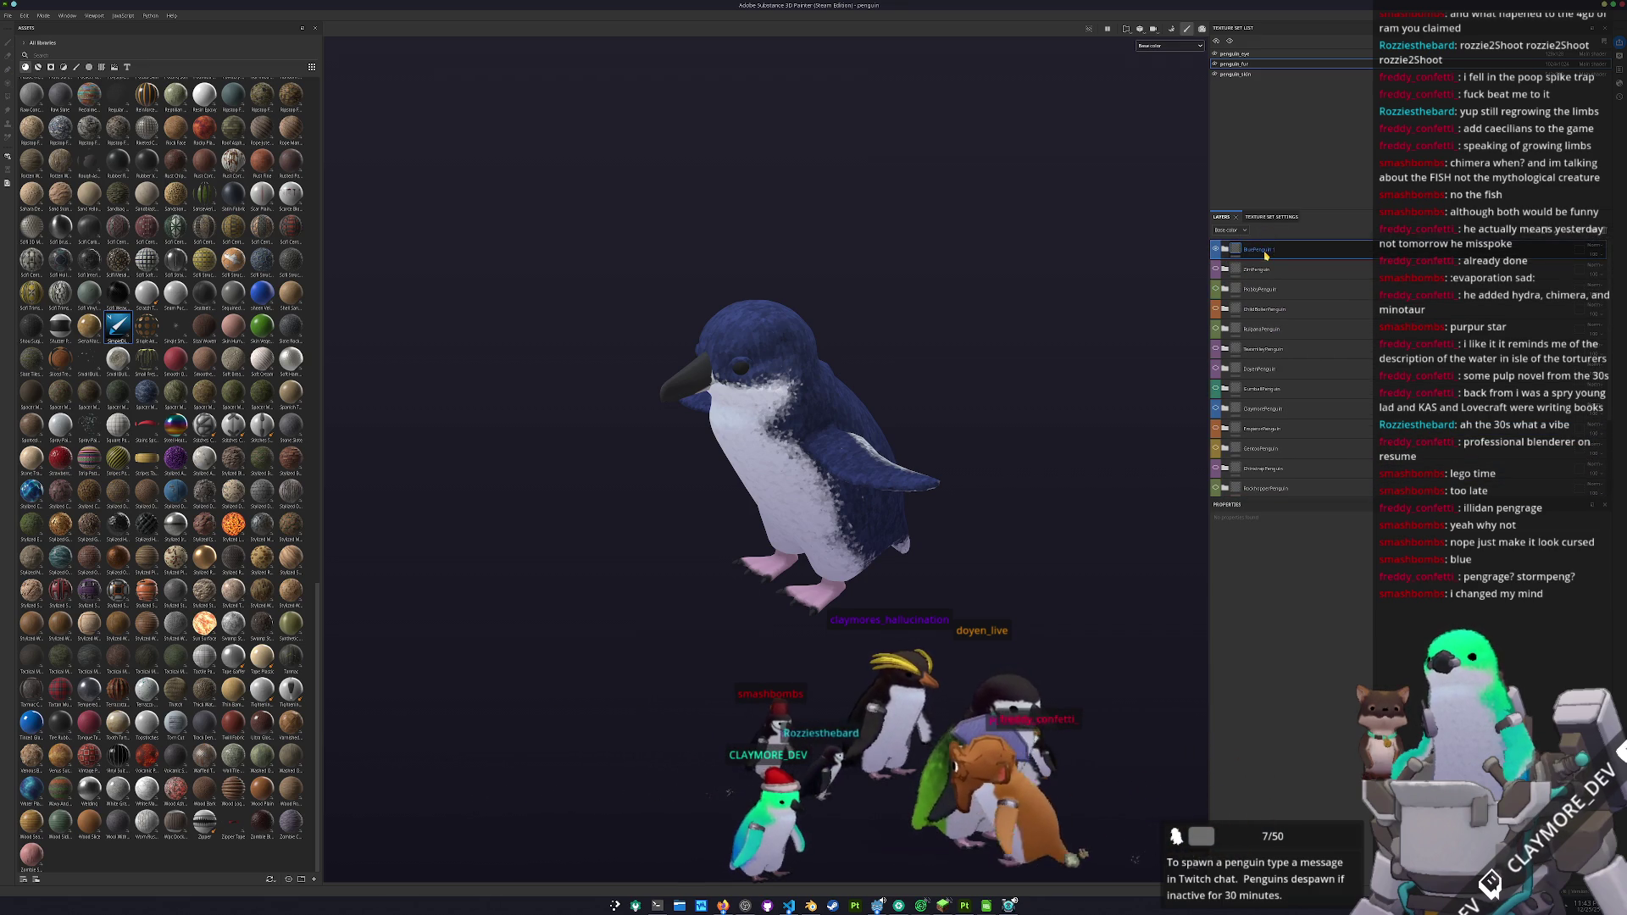
left_click(1225, 250)
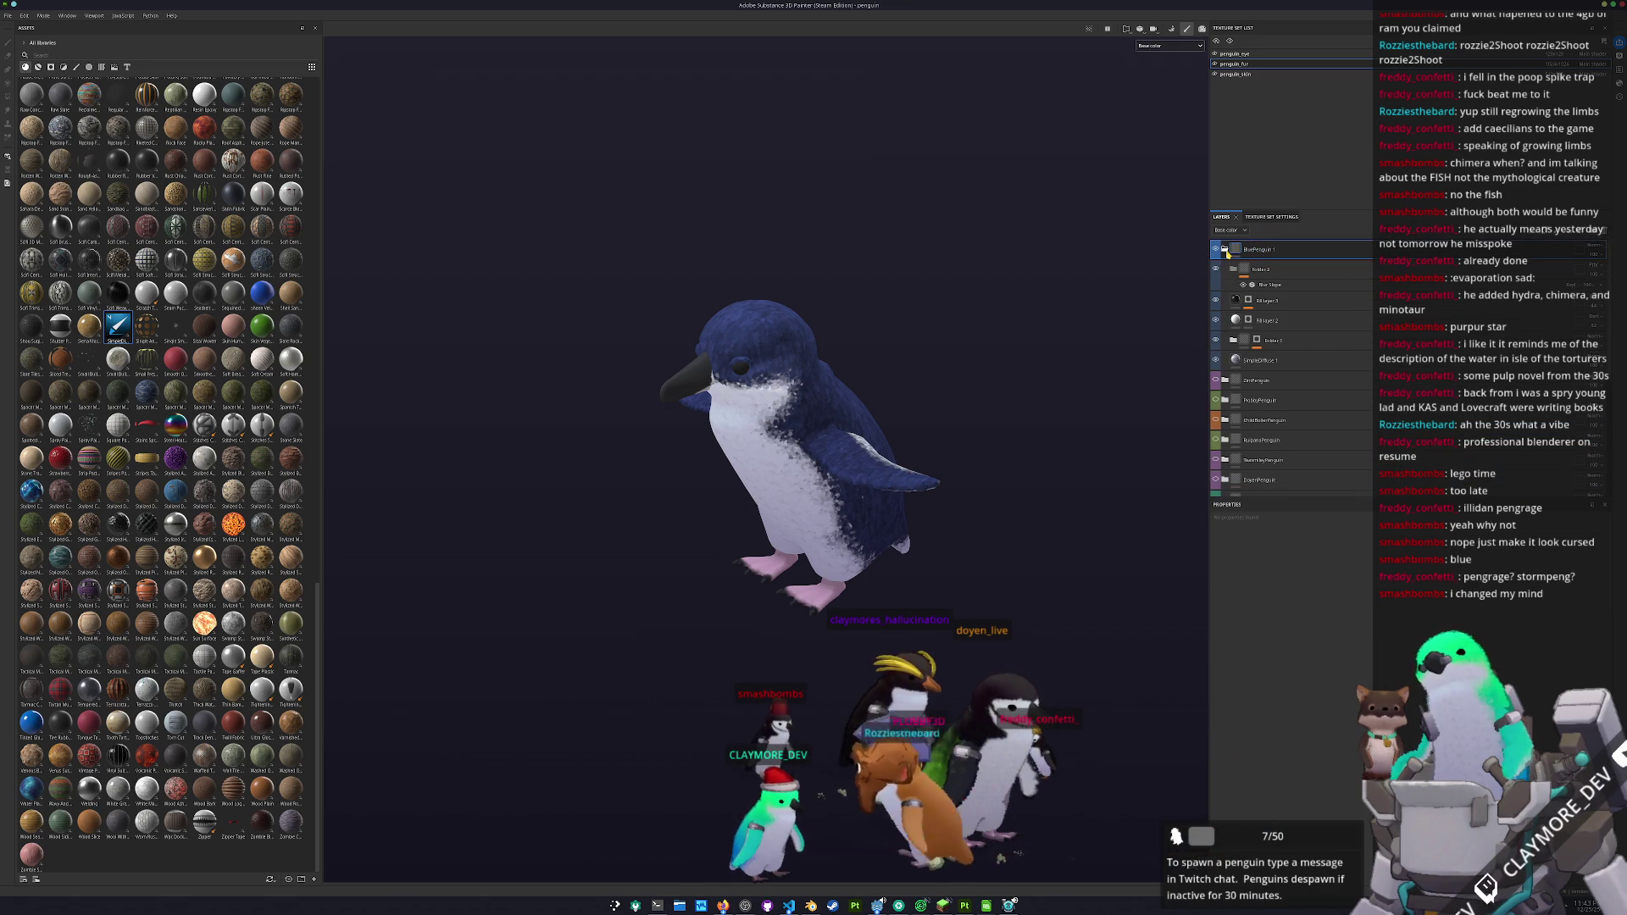
double_click(1285, 251)
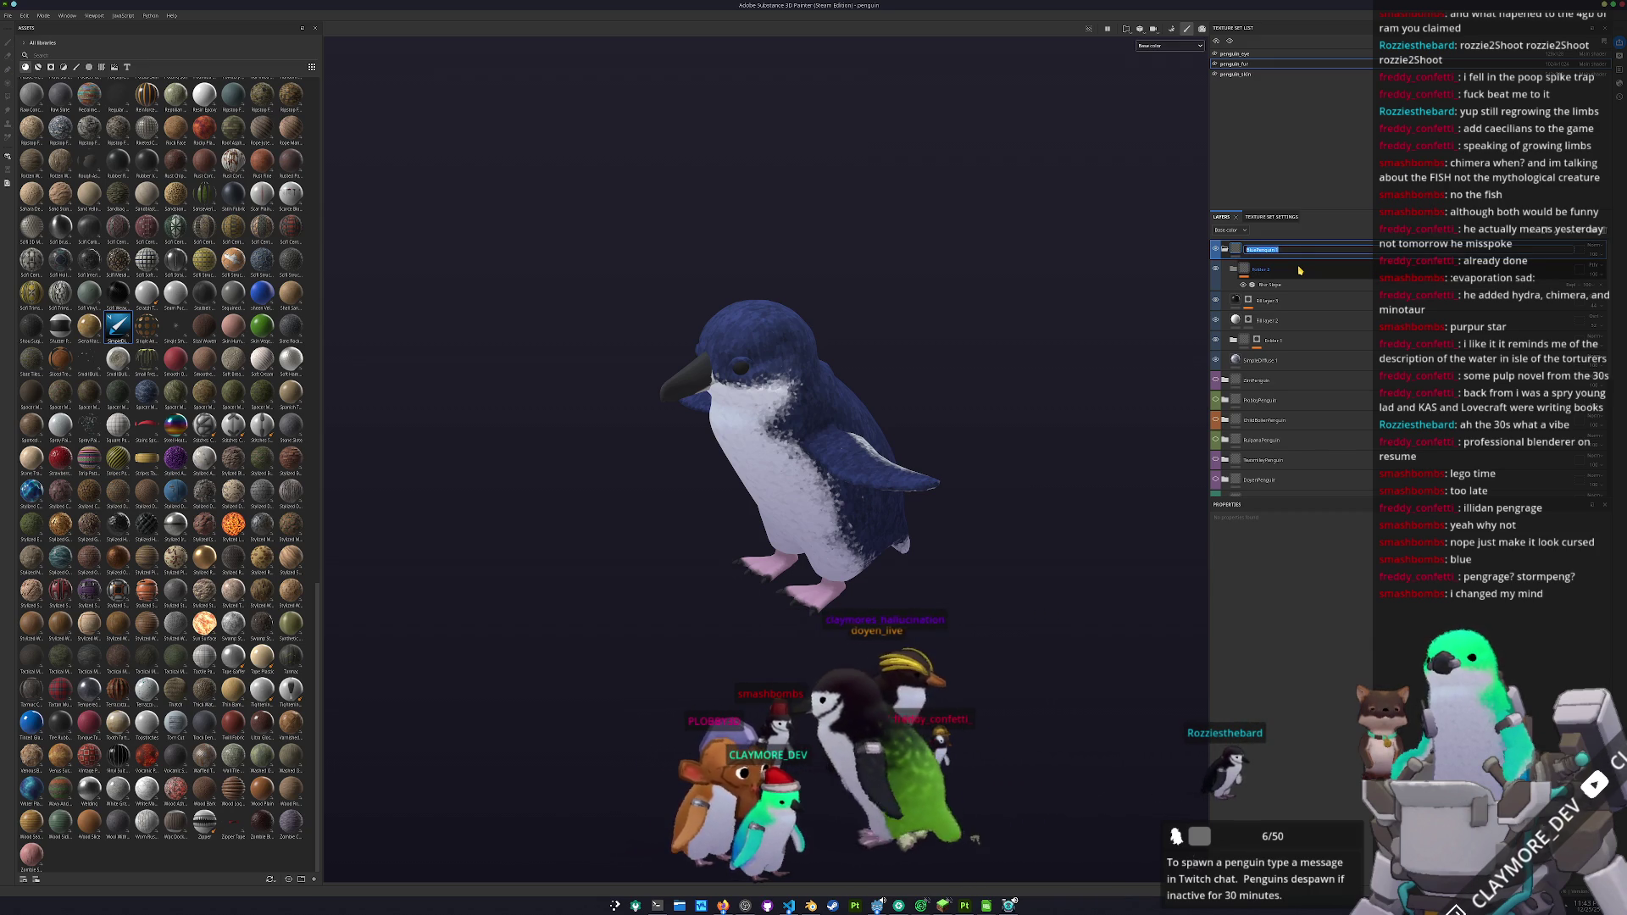
type("Bombs")
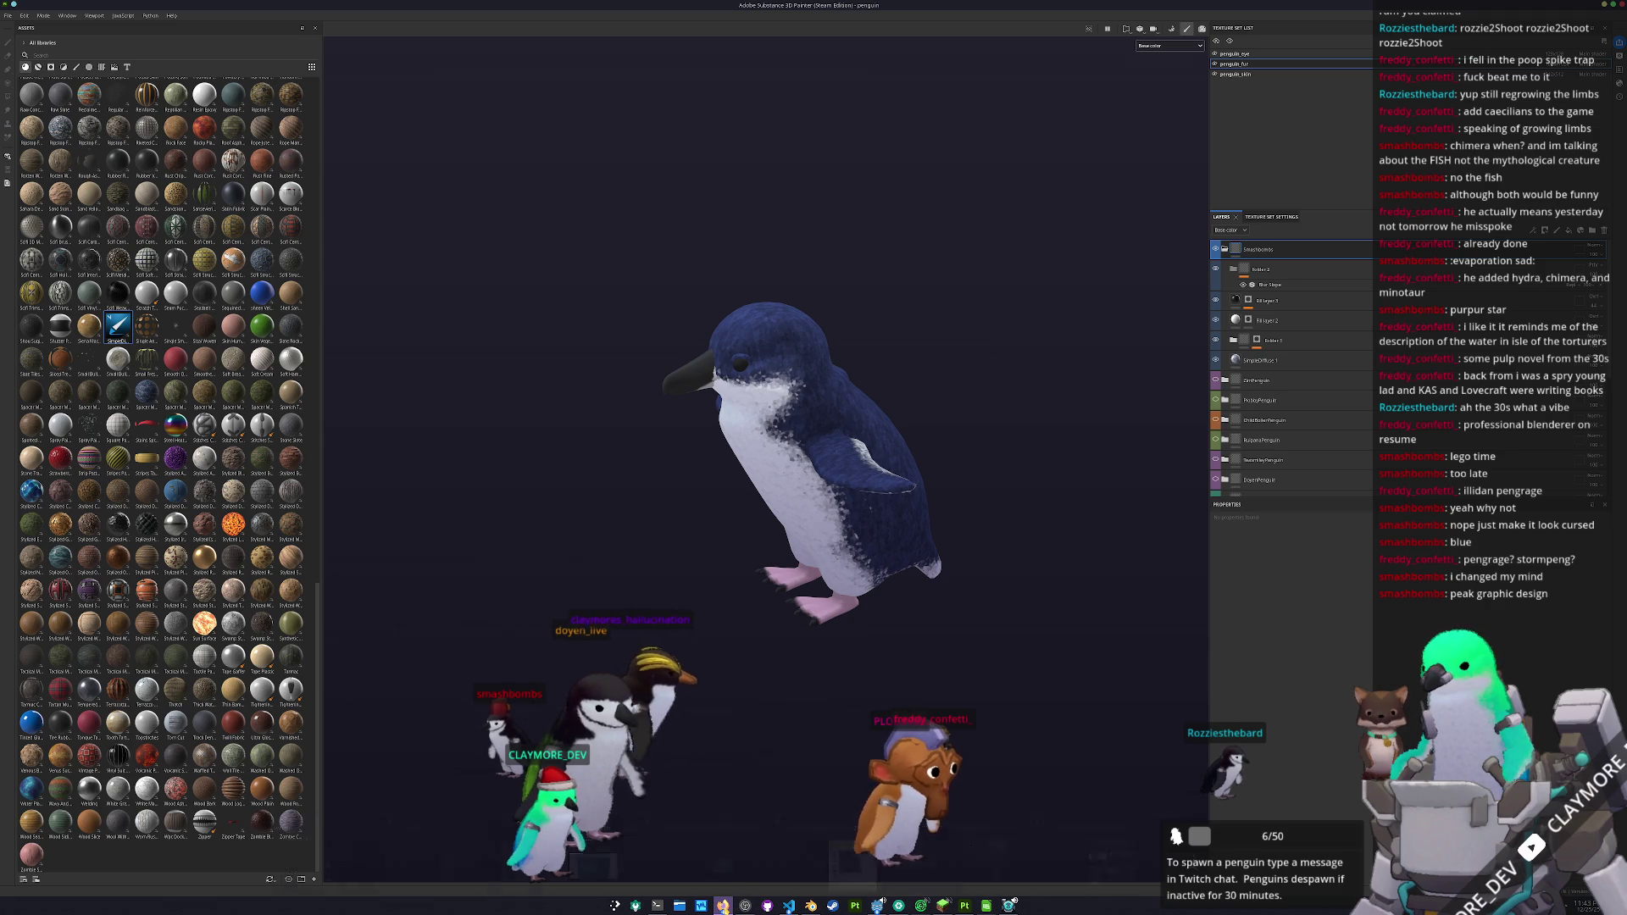
- Save the LEGO Technic 42111 Dodge Charger box image as a .webp into Wallpapers
mouse_move(722, 906)
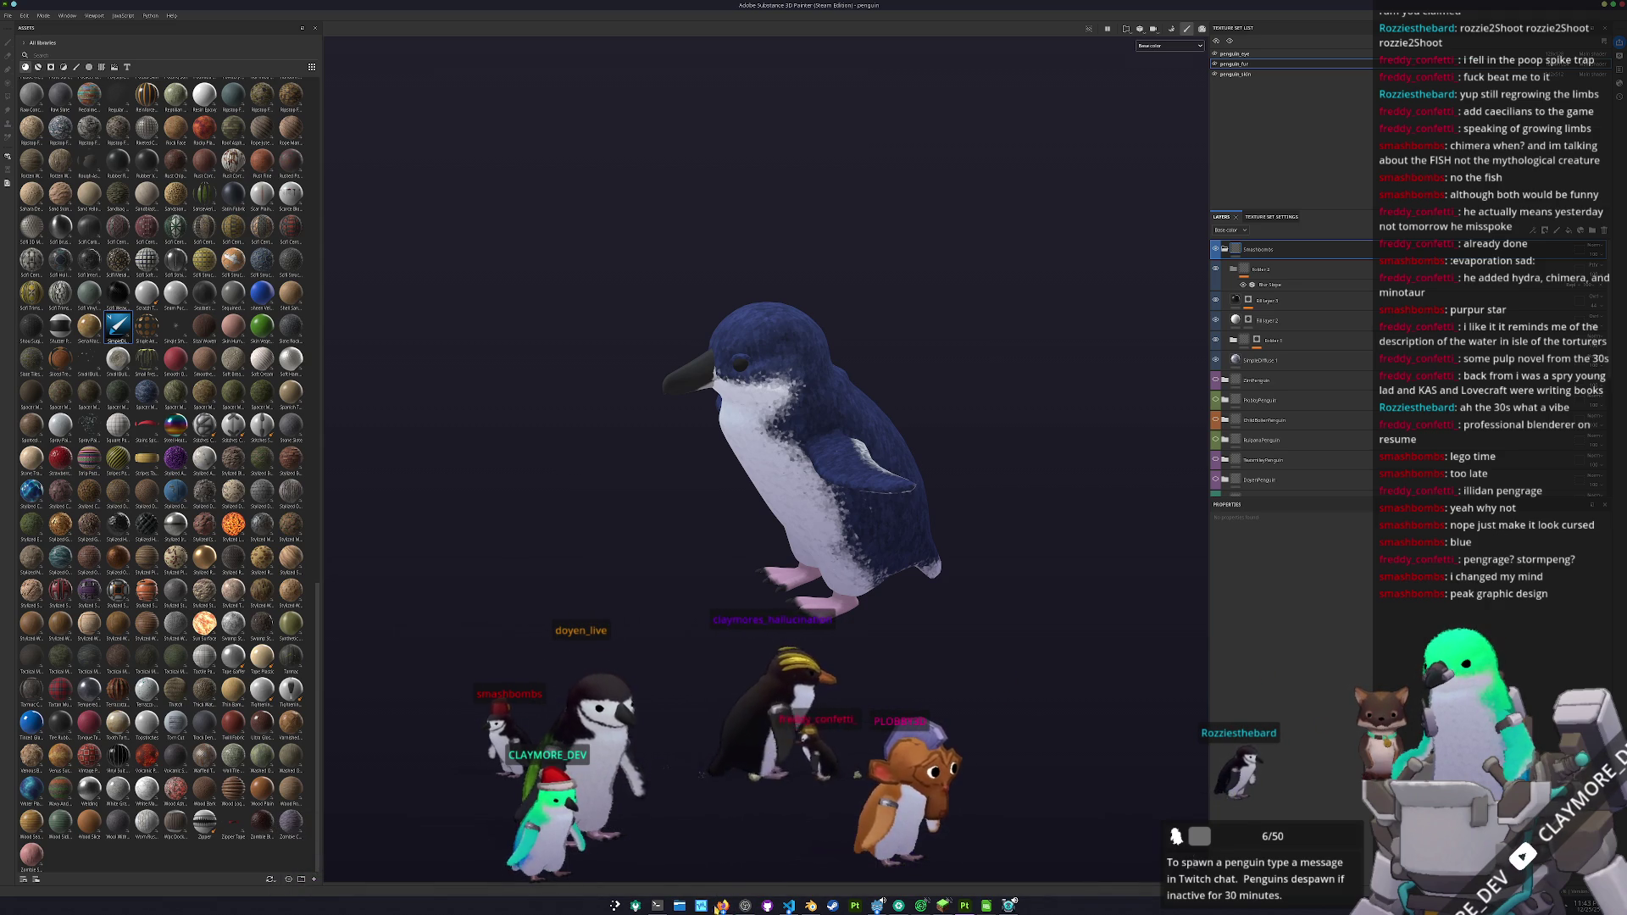
left_click(722, 906)
left_click(1175, 483)
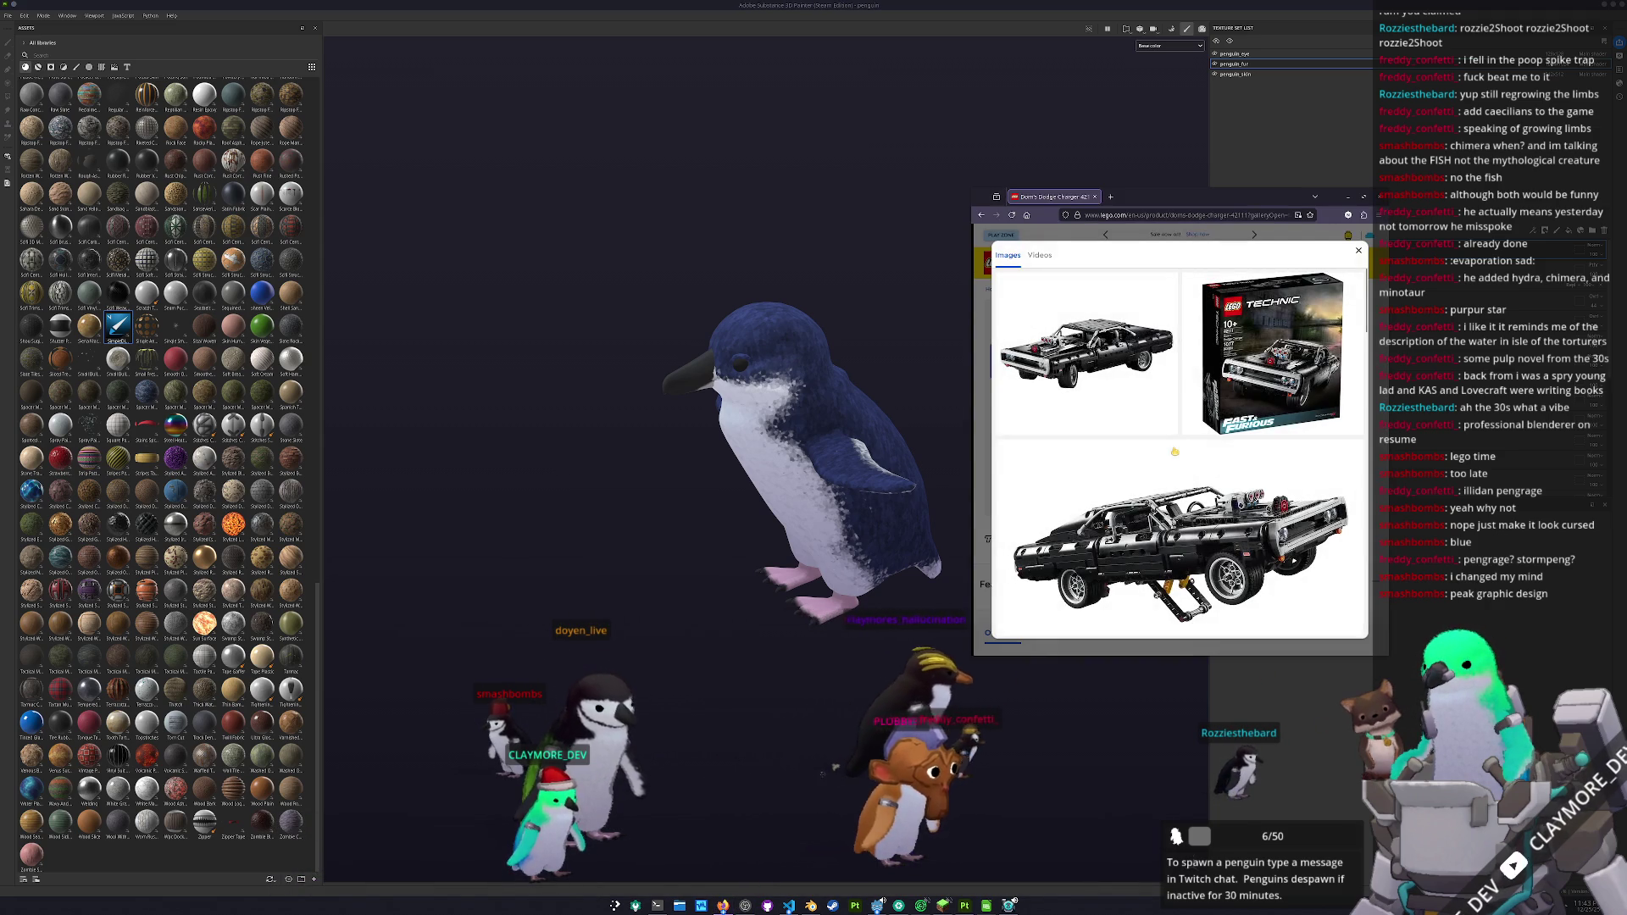
left_click(1260, 404)
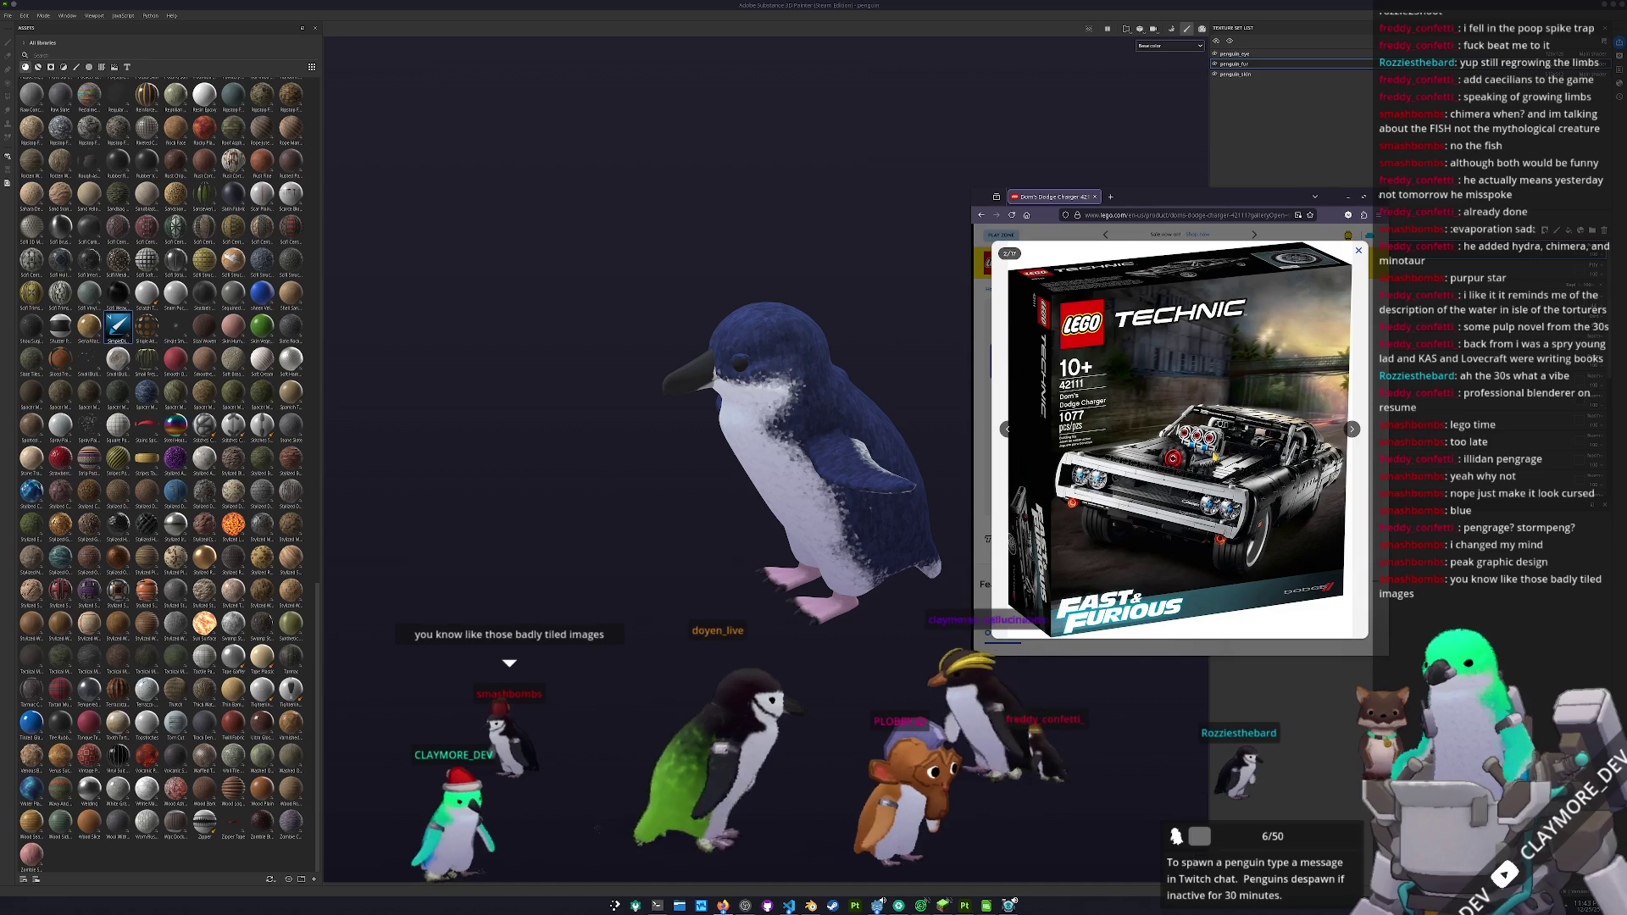
right_click(1213, 456)
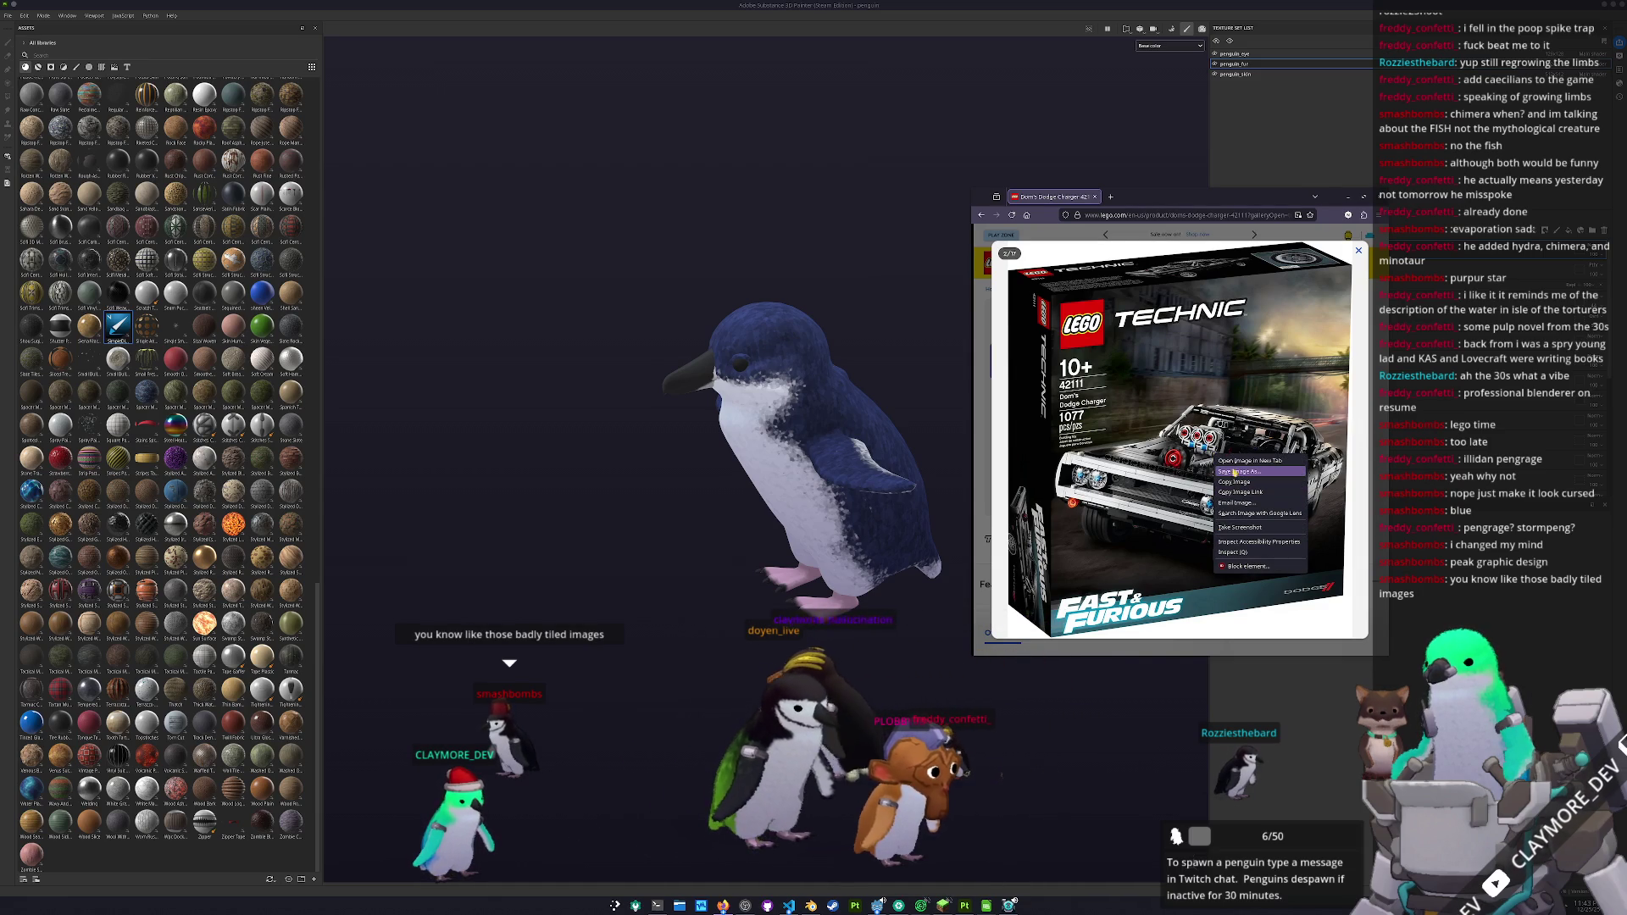
left_click(1231, 472)
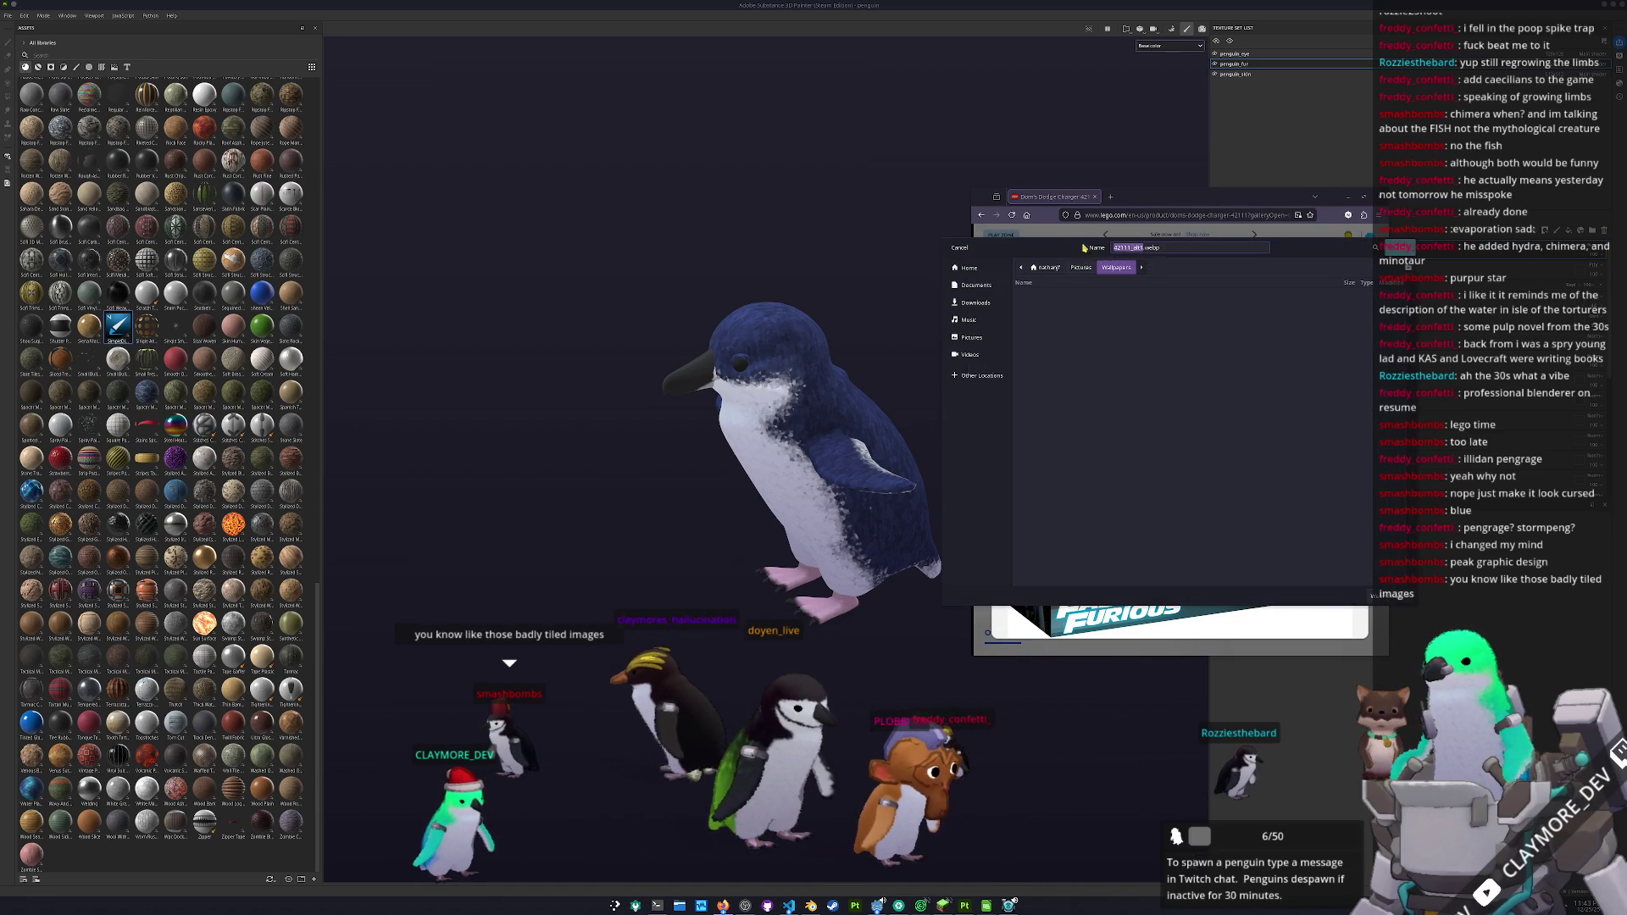
key("Return")
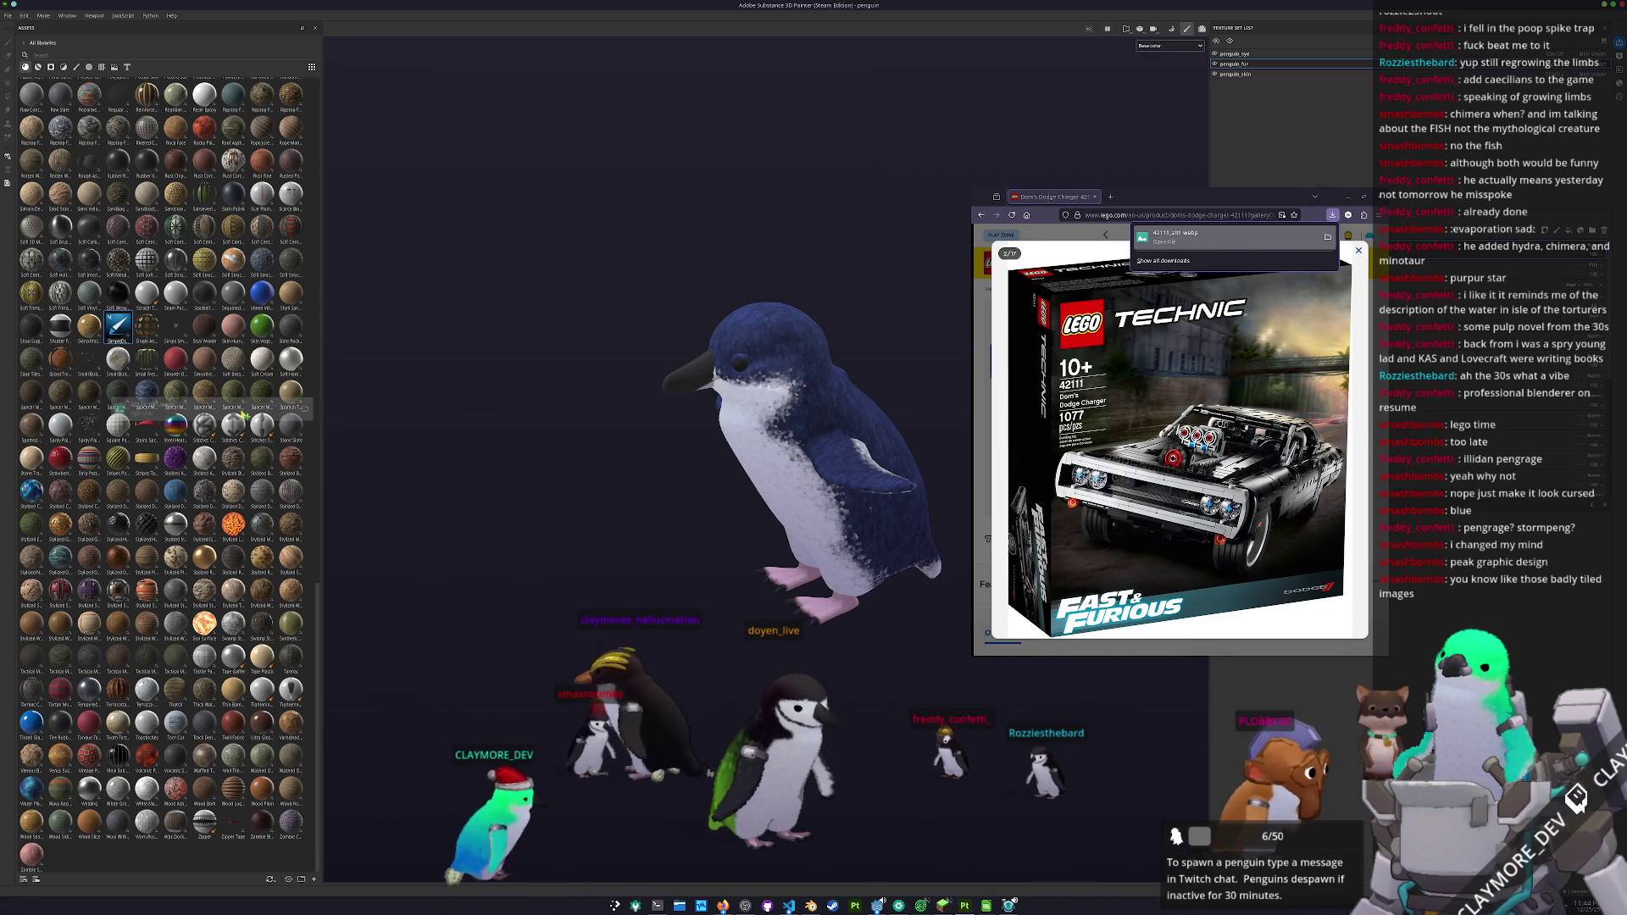
left_click(473, 552)
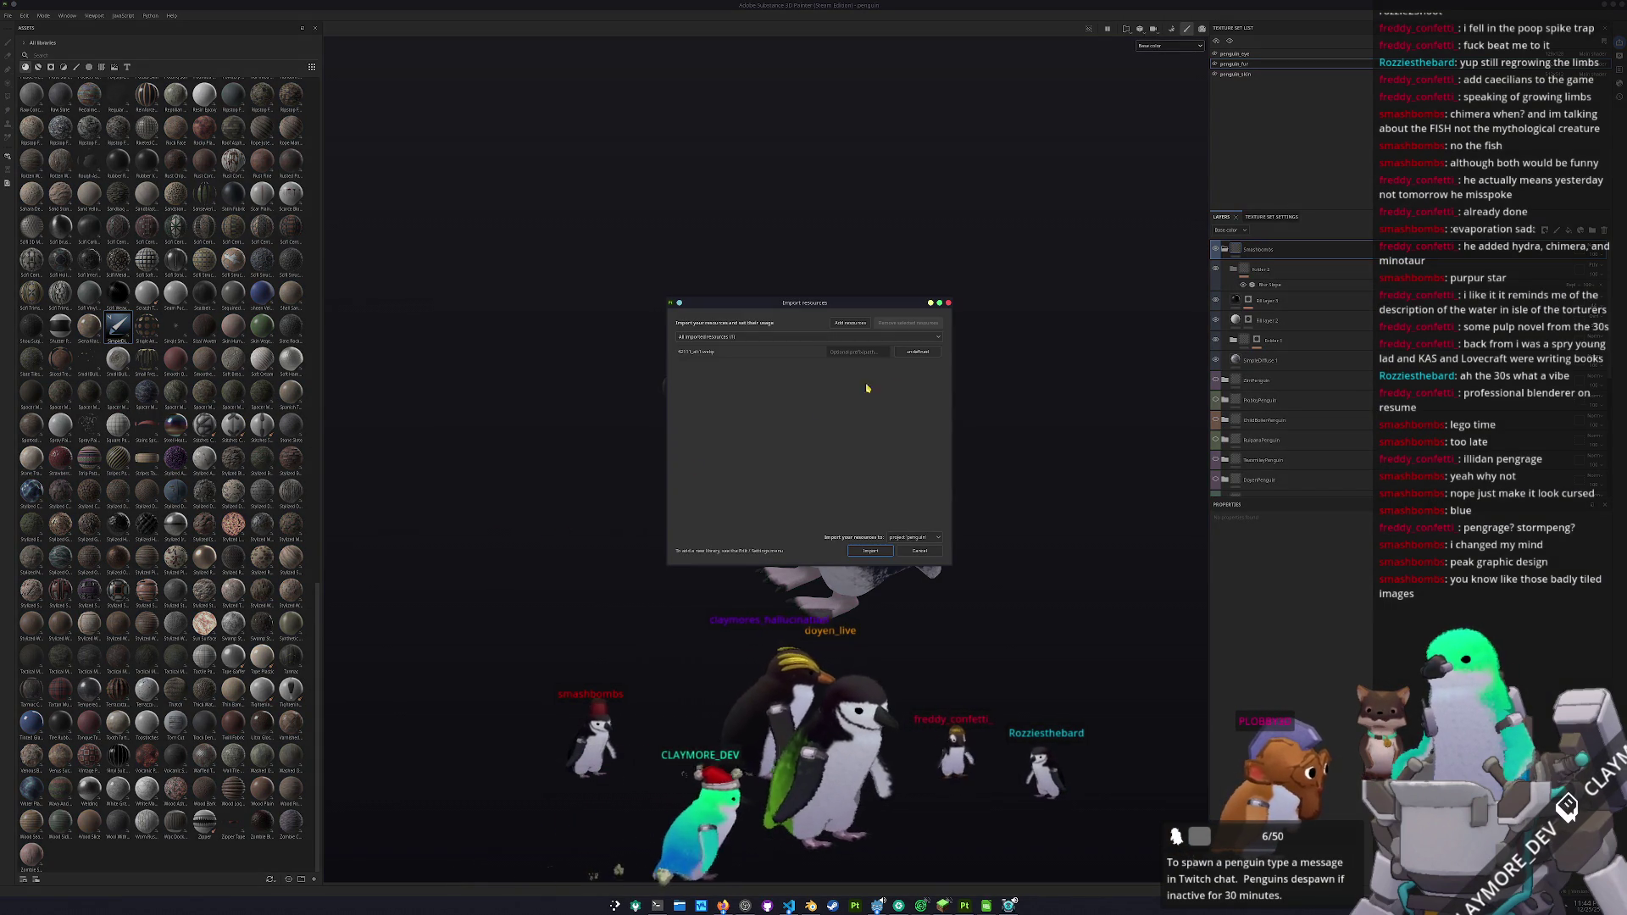
- Import the box image as a texture and drop it onto the penguin's Base color
left_click(921, 351)
left_click(942, 382)
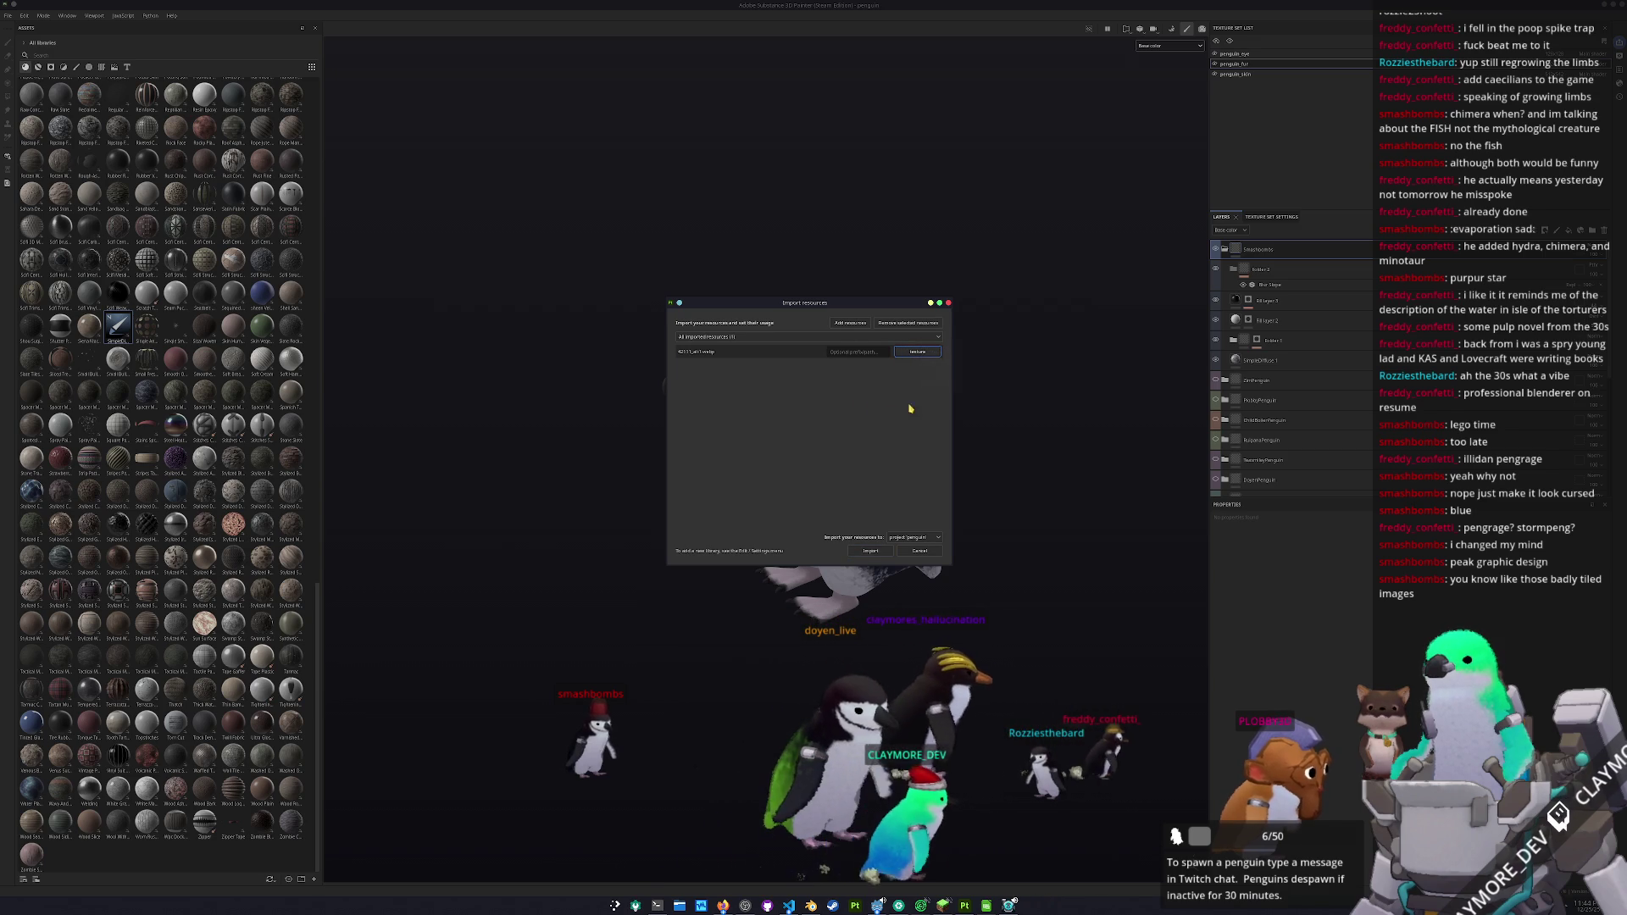
left_click(871, 551)
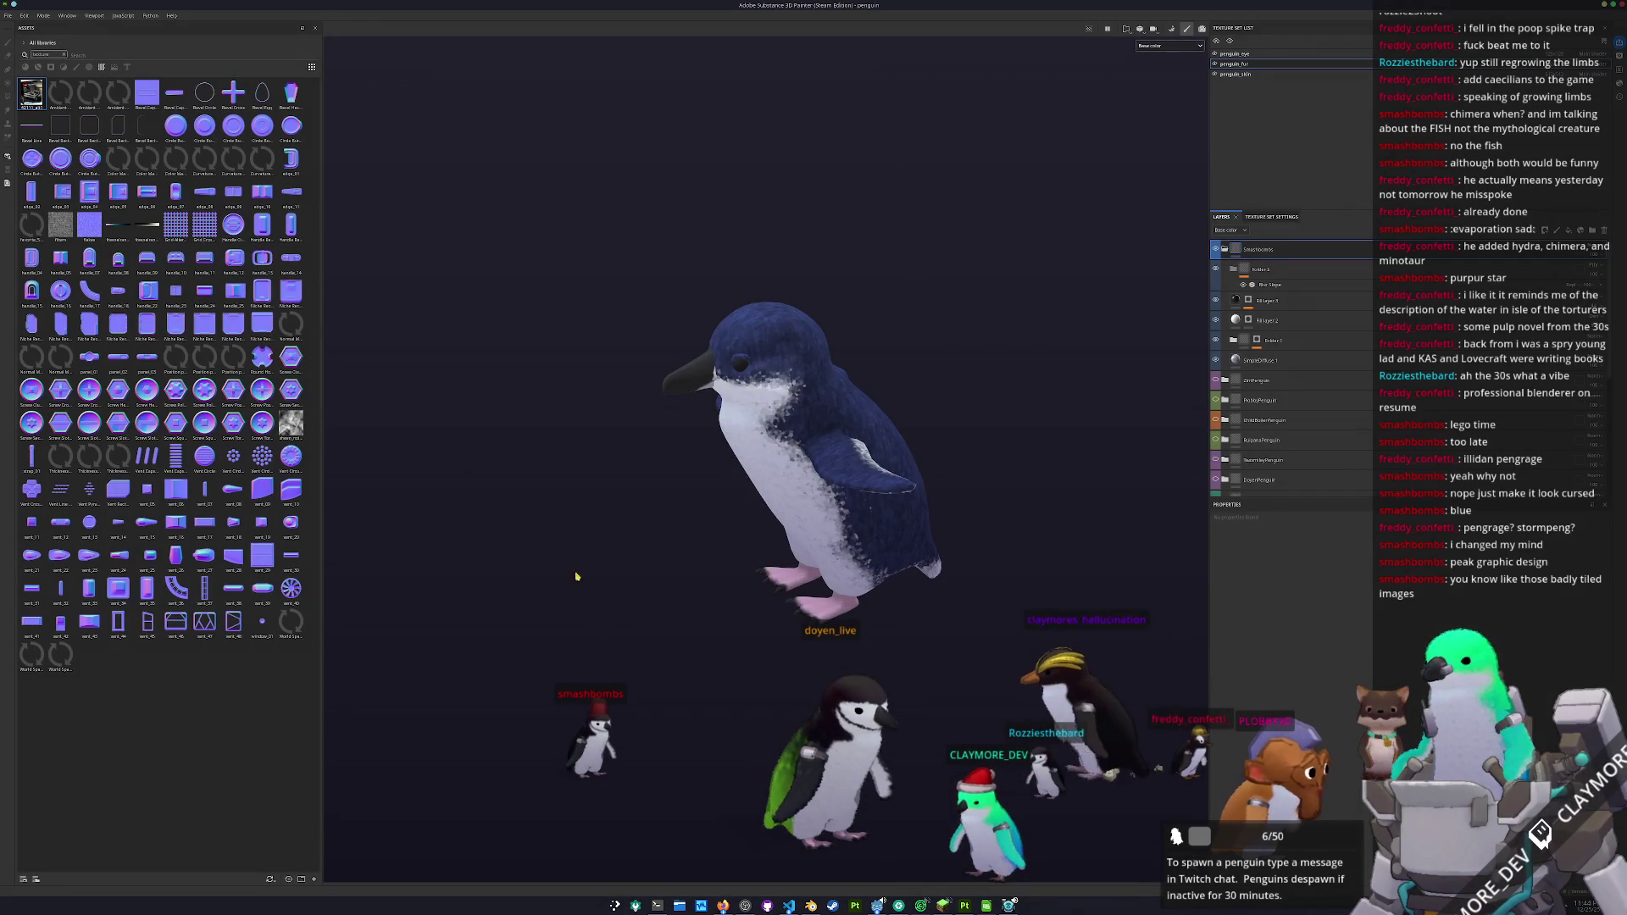
mouse_move(34, 95)
left_mouse_down()
mouse_move(848, 356)
mouse_move(834, 420)
mouse_move(913, 452)
mouse_move(829, 494)
left_mouse_up()
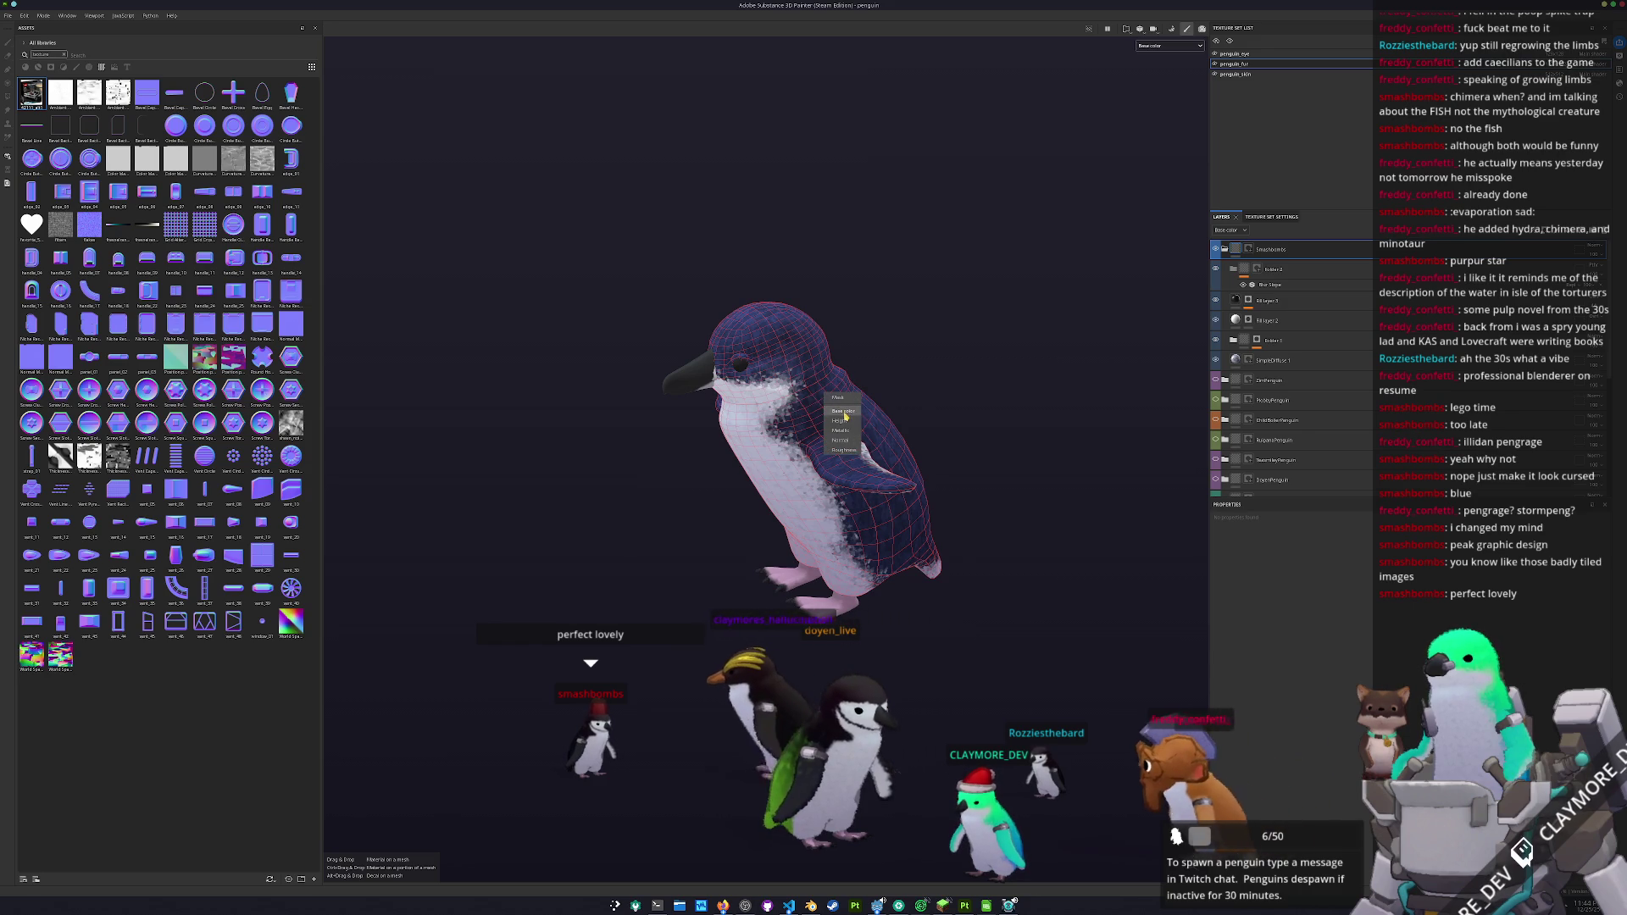
left_click_drag(844, 415, 844, 413)
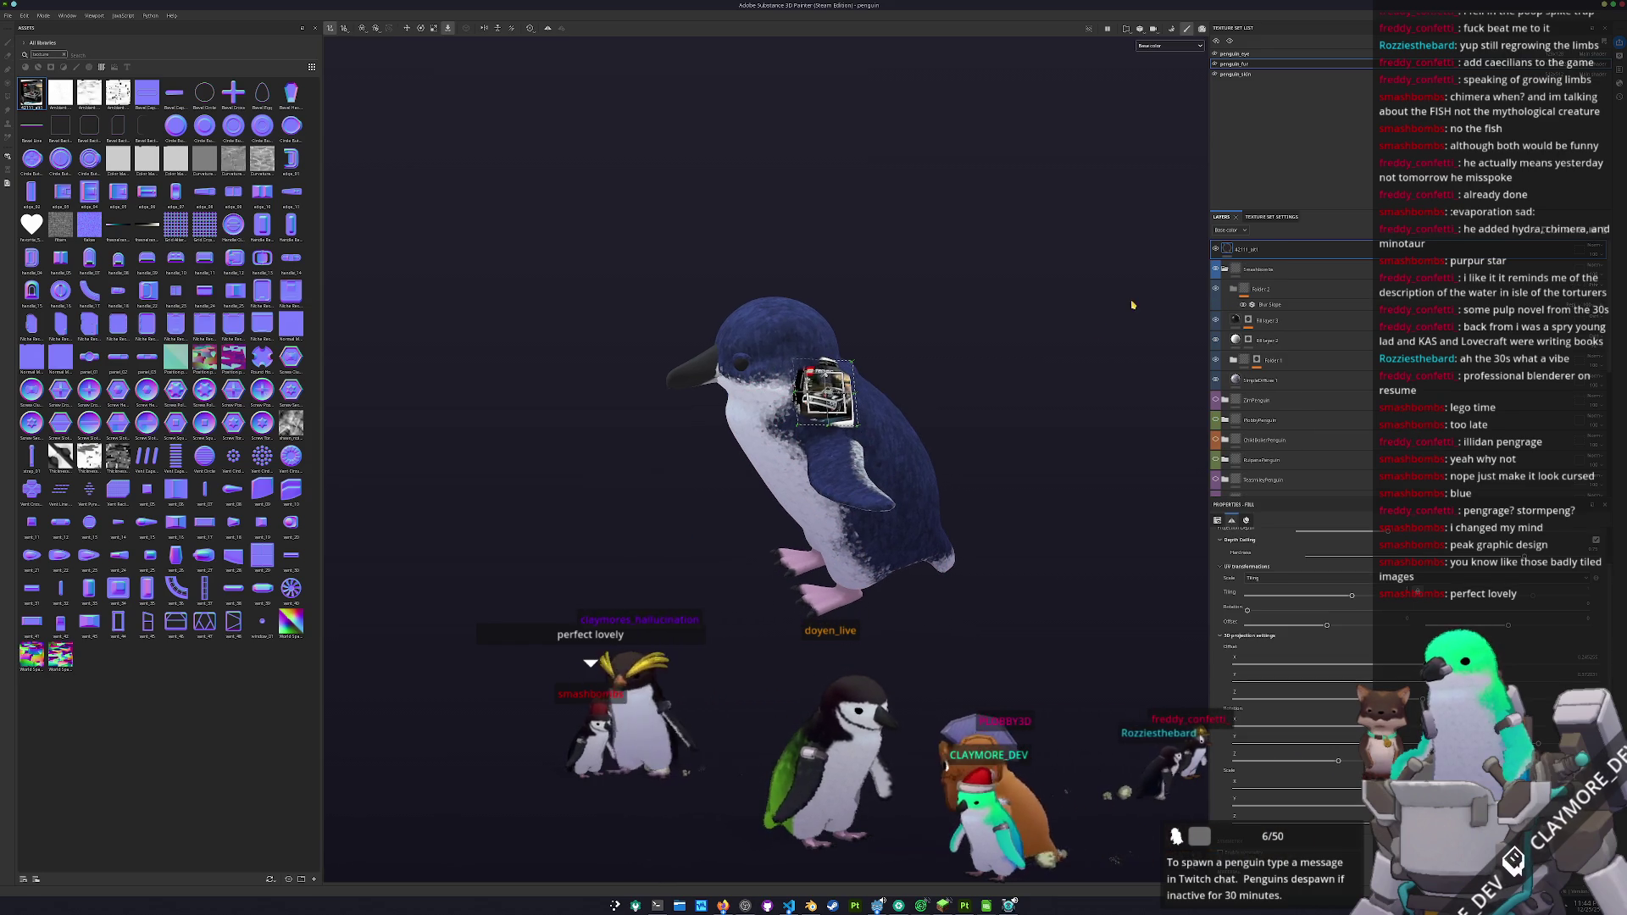
- Move the new 42111_alt fill layer below Folder 2
left_click_drag(1242, 251, 1264, 301)
left_click_drag(966, 373, 1020, 362)
scroll(1265, 619, "up", 3)
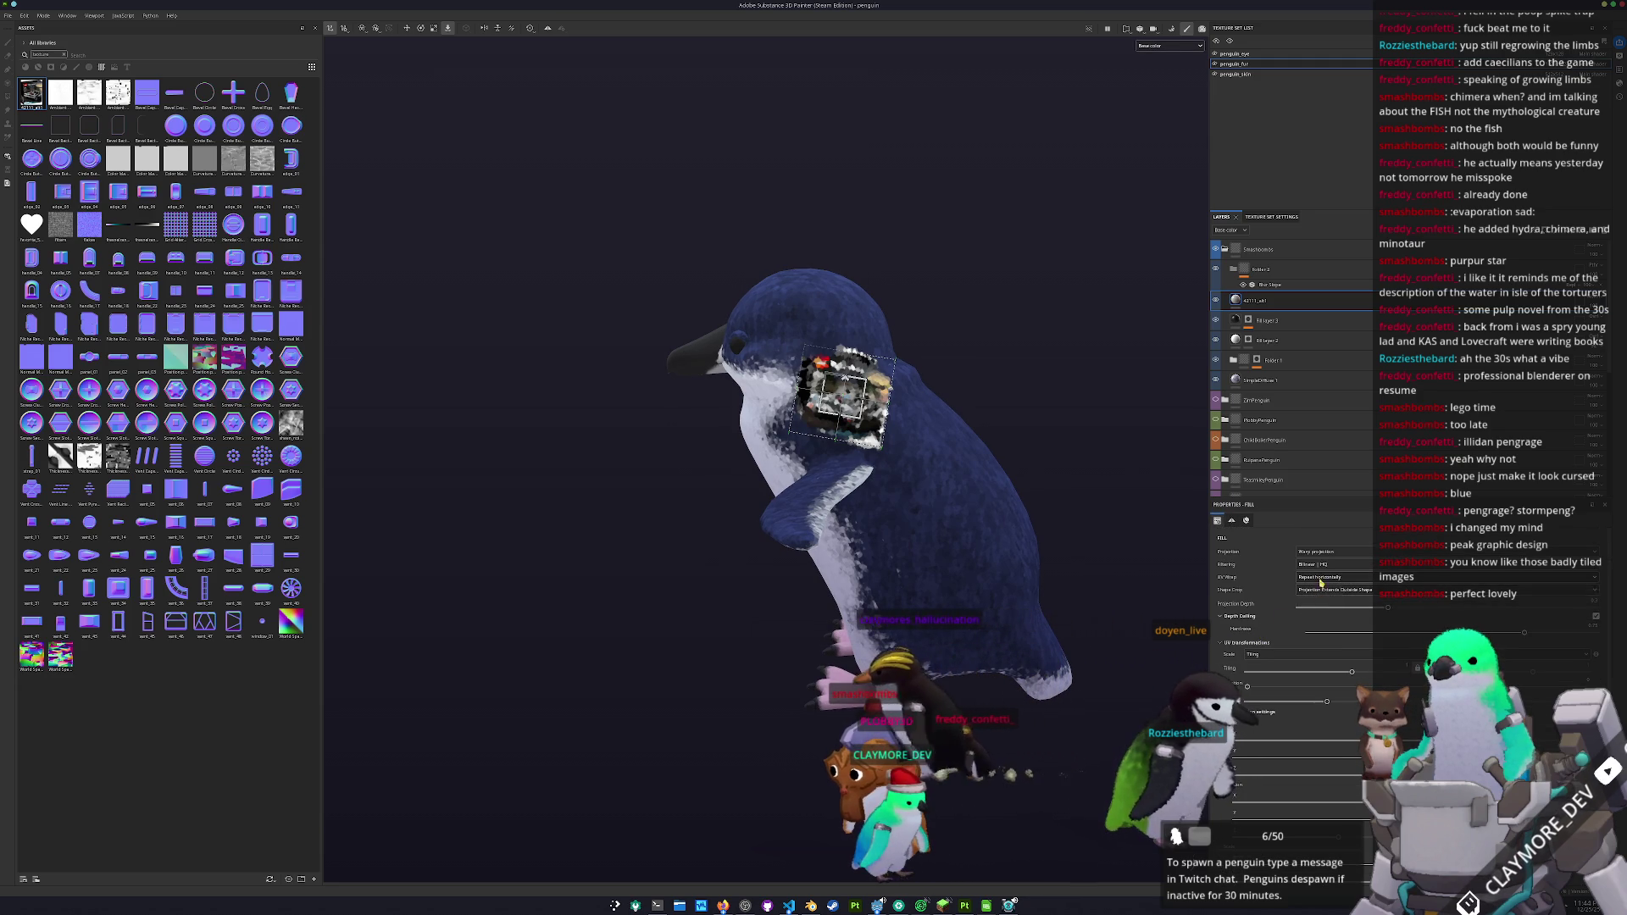
left_click(1322, 552)
- Set UV projection with Repeat wrap, raise Tiling and rotate the image on the penguin
left_click(1321, 571)
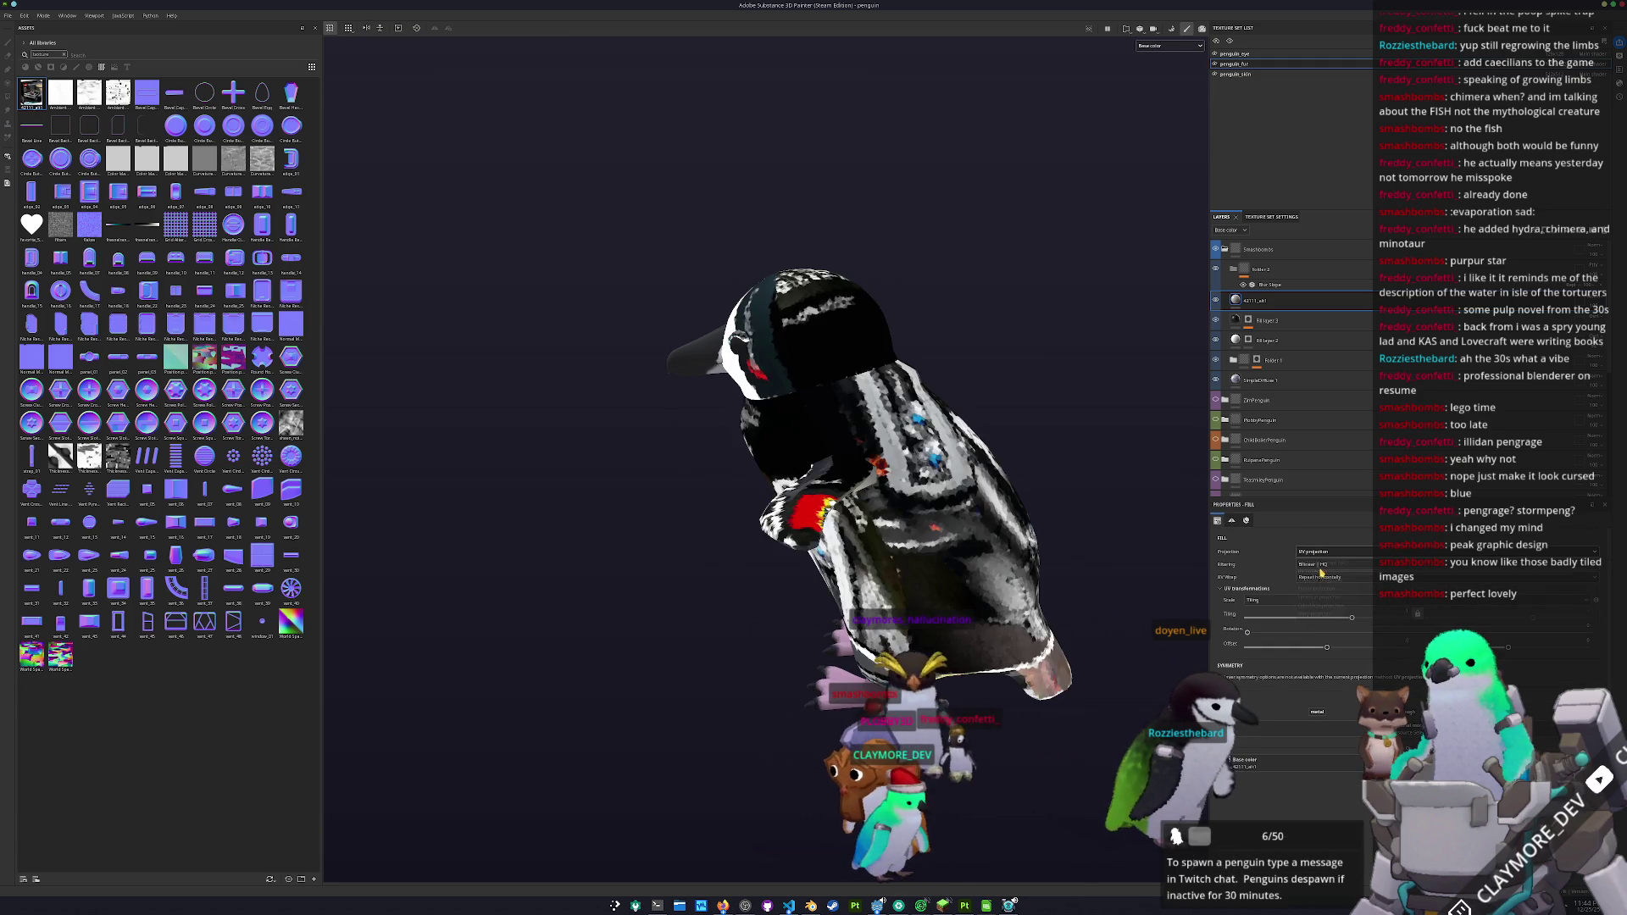
left_click_drag(1156, 573, 1265, 625)
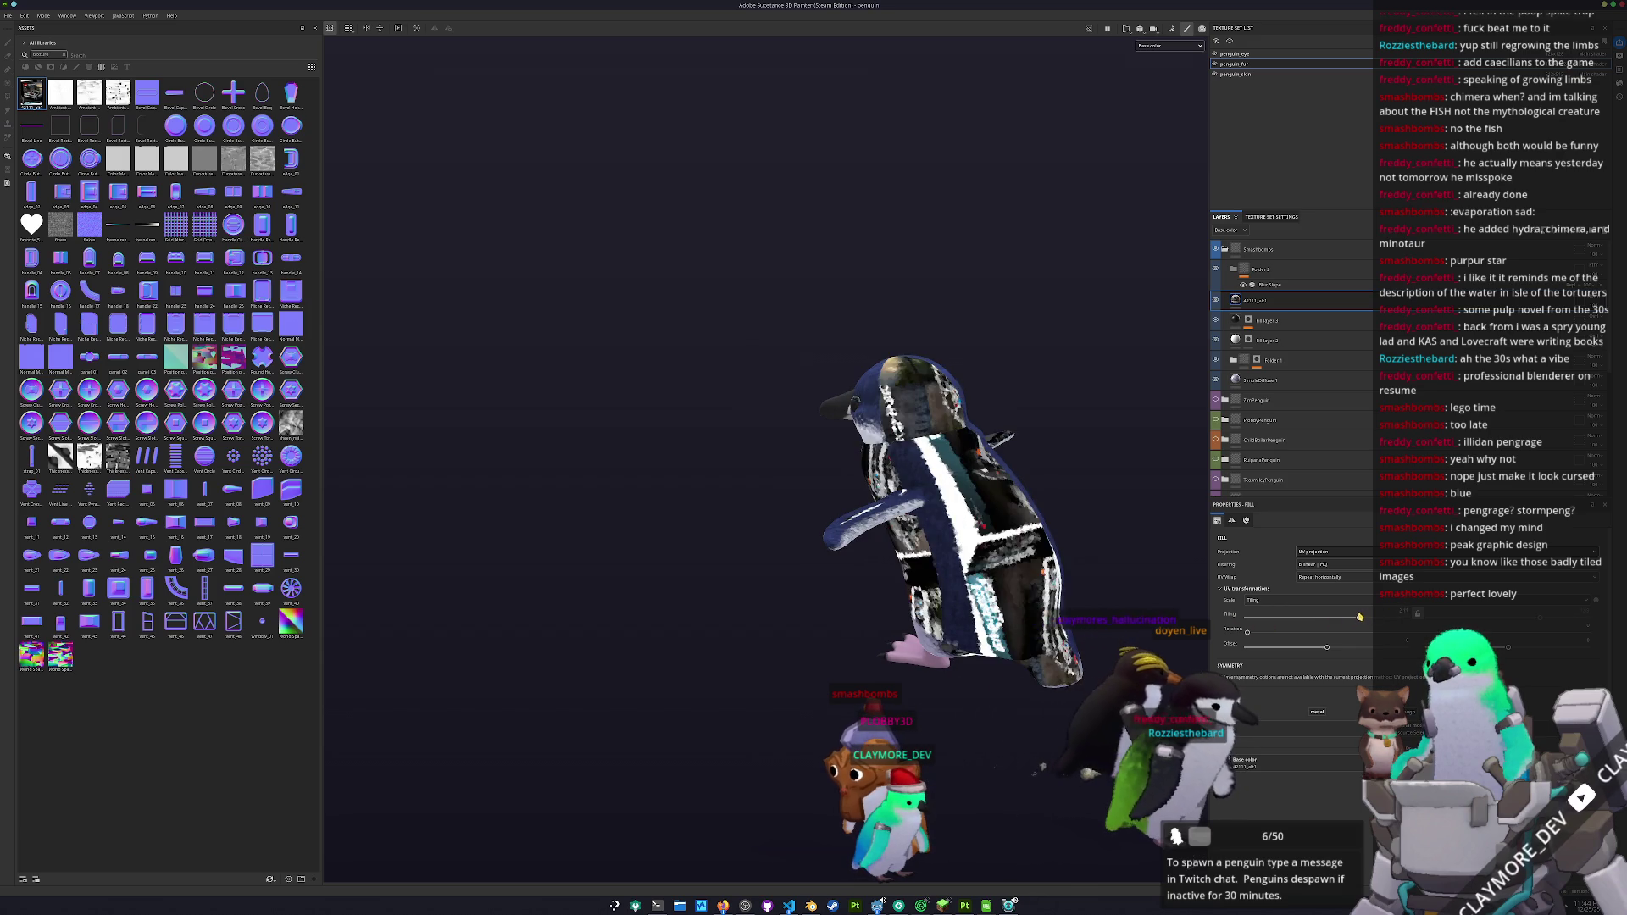
left_click(1319, 579)
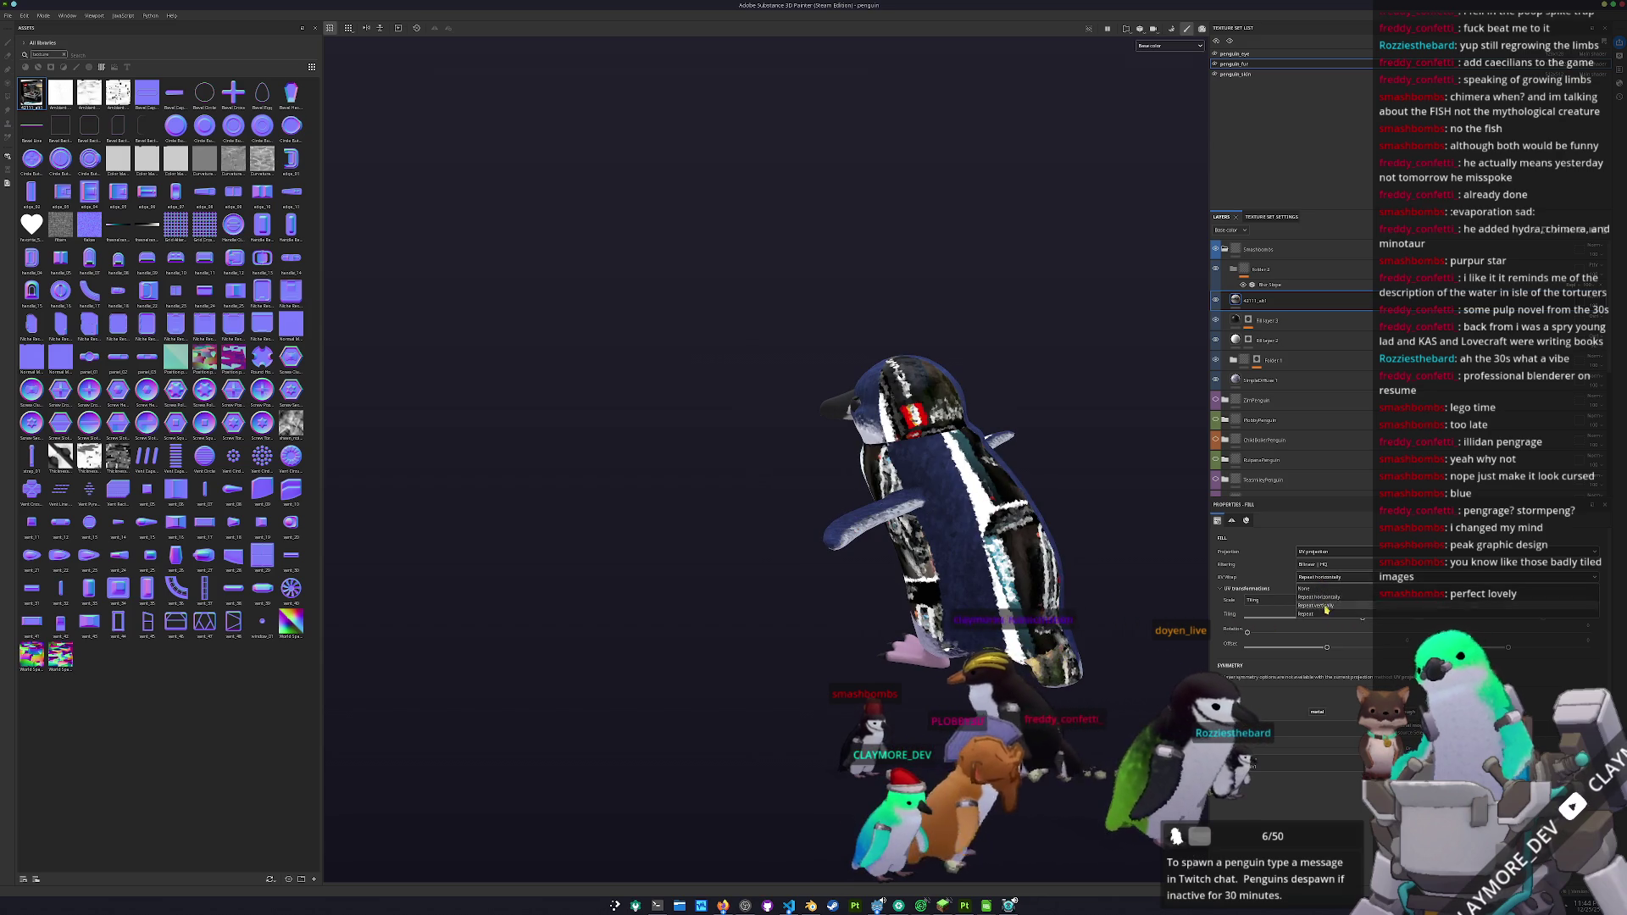
left_click_drag(1116, 591, 1220, 600)
mouse_move(1362, 618)
left_mouse_down()
mouse_move(1381, 617)
mouse_move(1359, 619)
left_mouse_up()
mouse_move(1101, 627)
left_mouse_down()
mouse_move(1059, 610)
mouse_move(1105, 628)
left_mouse_up()
mouse_move(1247, 632)
left_mouse_down()
mouse_move(1339, 630)
mouse_move(1323, 634)
mouse_move(1359, 650)
left_mouse_up()
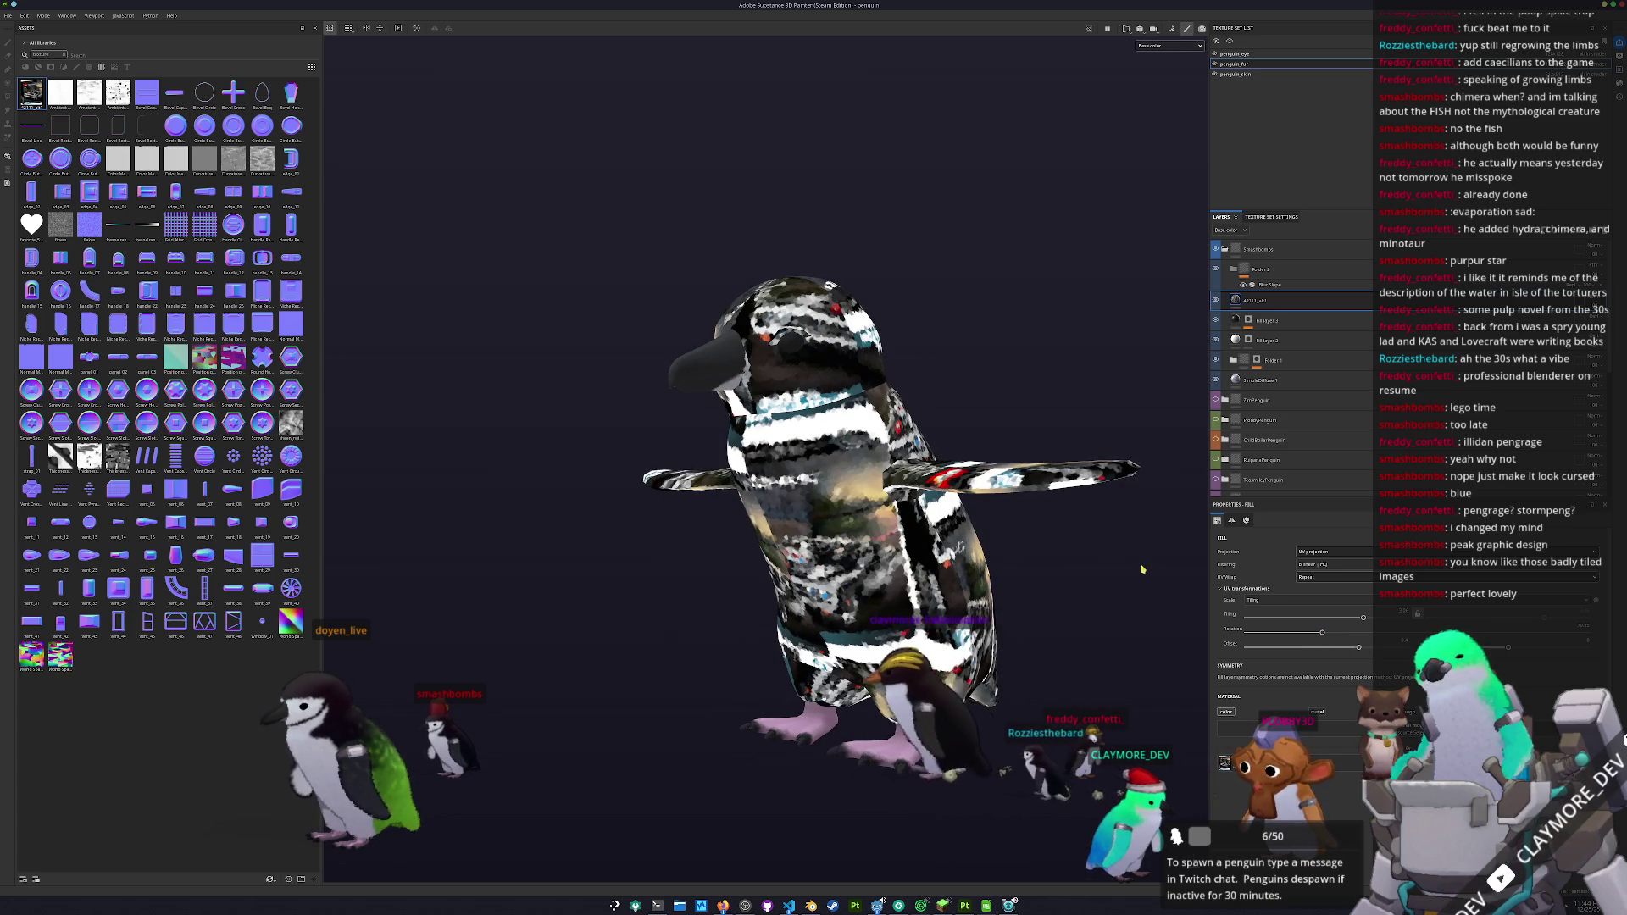
left_click_drag(1144, 571, 1059, 508)
- Shift the LEGO image layer down, toggle it to compare, then move it back up
left_click_drag(1263, 301, 1271, 377)
left_click(1216, 301)
left_click(1216, 301)
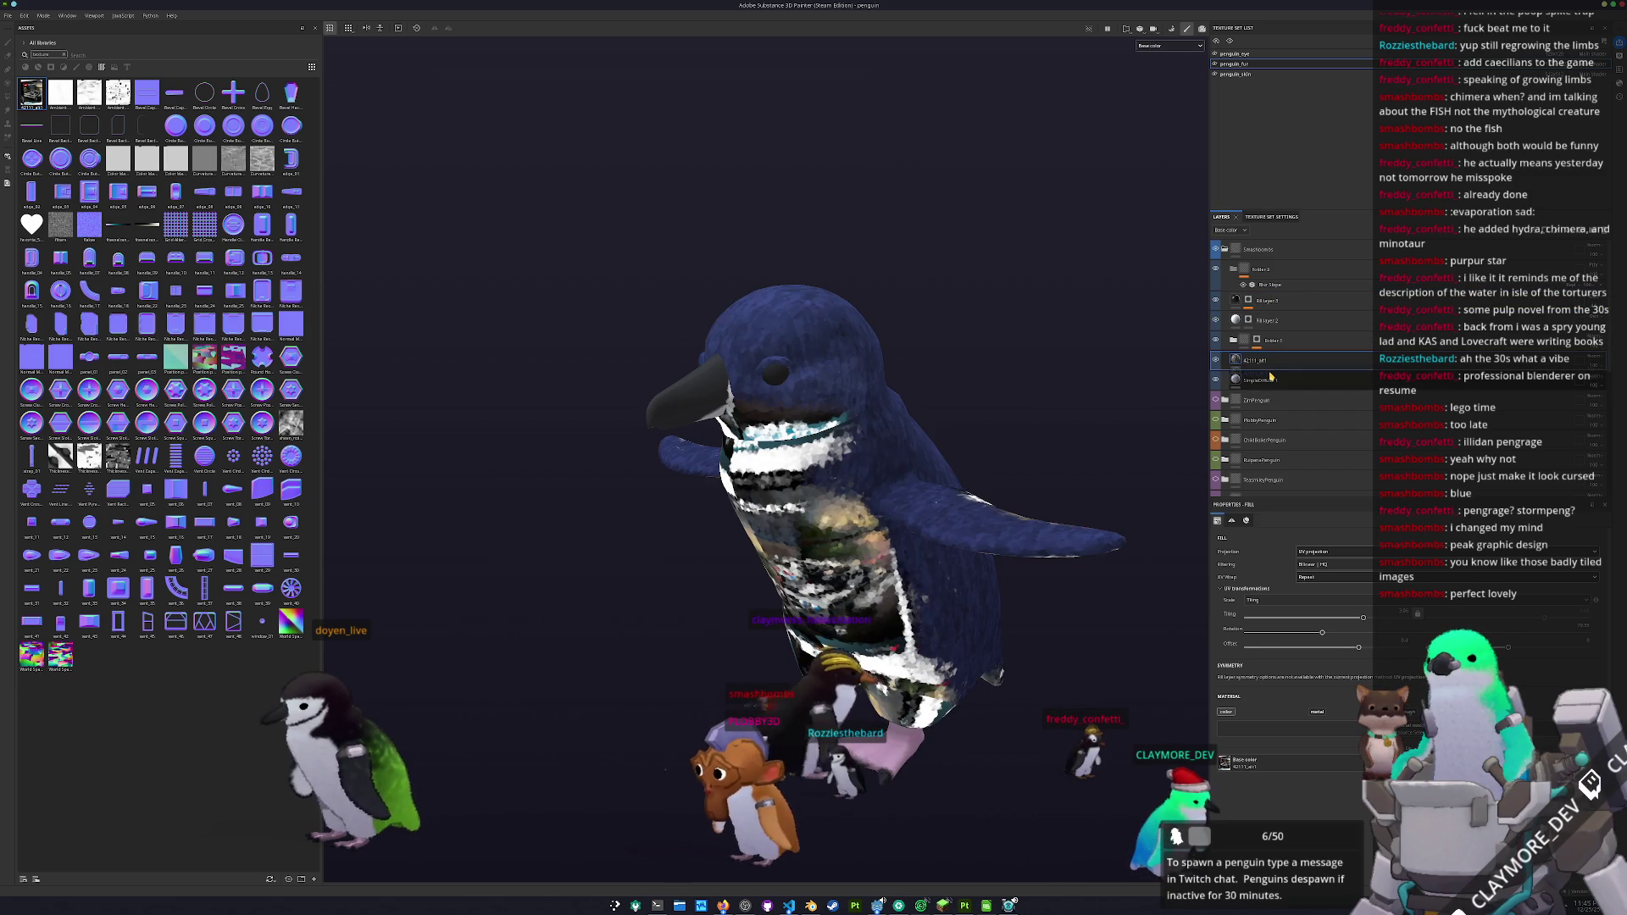
mouse_move(1028, 435)
left_mouse_down()
mouse_move(1137, 331)
mouse_move(847, 407)
mouse_move(599, 440)
mouse_move(965, 432)
mouse_move(1189, 402)
left_mouse_up()
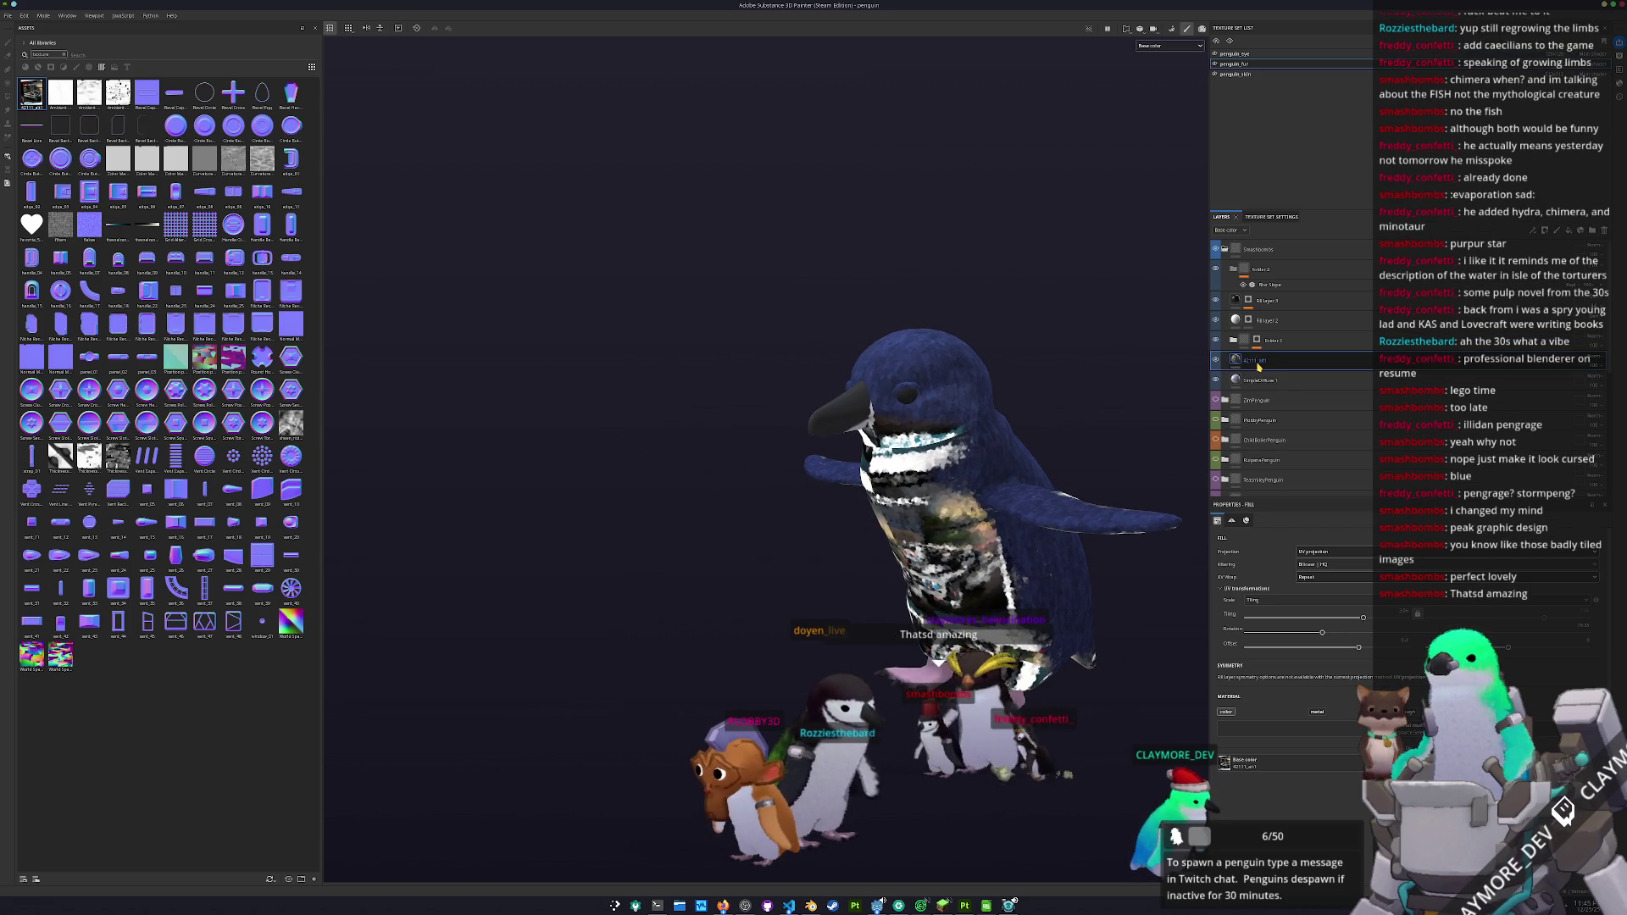
left_click_drag(1263, 357, 1266, 298)
mouse_move(1091, 353)
left_mouse_down()
mouse_move(1038, 346)
mouse_move(847, 423)
mouse_move(691, 440)
mouse_move(1144, 462)
left_mouse_up()
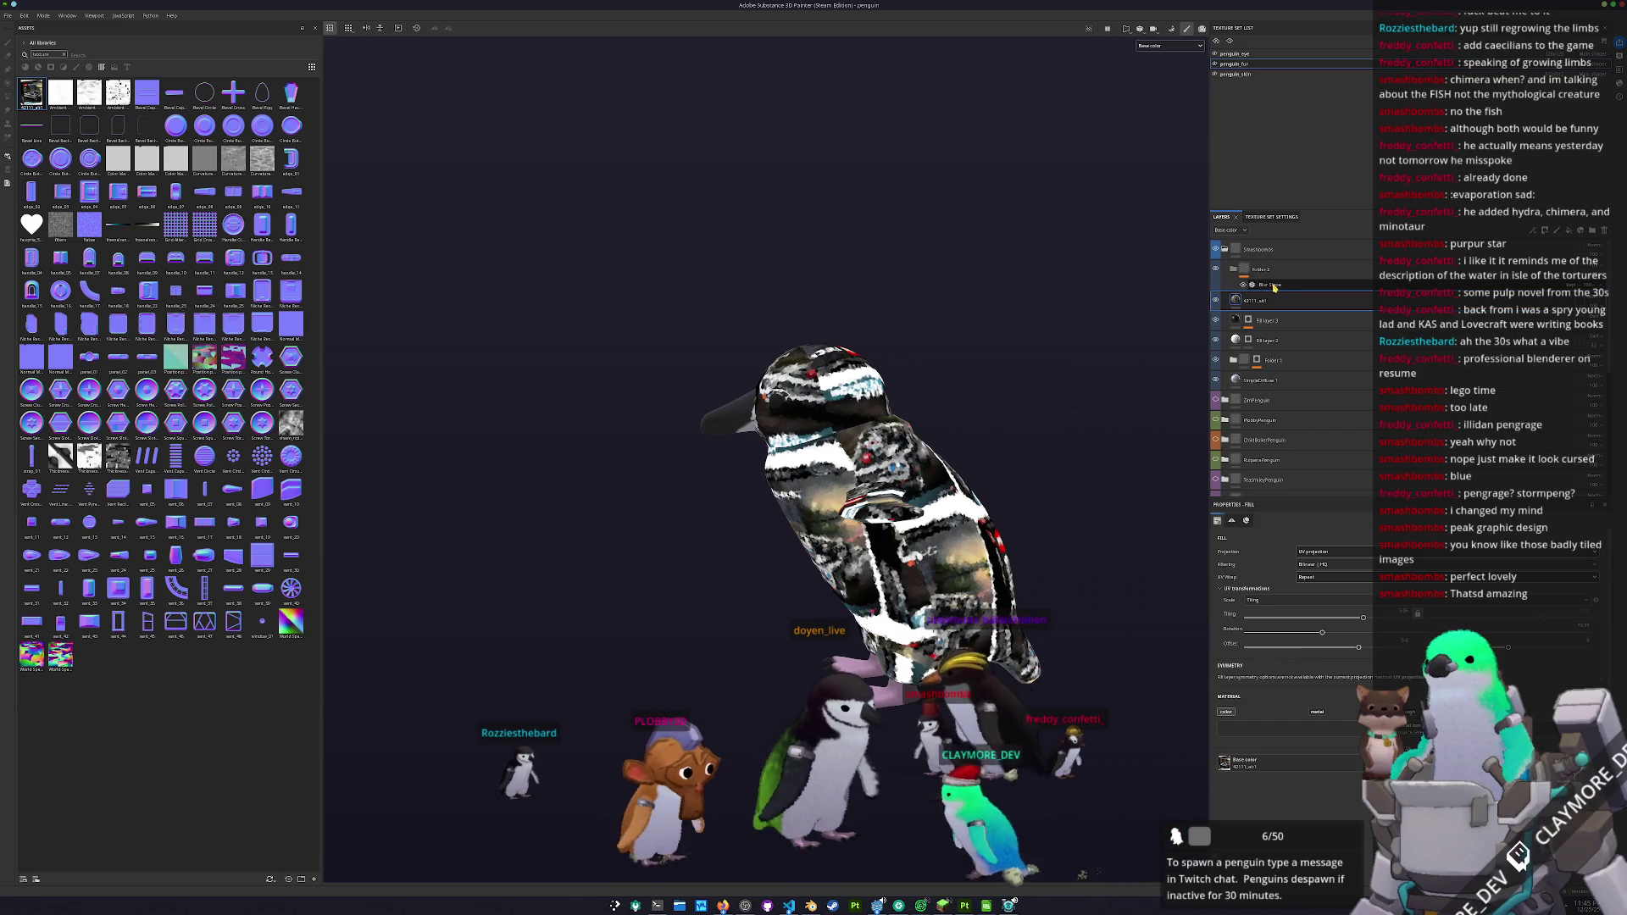
- Fine-tune the Blur Slope filter intensity, then select the 42111_alt layer's fill settings
left_click(1268, 285)
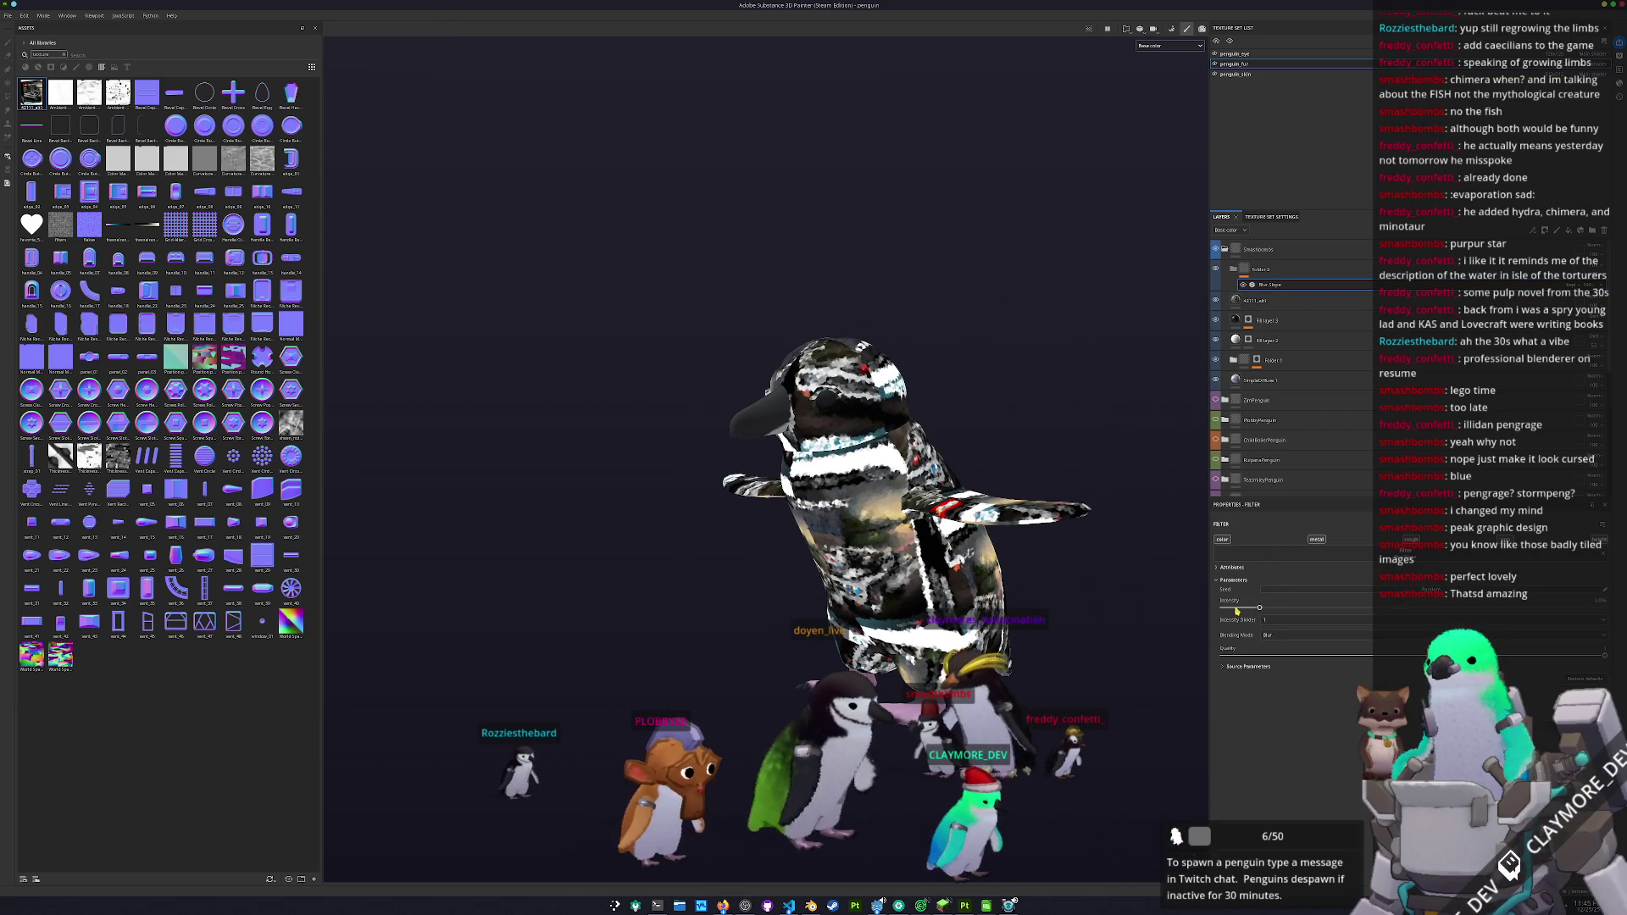
left_click_drag(1228, 608, 1222, 610)
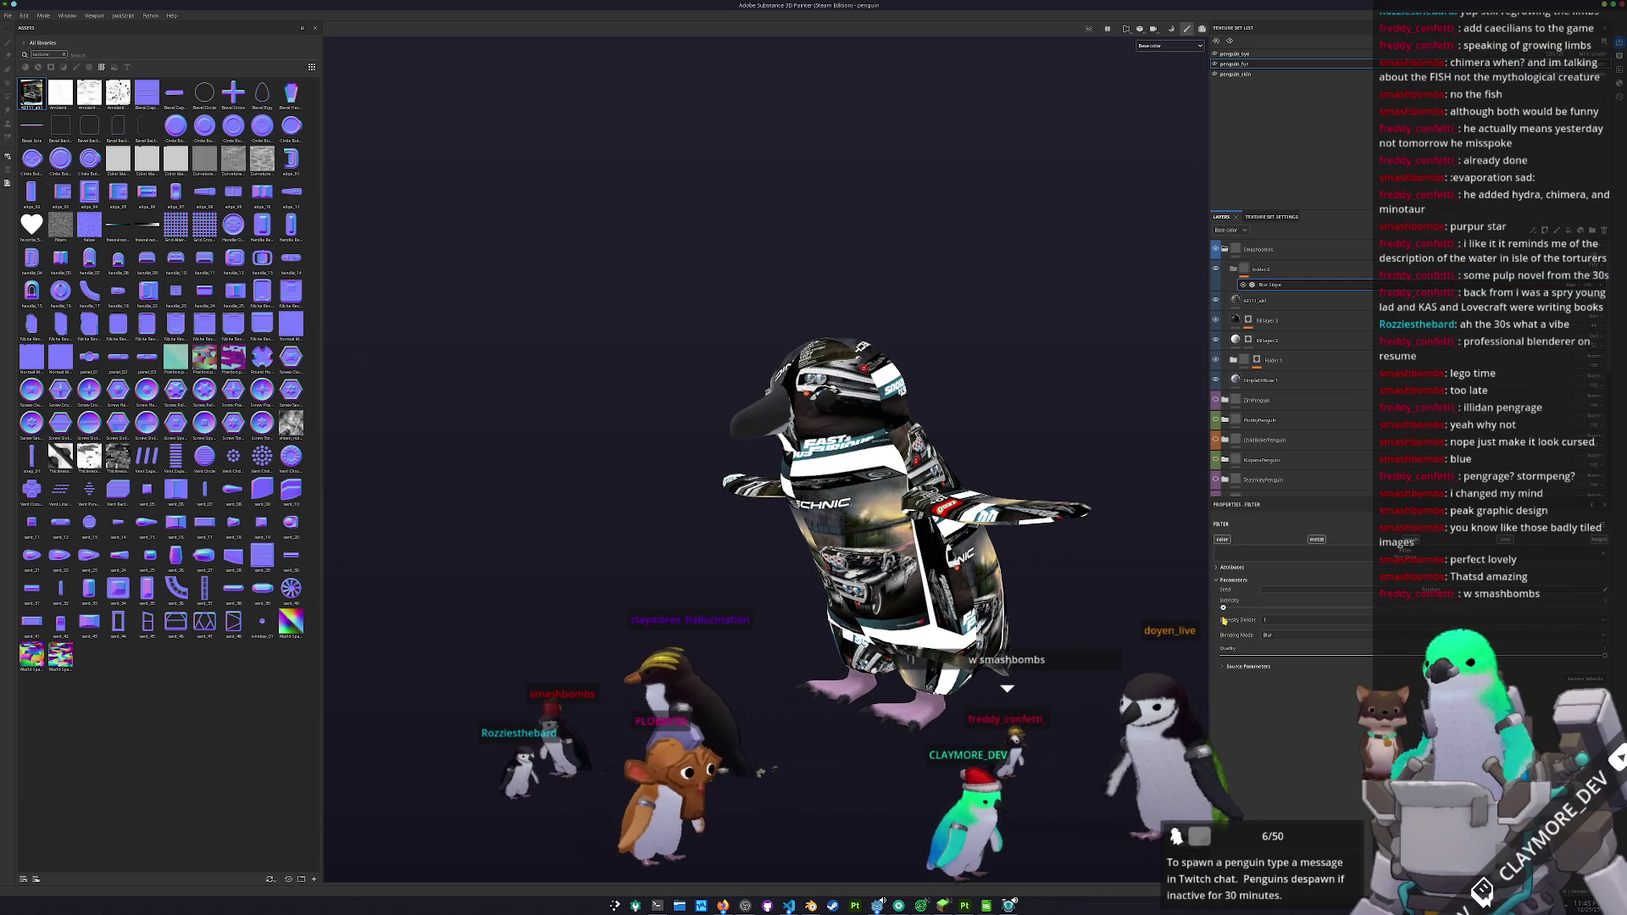
left_click_drag(1225, 608, 1230, 610)
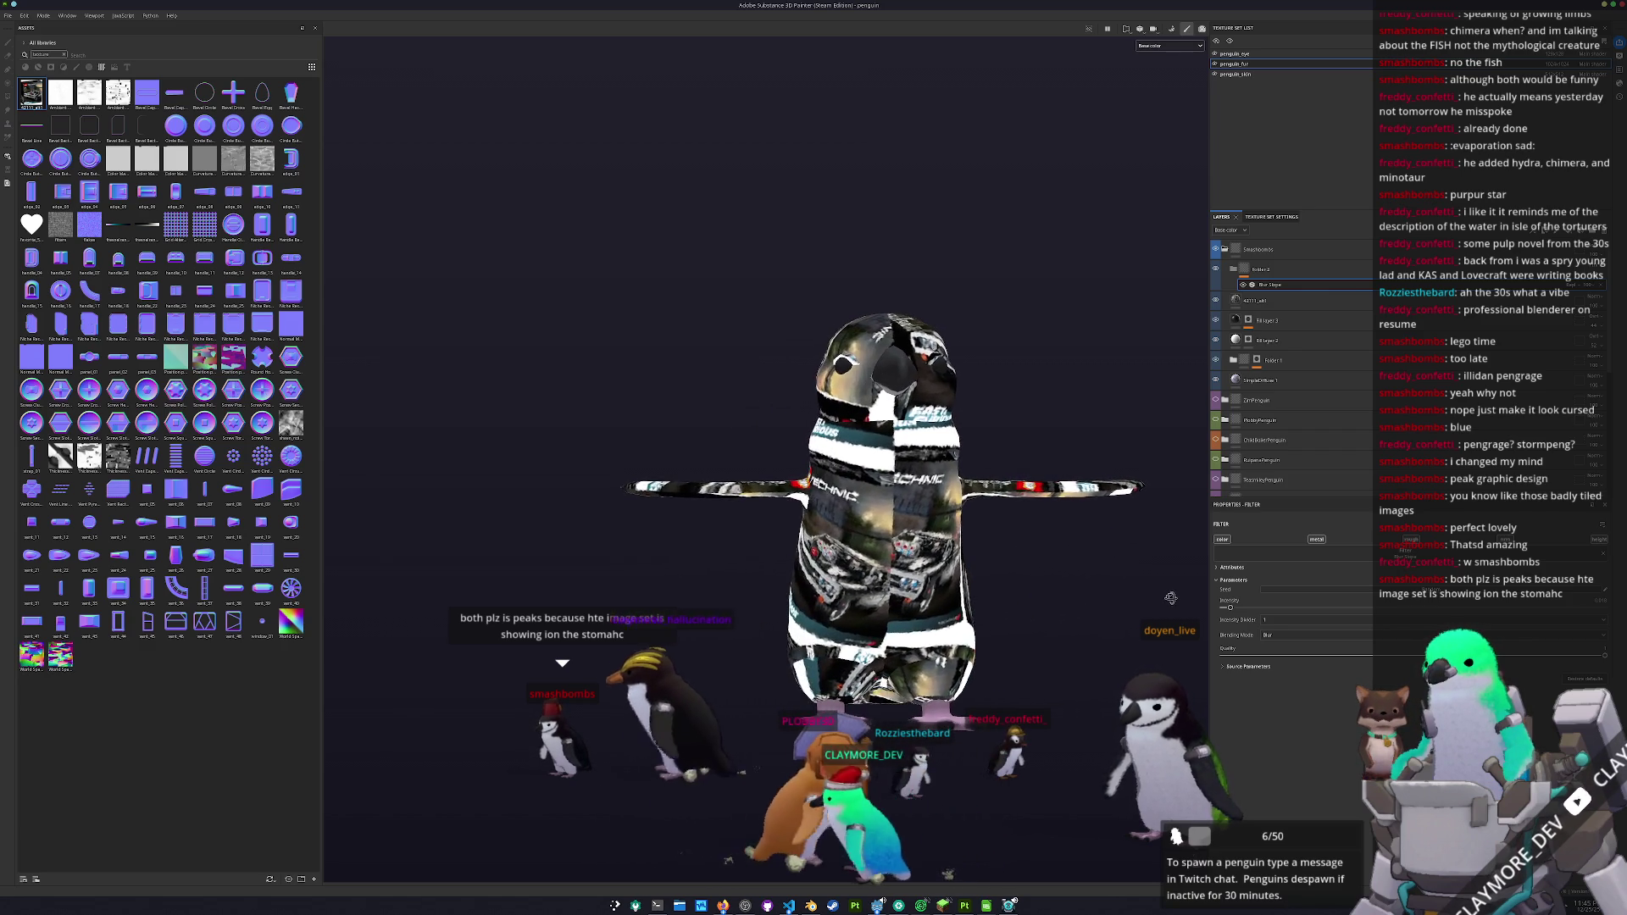
left_click(1271, 300)
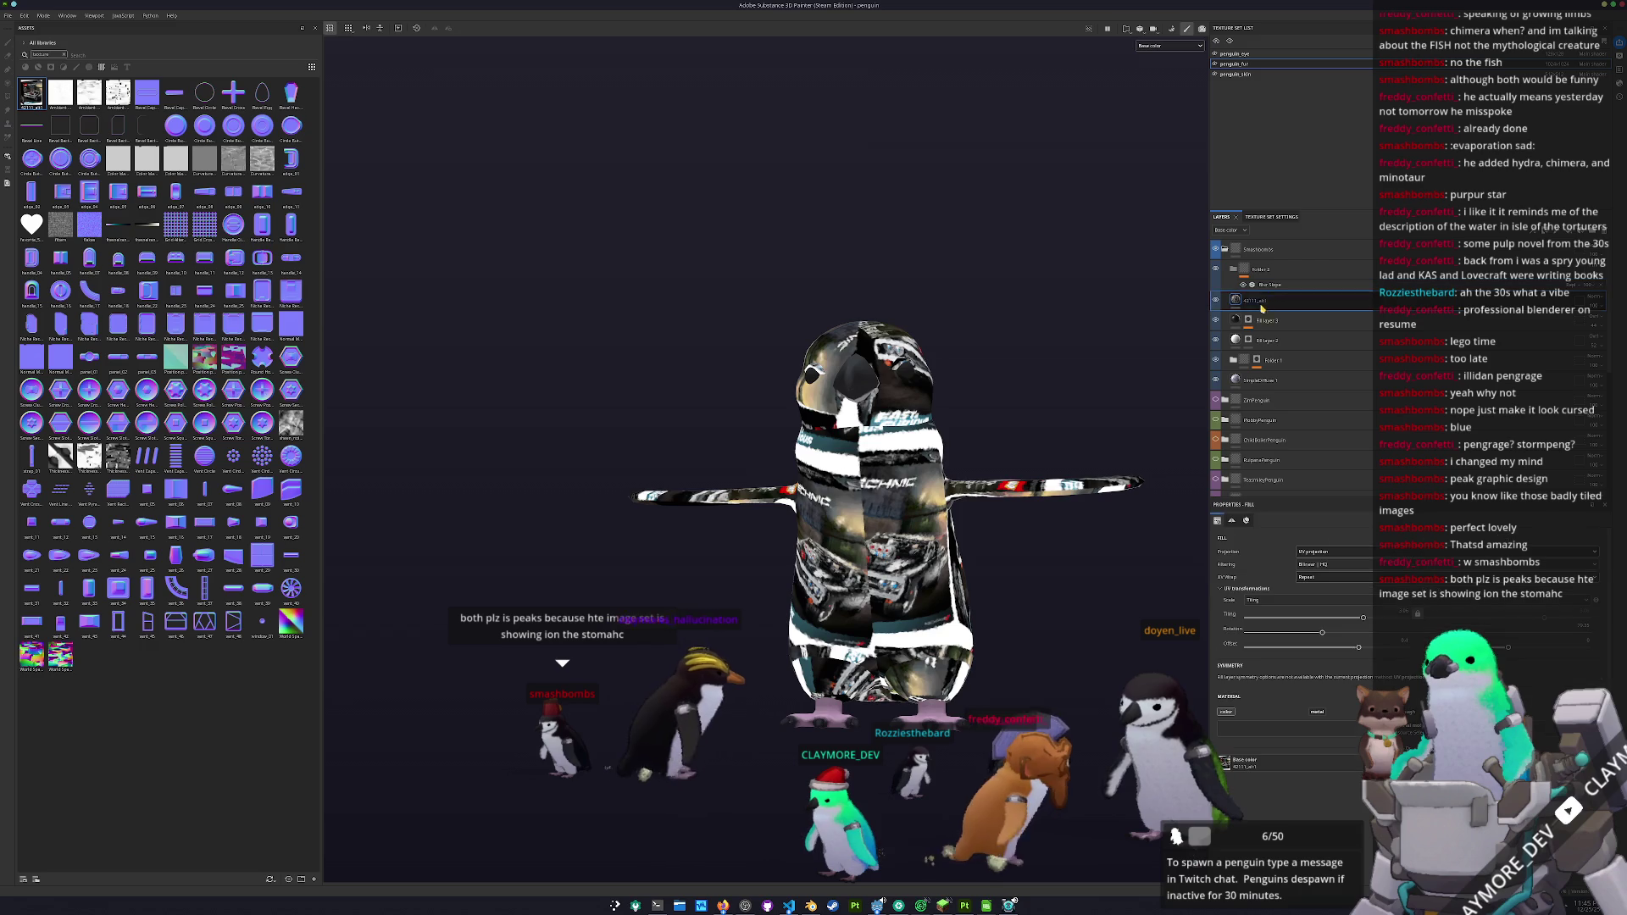
scroll(1051, 417, "up", 3)
- Try tri-planar, then cylindrical projection on the car-photo fill, rotating the cylinder around the penguin
left_click(1312, 551)
left_click(1326, 587)
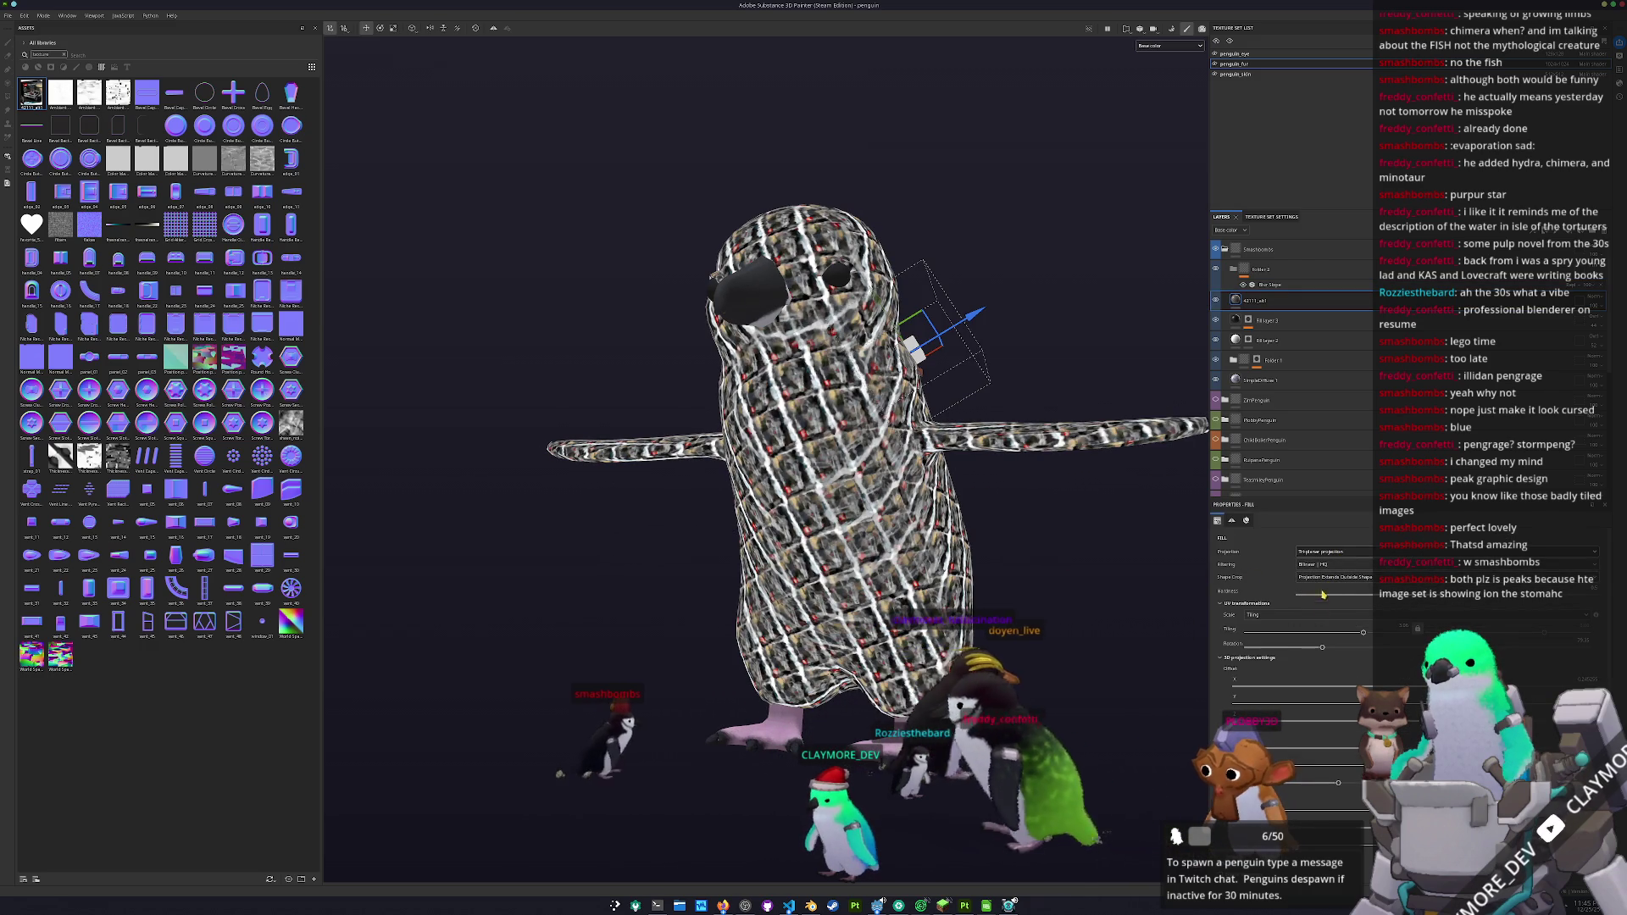
left_click(1343, 551)
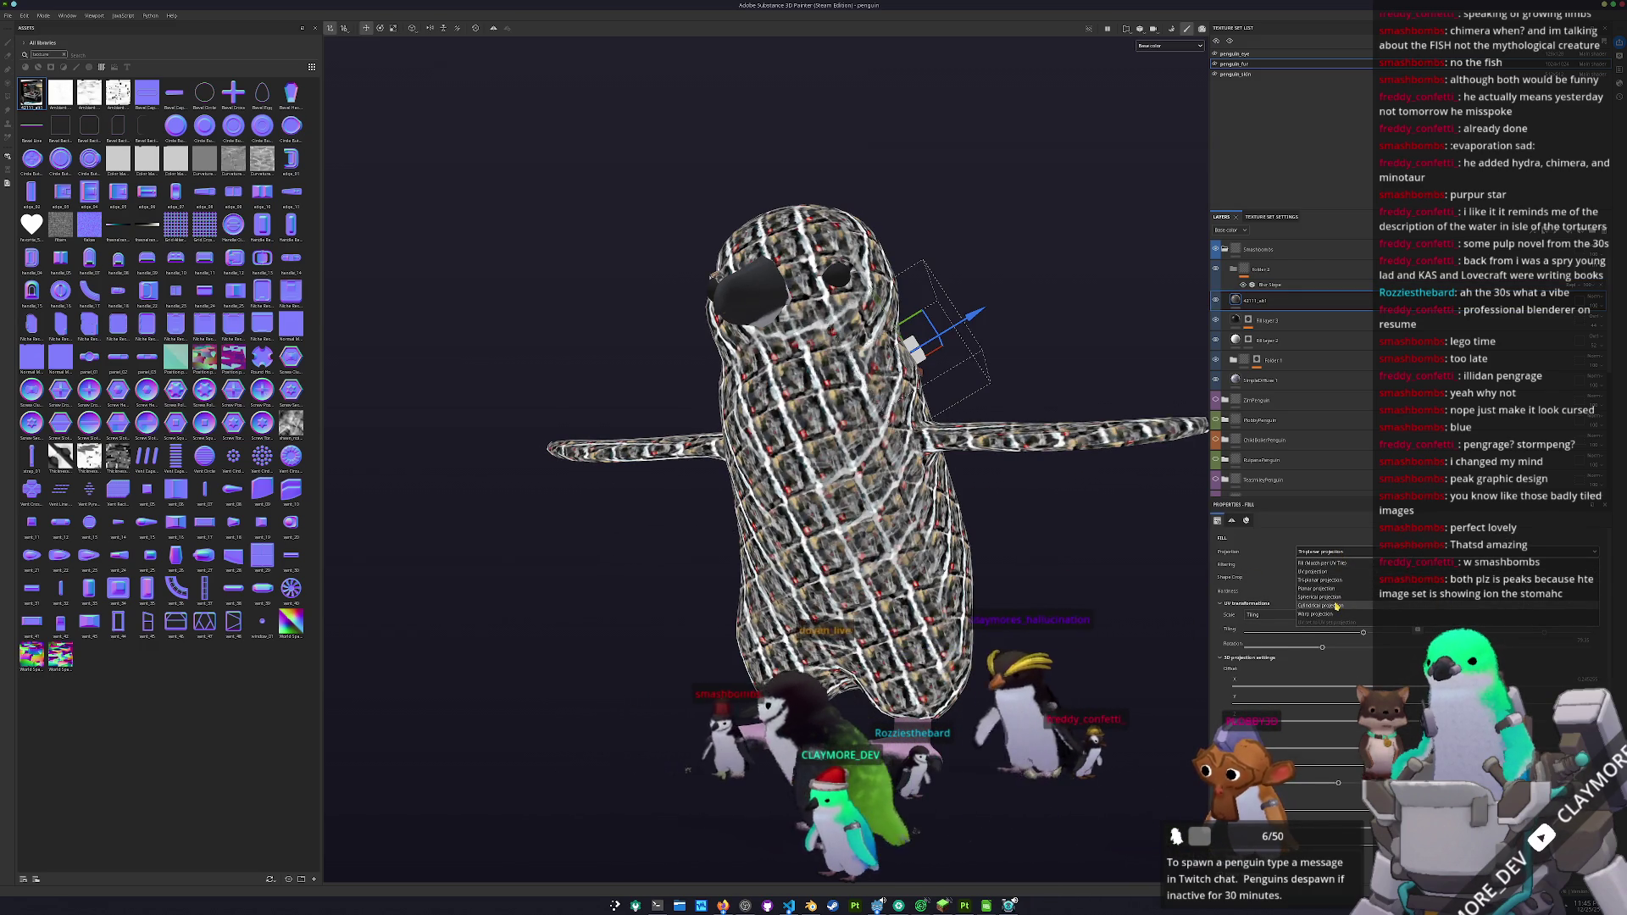
left_click(1335, 607)
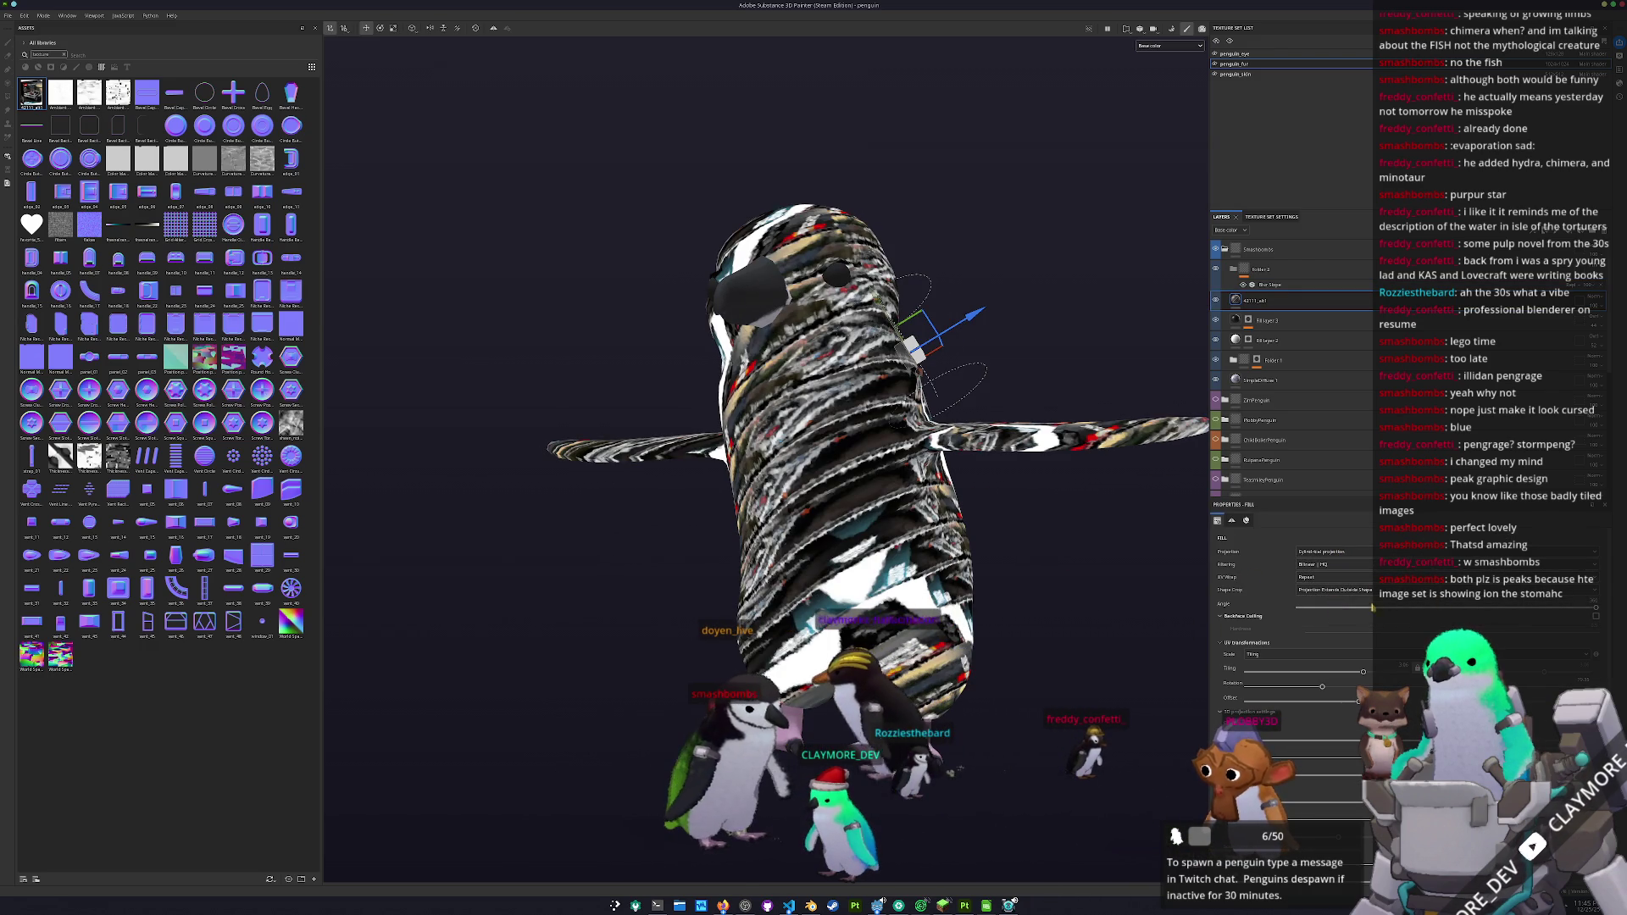
mouse_move(1595, 610)
left_mouse_down()
mouse_move(1552, 608)
mouse_move(1604, 607)
left_mouse_up()
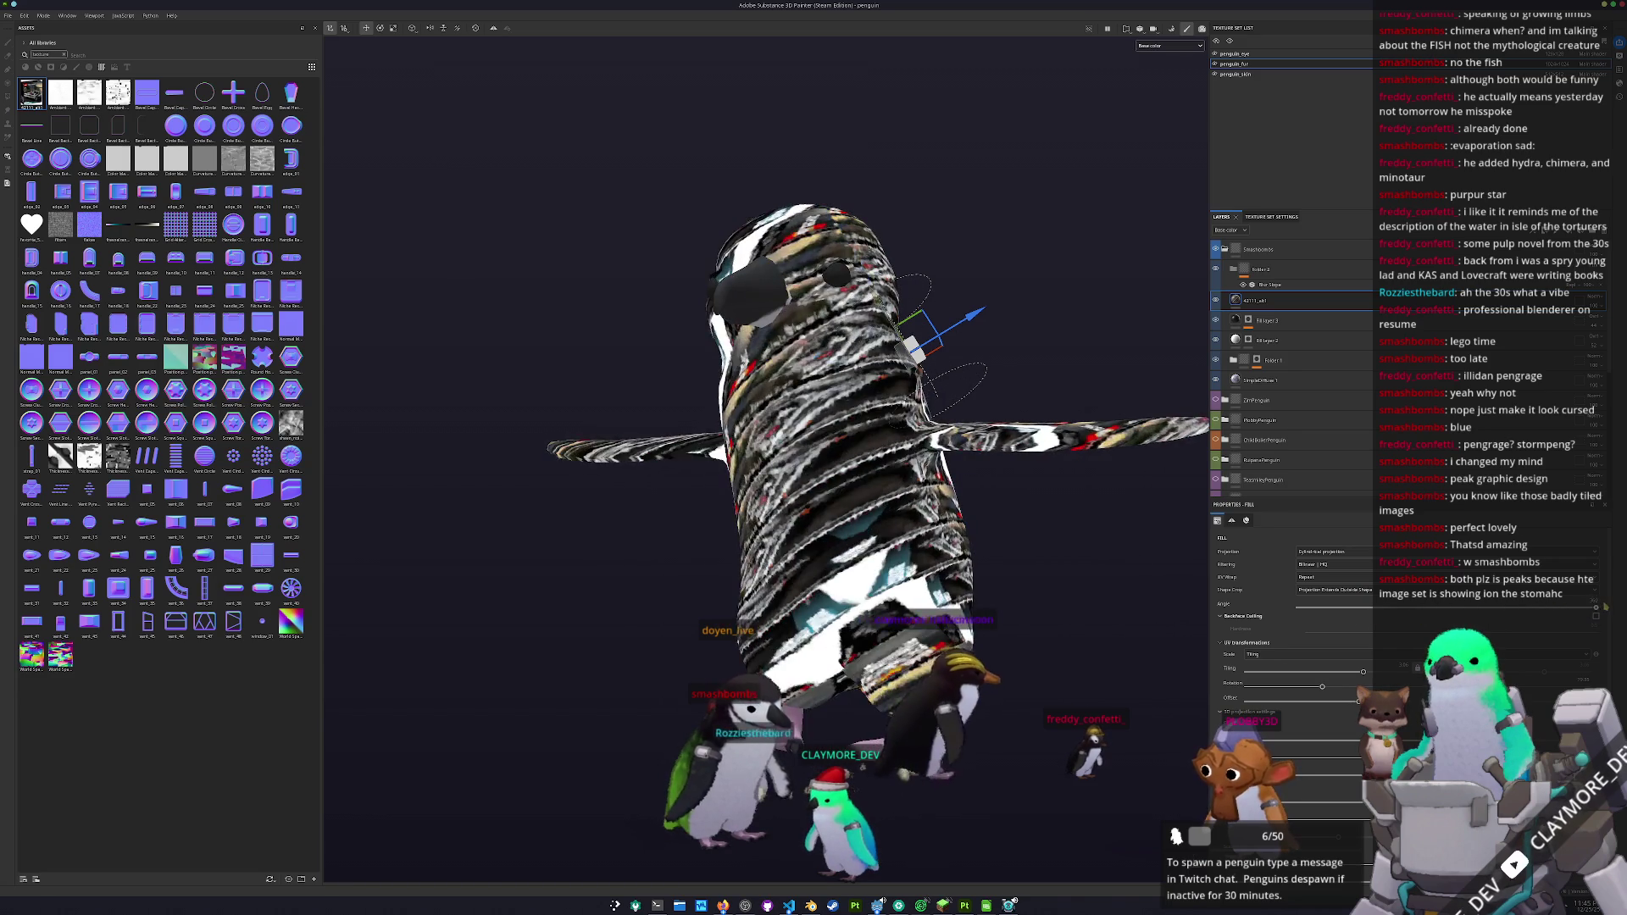
mouse_move(1073, 577)
left_mouse_down()
mouse_move(1275, 669)
mouse_move(1383, 683)
mouse_move(1544, 666)
mouse_move(1312, 687)
left_mouse_up()
scroll(1239, 714, "down", 1)
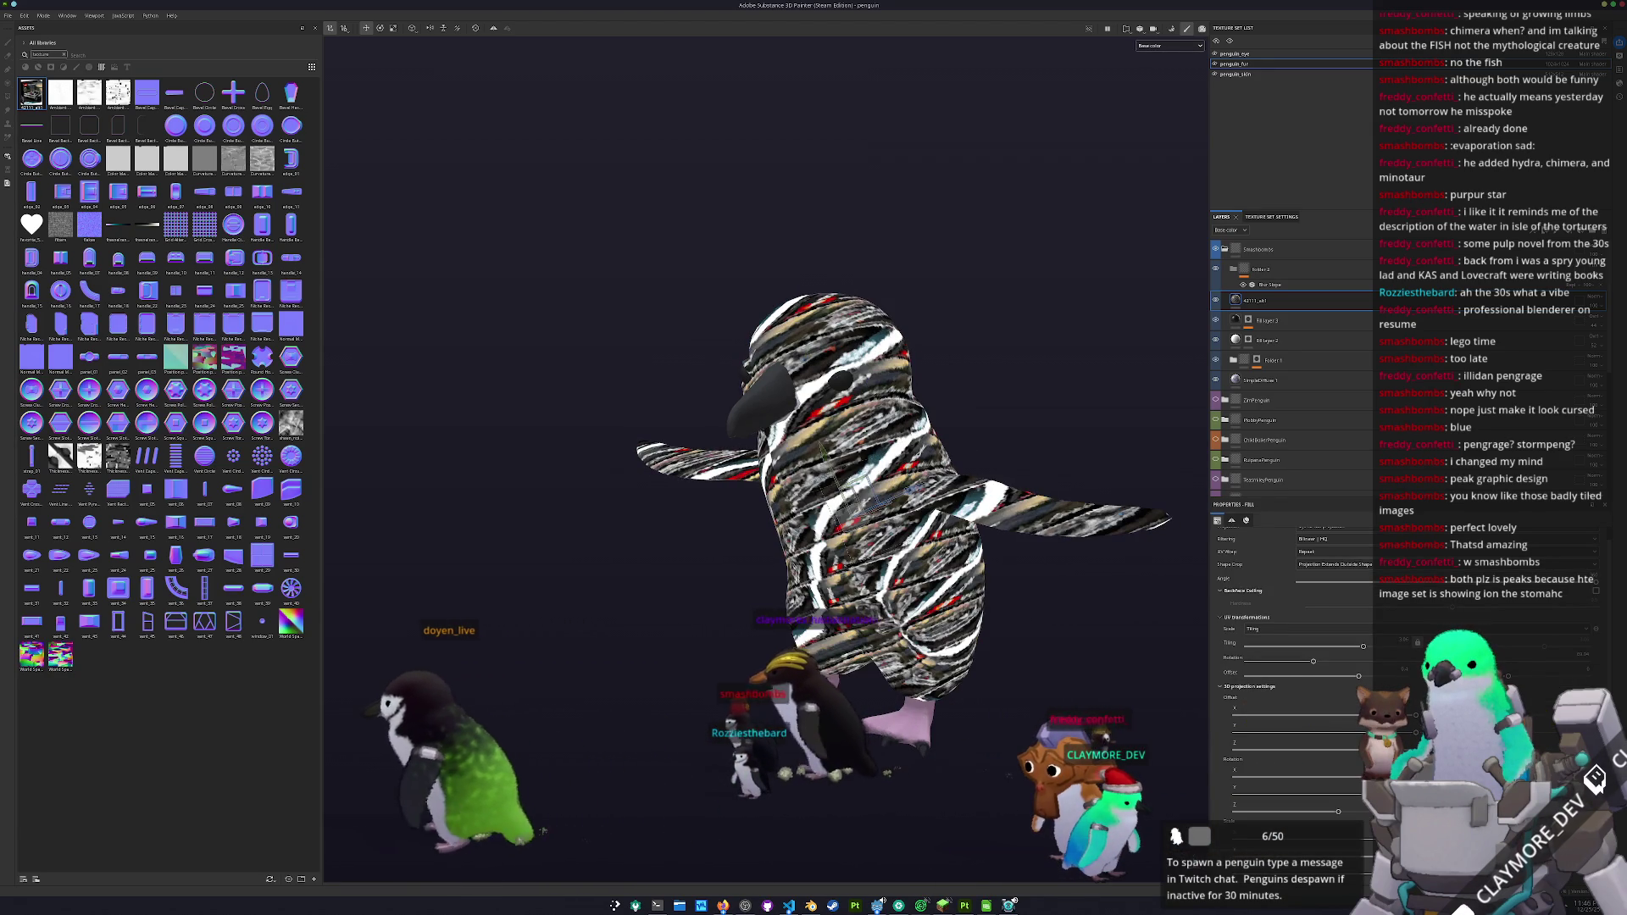
scroll(1288, 678, "down", 3)
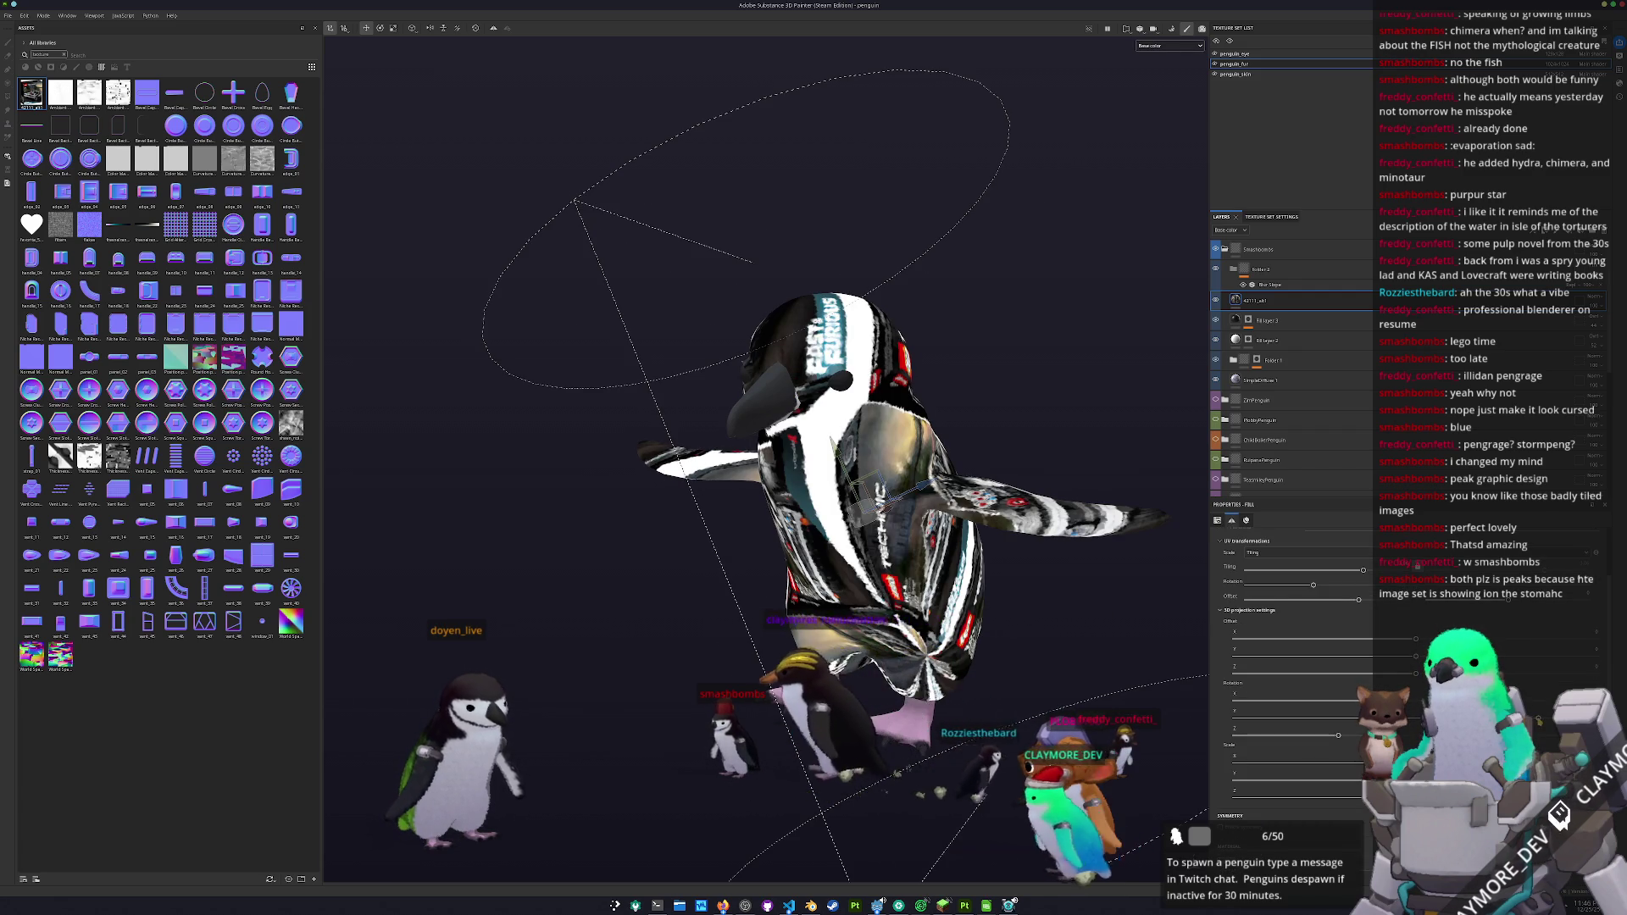
mouse_move(1351, 720)
left_mouse_down()
mouse_move(1334, 722)
mouse_move(1432, 723)
left_mouse_up()
left_click_drag(826, 728, 1051, 646)
scroll(1305, 576, "up", 3)
- Compare UV-tile projection, settle on Tri-planar, and add a new fill layer above 42111_alt
left_click(1330, 551)
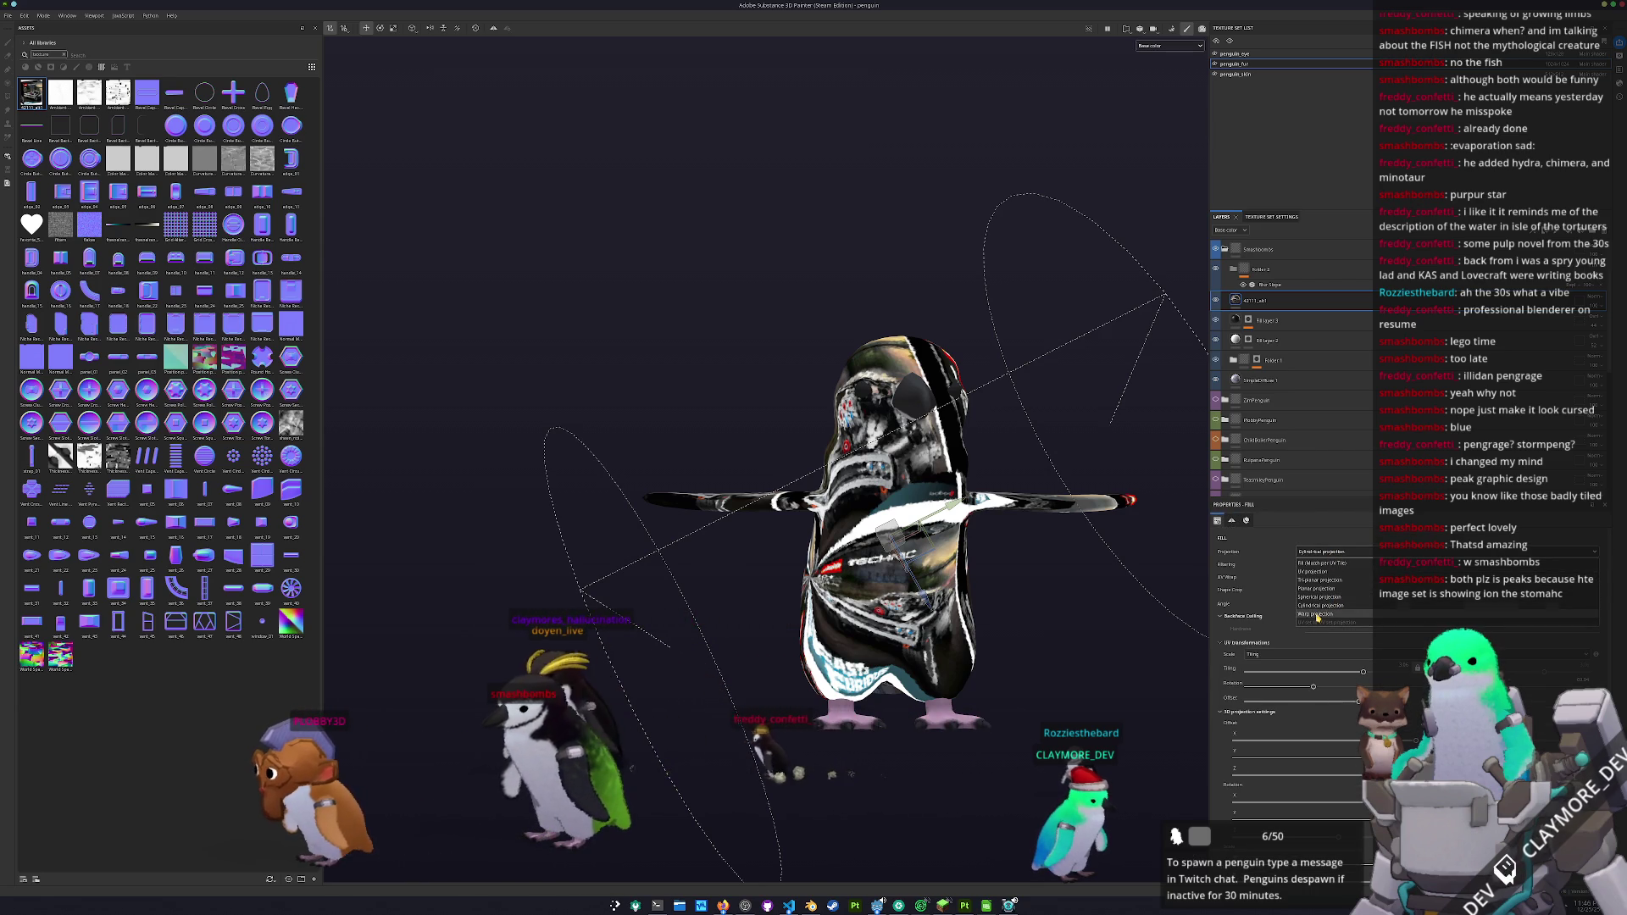
left_click(1322, 569)
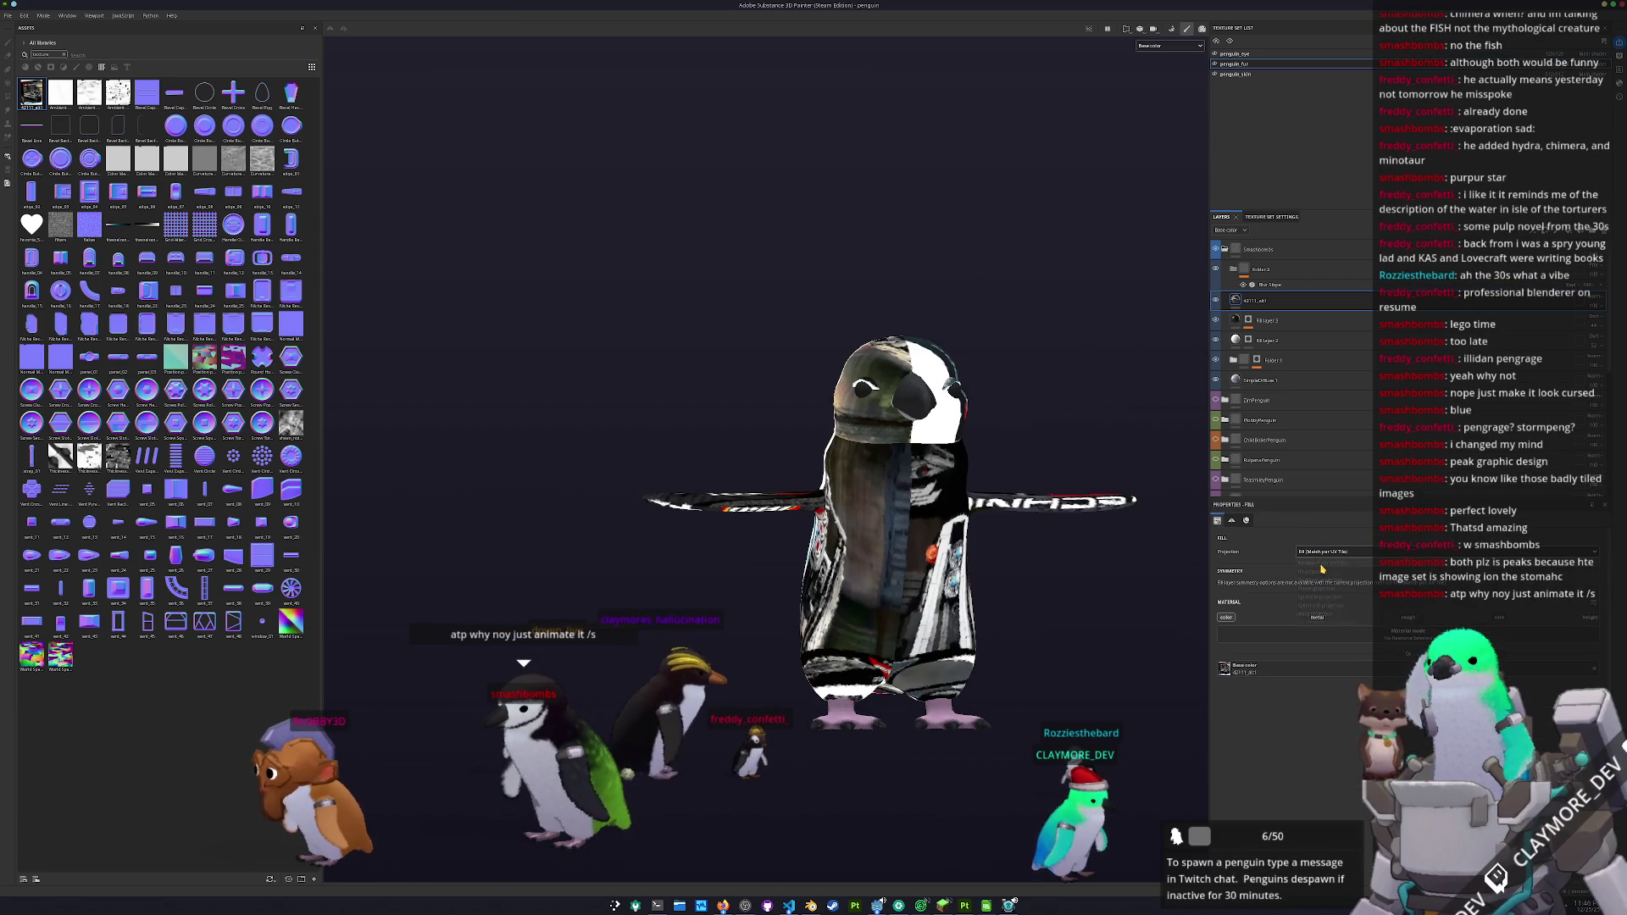
left_click_drag(1078, 623, 882, 636)
scroll(882, 635, "up", 2)
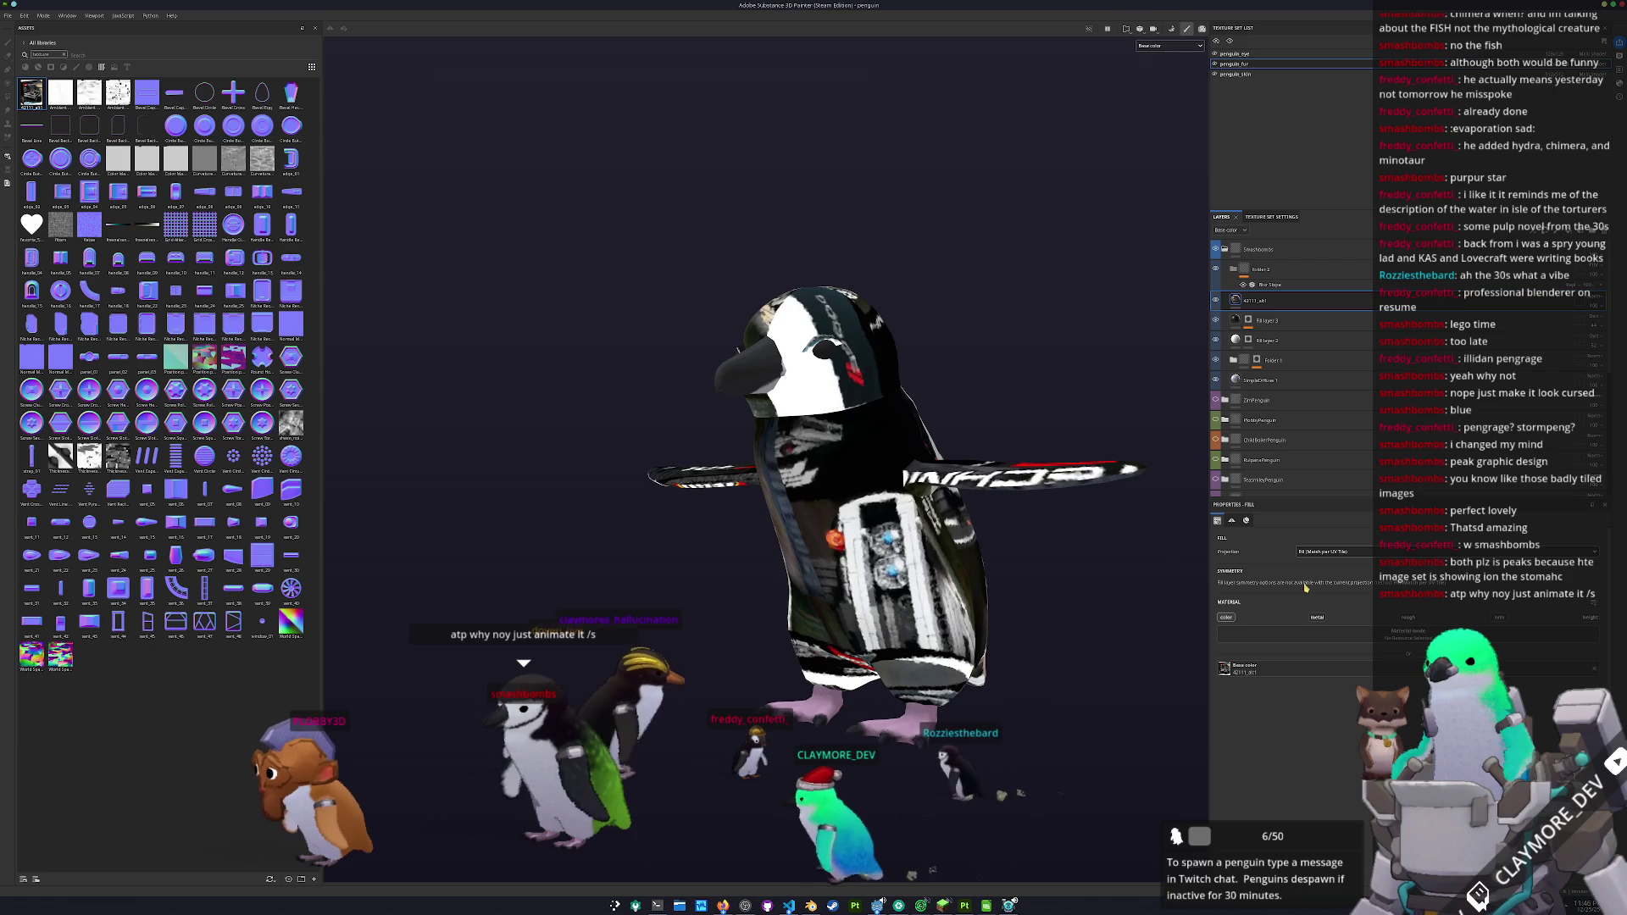
left_click(1331, 552)
left_click(1320, 579)
left_click_drag(1151, 591, 1327, 551)
left_click(1322, 551)
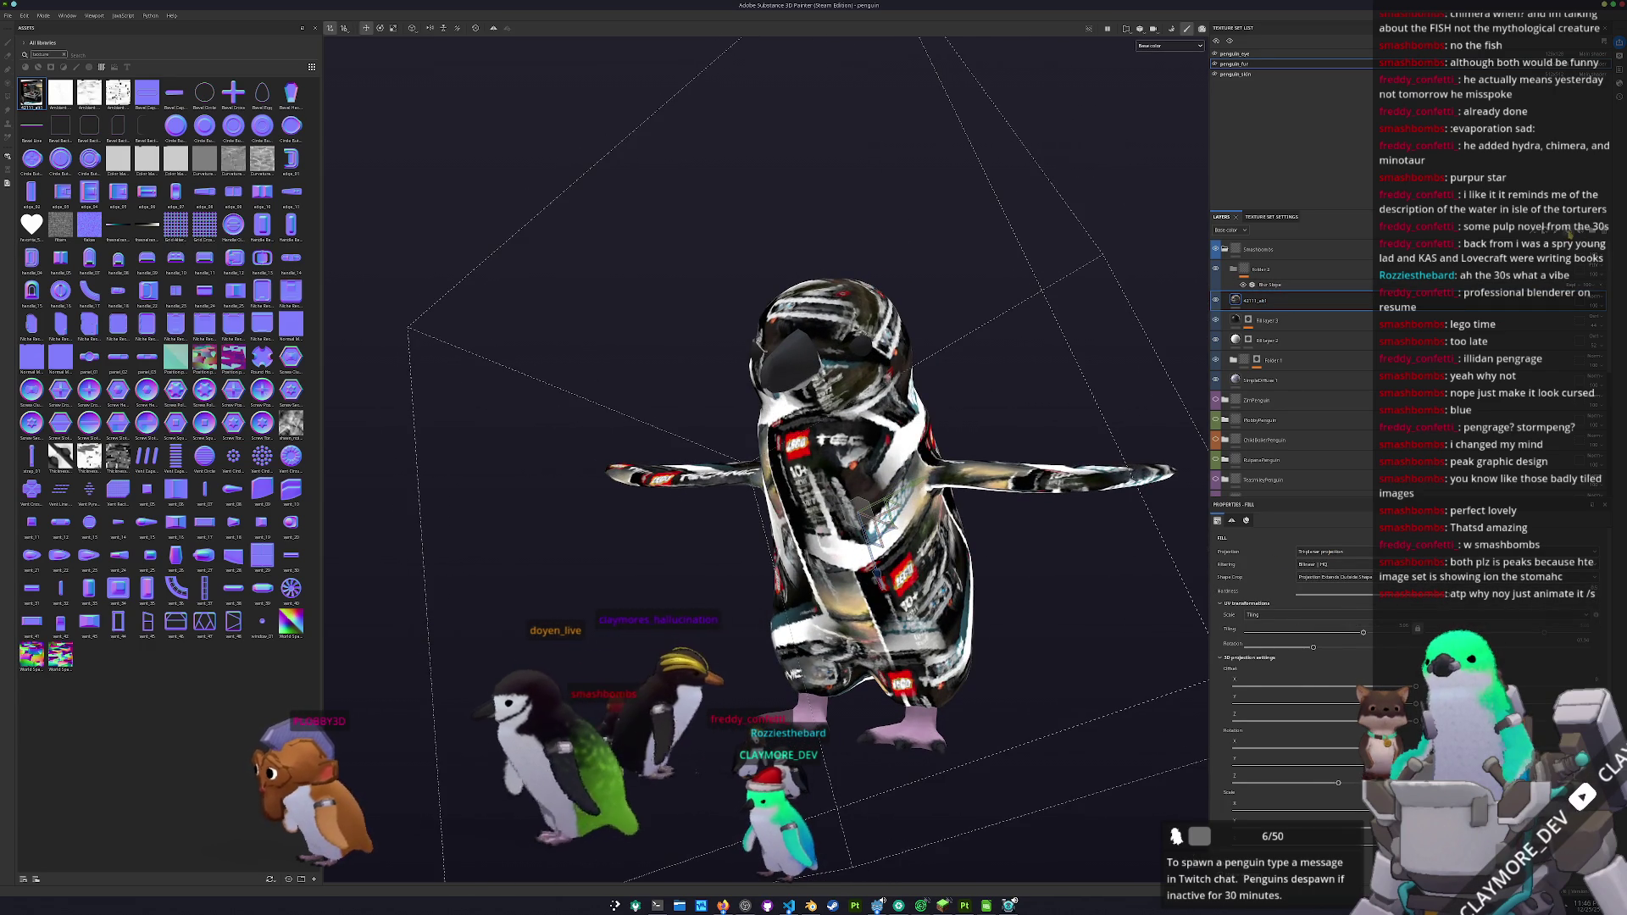
key("ctrl+shift+f")
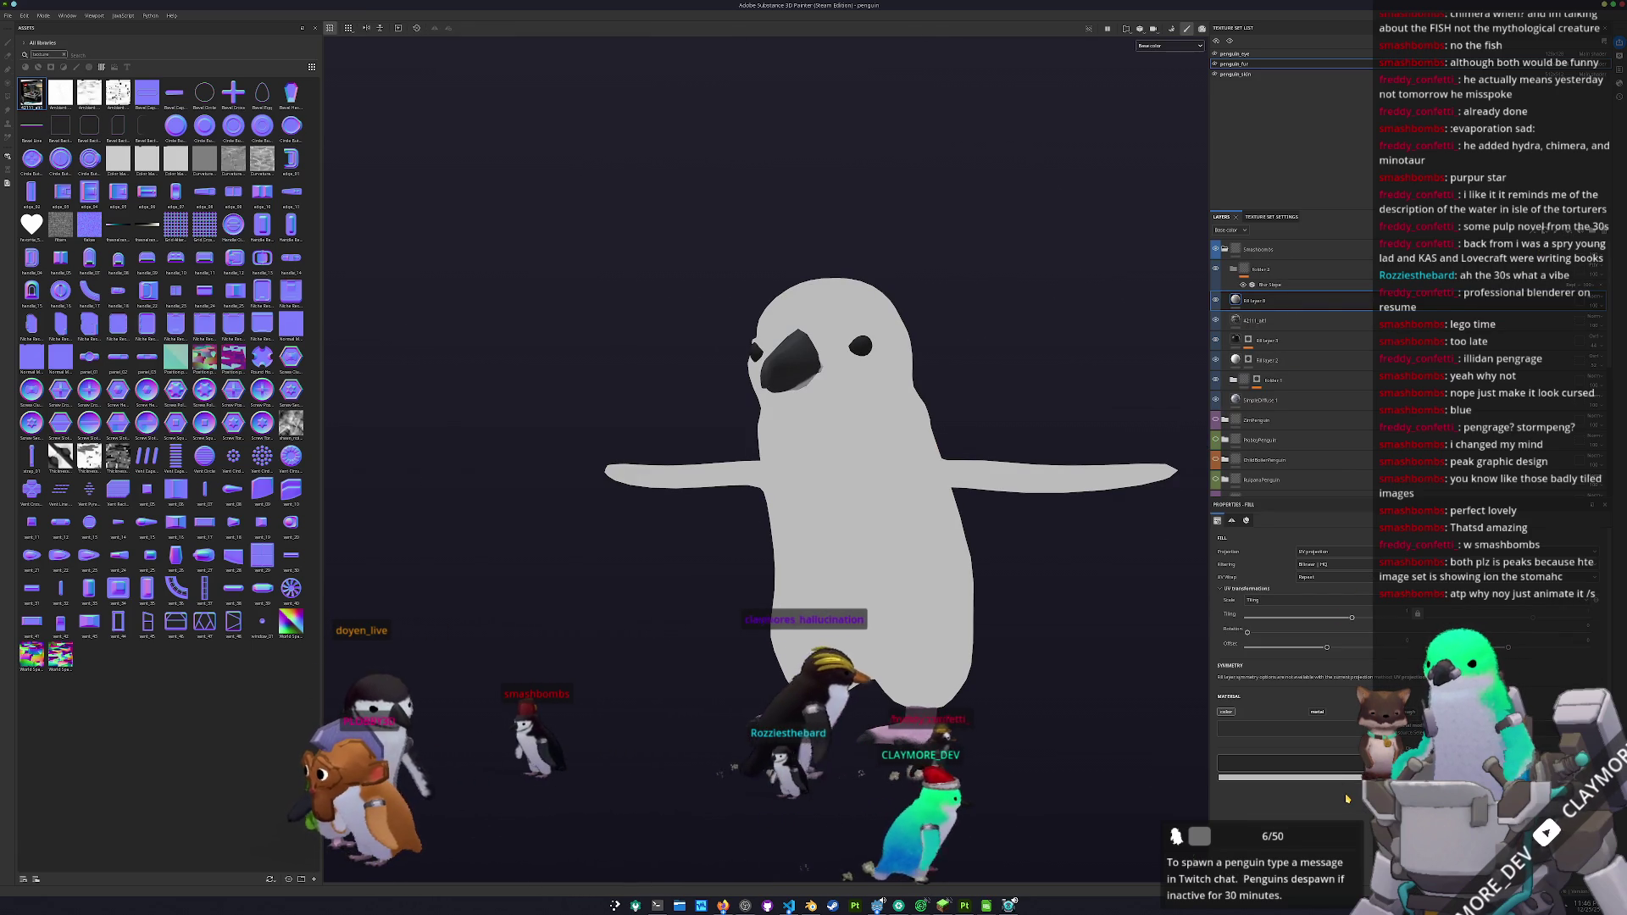
- Drop the 42111_alt car photo into the new fill and set its projection to Cylindrical
mouse_move(695, 635)
left_mouse_down()
mouse_move(761, 637)
mouse_move(729, 635)
left_mouse_up()
left_click(1321, 552)
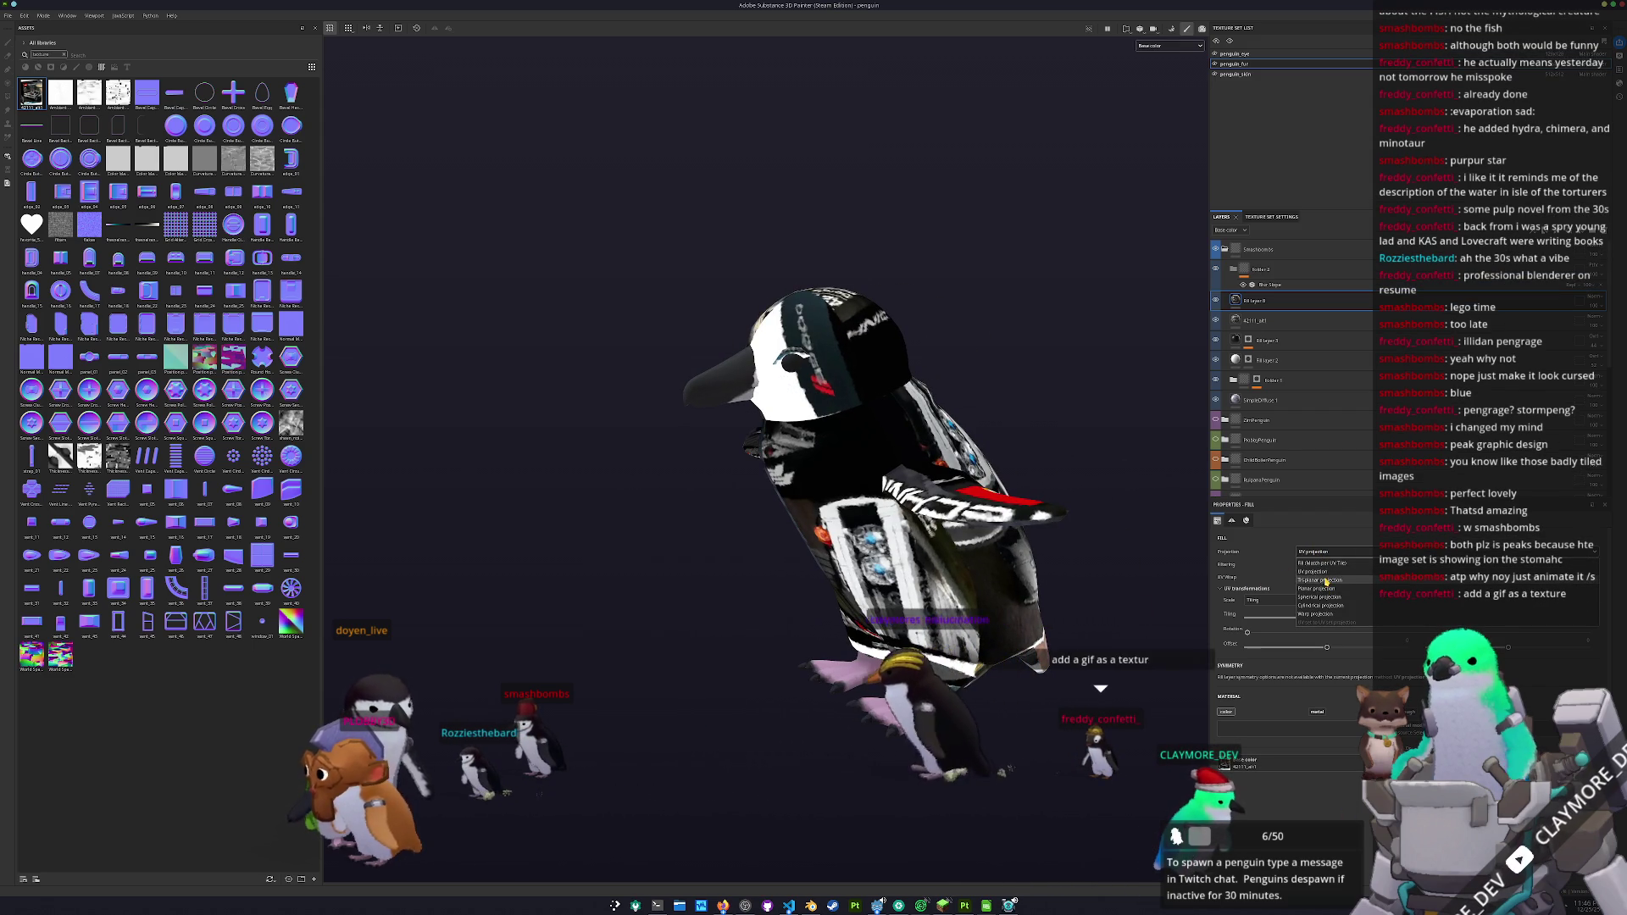
left_click(1323, 606)
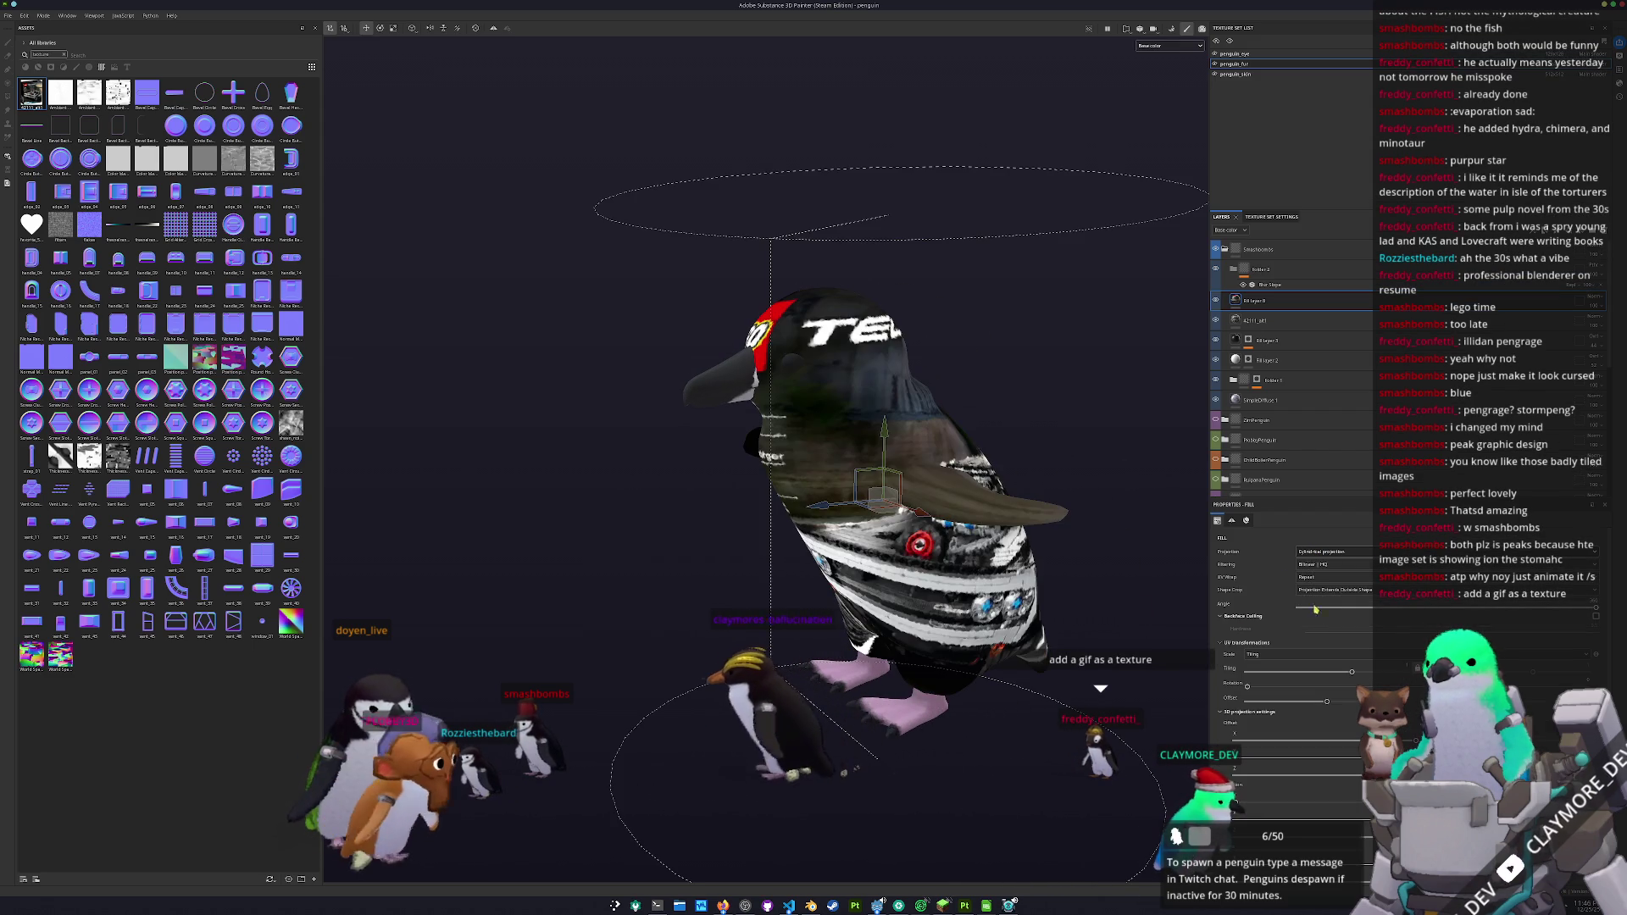
mouse_move(1101, 678)
left_mouse_down()
mouse_move(1042, 682)
mouse_move(1168, 641)
left_mouse_up()
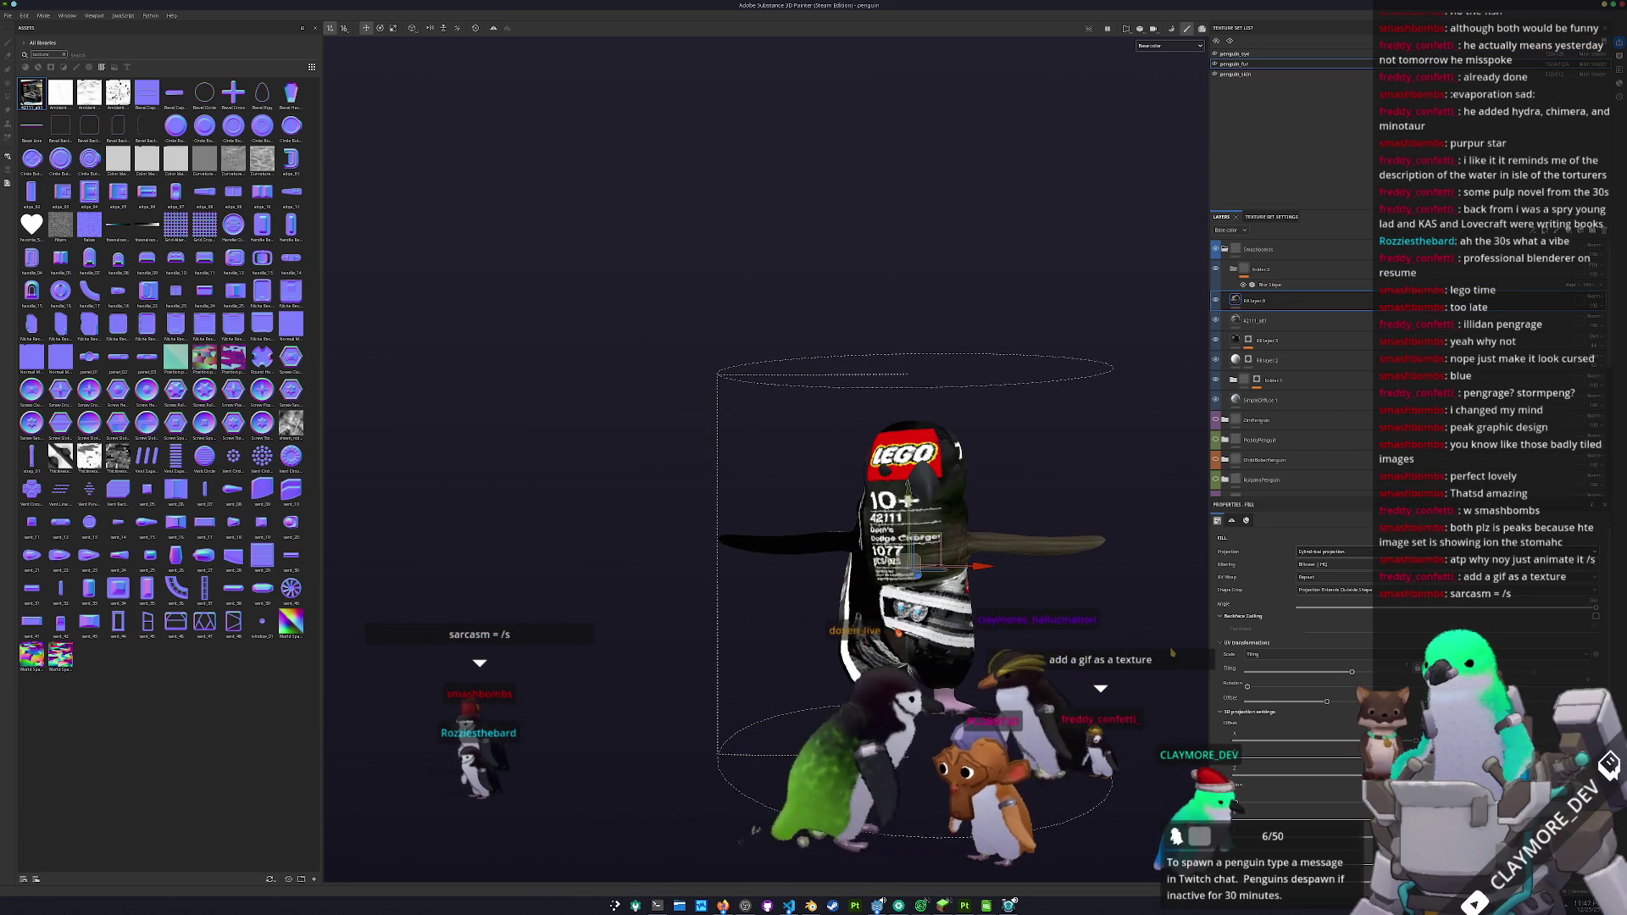
scroll(1172, 653, "up", 3)
left_click_drag(1172, 652, 1046, 654)
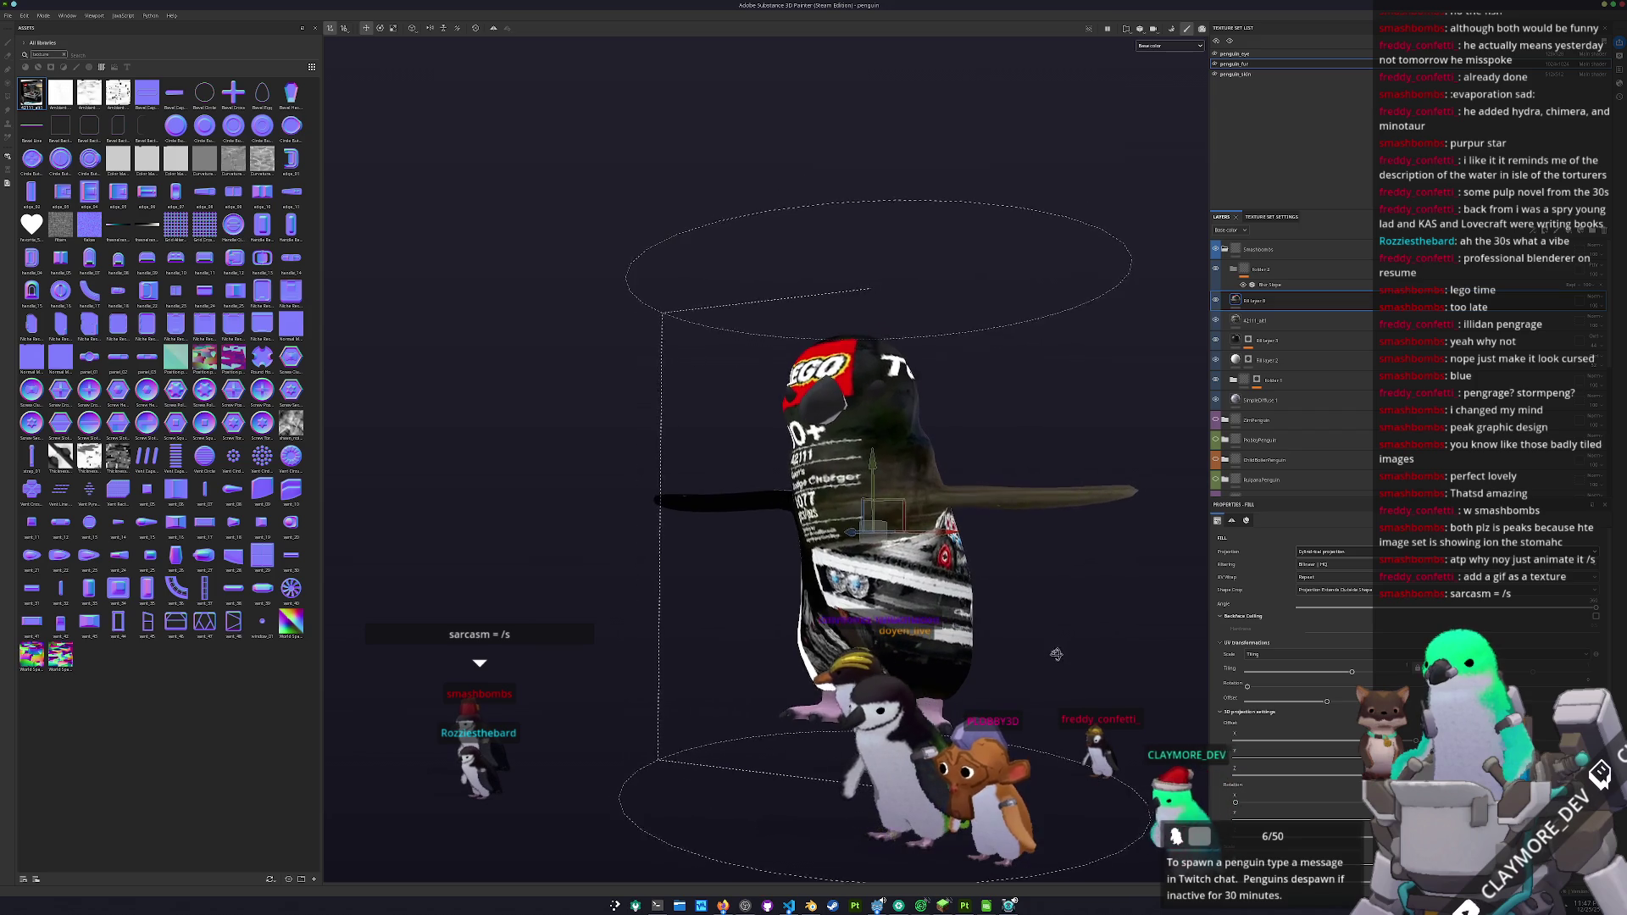
scroll(1288, 660, "down", 2)
- Stretch the projection cylinder taller and rotate it until the Dodge Charger text shows
left_click_drag(1271, 826, 1309, 826)
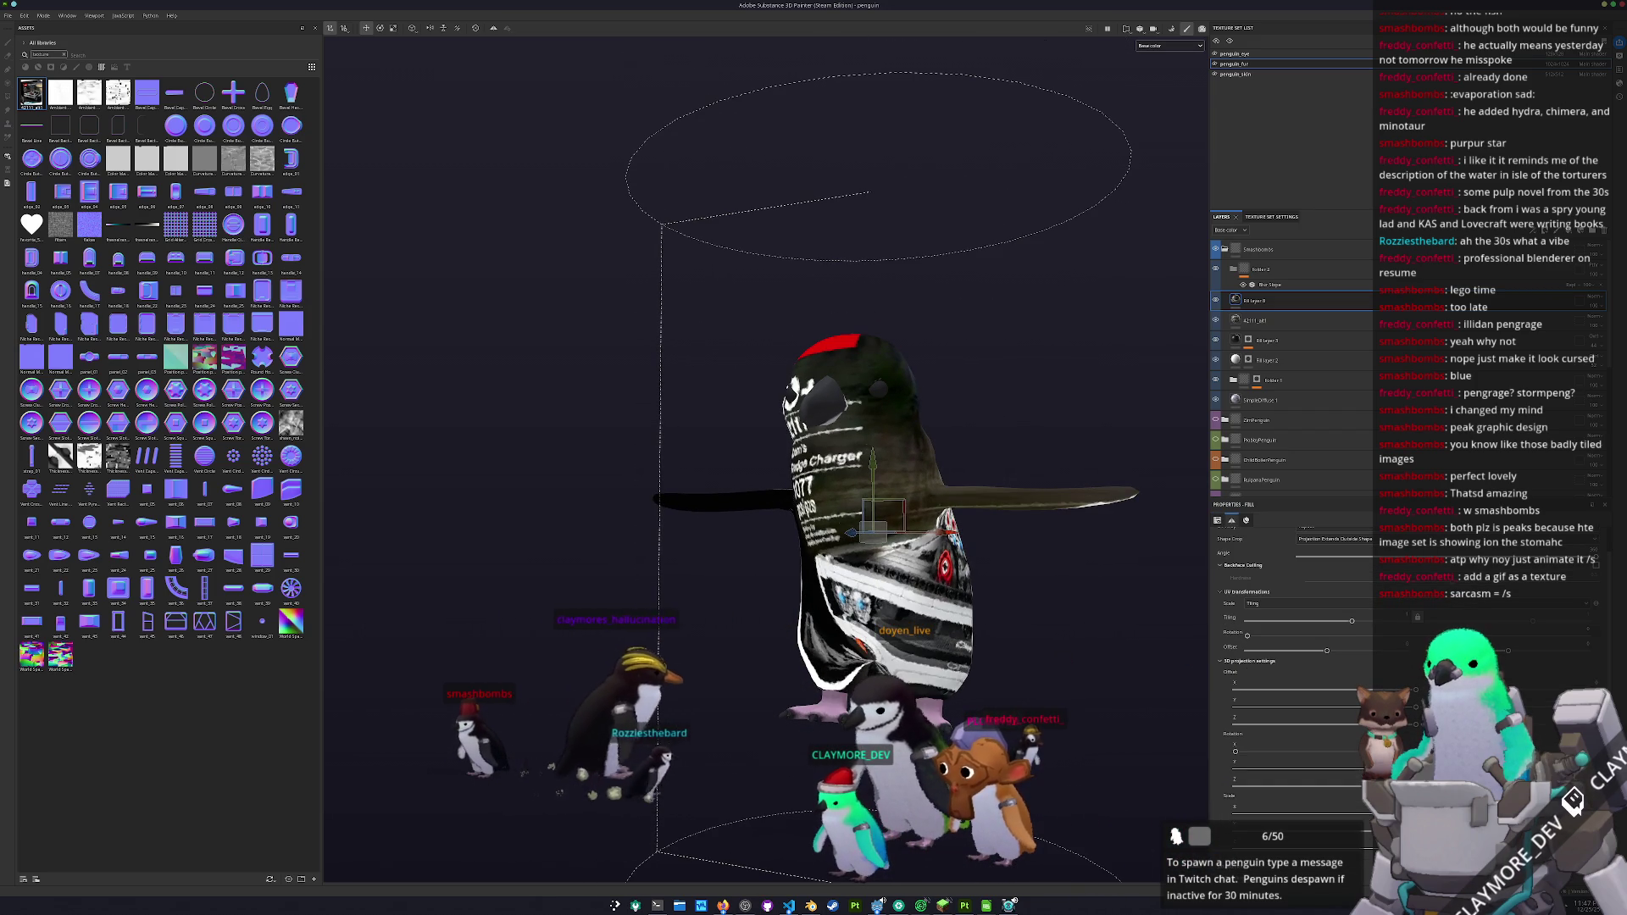
left_click_drag(1204, 759, 1067, 745)
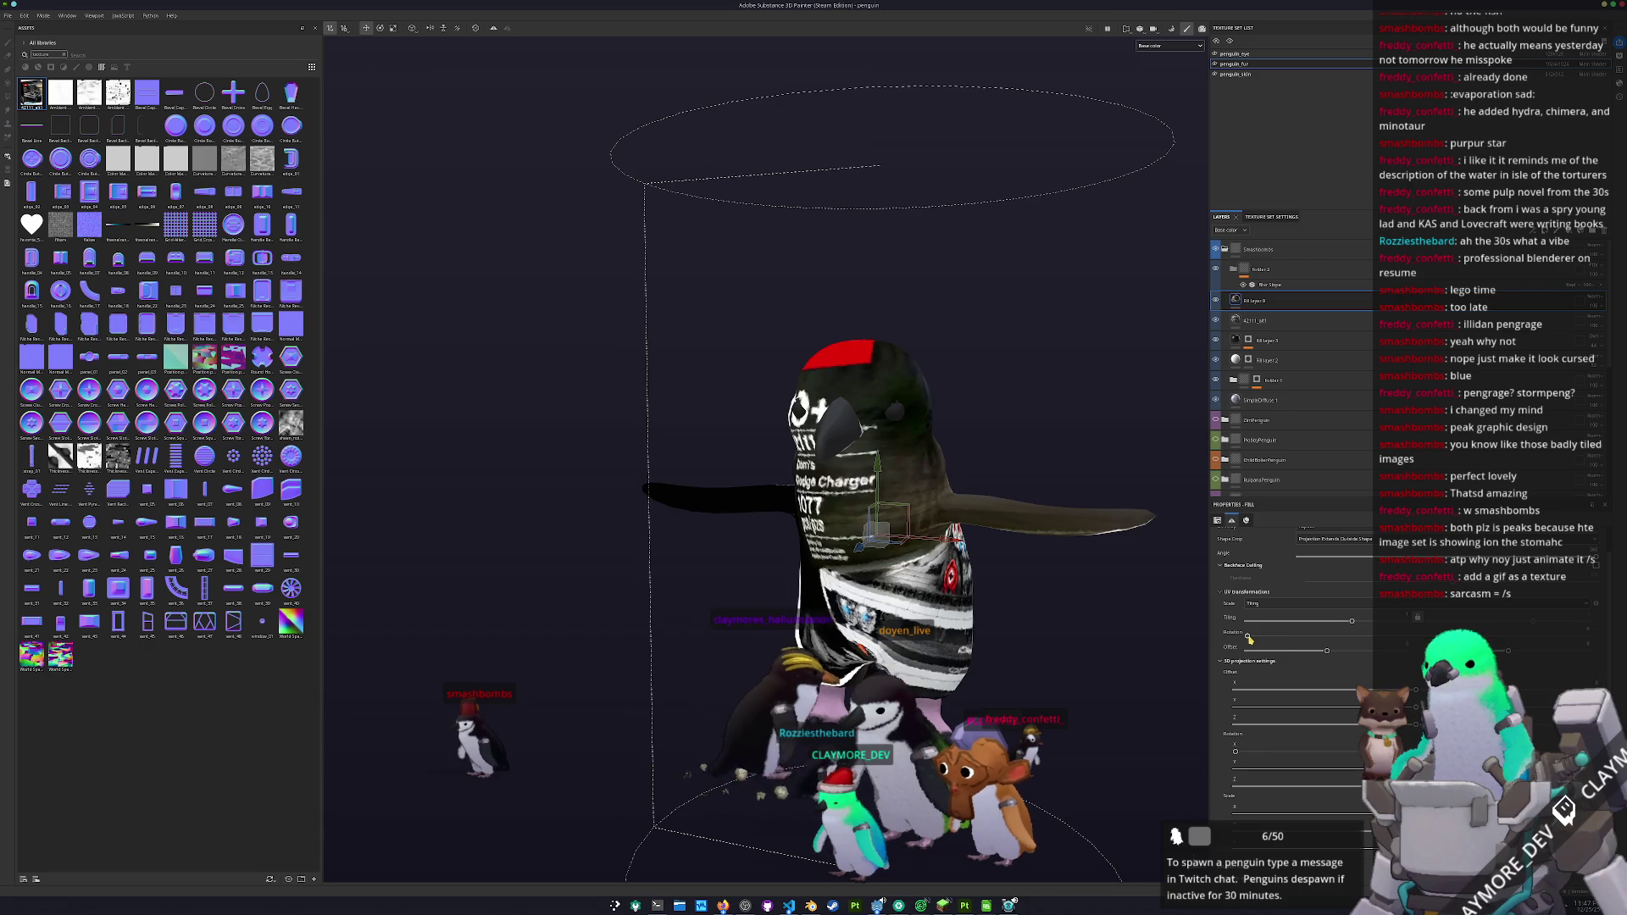
left_click_drag(1299, 637, 1281, 642)
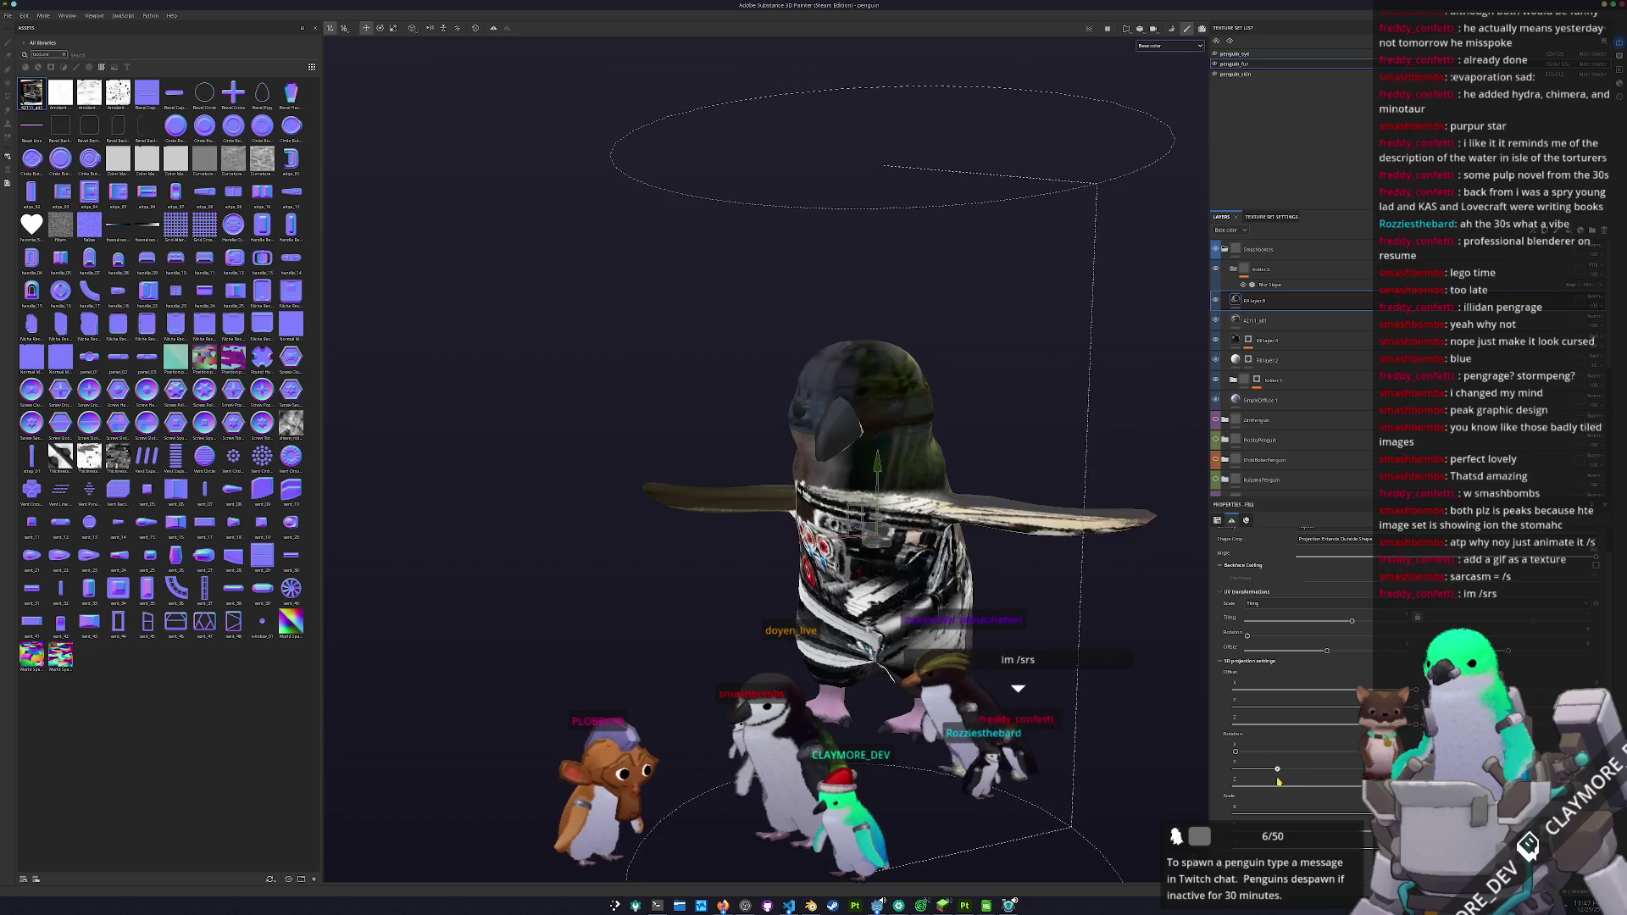
left_click_drag(1278, 781, 1291, 786)
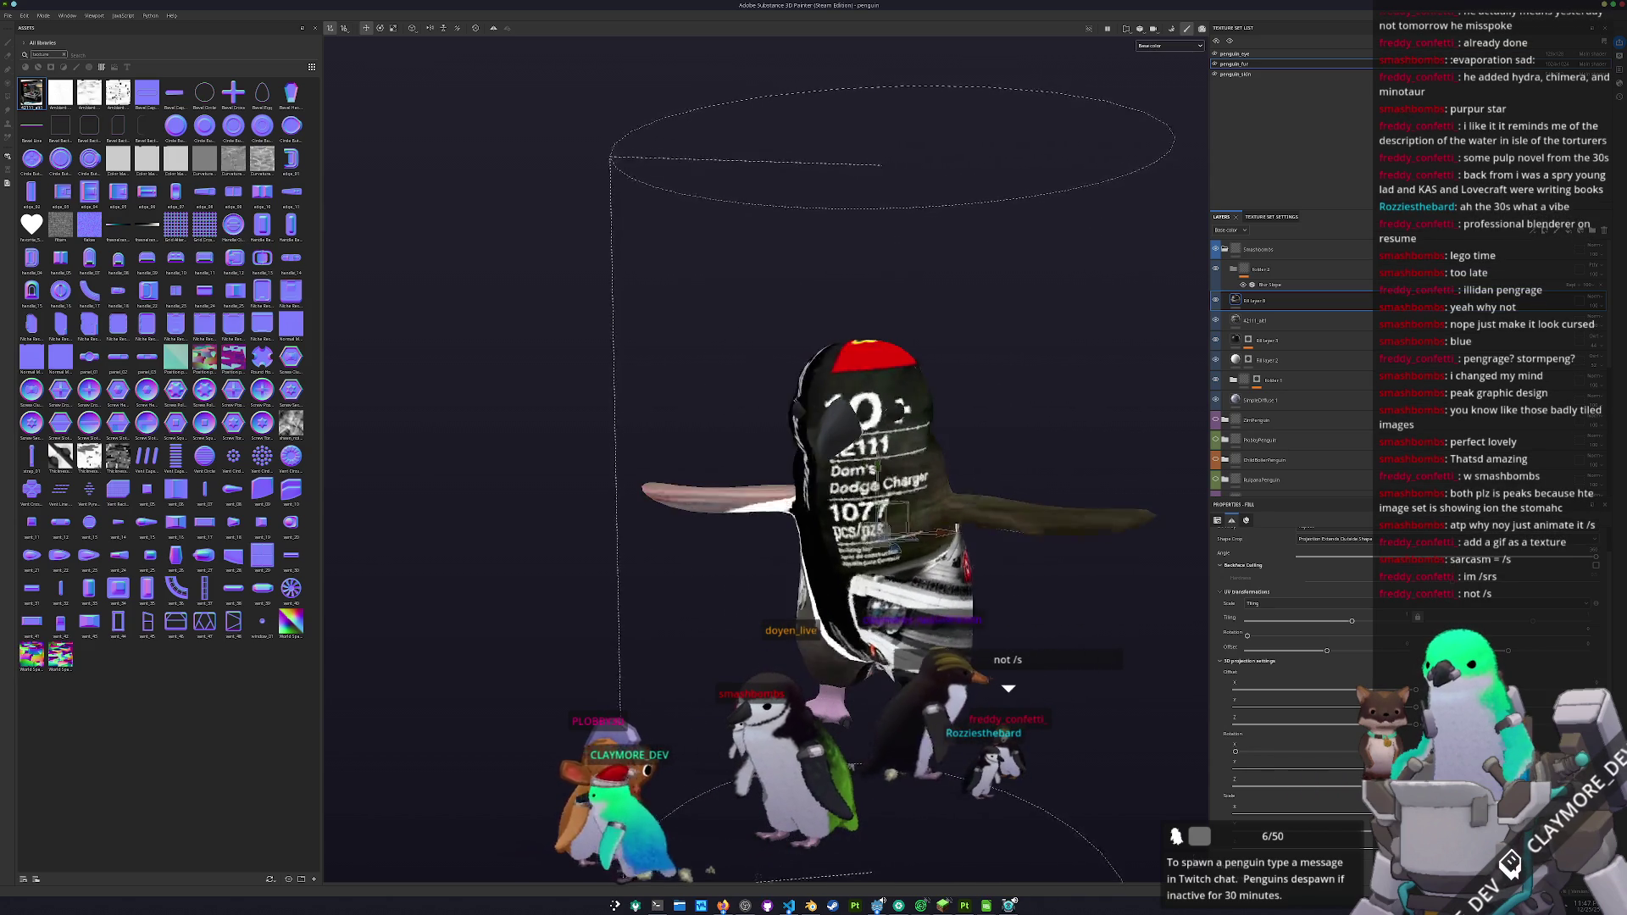
left_click_drag(1291, 786, 1302, 785)
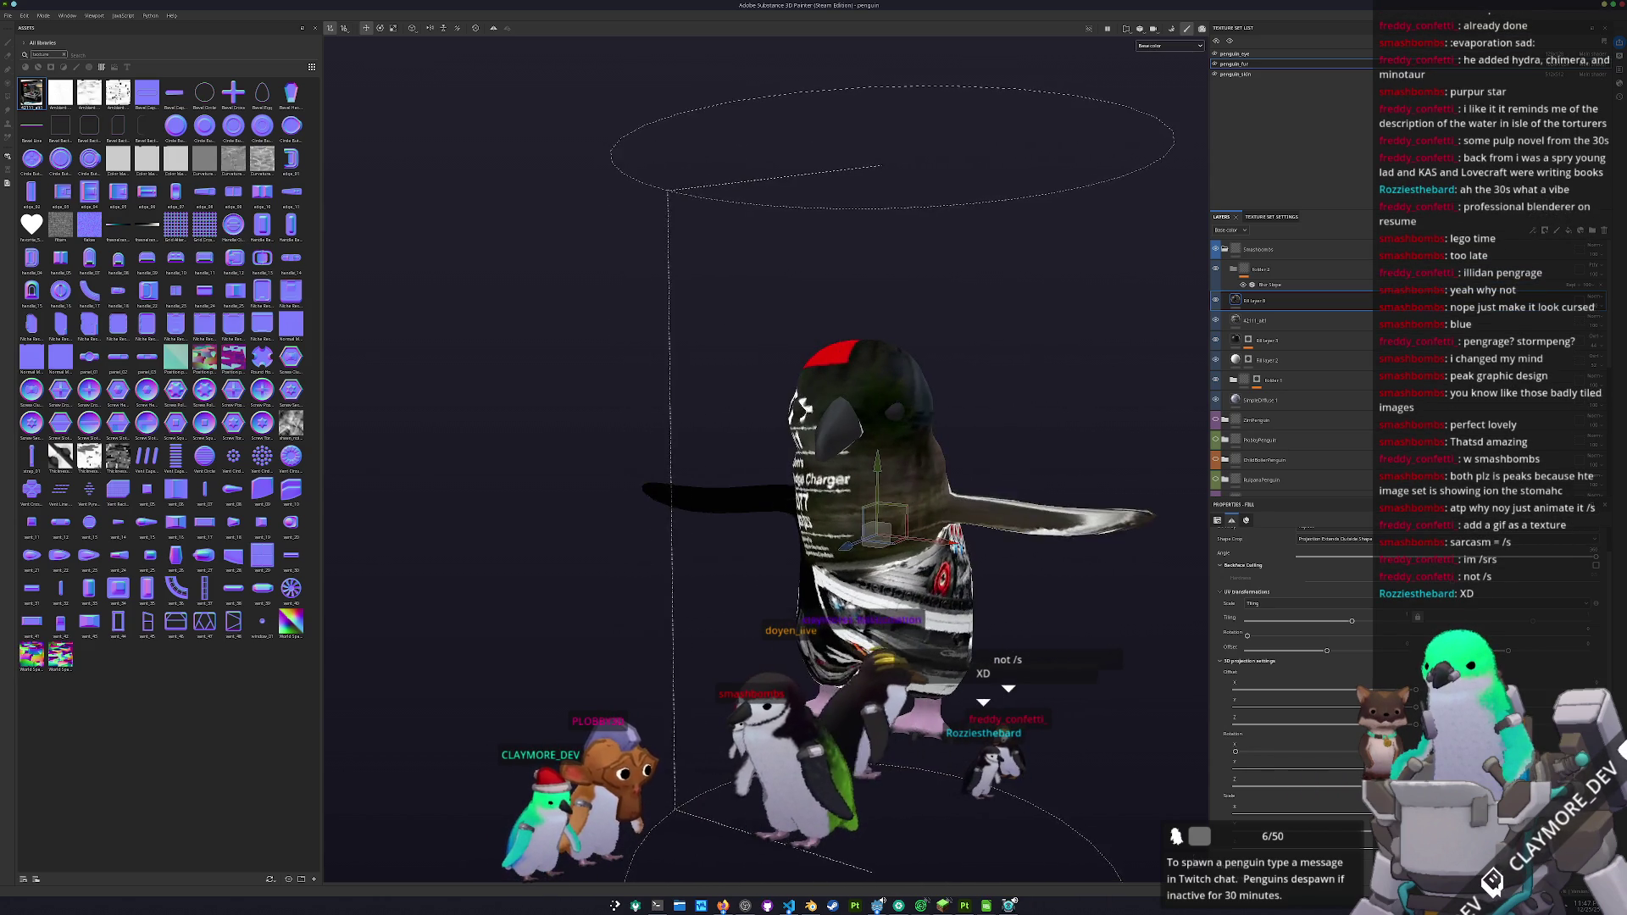
left_click_drag(964, 766, 1083, 744)
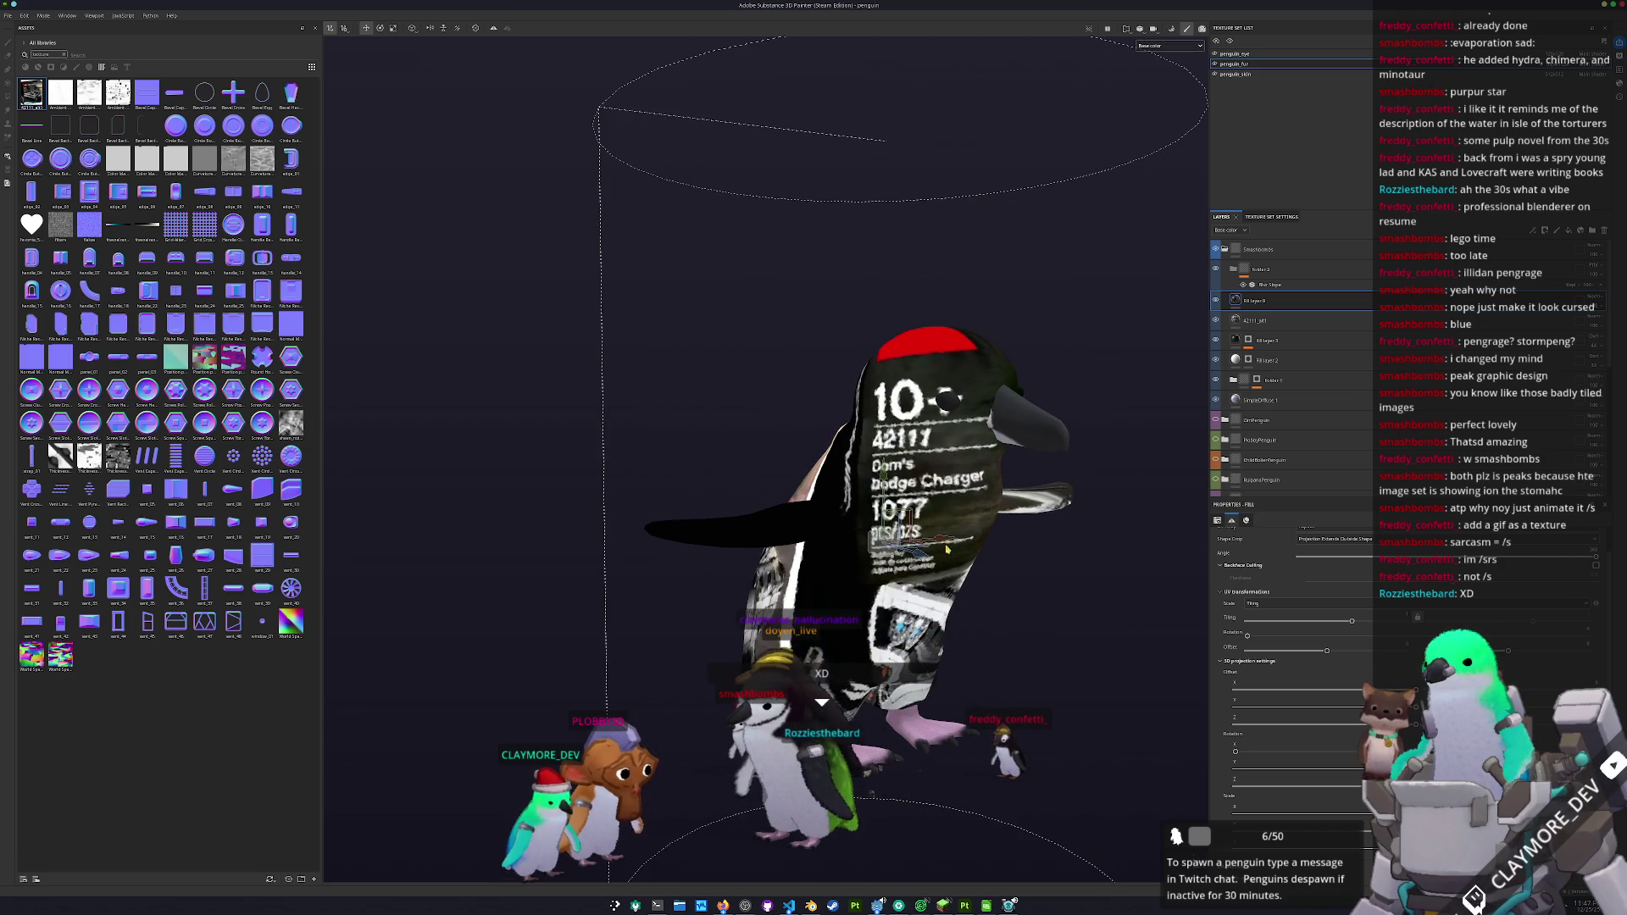
mouse_move(1090, 694)
left_mouse_down()
mouse_move(828, 749)
mouse_move(670, 683)
mouse_move(902, 586)
left_mouse_up()
mouse_move(668, 649)
left_mouse_down()
mouse_move(839, 644)
mouse_move(974, 592)
left_mouse_up()
mouse_move(741, 626)
left_mouse_down()
mouse_move(1059, 517)
mouse_move(1033, 534)
mouse_move(982, 548)
mouse_move(1064, 461)
mouse_move(1049, 458)
left_mouse_up()
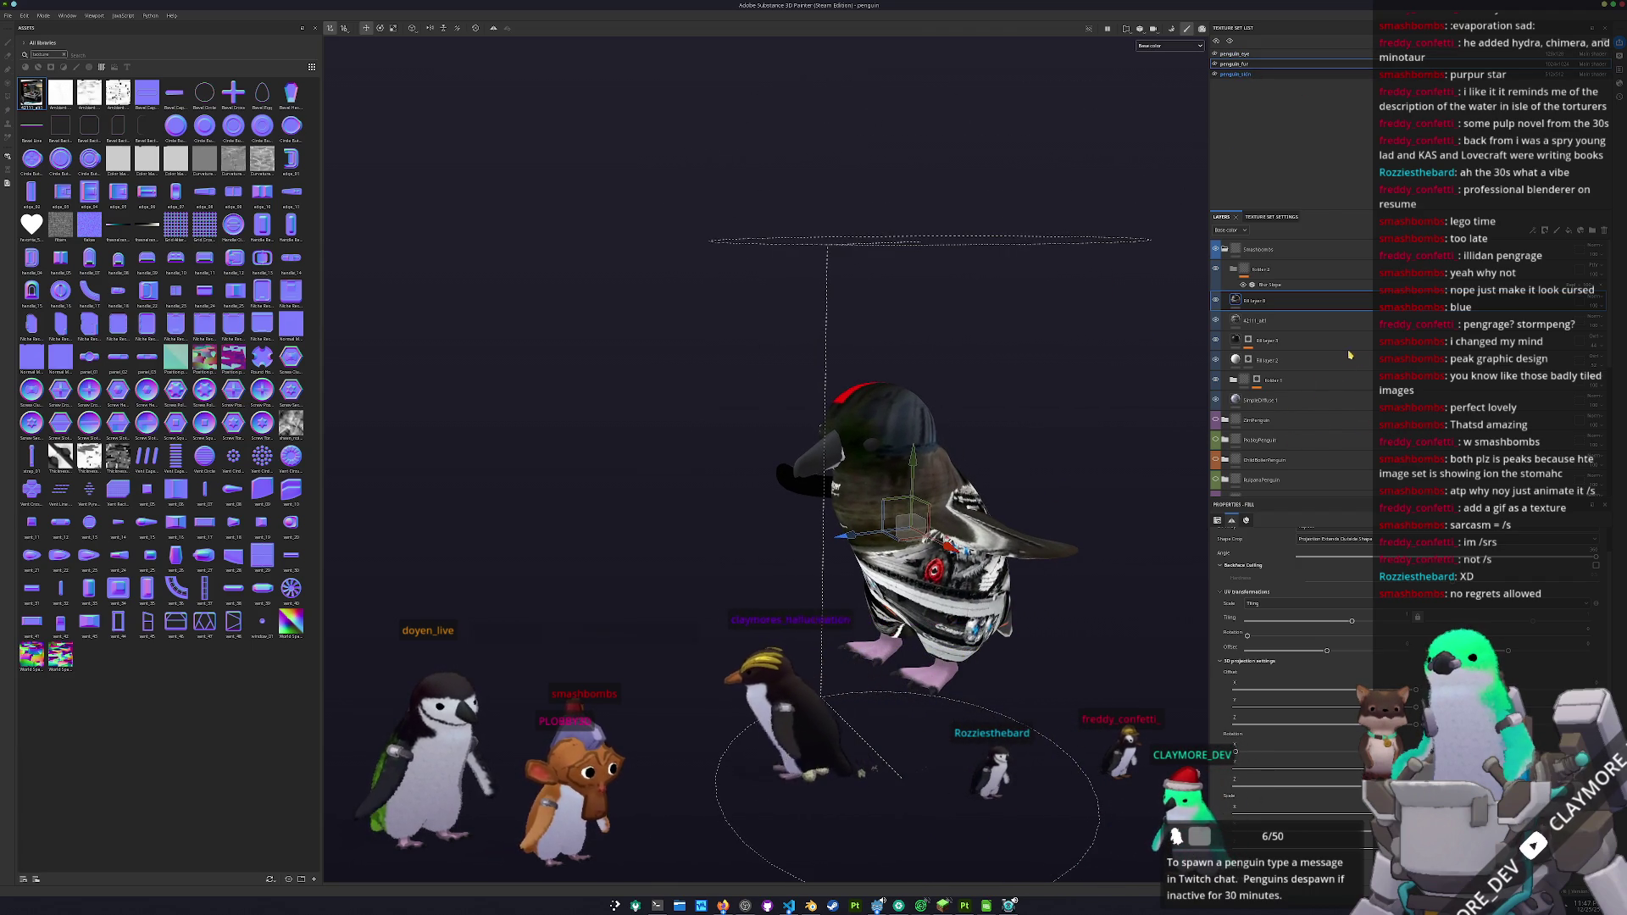
scroll(1336, 416, "down", 2)
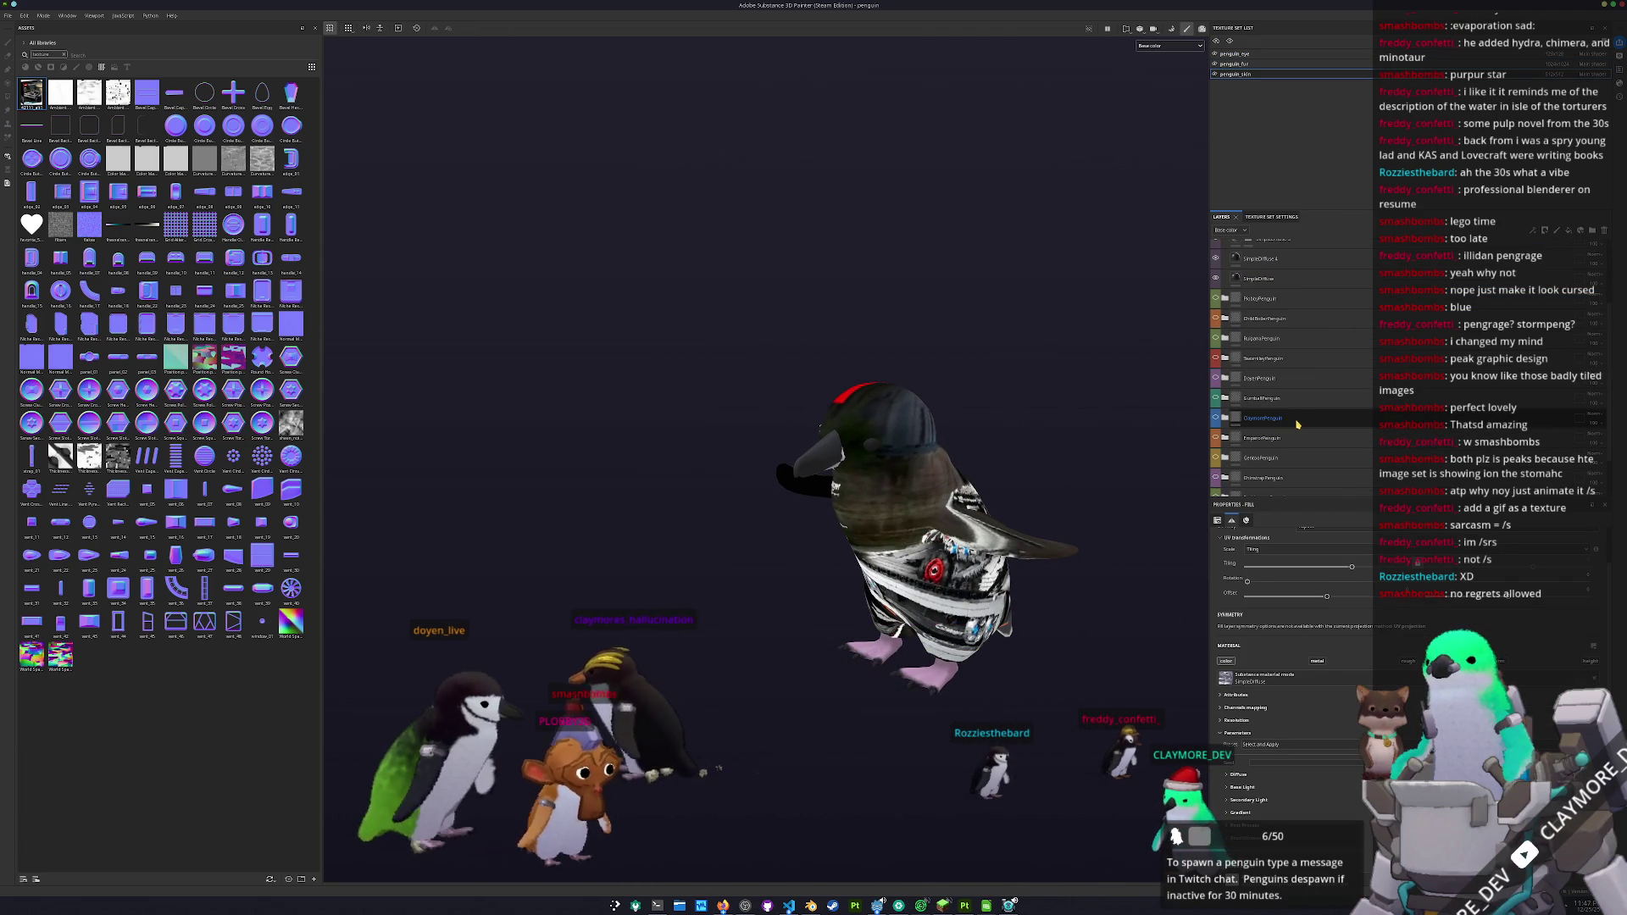
- Move the BluePenguin folder to the top of the layers, rename it, and open Export textures
left_click_drag(1280, 481, 1260, 320)
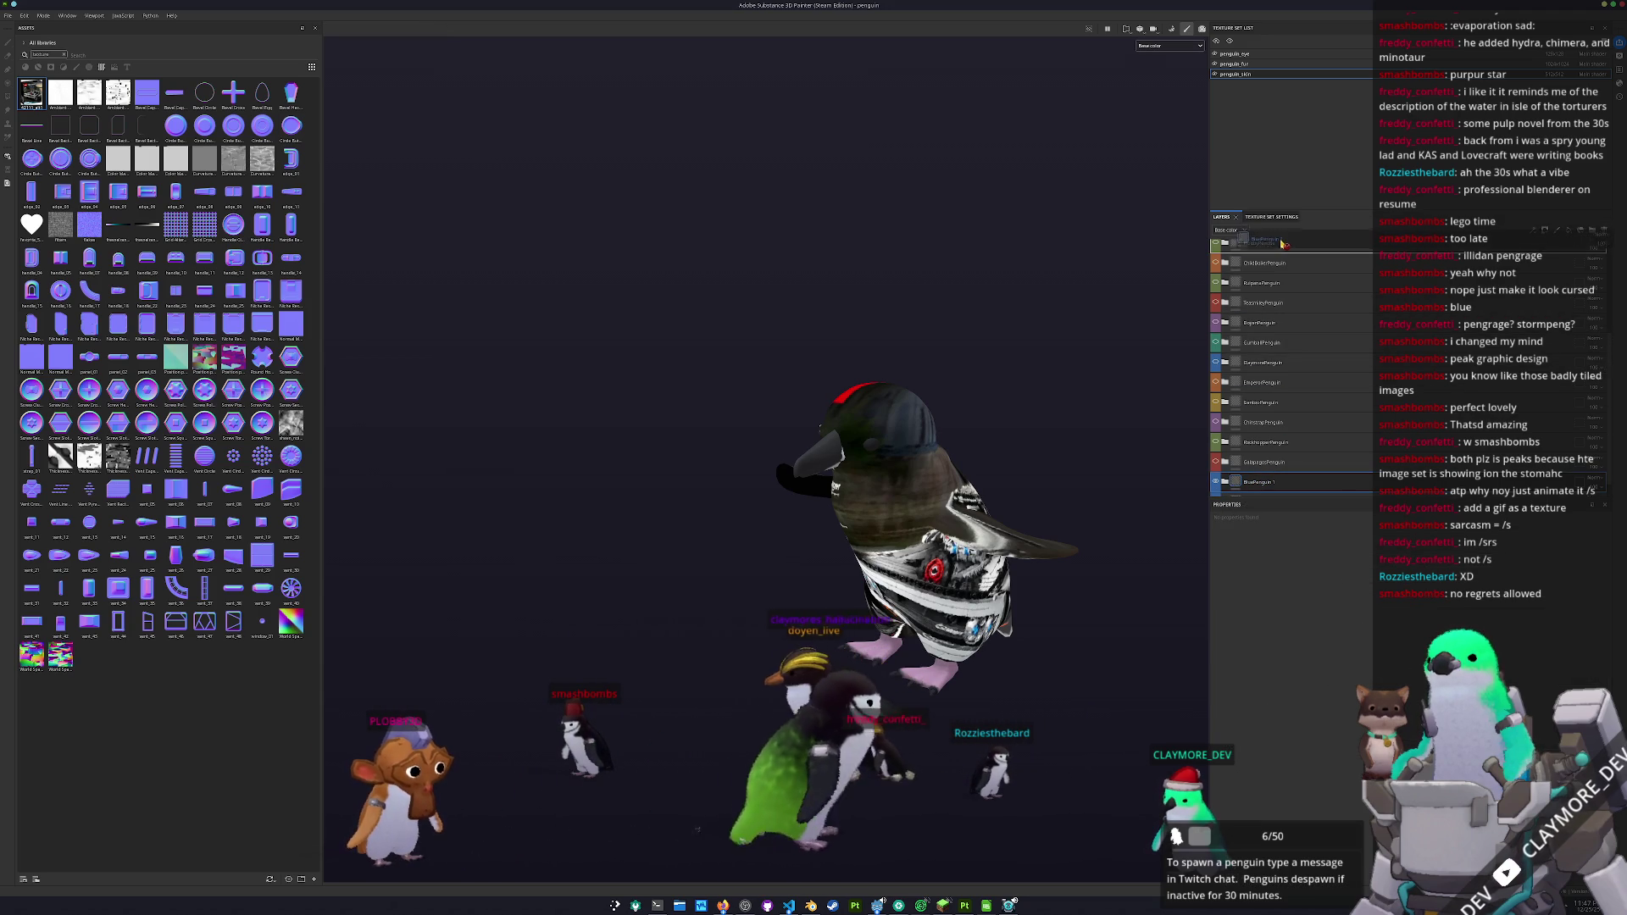
left_click_drag(1265, 243, 1263, 245)
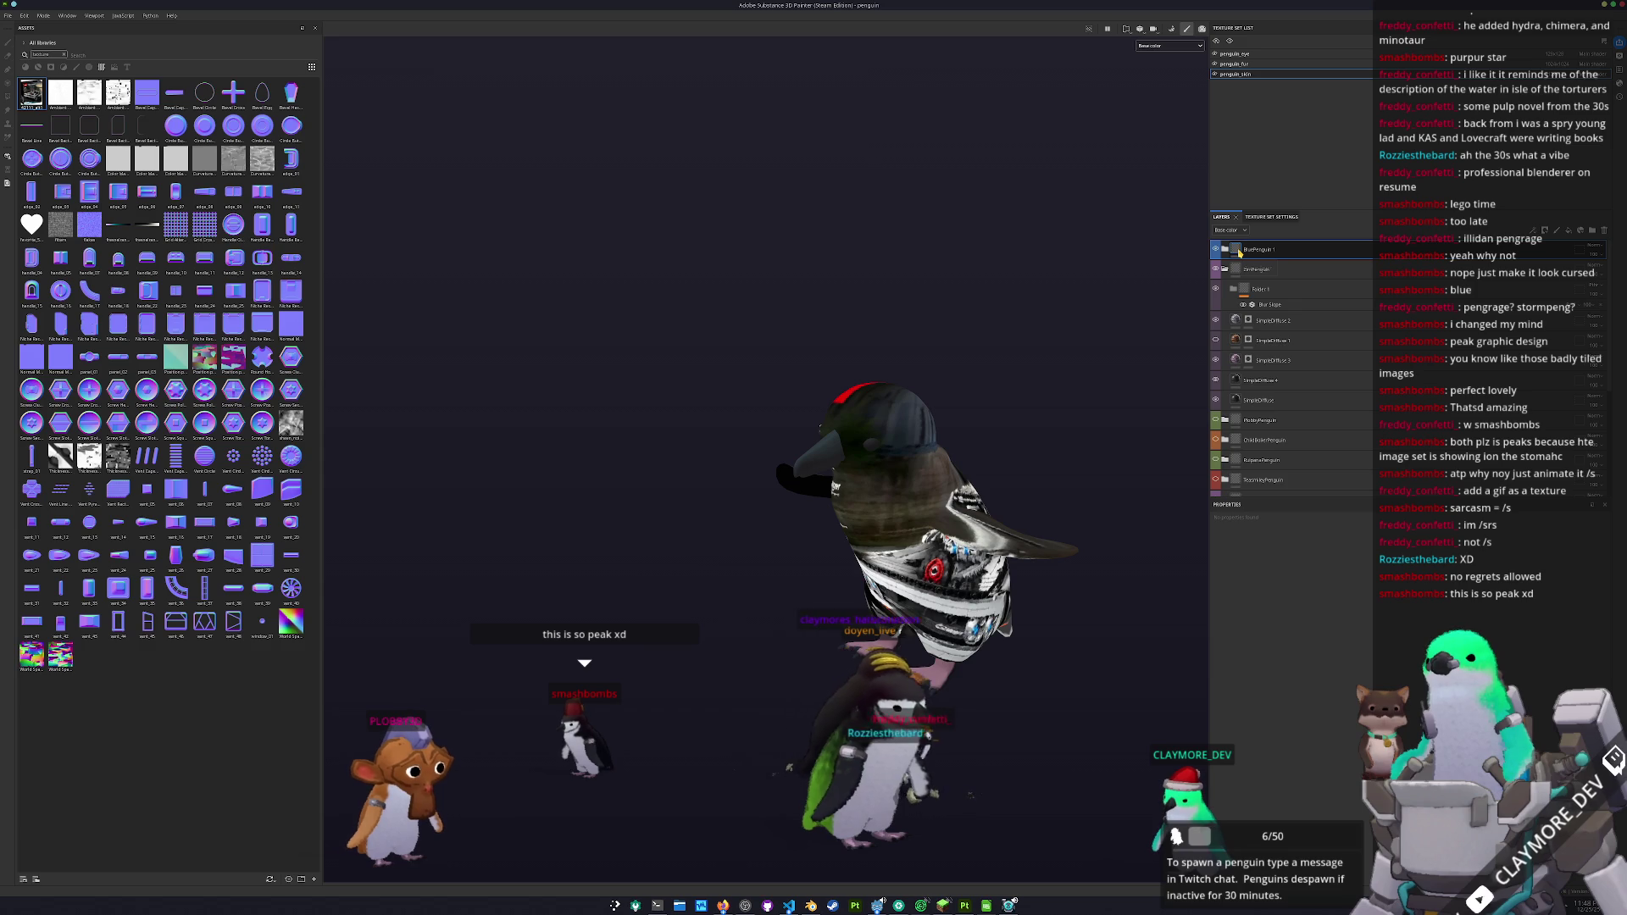
double_click(1263, 249)
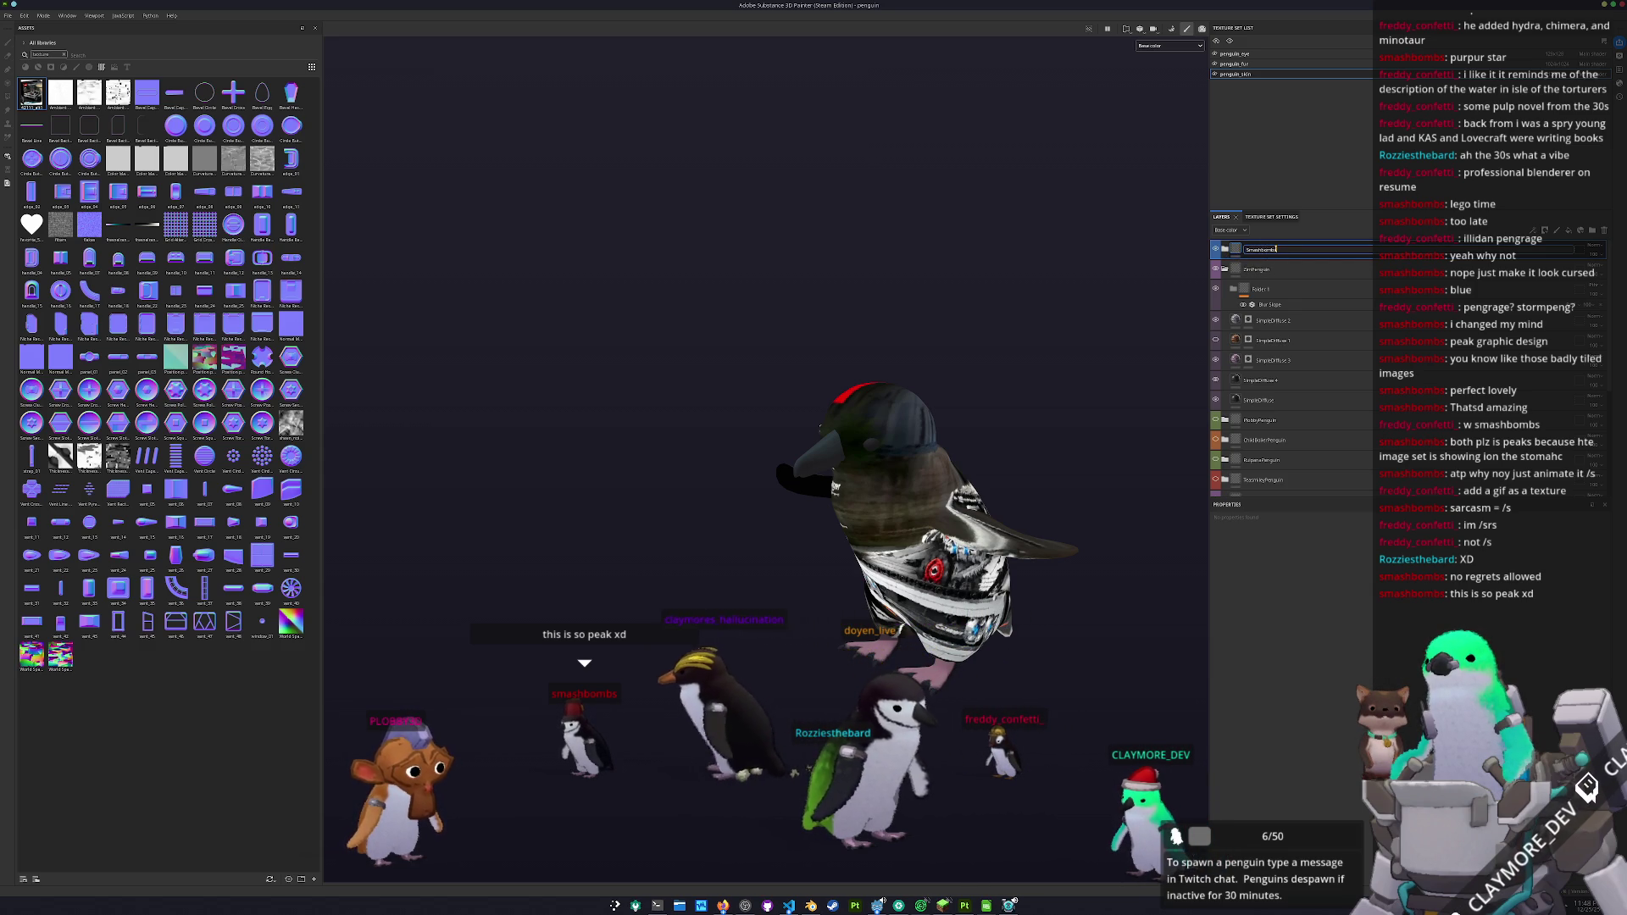
key("Return")
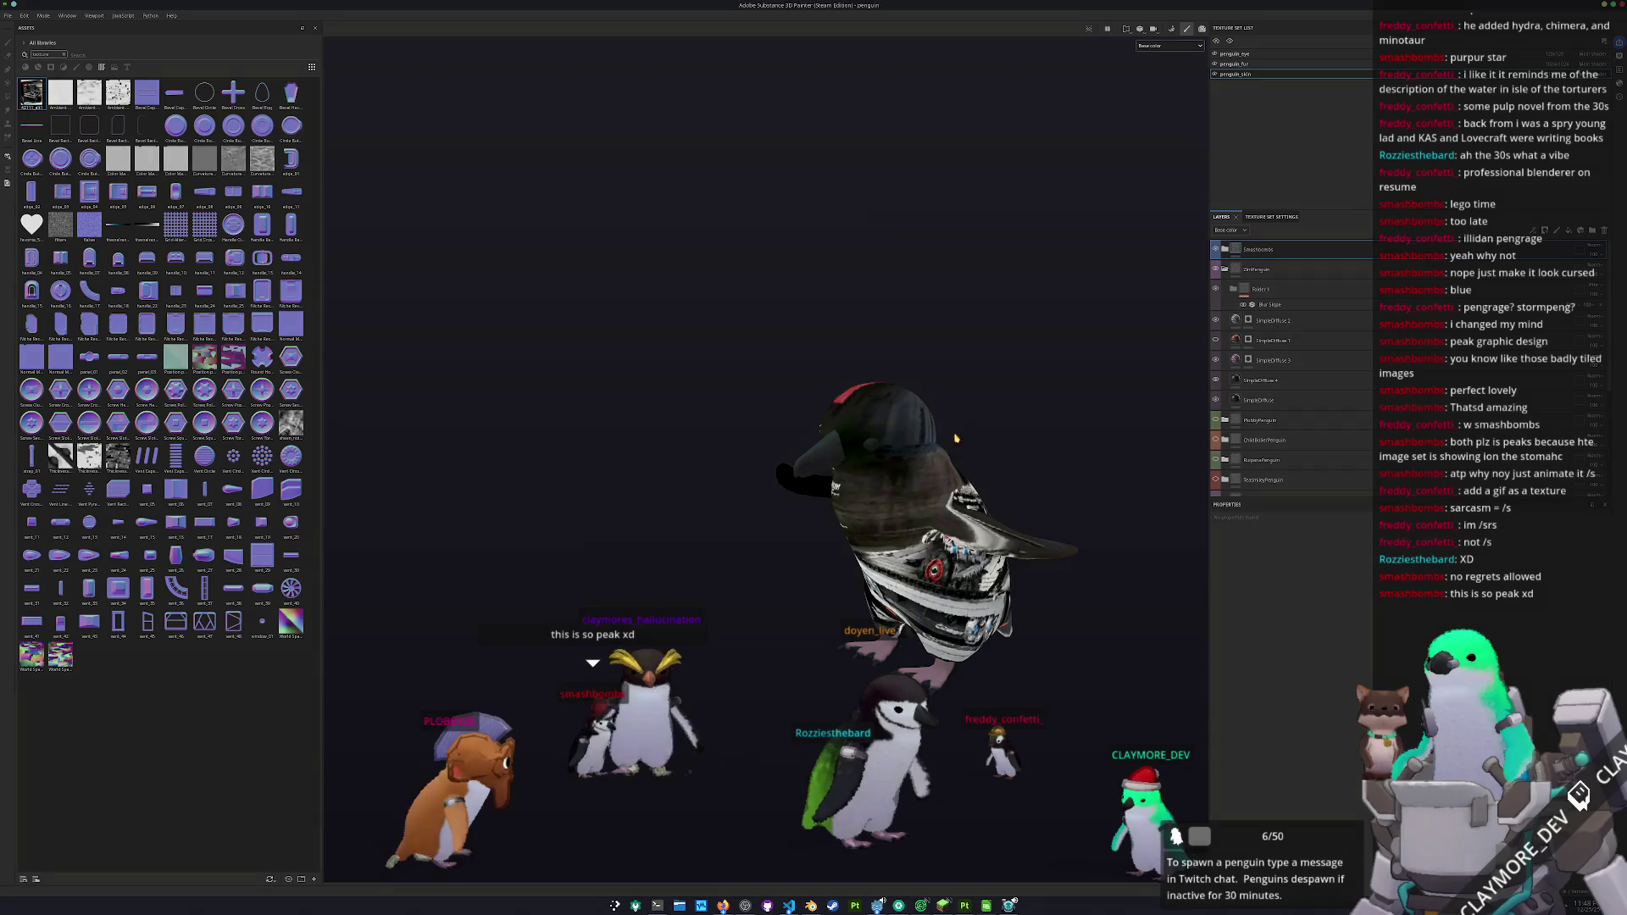
key("ctrl+shift+e")
left_click_drag(805, 274, 1111, 311)
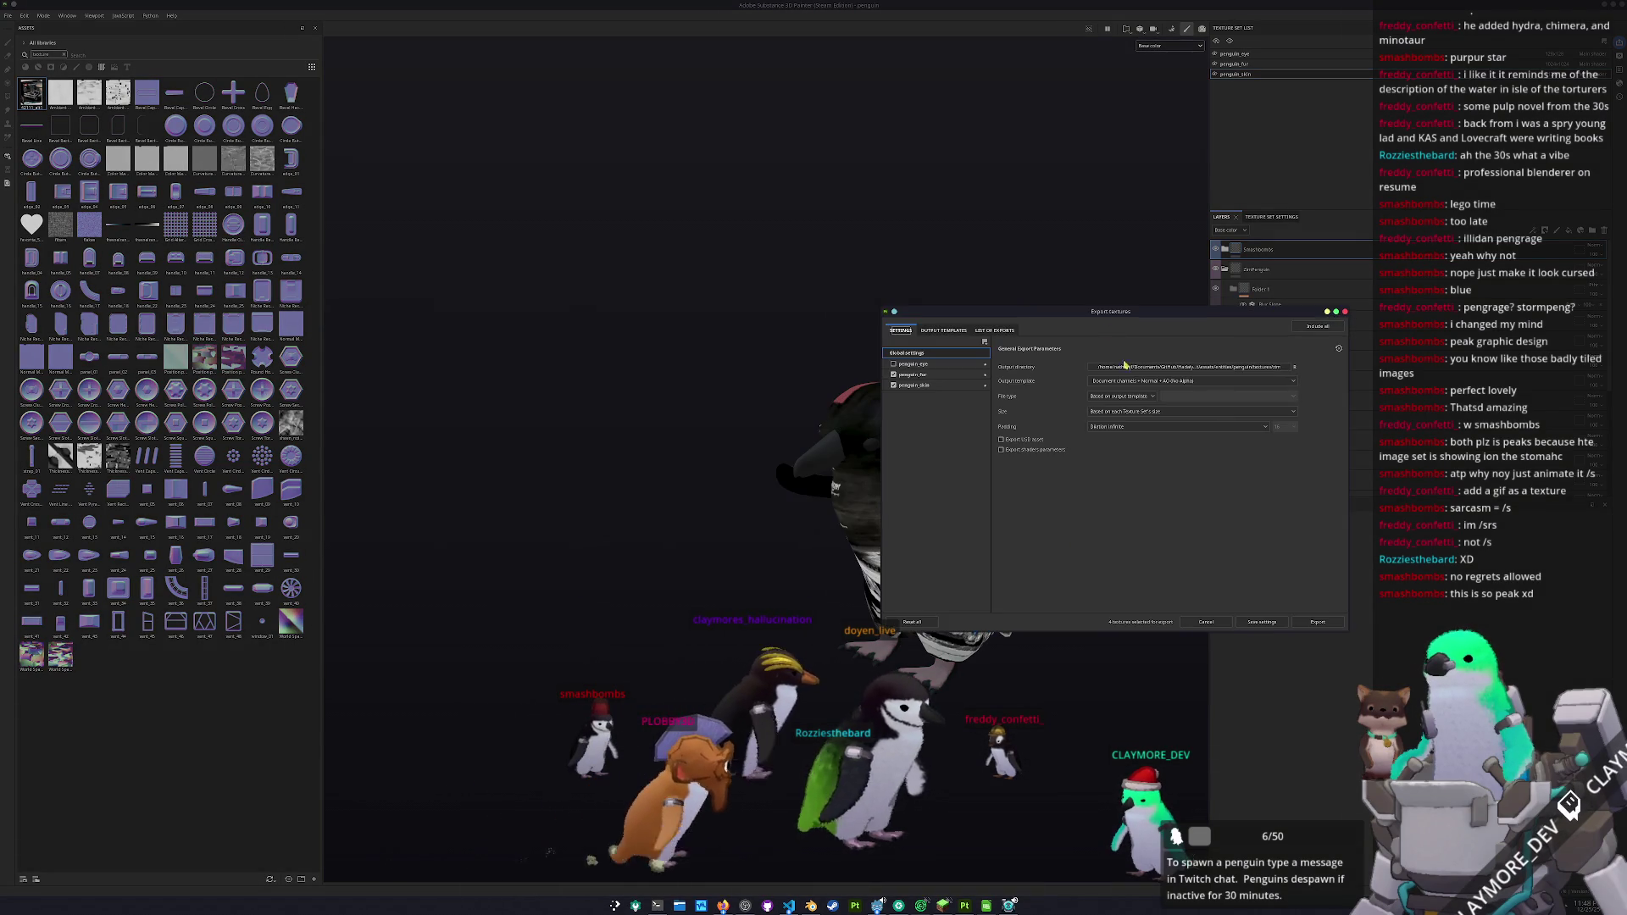
- Set the export output folder to smashbombs and export the penguin textures
left_click(1133, 370)
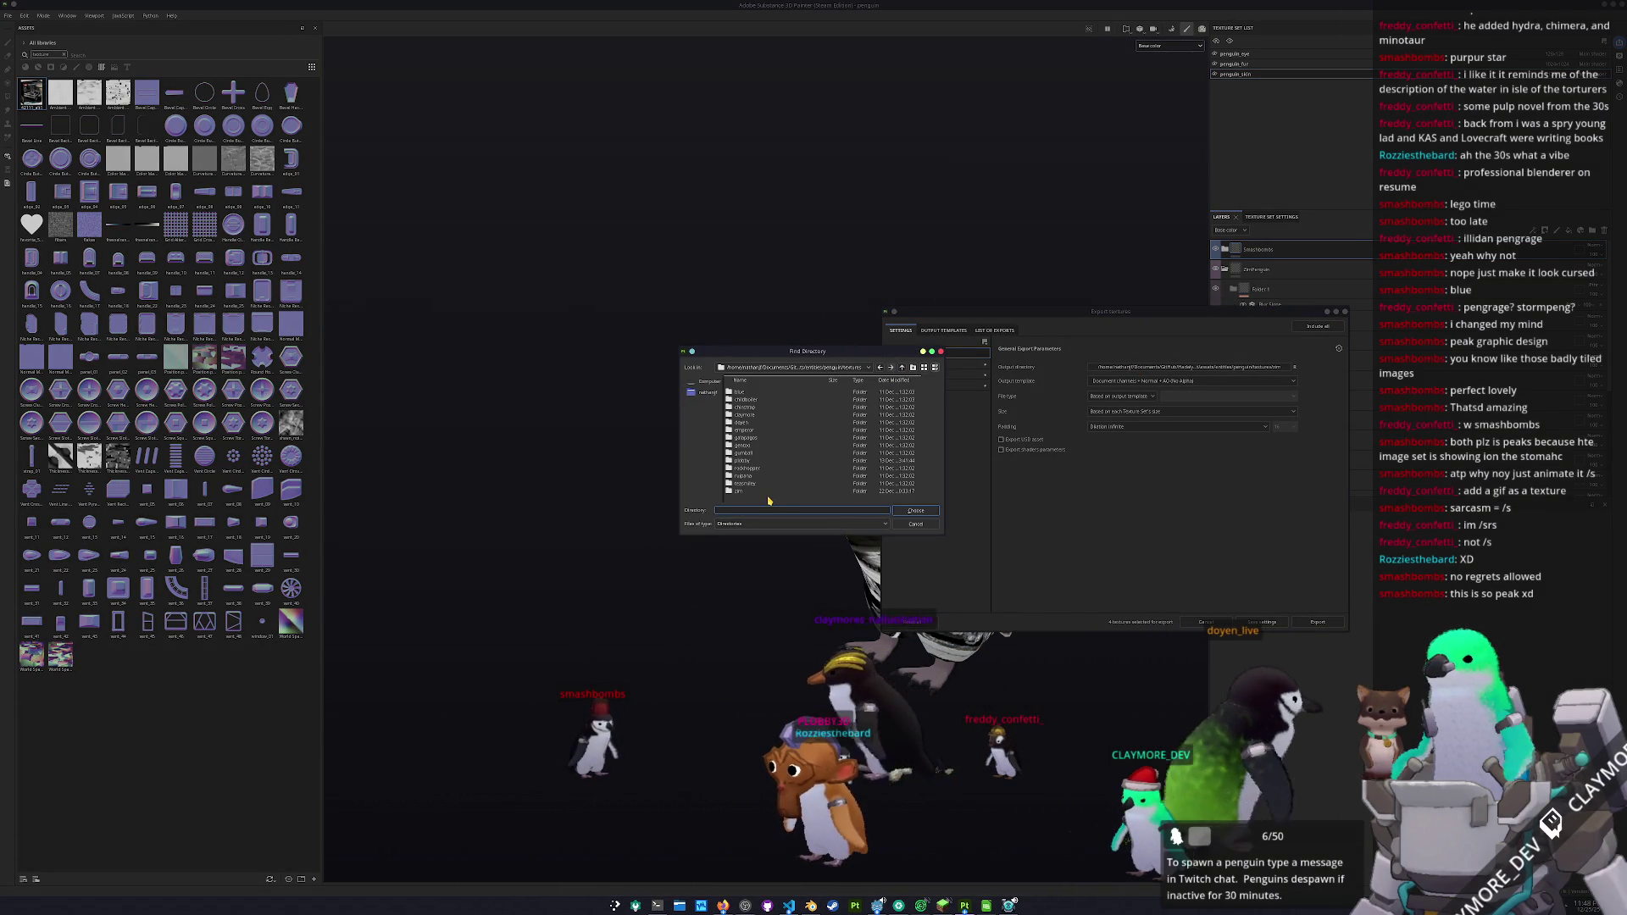
type("smashbombs")
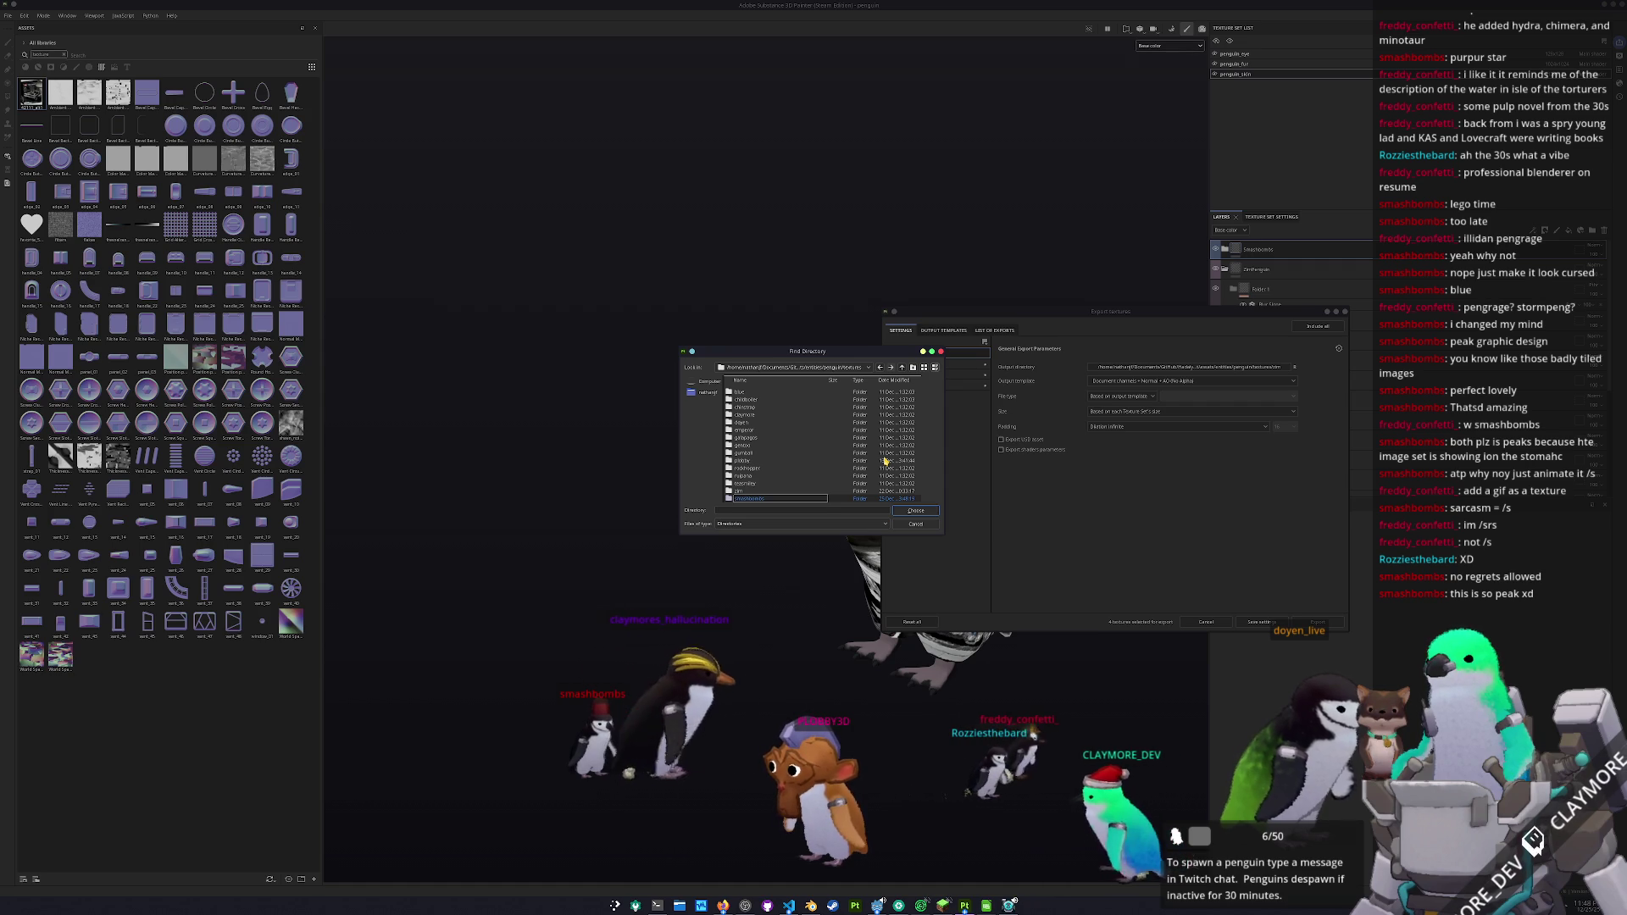
double_click(784, 500)
left_click(916, 511)
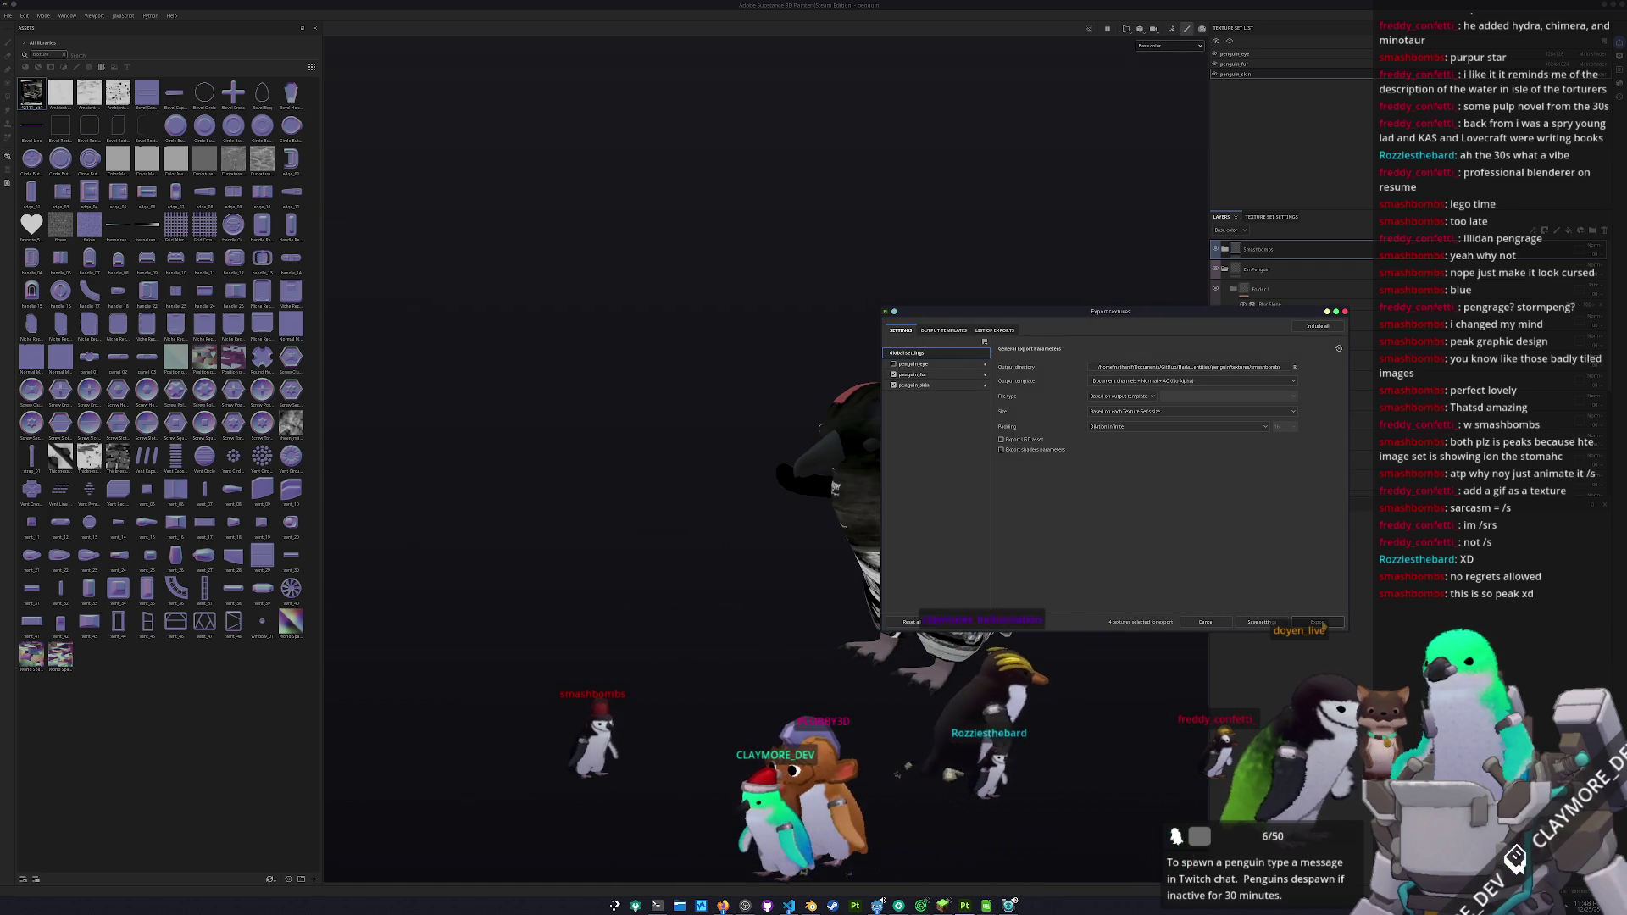
left_click(1318, 623)
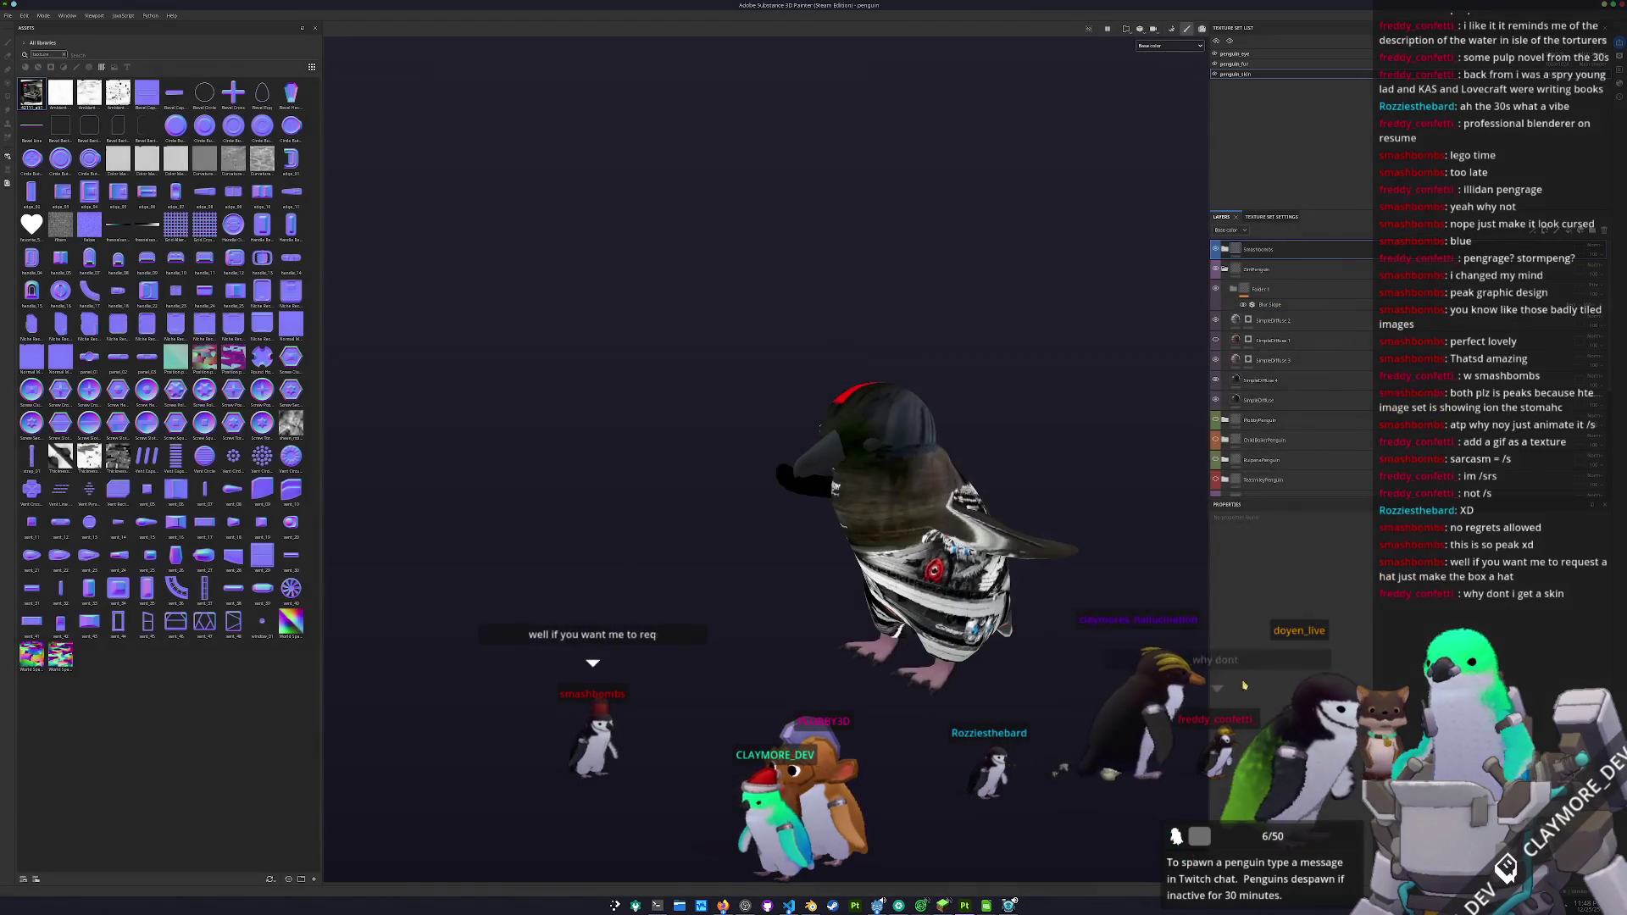
scroll(1023, 696, "up", 5)
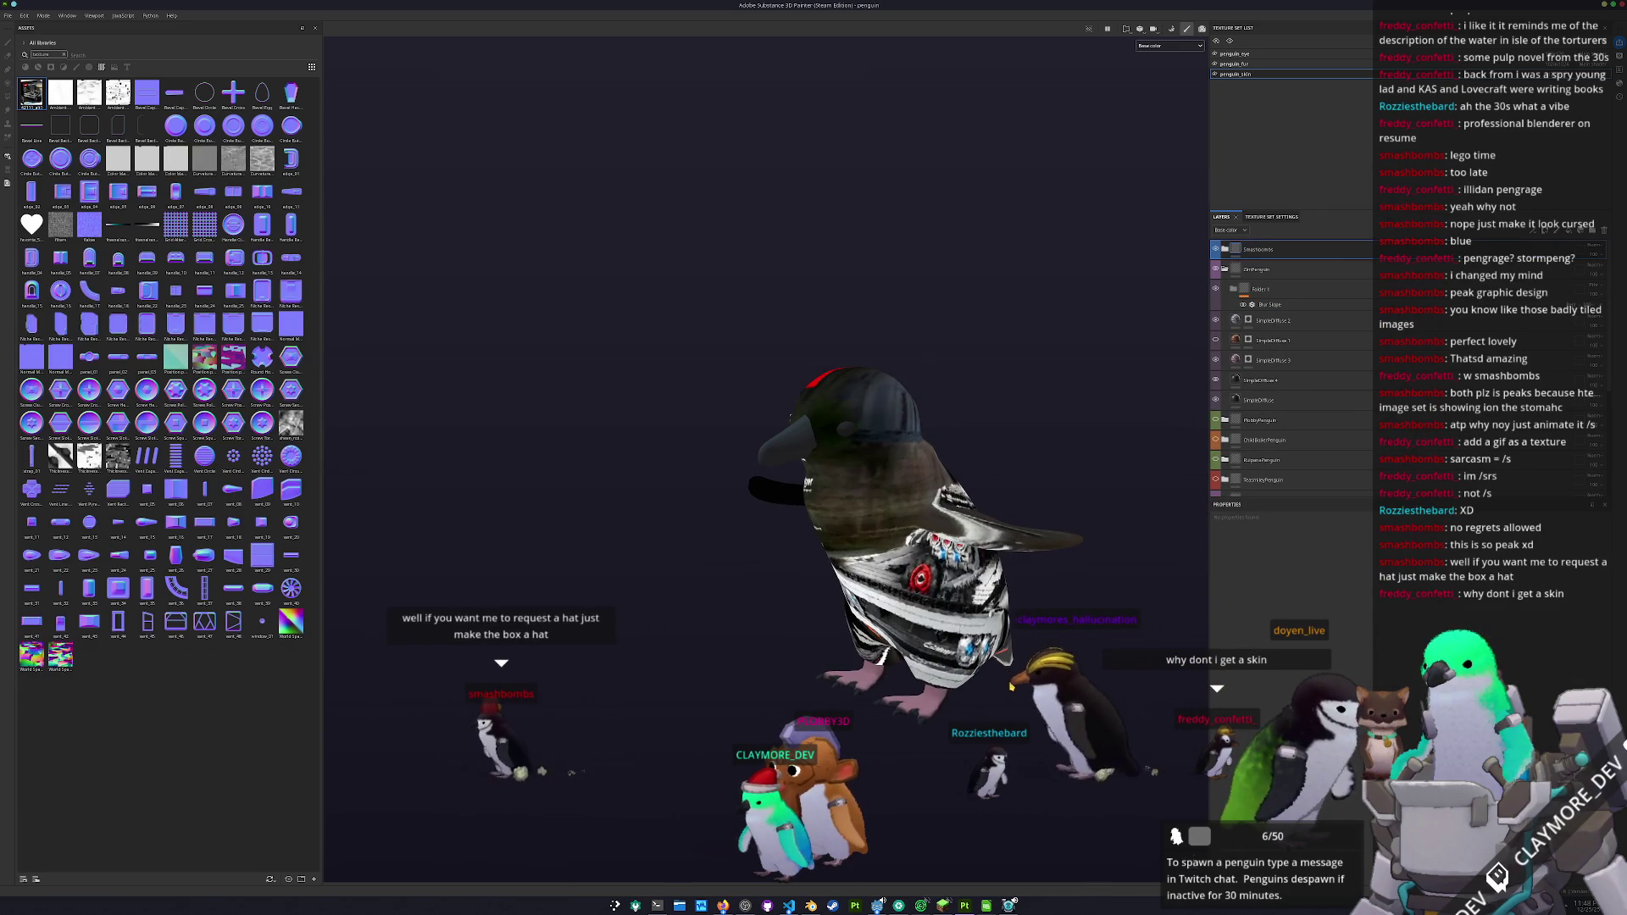
left_click_drag(1029, 729, 1053, 737)
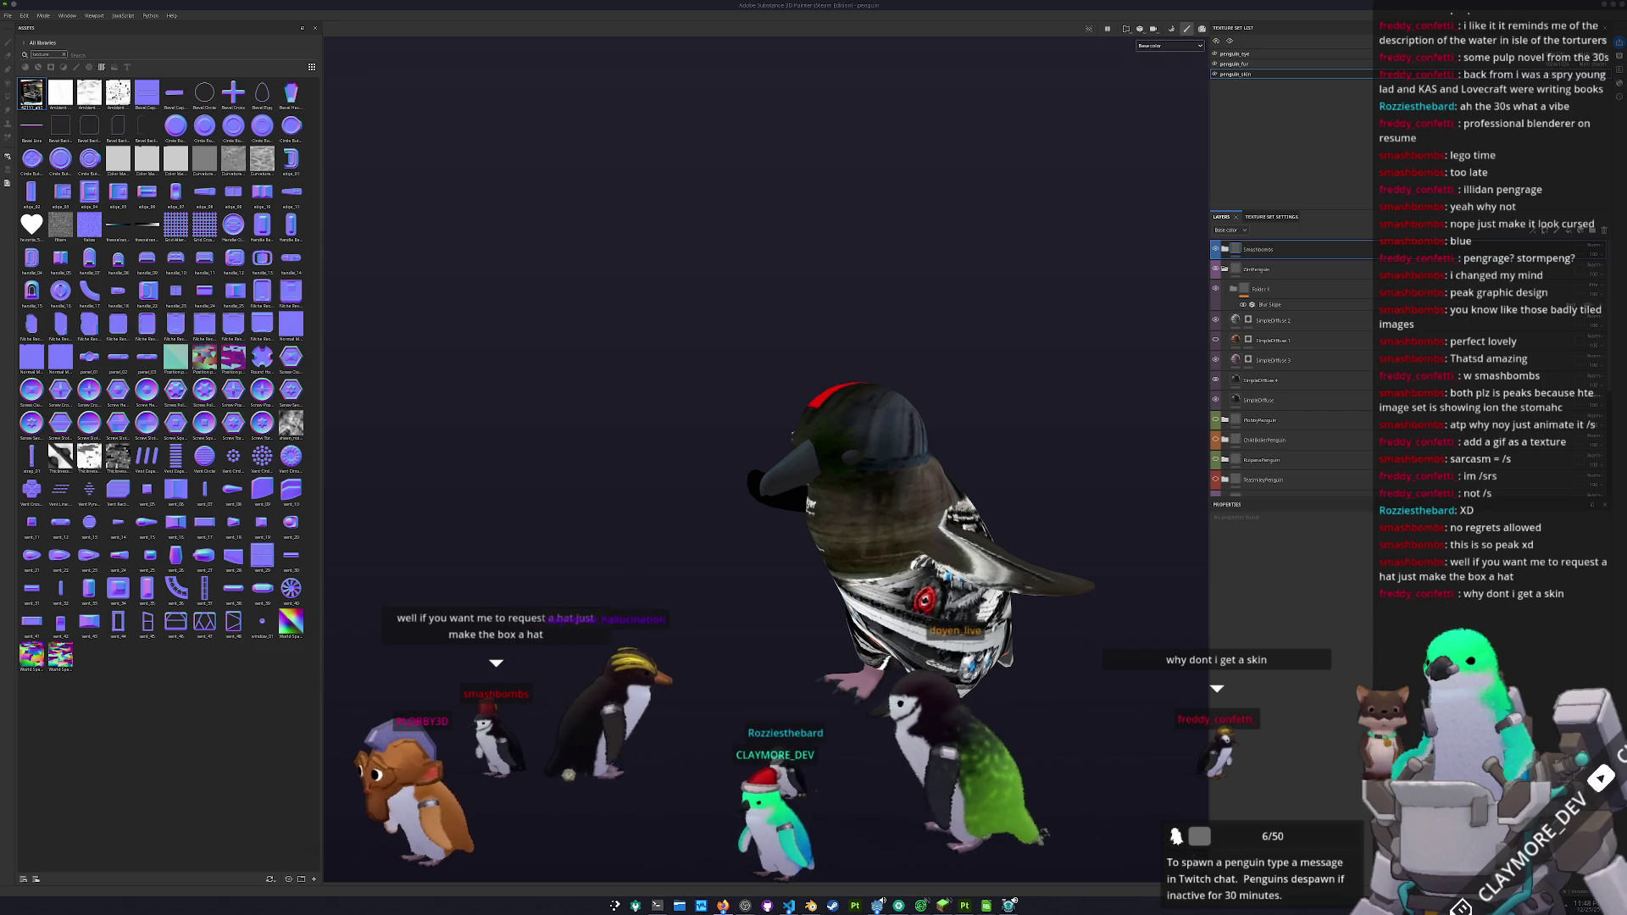
mouse_move(1085, 682)
left_mouse_down()
mouse_move(1104, 697)
mouse_move(897, 641)
mouse_move(987, 656)
left_mouse_up()
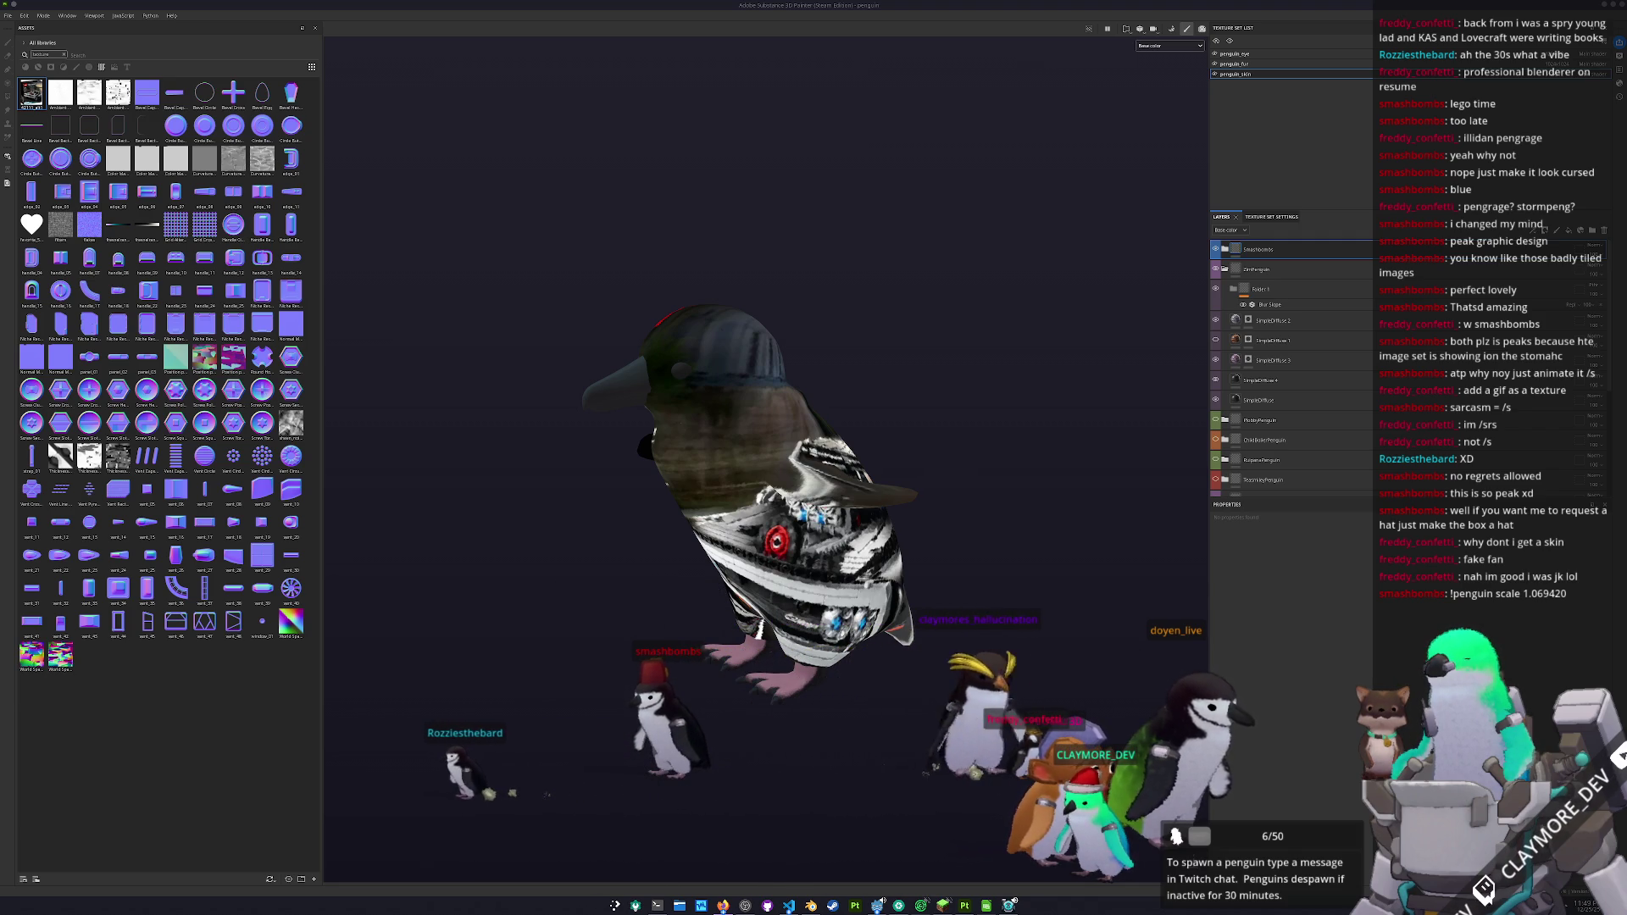
- Move the Sonichu reference image to the top-left and shrink its window beside the model
left_click_drag(957, 333, 382, 109)
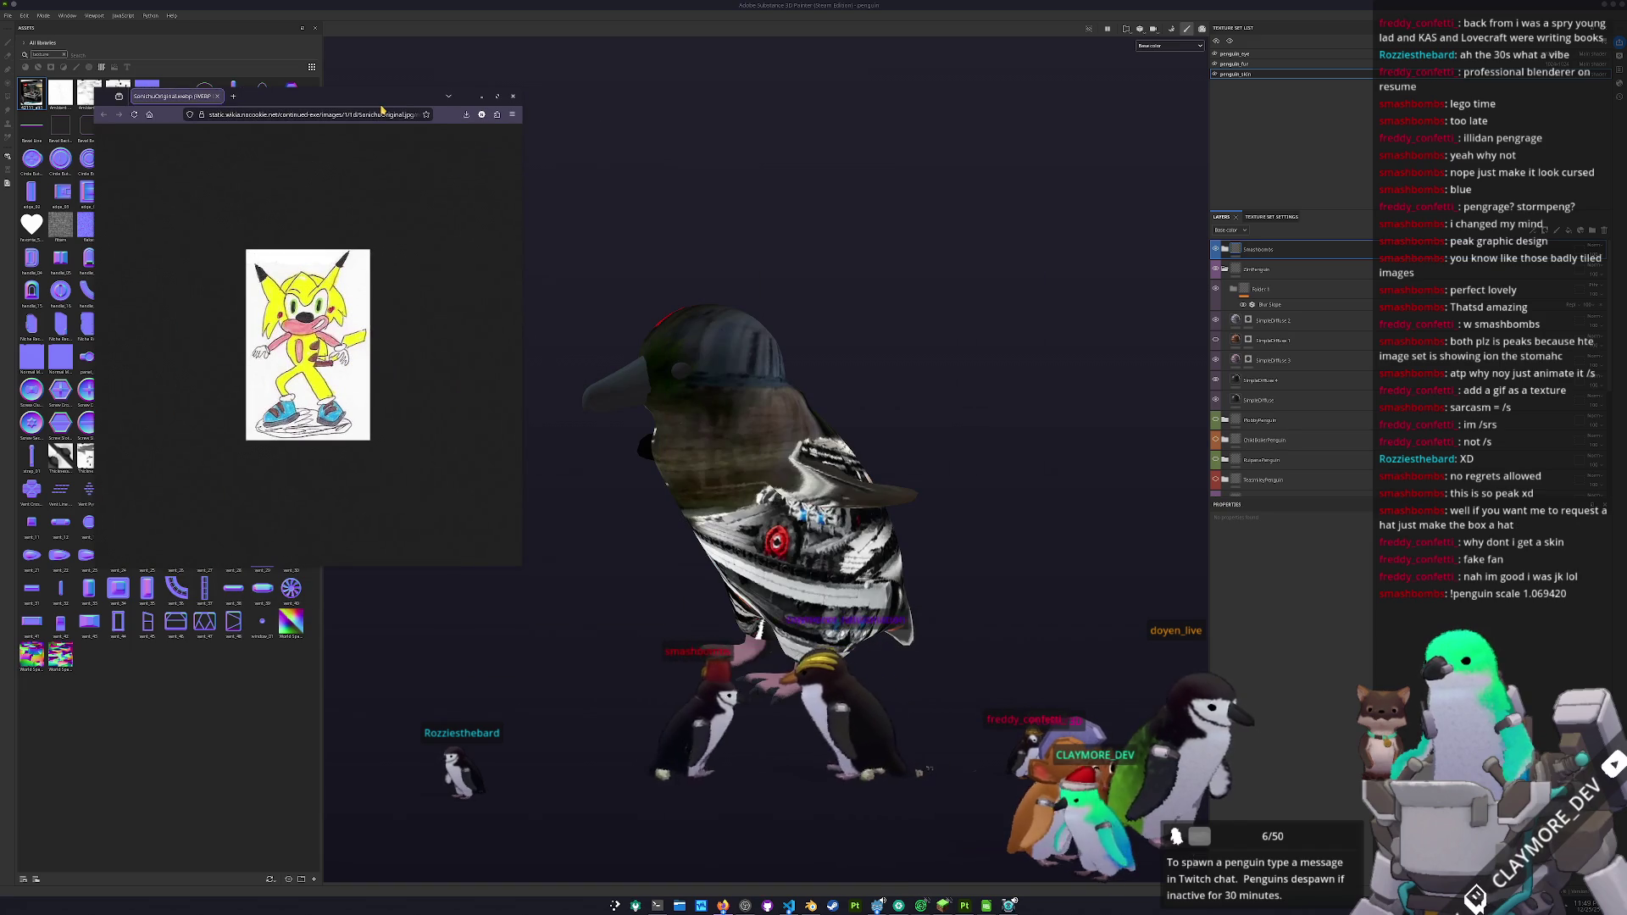
left_click_drag(523, 562, 332, 342)
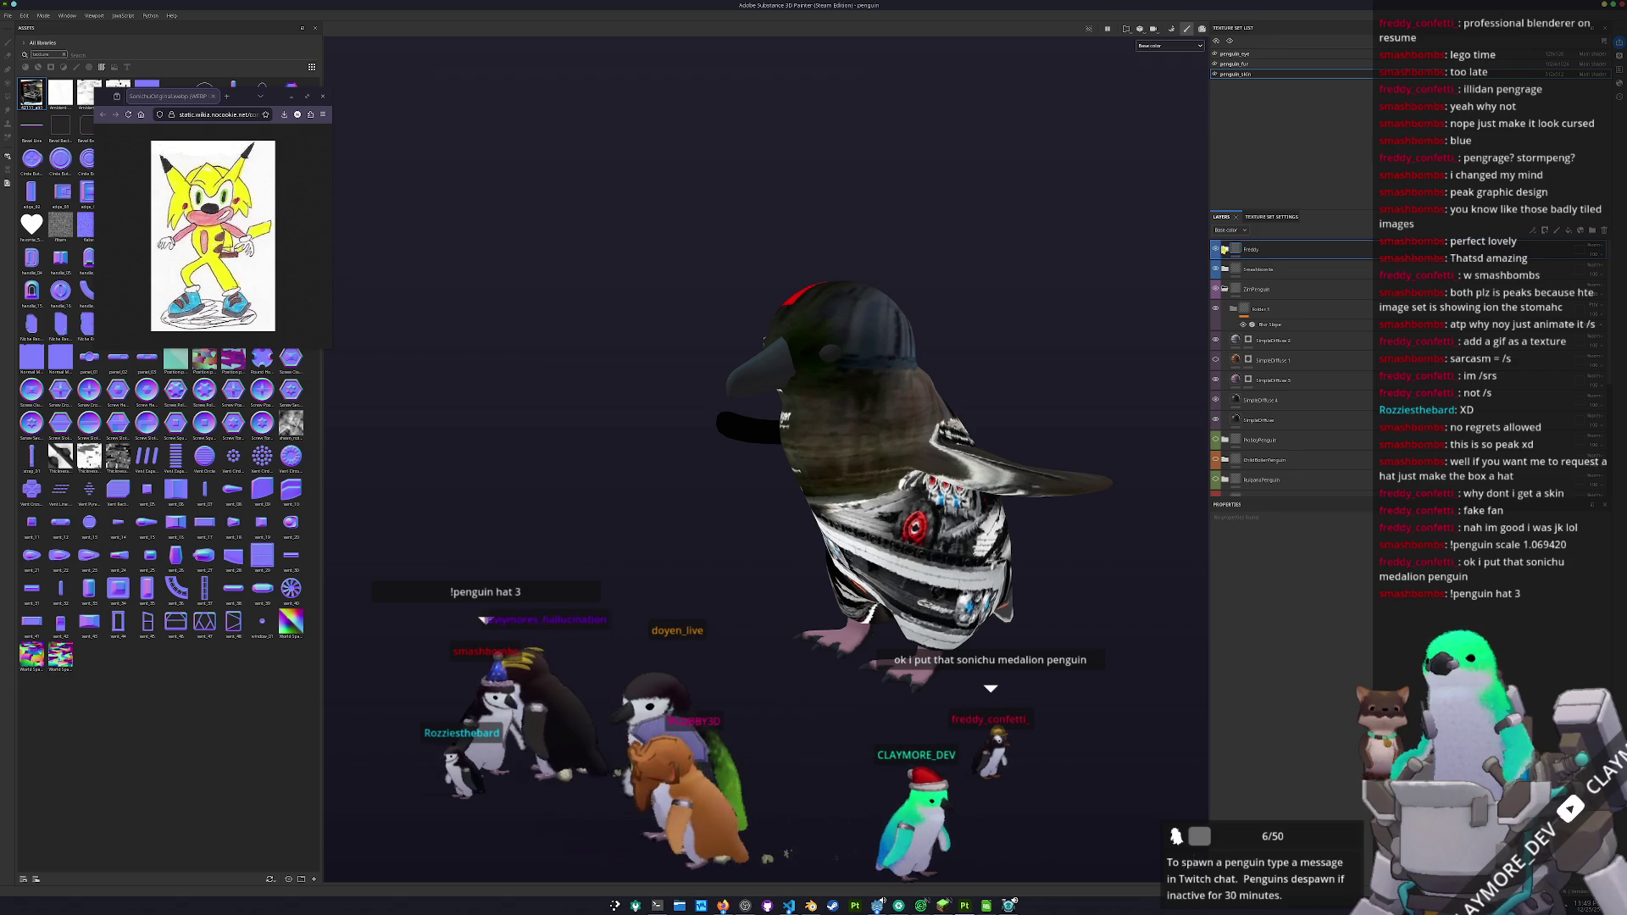
left_click(1224, 249)
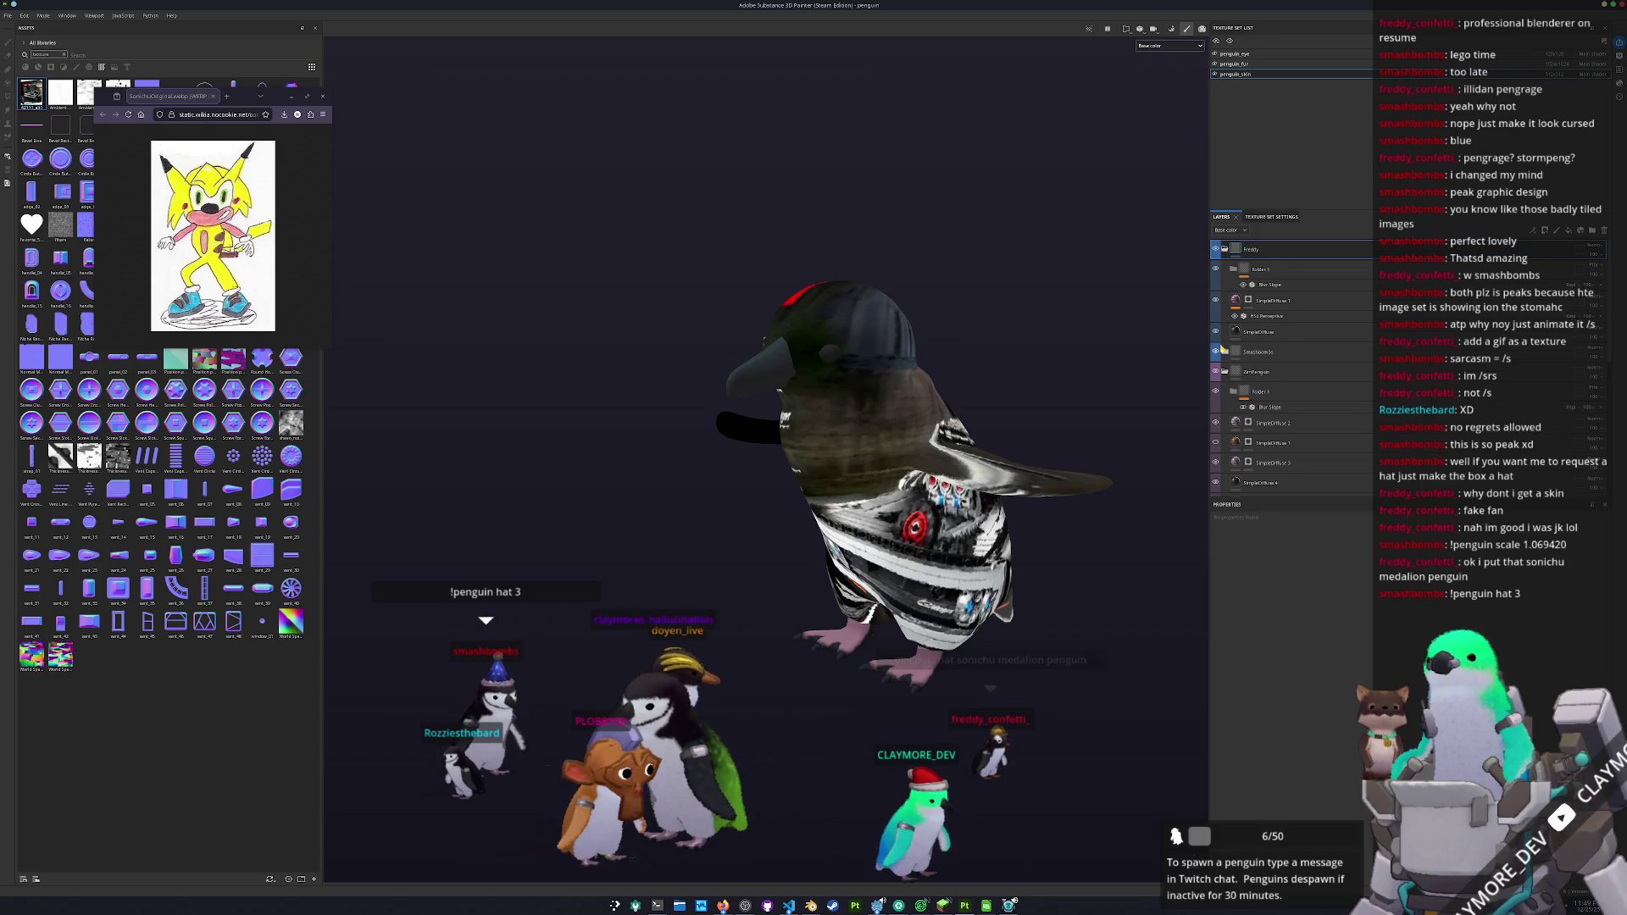
left_click(1225, 249)
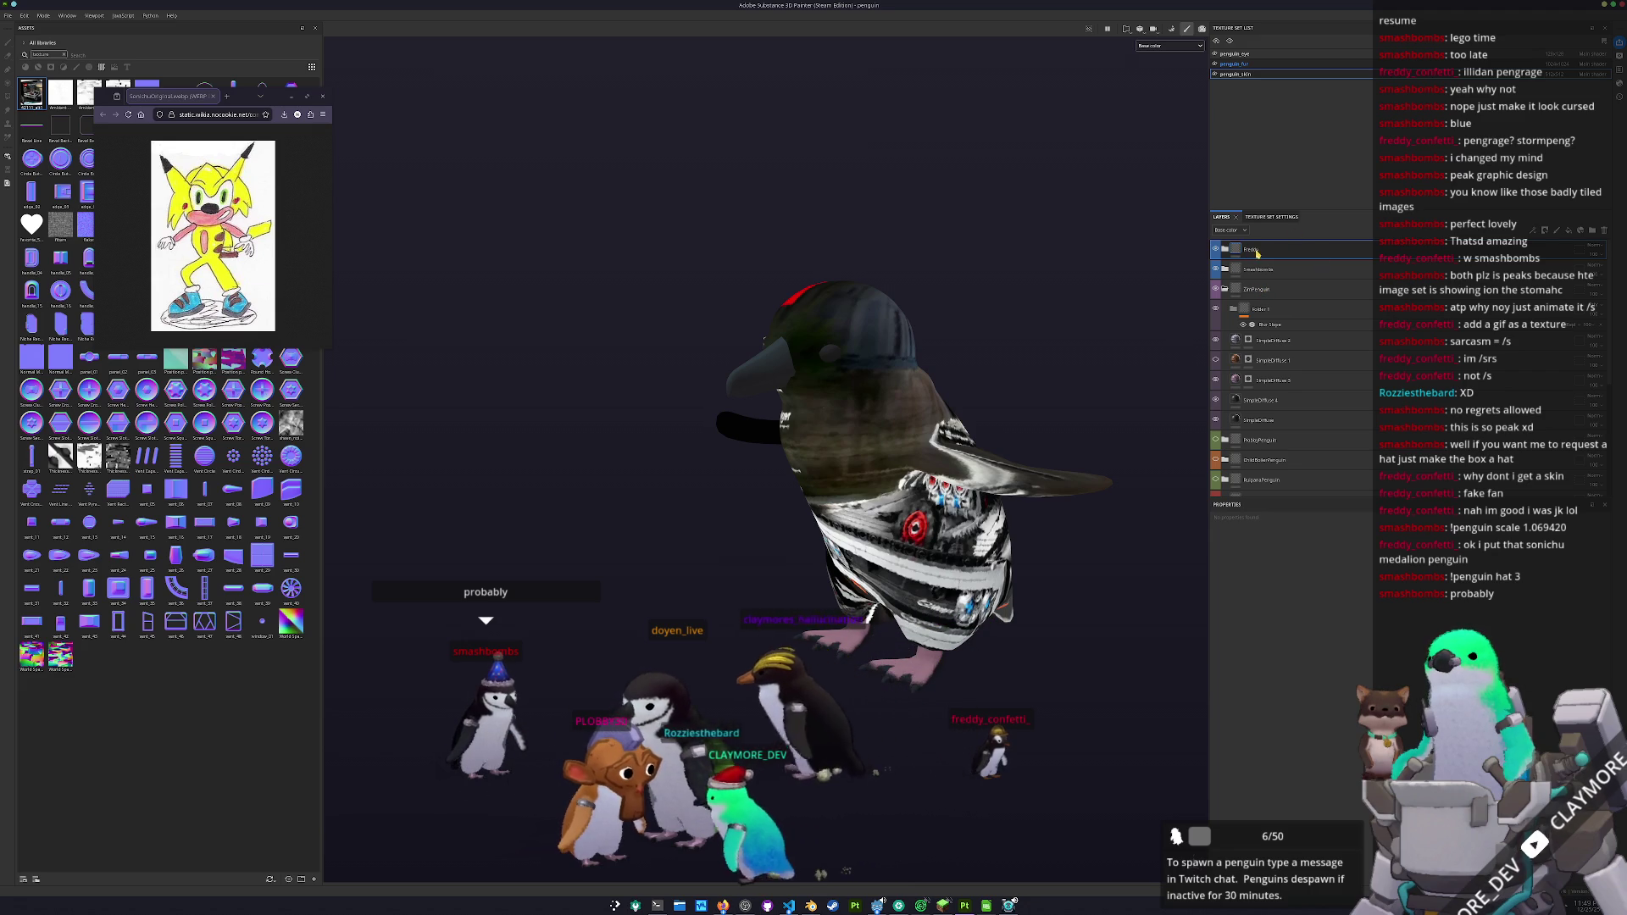
- Switch to the penguin_fur texture set and drag ClaymorePenguin to the top of the layer stack
left_click(1234, 63)
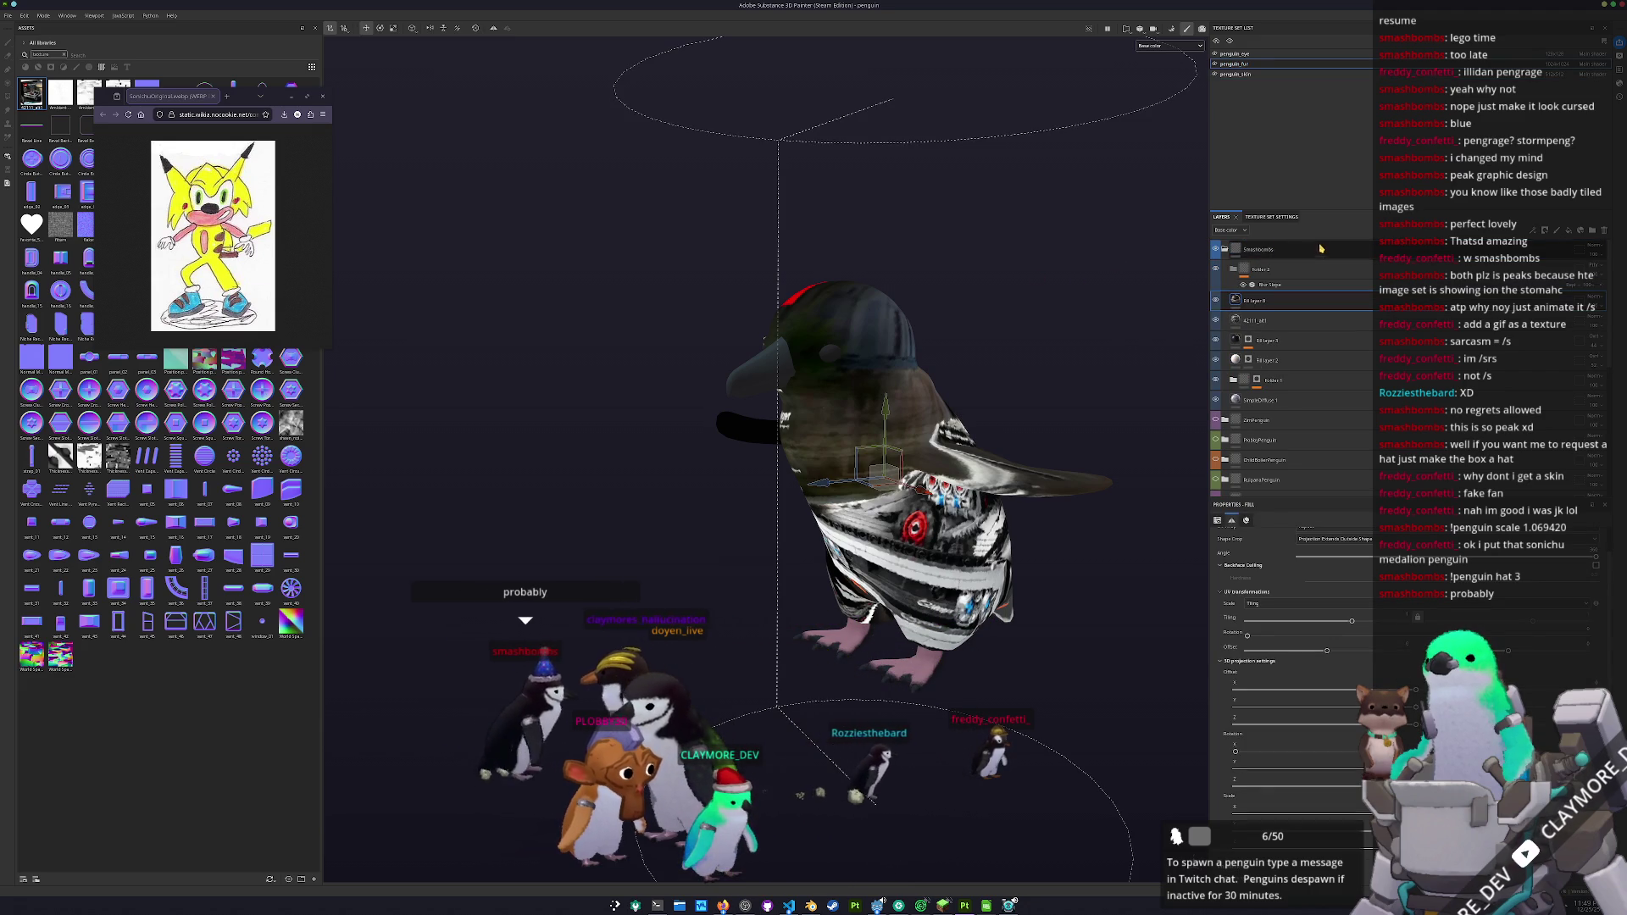
left_click(1224, 250)
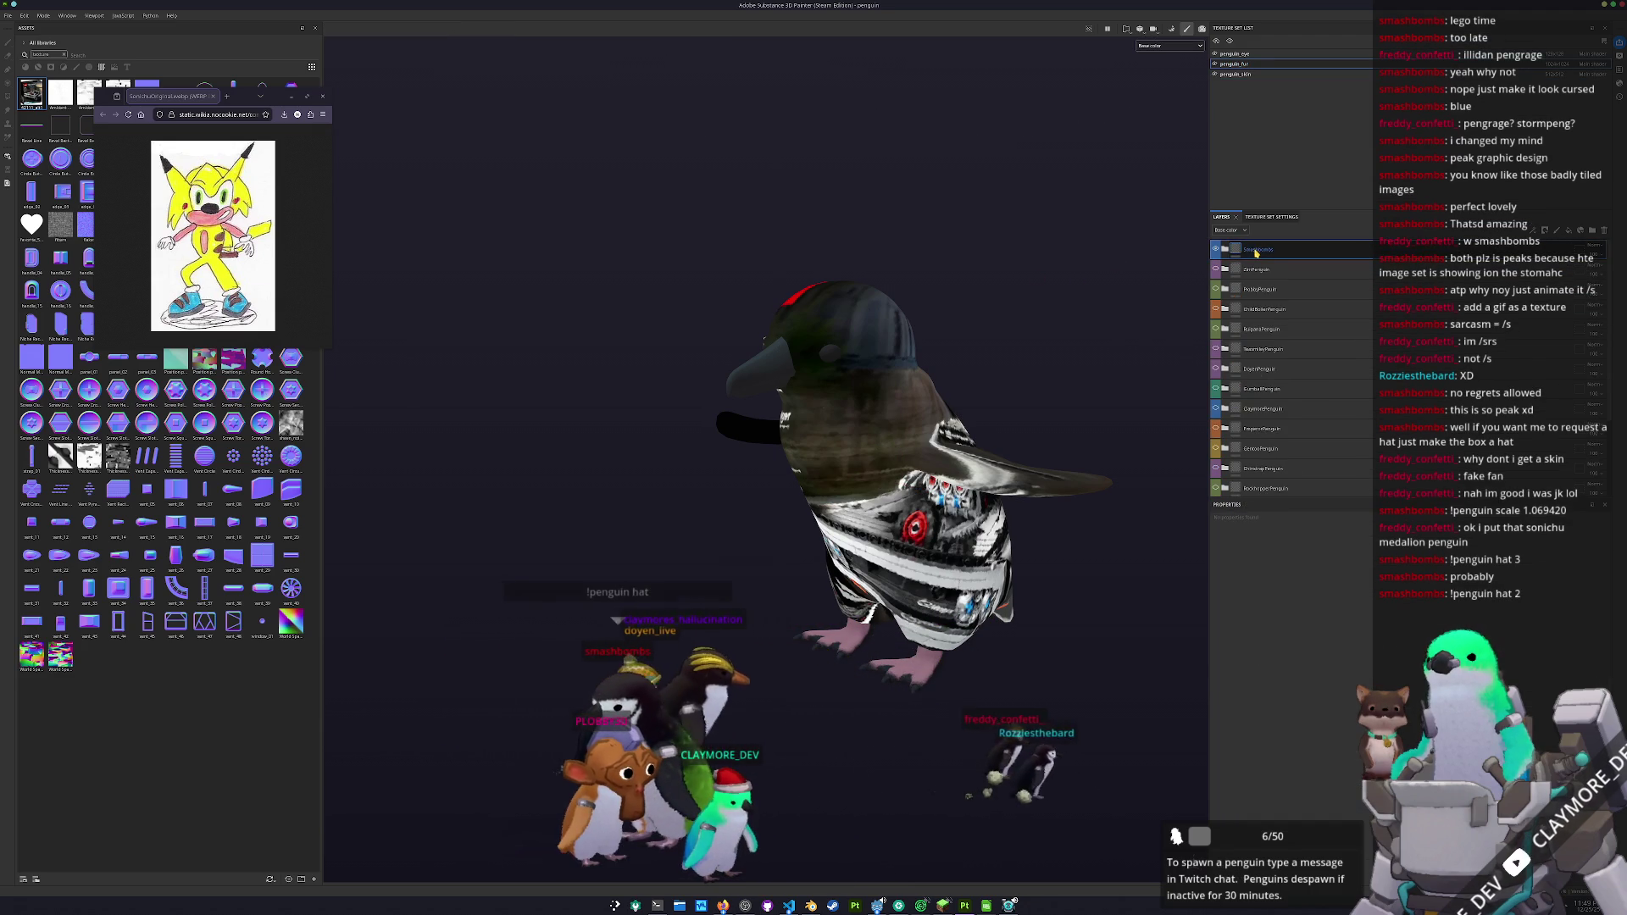
scroll(1260, 271, "down", 3)
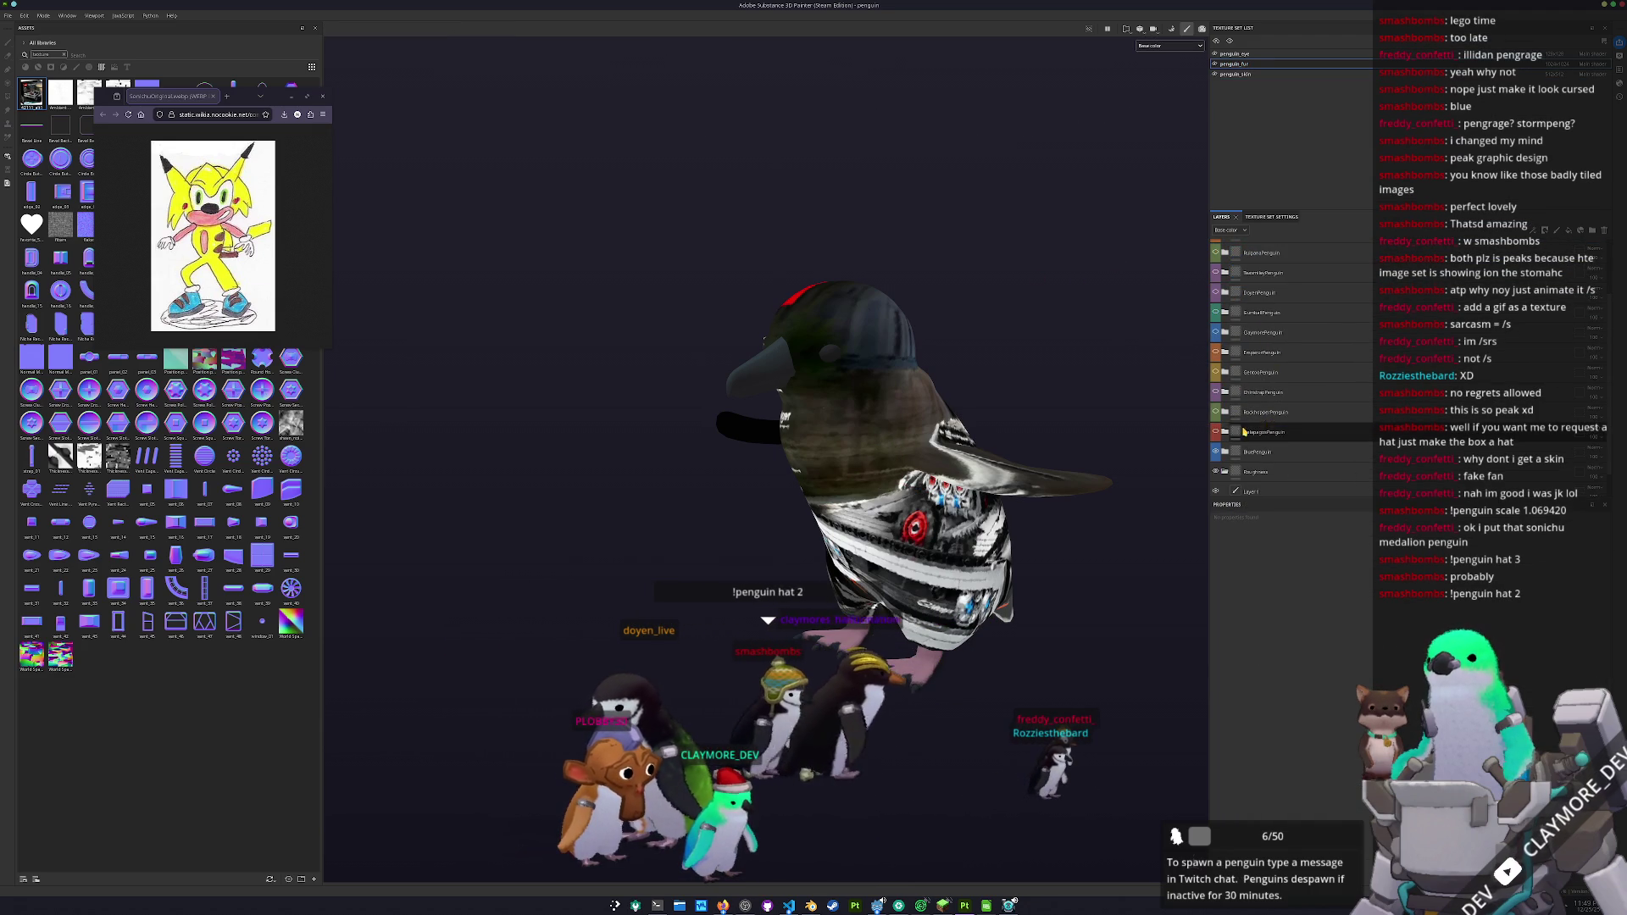
scroll(1266, 322, "up", 3)
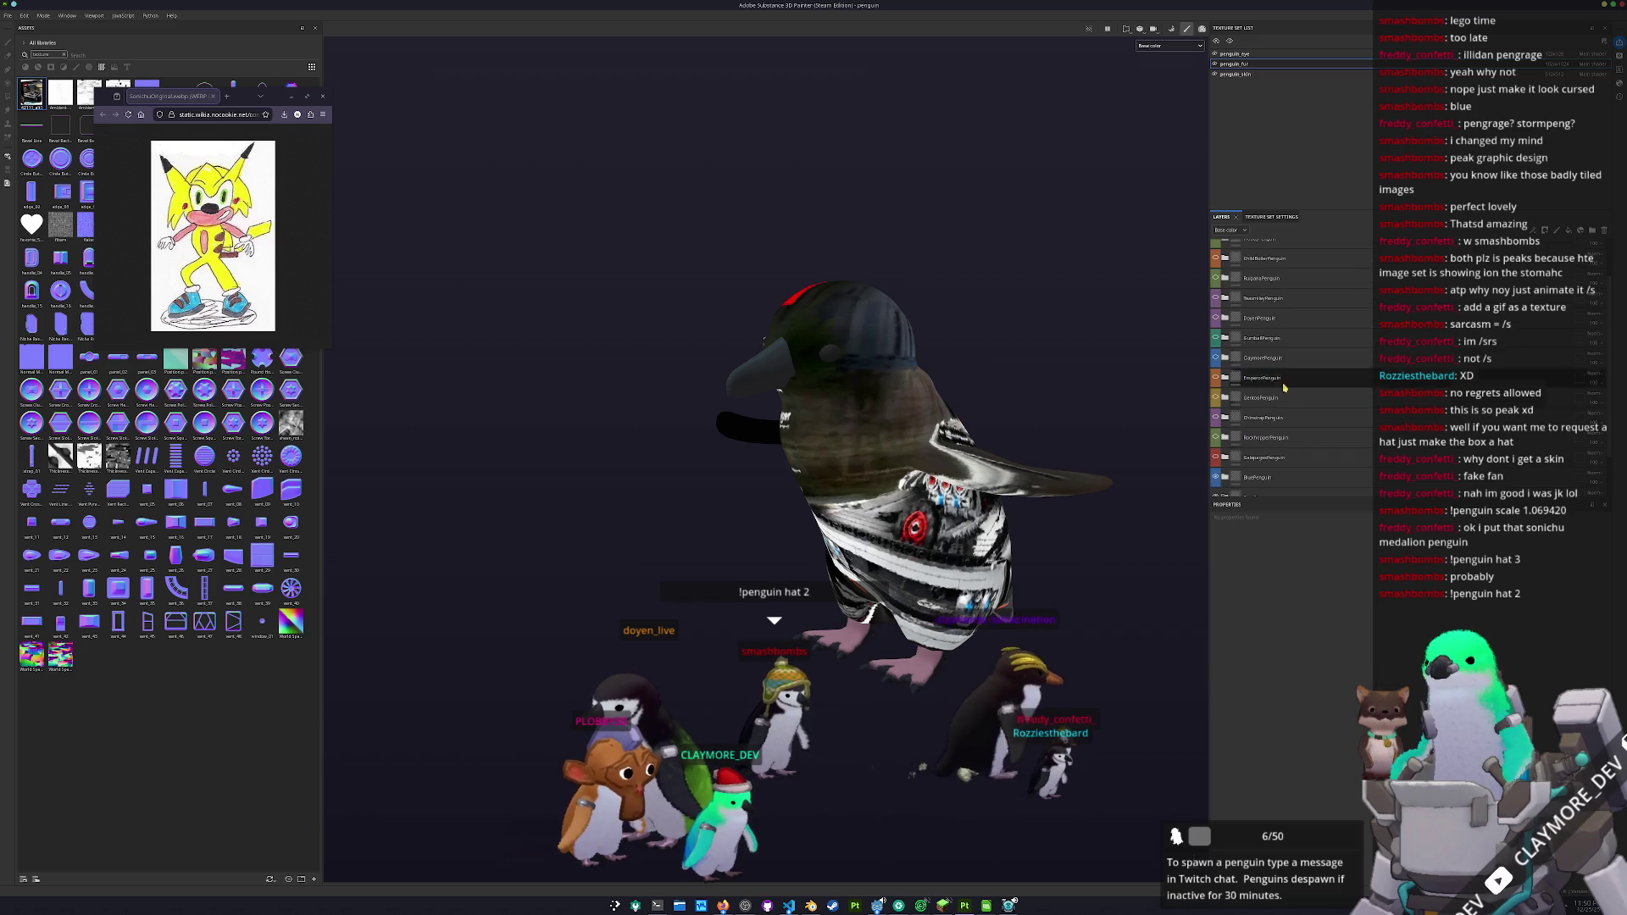
scroll(1266, 322, "down", 2)
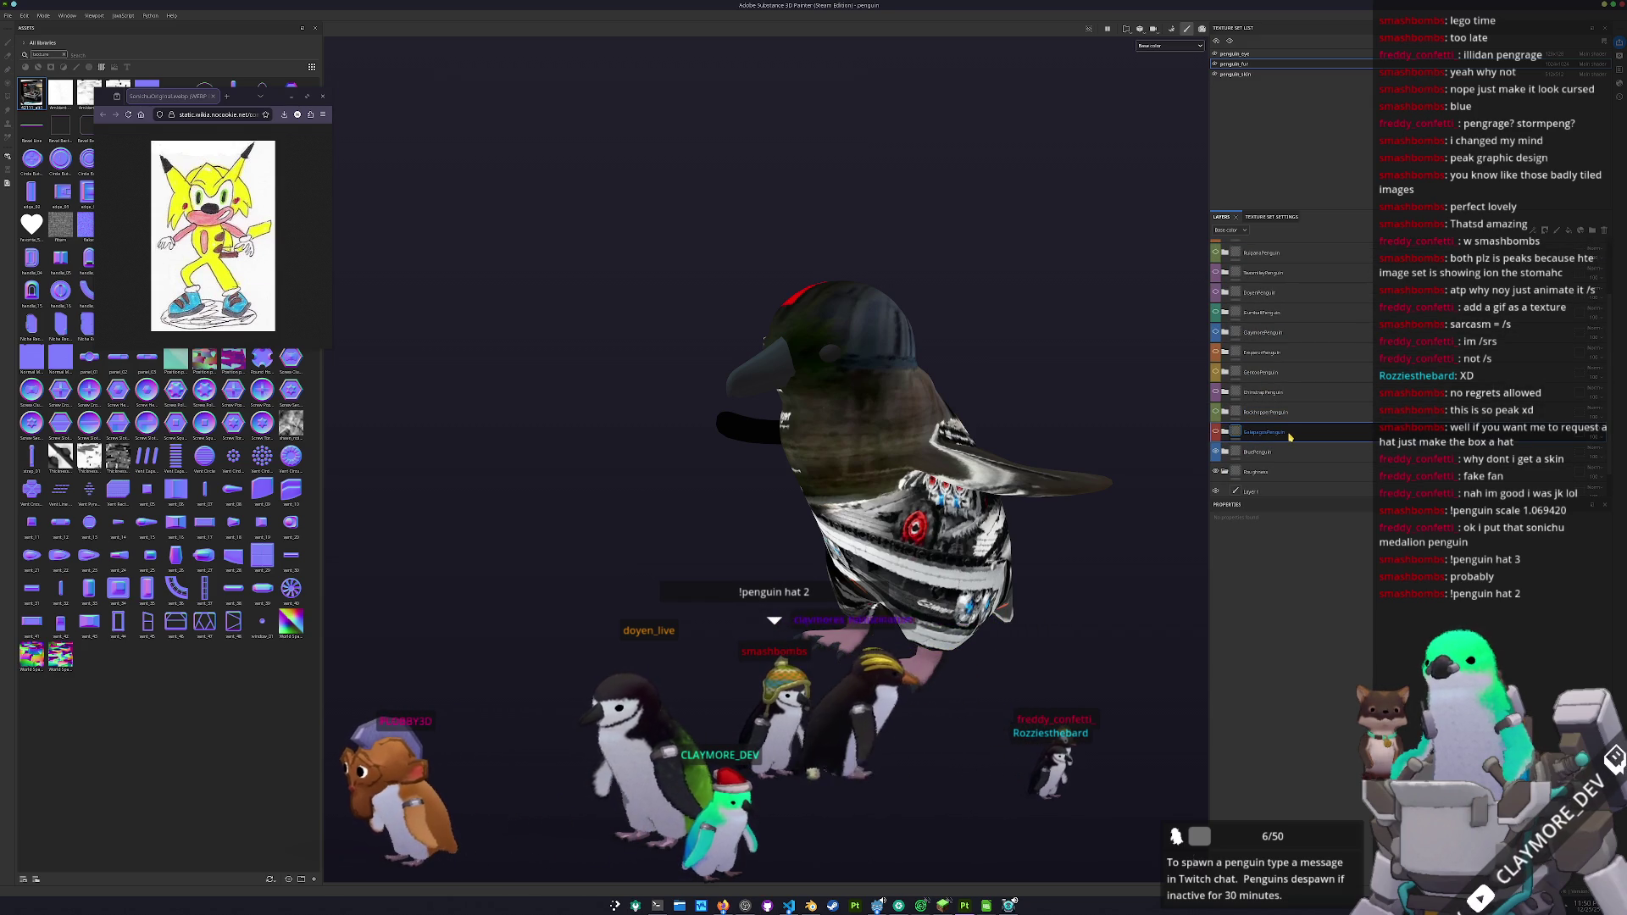
left_click_drag(1306, 343, 1274, 245)
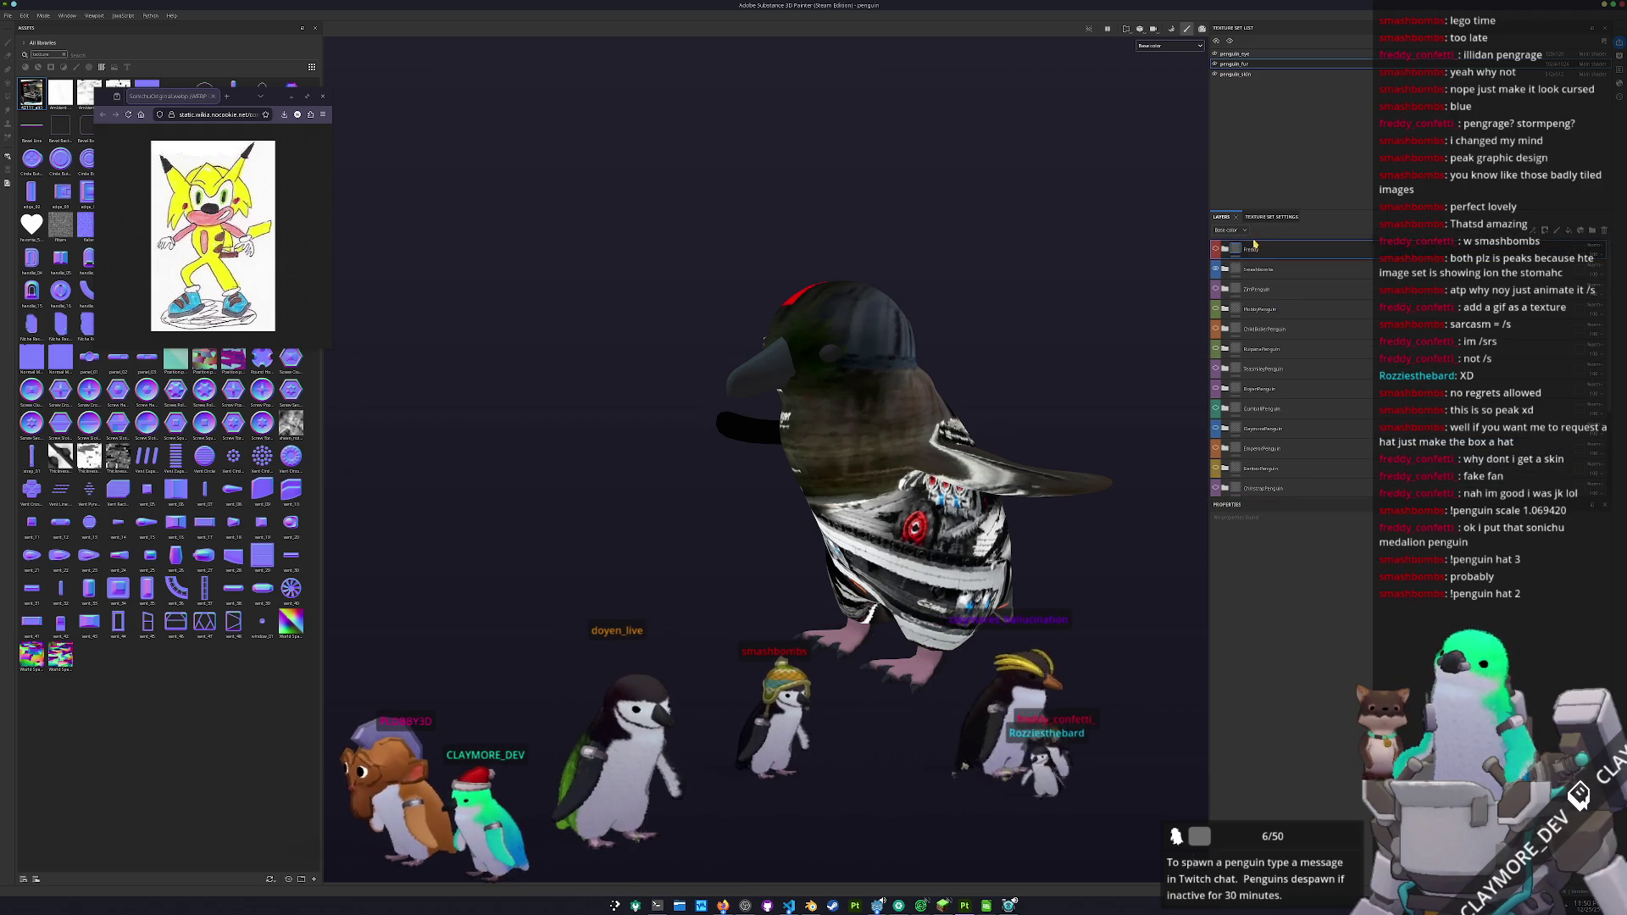
- Open the Freddy folder and select the SimpleDiffuse 2 layer
left_click(1224, 249)
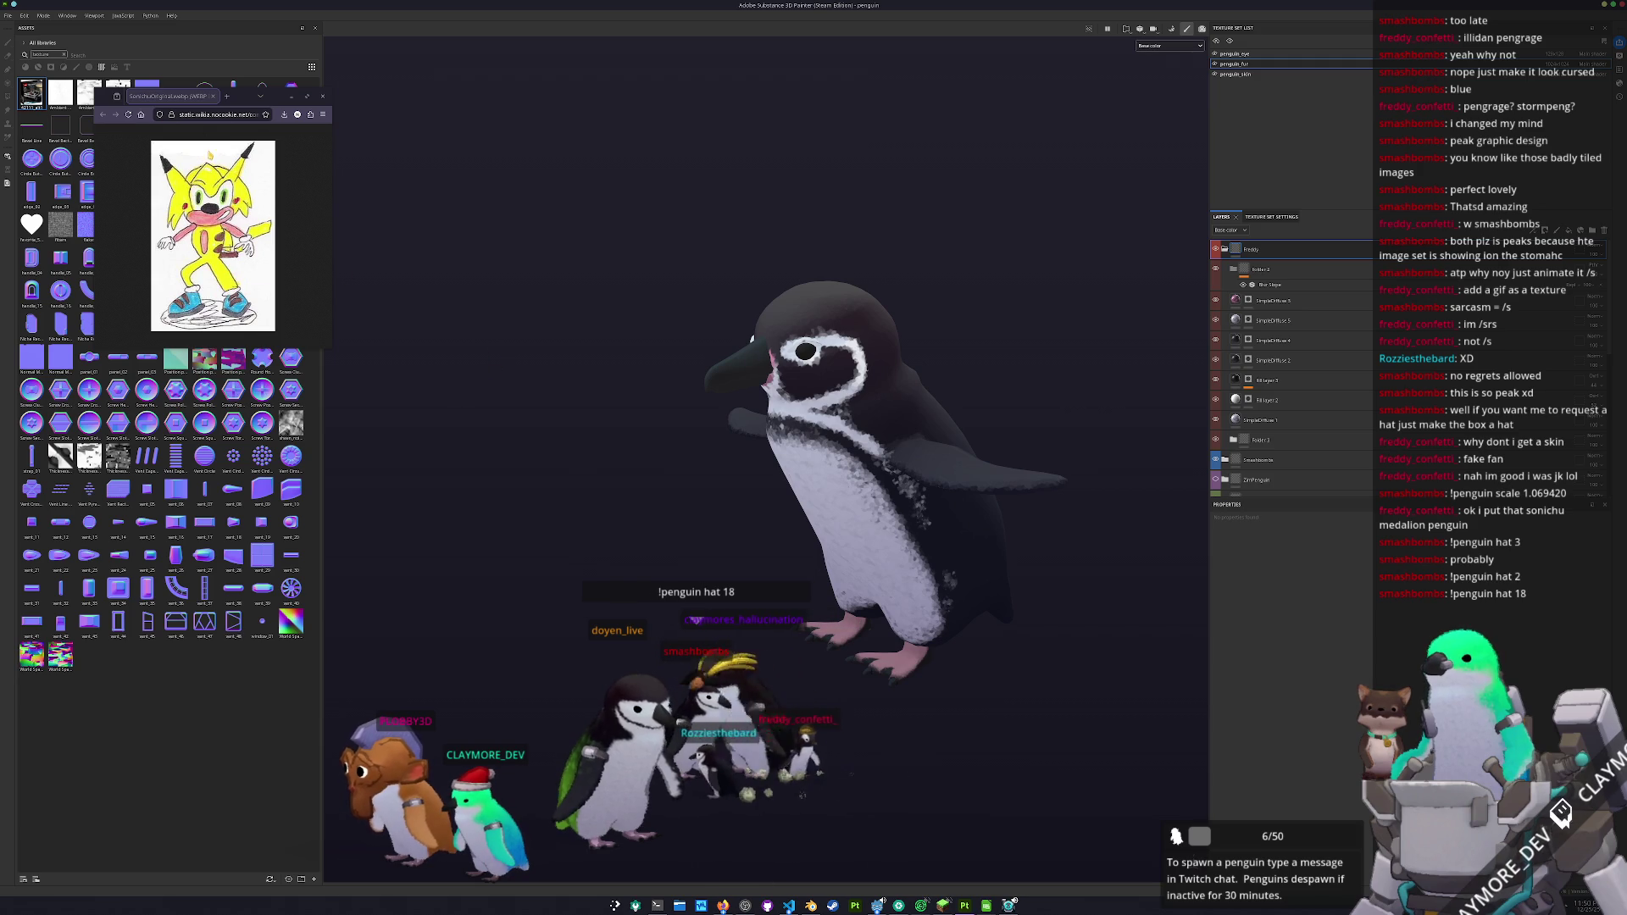
left_click(1220, 381)
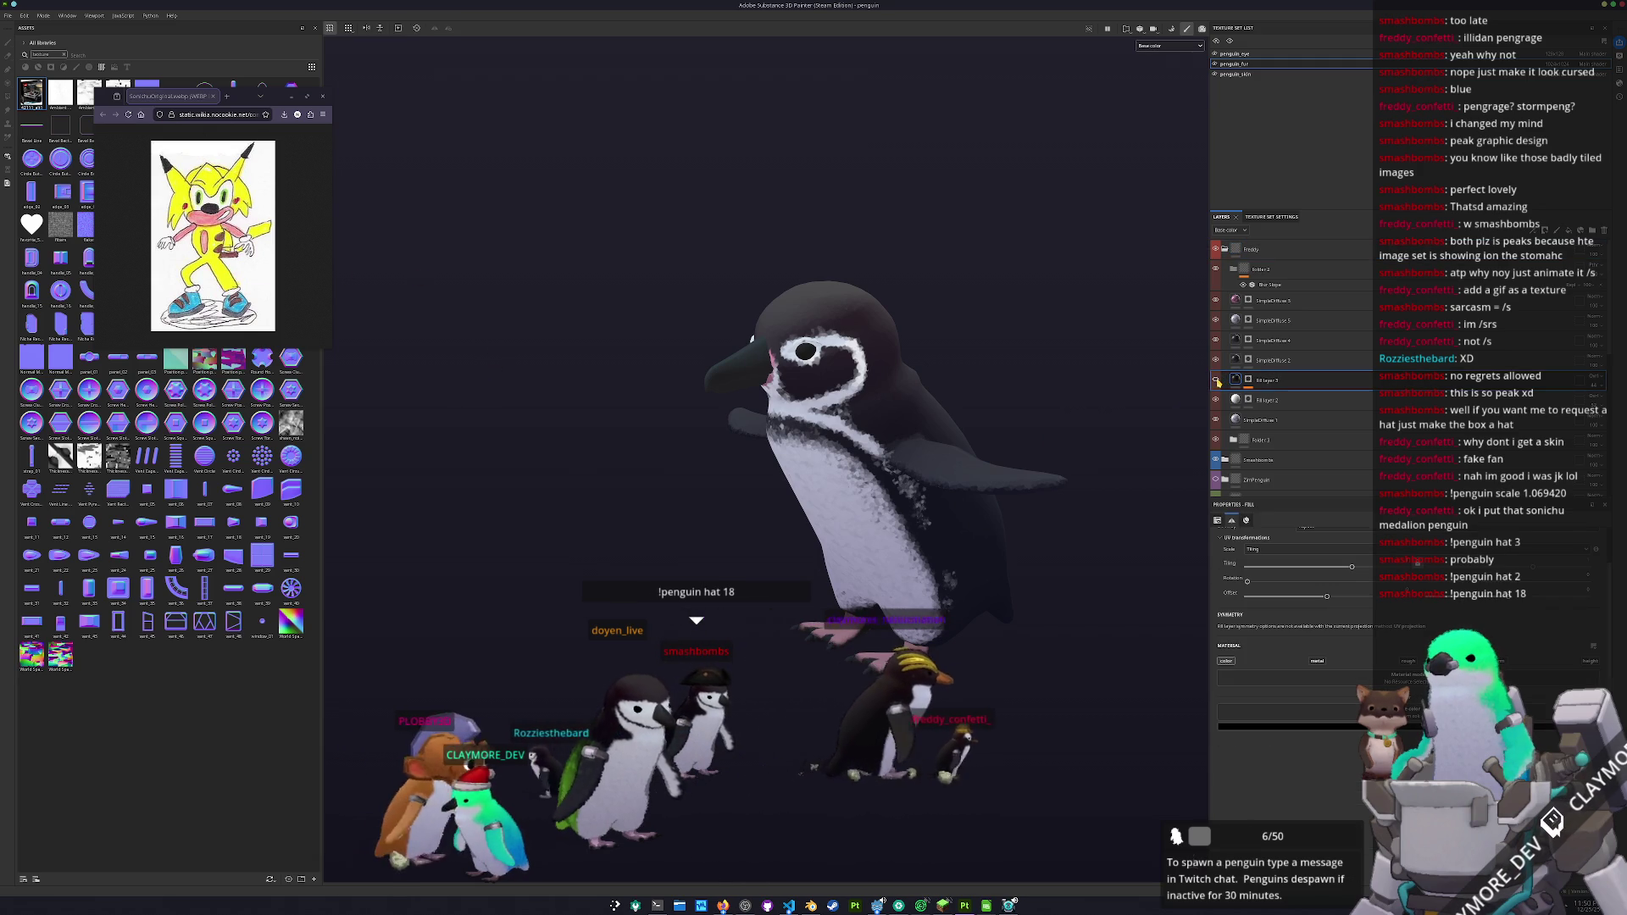
left_click(1216, 360)
left_click(1216, 360)
left_click(1216, 360)
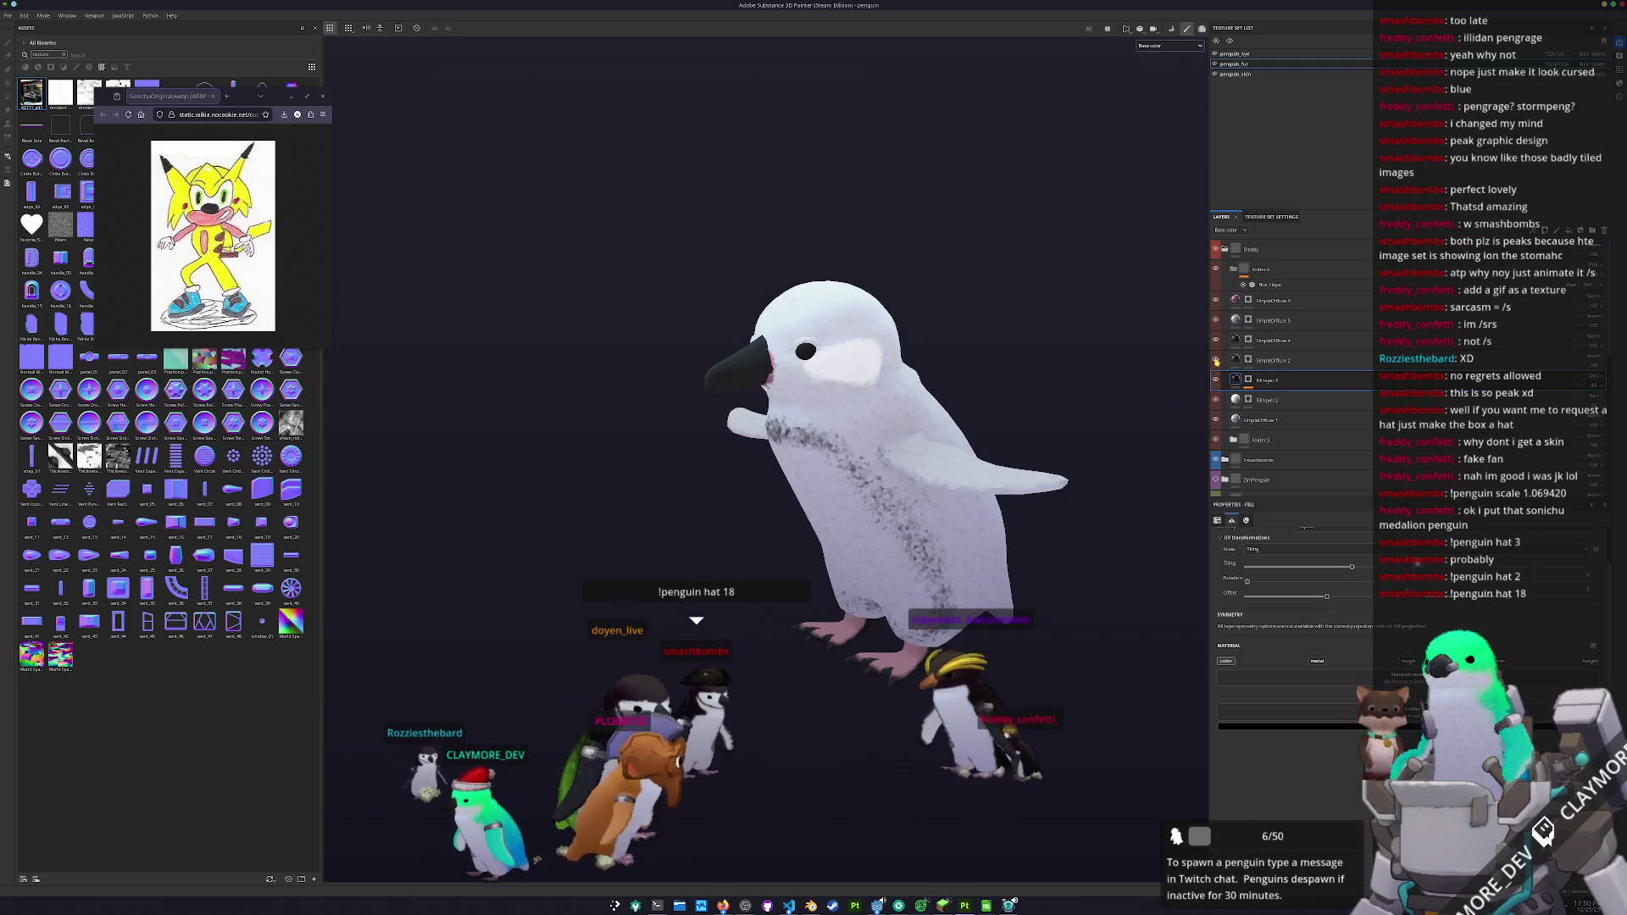
left_click(1216, 360)
left_click(1220, 360)
- Launch KColorChooser and sample the yellow from the Sonichu drawing
key("super")
type("kco")
key("Return")
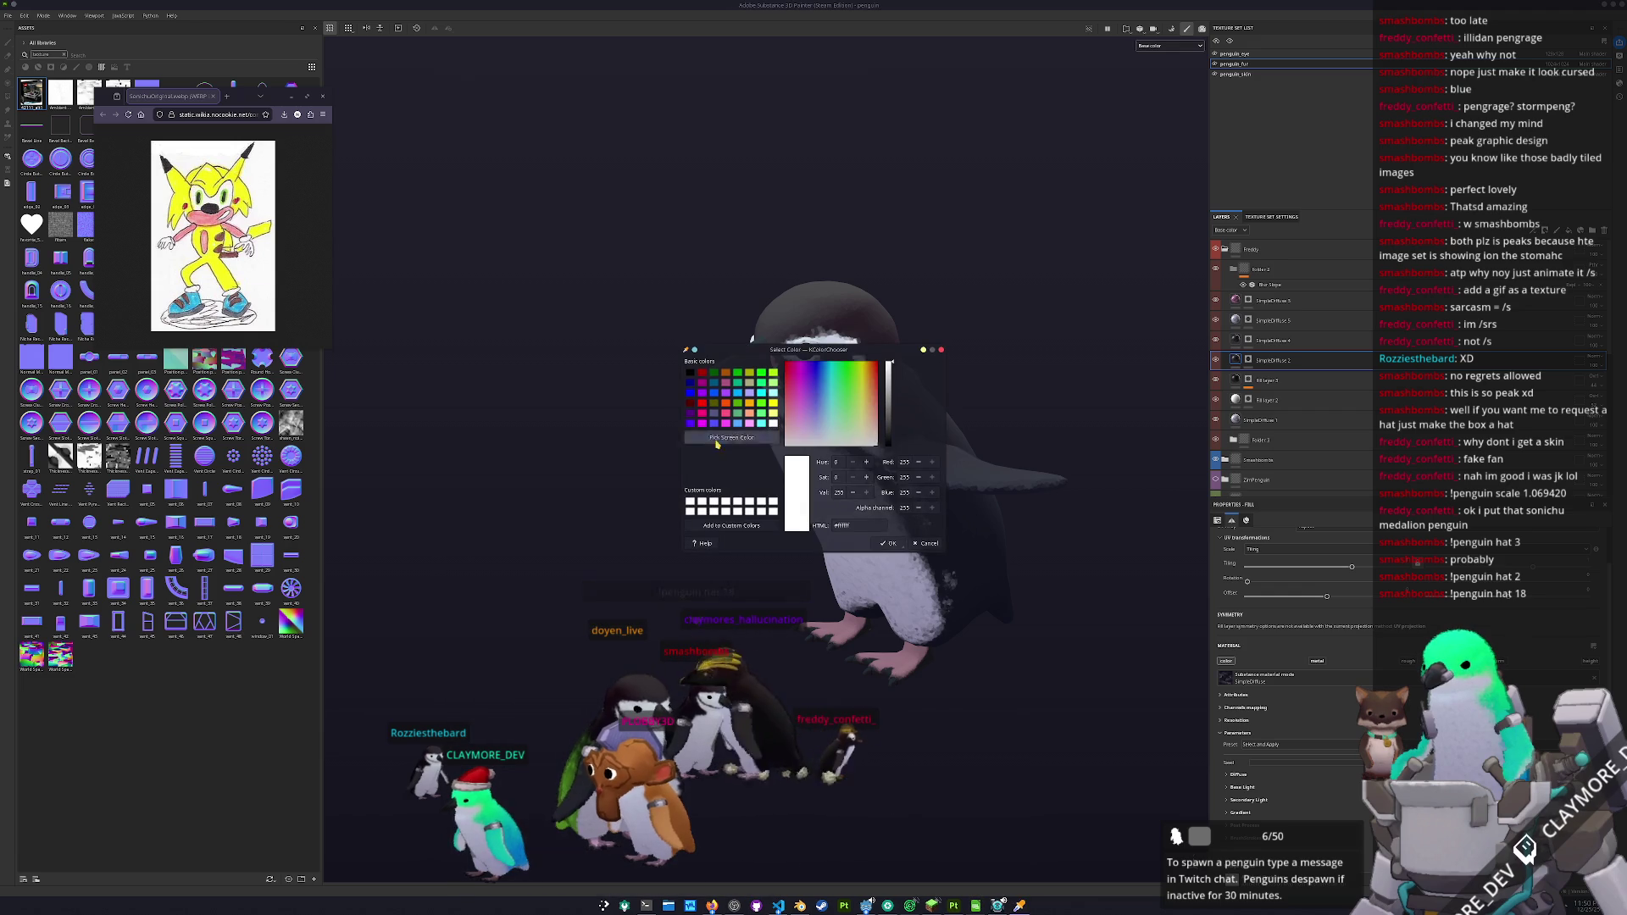
left_click_drag(587, 198, 463, 97)
left_click(382, 181)
left_click(216, 262)
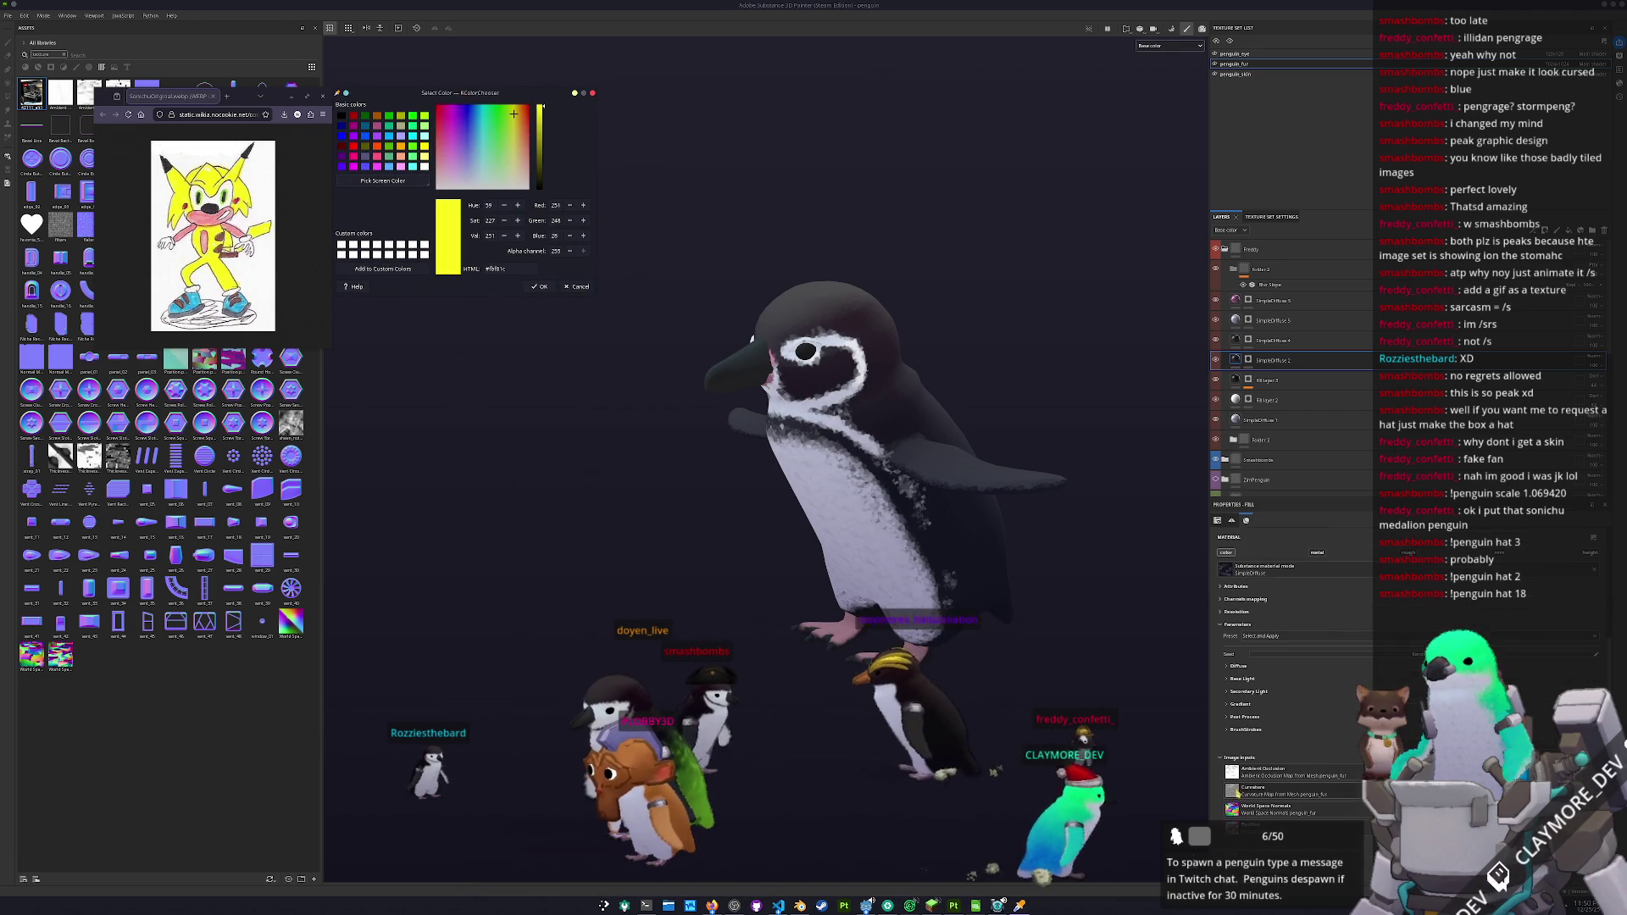
- Paste the sampled yellow hex code into SimpleDiffuse 2's Diffuse base colour
scroll(1237, 677, "down", 3)
left_click(1235, 667)
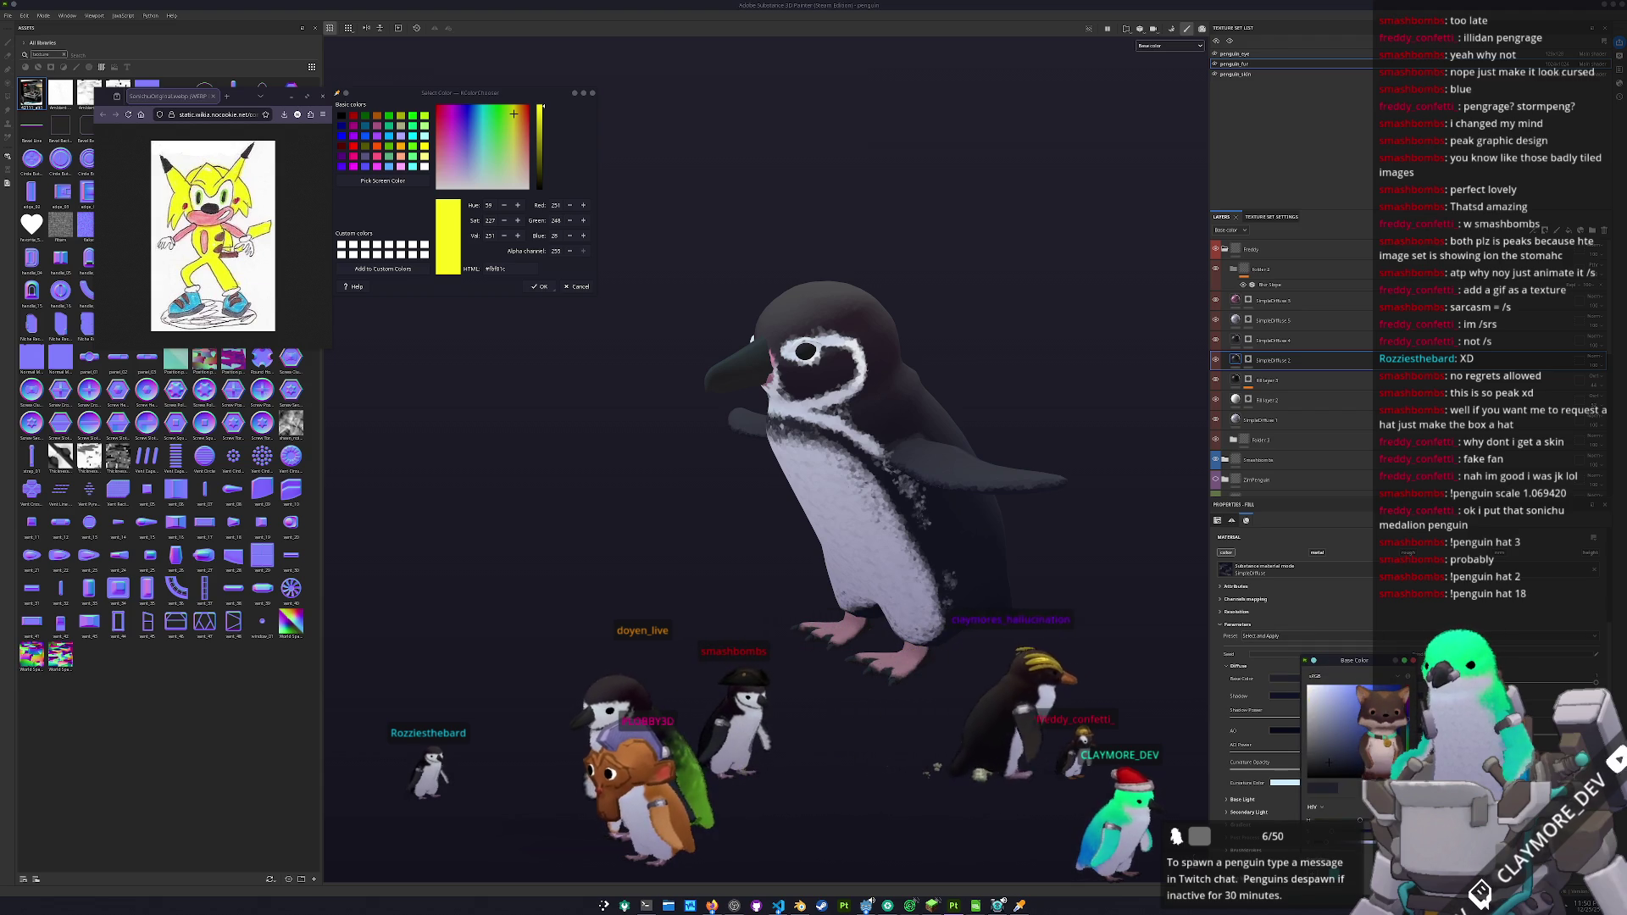
triple_click(512, 267)
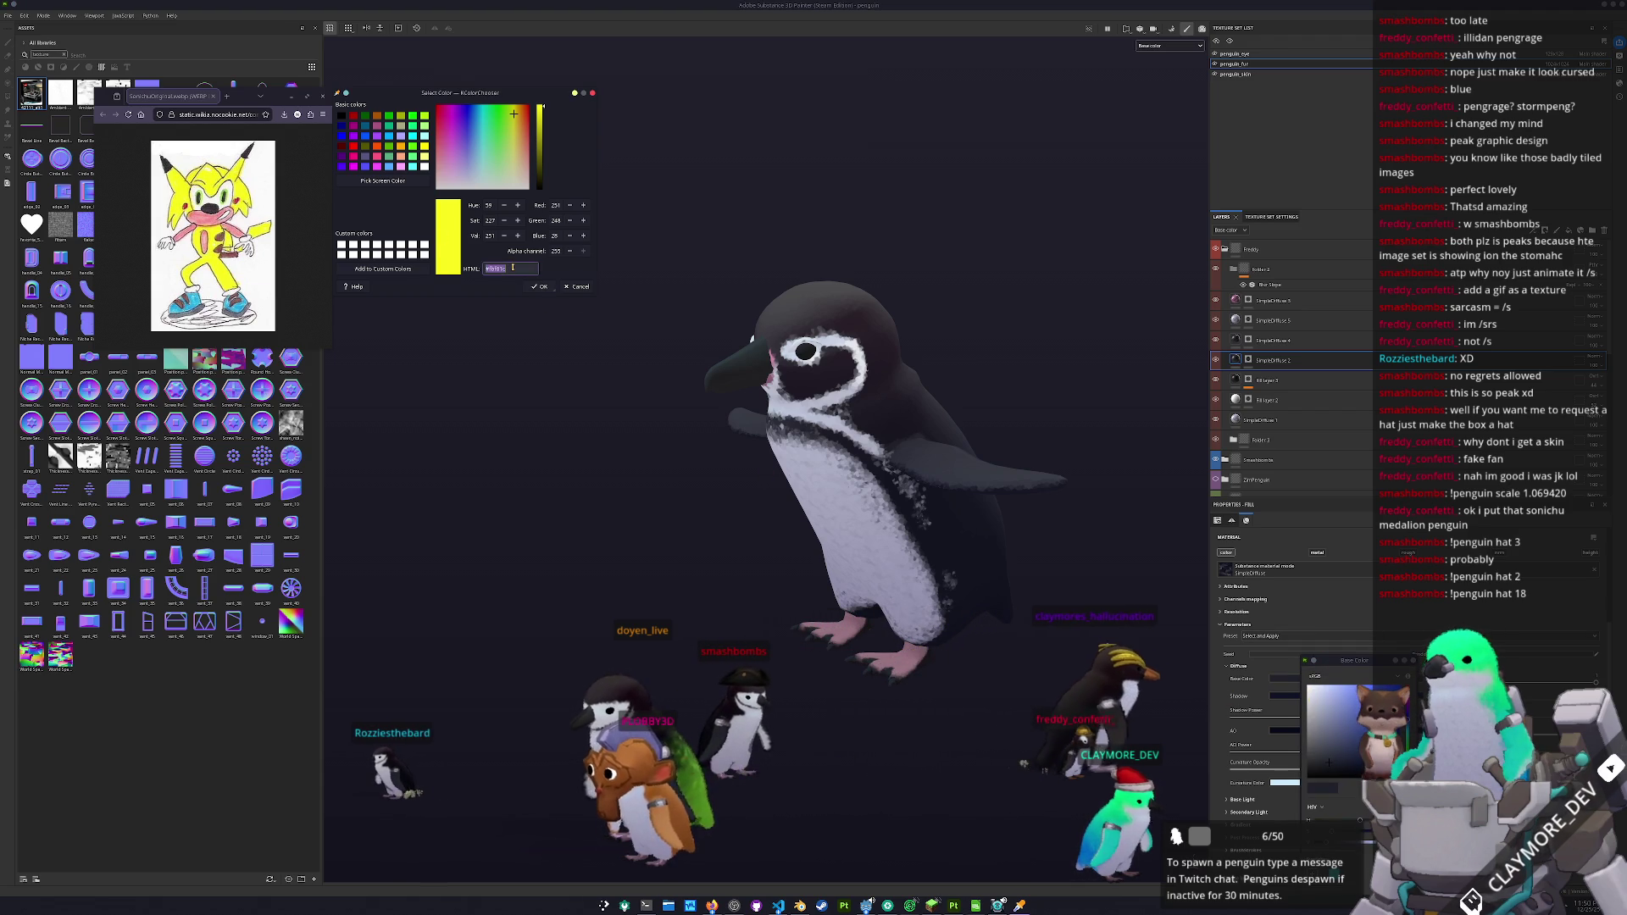
key("ctrl+c")
key("ctrl+v")
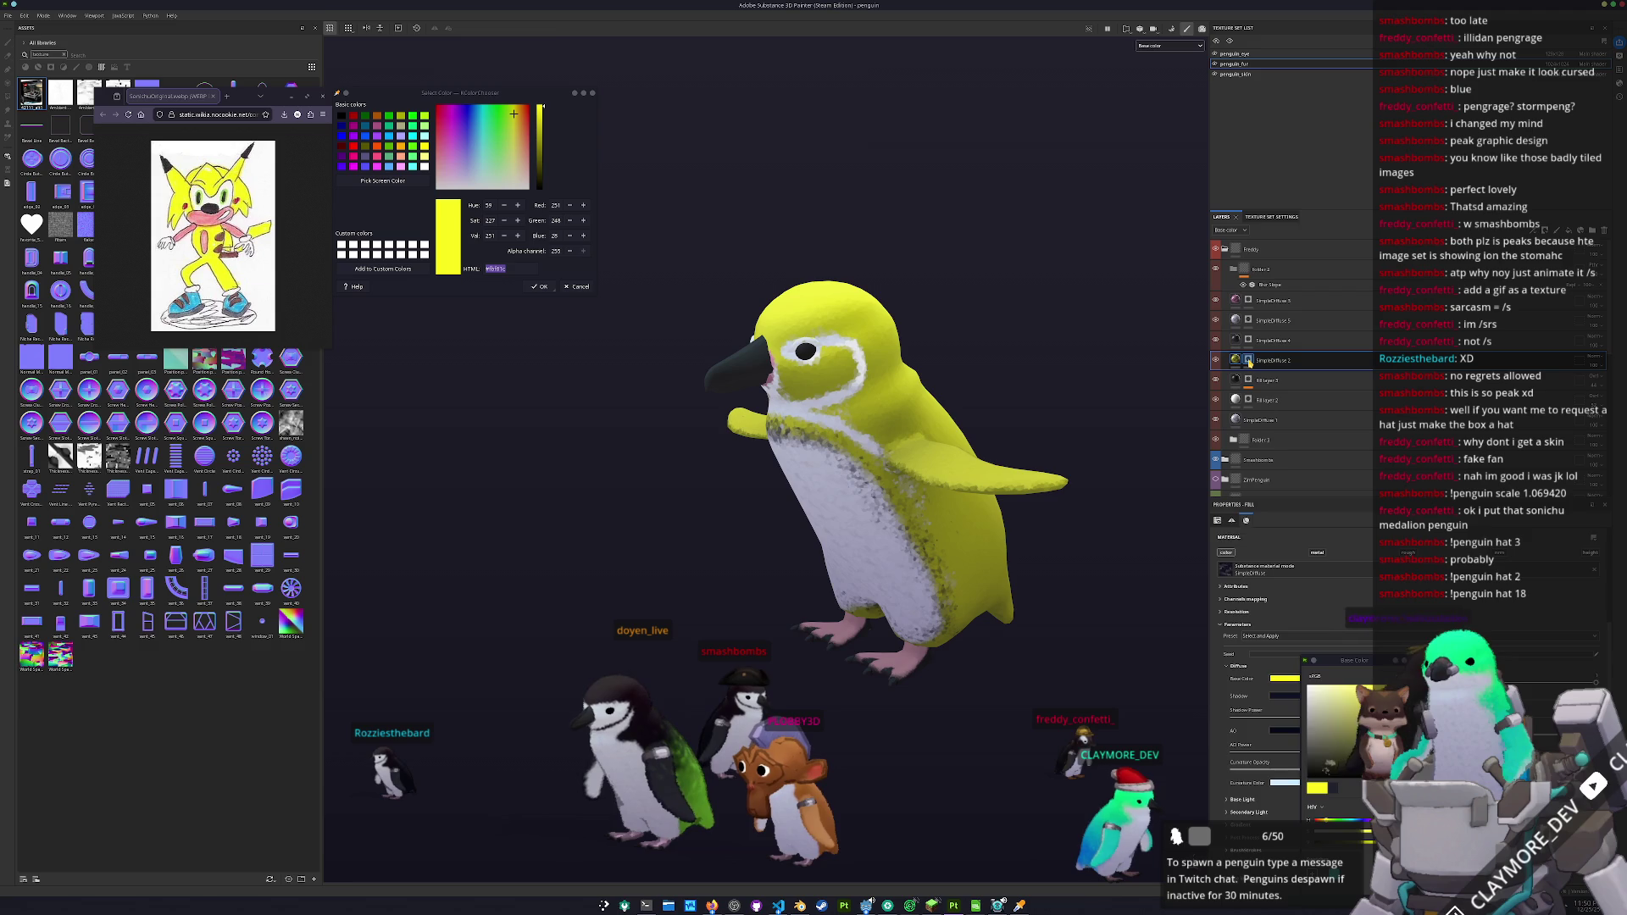
- Paint yellow over the white patches on the penguin's lower belly
left_click(1248, 363)
mouse_move(932, 424)
left_mouse_down()
mouse_move(847, 440)
mouse_move(785, 484)
left_mouse_up()
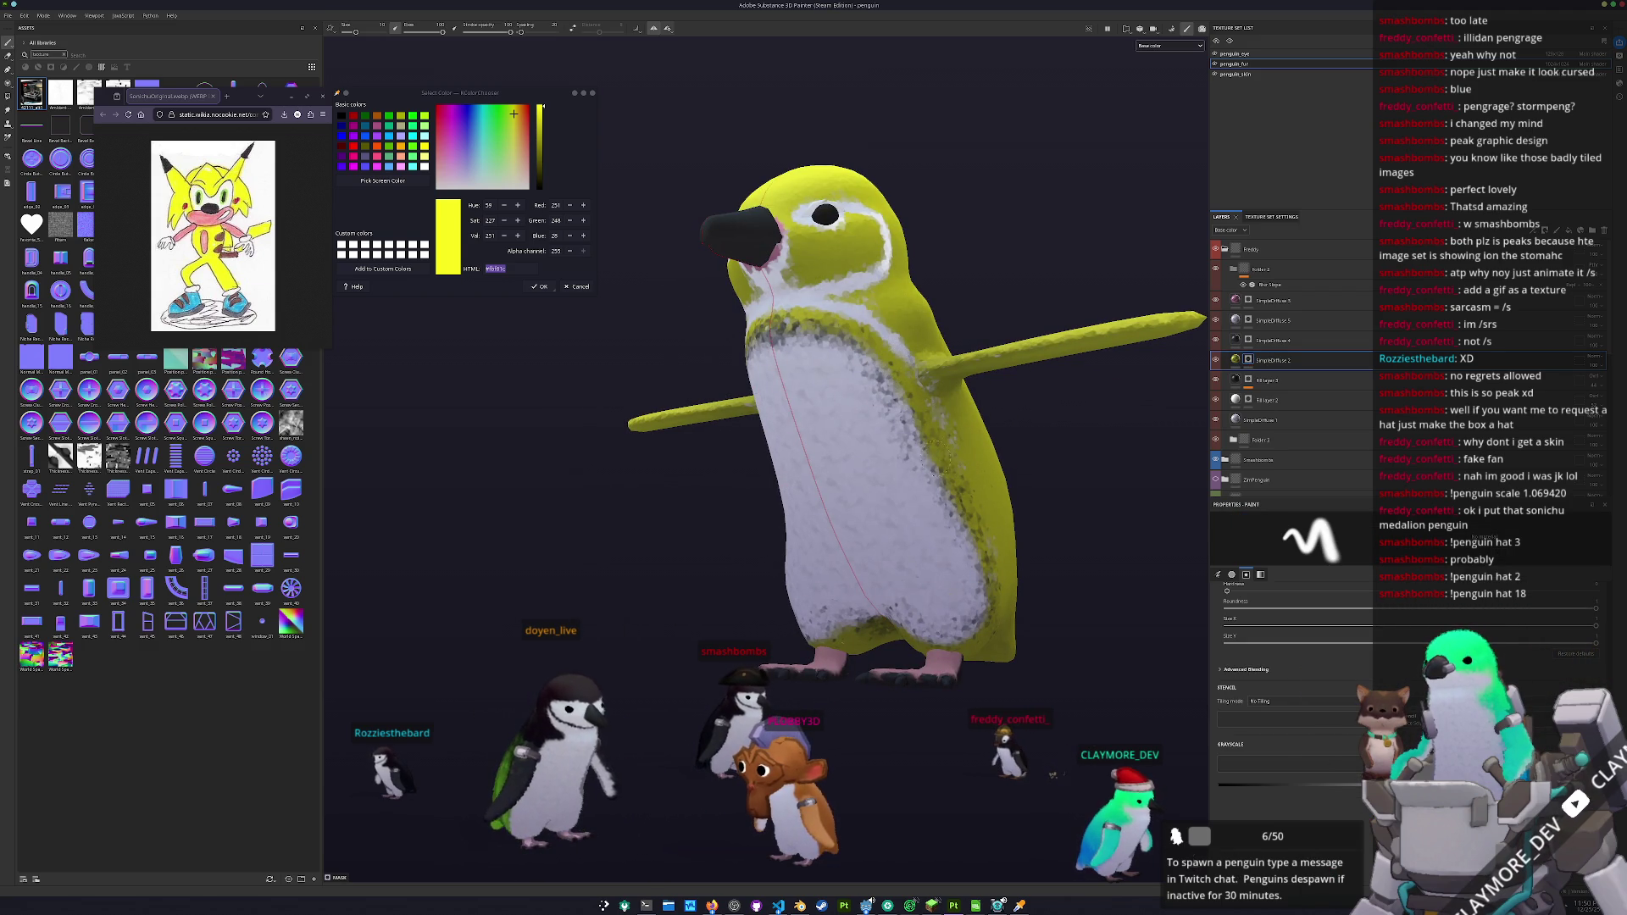
mouse_move(892, 562)
left_mouse_down()
mouse_move(810, 566)
mouse_move(911, 583)
mouse_move(937, 555)
left_mouse_up()
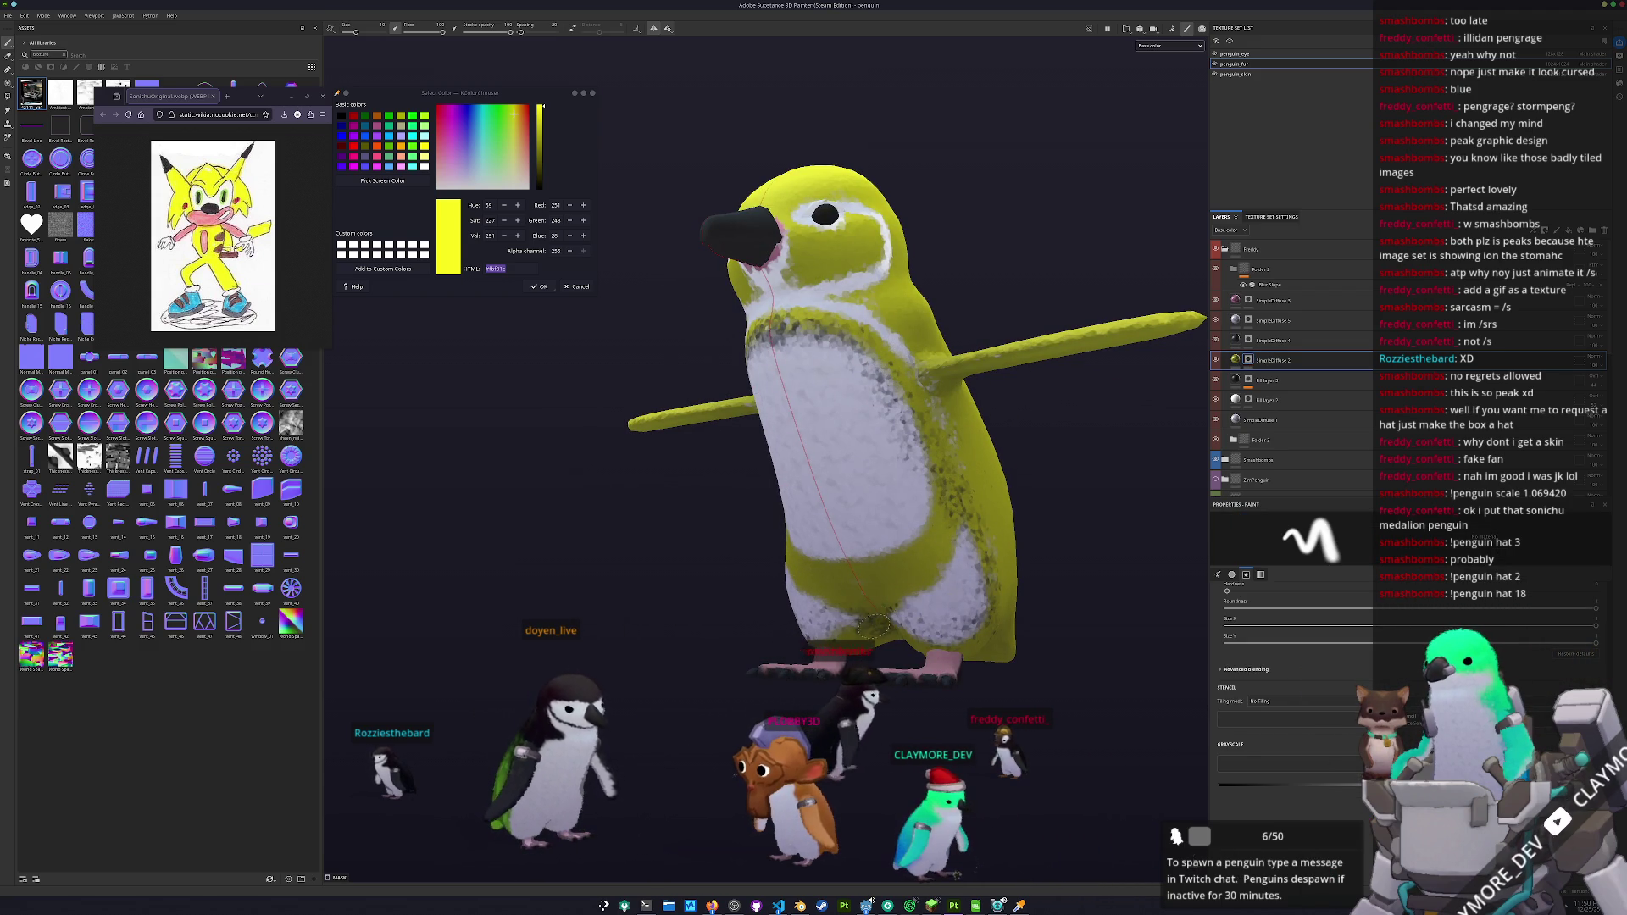
left_click_drag(901, 608, 919, 629)
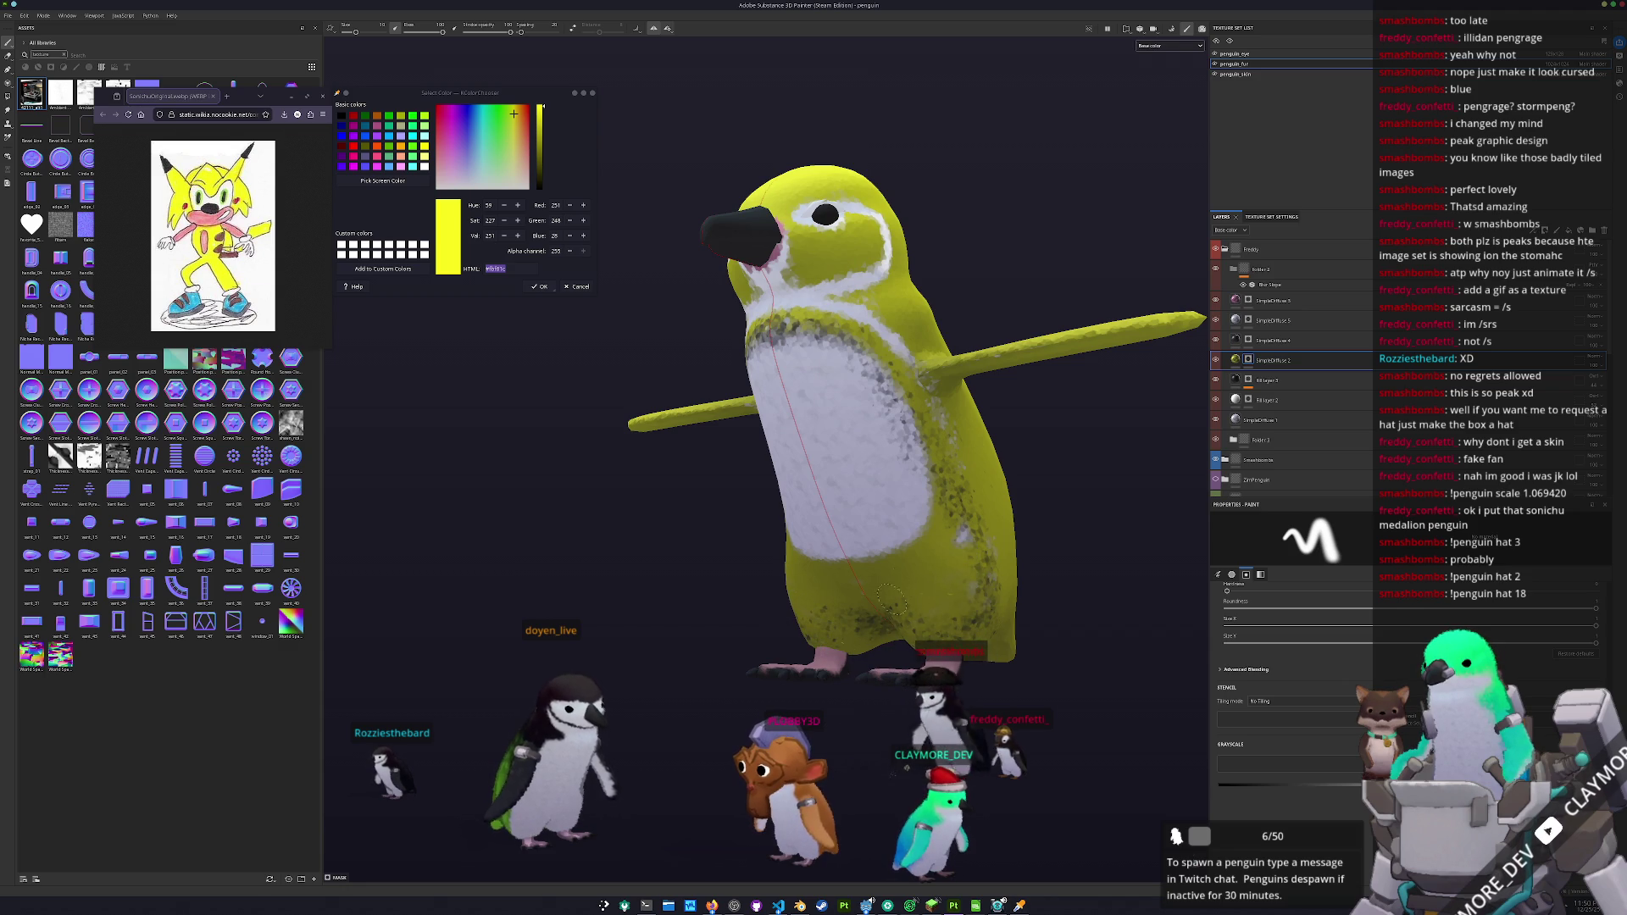
left_click_drag(988, 563, 940, 563)
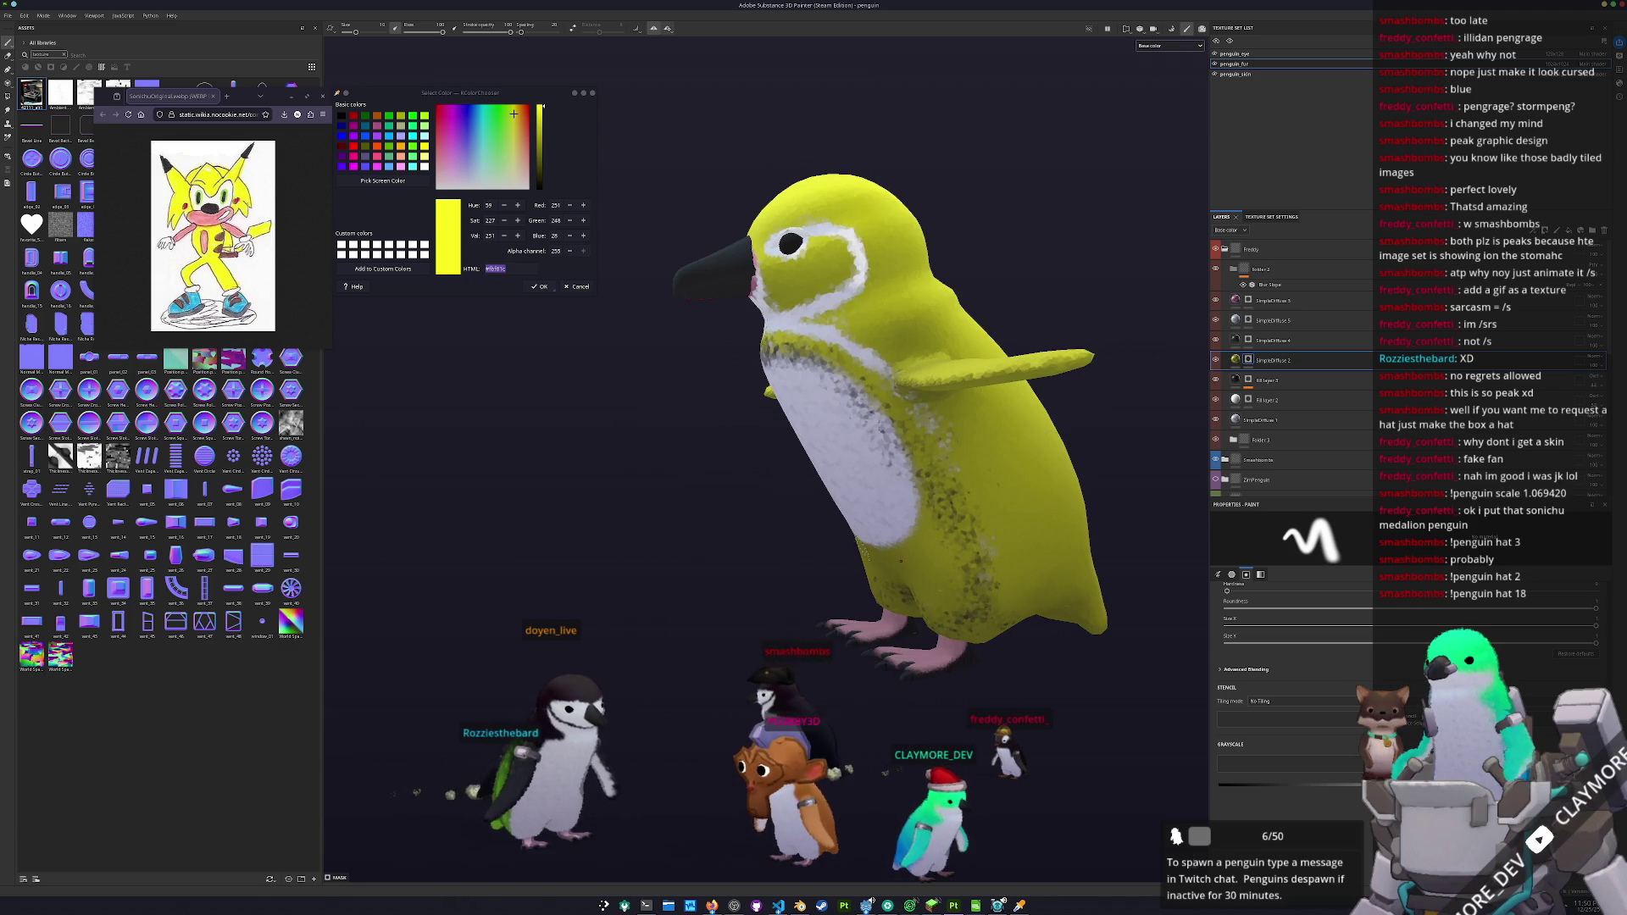
mouse_move(918, 401)
left_mouse_down()
mouse_move(957, 401)
mouse_move(923, 399)
left_mouse_up()
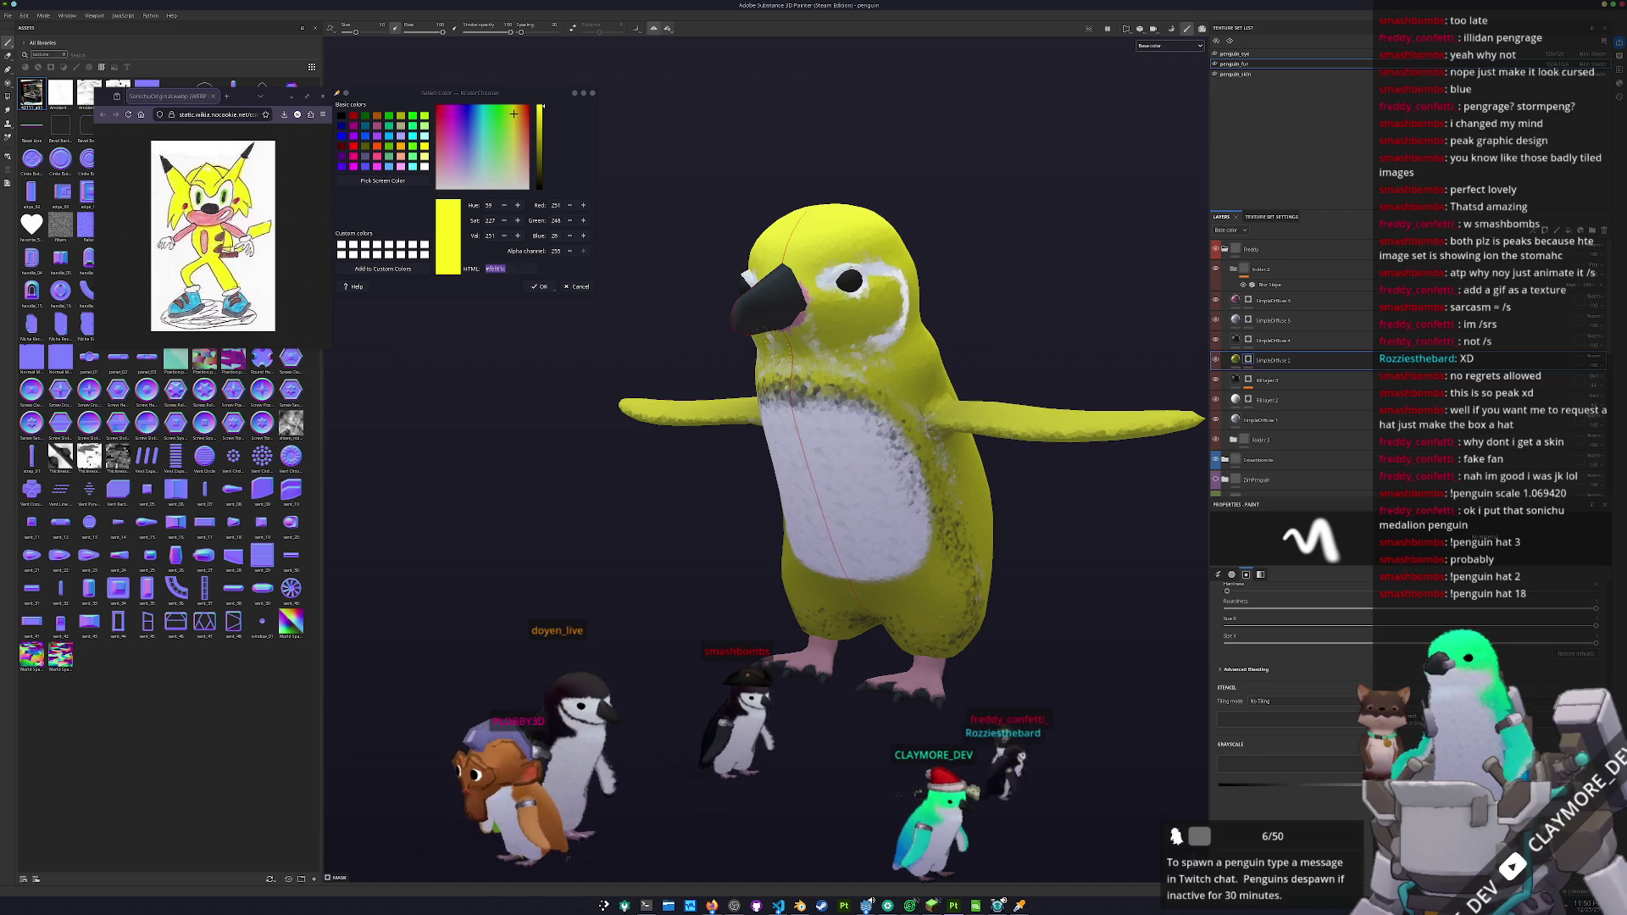
left_click_drag(889, 280, 1273, 370)
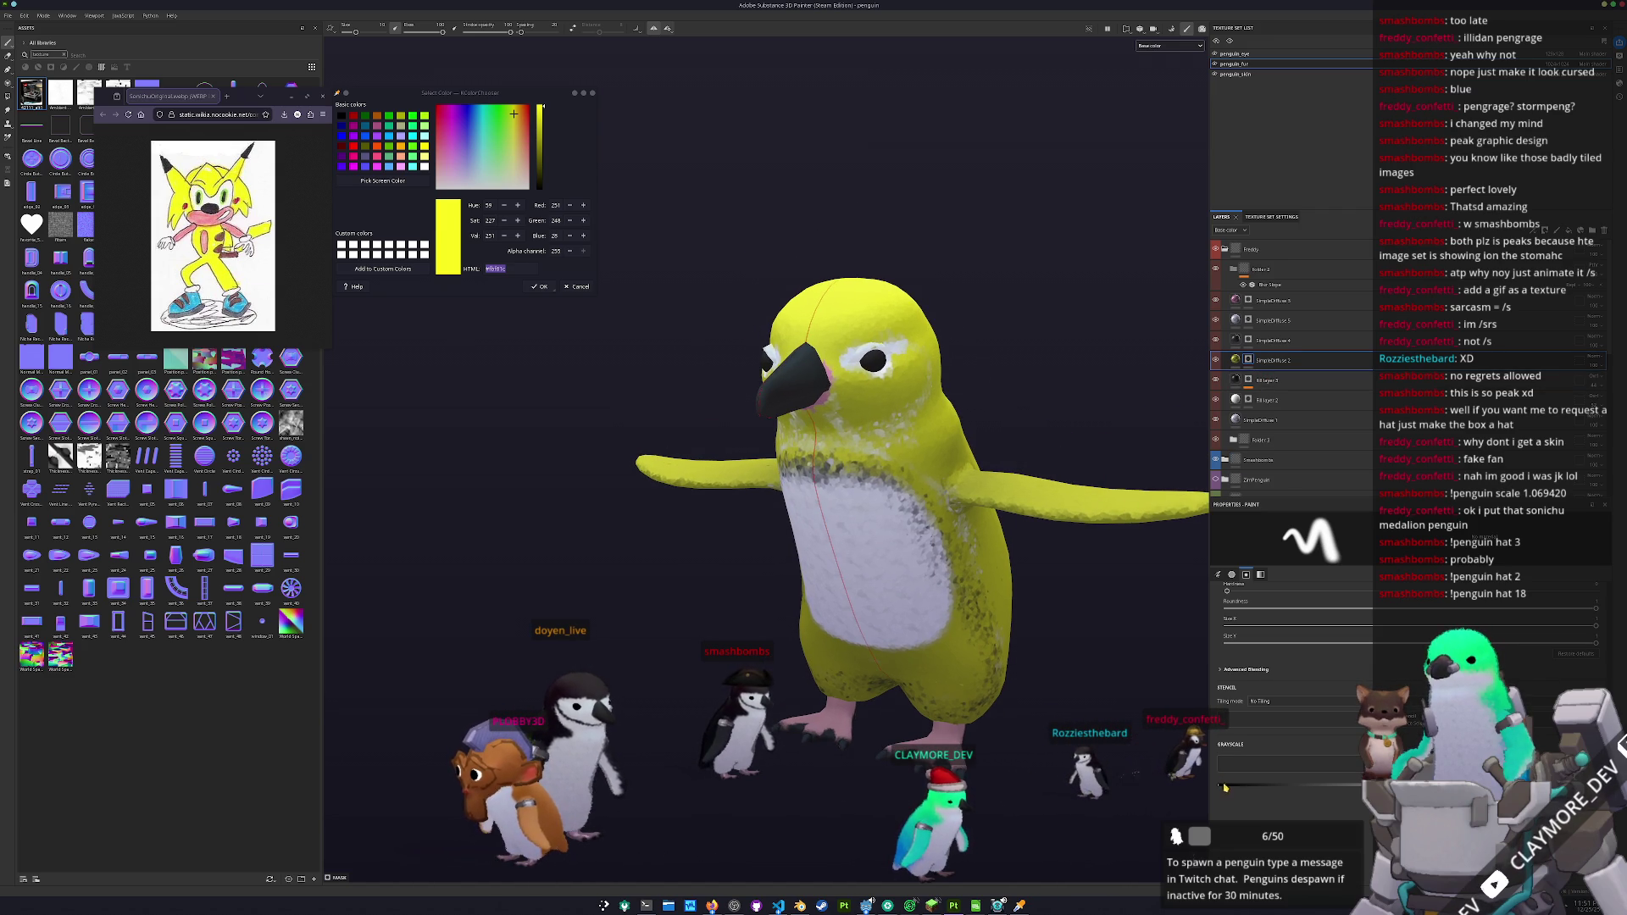
scroll(832, 455, "up", 5)
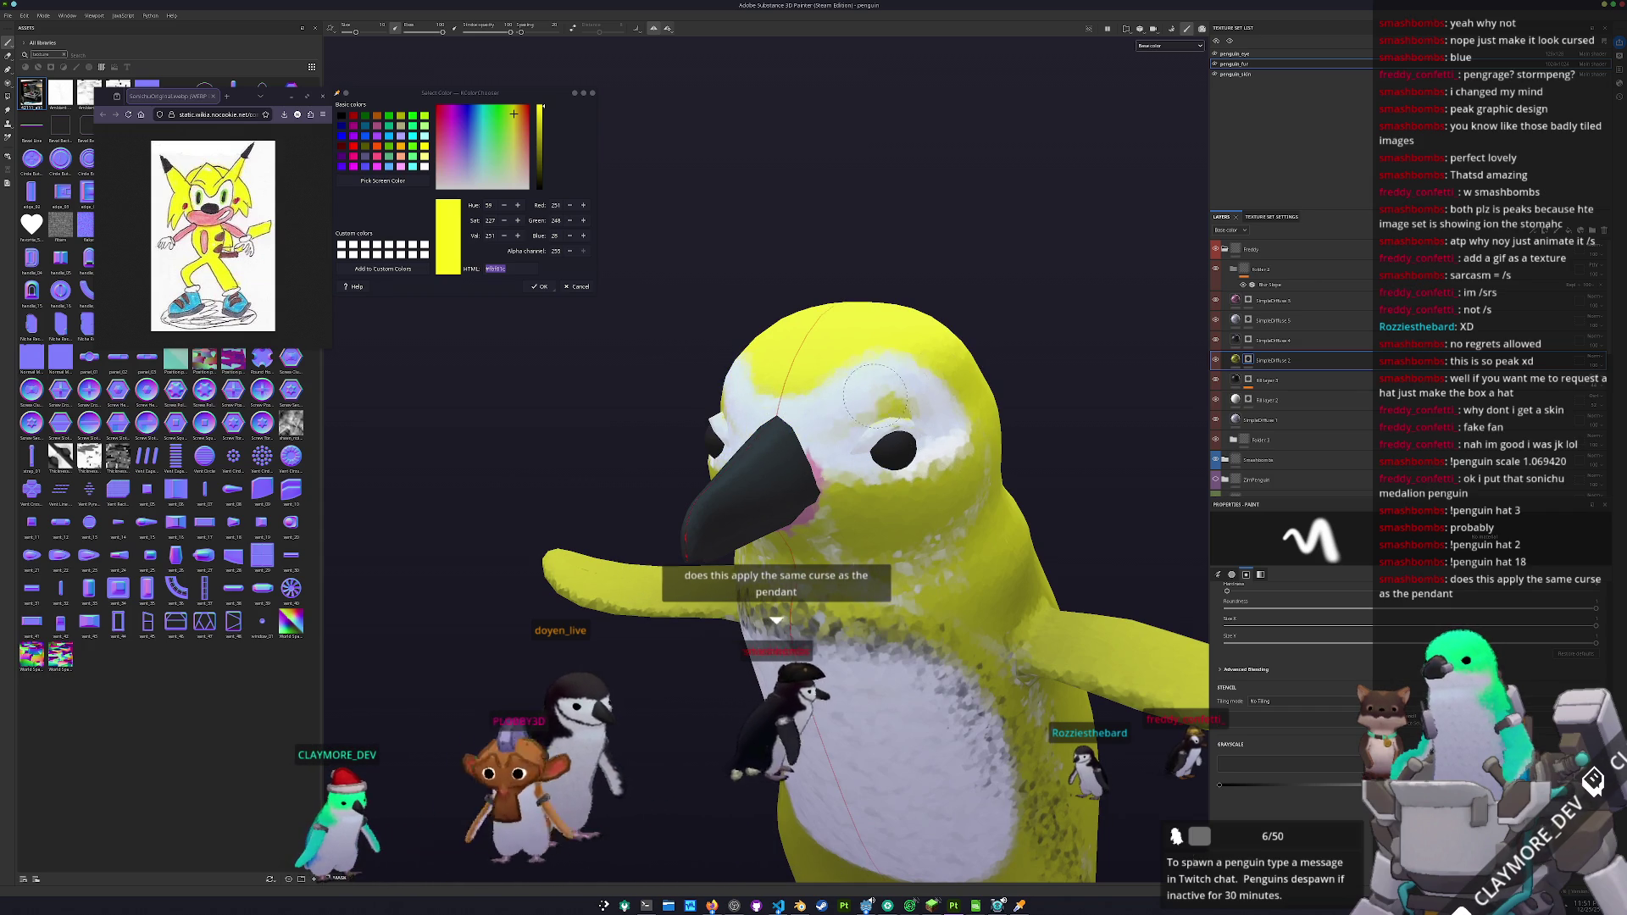
- Hide the dark and white speckle texture layers, then start sampling a screen colour
mouse_move(893, 433)
left_mouse_down()
mouse_move(877, 432)
mouse_move(914, 434)
mouse_move(839, 441)
left_mouse_up()
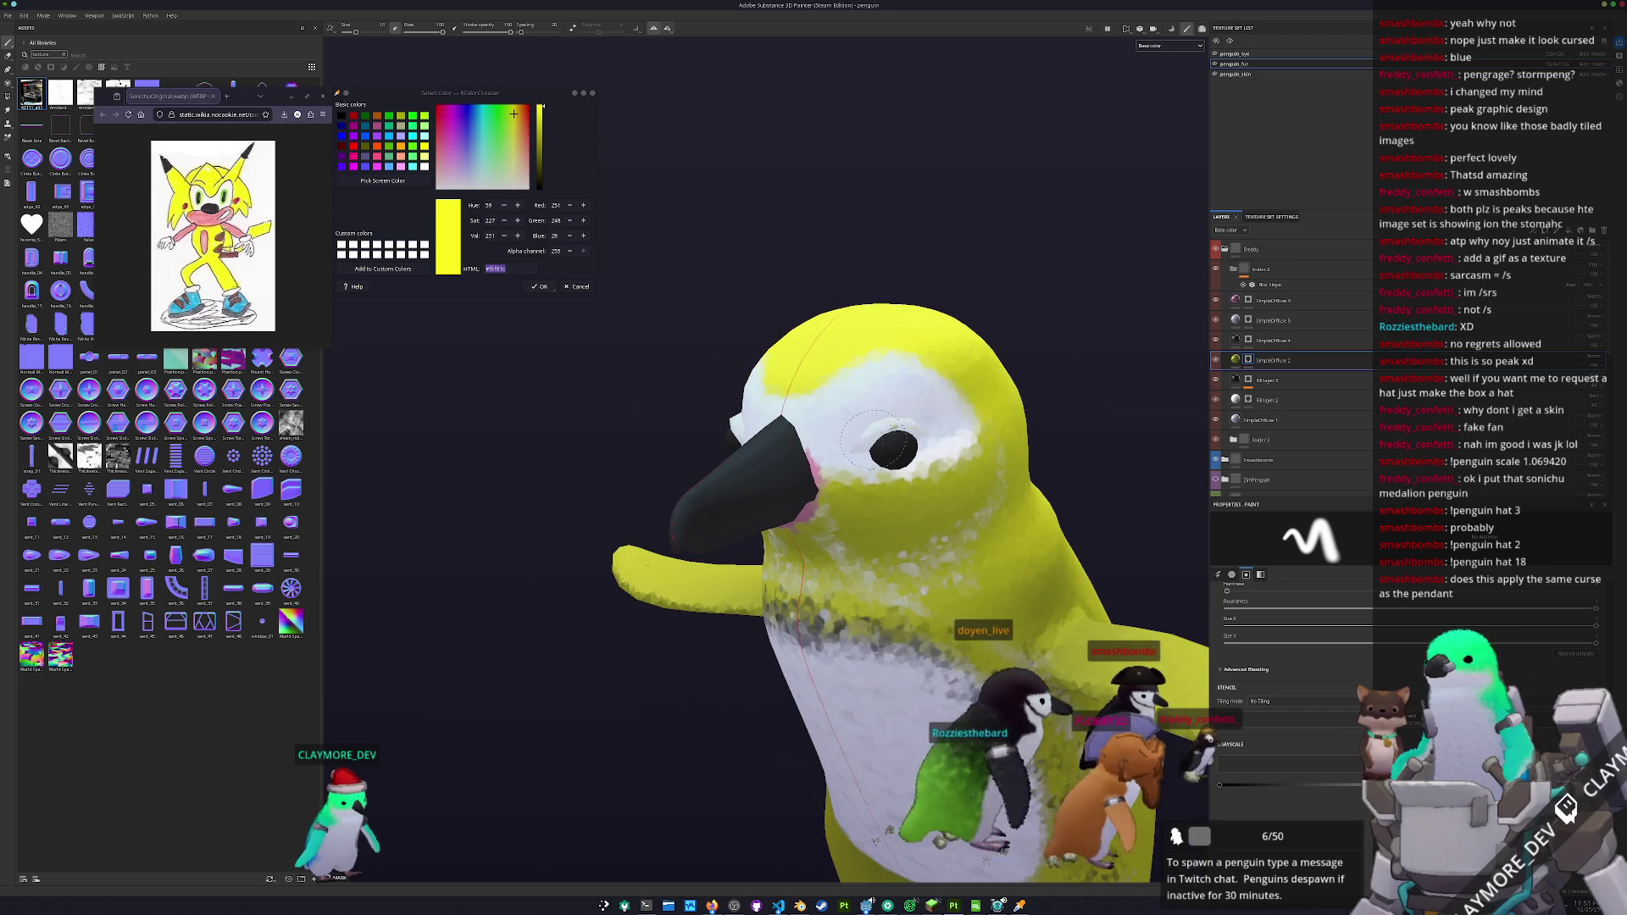
scroll(883, 432, "down", 3)
mouse_move(884, 432)
left_mouse_down()
mouse_move(712, 465)
mouse_move(962, 494)
mouse_move(1034, 439)
left_mouse_up()
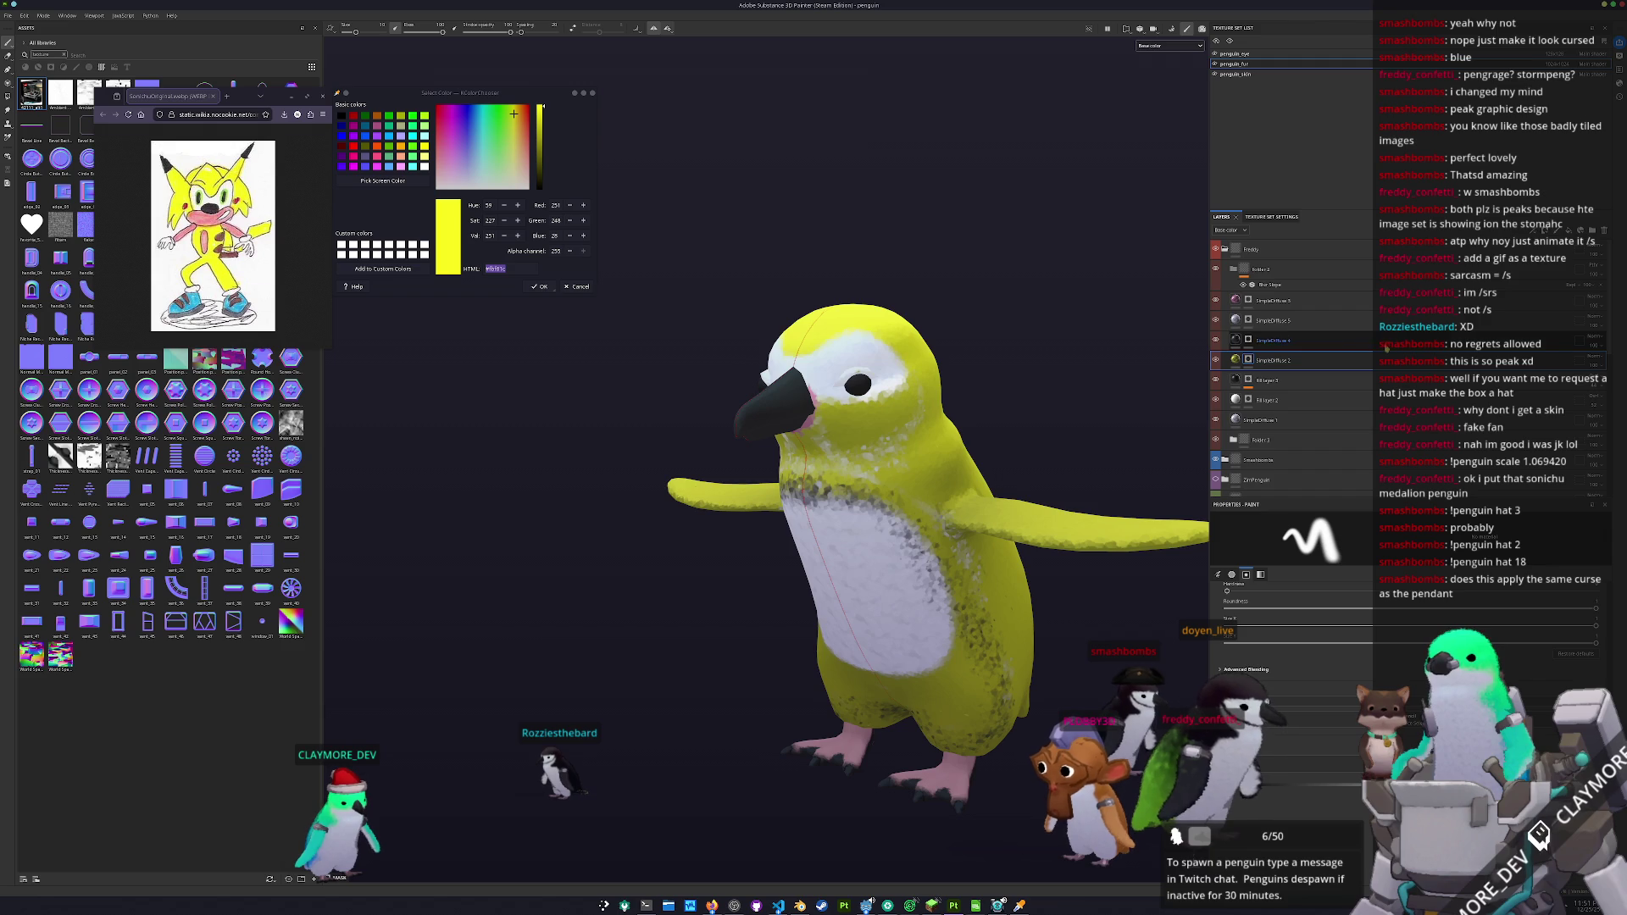
left_click_drag(999, 530, 1119, 424)
left_click(1216, 341)
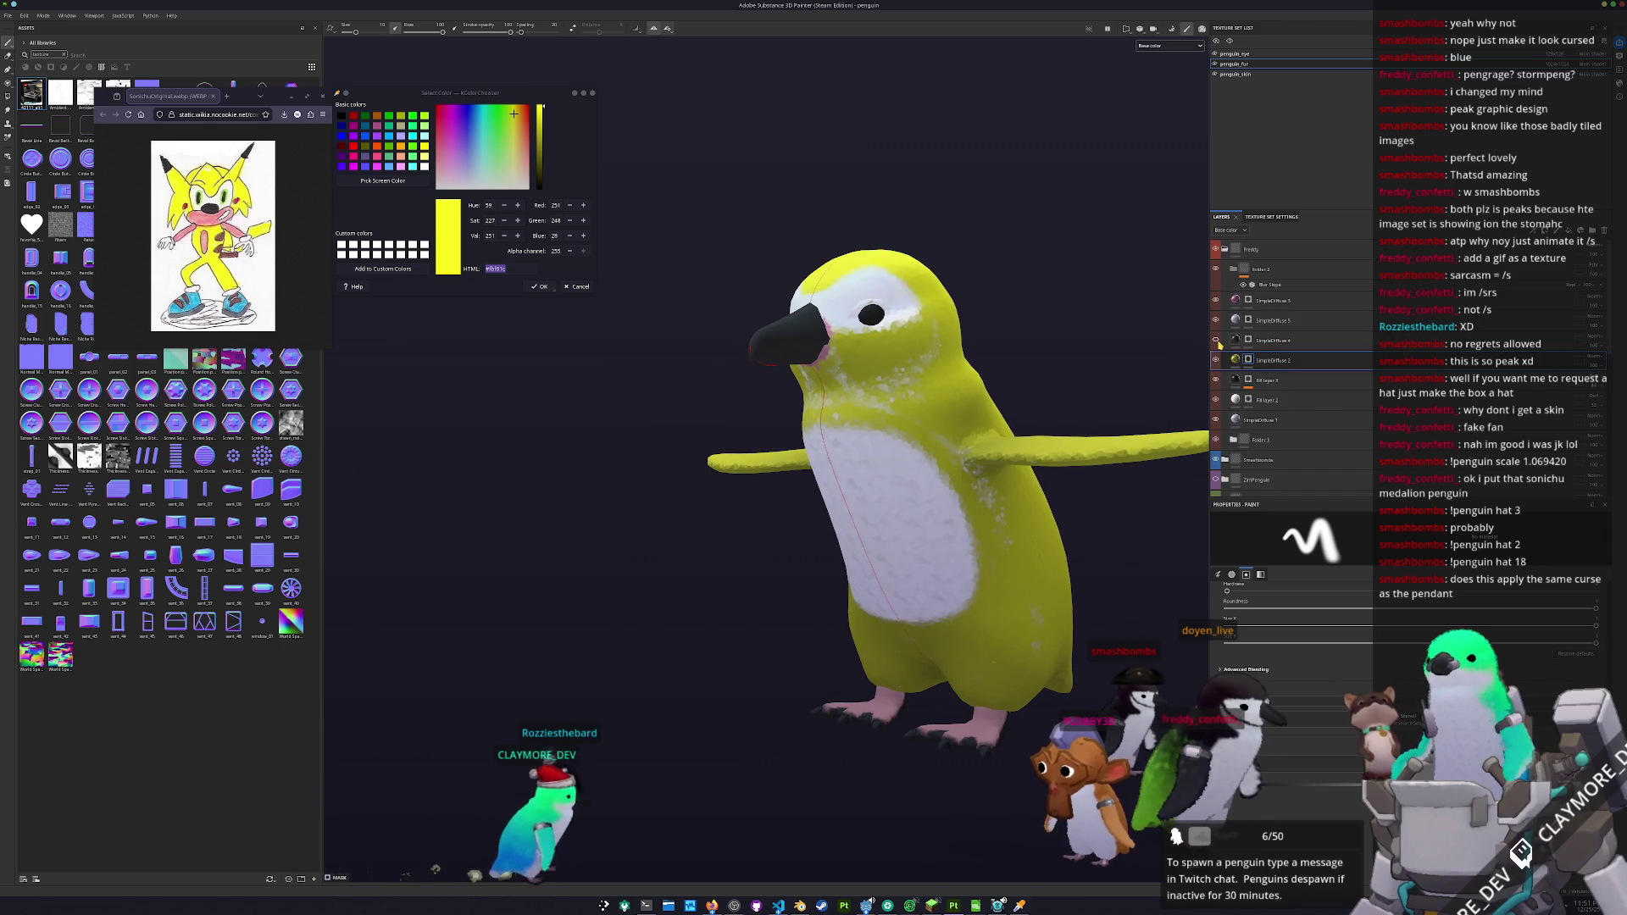
left_click(1215, 320)
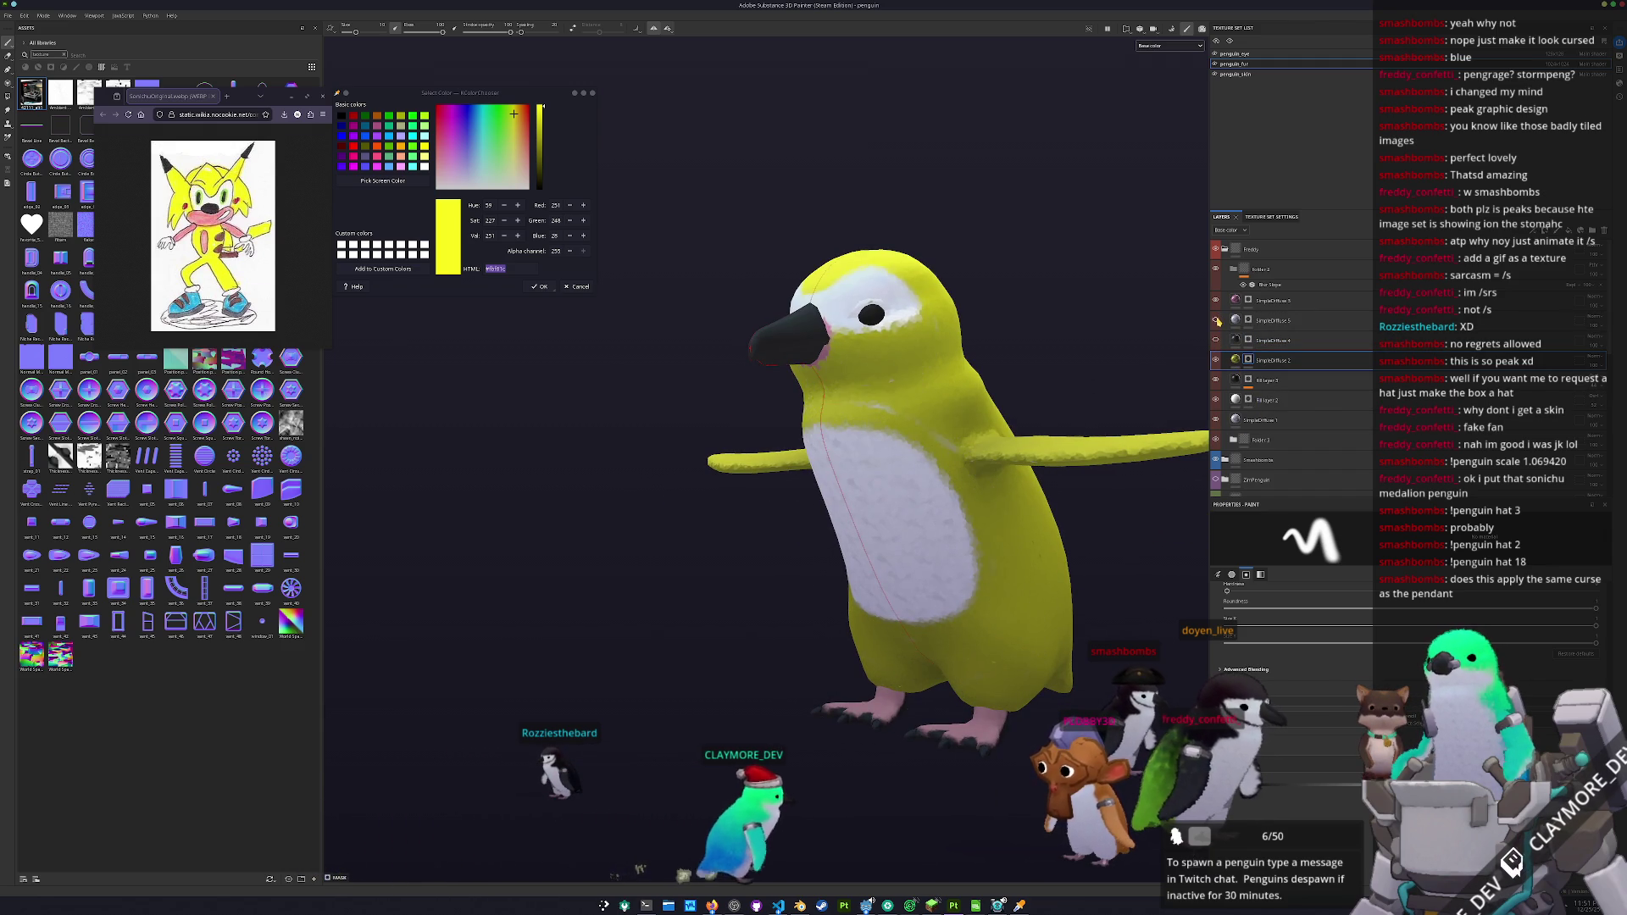
left_click_drag(1064, 348, 1136, 352)
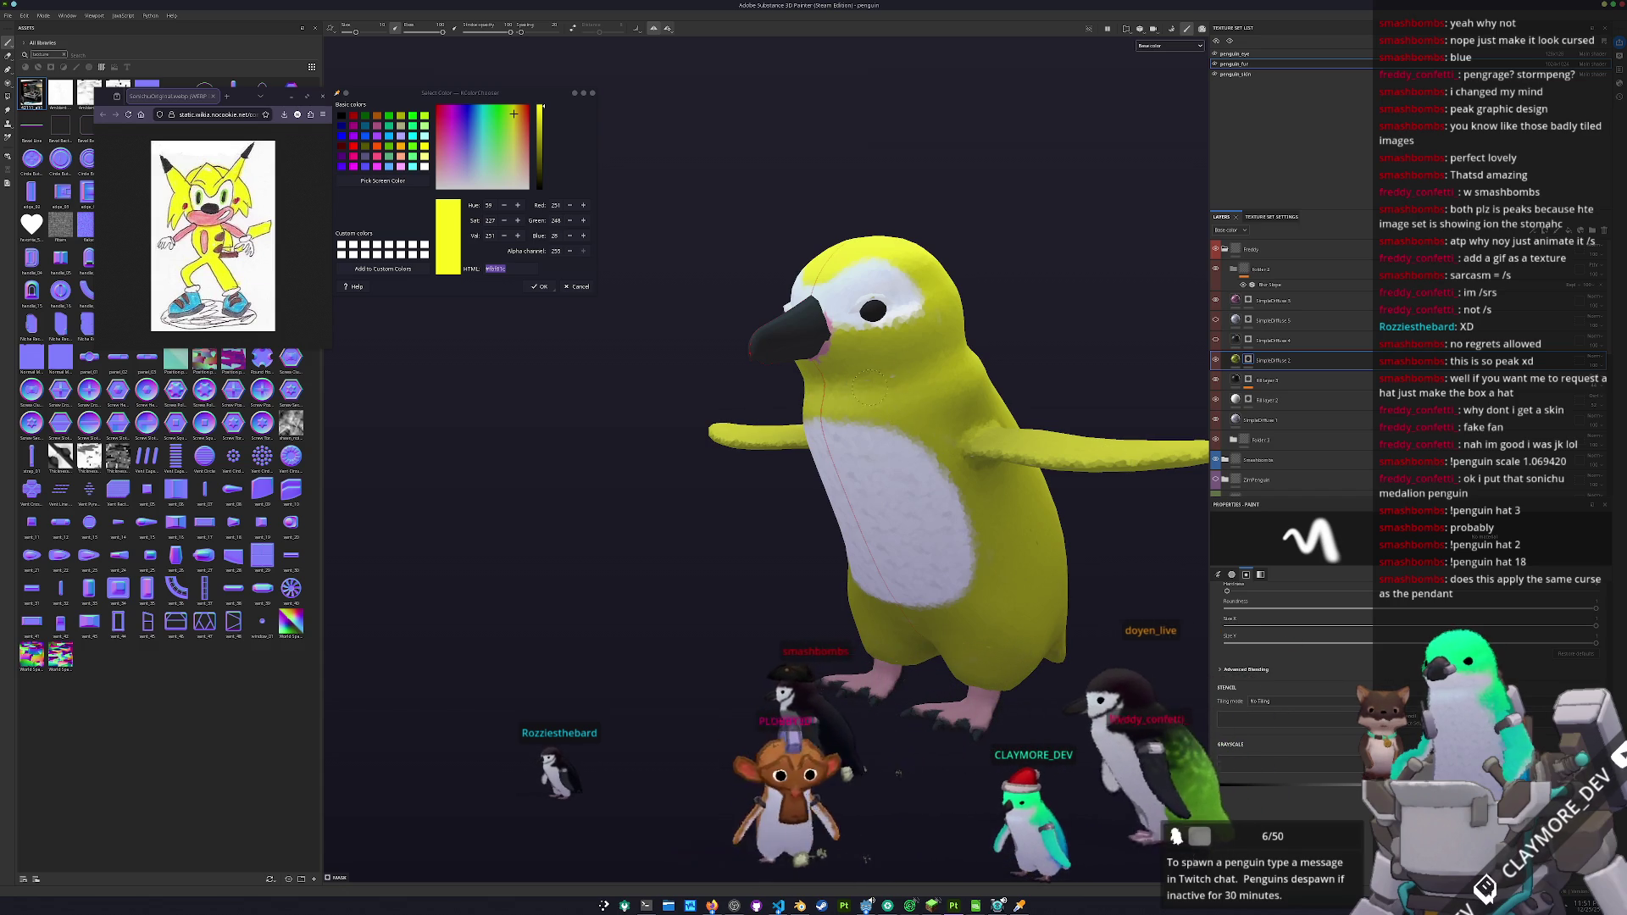
mouse_move(934, 369)
left_mouse_down()
mouse_move(918, 478)
mouse_move(762, 458)
left_mouse_up()
left_click(373, 181)
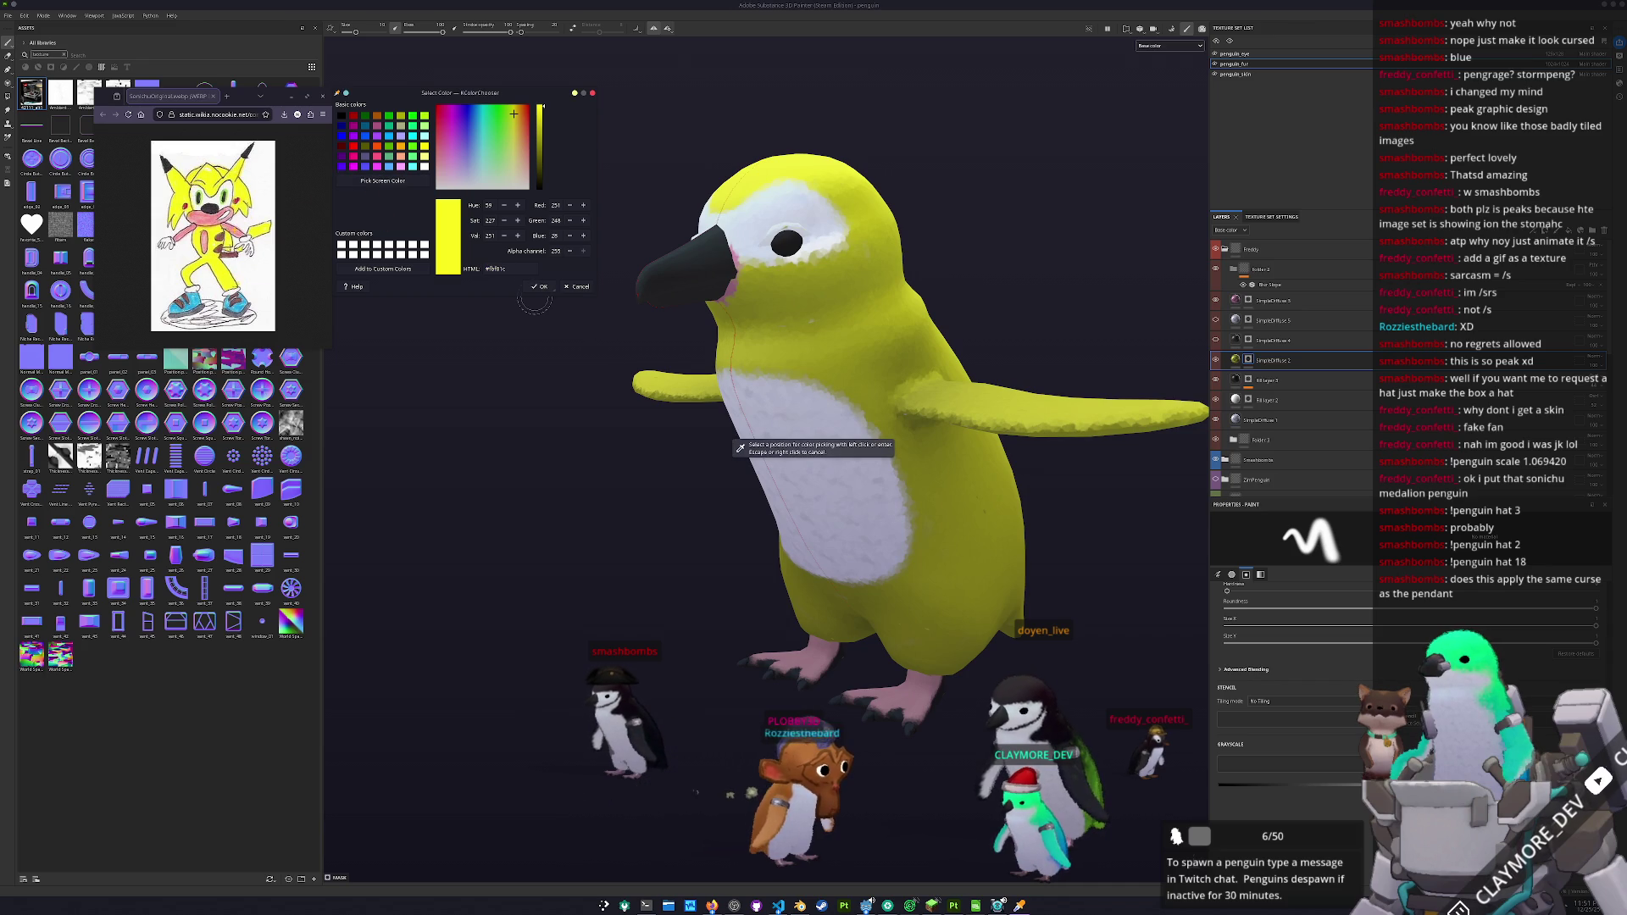
- Sample pink from the model and apply it as Base Color on a new fill layer
left_click(737, 450)
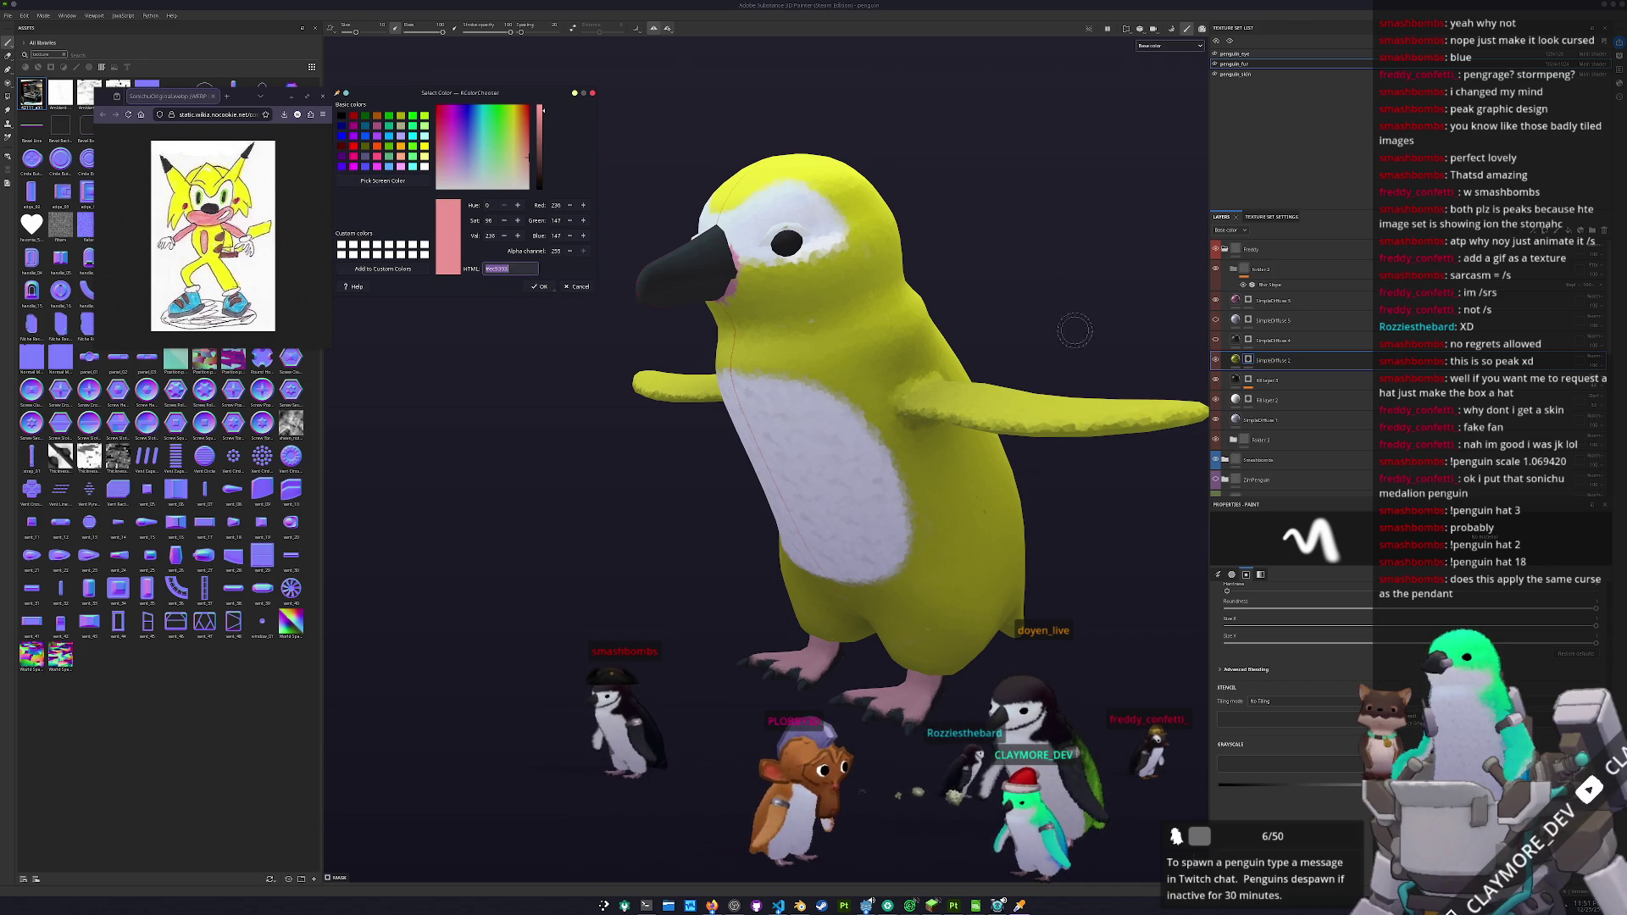
left_click(1275, 361)
key("ctrl+d")
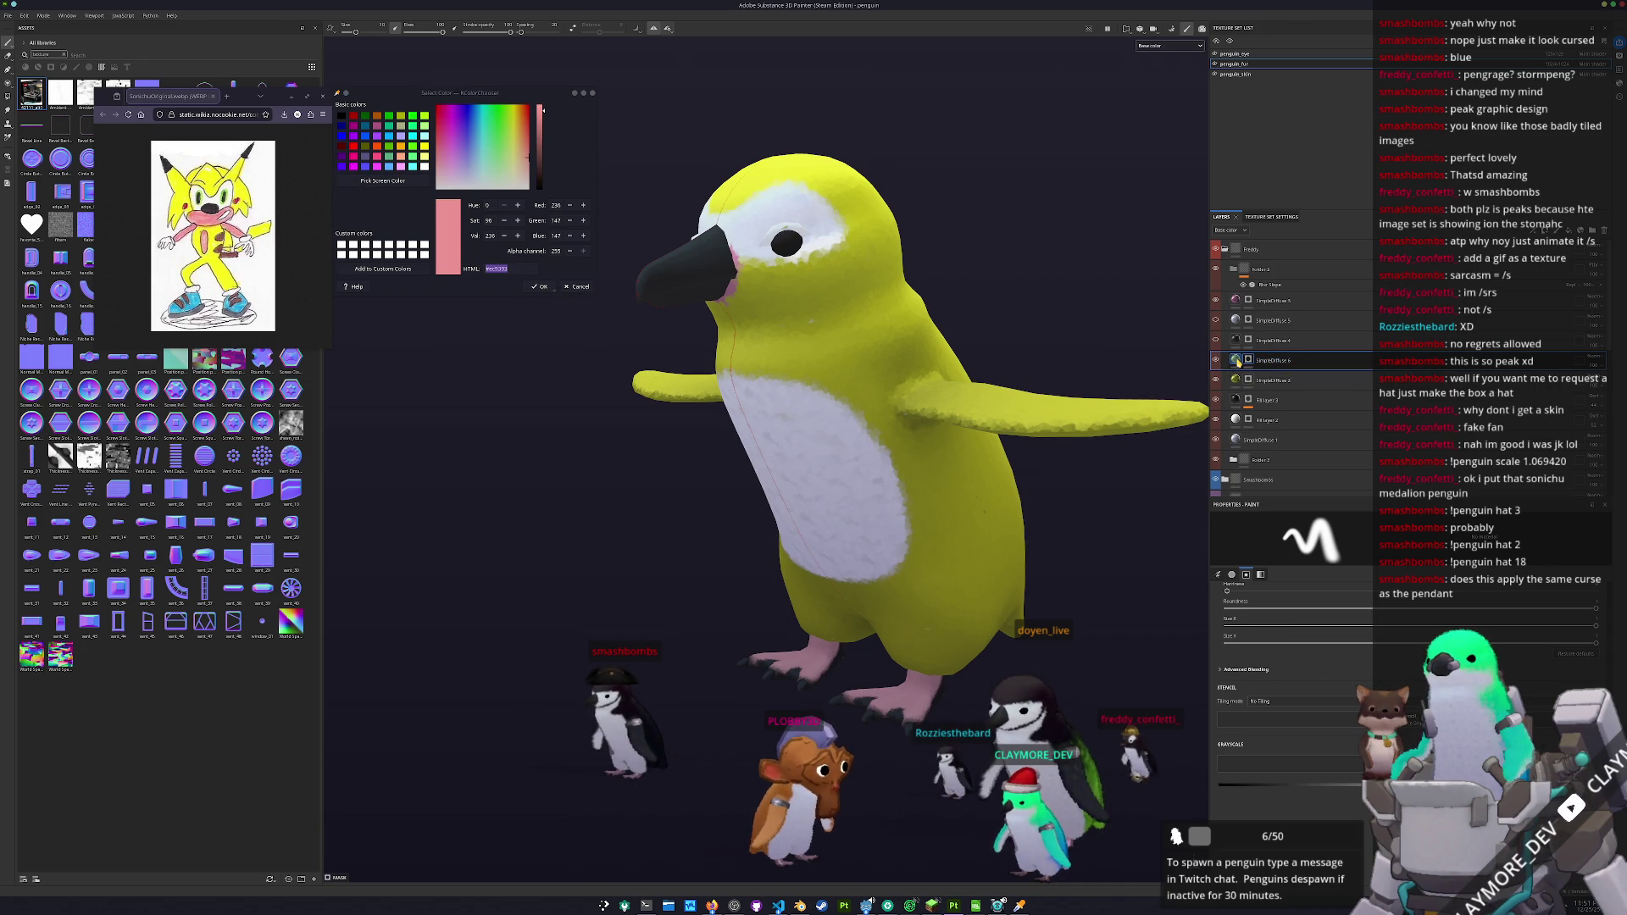
left_click(1237, 362)
left_click(1235, 690)
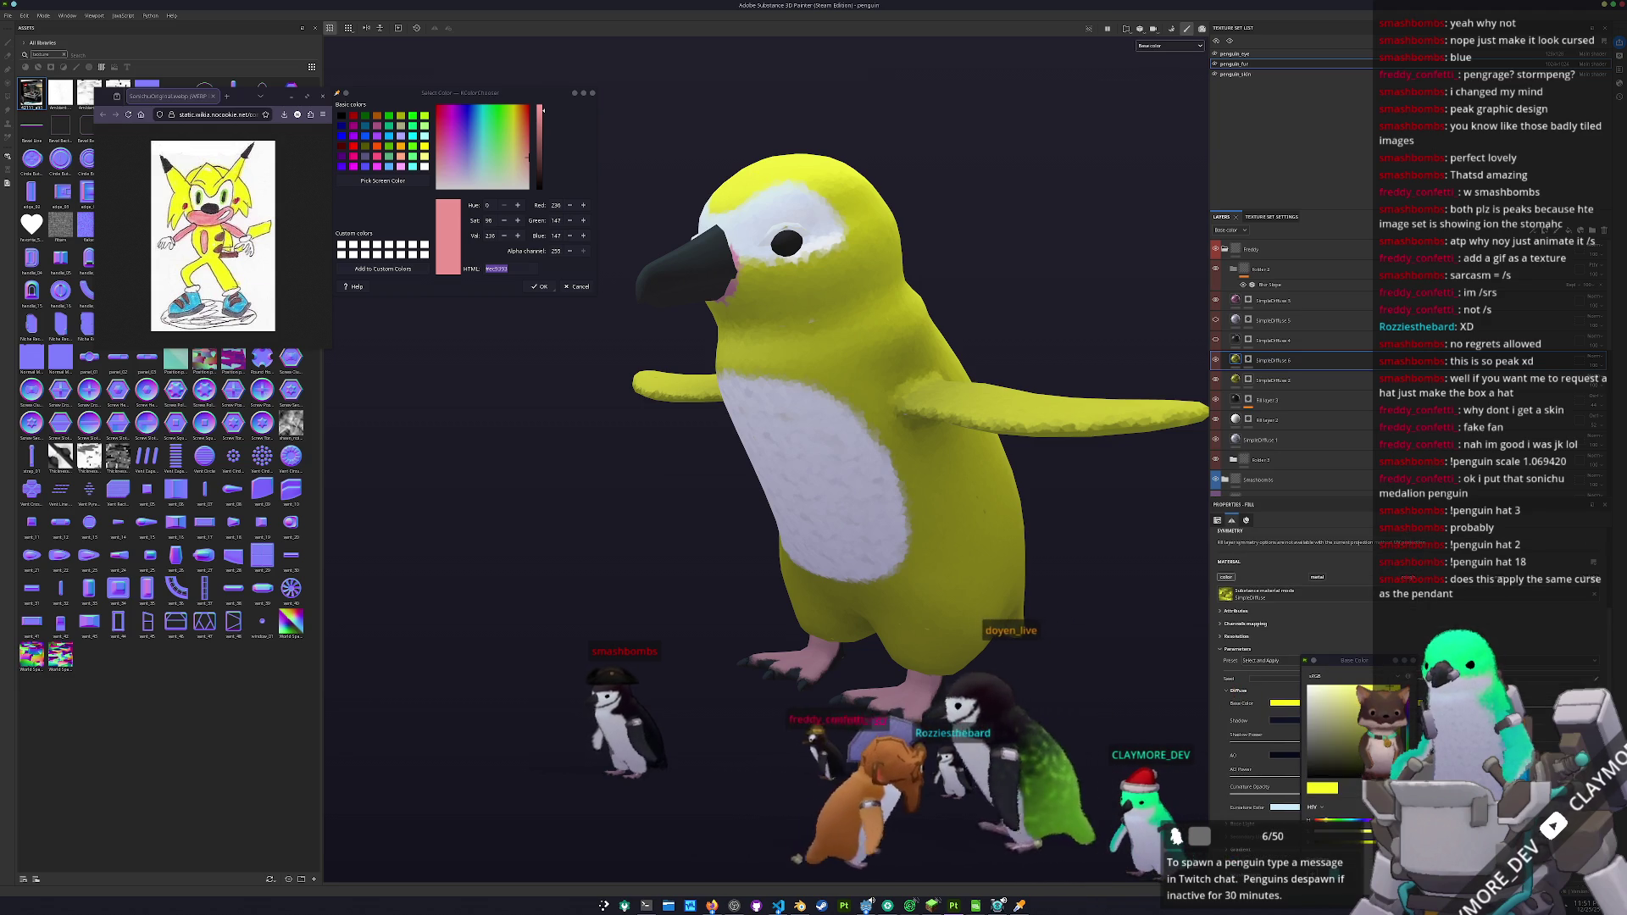
key("ctrl+v")
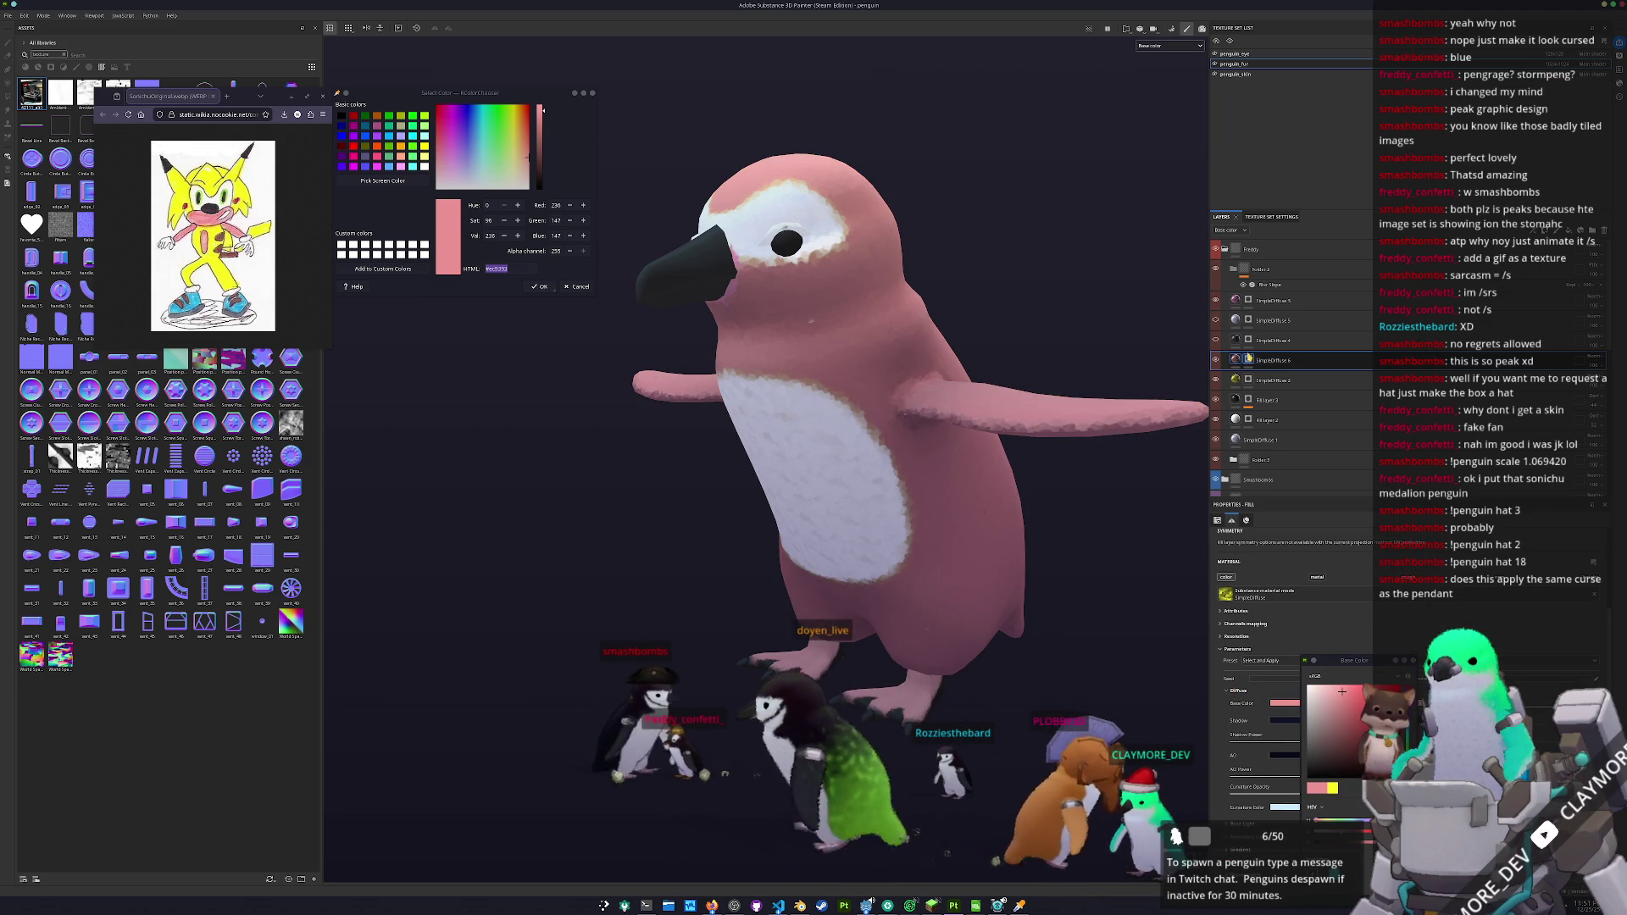
left_click(1248, 361)
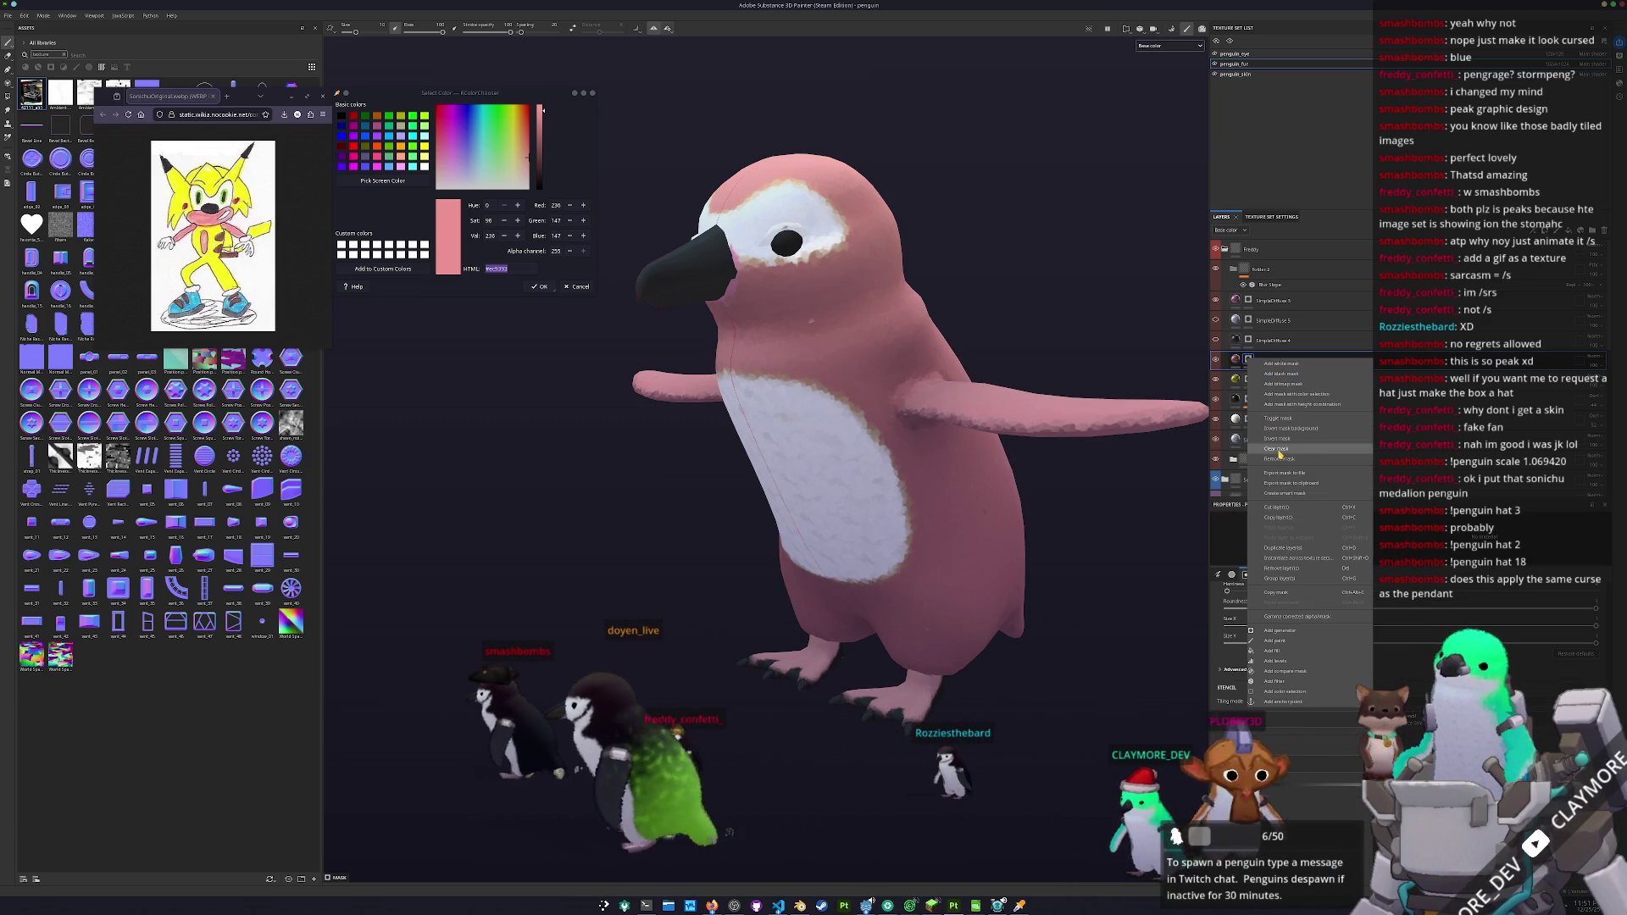
- Add a black mask to the pink layer and paint pink onto the penguin's wings
left_click_drag(1186, 458, 1104, 468)
right_click(1251, 364)
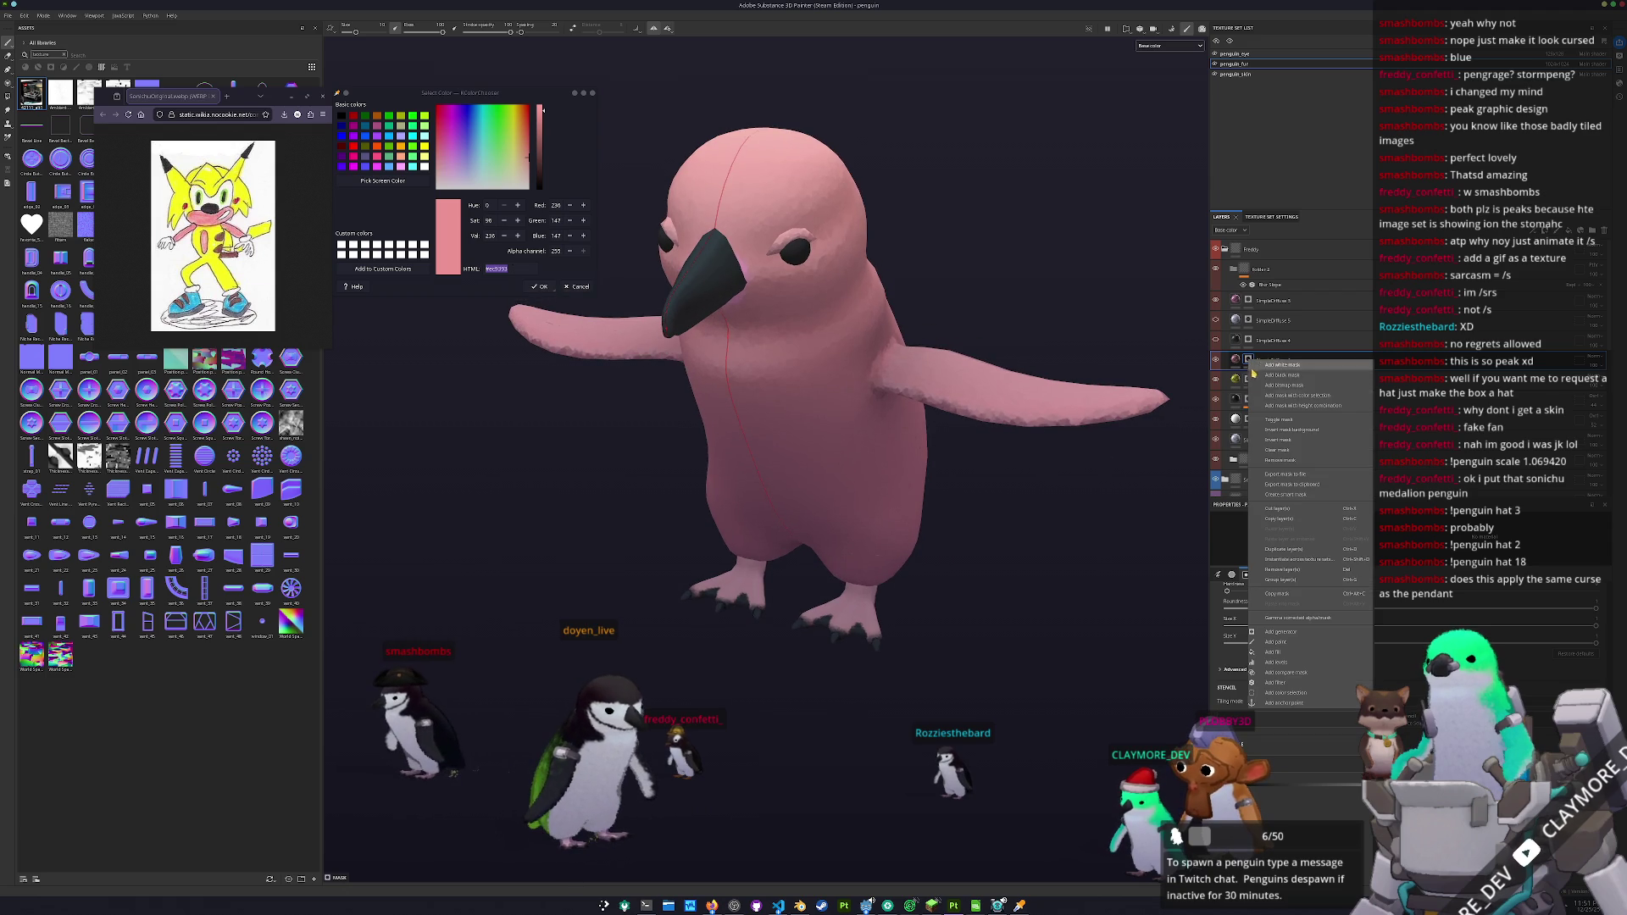
left_click(1279, 374)
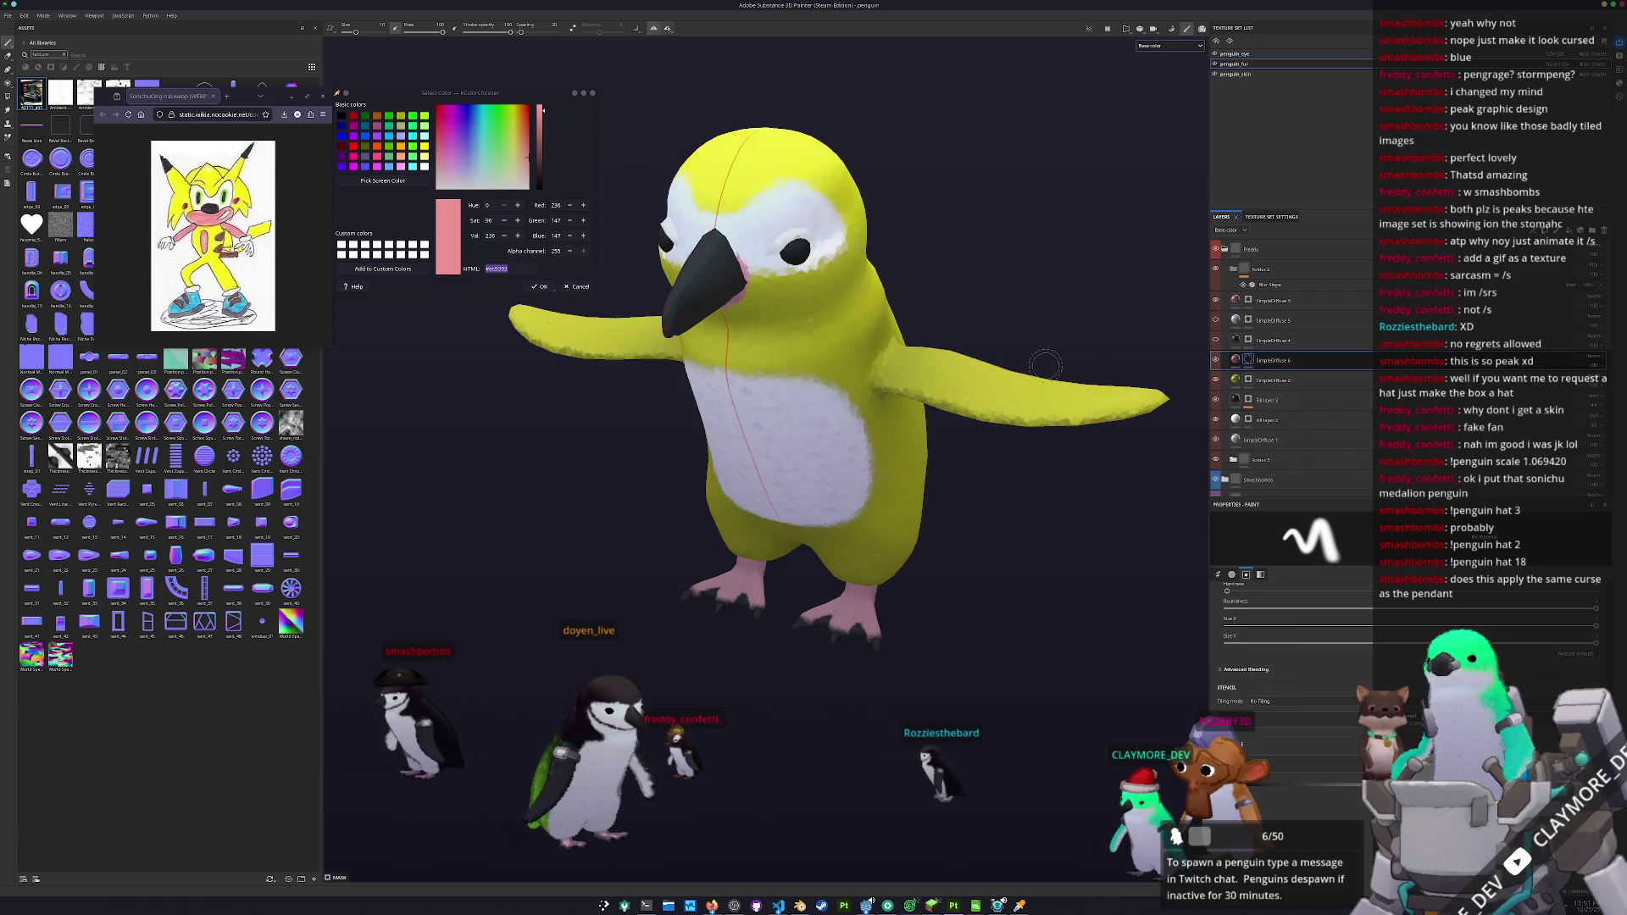
mouse_move(966, 487)
left_mouse_down()
mouse_move(990, 464)
mouse_move(1008, 474)
left_mouse_up()
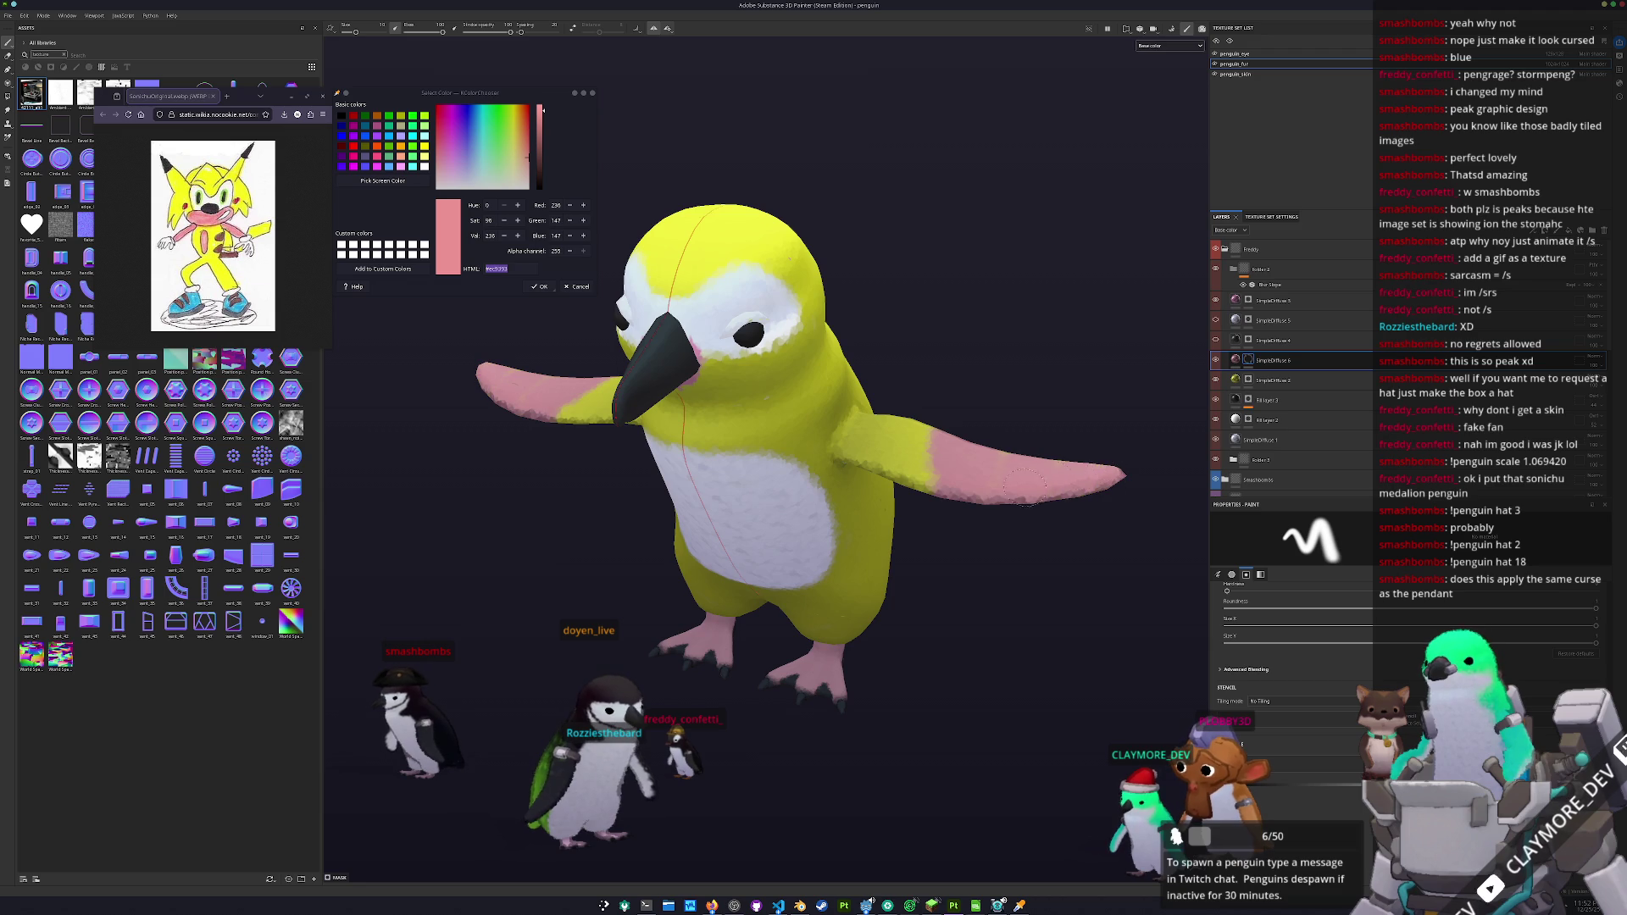
mouse_move(1100, 453)
left_mouse_down()
mouse_move(992, 508)
mouse_move(947, 438)
left_mouse_up()
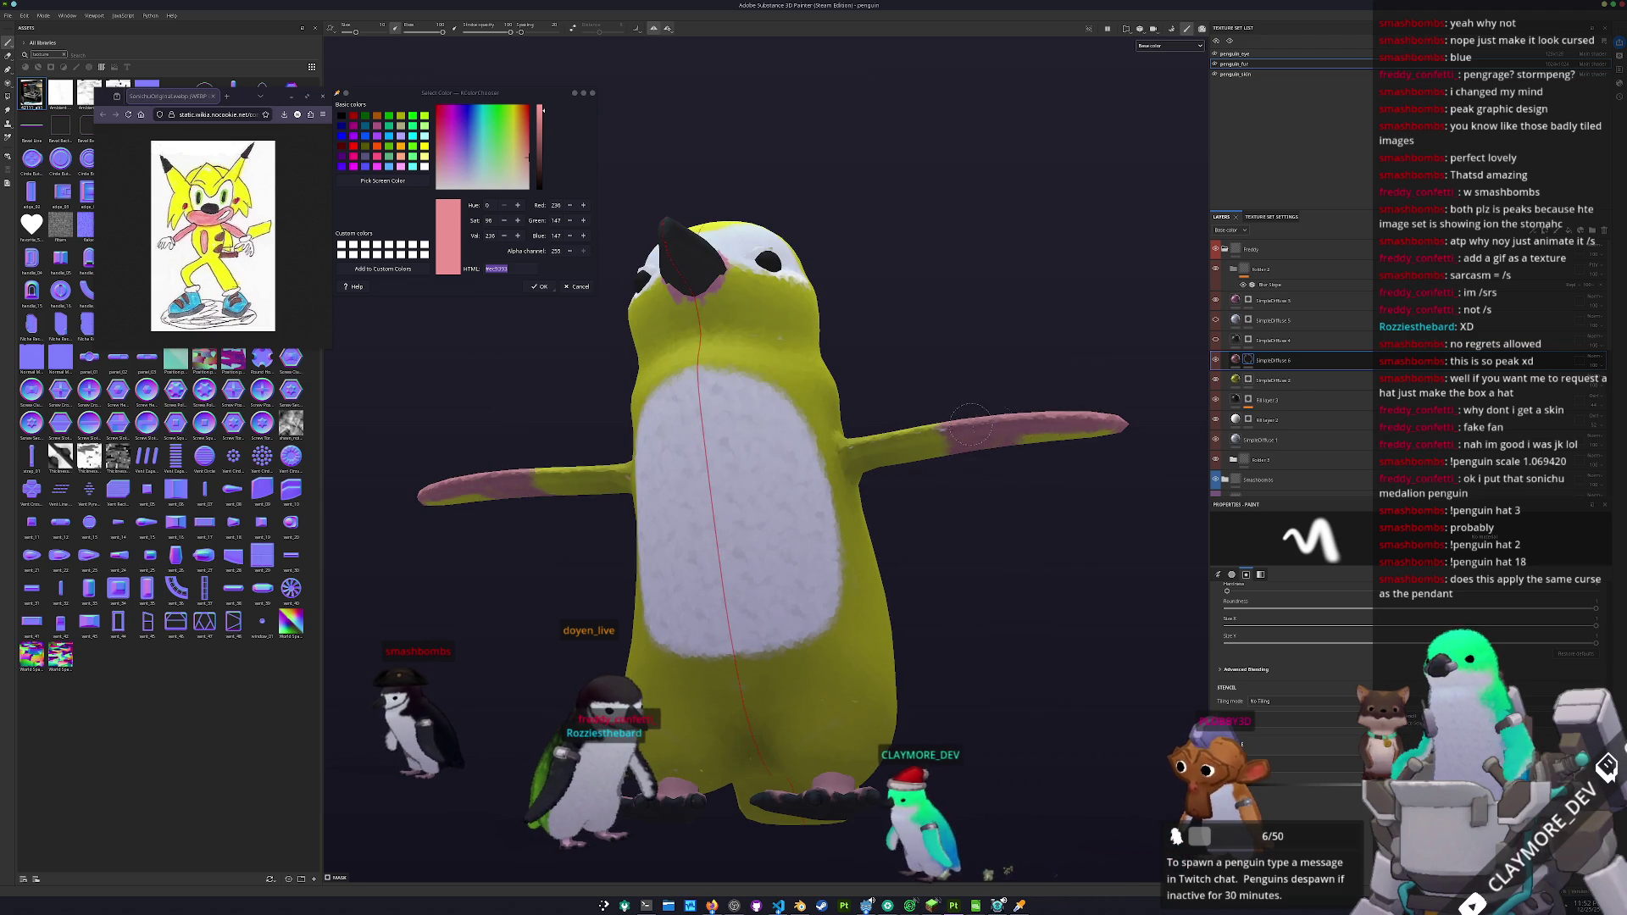
left_click_drag(1064, 431, 940, 466)
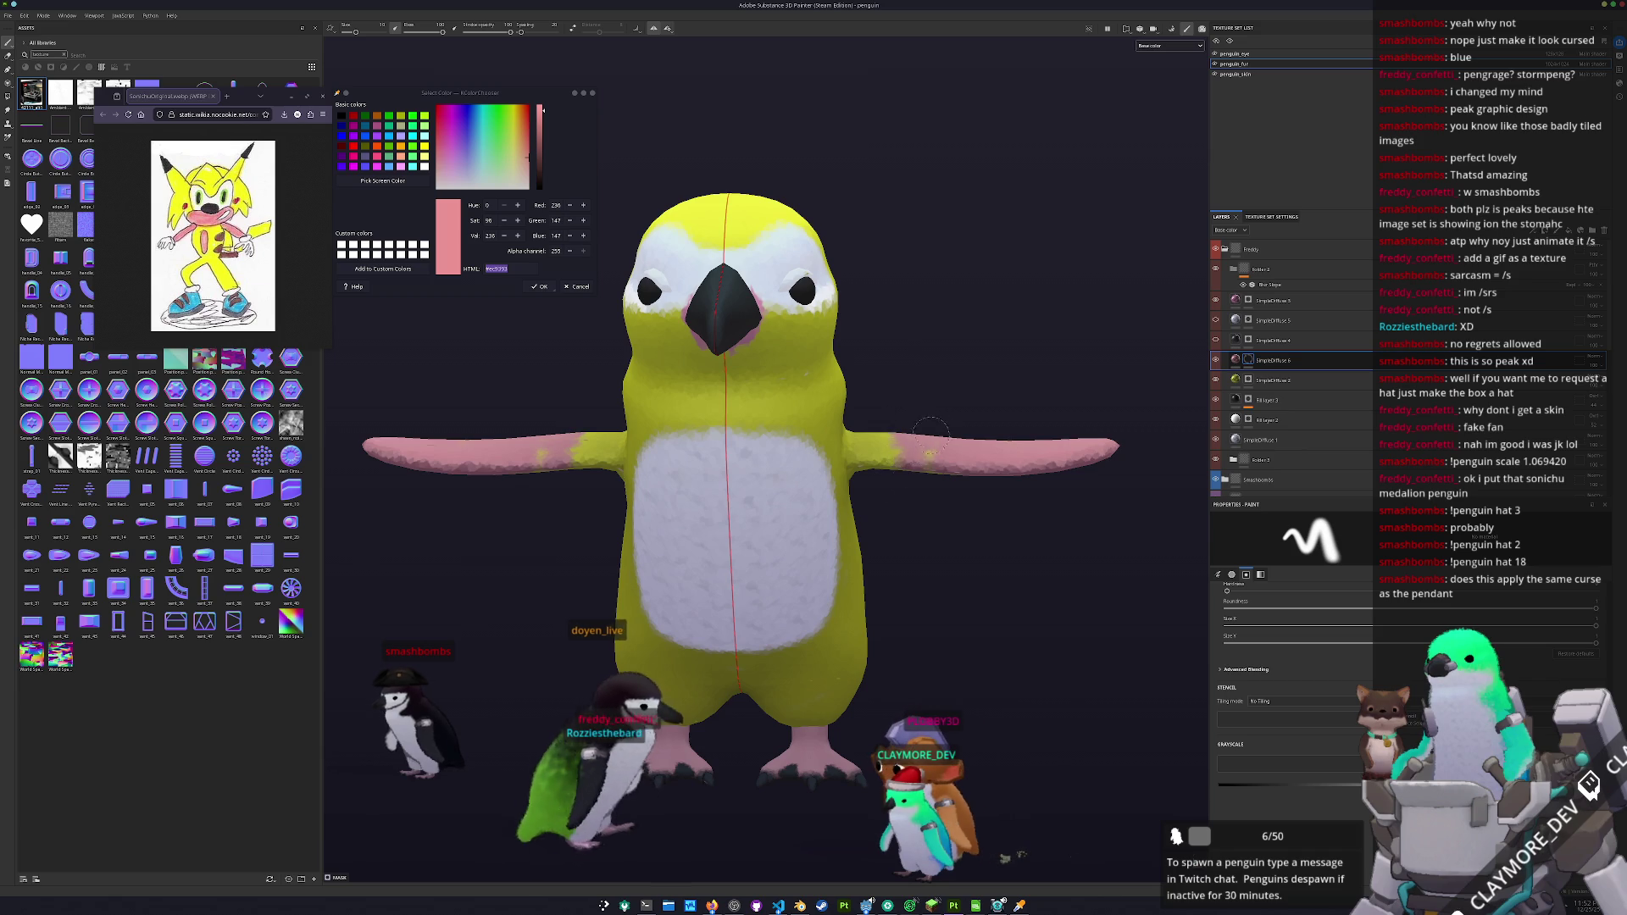
mouse_move(898, 457)
left_mouse_down()
mouse_move(868, 448)
mouse_move(860, 461)
left_mouse_up()
scroll(870, 447, "up", 3)
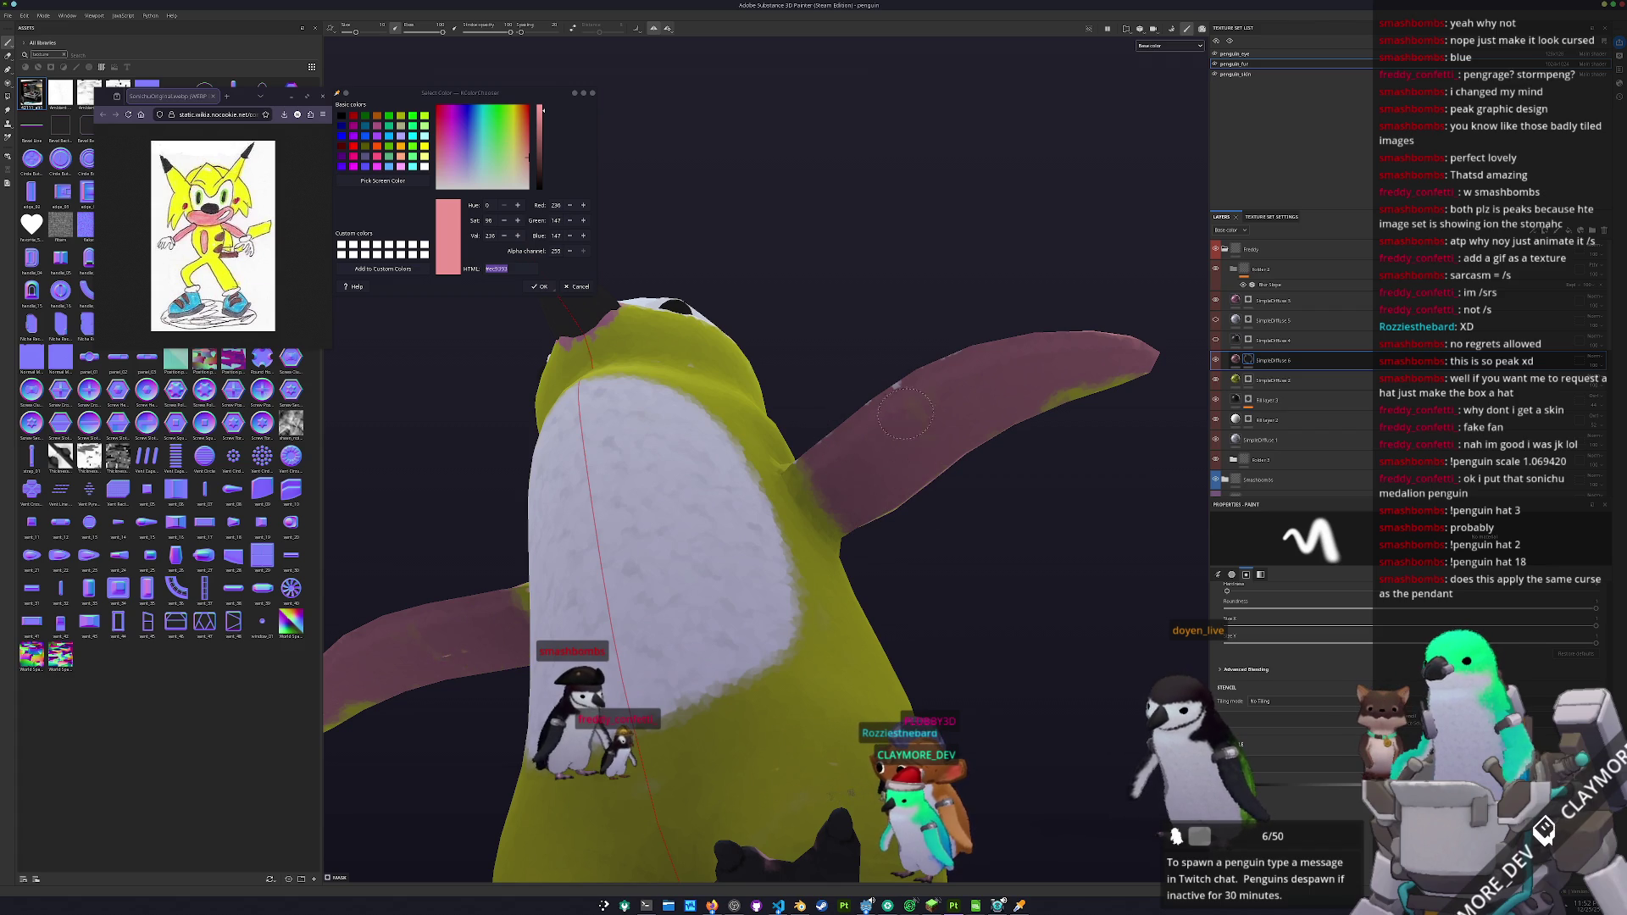
mouse_move(1097, 386)
left_mouse_down()
mouse_move(715, 454)
mouse_move(865, 498)
mouse_move(955, 411)
mouse_move(719, 487)
left_mouse_up()
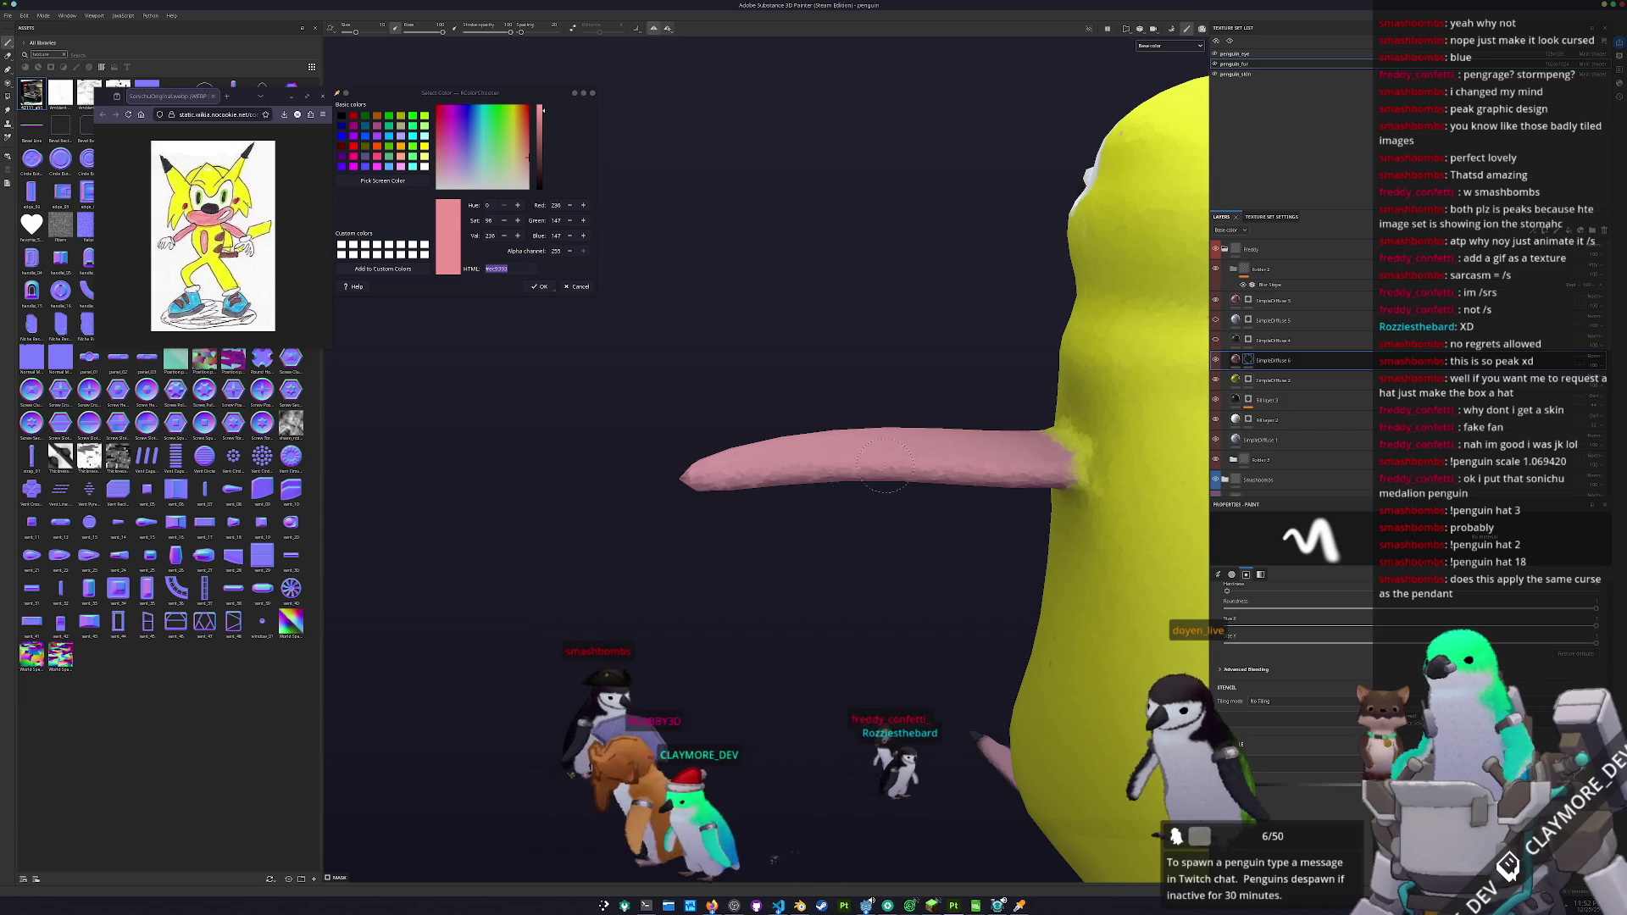
mouse_move(710, 498)
left_mouse_down()
mouse_move(720, 618)
mouse_move(835, 537)
mouse_move(762, 508)
mouse_move(678, 415)
mouse_move(631, 415)
mouse_move(788, 411)
mouse_move(867, 388)
mouse_move(782, 371)
left_mouse_up()
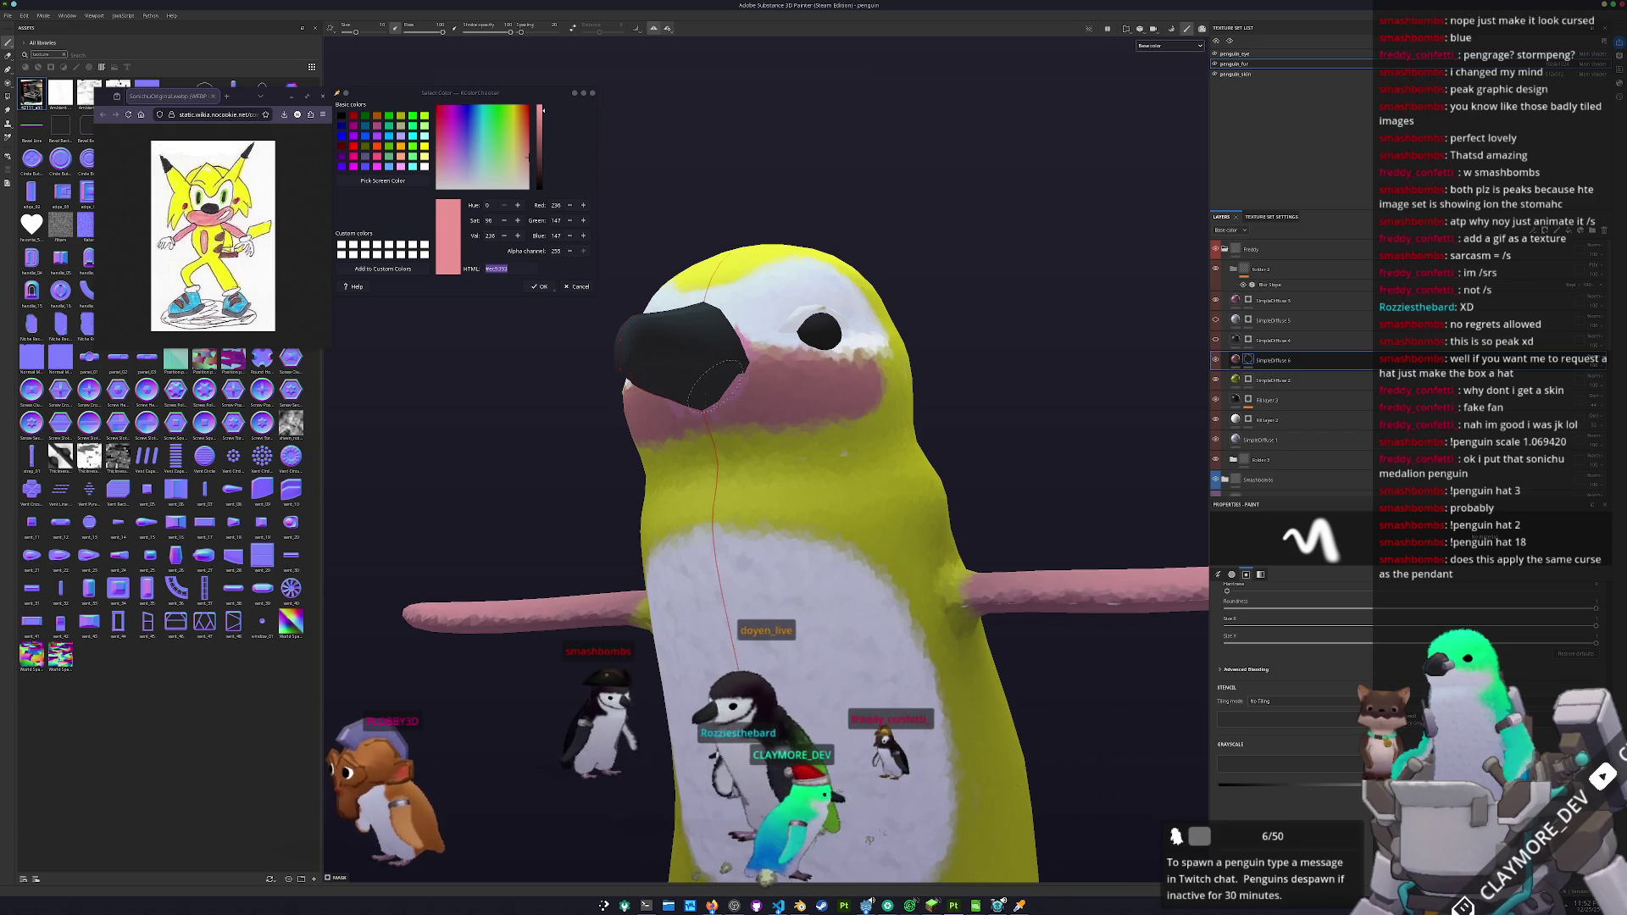
mouse_move(867, 372)
left_mouse_down()
mouse_move(825, 456)
mouse_move(851, 468)
left_mouse_up()
left_click(1283, 342)
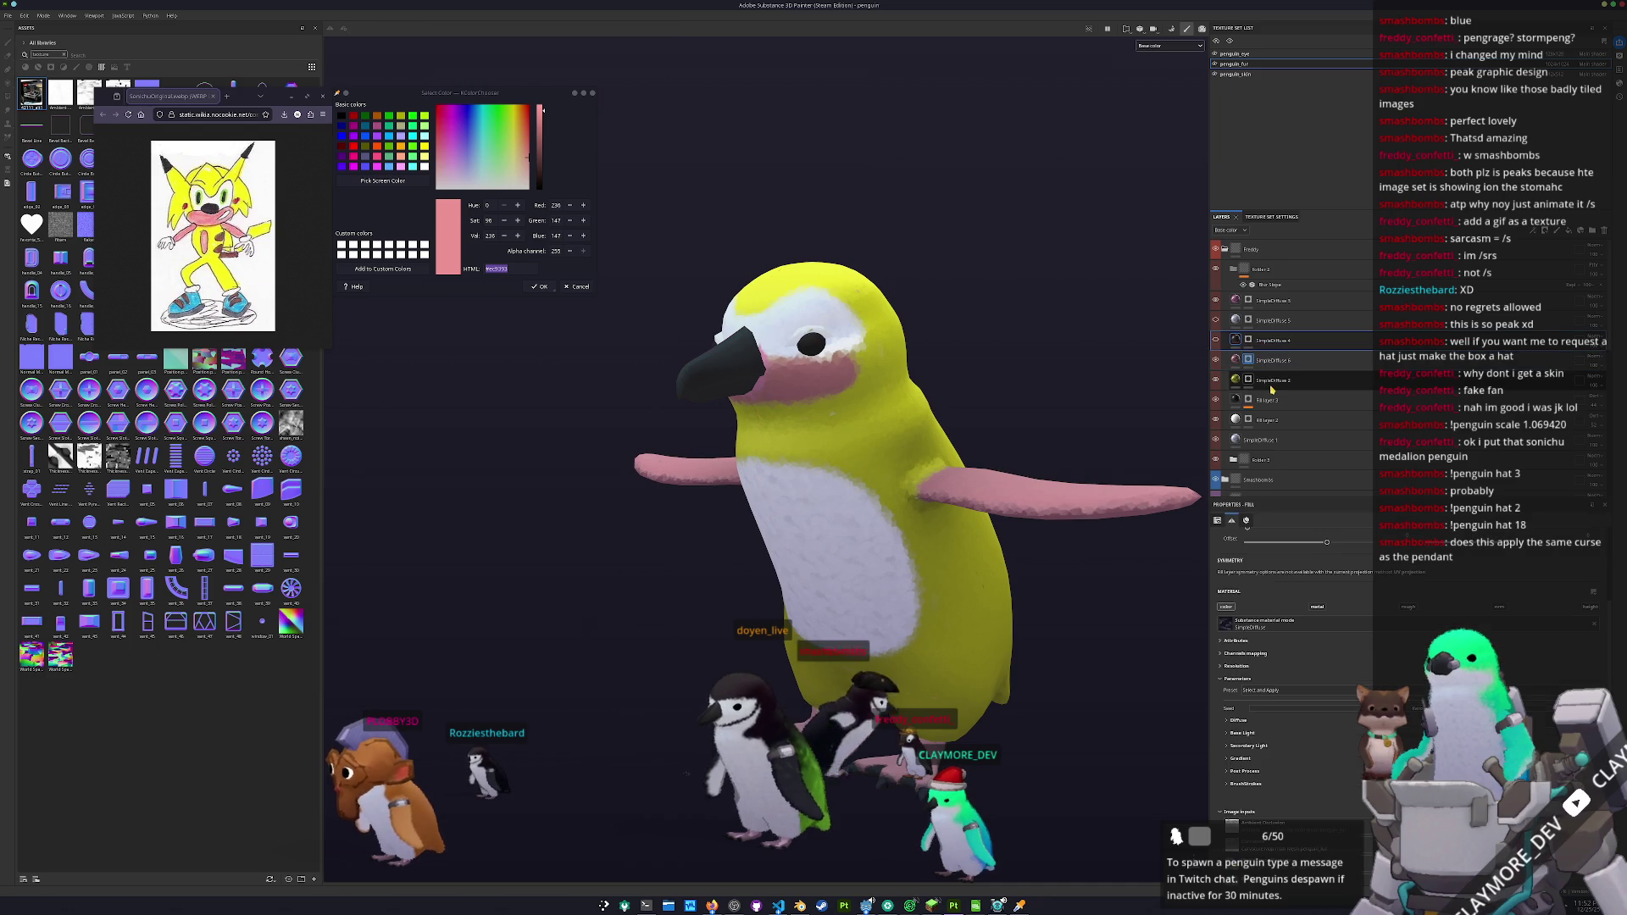
- Move SimpleDiffuse 7 up the stack and set its base colour to red
mouse_move(1278, 382)
left_mouse_down()
mouse_move(1275, 357)
mouse_move(1239, 360)
left_mouse_up()
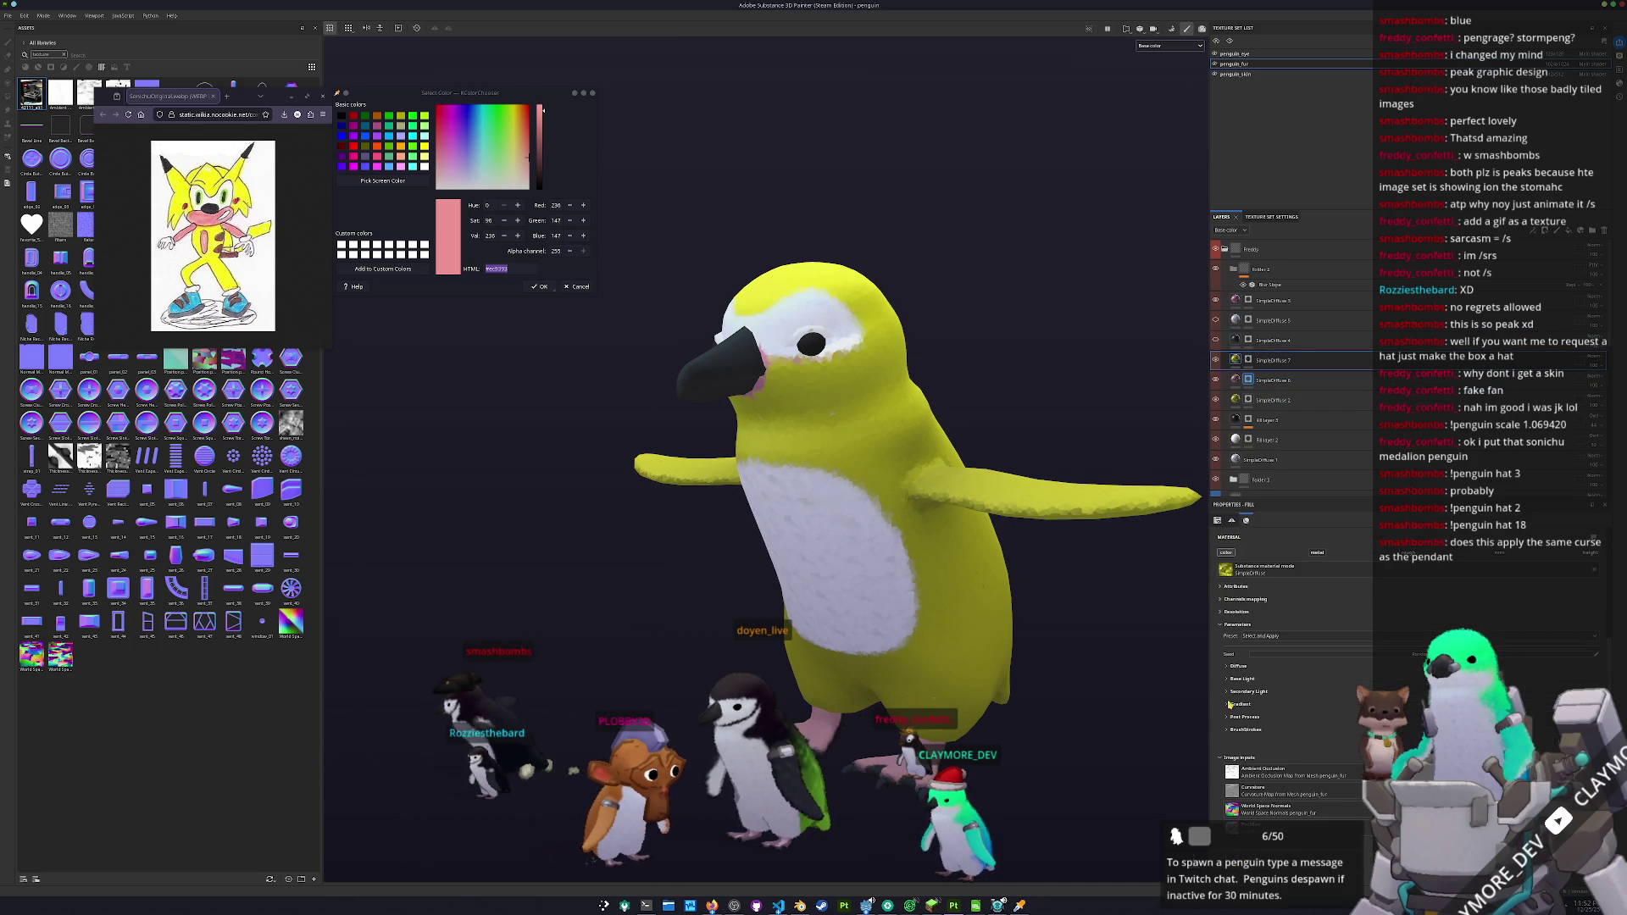
left_click(1238, 666)
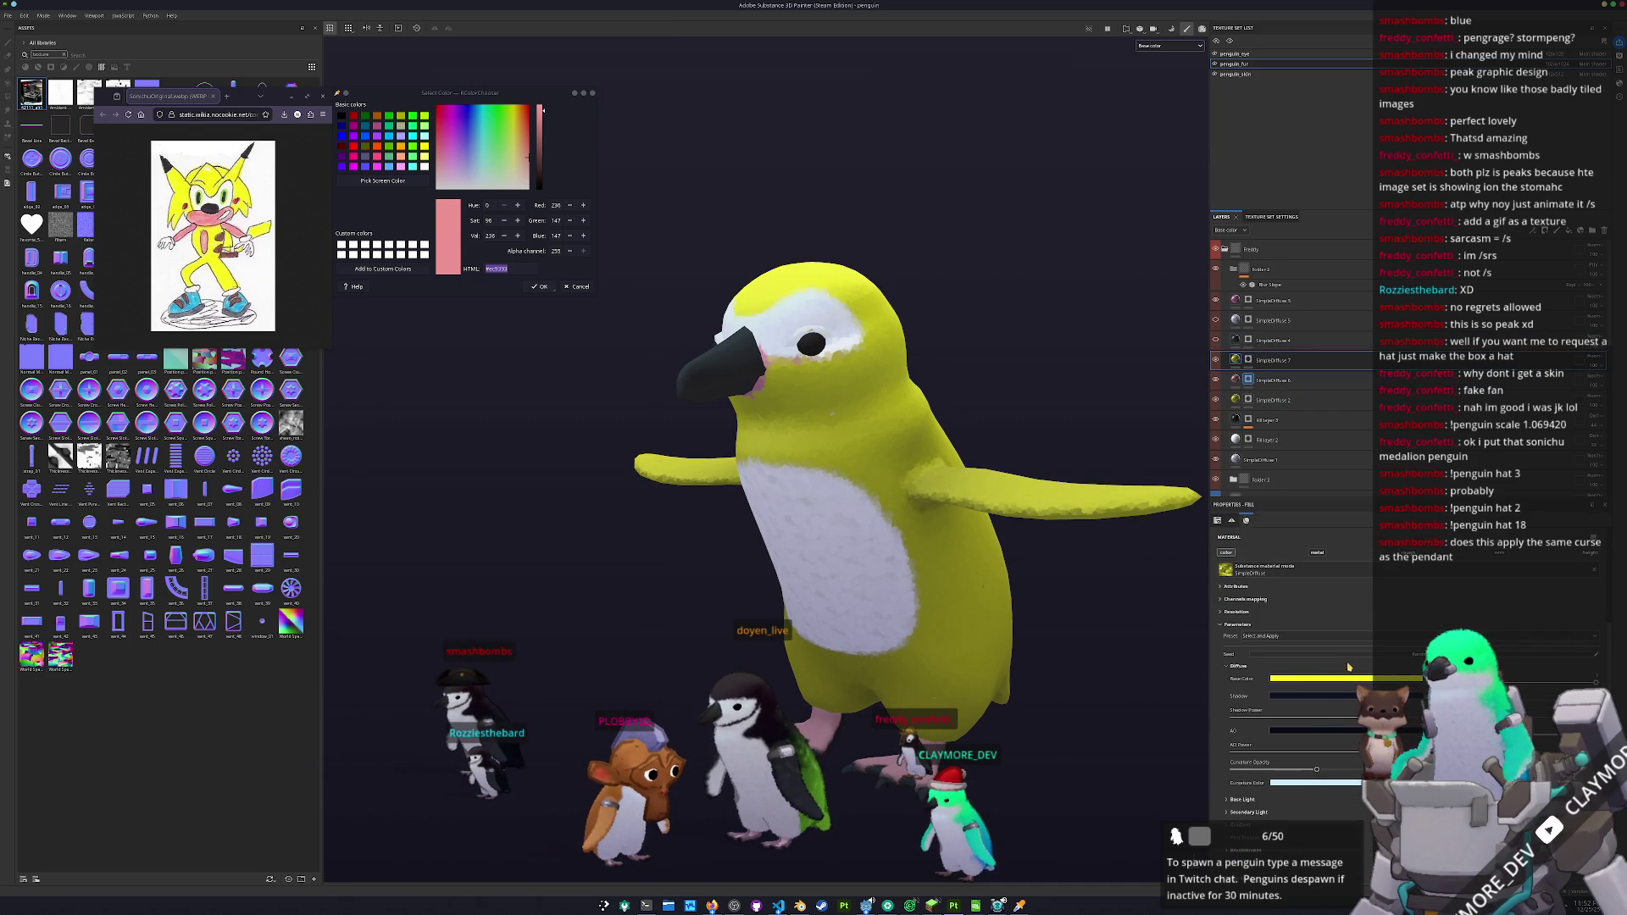
left_click(1342, 681)
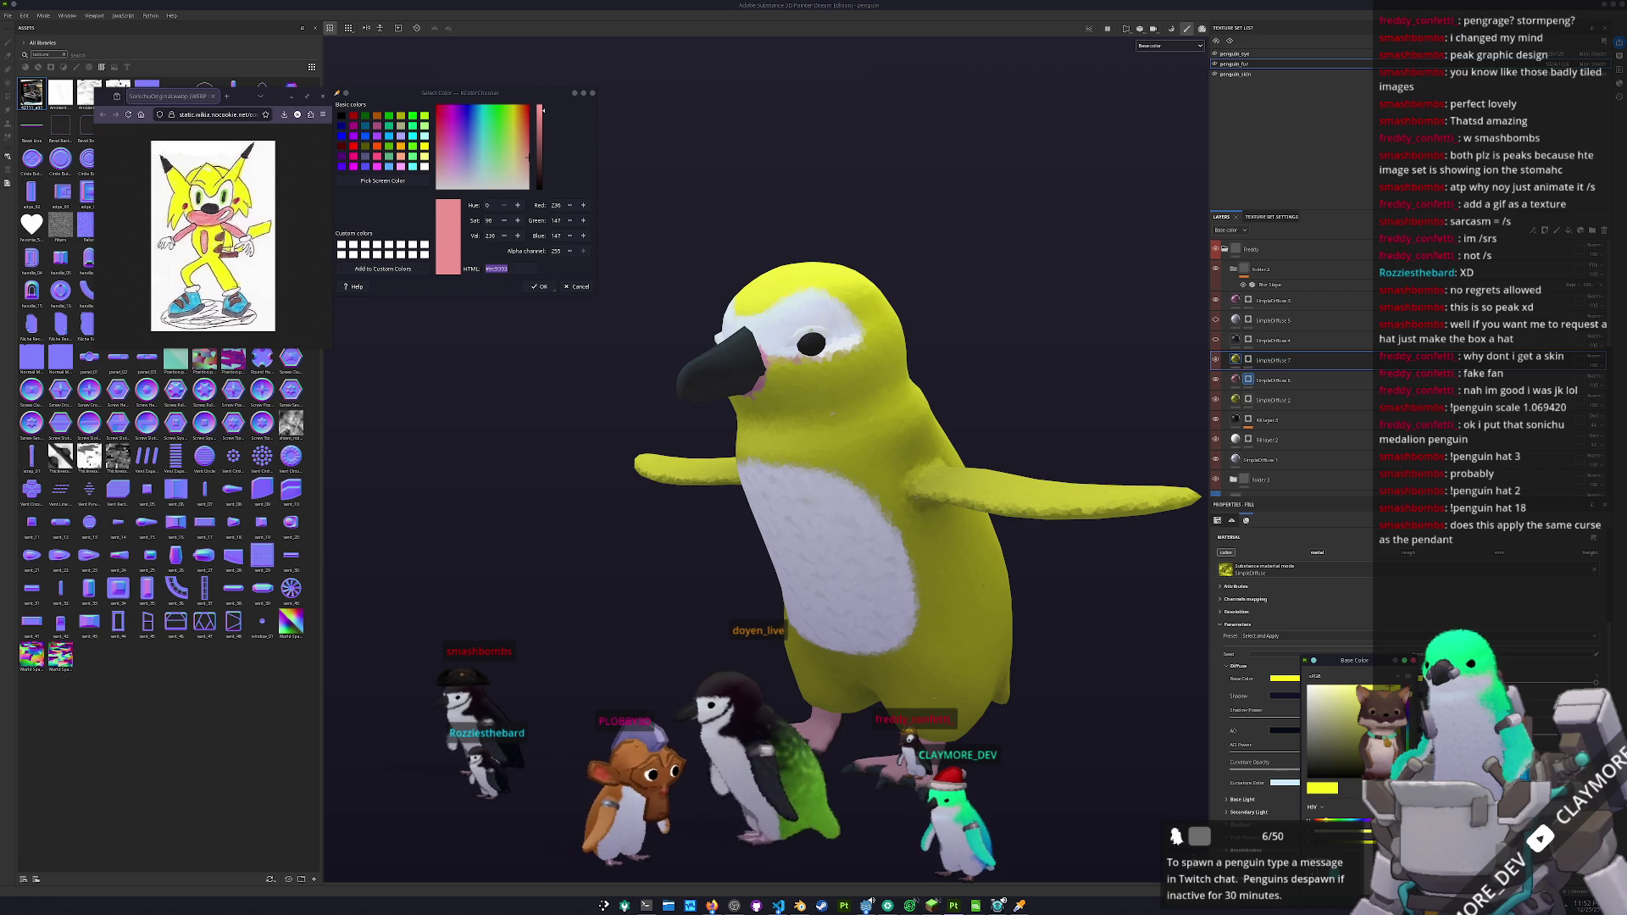
left_click(1311, 820)
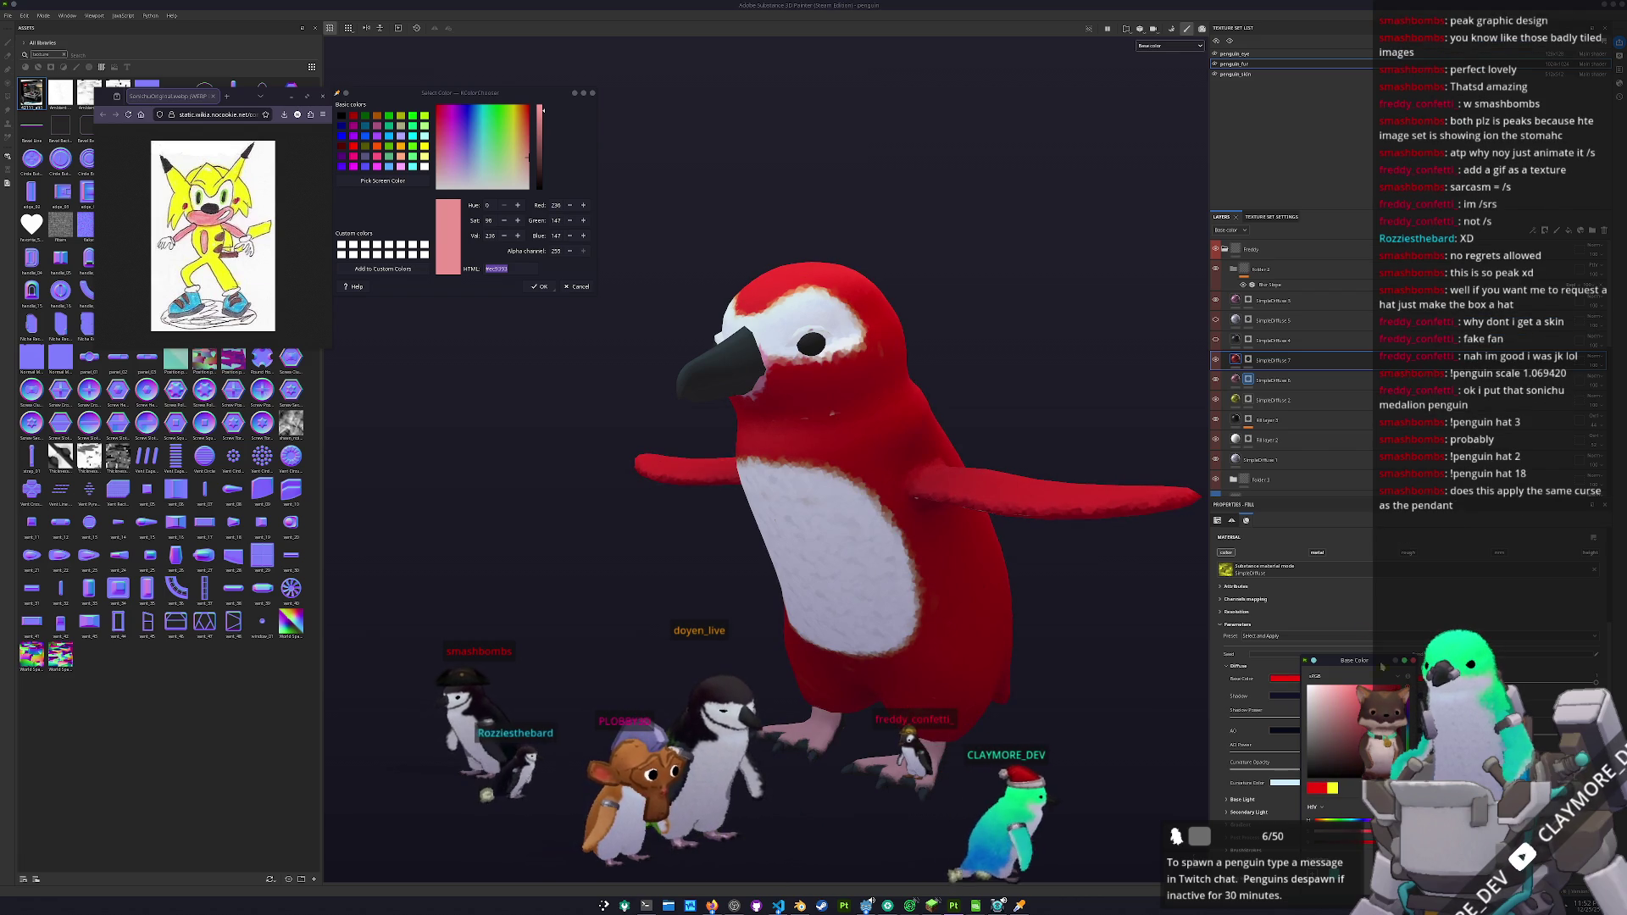
- Give the red layer a black mask, paint a cheek spot, then add SimpleDiffuse 8
right_click(1263, 361)
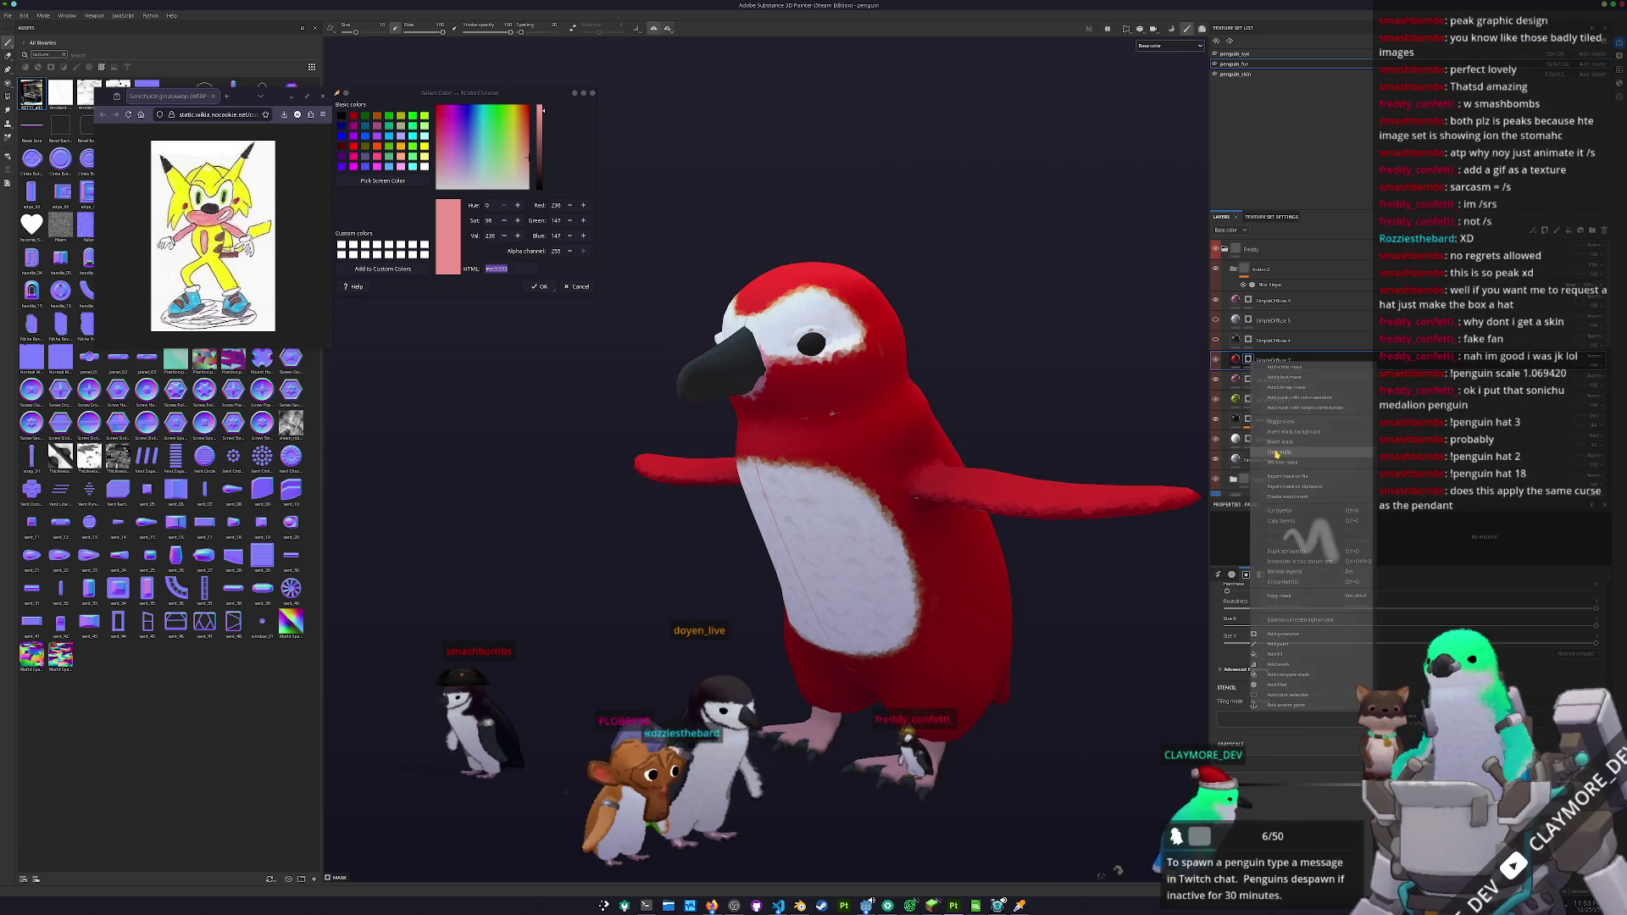
left_click(1266, 422)
right_click(1254, 359)
left_click(1277, 375)
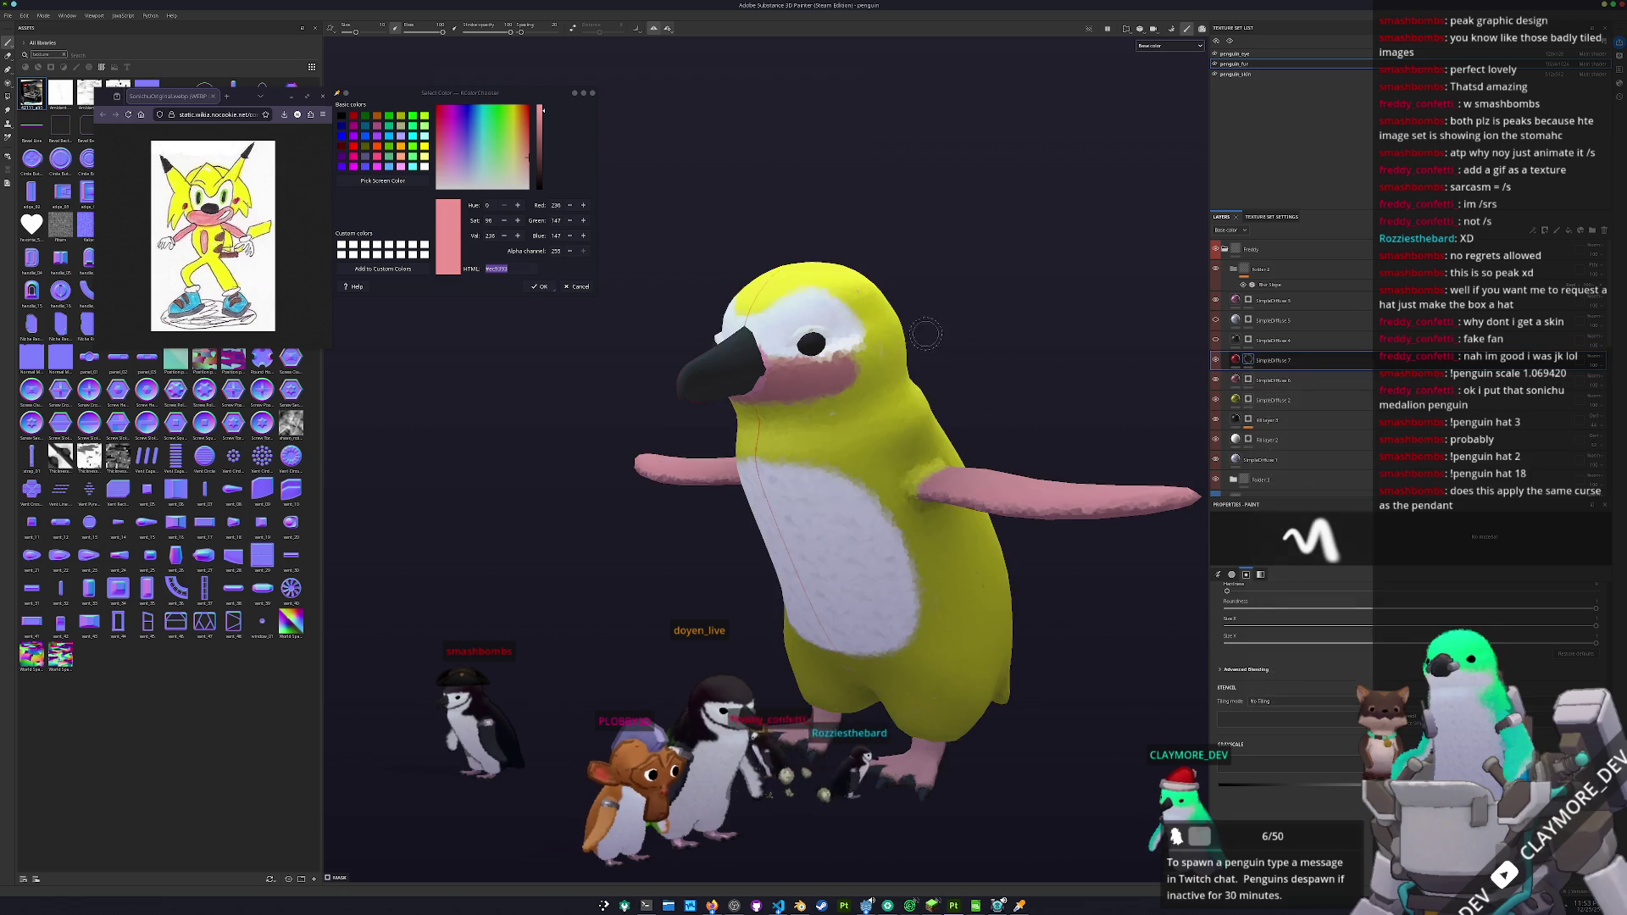
scroll(890, 394, "up", 5)
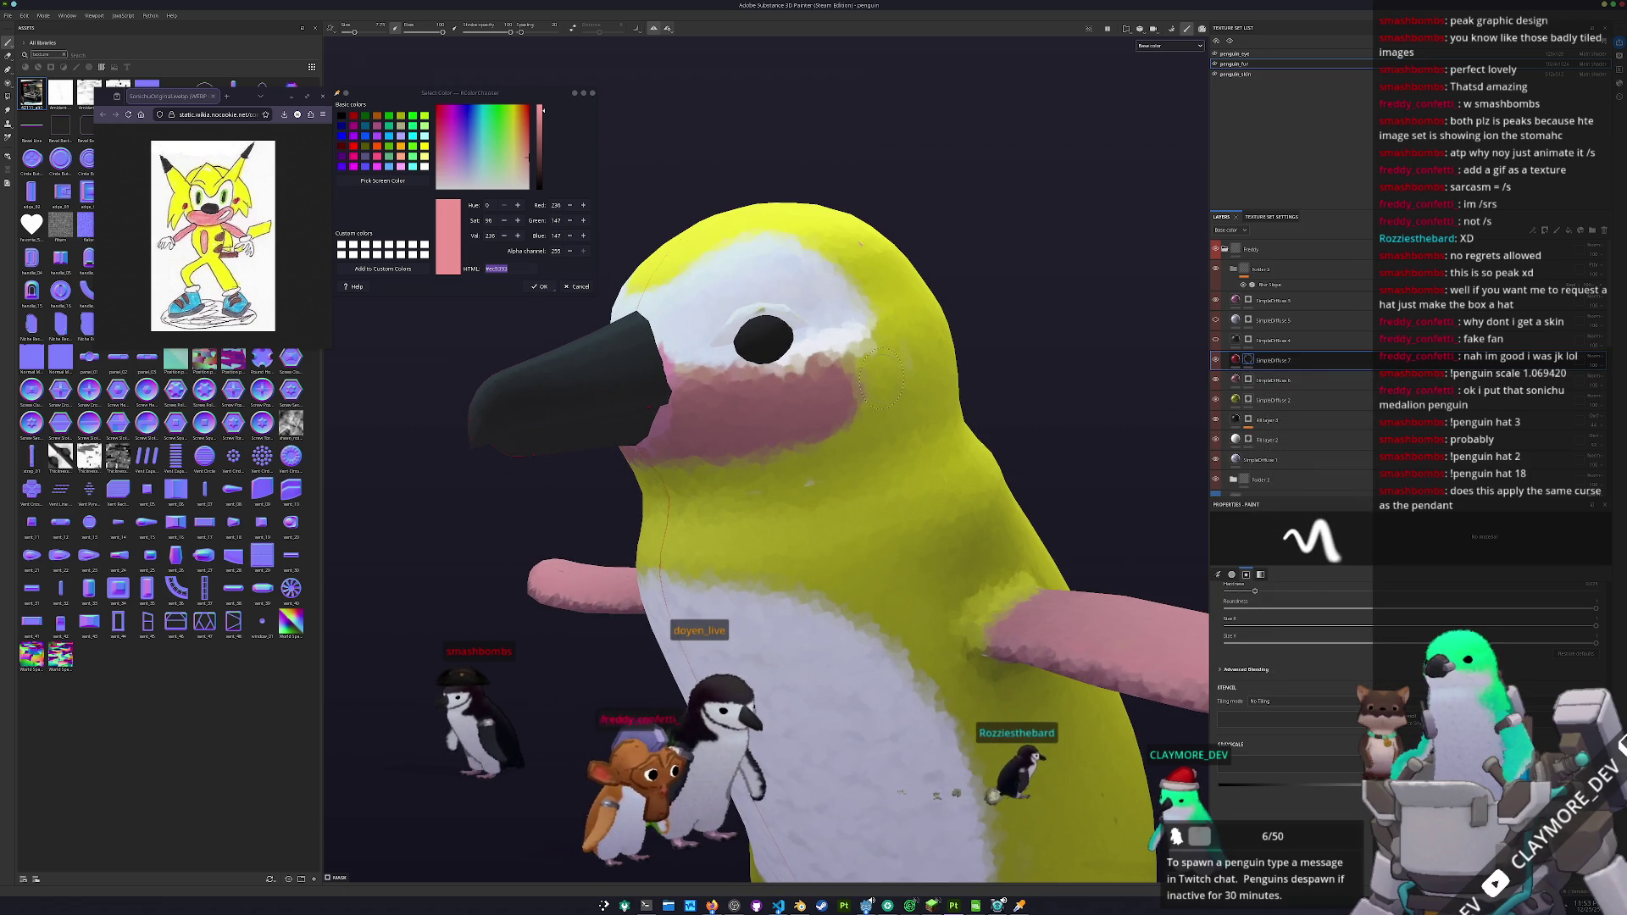
left_click_drag(881, 377, 886, 344)
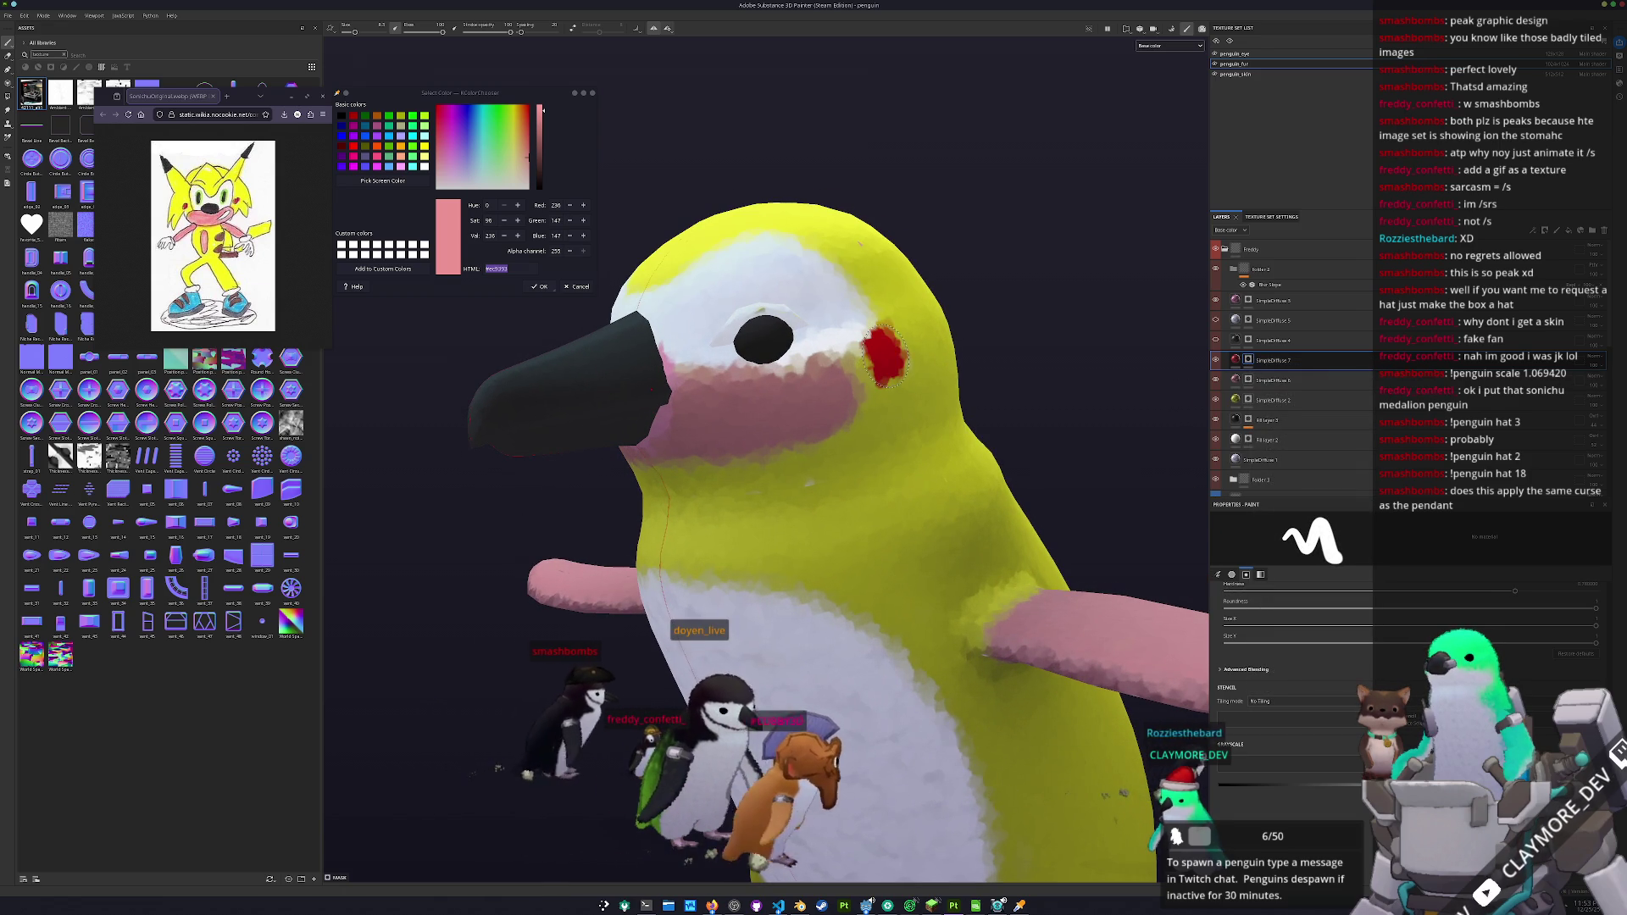
scroll(861, 532, "down", 5)
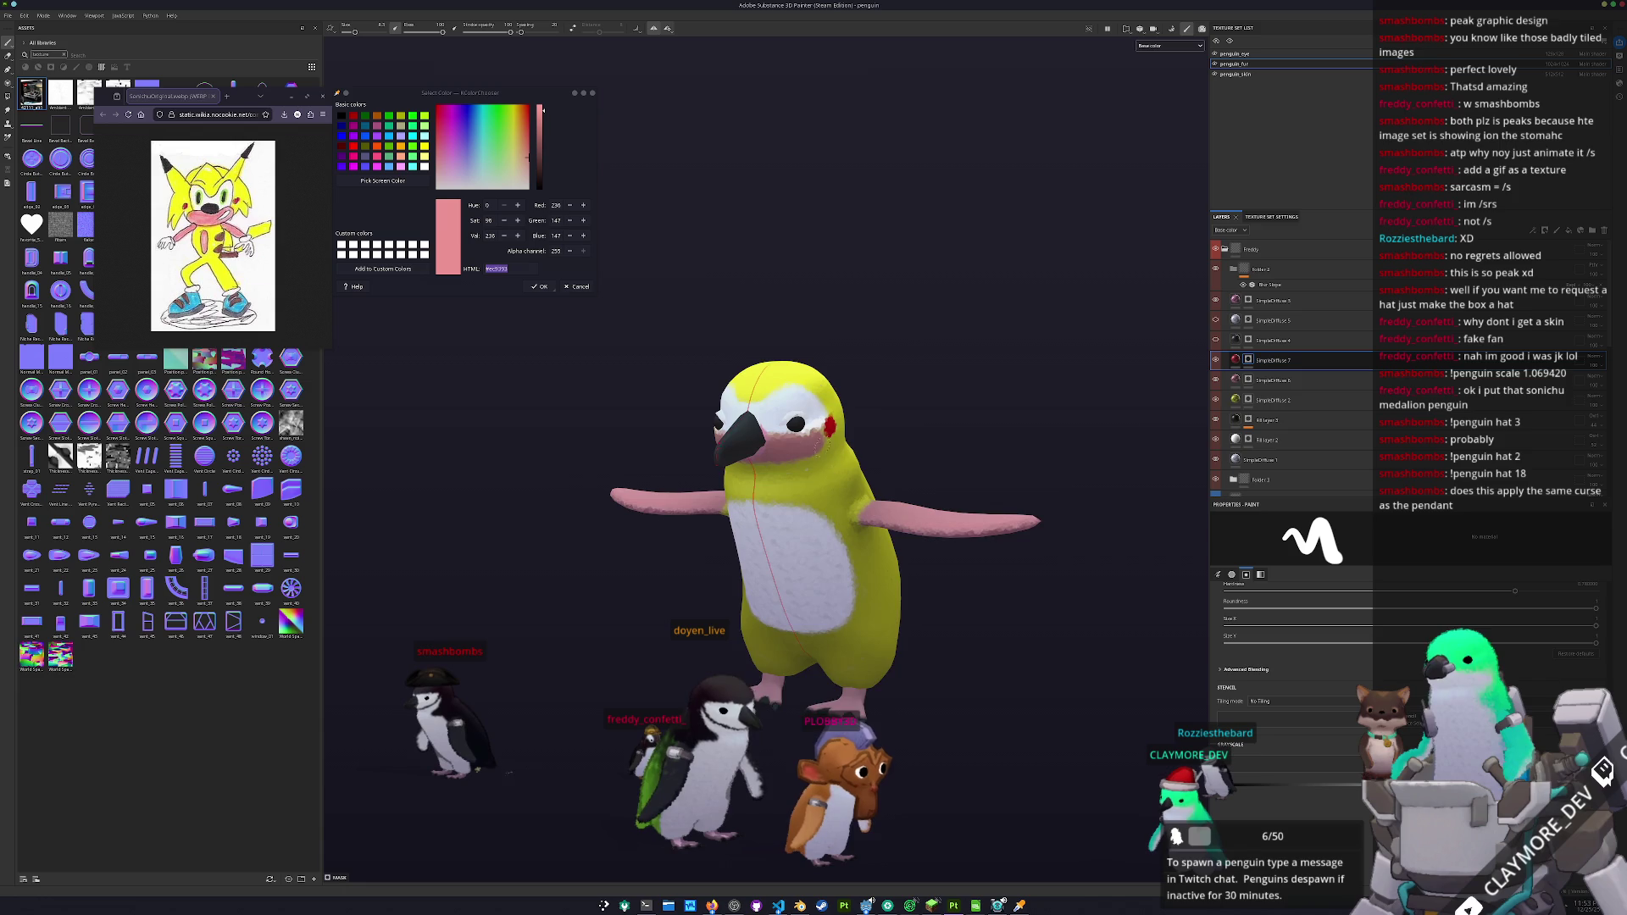
scroll(862, 532, "up", 2)
key("ctrl+d")
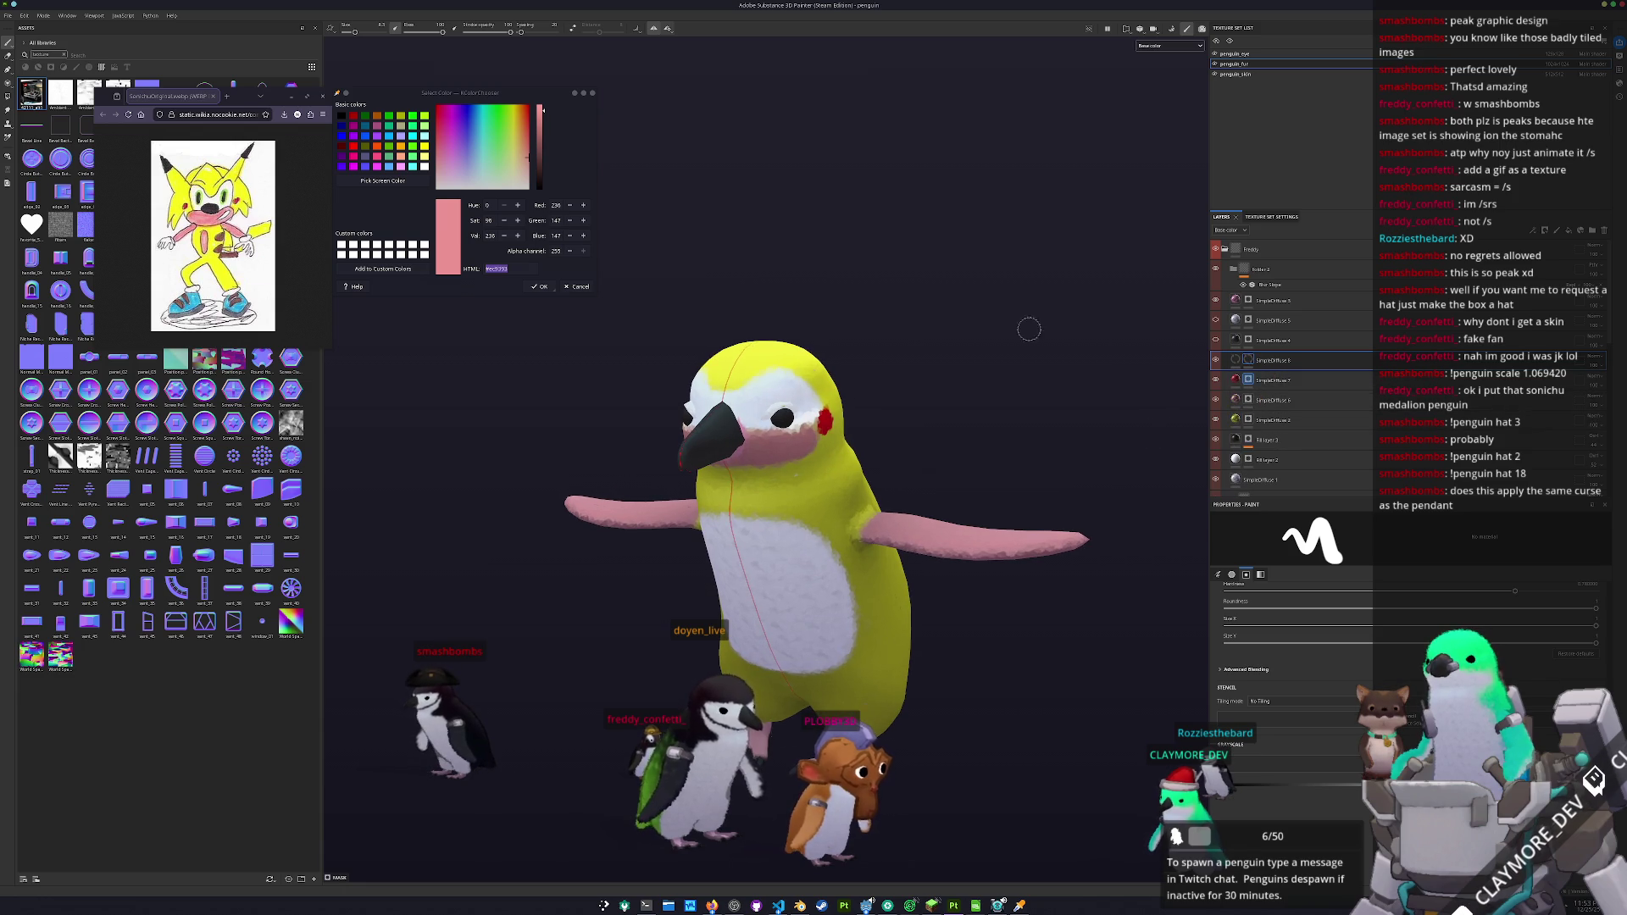
left_click(382, 180)
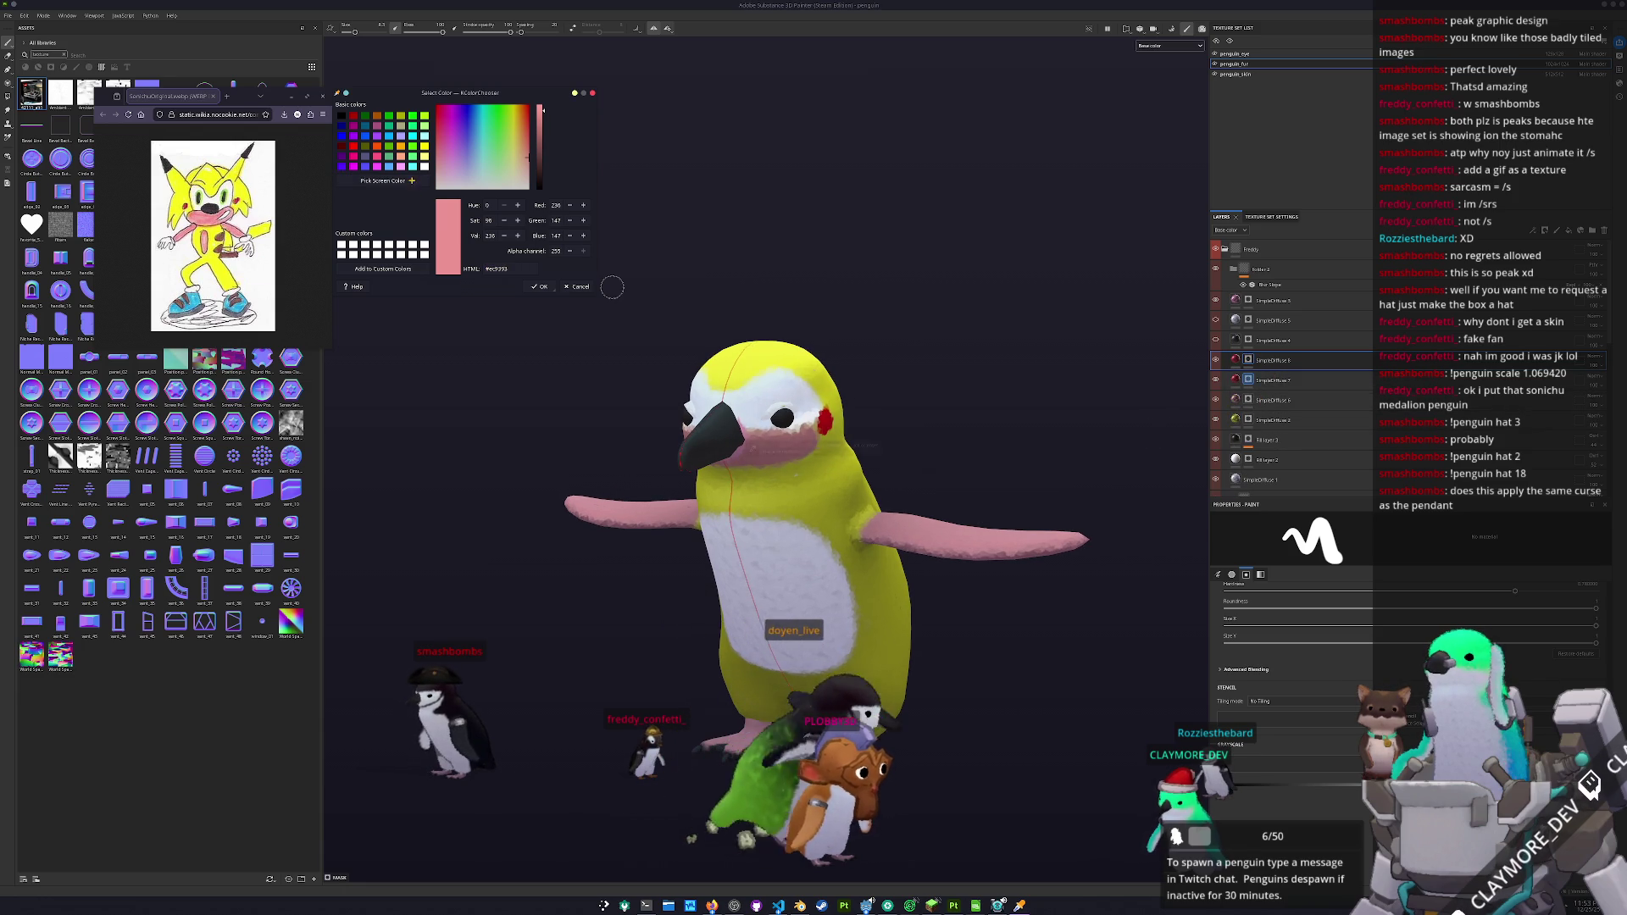
- Sample a light green from the screen and set it as the new layer's Base Color
left_click(739, 448)
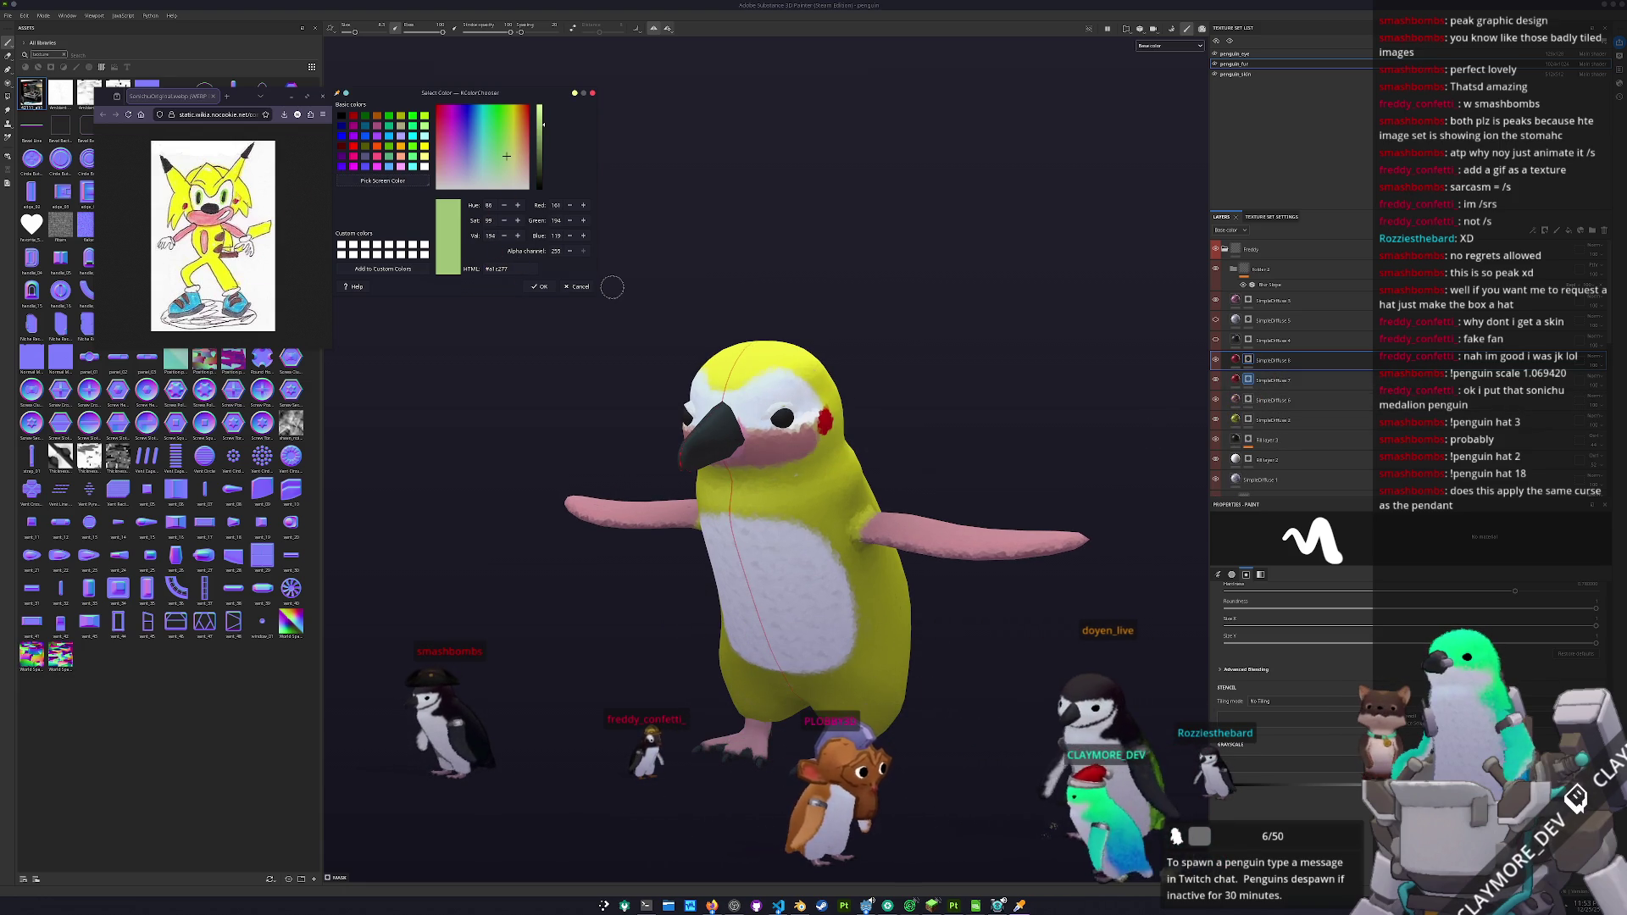
double_click(514, 268)
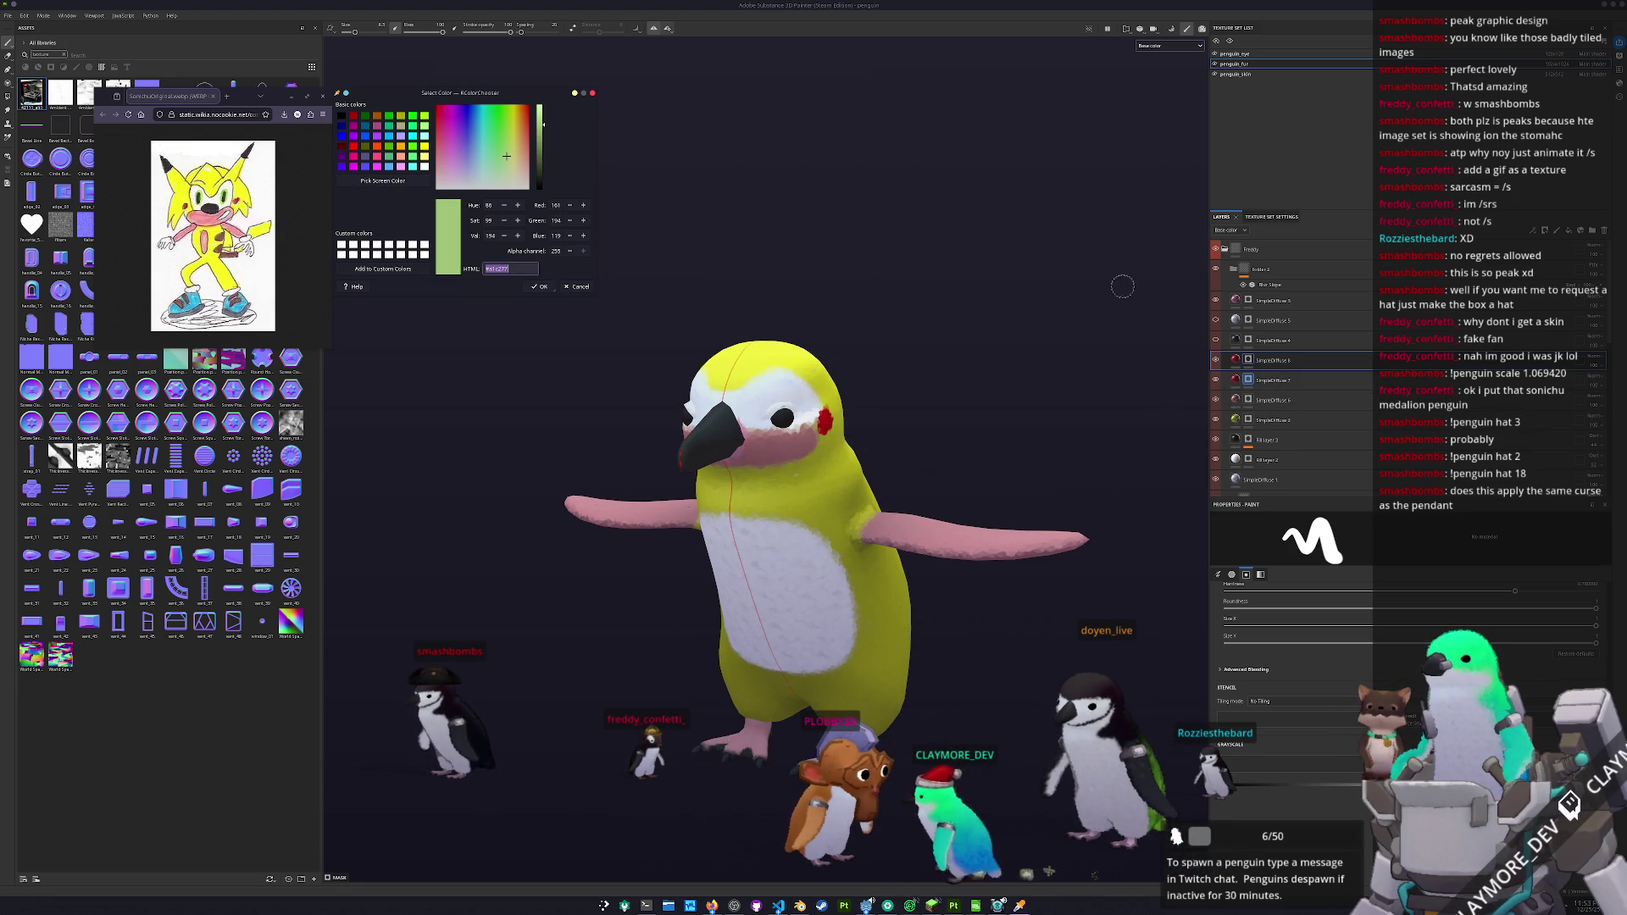
left_click(1235, 361)
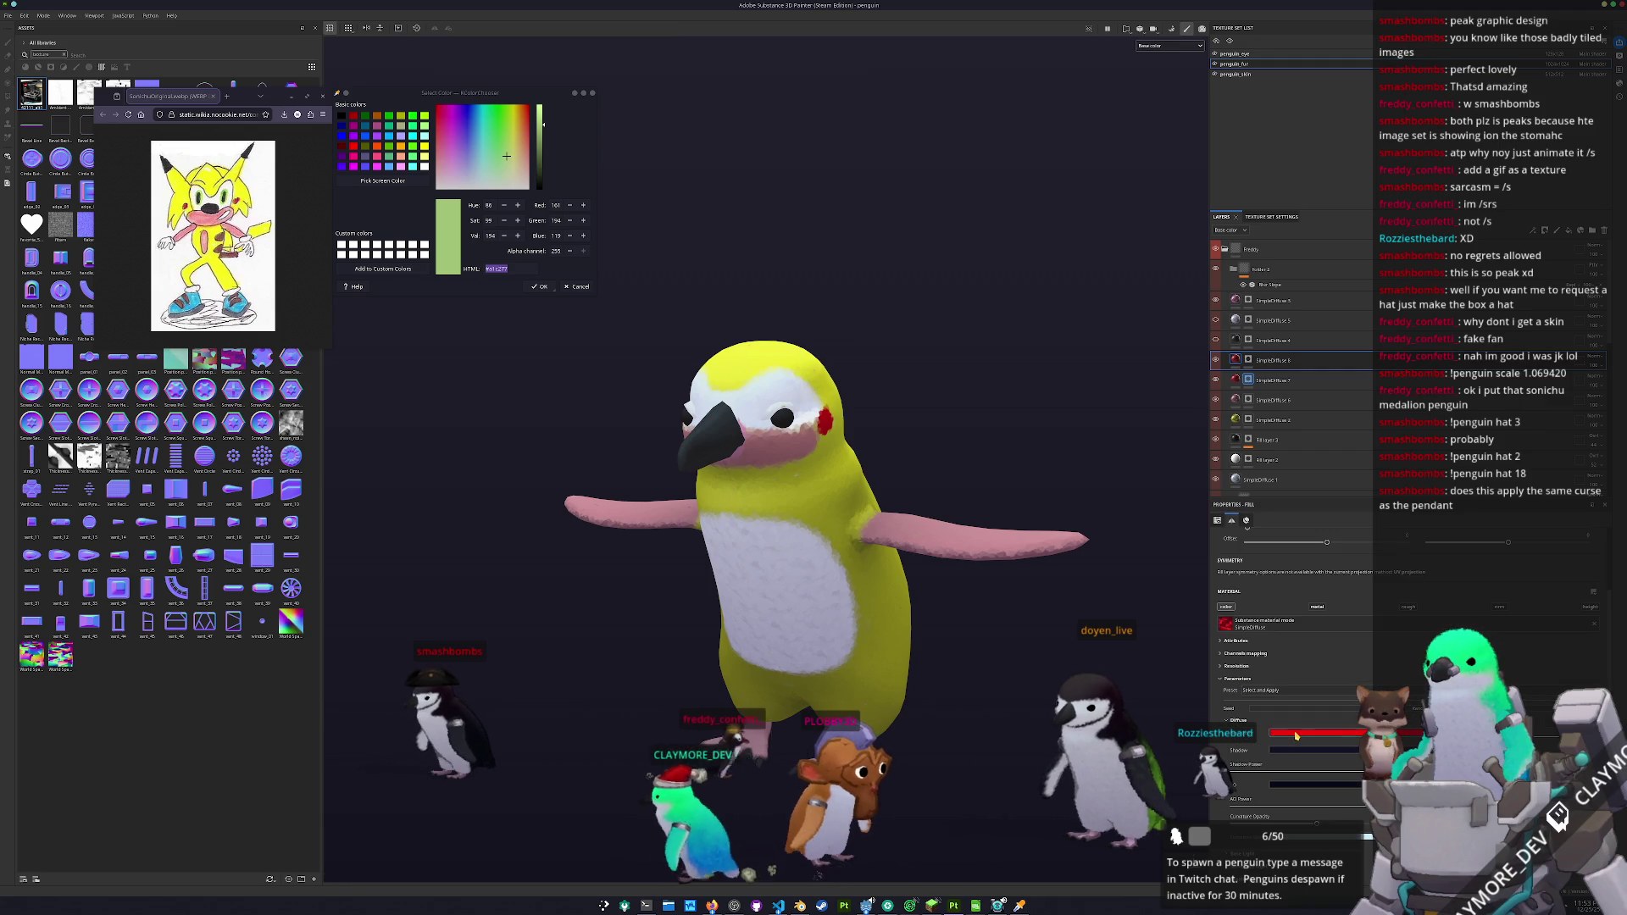
left_click(1295, 735)
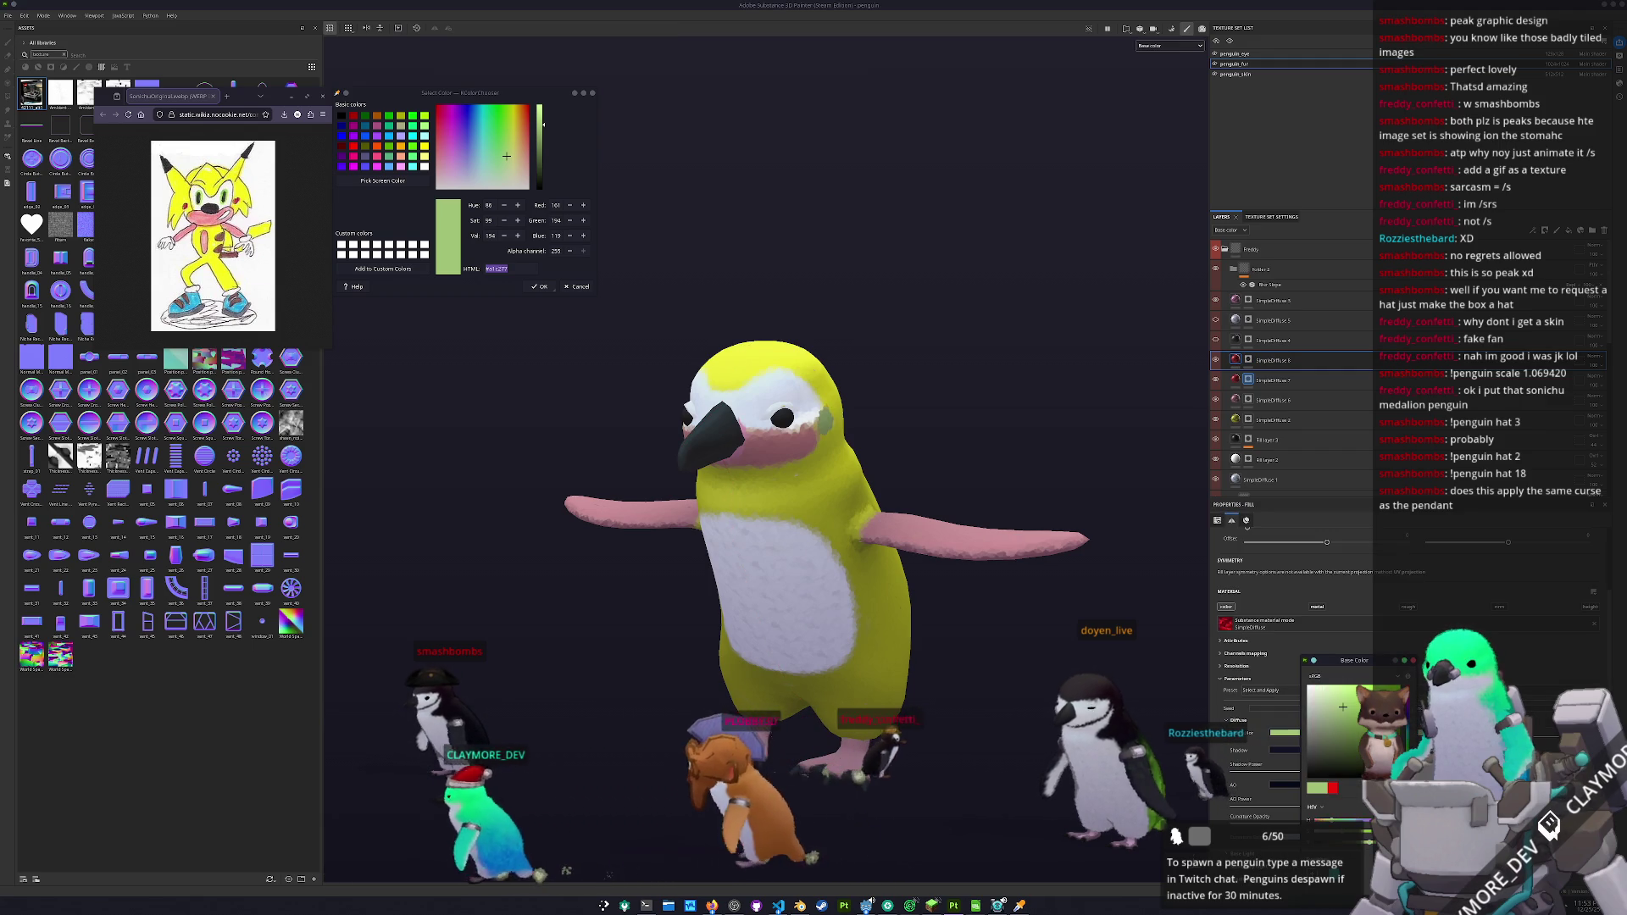
- Add a paintable mask to the green layer and turn the penguin to a three-quarter view
left_click(1248, 359)
scroll(855, 370, "up", 5)
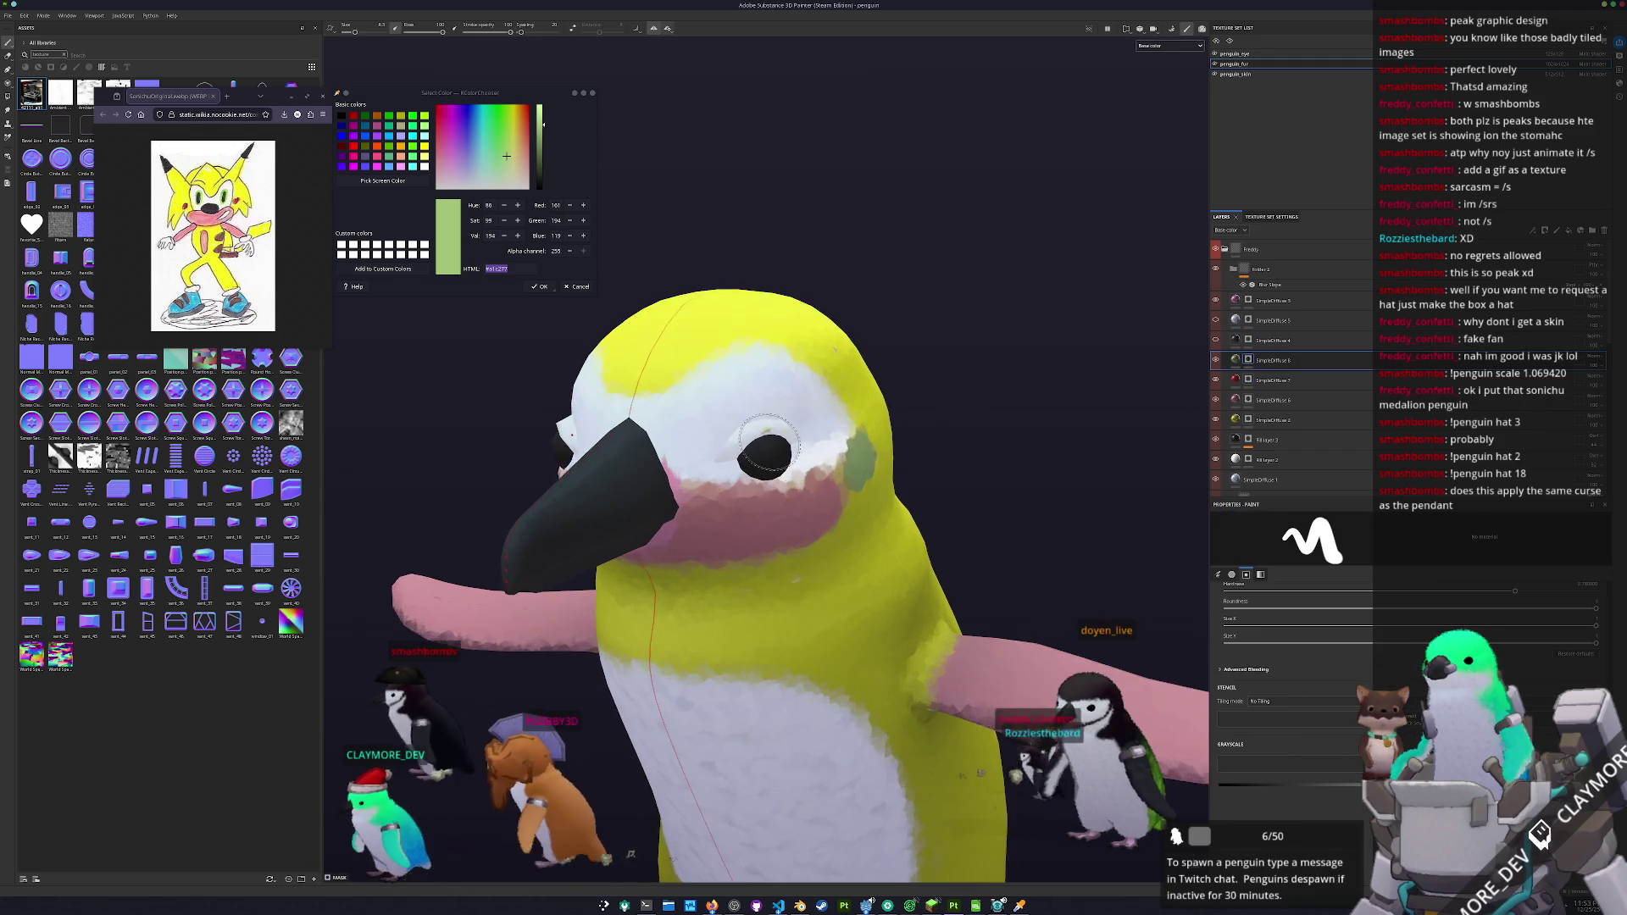
right_click(1247, 361)
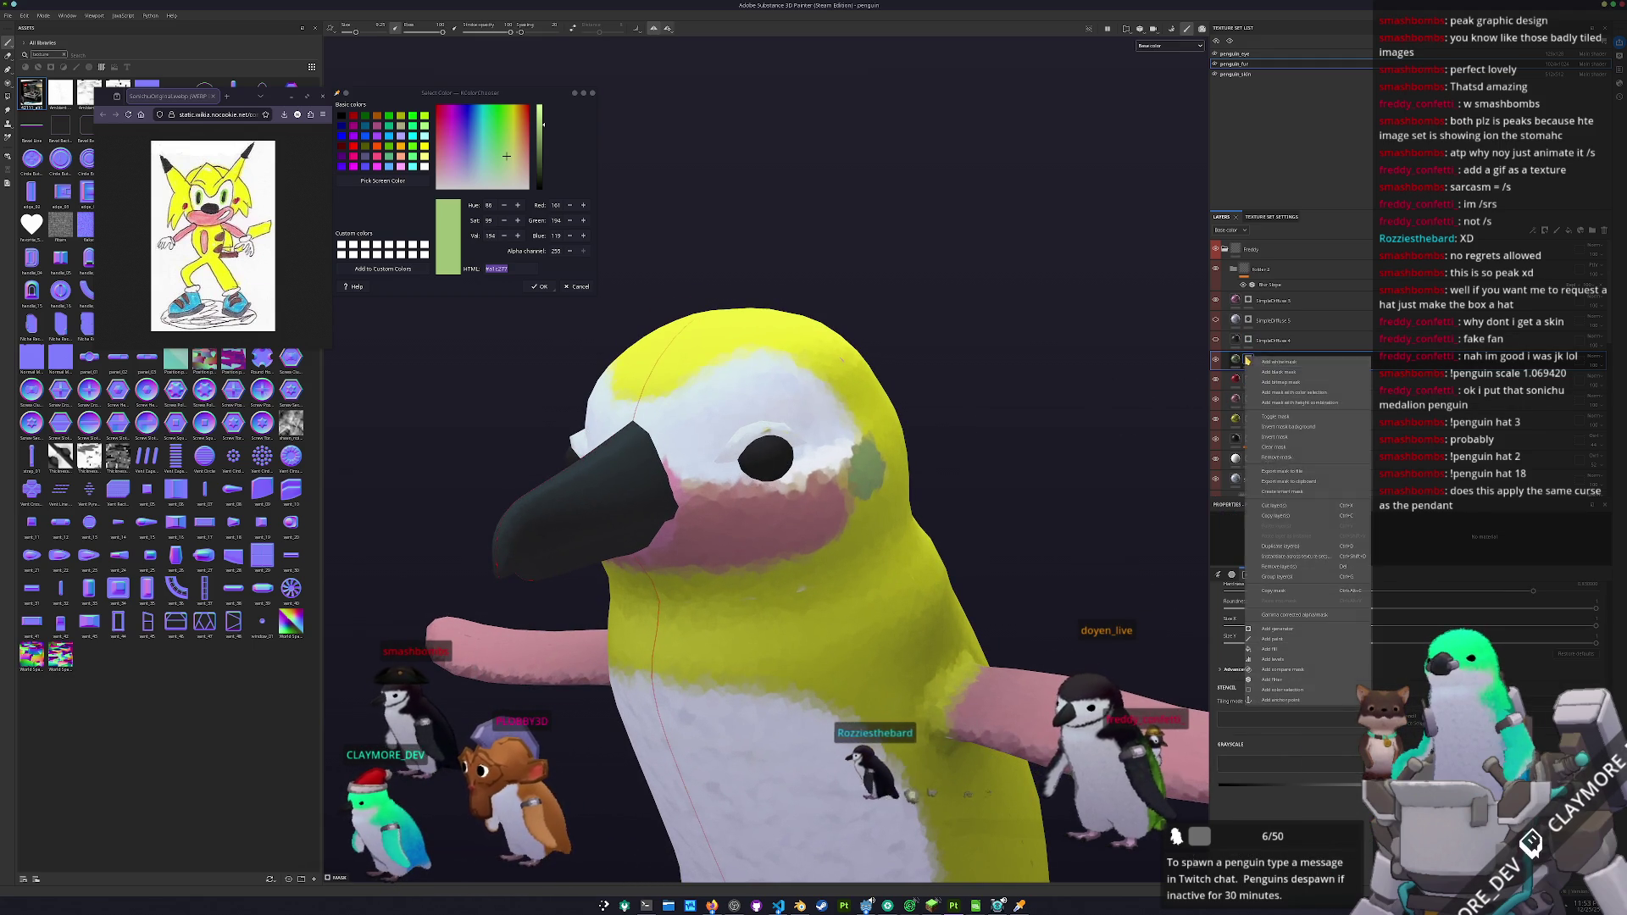
left_click(1278, 361)
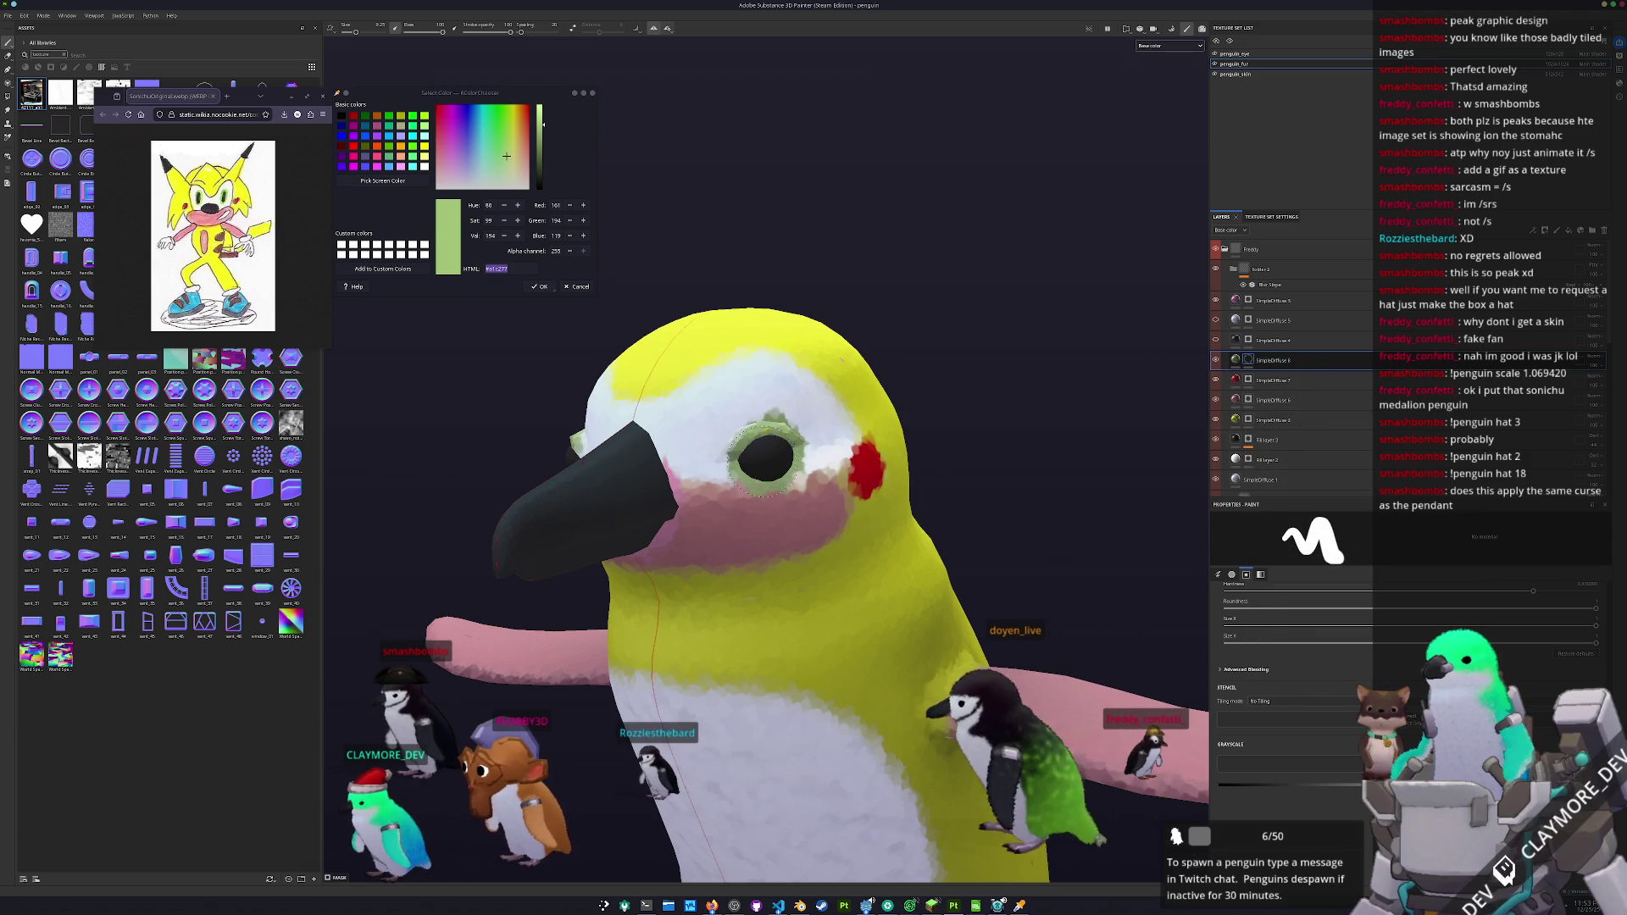
scroll(897, 544, "down", 5)
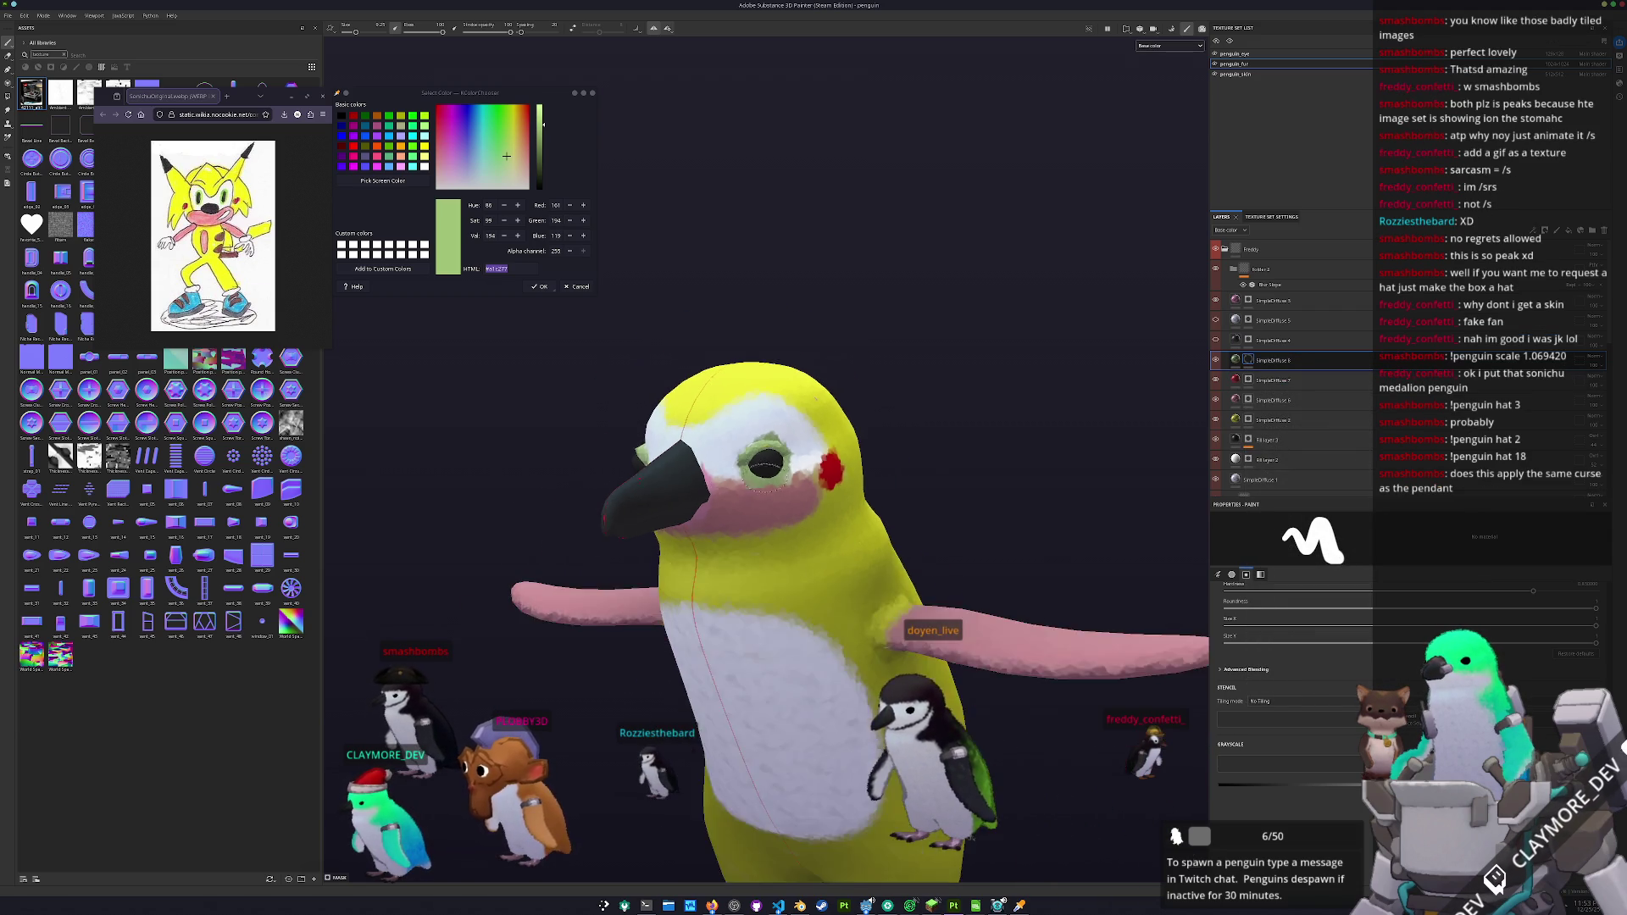
mouse_move(897, 544)
left_mouse_down()
mouse_move(887, 521)
mouse_move(869, 551)
left_mouse_up()
mouse_move(644, 506)
left_mouse_down()
mouse_move(628, 468)
mouse_move(485, 373)
left_mouse_up()
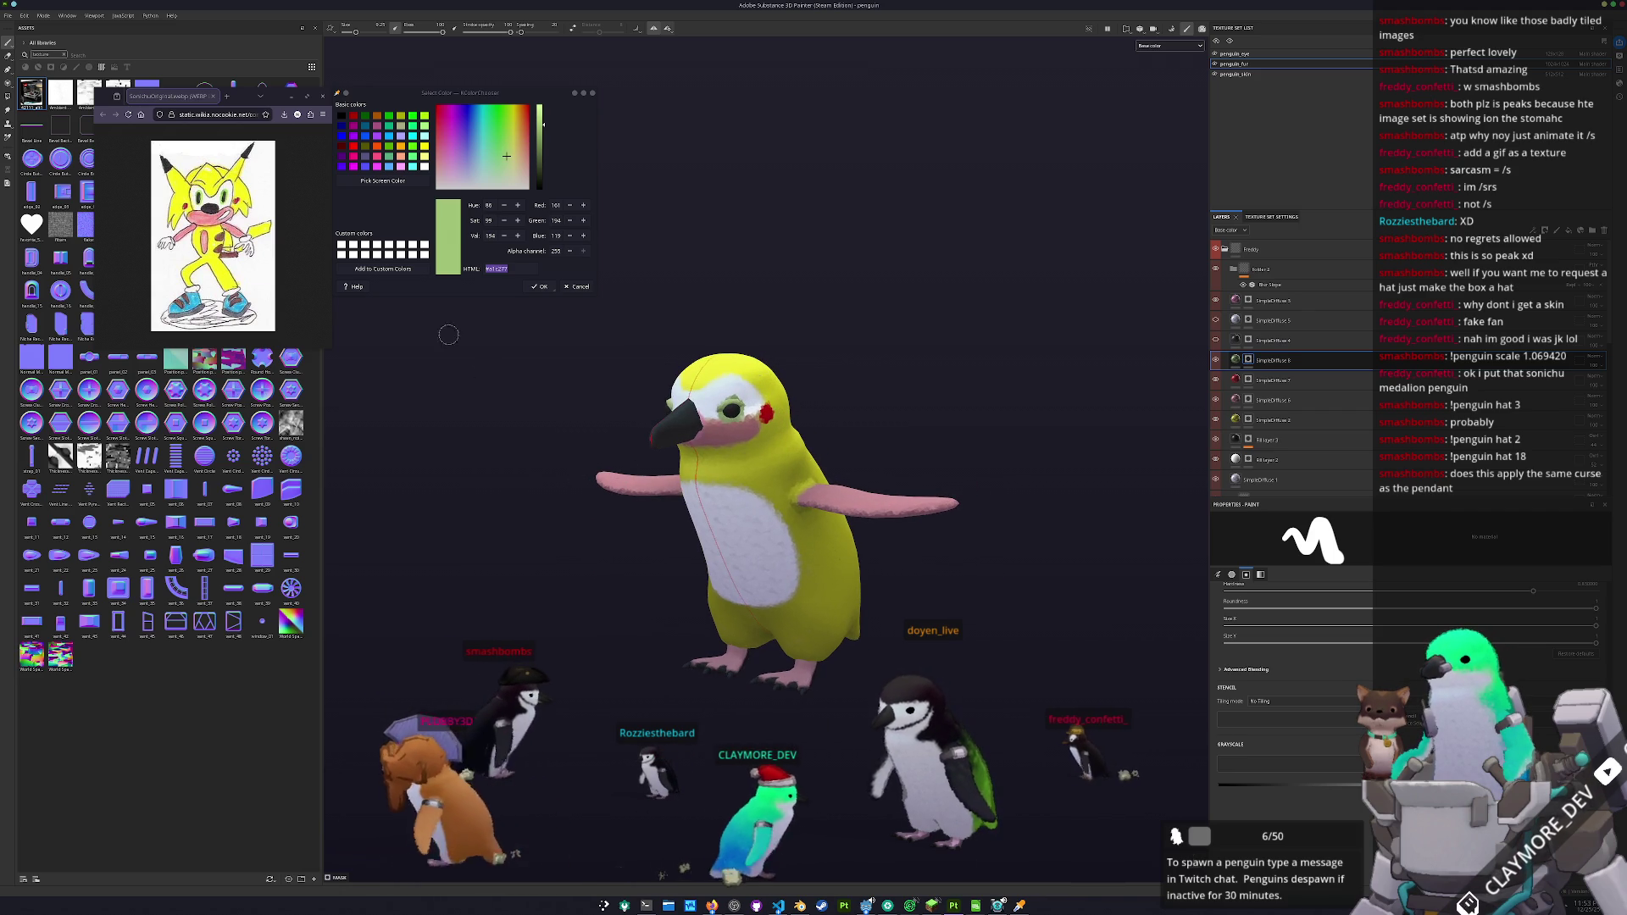
left_click(382, 181)
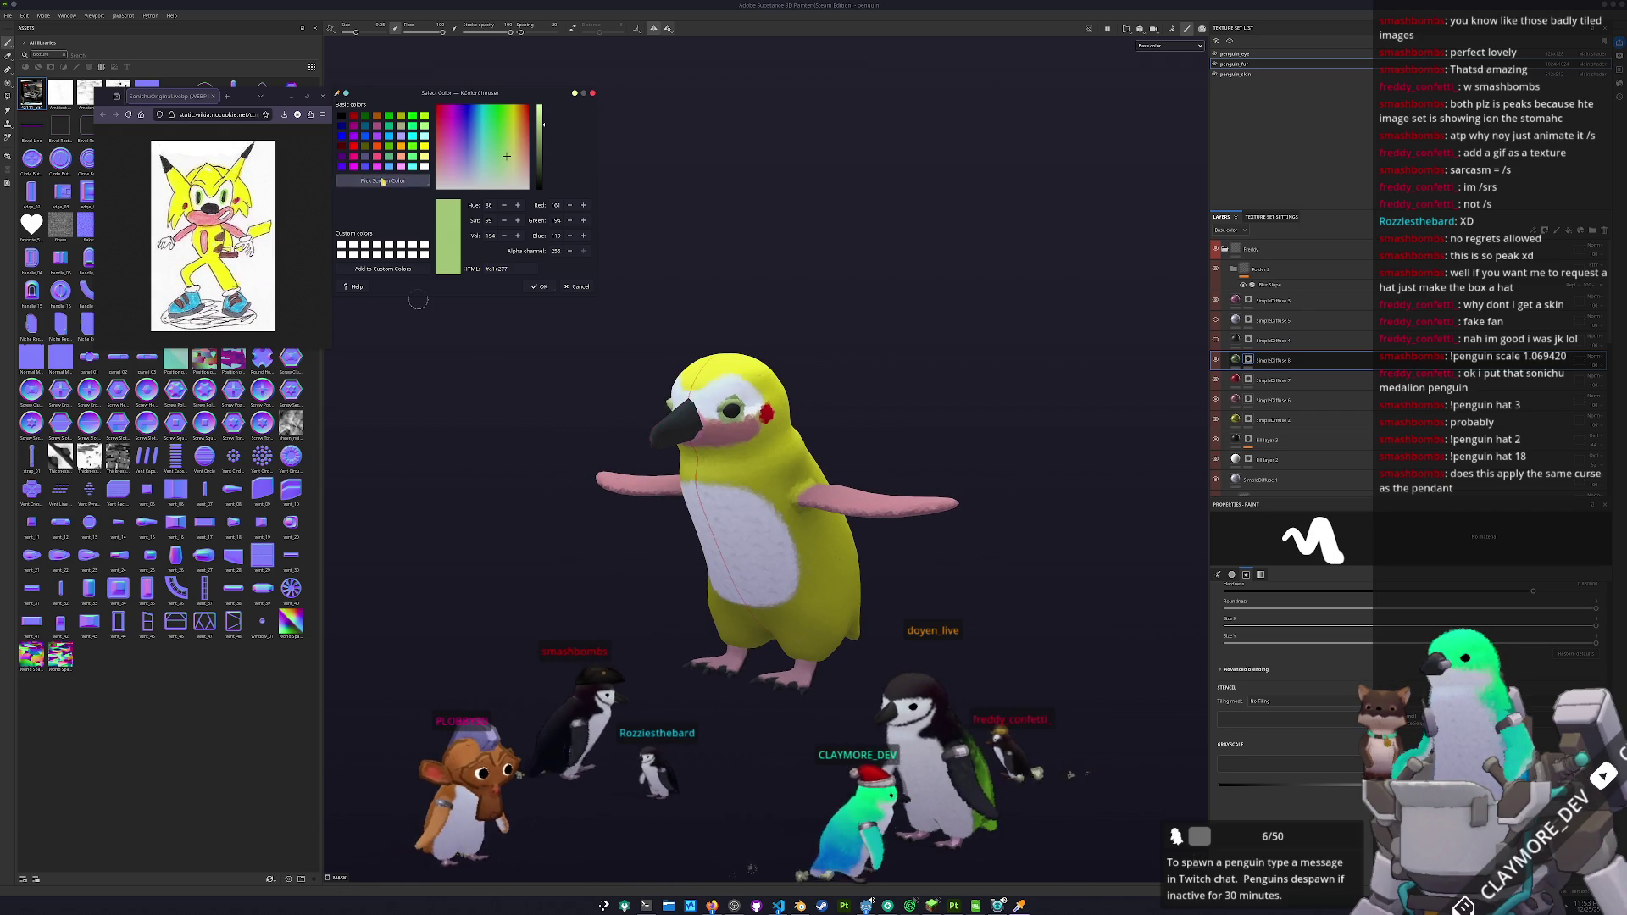
- Sample dark brown #945251 and add a new layer SimpleDiffuse 9 with a cleared mask
left_click(736, 449)
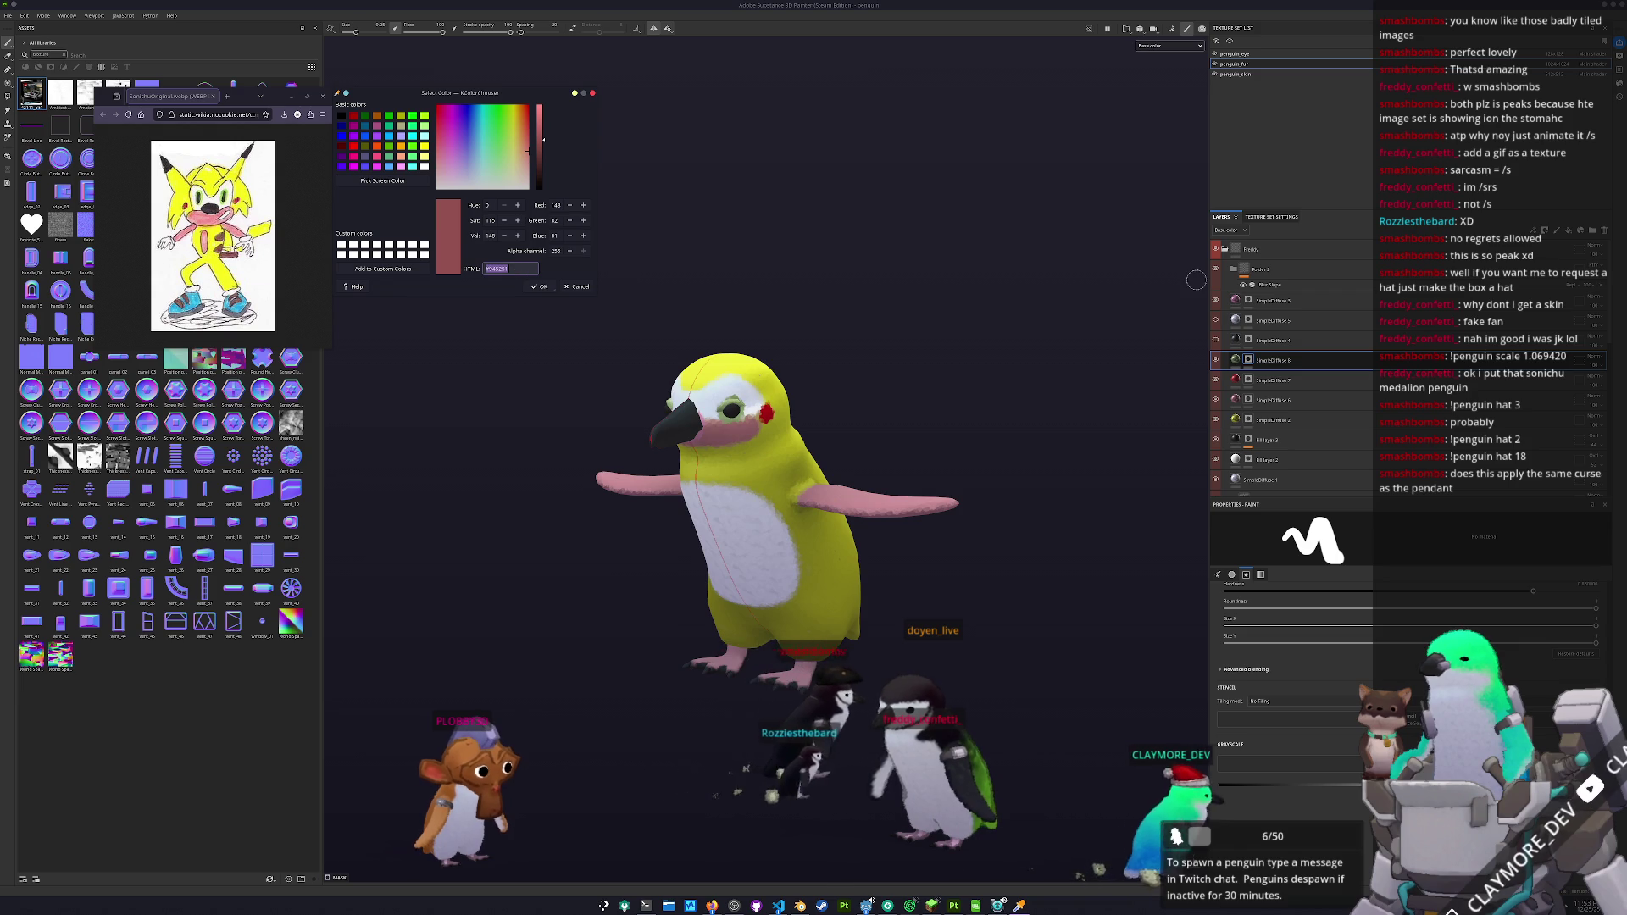
left_click(1241, 360)
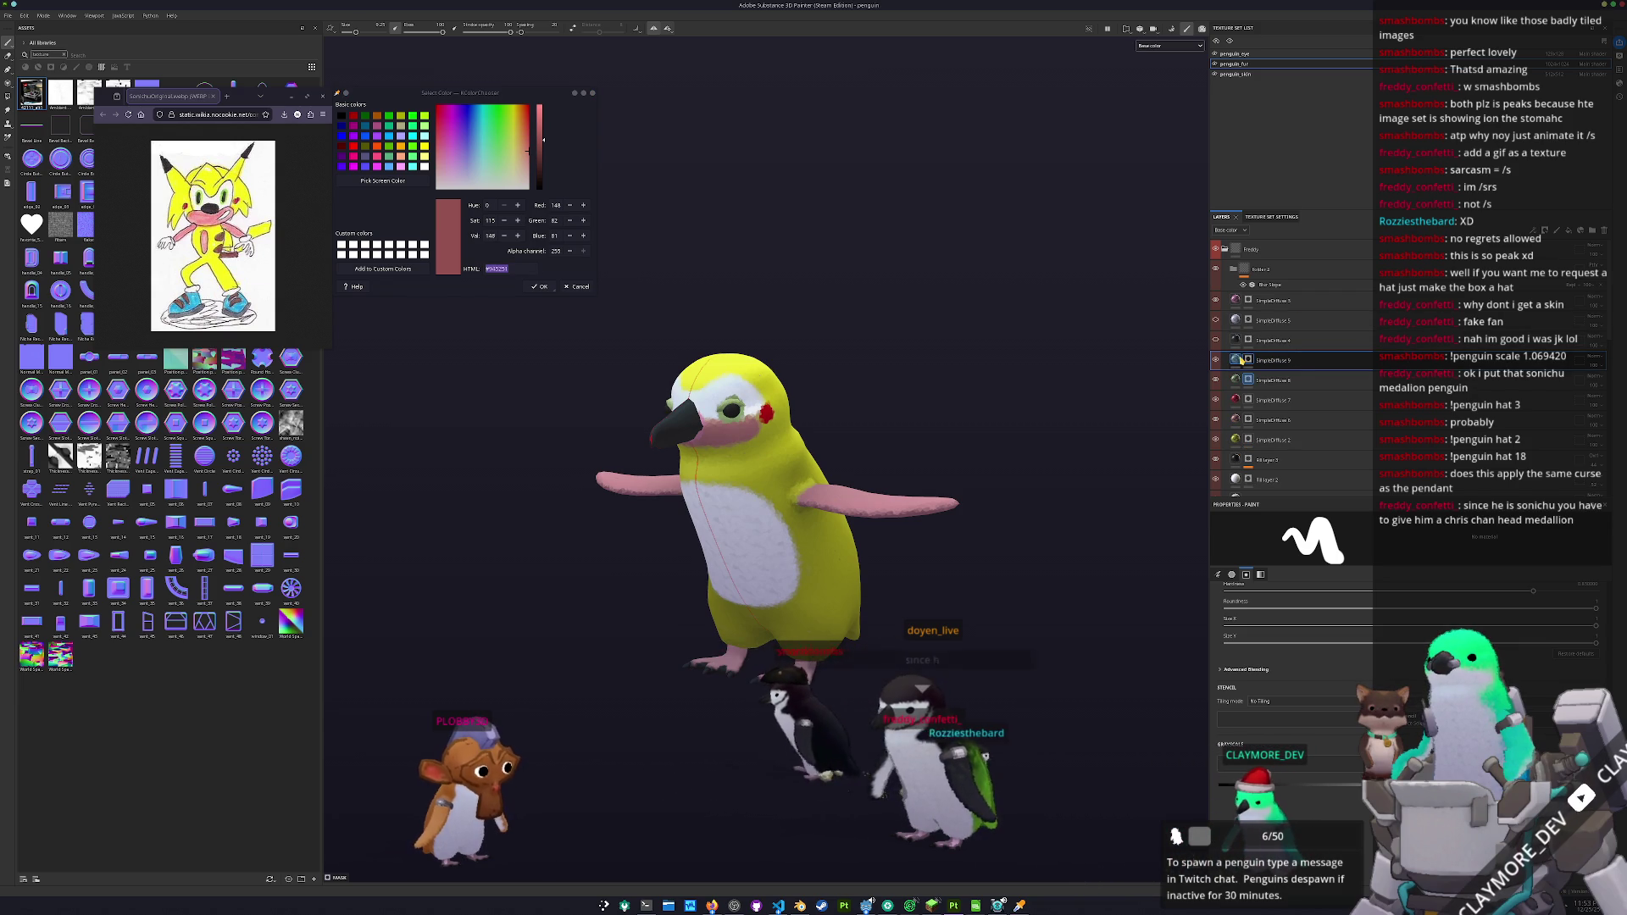
left_click(1237, 360)
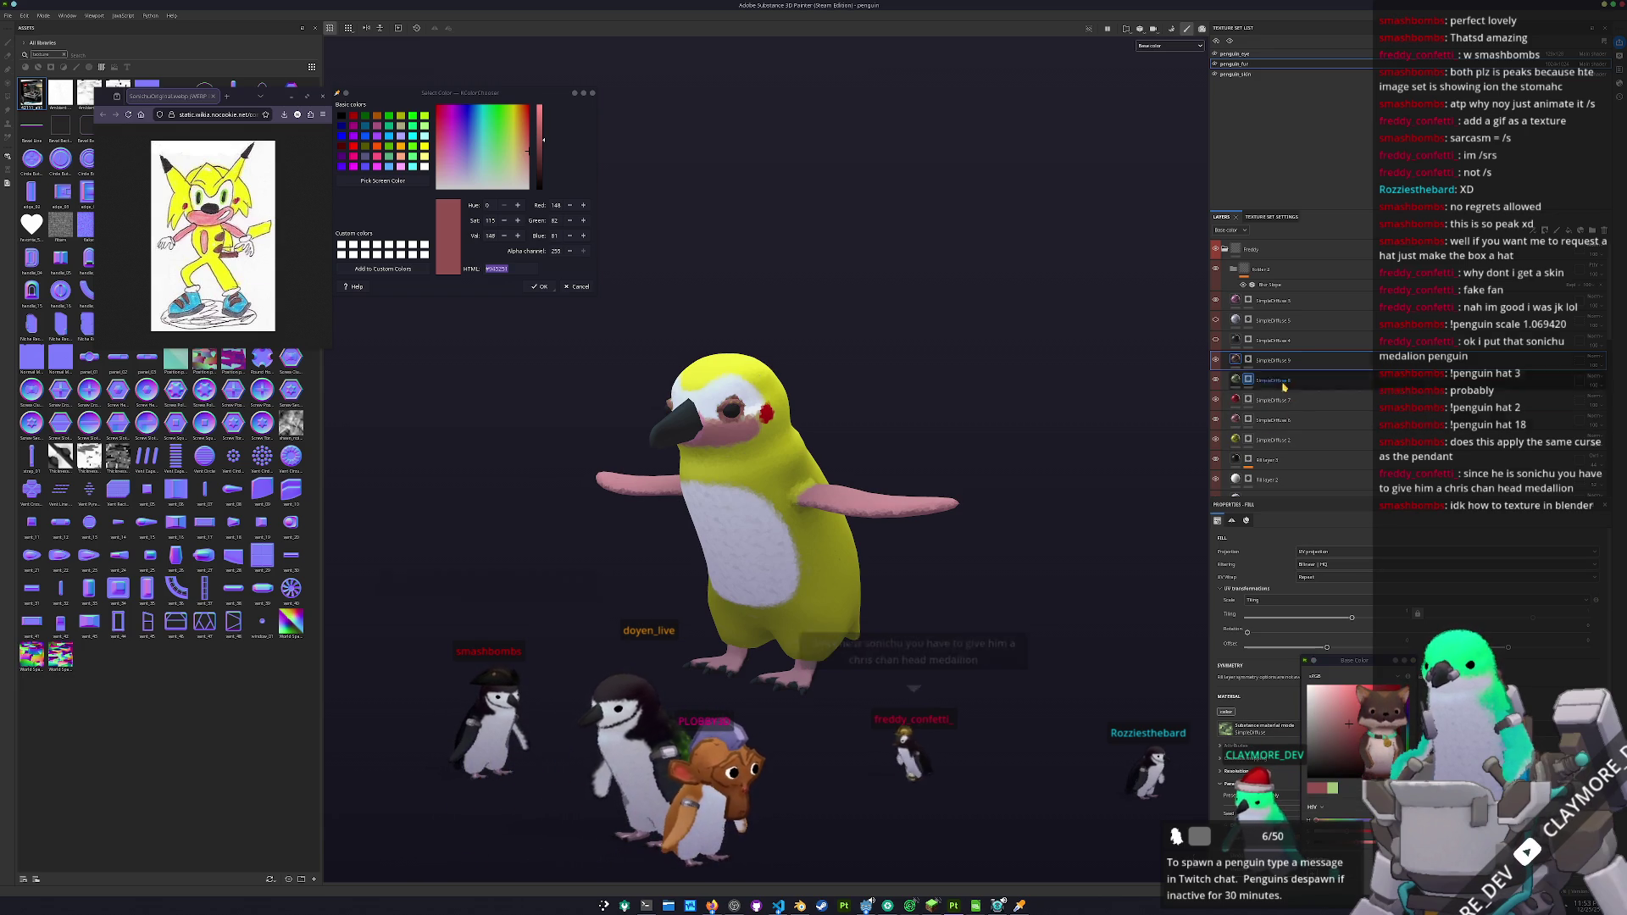
right_click(1249, 360)
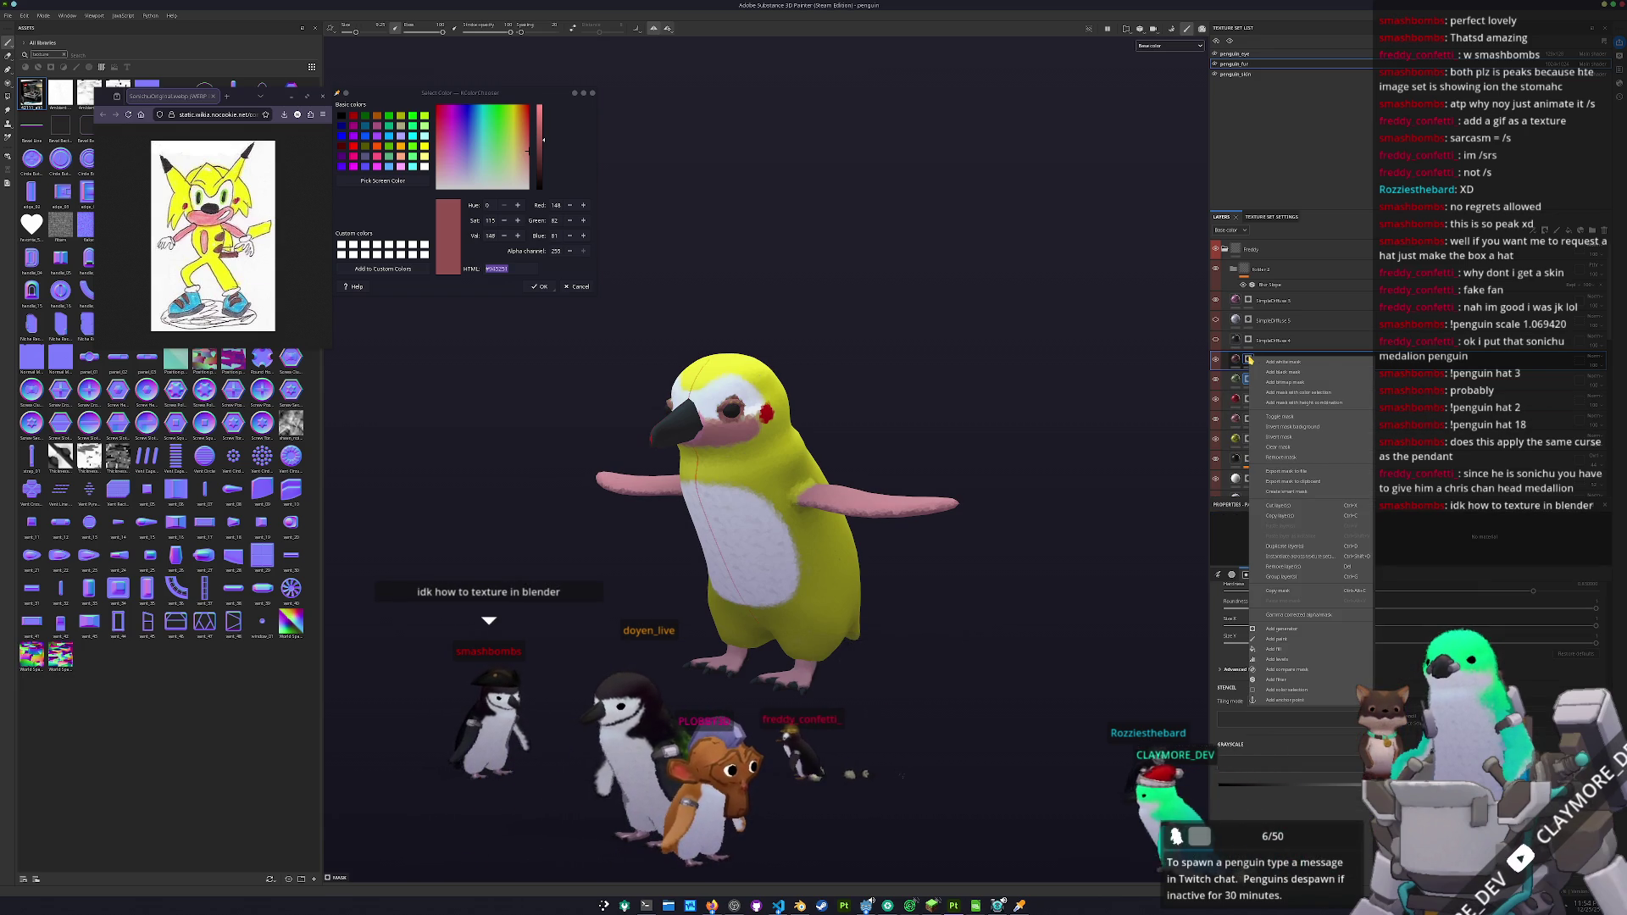
left_click(1278, 446)
- Brush brown spots on the penguin's side, undoing a stray stroke across the belly
scroll(779, 666, "up", 5)
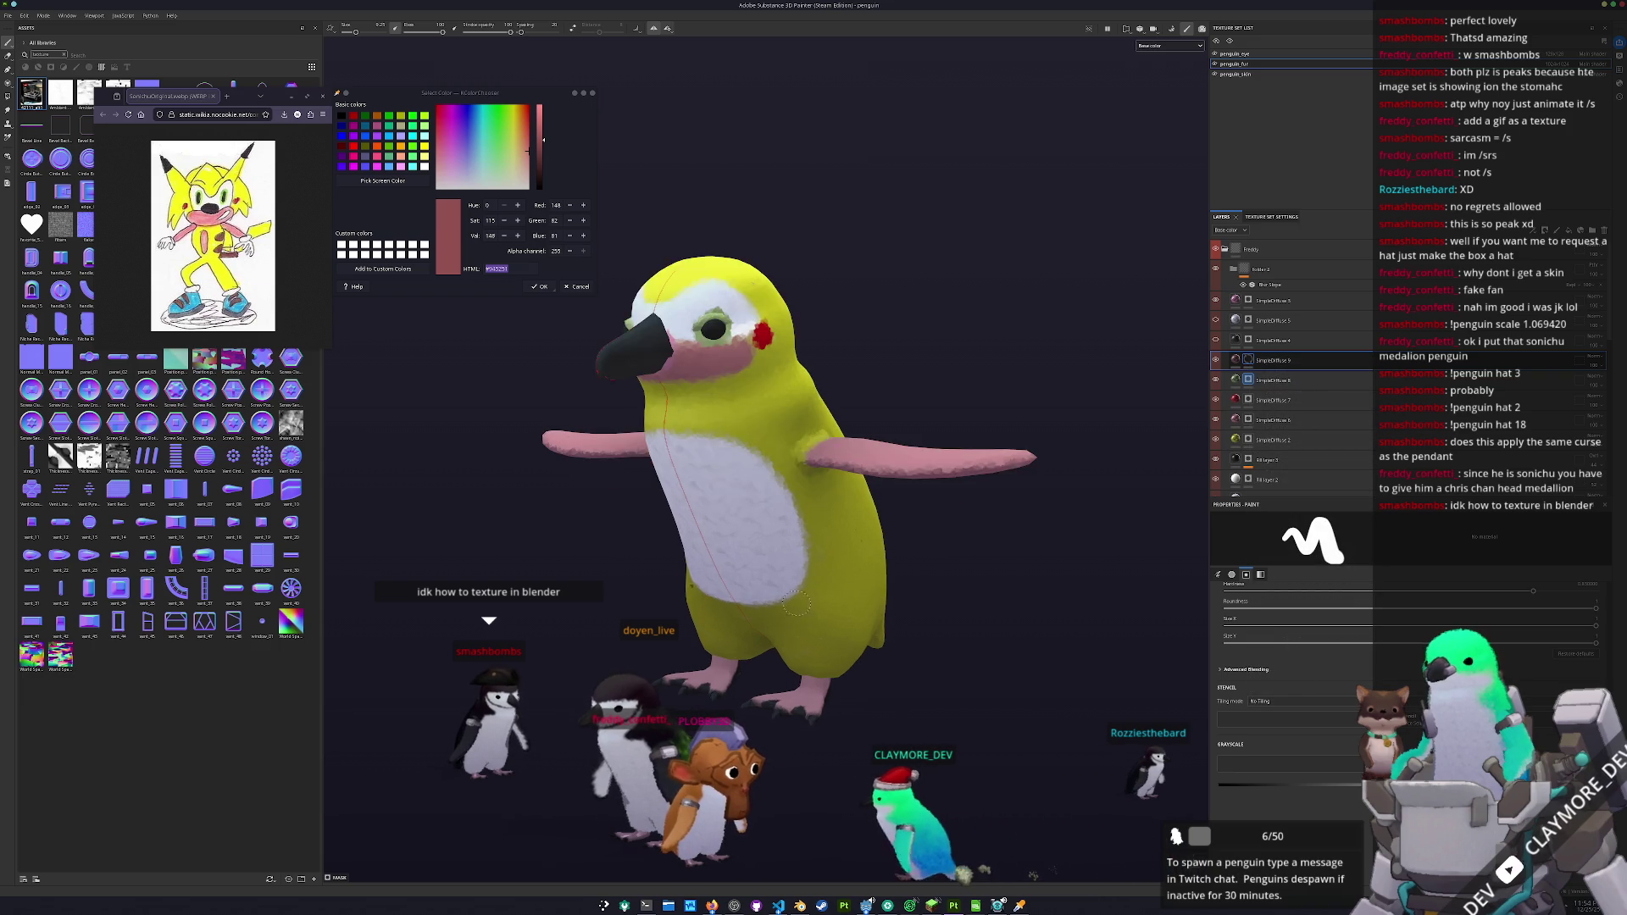
mouse_move(788, 644)
left_mouse_down()
mouse_move(917, 521)
mouse_move(834, 507)
mouse_move(898, 555)
mouse_move(940, 532)
mouse_move(835, 557)
mouse_move(919, 601)
mouse_move(1021, 555)
mouse_move(868, 560)
left_mouse_up()
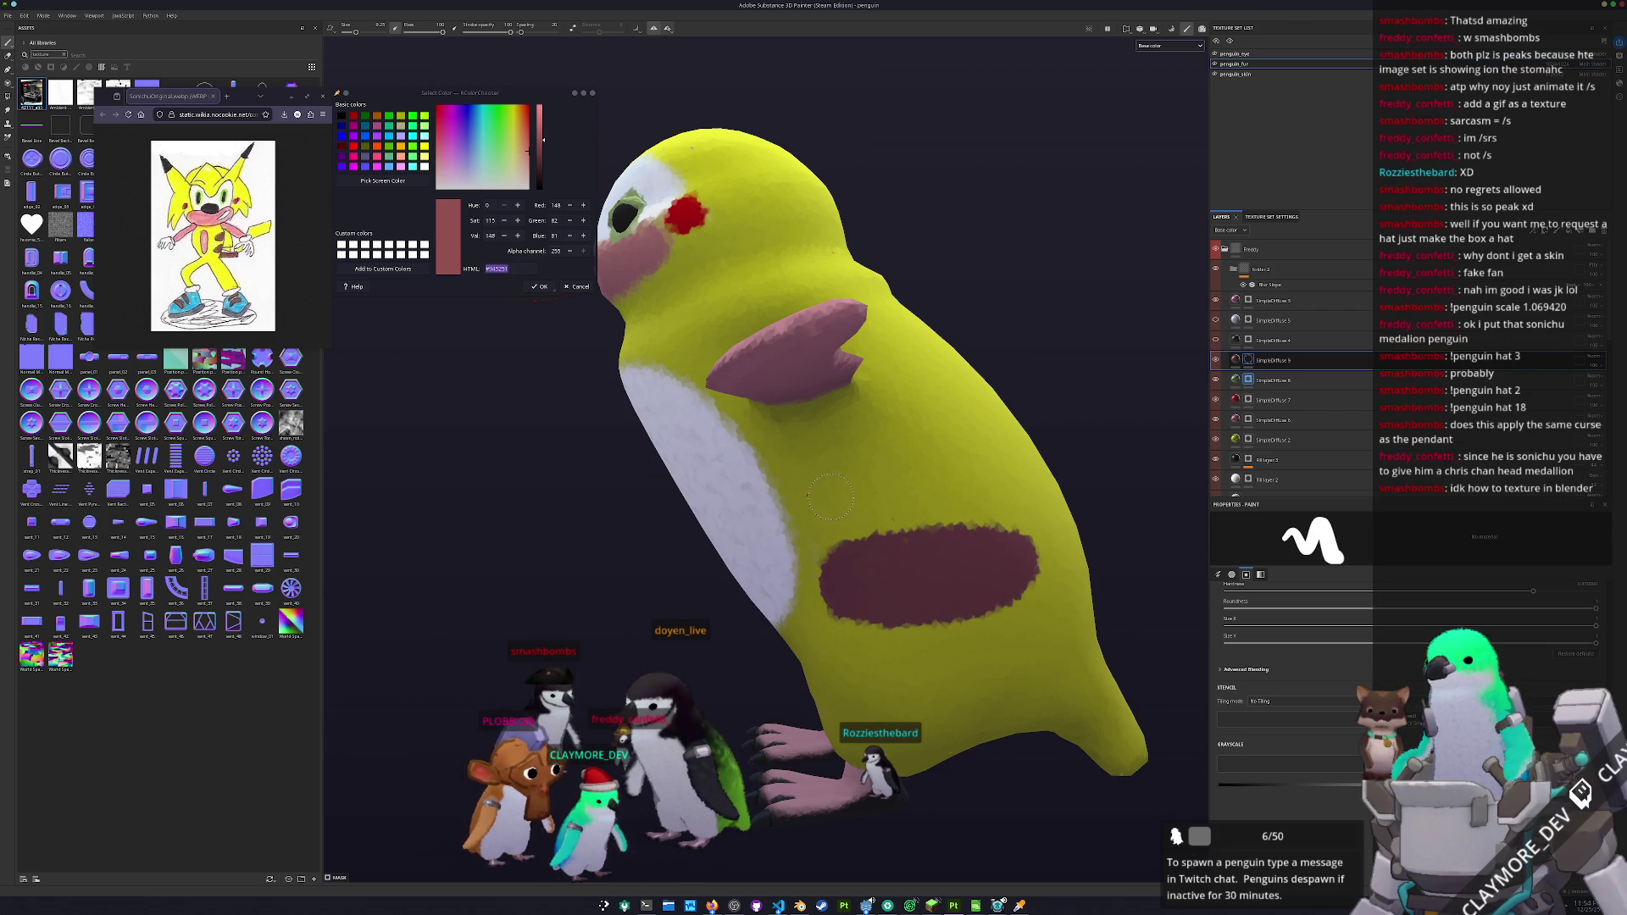
key("ctrl+z")
mouse_move(820, 476)
left_mouse_down()
mouse_move(978, 462)
mouse_move(890, 439)
left_mouse_up()
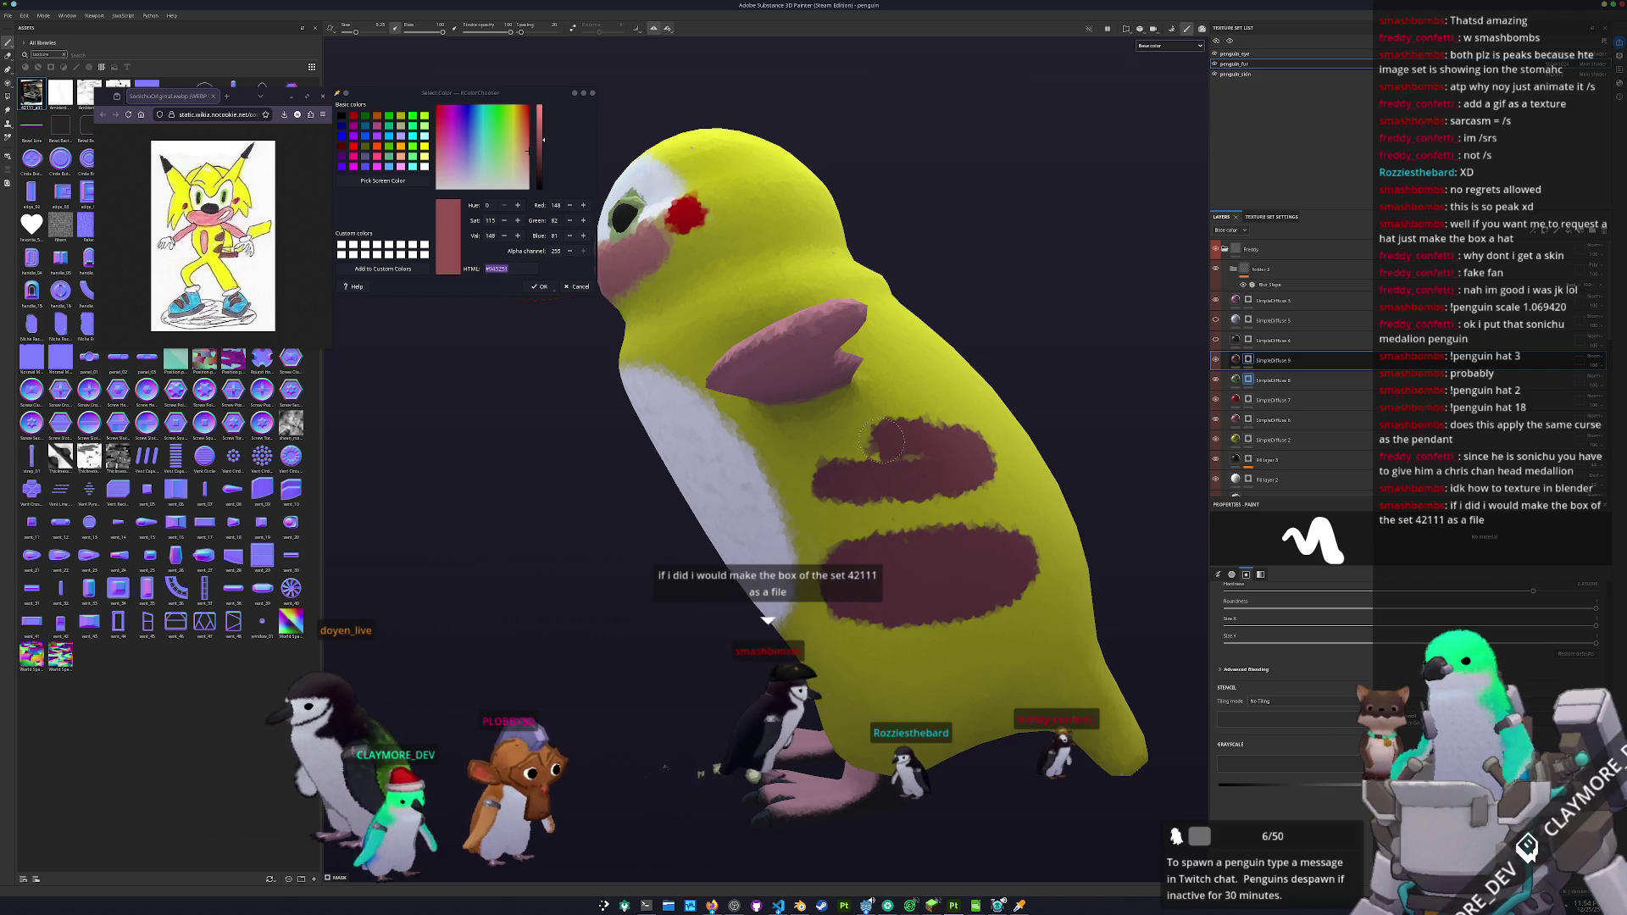
mouse_move(864, 436)
left_mouse_down()
mouse_move(818, 453)
mouse_move(805, 479)
left_mouse_up()
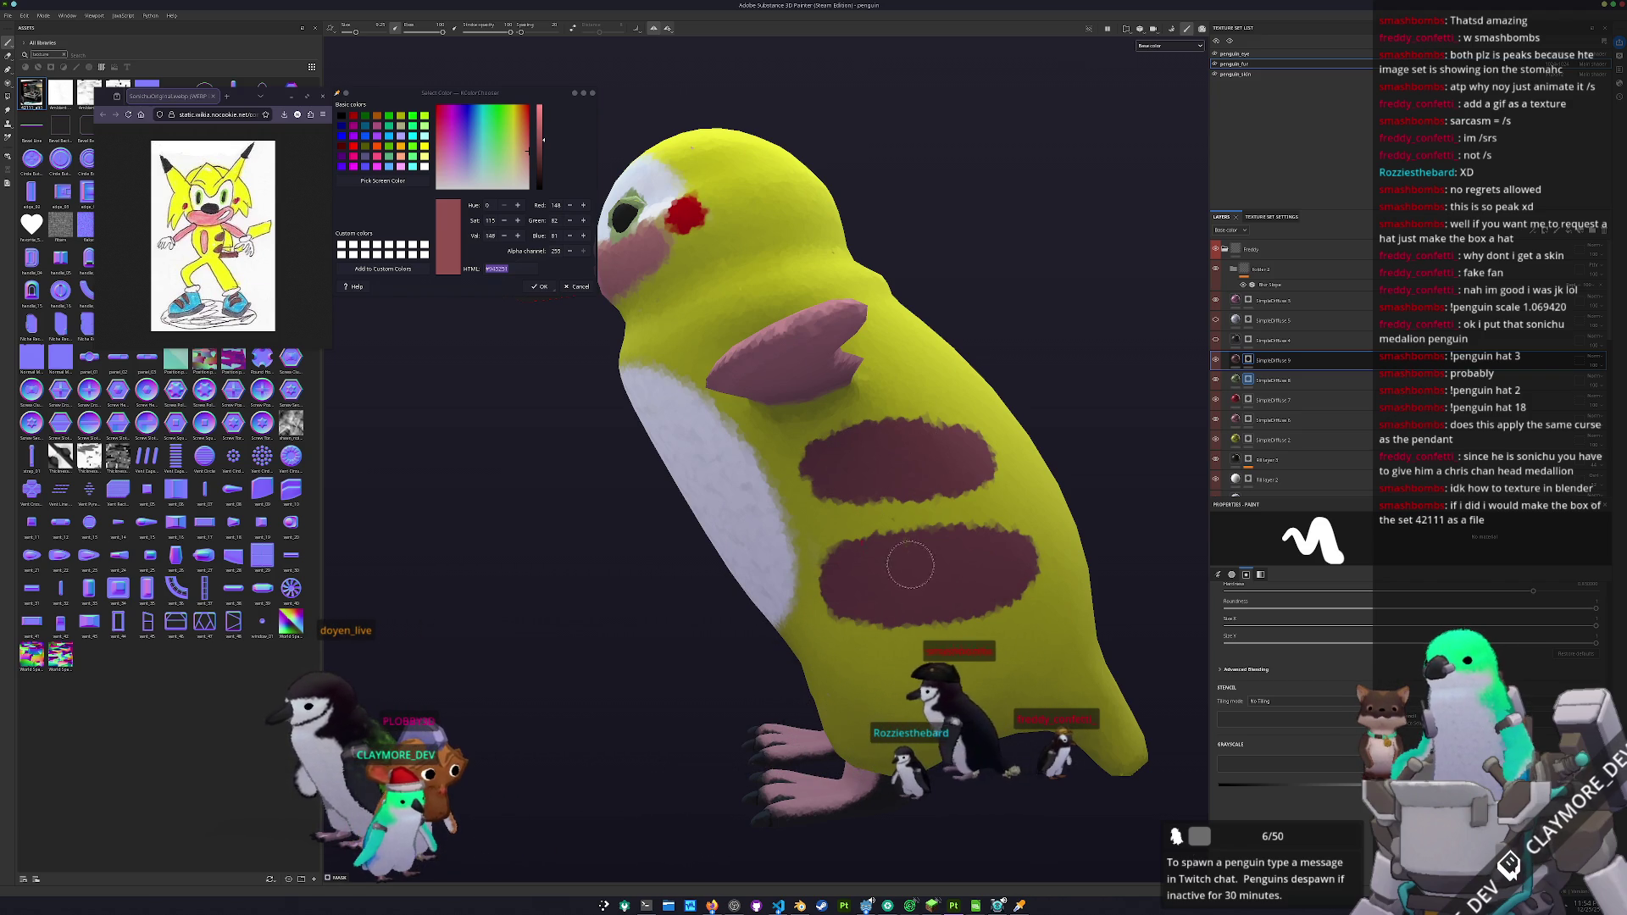
mouse_move(963, 576)
left_mouse_down()
mouse_move(982, 569)
mouse_move(620, 569)
left_mouse_up()
scroll(983, 569, "down", 3)
left_click_drag(867, 610, 848, 606)
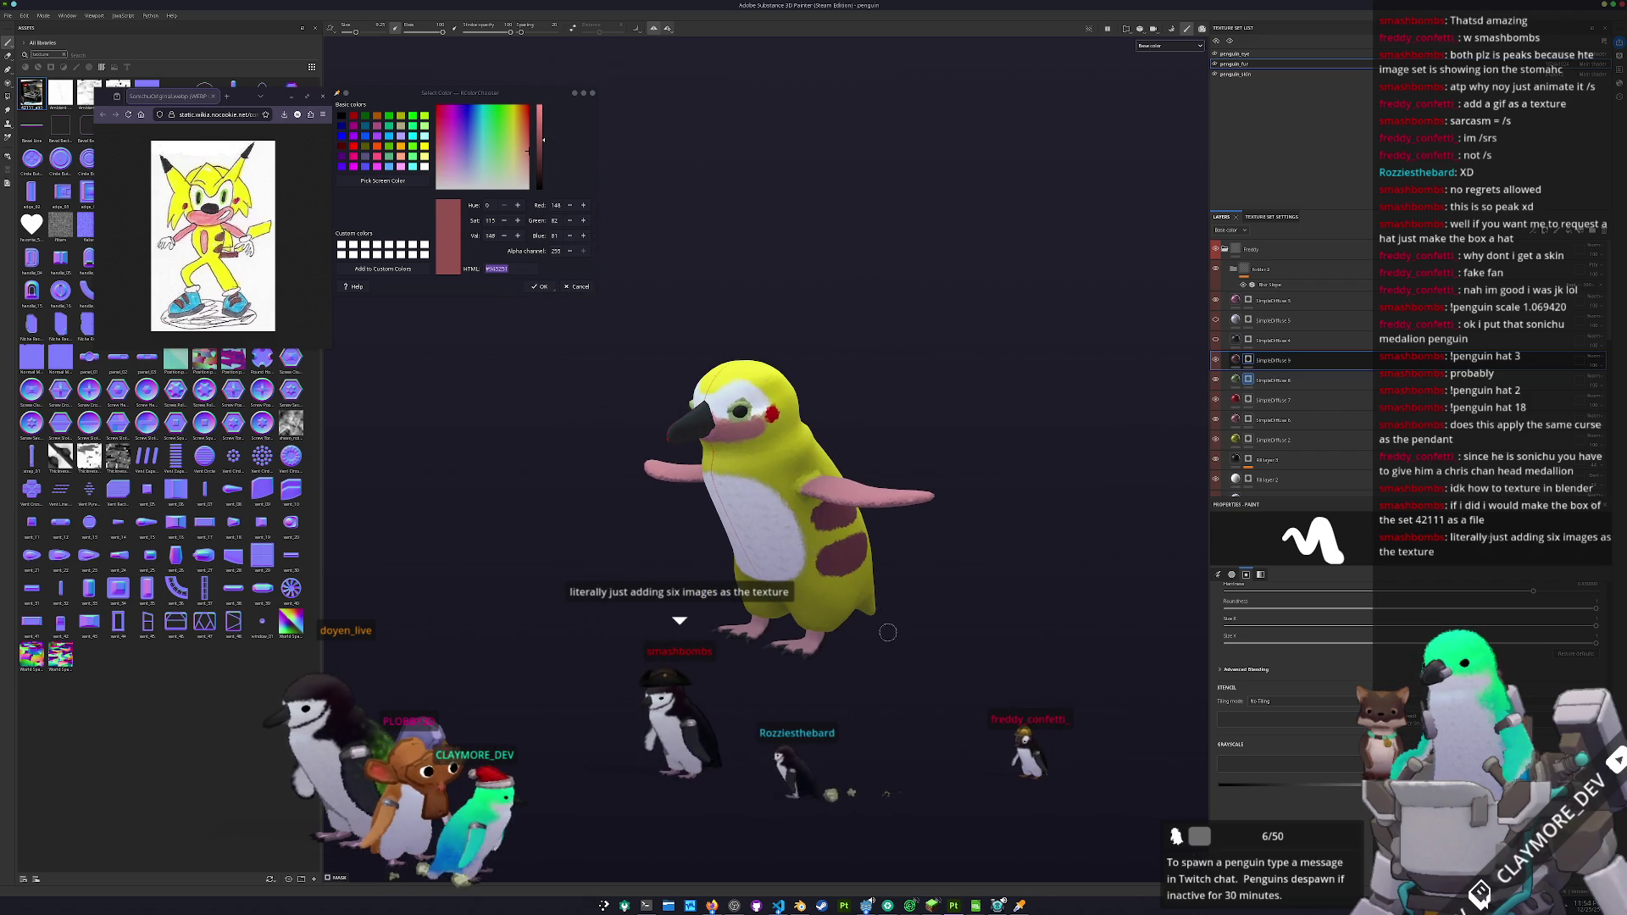
- Select the SimpleDiffuse 2 layer and collapse the Freddy layer folder
left_click(1253, 439)
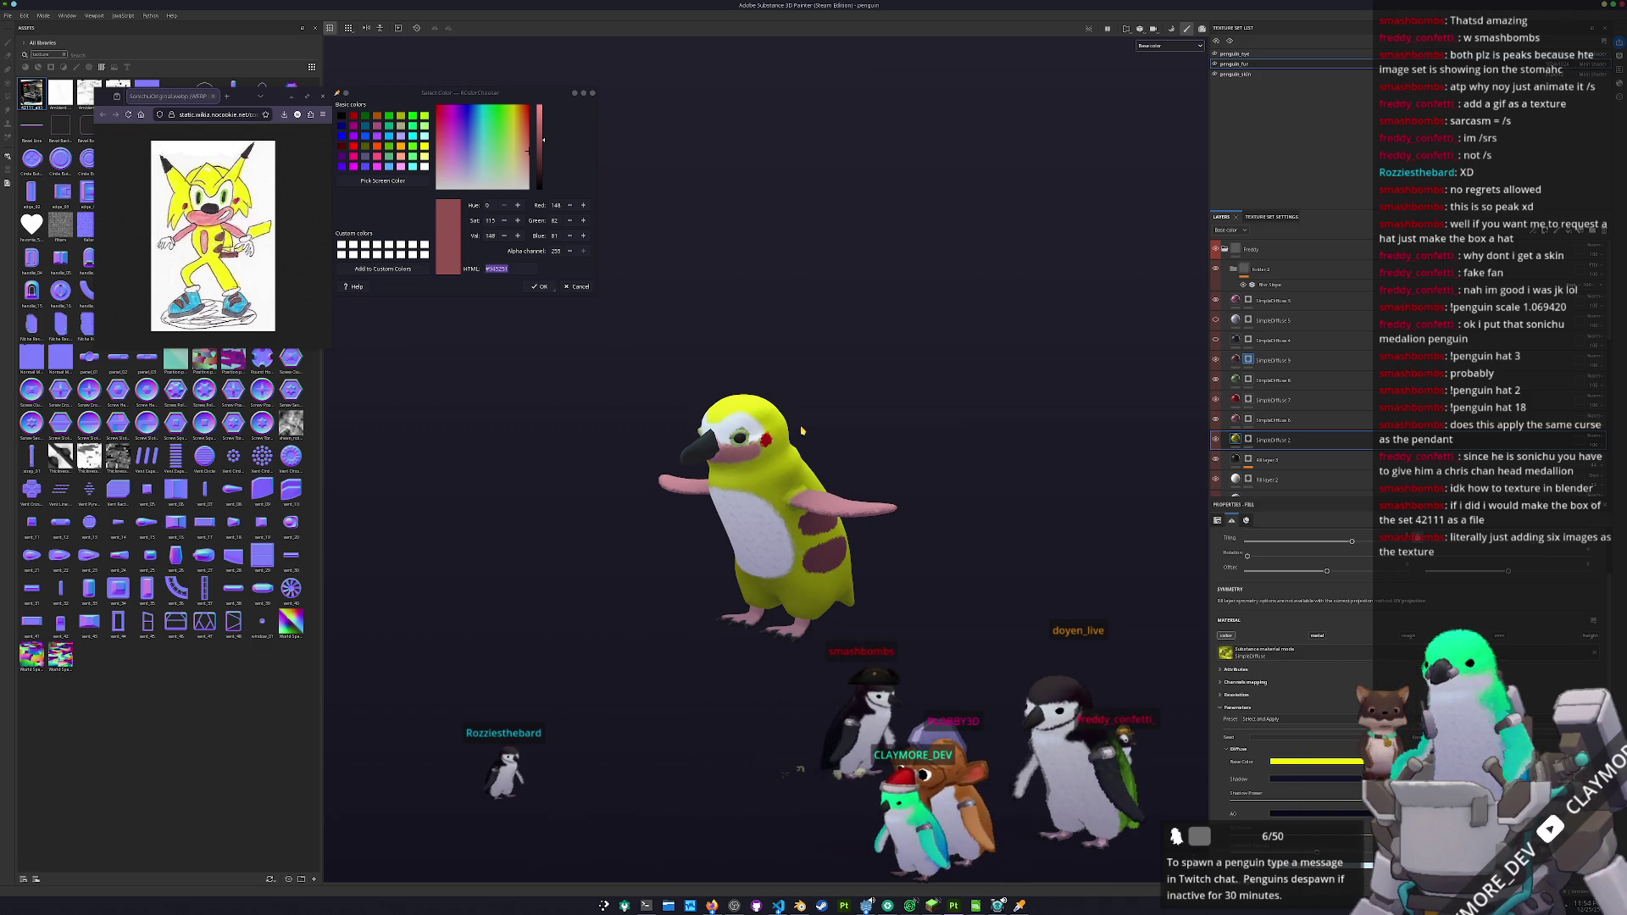
left_click_drag(816, 428, 1033, 379)
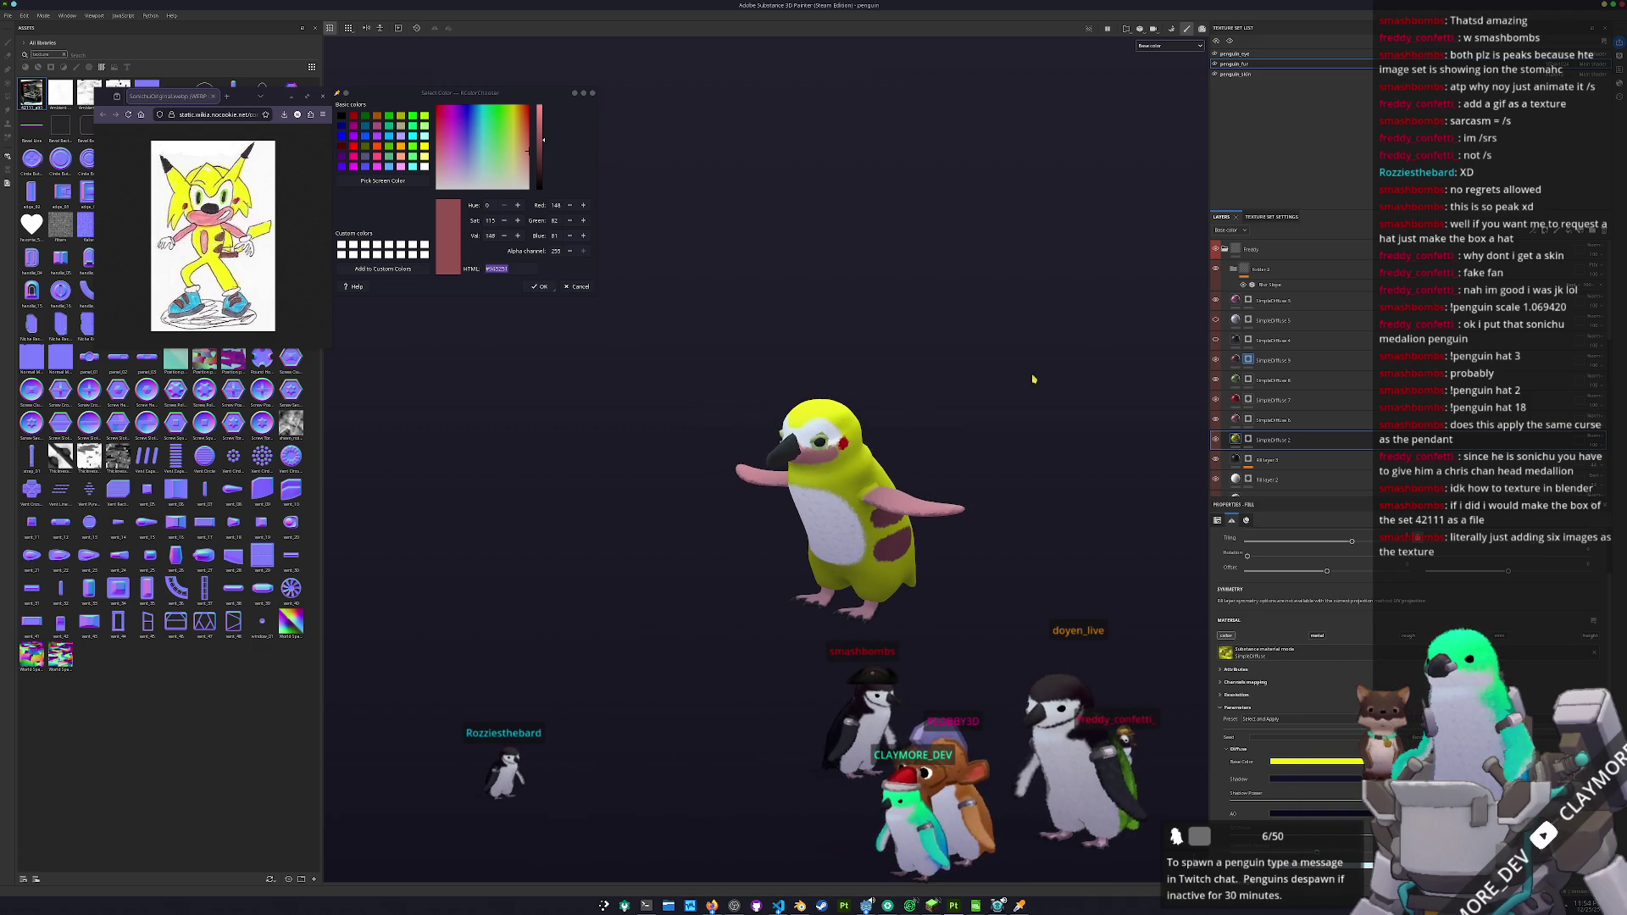
left_click(1223, 249)
scroll(1016, 419, "up", 2)
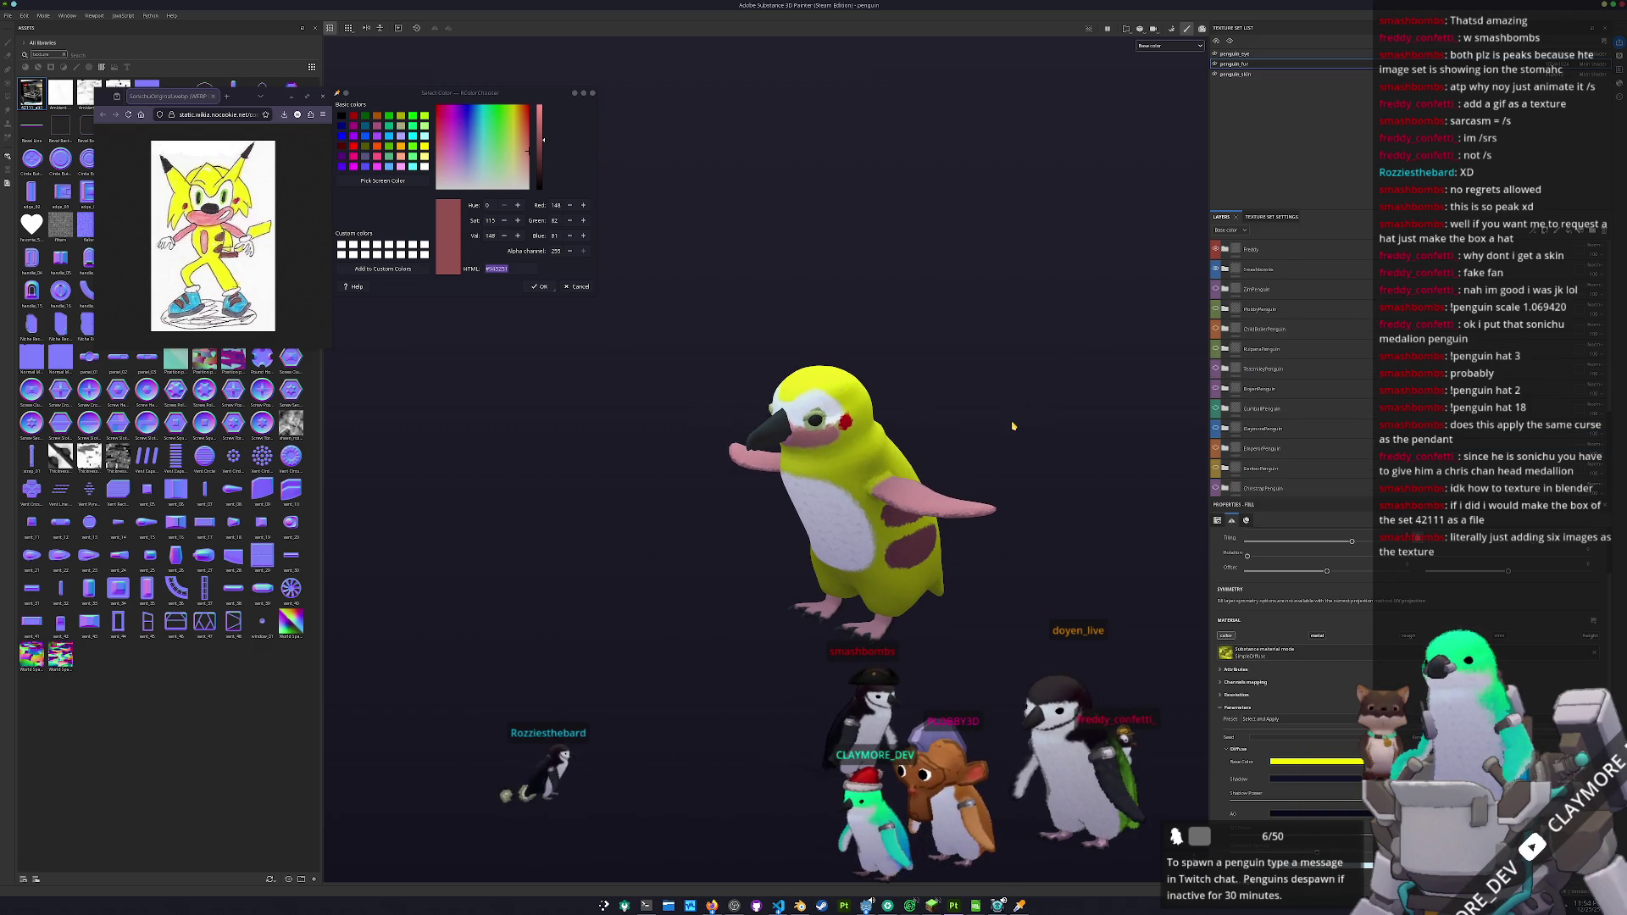
- Open the Export Textures window with Ctrl+Shift+E and move it to the right
key("ctrl")
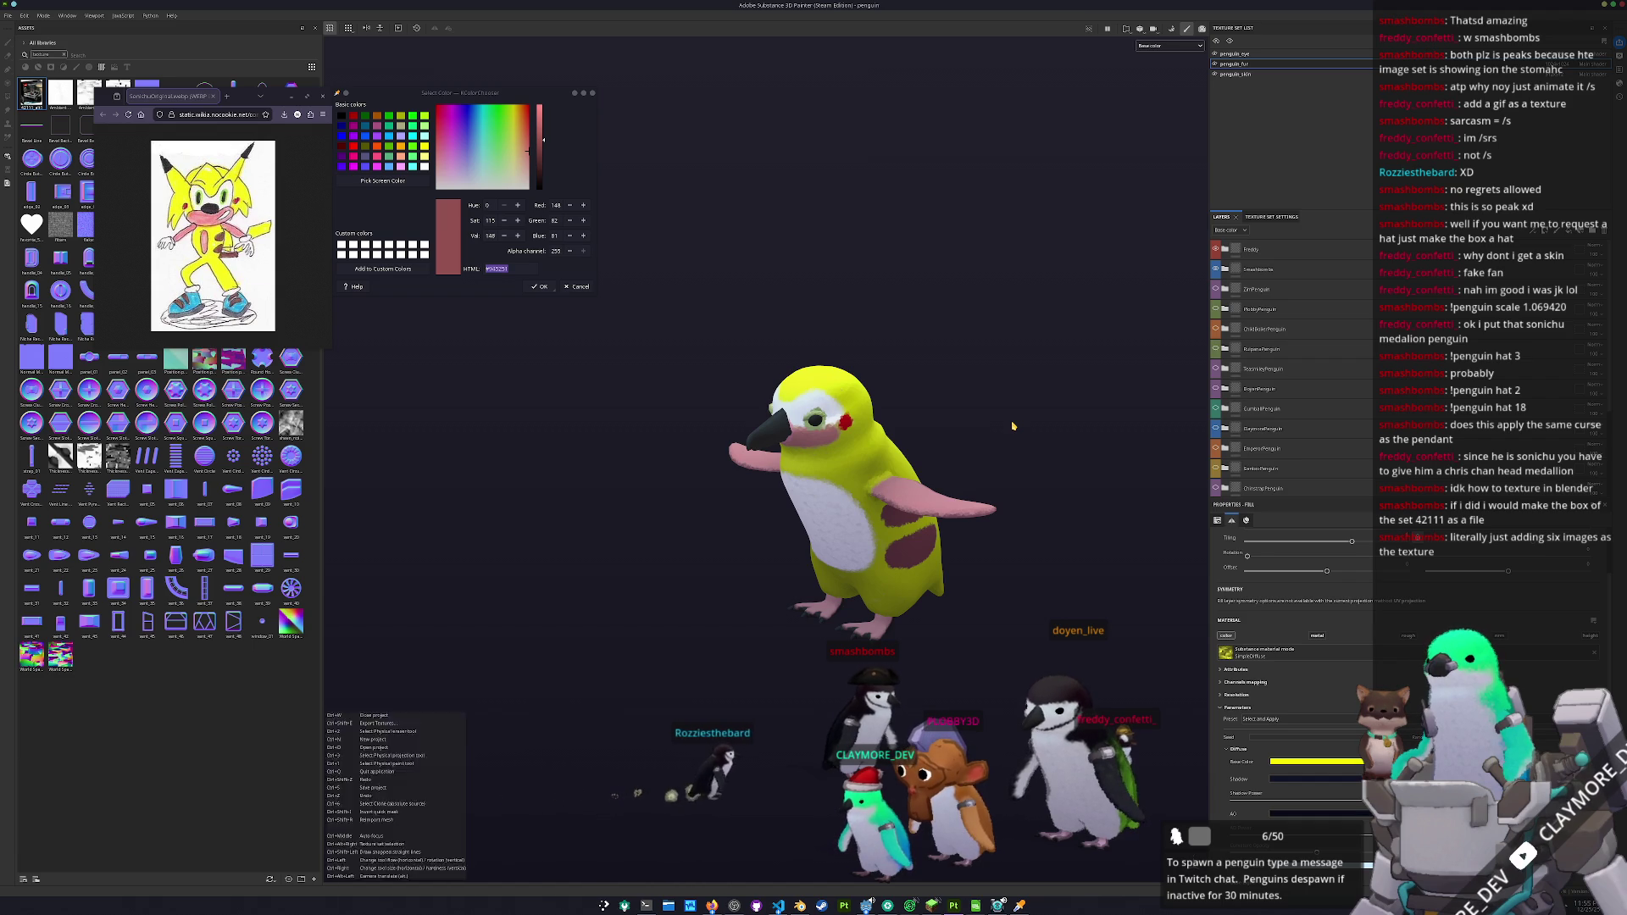
key("ctrl+shift+e")
mouse_move(815, 274)
left_mouse_down()
mouse_move(1030, 281)
mouse_move(1174, 330)
left_mouse_up()
- Set the output directory to a new folder named 'freddy' inside textures
left_click(1234, 378)
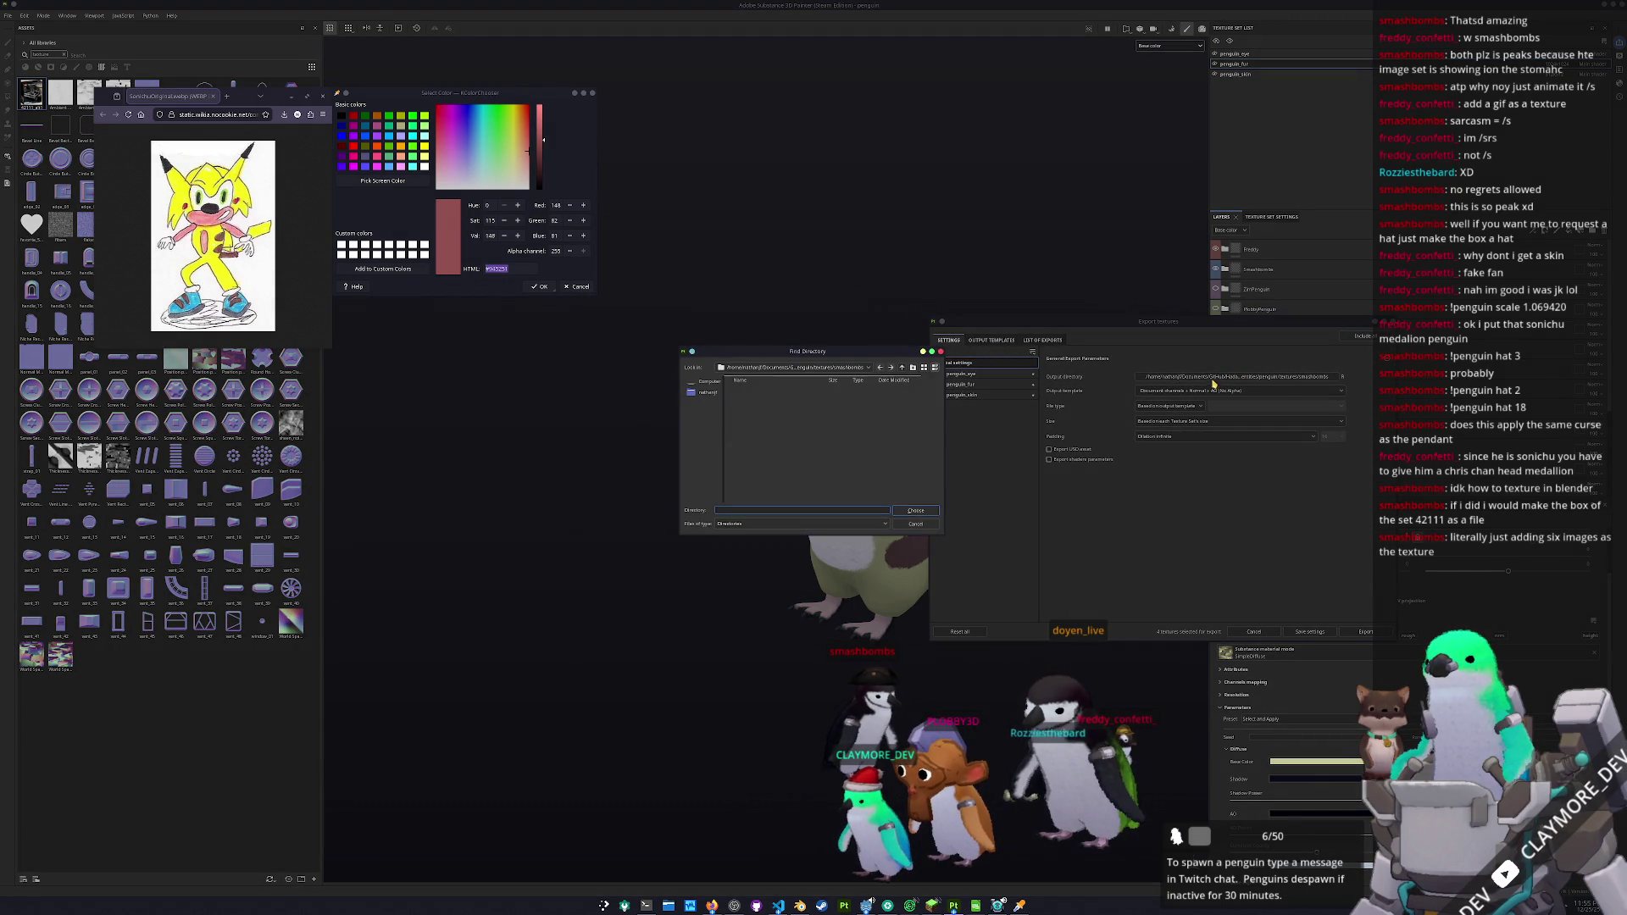
left_click_drag(896, 350, 656, 422)
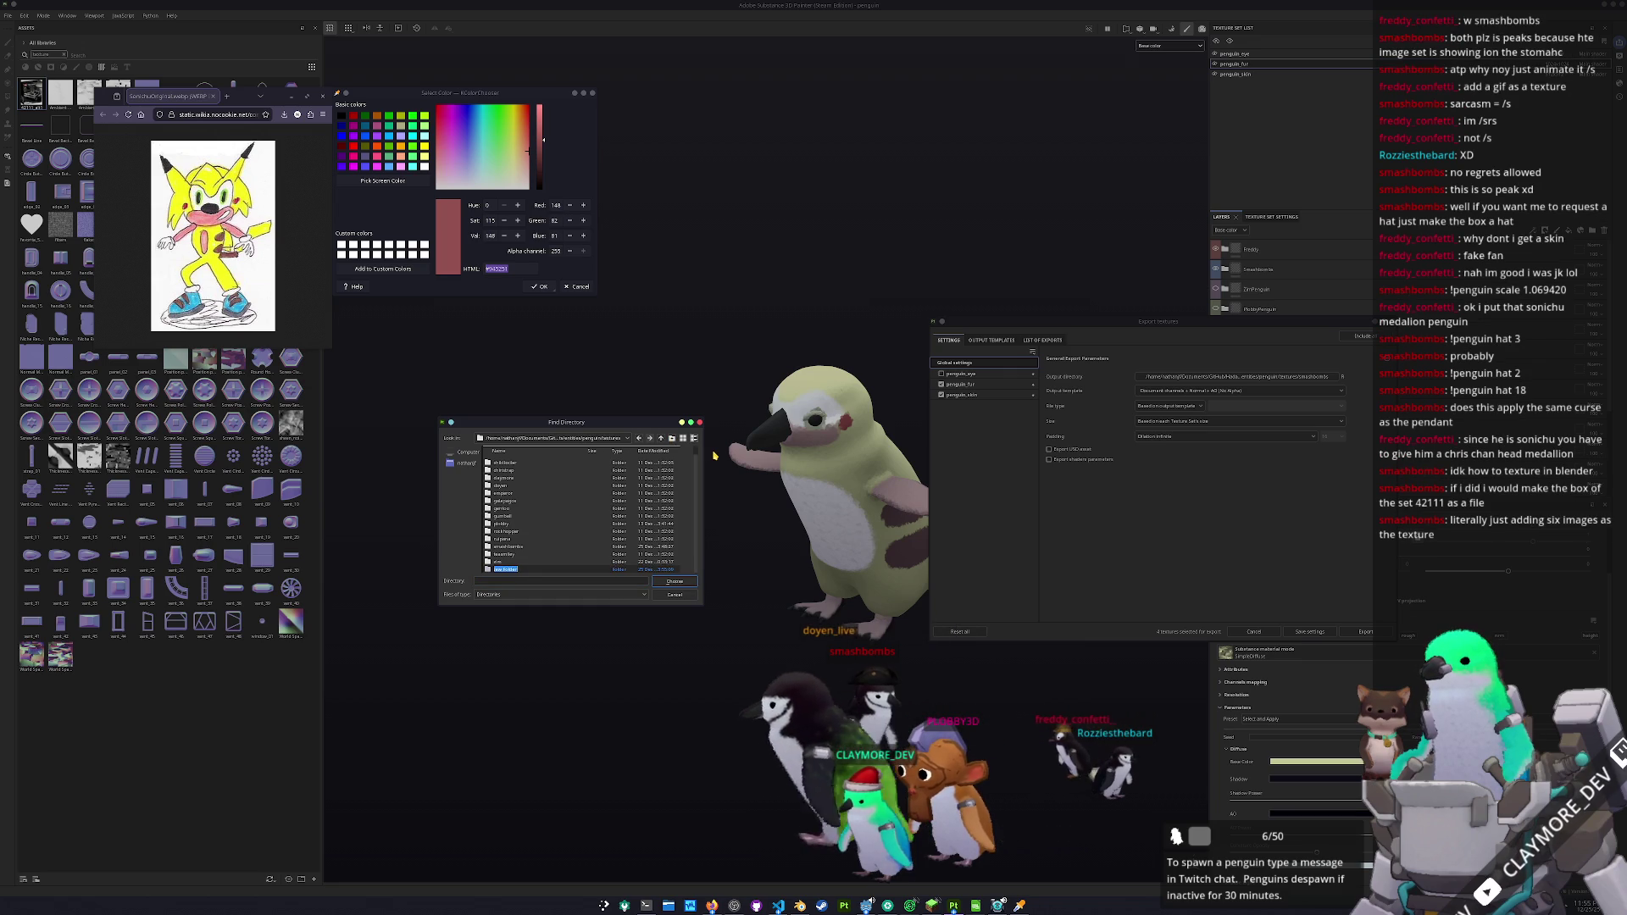
type("freddy")
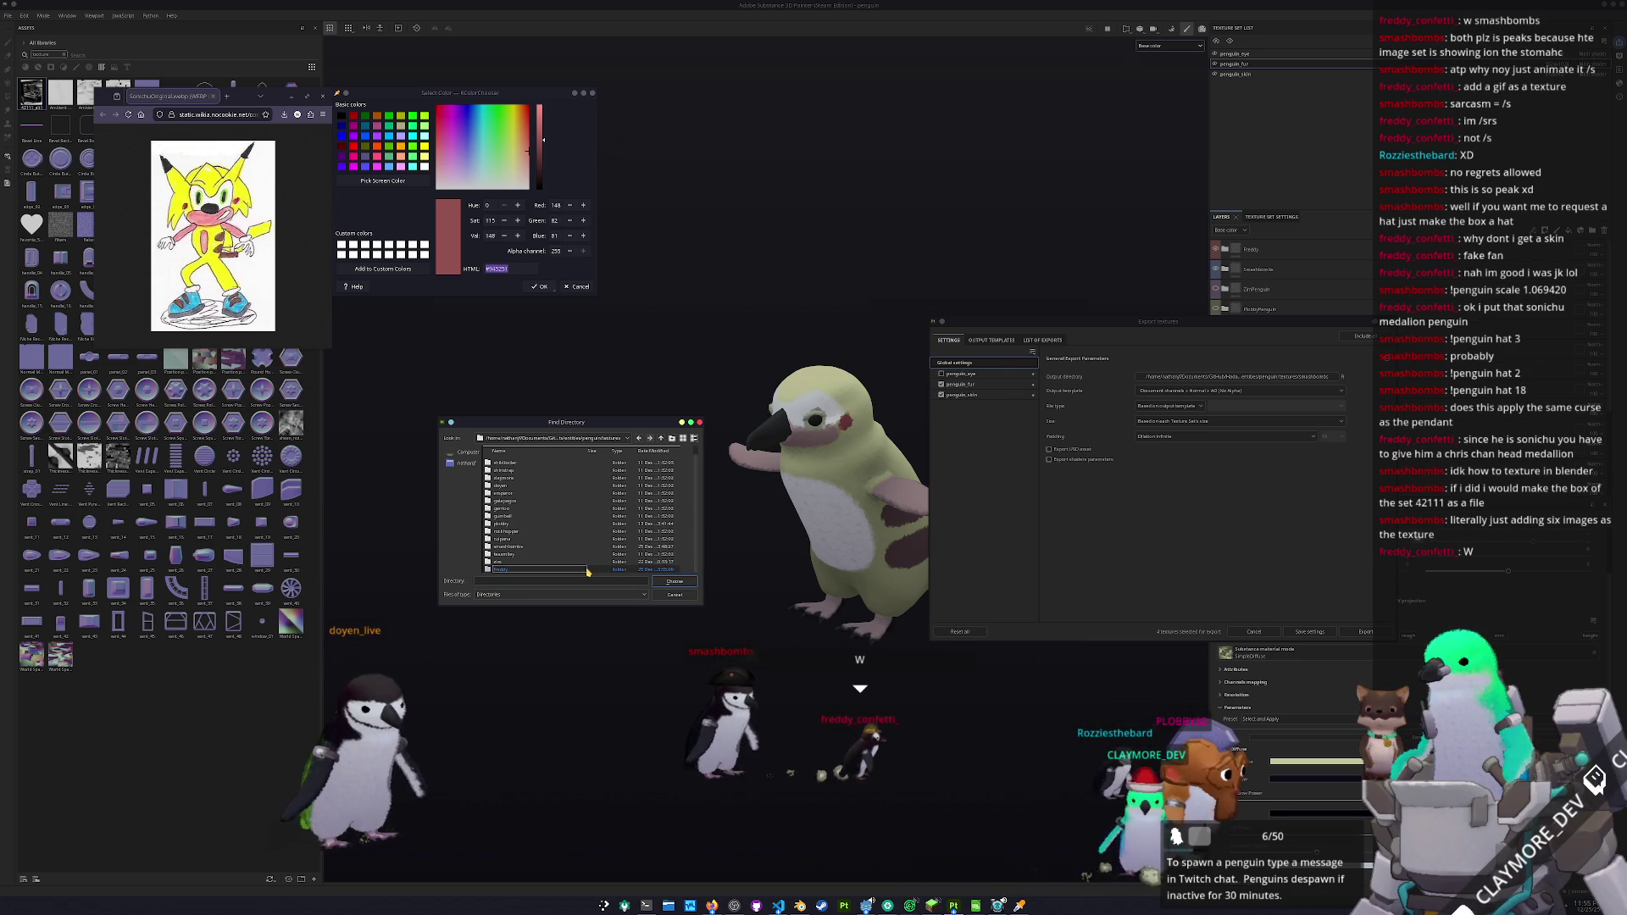
left_click(676, 581)
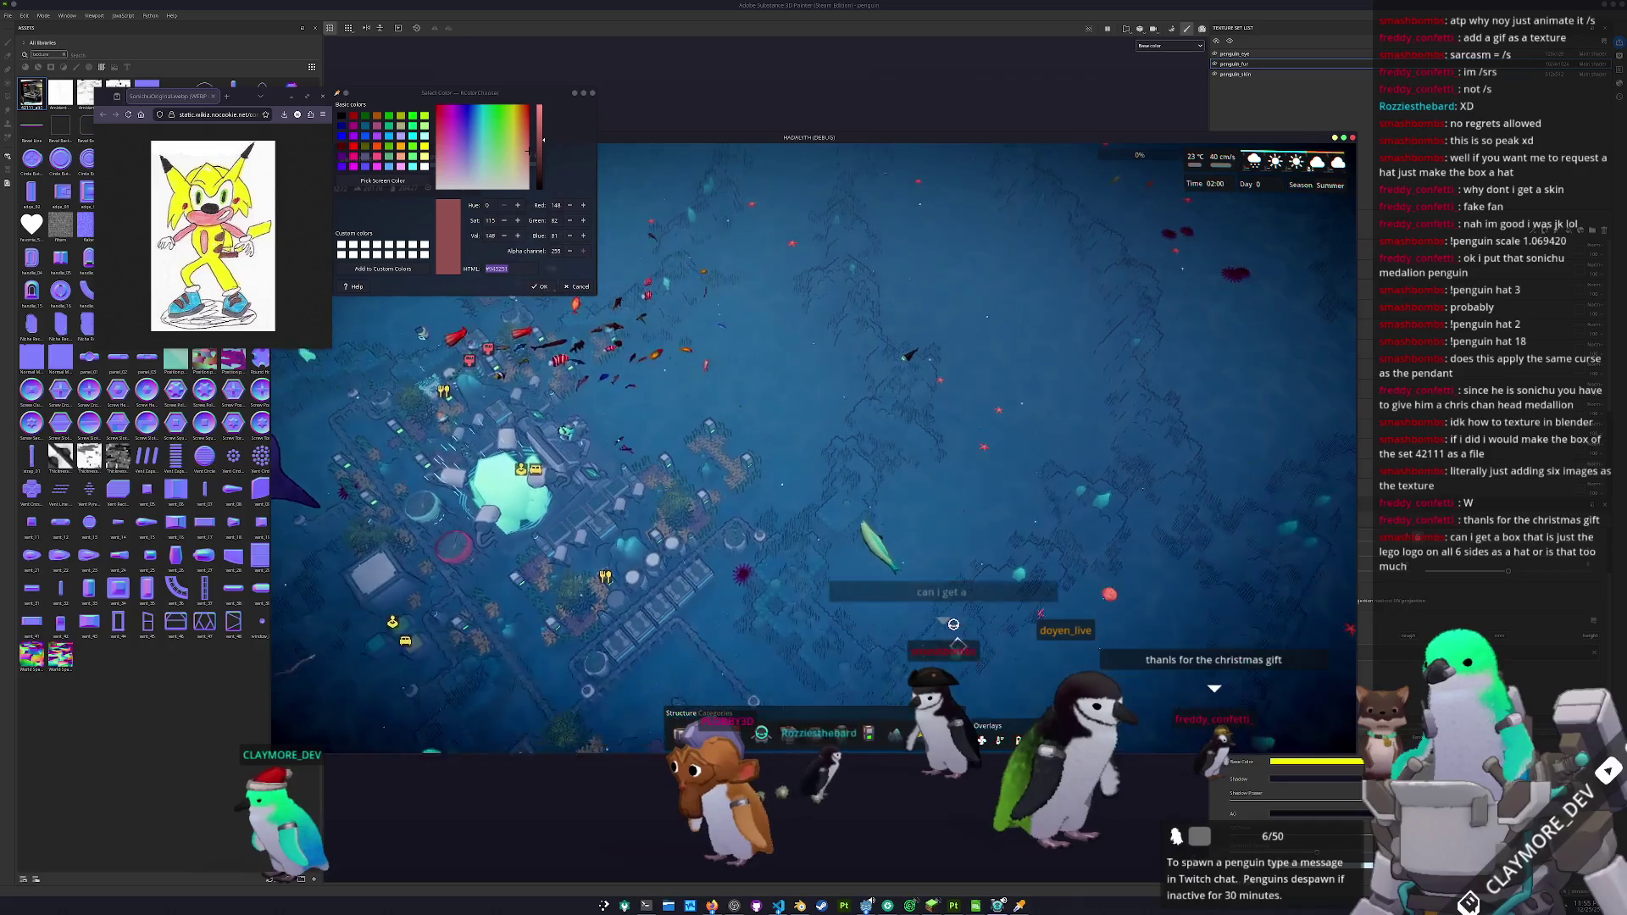
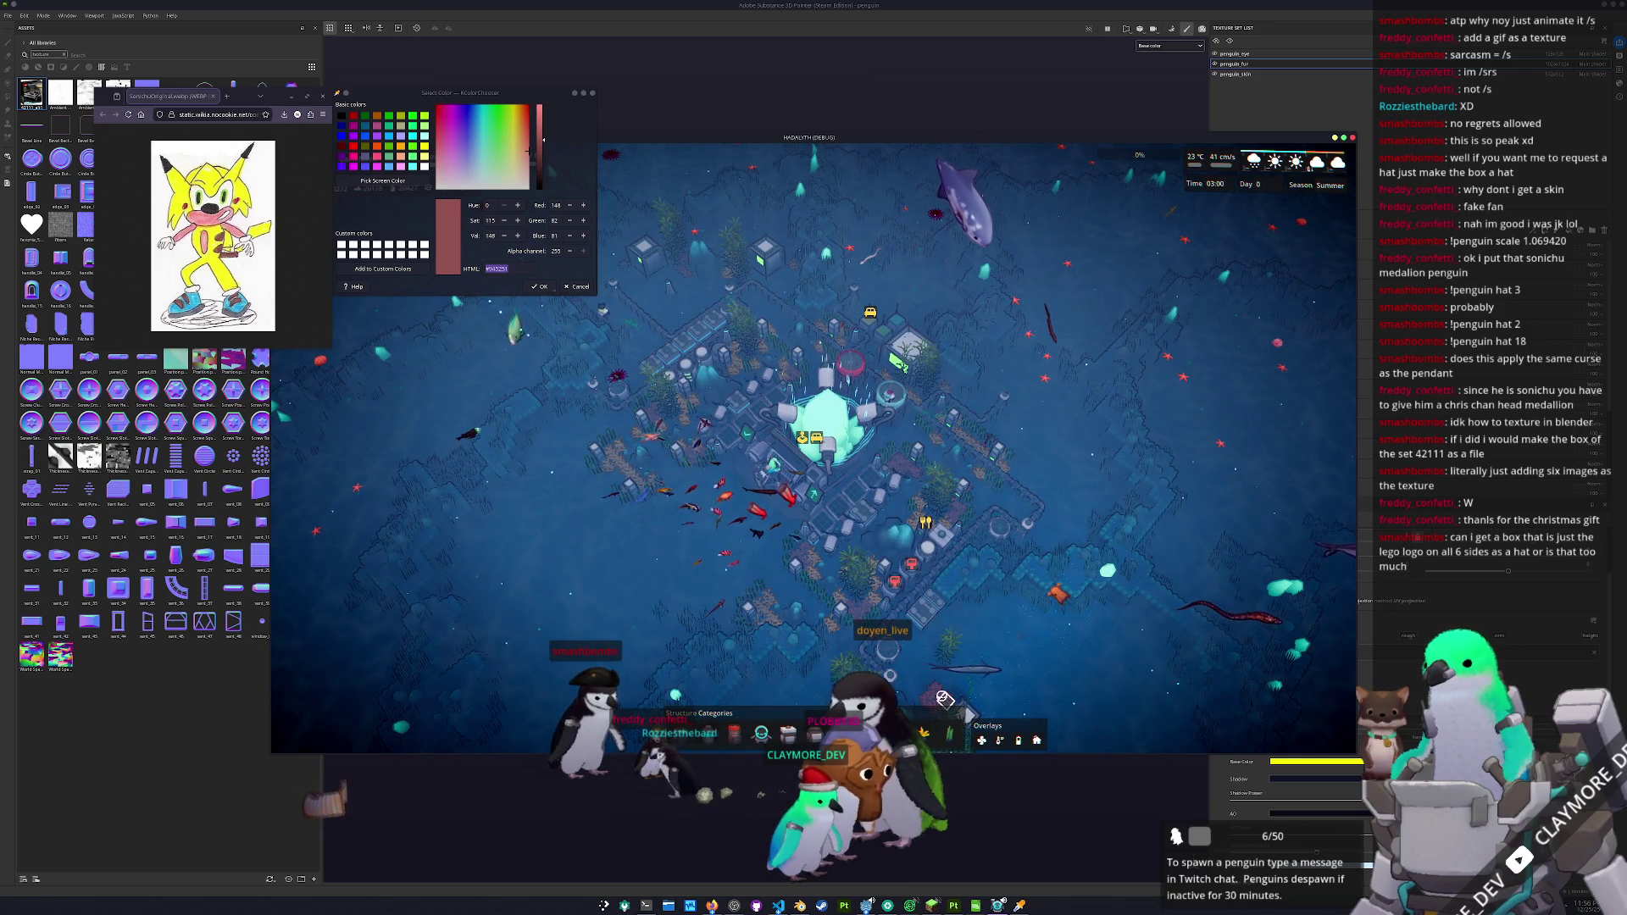
- Inspect the Core's details, deselect it, and bring the Substance Painter window forward
left_click(826, 424)
left_click(697, 614)
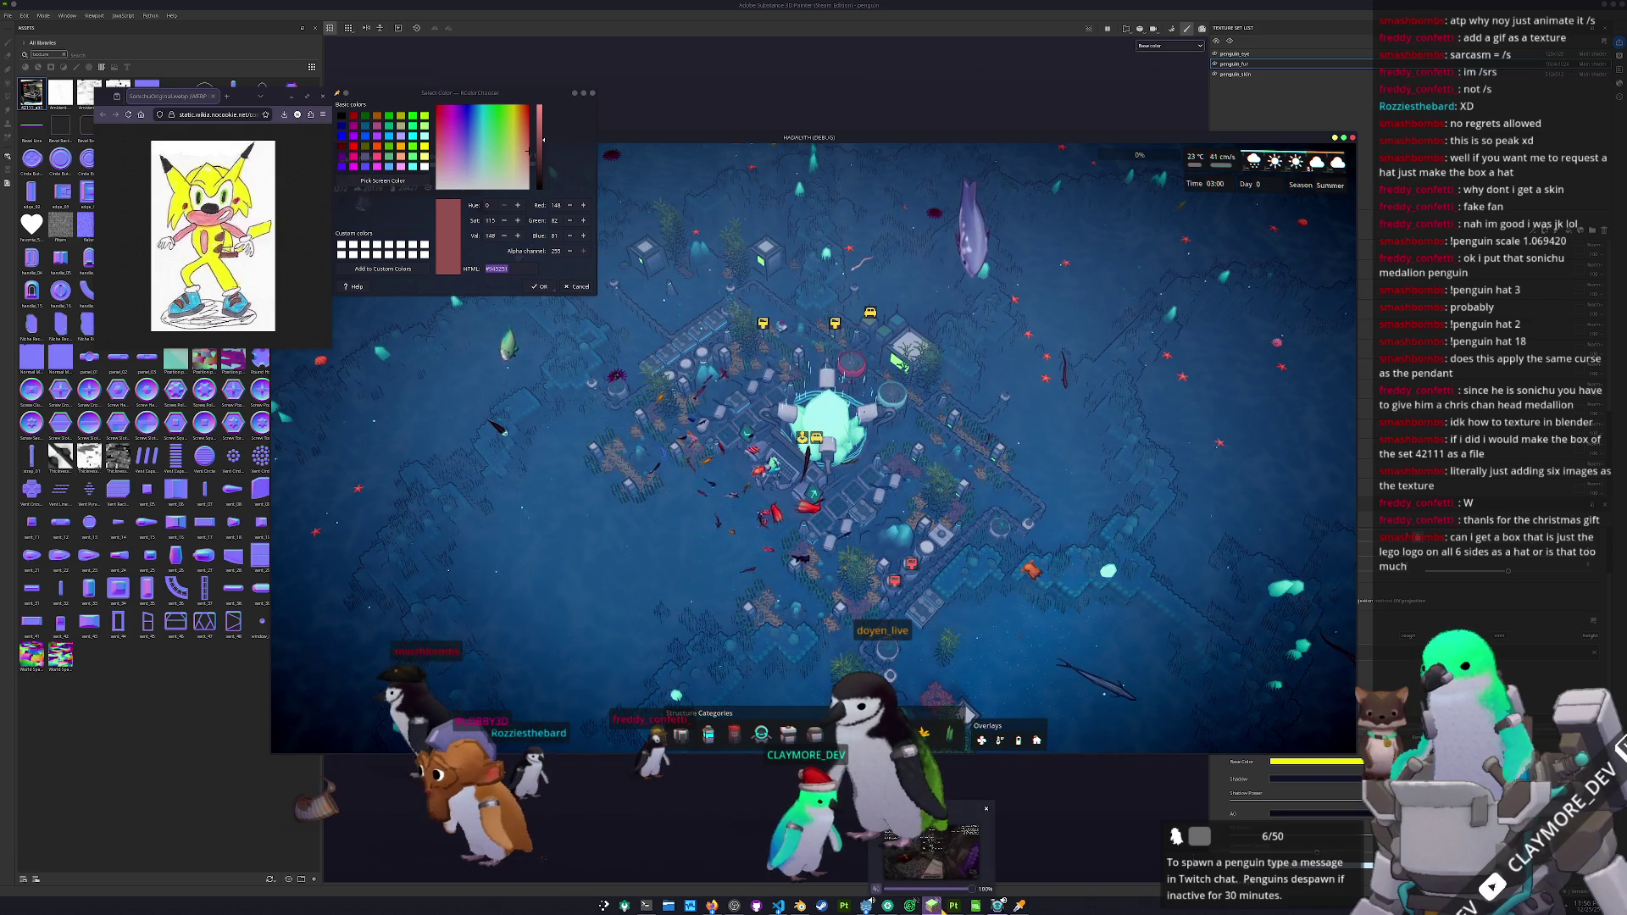
mouse_move(953, 905)
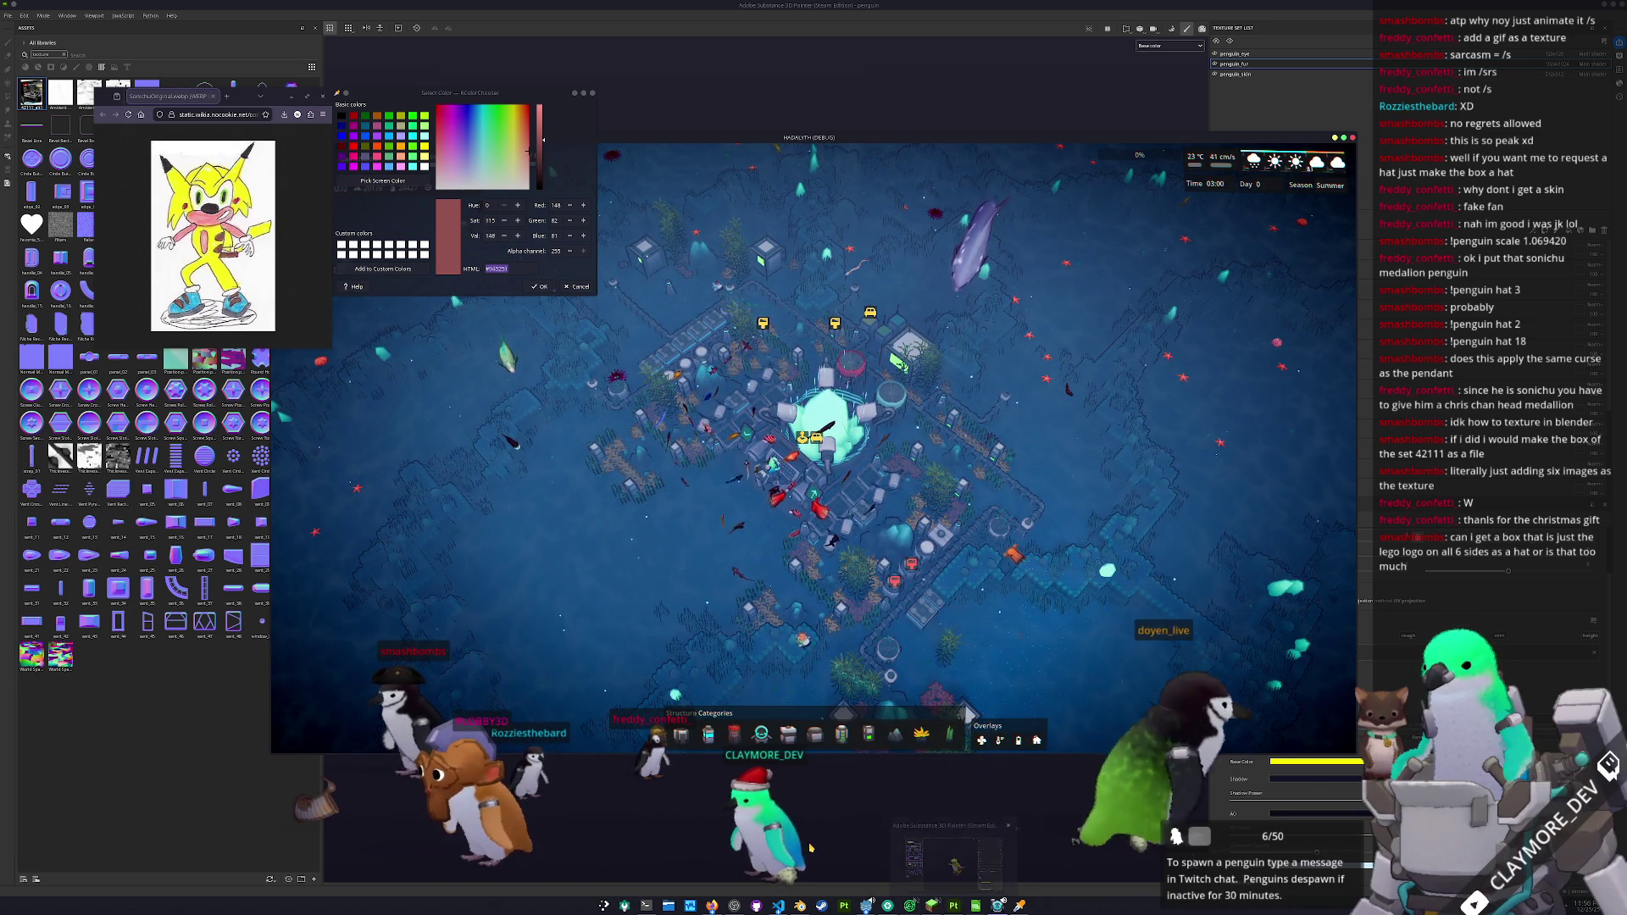
left_click(955, 860)
- Return to HADALYTH, pause it and choose Quit to Desktop
key("alt+Tab")
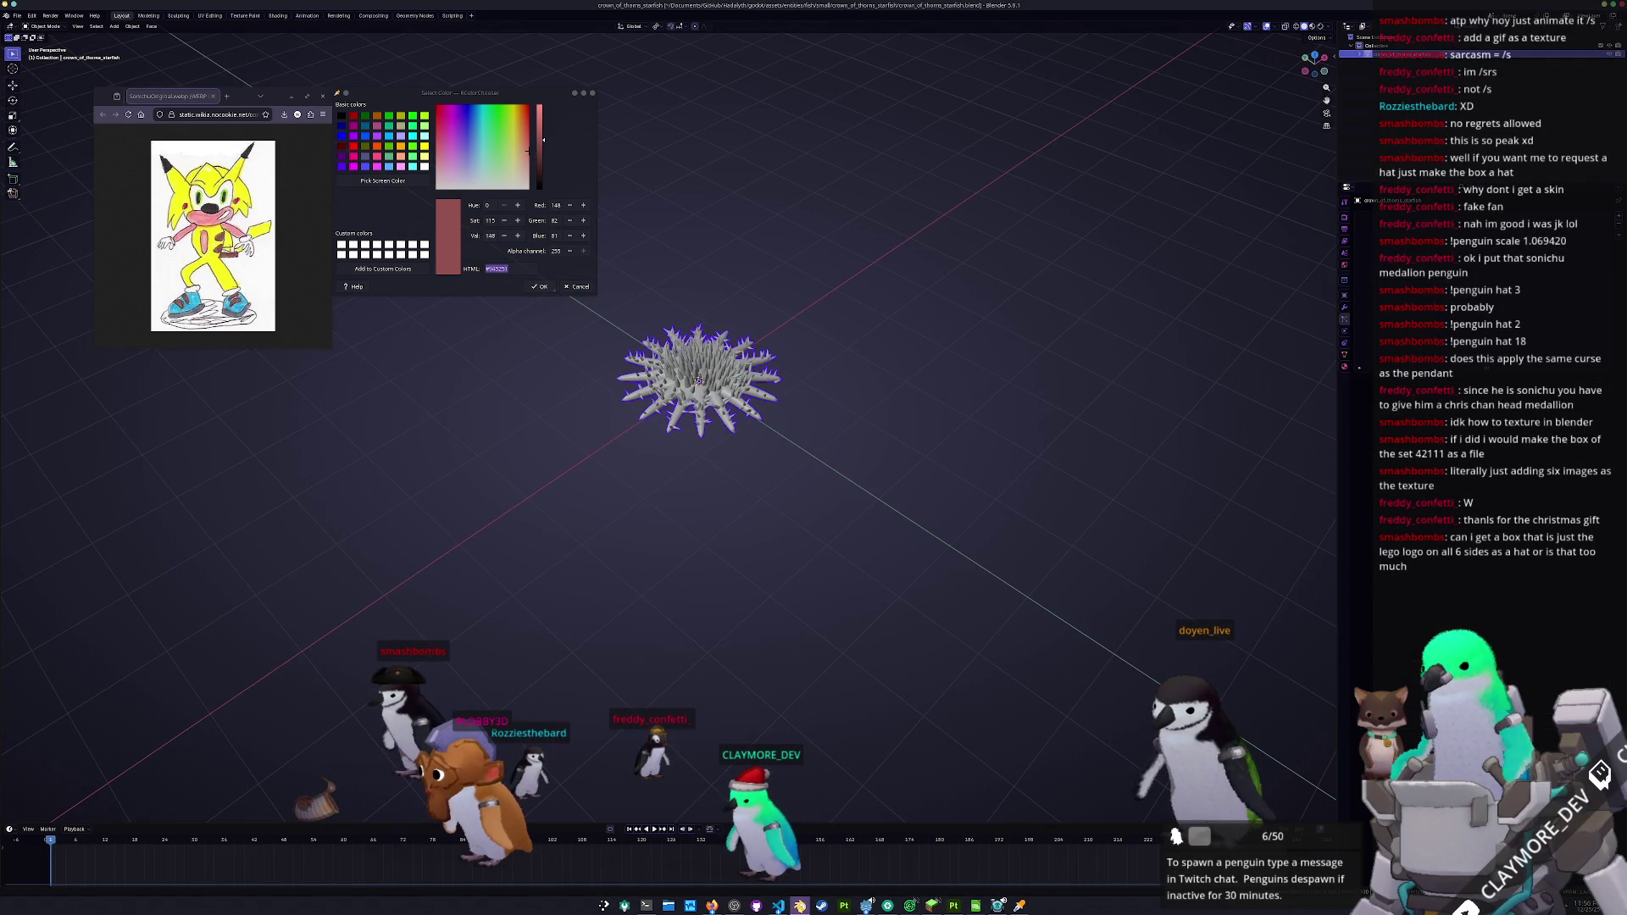
key("alt+Tab")
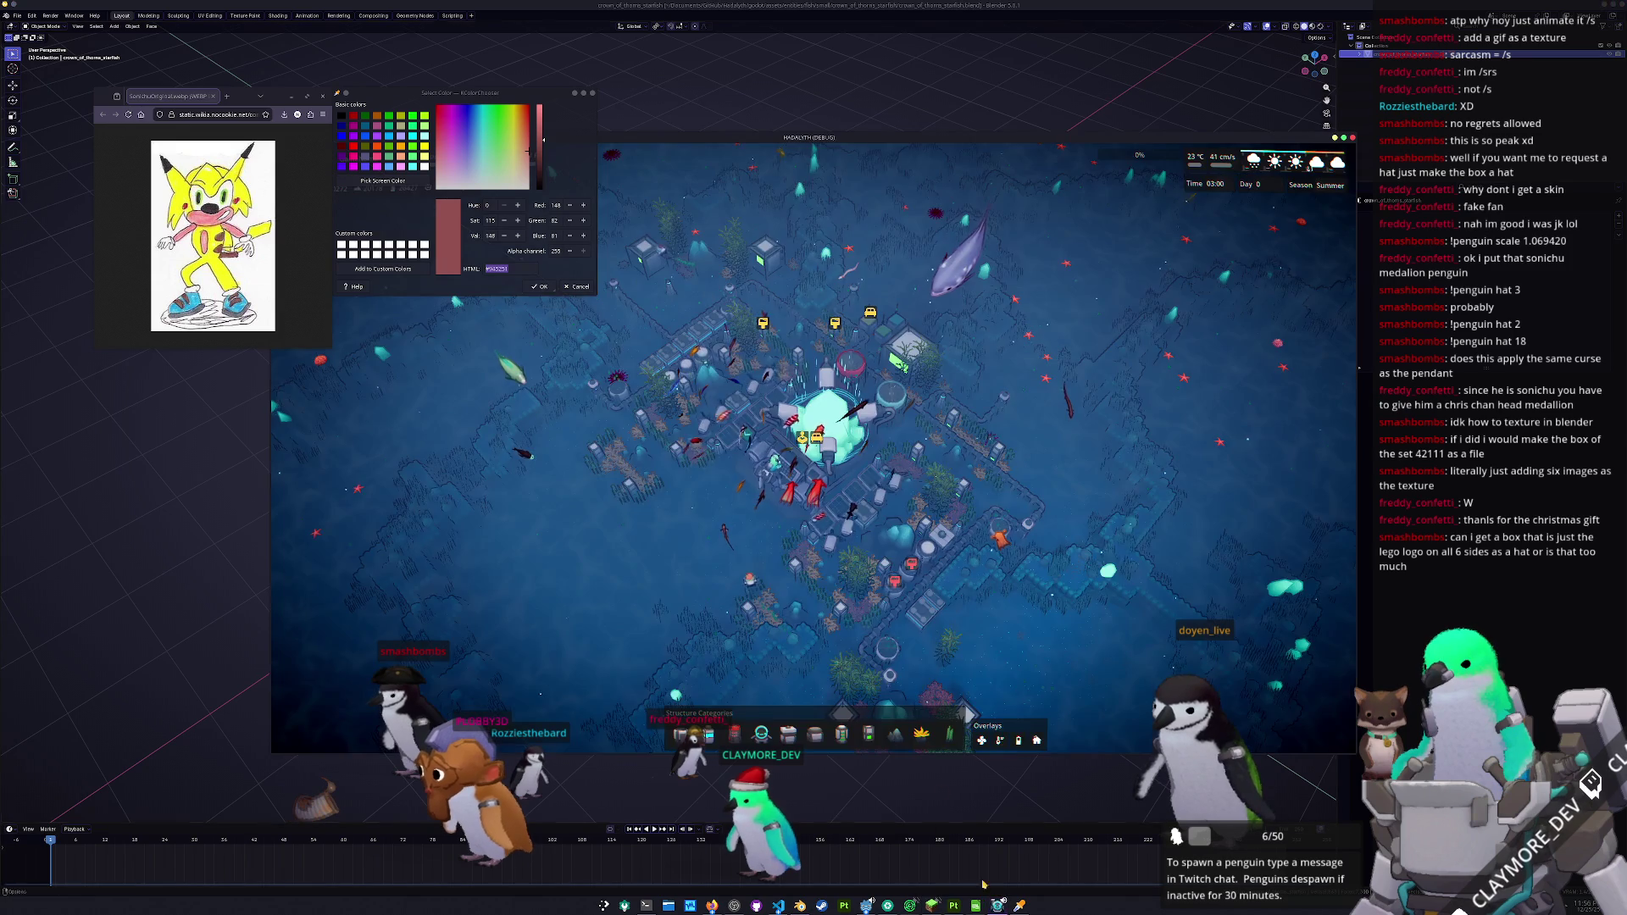
key("Escape")
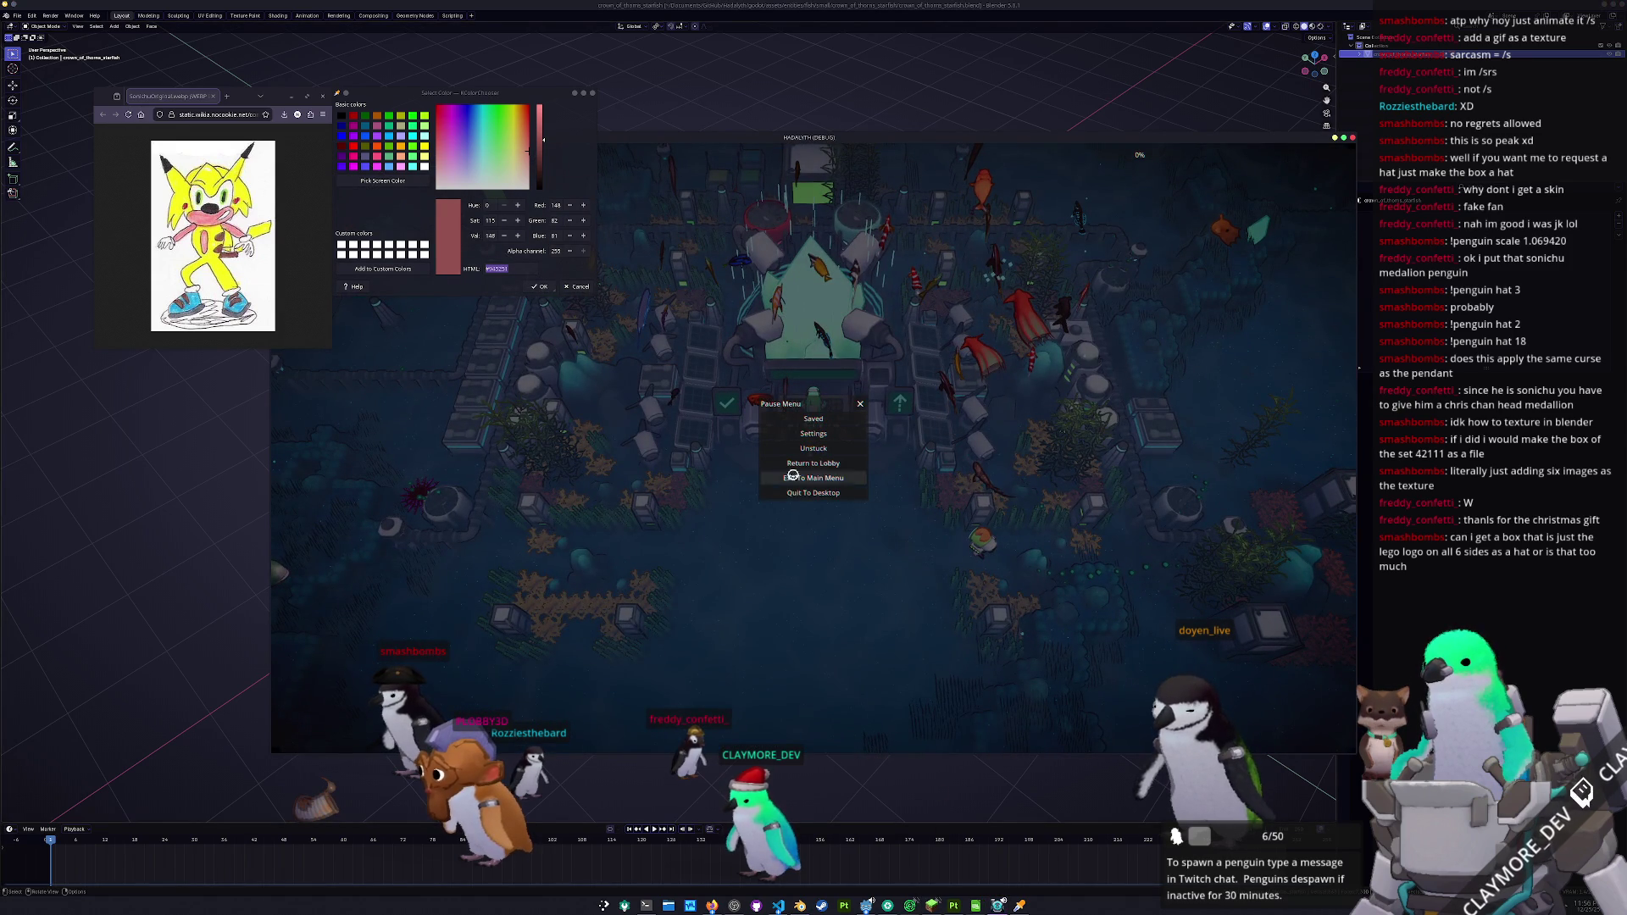
left_click(803, 493)
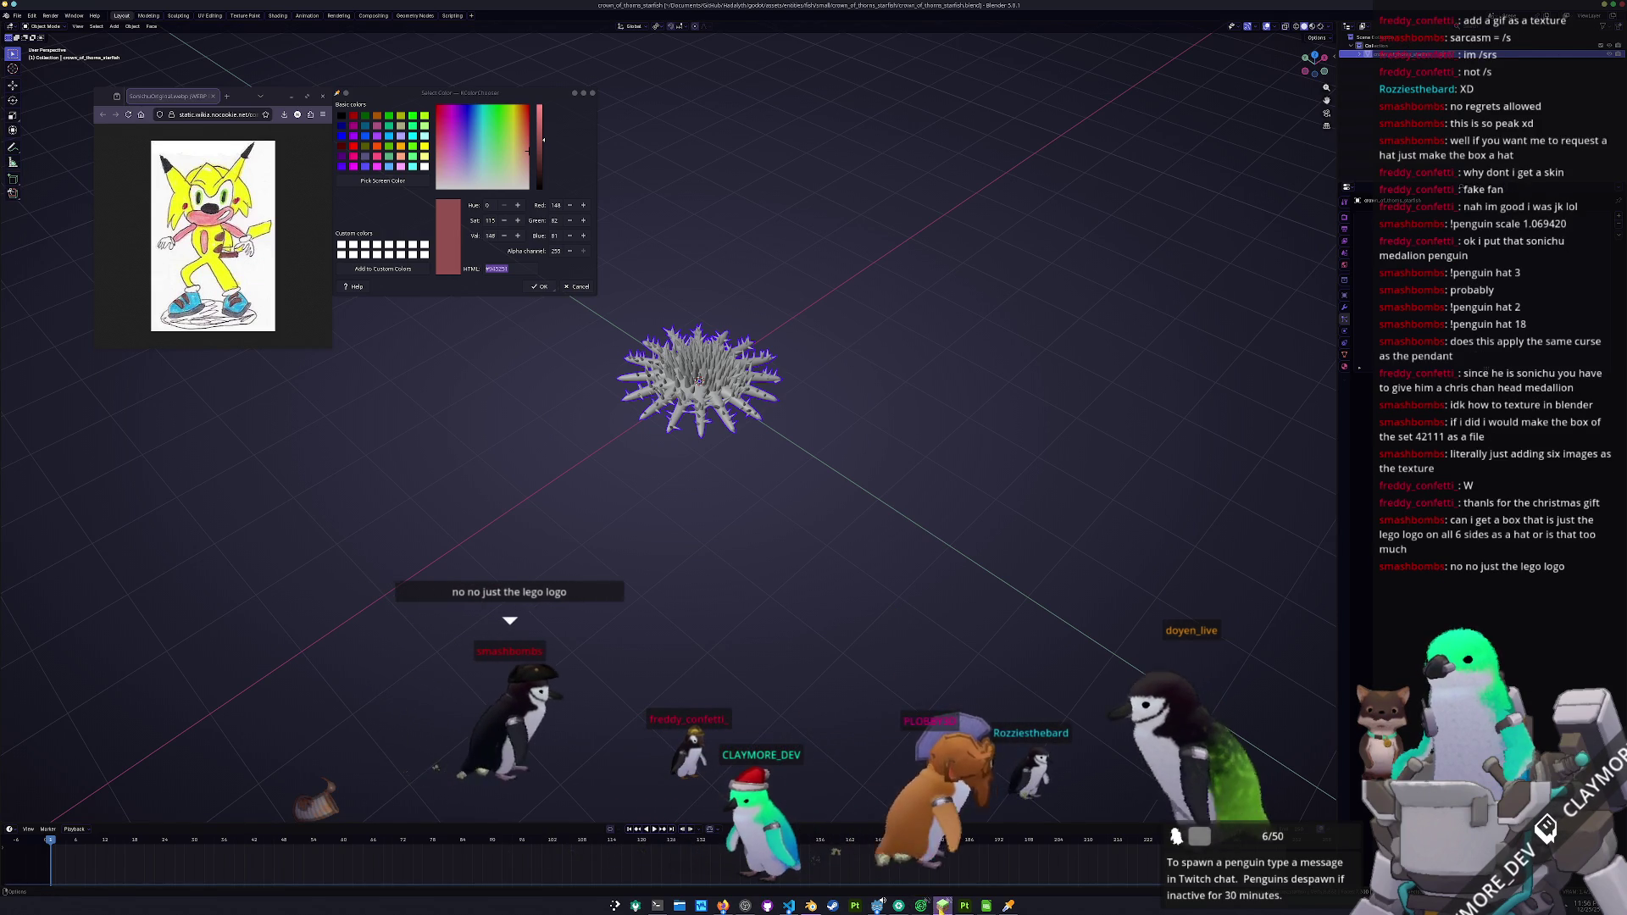
- Bring the Godot Project Manager to the front and select the ClaymoreTuber project
mouse_move(879, 903)
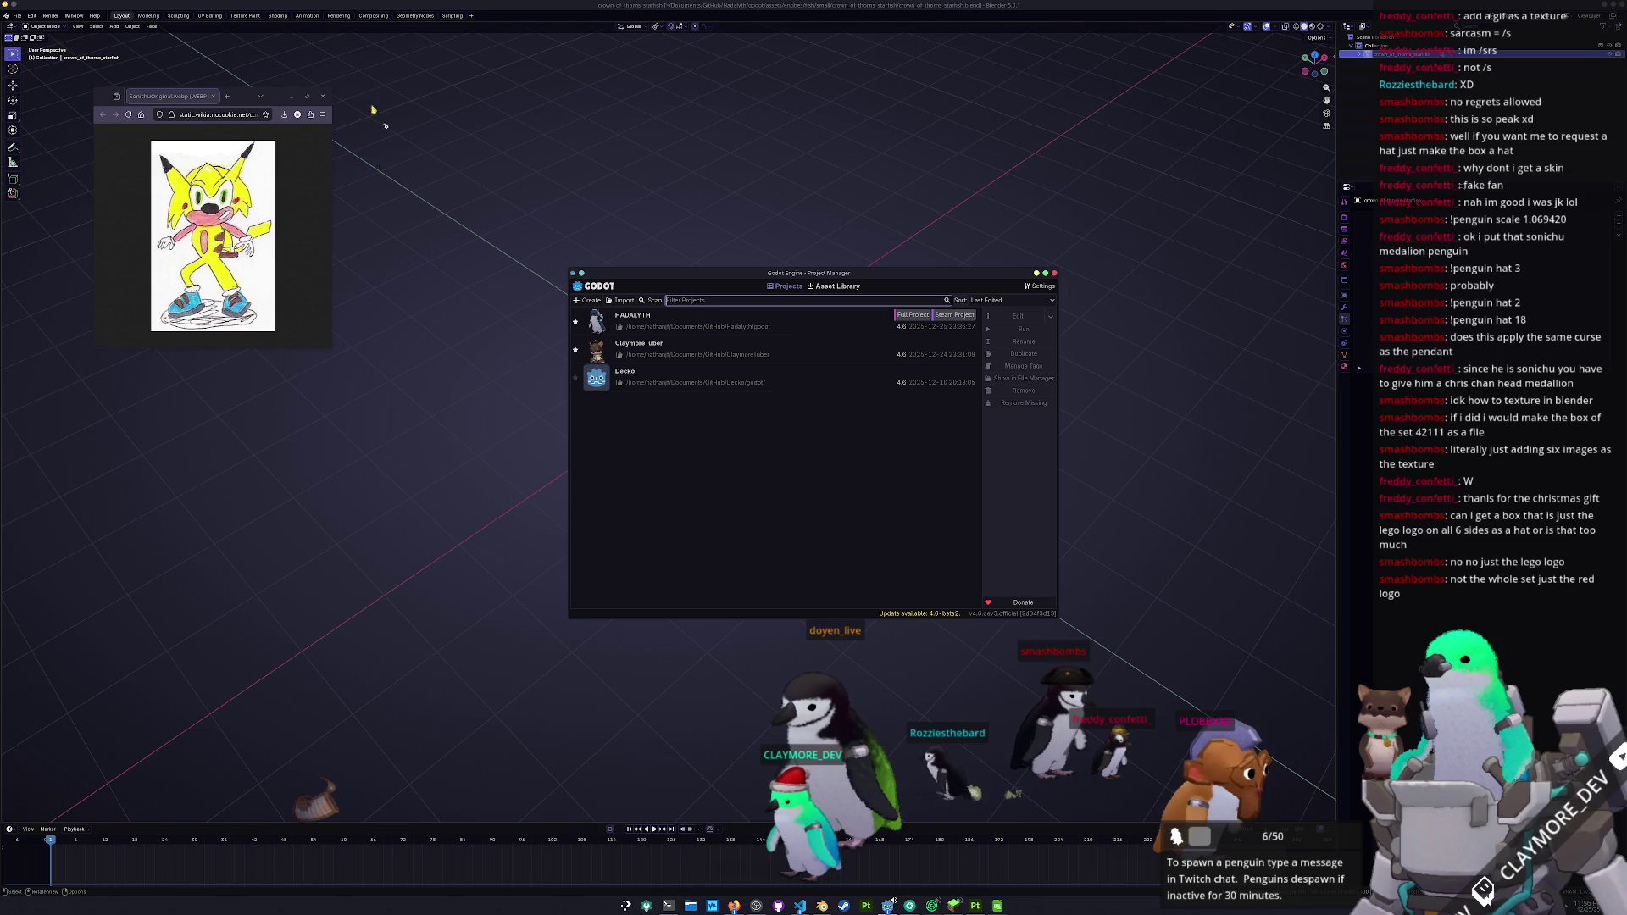
left_click(322, 97)
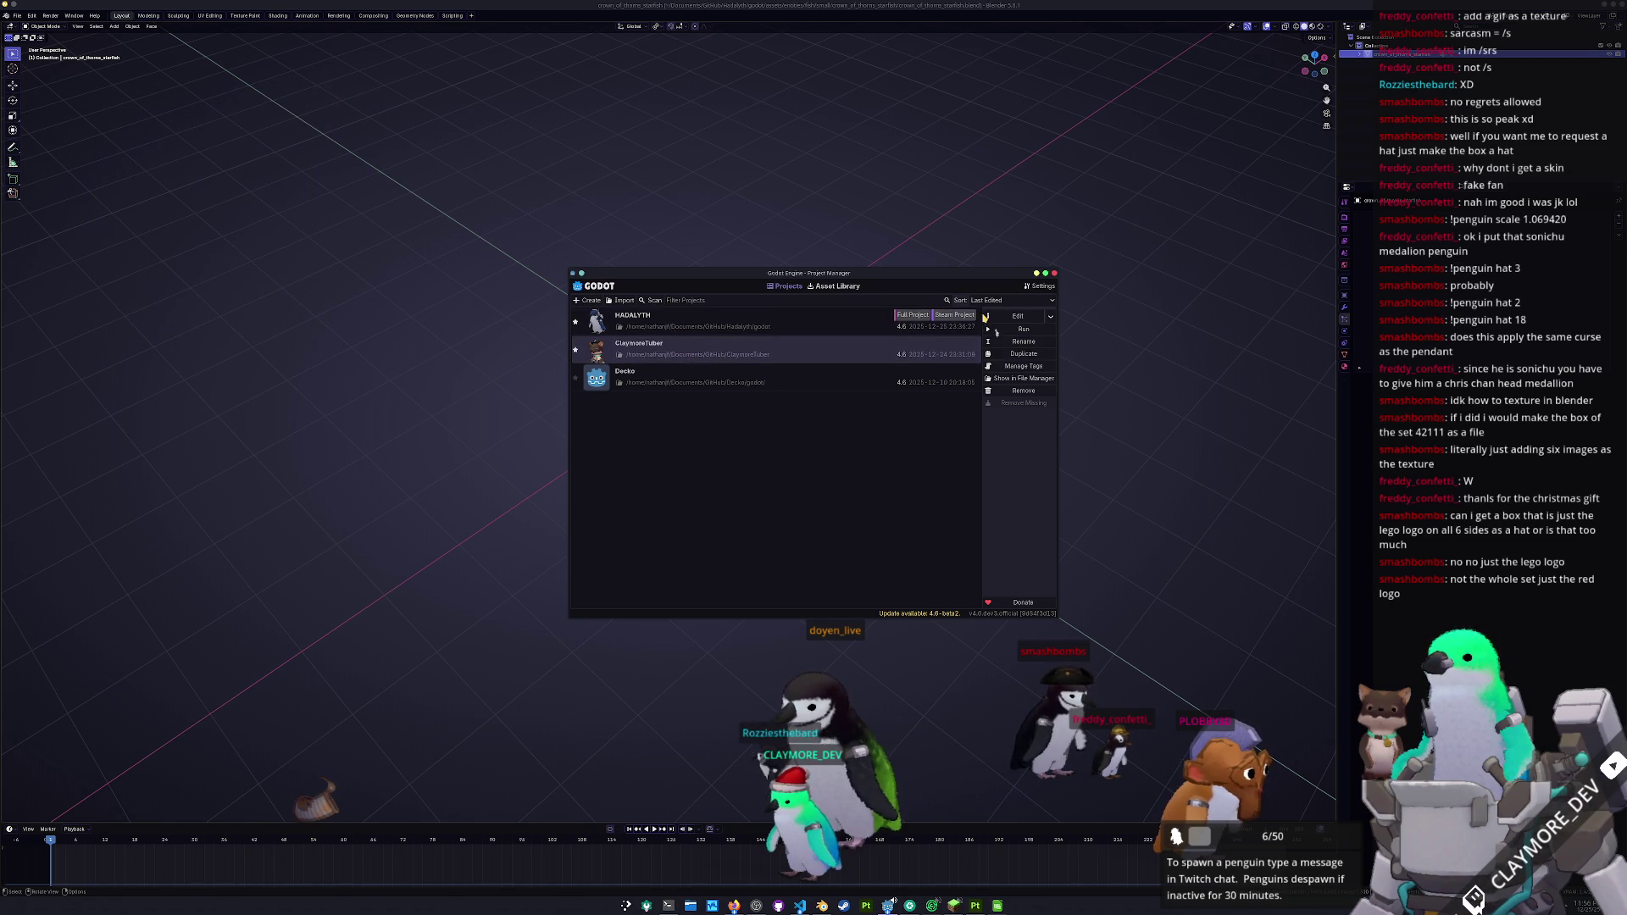
- Open ClaymoreTuber in the Godot editor and open the GitHub folder in the file manager
left_click(998, 315)
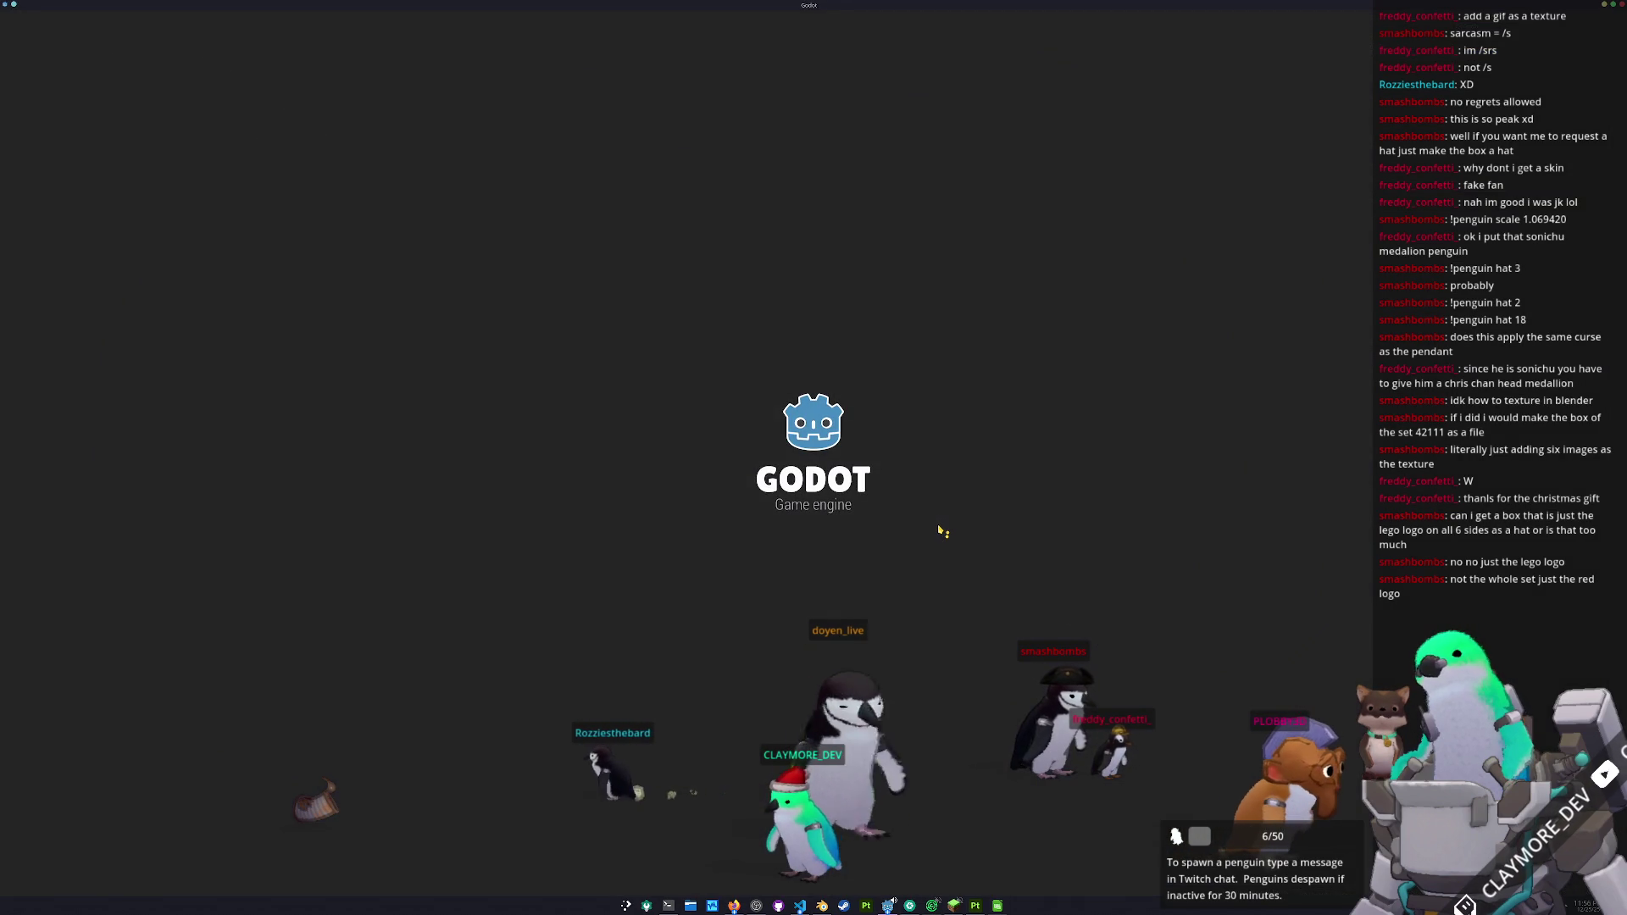
right_click(799, 907)
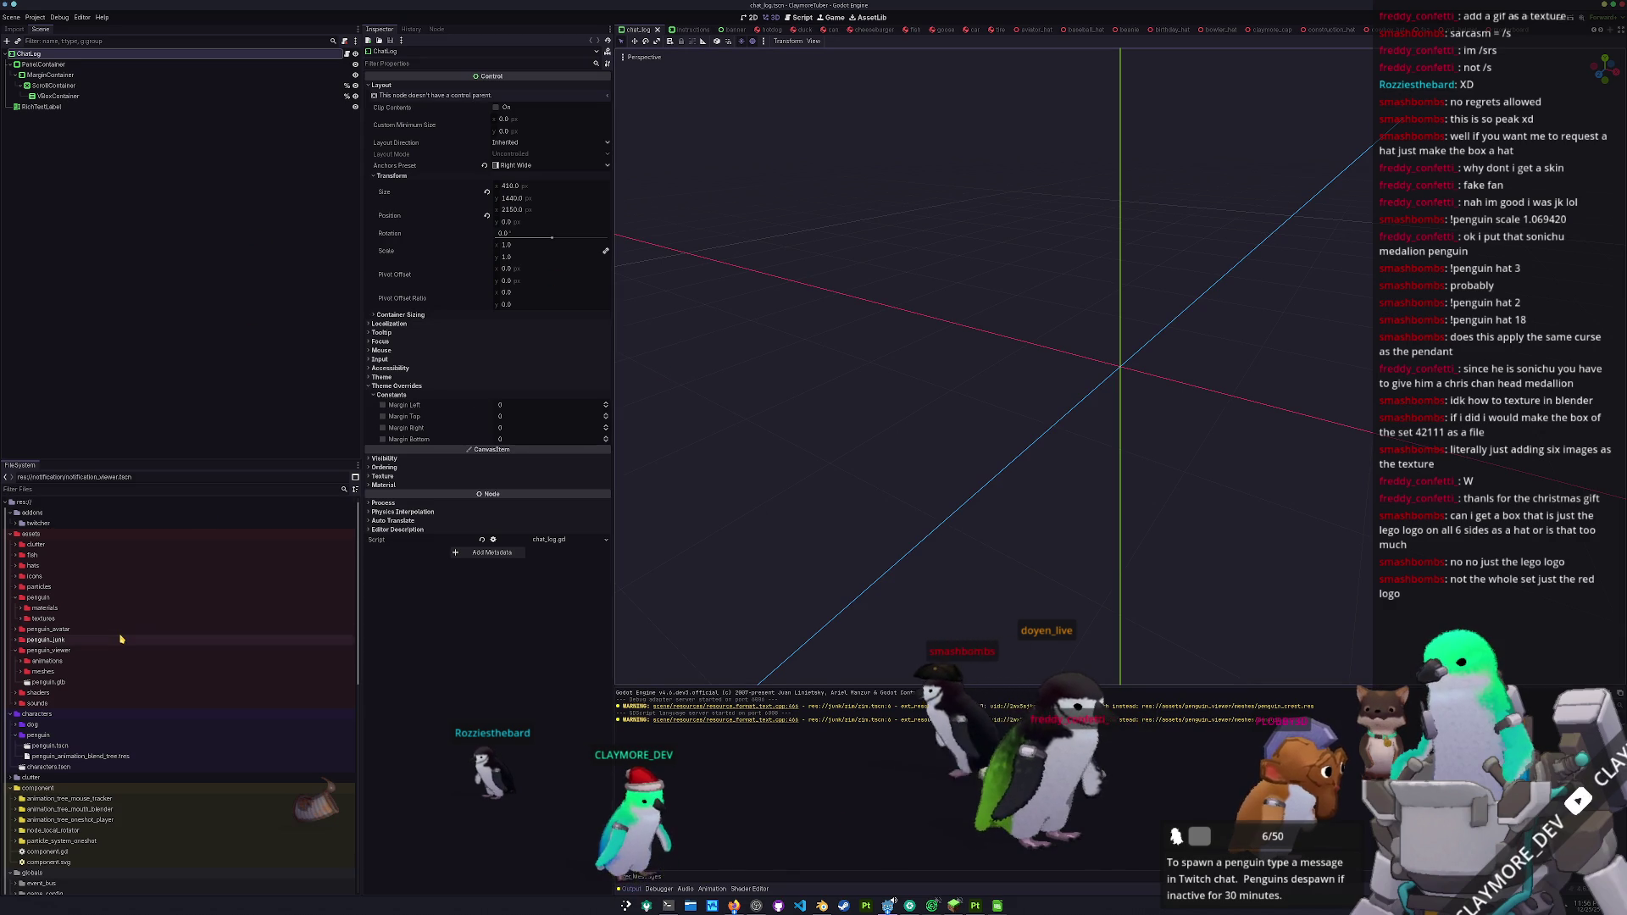
scroll(120, 636, "down", 4)
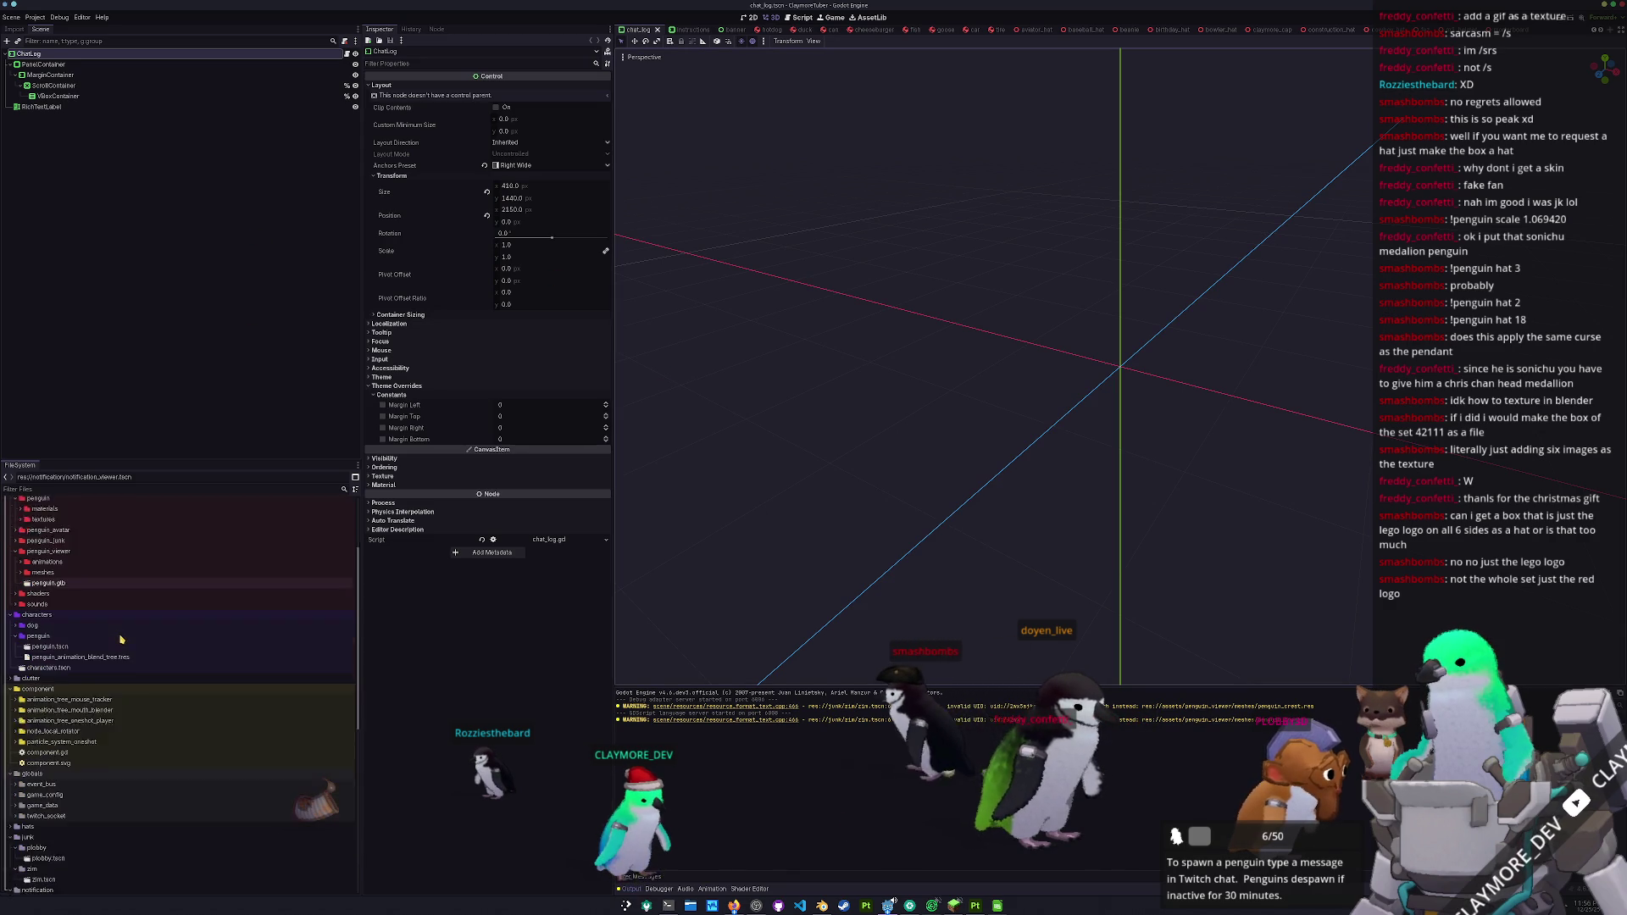
left_click(689, 904)
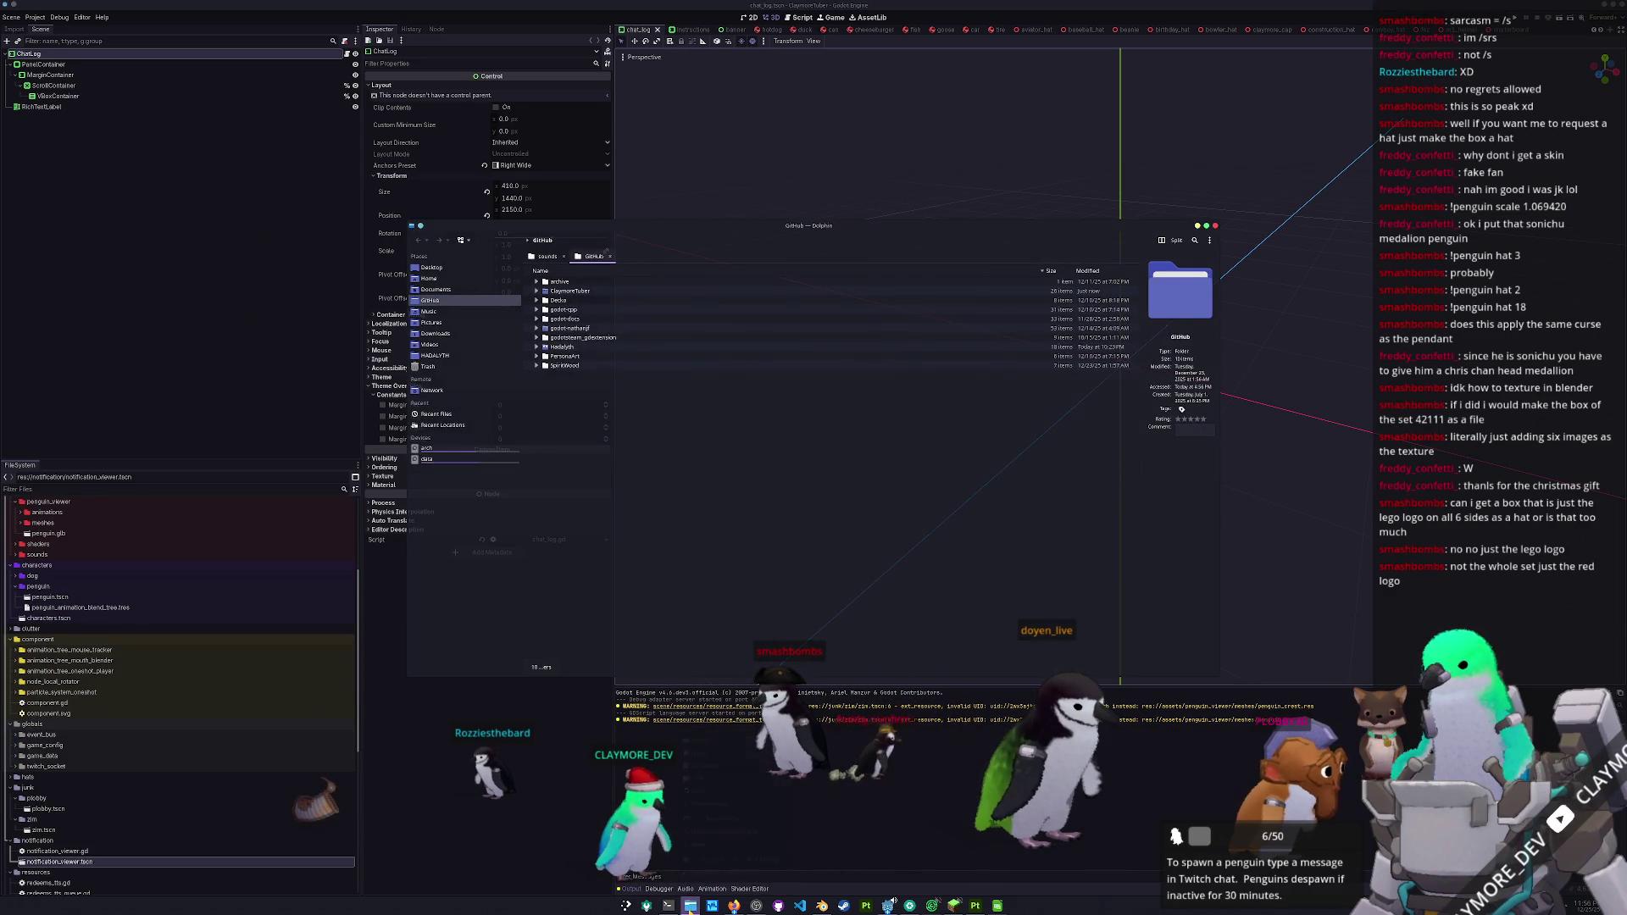
- Set up two Dolphin windows side by side: Hadalyth on the left, ClaymoreTuber on the right
right_click(689, 904)
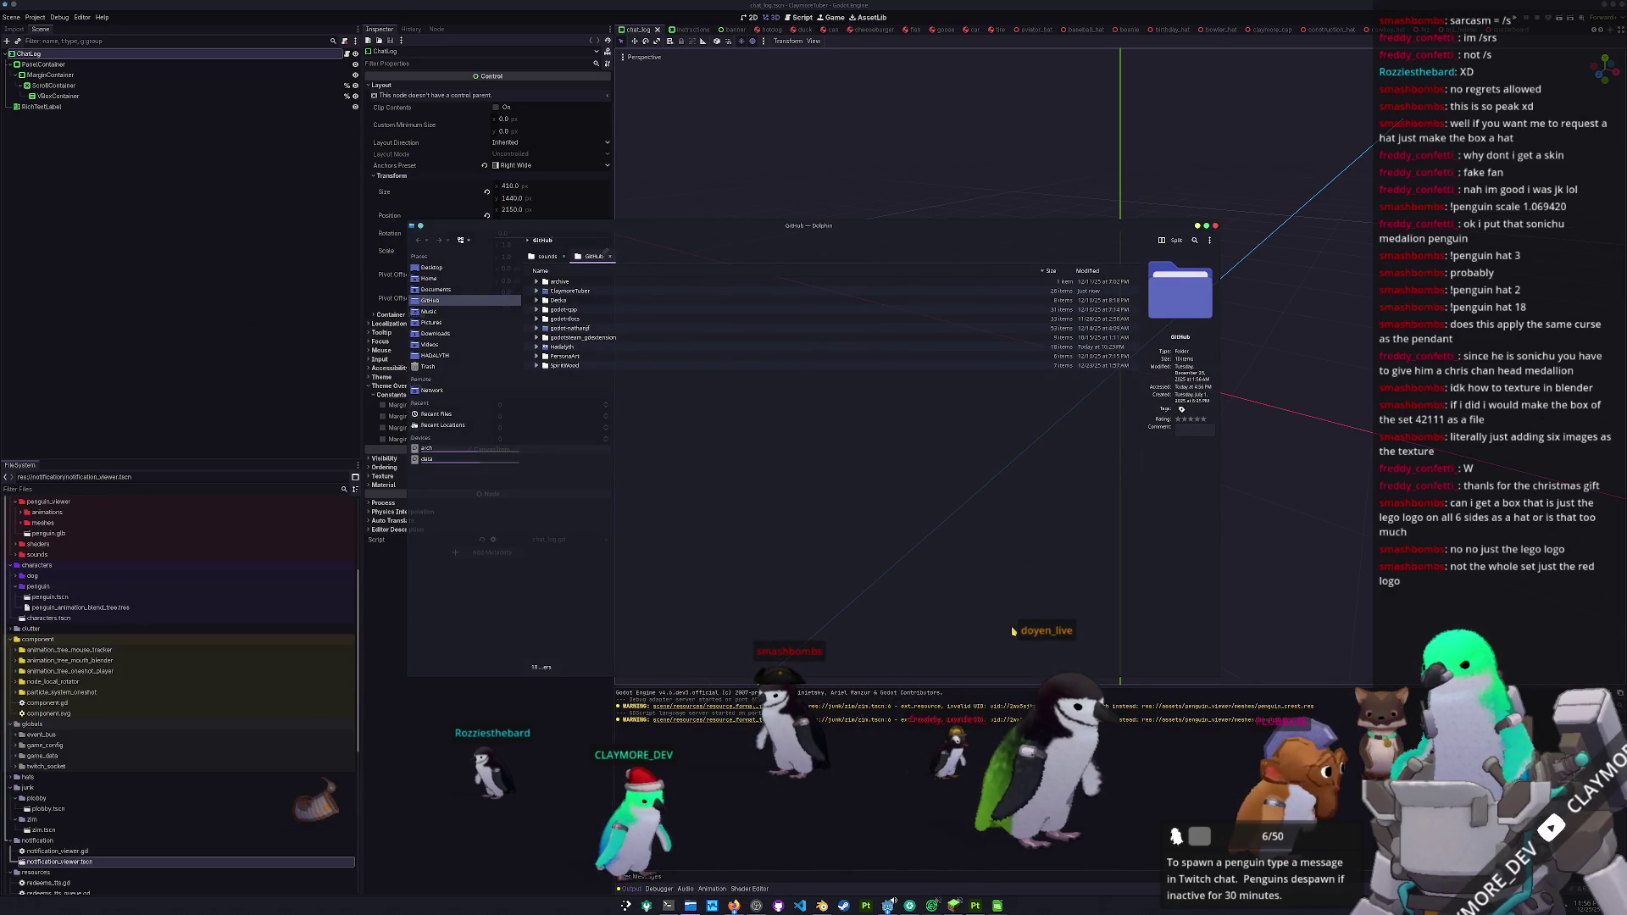
left_click_drag(763, 225, 482, 183)
right_click(312, 216)
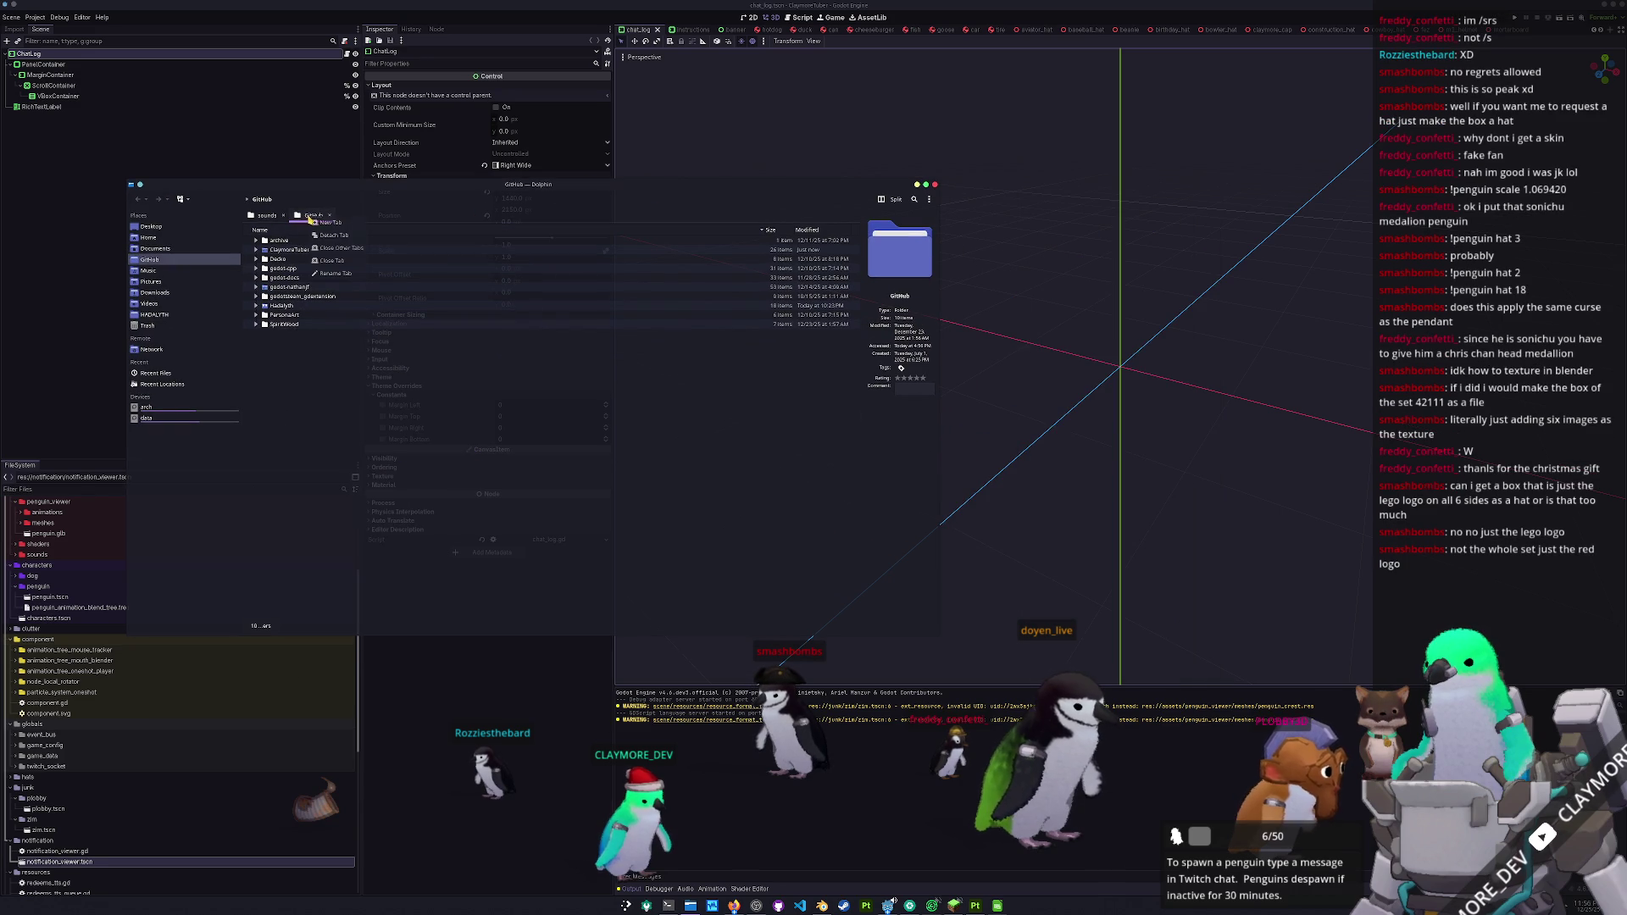
left_click(322, 235)
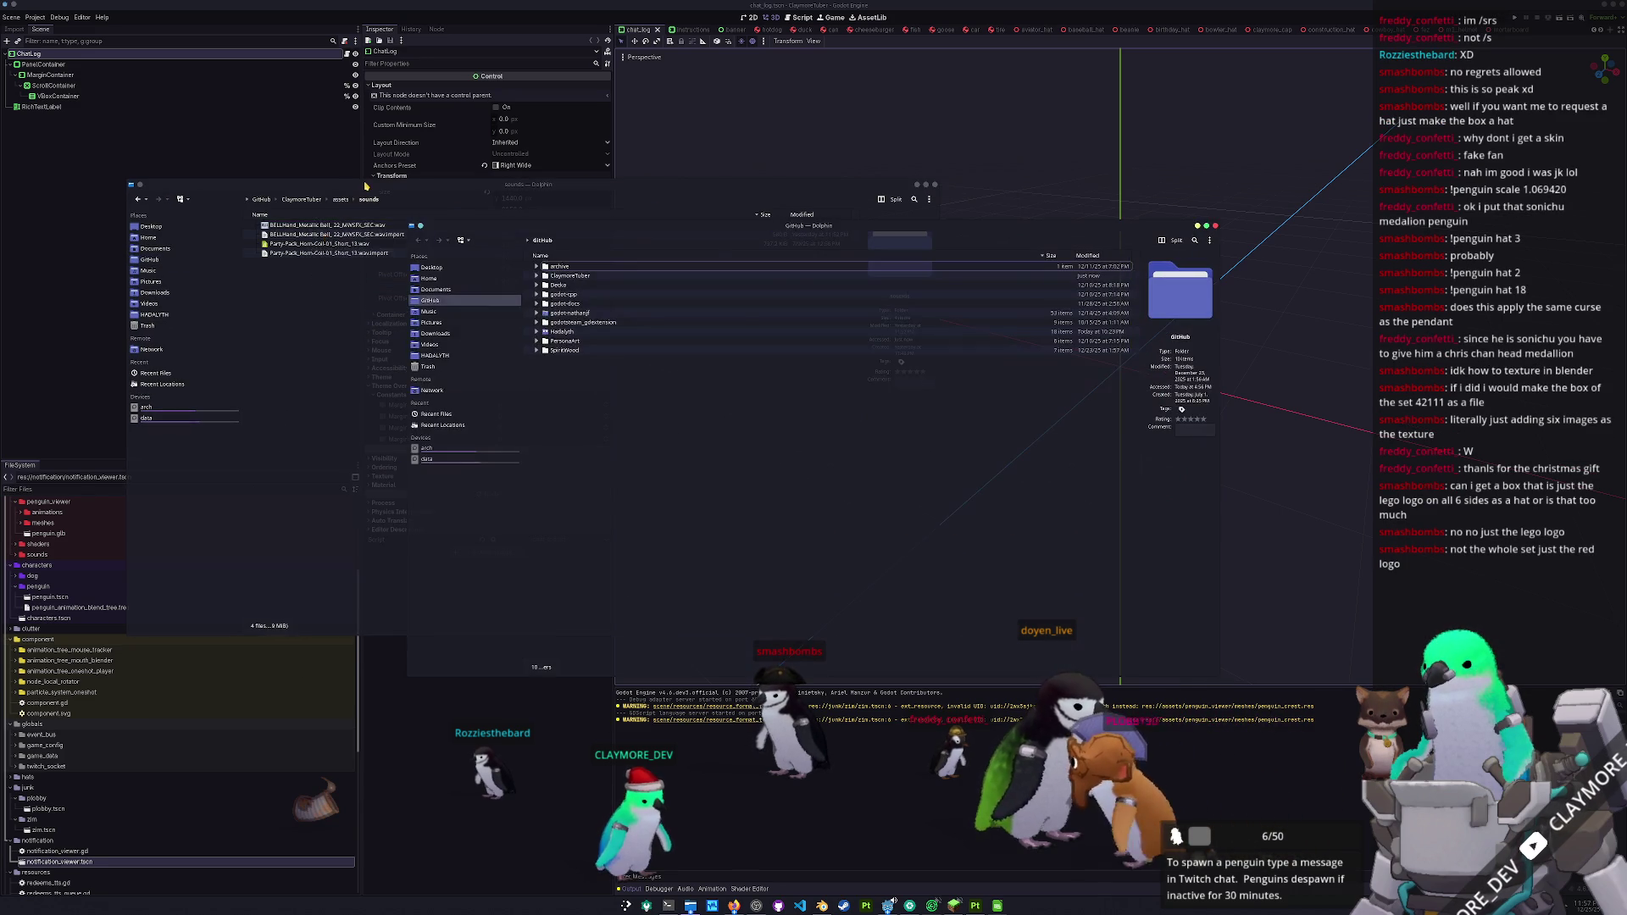
left_click_drag(643, 200, 346, 198)
left_click_drag(1017, 225, 1478, 213)
double_click(1136, 263)
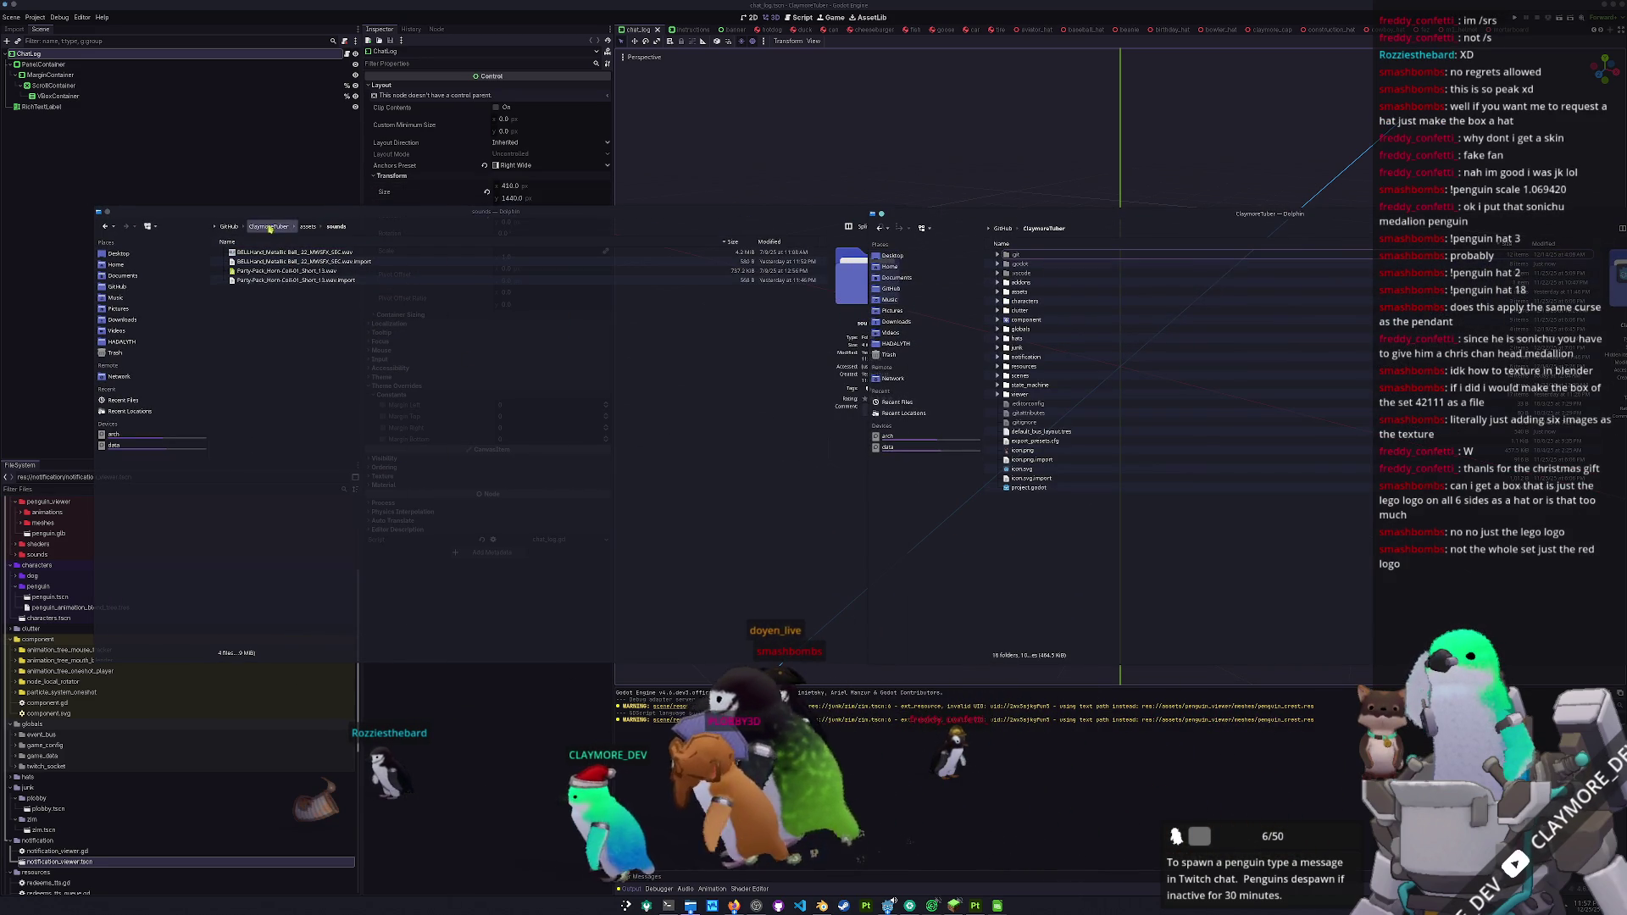
left_click(242, 229)
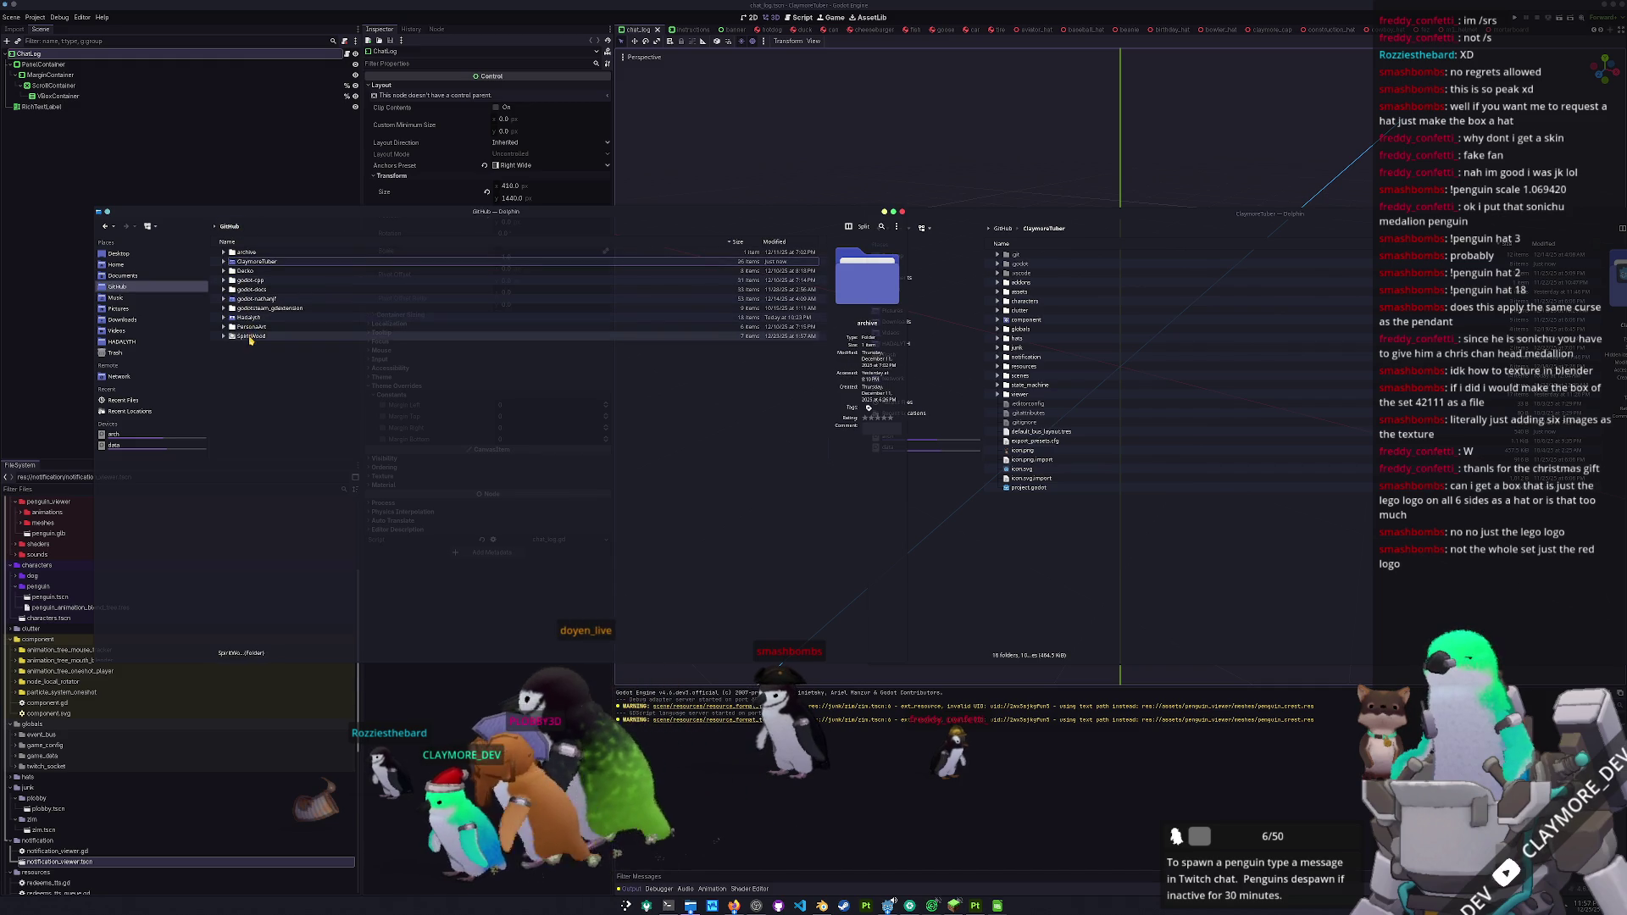
double_click(249, 318)
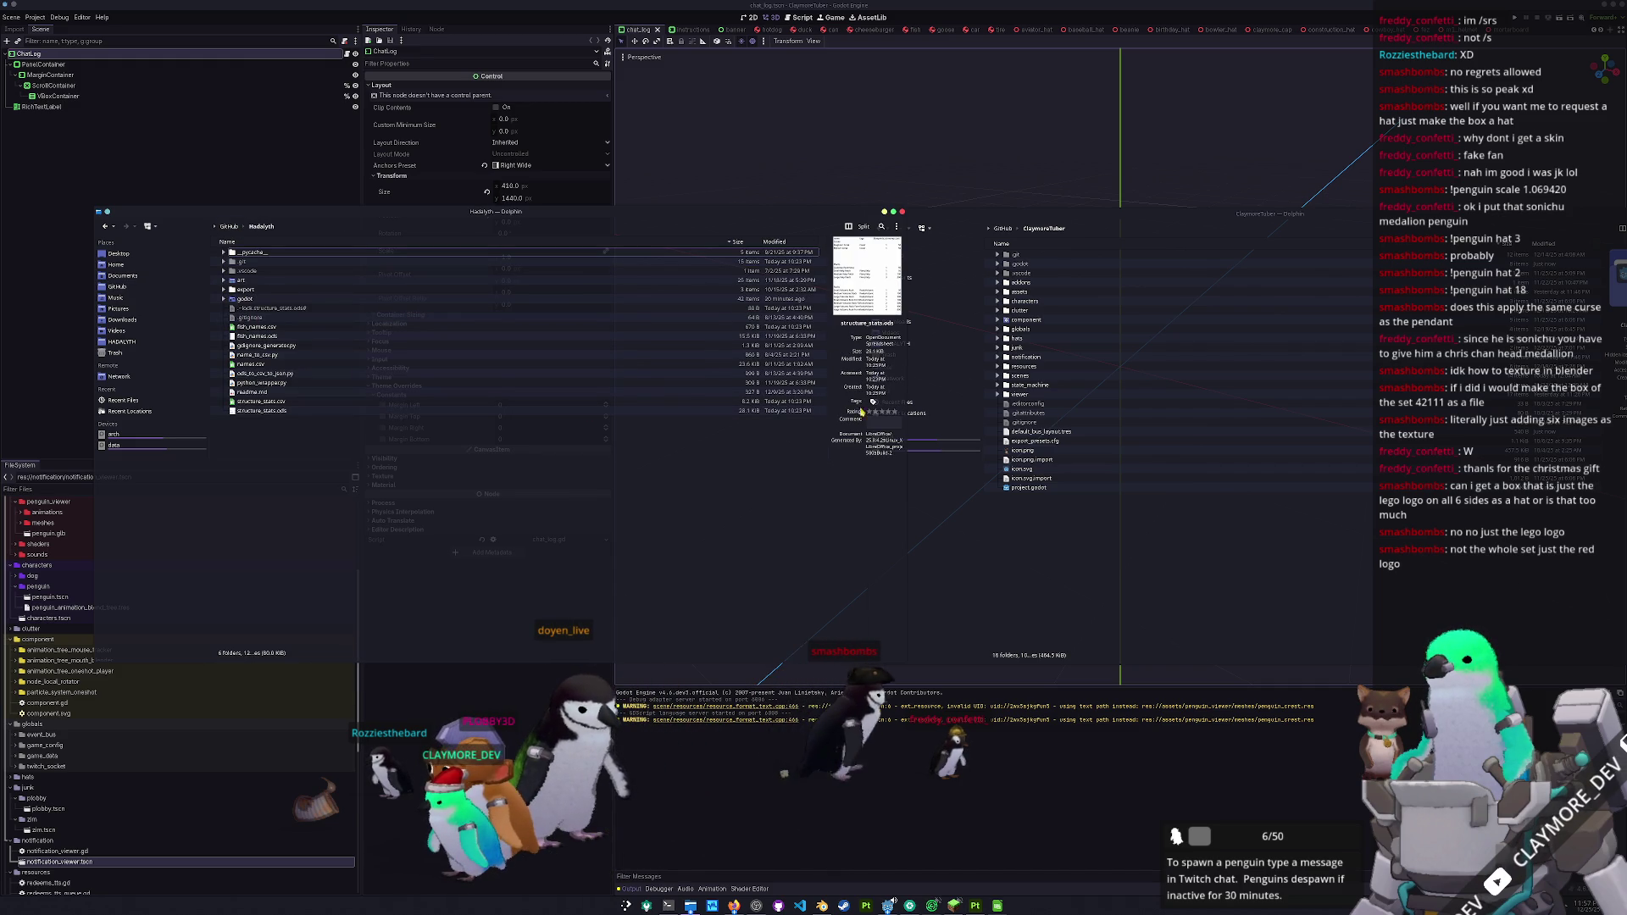
- Expand ClaymoreTuber's assets/penguin/textures folder
left_click(1032, 234)
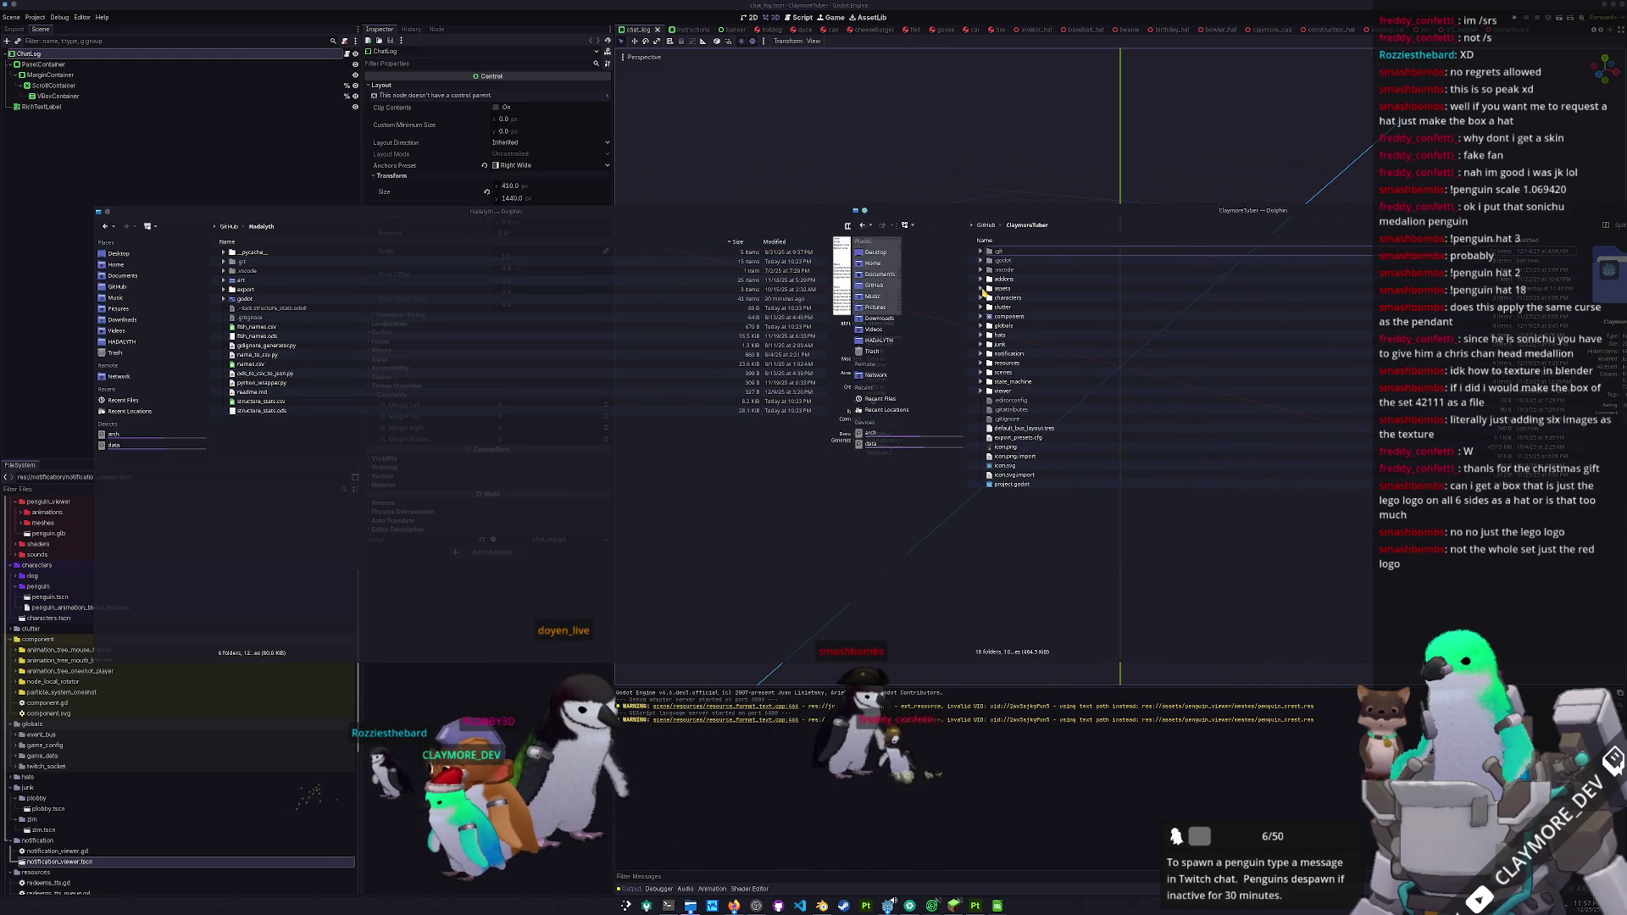
left_click(981, 289)
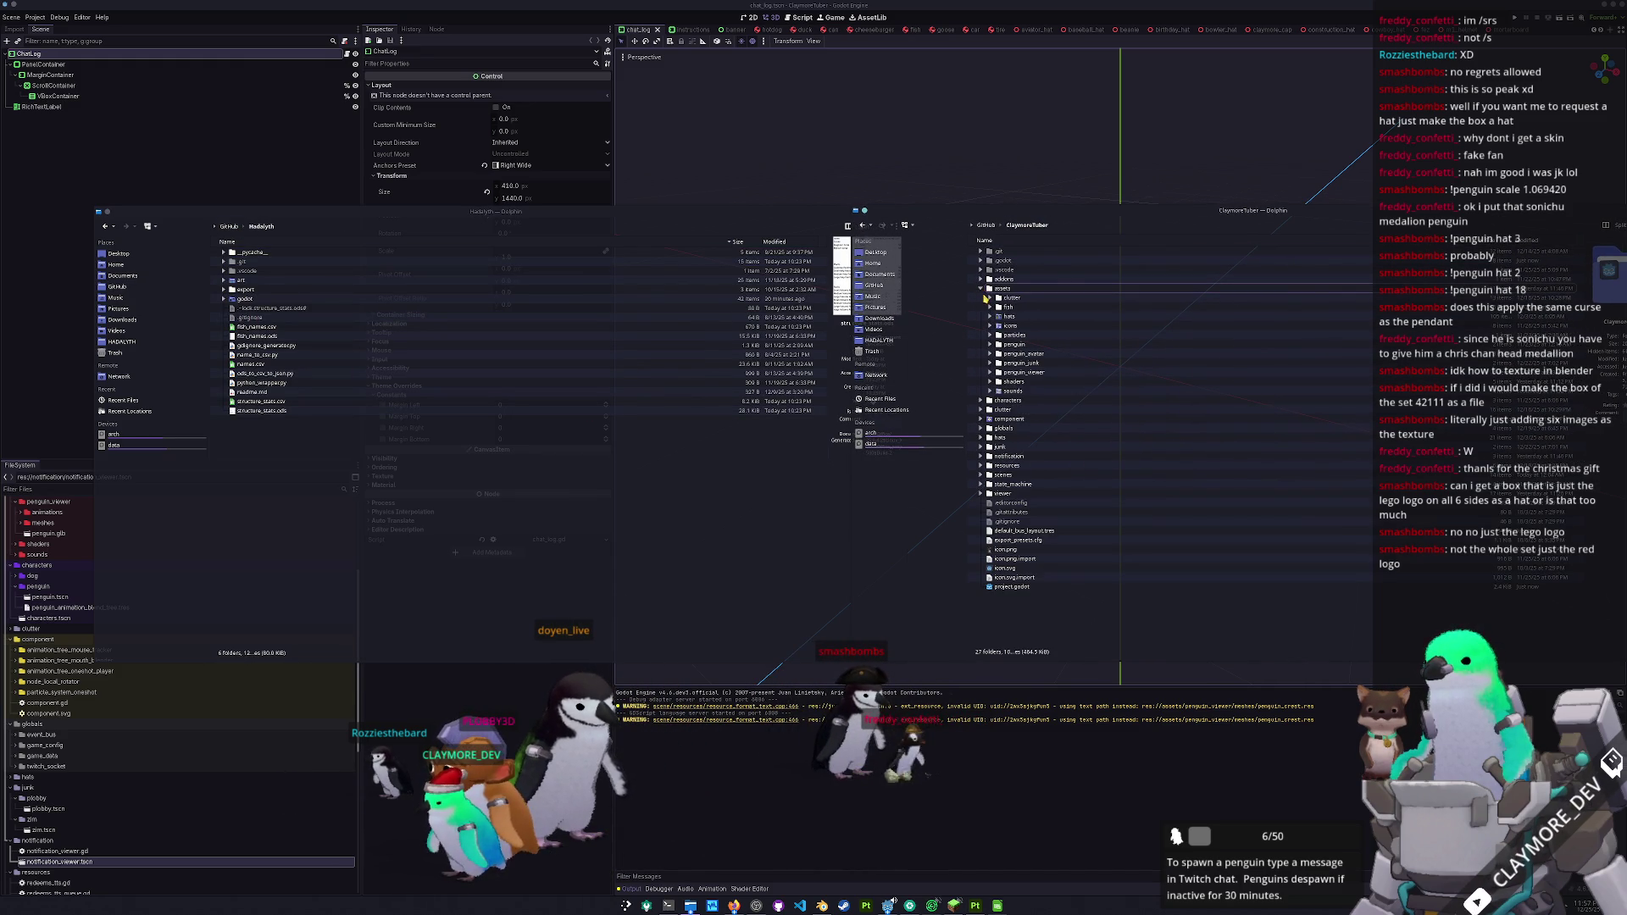
left_click(990, 345)
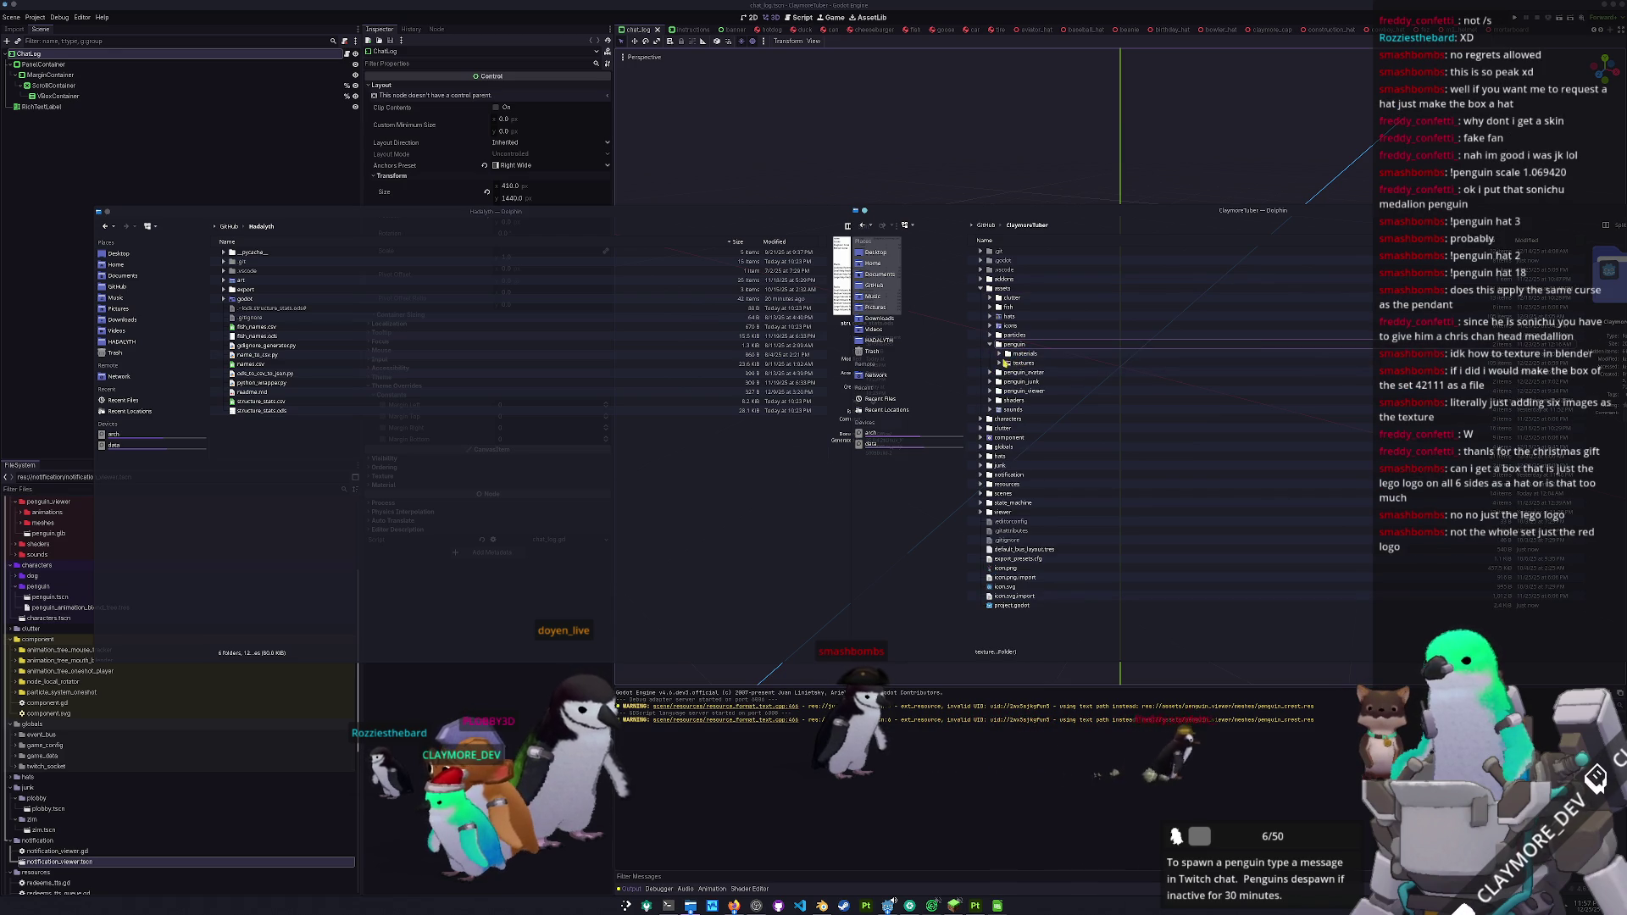
left_click(1001, 363)
right_click(1027, 367)
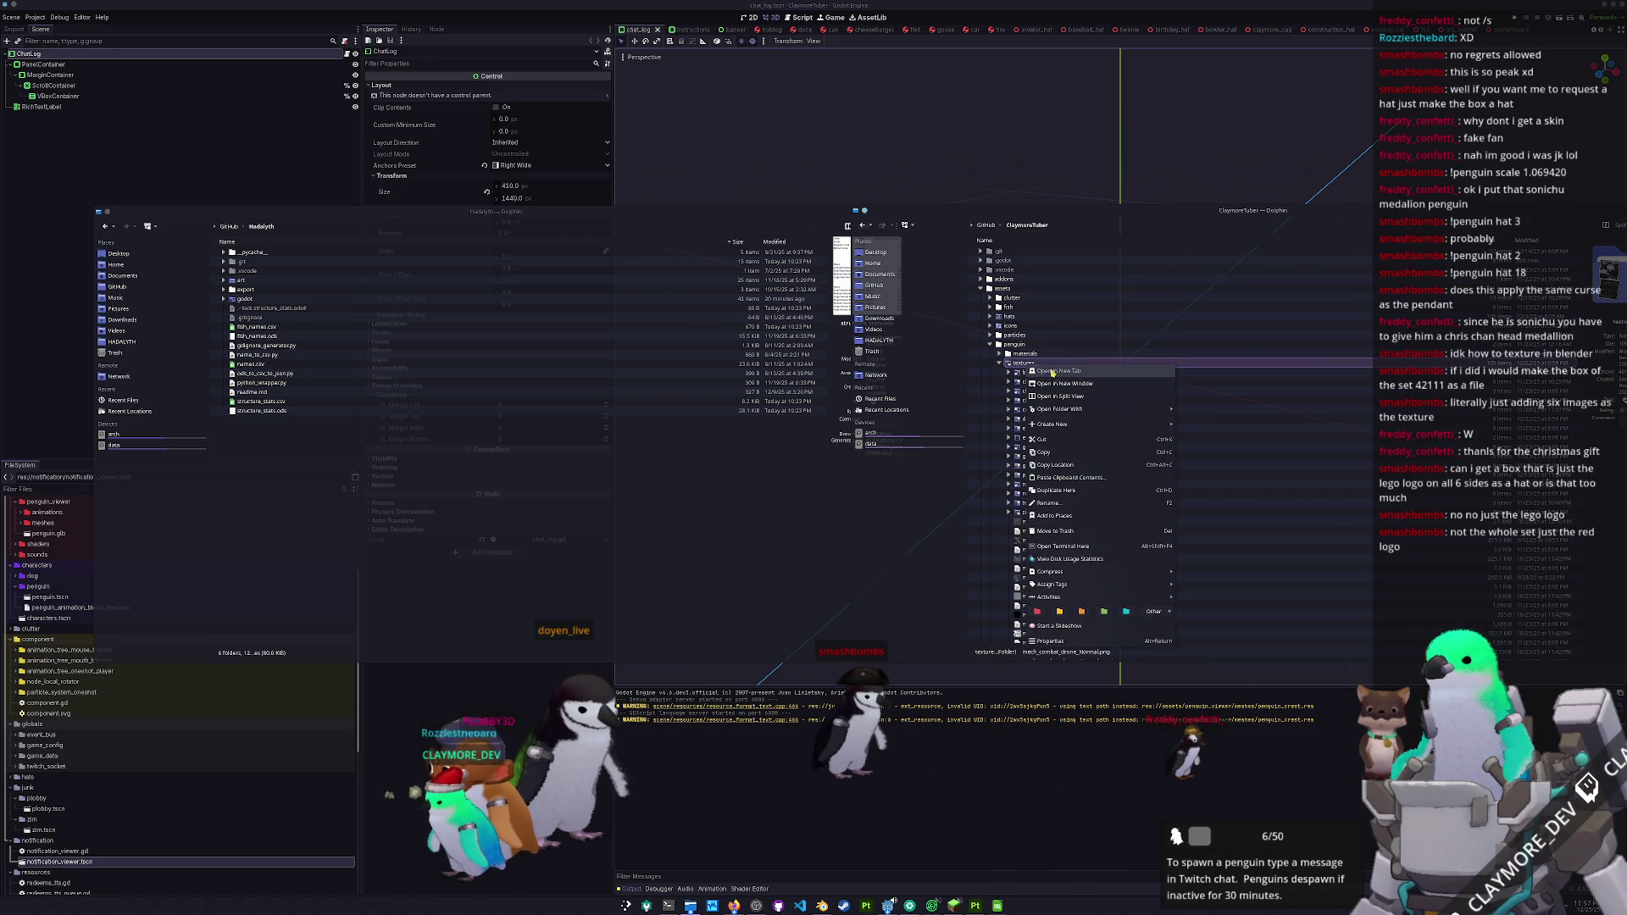
key("Escape")
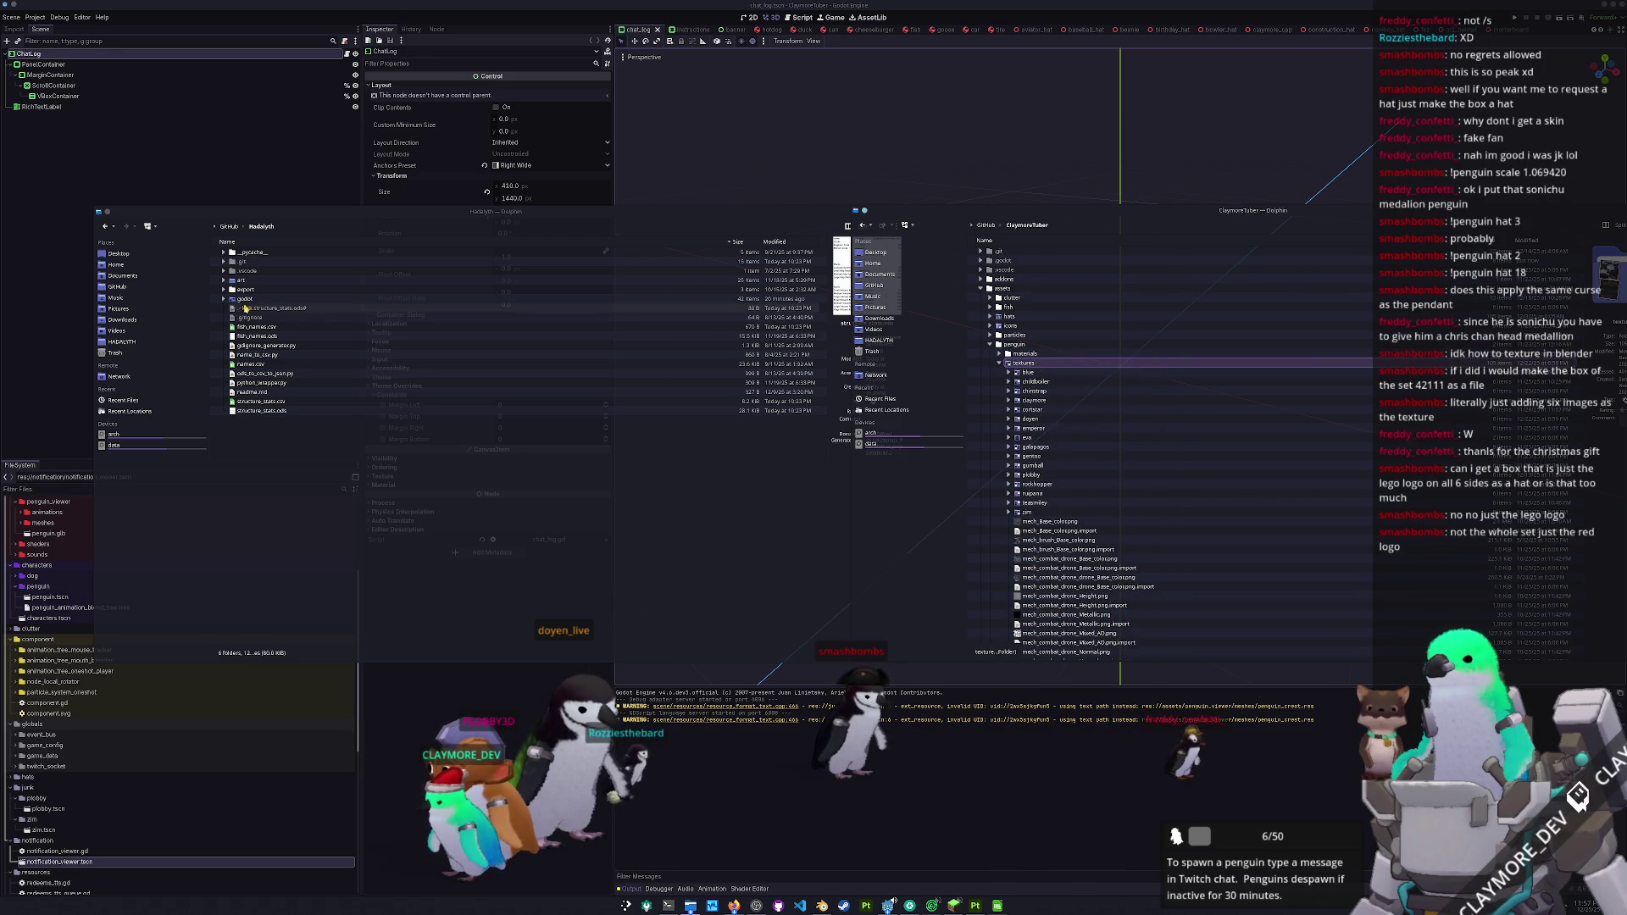
- Drag Hadalyth's freddy and smashbombs texture folders into ClaymoreTuber's penguin textures
left_click(223, 298)
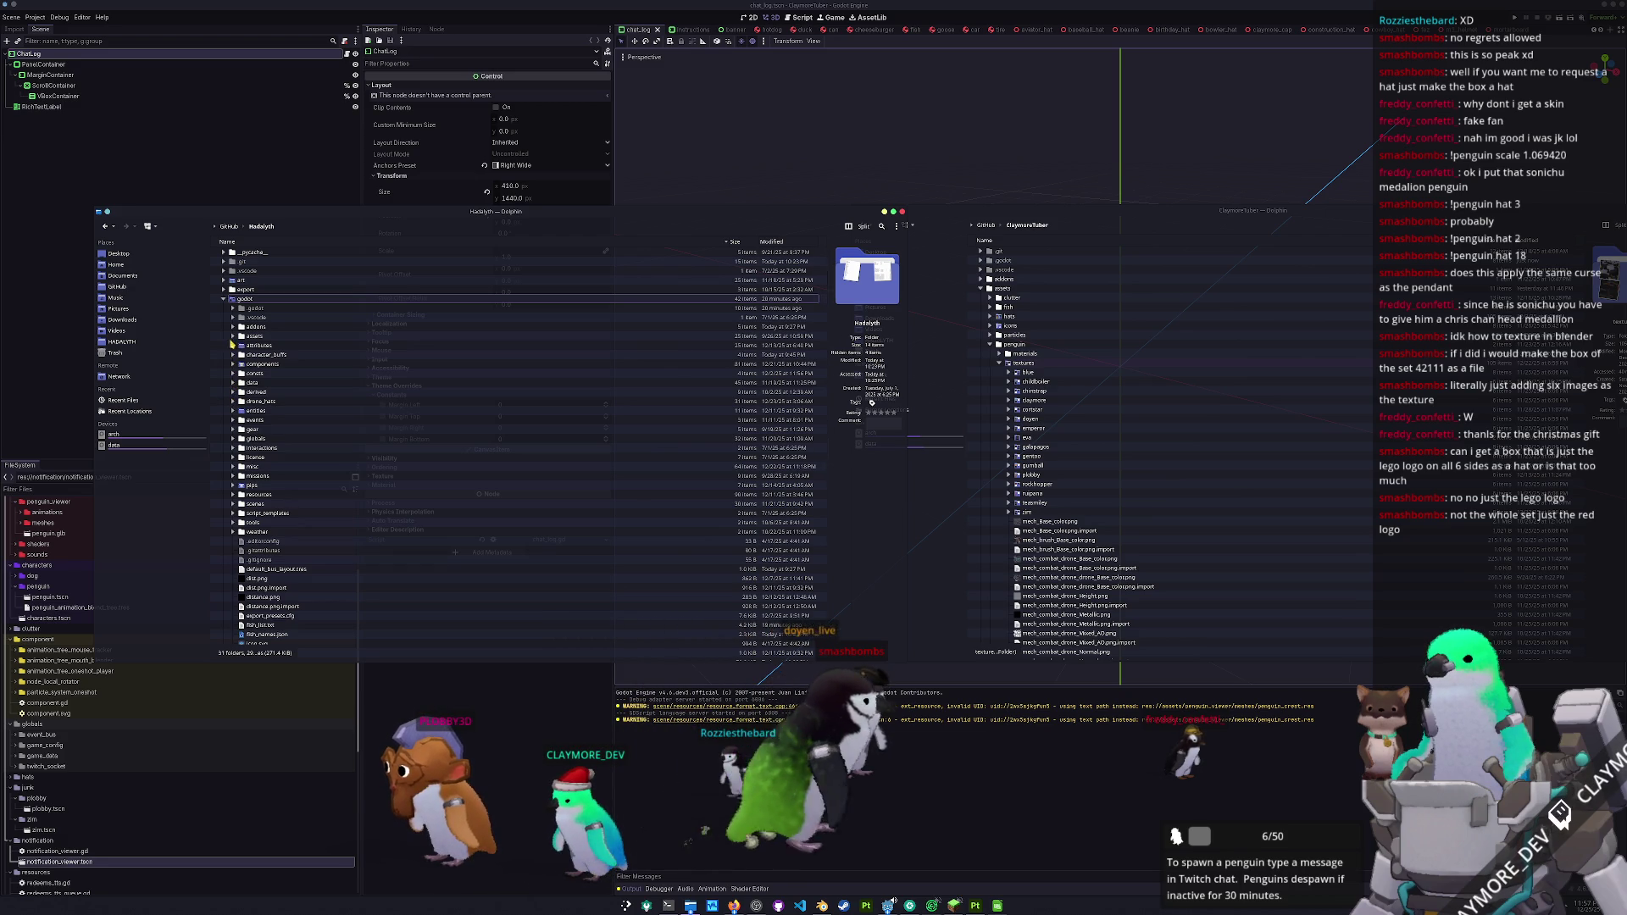
left_click(232, 337)
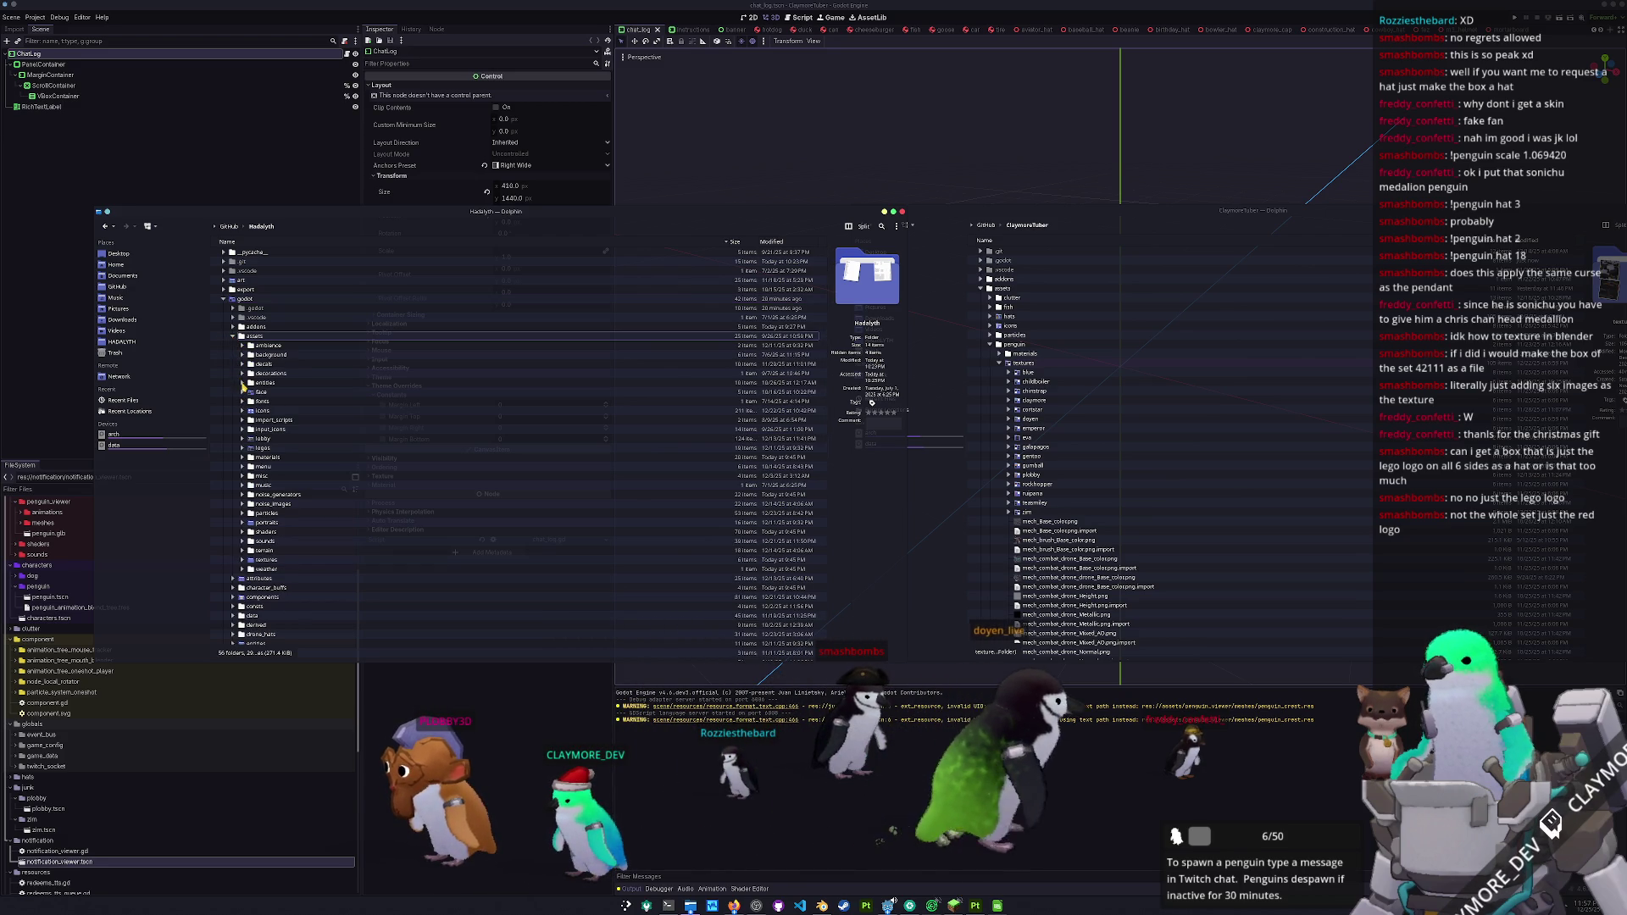
left_click(242, 382)
left_click(251, 429)
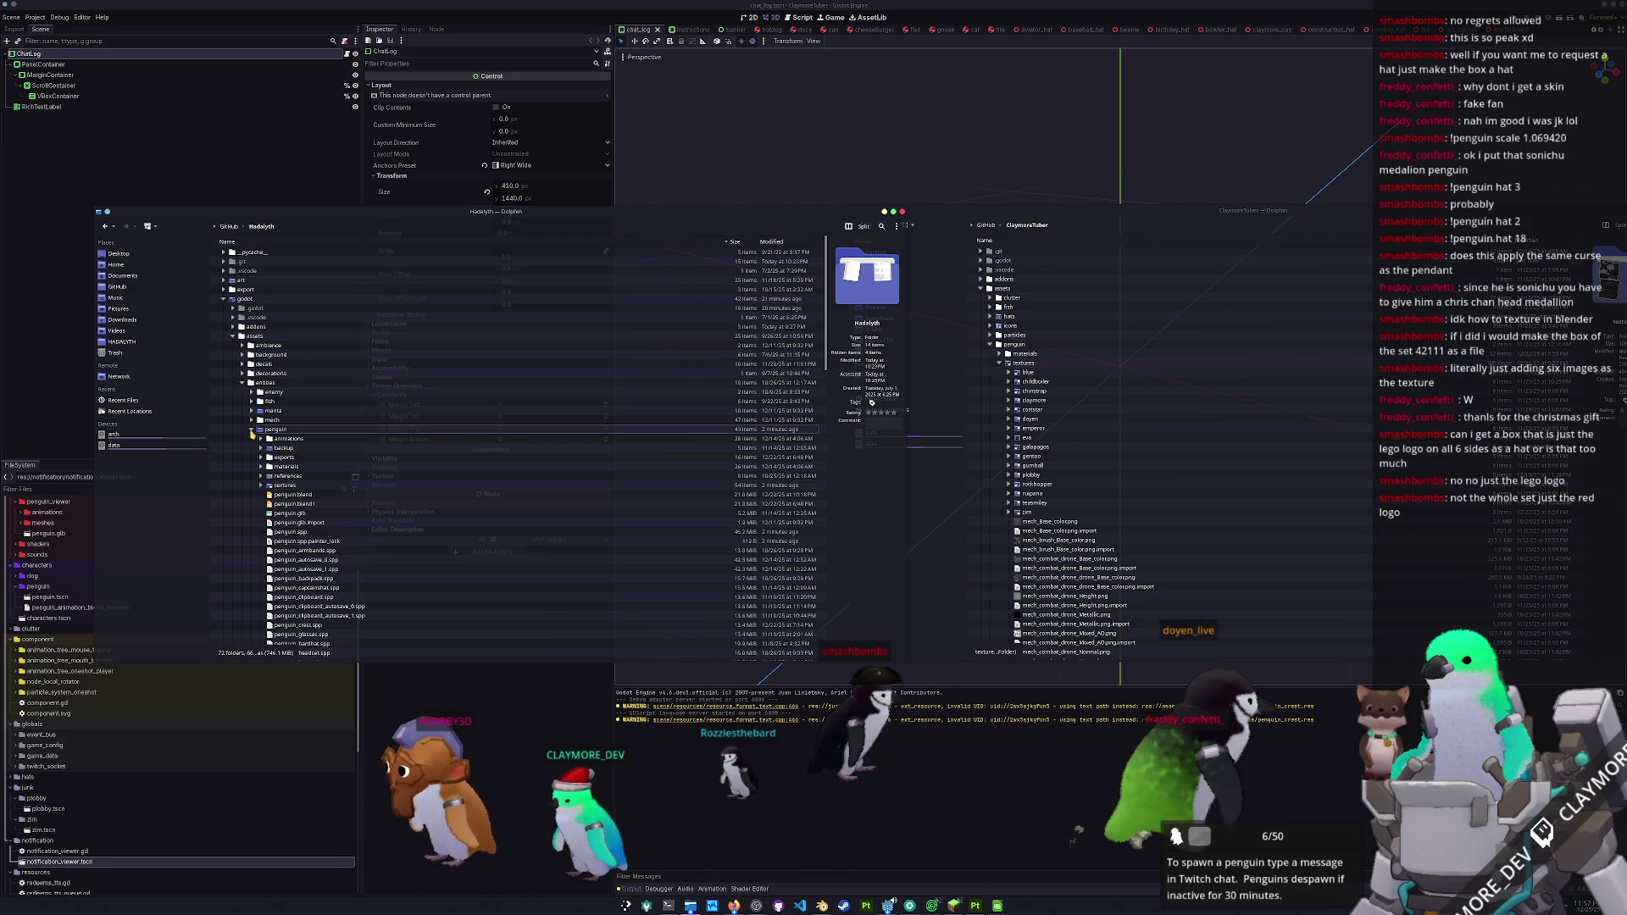
left_click(261, 420)
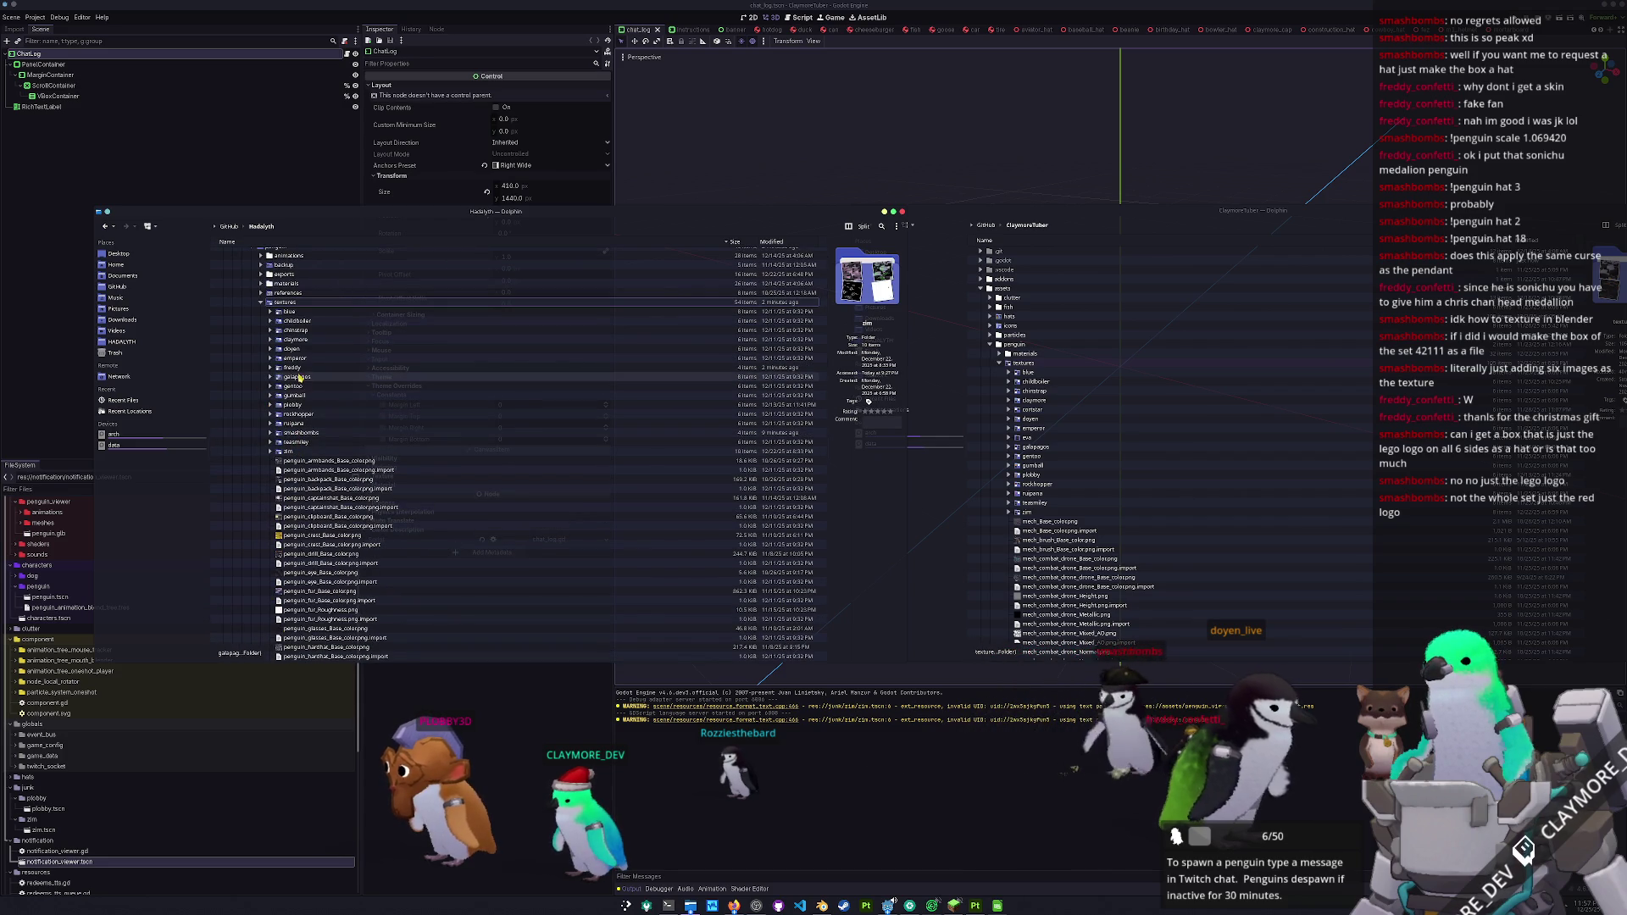
left_click(297, 368)
left_click(300, 432)
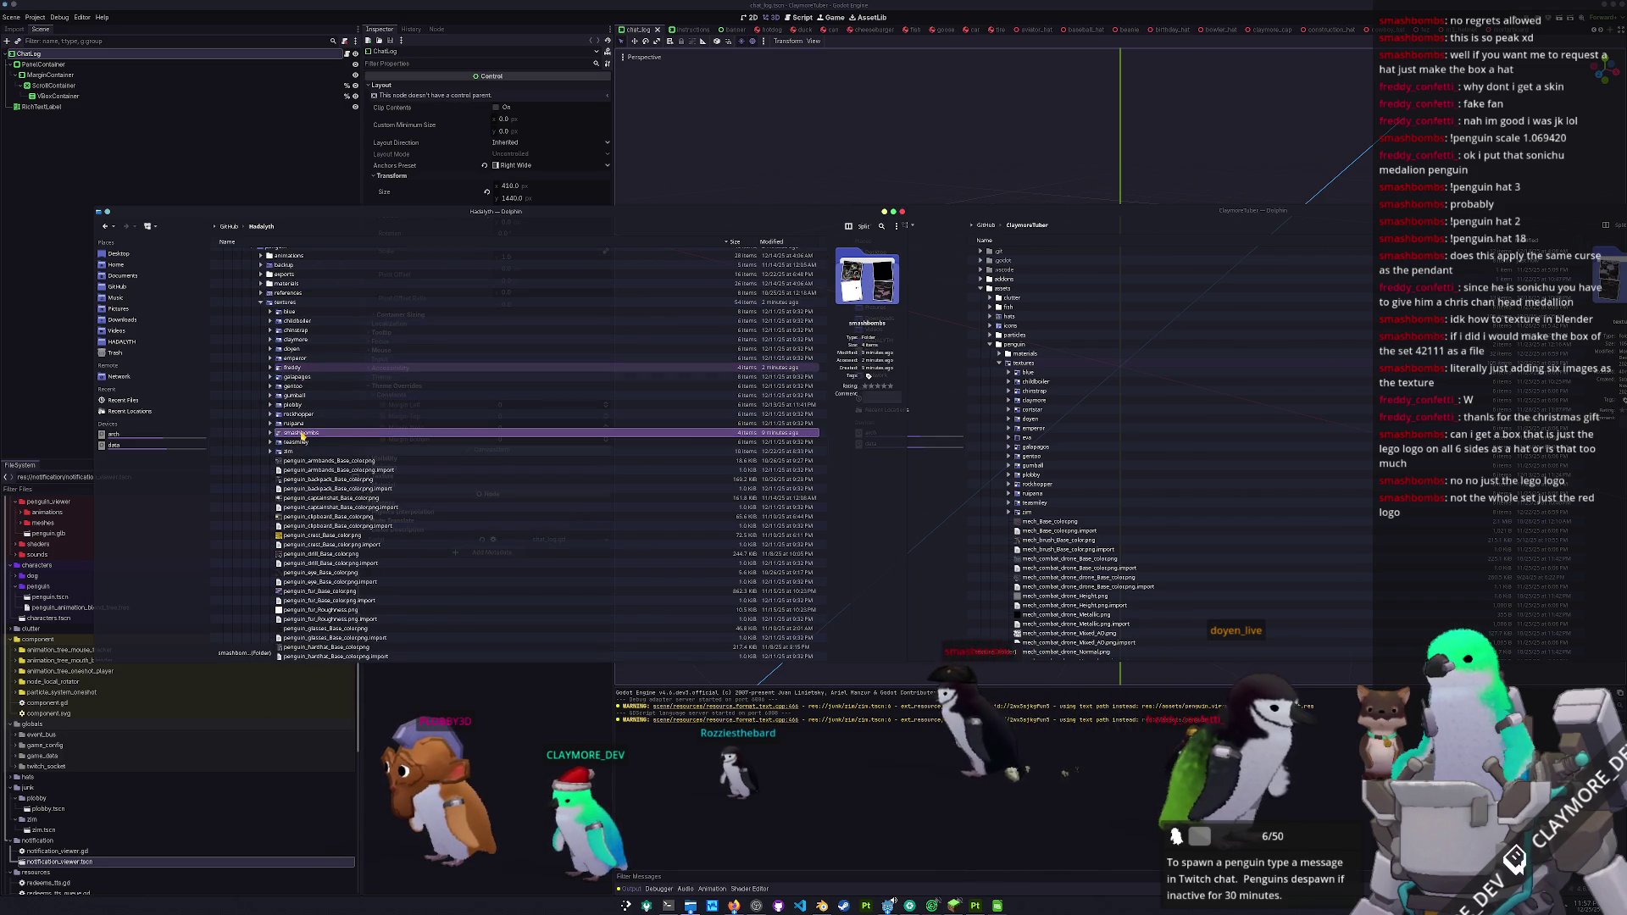
left_click(319, 368, "ctrl")
mouse_move(320, 368)
left_mouse_down()
mouse_move(915, 472)
mouse_move(1057, 513)
mouse_move(1036, 370)
left_mouse_up()
left_click(386, 458)
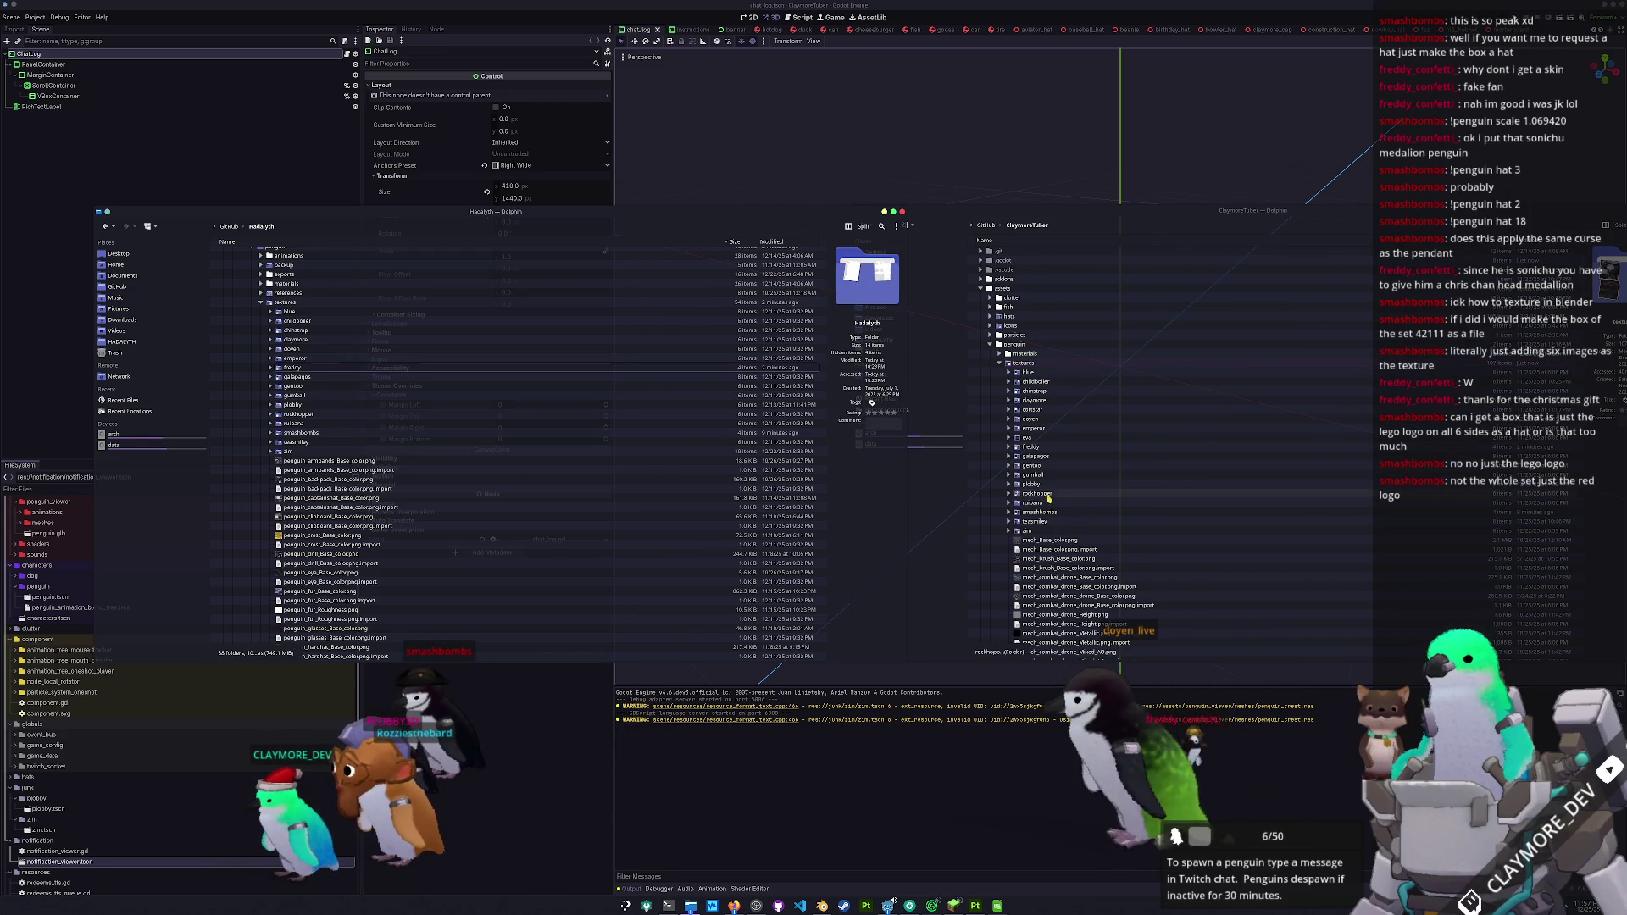
key("alt+Tab")
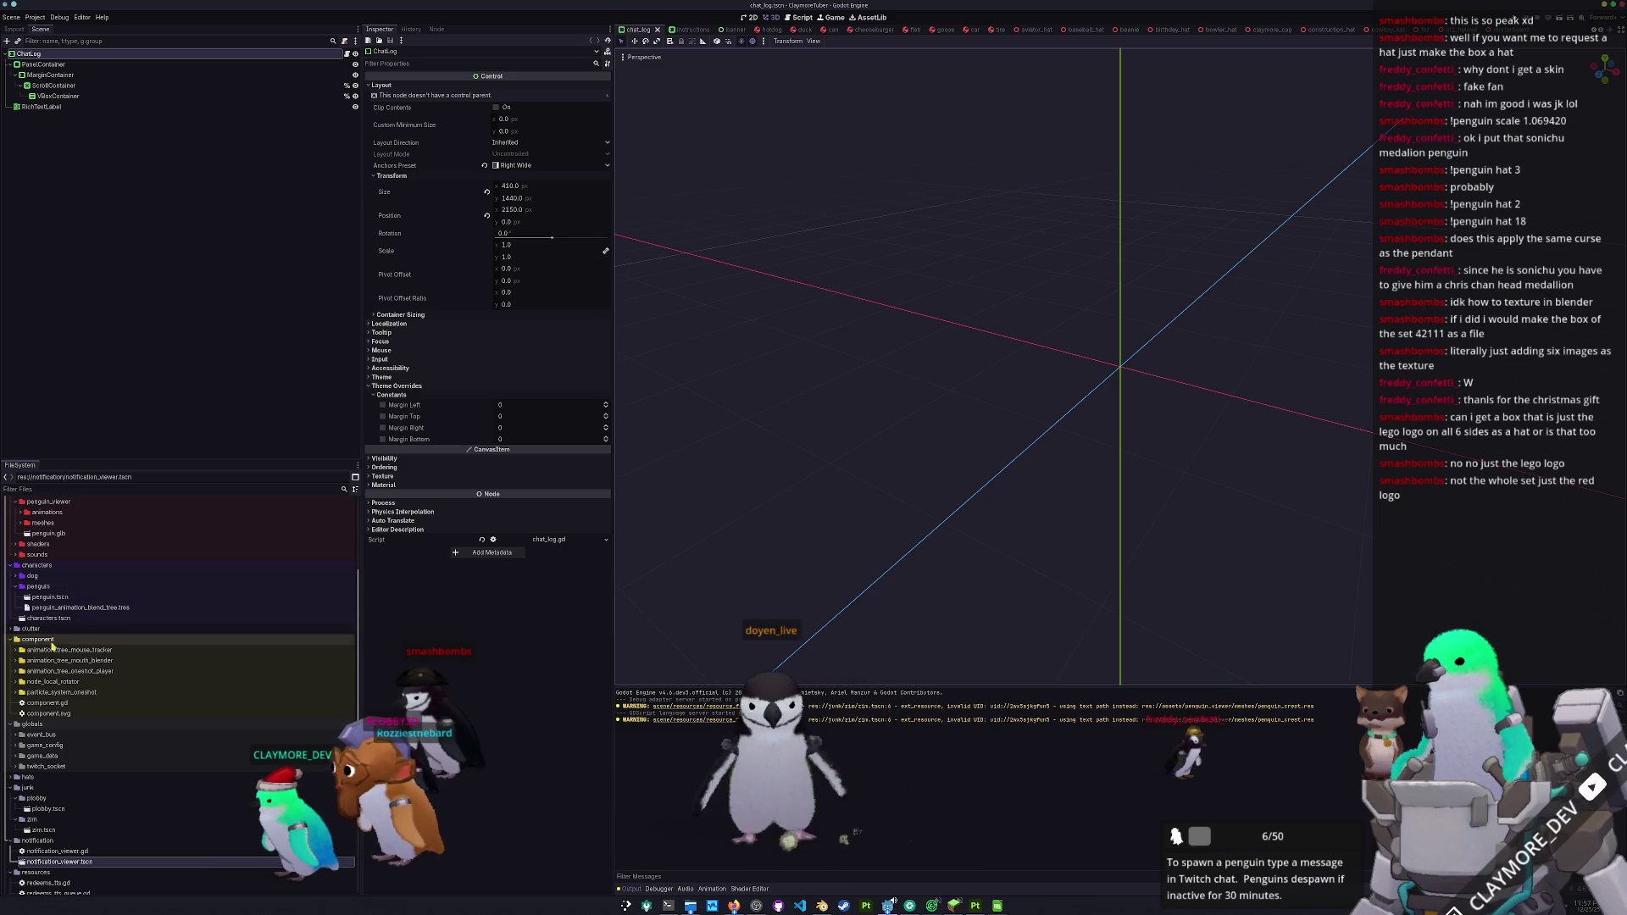
- Duplicate the plobby materials folder as smashbombs and rename its shell fur material
scroll(46, 589, "up", 5)
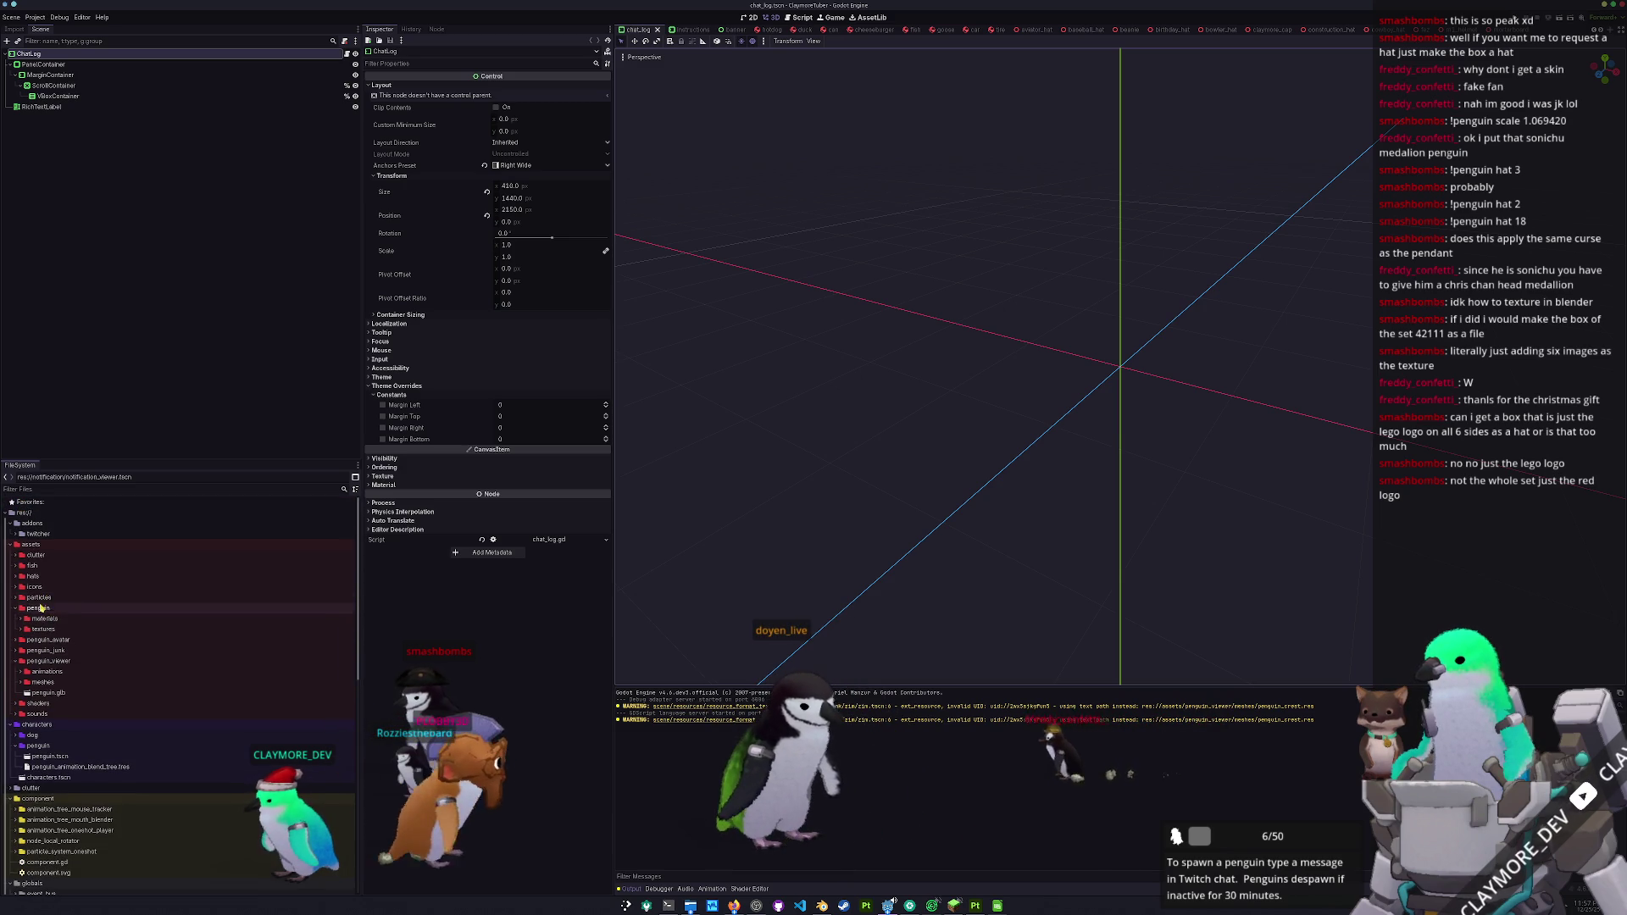
double_click(48, 620)
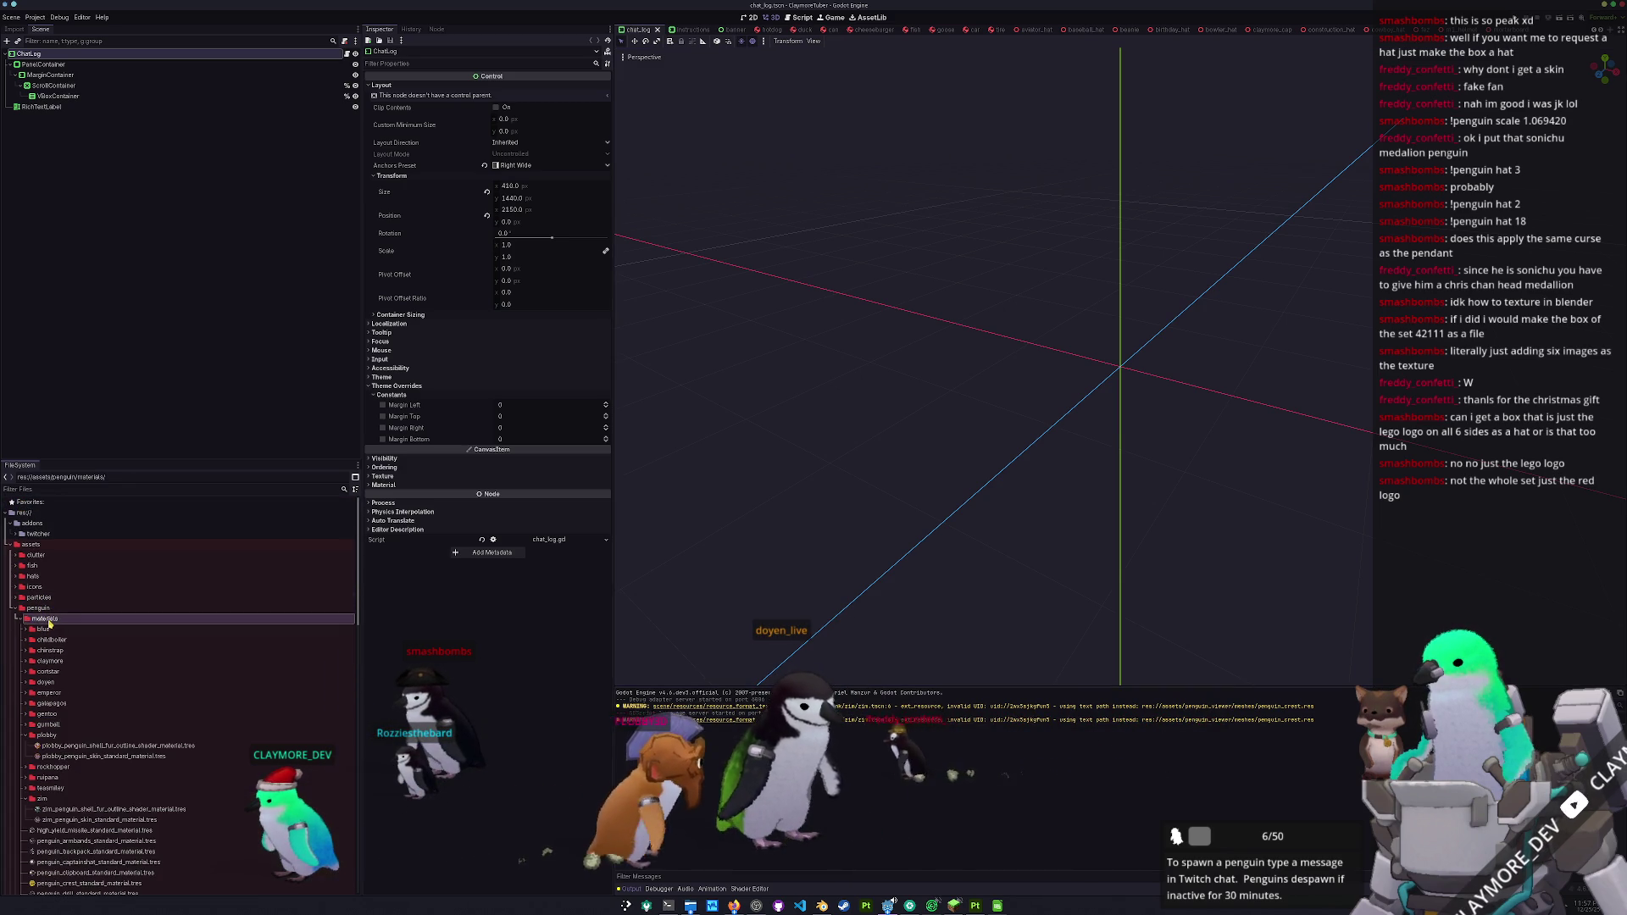
left_click(49, 631)
left_click(51, 736)
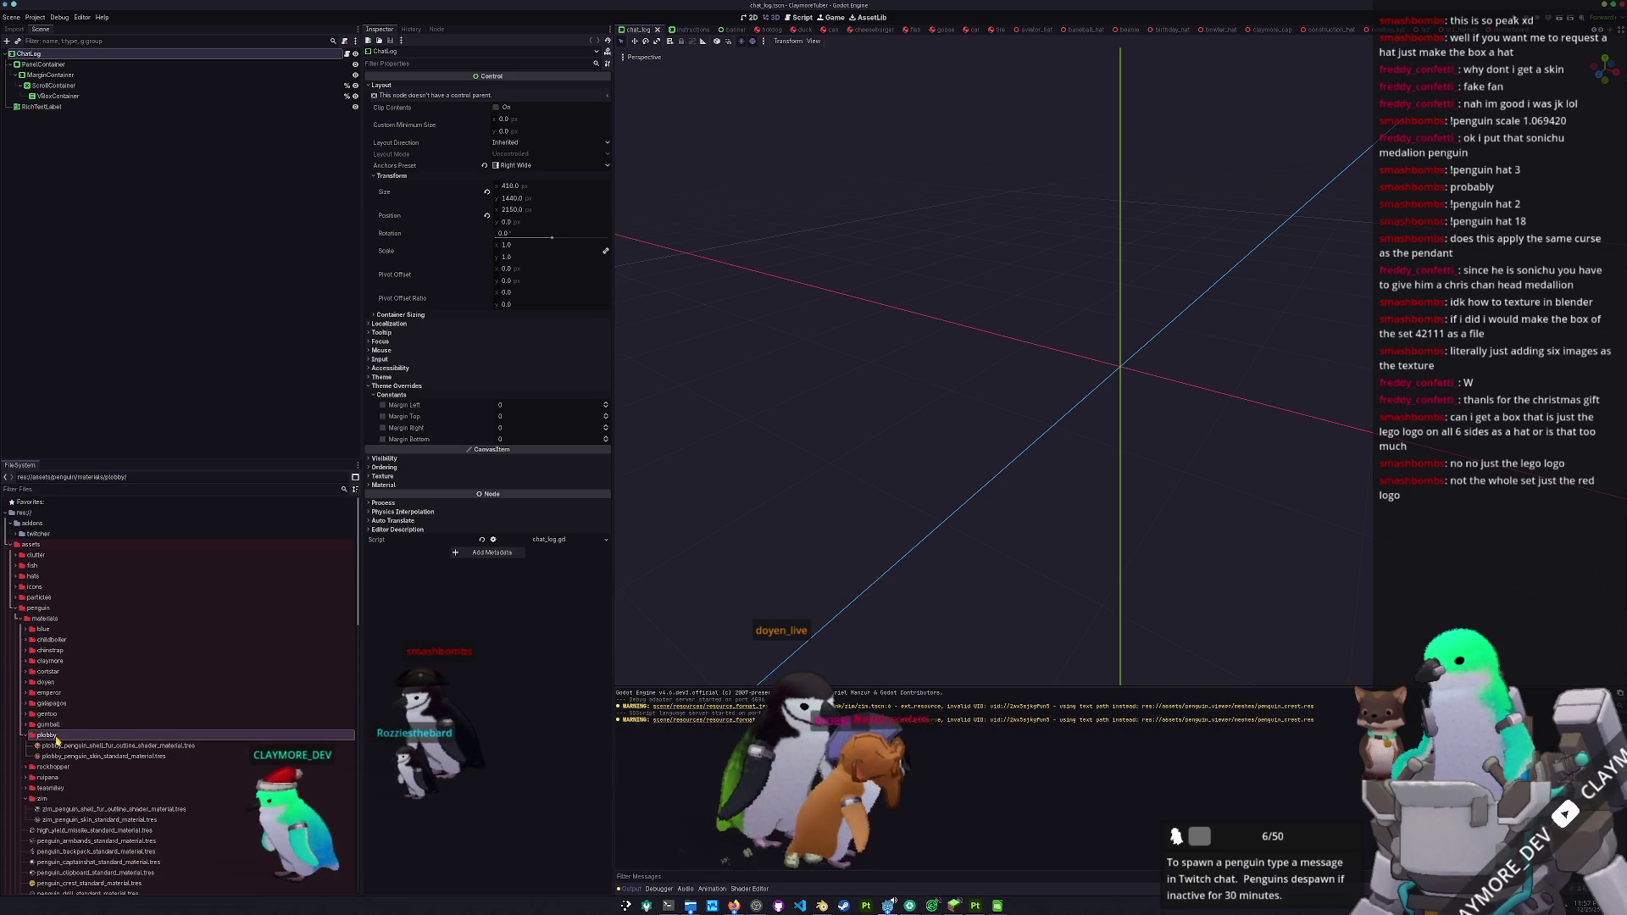
key("ctrl+d")
type("smashbombs")
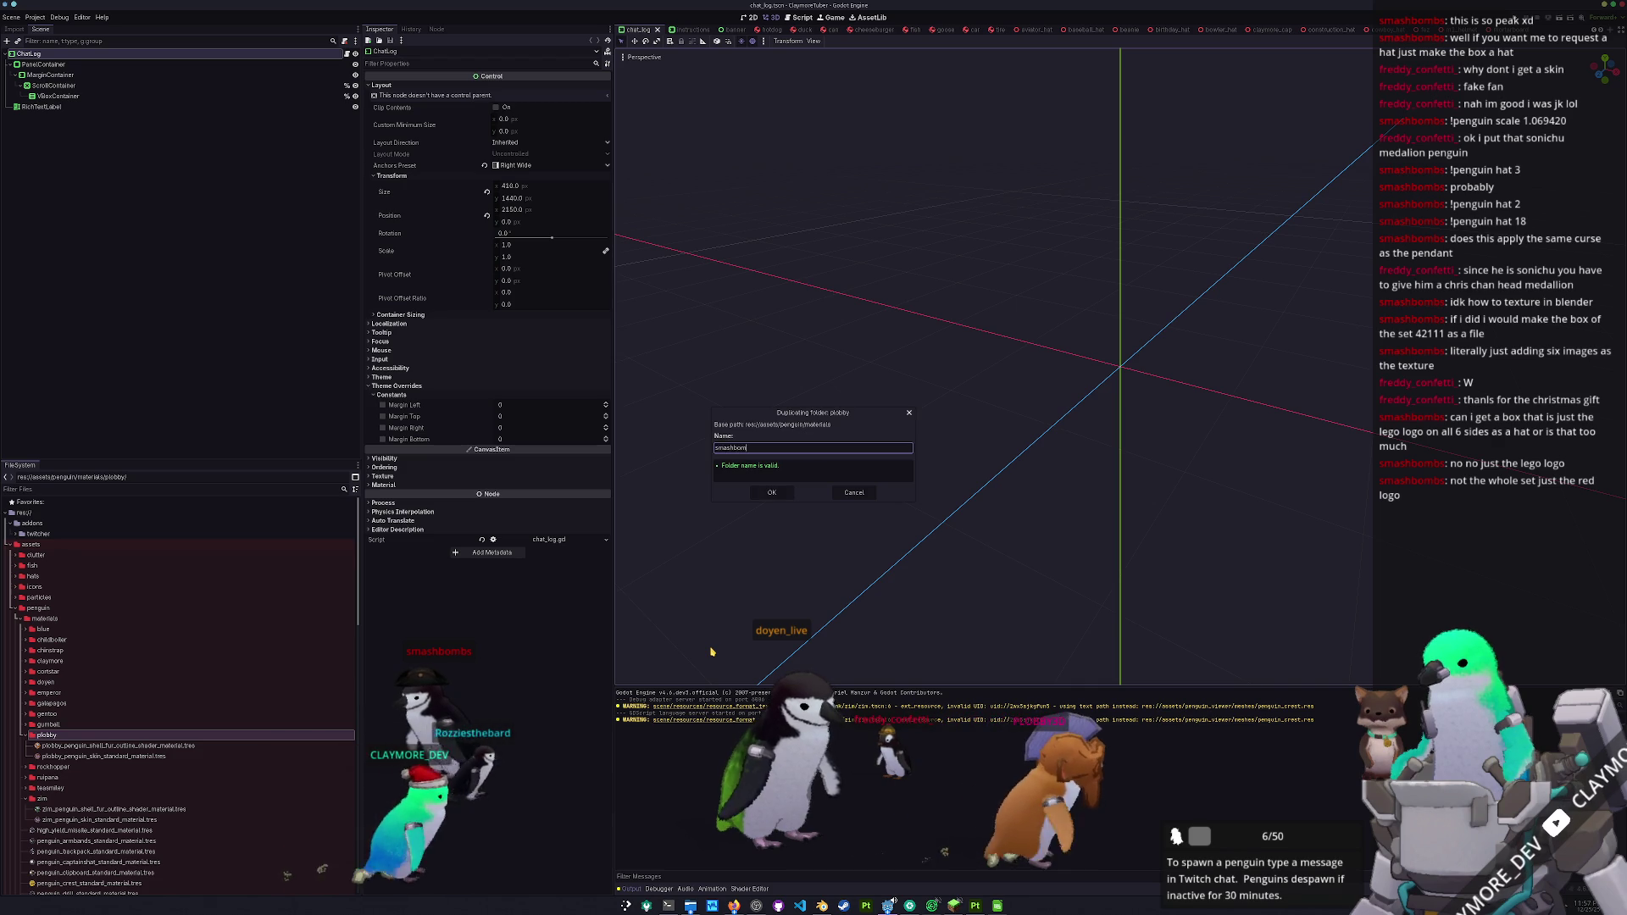
key("Return")
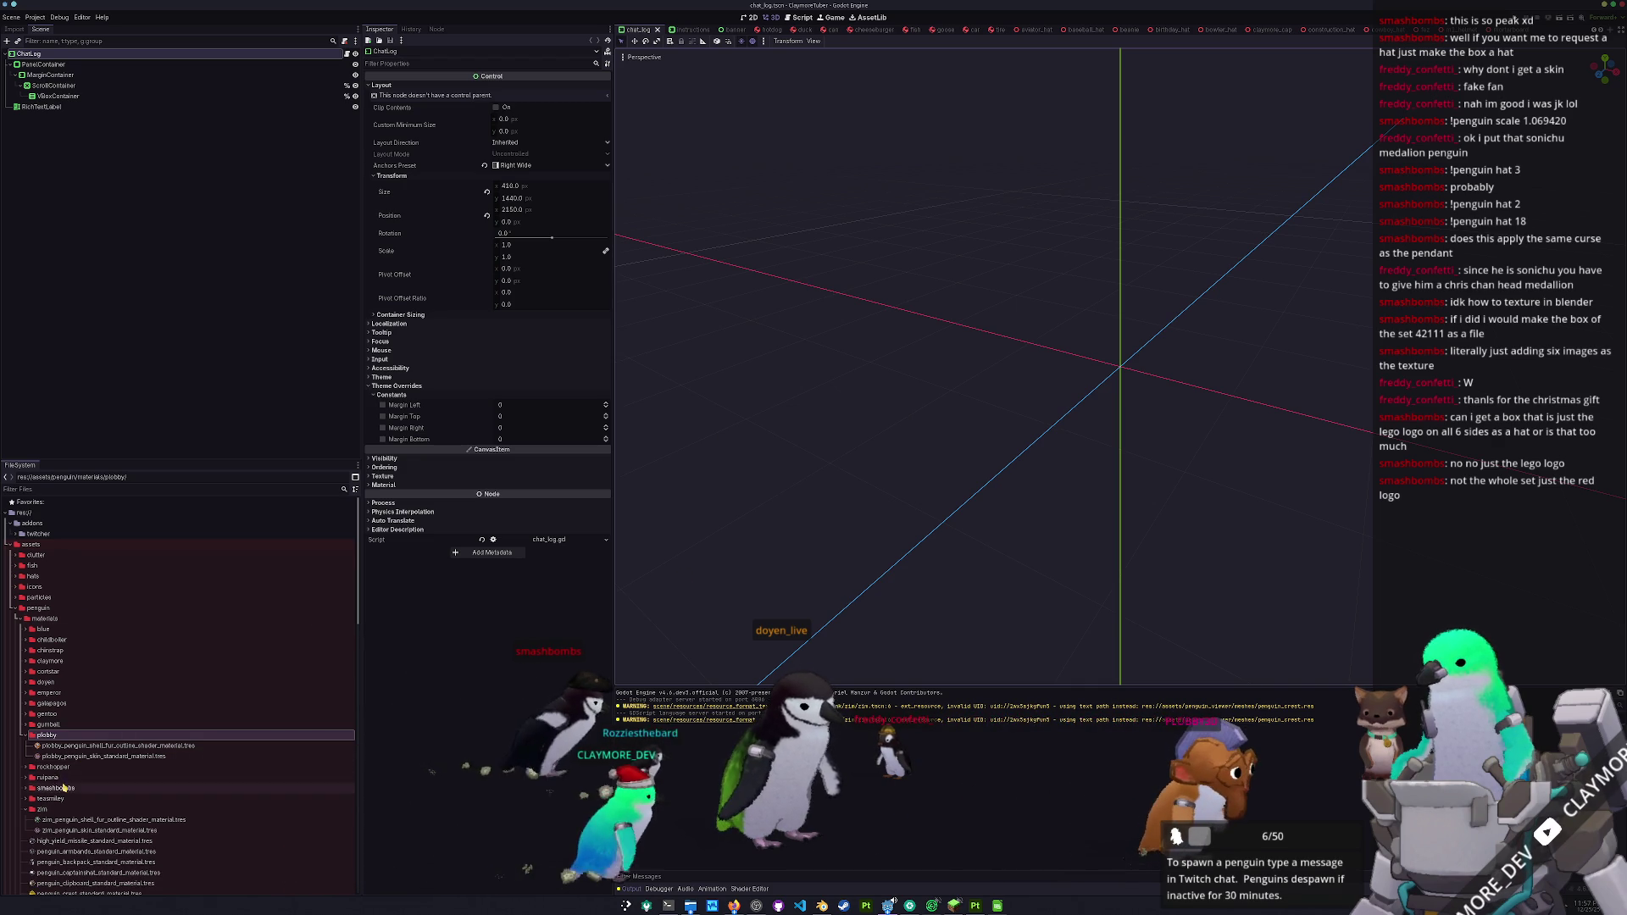
double_click(56, 788)
scroll(85, 745, "down", 2)
left_click(84, 700)
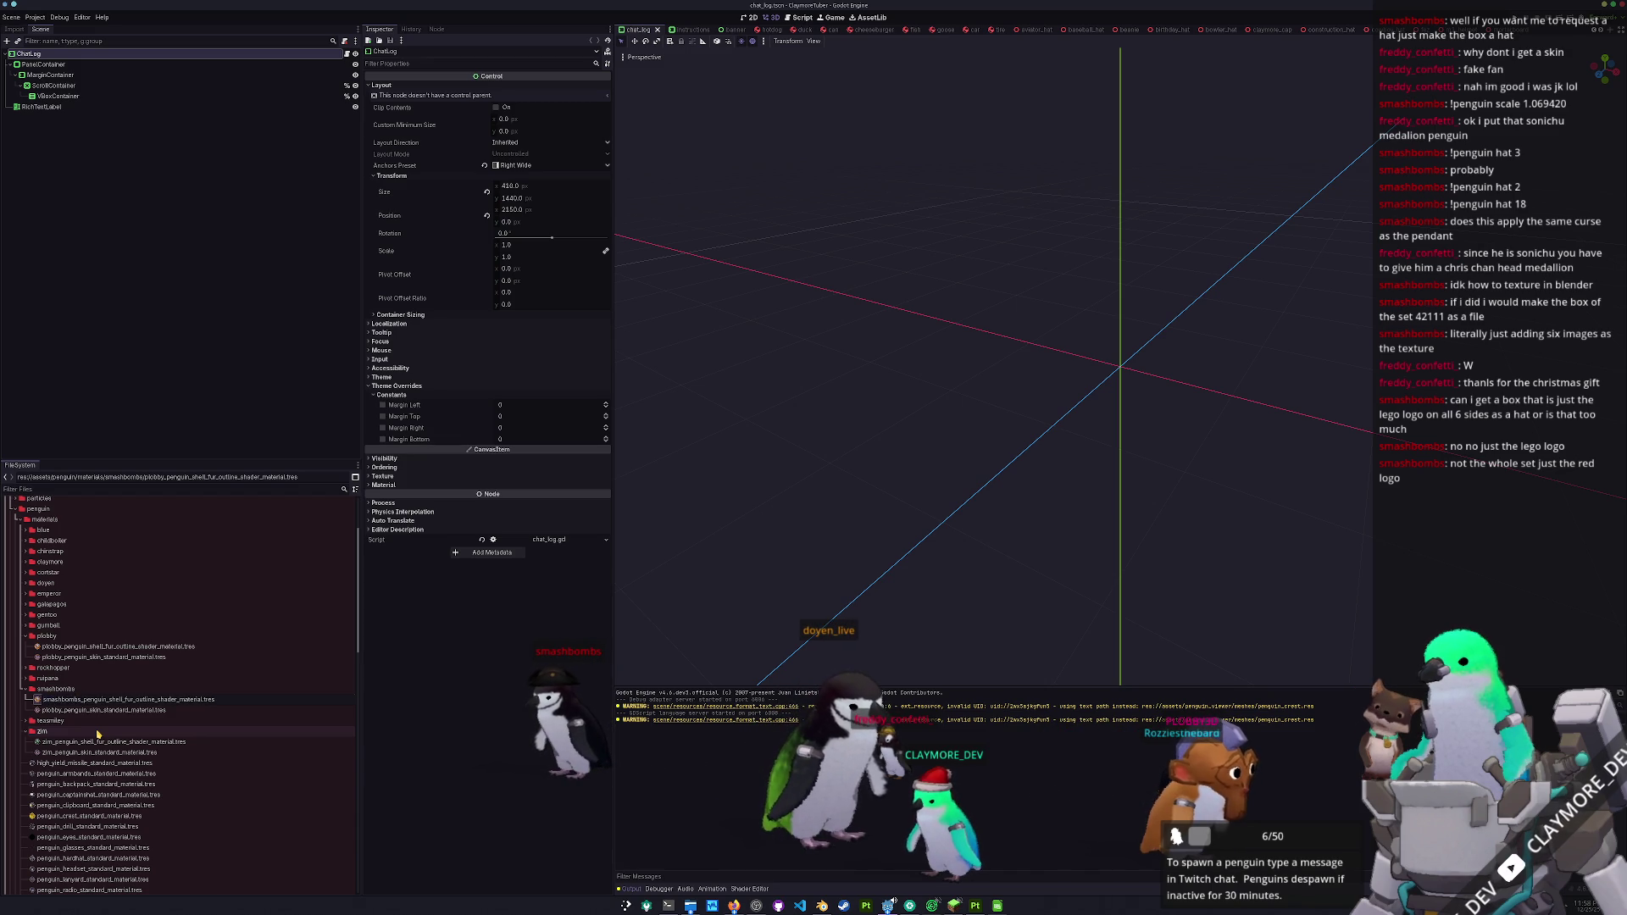
key("Return")
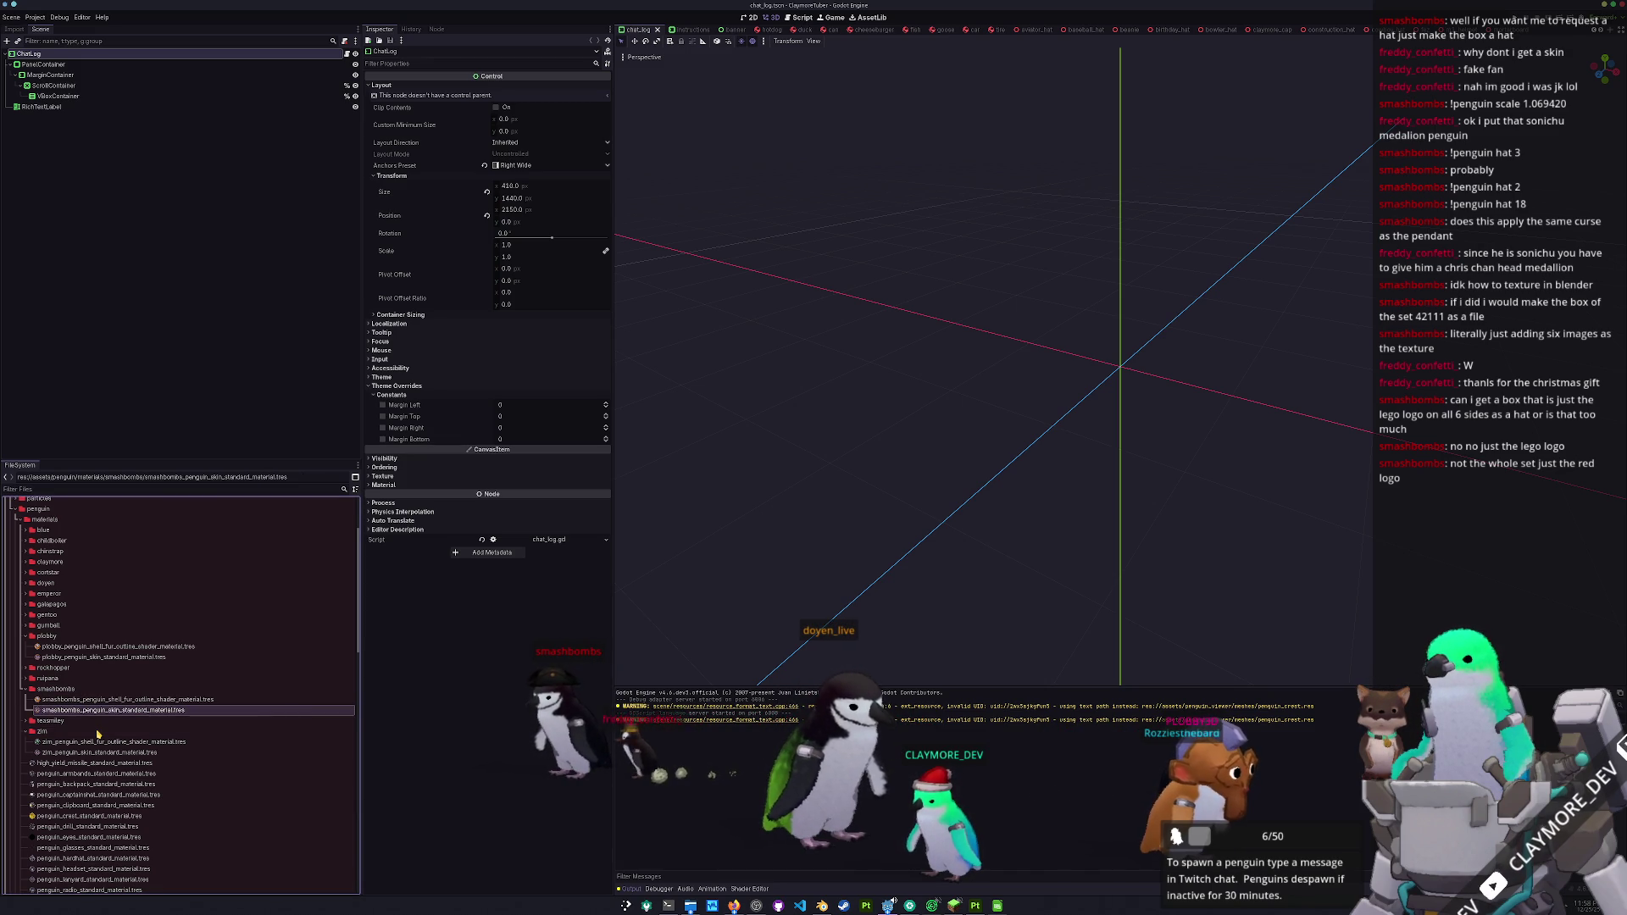
- Quick Load the smashbombs fur texture into the shell-fur material's Albedo Texture
left_click(99, 700)
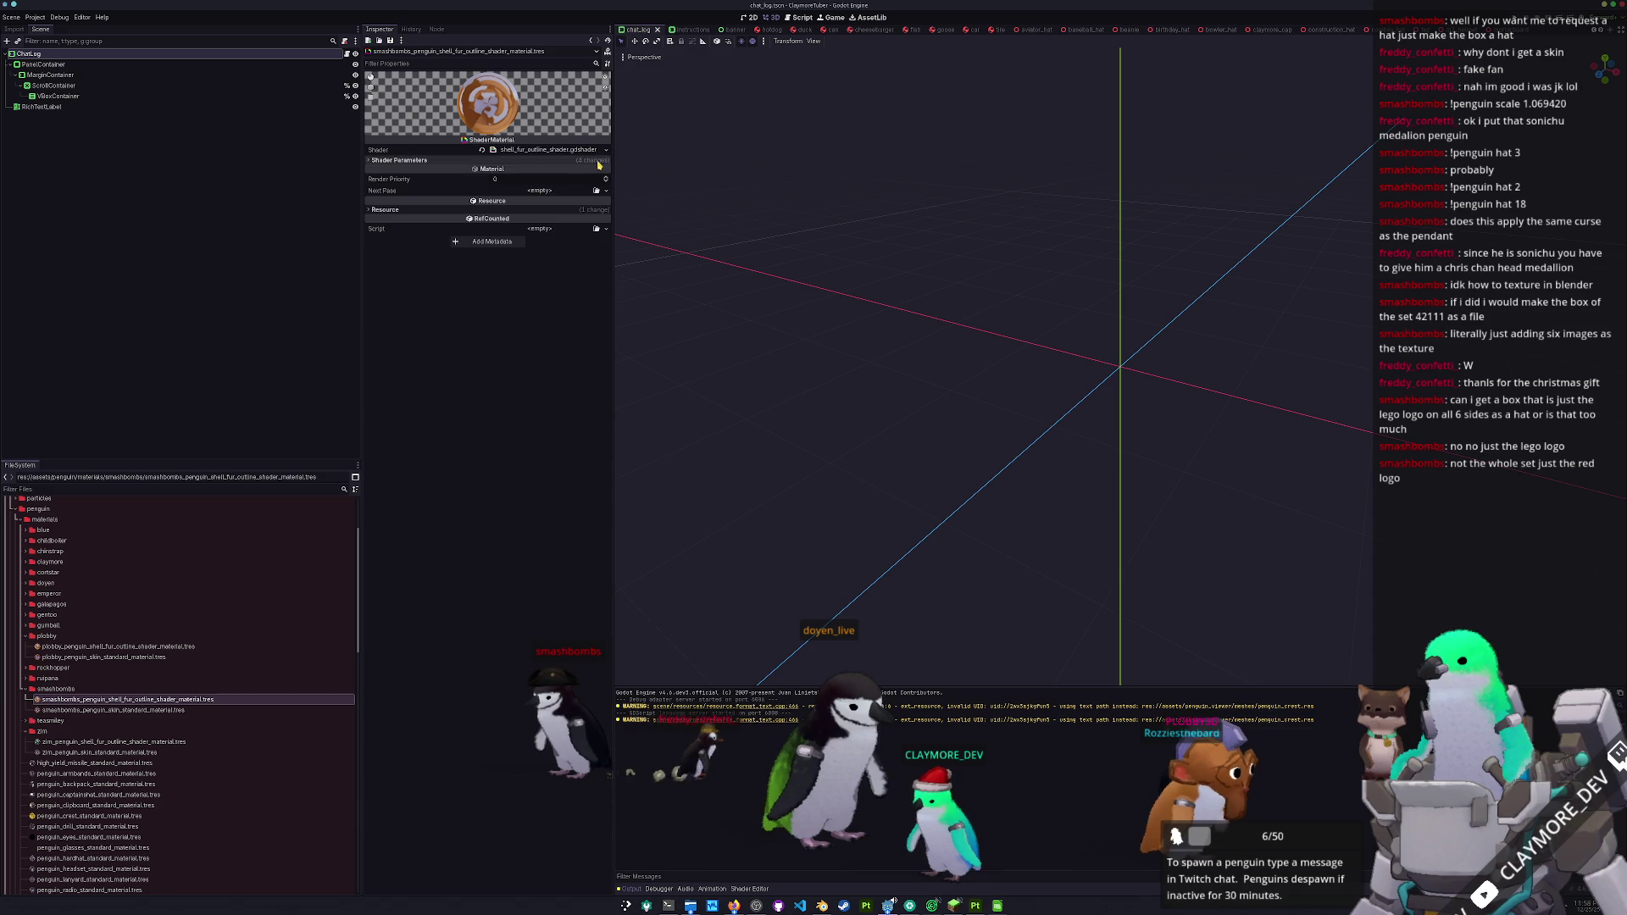
left_click(597, 161)
left_click(606, 232)
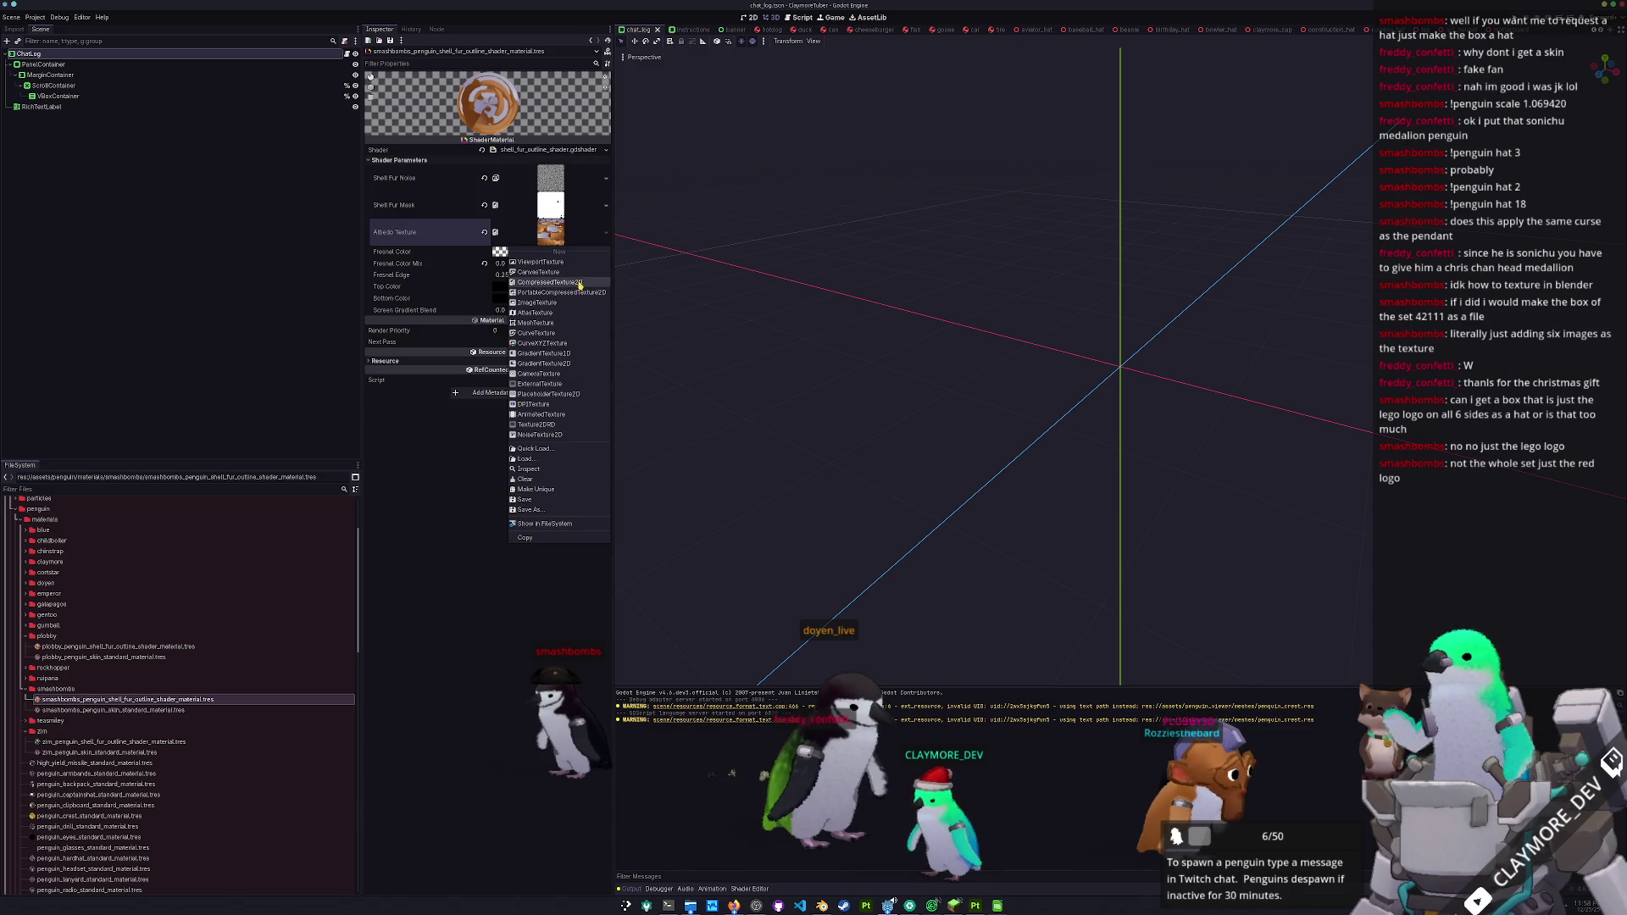
left_click(550, 450)
type("sh")
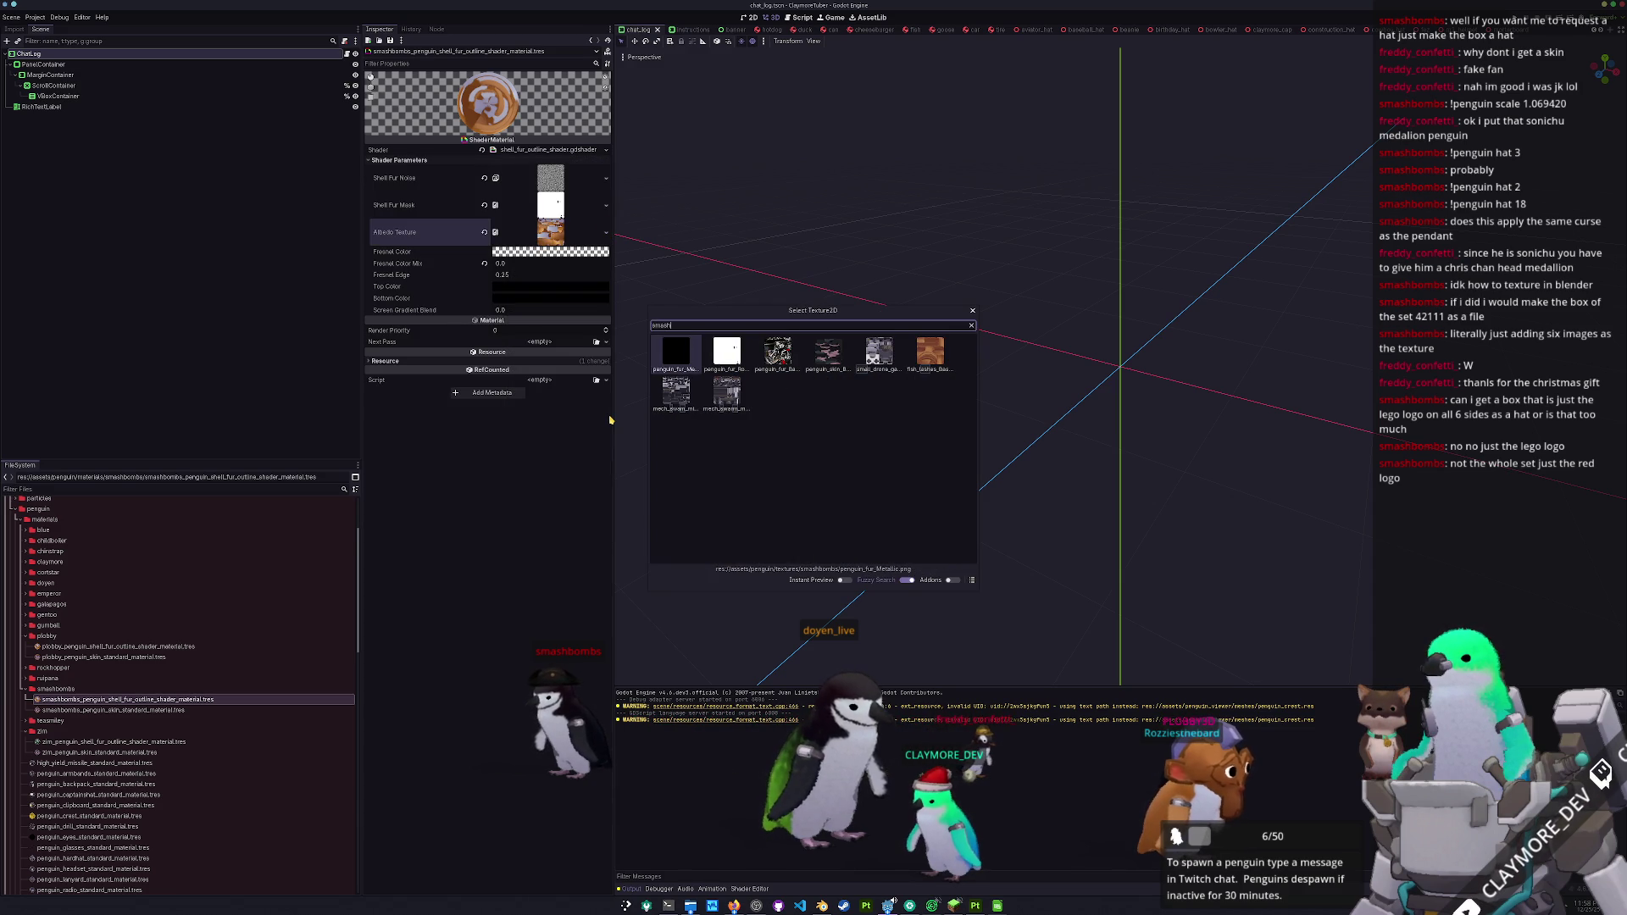
key("Return")
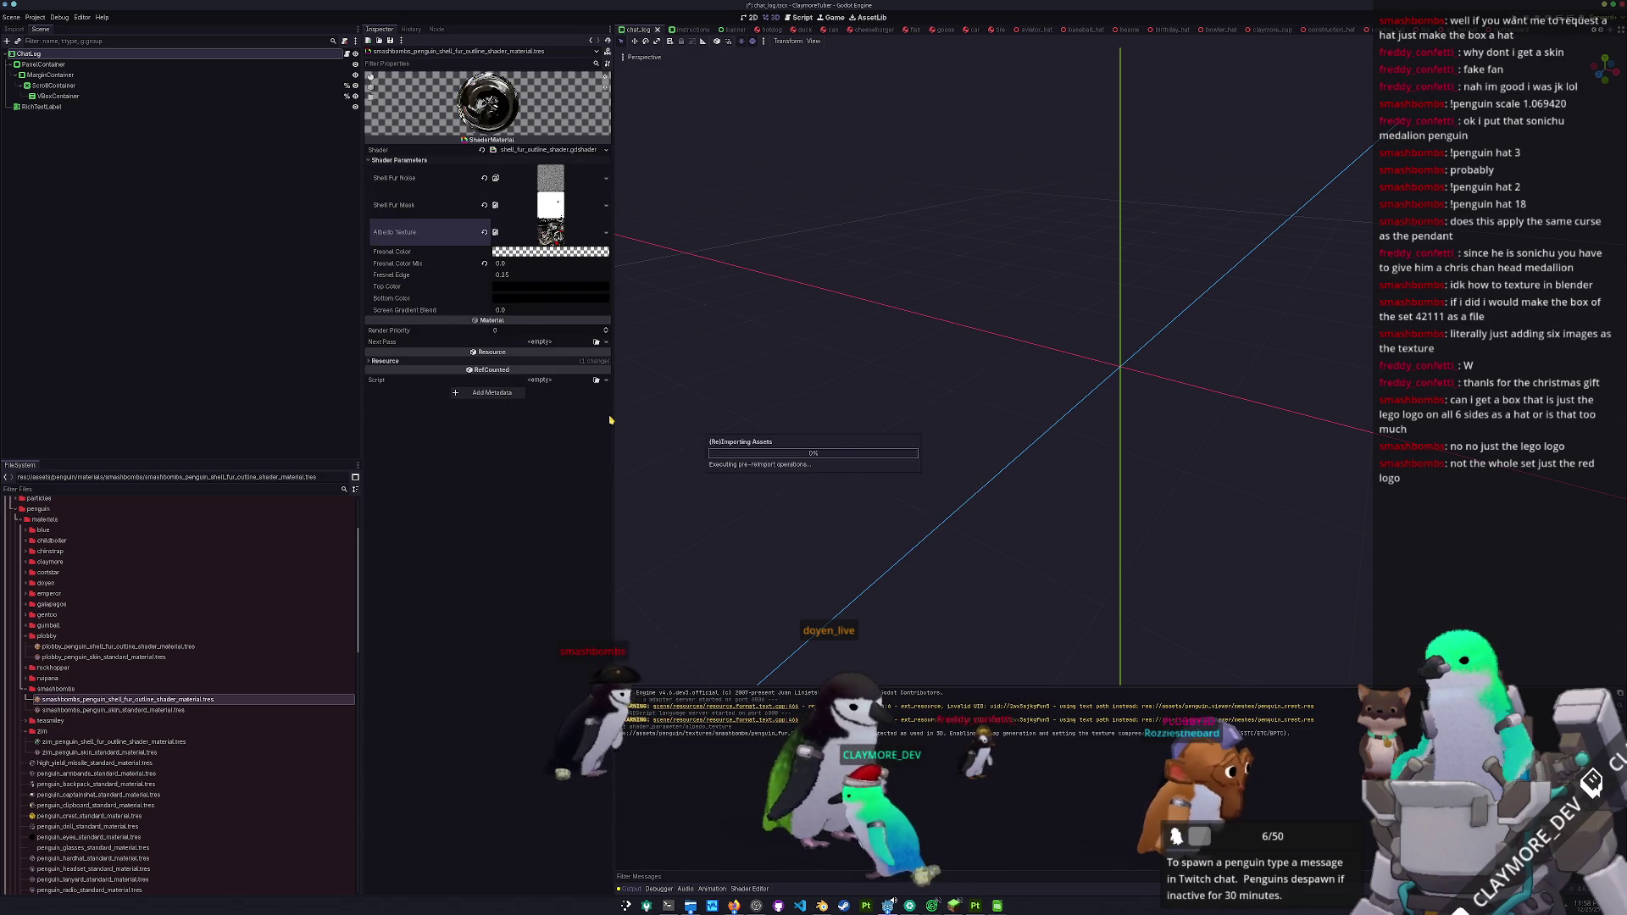
- Quick Load the smashbombs skin texture into the smashbombs skin material
left_click(113, 709)
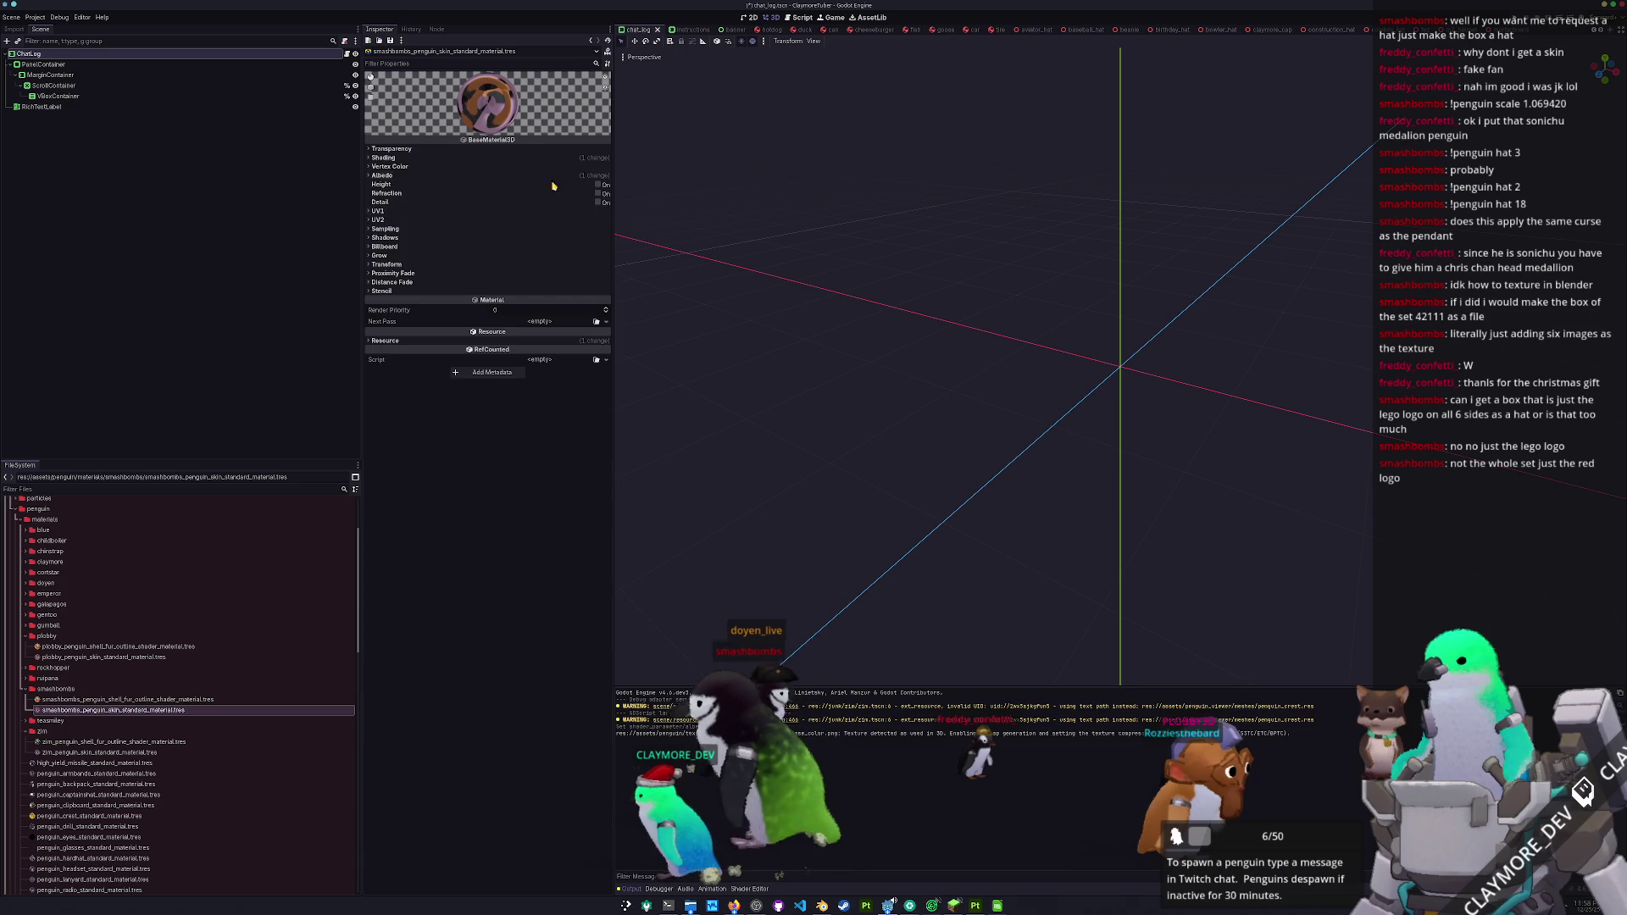
left_click(607, 206)
left_click(543, 424)
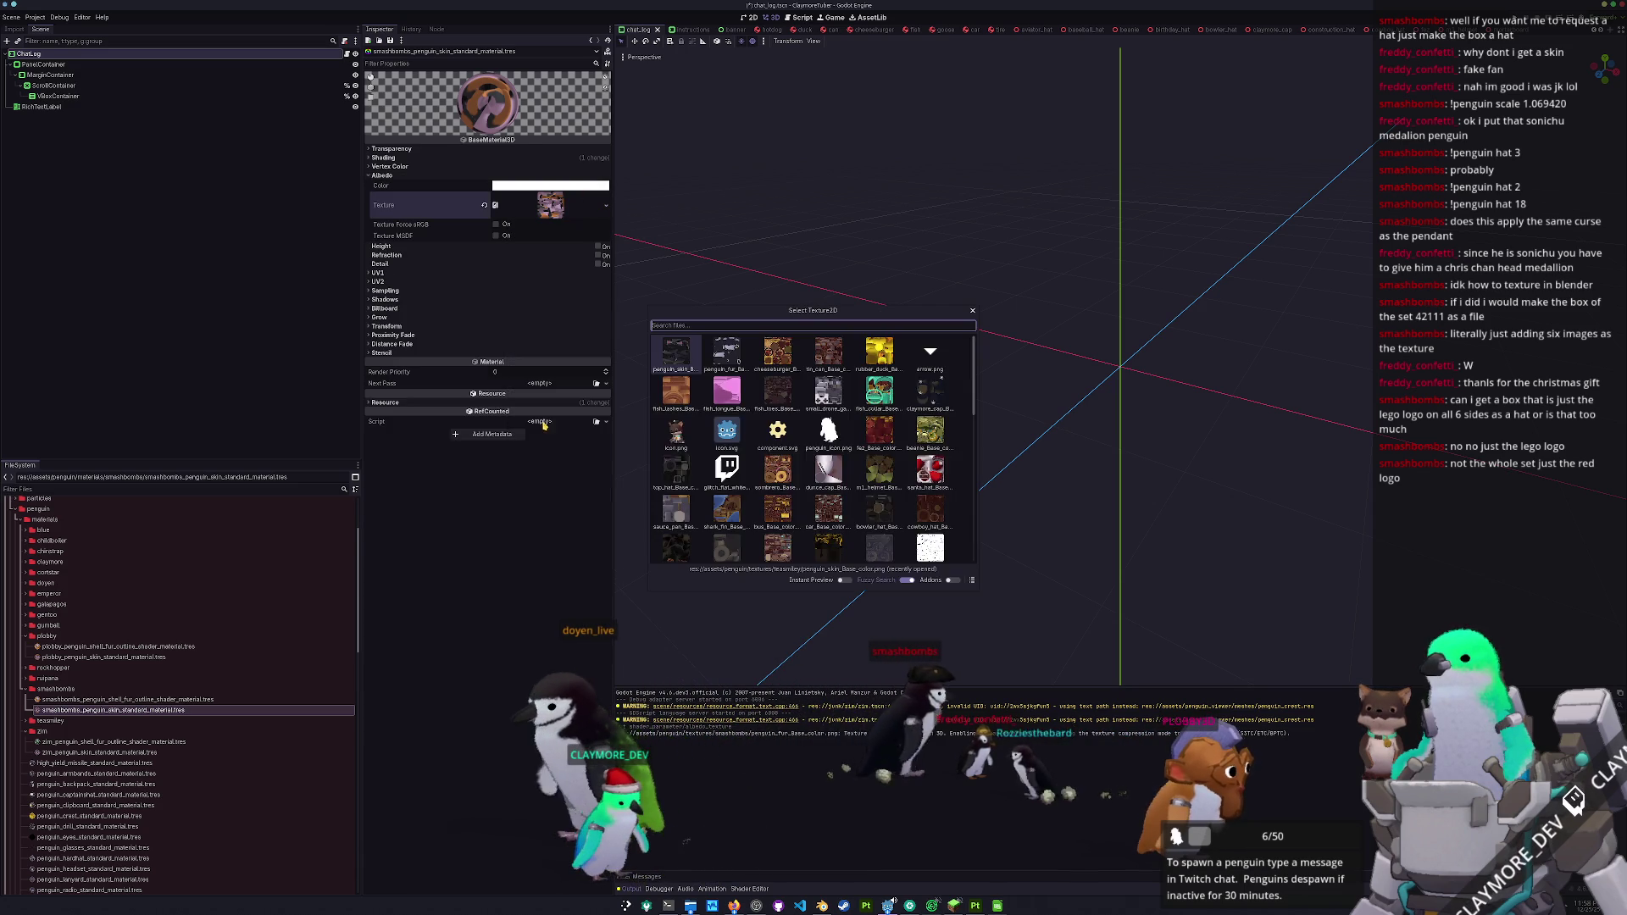
type("smash_bombs")
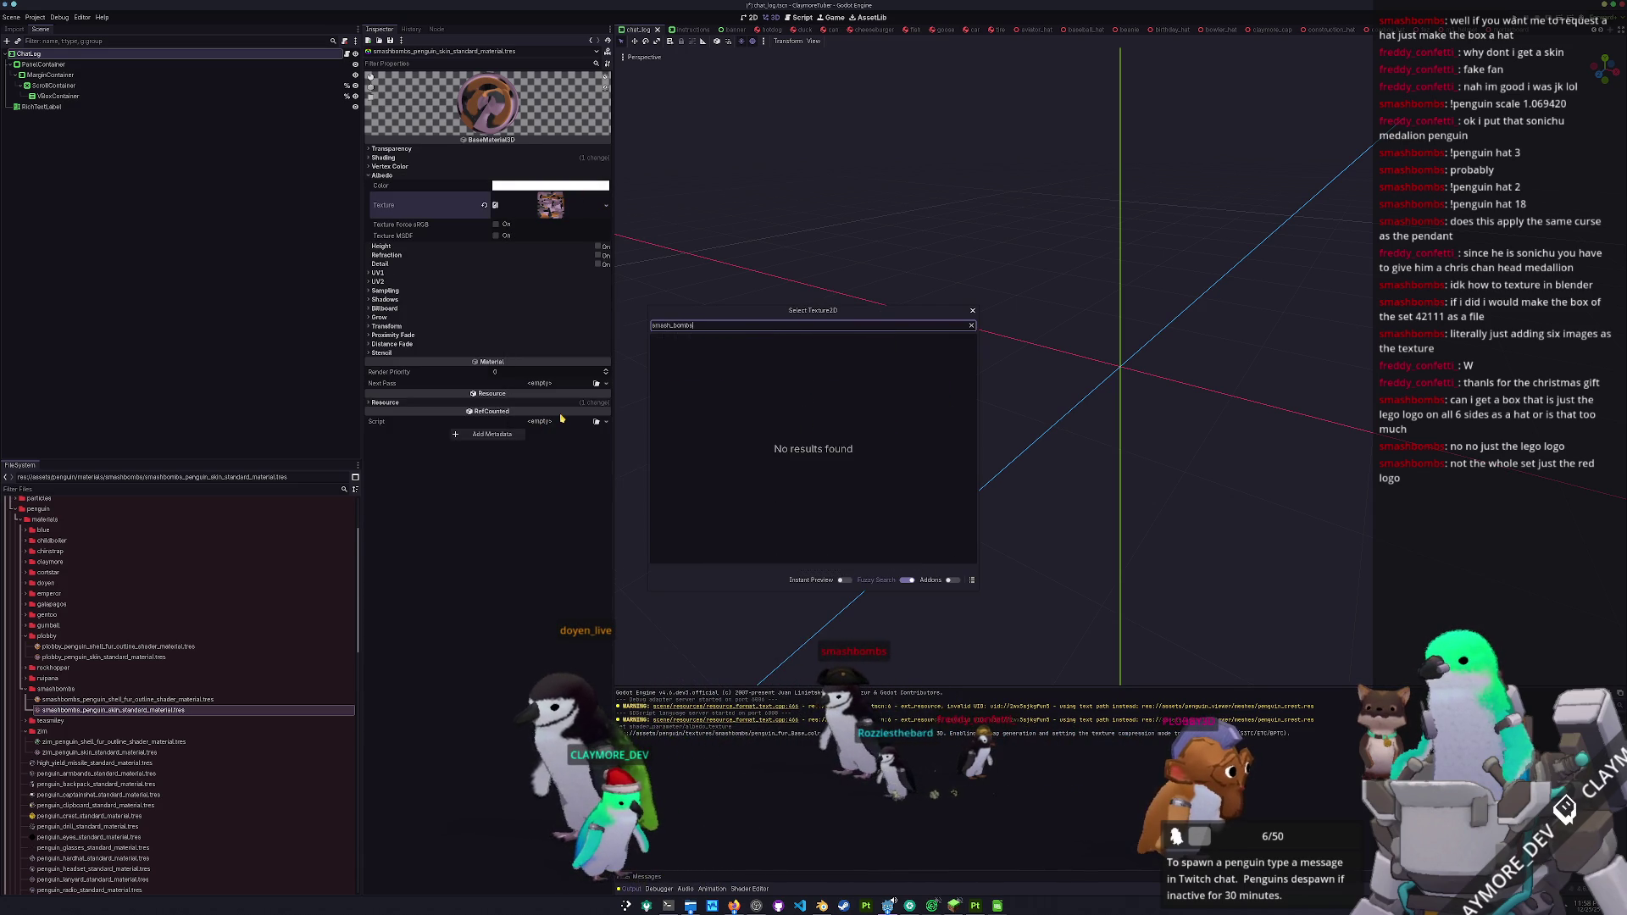
key("BackSpace")
key("BackSpace")
key("BackSpace")
type("bomb")
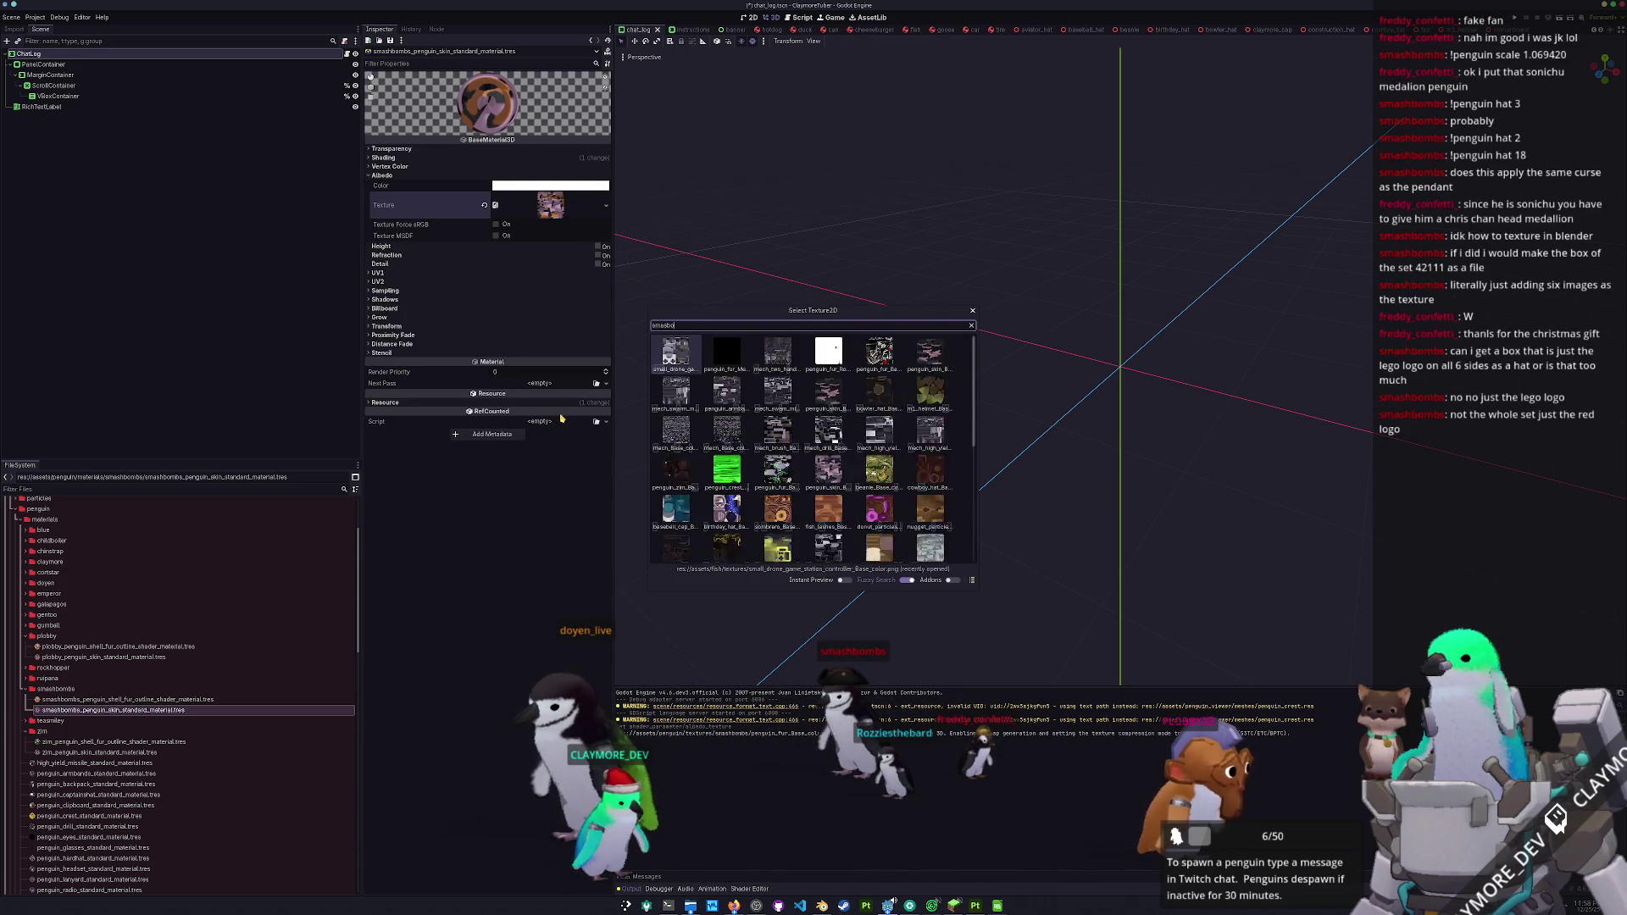
key("Return")
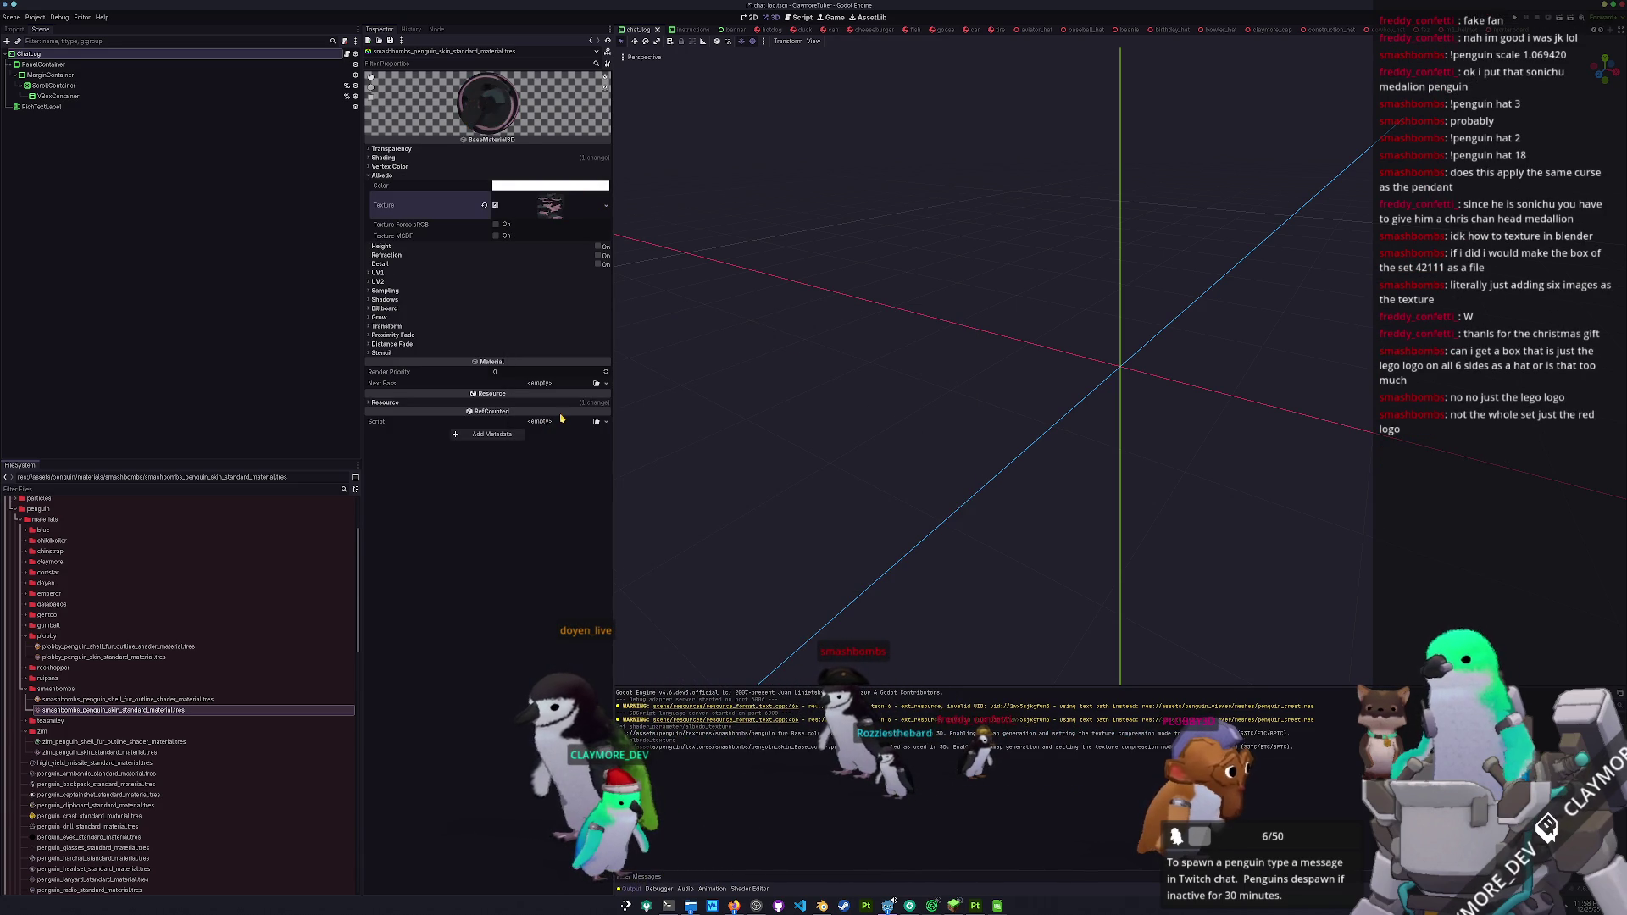
left_click(135, 688)
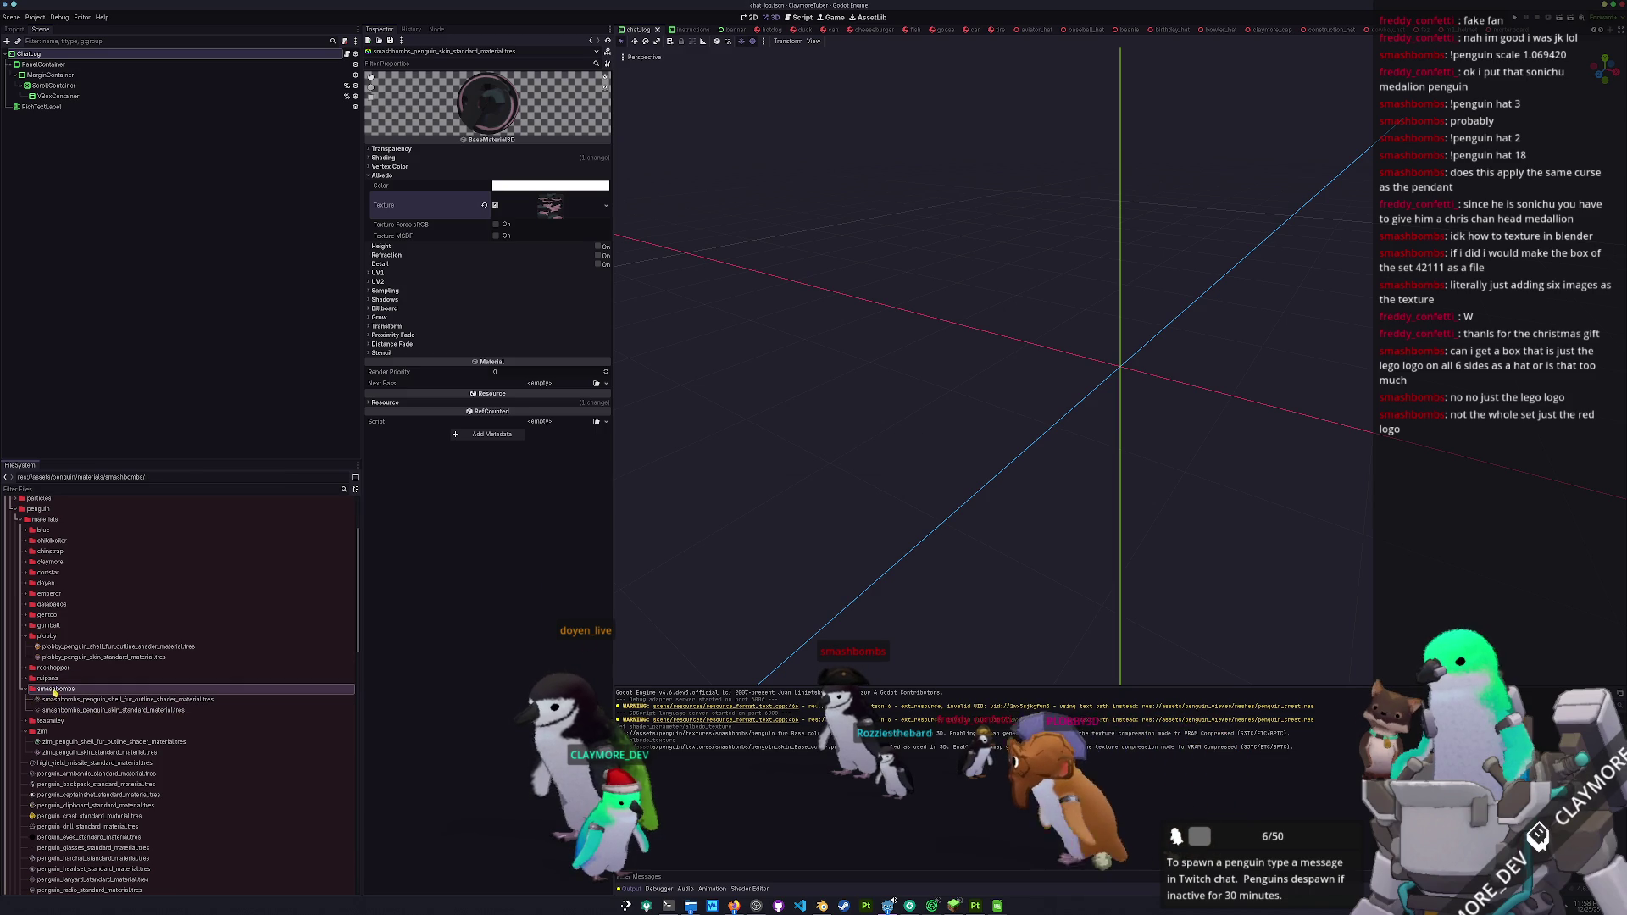
- Duplicate the smashbombs materials folder as freddy and rename its shell fur material to freddy
key("ctrl+d")
type("freddy")
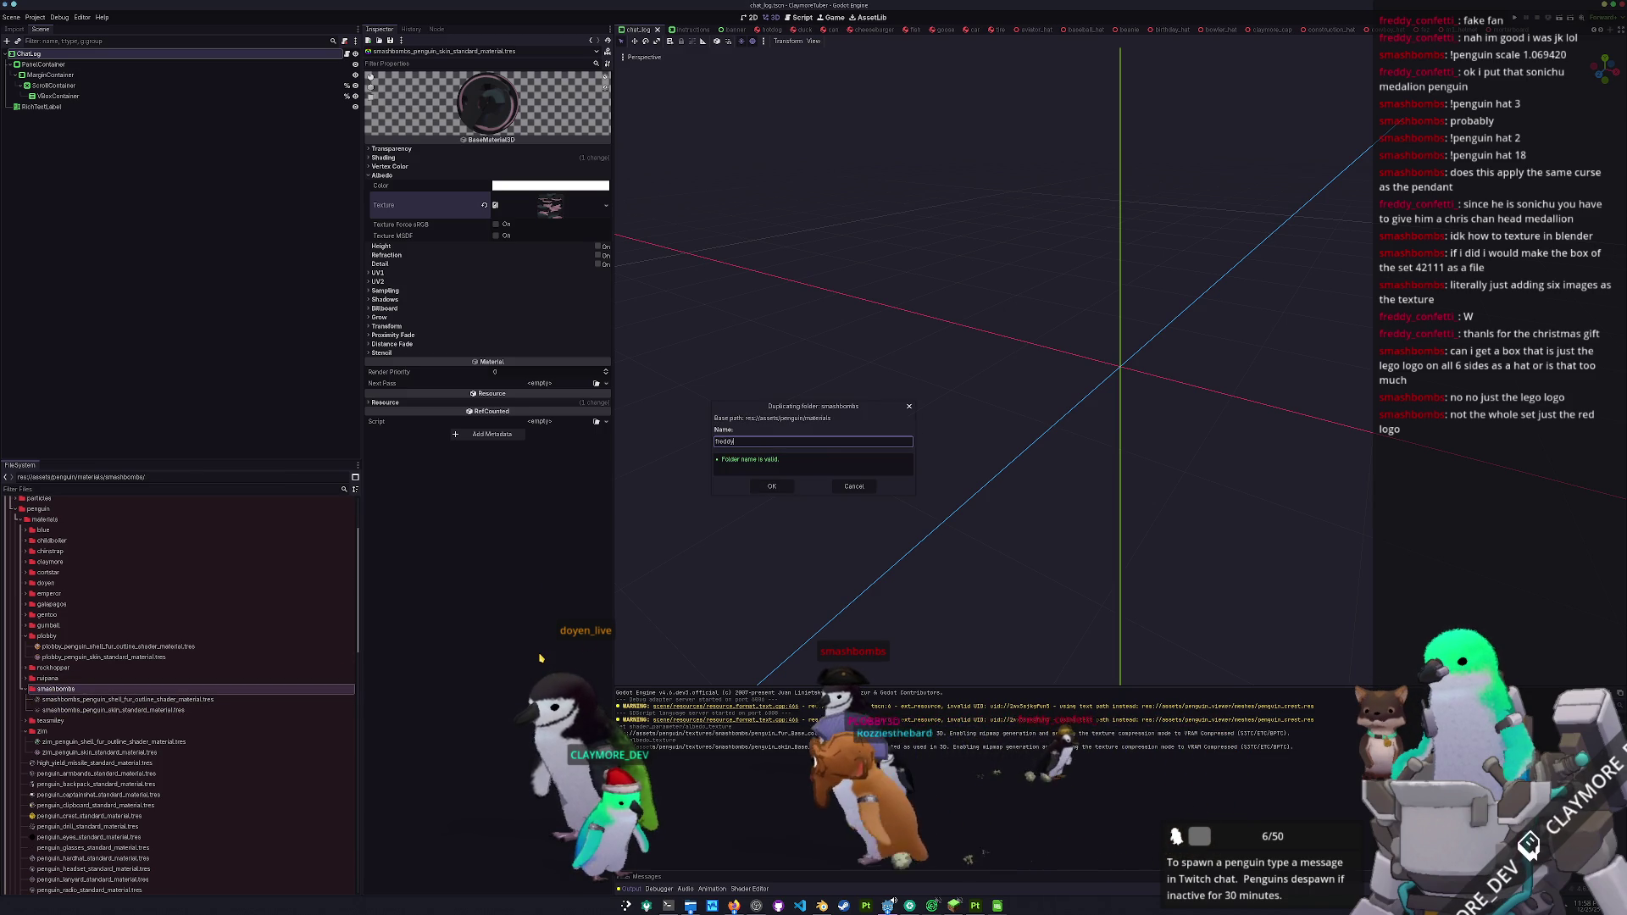
key("Return")
left_click(55, 615)
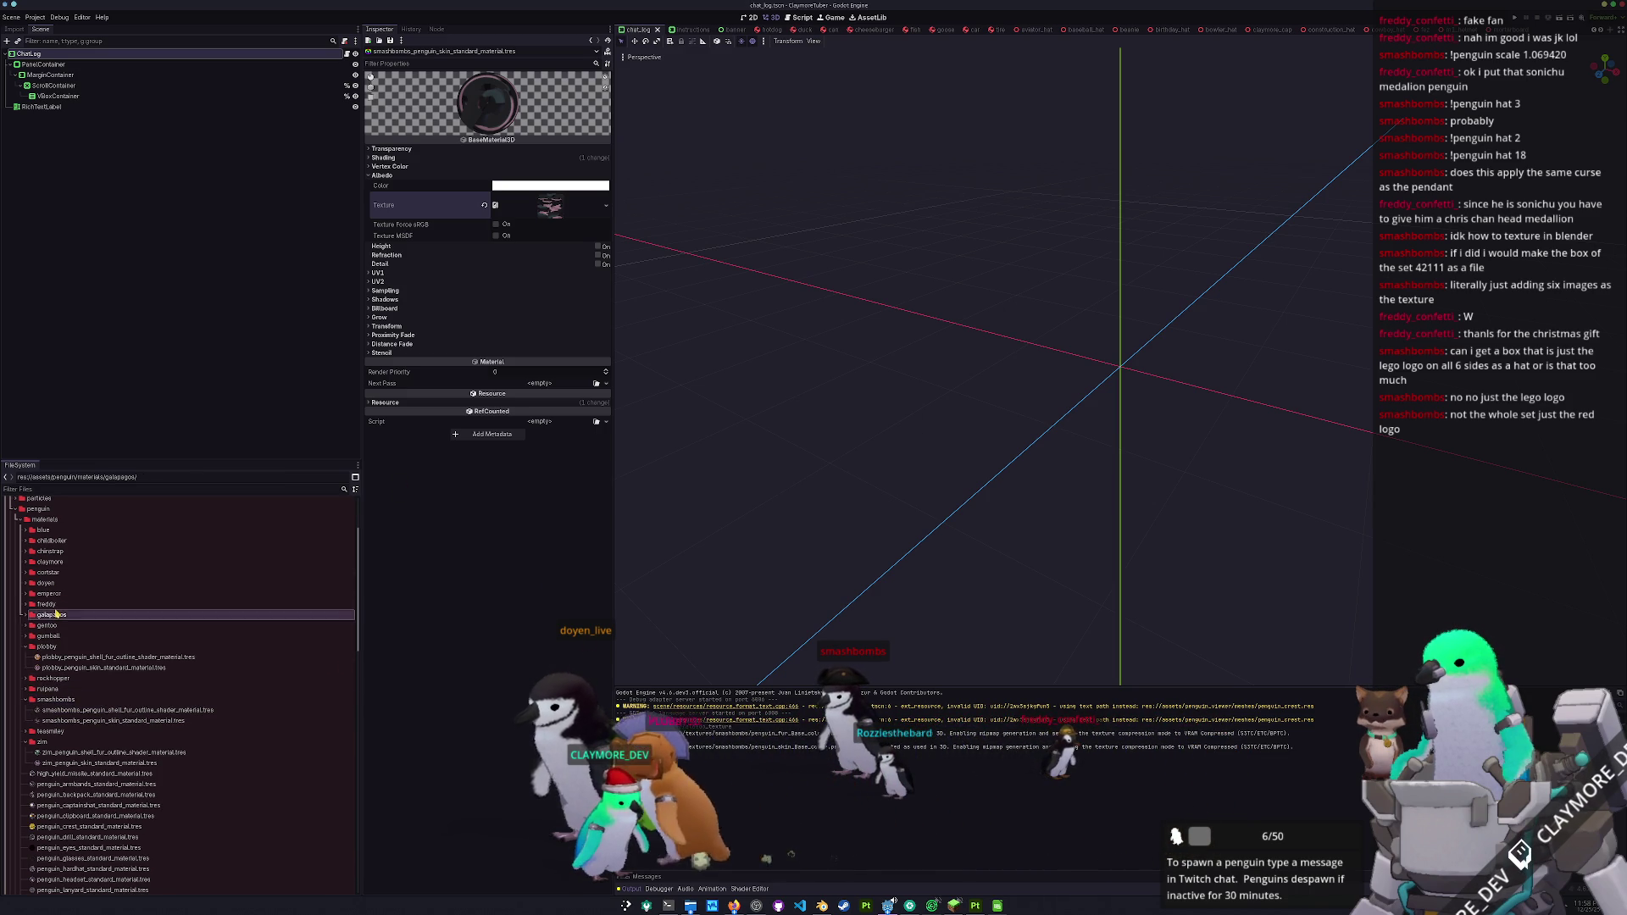
double_click(53, 603)
left_click(77, 614)
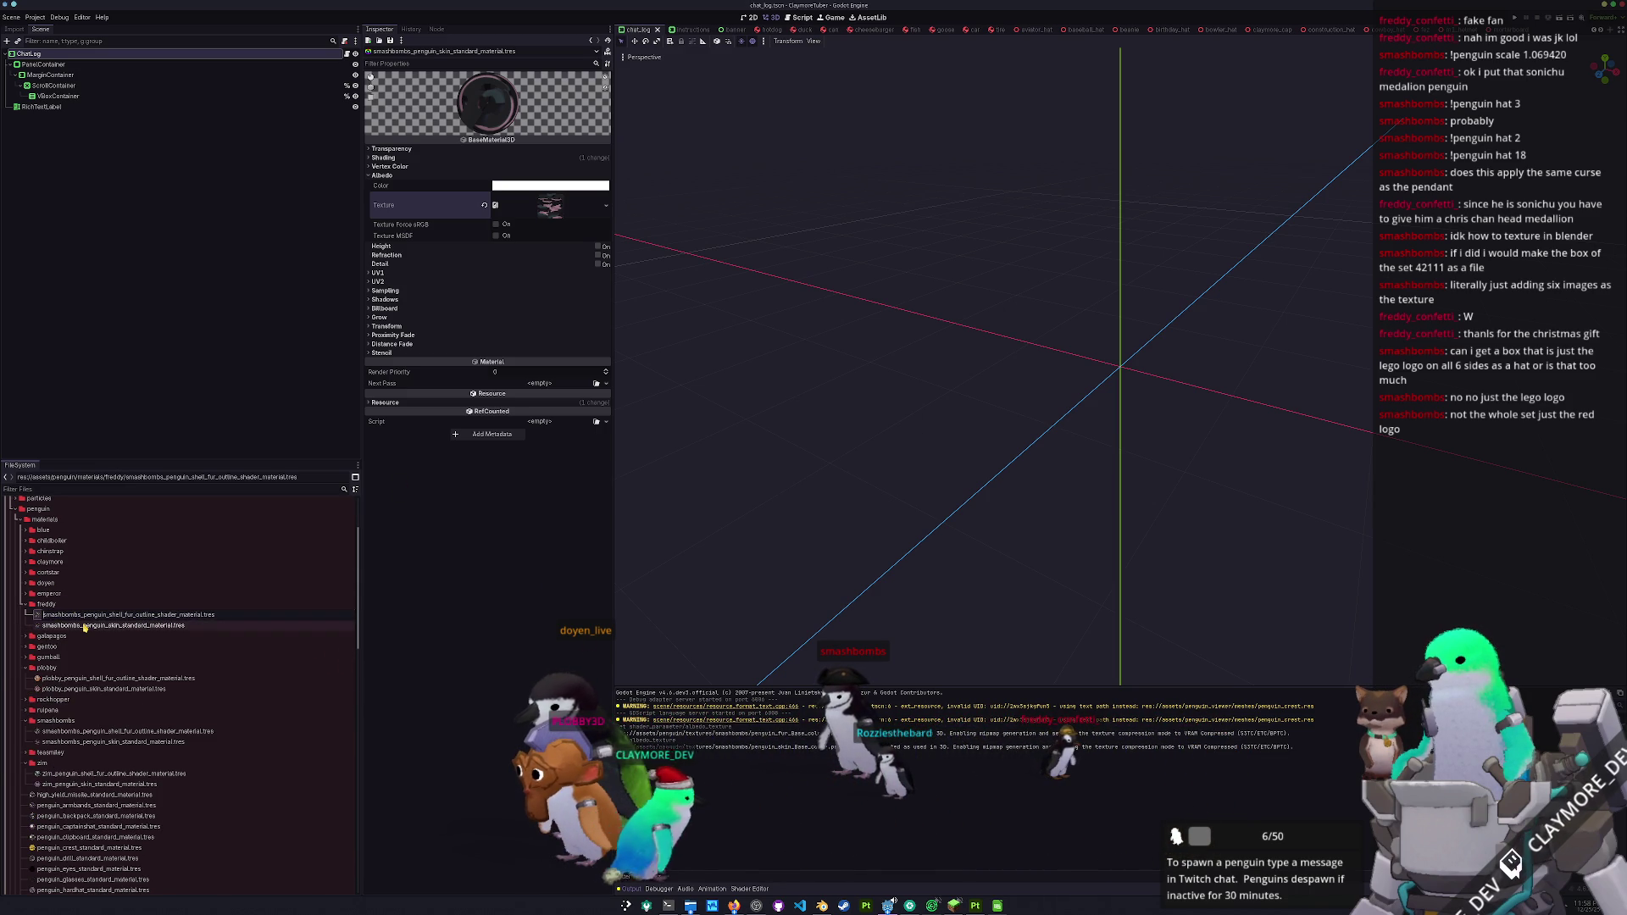
key("F2")
type("freddy")
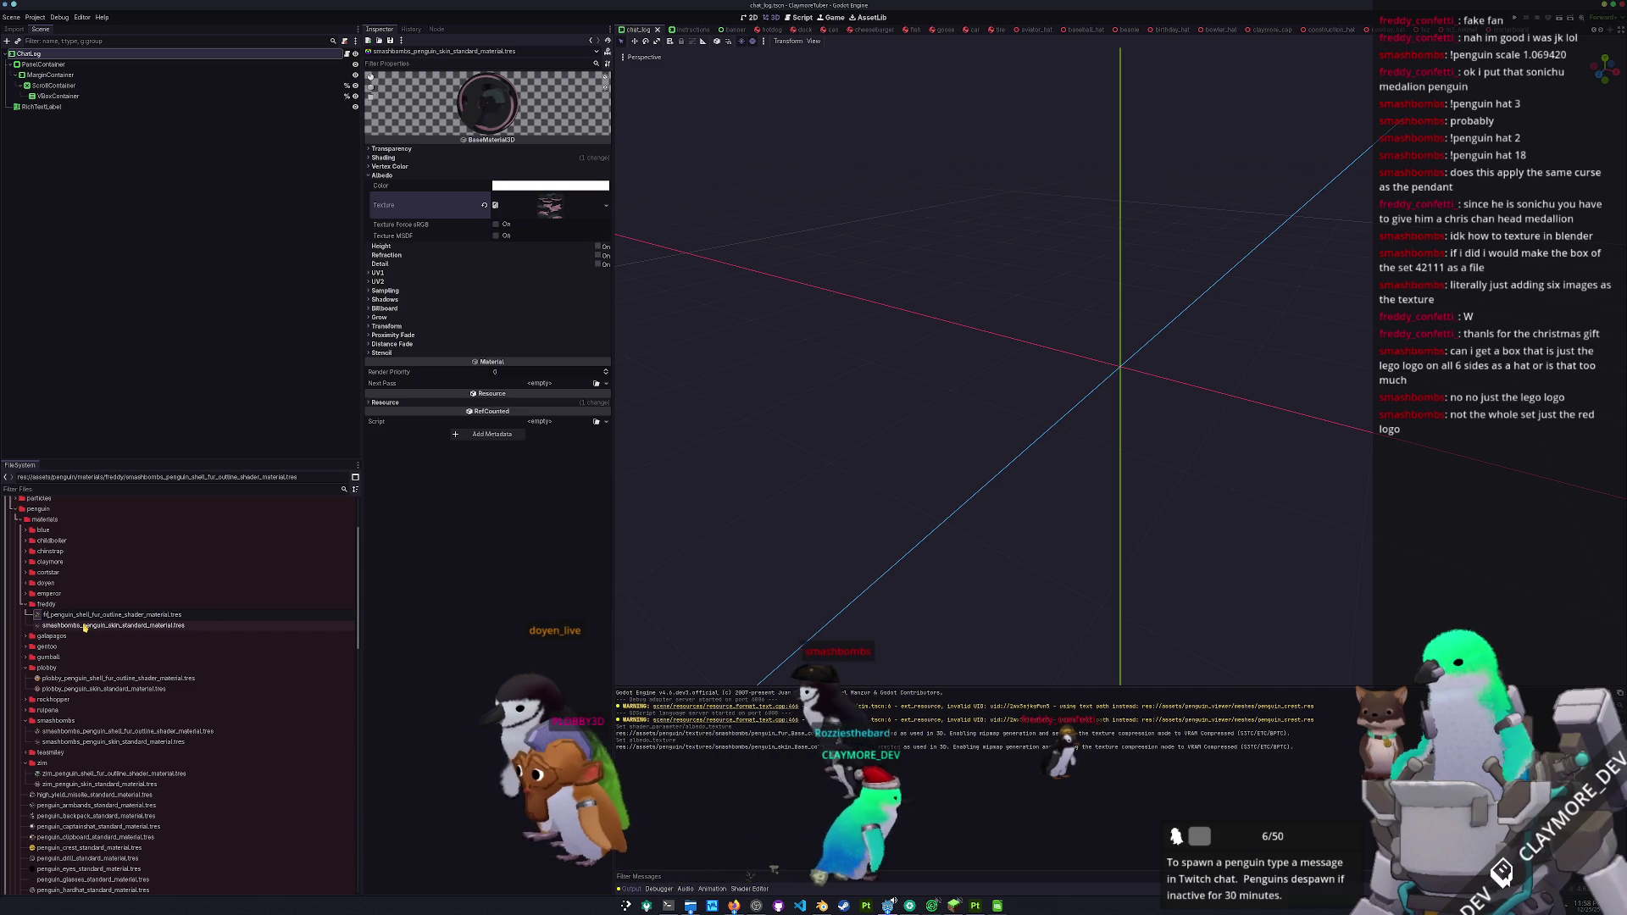
key("Return")
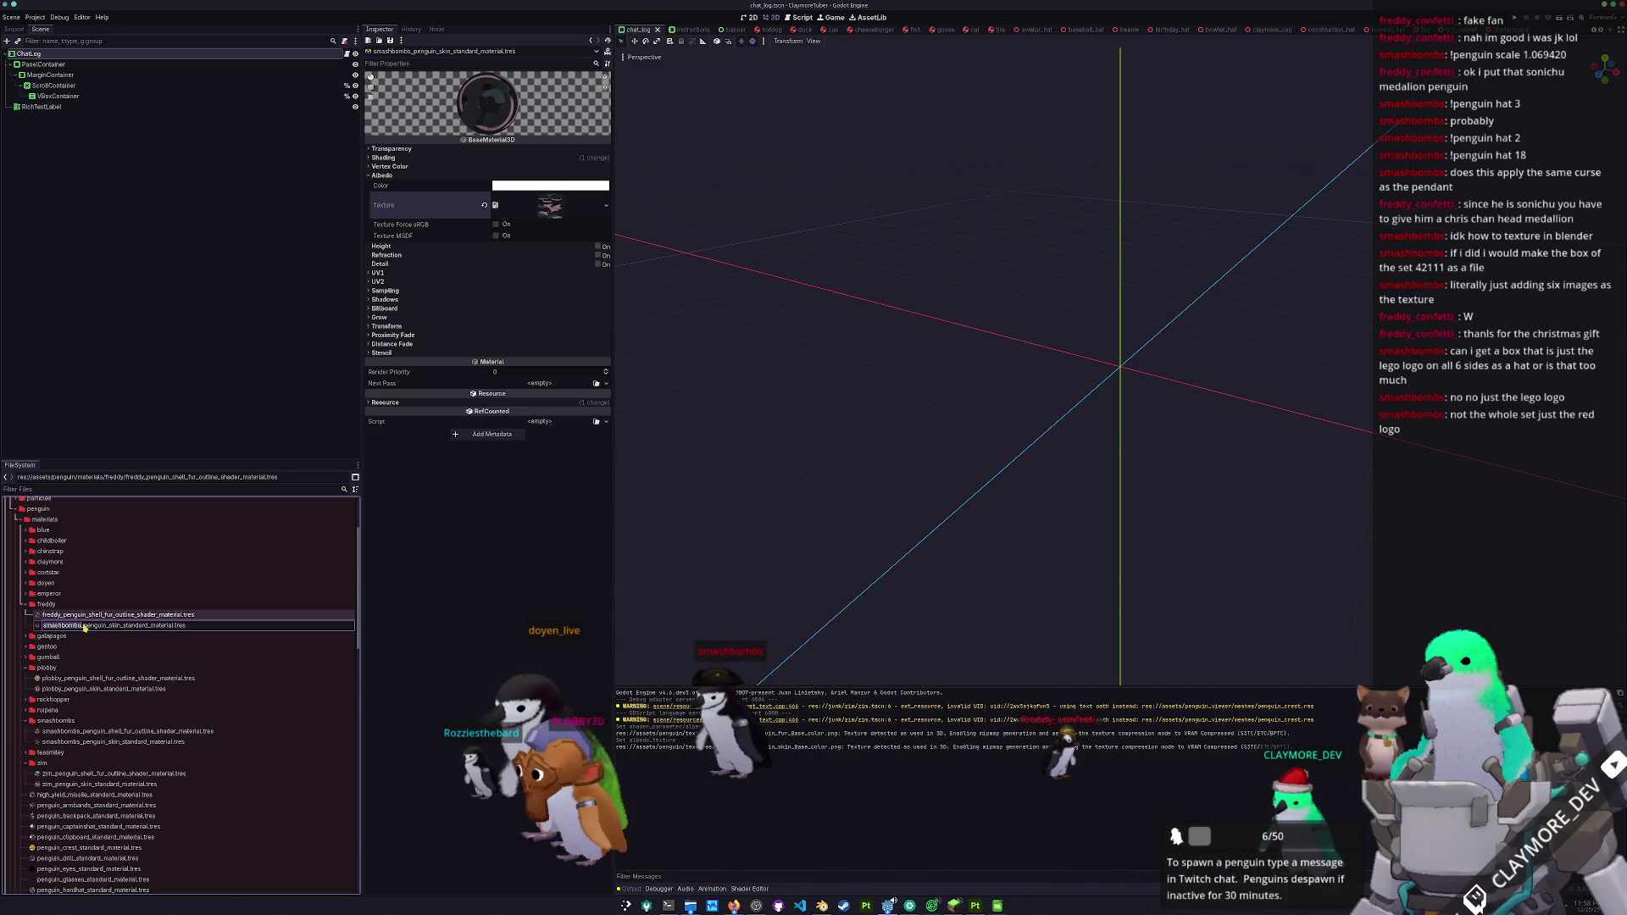
left_click(85, 625)
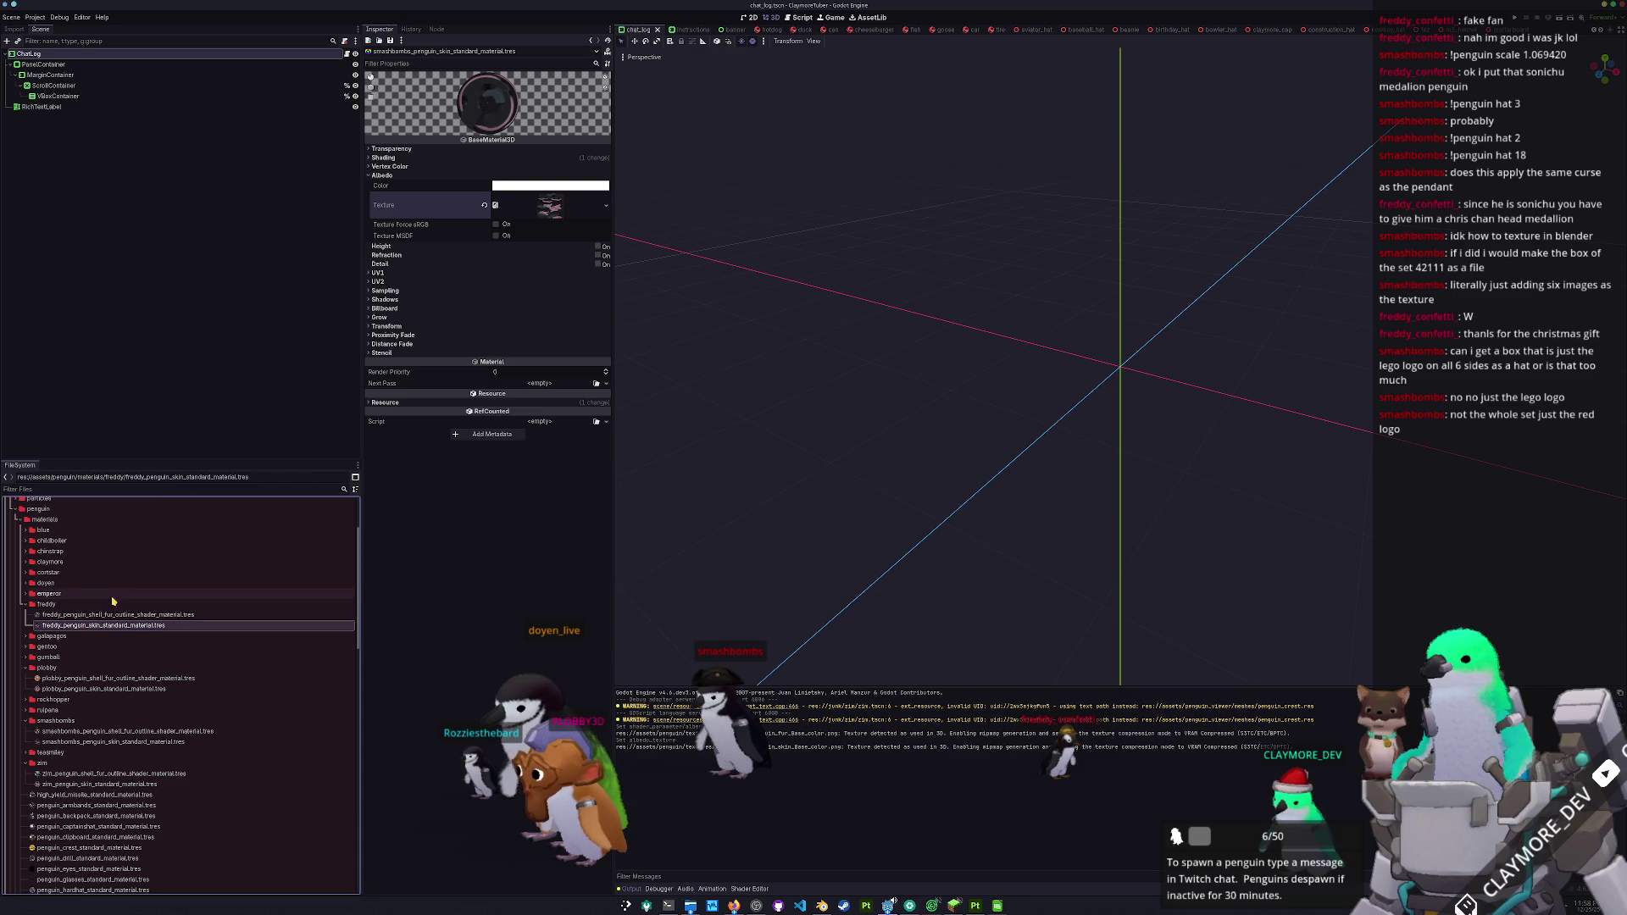
- Quick Load the freddy fur texture into the freddy shell-fur material's albedo
left_click(140, 614)
left_click(597, 161)
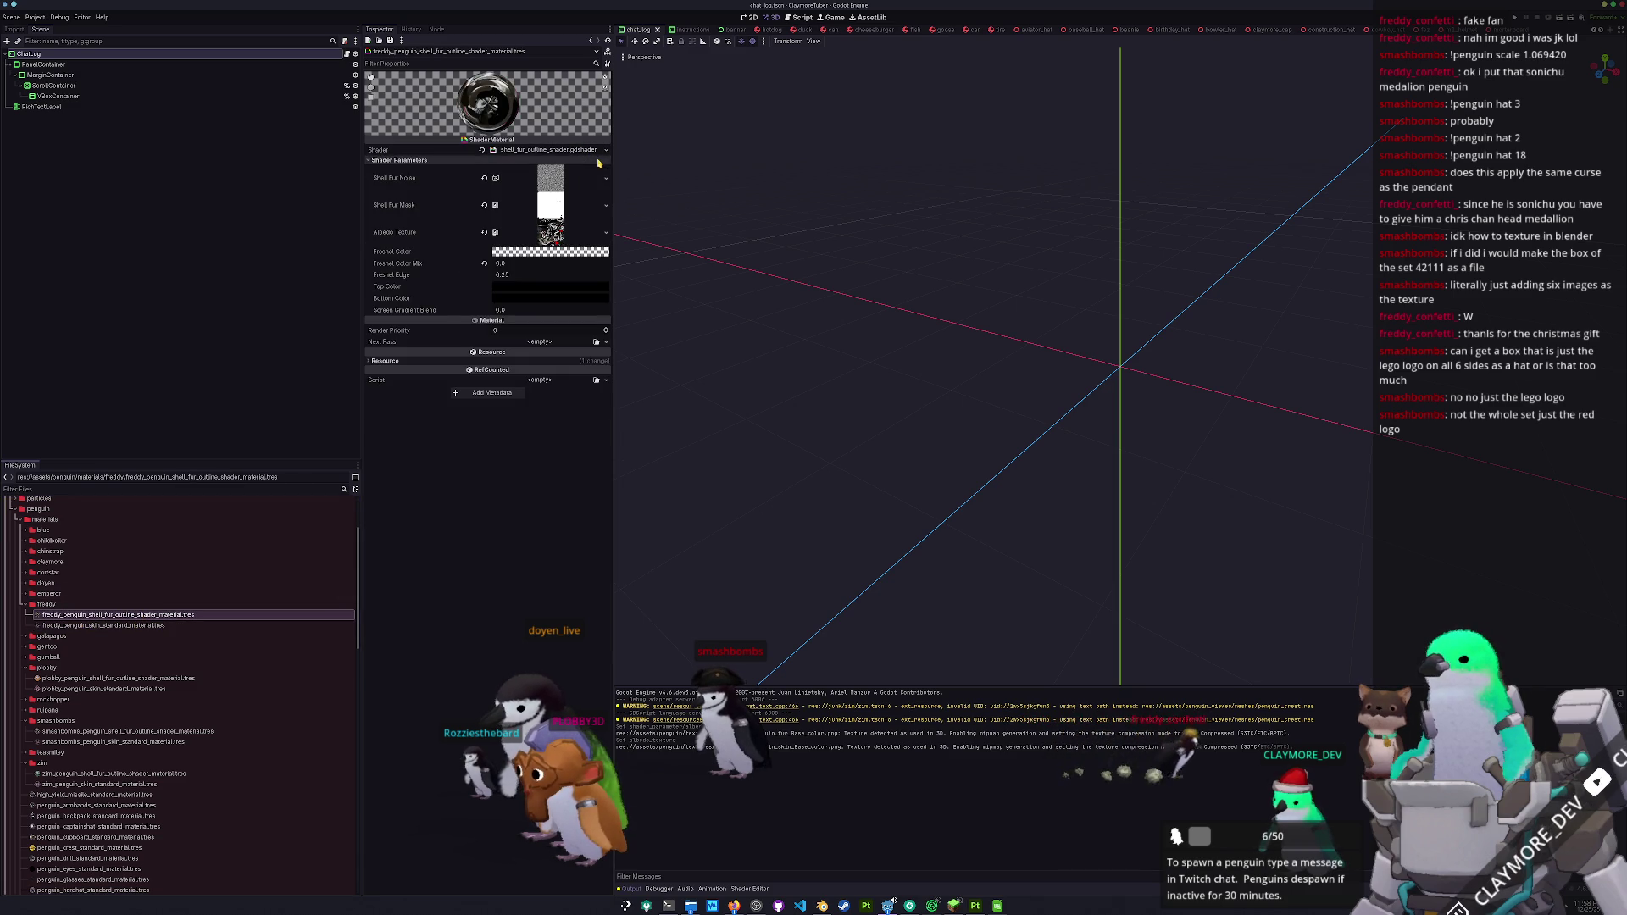
left_click(606, 232)
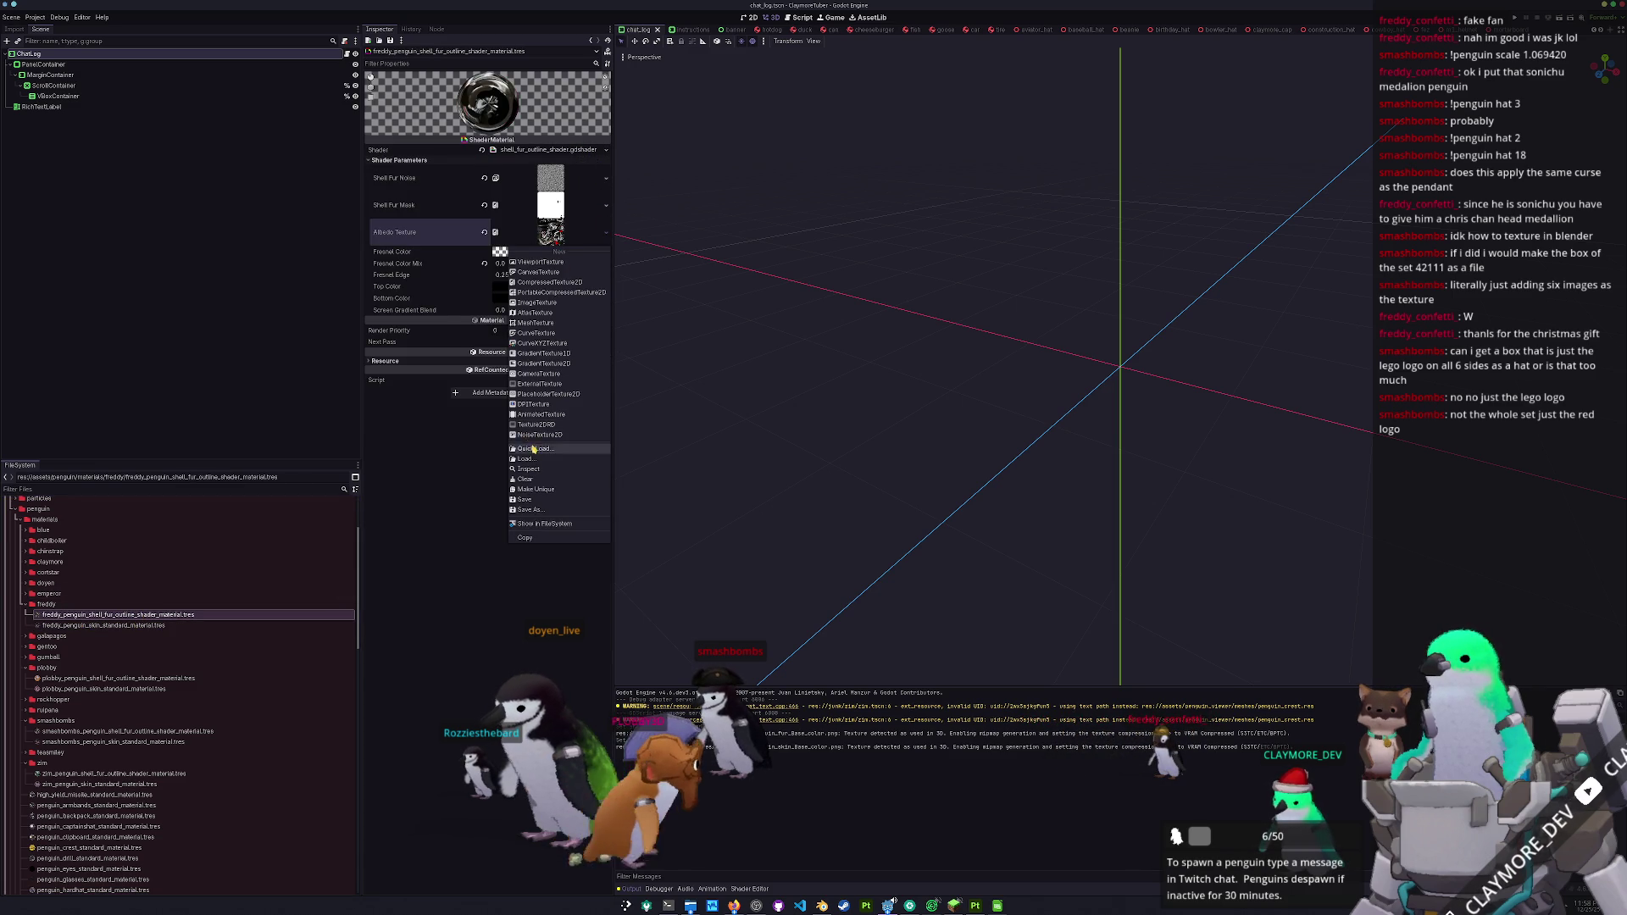
left_click(533, 449)
type("freddy")
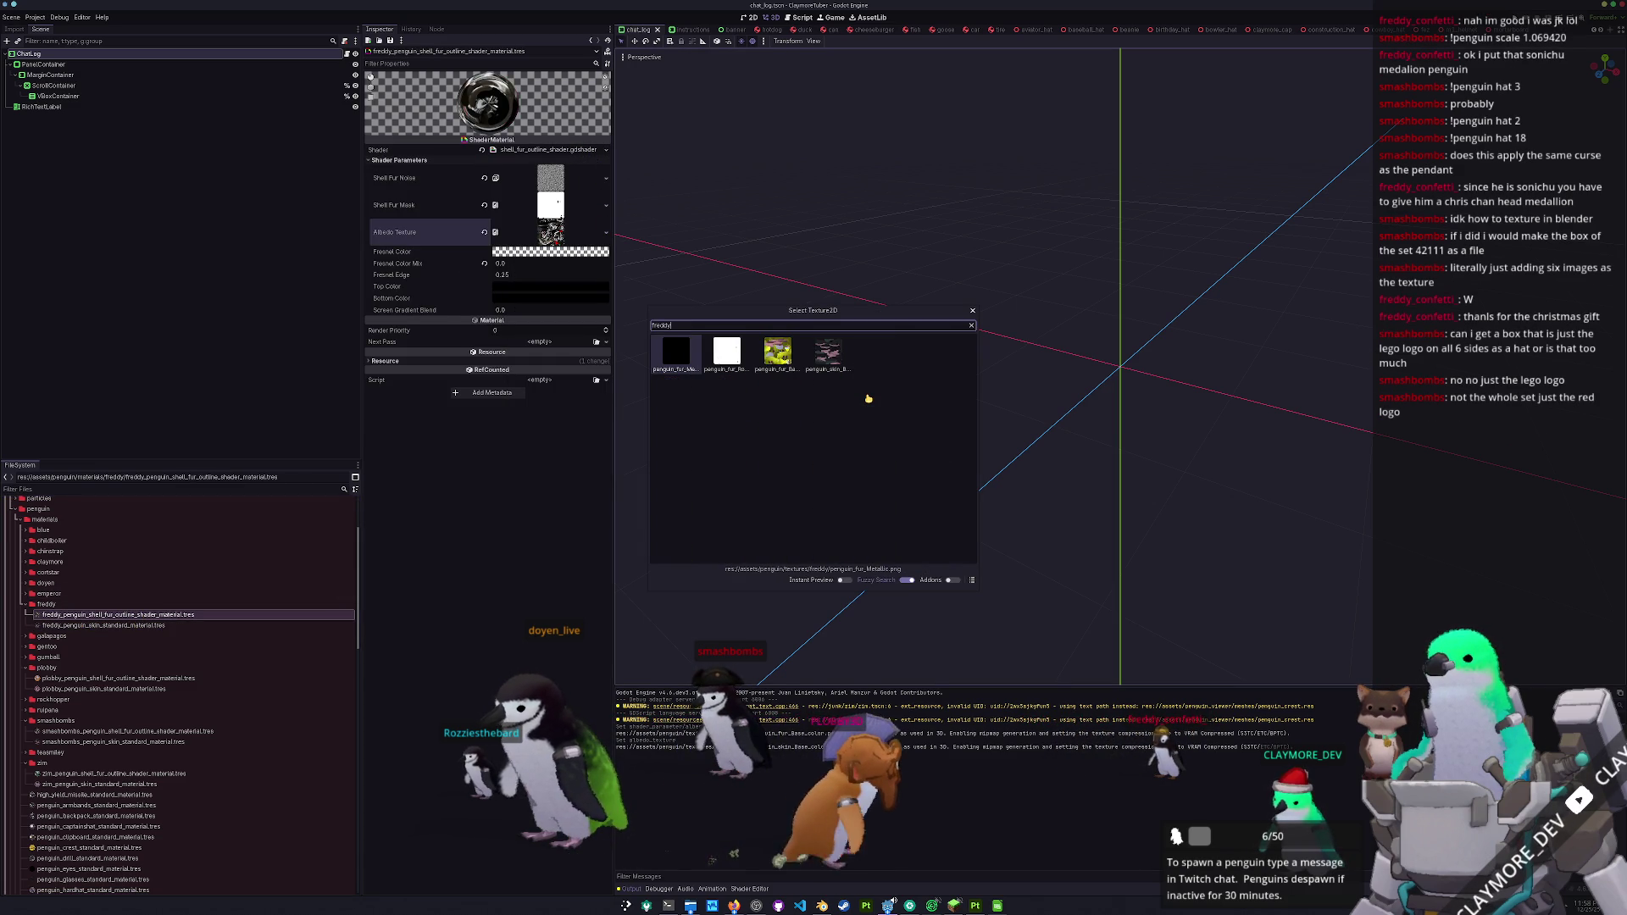
key("Return")
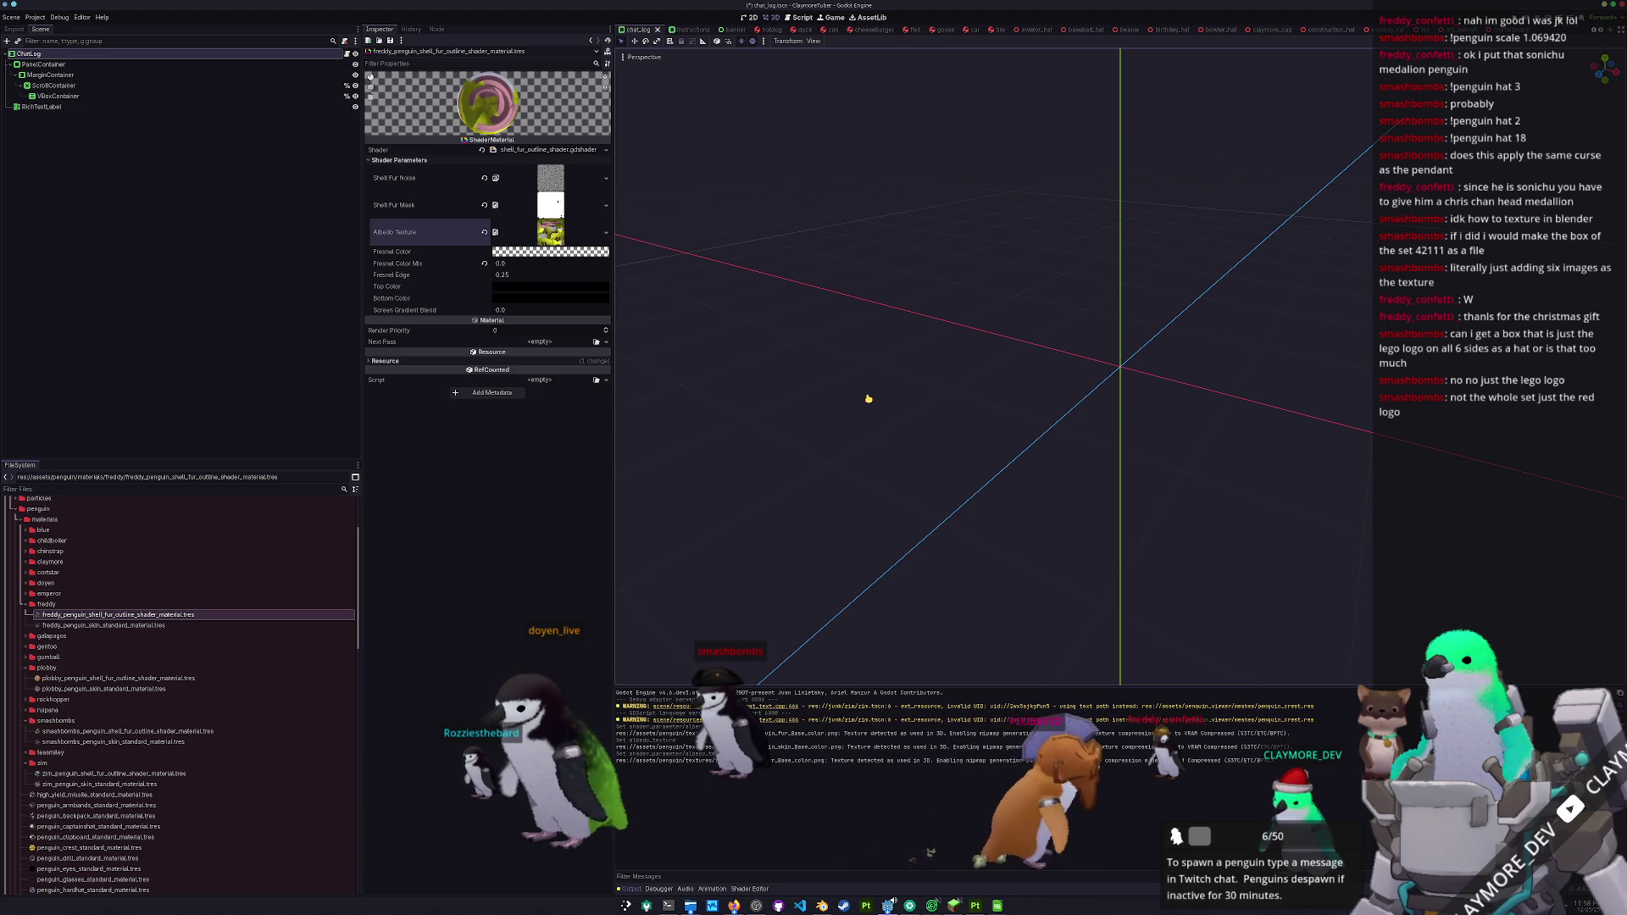
- Quick Load the freddy skin texture into the freddy skin material
left_click(157, 625)
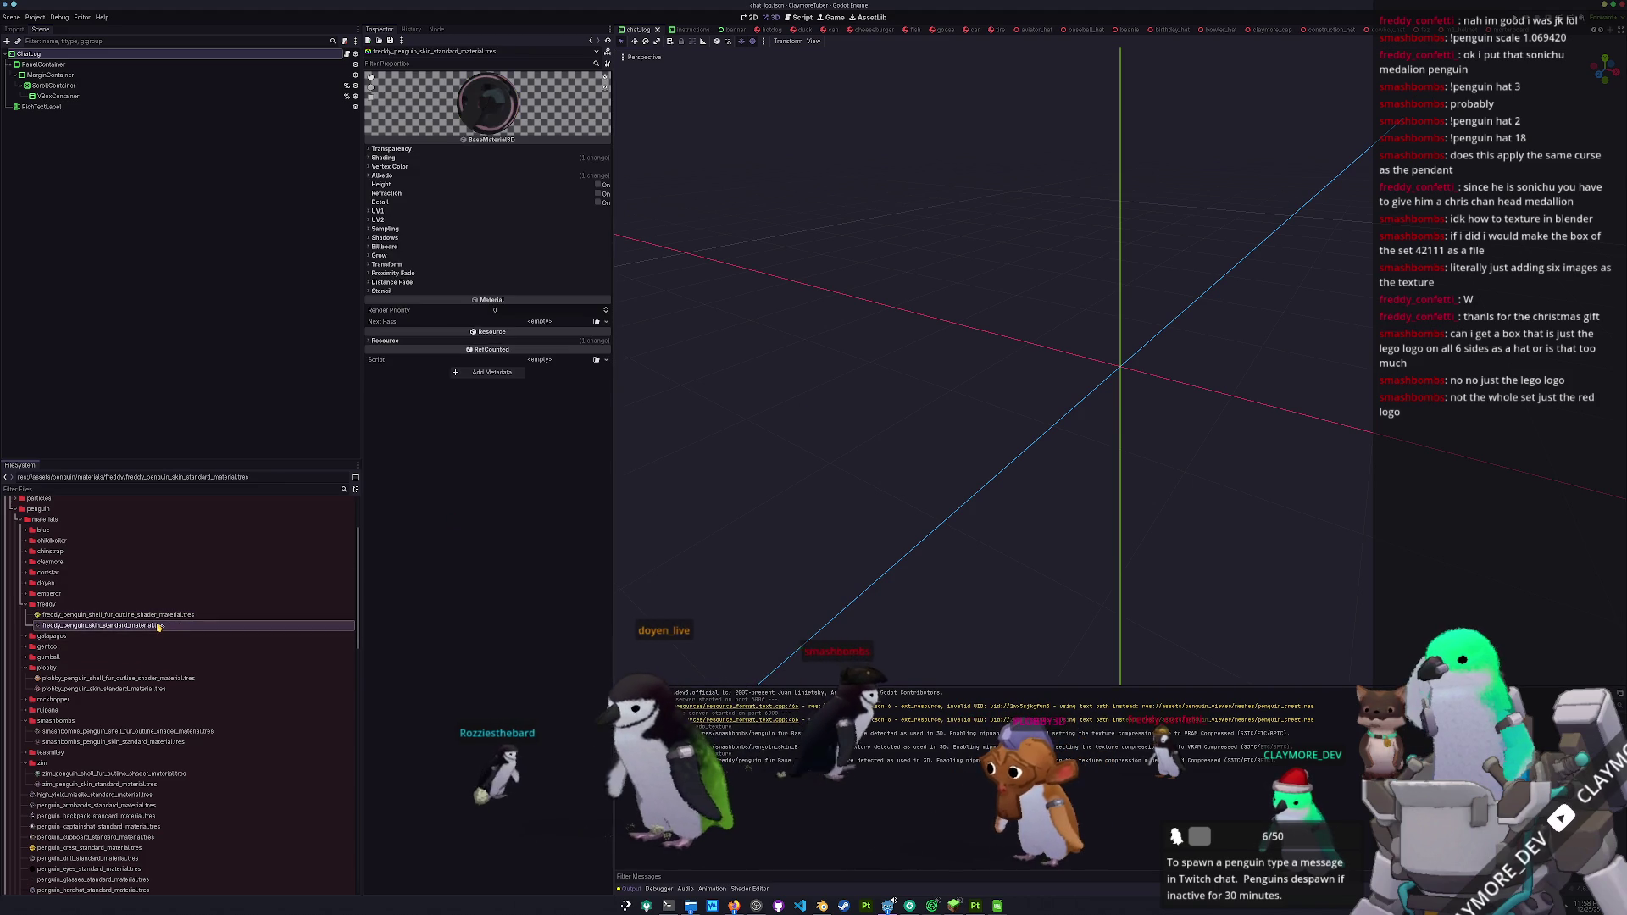
left_click(566, 175)
left_click(606, 205)
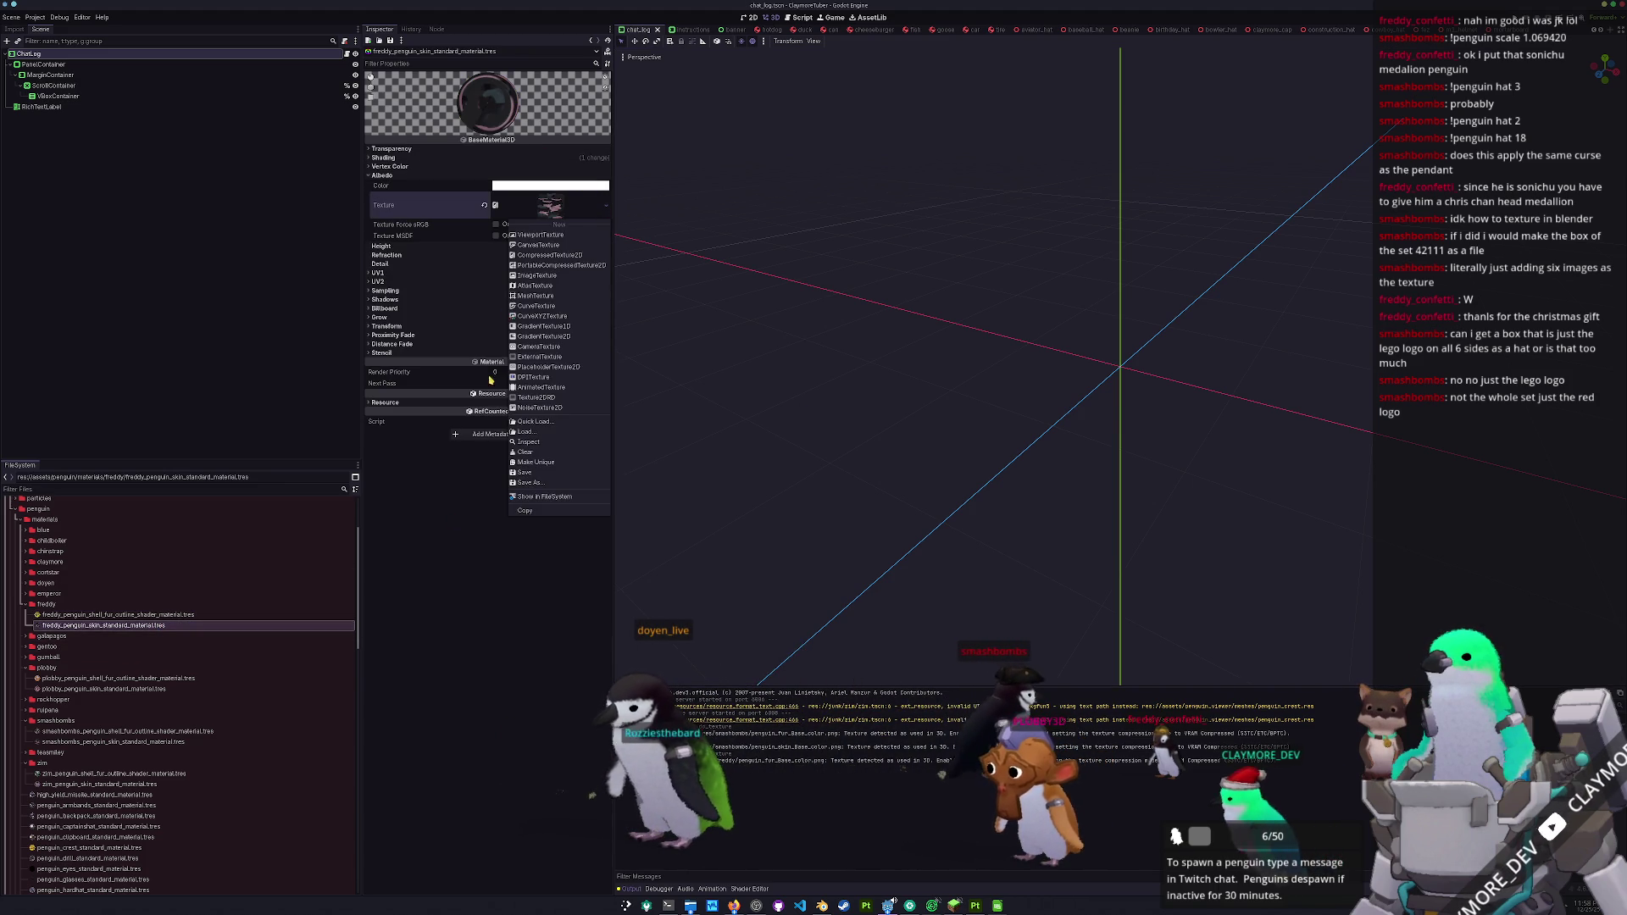
left_click(601, 389)
type("freddy")
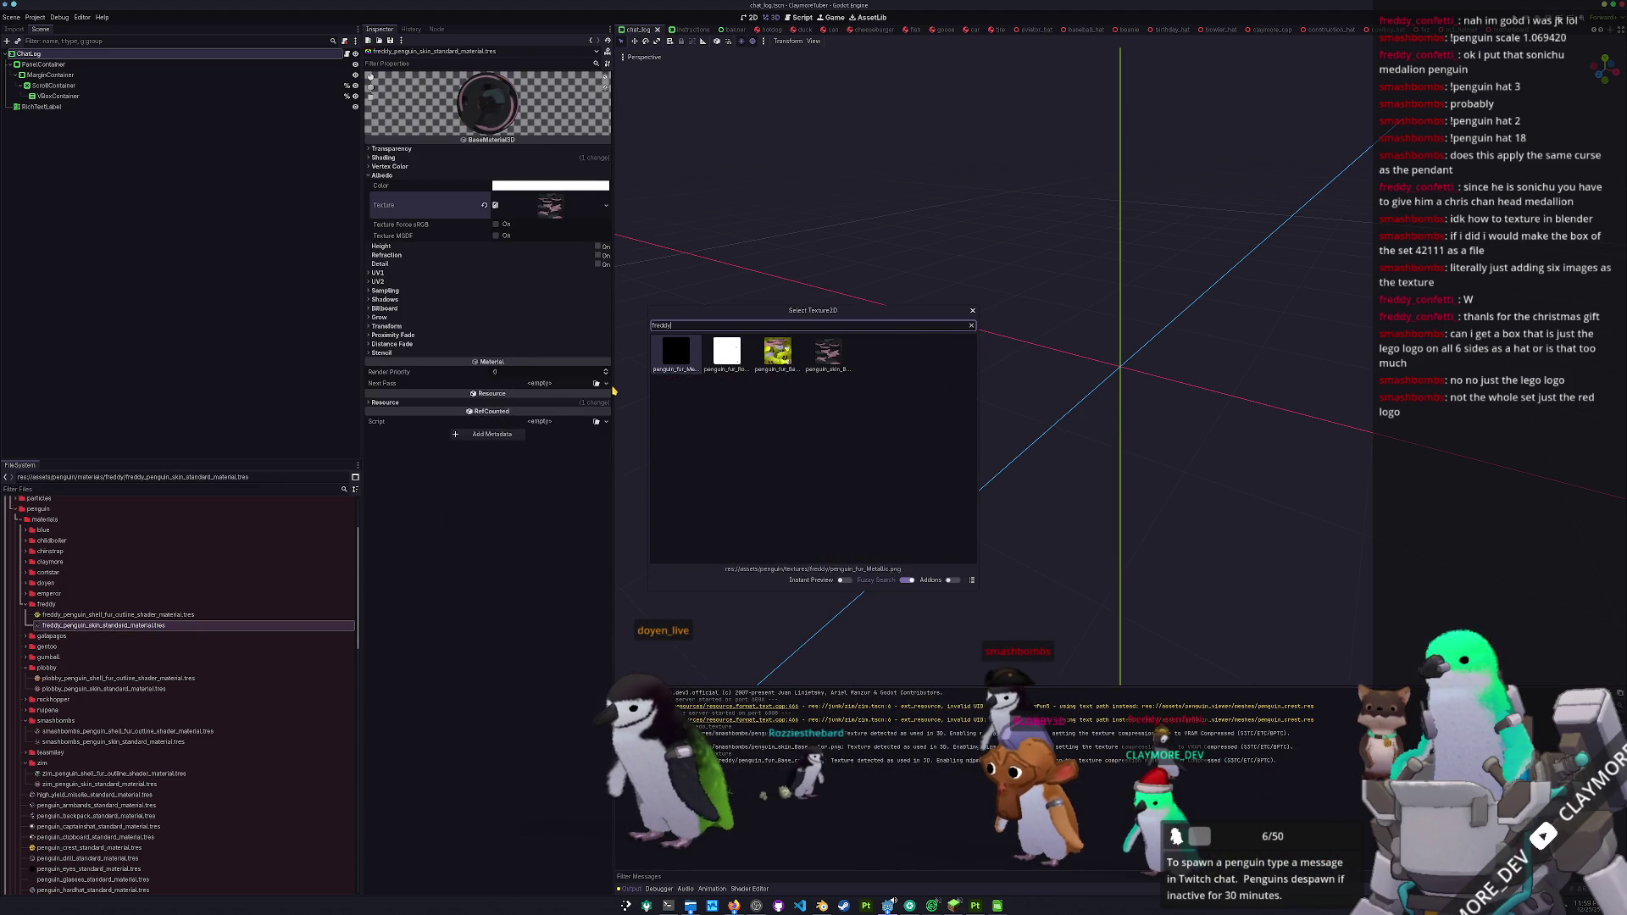
key("Return")
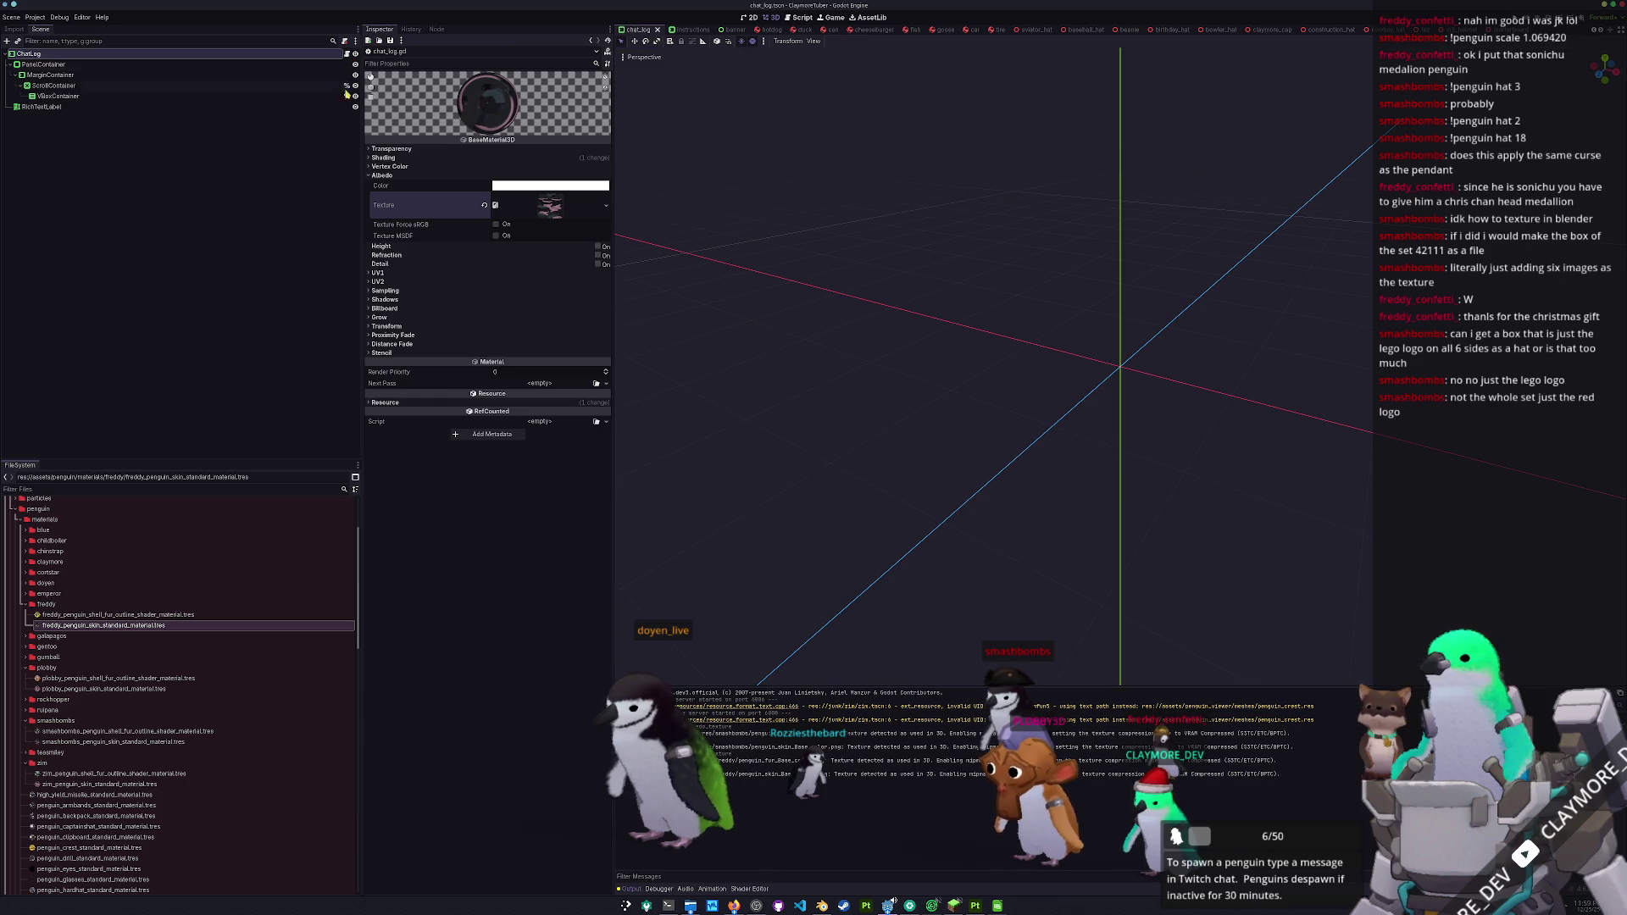
left_click(800, 905)
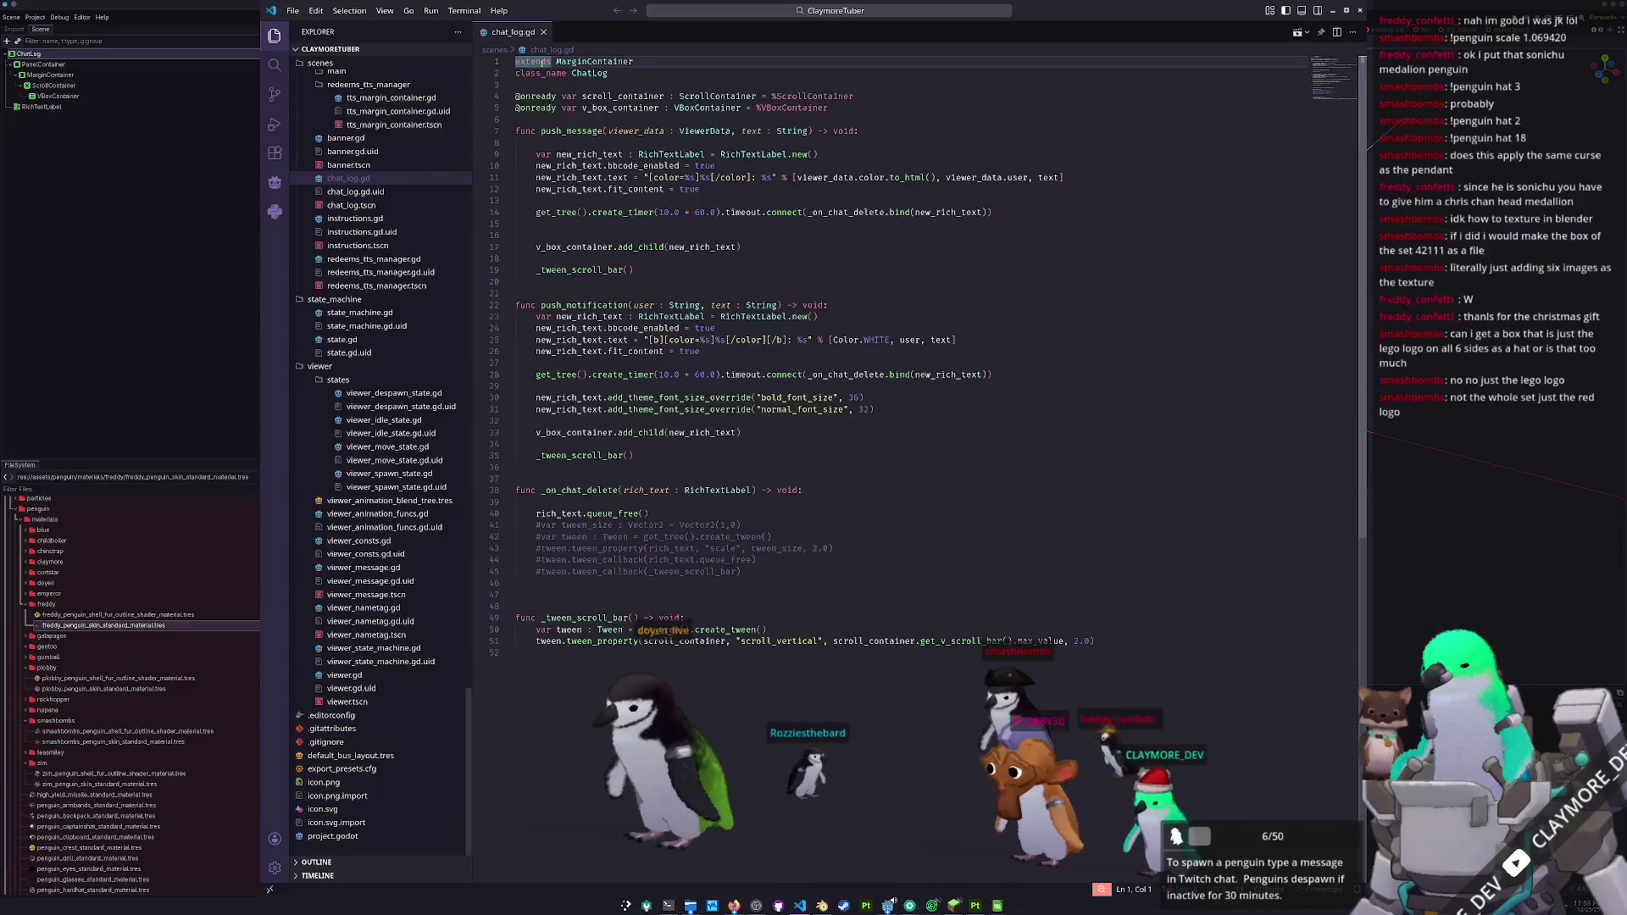
- Zoom VS Code out and open viewer.gd at the PenguinSpecies enum
key("ctrl+minus")
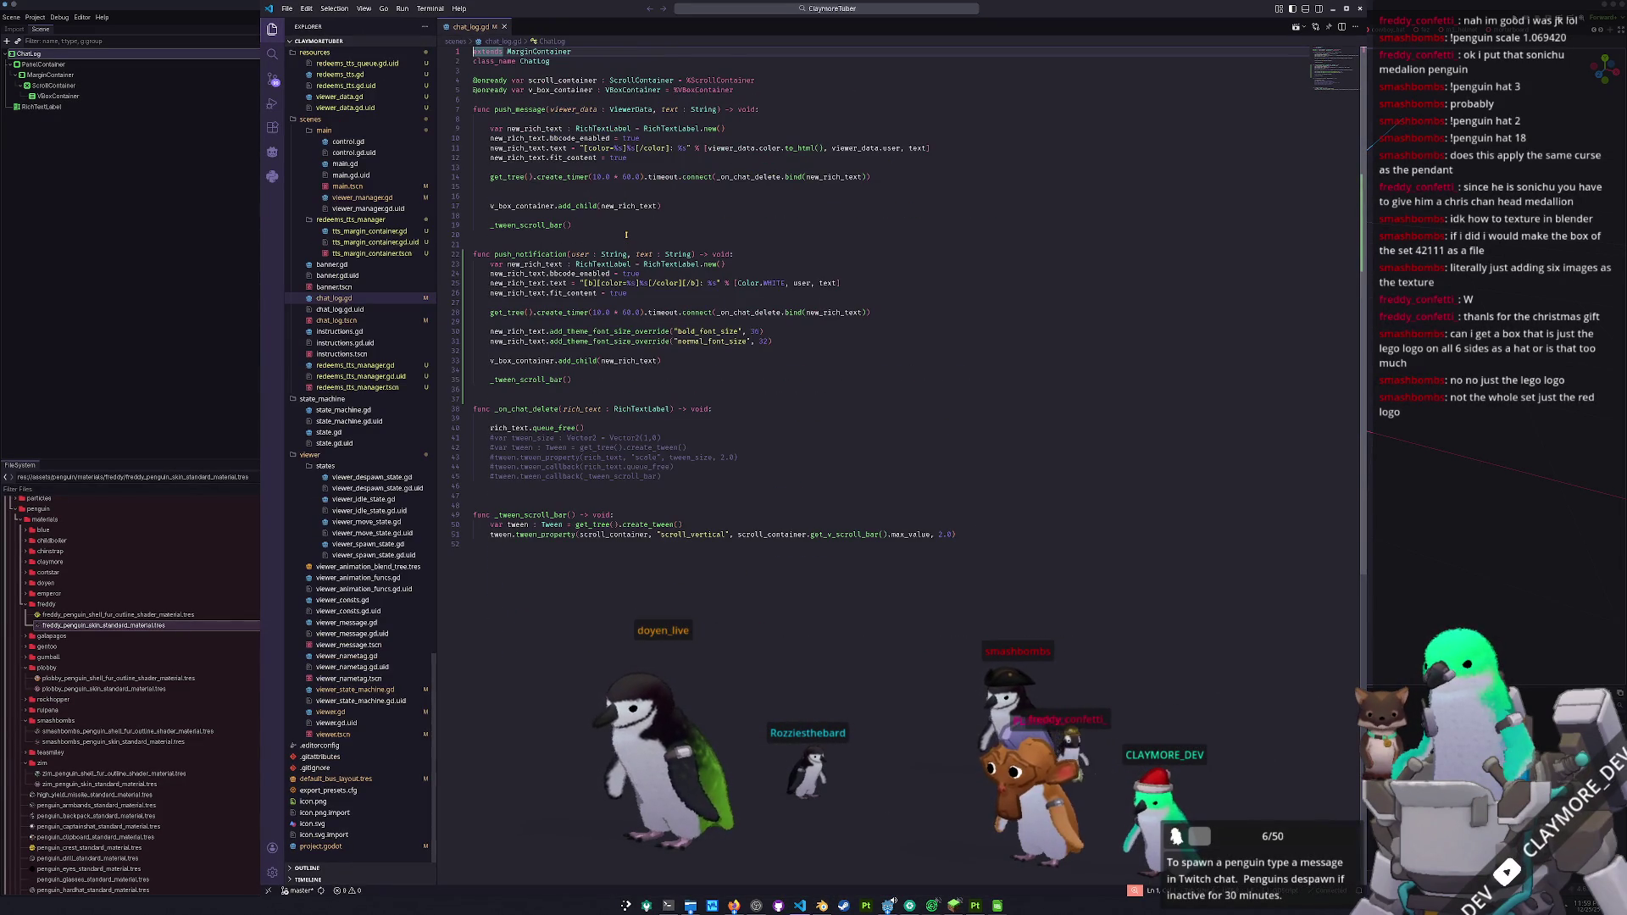
left_click(836, 10)
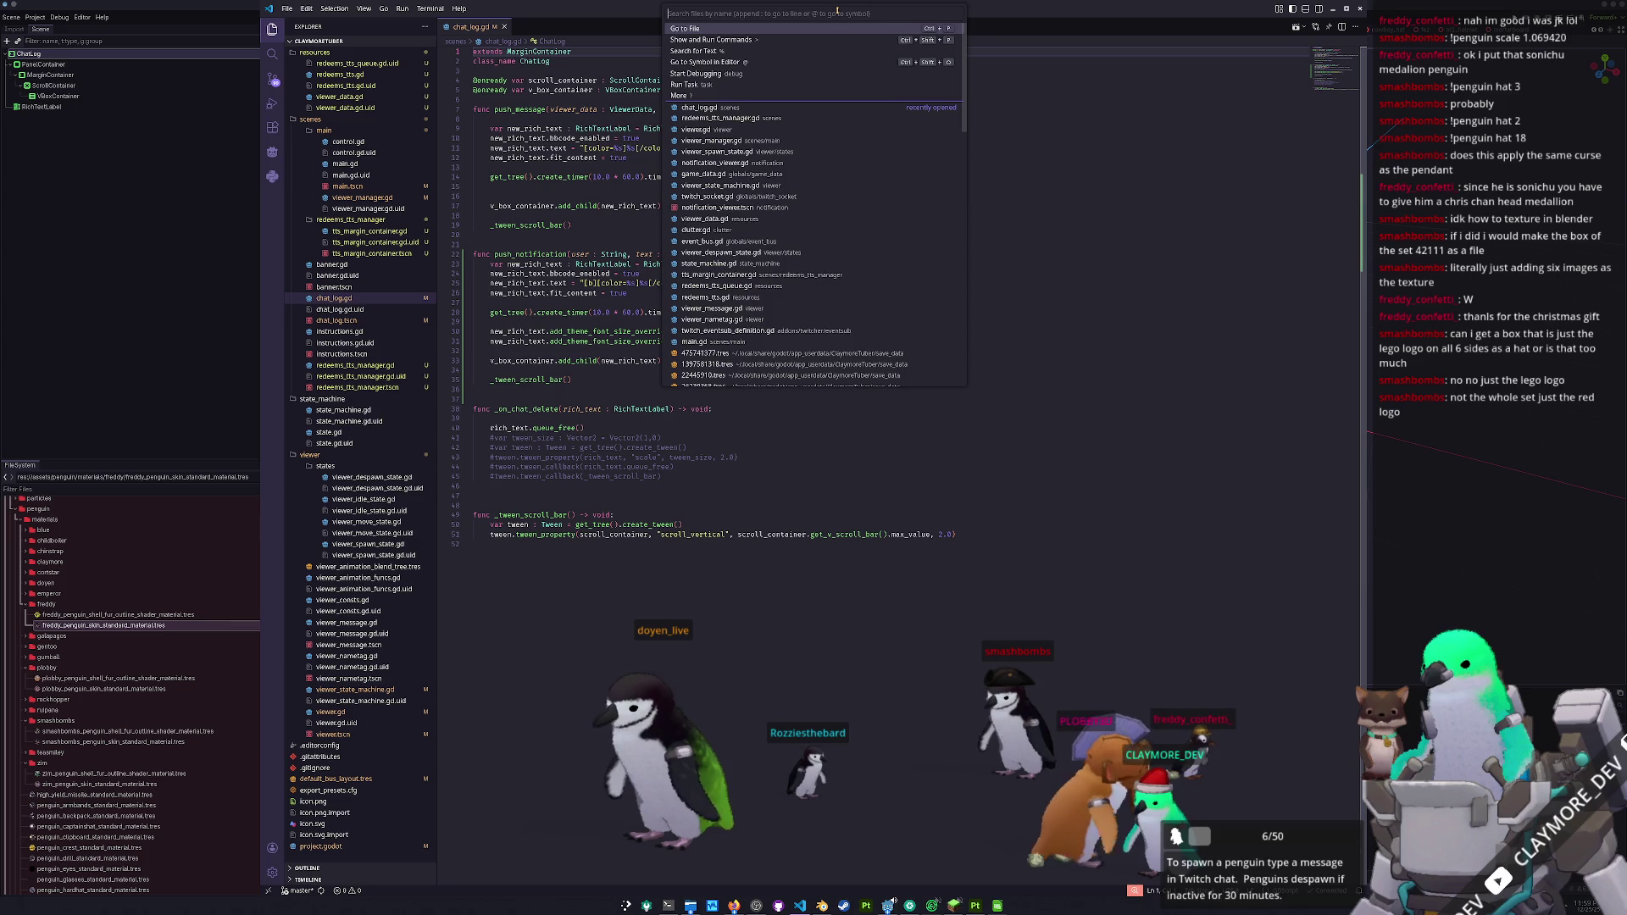
type("iewer")
key("Return")
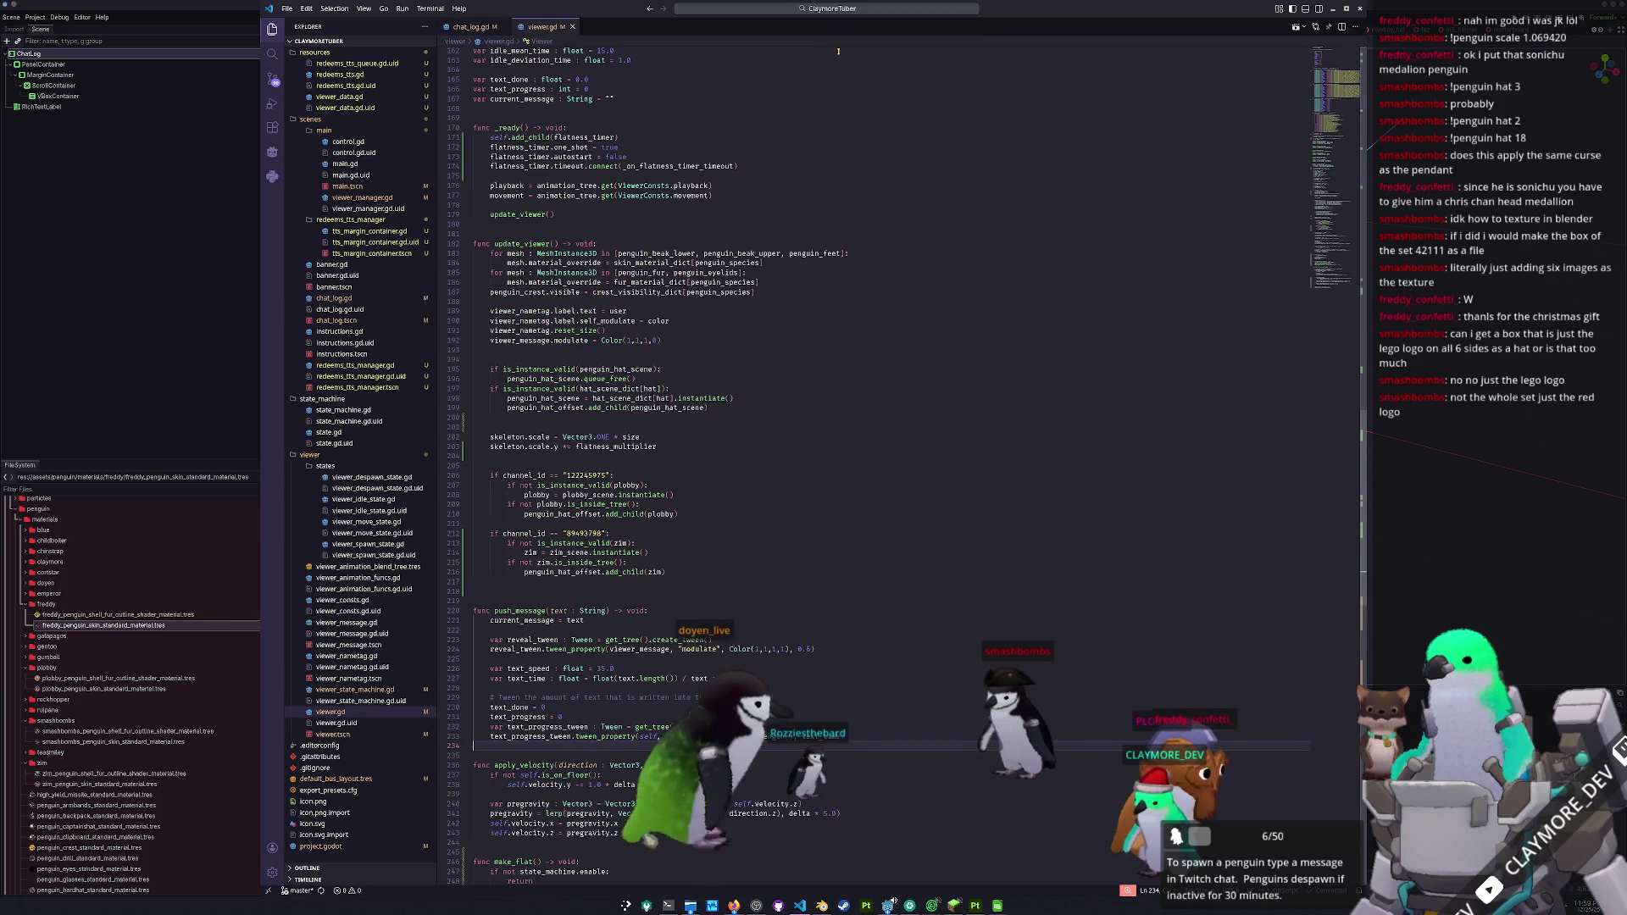
key("ctrl+Home")
left_click(610, 104)
- Add FREDDY = -10 and SMASHBOMBS entries to the PenguinSpecies enum
key("Return")
type("FRE")
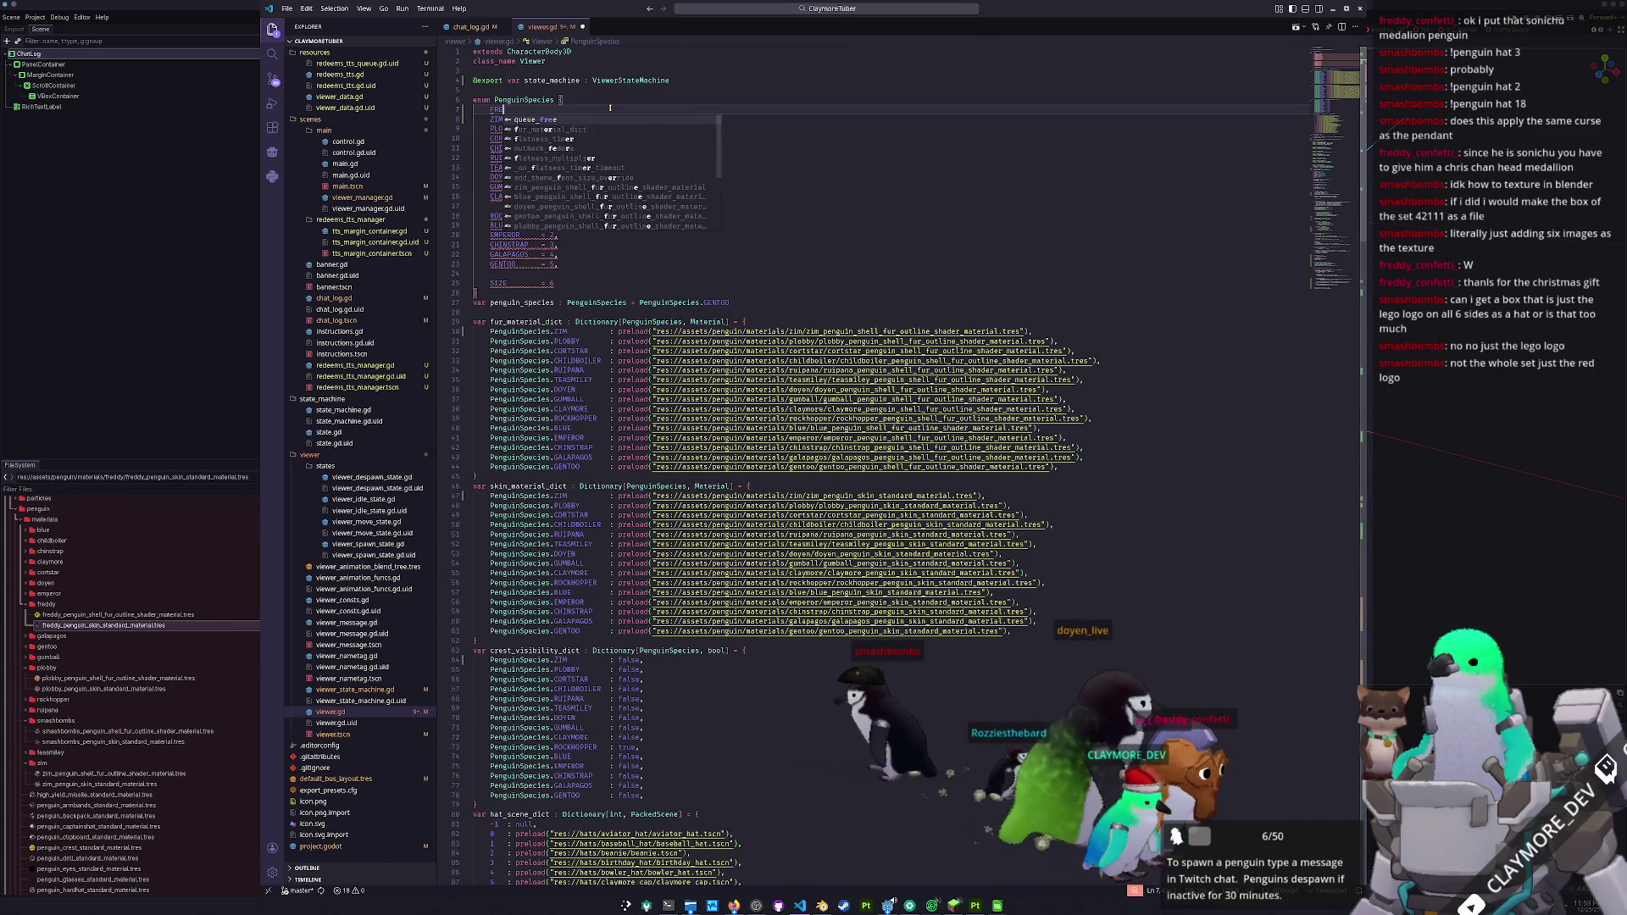
type("DDY      = -10,")
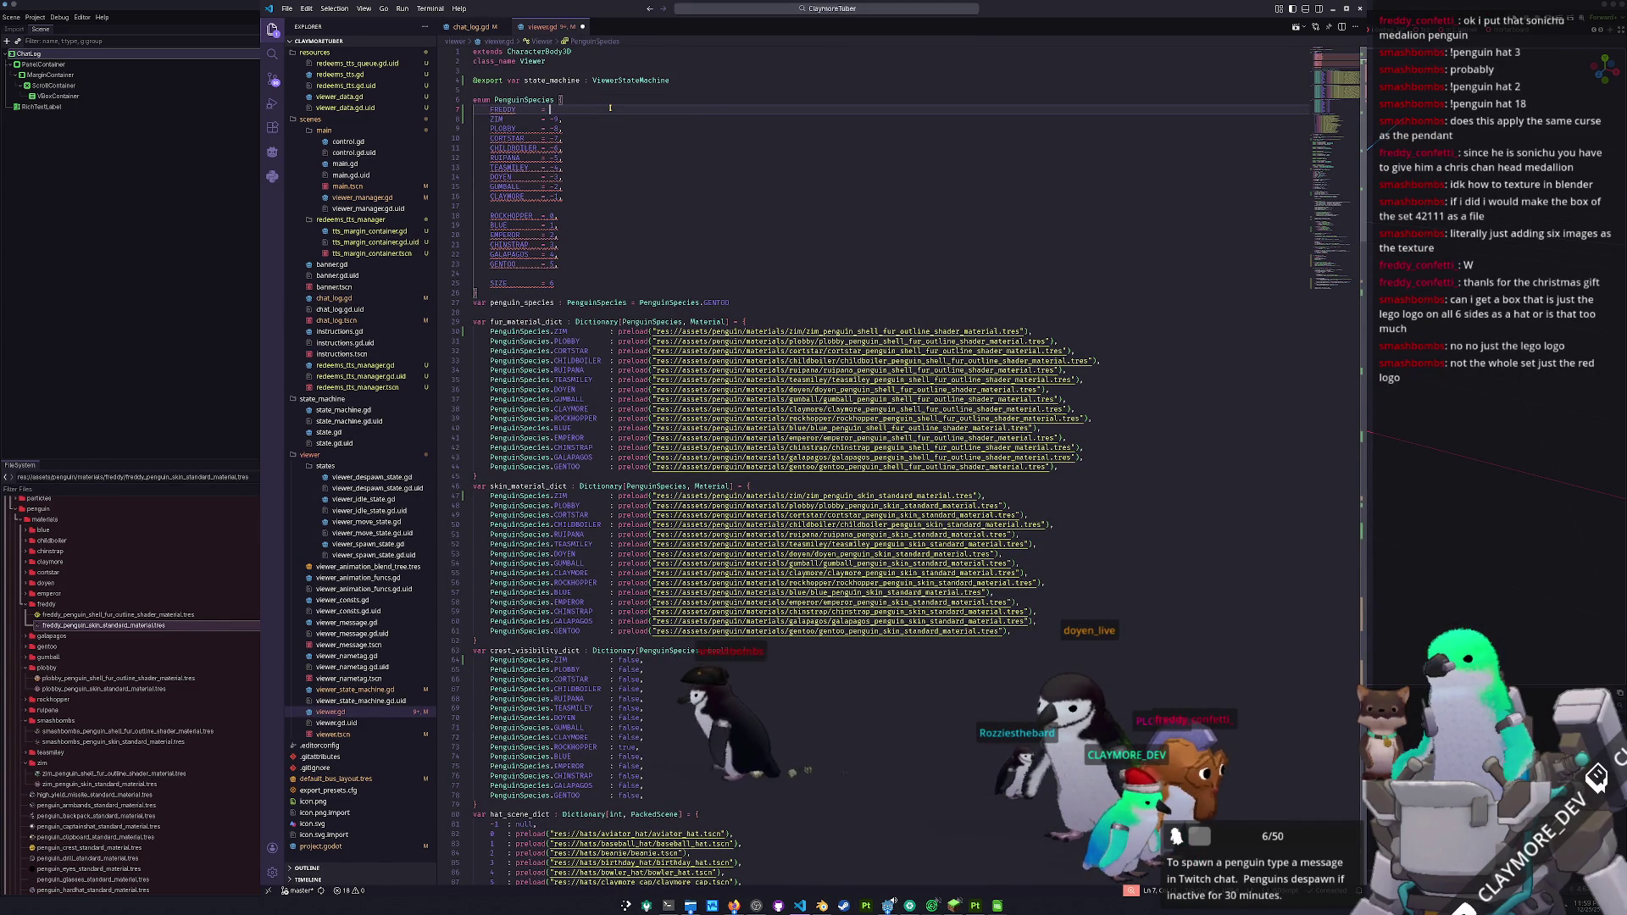
key("ctrl+shift+Return")
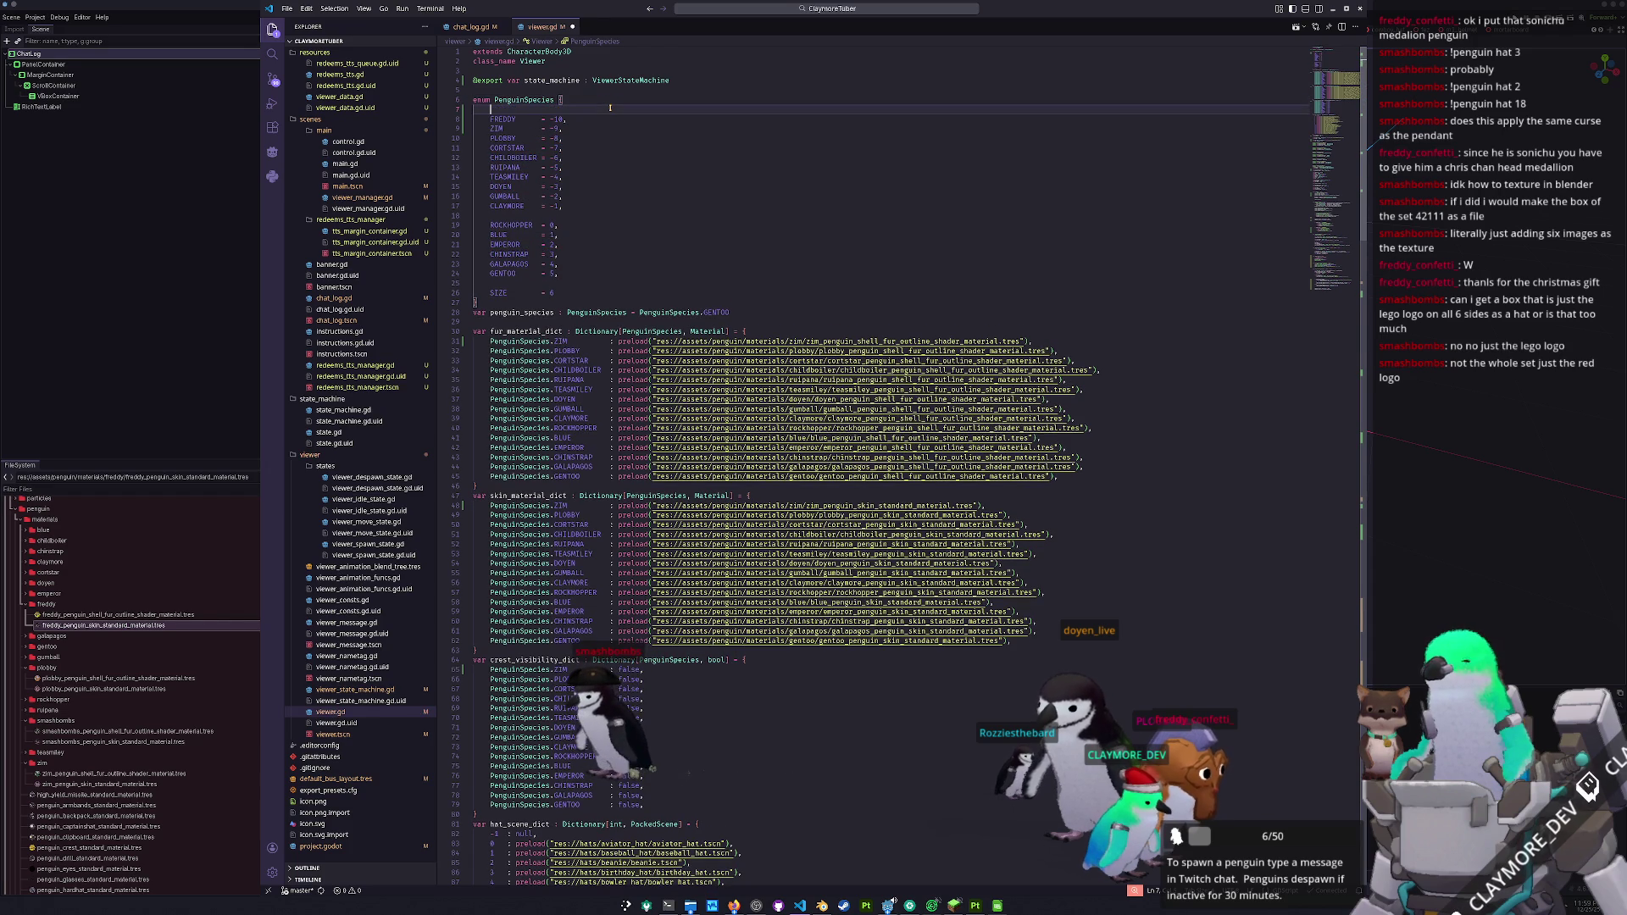
type("SMASHBOMBS  = -")
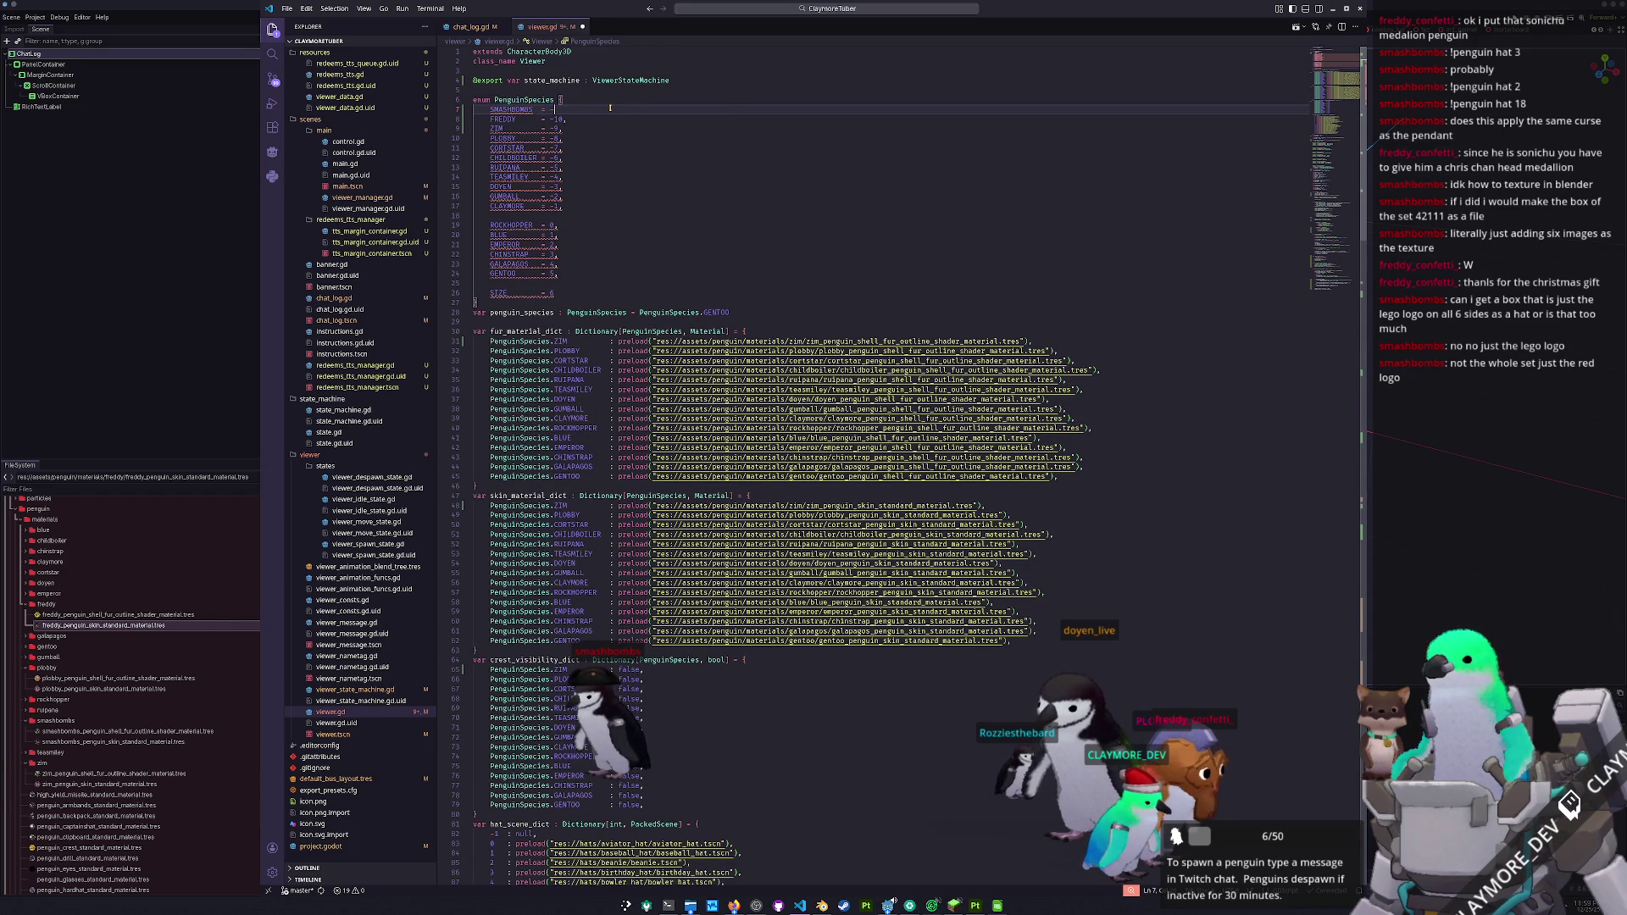
key("Down")
key("Down")
key("Down")
key("Down")
key("Down")
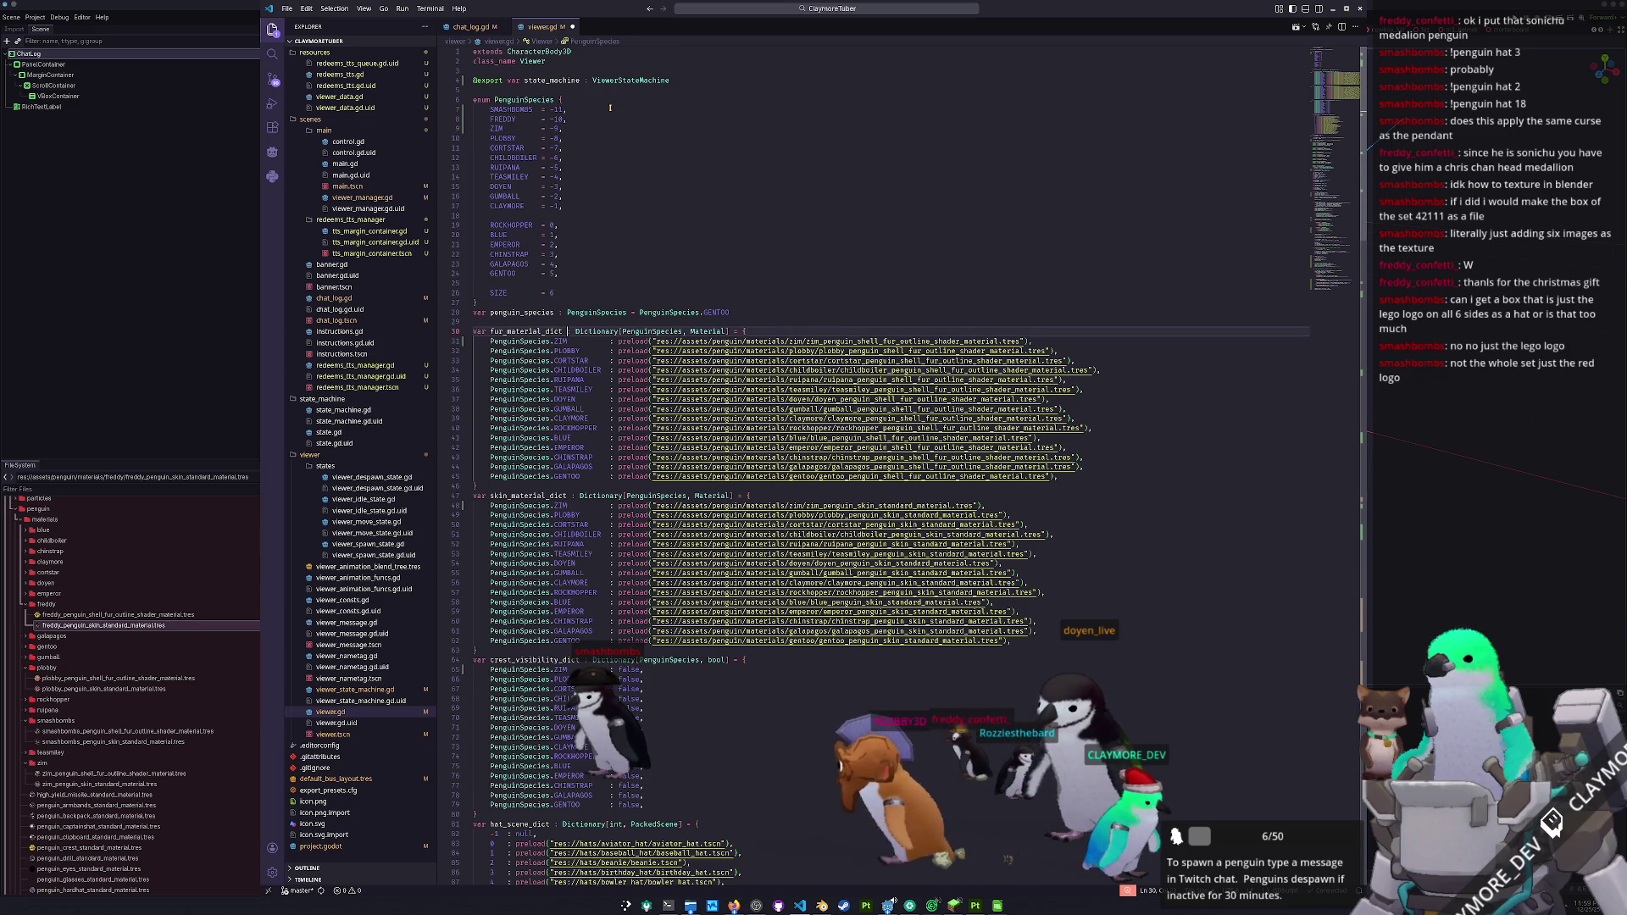
key("Up")
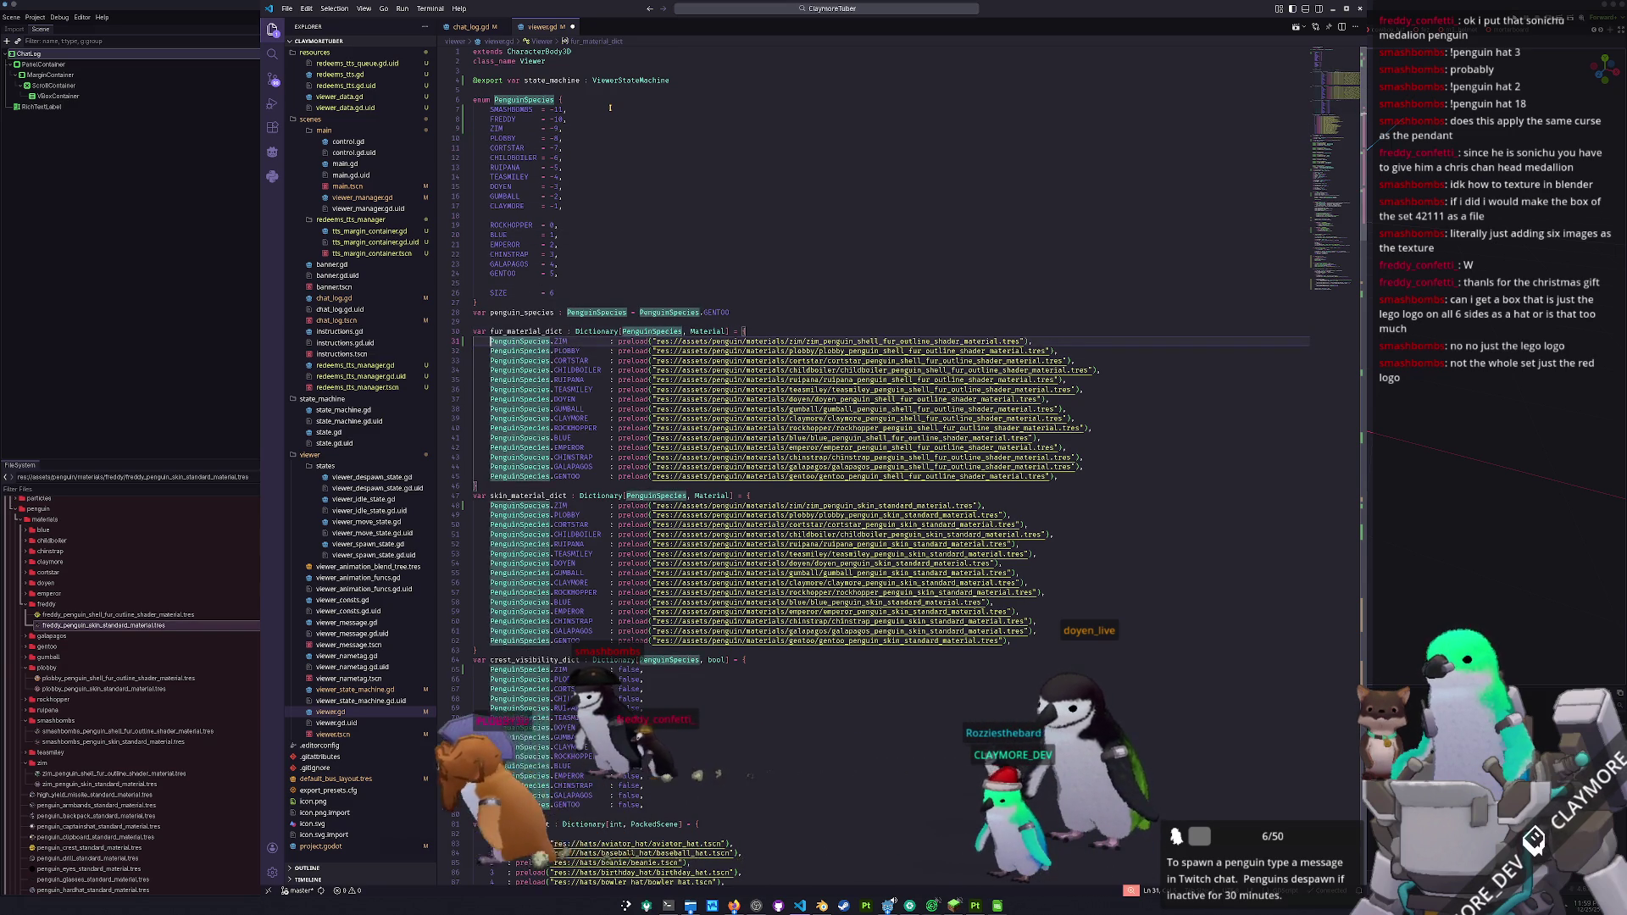
- Duplicate the ZIM fur material line and turn the copy into a SMASHBOMBS entry with smashbombs paths
key("shift+alt+Down")
key("ctrl+shift+Return")
key("Up")
key("shift+alt+Up")
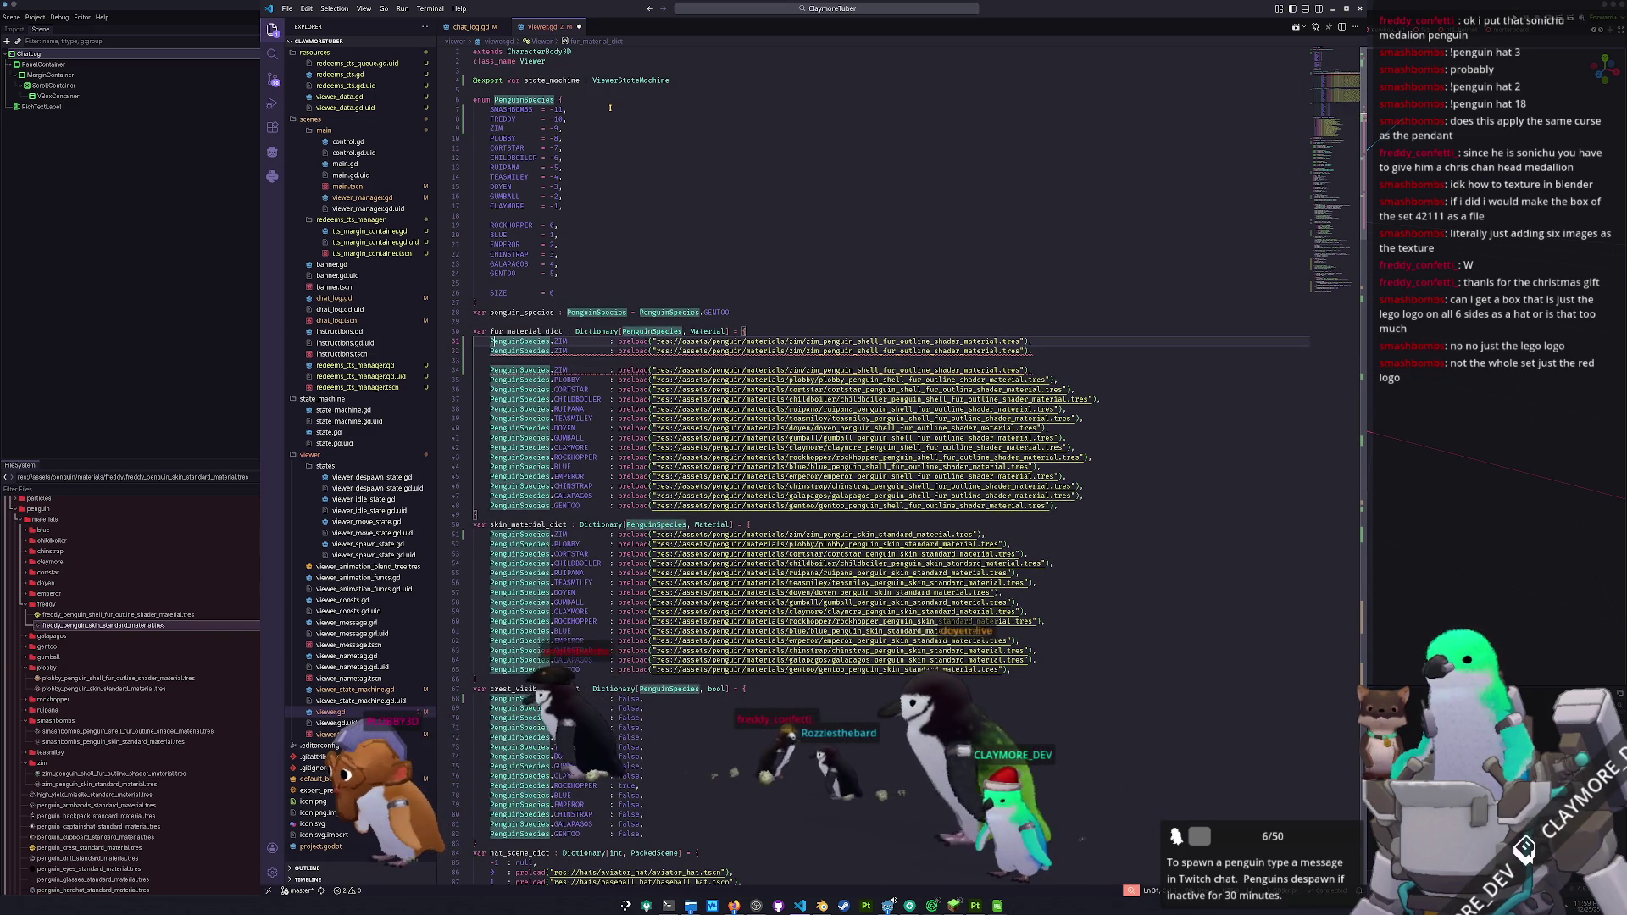
key("ctrl+Right")
key("ctrl+Right")
key("ctrl+d")
type("SMASHBOMBS")
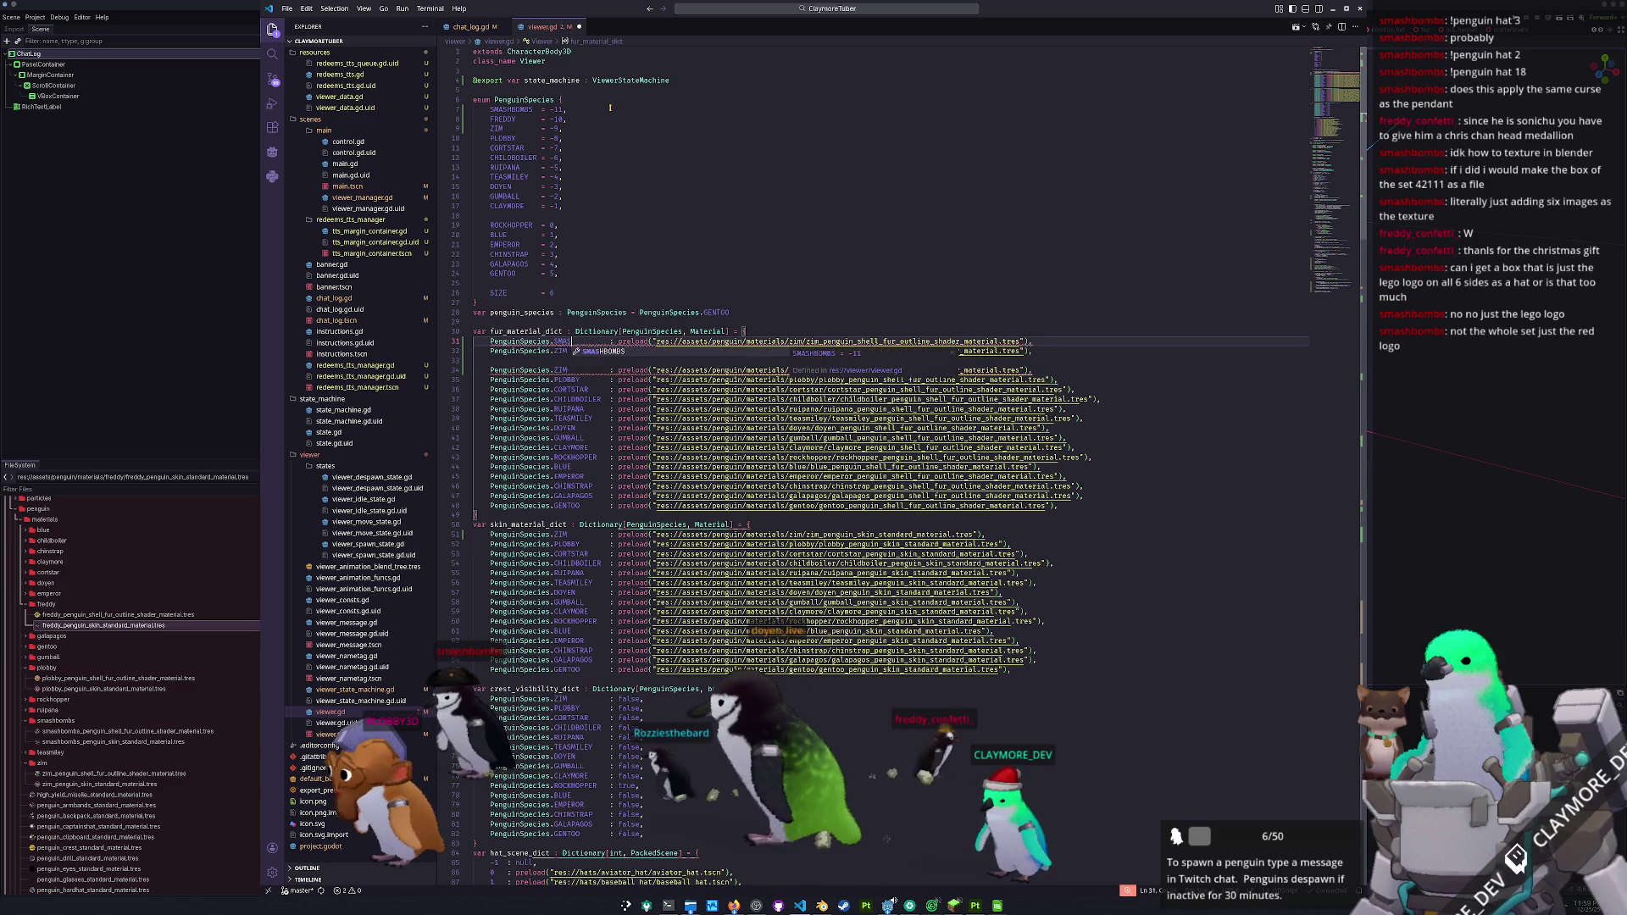
key("Delete")
key("Delete")
key("Delete")
key("ctrl+Right")
key("ctrl+Right")
key("ctrl+Right")
key("ctrl+Right")
key("ctrl+Right")
key("ctrl+Right")
key("ctrl+d")
type("smash")
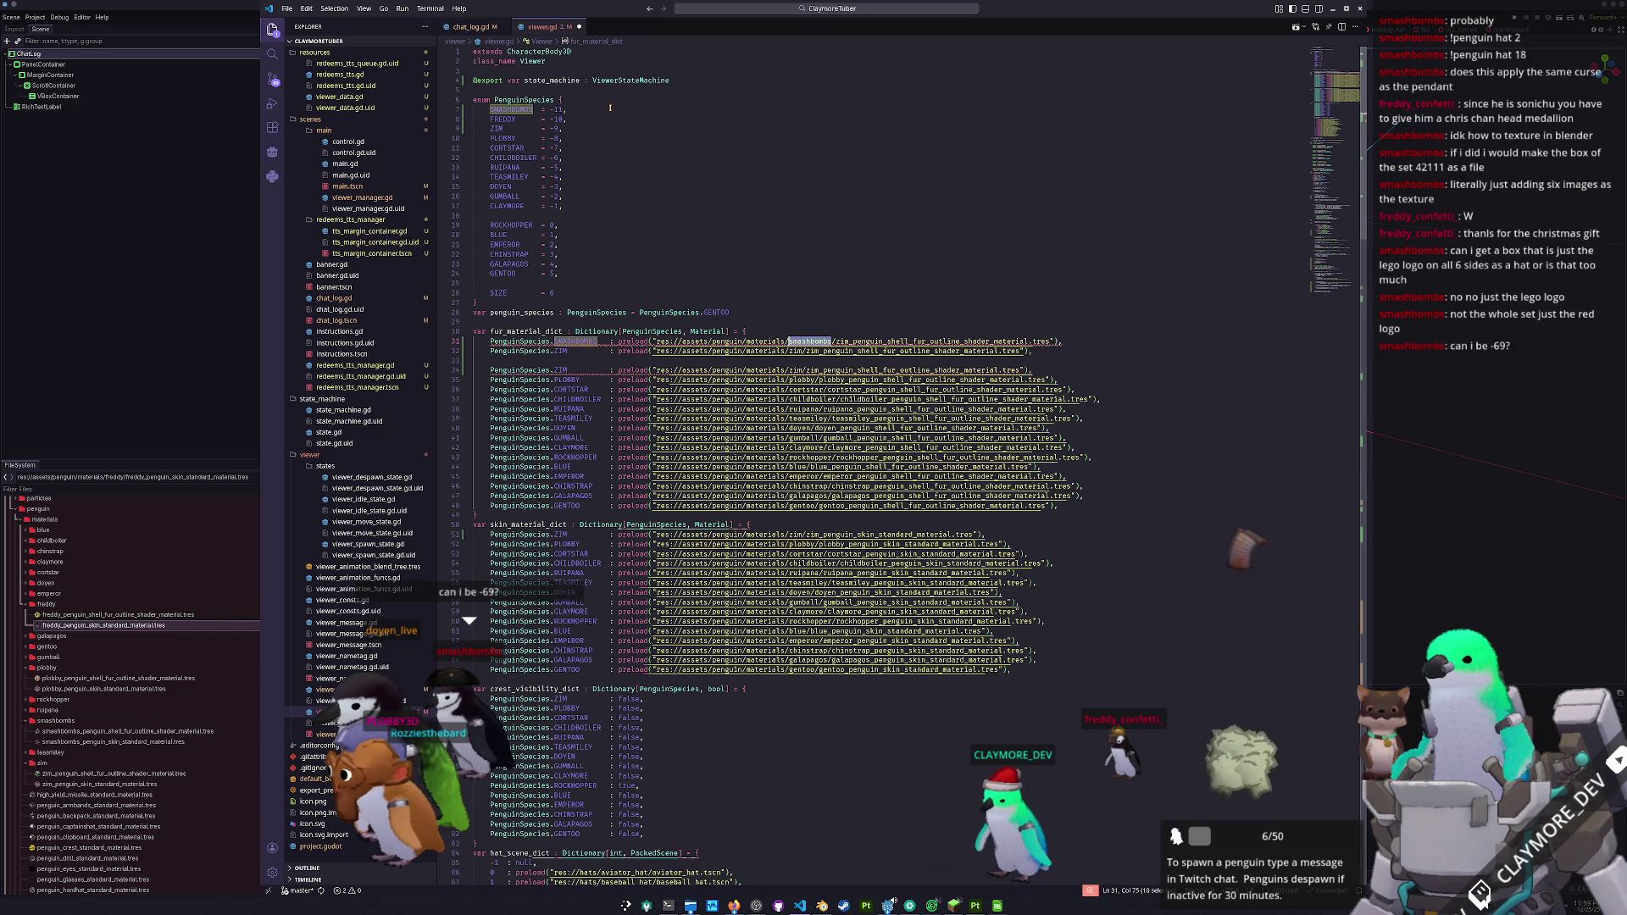
type("bombs/")
key("Delete")
key("Delete")
key("Delete")
type("smashbombs")
- Rename the second copied line to FREDDY and change the SMASHBOMBS enum value to -69
key("ctrl+Left")
key("ctrl+Left")
key("ctrl+Left")
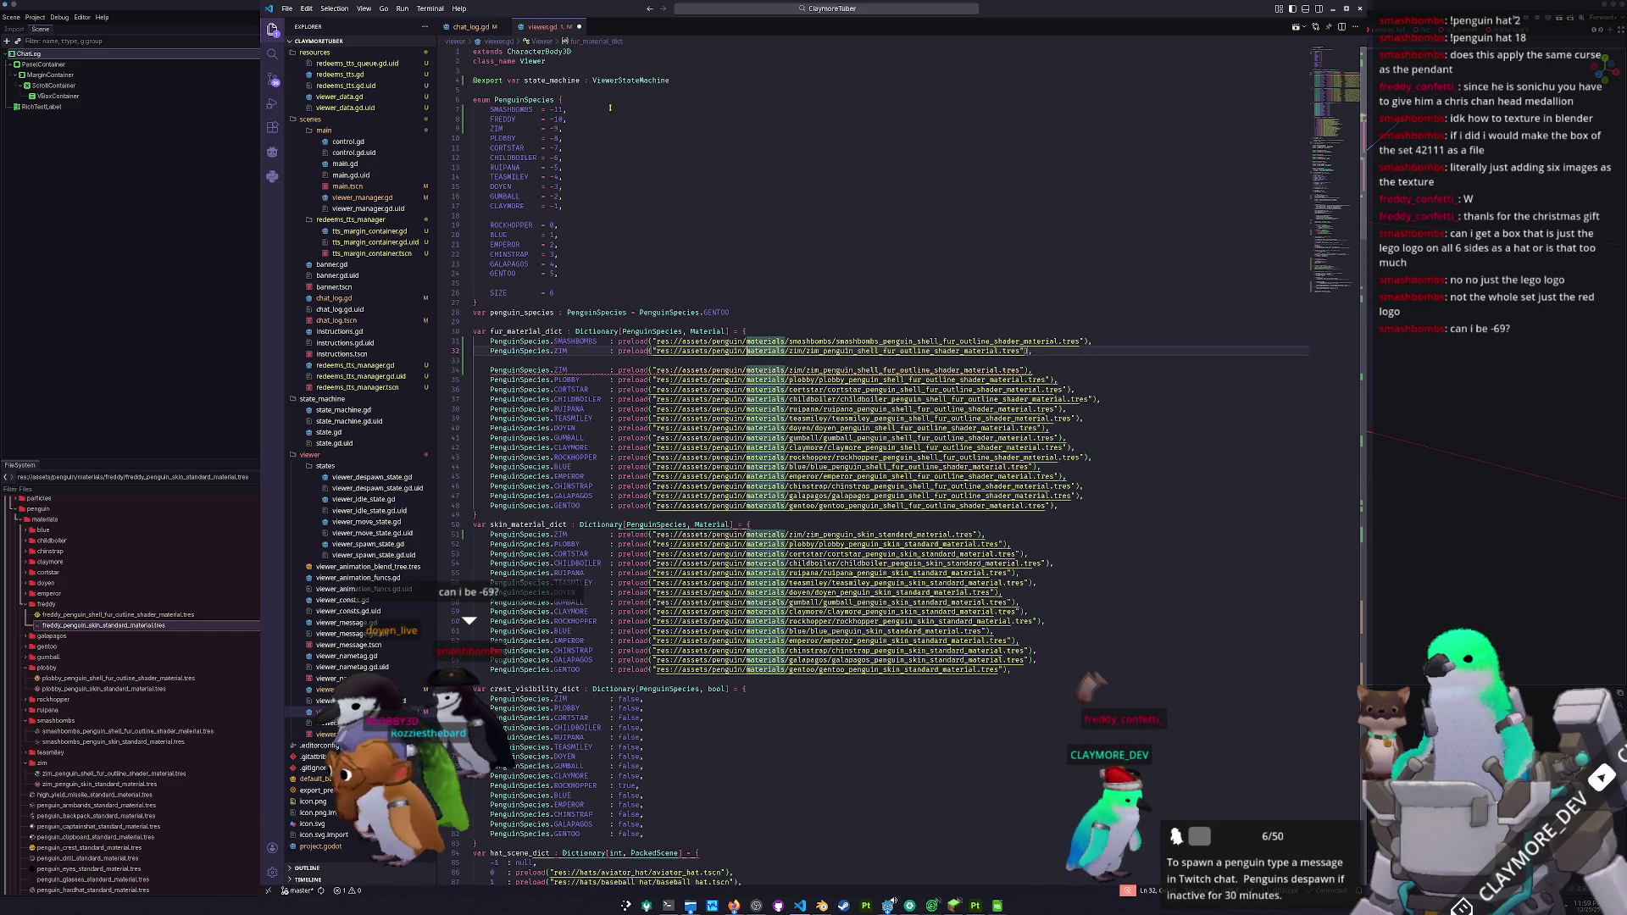
key("ctrl+Left")
key("ctrl+Left")
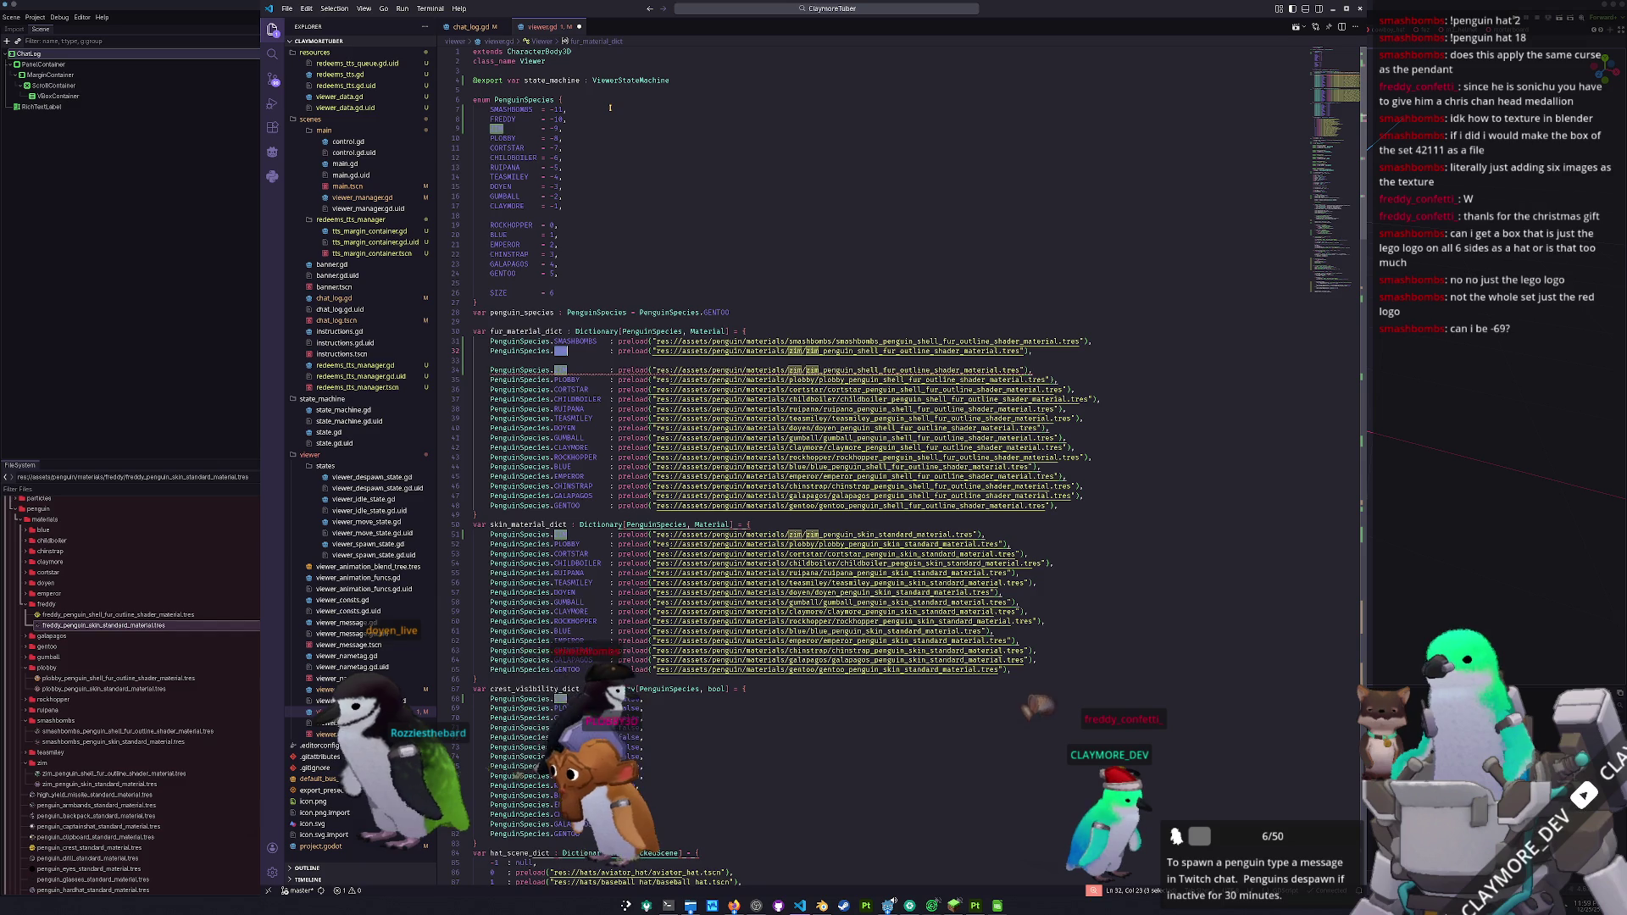
type("FREDDY")
key("Escape")
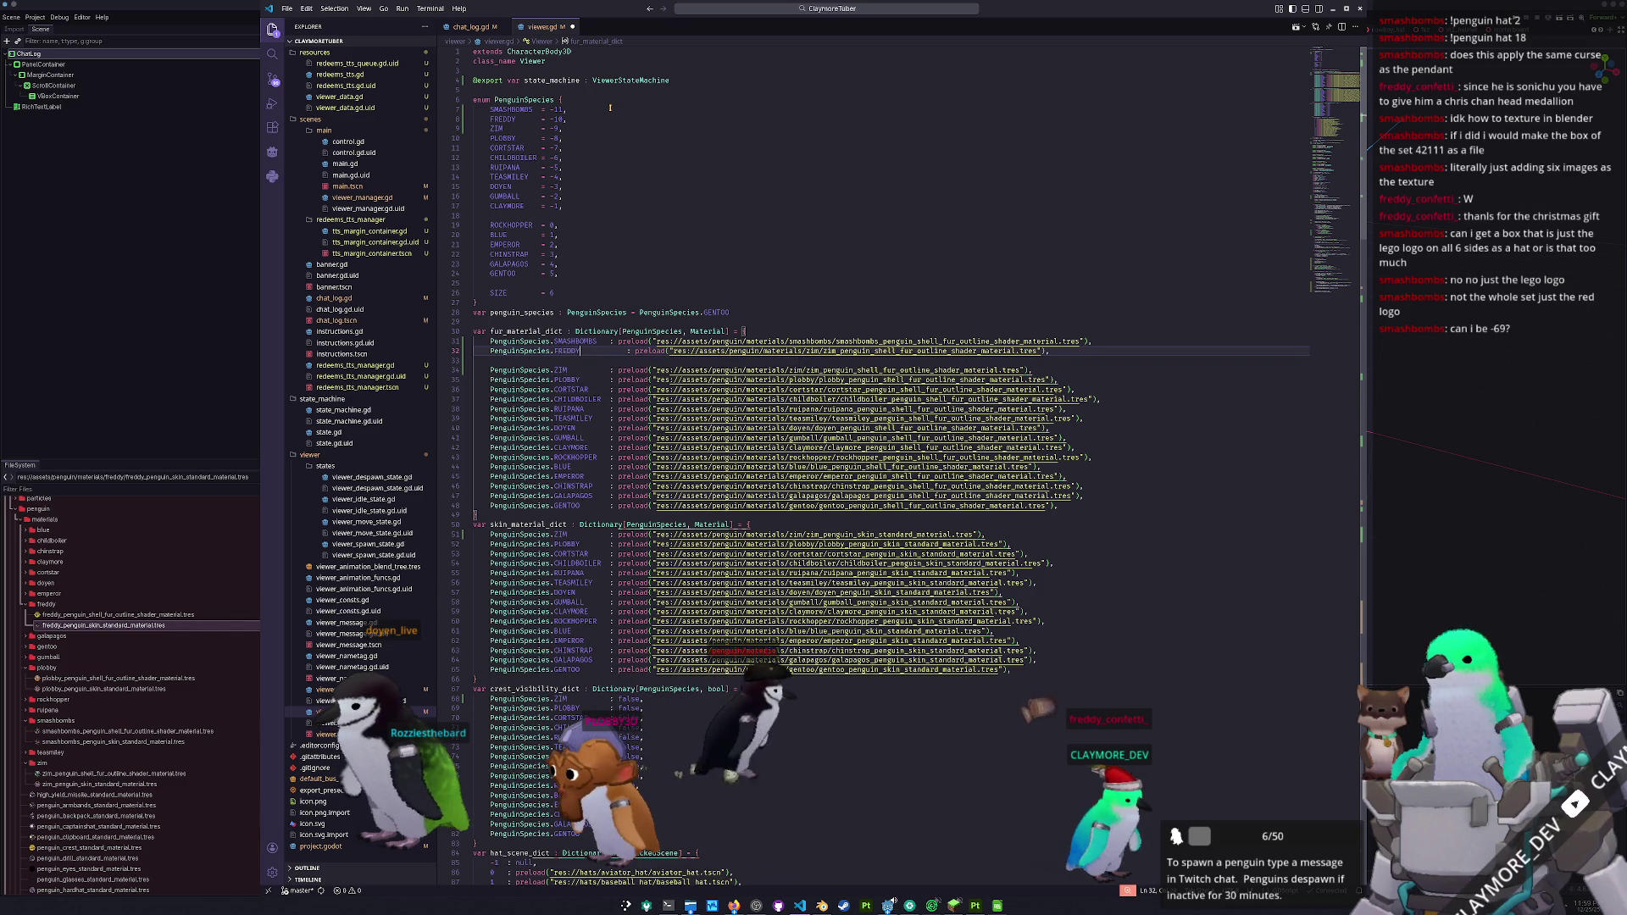
key("BackSpace")
key("BackSpace")
key("BackSpace")
key("Up")
key("Up")
key("Up")
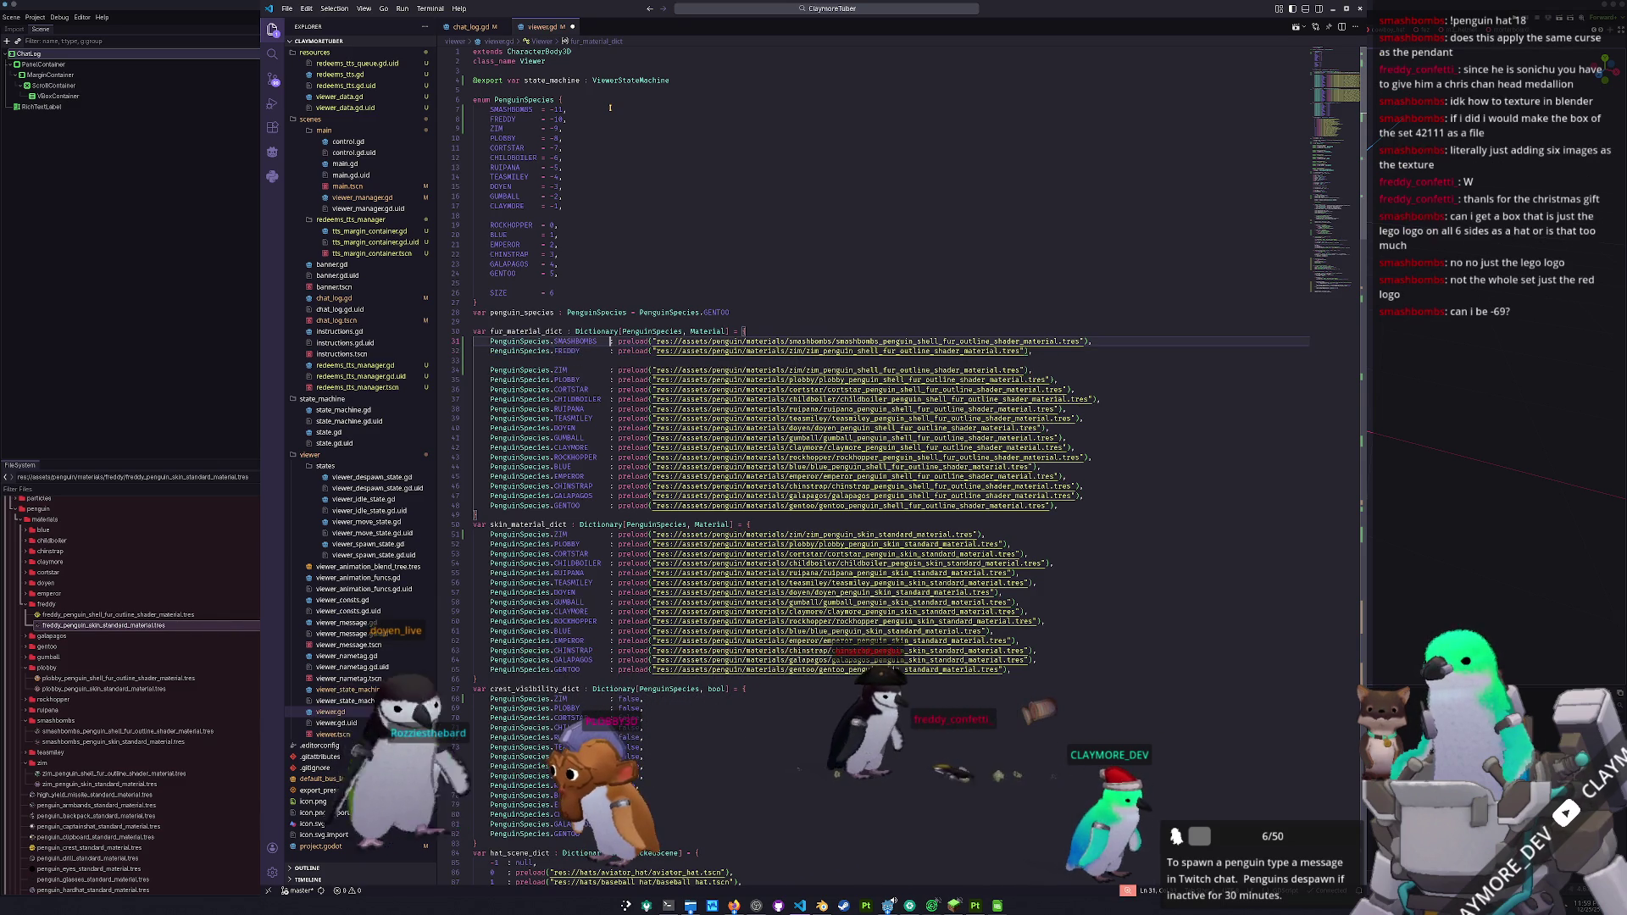
key("Left")
key("shift+Left")
key("shift+Left")
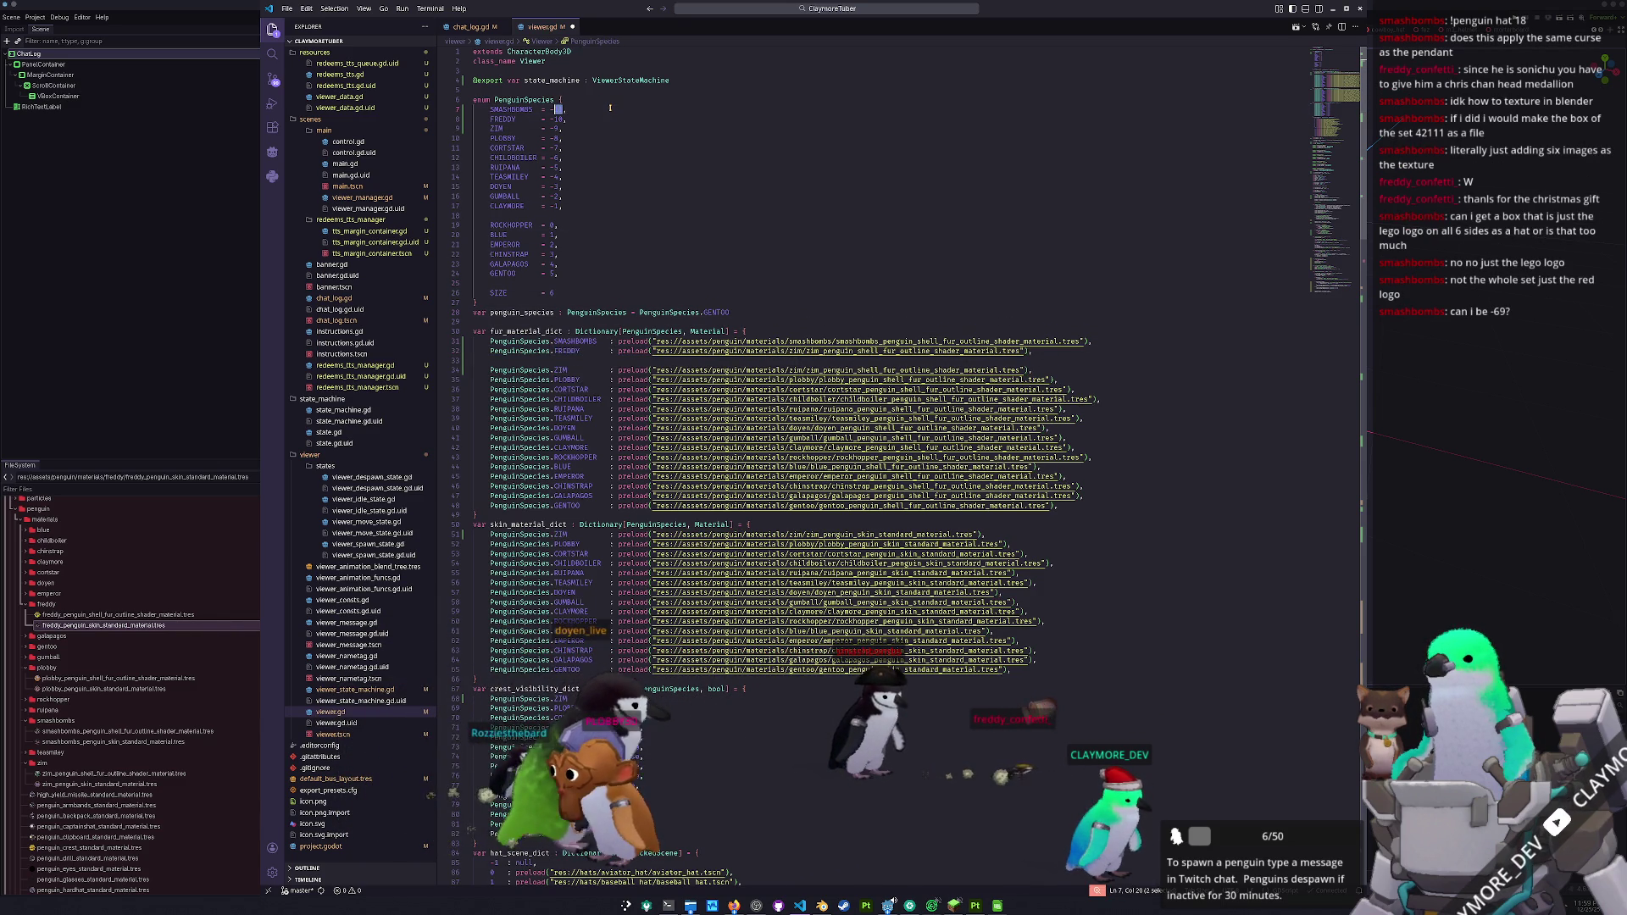
type("69")
key("Down")
key("Down")
key("Down")
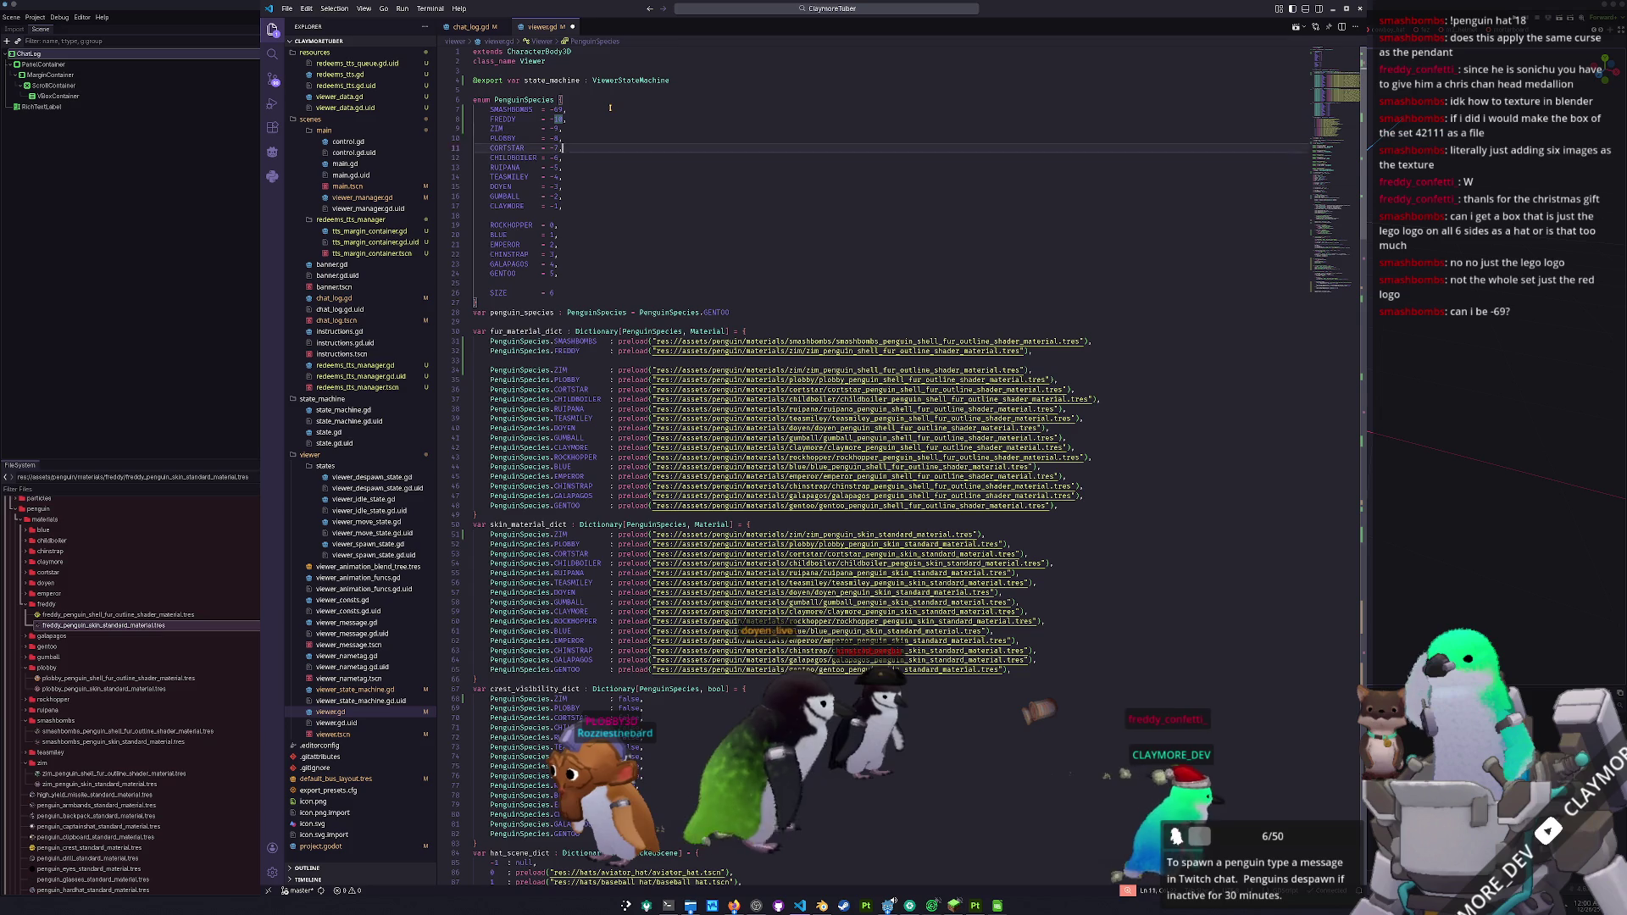
key("Down")
key("Down")
key("Down")
key("ctrl+d")
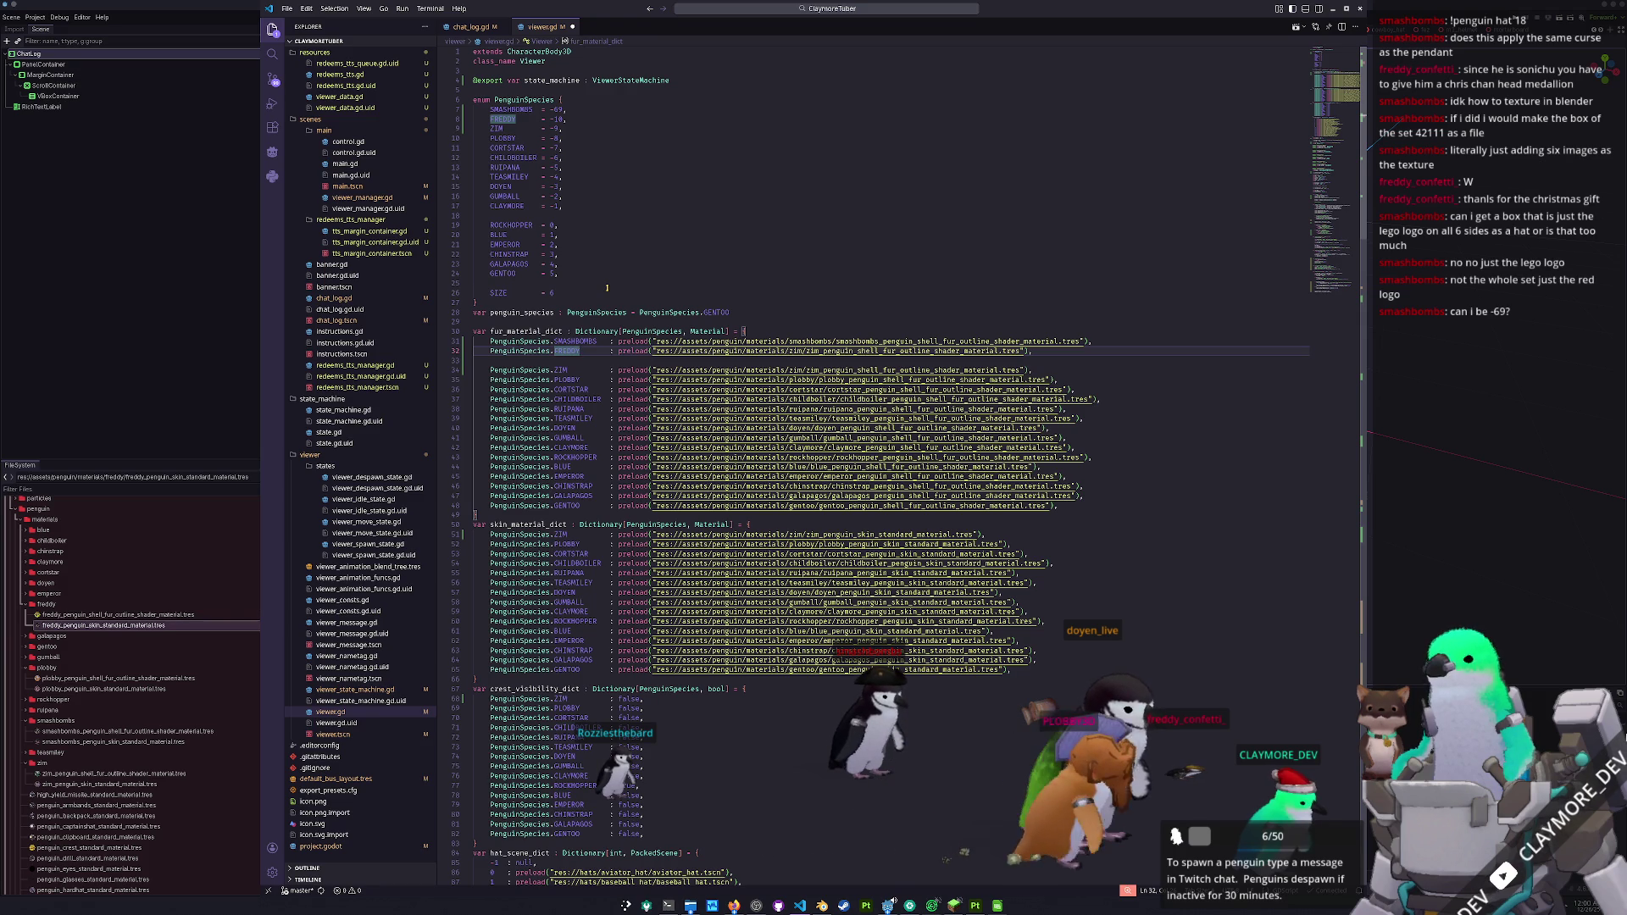
- Open viewer_manager.gd and inspect its species command parsing code
left_click(767, 9)
type("viewer_ma")
key("Return")
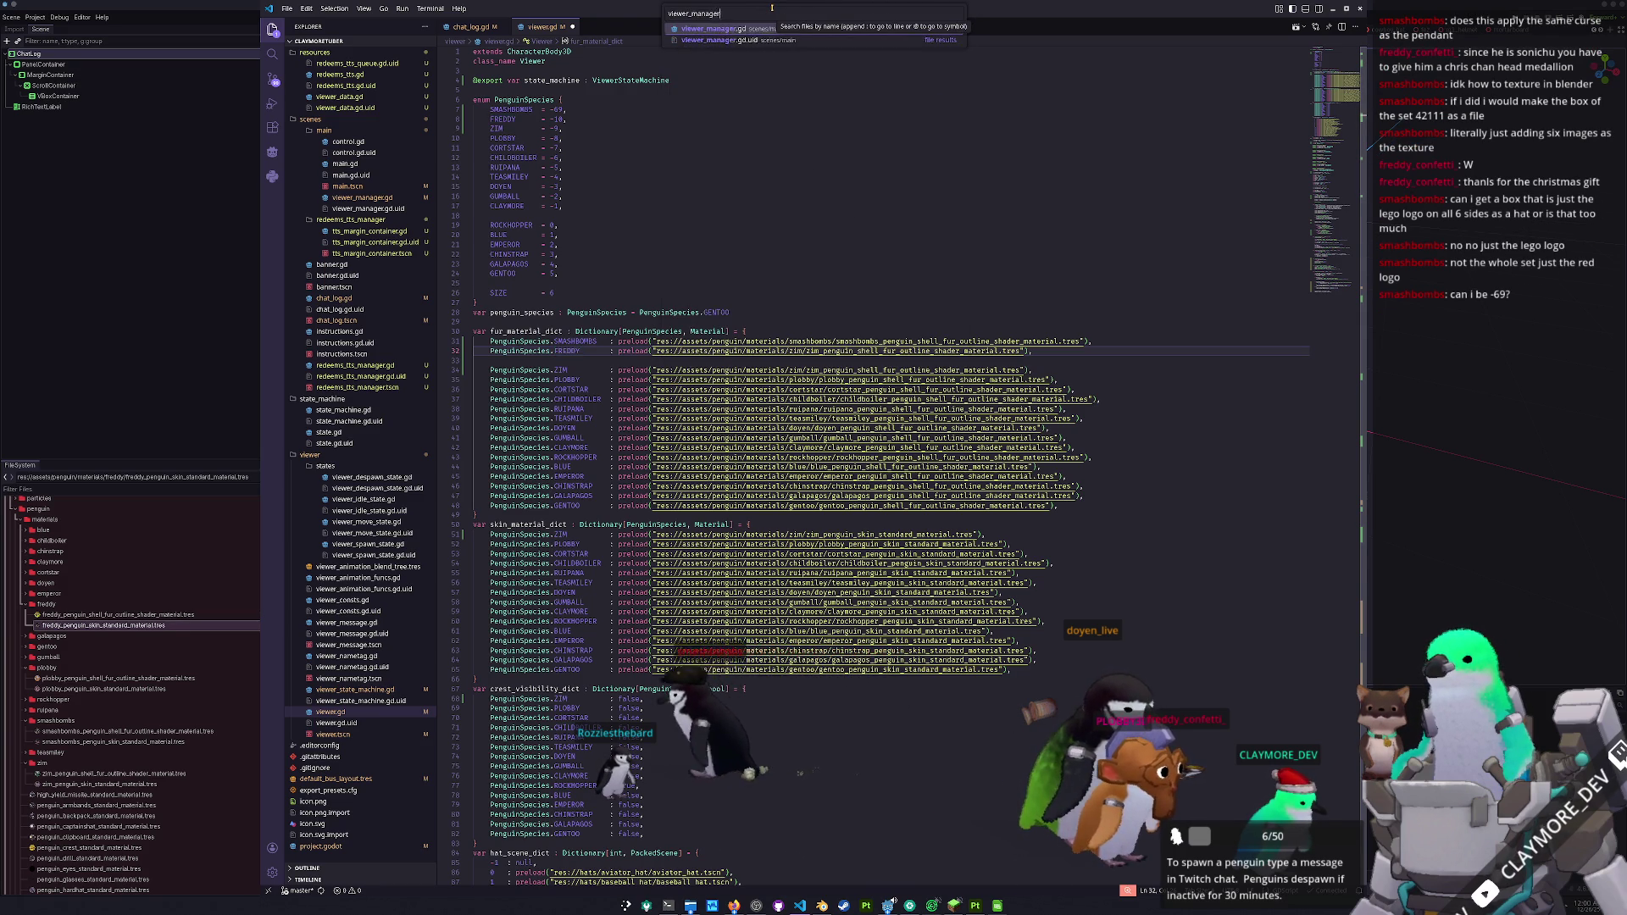
scroll(1341, 228, "up", 15)
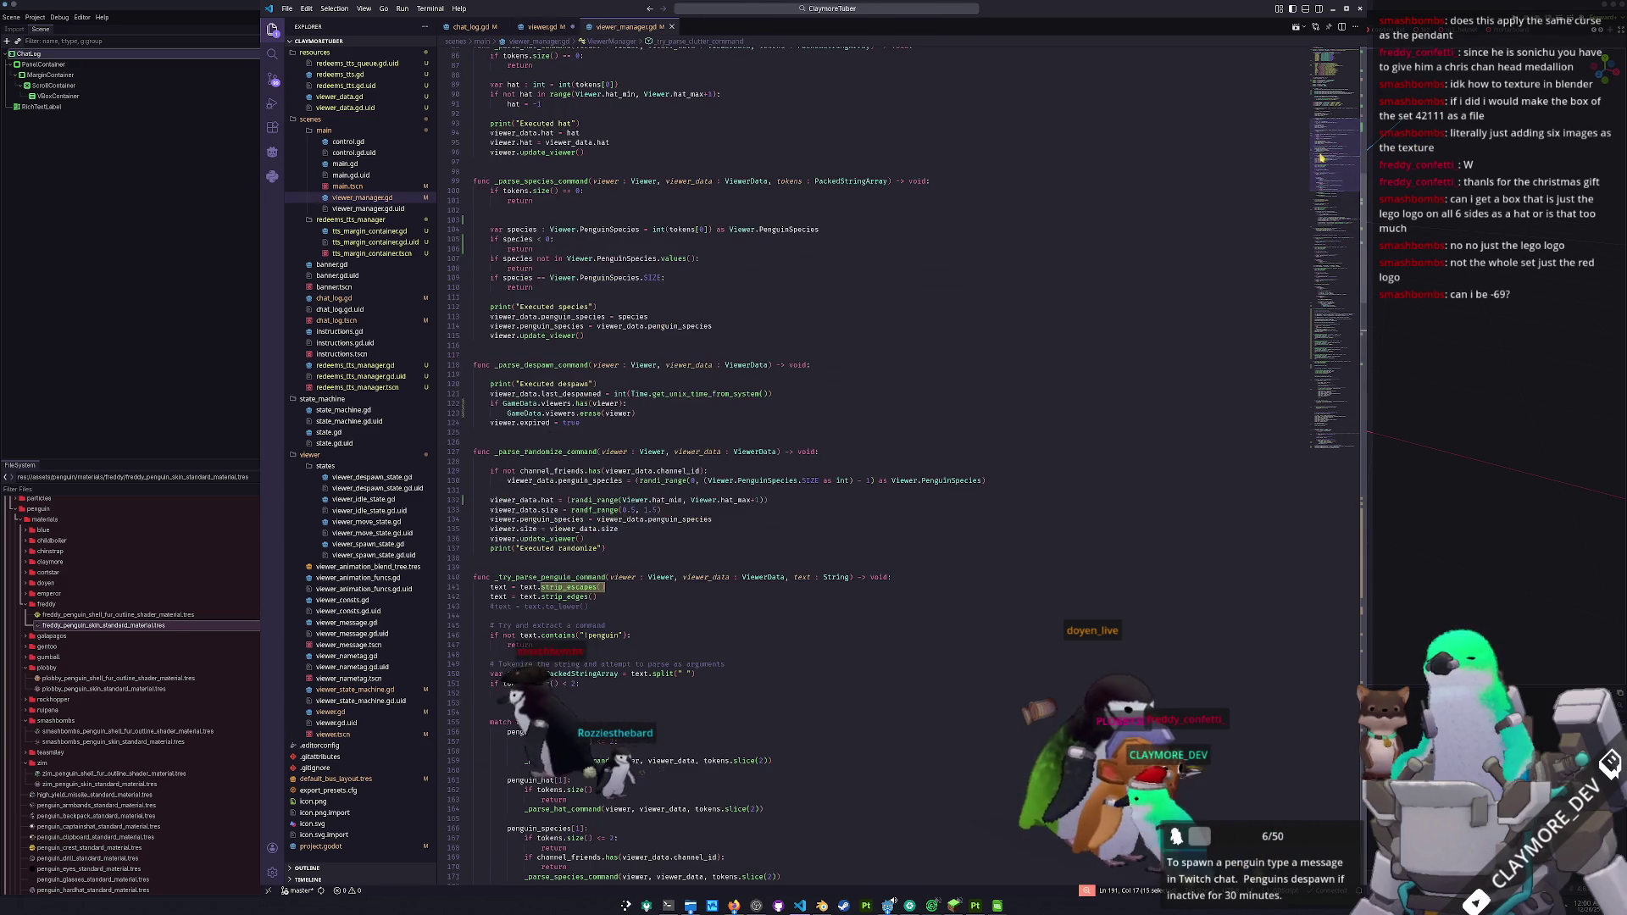
left_click(558, 298)
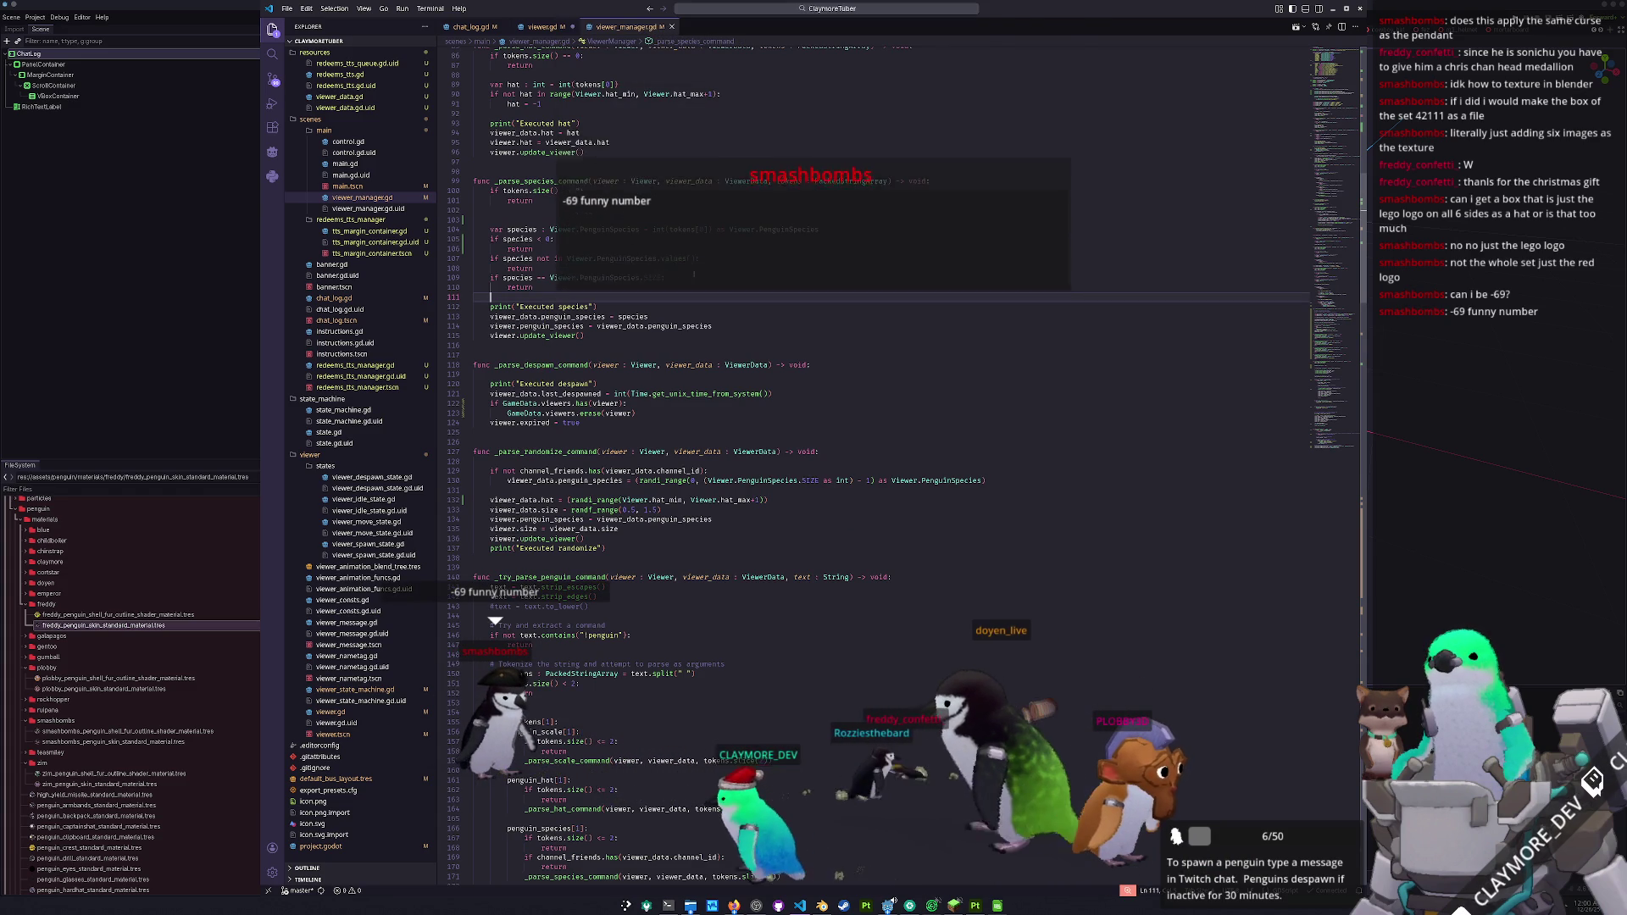
scroll(681, 396, "down", 2)
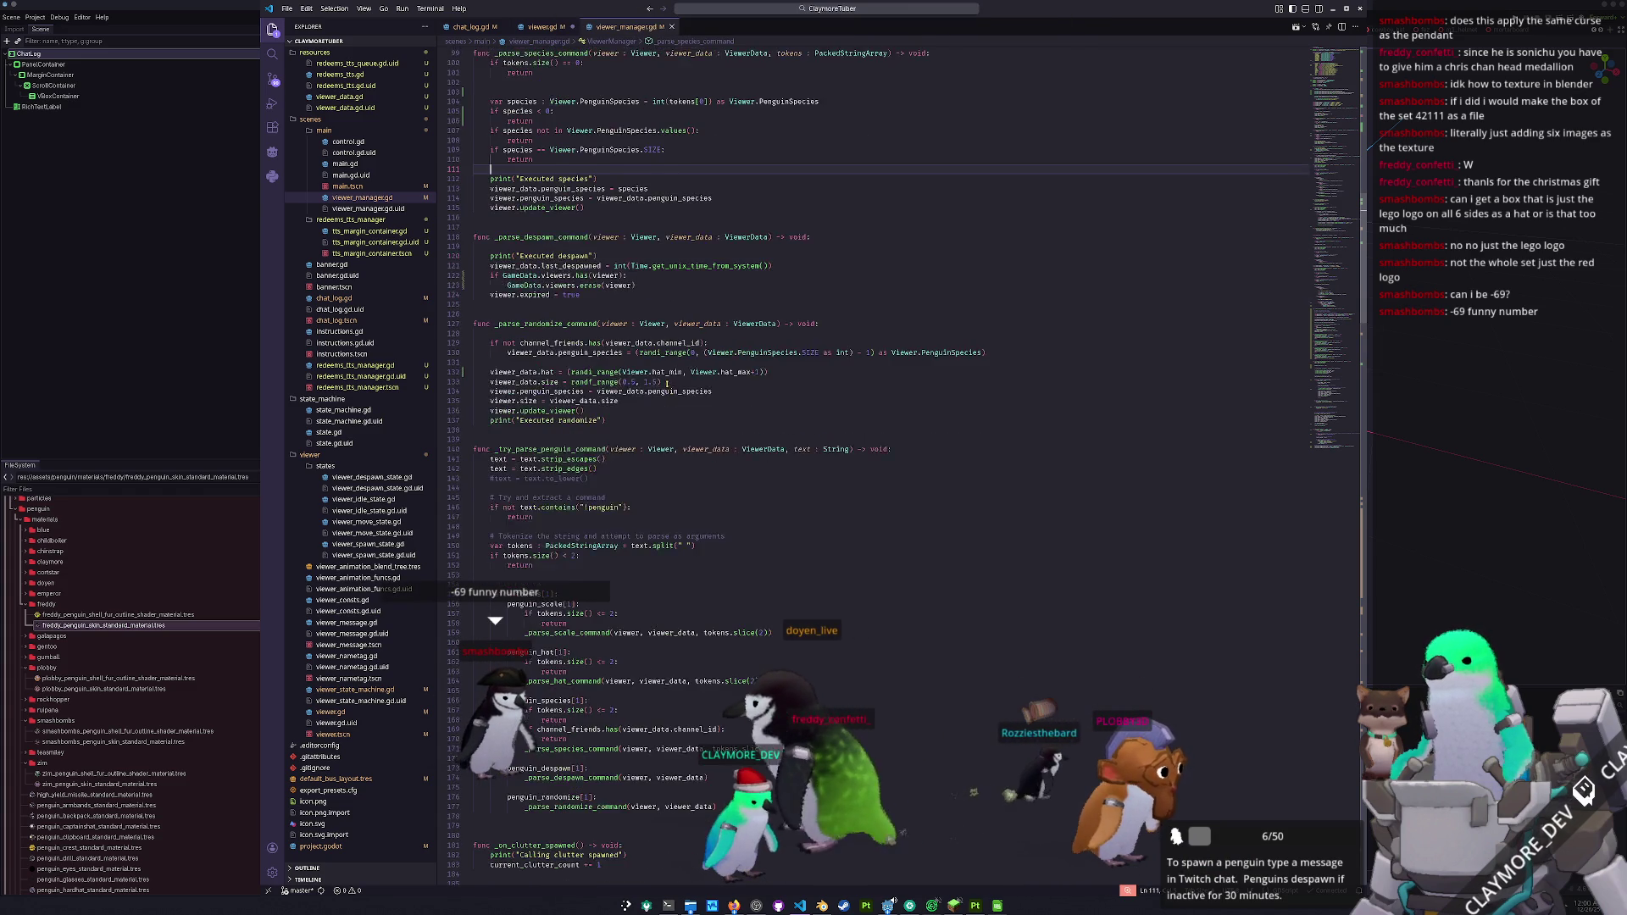
scroll(681, 397, "down", 10)
scroll(676, 402, "down", 2)
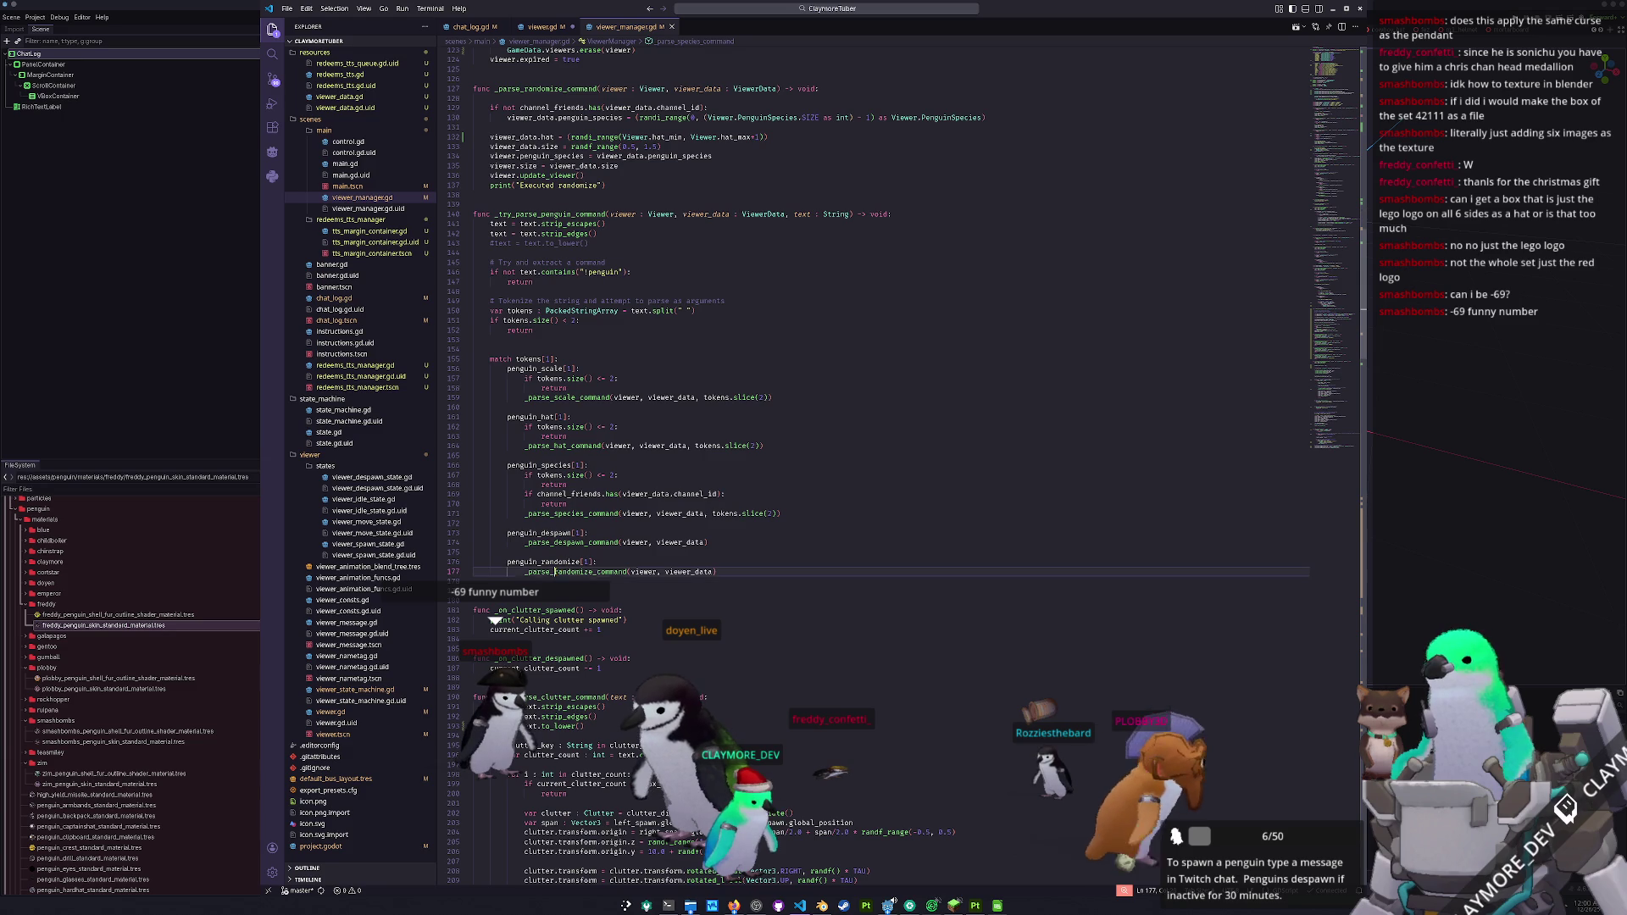
left_click(582, 516, "ctrl")
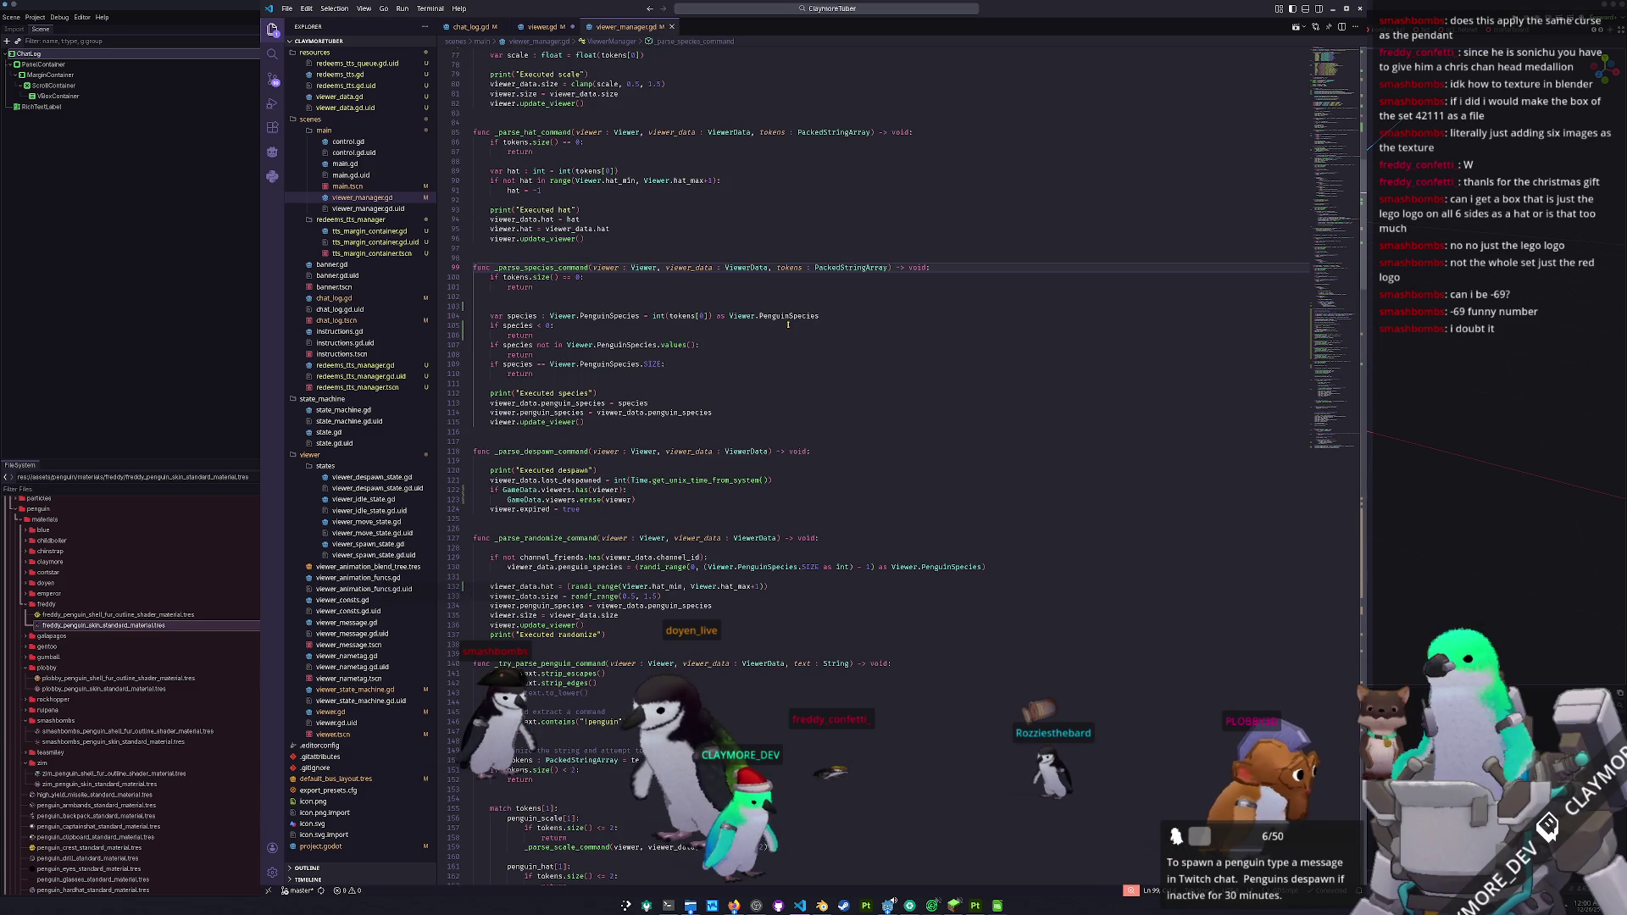
left_click_drag(544, 335, 466, 320)
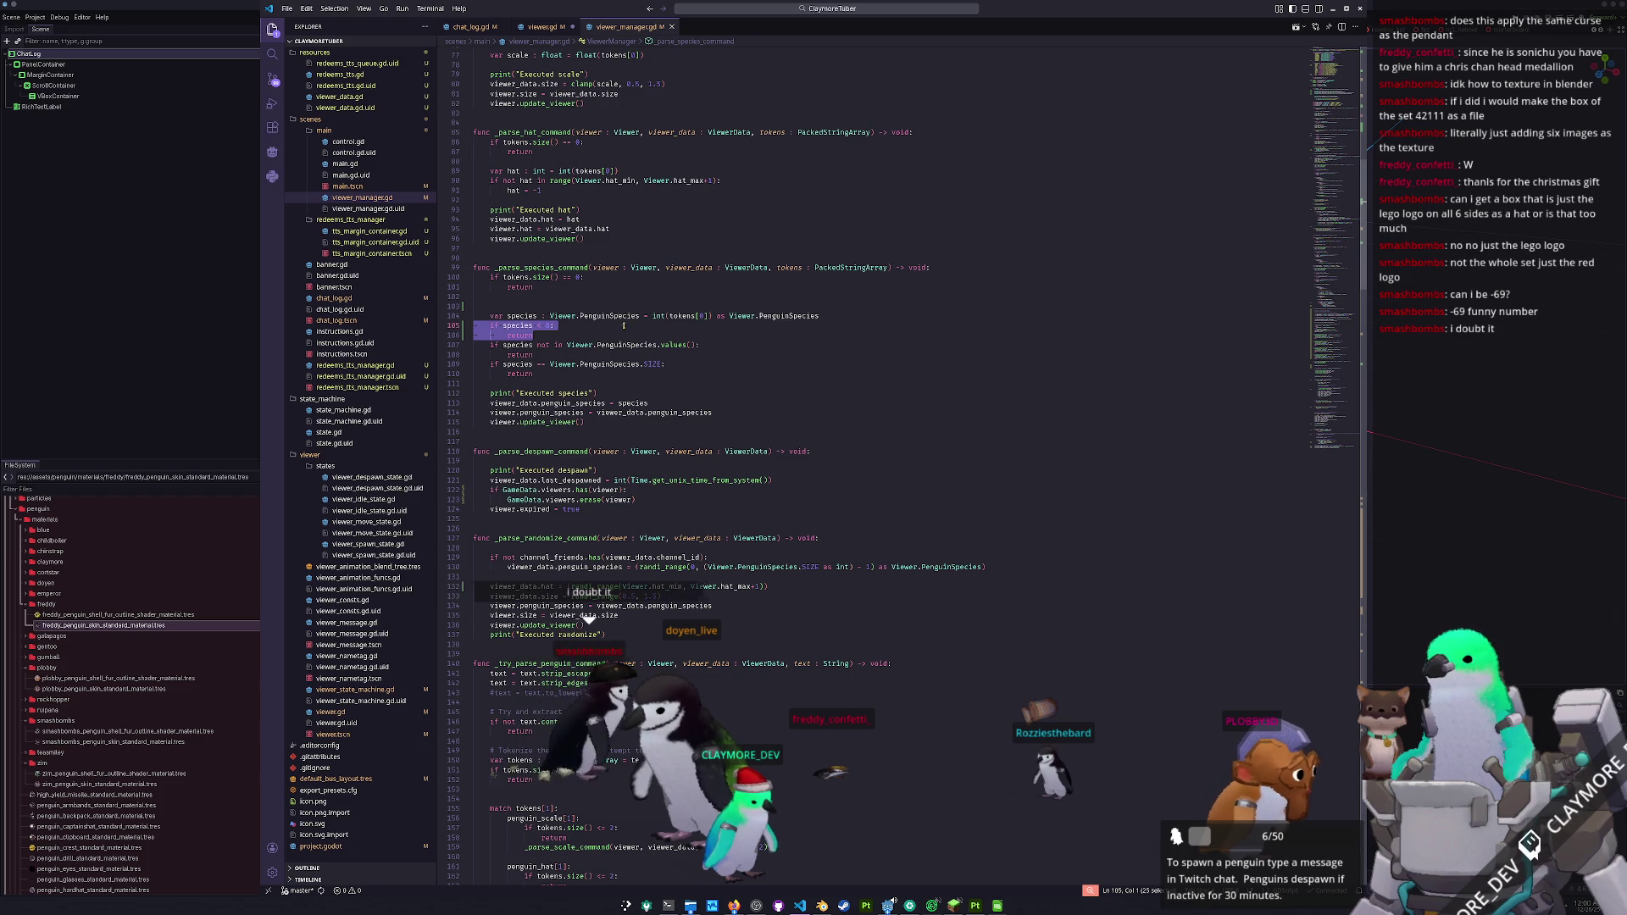
scroll(729, 333, "down", 2)
scroll(729, 337, "down", 5)
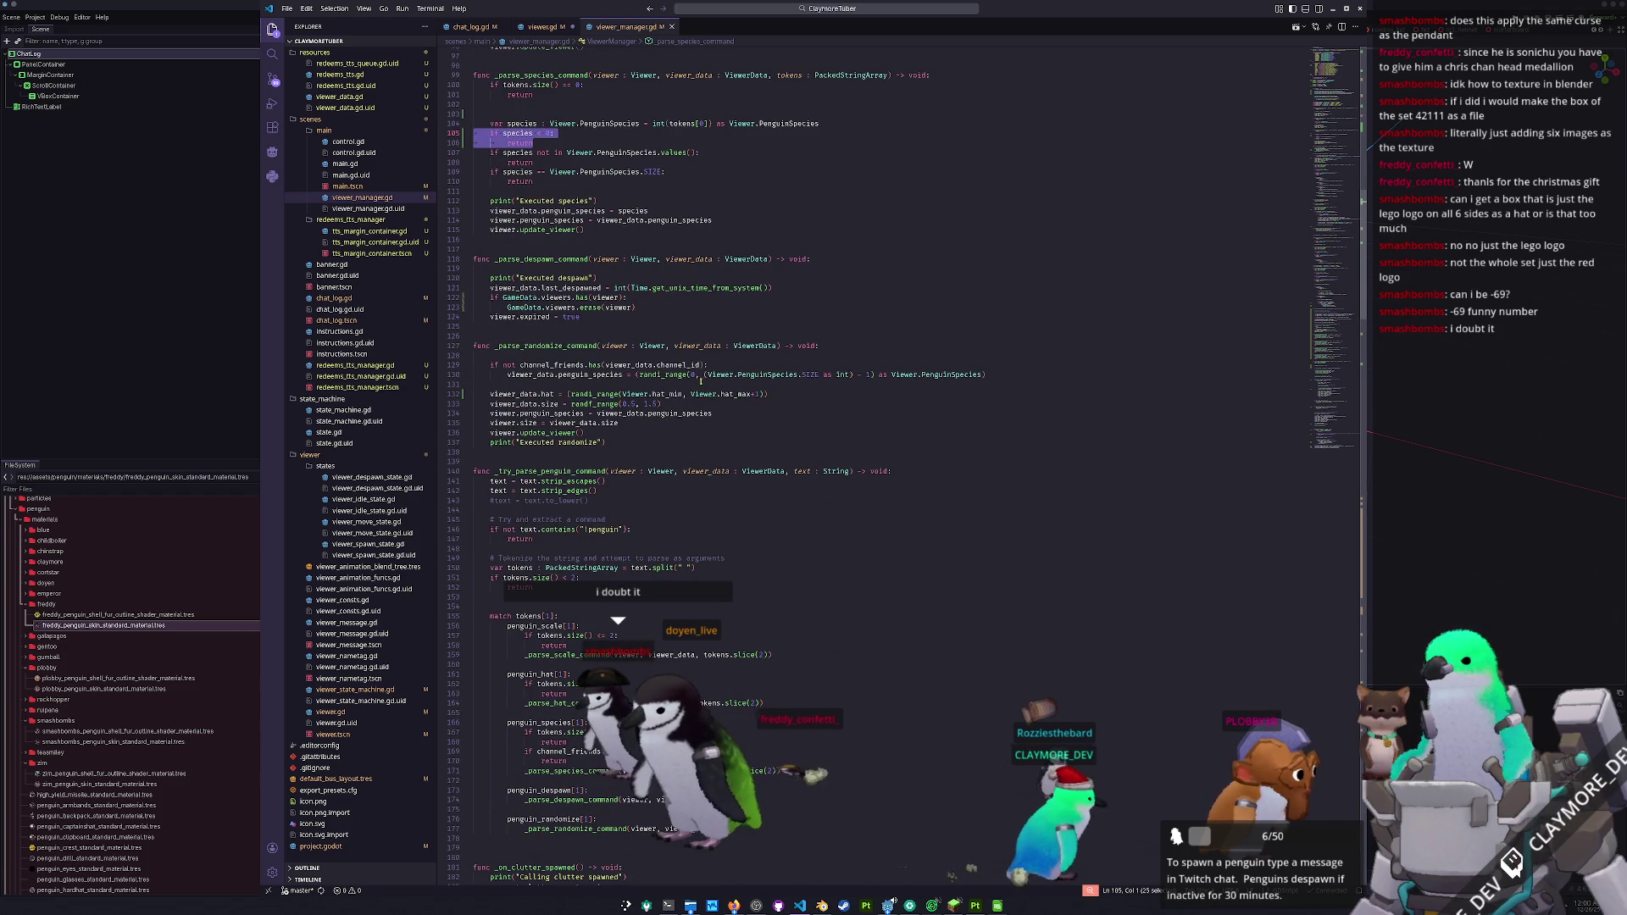
left_click(550, 28)
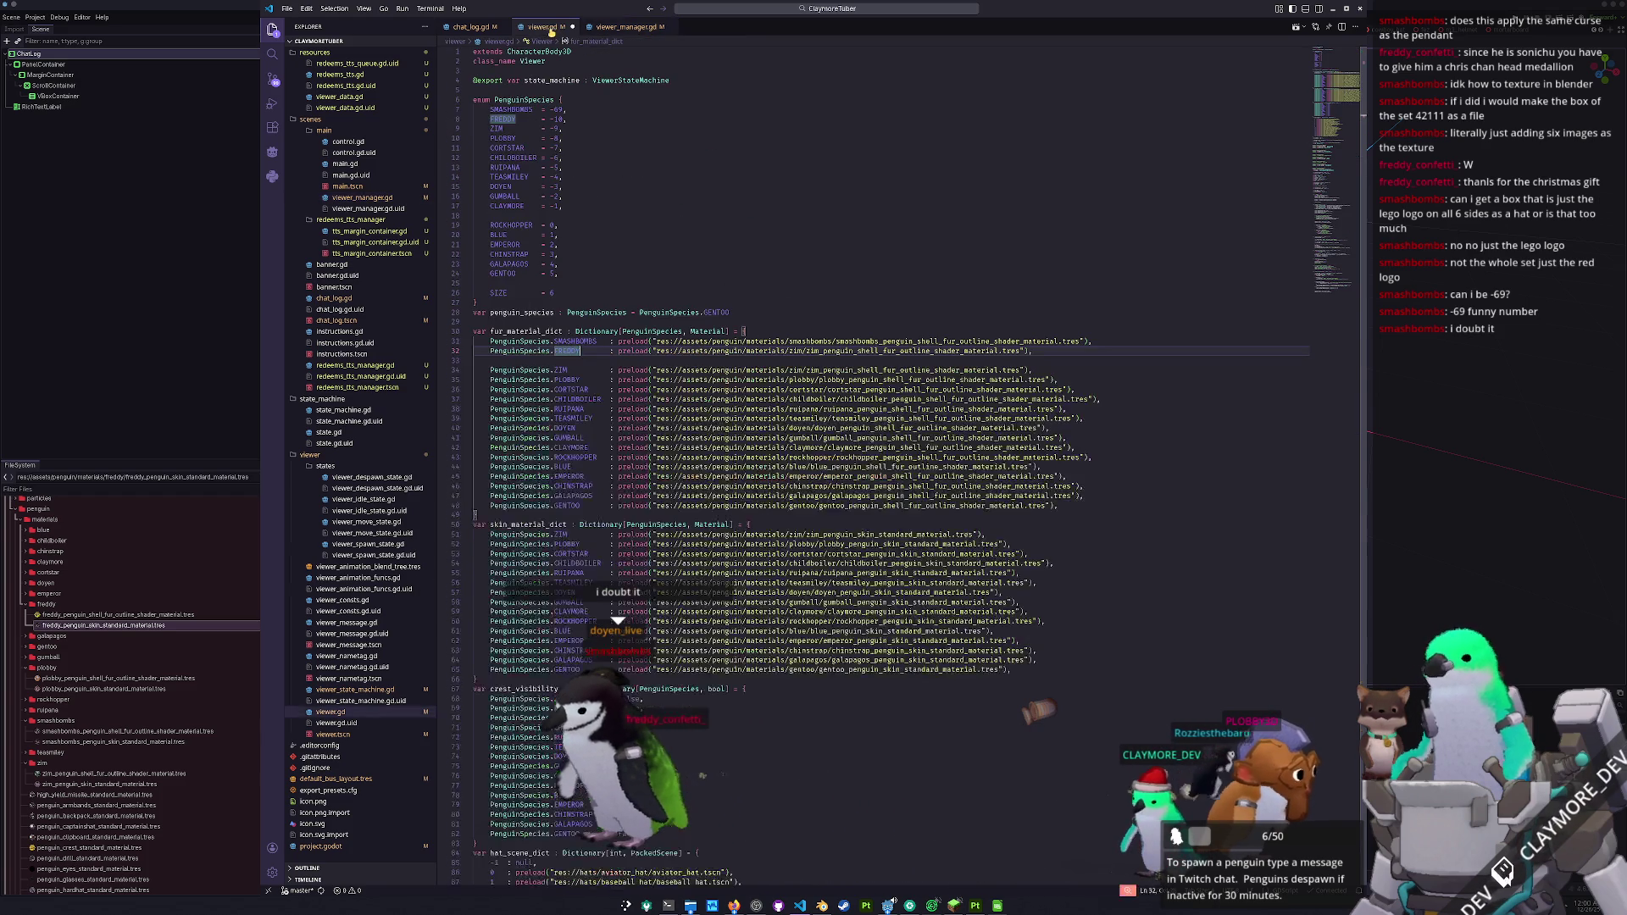
- Change FREDDY's fur material path from the zim file to the freddy material
left_click(641, 362)
left_click(805, 351)
key("BackSpace")
key("BackSpace")
key("BackSpace")
type("freddy")
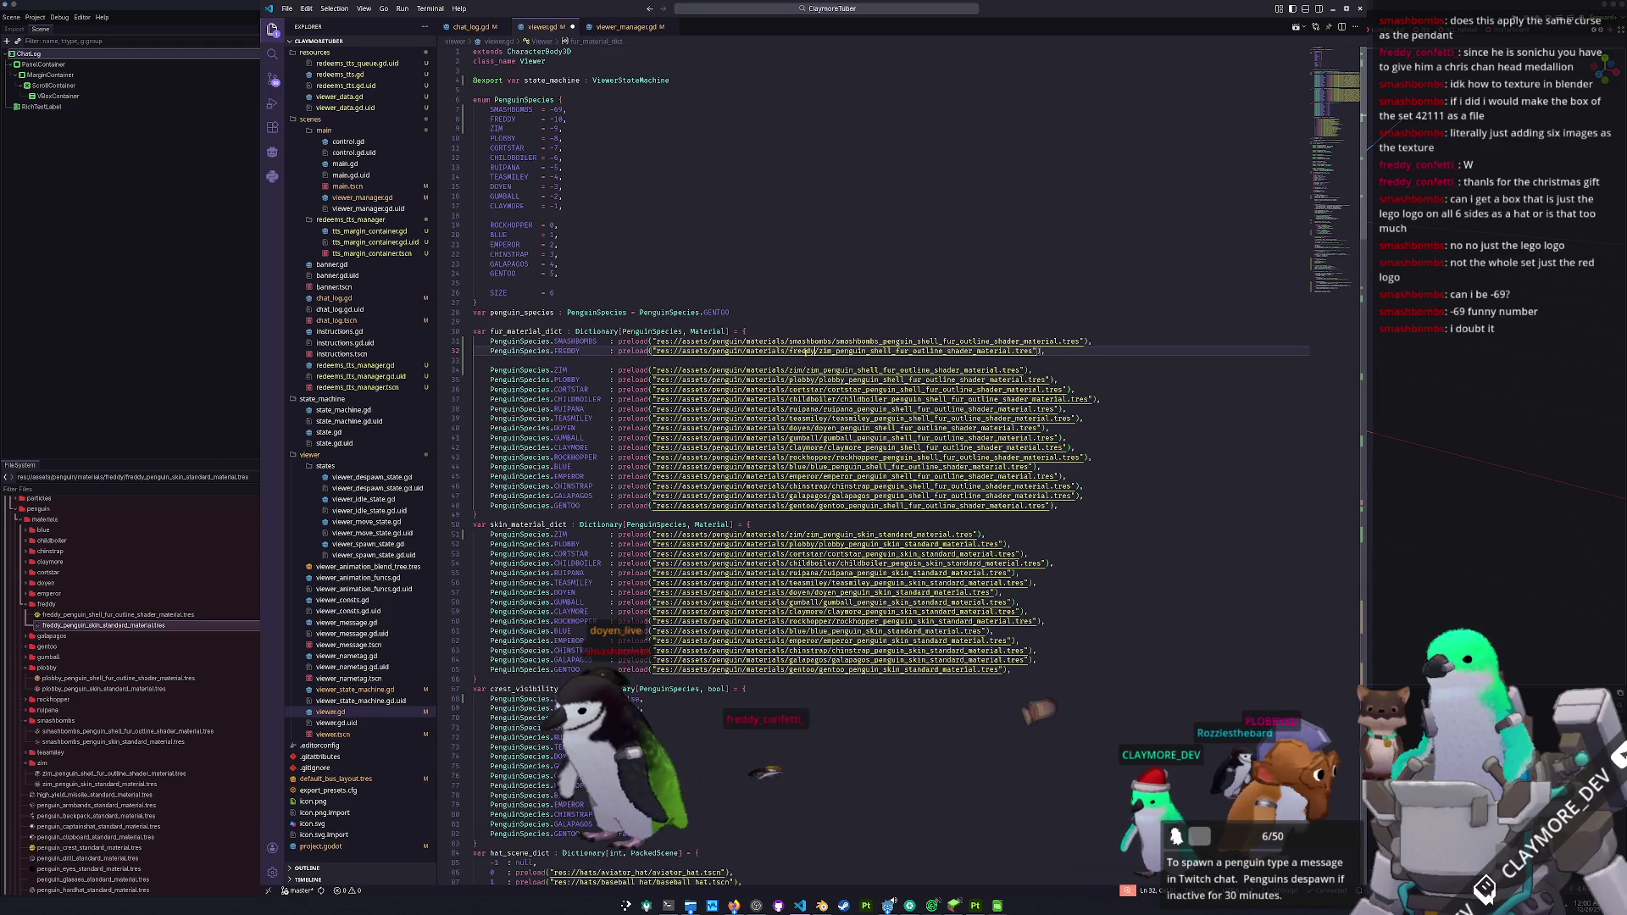
key("ctrl+shift+Right")
type("freddy")
key("Down")
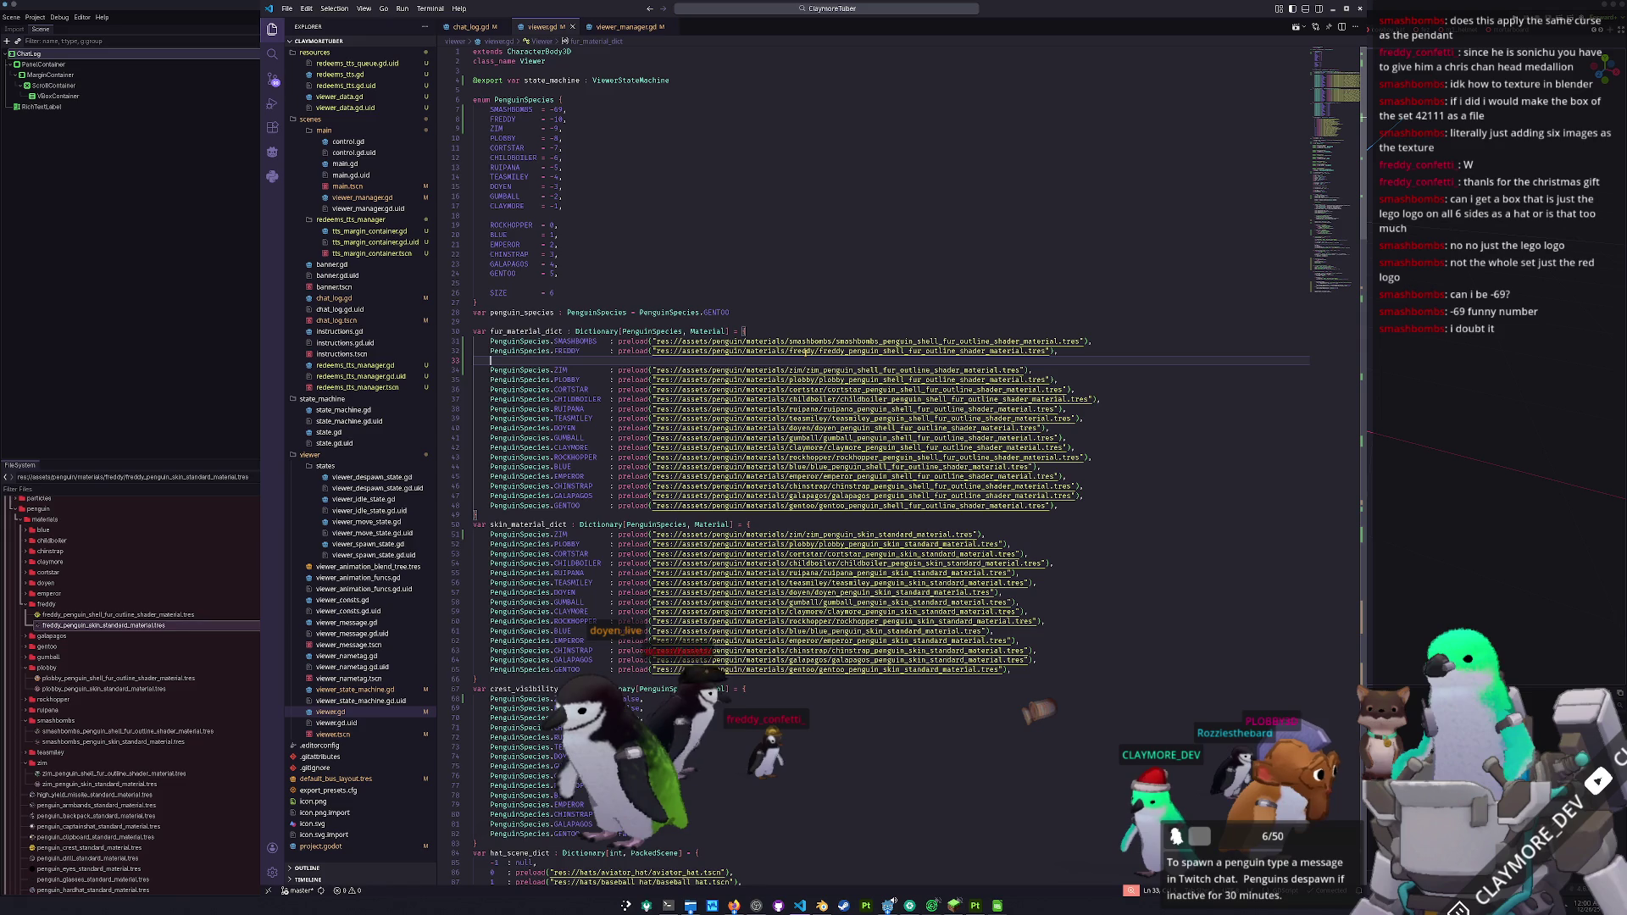
- Copy the SMASHBOMBS and FREDDY fur material entries
scroll(808, 371, "down", 6)
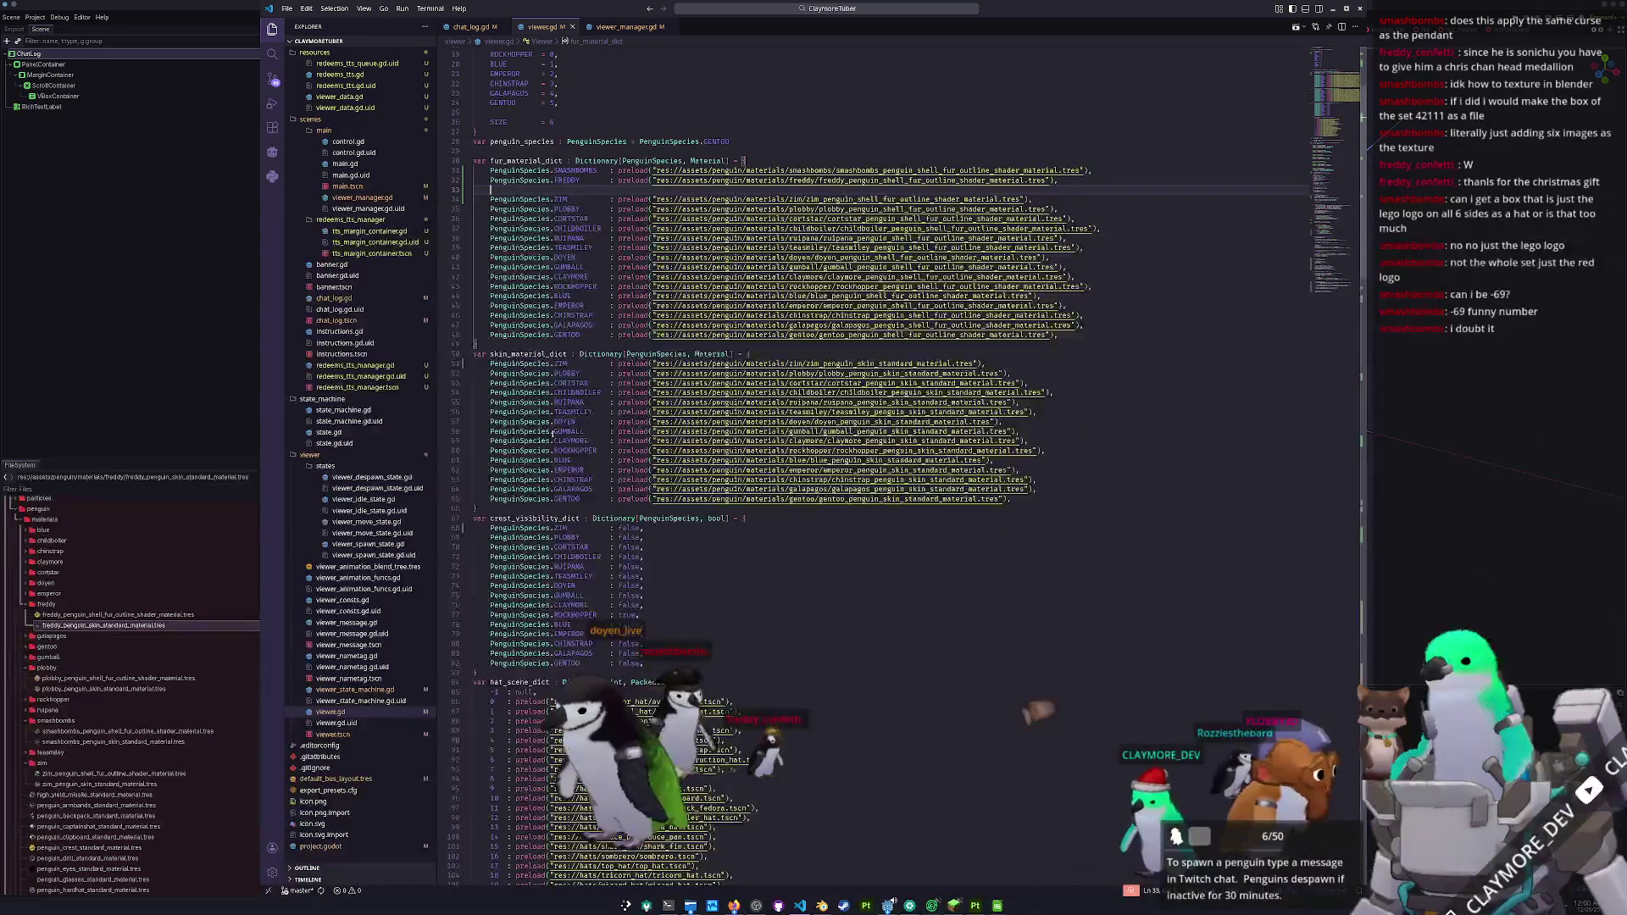
double_click(845, 200)
key("Down")
key("Down")
key("Down")
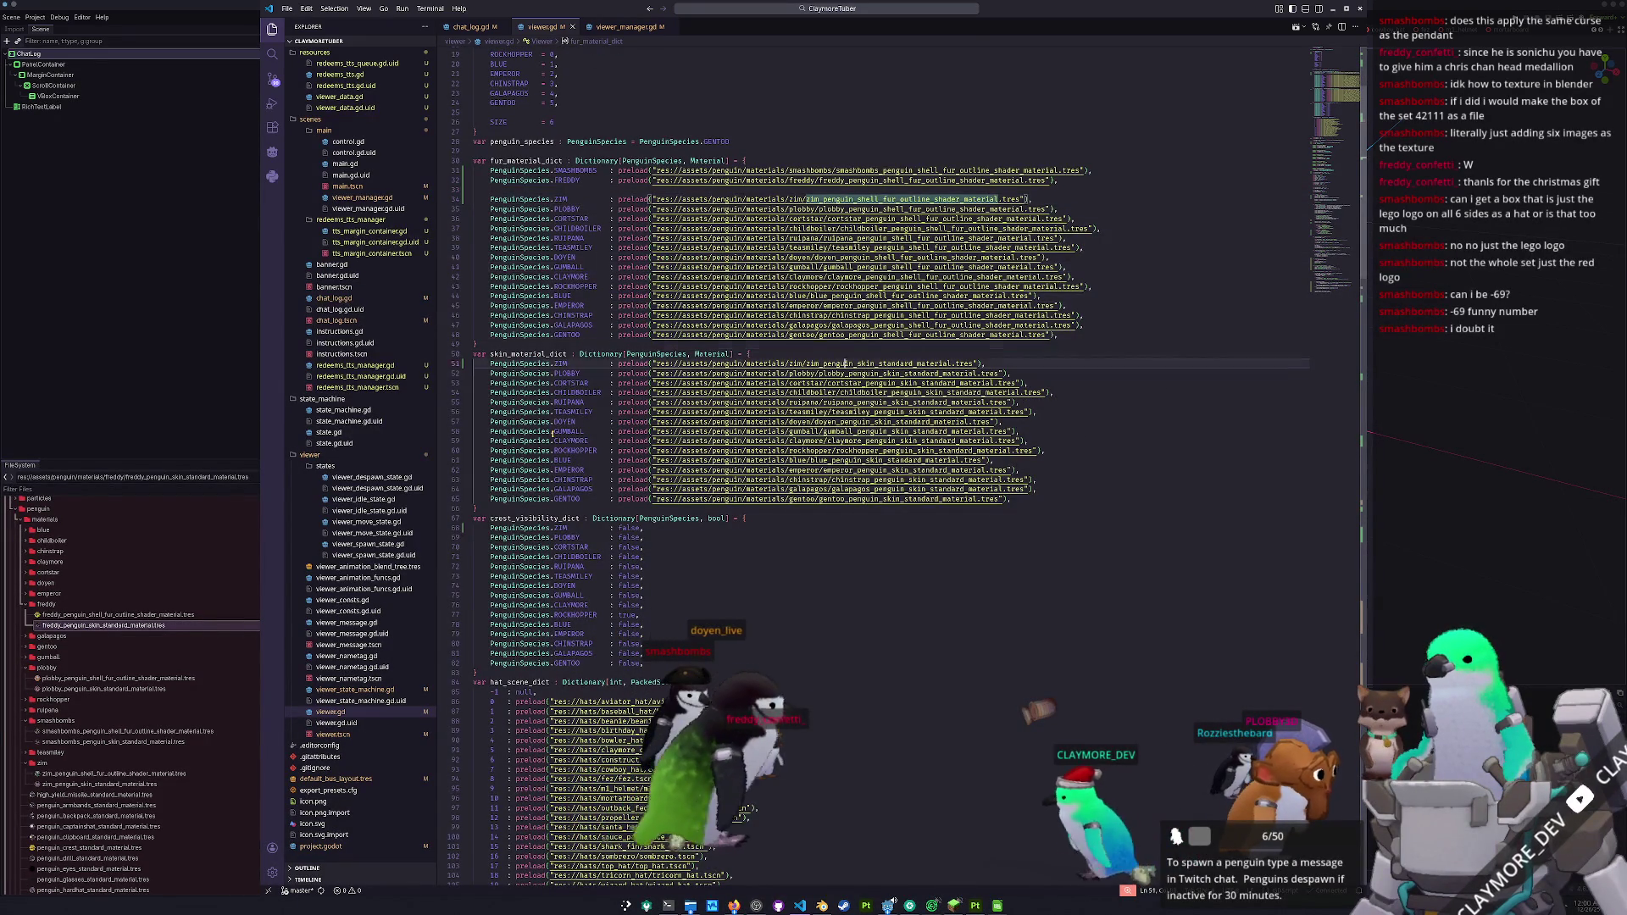
key("Up")
key("Up")
key("Up")
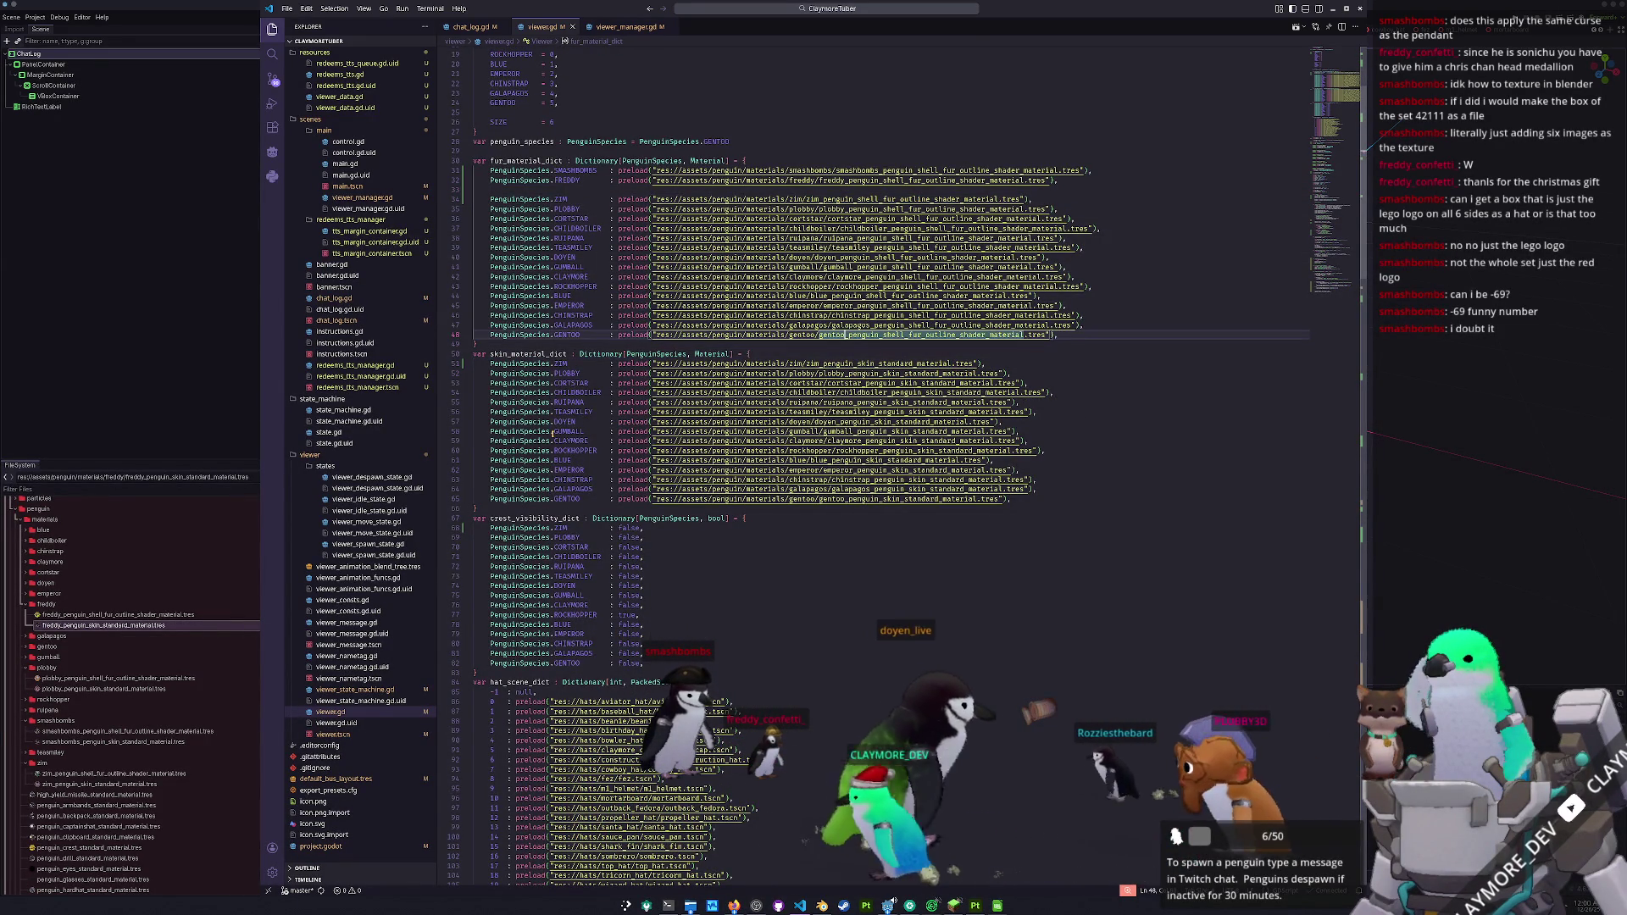
key("Up")
key("Up")
key("End")
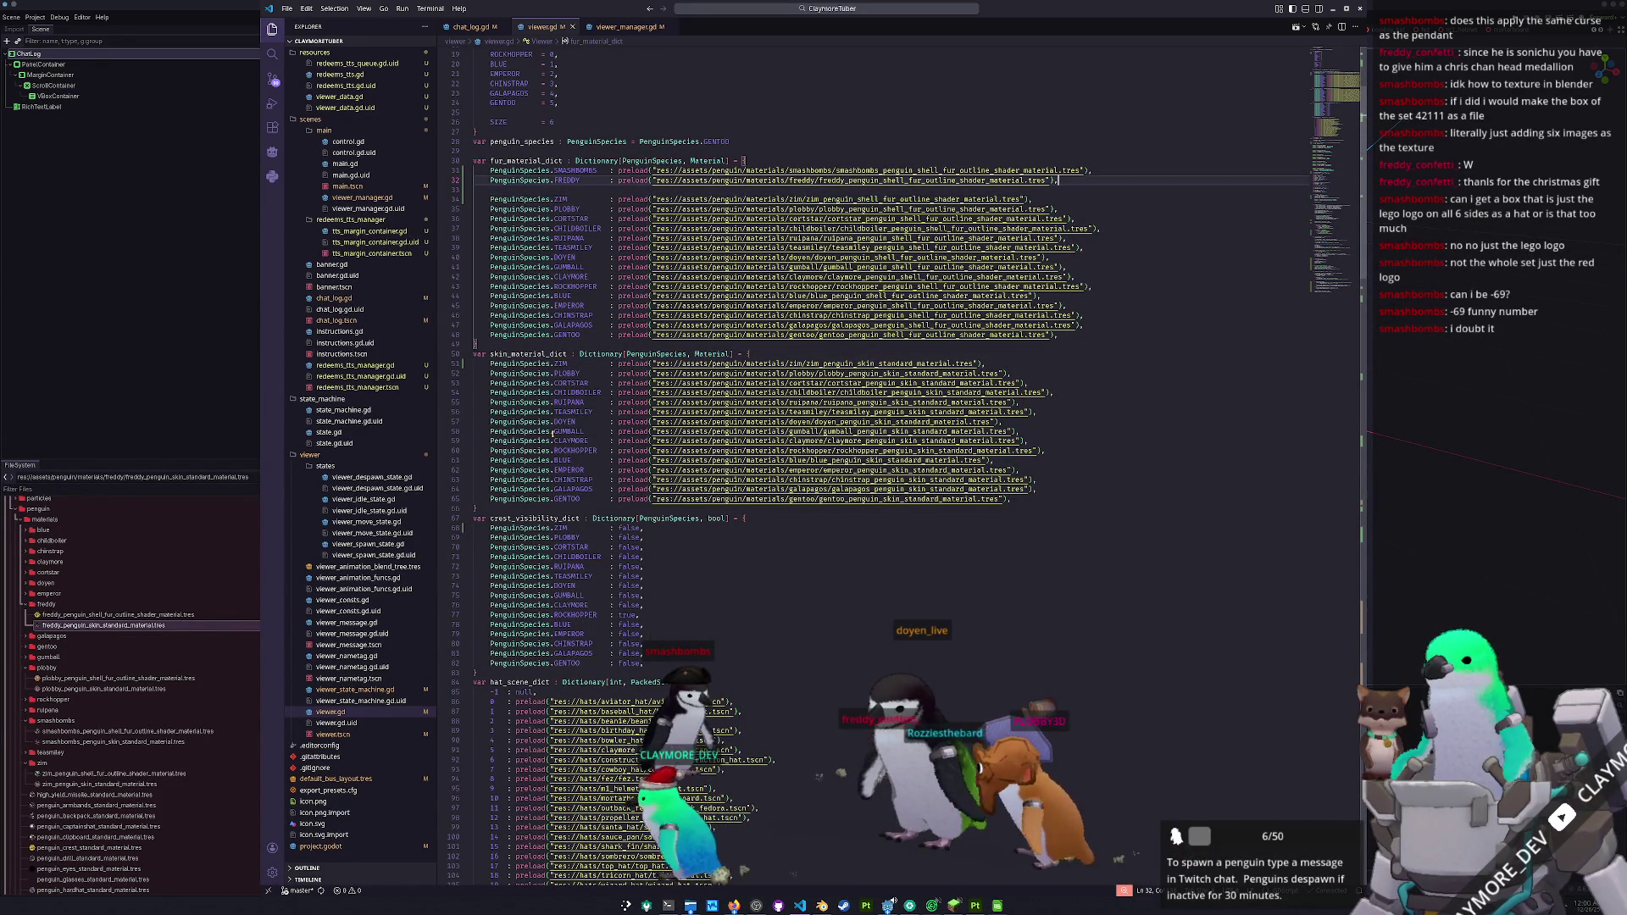
key("shift+Up")
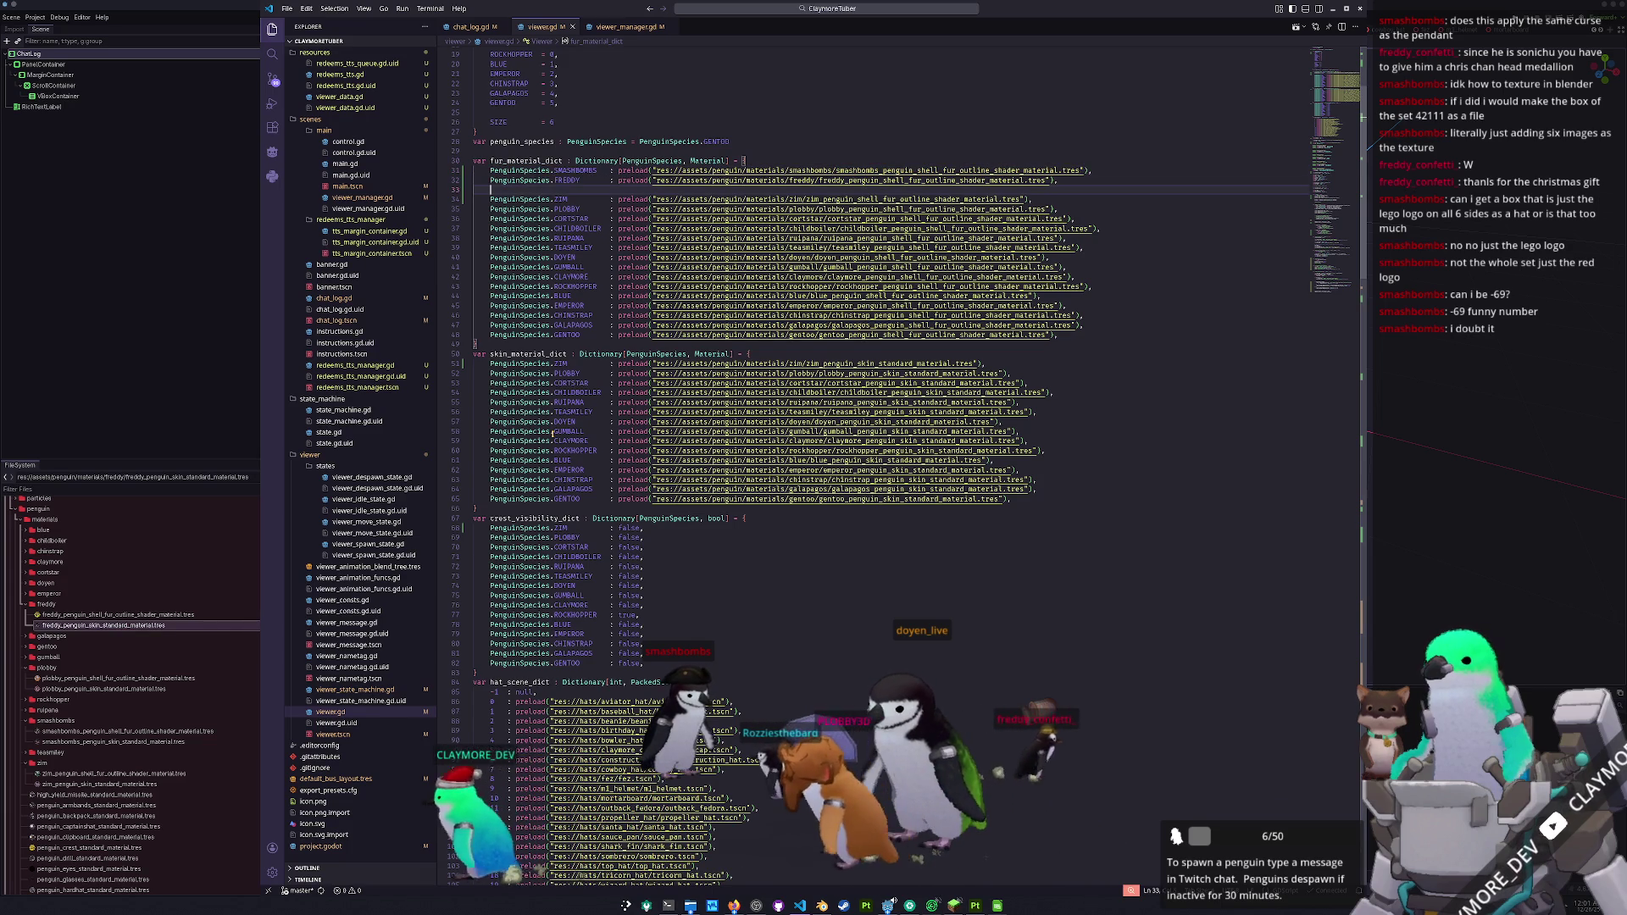
- Paste the SMASHBOMBS and FREDDY entries into skin_material_dict and remove the stray blank line
key("Down")
key("Down")
key("Down")
key("End")
key("ctrl+v")
key("Up")
key("ctrl+d")
key("Up")
key("Up")
key("Up")
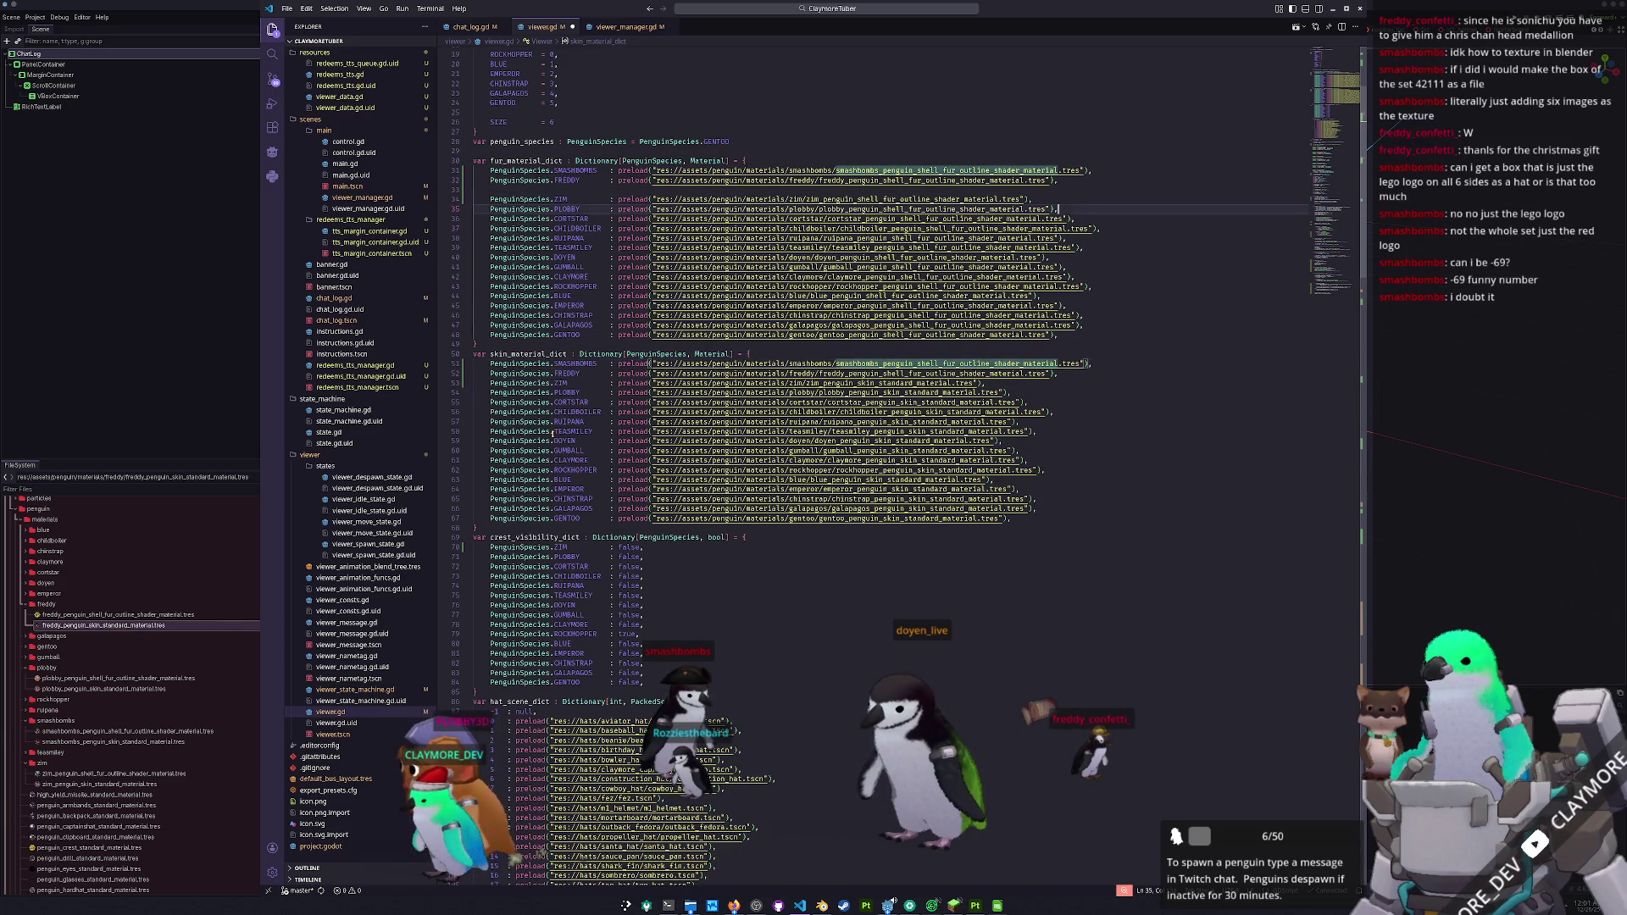
key("Up")
key("Up")
key("Delete")
key("Down")
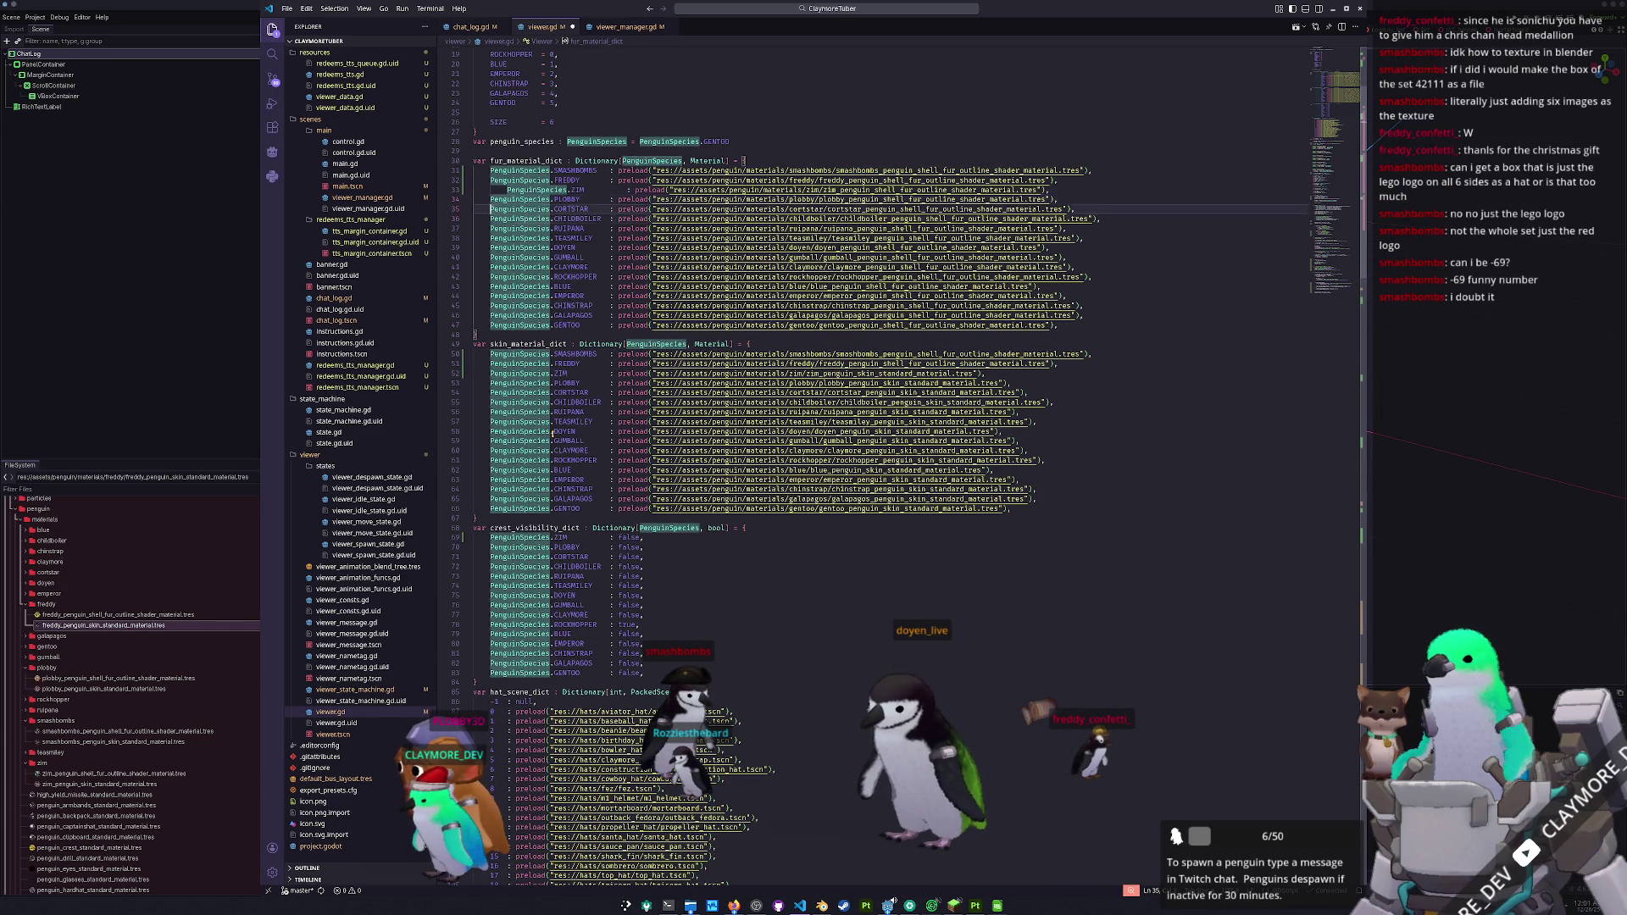
key("Down")
key("Down")
key("Down")
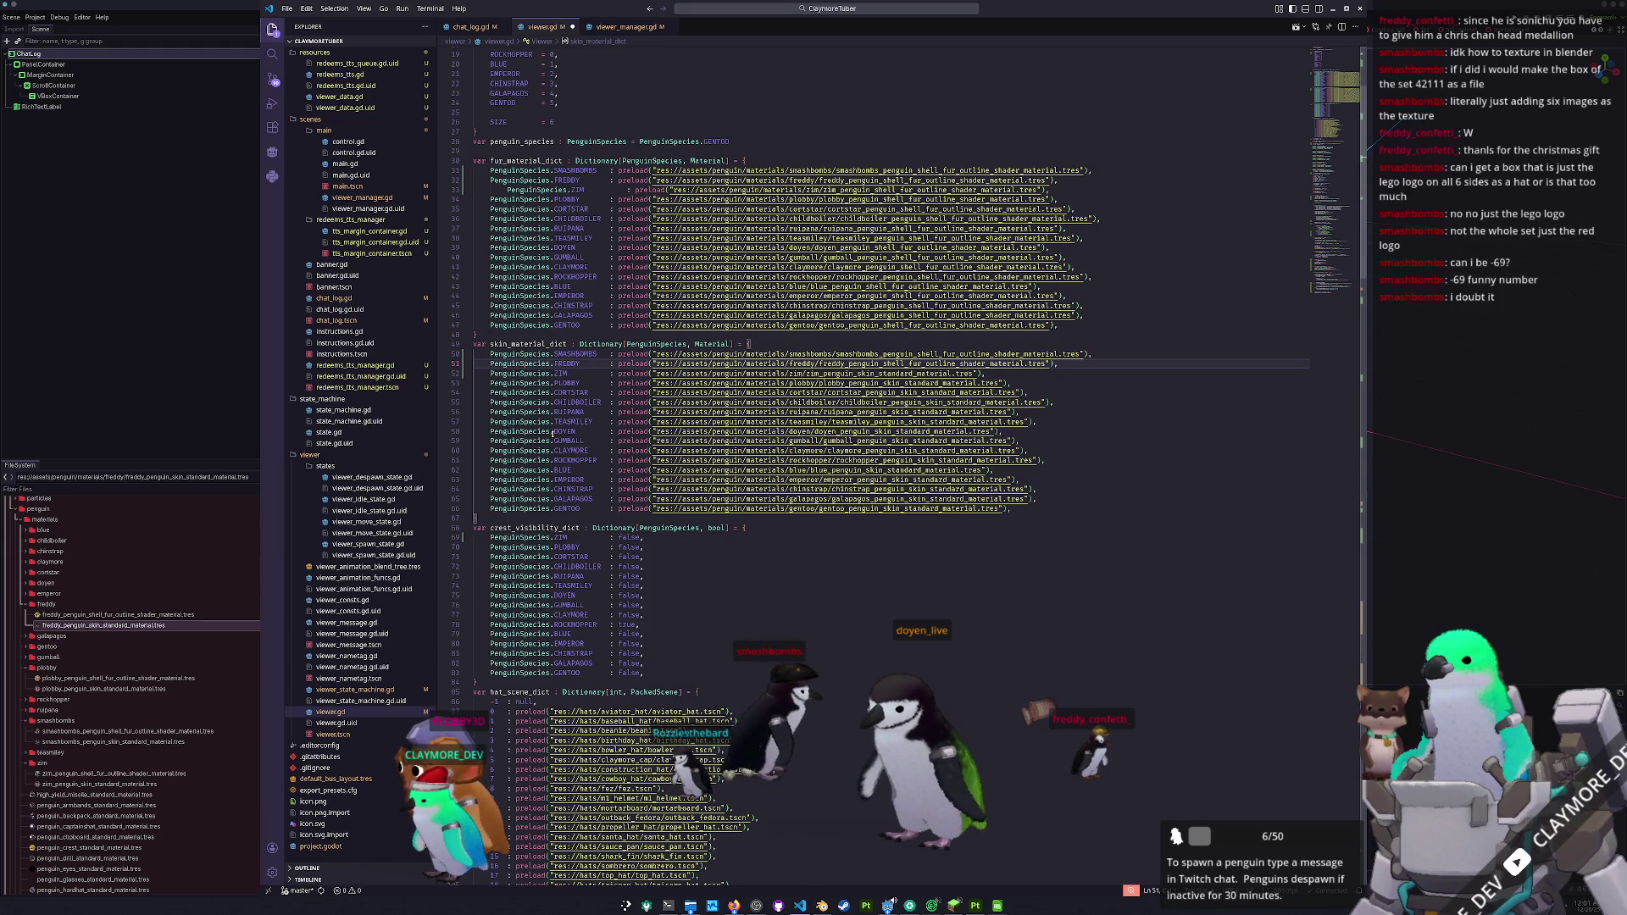
- Point the SMASHBOMBS and FREDDY skin entries at their skin_standard_material files
left_click_drag(823, 374, 871, 374)
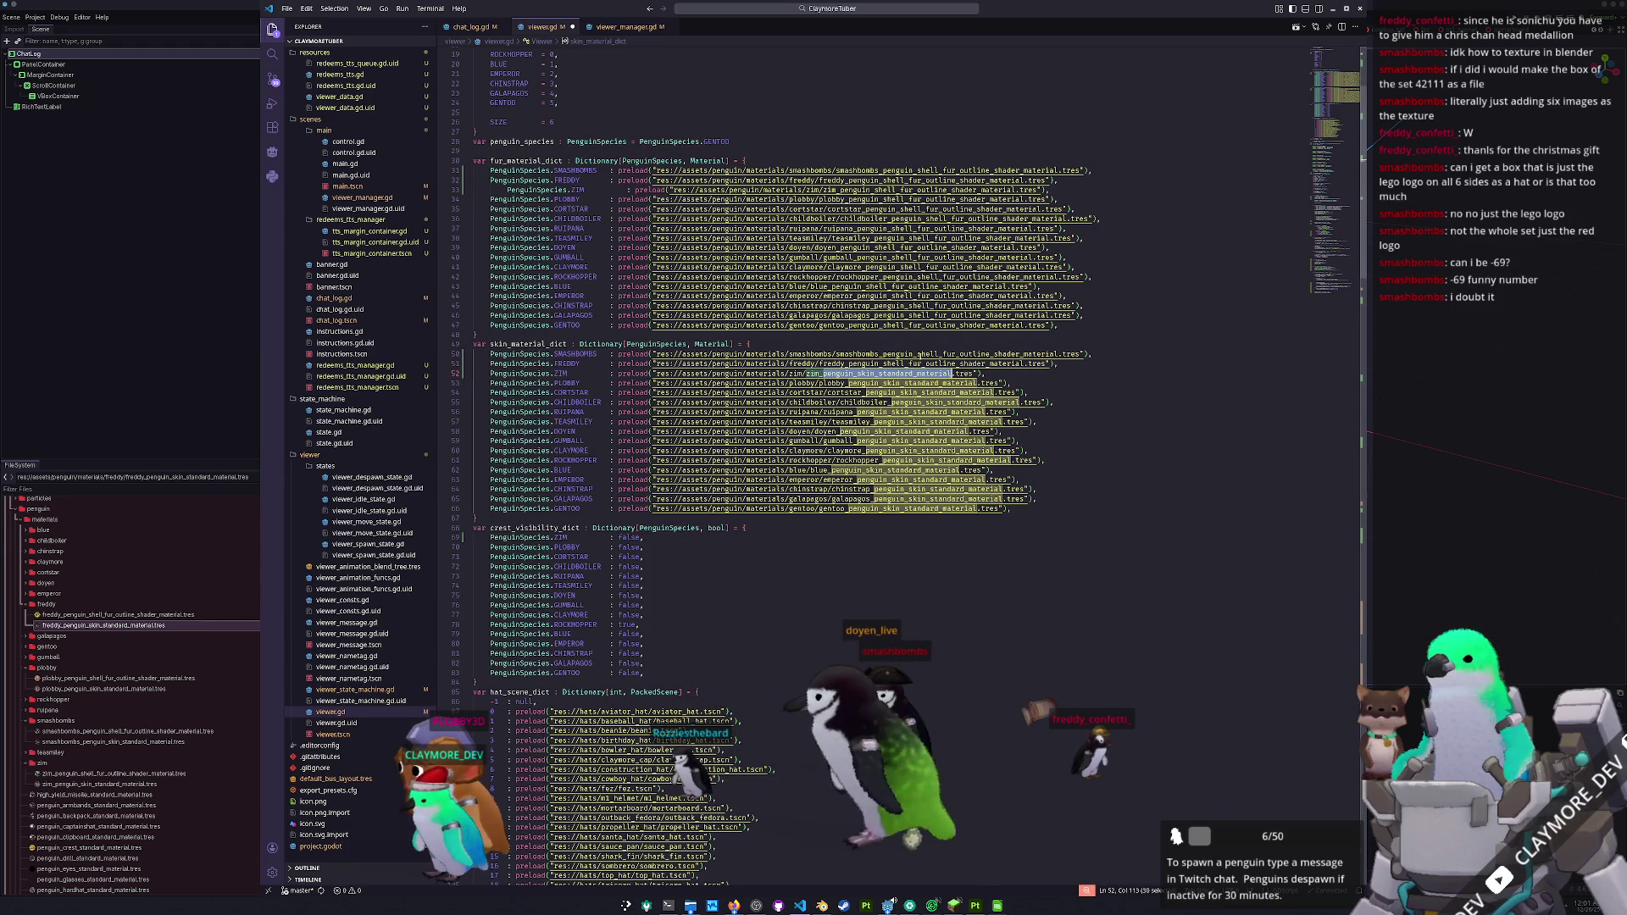
left_click_drag(835, 354, 1059, 354)
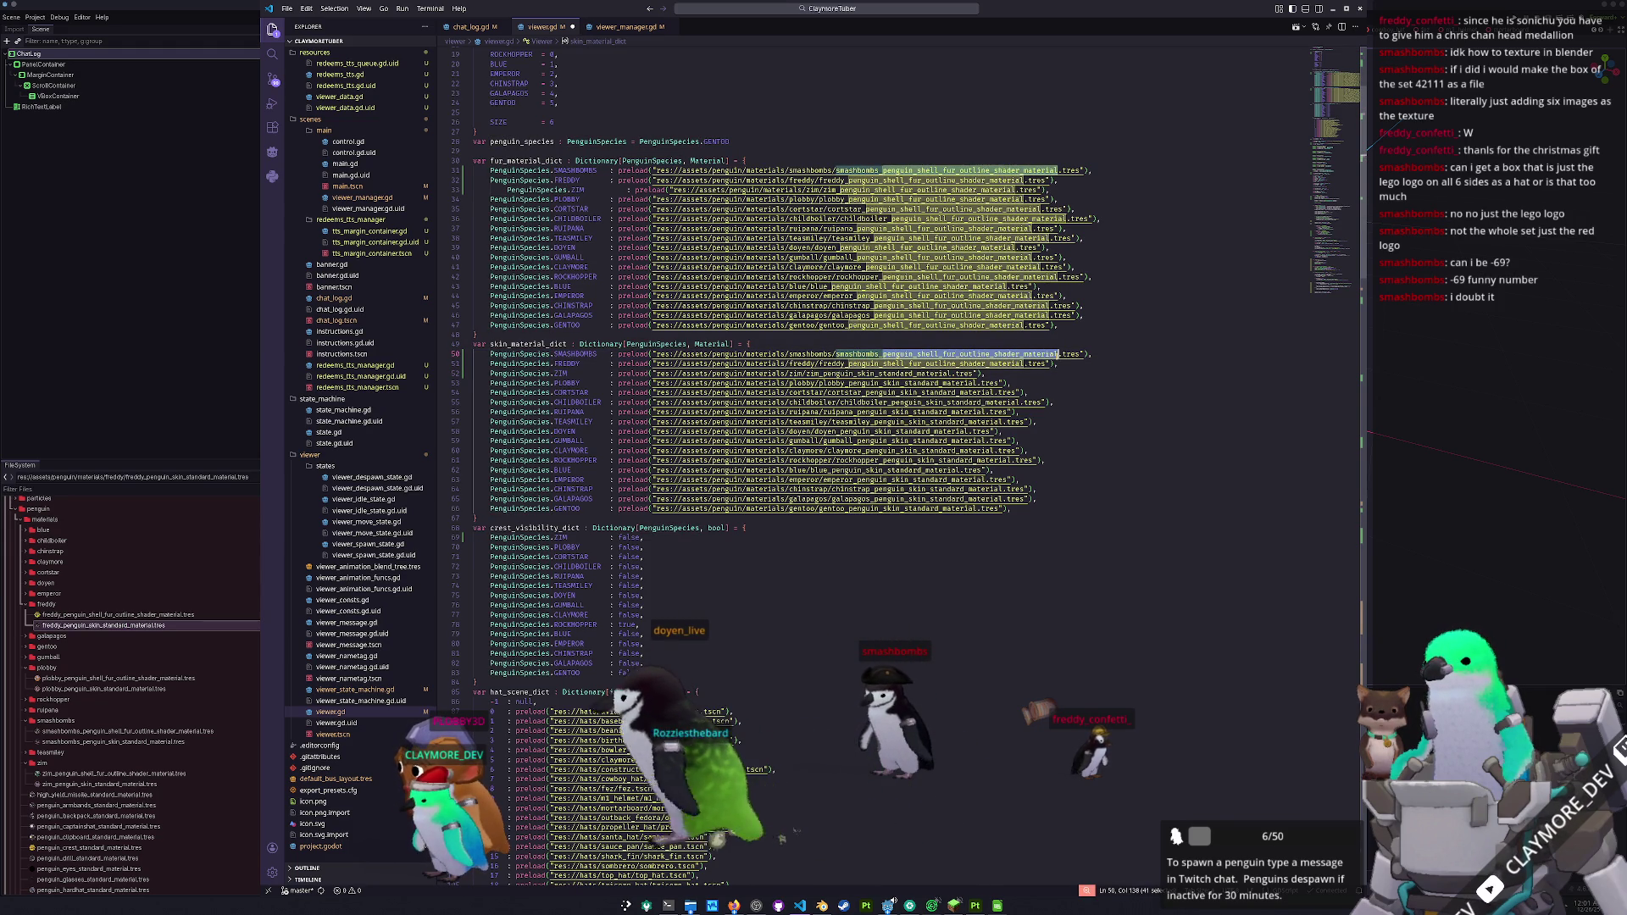
type("penguin_skin_standard_material")
left_click_drag(851, 364, 910, 363)
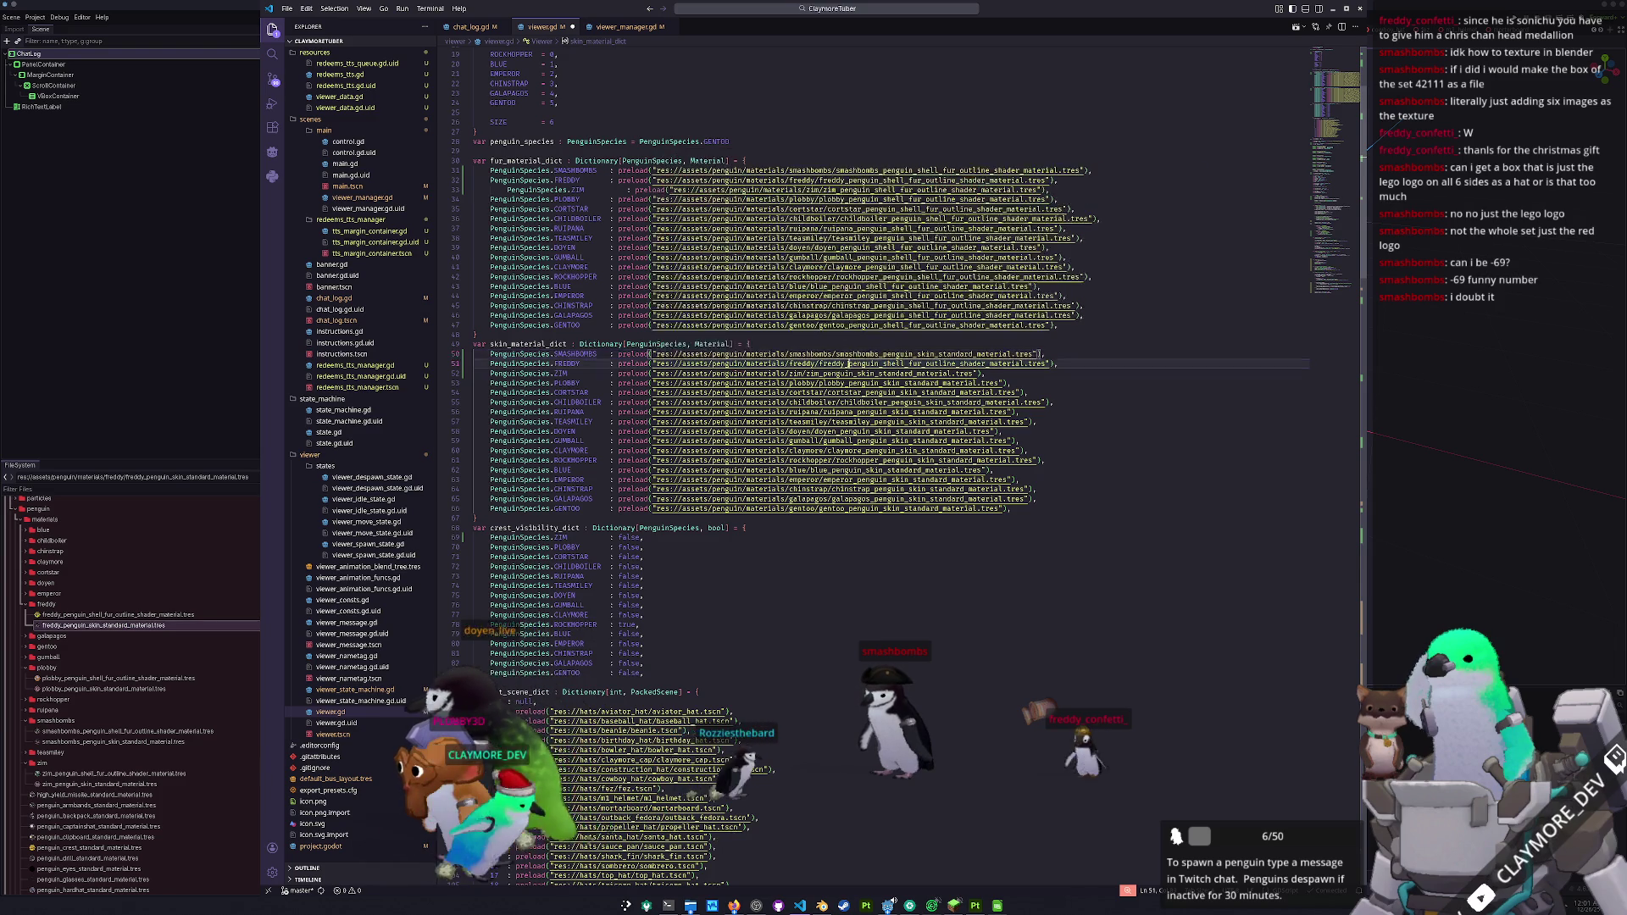
type("penguin_skin_standard_material")
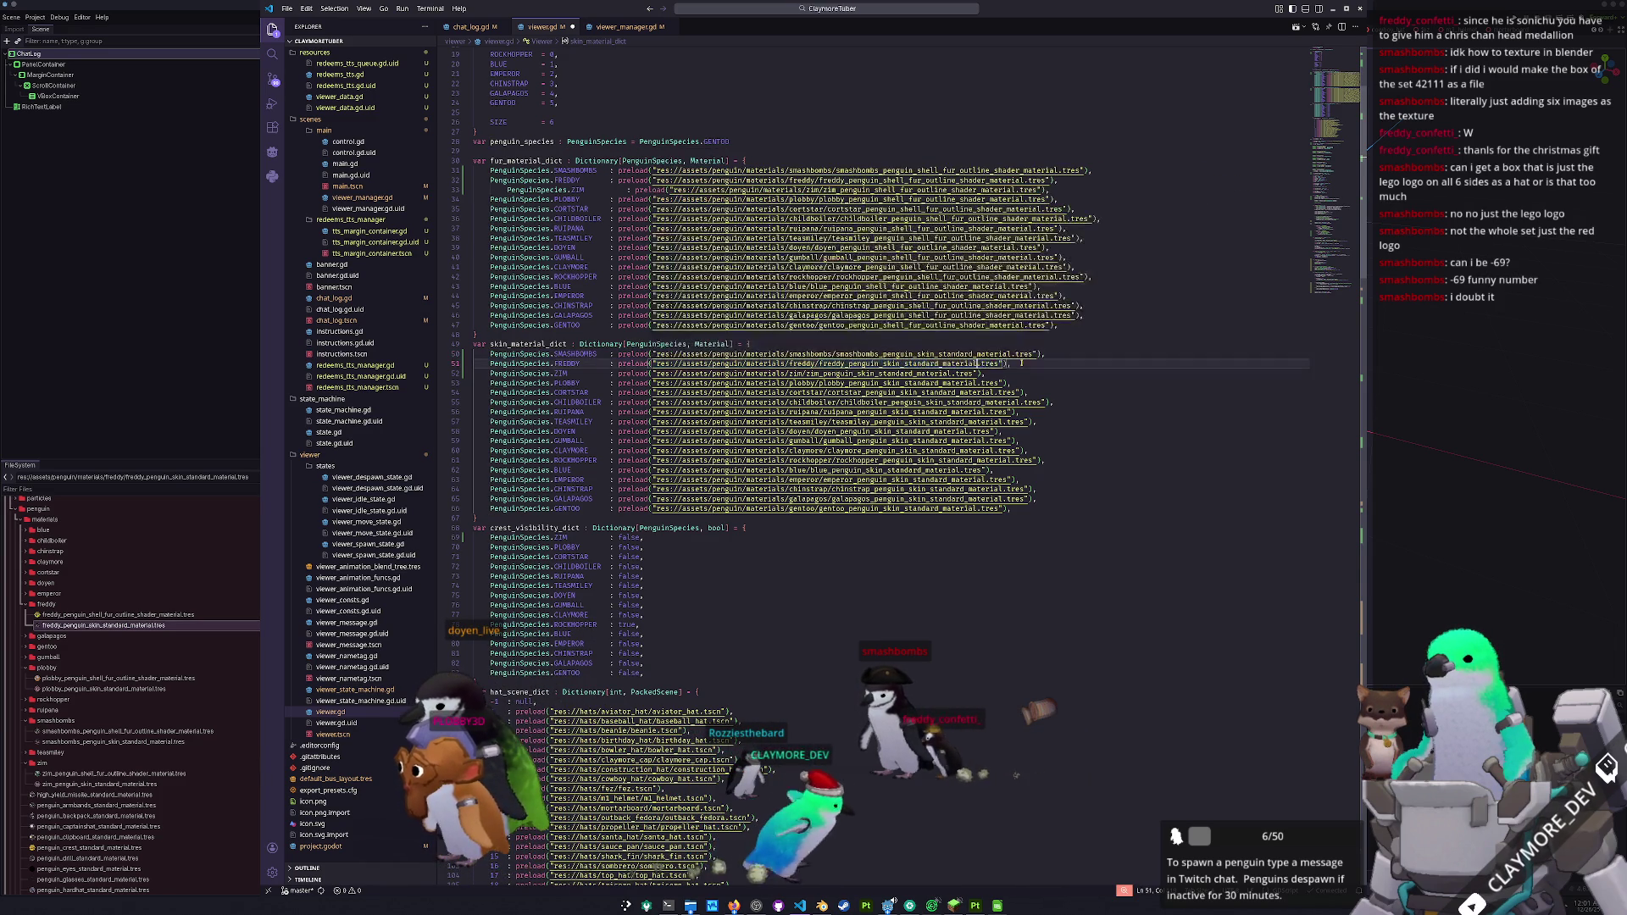
left_click(813, 520)
scroll(814, 520, "down", 2)
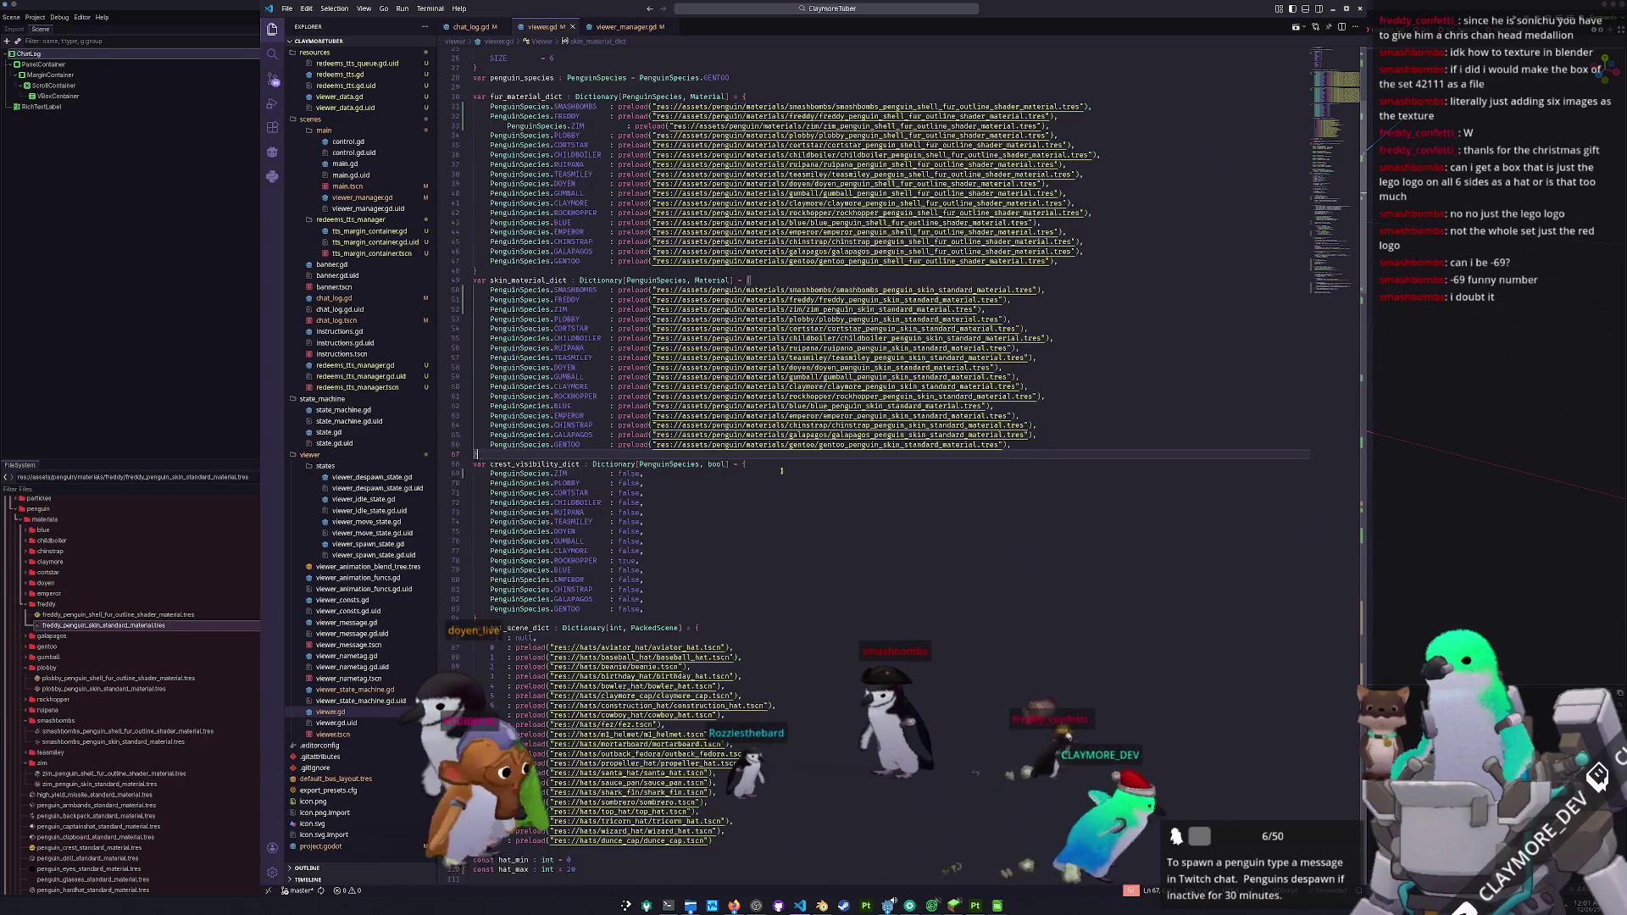
- Duplicate the ZIM and PLOBBY crest_visibility_dict lines as SMASHBOMBS and FREDDY, both false
left_click(788, 476)
key("shift+Up")
key("shift+Home")
key("shift+Home")
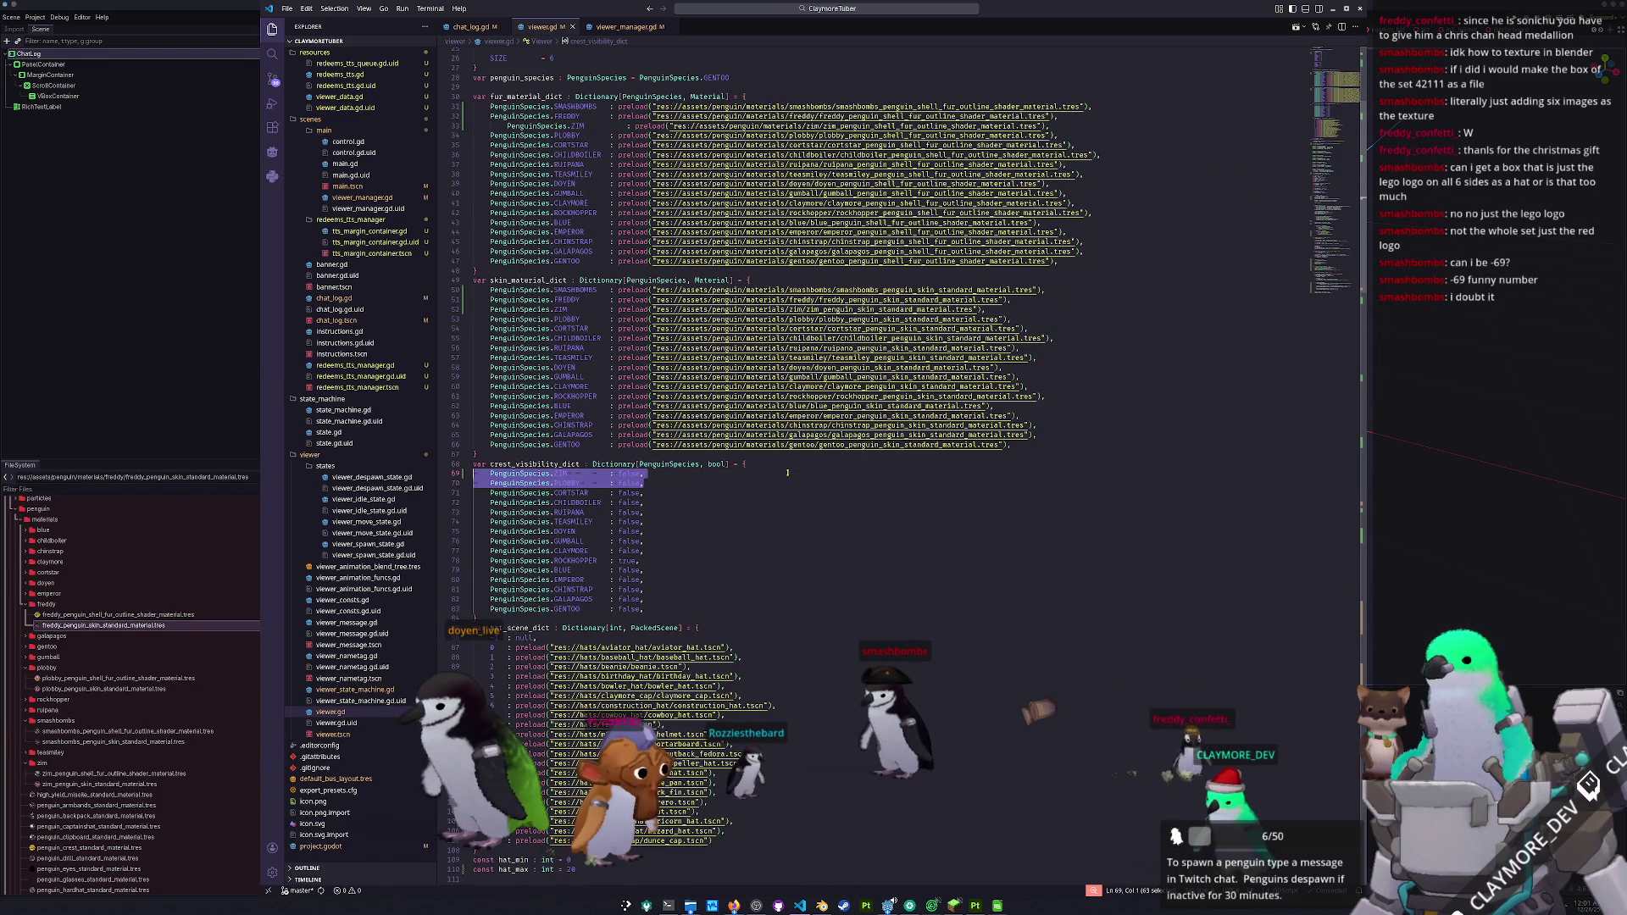
left_click(787, 473)
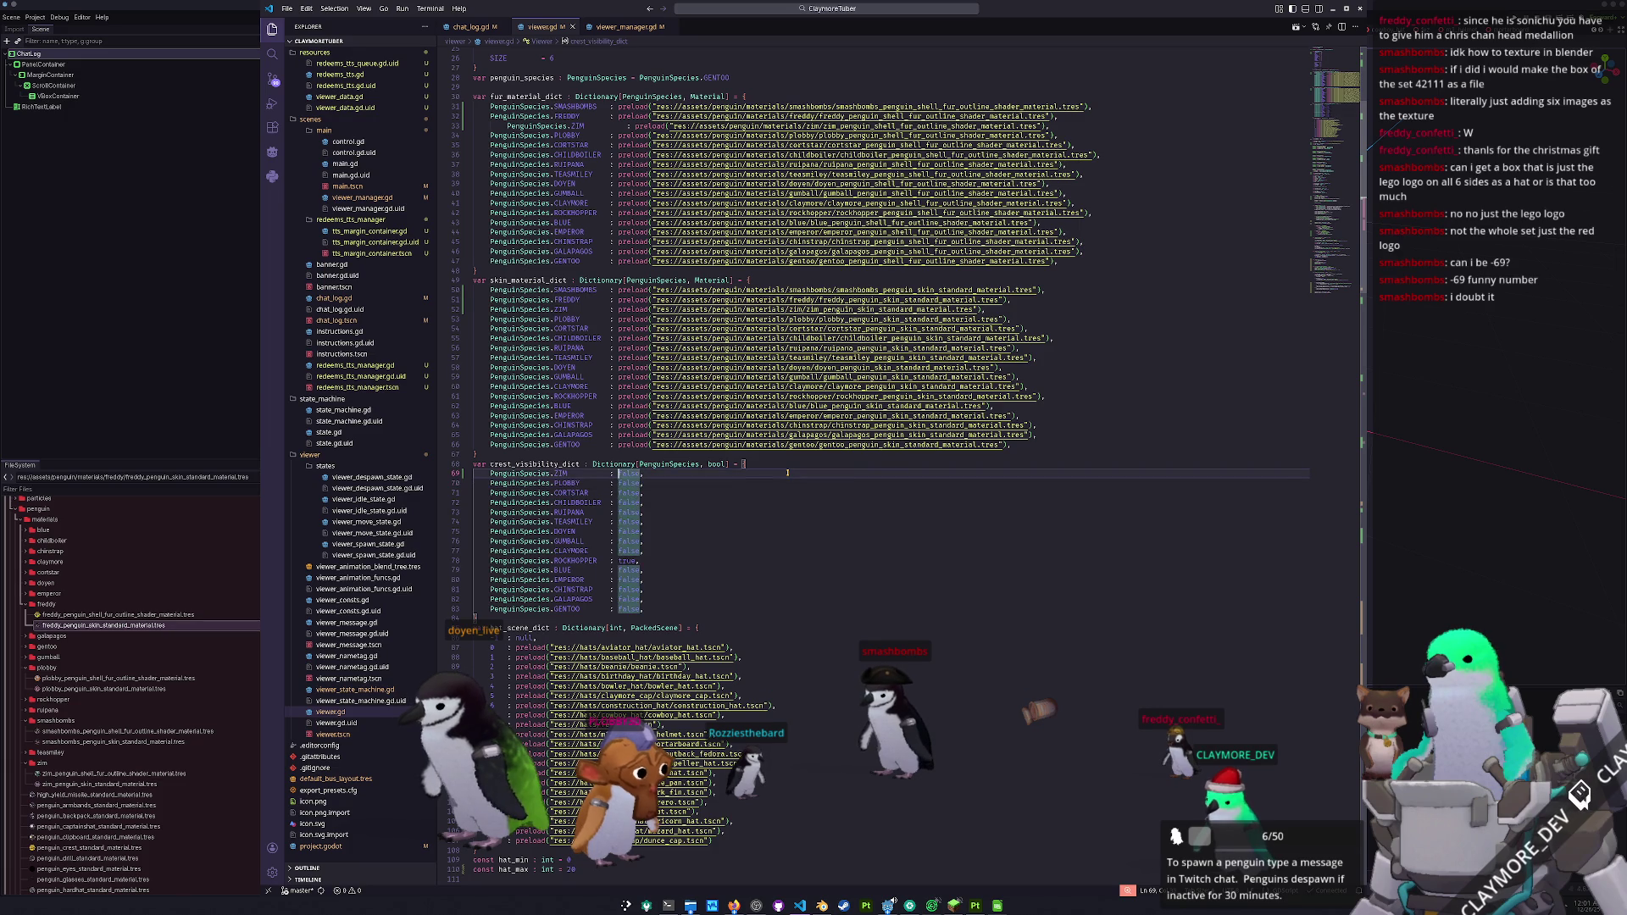
key("ctrl+v")
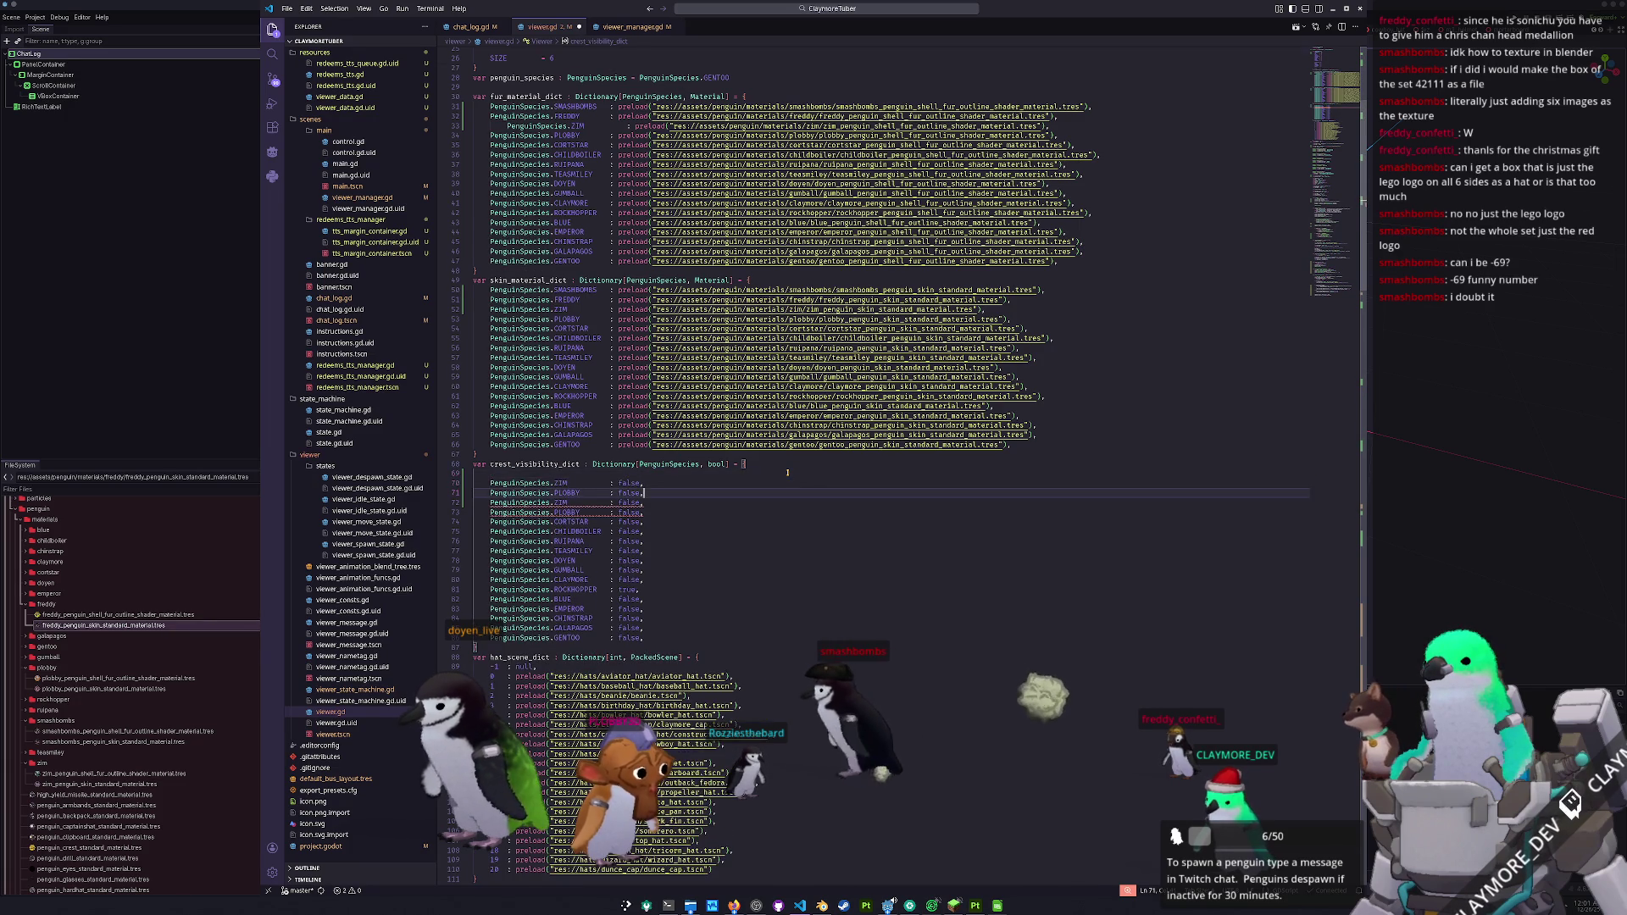
key("ctrl+d")
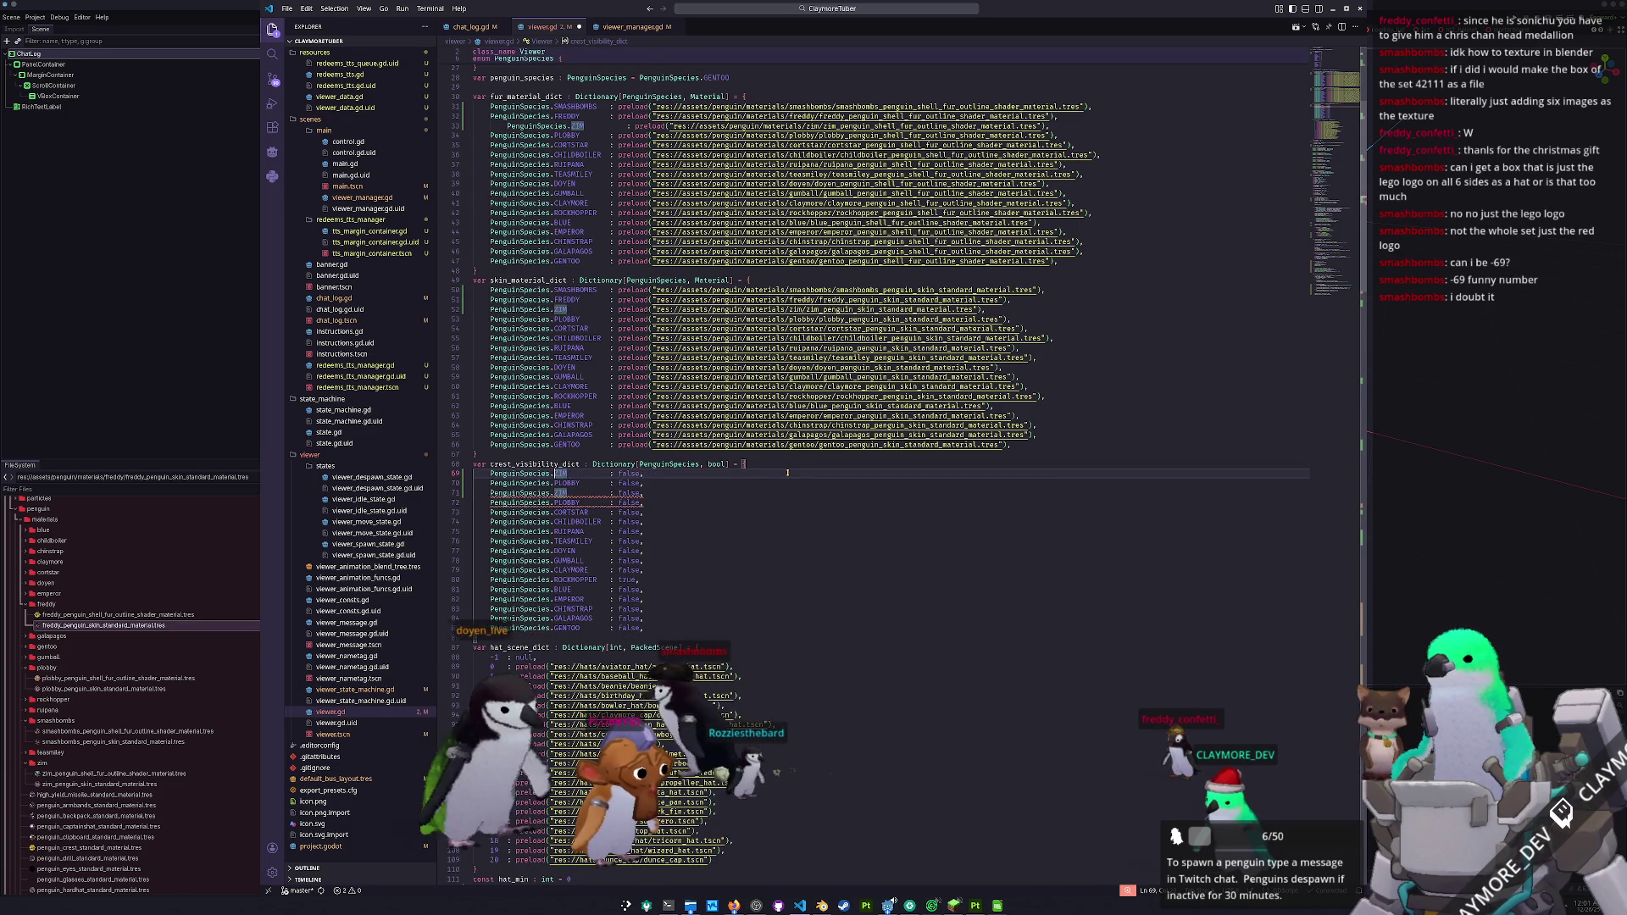
type("SMASHBOMBS")
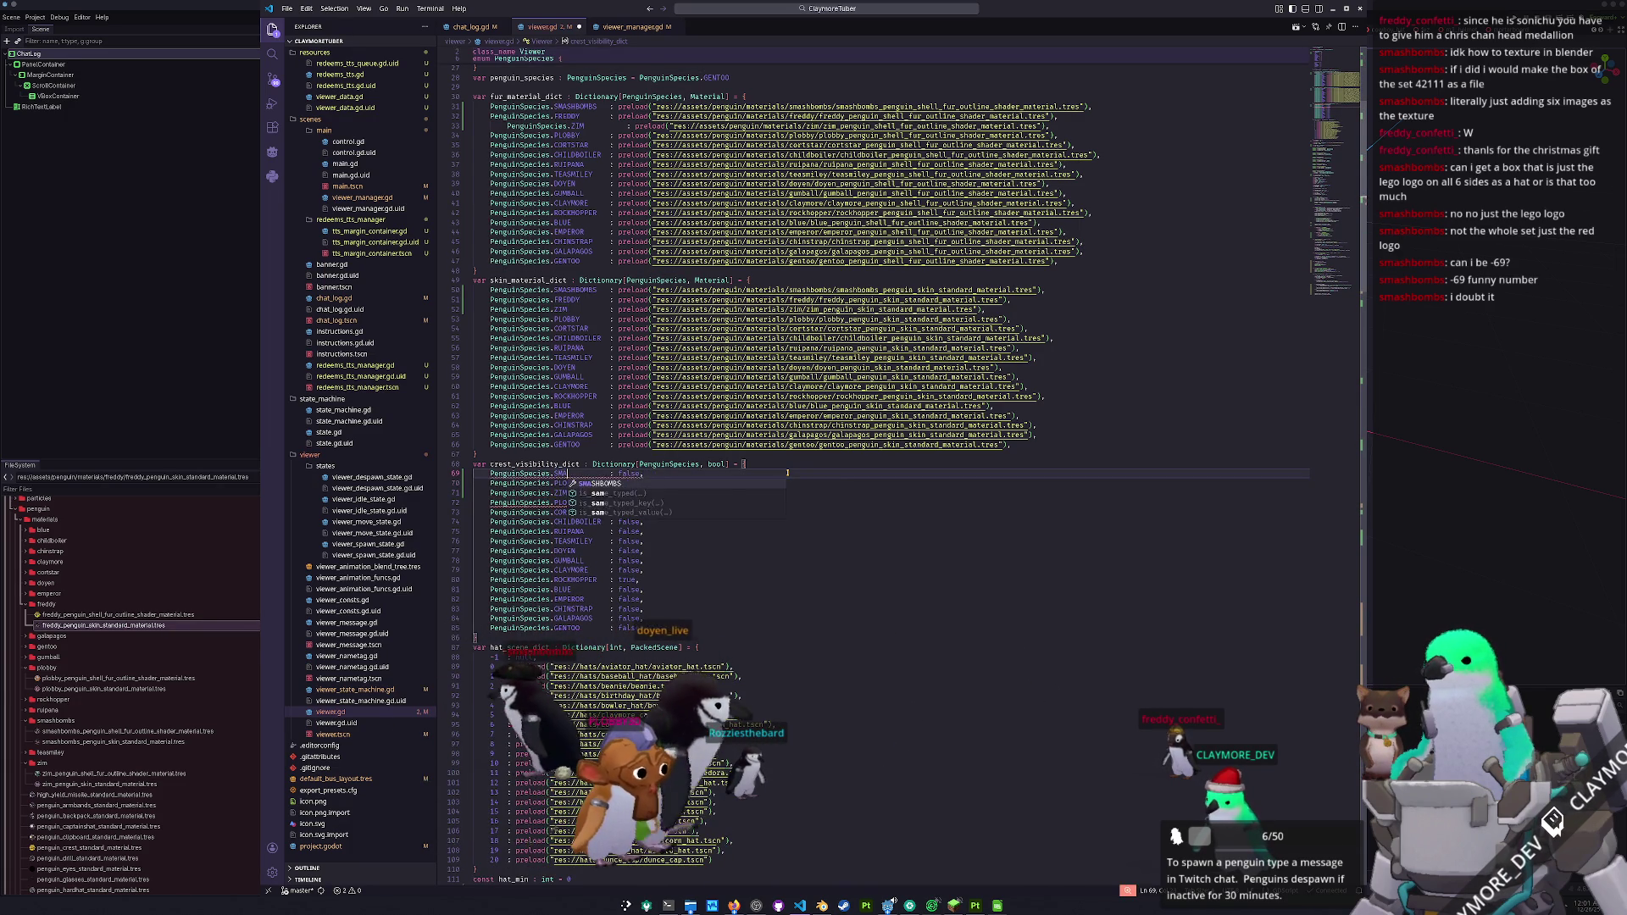
key("Down")
key("ctrl+BackSpace")
type("FRED")
key("Return")
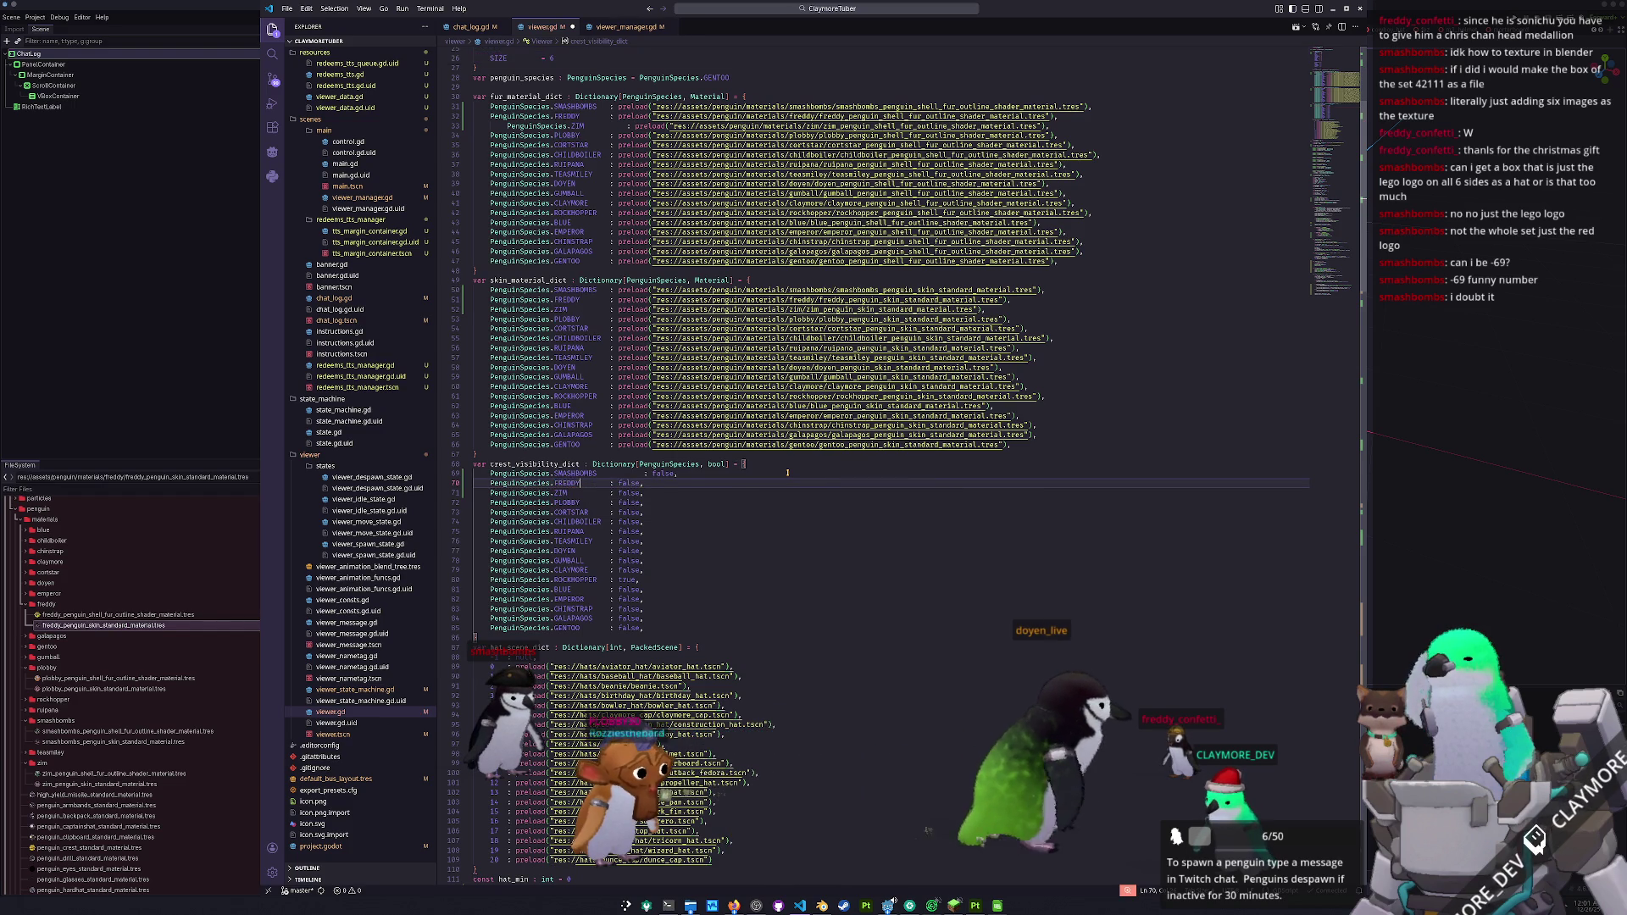
key("Up")
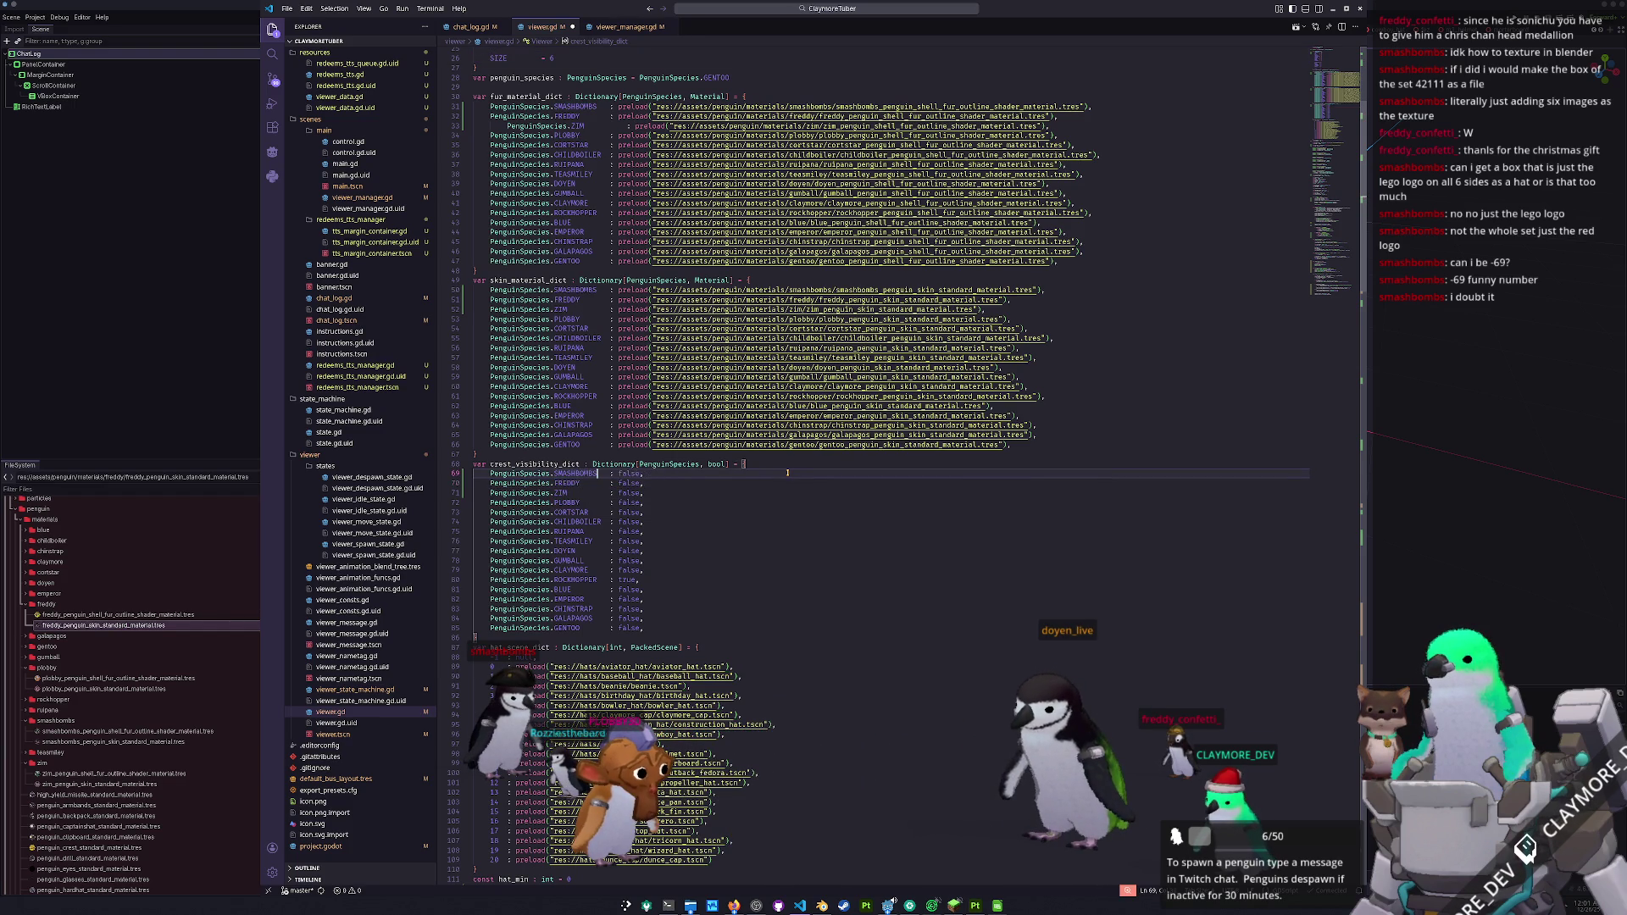
- Remove the extra indent from the ZIM fur entry and review the rest of viewer.gd
left_click(500, 125)
key("BackSpace")
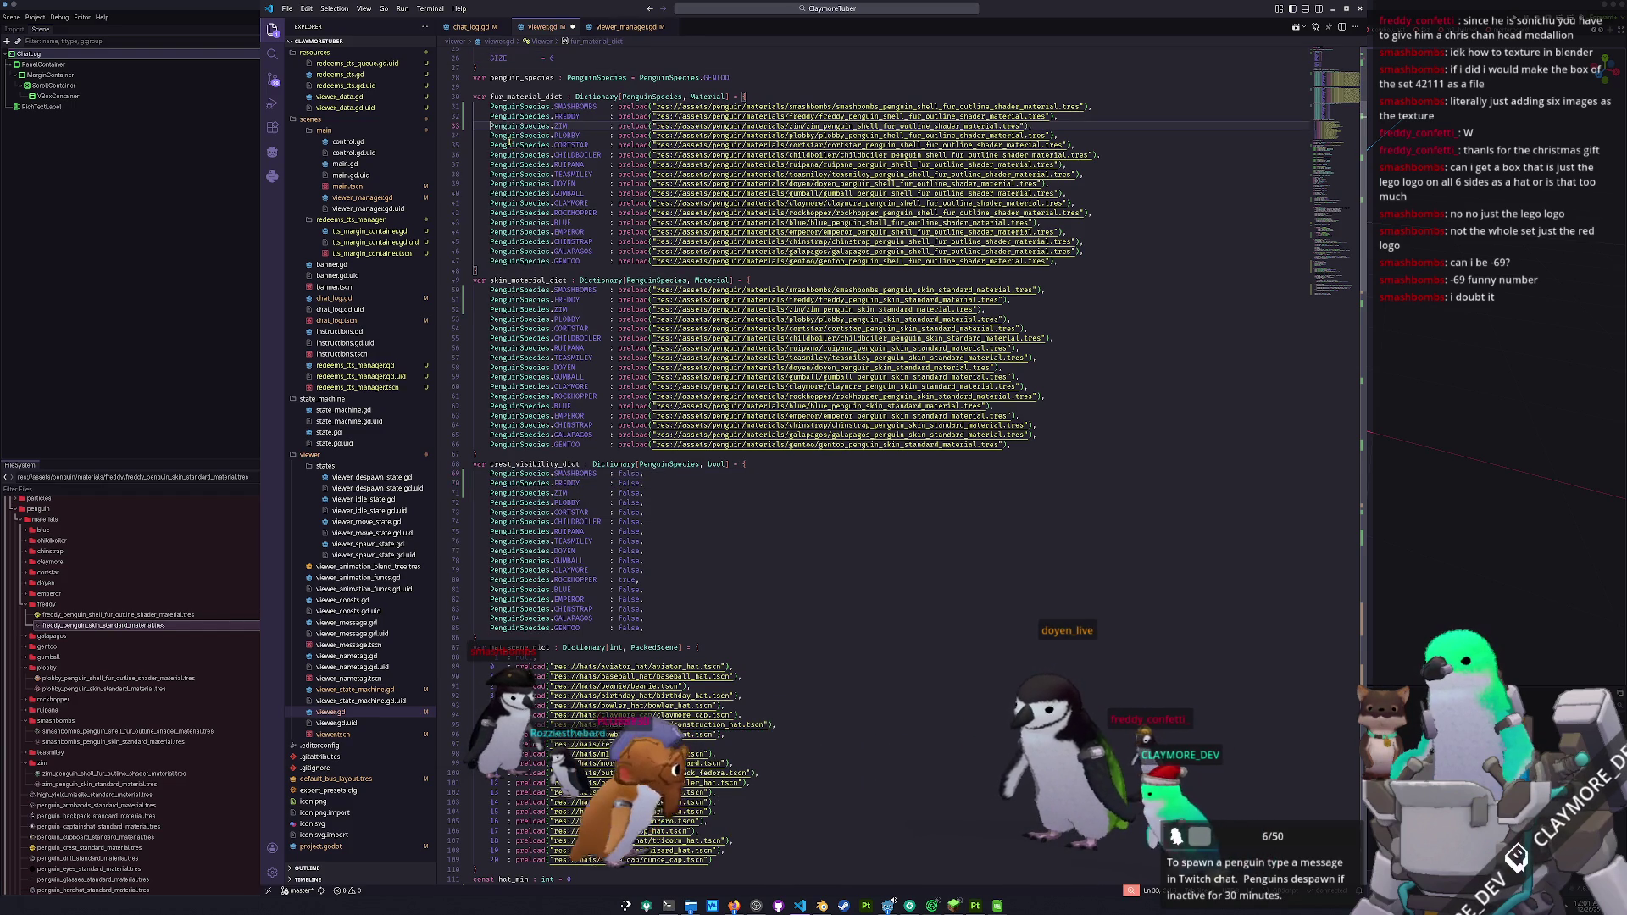
scroll(755, 540, "down", 9)
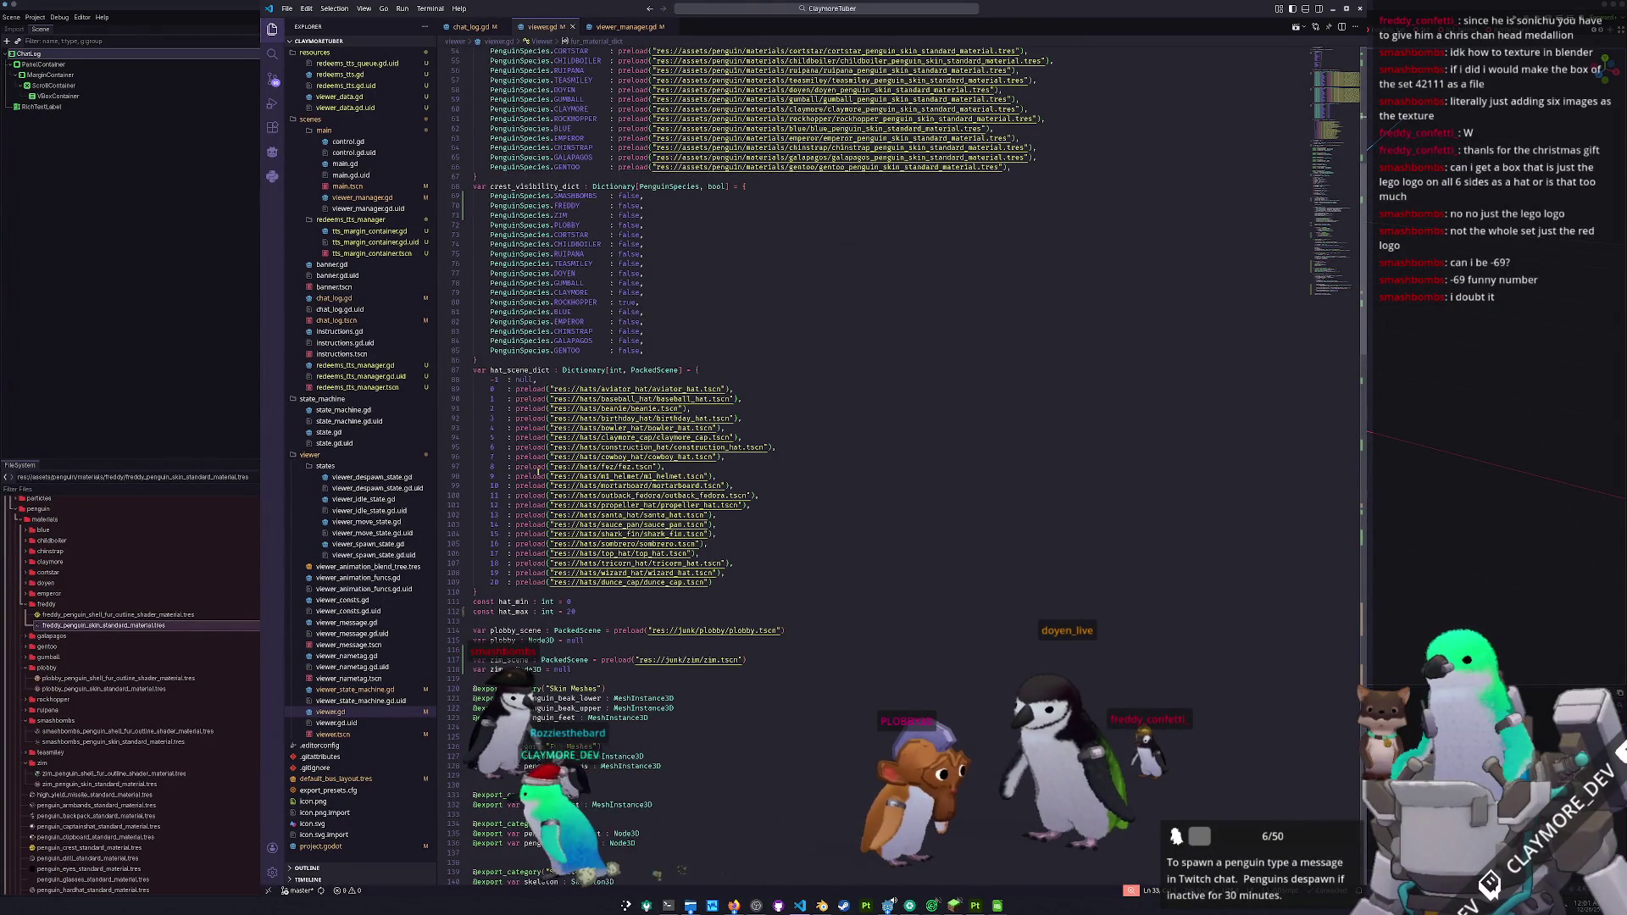
scroll(537, 459, "down", 2)
scroll(585, 490, "down", 1)
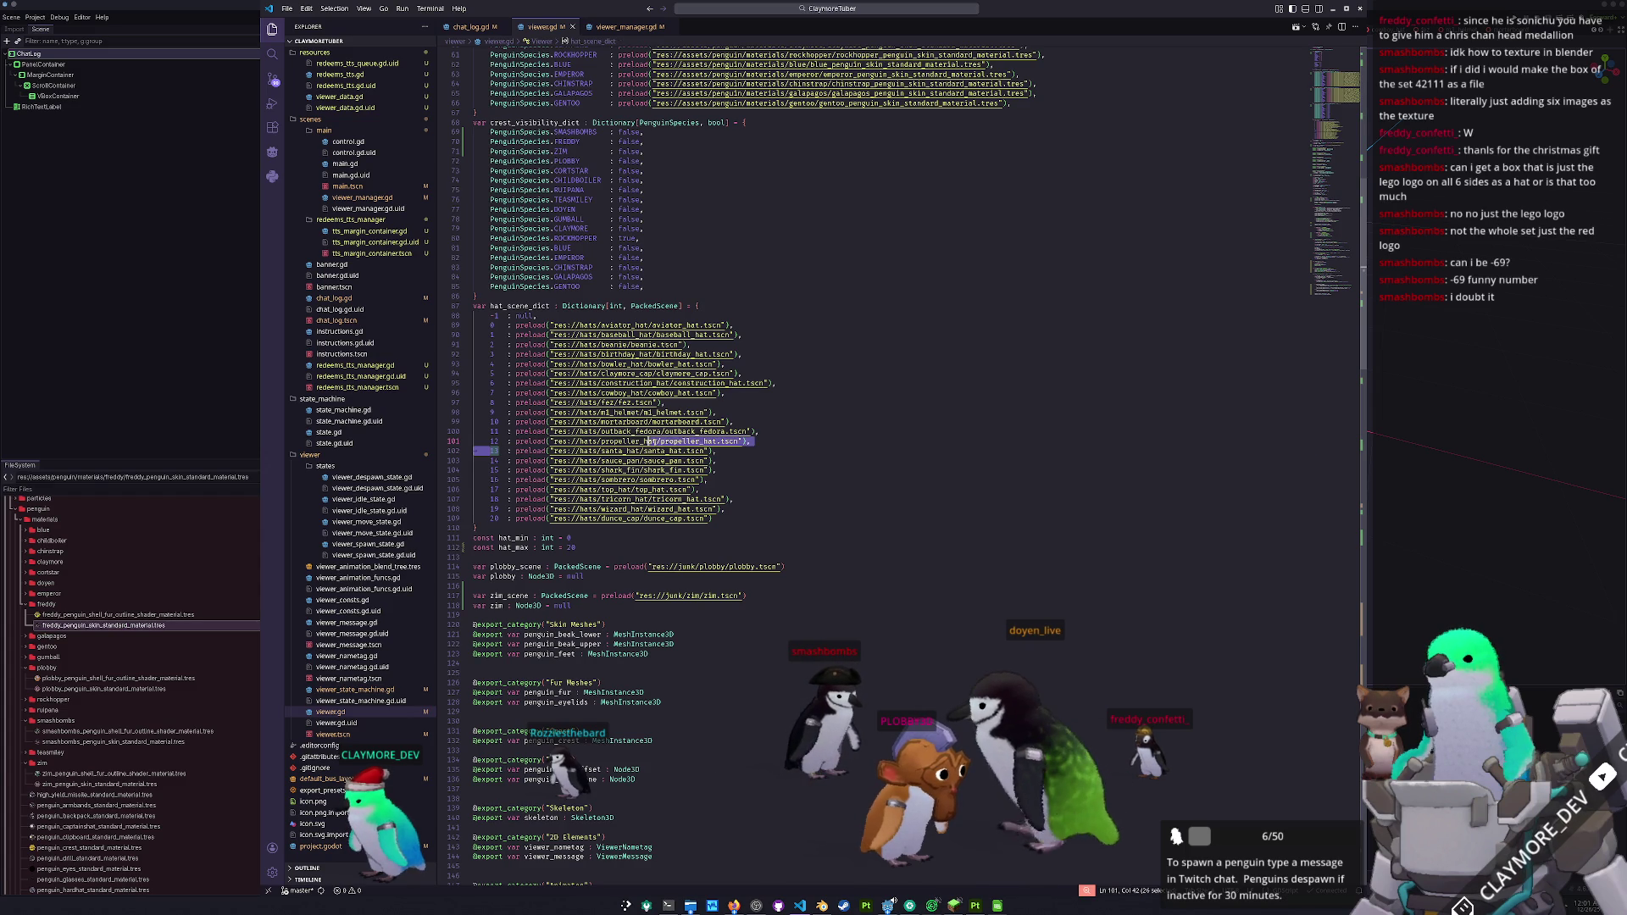
key("Down")
key("Down")
scroll(762, 449, "down", 15)
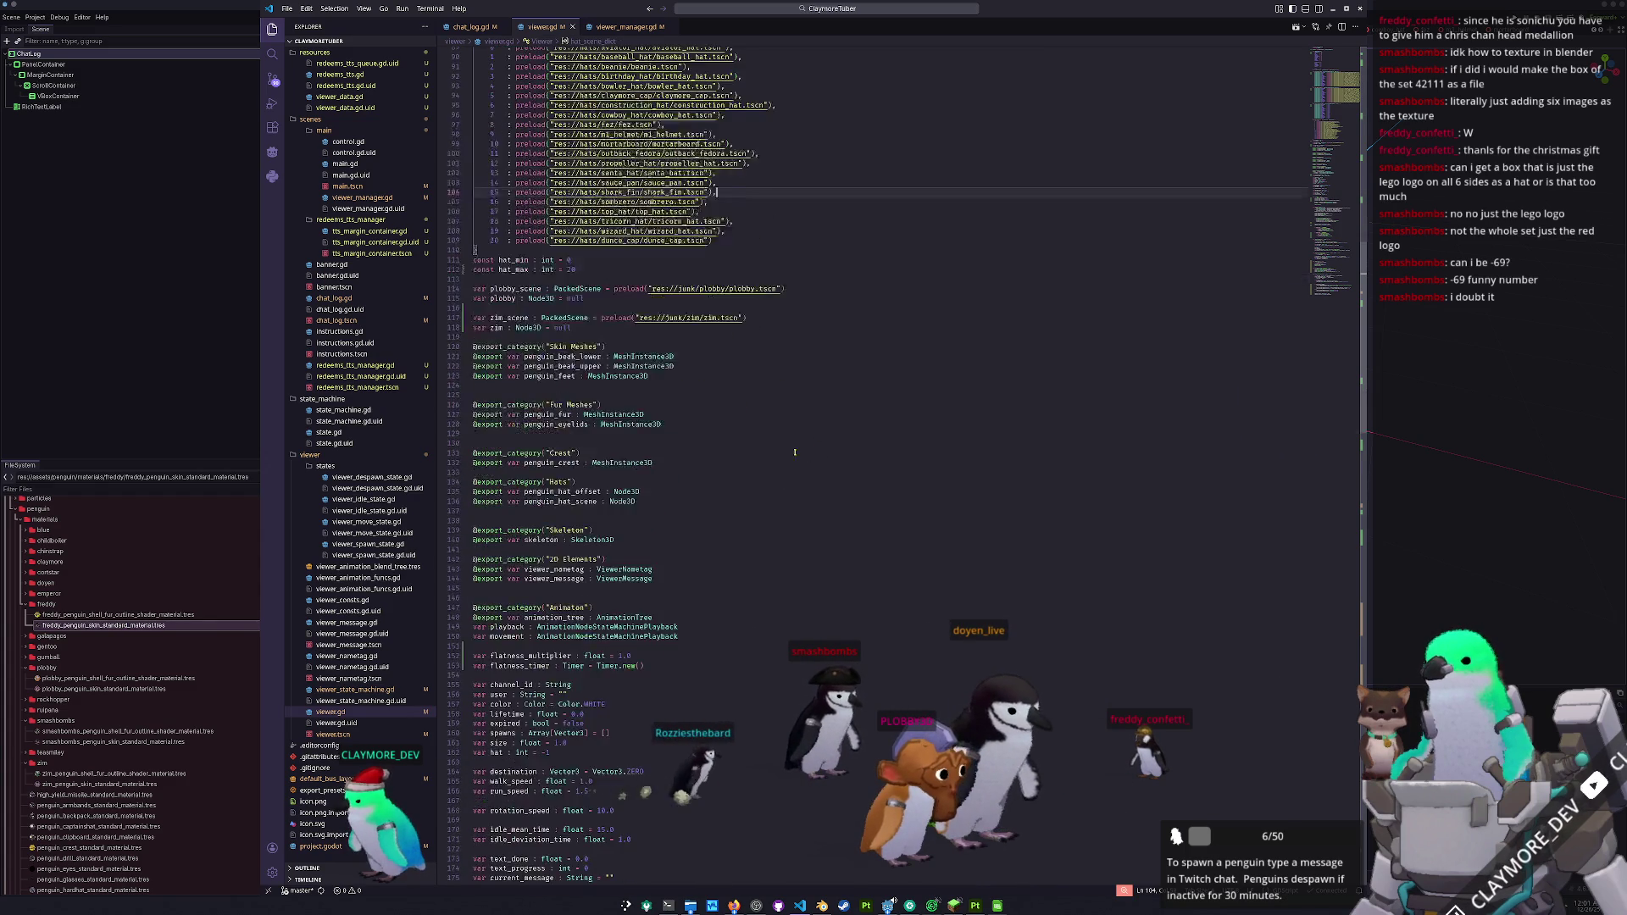
scroll(790, 445, "up", 7)
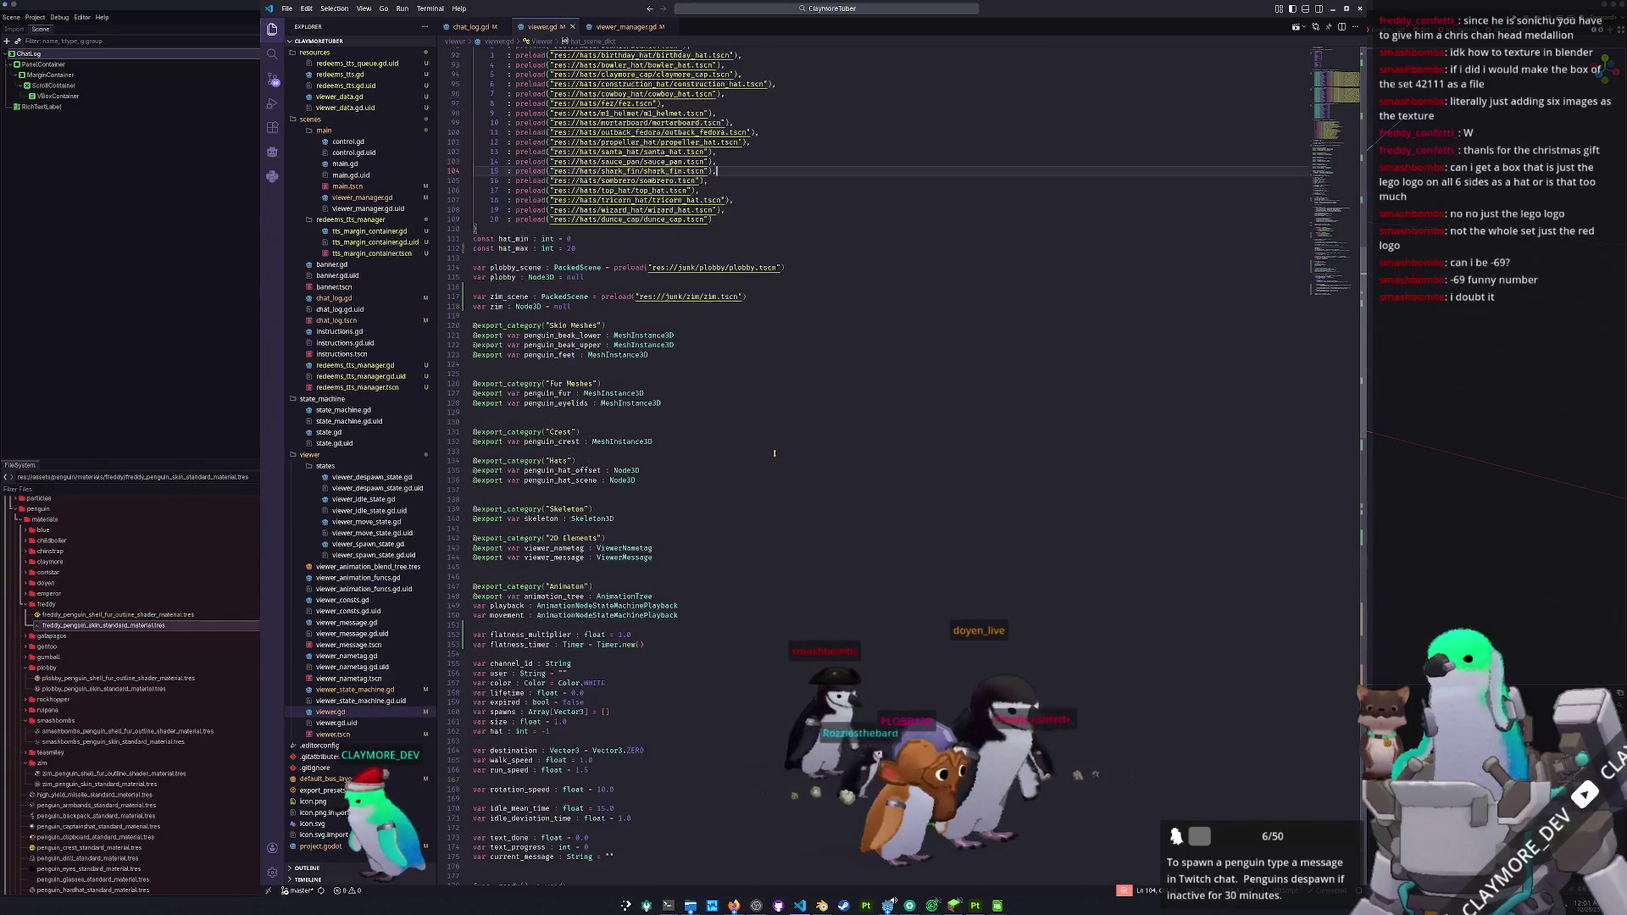
scroll(758, 460, "up", 20)
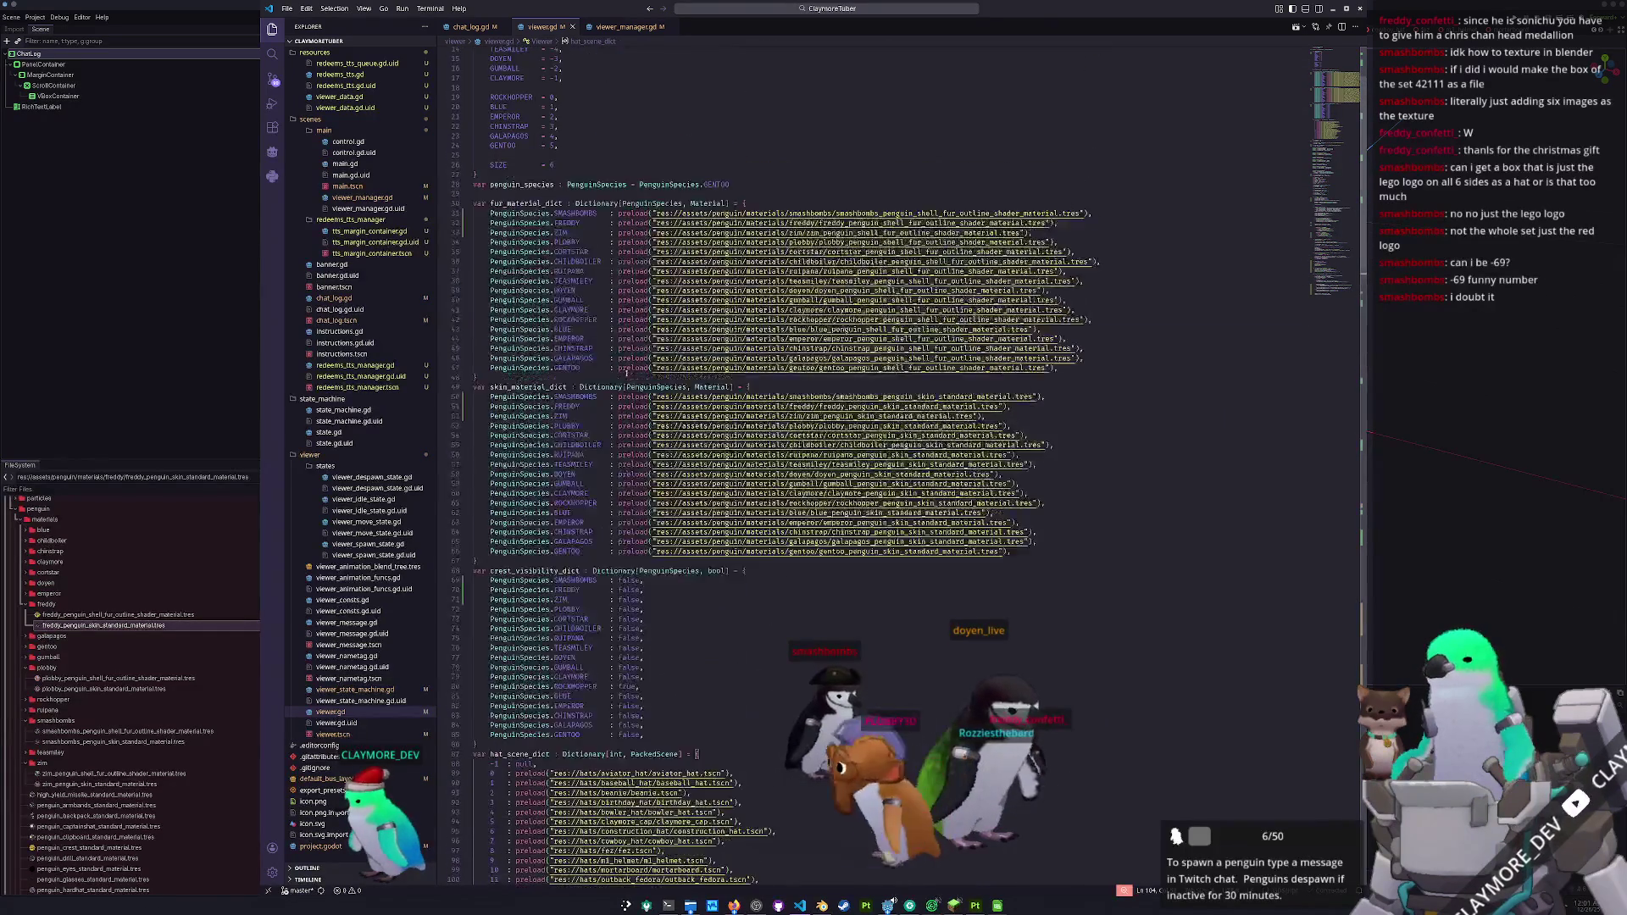
left_click(160, 359)
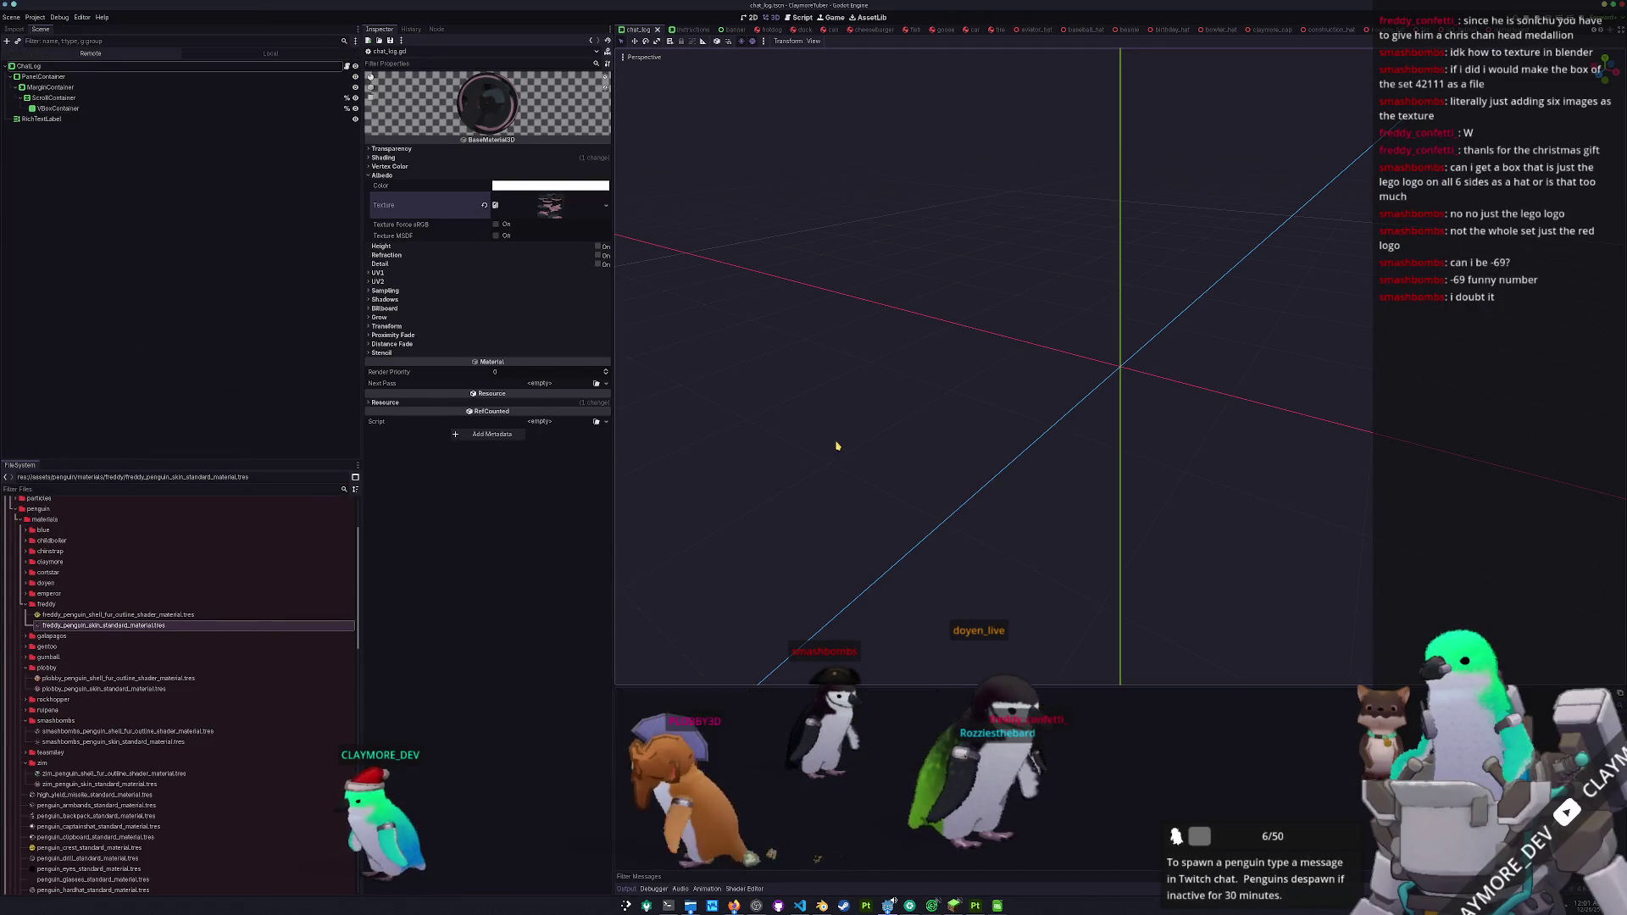
- Run the game with F5 to test the new FREDDY and SMASHBOMBS materials
key("F5")
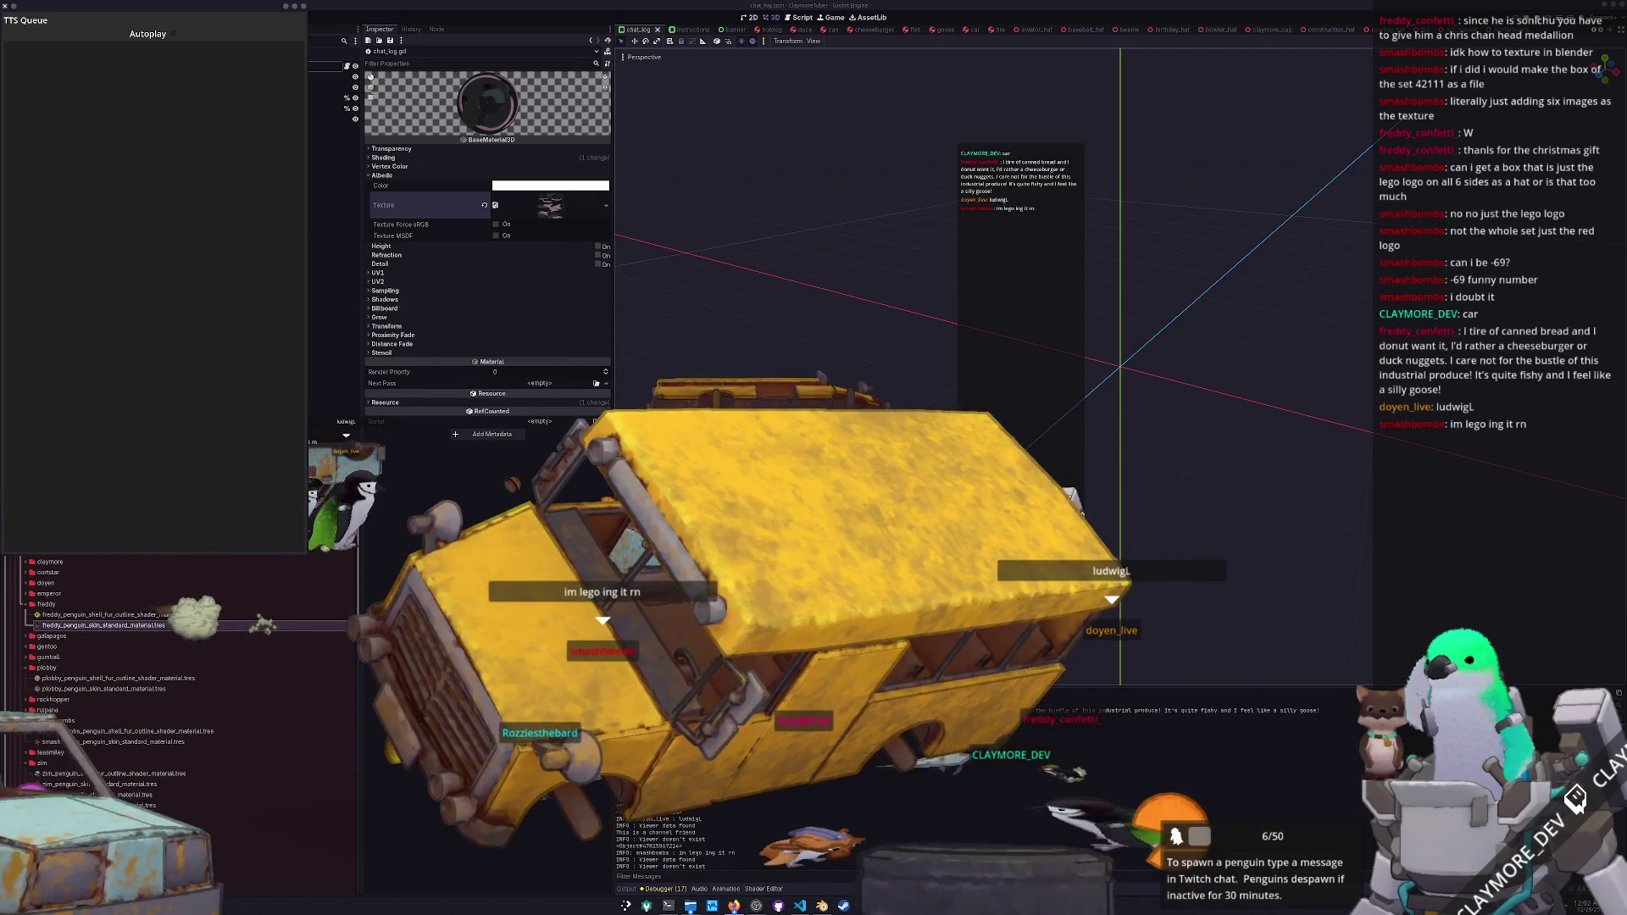
- Go to the end of the channel_friends dictionary in viewer_manager.gd
key("alt+Tab")
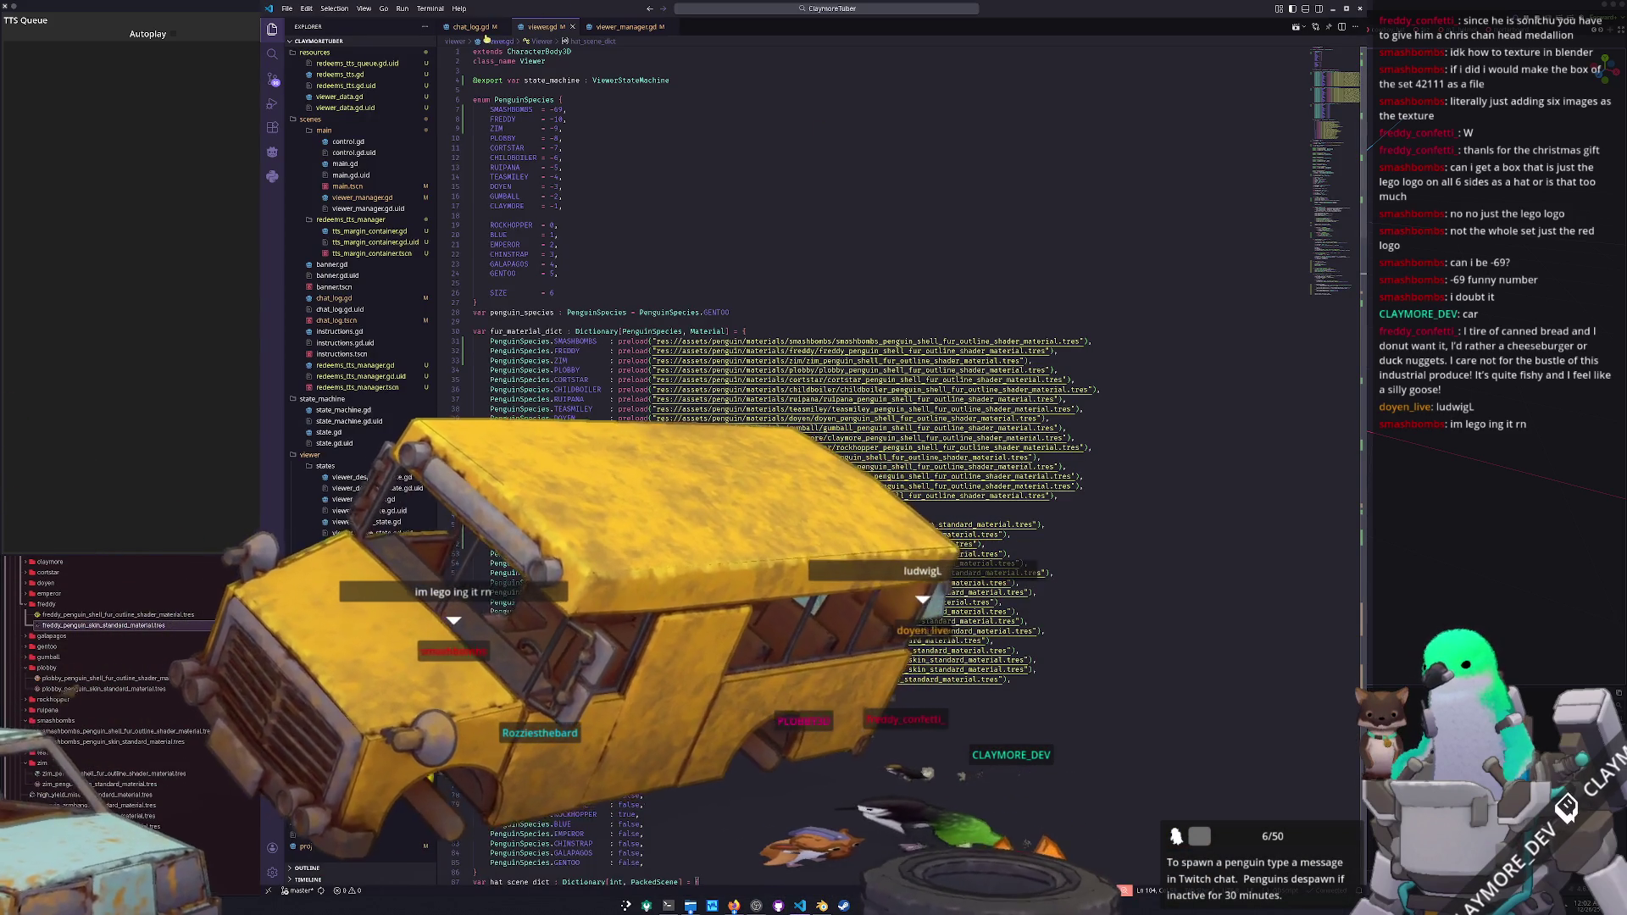
key("ctrl+Tab")
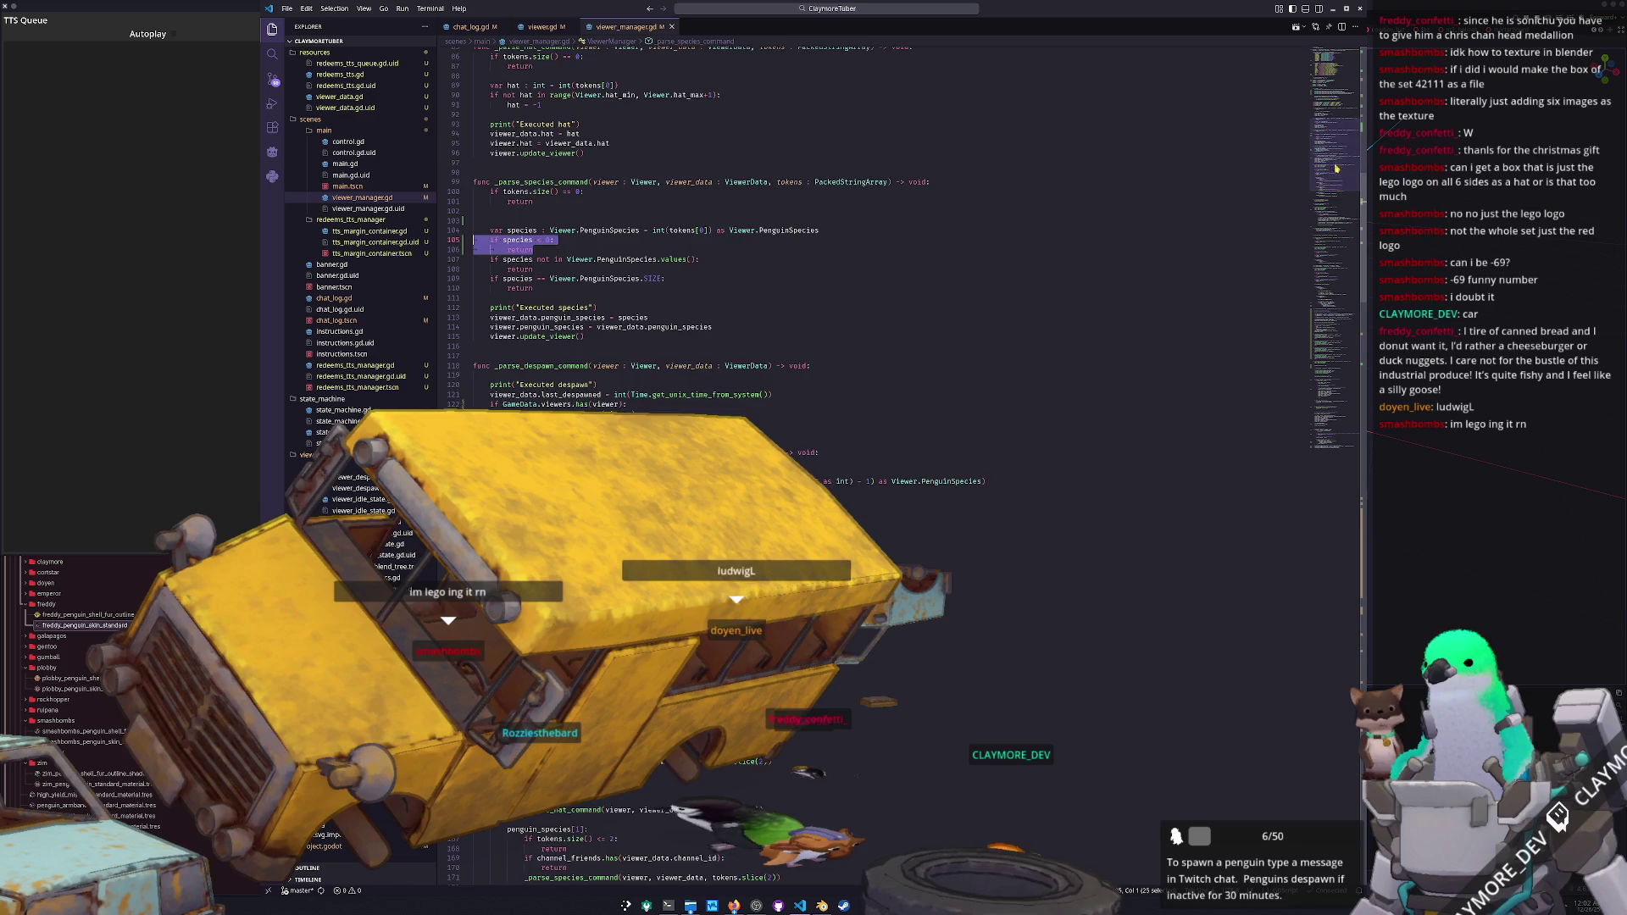
scroll(1336, 172, "up", 20)
mouse_move(490, 148)
left_mouse_down()
mouse_move(665, 206)
mouse_move(475, 215)
left_mouse_up()
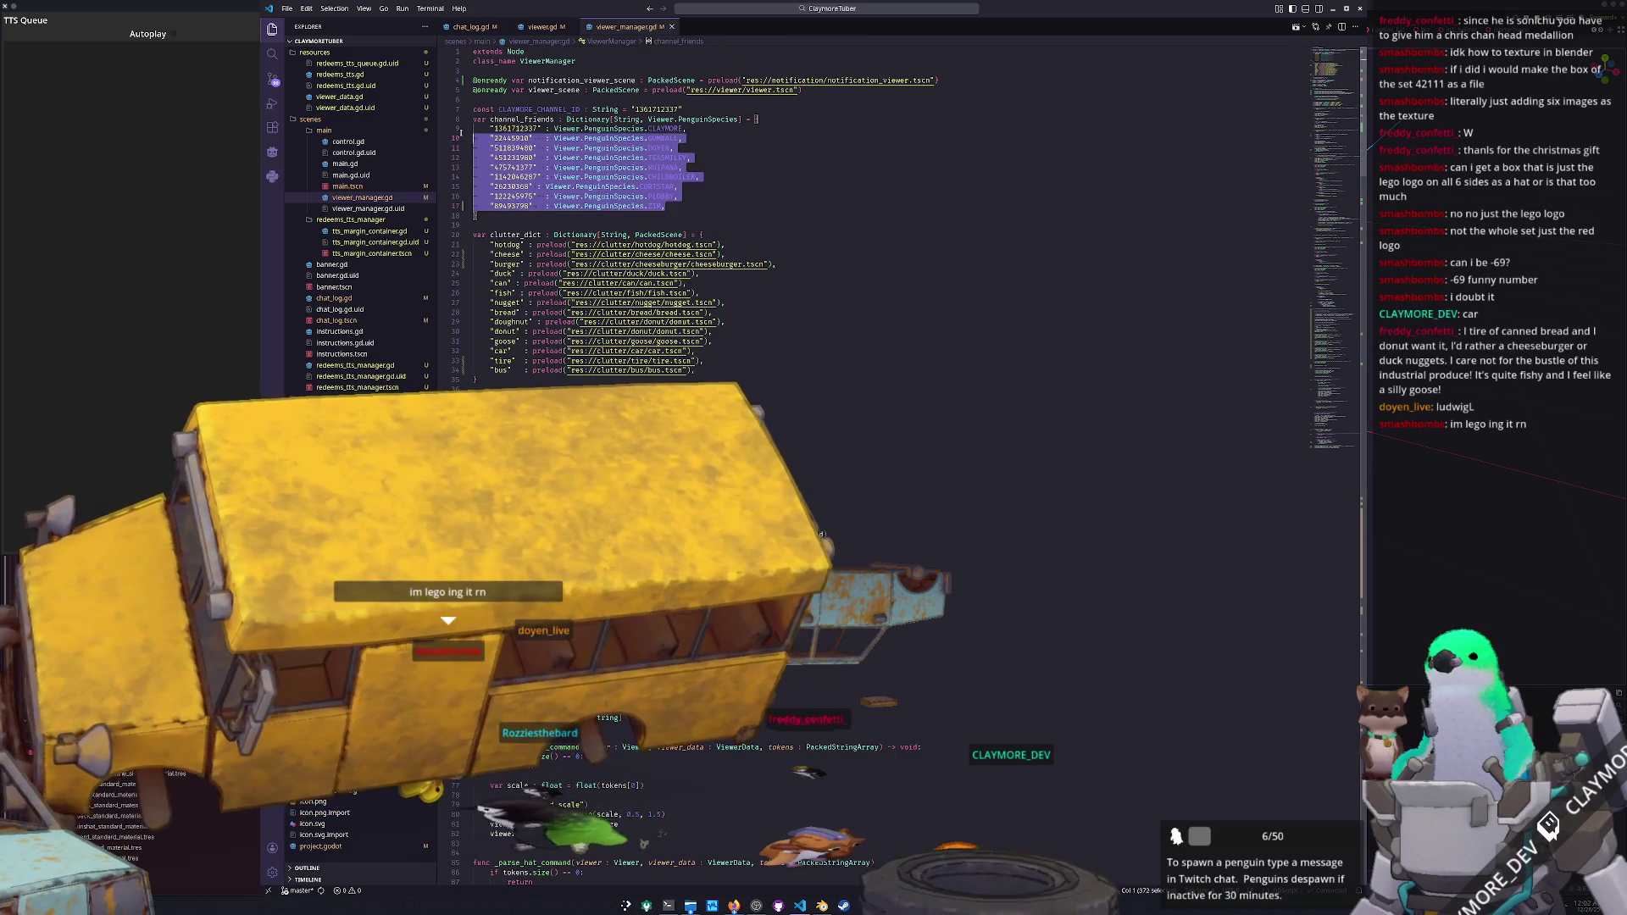
double_click(514, 128)
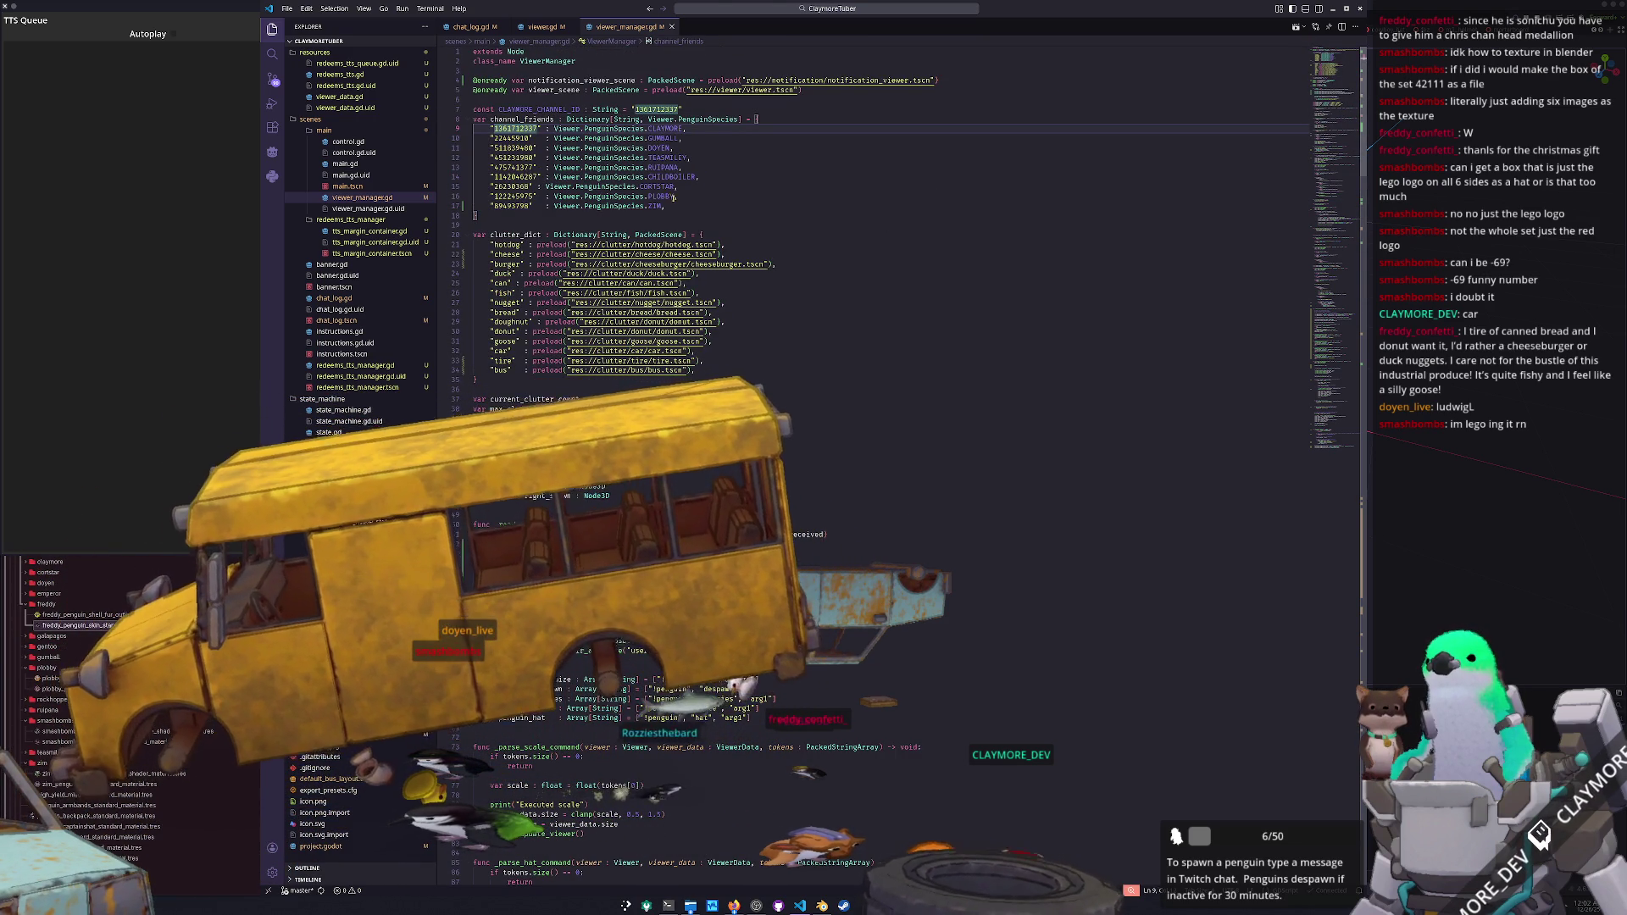
left_click(676, 206)
left_click(782, 116)
left_click(687, 209)
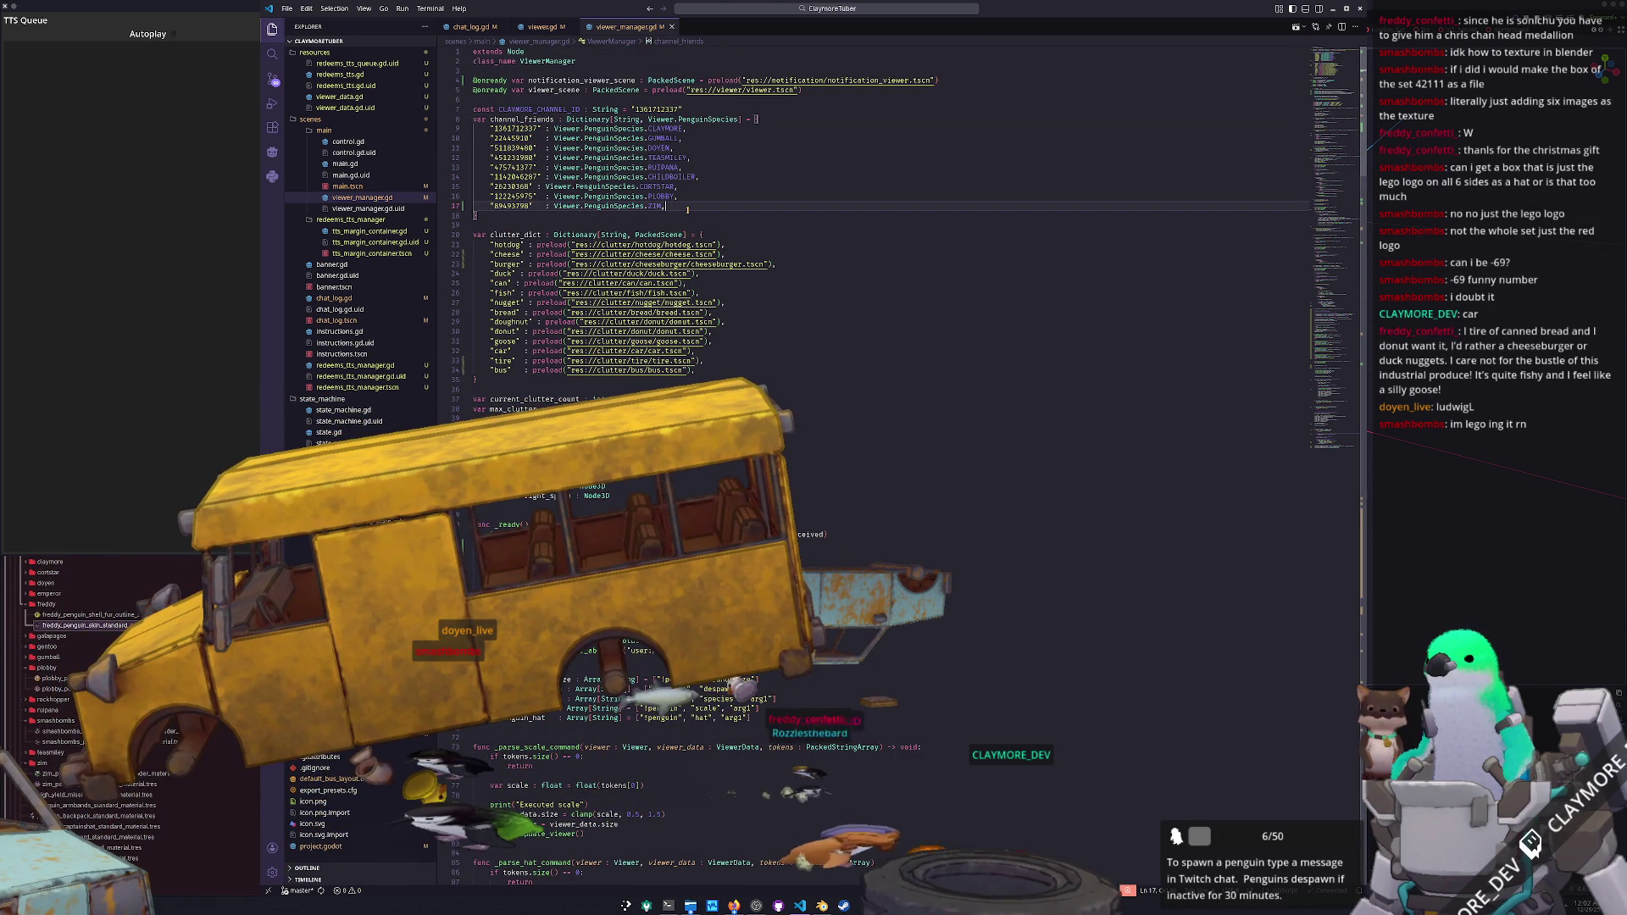
- Add blank-keyed Viewer.PenguinSpecies.FREDDY and SMASHBOMBS entries to channel_friends
key("Return")
type("\"          : ")
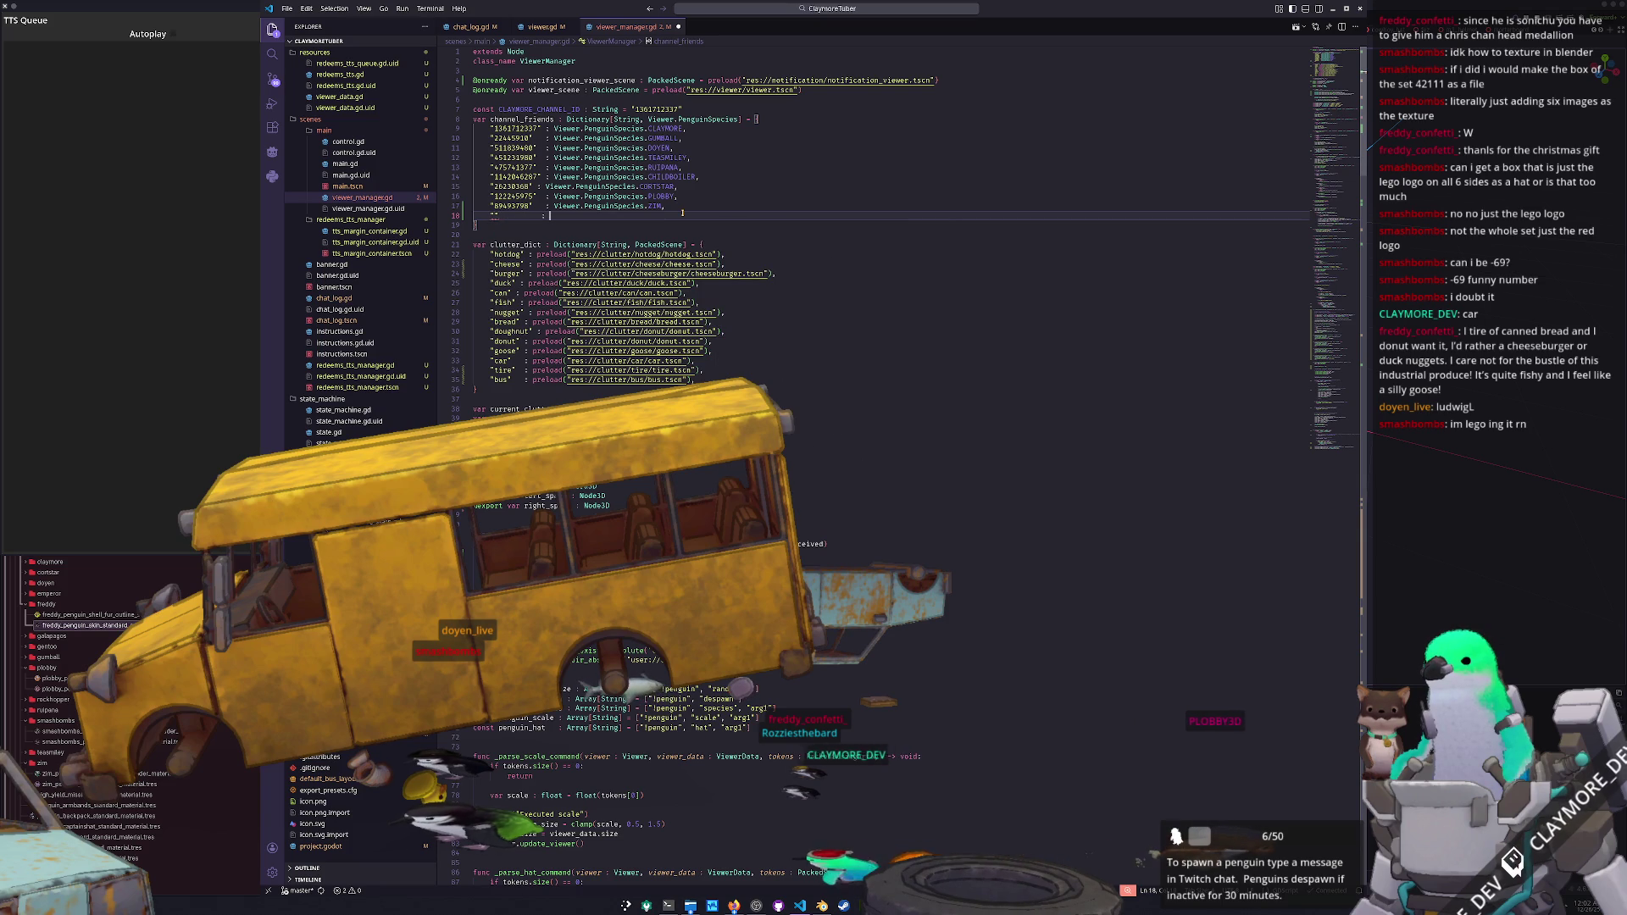
type("Viewer.Pen")
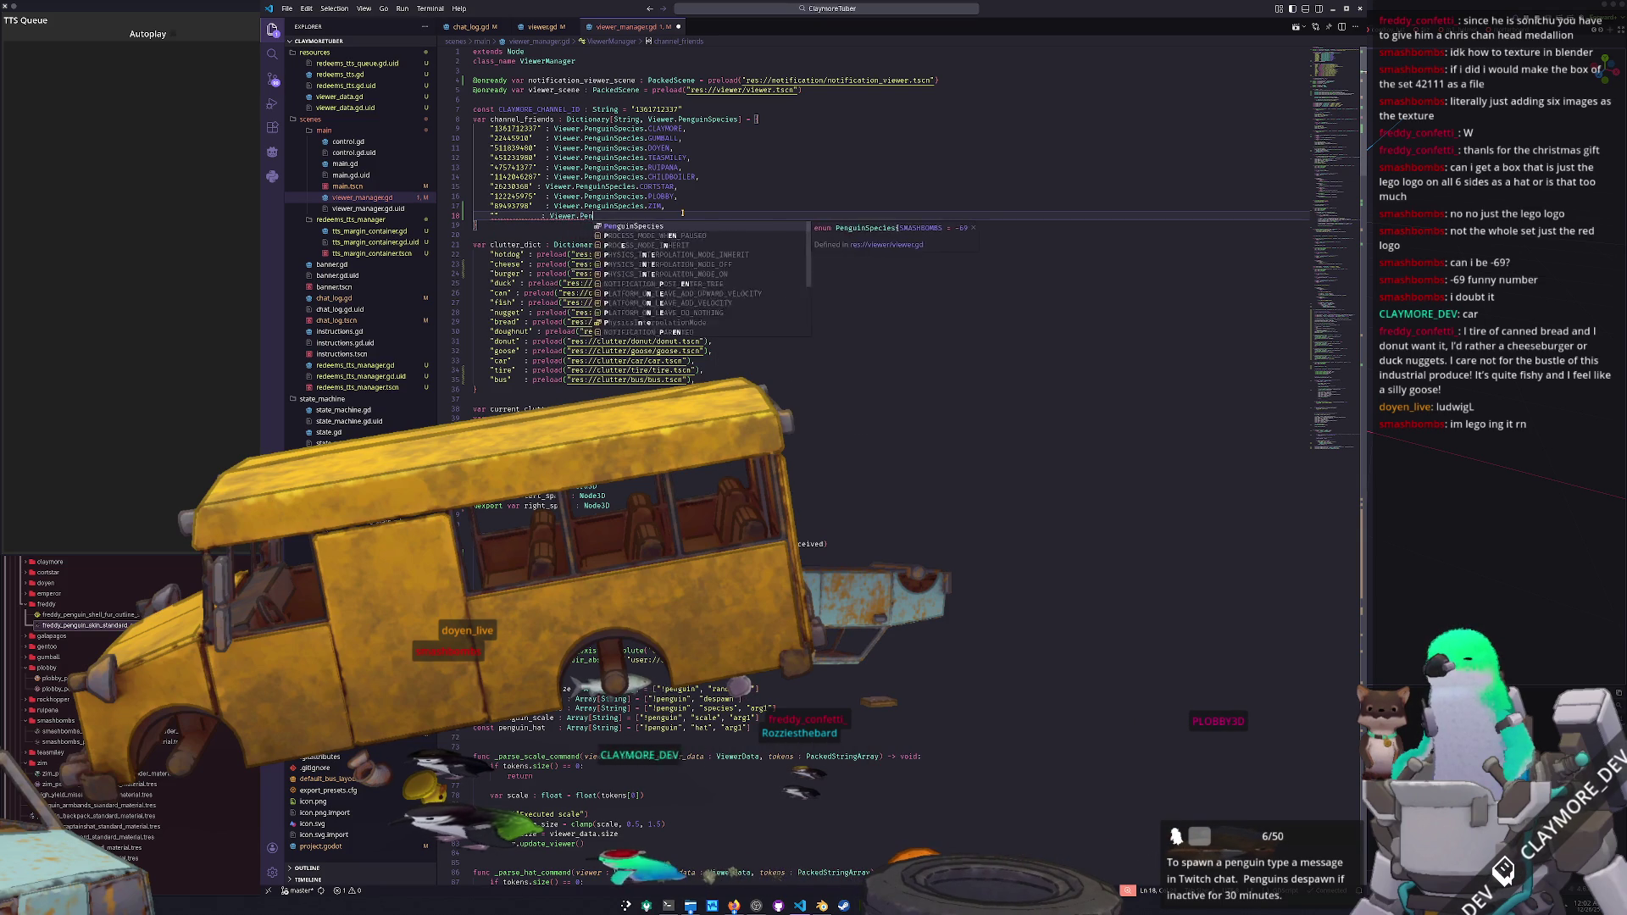
type("guinSpecies.FREDDY")
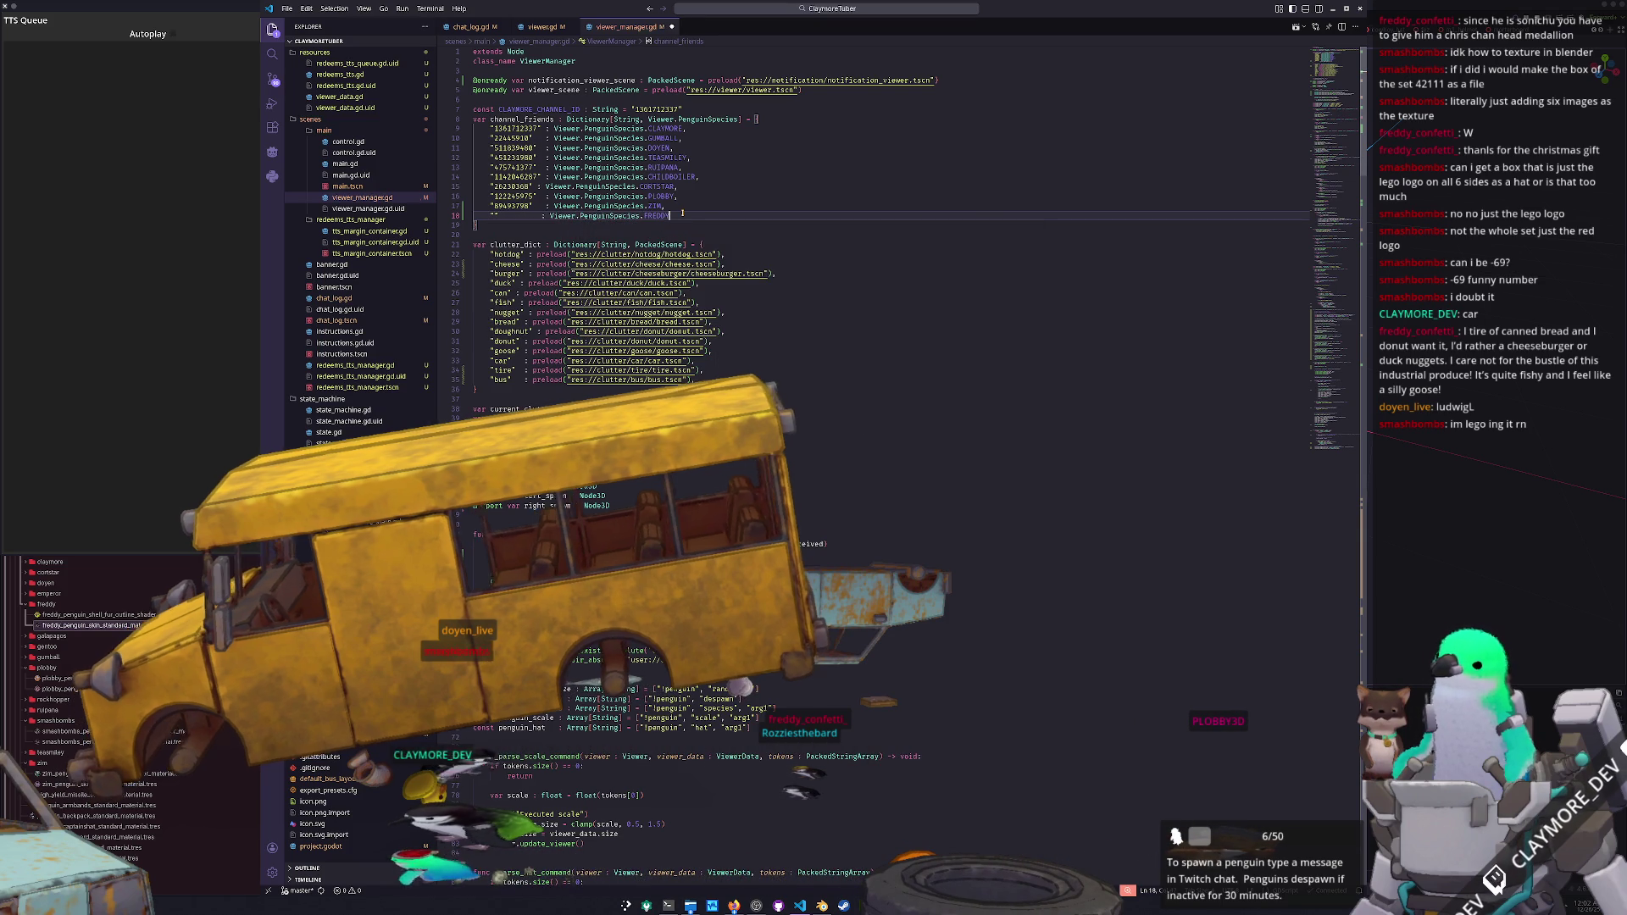
type(",")
key("Return")
type("\"")
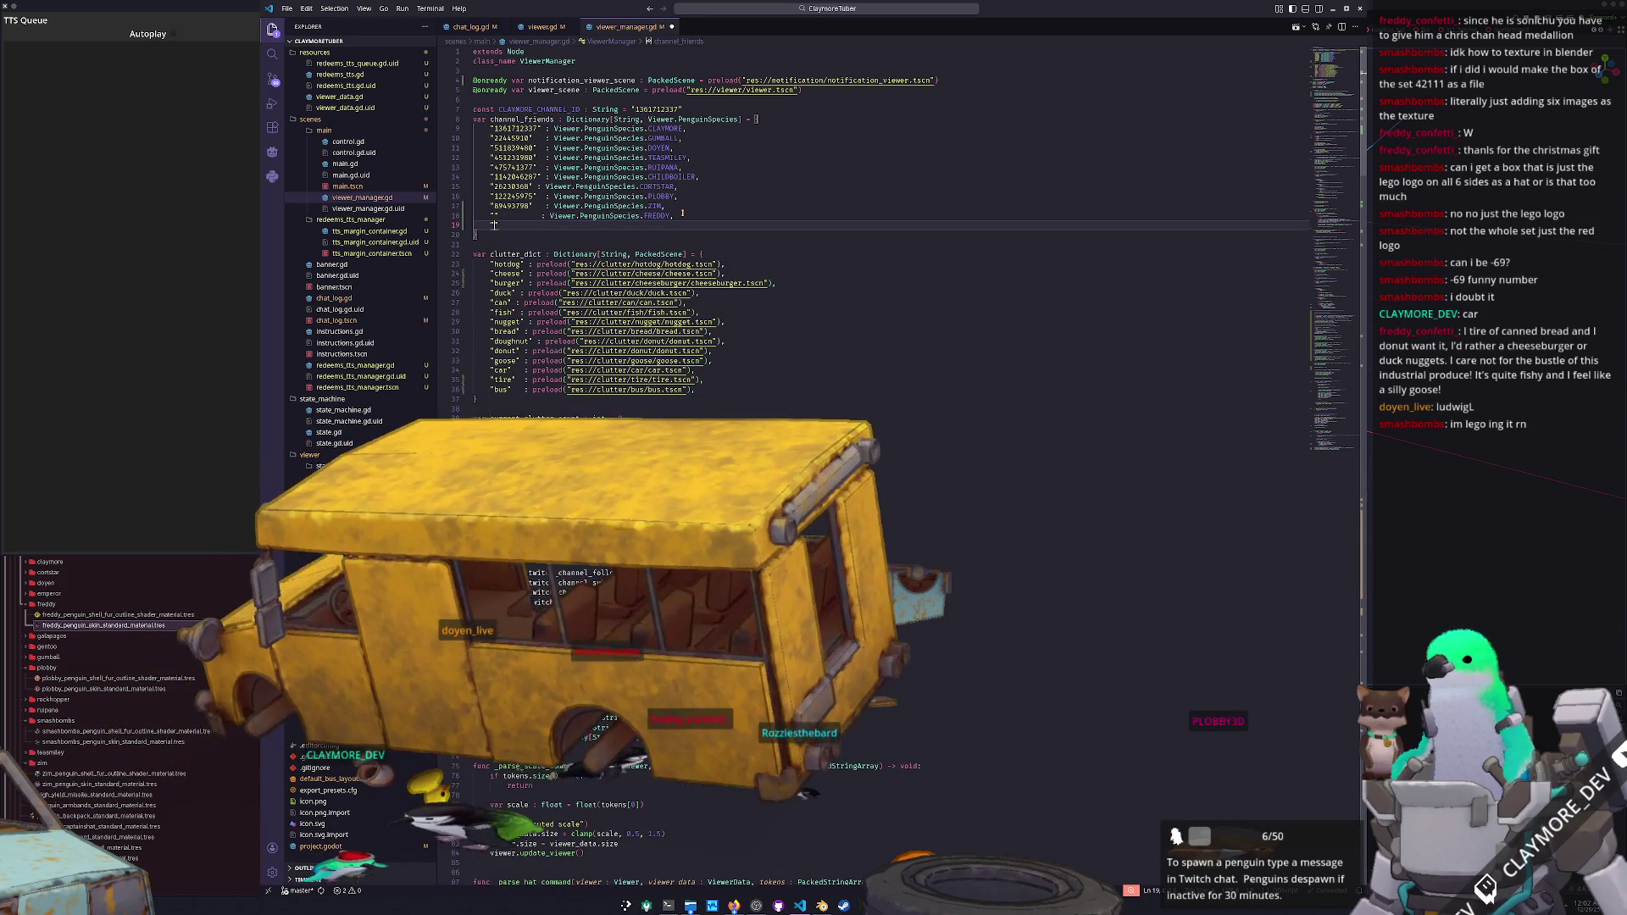
type("\"          : ")
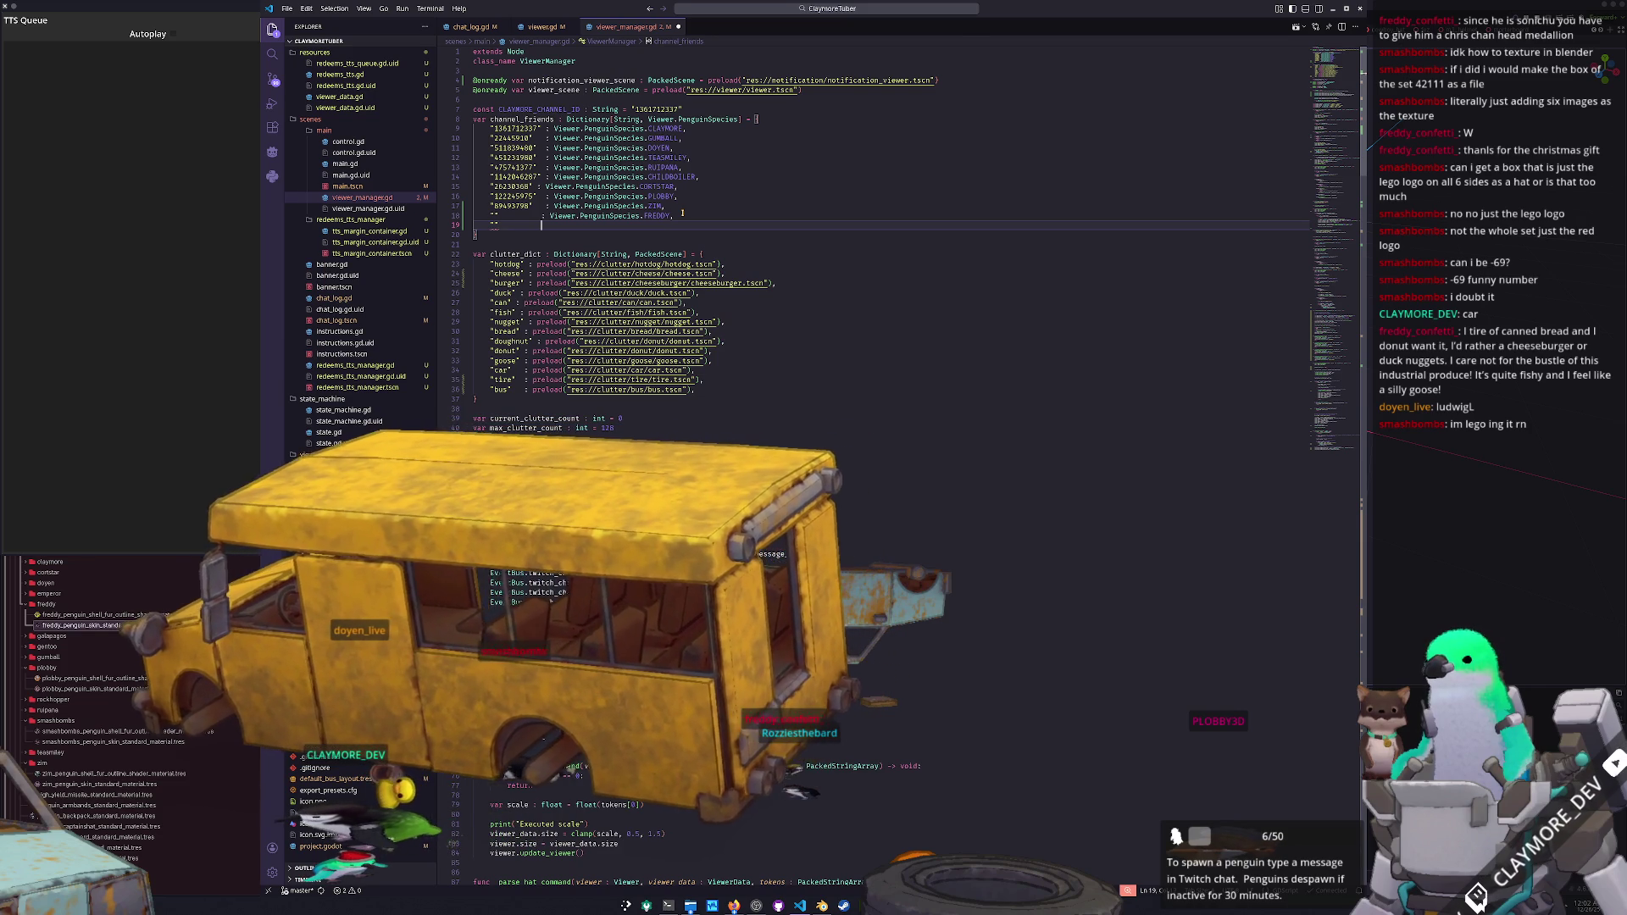
type("Viewer.P")
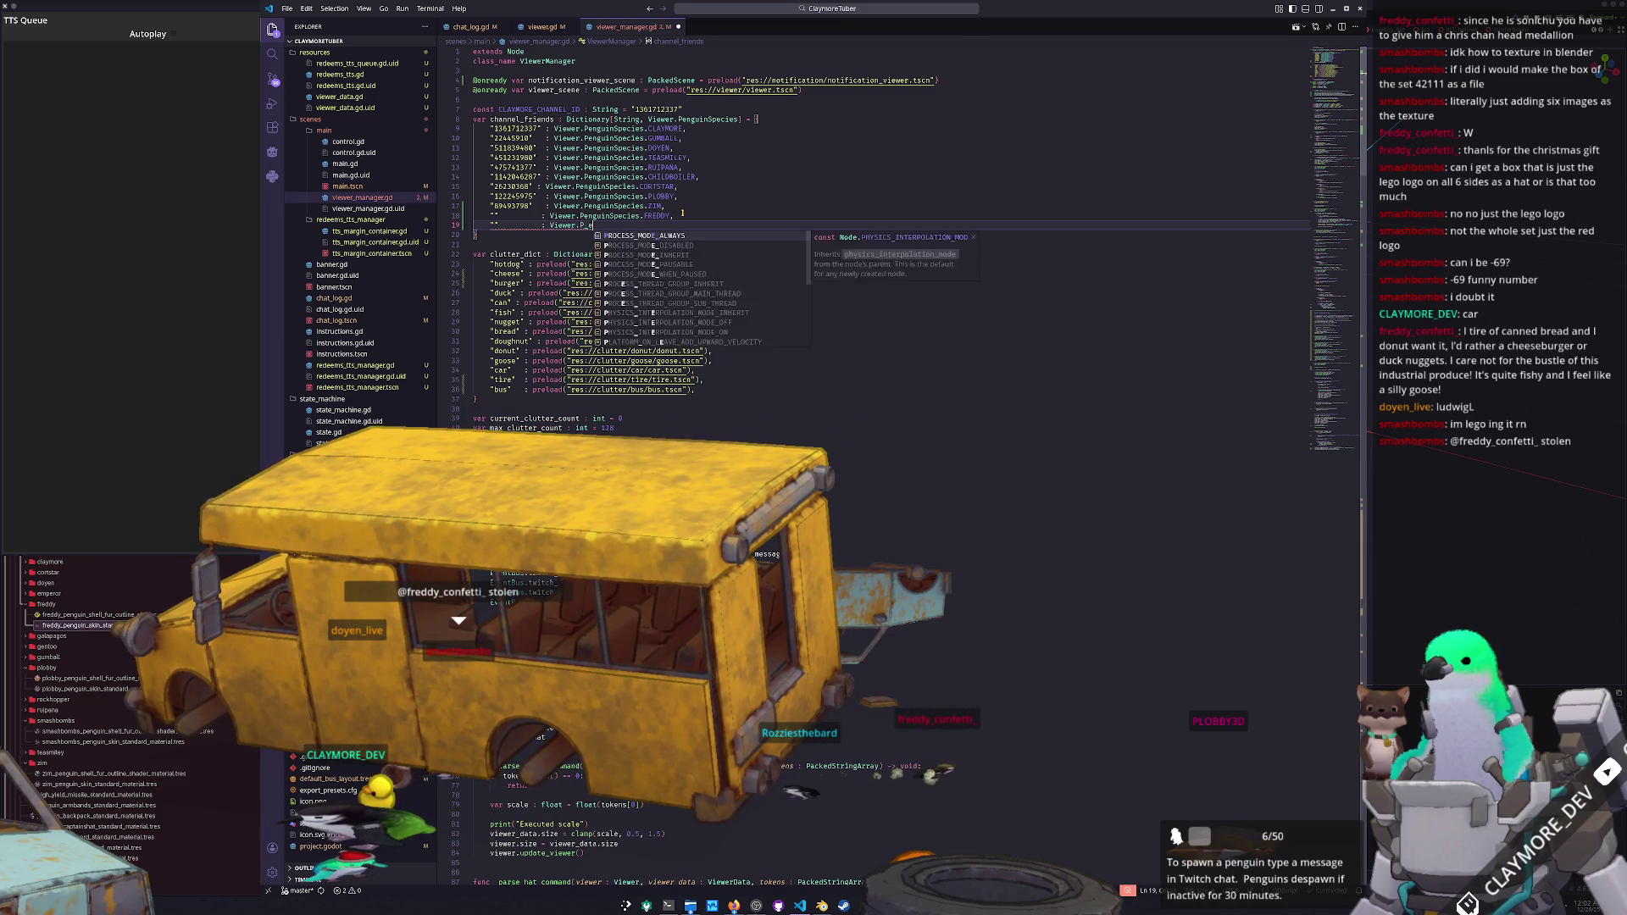
type("enguinSpecies.SMASHBOMBS,")
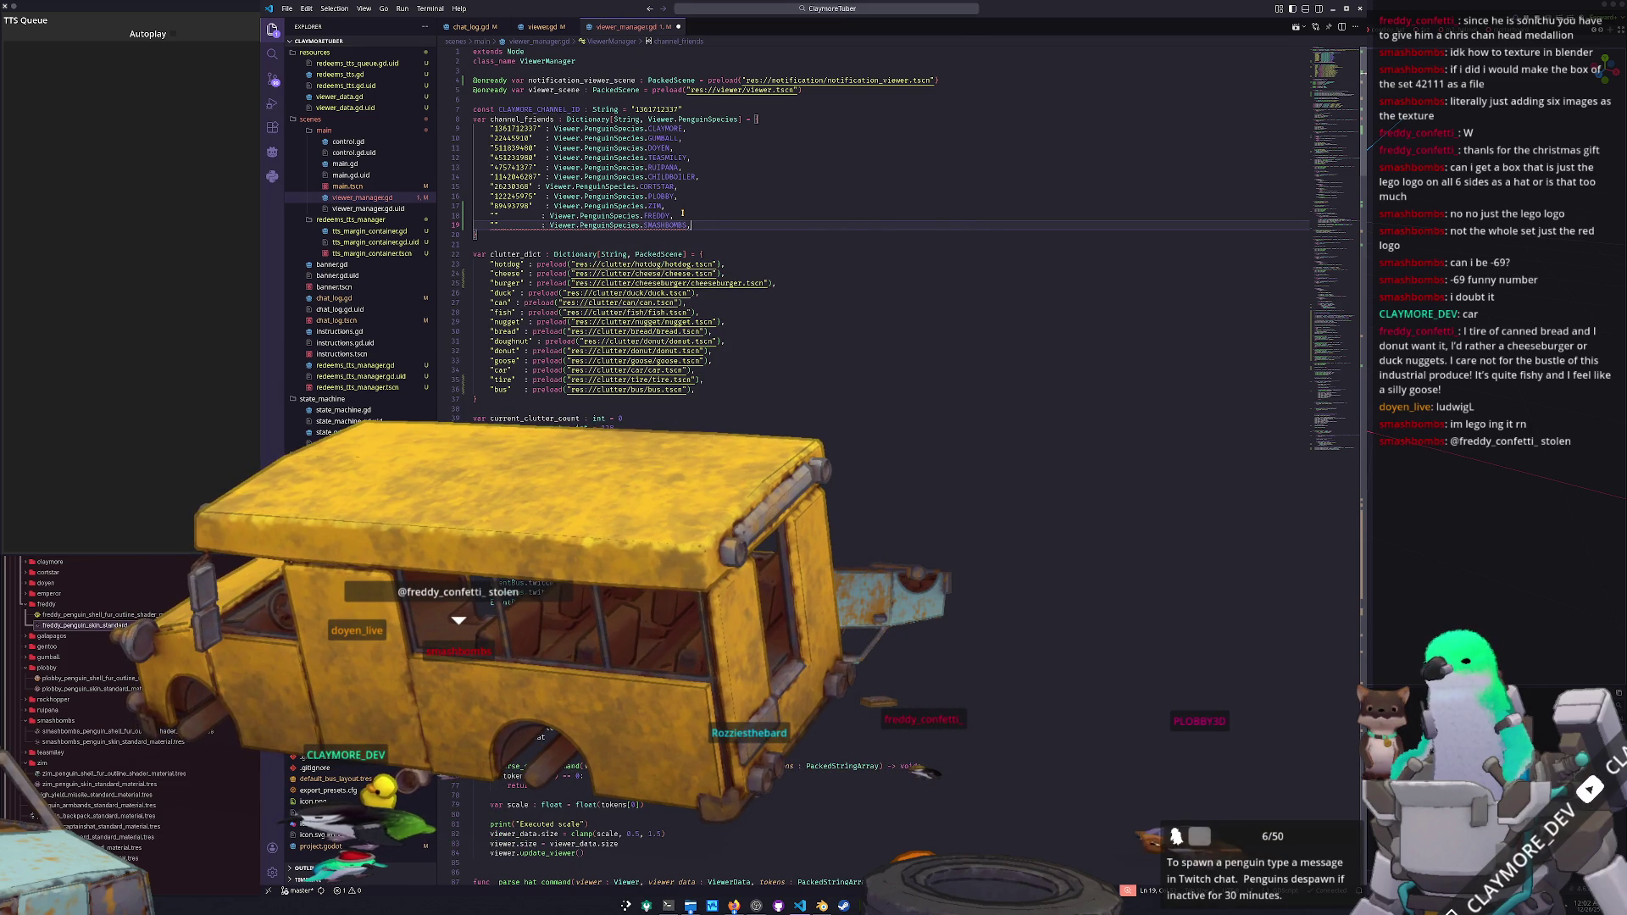
left_click(675, 215)
mouse_move(660, 226)
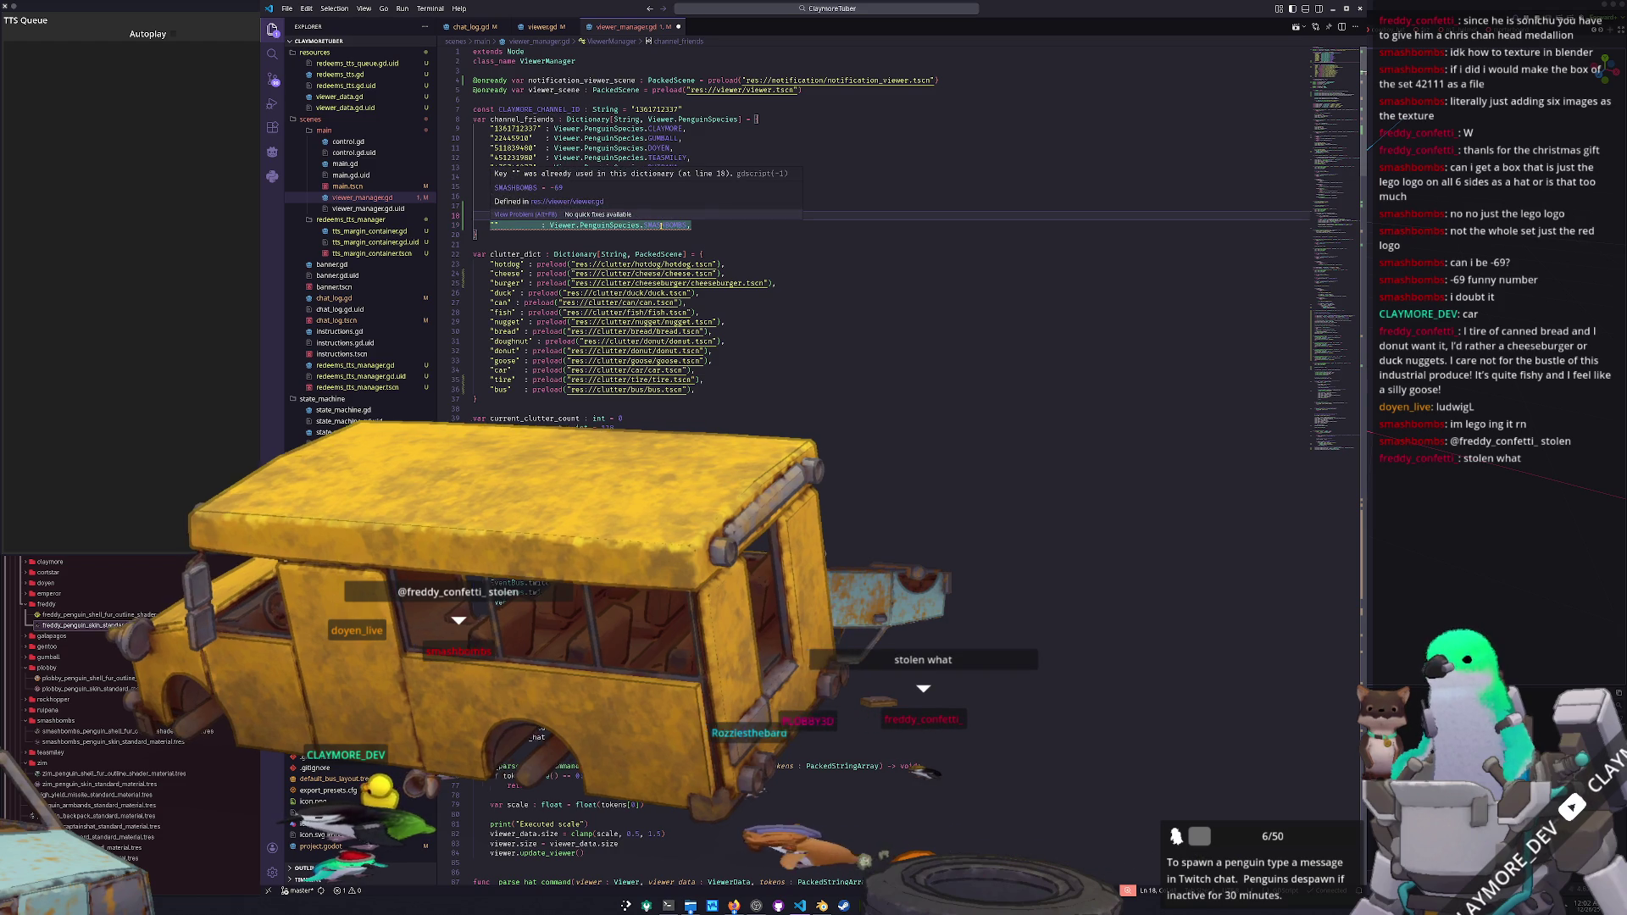
key("Home")
key("Right")
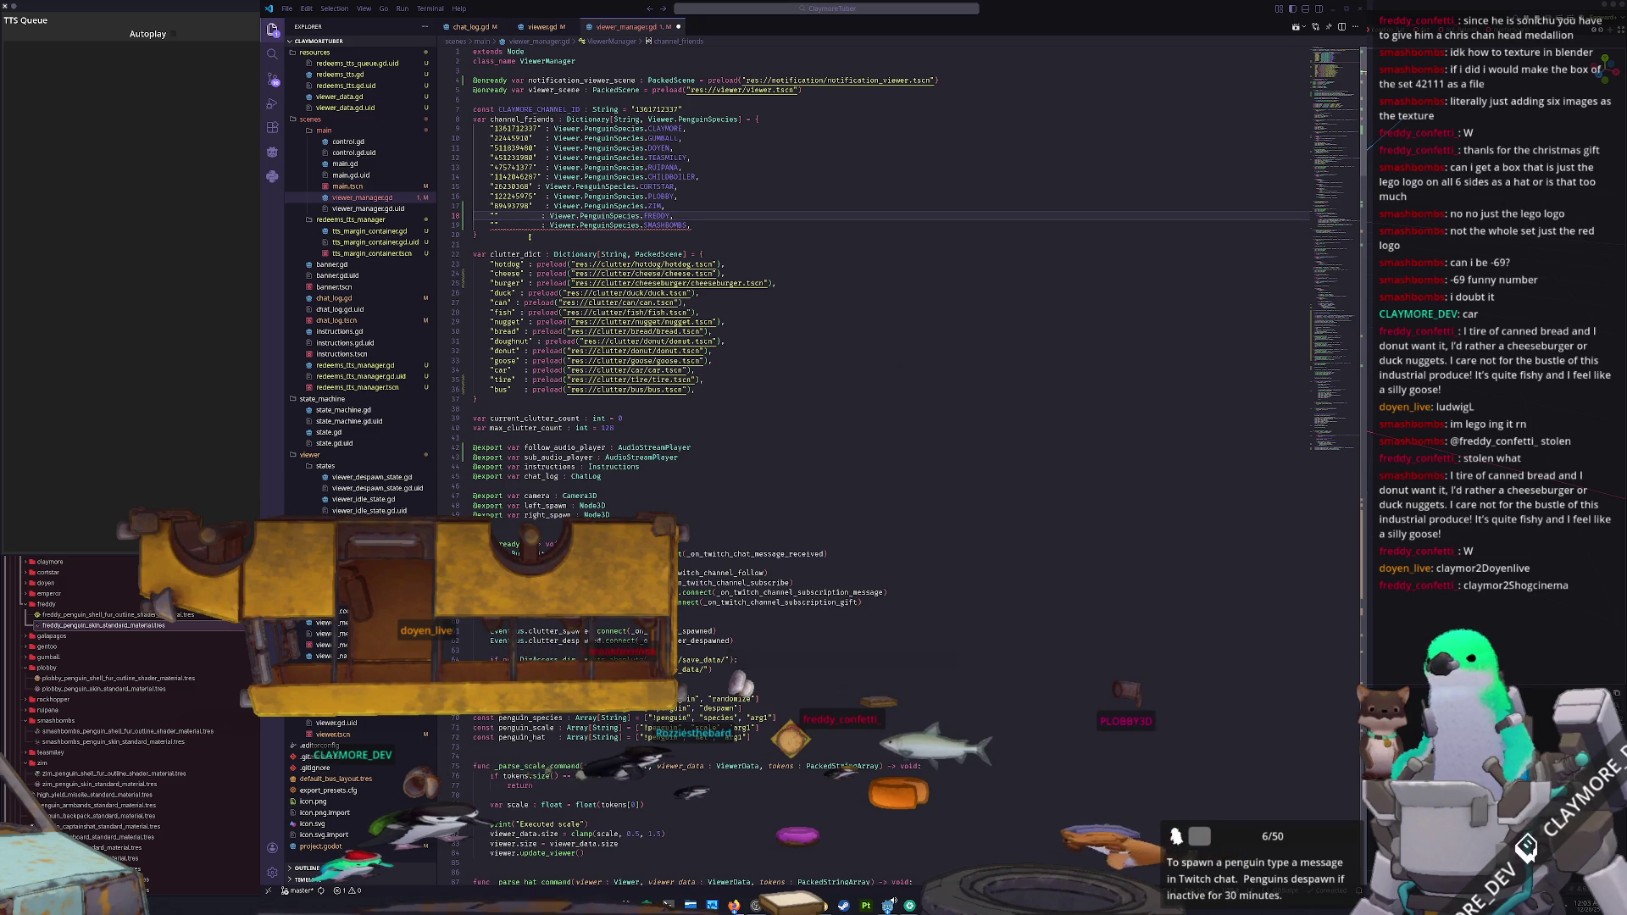
left_click(494, 224)
- Paste a viewer's channel ID into each new channel_friends key and save viewer_manager.gd
type("721790242")
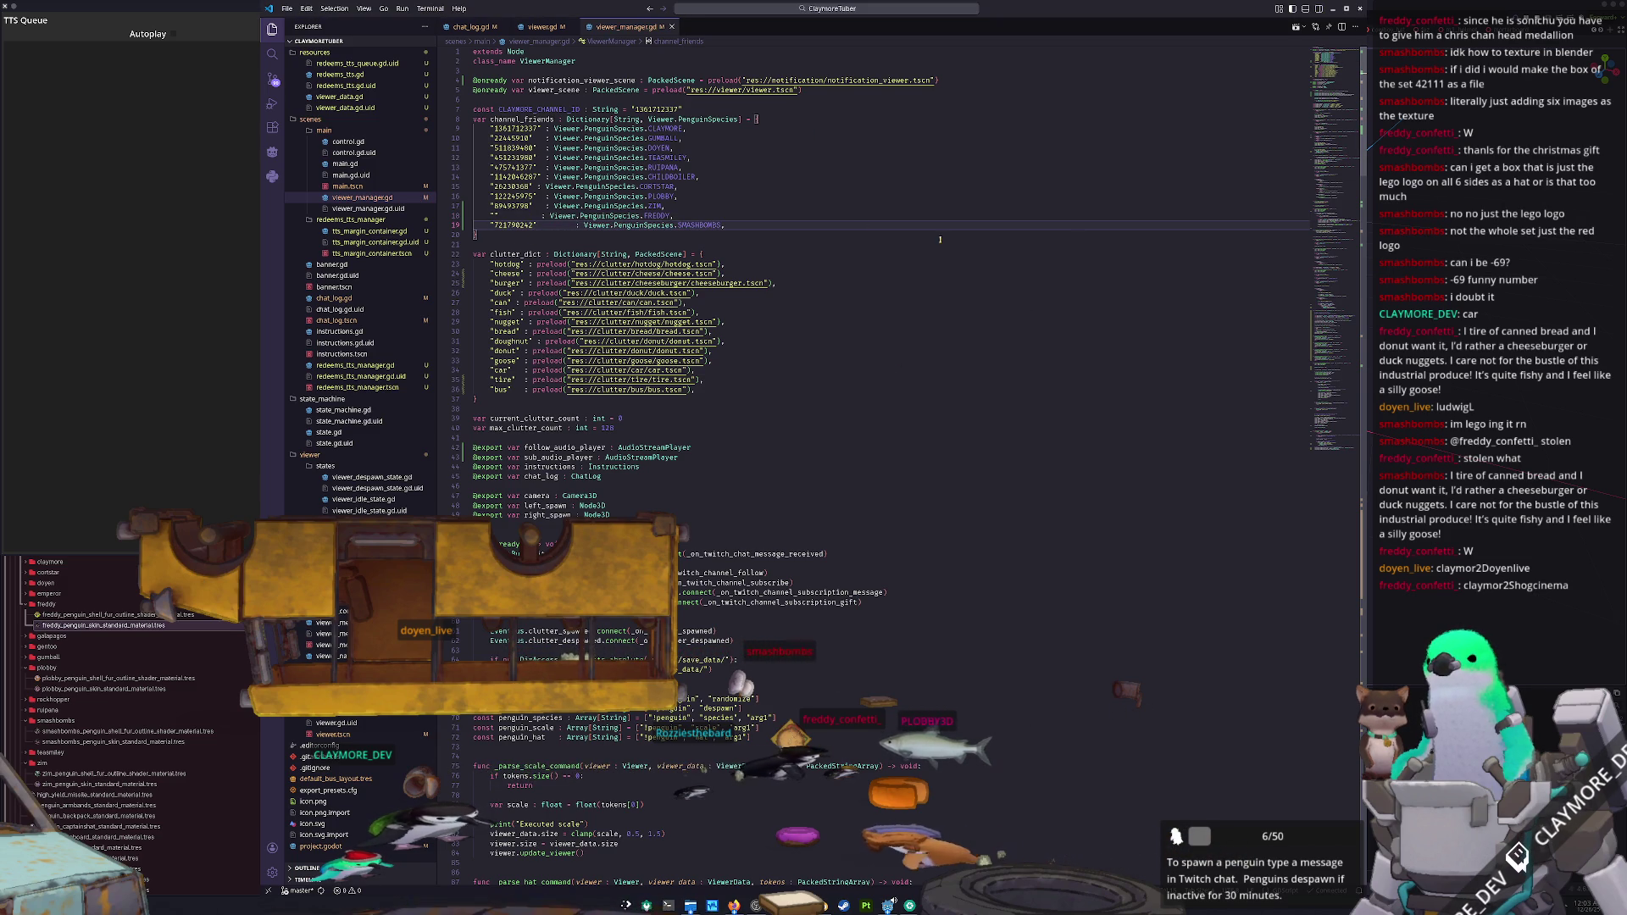
key("ctrl+s")
key("alt+Tab")
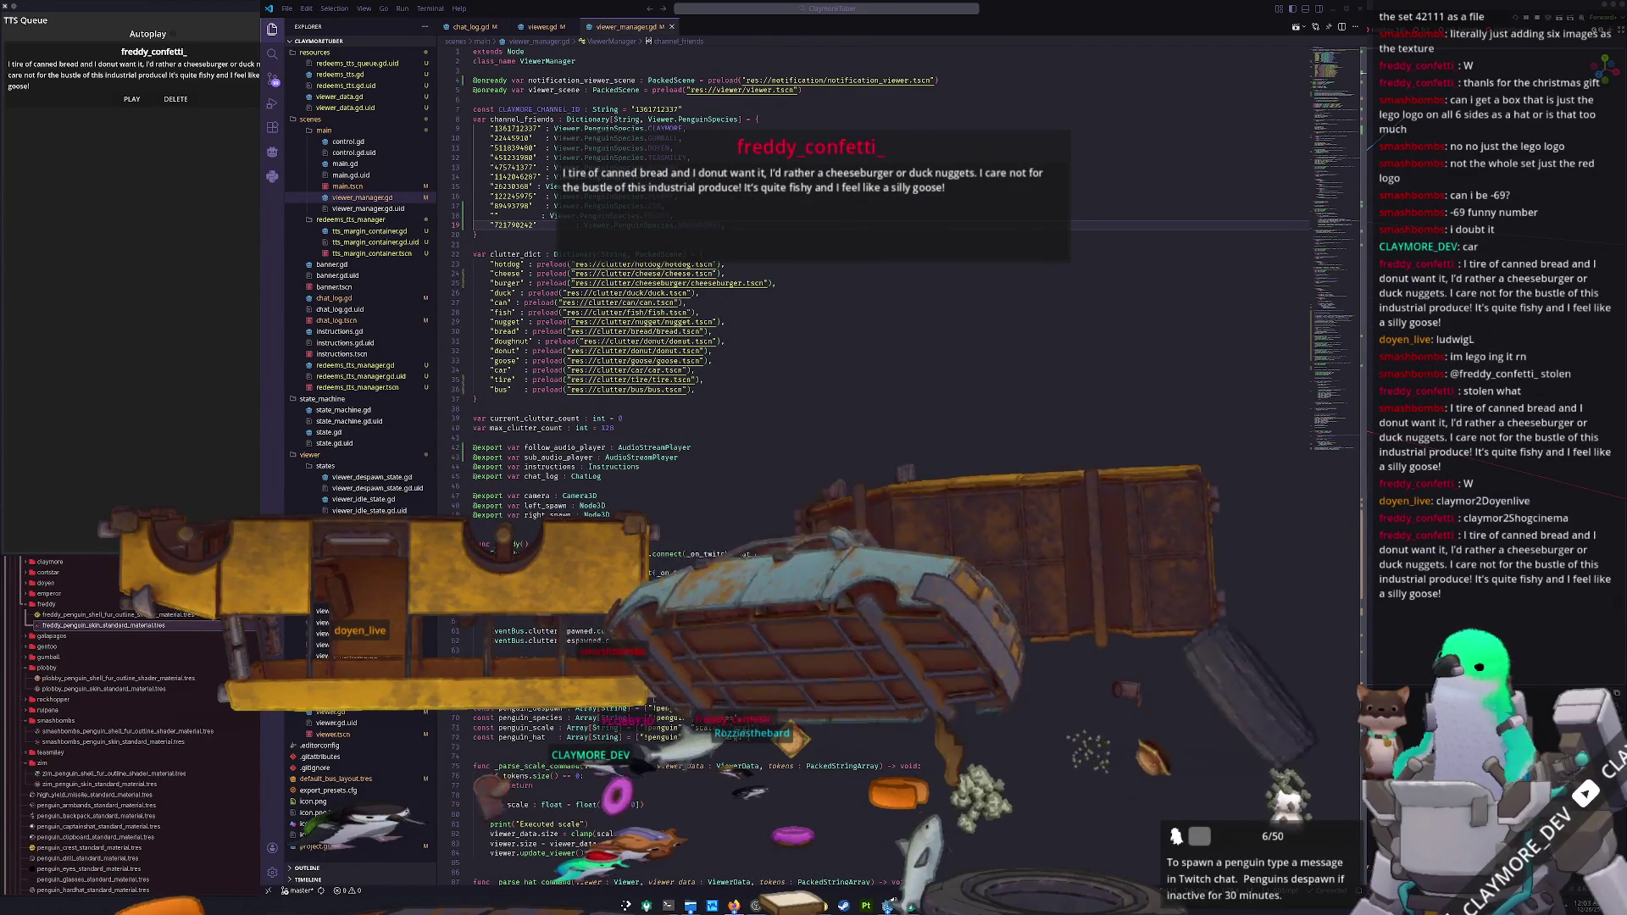
left_click(212, 425)
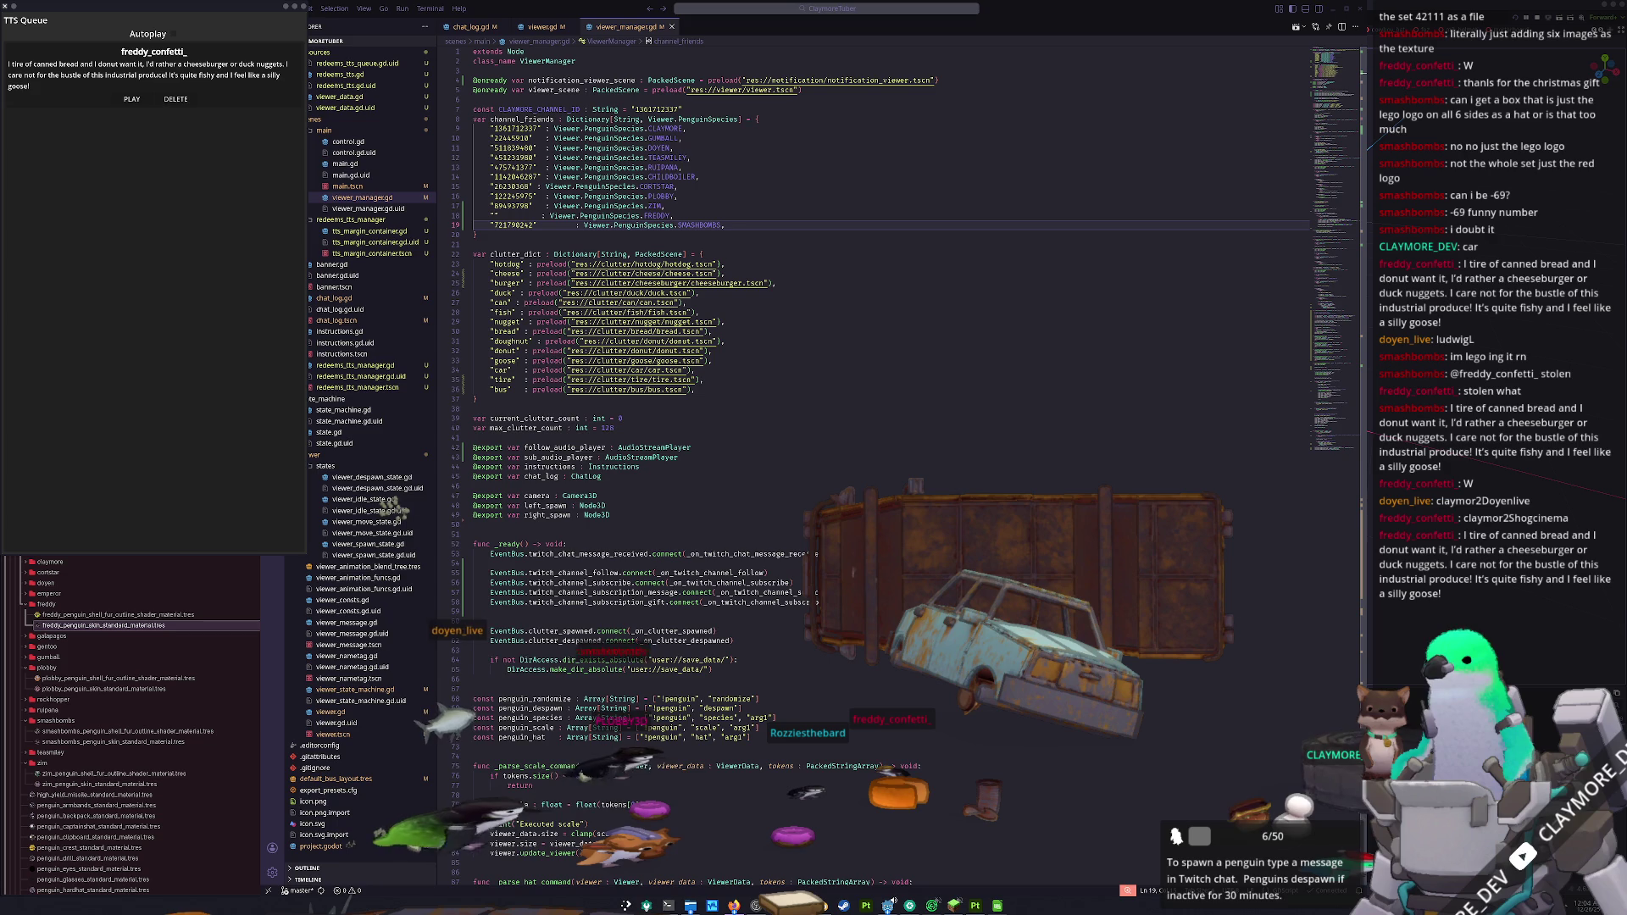
left_click(493, 215)
key("ctrl+v")
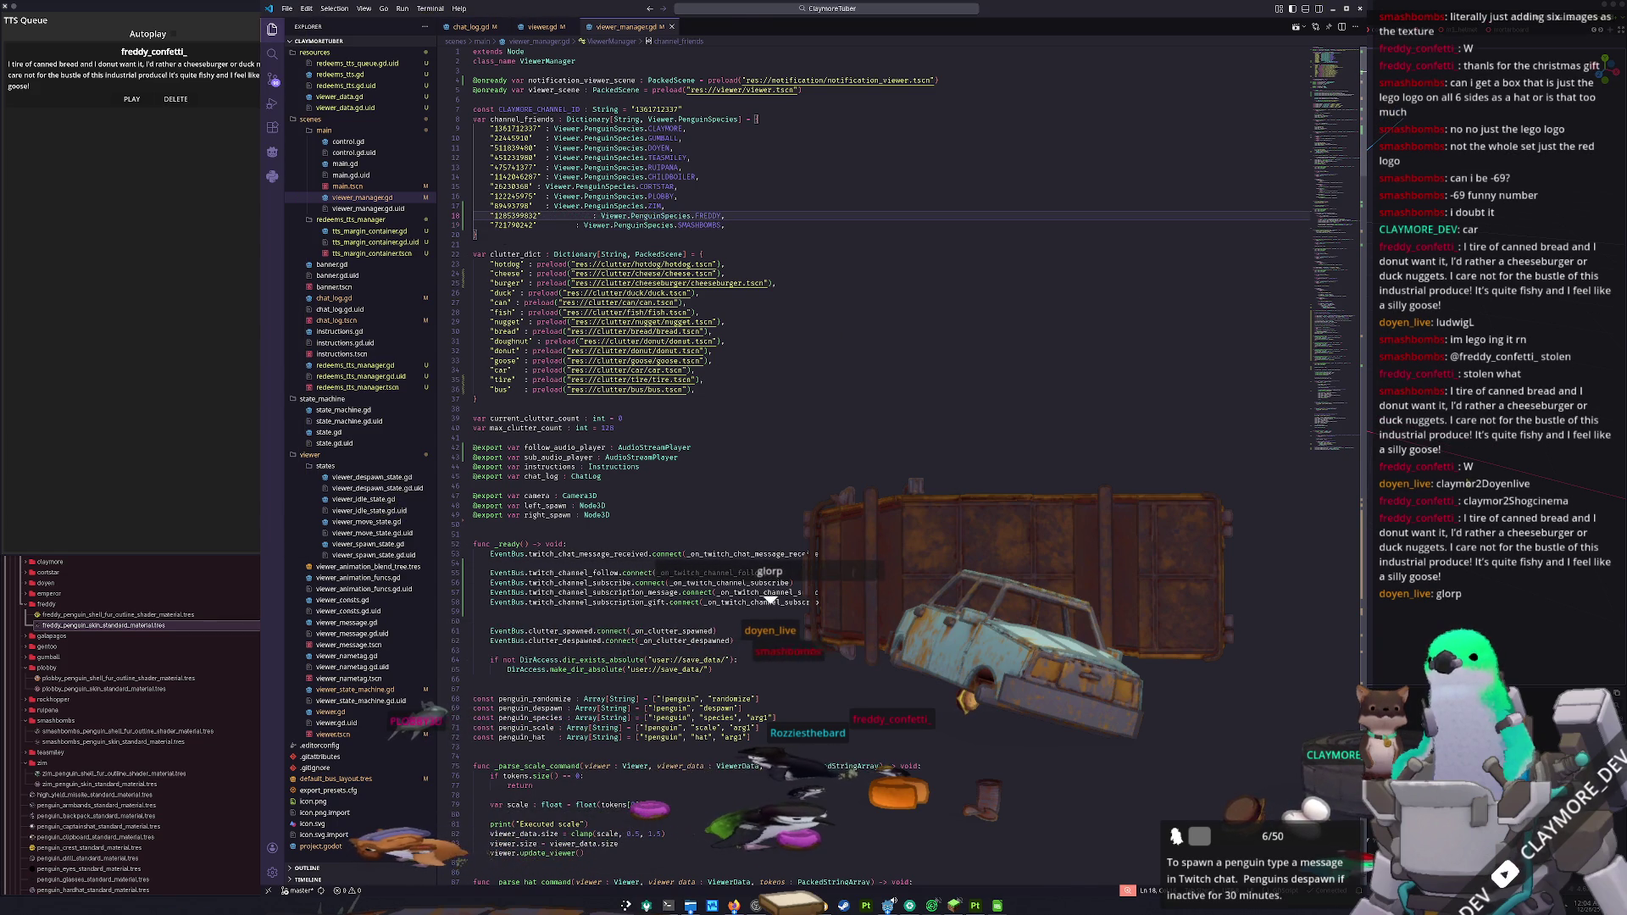
key("alt+Tab")
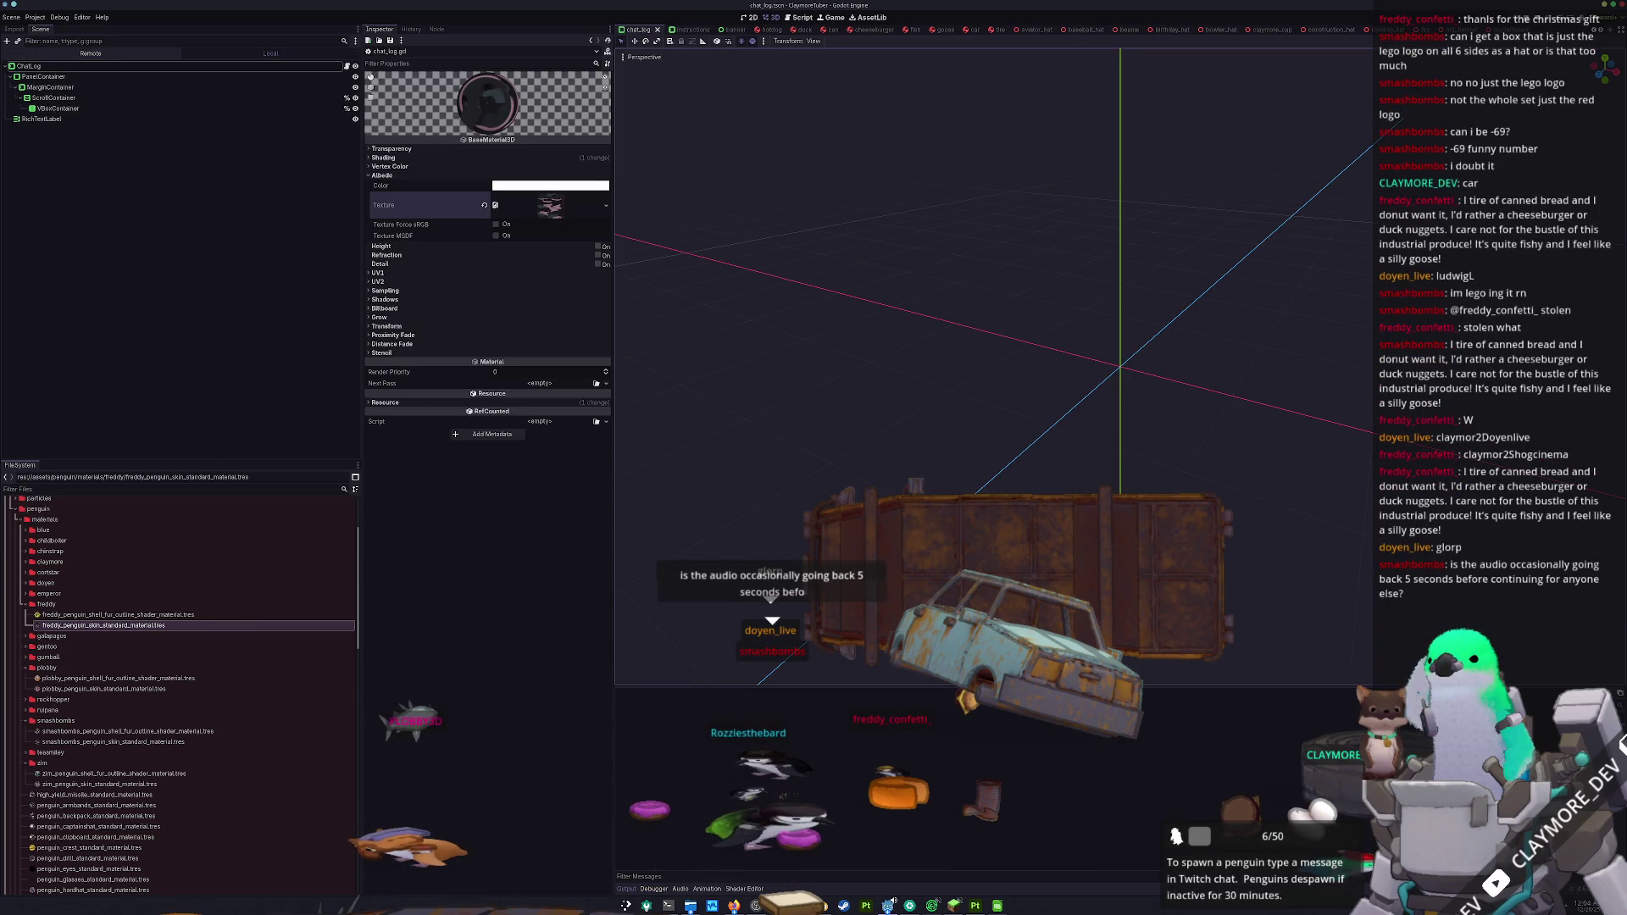
- Run ClaymoreTuber with F5 to test, then choose Stop & Quit to close the editor
key("F5")
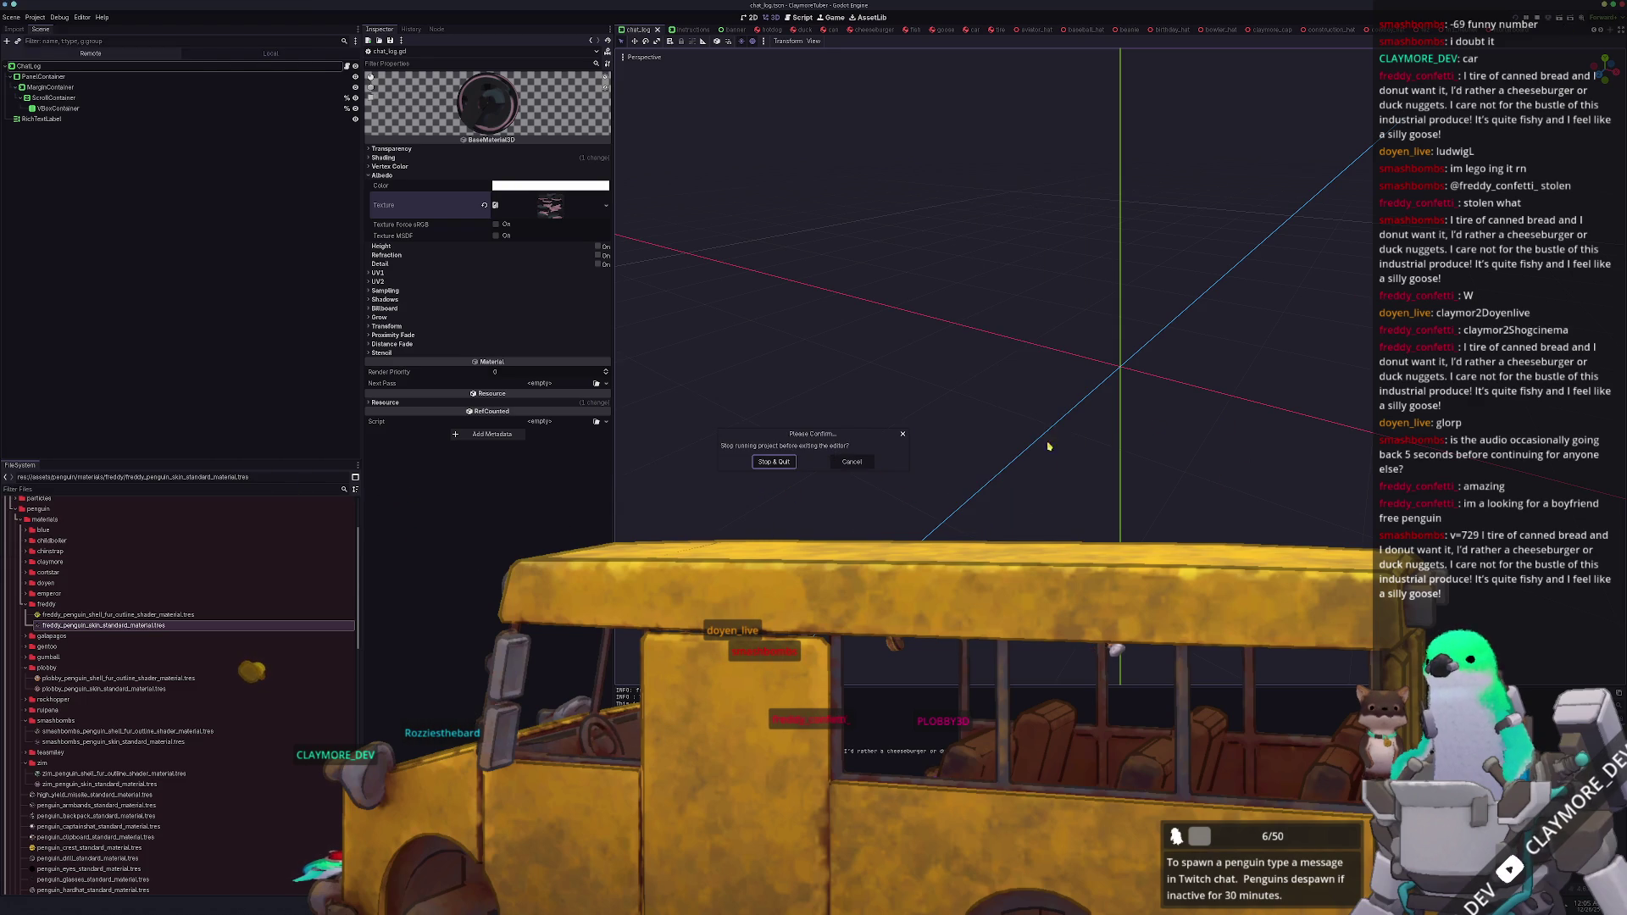
left_click(773, 462)
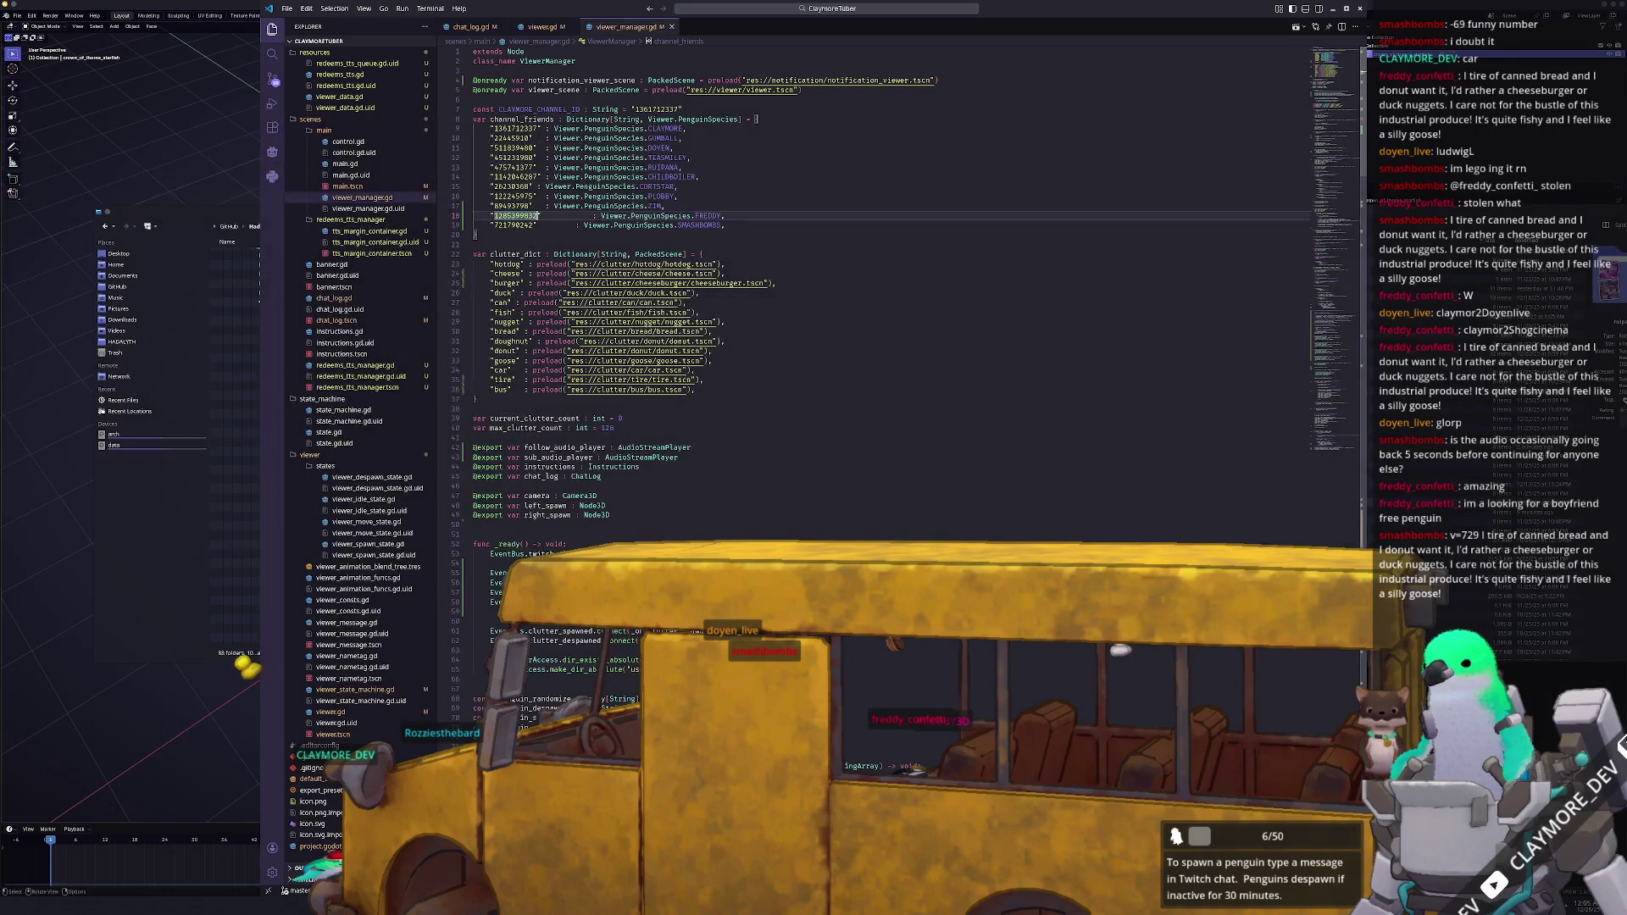
left_click(625, 670)
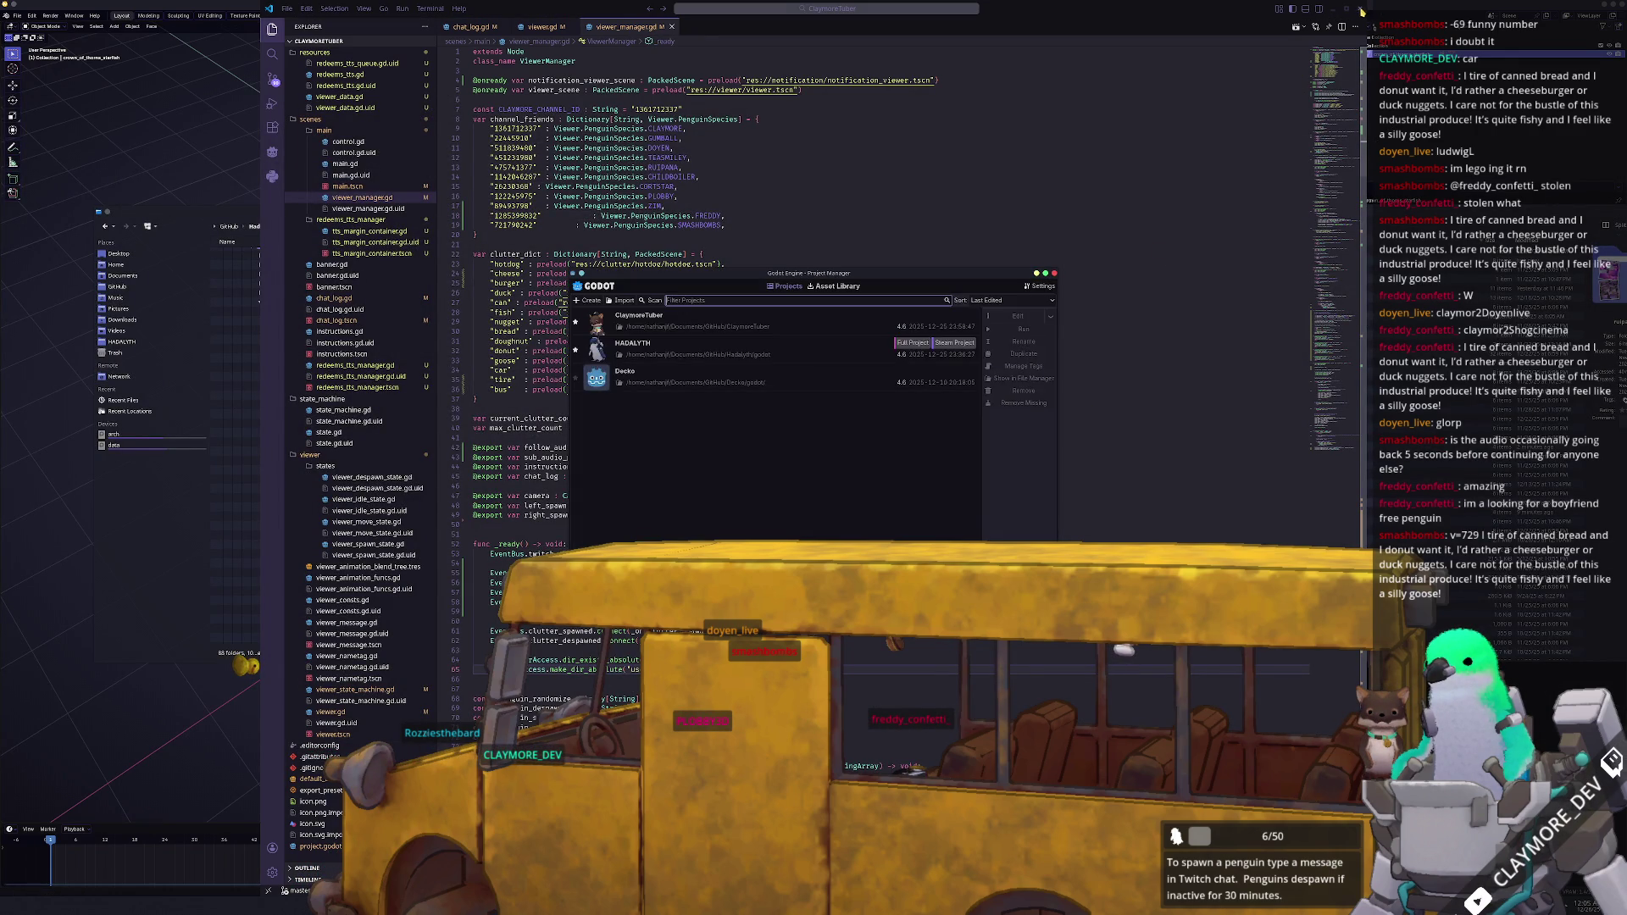
- Close Visual Studio Code and select ClaymoreTuber in the Project Manager
left_click(1362, 10)
left_click(758, 327)
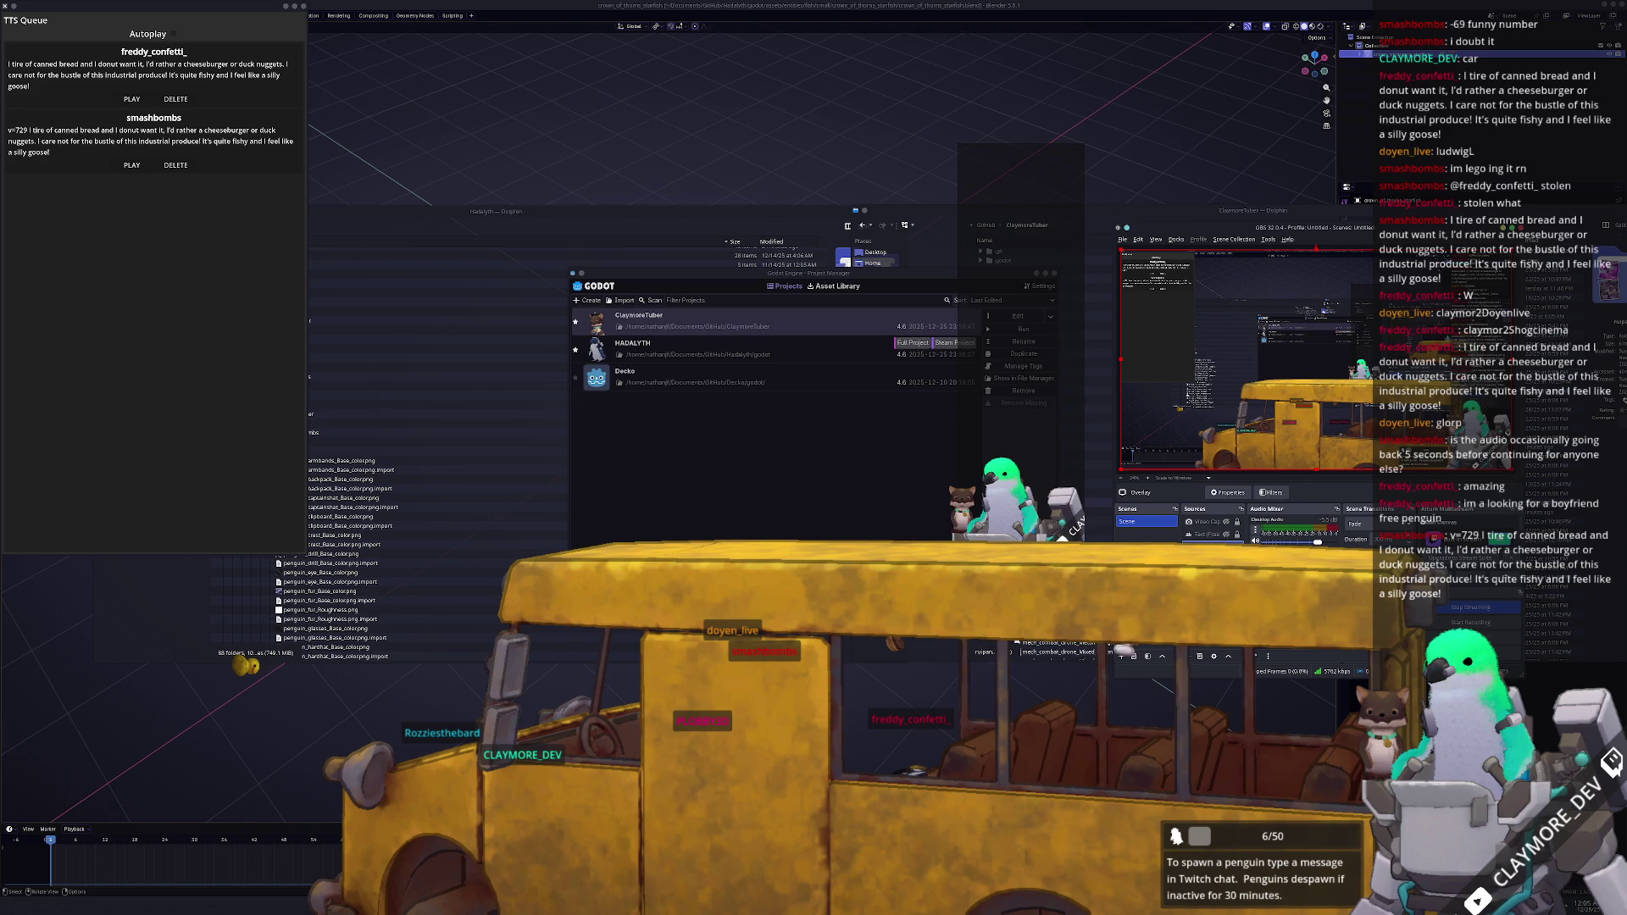
- Set the OBS overlay source to capture the ClaymoreTuber debug window
left_click(1203, 458)
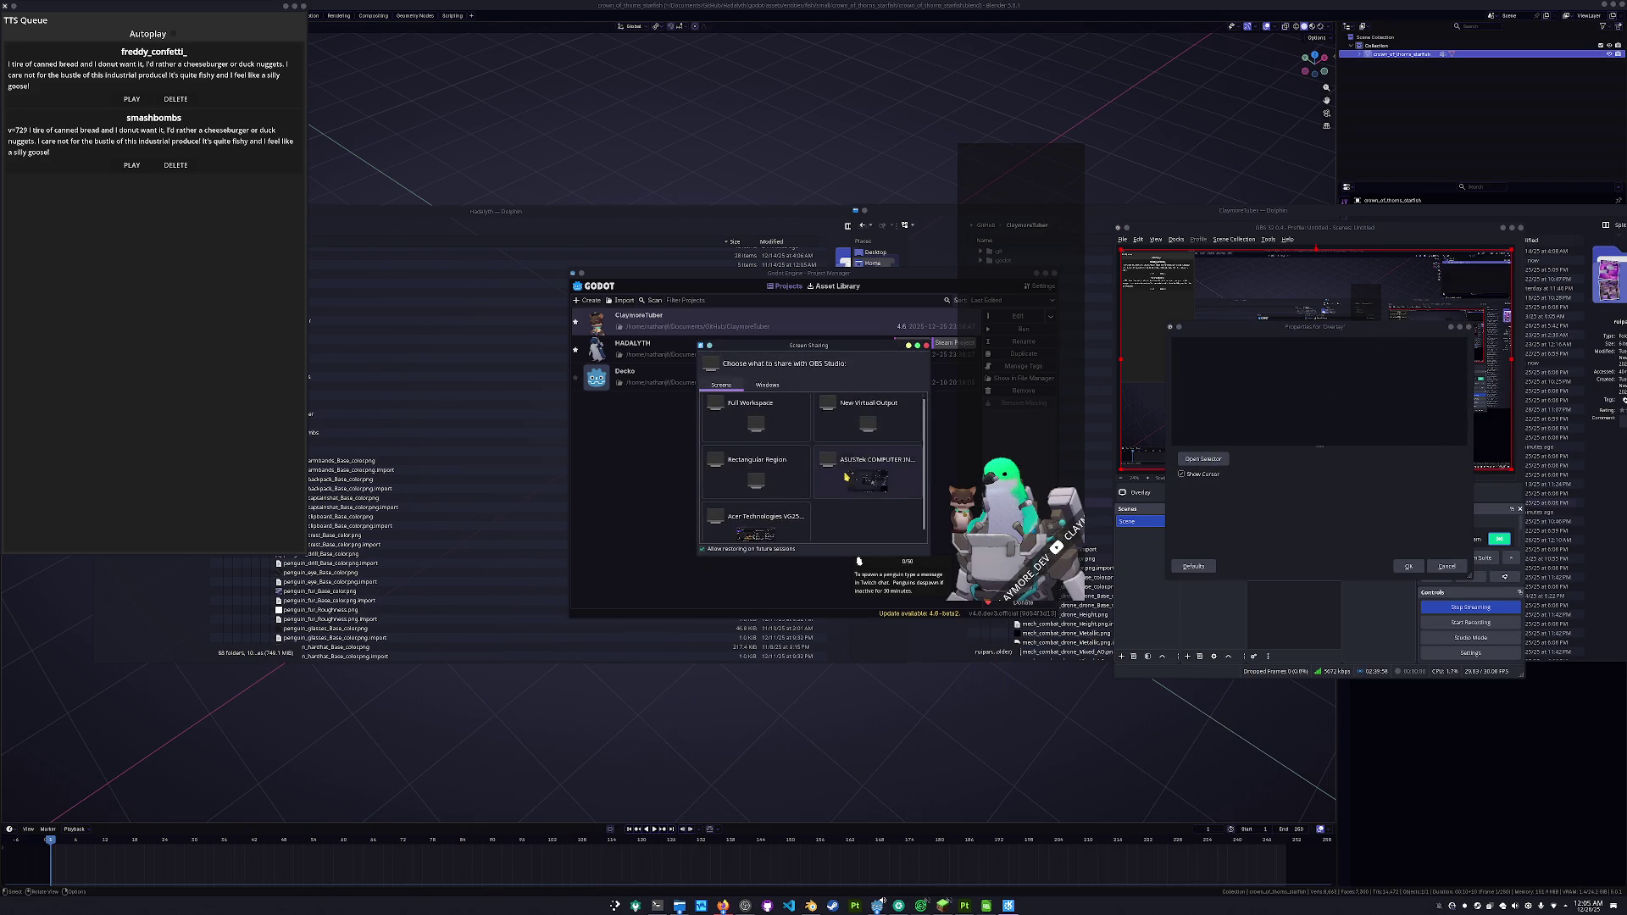
left_click(784, 391)
scroll(844, 473, "down", 5)
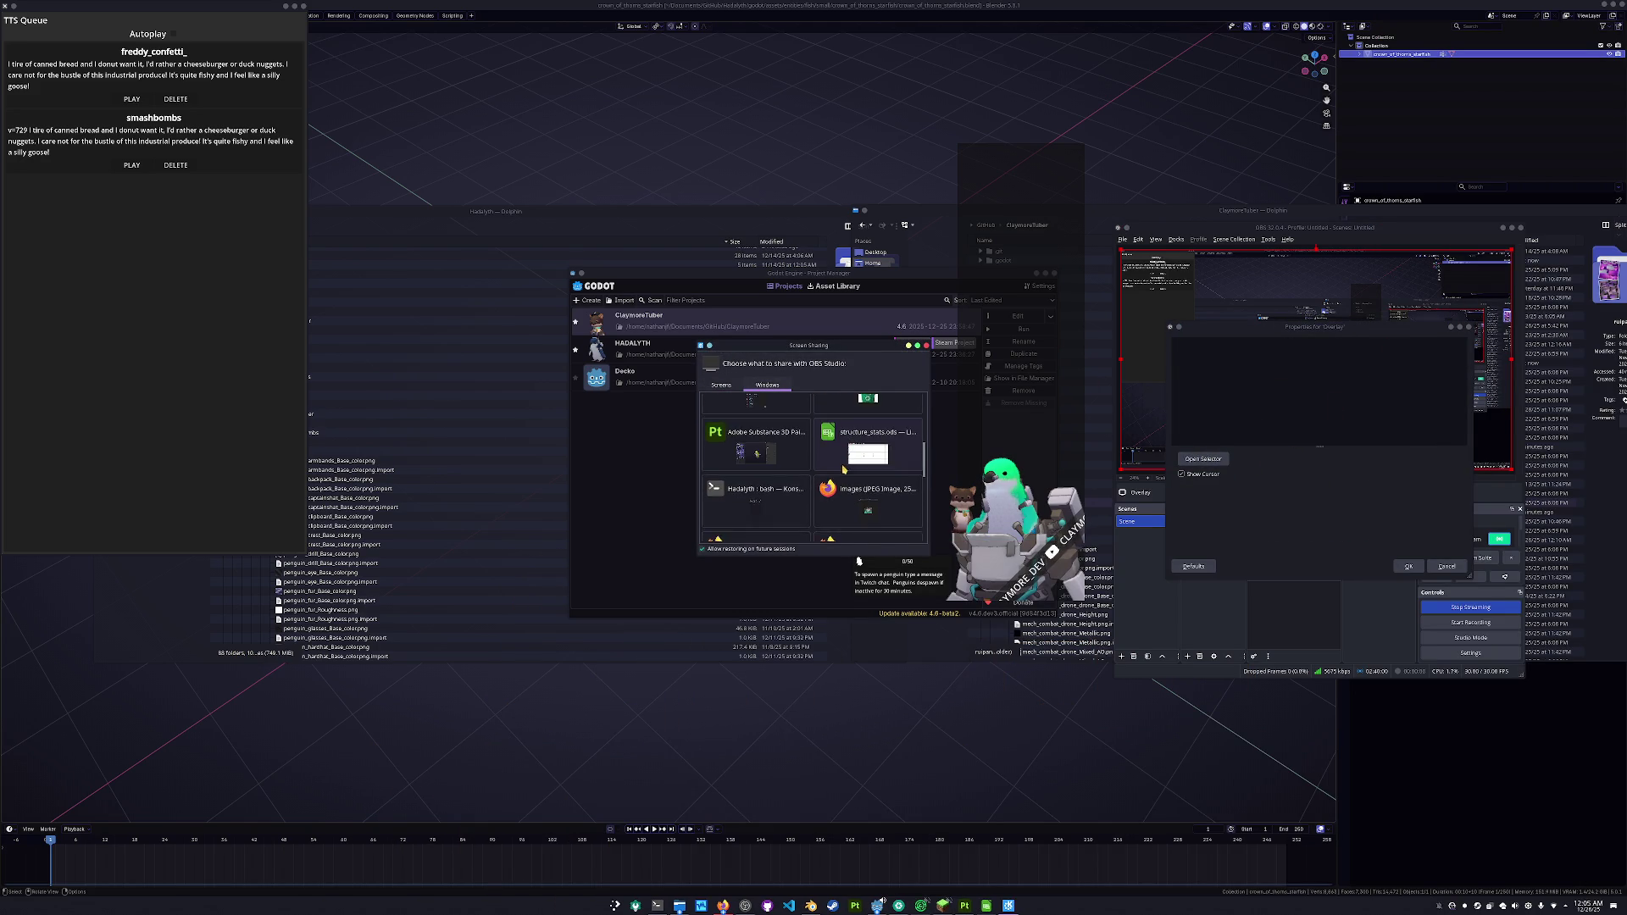
scroll(845, 474, "down", 5)
left_click(862, 458)
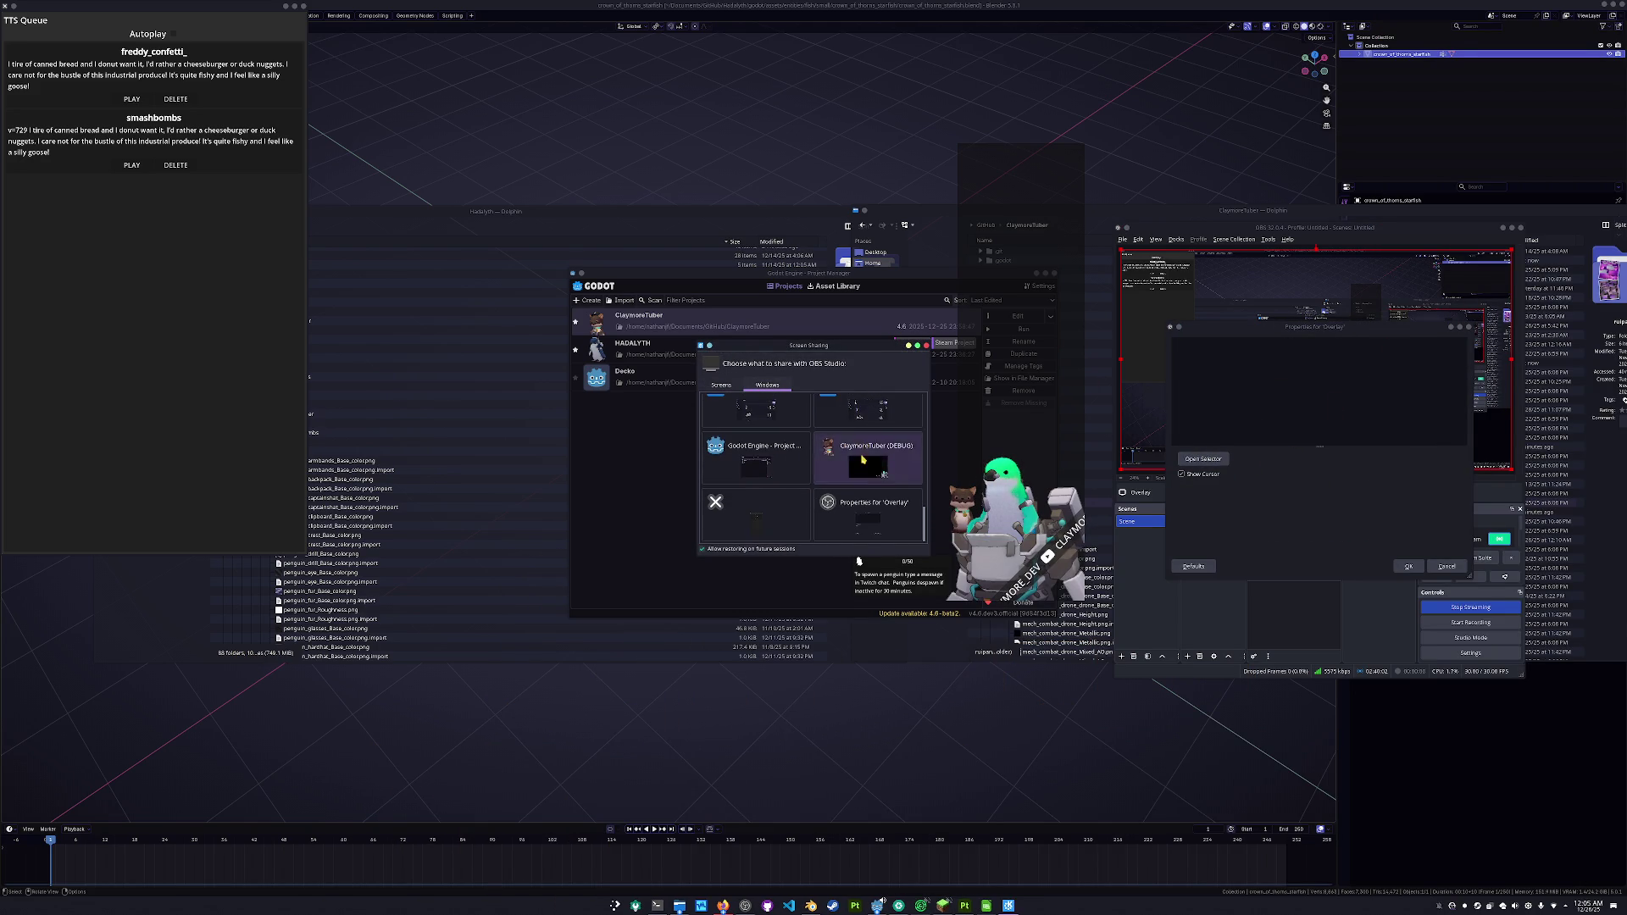
left_click(845, 574)
left_click(1408, 566)
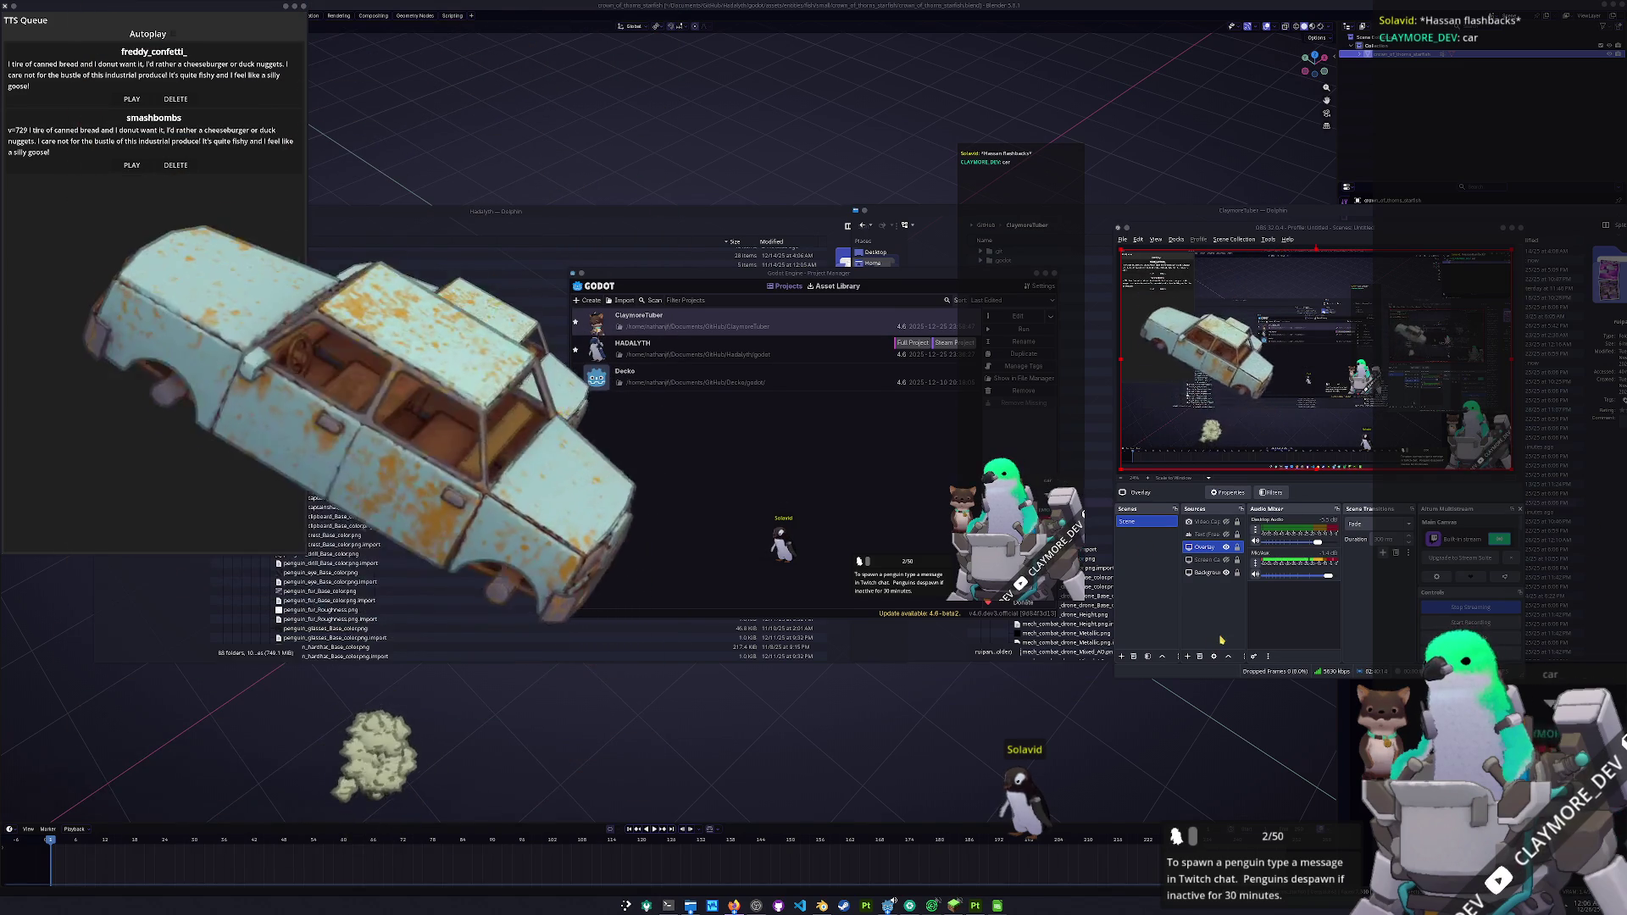
- Close the ClaymoreTuber and Hadalyth file browsers and move the project manager and TTS Queue windows lower
left_click_drag(1229, 210, 1139, 222)
left_click(1566, 225)
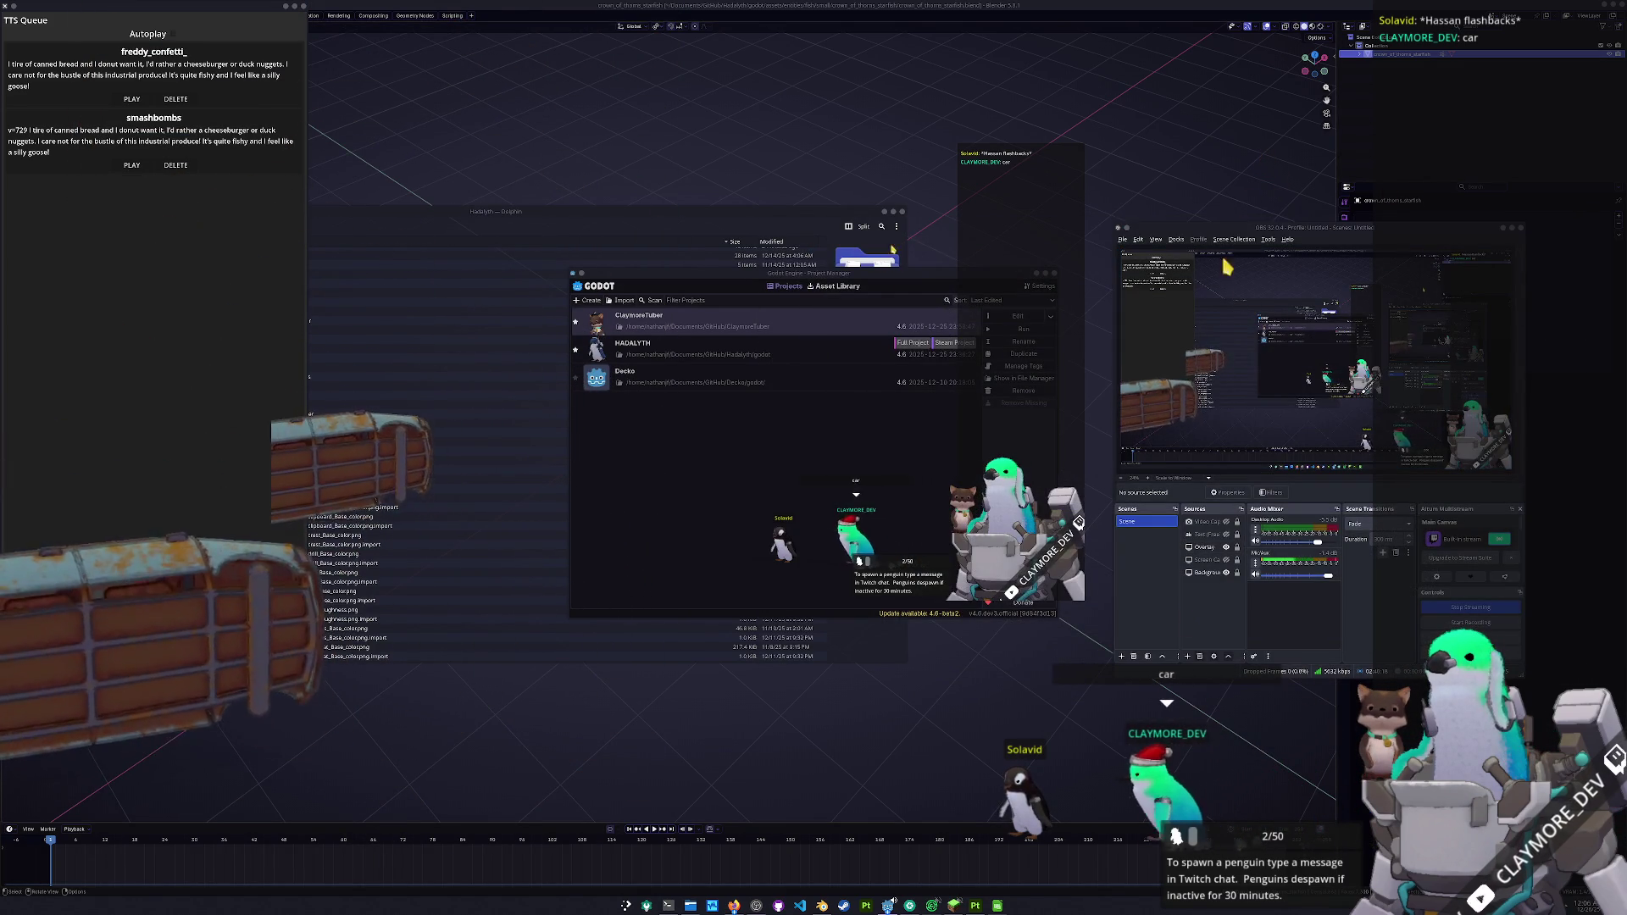
left_click(865, 645)
key("ctrl+q")
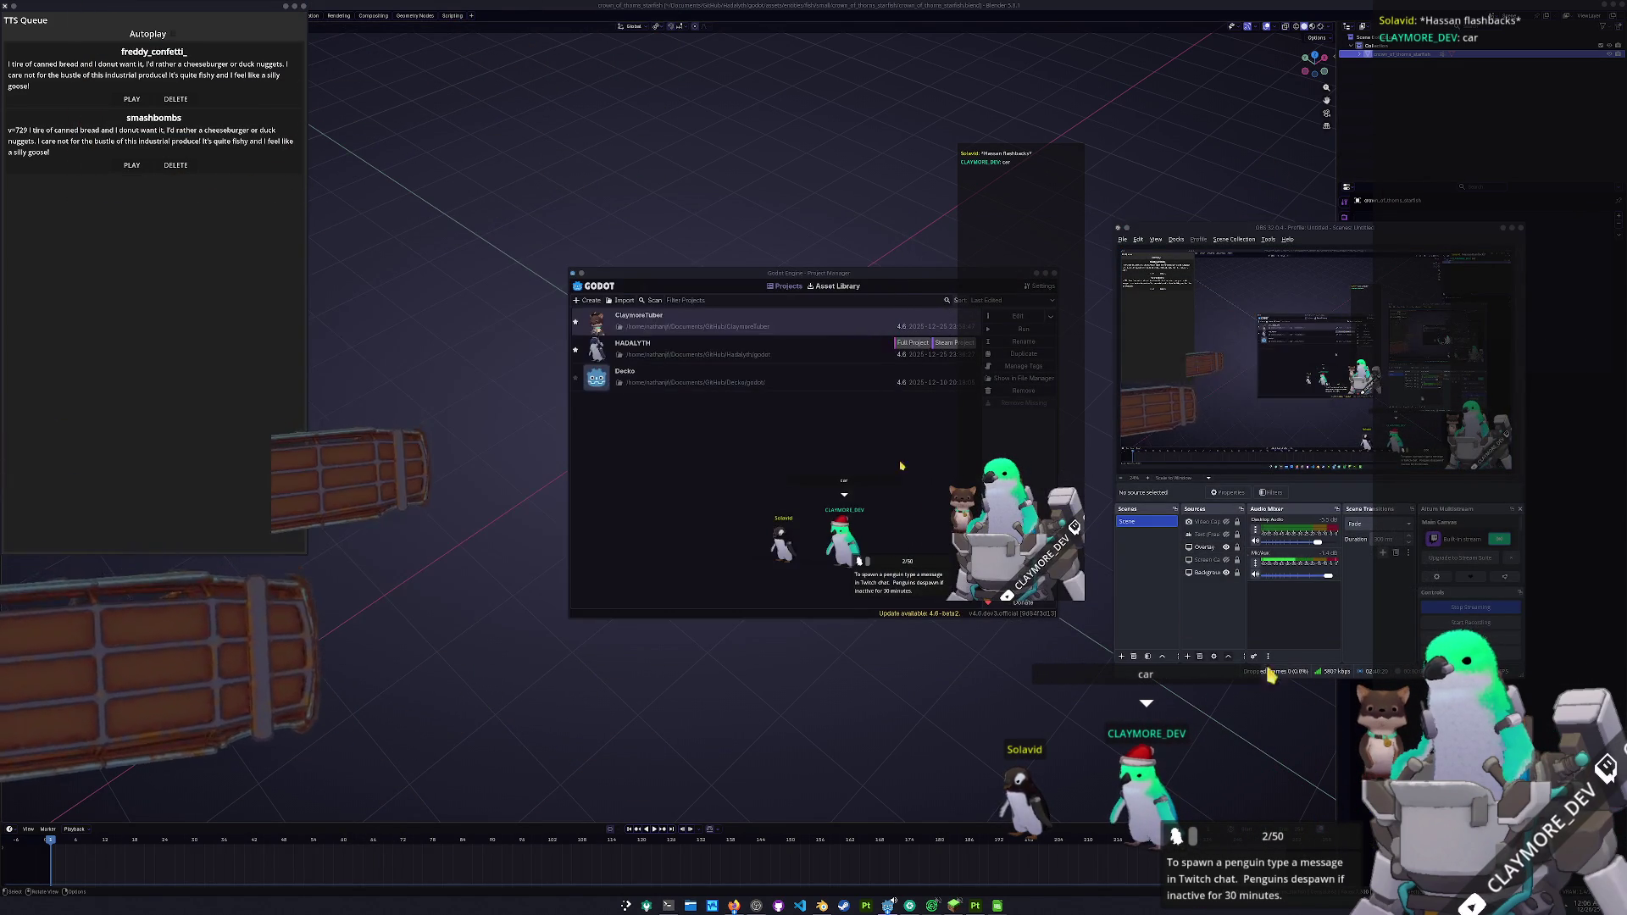
left_click(864, 398)
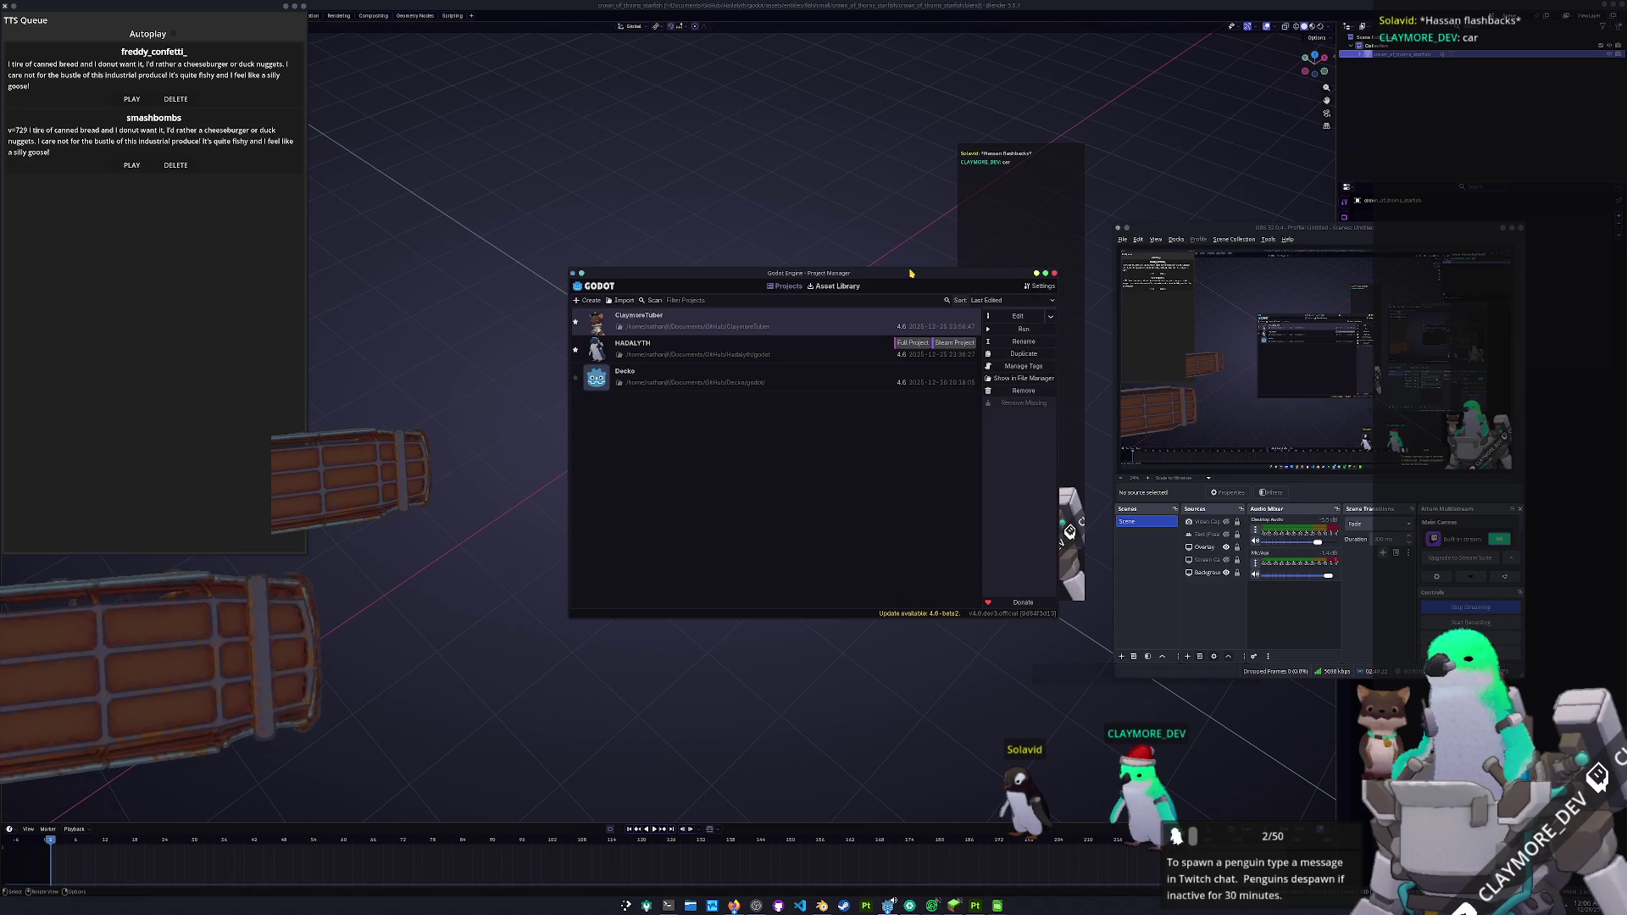
left_click_drag(910, 273, 909, 405)
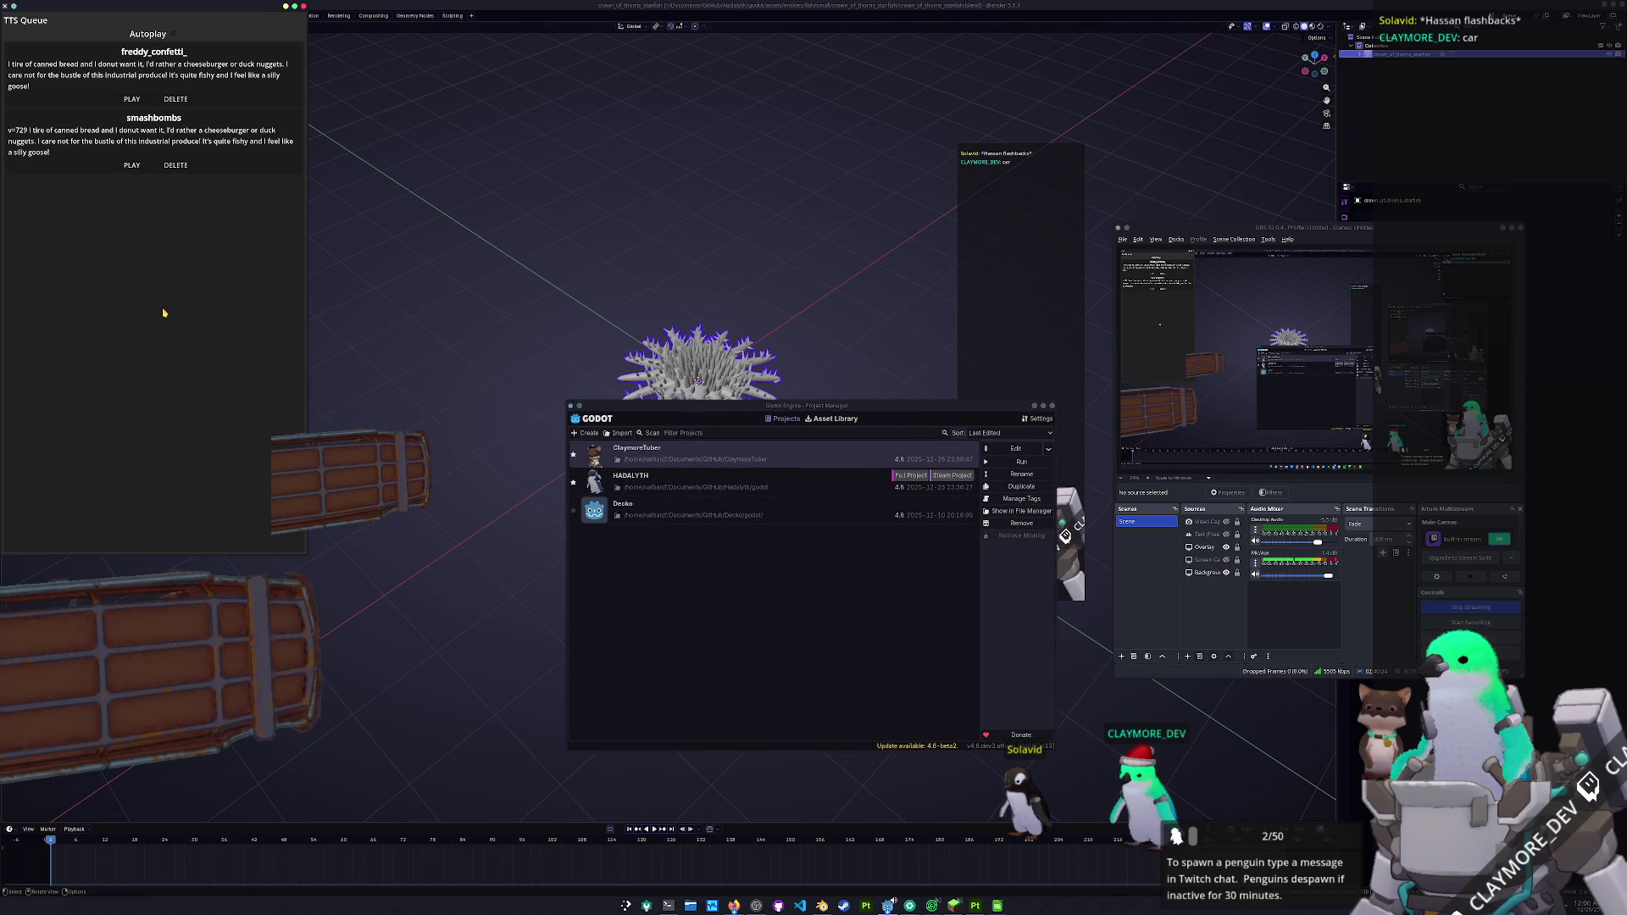
mouse_move(216, 24)
left_mouse_down()
mouse_move(398, 222)
mouse_move(451, 227)
mouse_move(466, 195)
left_mouse_up()
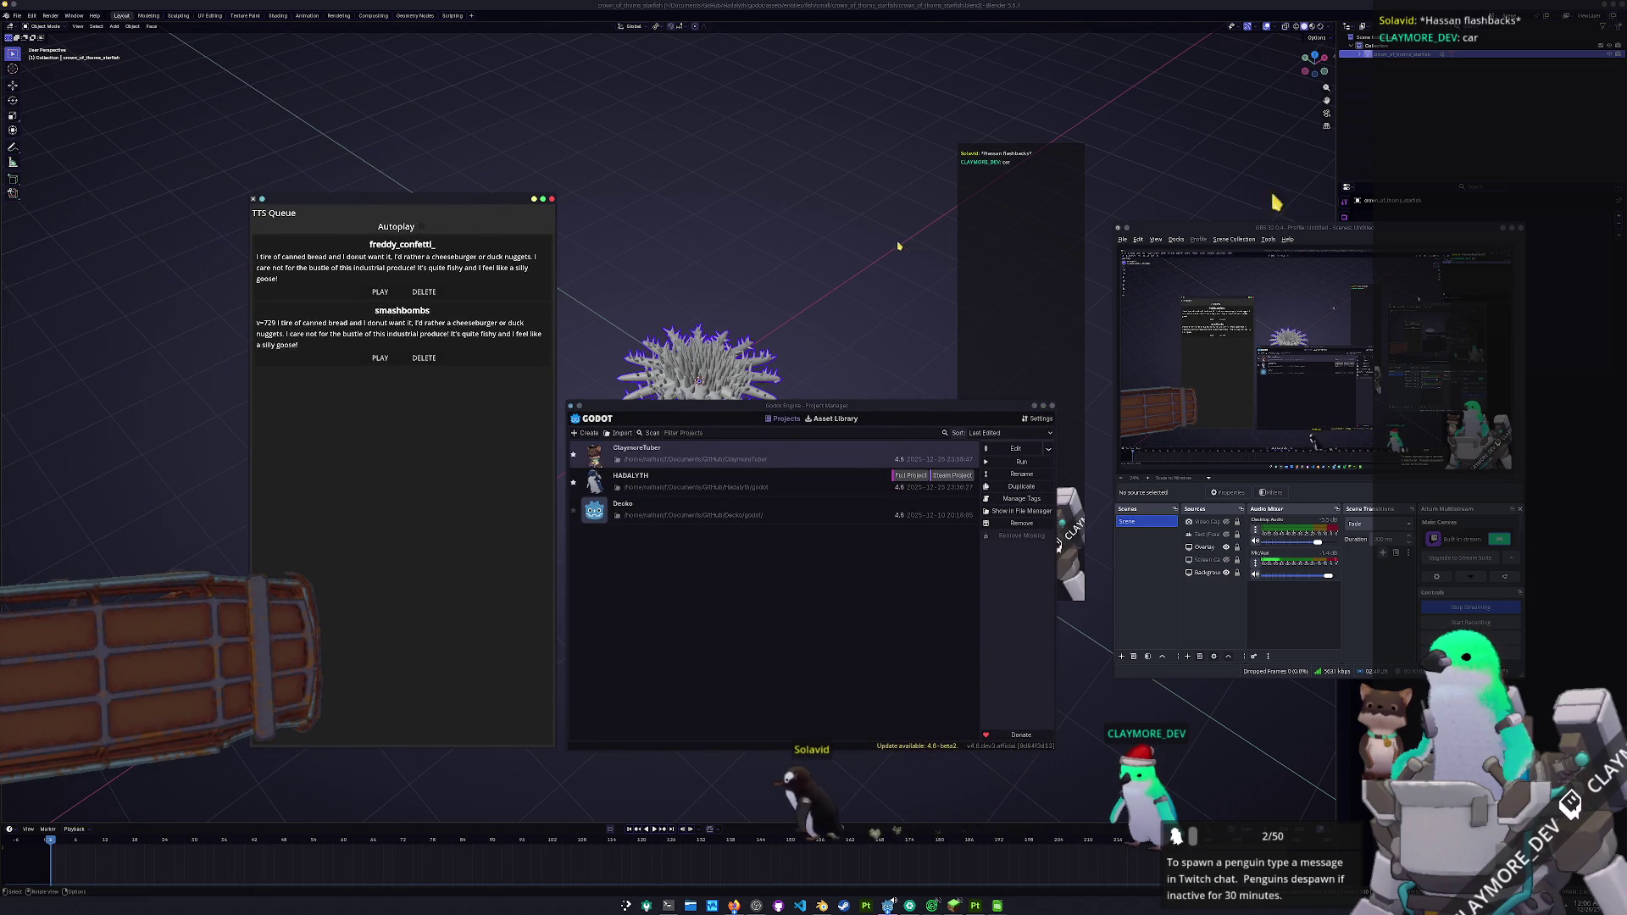
- Deselect and pan around the starfish in Blender, then launch HADALYTH from the Godot Project Manager
left_click(1177, 170)
left_click_drag(862, 391, 860, 458)
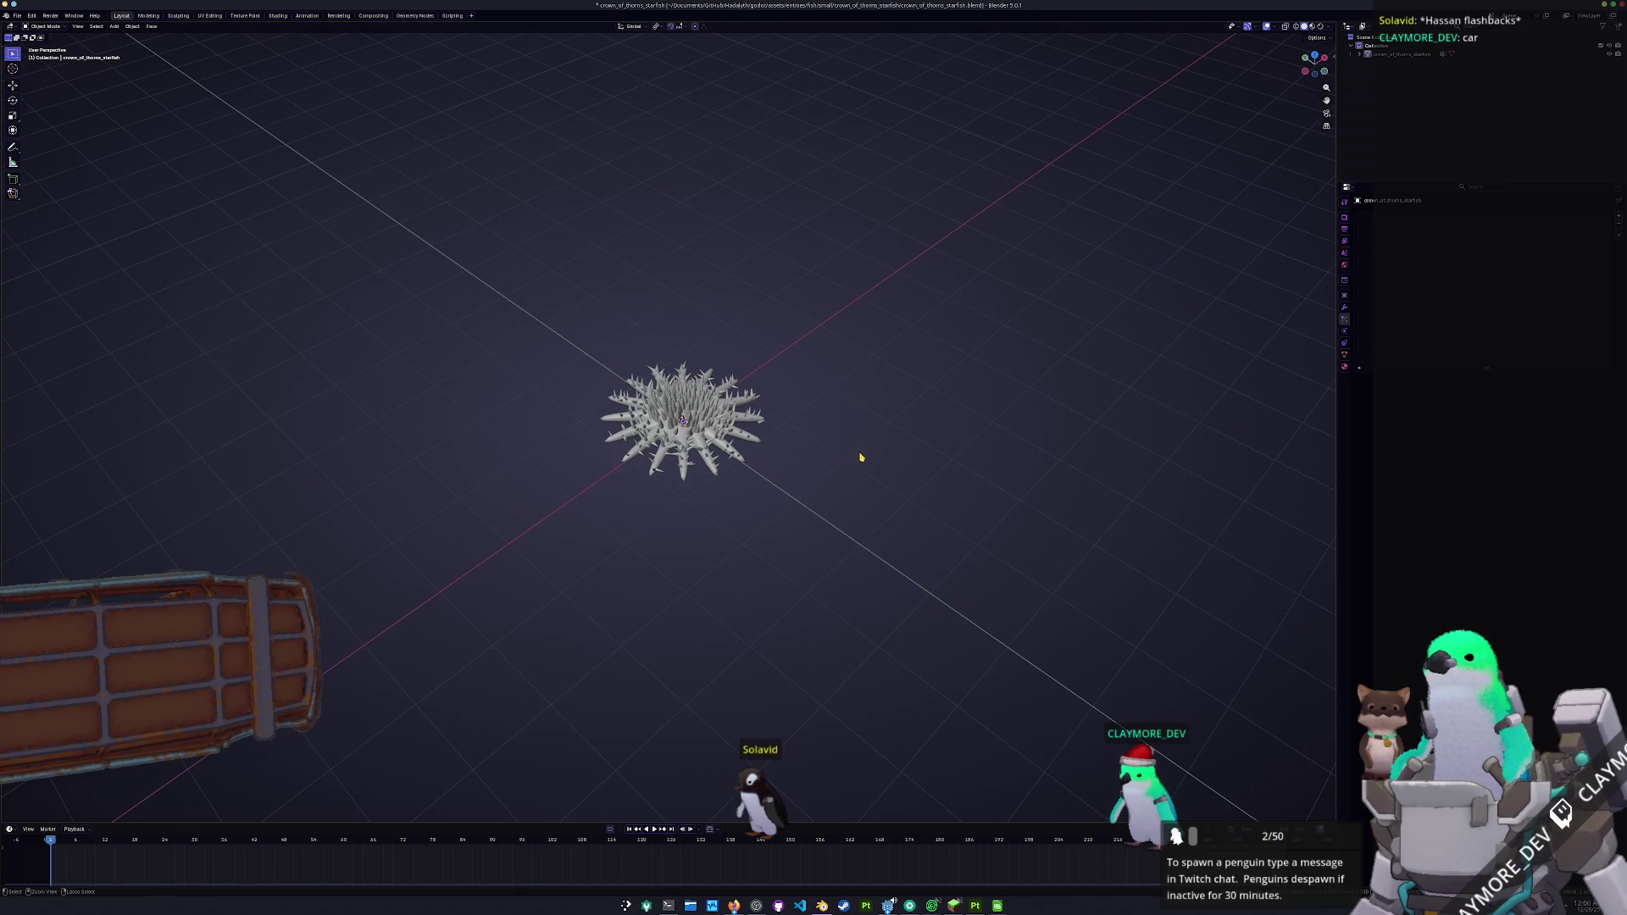
left_click(17, 15)
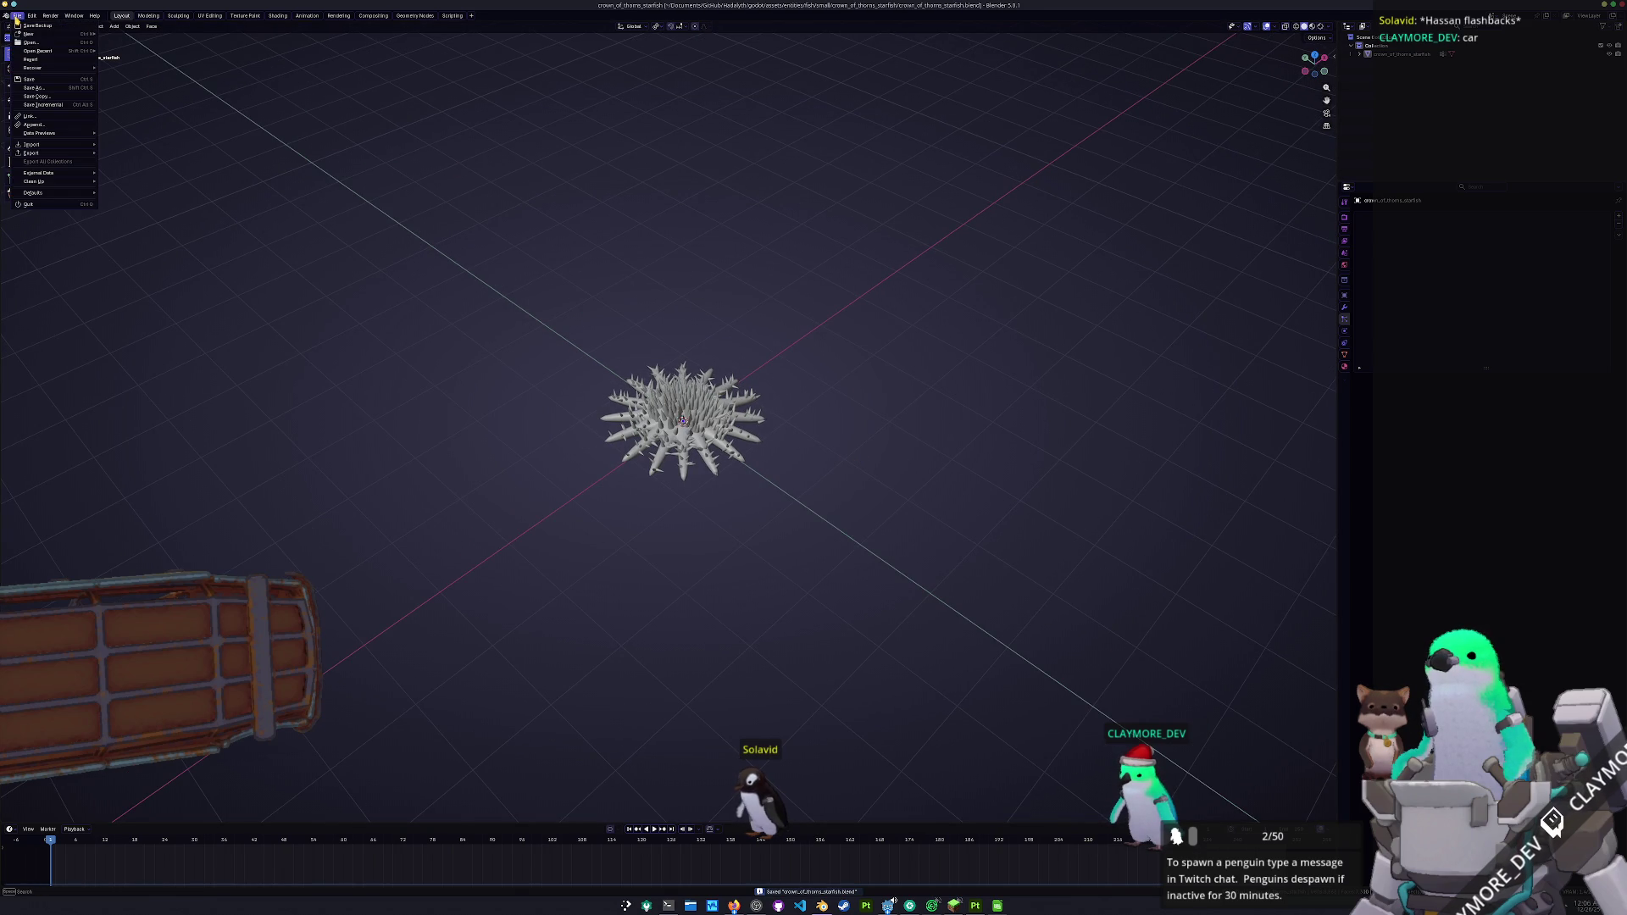
key("alt+Tab")
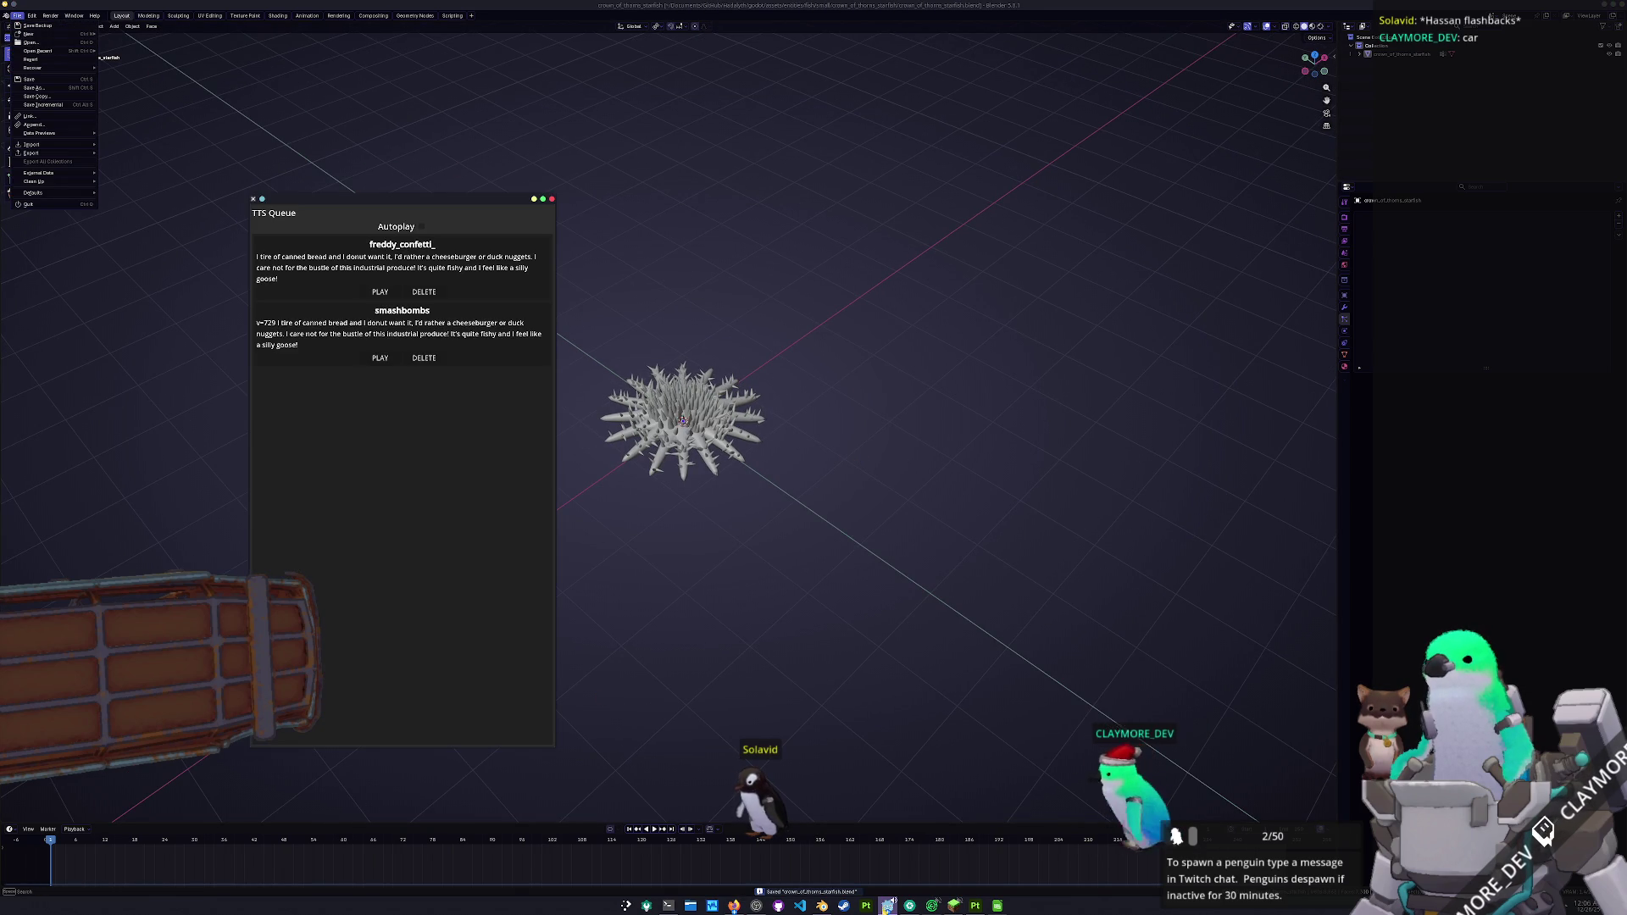
double_click(767, 488)
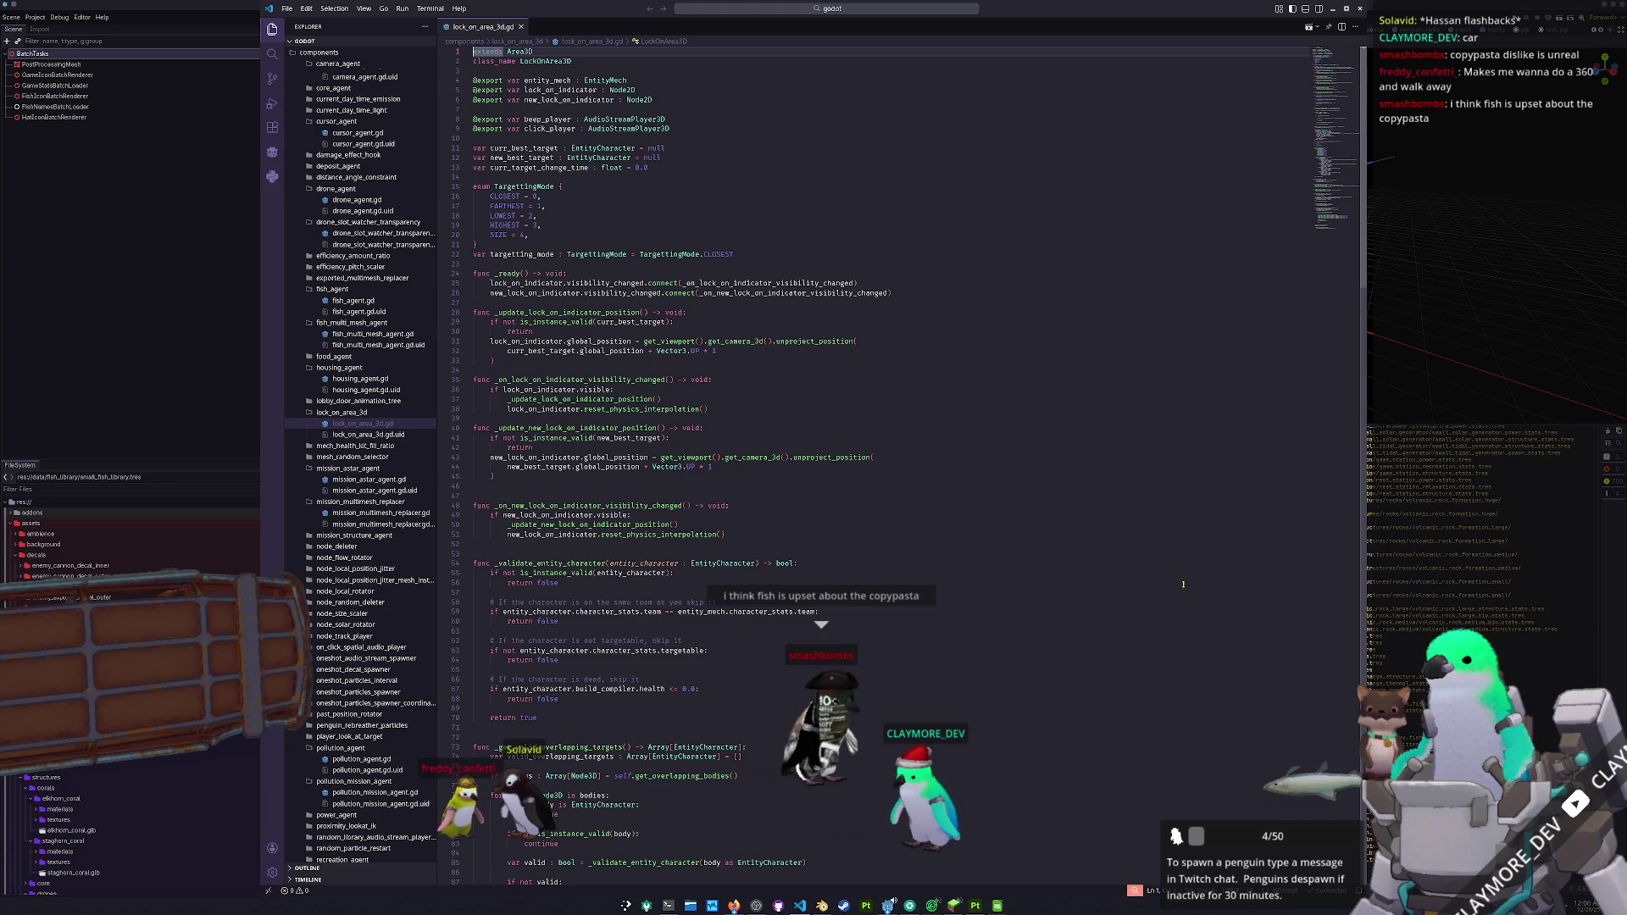
- Enlarge the 3D viewport, save and run HADALYTH, and open its Play save-slot menu
left_click(888, 904)
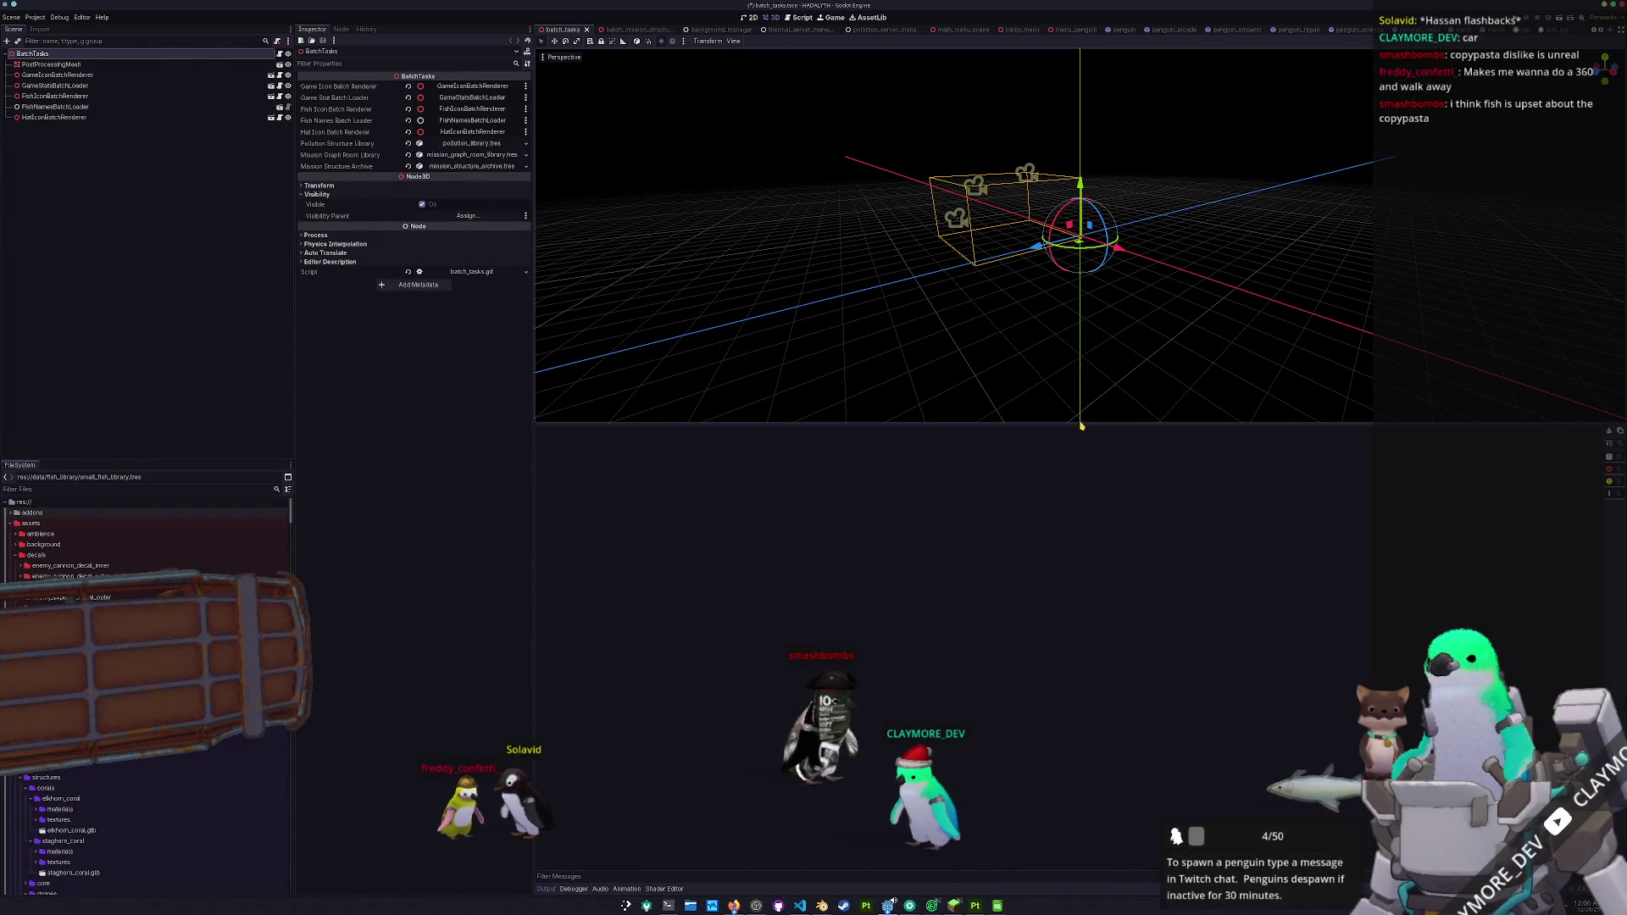
left_click_drag(1079, 423, 1101, 608)
key("ctrl+s")
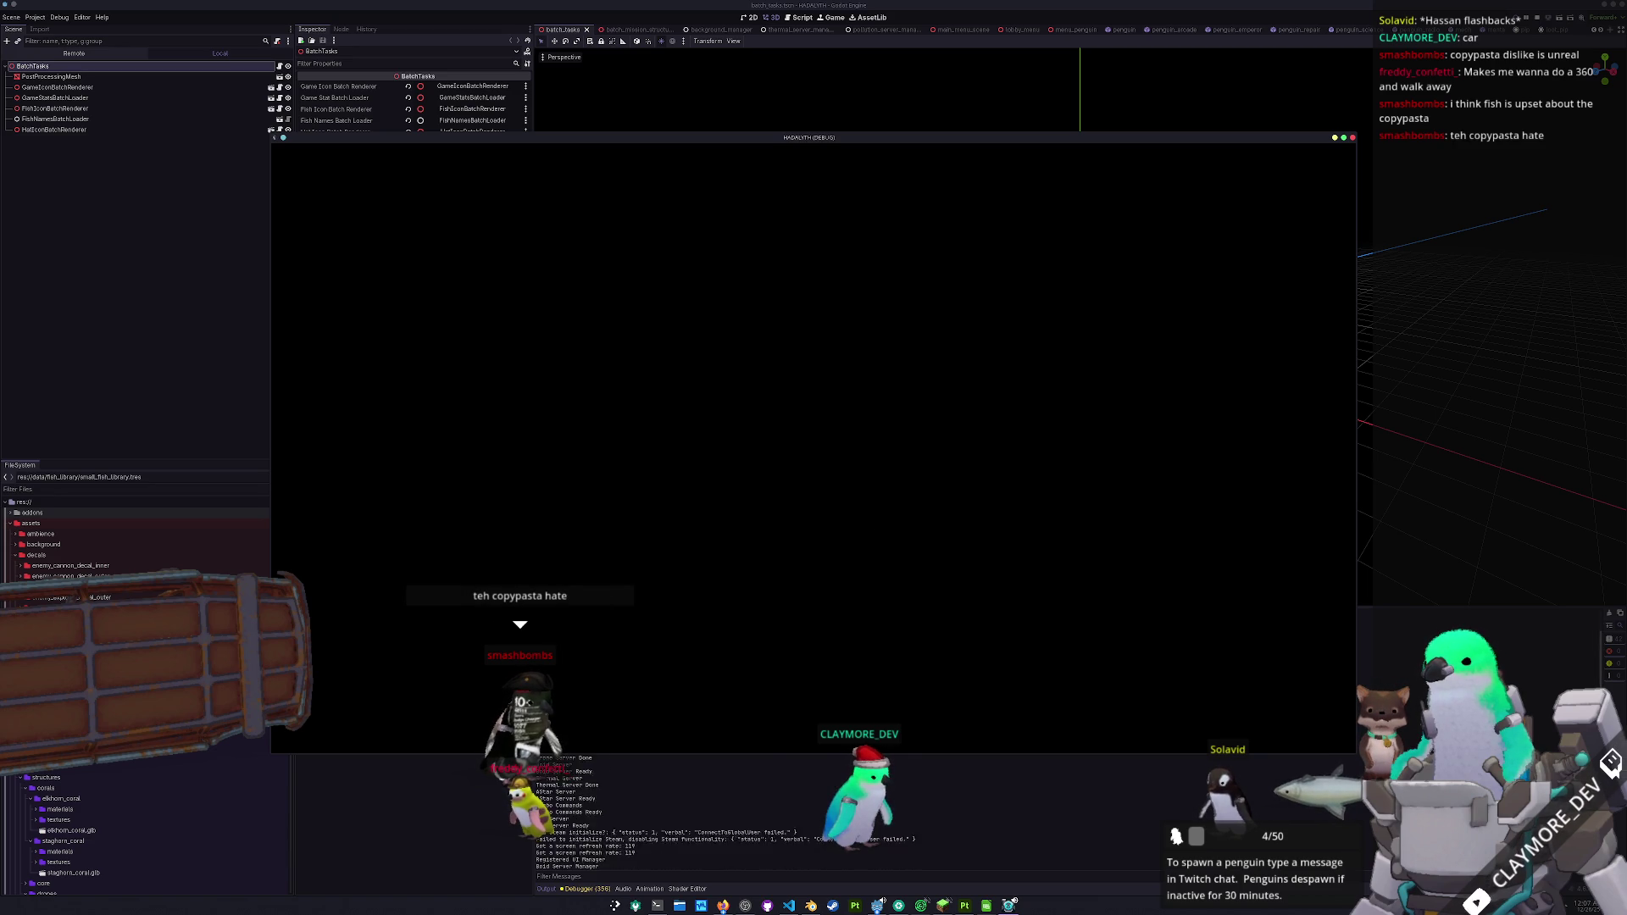
left_click(818, 513)
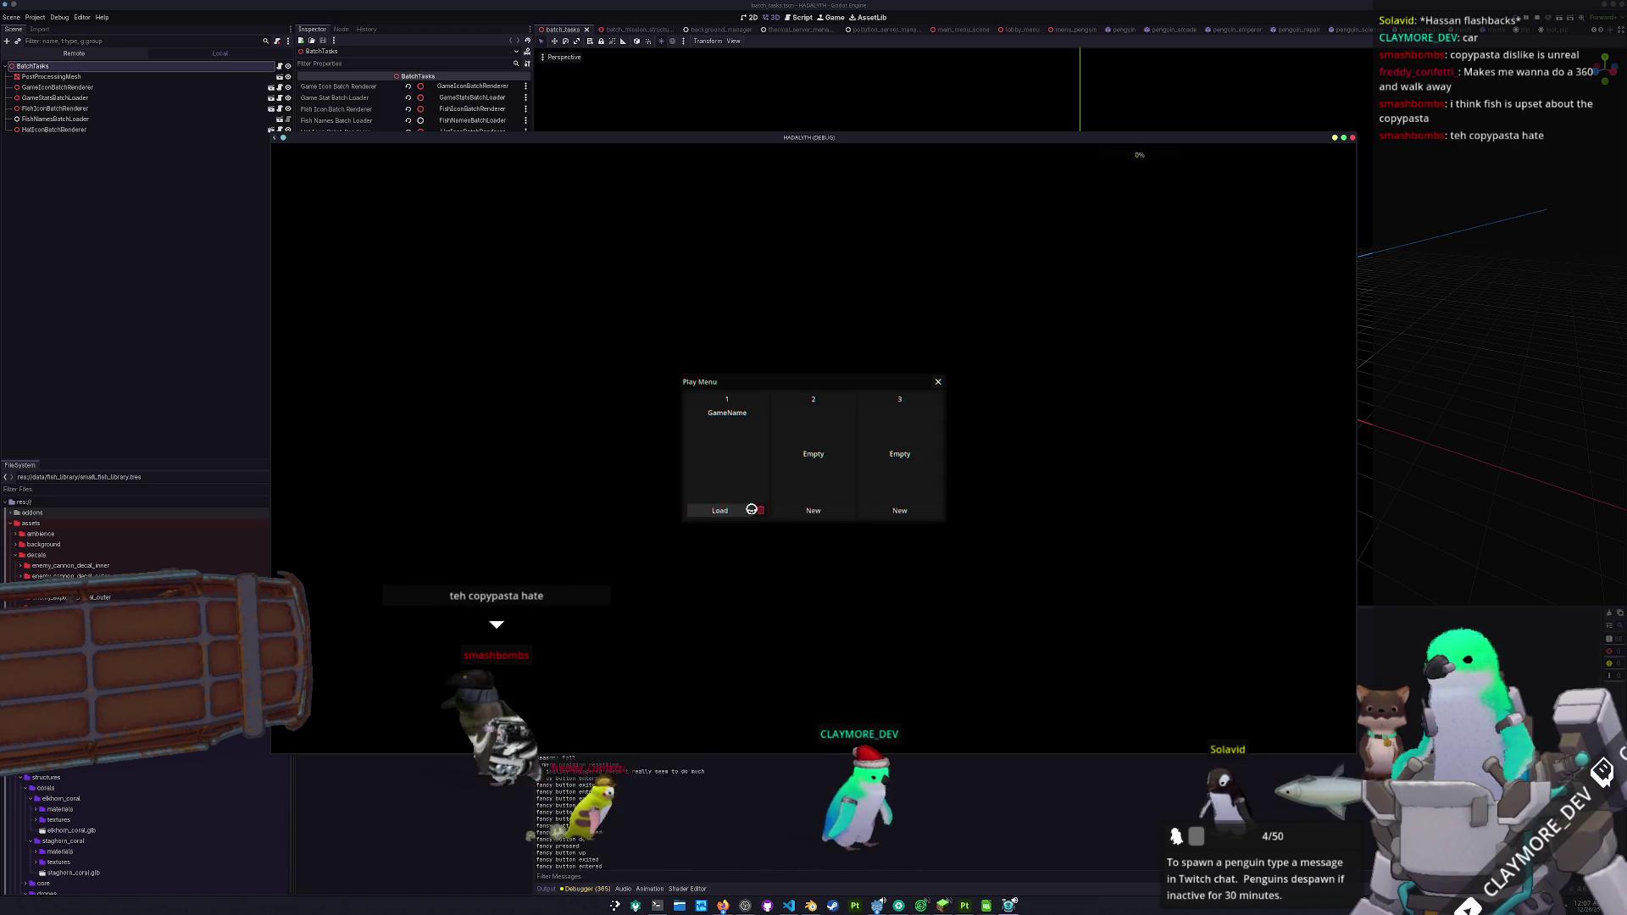
- Load the GameName save and look around the base in build mode, rotating the camera
left_click(725, 508)
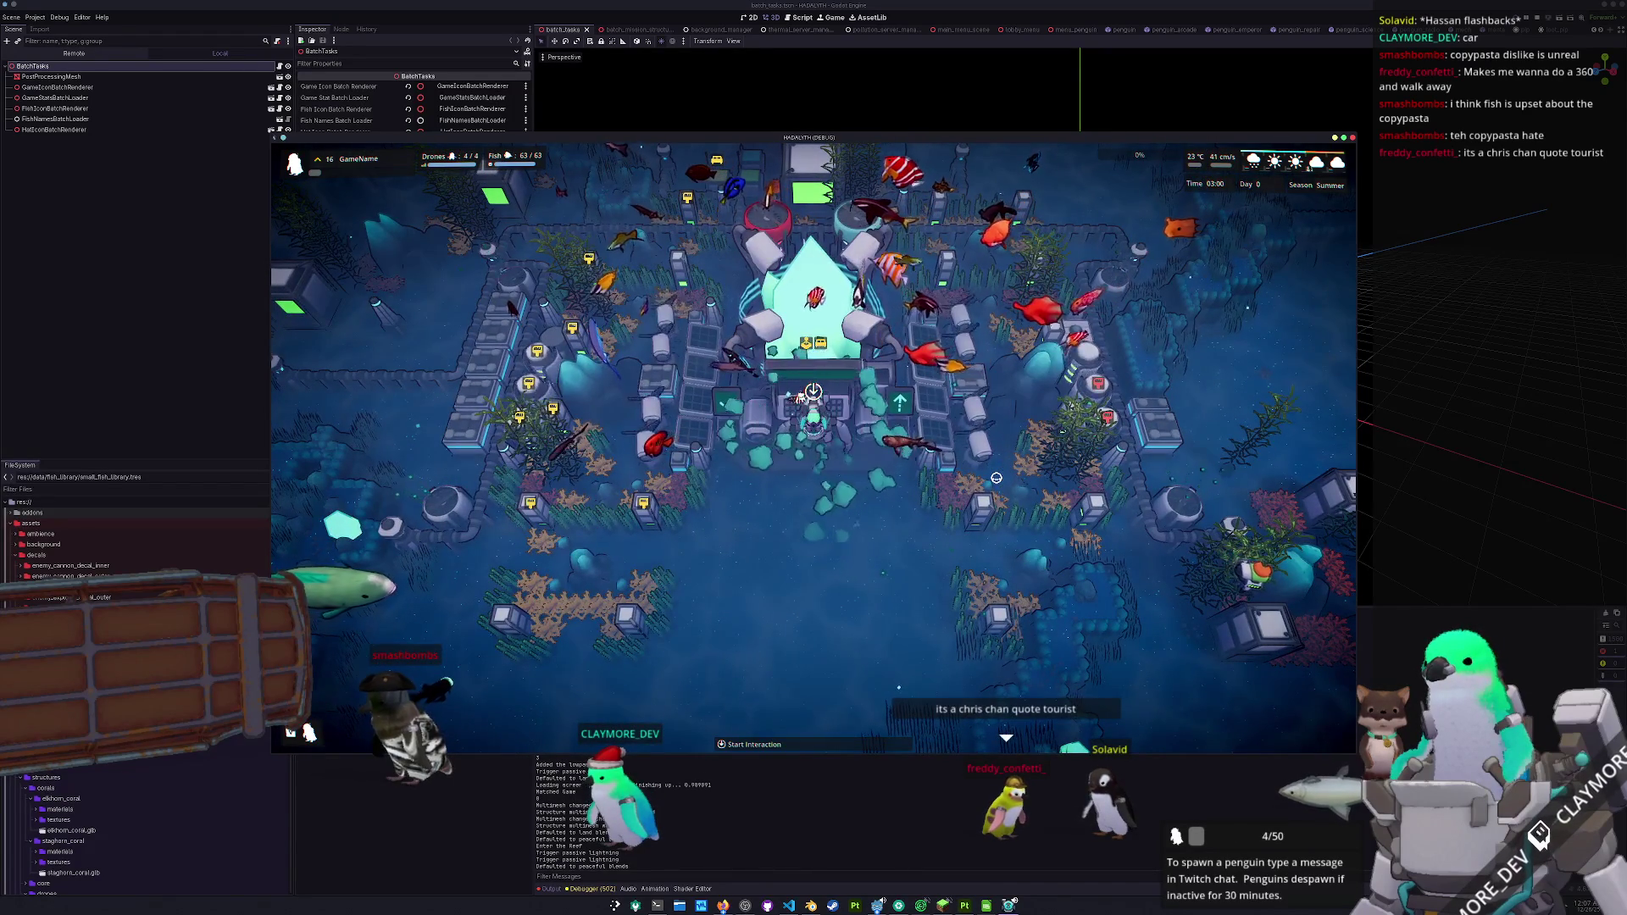
key("b")
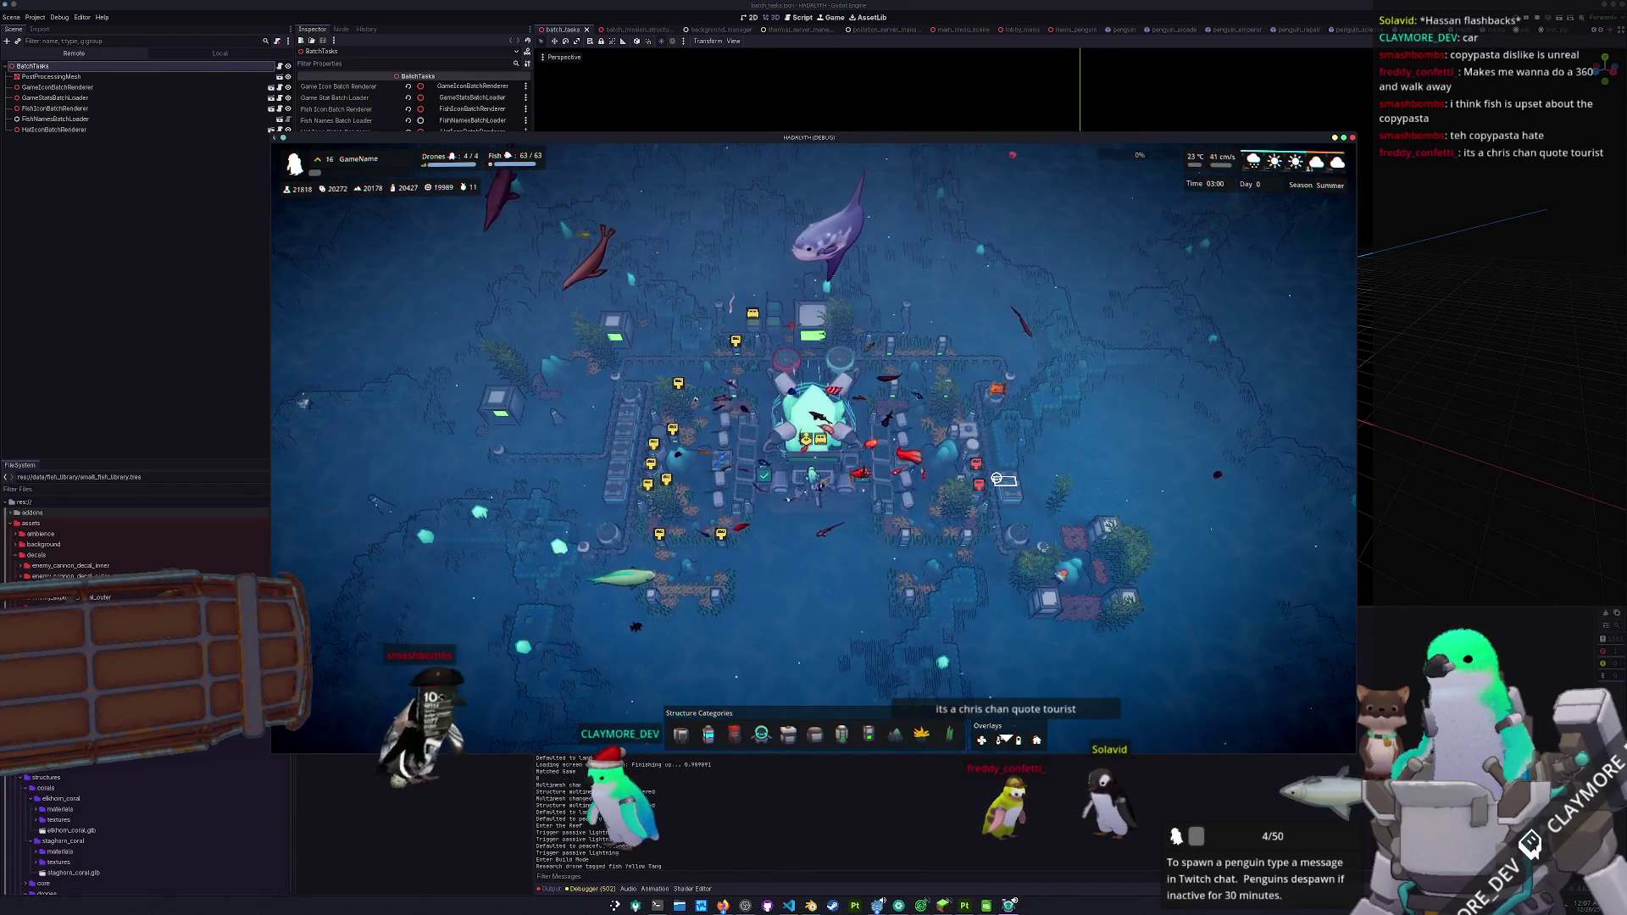
key("e")
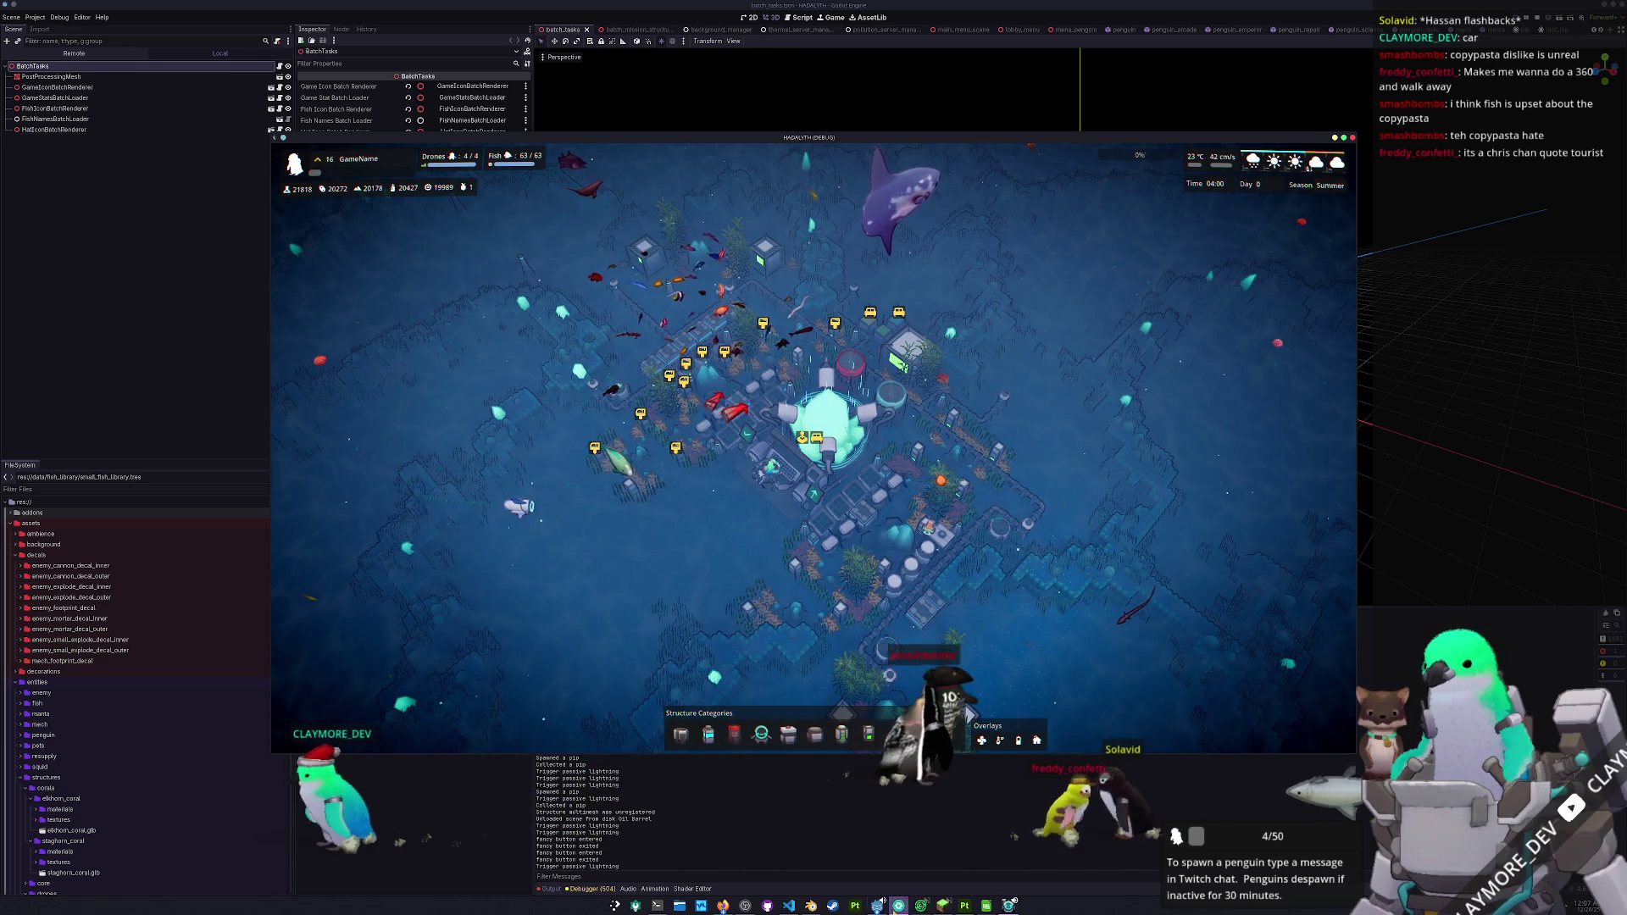
mouse_move(784, 866)
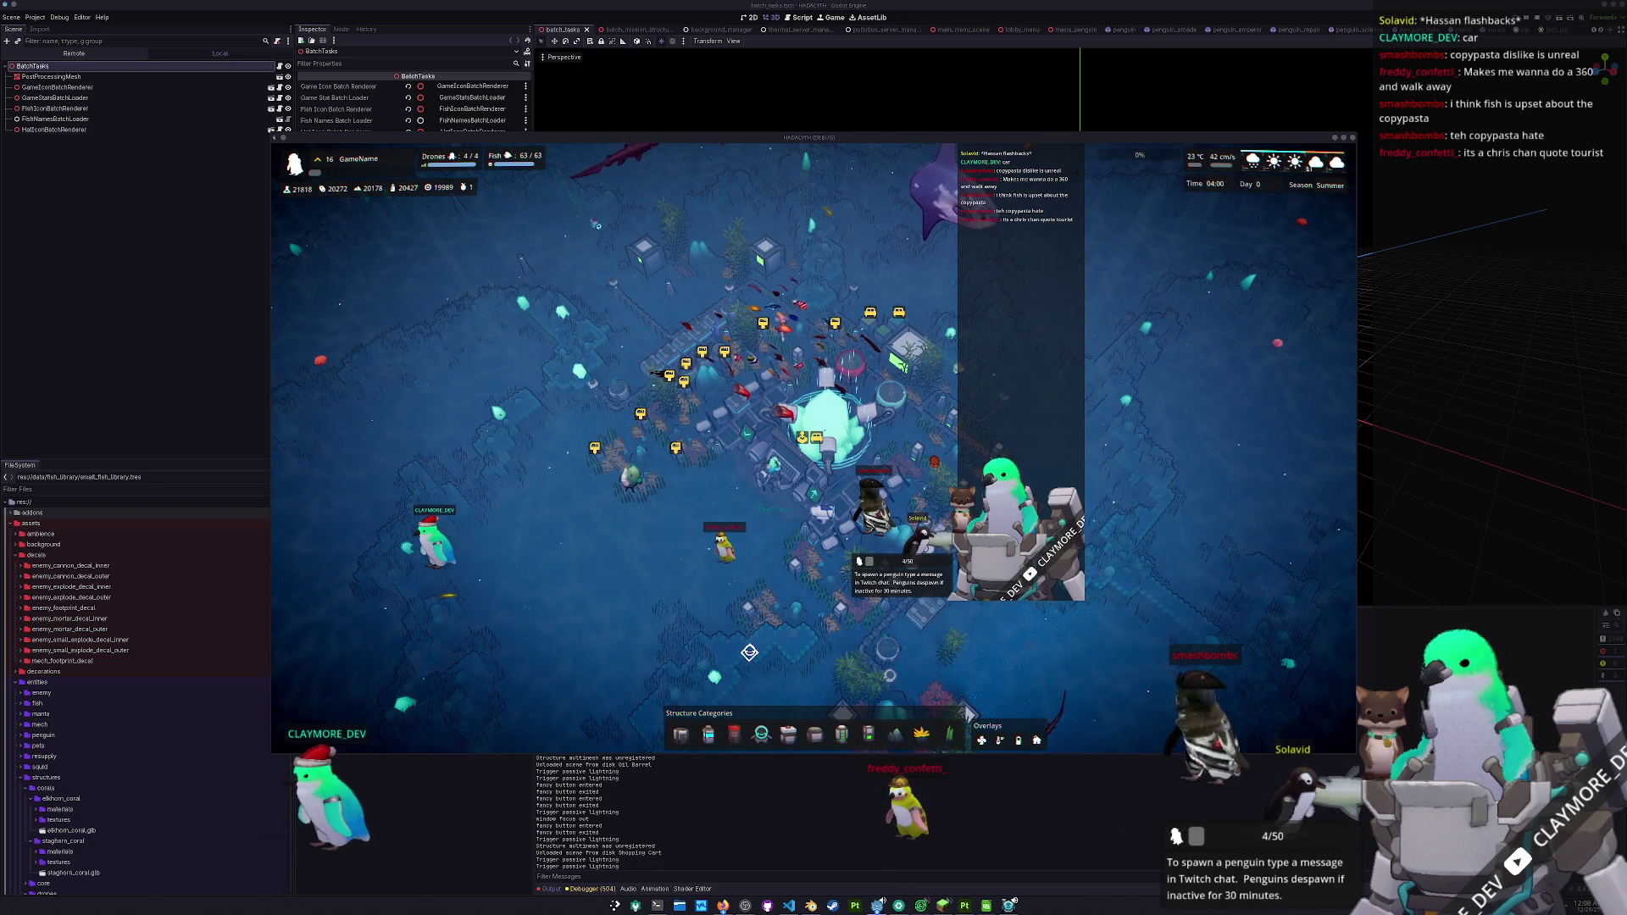
left_click(749, 651)
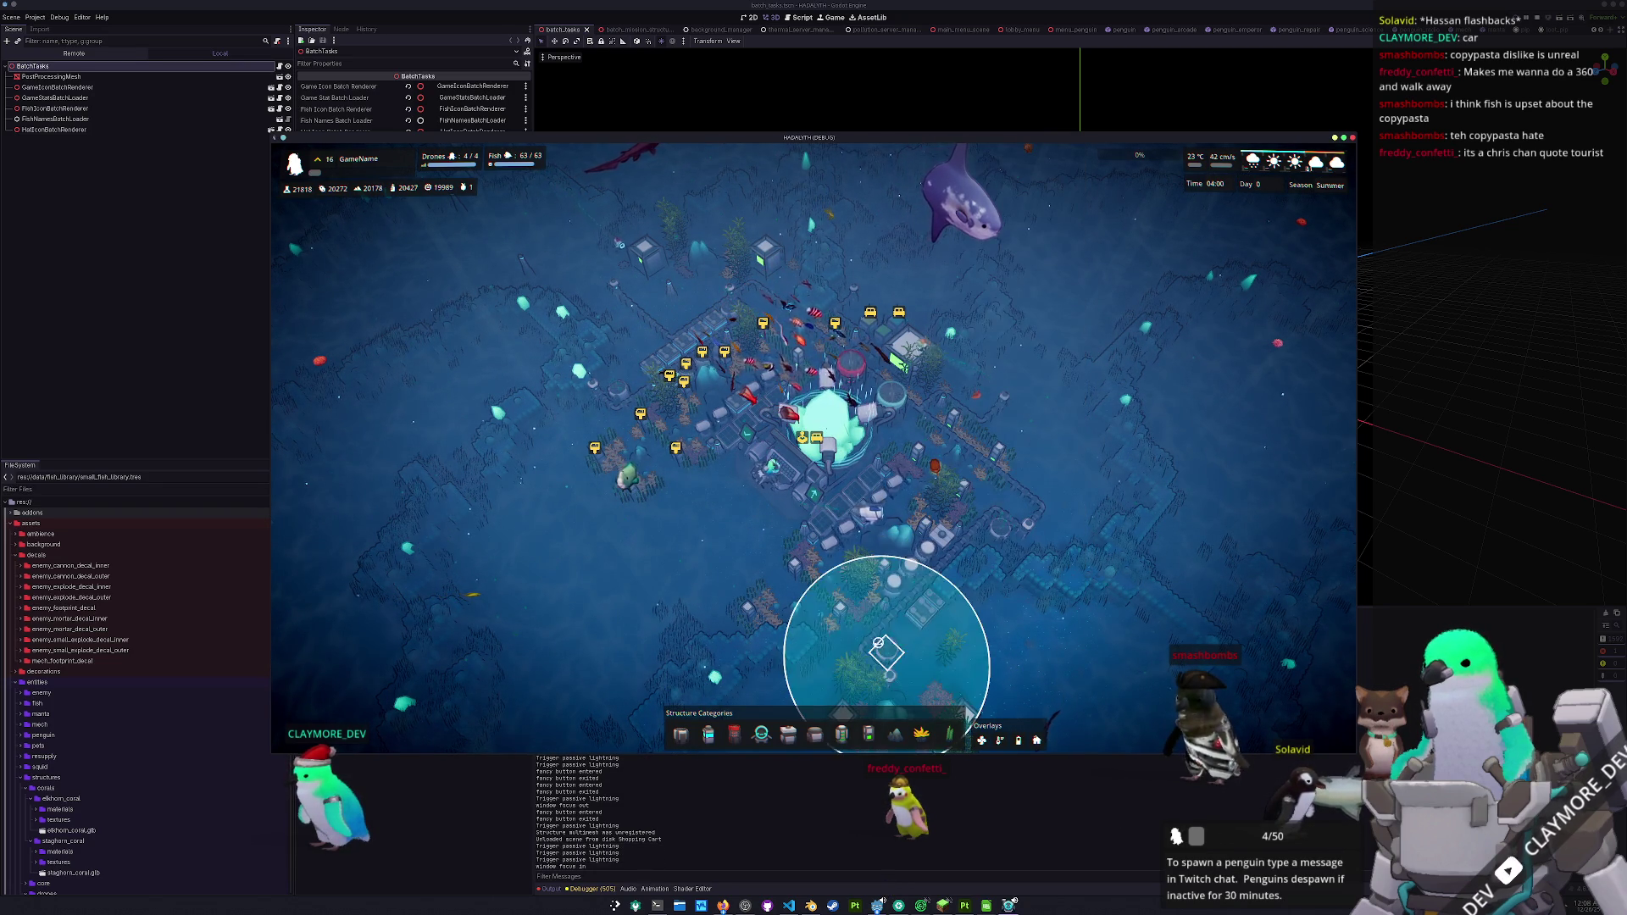
scroll(847, 643, "up", 2)
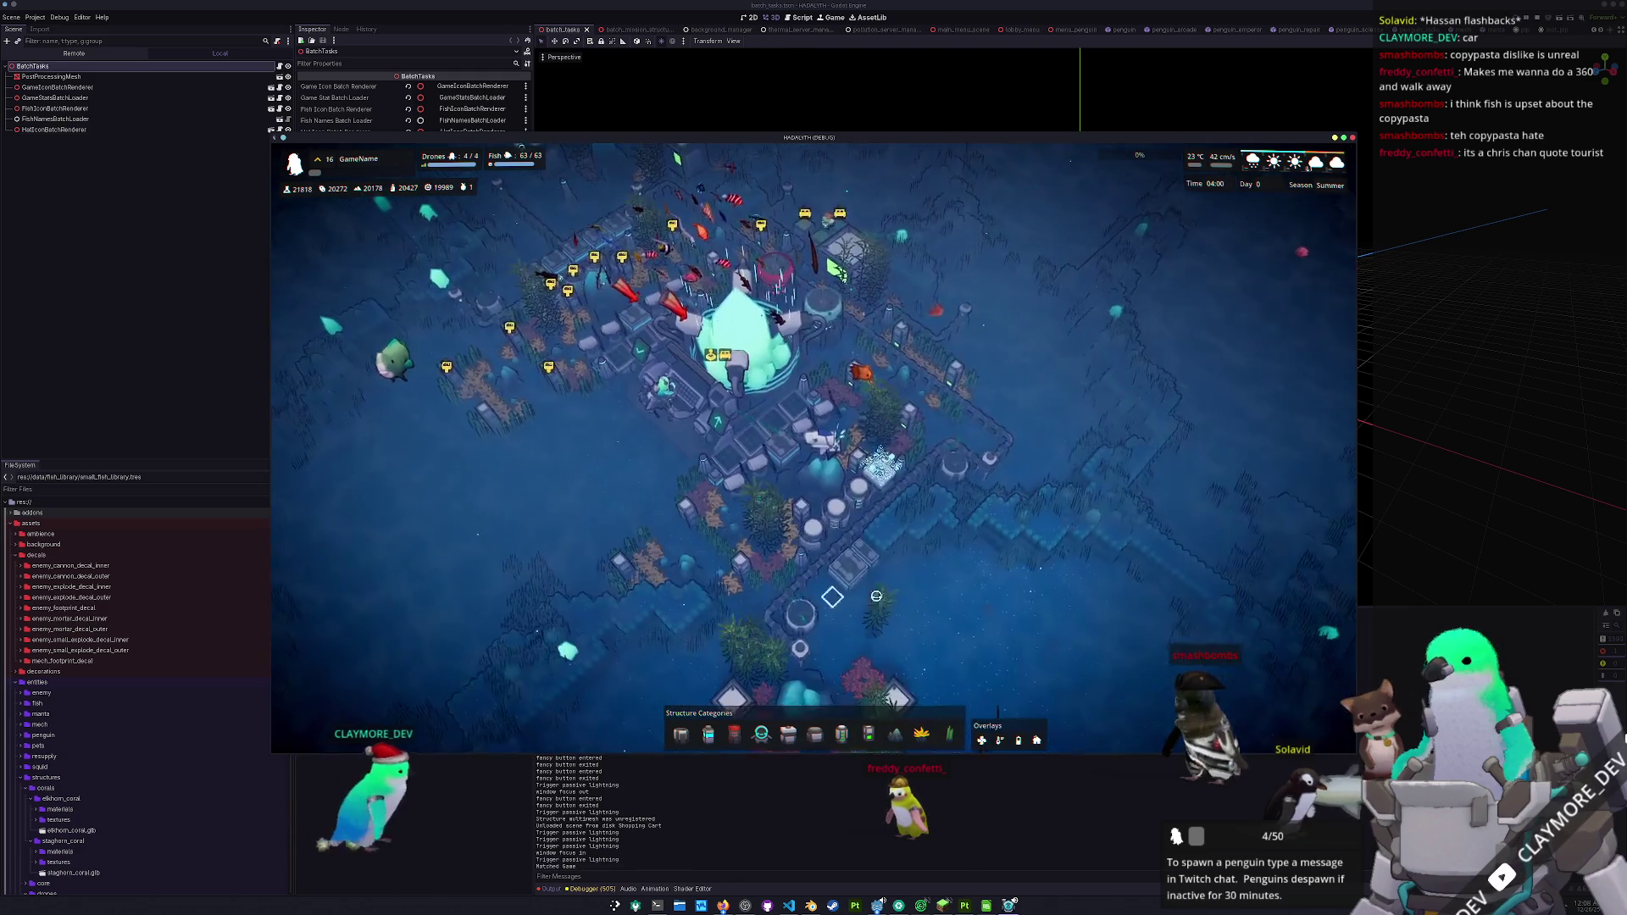
scroll(876, 596, "up", 5)
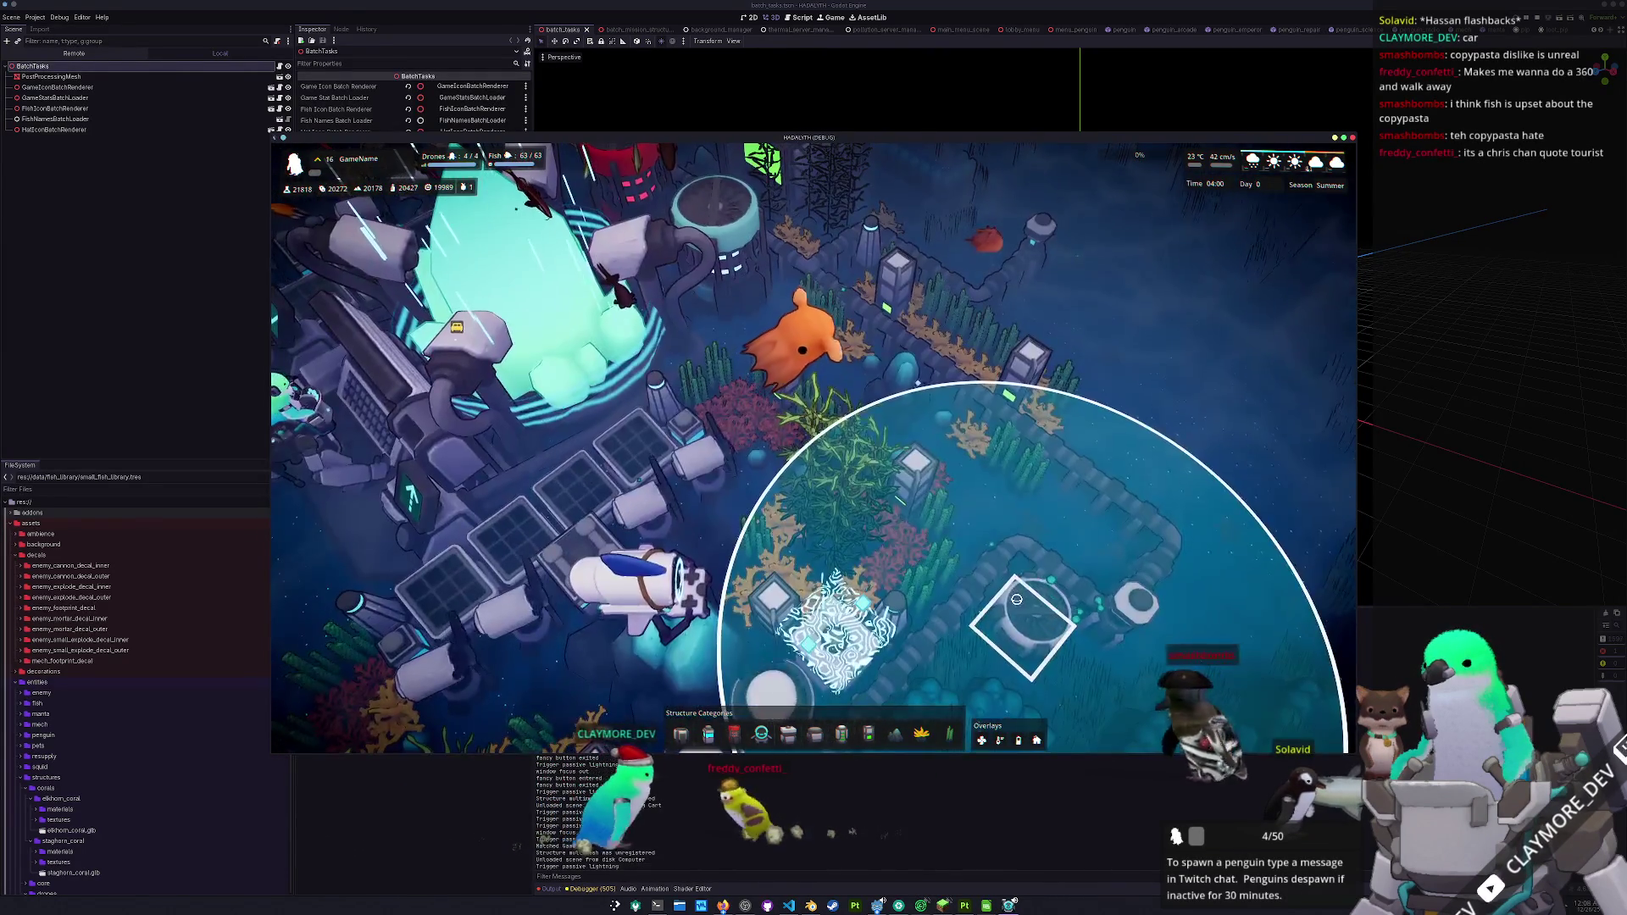
scroll(1198, 506, "down", 8)
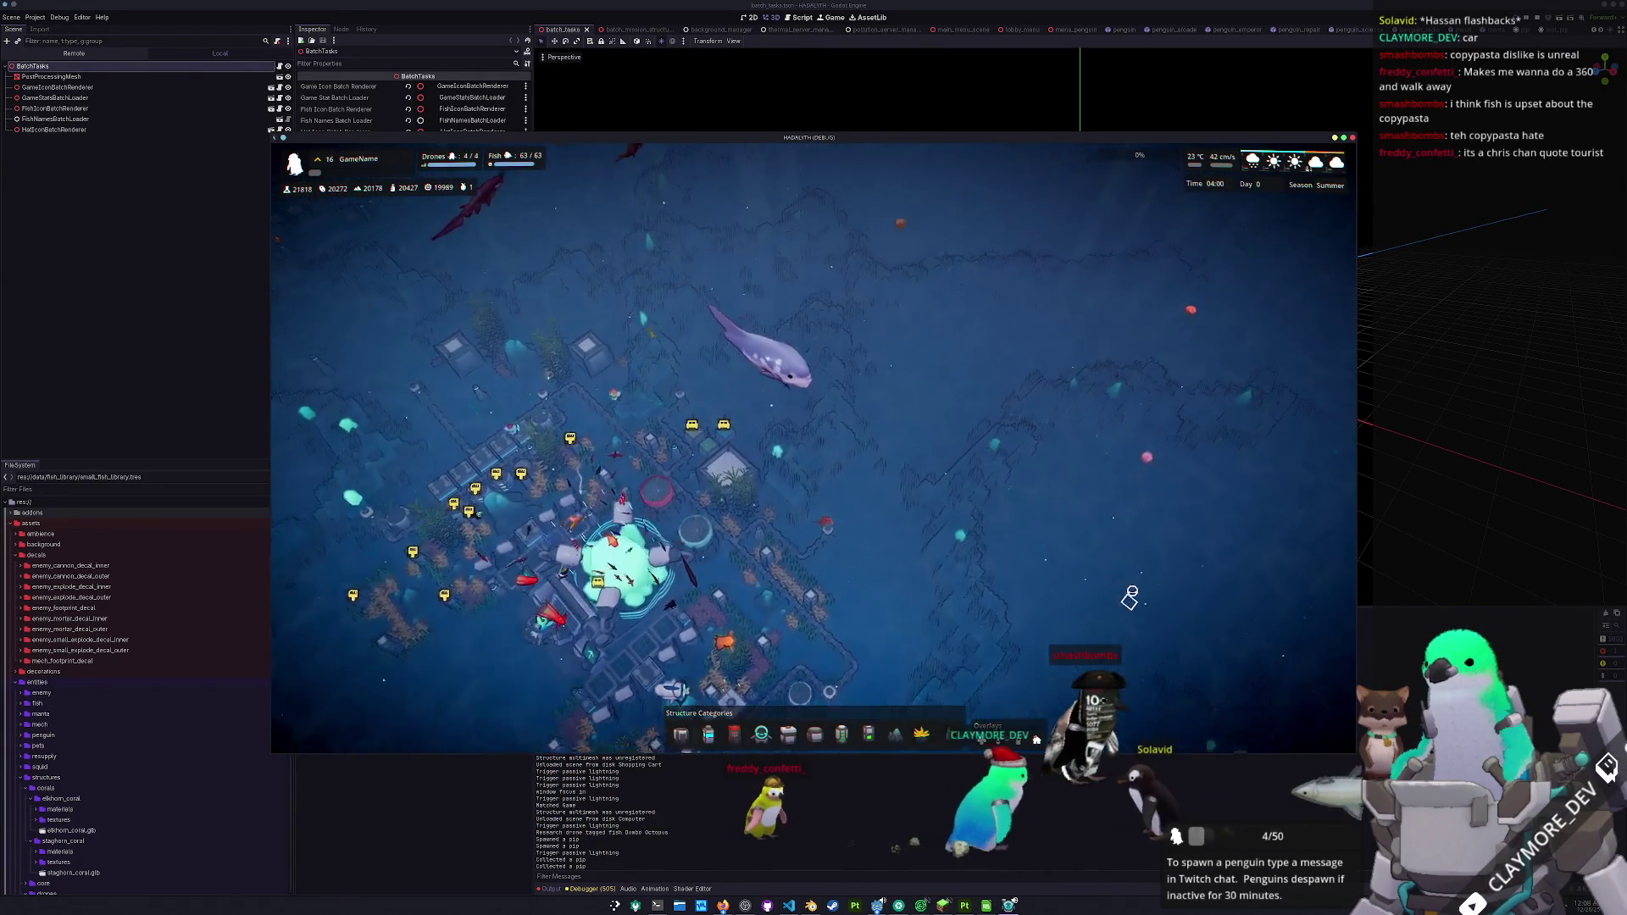
- Leave build mode, launch a mission from the interaction panel, and dash the mech across the area
key("Escape")
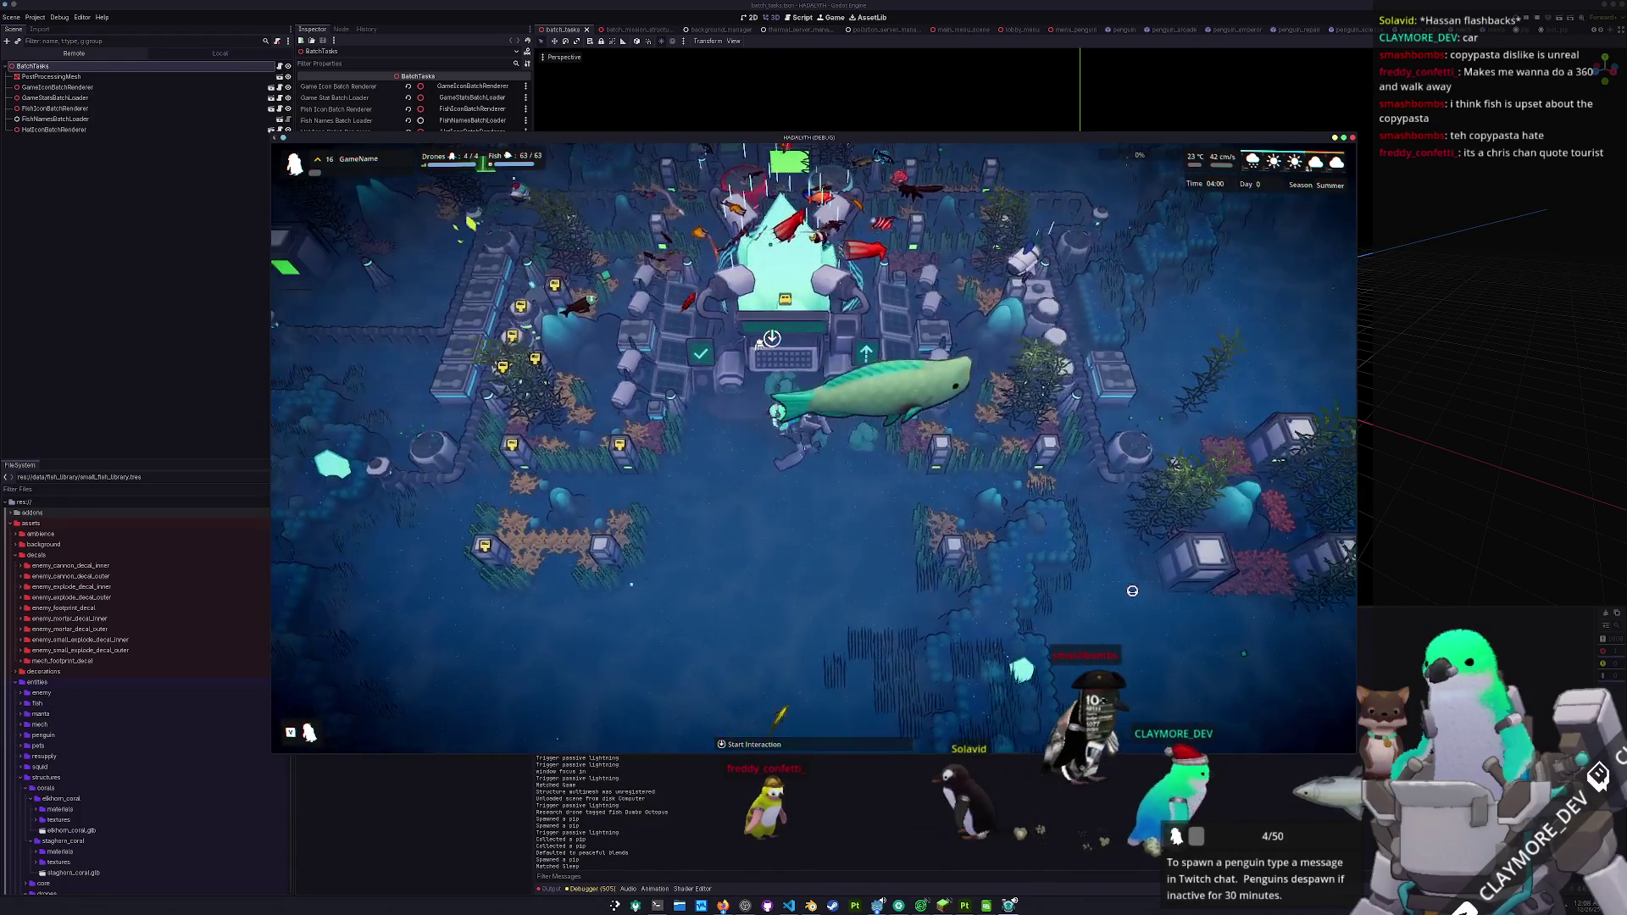
key("e")
left_click(815, 582)
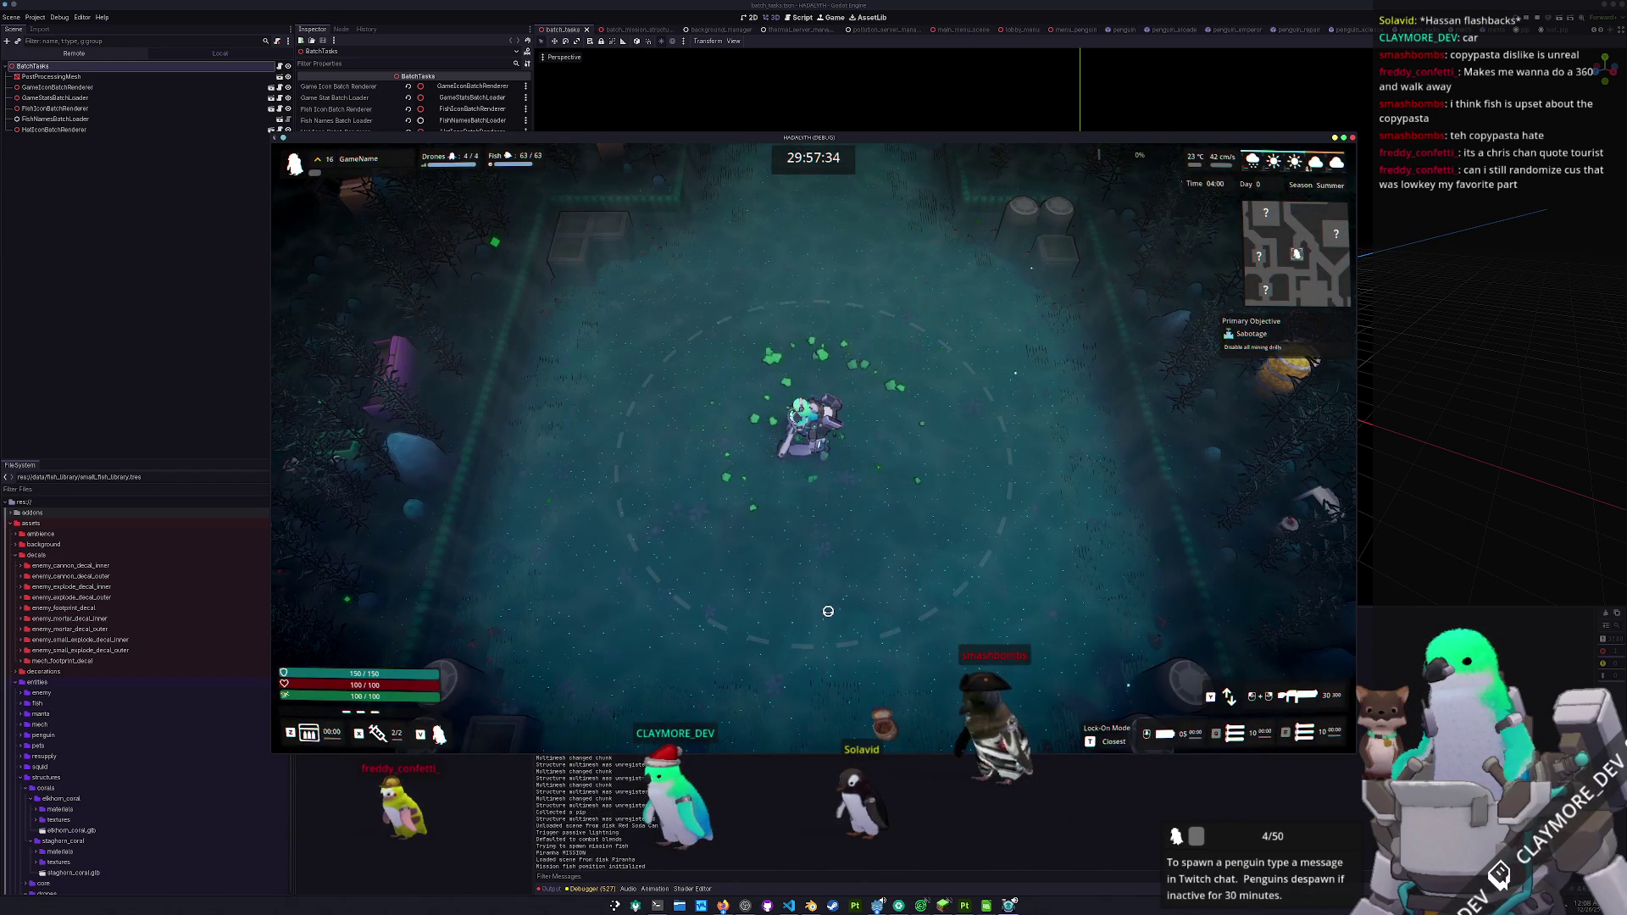
key("w")
key("space")
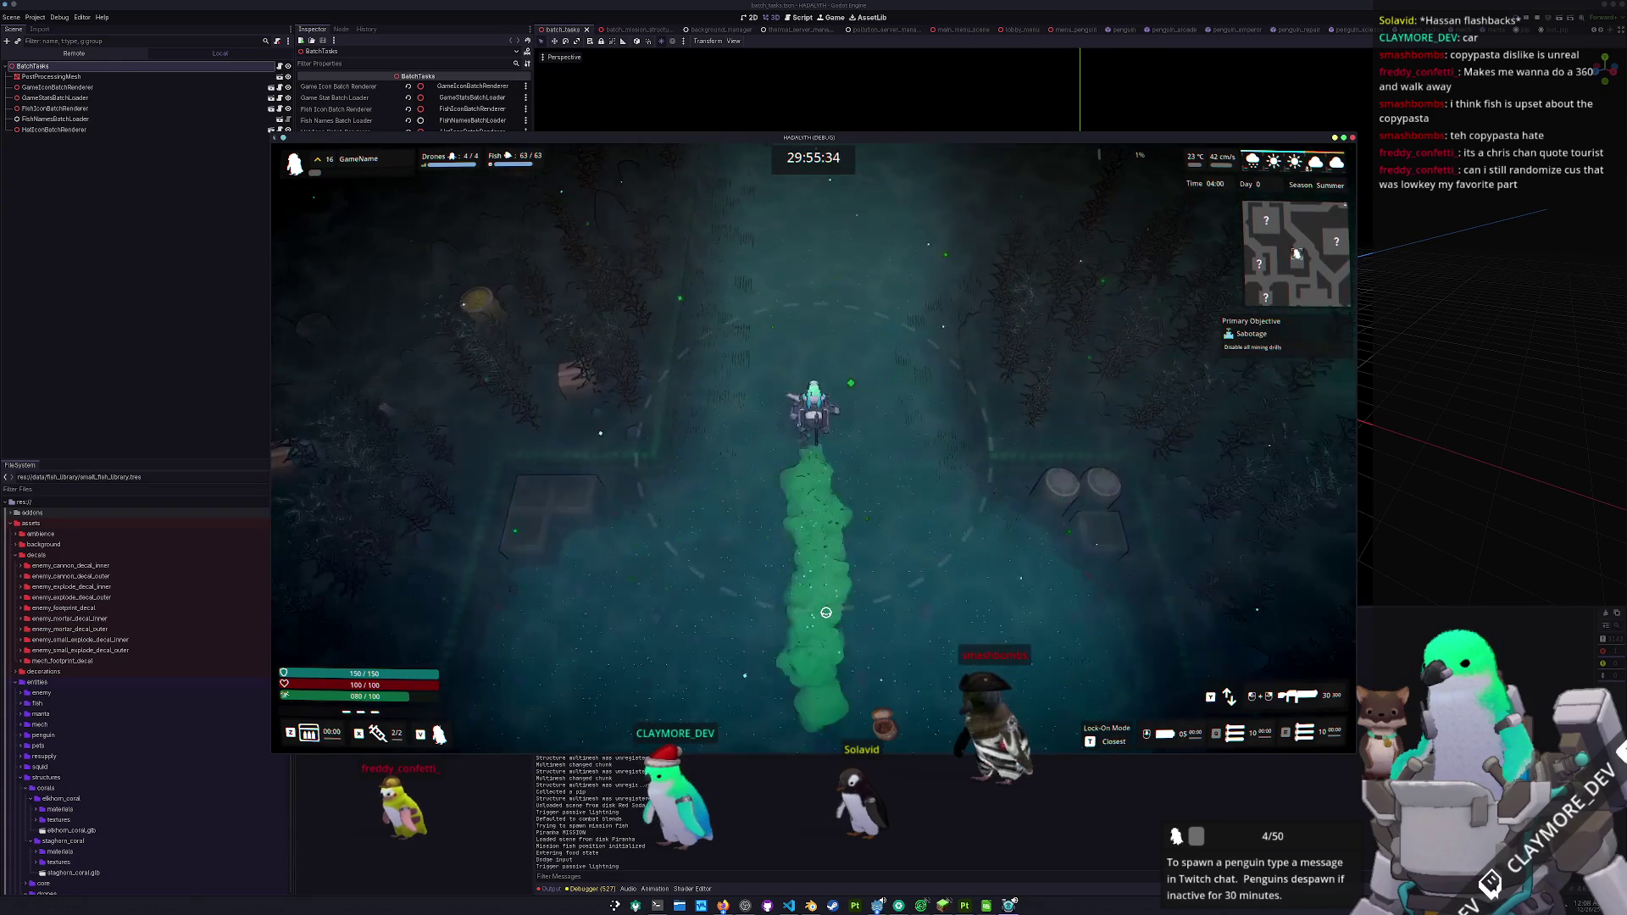
key("d")
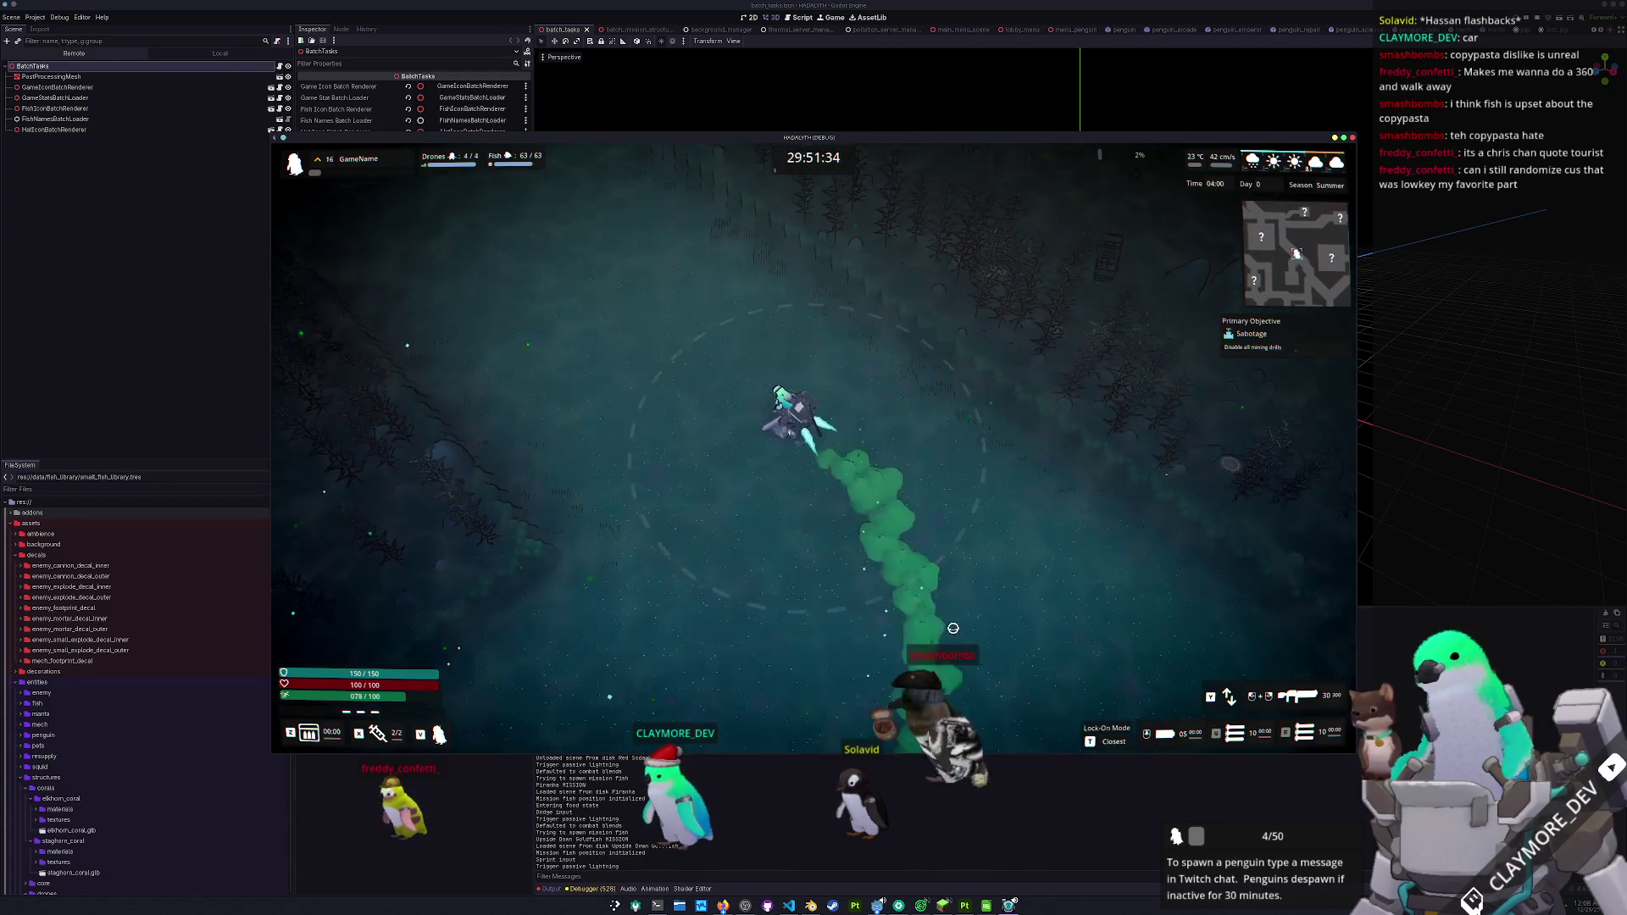
key("space")
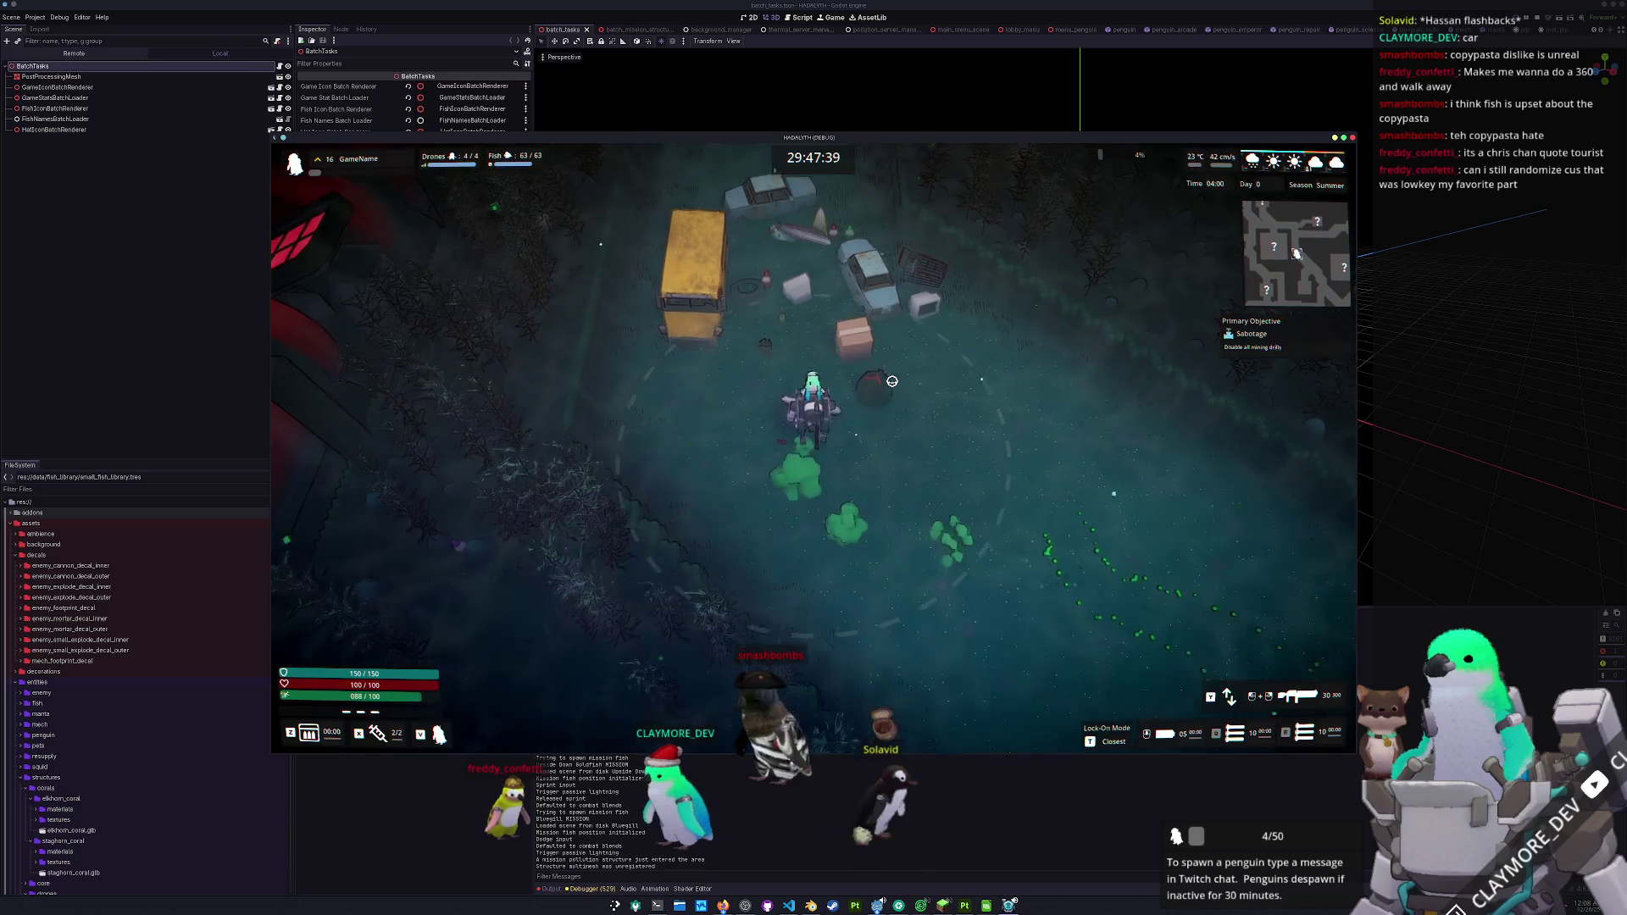
- Move and fire the mech, then pause the game and bring up the Notion Tasks board
key("a")
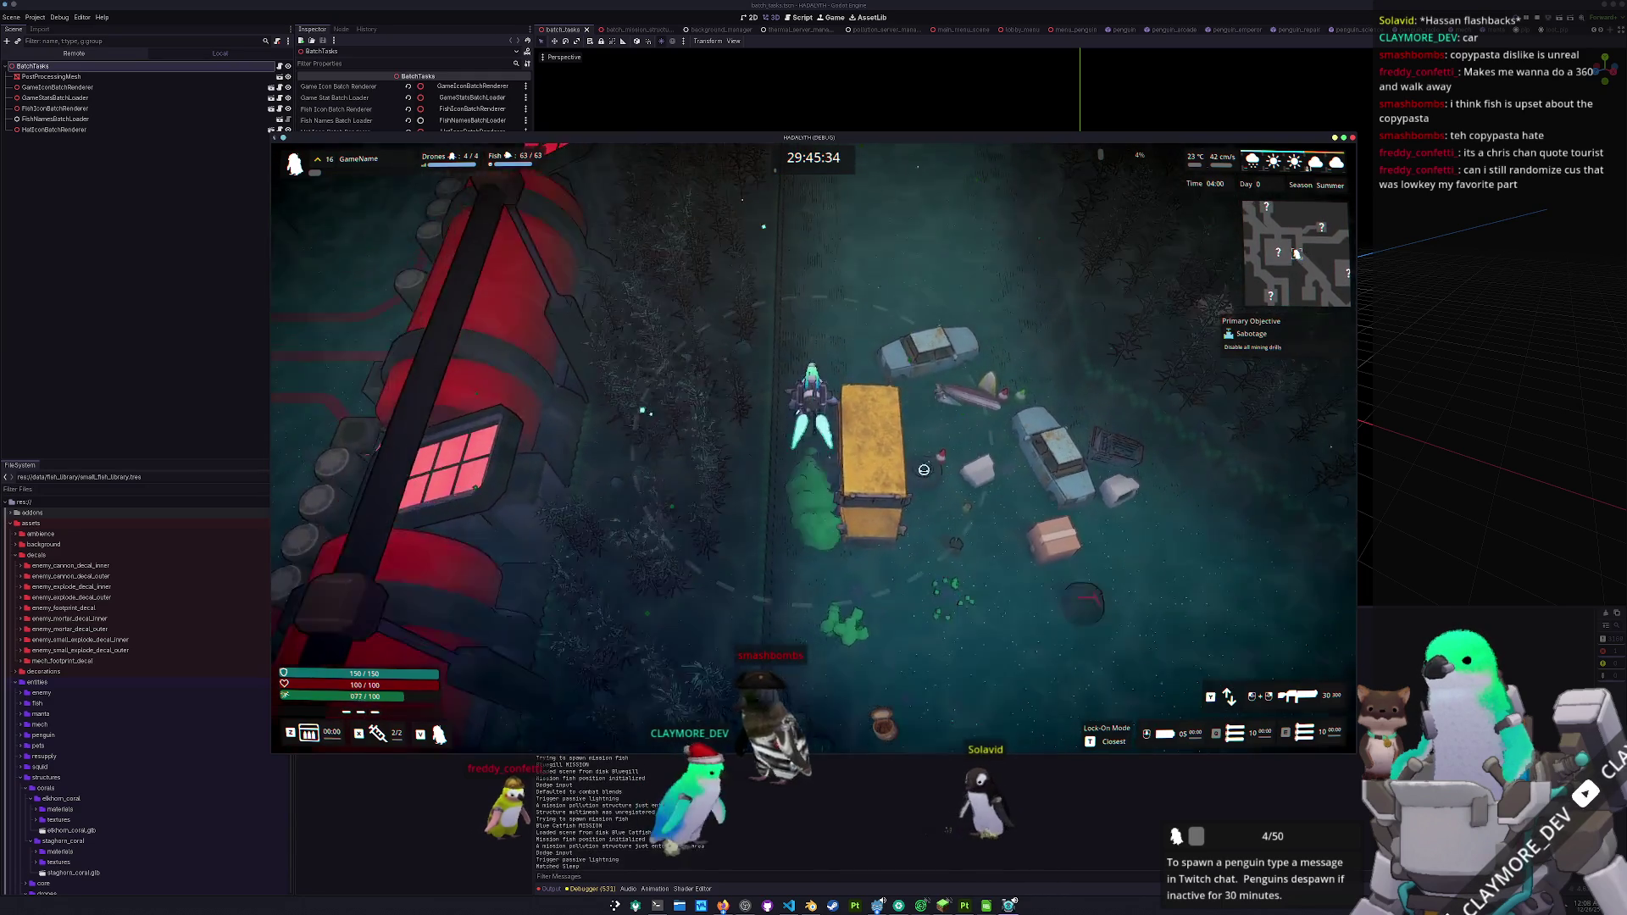
key("s")
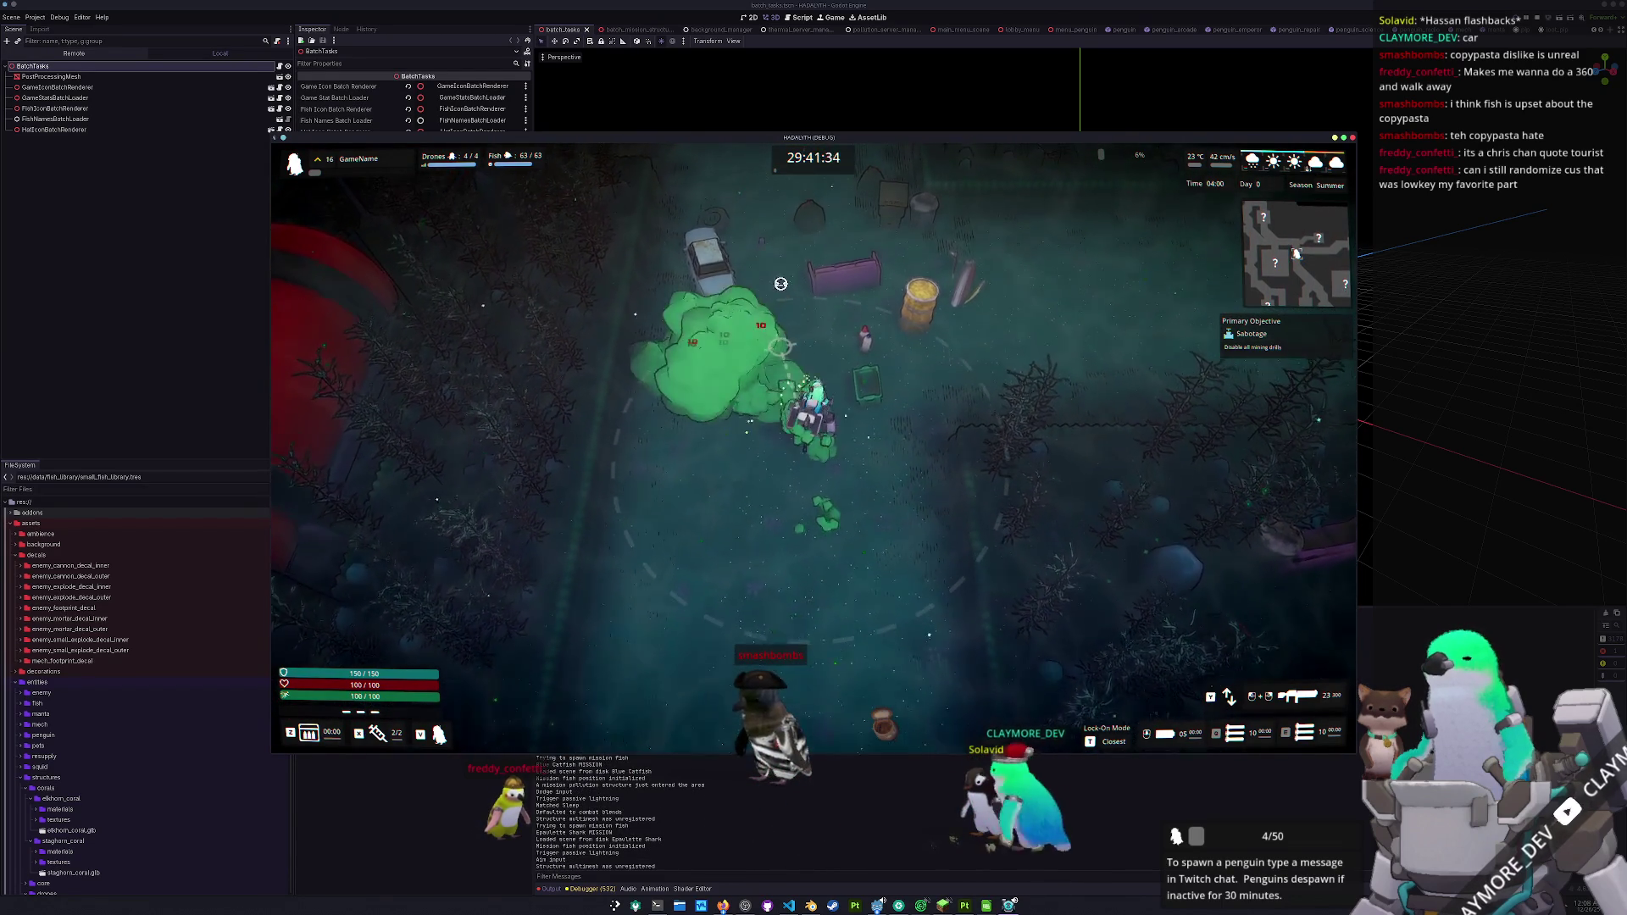
left_click(882, 296)
key("w")
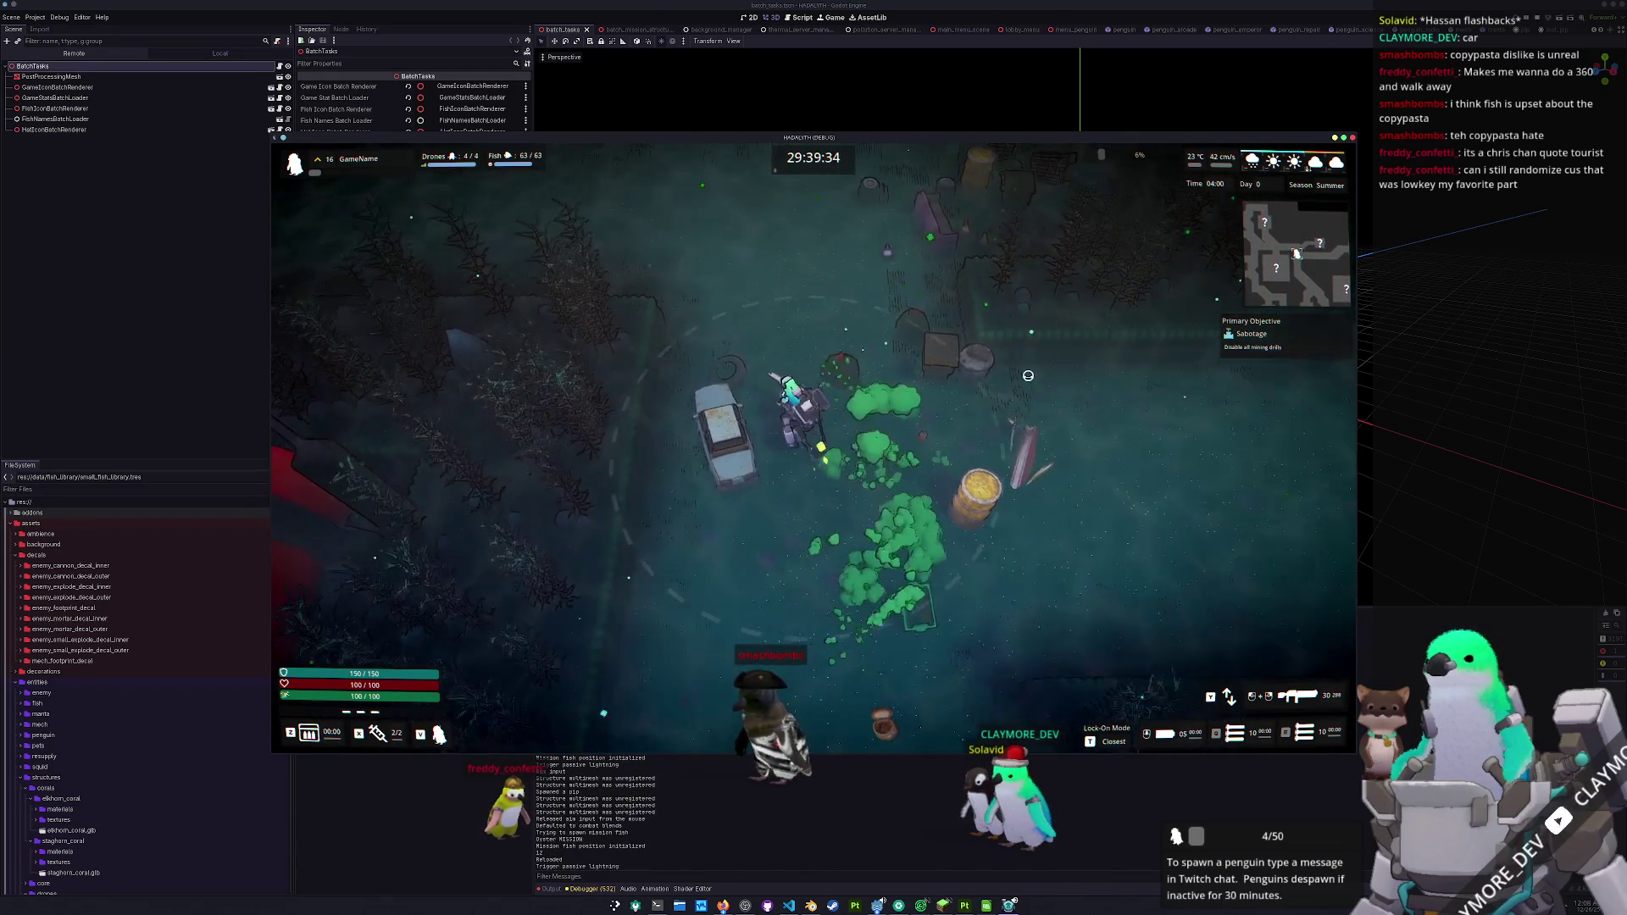
key("a")
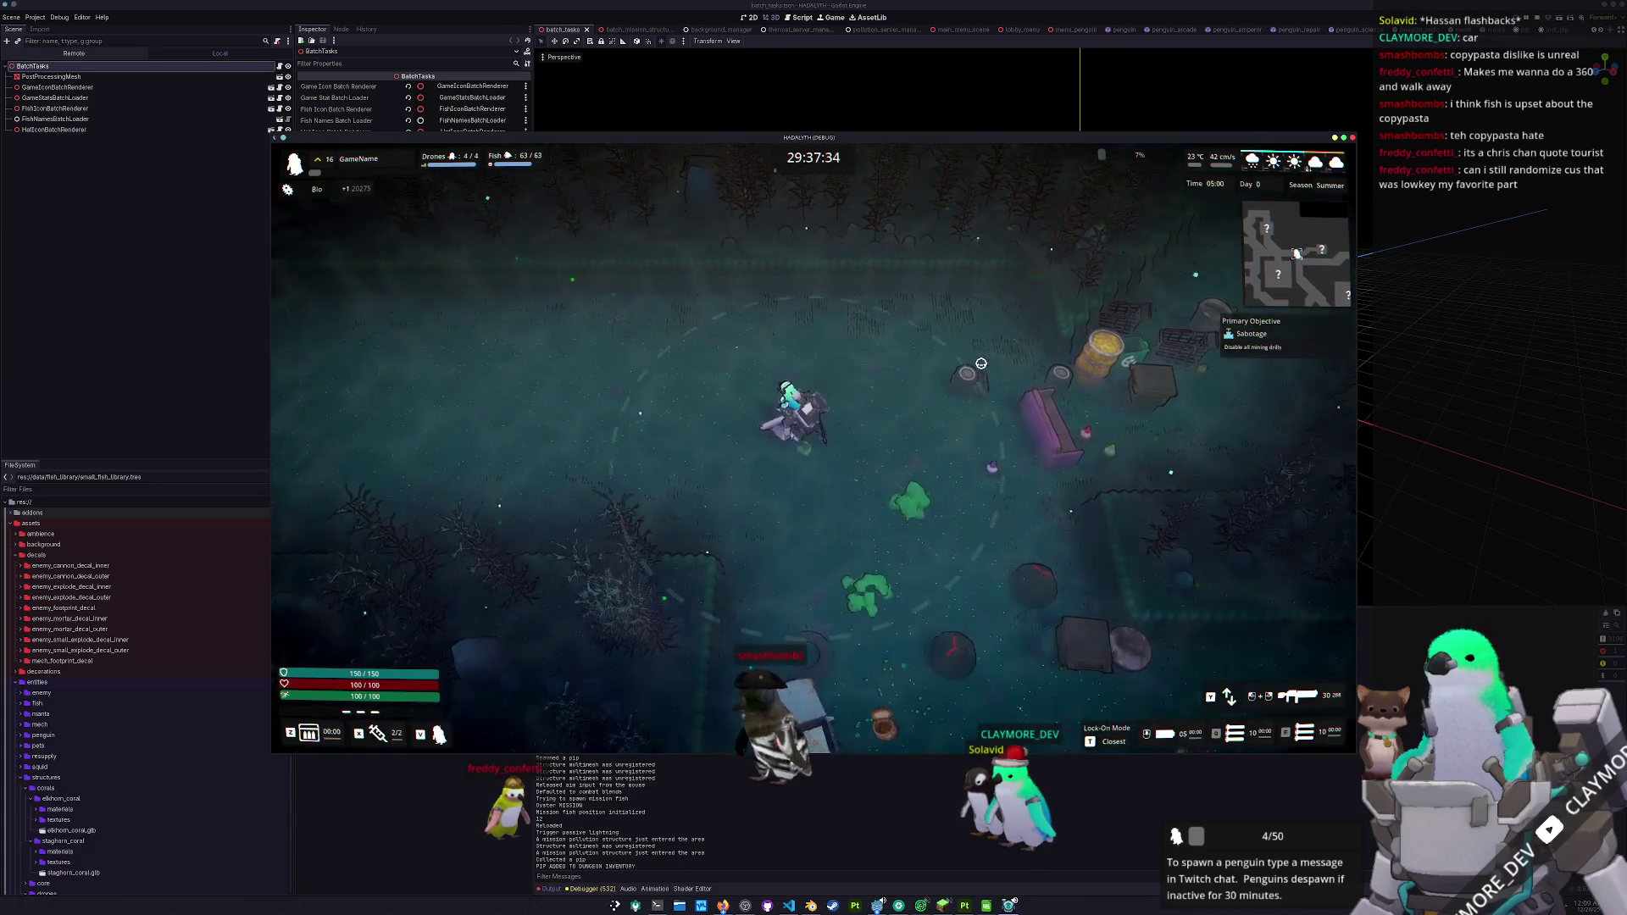
key("Escape")
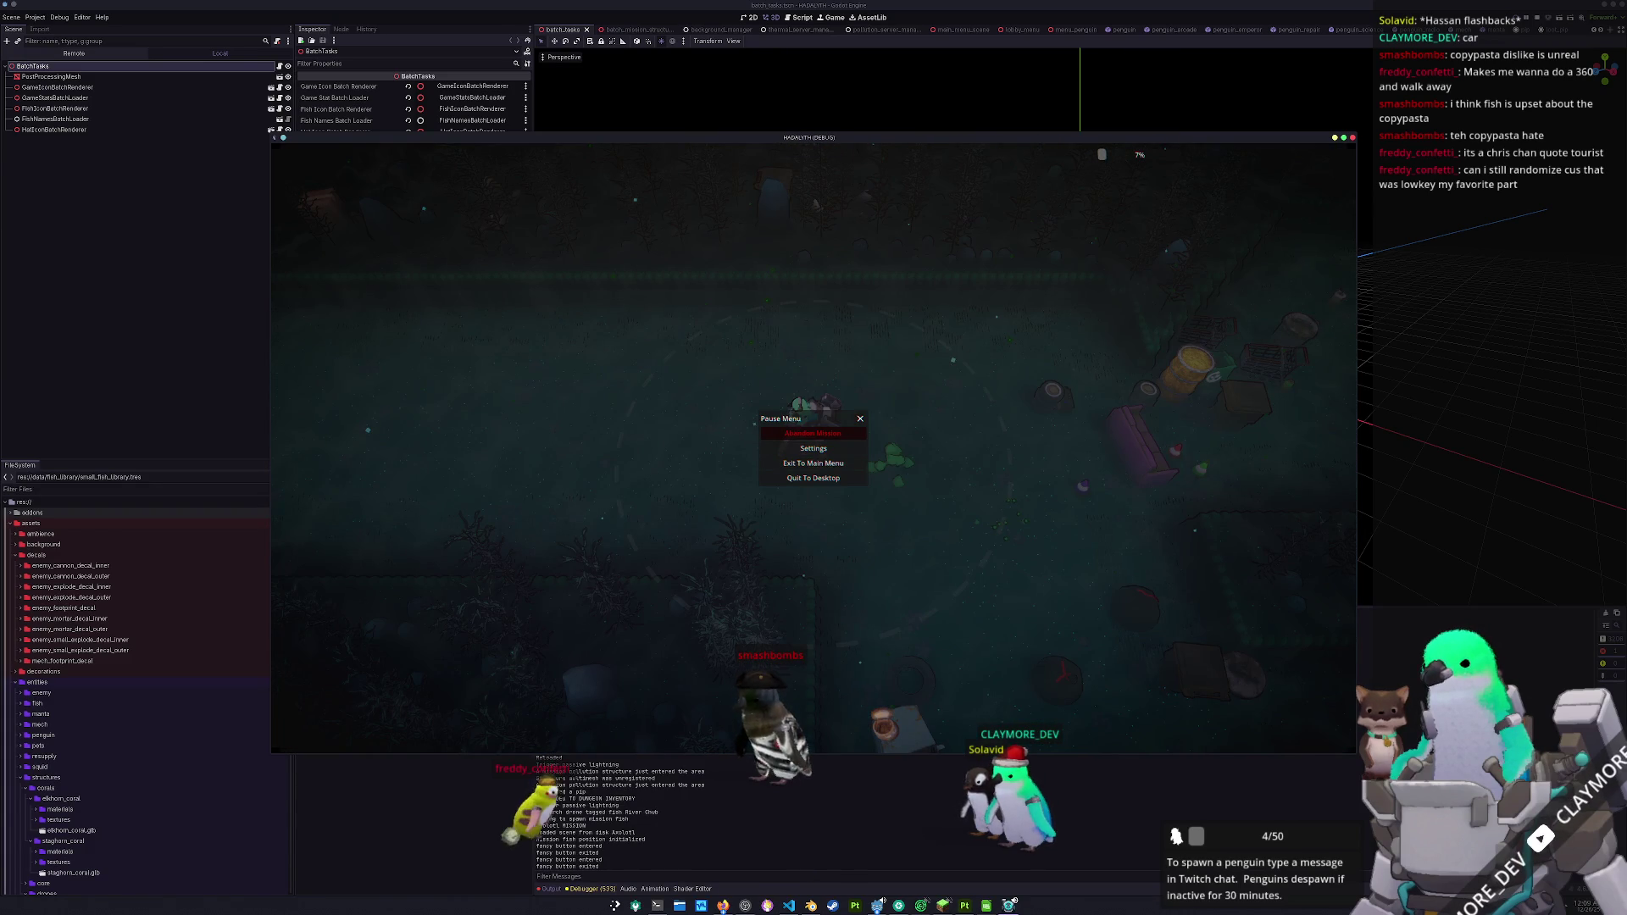
left_click(722, 905)
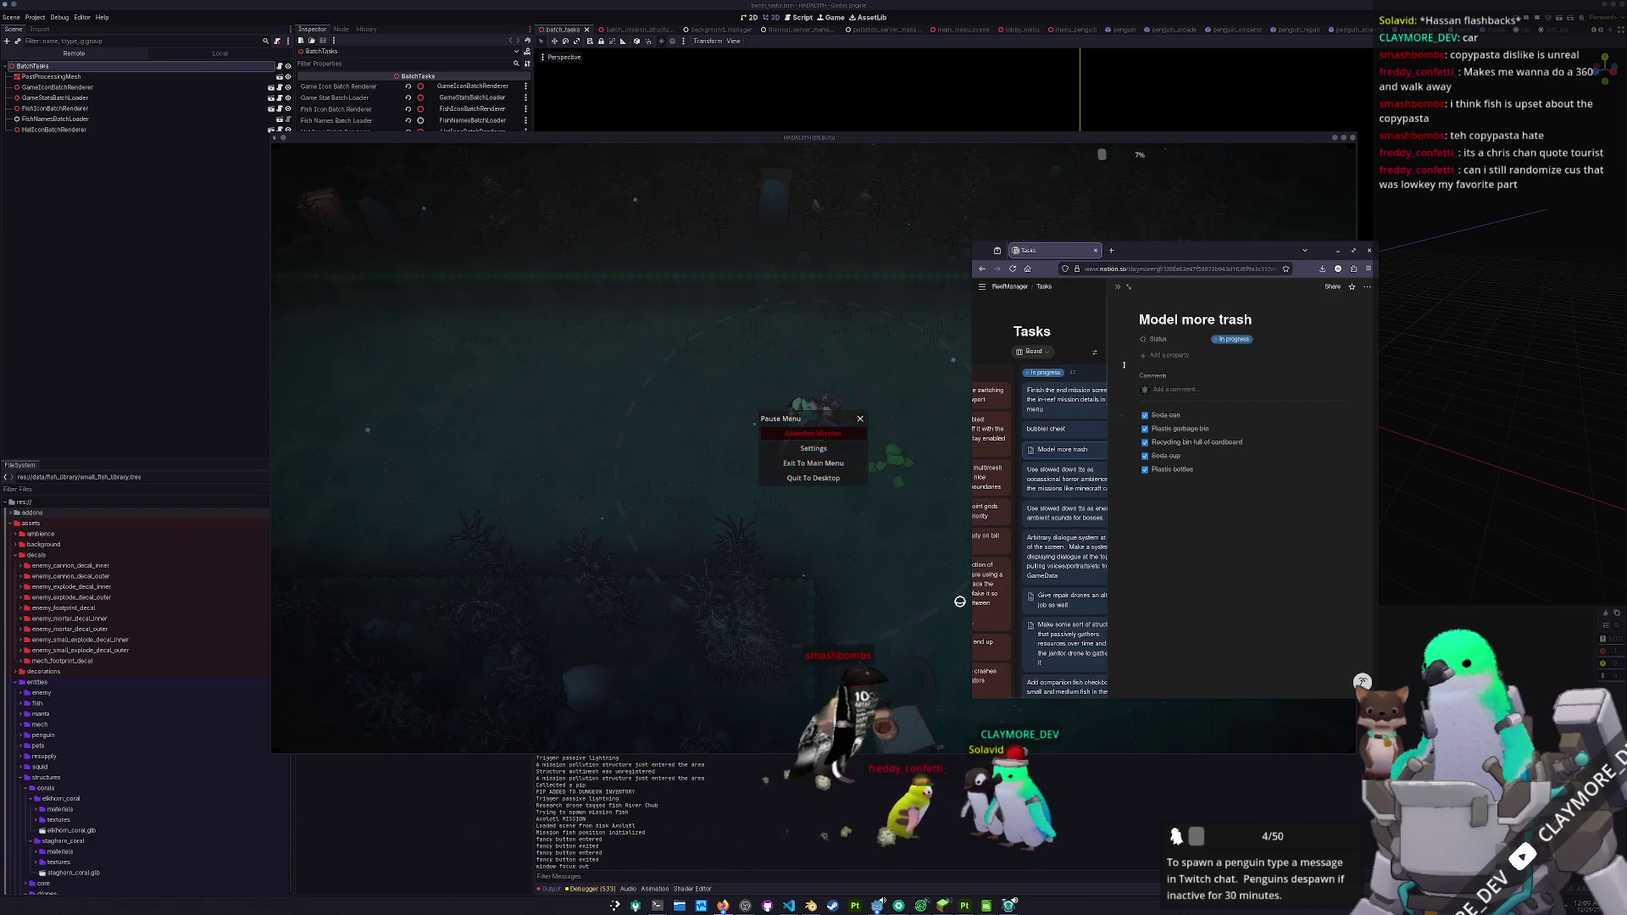
- Close the card preview, move the Model more trash card into Devlog 6, and scroll down the board
left_click(1117, 288)
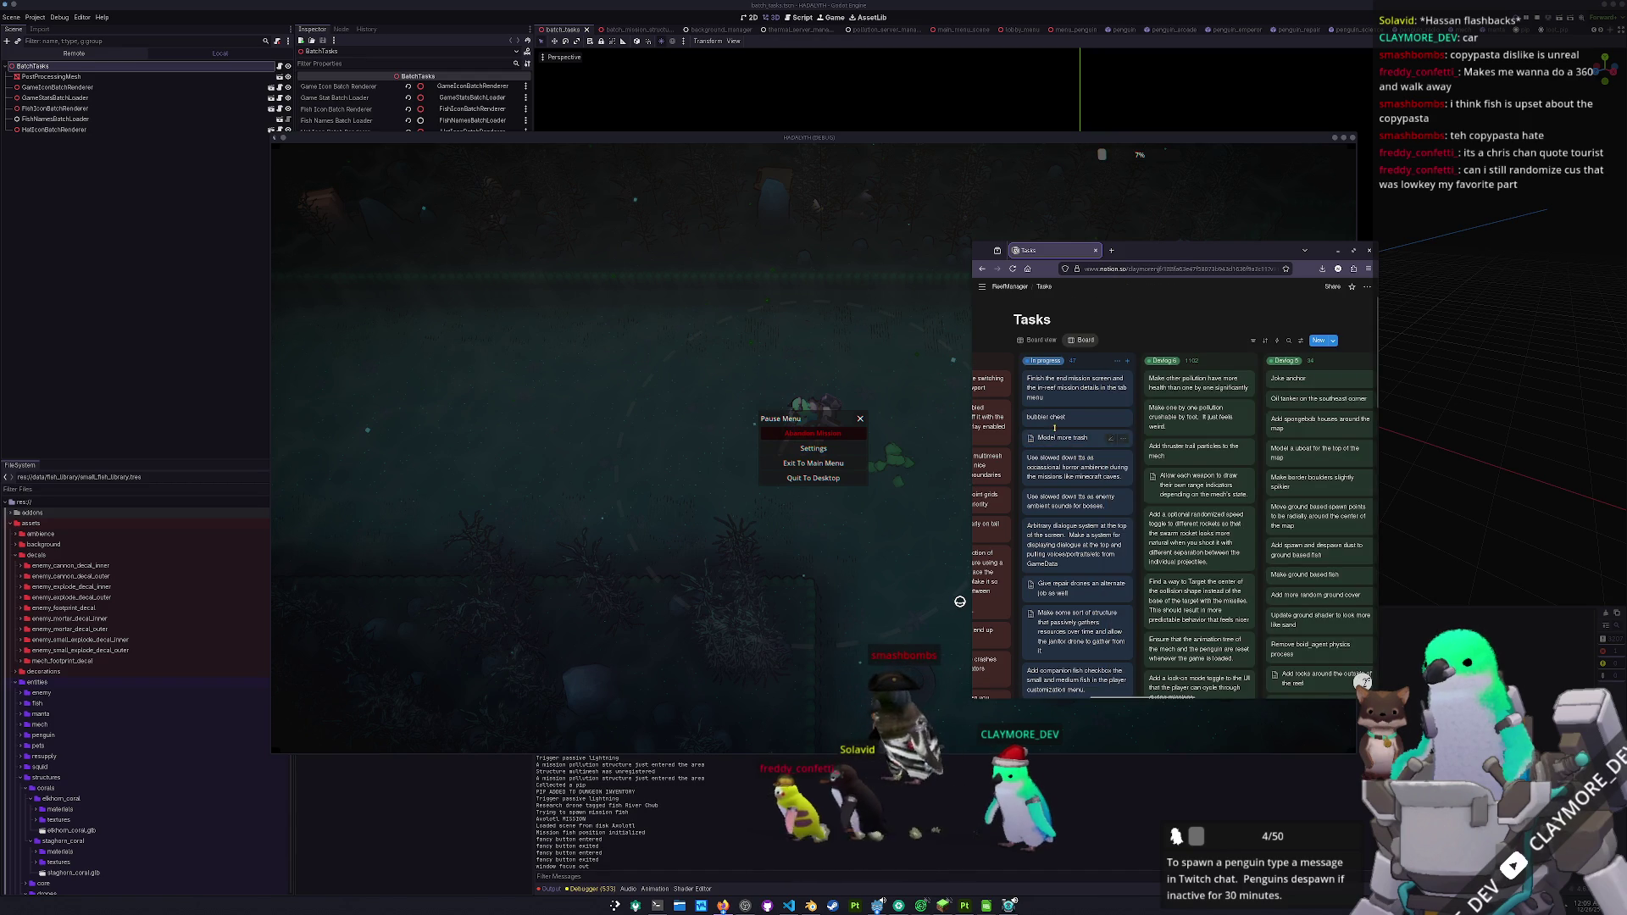
left_click_drag(1059, 441, 1195, 377)
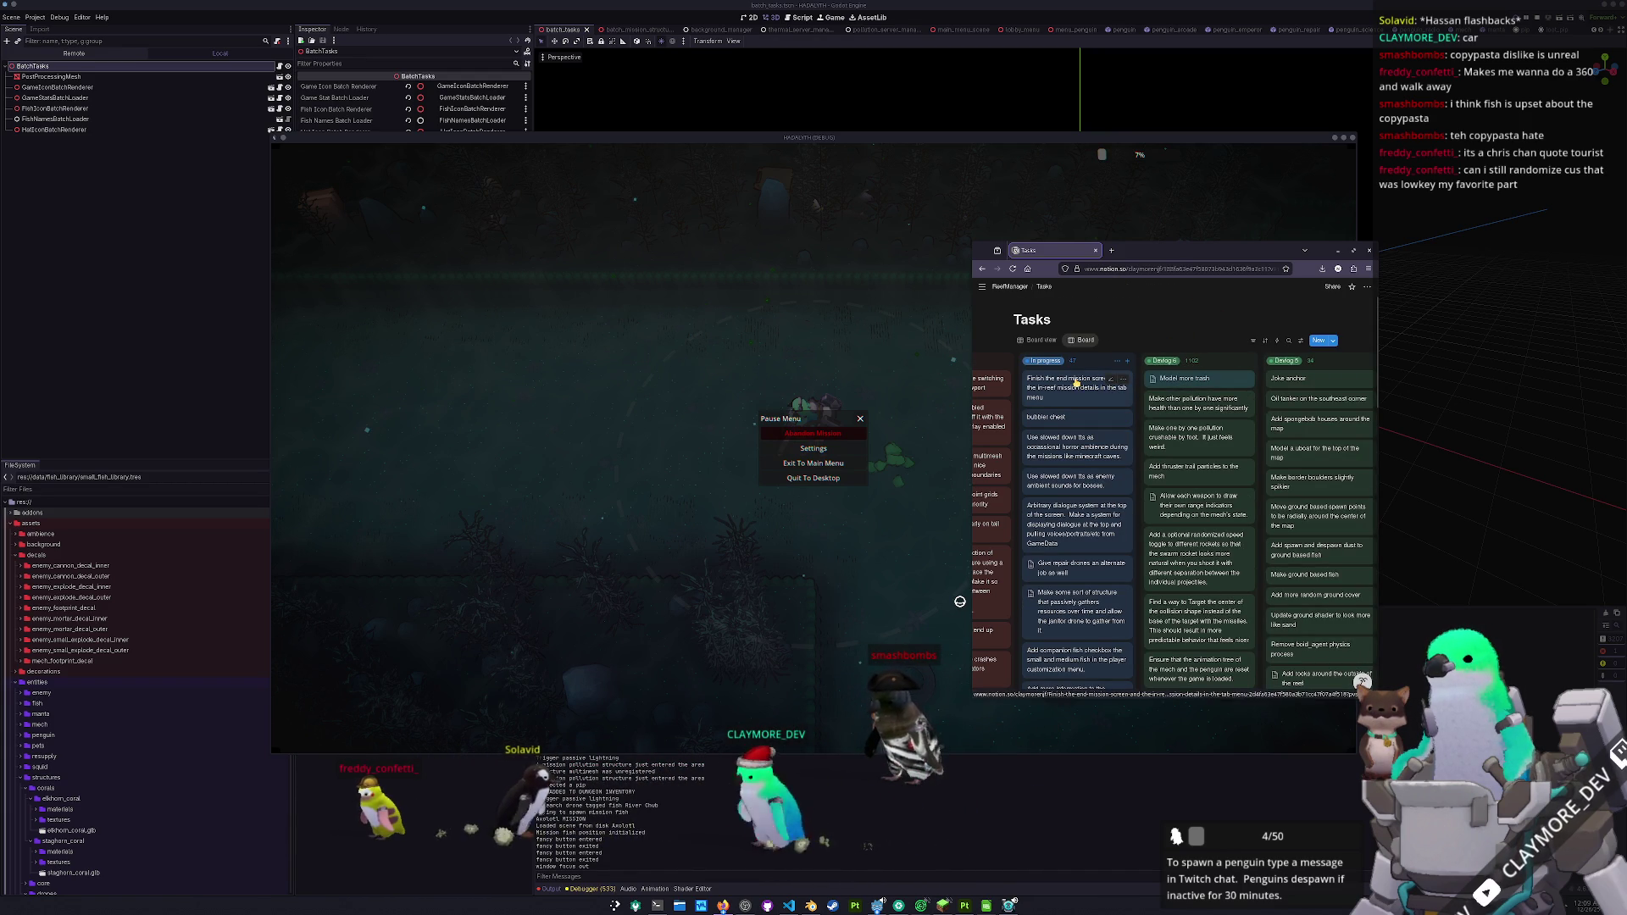
scroll(1087, 522, "down", 1)
scroll(1087, 522, "down", 2)
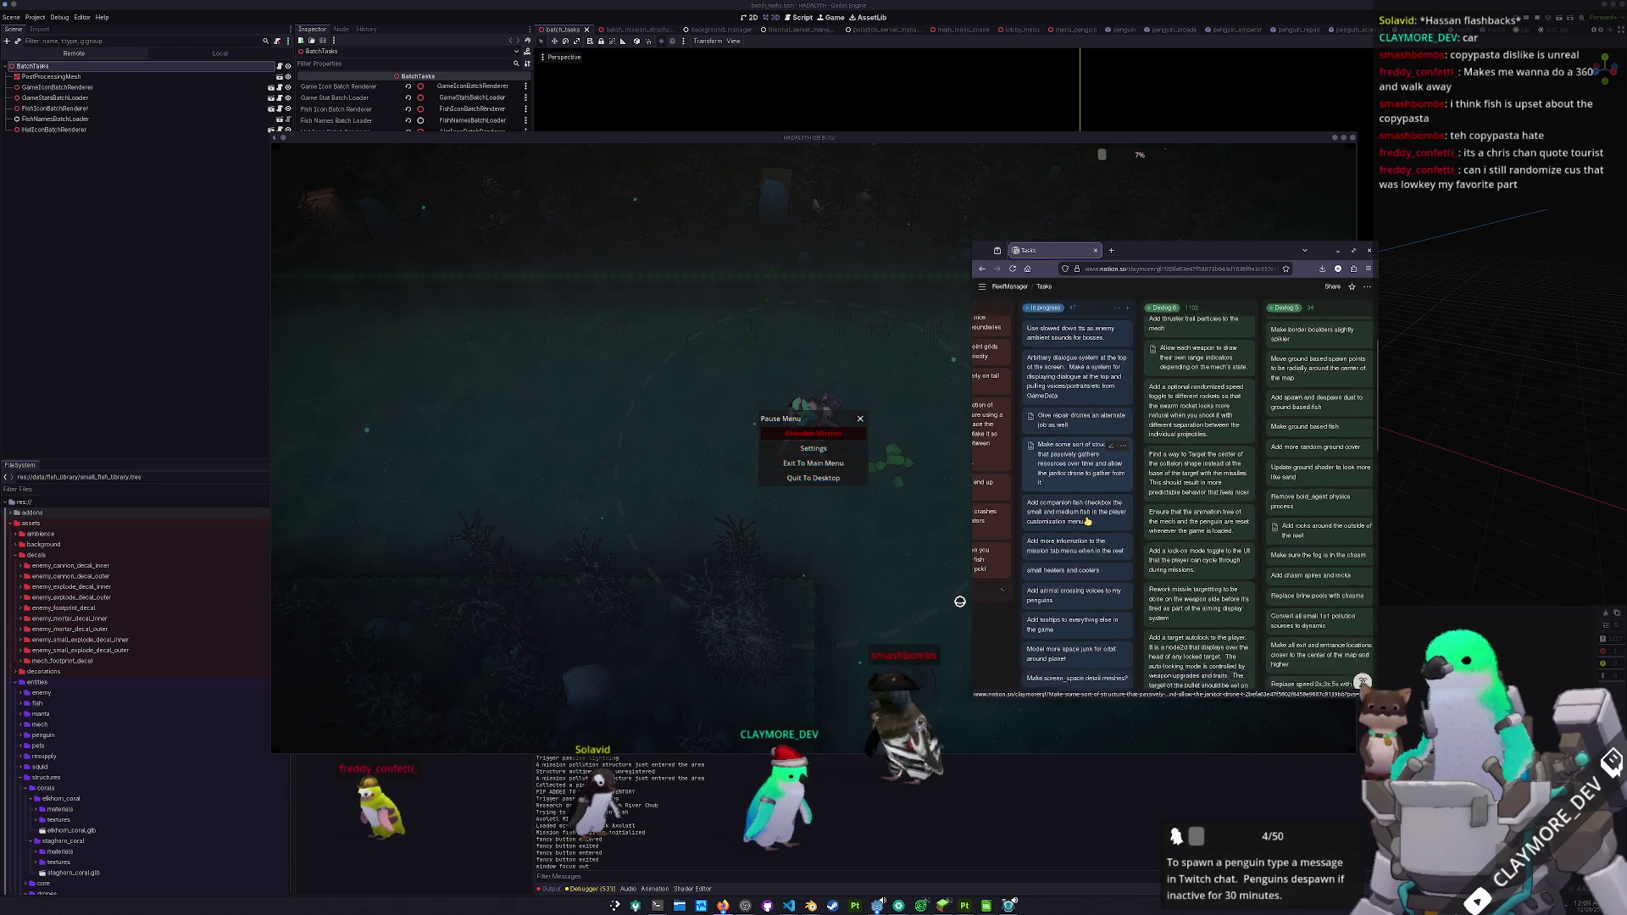
scroll(1083, 560, "down", 3)
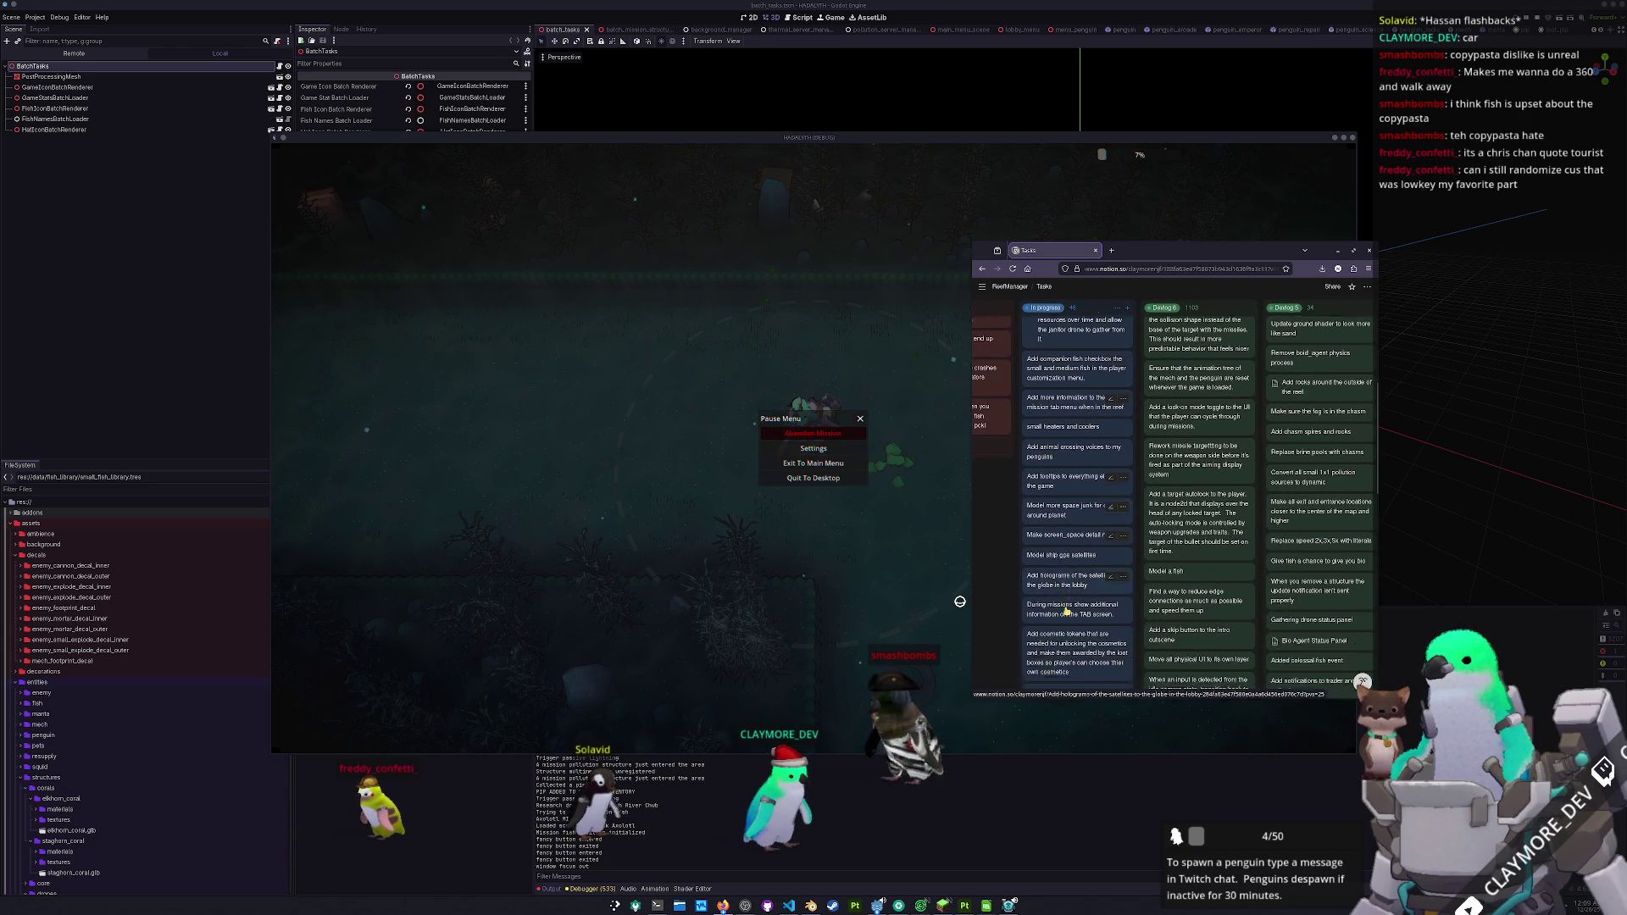
scroll(1066, 611, "down", 2)
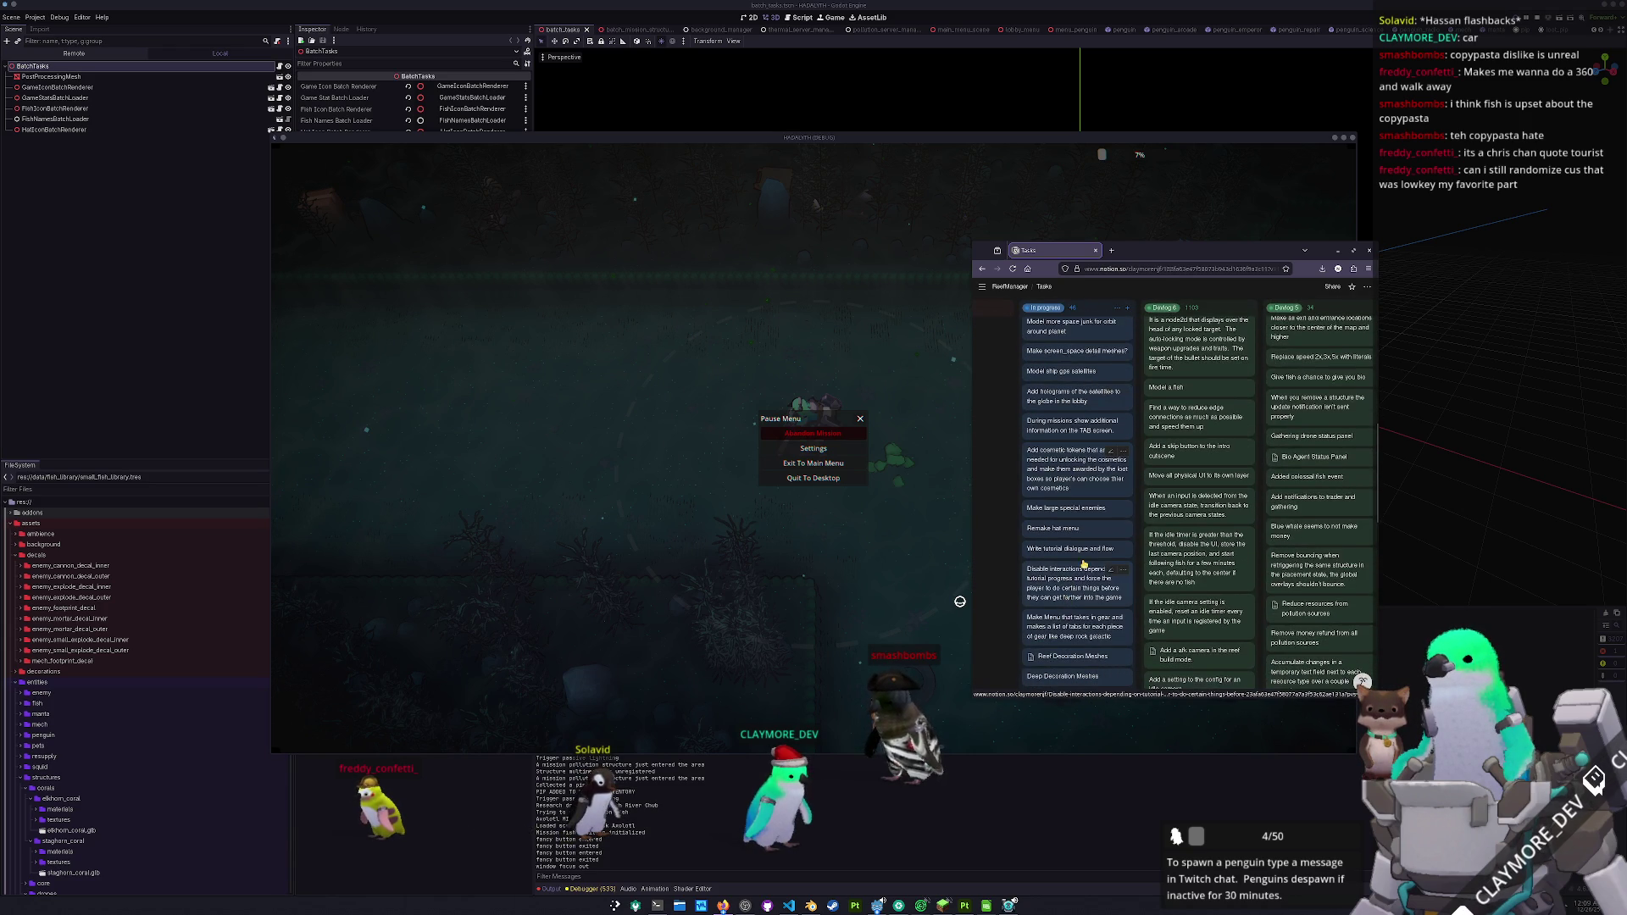
scroll(1078, 512, "down", 3)
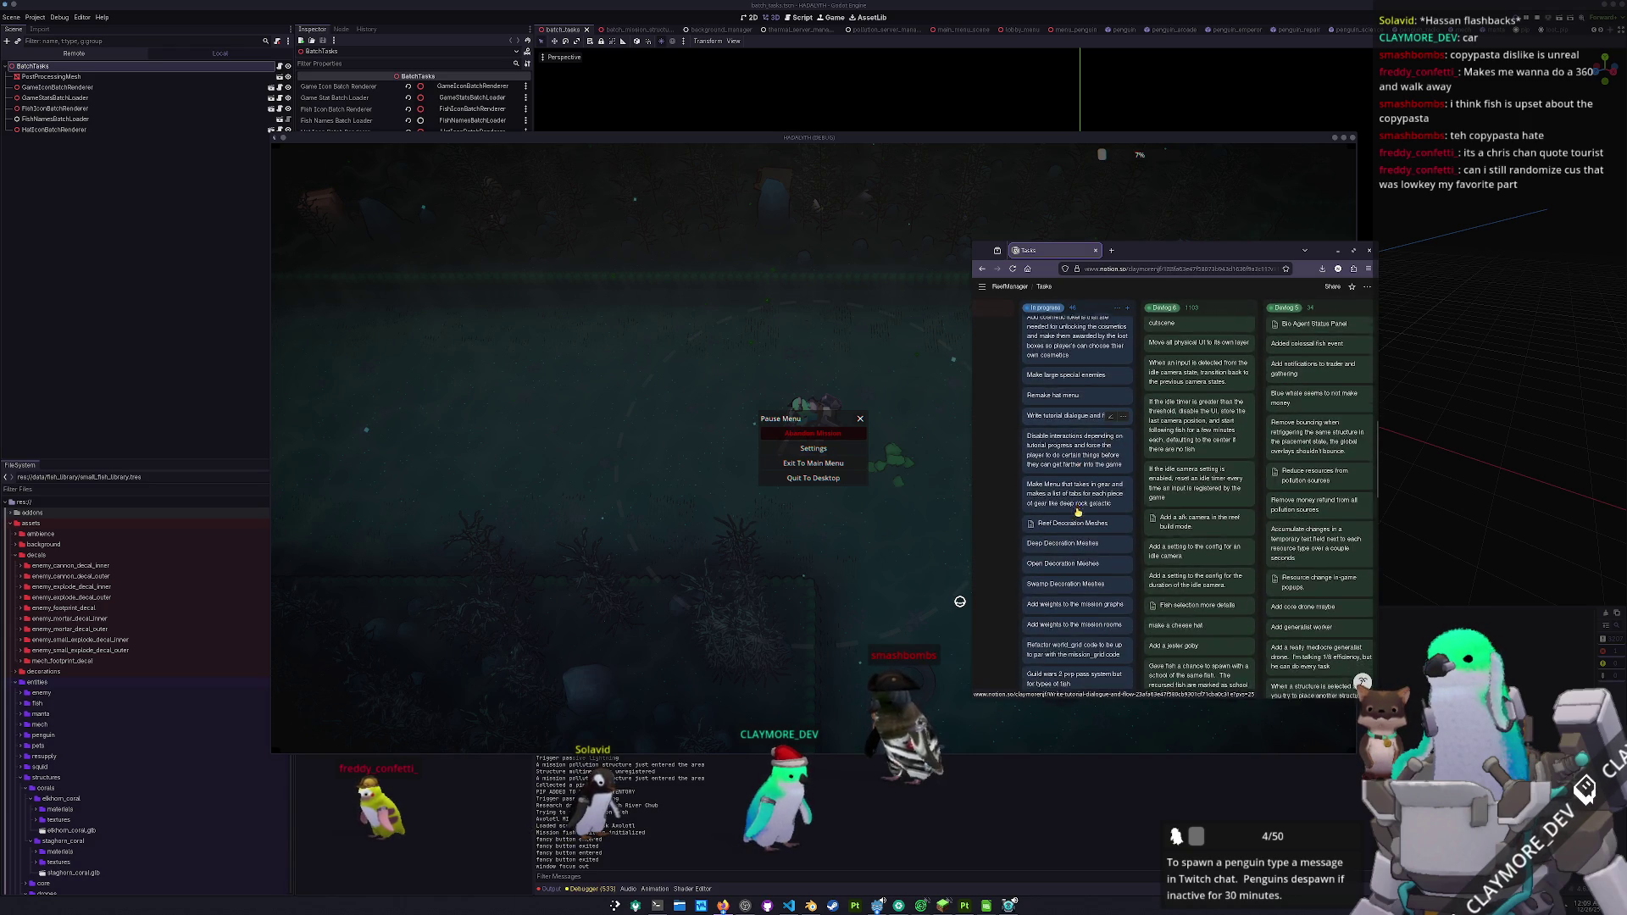
scroll(1078, 512, "down", 3)
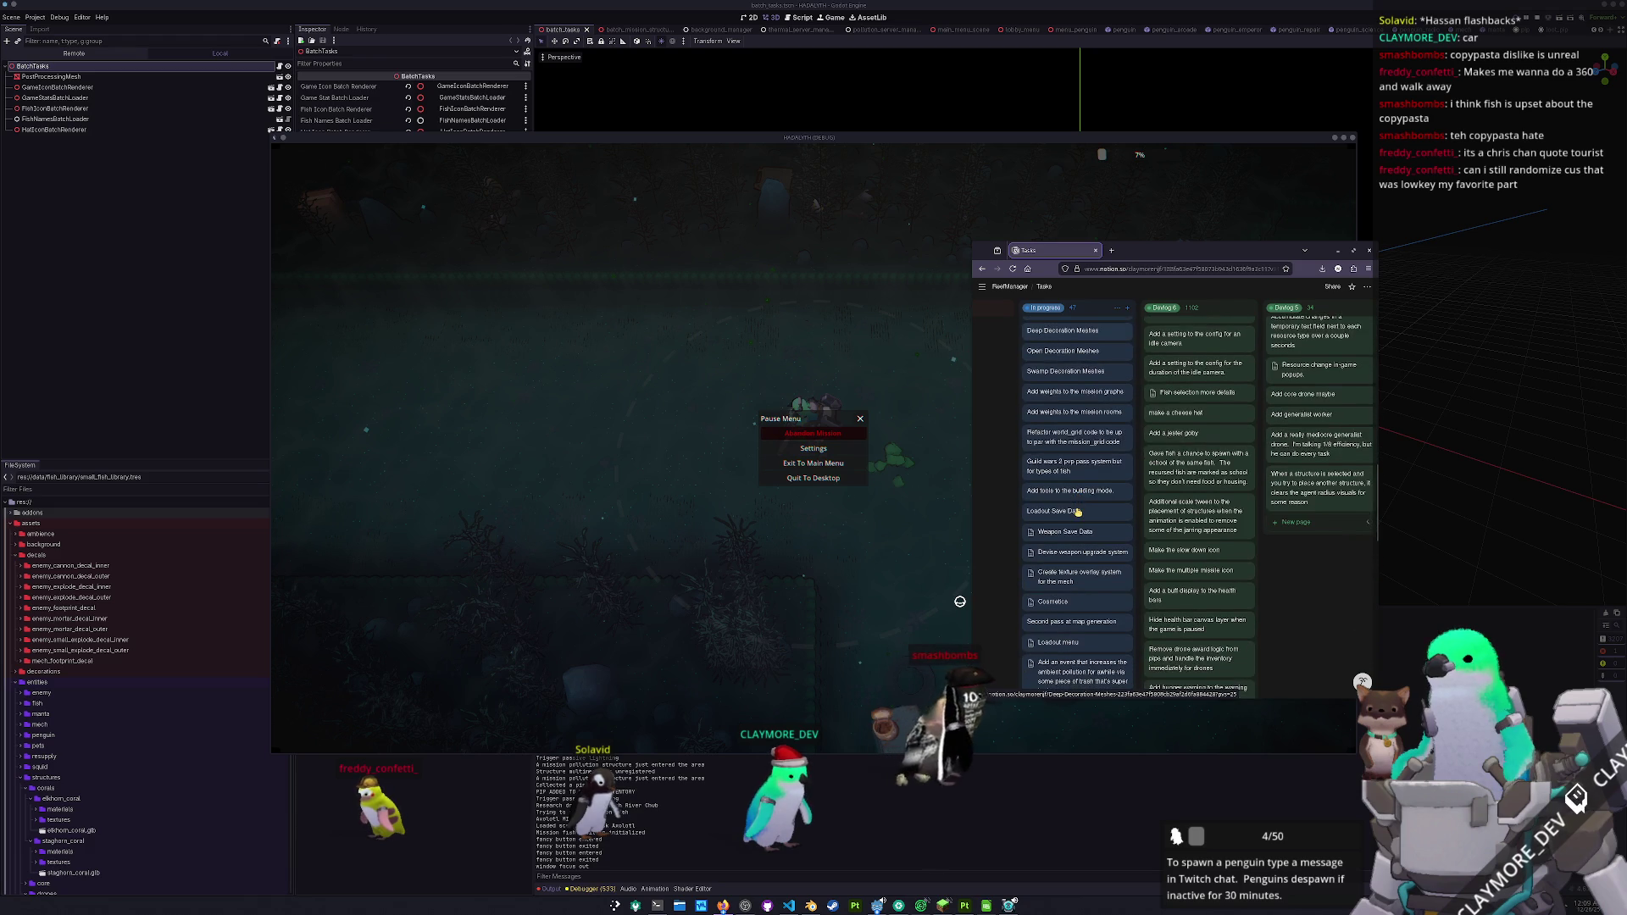
scroll(1078, 511, "down", 1)
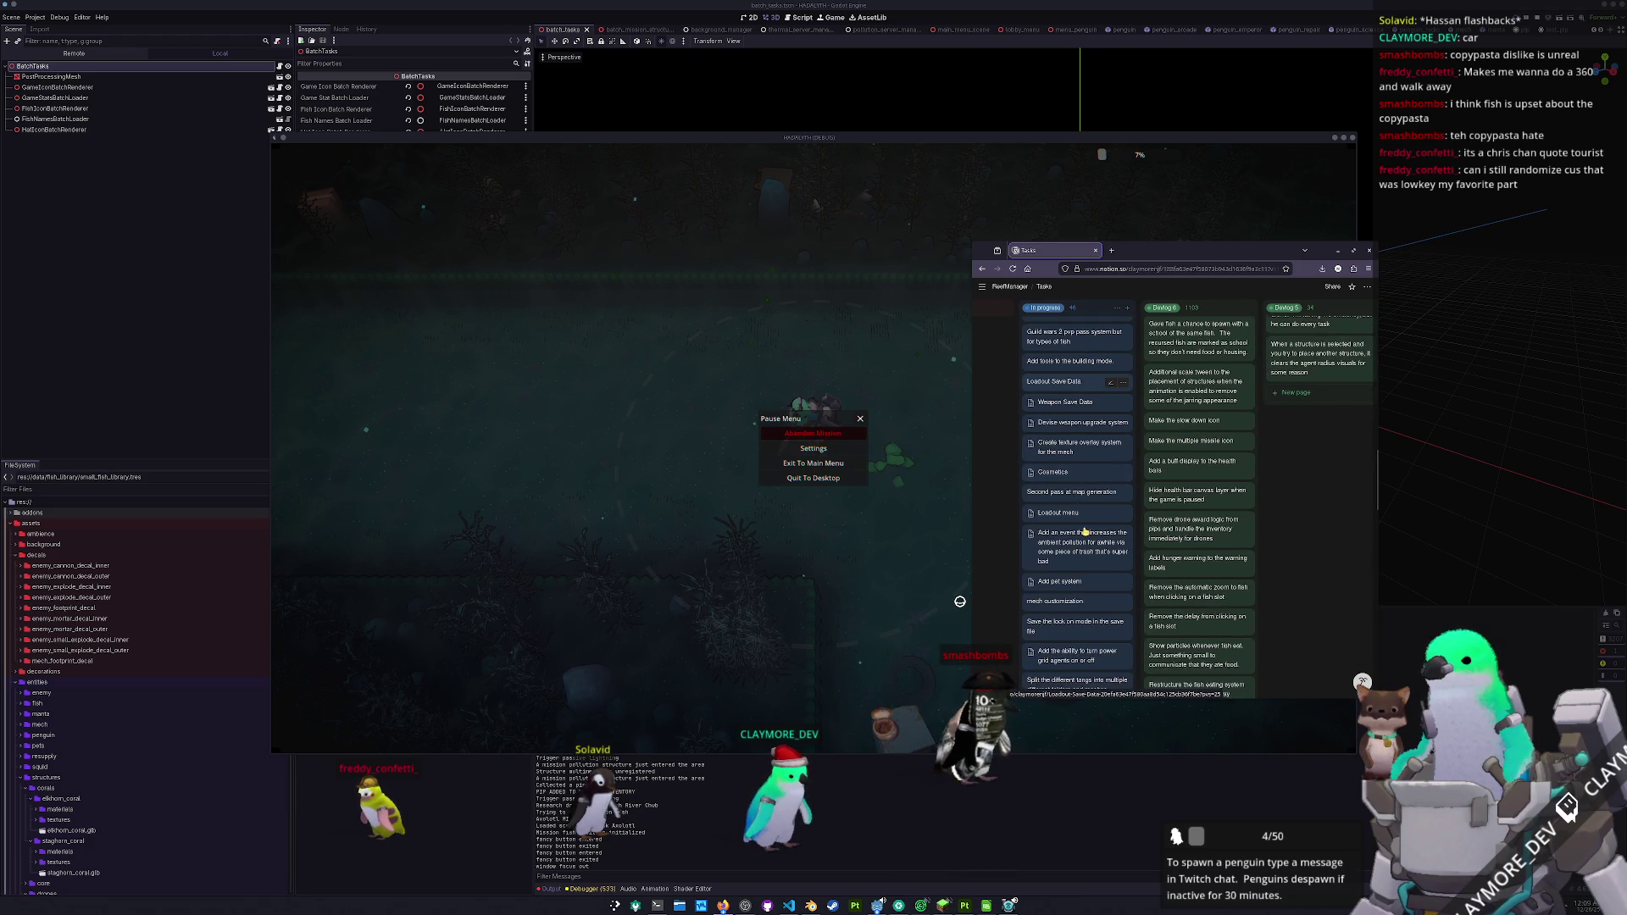
scroll(1084, 531, "down", 2)
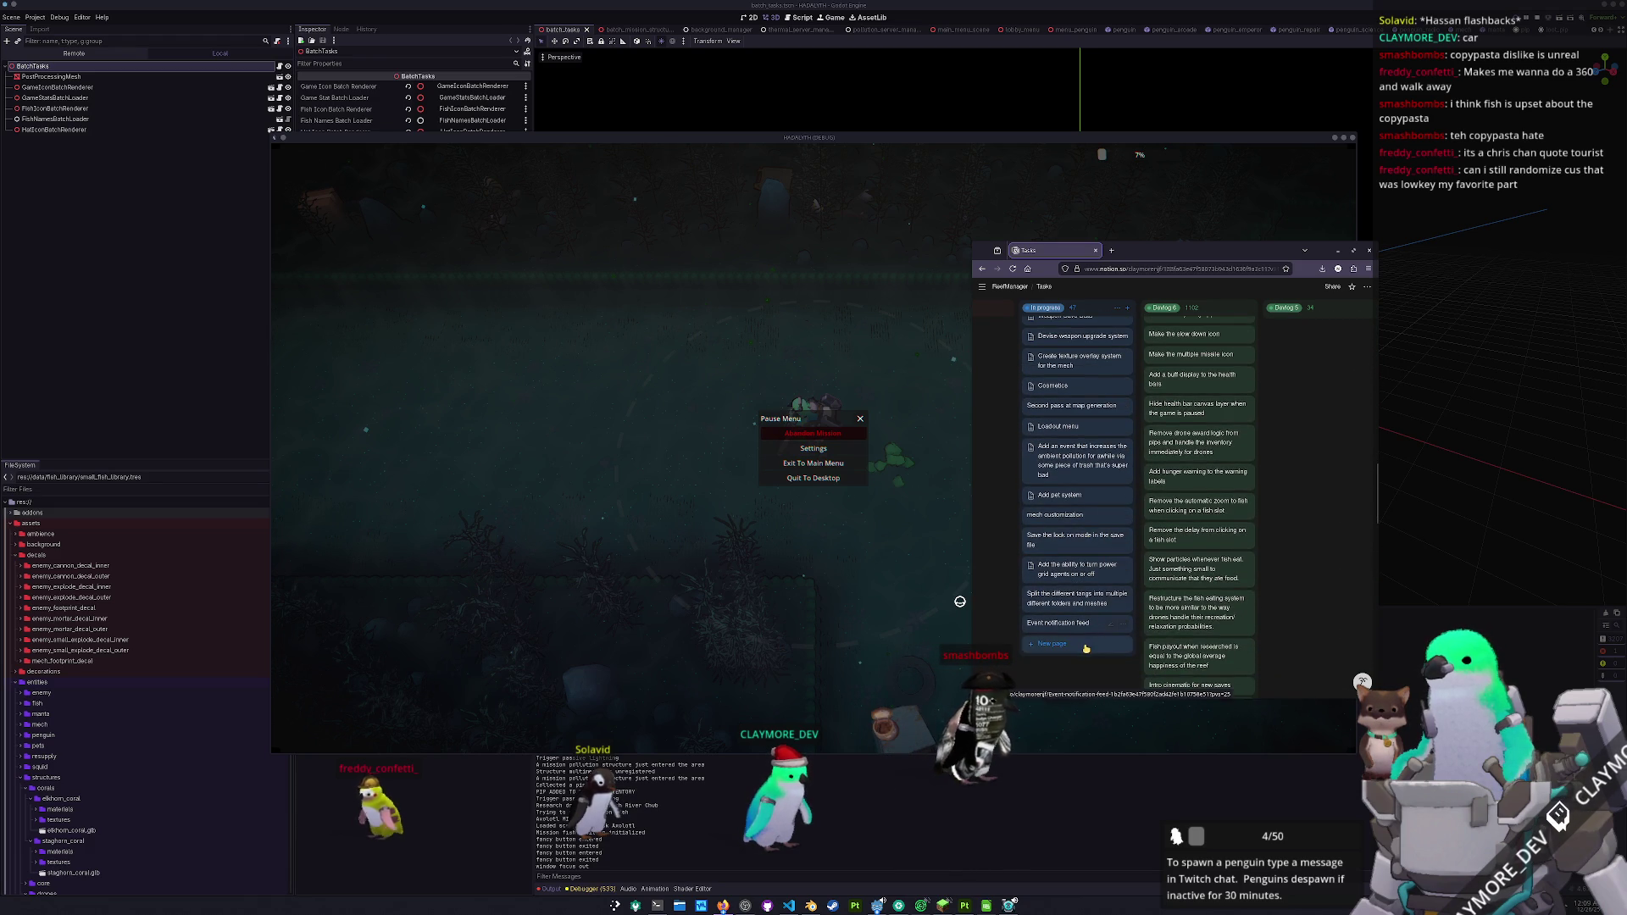
- Glance at the paused game, then return to the top of the Tasks board
scroll(1085, 647, "up", 1)
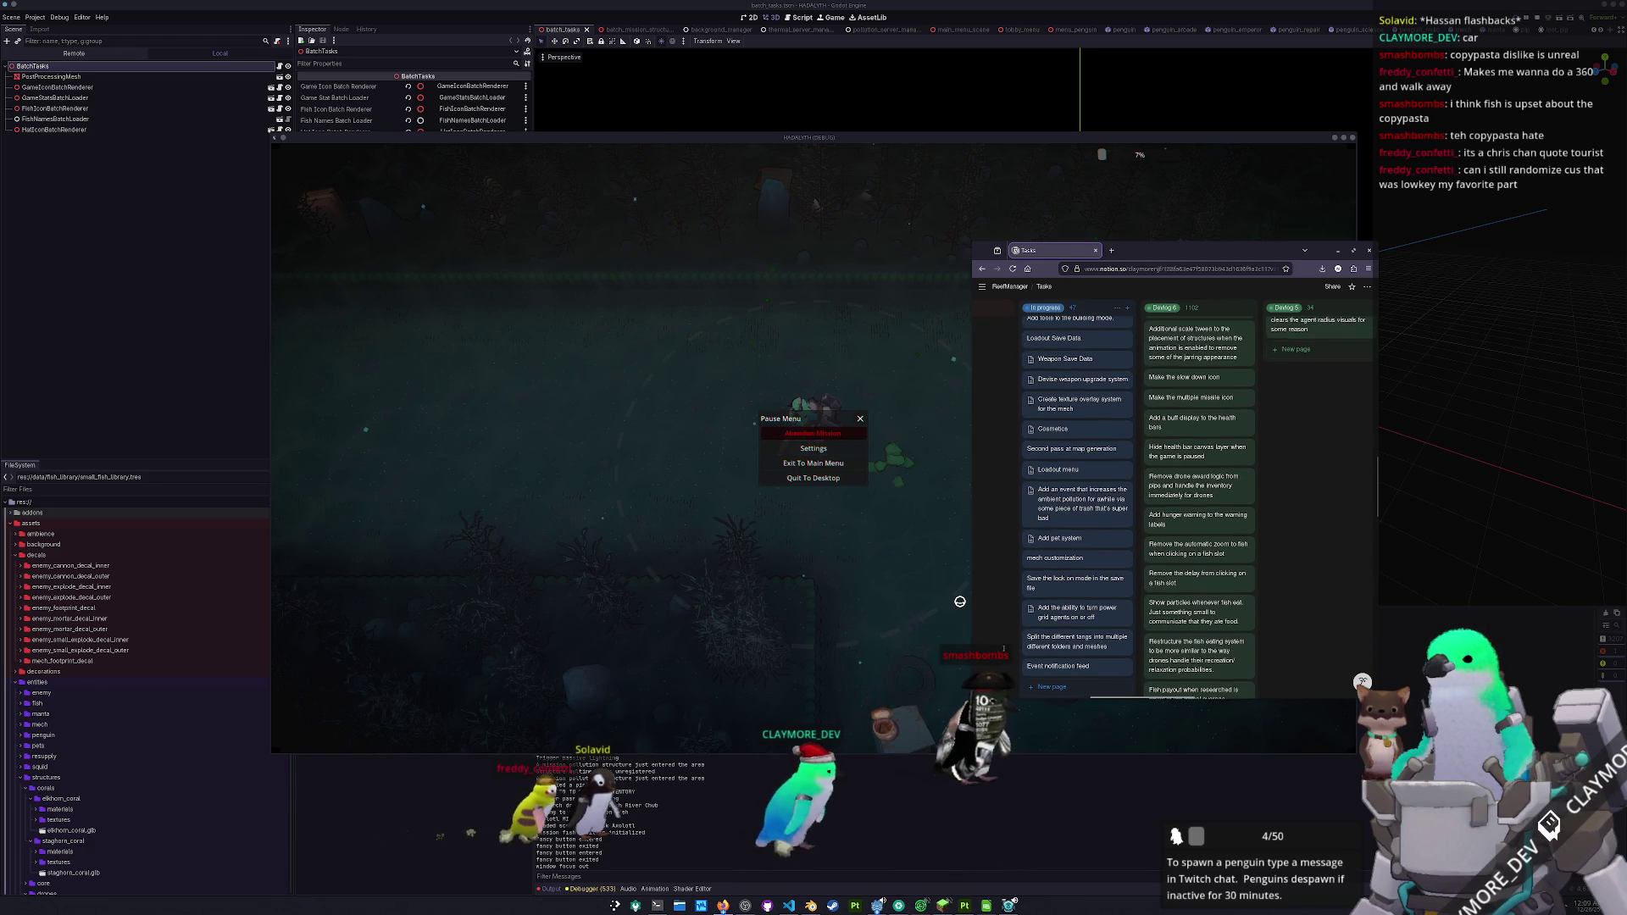
scroll(1023, 644, "up", 7)
scroll(1024, 644, "up", 10)
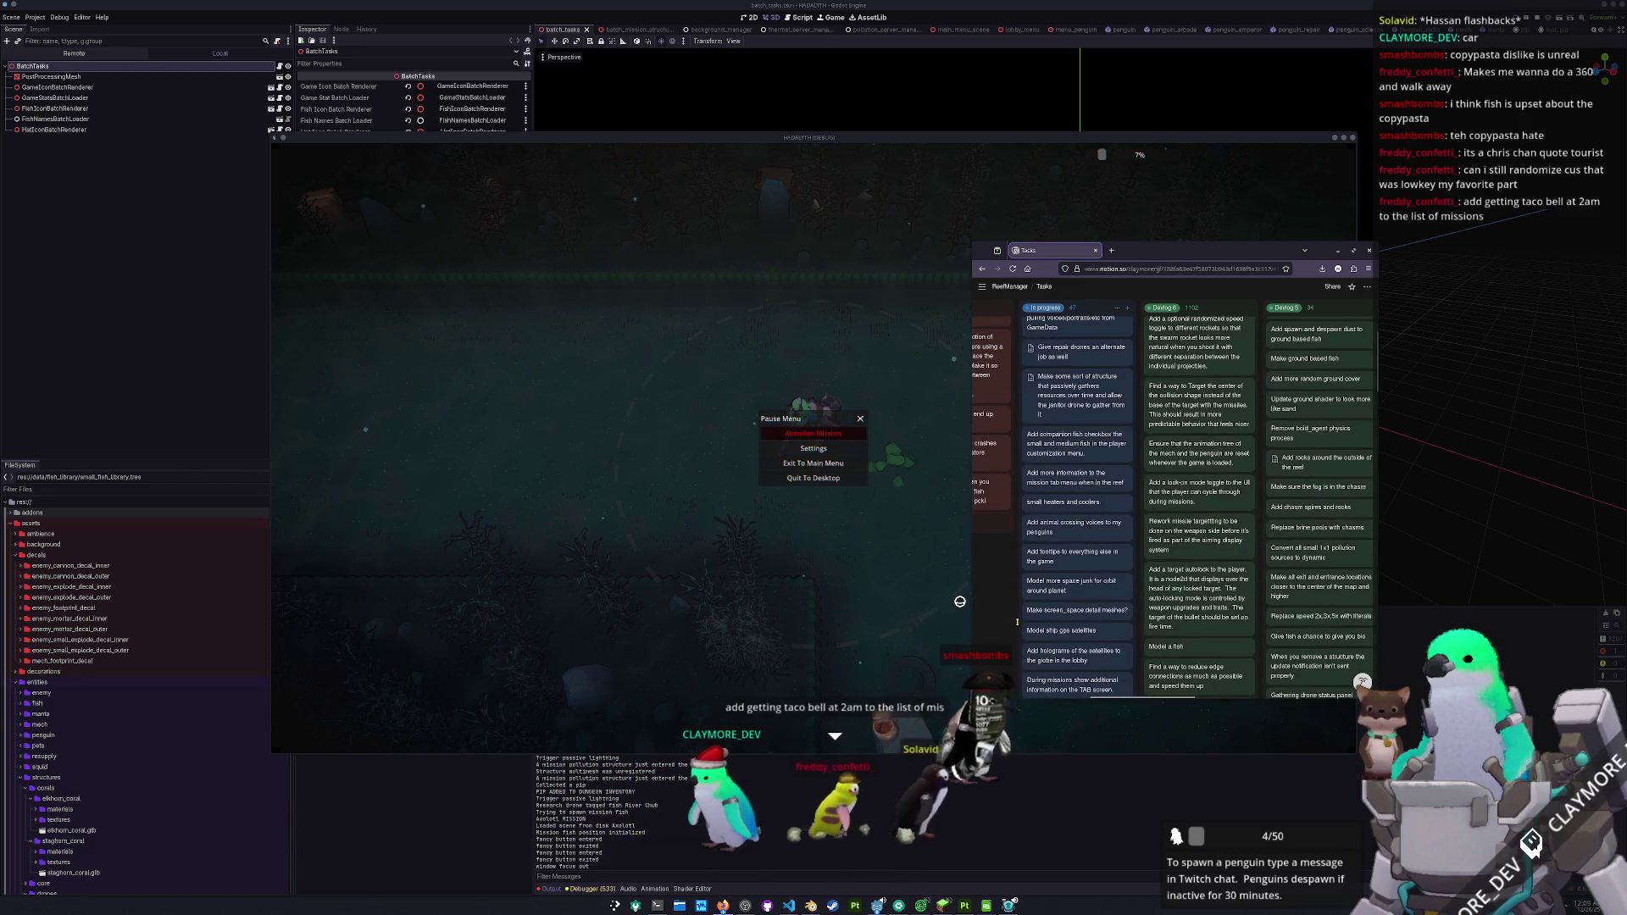
left_click(701, 664)
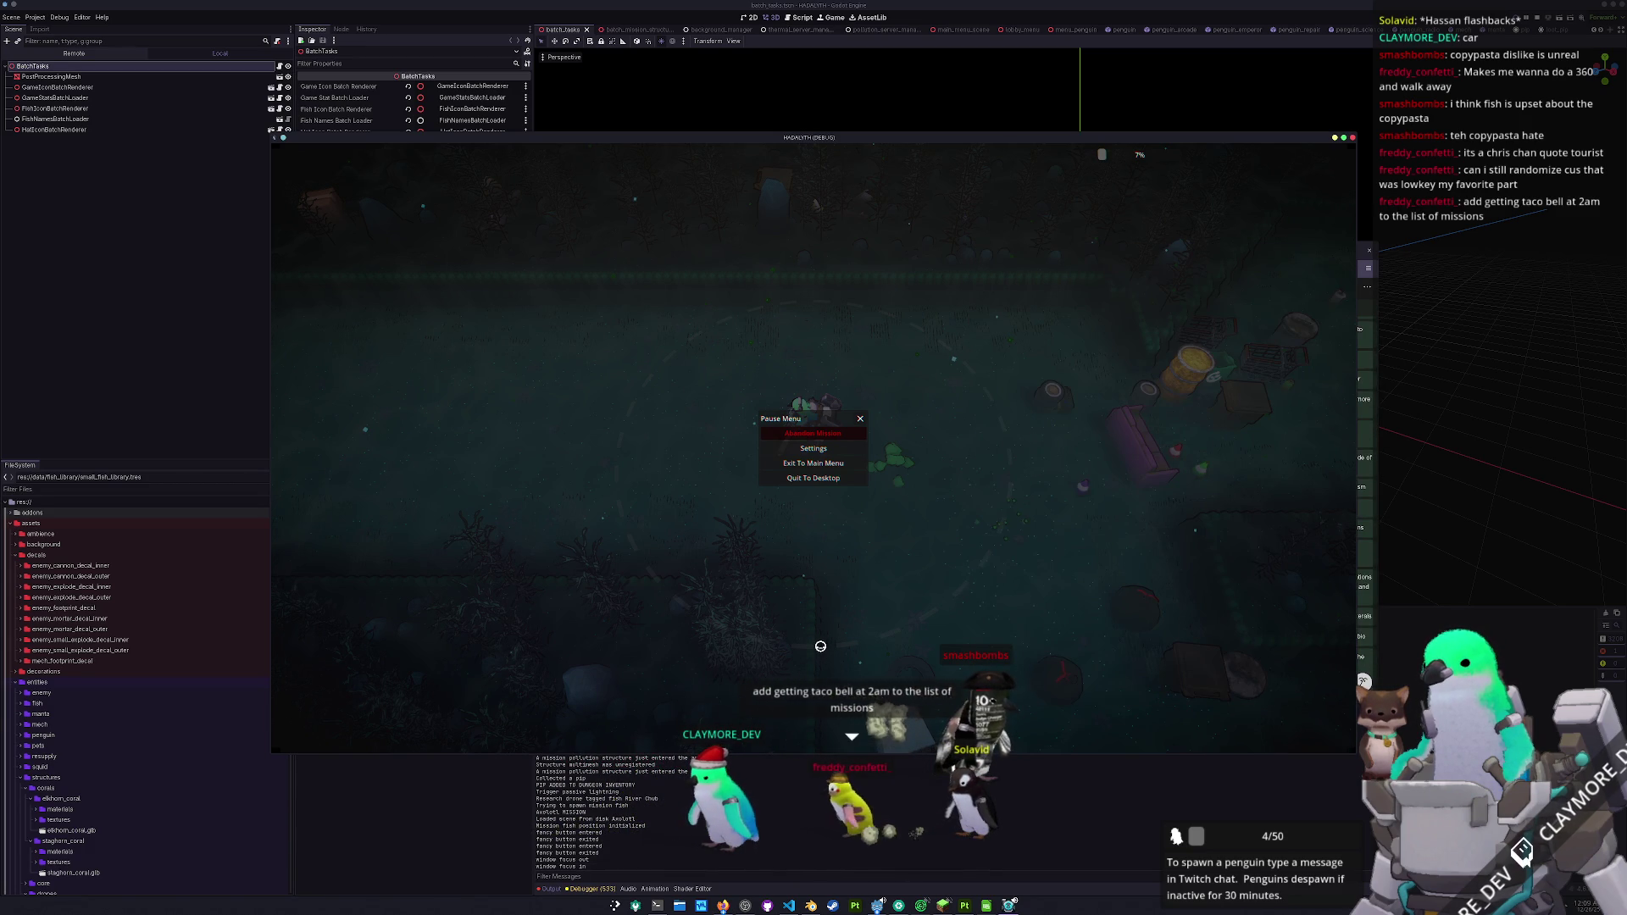
left_click(724, 907)
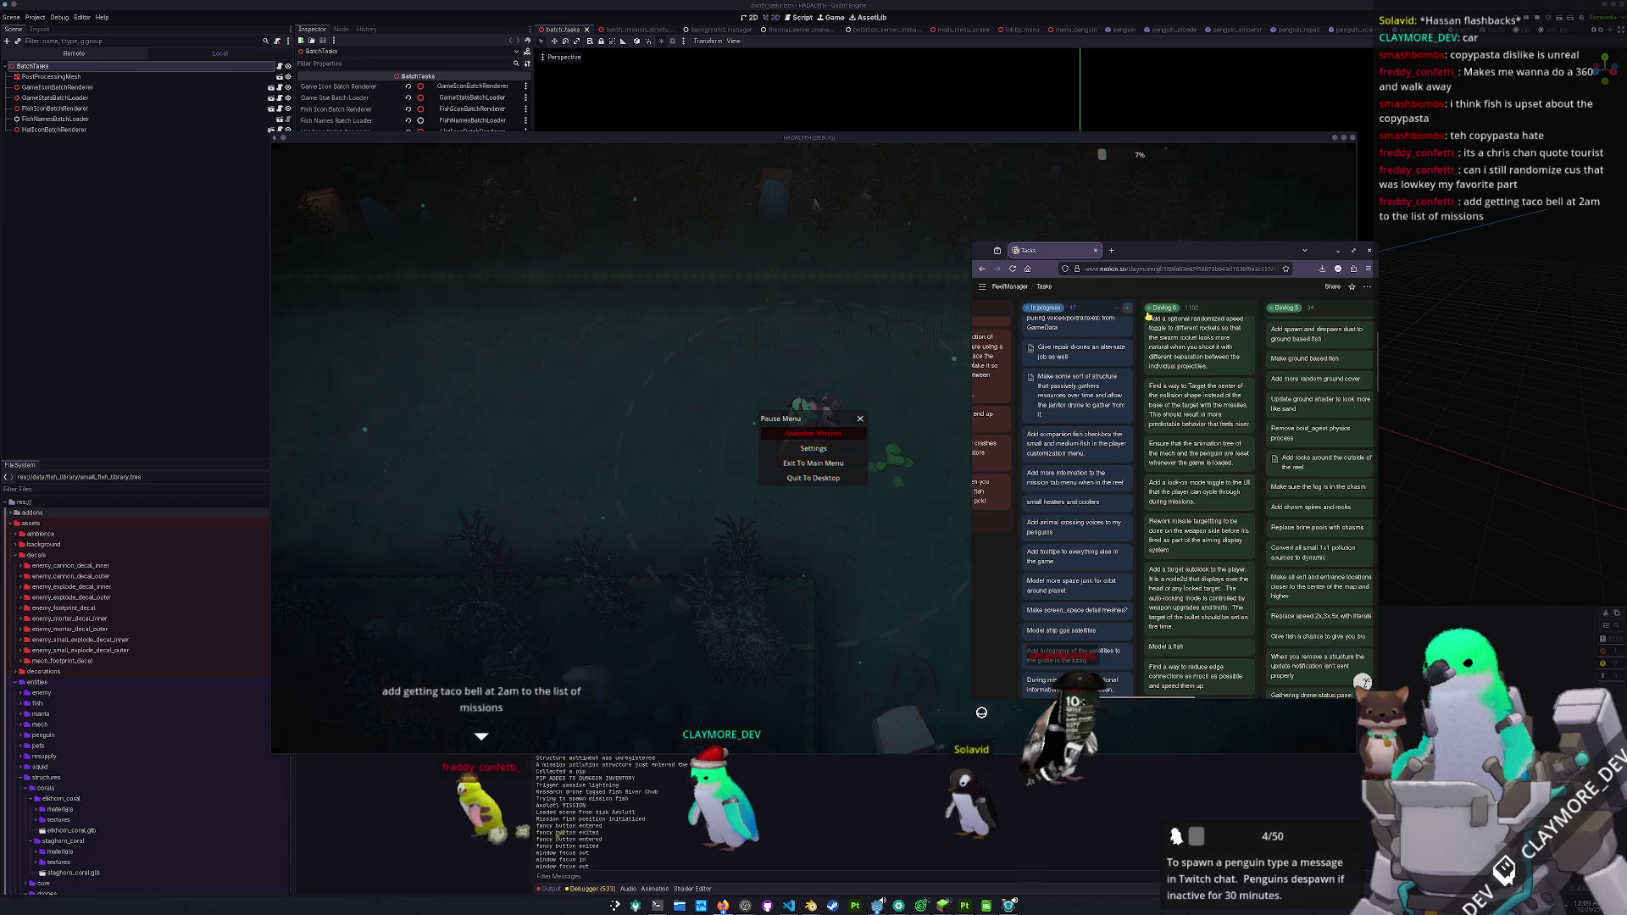
scroll(1149, 316, "up", 5)
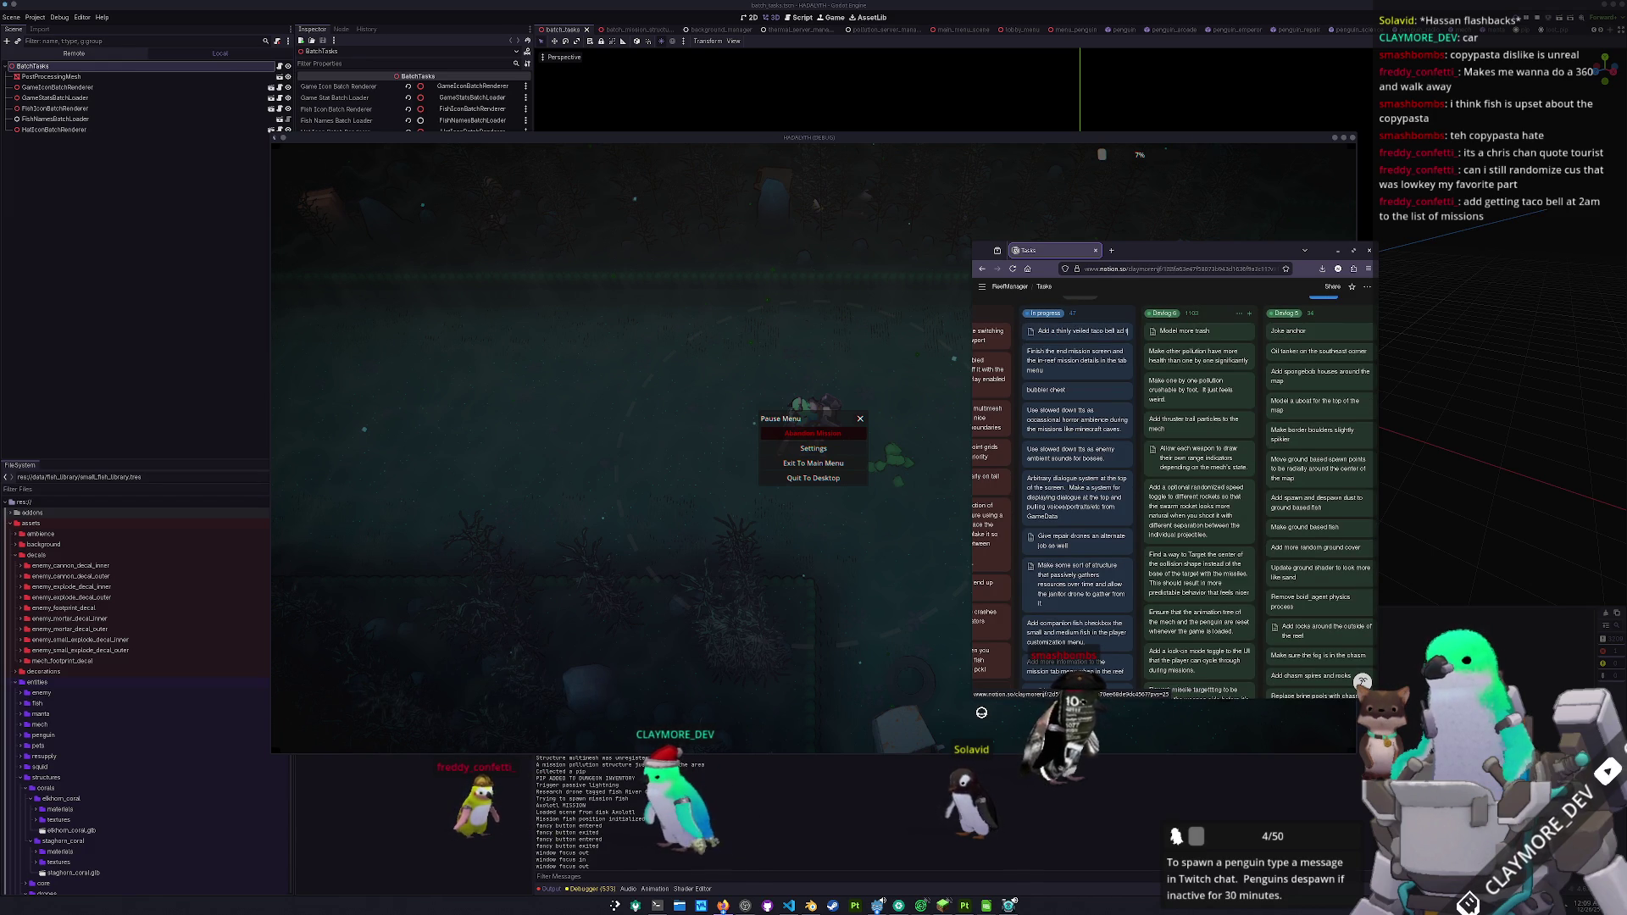
- Complete the taco bell ad card title ending 'o your gametting', then open the bubbler chest card
type("o your game in")
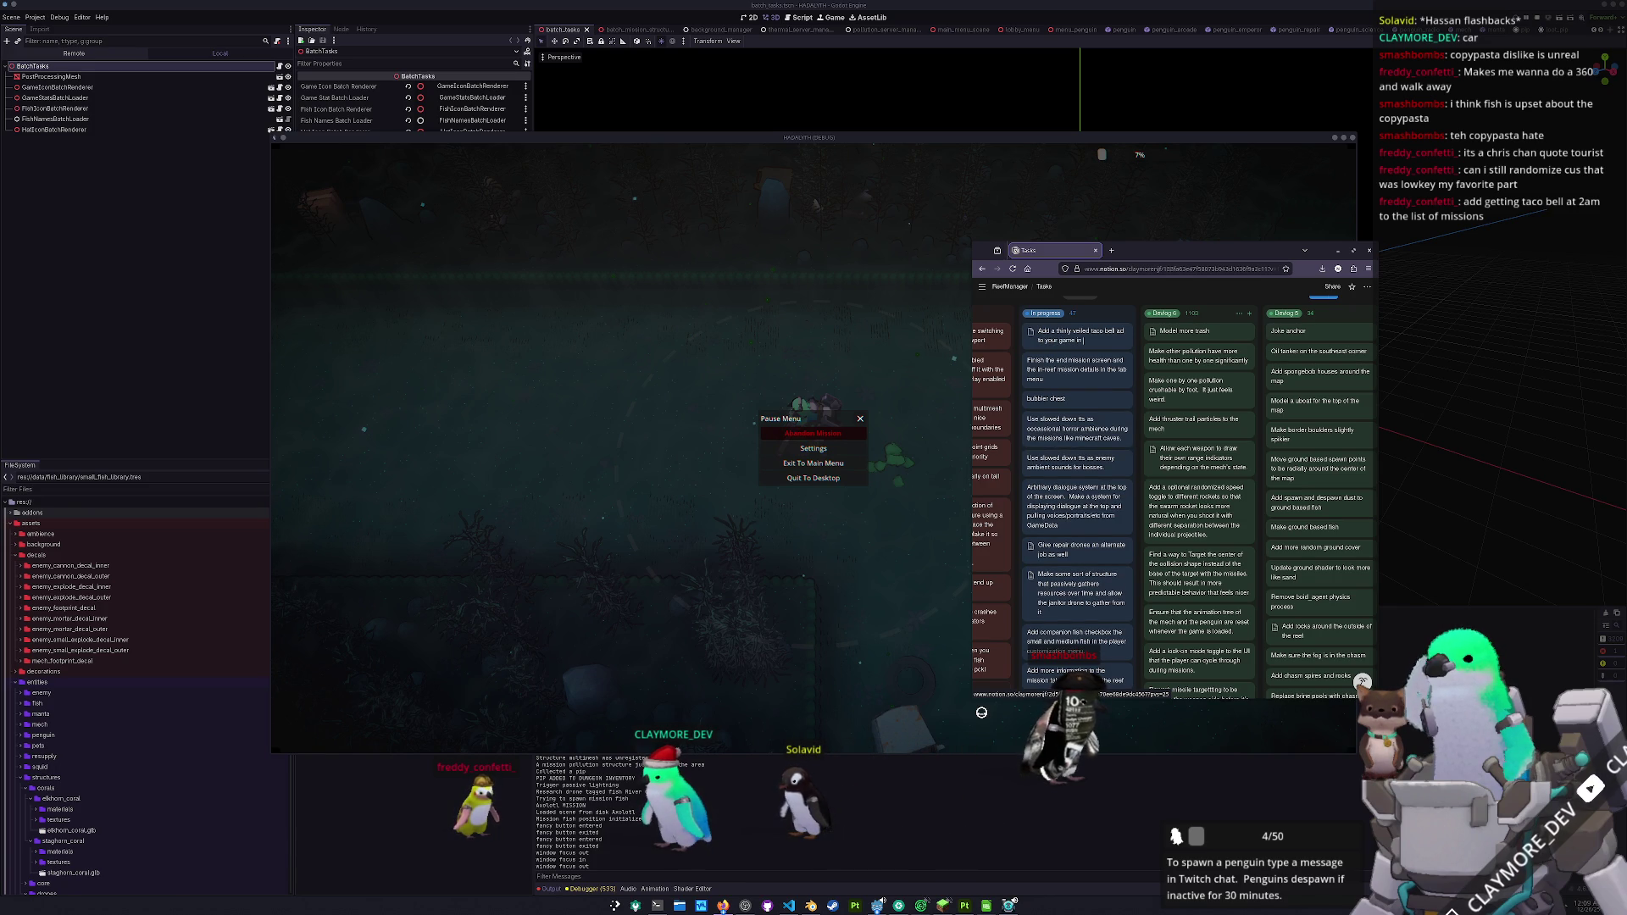
type("tting taco bell at 2am")
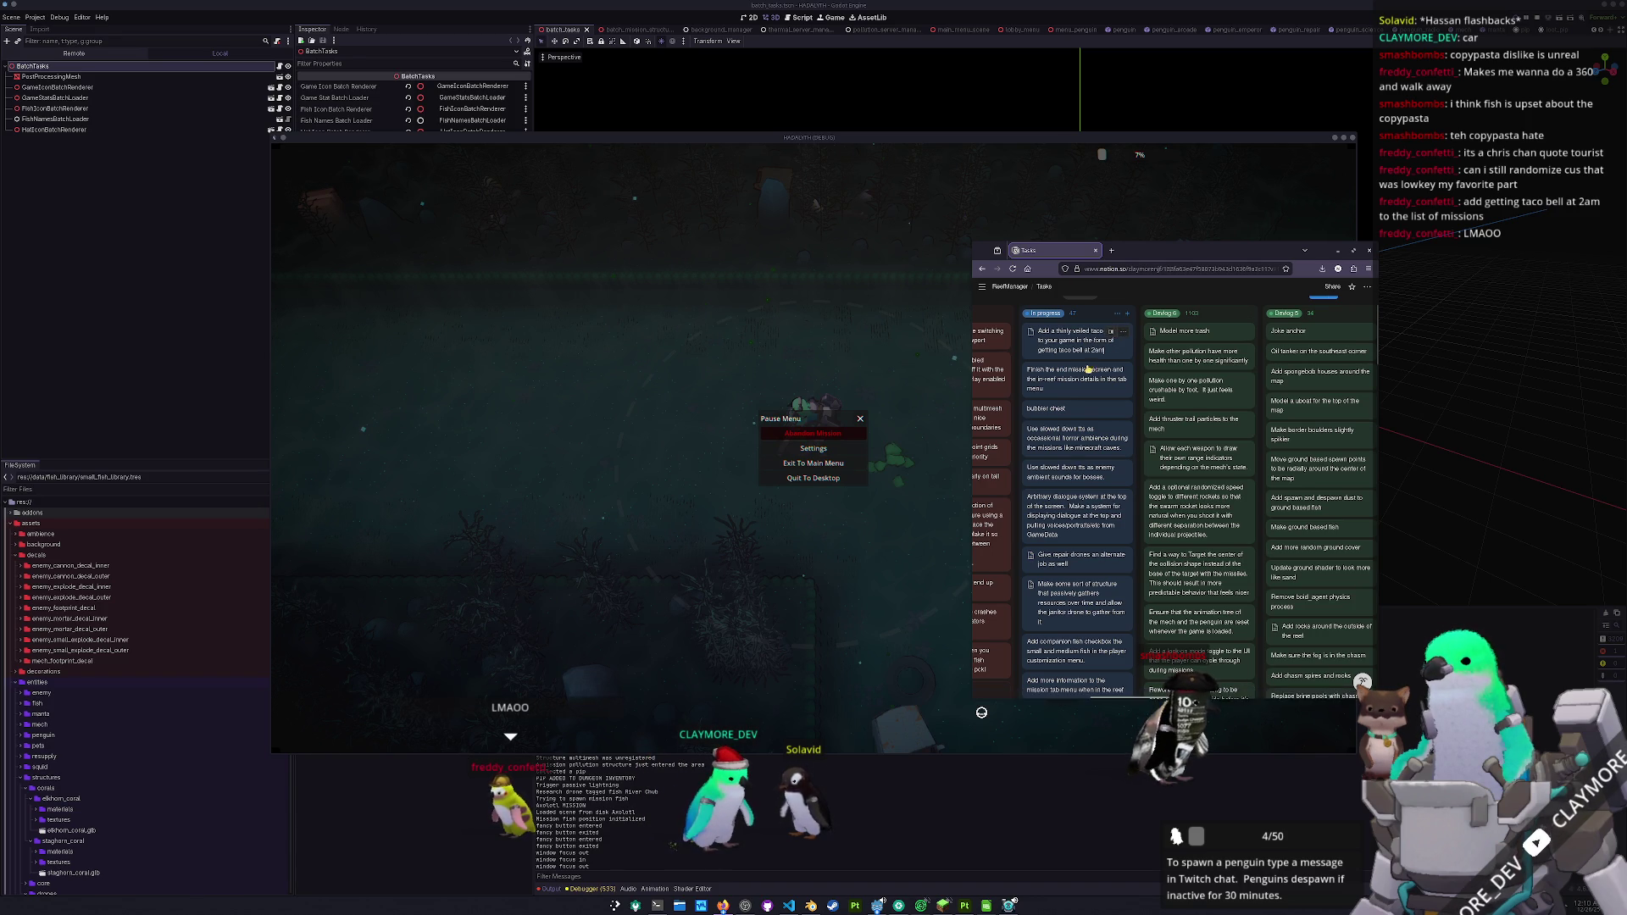
key("Return")
left_click(1118, 291)
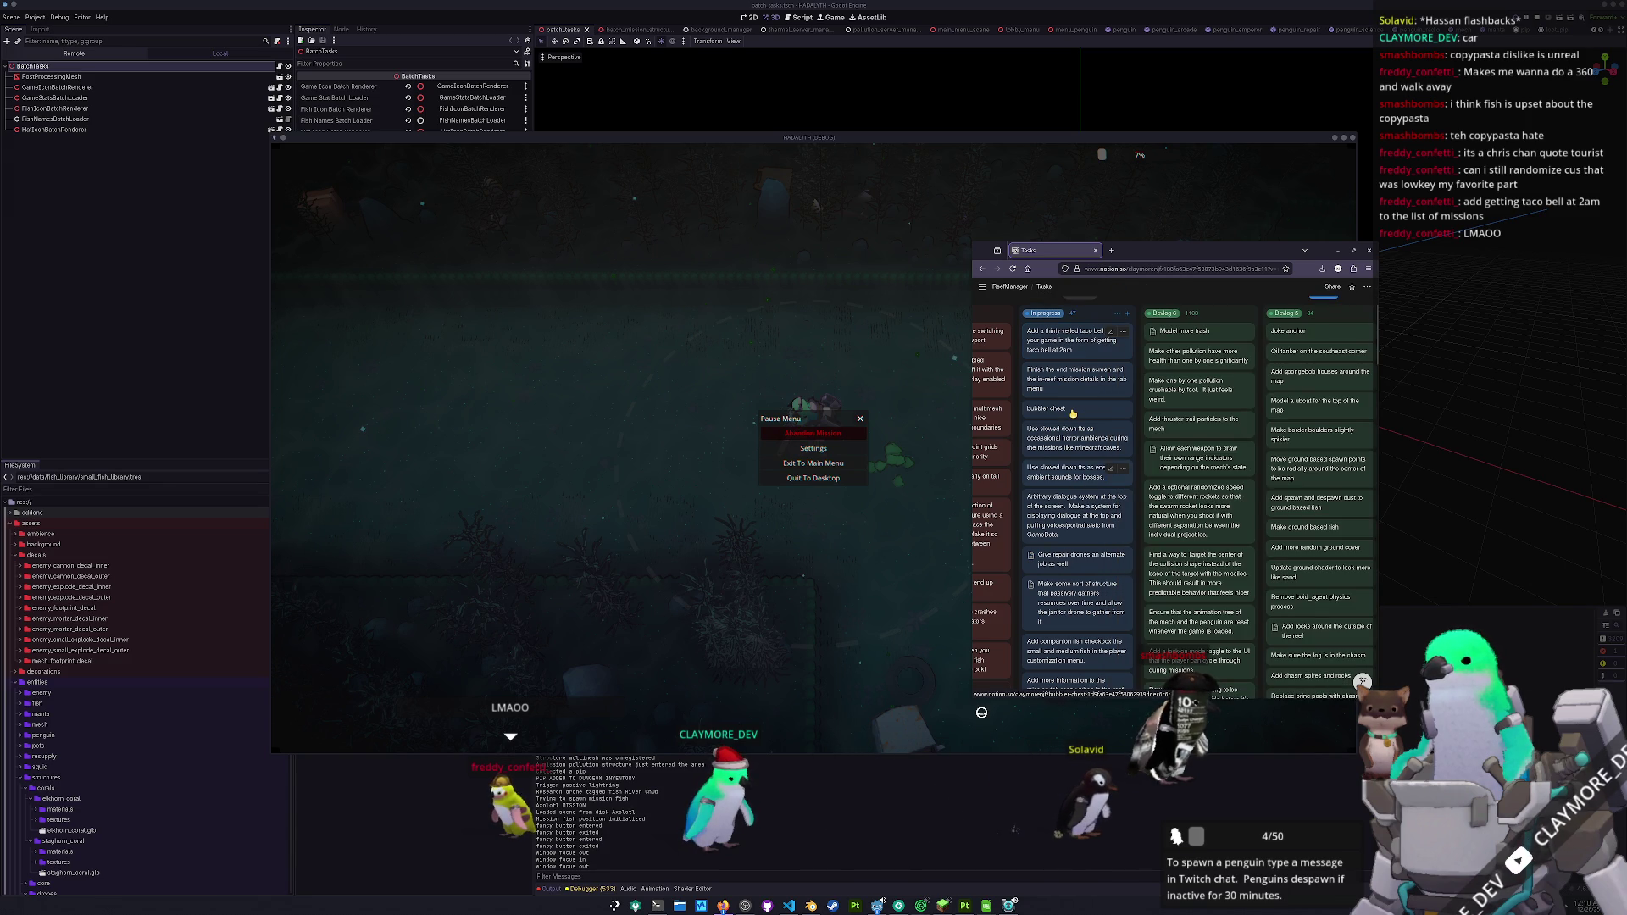
left_click(1072, 413)
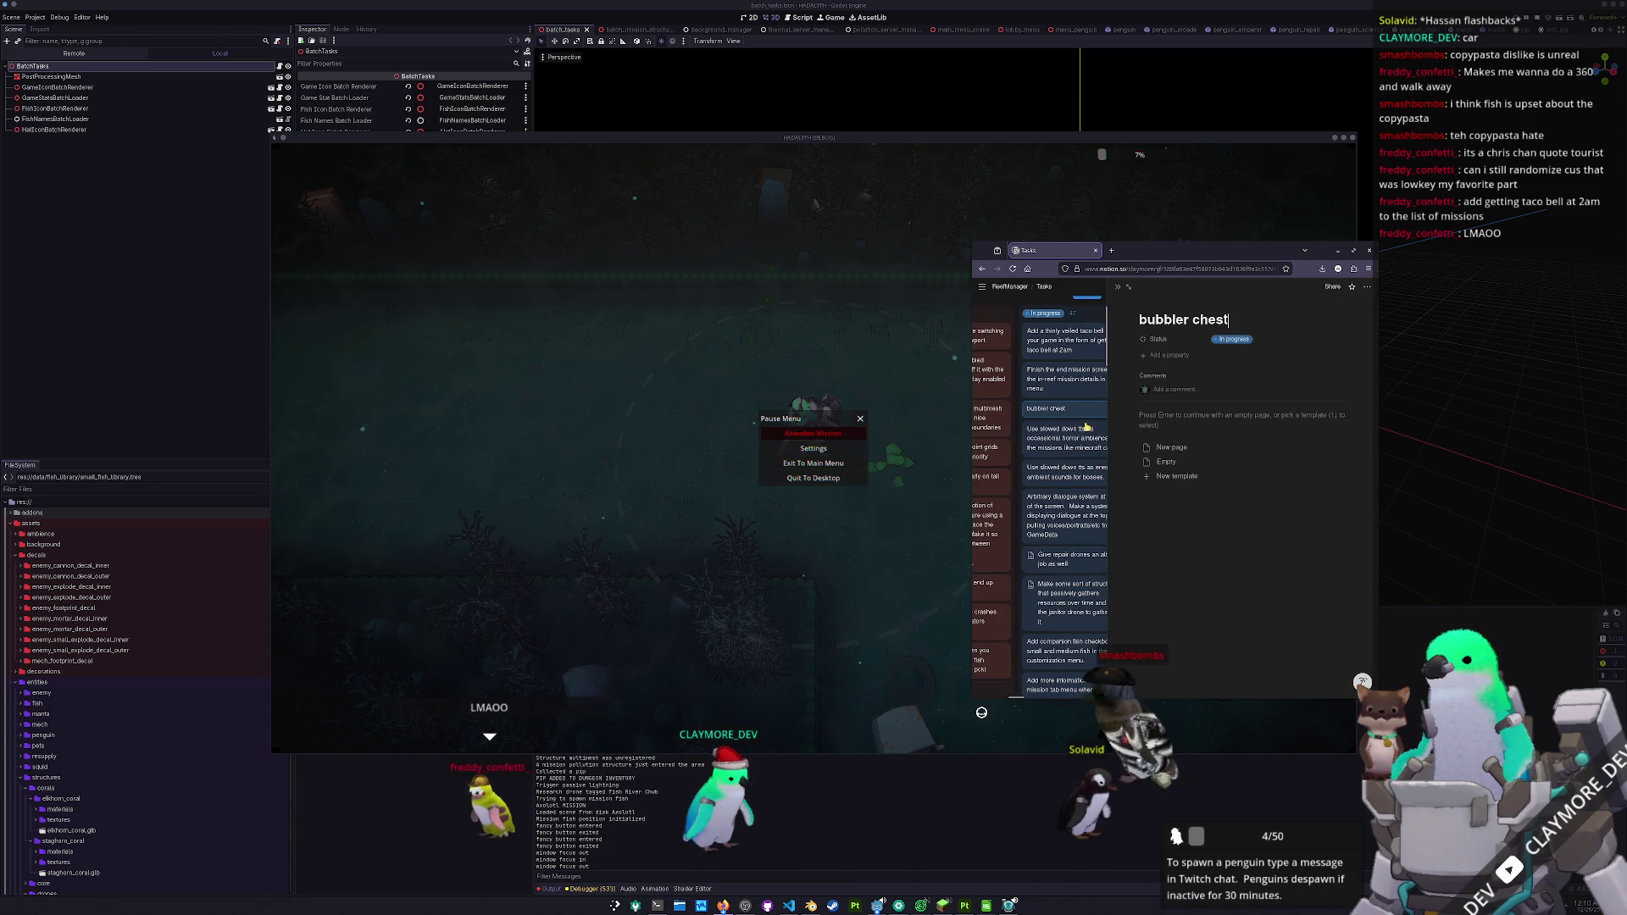
- Open the ••• options menu on the bubbler chest page
left_click(1366, 288)
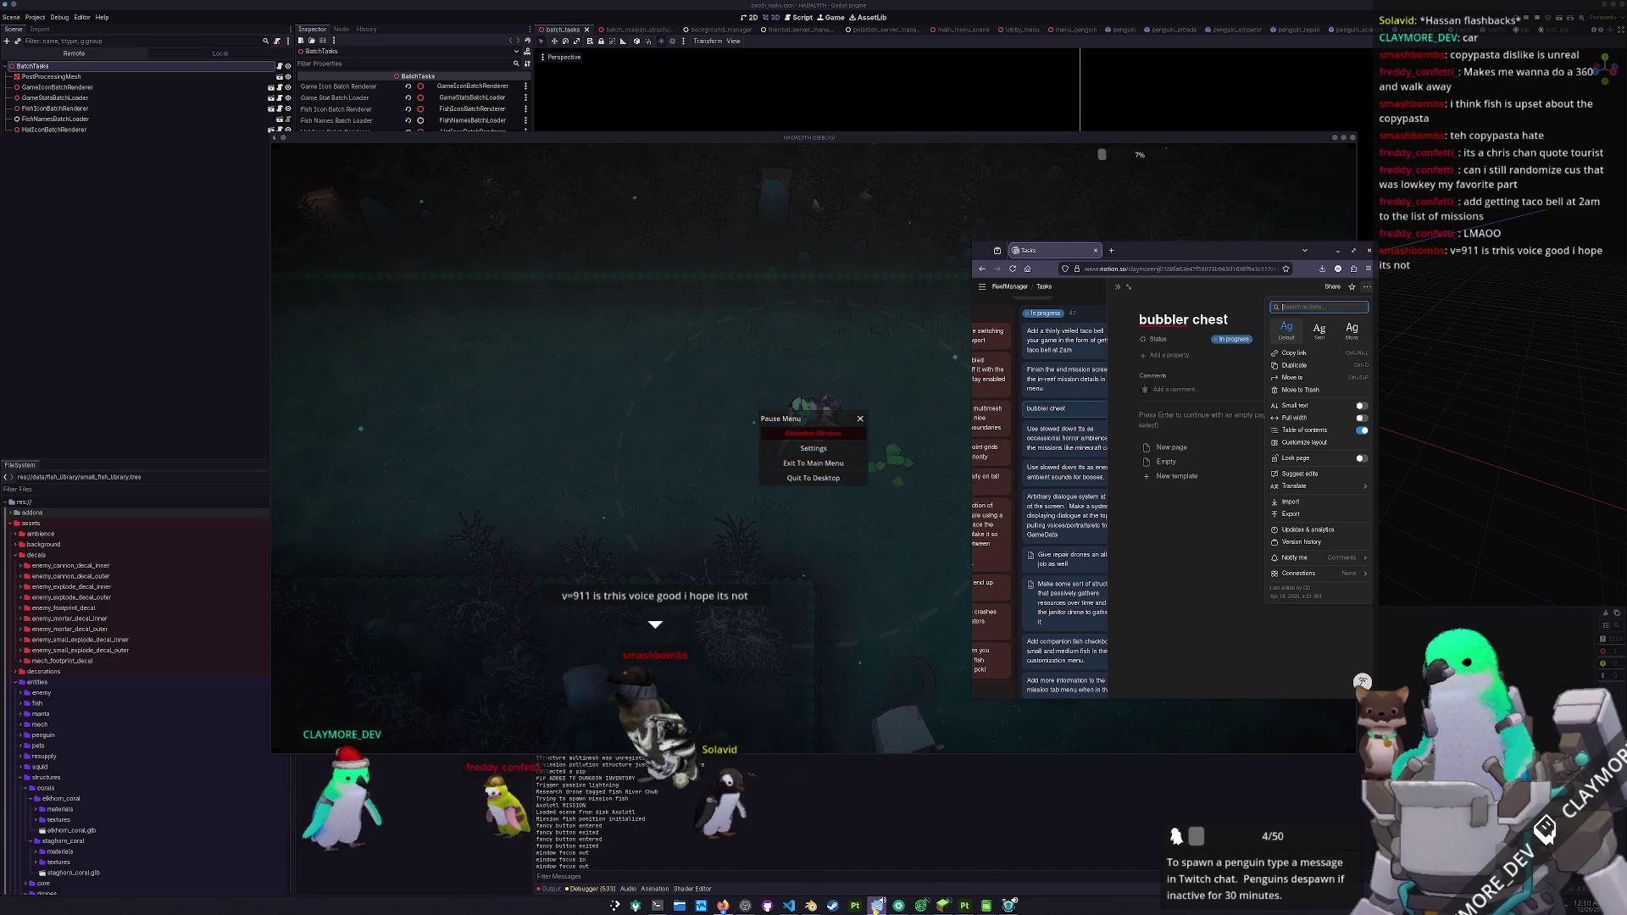
- Delete the v=911 message from the TTS Queue and return to the paused game
left_click(877, 905)
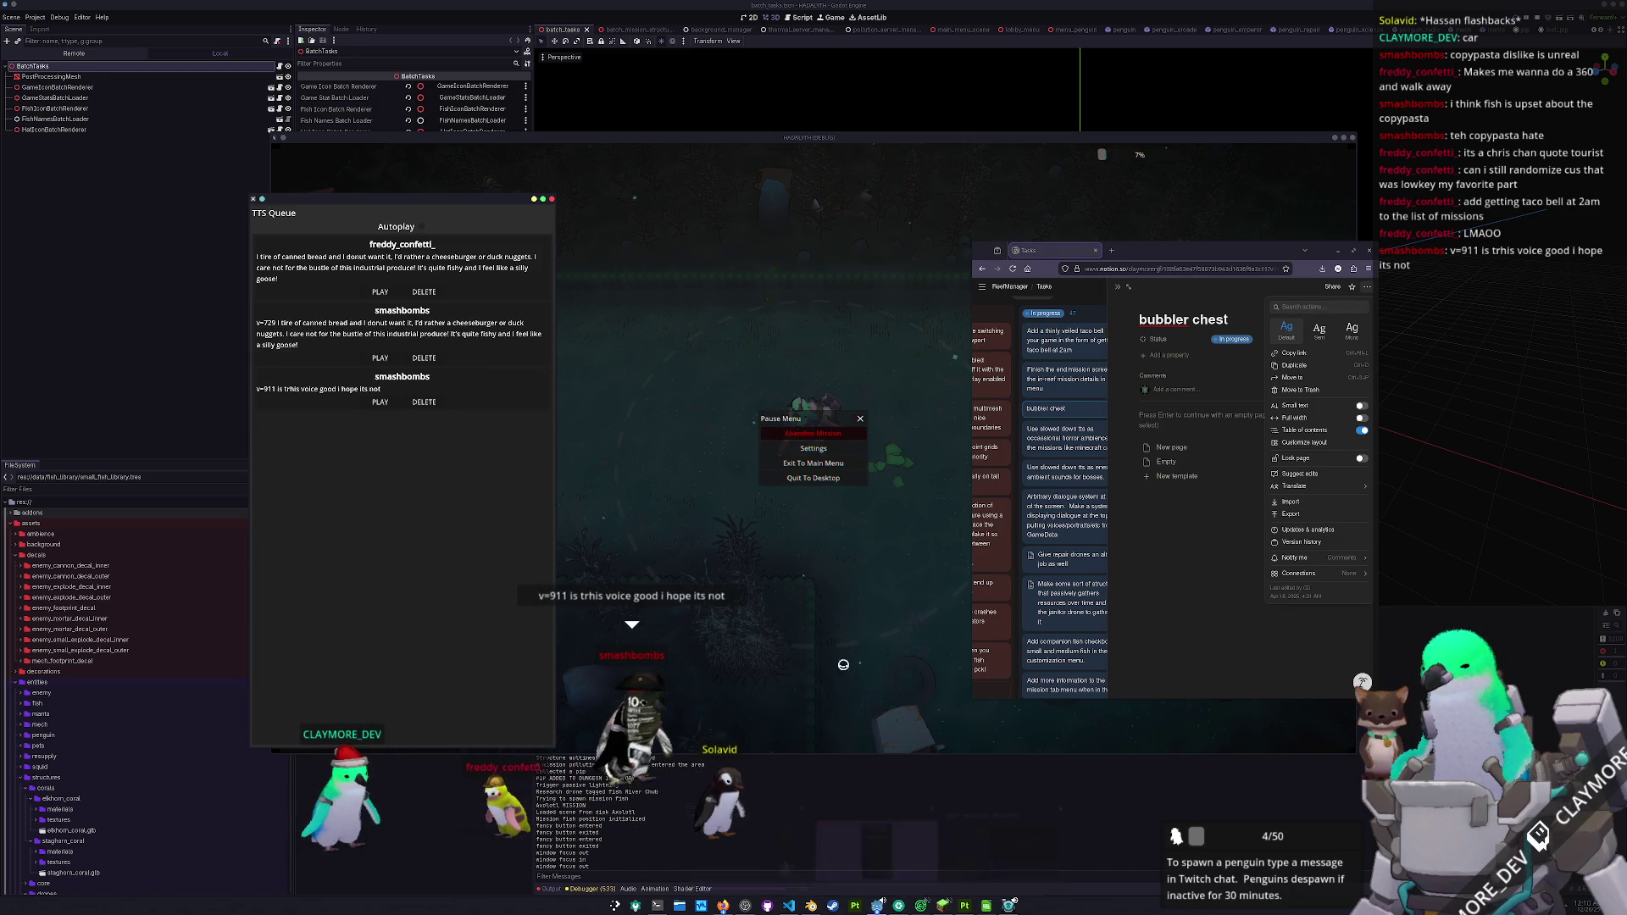
left_click(378, 403)
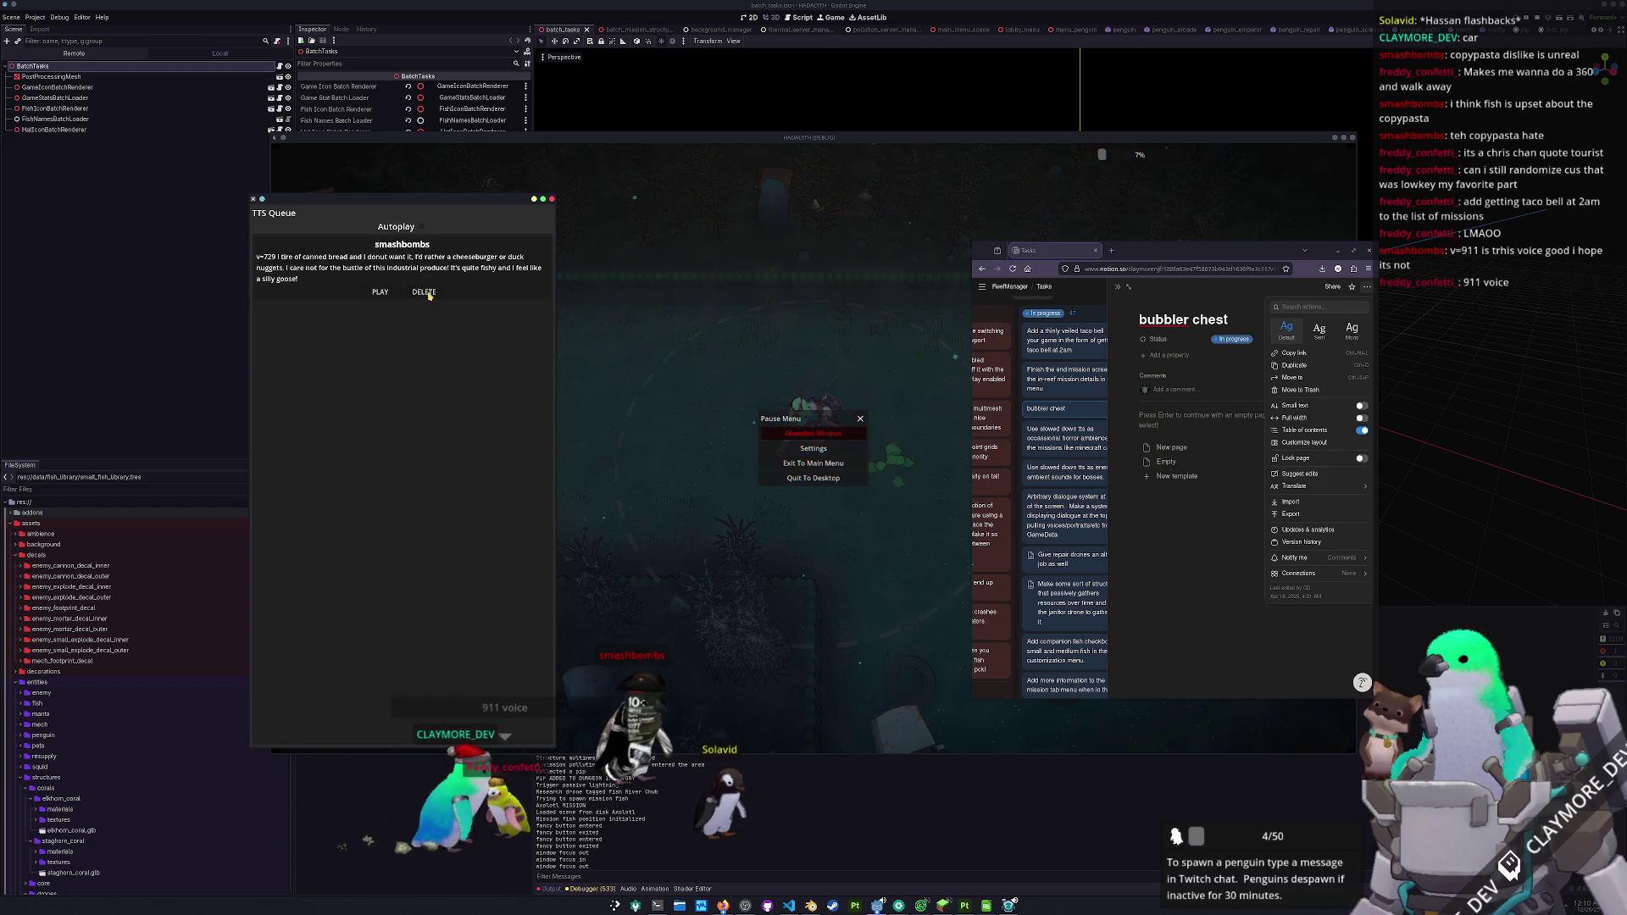
left_click(623, 430)
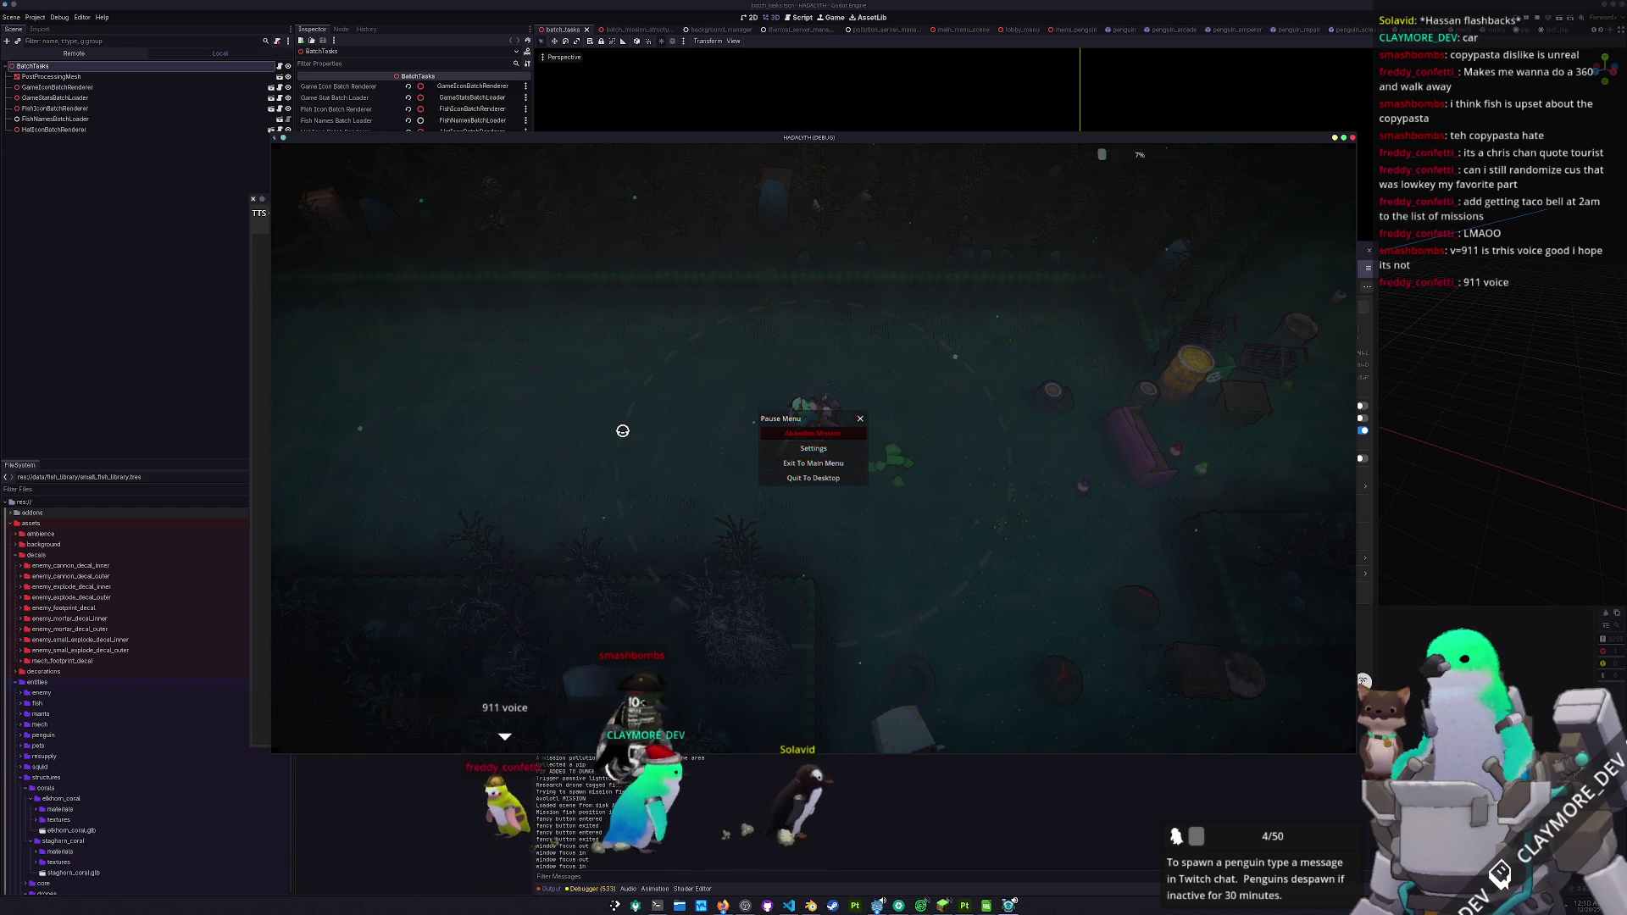
- Dismiss the options menu, close the bubbler chest page, and scroll down to the Devlog columns
key("alt+Tab")
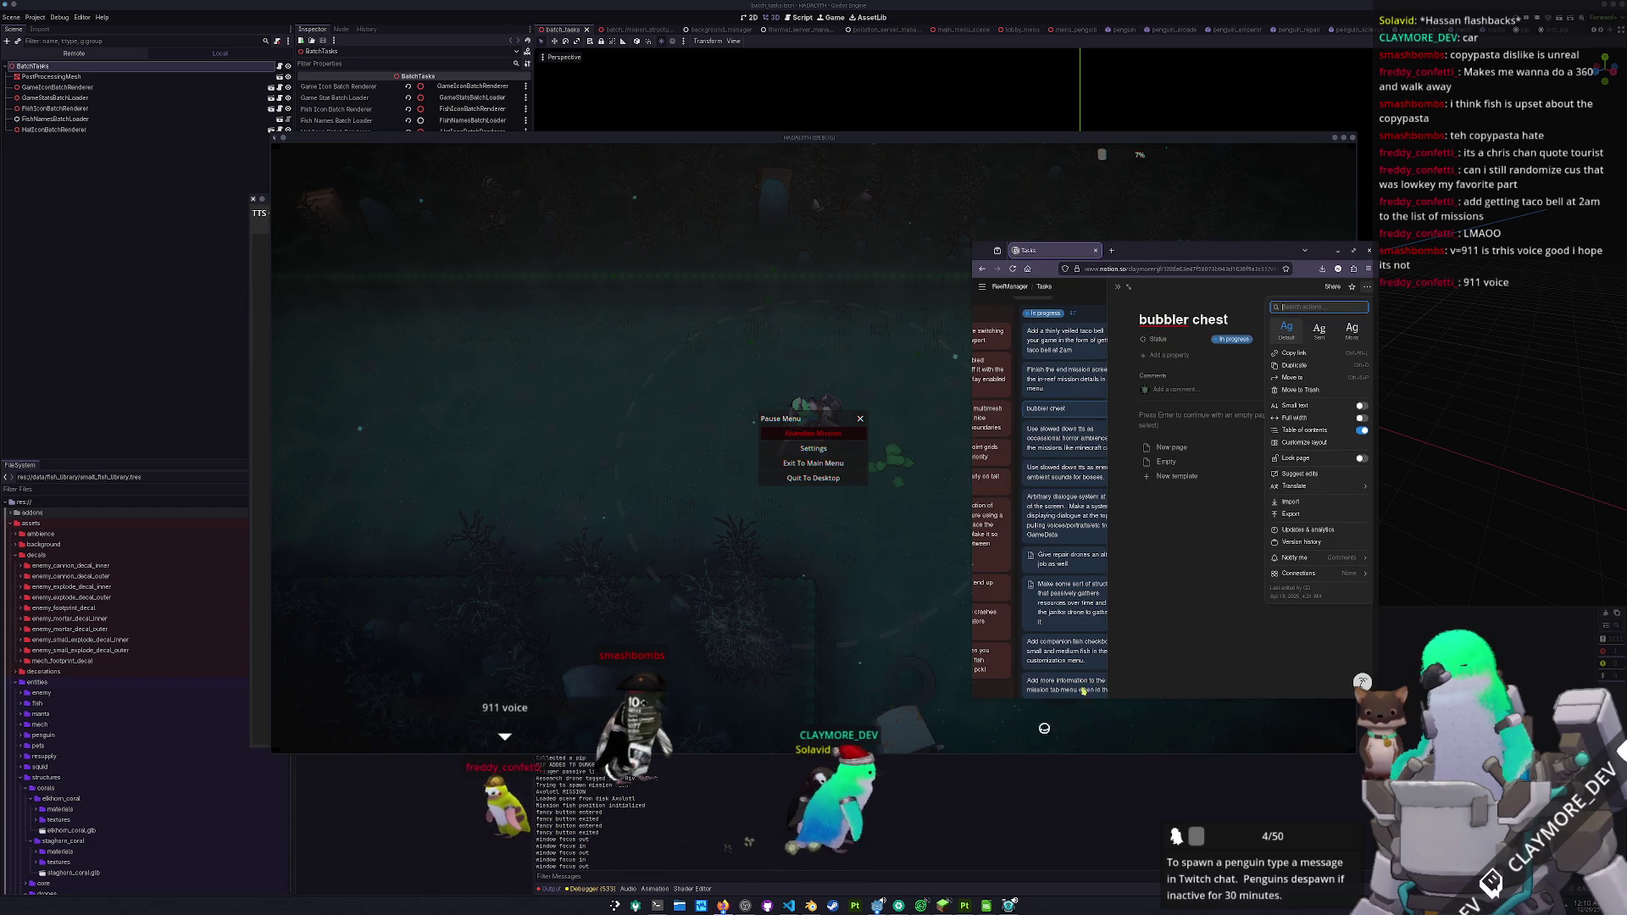
left_click(1115, 288)
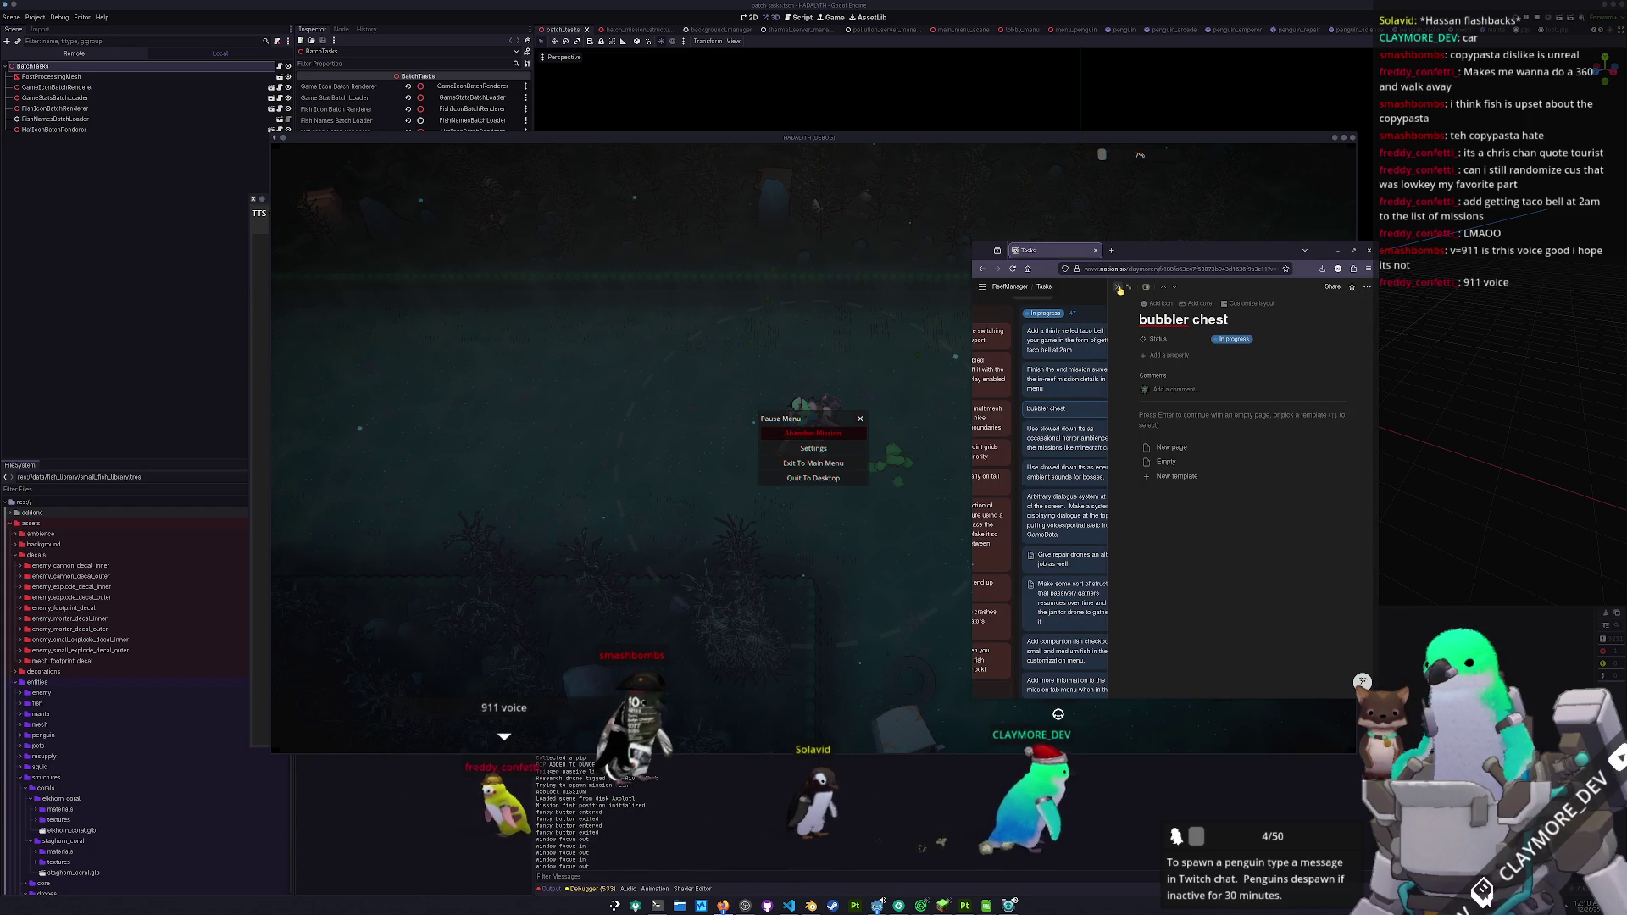
left_click(1117, 287)
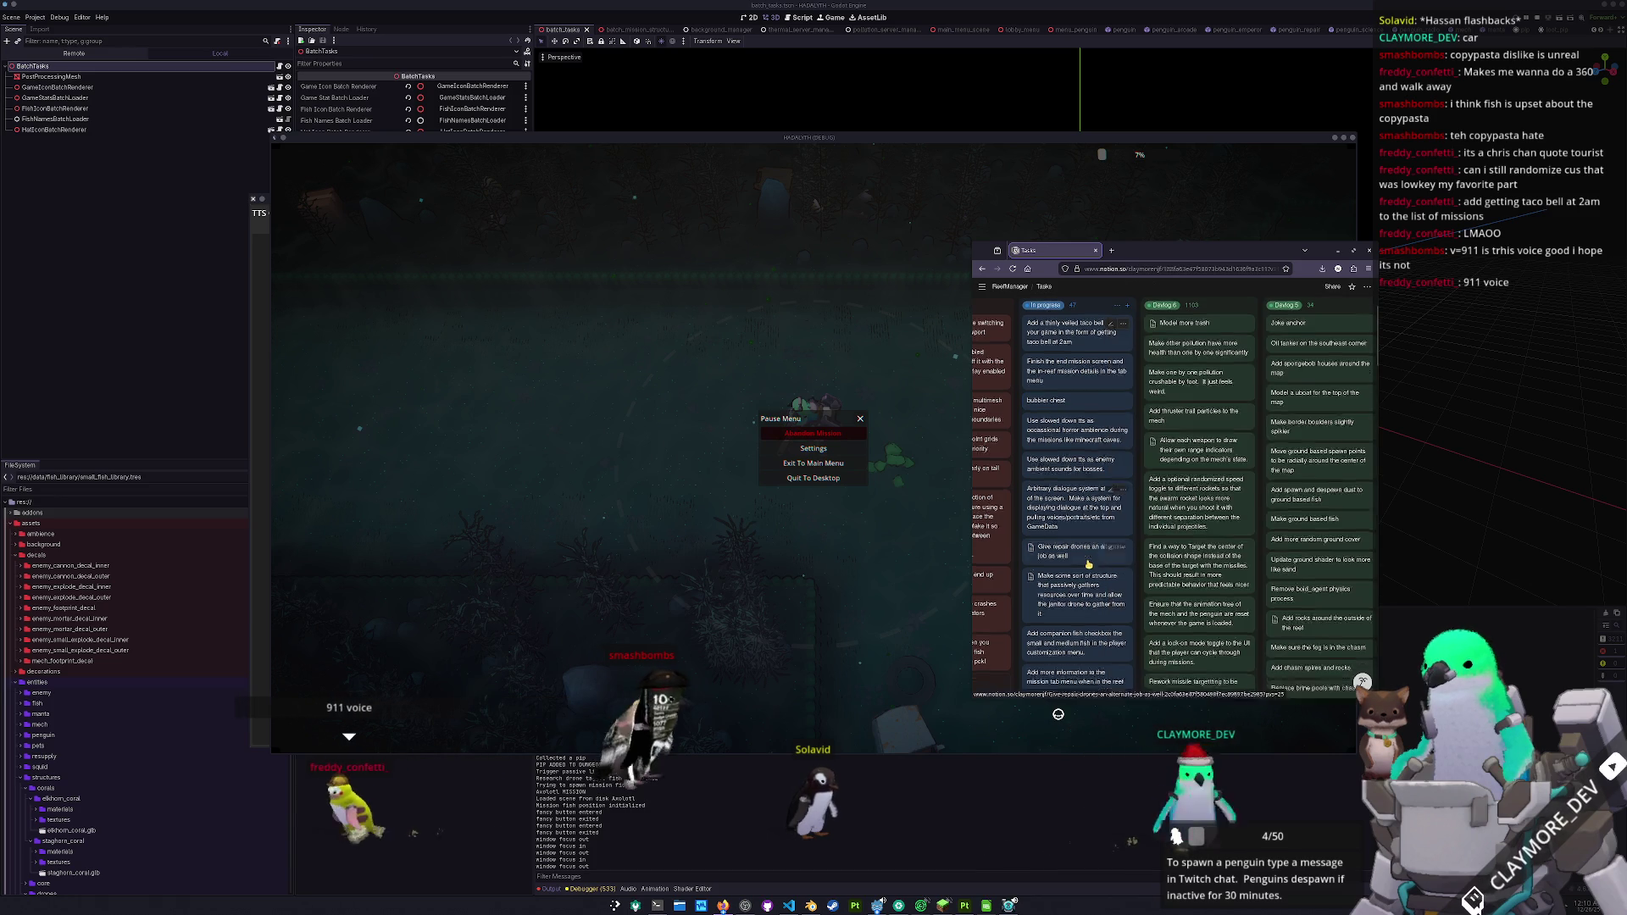
scroll(1089, 564, "down", 2)
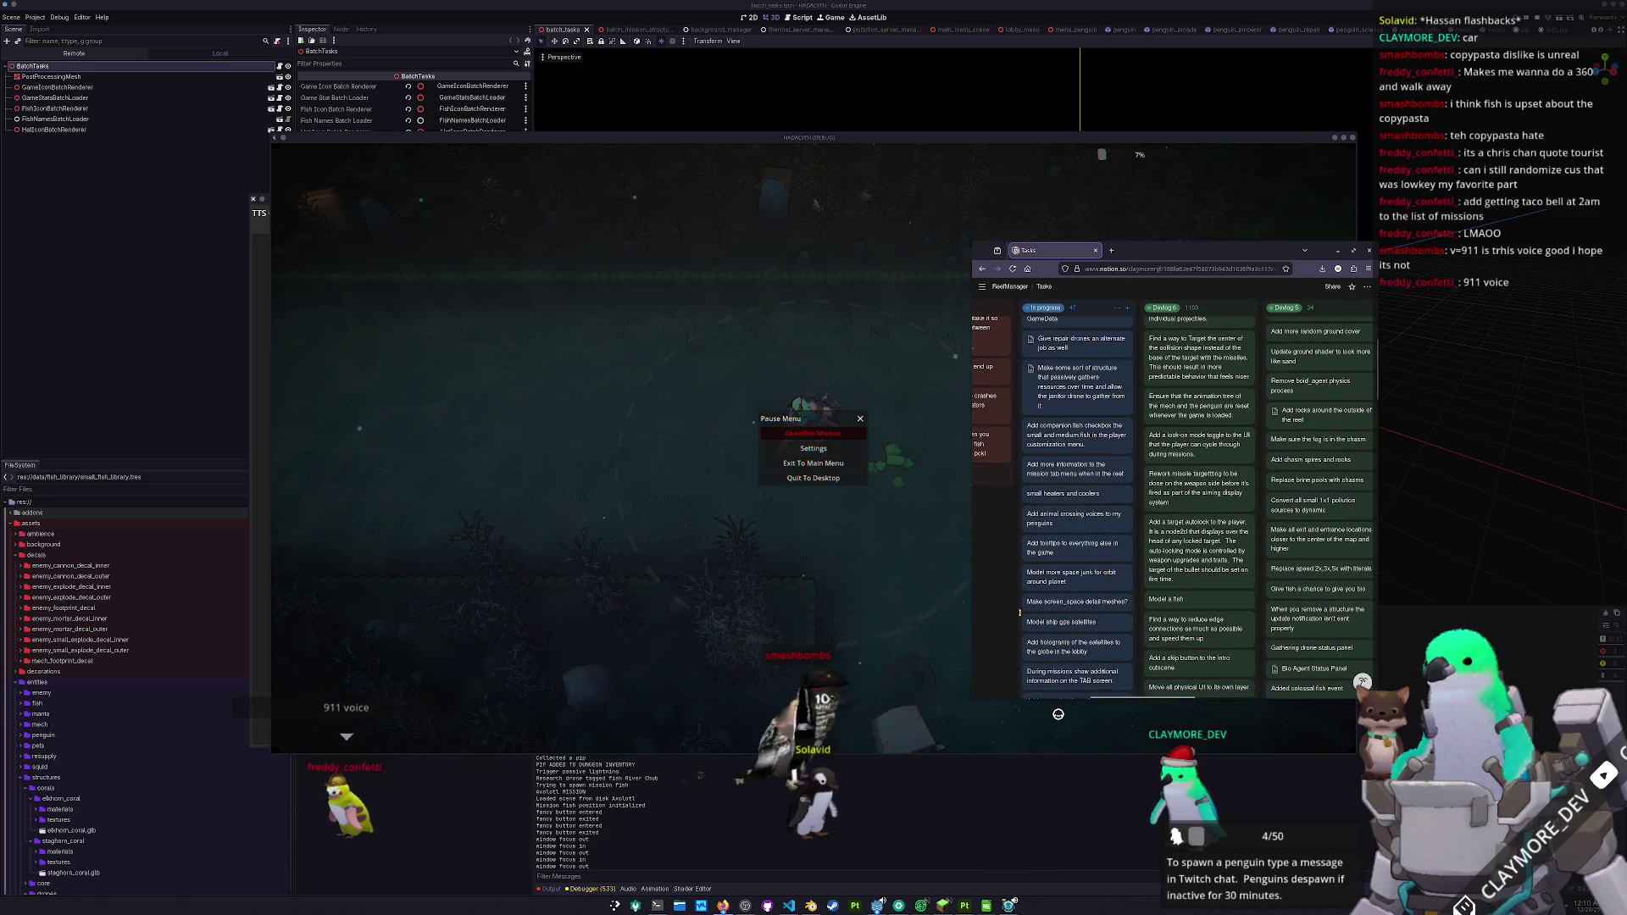
scroll(1019, 611, "down", 2)
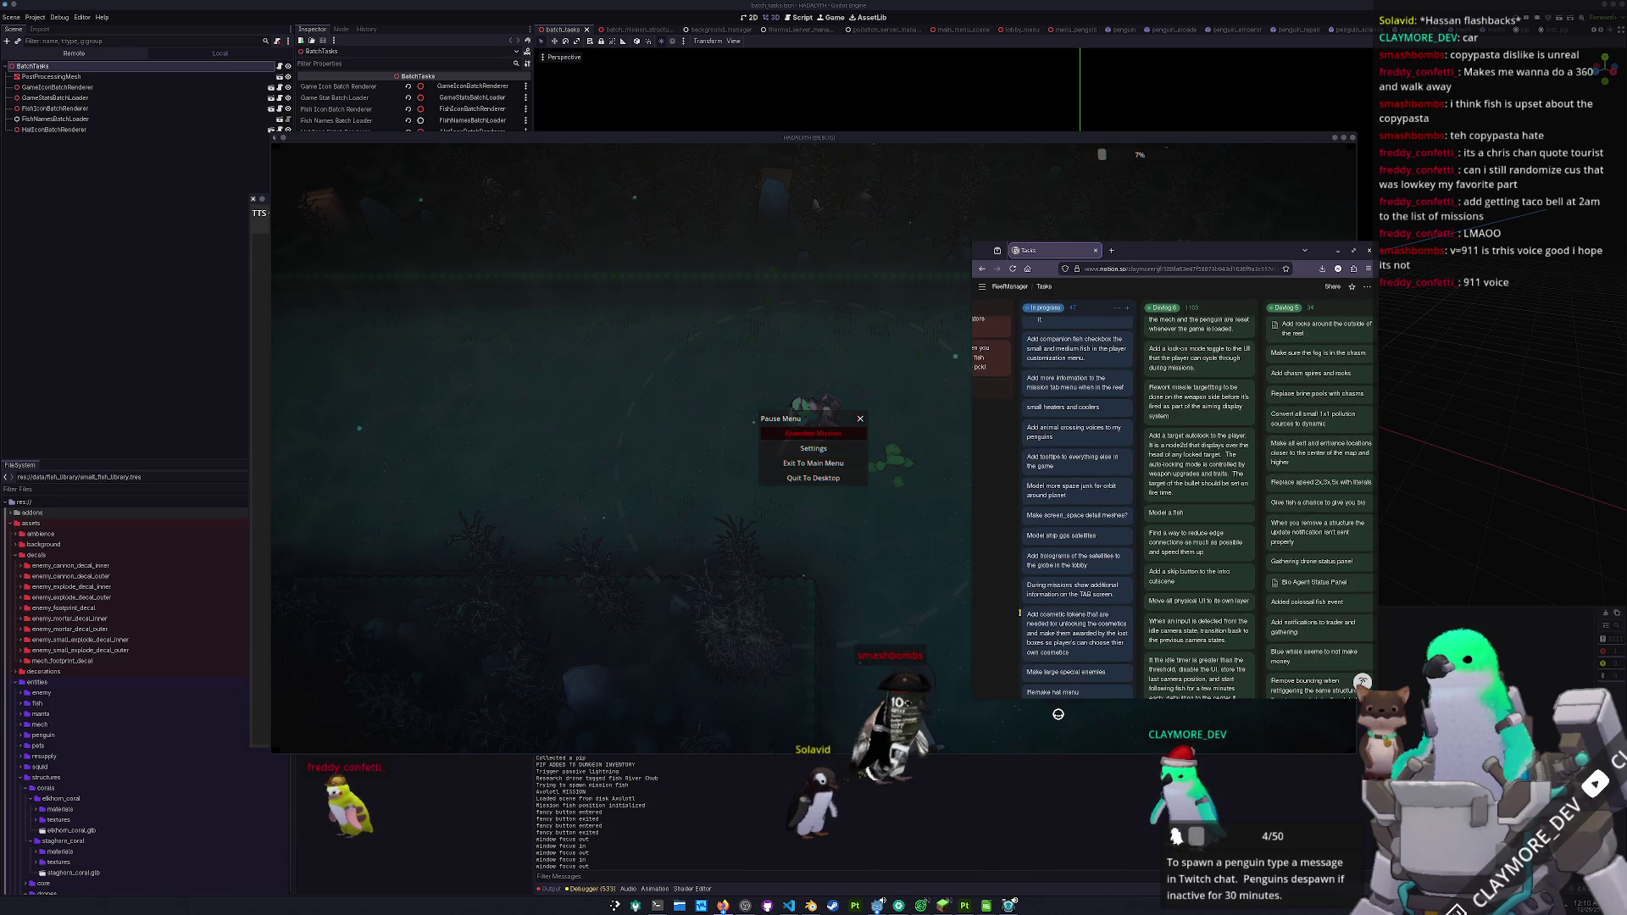
scroll(1019, 612, "down", 1)
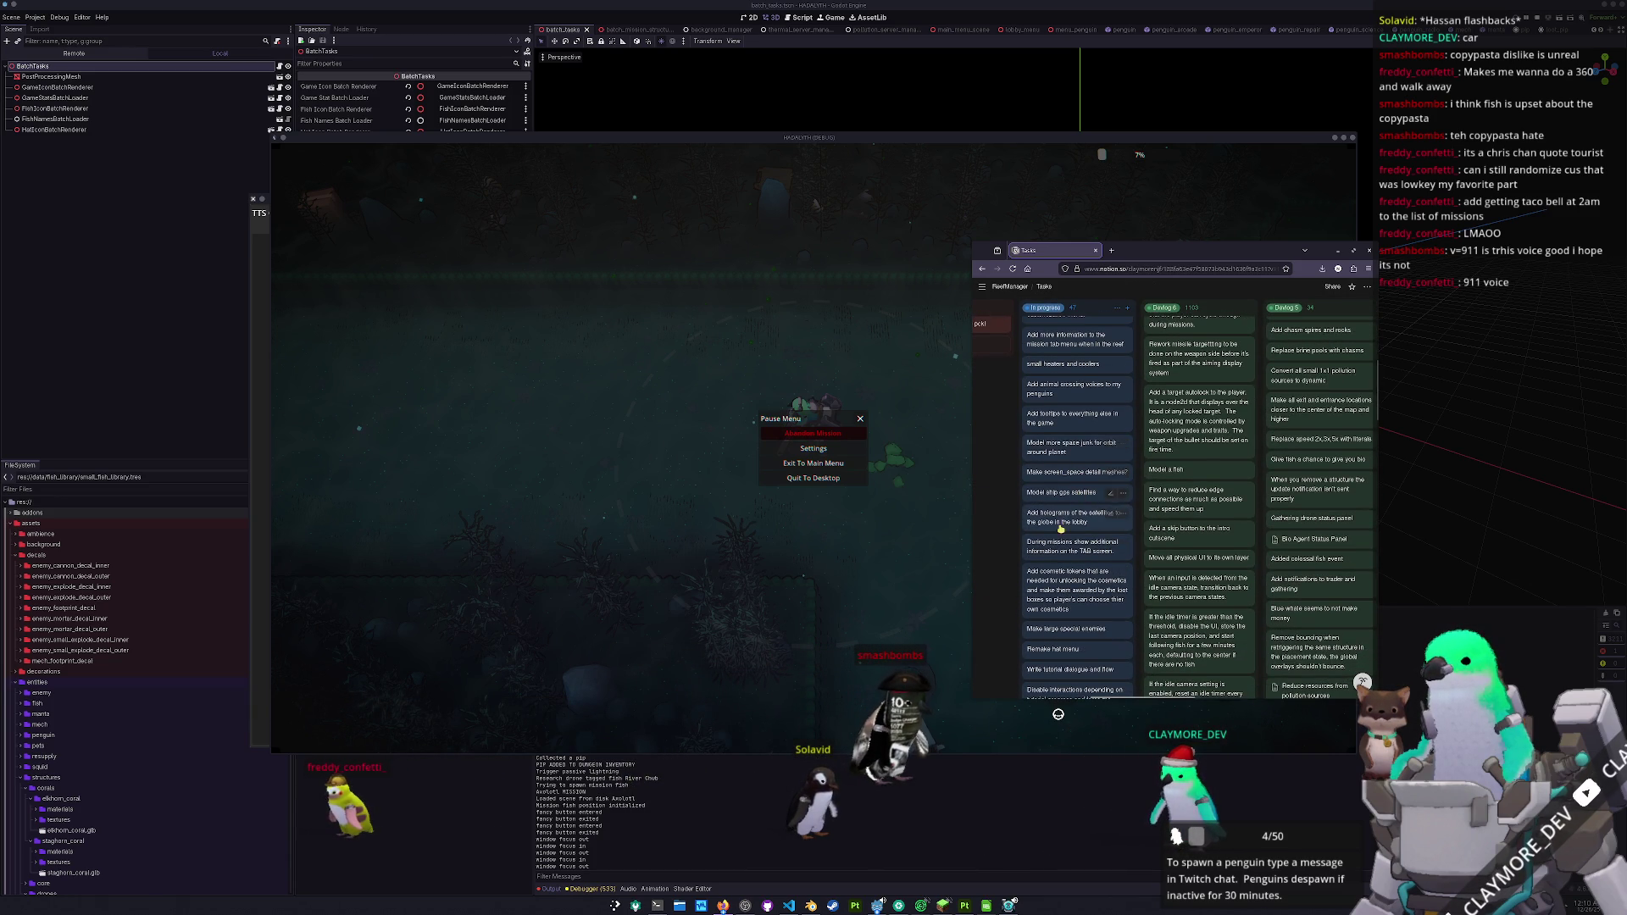